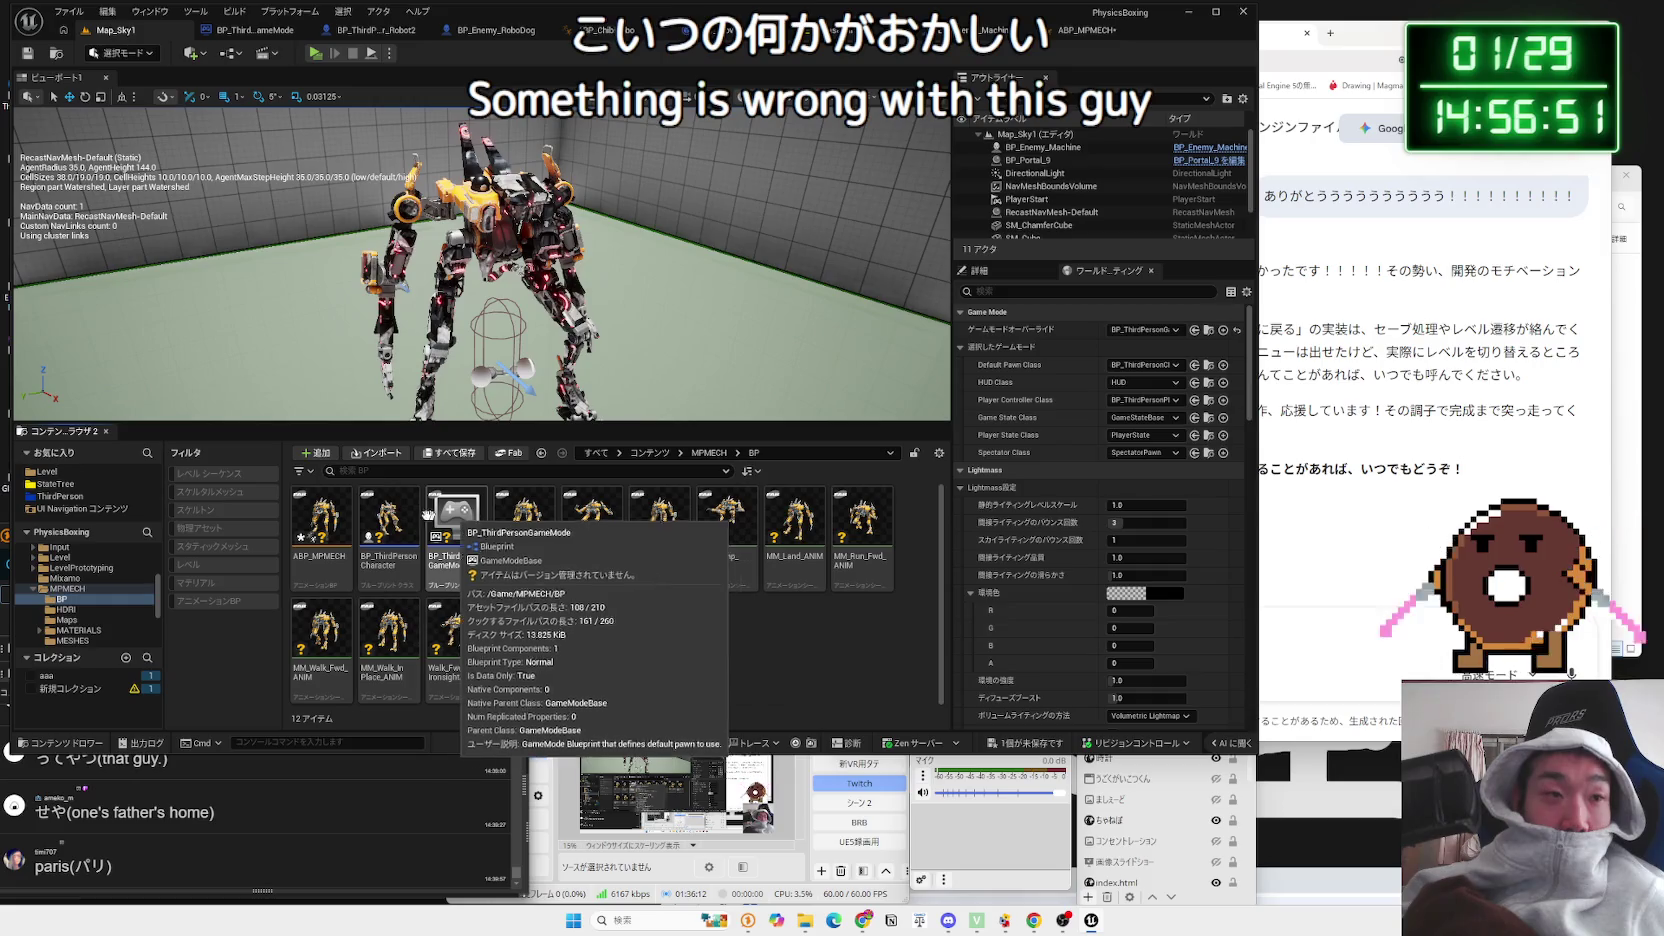
# Step: Review BP_Enemy_Machine's StateTree, PhysicalAnimation, HealthComponent and Character Movement components
pyautogui.click(1095, 30)
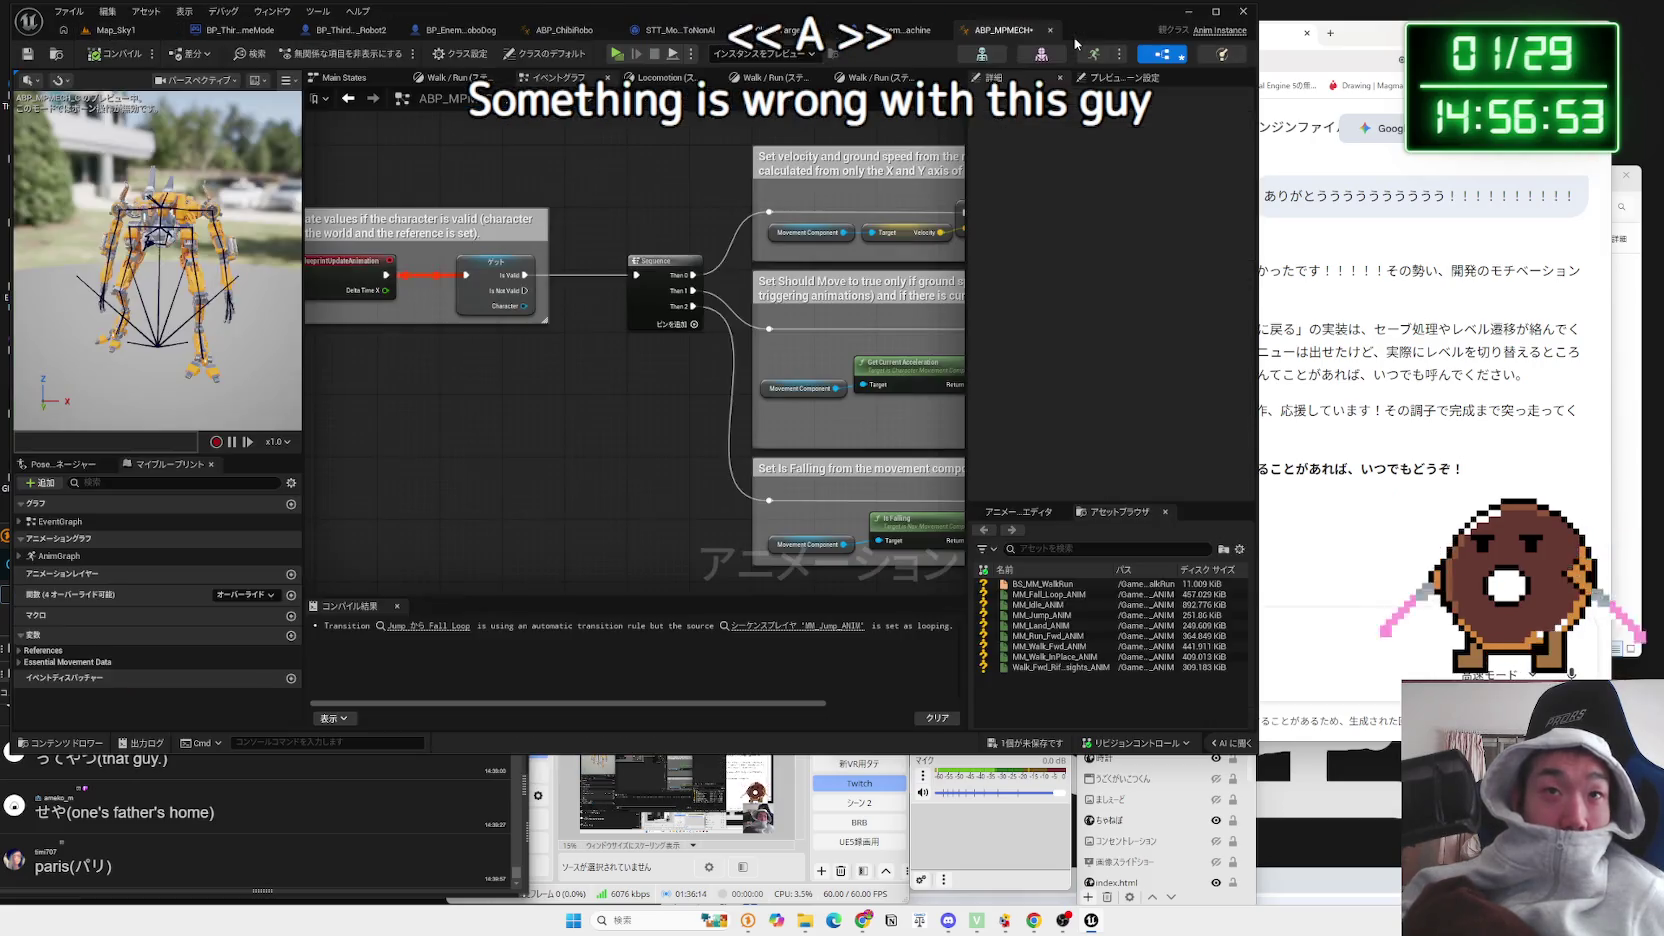
pyautogui.click(887, 31)
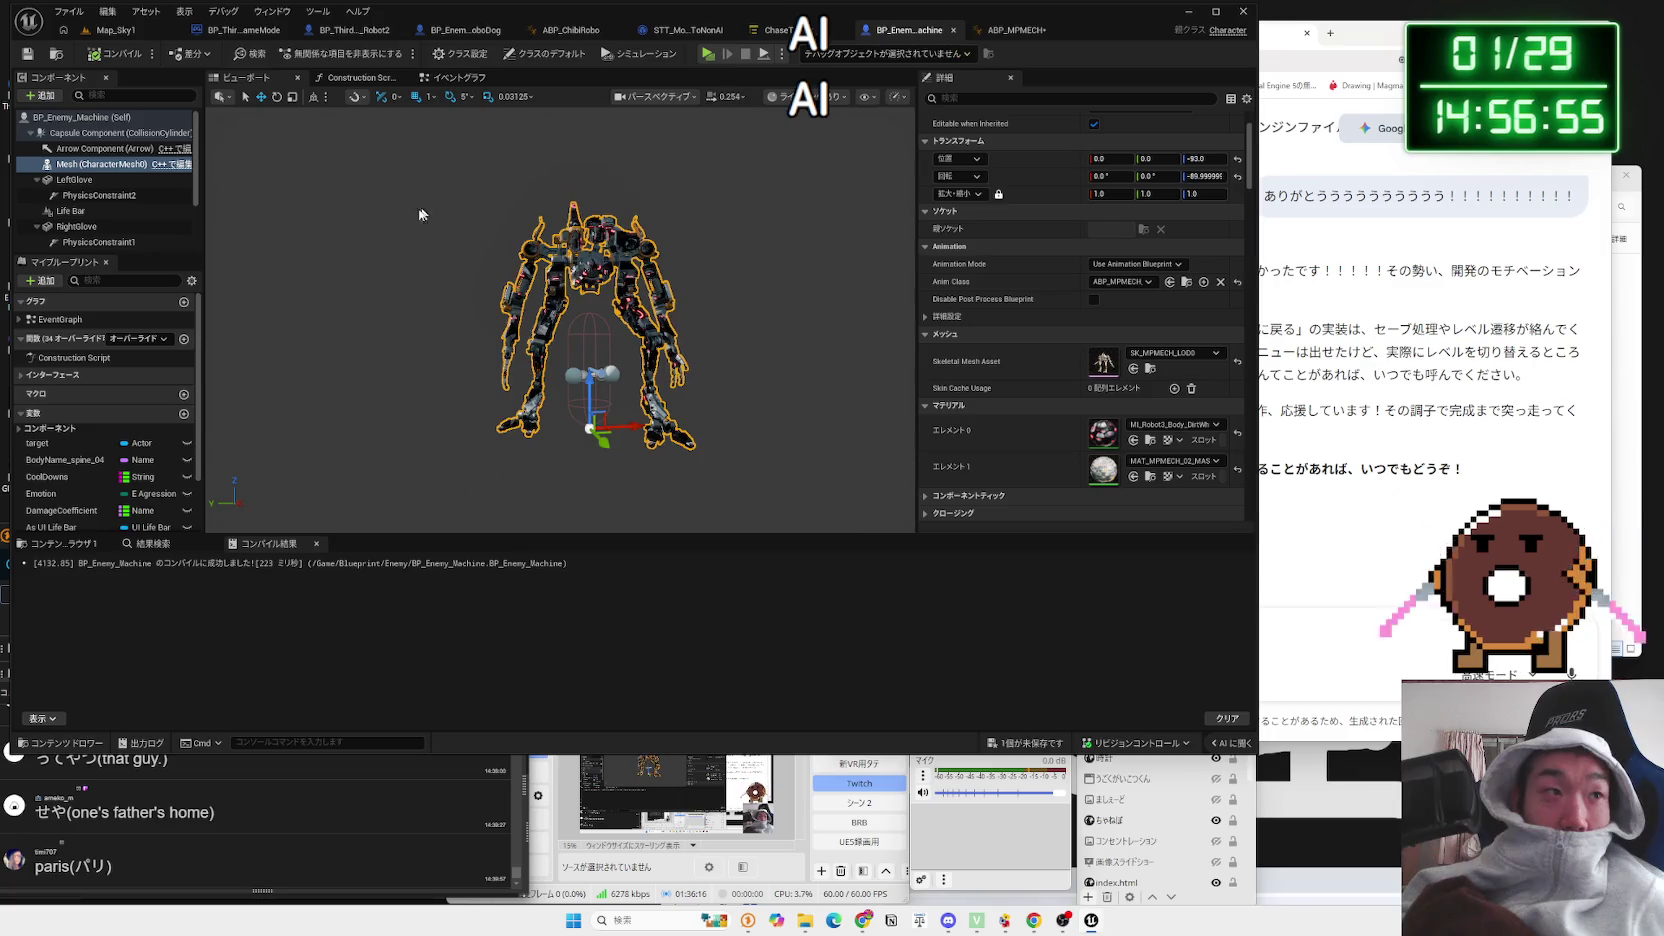
pyautogui.scroll(-2, 113, 216)
pyautogui.click(70, 241)
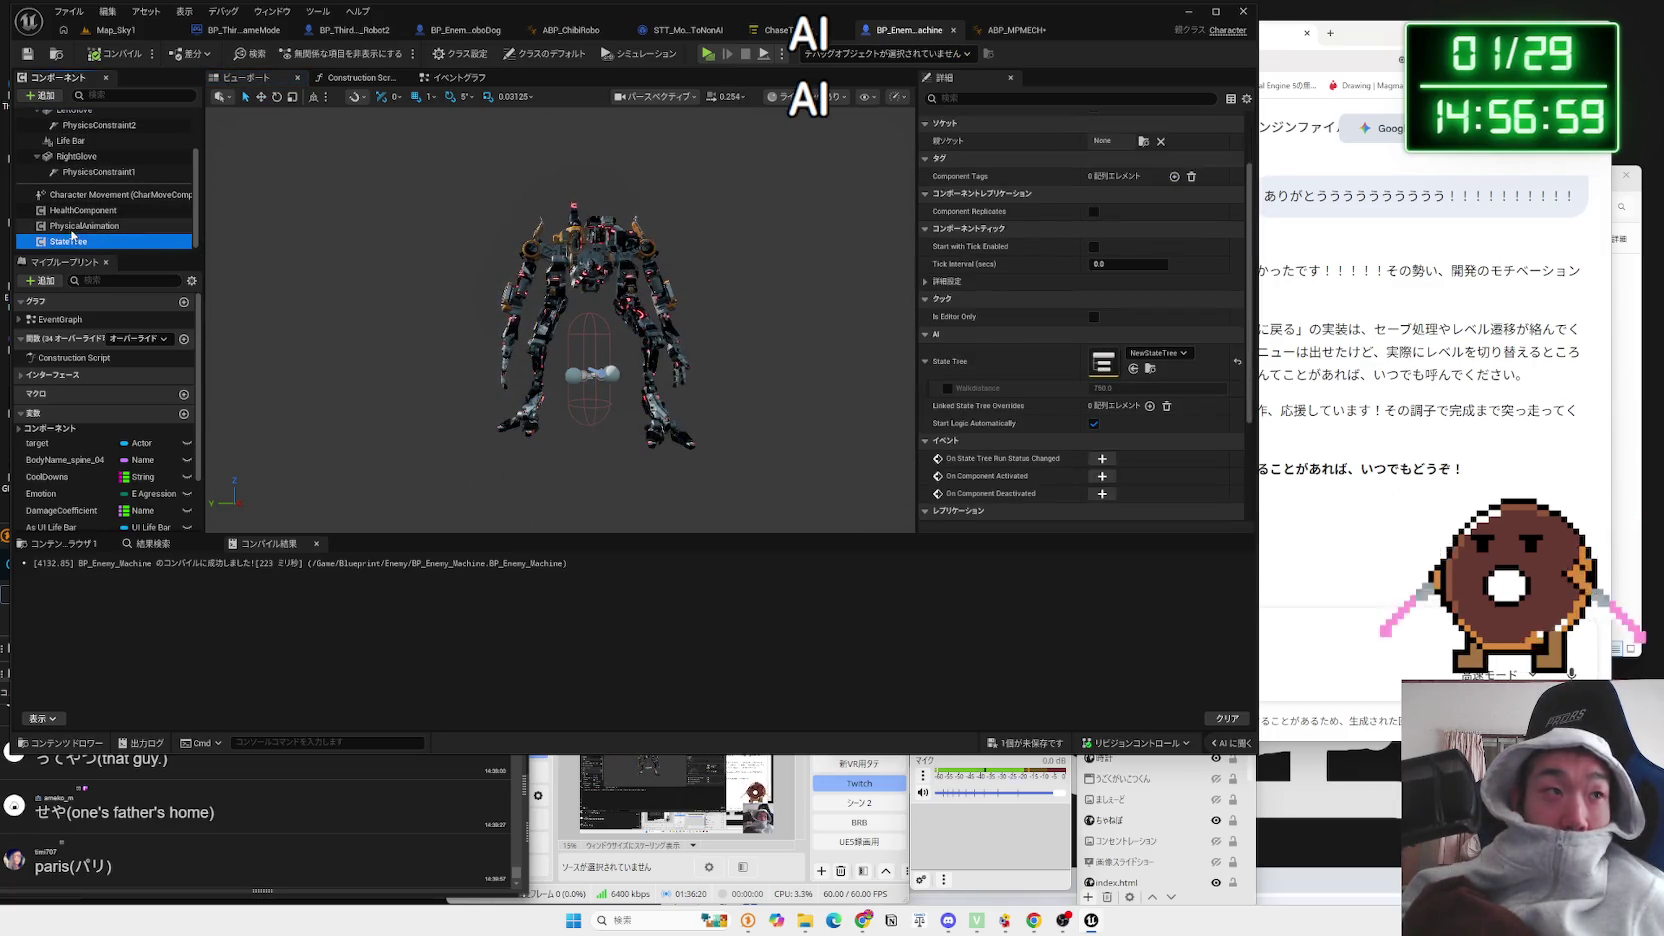
pyautogui.click(72, 225)
pyautogui.click(88, 210)
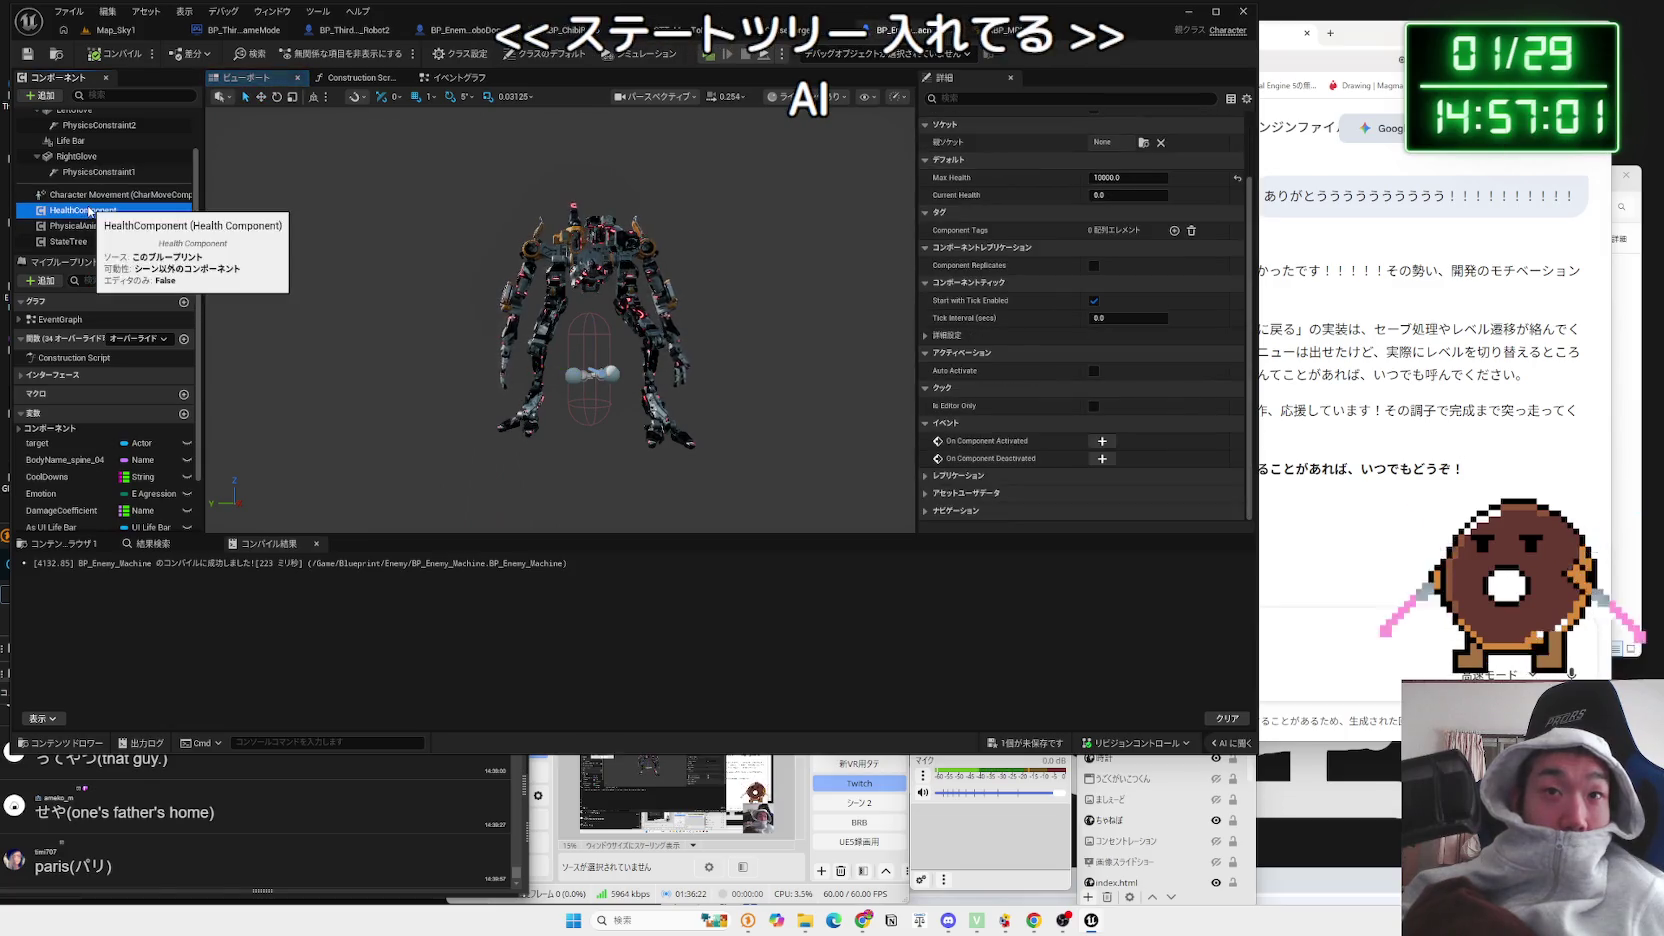
pyautogui.click(89, 195)
pyautogui.scroll(-10, 1079, 384)
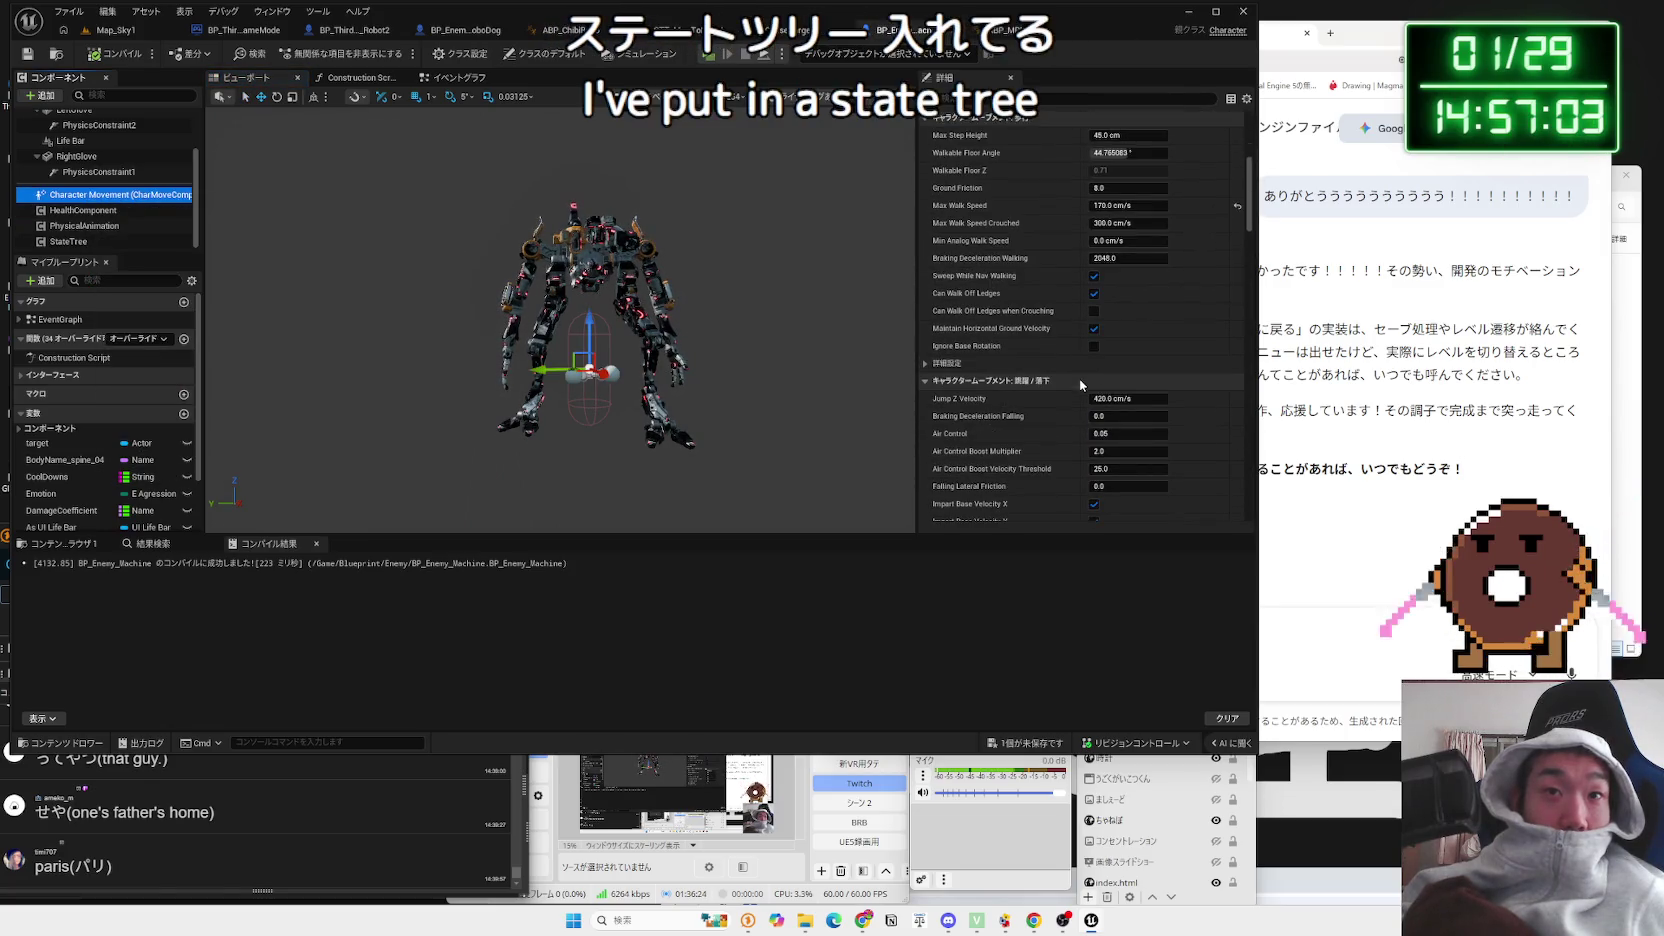
pyautogui.scroll(-5, 1079, 378)
pyautogui.scroll(3, 72, 153)
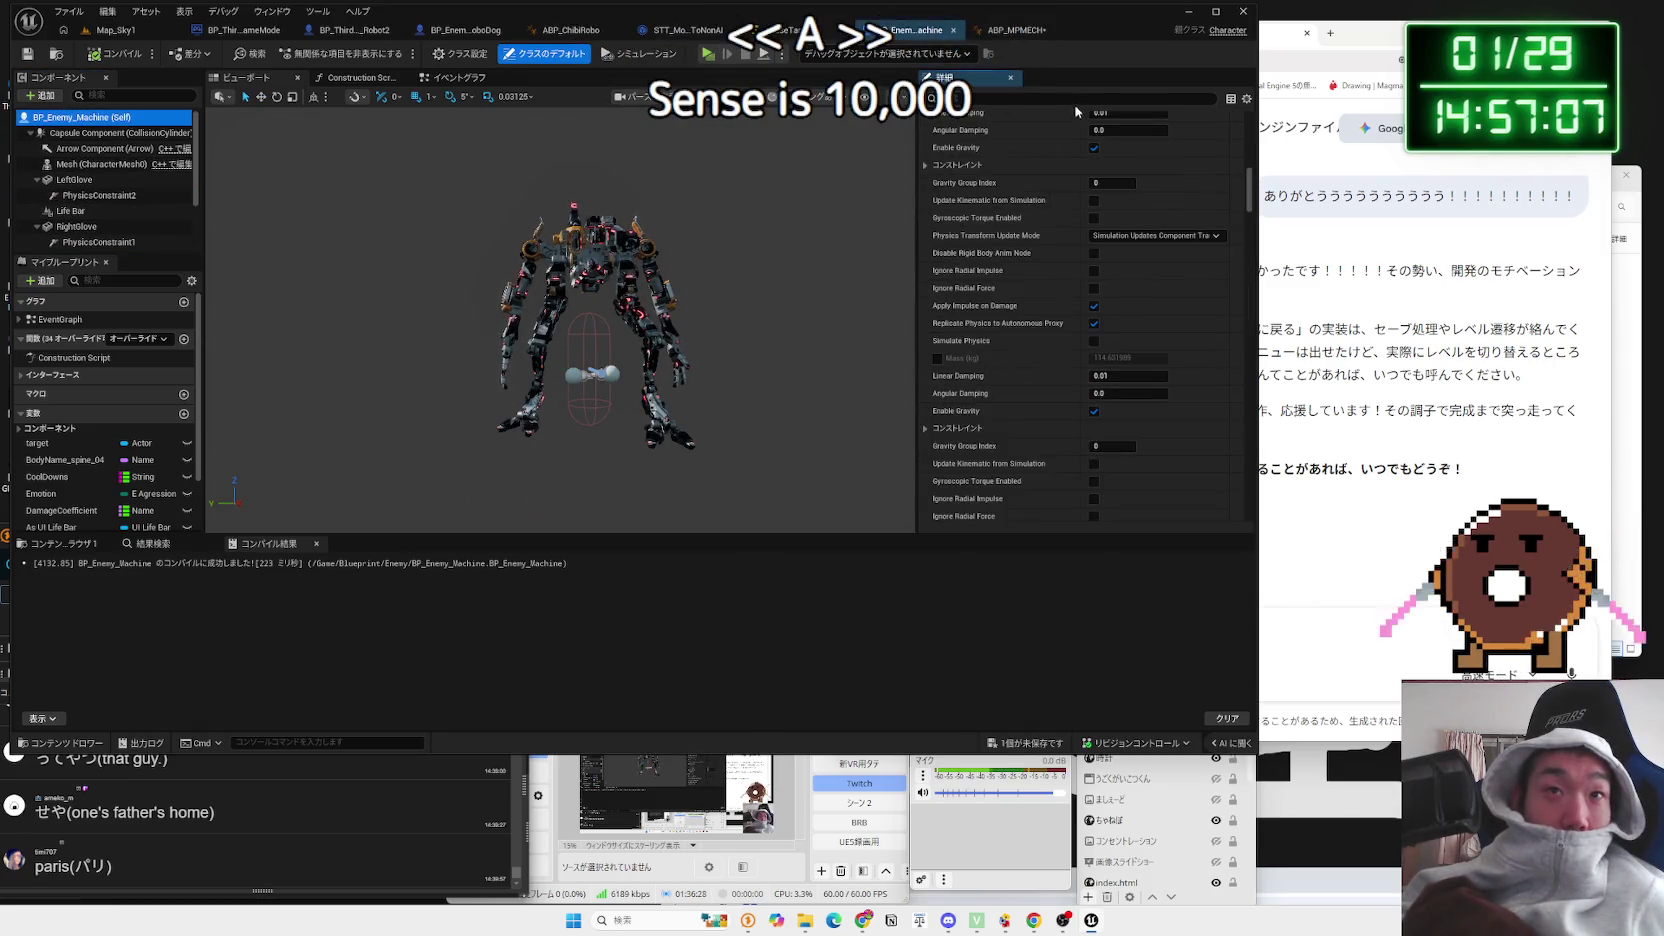
# Step: Check the 'ai' possession settings in Class Defaults and the Capsule Component, then view the Event Graph
pyautogui.click(1075, 98)
pyautogui.write('ai')
pyautogui.scroll(-4, 1097, 381)
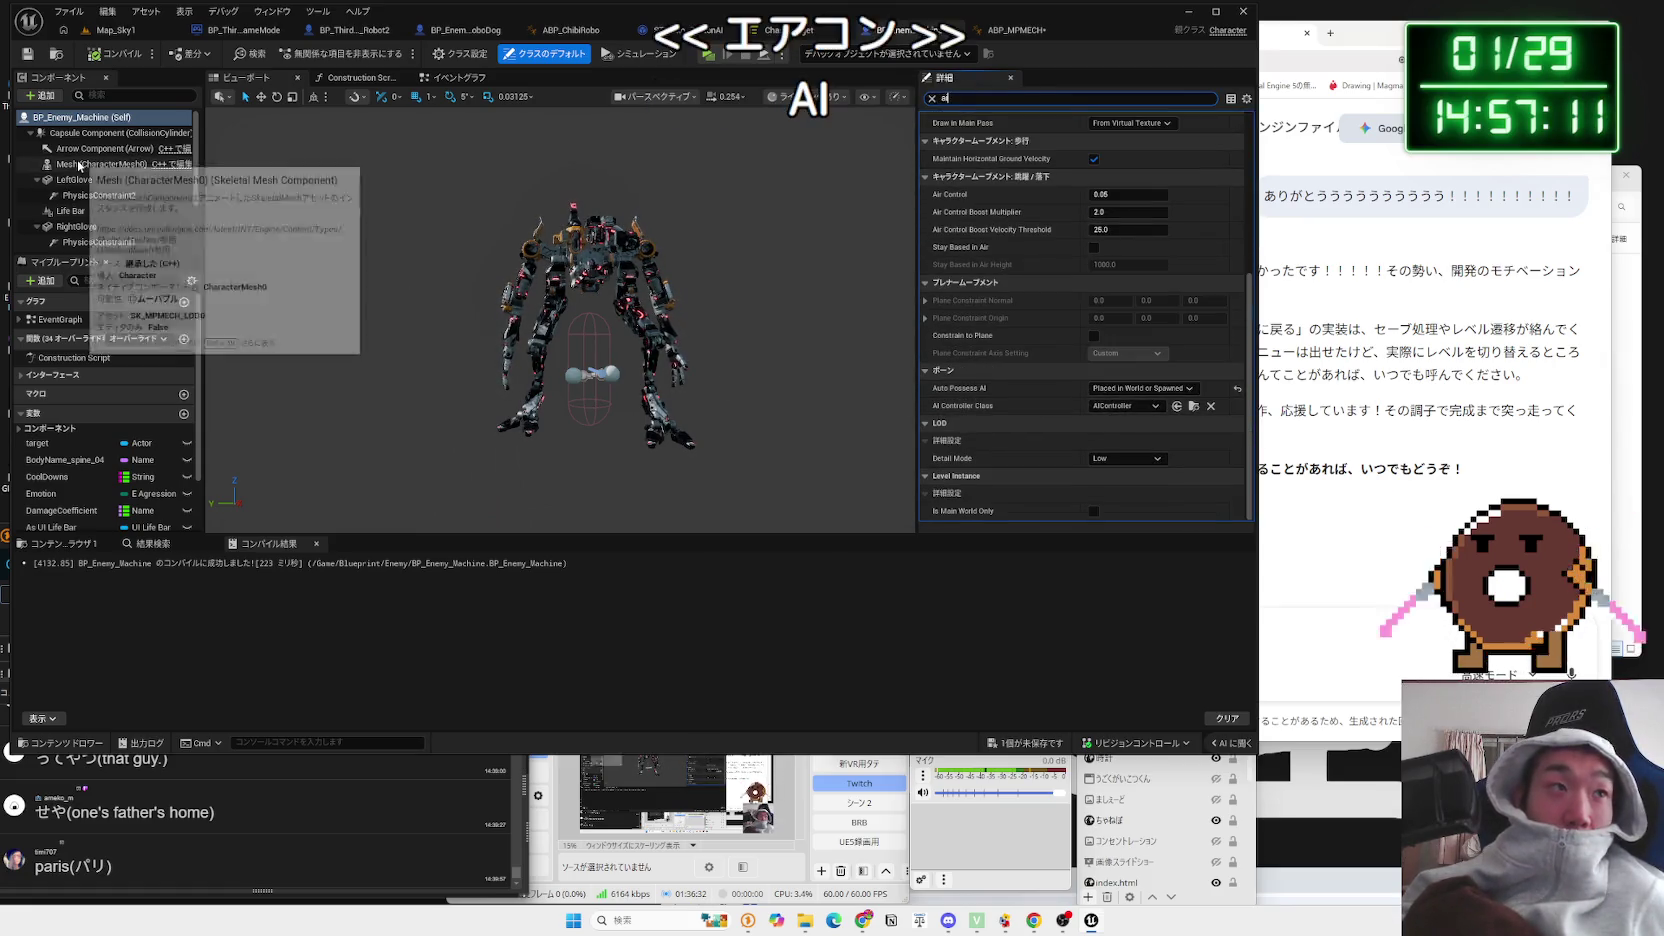
pyautogui.click(110, 132)
pyautogui.click(452, 77)
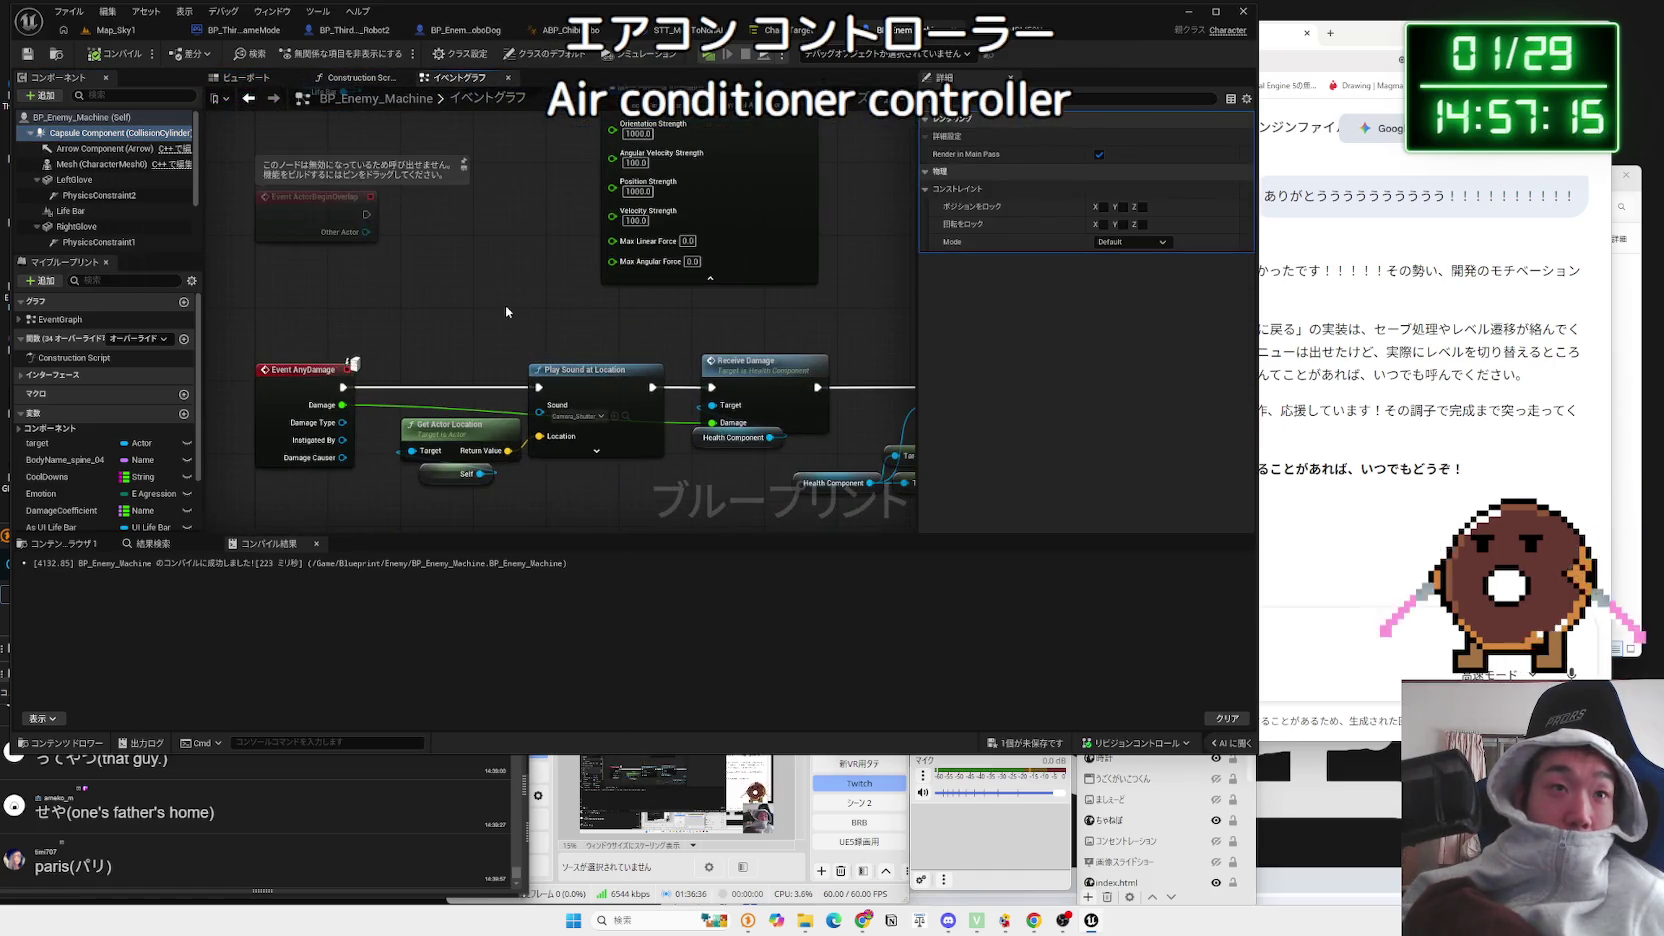
pyautogui.scroll(-3, 506, 312)
pyautogui.scroll(3, 503, 341)
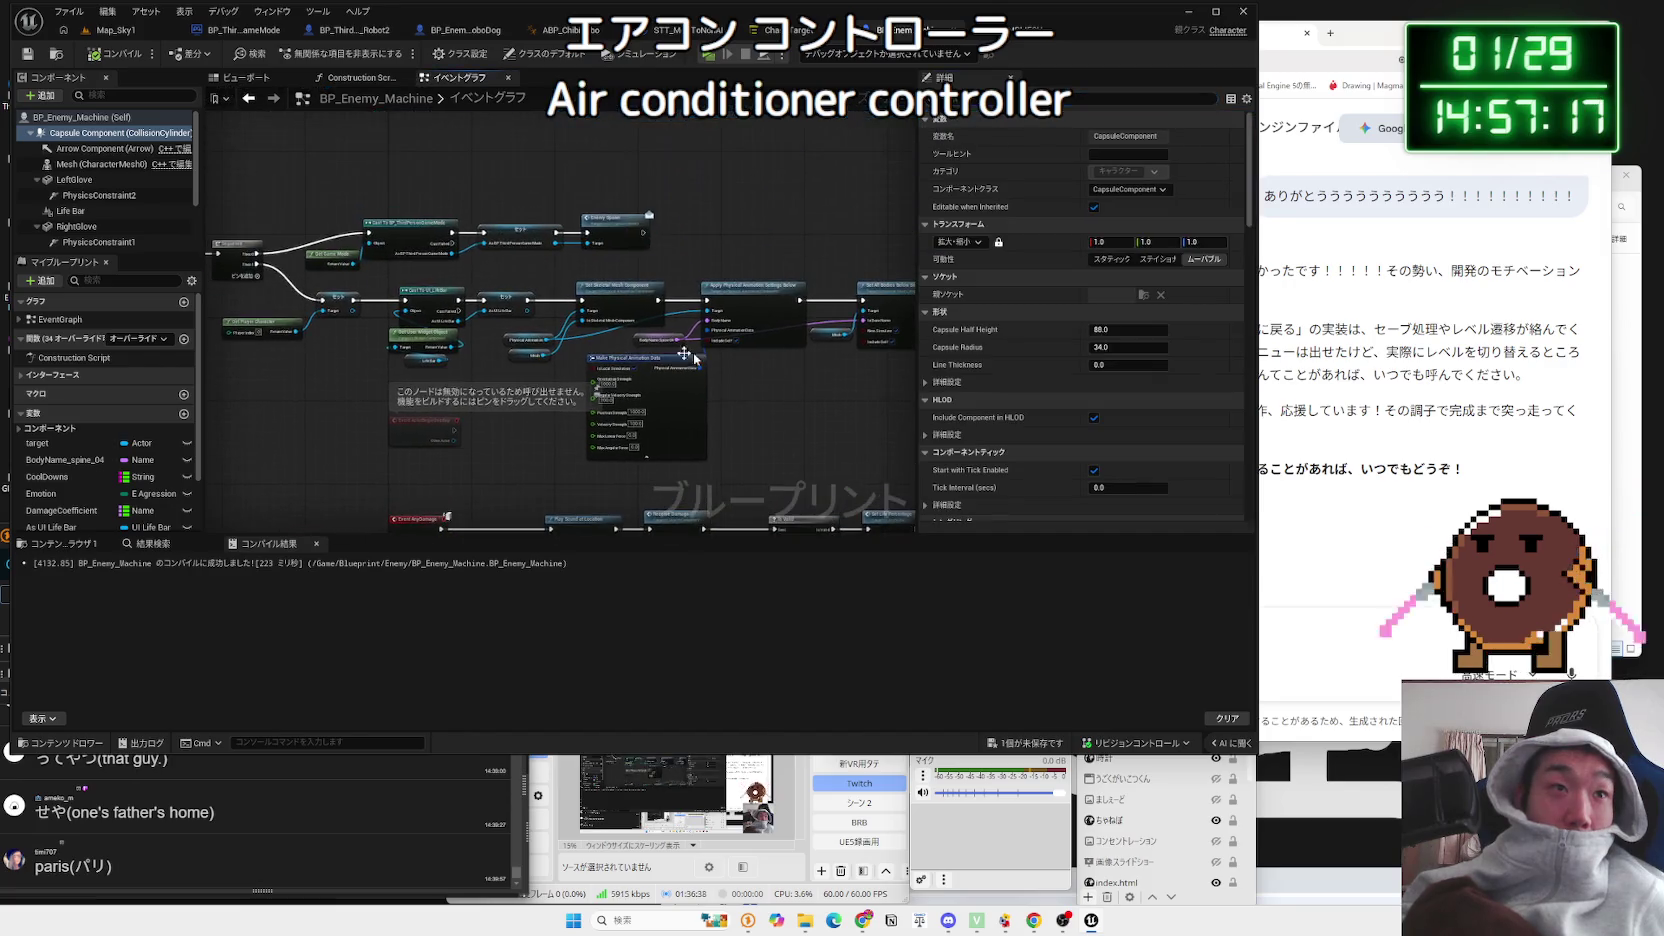
pyautogui.moveTo(463, 355); pyautogui.dragTo(670, 382)
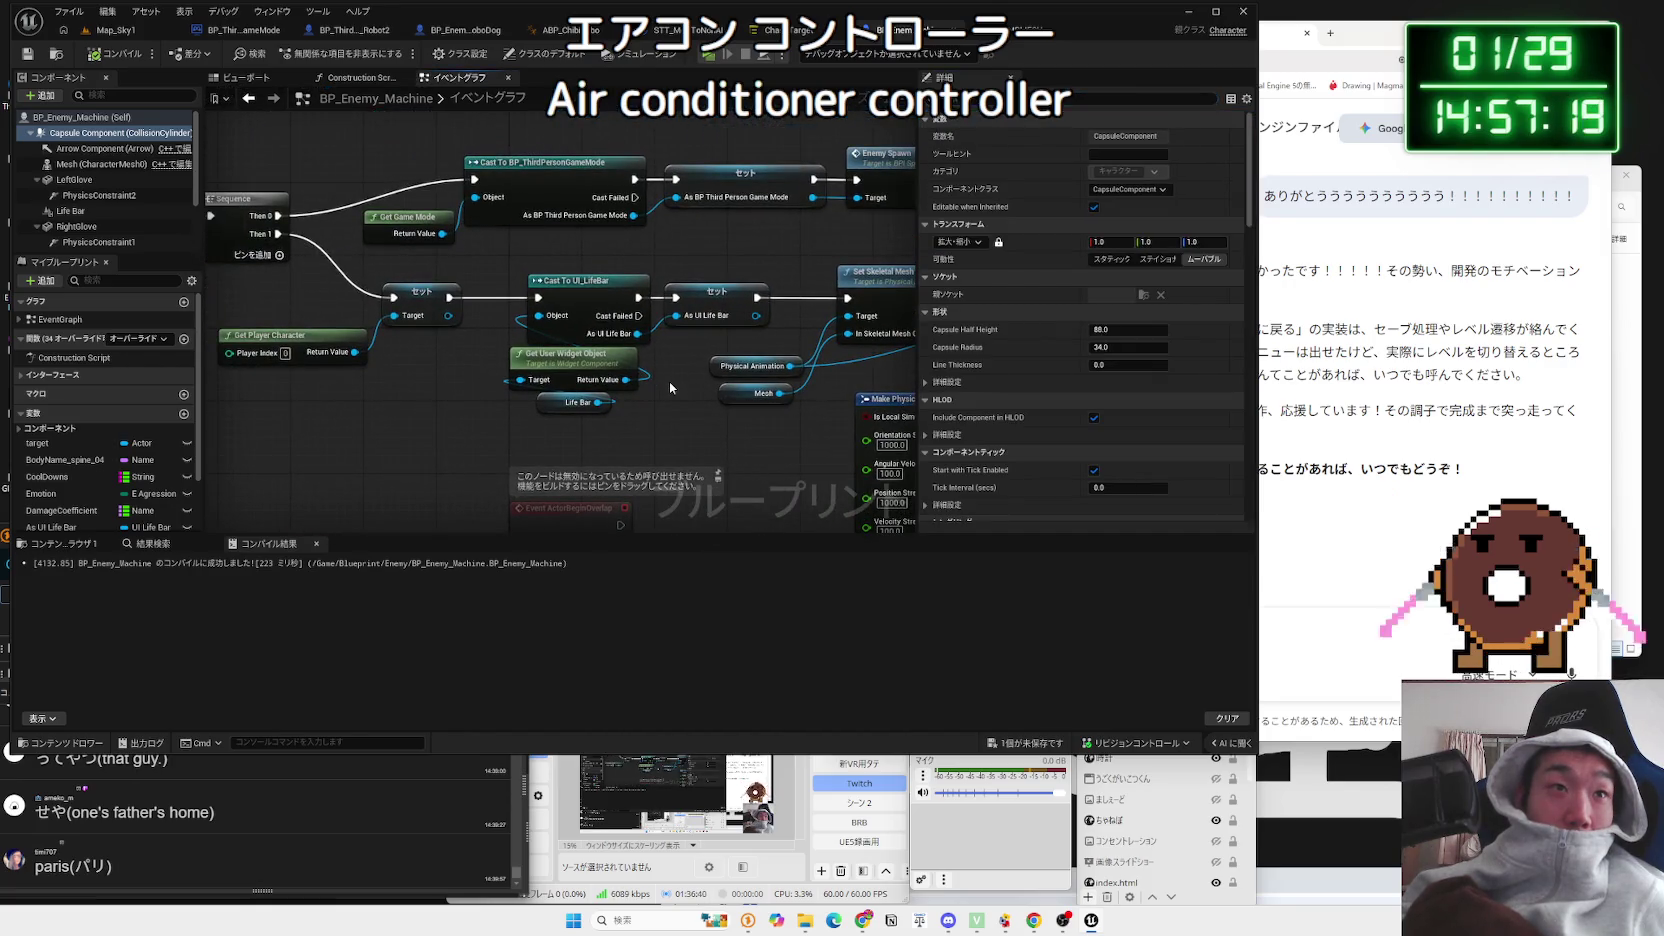
pyautogui.moveTo(641, 257); pyautogui.dragTo(744, 265)
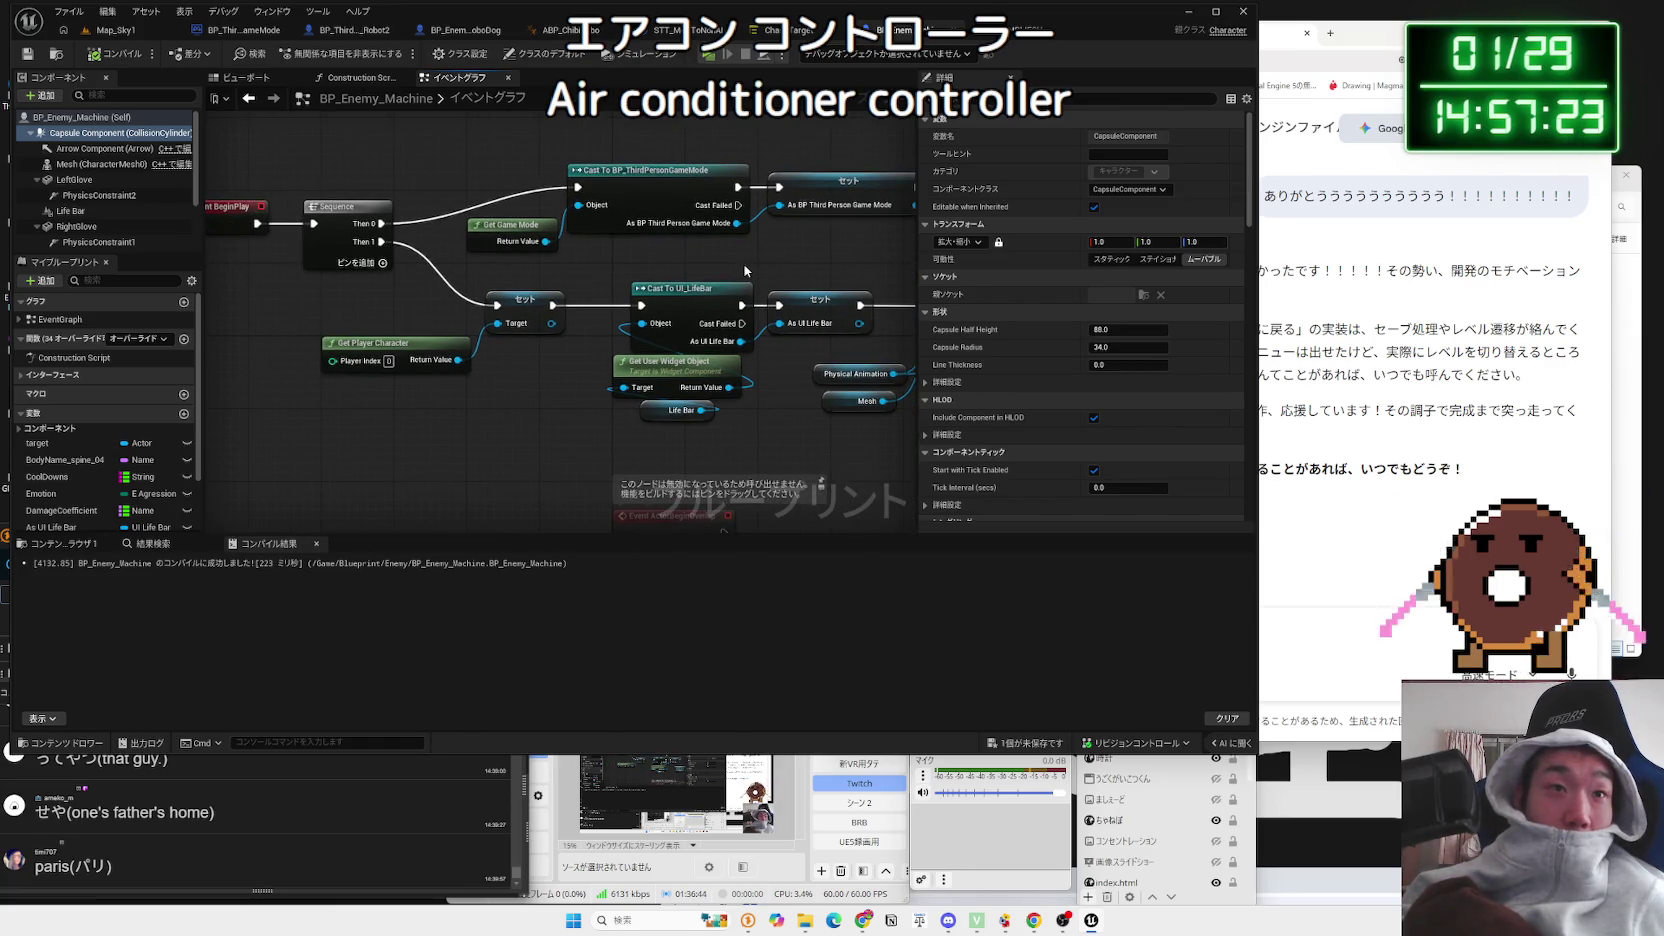
pyautogui.moveTo(745, 270); pyautogui.dragTo(575, 256)
pyautogui.scroll(-3, 579, 326)
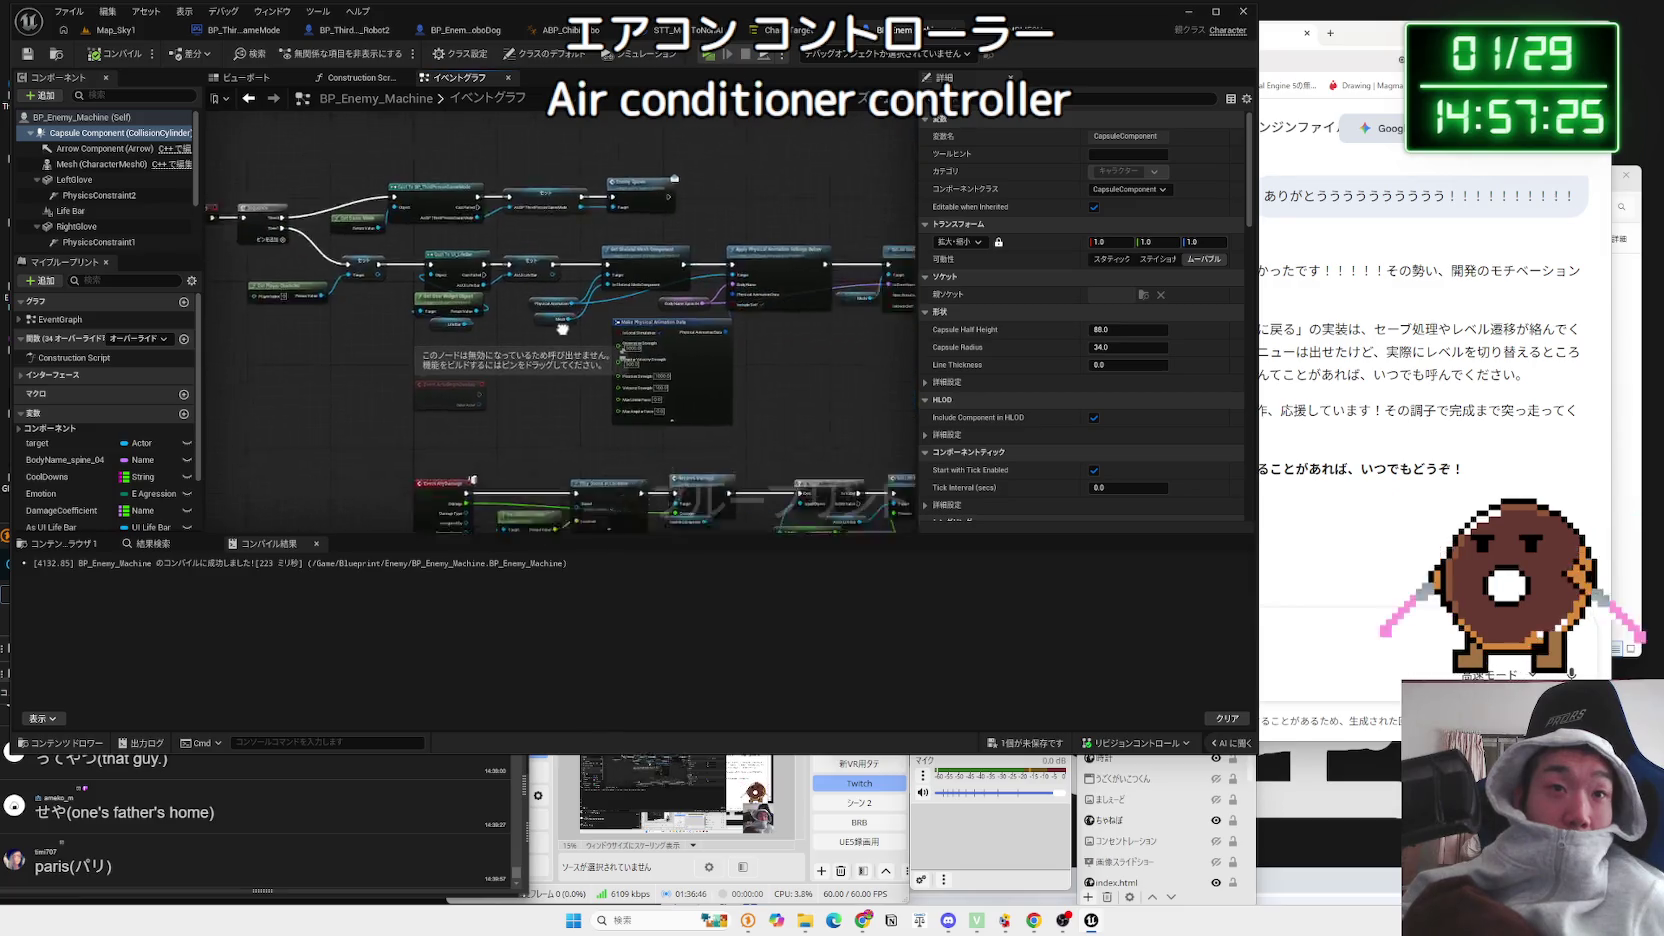
pyautogui.scroll(-2, 537, 313)
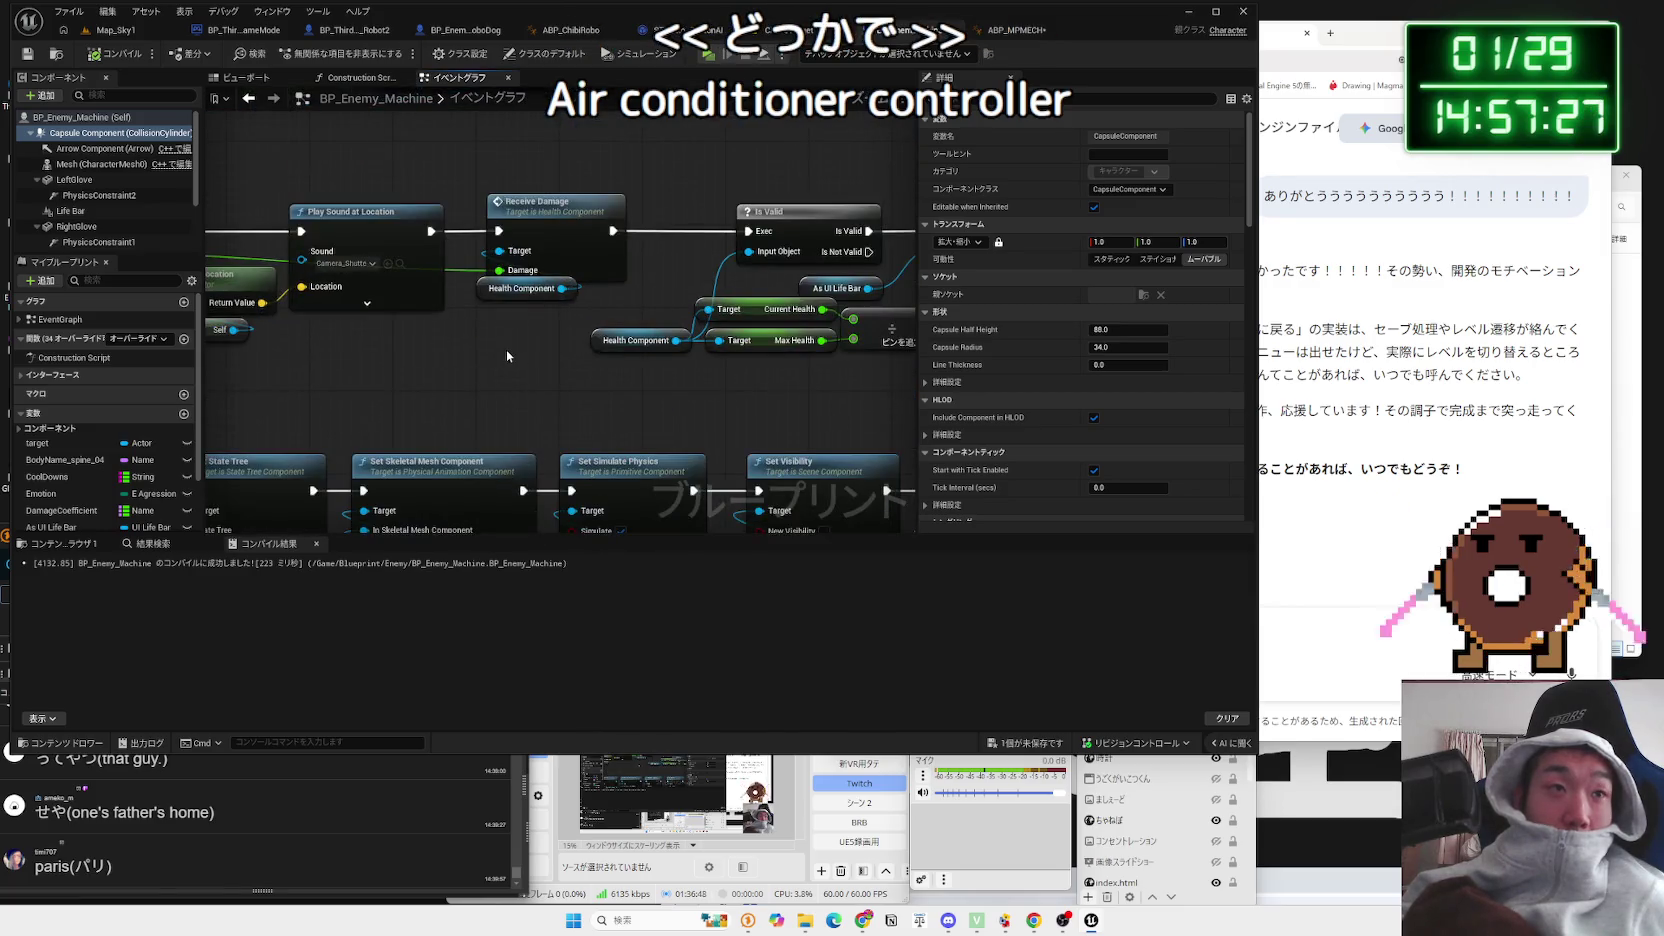
pyautogui.scroll(-3, 592, 429)
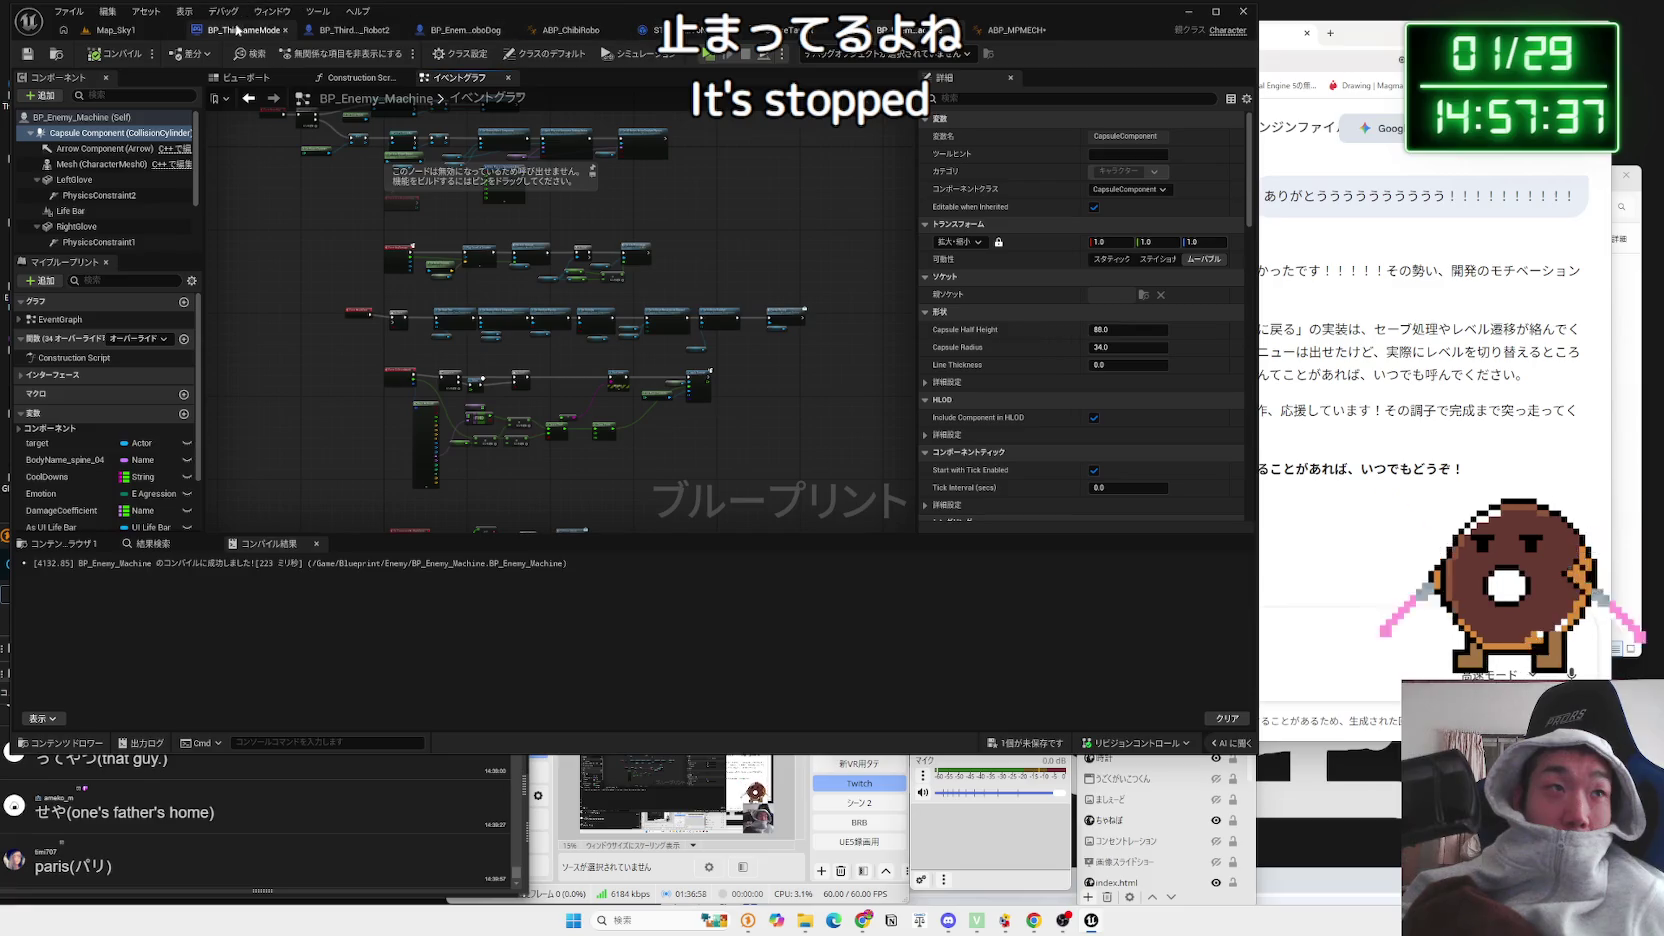
# Step: Cycle through the Robot2, BP_Enemy_Machine and ABP_MPMECH blueprint tabs back to Map_Sky1
pyautogui.click(352, 32)
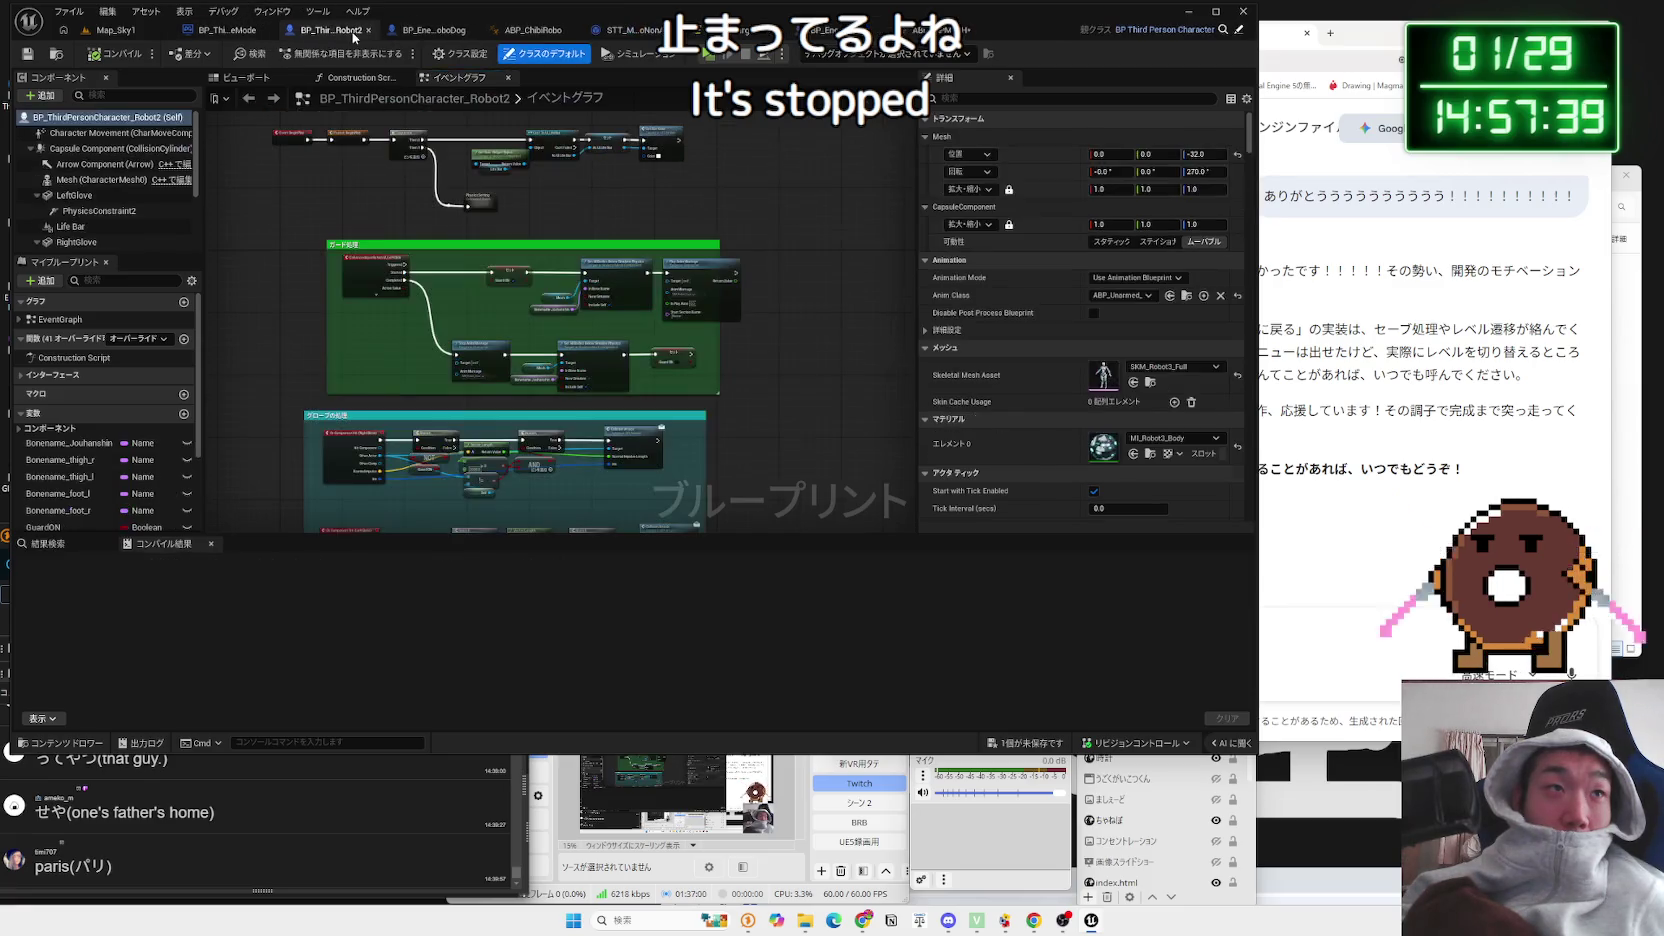
pyautogui.click(828, 38)
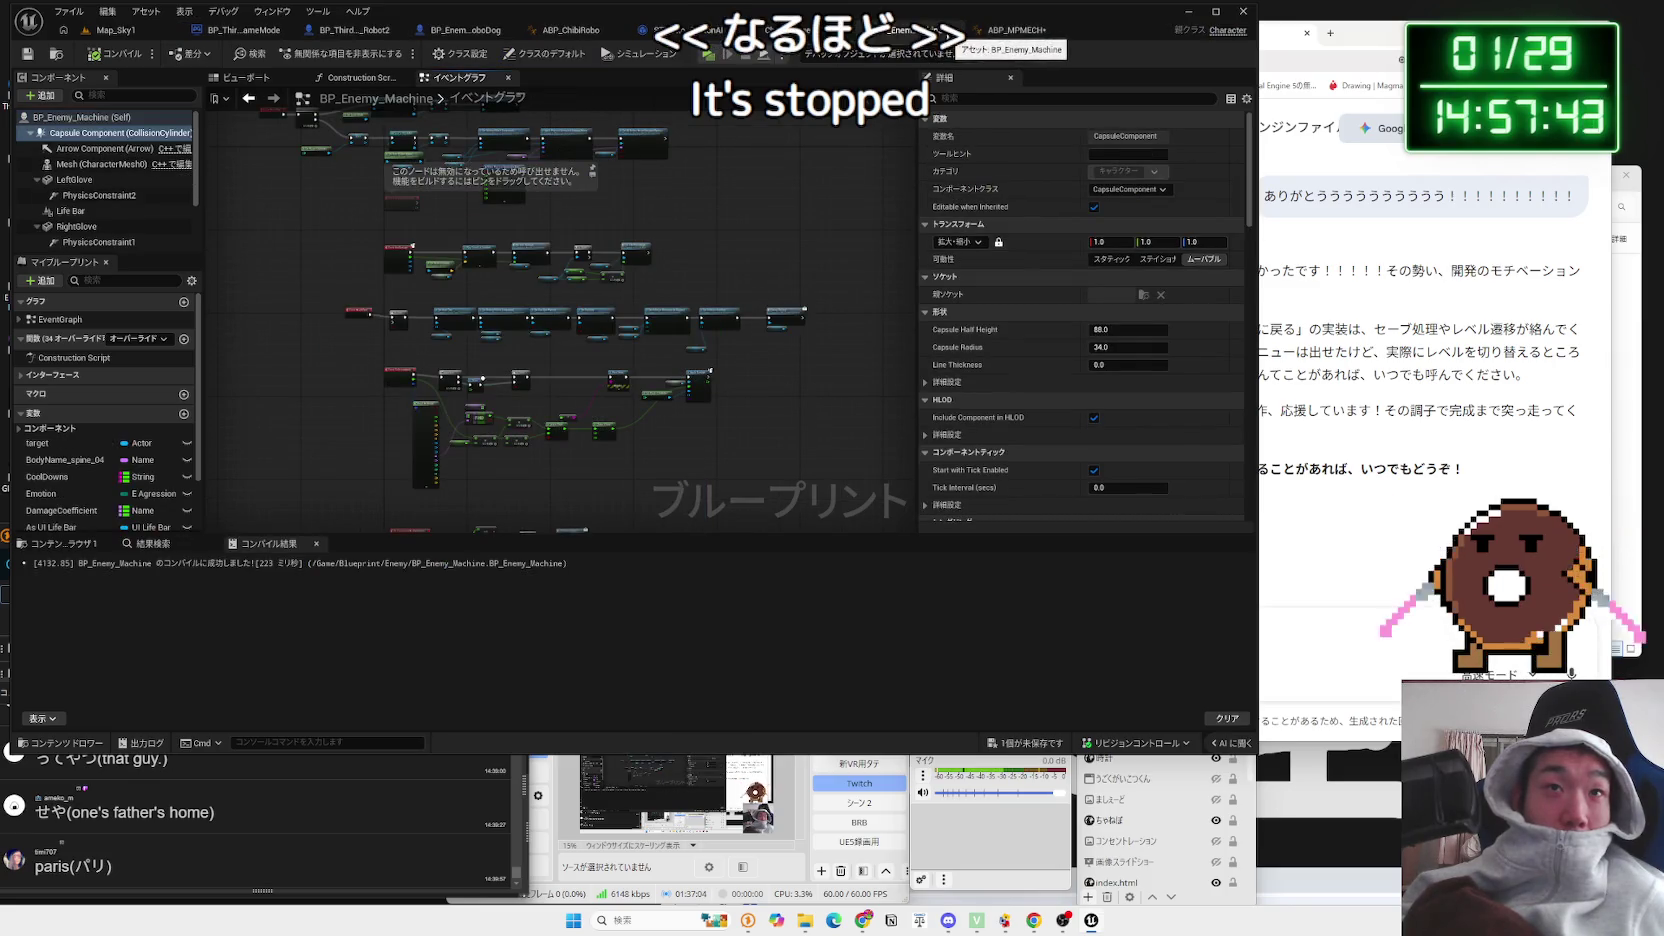
pyautogui.click(1015, 30)
pyautogui.click(92, 36)
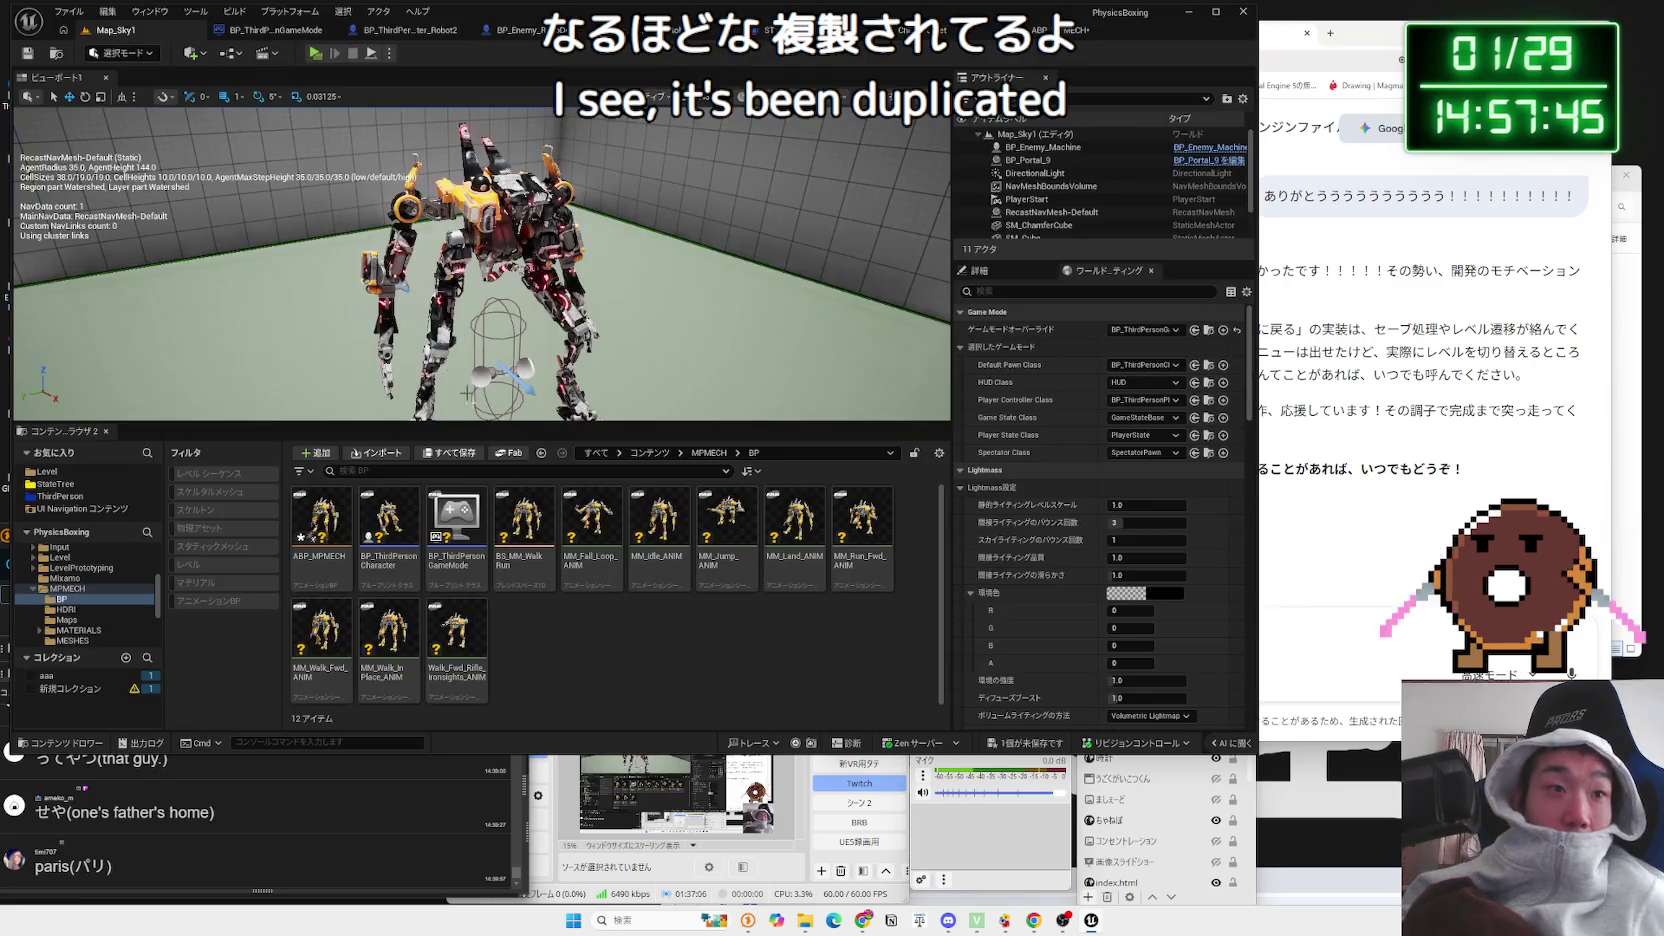
# Step: Navigate the Content Browser to the Blueprint > Enemy folder
pyautogui.click(375, 551)
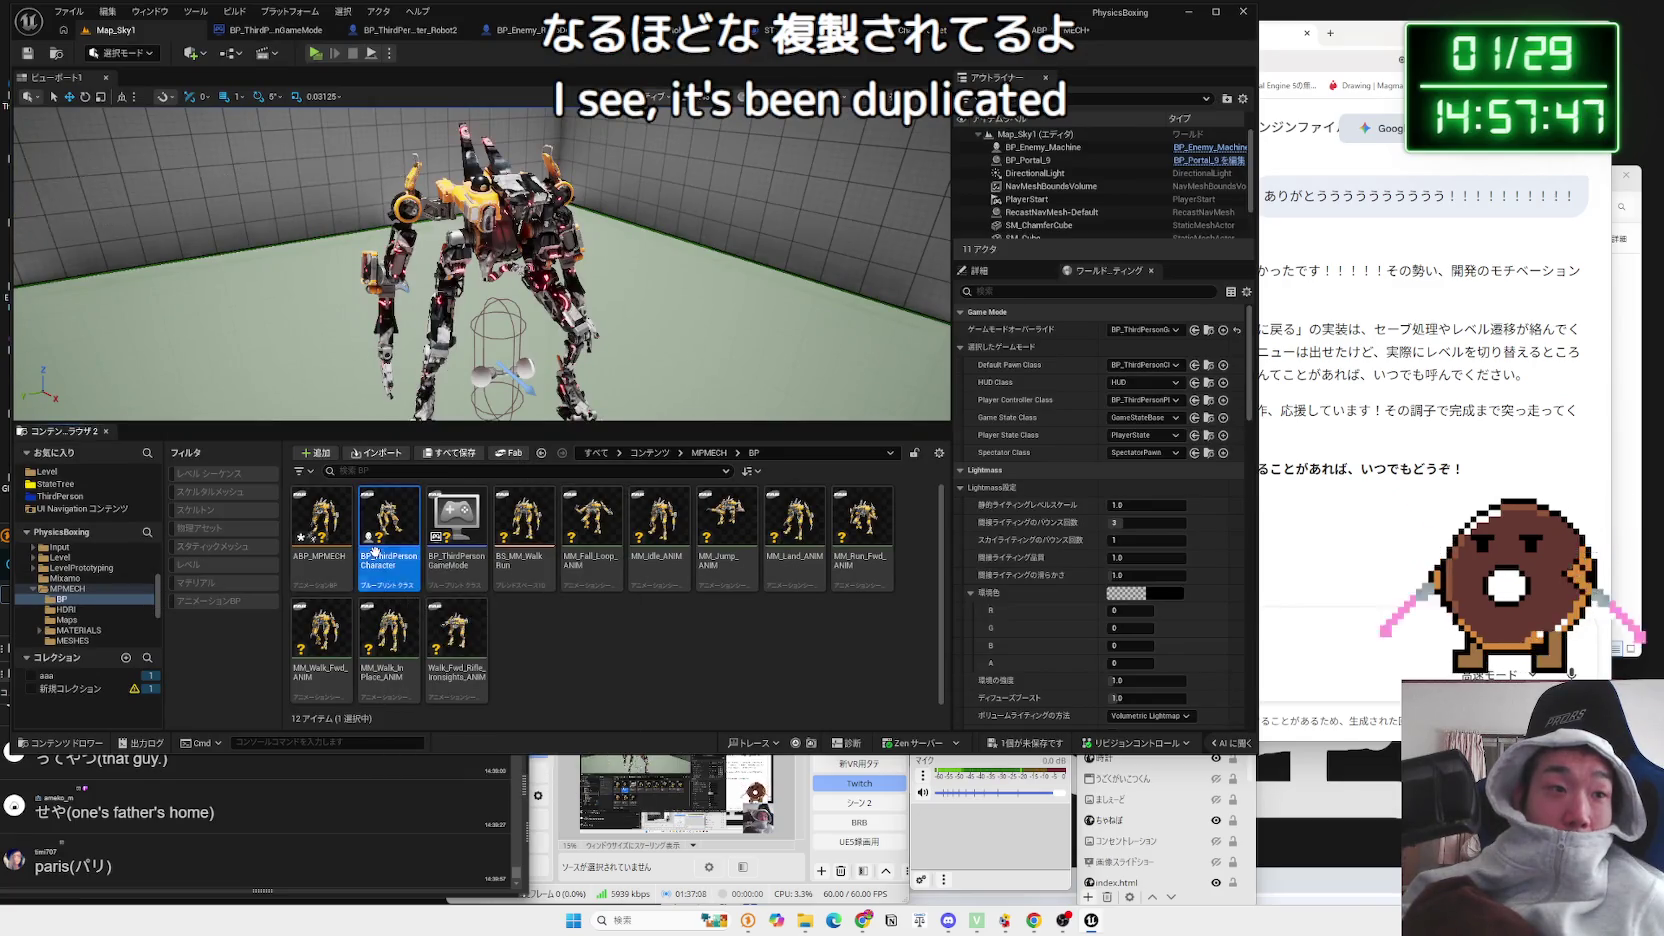
pyautogui.click(66, 578)
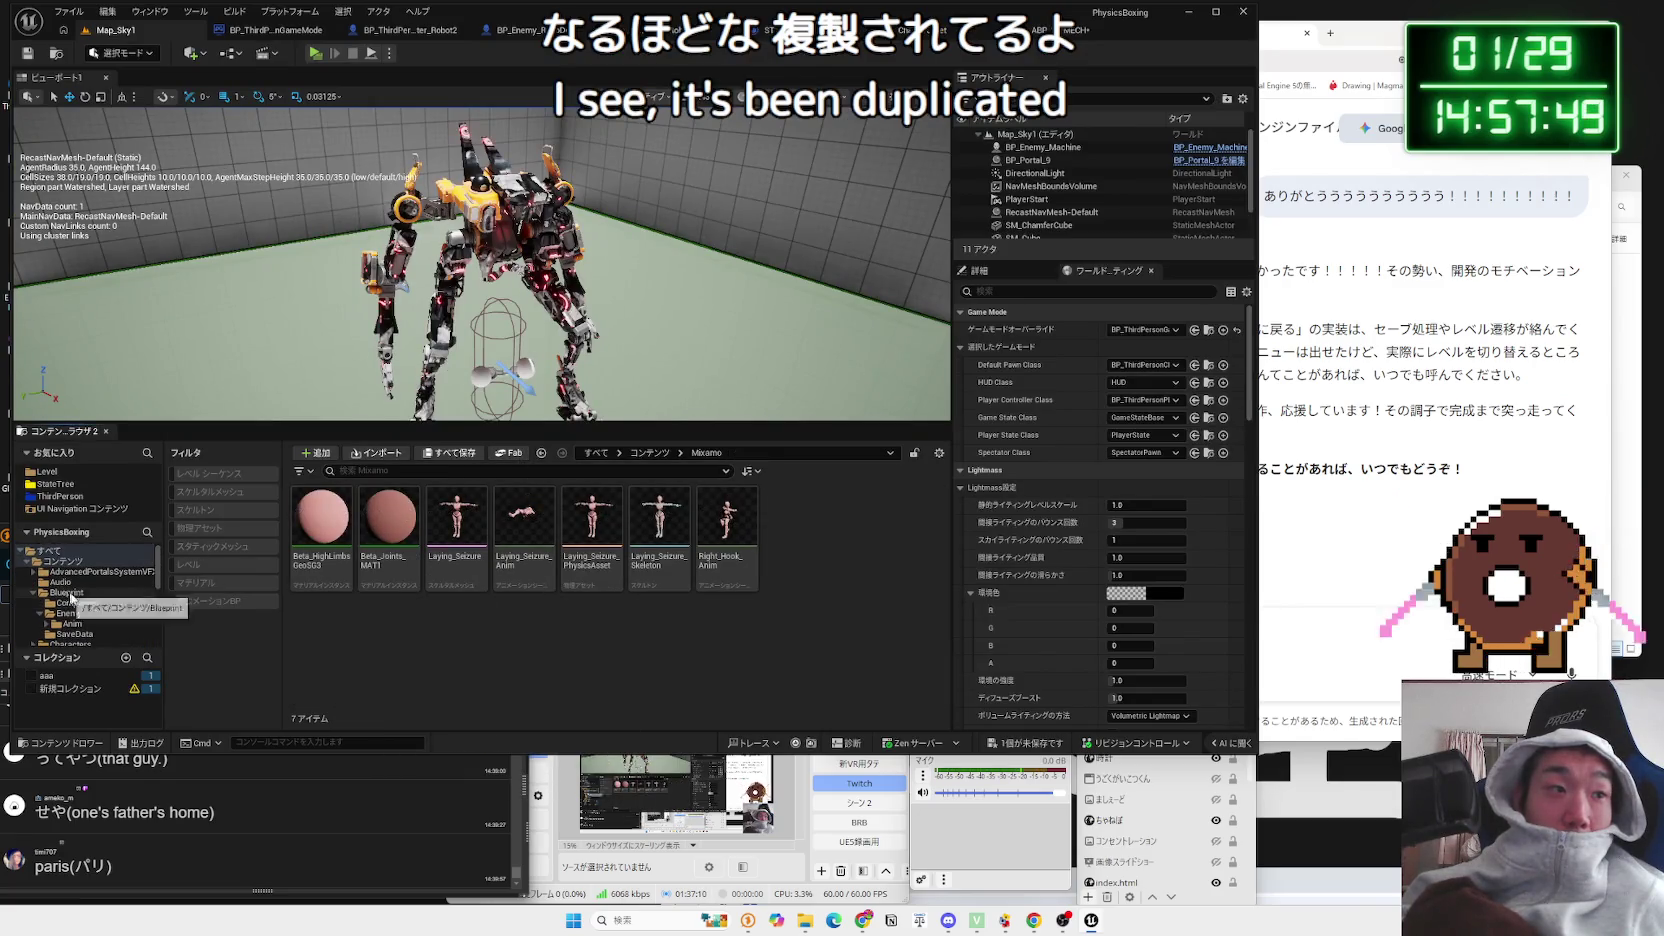
pyautogui.click(70, 593)
pyautogui.doubleClick(364, 531)
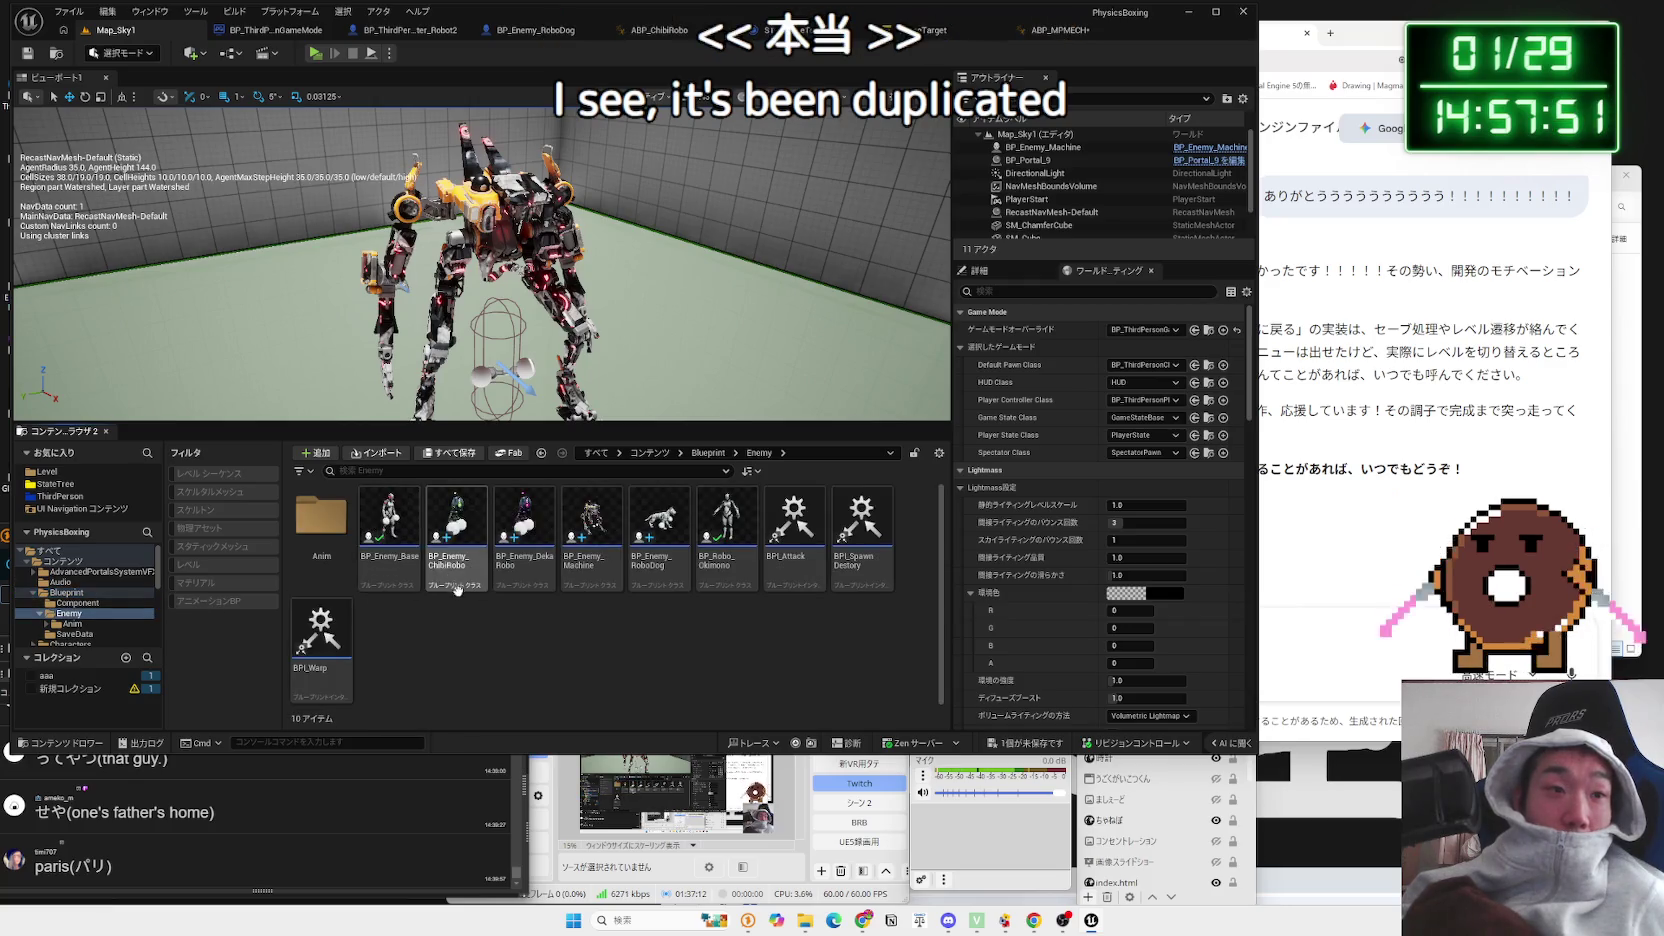
# Step: Open BP_Enemy_Machine briefly, close it, and bring up its asset actions
pyautogui.doubleClick(594, 548)
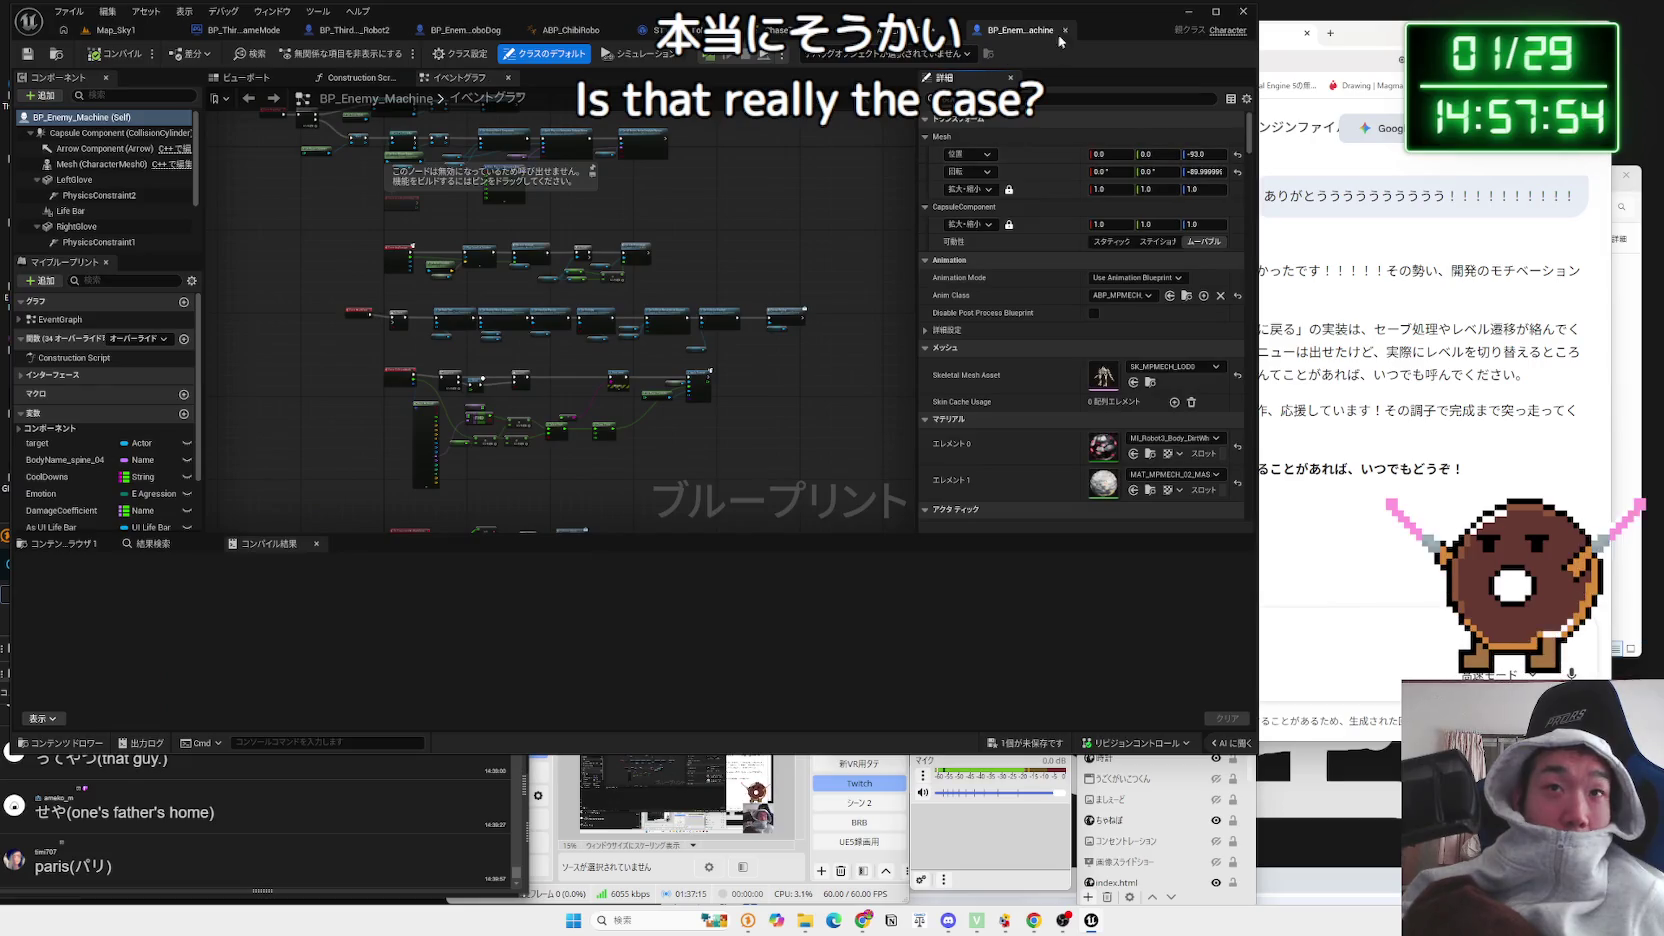
pyautogui.click(1065, 30)
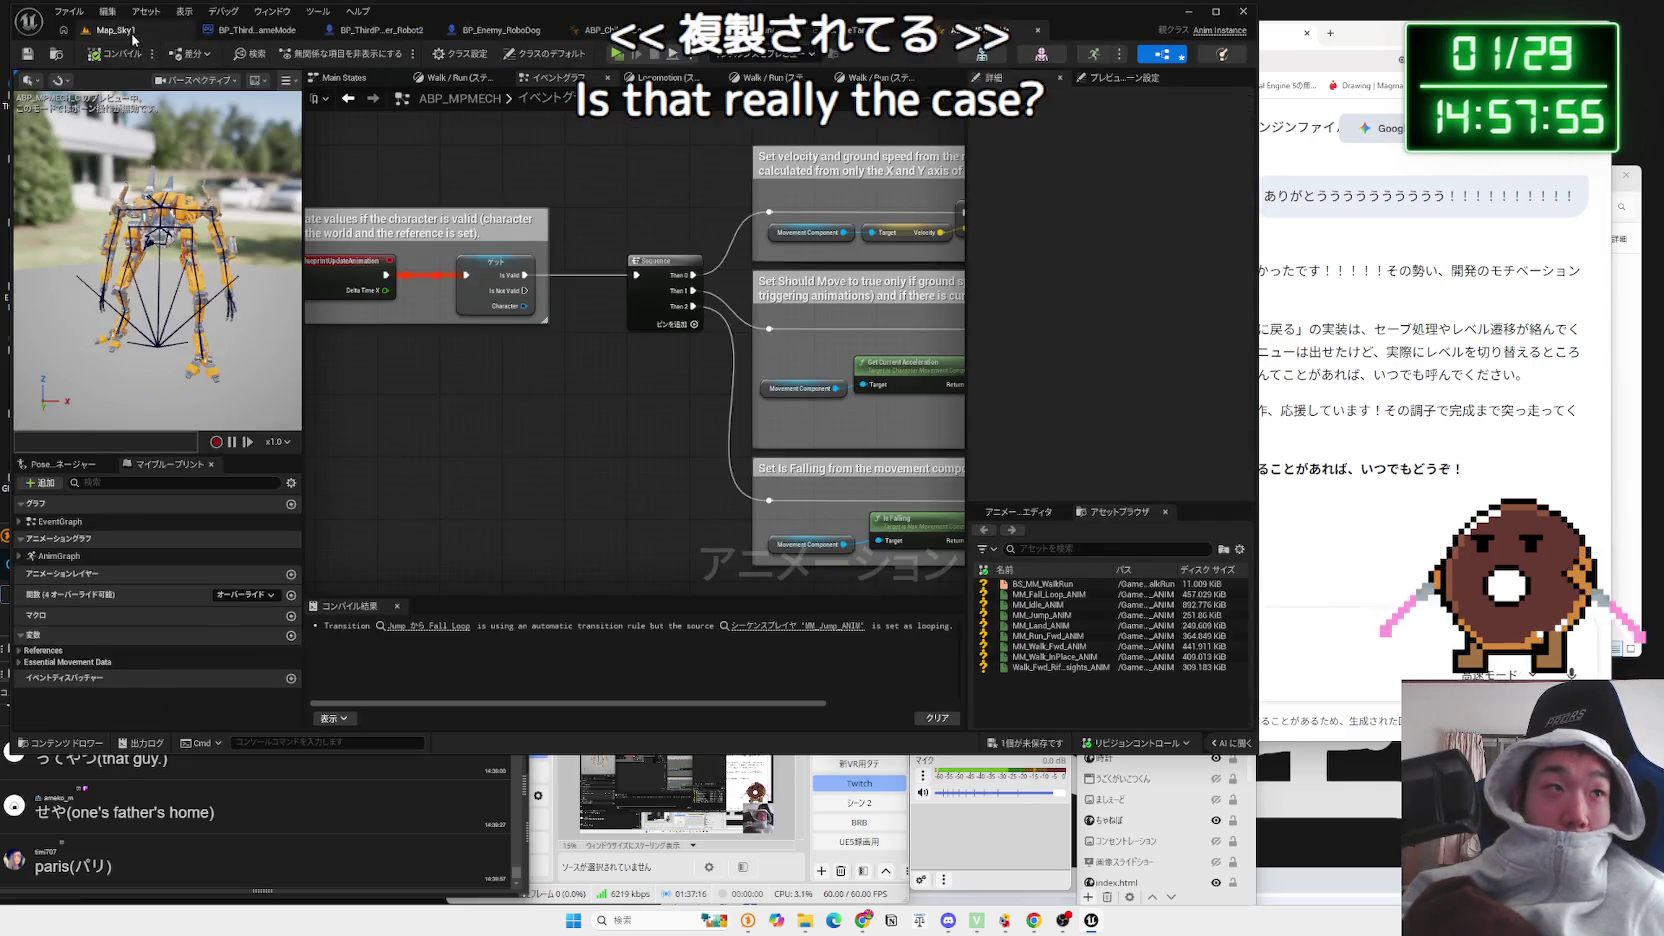
pyautogui.click(115, 30)
pyautogui.rightClick(584, 541)
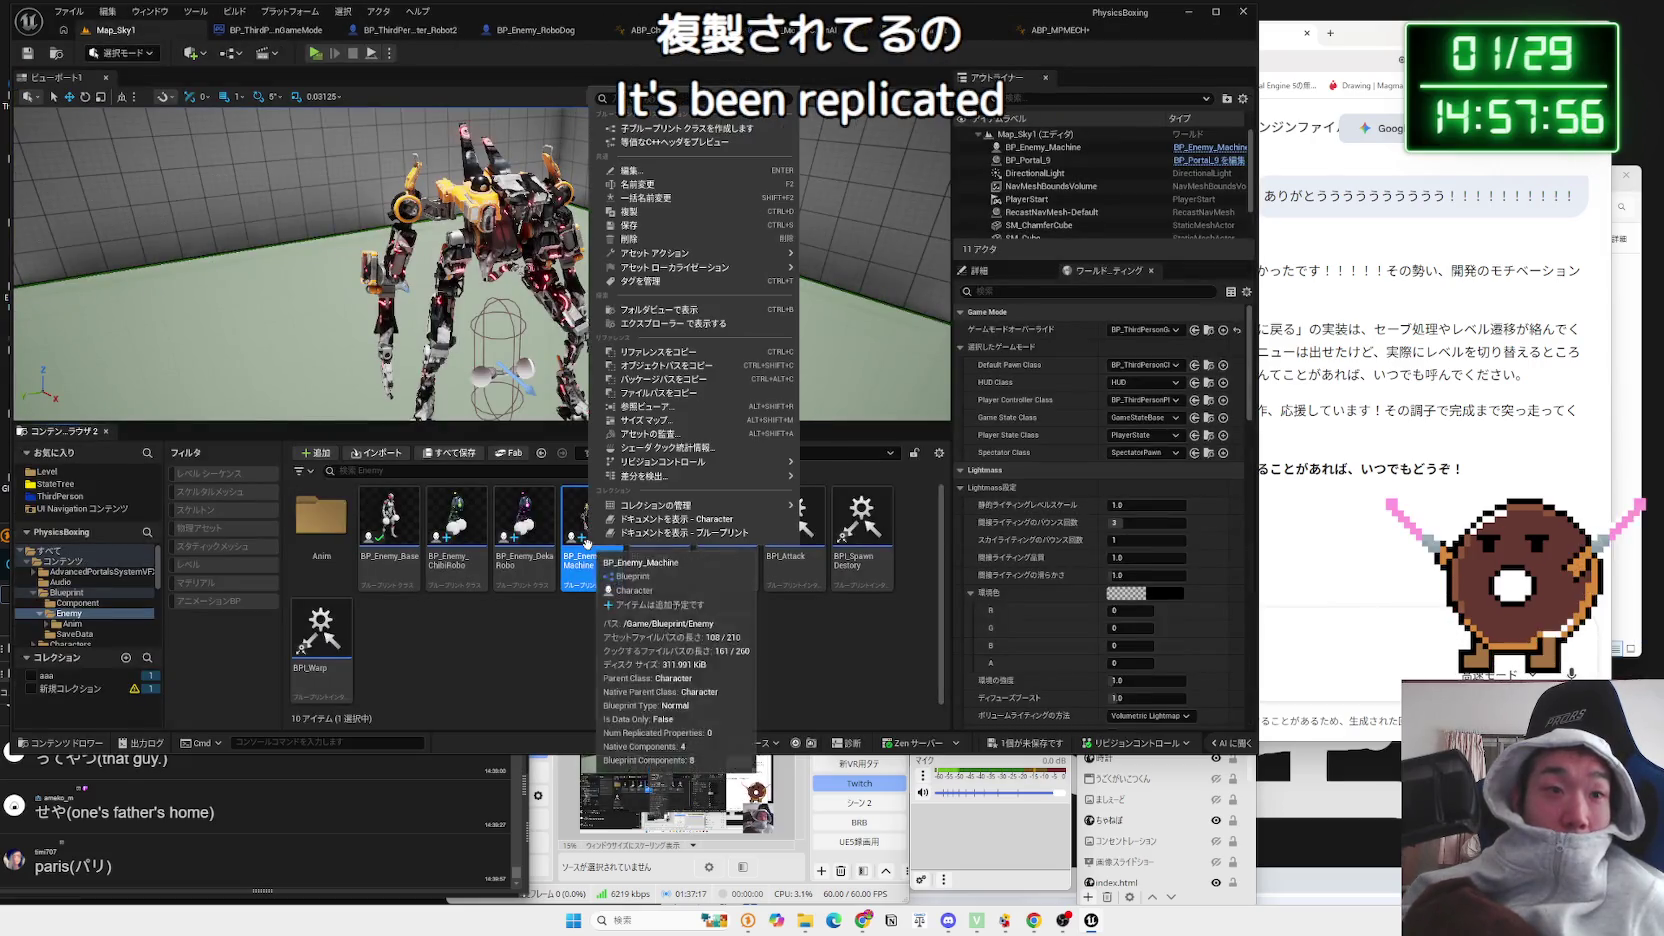
# Step: Start deleting BP_Enemy_Machine, cancel, remove the robot from the level, and glance at BP_Enemy_DekaRobo
pyautogui.click(663, 239)
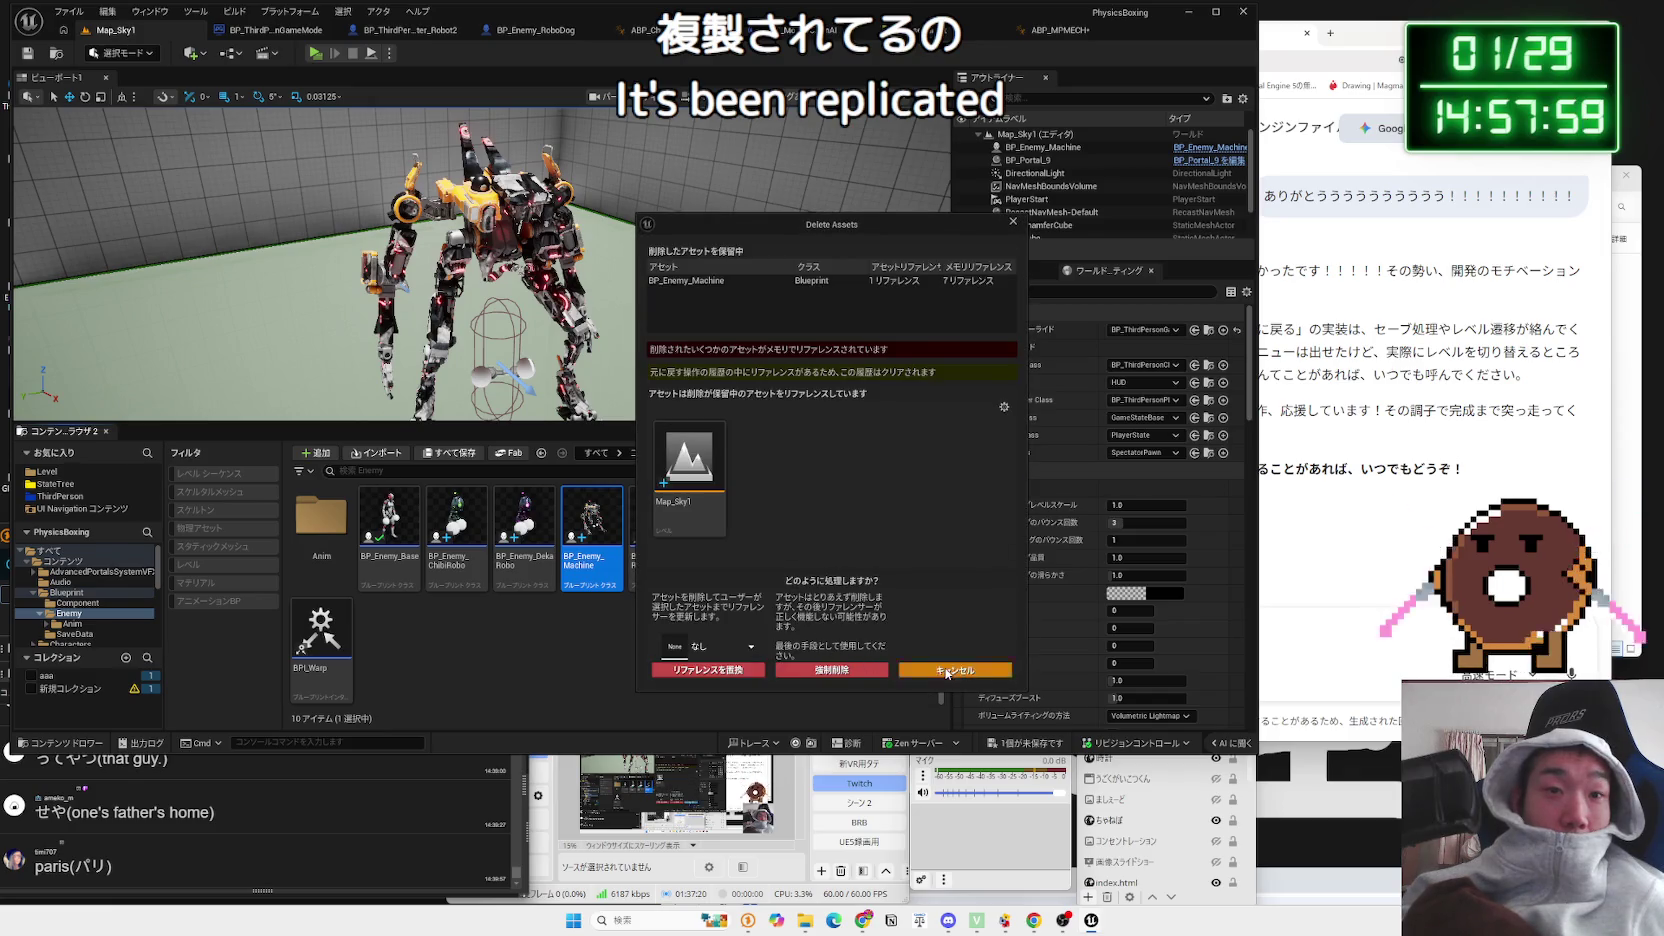
pyautogui.click(947, 671)
pyautogui.press('Delete')
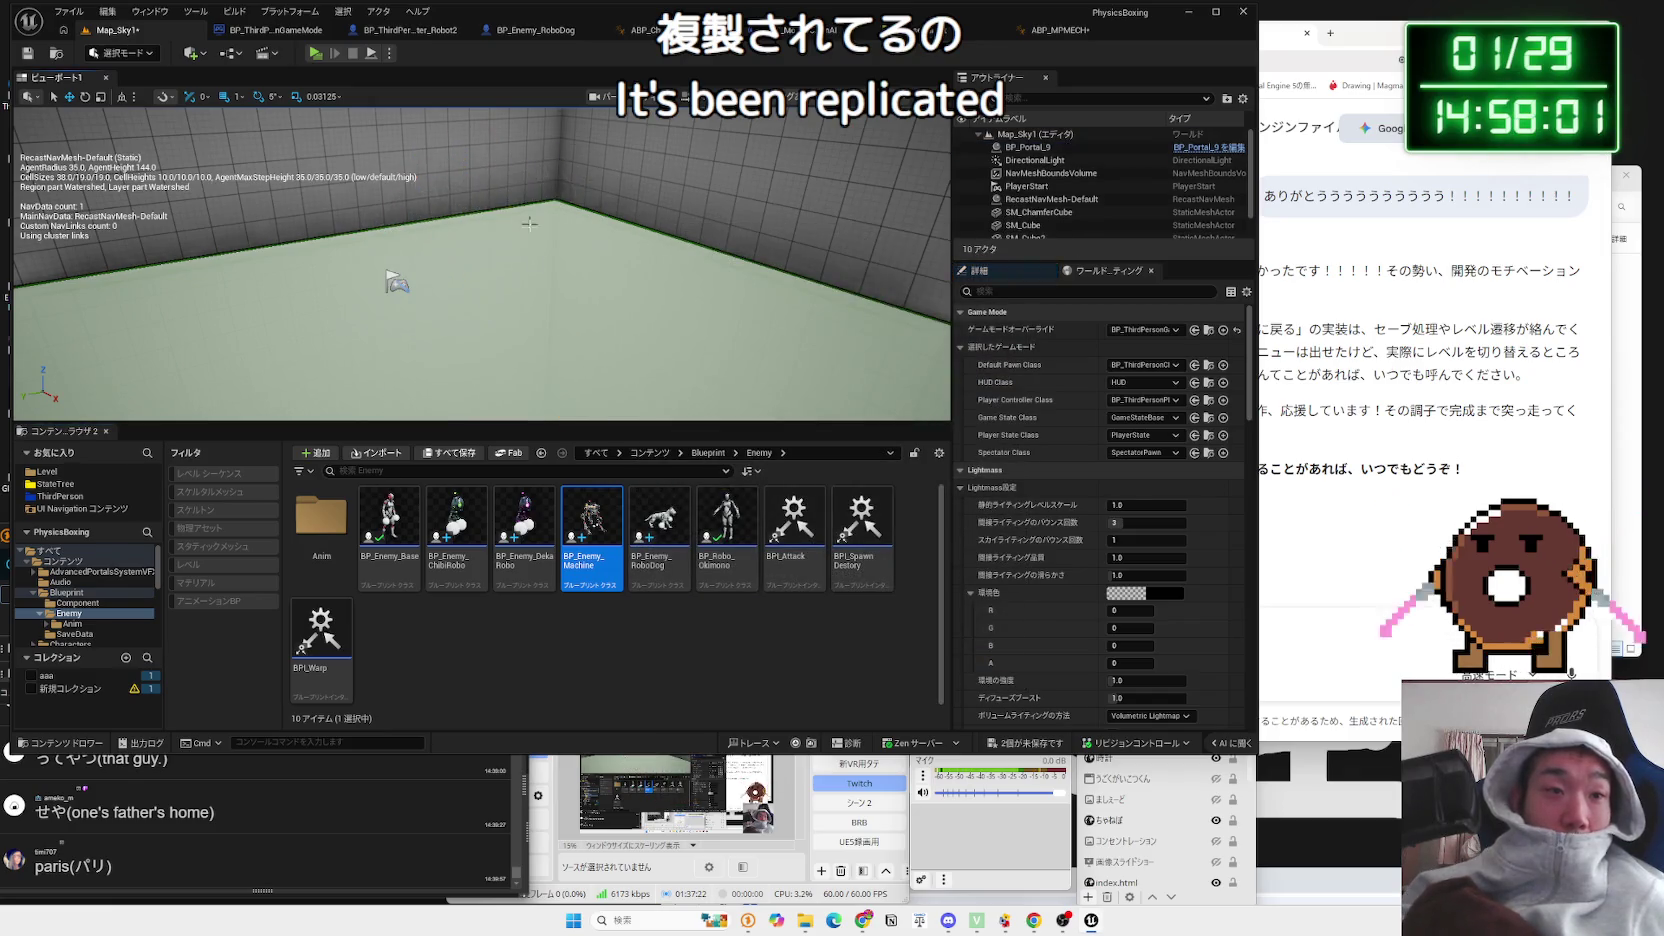
pyautogui.rightClick(581, 521)
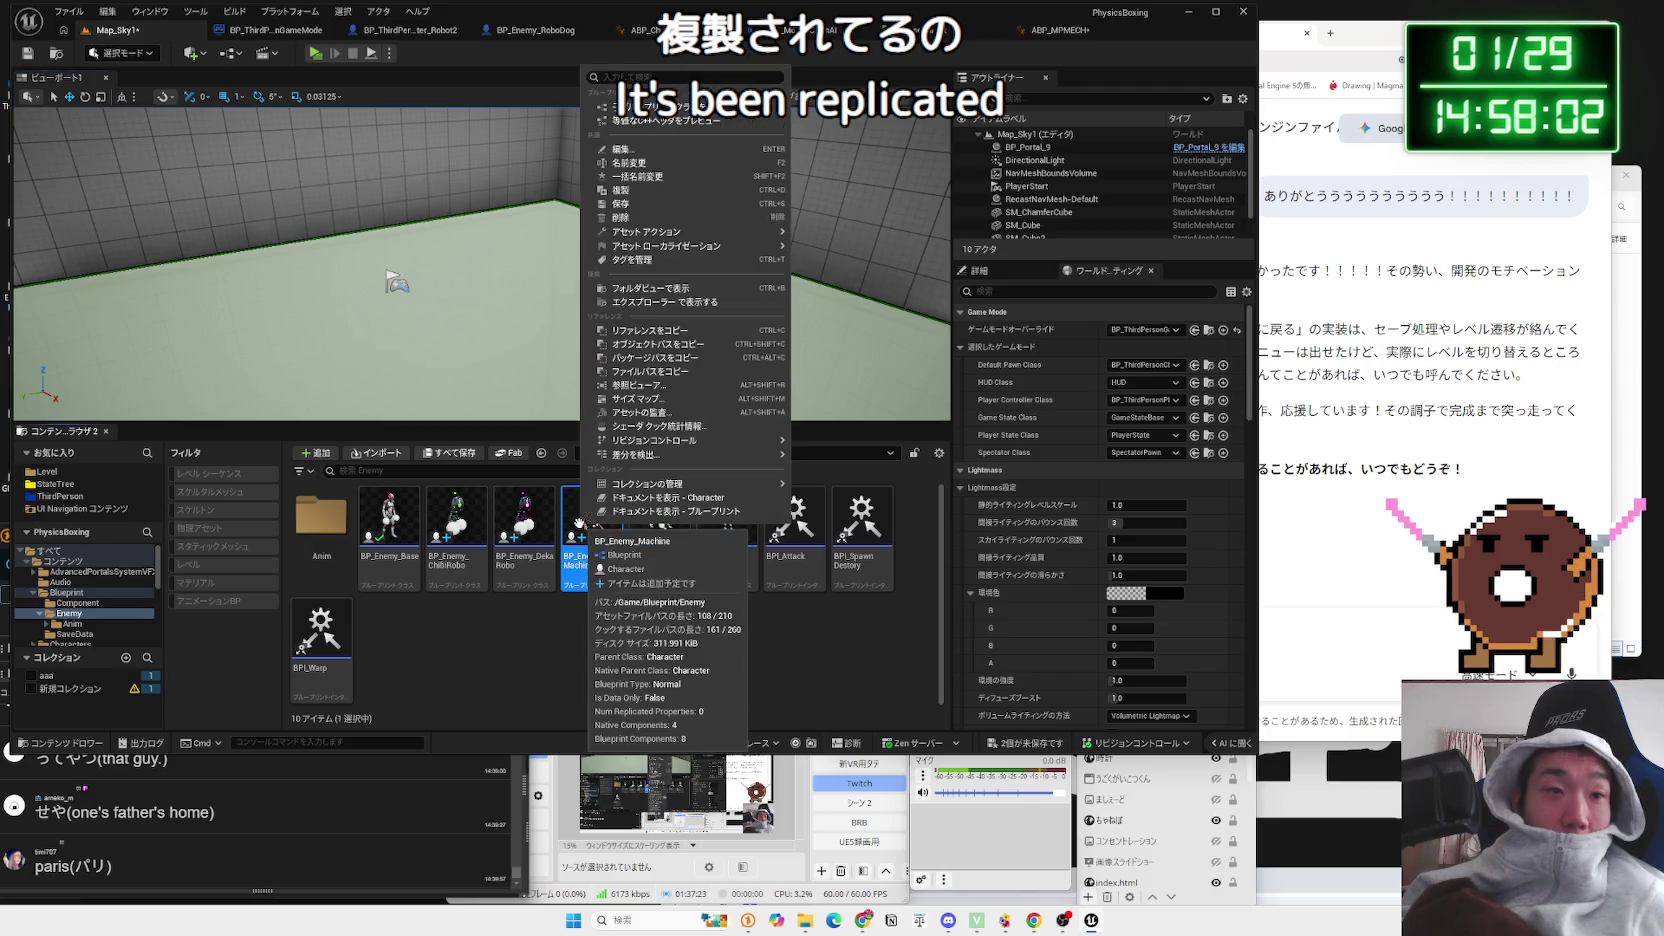
pyautogui.click(527, 559)
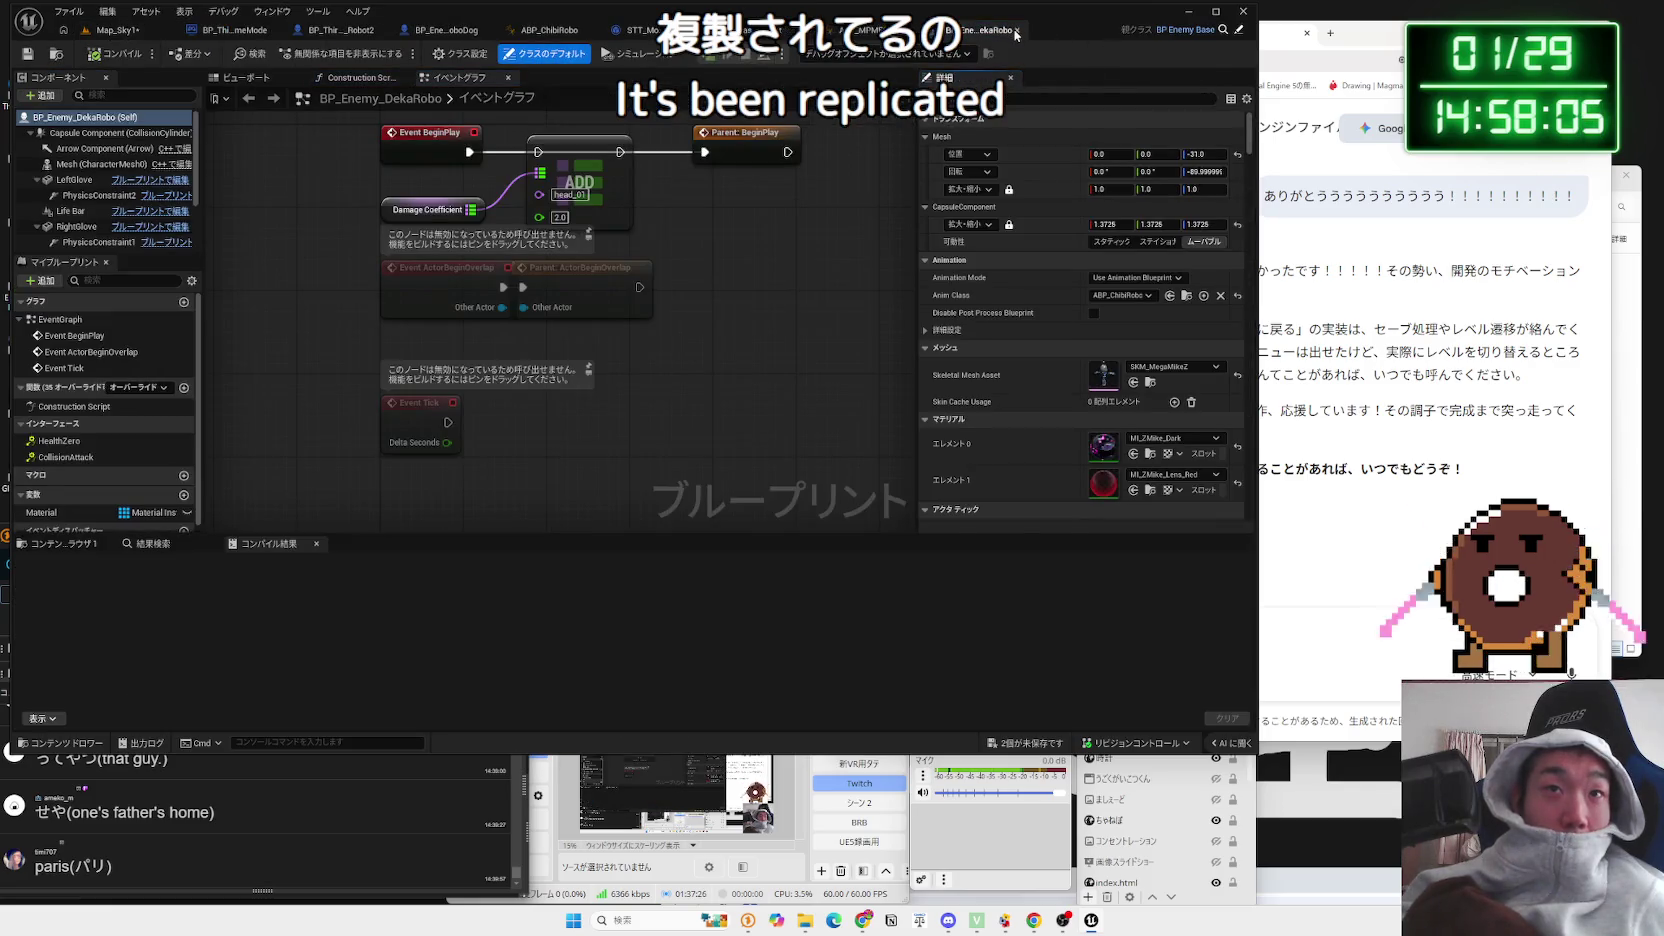
pyautogui.click(1015, 35)
pyautogui.click(118, 30)
# Step: Force delete the BP_Enemy_Machine Blueprint asset
pyautogui.rightClick(594, 521)
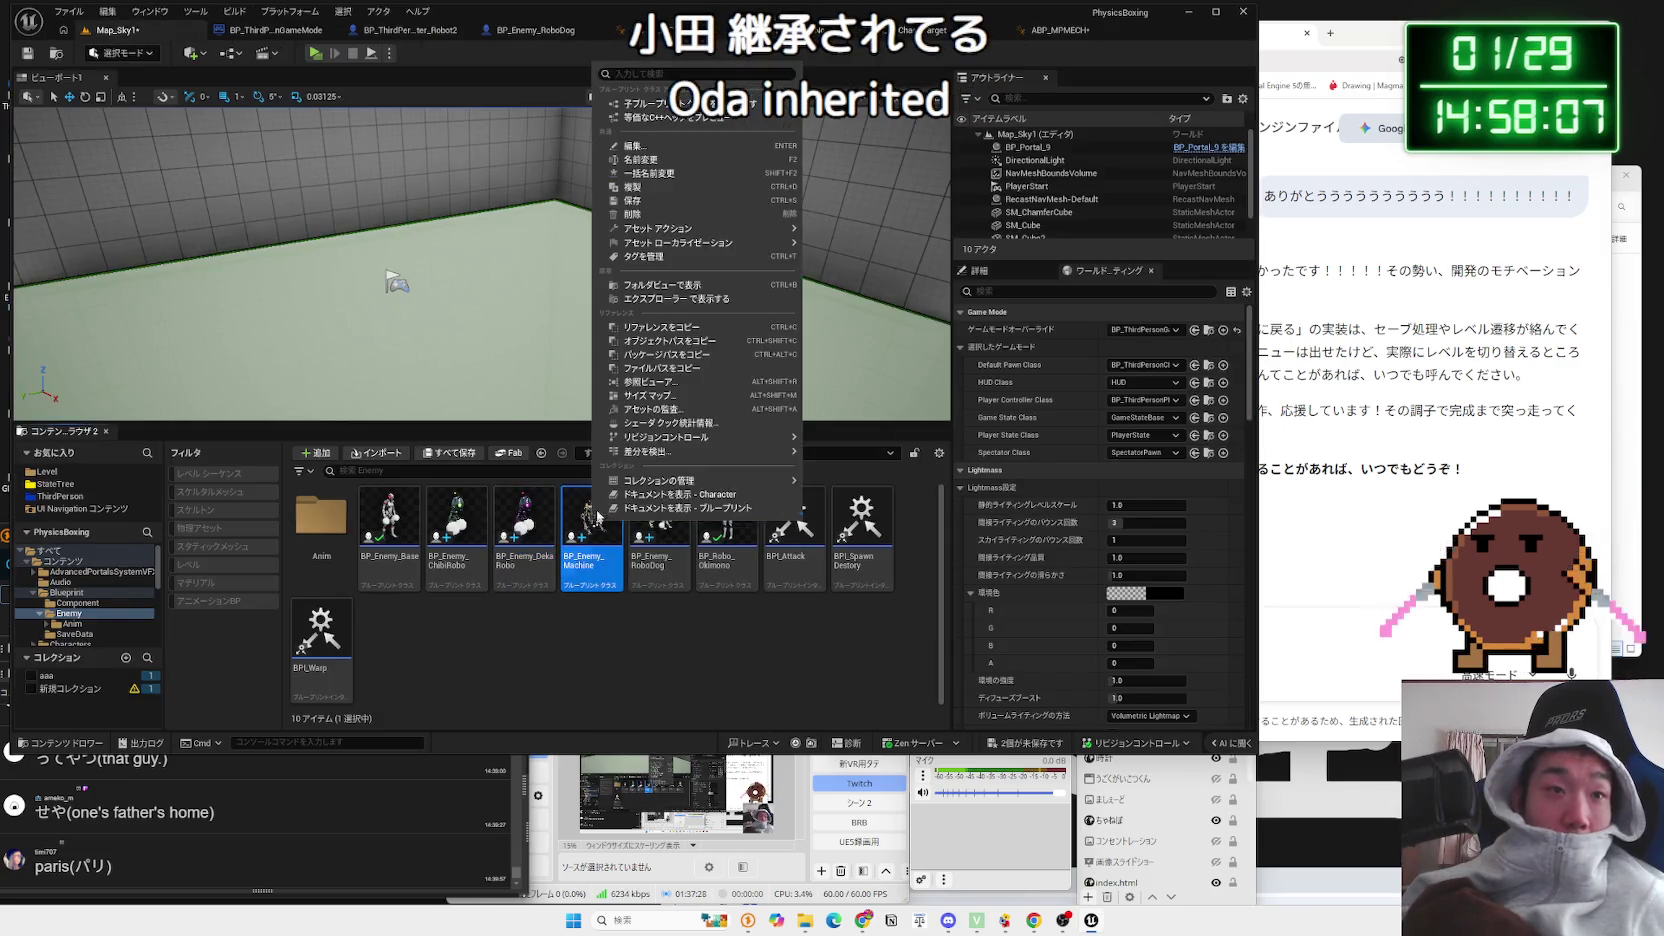
pyautogui.click(633, 214)
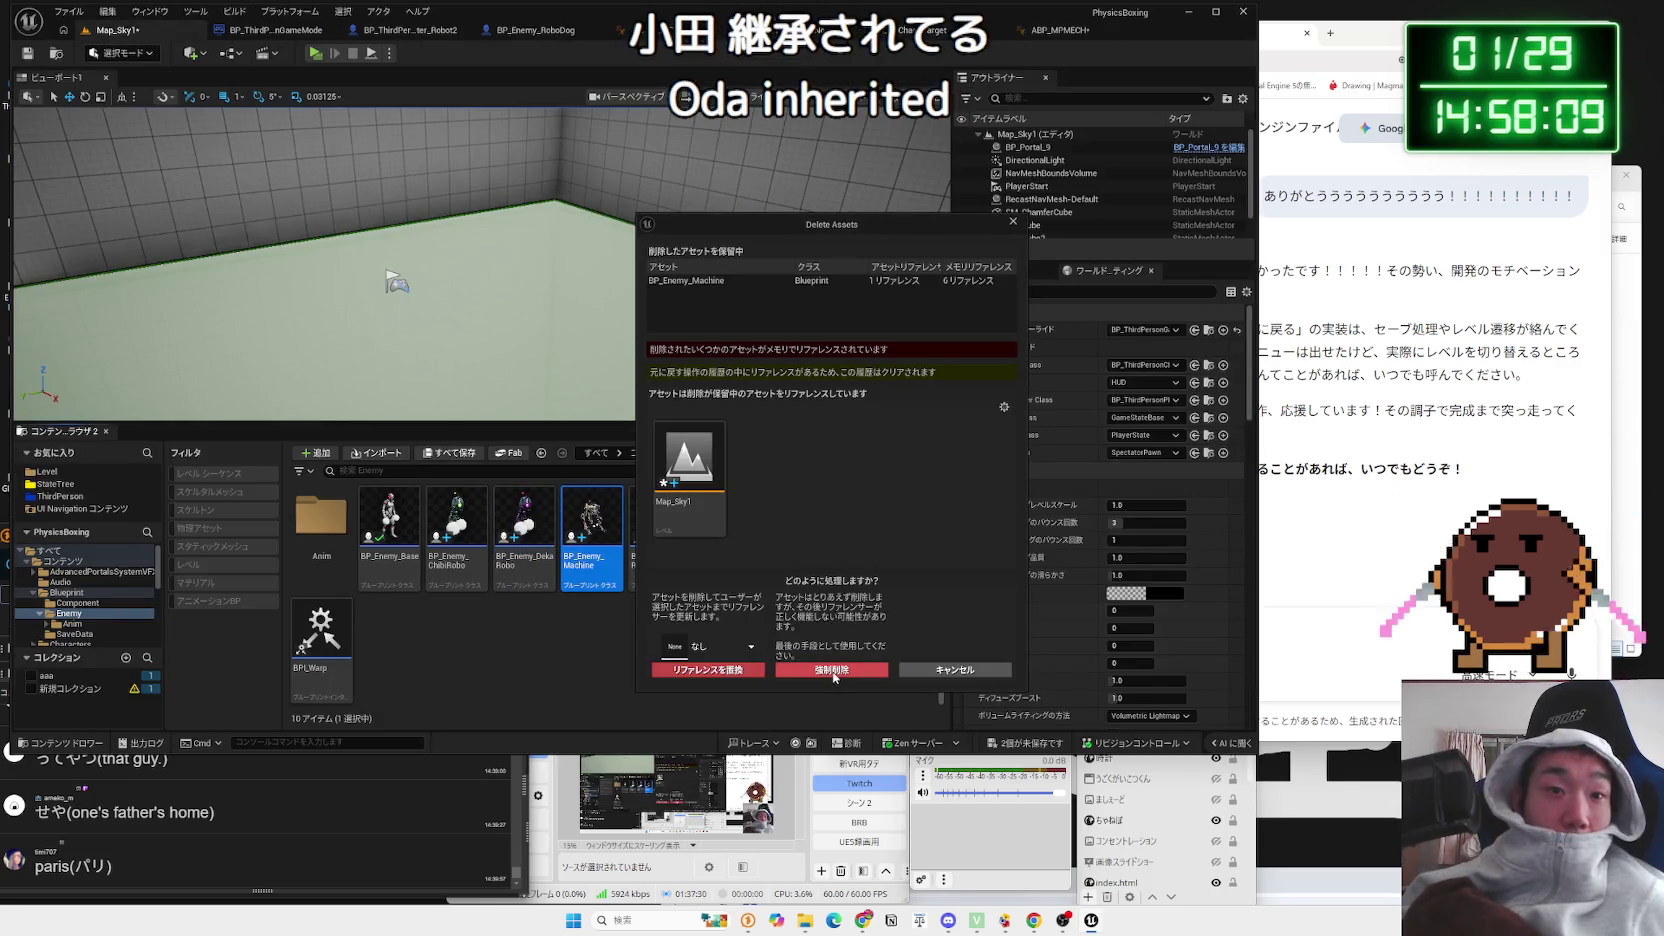
pyautogui.click(833, 675)
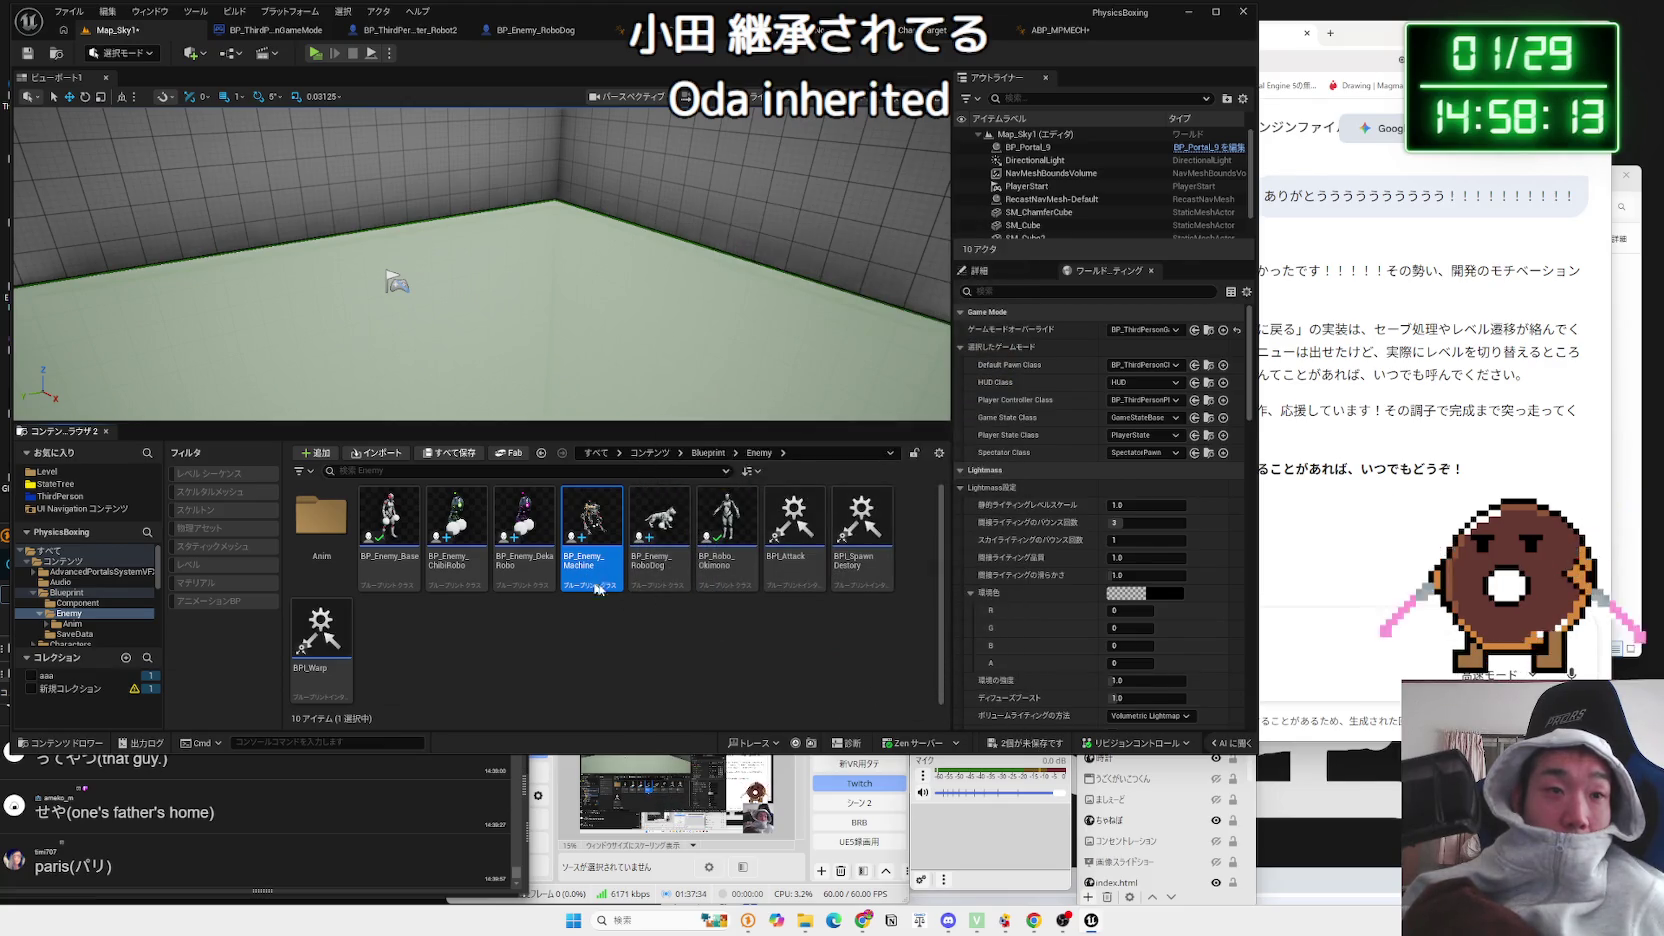
# Step: Save all modified packages and open BP_Enemy_Base for editing
pyautogui.click(1029, 745)
pyautogui.click(921, 708)
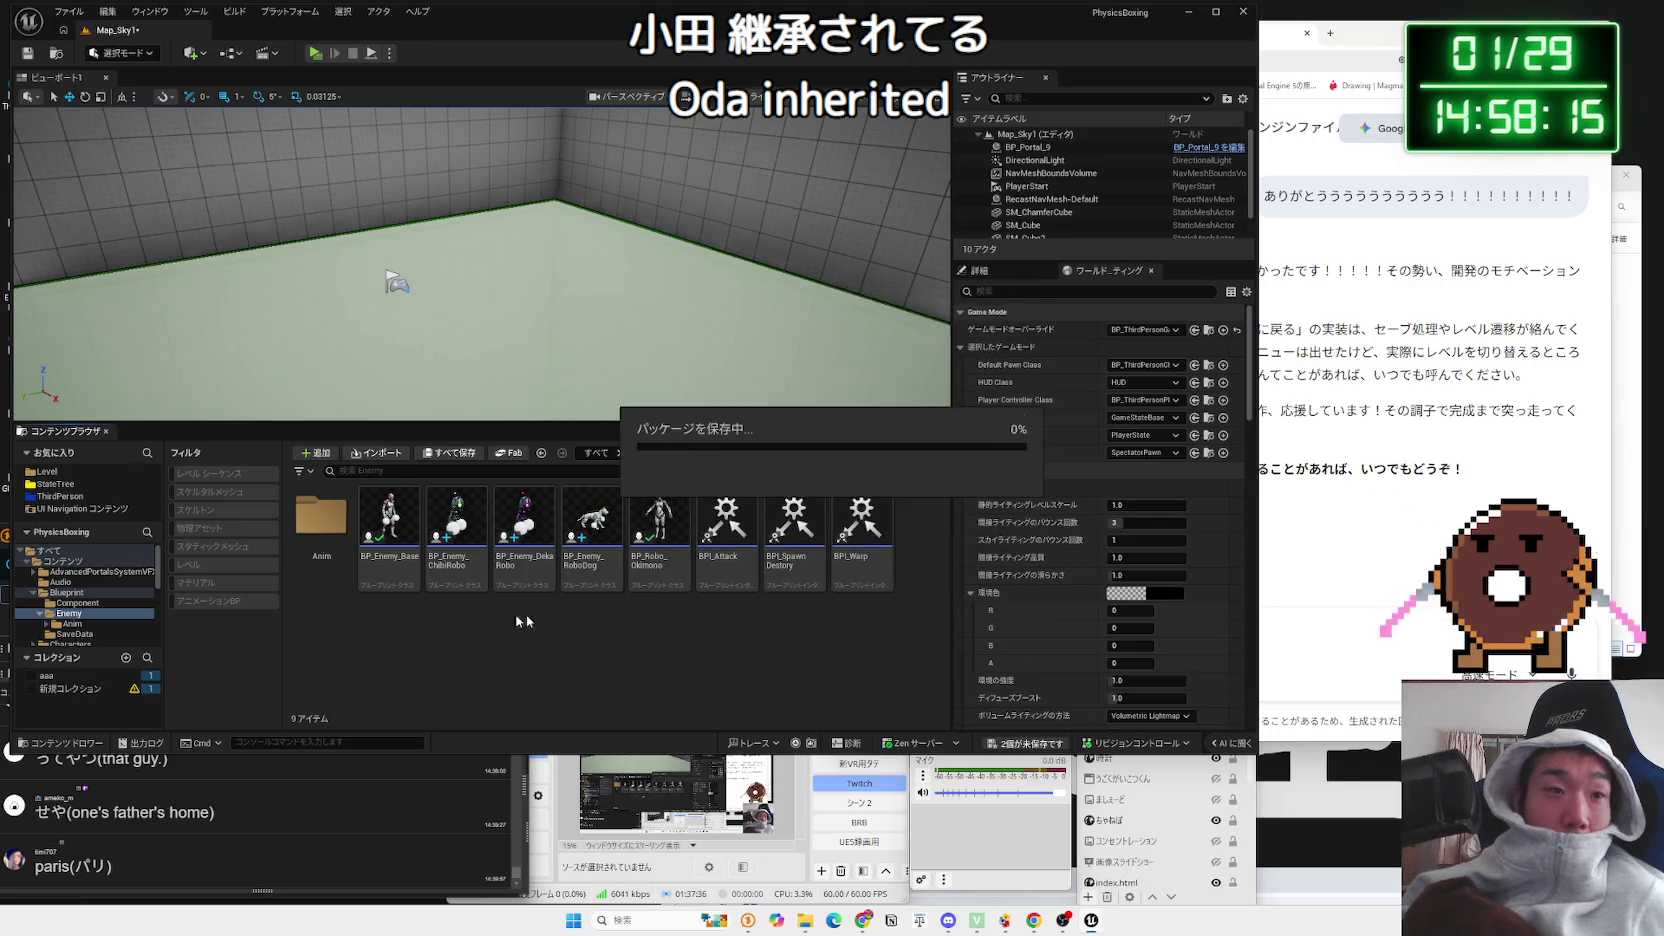
pyautogui.doubleClick(391, 486)
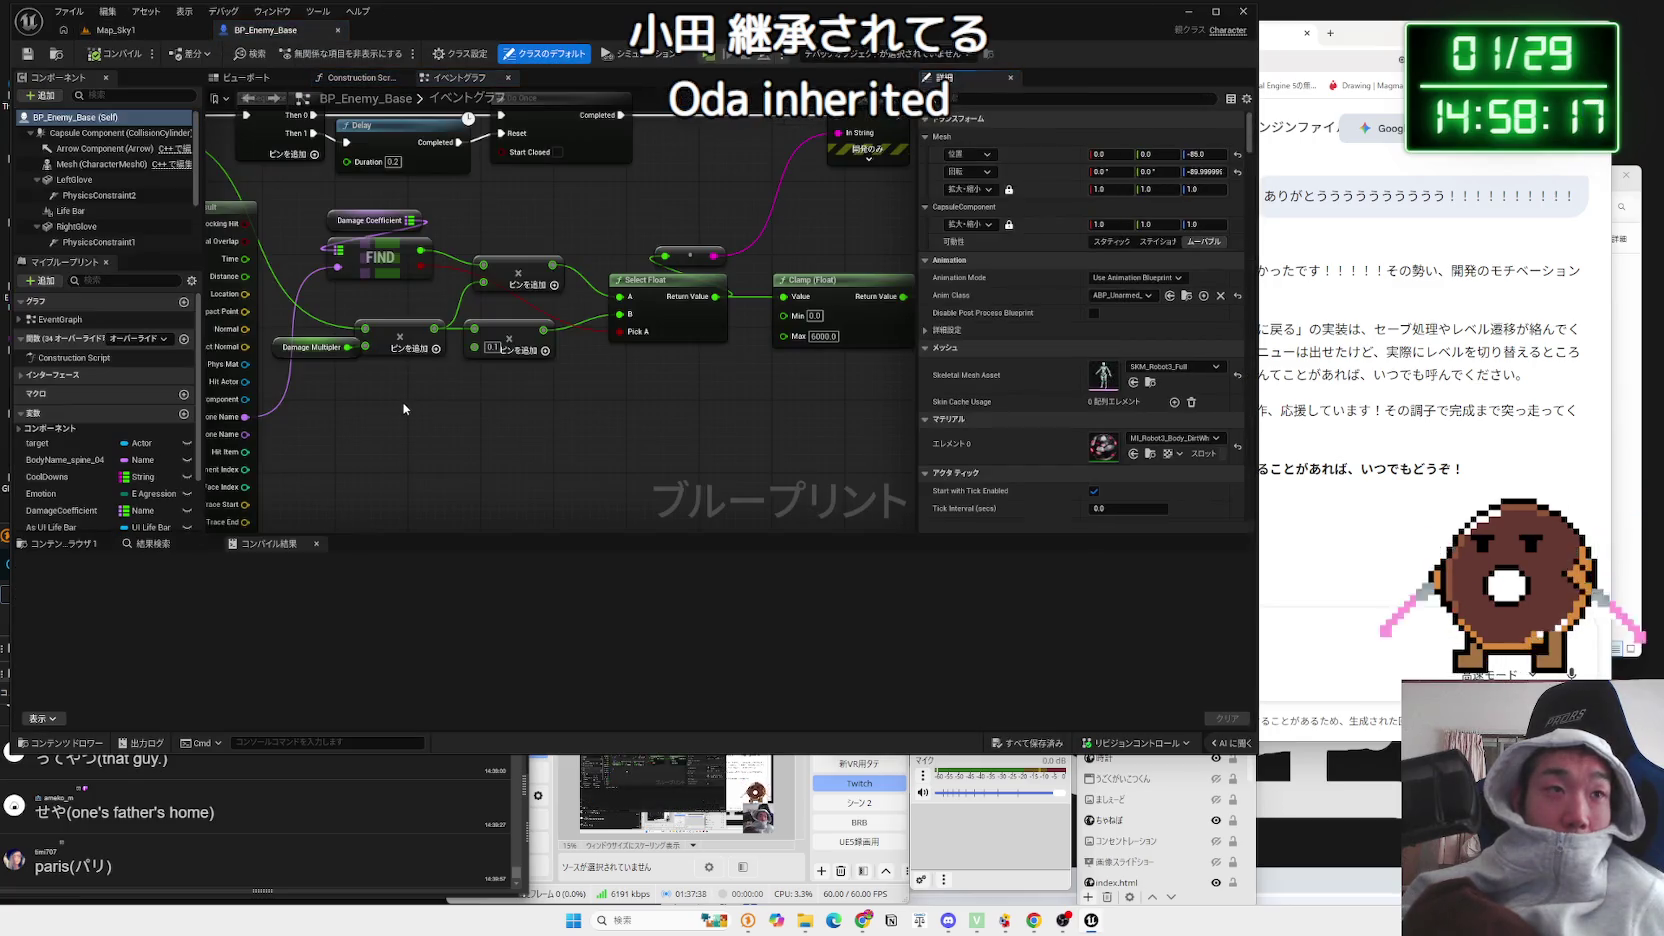
# Step: Create a child Blueprint of BP_Enemy_Base named BP_Enemy_Machine and open it
pyautogui.click(112, 30)
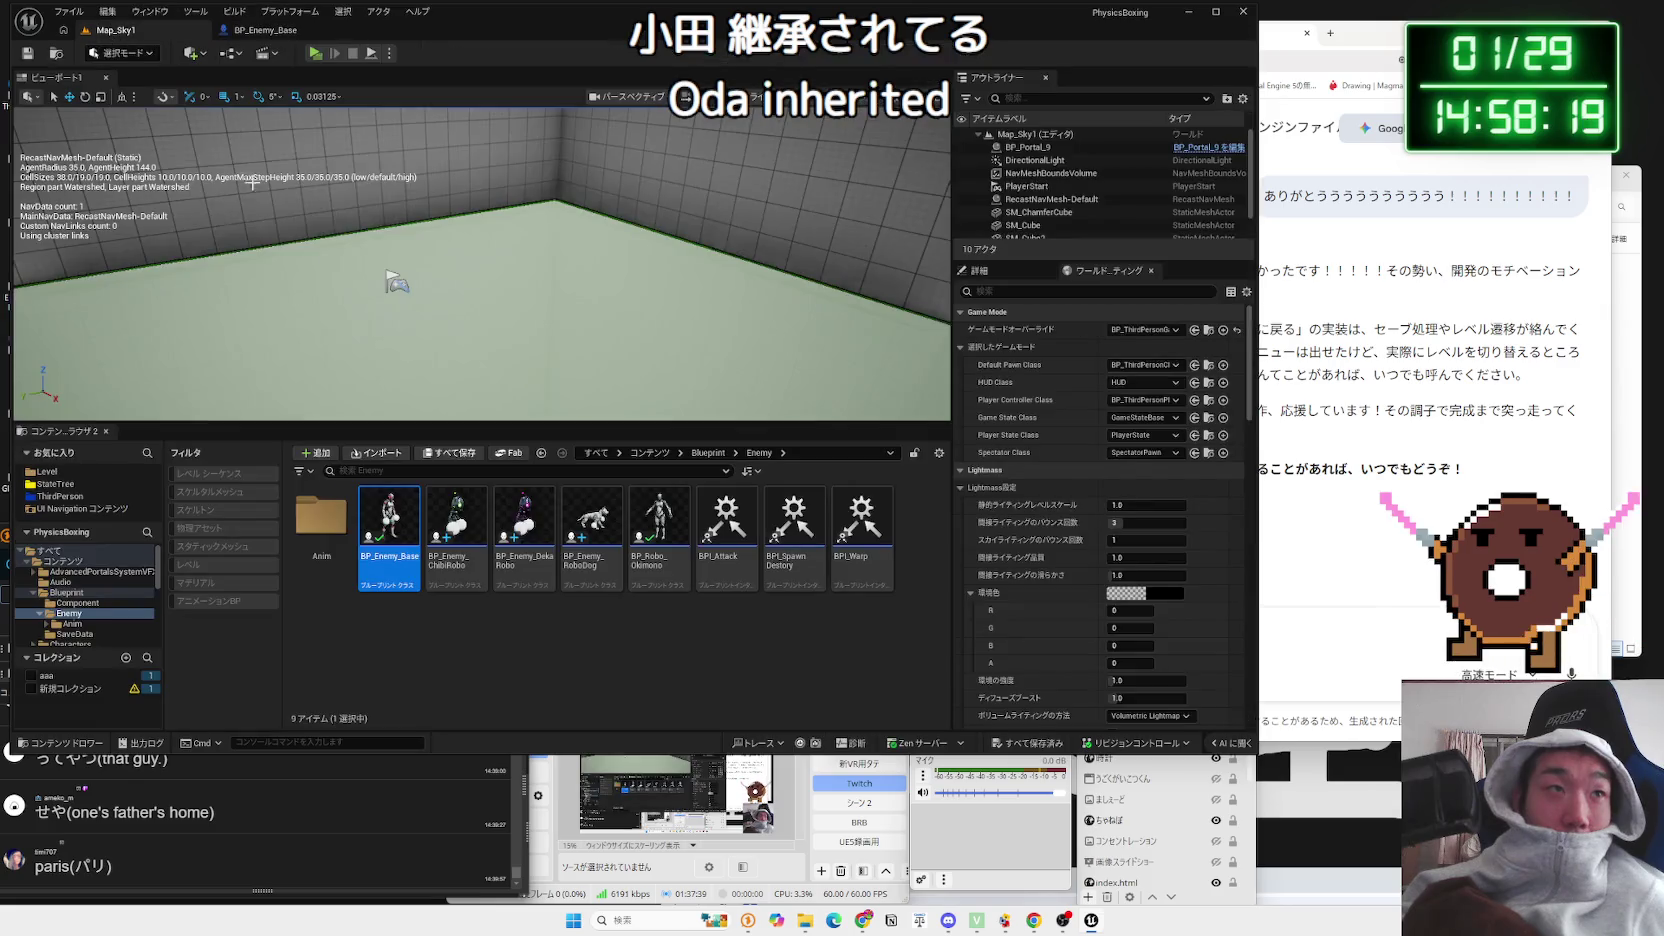
pyautogui.rightClick(403, 546)
pyautogui.click(489, 128)
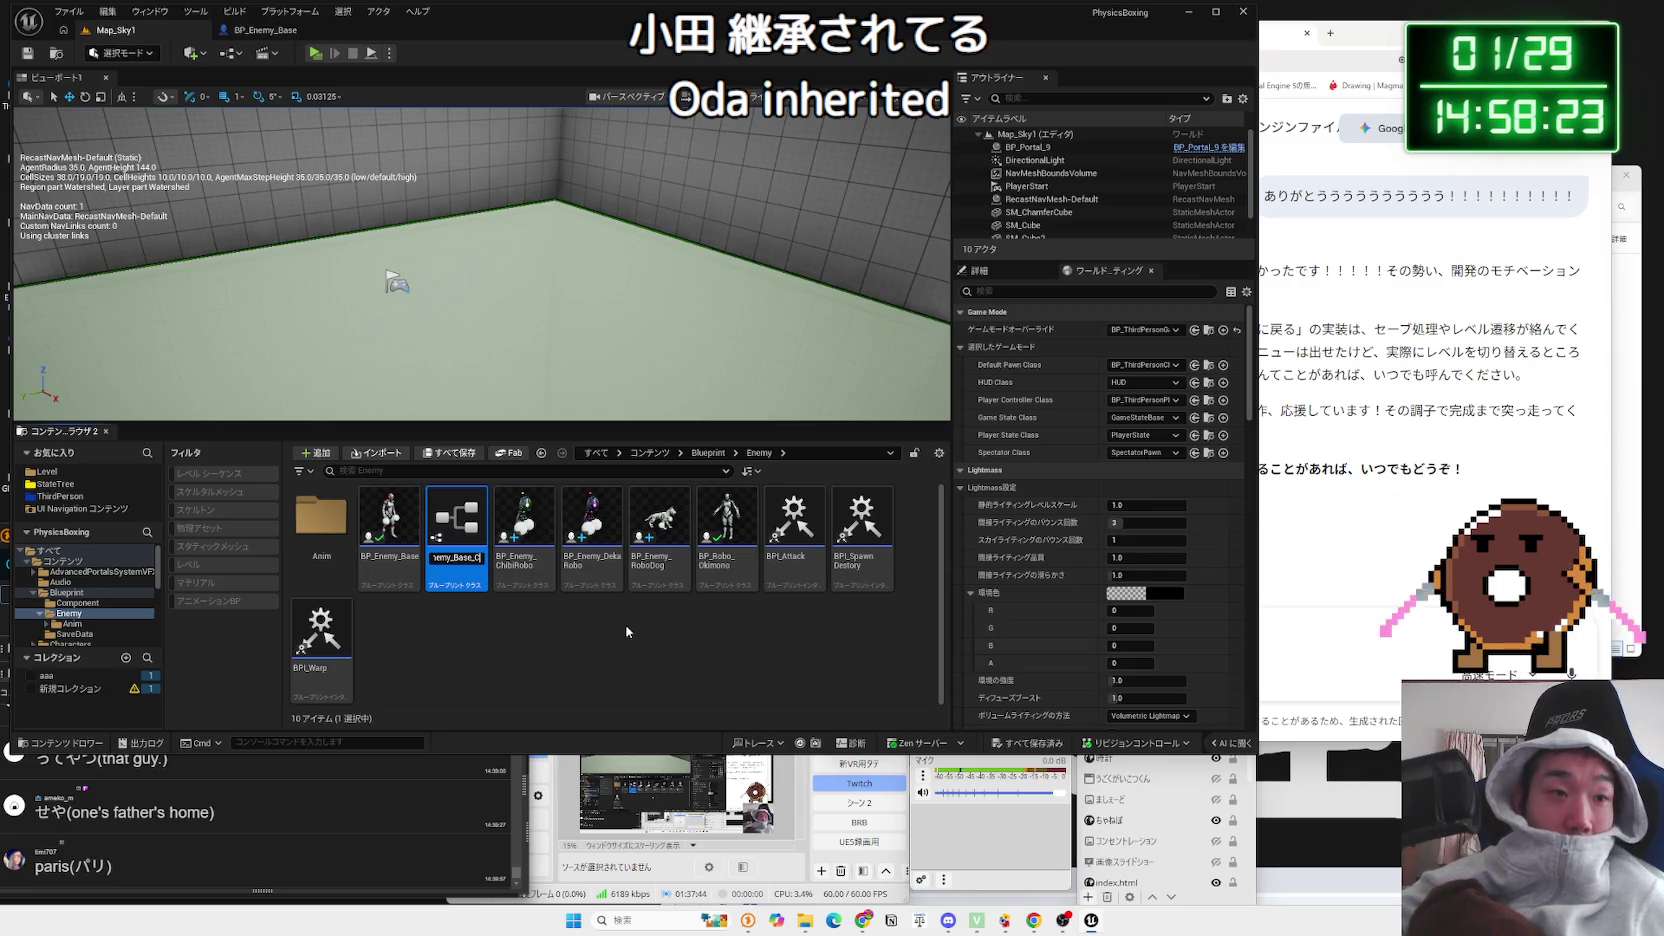
pyautogui.press('BackSpace')
pyautogui.press('BackSpace')
pyautogui.press('BackSpace')
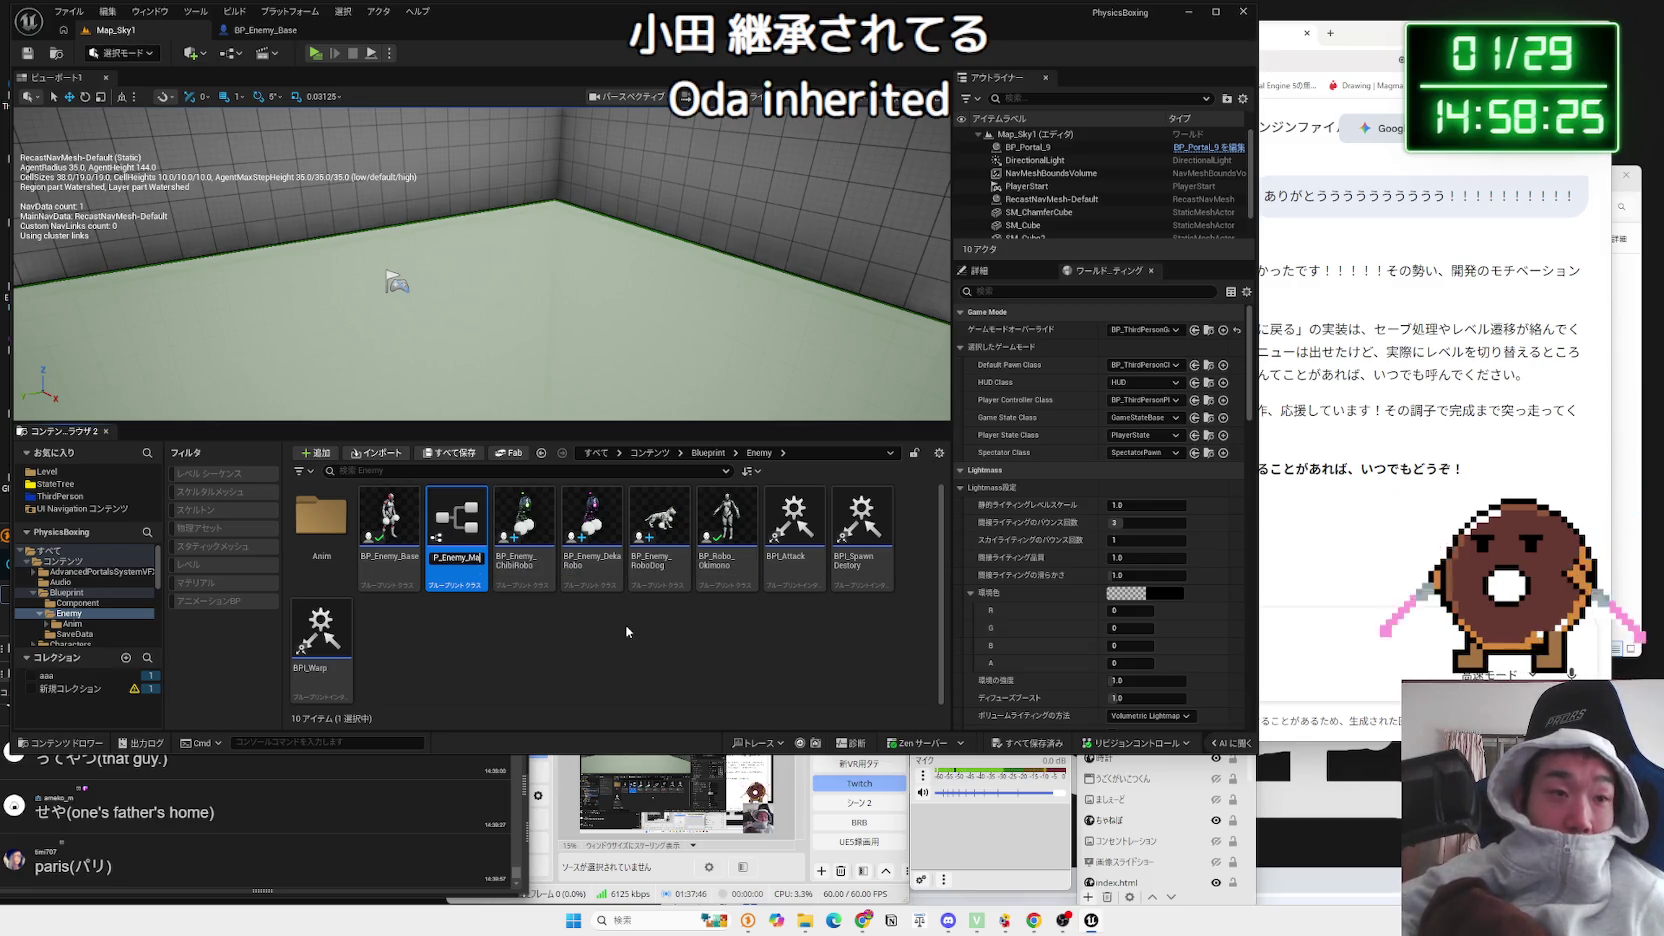
pyautogui.write('ne')
pyautogui.press('Return')
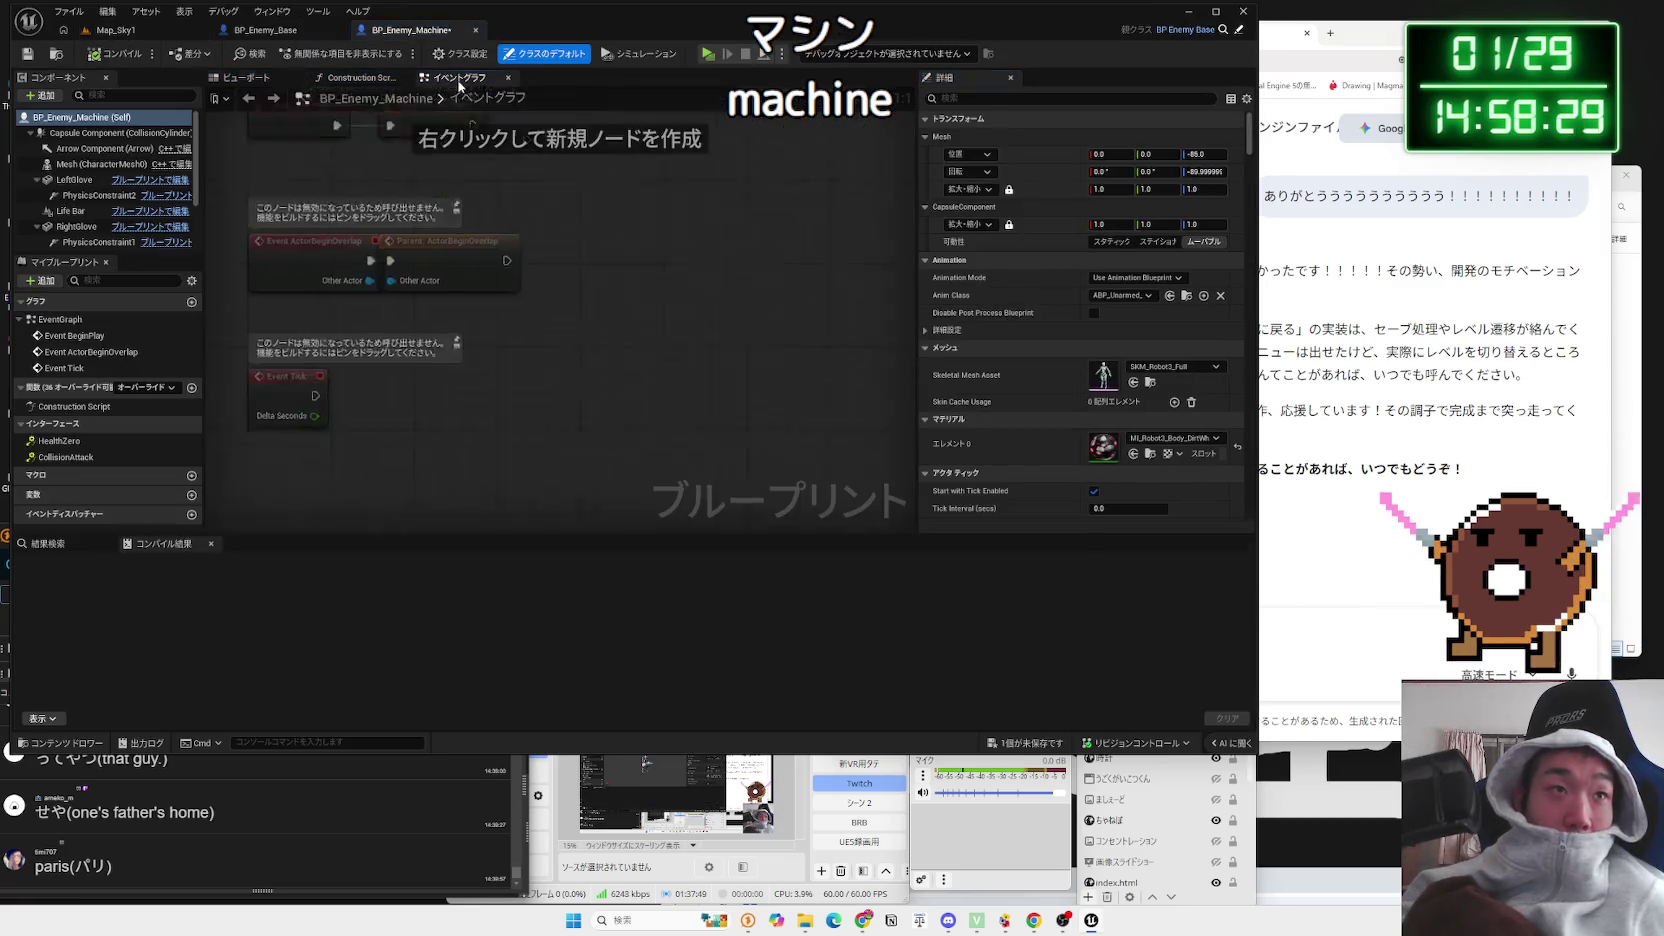
pyautogui.click(261, 80)
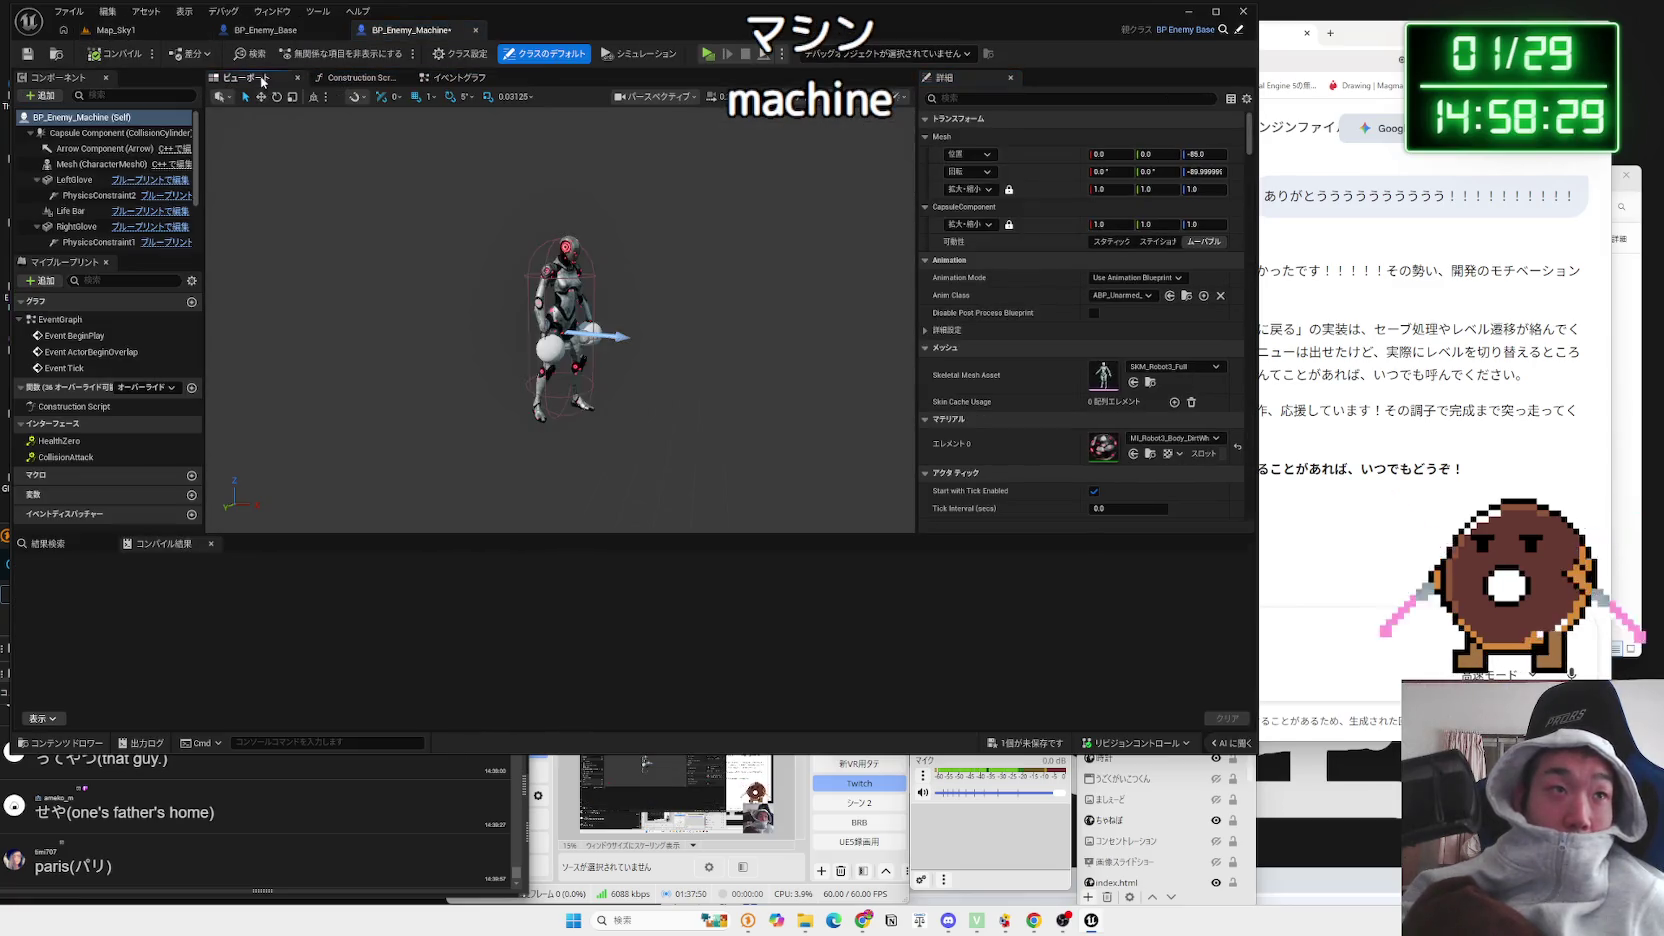
# Step: Set the Mesh component's Skeletal Mesh Asset to SK_MPMECH_LOD0 via a 'mech' search
pyautogui.click(70, 164)
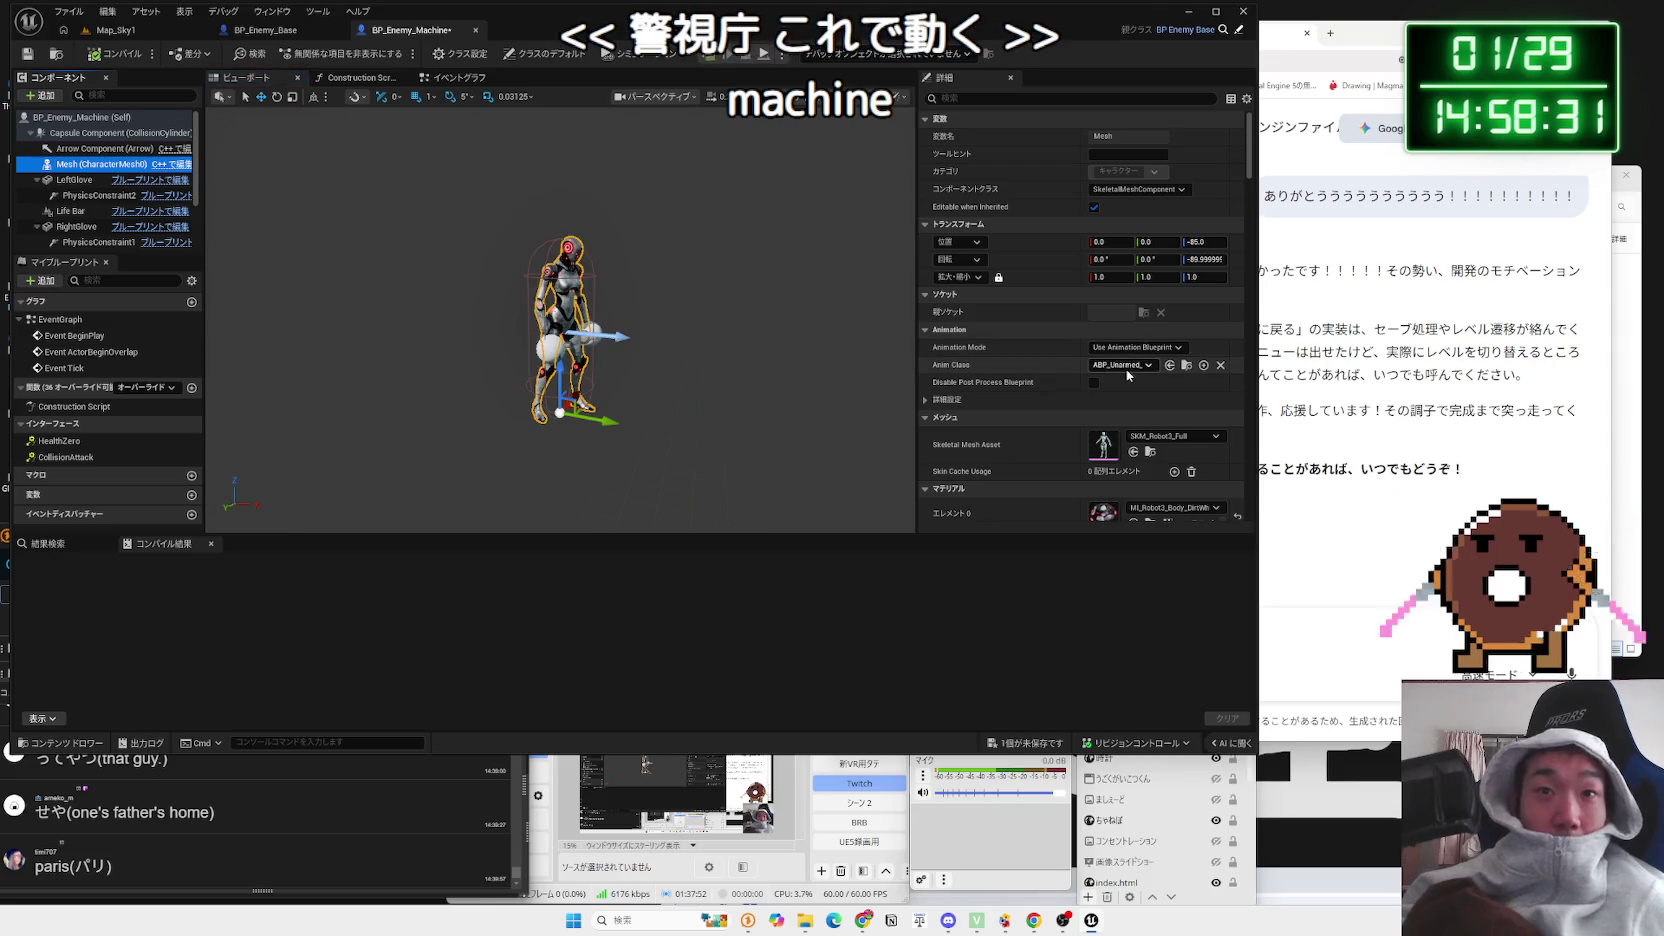
pyautogui.click(1161, 435)
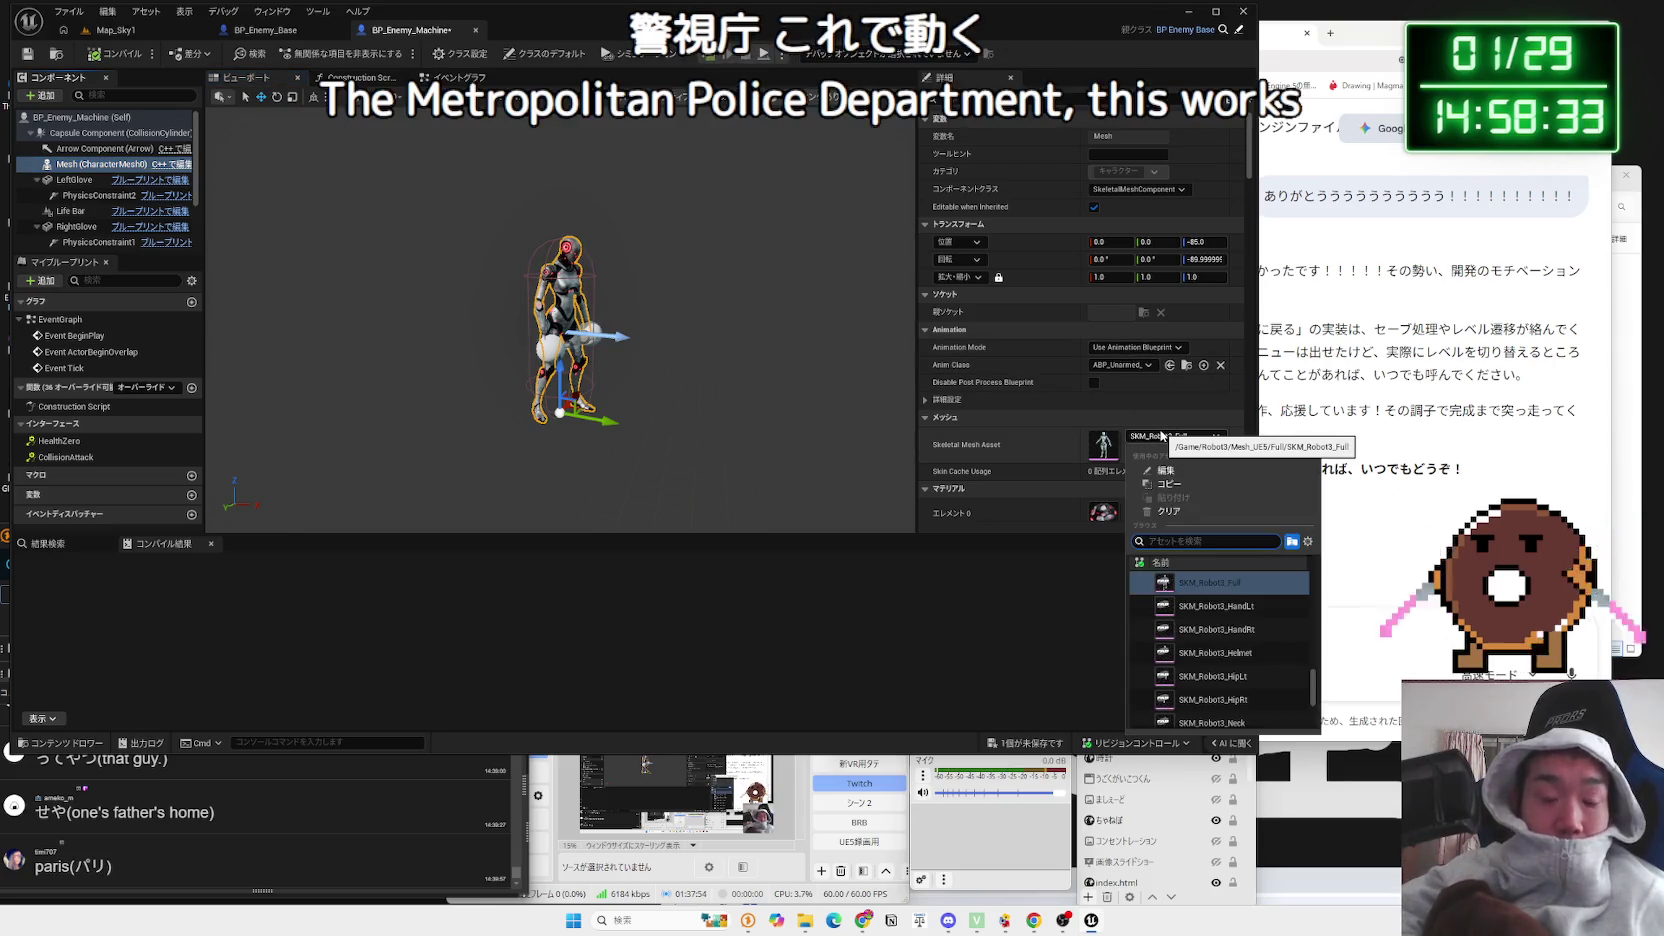
pyautogui.write('te')
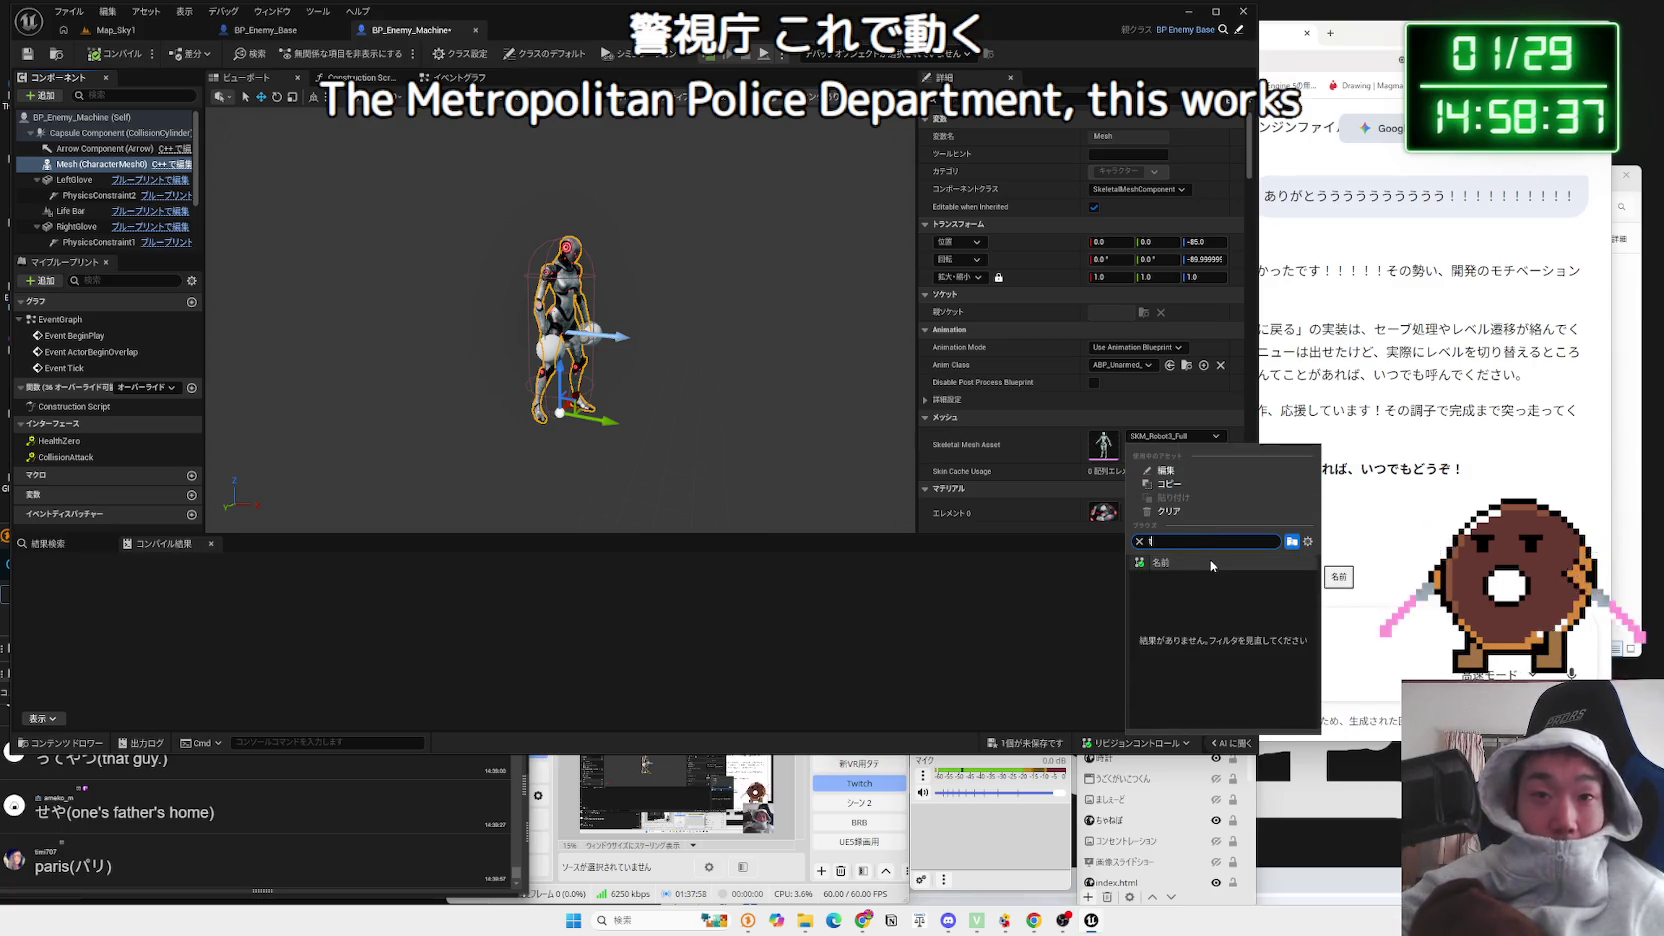
pyautogui.press('BackSpace')
pyautogui.write('c')
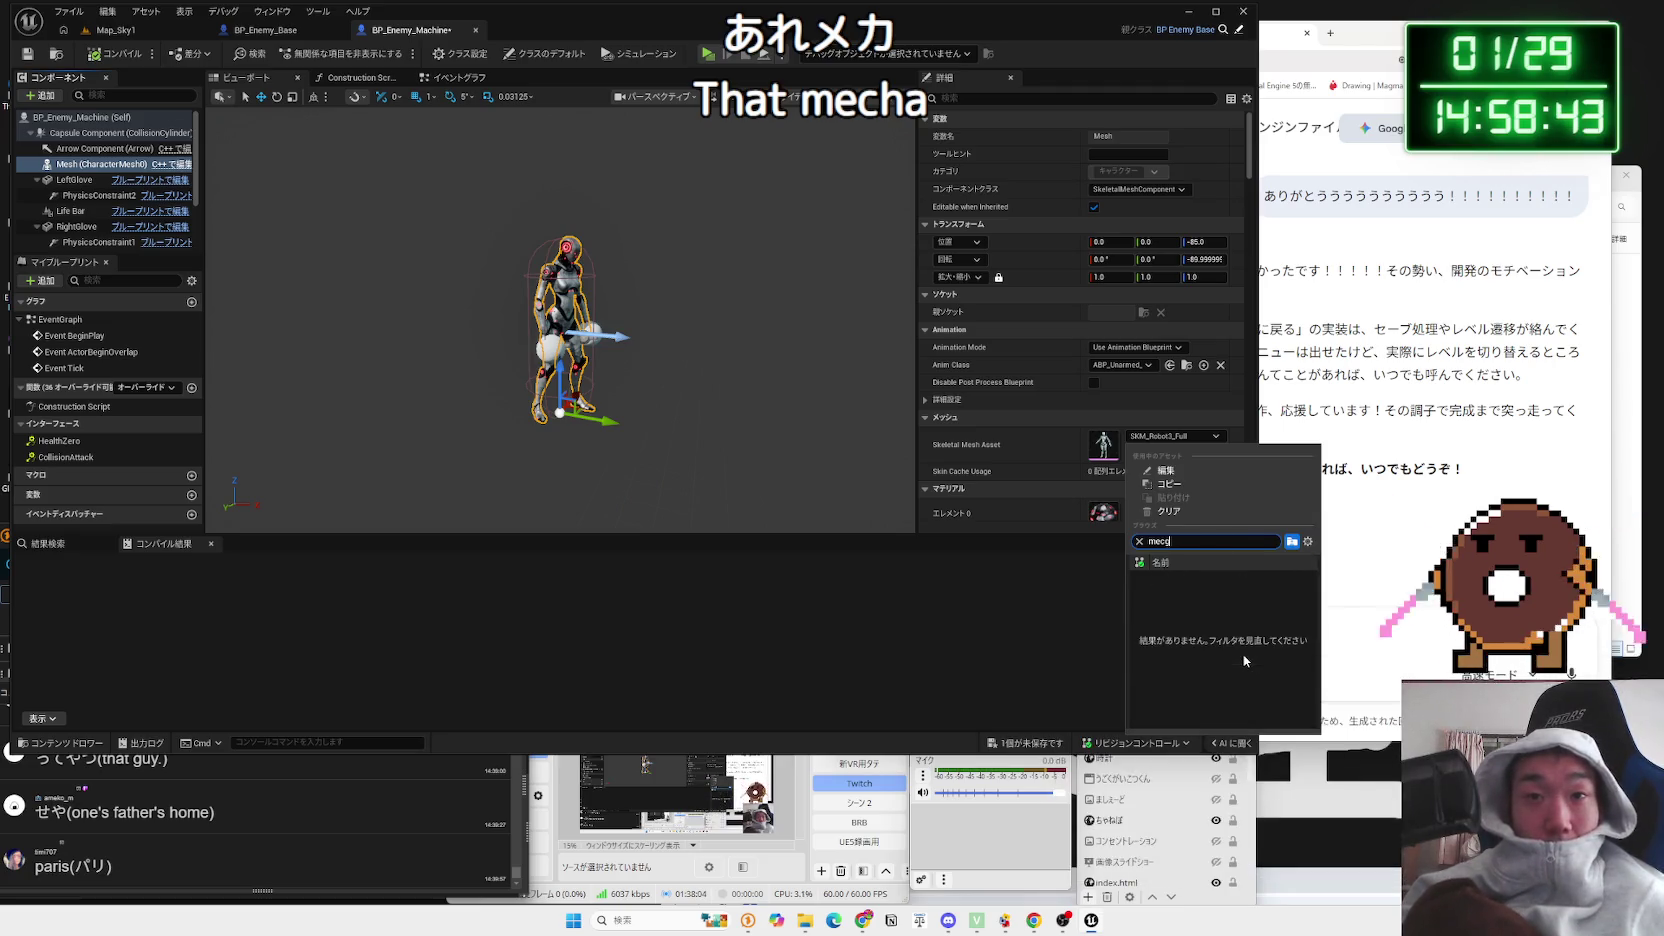
pyautogui.press('BackSpace')
pyautogui.write('h')
pyautogui.scroll(-5, 1258, 617)
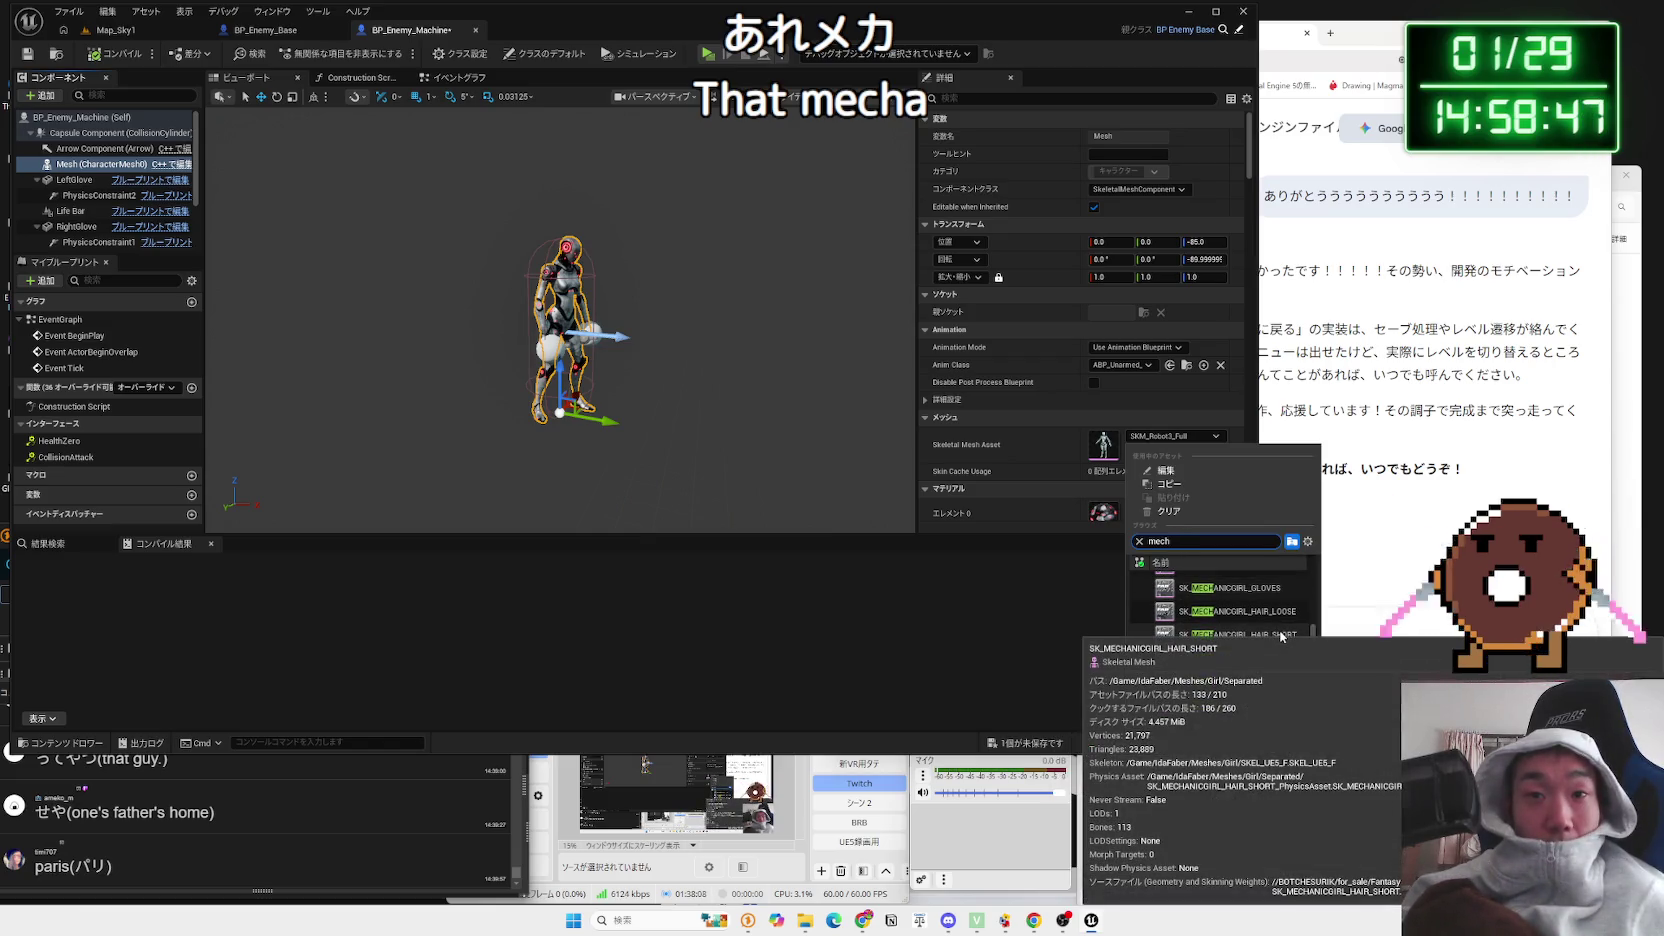
pyautogui.scroll(-5, 1278, 634)
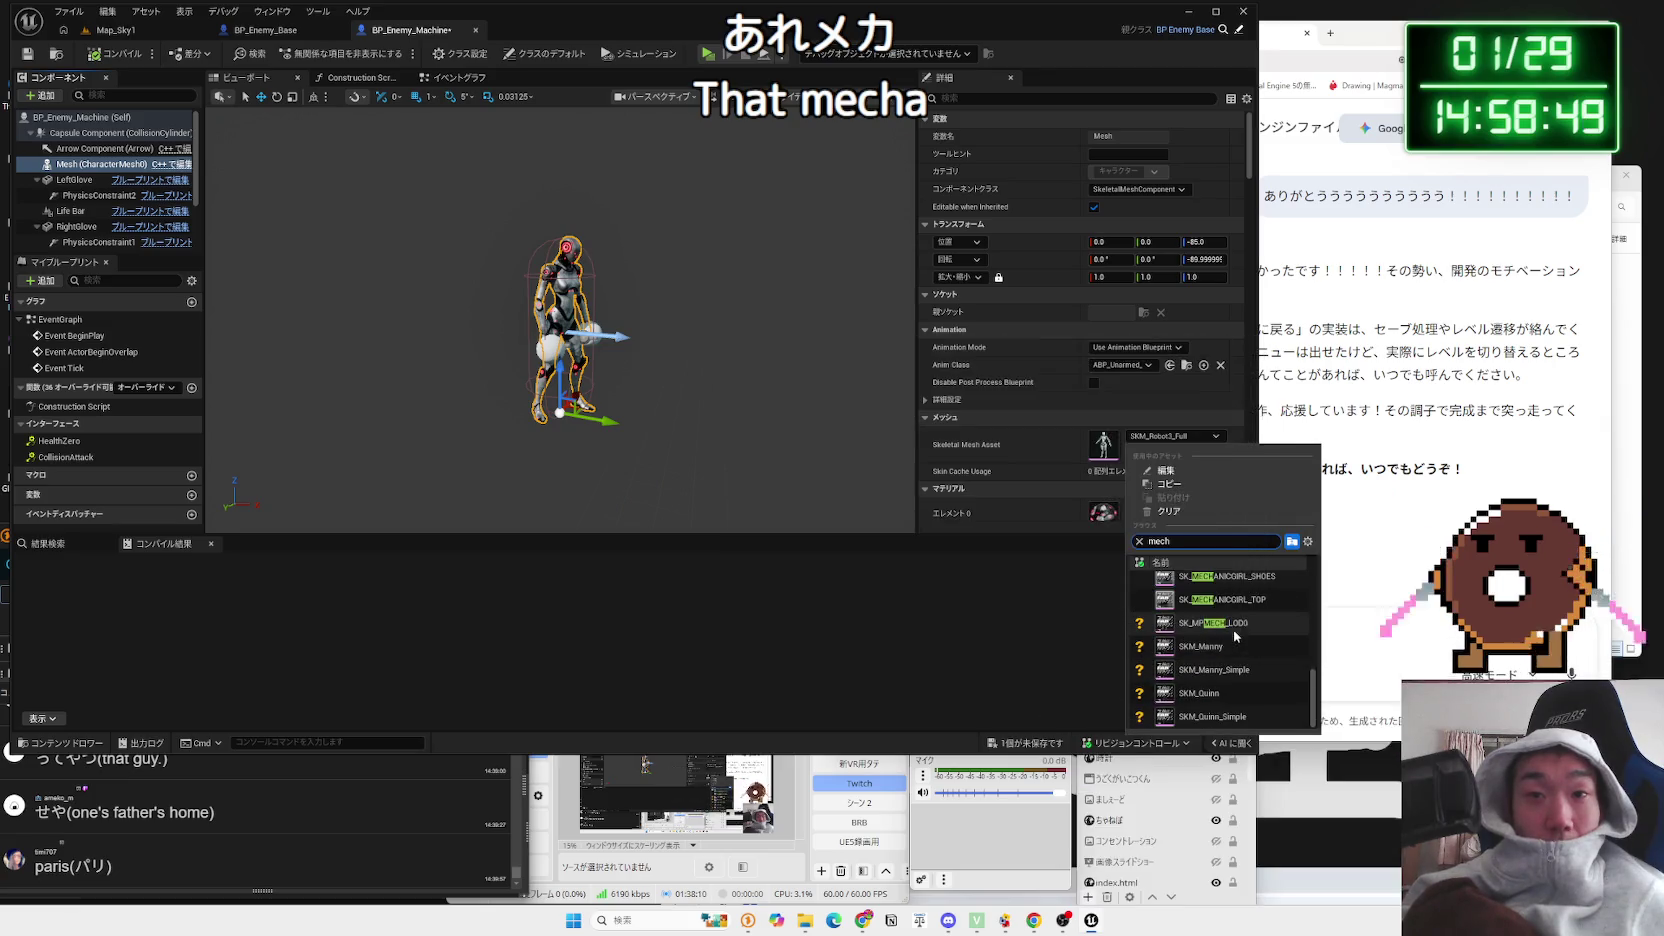
pyautogui.click(1240, 623)
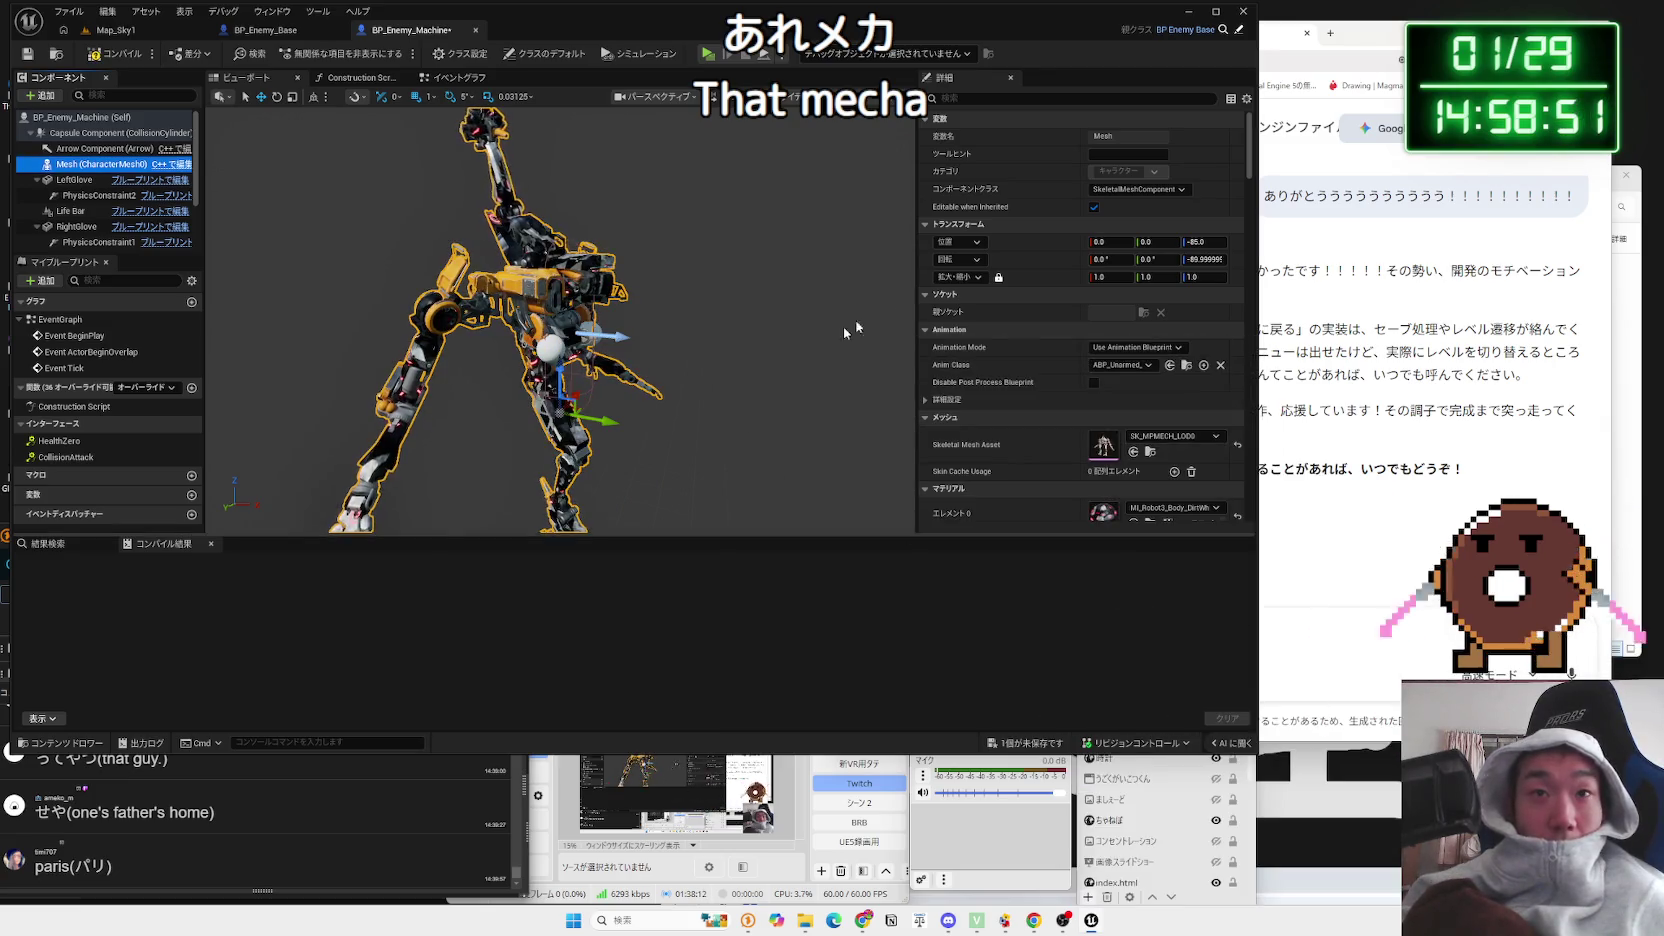
# Step: Set the Anim Class to ABP_MPMECH and compile the Blueprint
pyautogui.click(1145, 366)
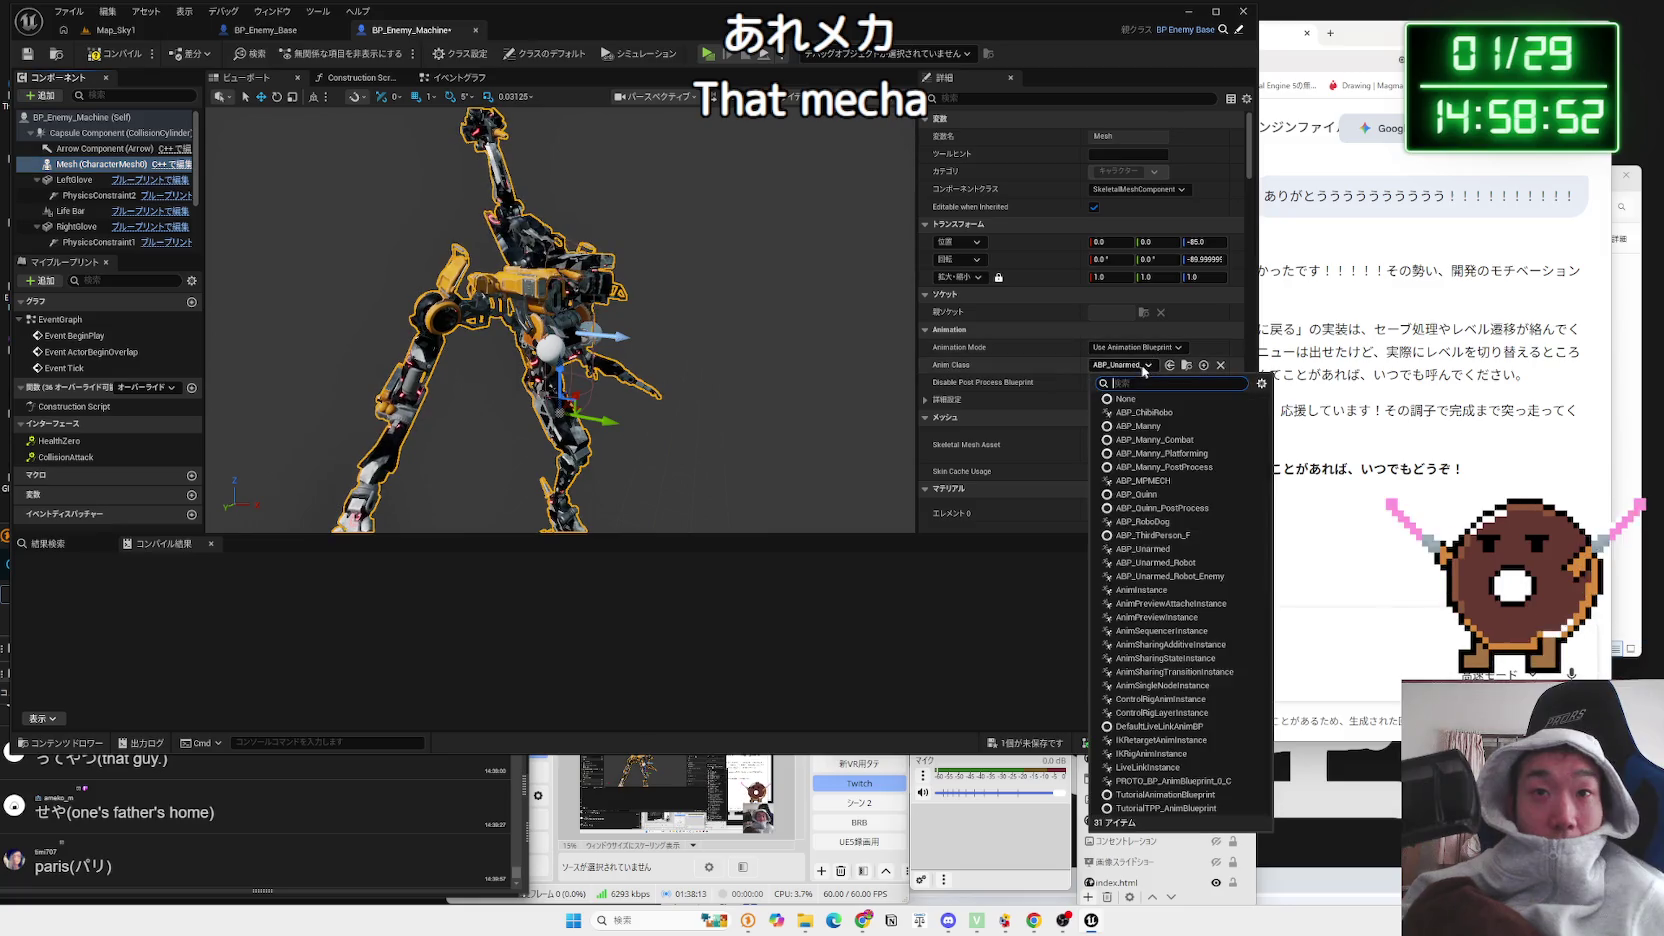
pyautogui.click(1142, 481)
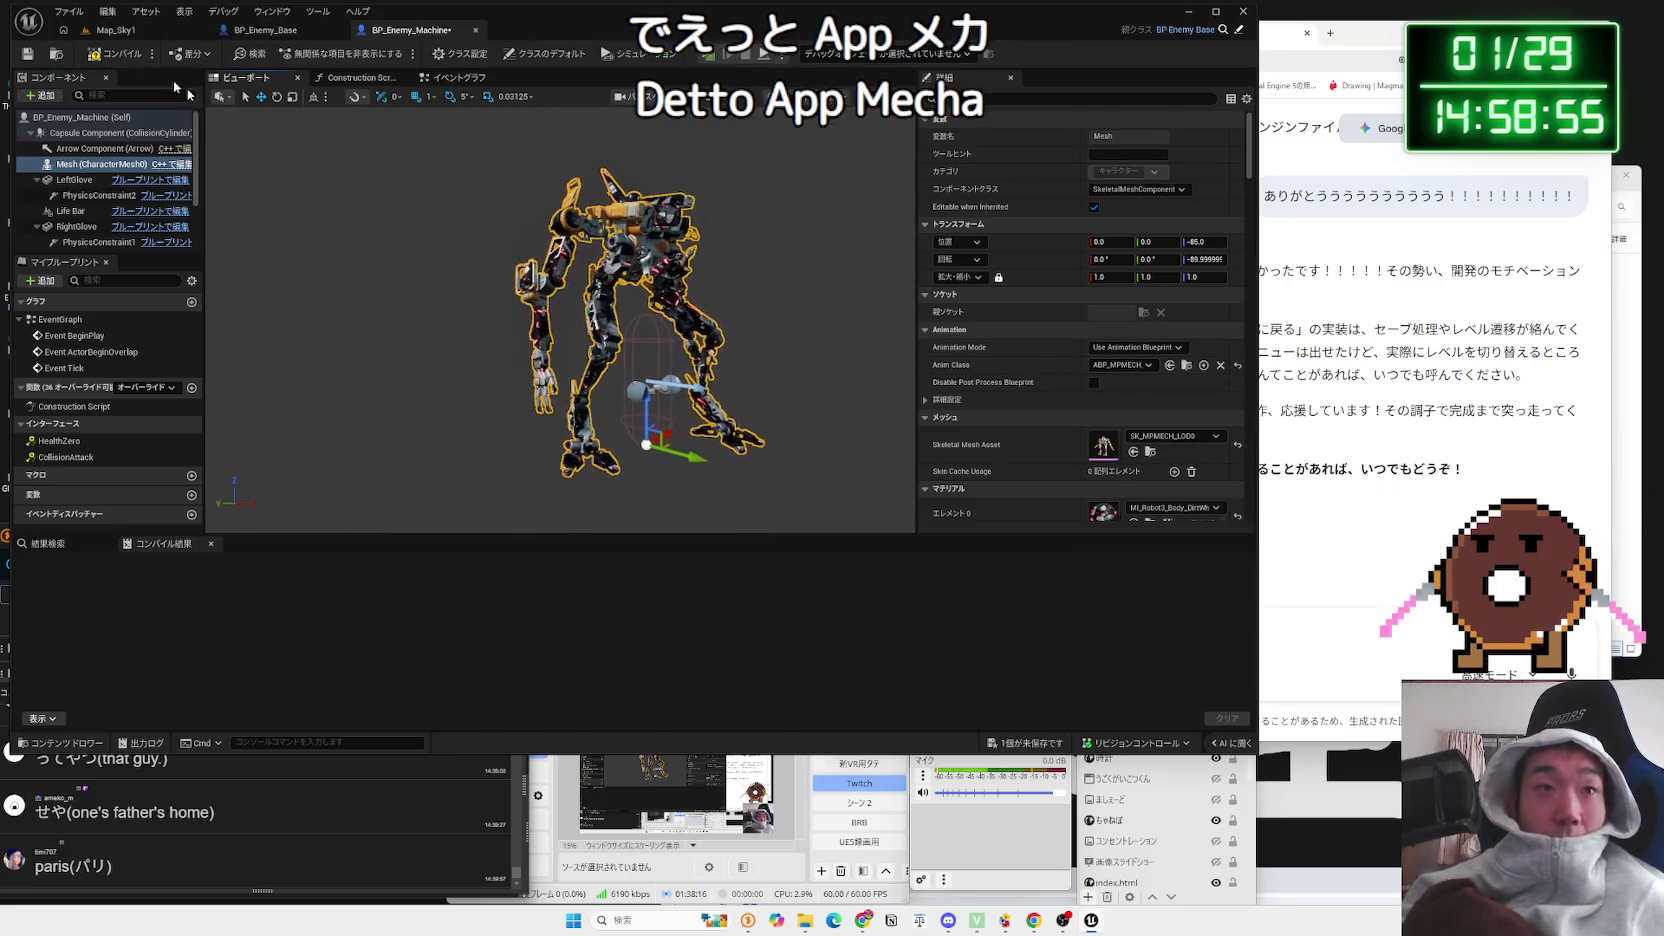
pyautogui.click(122, 55)
pyautogui.scroll(-2, 1100, 400)
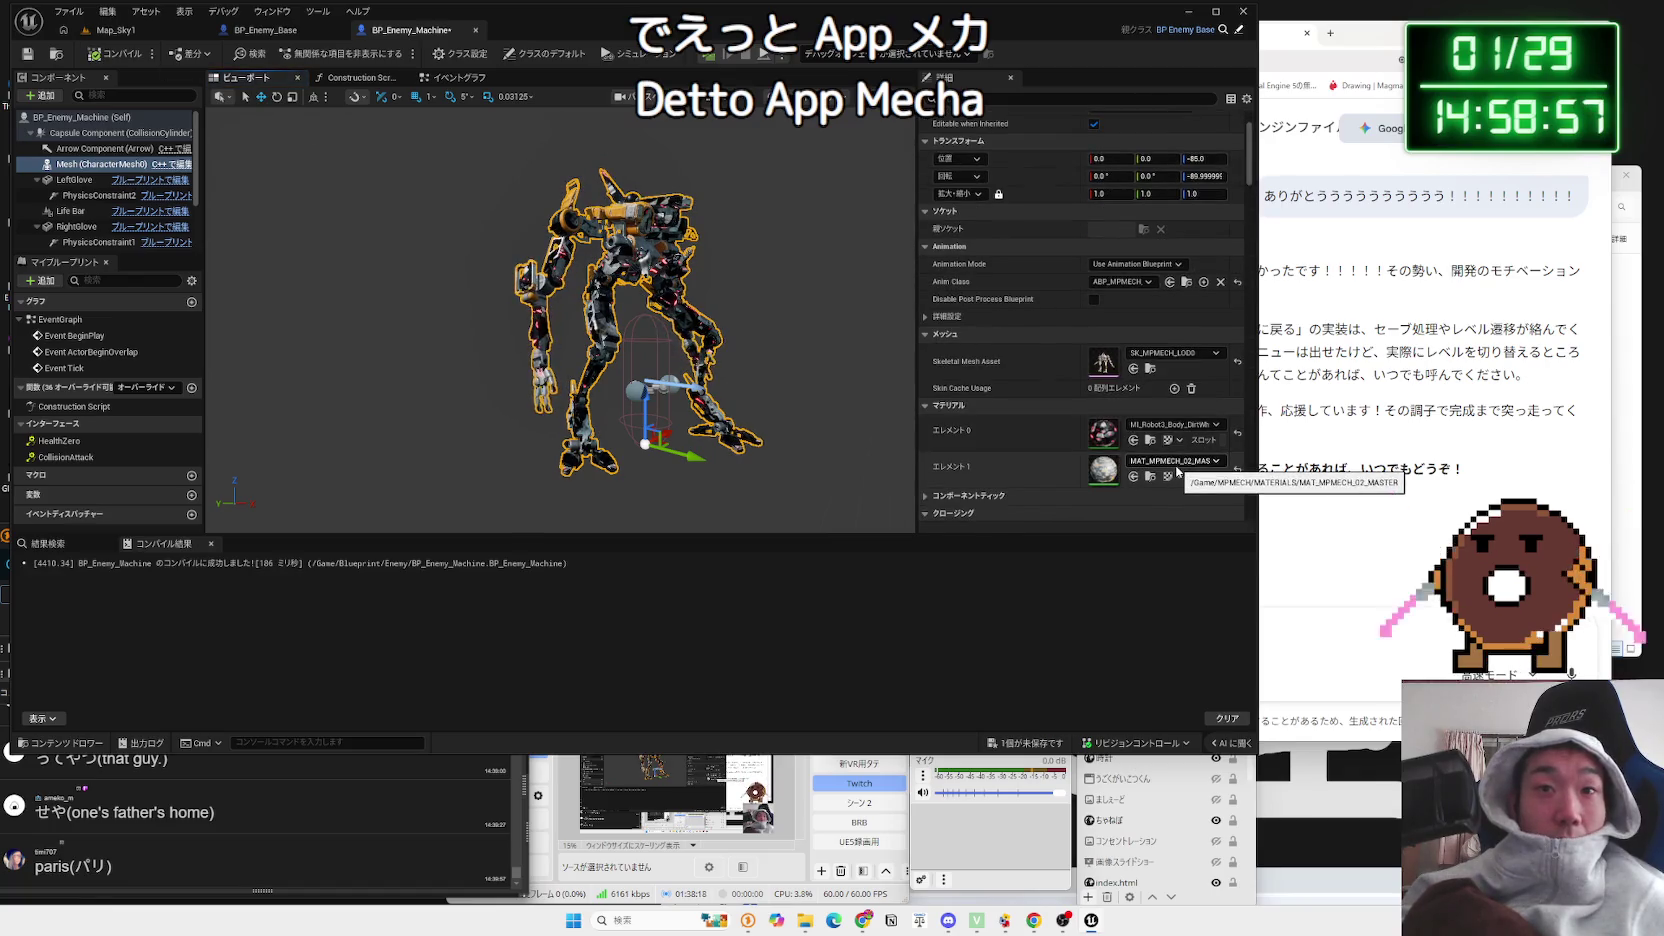
pyautogui.click(1176, 462)
pyautogui.scroll(-5, 1216, 625)
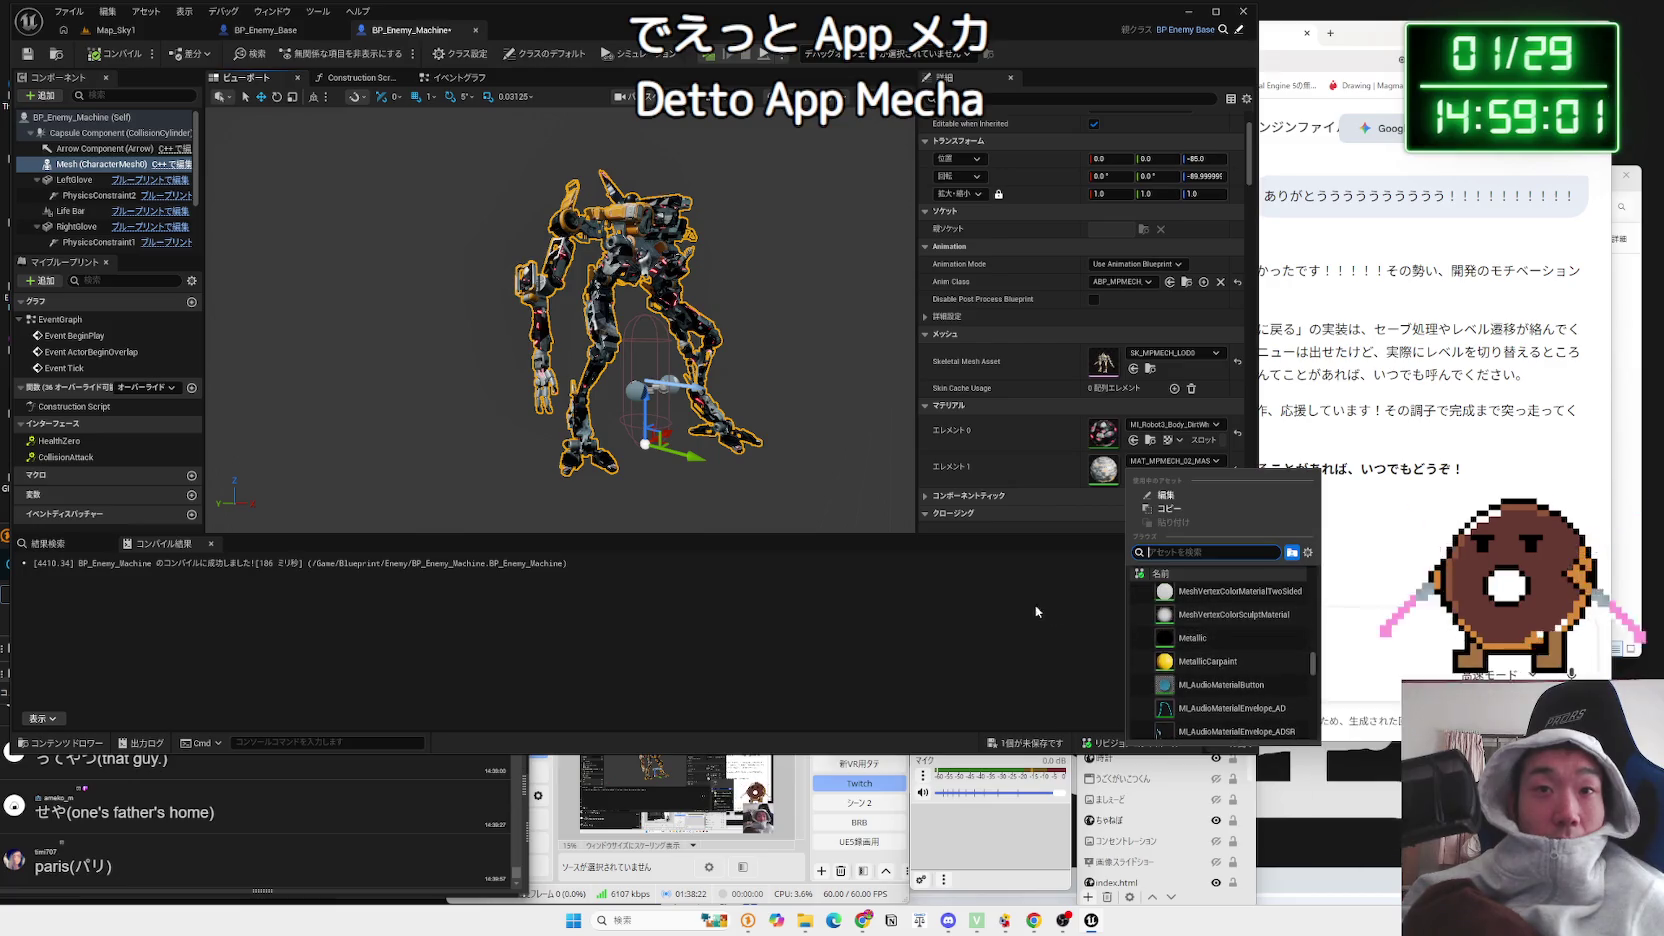
# Step: Assign MI_Robot3_Body_DirtWhite_Red to Element 1 via the picker search, then return to Map_Sky1
pyautogui.click(1126, 488)
pyautogui.click(1176, 461)
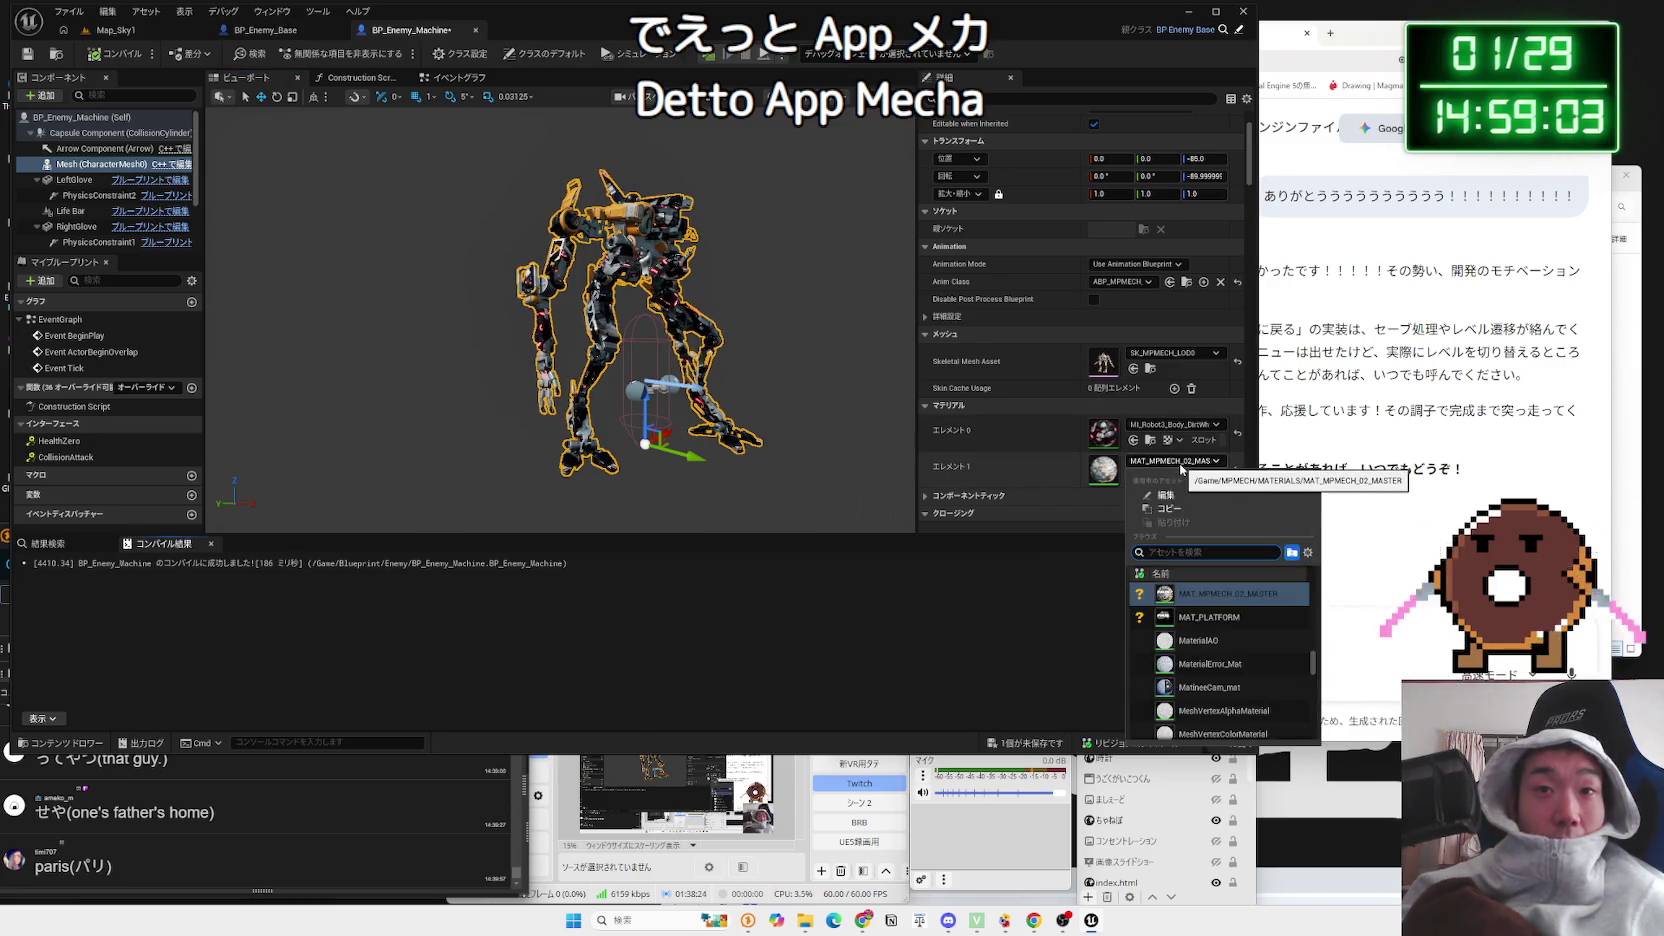
pyautogui.write('dirt')
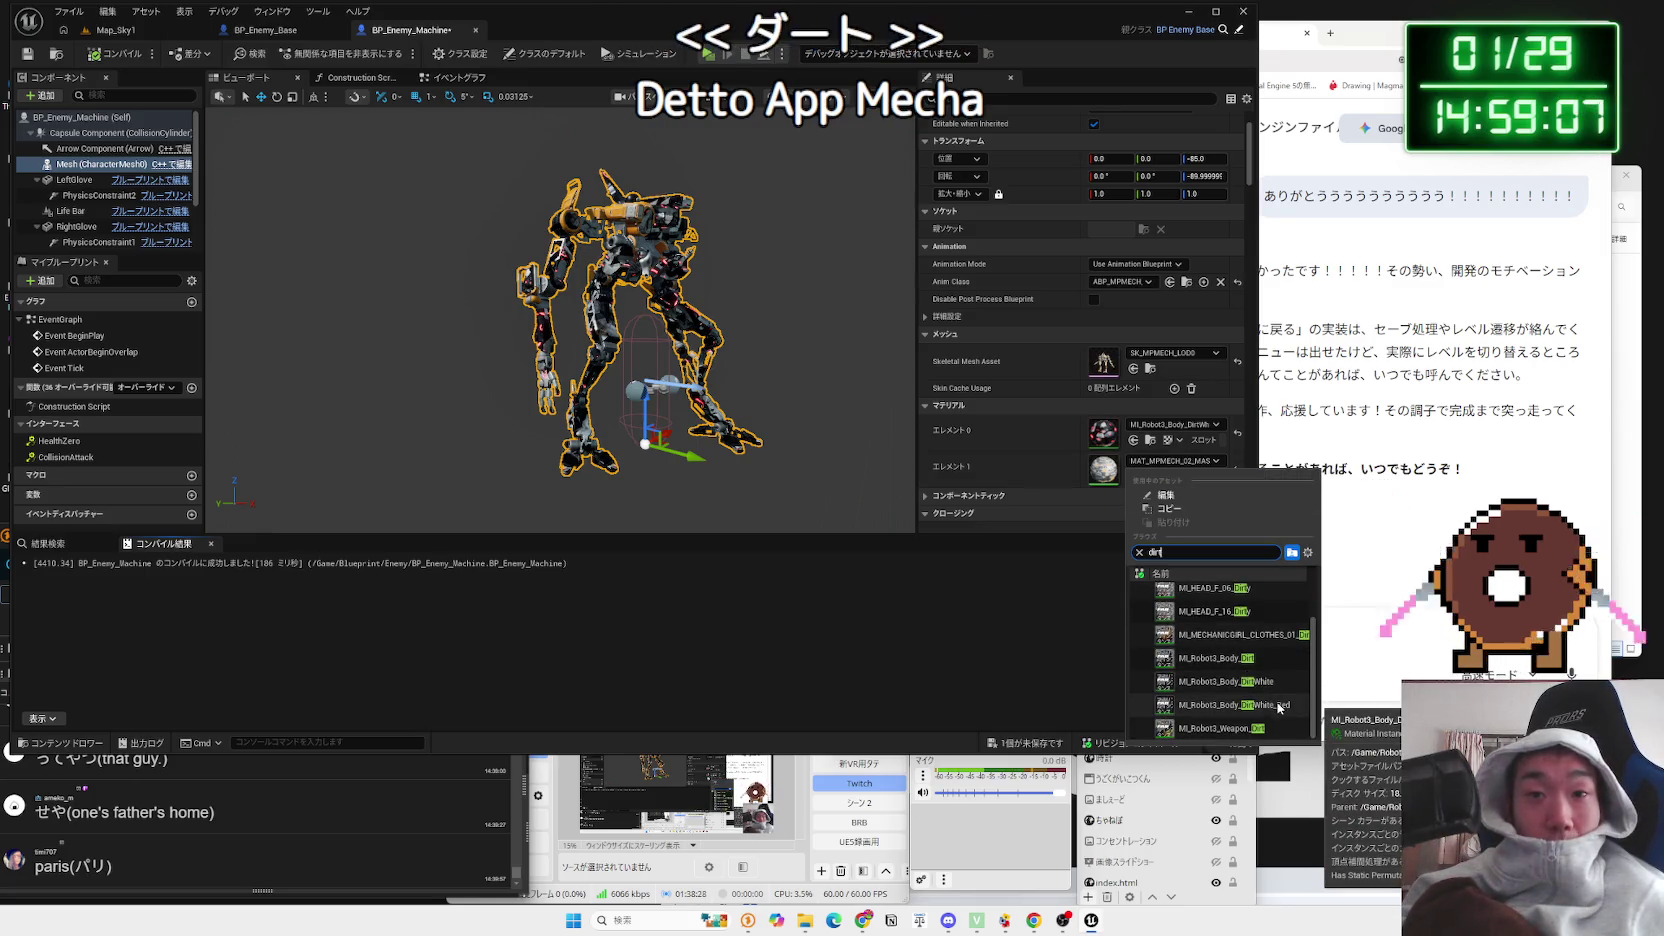
pyautogui.click(1279, 706)
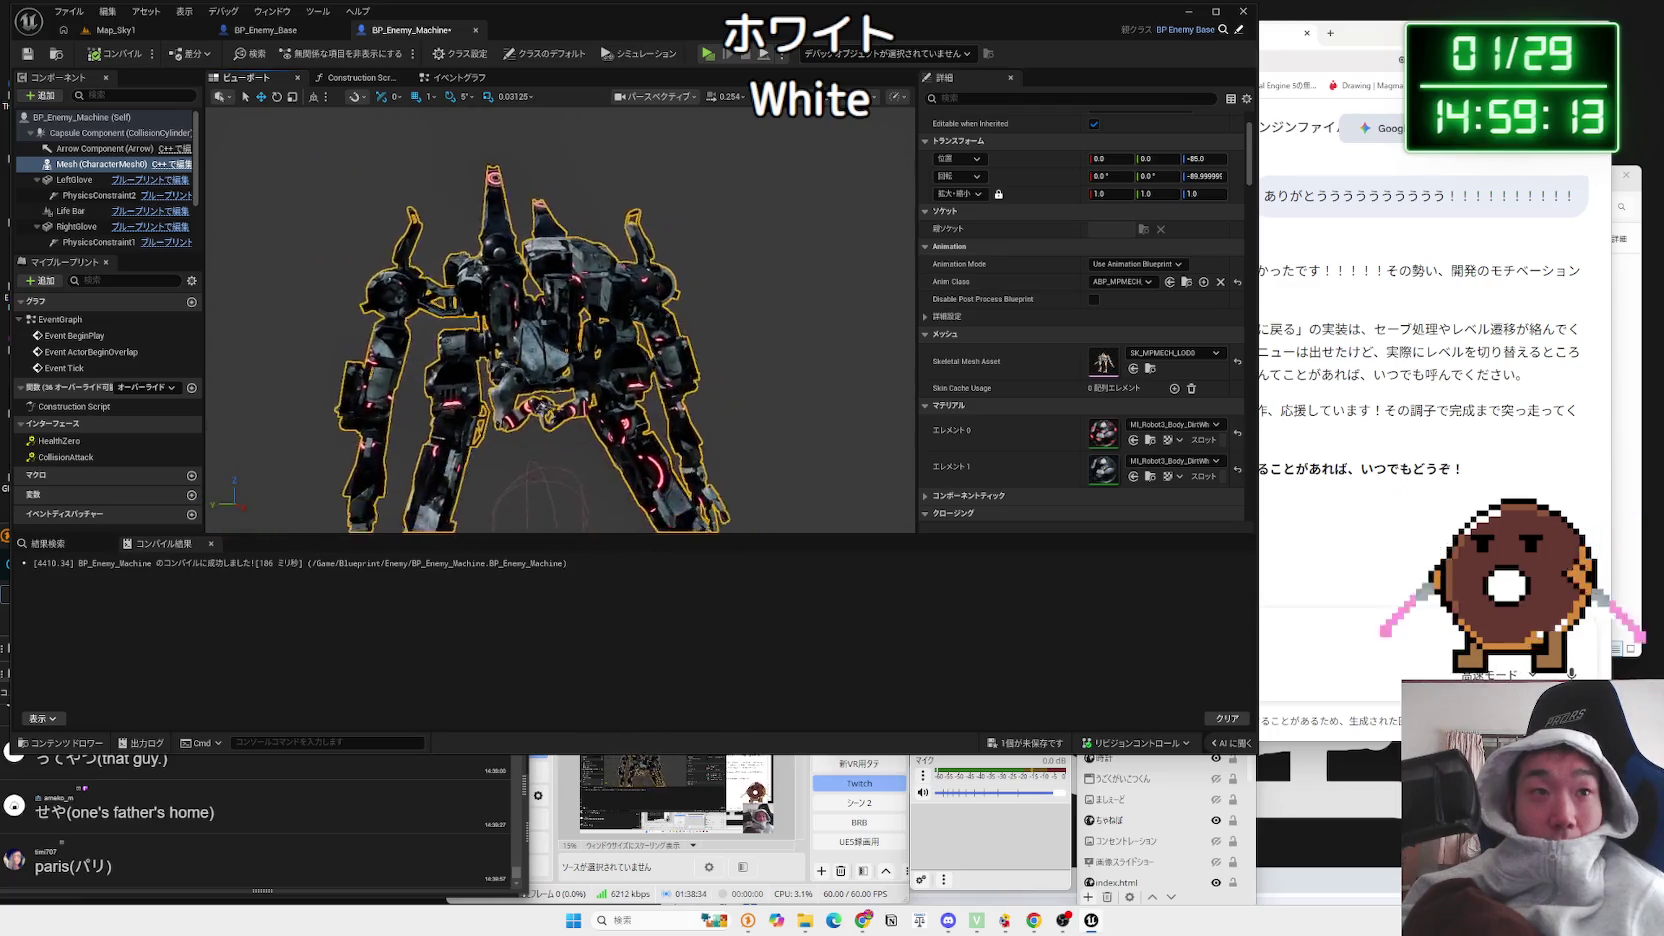
pyautogui.click(1173, 462)
pyautogui.write('dirtred')
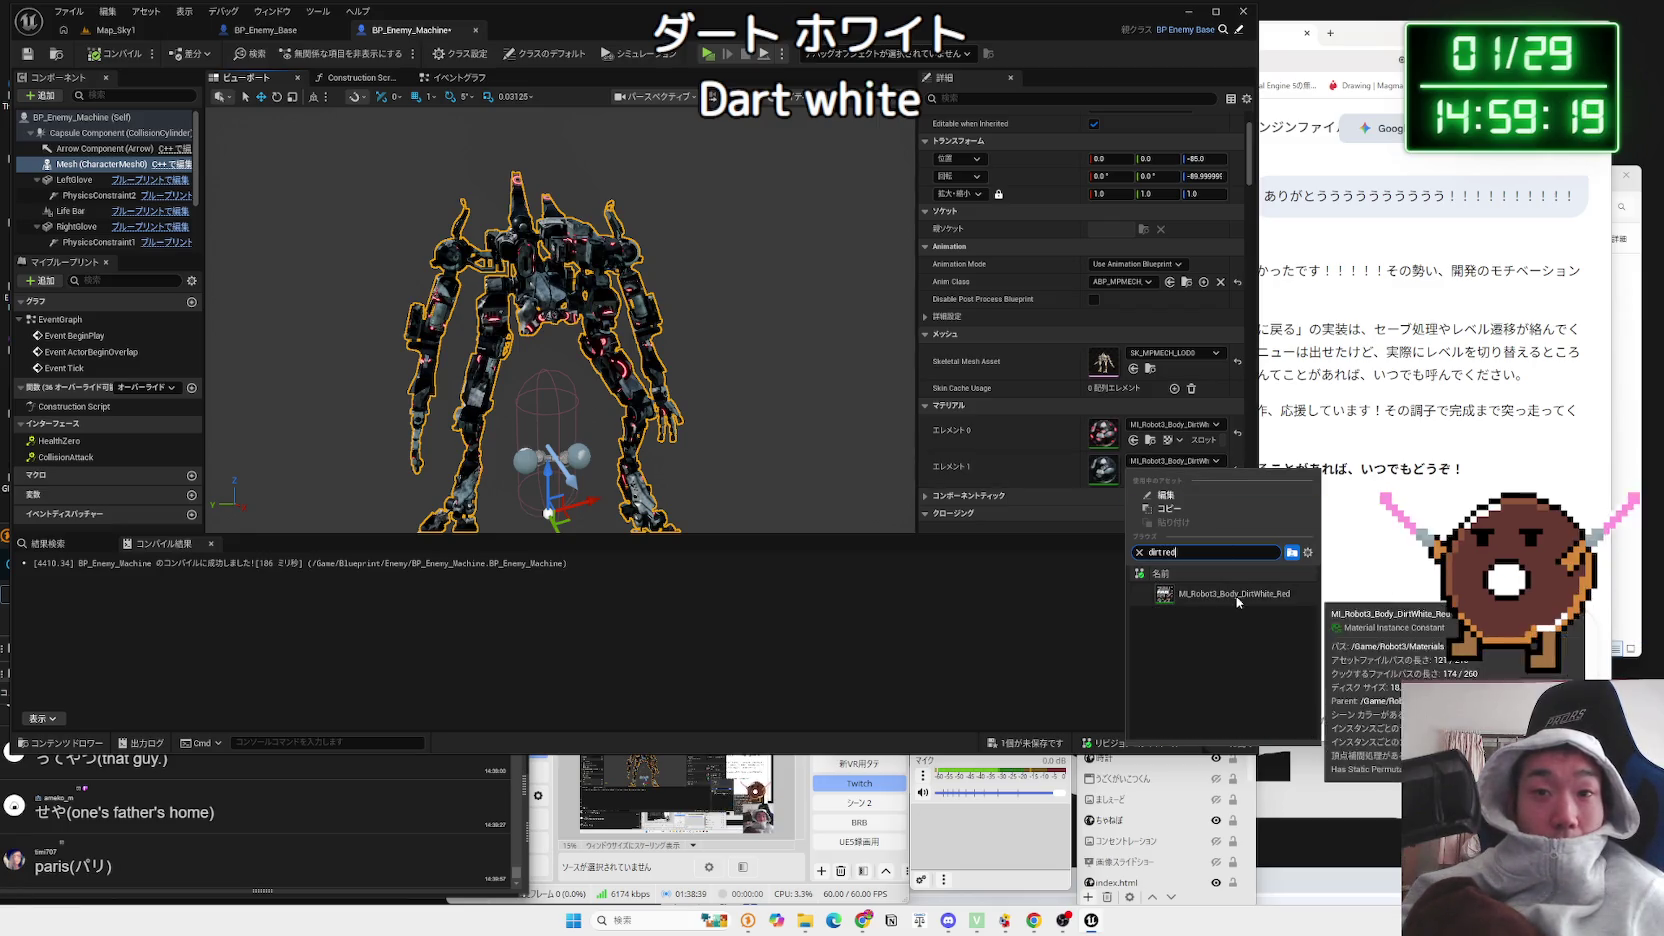
pyautogui.click(1237, 594)
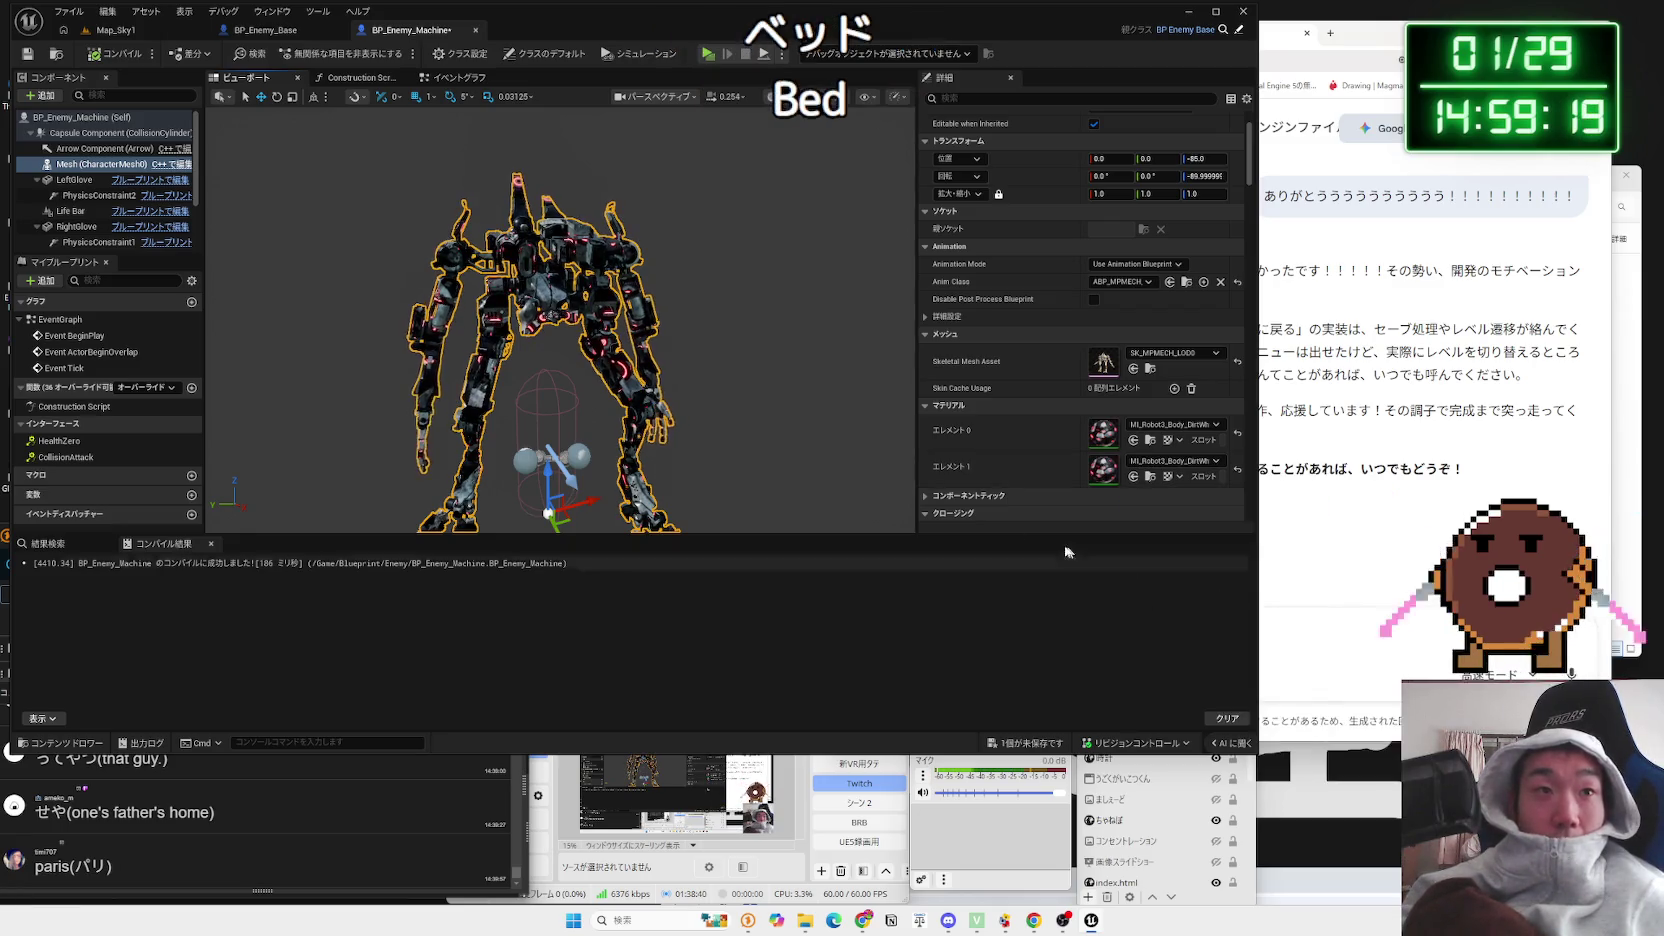
pyautogui.scroll(-3, 537, 215)
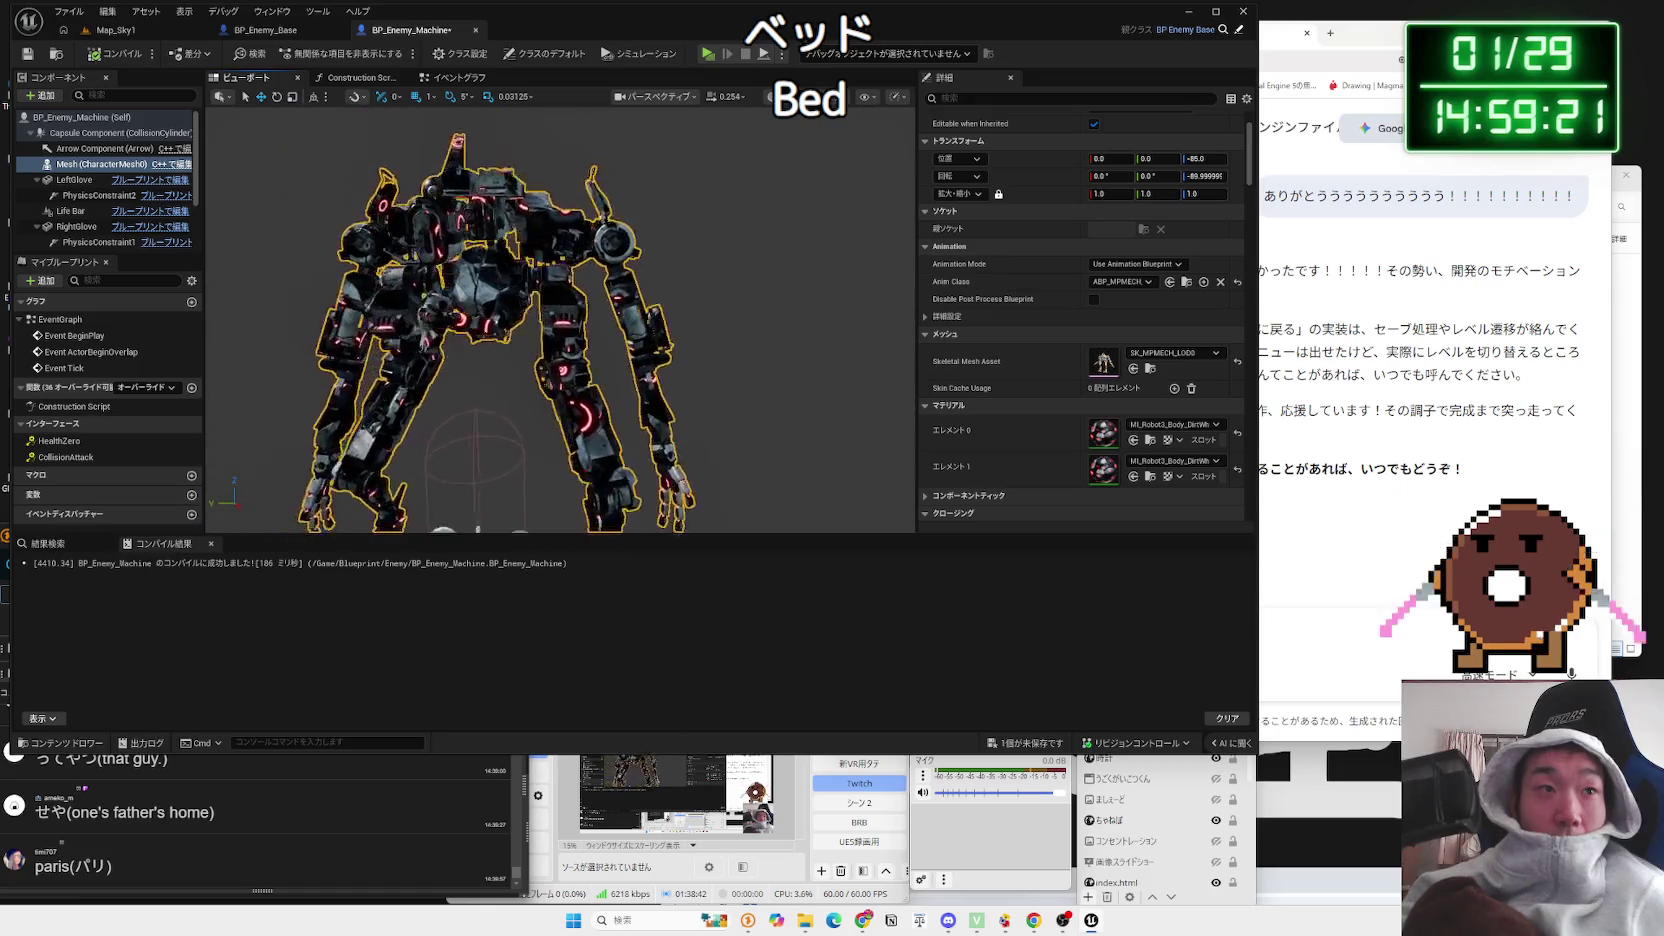
pyautogui.click(118, 30)
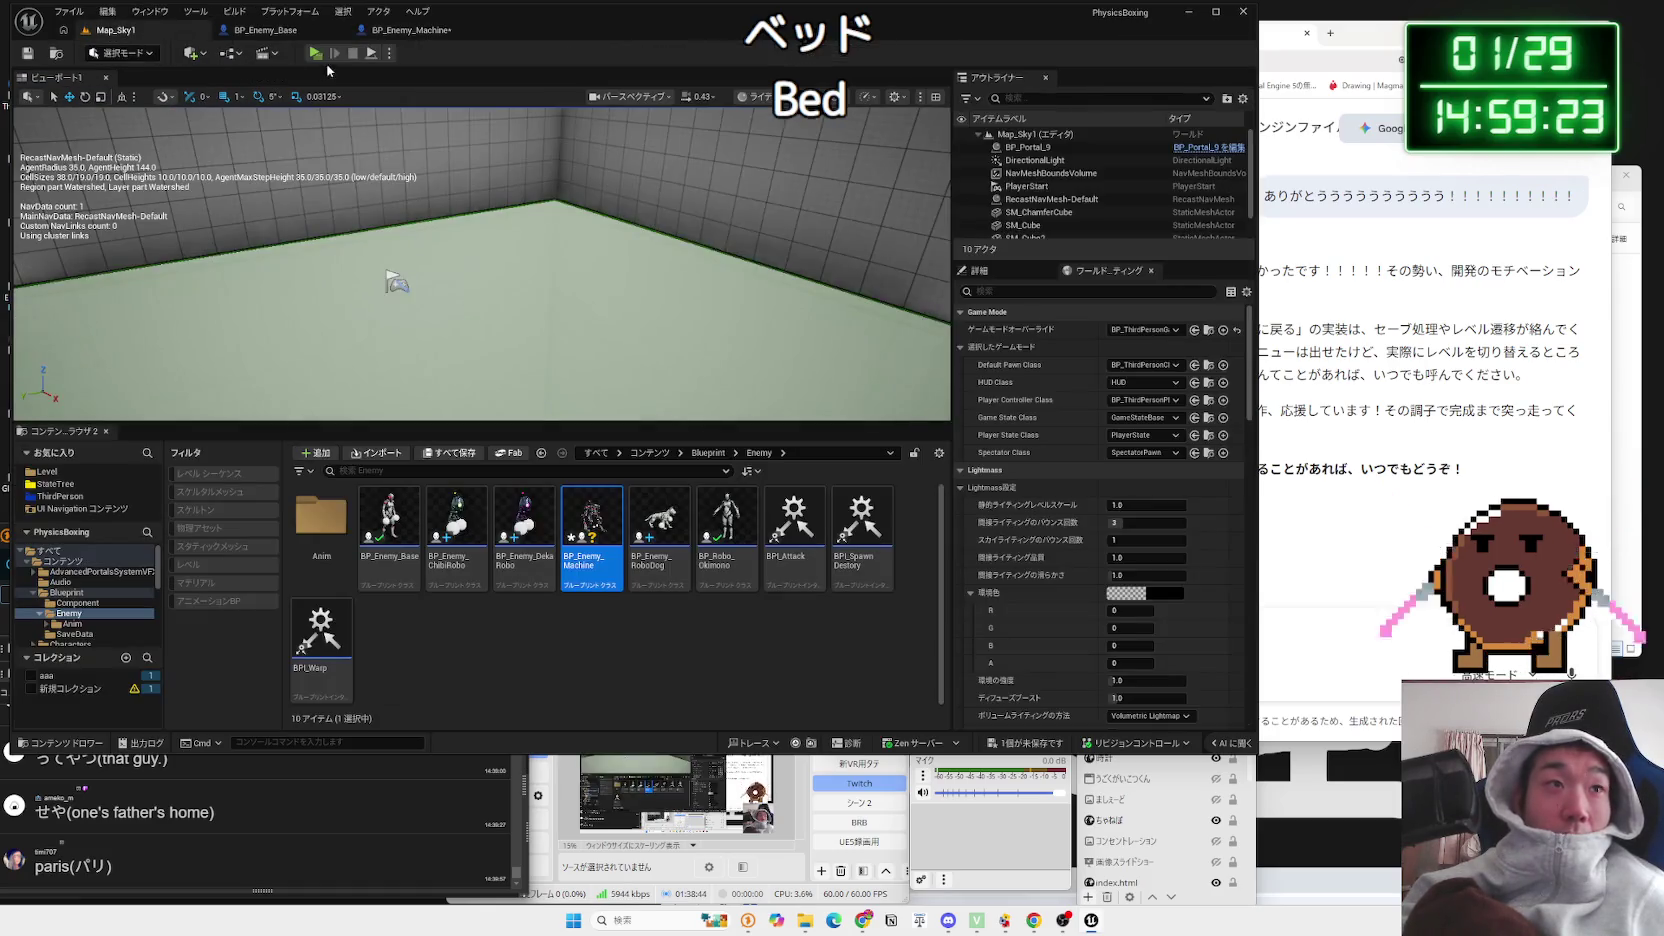
pyautogui.click(318, 56)
pyautogui.press('Escape')
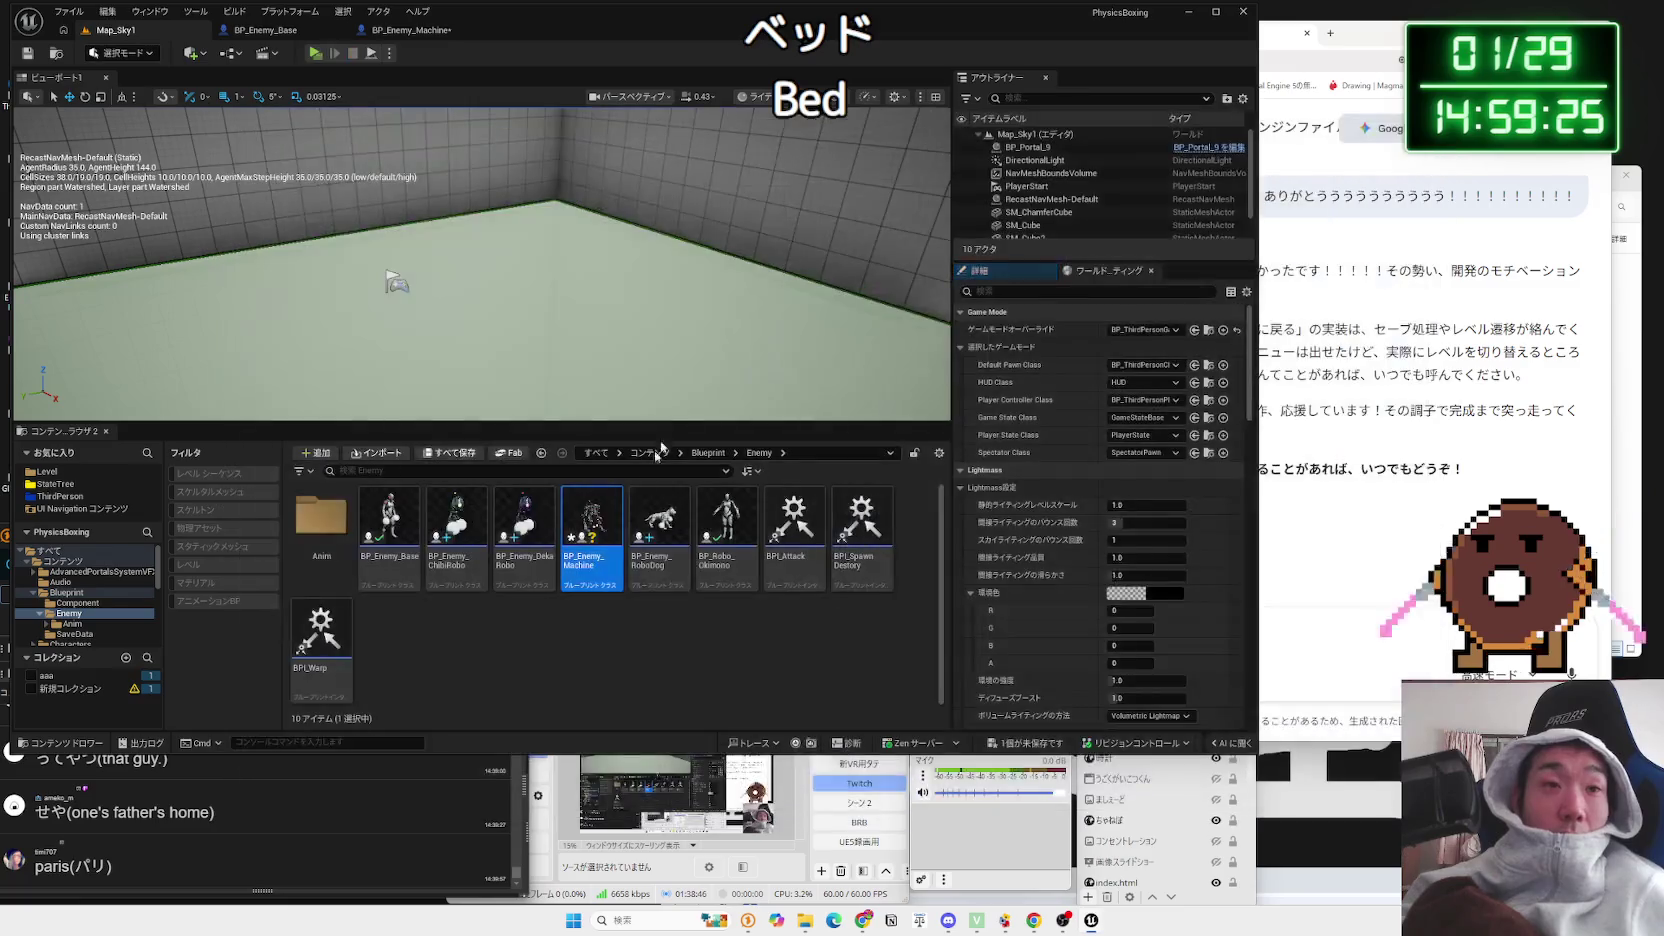
pyautogui.moveTo(594, 389); pyautogui.dragTo(592, 325)
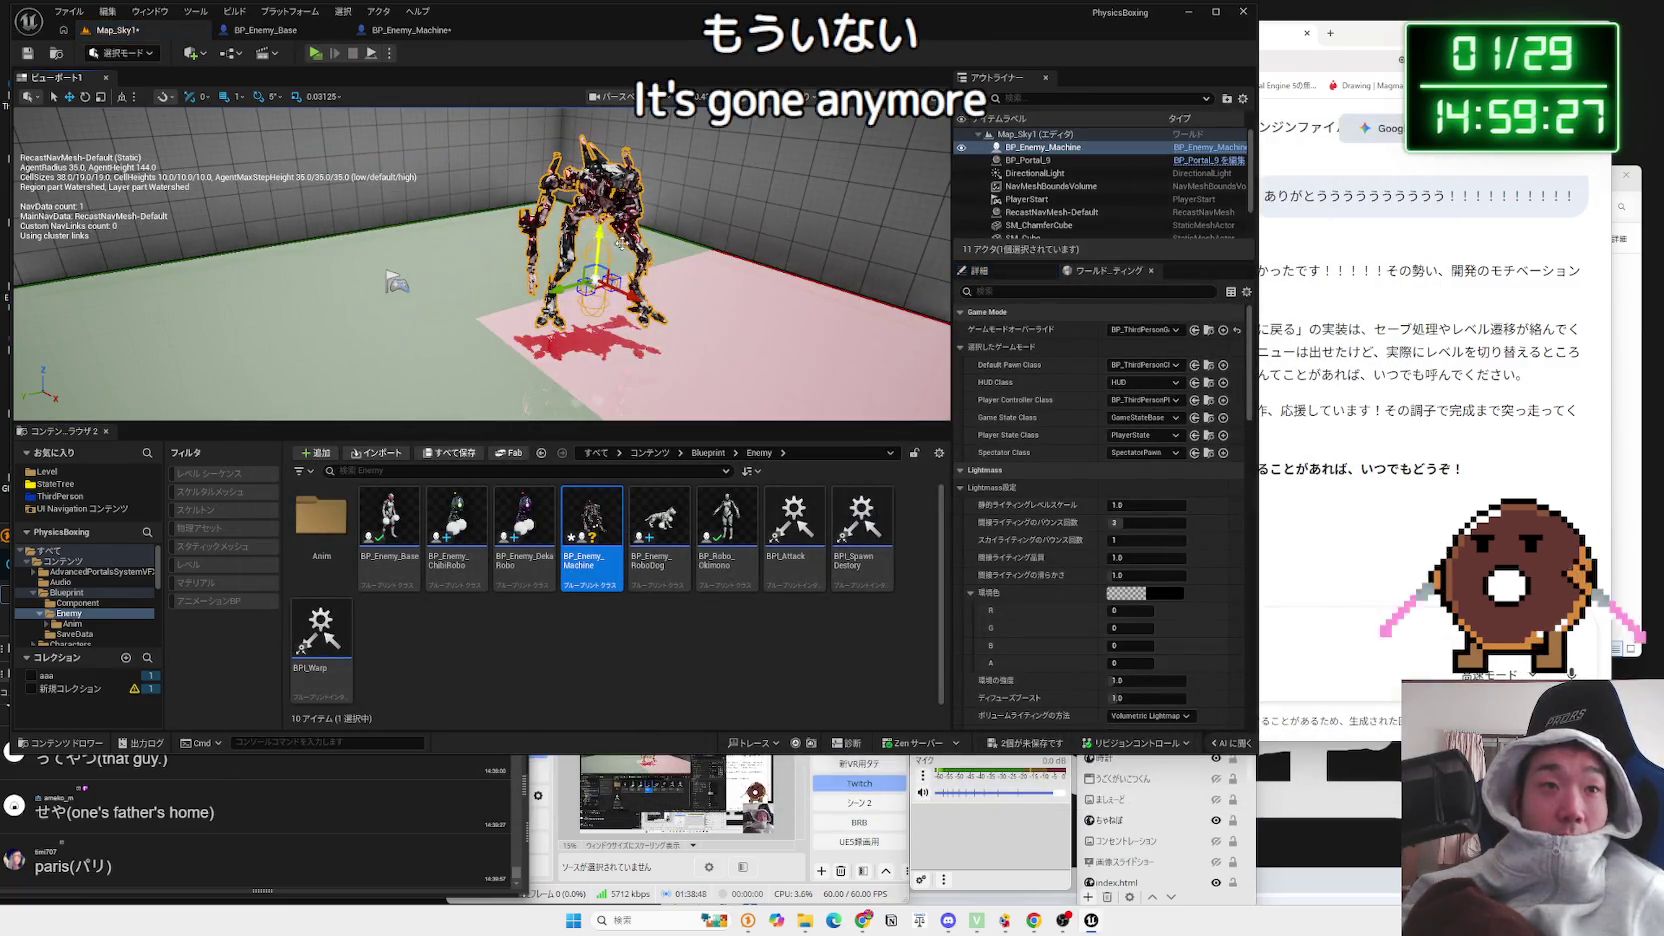
pyautogui.click(314, 54)
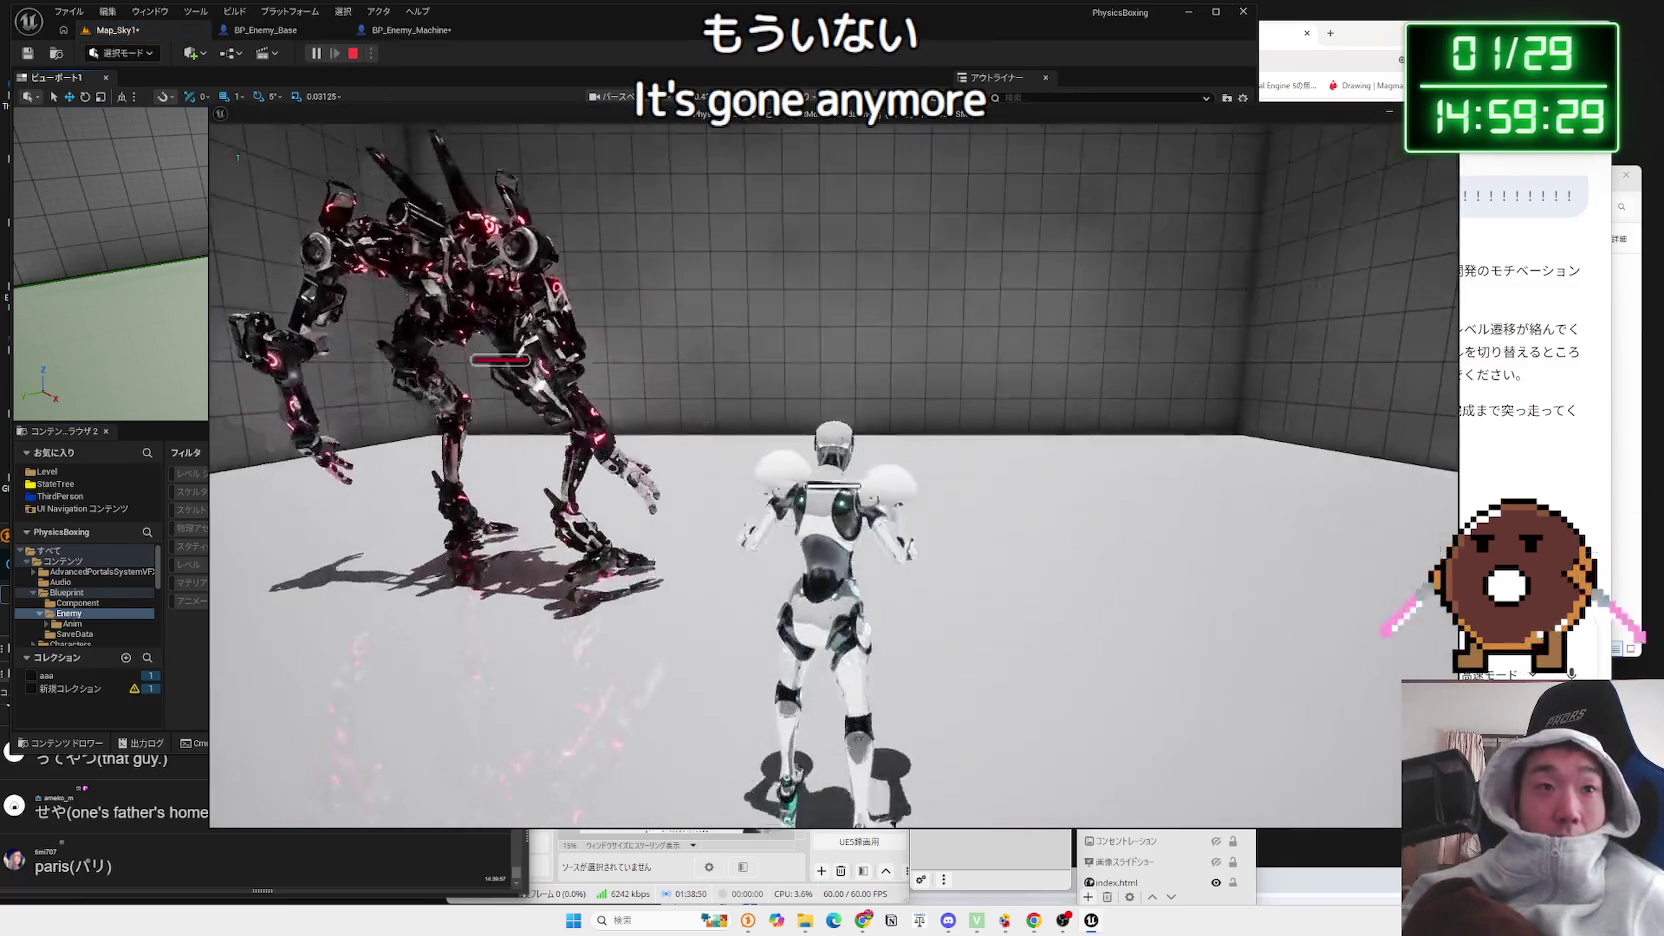
pyautogui.press('w')
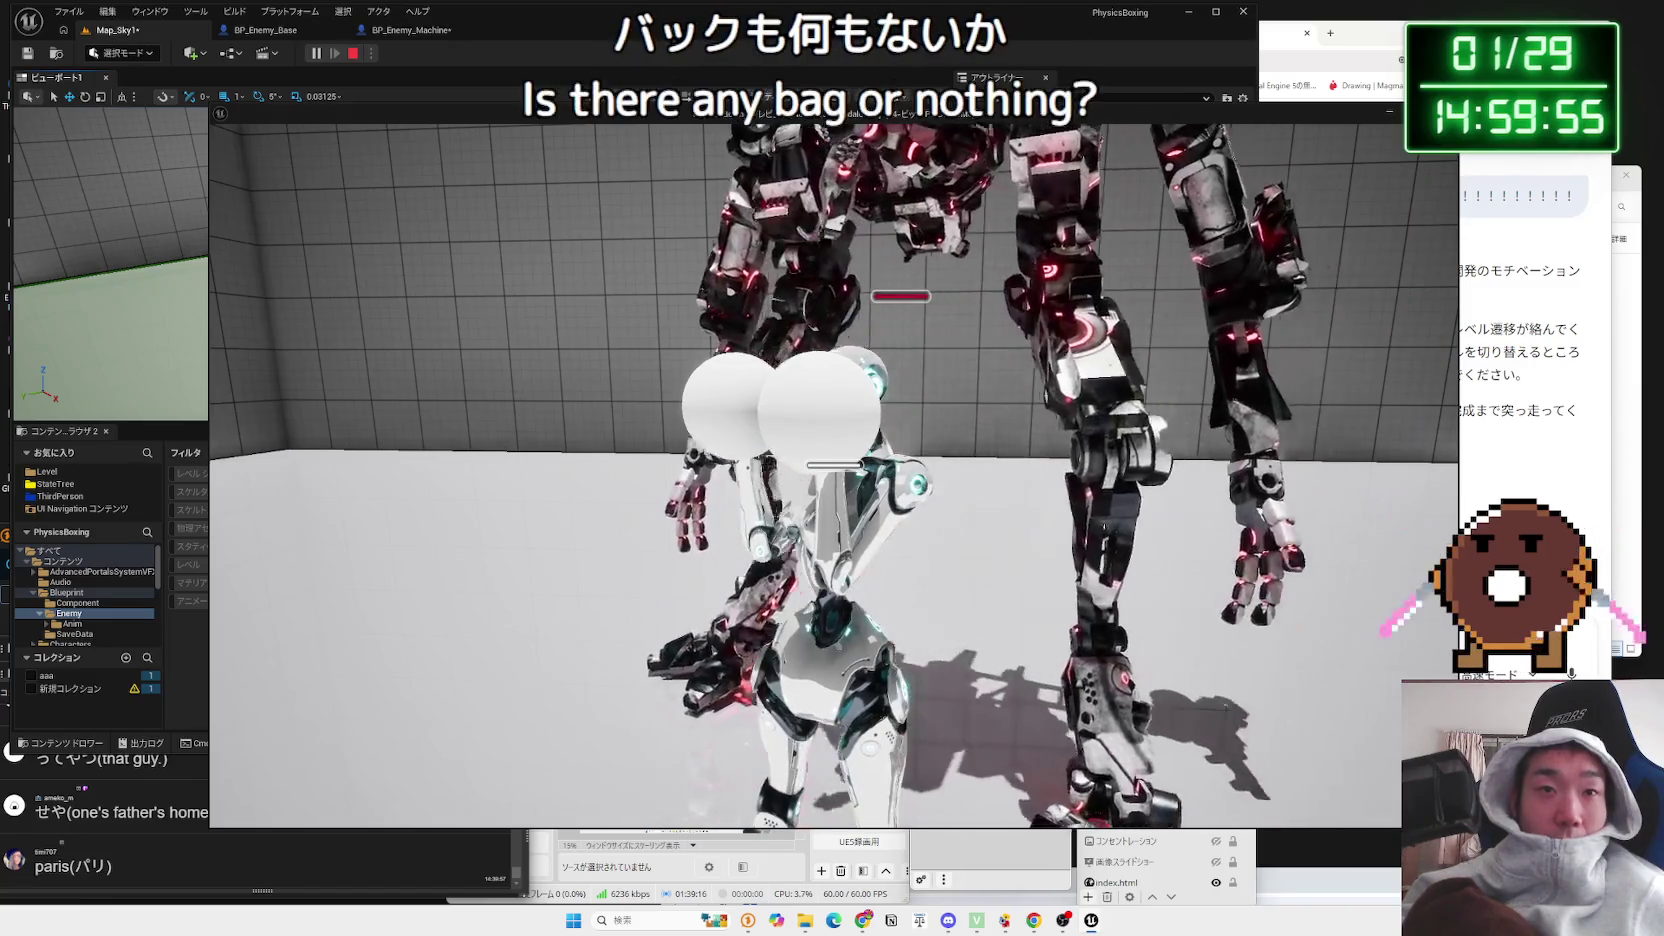
pyautogui.press('Escape')
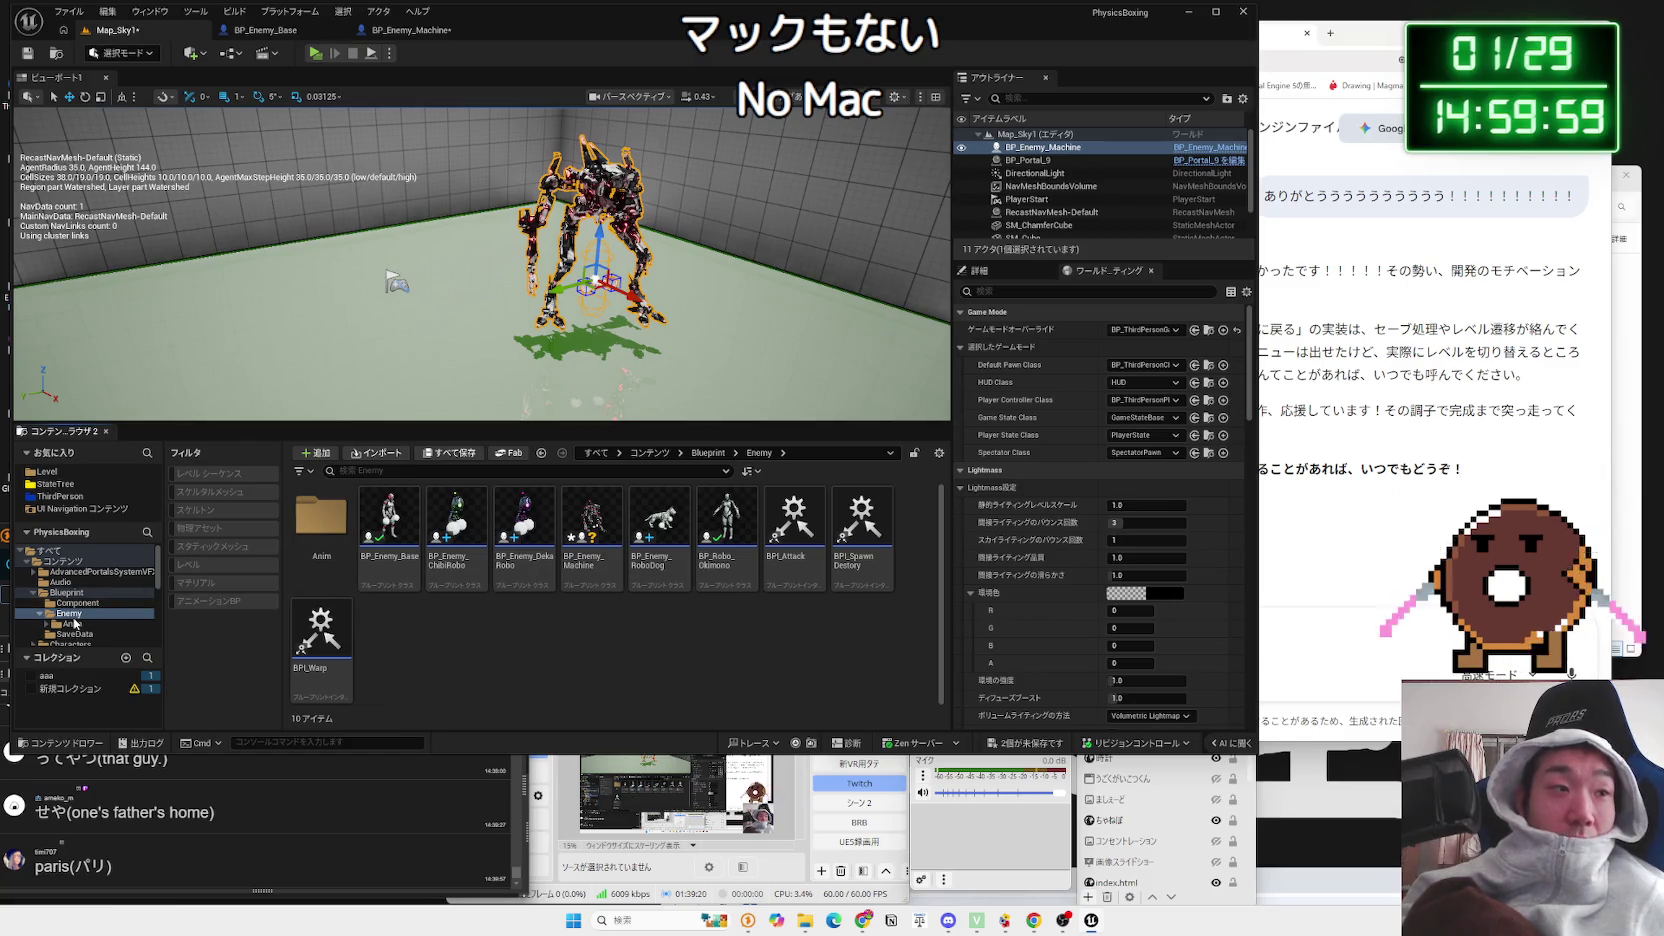
# Step: Expand MPMECH and look into its MESHES, MATERIALS, Maps and HDRI folders
pyautogui.click(33, 593)
pyautogui.click(67, 603)
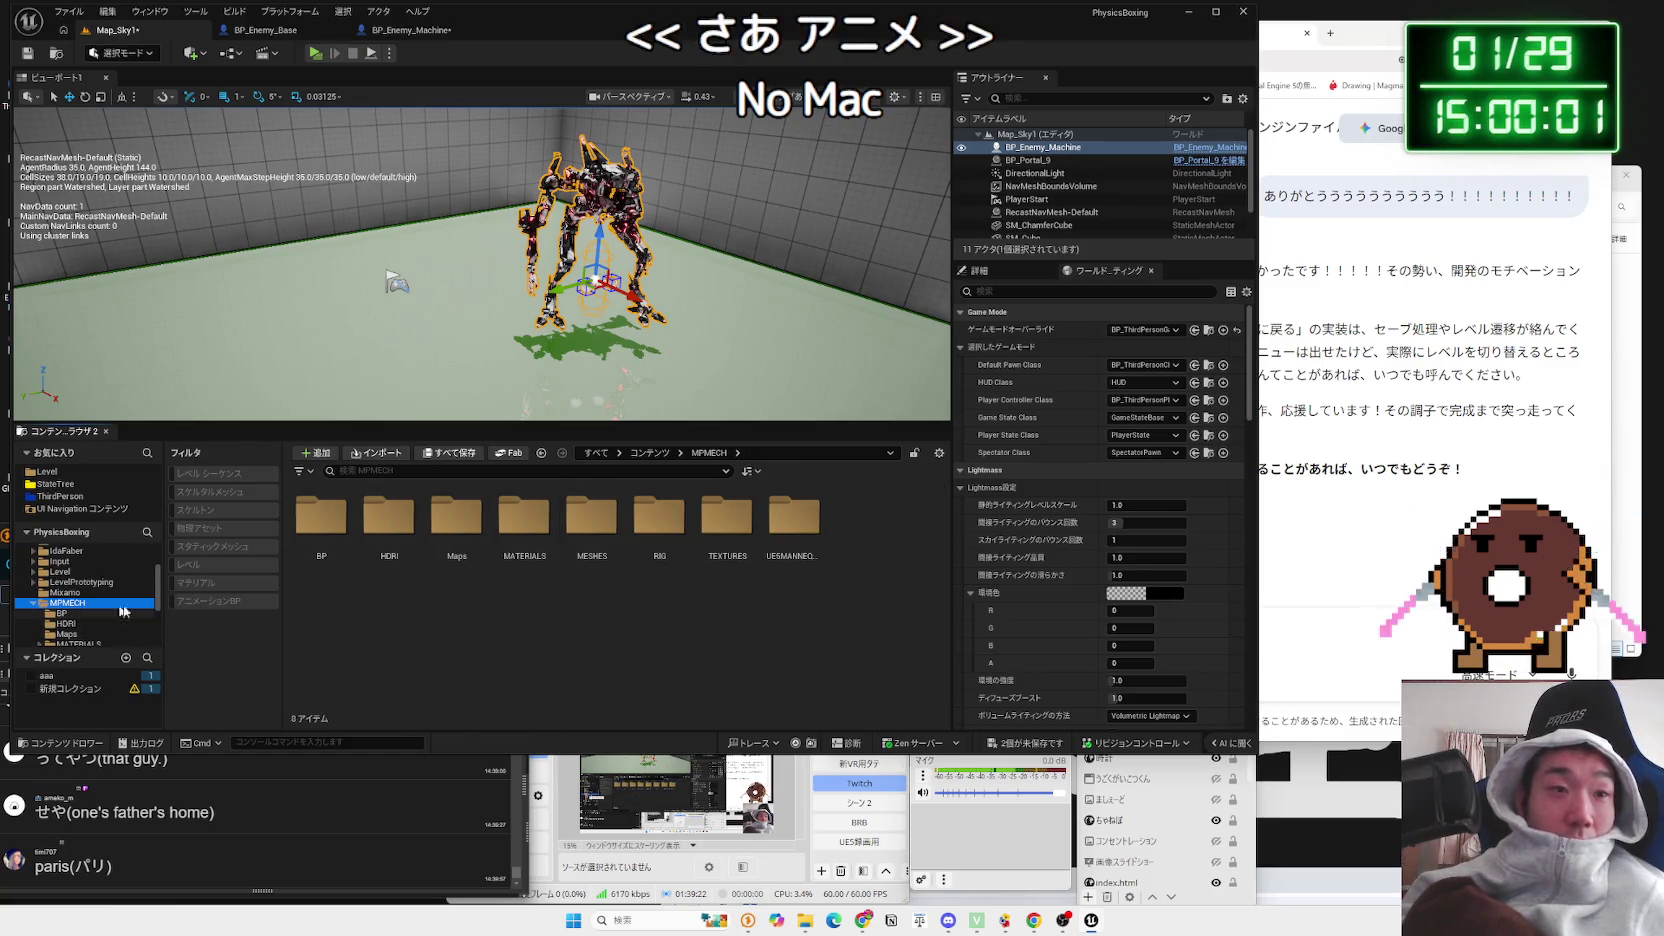
pyautogui.doubleClick(591, 515)
pyautogui.rightClick(584, 620)
pyautogui.press('Escape')
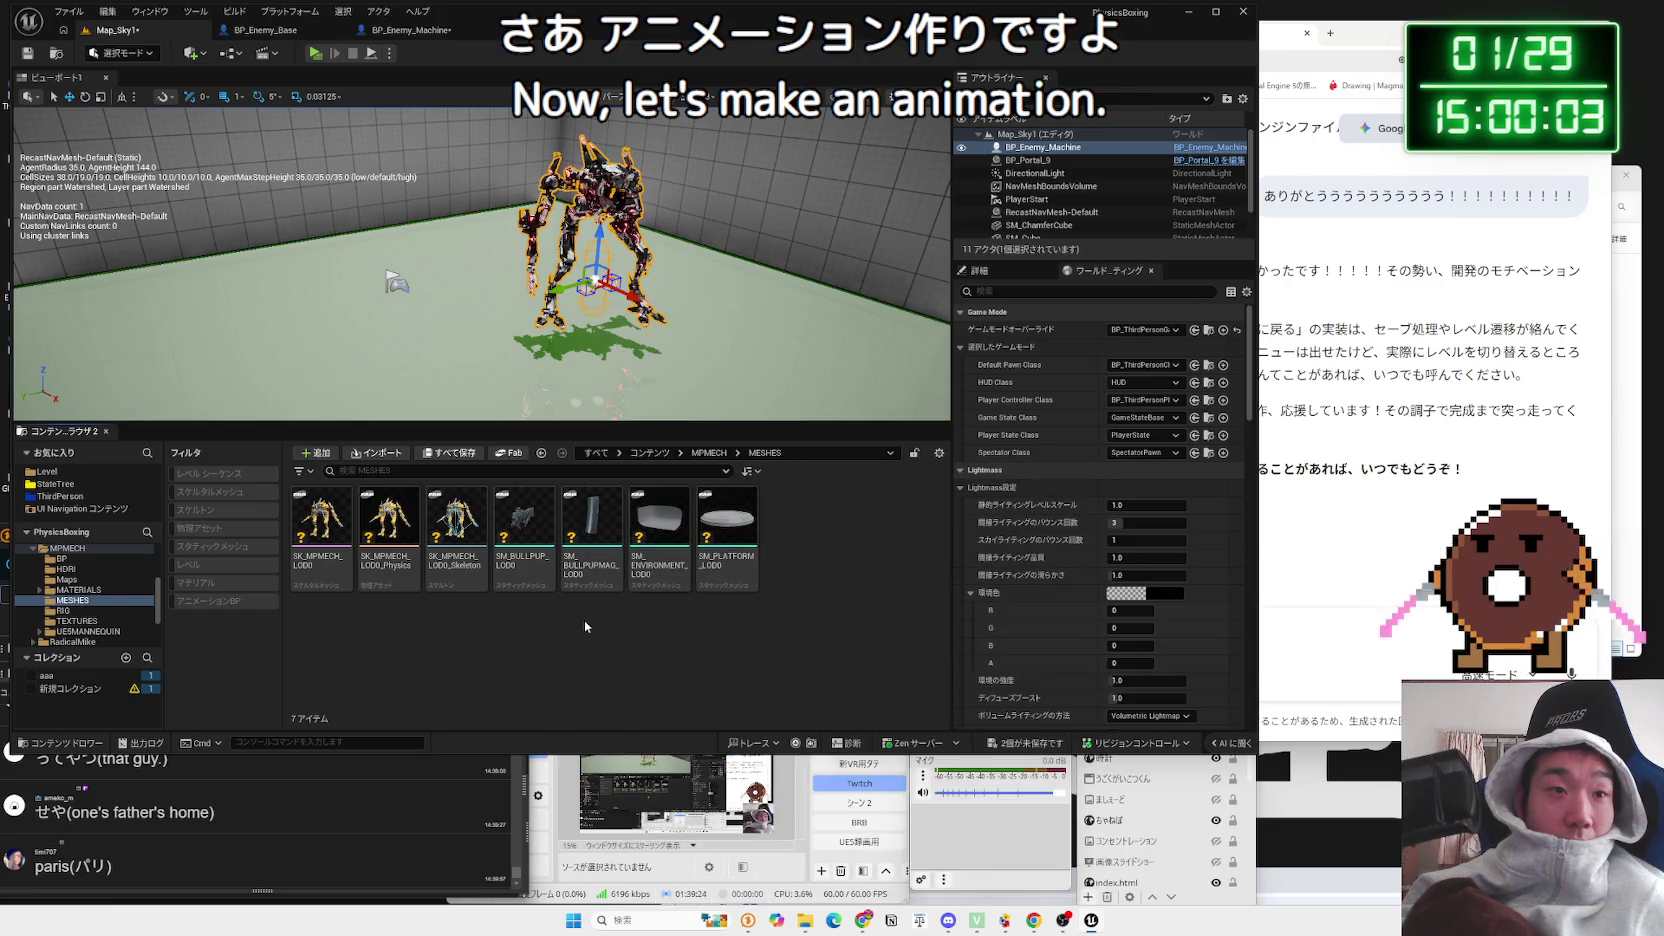
pyautogui.hotkey('alt', 'Left')
pyautogui.doubleClick(524, 515)
pyautogui.rightClick(559, 554)
pyautogui.press('Escape')
pyautogui.hotkey('alt', 'Left')
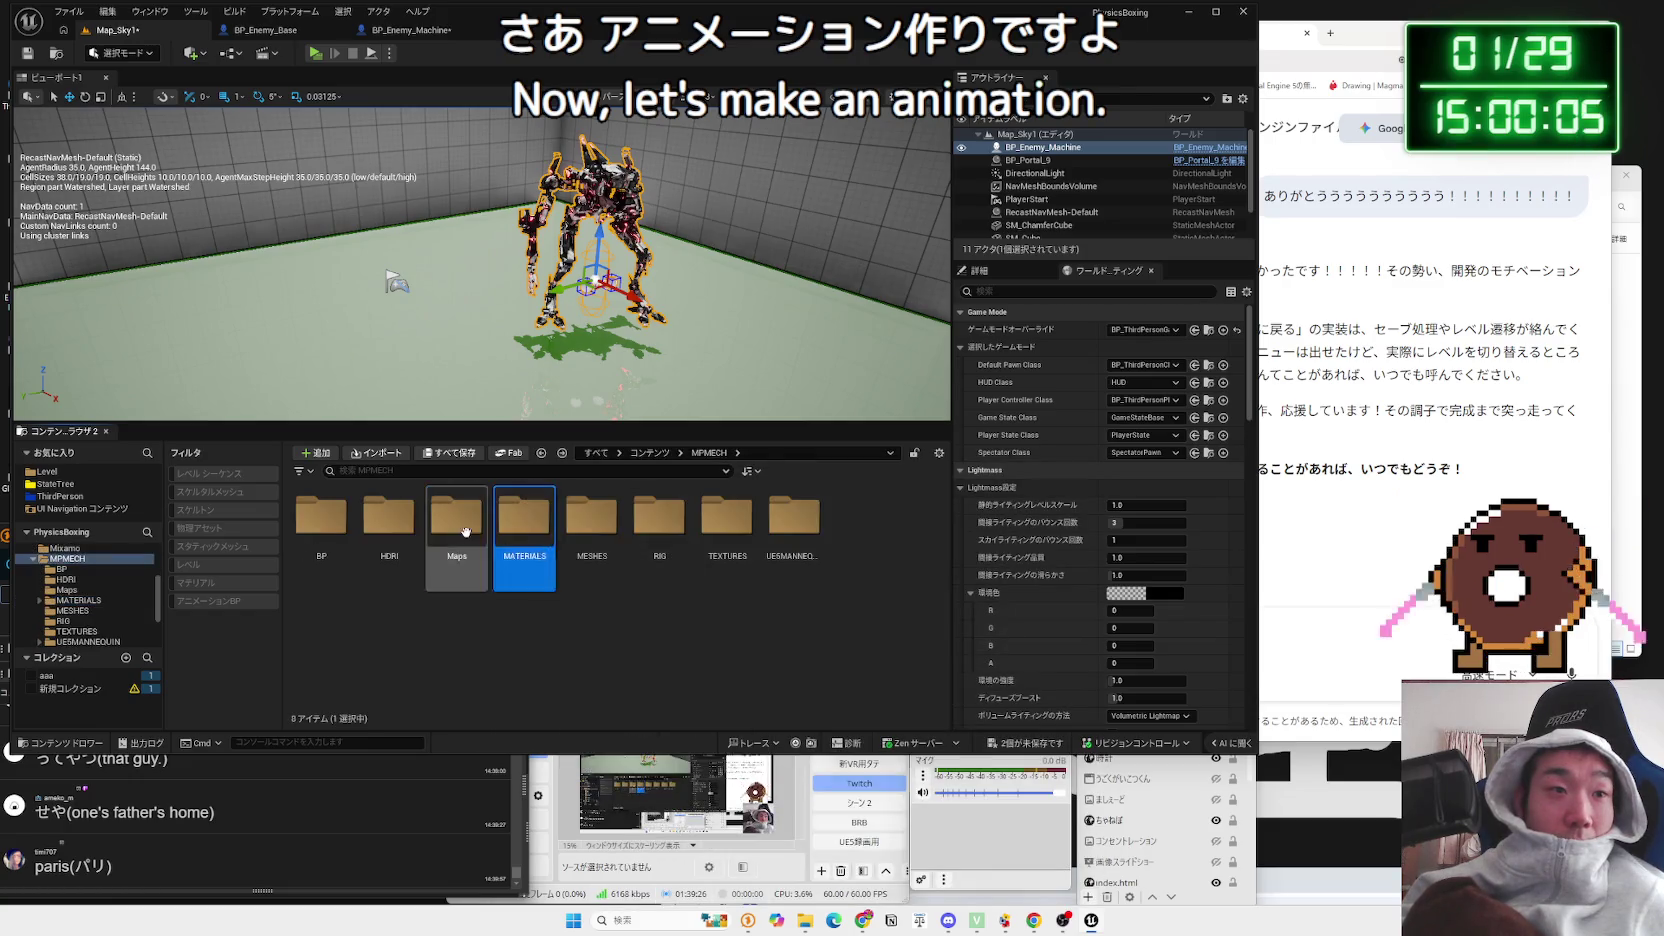
pyautogui.doubleClick(468, 530)
pyautogui.hotkey('alt', 'Left')
pyautogui.doubleClick(395, 527)
# Step: Step through the mech animations in the BP folder and select the in-place walk
pyautogui.doubleClick(330, 522)
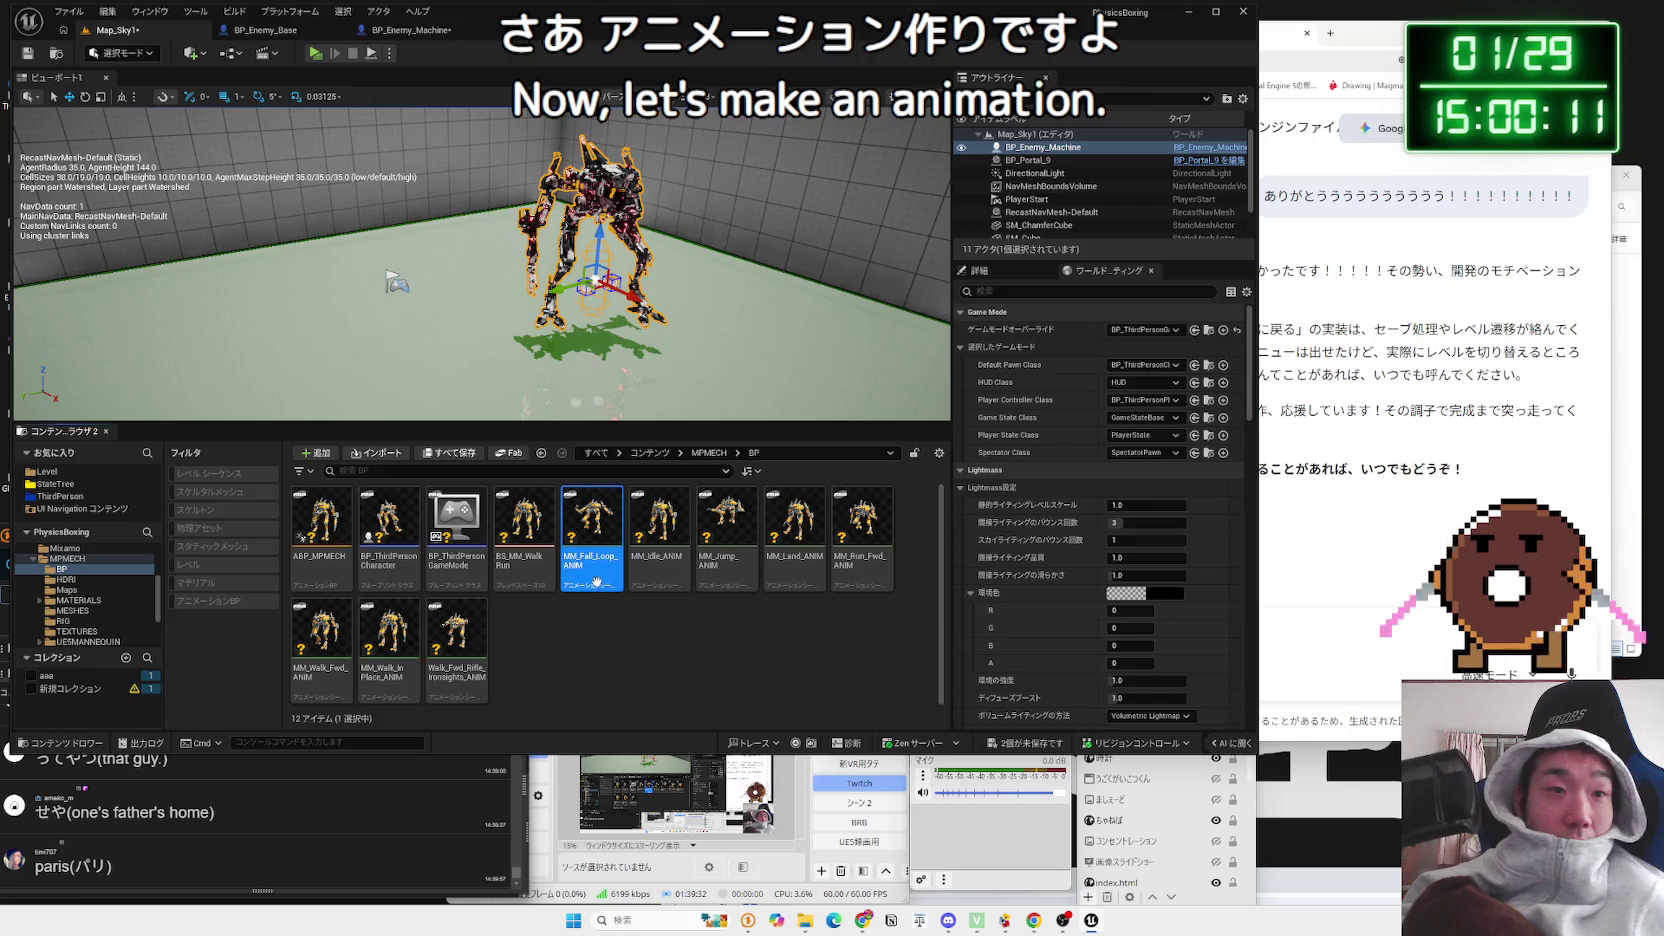
pyautogui.press('Right')
pyautogui.press('Right')
pyautogui.press('Right')
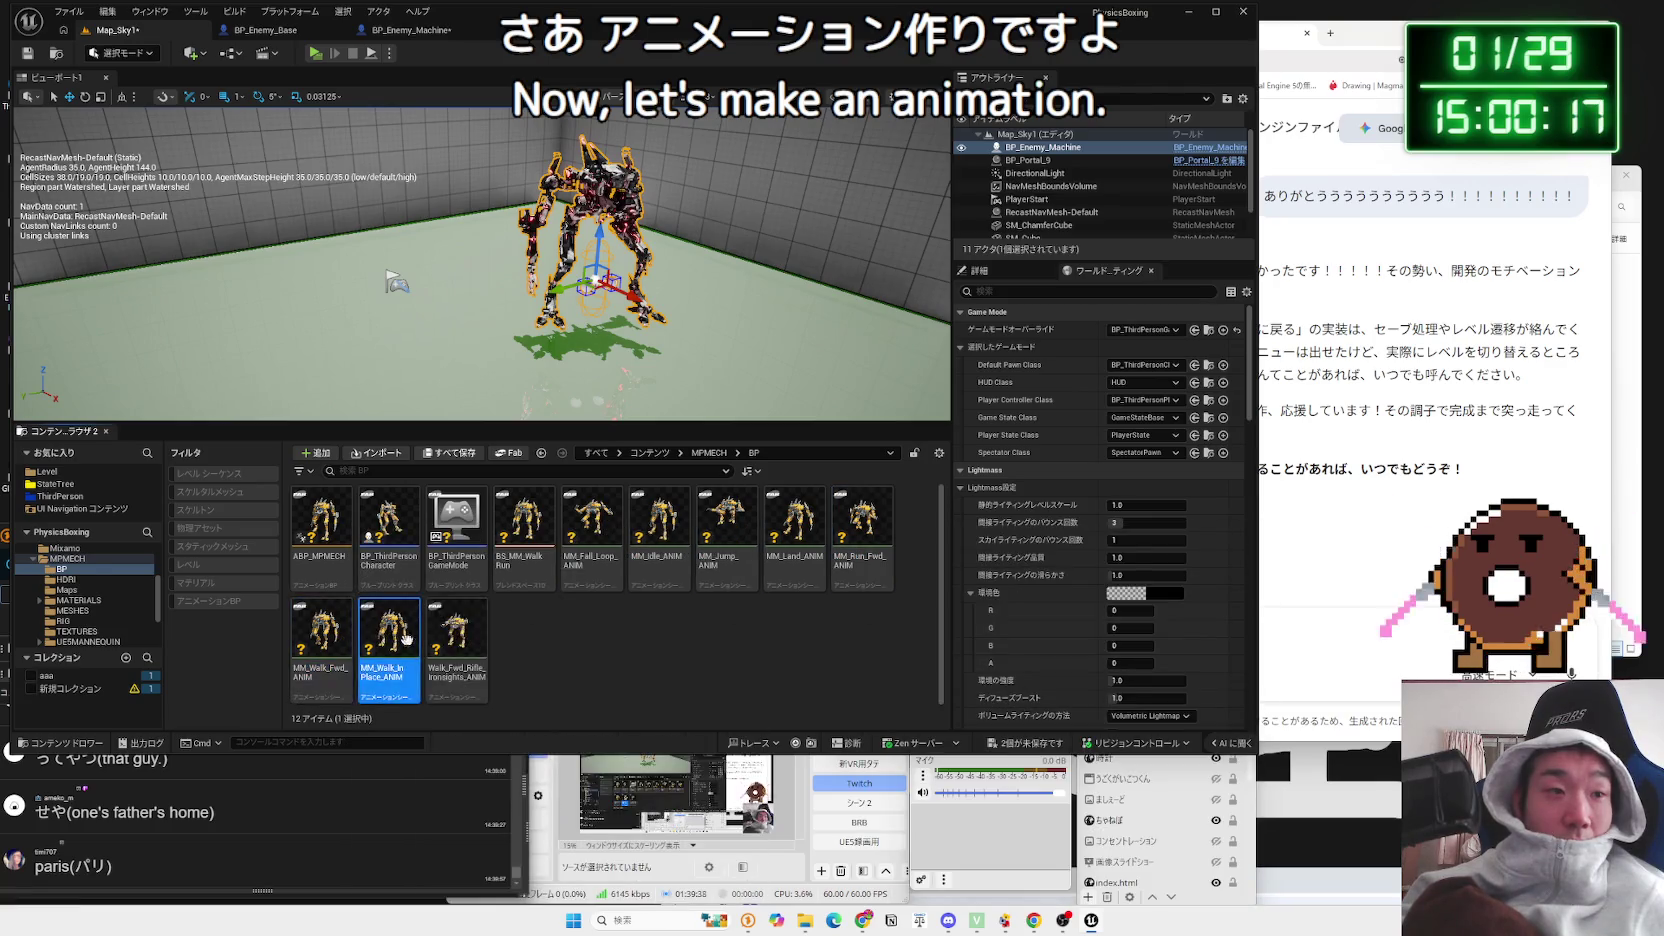
pyautogui.click(456, 640)
# Step: Browse the MATERIALS, MESHES, RIG, TEXTURES and UE5MANNEQUIN Manny animation folders
pyautogui.press('BackSpace')
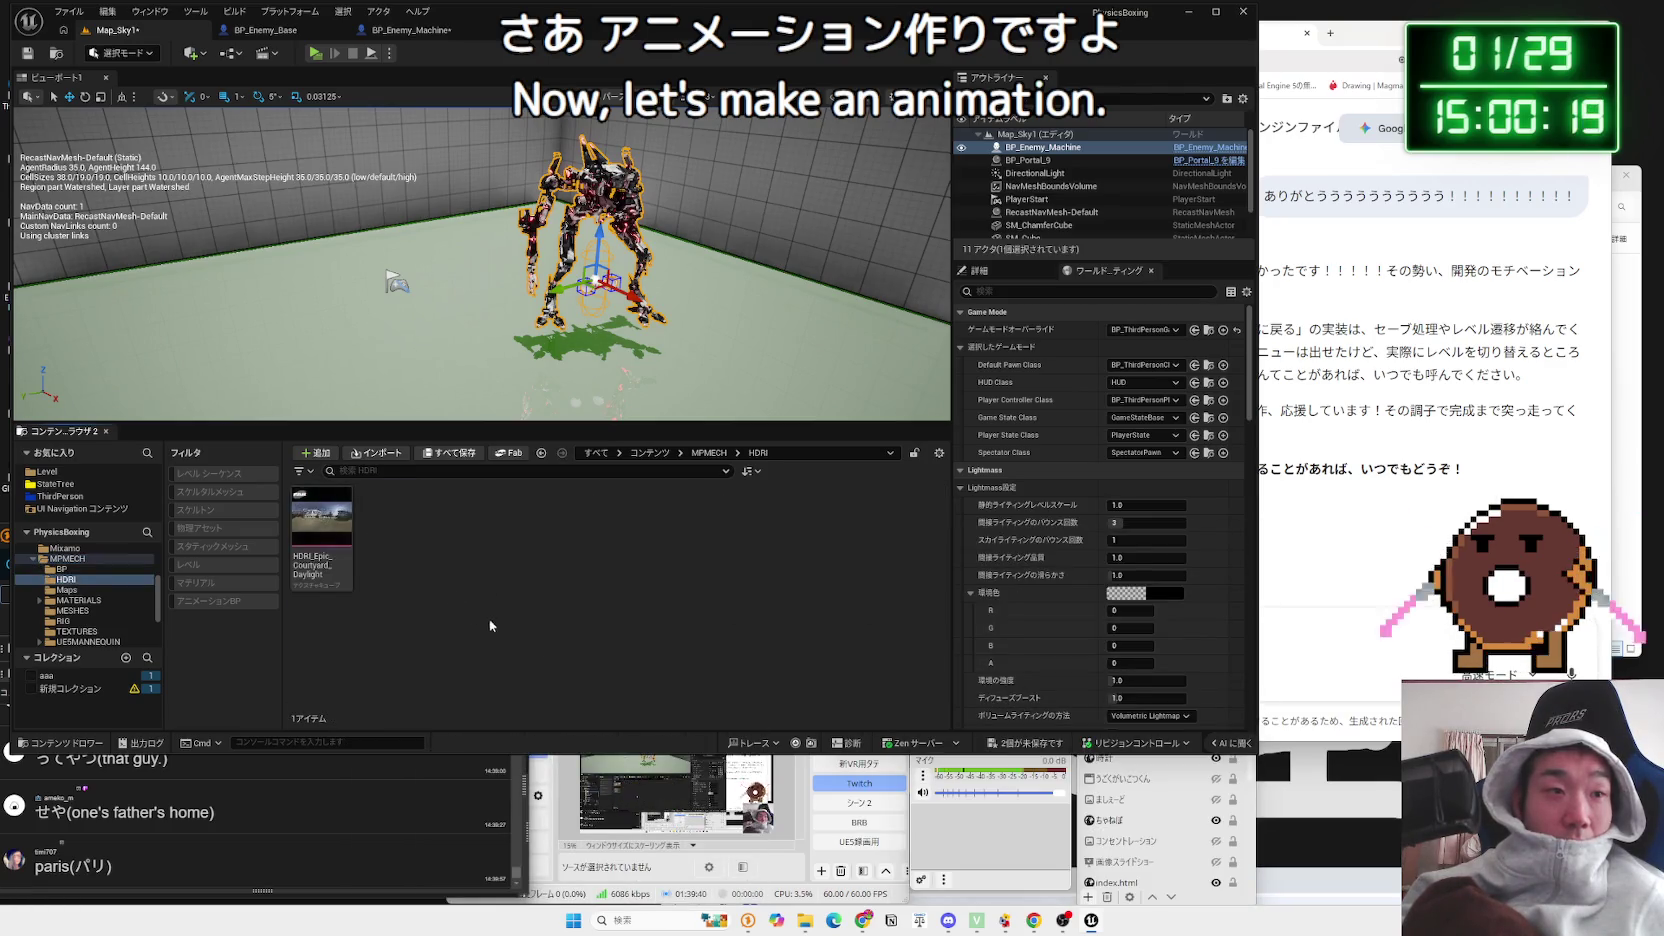
pyautogui.click(460, 552)
pyautogui.doubleClick(524, 520)
pyautogui.press('BackSpace')
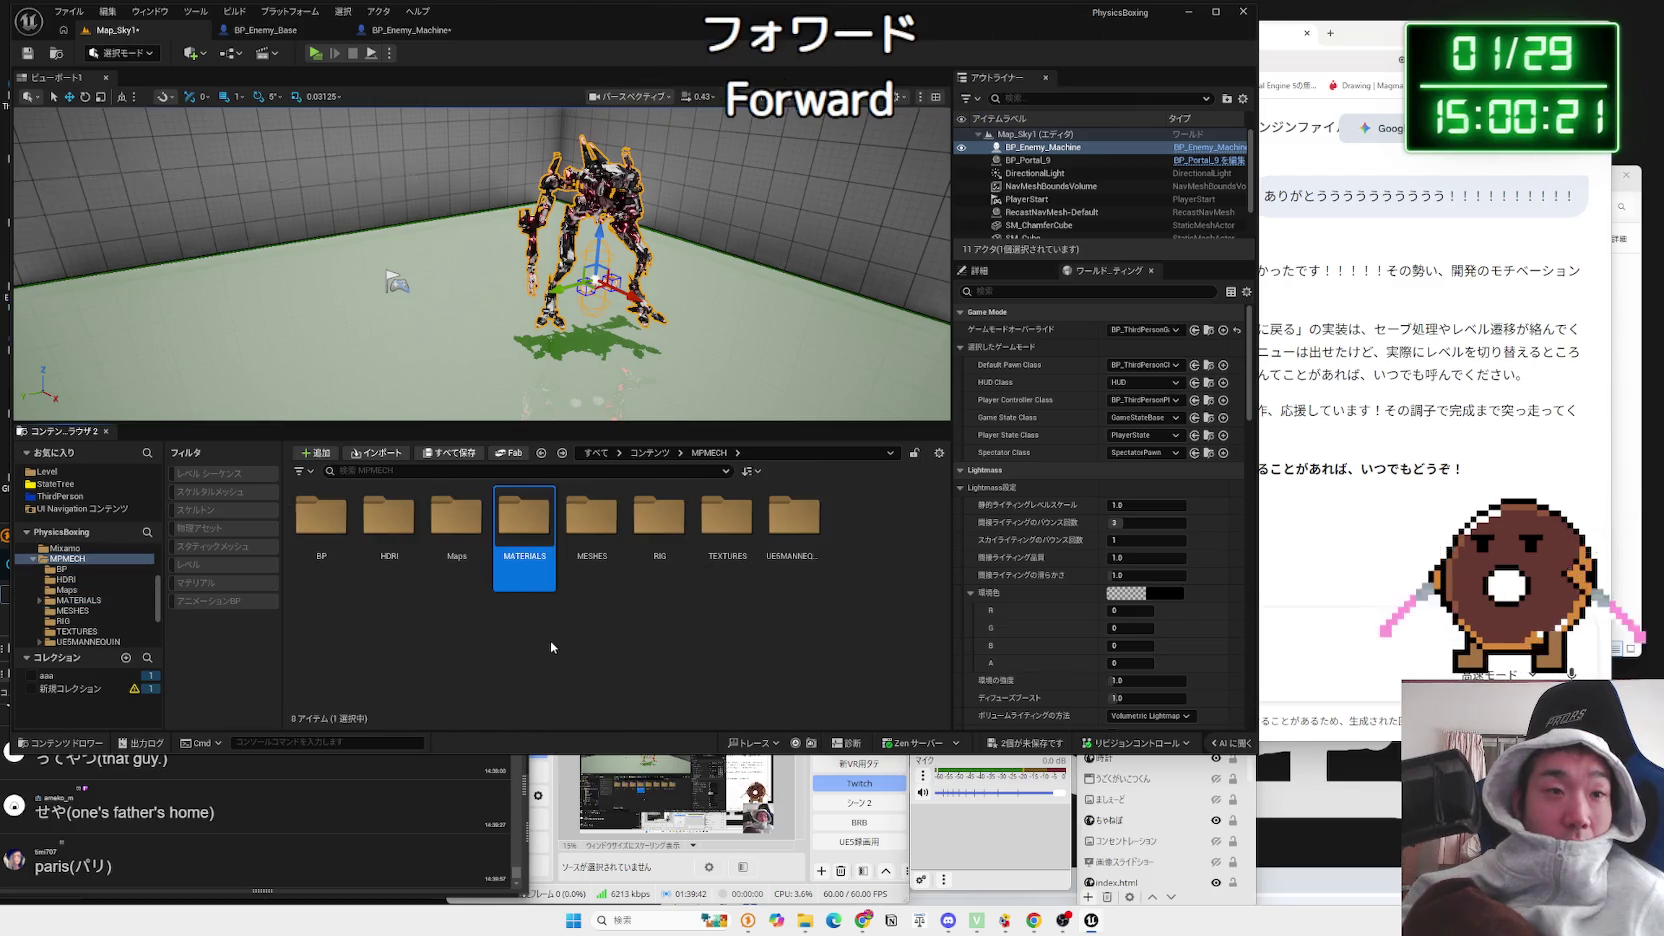
pyautogui.doubleClick(585, 525)
pyautogui.press('BackSpace')
pyautogui.doubleClick(660, 560)
pyautogui.press('BackSpace')
pyautogui.doubleClick(727, 520)
pyautogui.press('BackSpace')
pyautogui.doubleClick(788, 539)
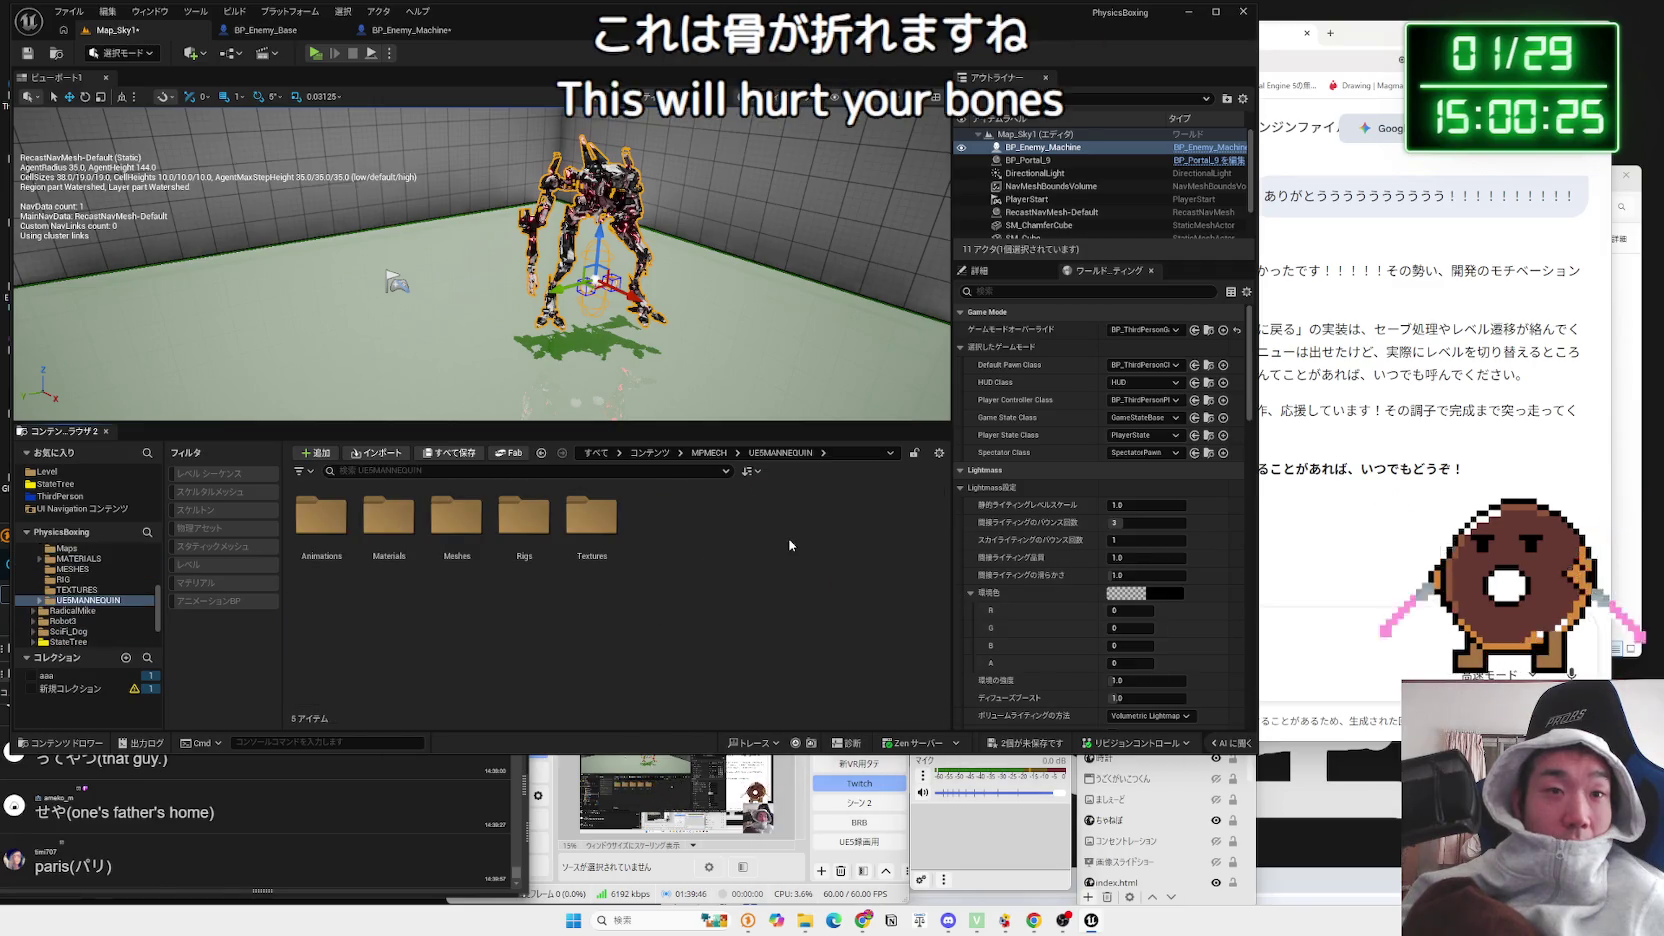
pyautogui.doubleClick(389, 520)
pyautogui.press('BackSpace')
pyautogui.doubleClick(321, 520)
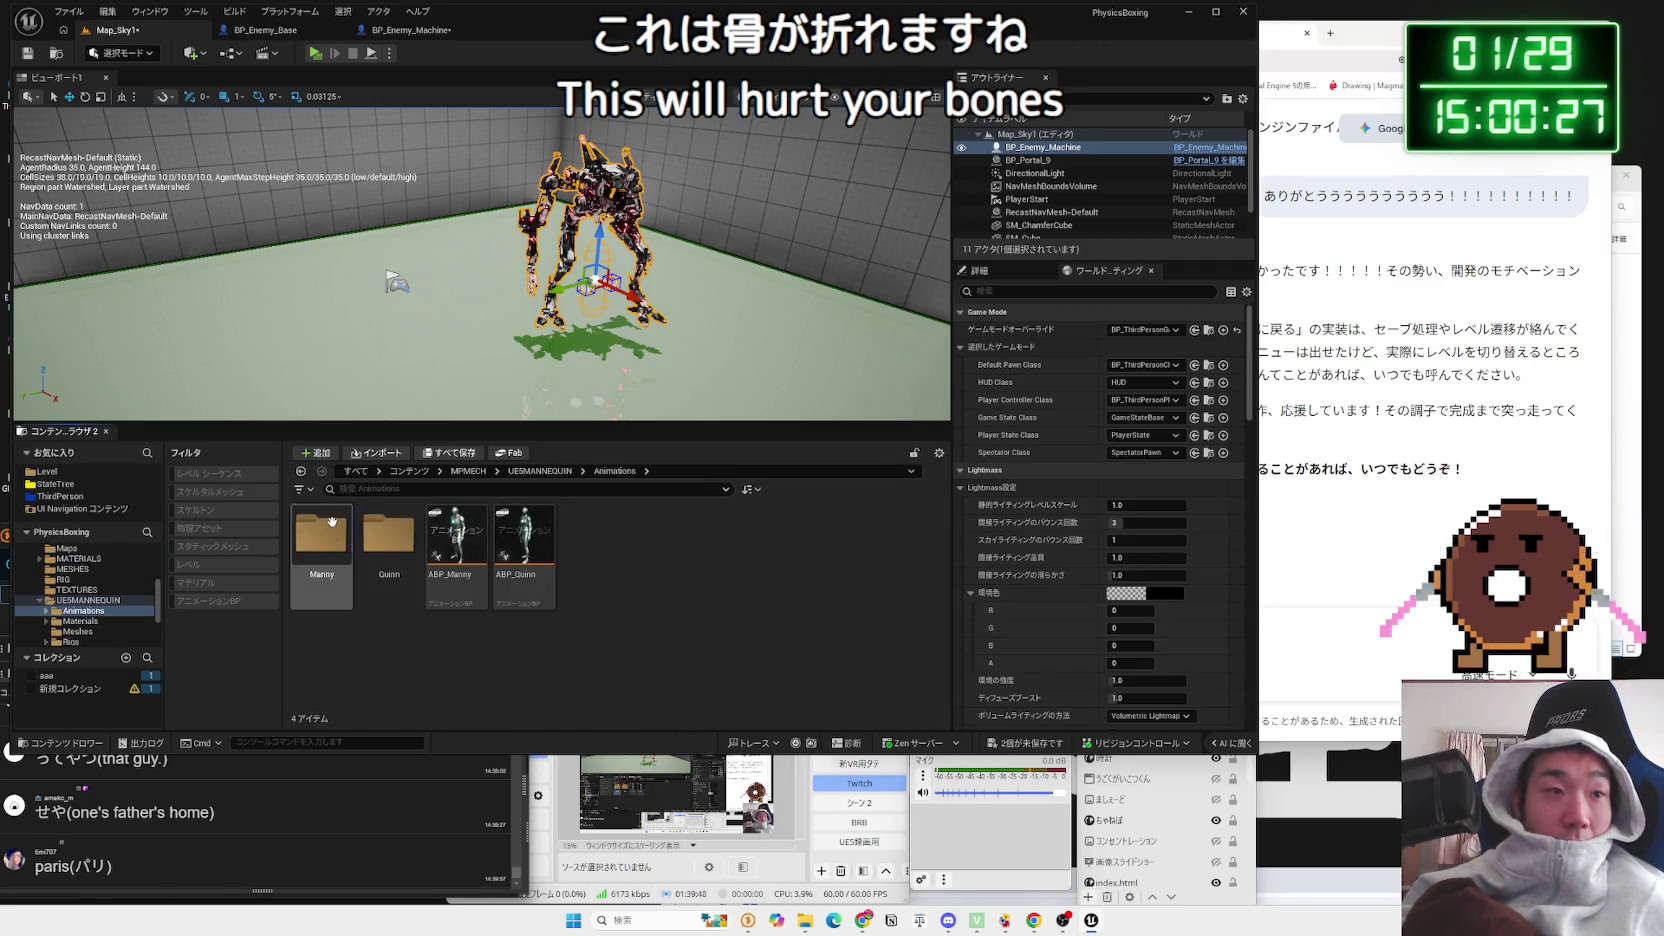
pyautogui.click(329, 555)
pyautogui.doubleClick(329, 540)
pyautogui.press('BackSpace')
pyautogui.press('BackSpace')
pyautogui.press('BackSpace')
pyautogui.click(560, 644)
# Step: Save all modified packages and open the MPMECH RIG folder
pyautogui.click(993, 738)
pyautogui.click(915, 605)
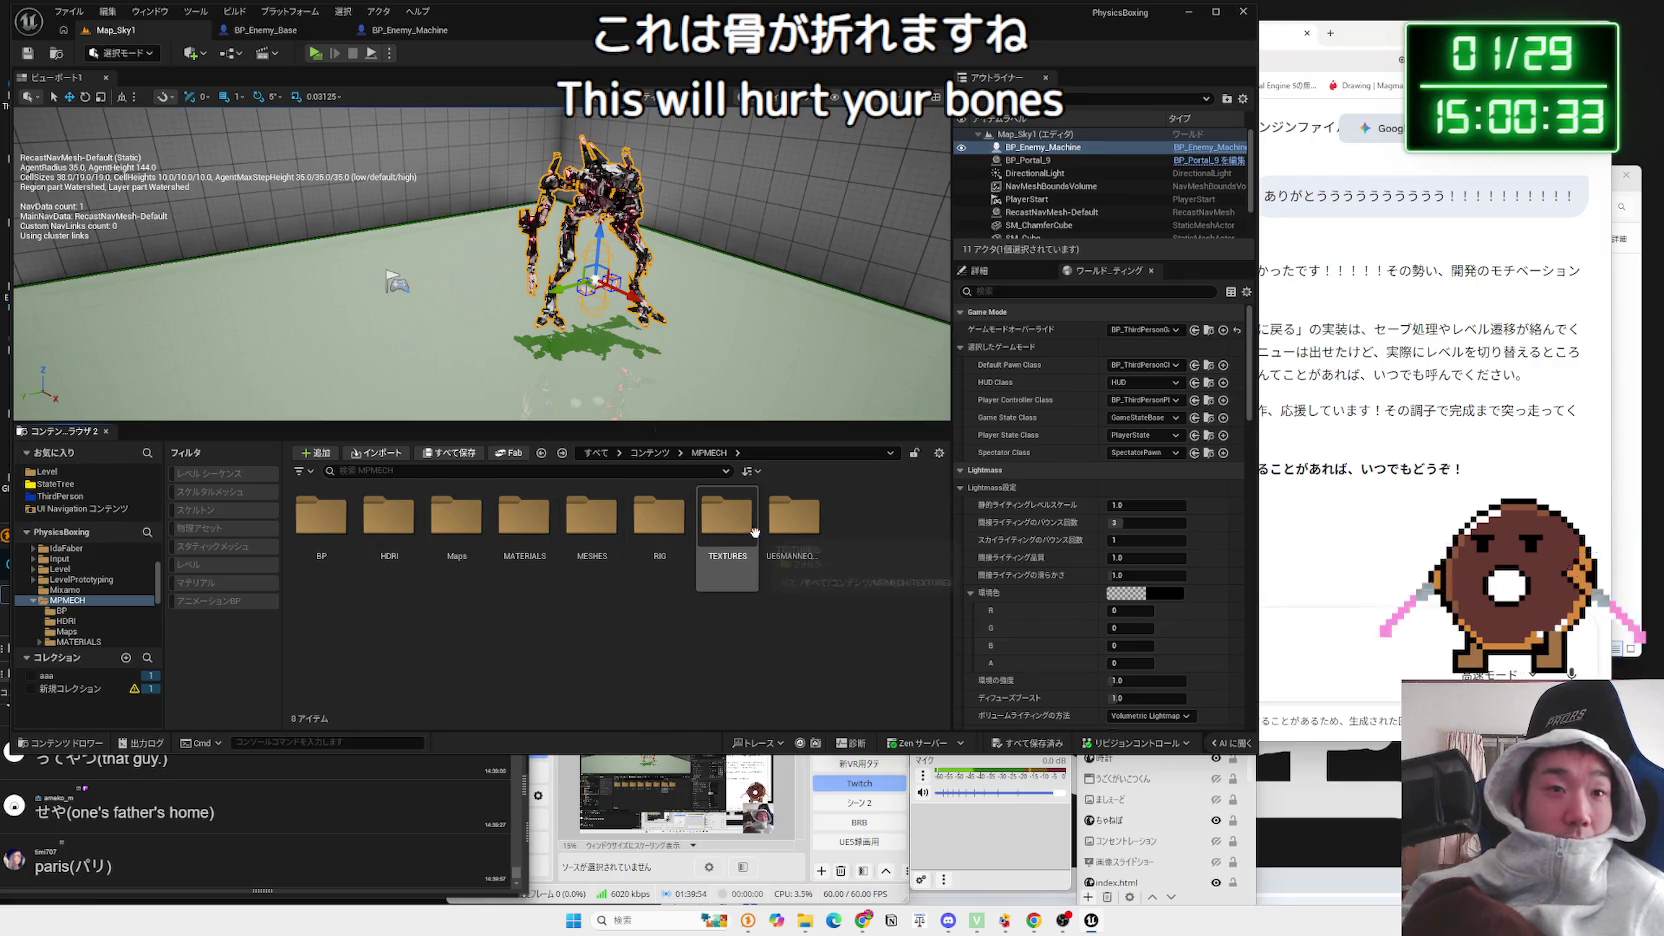
pyautogui.click(794, 540)
pyautogui.doubleClick(660, 518)
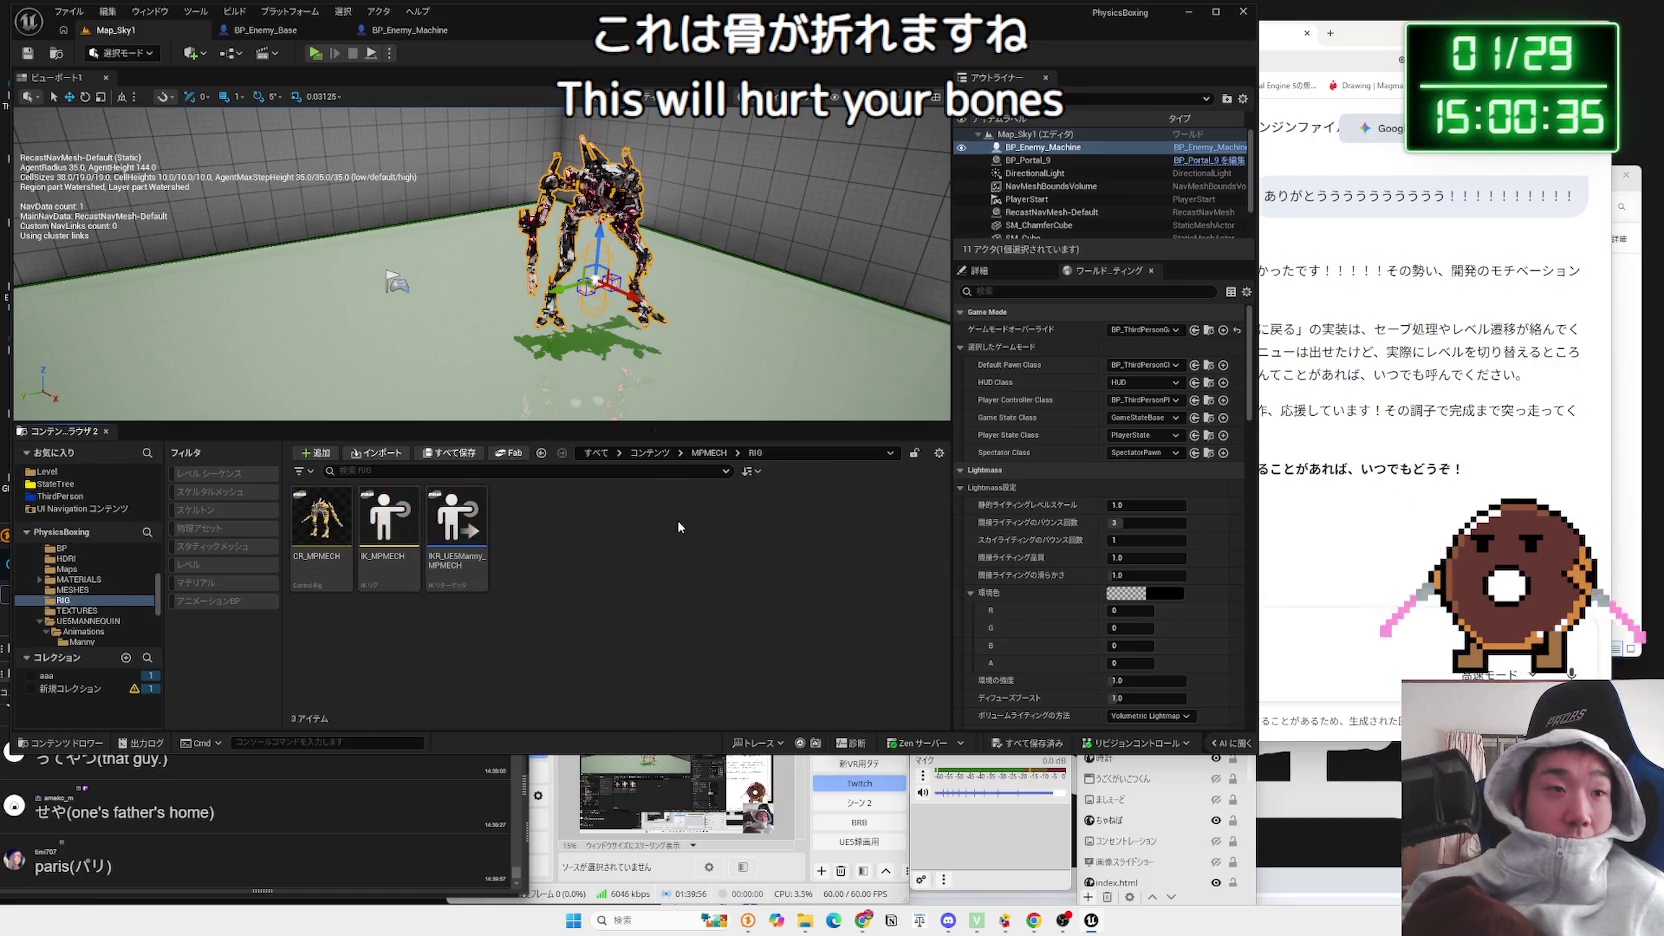
# Step: Drag the CR_MPMECH control rig from the Content Browser into the level
pyautogui.press('w')
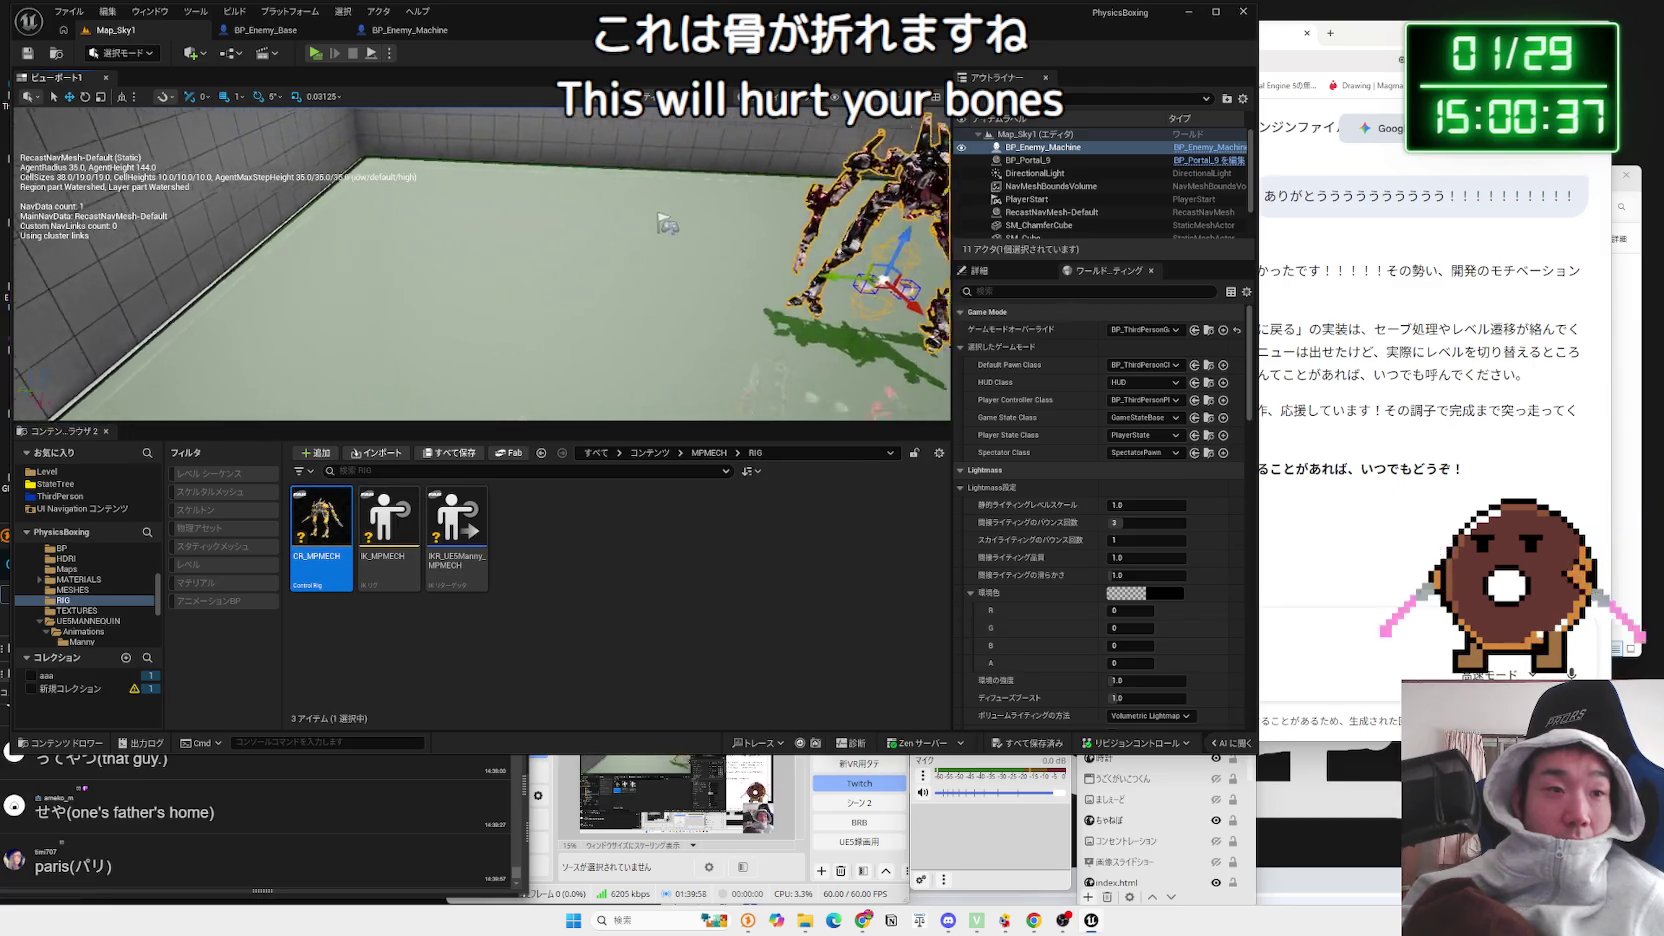
pyautogui.moveTo(473, 388)
pyautogui.mouseDown()
pyautogui.moveTo(473, 372)
pyautogui.moveTo(473, 388)
pyautogui.mouseUp()
pyautogui.moveTo(322, 515)
pyautogui.mouseDown()
pyautogui.moveTo(430, 498)
pyautogui.moveTo(462, 337)
pyautogui.mouseUp()
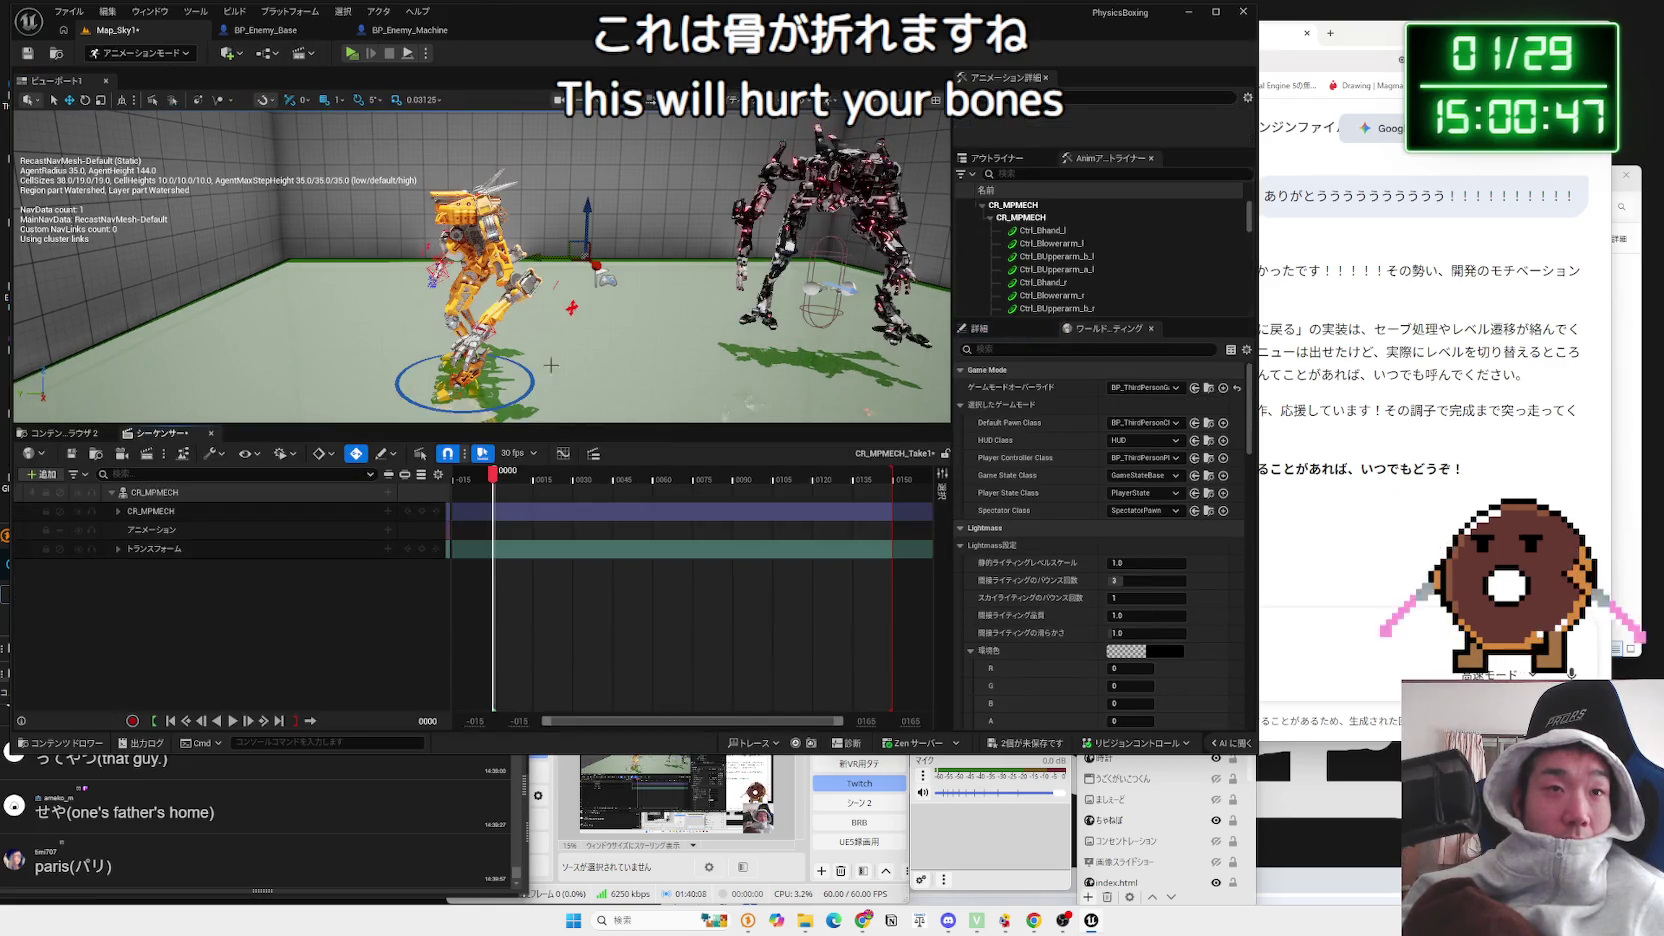
# Step: Select the mech's Ctrl_IK_foot_l control and move it sideways
pyautogui.scroll(5, 482, 266)
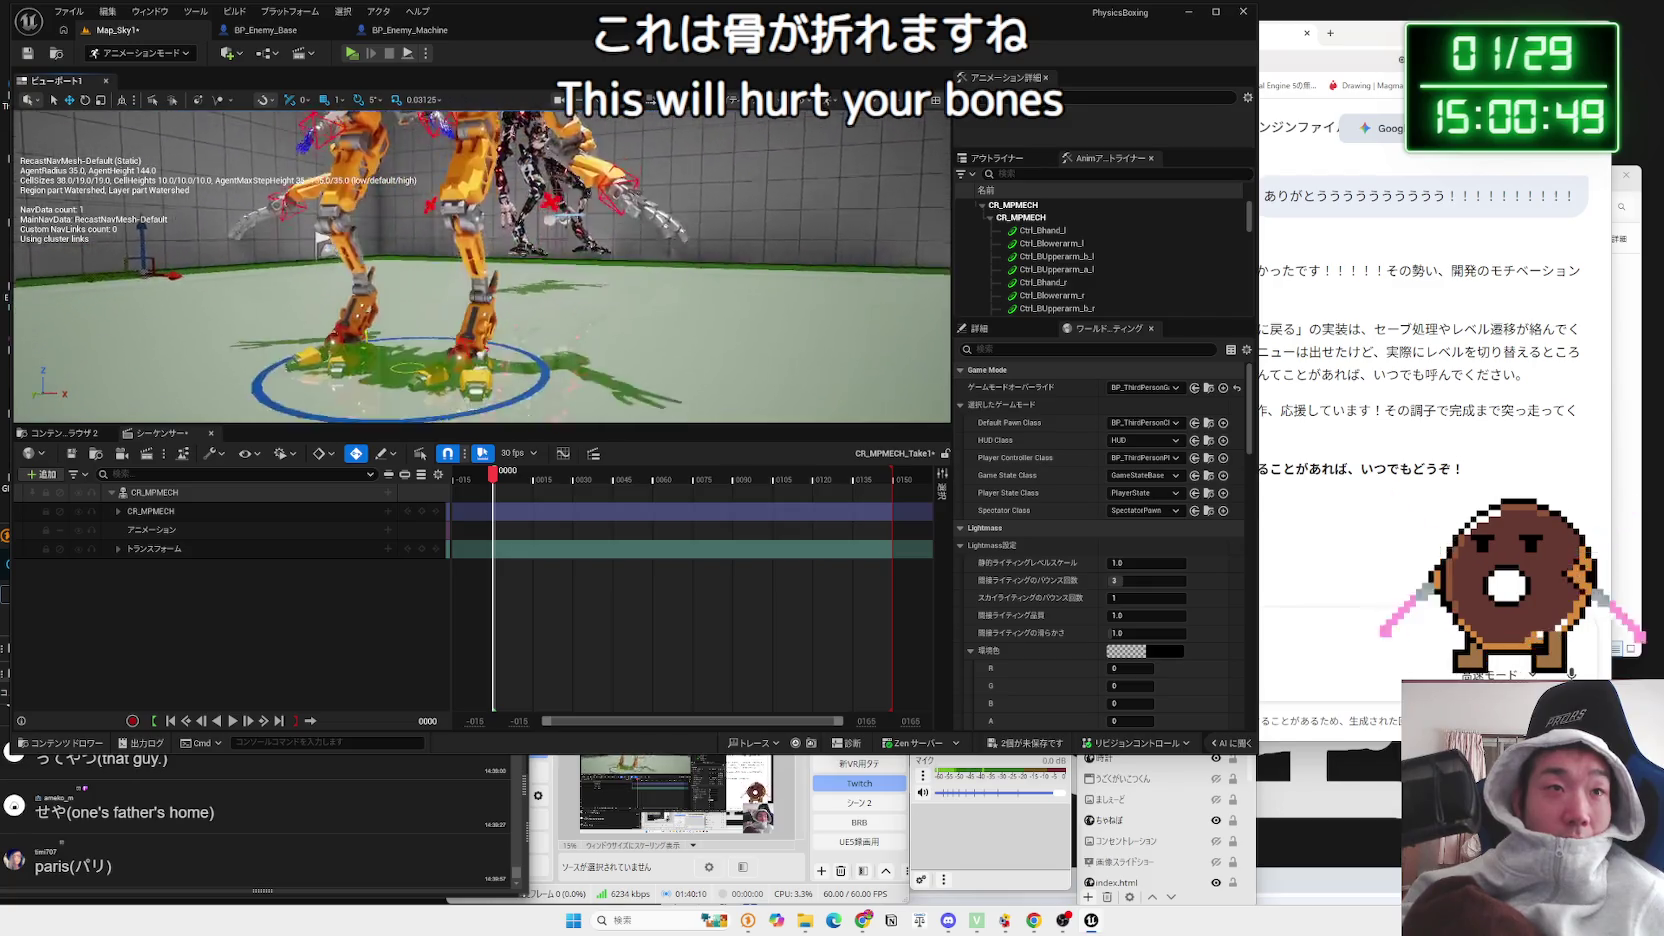
pyautogui.moveTo(482, 266)
pyautogui.mouseDown()
pyautogui.moveTo(430, 340)
pyautogui.moveTo(515, 352)
pyautogui.moveTo(490, 320)
pyautogui.moveTo(505, 245)
pyautogui.mouseUp()
pyautogui.scroll(3, 430, 340)
pyautogui.click(505, 242)
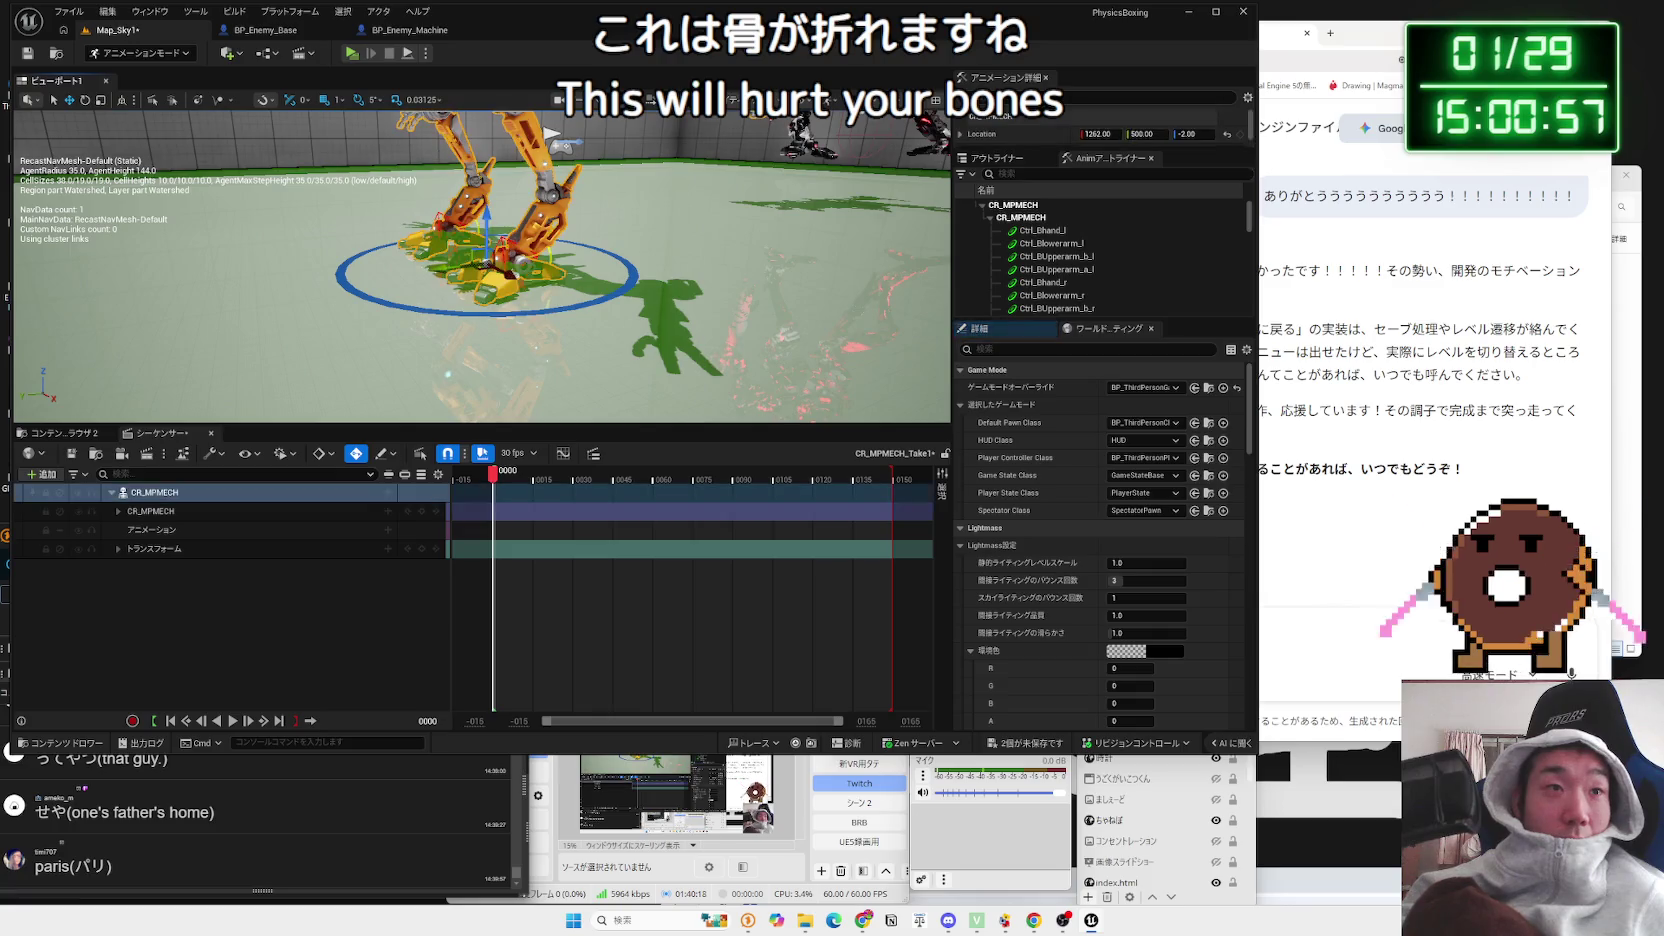
pyautogui.moveTo(505, 260); pyautogui.dragTo(378, 274)
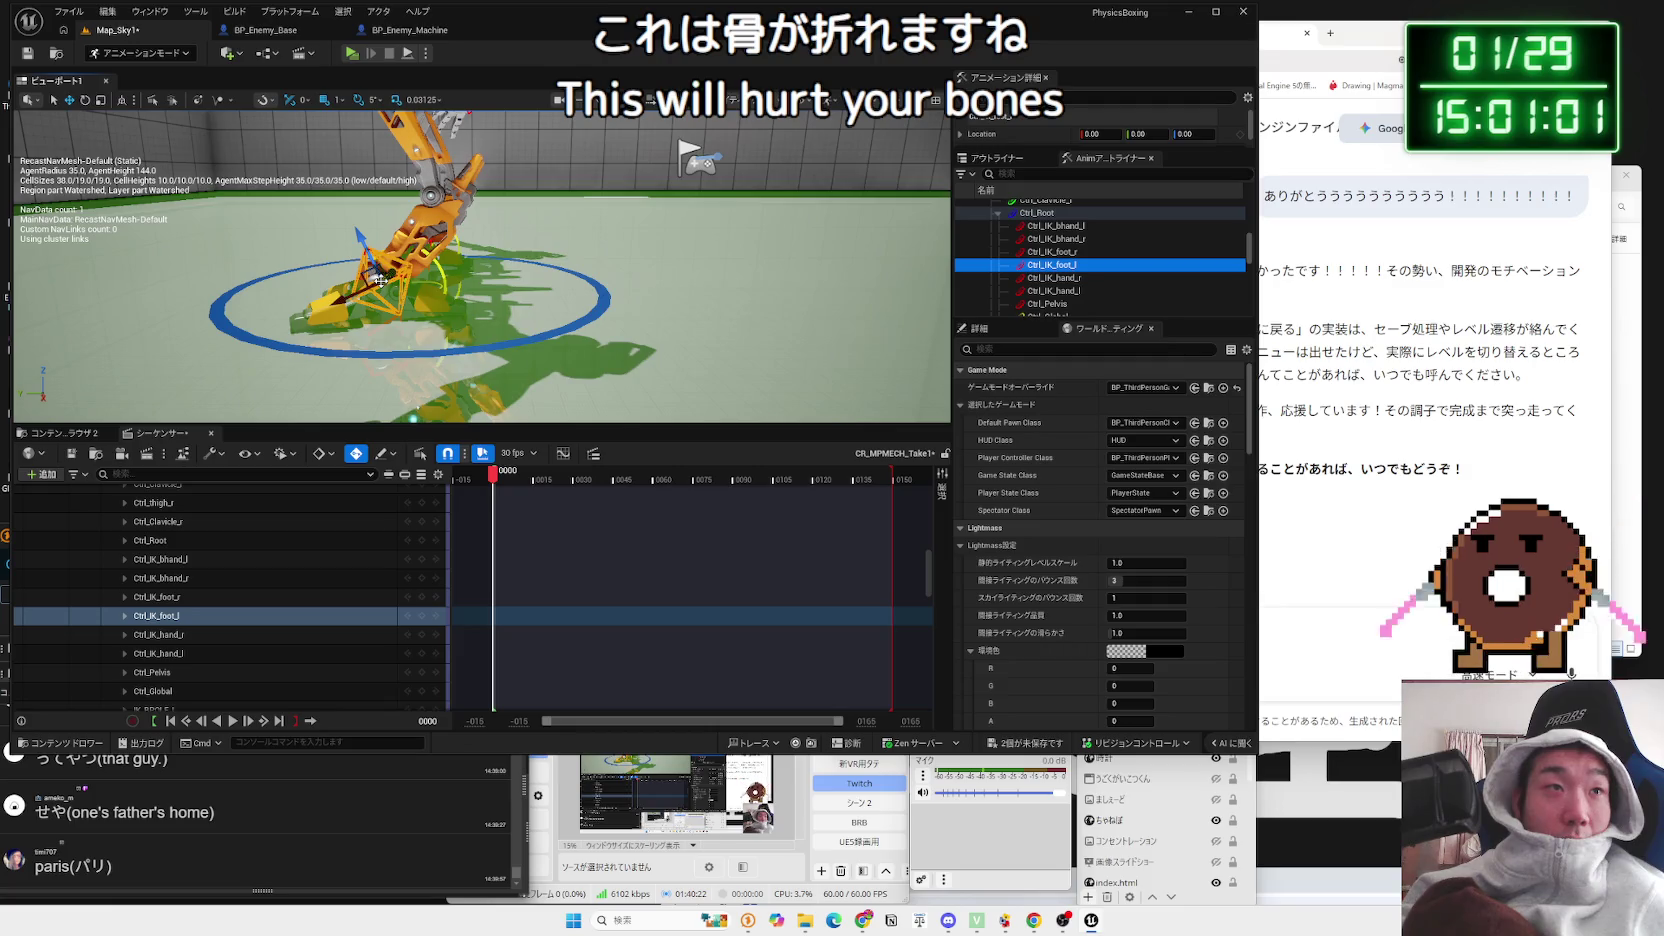
pyautogui.moveTo(326, 138); pyautogui.dragTo(296, 108)
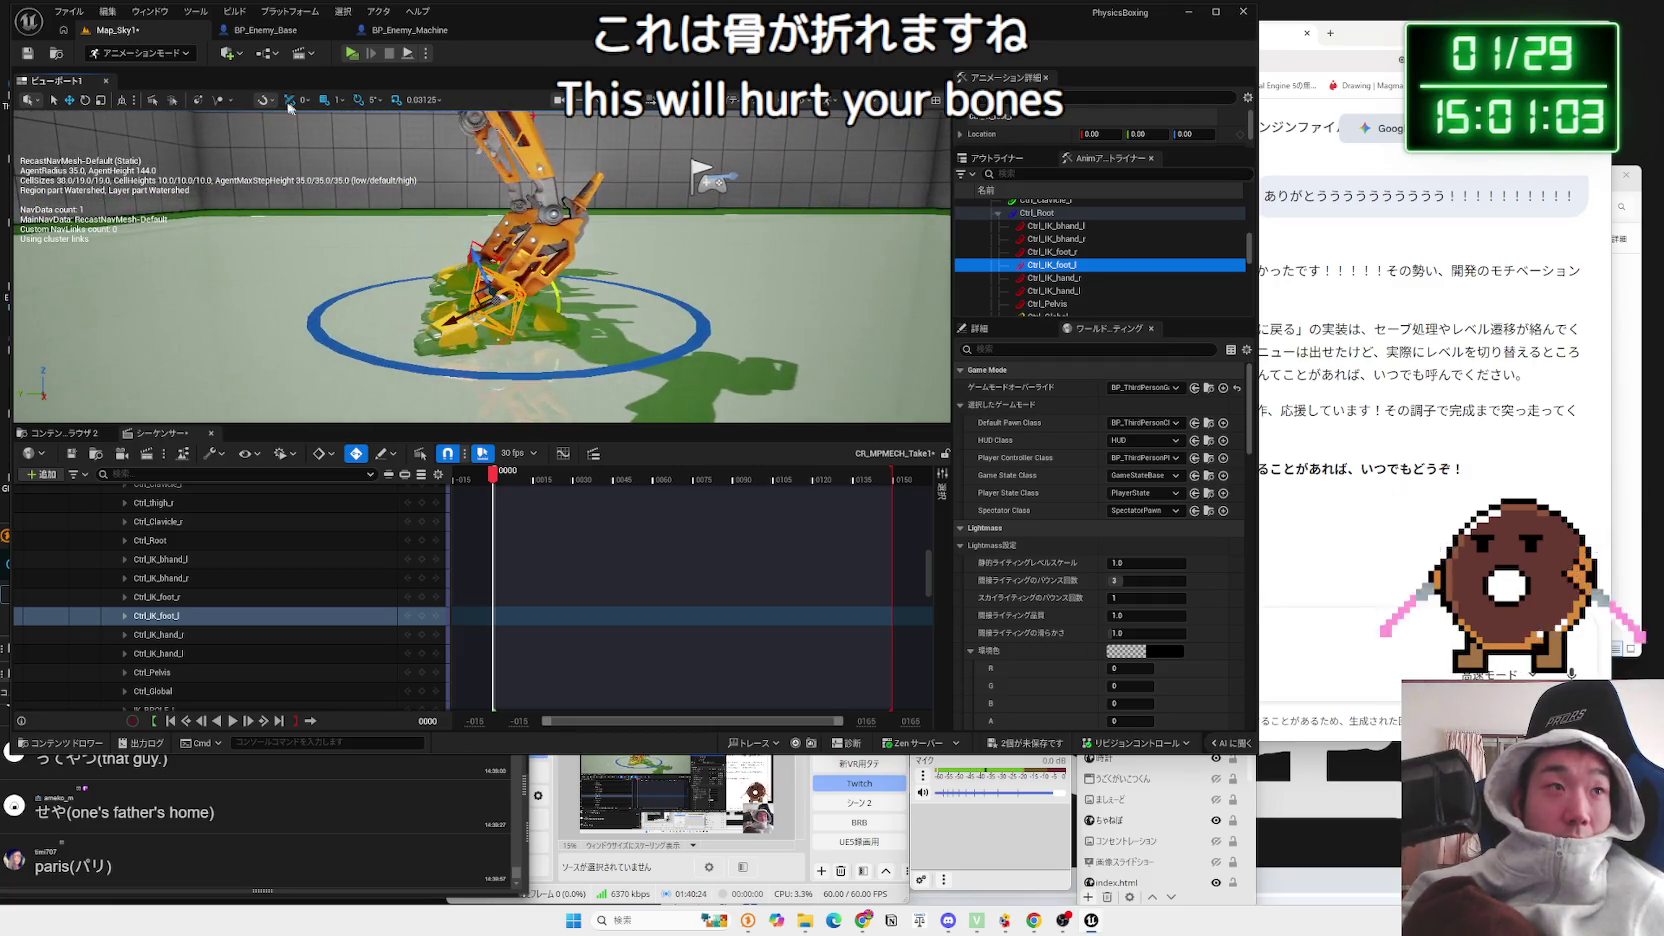
pyautogui.click(265, 101)
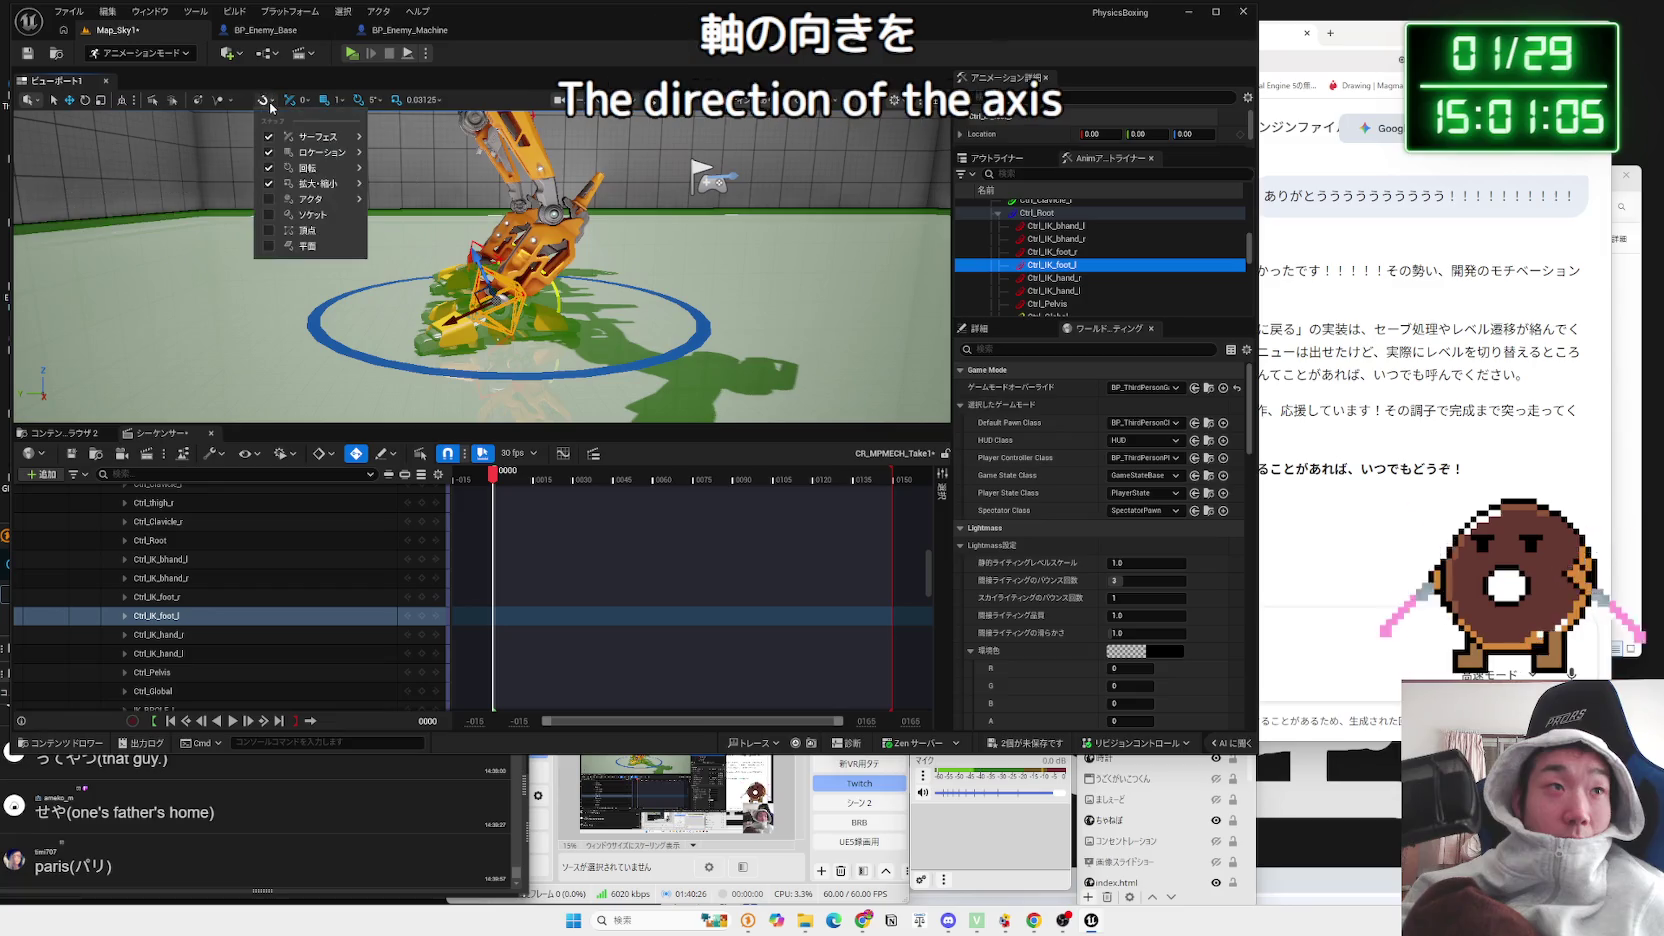
# Step: Dismiss the snapping options, toggle the navigation debug text off and on, and undo
pyautogui.press('p')
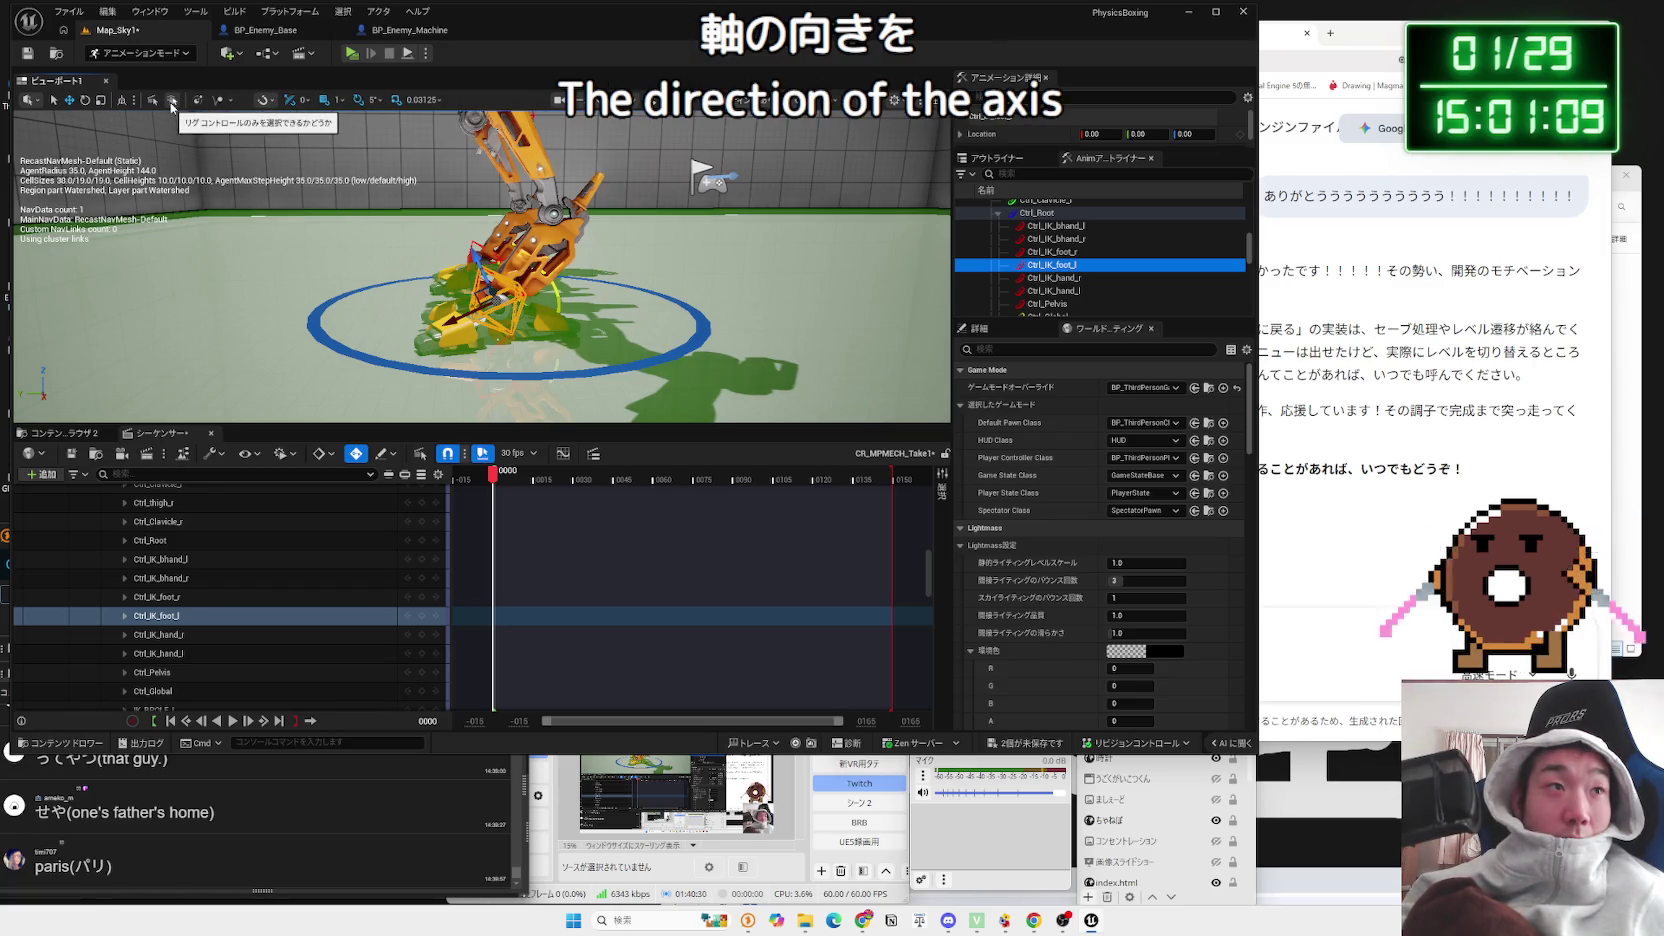
pyautogui.press('p')
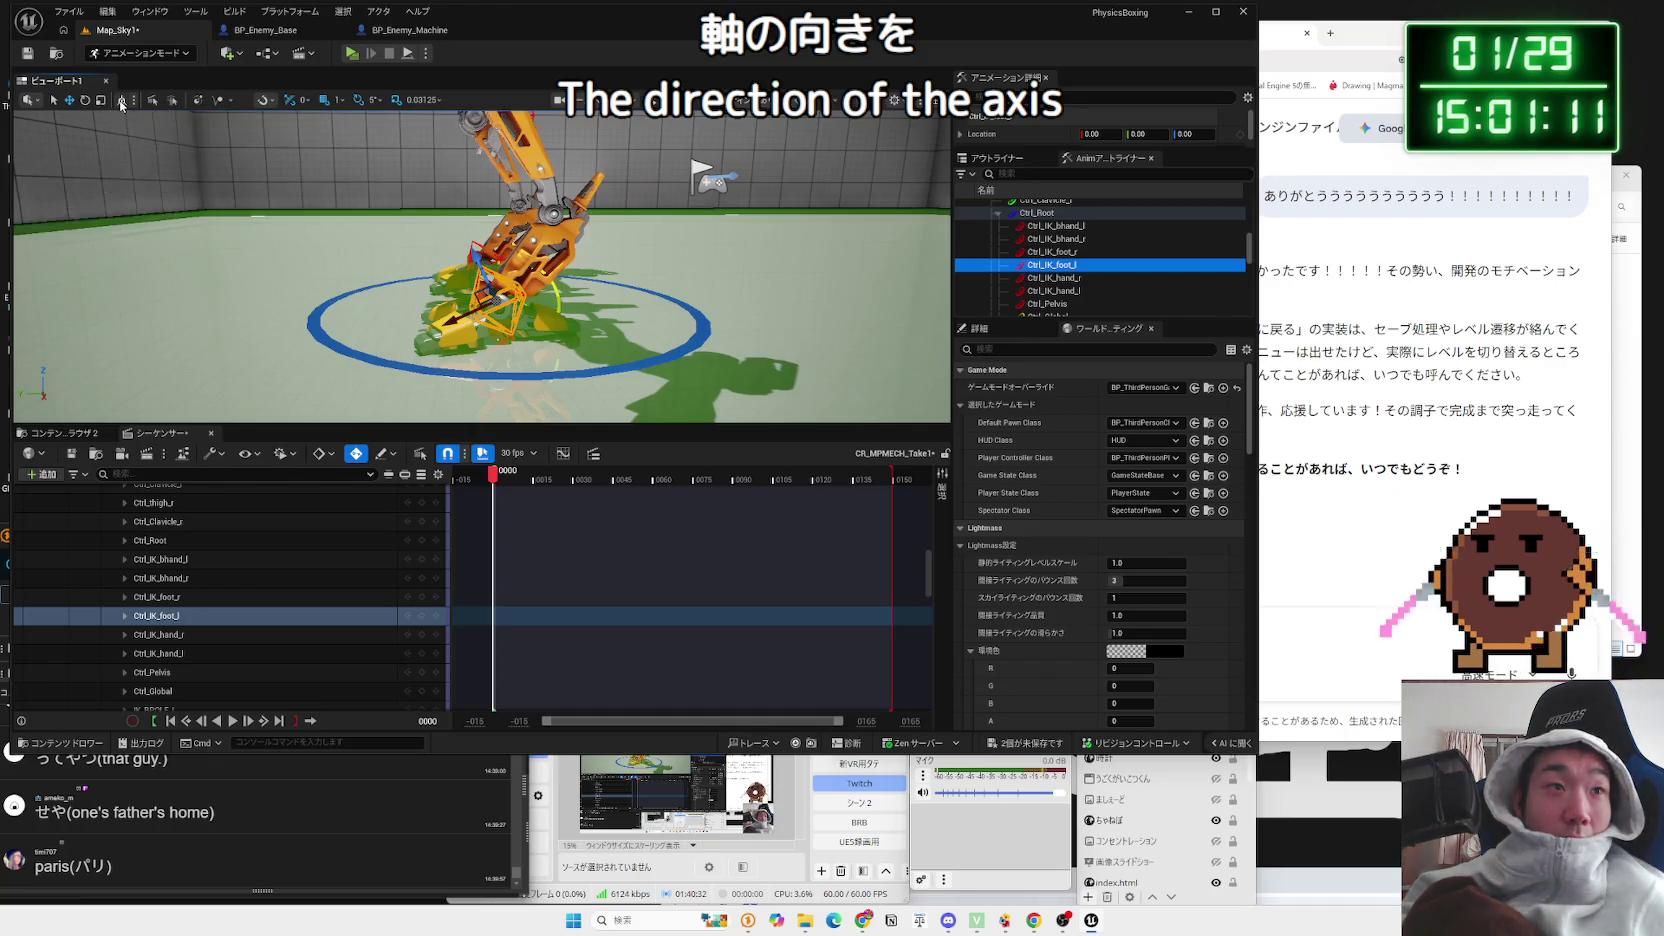
pyautogui.press('p')
pyautogui.hotkey('ctrl', 'z')
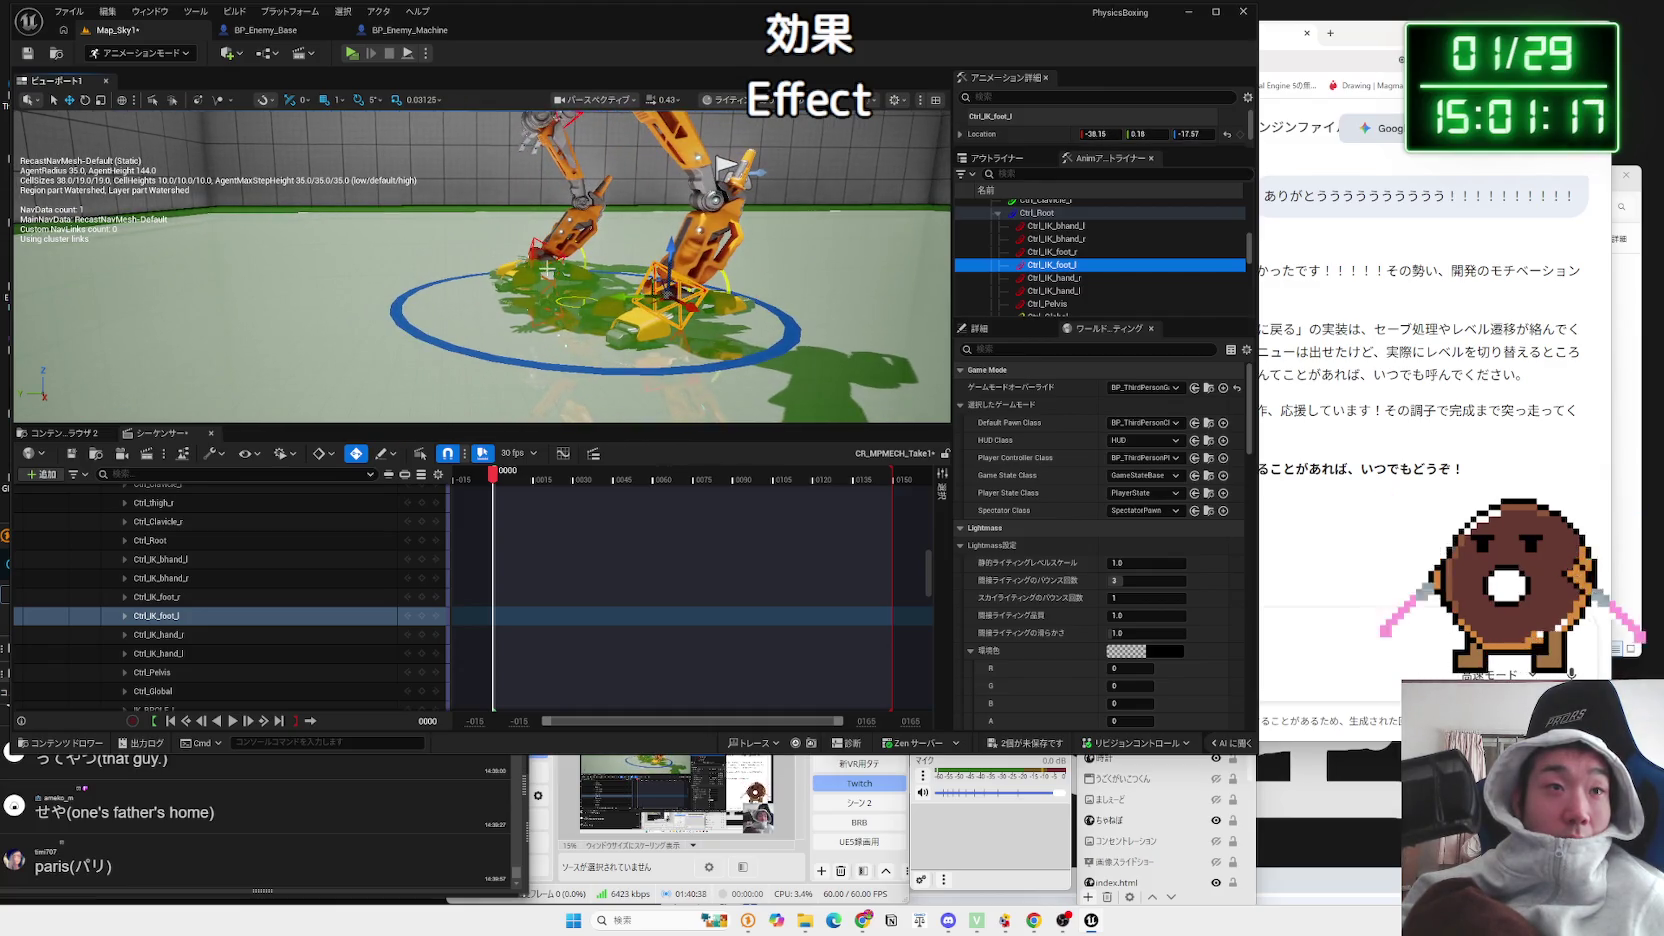
# Step: Select the rig controls in turn: right IK foot, back-hand IKs, IK_BPOLE_R and pelvis
pyautogui.click(157, 597)
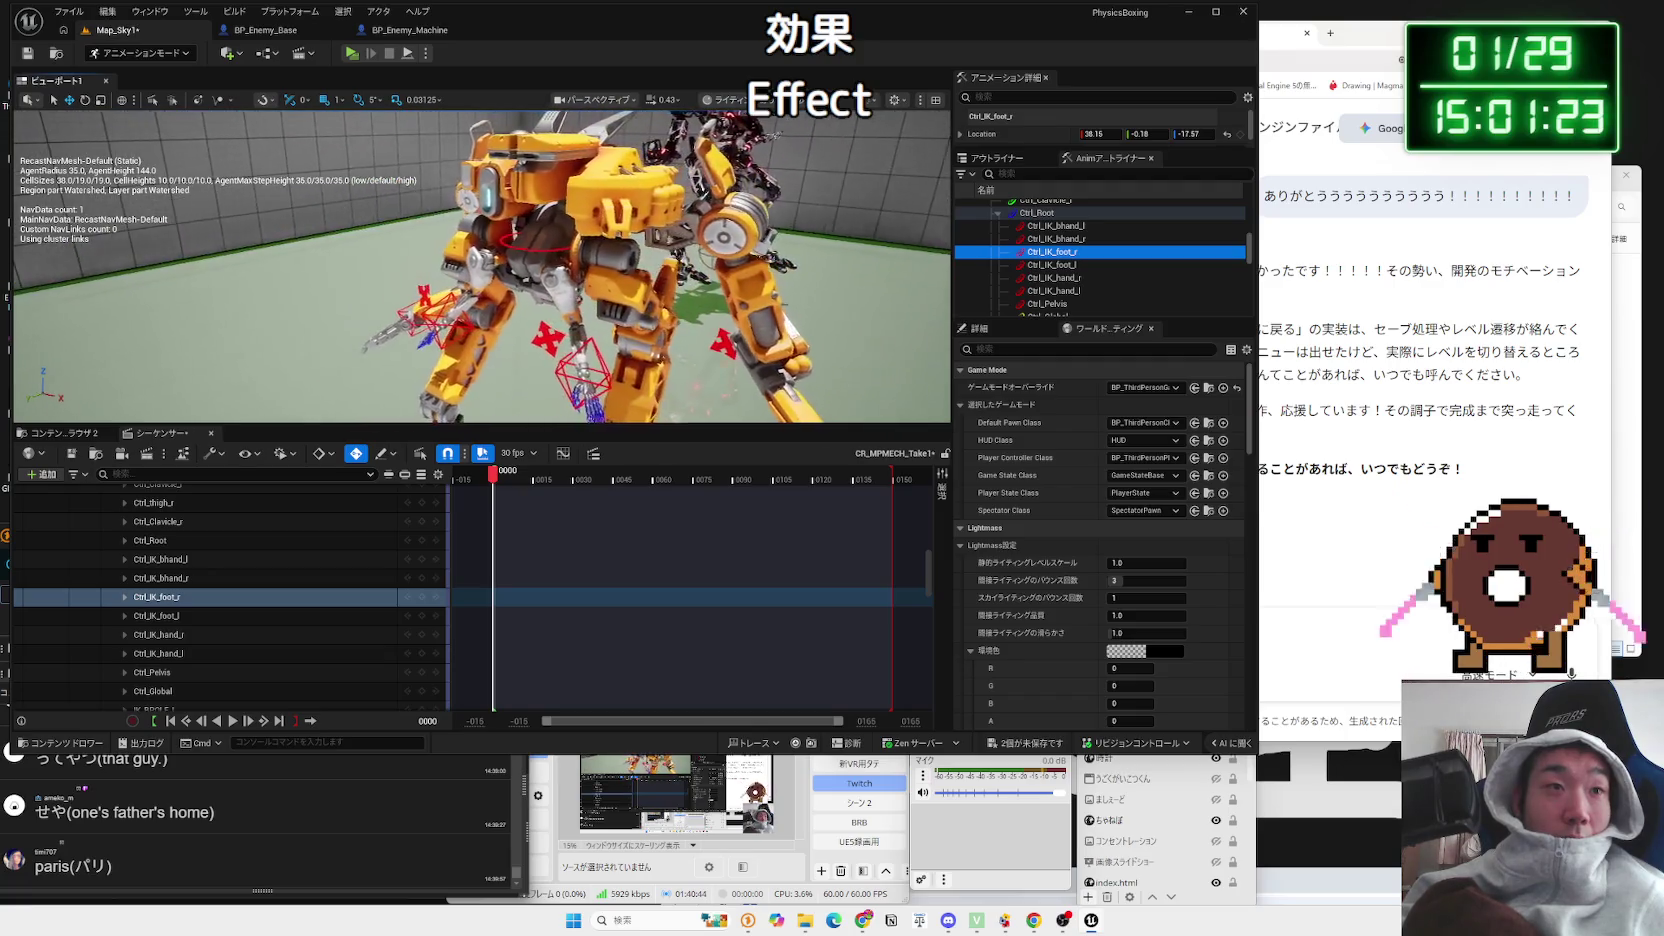
pyautogui.click(706, 222)
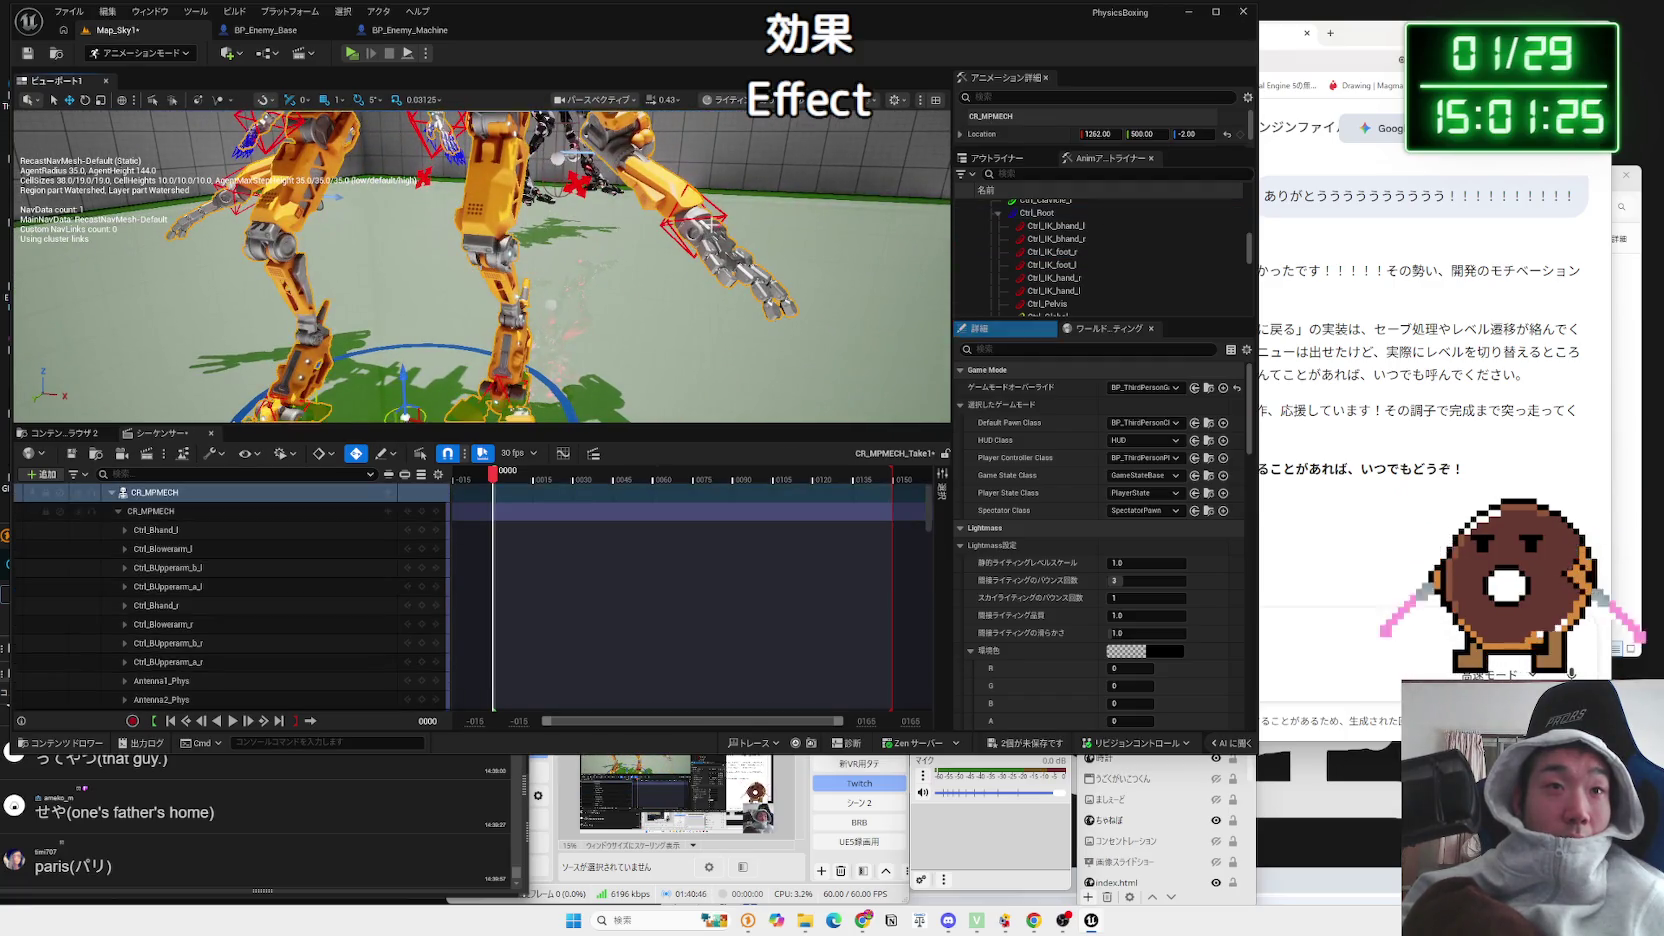
pyautogui.click(716, 220)
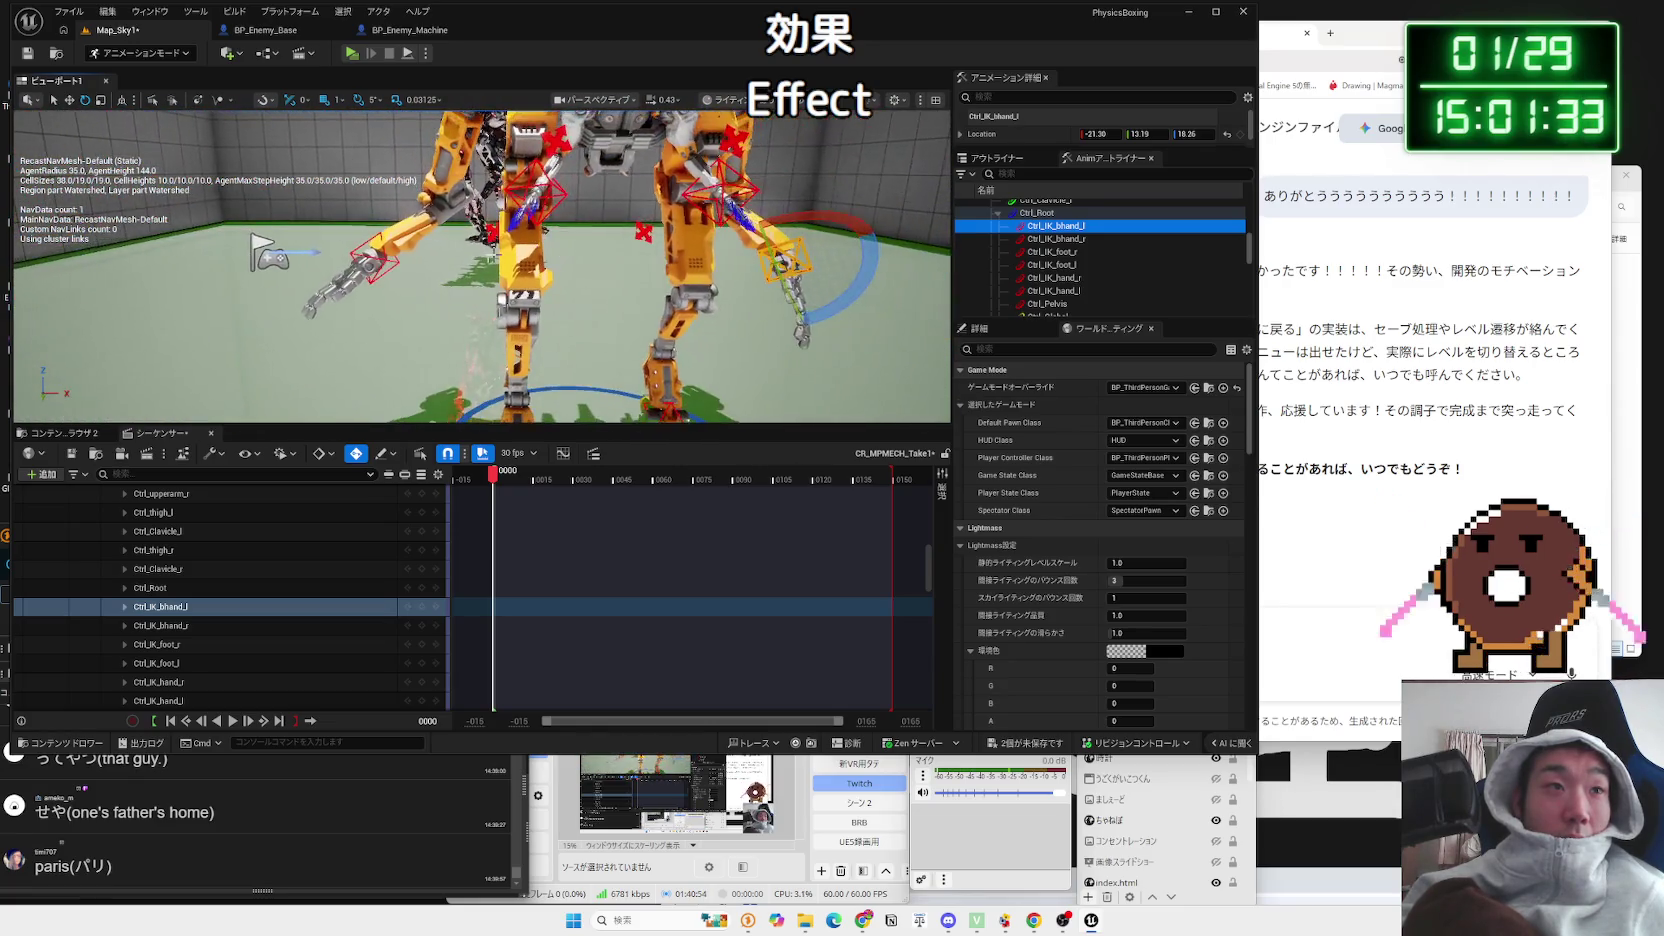
pyautogui.click(380, 262)
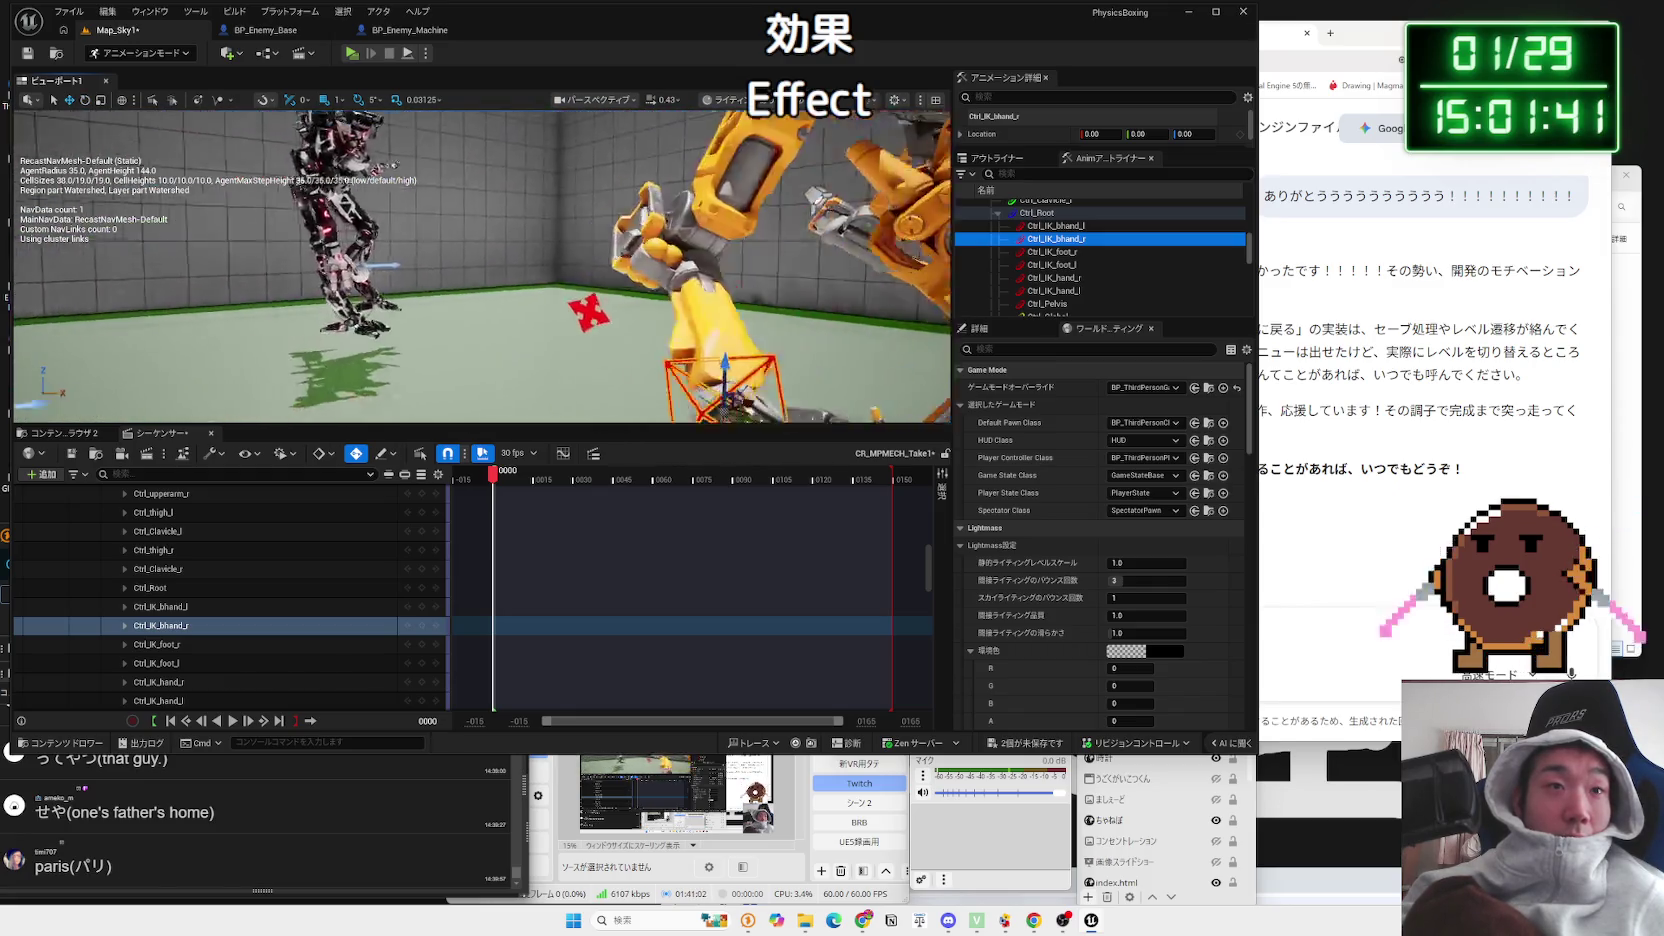
pyautogui.press('Escape')
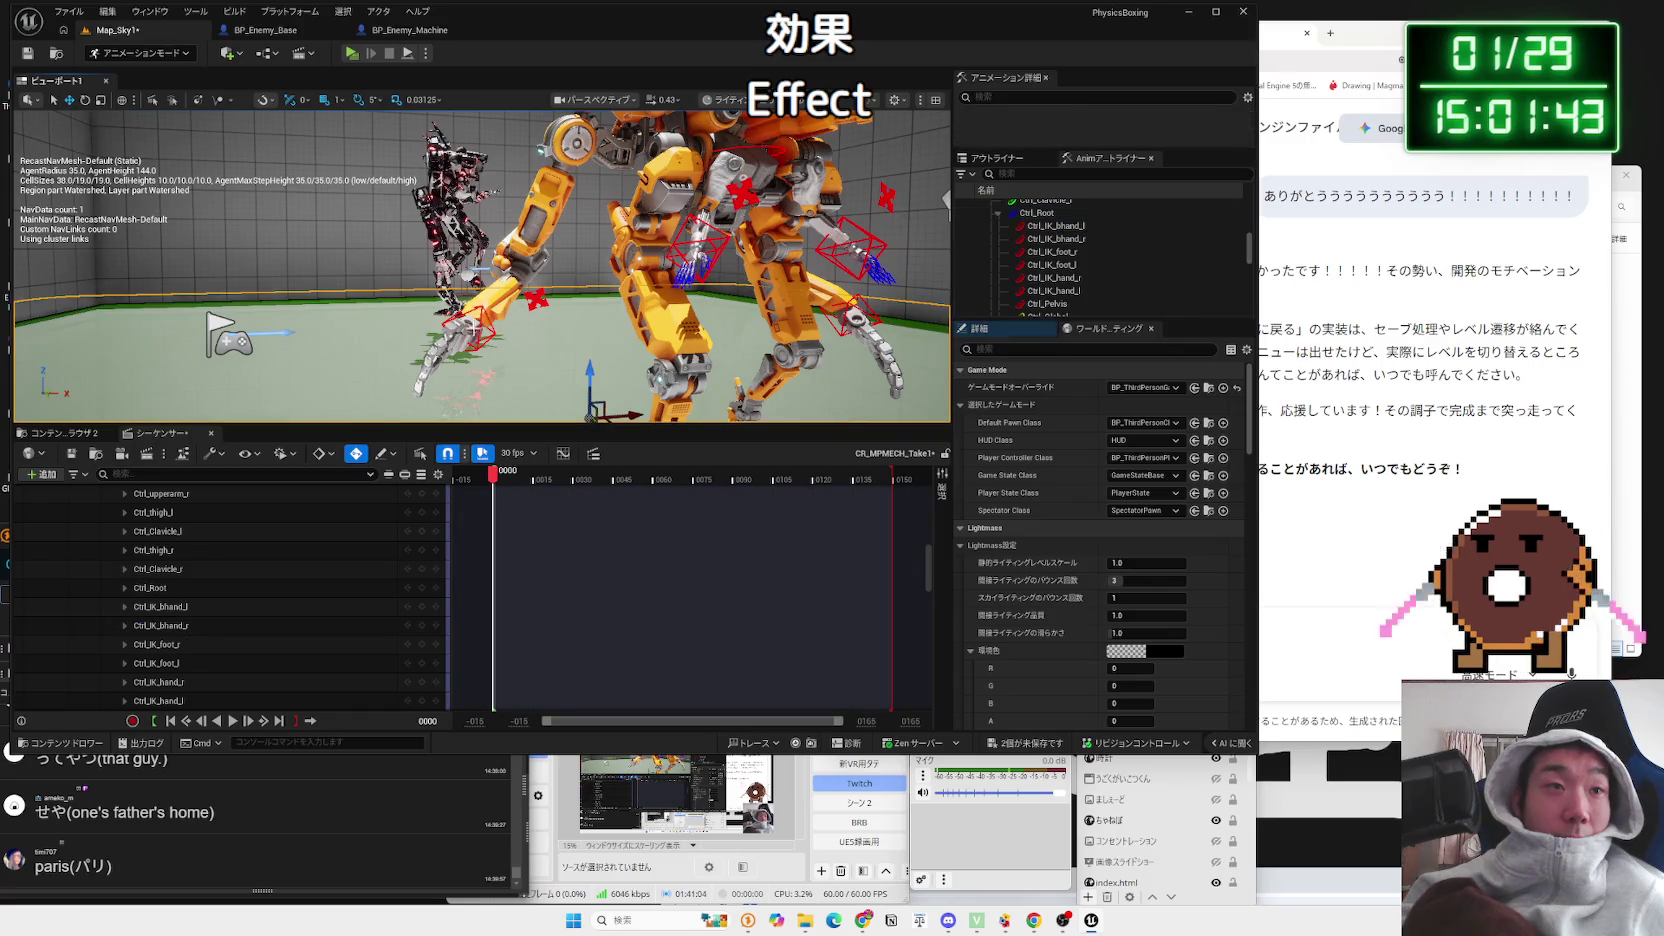
pyautogui.click(466, 332)
pyautogui.click(500, 328)
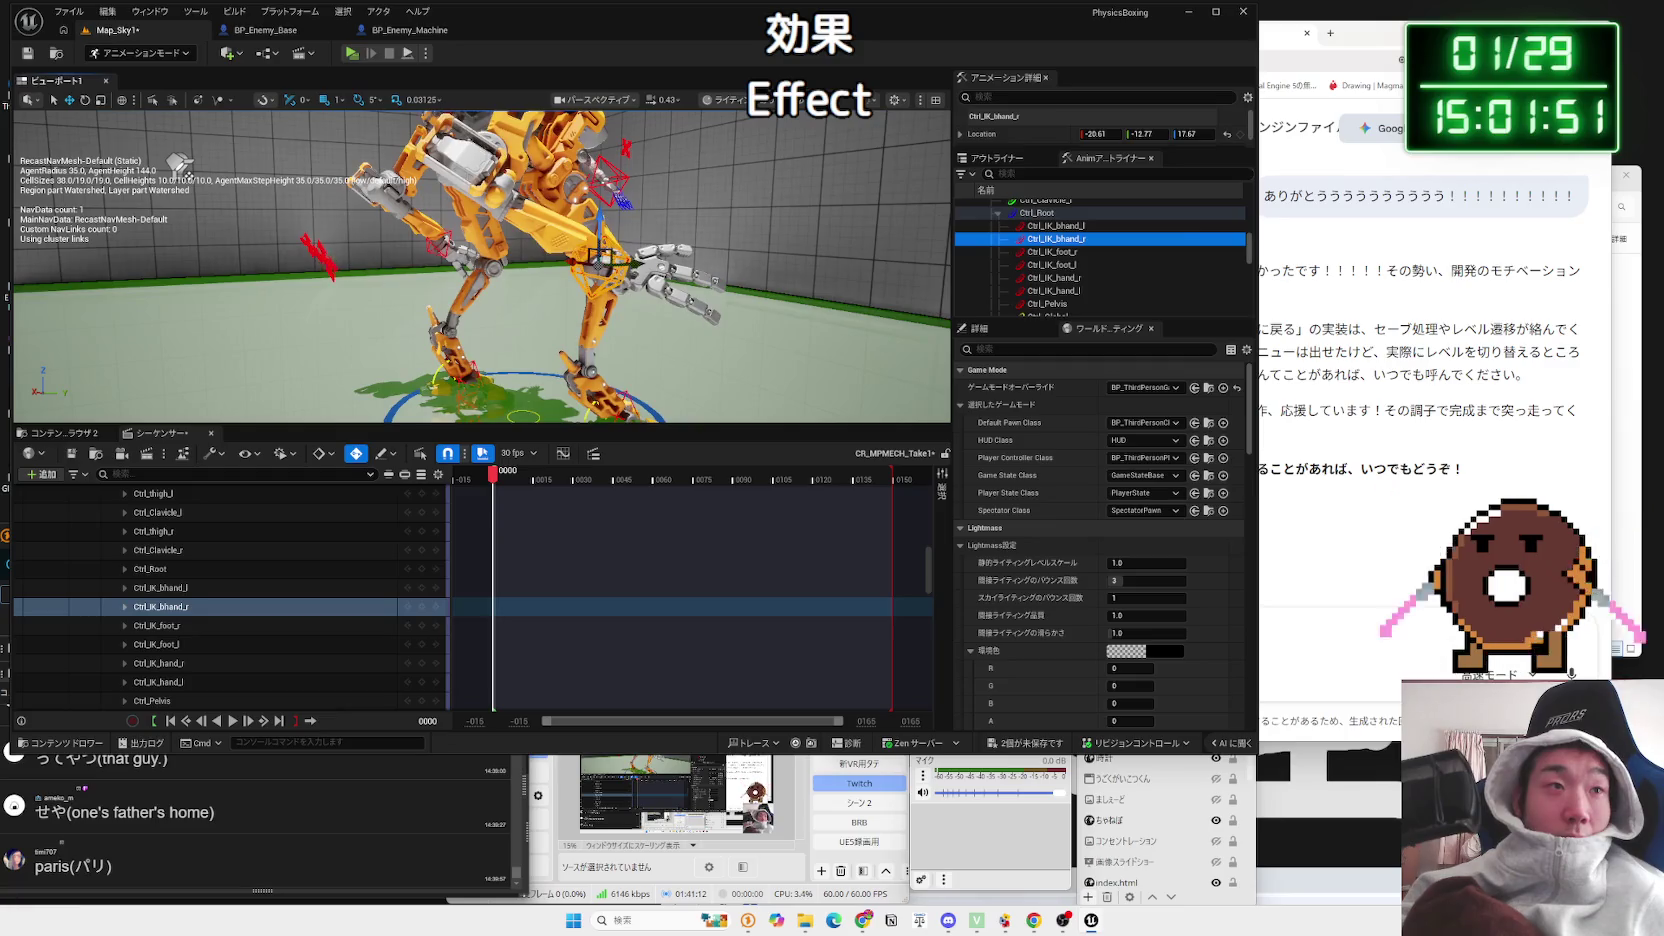
pyautogui.click(325, 258)
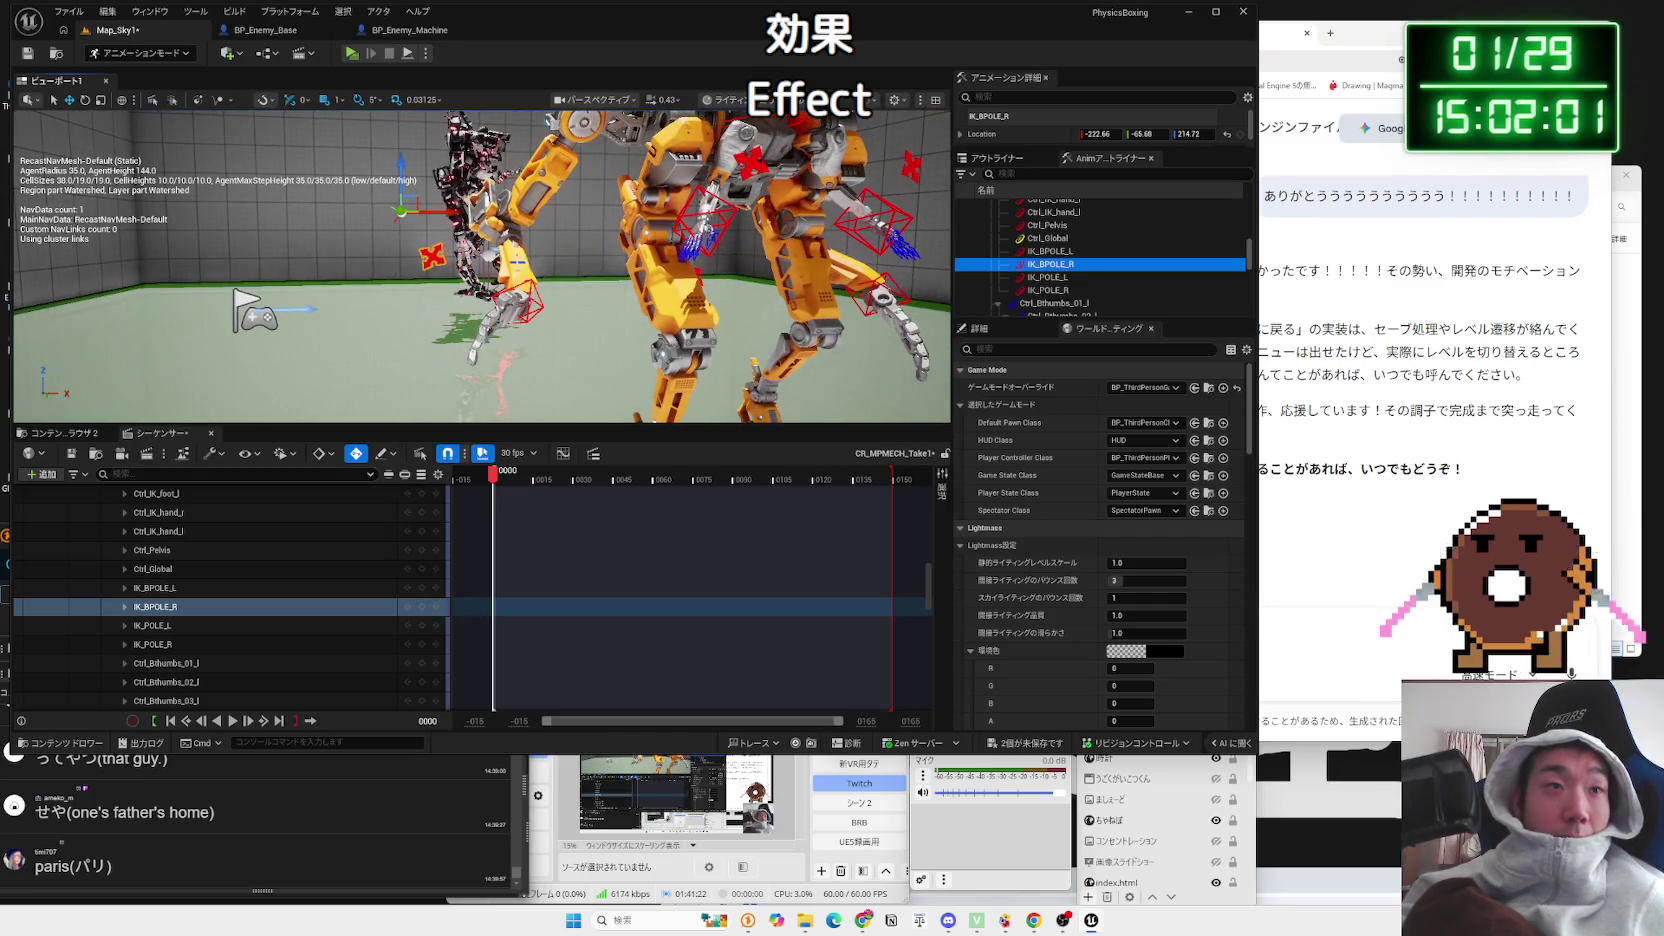
pyautogui.click(522, 300)
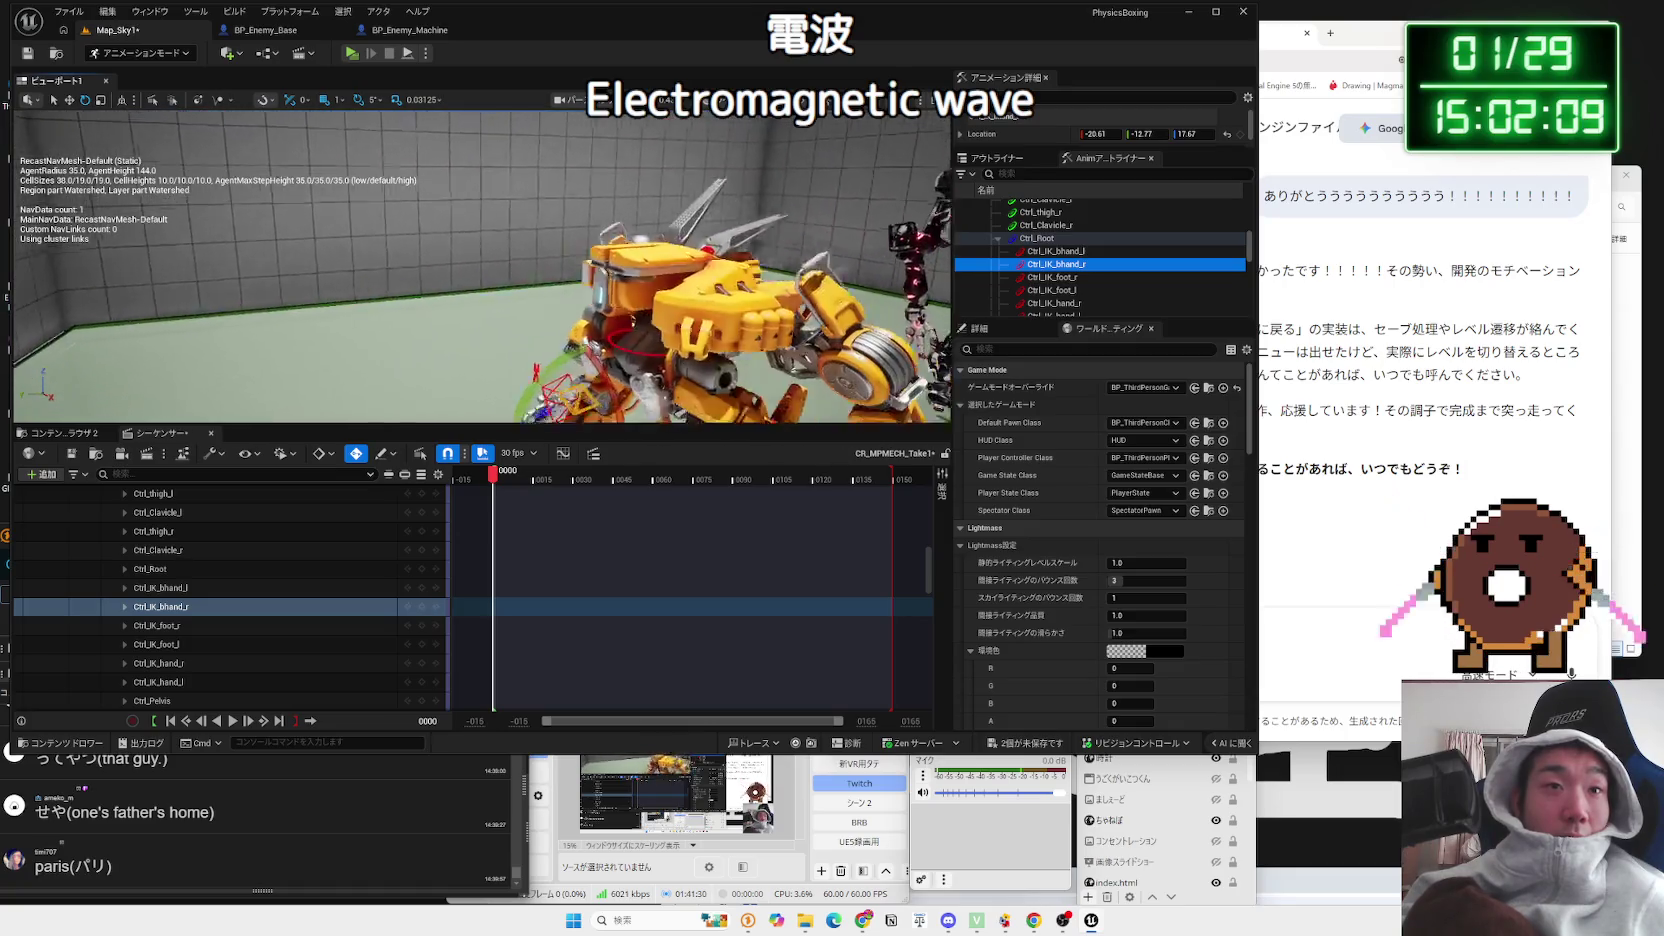
pyautogui.click(541, 342)
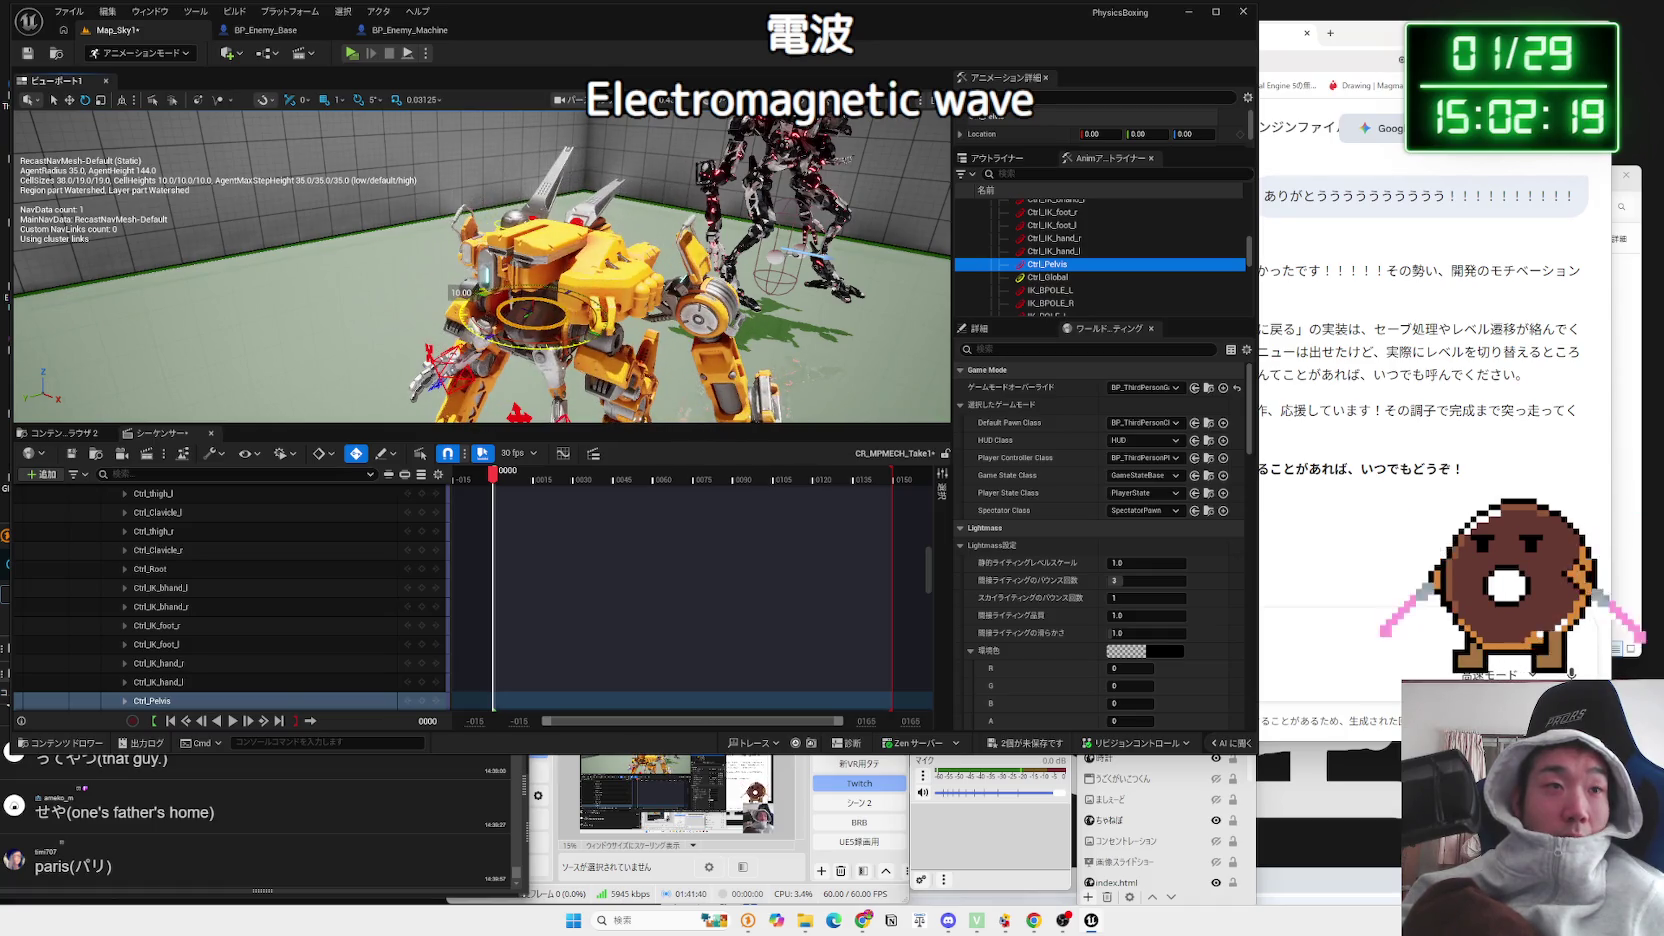
# Step: Move Ctrl_IK_hand_l to 0.02, 3.96, -11.02 to repose the mech's left arm
pyautogui.moveTo(494, 341); pyautogui.dragTo(700, 341)
pyautogui.click(158, 682)
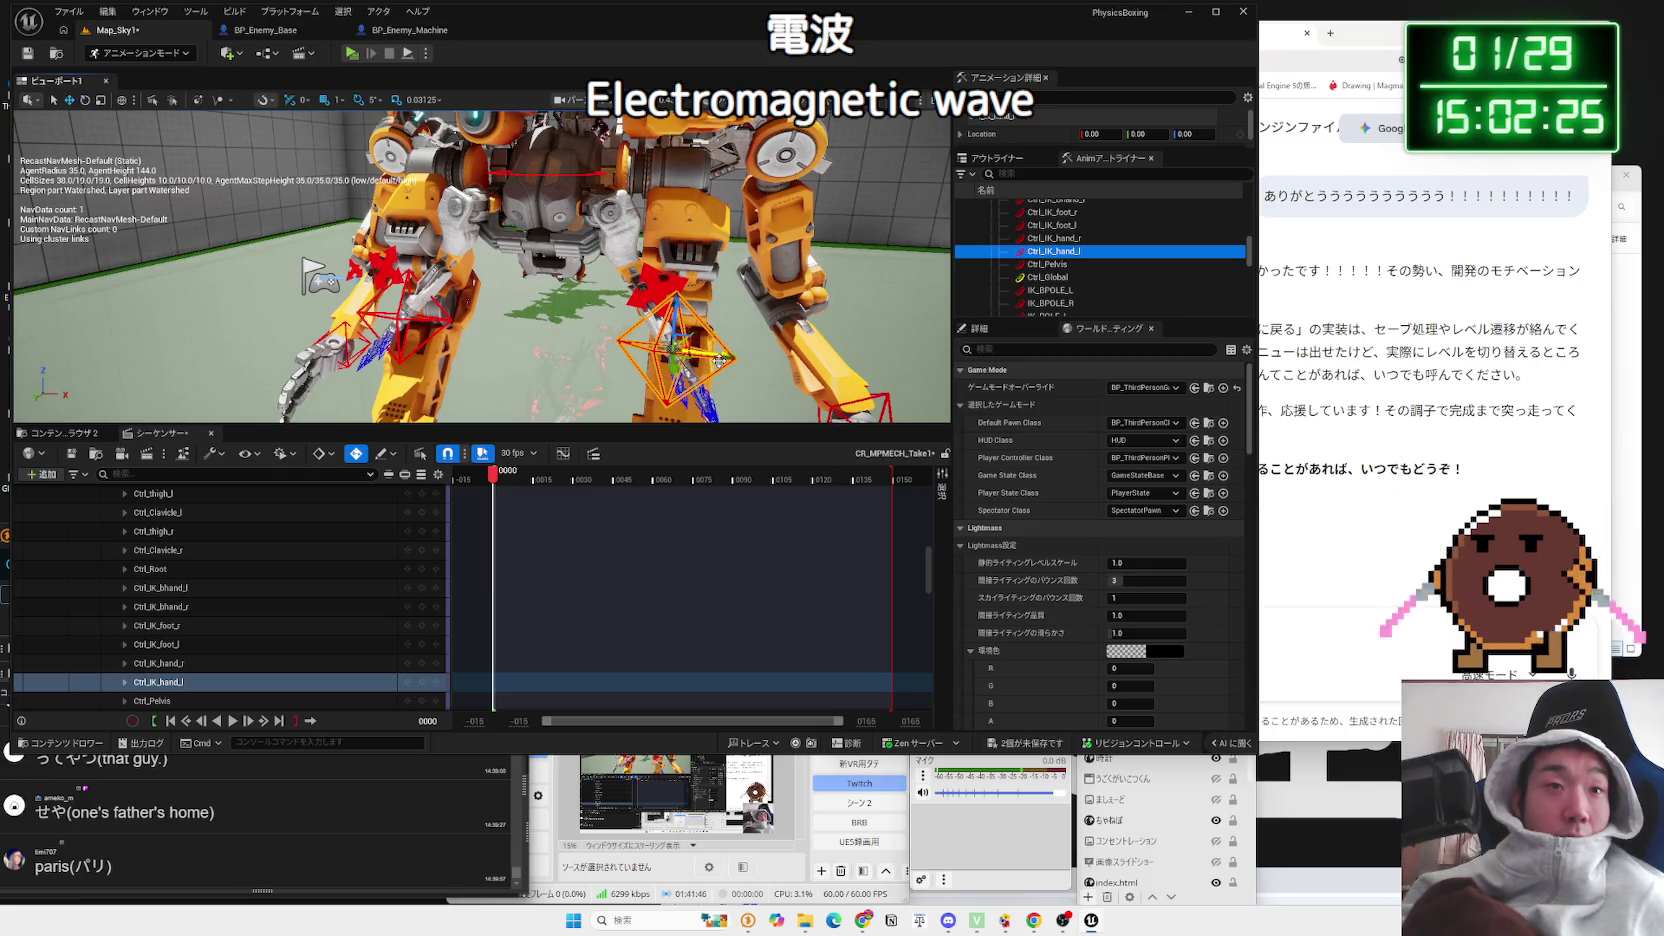
pyautogui.moveTo(700, 341); pyautogui.dragTo(780, 341)
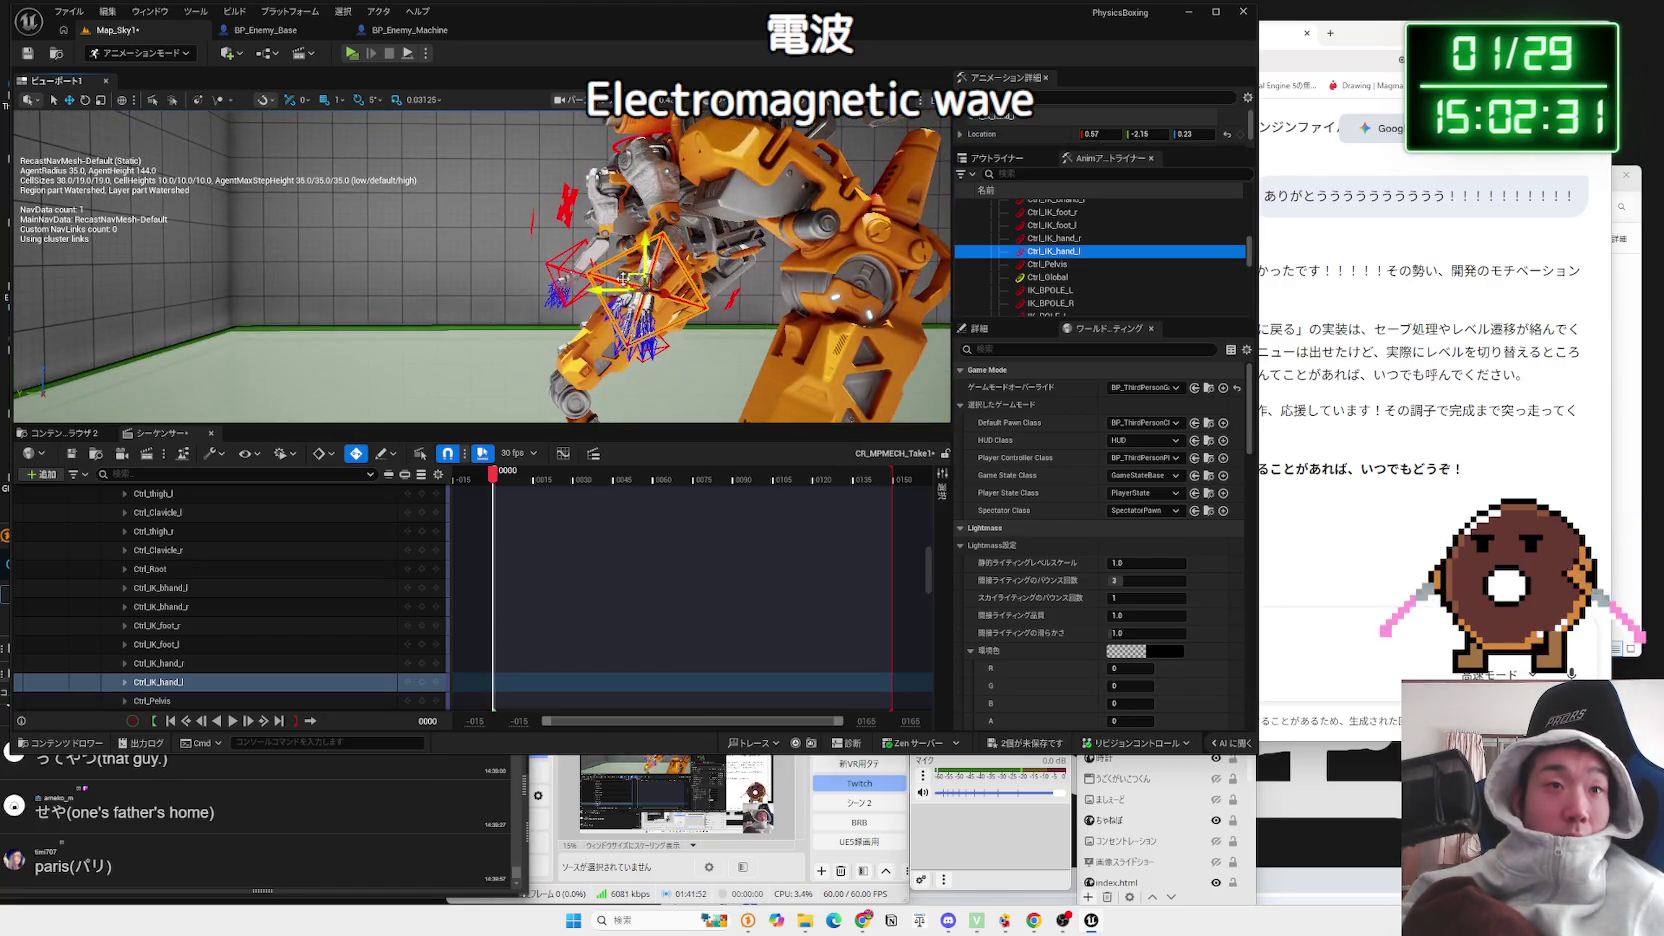
pyautogui.moveTo(603, 288); pyautogui.dragTo(570, 290)
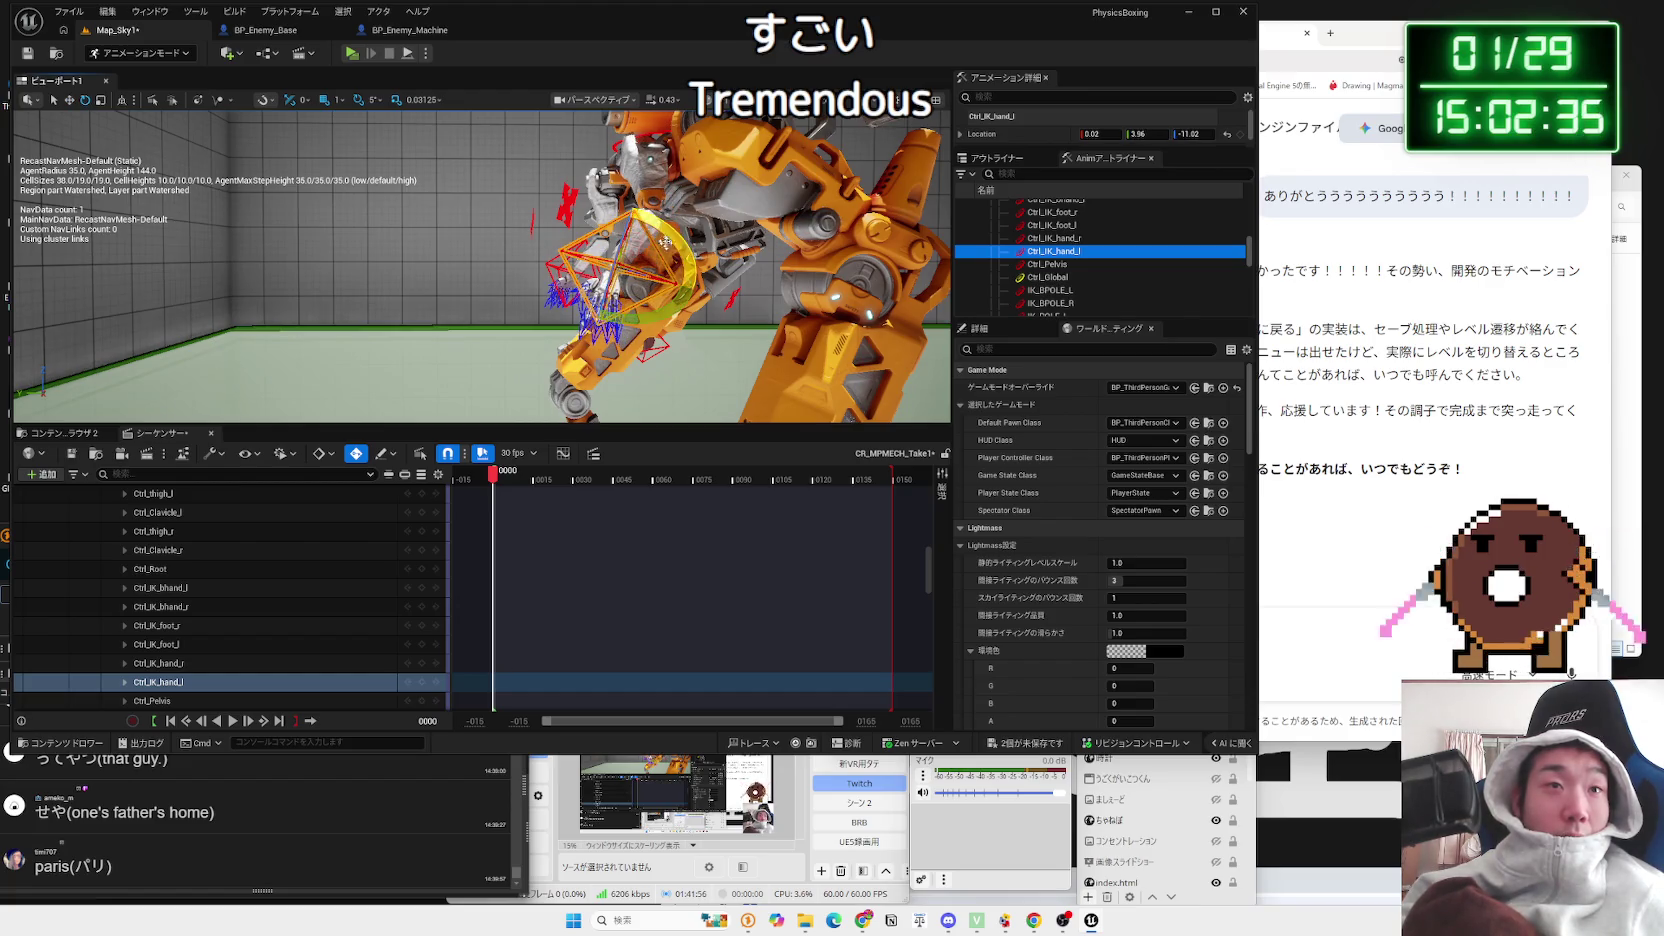
# Step: Select the right hand IK control from a wide front view, then reselect CR_MPMECH
pyautogui.moveTo(708, 299)
pyautogui.mouseDown()
pyautogui.moveTo(712, 380)
pyautogui.moveTo(690, 320)
pyautogui.mouseUp()
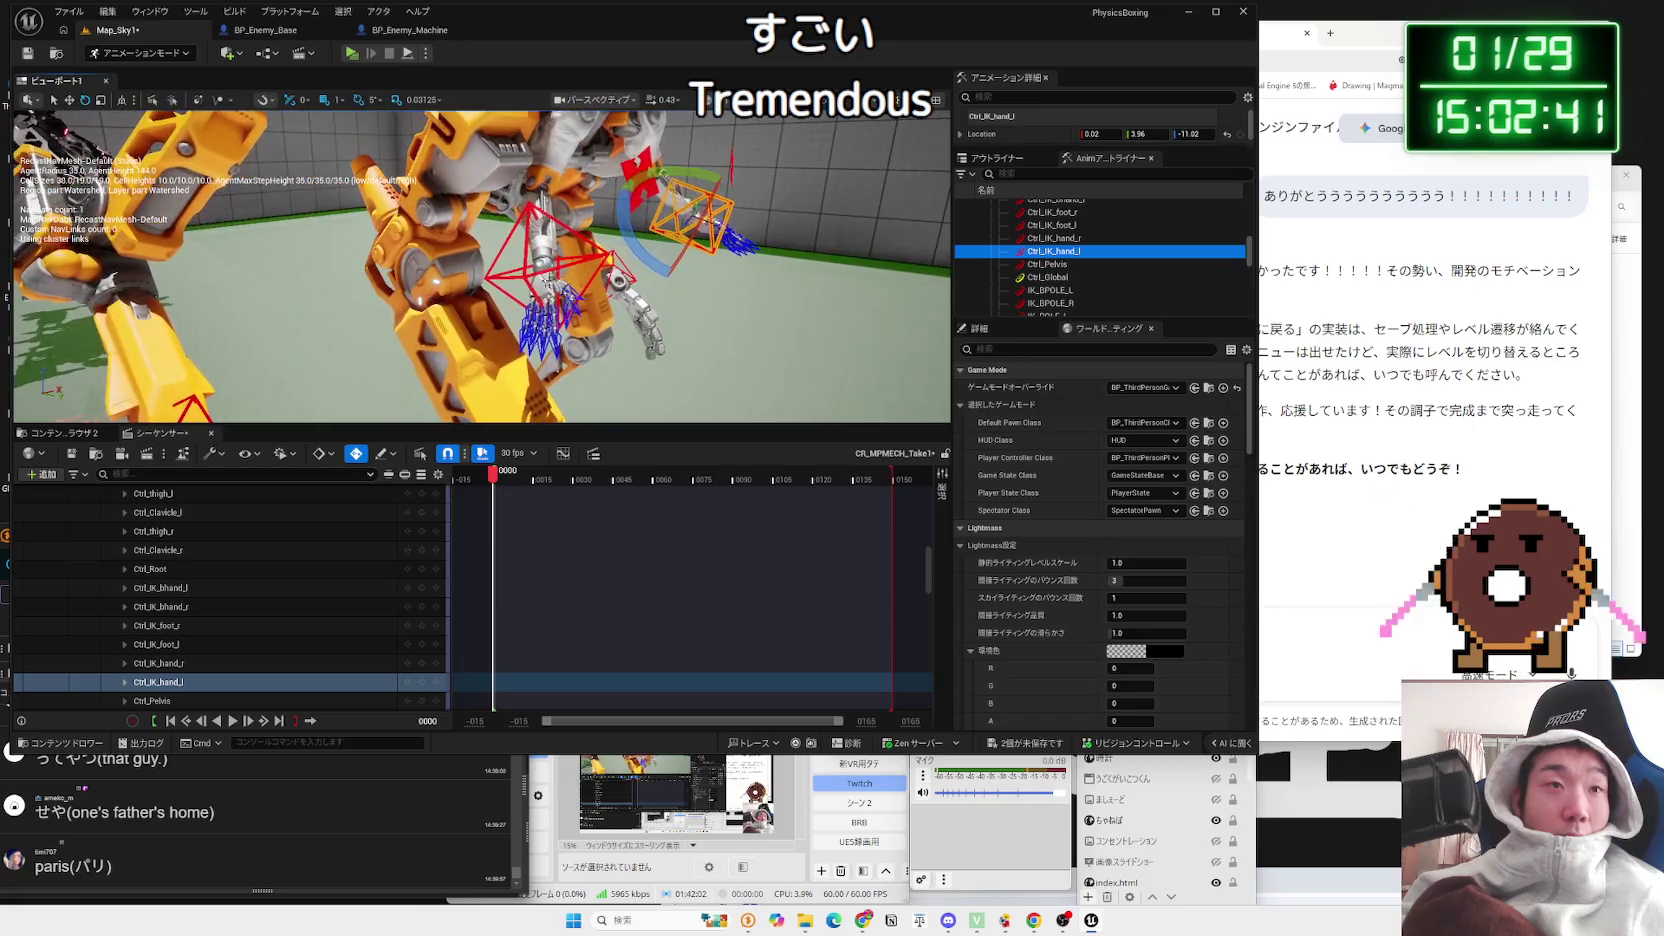
pyautogui.click(548, 262)
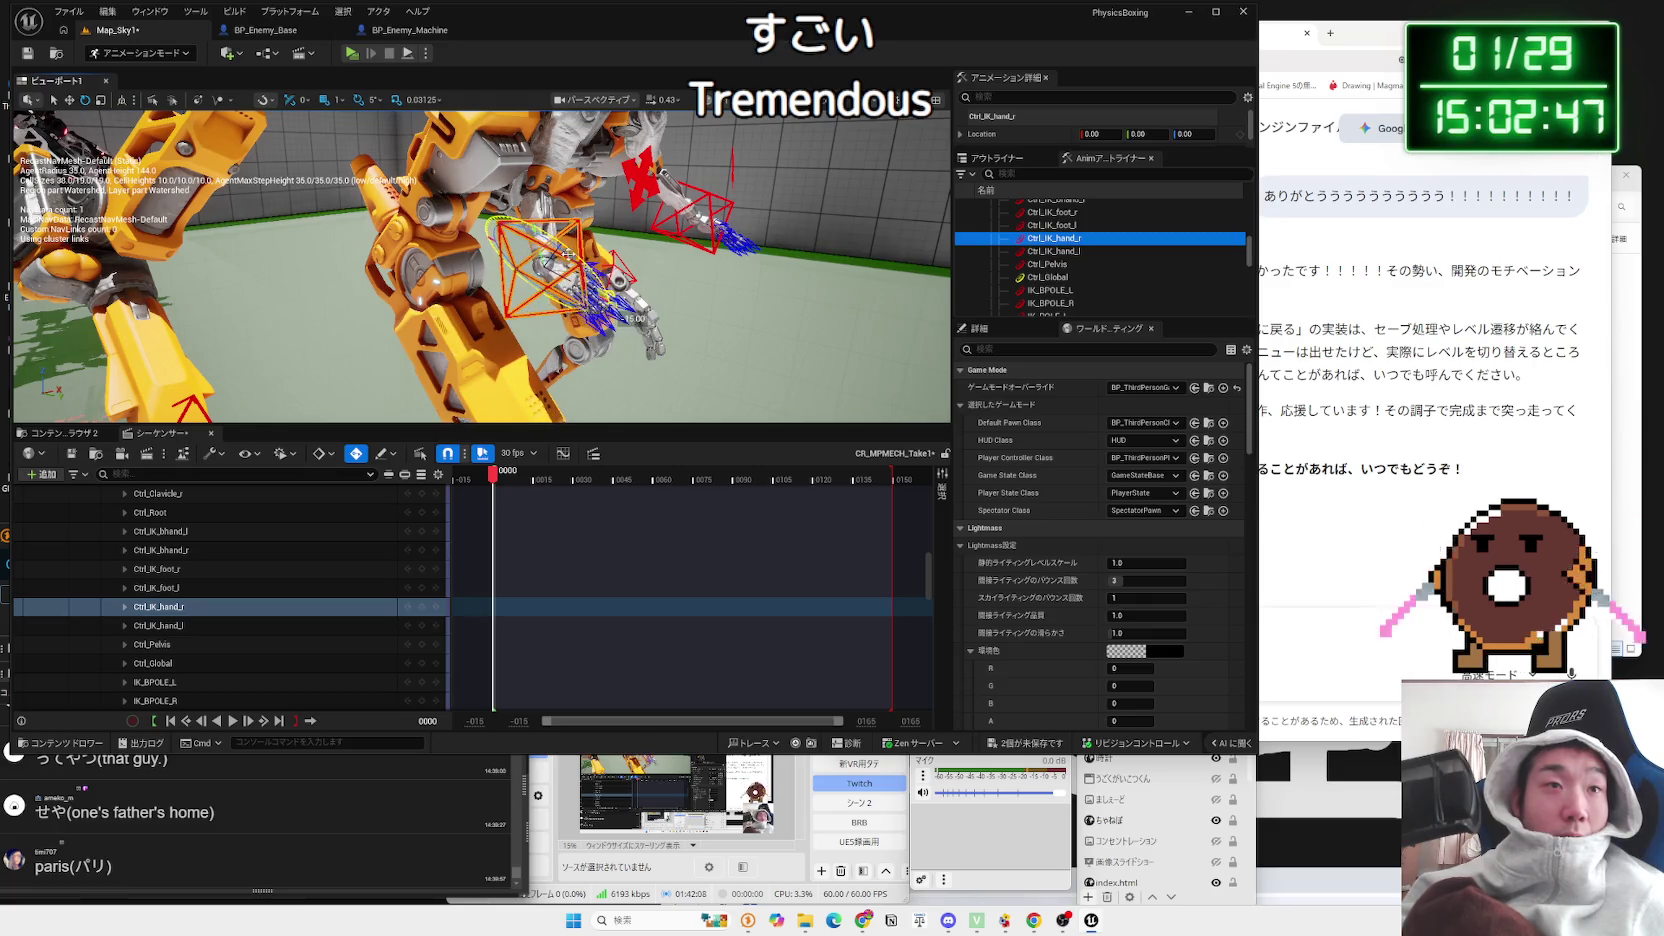
pyautogui.moveTo(620, 280); pyautogui.dragTo(558, 242)
pyautogui.click(558, 242)
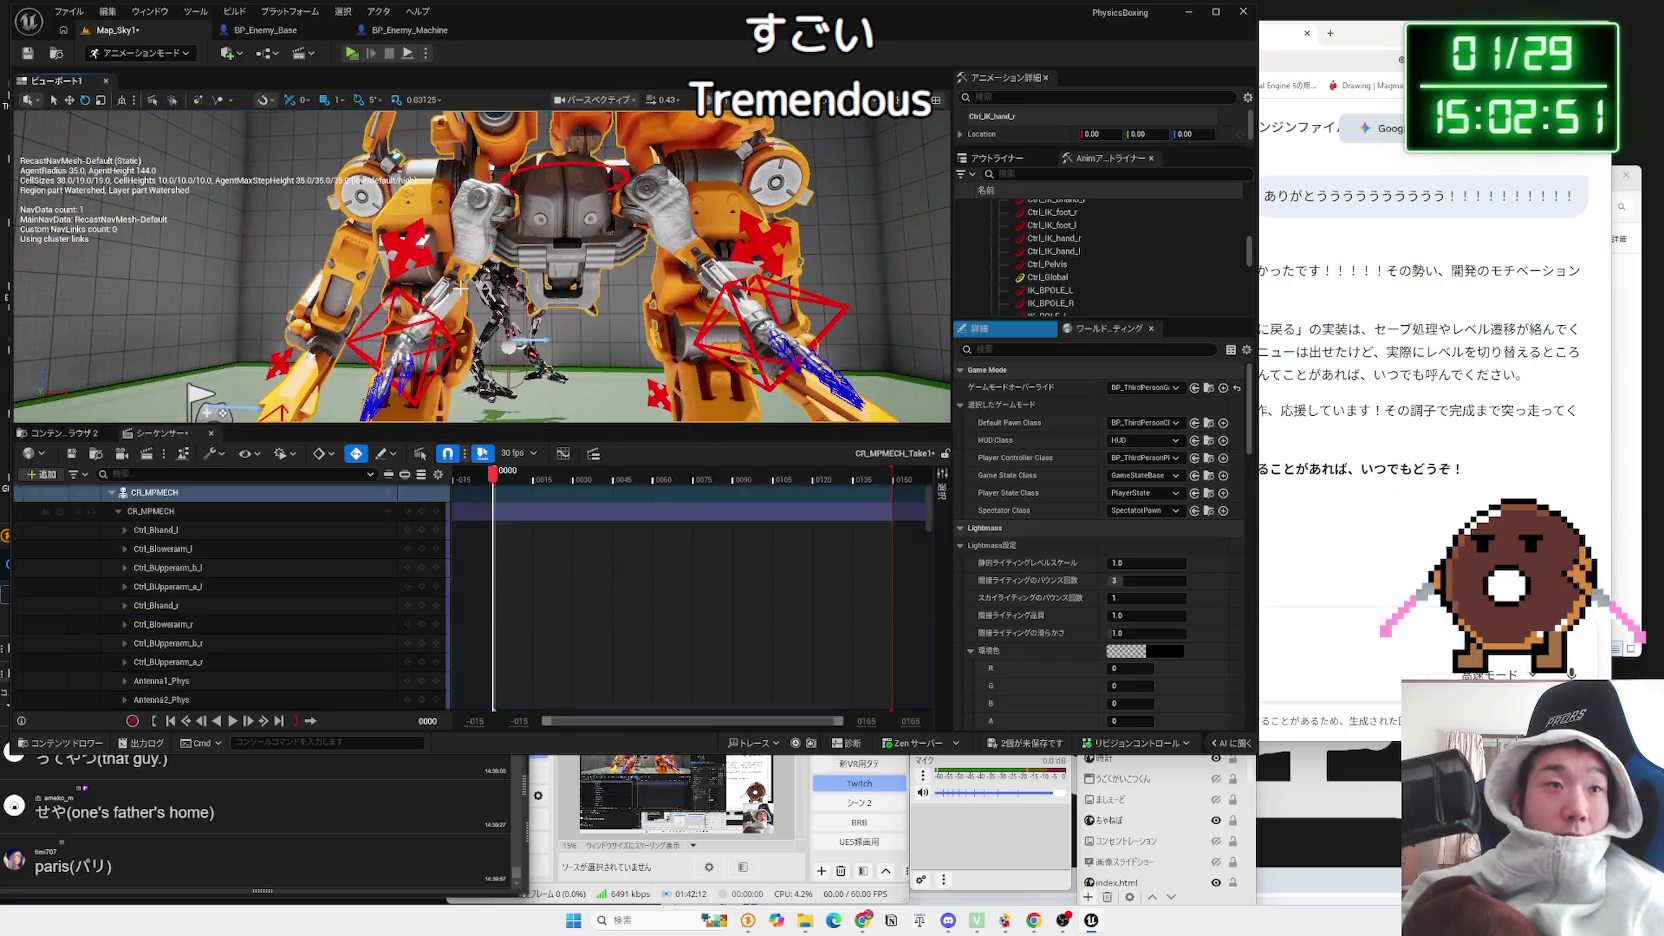
# Step: Raise the right hand IK control and lift the IK_POLE_R pole target higher
pyautogui.hotkey('ctrl', 'z')
pyautogui.press('f')
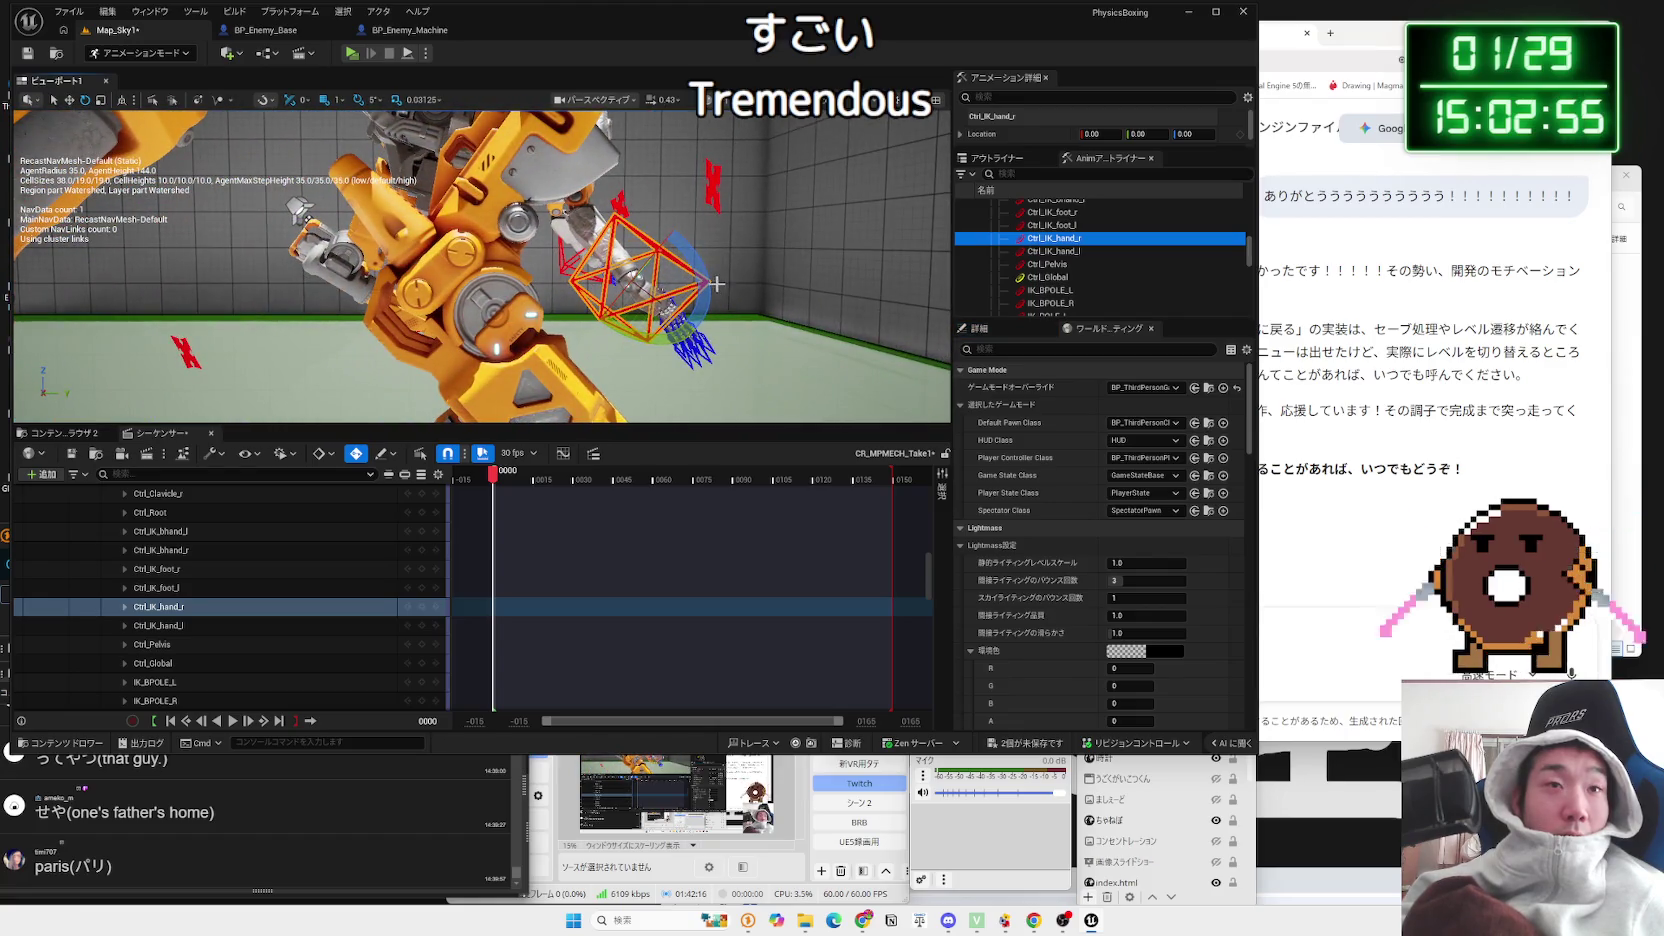
pyautogui.moveTo(633, 248)
pyautogui.mouseDown()
pyautogui.moveTo(640, 205)
pyautogui.moveTo(560, 225)
pyautogui.moveTo(600, 240)
pyautogui.mouseUp()
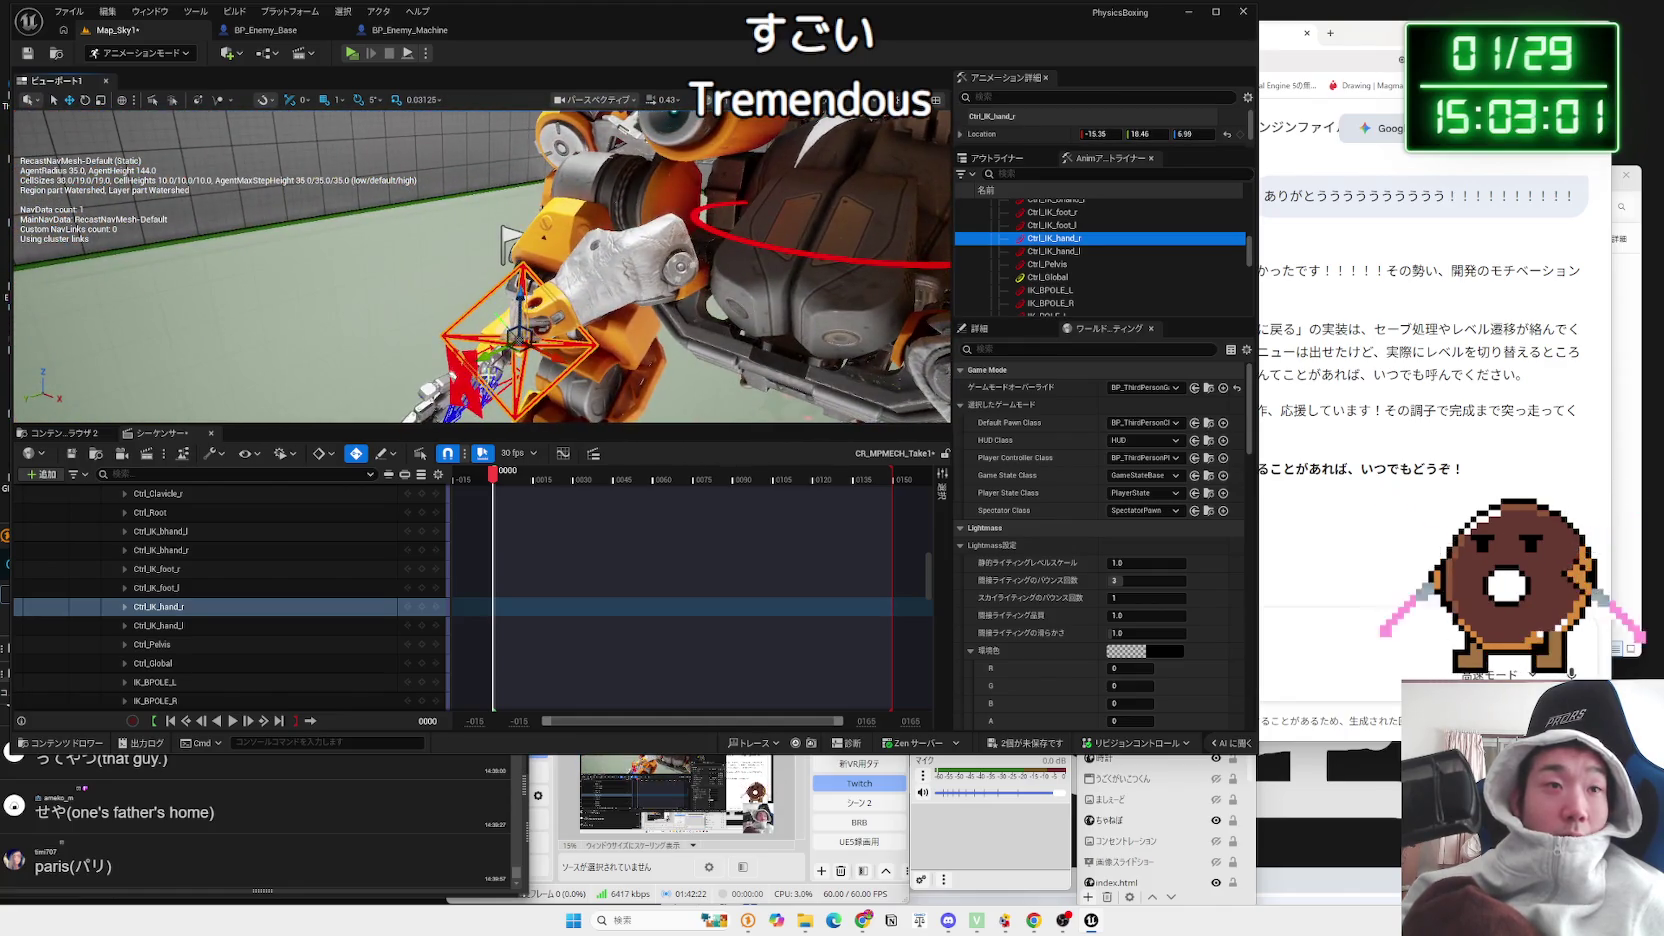
pyautogui.press('Down')
pyautogui.press('Down')
pyautogui.press('Down')
pyautogui.press('f')
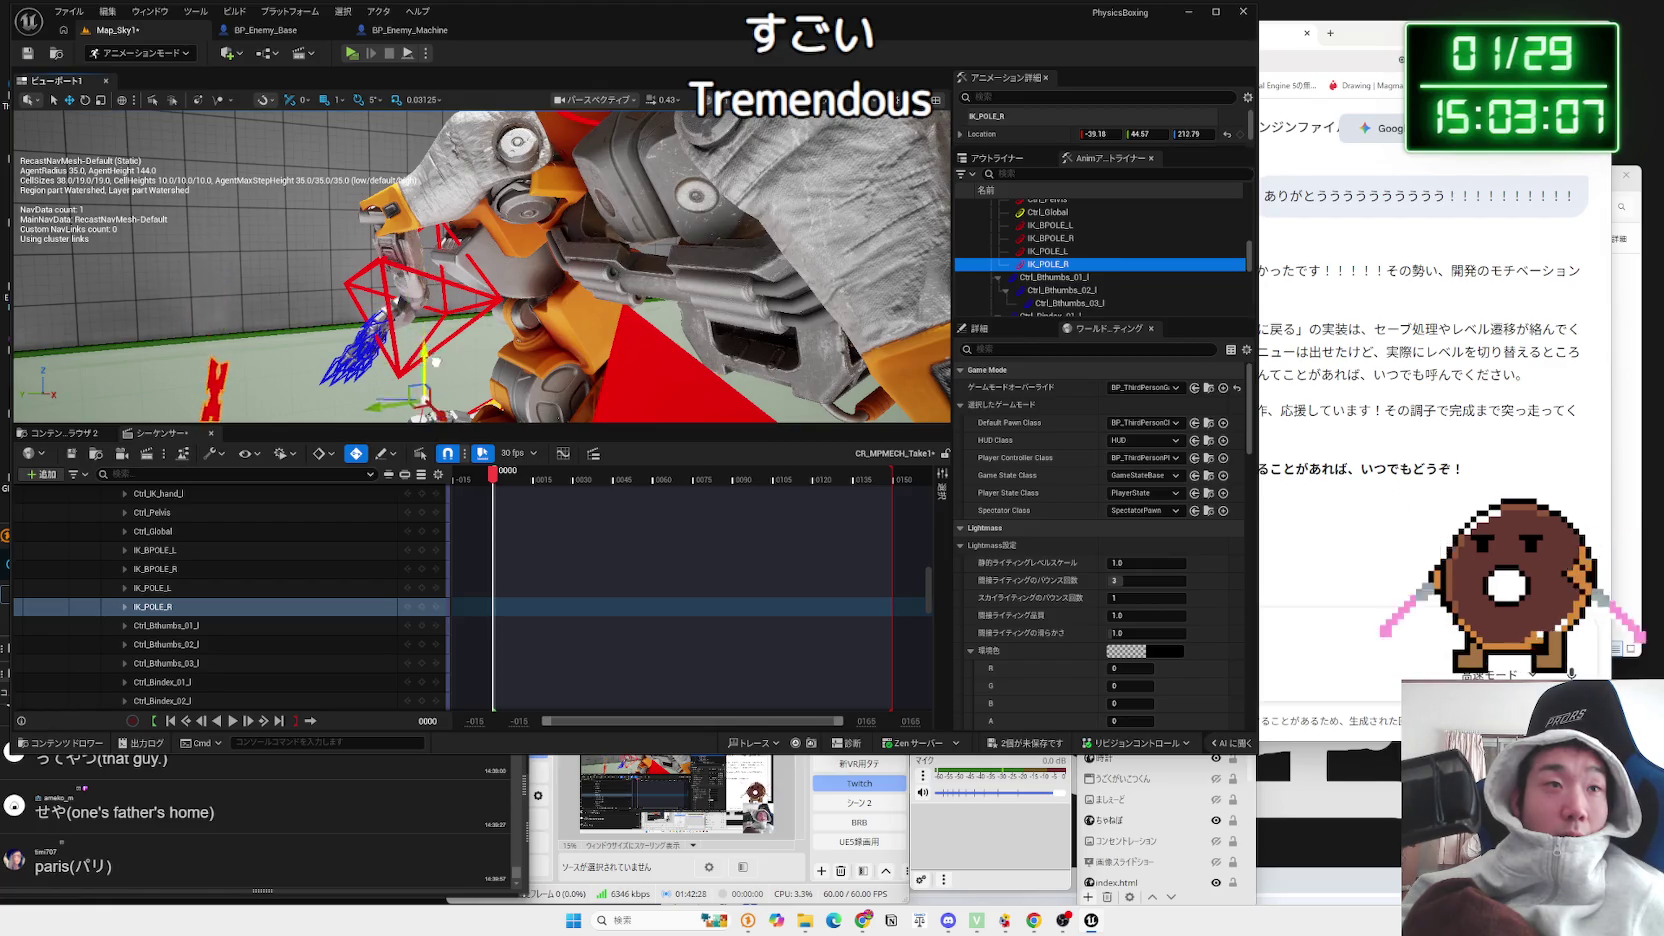
pyautogui.moveTo(386, 366); pyautogui.dragTo(386, 272)
pyautogui.scroll(-5, 513, 322)
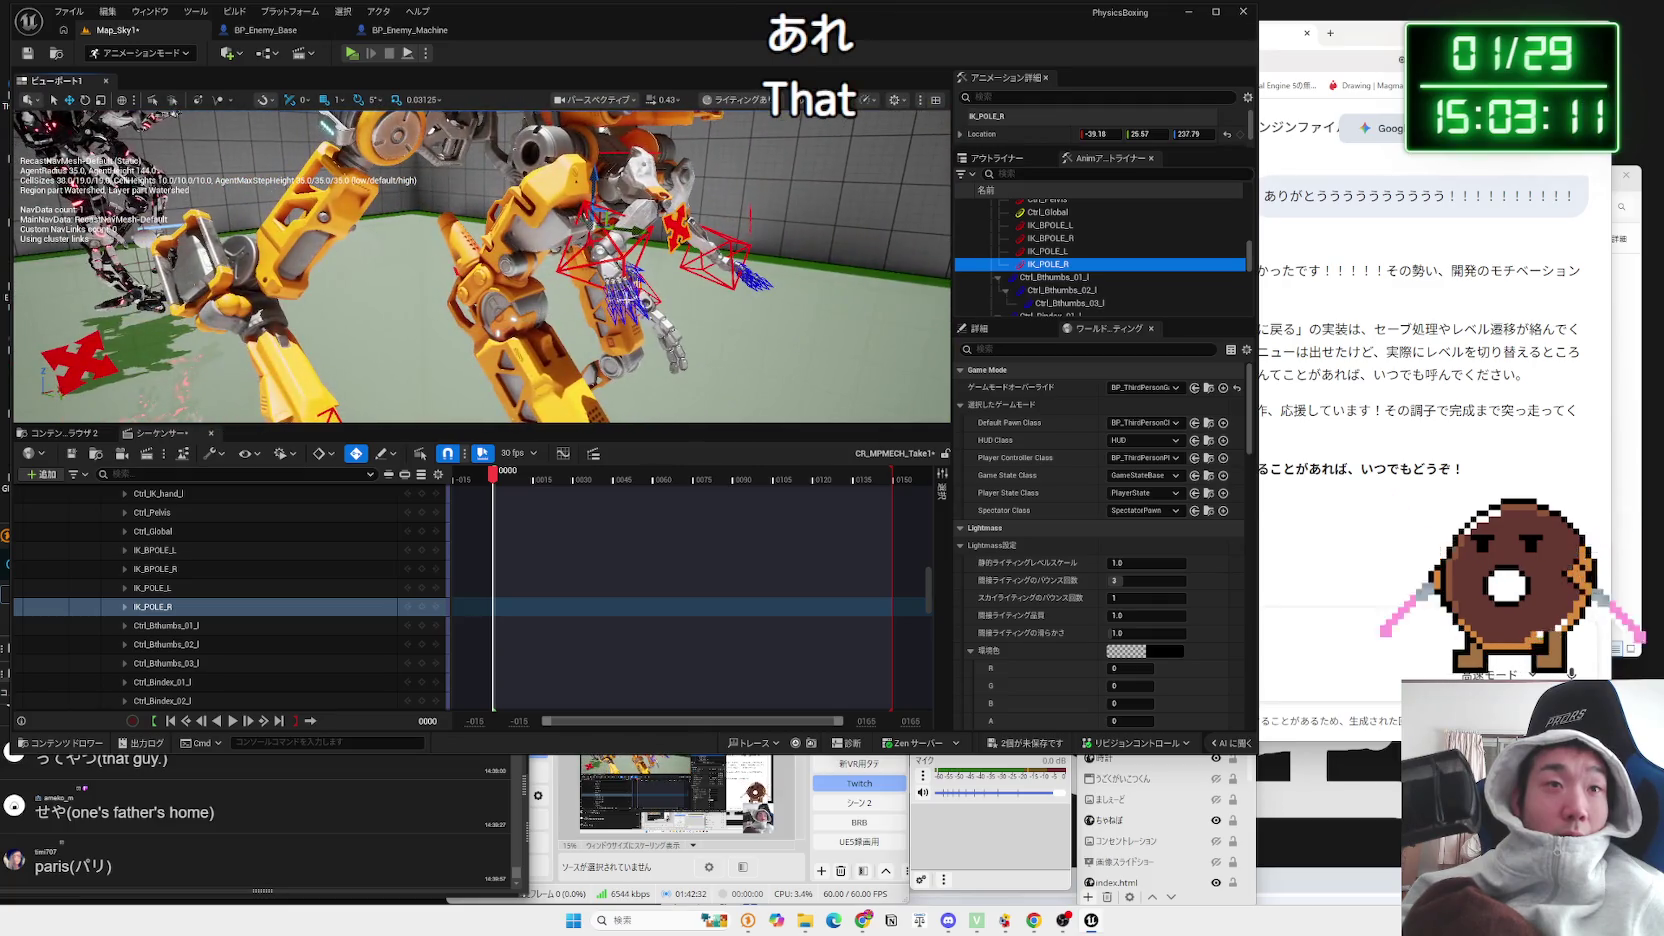
# Step: Move and rotate Ctrl_IK_hand_r to about -4.27, 11.93, 20.67, bending the right arm
pyautogui.click(623, 287)
pyautogui.click(615, 243)
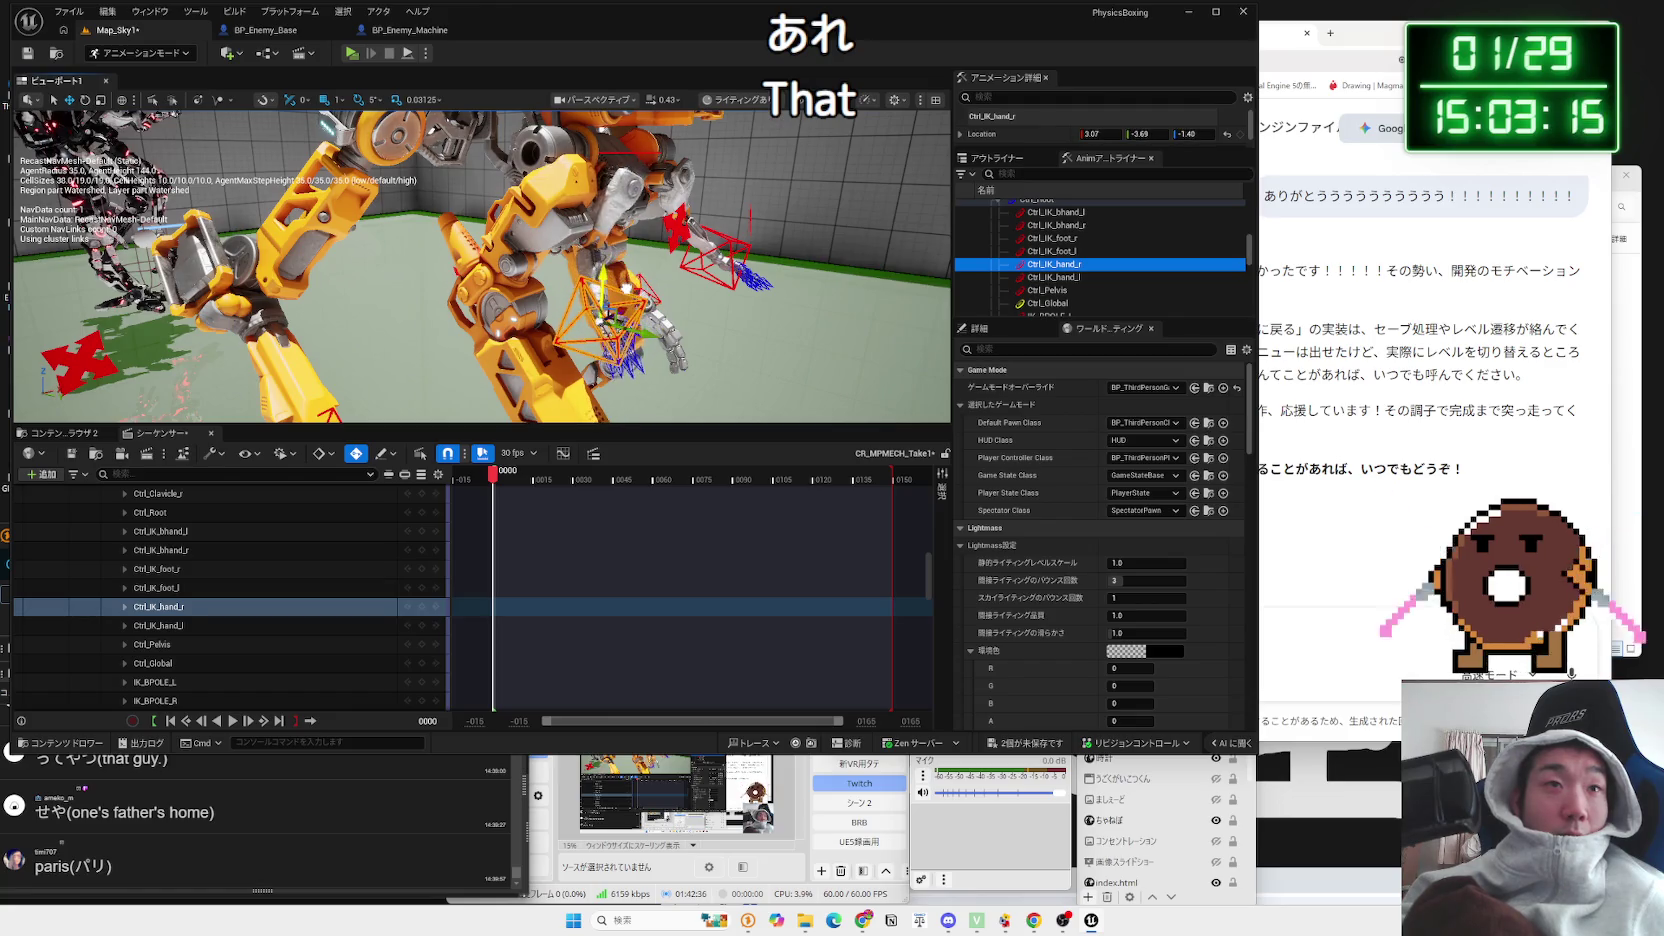
pyautogui.press('f')
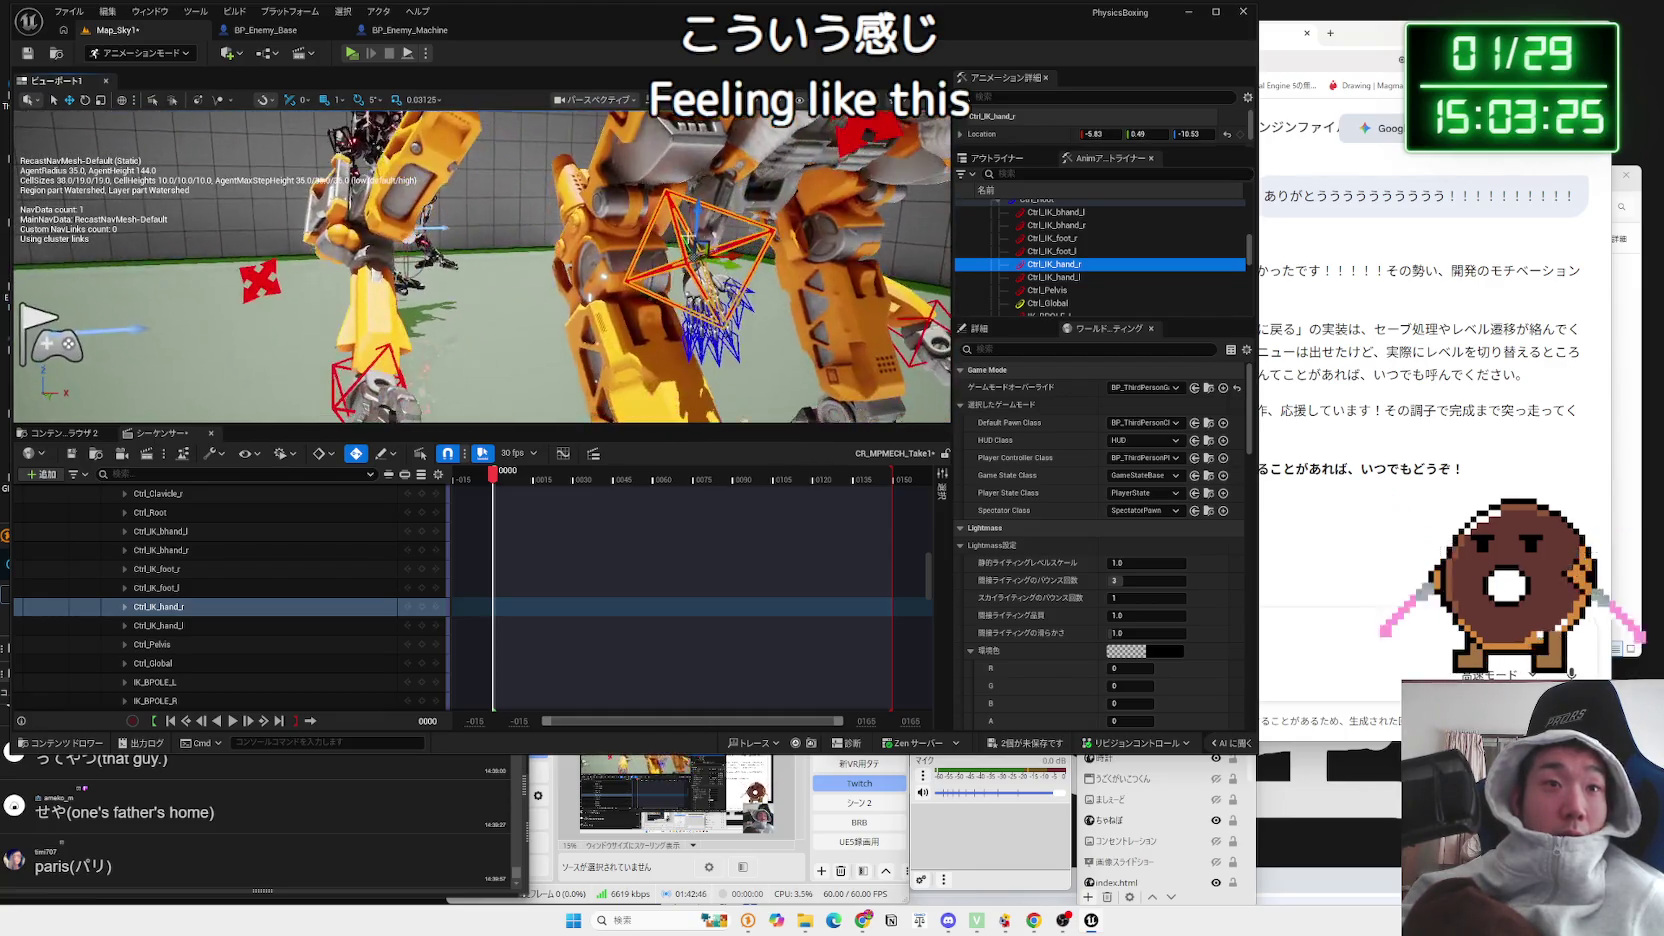
pyautogui.moveTo(815, 248); pyautogui.dragTo(750, 252)
pyautogui.moveTo(600, 300)
pyautogui.mouseDown()
pyautogui.moveTo(402, 170)
pyautogui.moveTo(715, 205)
pyautogui.mouseUp()
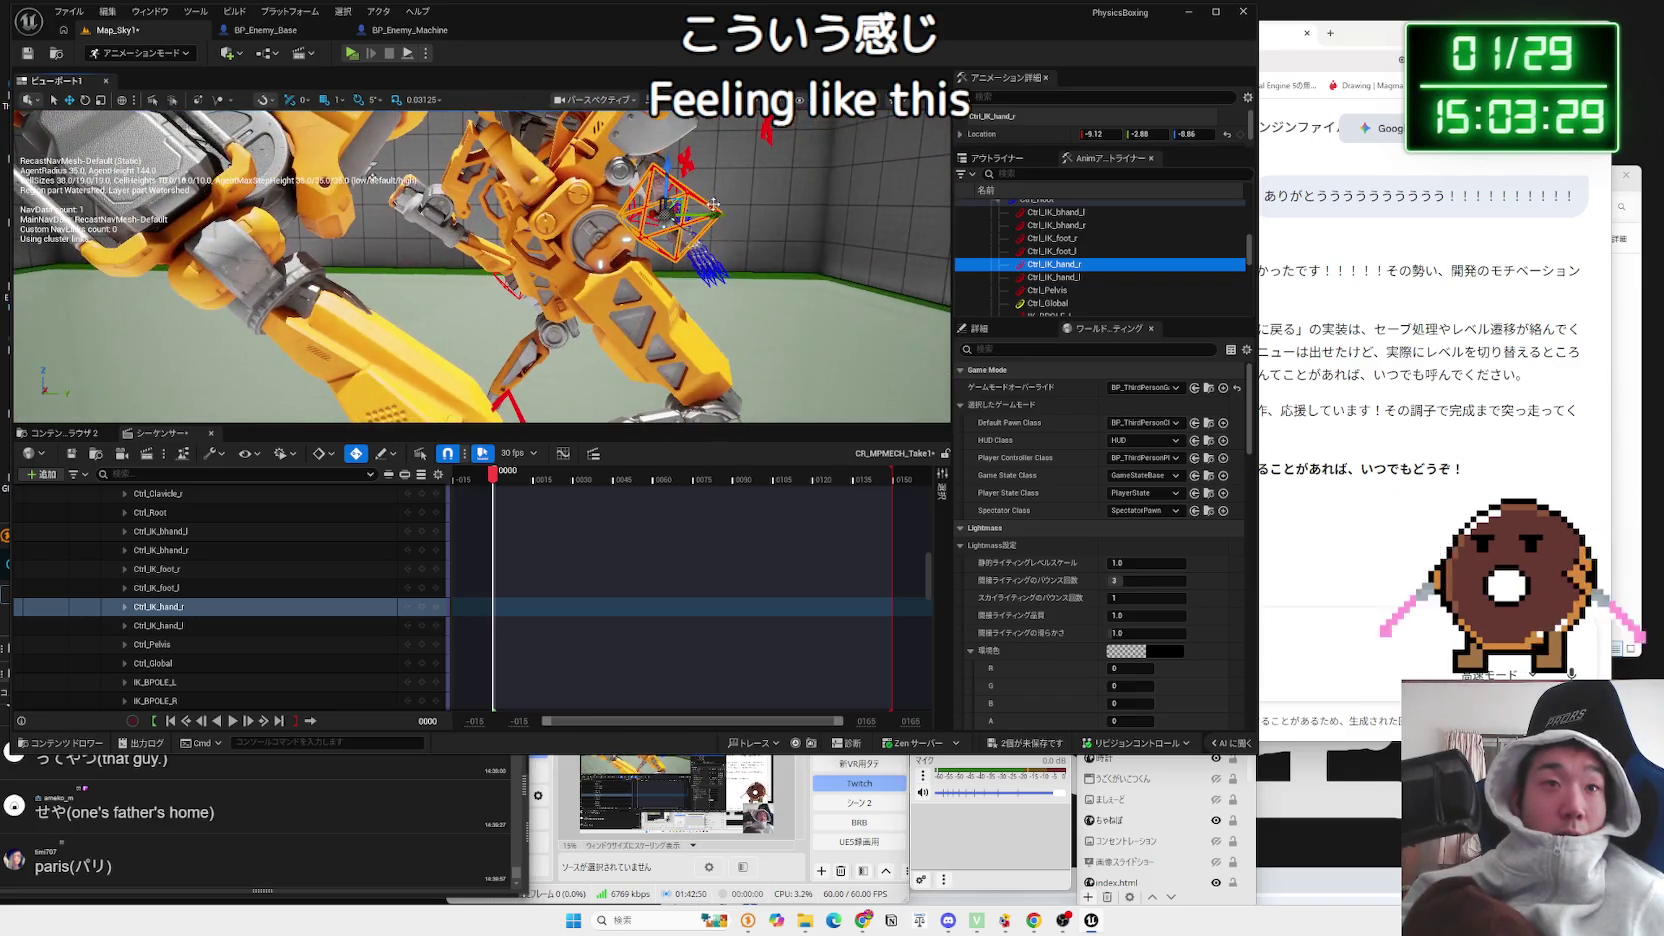
pyautogui.moveTo(370, 178); pyautogui.dragTo(683, 192)
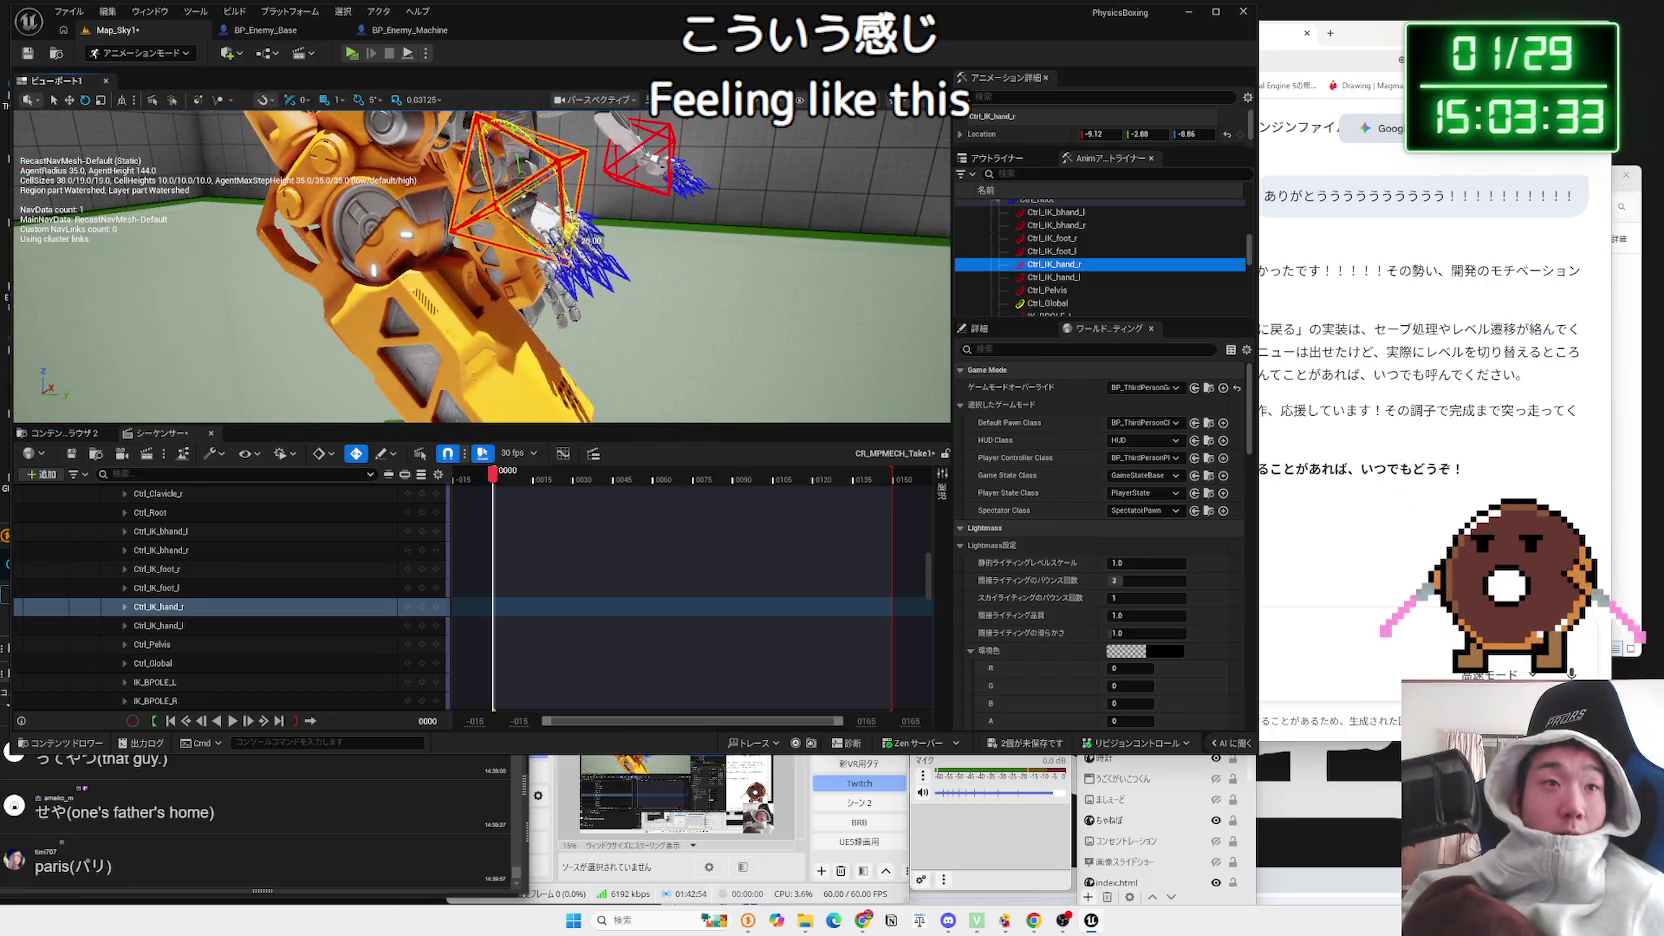
pyautogui.moveTo(547, 244)
pyautogui.mouseDown()
pyautogui.moveTo(560, 189)
pyautogui.moveTo(612, 150)
pyautogui.mouseUp()
pyautogui.moveTo(608, 222)
pyautogui.mouseDown()
pyautogui.moveTo(474, 169)
pyautogui.moveTo(514, 175)
pyautogui.moveTo(530, 143)
pyautogui.moveTo(420, 165)
pyautogui.moveTo(440, 170)
pyautogui.mouseUp()
pyautogui.click(476, 338)
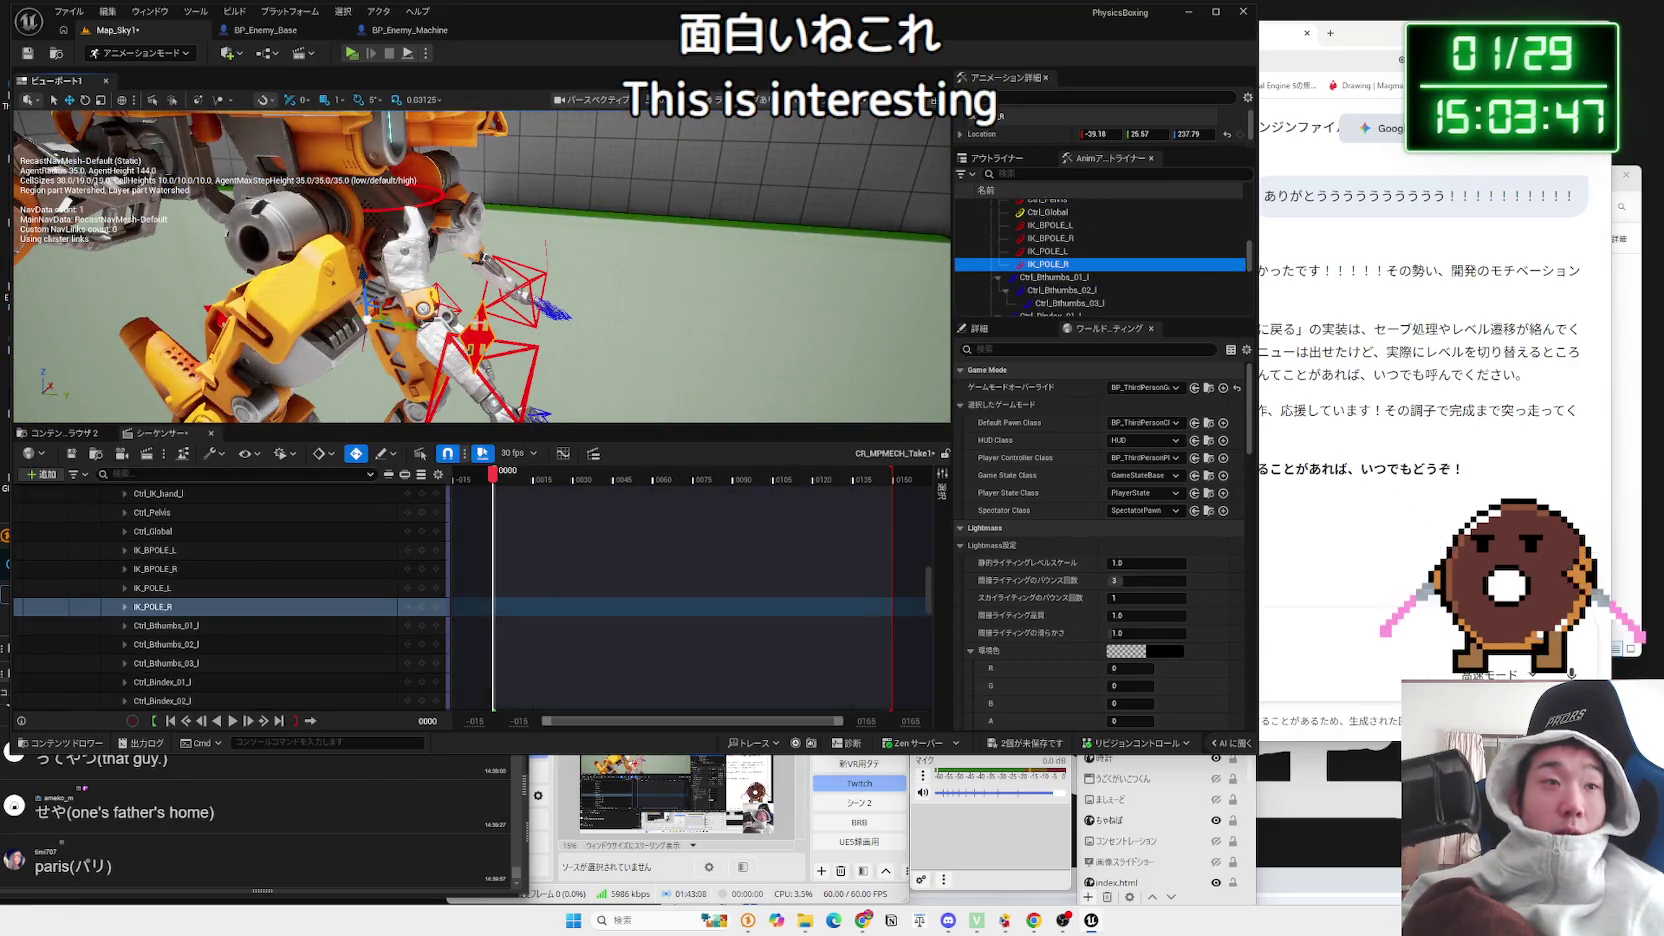
# Step: Shift the IK_POLE_R pole target and rotate it by 45 degrees
pyautogui.moveTo(407, 327); pyautogui.dragTo(329, 326)
pyautogui.moveTo(282, 262); pyautogui.dragTo(316, 256)
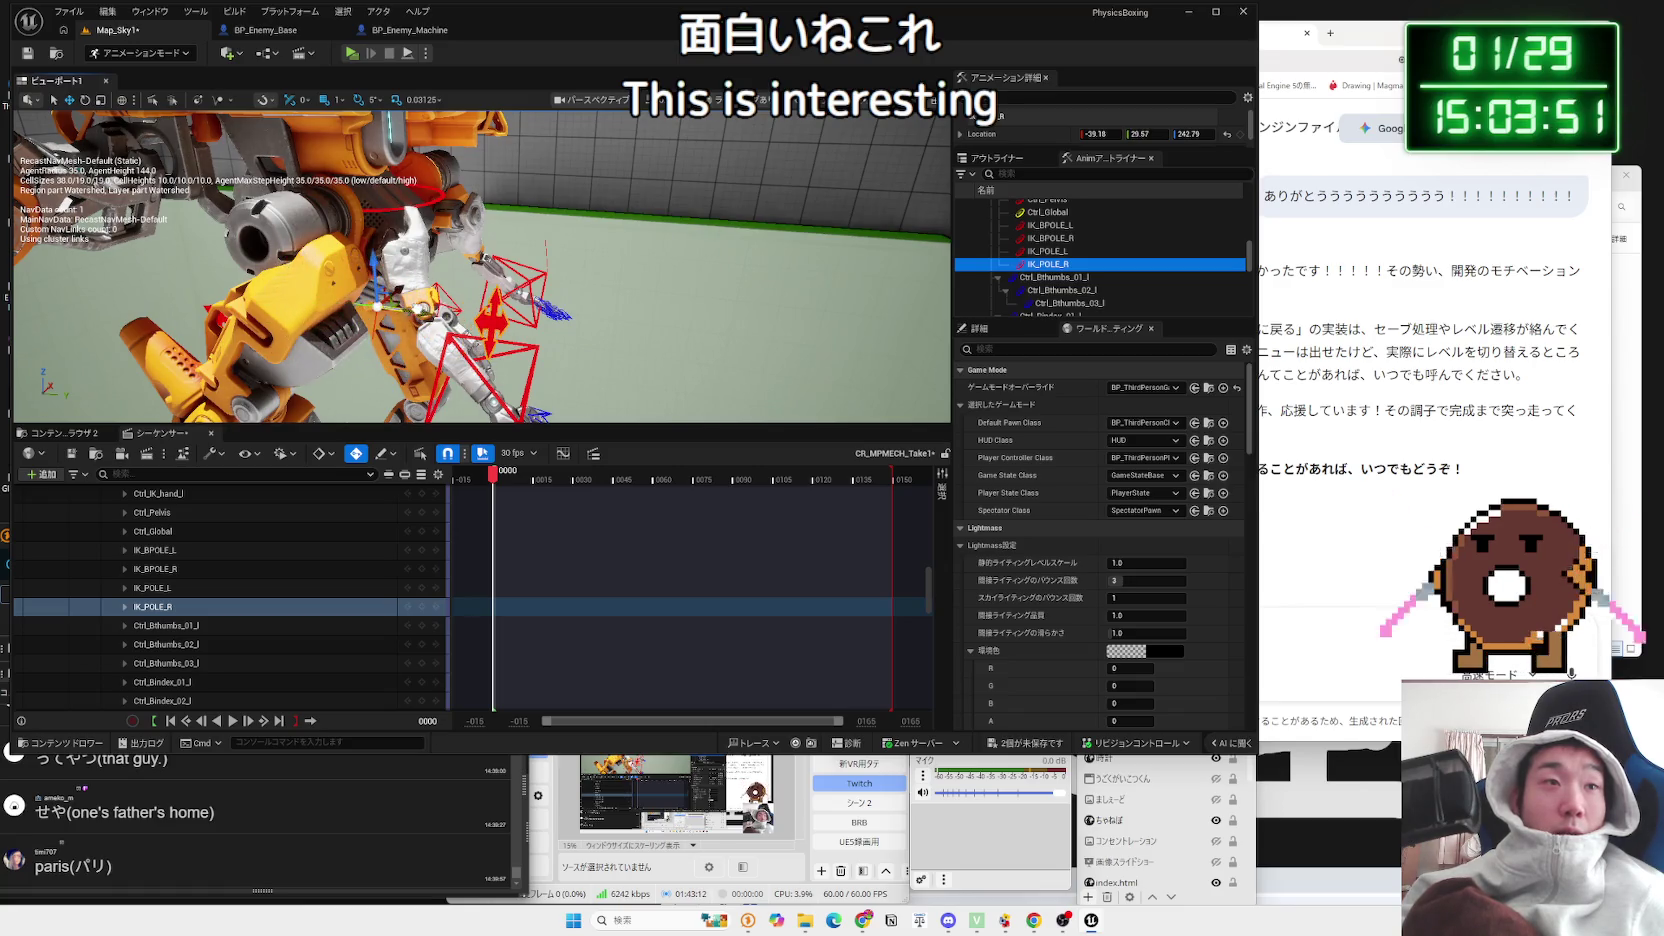
pyautogui.press('e')
pyautogui.moveTo(389, 405); pyautogui.dragTo(423, 388)
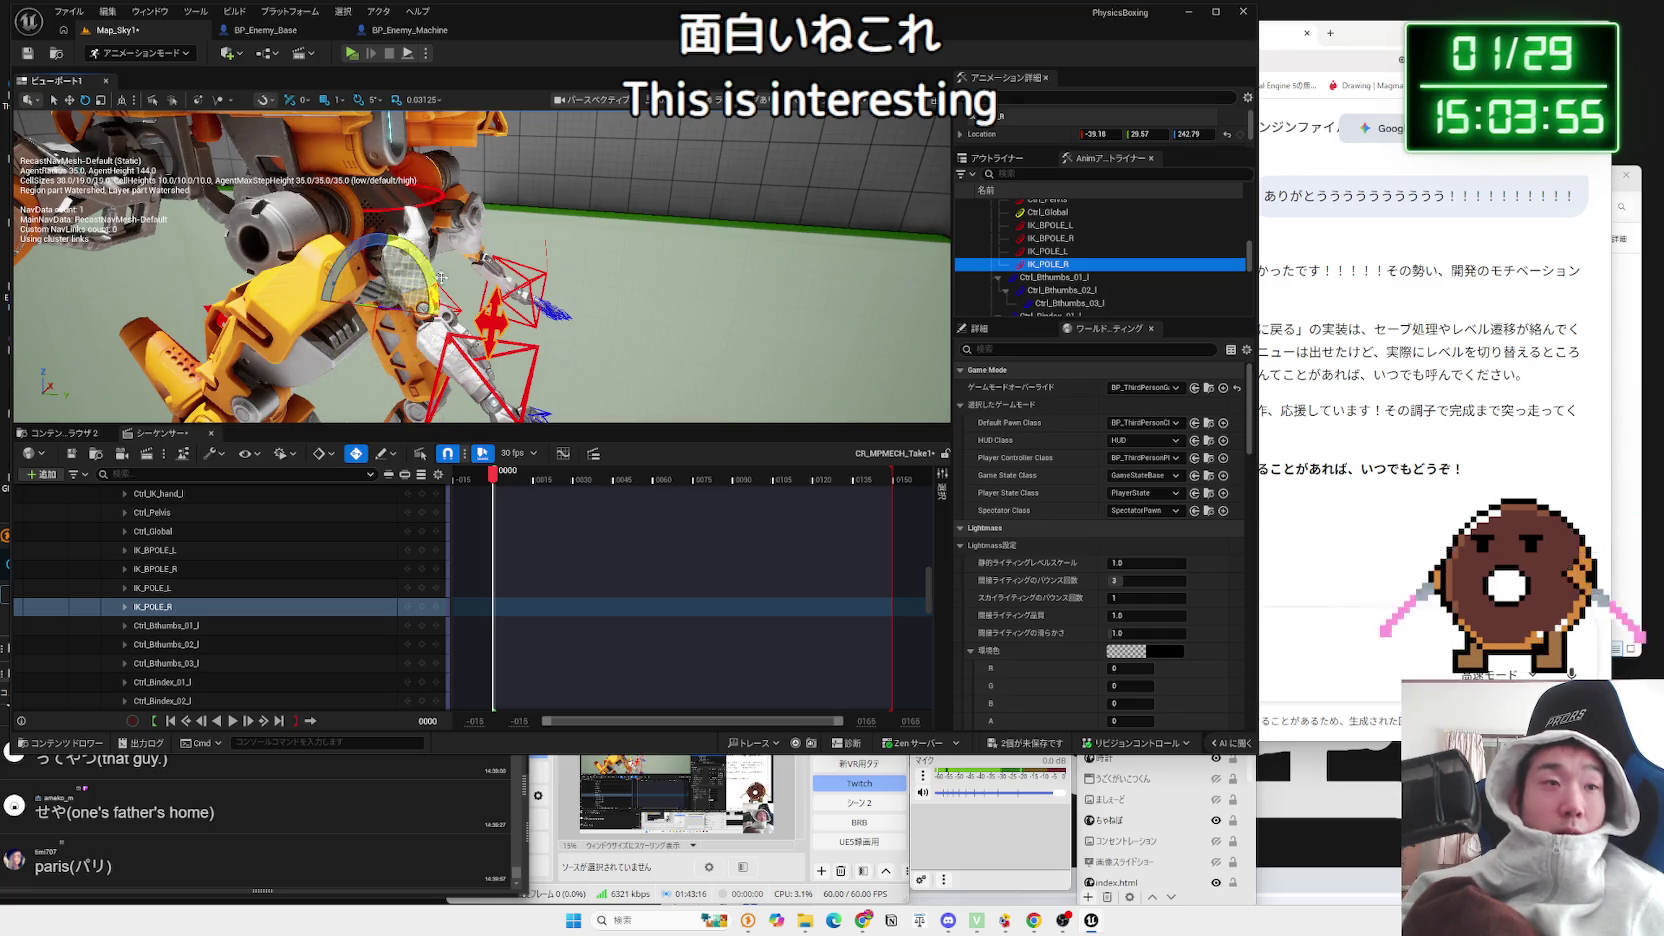
pyautogui.press('w')
pyautogui.moveTo(453, 312)
pyautogui.mouseDown()
pyautogui.moveTo(437, 297)
pyautogui.moveTo(560, 270)
pyautogui.moveTo(520, 290)
pyautogui.moveTo(540, 285)
pyautogui.moveTo(480, 245)
pyautogui.mouseUp()
# Step: Lower the right hand IK control to about -6.20, 2.15, 19.93
pyautogui.click(467, 238)
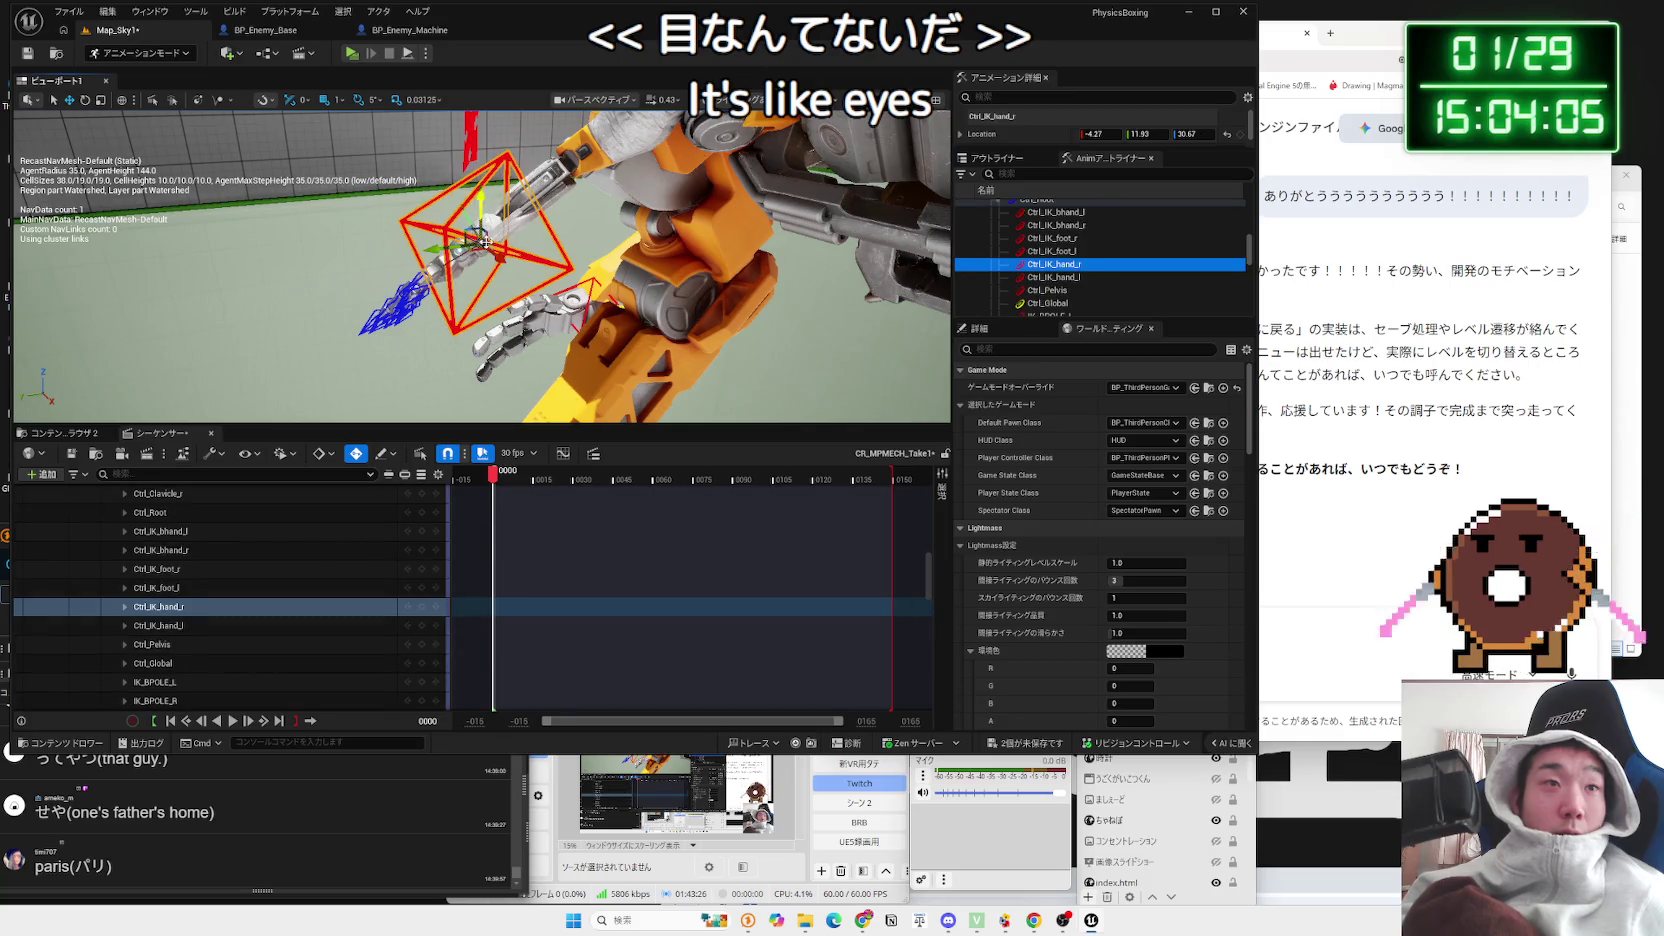
pyautogui.press('e')
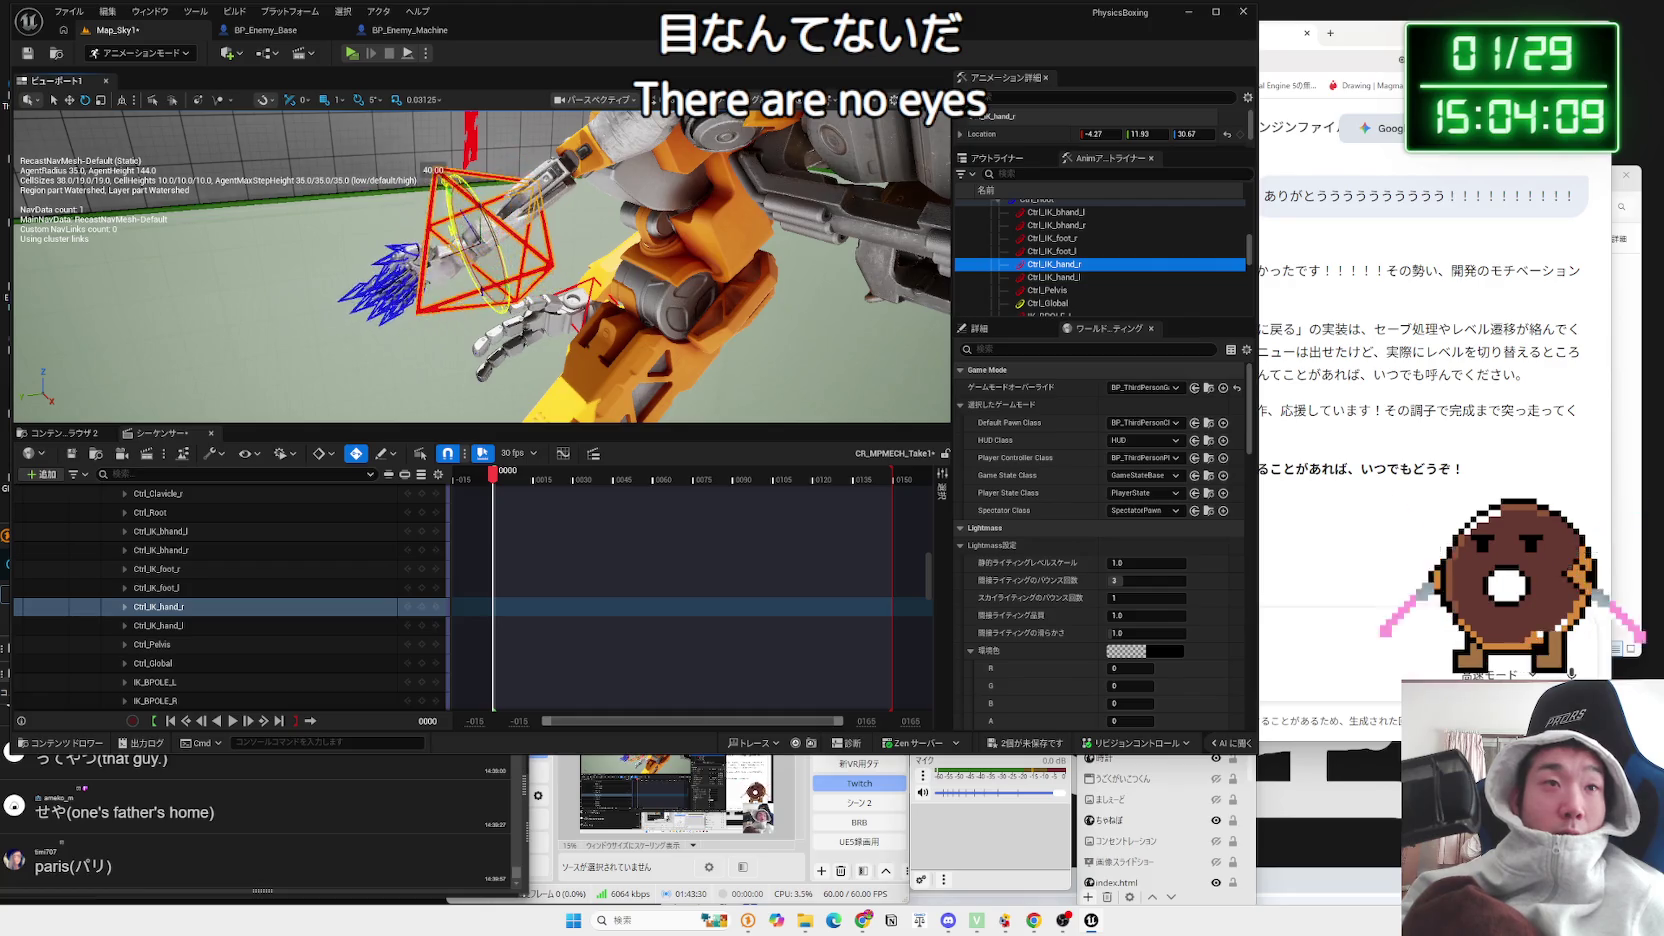
pyautogui.moveTo(476, 237)
pyautogui.mouseDown()
pyautogui.moveTo(479, 290)
pyautogui.moveTo(460, 190)
pyautogui.moveTo(498, 170)
pyautogui.moveTo(618, 272)
pyautogui.moveTo(500, 278)
pyautogui.moveTo(682, 190)
pyautogui.moveTo(508, 194)
pyautogui.mouseUp()
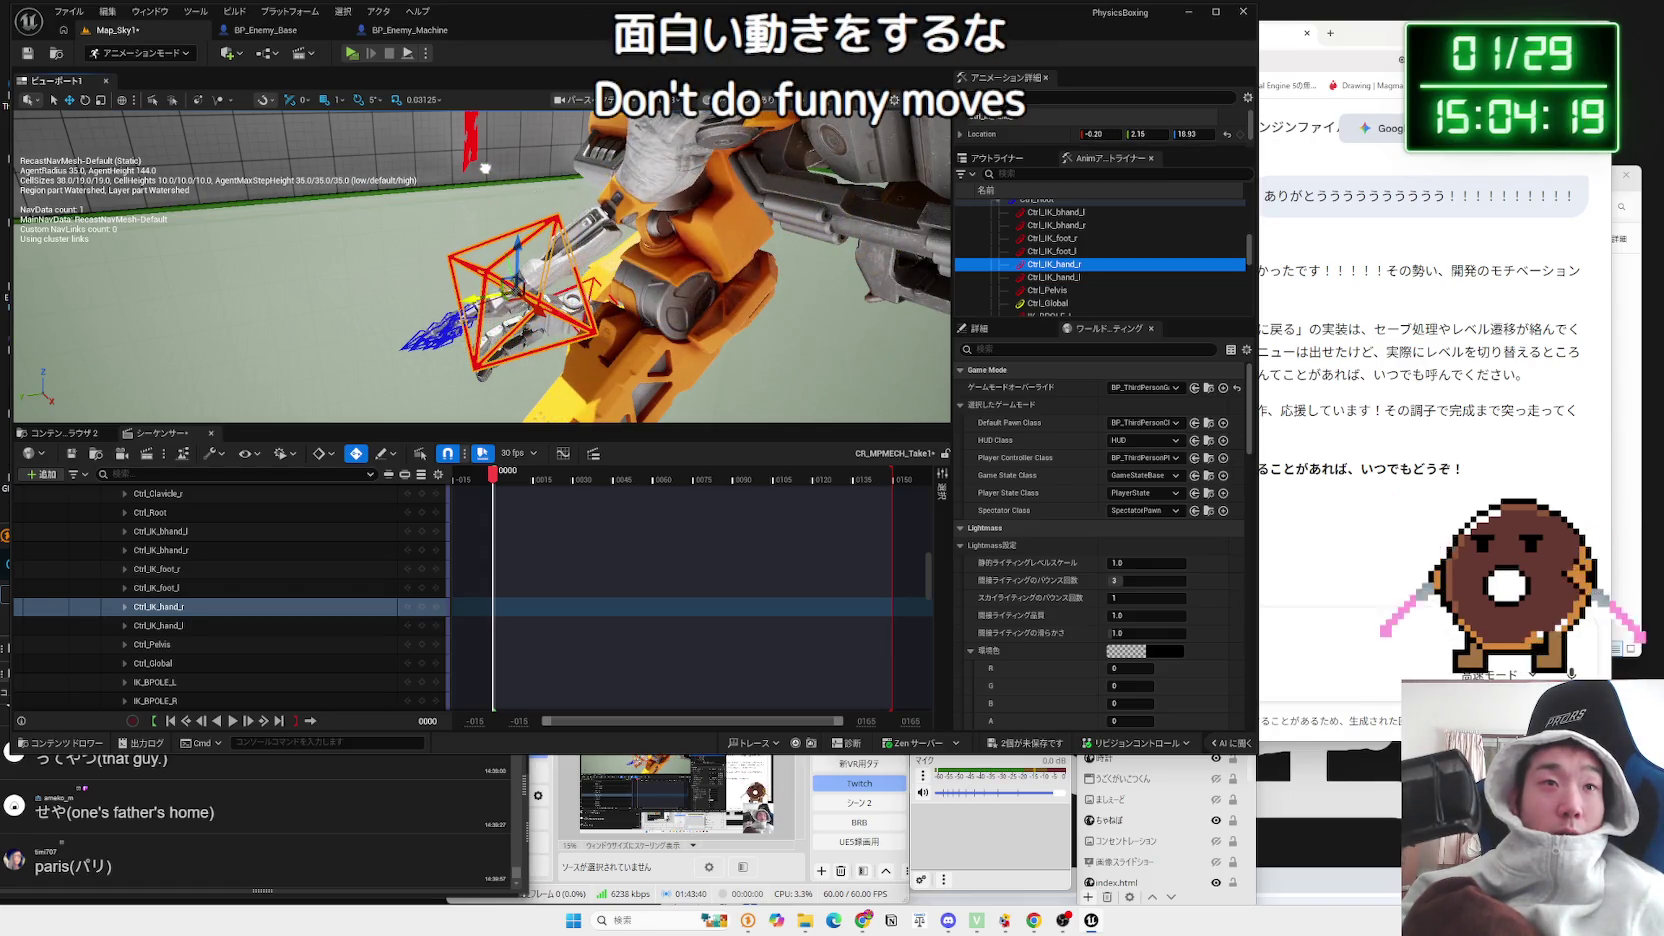
pyautogui.scroll(-5, 508, 194)
pyautogui.scroll(2, 642, 261)
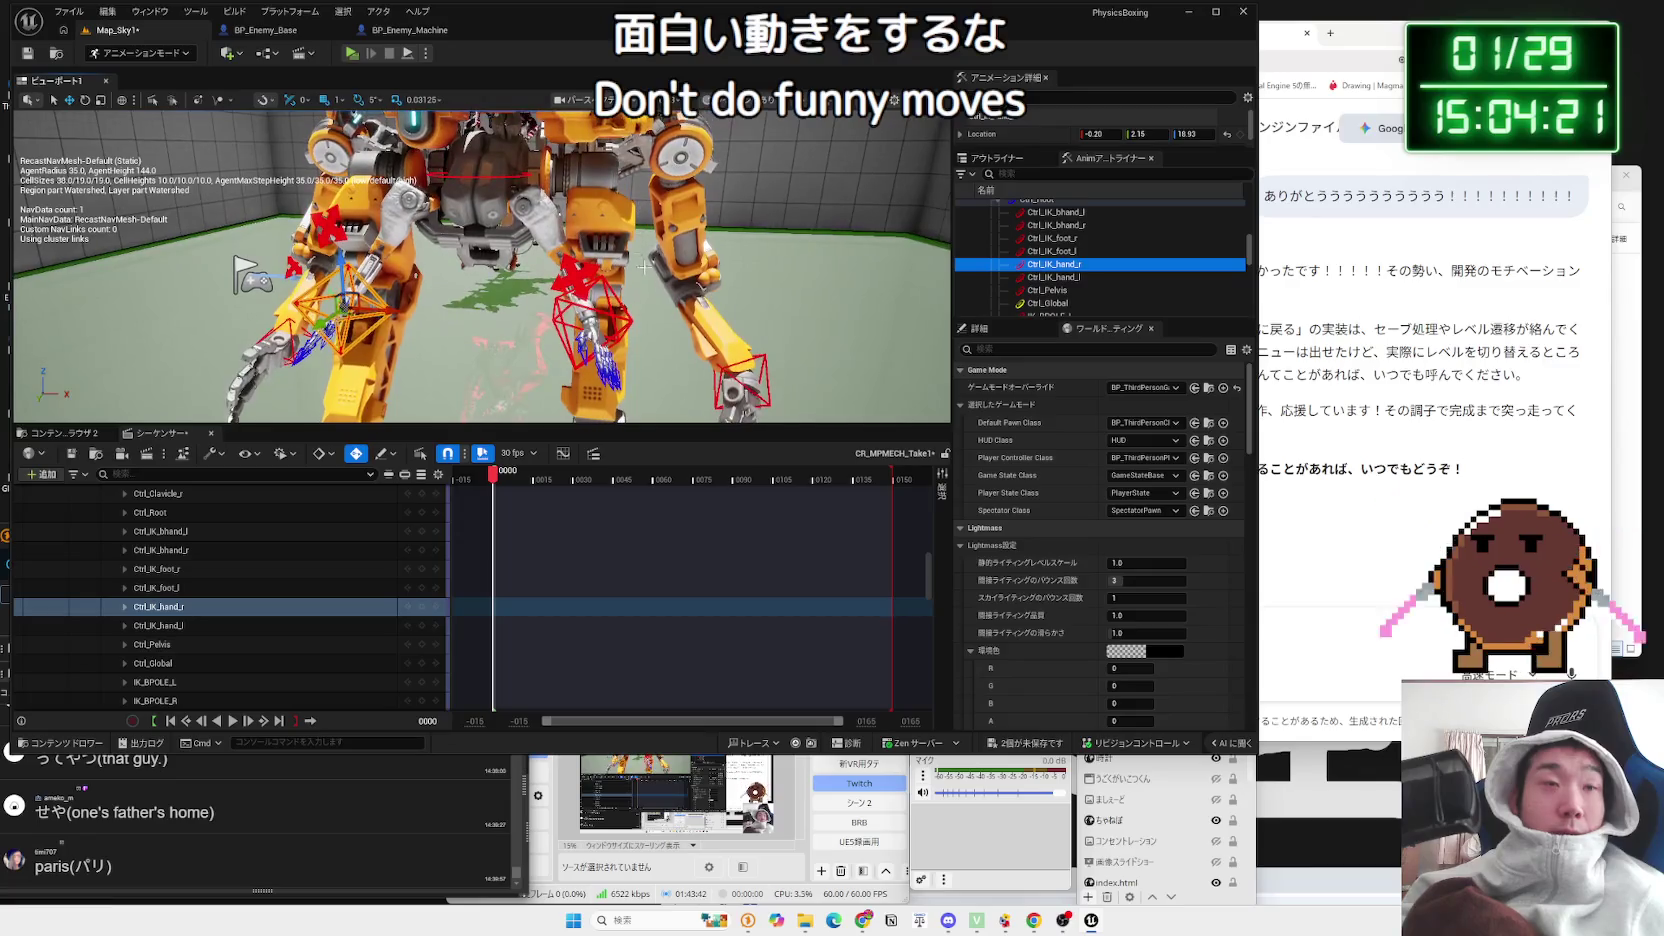
# Step: Move Ctrl_IK_hand_l to about 6.61, 10.70, -7.68, then look down at the mech's feet
pyautogui.click(620, 322)
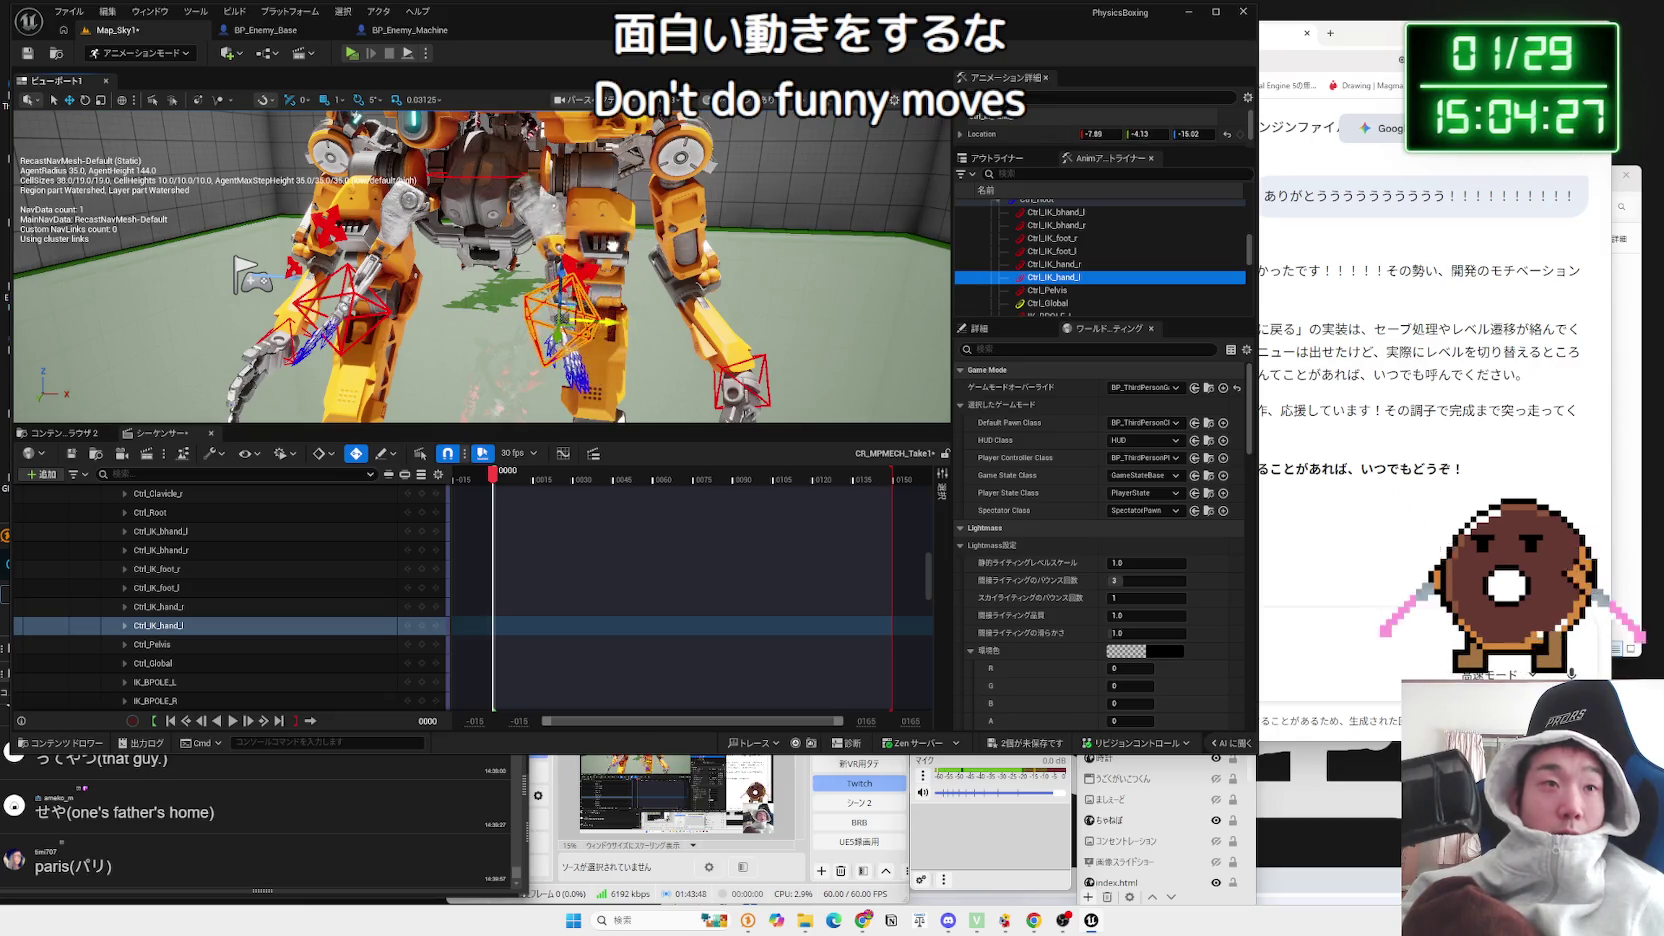
pyautogui.scroll(5, 662, 152)
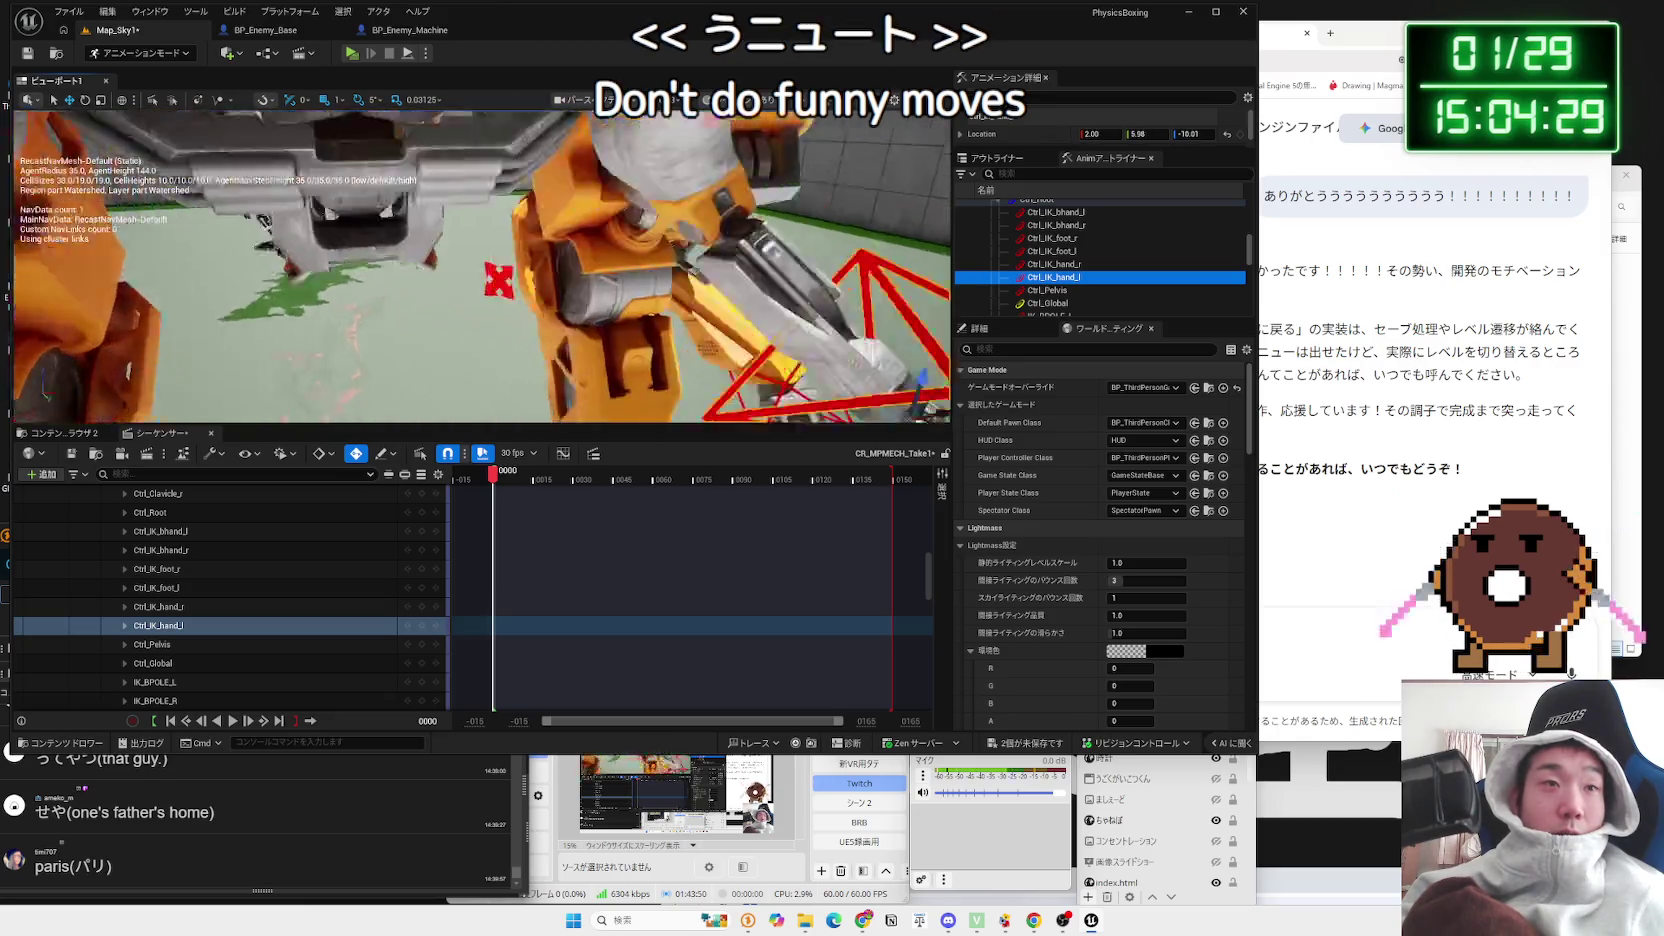
pyautogui.scroll(-3, 663, 155)
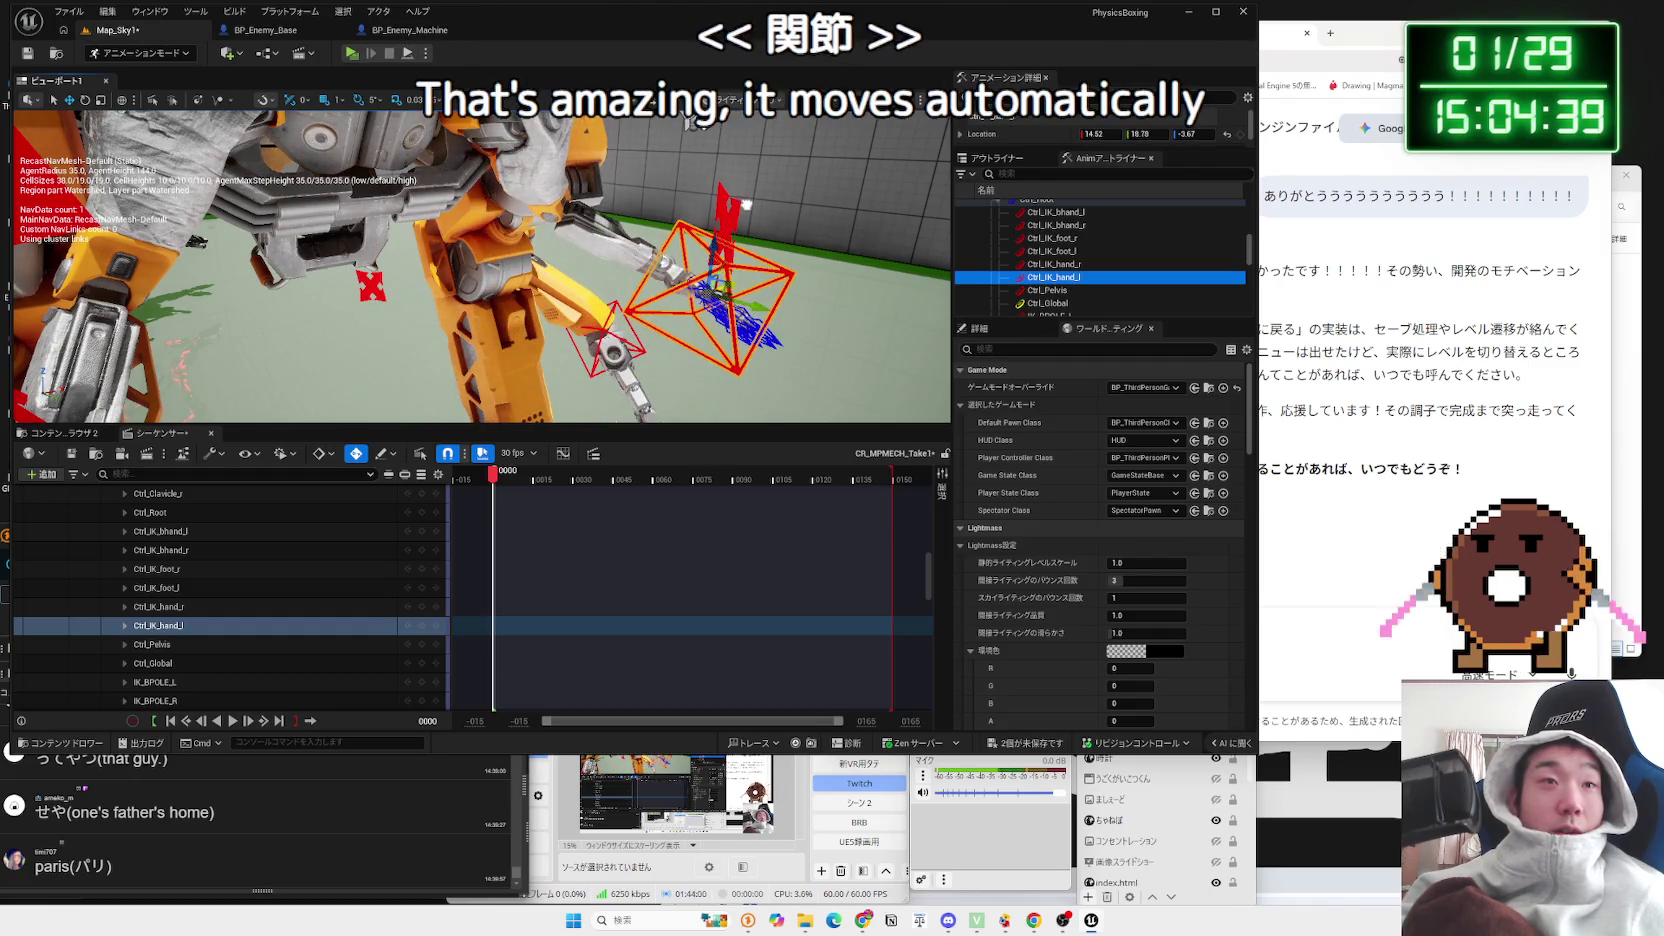
pyautogui.scroll(-5, 710, 218)
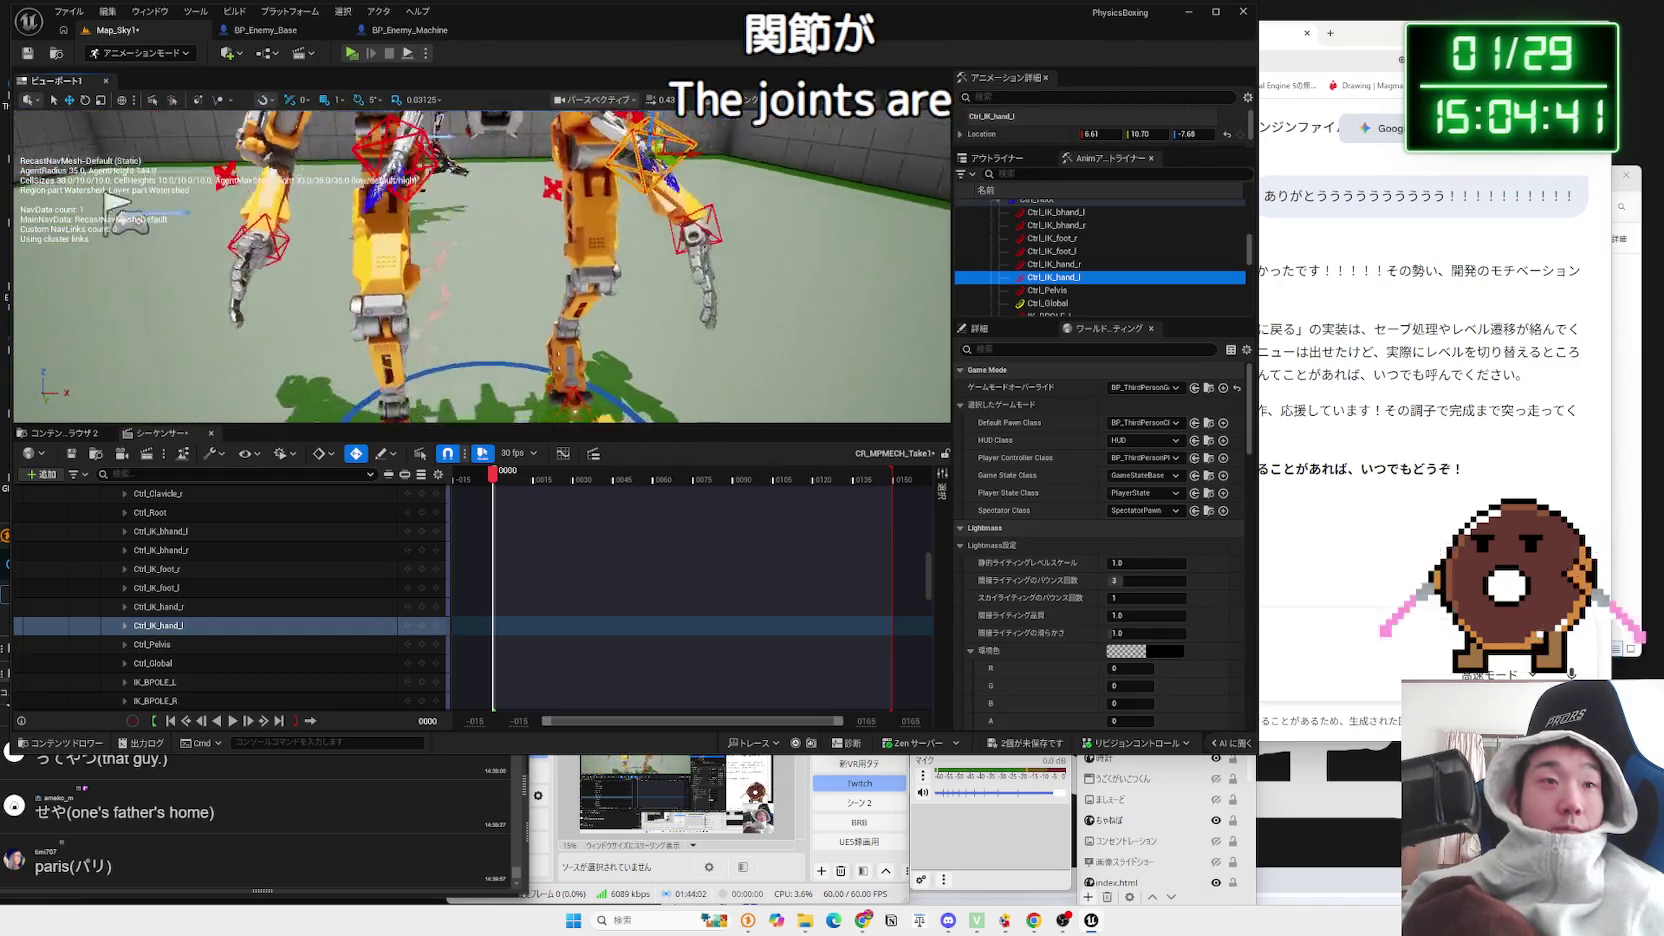
pyautogui.moveTo(480, 260)
pyautogui.mouseDown()
pyautogui.moveTo(480, 310)
pyautogui.moveTo(485, 285)
pyautogui.mouseUp()
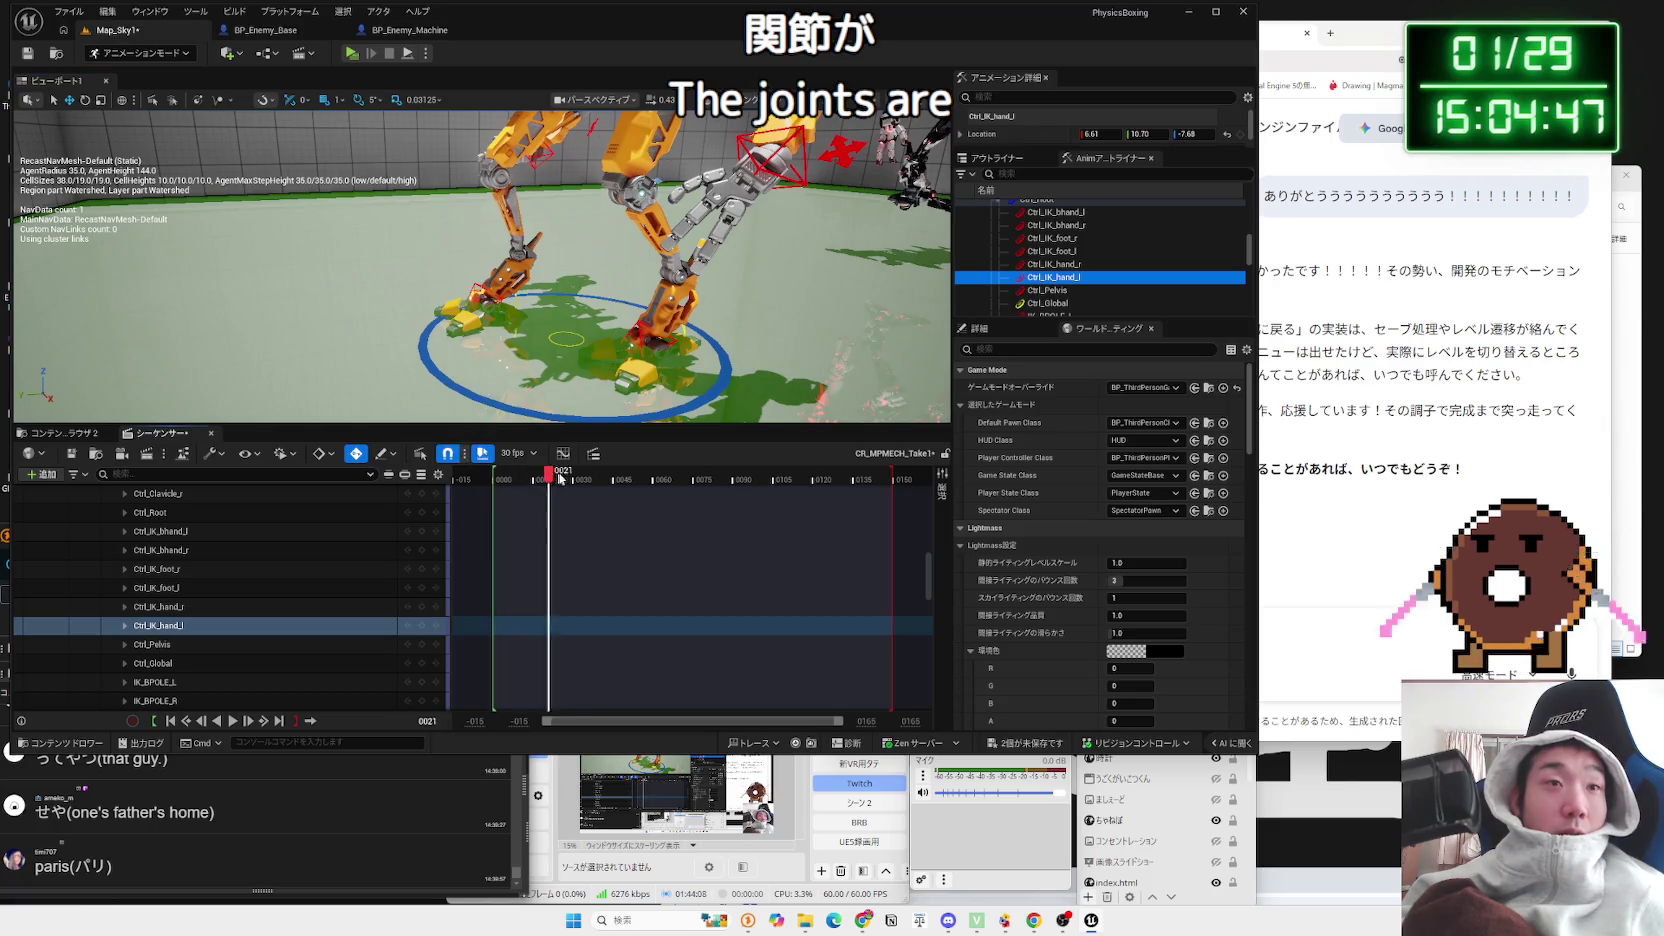
# Step: Scrub and play the animation, then key Ctrl_IK_hand_l's location at frame 0022
pyautogui.moveTo(556, 479); pyautogui.dragTo(550, 481)
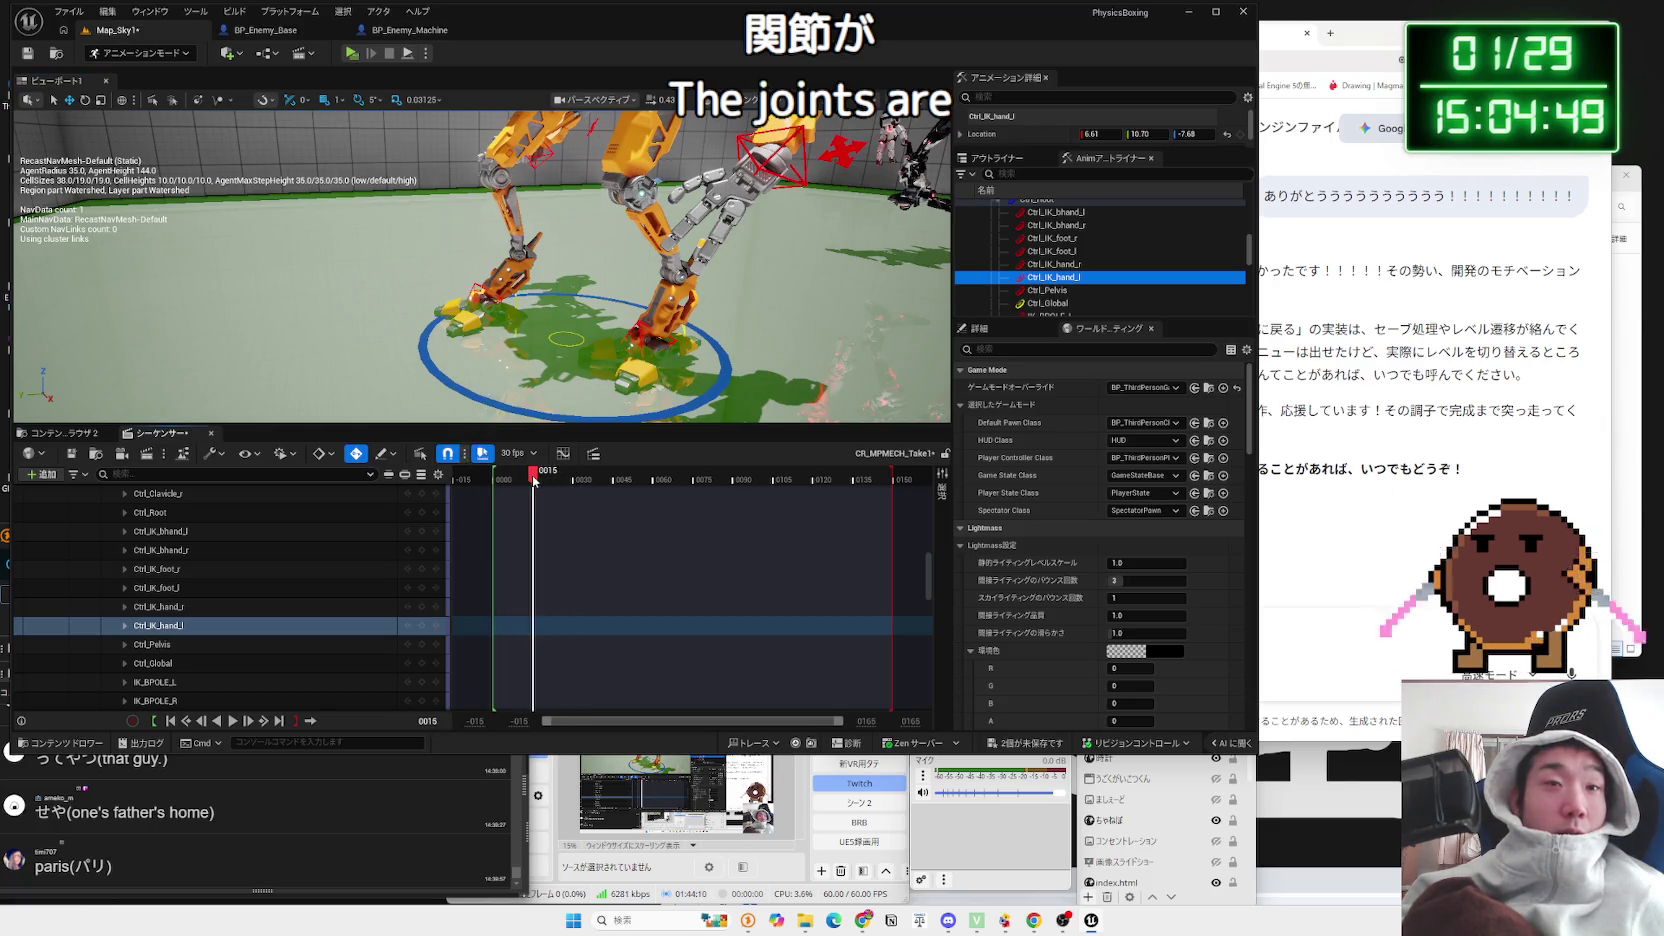
pyautogui.scroll(-5, 594, 527)
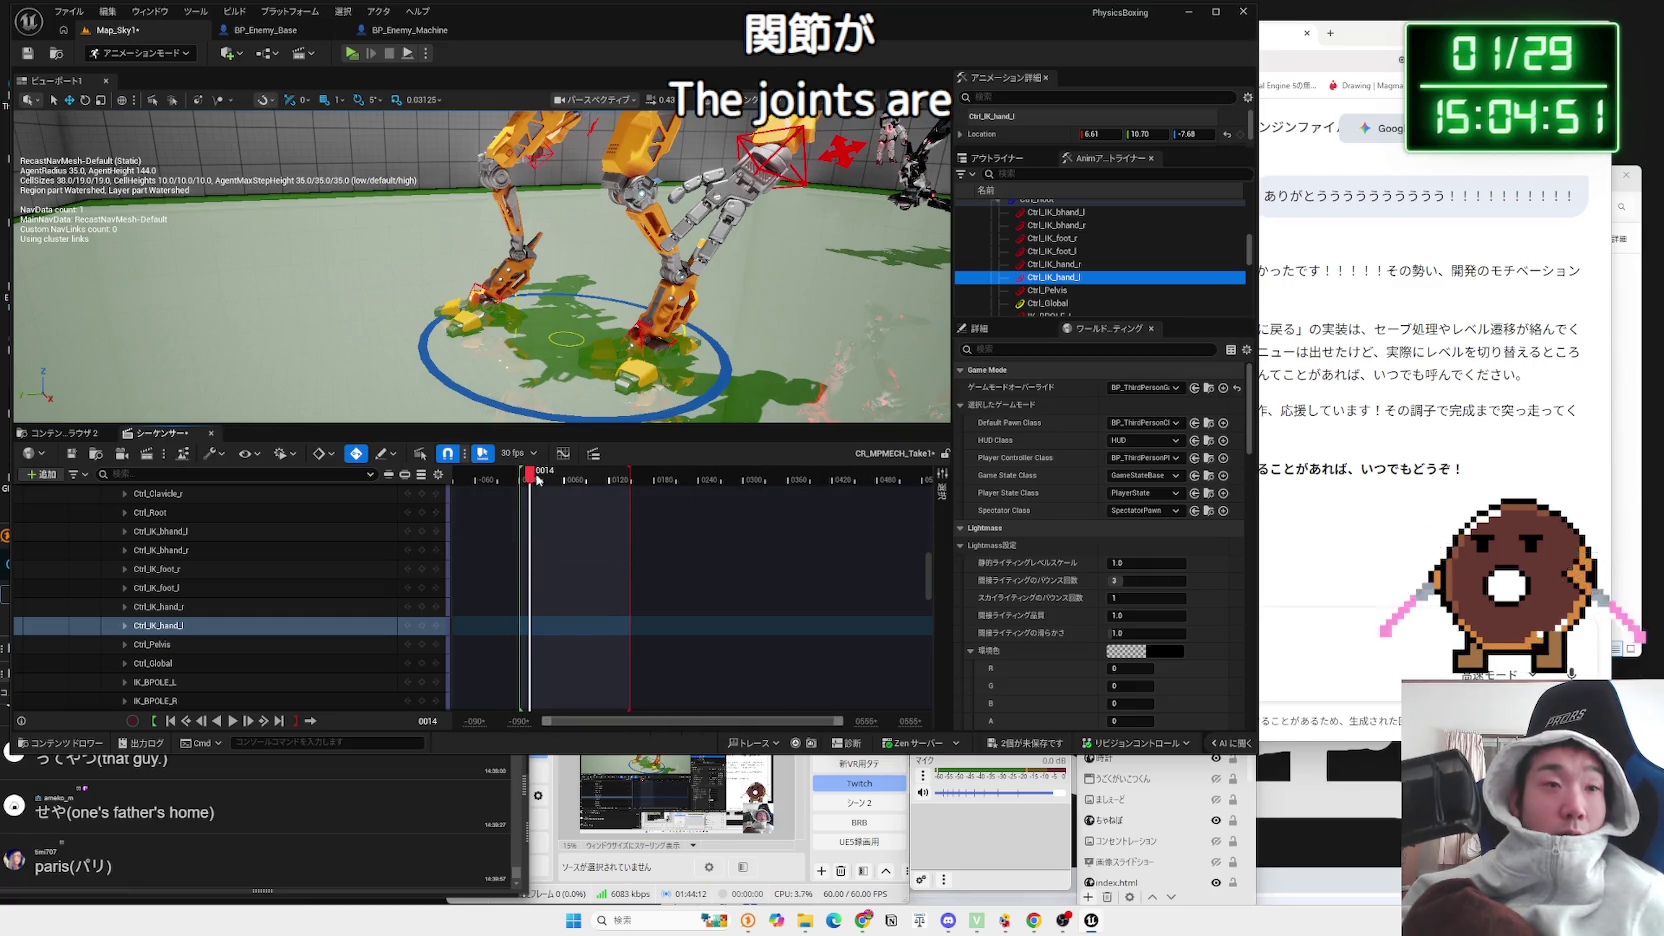
pyautogui.moveTo(538, 480); pyautogui.dragTo(522, 481)
pyautogui.press('space')
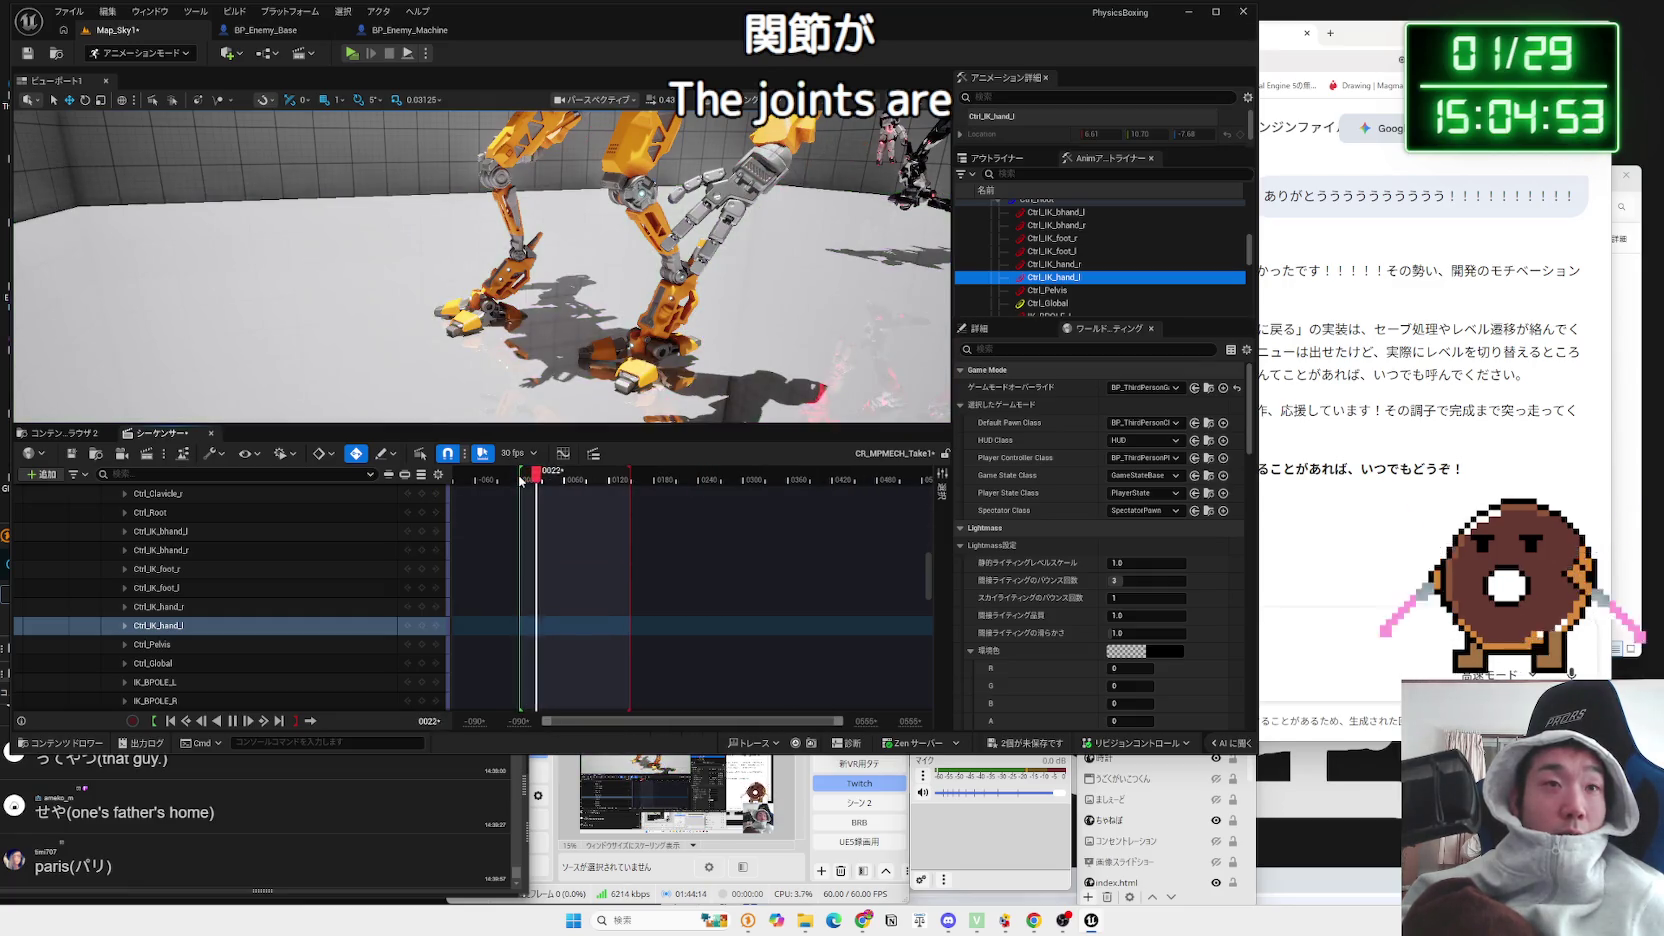
pyautogui.press('space')
pyautogui.click(521, 481)
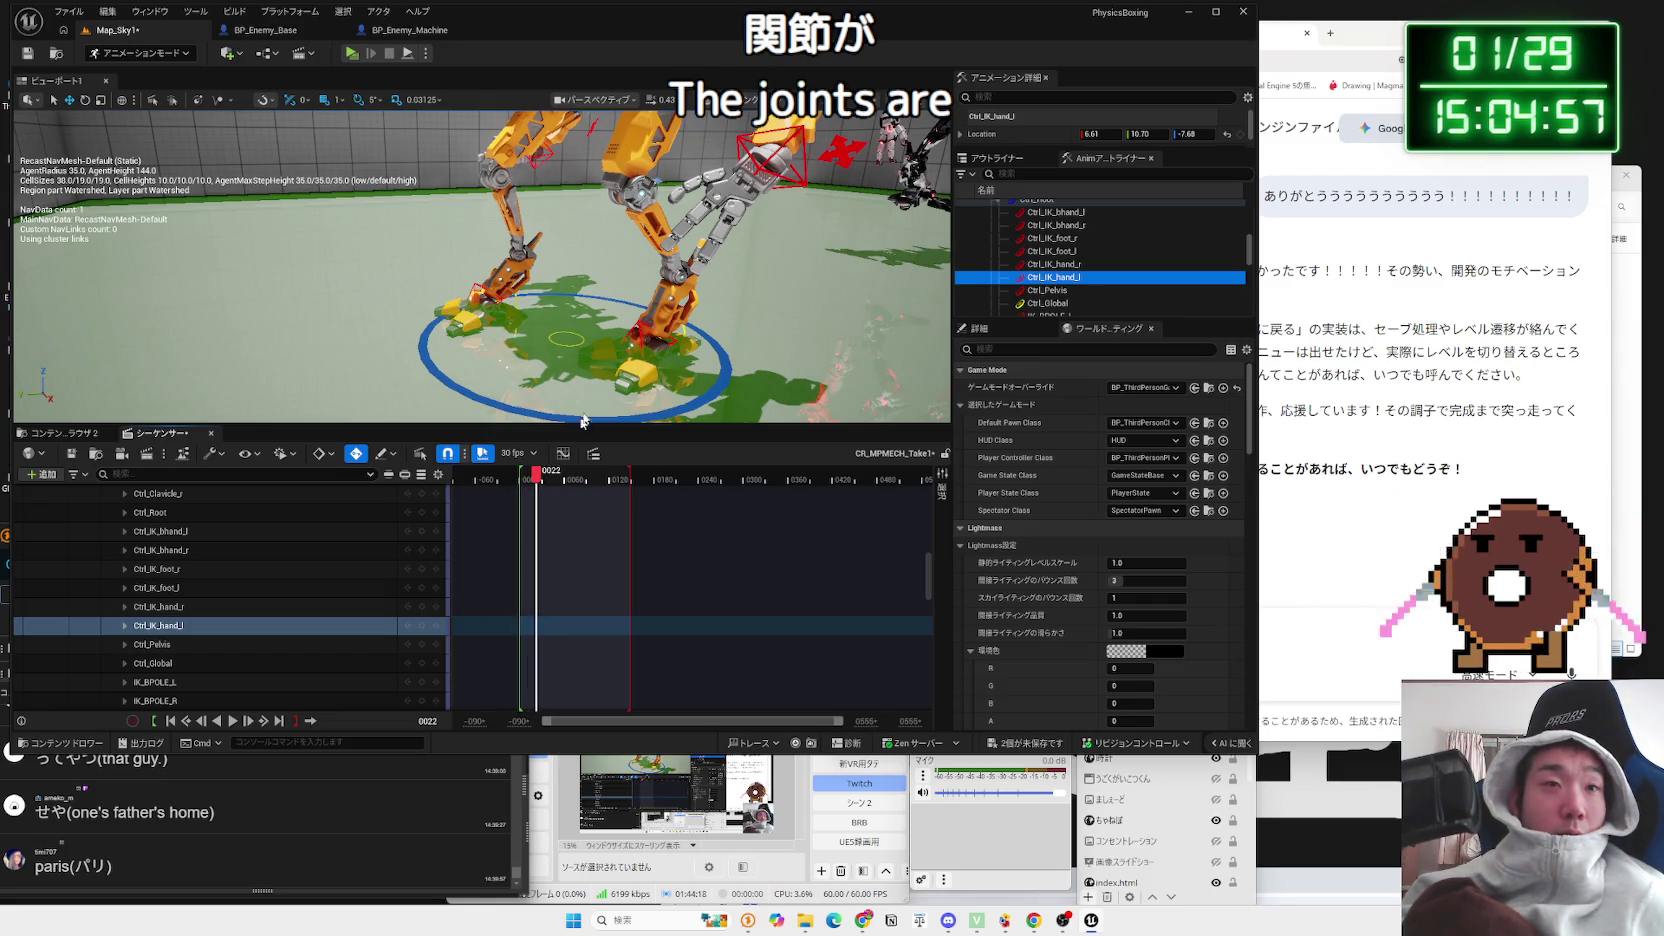
pyautogui.press('s')
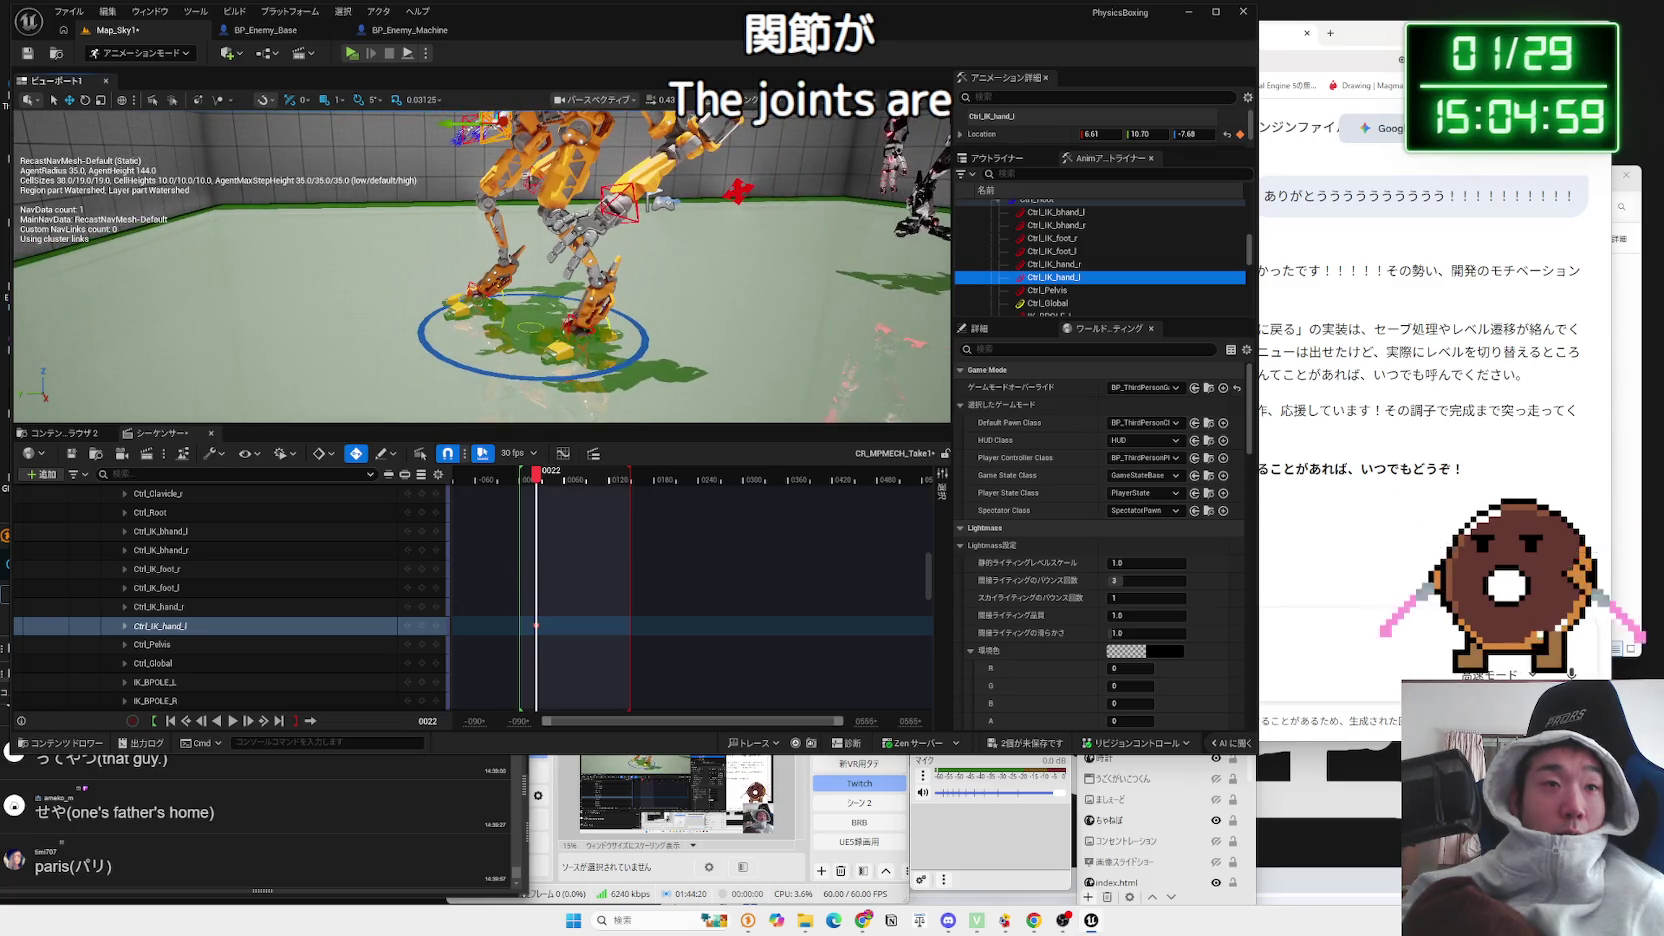
# Step: Adjust the left IK foot control to about -43.54, 0.19, -1.86
pyautogui.click(156, 587)
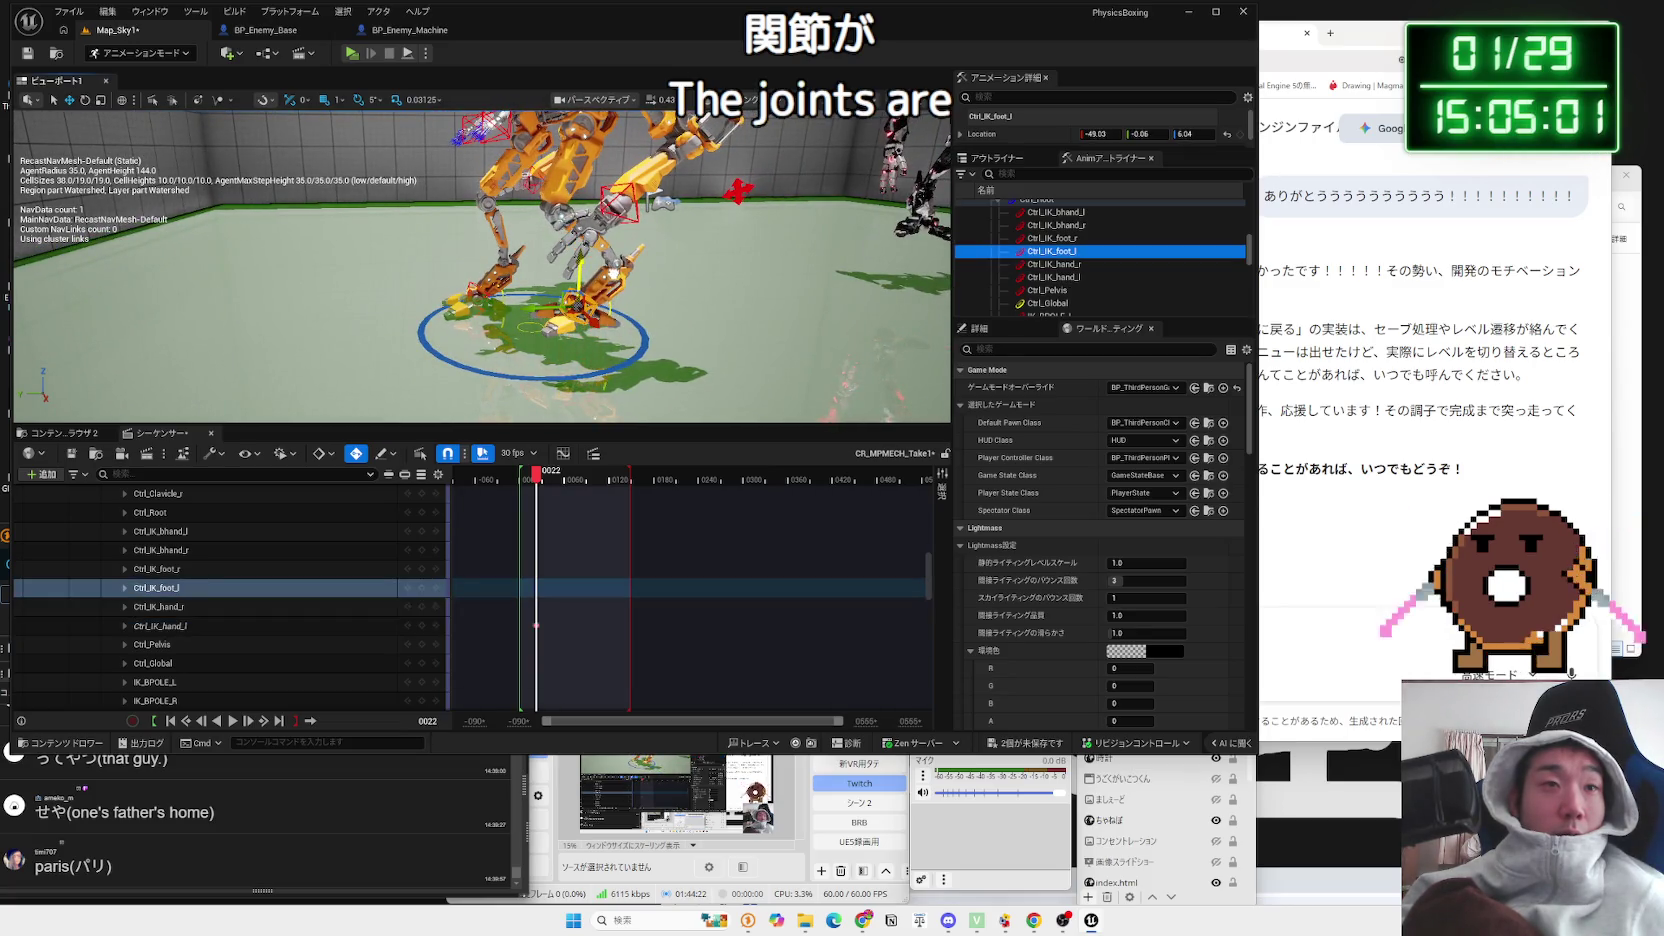
pyautogui.moveTo(480, 200); pyautogui.dragTo(565, 188)
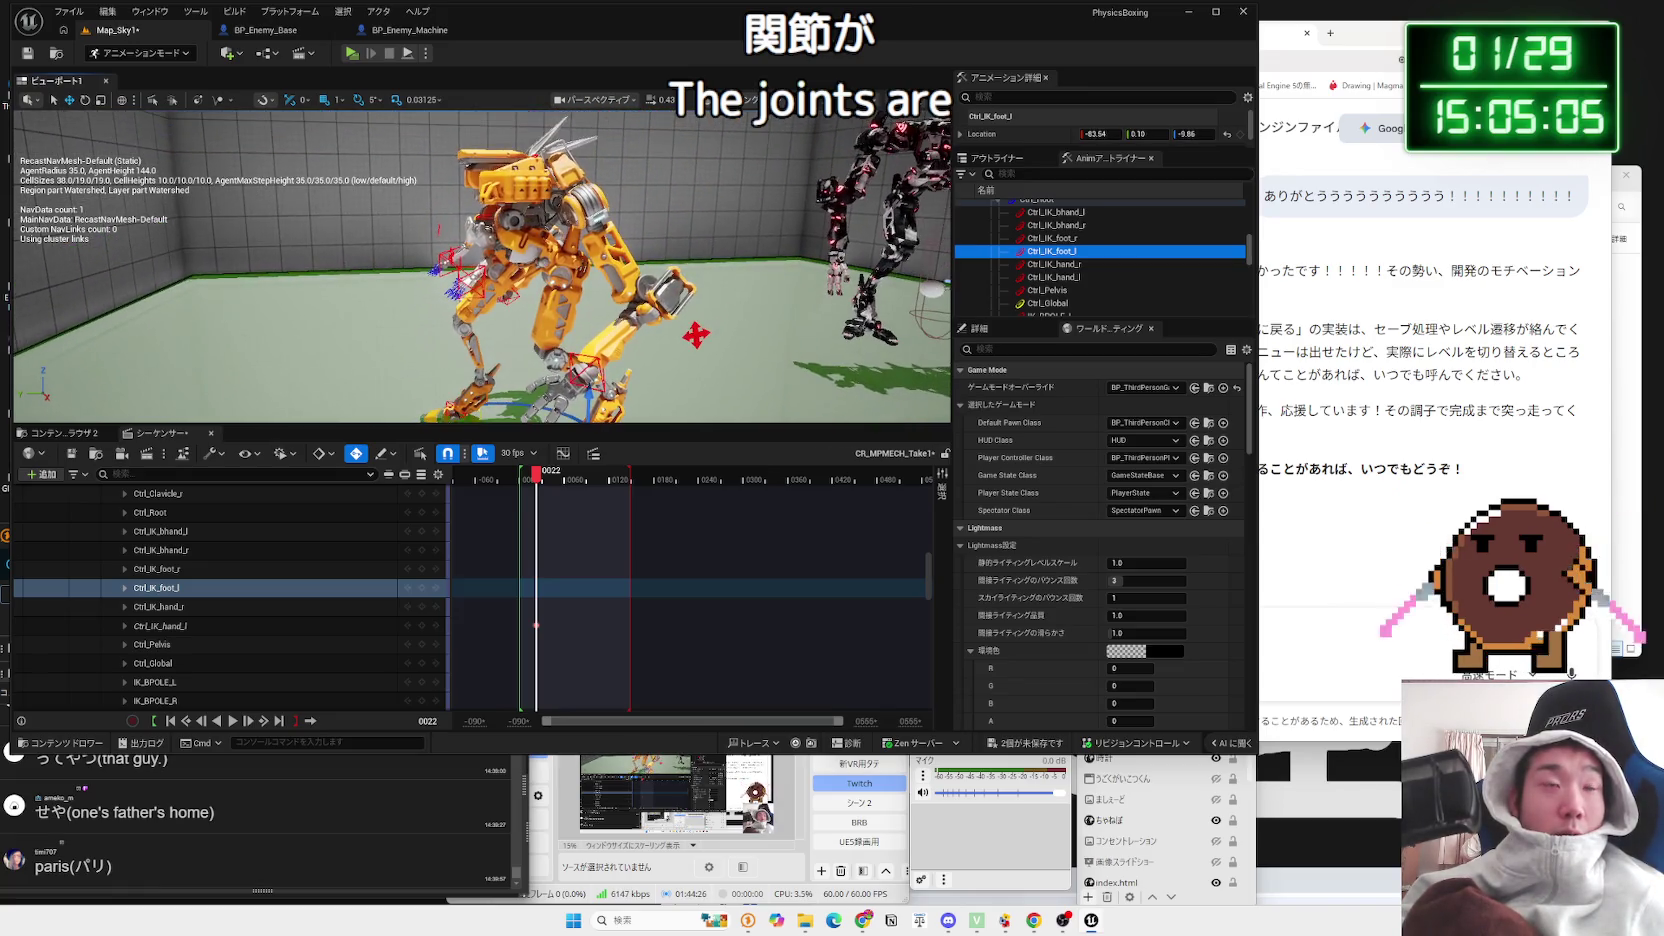
pyautogui.click(497, 242)
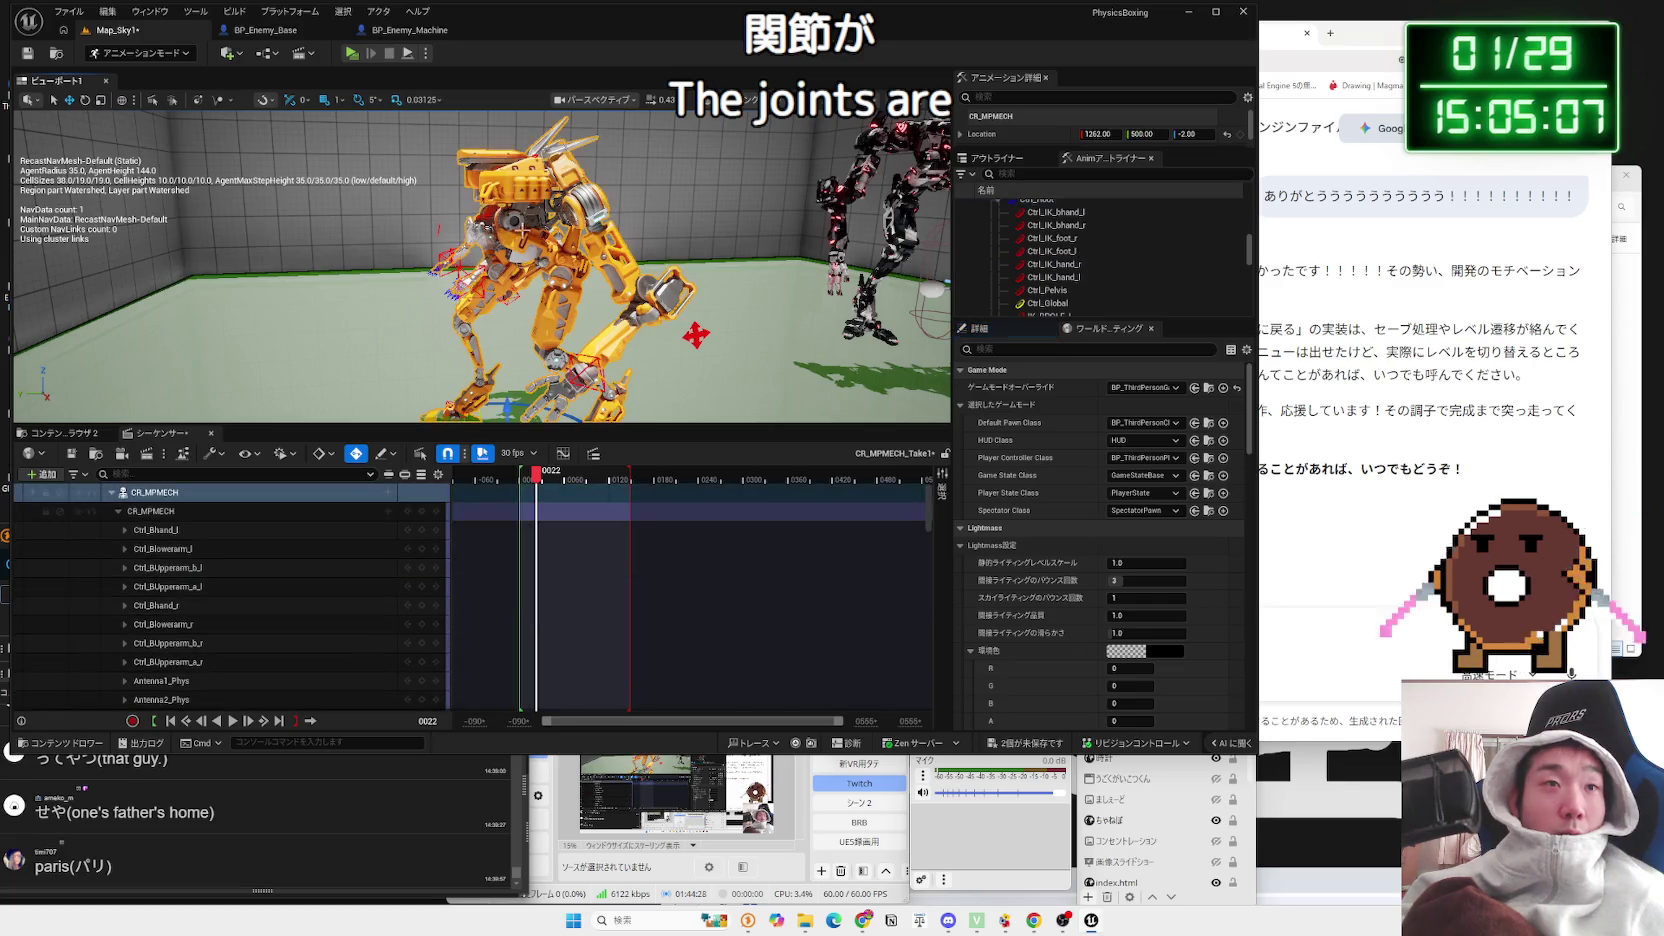
# Step: Shift the pelvis to Location Y -15, then undo it back to zero
pyautogui.press('f')
pyautogui.click(650, 243)
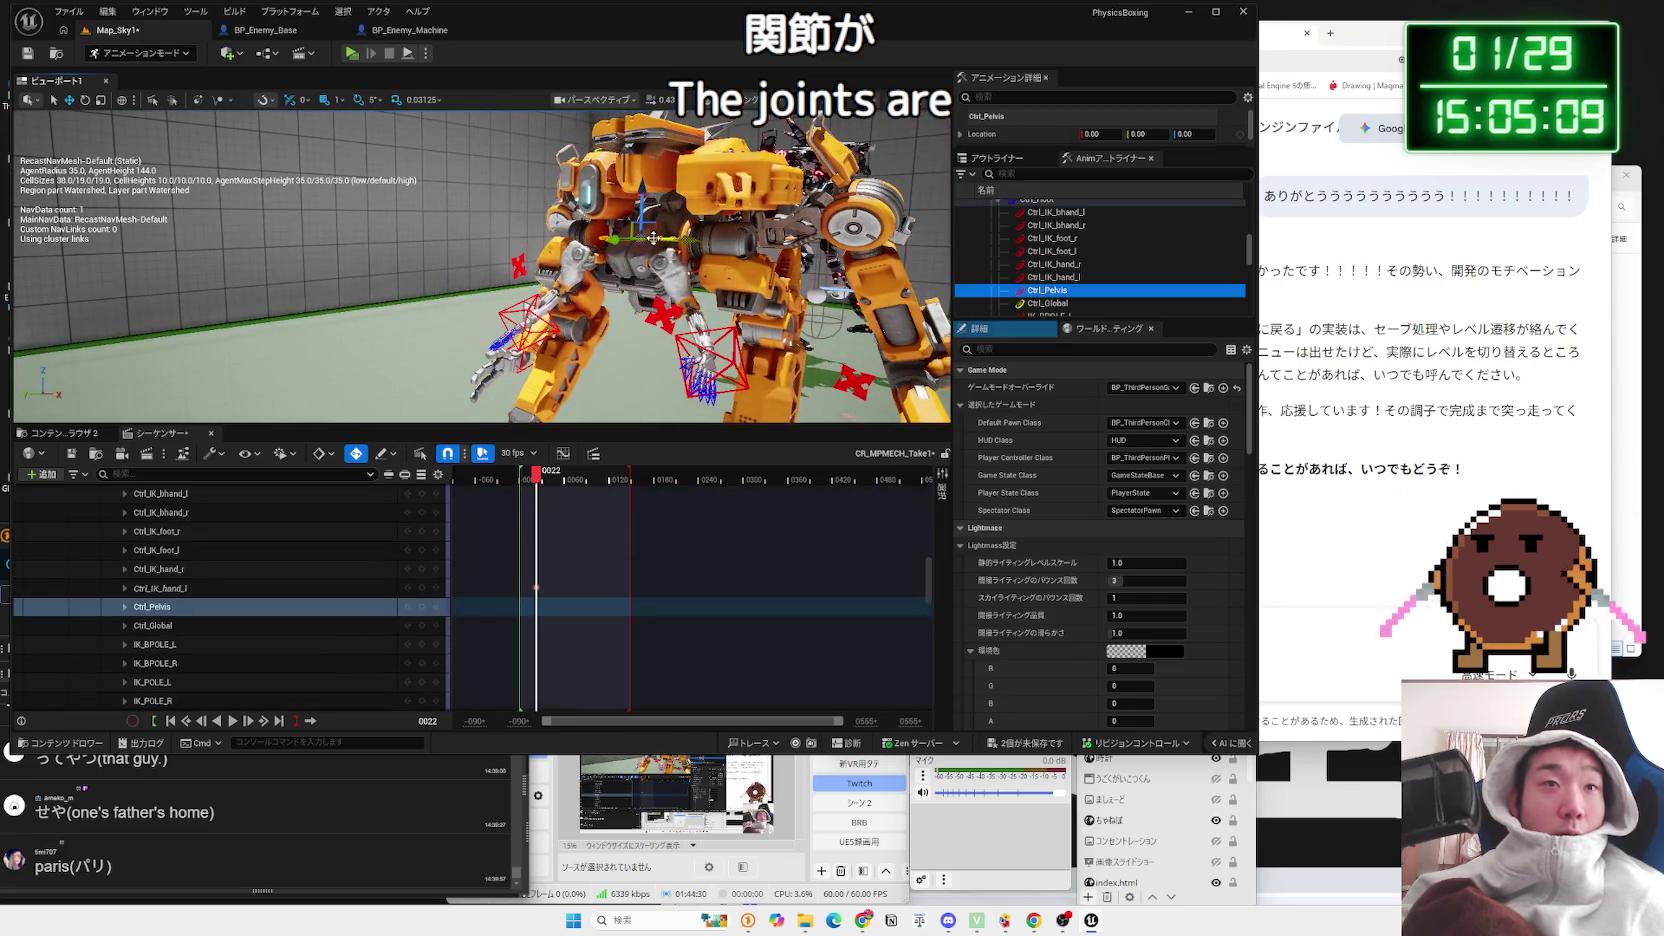
pyautogui.moveTo(627, 233); pyautogui.dragTo(650, 215)
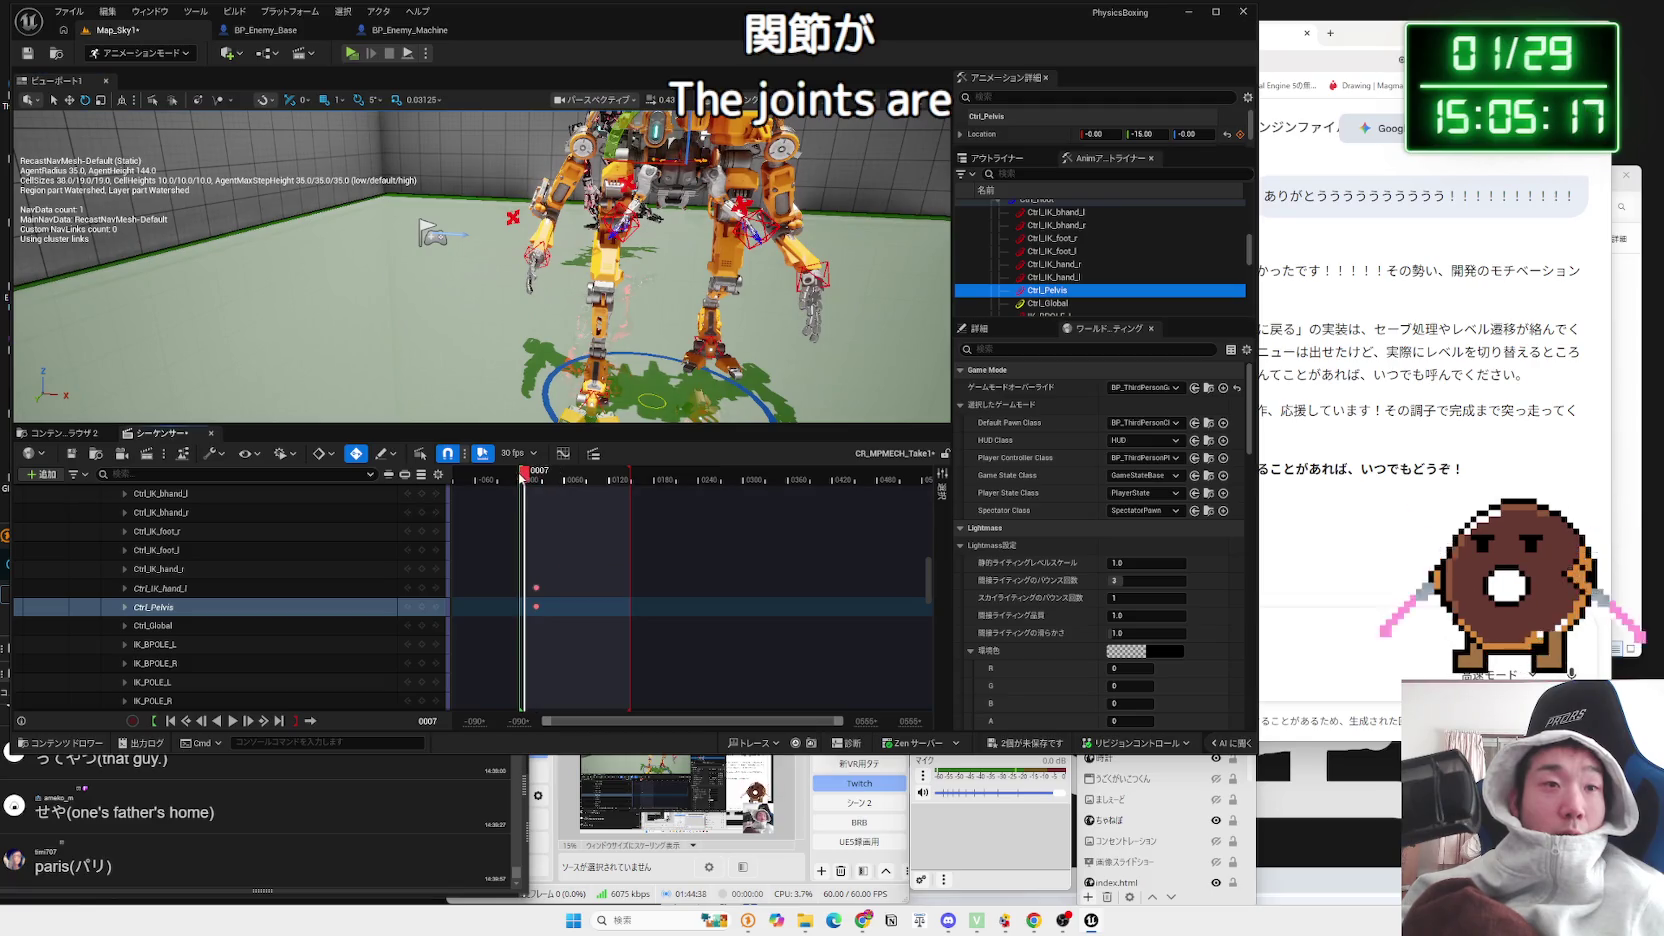
pyautogui.moveTo(517, 473)
pyautogui.mouseDown()
pyautogui.moveTo(538, 473)
pyautogui.moveTo(522, 477)
pyautogui.mouseUp()
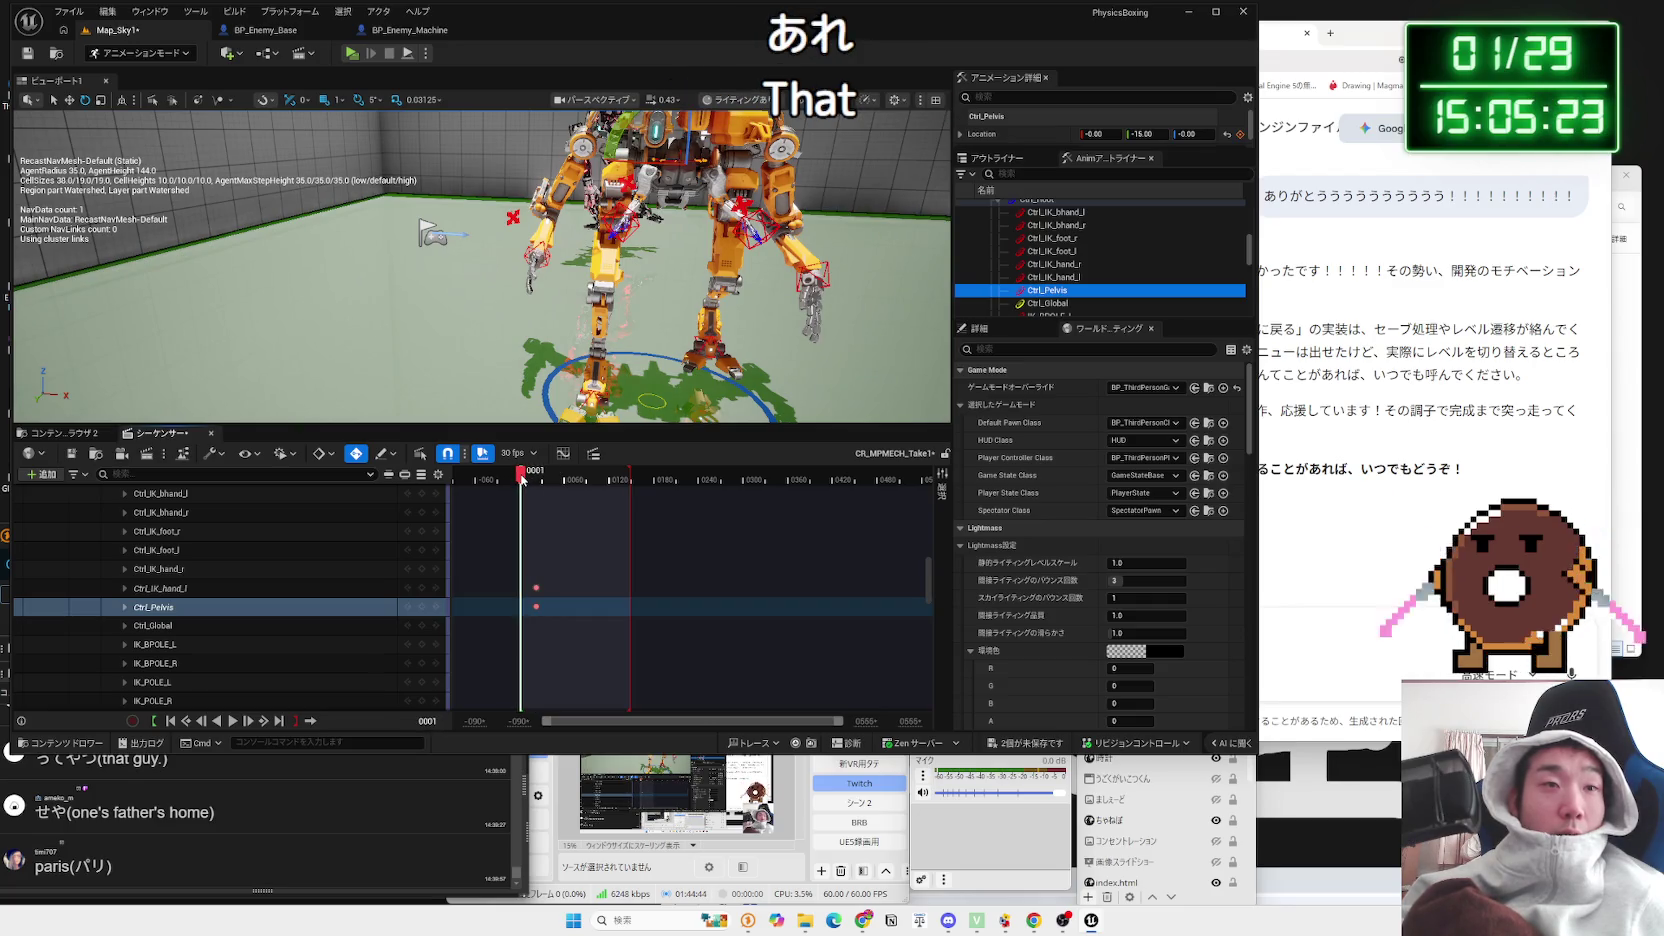
pyautogui.moveTo(520, 480); pyautogui.dragTo(518, 478)
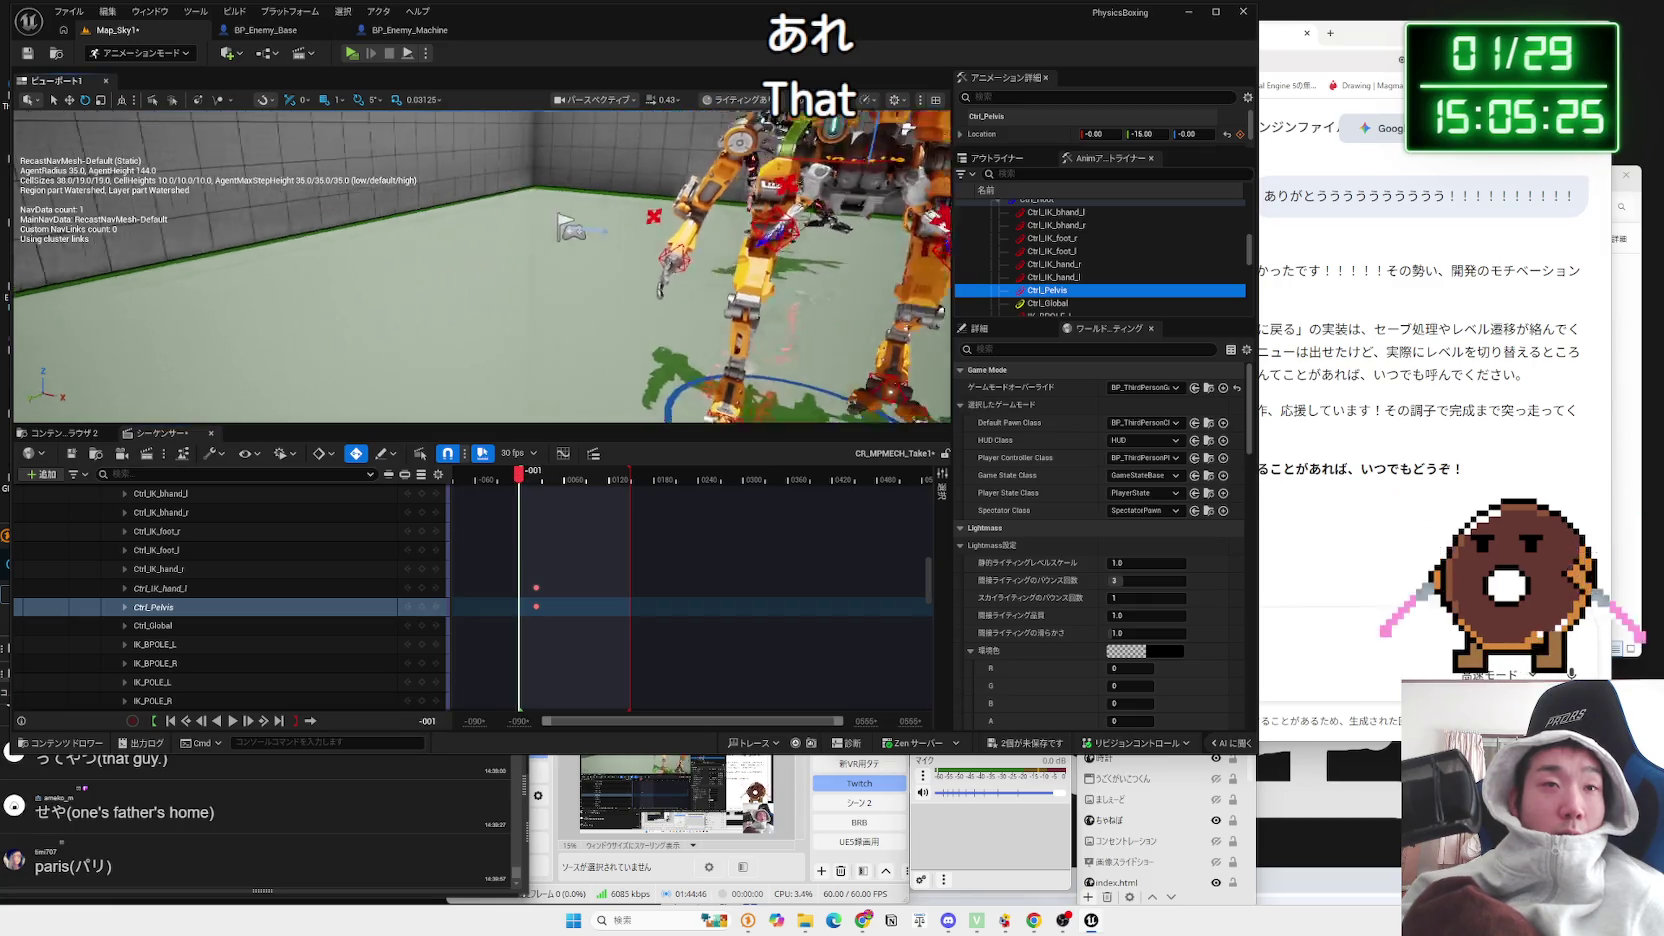
pyautogui.scroll(5, 696, 291)
pyautogui.scroll(-5, 696, 291)
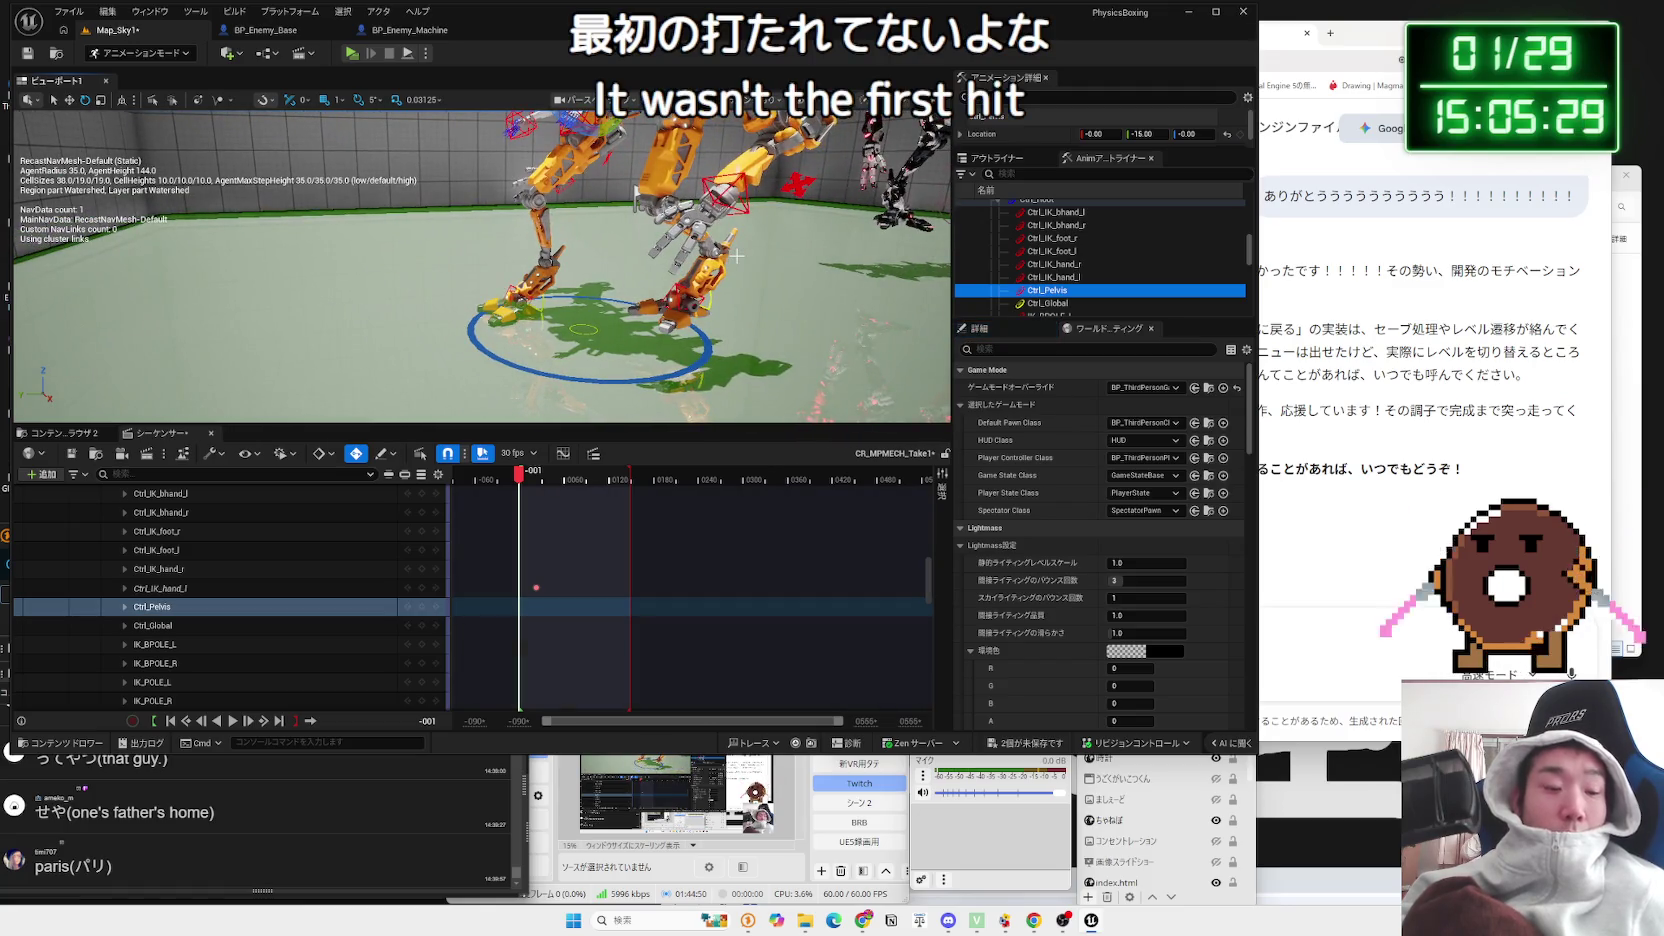
pyautogui.hotkey('ctrl', 'z')
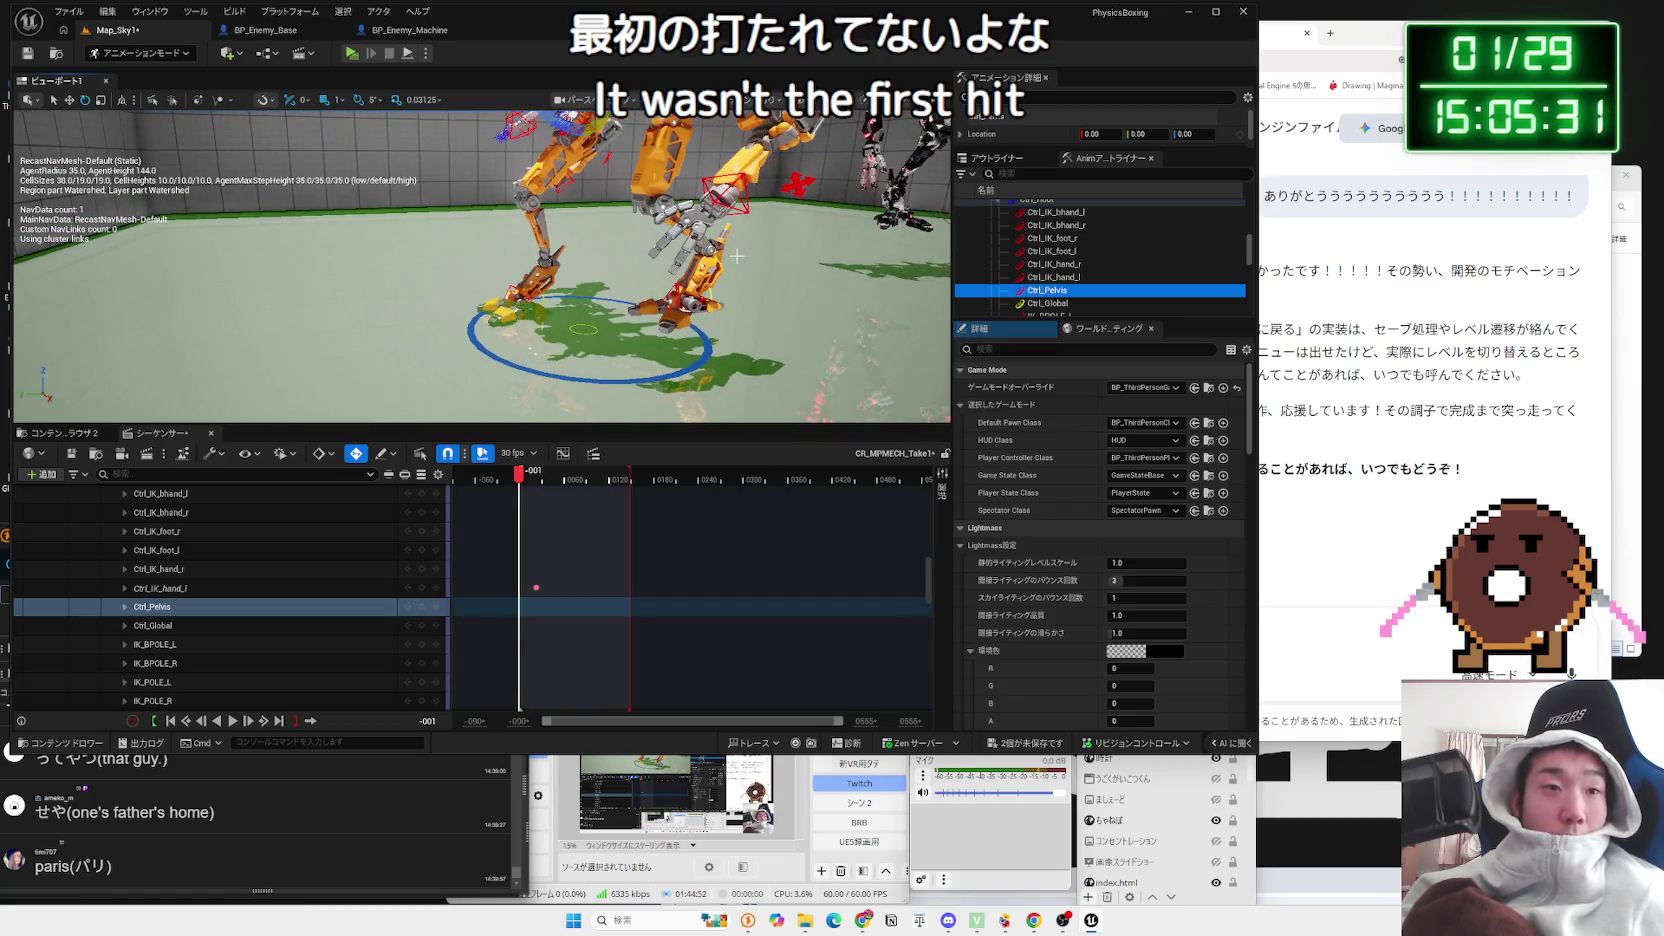
pyautogui.hotkey('ctrl', 'z')
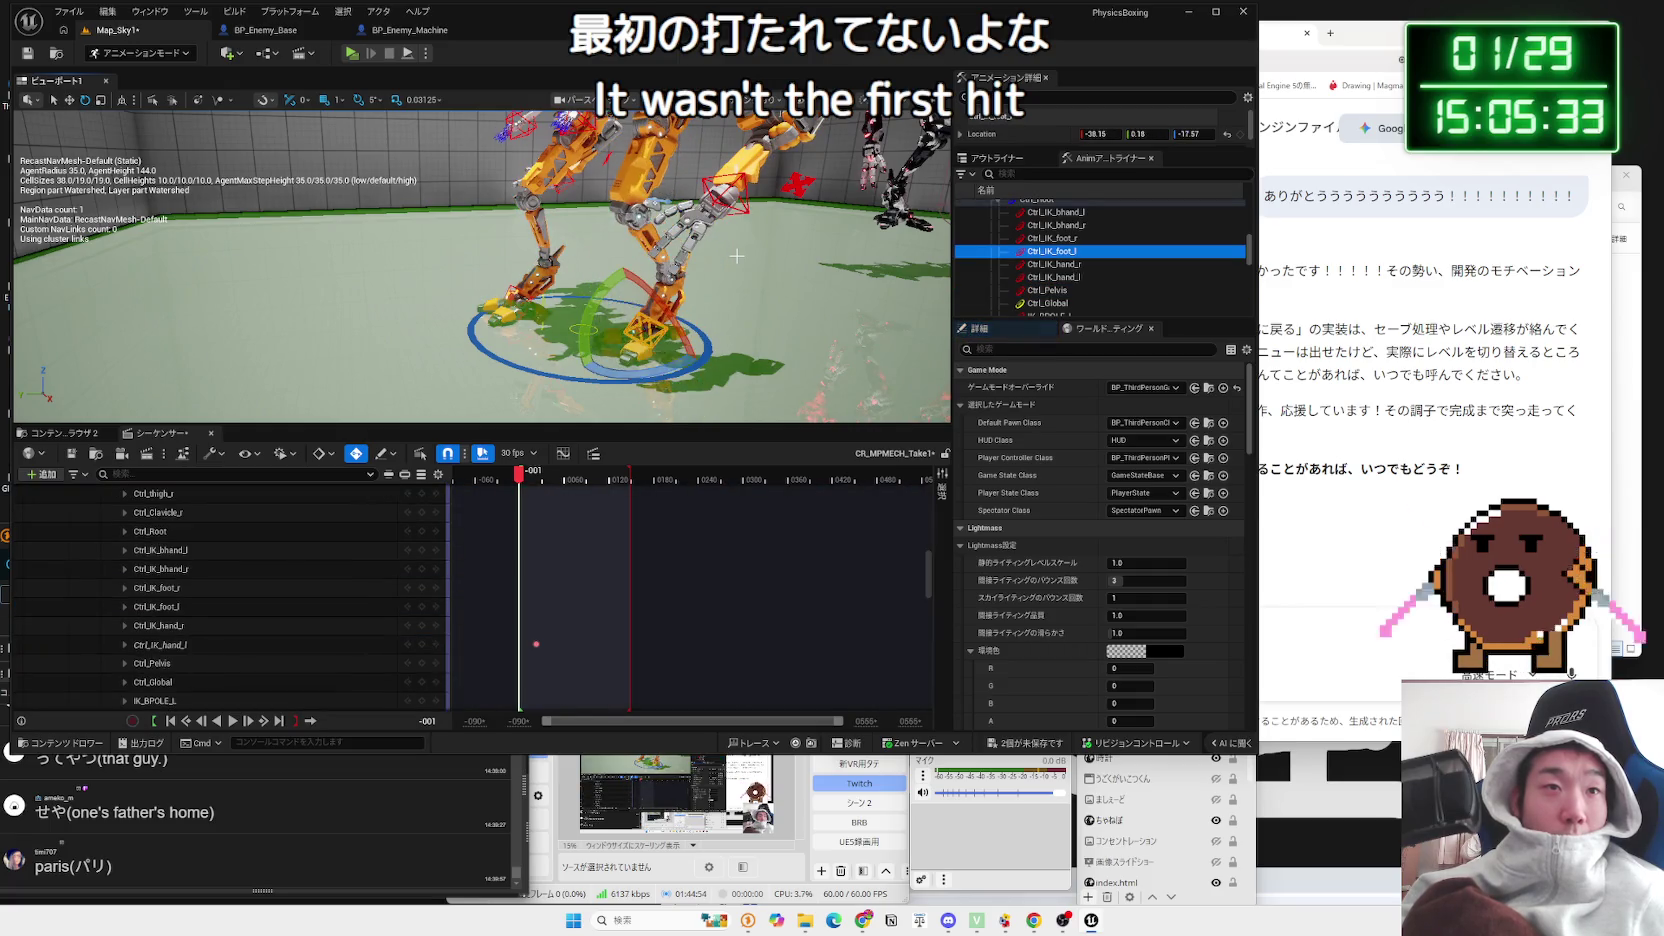
# Step: Key all CR_MPMECH controls at frame 0000
pyautogui.click(525, 479)
pyautogui.moveTo(520, 481); pyautogui.dragTo(518, 480)
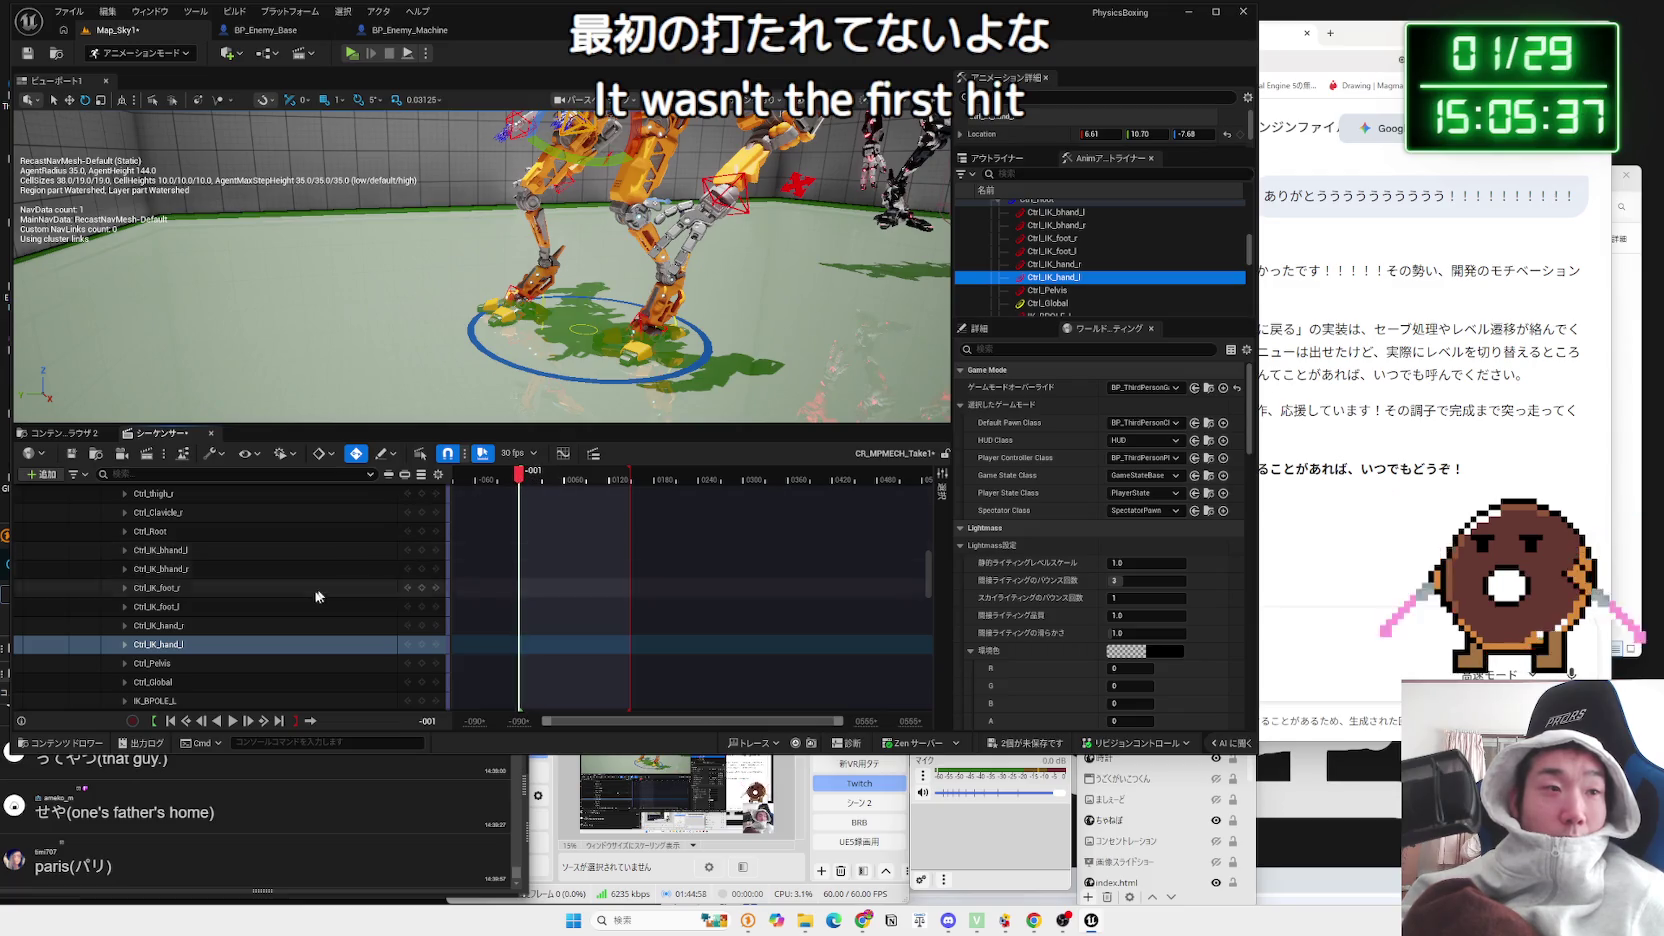
pyautogui.scroll(-5, 309, 592)
pyautogui.scroll(5, 317, 584)
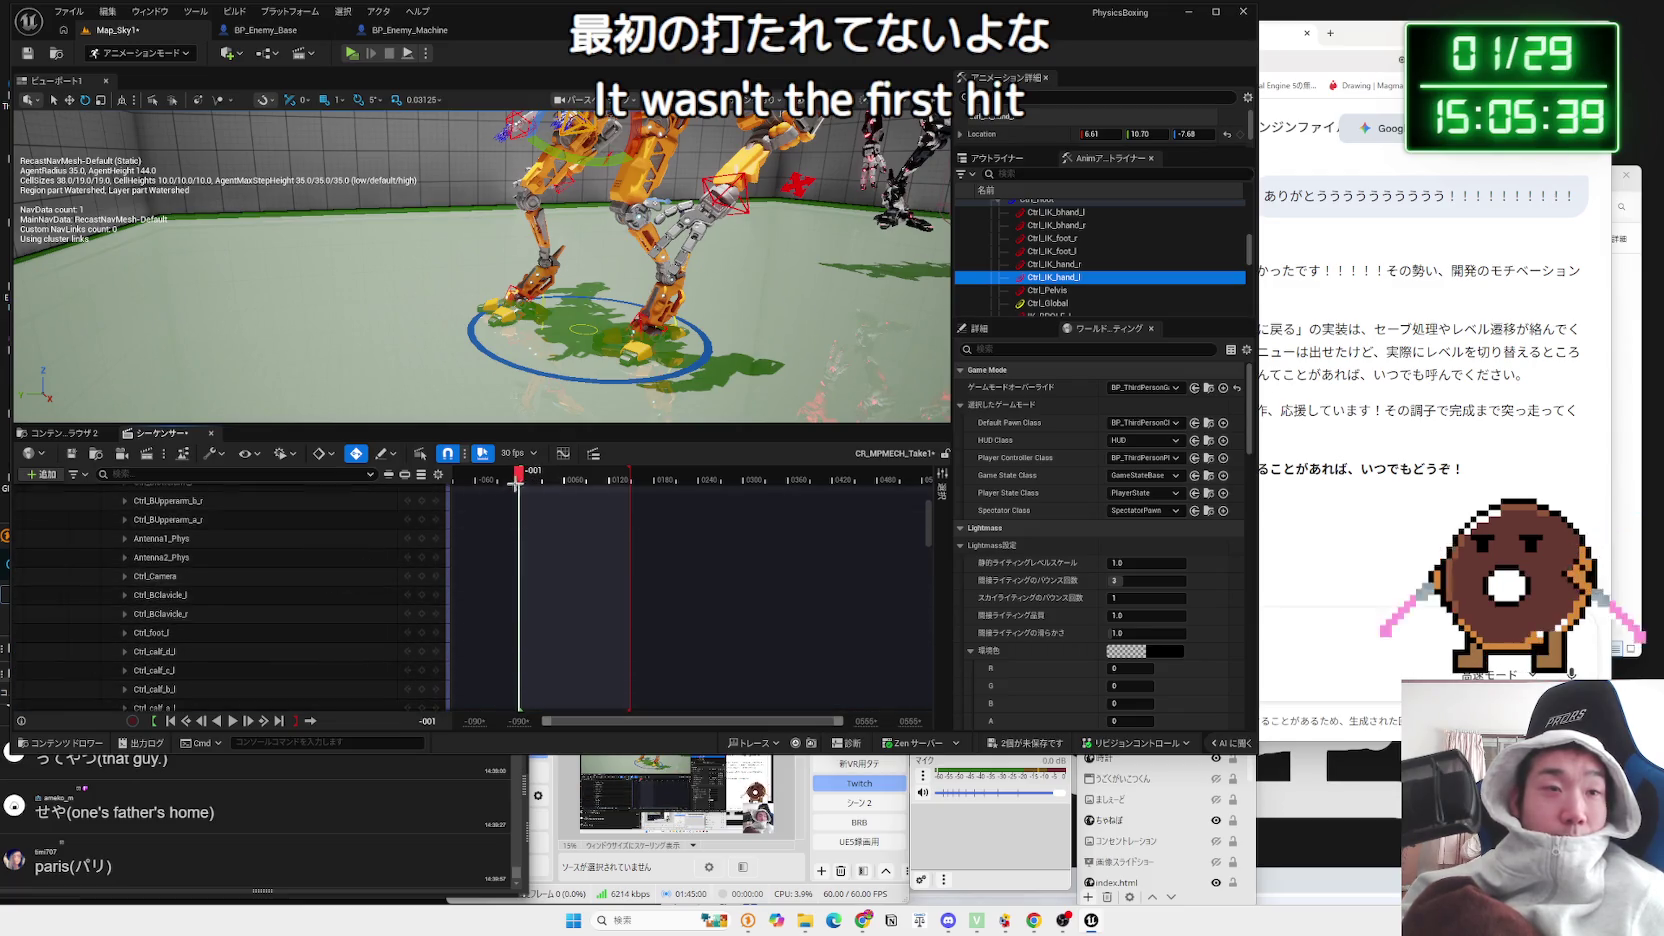
pyautogui.scroll(5, 517, 480)
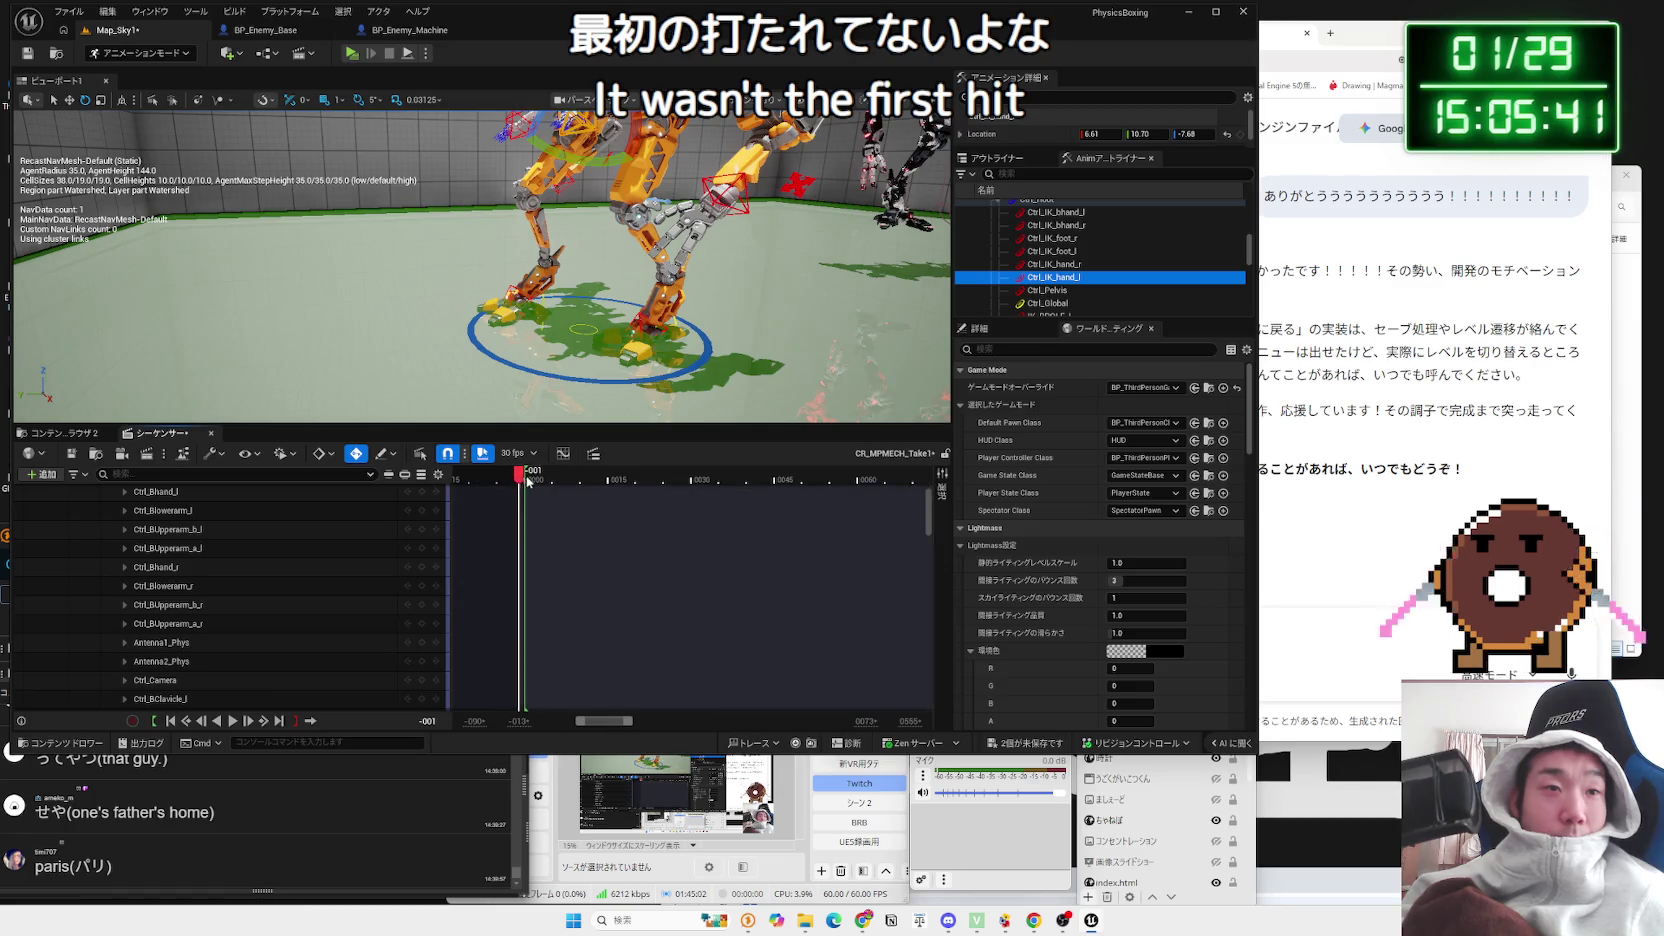
pyautogui.click(526, 481)
pyautogui.scroll(2, 422, 515)
pyautogui.click(422, 511)
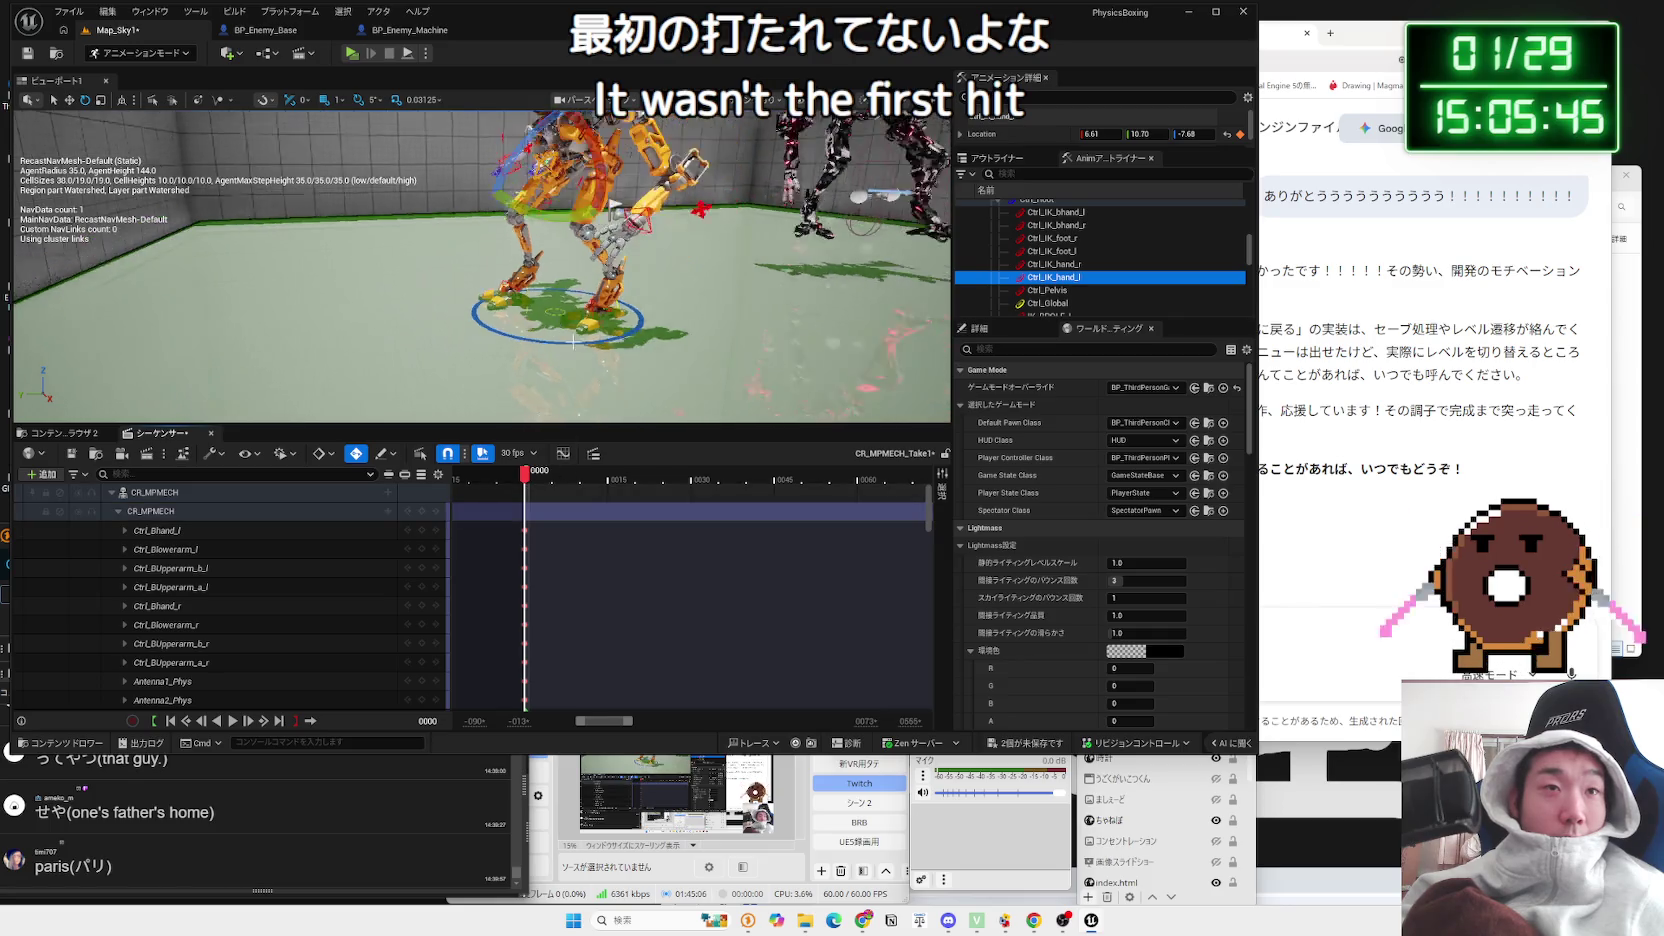
# Step: Lift the left IK foot control up and forward, then select the pelvis
pyautogui.moveTo(533, 470)
pyautogui.mouseDown()
pyautogui.moveTo(789, 480)
pyautogui.moveTo(614, 488)
pyautogui.mouseUp()
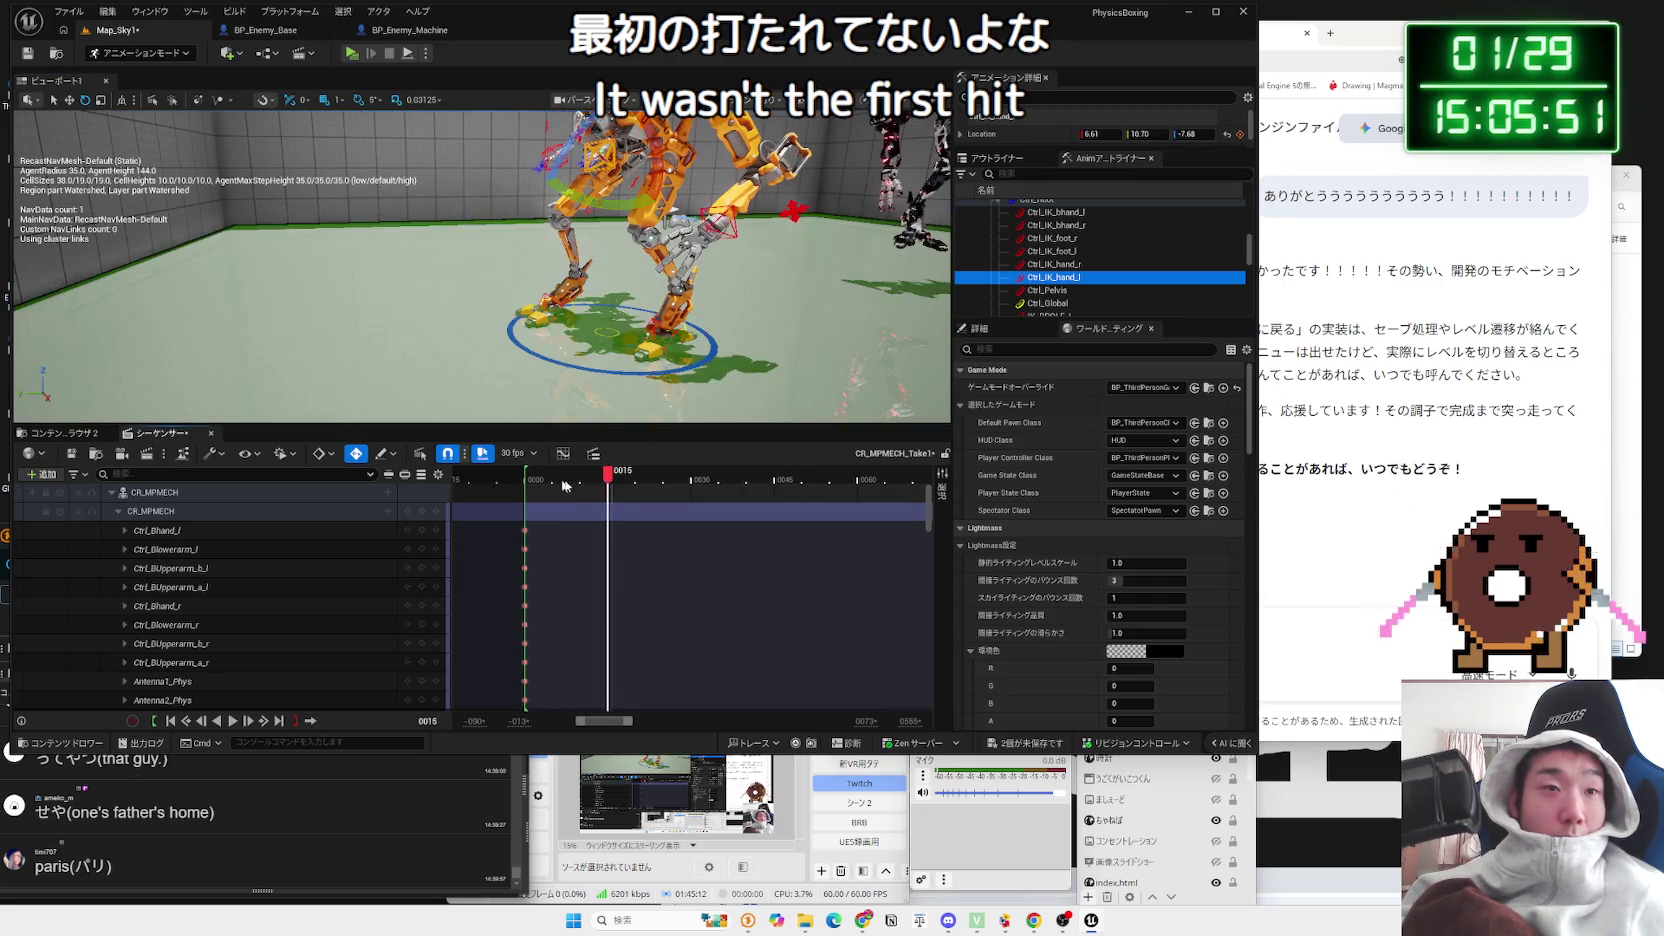
pyautogui.moveTo(607, 478)
pyautogui.mouseDown()
pyautogui.moveTo(530, 481)
pyautogui.moveTo(583, 484)
pyautogui.mouseUp()
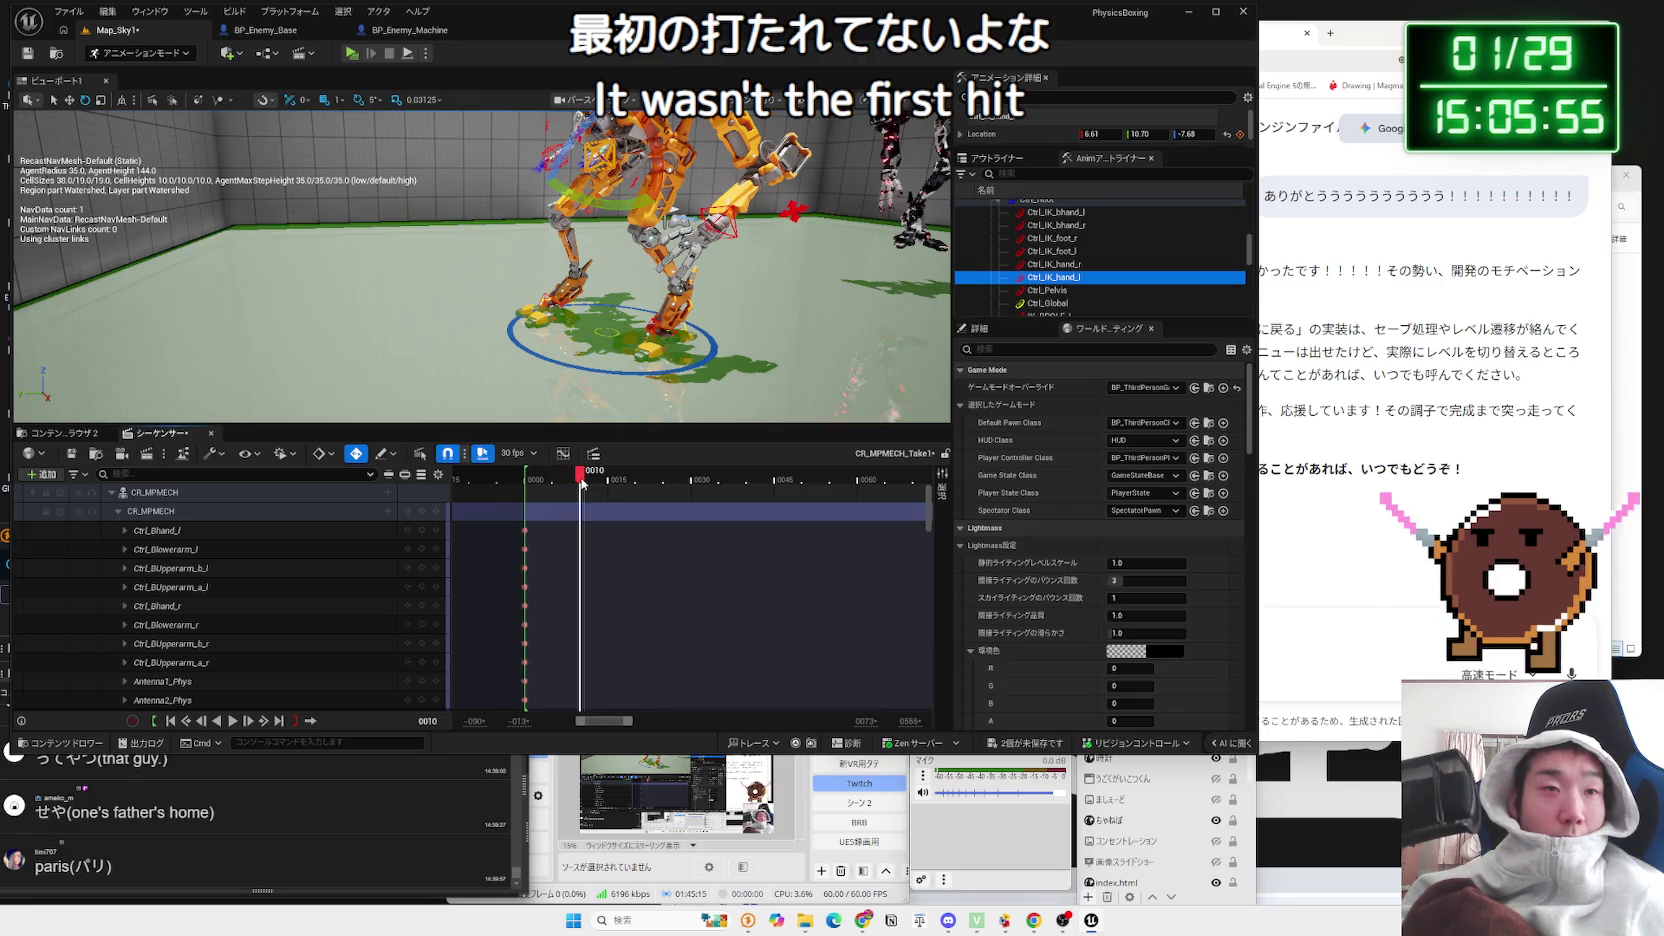
pyautogui.scroll(3, 650, 338)
pyautogui.click(652, 343)
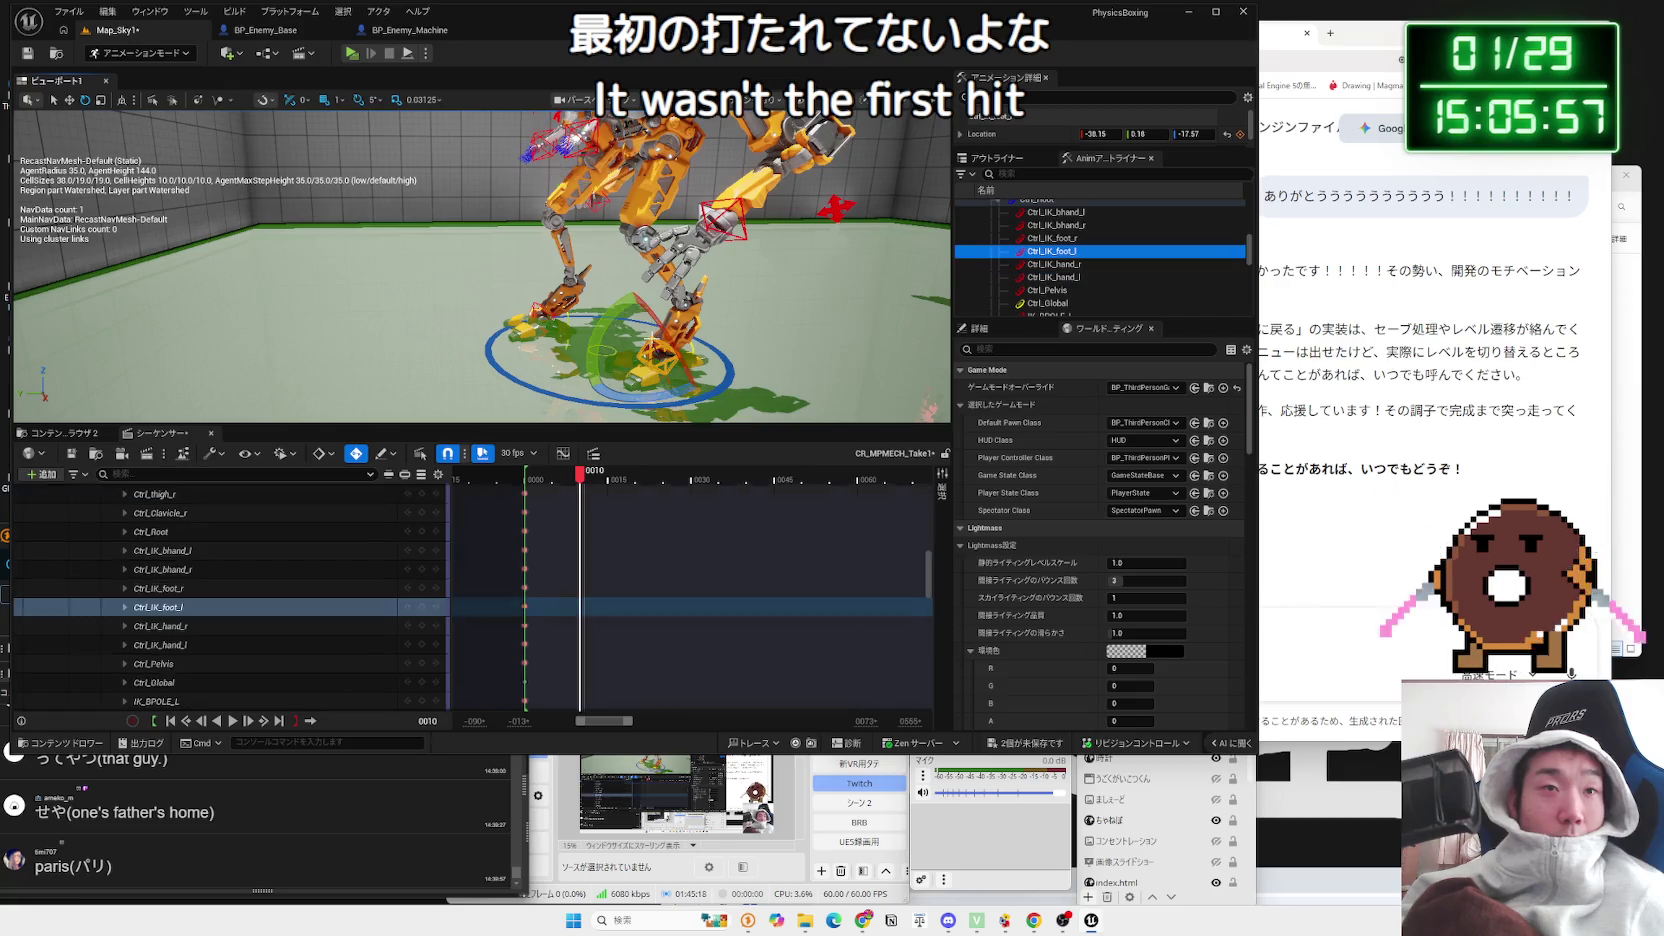
pyautogui.press('w')
pyautogui.moveTo(652, 330)
pyautogui.mouseDown()
pyautogui.moveTo(688, 298)
pyautogui.moveTo(660, 254)
pyautogui.moveTo(620, 245)
pyautogui.mouseUp()
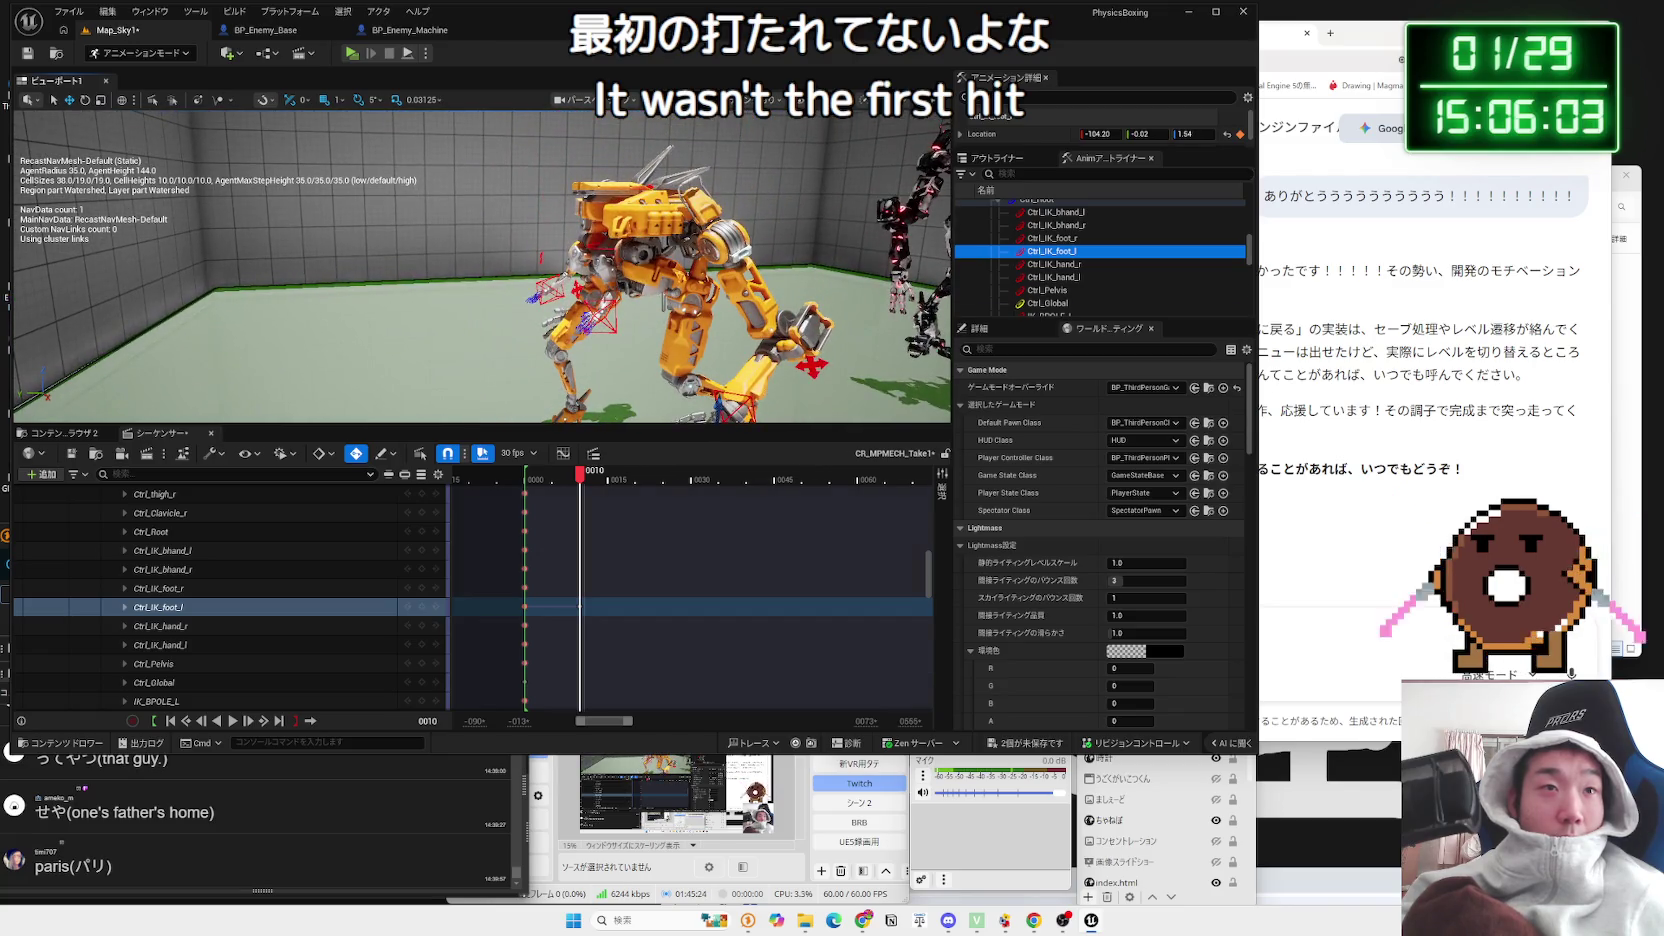
pyautogui.click(613, 245)
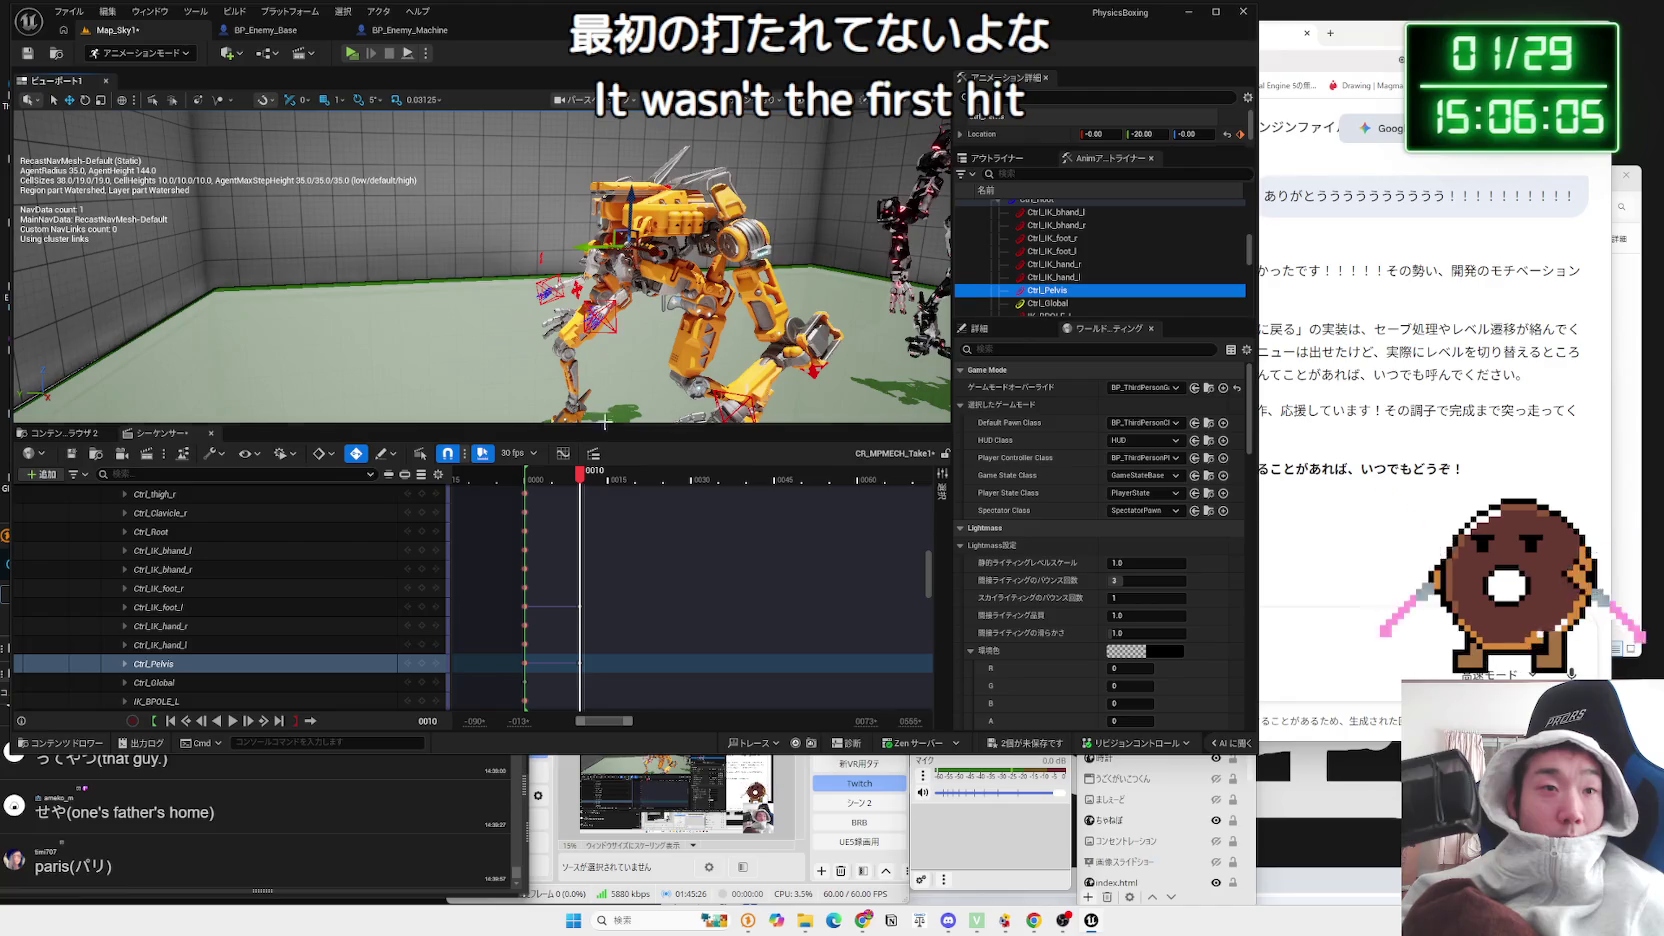
# Step: Play the walk from frame 0000 and scrub through the early frames
pyautogui.moveTo(581, 474)
pyautogui.mouseDown()
pyautogui.moveTo(530, 478)
pyautogui.moveTo(660, 478)
pyautogui.moveTo(523, 480)
pyautogui.mouseUp()
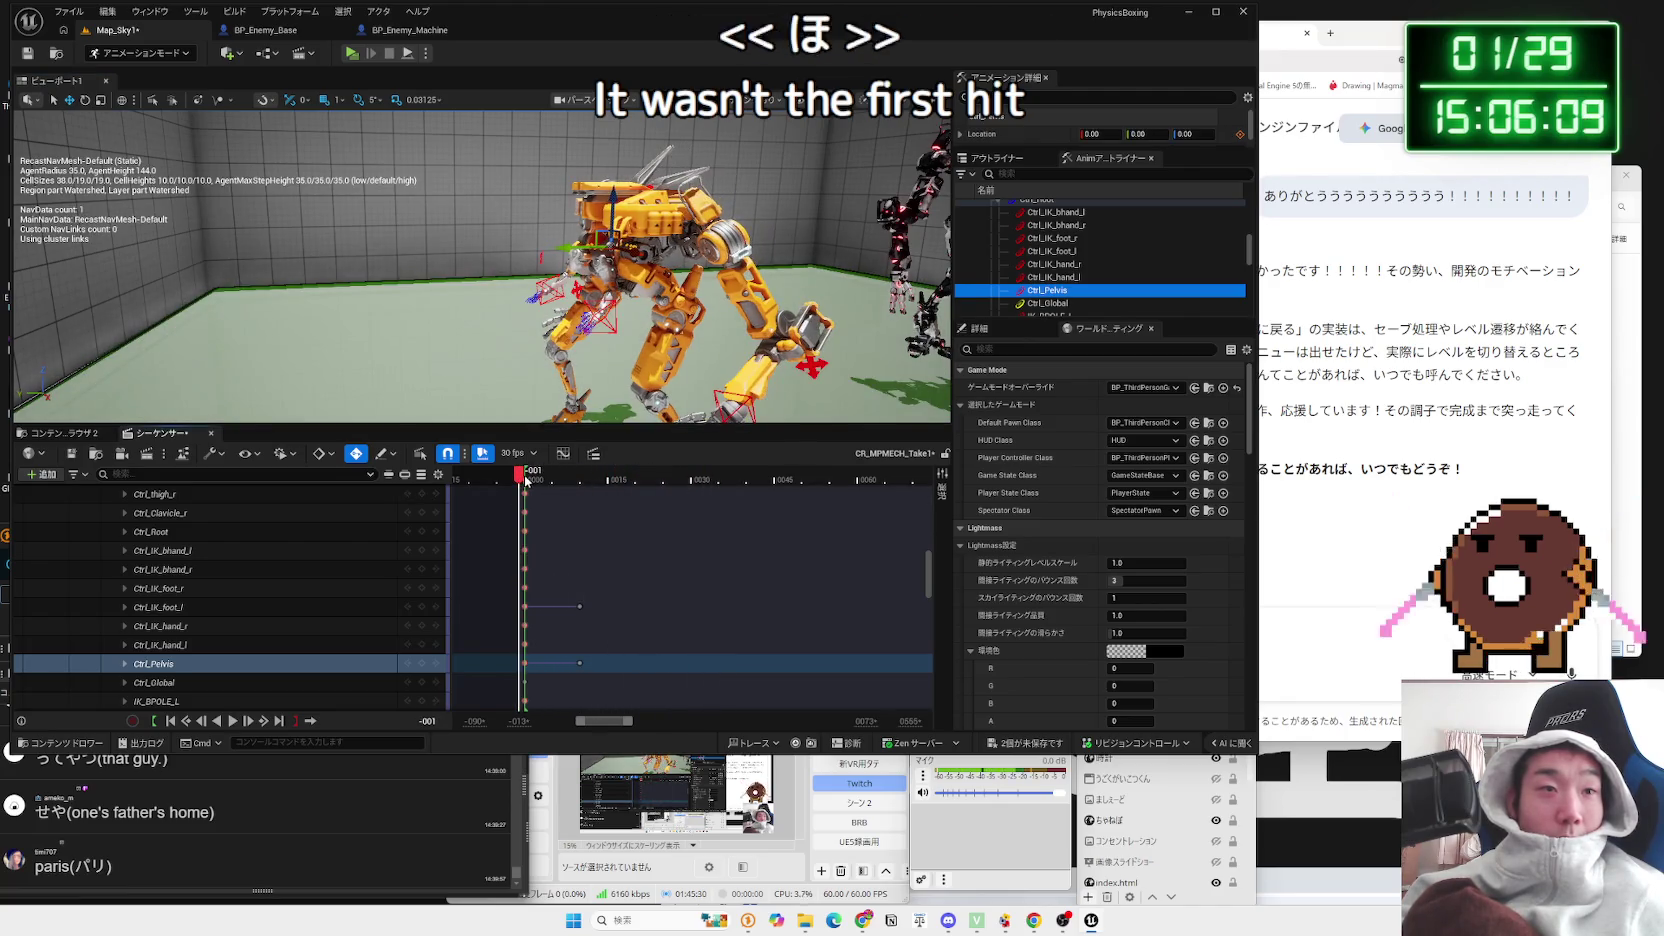
pyautogui.press('space')
pyautogui.press('g')
pyautogui.click(558, 478)
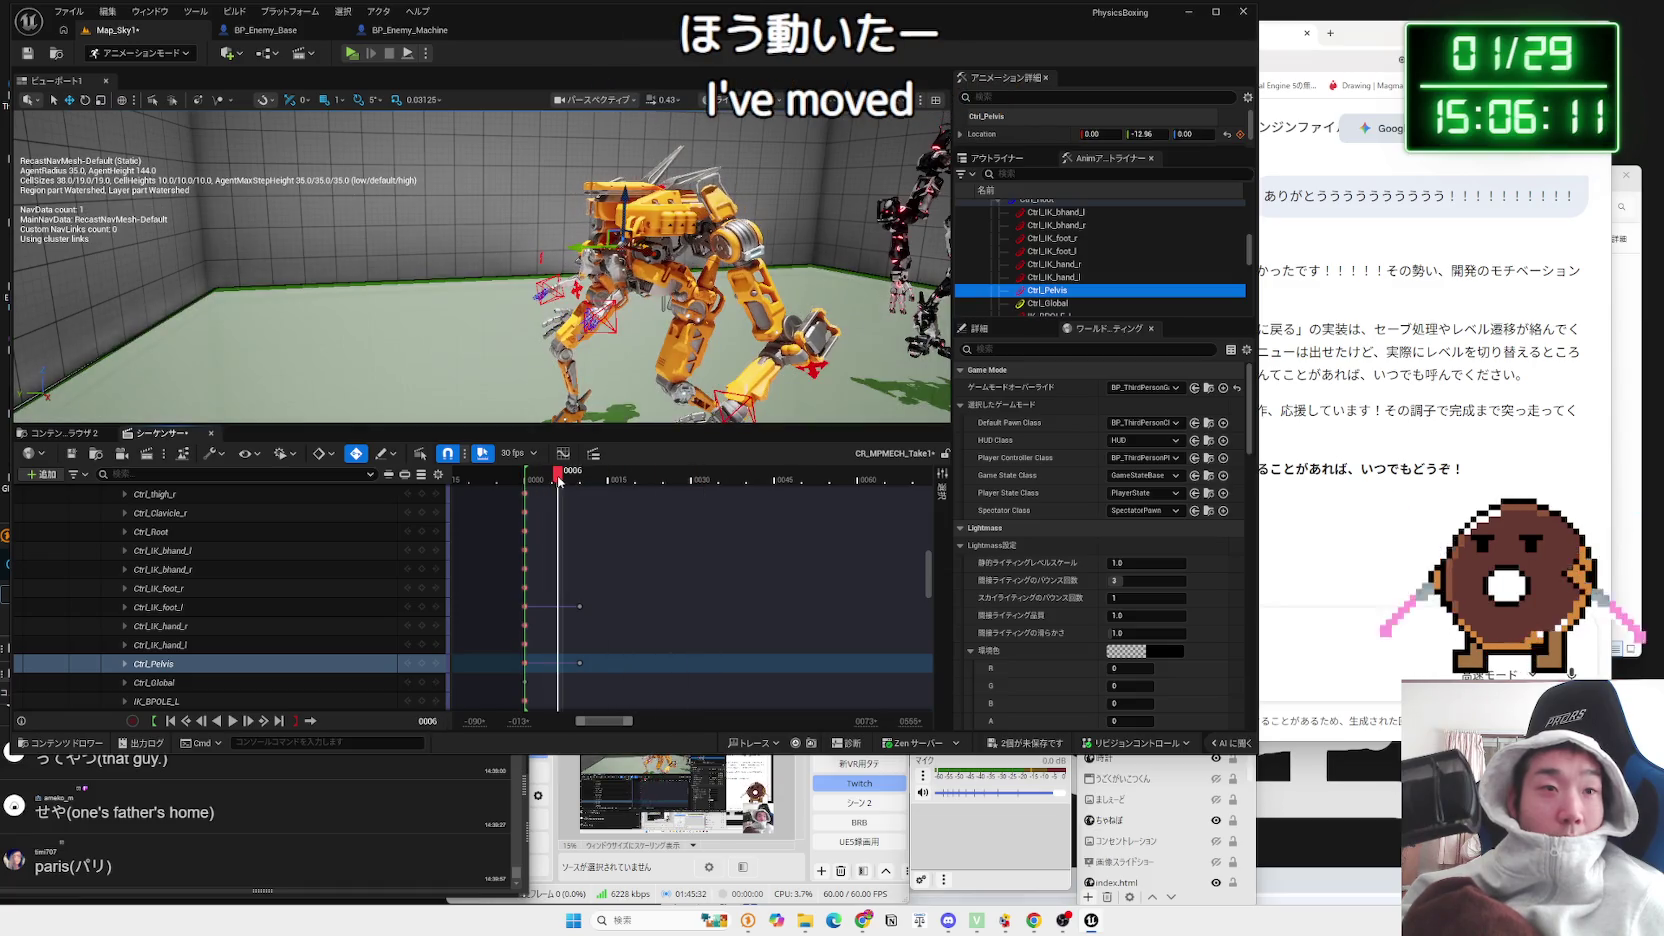
pyautogui.moveTo(530, 484)
pyautogui.mouseDown()
pyautogui.moveTo(655, 480)
pyautogui.moveTo(612, 480)
pyautogui.mouseUp()
# Step: Shift the pelvis to Location Y -40 and lower the left foot to the floor
pyautogui.moveTo(668, 298); pyautogui.dragTo(640, 285)
pyautogui.moveTo(611, 220)
pyautogui.mouseDown()
pyautogui.moveTo(649, 215)
pyautogui.moveTo(632, 255)
pyautogui.mouseUp()
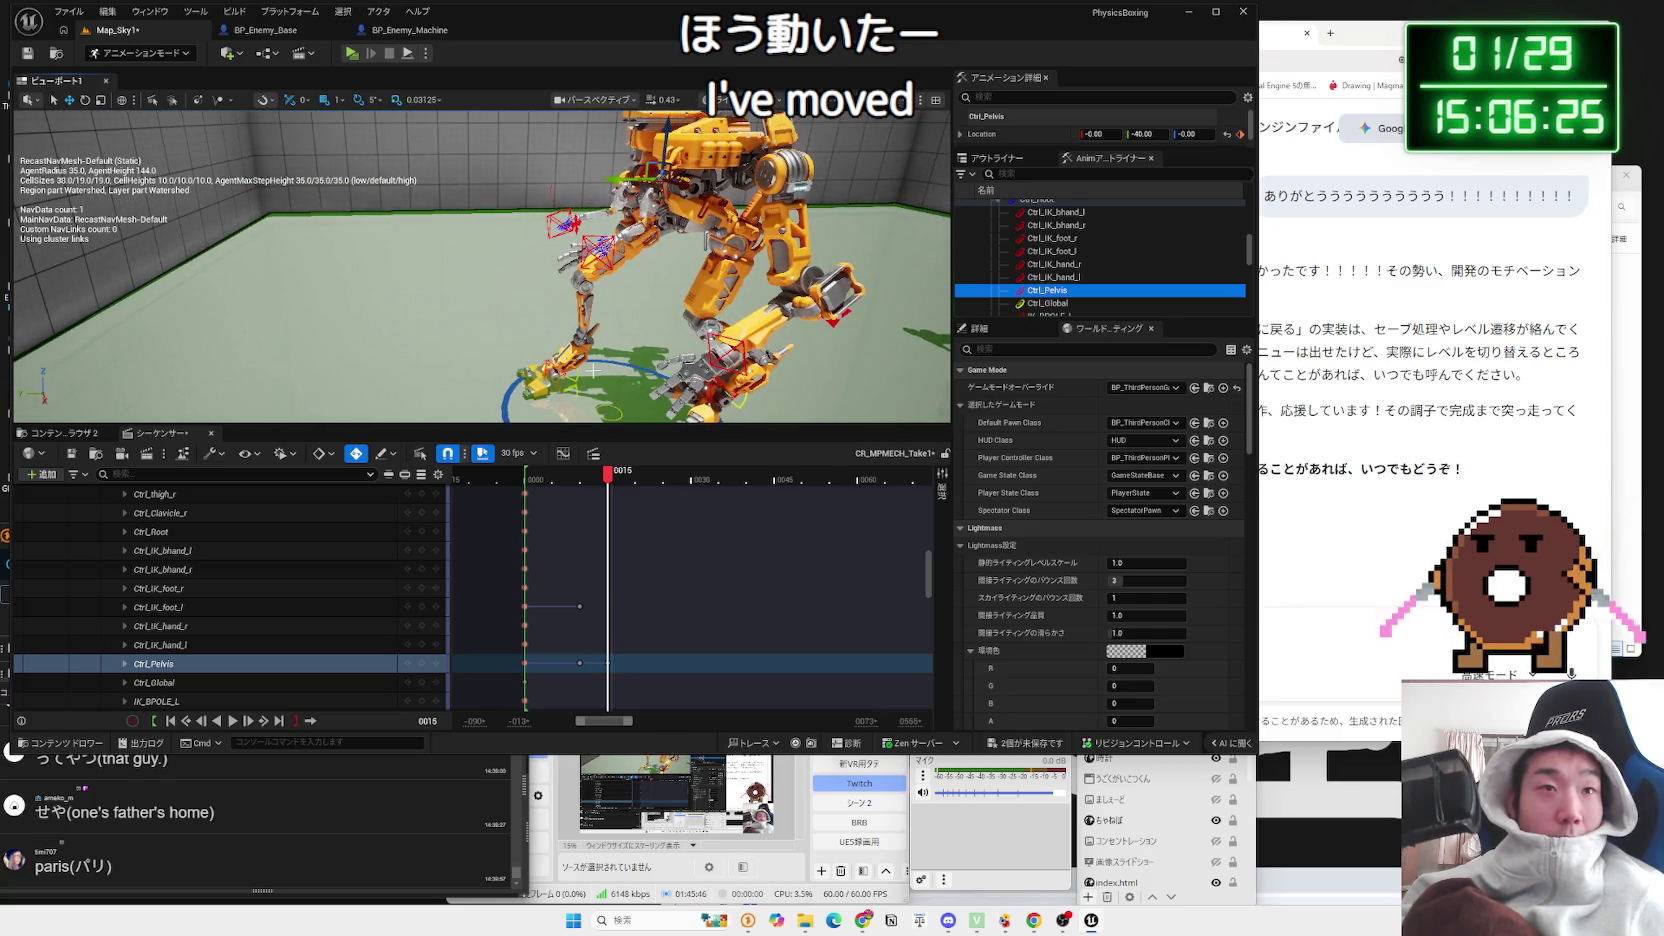
pyautogui.moveTo(632, 255); pyautogui.dragTo(680, 198)
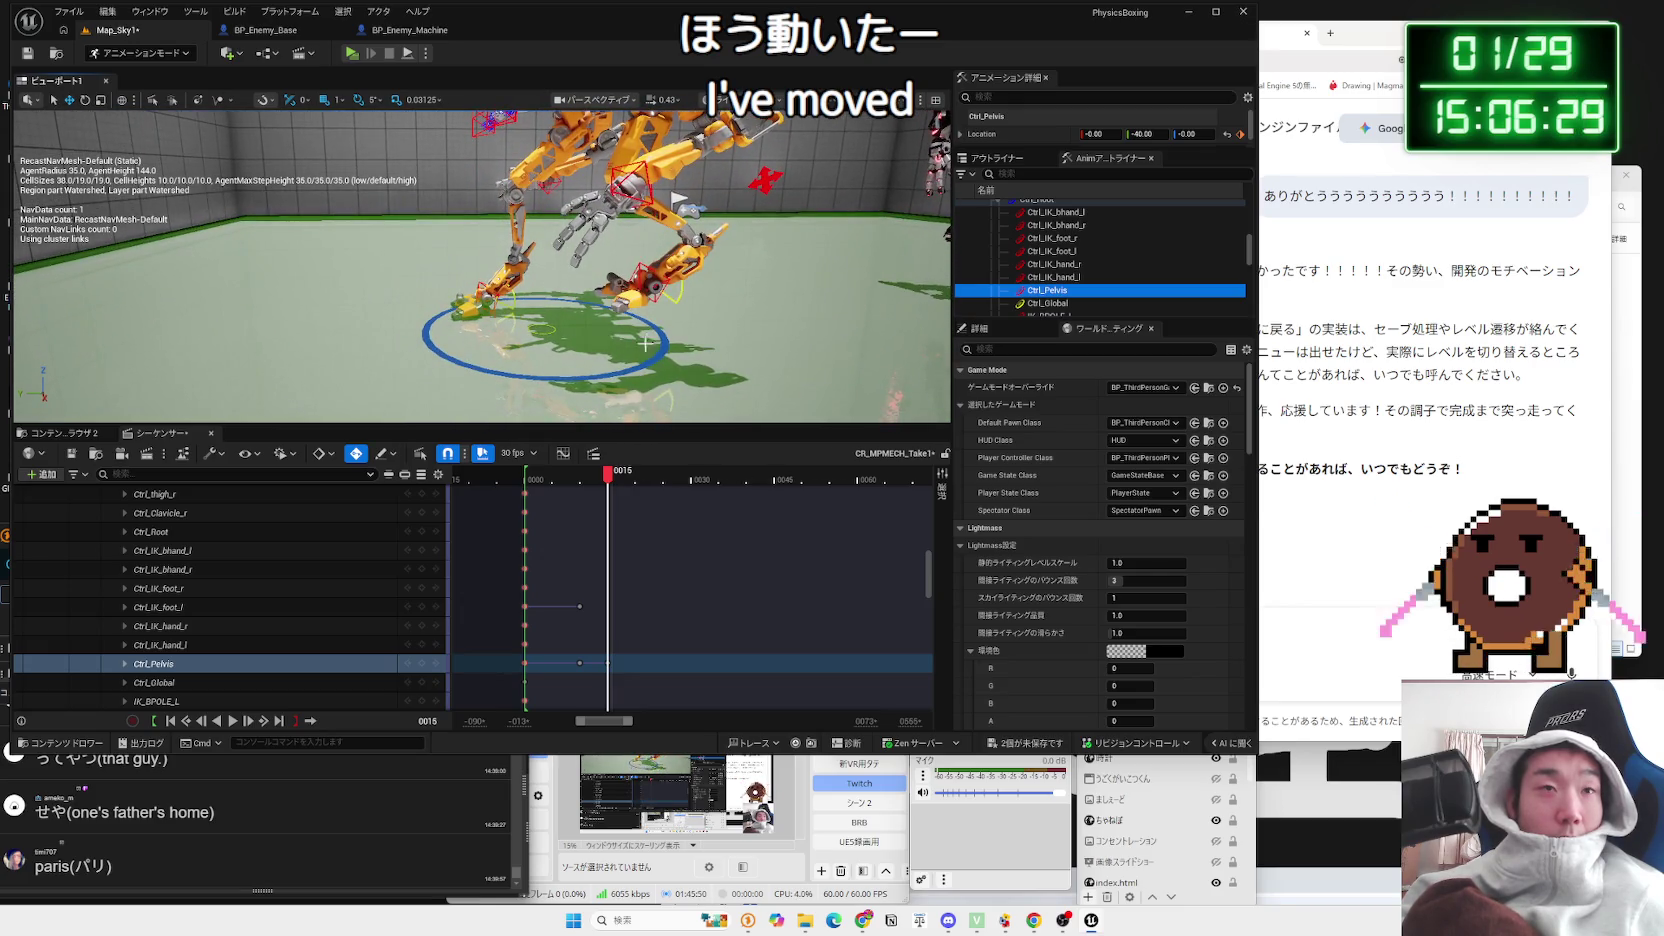
pyautogui.click(643, 275)
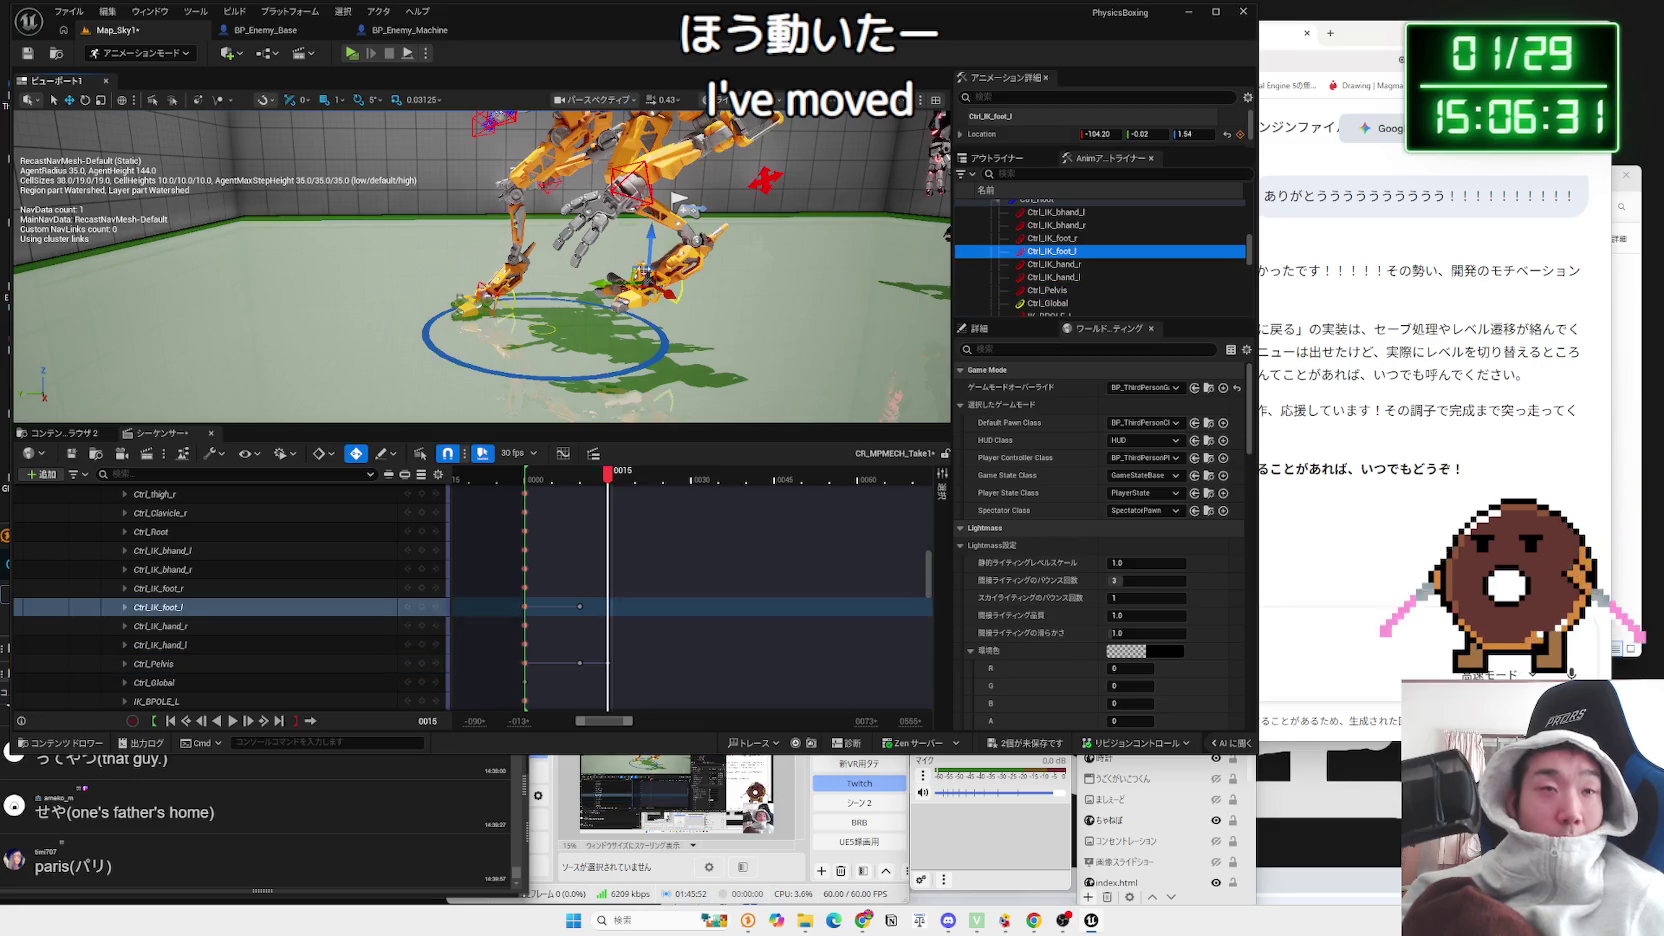
pyautogui.moveTo(649, 258); pyautogui.dragTo(643, 330)
# Step: Rewind to frame 0000 and play the walk animation
pyautogui.scroll(-3, 662, 310)
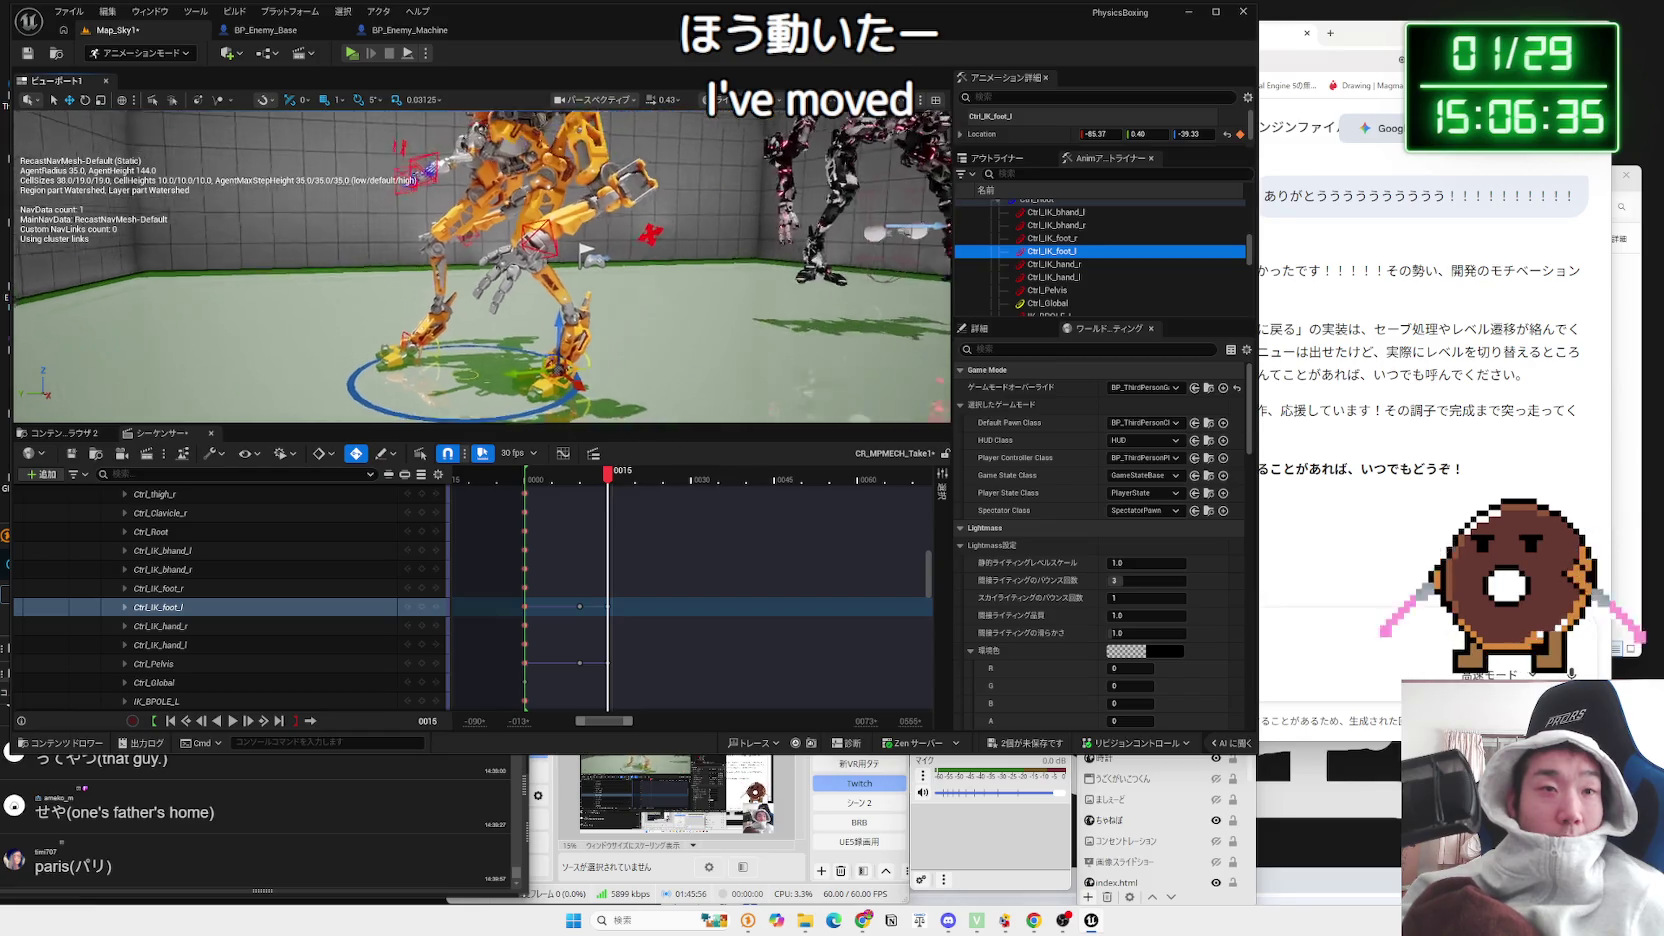
pyautogui.click(602, 481)
pyautogui.moveTo(602, 484); pyautogui.dragTo(526, 480)
pyautogui.press('space')
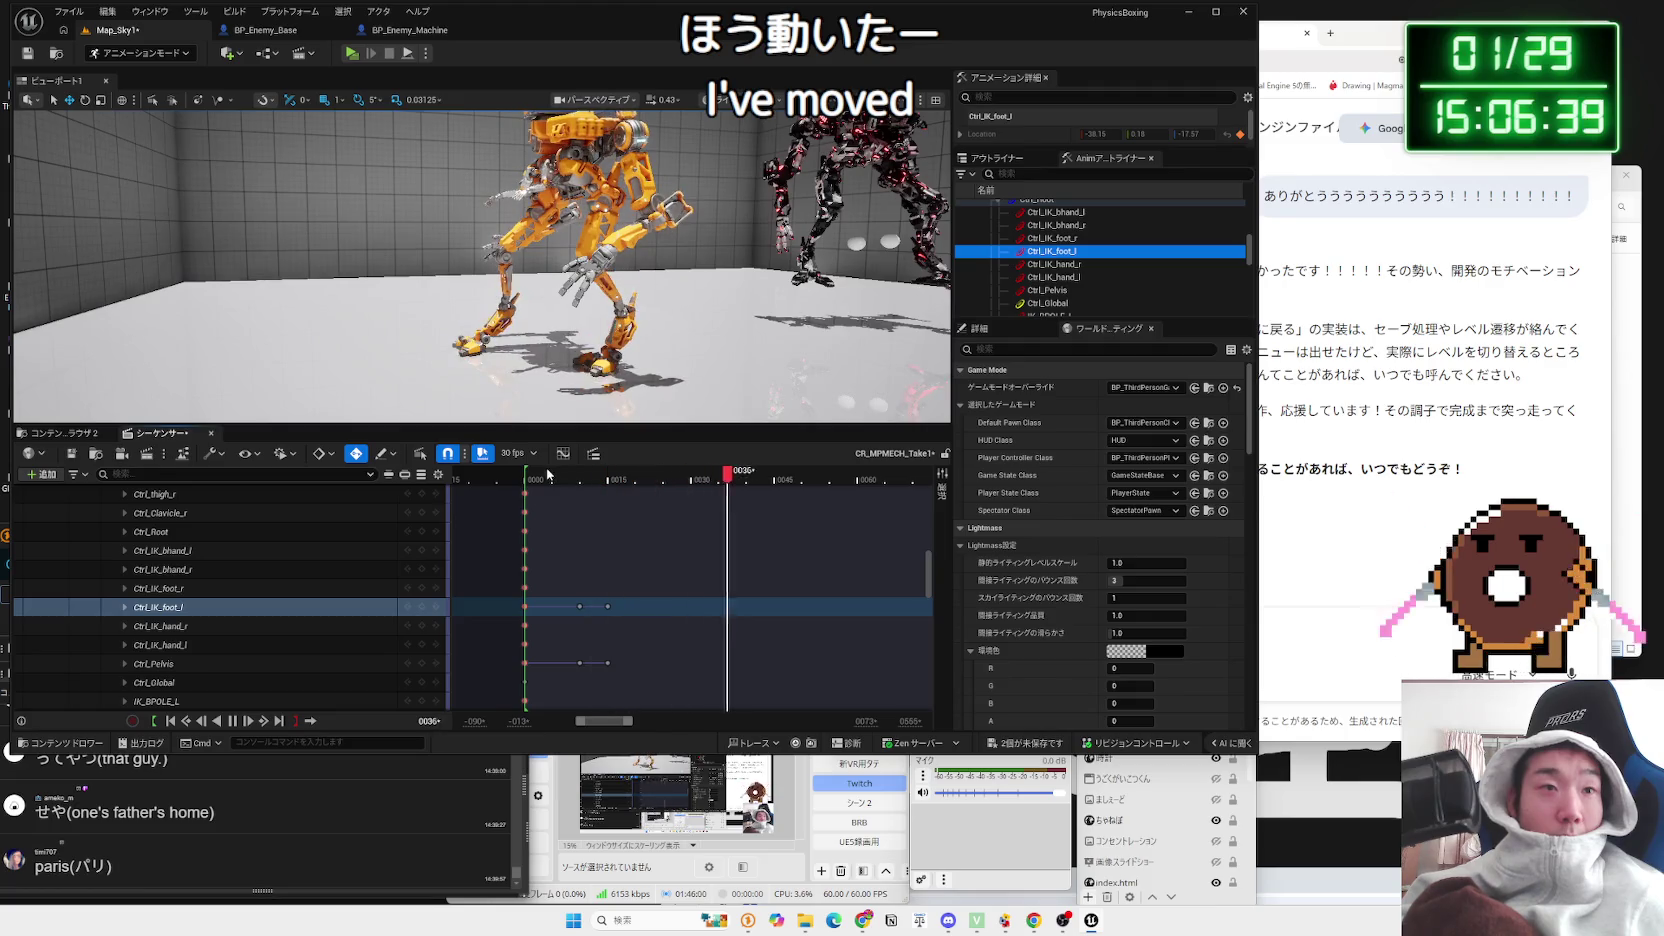
pyautogui.click(525, 478)
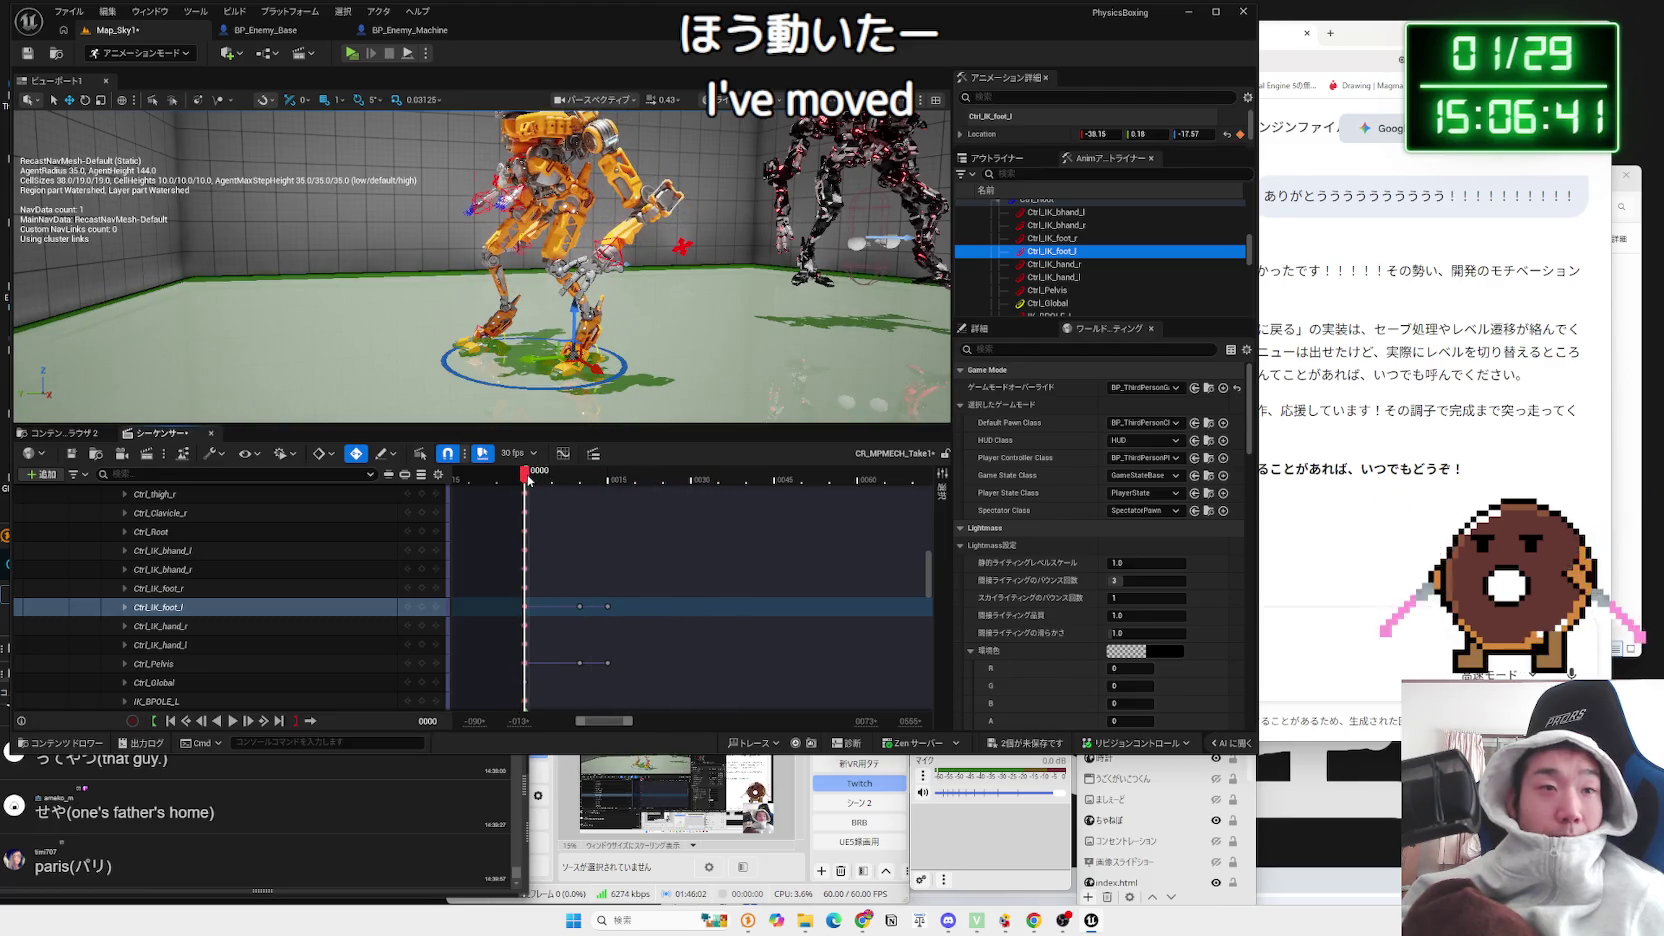
pyautogui.press('space')
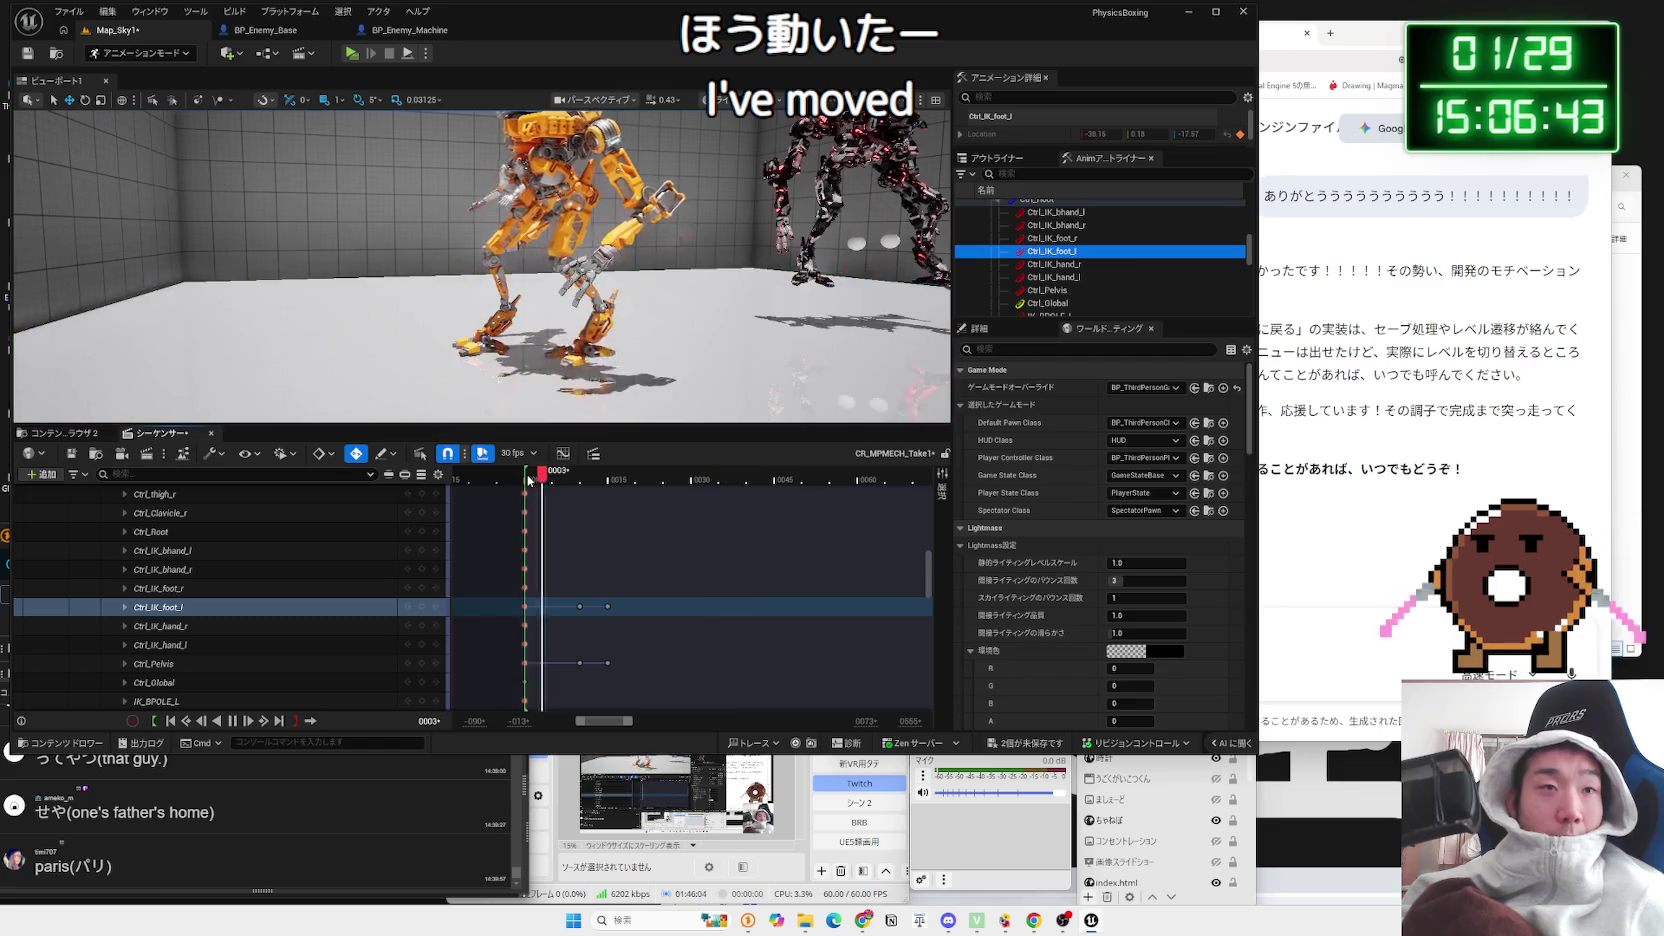
pyautogui.click(528, 479)
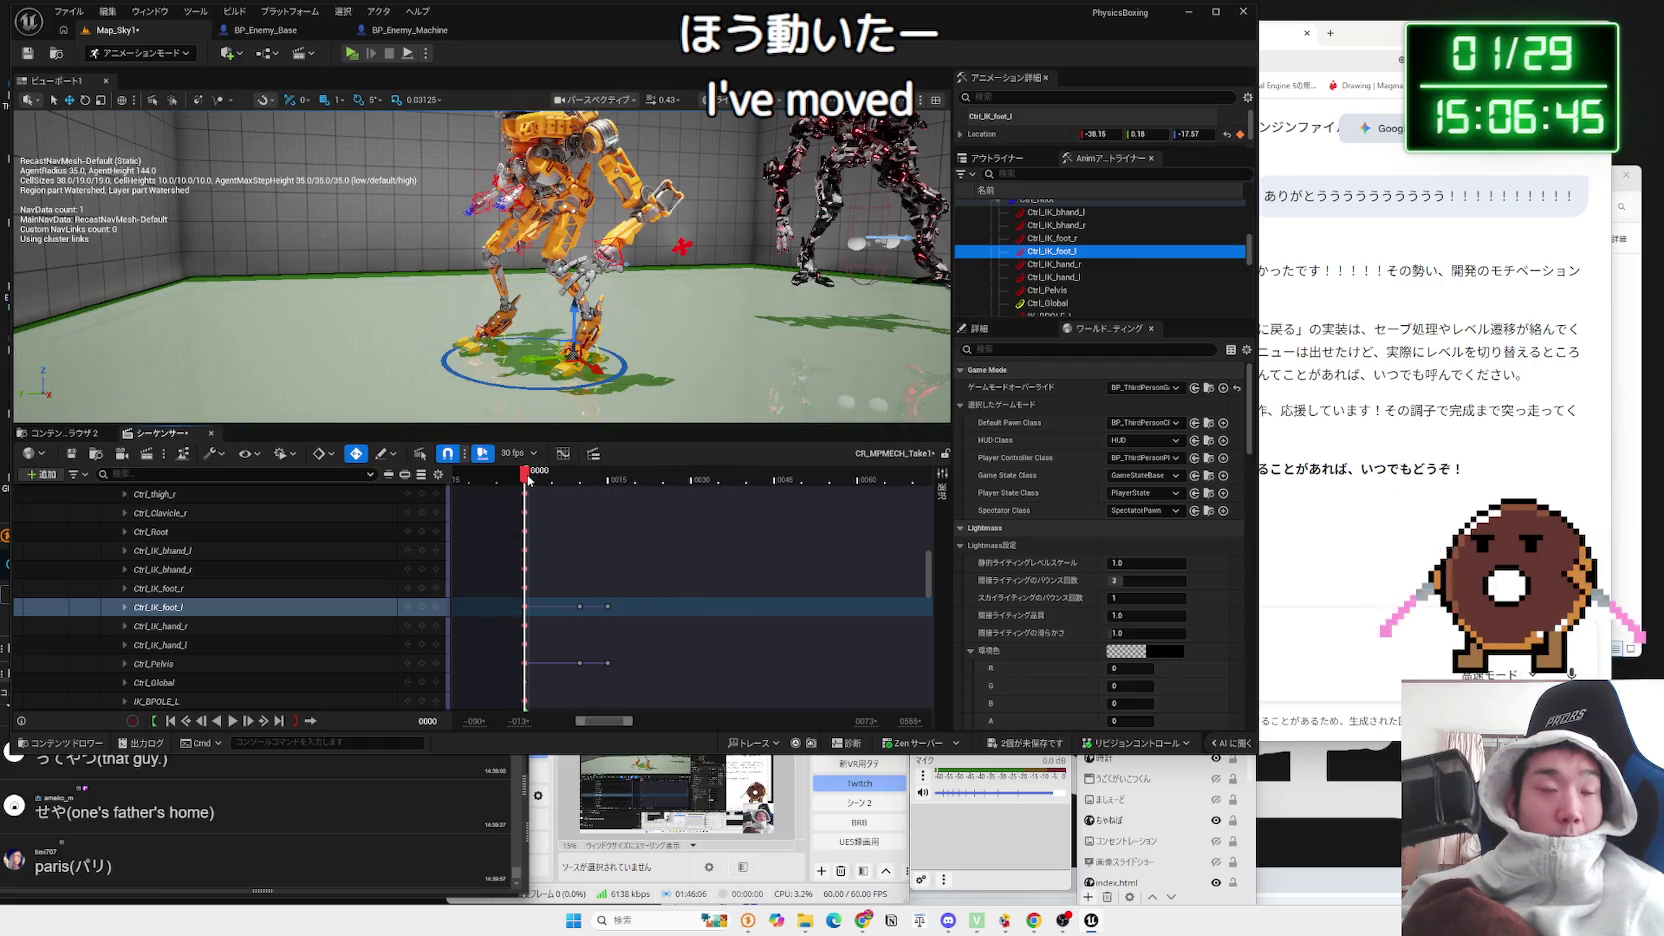
pyautogui.press('space')
pyautogui.press('space')
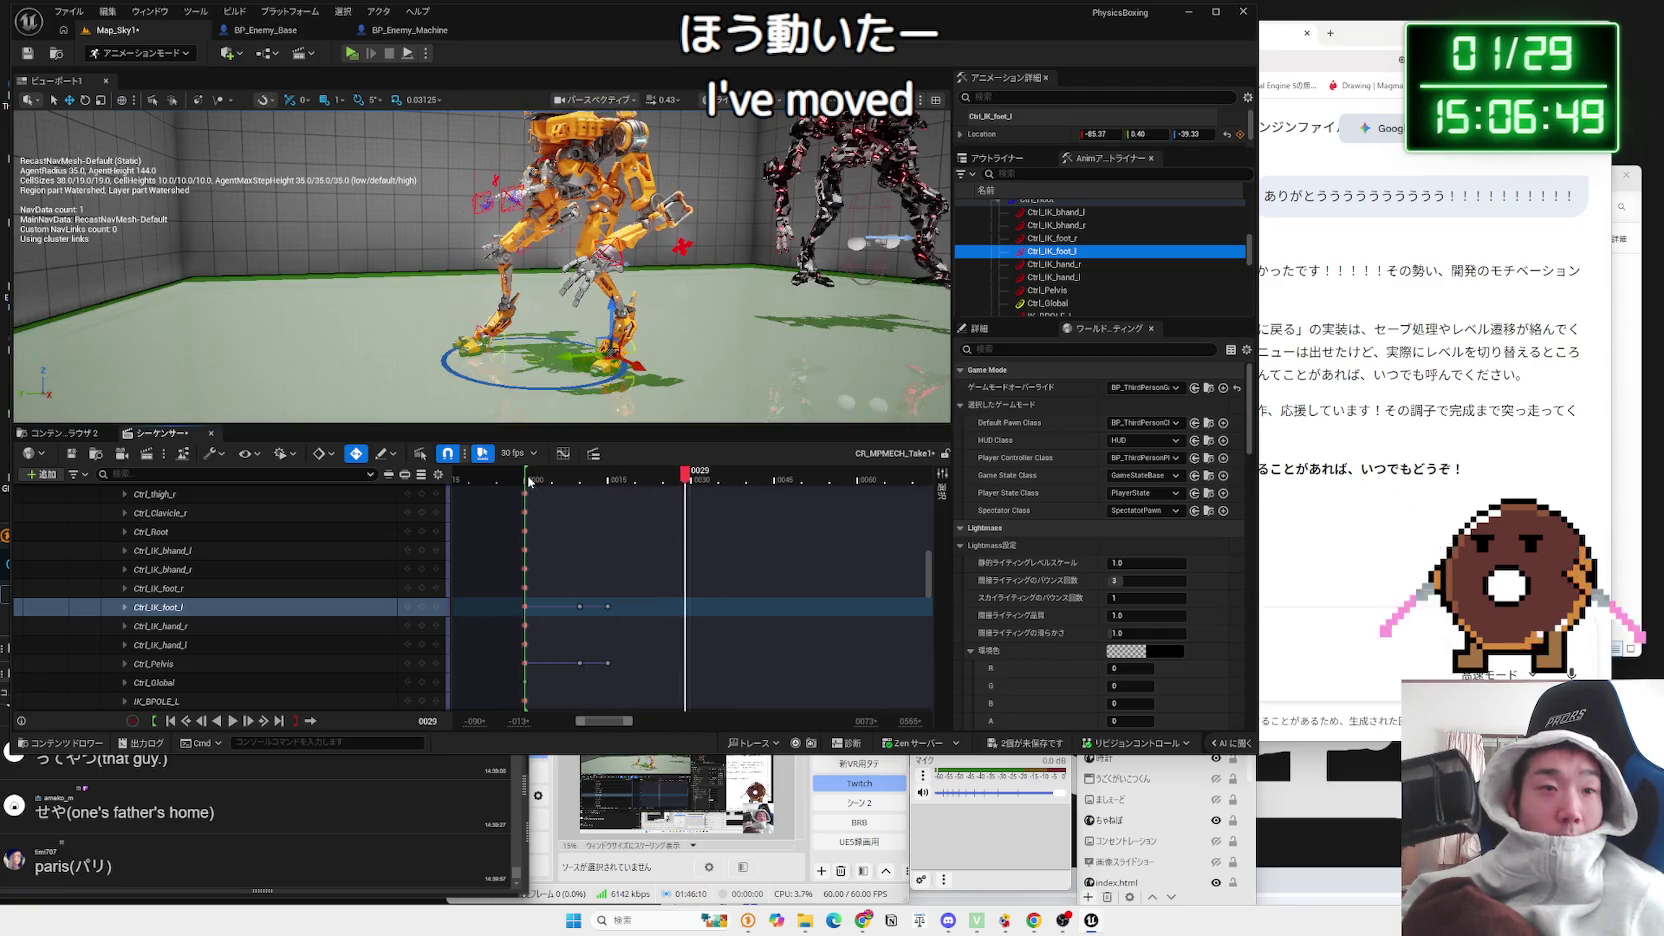
pyautogui.click(529, 482)
pyautogui.scroll(-10, 929, 600)
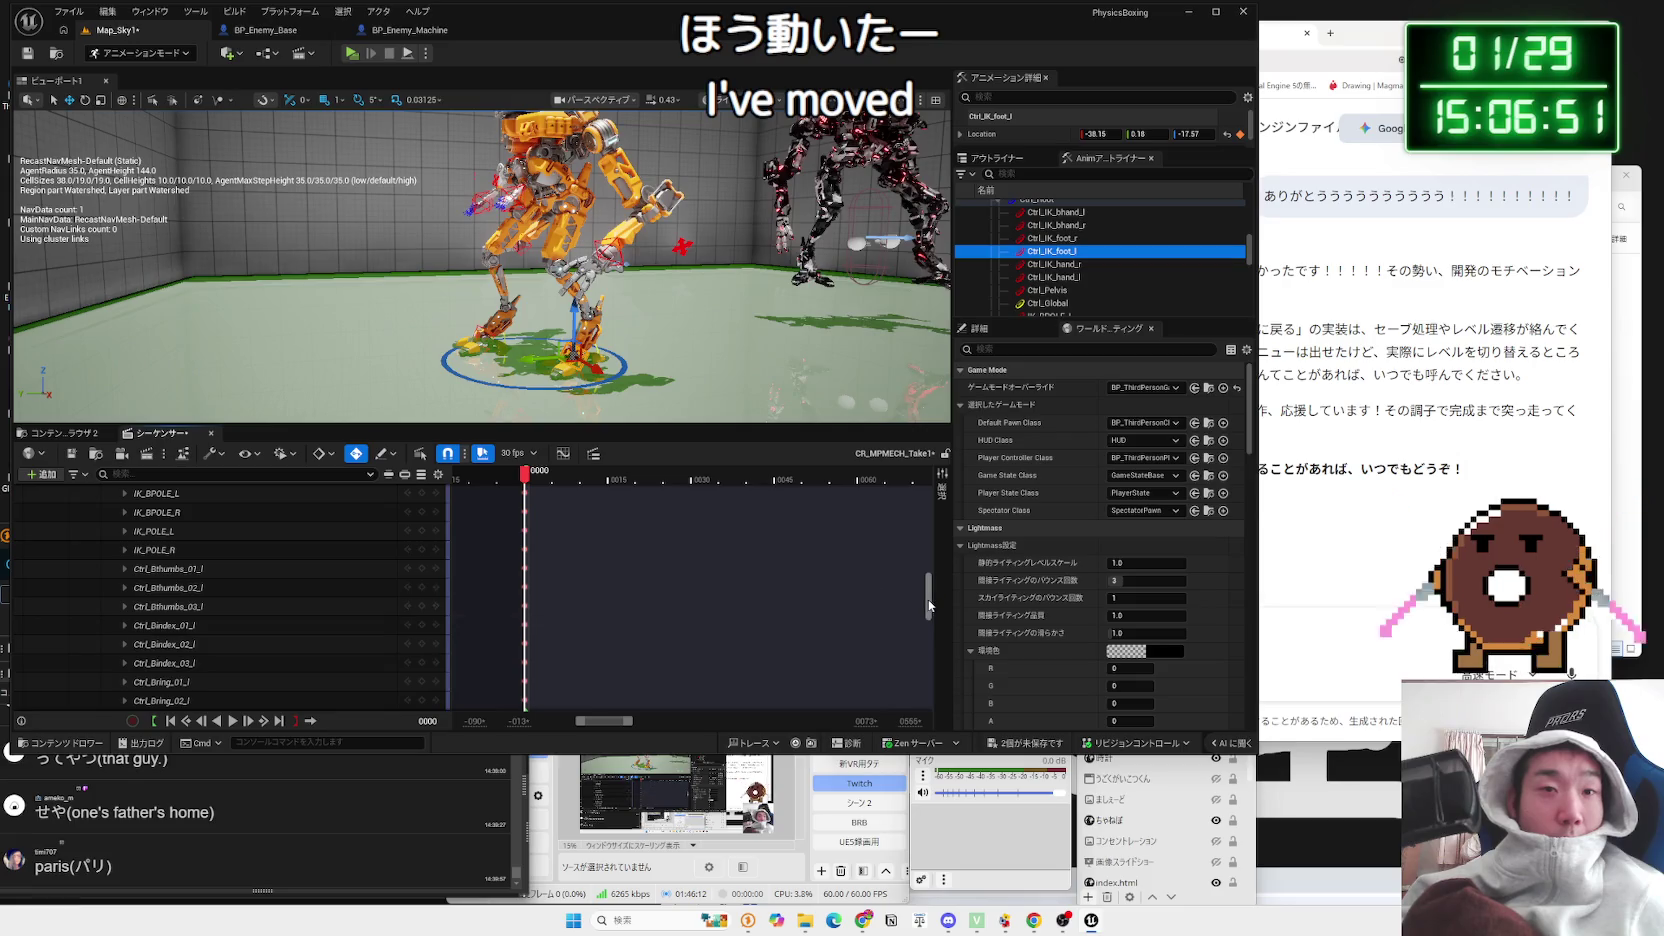
pyautogui.scroll(5, 929, 643)
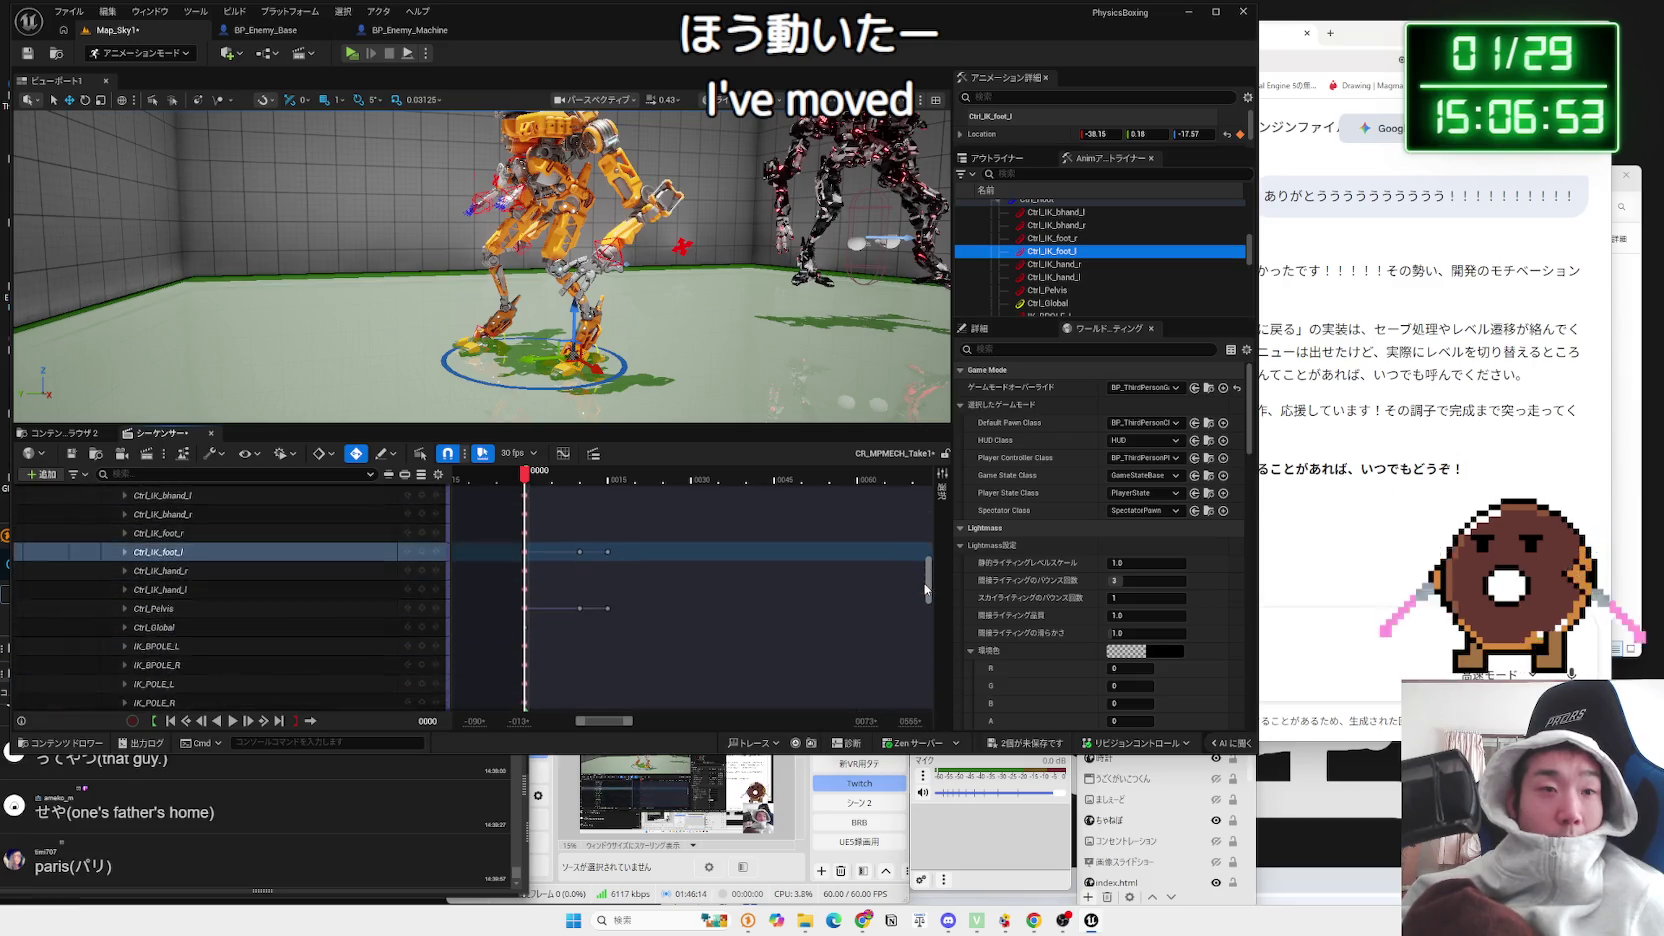
pyautogui.scroll(-5, 931, 565)
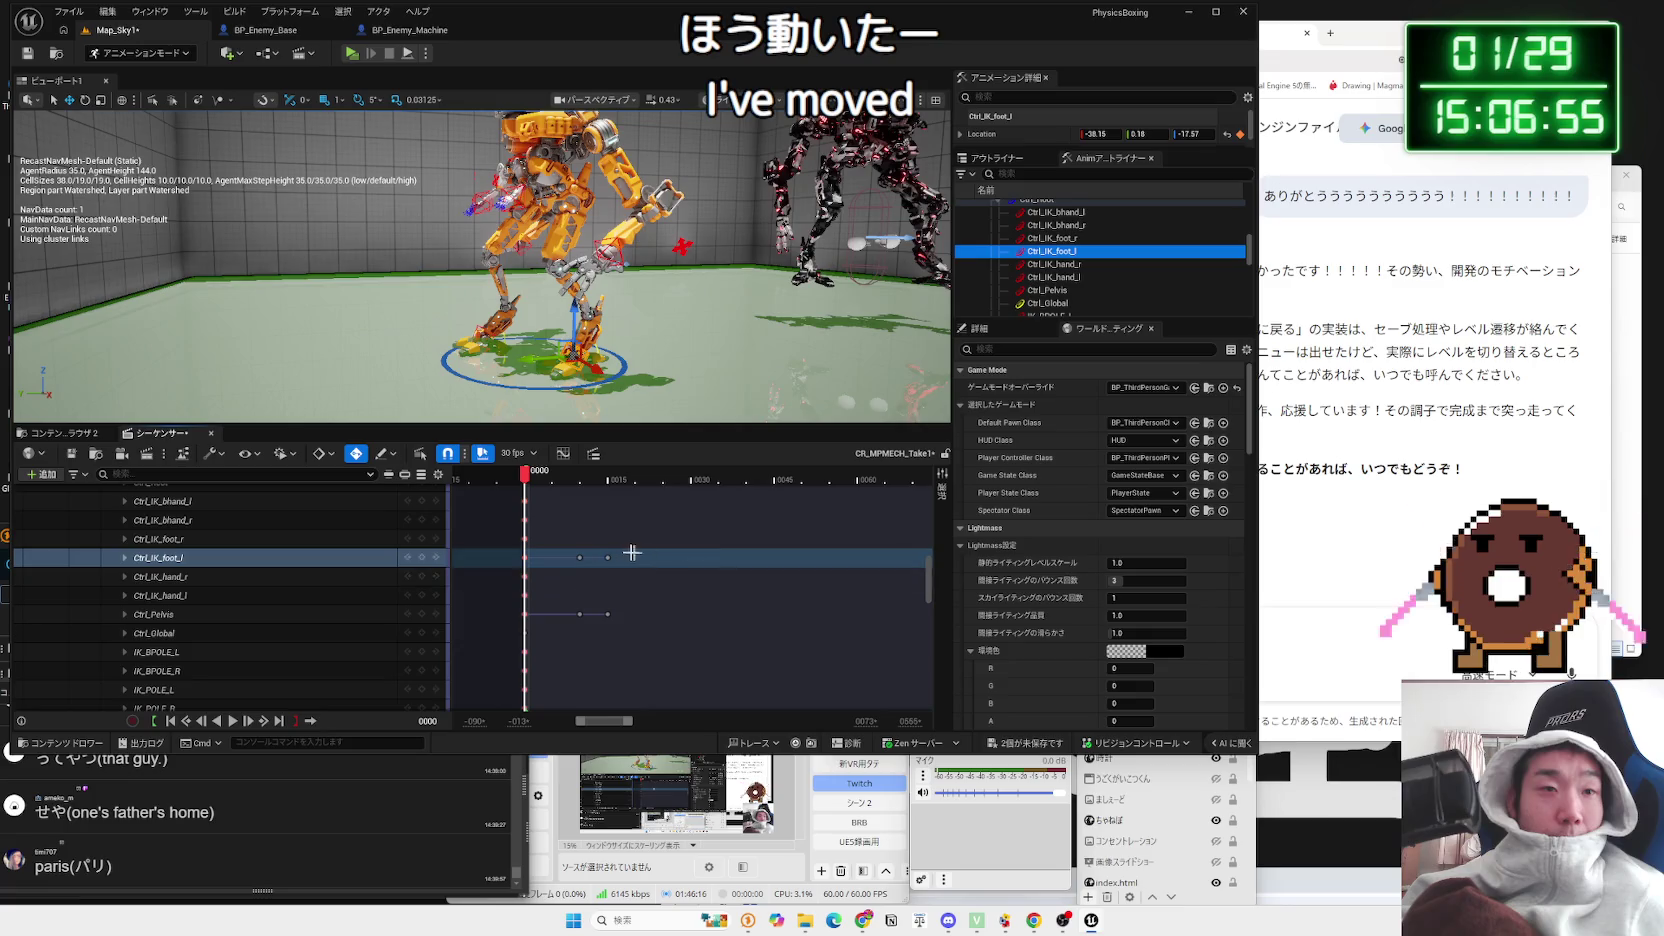
pyautogui.click(612, 612)
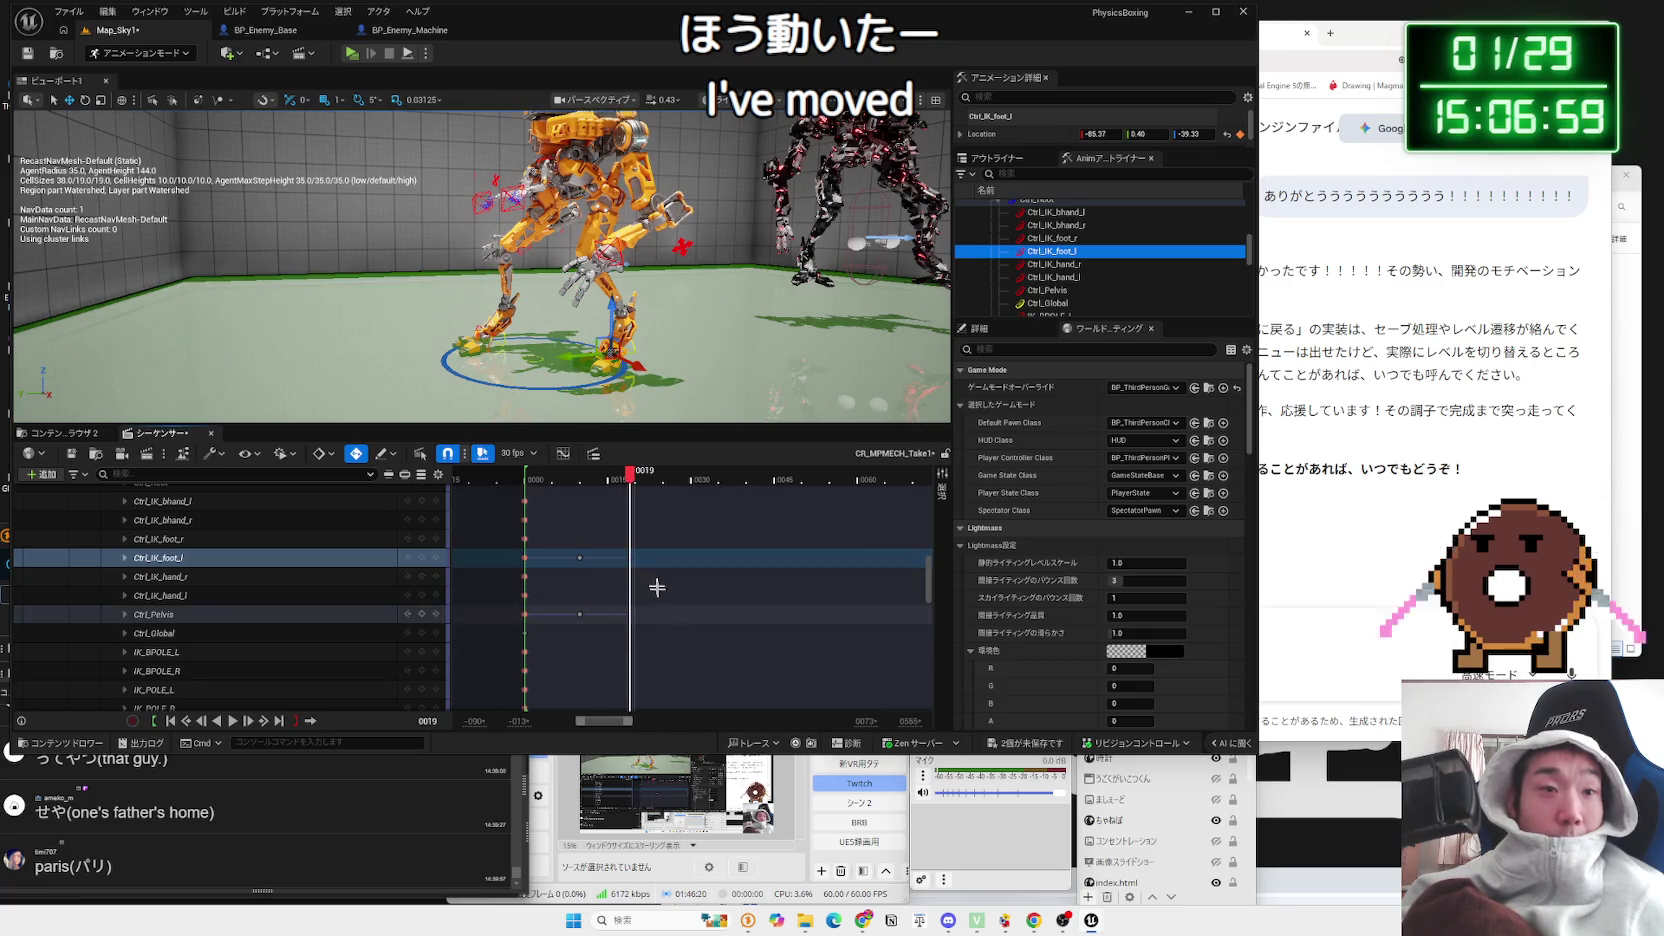
pyautogui.click(533, 479)
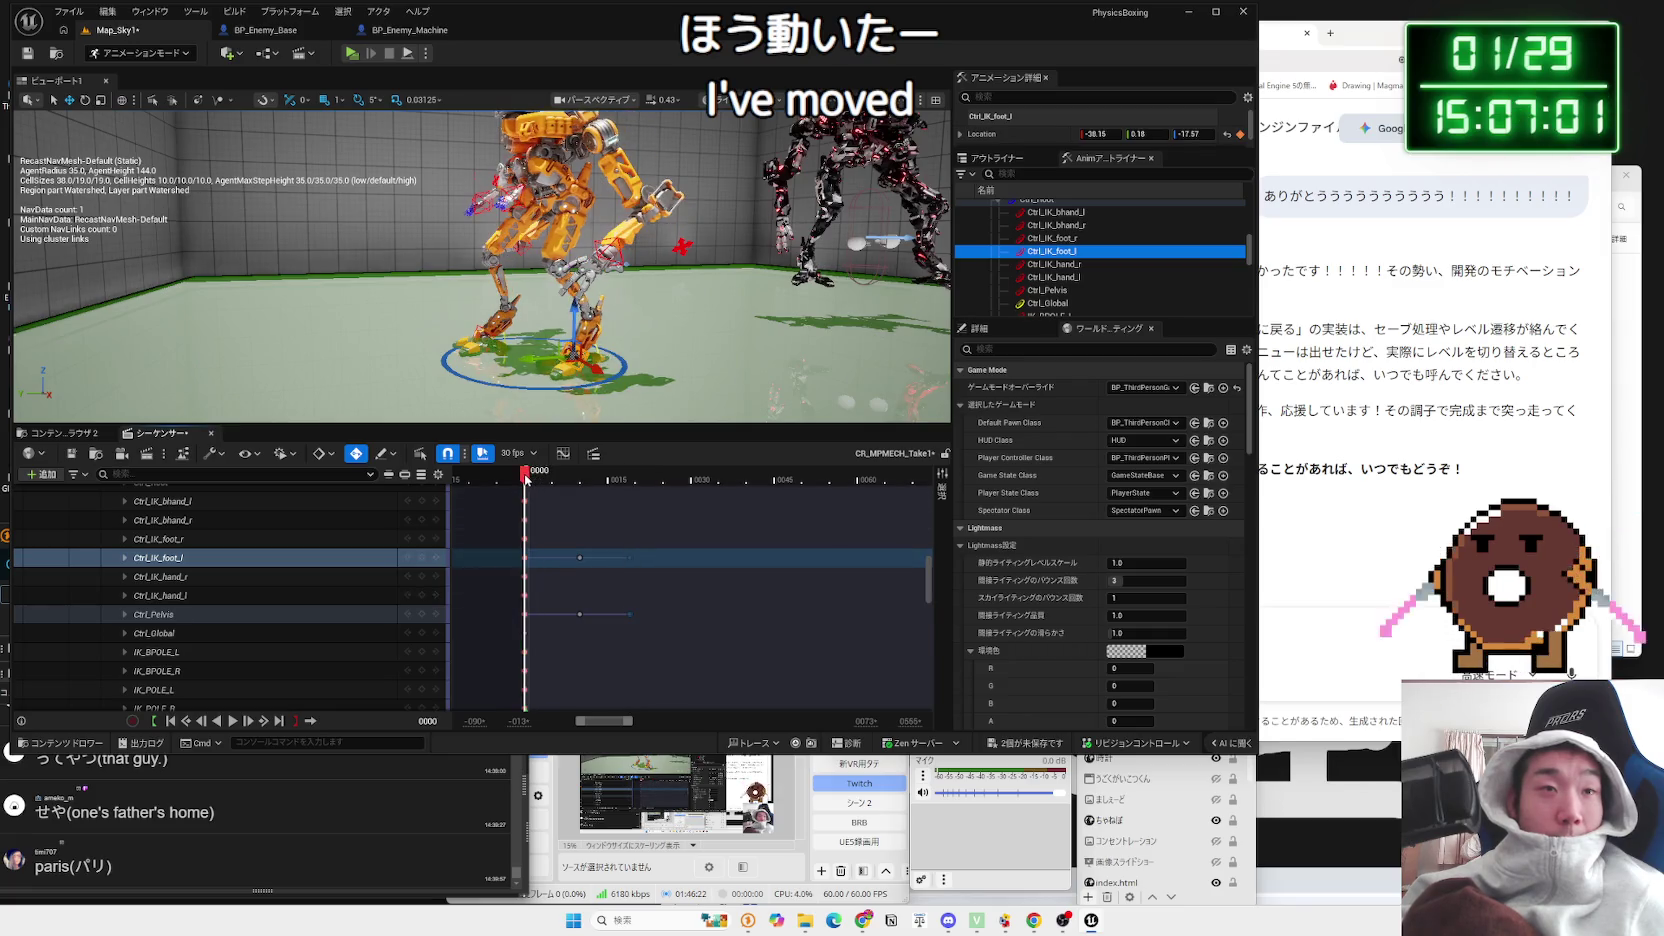
pyautogui.press('space')
pyautogui.press('space')
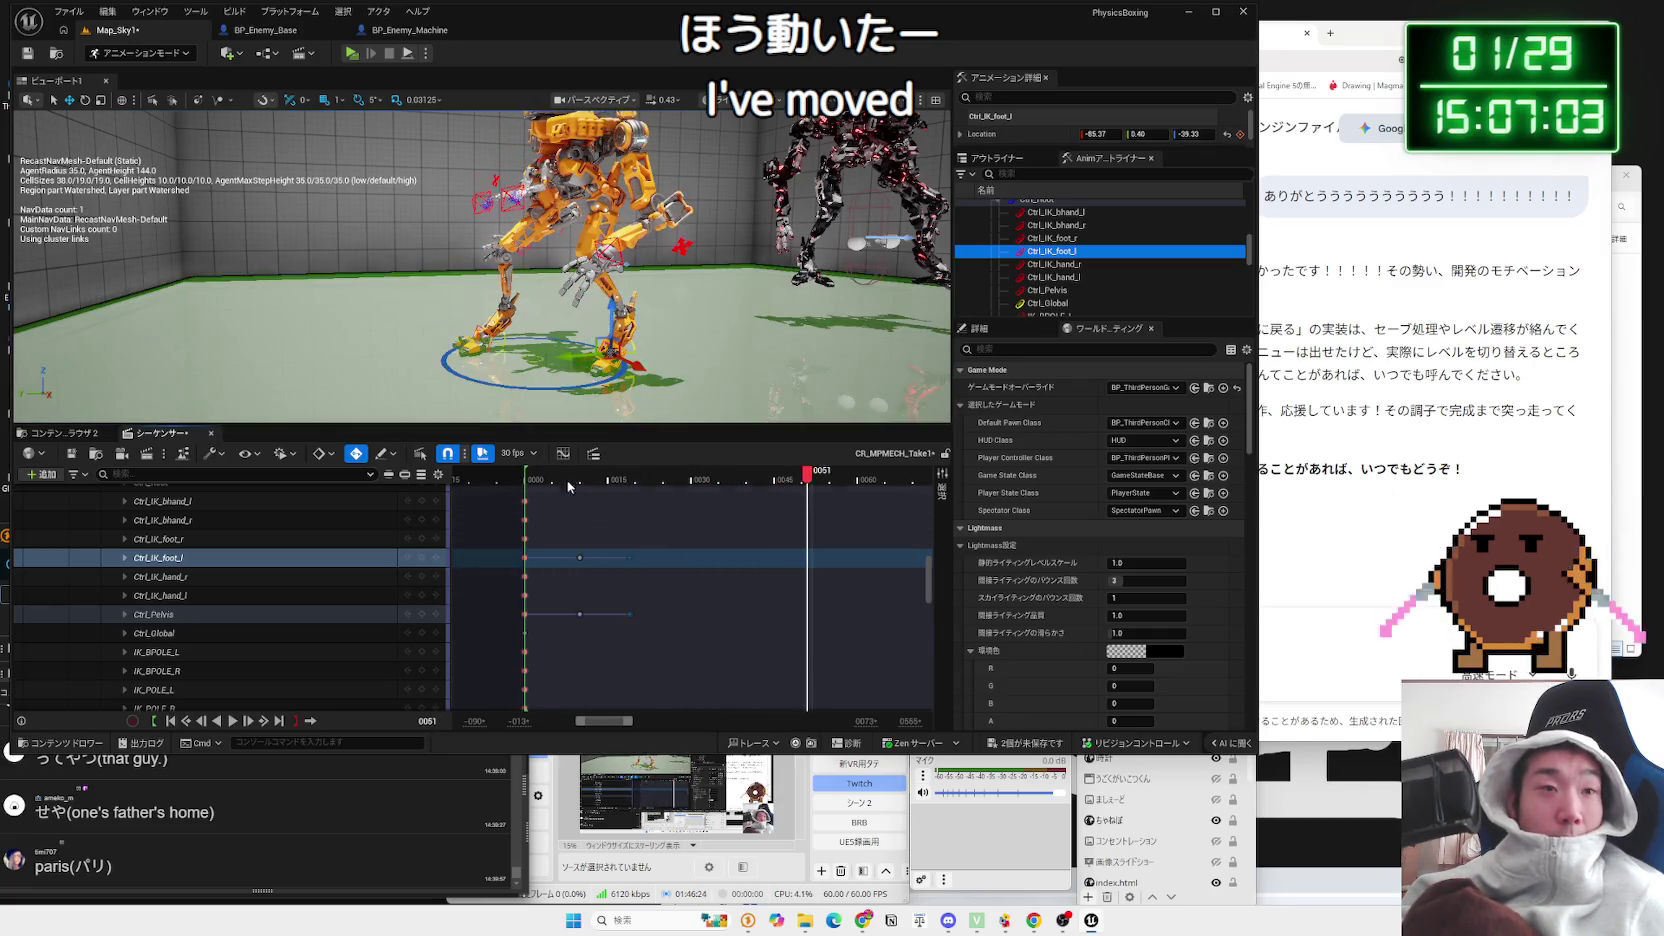
pyautogui.click(528, 476)
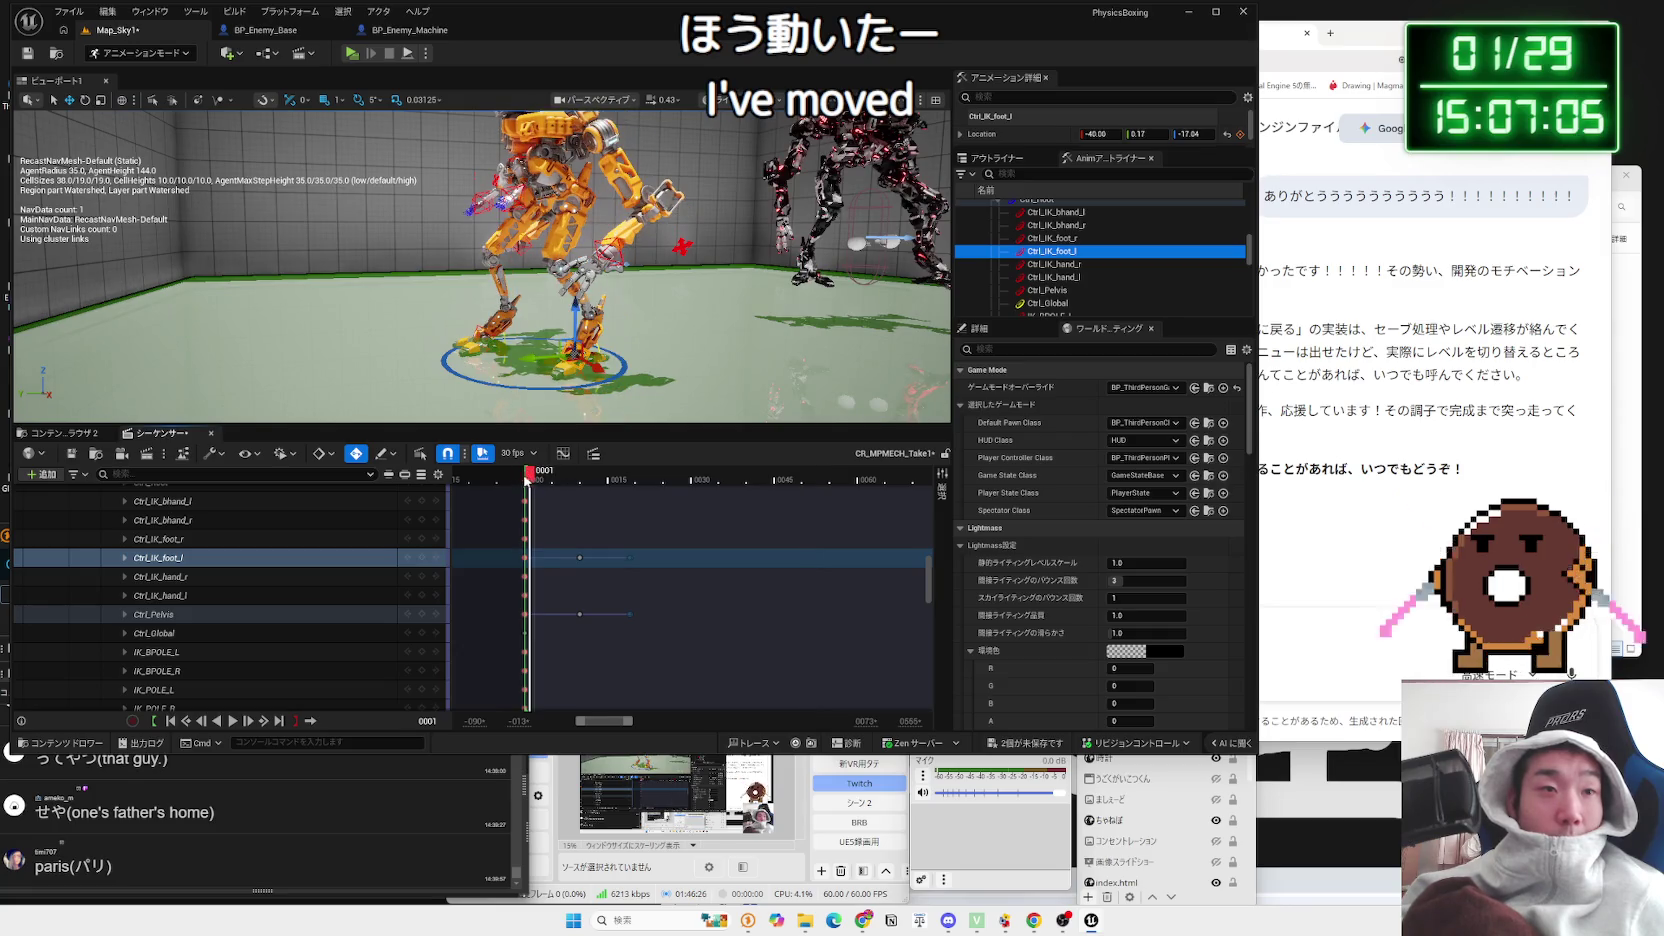
pyautogui.click(526, 481)
pyautogui.scroll(5, 480, 260)
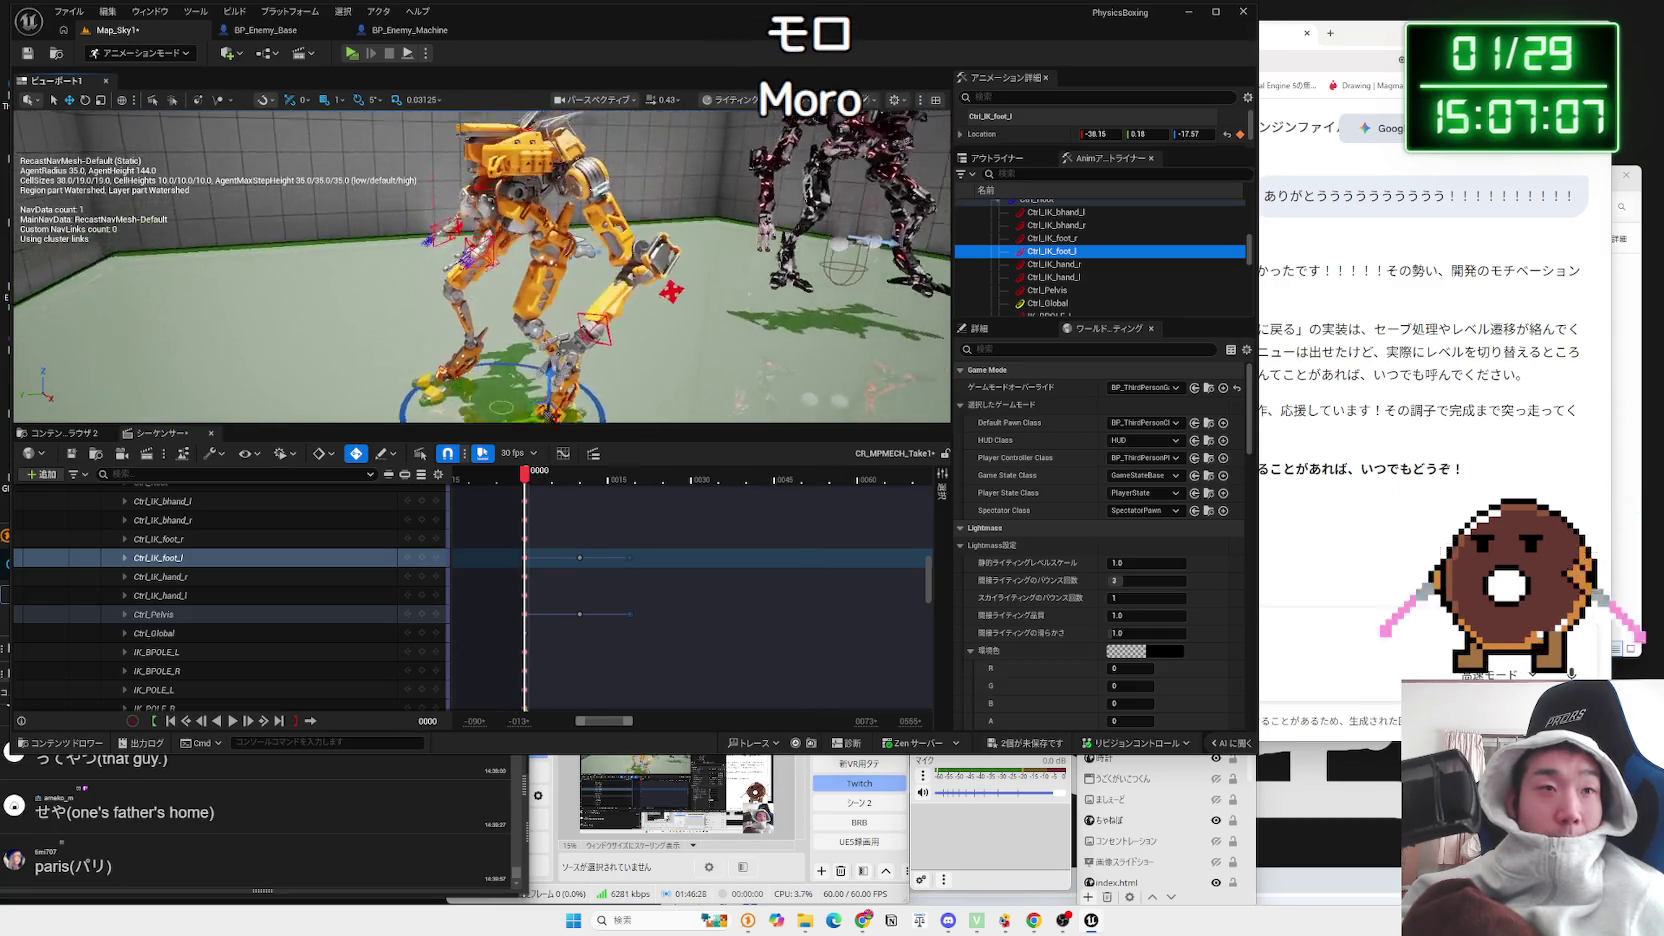
pyautogui.scroll(5, 482, 266)
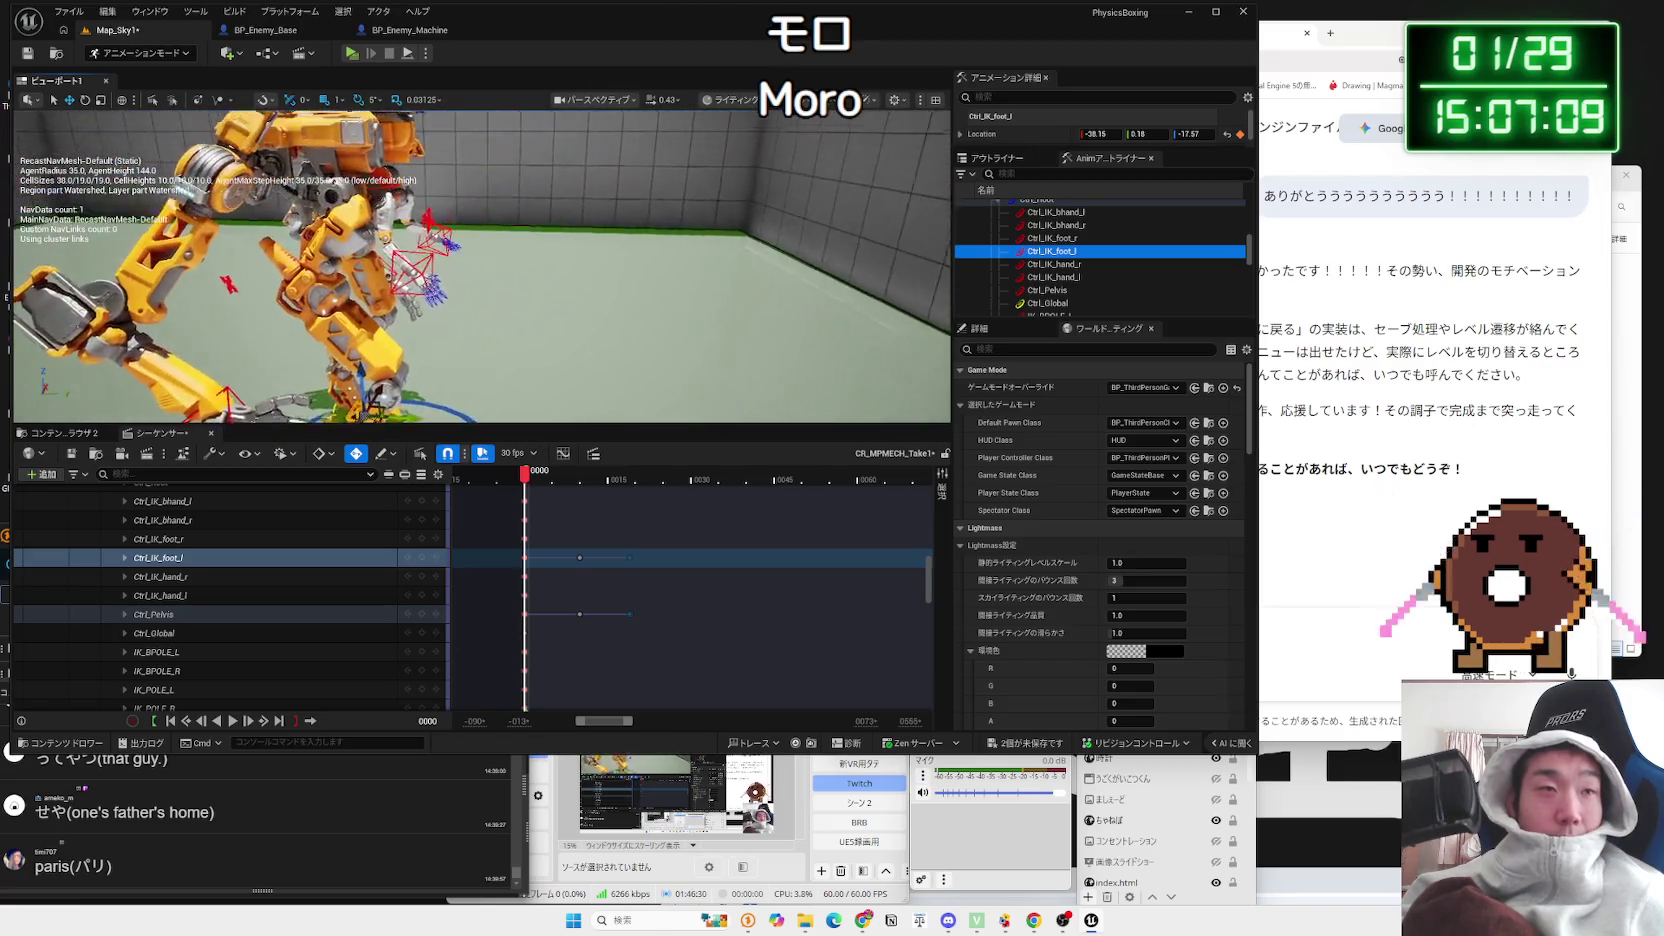
pyautogui.scroll(-5, 480, 266)
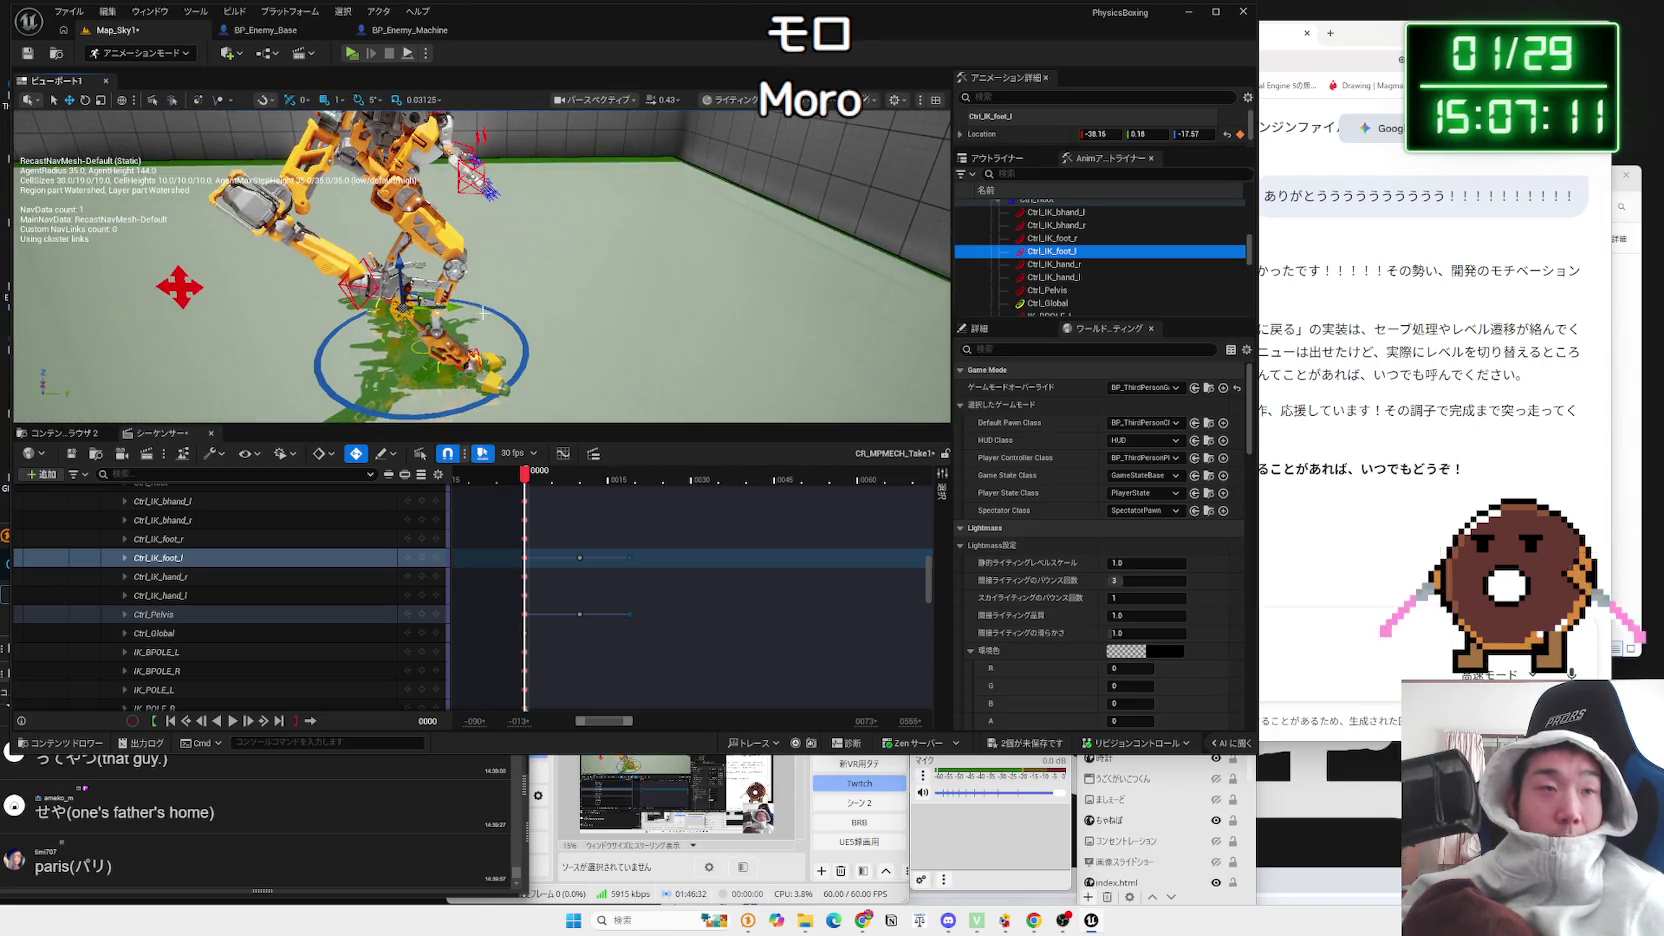
pyautogui.scroll(-2, 480, 266)
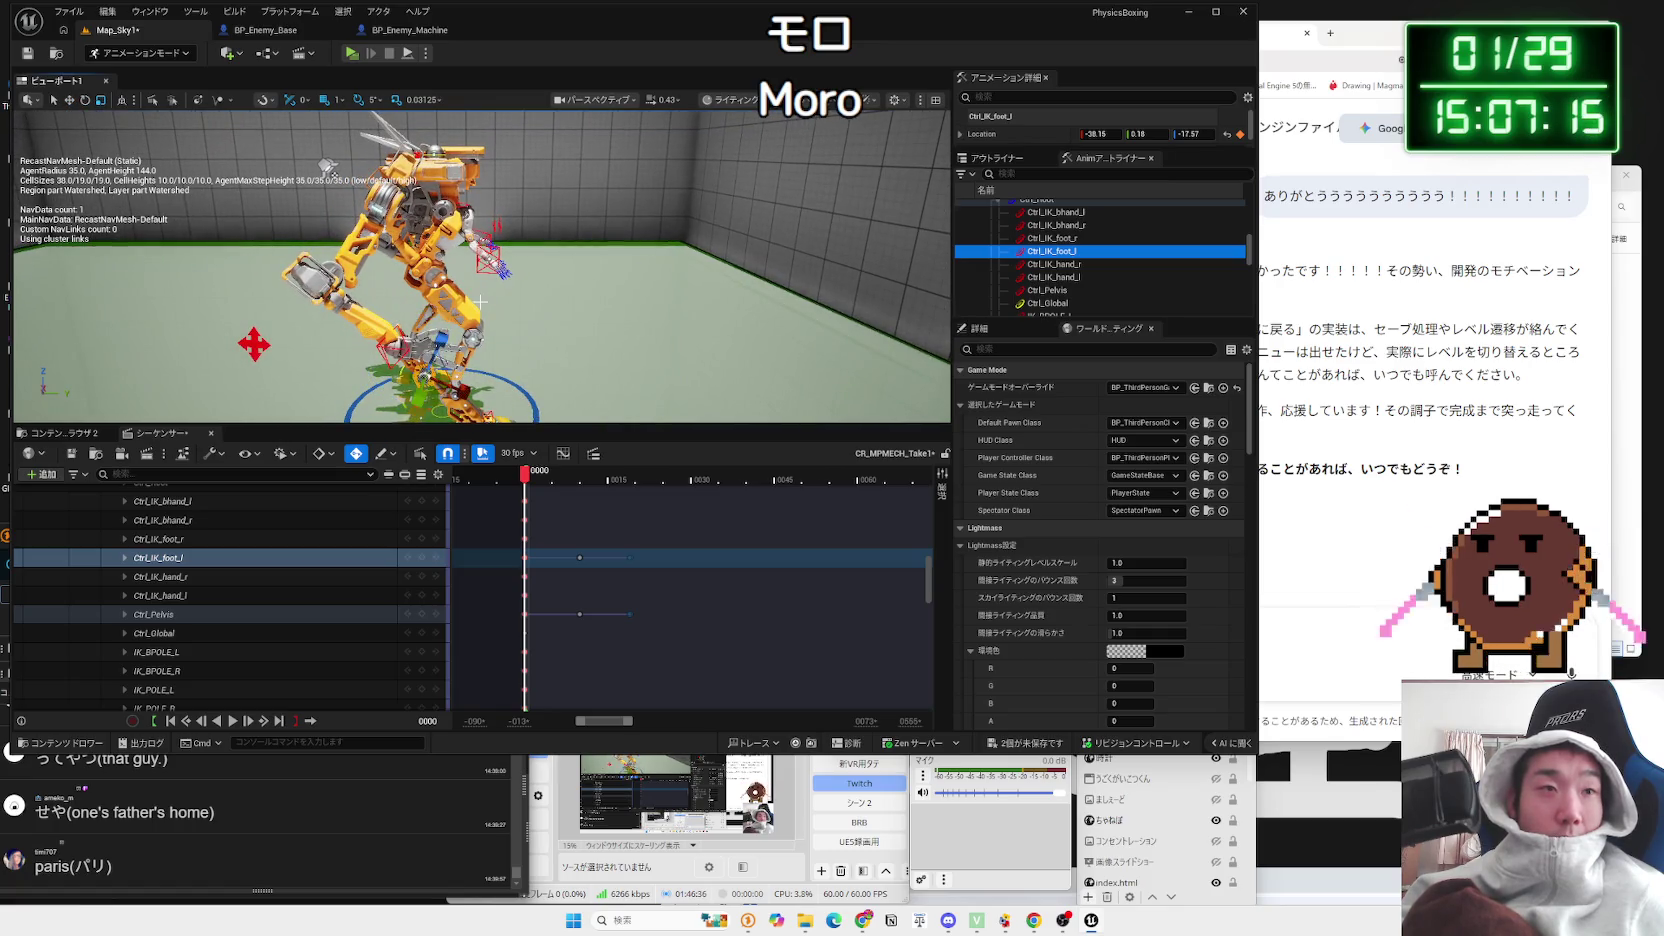
pyautogui.scroll(3, 480, 301)
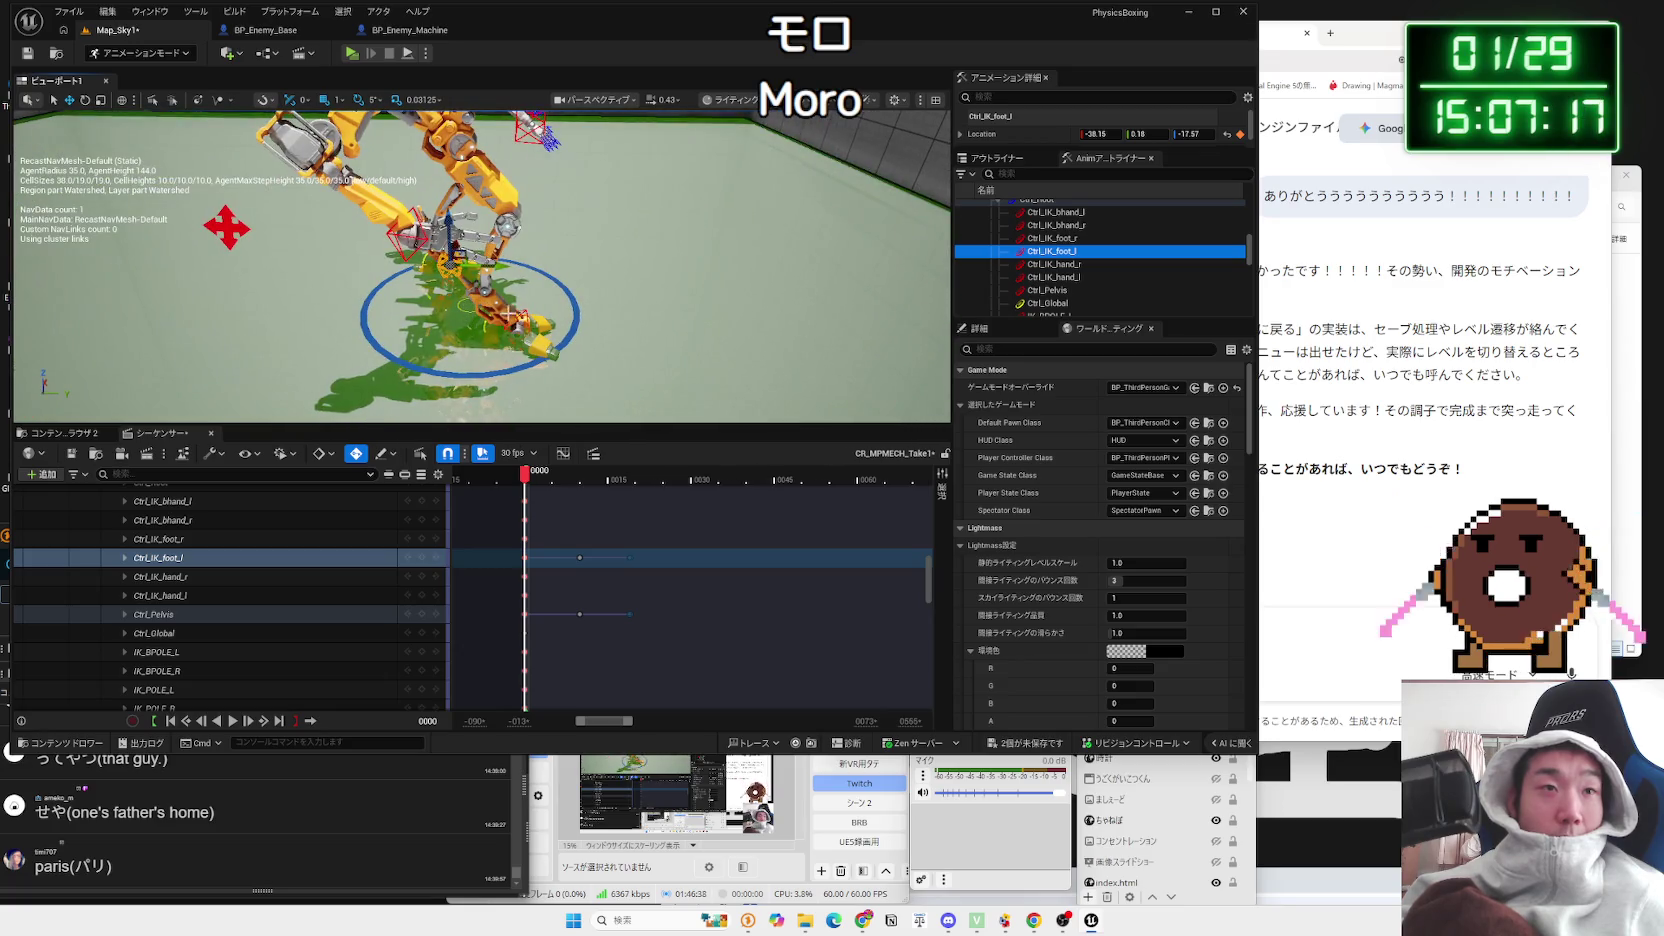
pyautogui.click(510, 318)
pyautogui.scroll(-3, 341, 193)
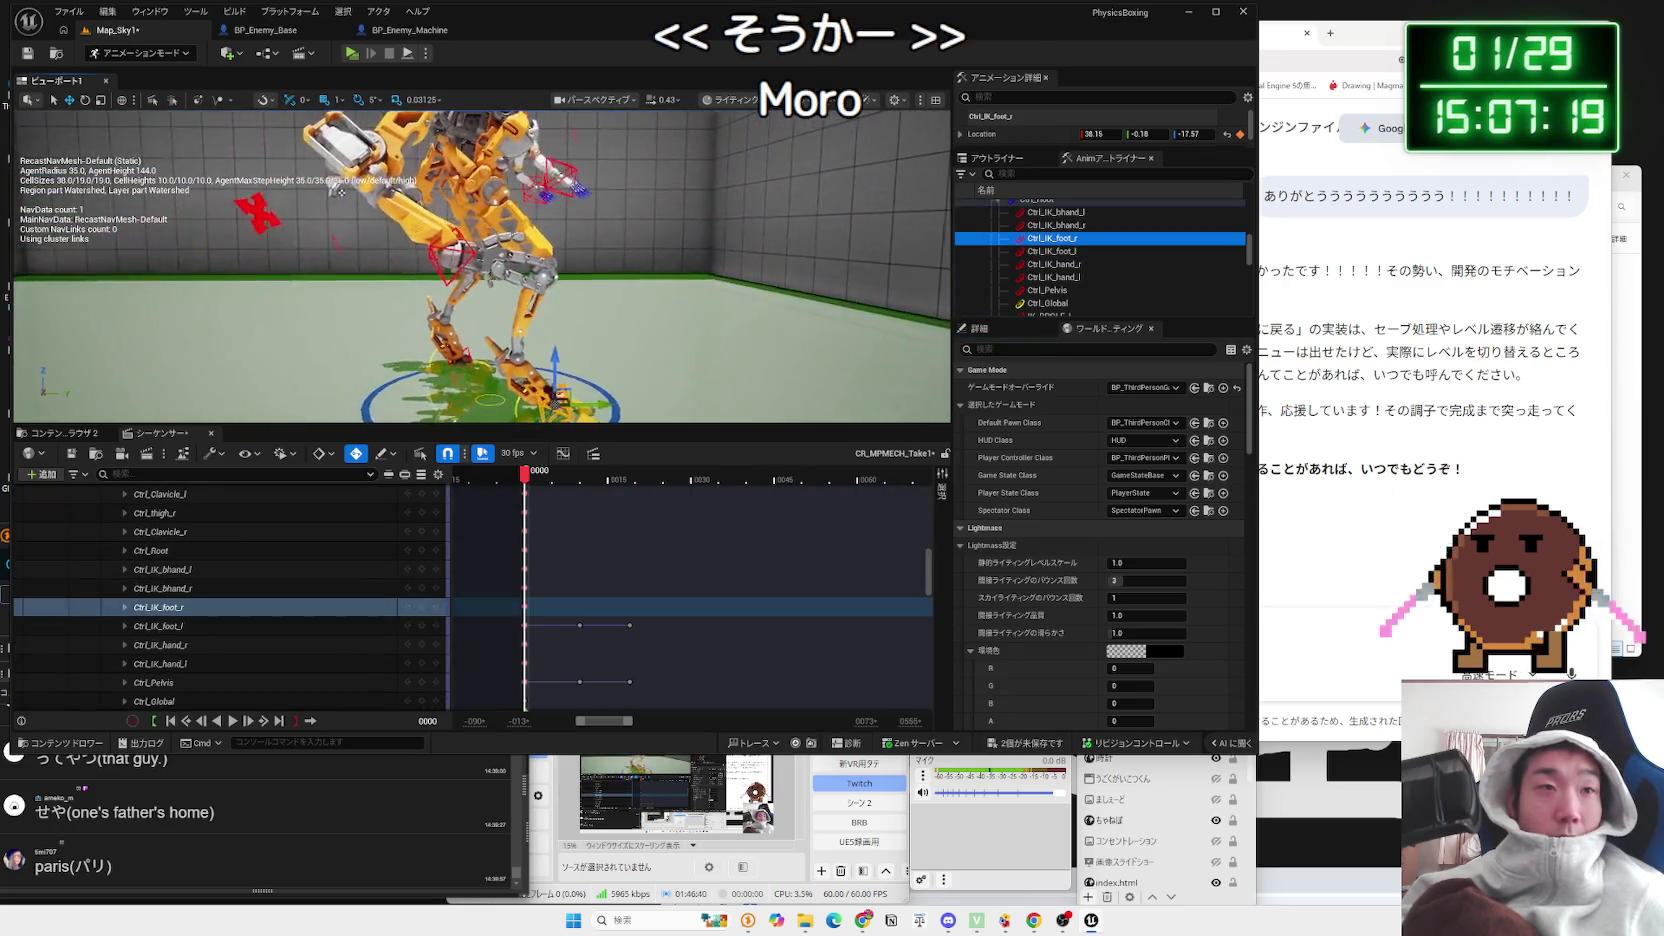
pyautogui.scroll(-3, 341, 193)
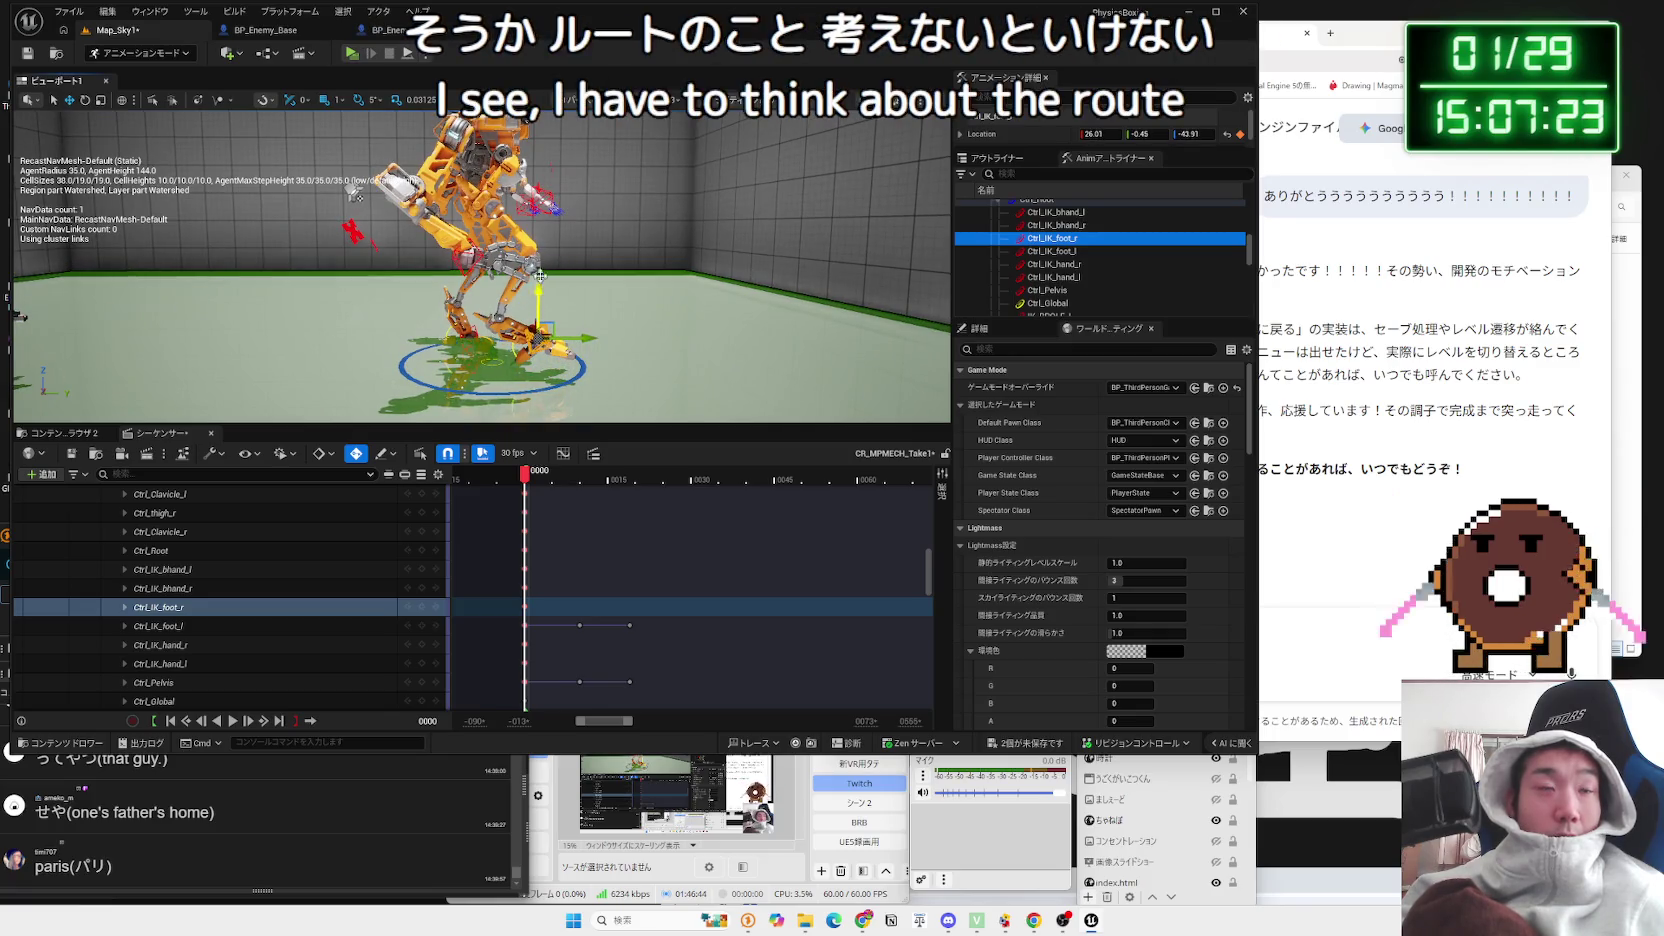
# Step: Raise the right foot and tilt the pelvis 5 degrees, then undo these pose changes
pyautogui.moveTo(539, 278)
pyautogui.mouseDown()
pyautogui.moveTo(545, 255)
pyautogui.moveTo(453, 323)
pyautogui.mouseUp()
pyautogui.click(453, 323)
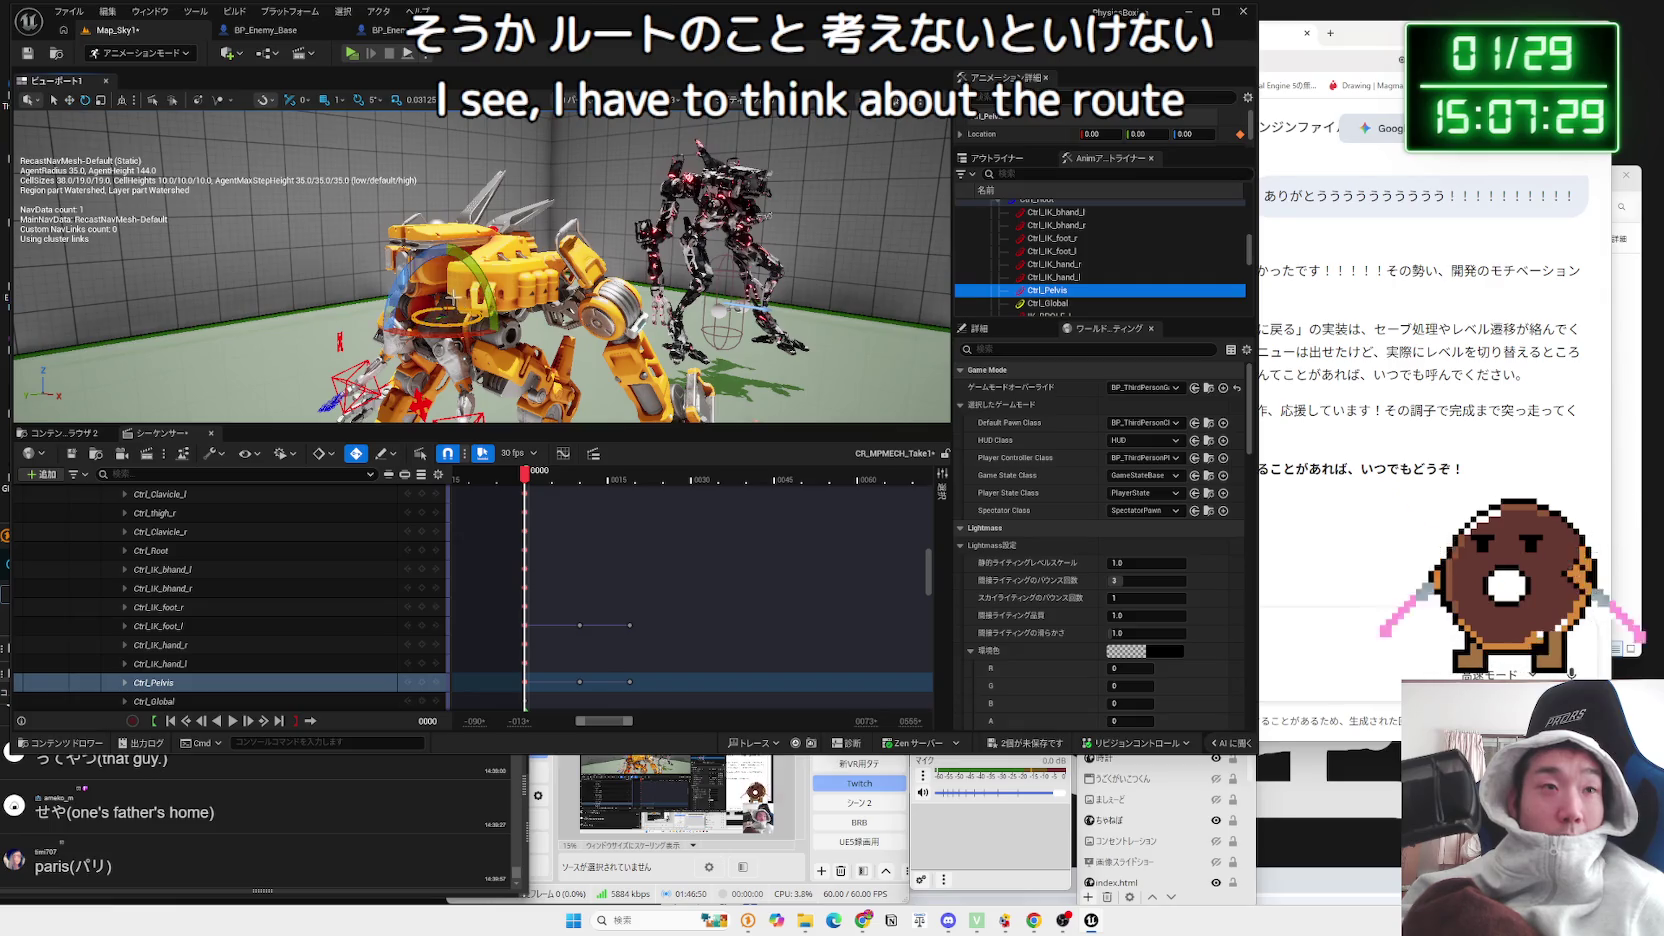
pyautogui.moveTo(453, 323); pyautogui.dragTo(453, 344)
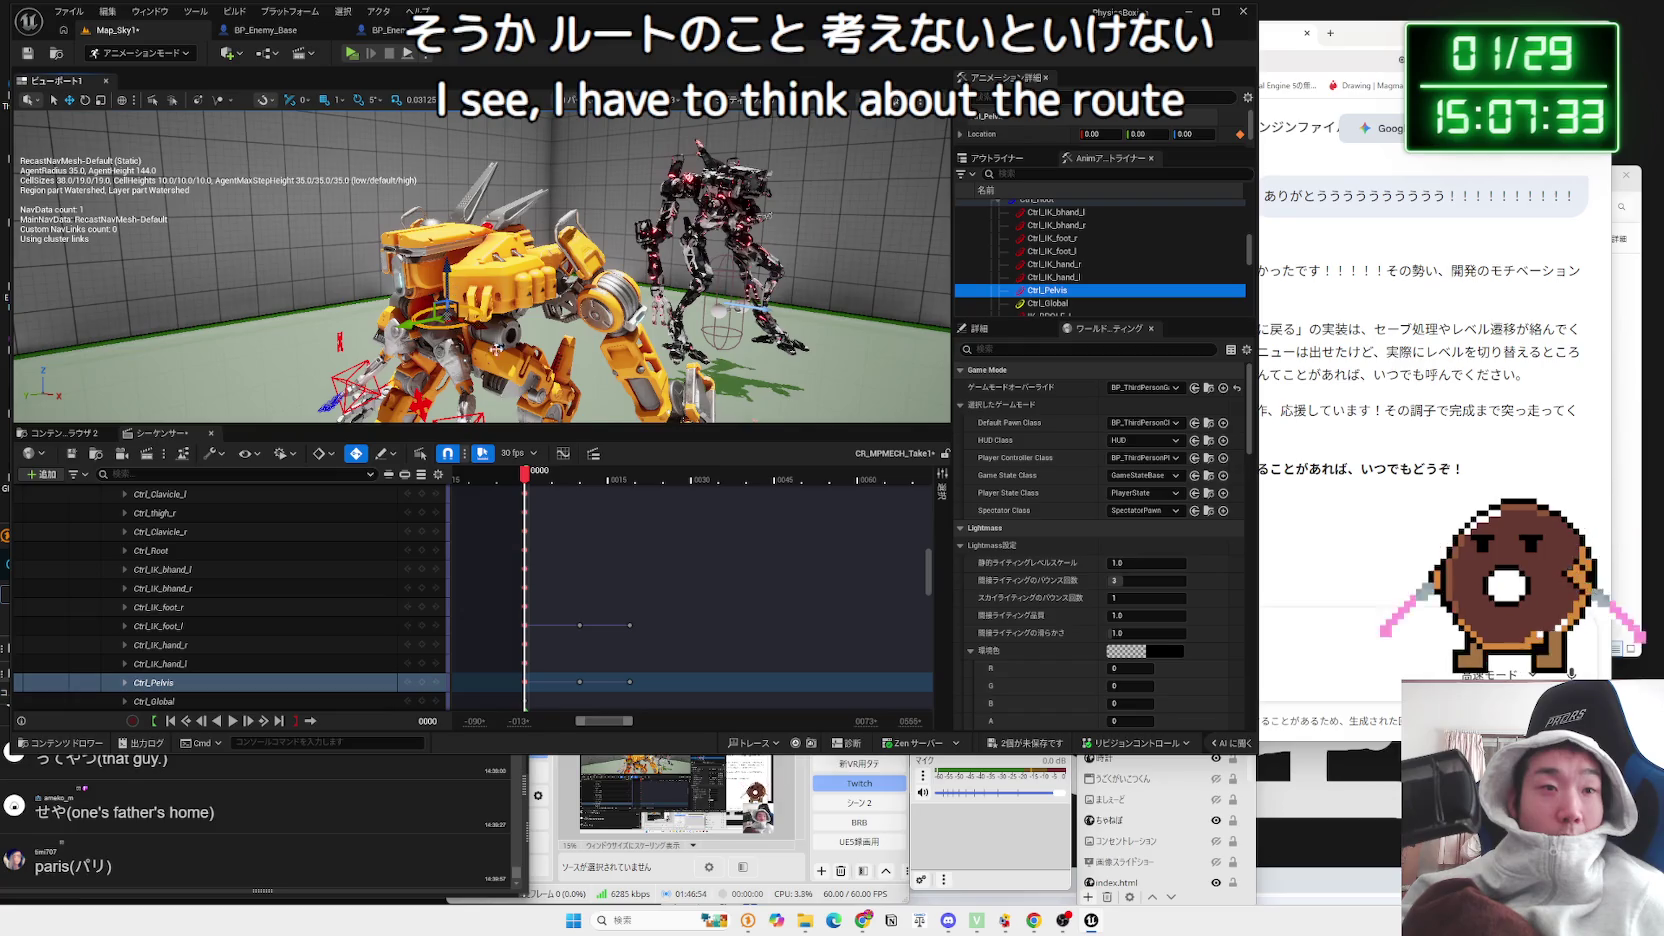
pyautogui.hotkey('ctrl', 'z')
pyautogui.hotkey('ctrl', 'z')
pyautogui.hotkey('ctrl', 'z')
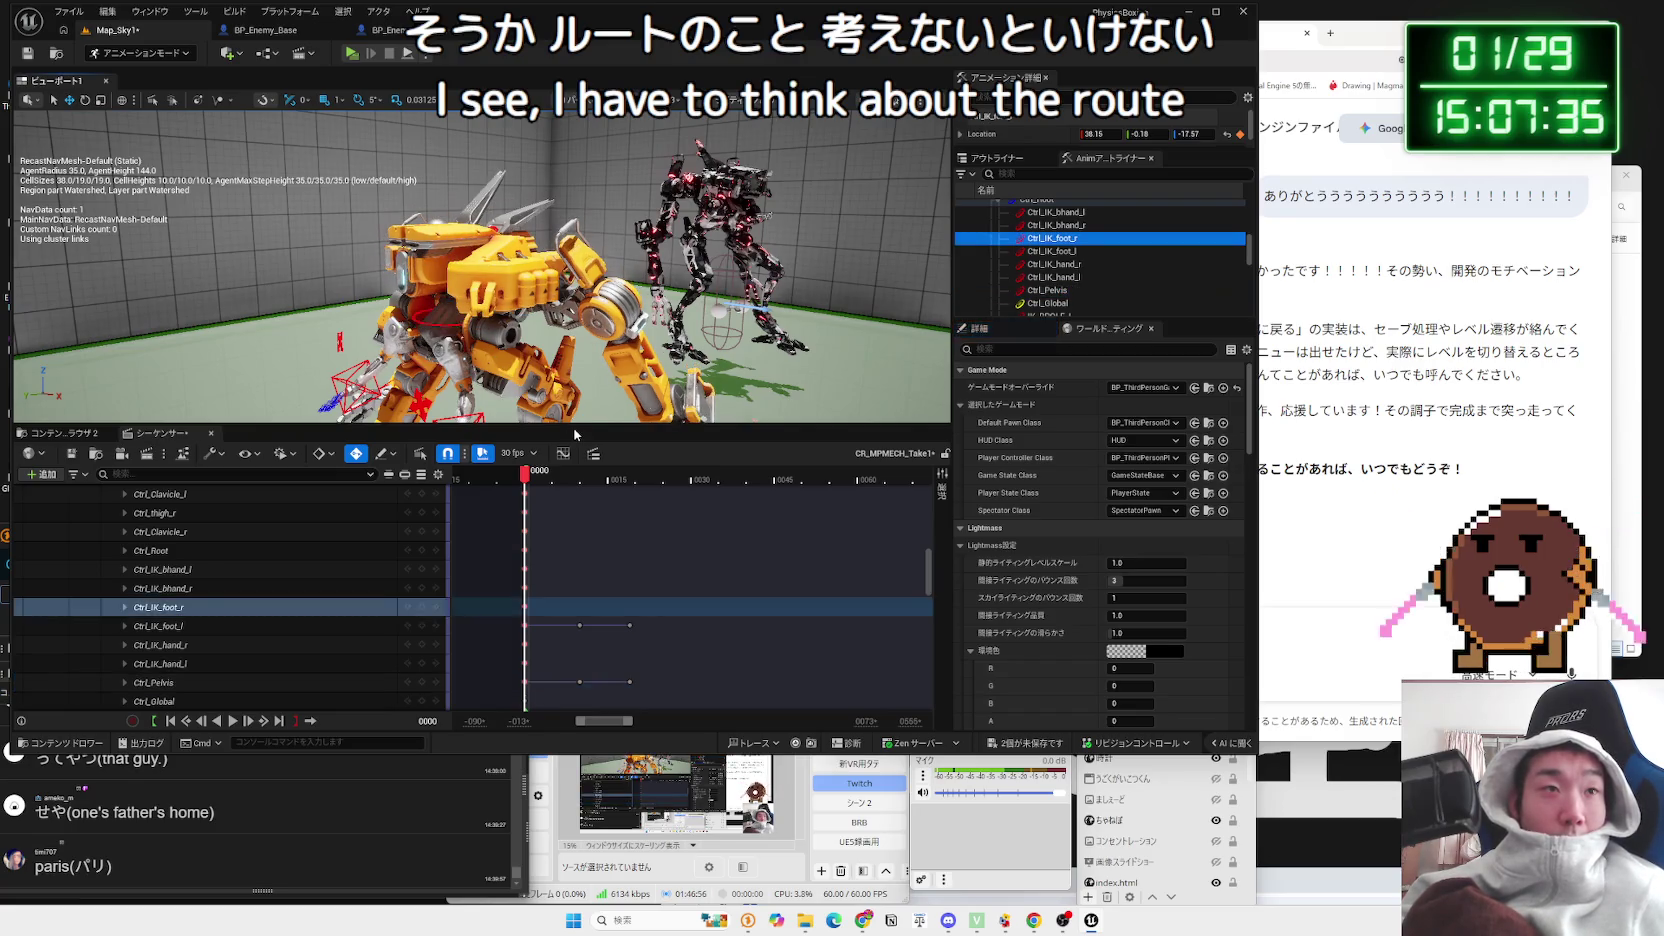
pyautogui.scroll(-10, 576, 557)
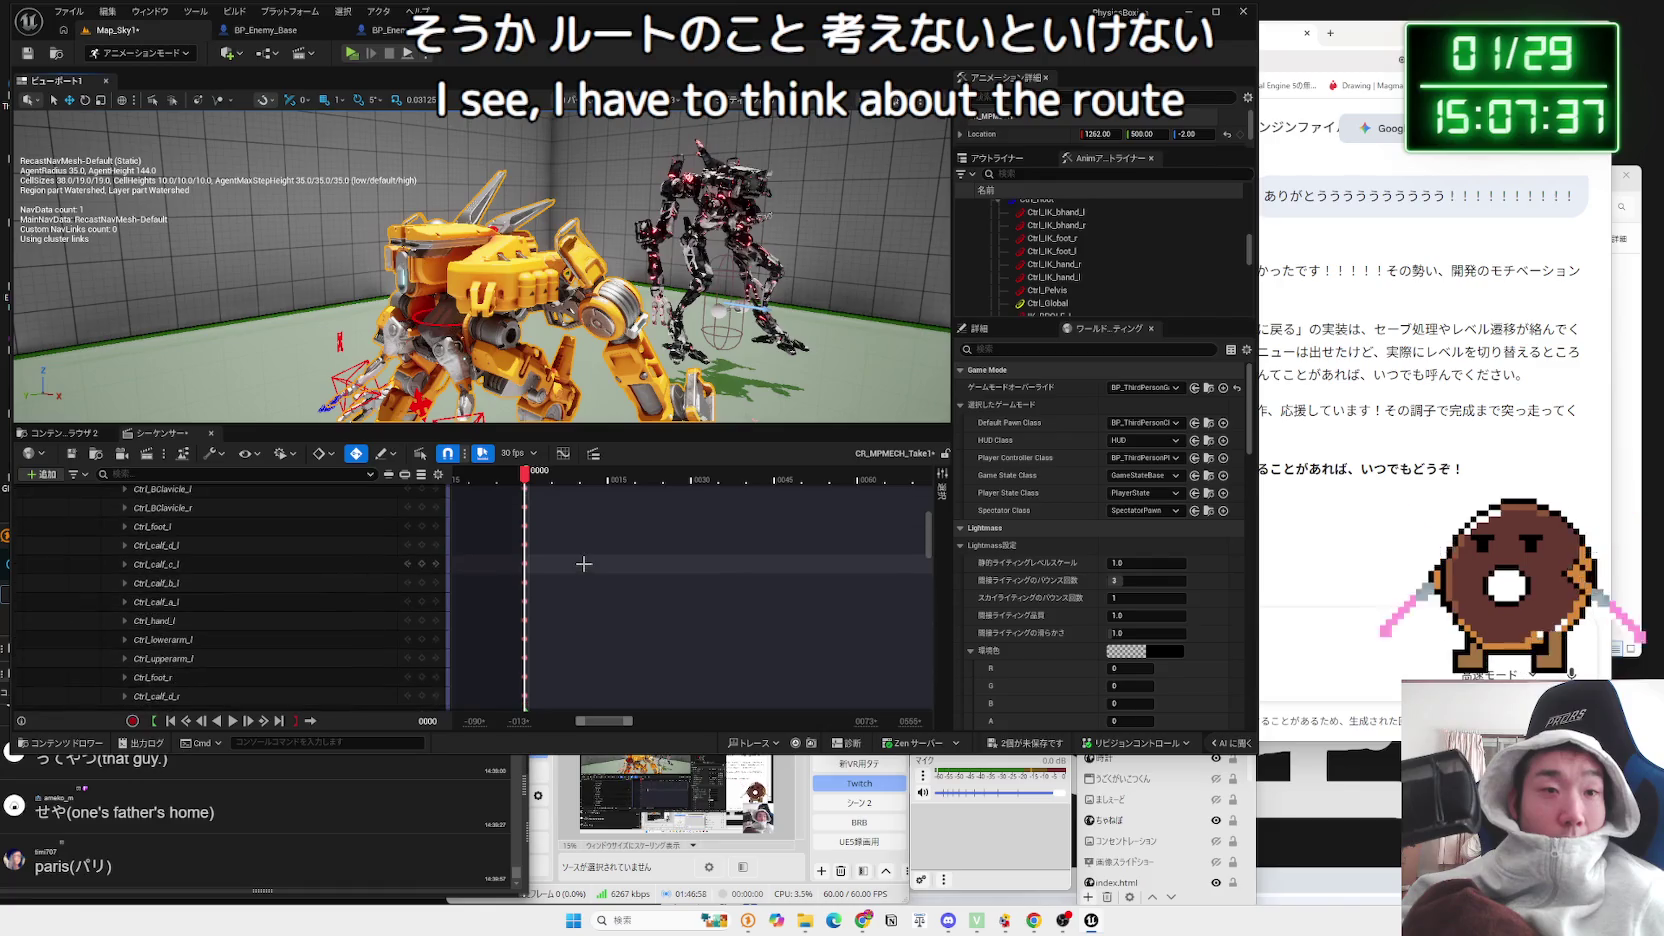
pyautogui.scroll(-3, 590, 563)
pyautogui.hotkey('ctrl', 'z')
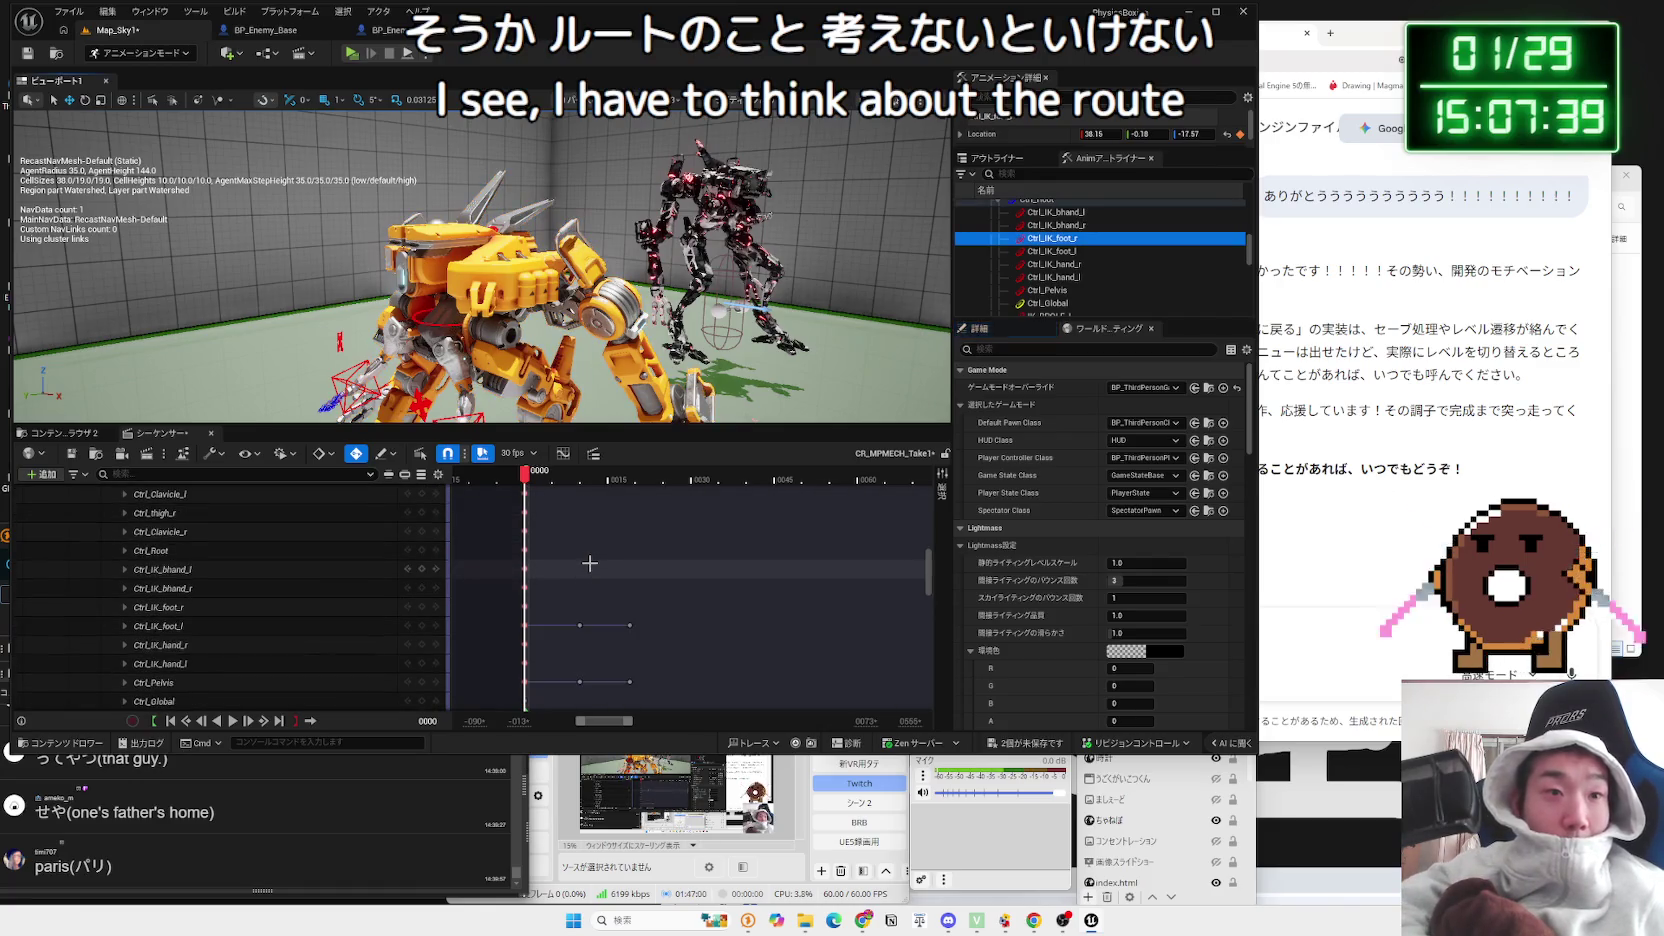
pyautogui.hotkey('ctrl', 'z')
# Step: At frame 0014, shift the mech's pelvis 18 units along X
pyautogui.moveTo(546, 478); pyautogui.dragTo(630, 483)
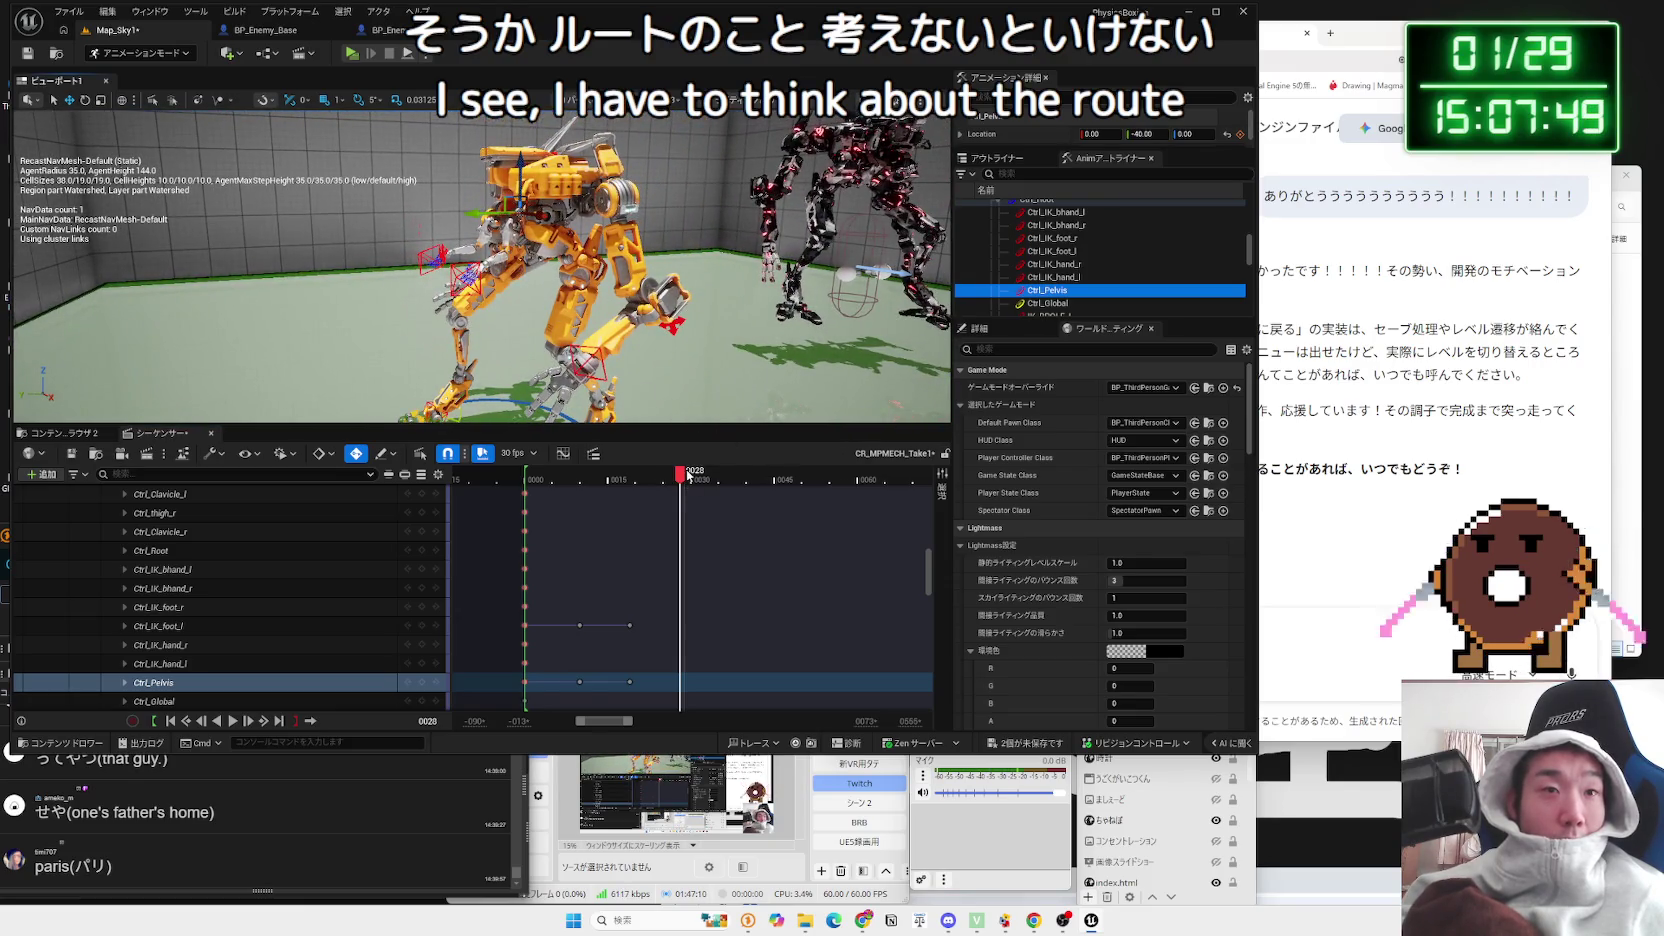
pyautogui.moveTo(689, 476)
pyautogui.mouseDown()
pyautogui.moveTo(535, 480)
pyautogui.moveTo(629, 496)
pyautogui.mouseUp()
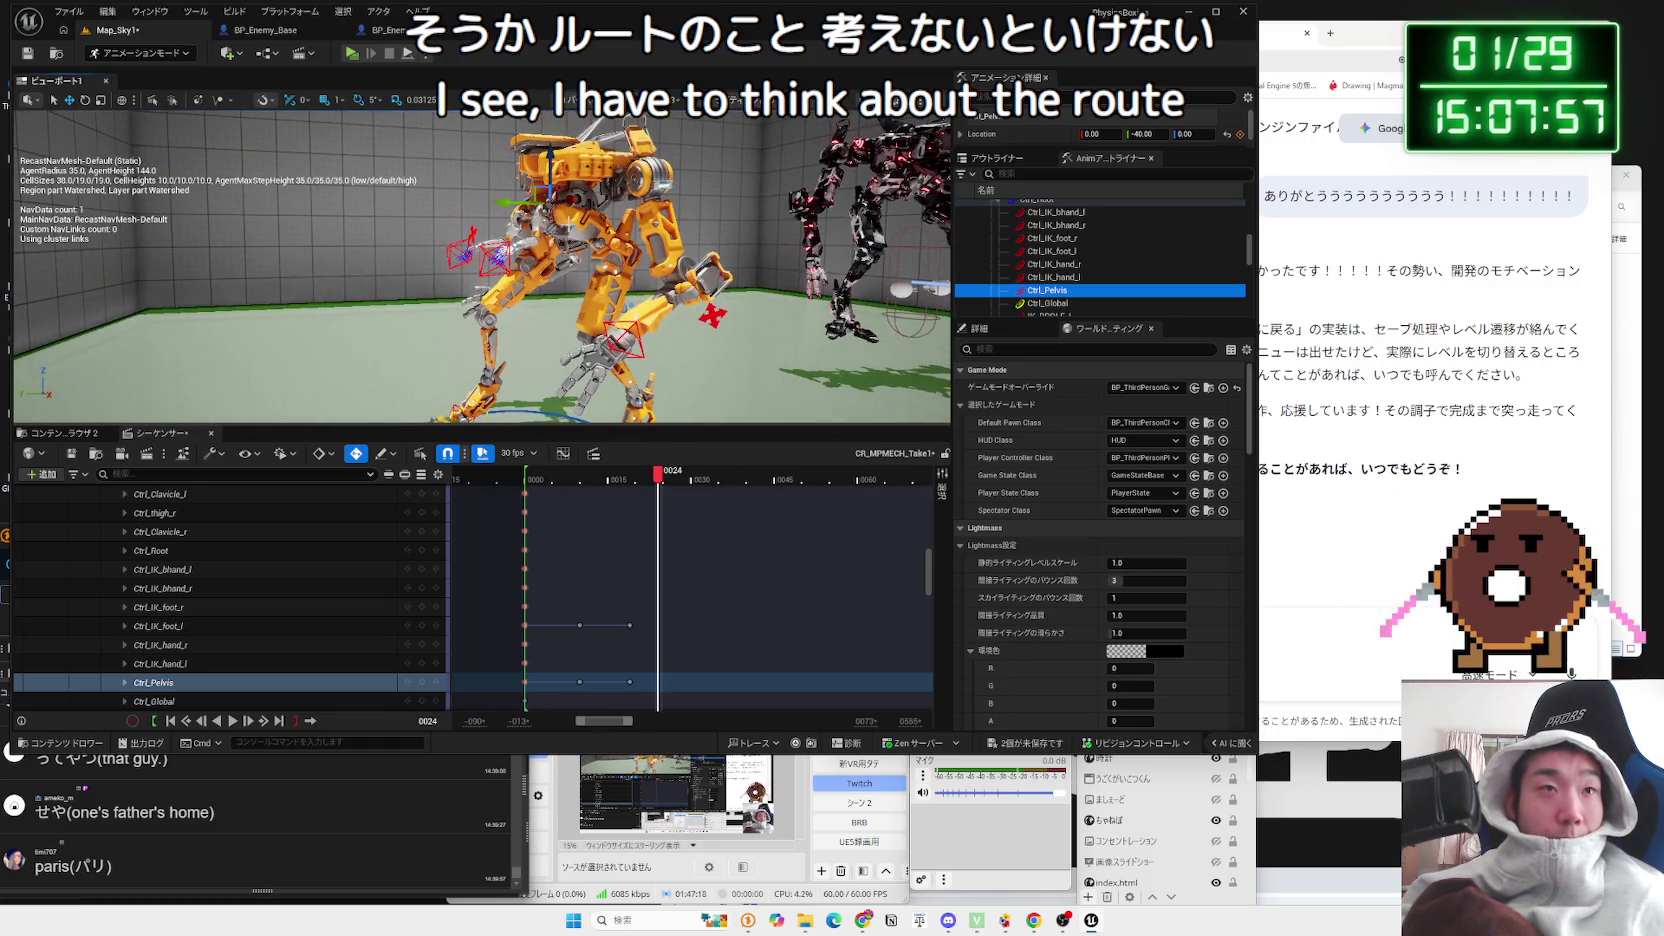
pyautogui.moveTo(554, 158); pyautogui.dragTo(552, 174)
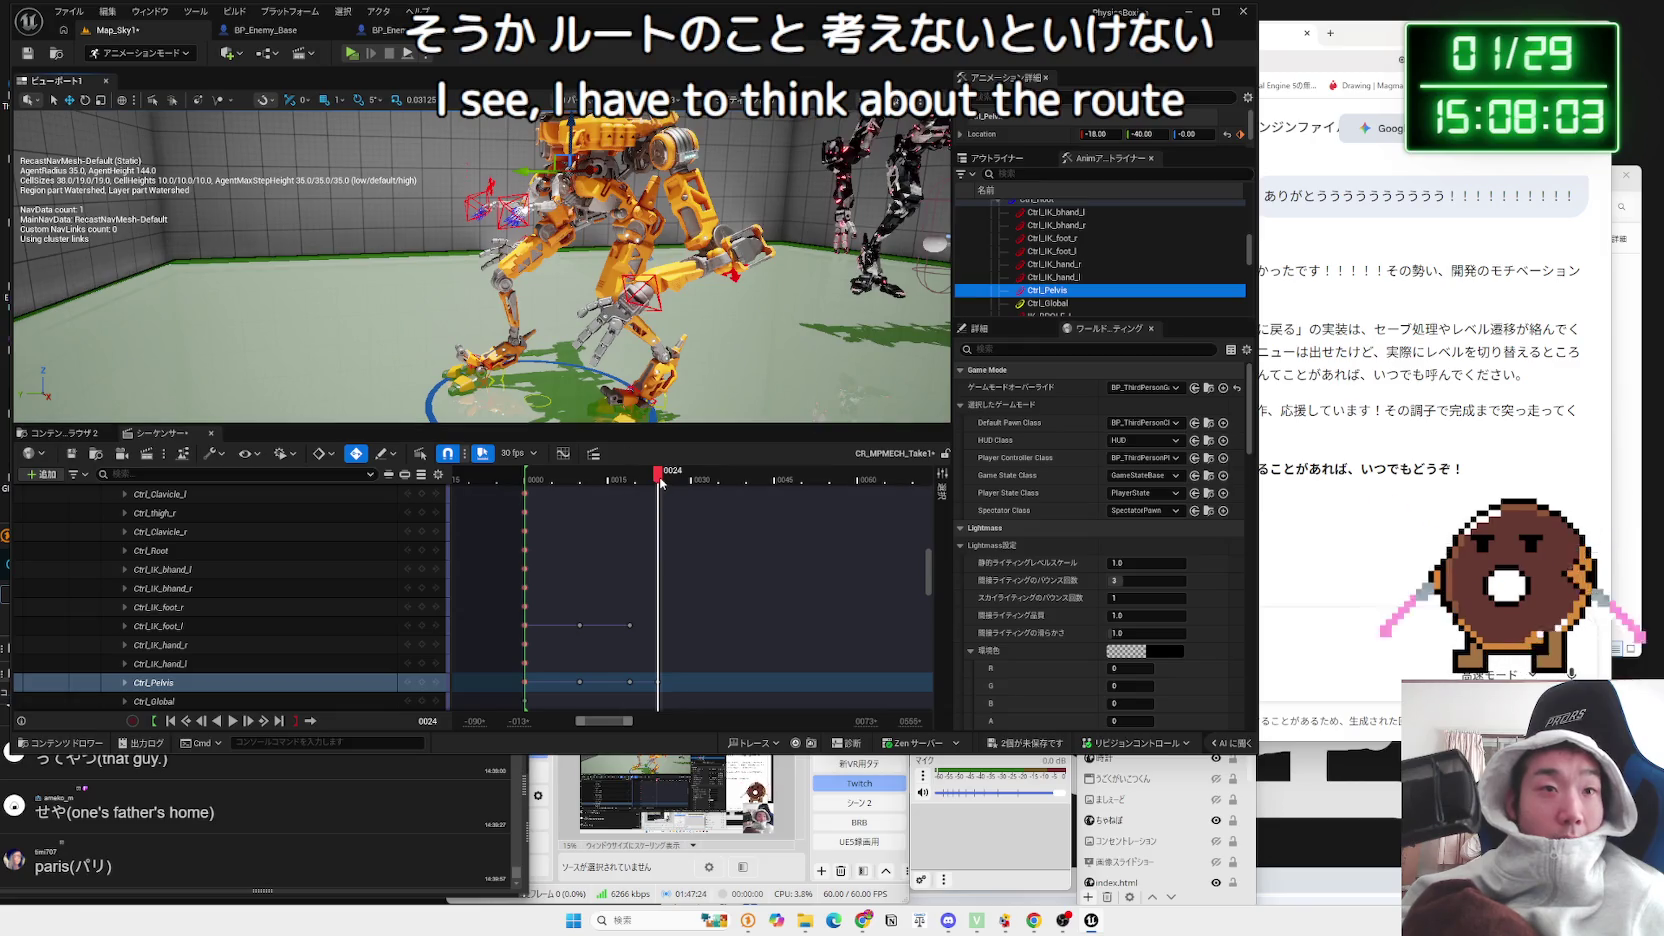
# Step: Play the walk twice, then pause at frame 0024 with the legs and right foot selected
pyautogui.press('g')
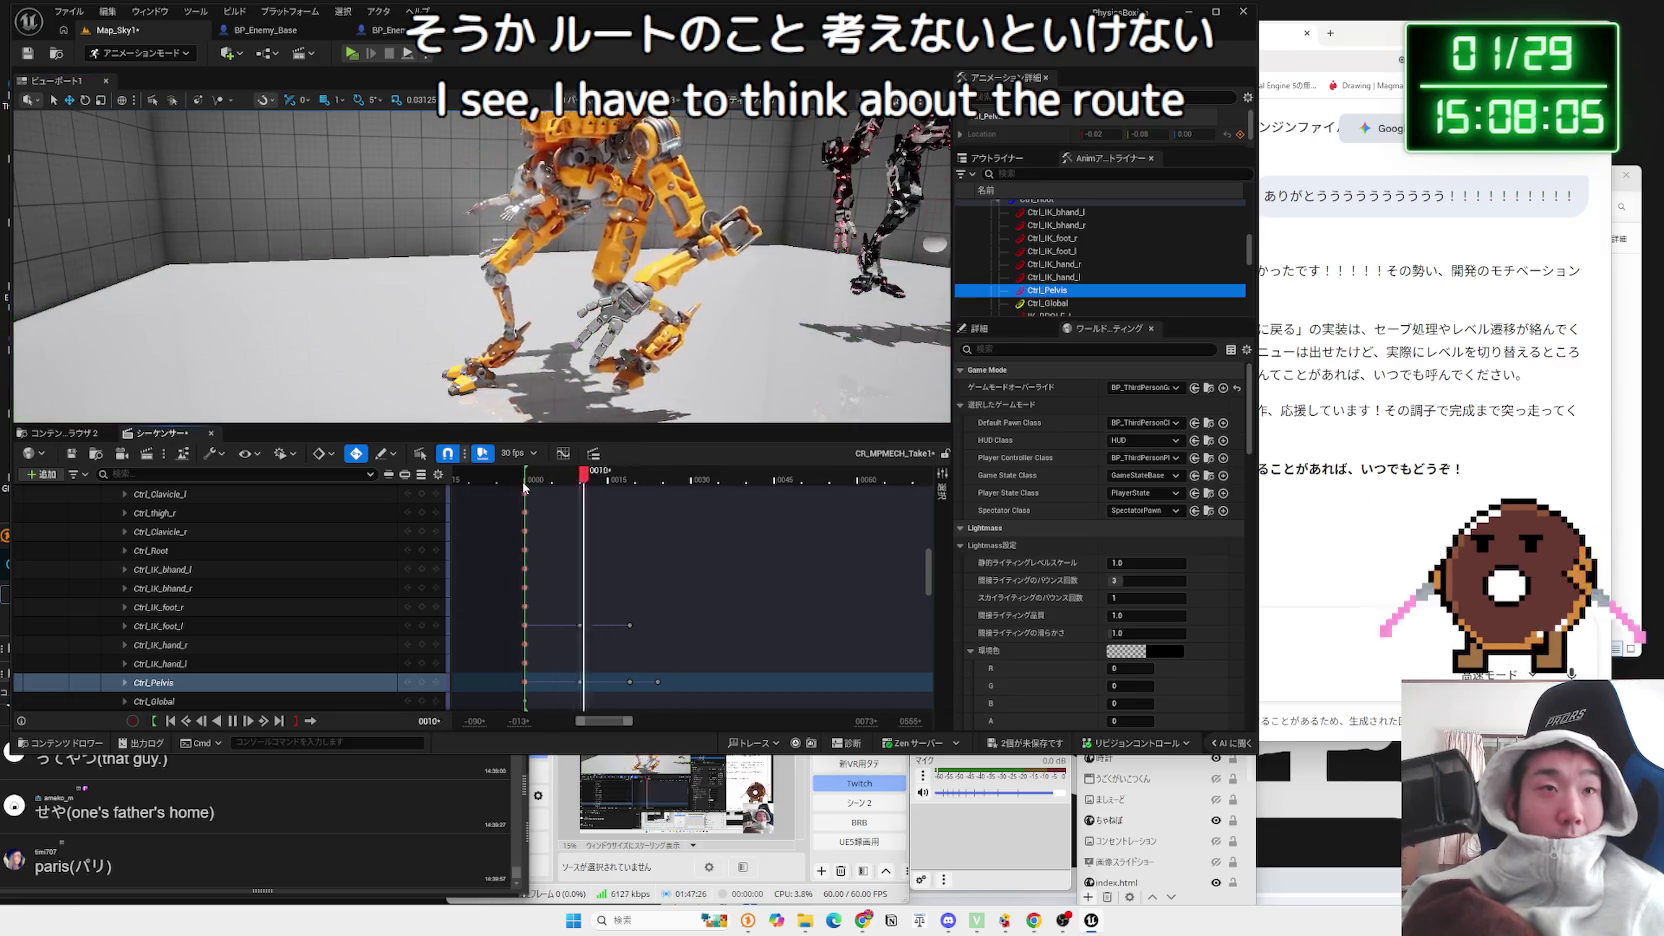
pyautogui.press('space')
pyautogui.click(528, 481)
pyautogui.press('g')
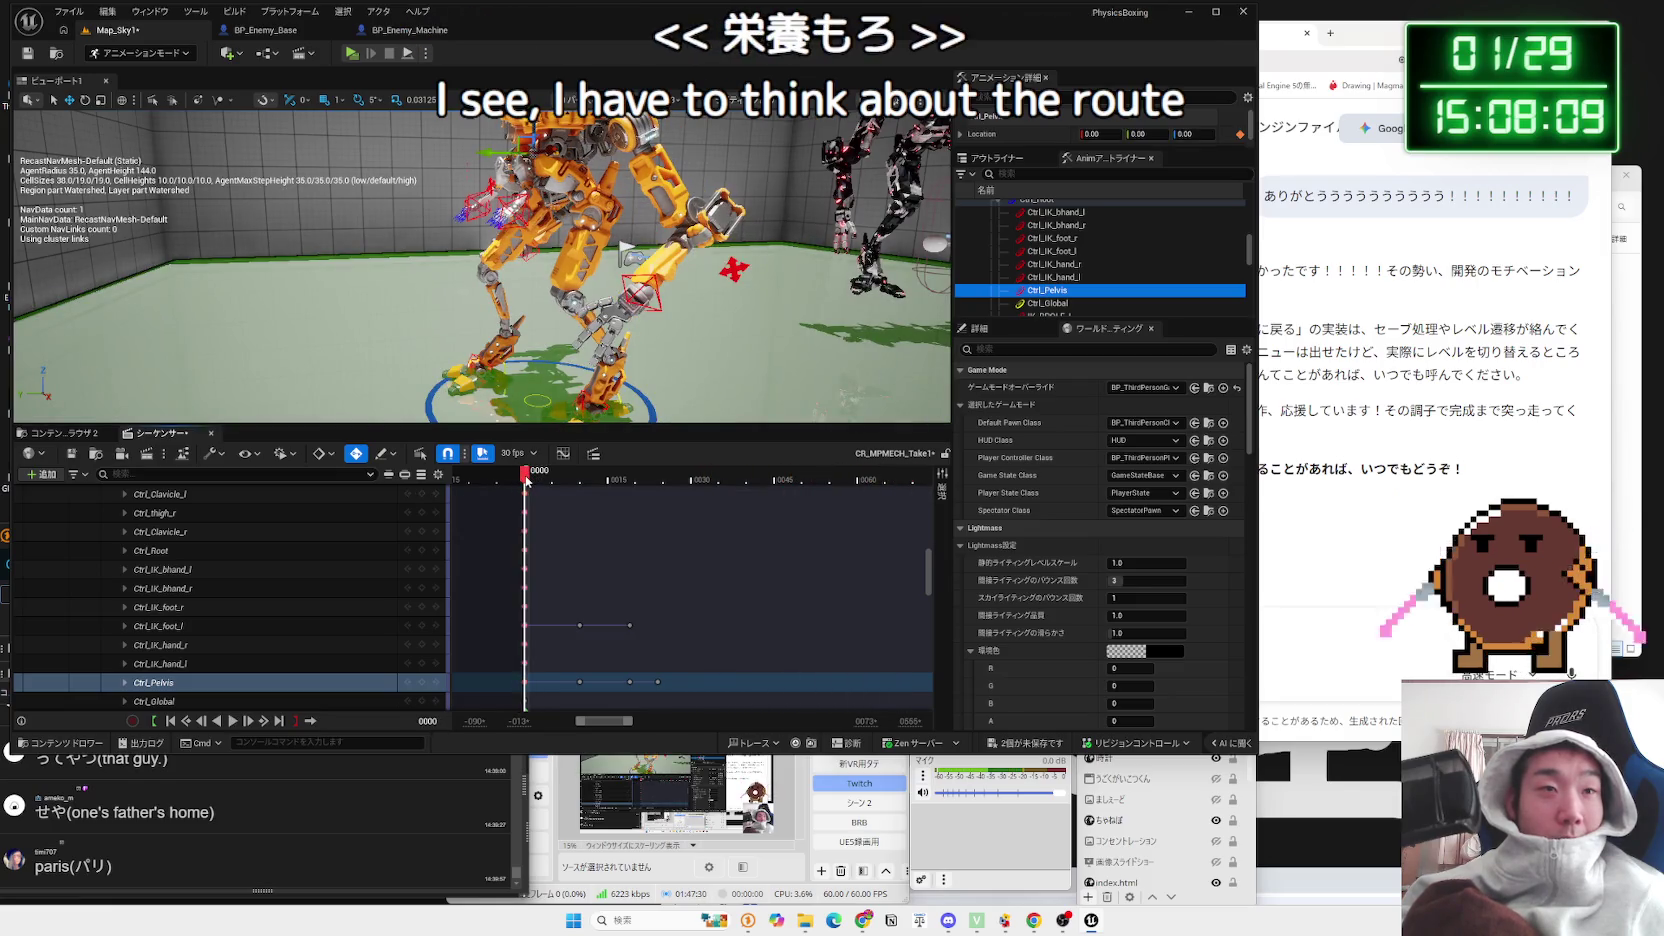
pyautogui.press('g')
pyautogui.press('space')
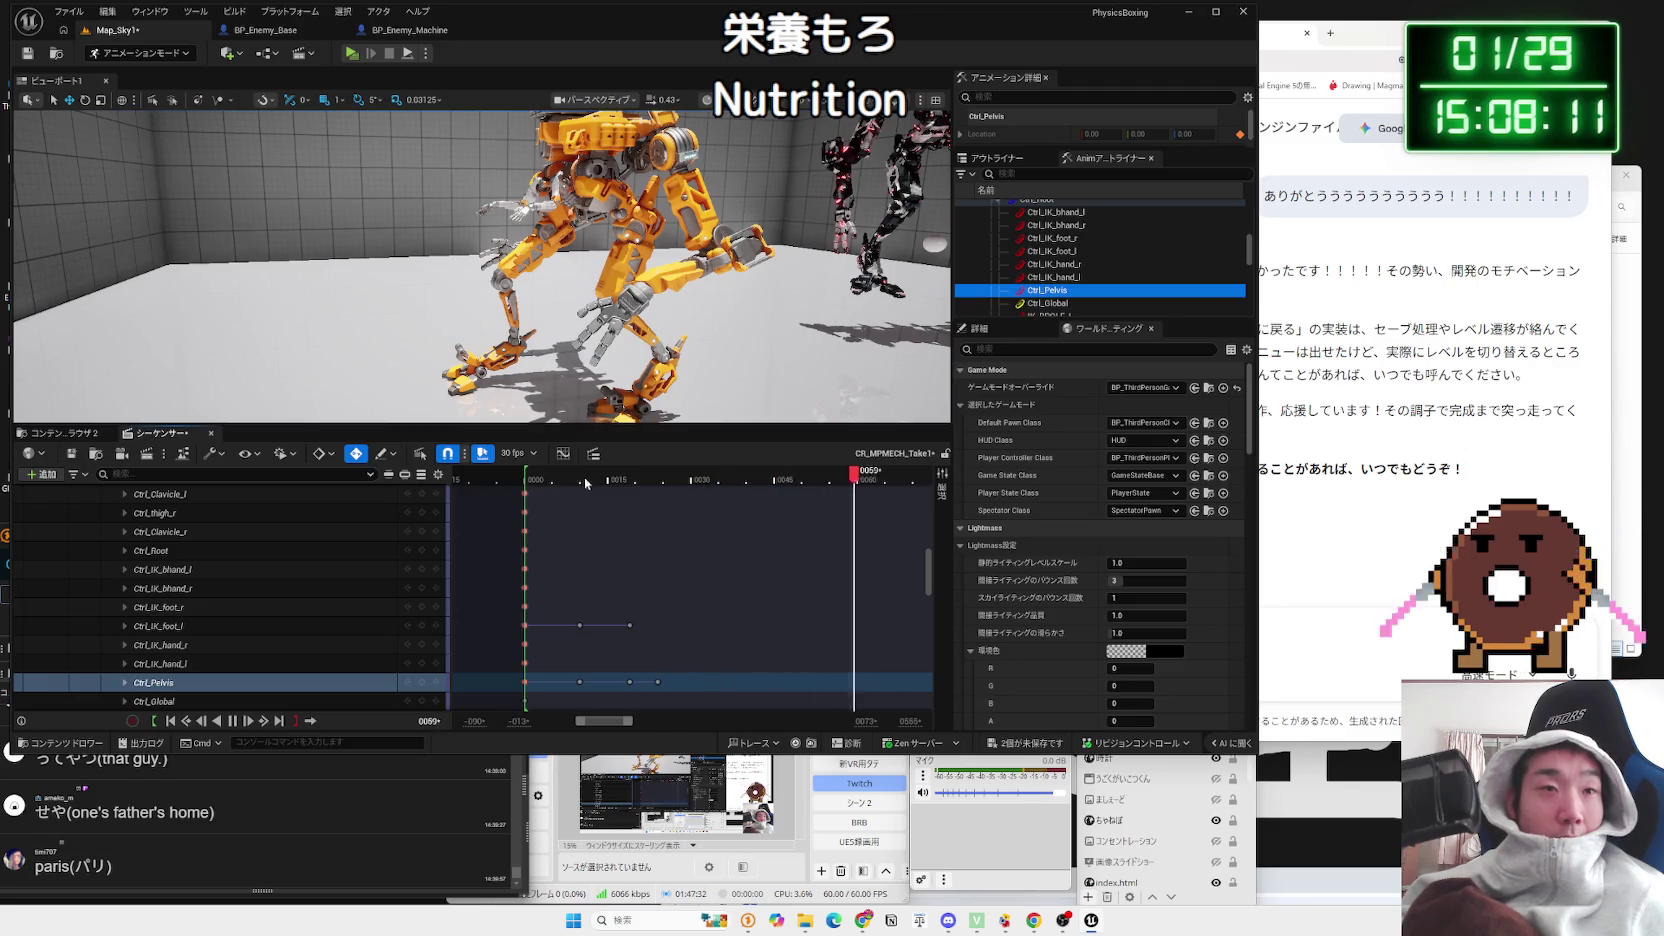
pyautogui.click(614, 480)
pyautogui.press('g')
pyautogui.moveTo(628, 480); pyautogui.dragTo(662, 480)
pyautogui.moveTo(549, 271)
pyautogui.mouseDown()
pyautogui.moveTo(430, 120)
pyautogui.moveTo(365, 142)
pyautogui.mouseUp()
pyautogui.click(566, 400)
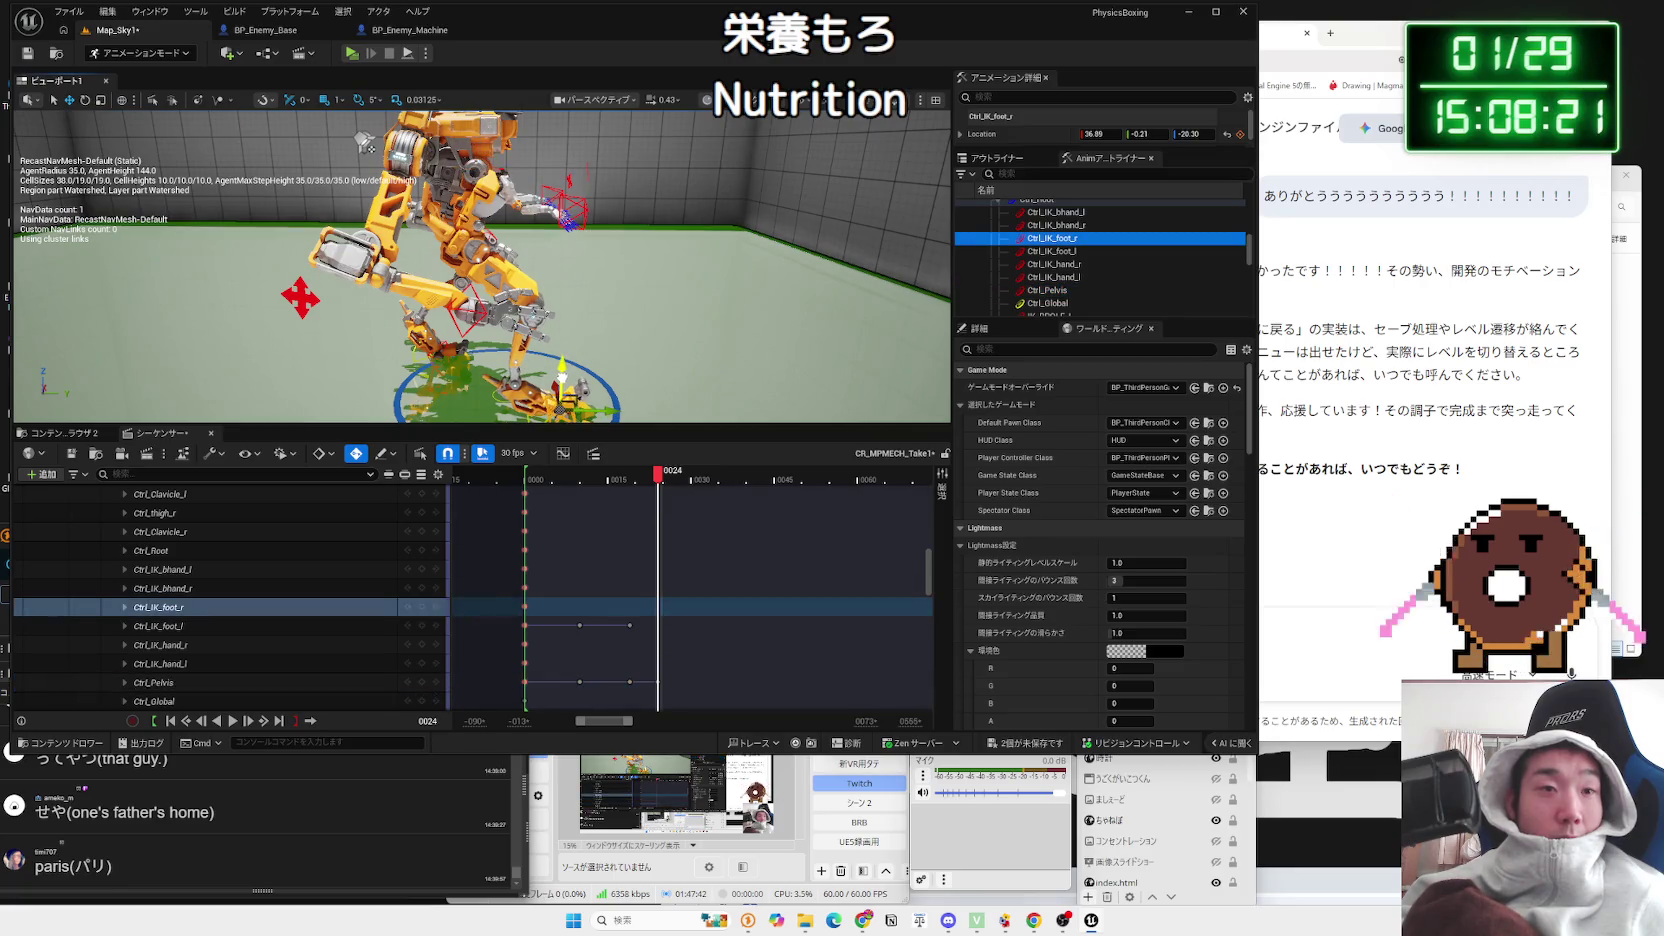
# Step: Raise the right foot control slightly, then frame the whole mech
pyautogui.moveTo(562, 378); pyautogui.dragTo(634, 467)
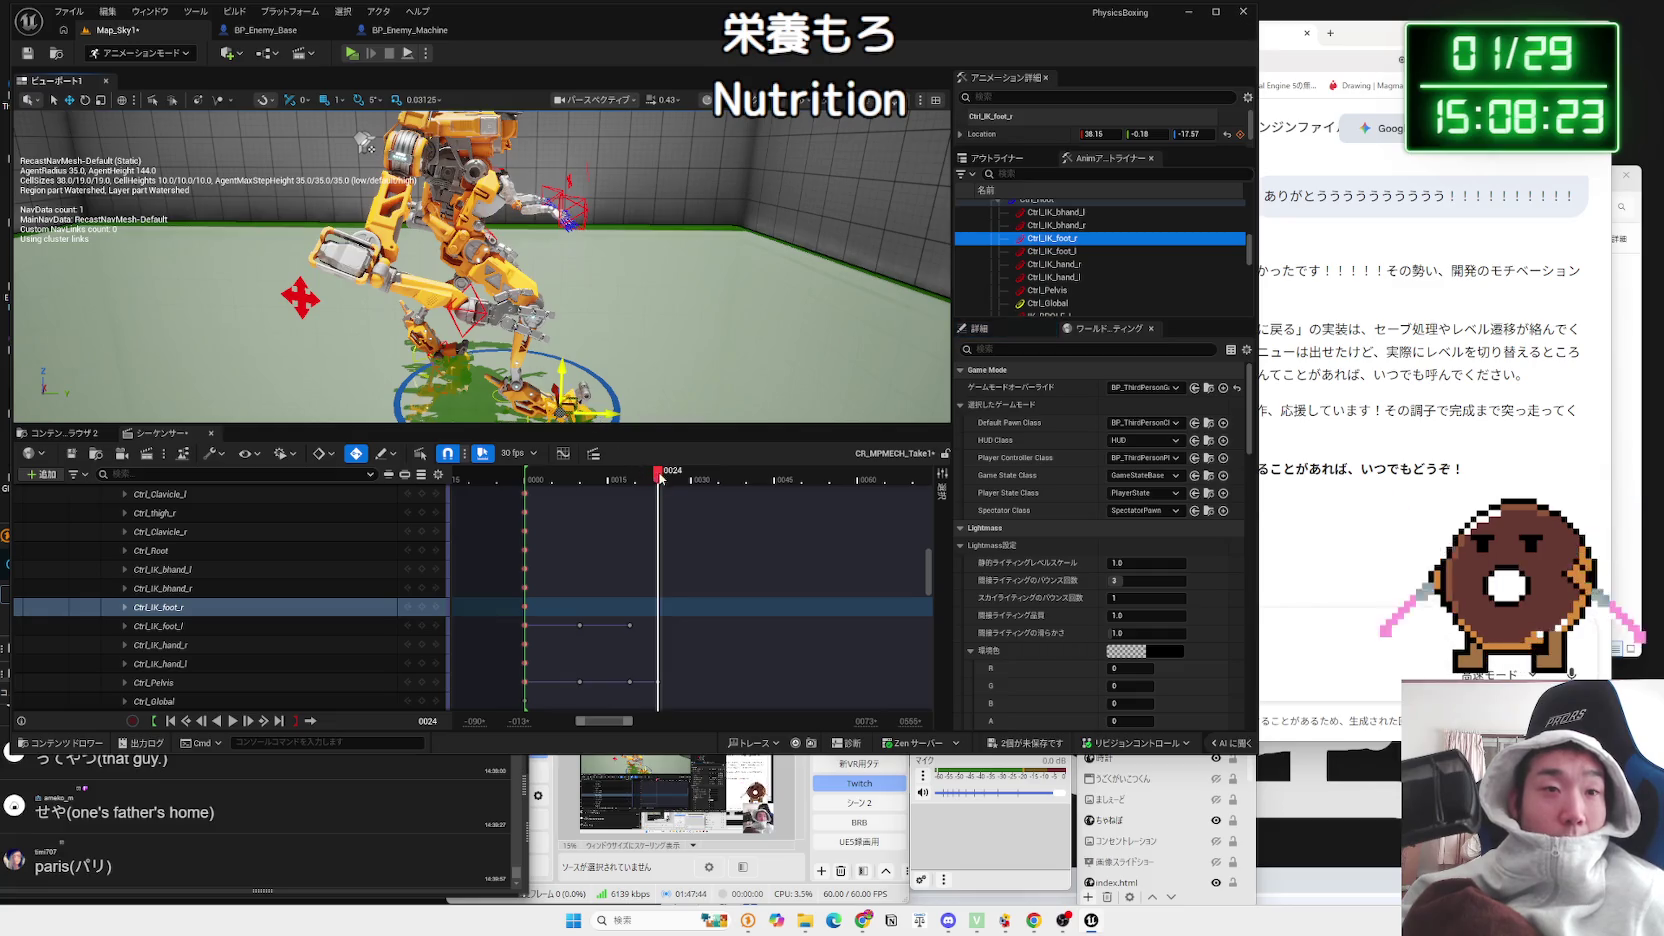
pyautogui.moveTo(553, 361); pyautogui.dragTo(521, 233)
pyautogui.click(521, 233)
pyautogui.press('f')
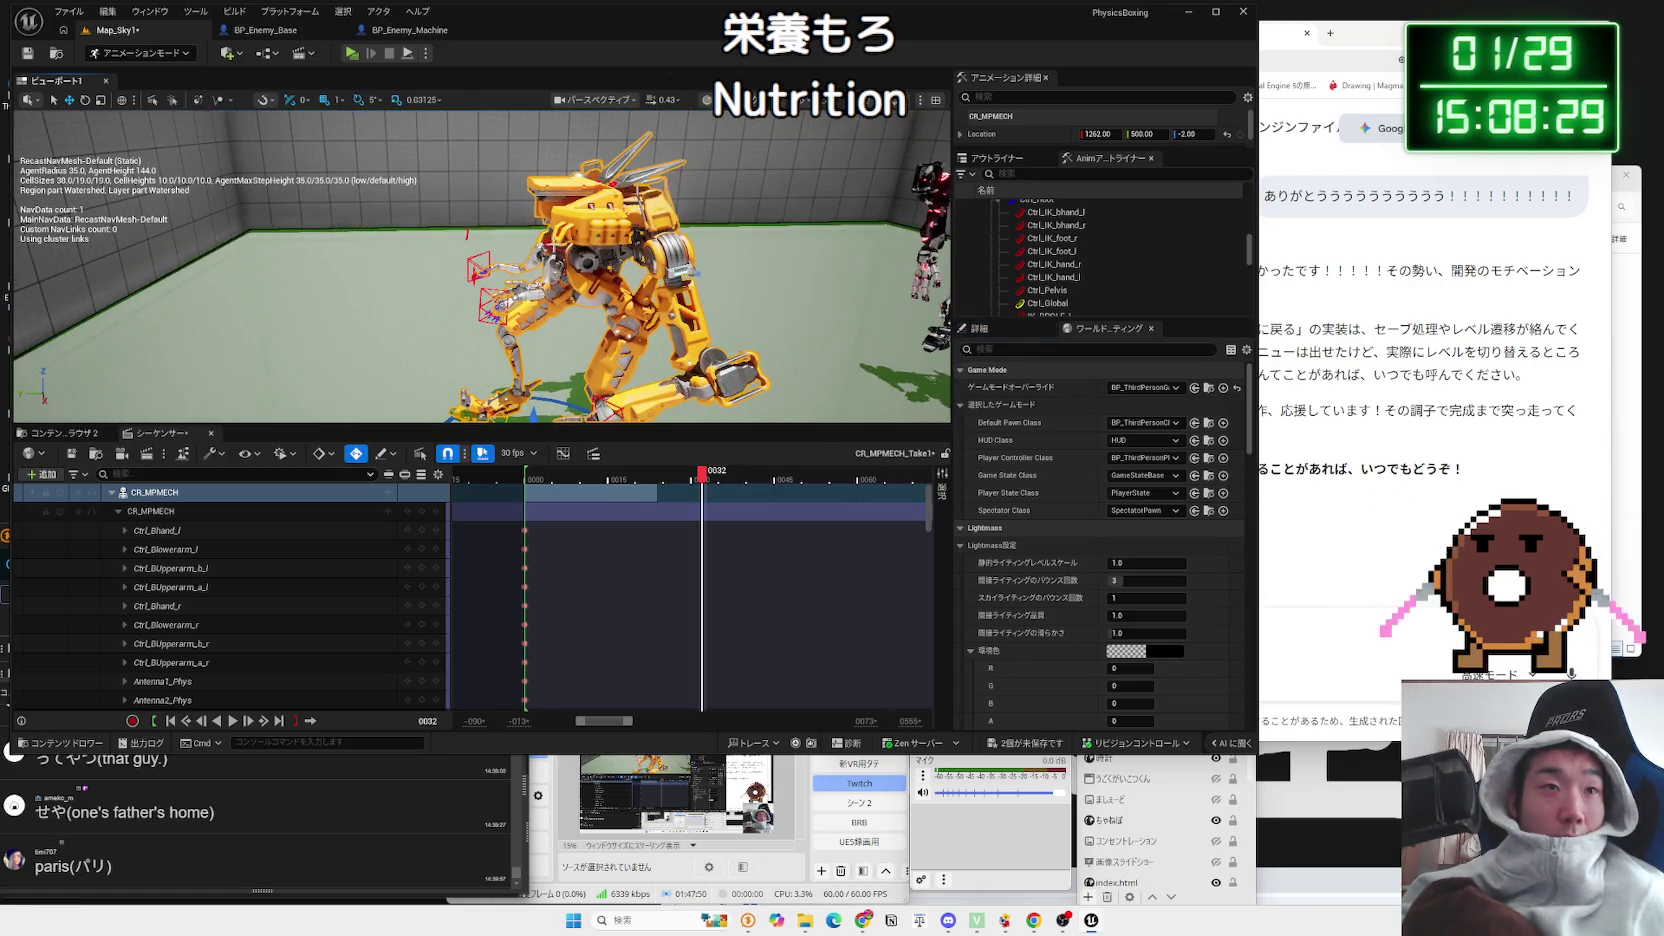
# Step: Tilt the pelvis 5 degrees and shift it along Y to -47
pyautogui.click(550, 247)
pyautogui.moveTo(548, 190); pyautogui.dragTo(568, 166)
pyautogui.moveTo(530, 245); pyautogui.dragTo(537, 245)
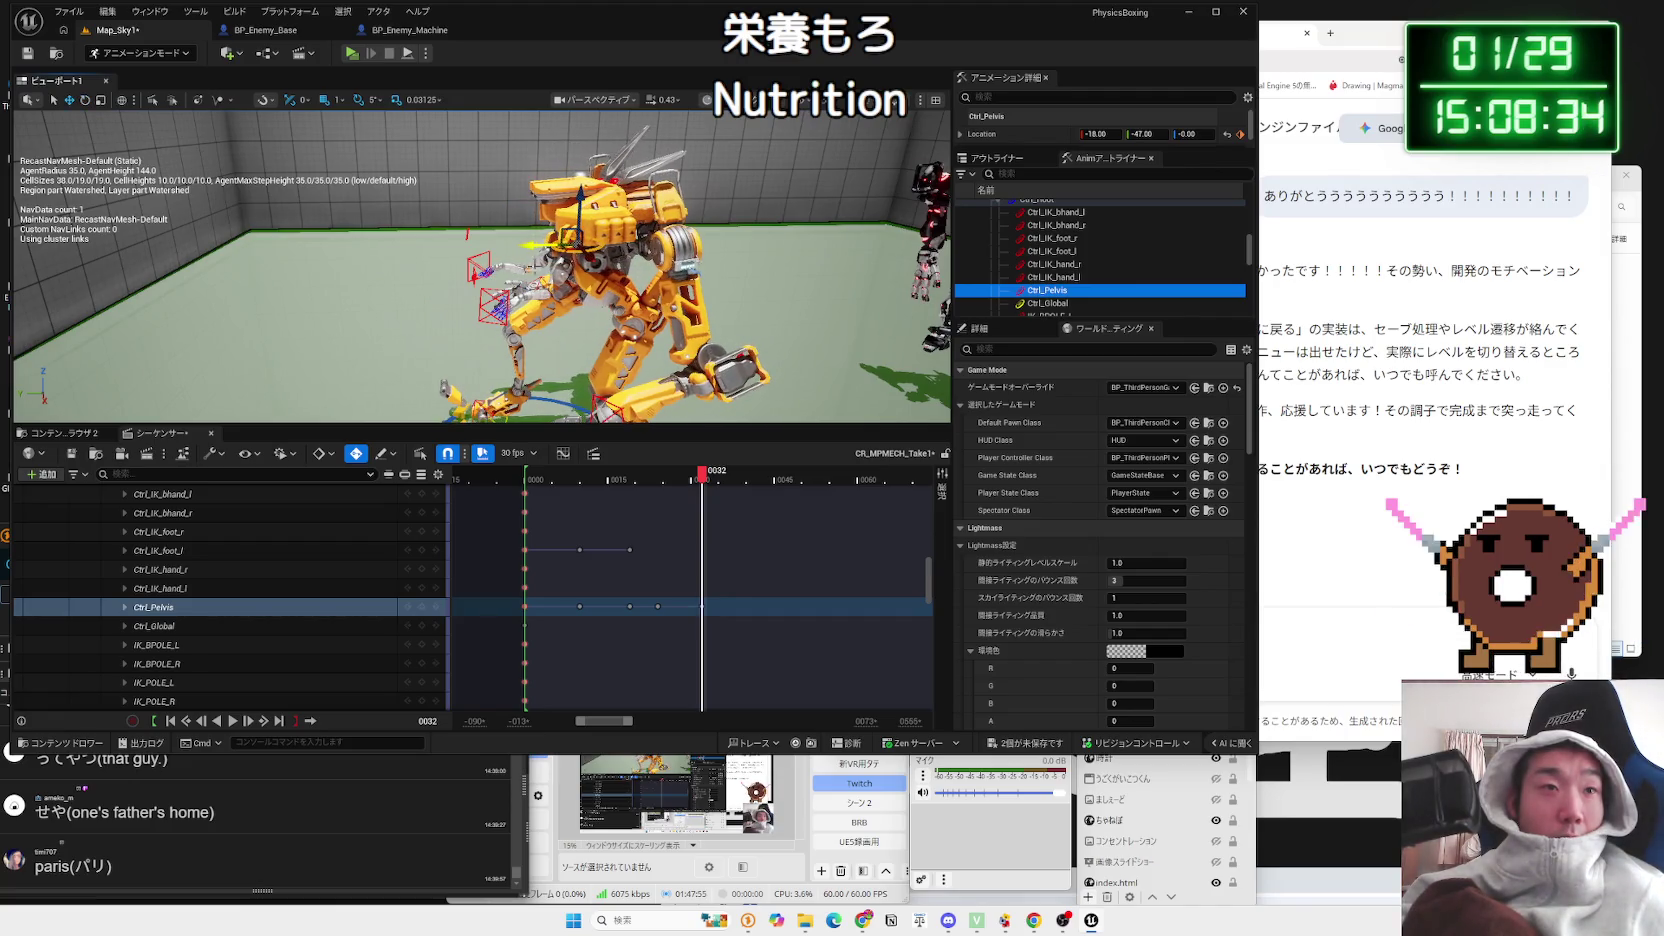
pyautogui.click(484, 389)
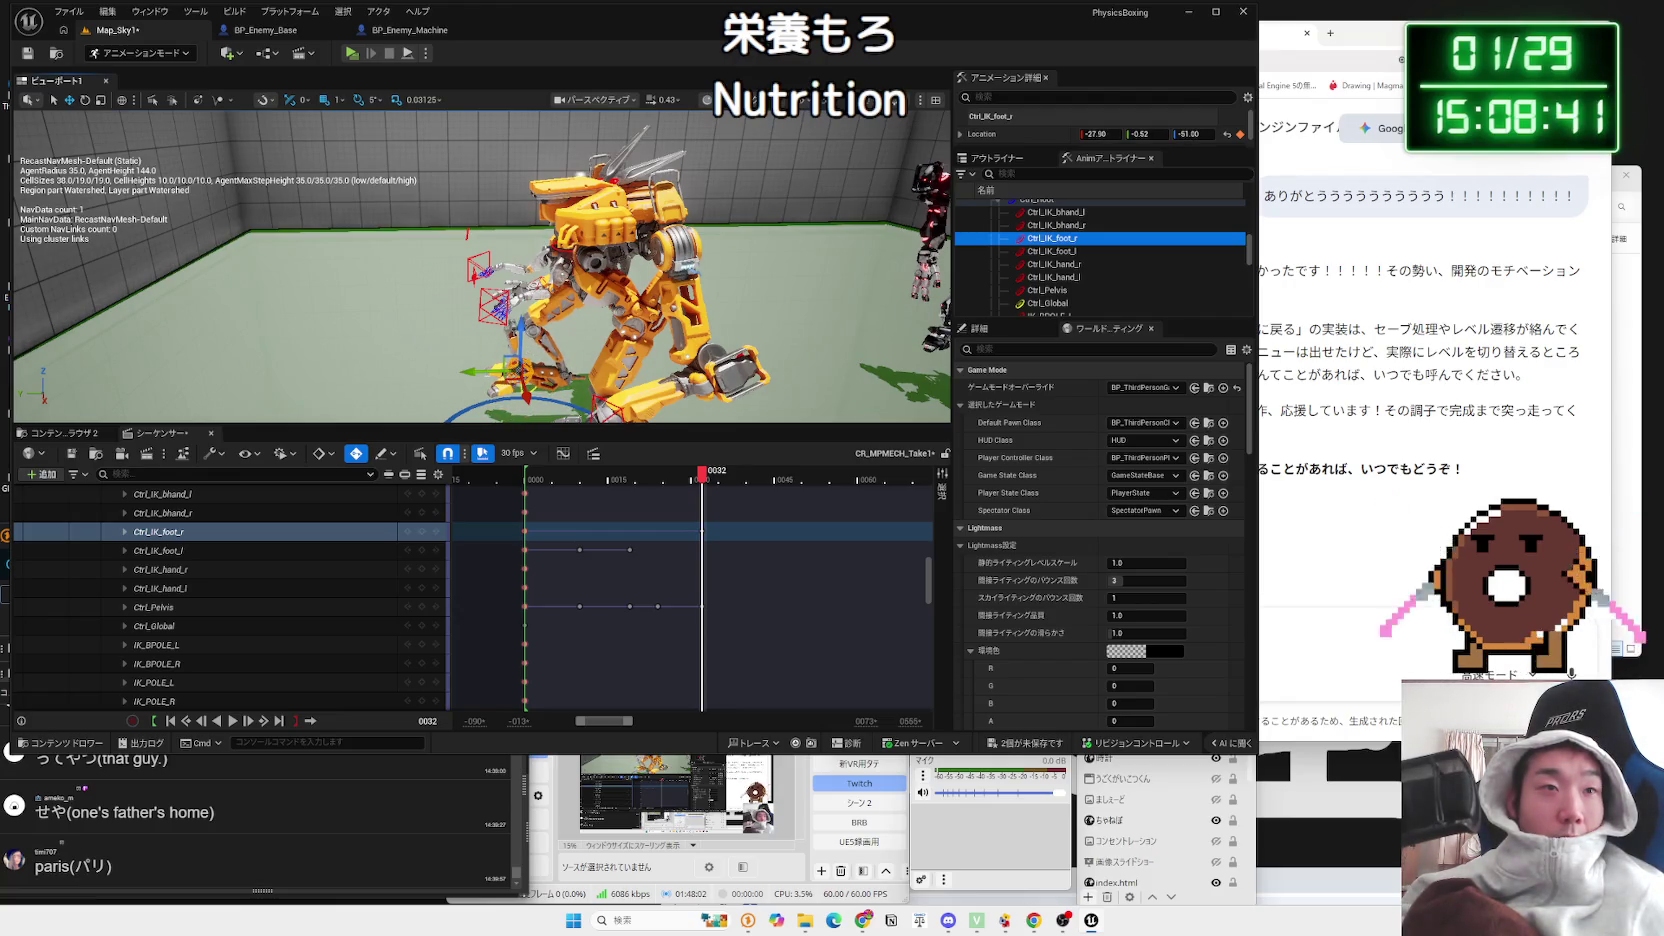
pyautogui.click(476, 376)
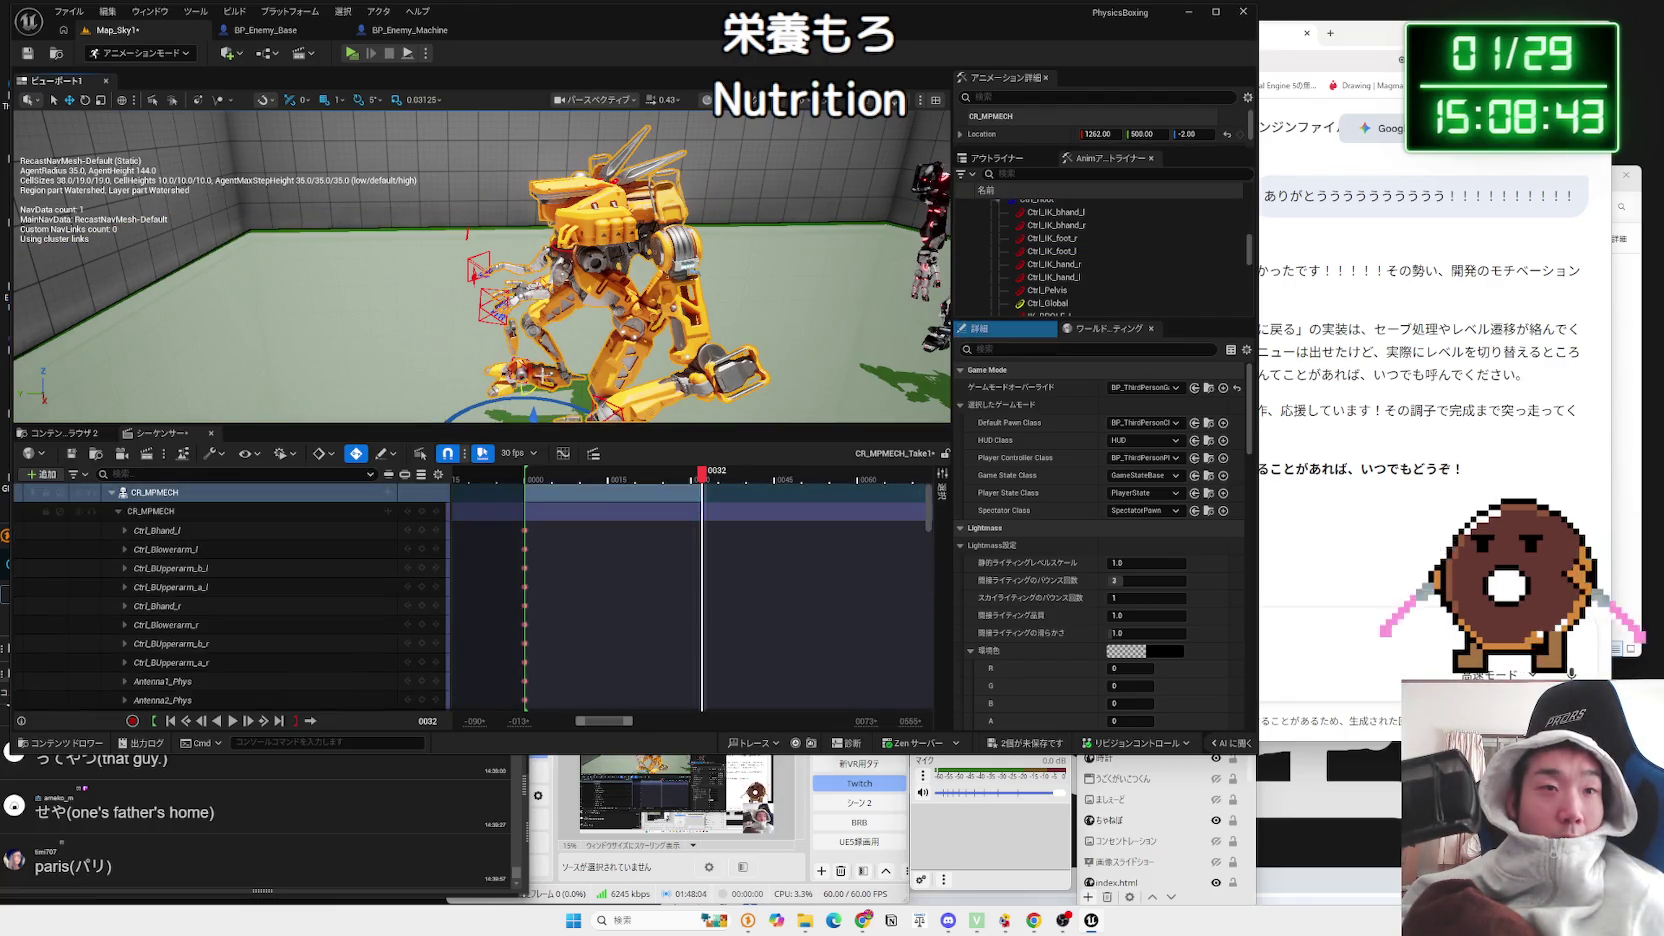
# Step: Play the crouching step from frame 0000 to about 0034, then scrub back near the start
pyautogui.click(527, 476)
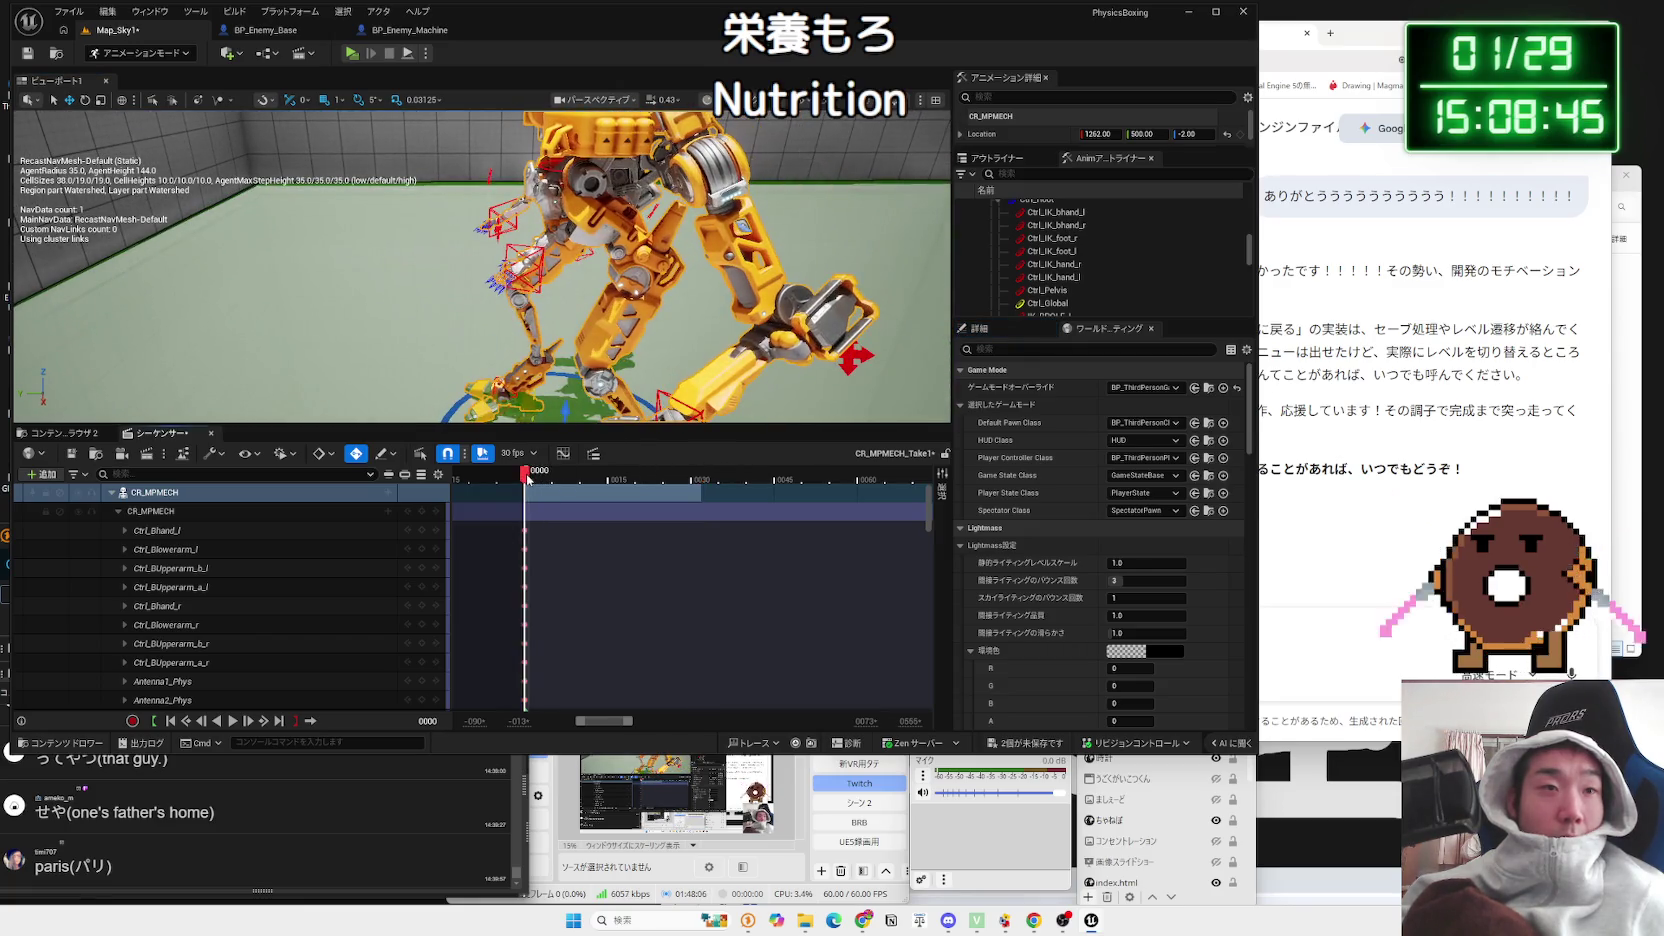
pyautogui.press('space')
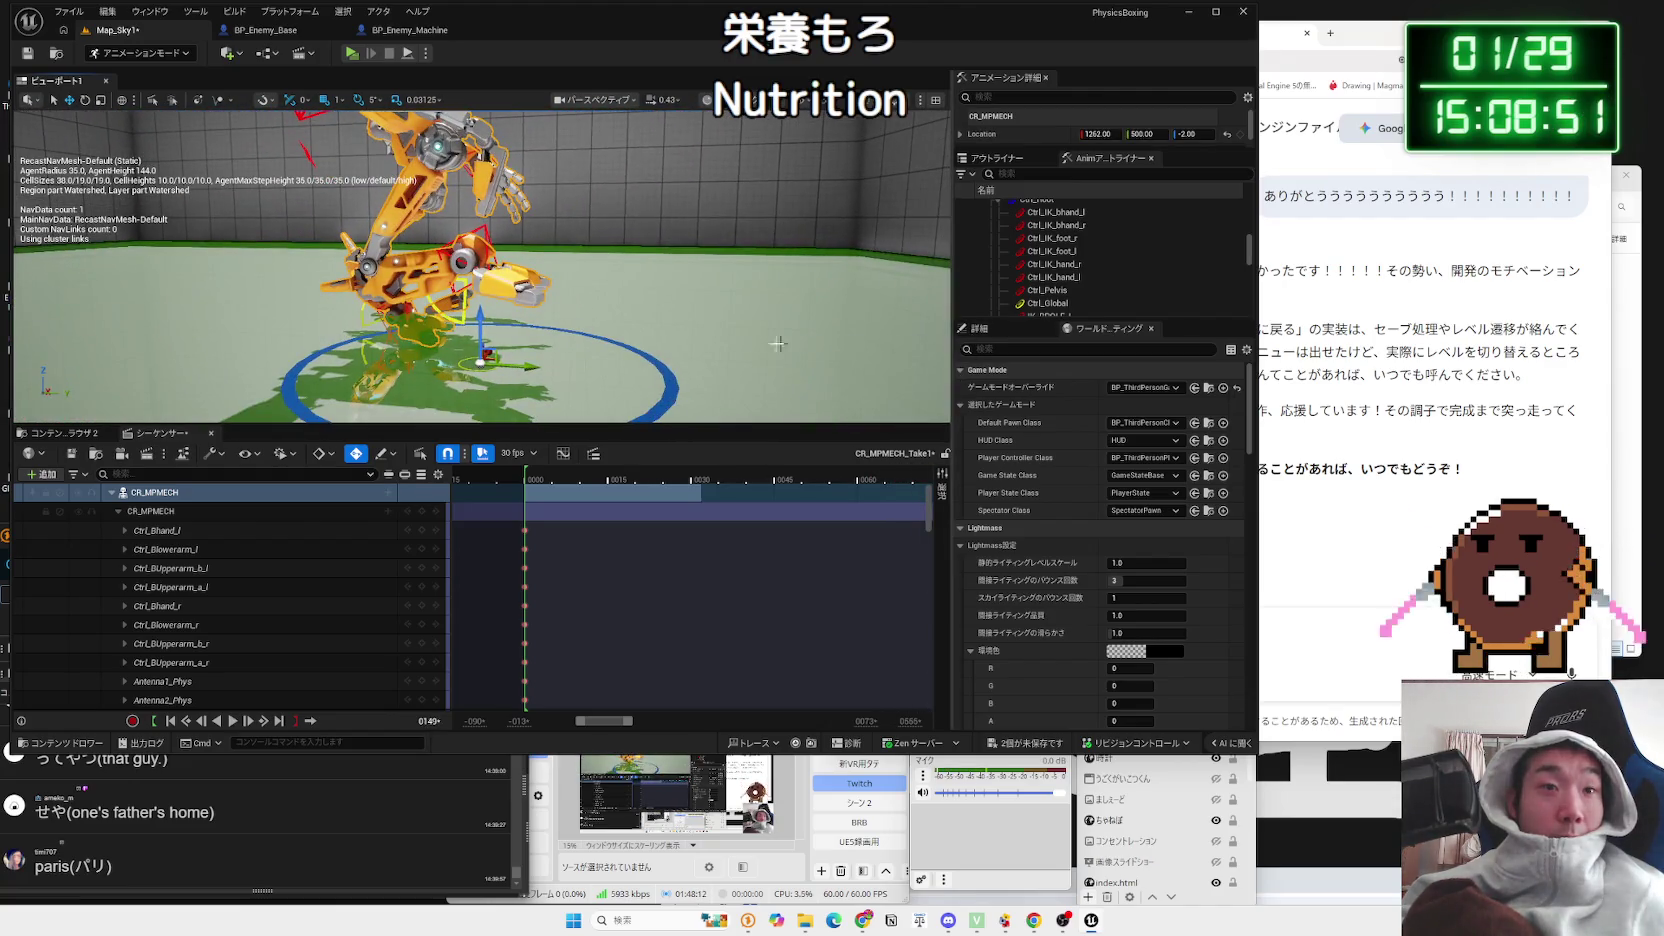
pyautogui.press('space')
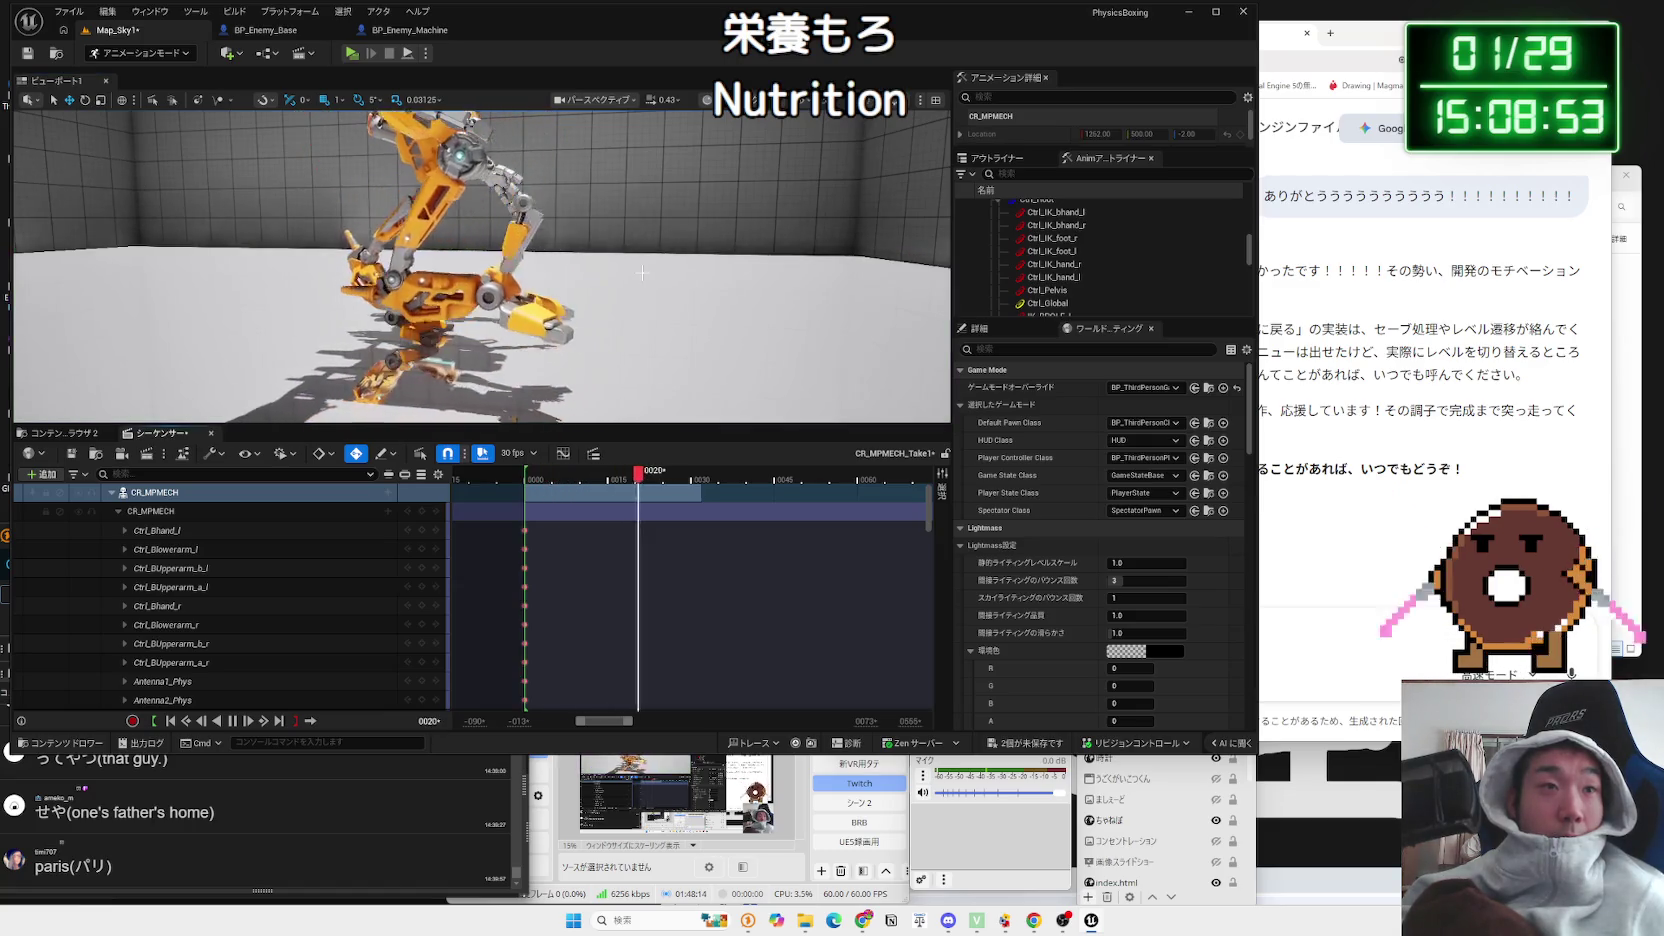
pyautogui.press('space')
pyautogui.press('space')
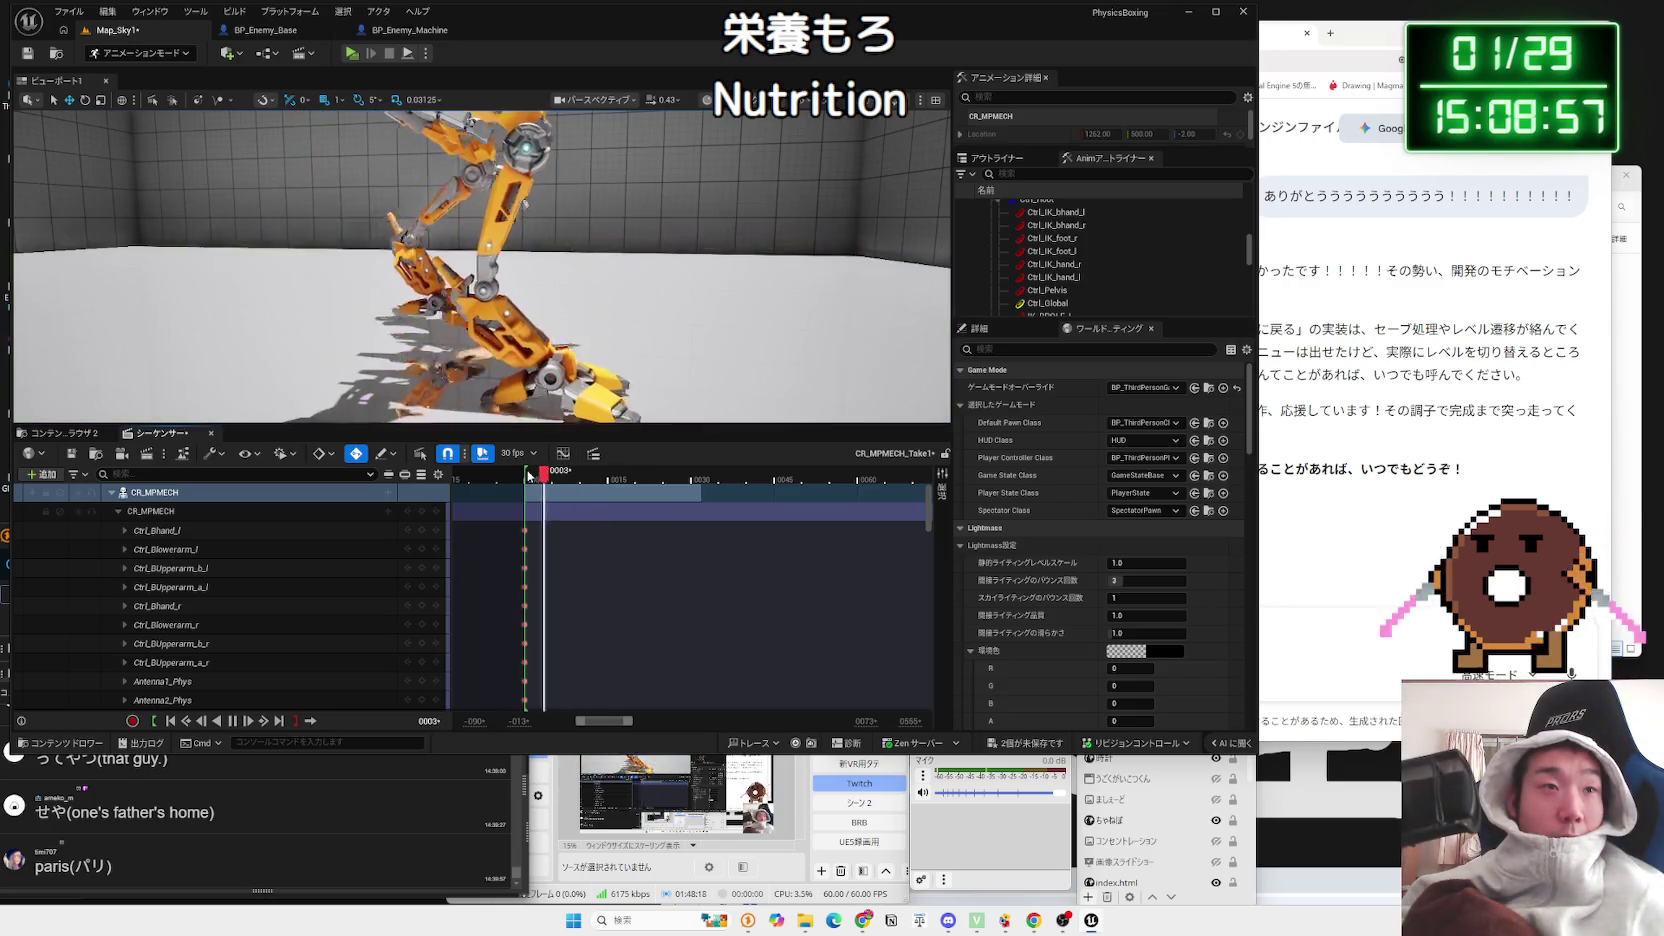
pyautogui.press('space')
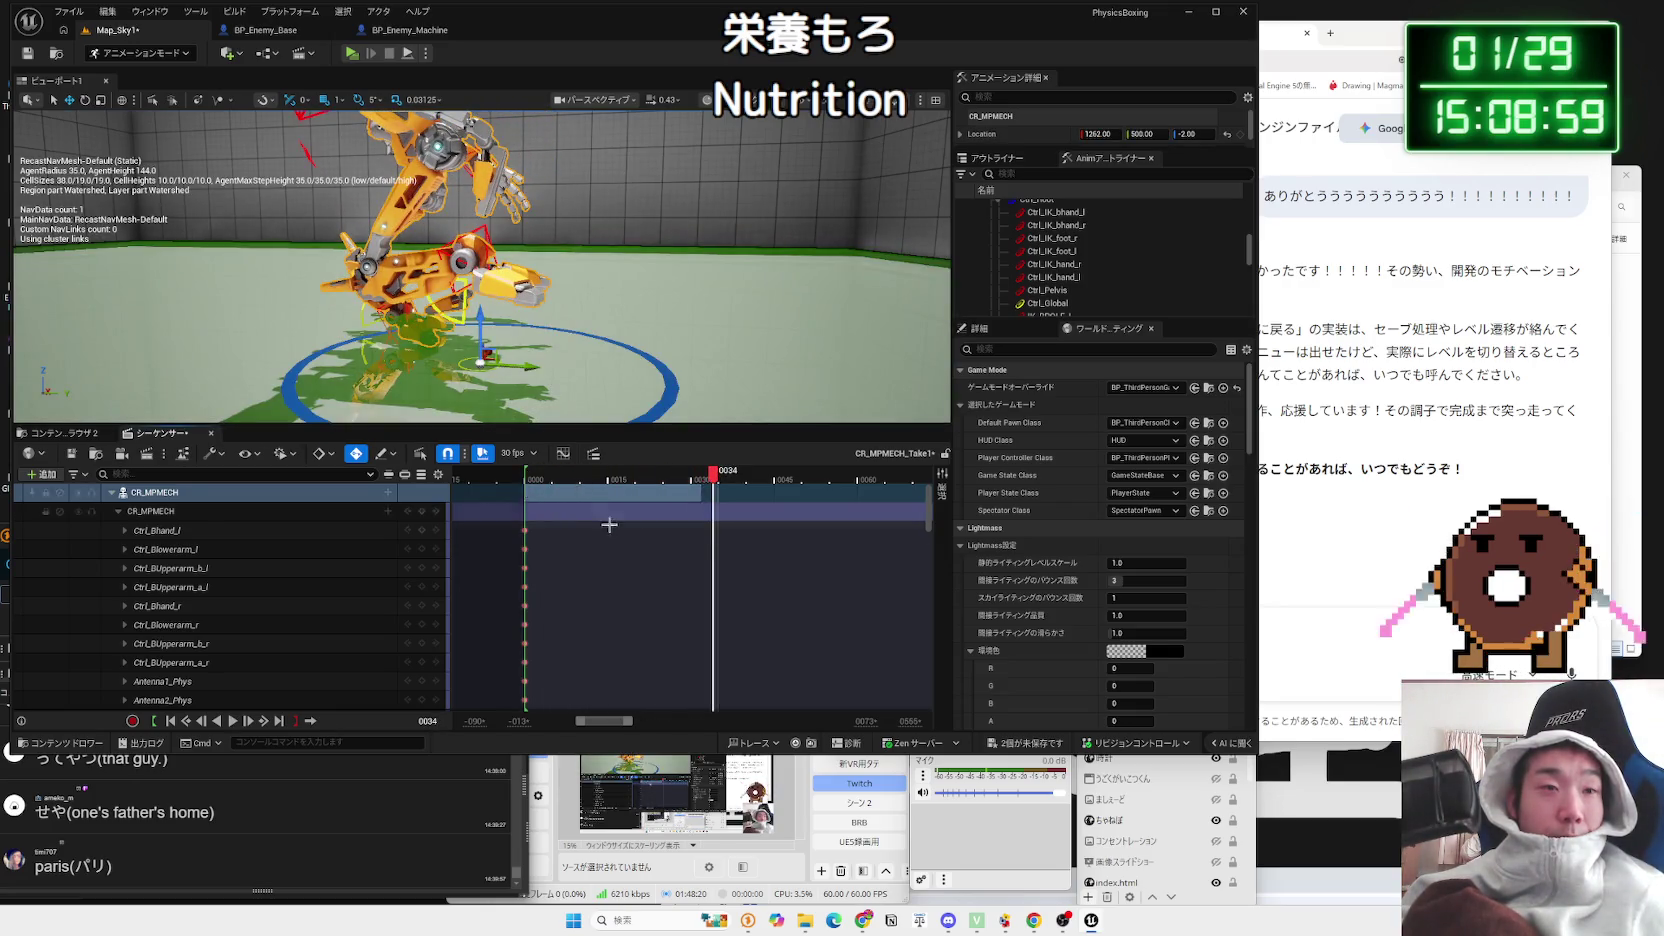
pyautogui.click(539, 476)
pyautogui.moveTo(584, 481)
pyautogui.mouseDown()
pyautogui.moveTo(556, 482)
pyautogui.moveTo(660, 487)
pyautogui.moveTo(527, 487)
pyautogui.moveTo(755, 488)
pyautogui.moveTo(525, 486)
pyautogui.mouseUp()
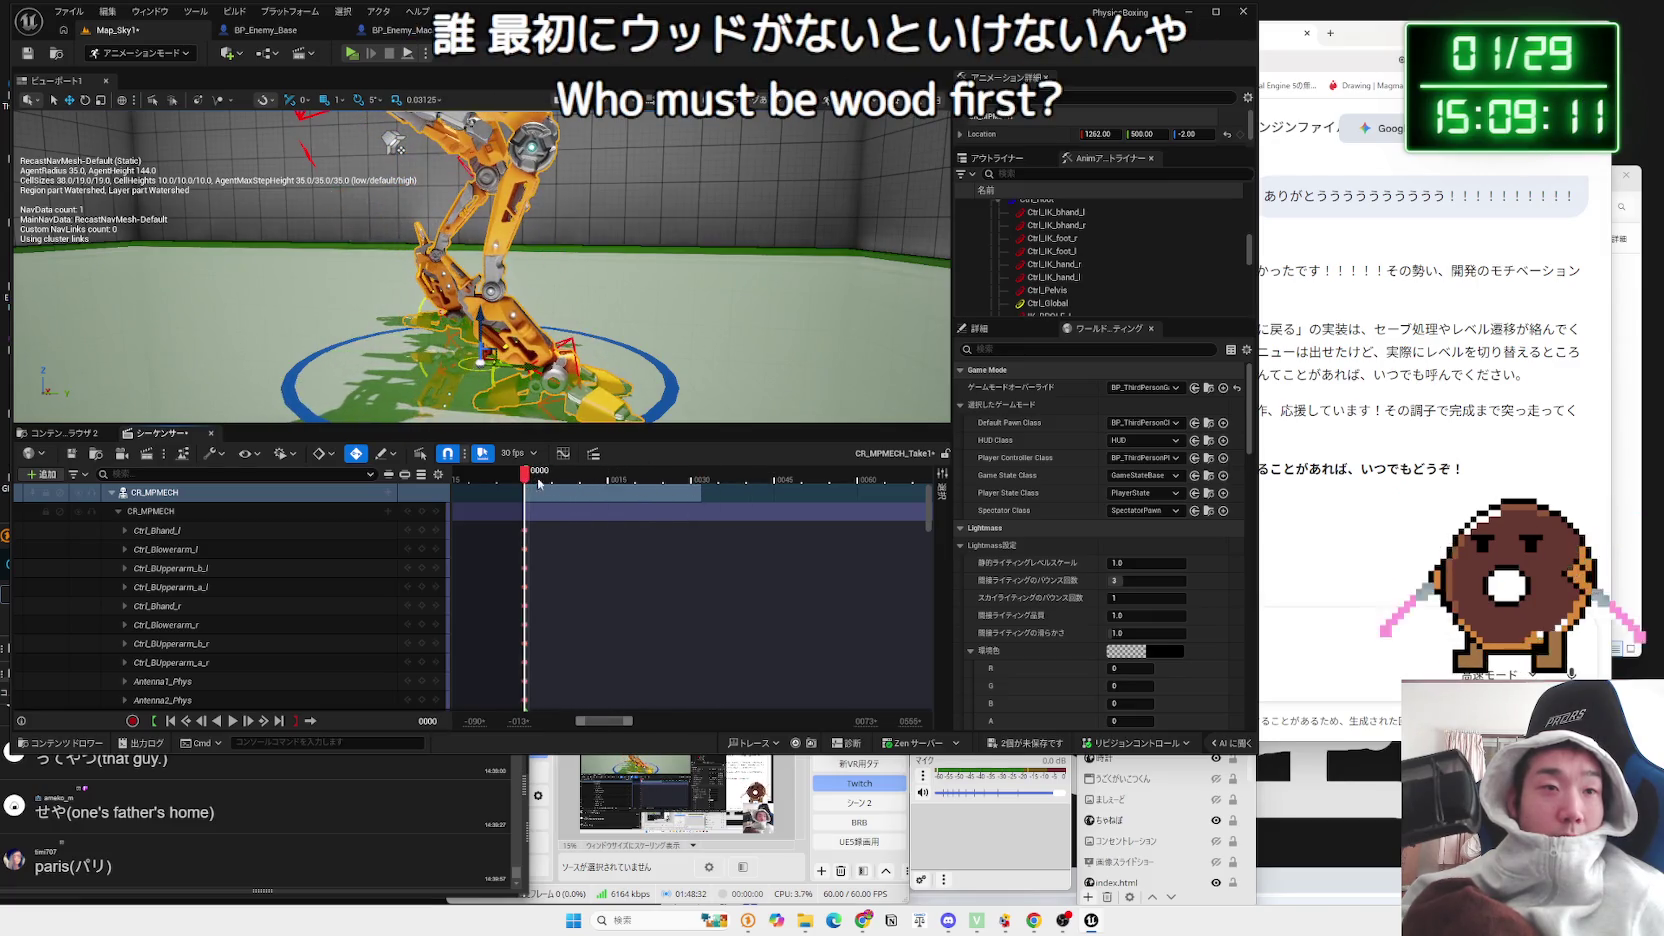
# Step: Jump to the left foot key at frame 0019 and scrub ahead to frame 0021
pyautogui.scroll(-5, 594, 550)
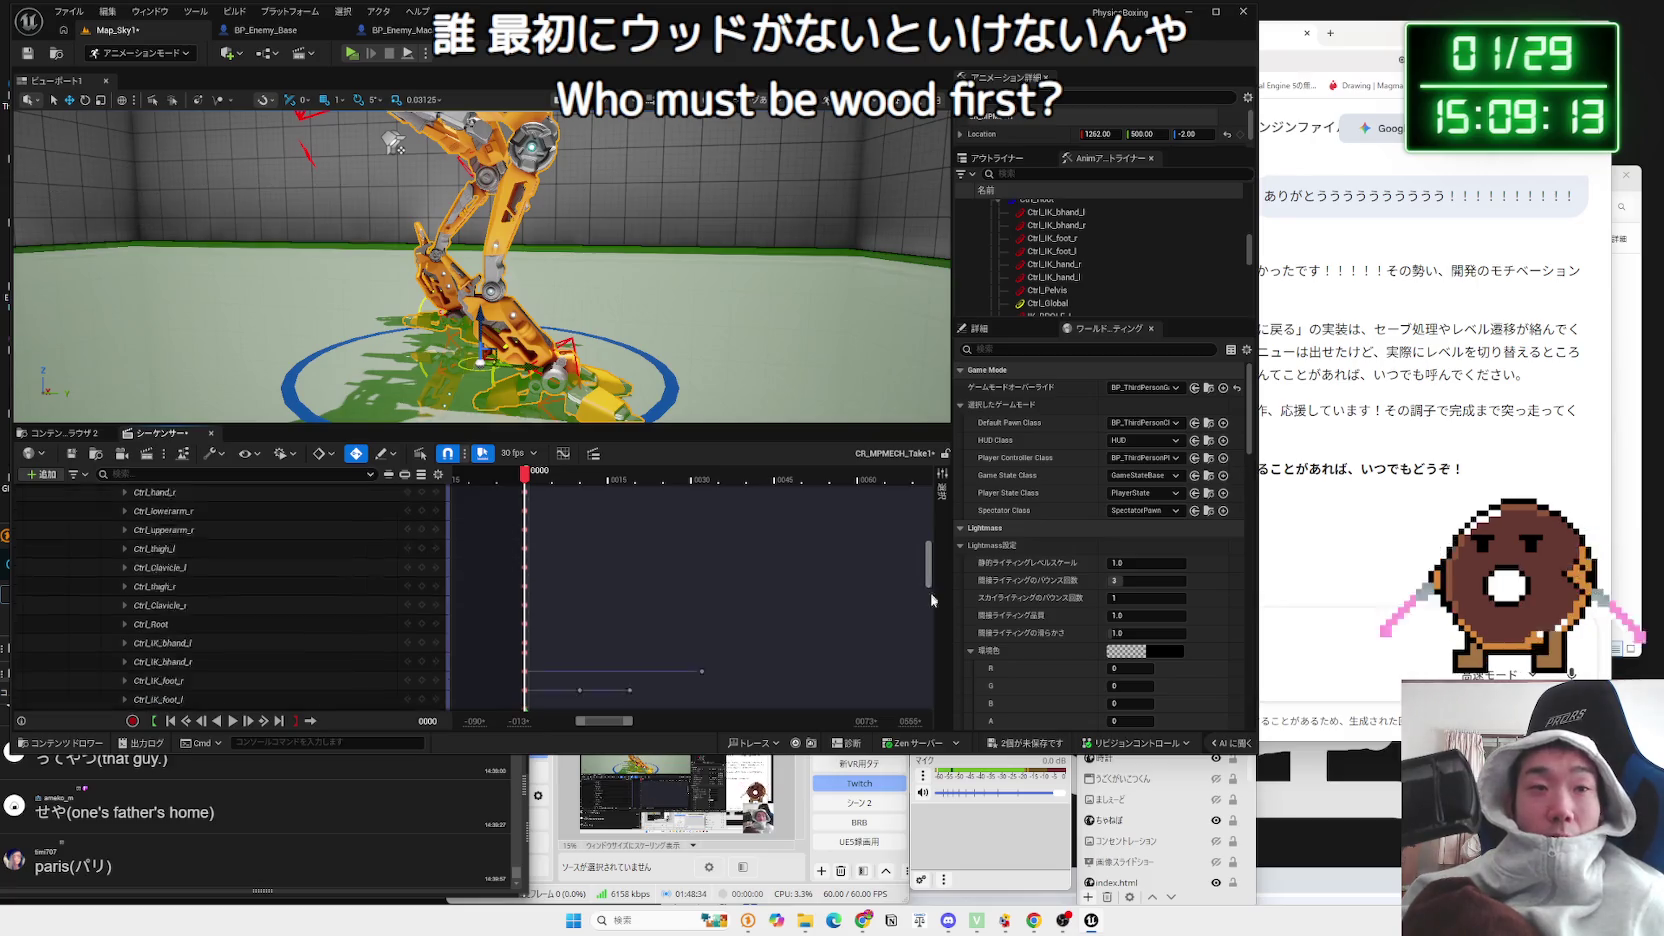
pyautogui.scroll(-5, 920, 545)
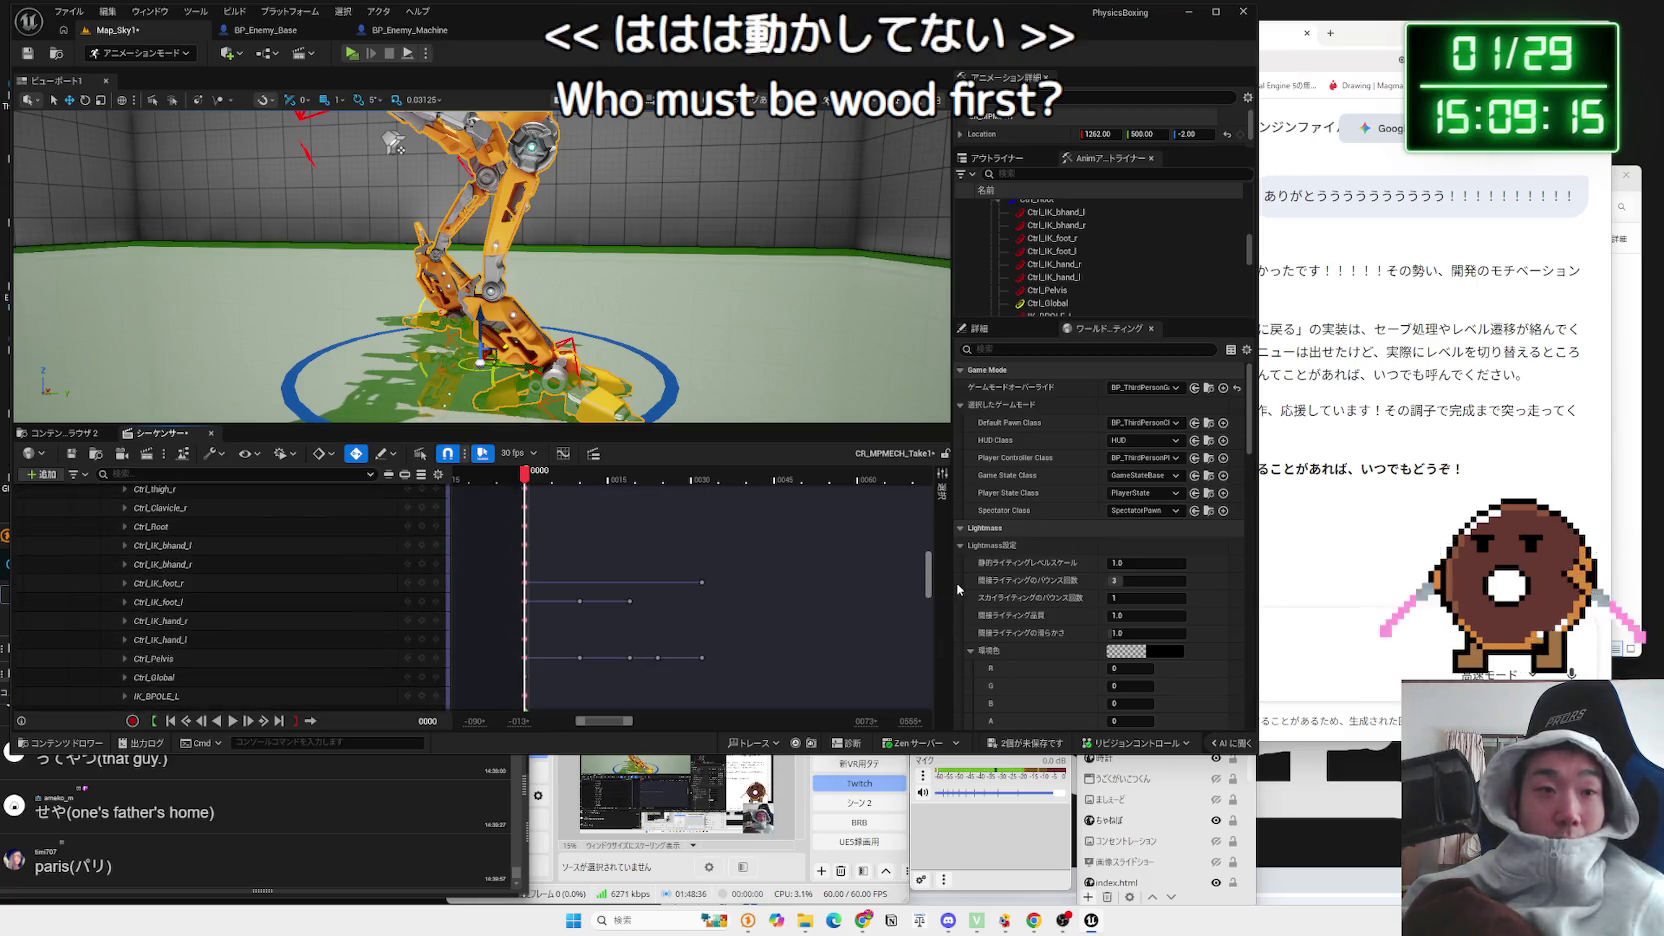
pyautogui.scroll(5, 625, 572)
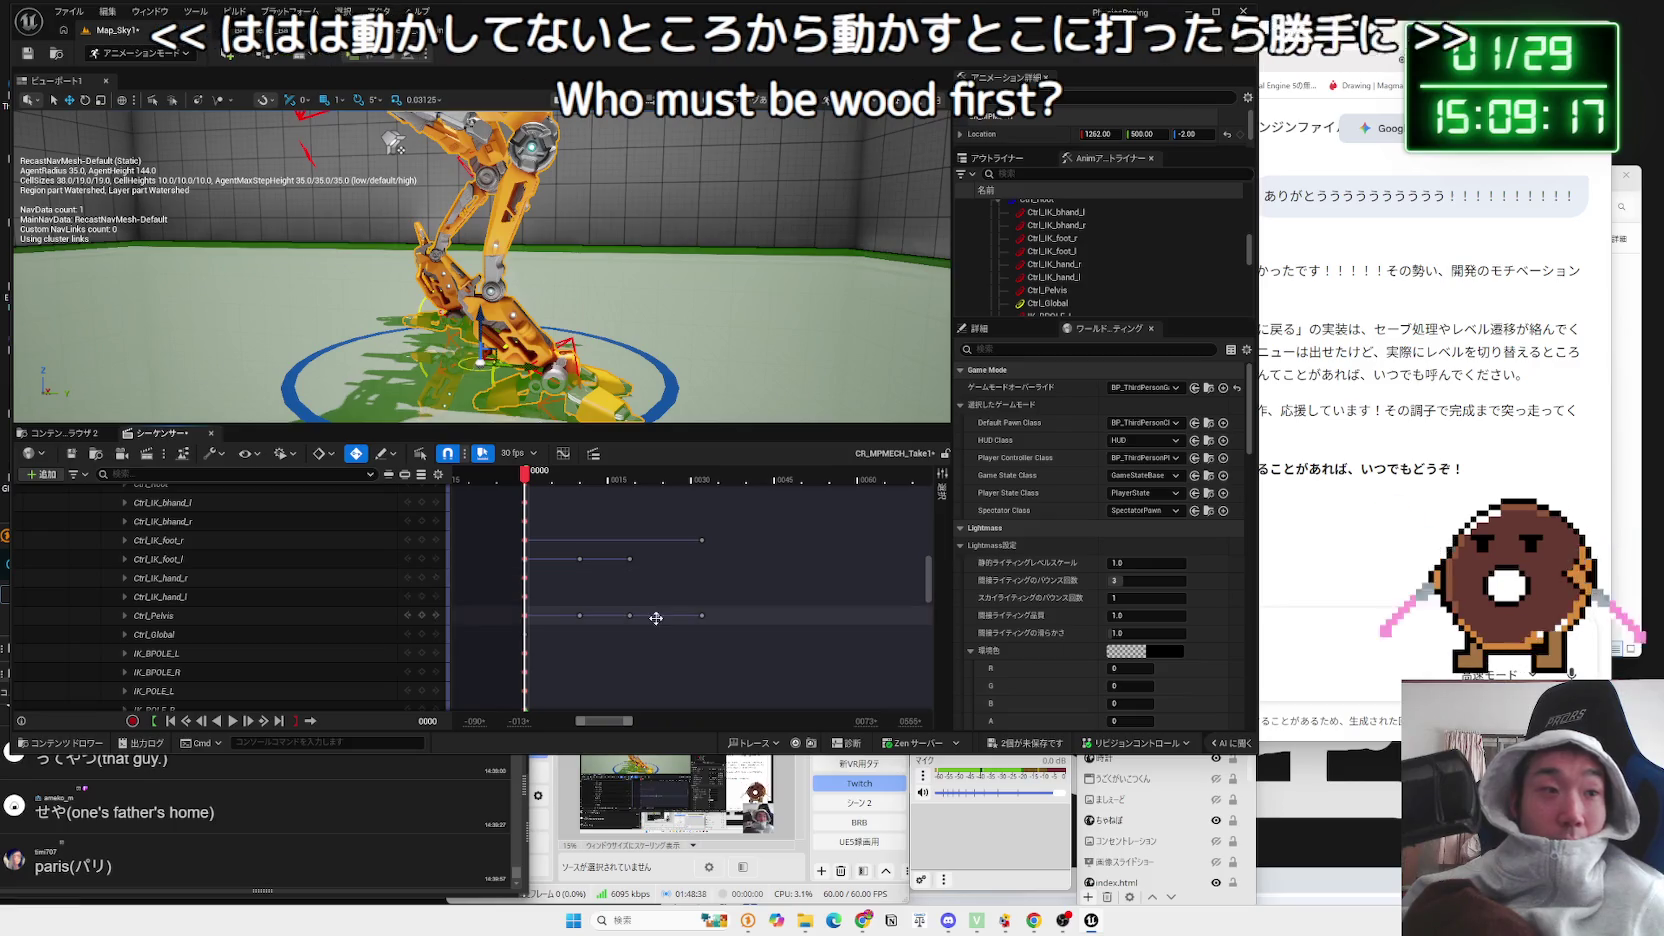
pyautogui.click(629, 559)
pyautogui.moveTo(629, 476)
pyautogui.mouseDown()
pyautogui.moveTo(672, 477)
pyautogui.moveTo(643, 479)
pyautogui.mouseUp()
# Step: Add a new Ctrl_IK_foot_r key at frame 0024 holding the right foot's pose
pyautogui.click(474, 272)
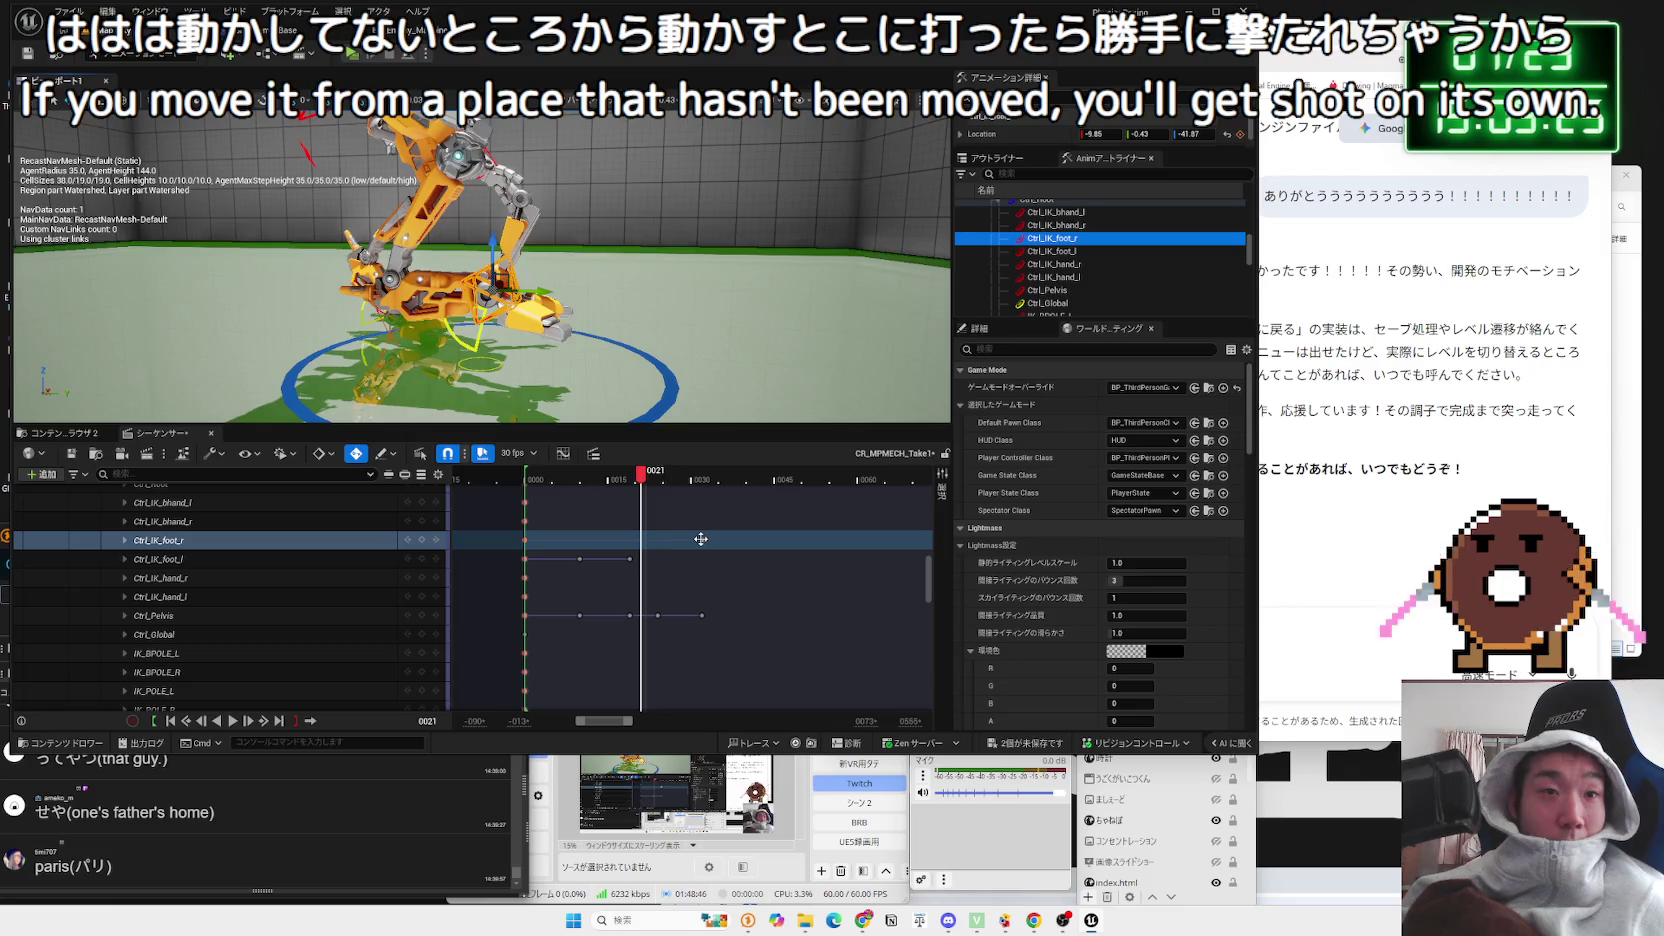
pyautogui.click(523, 540)
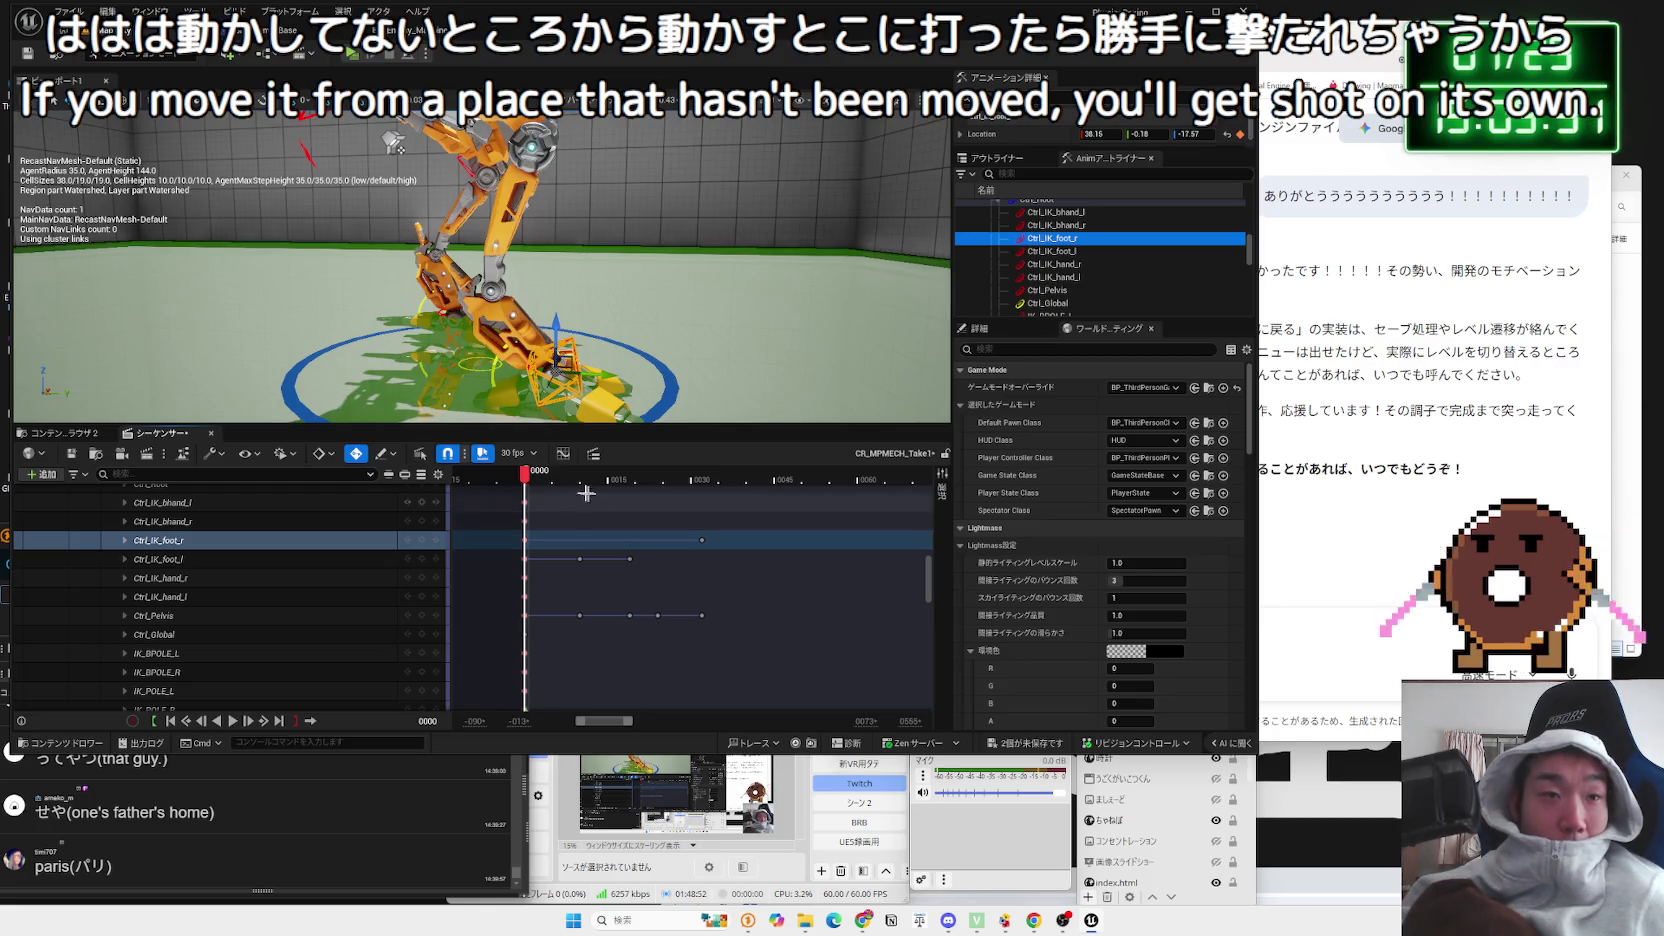
pyautogui.moveTo(531, 478)
pyautogui.mouseDown()
pyautogui.moveTo(658, 478)
pyautogui.moveTo(527, 478)
pyautogui.mouseUp()
pyautogui.press('s')
# Step: Replay the animation from frame 0000 and reselect the right foot control
pyautogui.press('space')
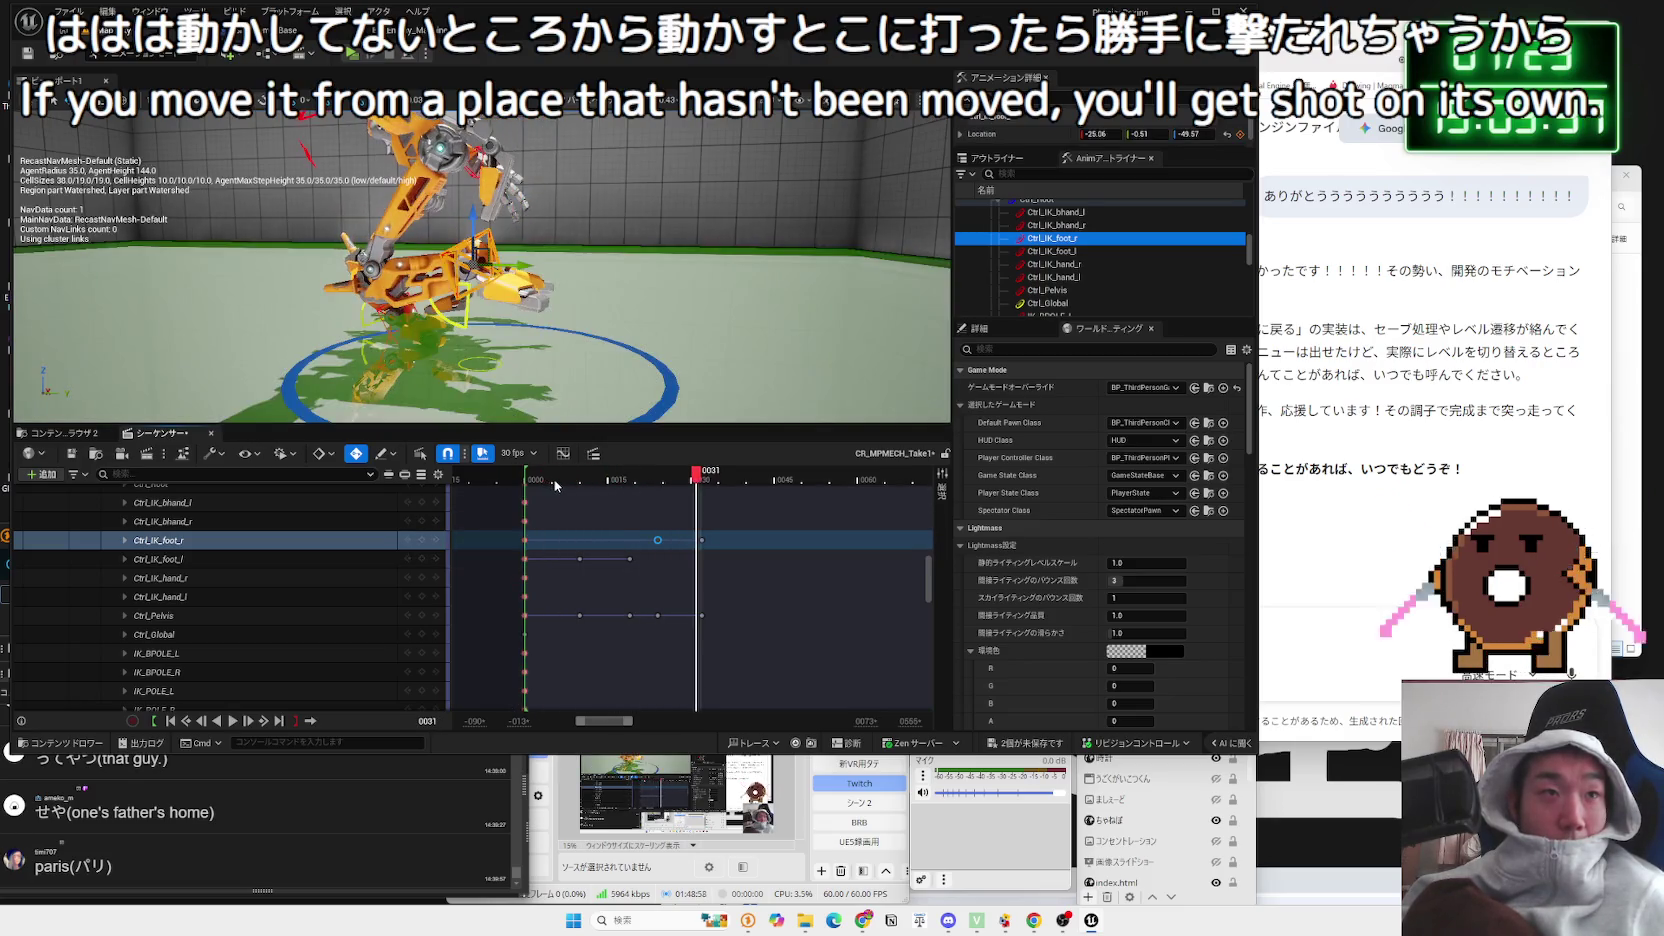
pyautogui.click(554, 478)
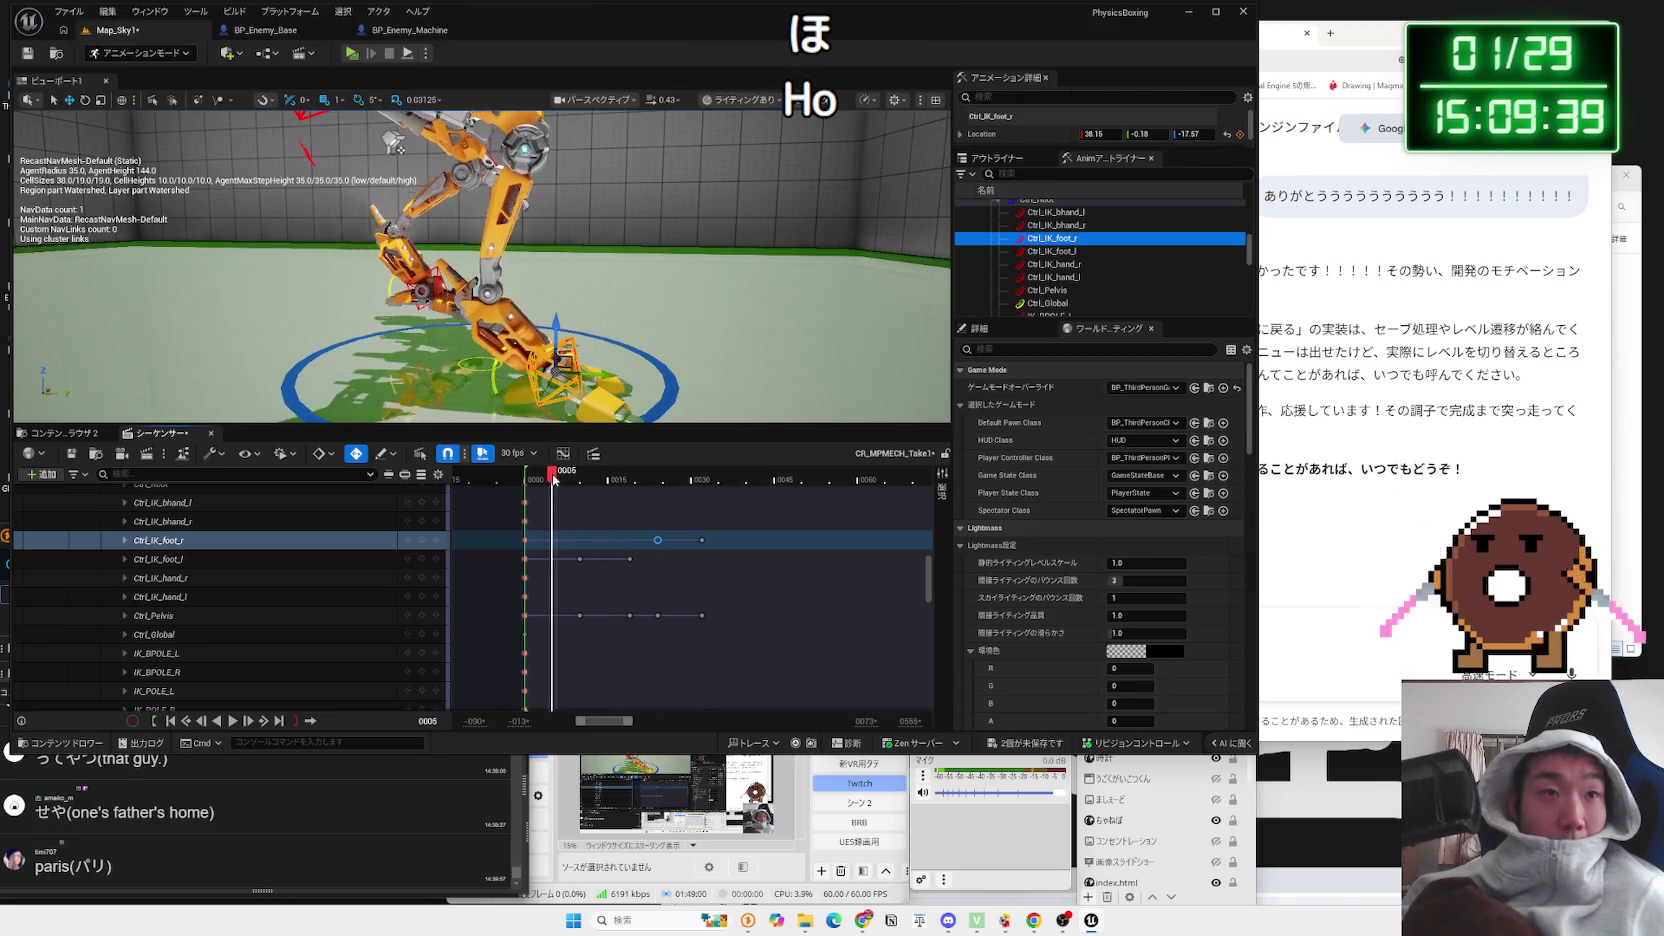
pyautogui.moveTo(554, 478); pyautogui.dragTo(525, 478)
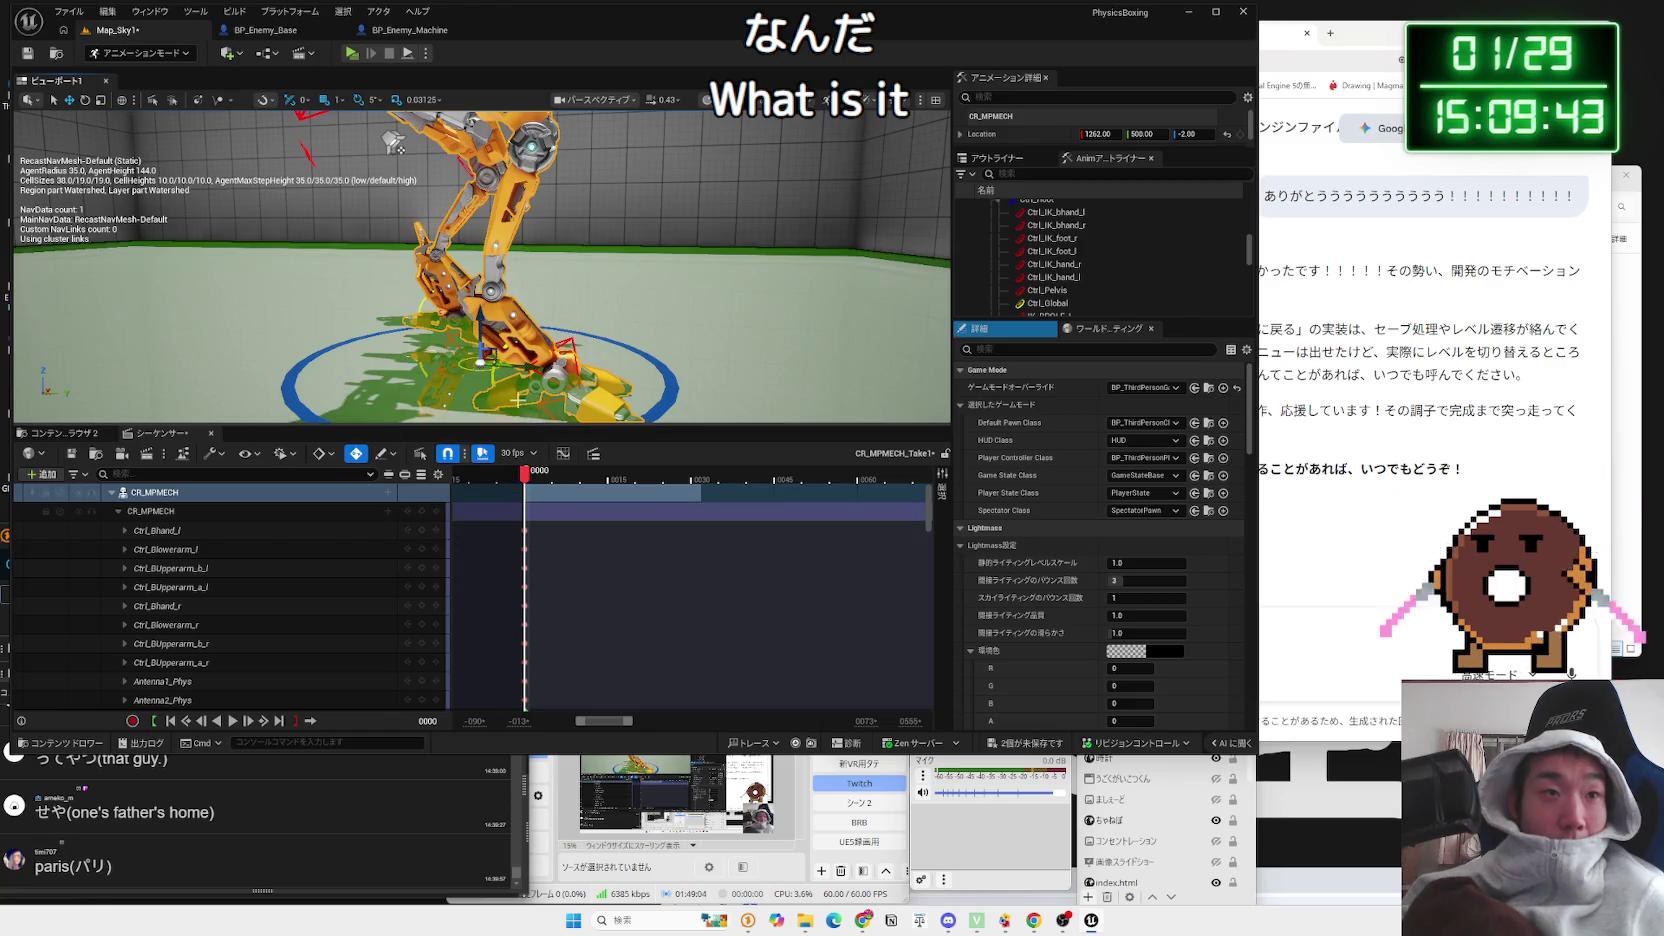
pyautogui.click(558, 362)
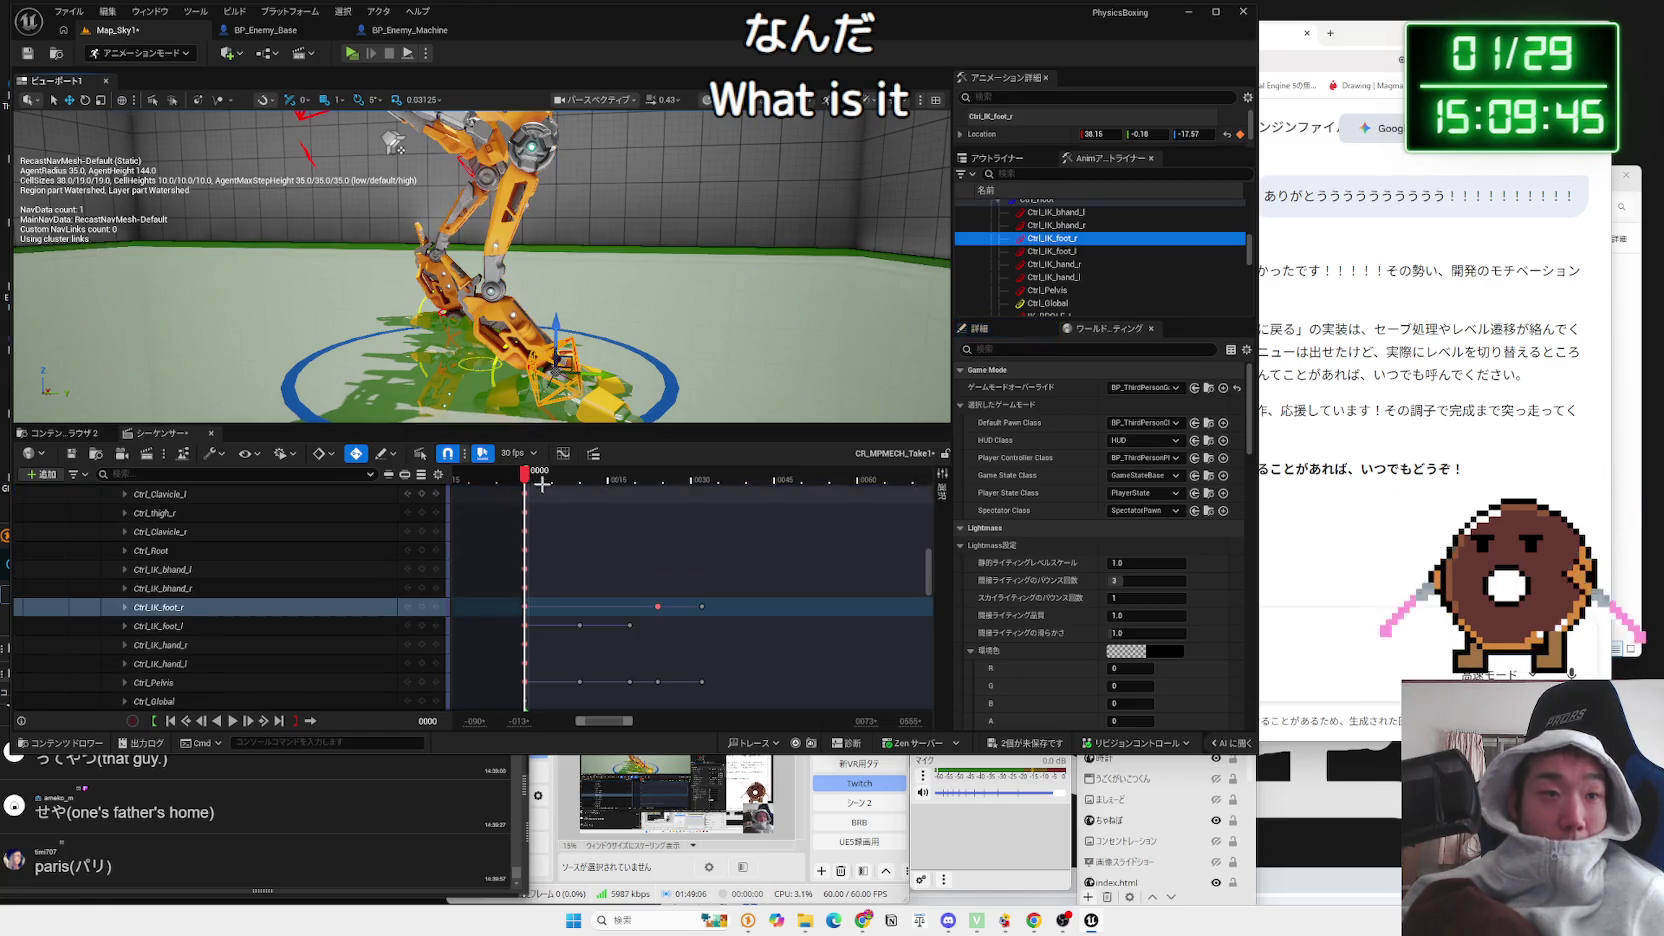
# Step: Expand the Ctrl_IK_foot_r track to show its location, rotation and scale channels
pyautogui.moveTo(531, 479)
pyautogui.mouseDown()
pyautogui.moveTo(600, 487)
pyautogui.moveTo(559, 488)
pyautogui.mouseUp()
pyautogui.scroll(-5, 594, 583)
pyautogui.moveTo(929, 601)
pyautogui.mouseDown()
pyautogui.moveTo(939, 656)
pyautogui.moveTo(948, 582)
pyautogui.mouseUp()
pyautogui.click(124, 579)
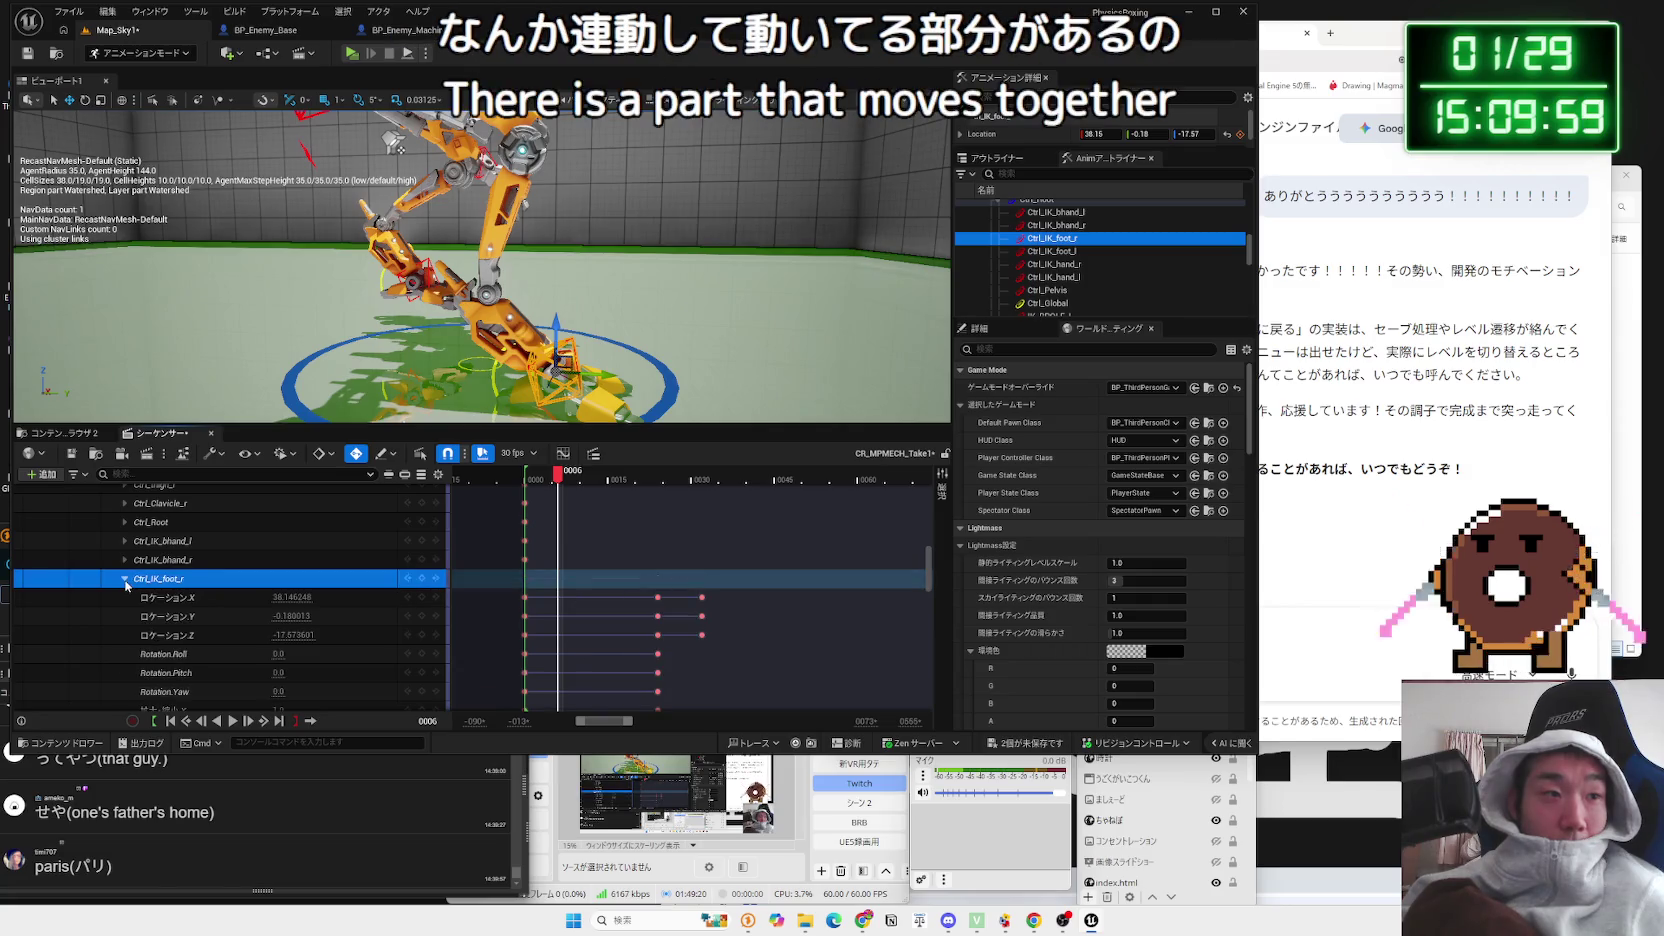
pyautogui.scroll(-3, 237, 610)
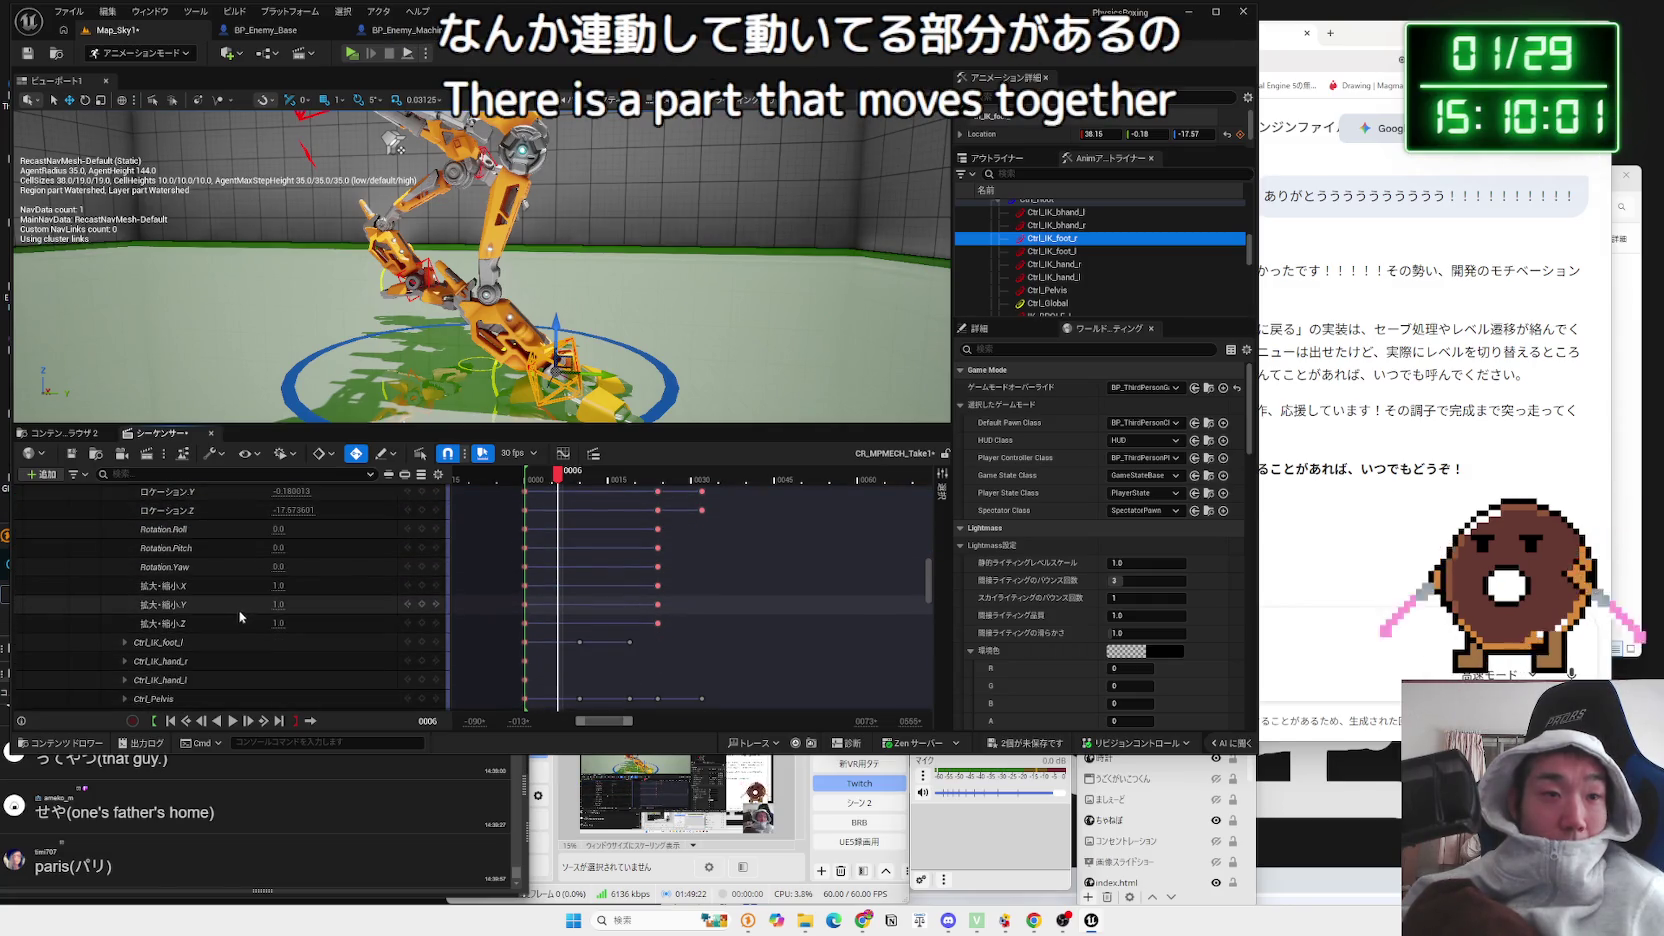
# Step: At frame 0031, drag the right foot control down and left, then undo the move
pyautogui.moveTo(557, 483); pyautogui.dragTo(683, 484)
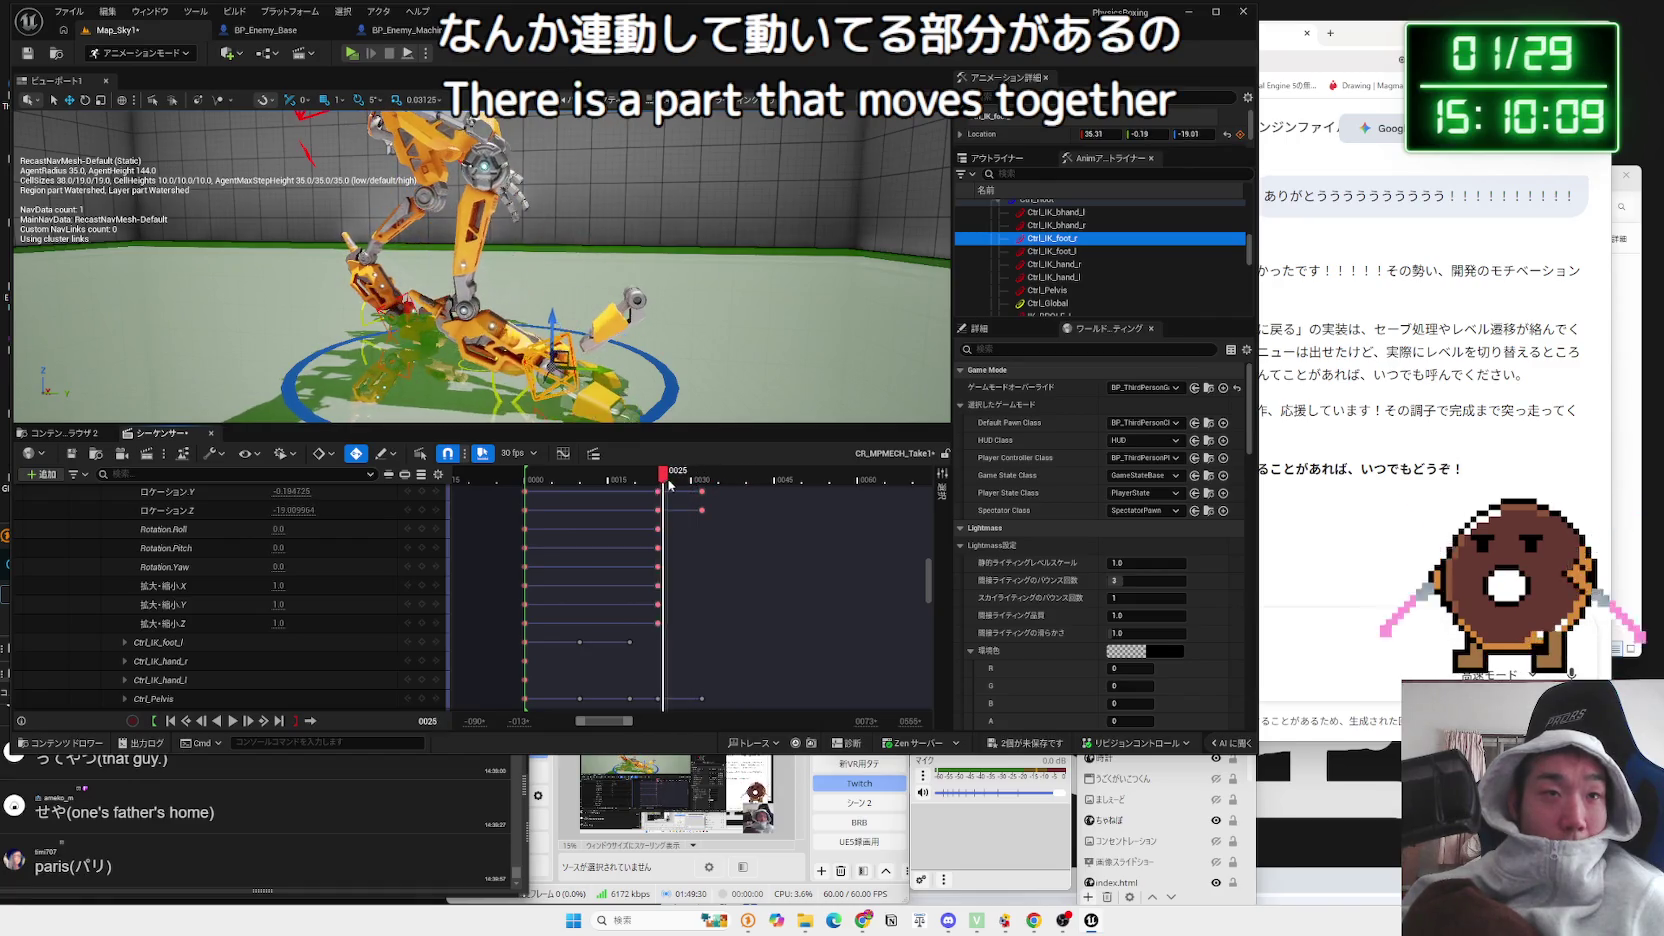
pyautogui.moveTo(641, 484)
pyautogui.mouseDown()
pyautogui.moveTo(553, 484)
pyautogui.moveTo(727, 489)
pyautogui.moveTo(515, 487)
pyautogui.mouseUp()
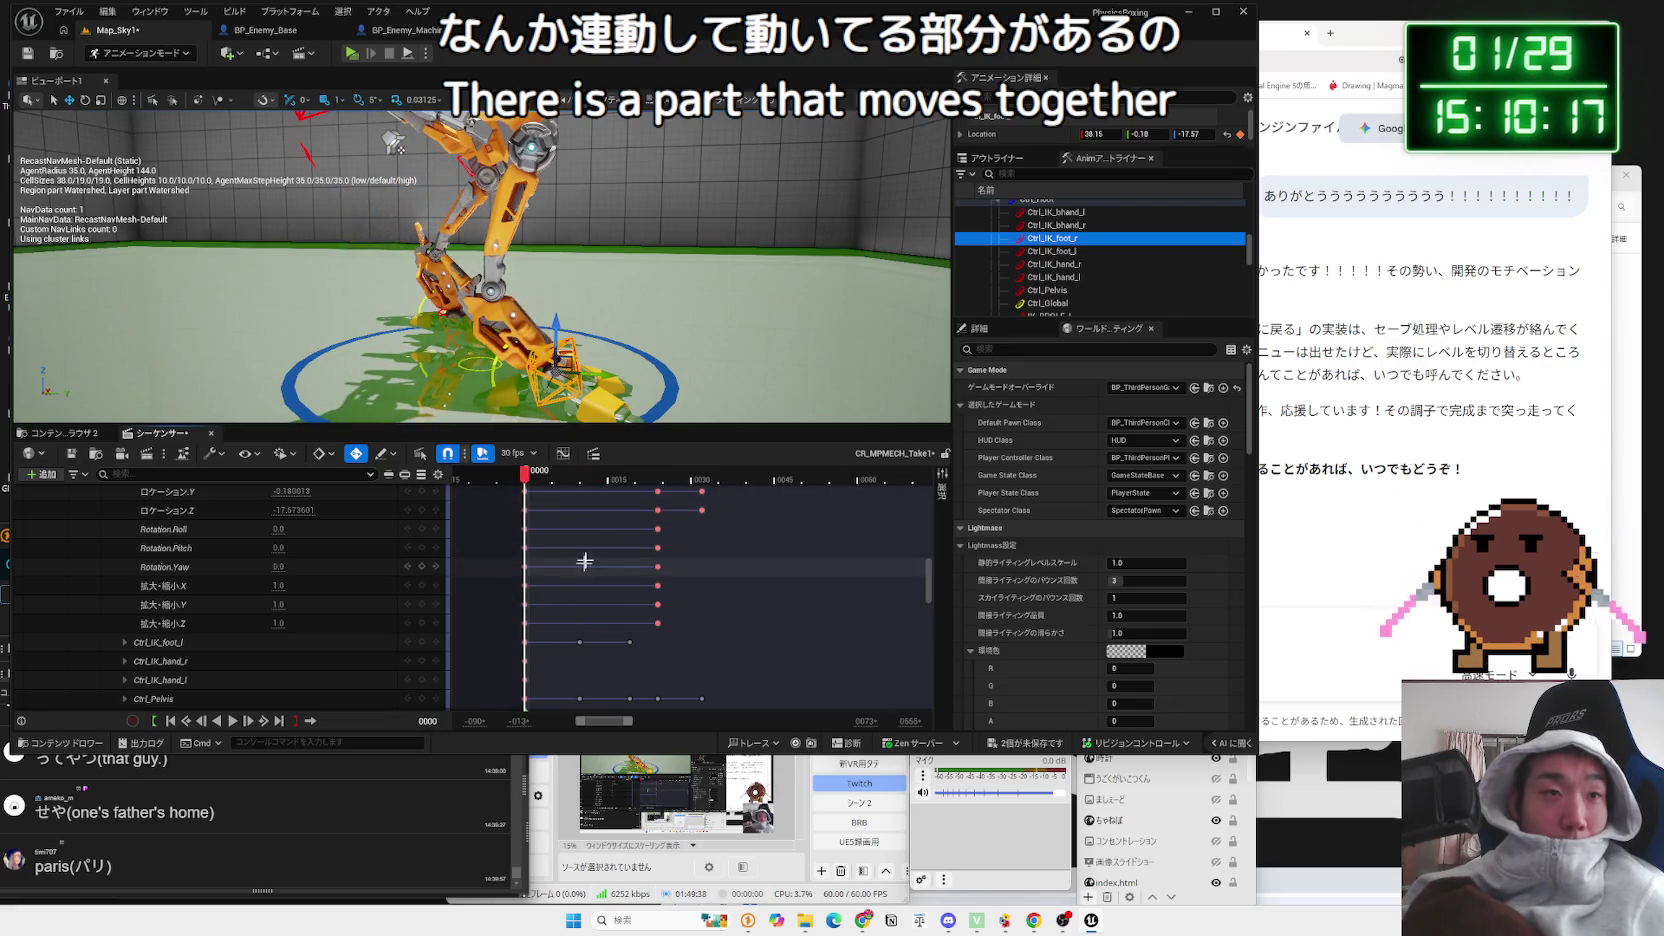
pyautogui.moveTo(680, 387); pyautogui.dragTo(610, 370)
pyautogui.moveTo(555, 484); pyautogui.dragTo(703, 487)
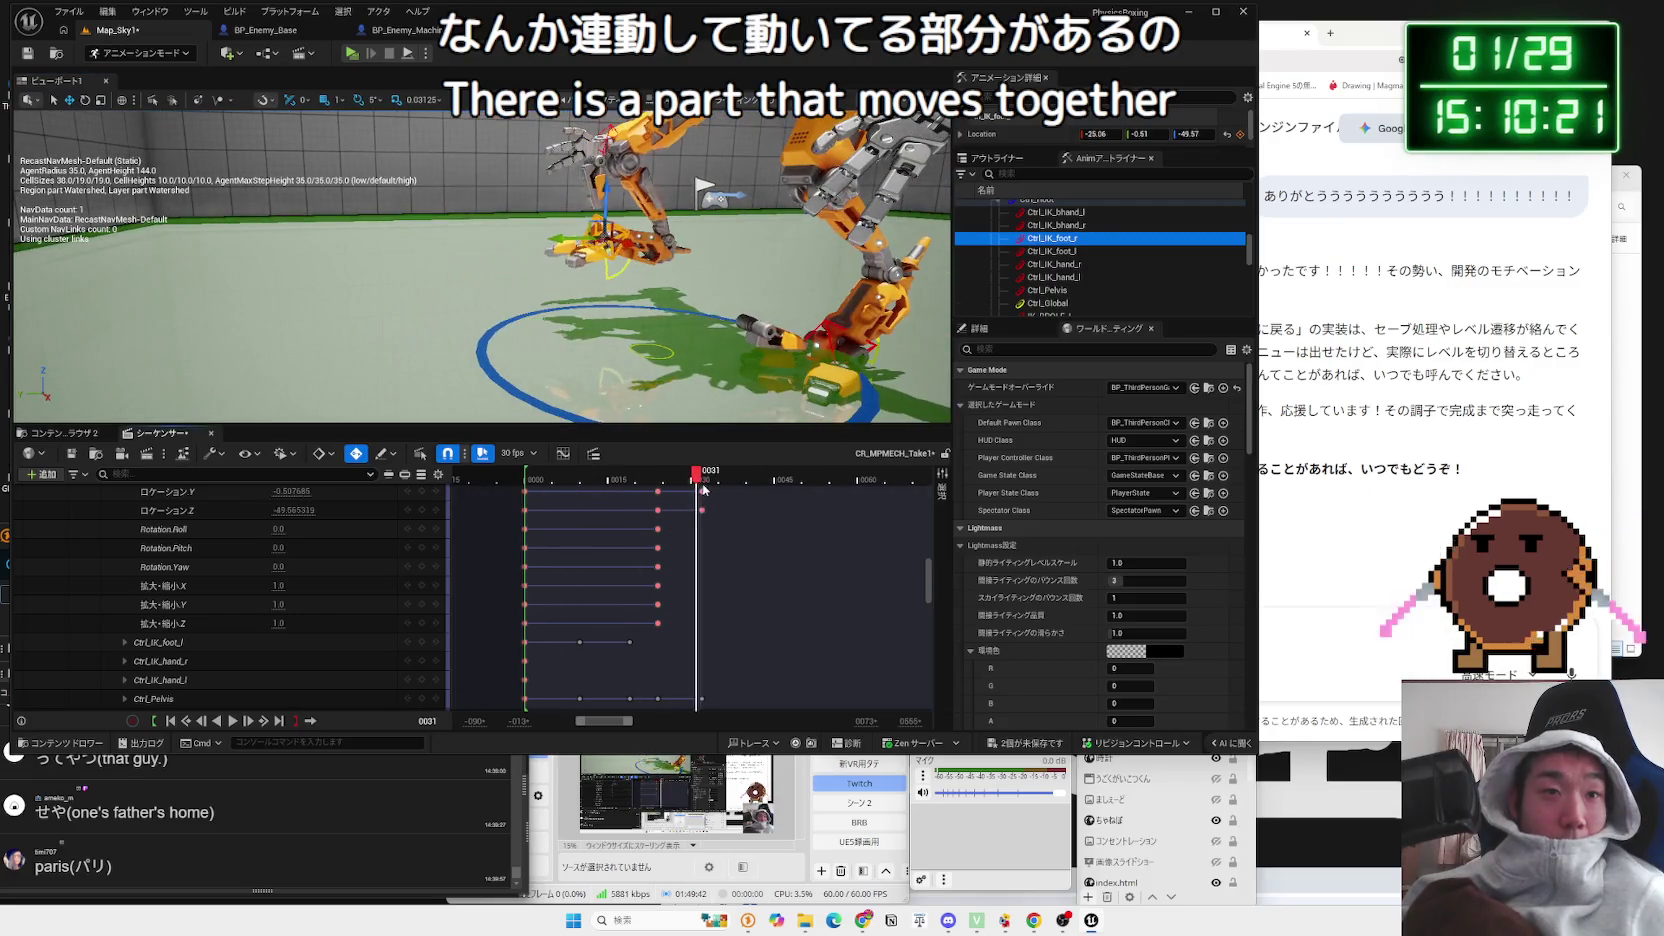
pyautogui.moveTo(611, 190)
pyautogui.mouseDown()
pyautogui.moveTo(555, 280)
pyautogui.moveTo(498, 219)
pyautogui.moveTo(520, 240)
pyautogui.moveTo(585, 244)
pyautogui.mouseUp()
pyautogui.hotkey('ctrl', 'z')
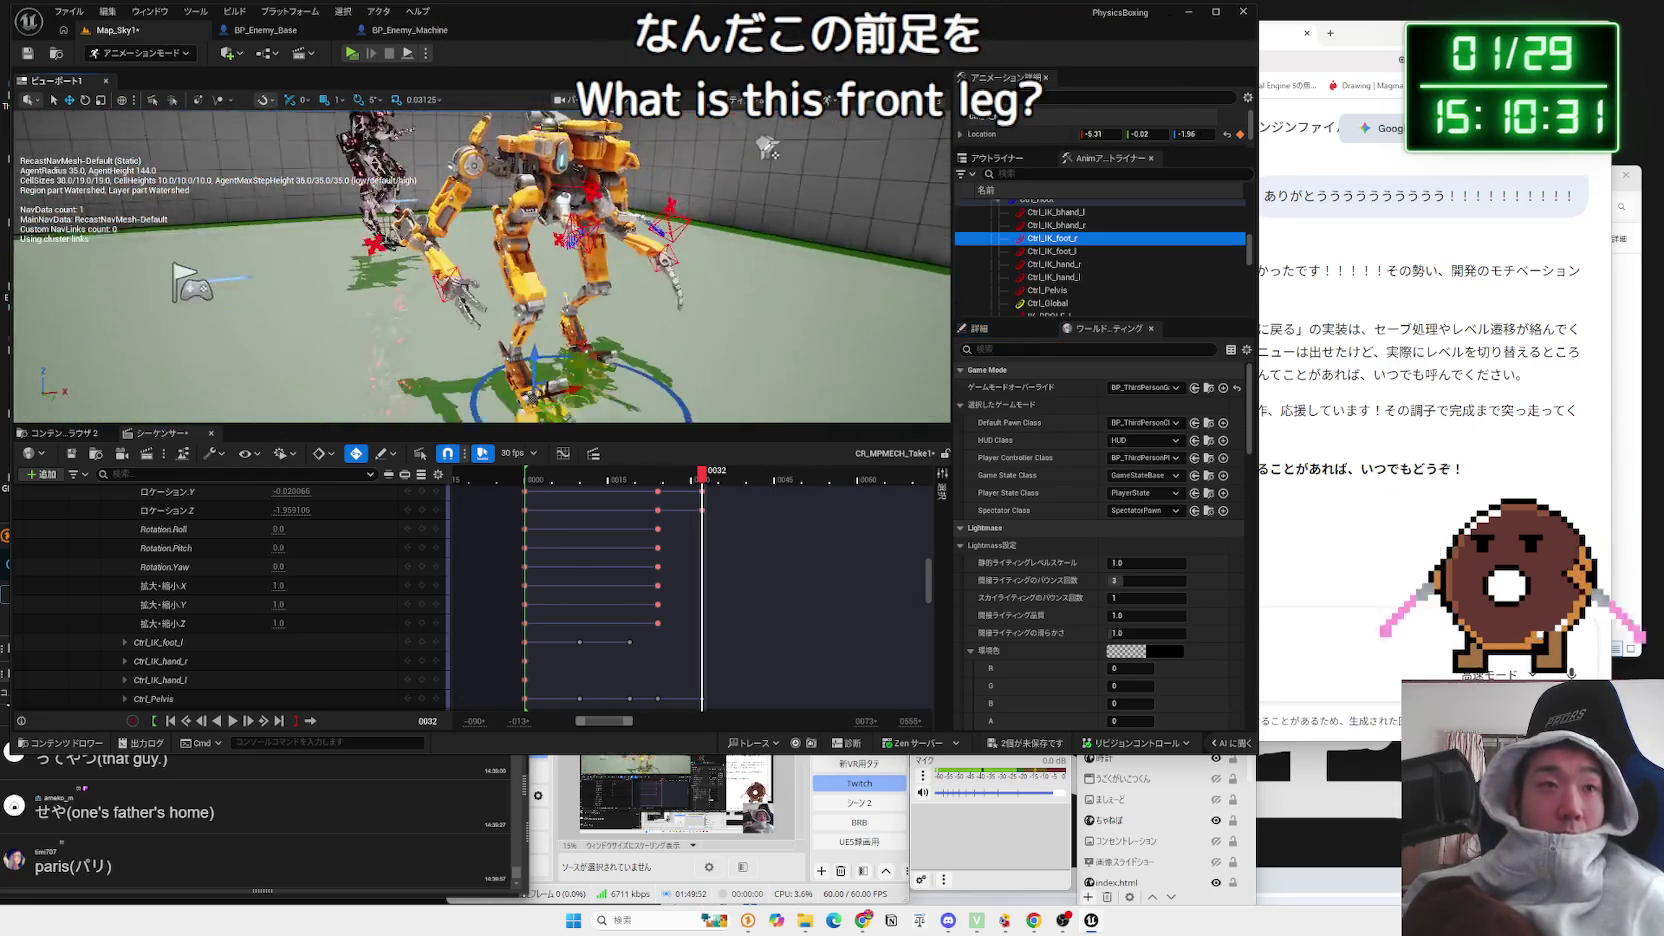
# Step: Collapse and select the CR_MPMECH track, close Sequencer, and delete the CR_MPMECH actor
pyautogui.scroll(2, 643, 526)
pyautogui.scroll(5, 643, 526)
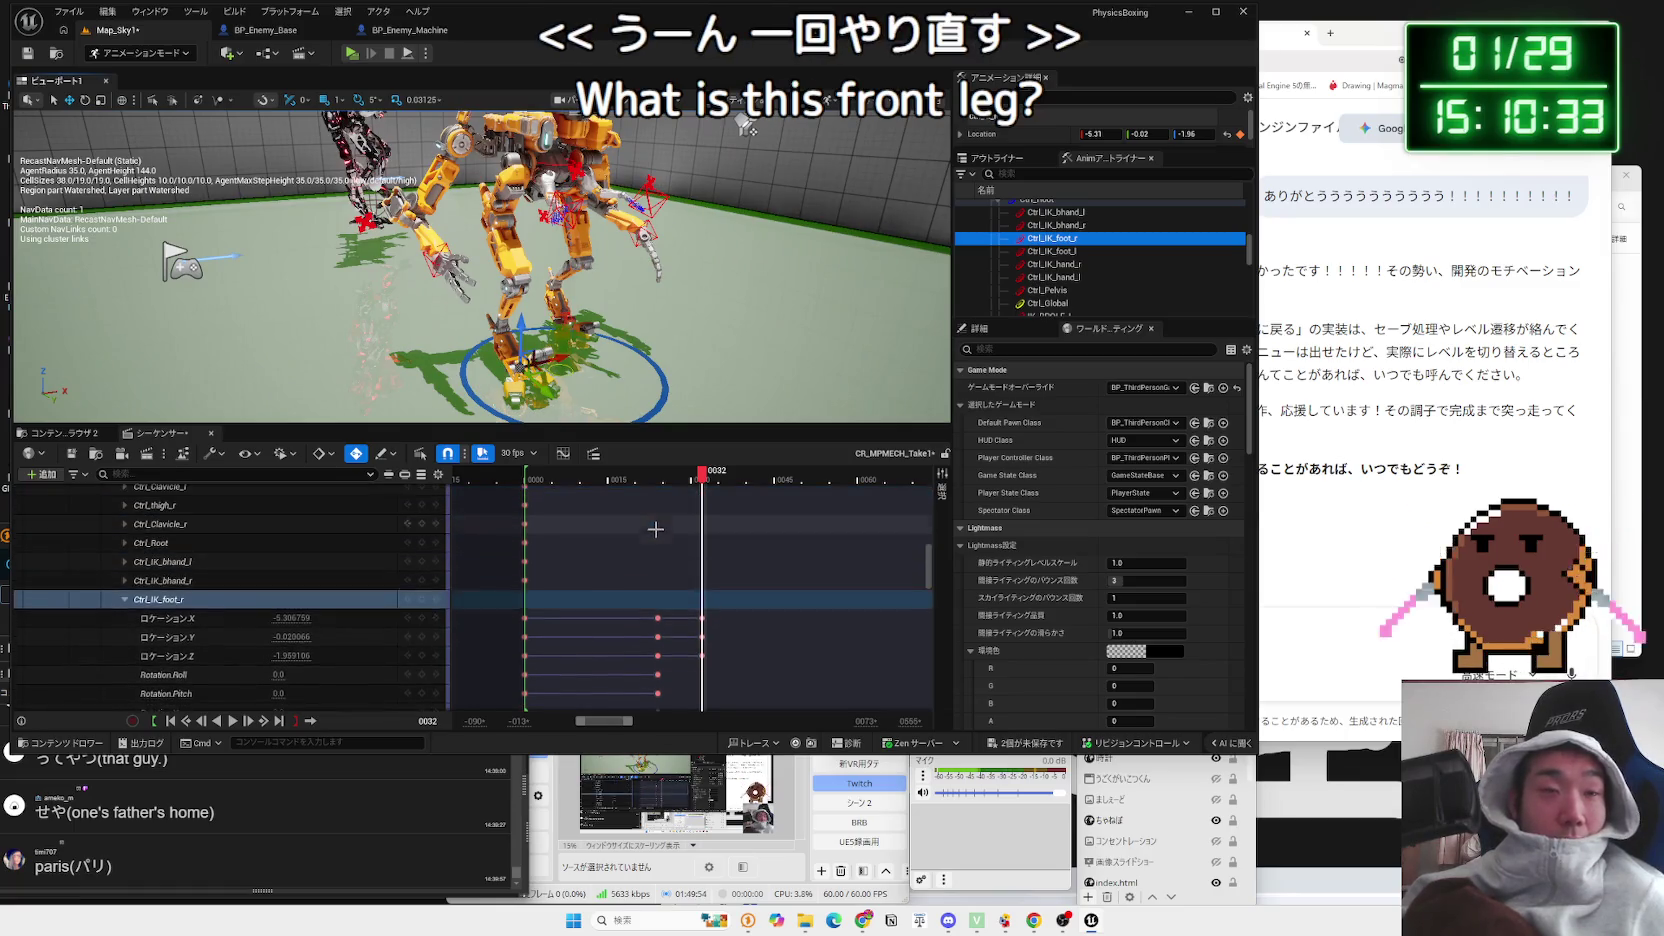
pyautogui.scroll(5, 578, 542)
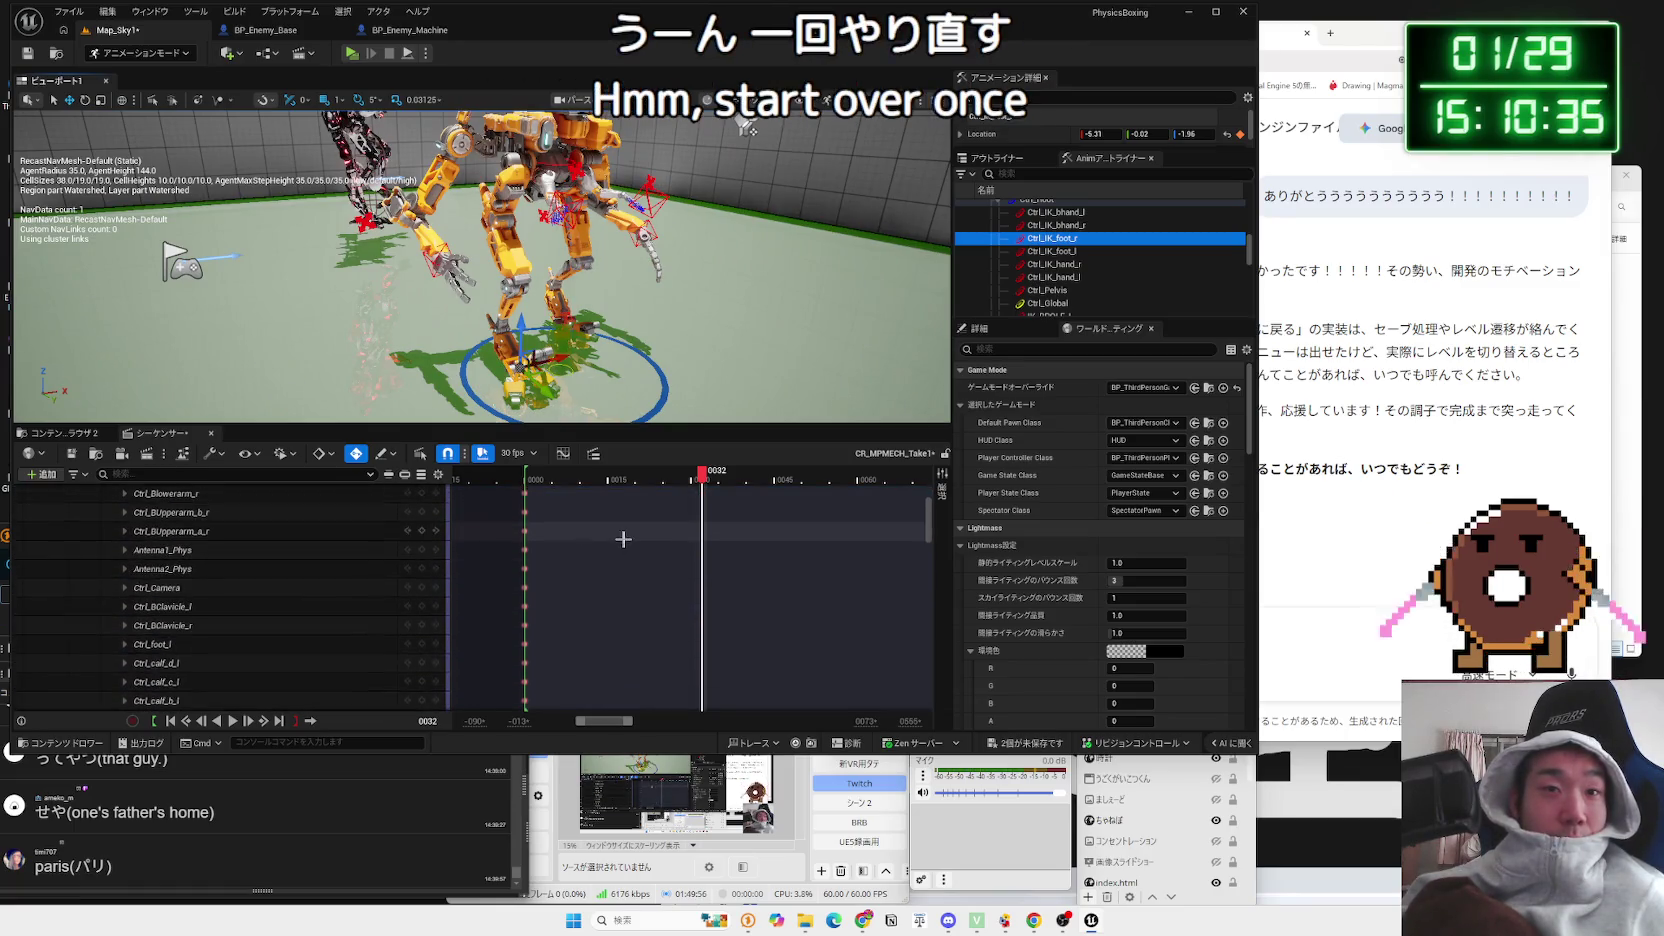
pyautogui.click(118, 511)
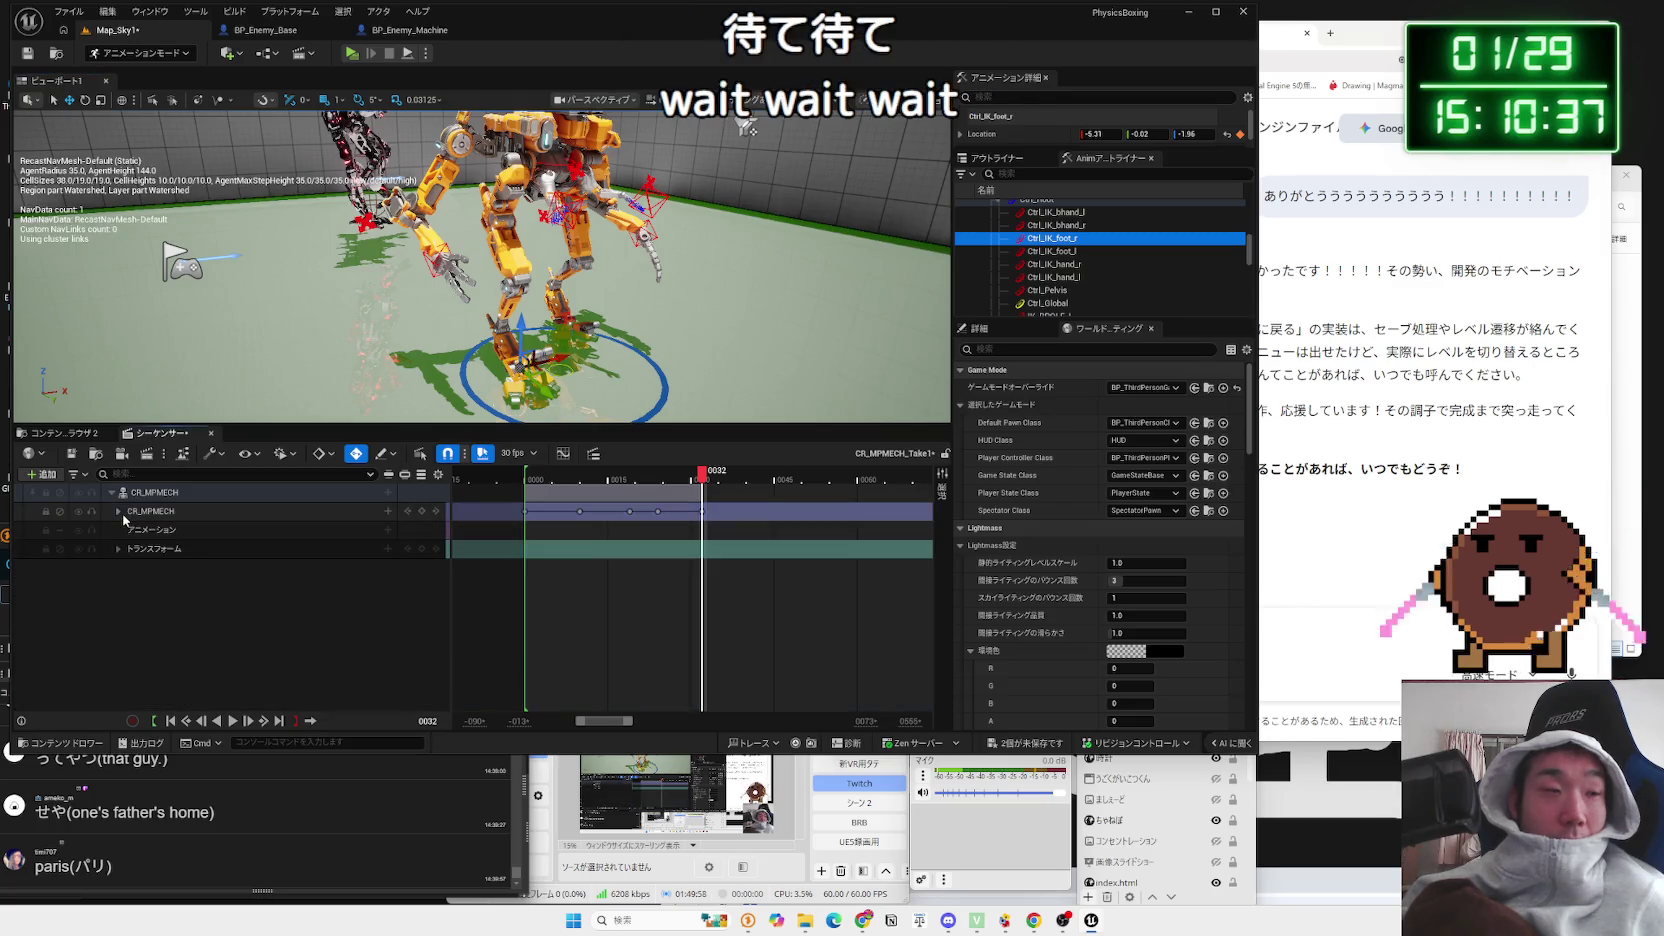
pyautogui.click(150, 514)
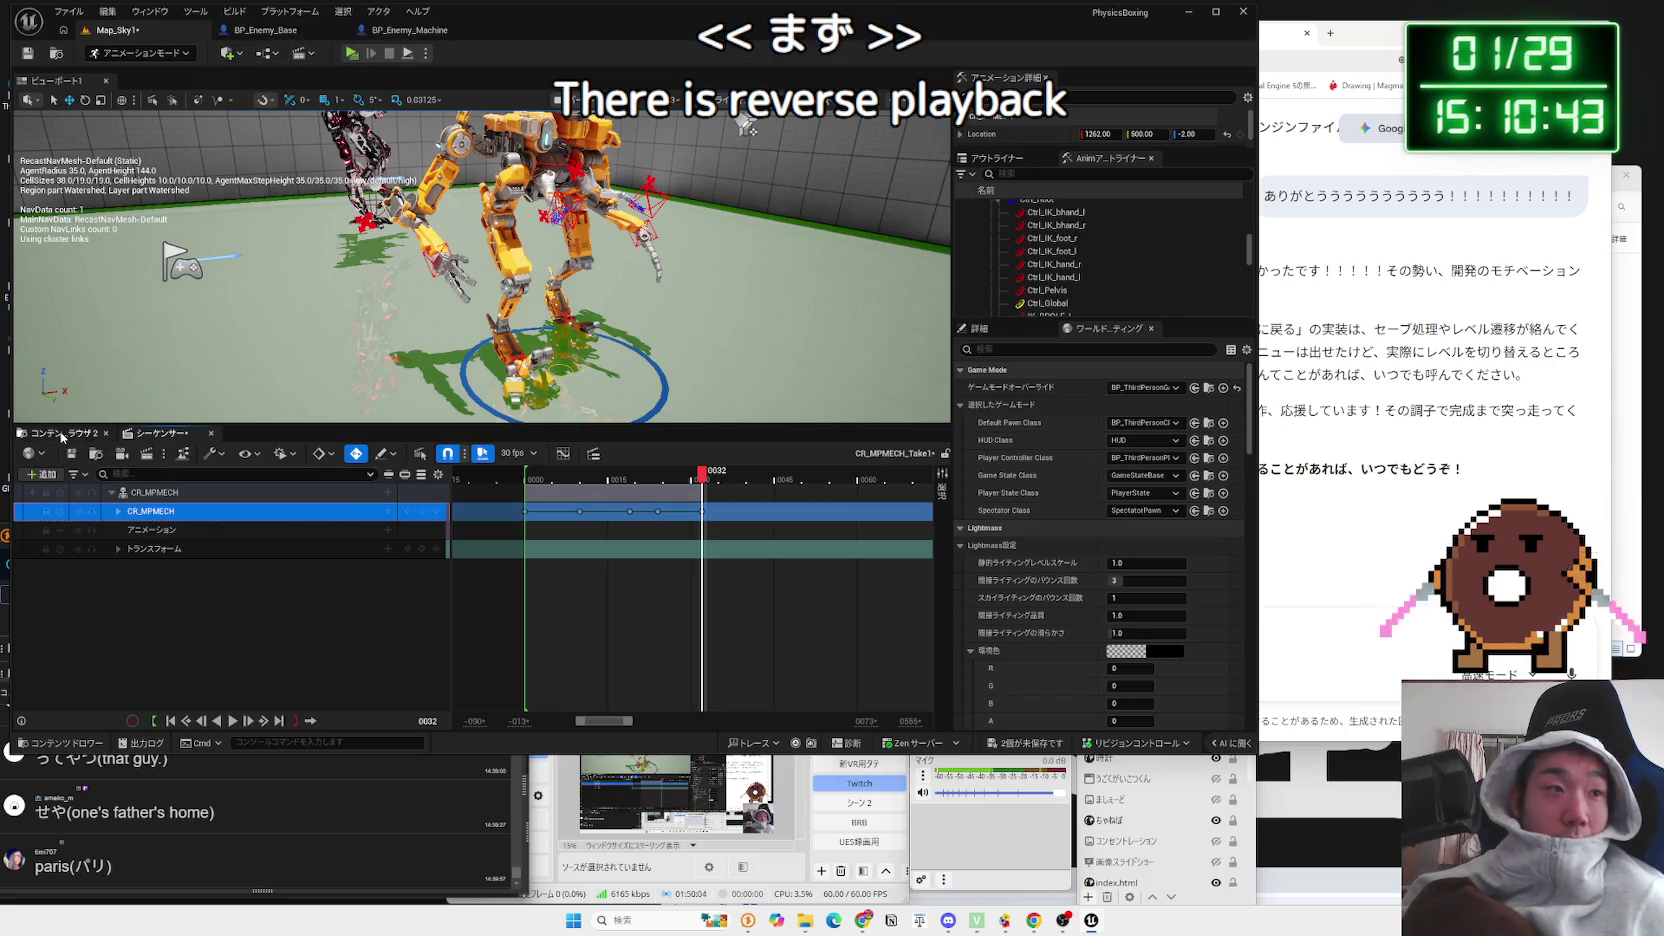
pyautogui.click(212, 434)
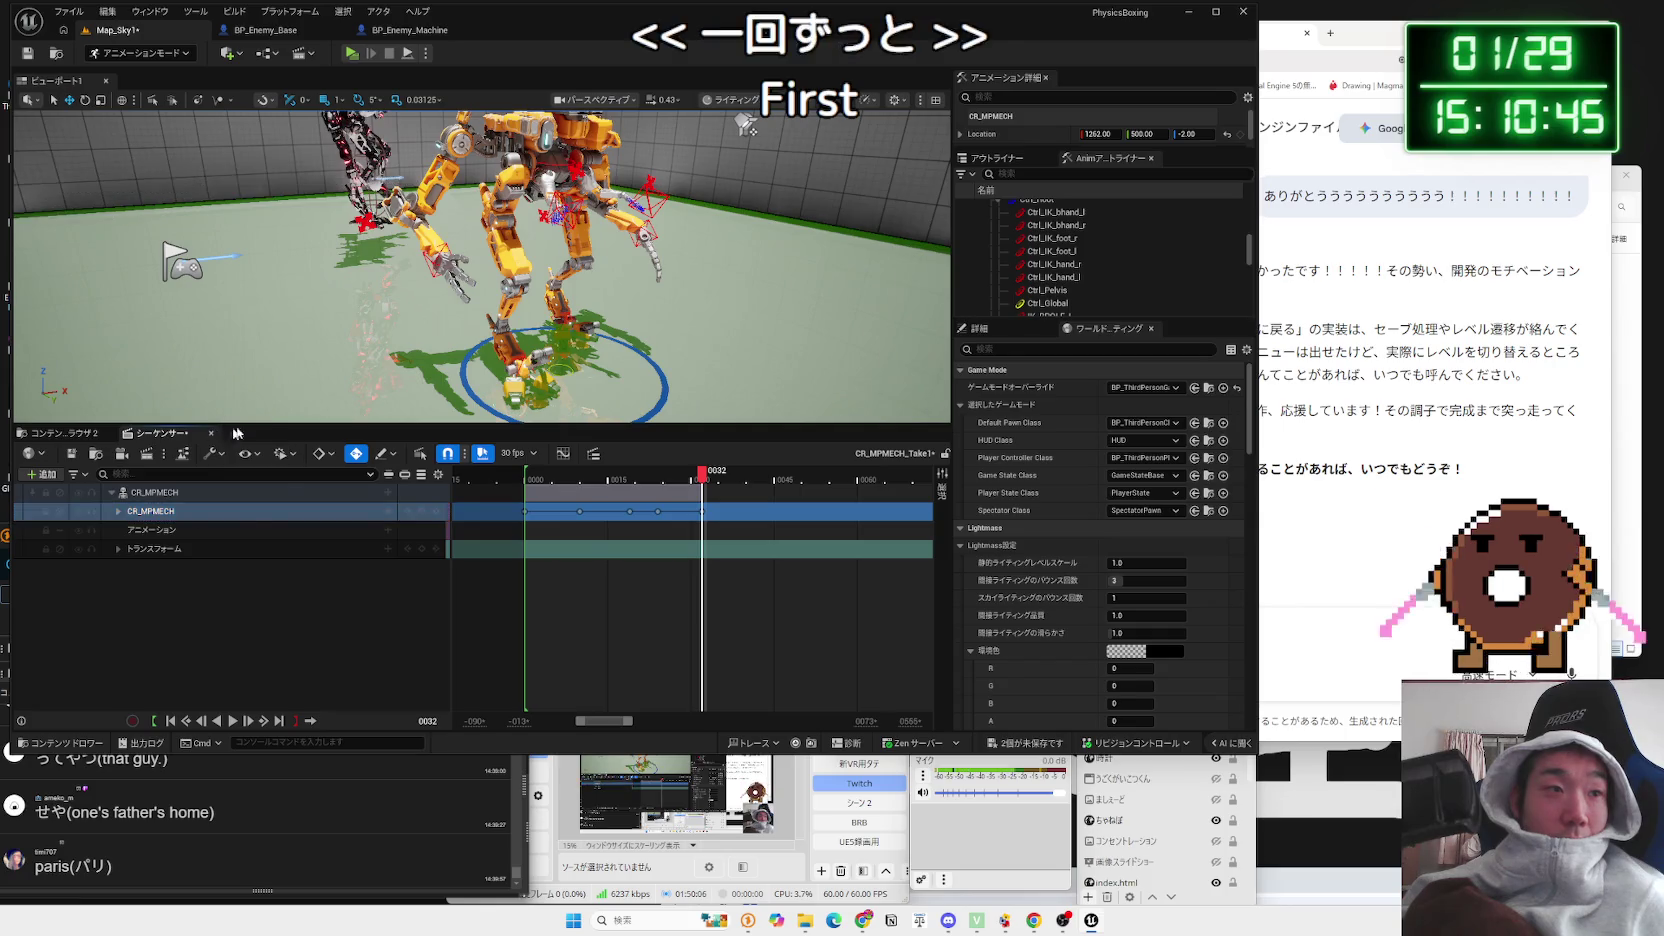
pyautogui.press('Delete')
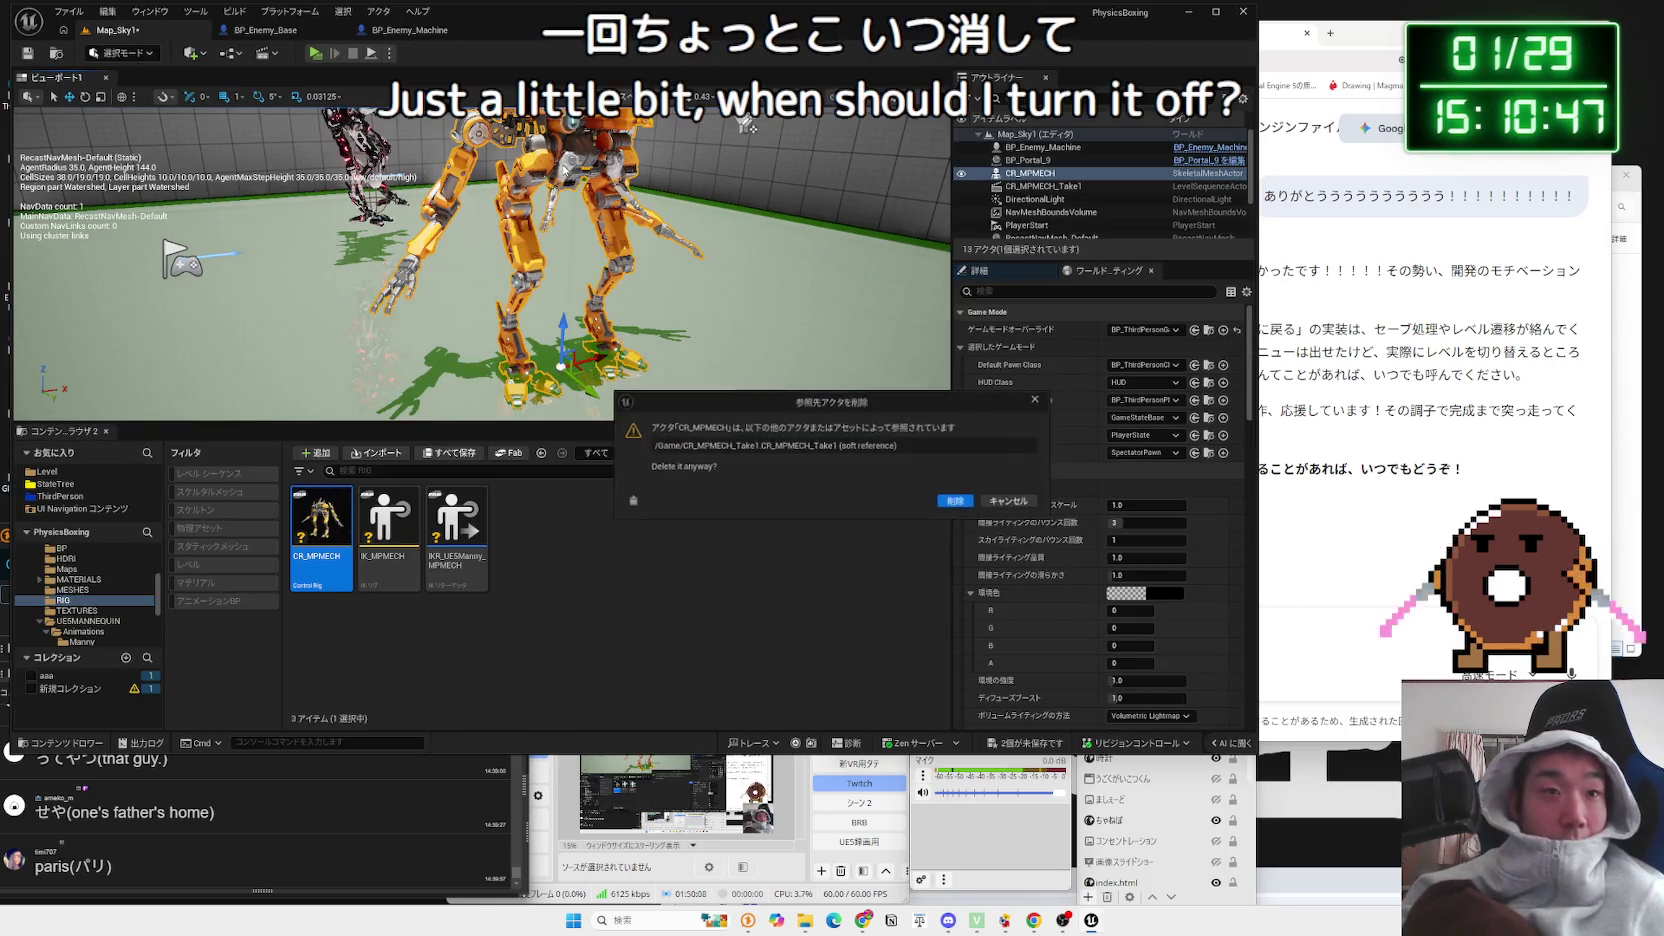
# Step: Confirm deleting CR_MPMECH and browse to the MPMECH BP folder
pyautogui.click(956, 501)
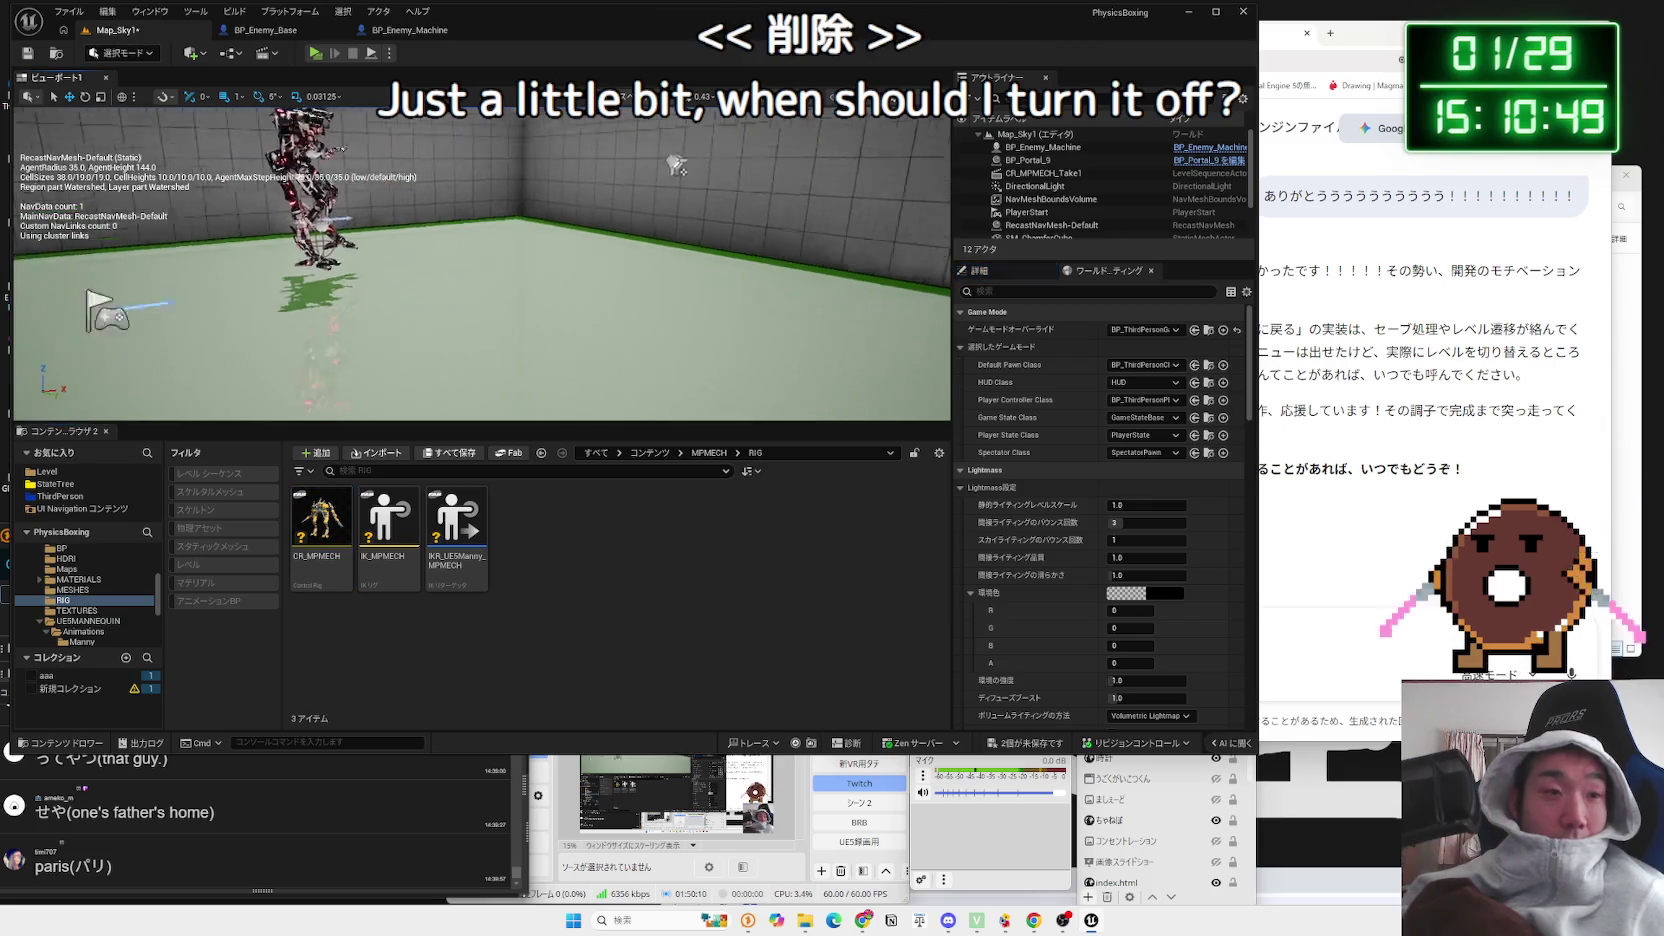
pyautogui.click(78, 580)
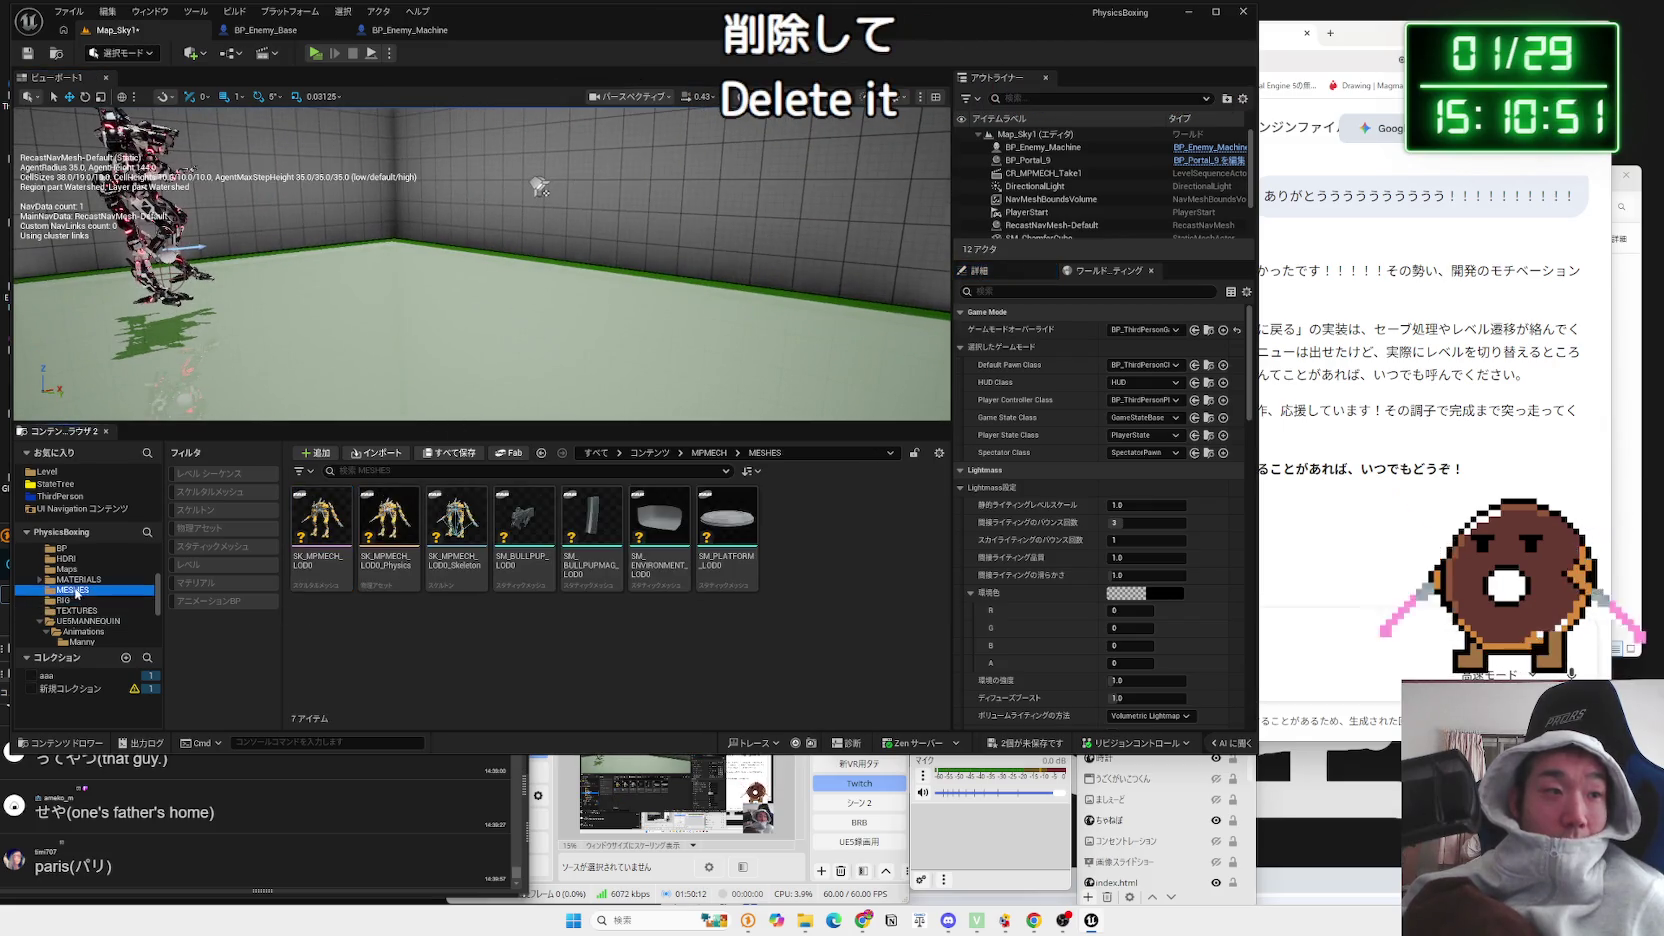
pyautogui.click(62, 548)
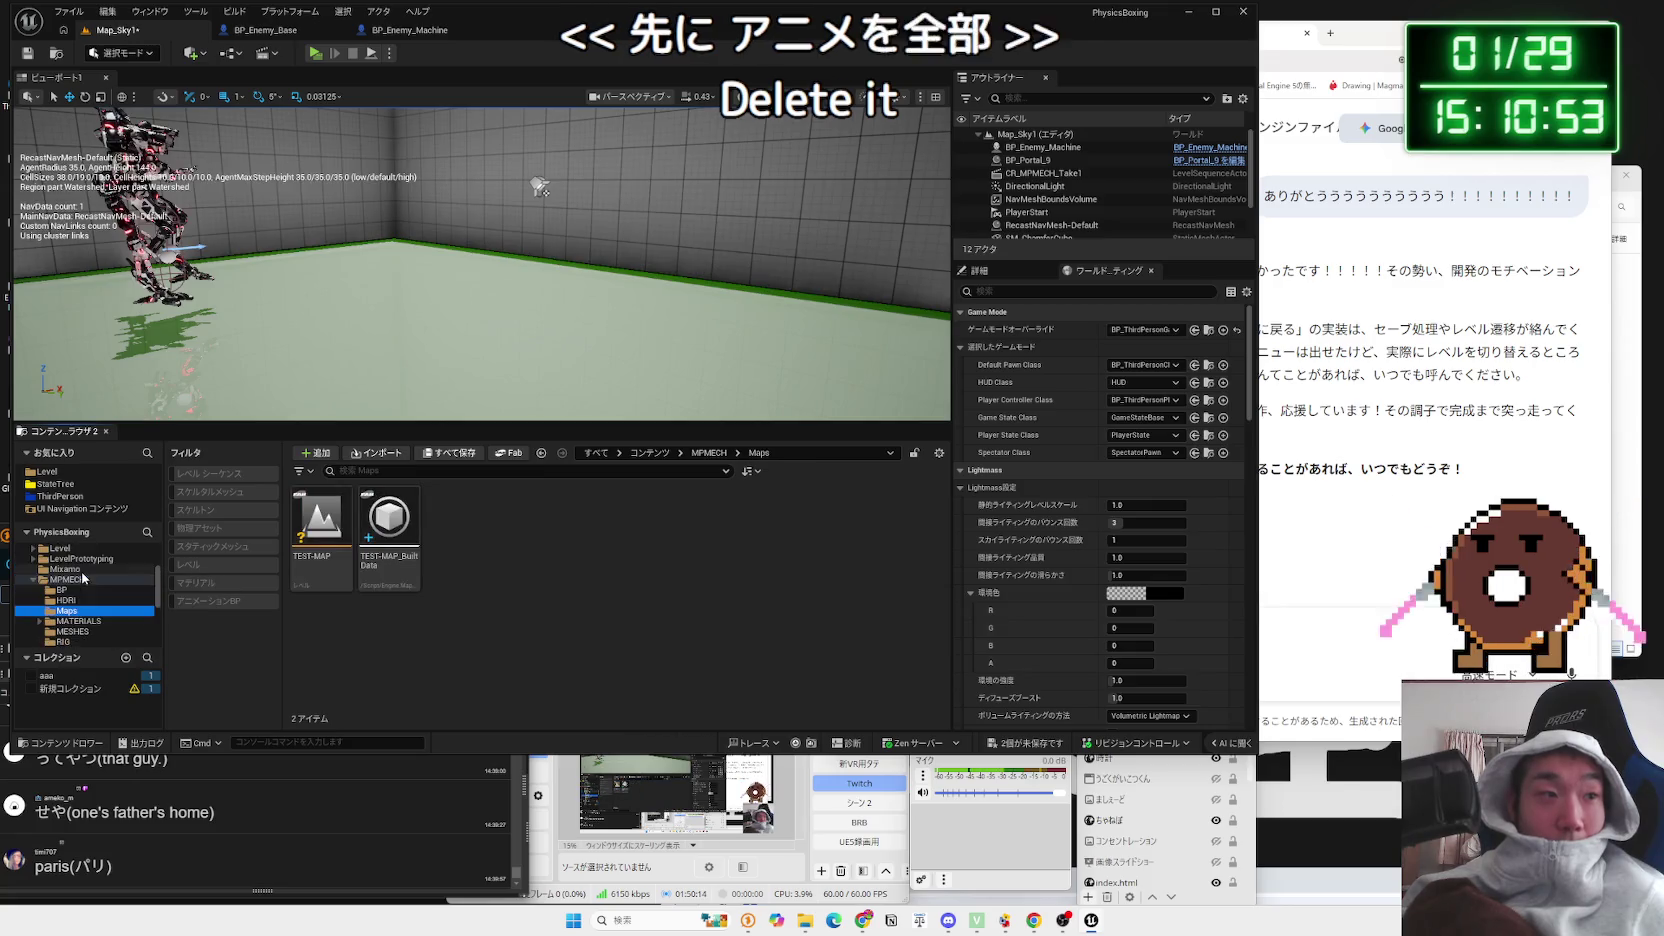
pyautogui.click(67, 579)
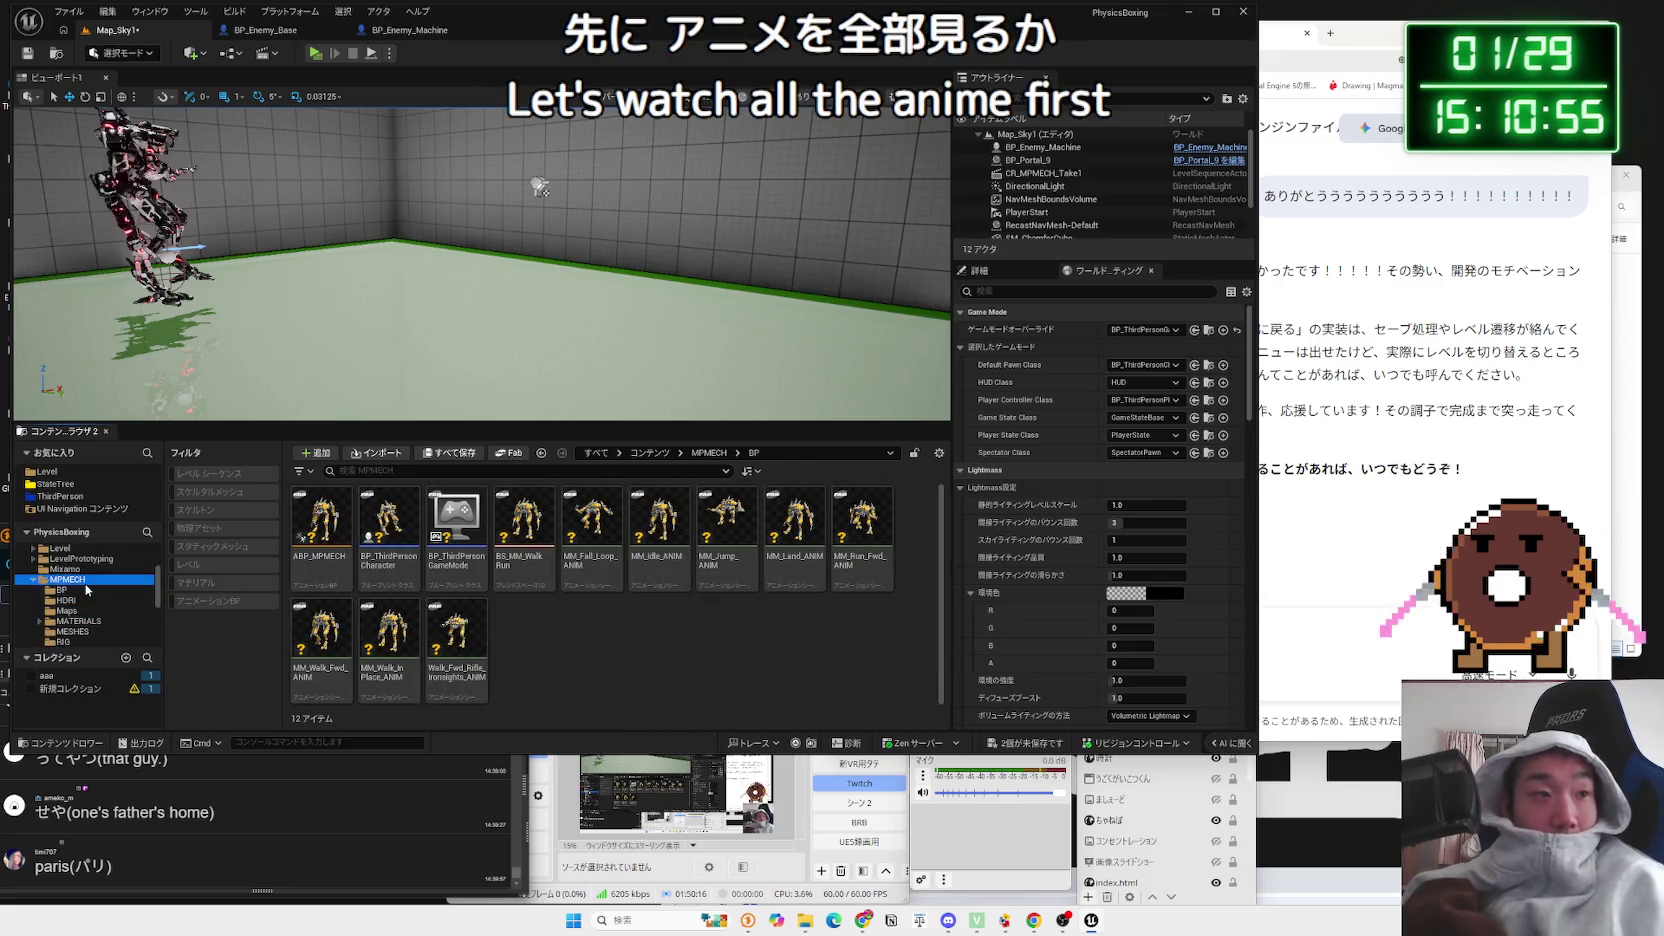
pyautogui.click(386, 535)
pyautogui.doubleClick(319, 542)
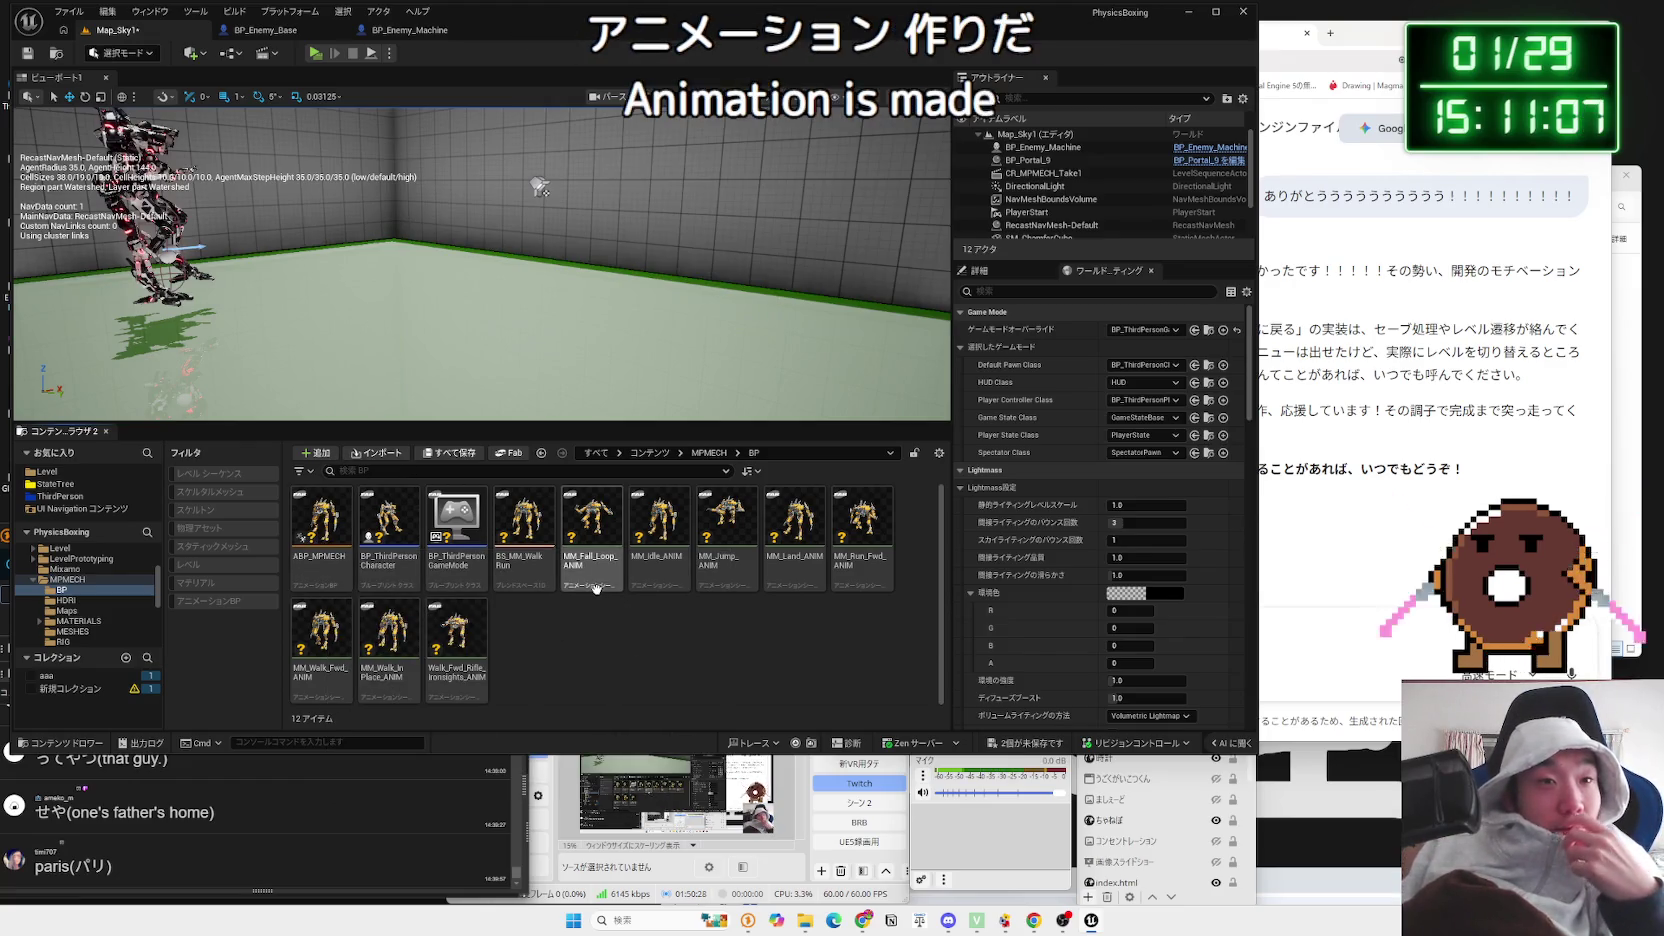
# Step: Preview the MM_Fall_Loop, MM_Idle, MM_Walk_Fwd and MM_Walk_InPlace animations
pyautogui.click(605, 553)
pyautogui.doubleClick(607, 550)
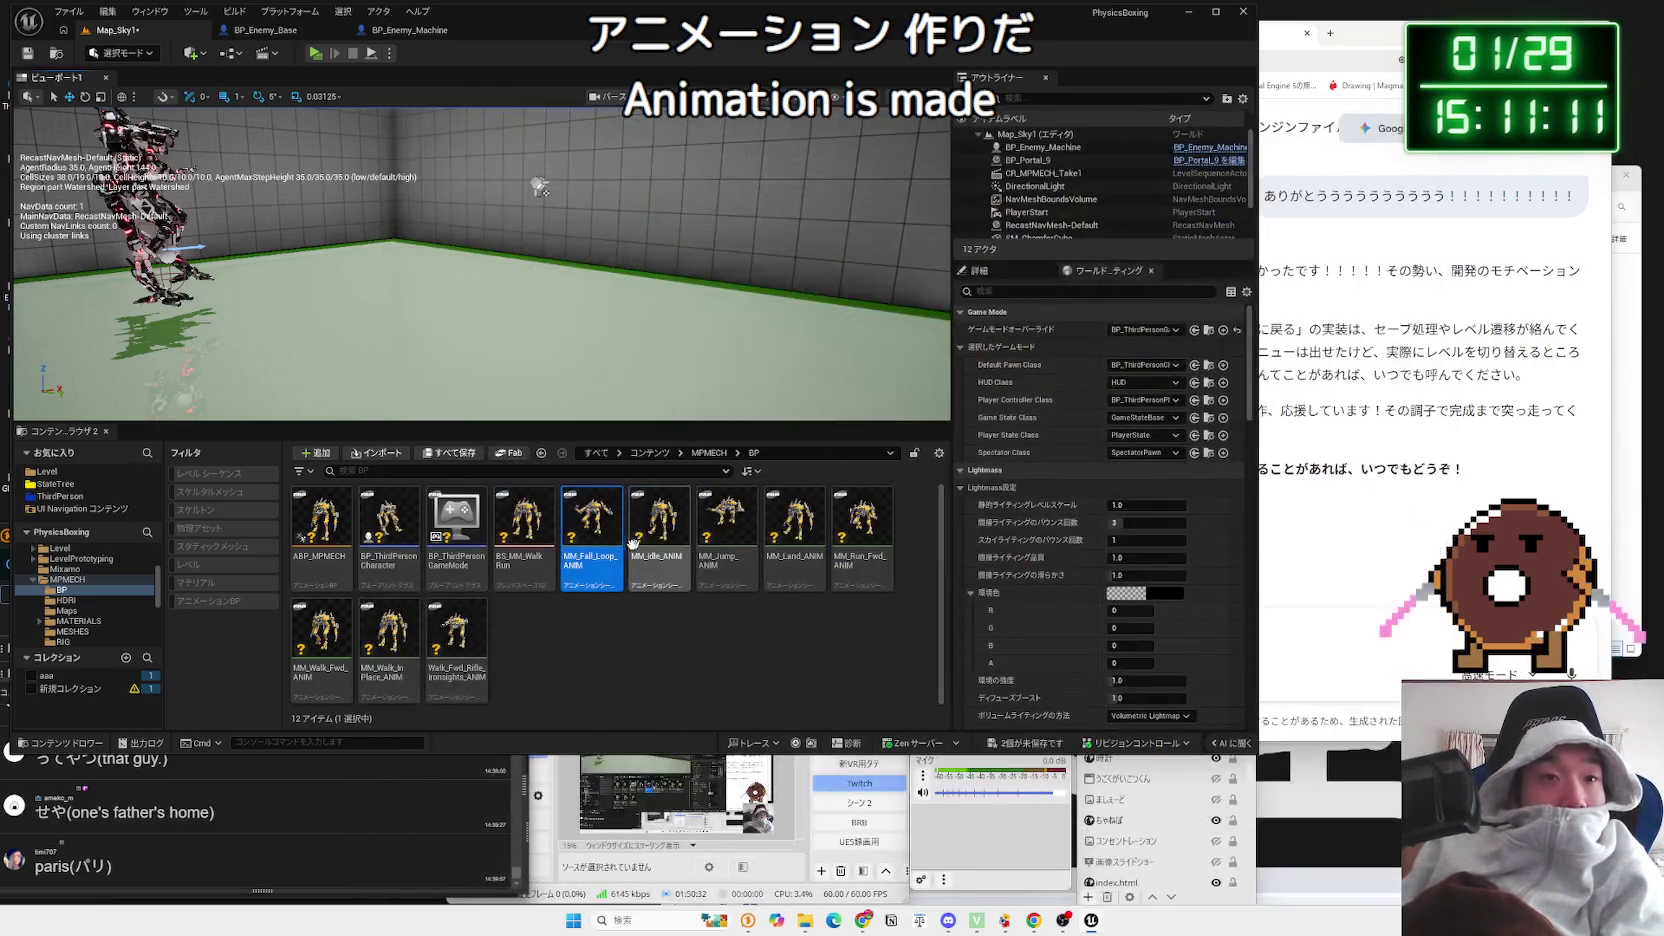
pyautogui.doubleClick(632, 549)
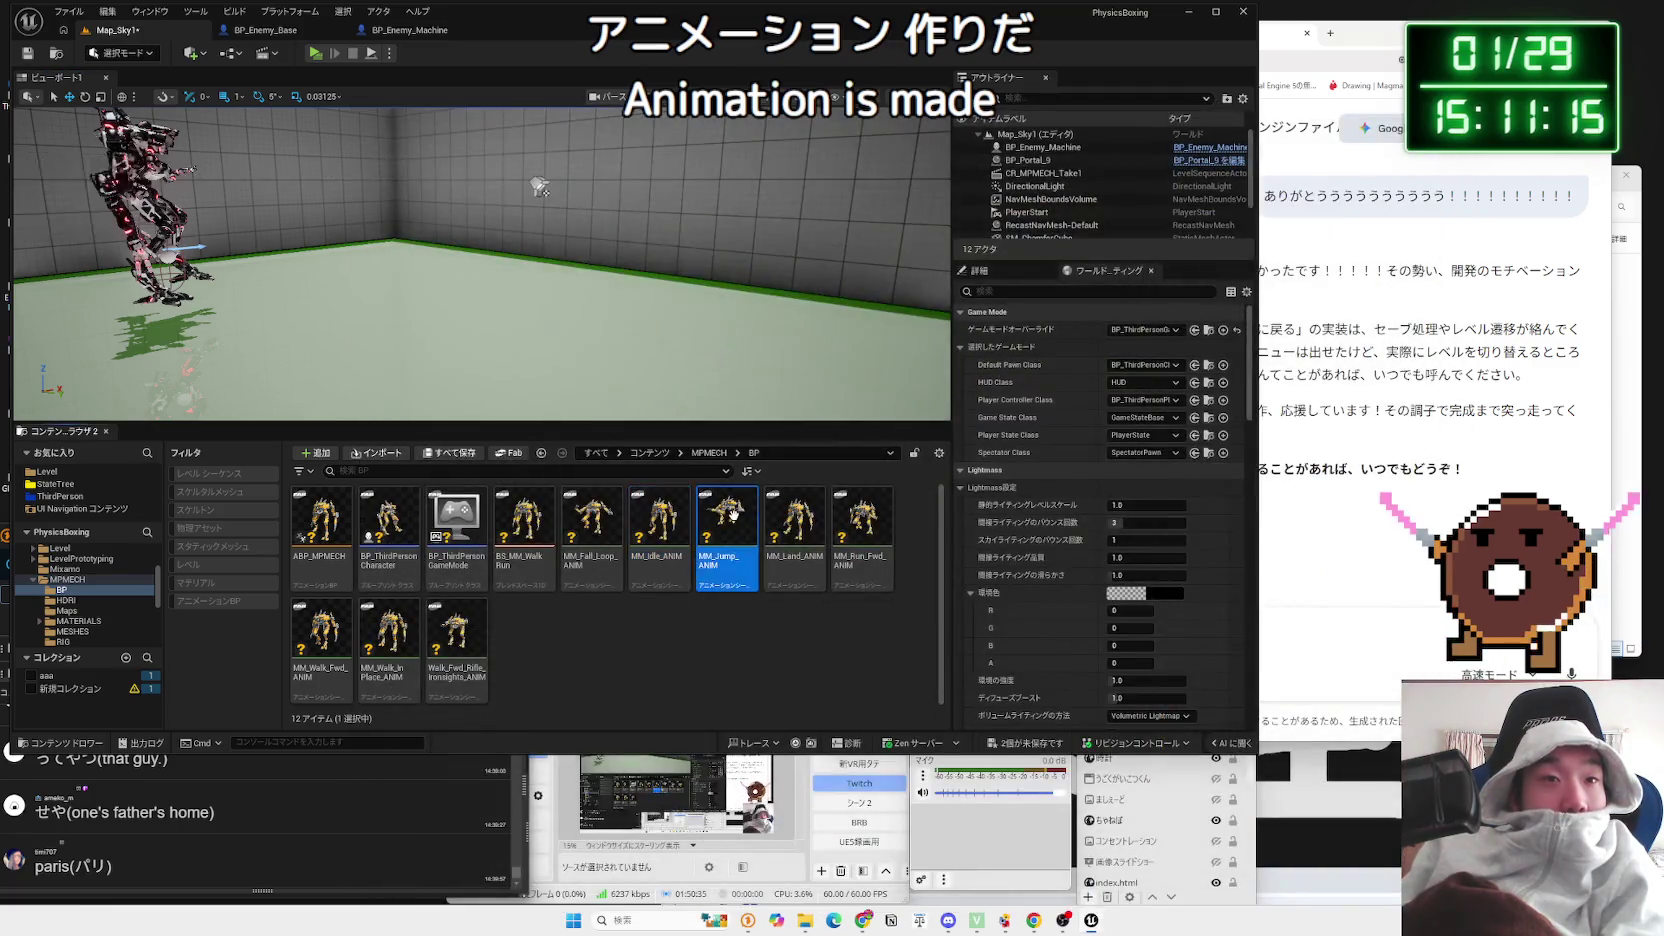
pyautogui.click(736, 521)
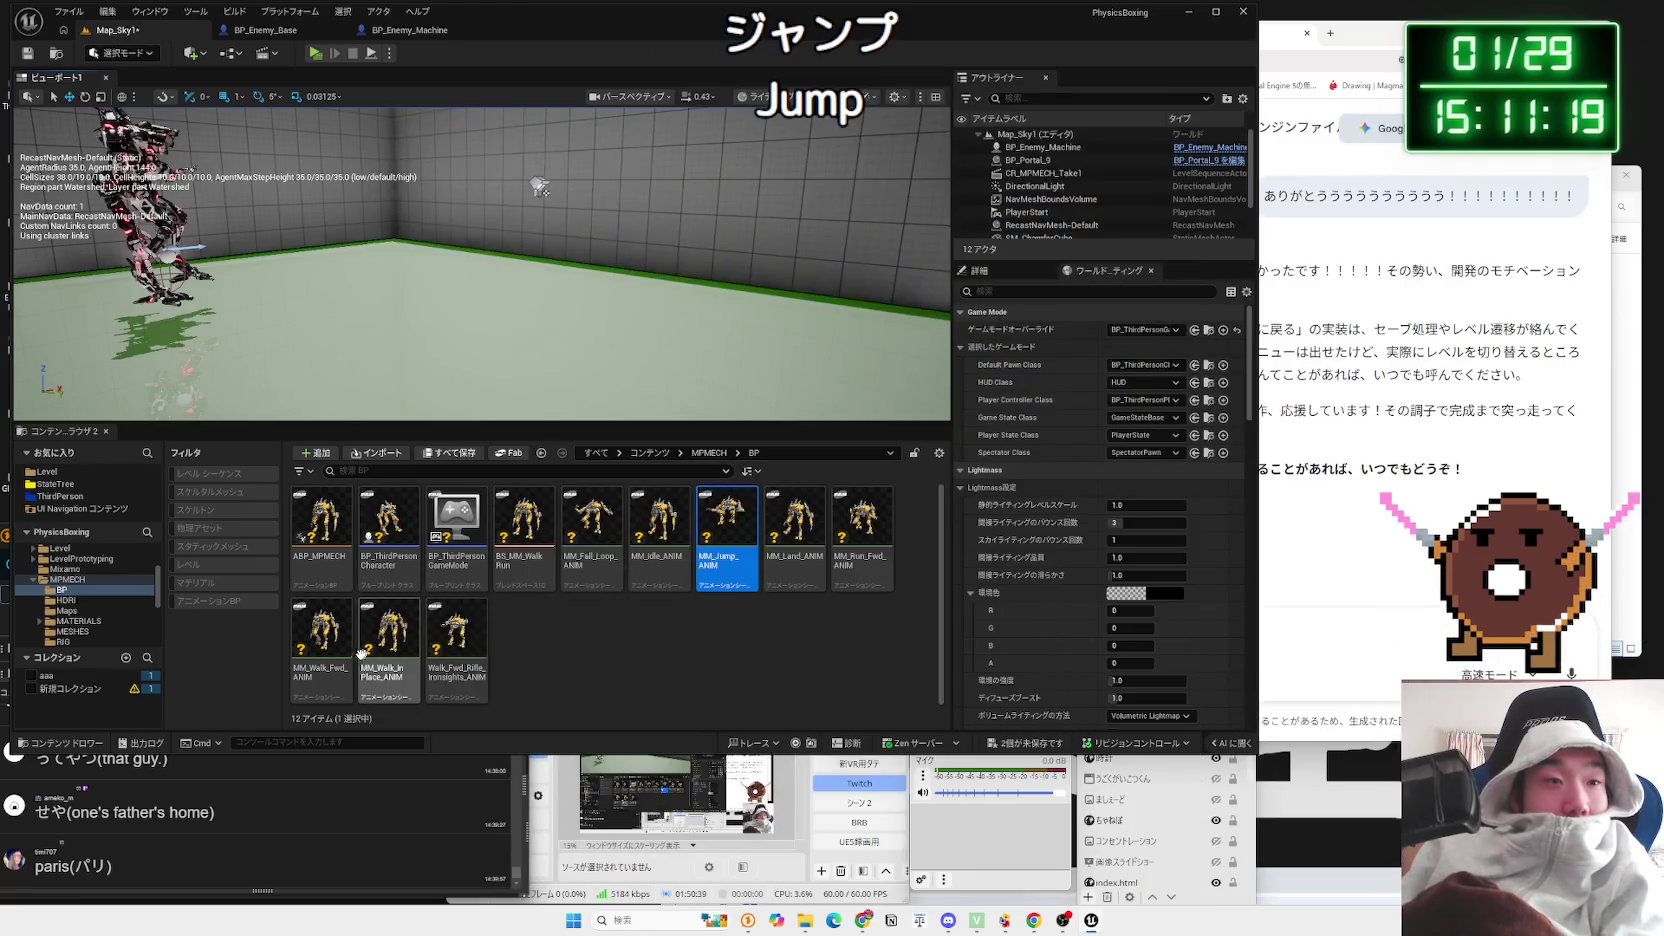
pyautogui.click(321, 635)
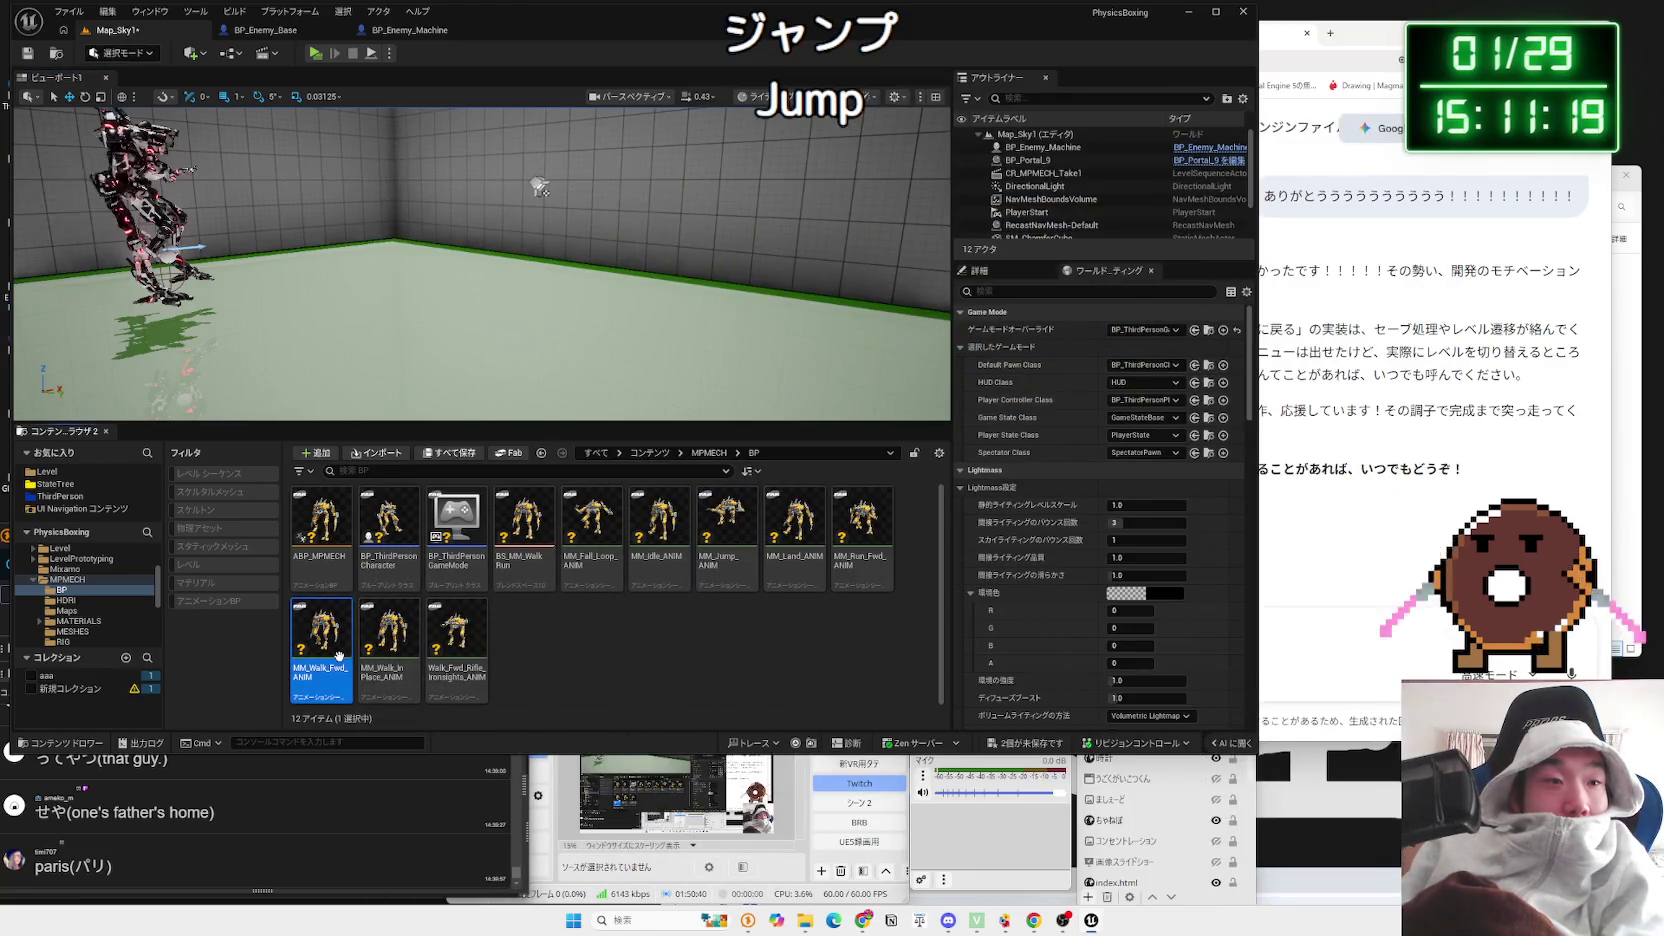
pyautogui.doubleClick(321, 635)
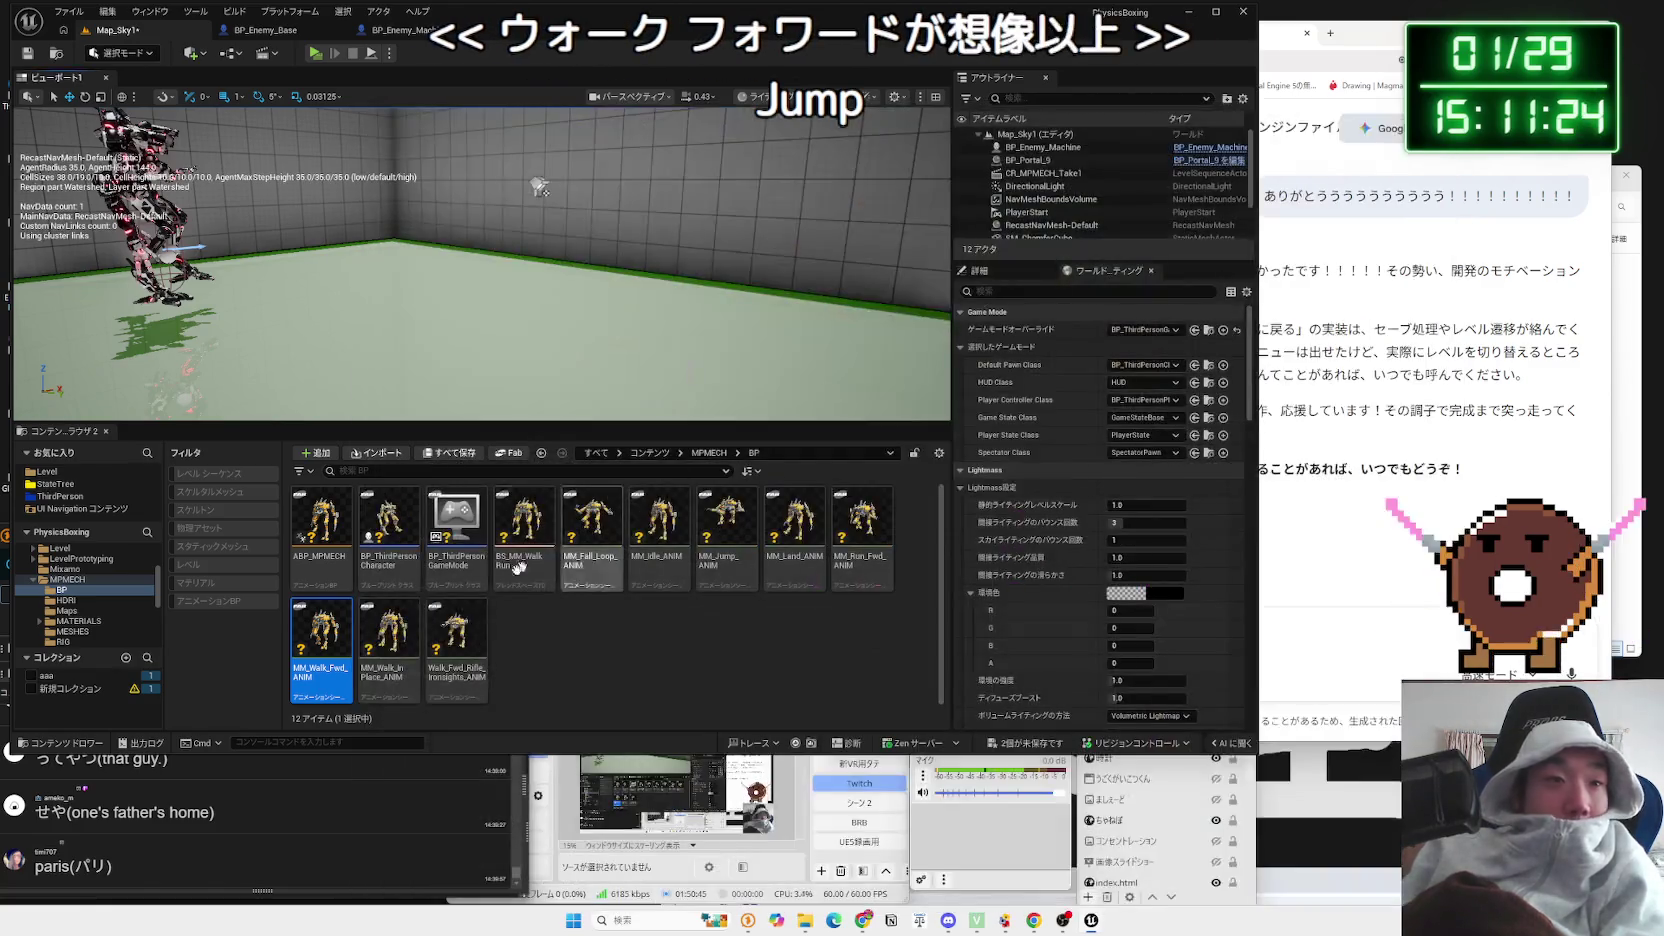
pyautogui.doubleClick(389, 645)
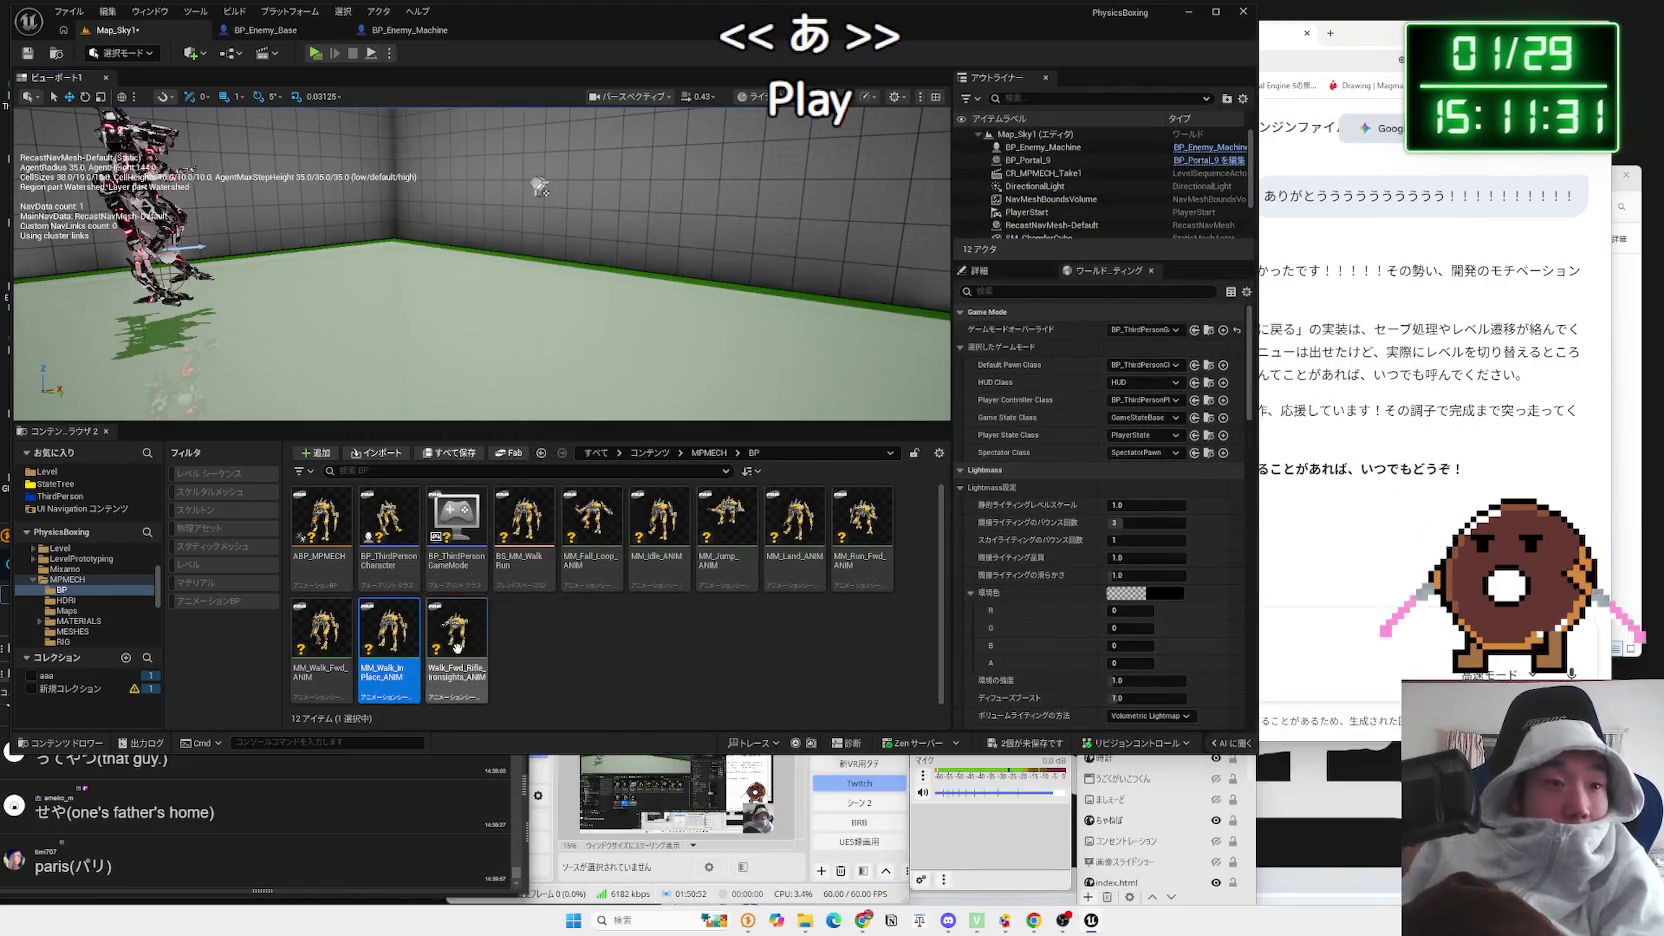
# Step: Preview Walk_Fwd_Rifle_Ironsights and MM_Run_Fwd, then reopen MM_Walk_InPlace_ANIM
pyautogui.click(458, 651)
pyautogui.doubleClick(458, 651)
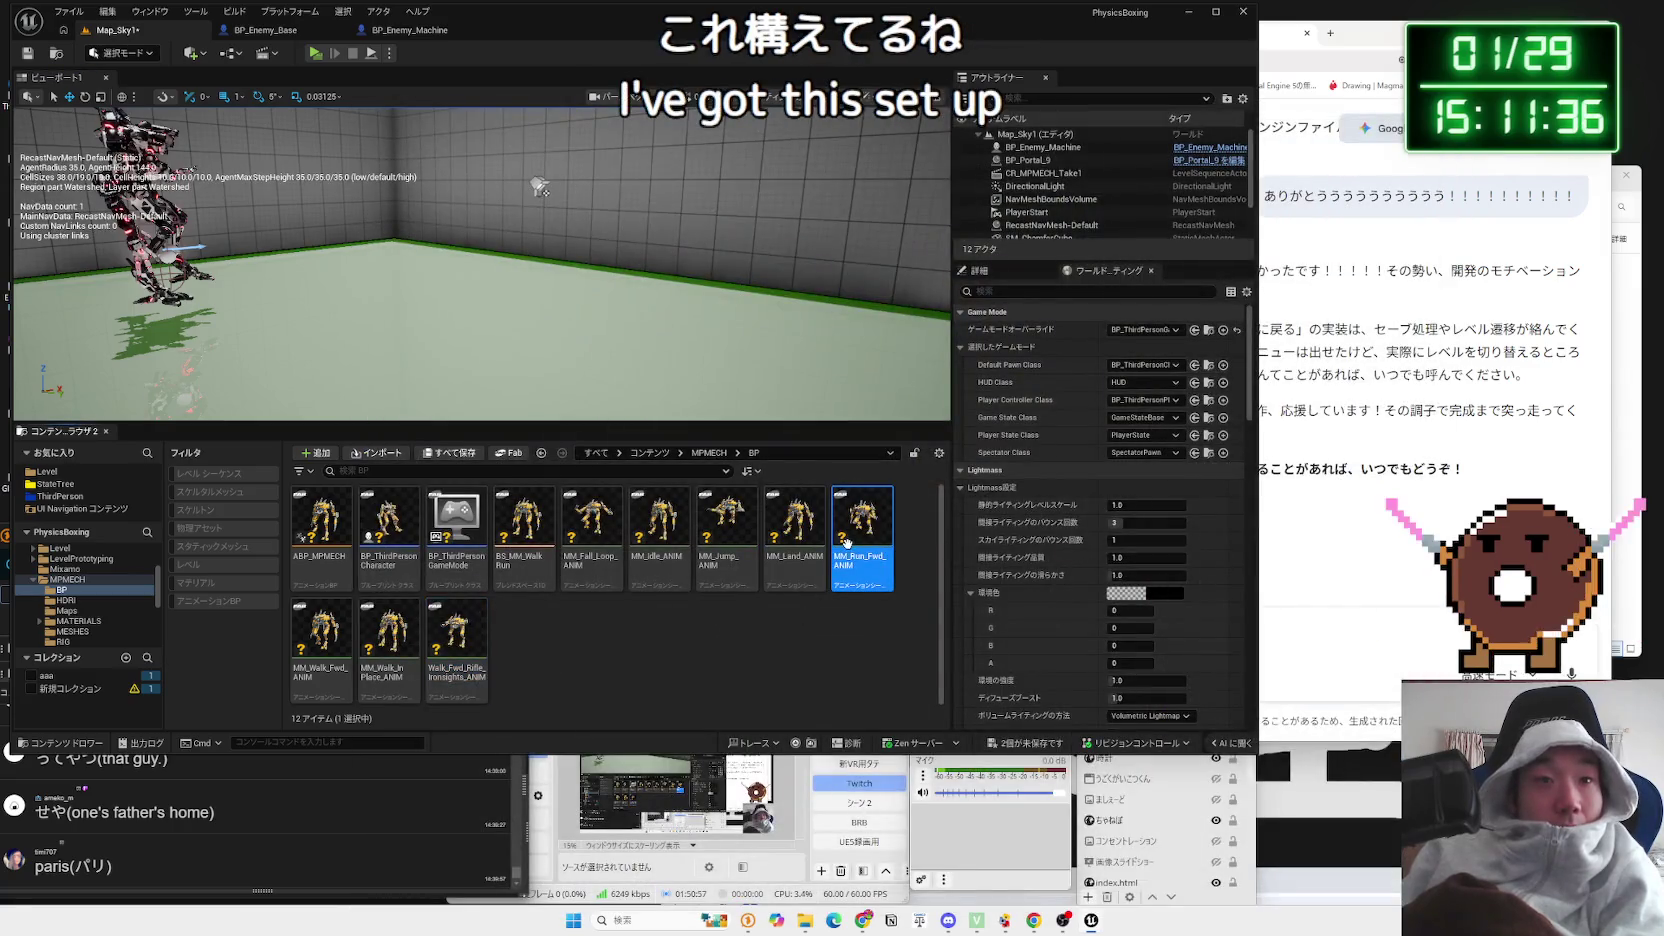
pyautogui.doubleClick(846, 541)
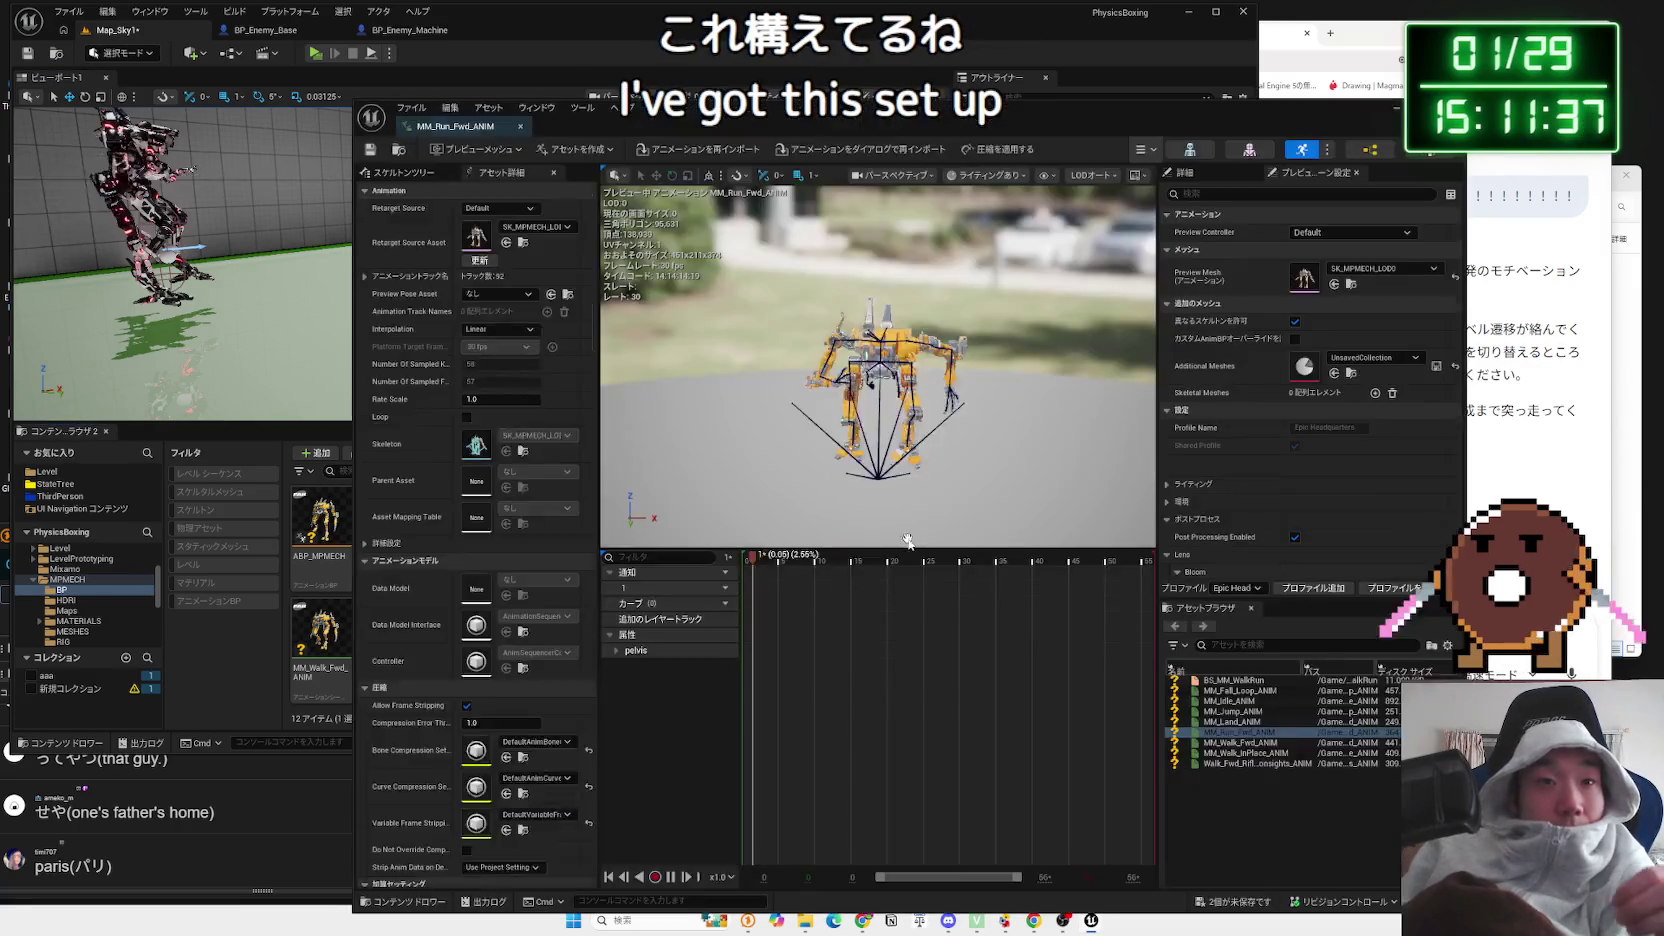
pyautogui.moveTo(939, 501); pyautogui.dragTo(830, 500)
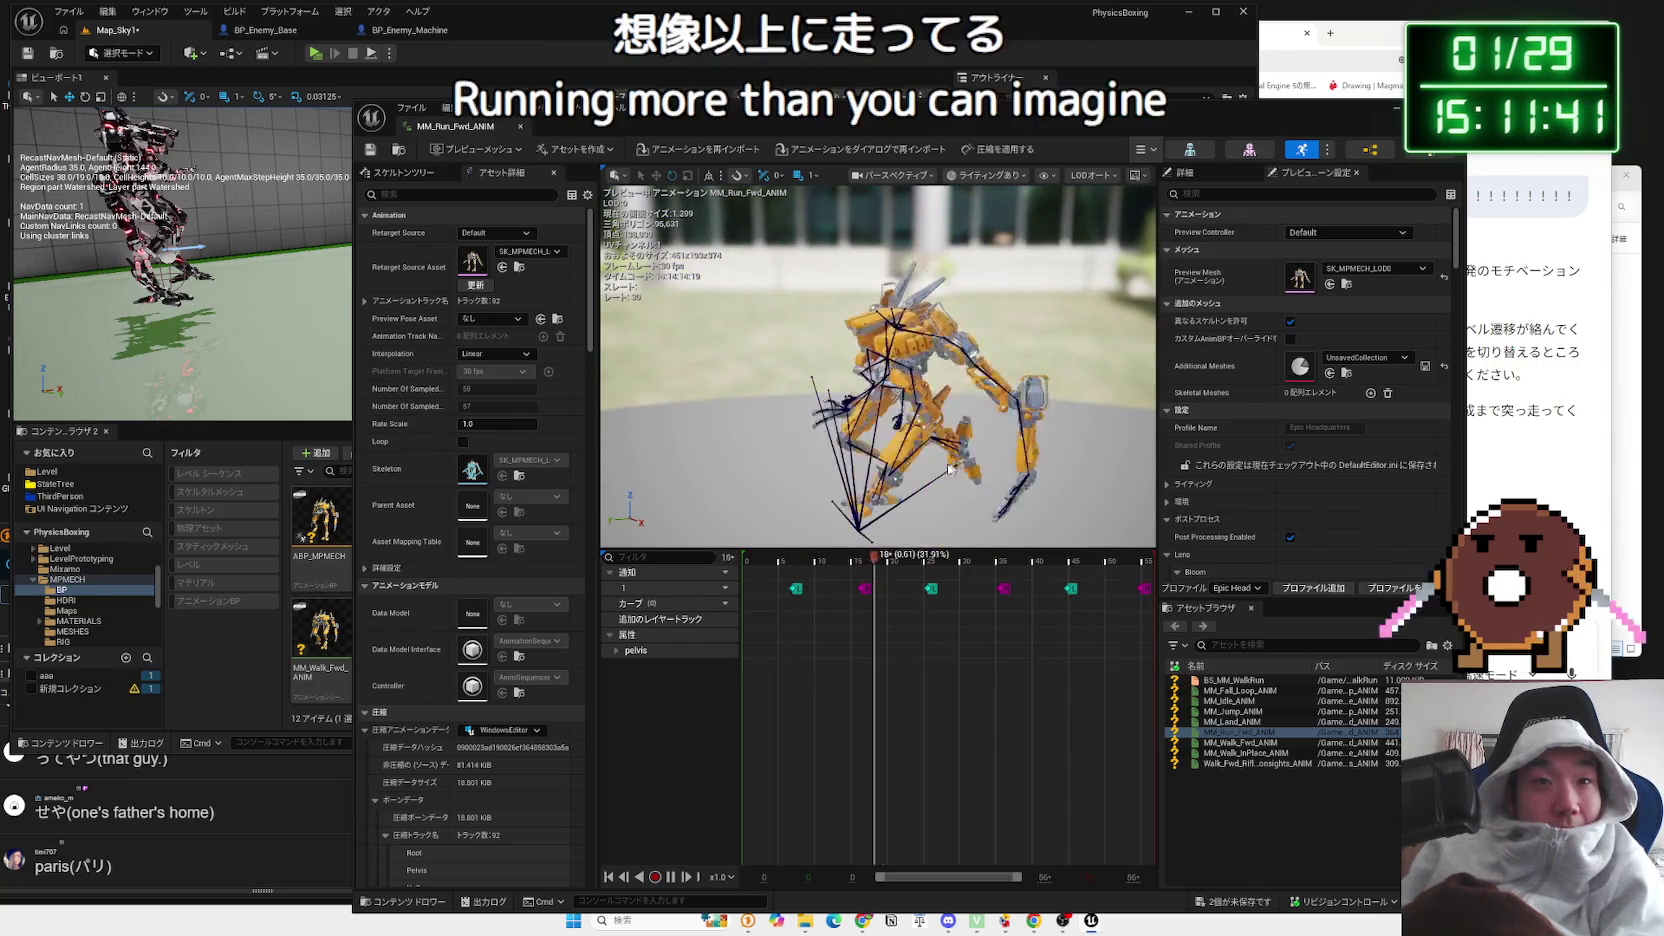
pyautogui.click(1142, 107)
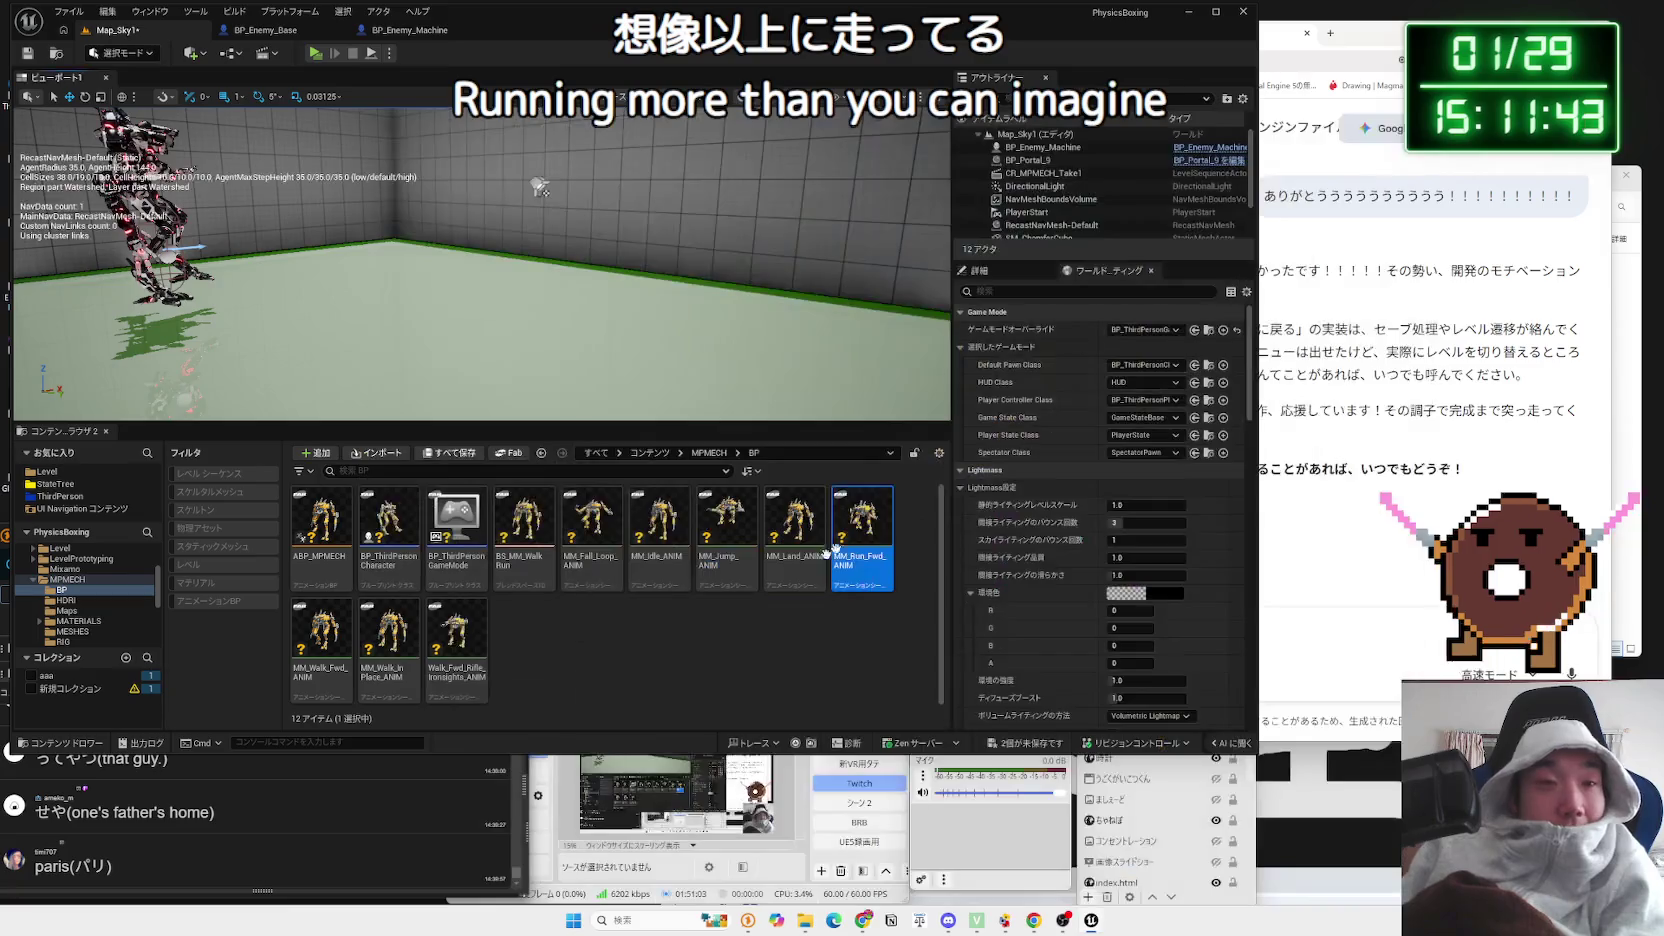
pyautogui.click(708, 661)
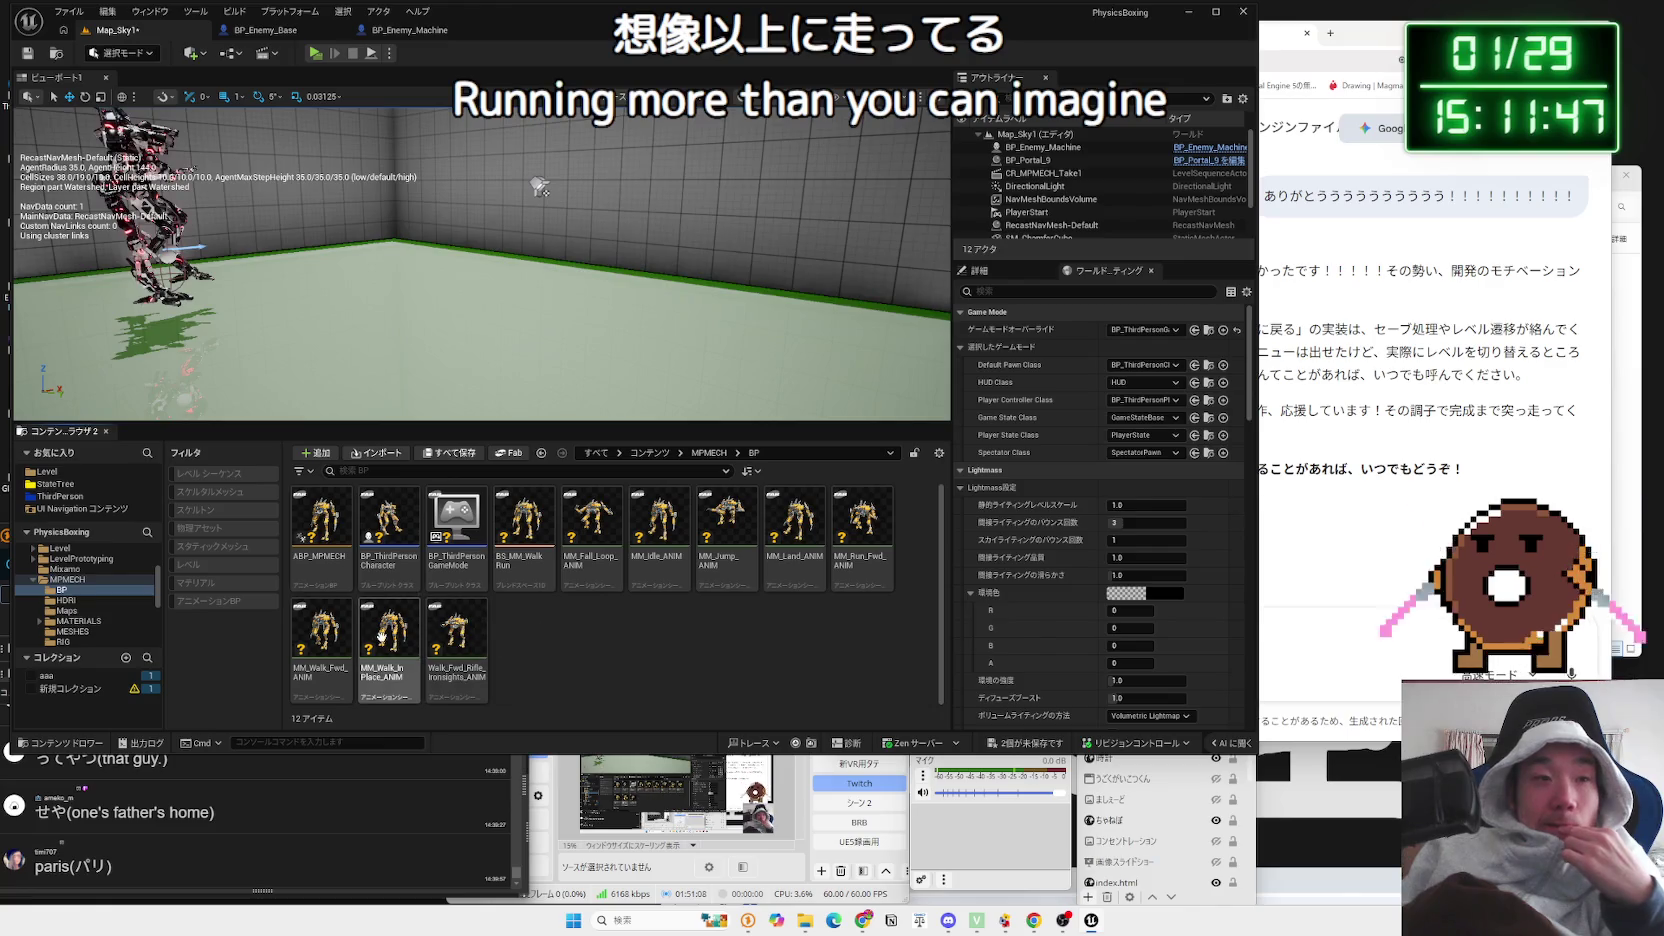
pyautogui.doubleClick(422, 641)
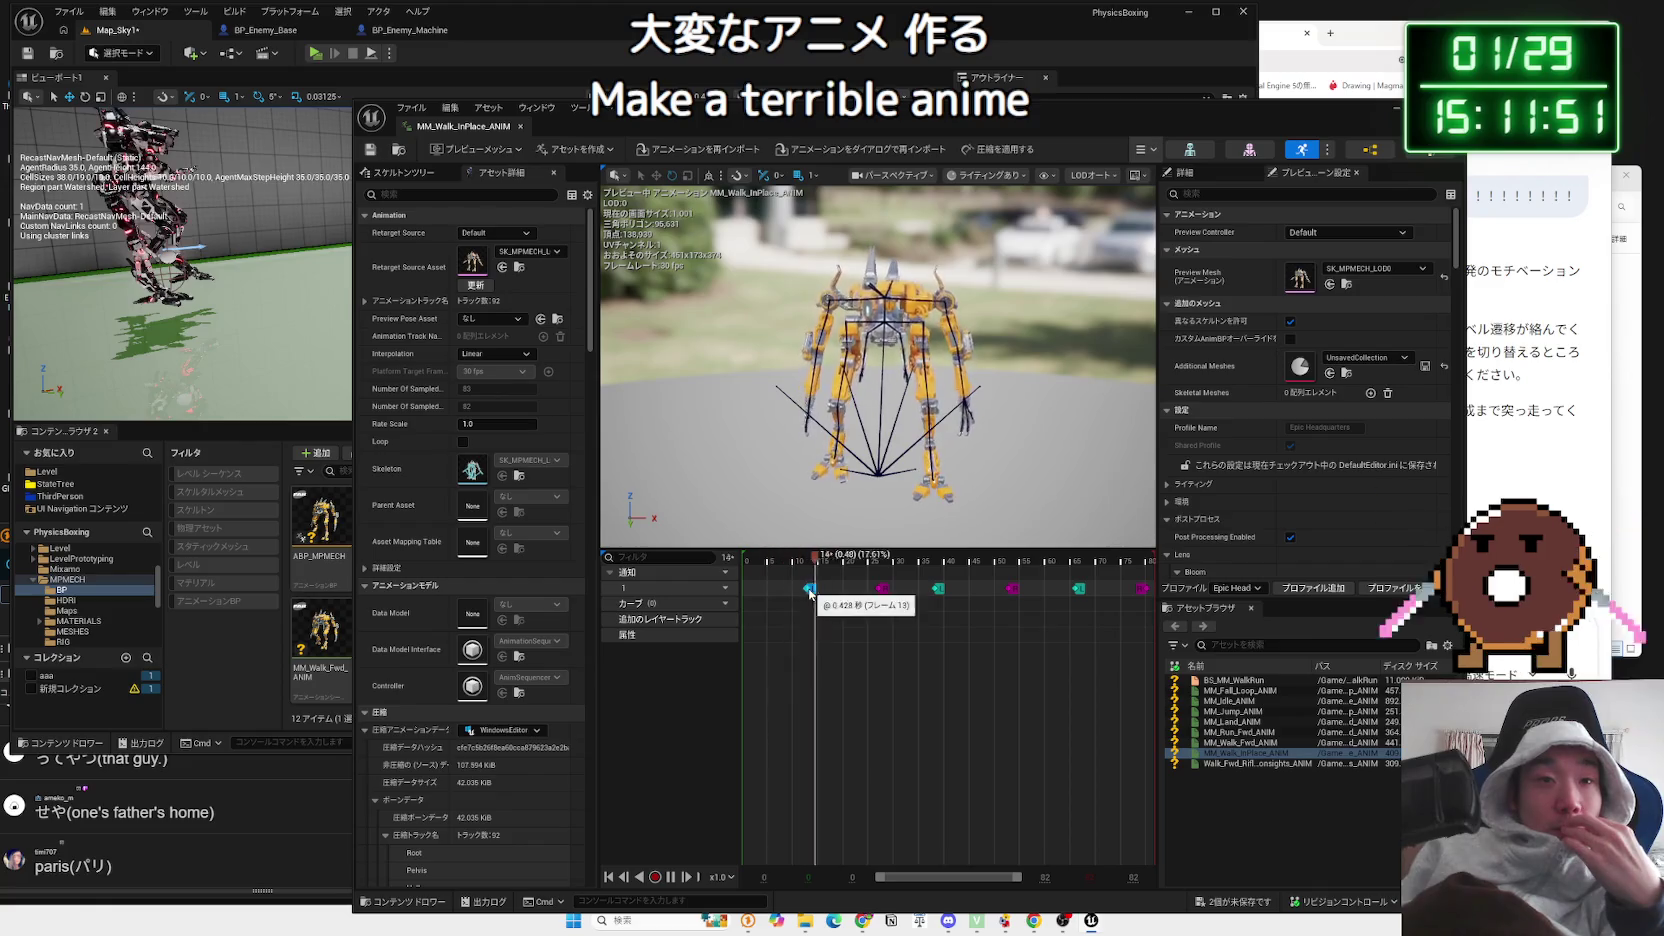
# Step: Inspect the walk's notify marker, preview MM_Walk_Fwd_ANIM, then close the animation window
pyautogui.rightClick(882, 591)
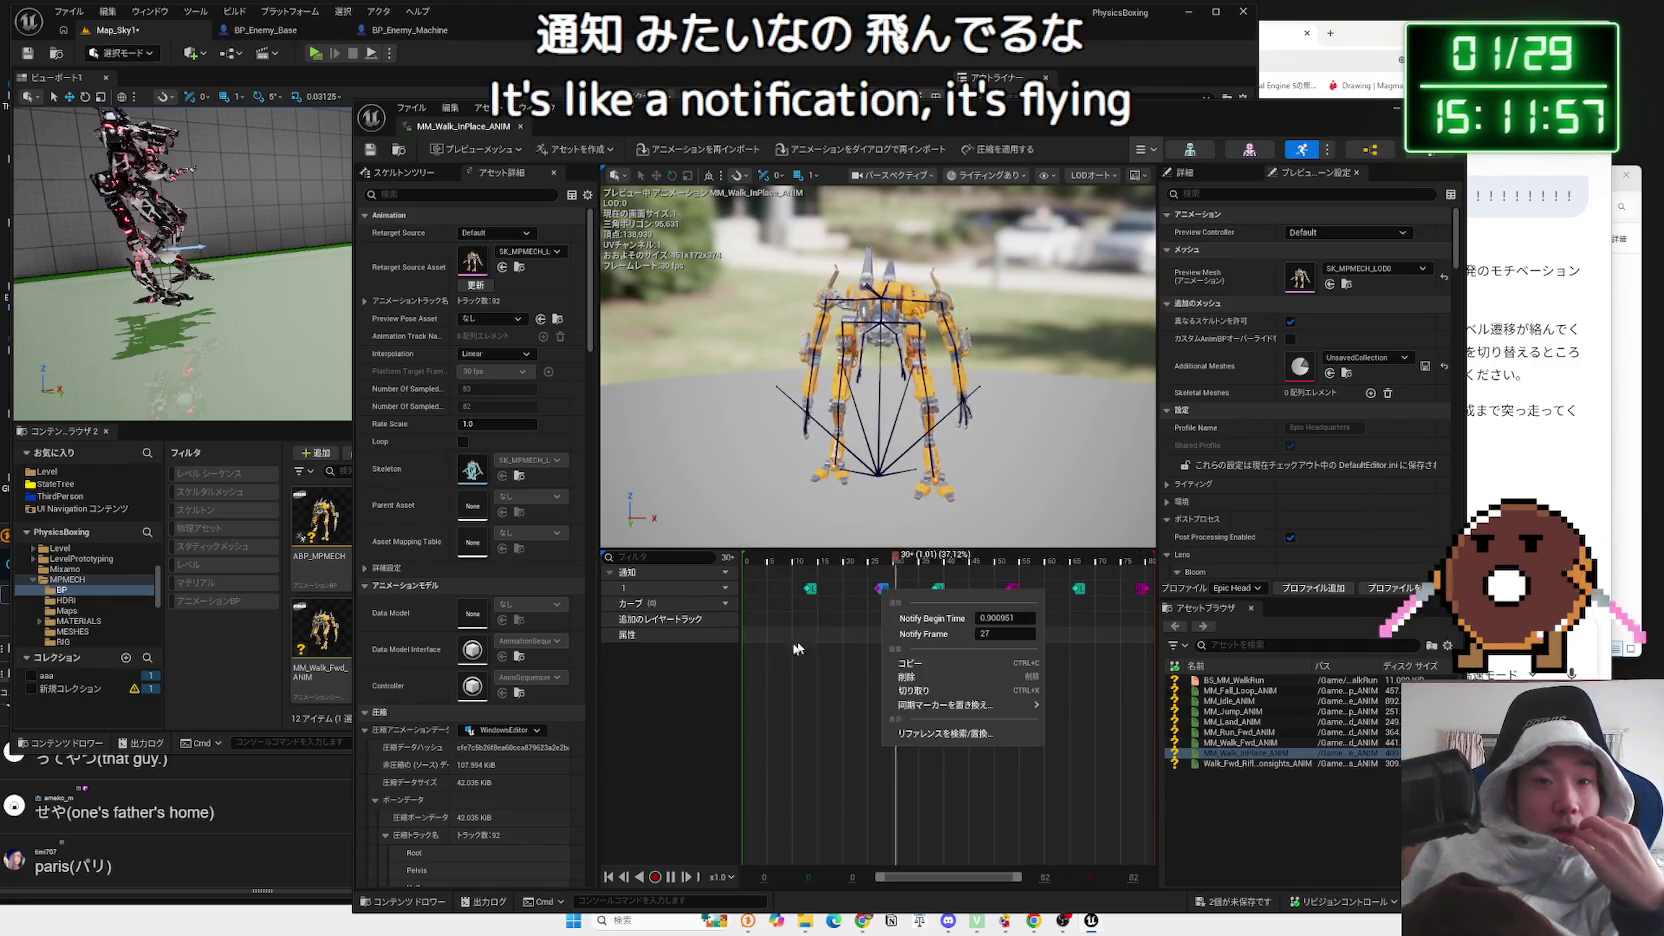
pyautogui.click(656, 703)
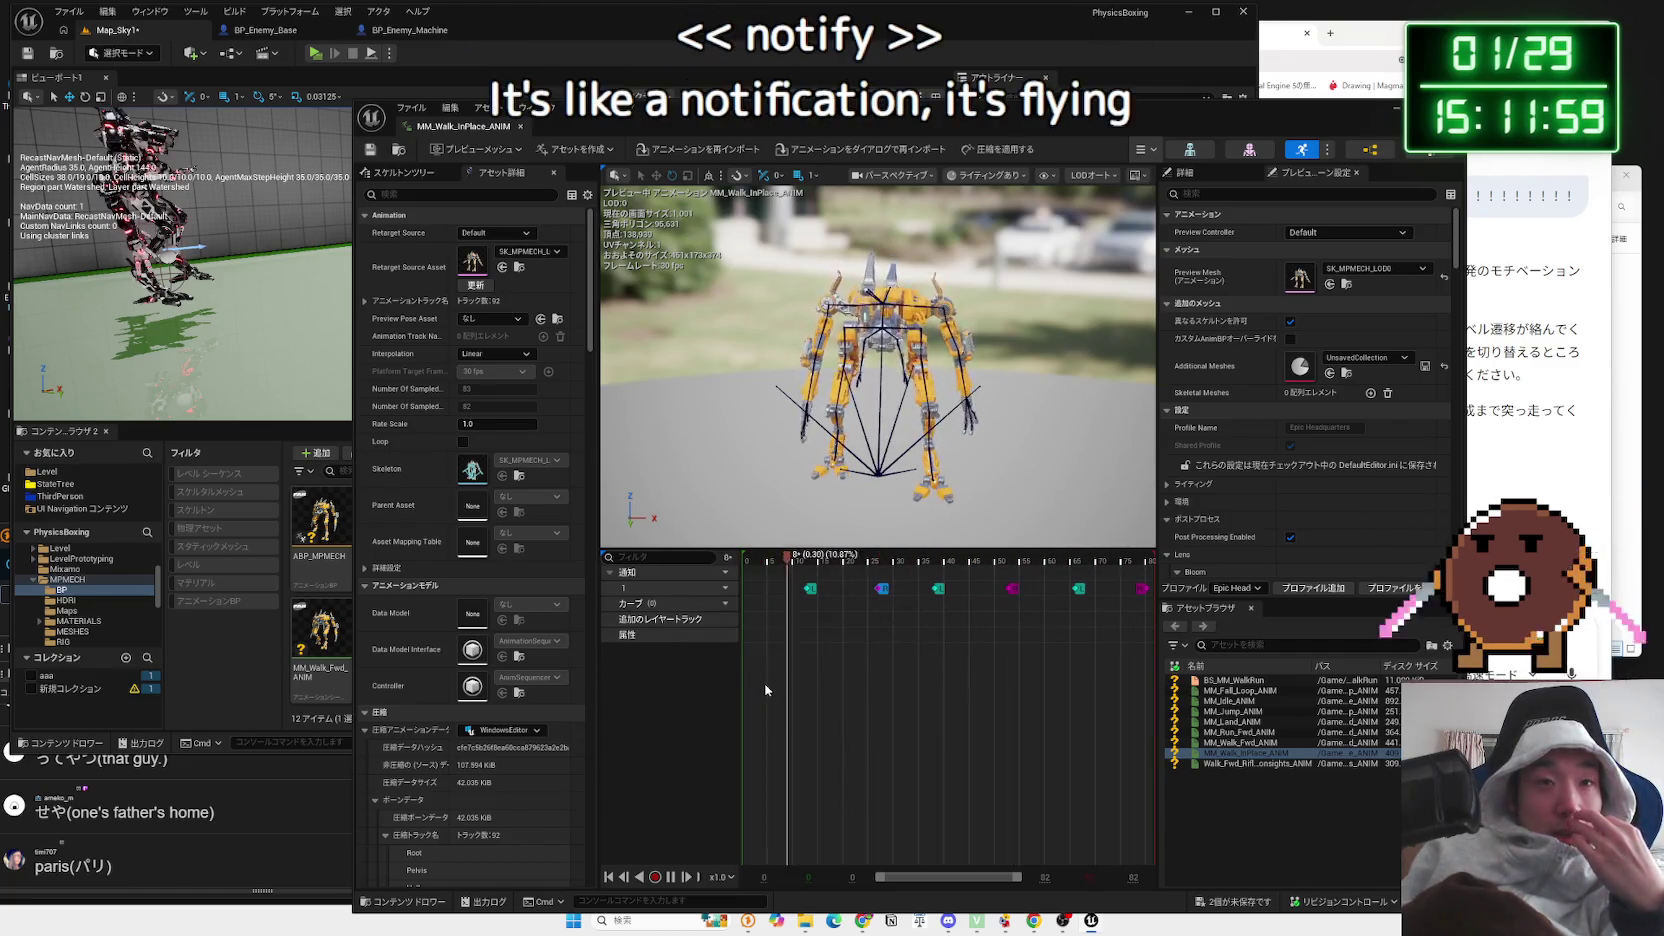
pyautogui.moveTo(988, 517); pyautogui.dragTo(1096, 403)
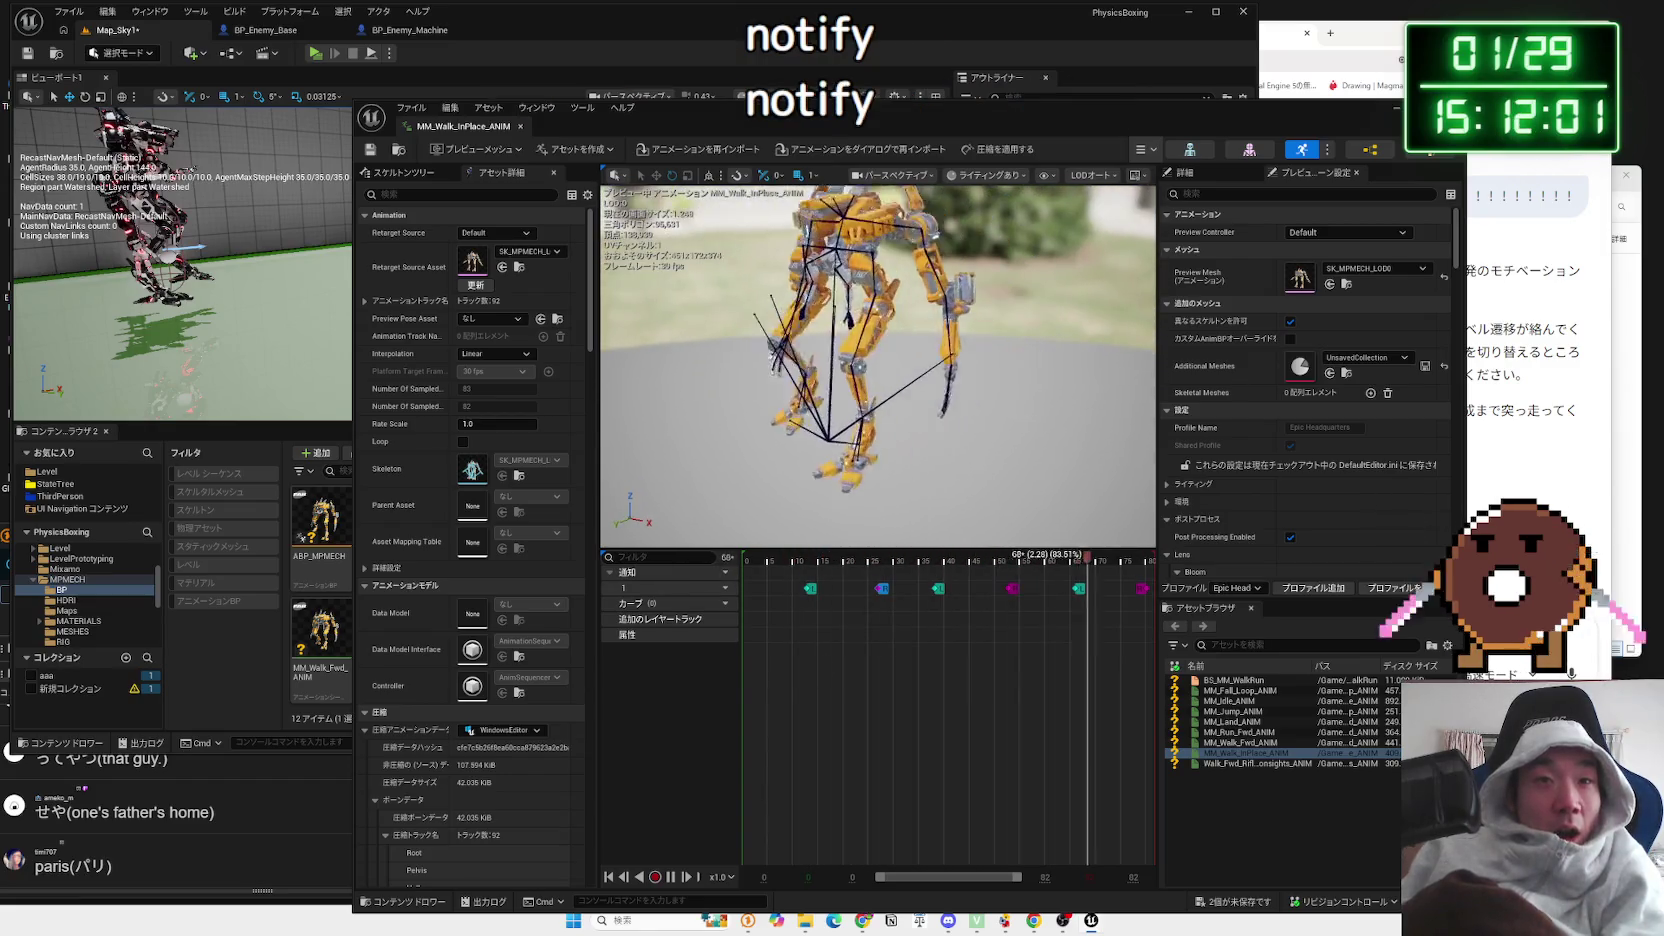
pyautogui.click(325, 651)
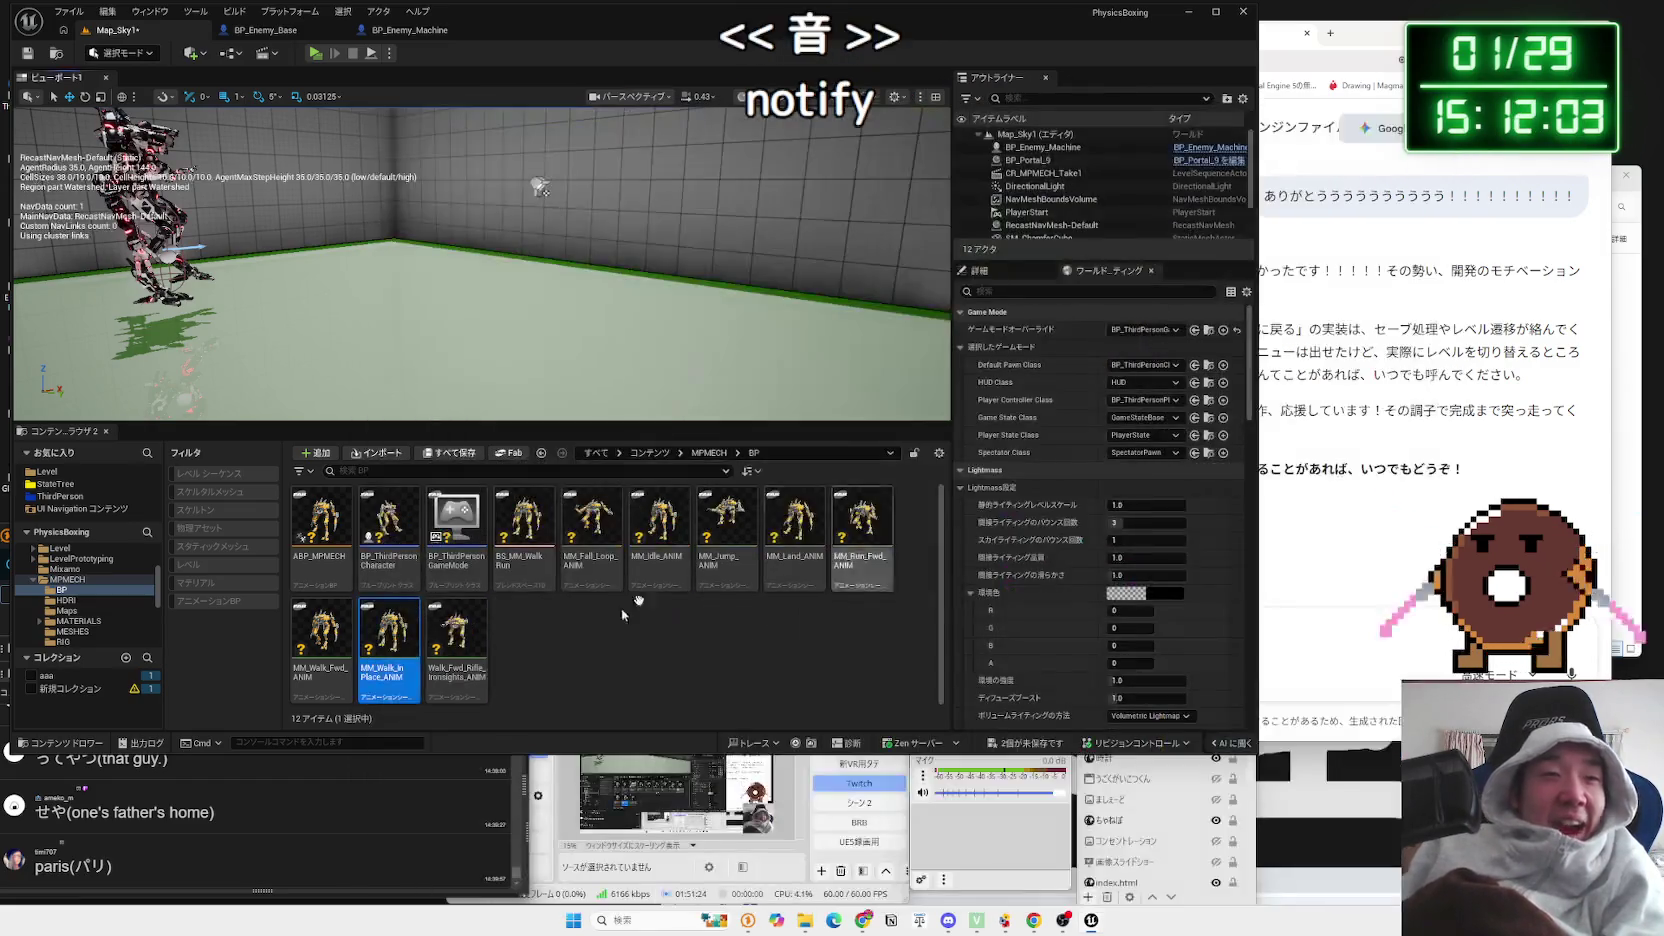
pyautogui.doubleClick(325, 651)
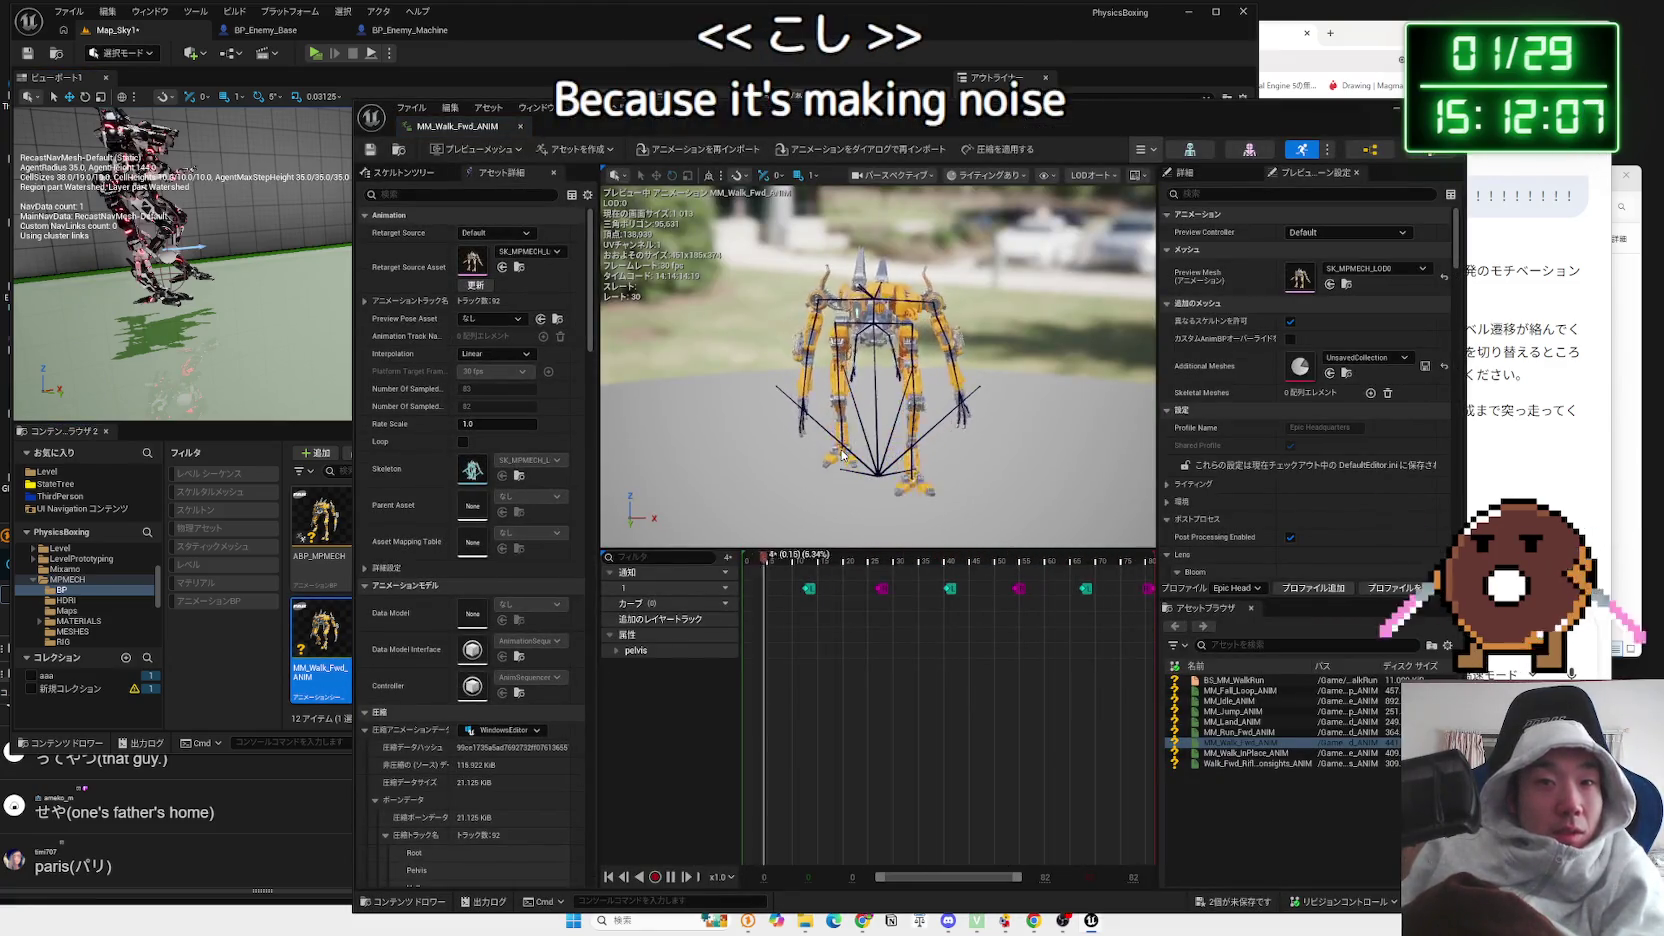
pyautogui.moveTo(842, 456)
pyautogui.mouseDown()
pyautogui.moveTo(900, 440)
pyautogui.moveTo(805, 450)
pyautogui.mouseUp()
pyautogui.hotkey('alt', 'F4')
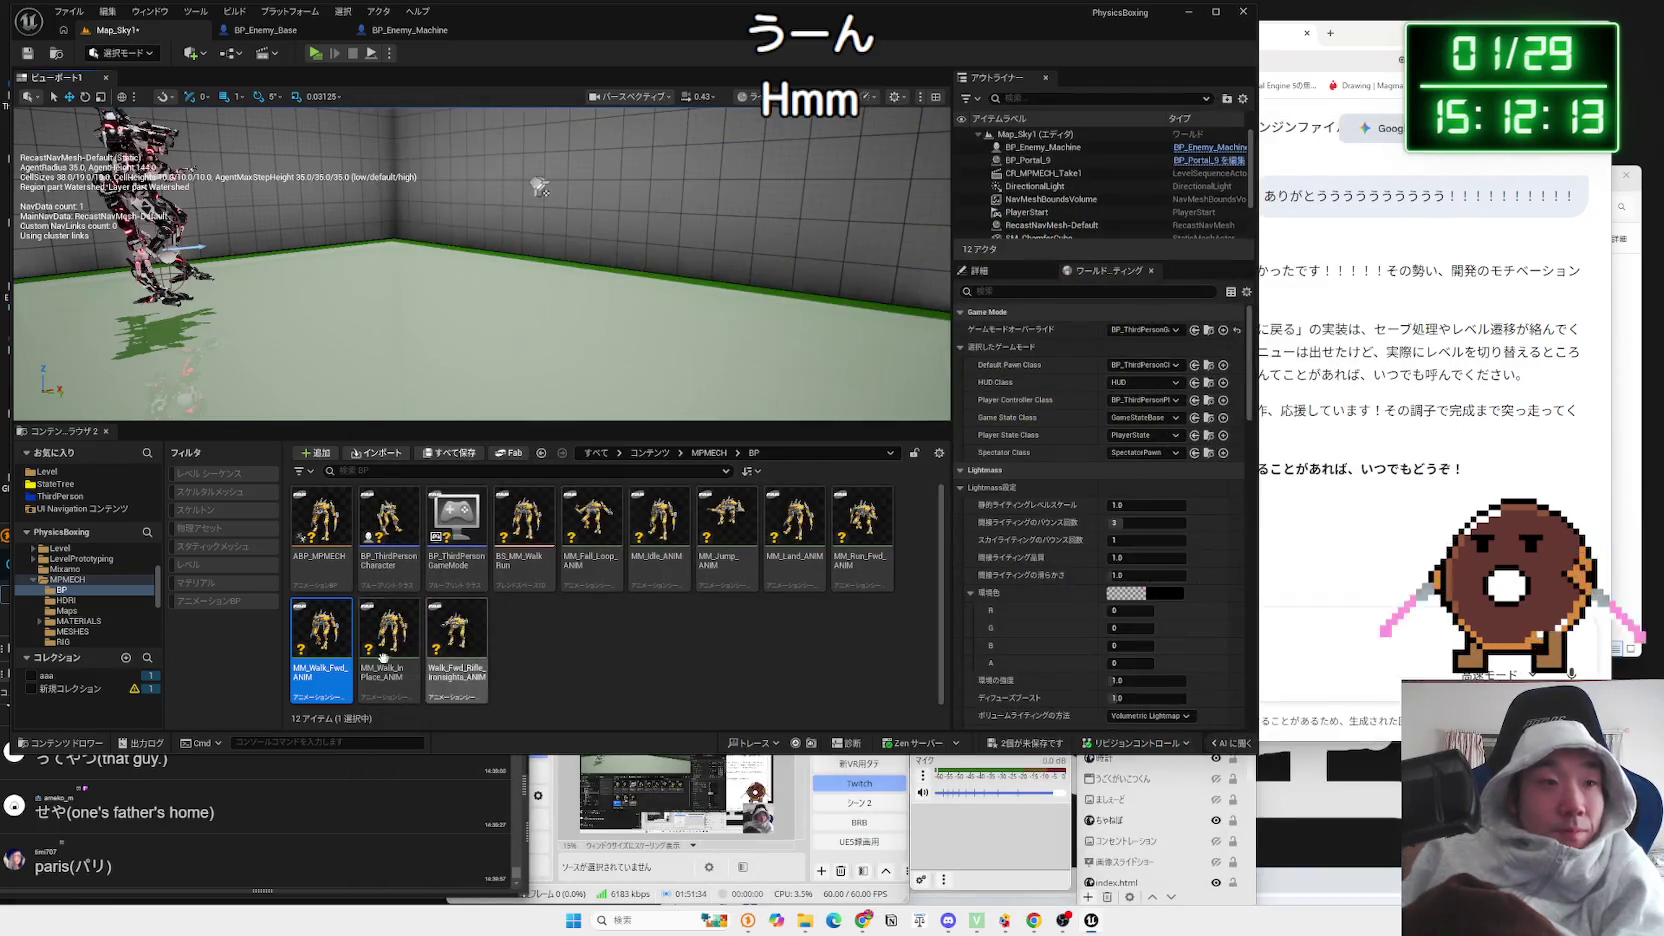
# Step: Place an MM_Walk_Fwd_ANIM mech into the Map_Sky1 level
pyautogui.moveTo(321, 640); pyautogui.dragTo(549, 357)
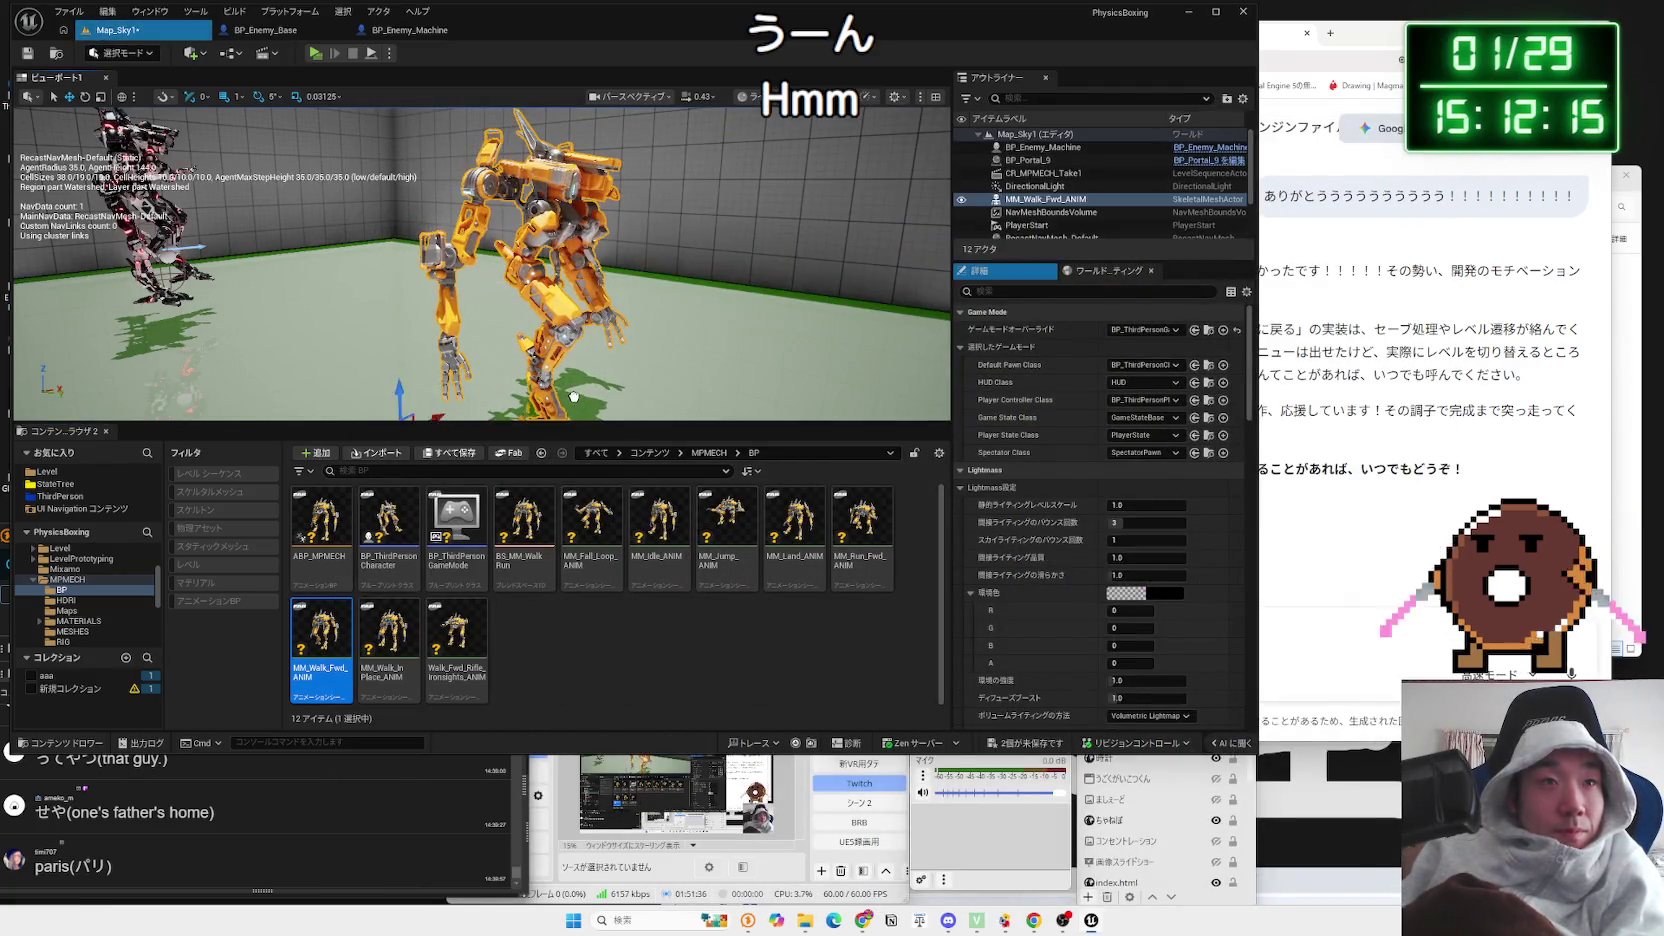
pyautogui.scroll(5, 549, 357)
pyautogui.scroll(-5, 482, 264)
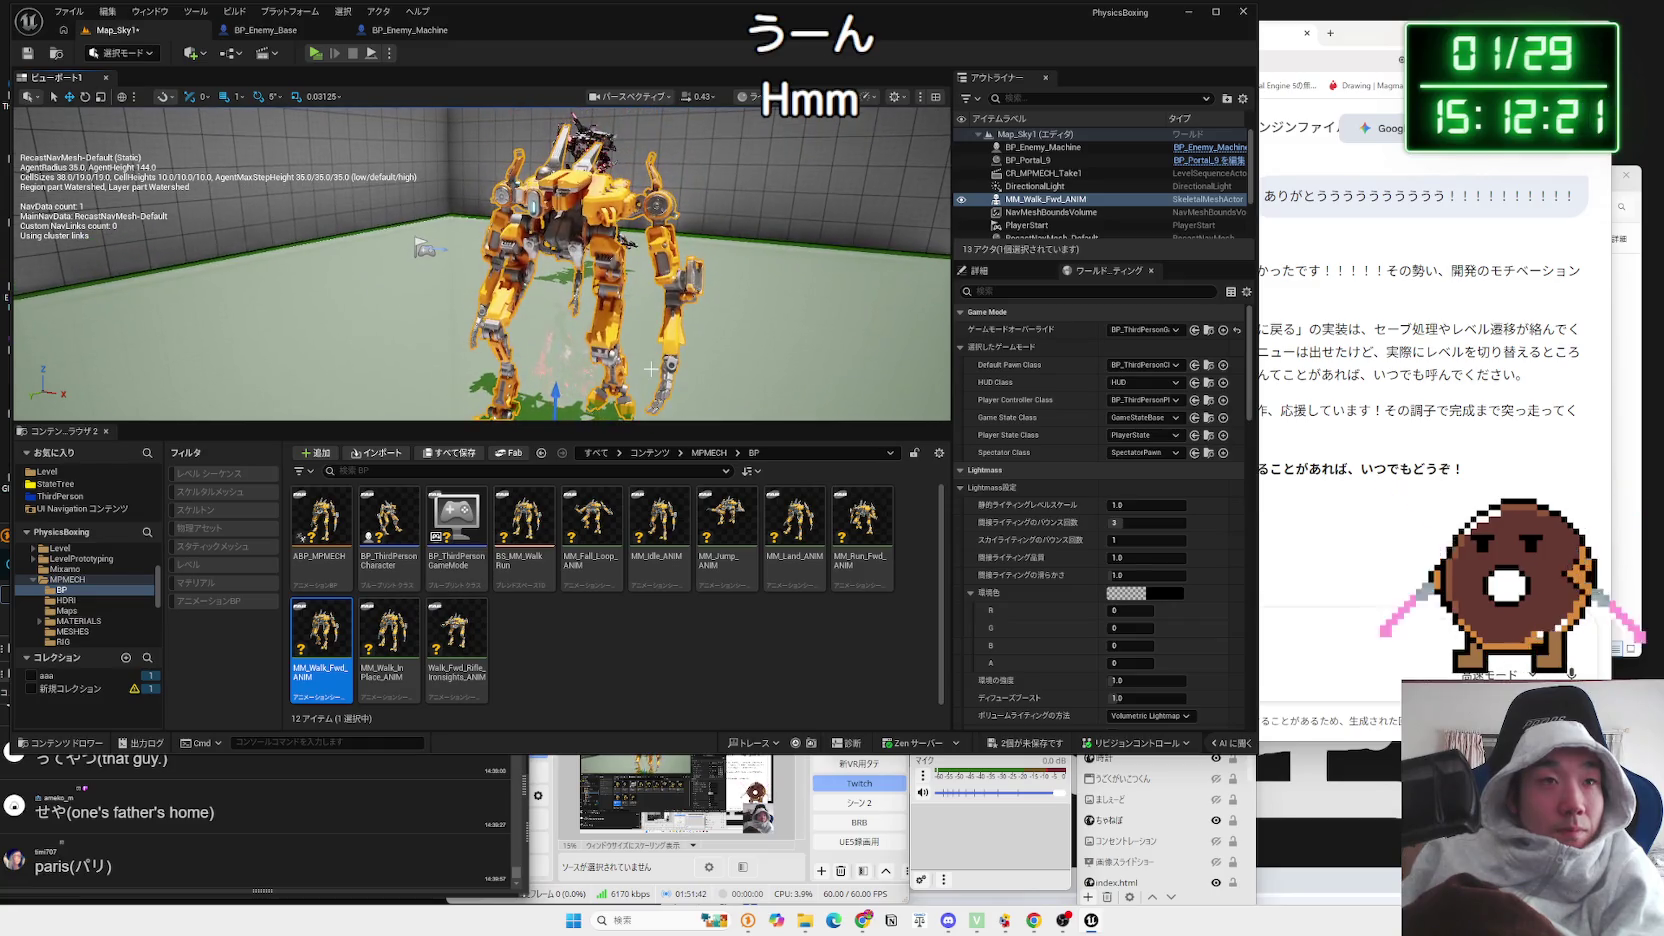
# Step: Save the map and CR_MPMECH_Take1 from the unsaved-items list
pyautogui.click(1023, 738)
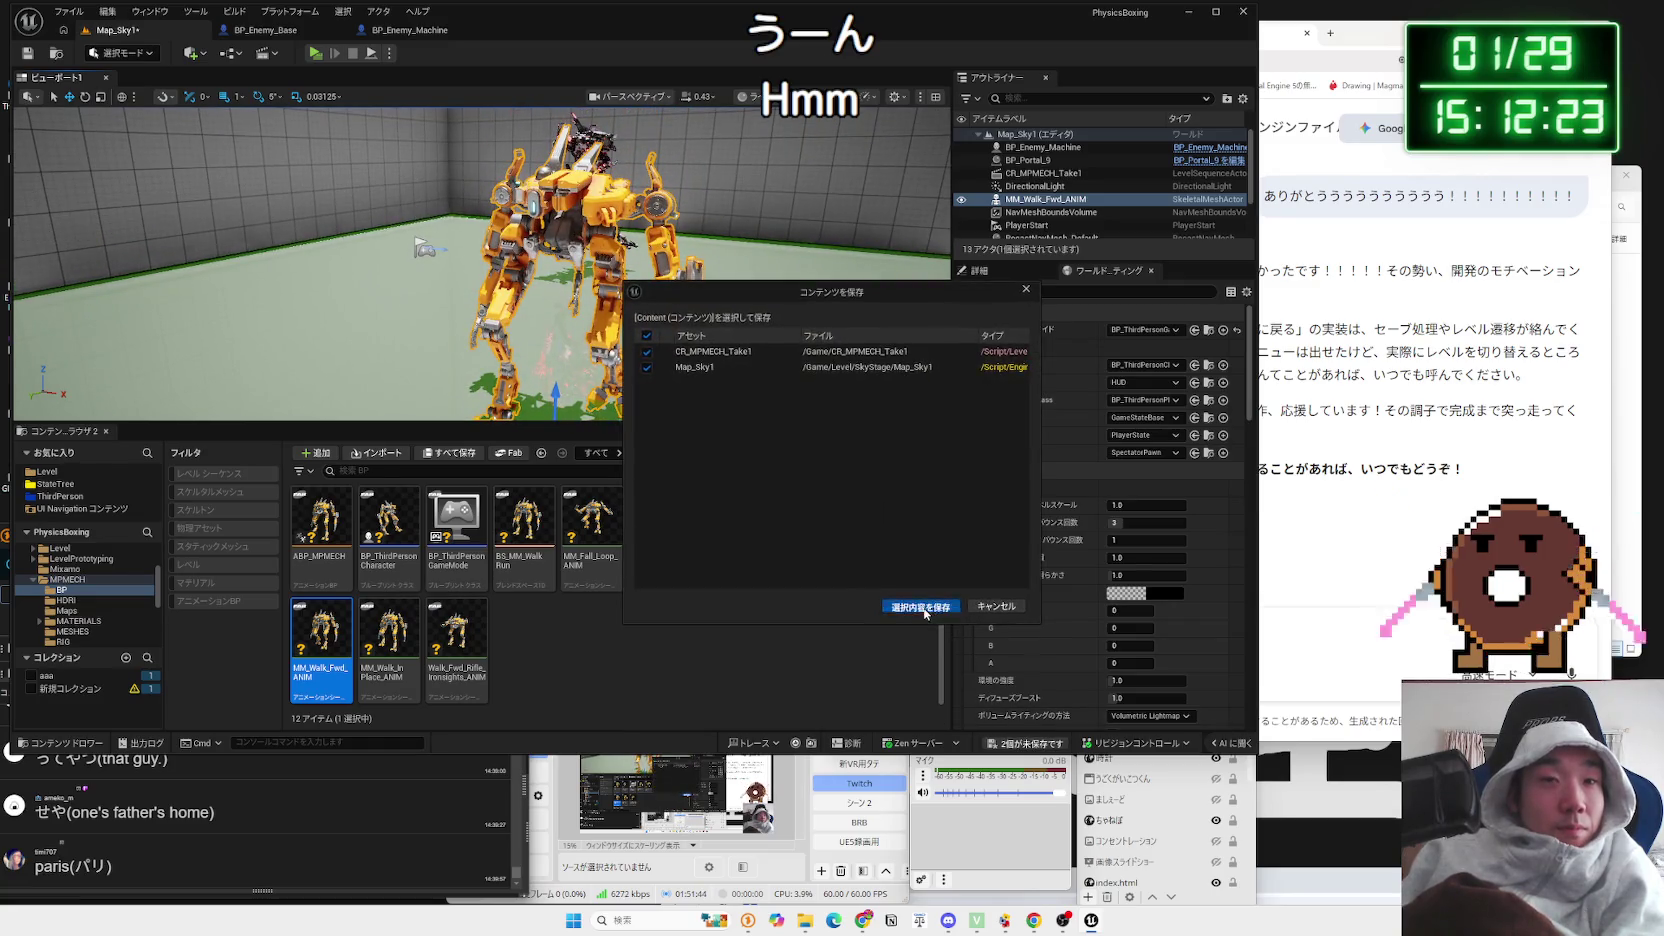
pyautogui.click(918, 609)
pyautogui.click(778, 652)
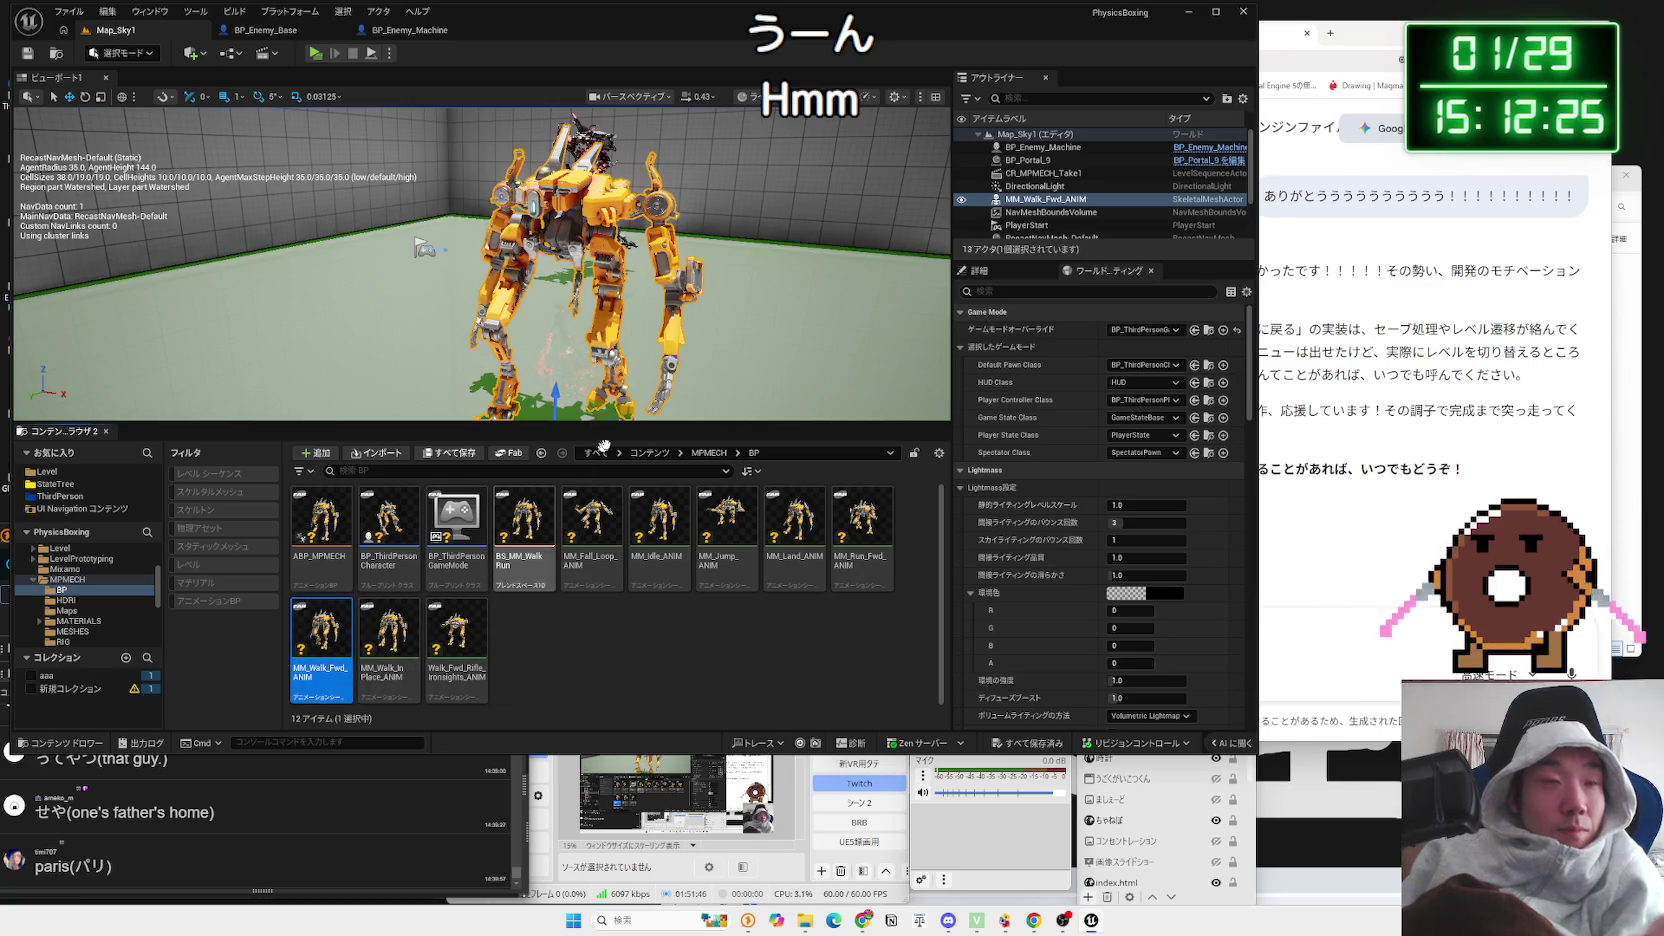
pyautogui.moveTo(711, 317); pyautogui.dragTo(727, 298)
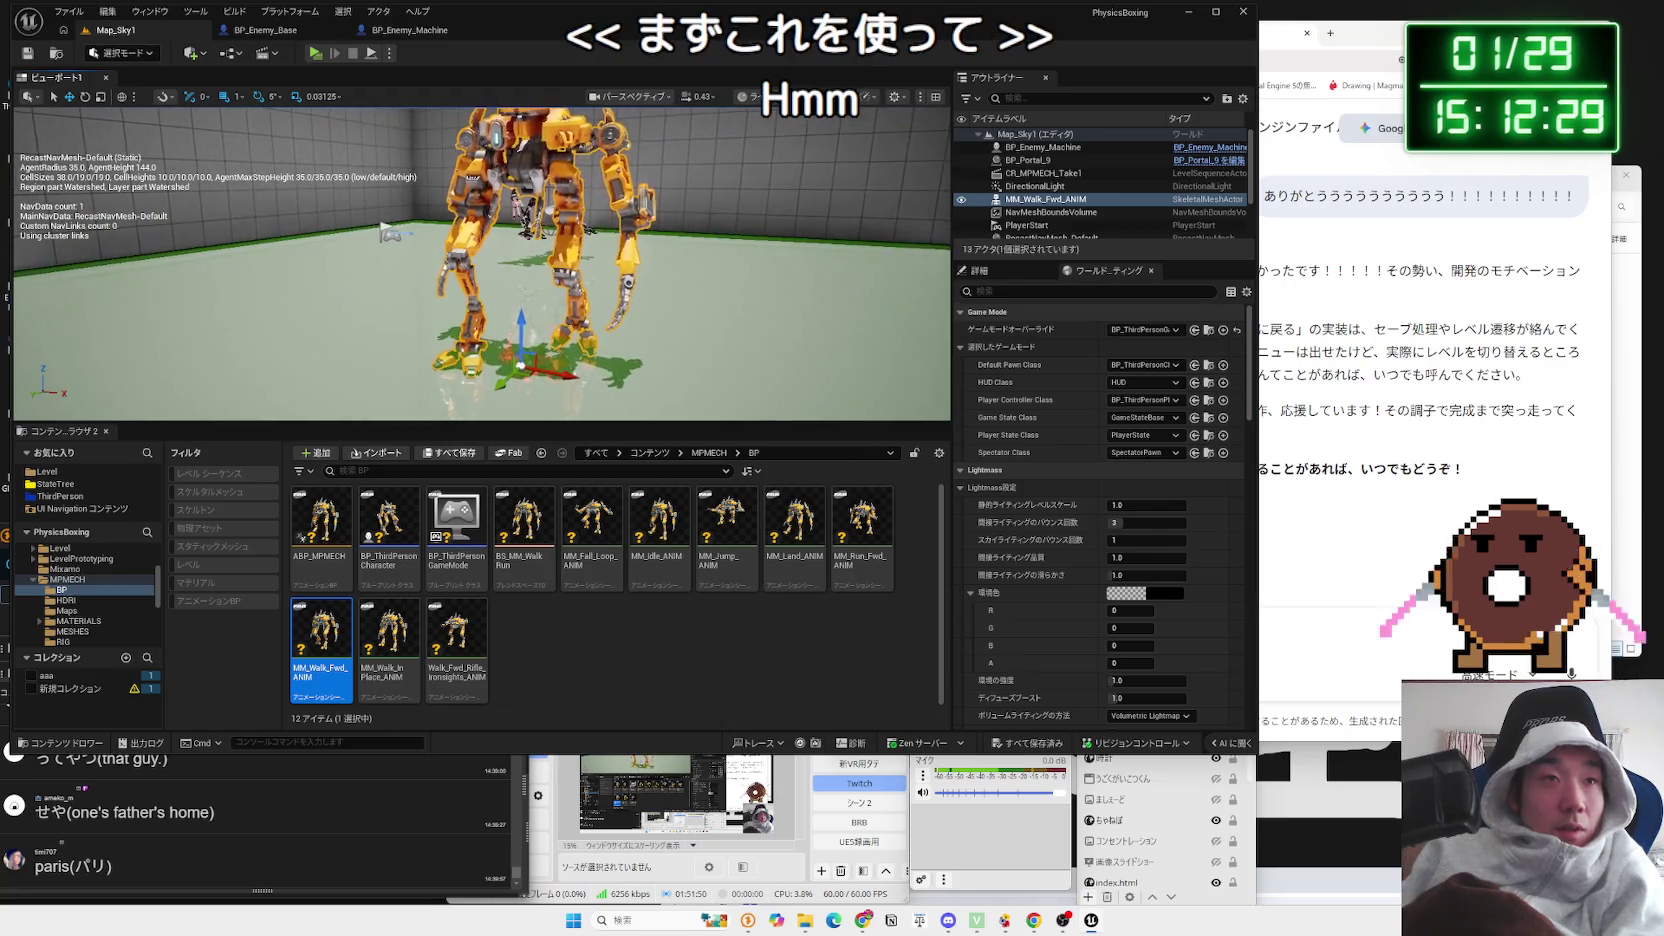
# Step: Create a new Level Sequence in the Content Browser and open it in Sequencer
pyautogui.rightClick(543, 634)
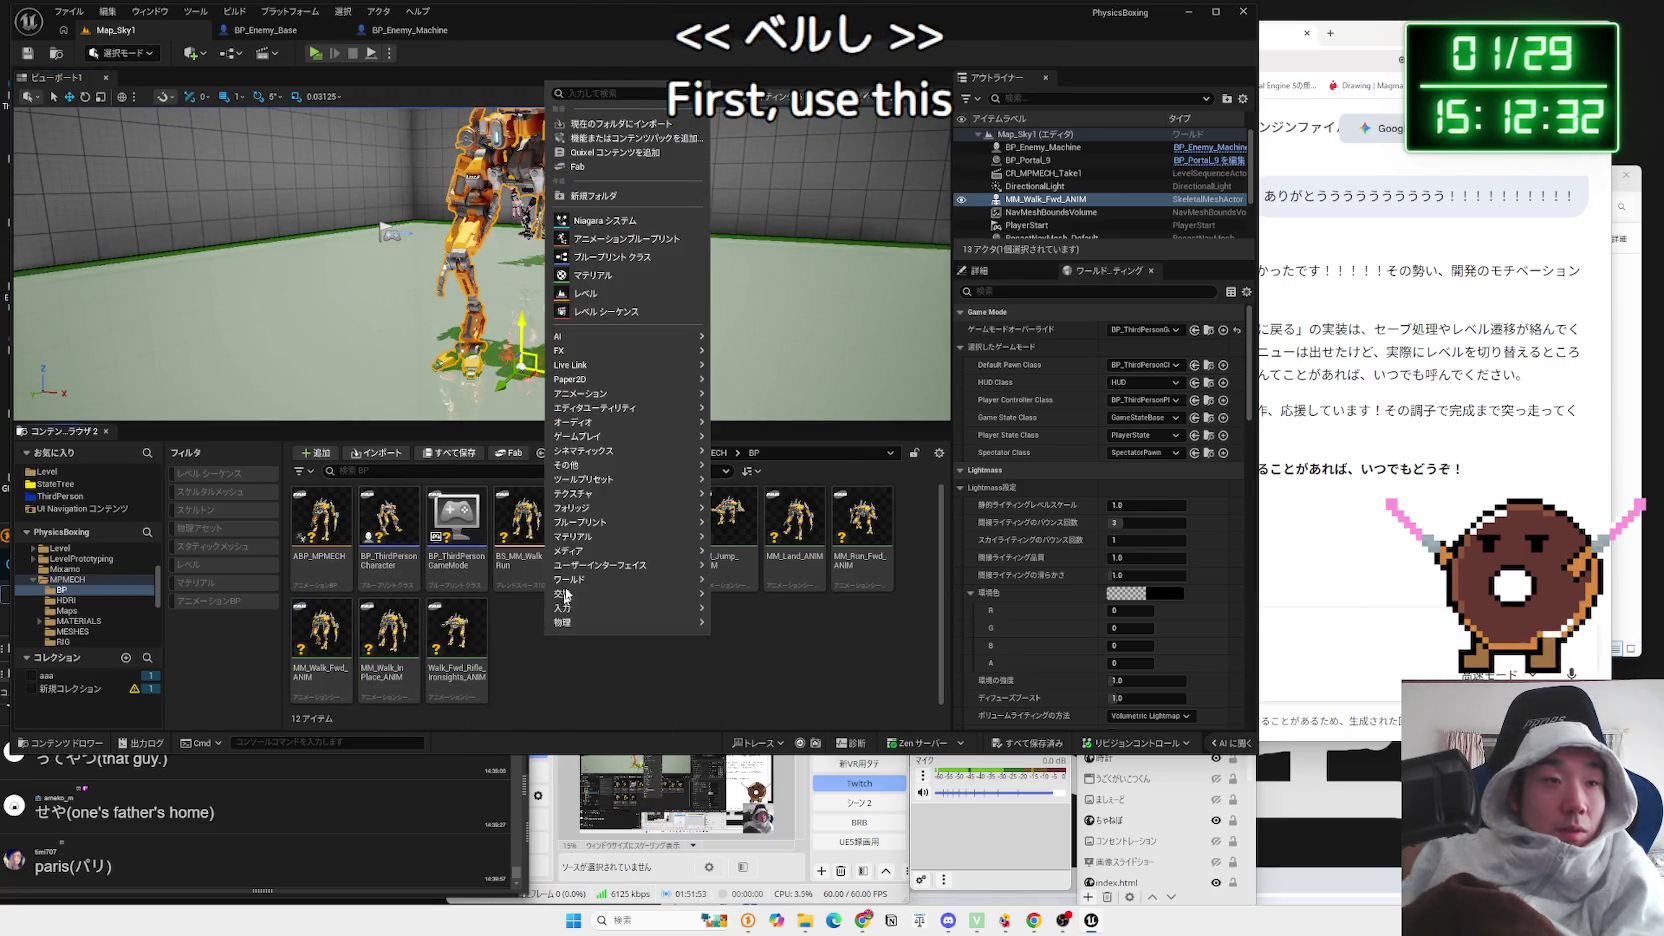
pyautogui.click(603, 312)
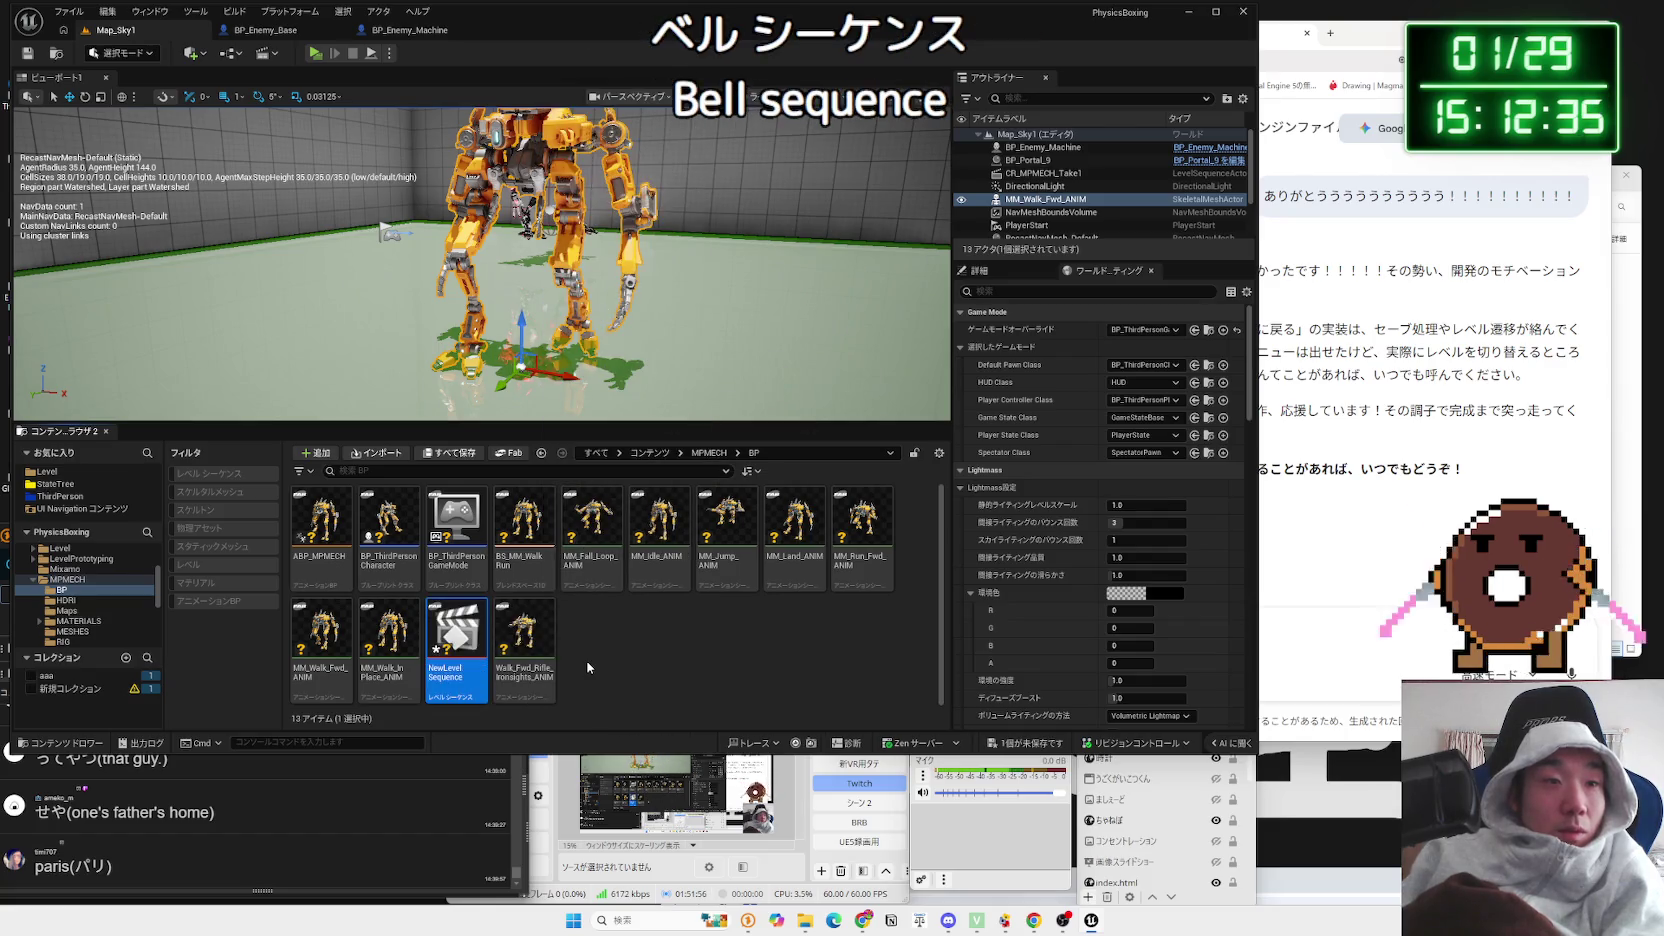
pyautogui.moveTo(470, 628)
pyautogui.mouseDown()
pyautogui.moveTo(495, 665)
pyautogui.moveTo(453, 657)
pyautogui.mouseUp()
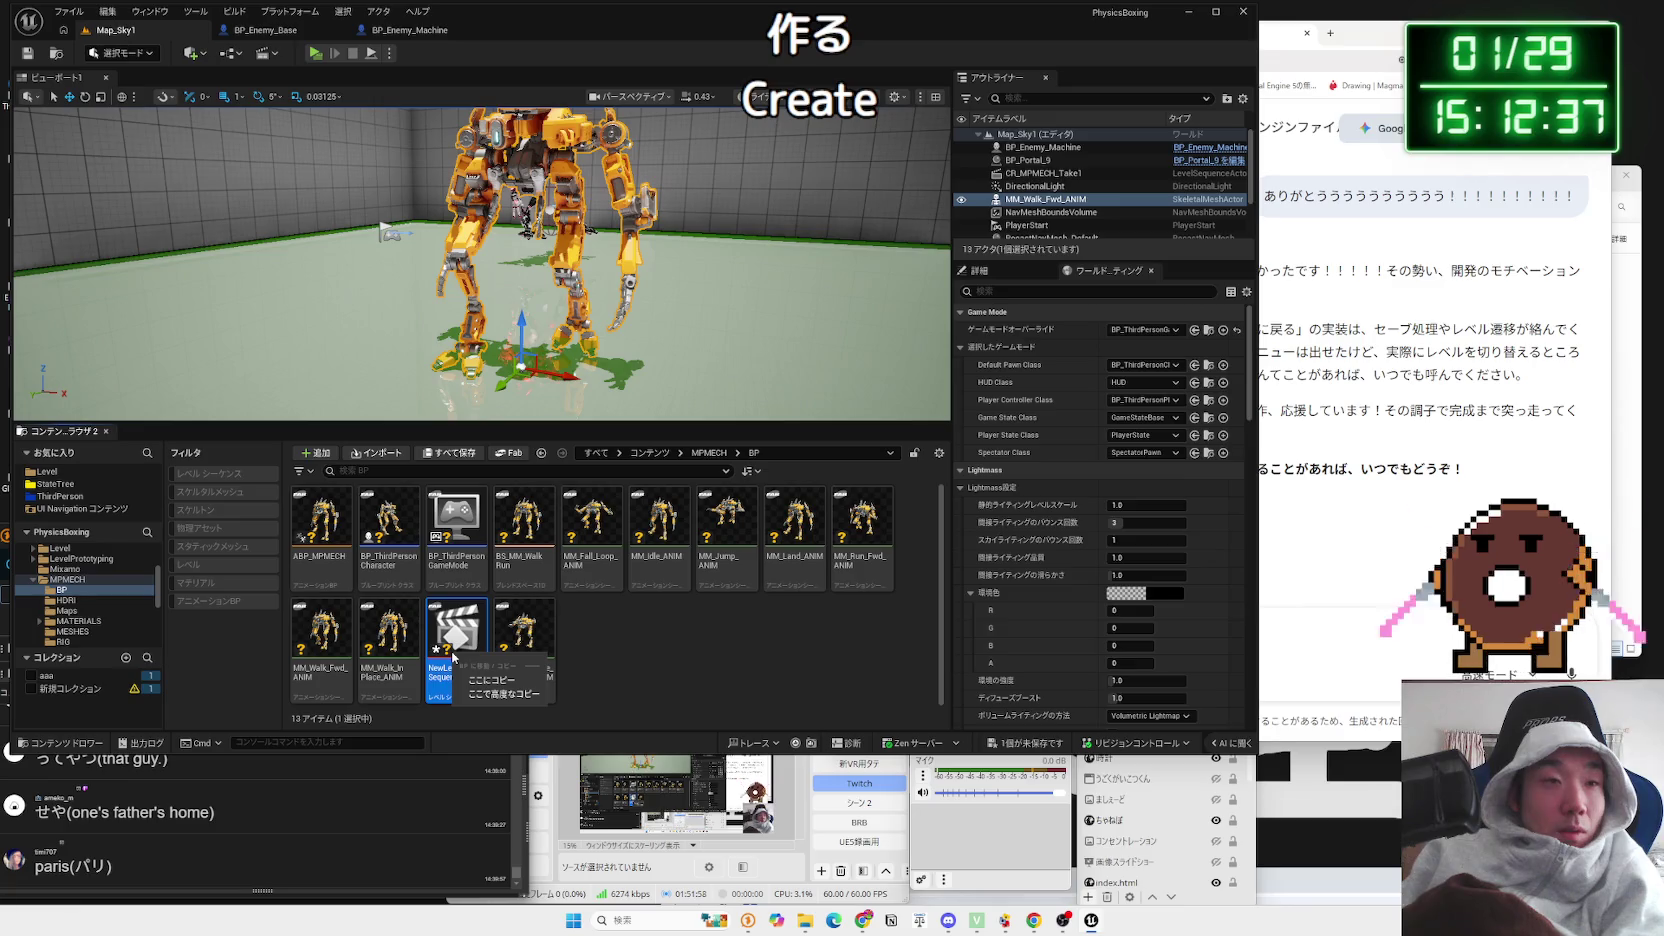
pyautogui.doubleClick(457, 647)
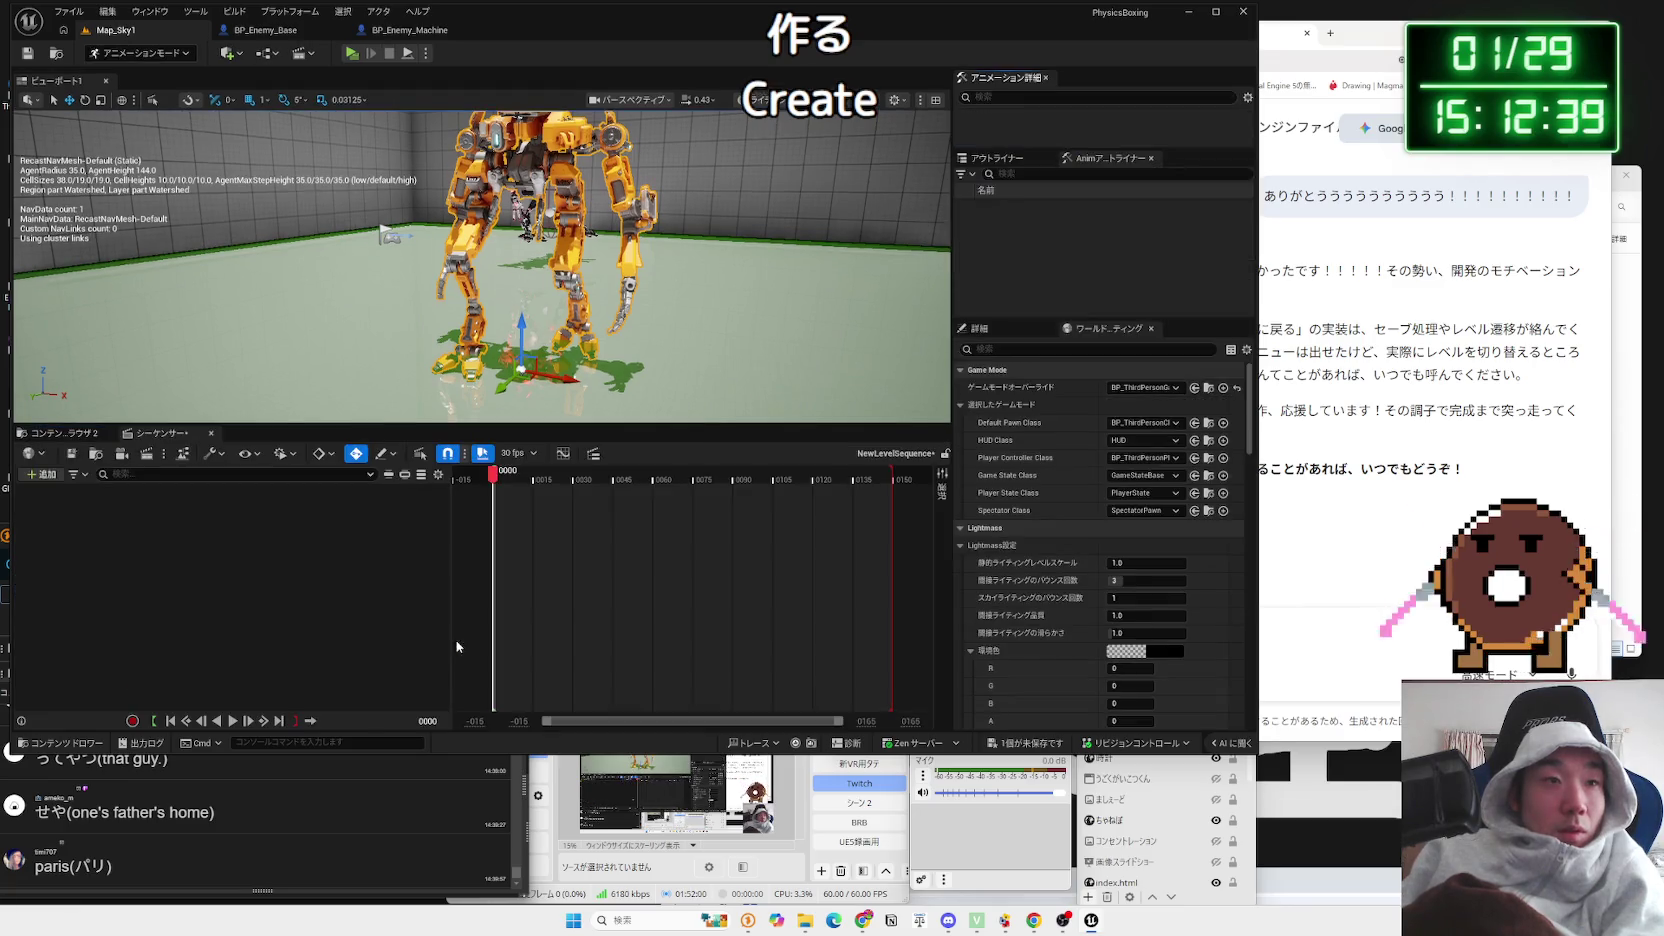
# Step: Add the MM_Walk_Fwd_ANIM mech as an actor track and select its Animation sub-track
pyautogui.rightClick(183, 538)
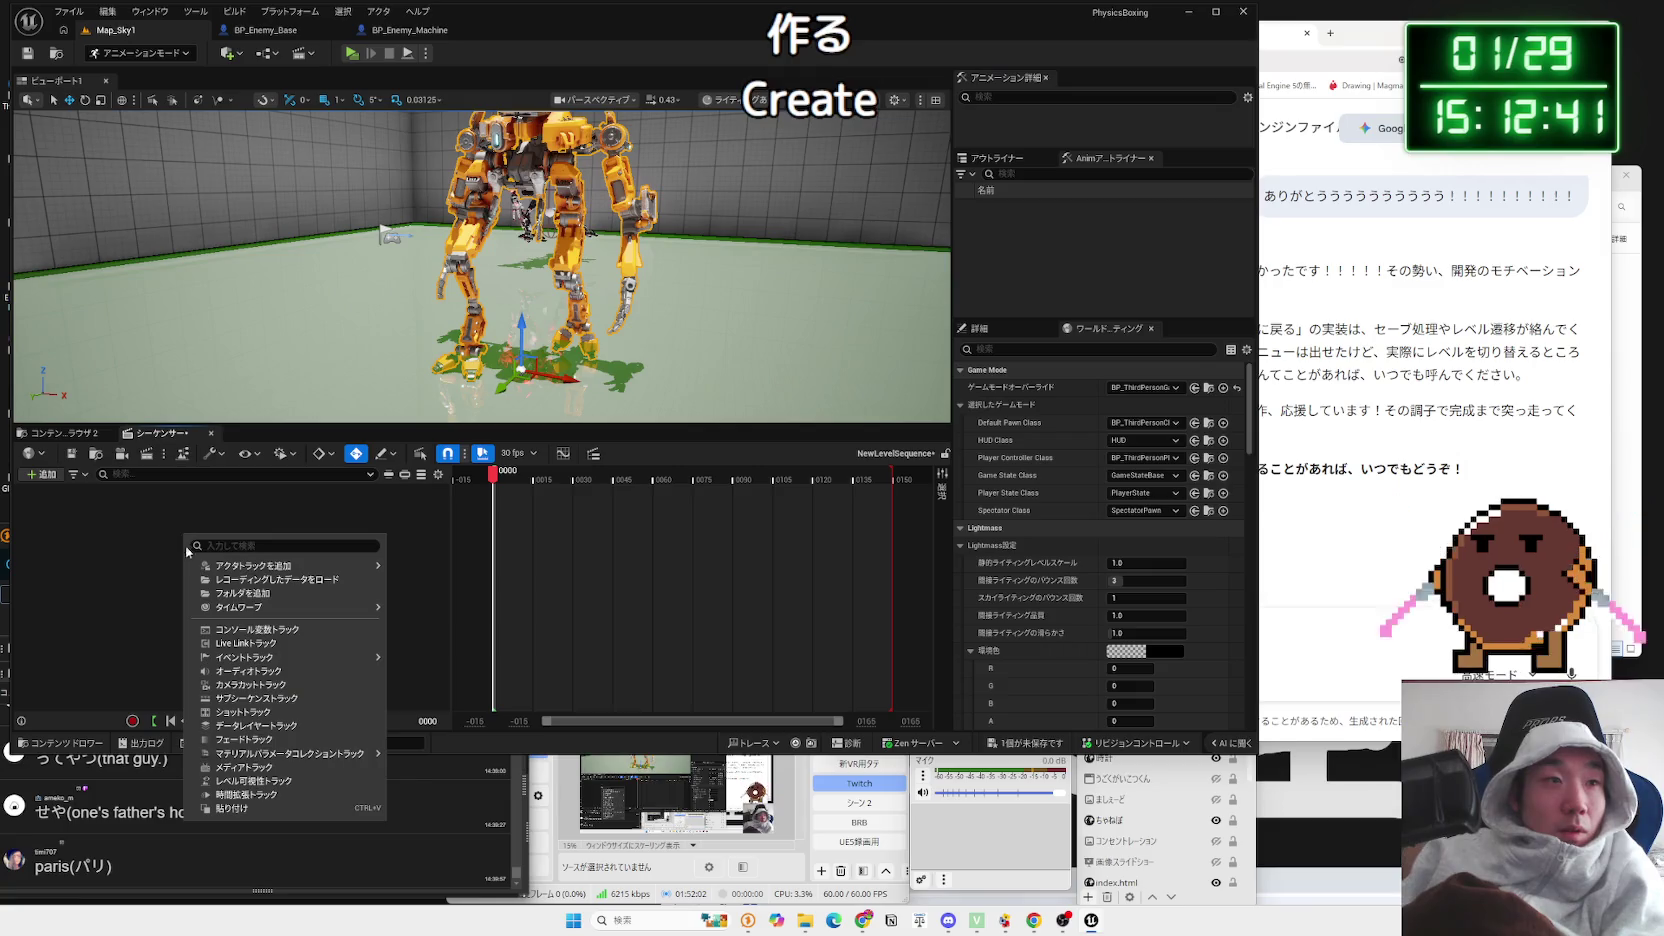
pyautogui.moveTo(240, 558)
pyautogui.click(450, 577)
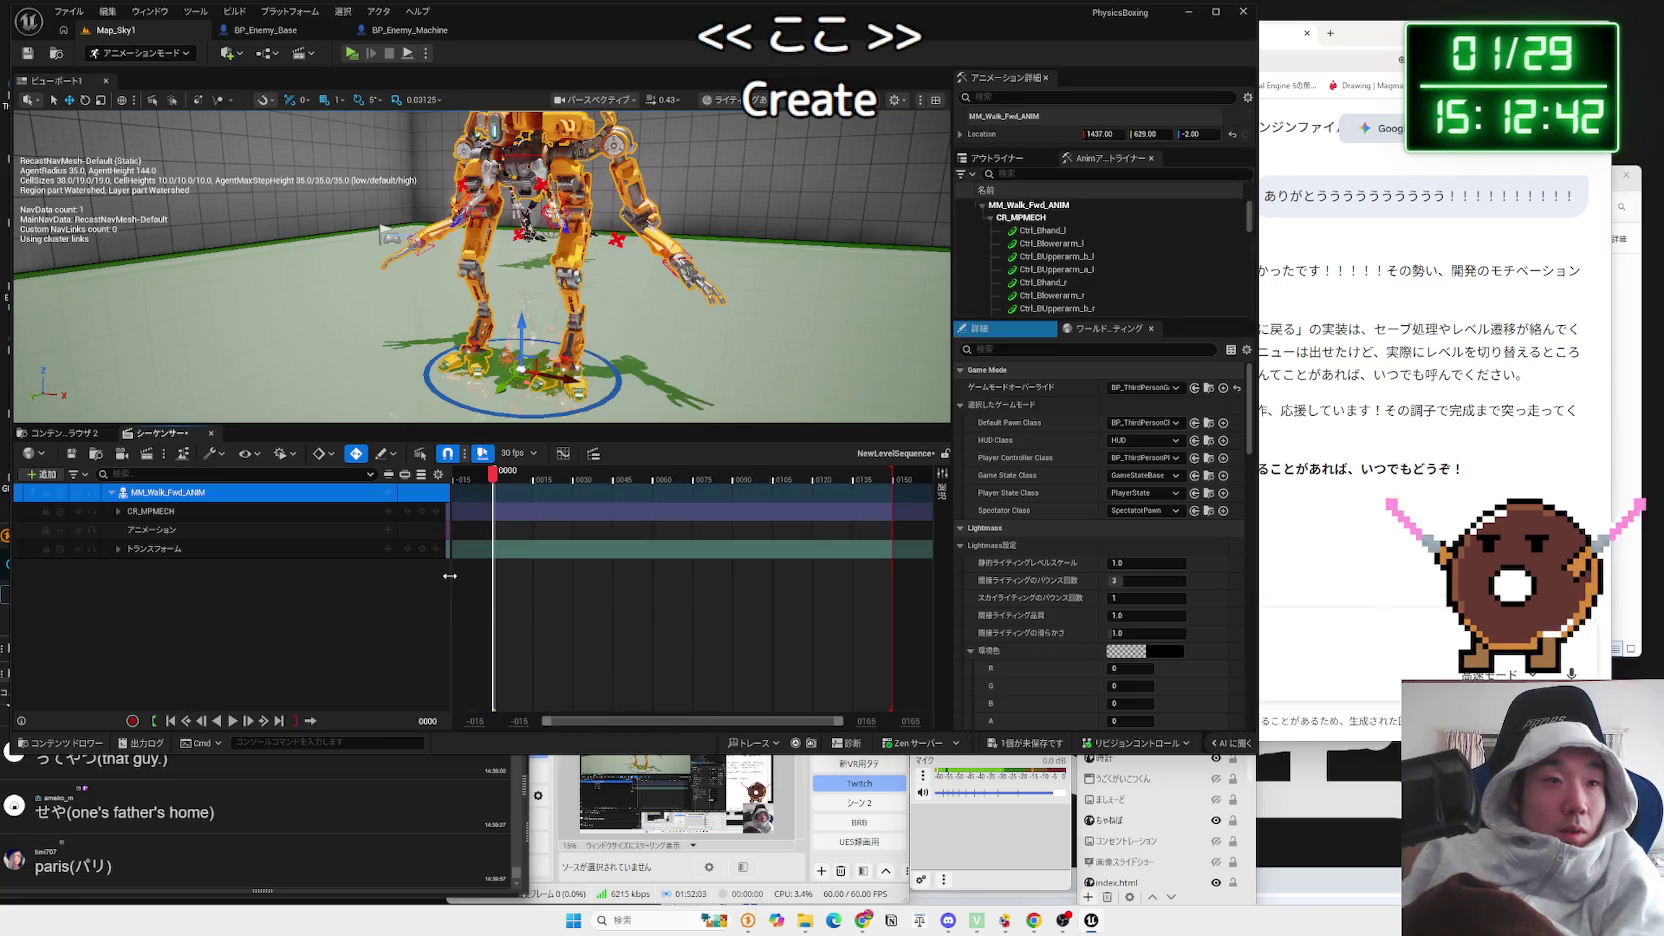
pyautogui.click(118, 511)
pyautogui.click(118, 511)
pyautogui.click(173, 511)
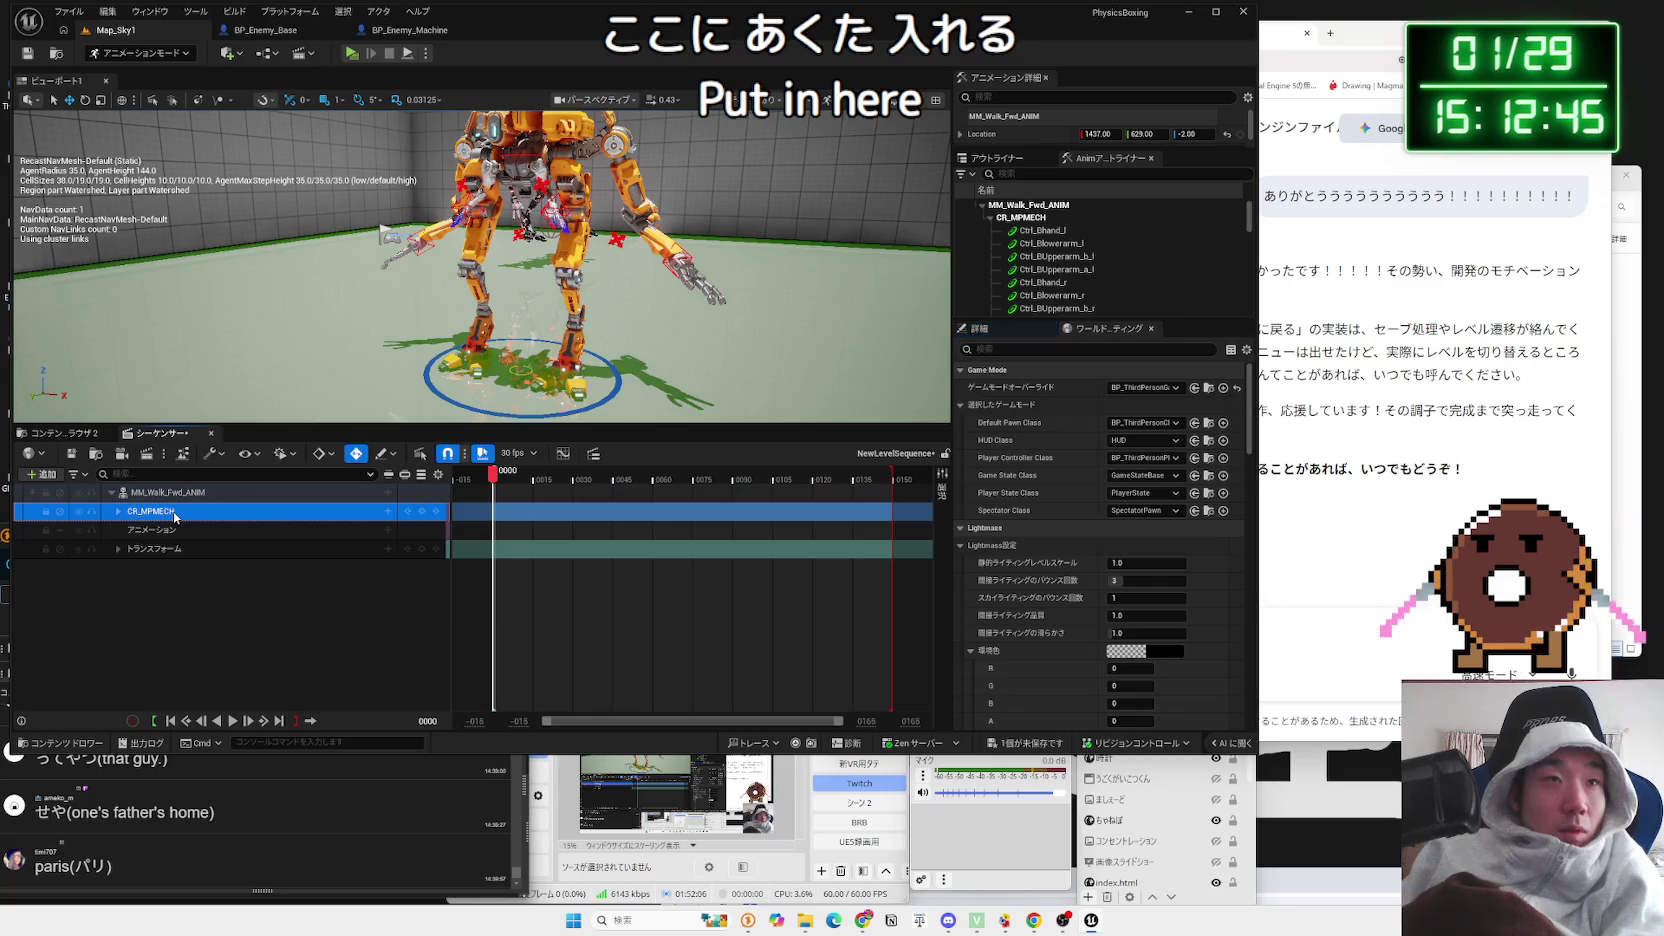
pyautogui.rightClick(175, 516)
pyautogui.click(159, 518)
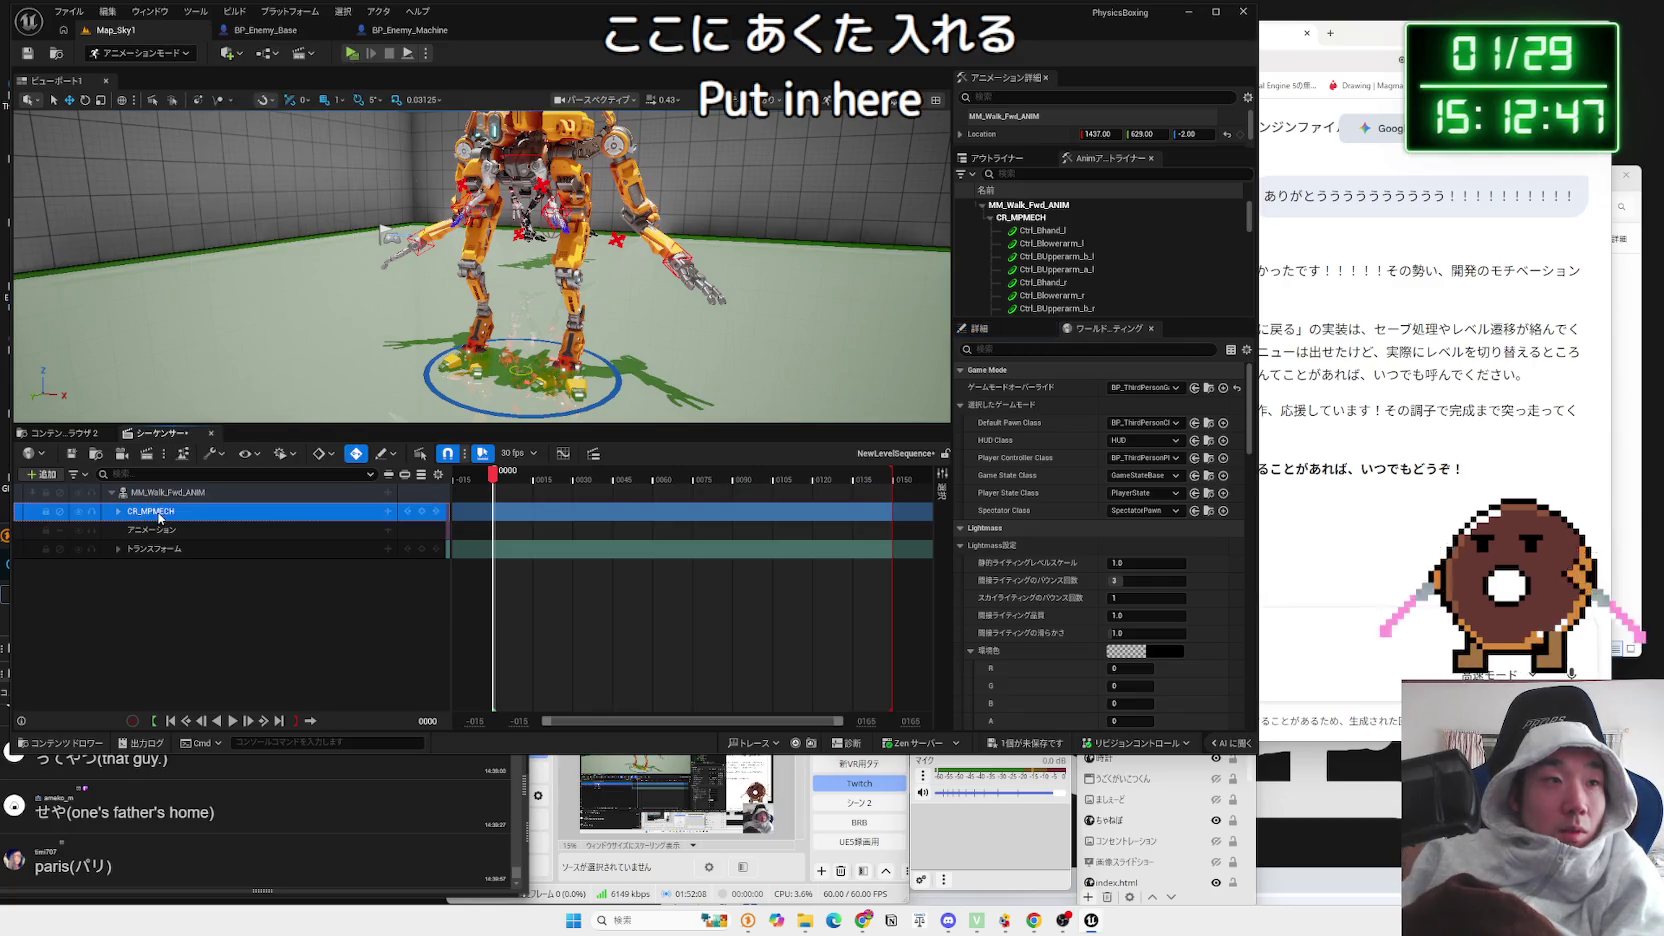
pyautogui.click(158, 533)
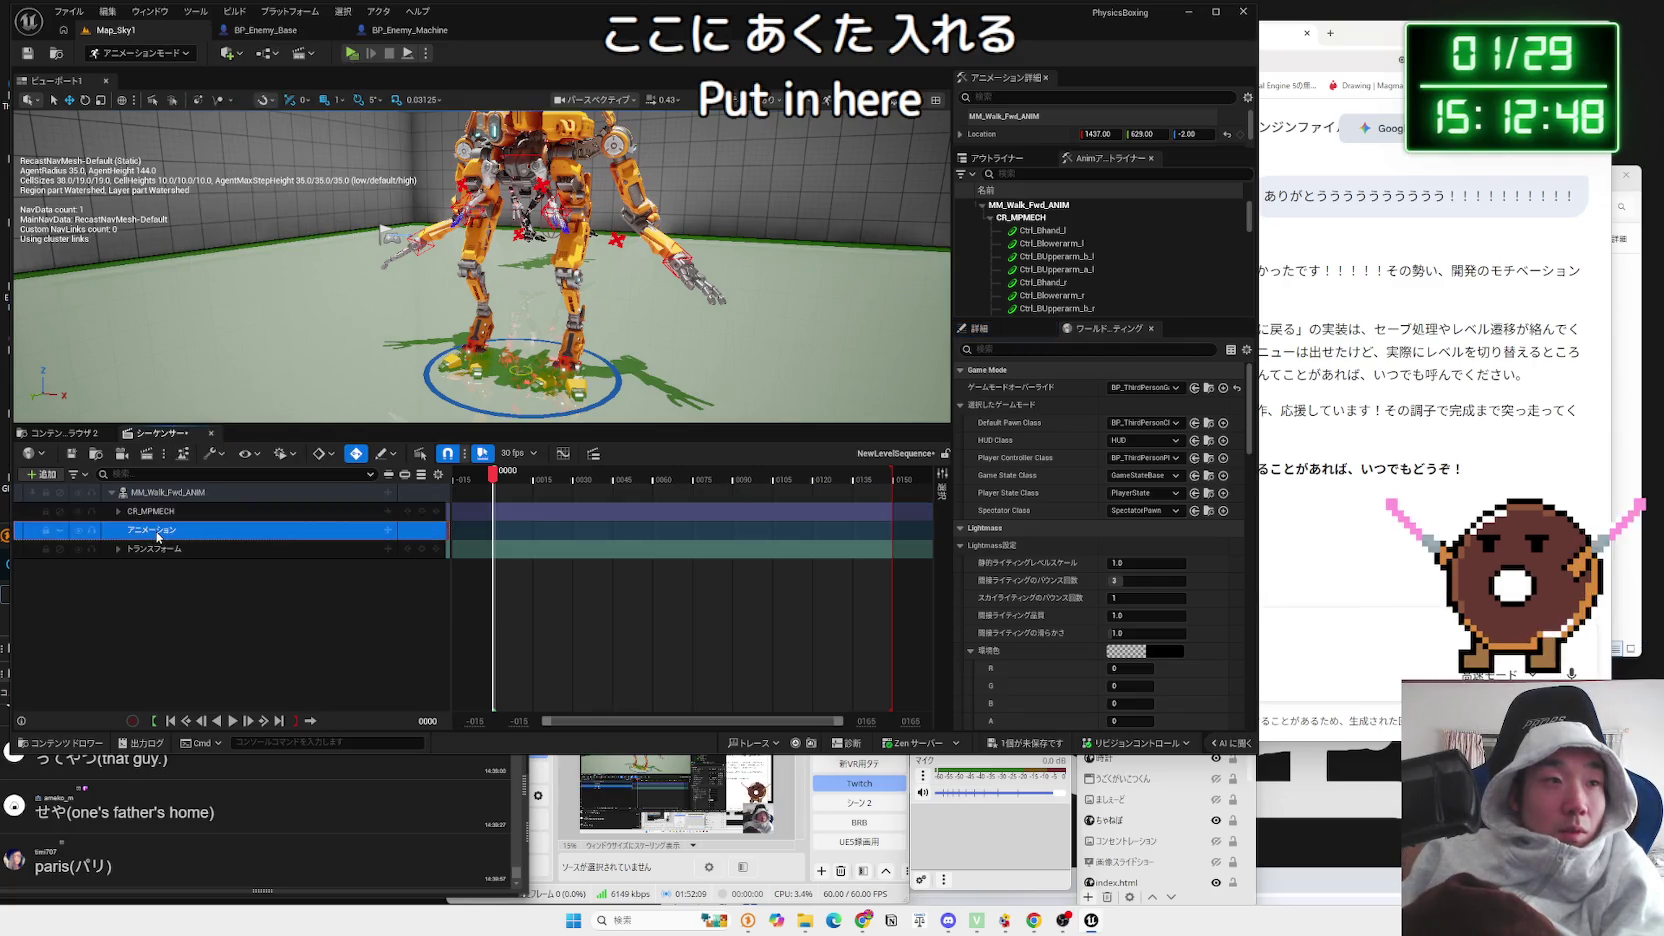
pyautogui.click(388, 533)
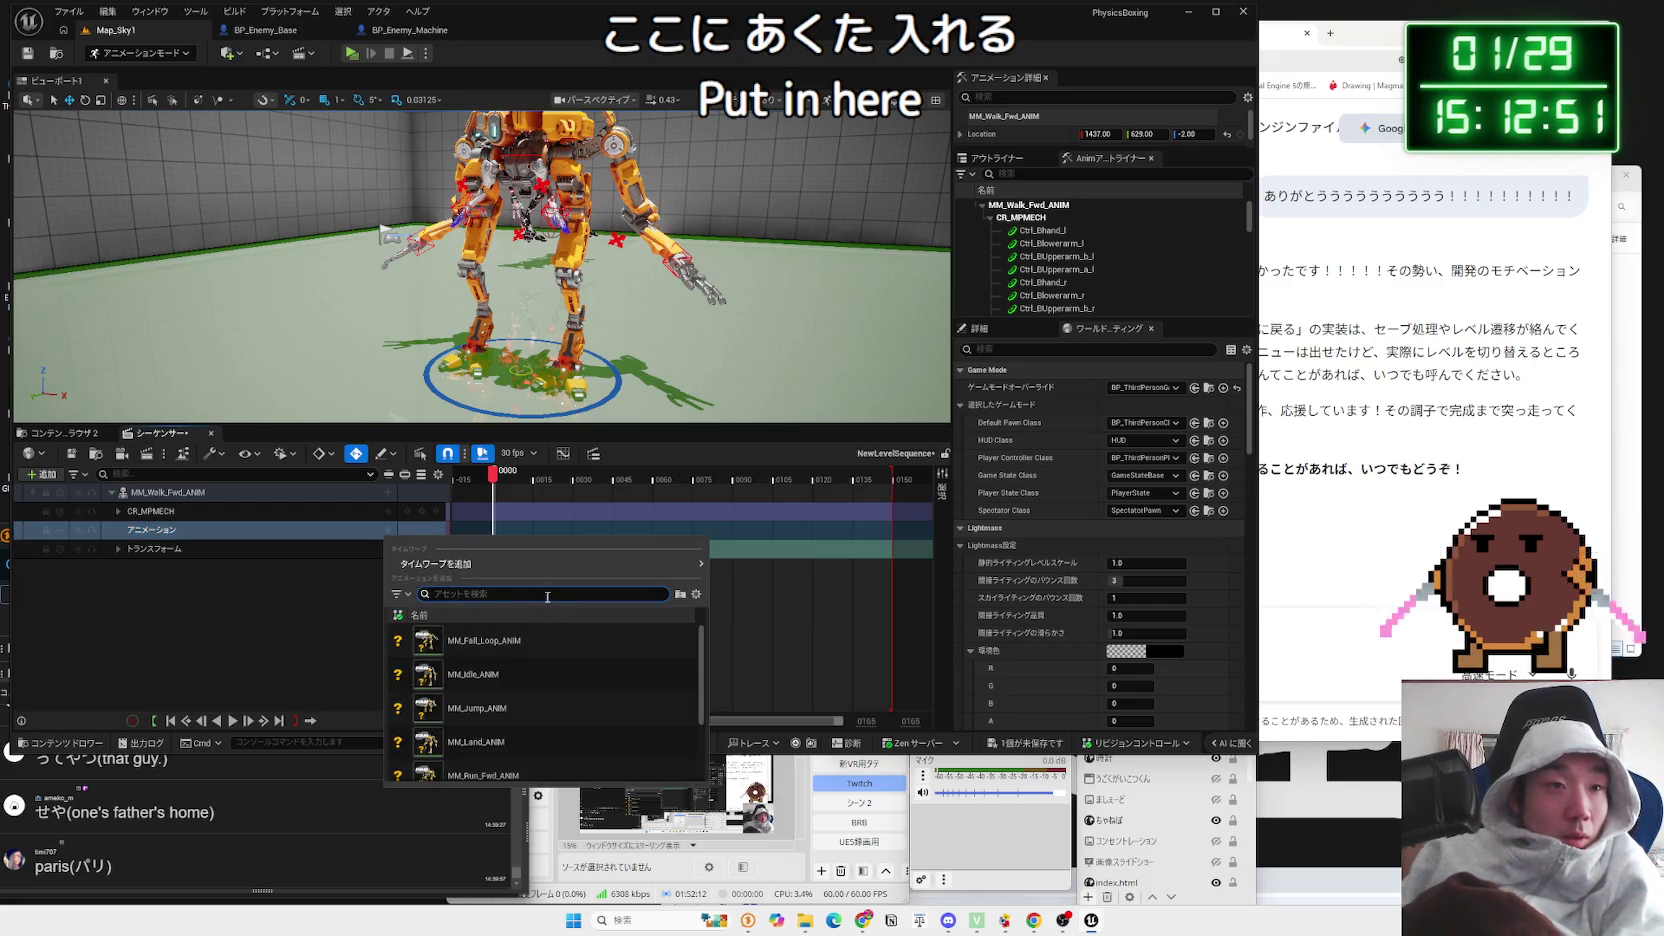
# Step: Close and reopen the Animation track's animation list, clearing a stray search entry
pyautogui.click(277, 620)
pyautogui.click(63, 434)
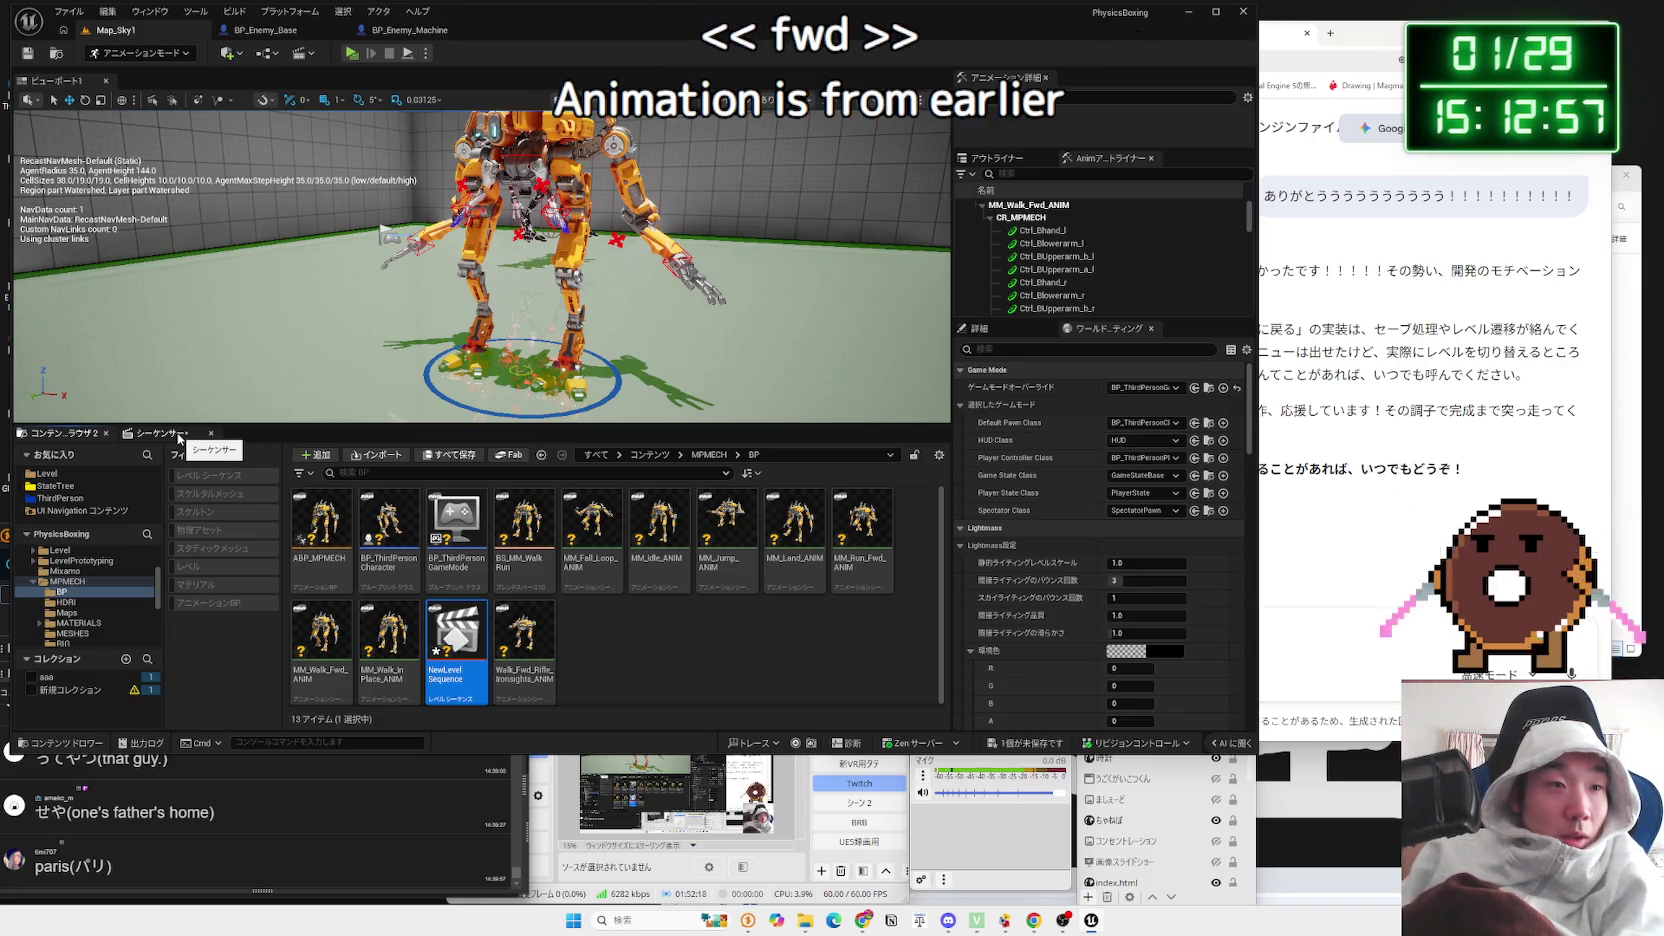
pyautogui.click(179, 437)
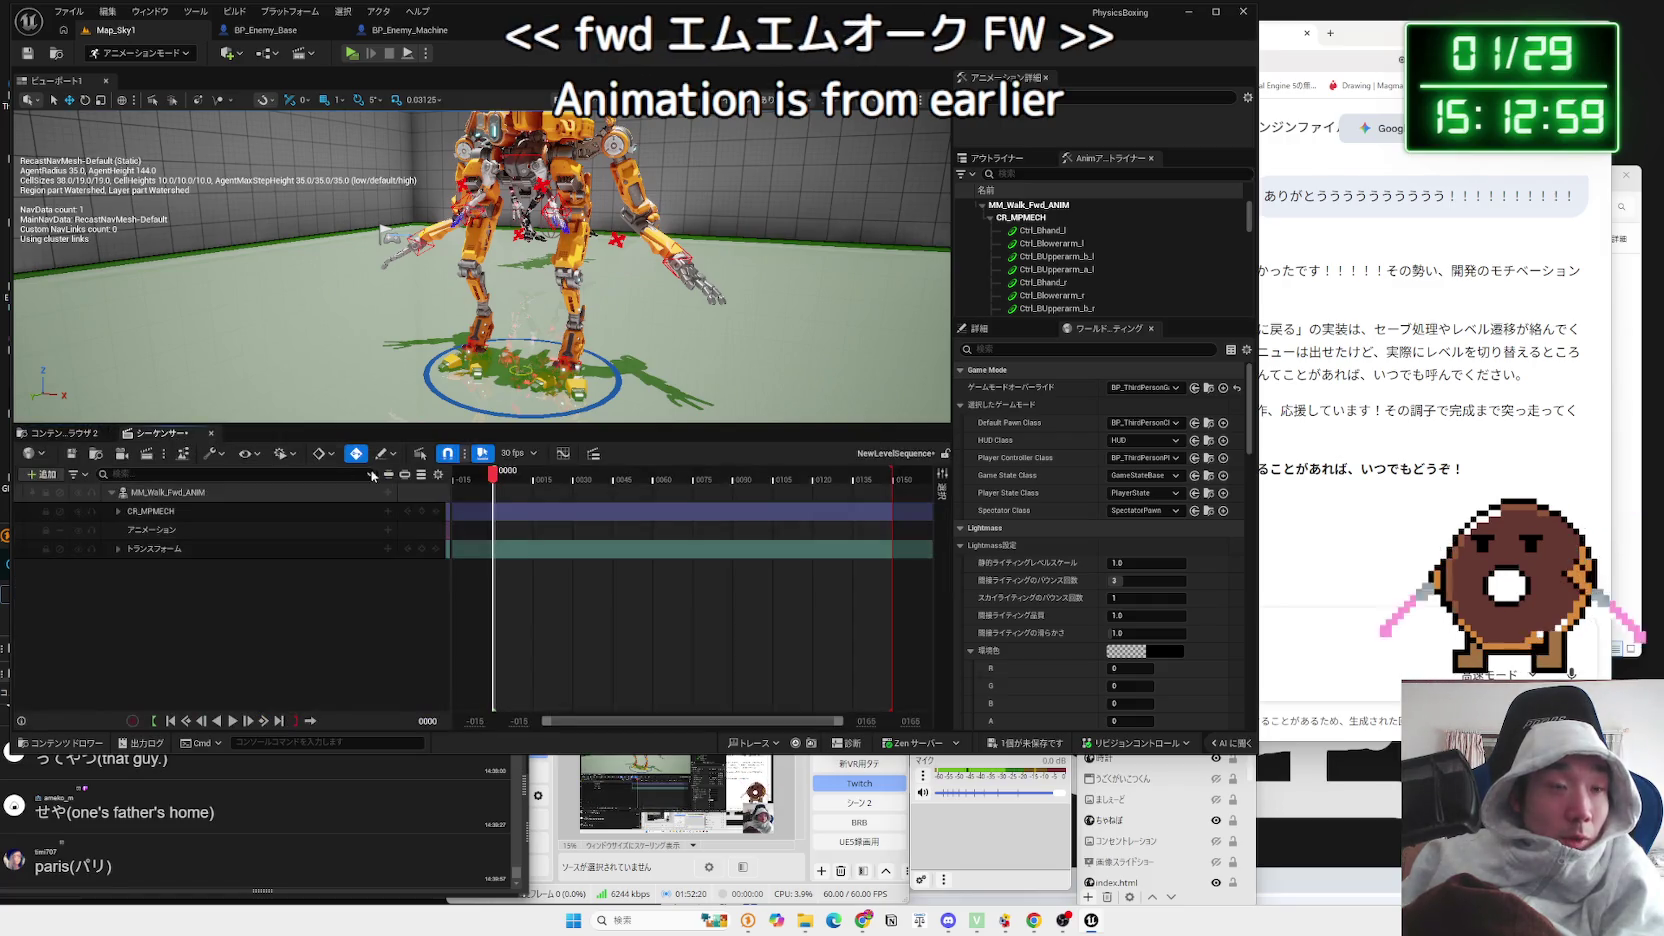
pyautogui.click(388, 531)
pyautogui.write('ｗ')
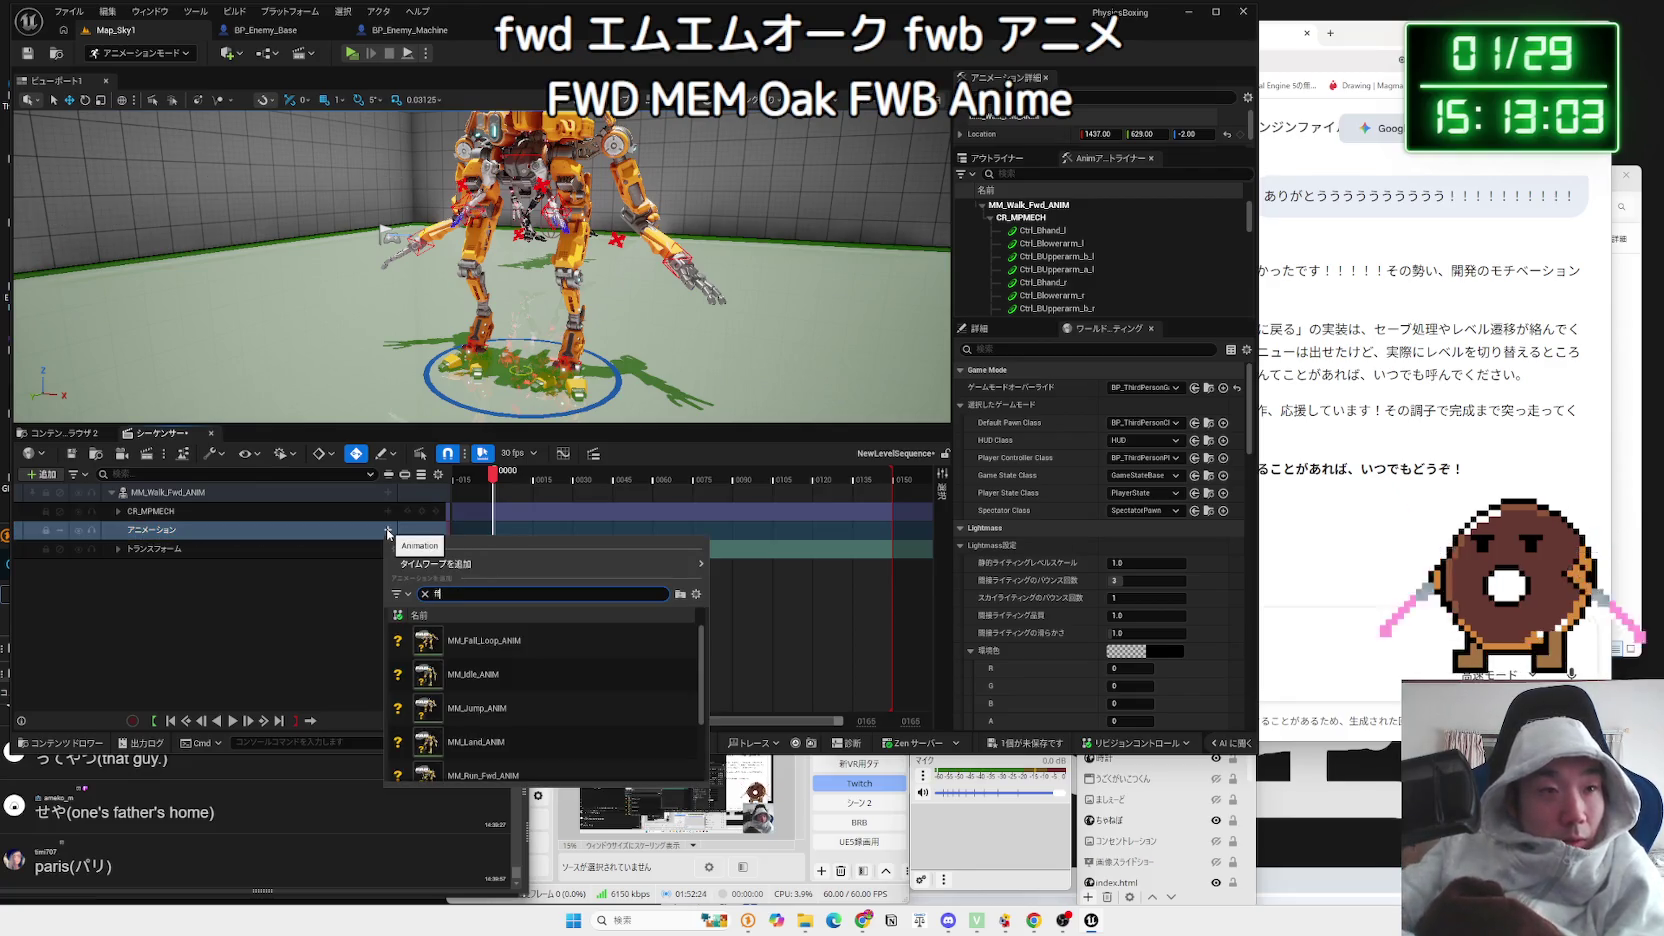
pyautogui.write('m')
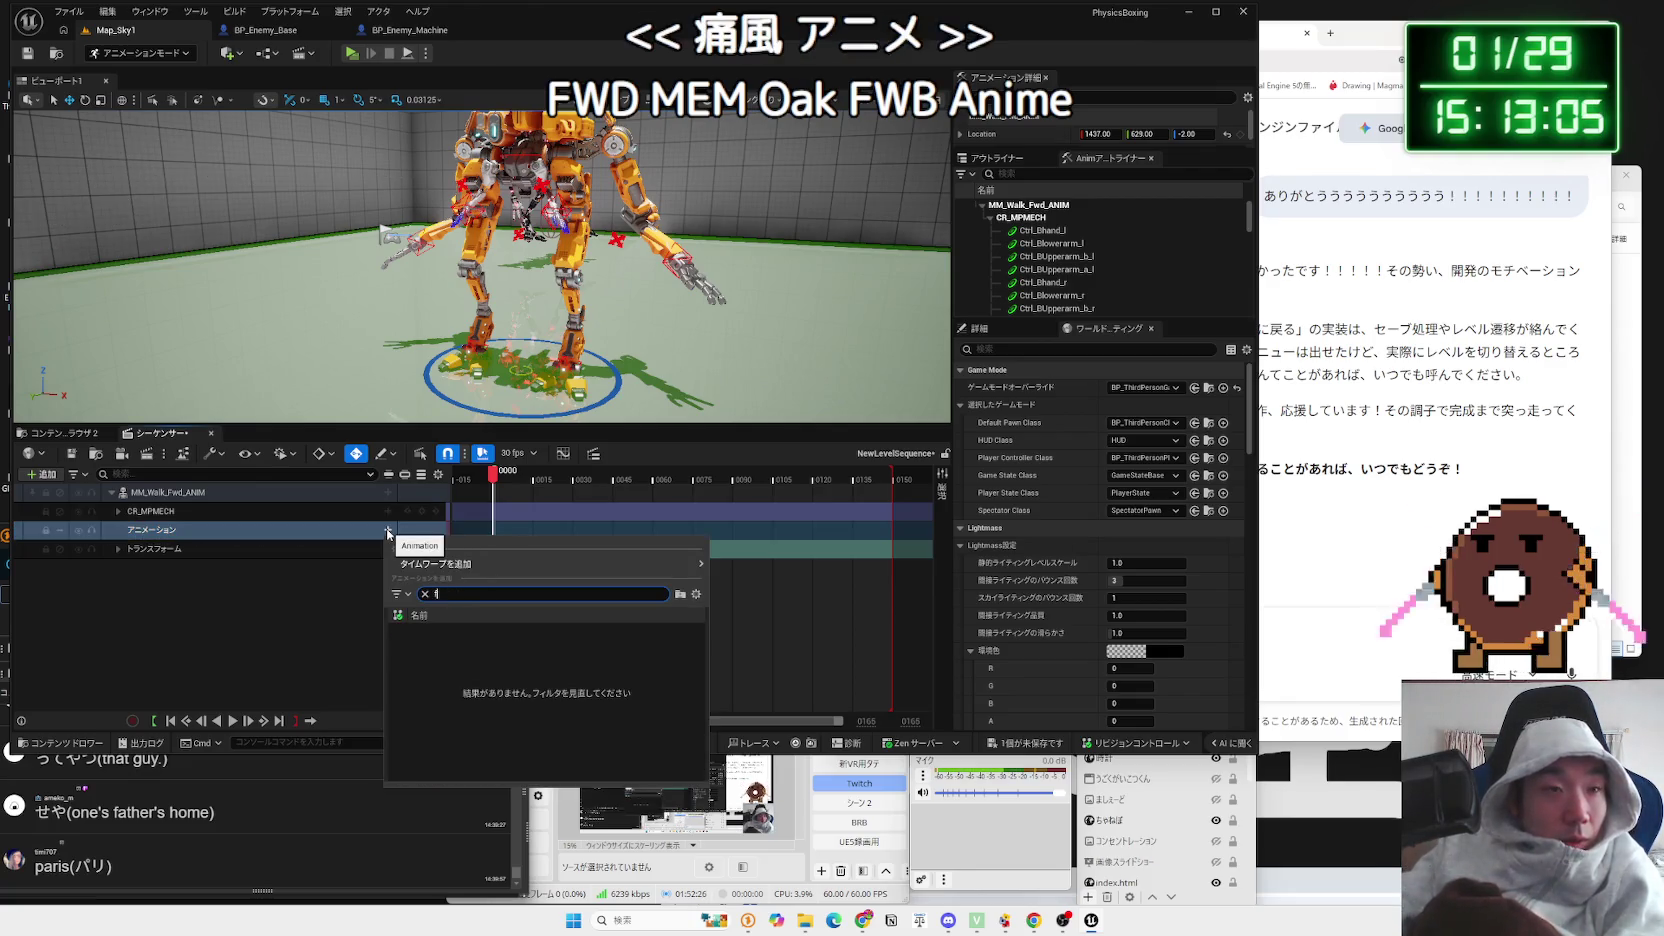
pyautogui.press('BackSpace')
pyautogui.press('Escape')
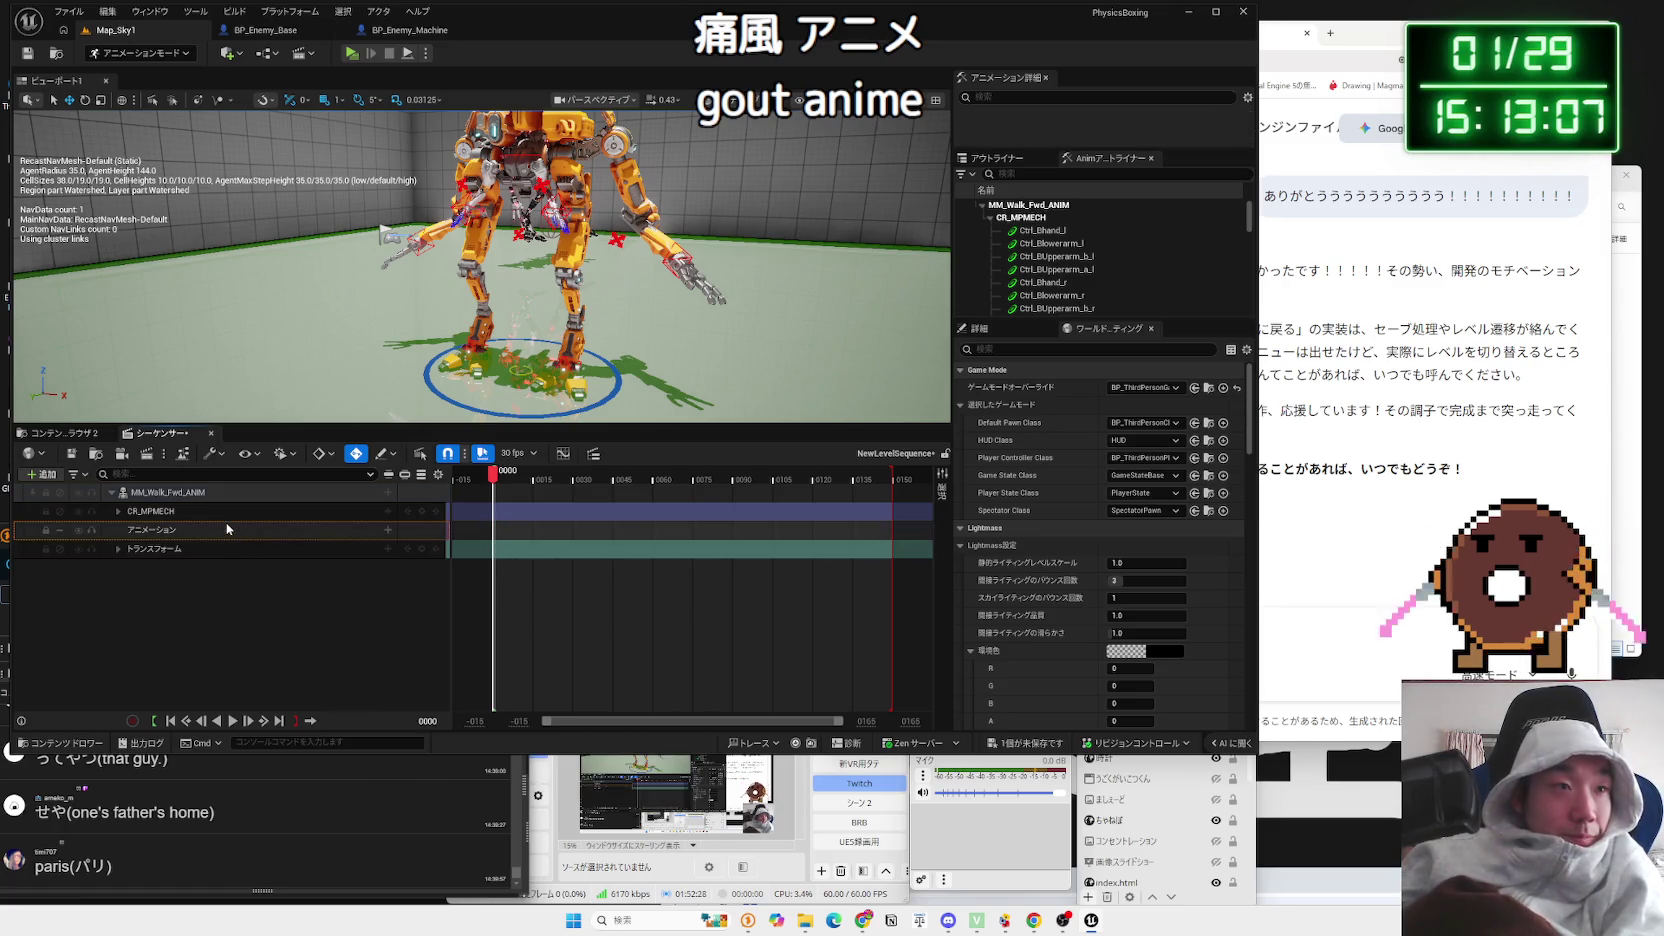
# Step: Add MM_Walk_Fwd_ANIM to the Animation track and play the sequence to preview the walk
pyautogui.click(254, 535)
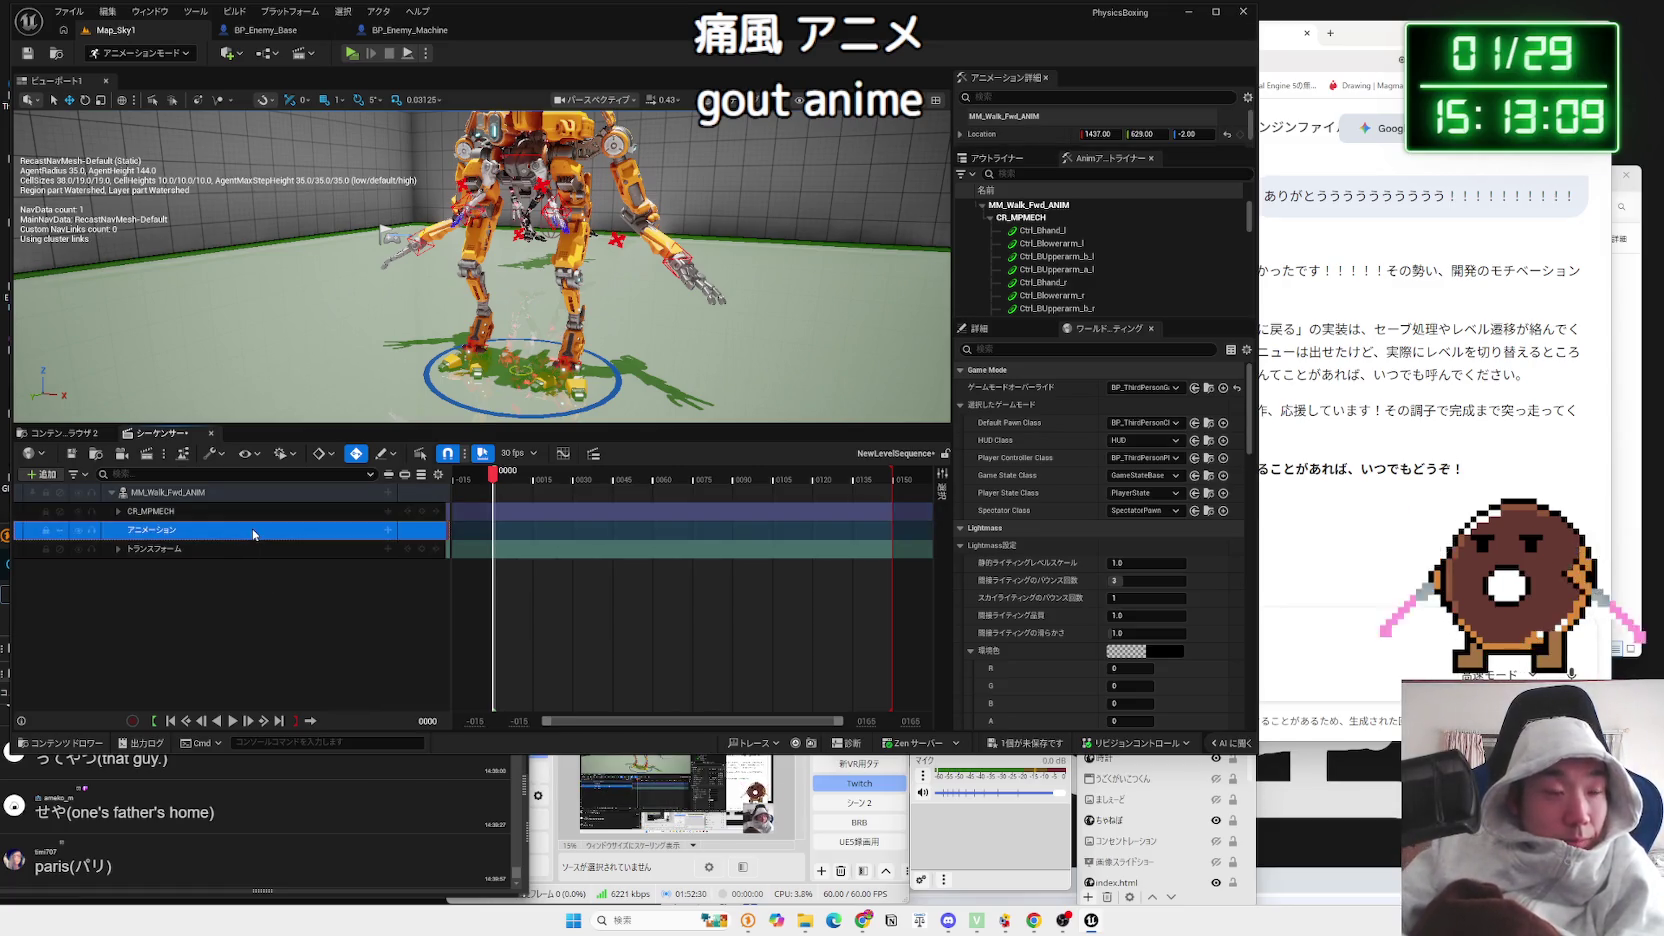
pyautogui.click(386, 531)
pyautogui.moveTo(508, 564)
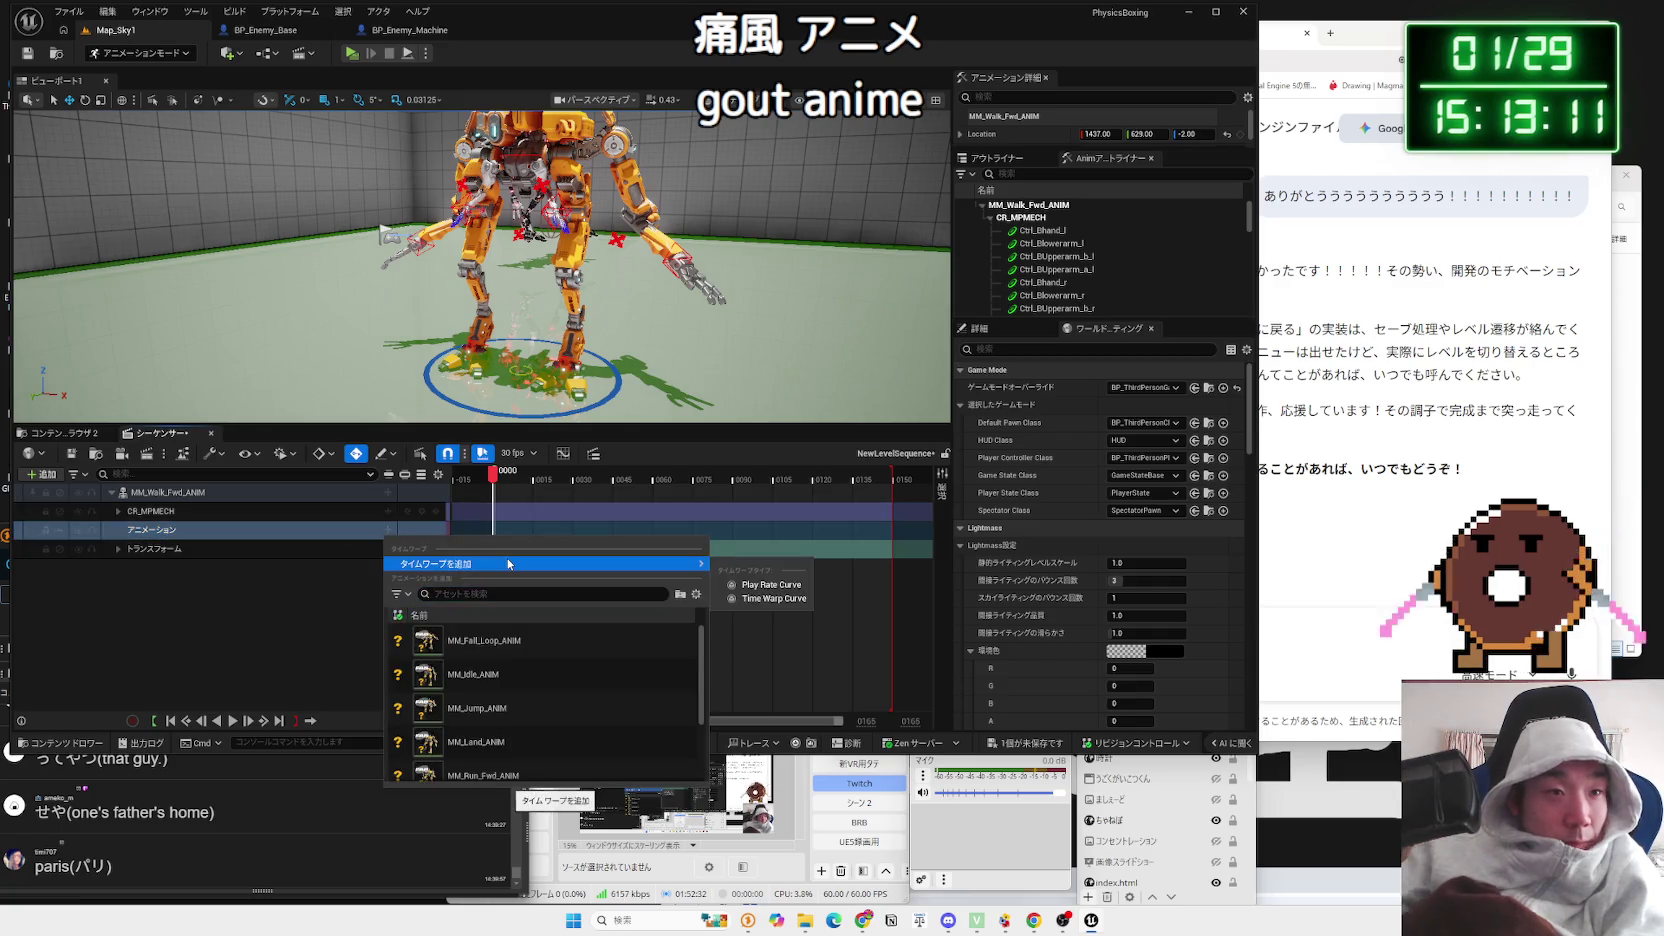
pyautogui.click(628, 594)
pyautogui.write('mm anim')
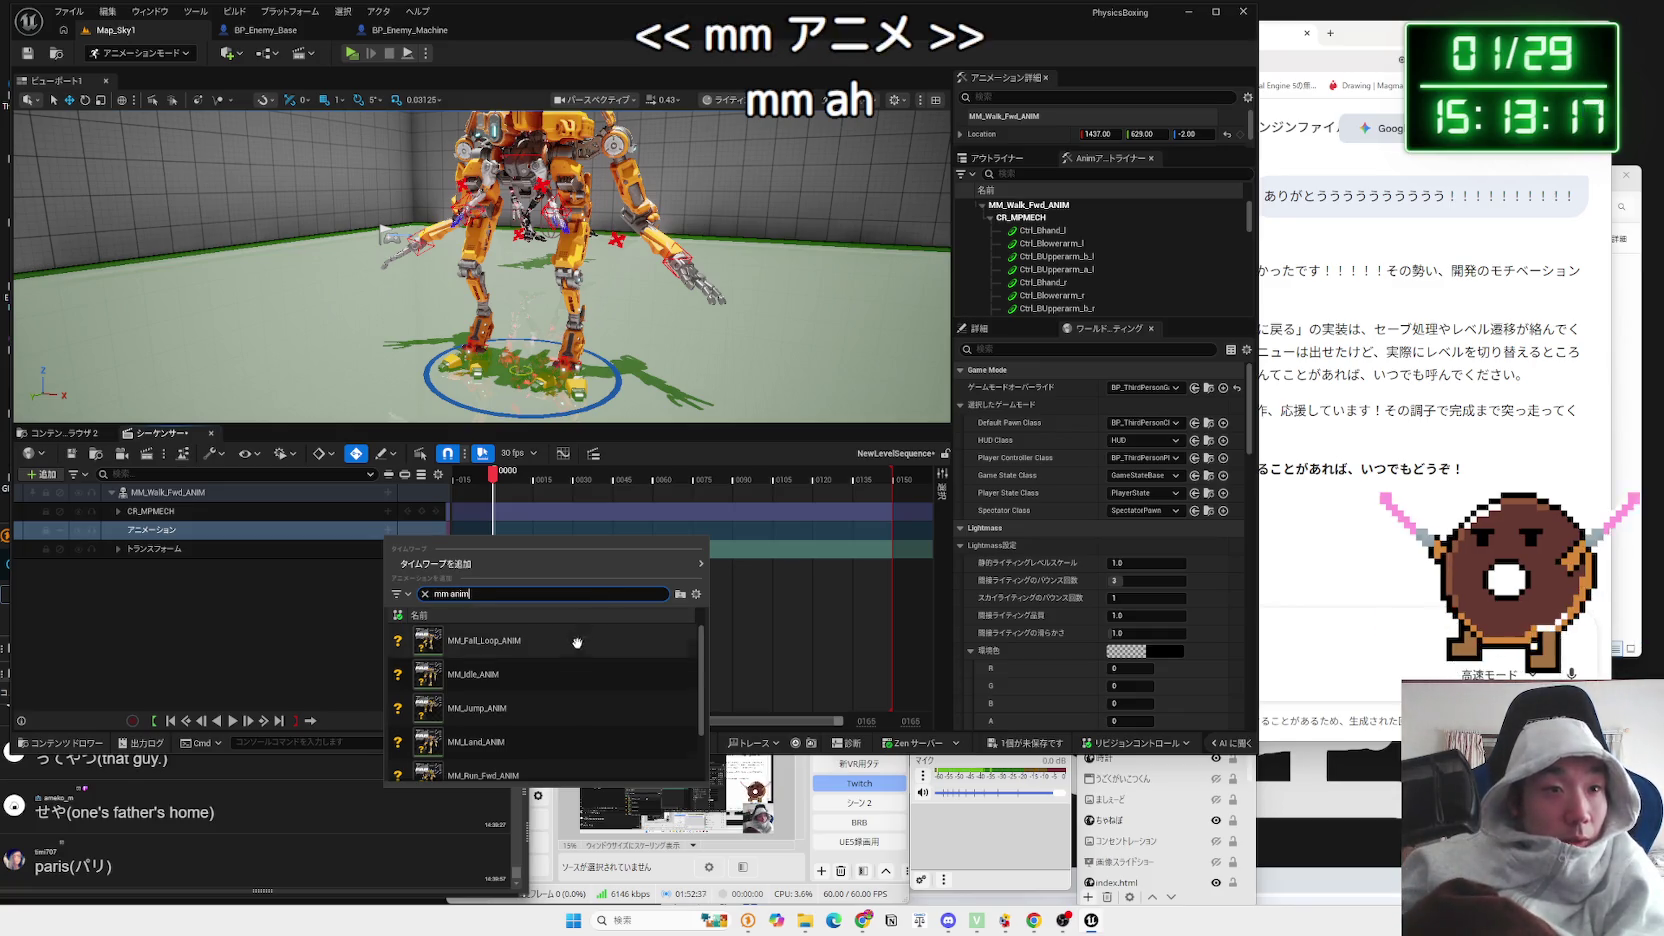
pyautogui.scroll(-2, 577, 642)
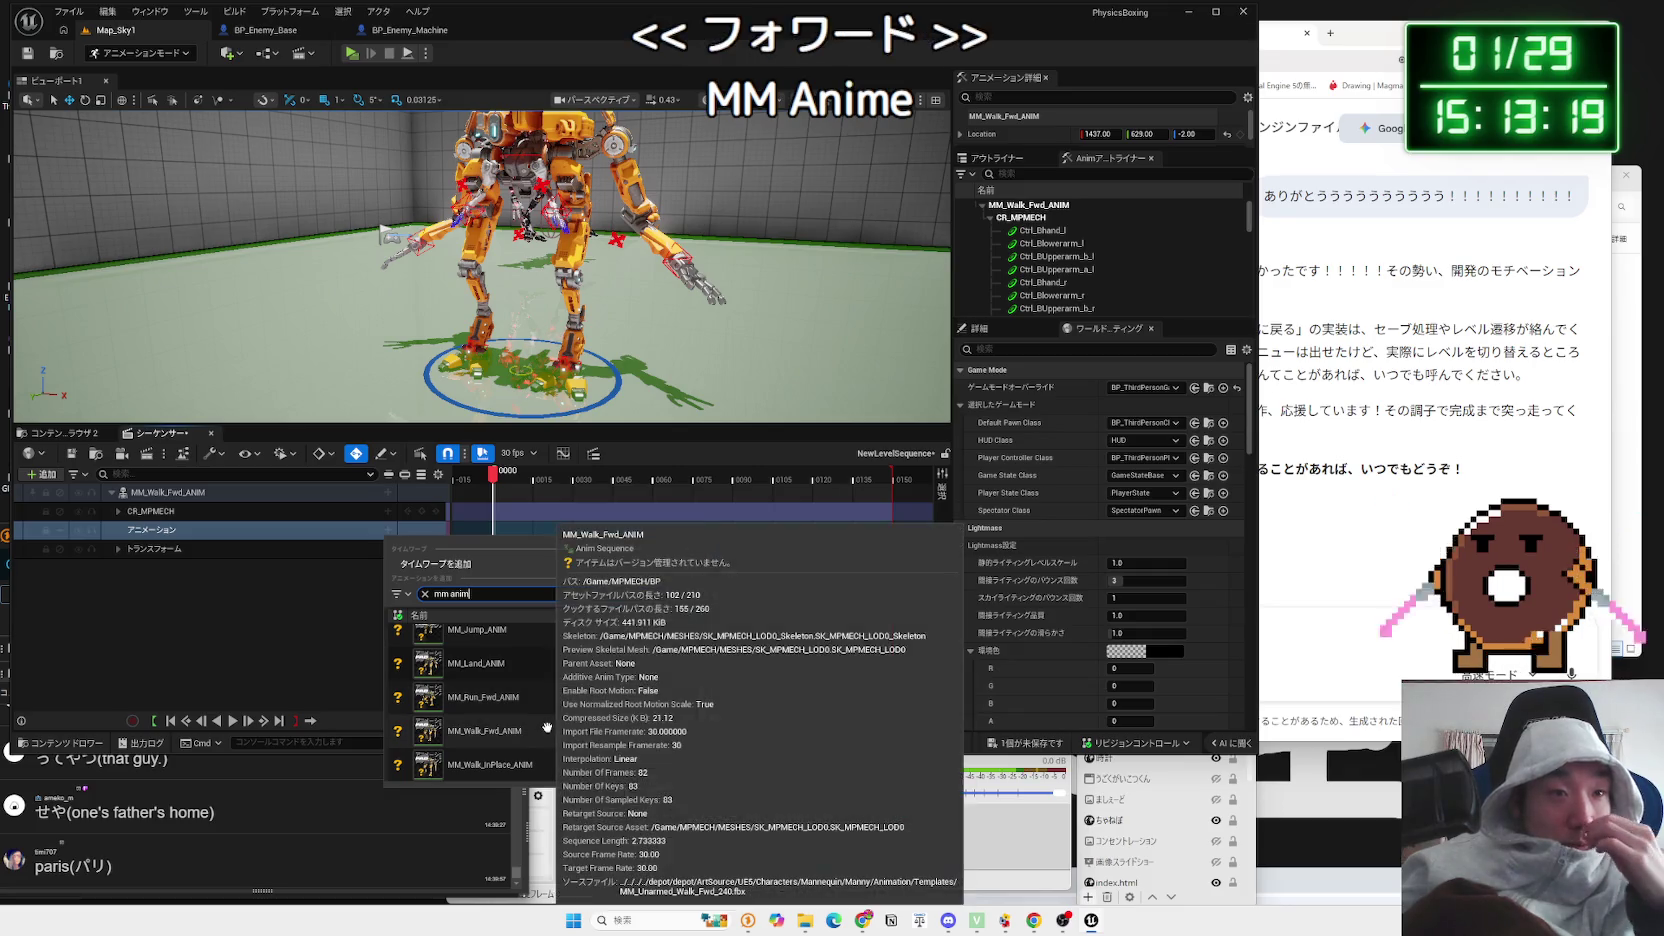
pyautogui.click(548, 730)
pyautogui.press('space')
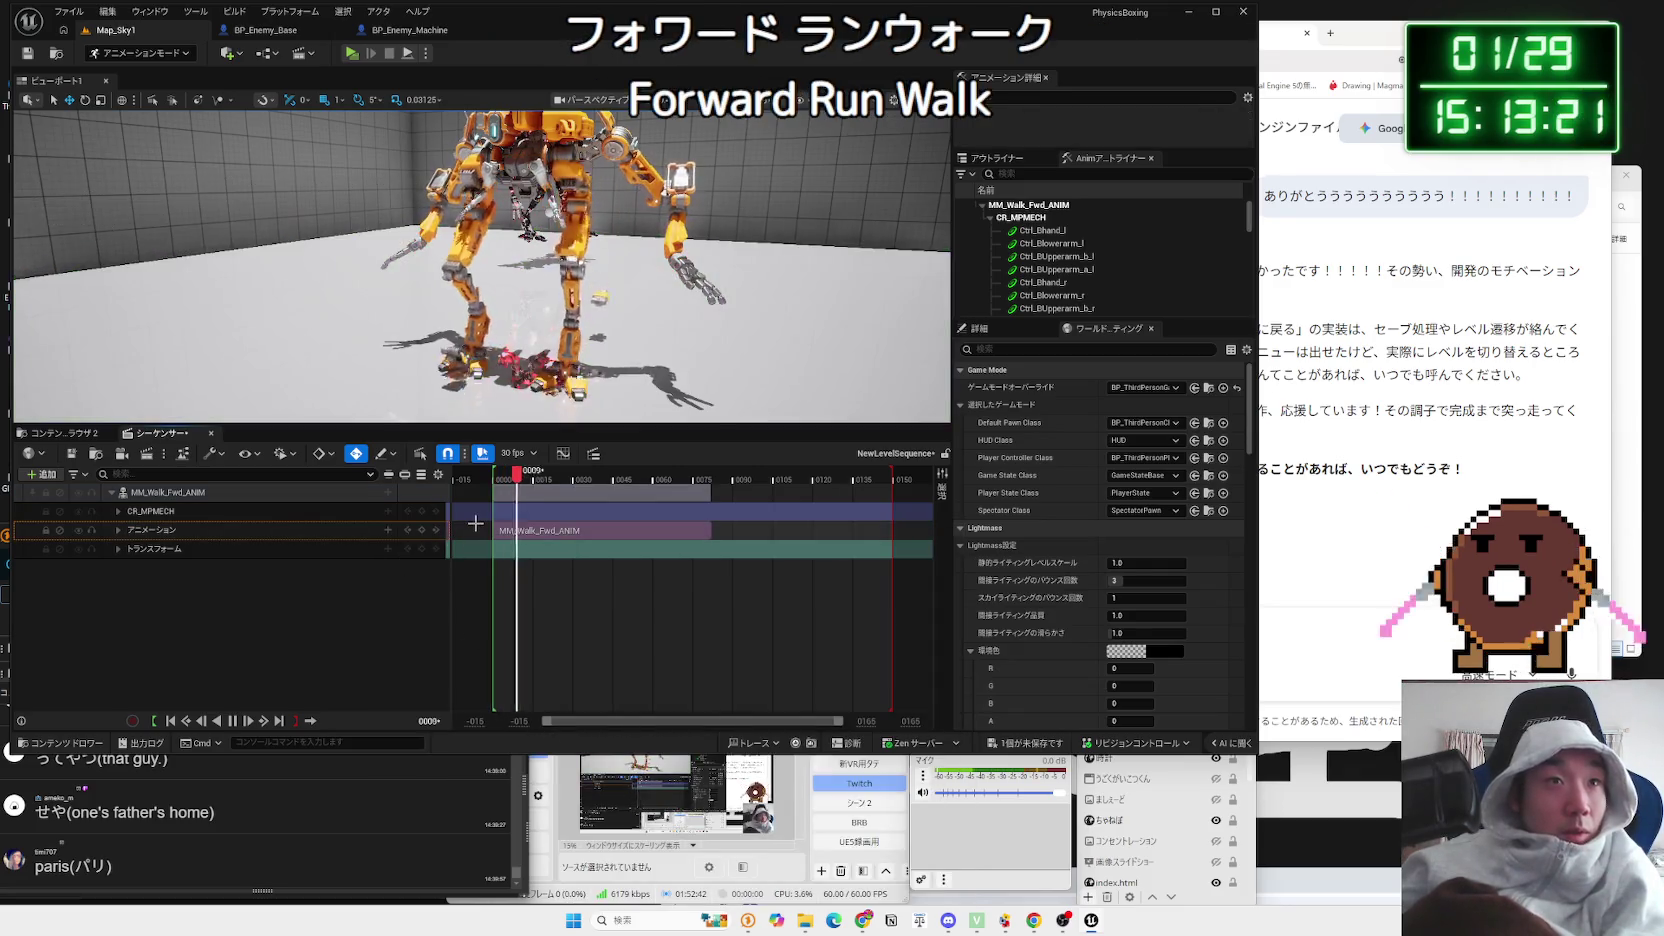
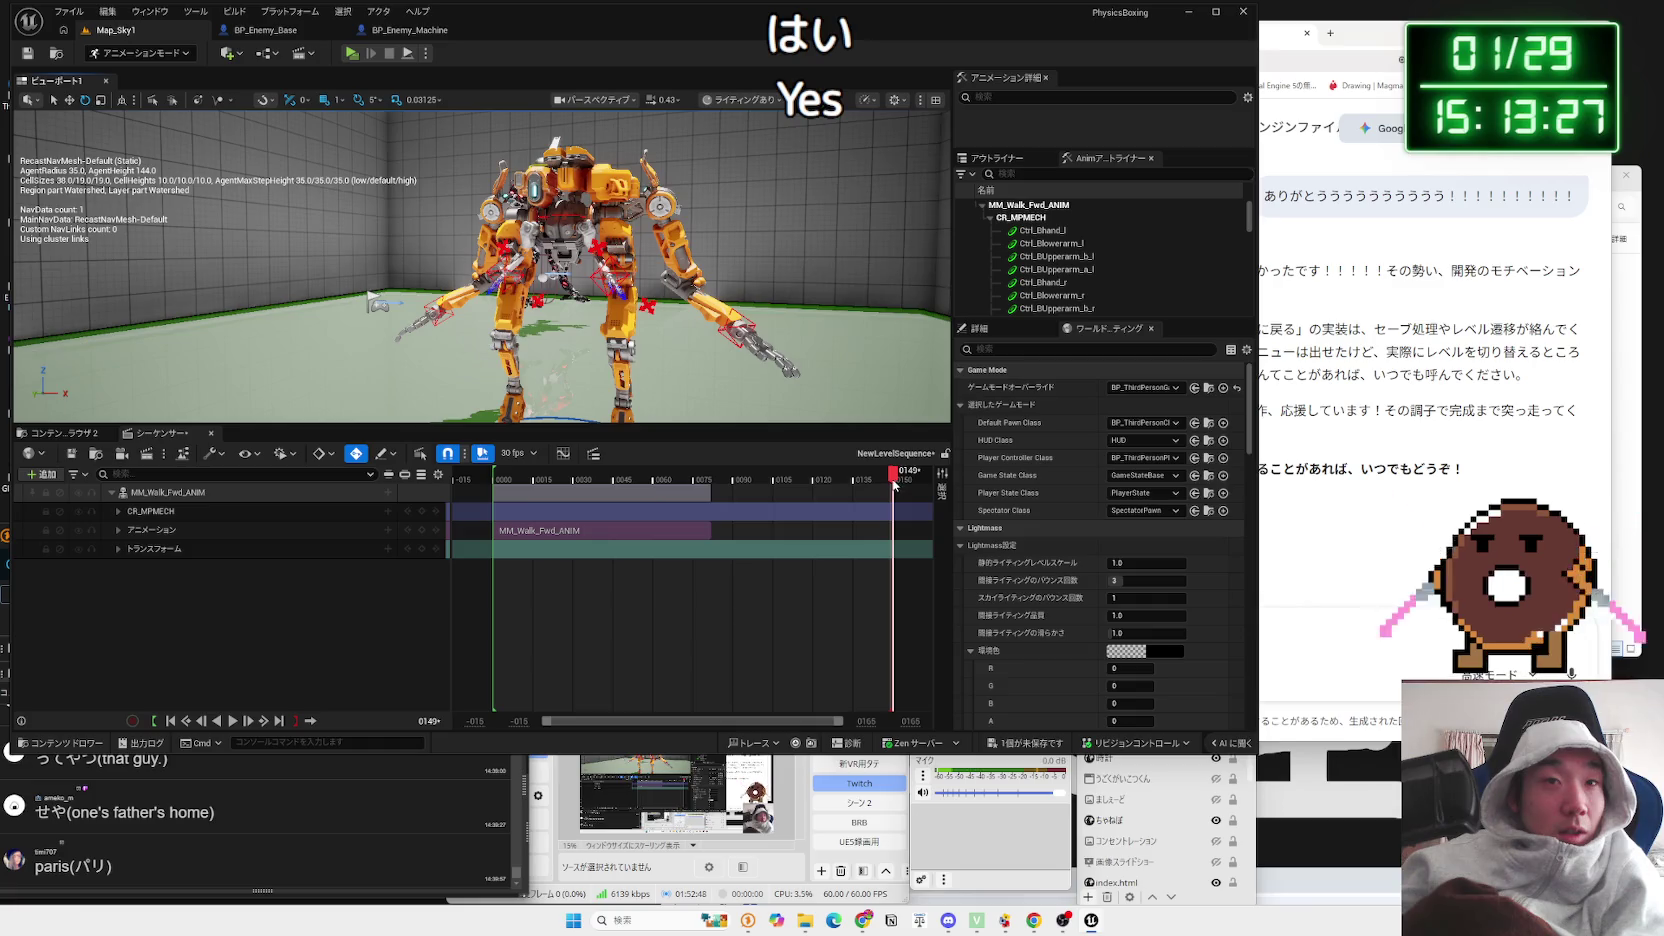
# Step: Shorten the sequence playback range and delete the CR_MPMECH control rig track
pyautogui.moveTo(887, 476); pyautogui.dragTo(708, 478)
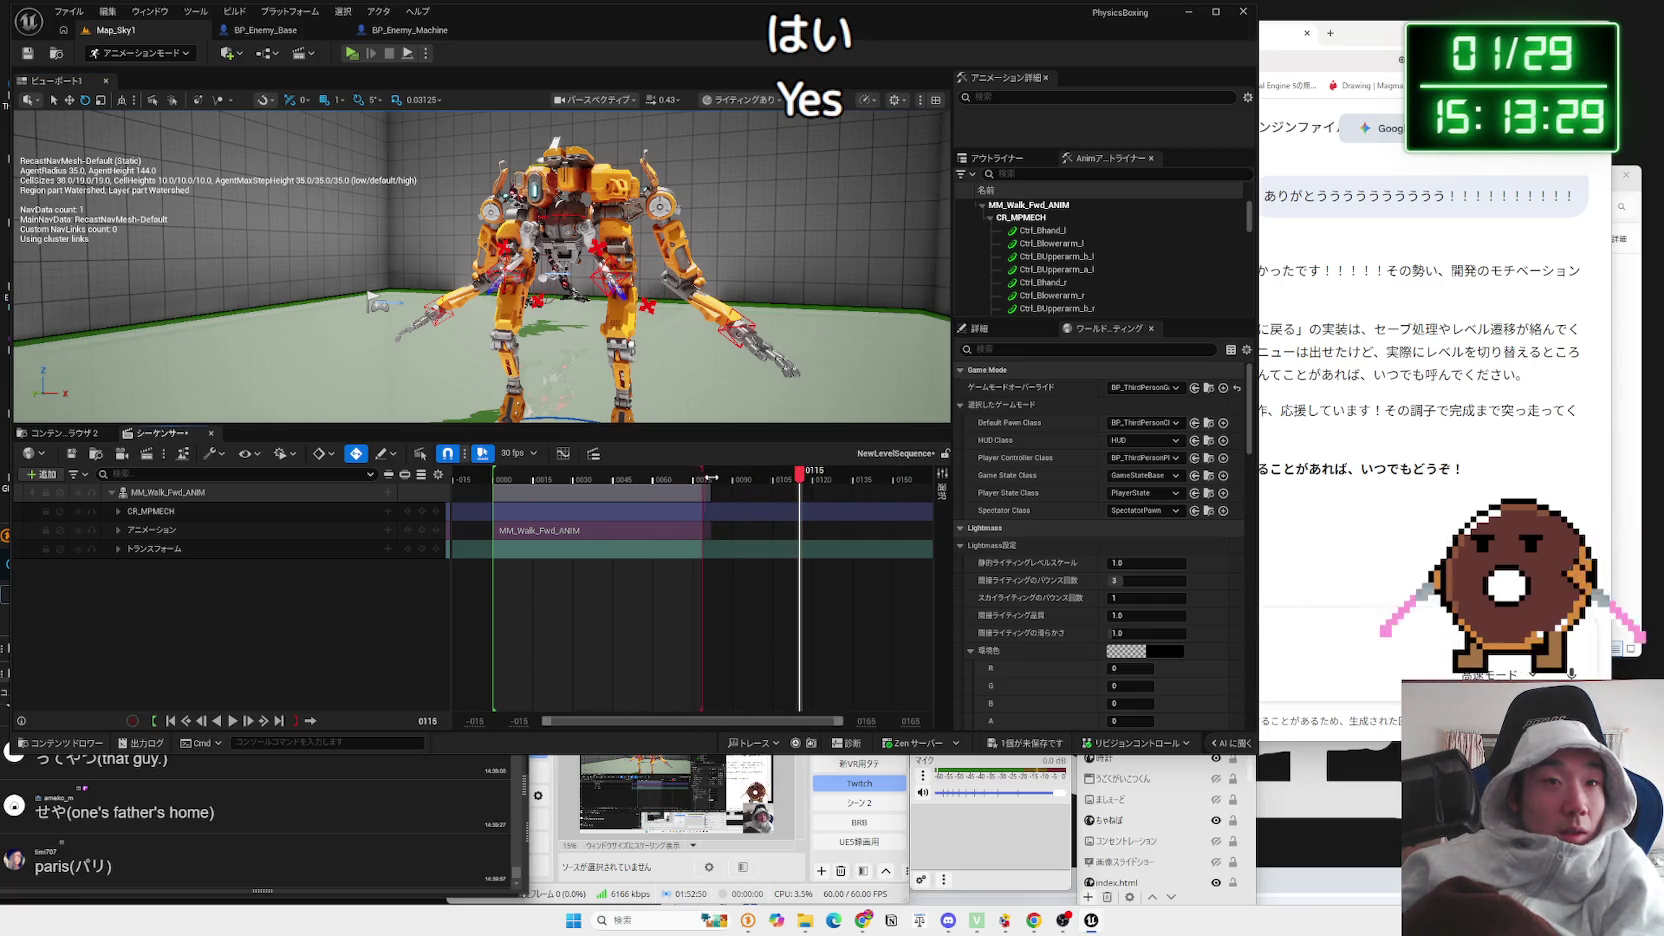
pyautogui.click(519, 476)
pyautogui.click(183, 511)
pyautogui.rightClick(183, 513)
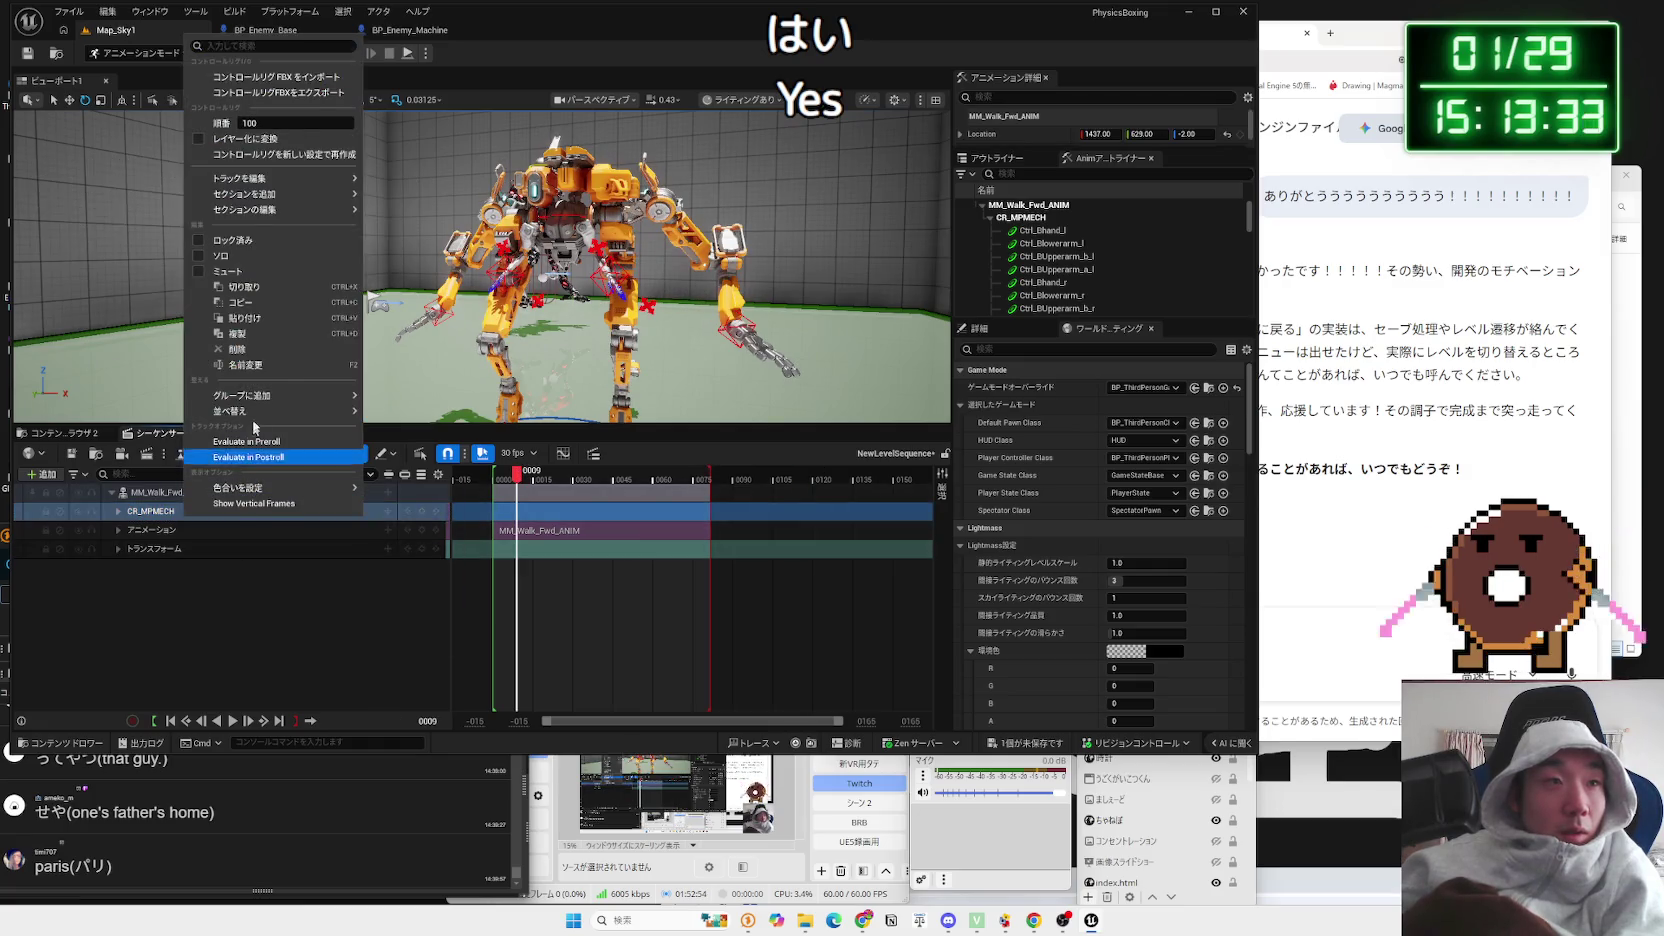
pyautogui.click(254, 349)
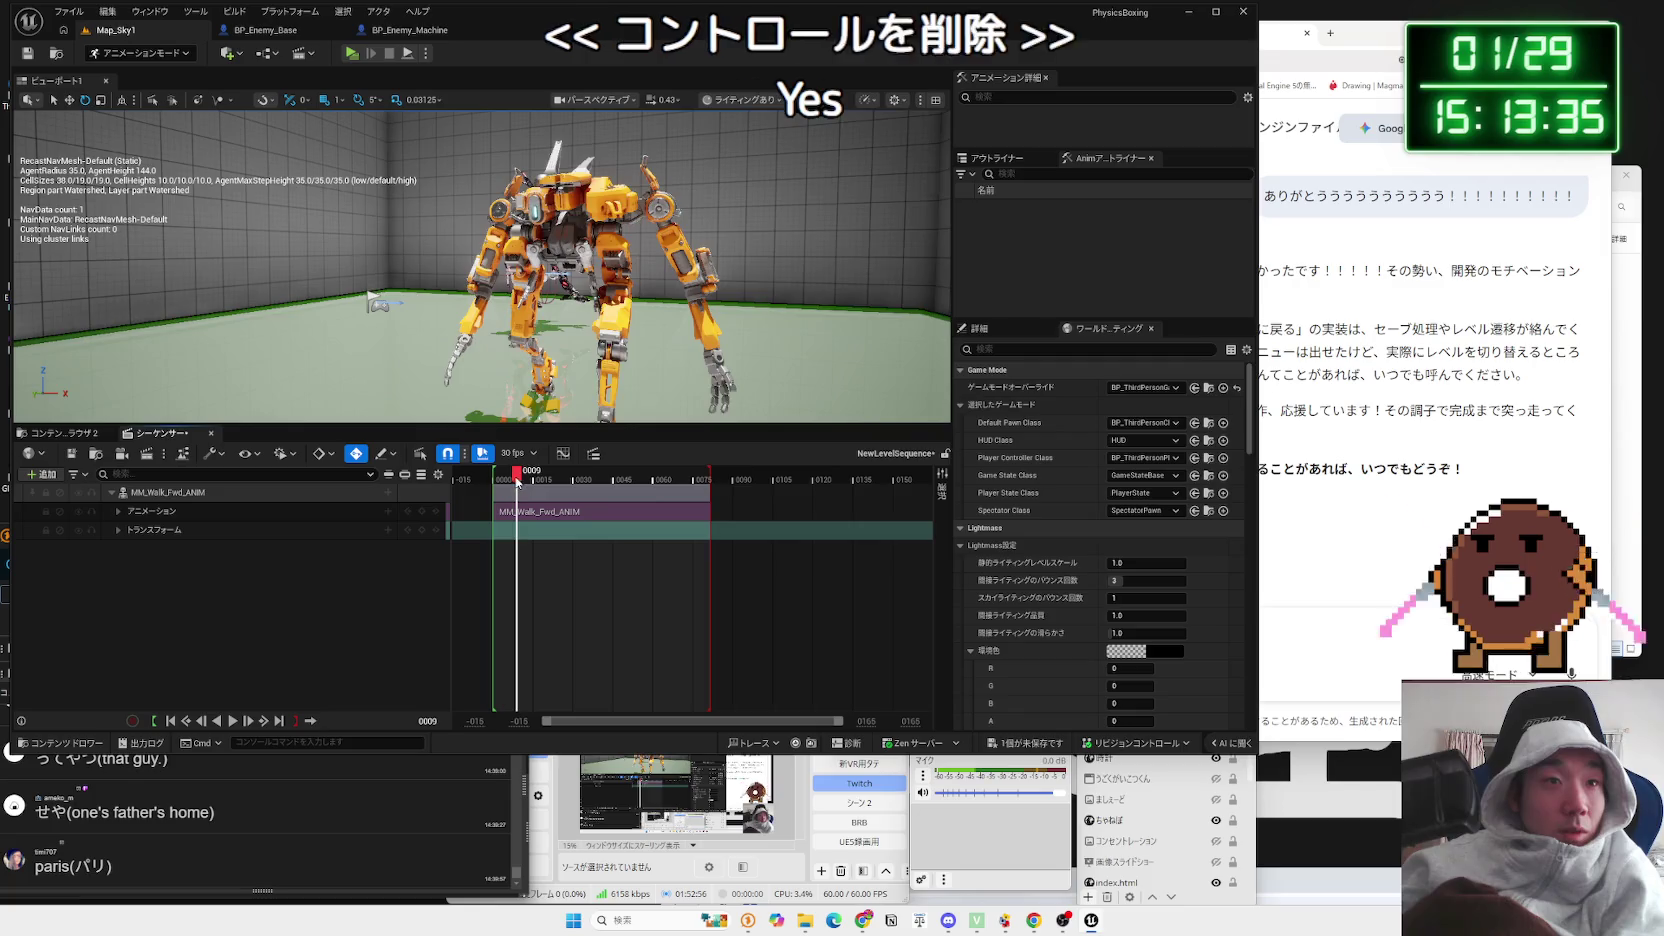
# Step: Play the MM_Walk_Fwd_ANIM walk forward, scrub back near the start, and play it in reverse
pyautogui.press('space')
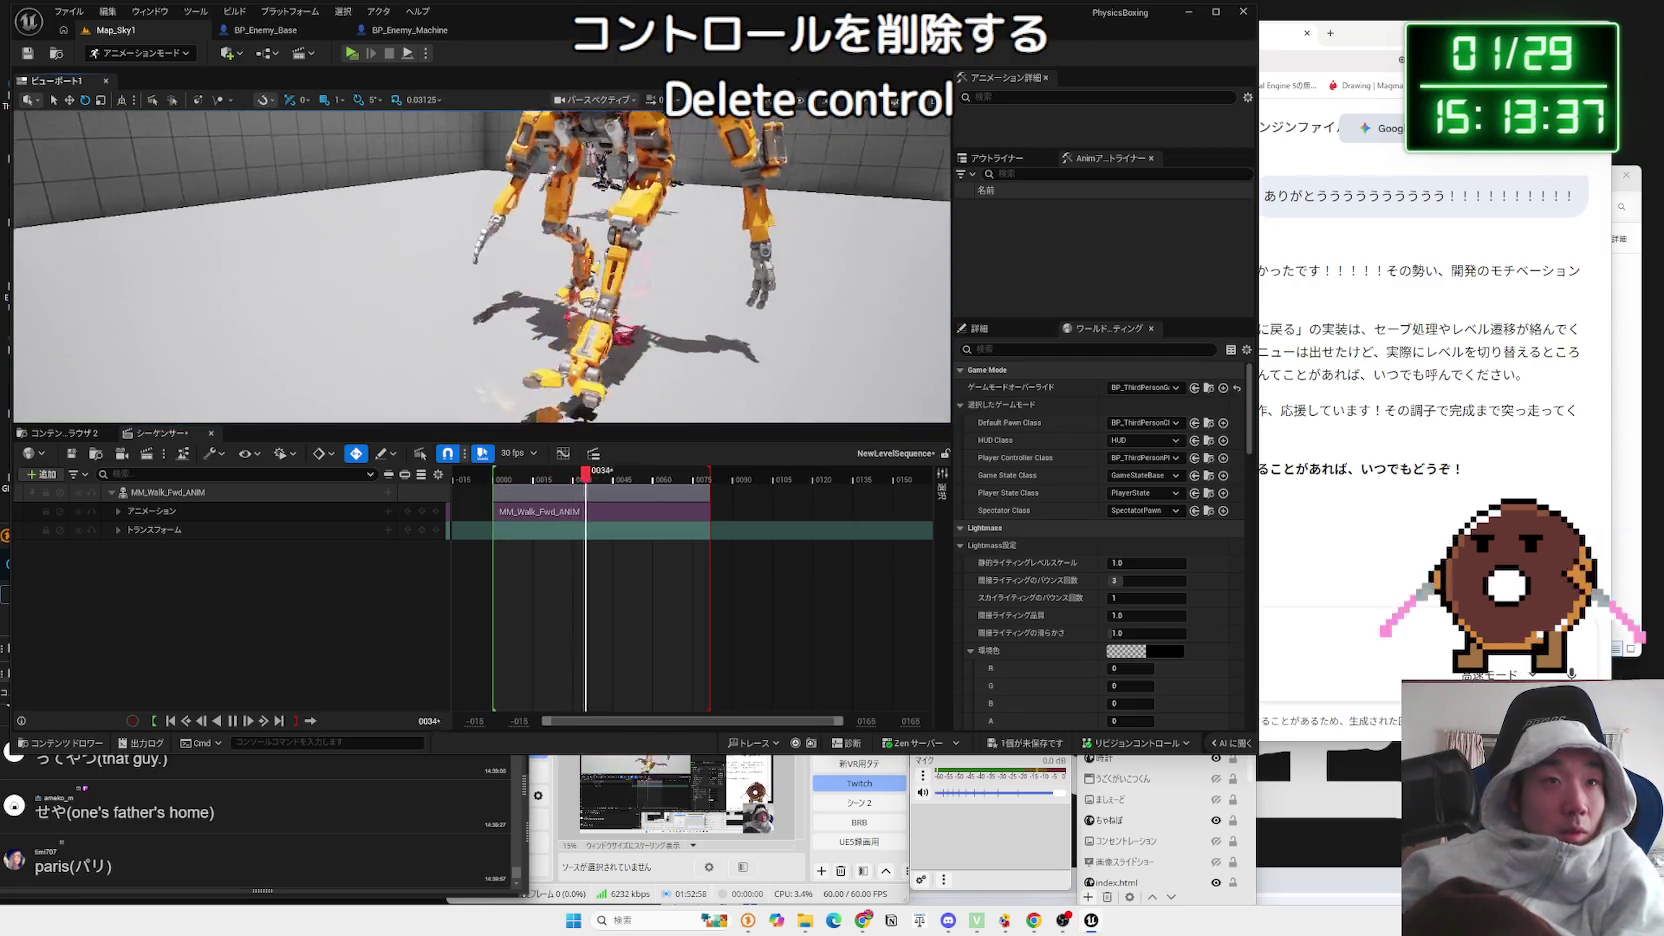
pyautogui.press('p')
pyautogui.moveTo(437, 200); pyautogui.dragTo(380, 215)
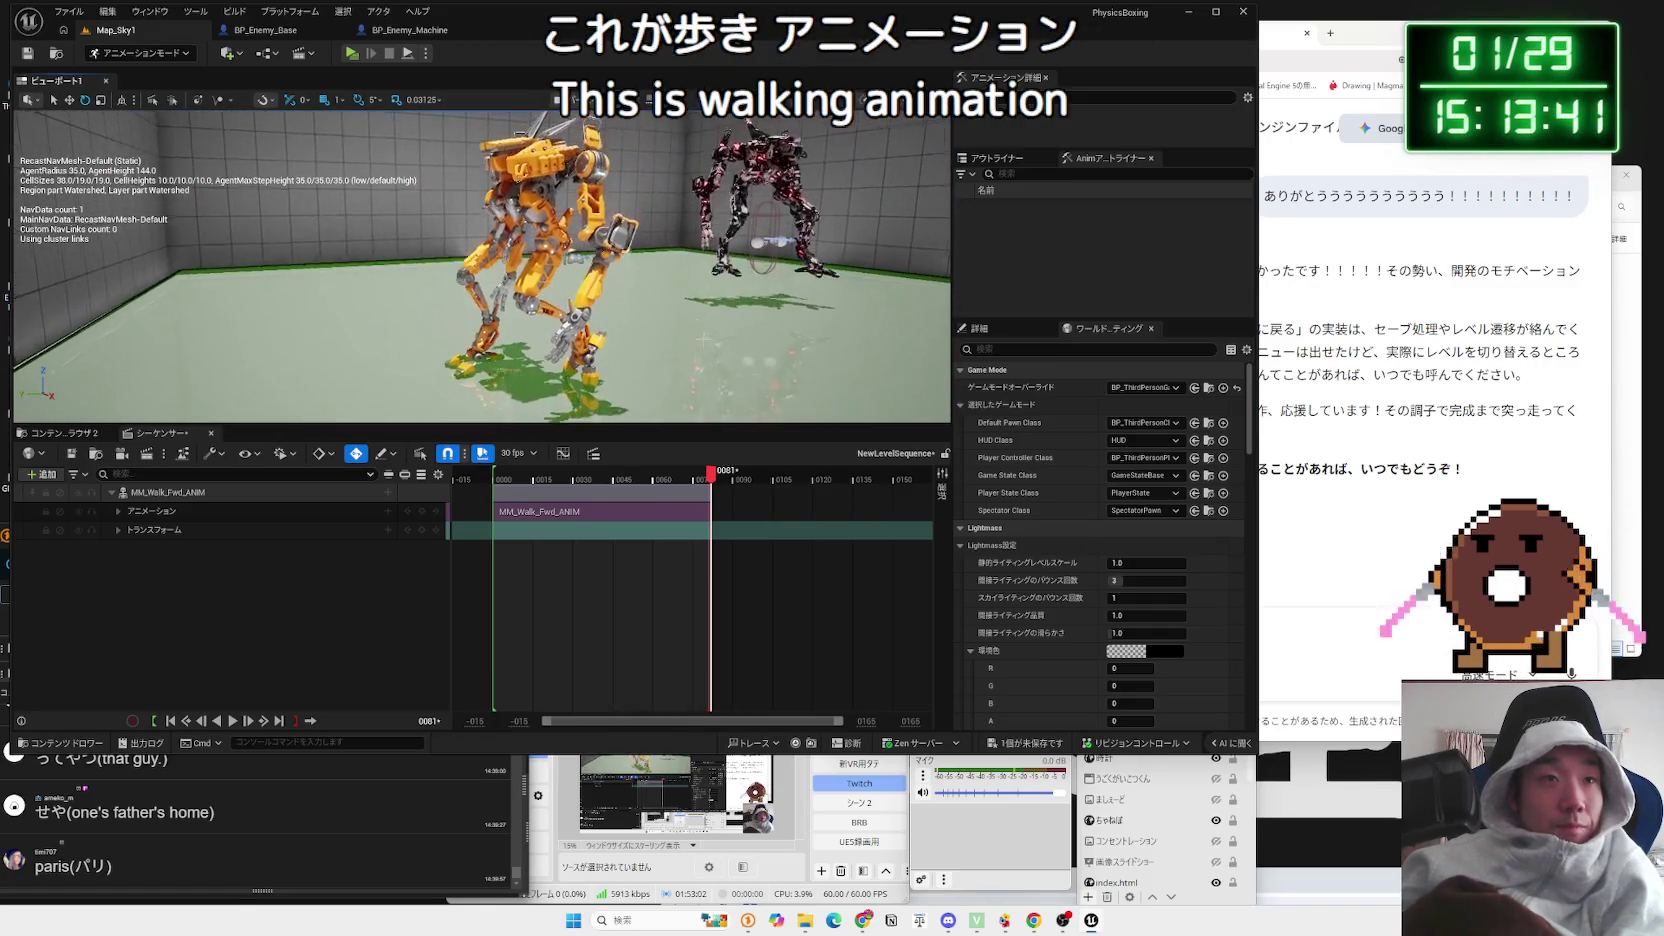
pyautogui.moveTo(711, 472)
pyautogui.mouseDown()
pyautogui.moveTo(500, 483)
pyautogui.moveTo(715, 485)
pyautogui.mouseUp()
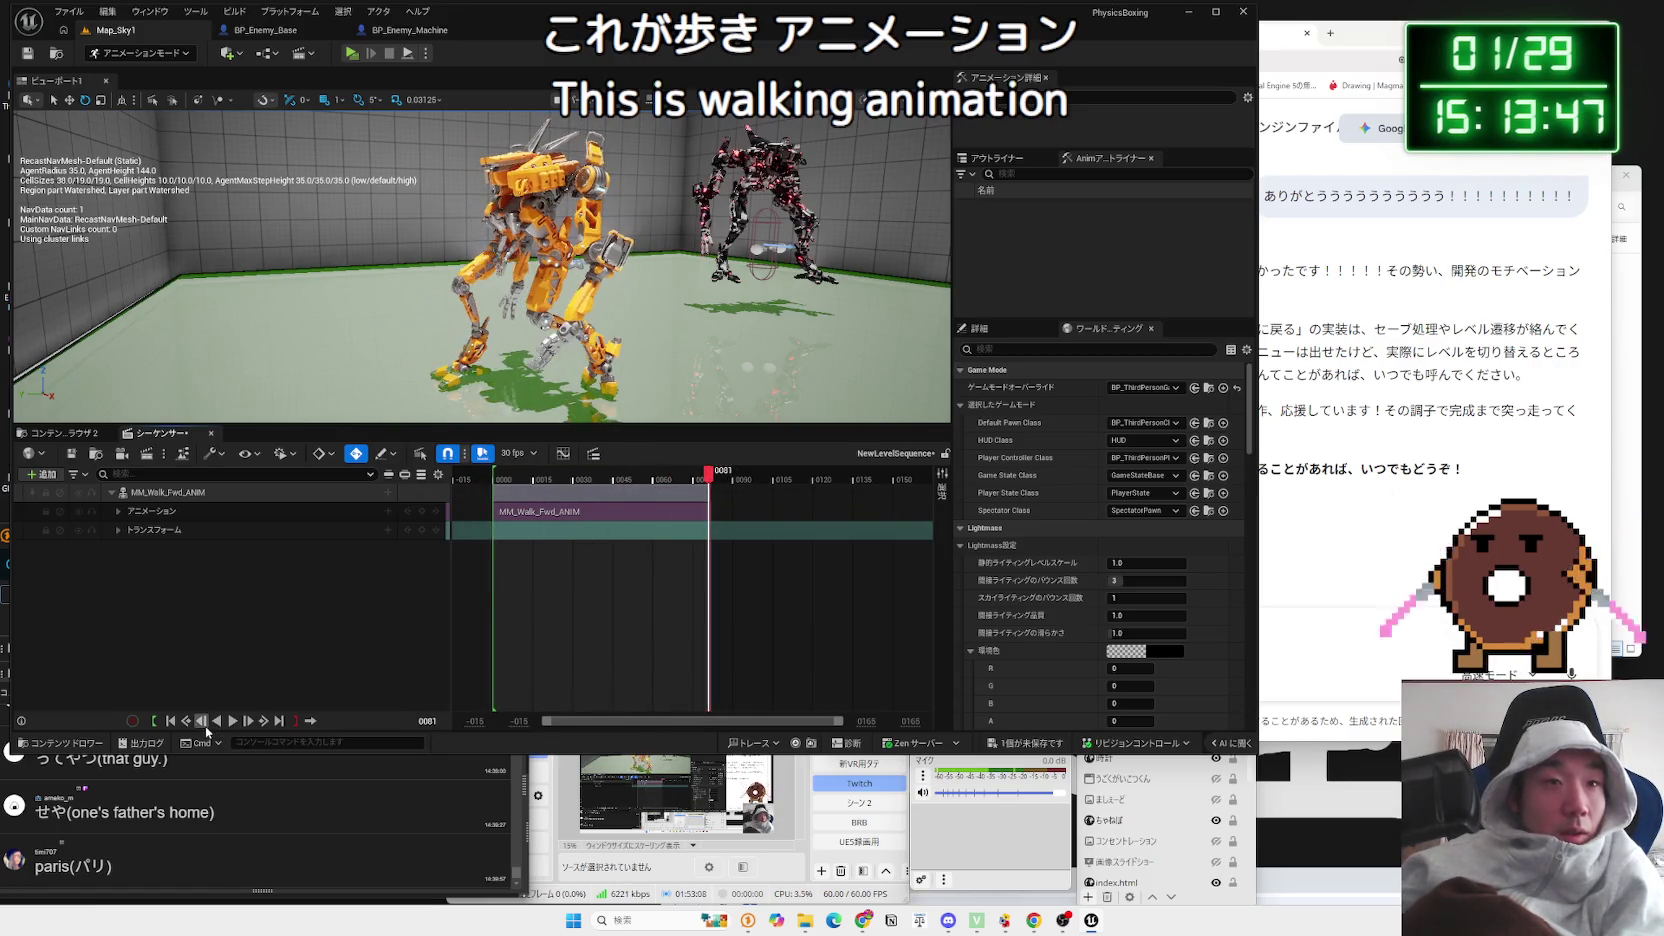
pyautogui.click(248, 720)
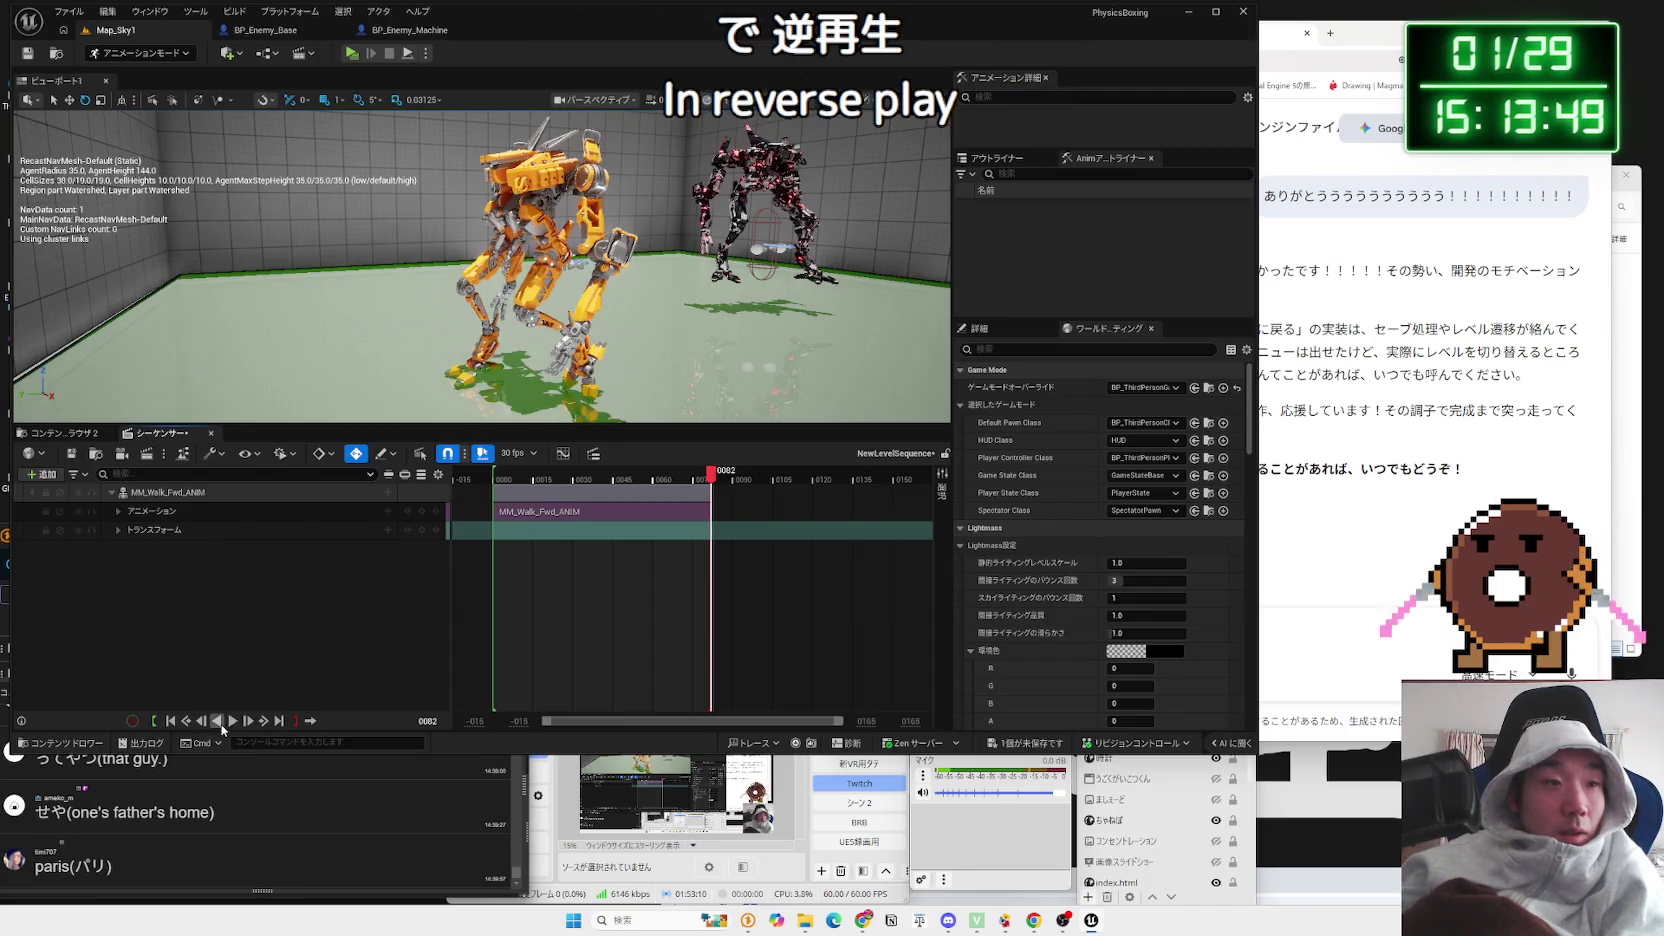
pyautogui.click(218, 721)
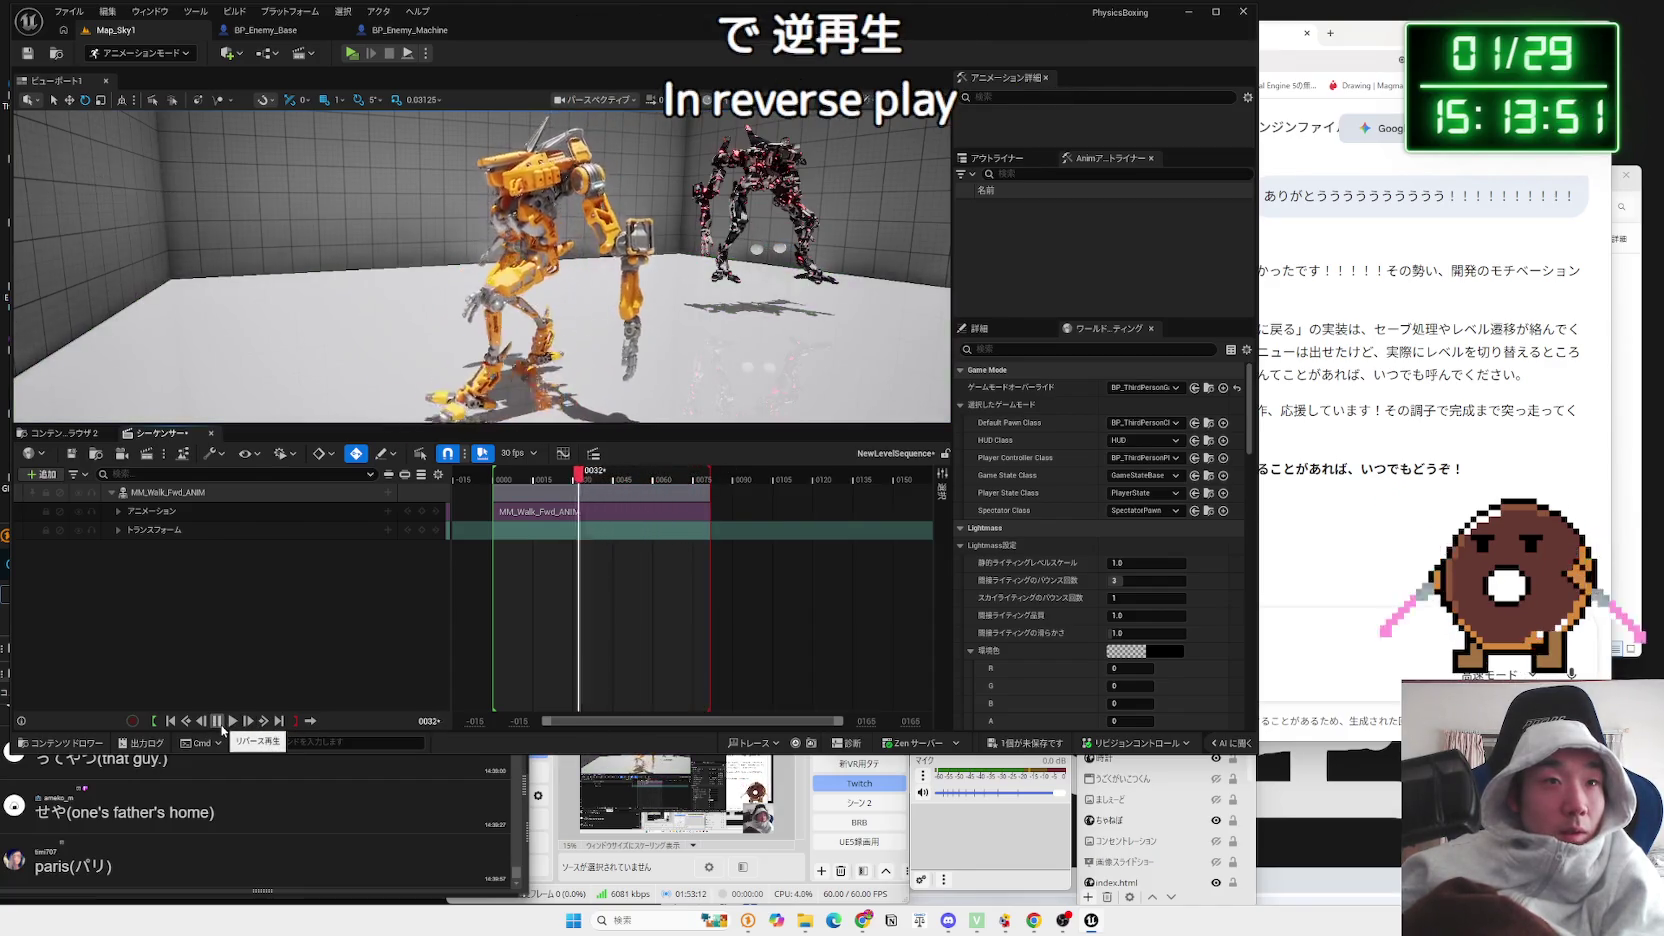
# Step: Replay the walk in reverse and forward with the navigation mesh display toggled
pyautogui.press('p')
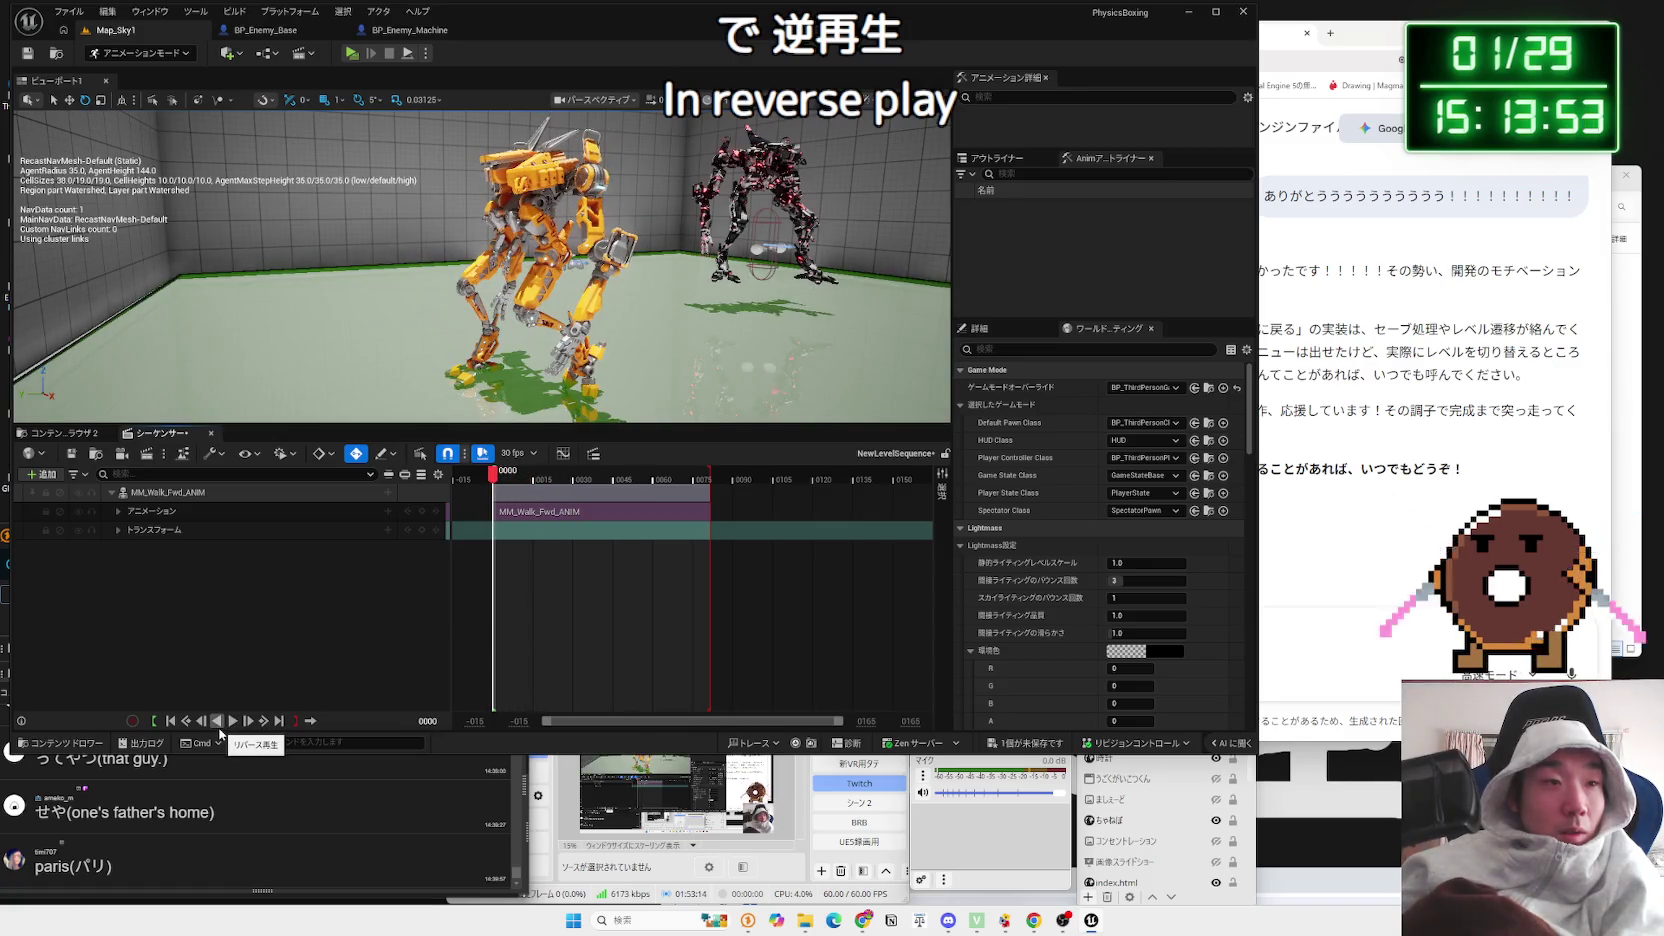
pyautogui.click(477, 492)
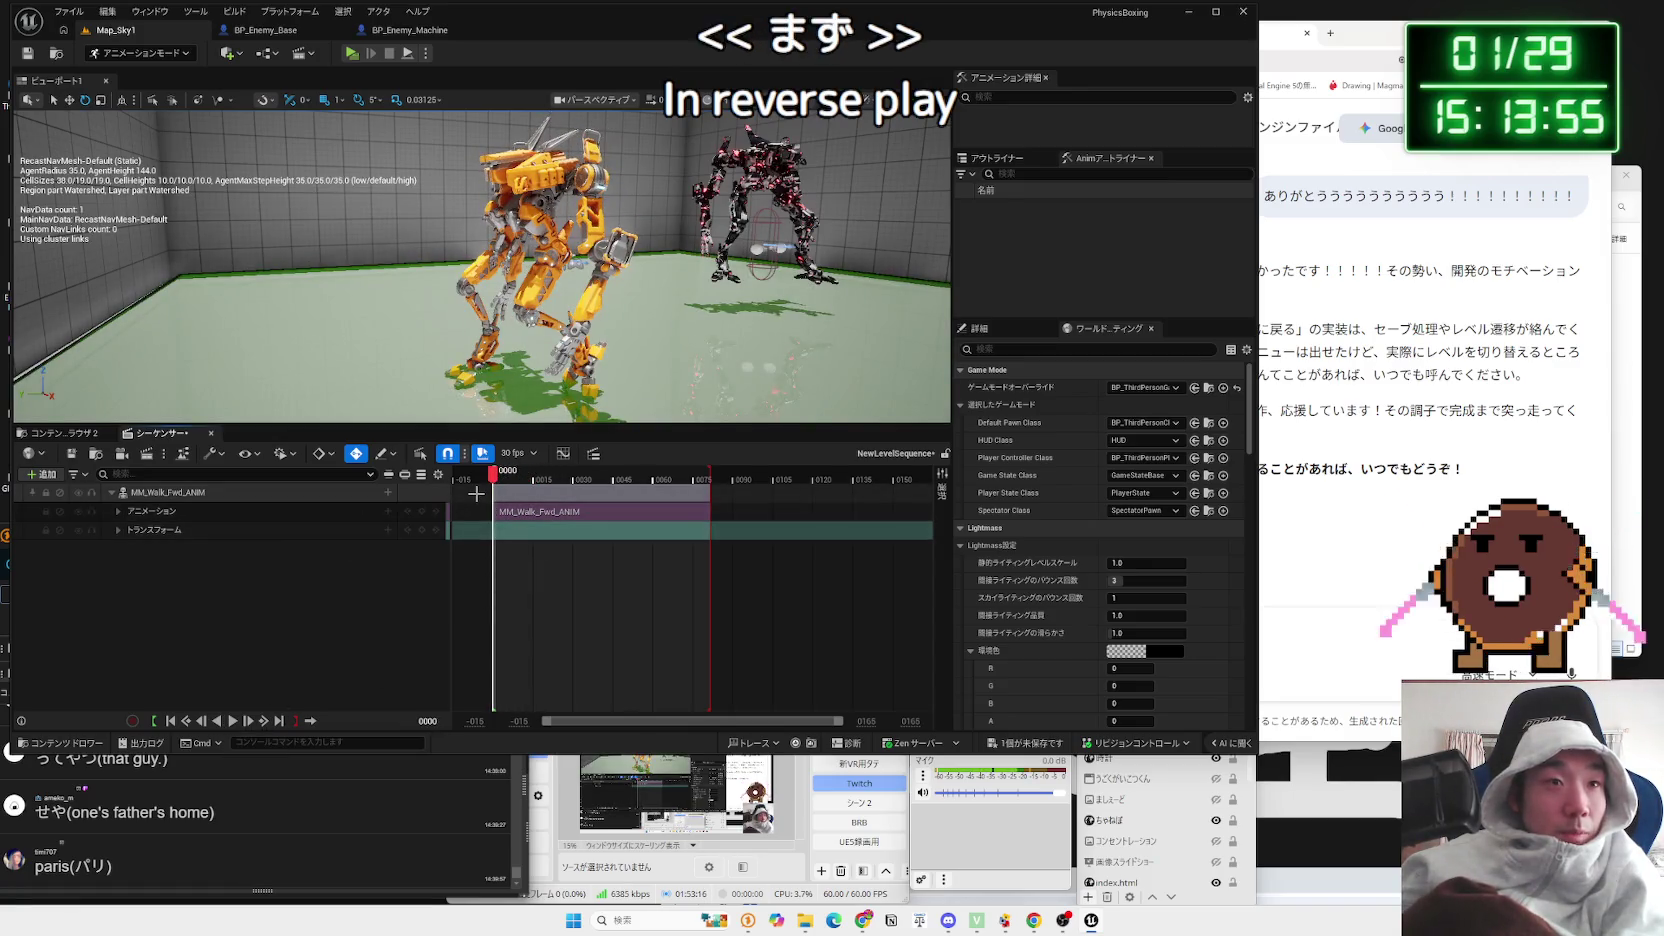
pyautogui.press('j')
pyautogui.click(626, 492)
pyautogui.press('p')
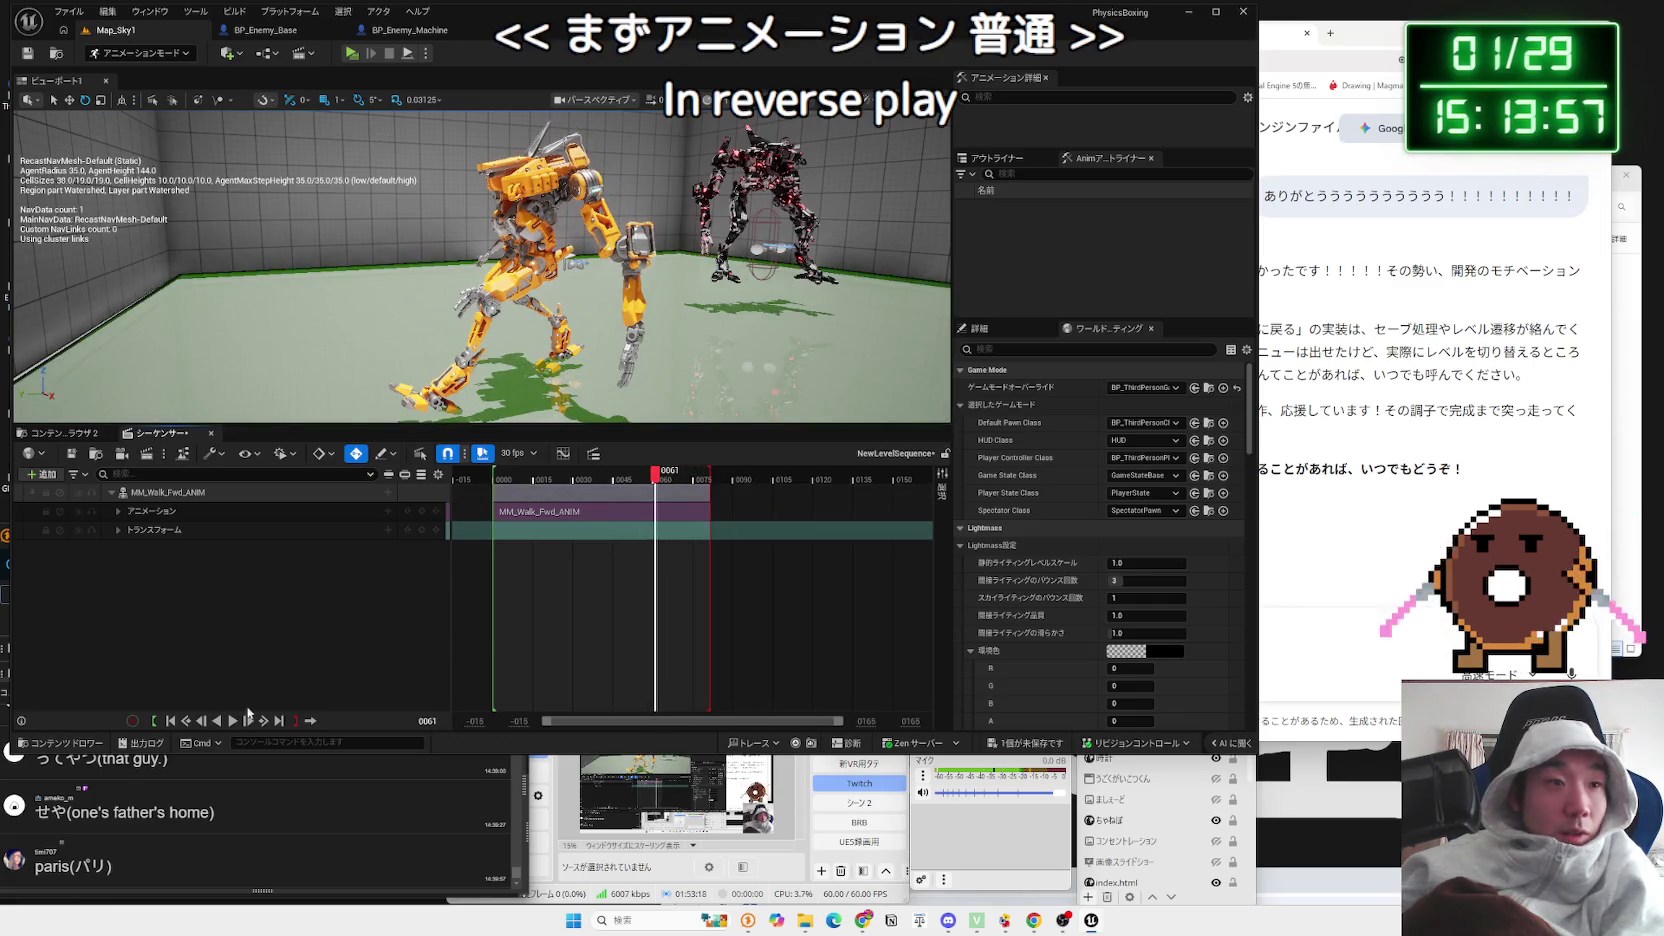
pyautogui.click(235, 722)
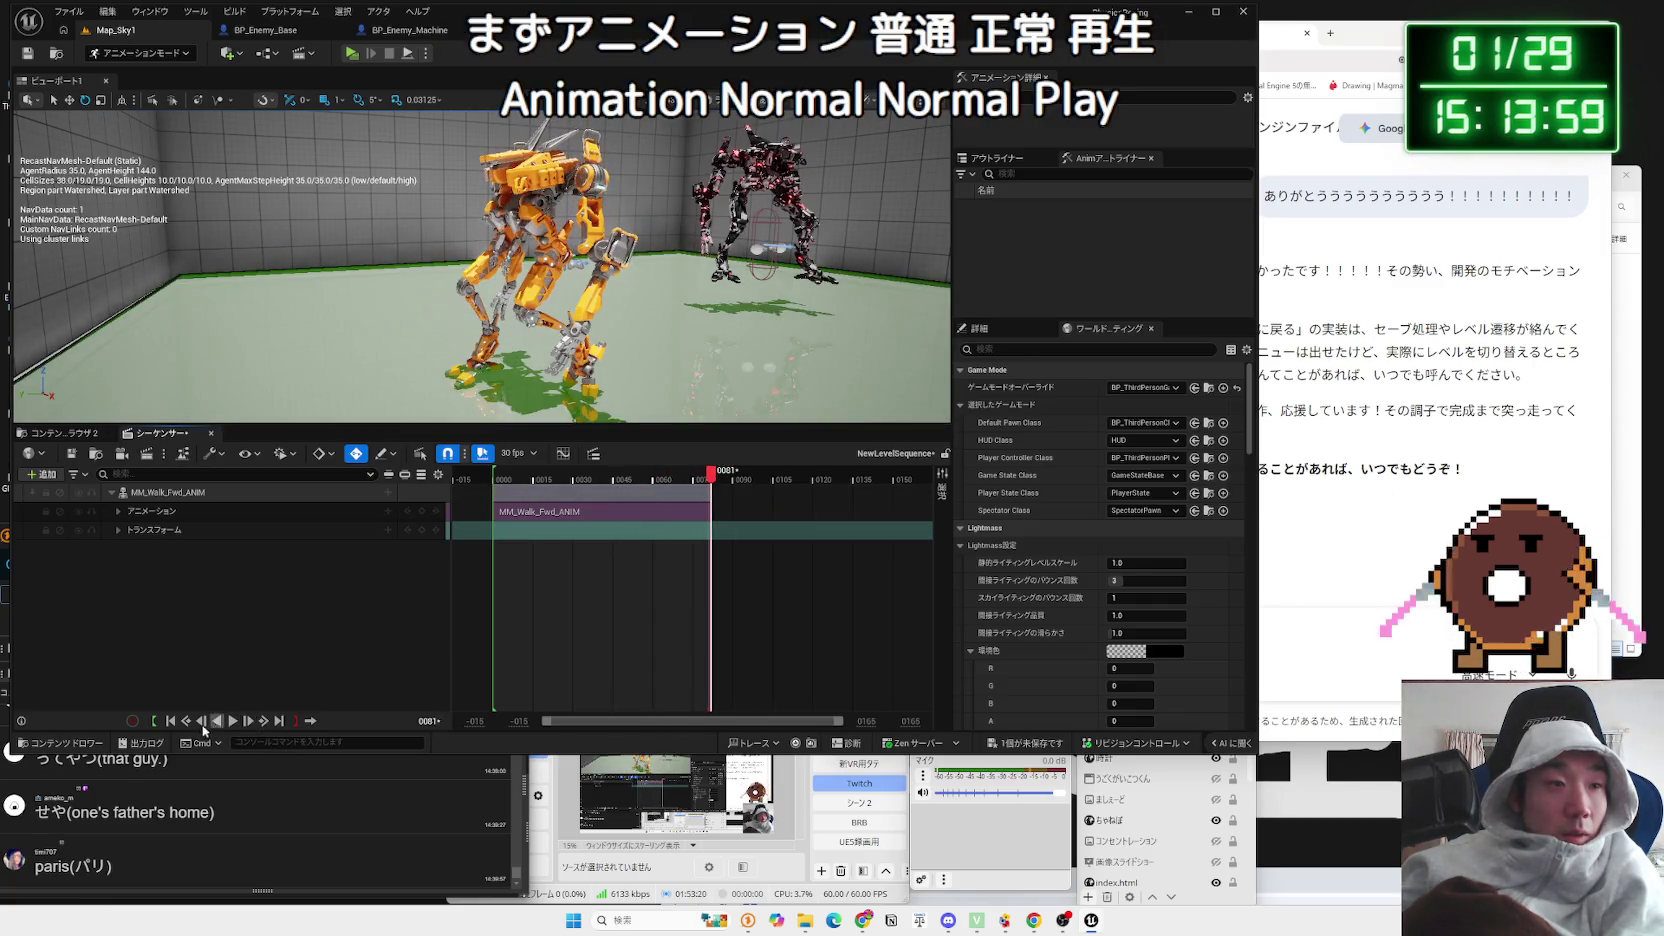
pyautogui.click(119, 511)
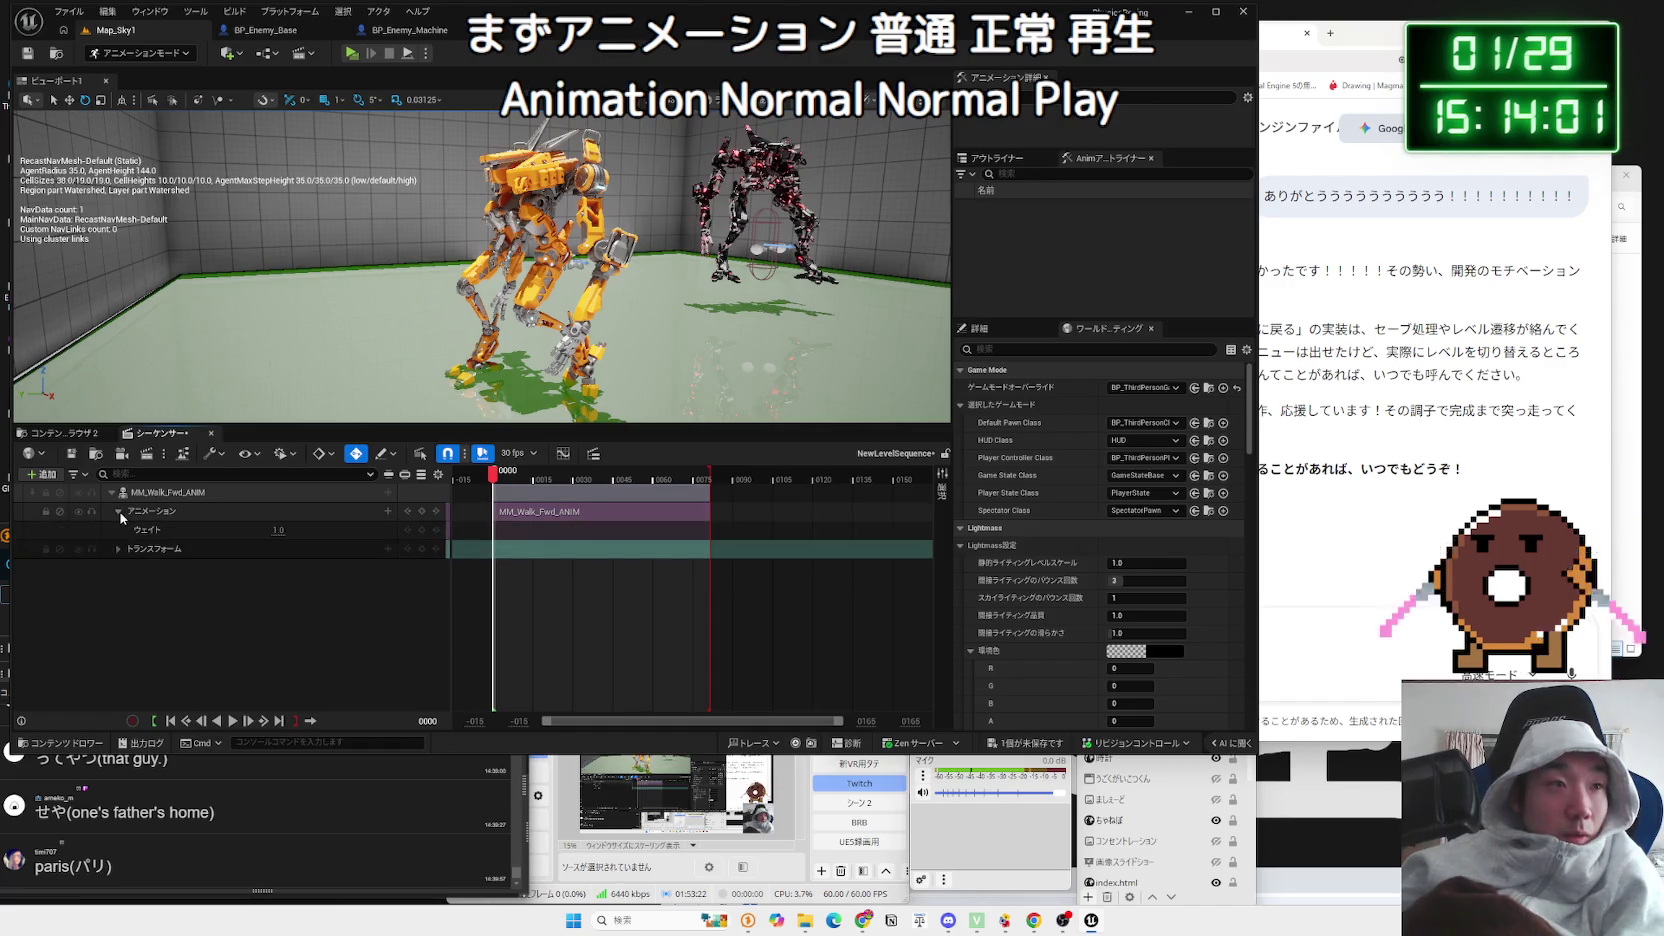
# Step: Browse the track and animation asset lists on the MM_Walk_Fwd_ANIM binding without adding anything
pyautogui.click(122, 511)
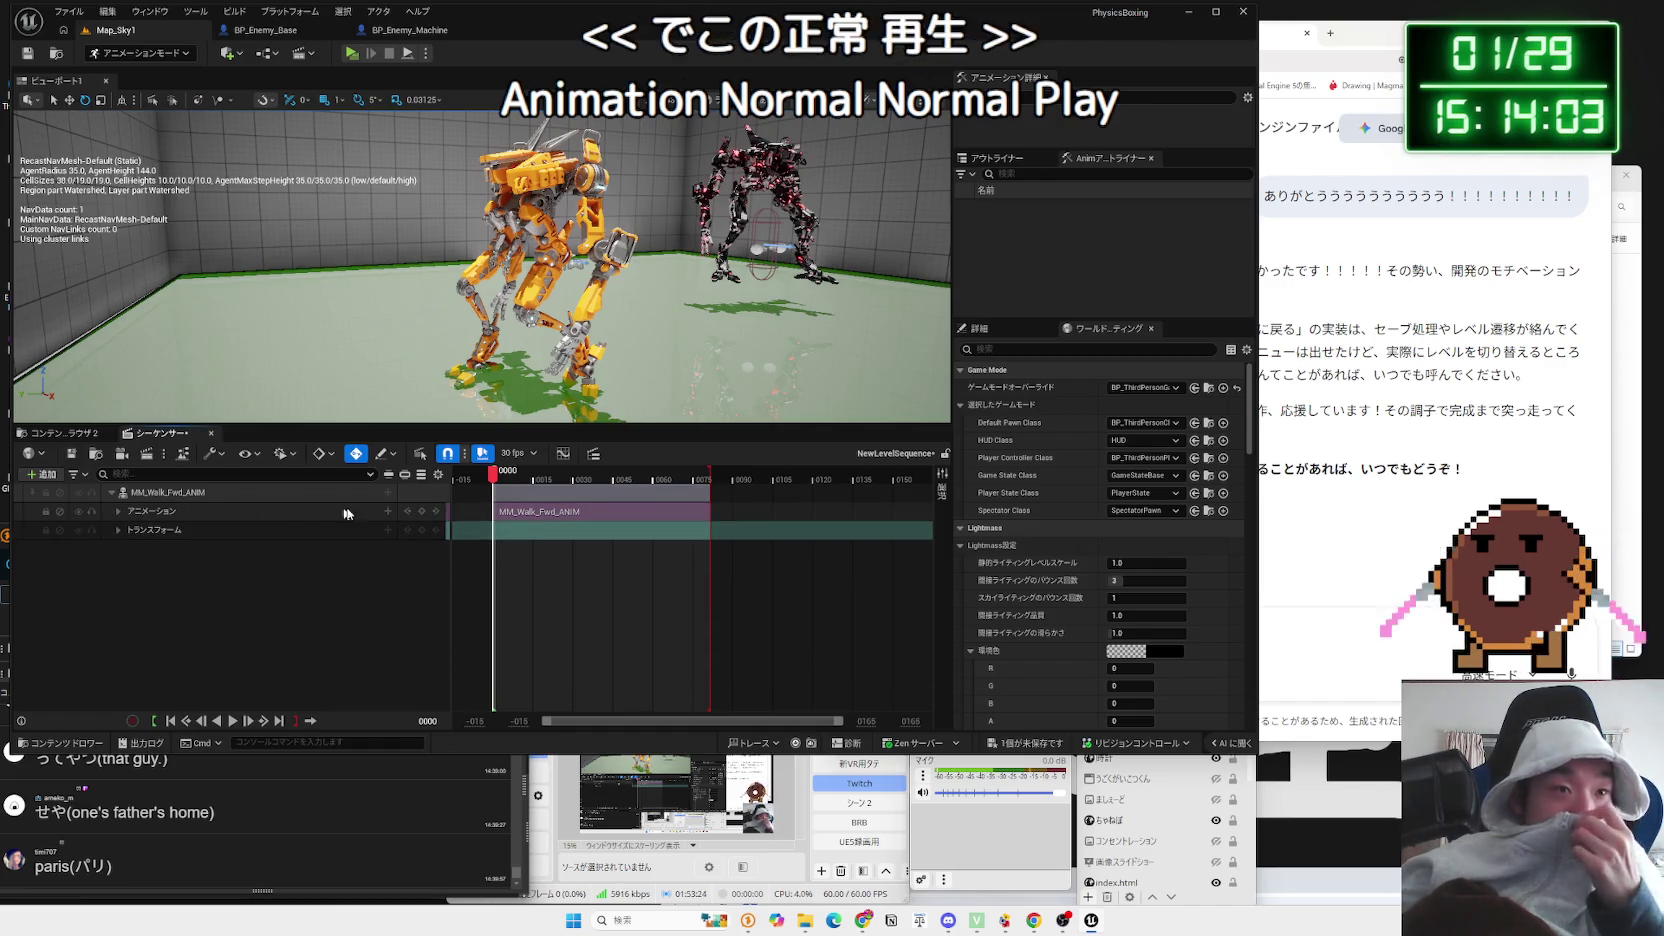
pyautogui.click(388, 512)
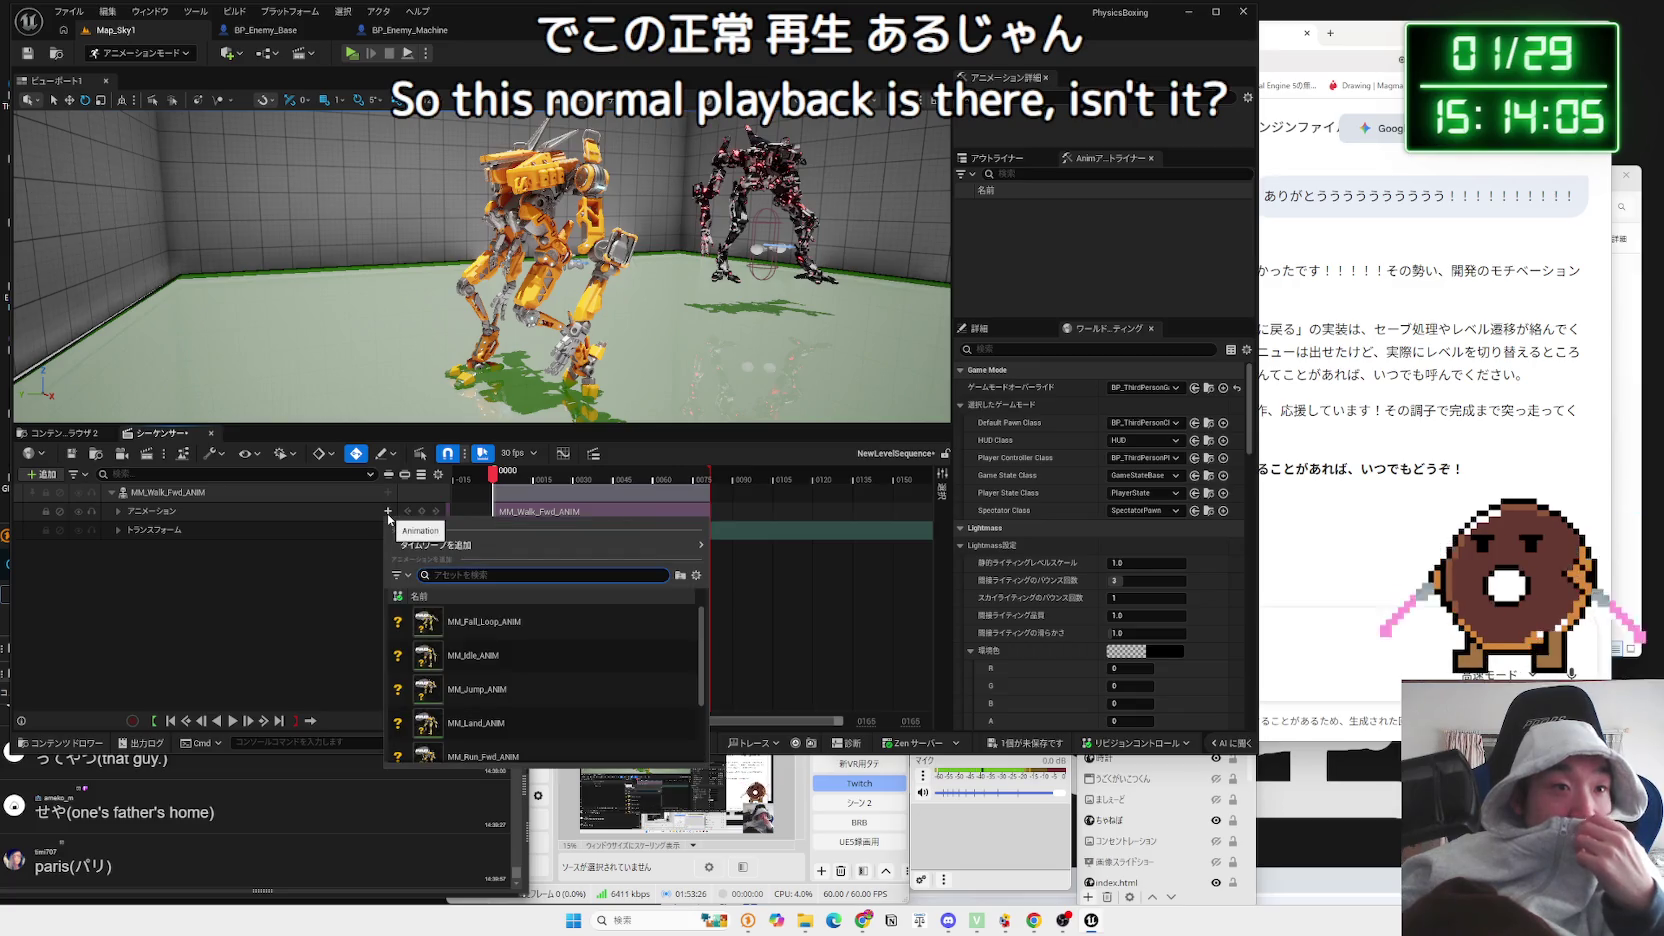
pyautogui.click(120, 512)
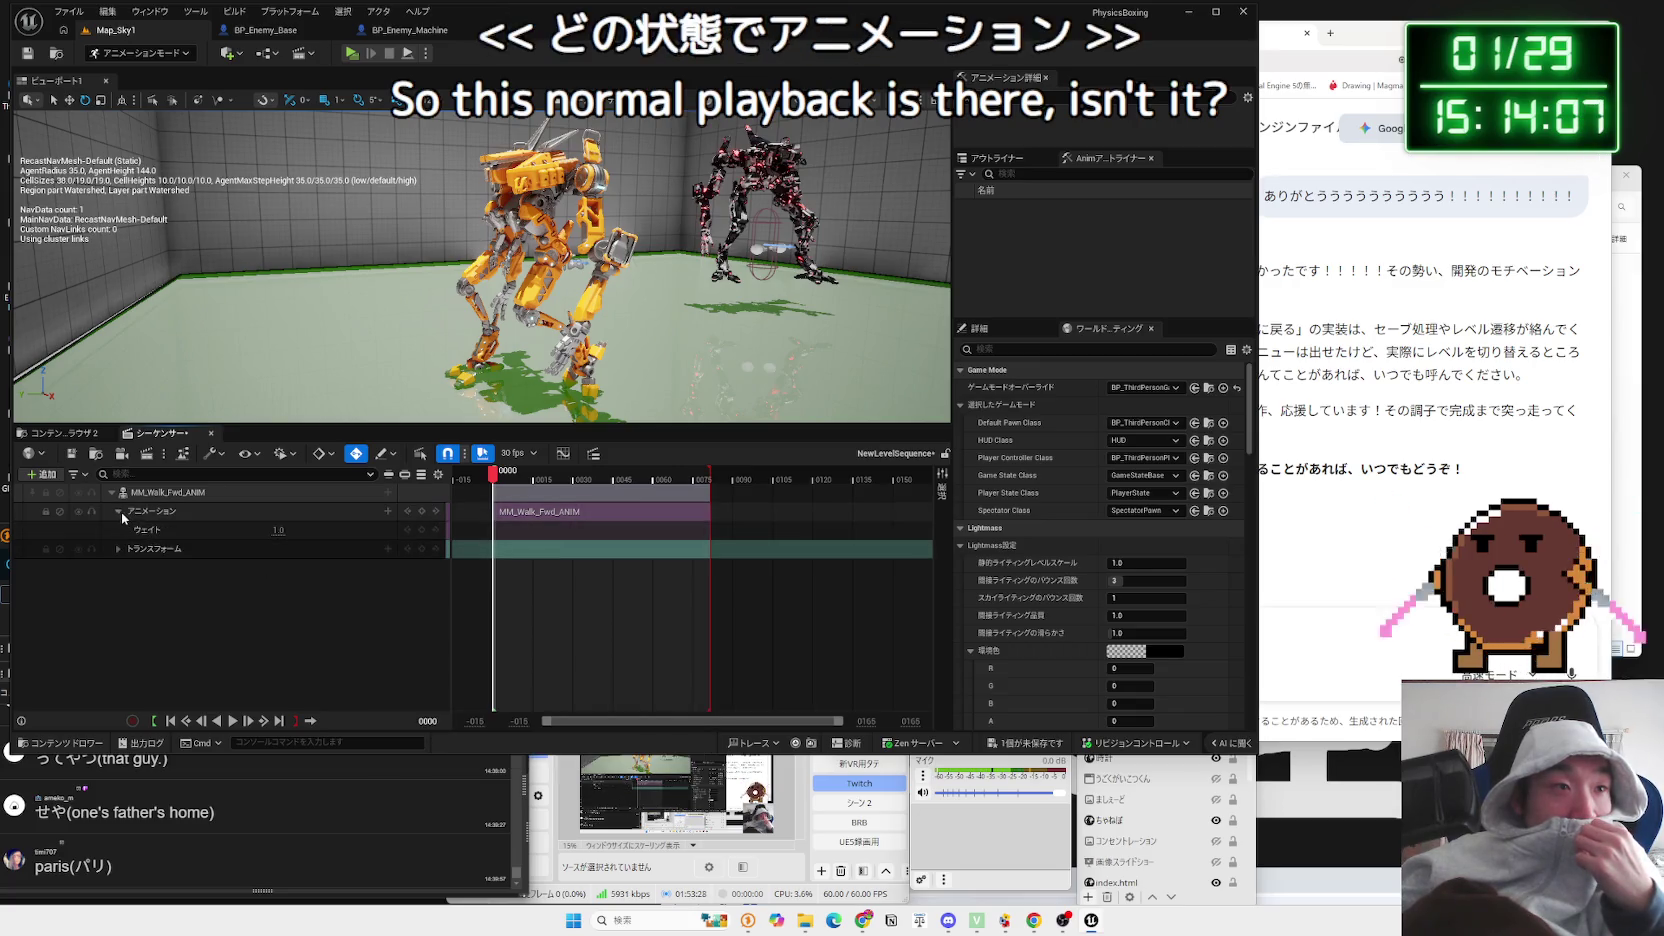
pyautogui.click(122, 511)
pyautogui.click(388, 492)
pyautogui.moveTo(460, 645)
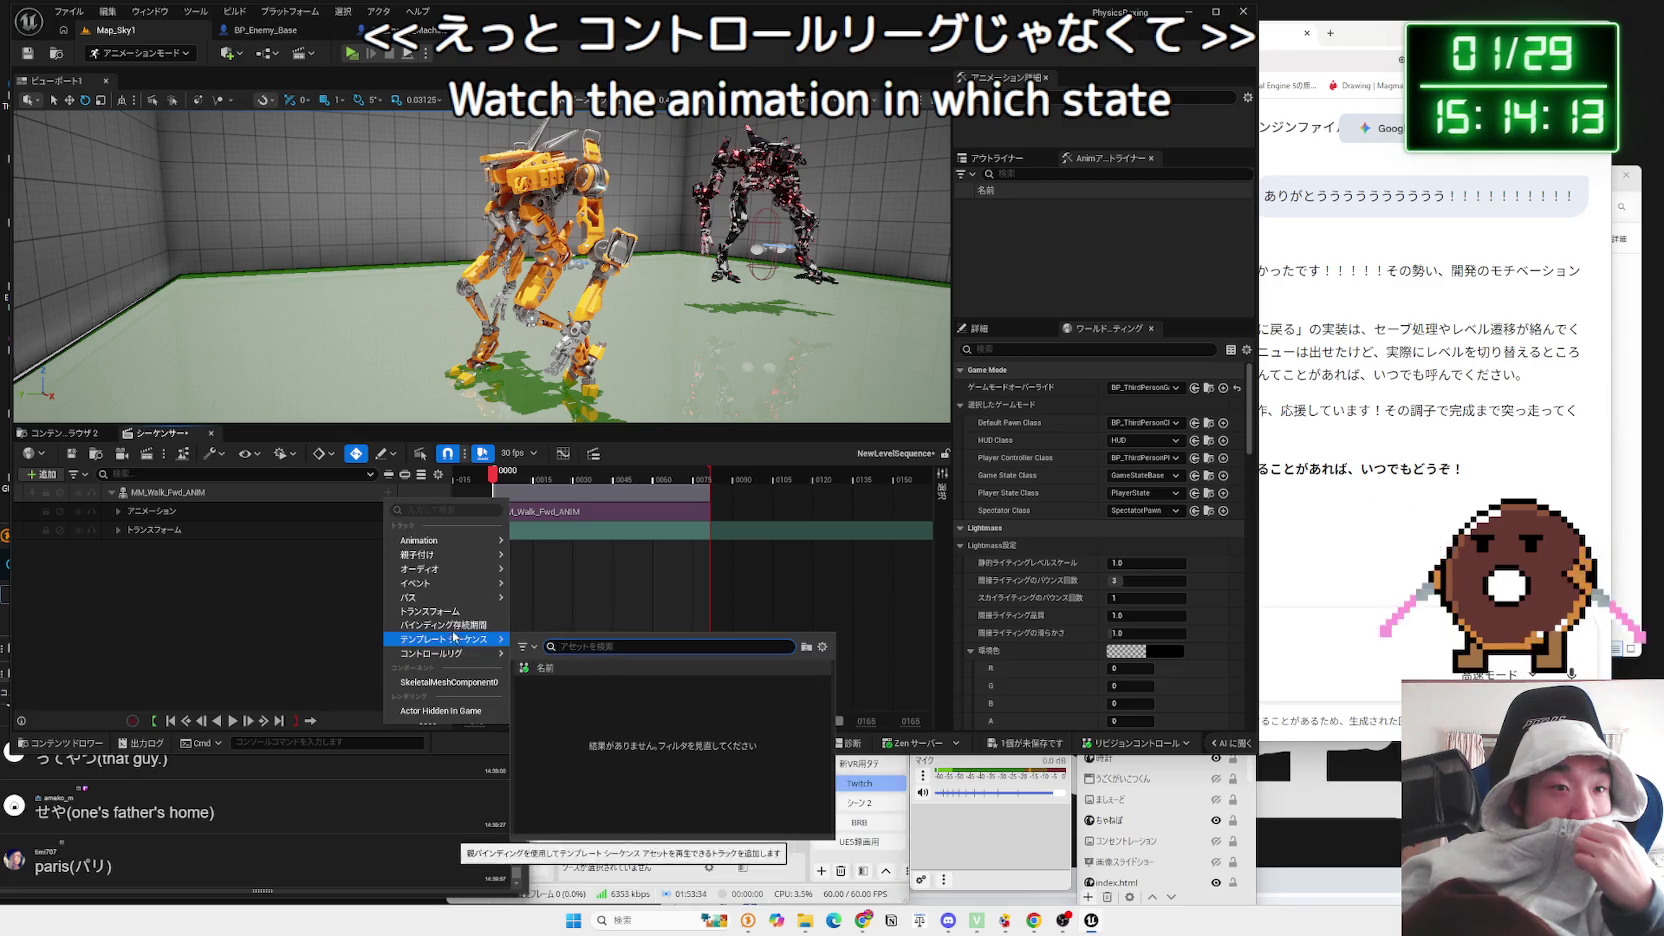
pyautogui.moveTo(460, 569)
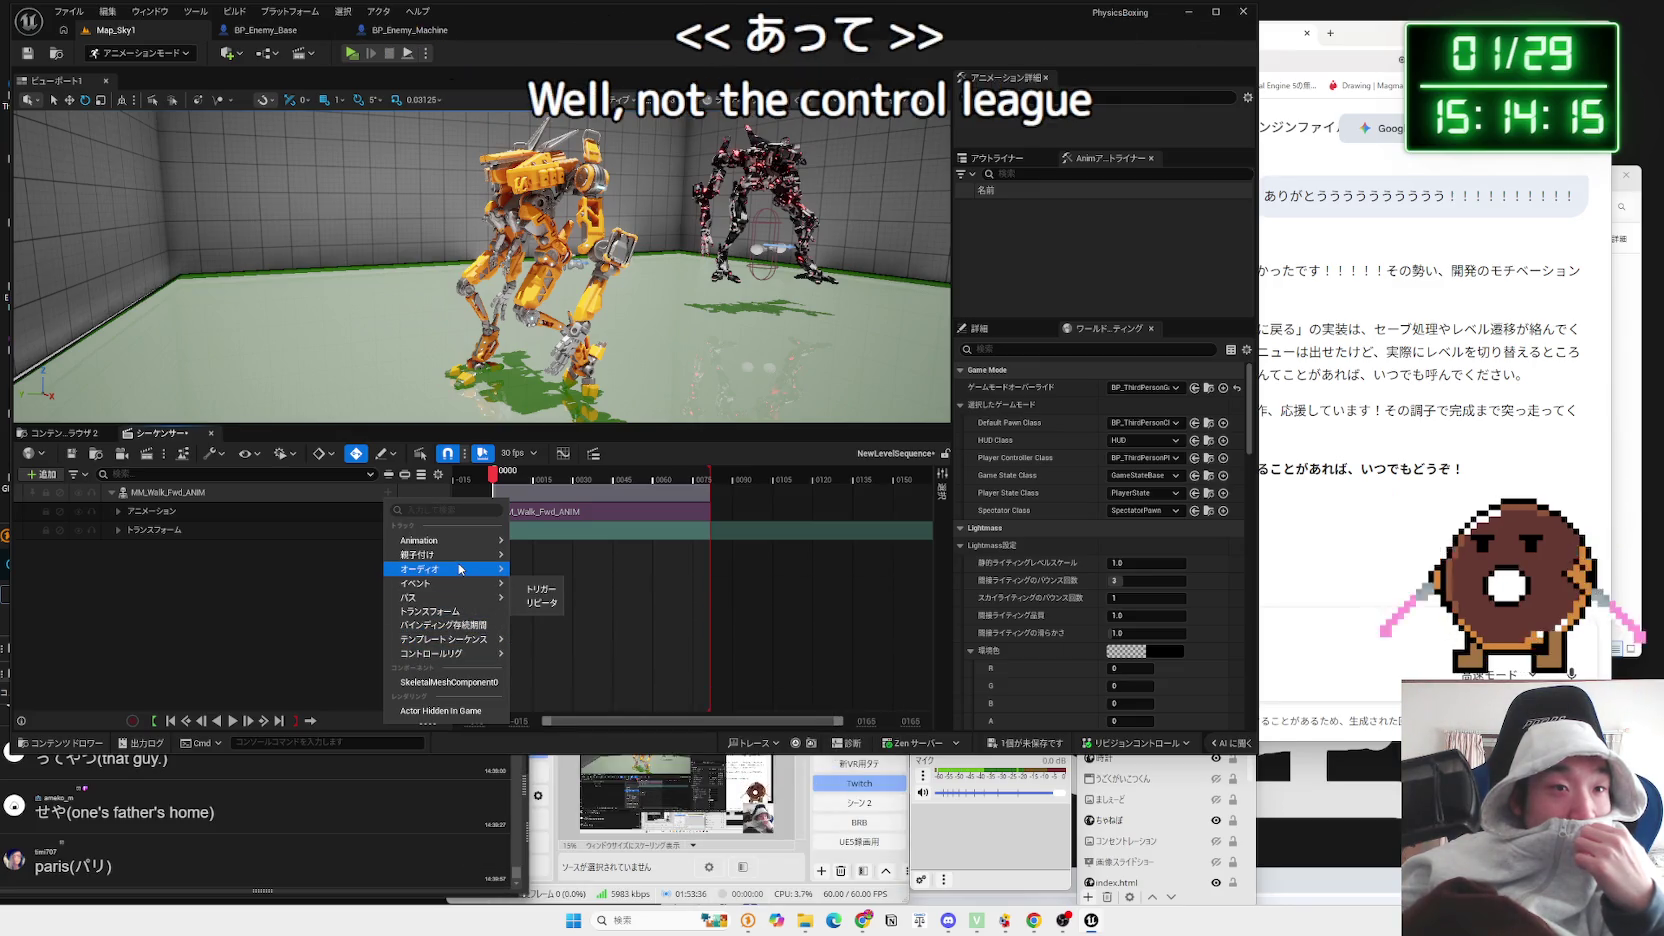
pyautogui.click(236, 585)
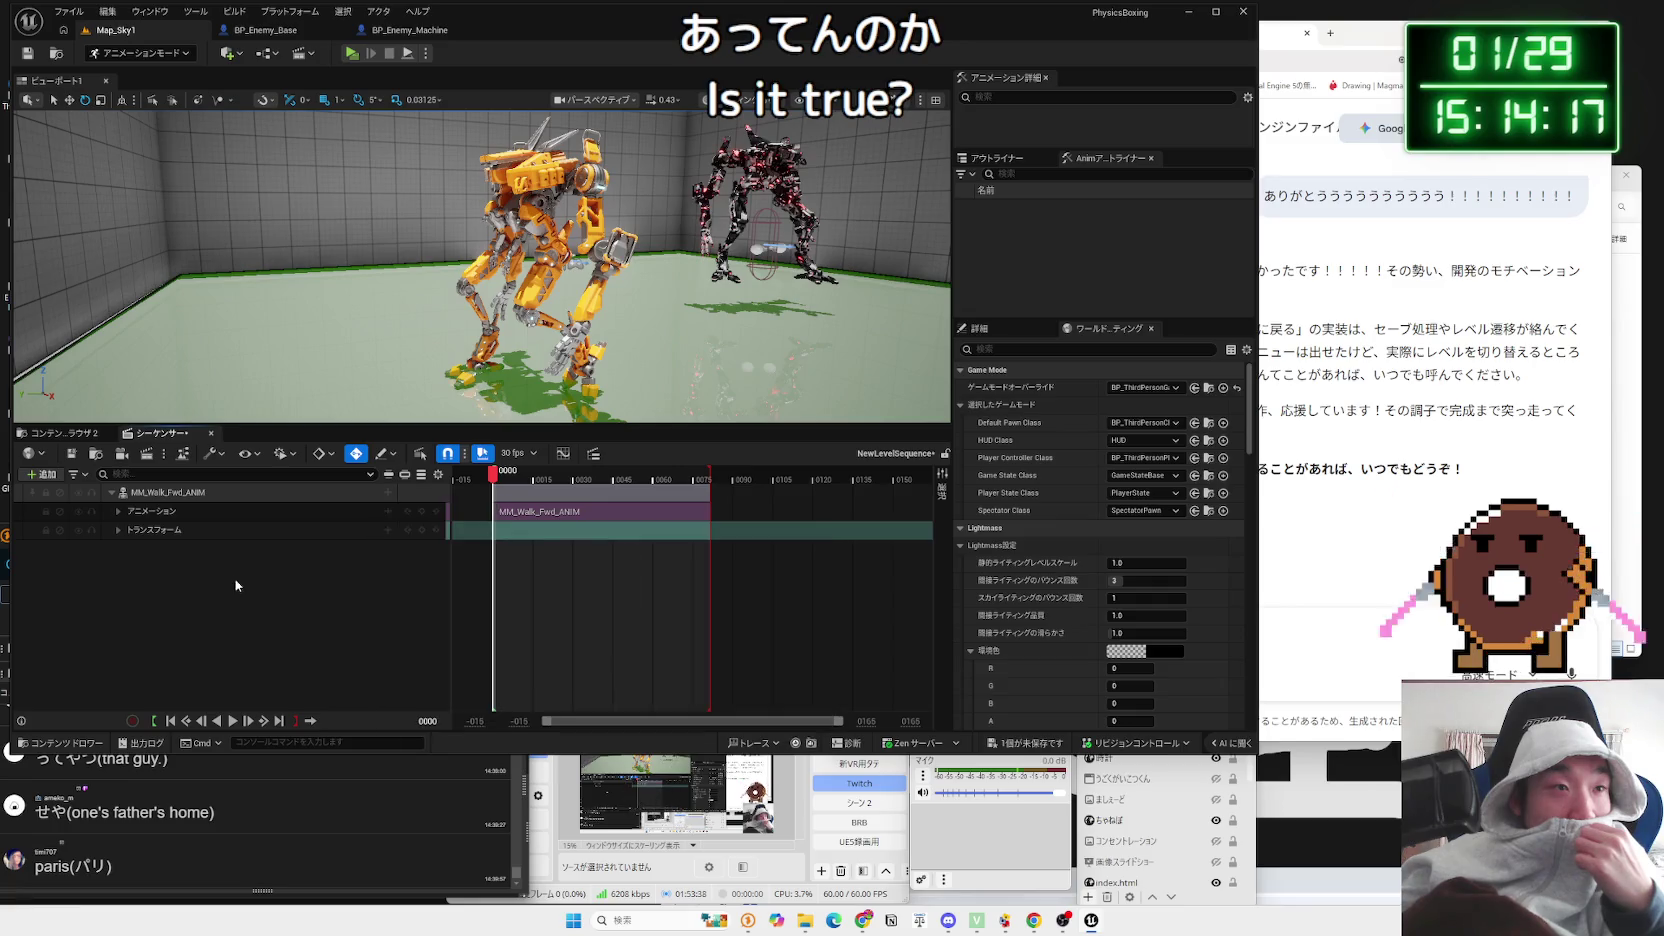
pyautogui.click(387, 511)
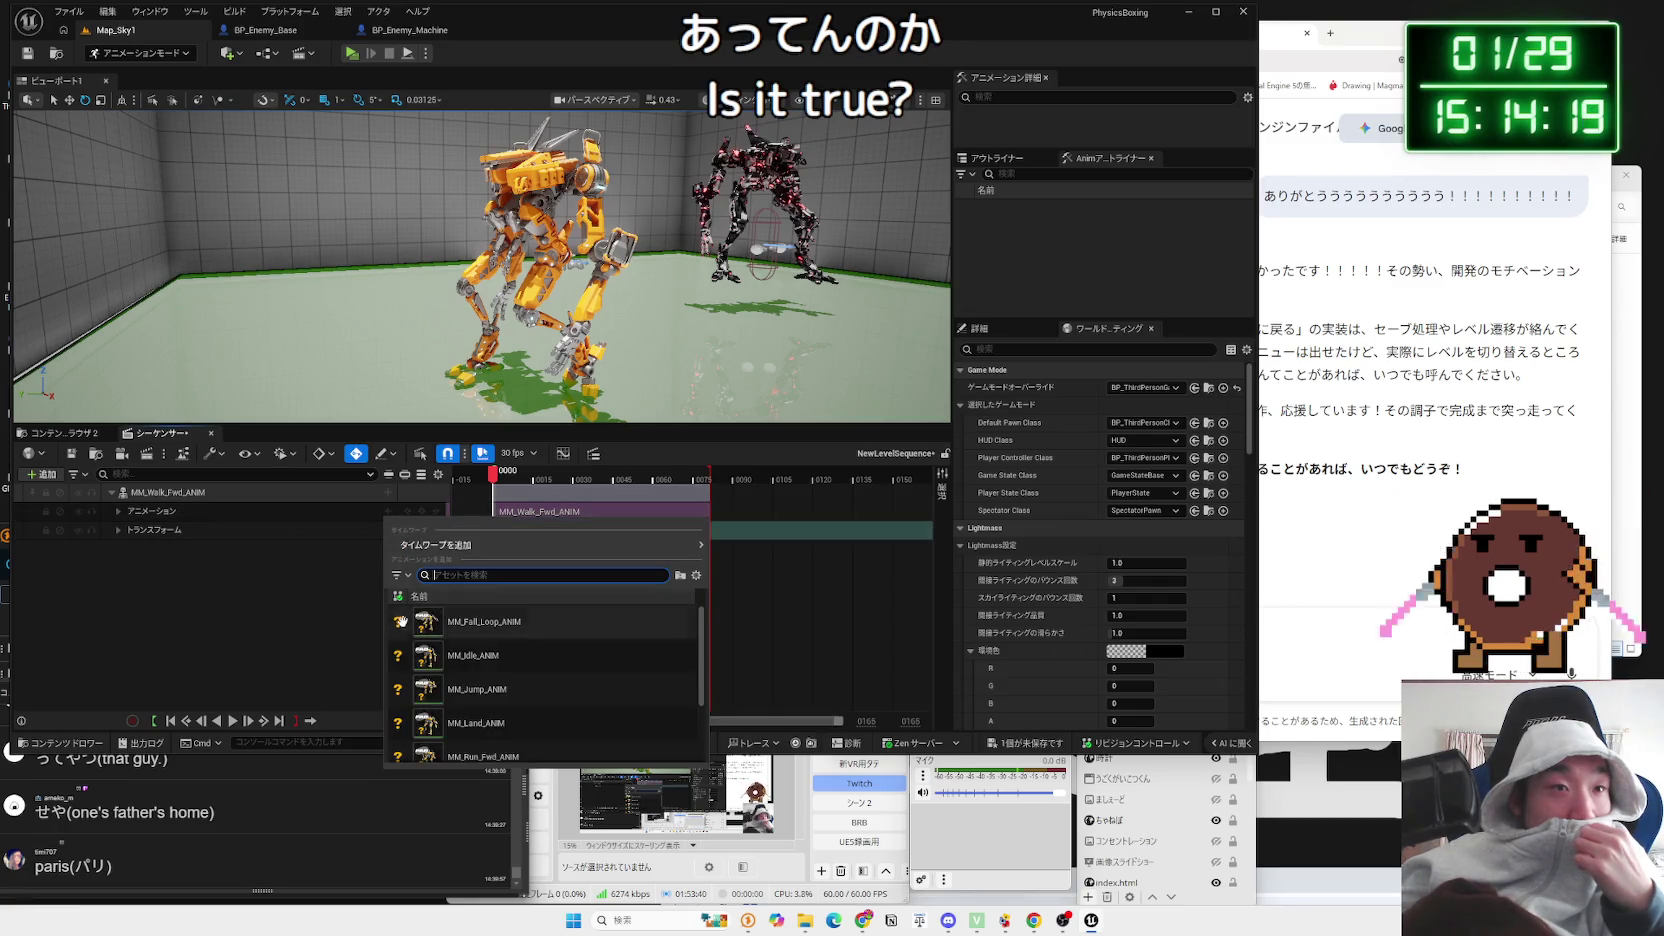
pyautogui.click(387, 511)
# Step: Add the CR_MPMECH control rig track from the binding's Control Rig menu
pyautogui.click(387, 493)
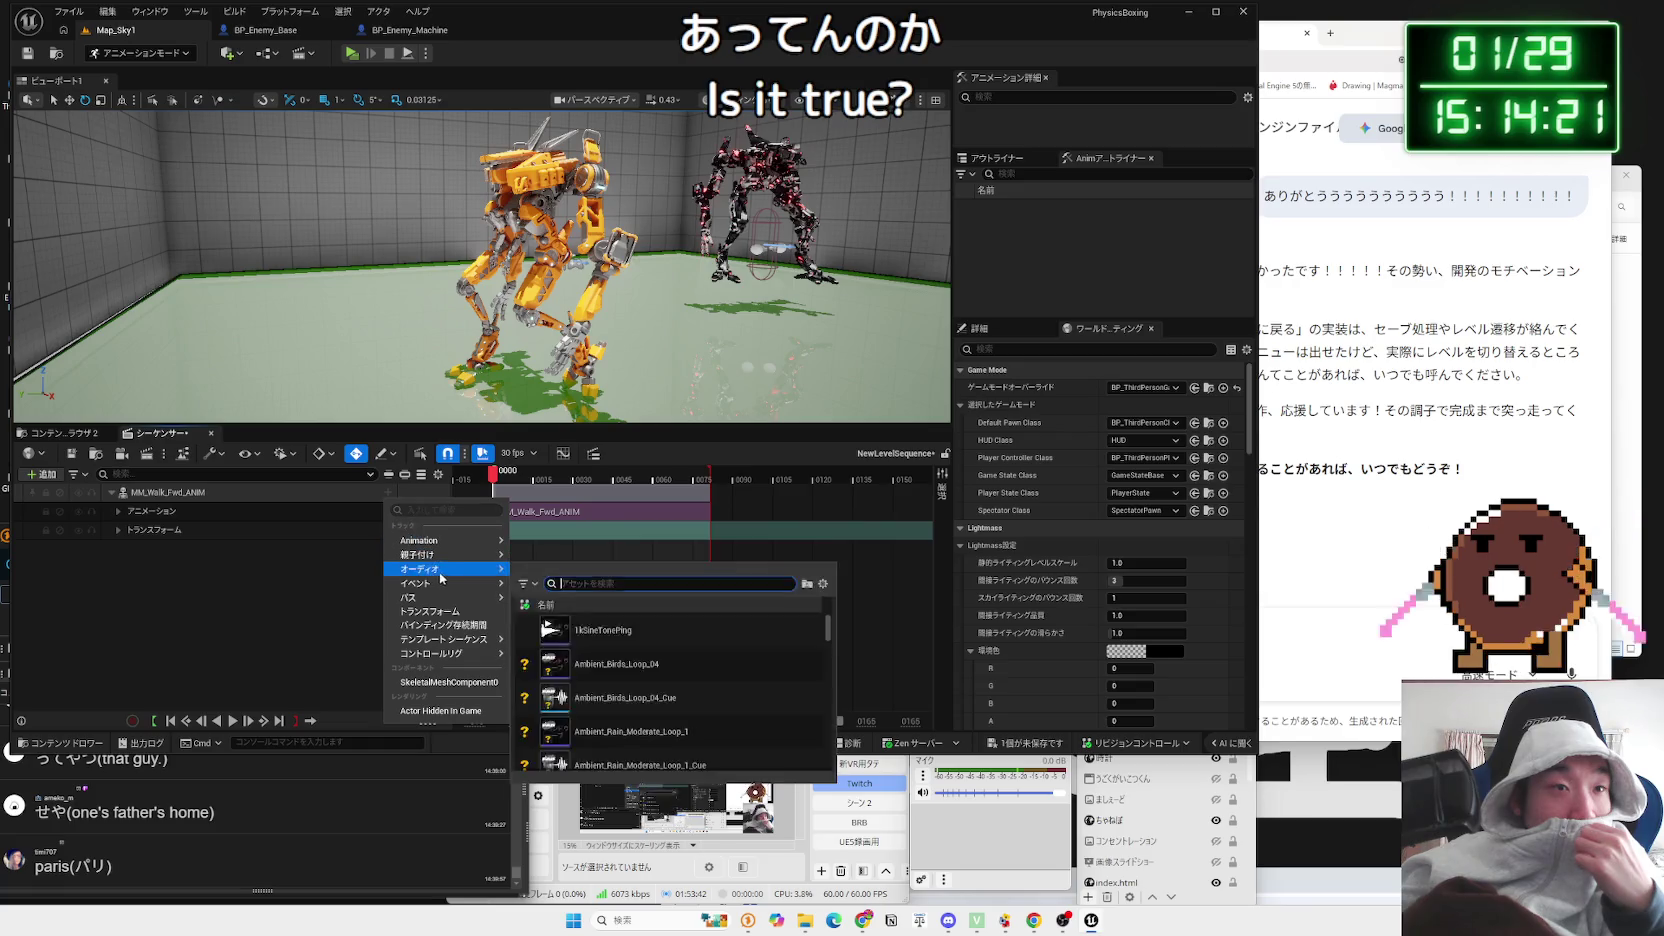
pyautogui.moveTo(467, 604)
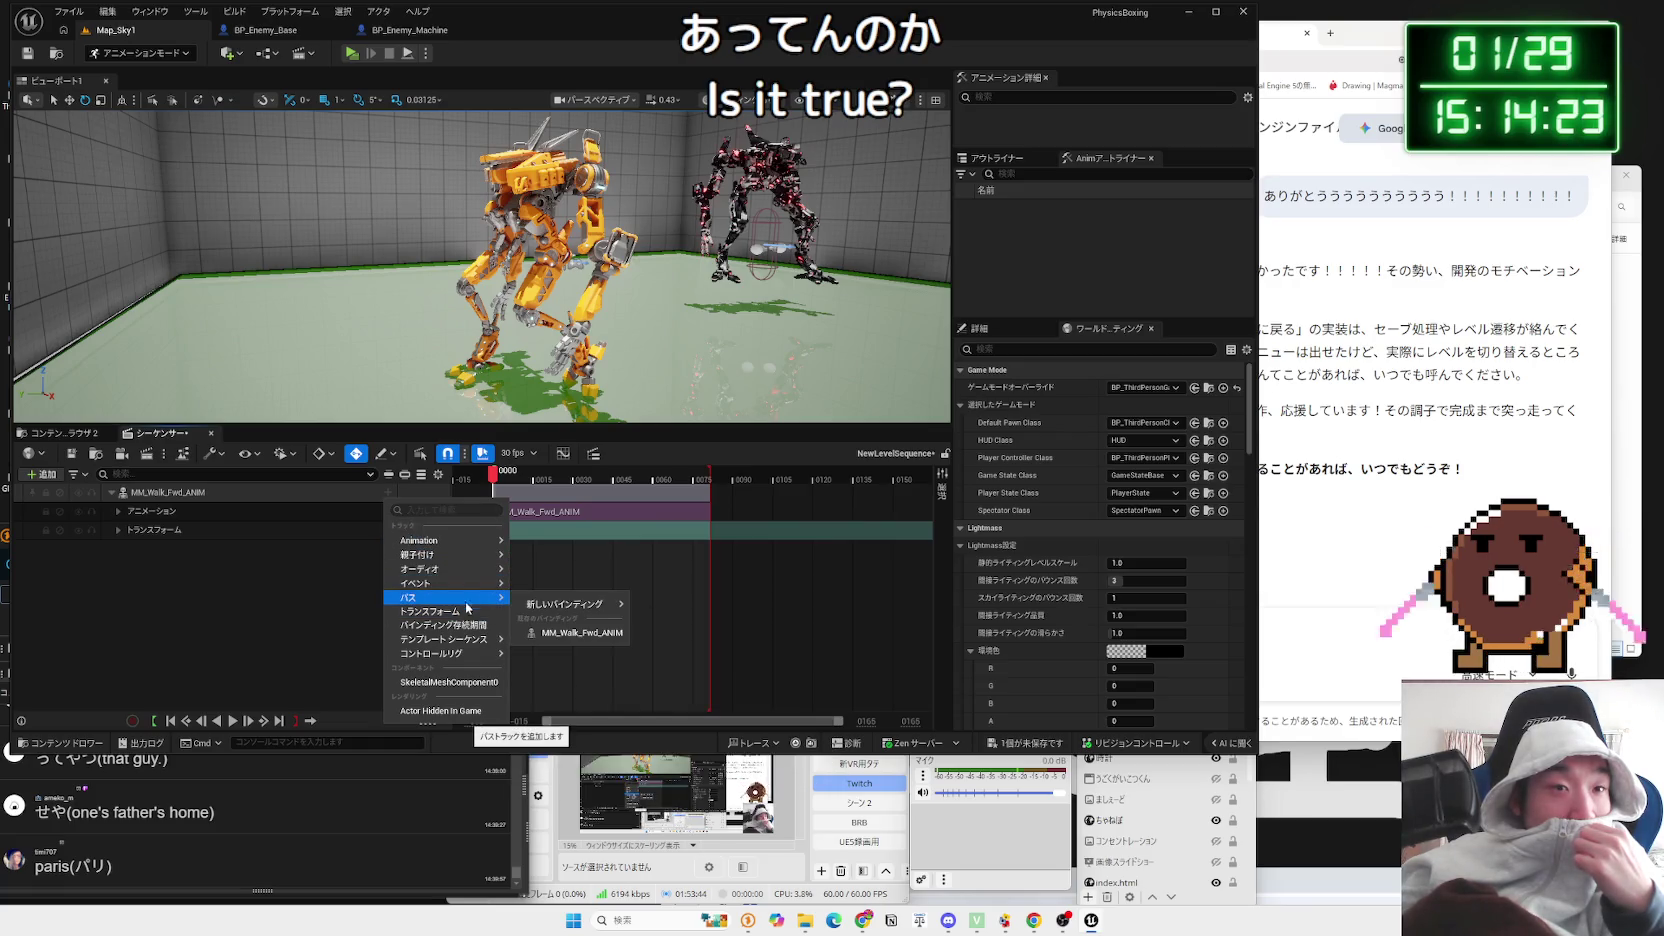
pyautogui.moveTo(471, 660)
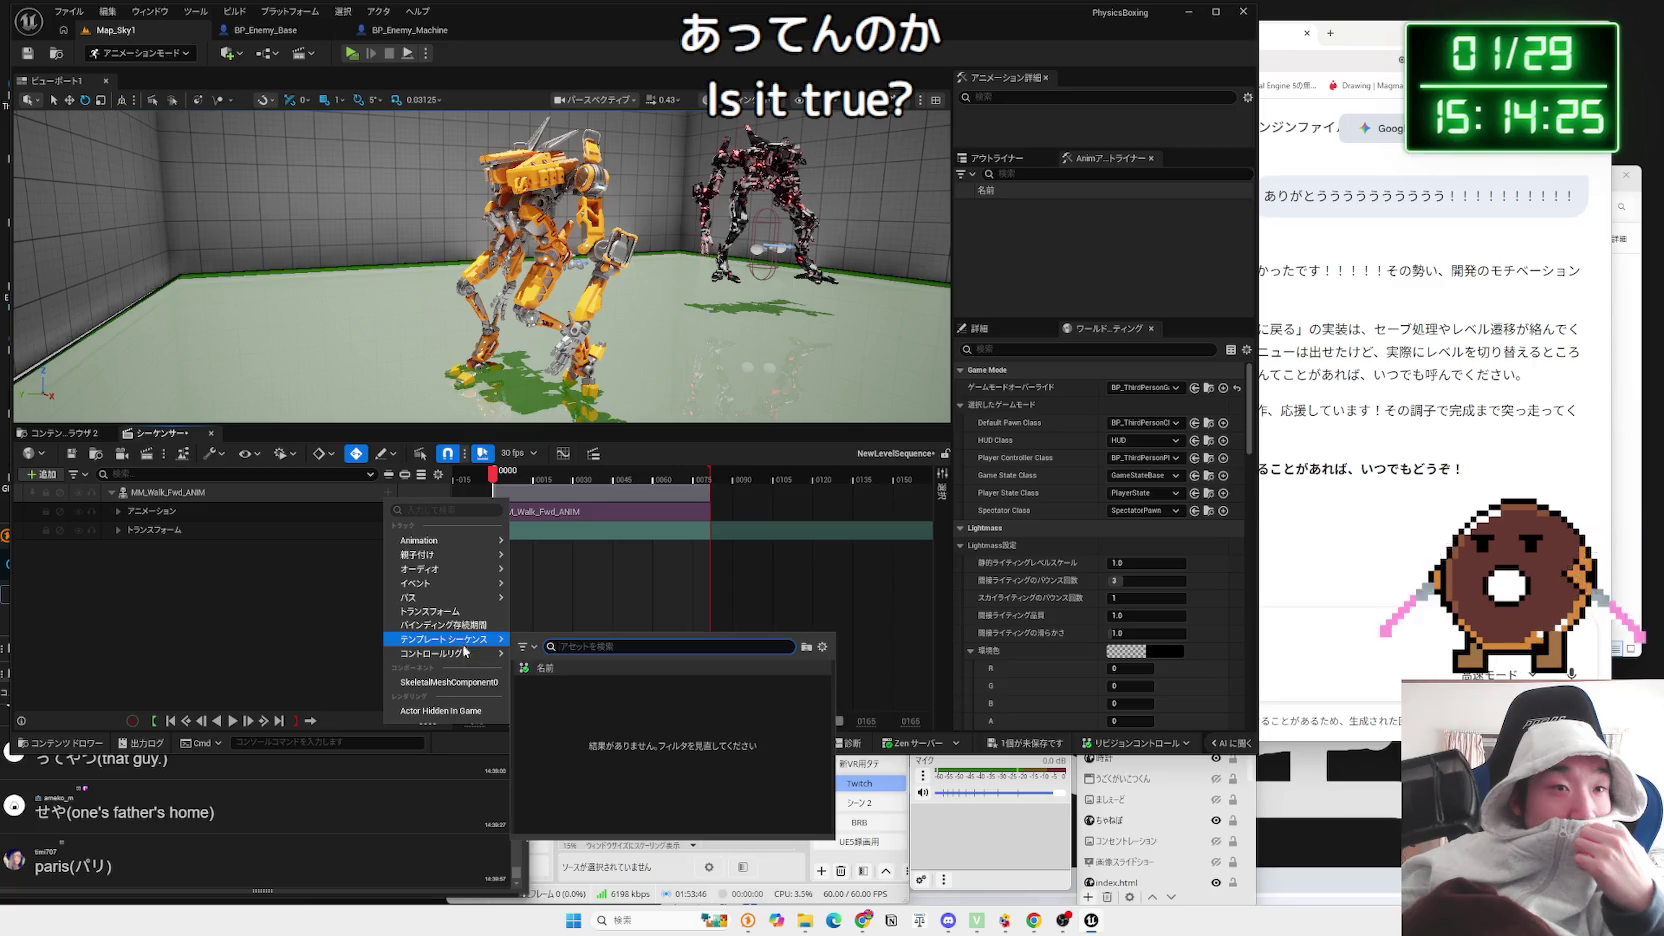
pyautogui.click(590, 757)
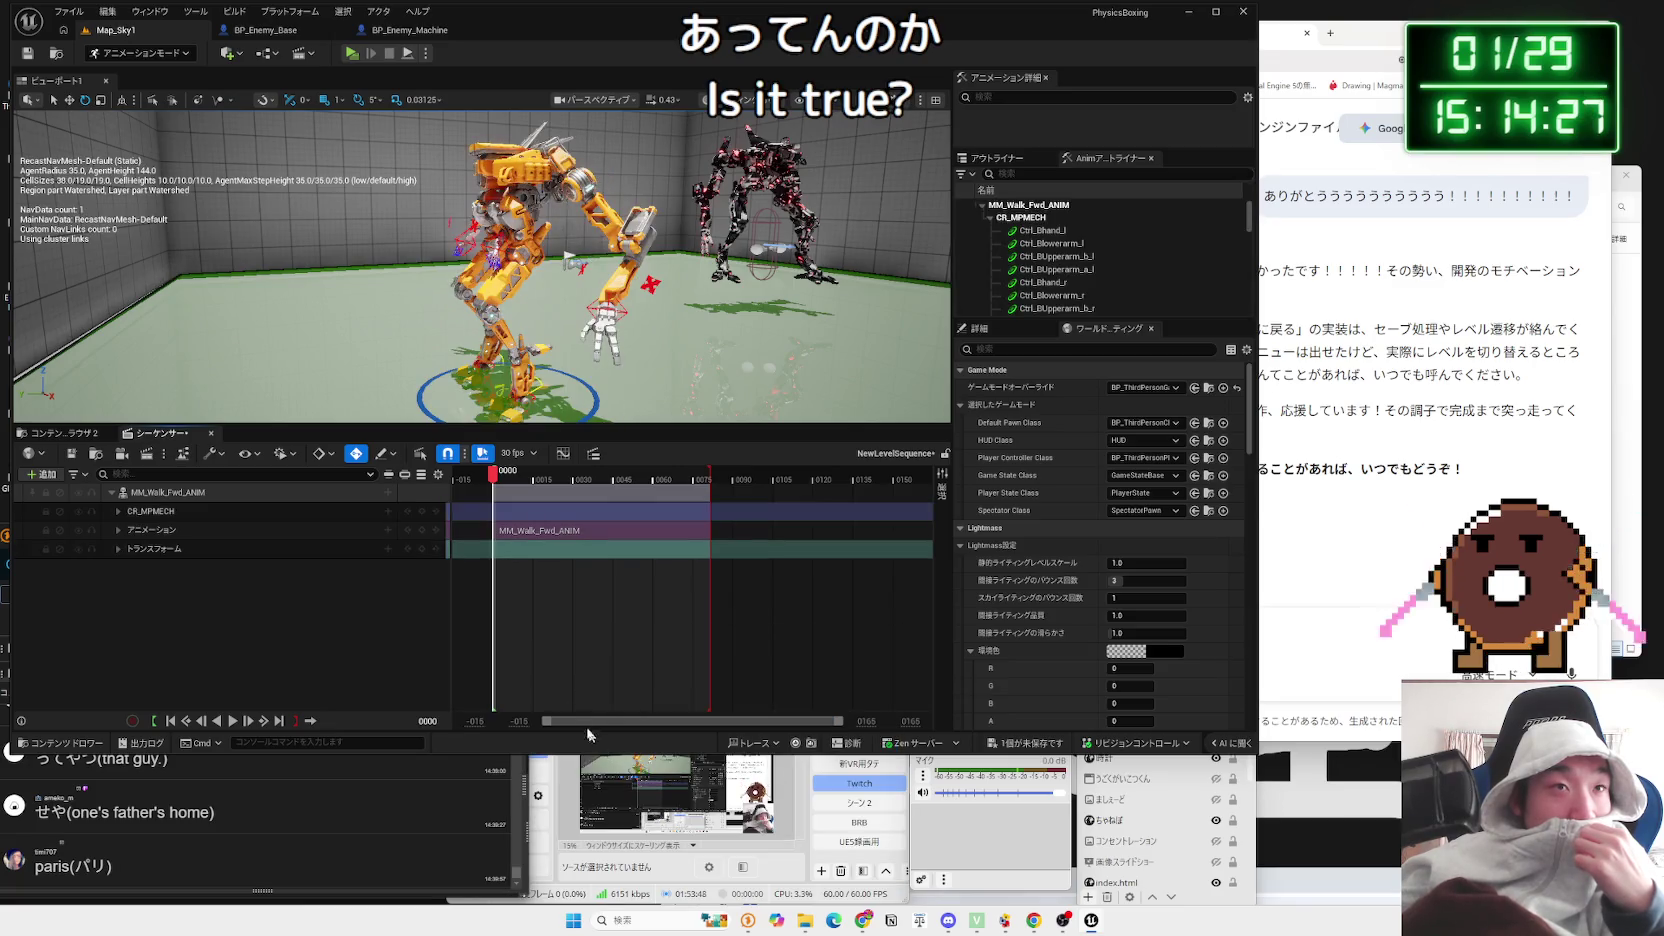
# Step: Play the sequence with the control rig applied, then rewind to the first frame
pyautogui.click(214, 530)
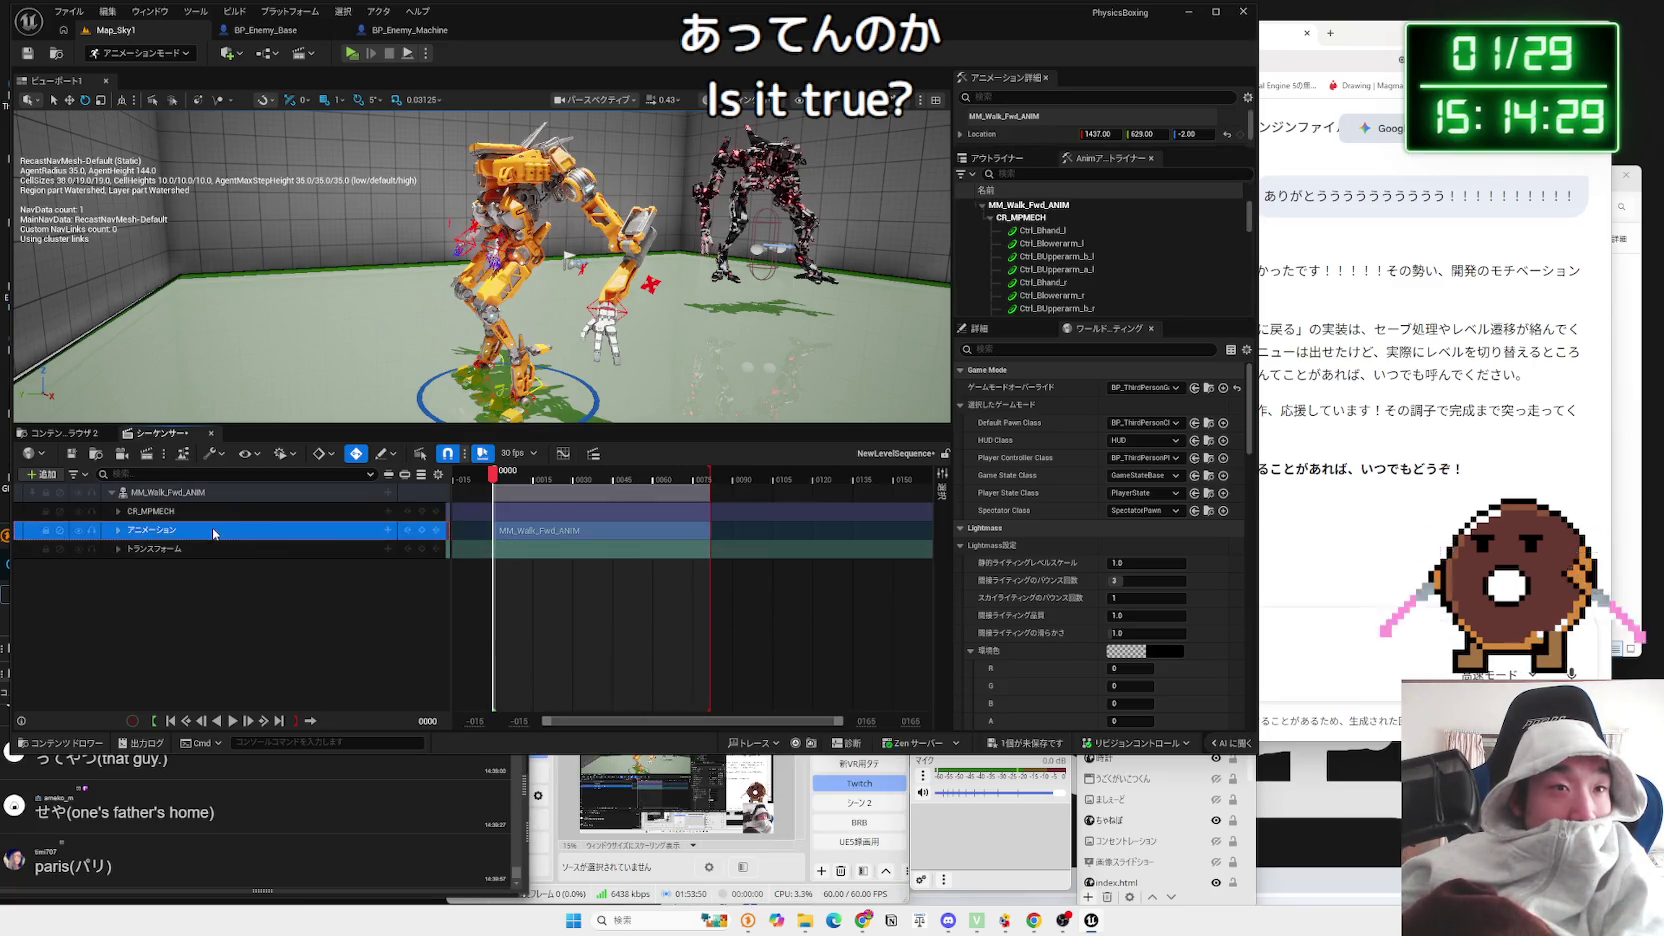
pyautogui.keyDown('ctrl'); pyautogui.click(305, 515); pyautogui.keyUp('ctrl')
pyautogui.click(120, 519)
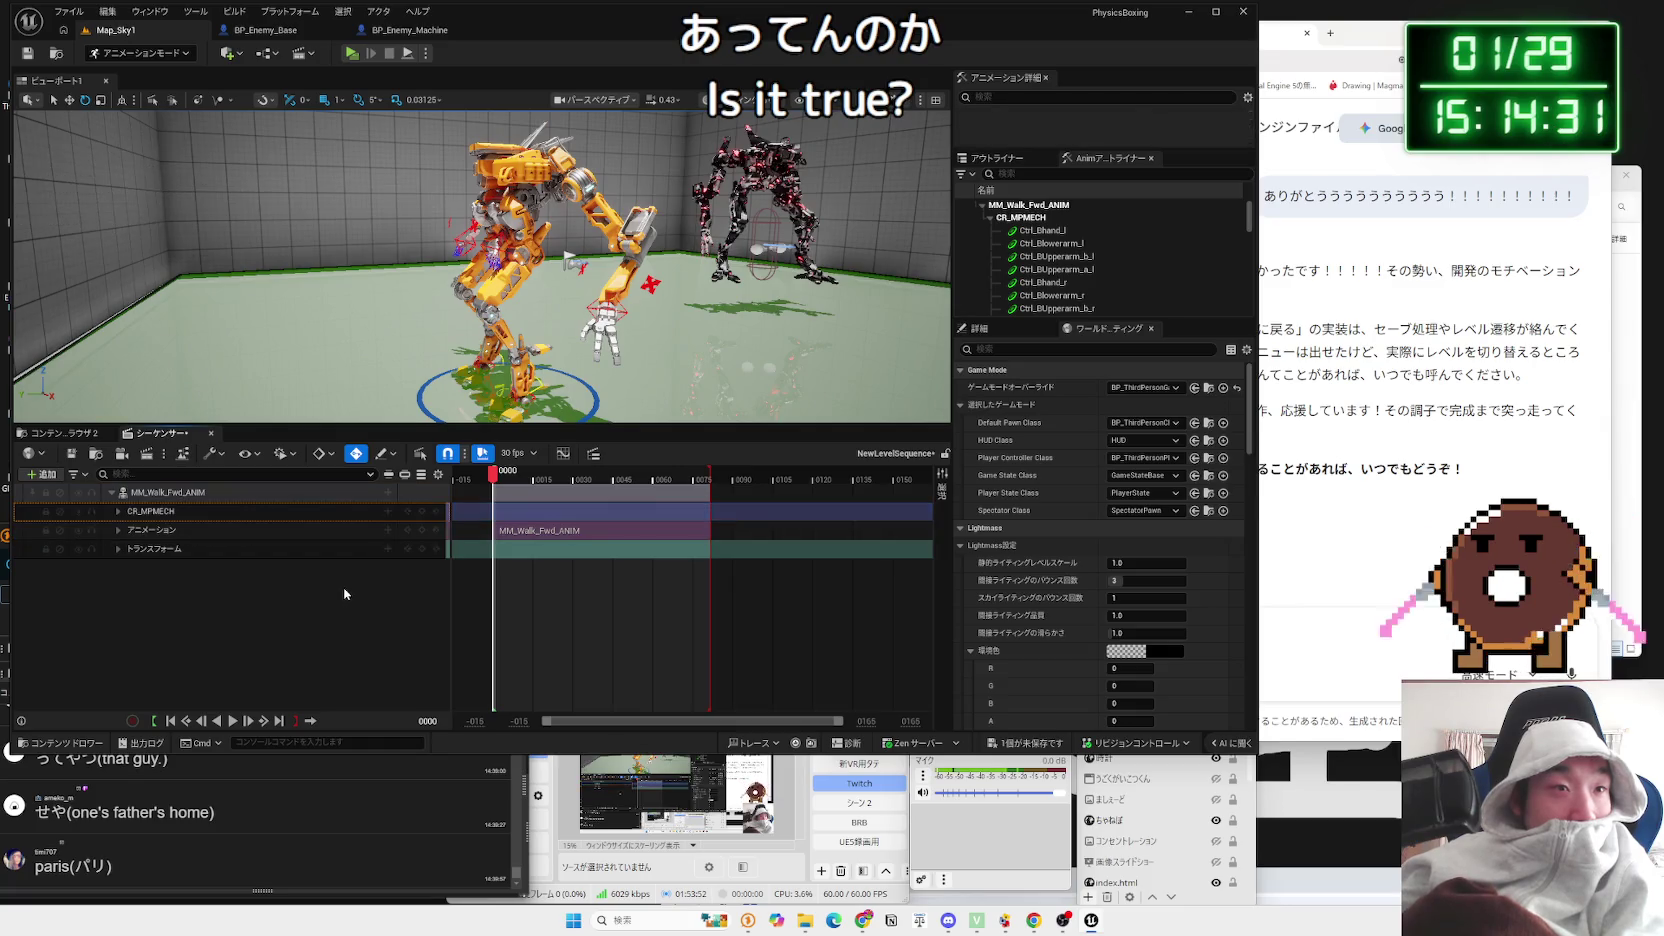
pyautogui.click(118, 511)
pyautogui.click(118, 511)
pyautogui.press('space')
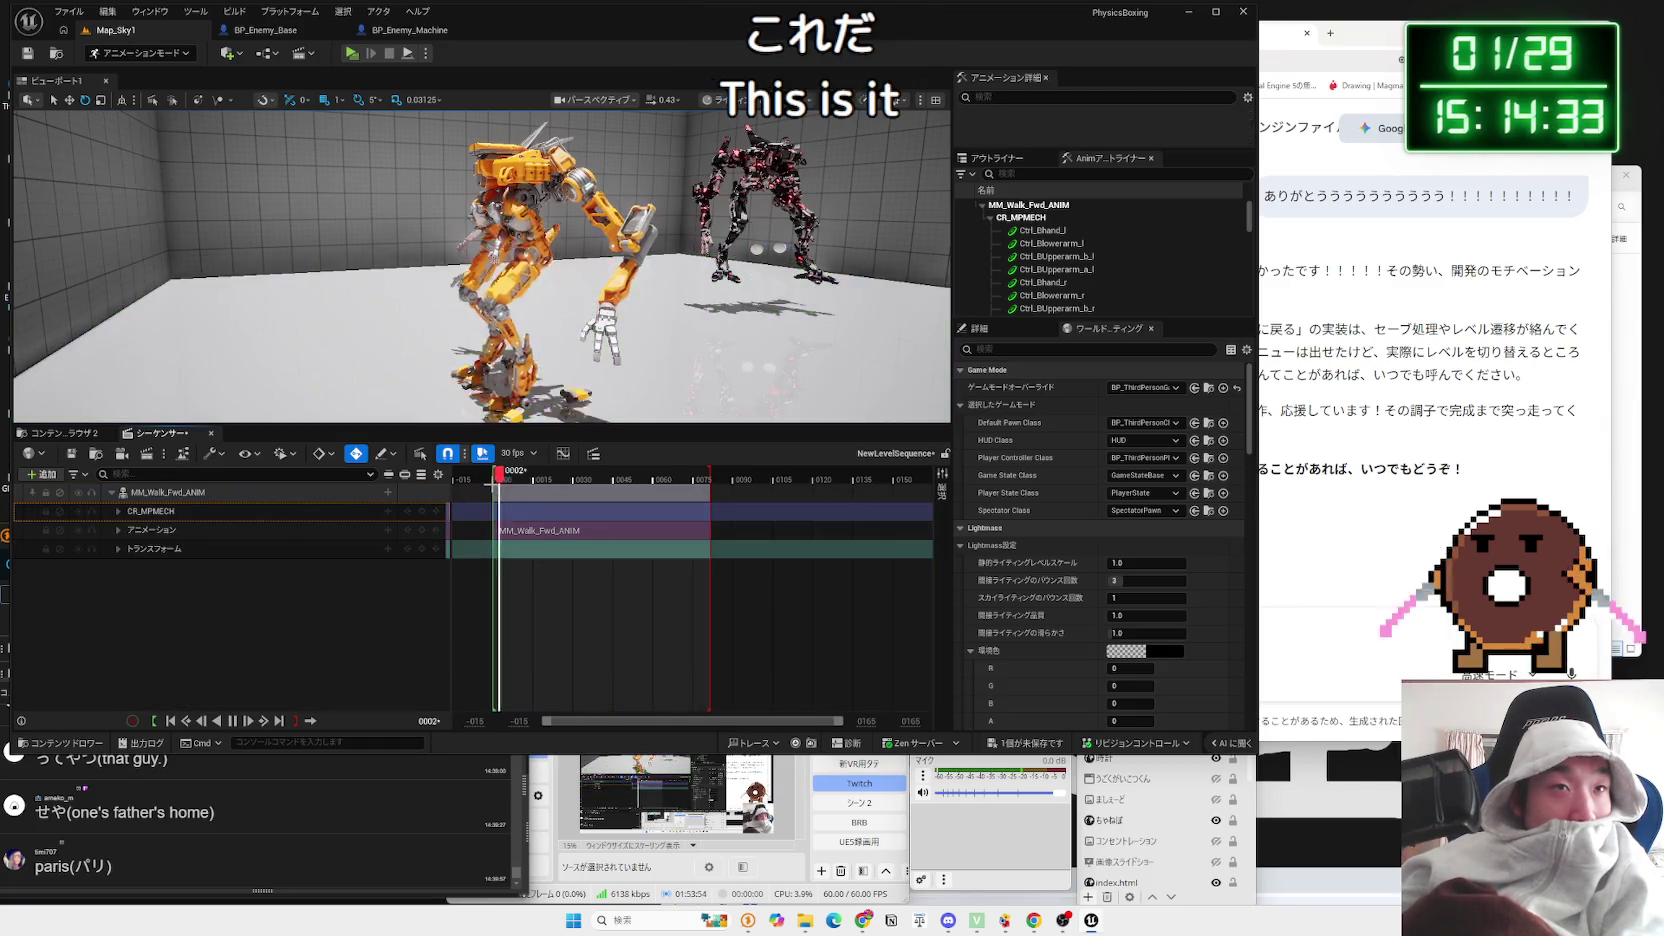
pyautogui.press('space')
pyautogui.click(505, 478)
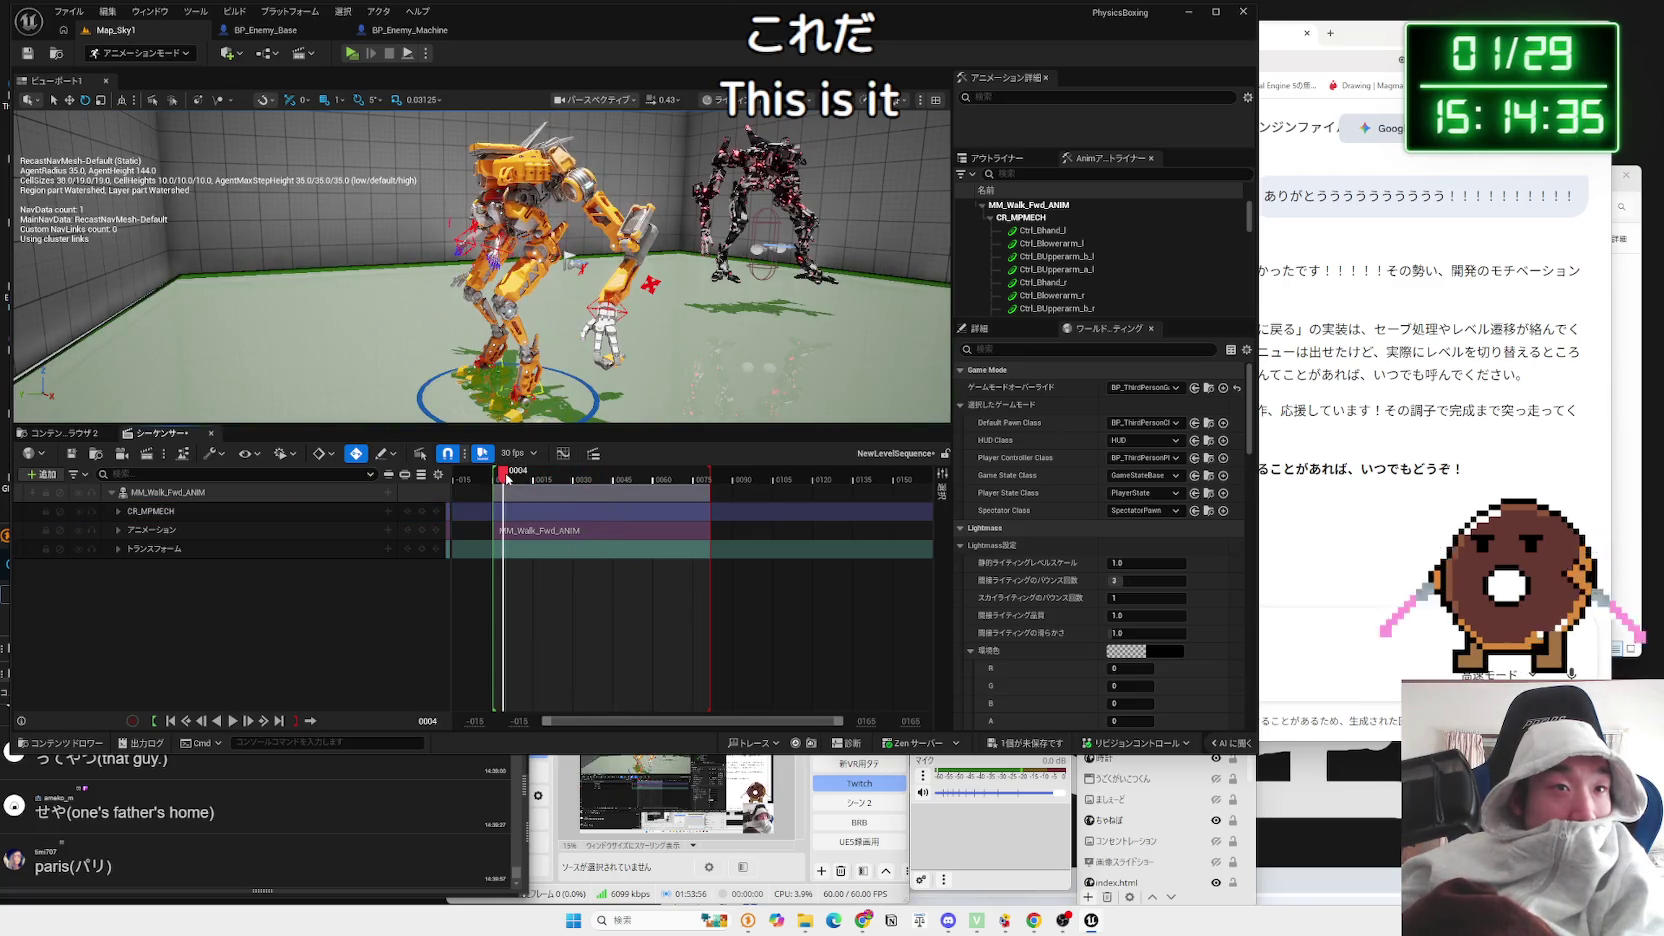
pyautogui.moveTo(502, 477); pyautogui.dragTo(493, 477)
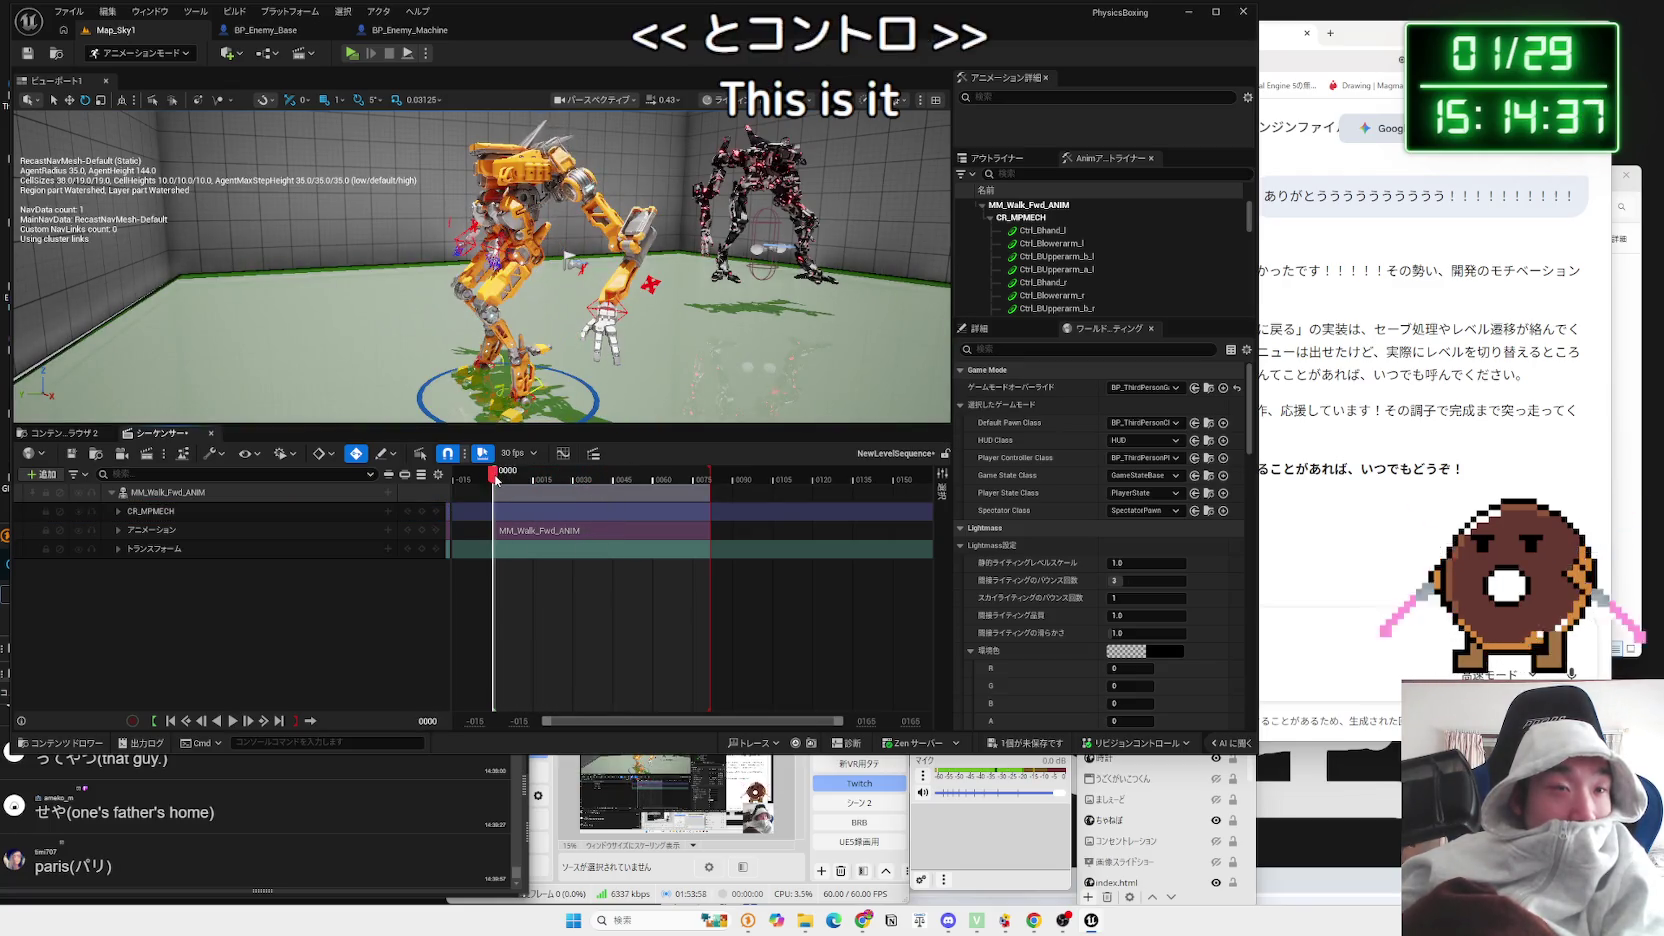
# Step: Add an Override section to the CR_MPMECH control rig track
pyautogui.click(118, 512)
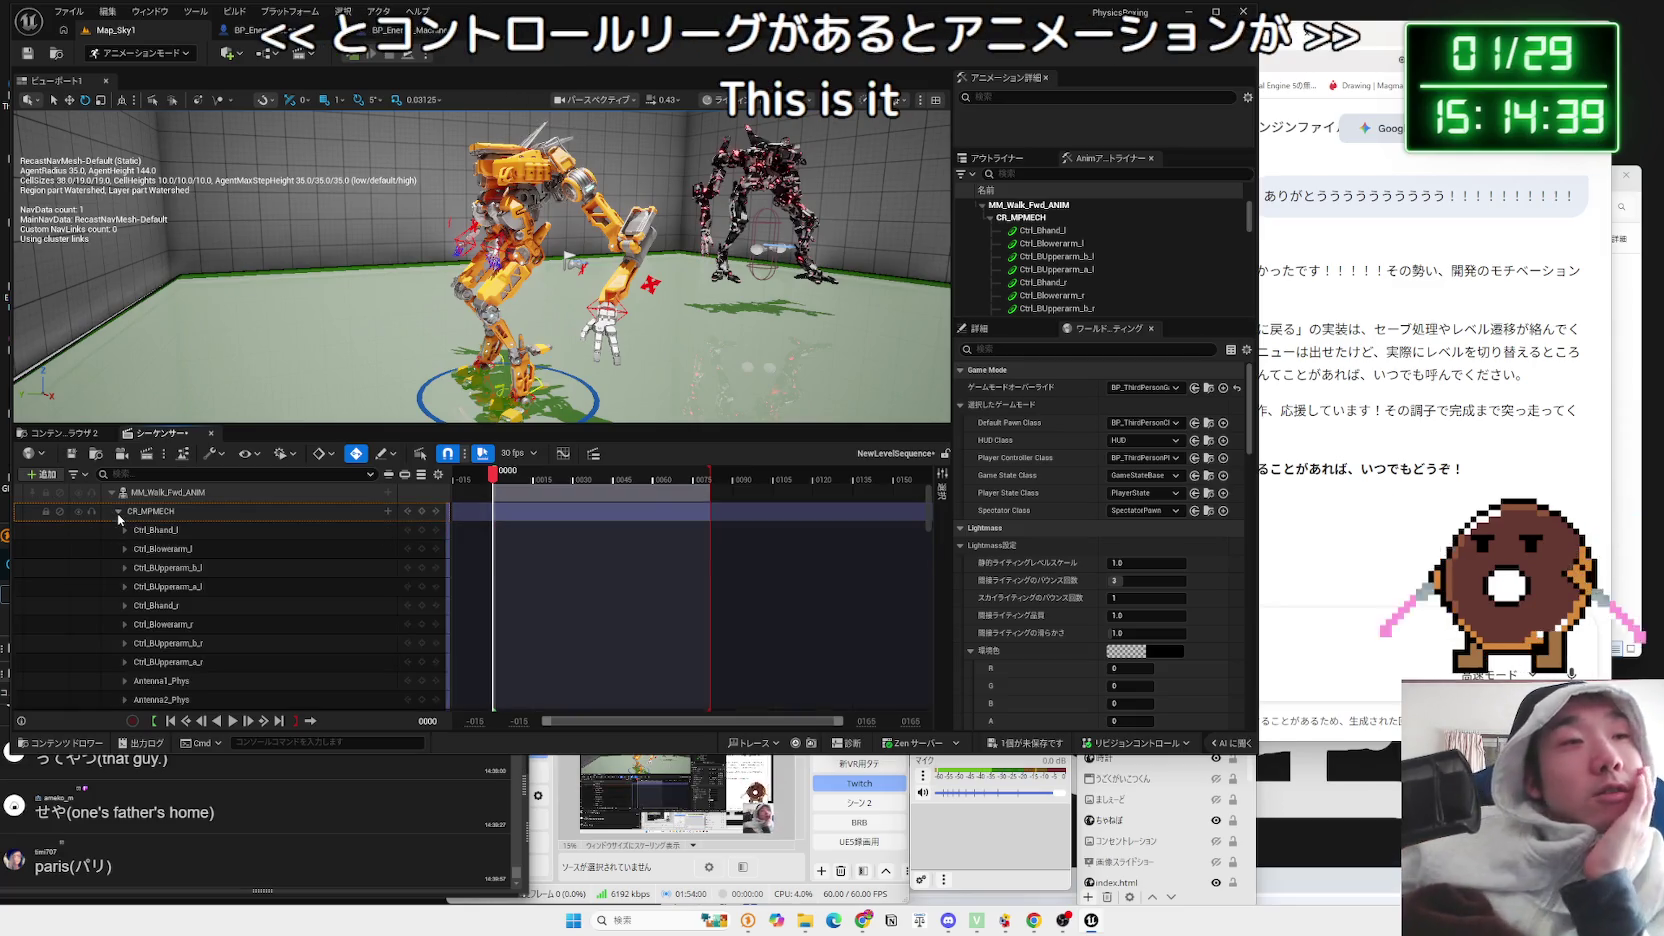
pyautogui.click(118, 512)
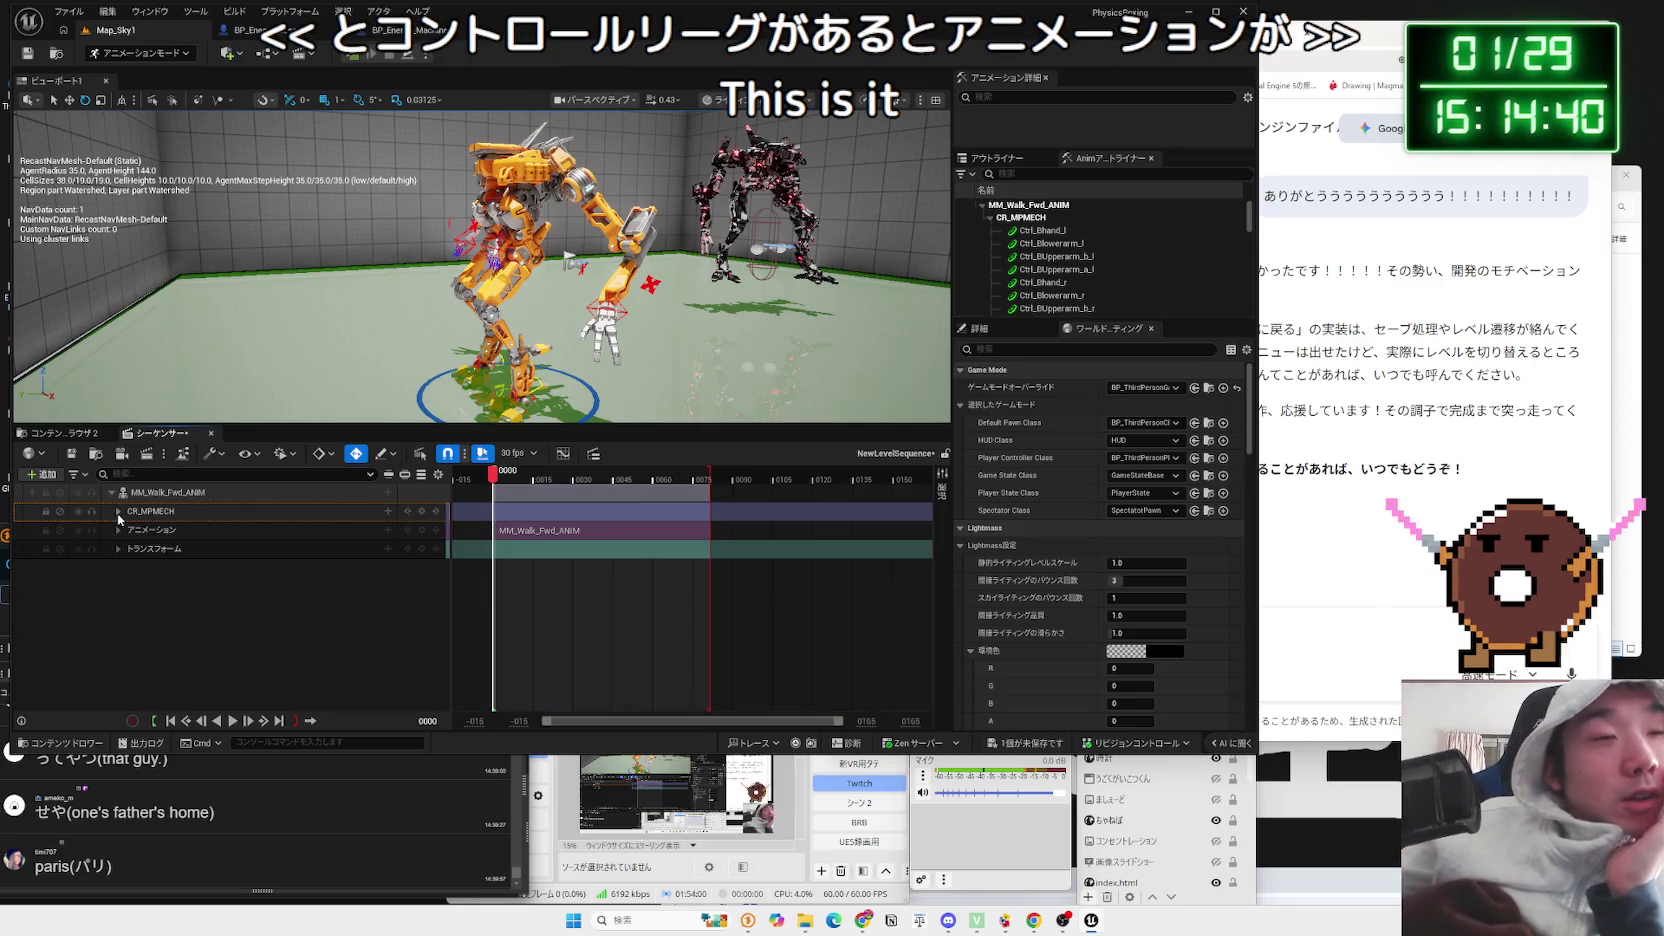
pyautogui.click(403, 515)
pyautogui.click(388, 511)
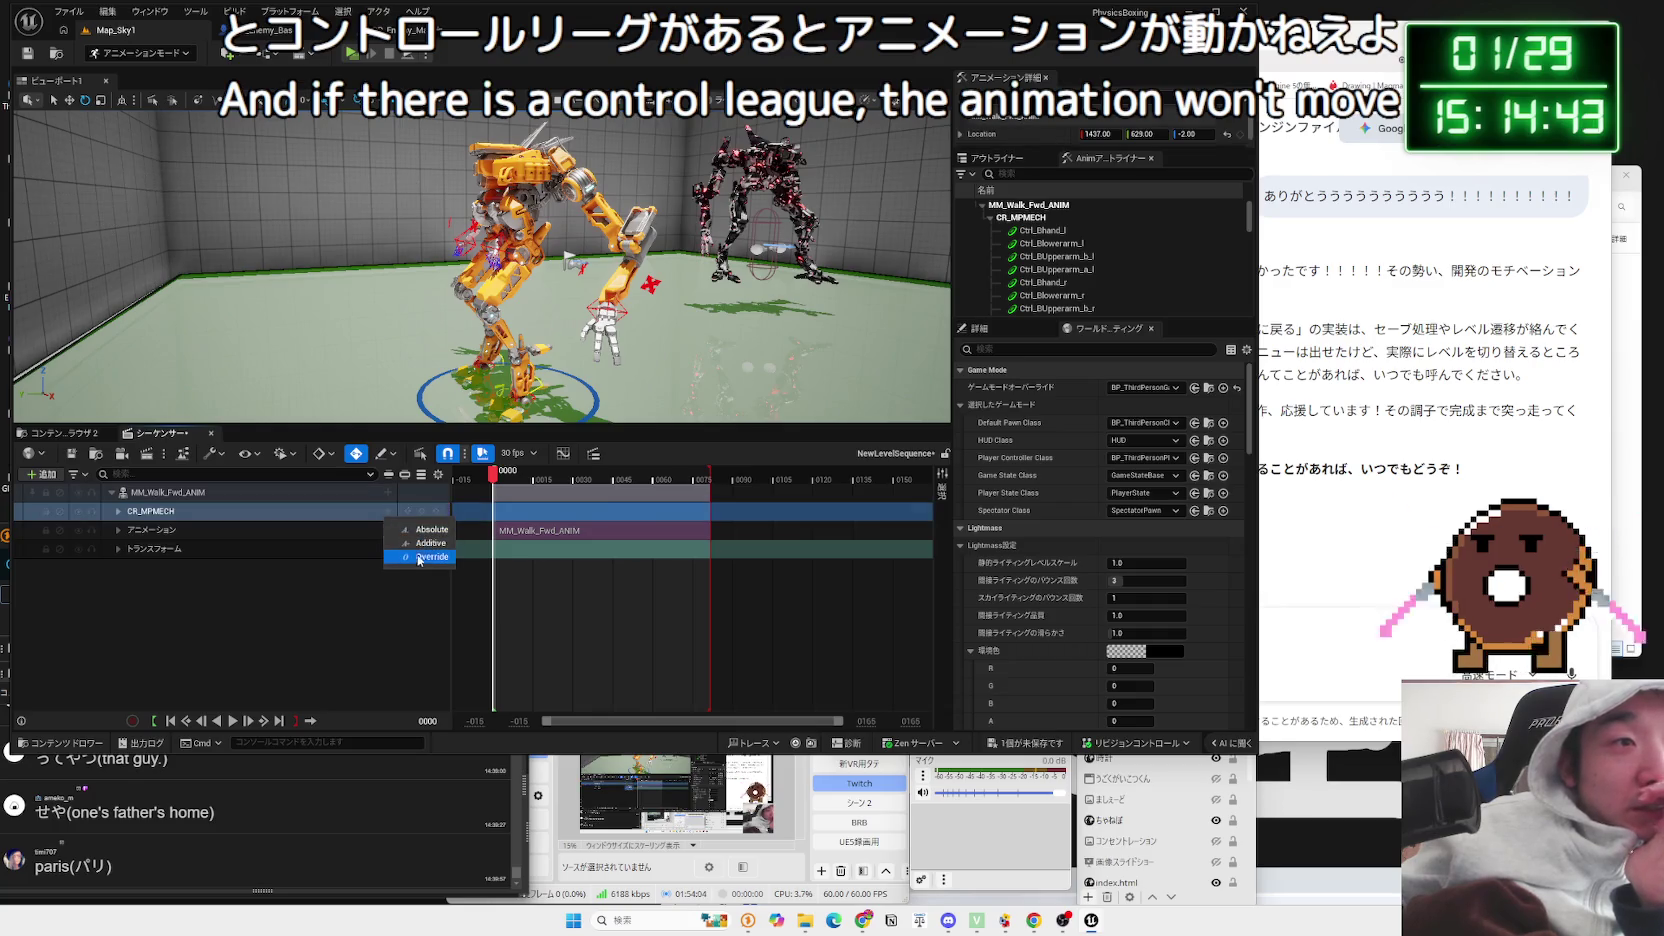
pyautogui.click(433, 557)
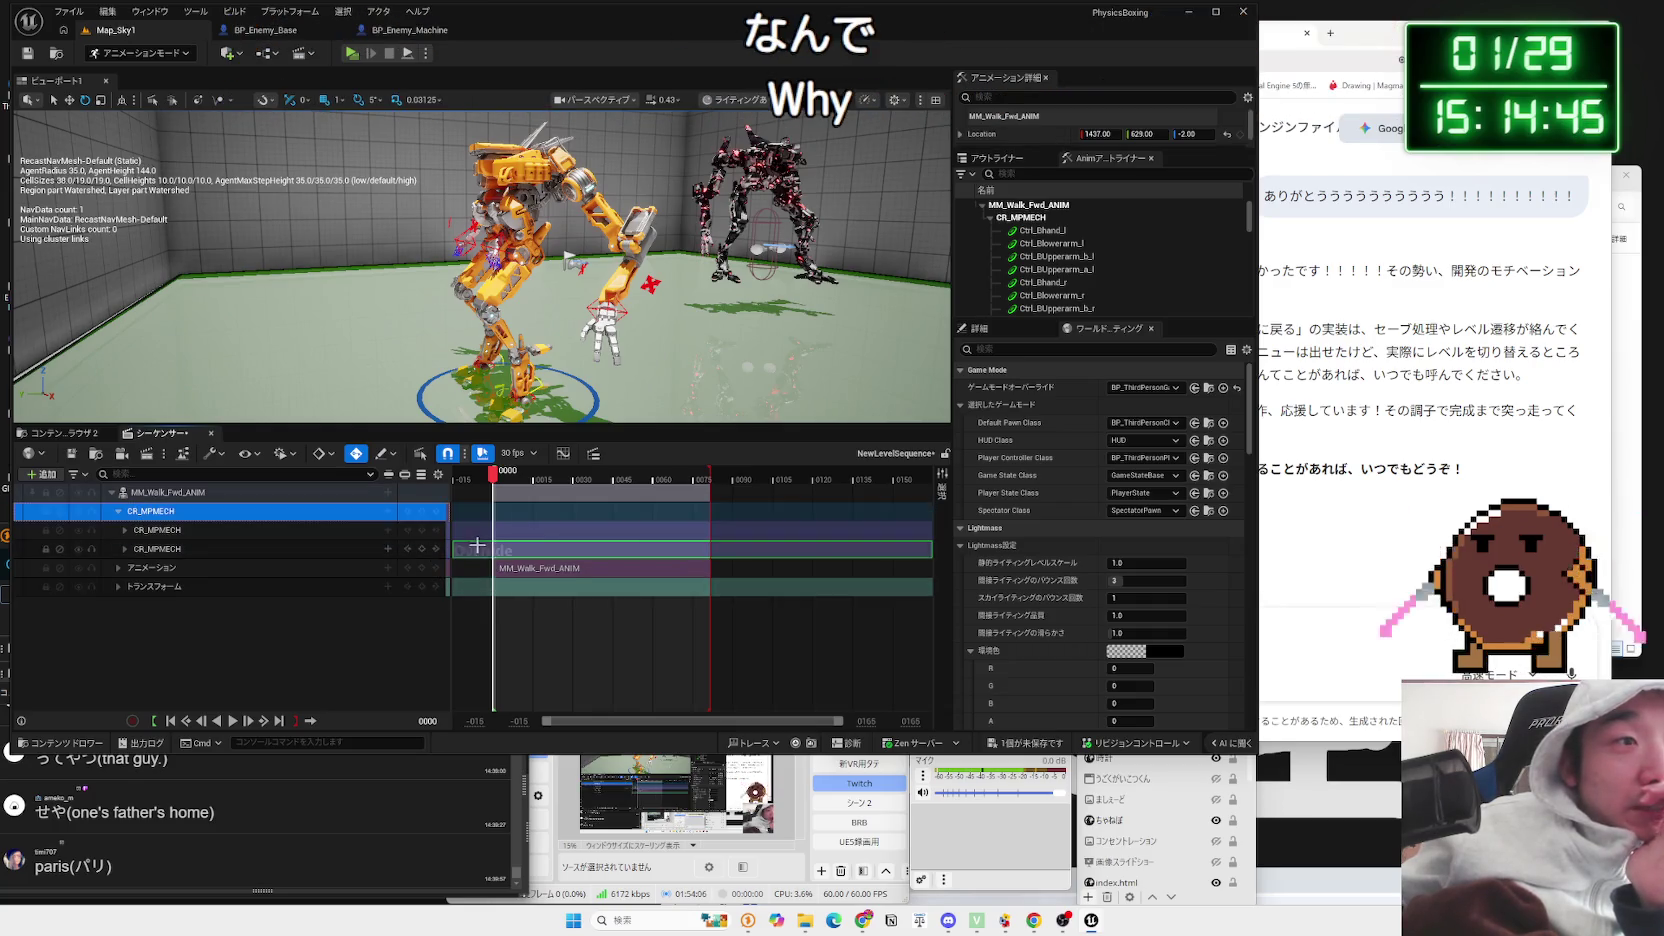
# Step: Delete the CR_MPMECH track, leaving only the animation and transform tracks
pyautogui.rightClick(208, 522)
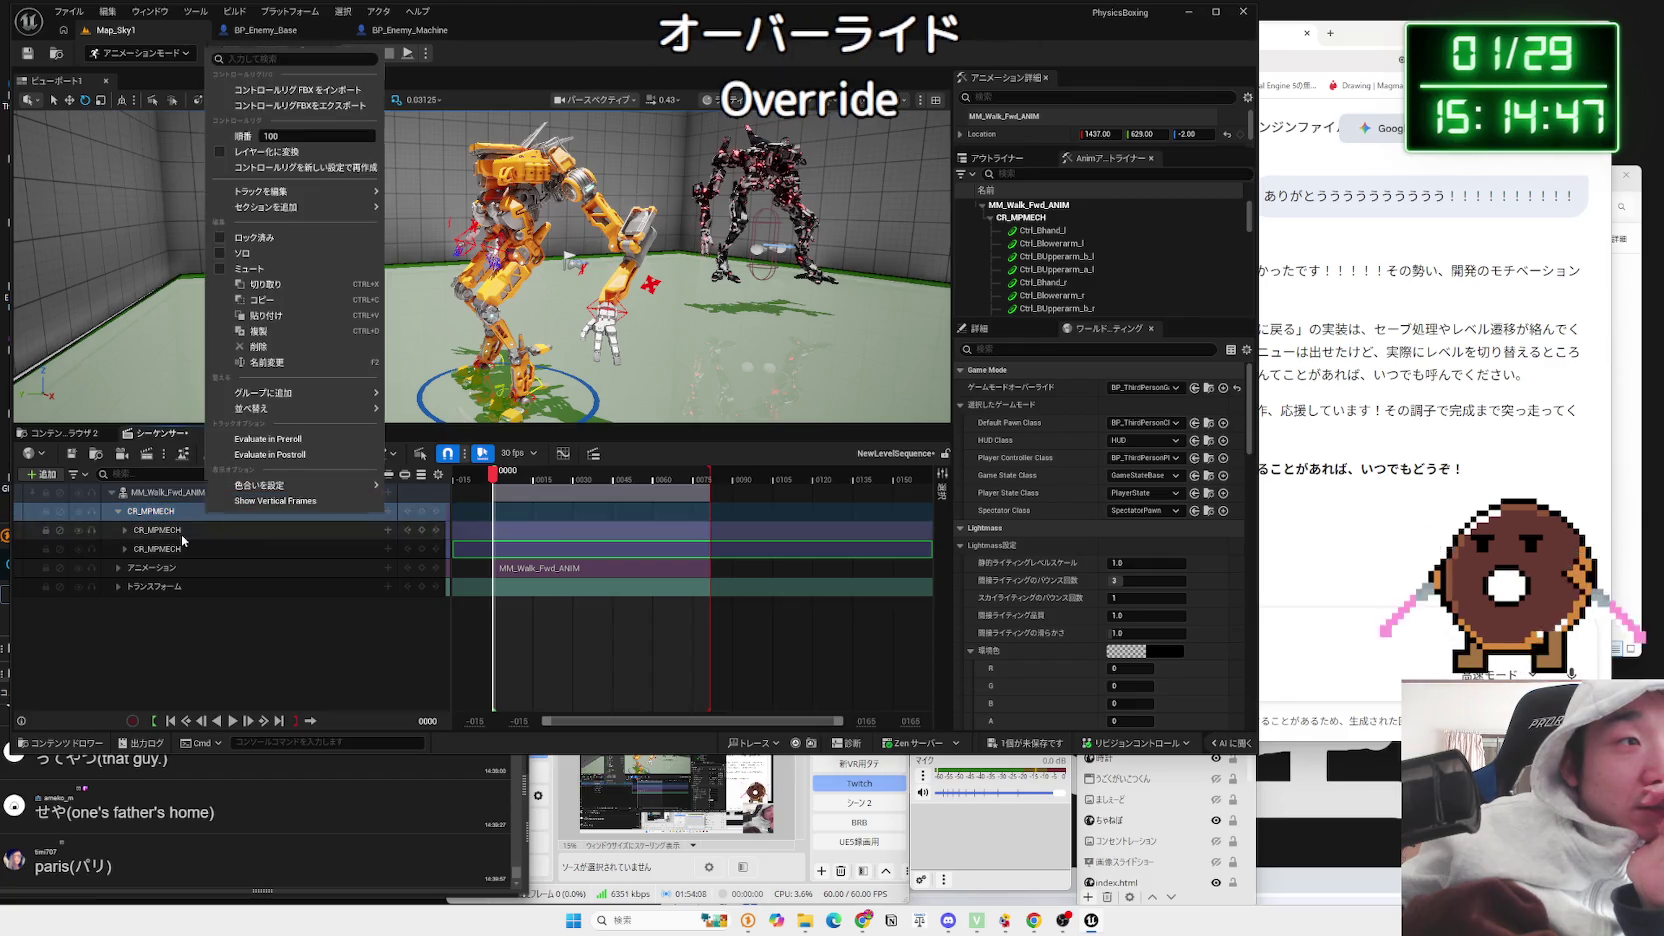
pyautogui.press('Escape')
pyautogui.click(124, 549)
pyautogui.click(124, 549)
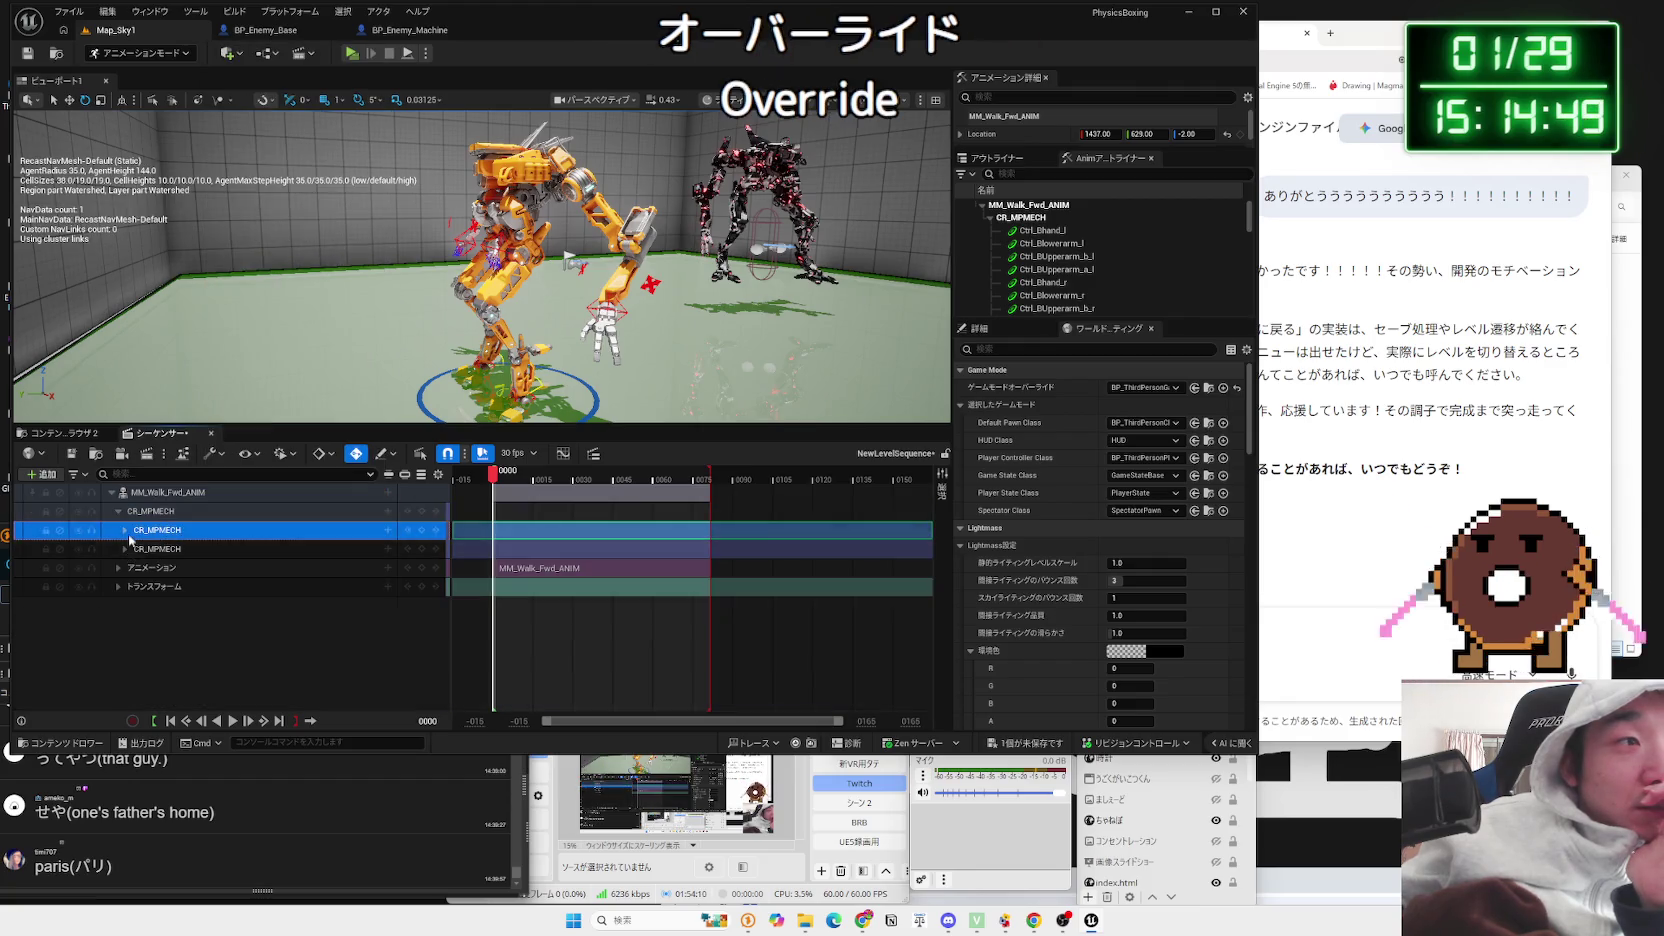
pyautogui.rightClick(180, 512)
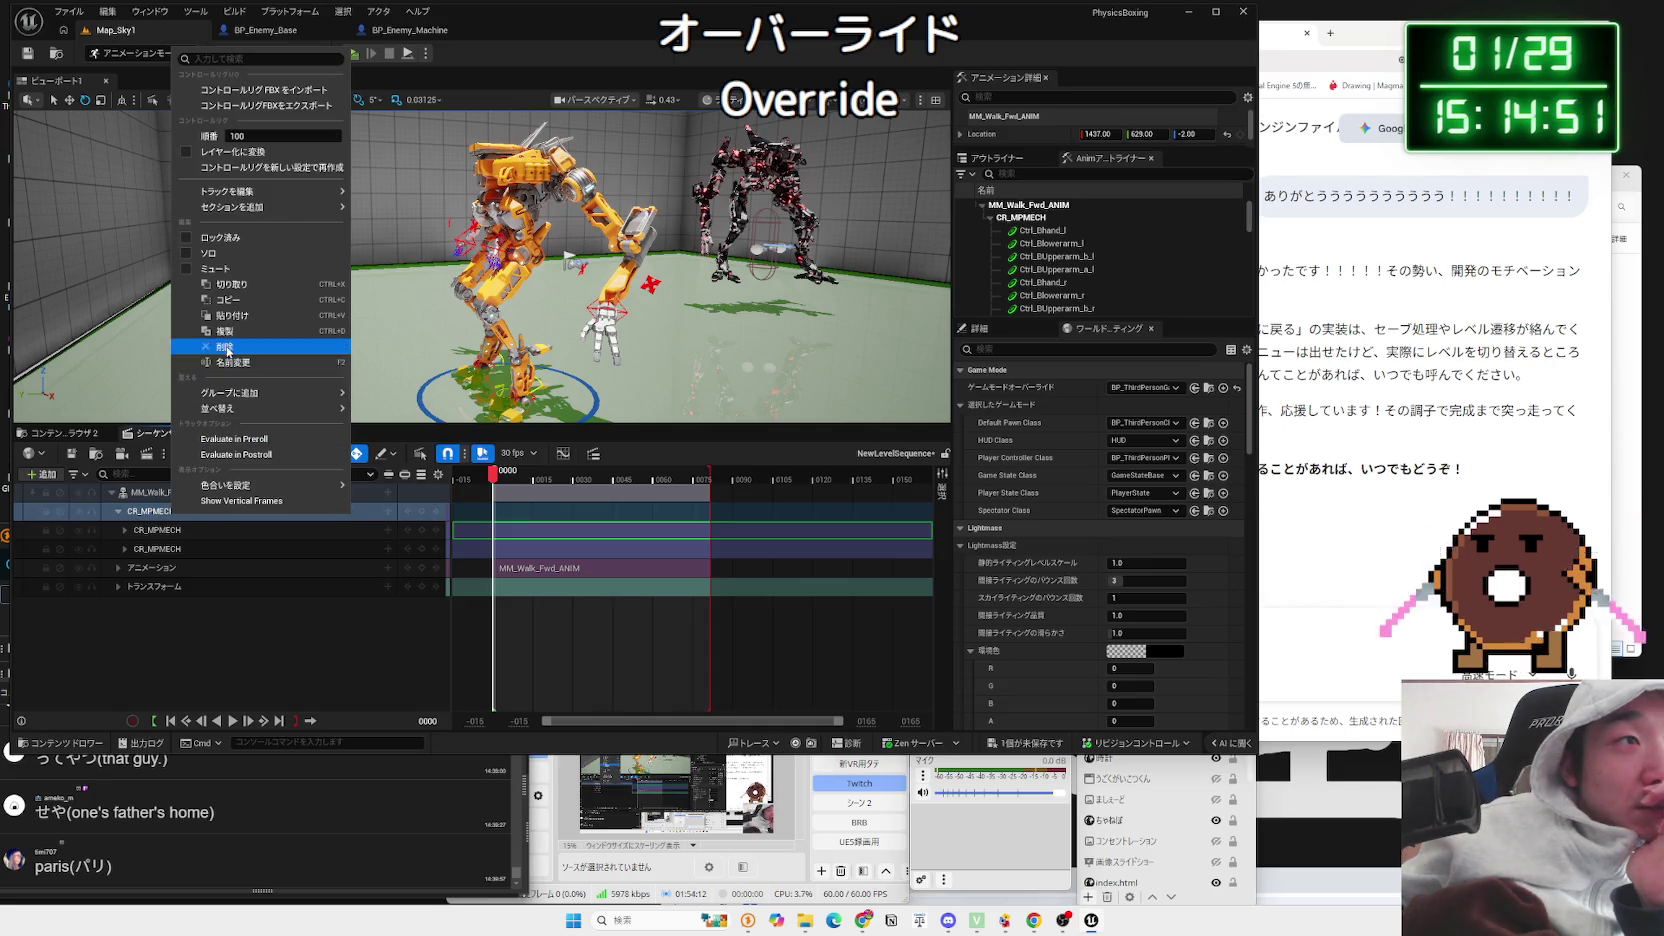
pyautogui.click(222, 346)
pyautogui.click(283, 510)
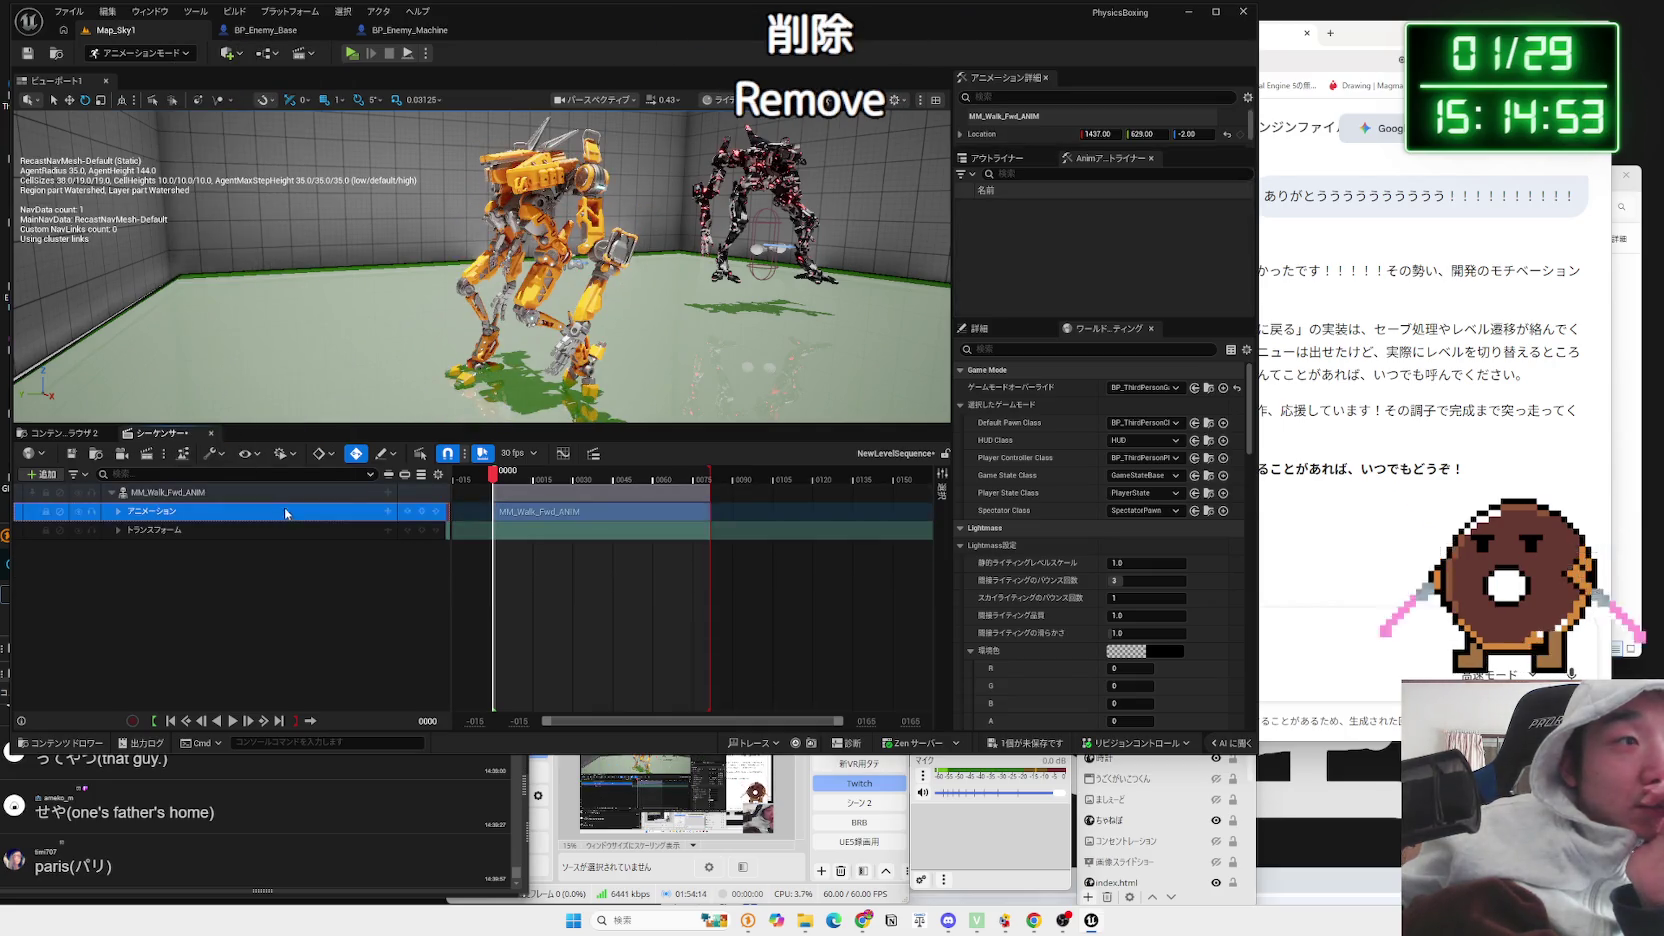
# Step: Expand the animation track, select MM_Walk_Fwd_ANIM, and play and scrub the walk
pyautogui.click(119, 511)
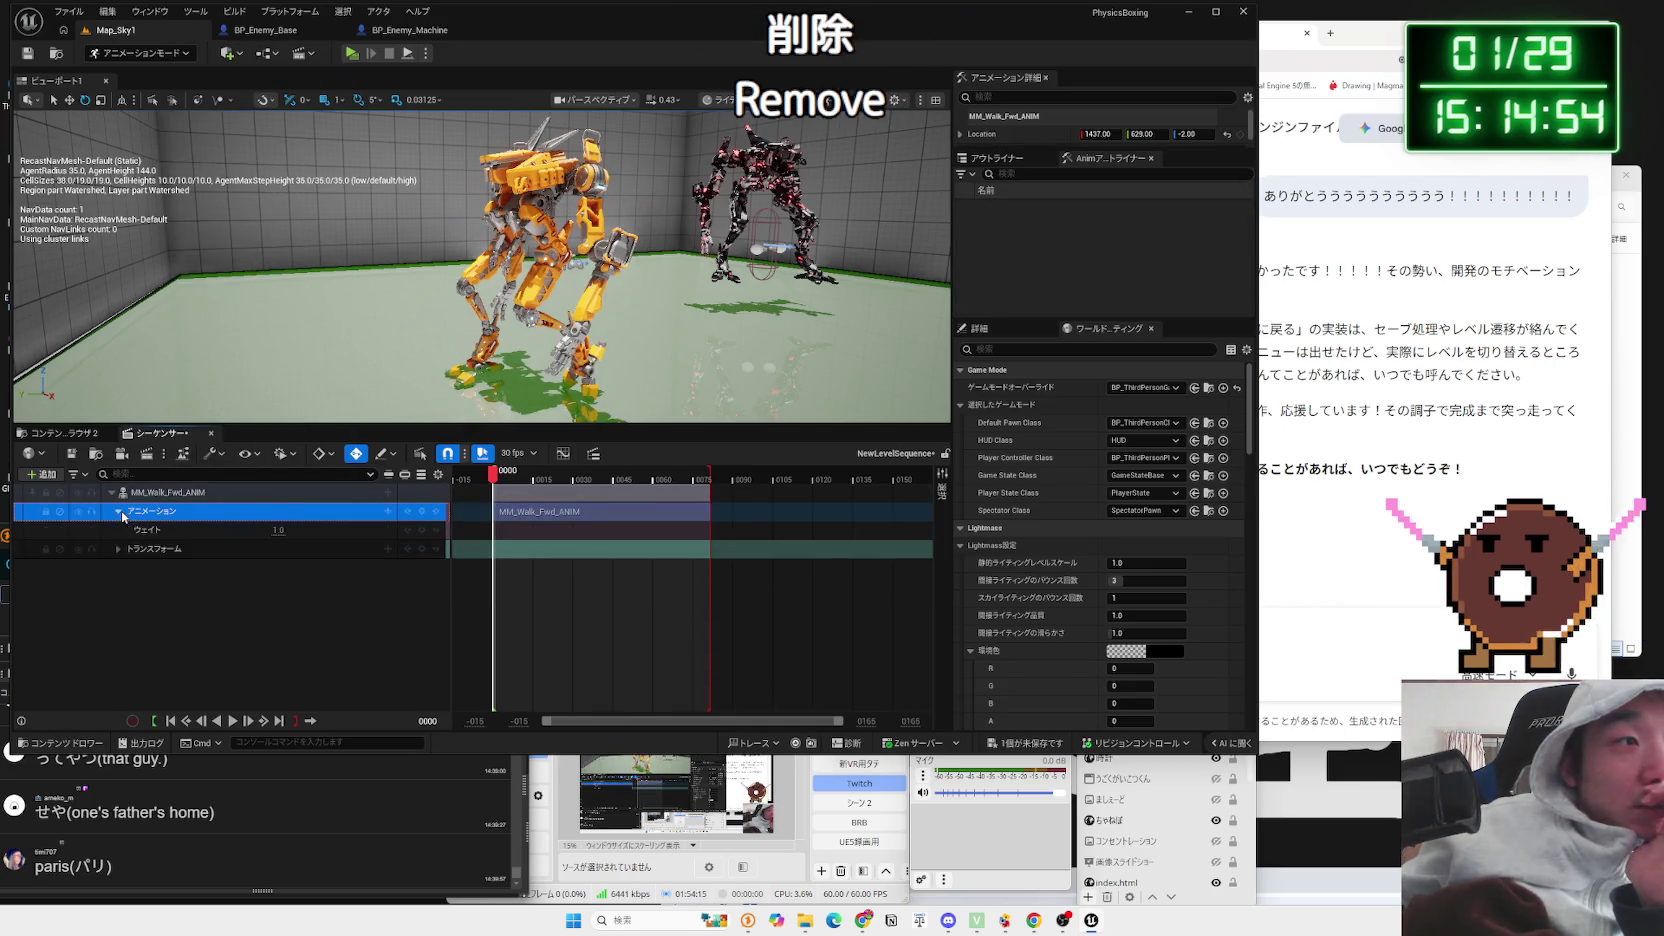
pyautogui.click(386, 511)
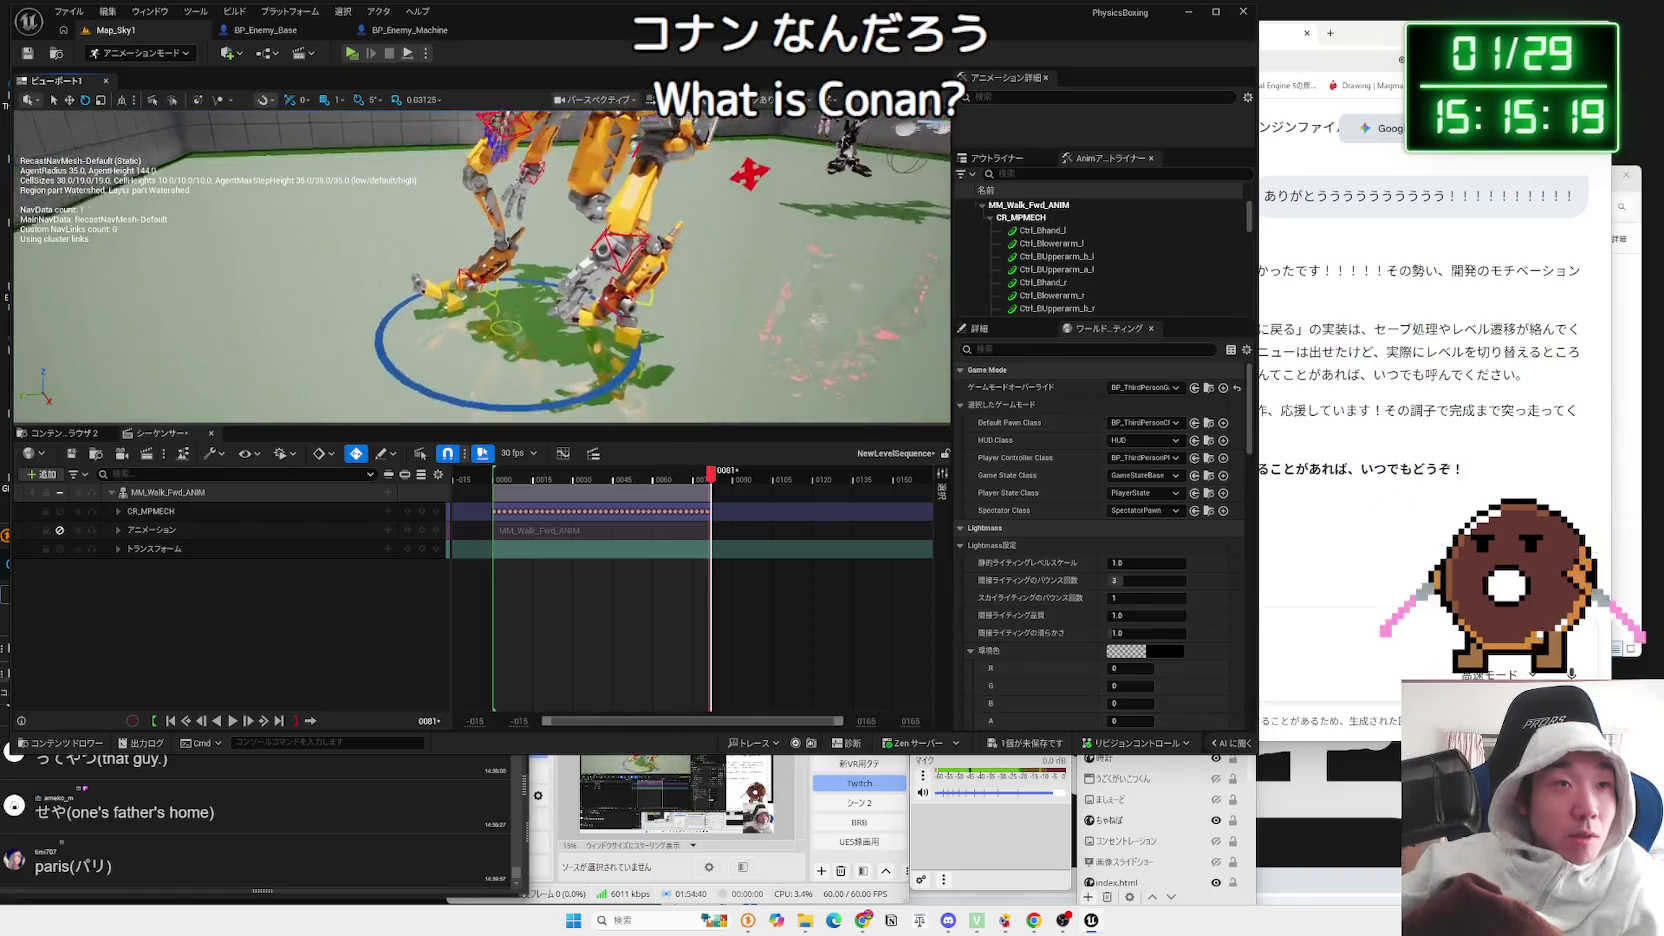
pyautogui.click(418, 455)
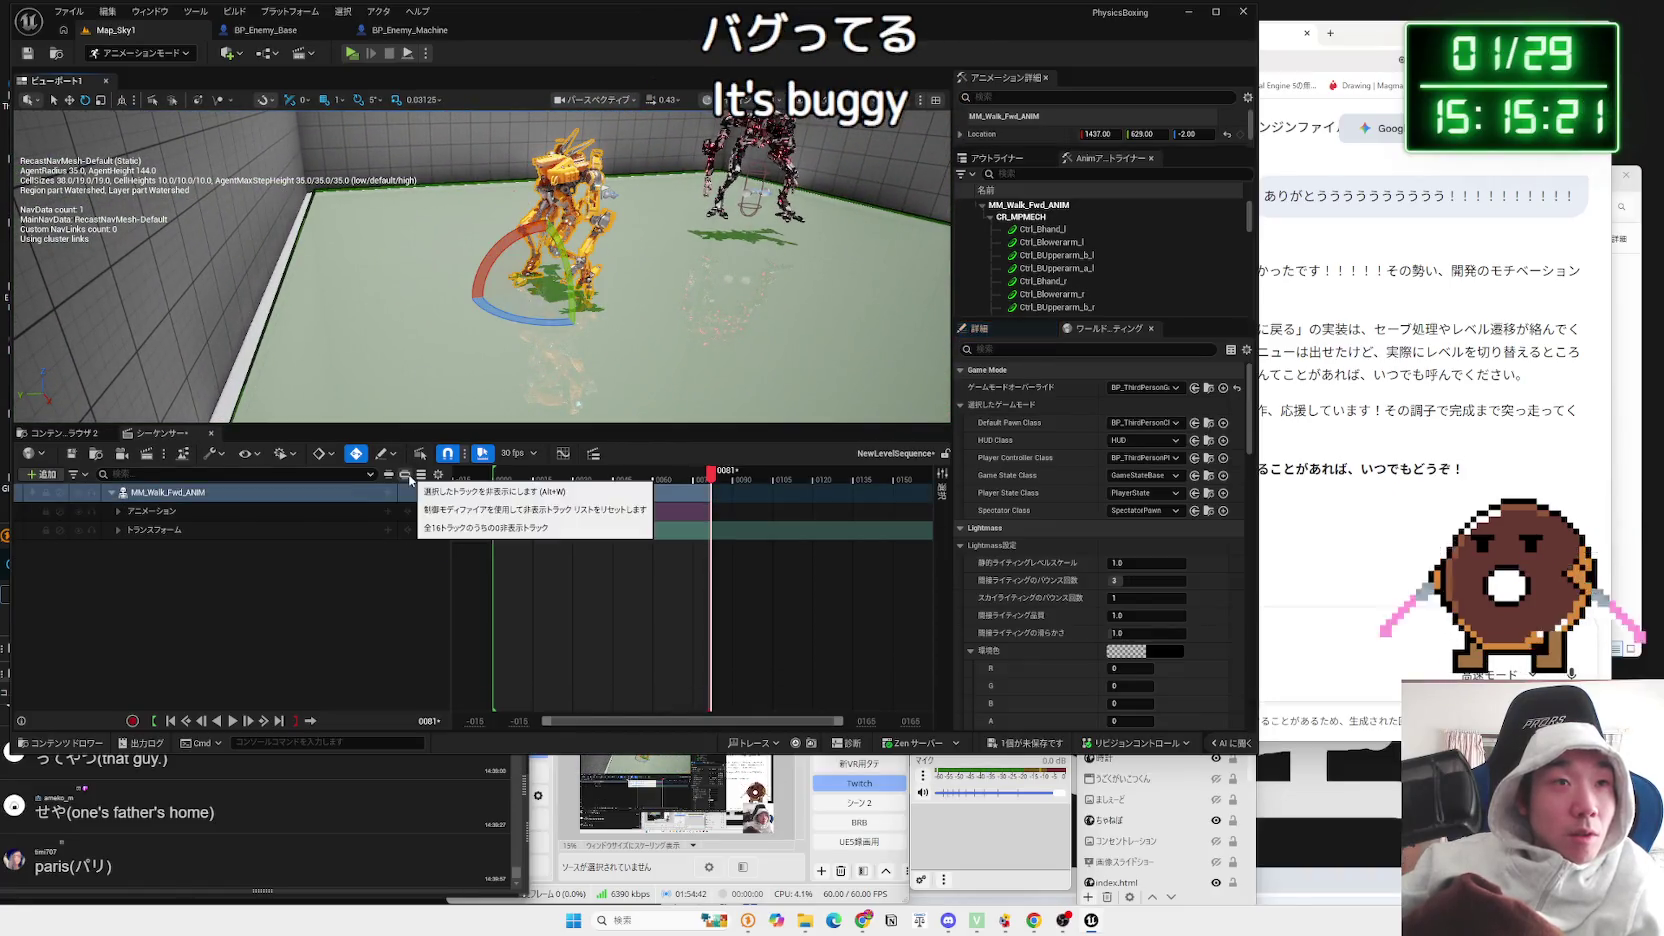
pyautogui.press('space')
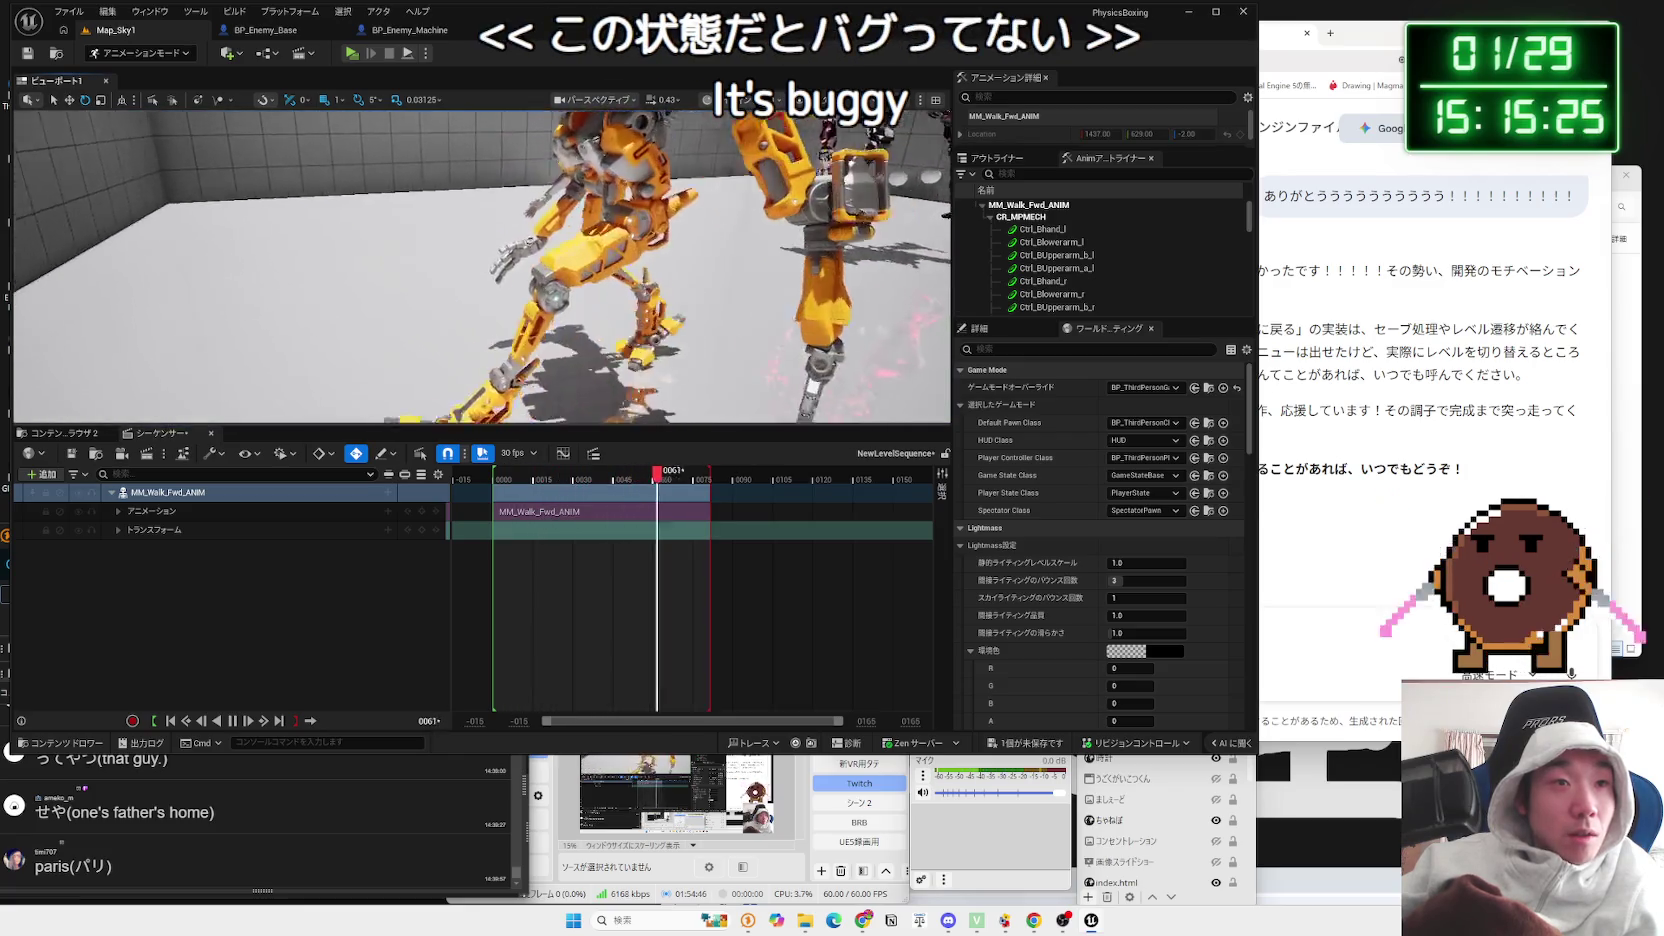
pyautogui.click(522, 476)
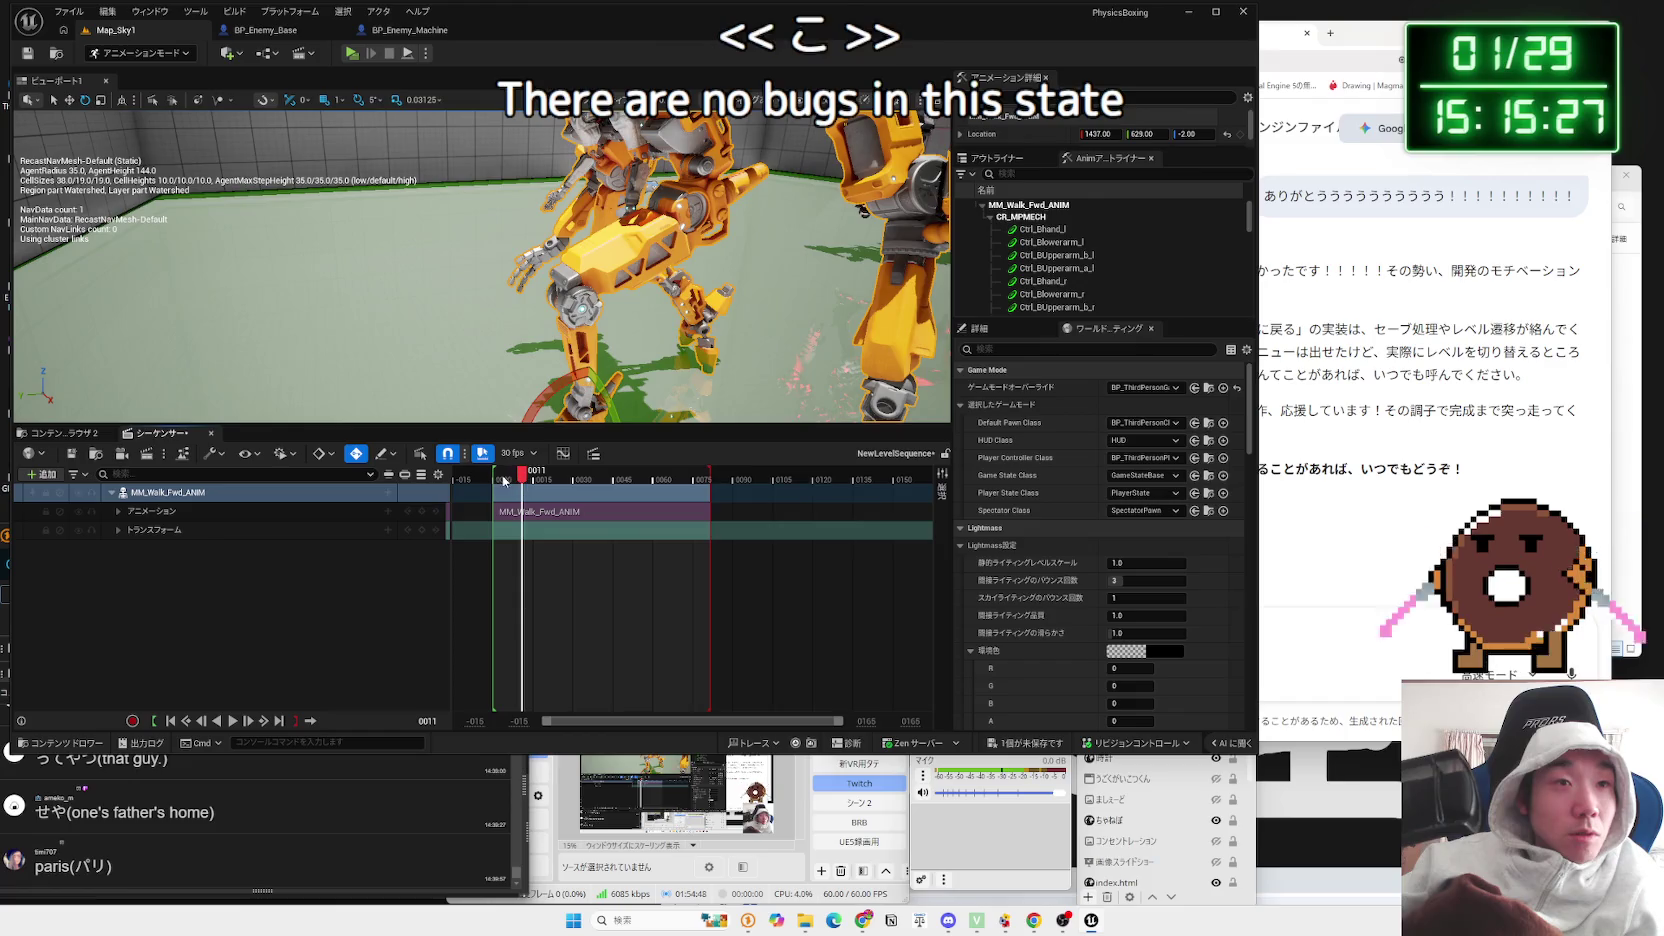
pyautogui.moveTo(524, 478); pyautogui.dragTo(493, 480)
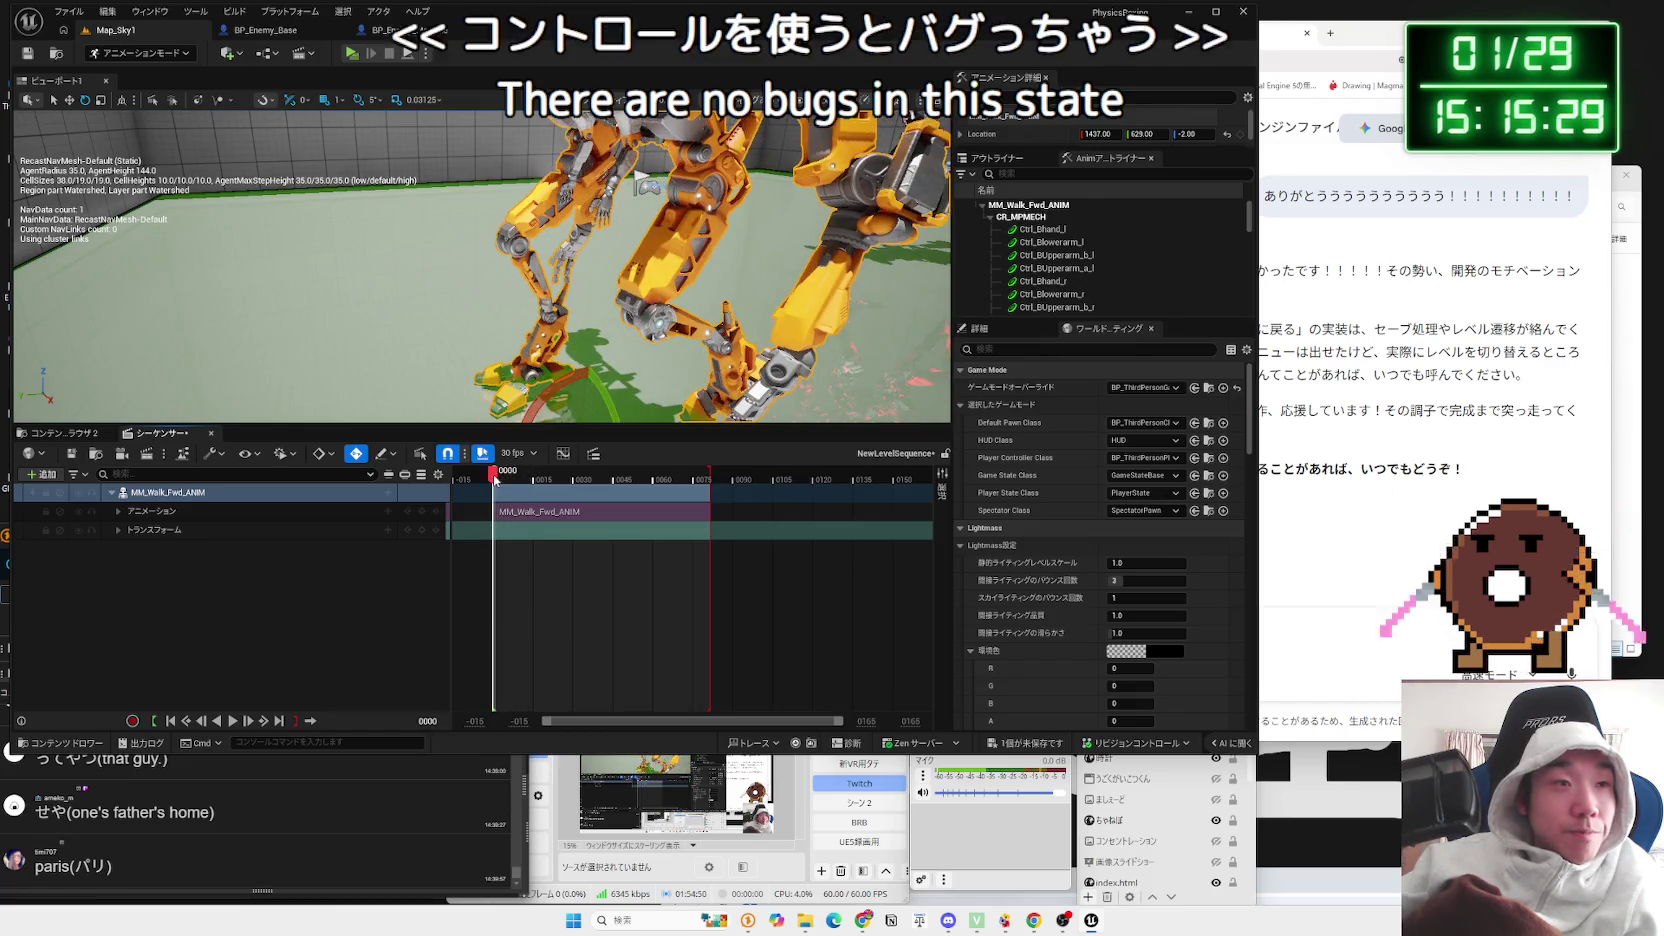
# Step: Dismiss the track options and start typing a question about reversing the animation sequence in Gemini
pyautogui.rightClick(152, 492)
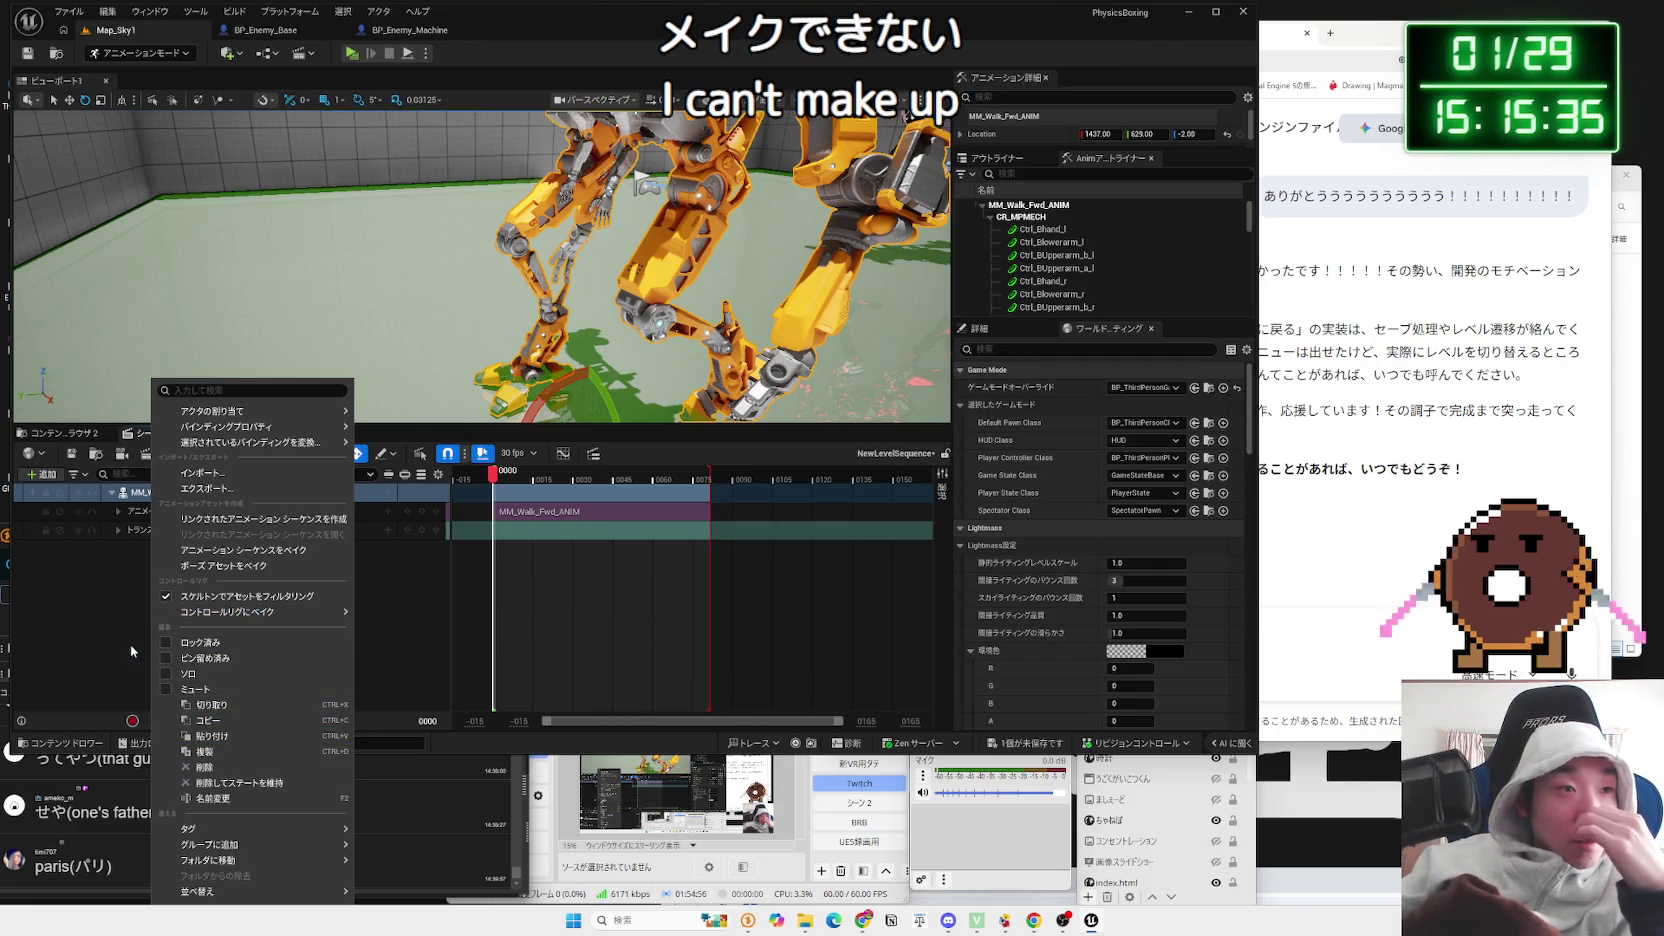
pyautogui.click(130, 644)
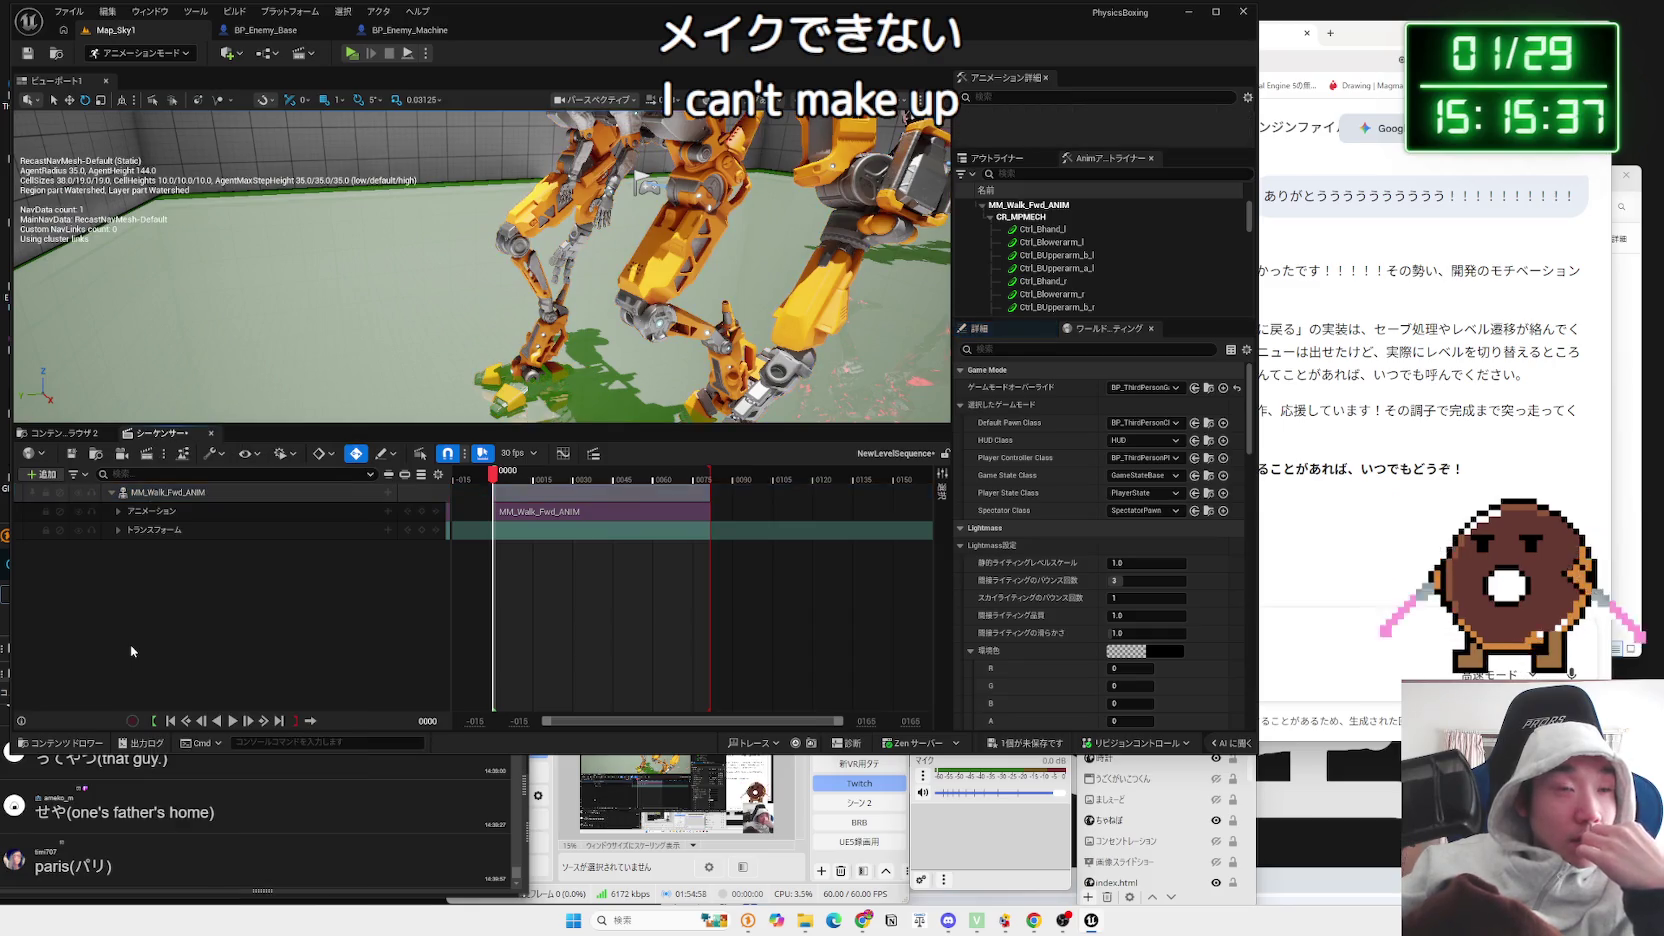
pyautogui.click(1371, 631)
pyautogui.write('あ')
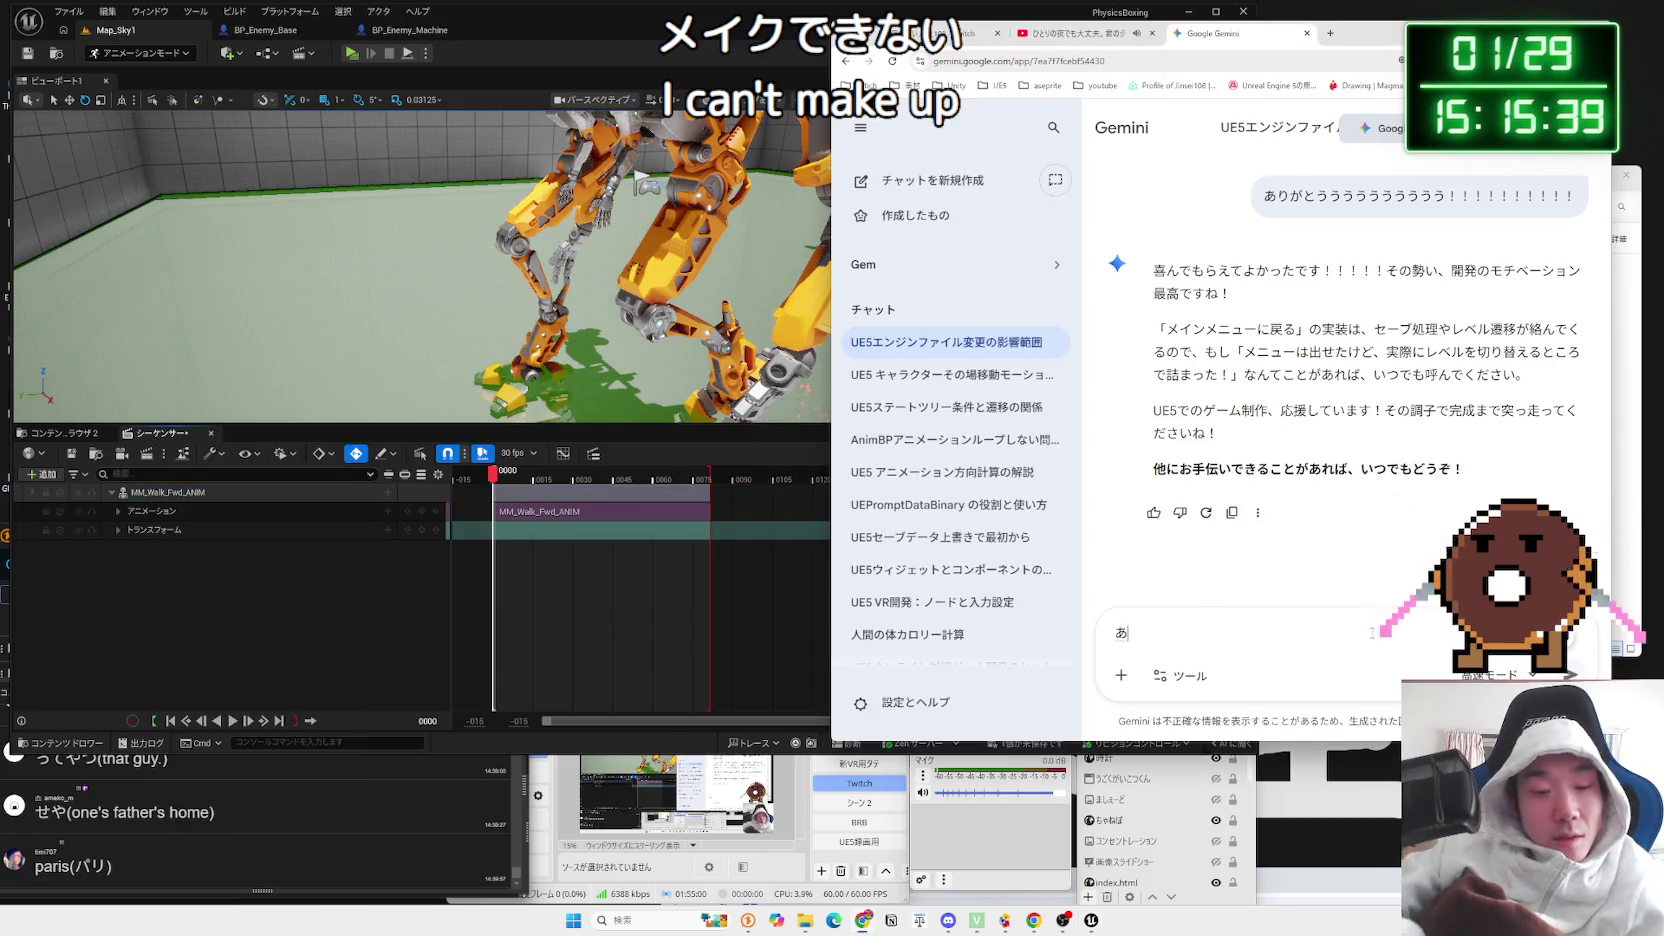
pyautogui.write('にめーしょんしーけんす')
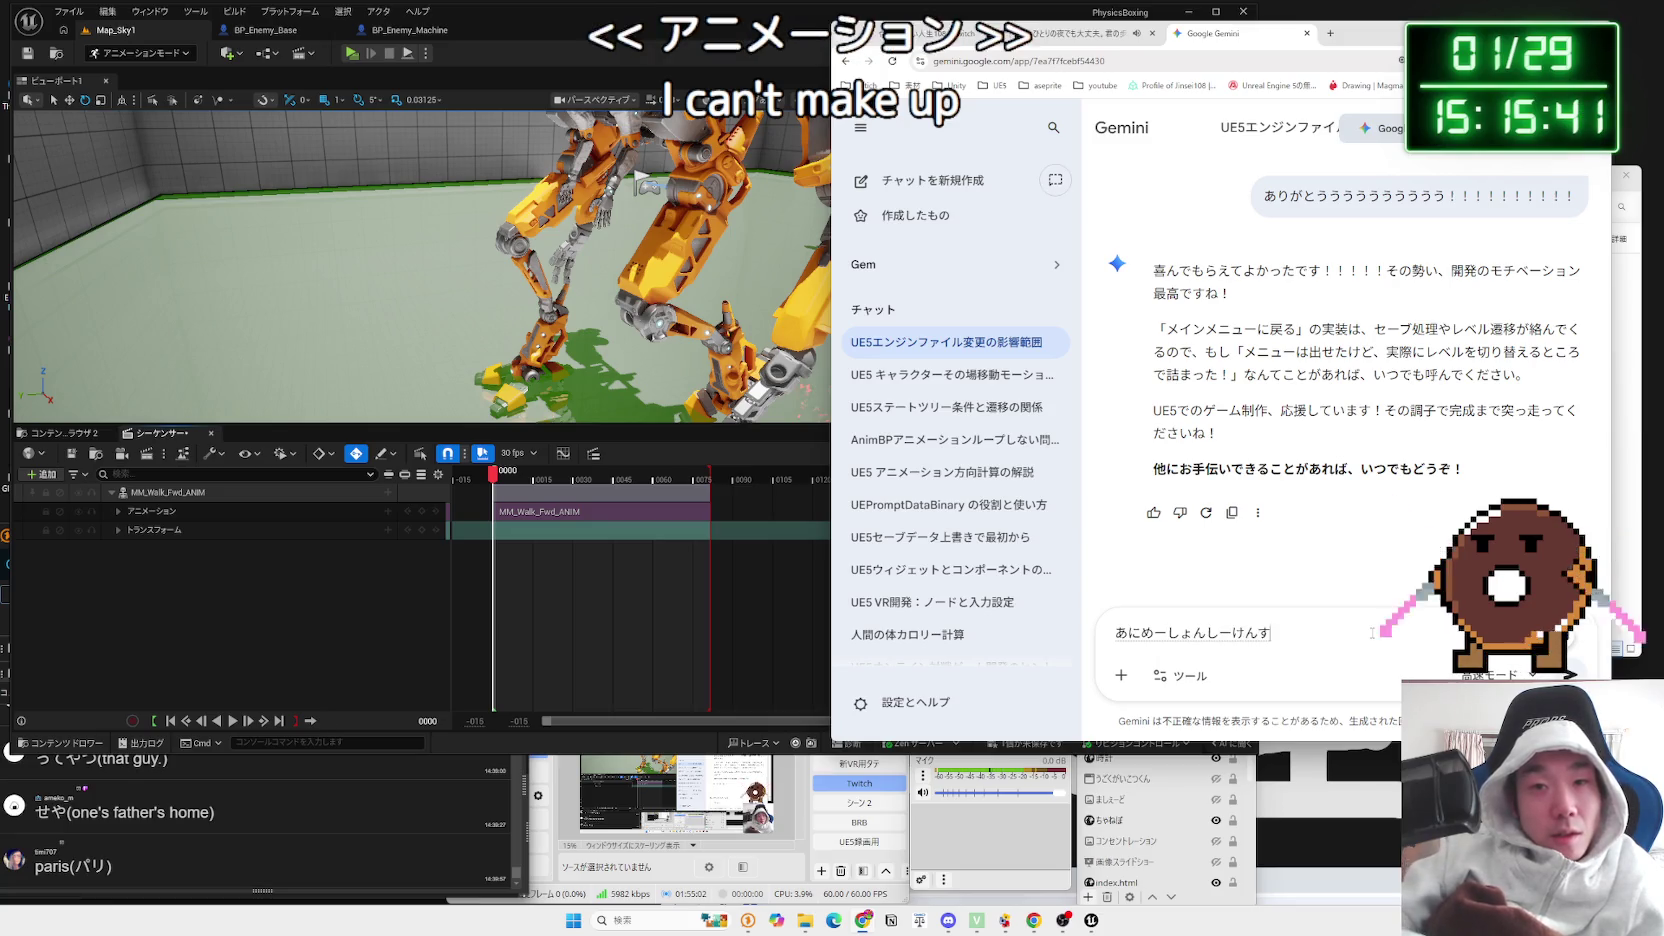
pyautogui.write('ぎゃくさいせ')
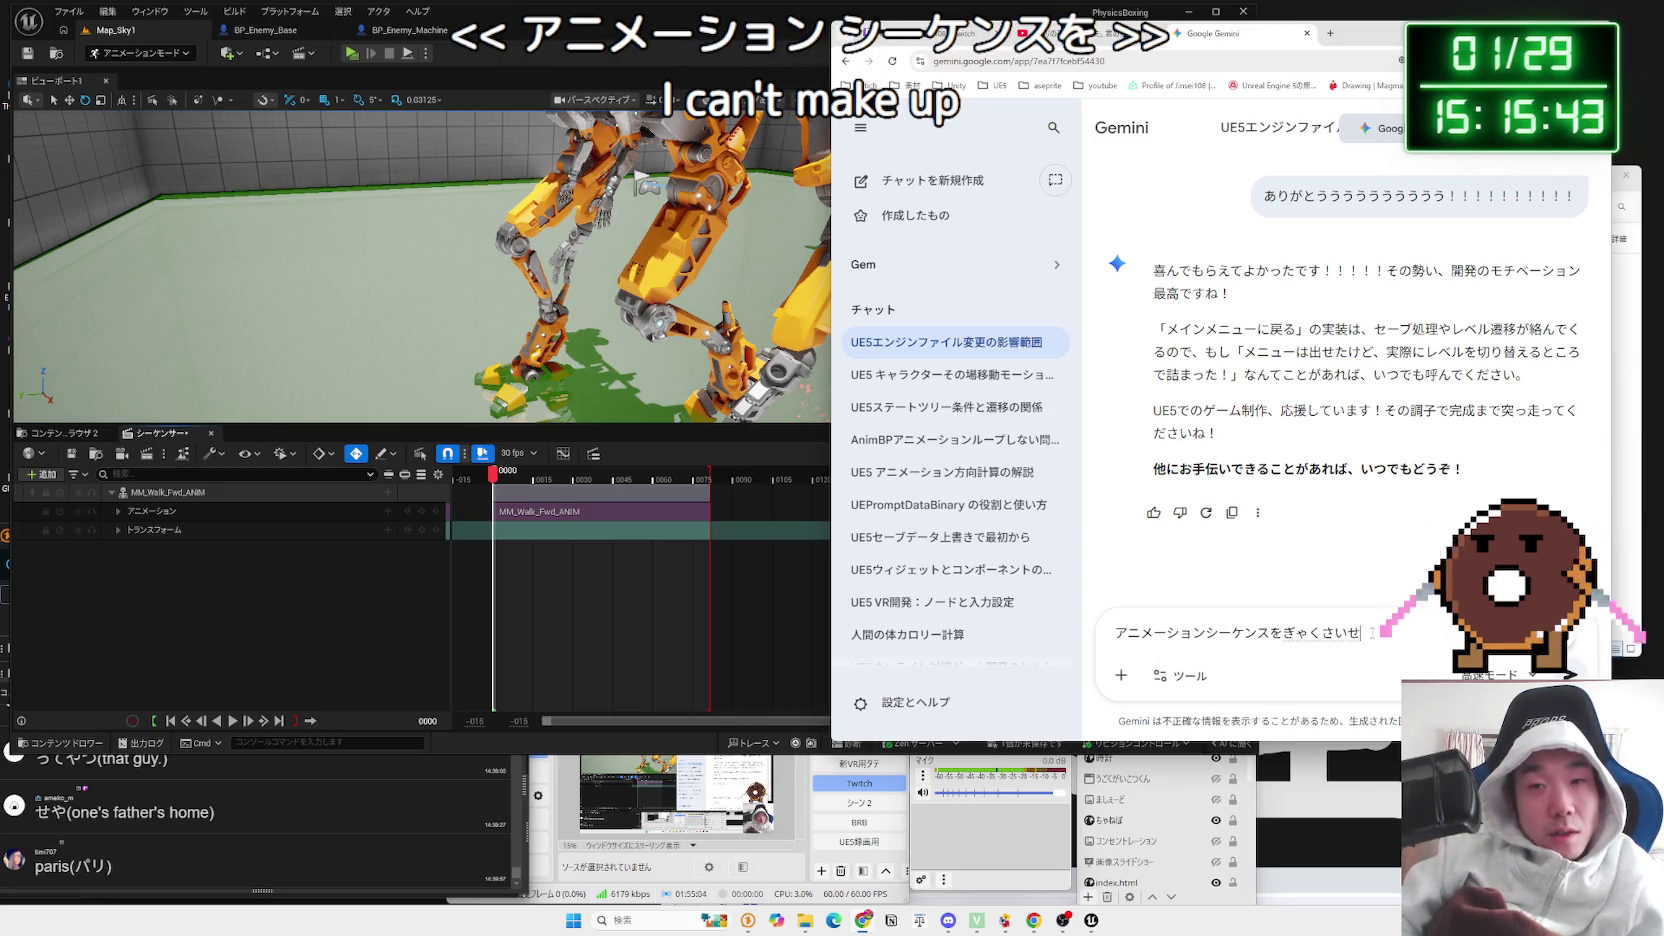
pyautogui.write('い')
# Step: Finish and send the Gemini question about saving the animation sequence reversed
pyautogui.press('space')
pyautogui.write('してほぞ')
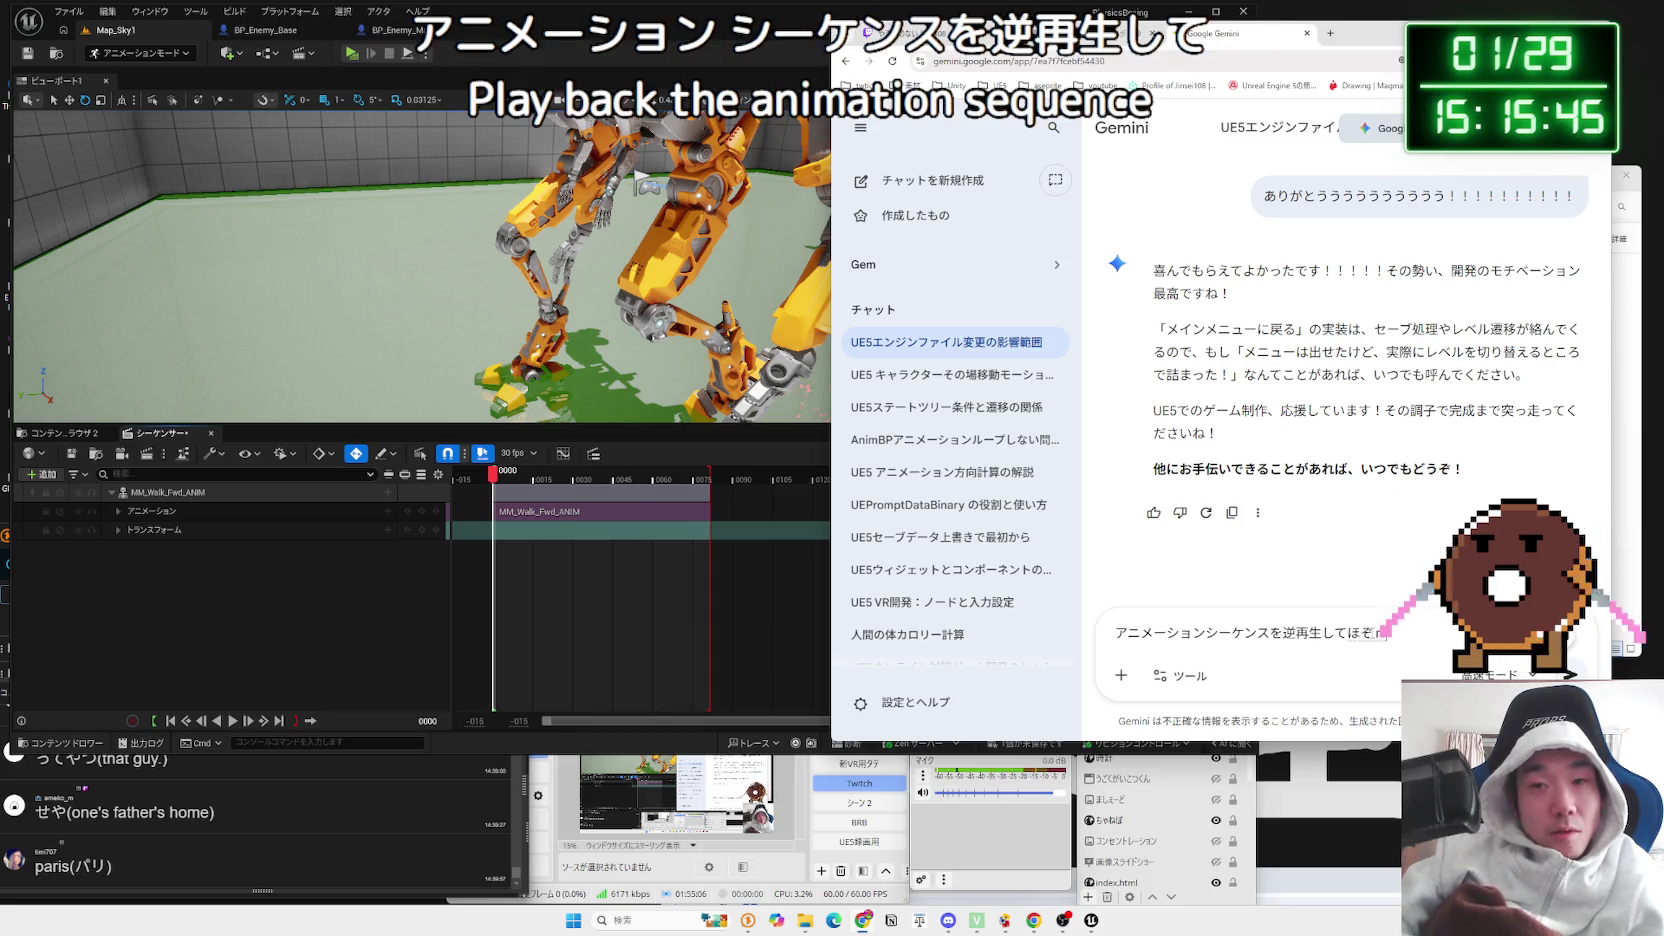
pyautogui.write('いです')
pyautogui.press('space')
pyautogui.press('Return')
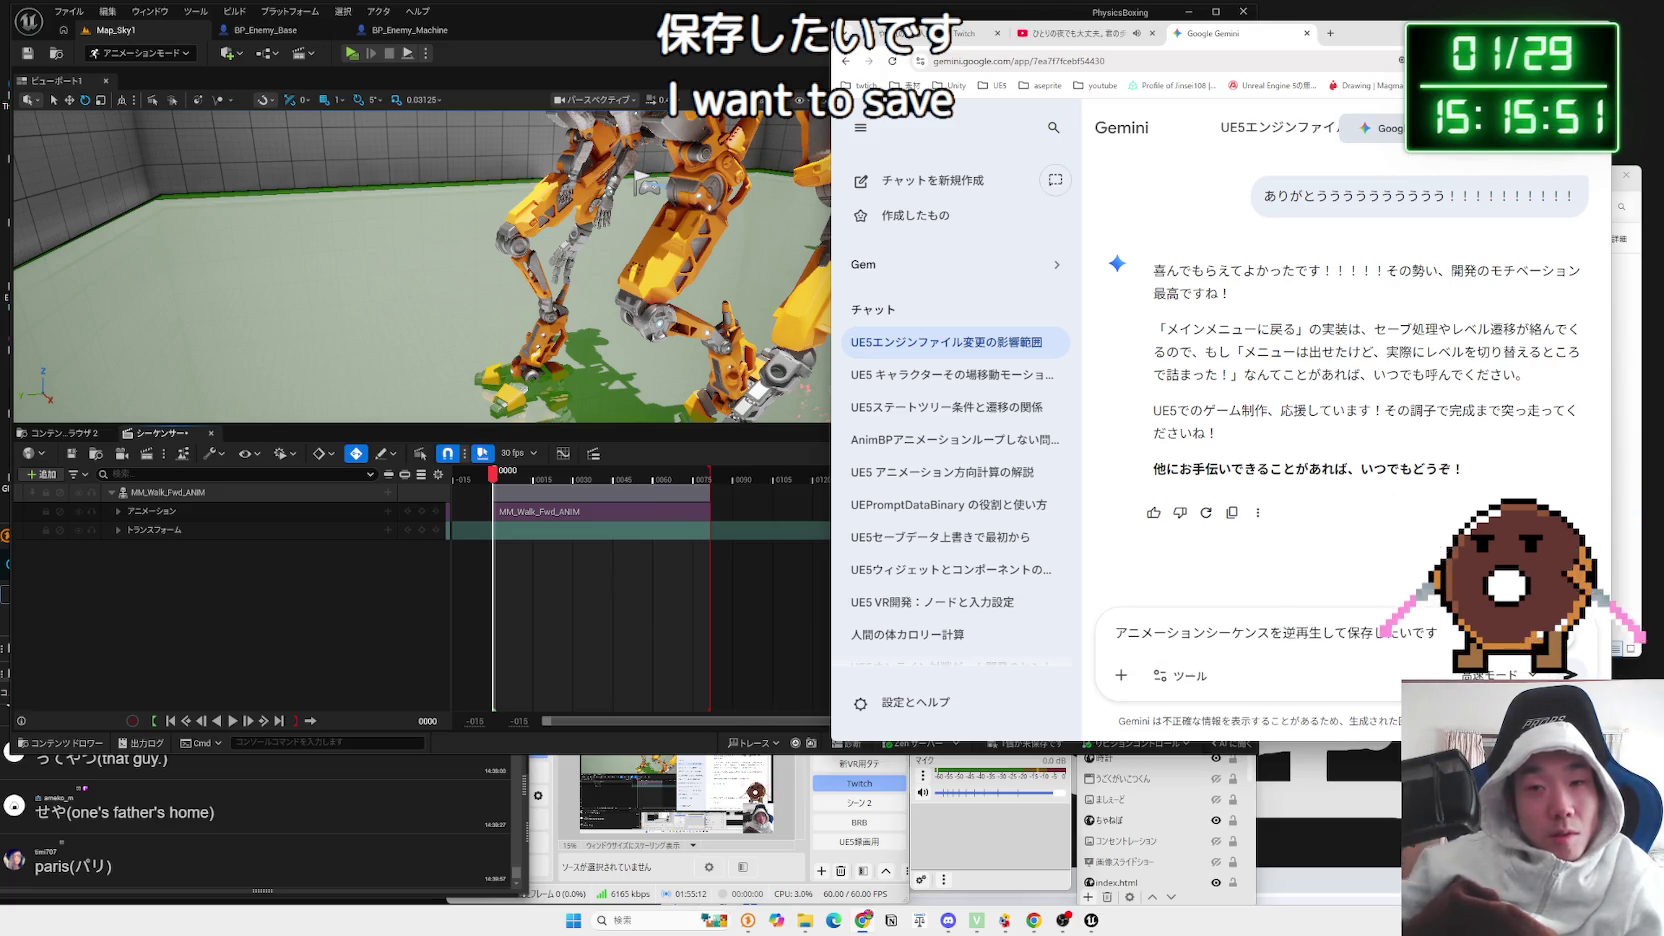
pyautogui.press('Return')
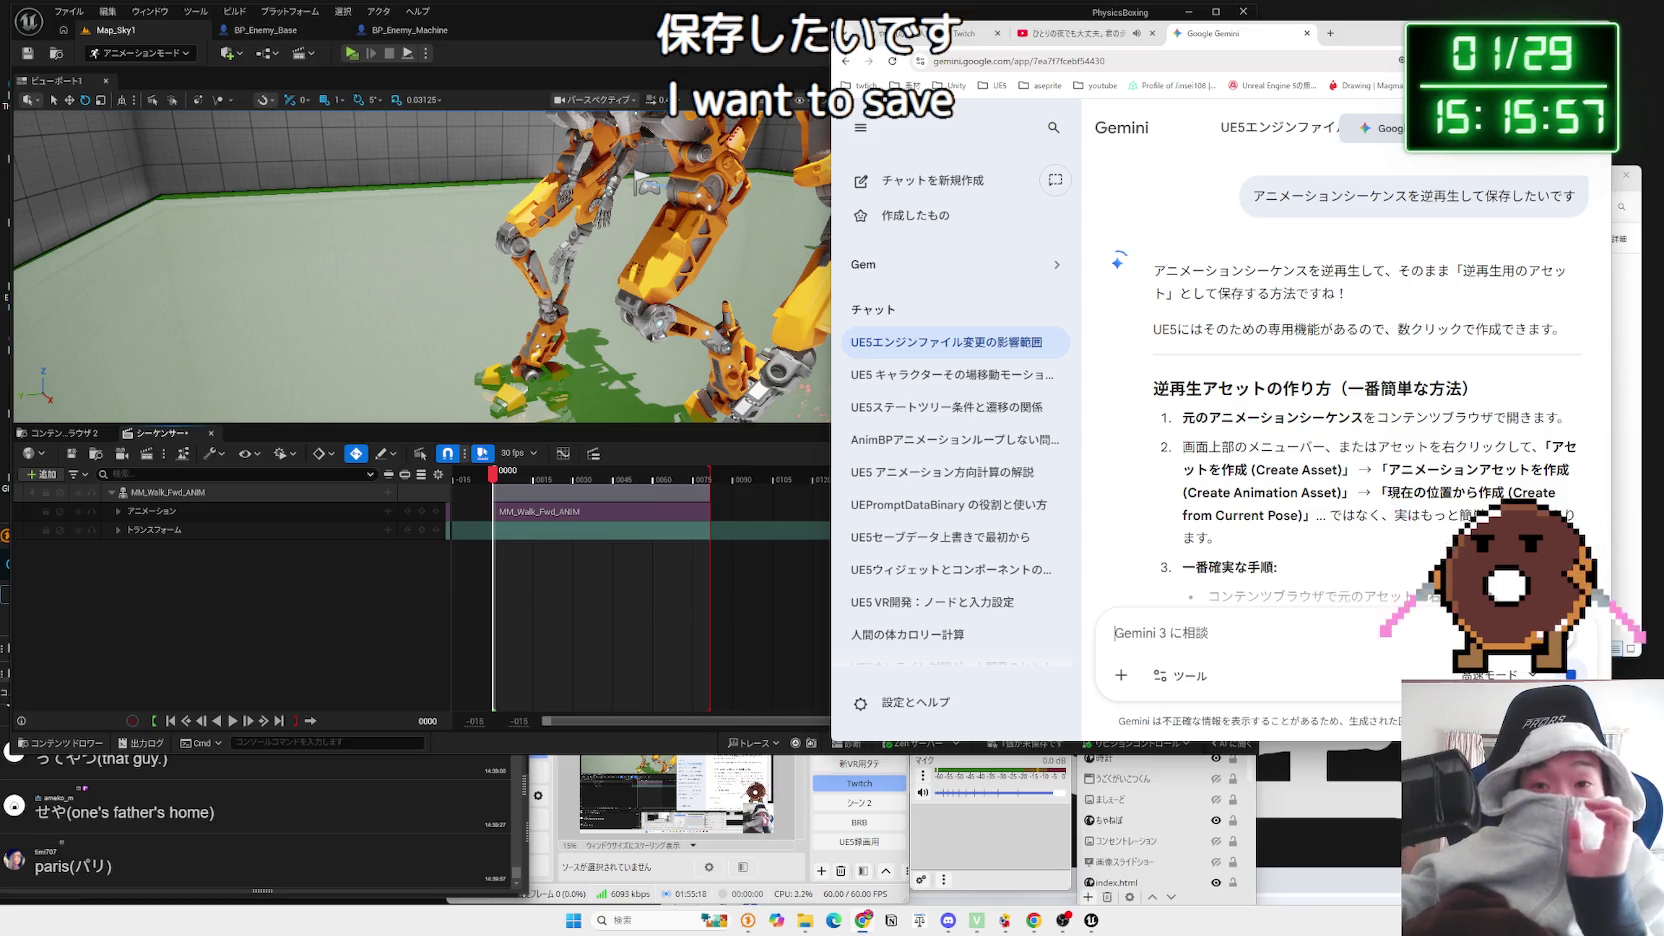
# Step: Read through Gemini's answer on duplicating the animation and setting Rate Scale to -1.0
pyautogui.scroll(-2, 1375, 466)
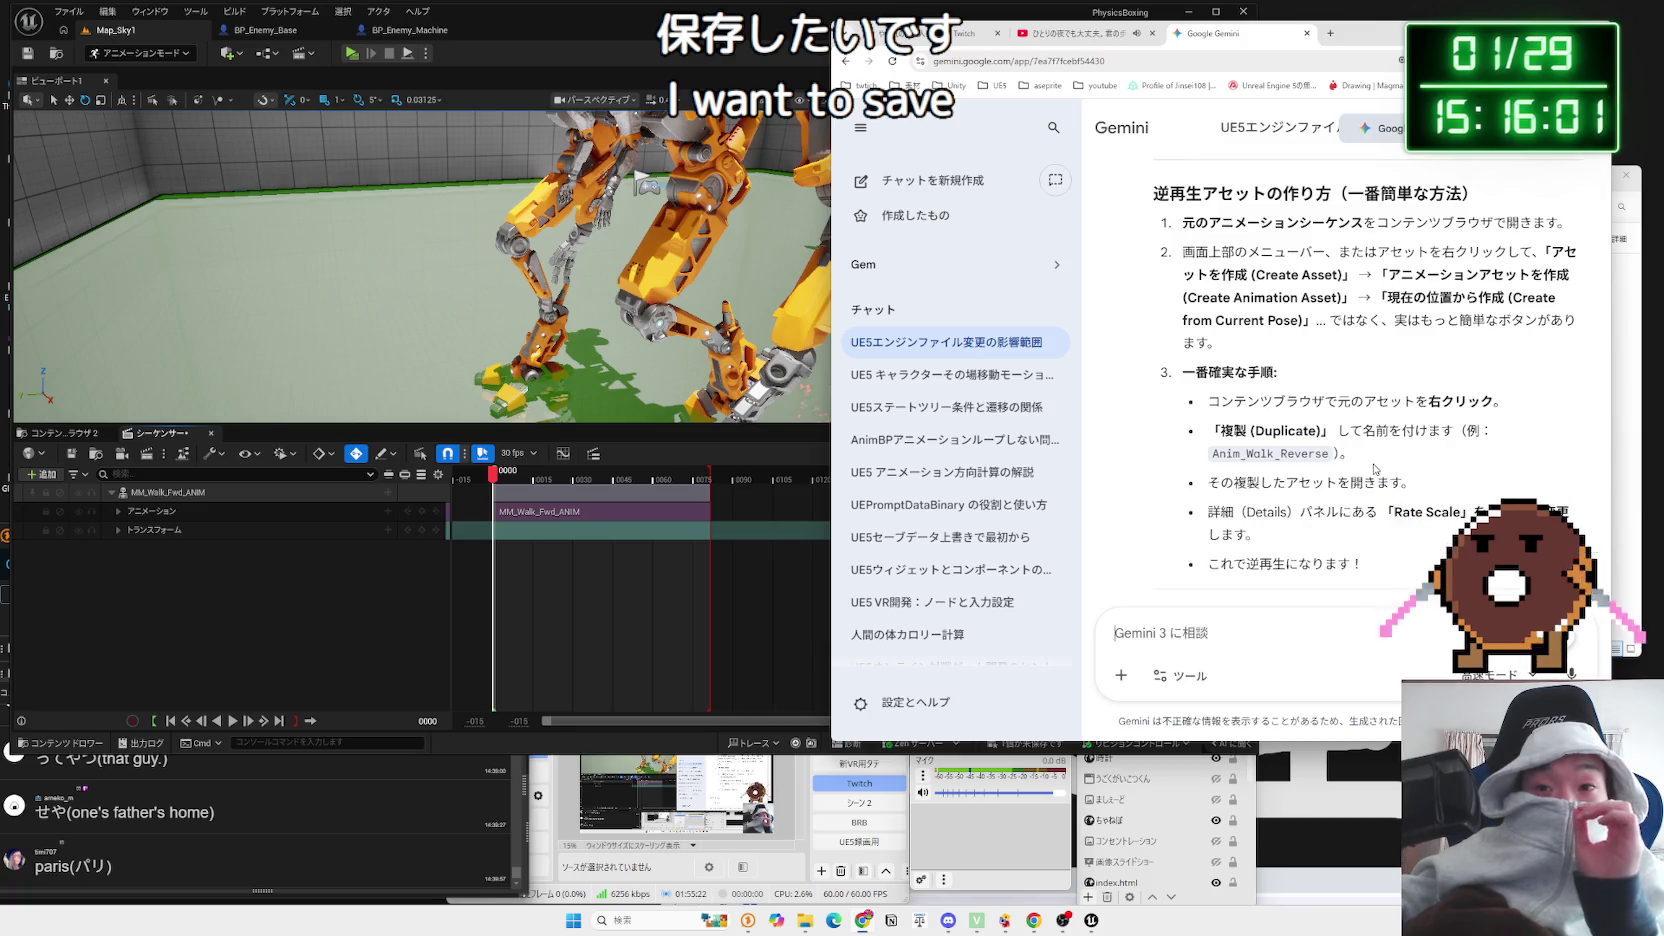
pyautogui.scroll(-2, 1375, 468)
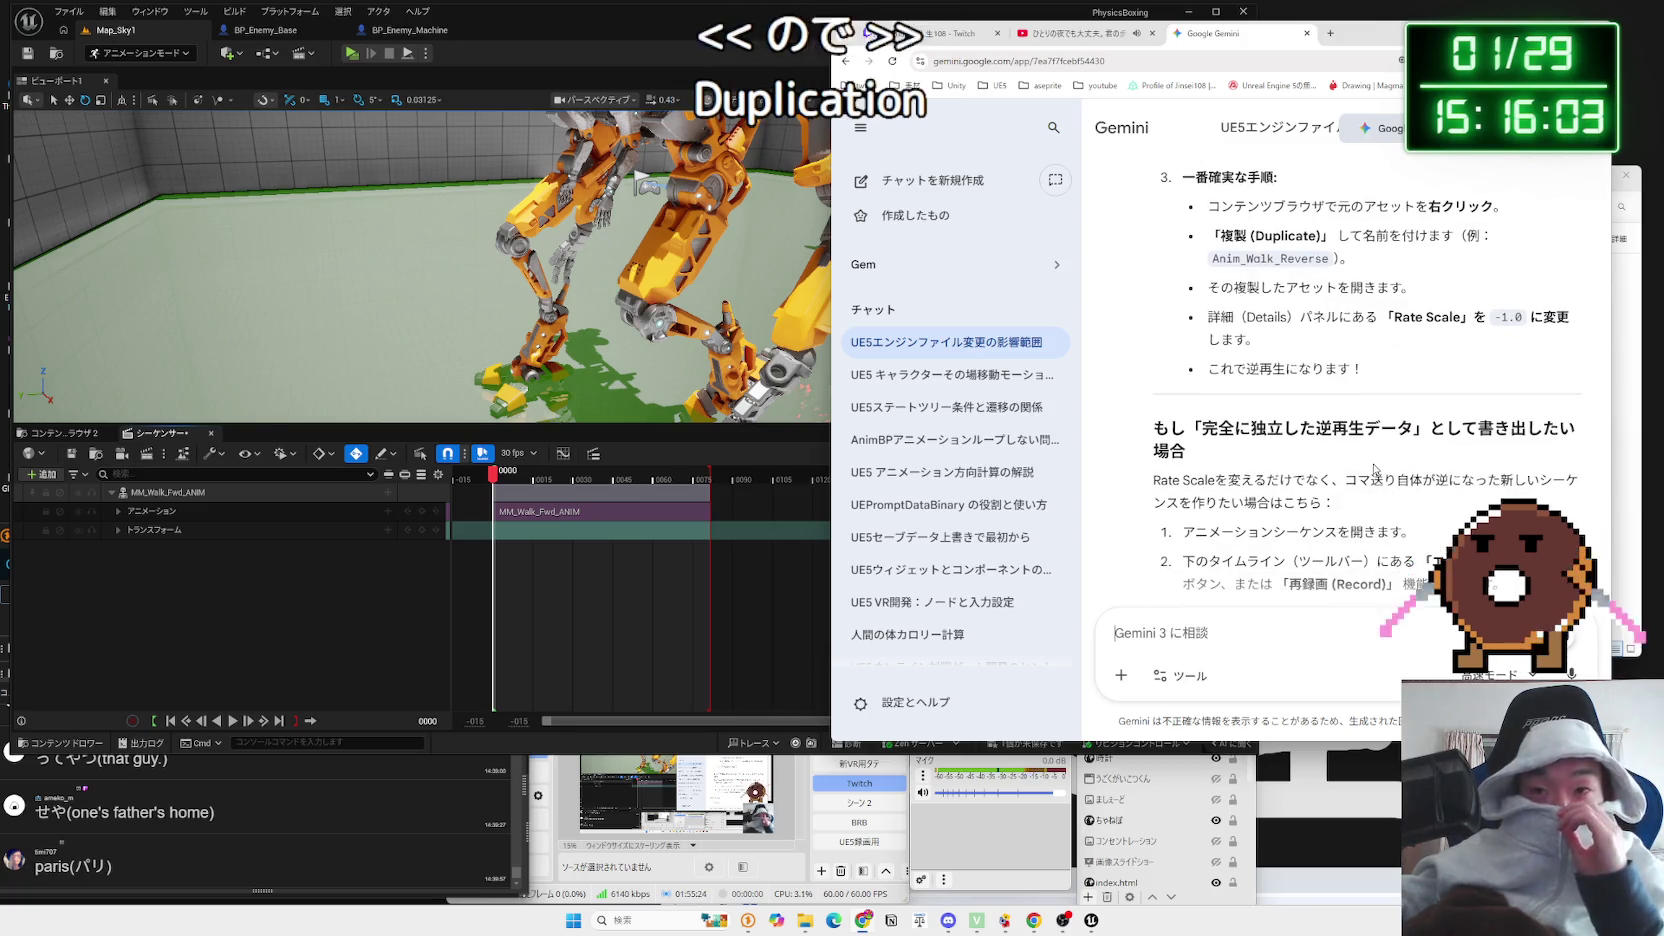
pyautogui.moveTo(1397, 428); pyautogui.dragTo(1250, 428)
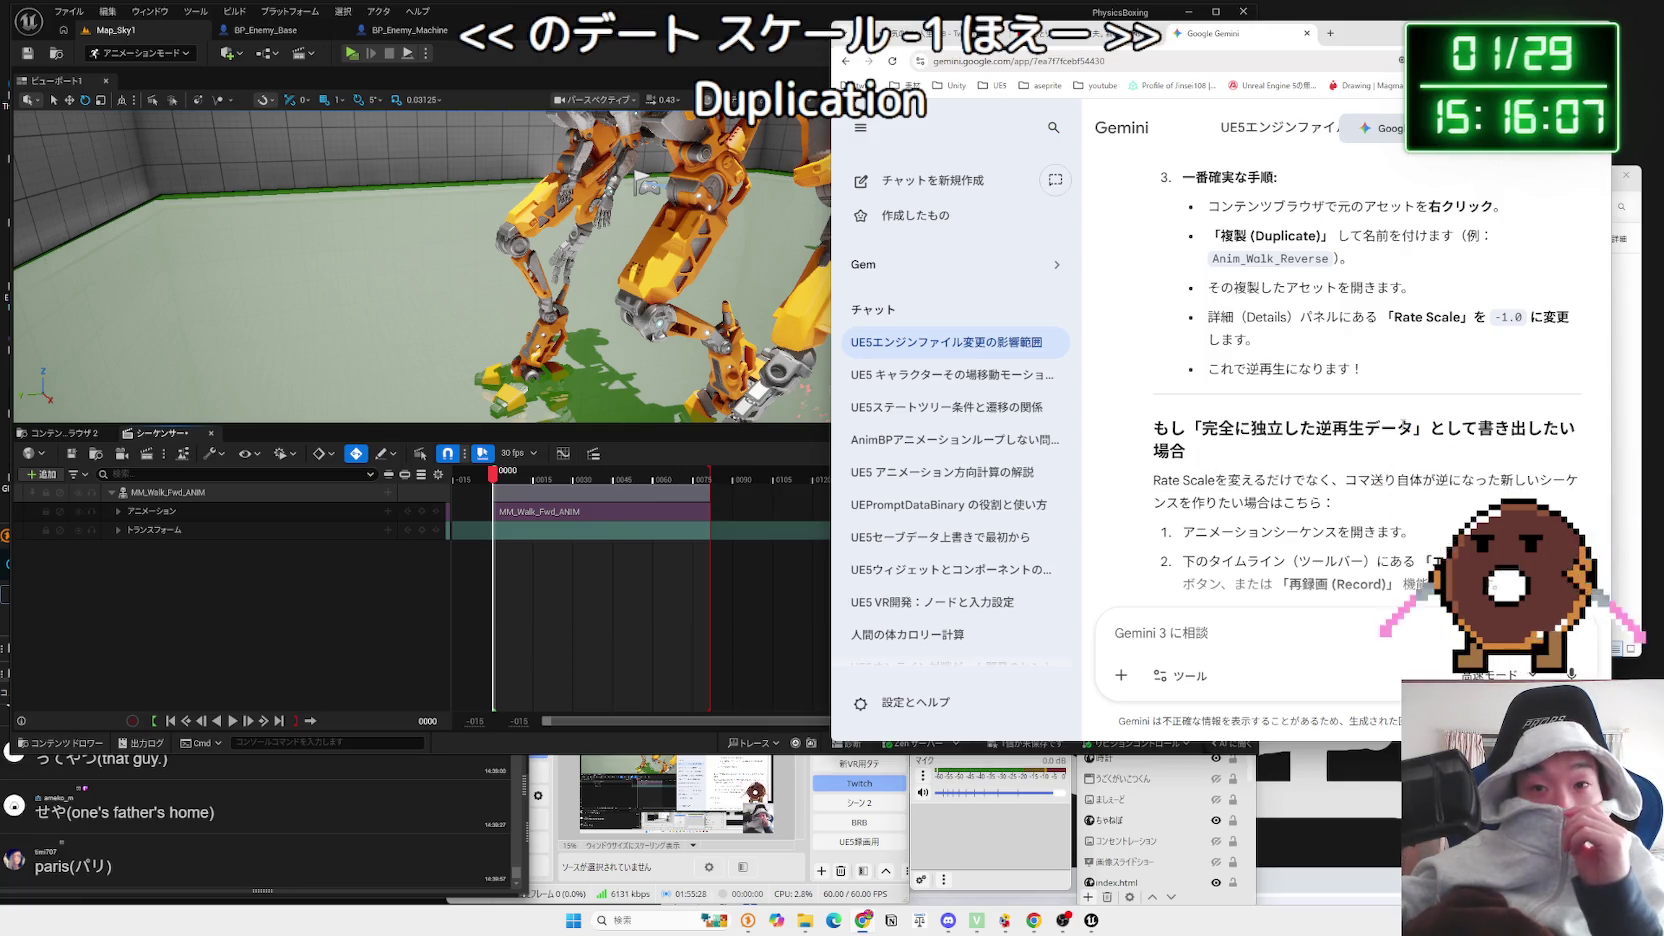
pyautogui.scroll(-3, 1403, 424)
pyautogui.scroll(5, 1403, 428)
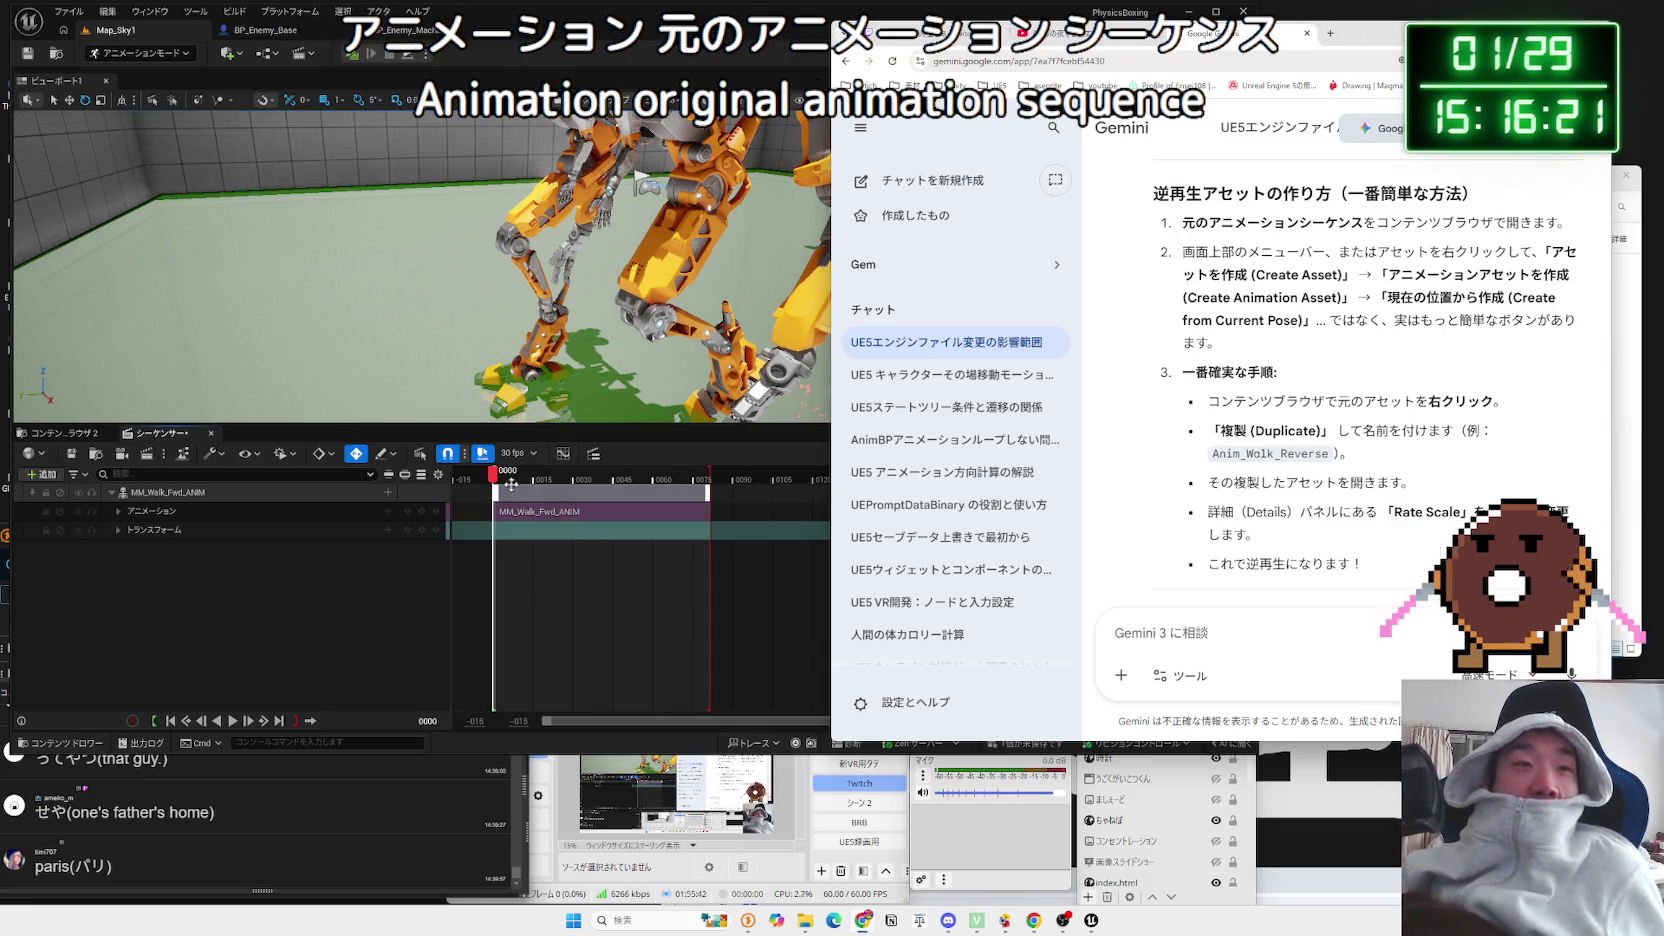
# Step: Return to the Map_Sky1 level and locate MM_Walk_Fwd_ANIM among the MPMECH animation assets
pyautogui.click(405, 30)
pyautogui.click(245, 32)
pyautogui.click(174, 35)
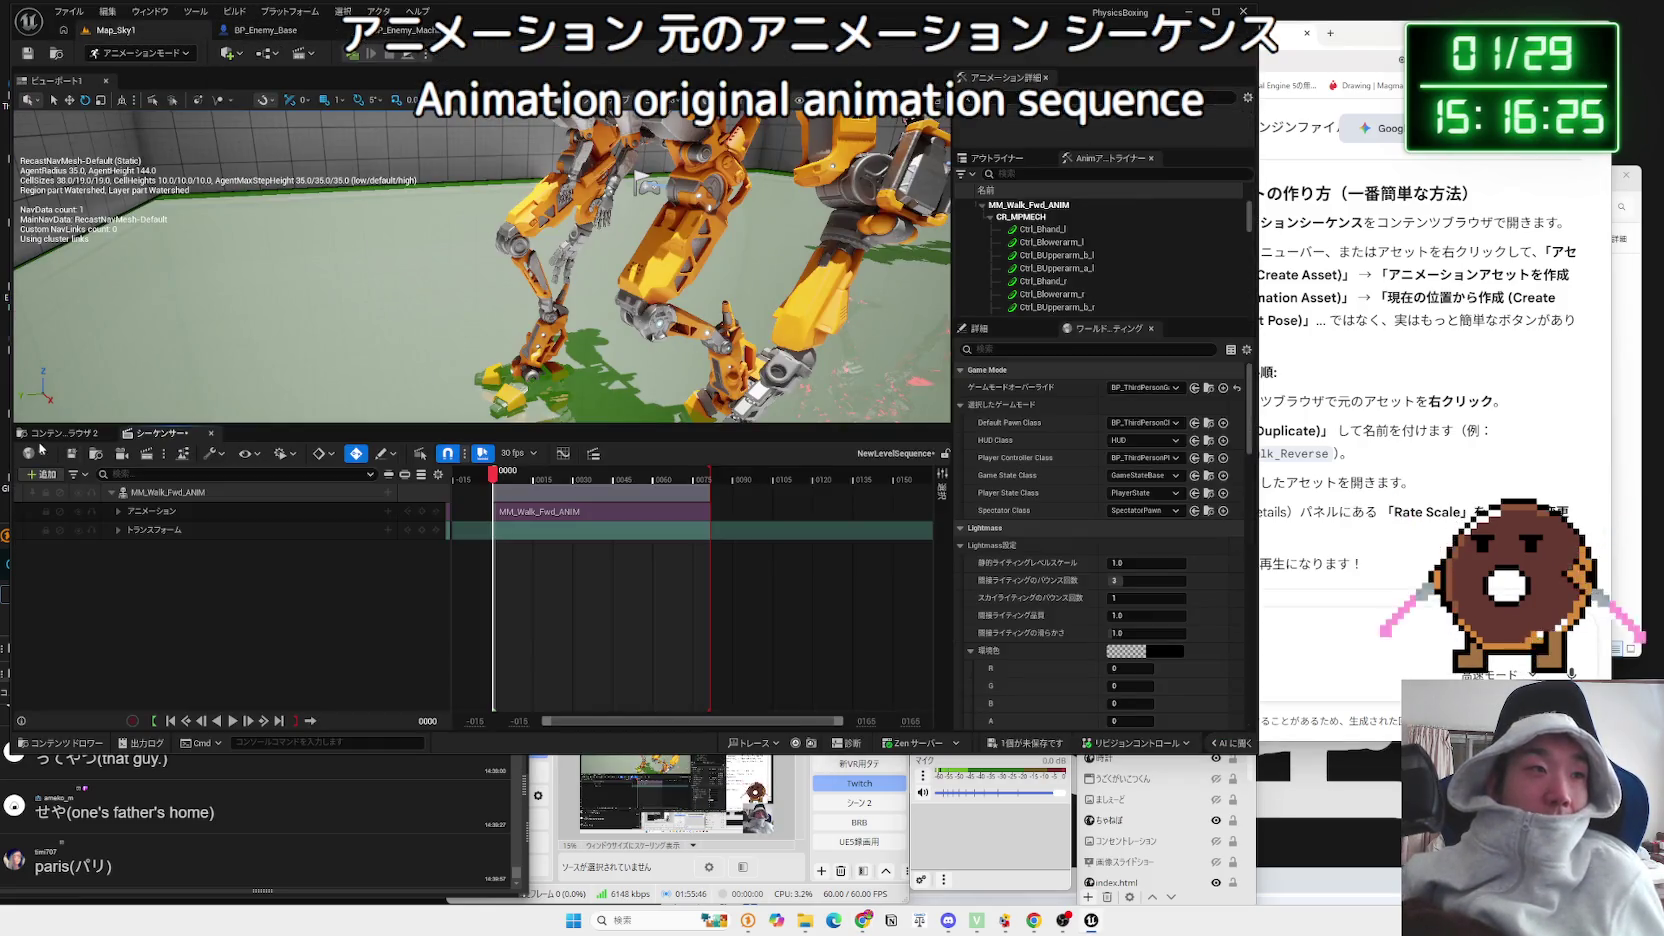
pyautogui.click(60, 433)
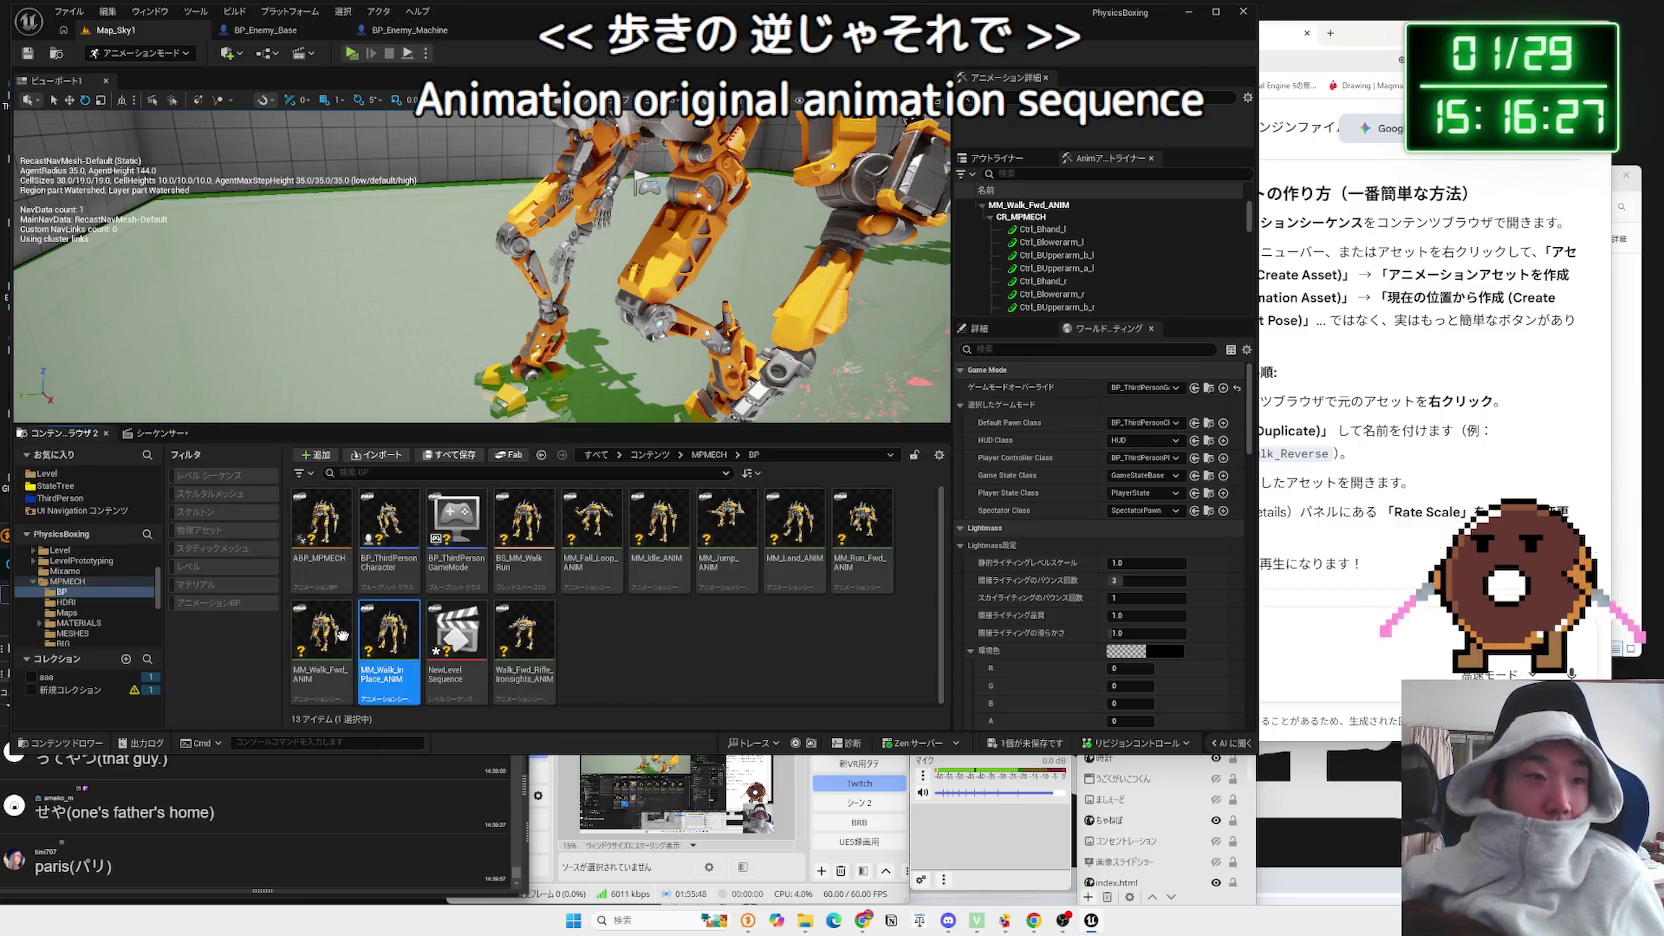
pyautogui.rightClick(343, 635)
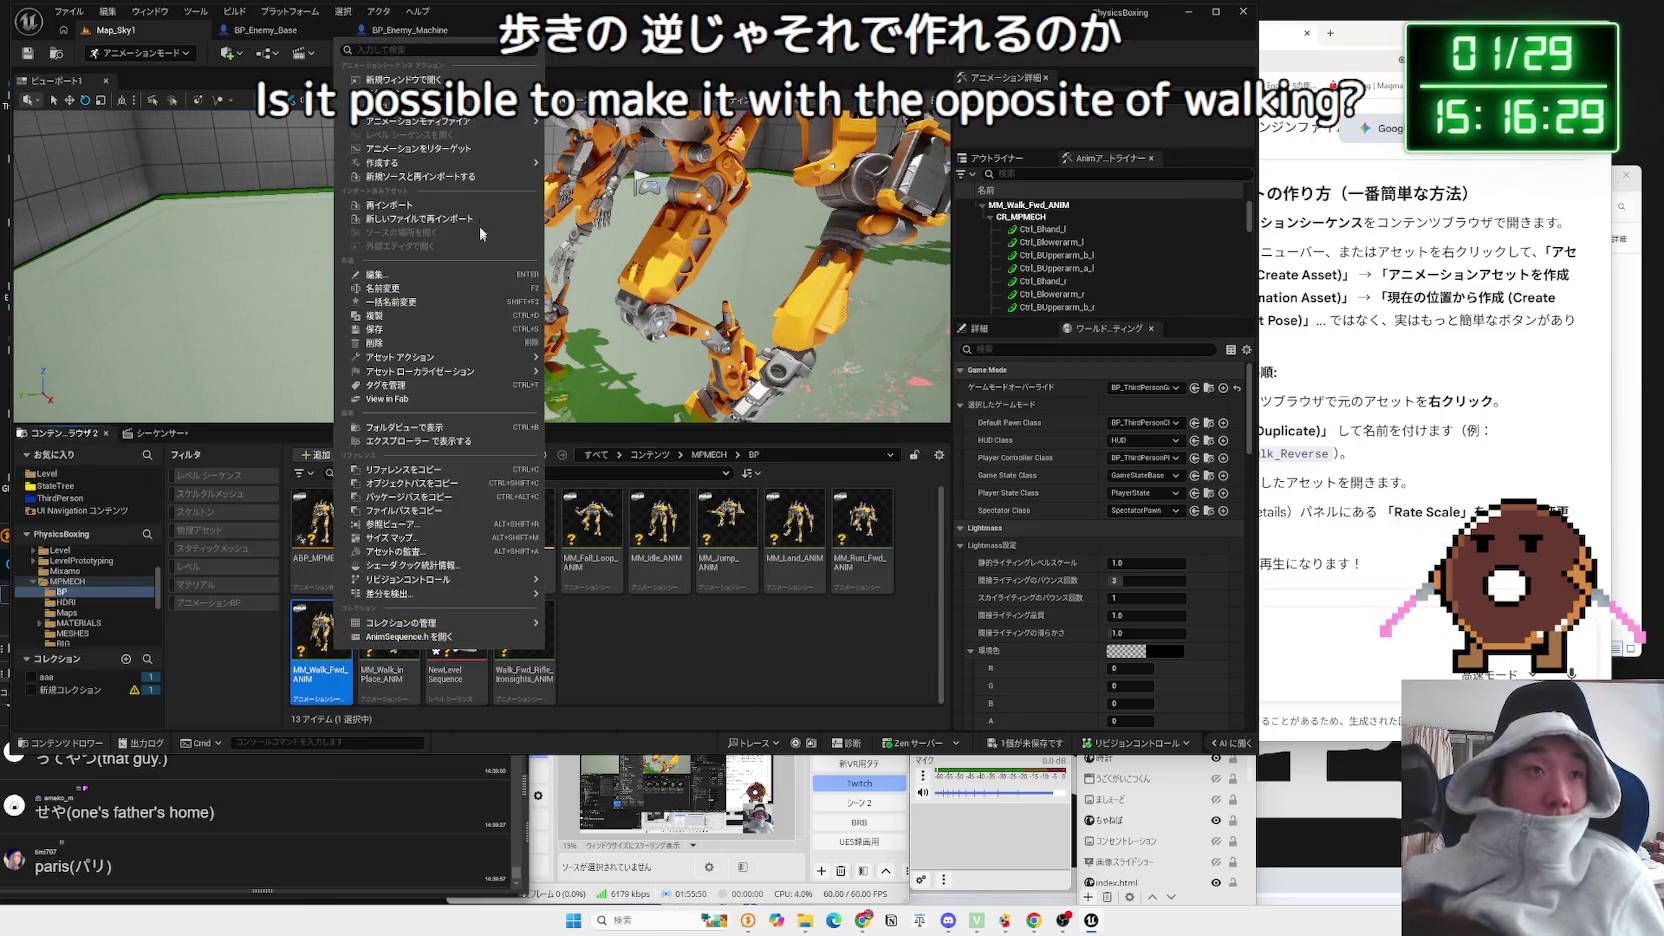
pyautogui.moveTo(468, 168)
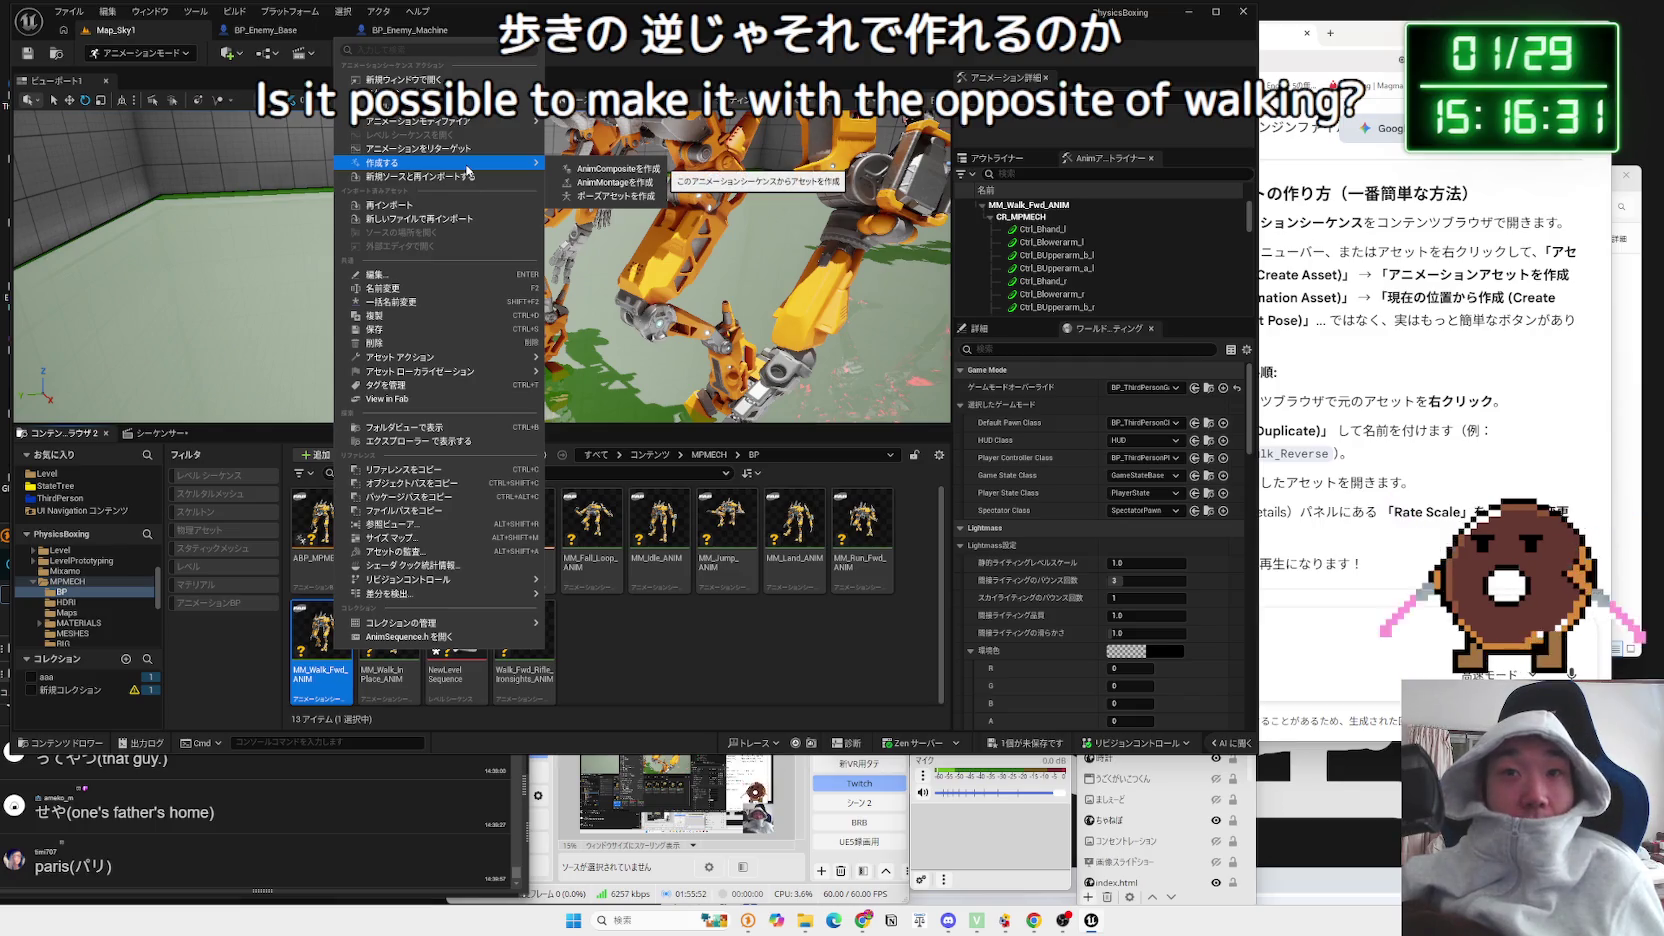
# Step: Review Gemini's steps for creating the reversed animation asset
pyautogui.click(1372, 352)
pyautogui.moveTo(1538, 320); pyautogui.dragTo(1248, 294)
pyautogui.click(1318, 362)
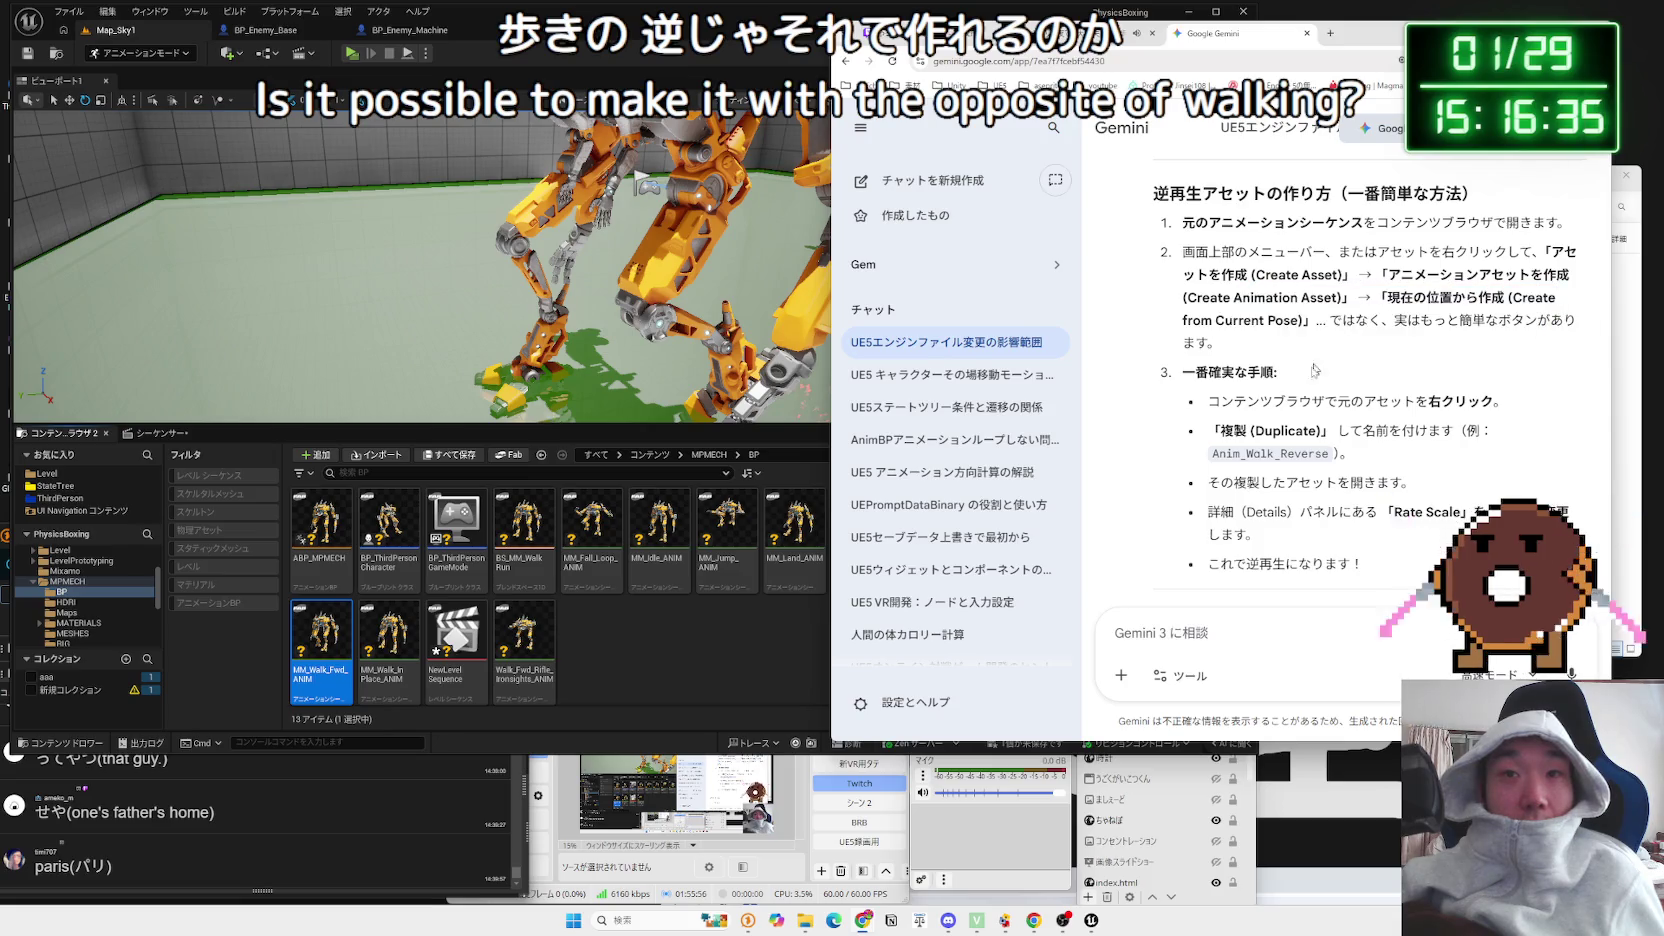
pyautogui.scroll(-1, 1300, 390)
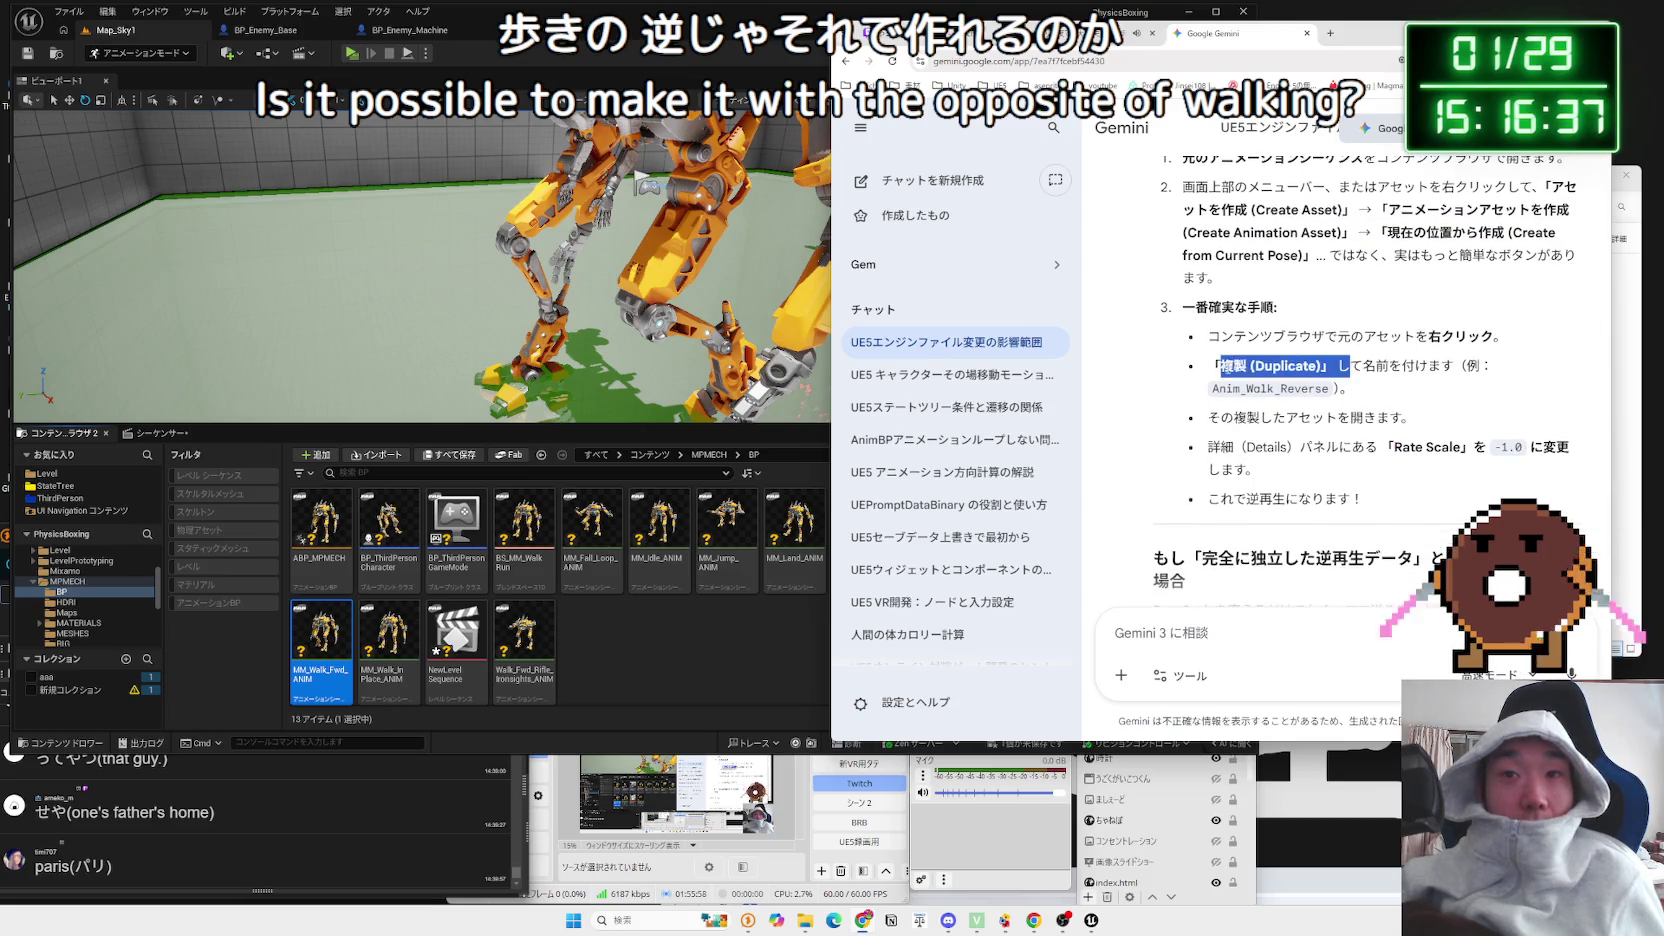
# Step: Duplicate MM_Walk_Fwd_ANIM and rename the copy MM_Walk_Back_ANIM
pyautogui.click(335, 640)
pyautogui.rightClick(335, 640)
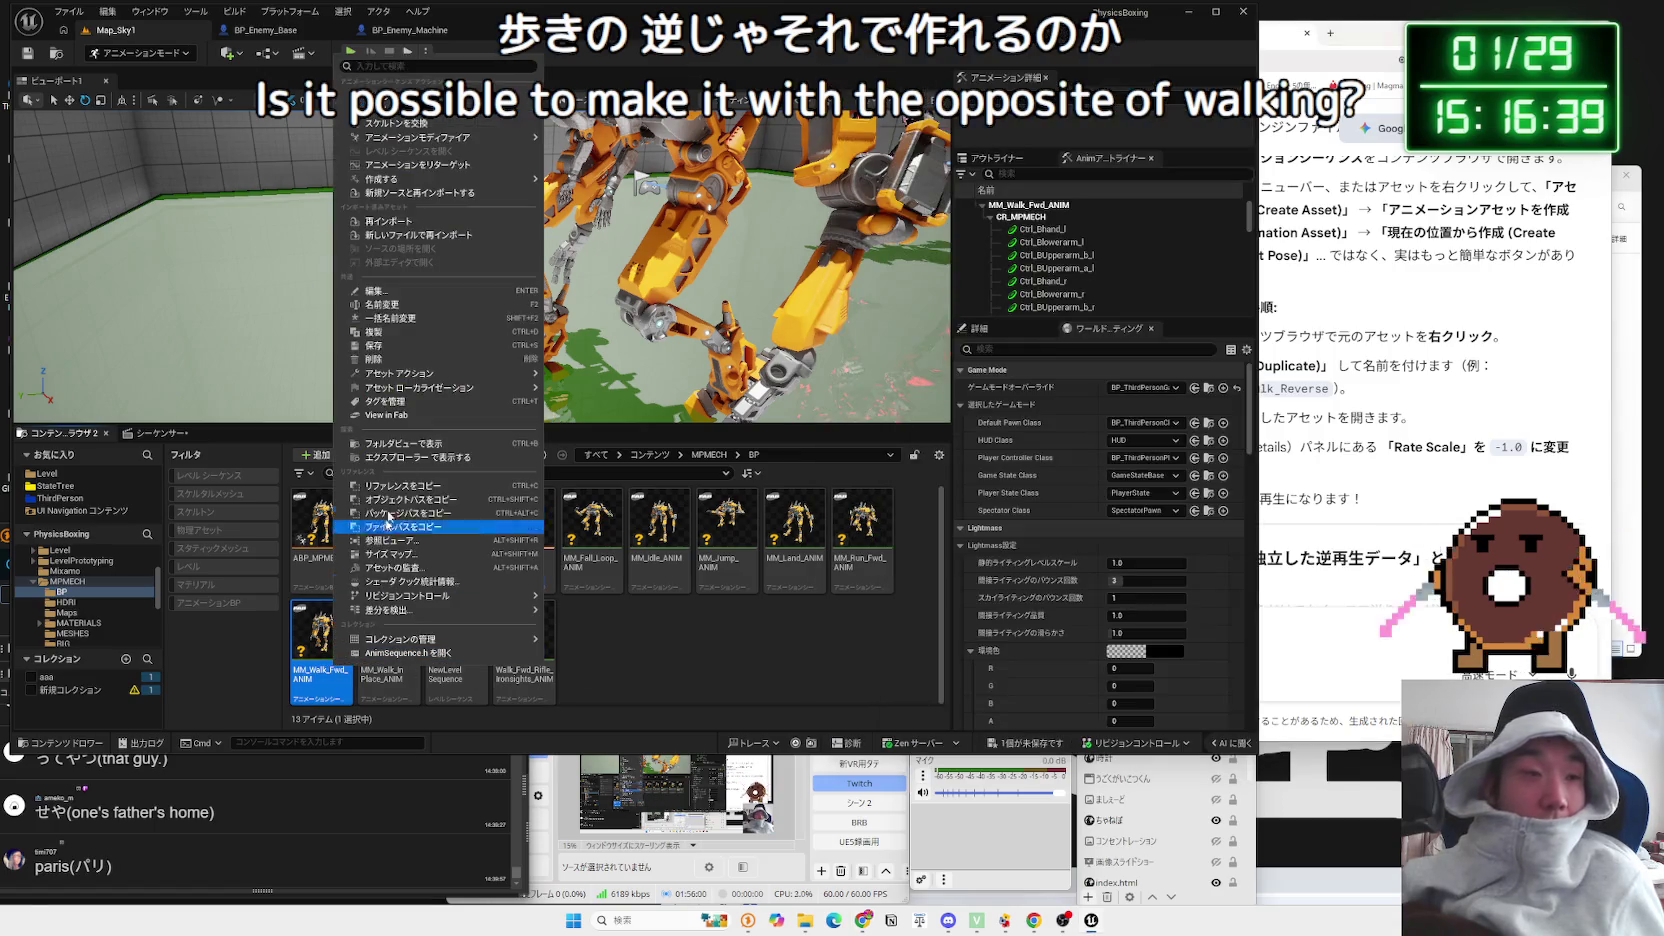
pyautogui.click(375, 331)
pyautogui.press('End')
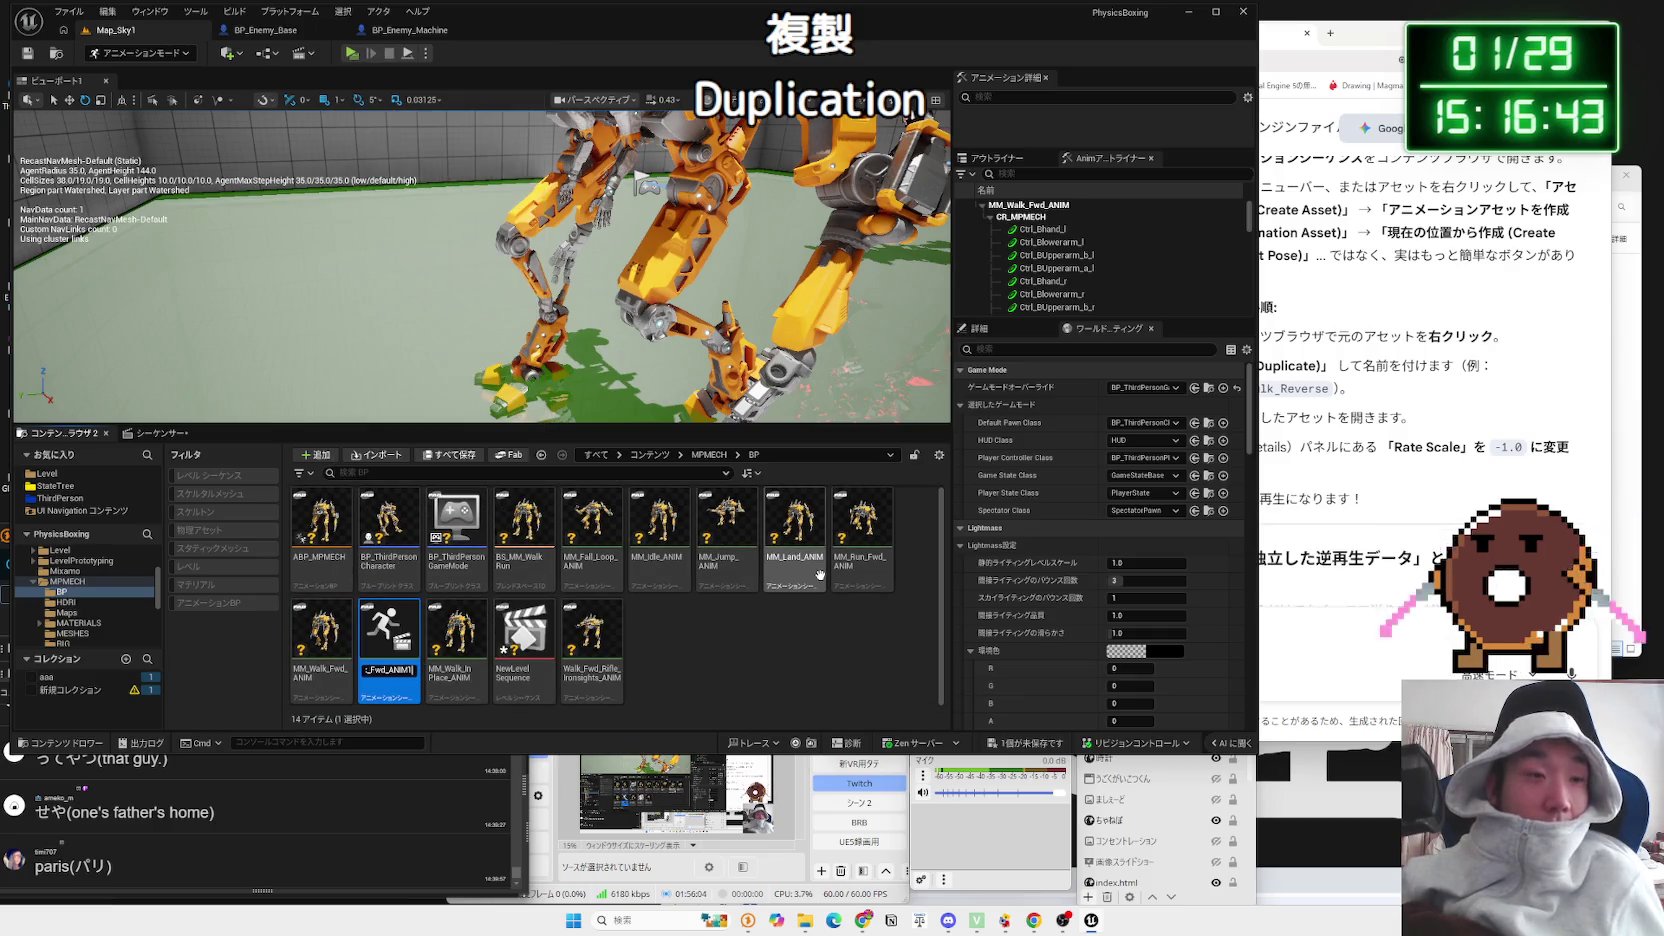
pyautogui.press('BackSpace')
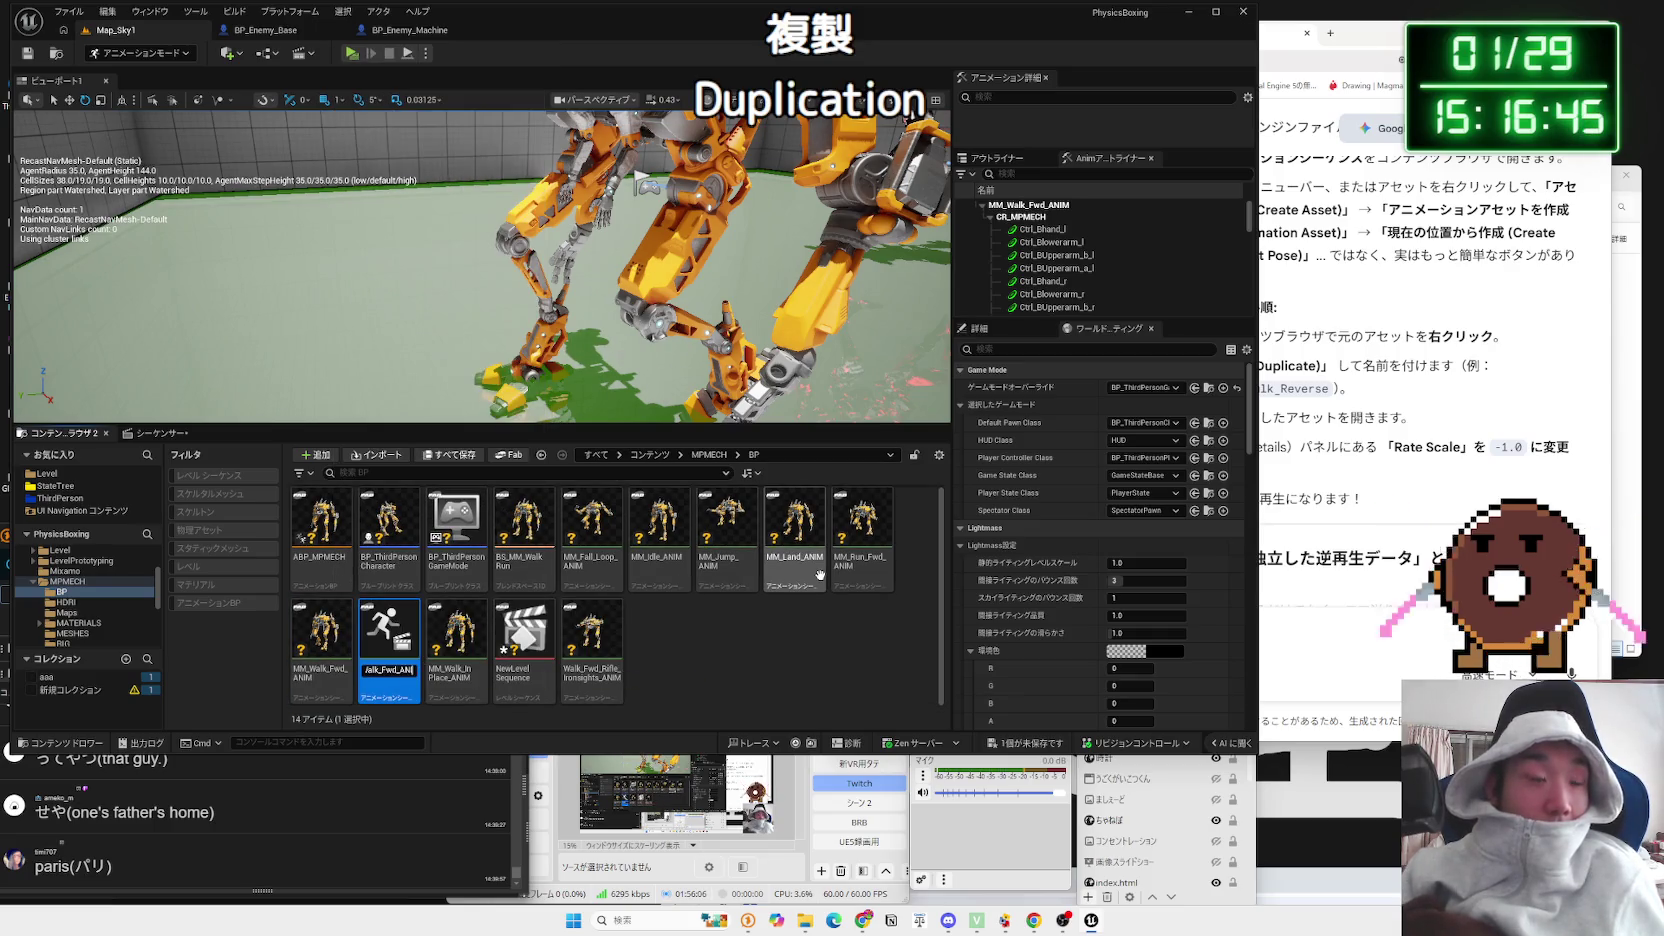
pyautogui.write('M')
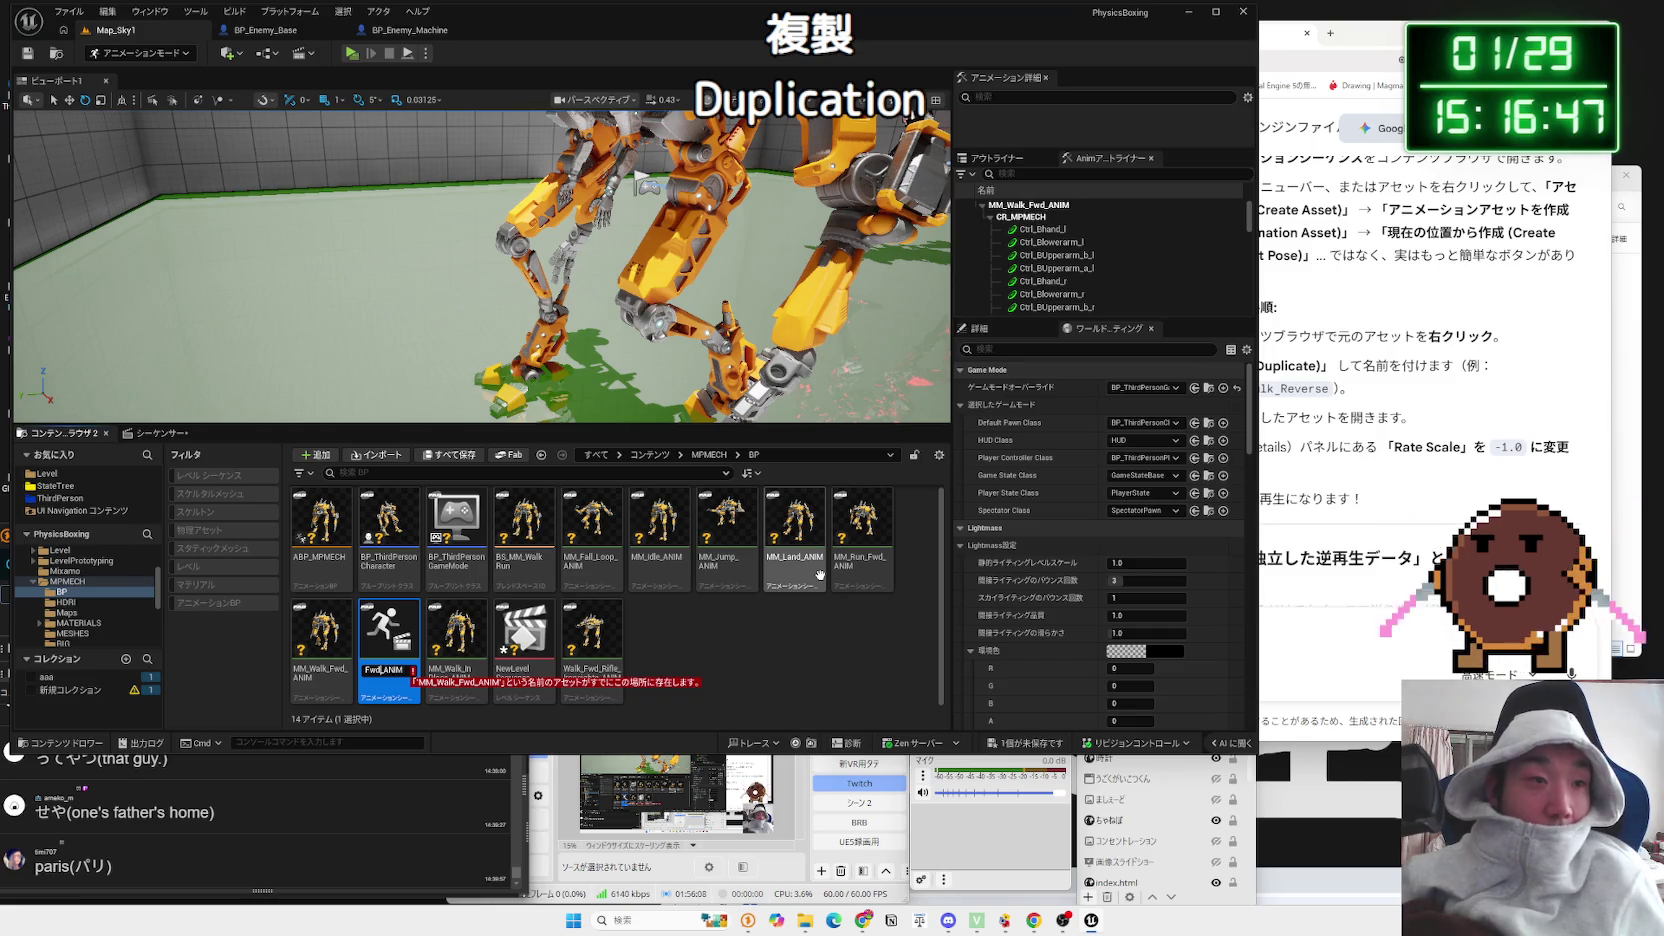
pyautogui.press('Left')
pyautogui.press('Left')
pyautogui.press('Left')
pyautogui.press('BackSpace')
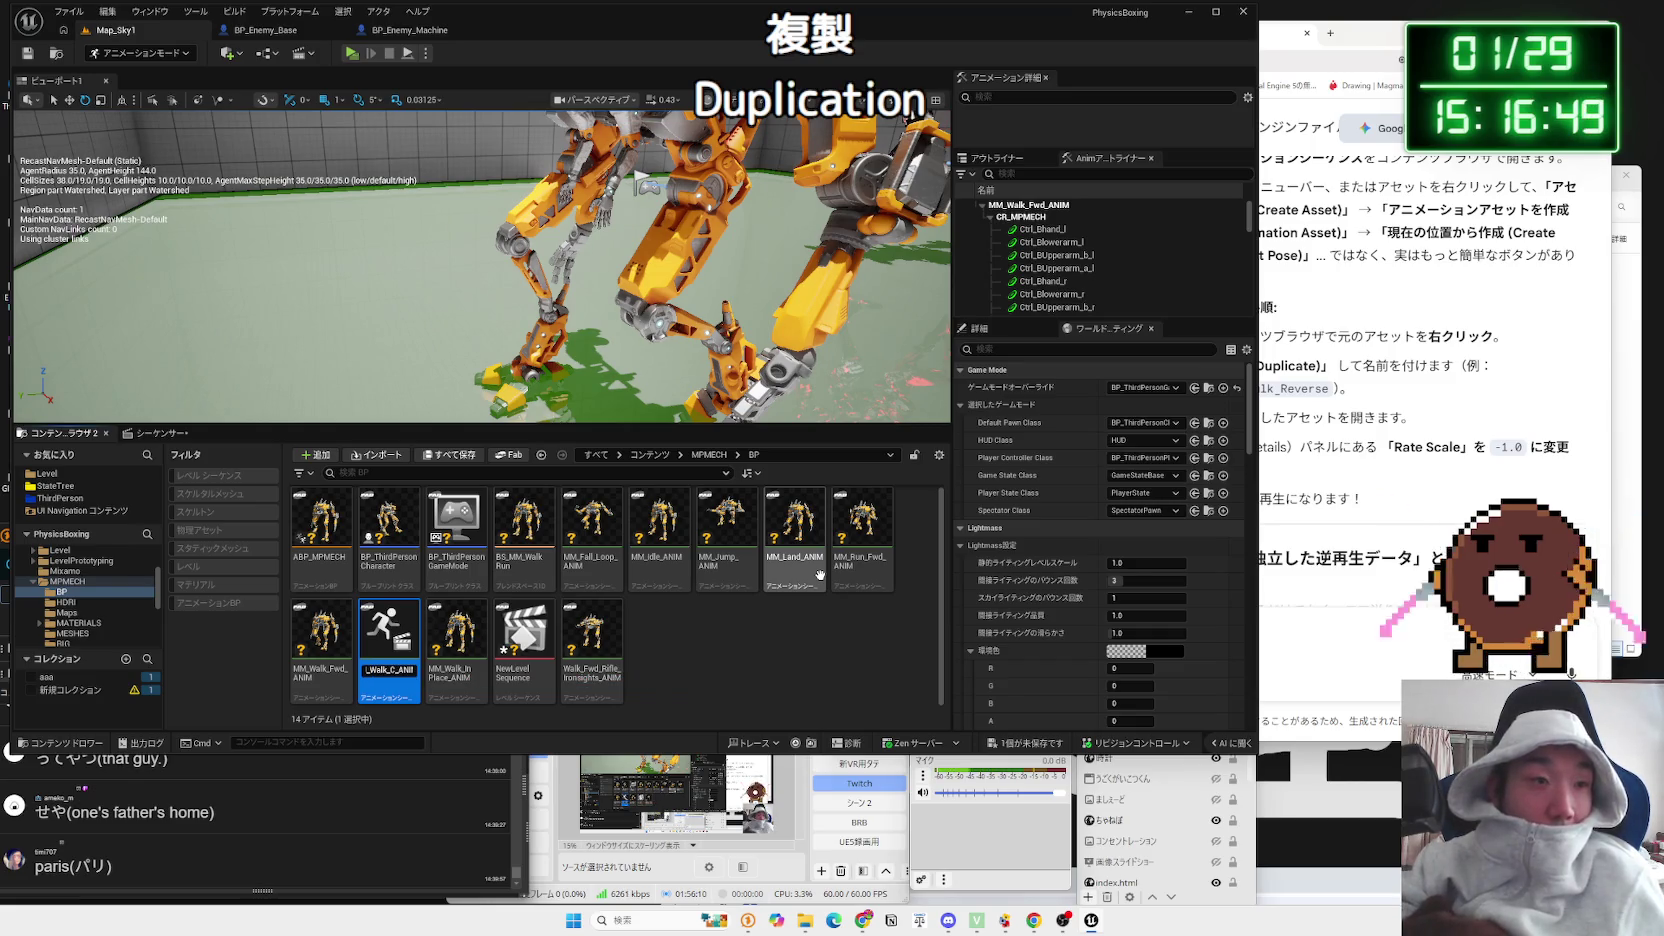
pyautogui.press('Return')
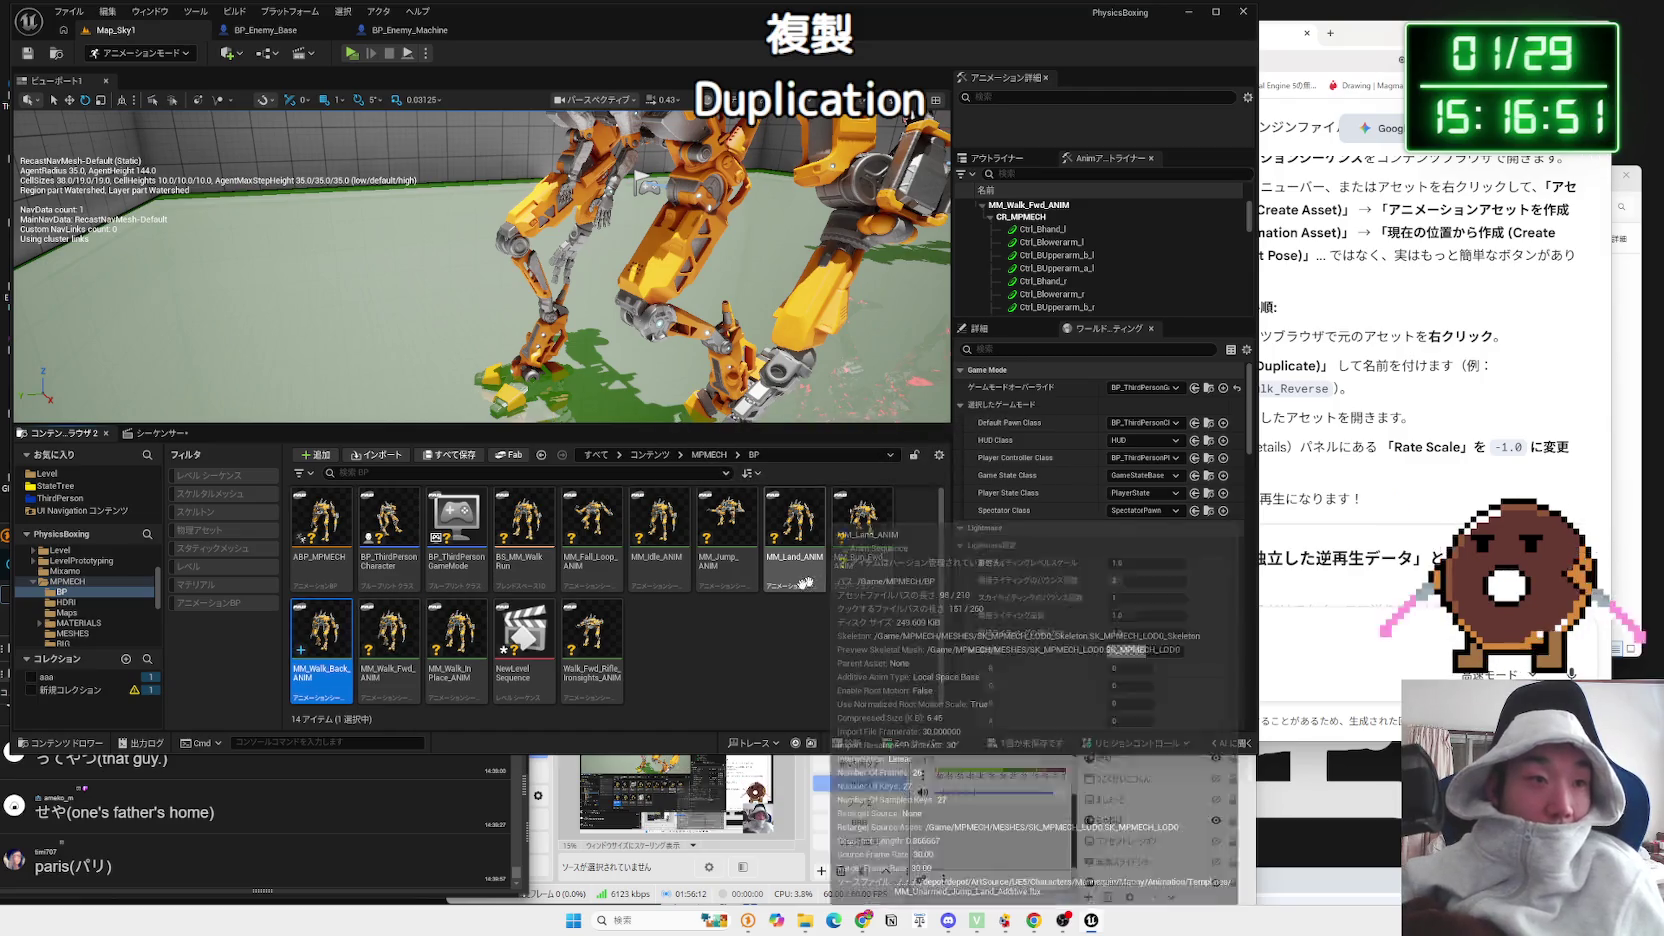
# Step: Open MM_Walk_Back_ANIM, set its Rate Scale to -1.0, and save it
pyautogui.doubleClick(322, 630)
pyautogui.write('-1')
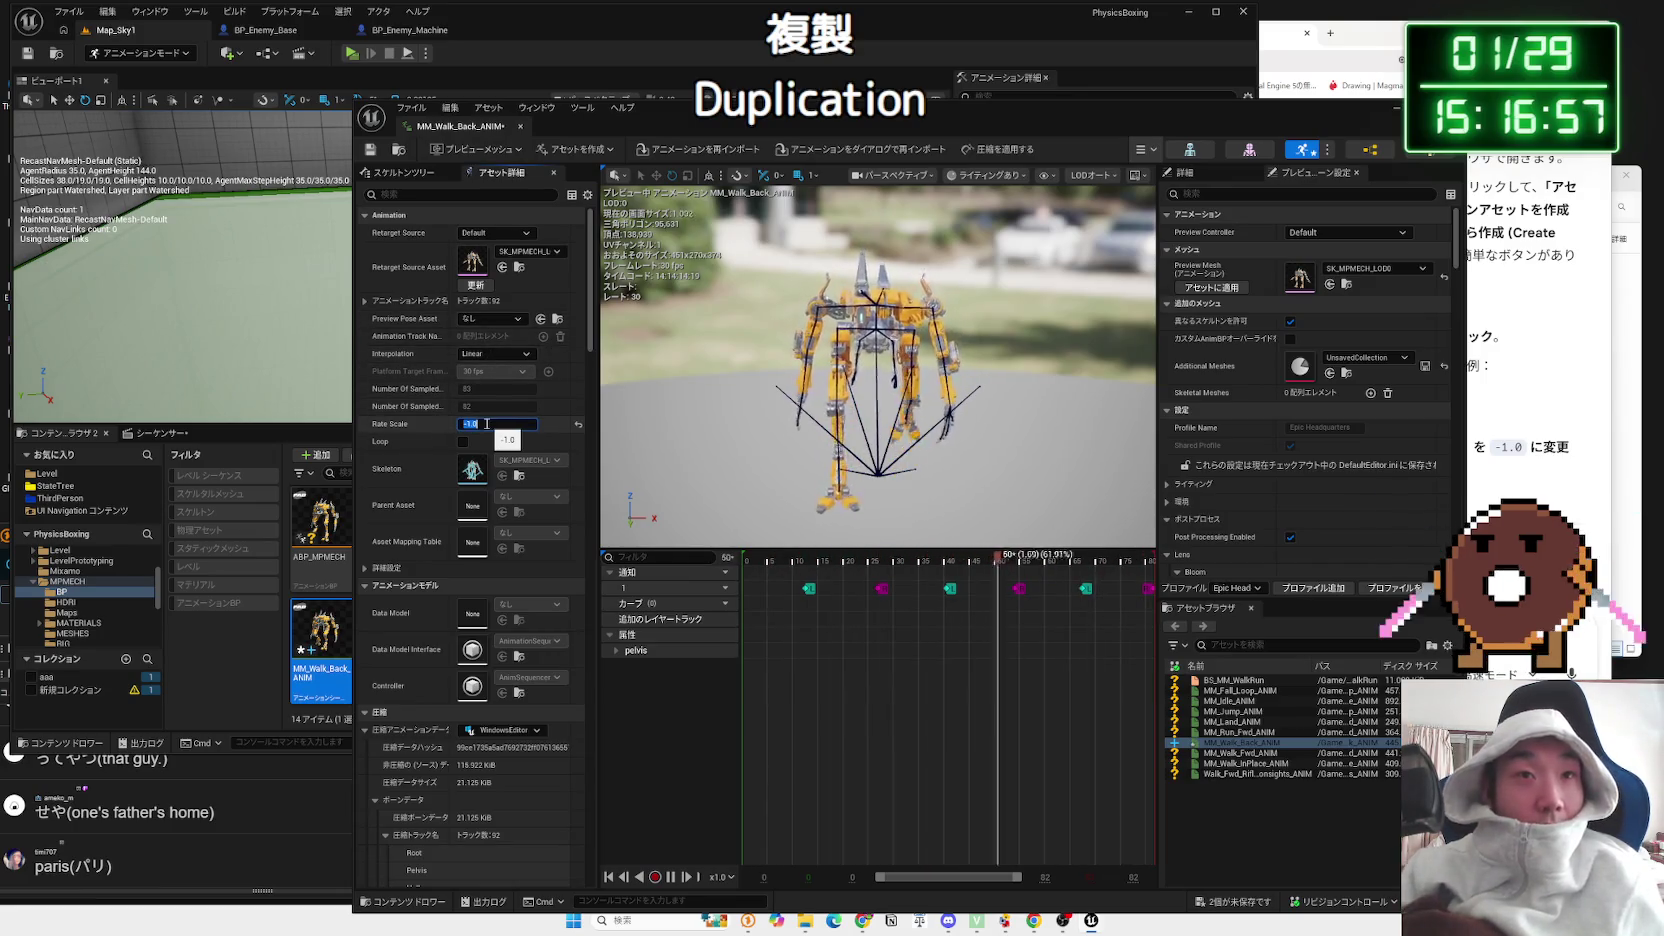
pyautogui.click(369, 150)
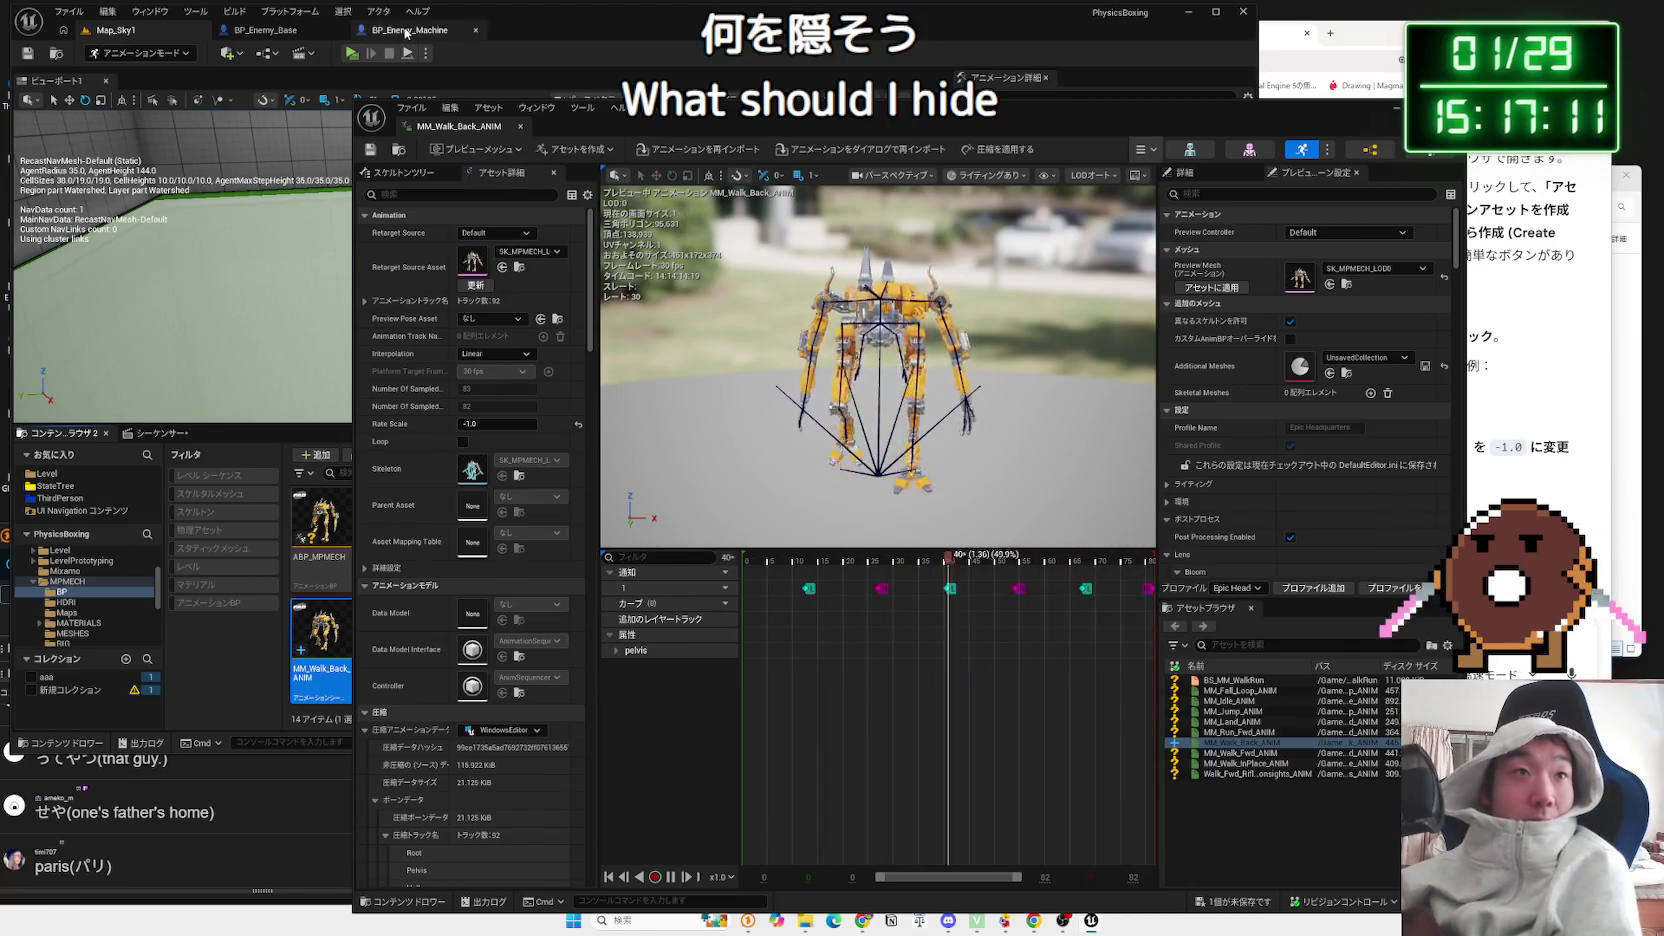
# Step: Close the animation editor and browse Characters to RadicalMike's Animations folder with 48 assets
pyautogui.click(131, 582)
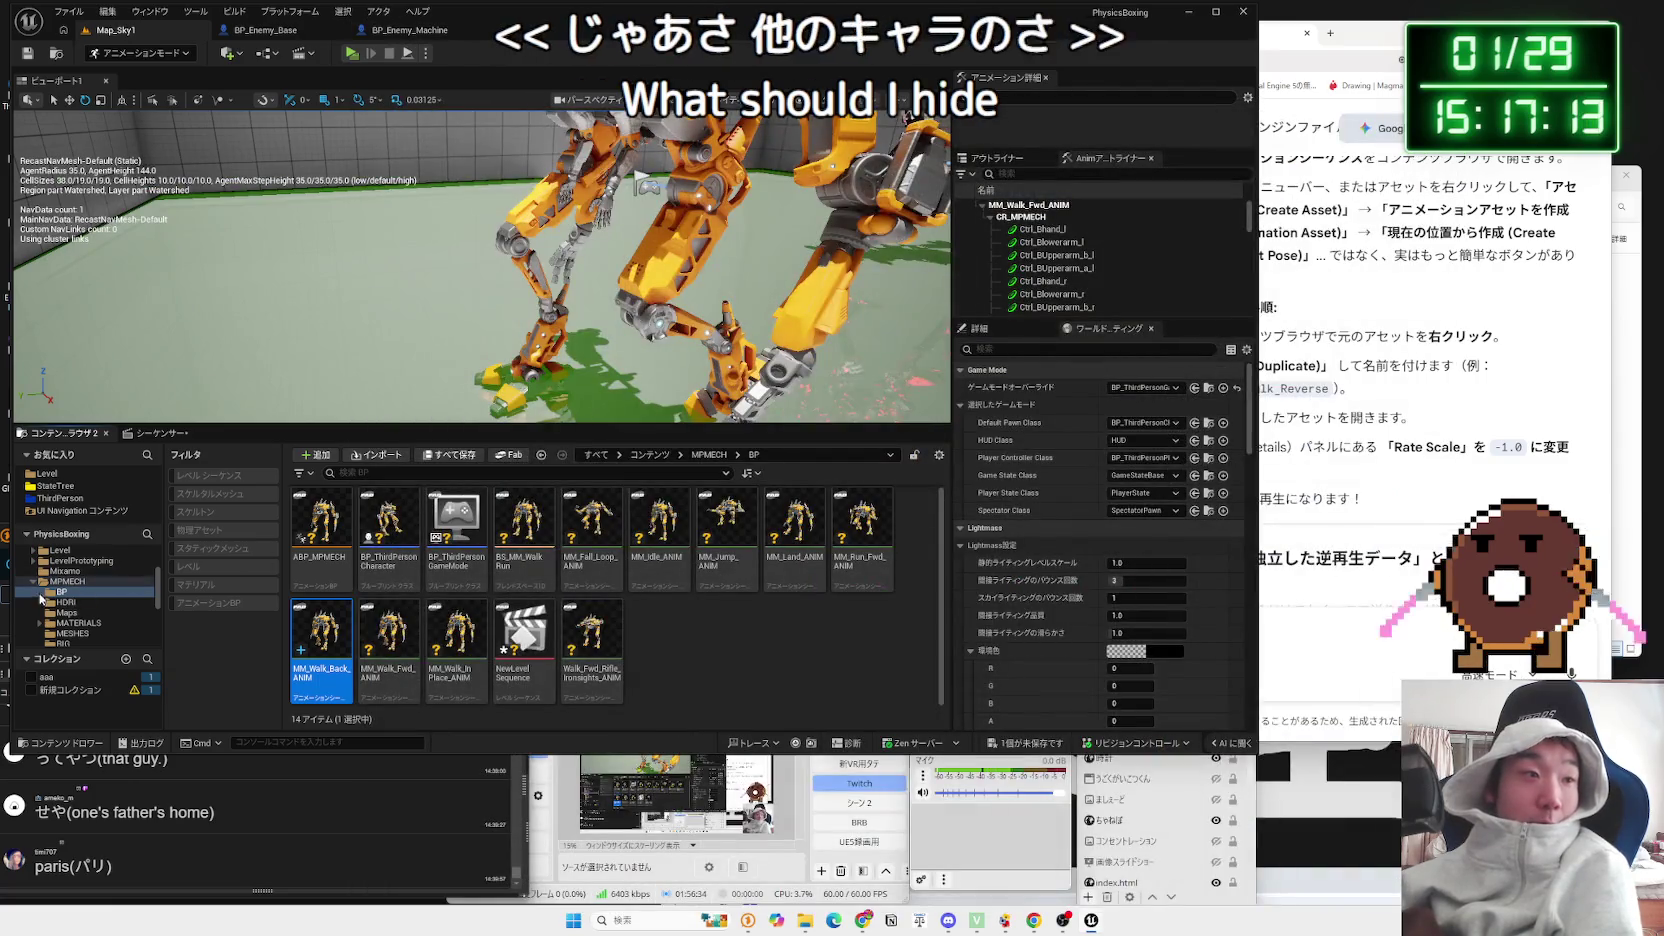
pyautogui.click(131, 582)
pyautogui.scroll(2, 70, 585)
pyautogui.click(66, 582)
pyautogui.click(66, 592)
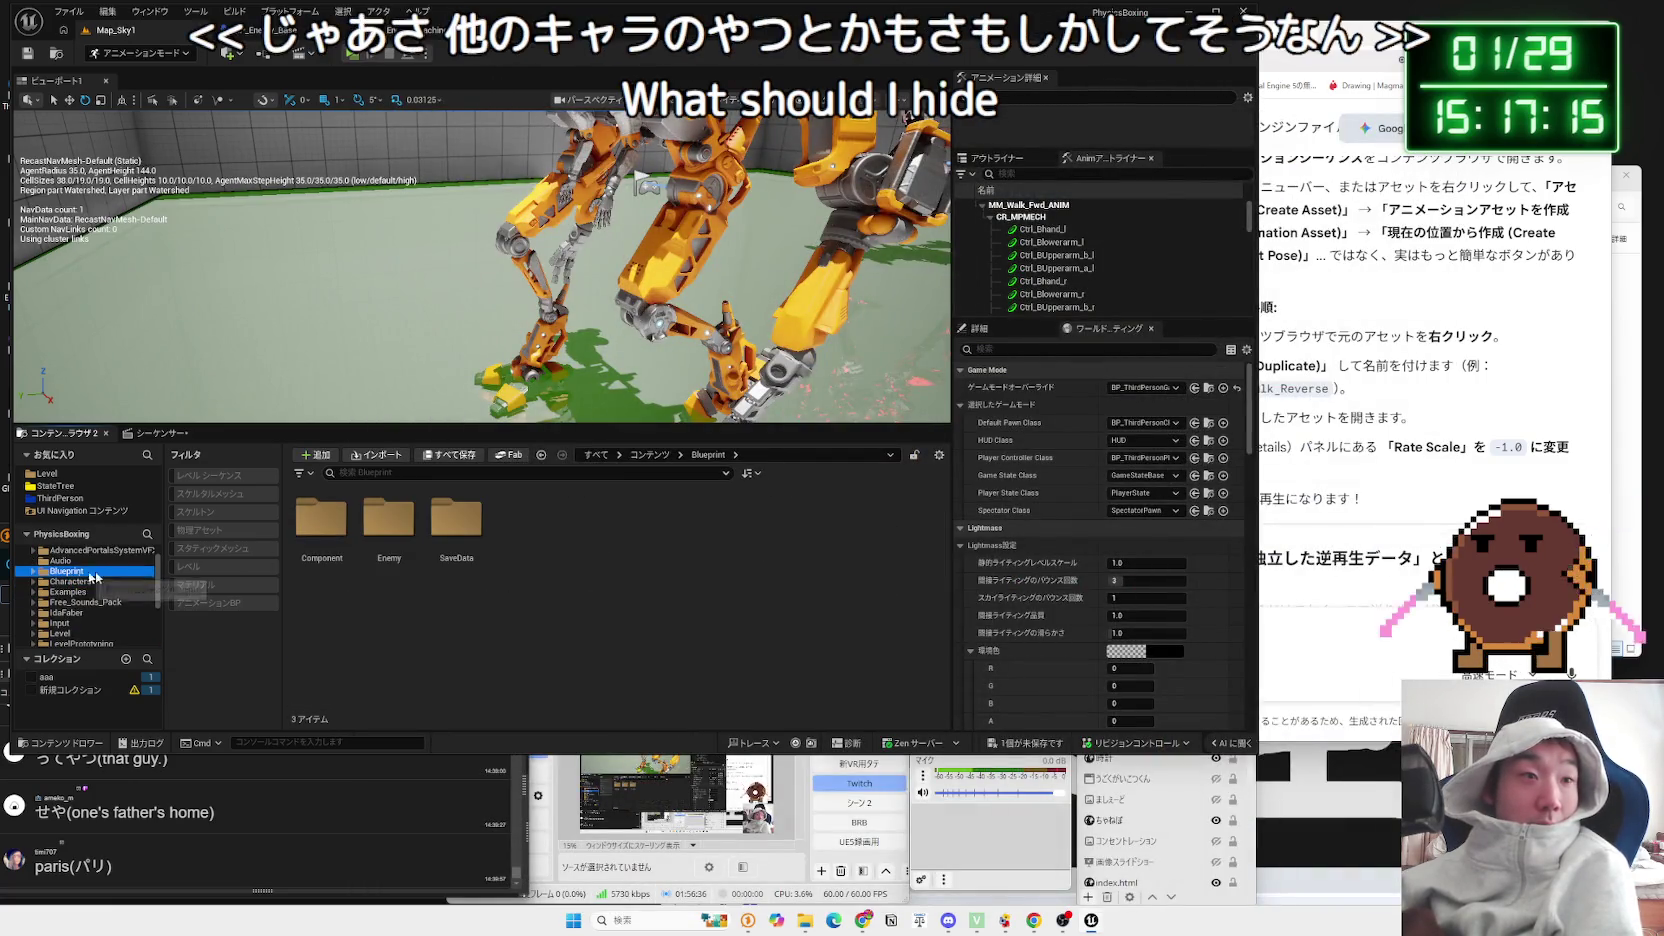
pyautogui.click(67, 602)
pyautogui.click(68, 613)
pyautogui.scroll(-2, 68, 614)
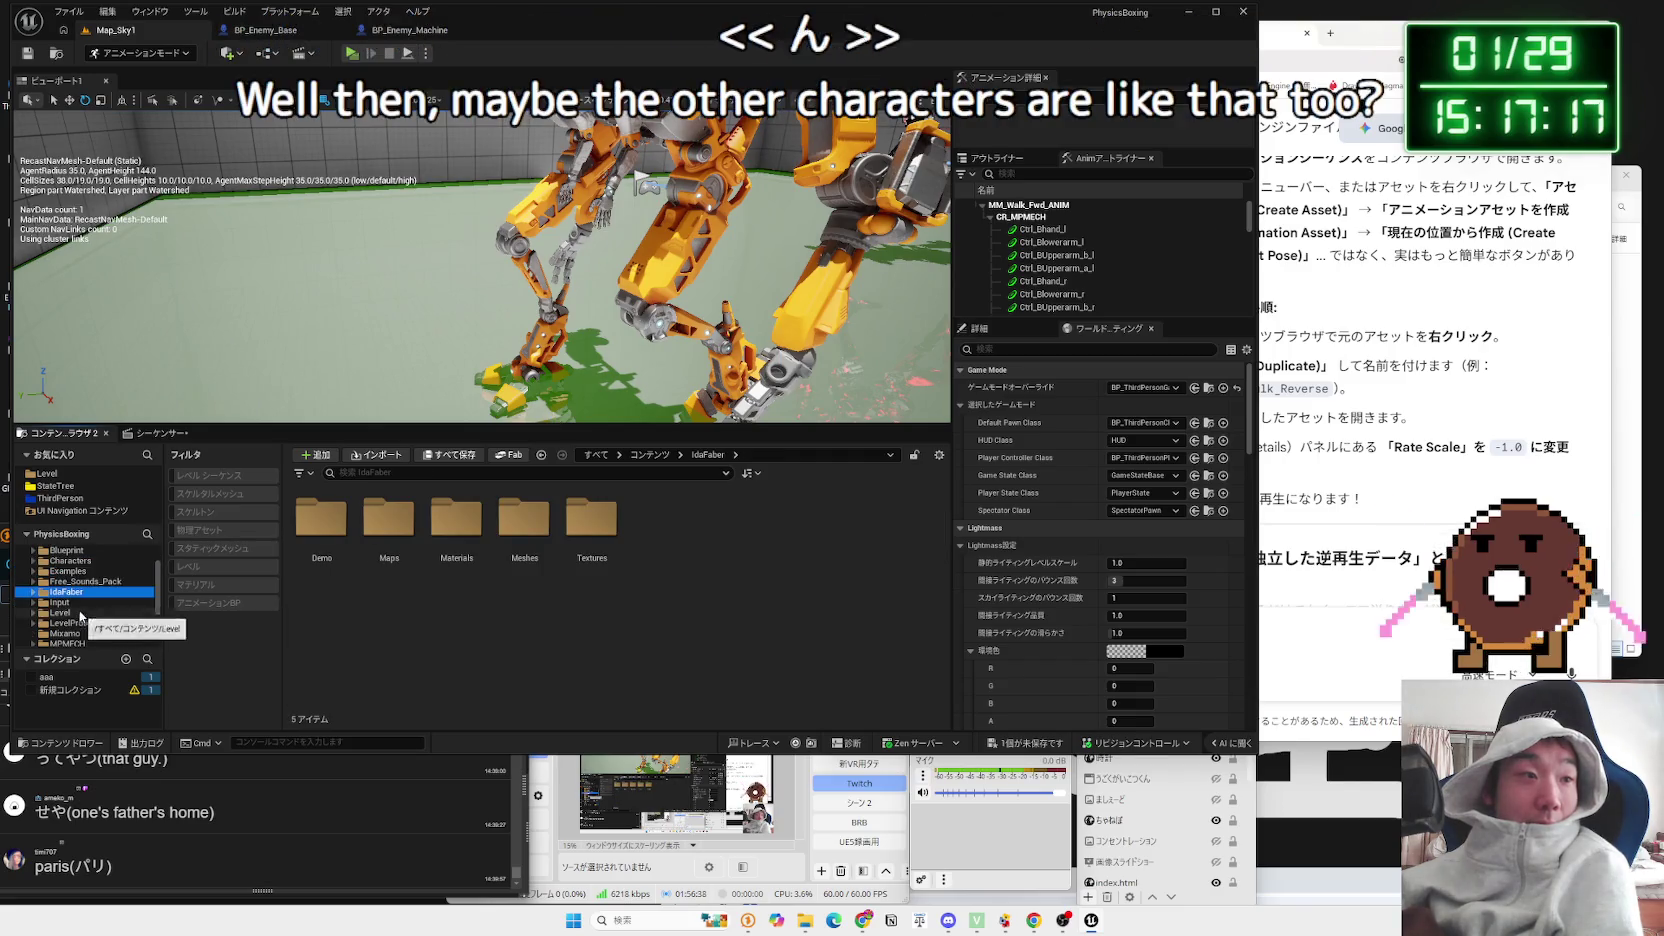
pyautogui.click(80, 623)
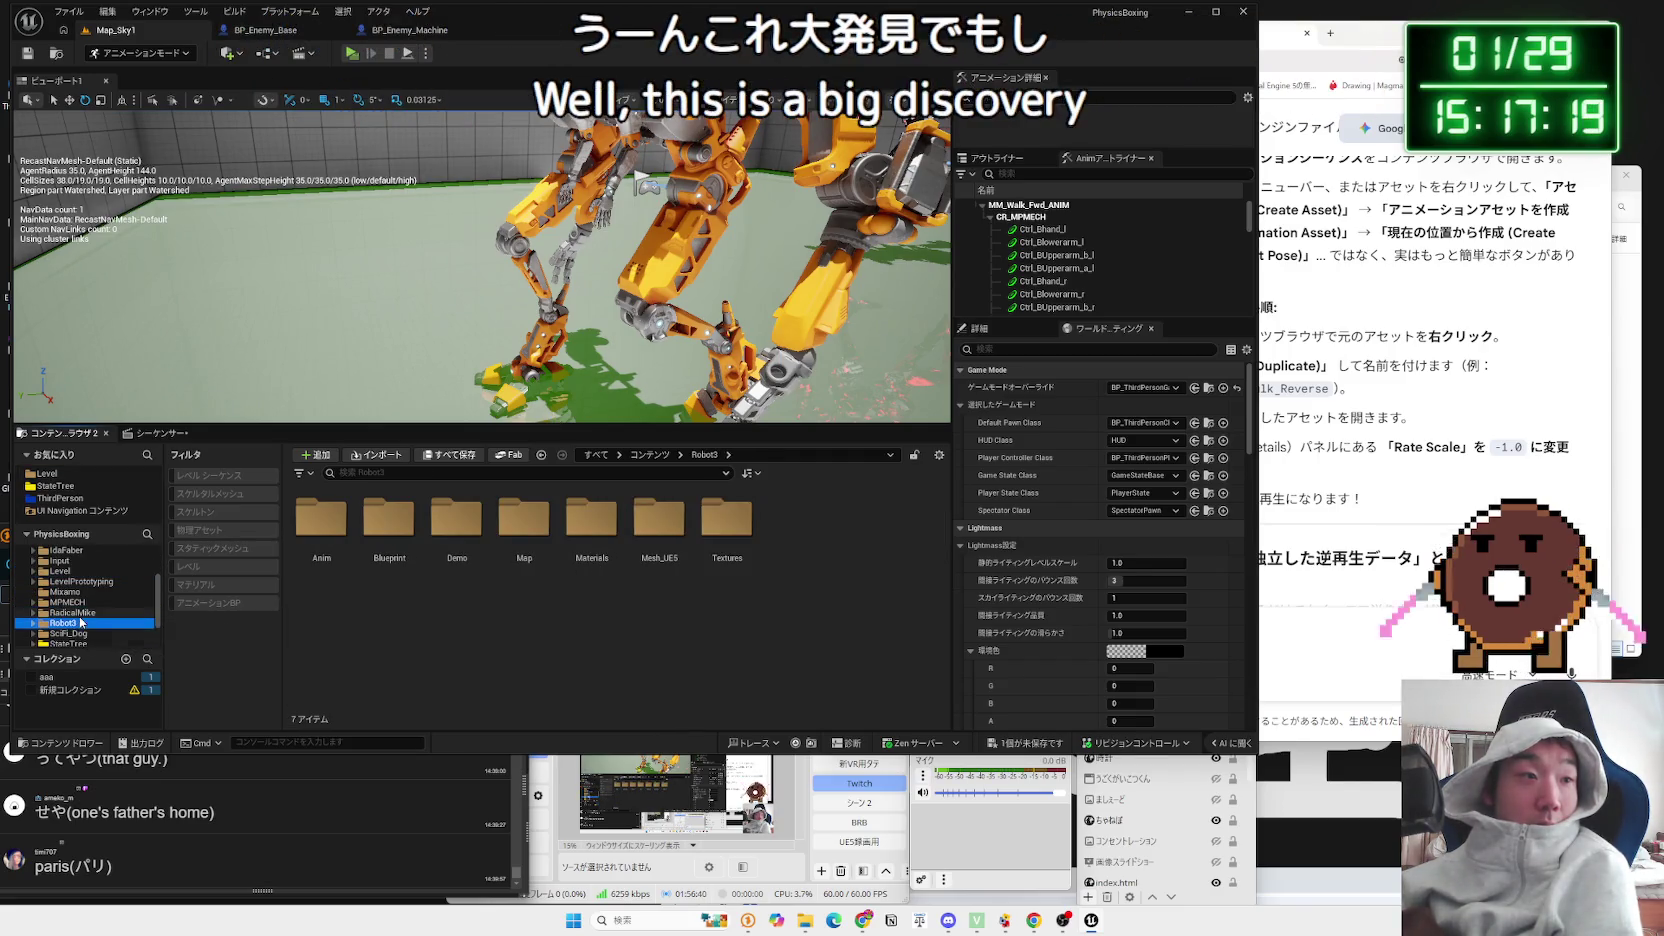
pyautogui.click(86, 613)
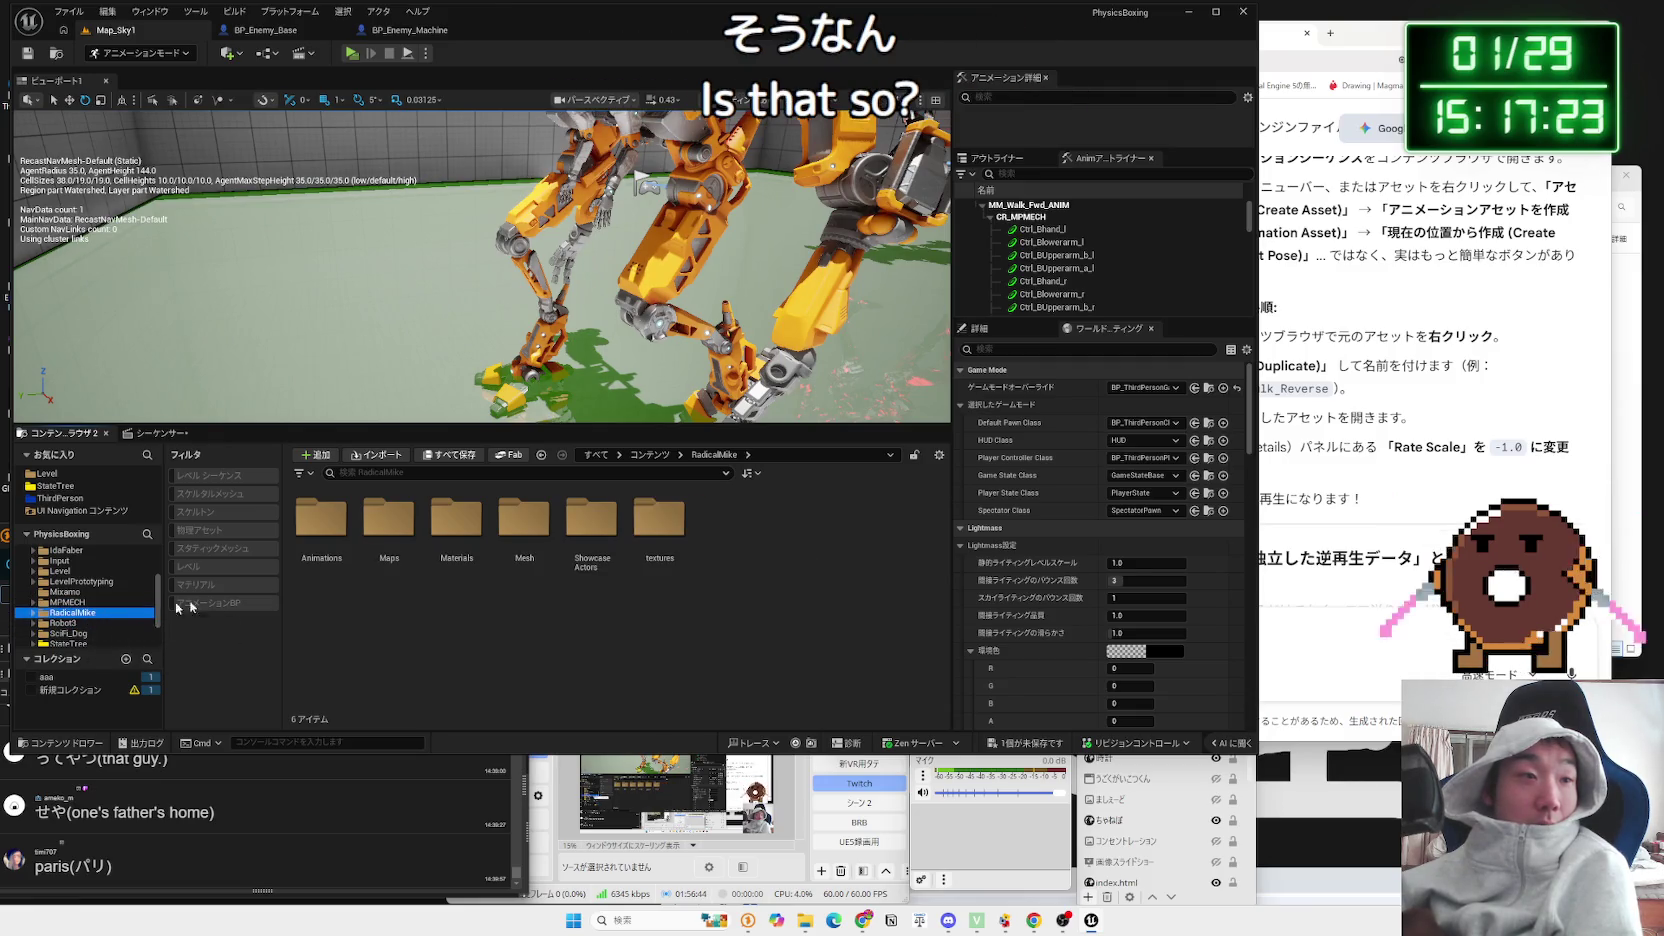
pyautogui.doubleClick(344, 537)
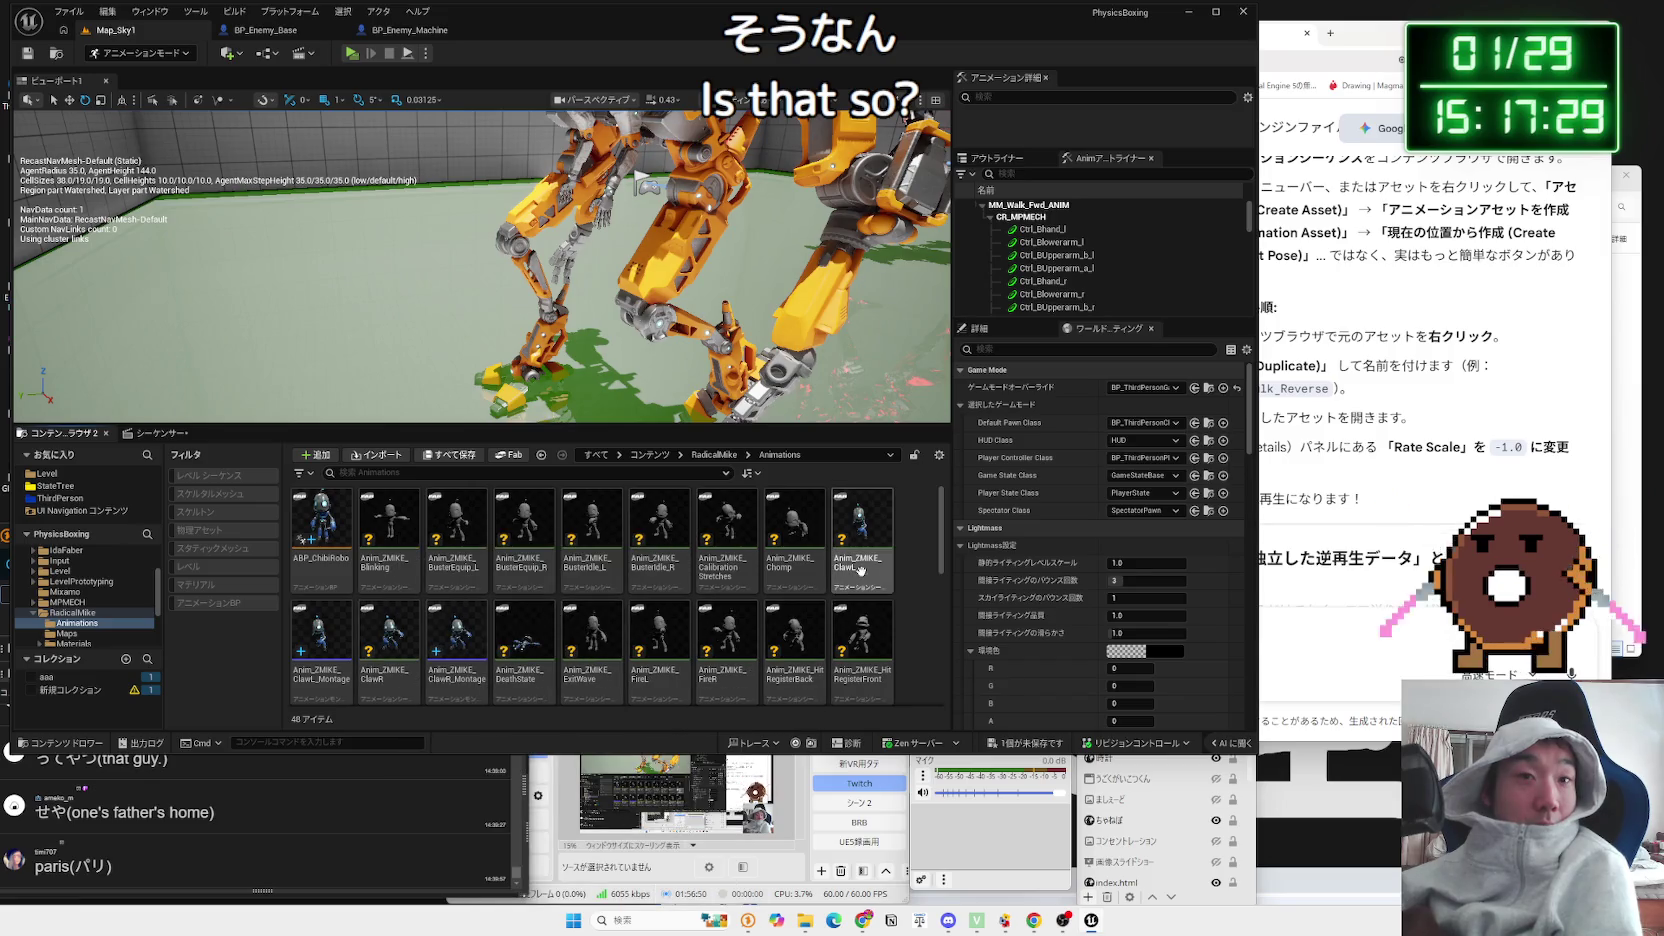
# Step: Open Anim_ZMIKE_ClawL, scroll through its Asset Details, then close its editor
pyautogui.moveTo(862, 571)
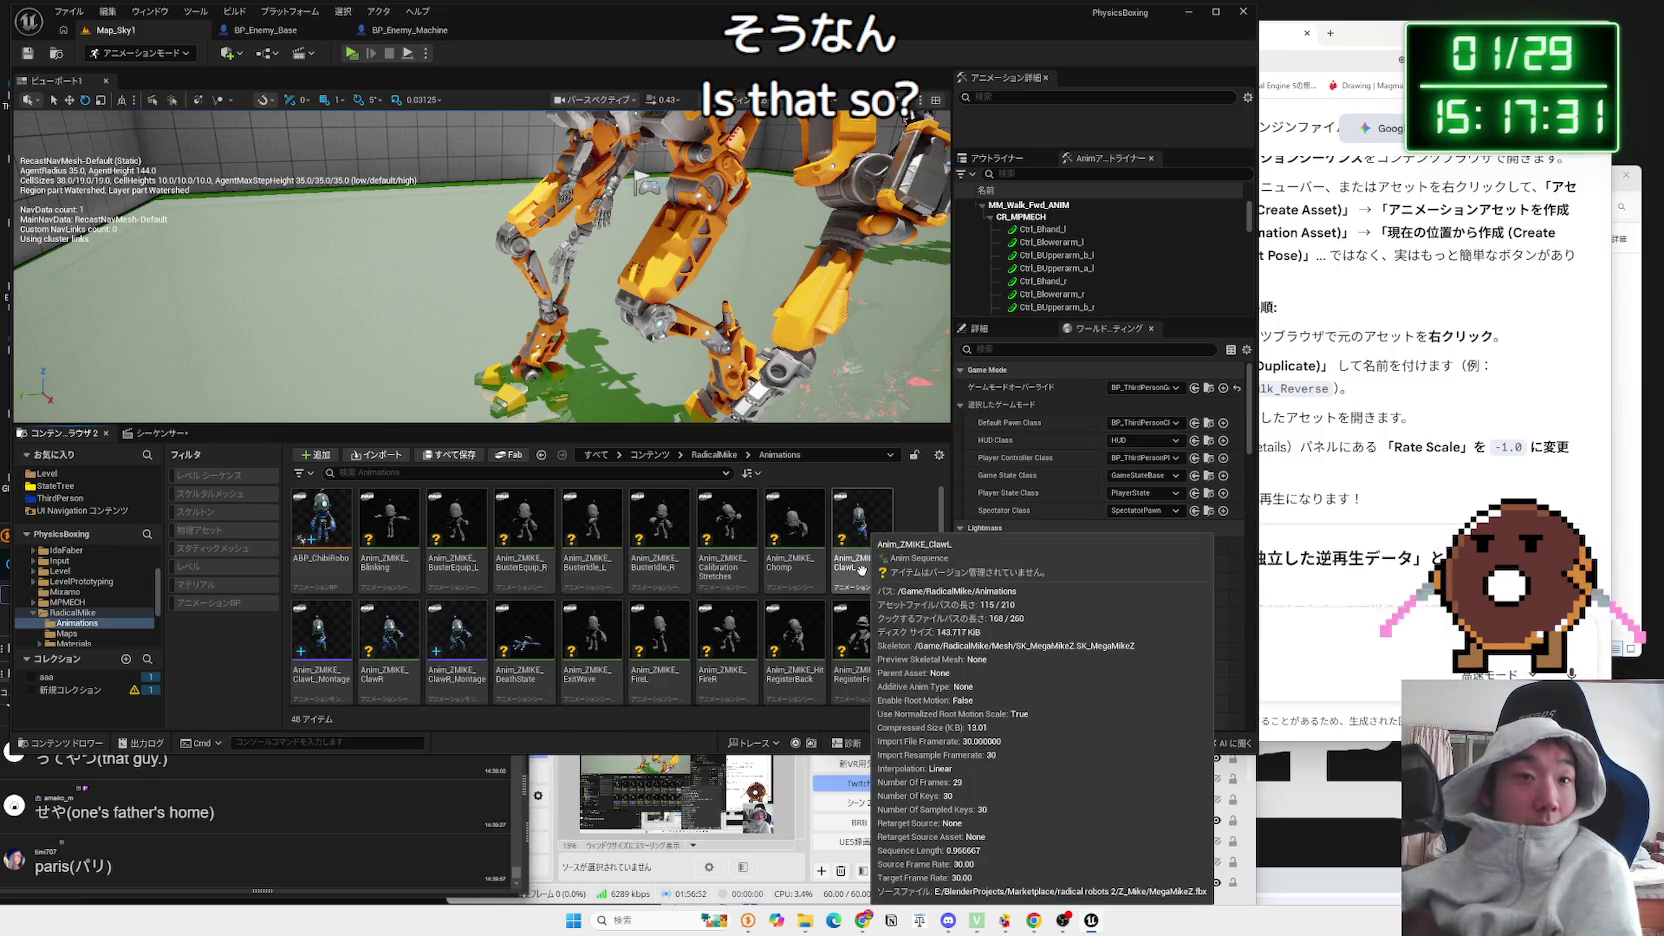
pyautogui.doubleClick(862, 571)
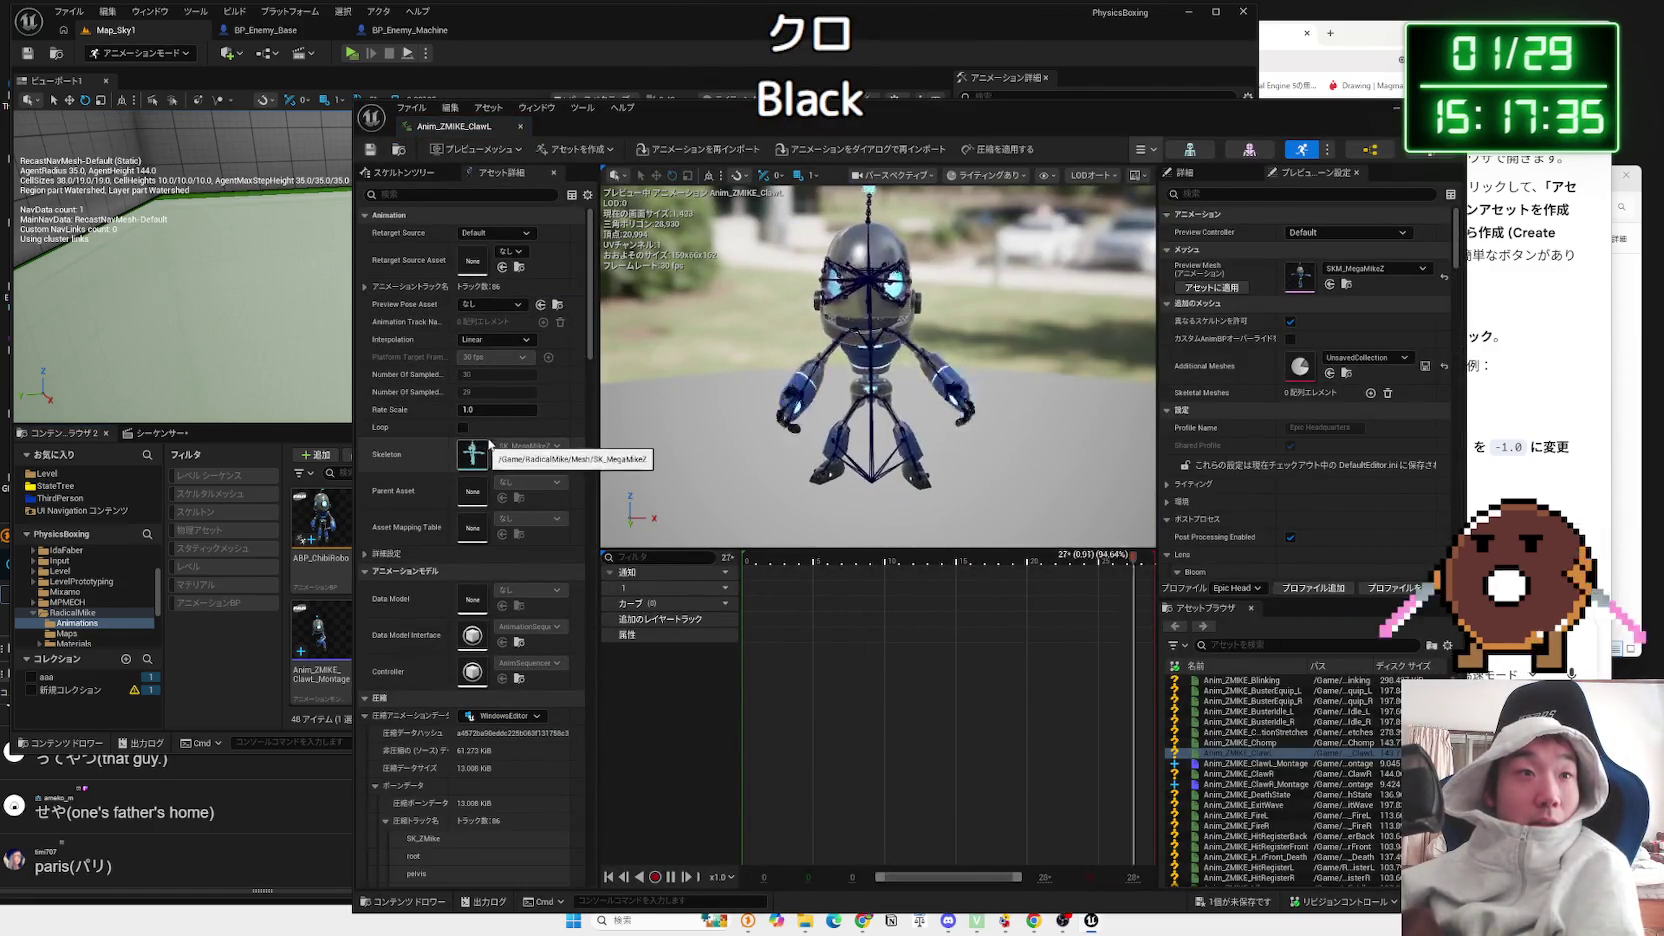
pyautogui.scroll(-4, 493, 432)
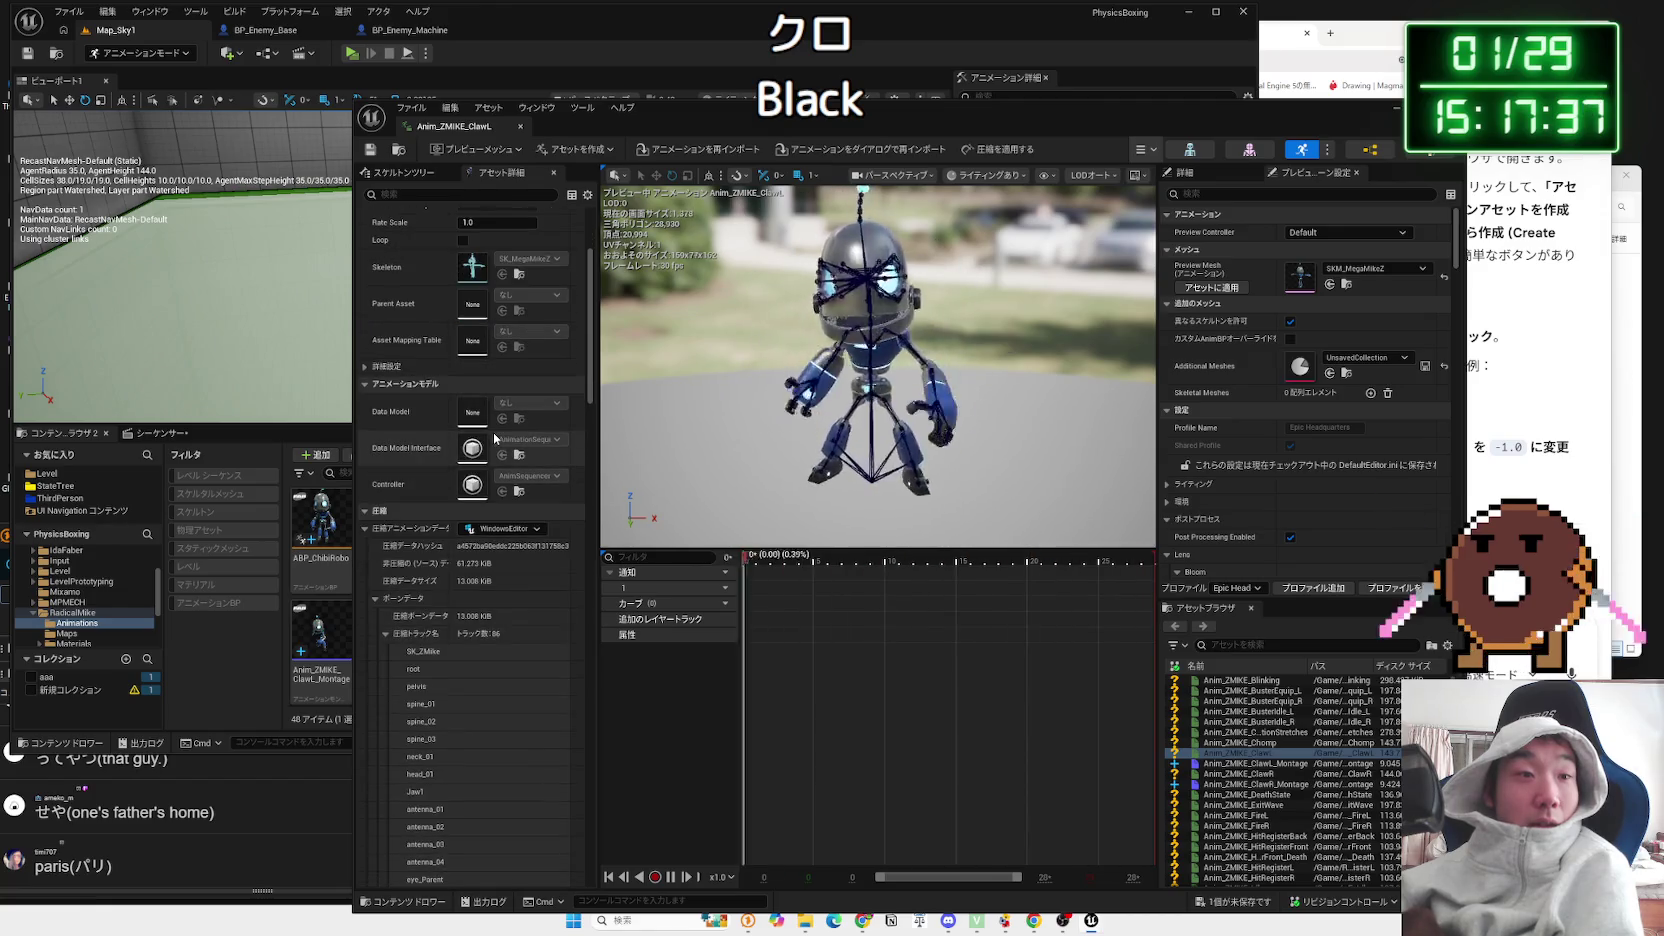
pyautogui.moveTo(589, 380); pyautogui.dragTo(594, 822)
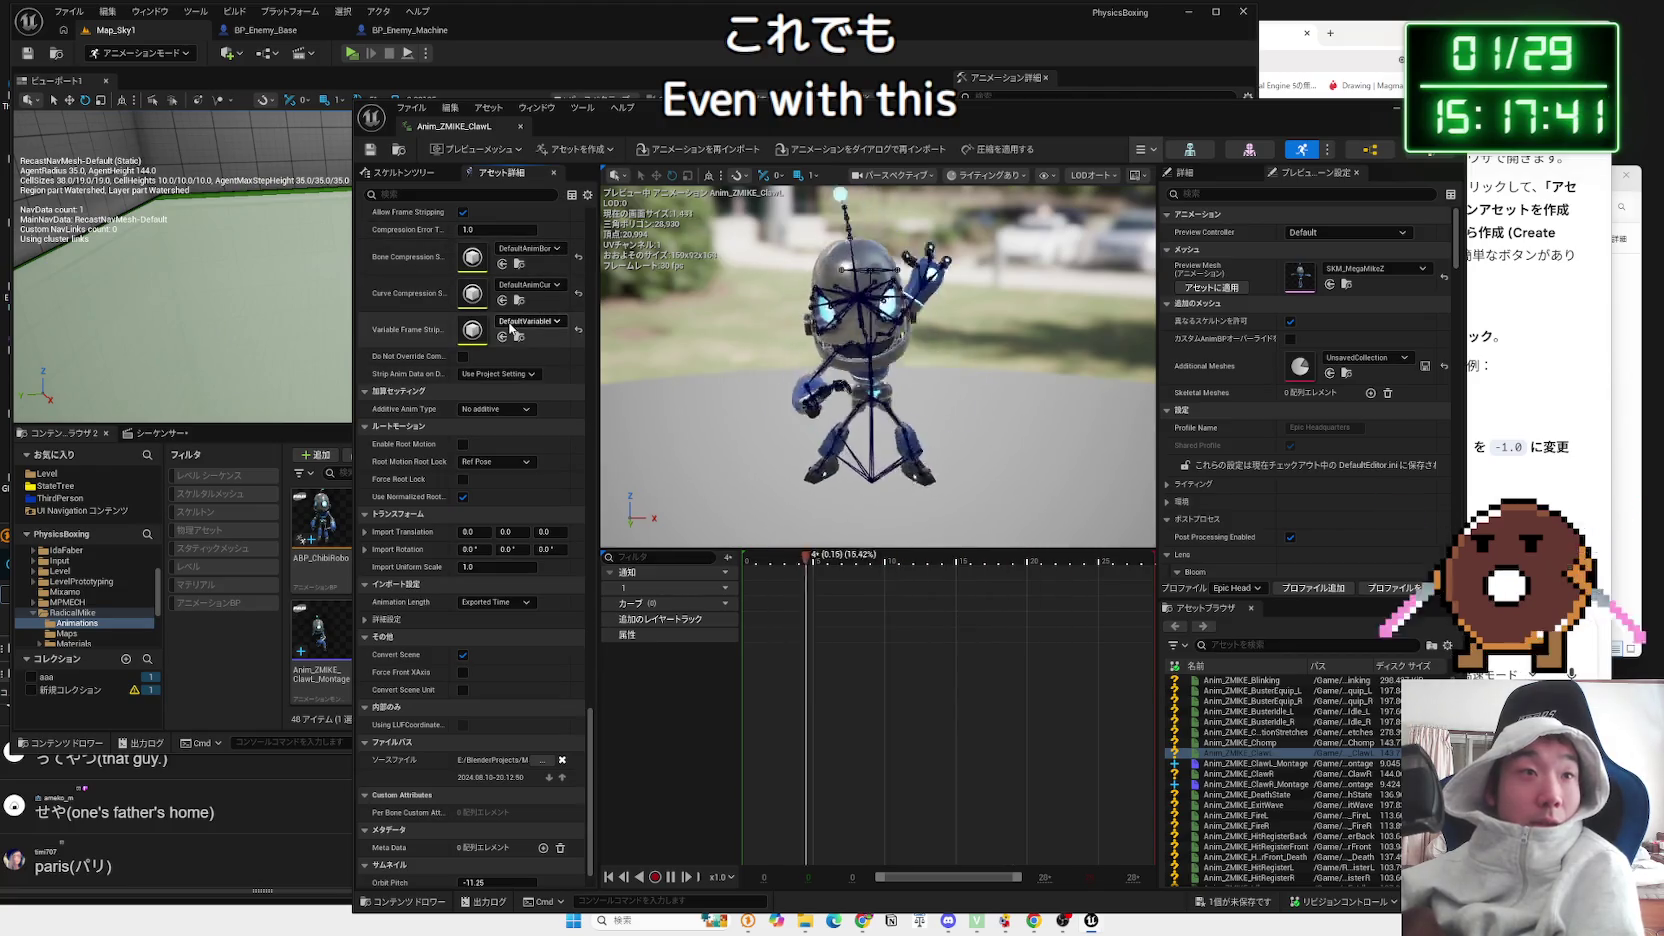
pyautogui.scroll(7, 512, 324)
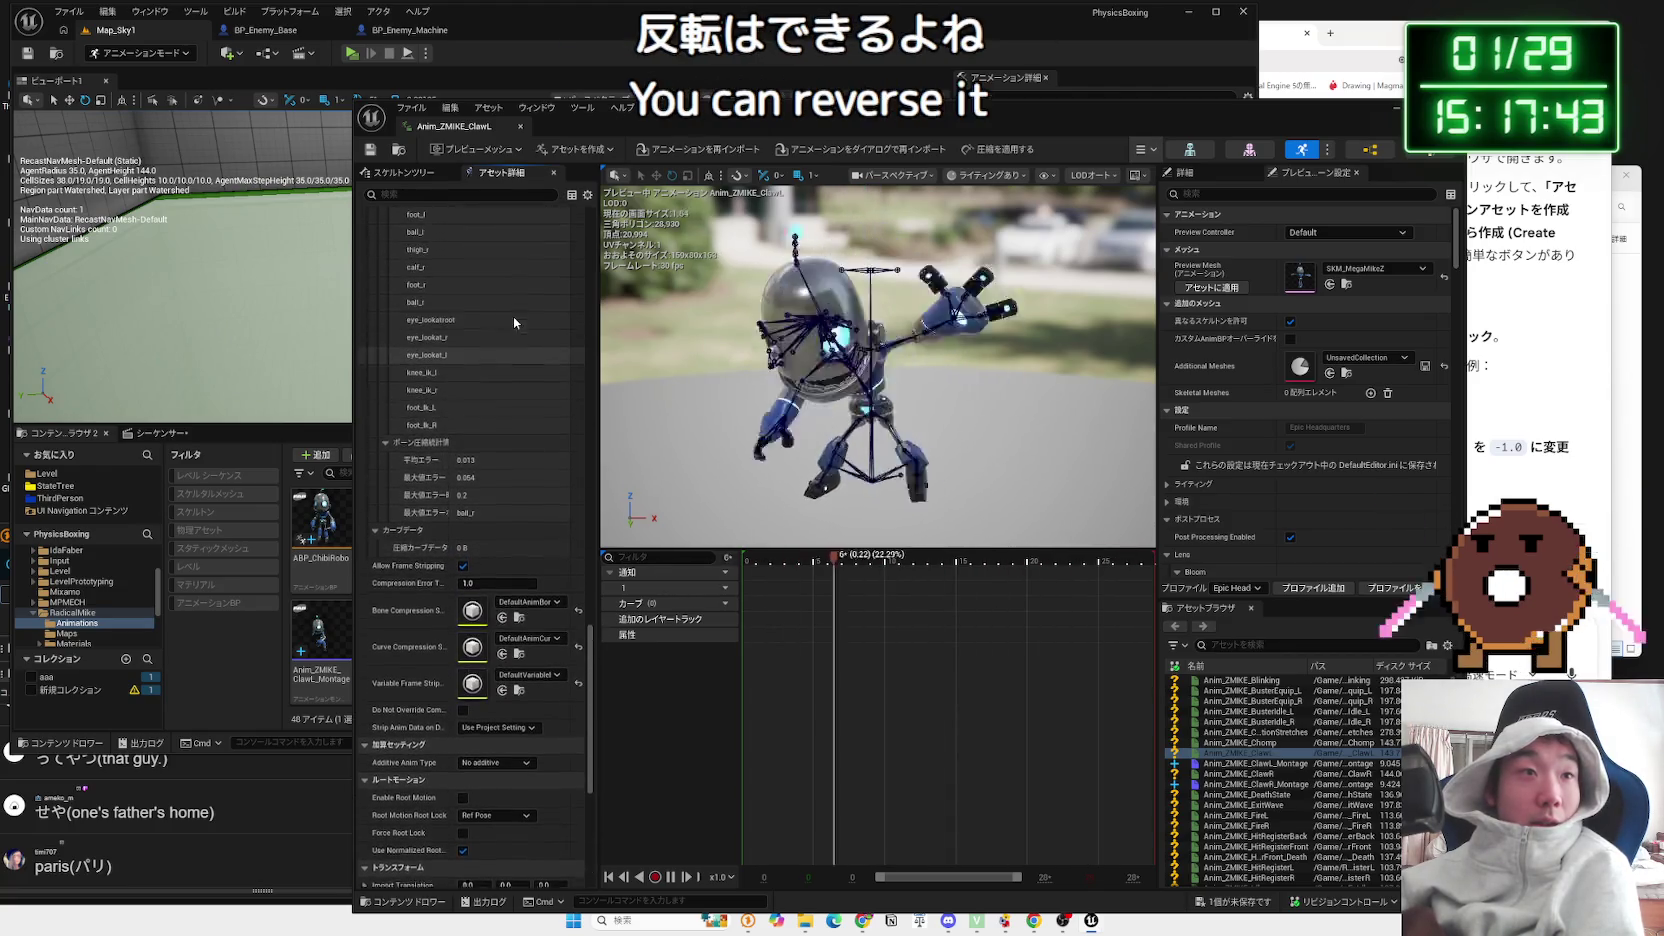
pyautogui.click(520, 126)
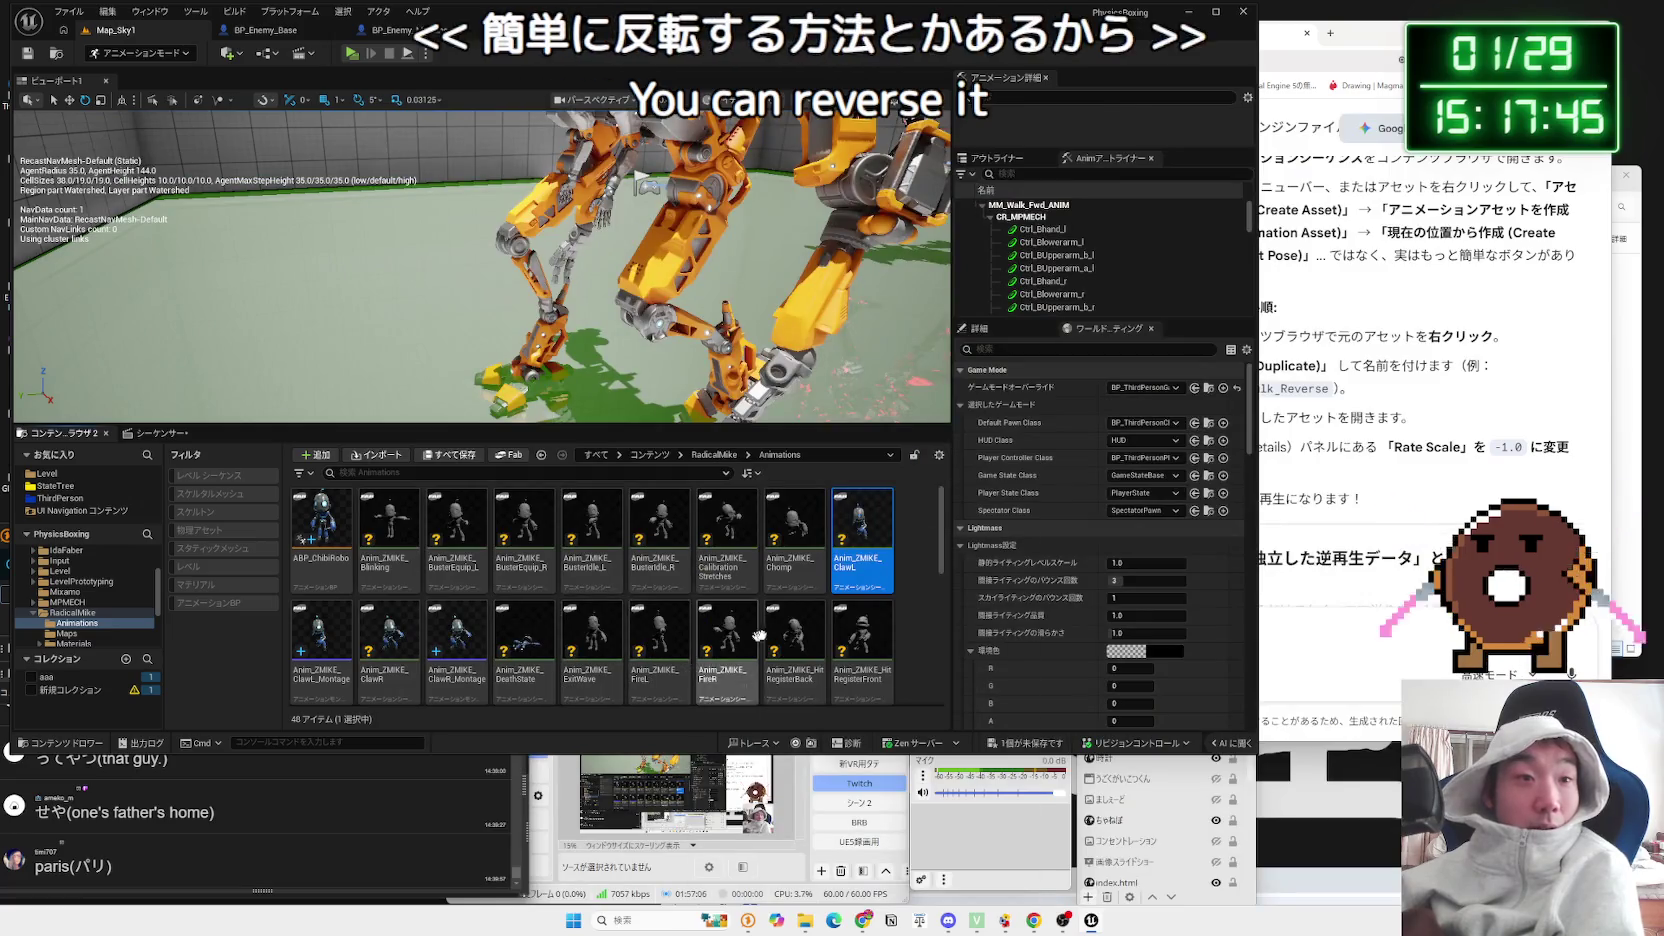
# Step: Open Anim_ZMIKE_Walk_Back, view BP_Enemy_Machine's Event Graph, and return to Map_Sky1
pyautogui.scroll(-3, 752, 636)
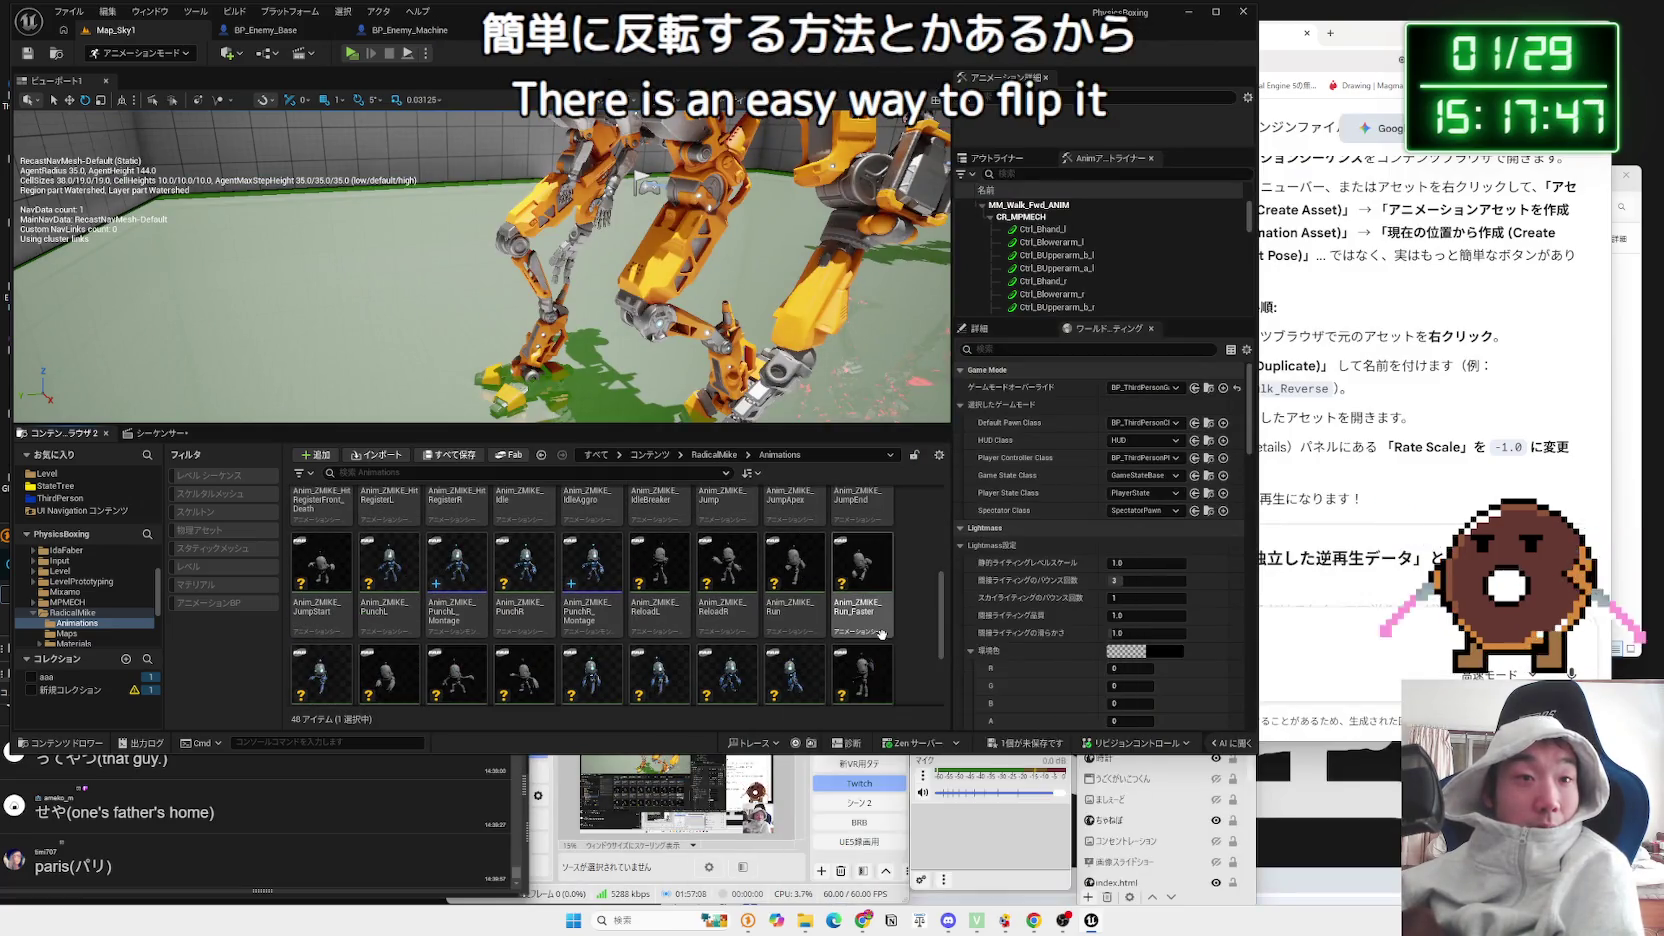
pyautogui.scroll(-2, 881, 634)
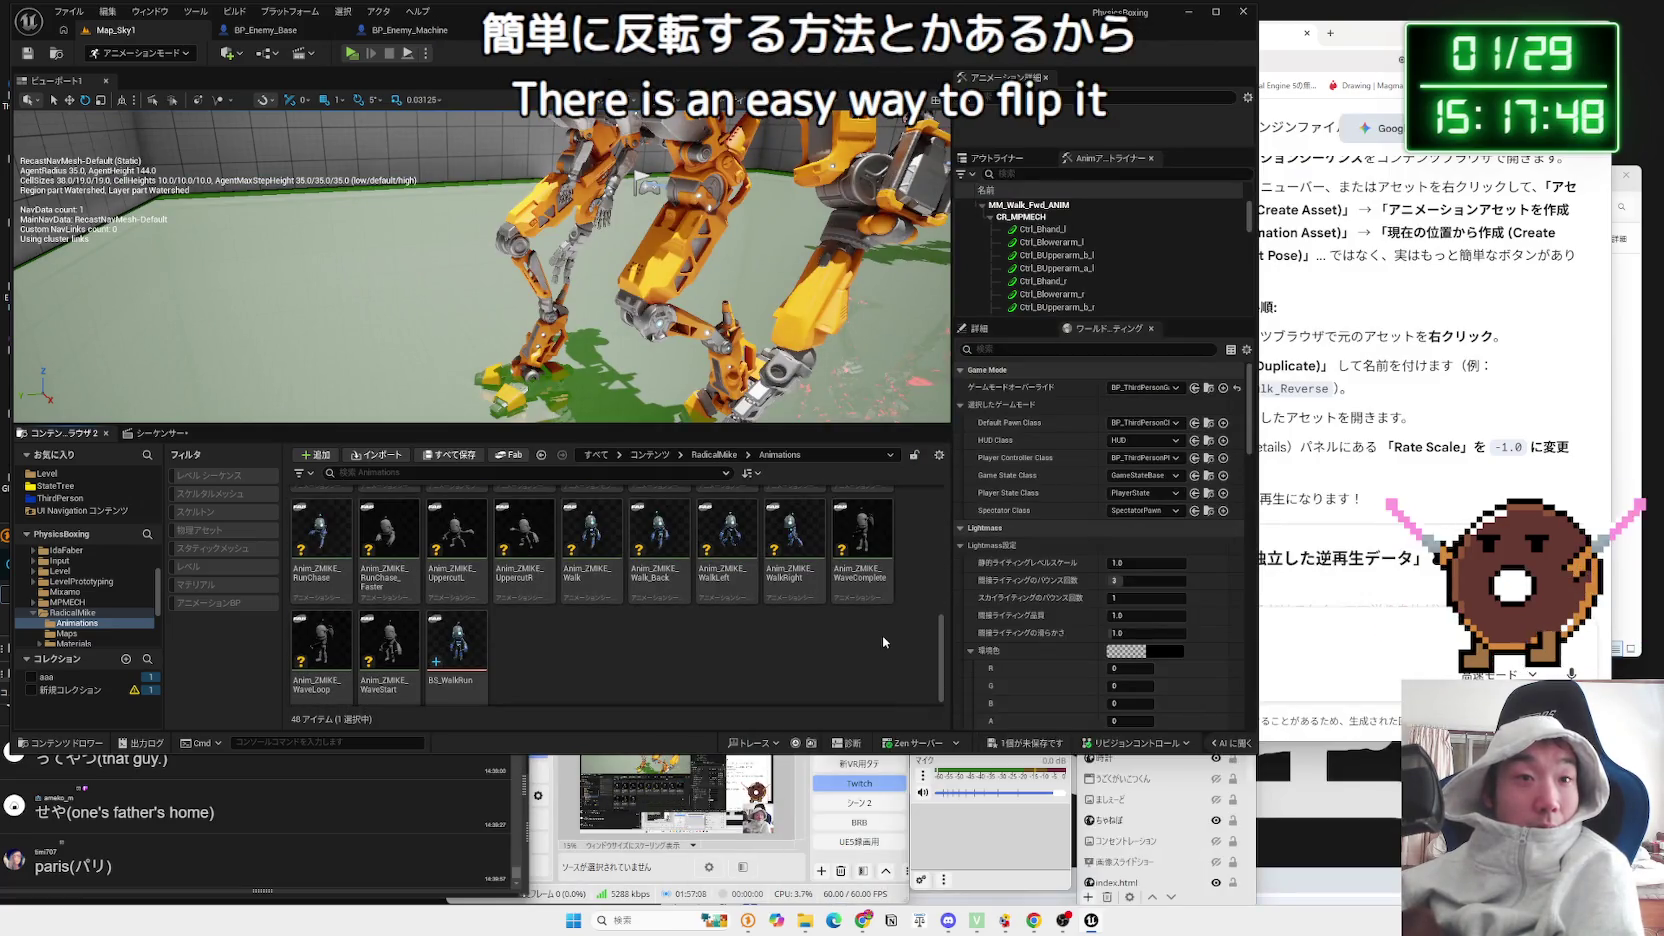
pyautogui.doubleClick(664, 588)
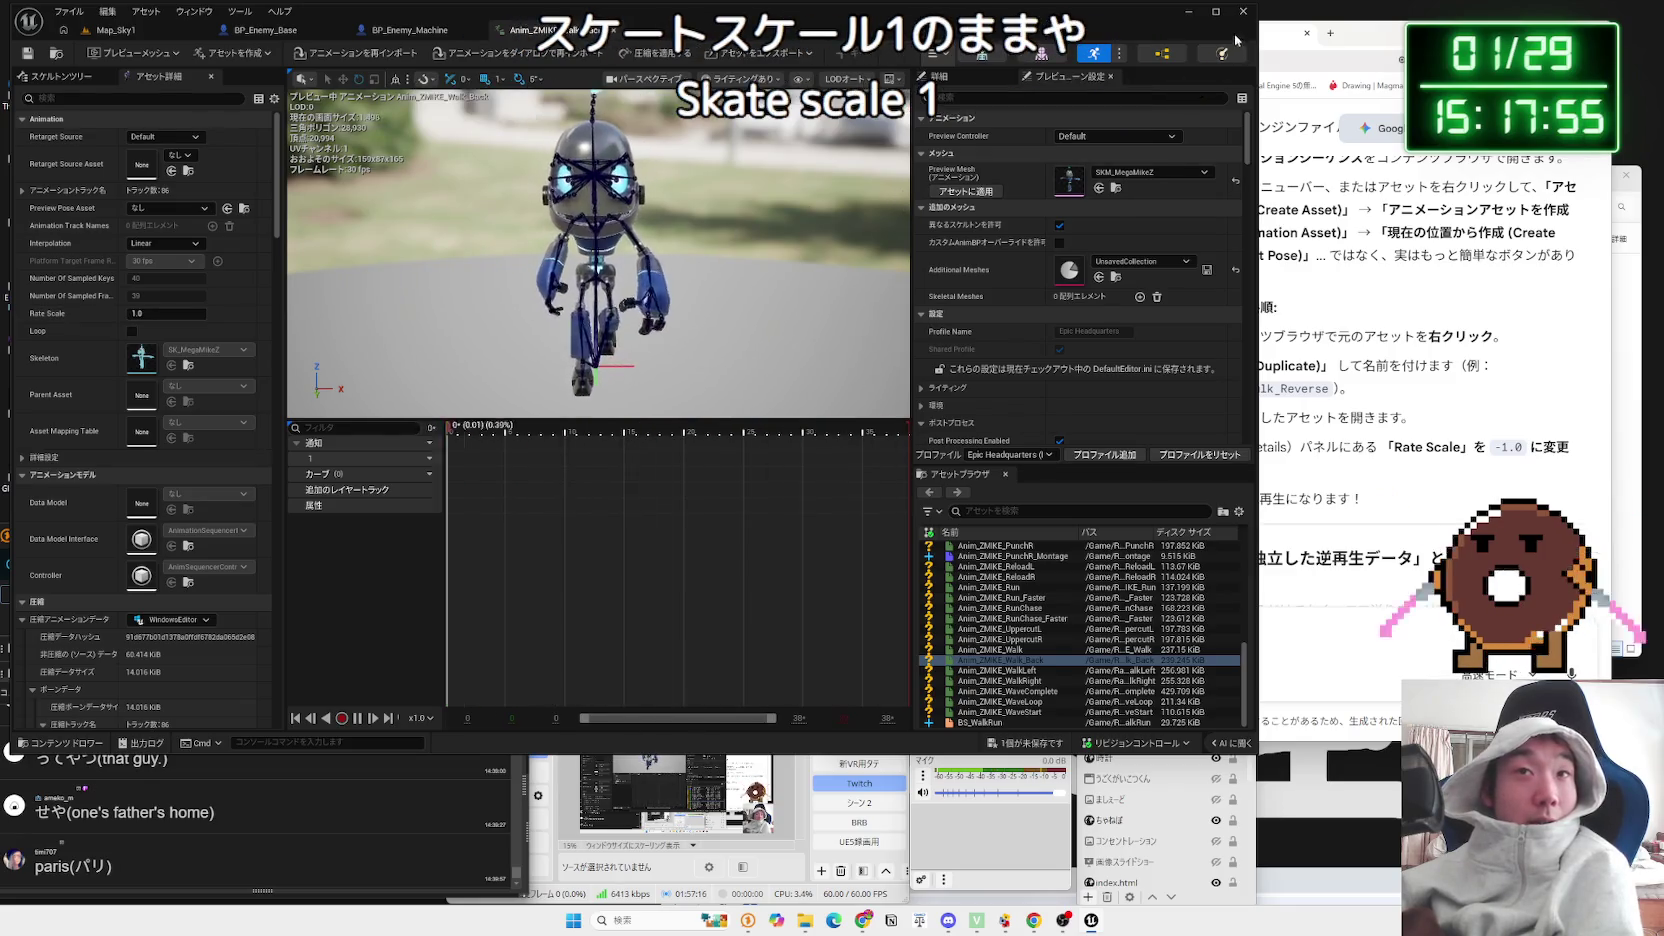
pyautogui.click(462, 32)
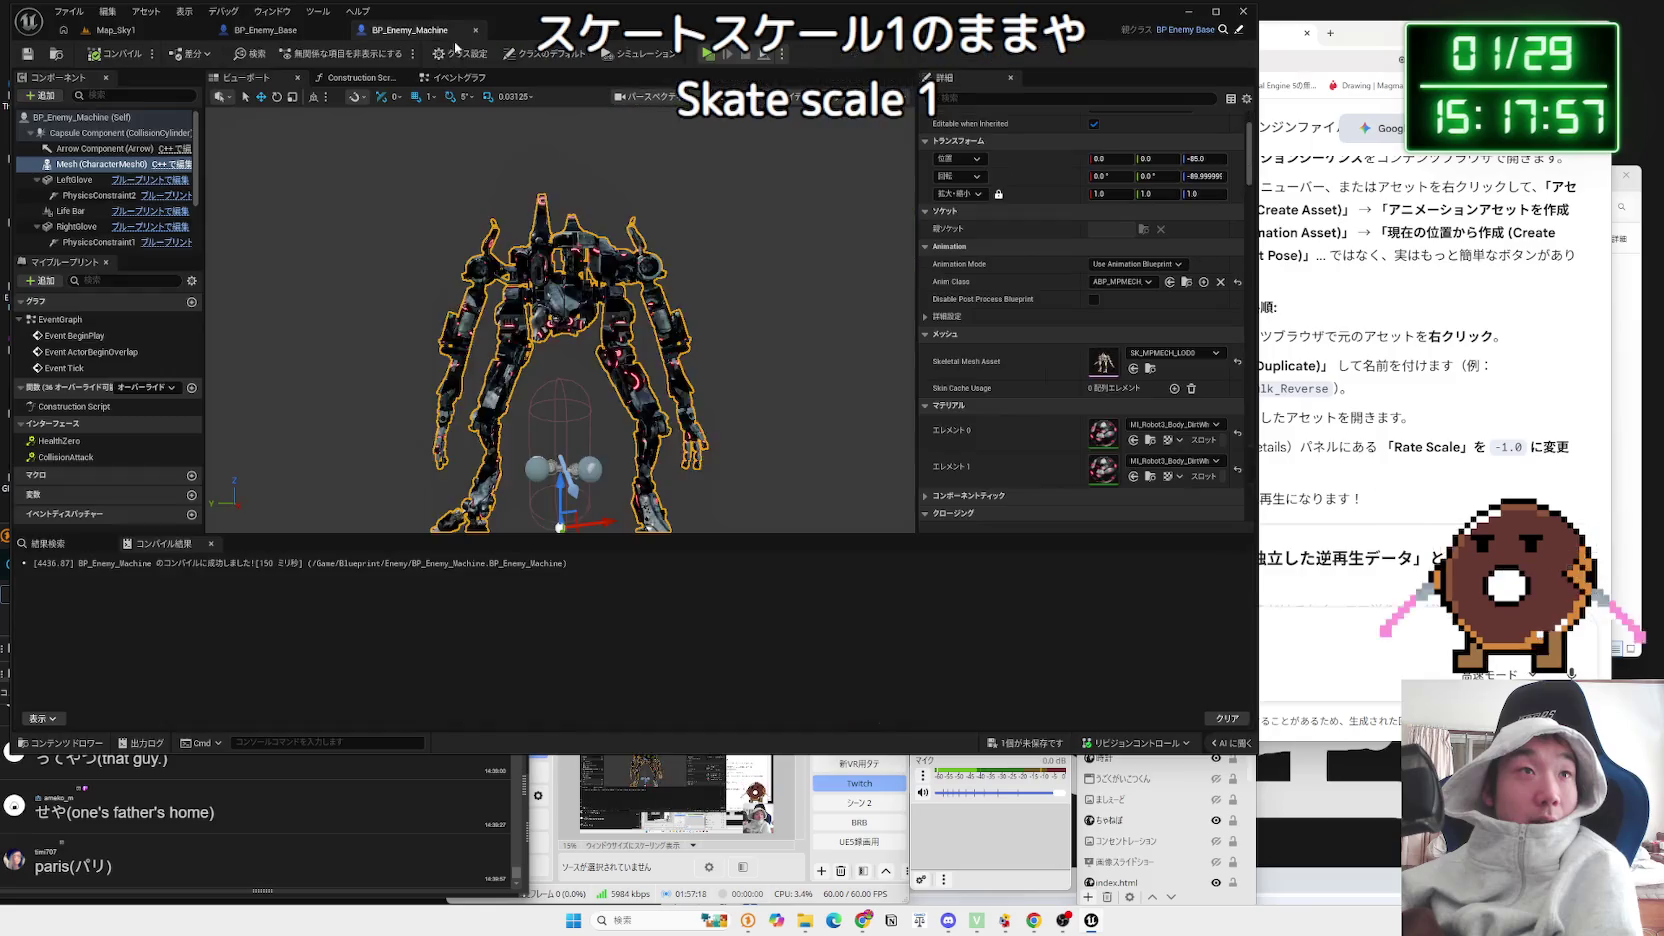
pyautogui.click(455, 77)
pyautogui.click(115, 30)
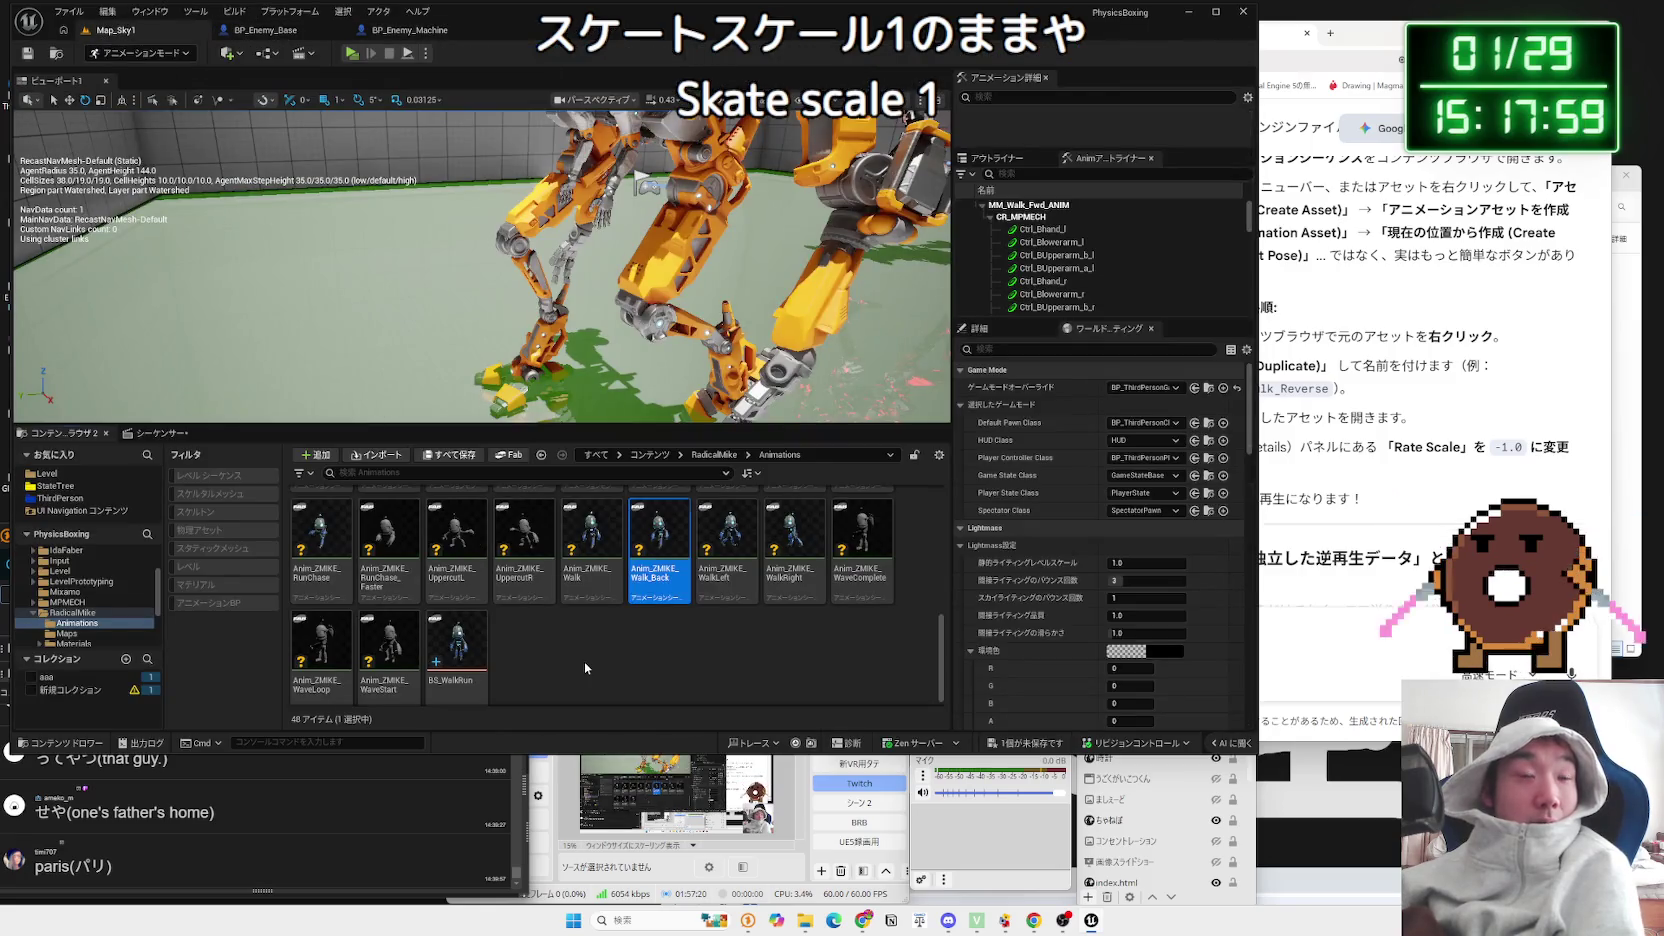
# Step: Browse the folder tree to the MPMECH folder with BP, RIG, MESHES and other subfolders
pyautogui.scroll(-2, 90, 600)
pyautogui.click(72, 600)
pyautogui.click(72, 589)
pyautogui.click(68, 568)
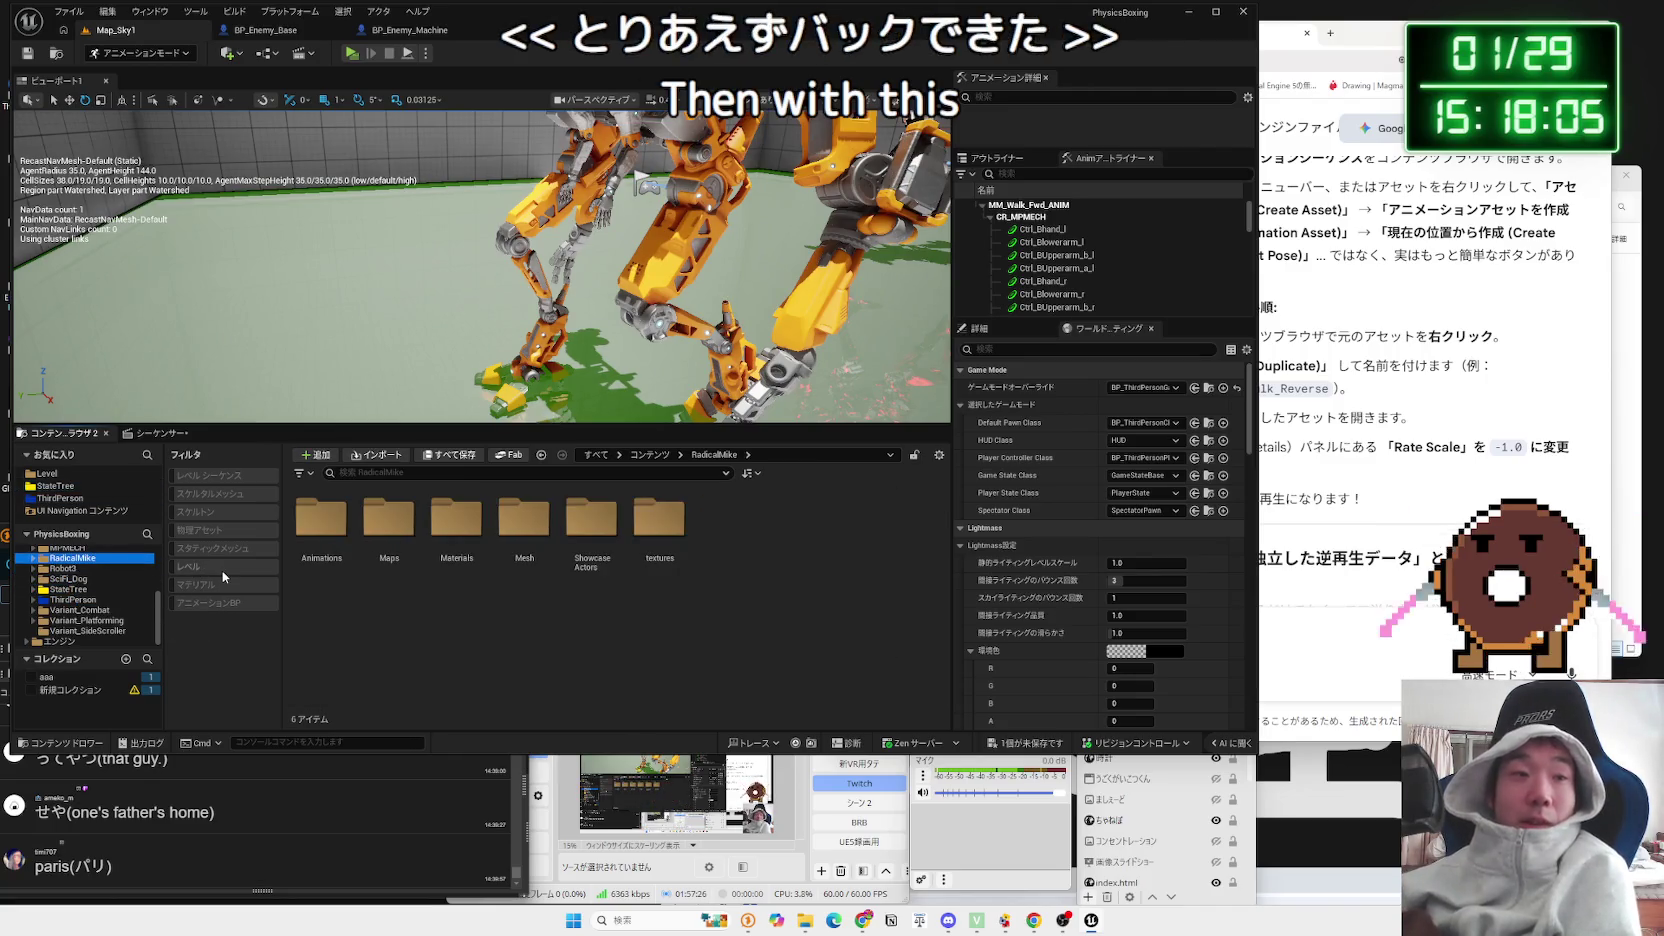
pyautogui.scroll(1, 150, 569)
pyautogui.click(100, 568)
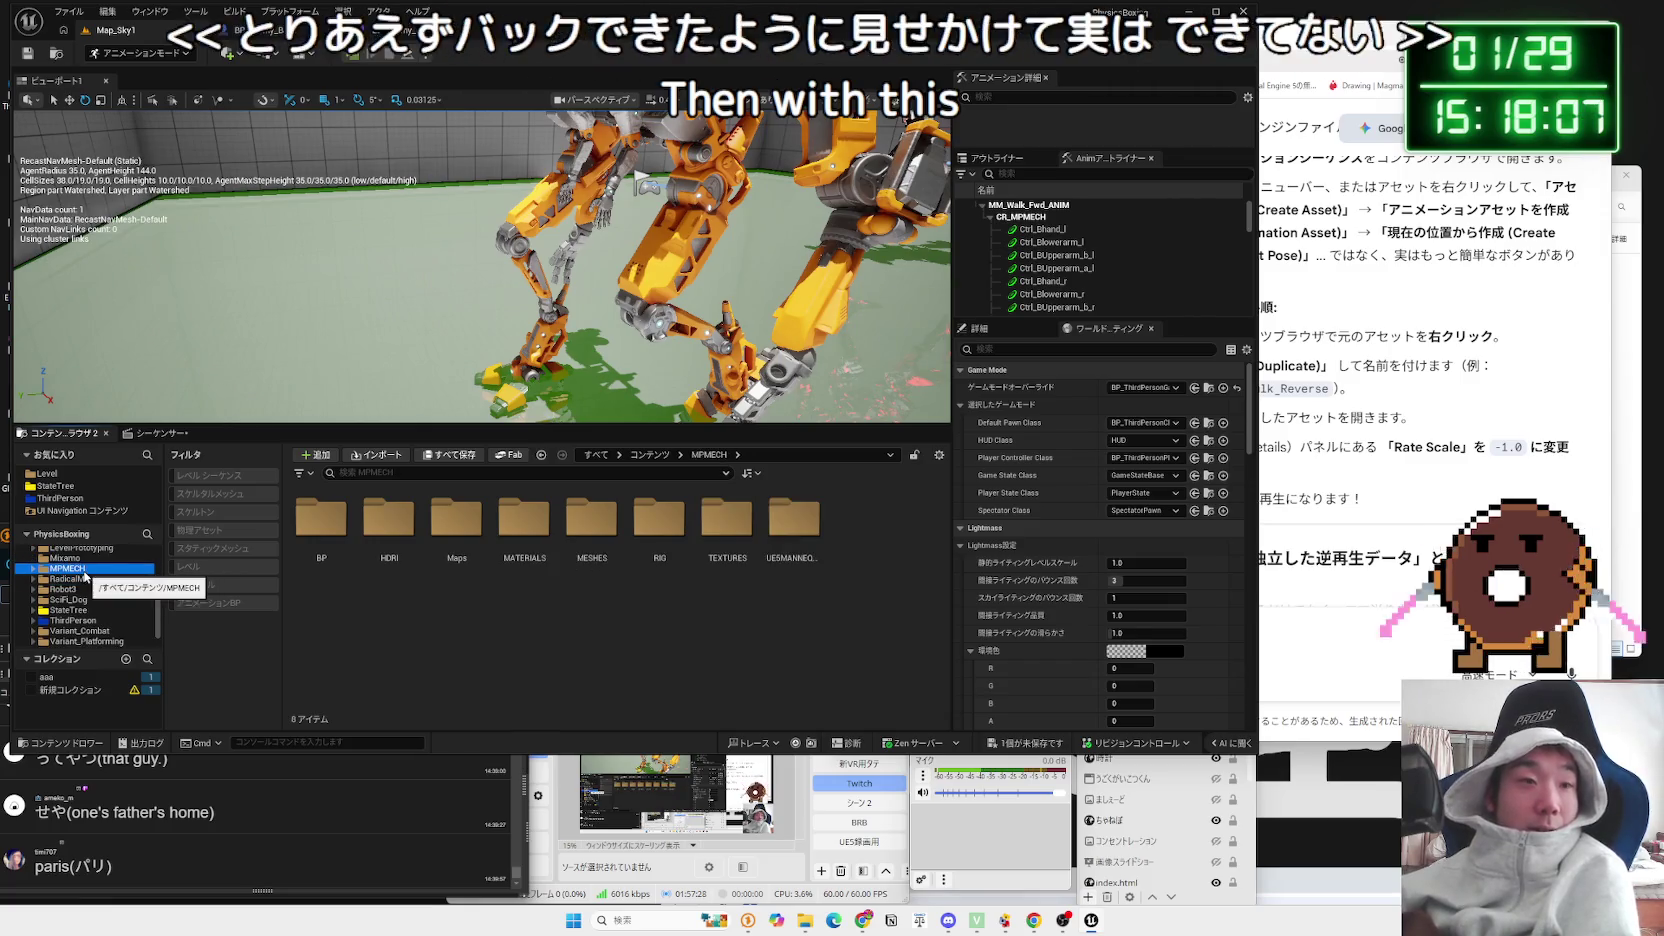
# Step: Force-delete MM_Walk_Back_ANIM from the MPMECH BP folder and return to the Sequencer timeline
pyautogui.doubleClick(335, 530)
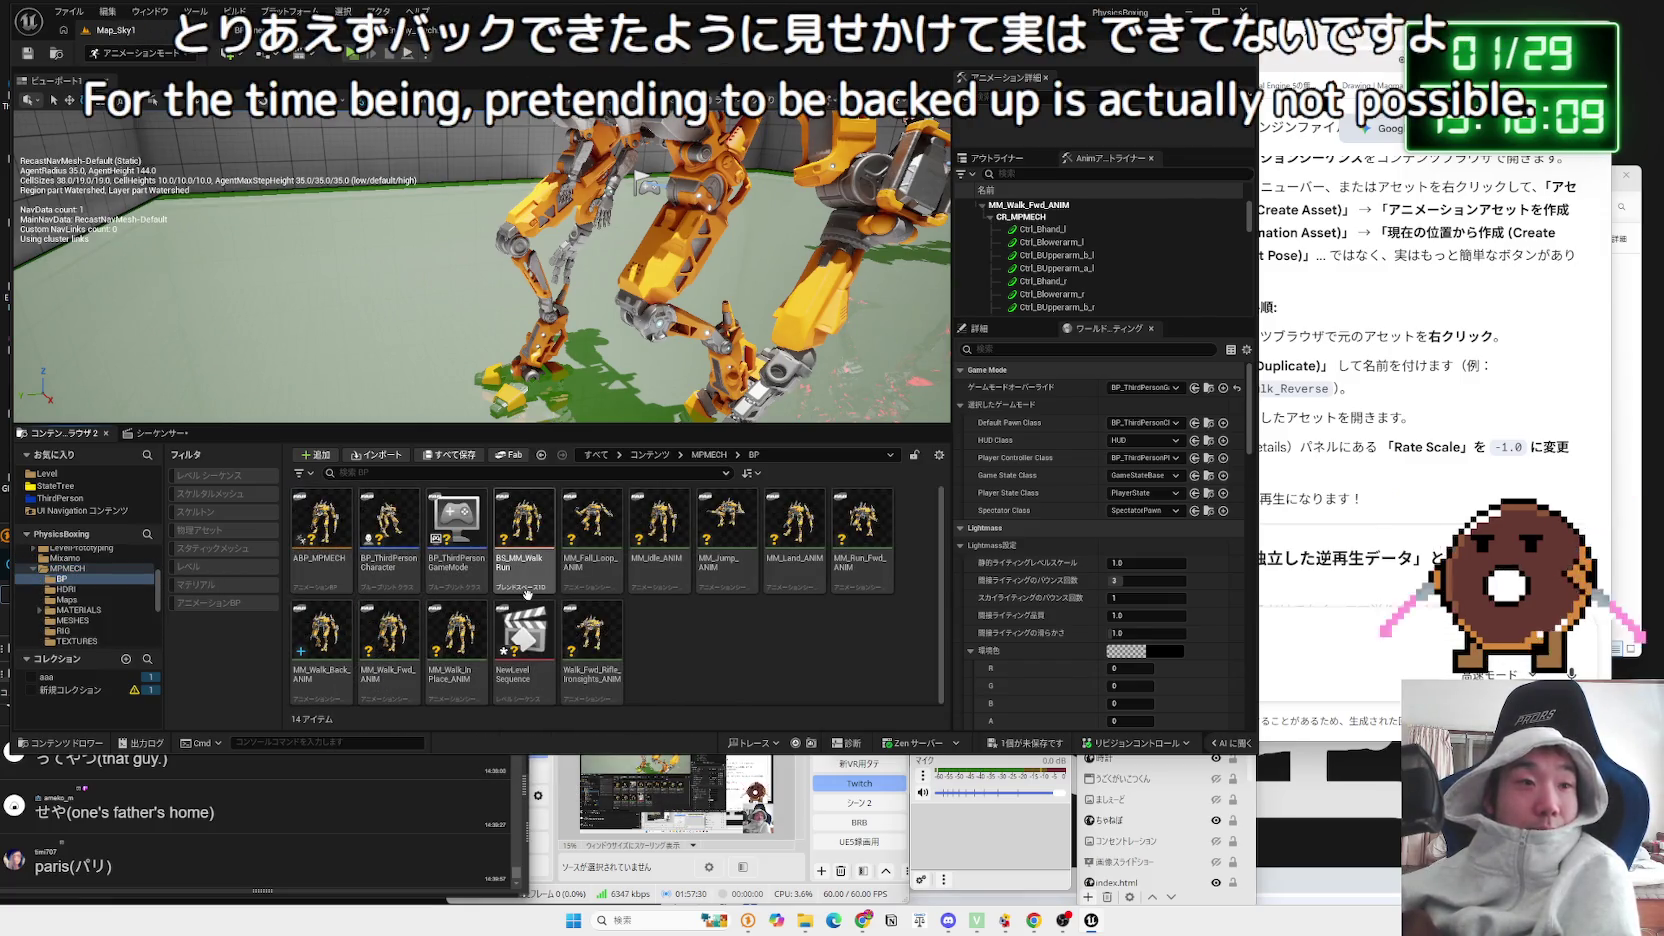
pyautogui.click(471, 632)
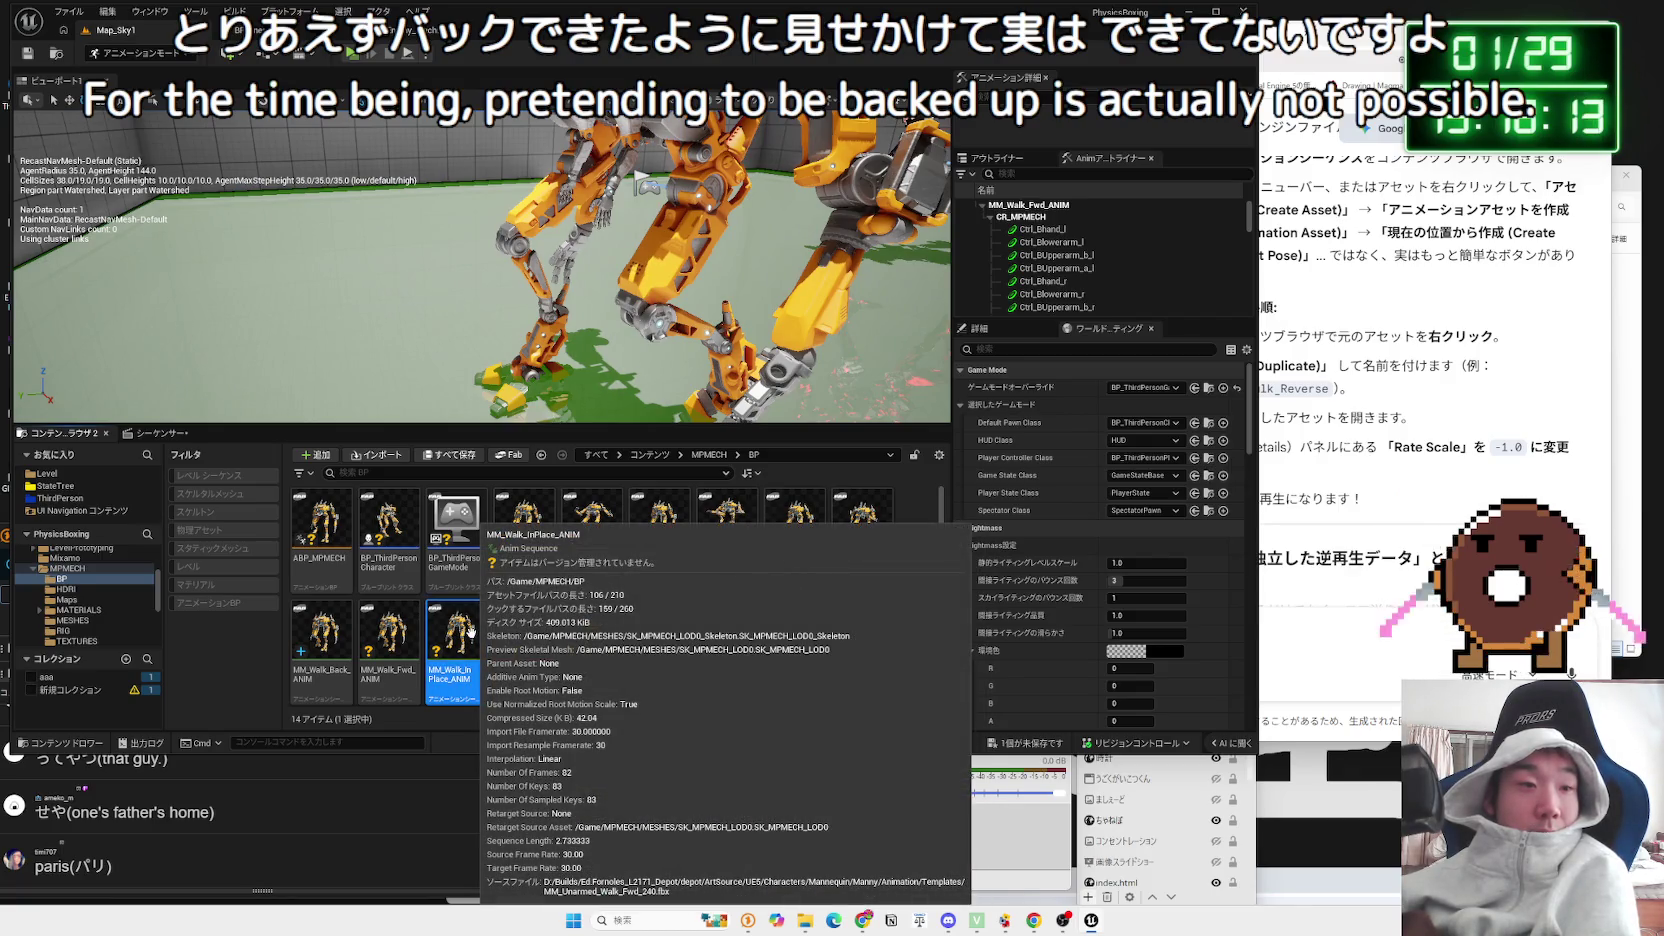
pyautogui.click(389, 632)
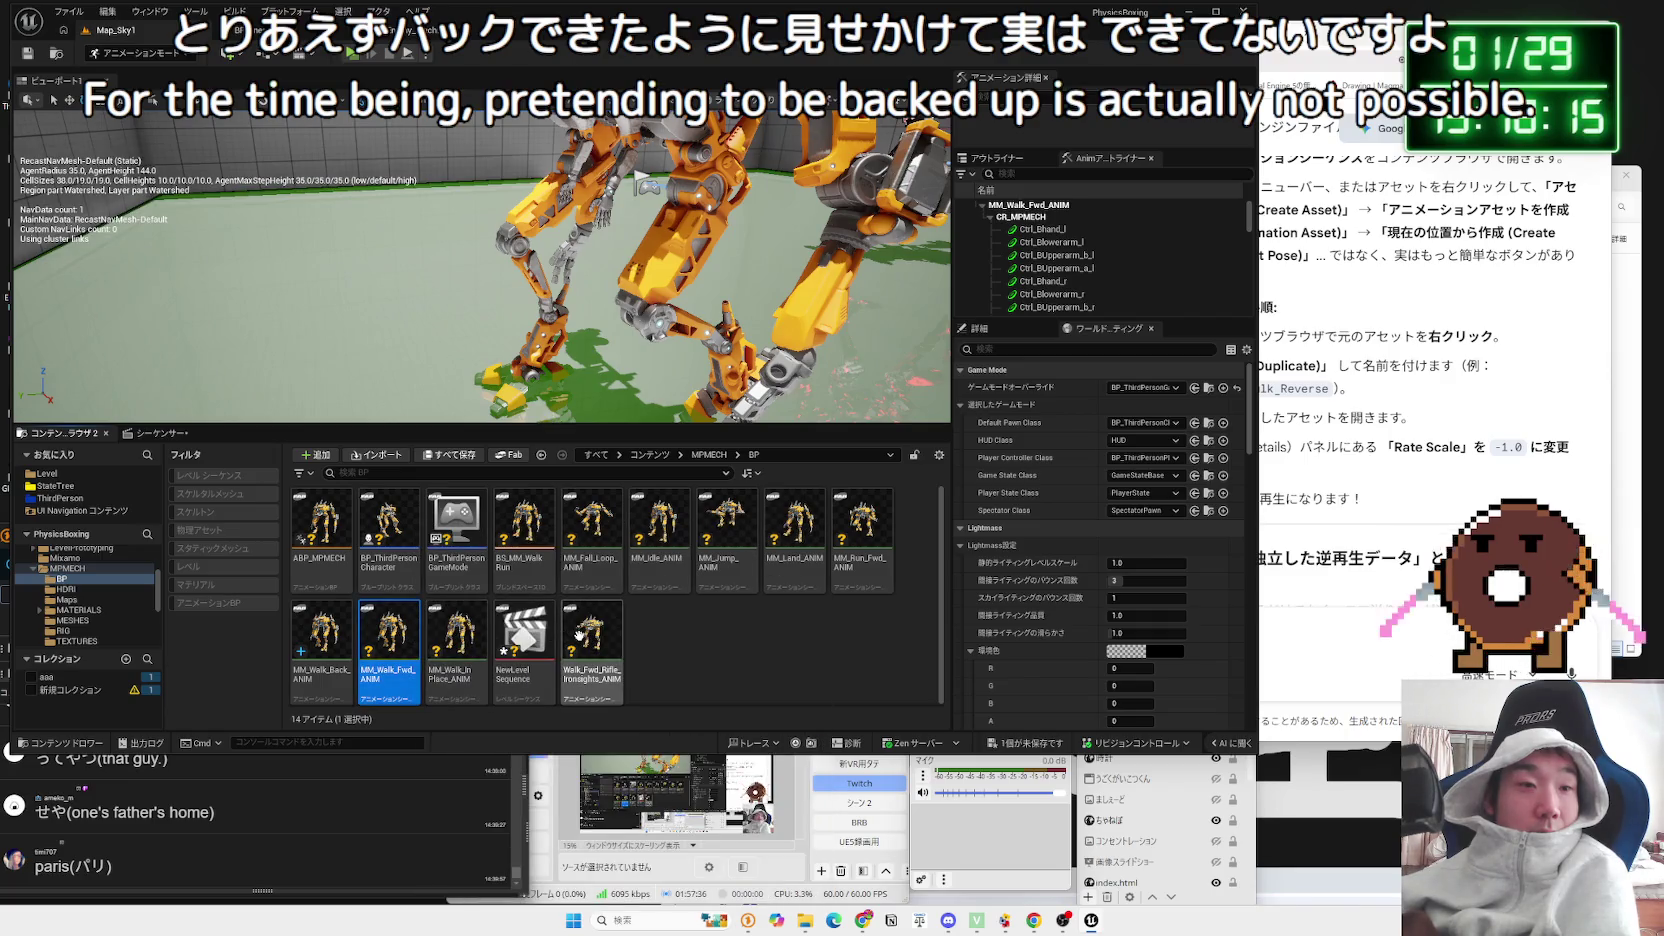
pyautogui.click(752, 636)
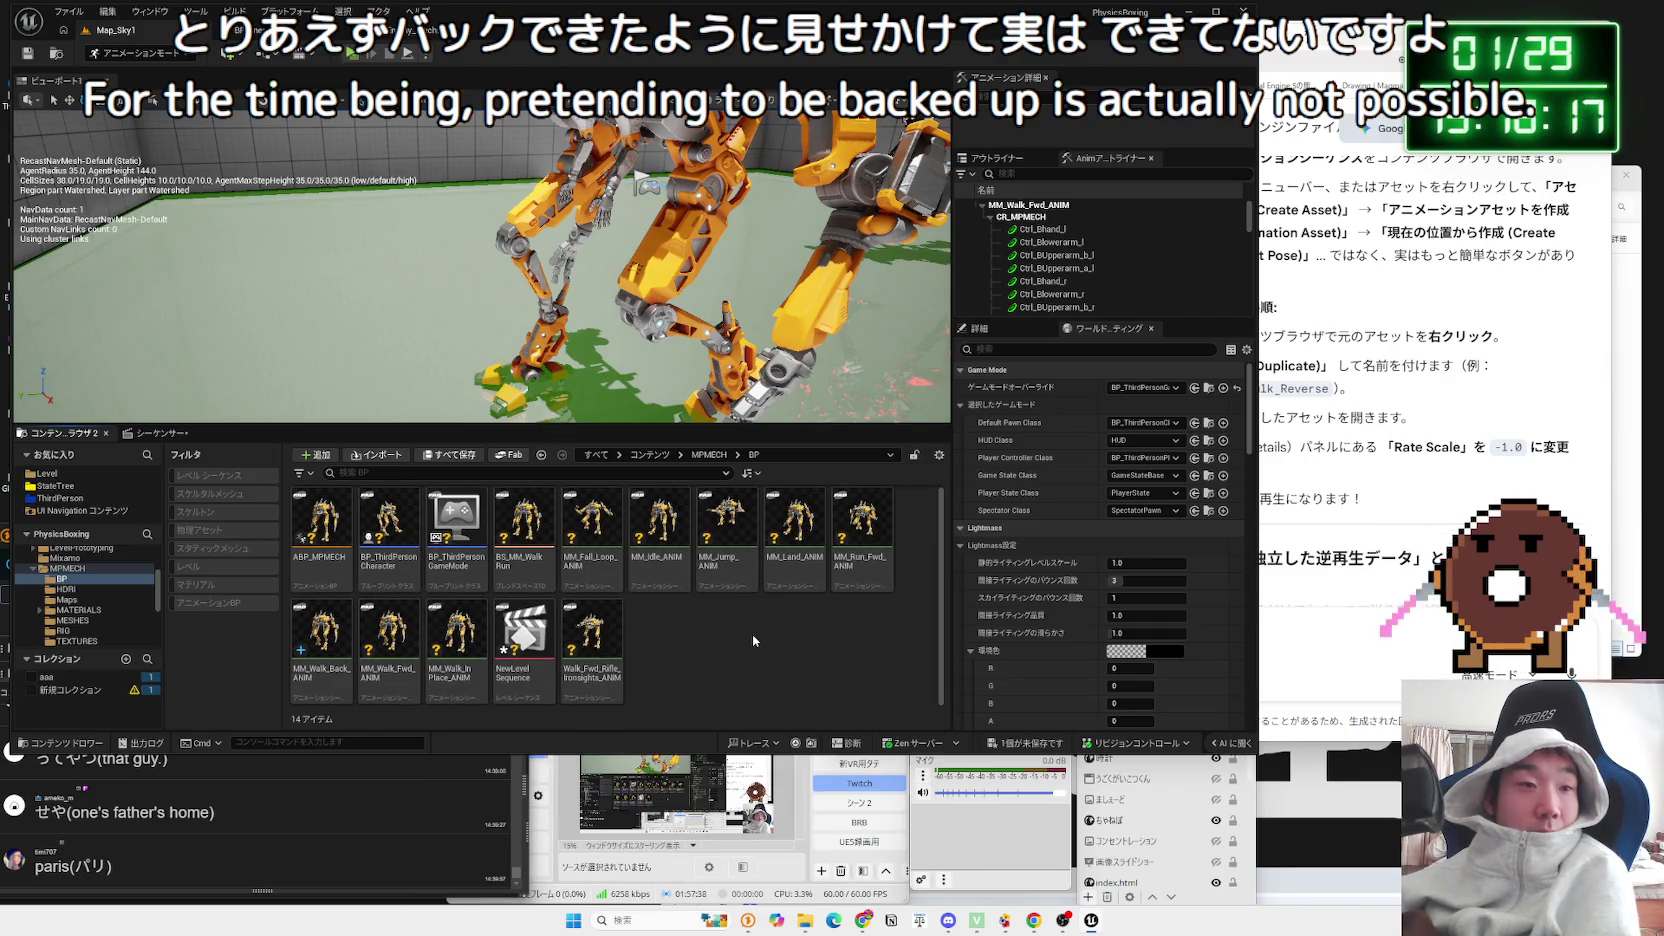
pyautogui.rightClick(320, 630)
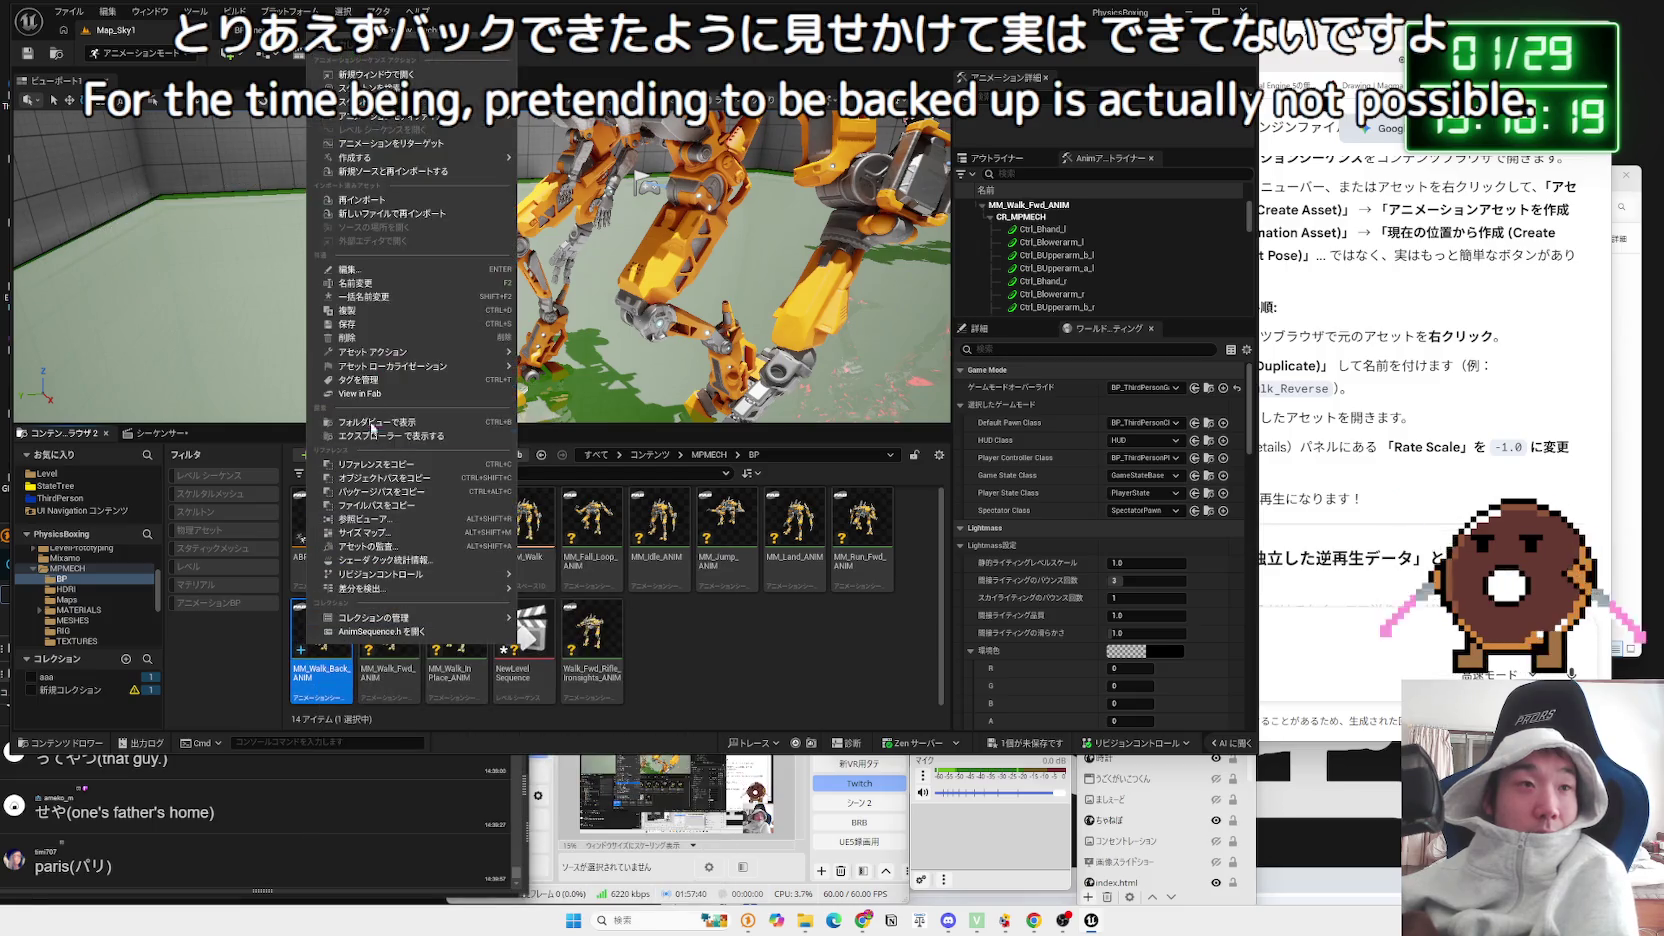
pyautogui.click(347, 337)
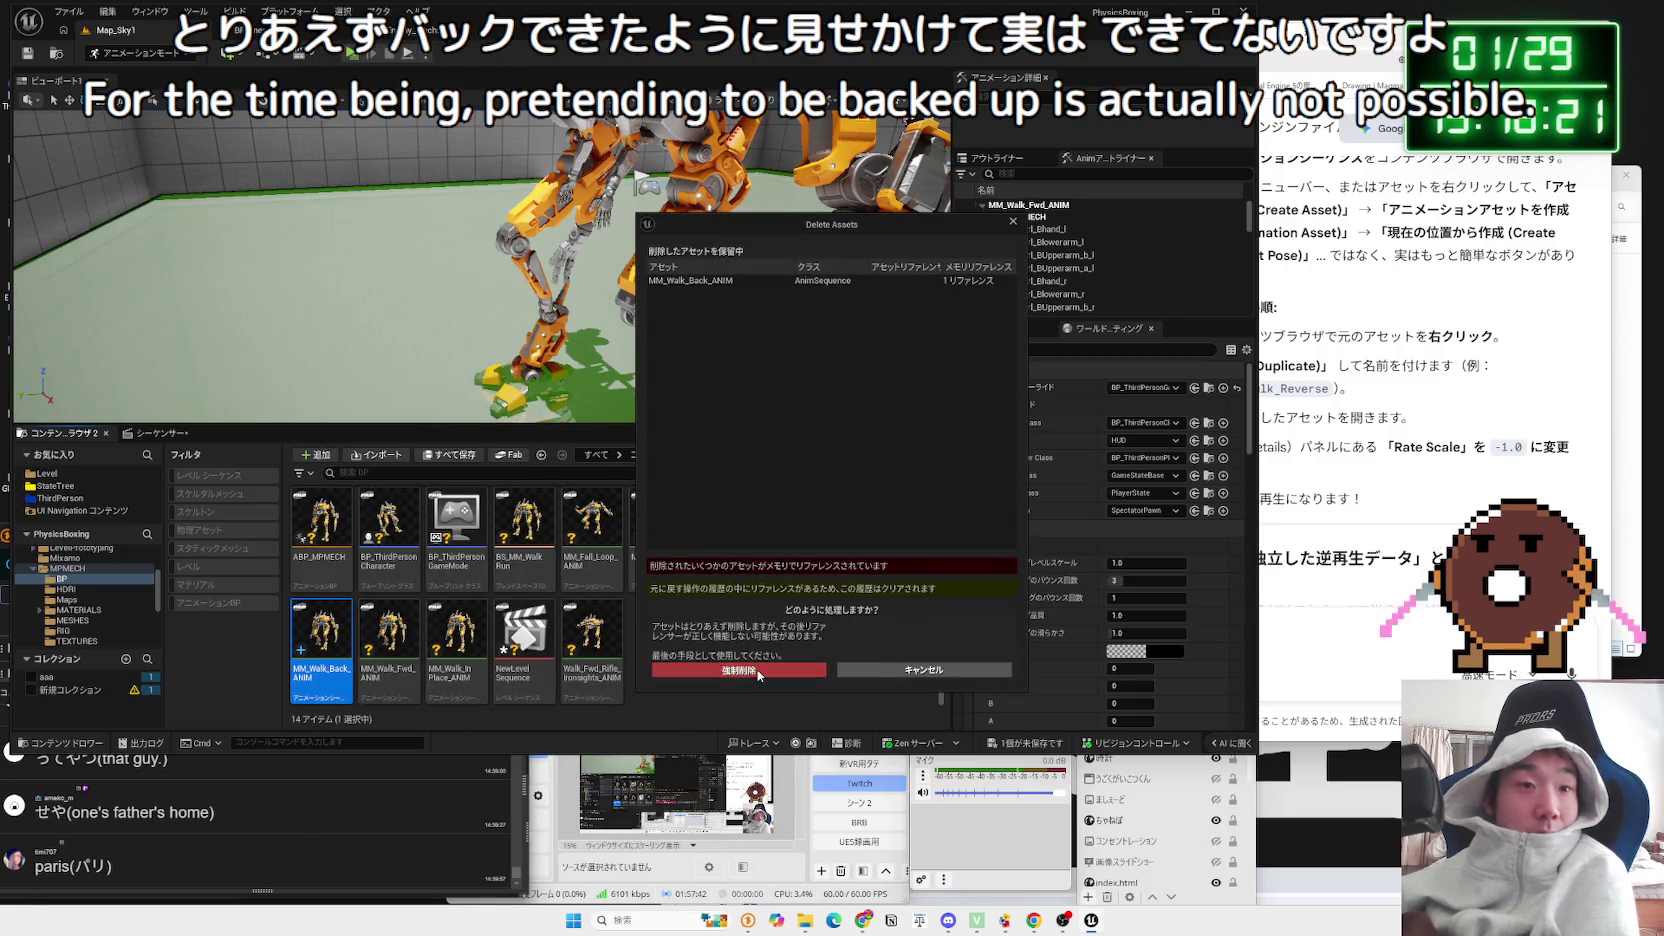
pyautogui.click(758, 671)
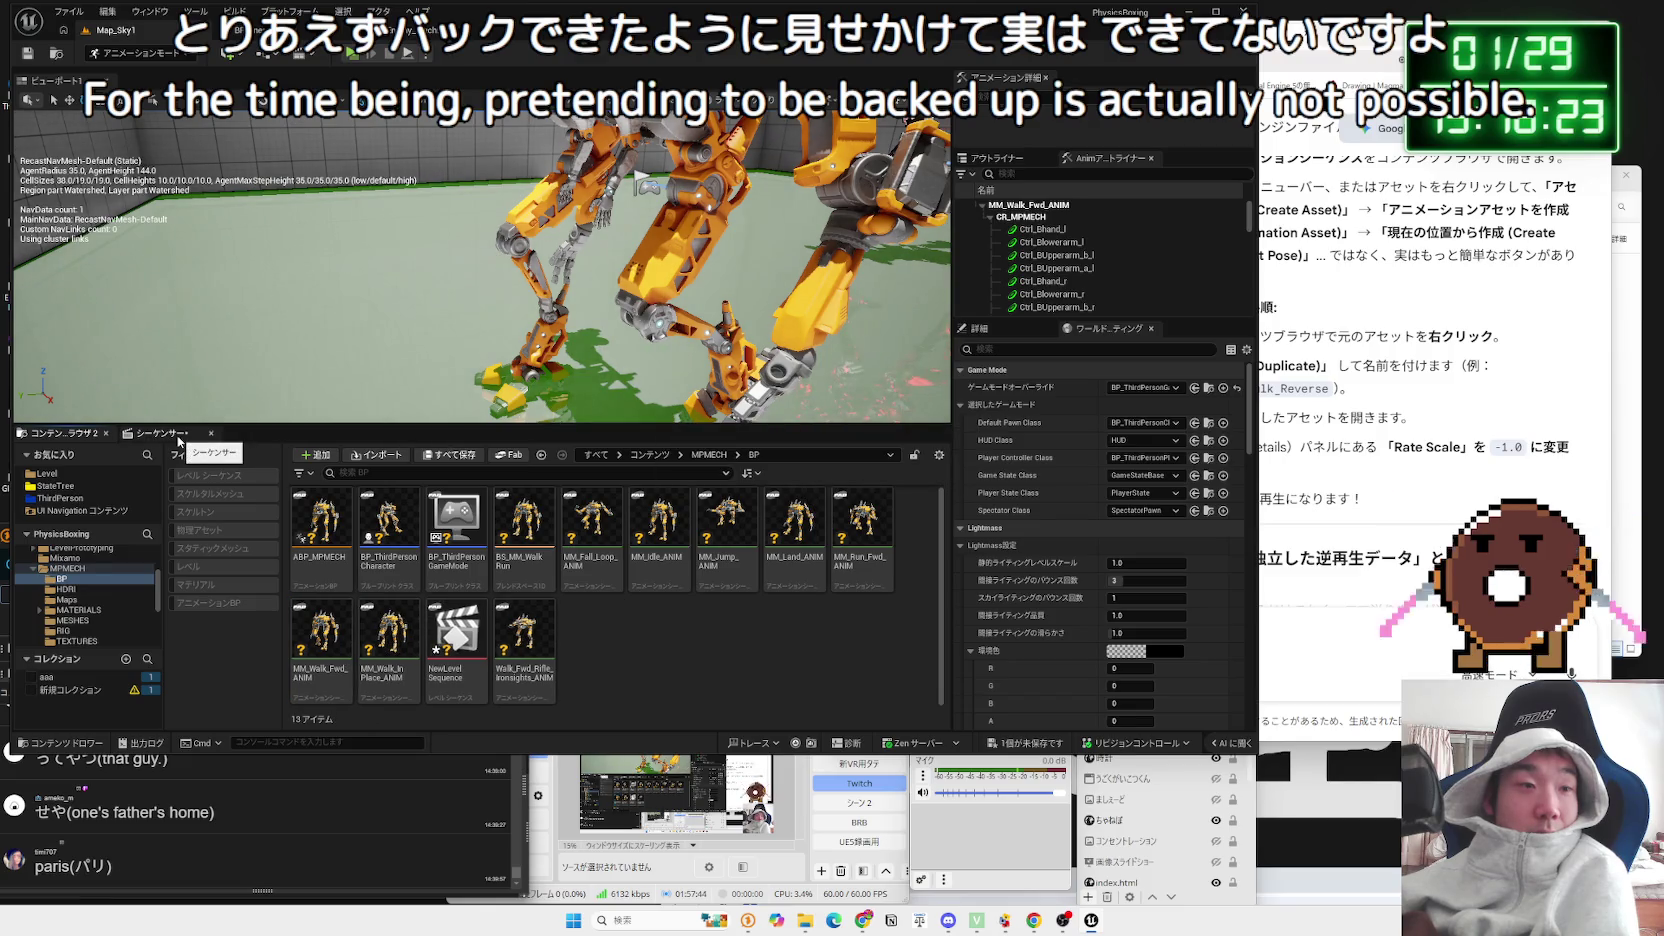
pyautogui.click(188, 436)
pyautogui.scroll(-5, 480, 260)
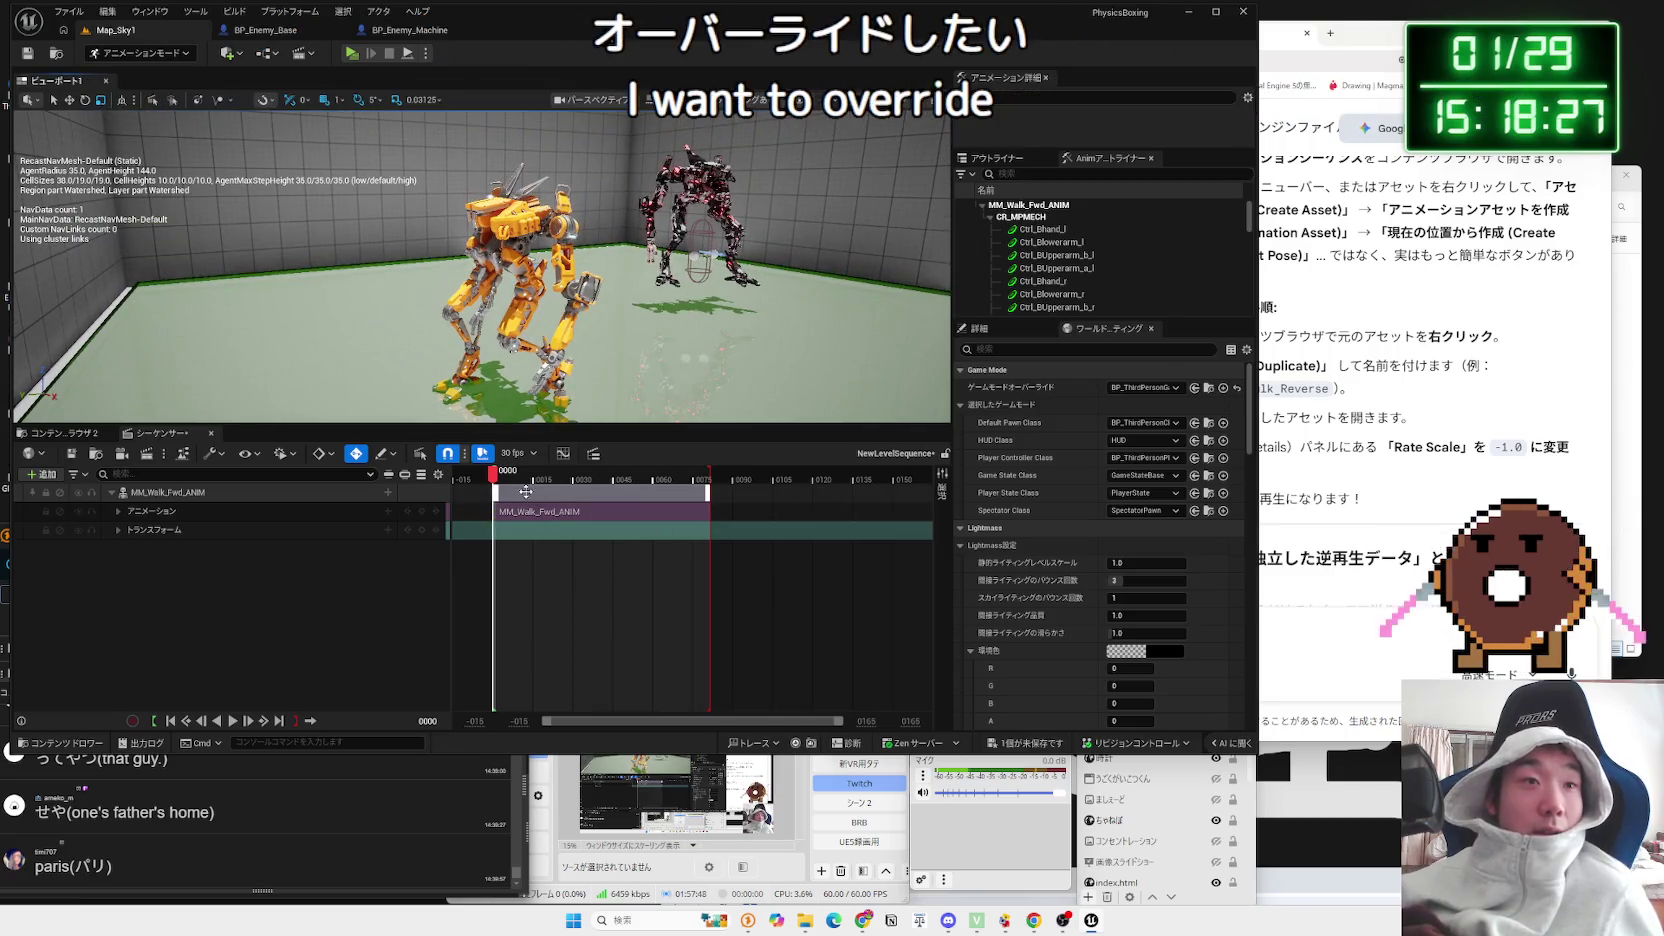
# Step: Play the walk animation from frame 1 in the Sequencer and stop it
pyautogui.click(497, 481)
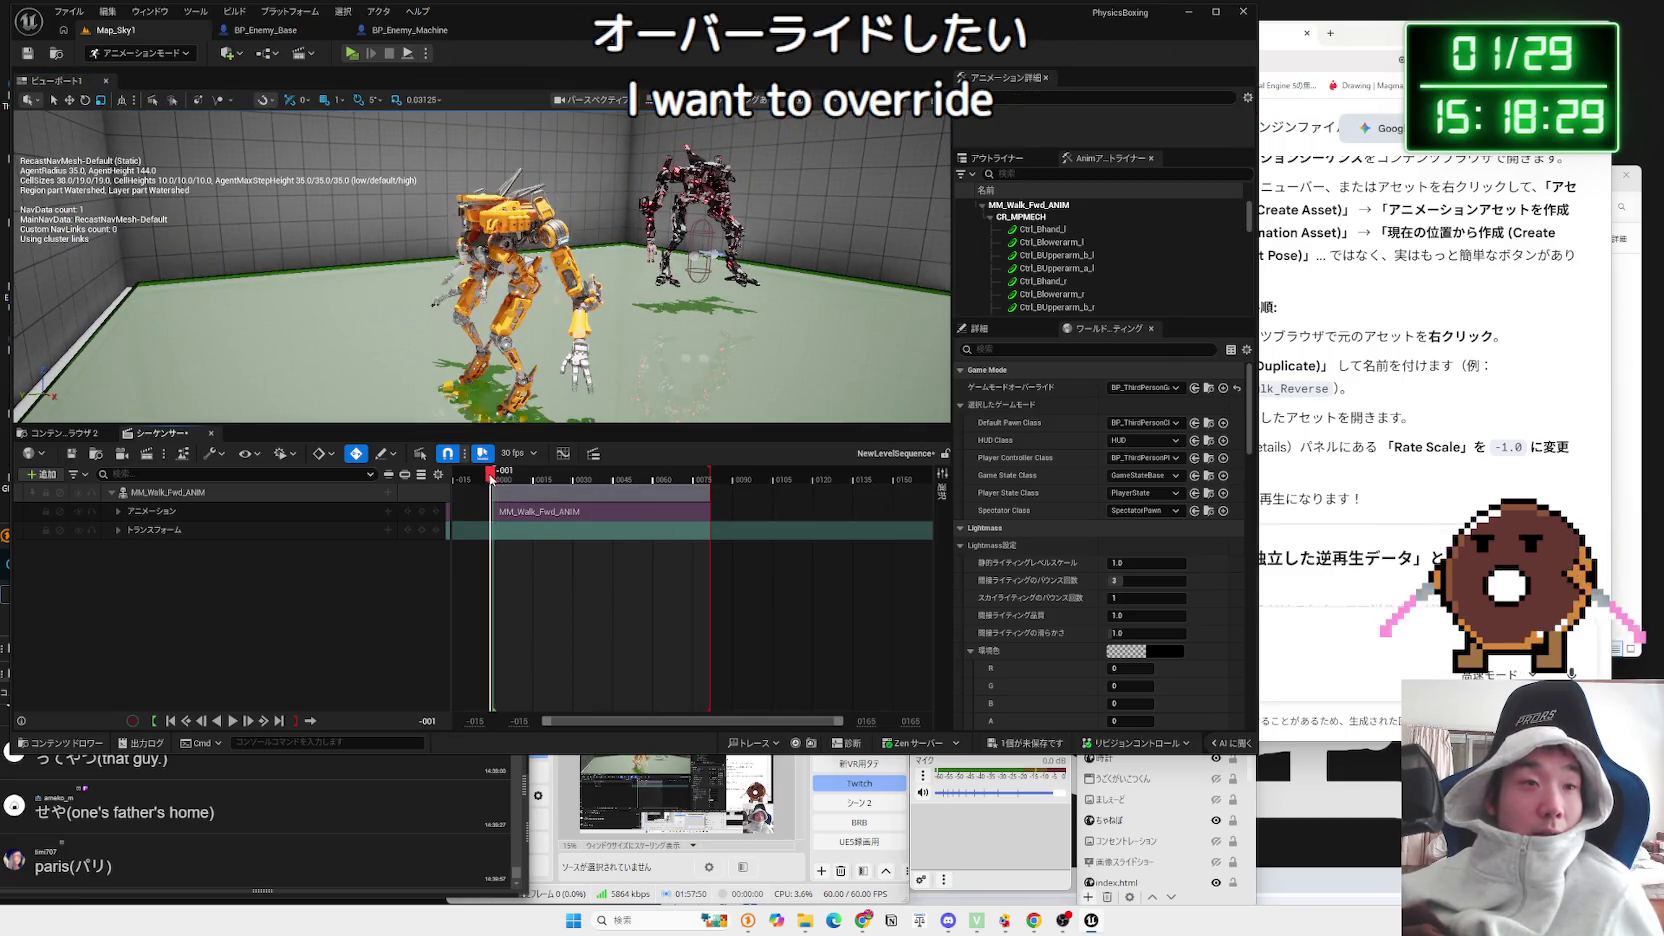
pyautogui.press('space')
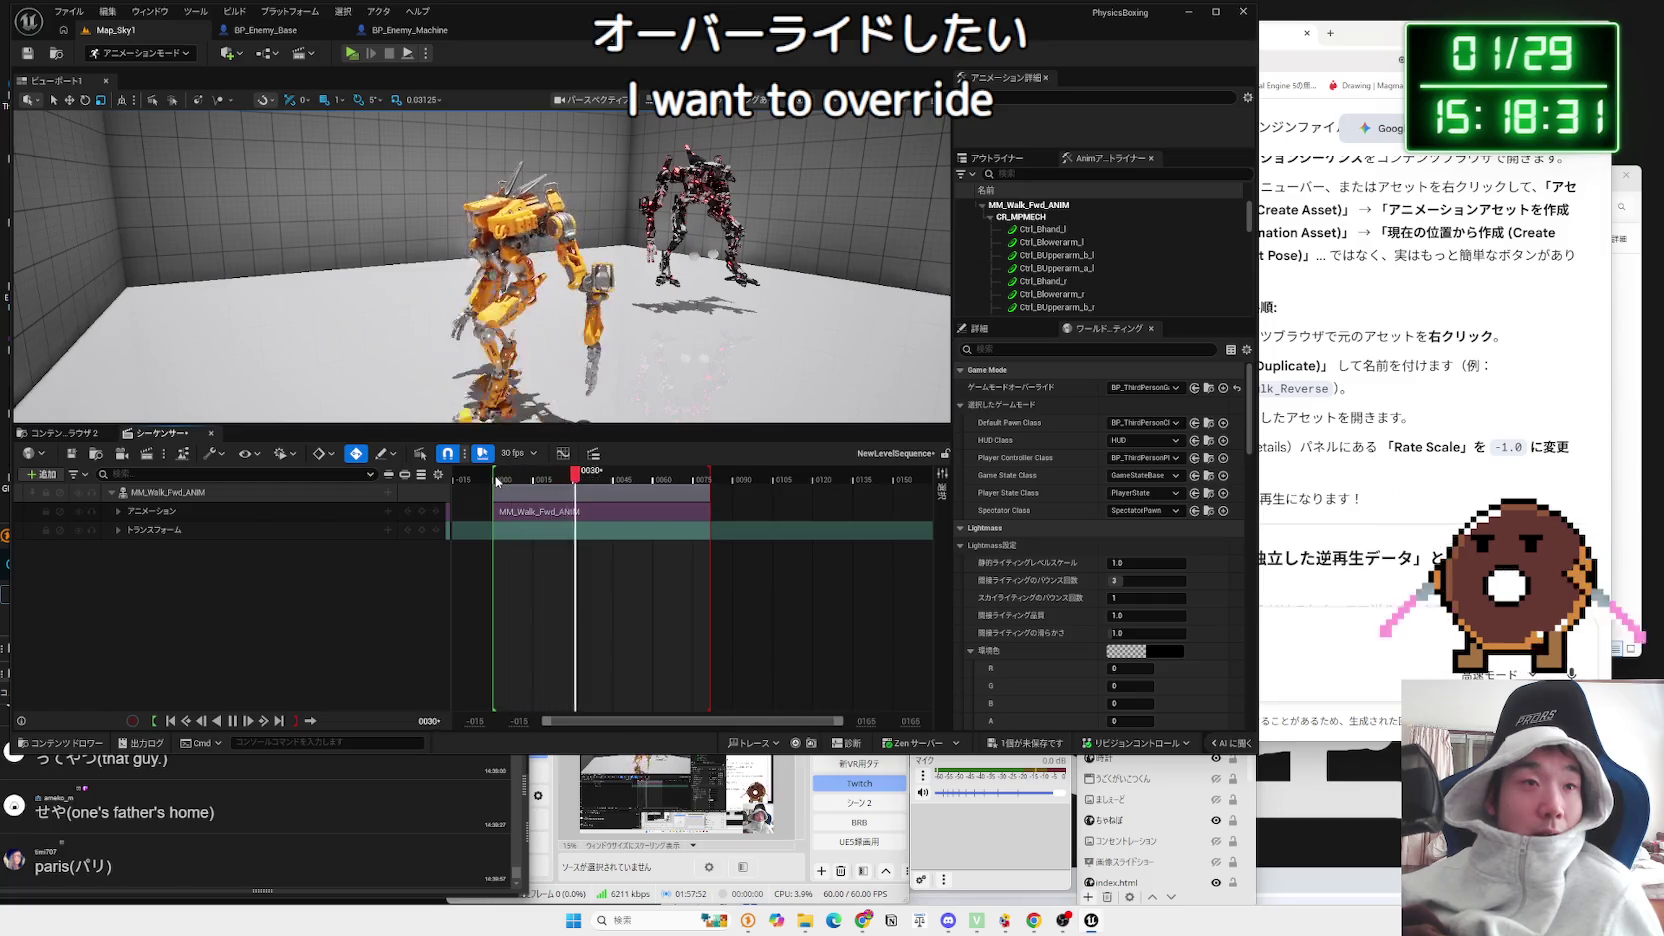
pyautogui.press('p')
pyautogui.click(497, 481)
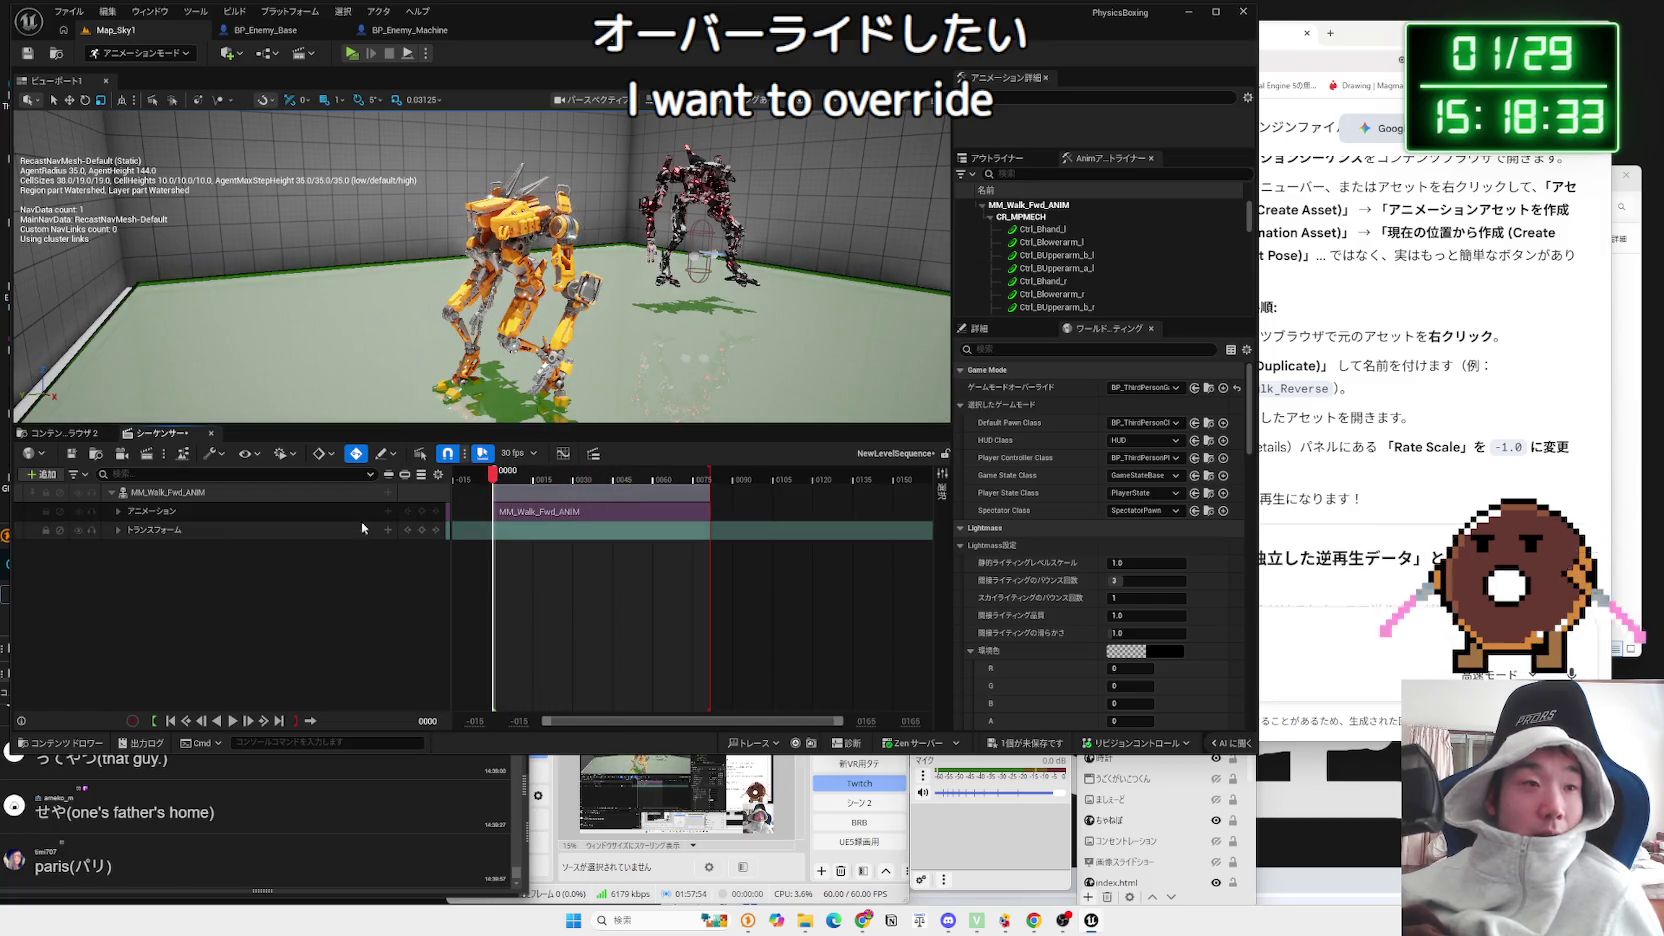
# Step: Bake the MM_Walk_Fwd_ANIM track to Control Rig CR_MPMECH and enlarge the Bake Options dialog
pyautogui.click(388, 511)
pyautogui.click(333, 517)
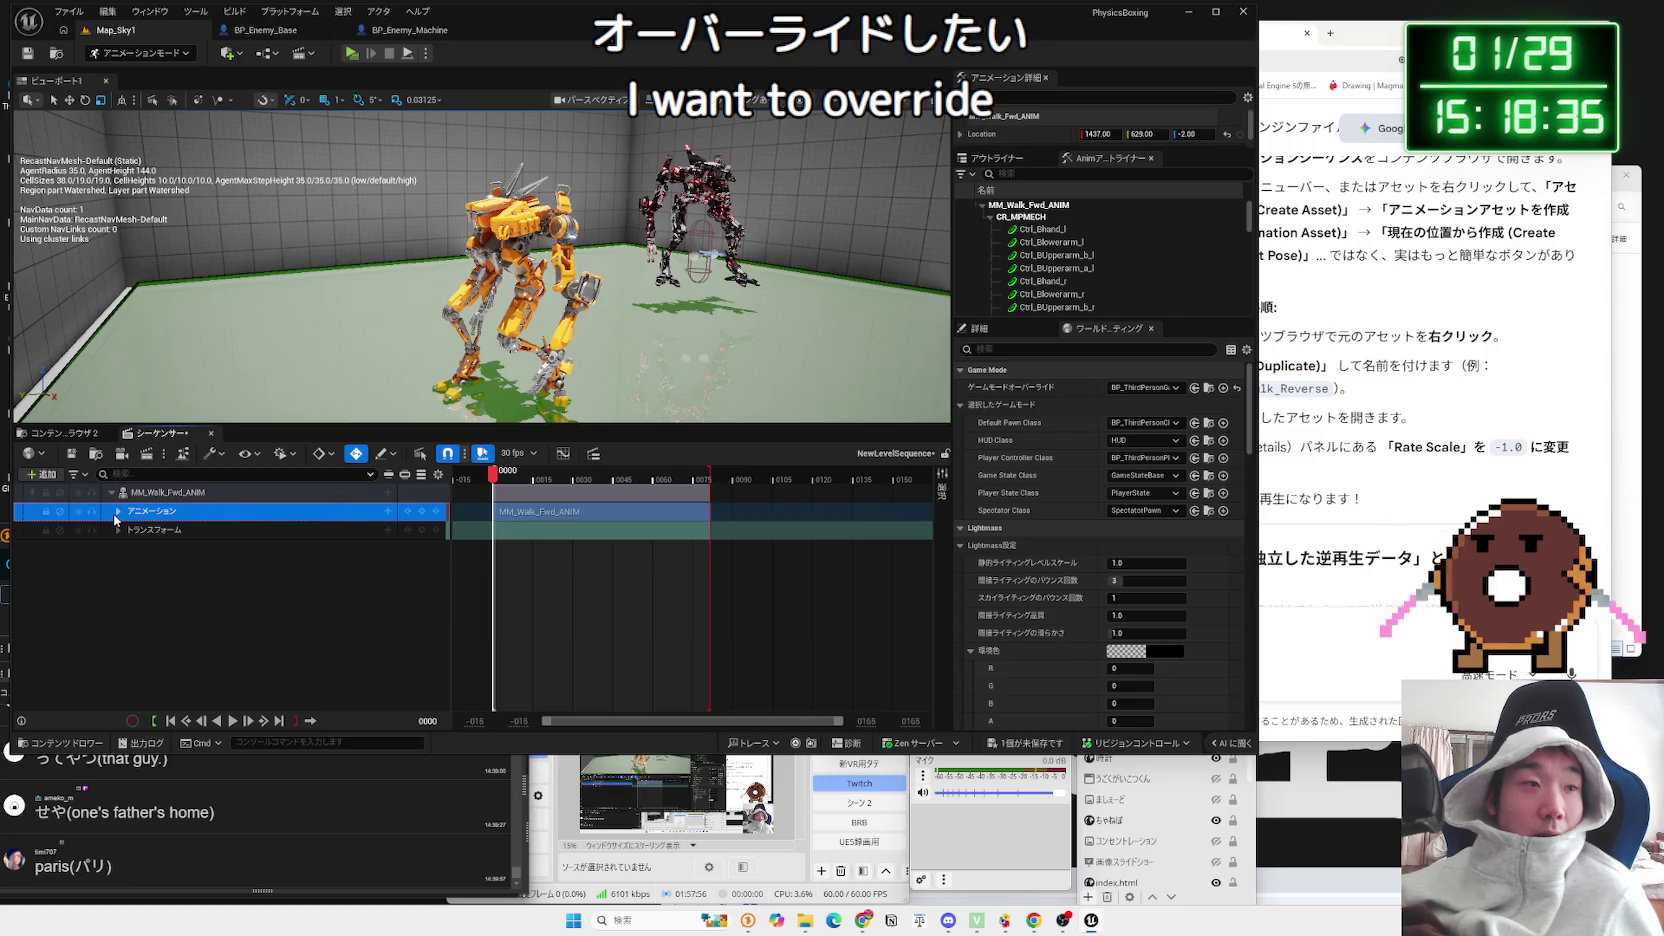
pyautogui.rightClick(287, 492)
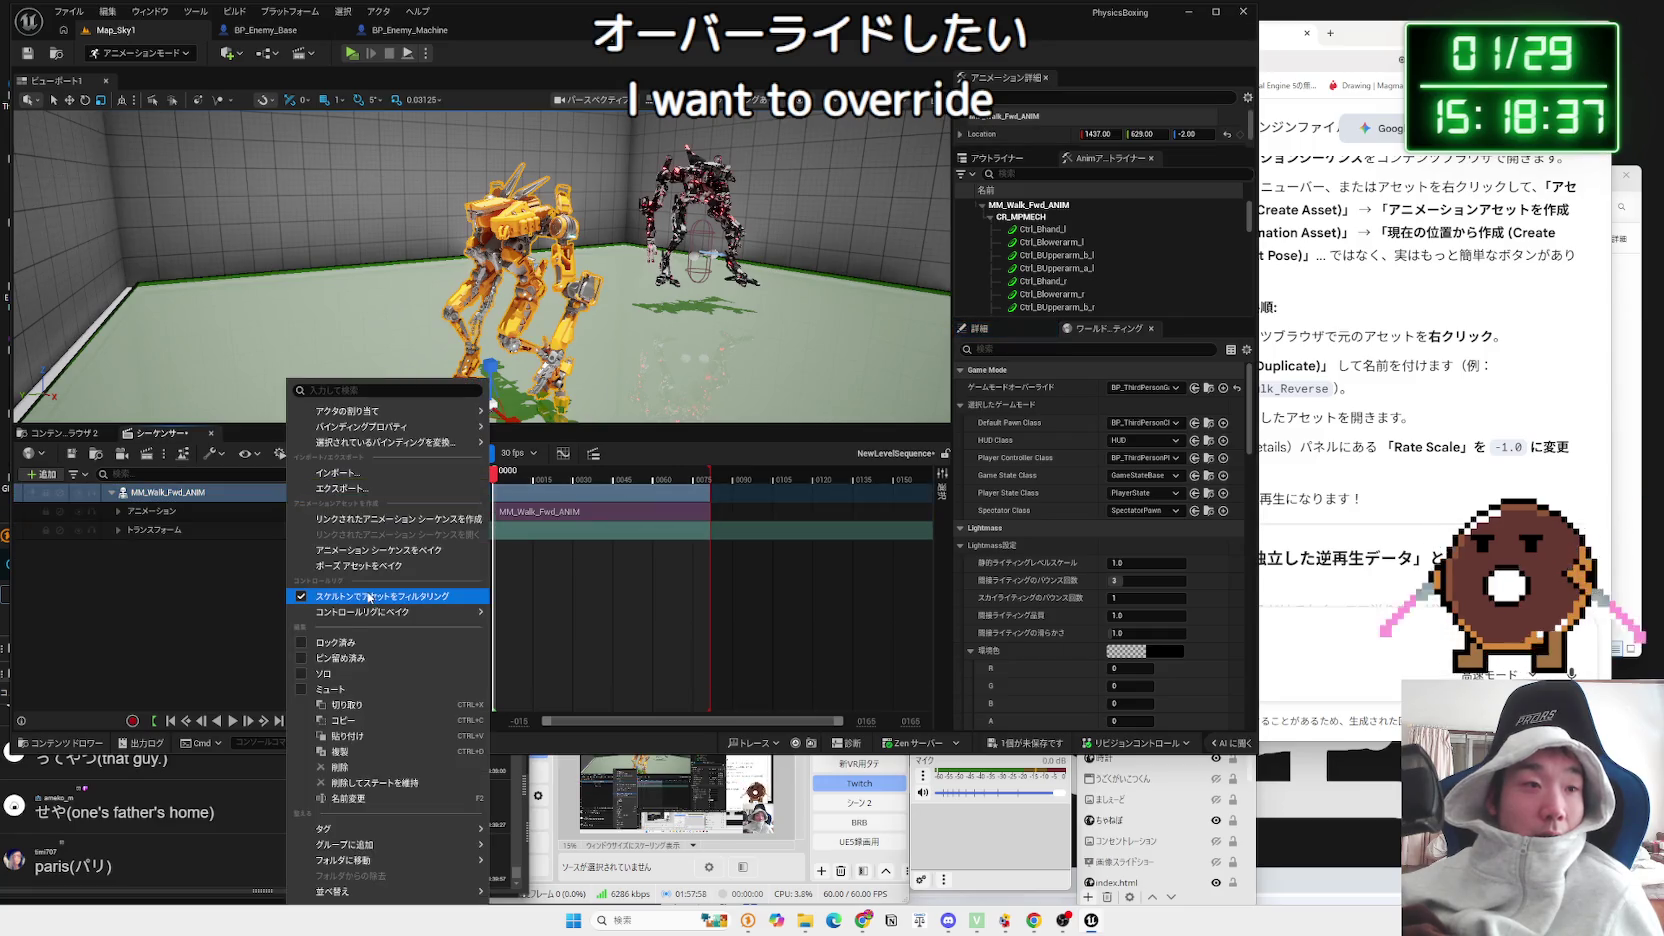
pyautogui.moveTo(365, 613)
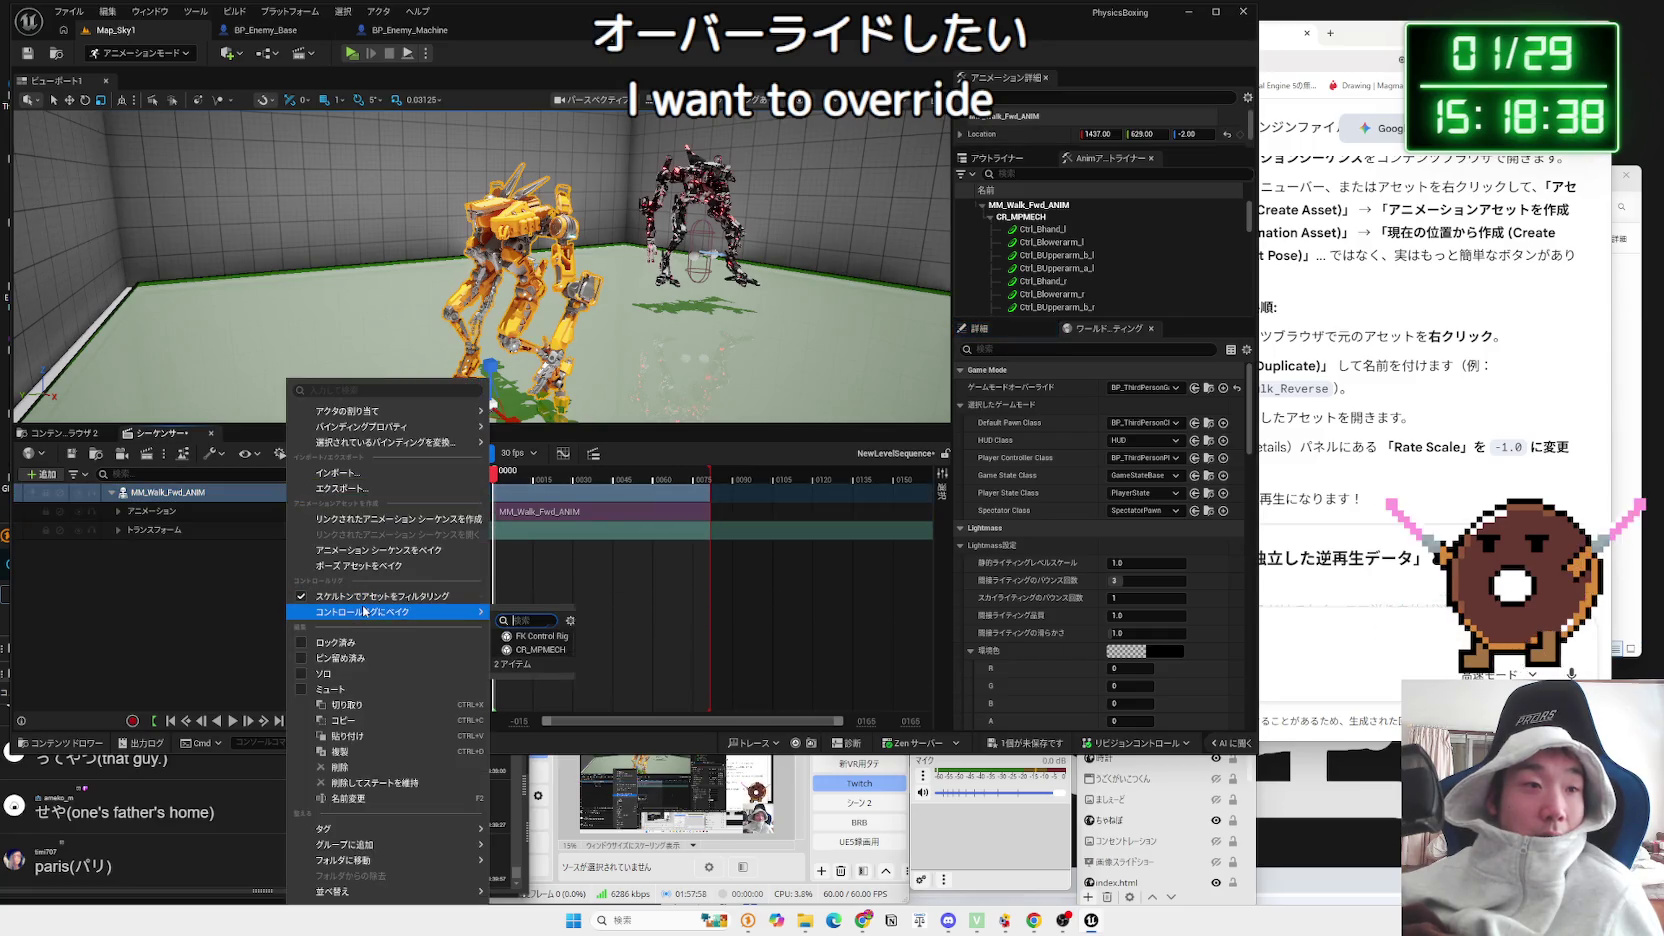
pyautogui.click(541, 650)
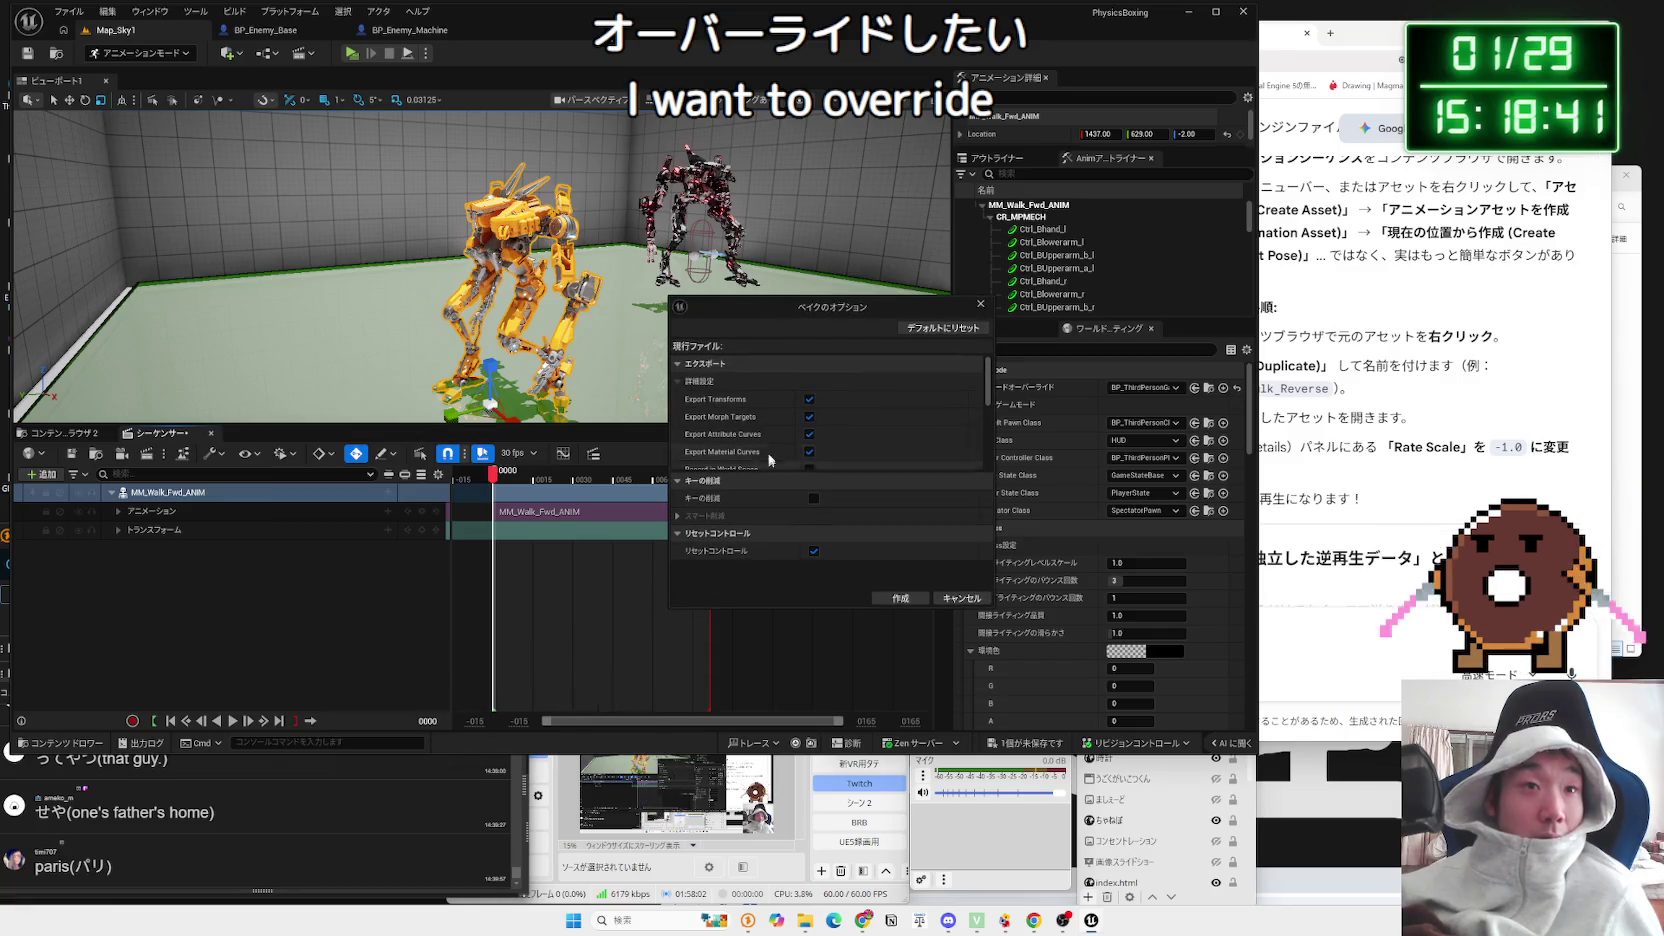
pyautogui.moveTo(726, 296)
pyautogui.mouseDown()
pyautogui.moveTo(755, 137)
pyautogui.moveTo(792, 59)
pyautogui.mouseUp()
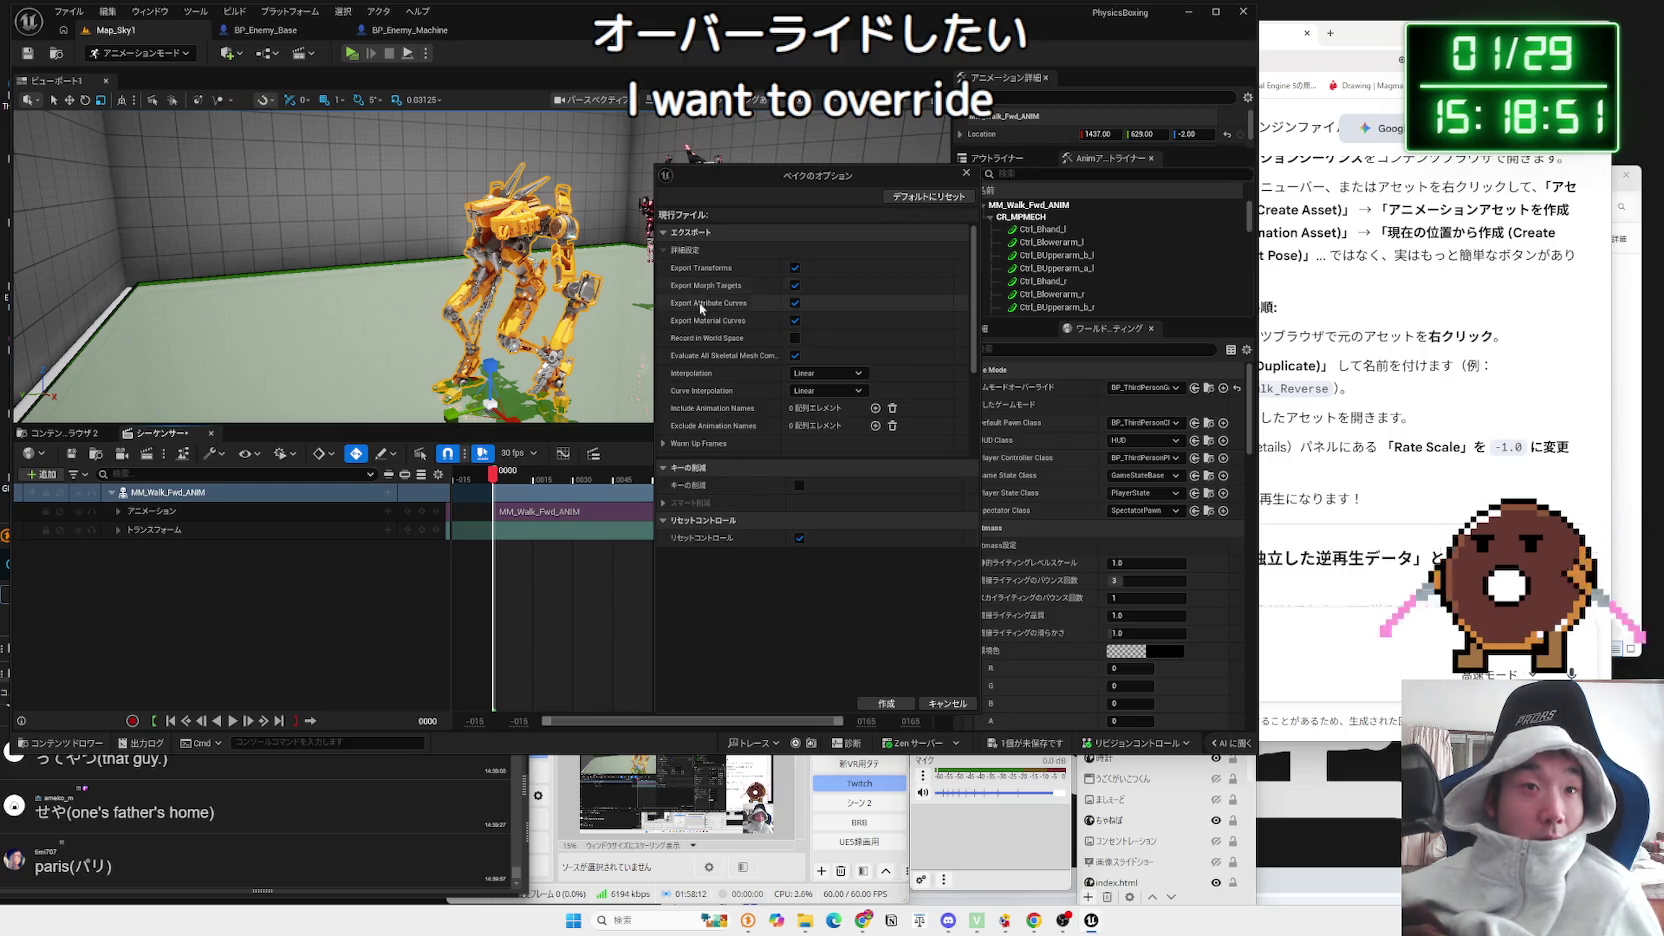
# Step: Create the bake with the current options and play back the baked walk
pyautogui.click(883, 701)
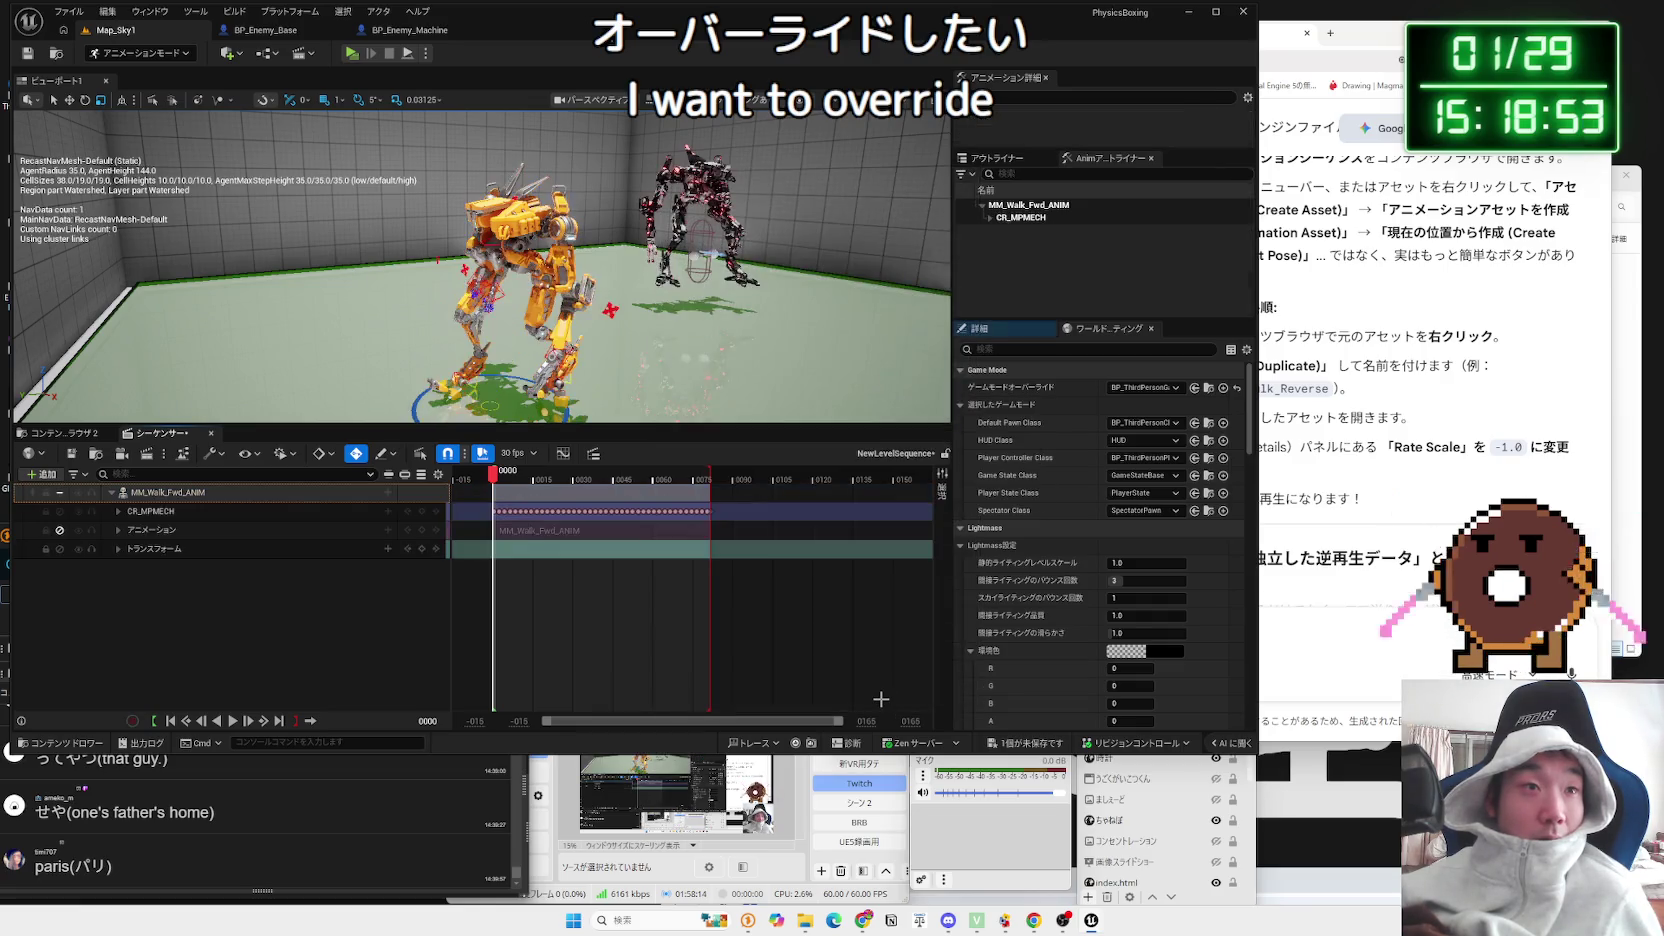
pyautogui.press('space')
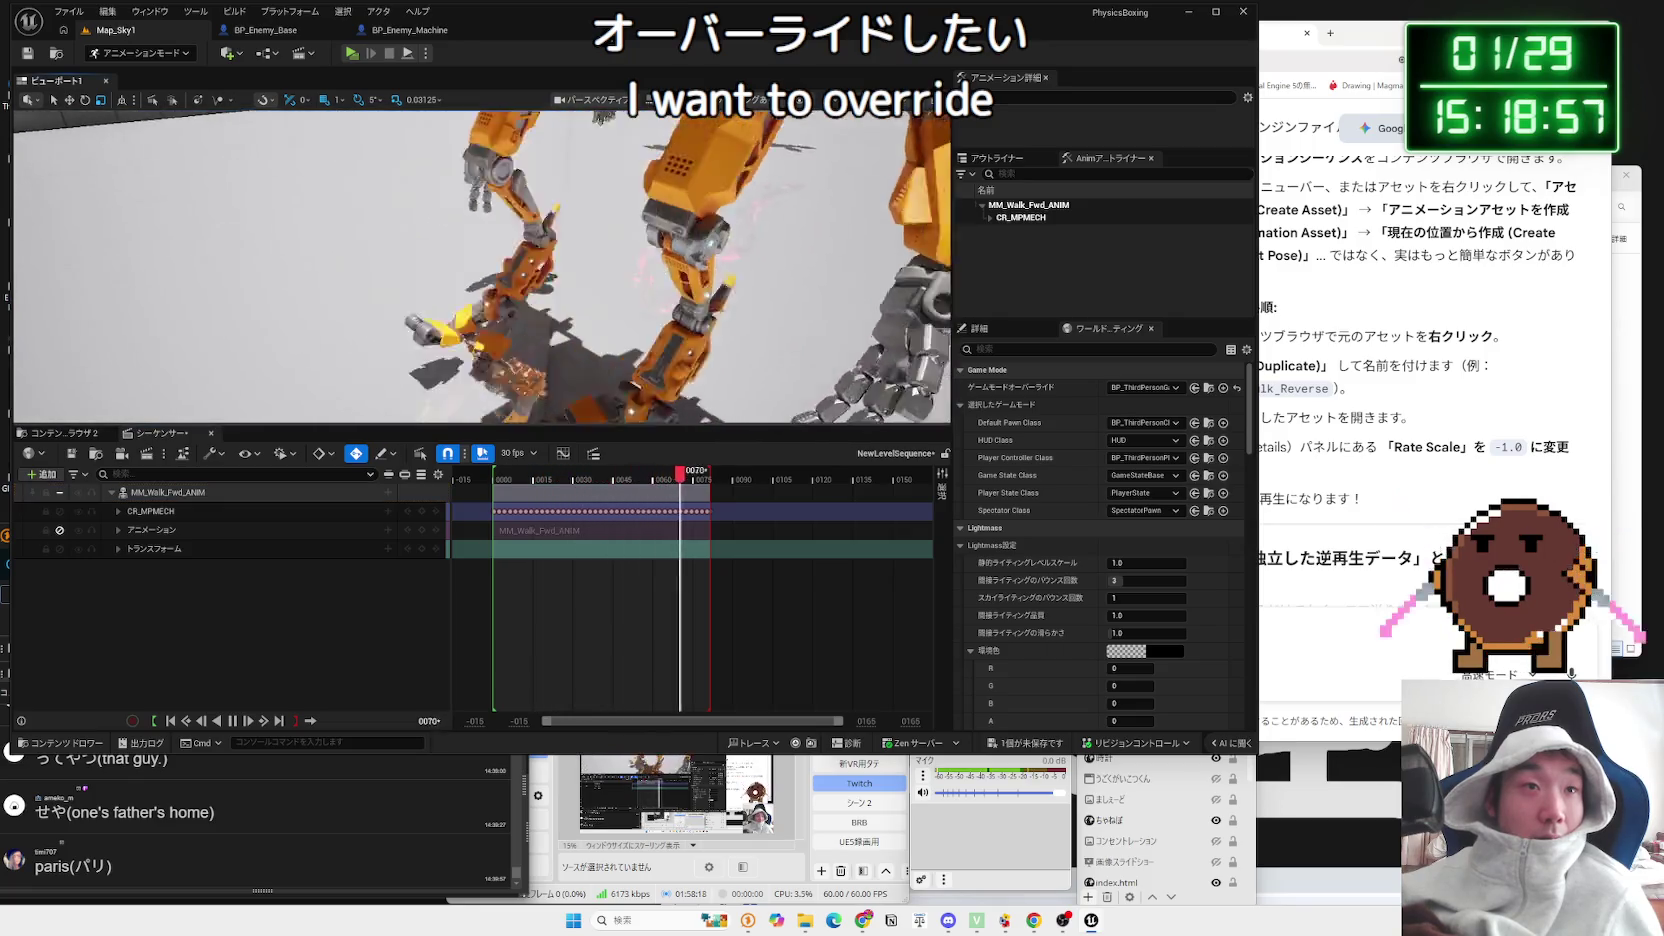
pyautogui.scroll(5, 482, 267)
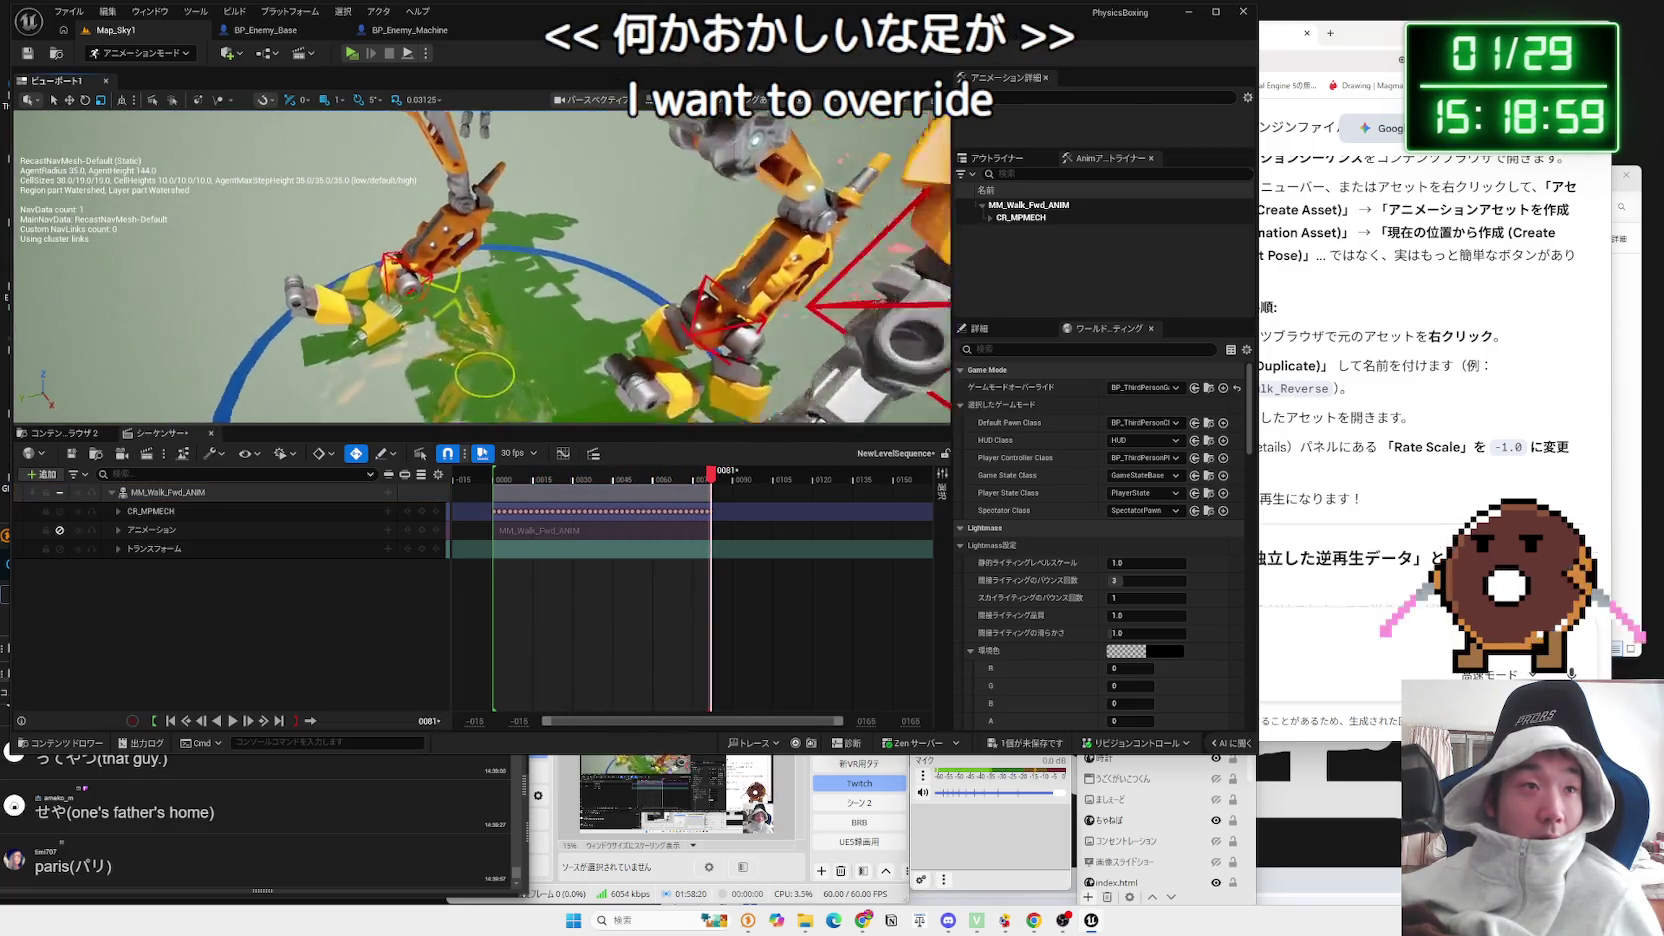
pyautogui.moveTo(482, 267); pyautogui.dragTo(660, 262)
# Step: Inspect the right heel control Ctrl_Heel_R and frame the robot, then switch to Gemini
pyautogui.click(679, 201)
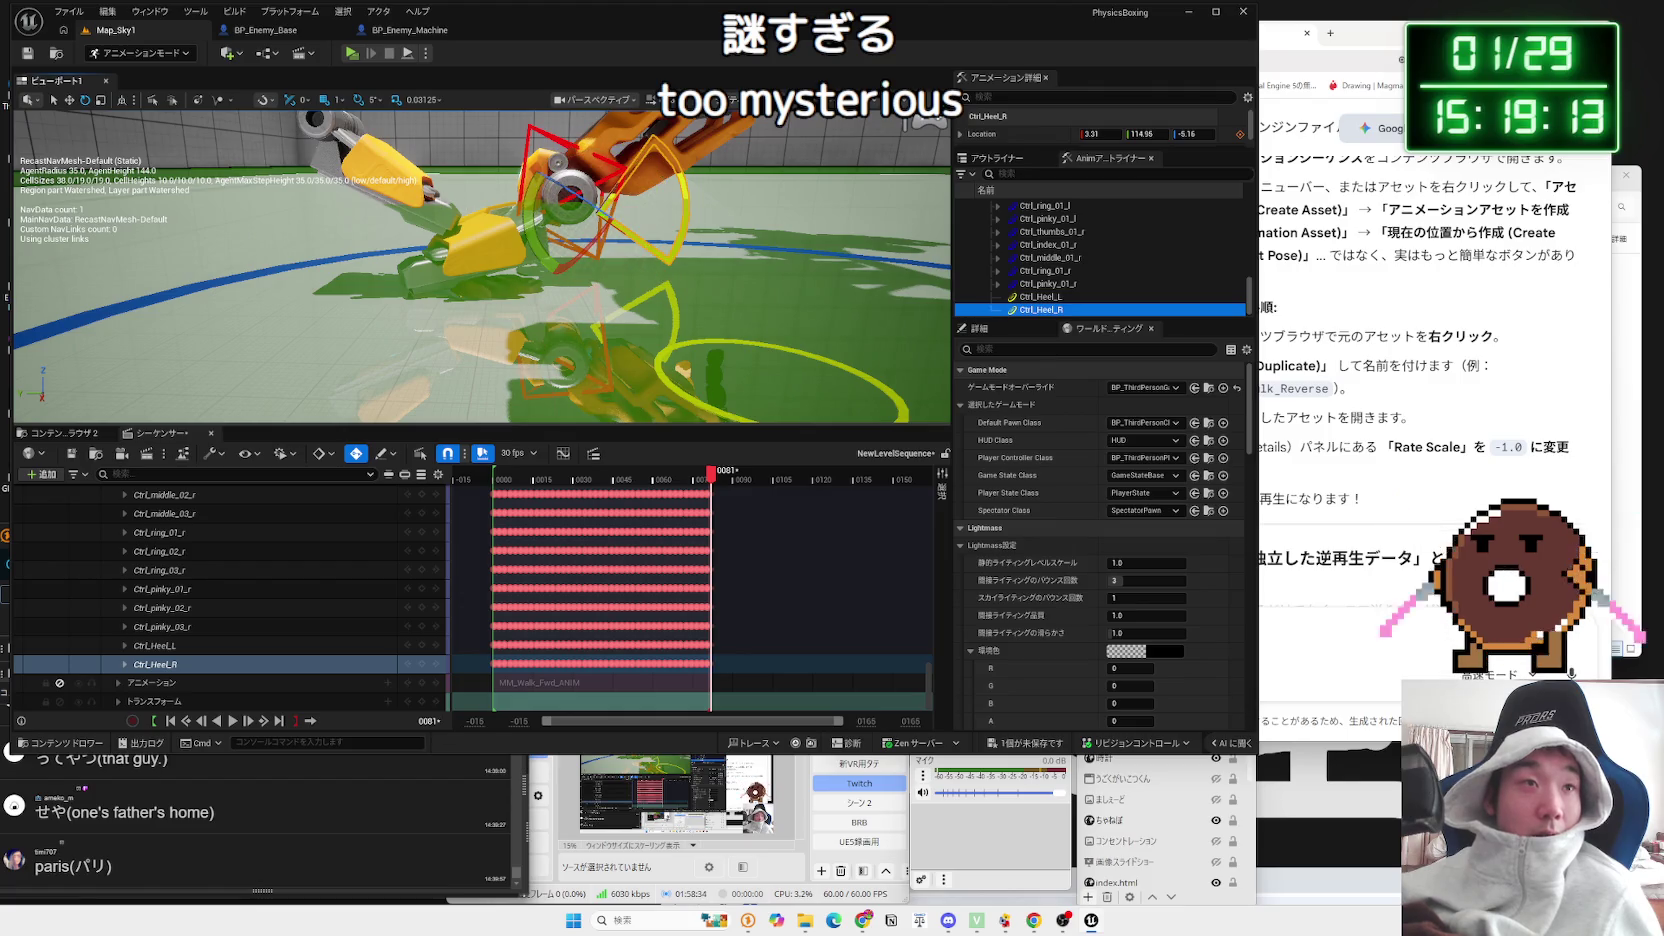
pyautogui.click(155, 492)
pyautogui.press('f')
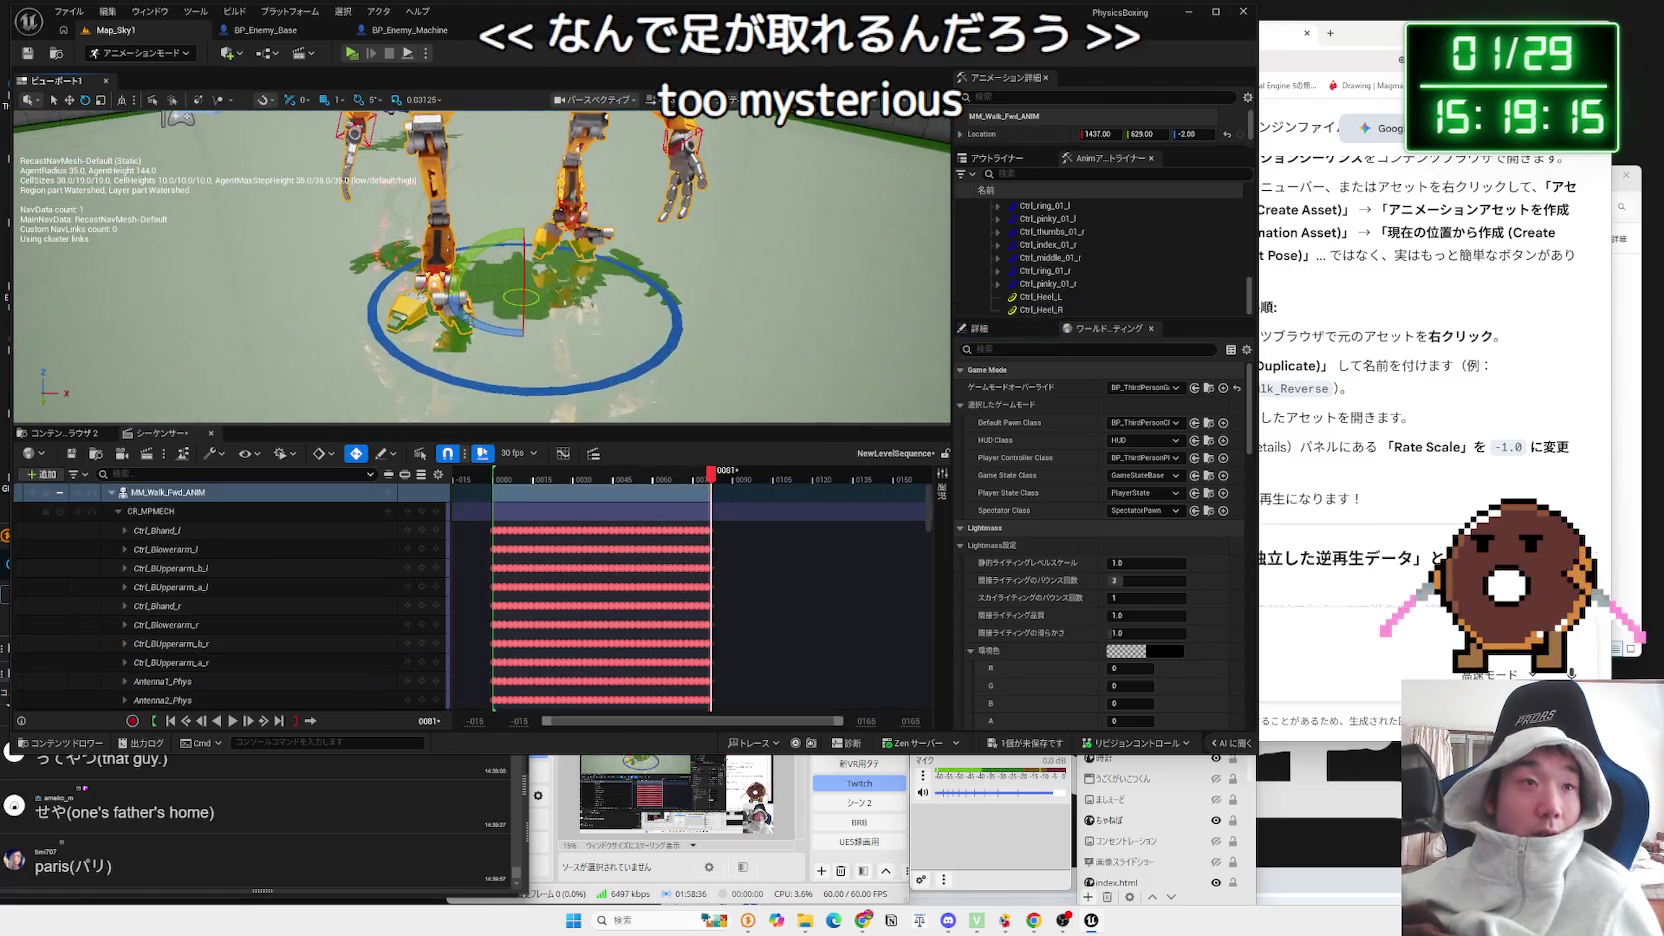
pyautogui.scroll(-5, 482, 266)
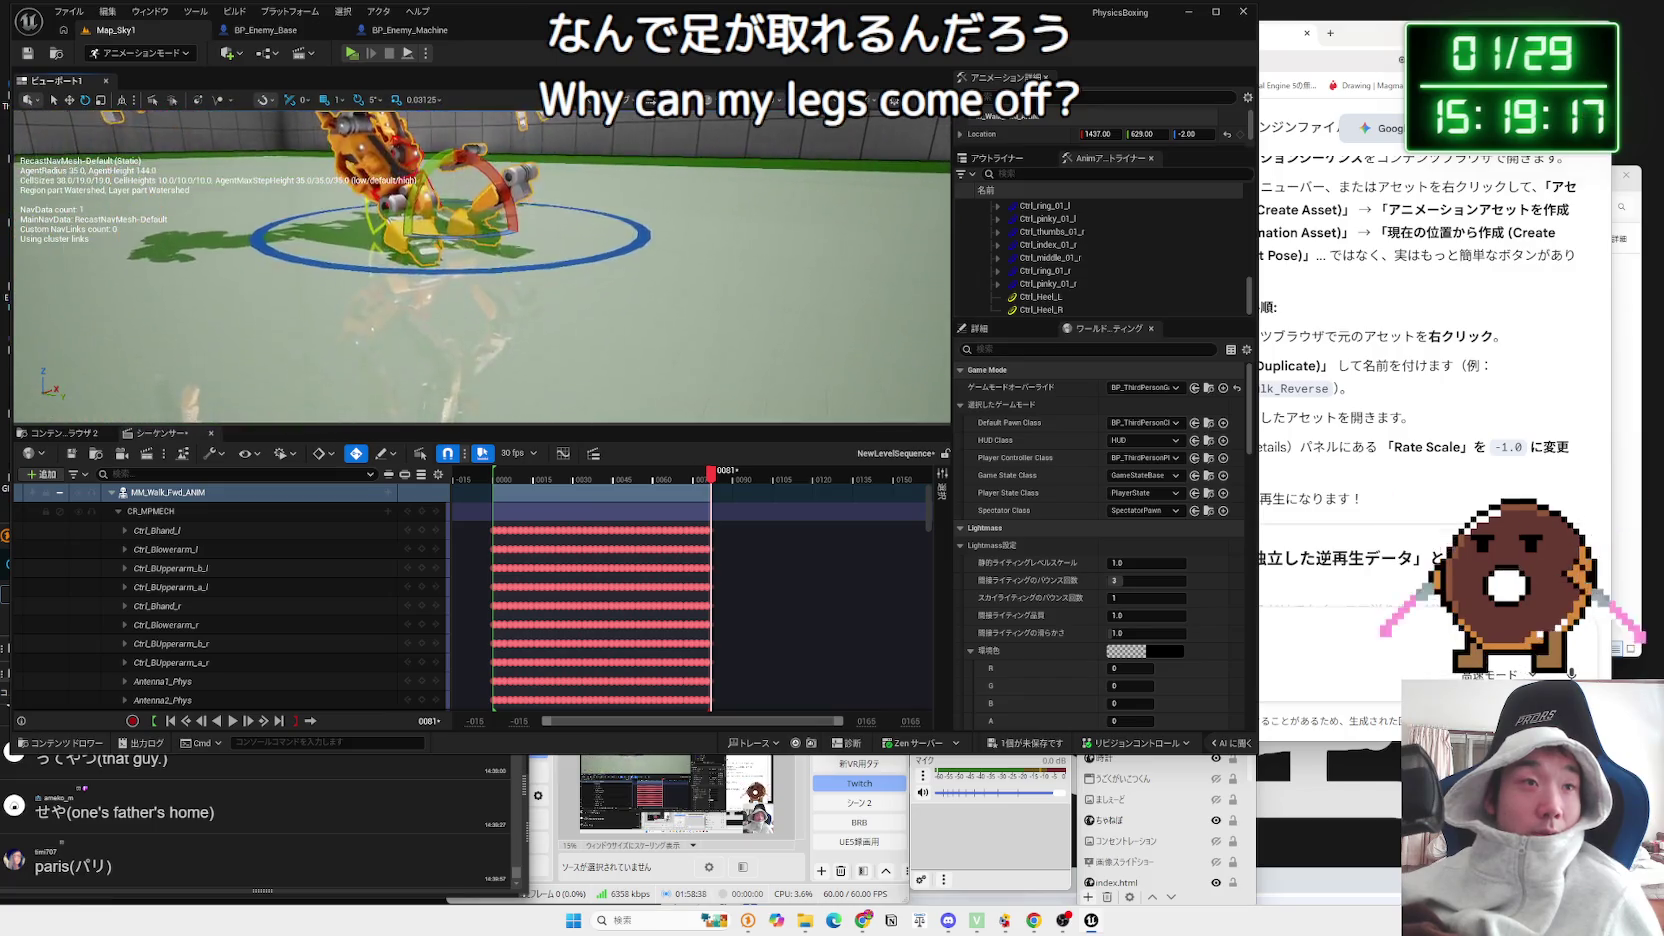
pyautogui.scroll(10, 482, 266)
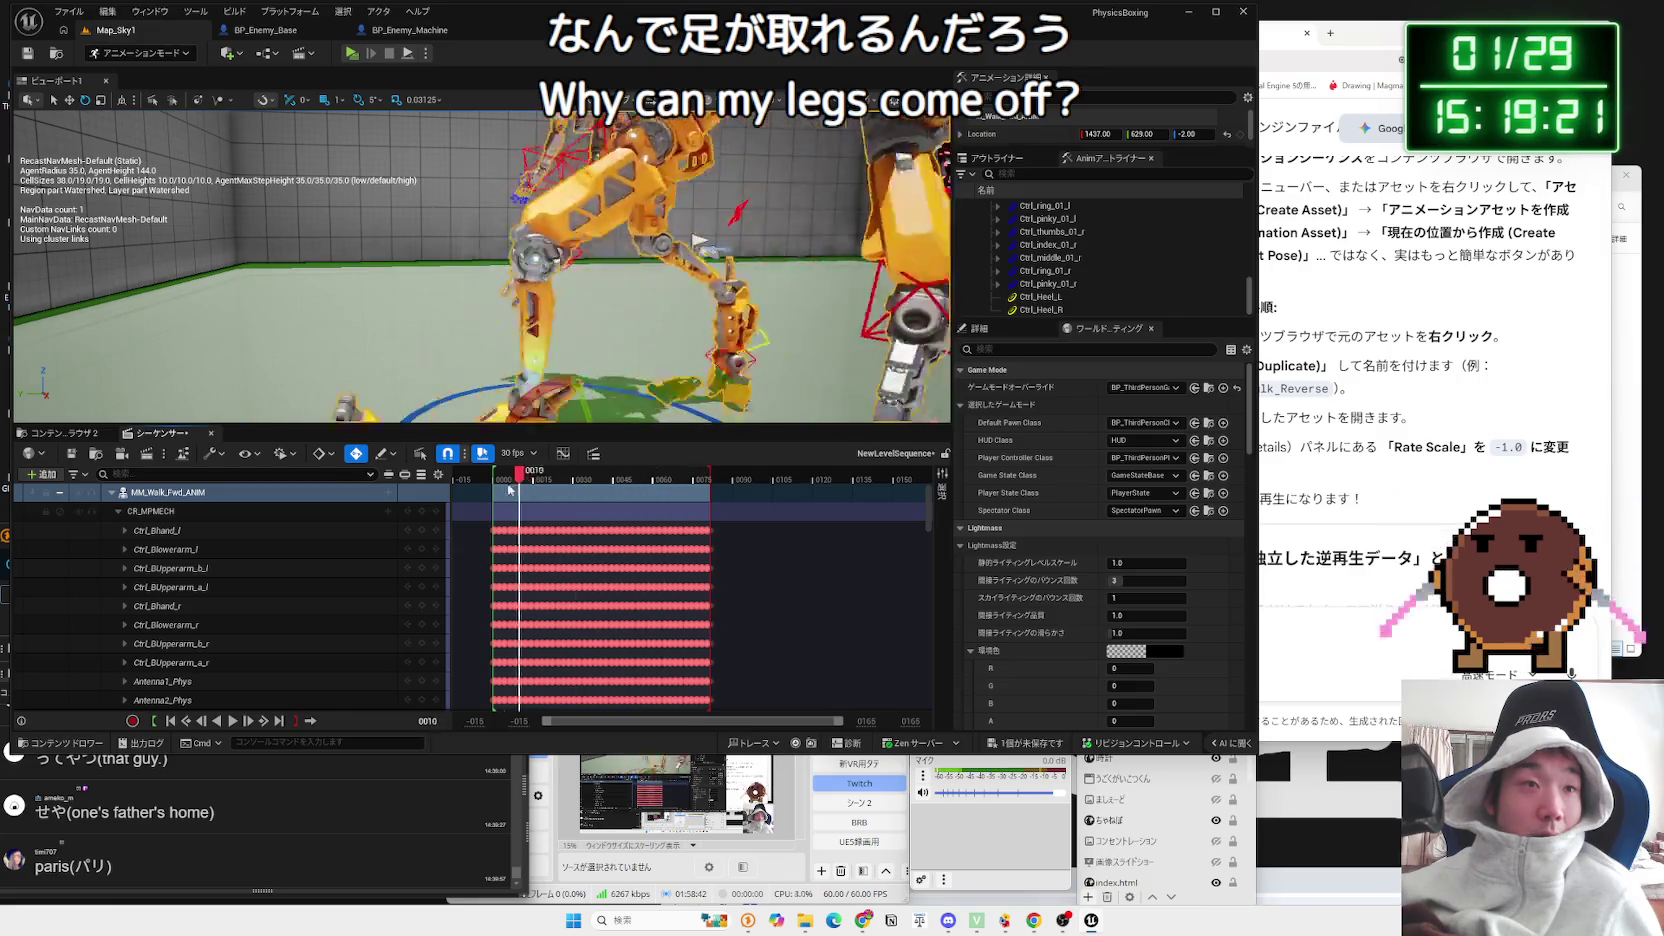
pyautogui.click(1290, 633)
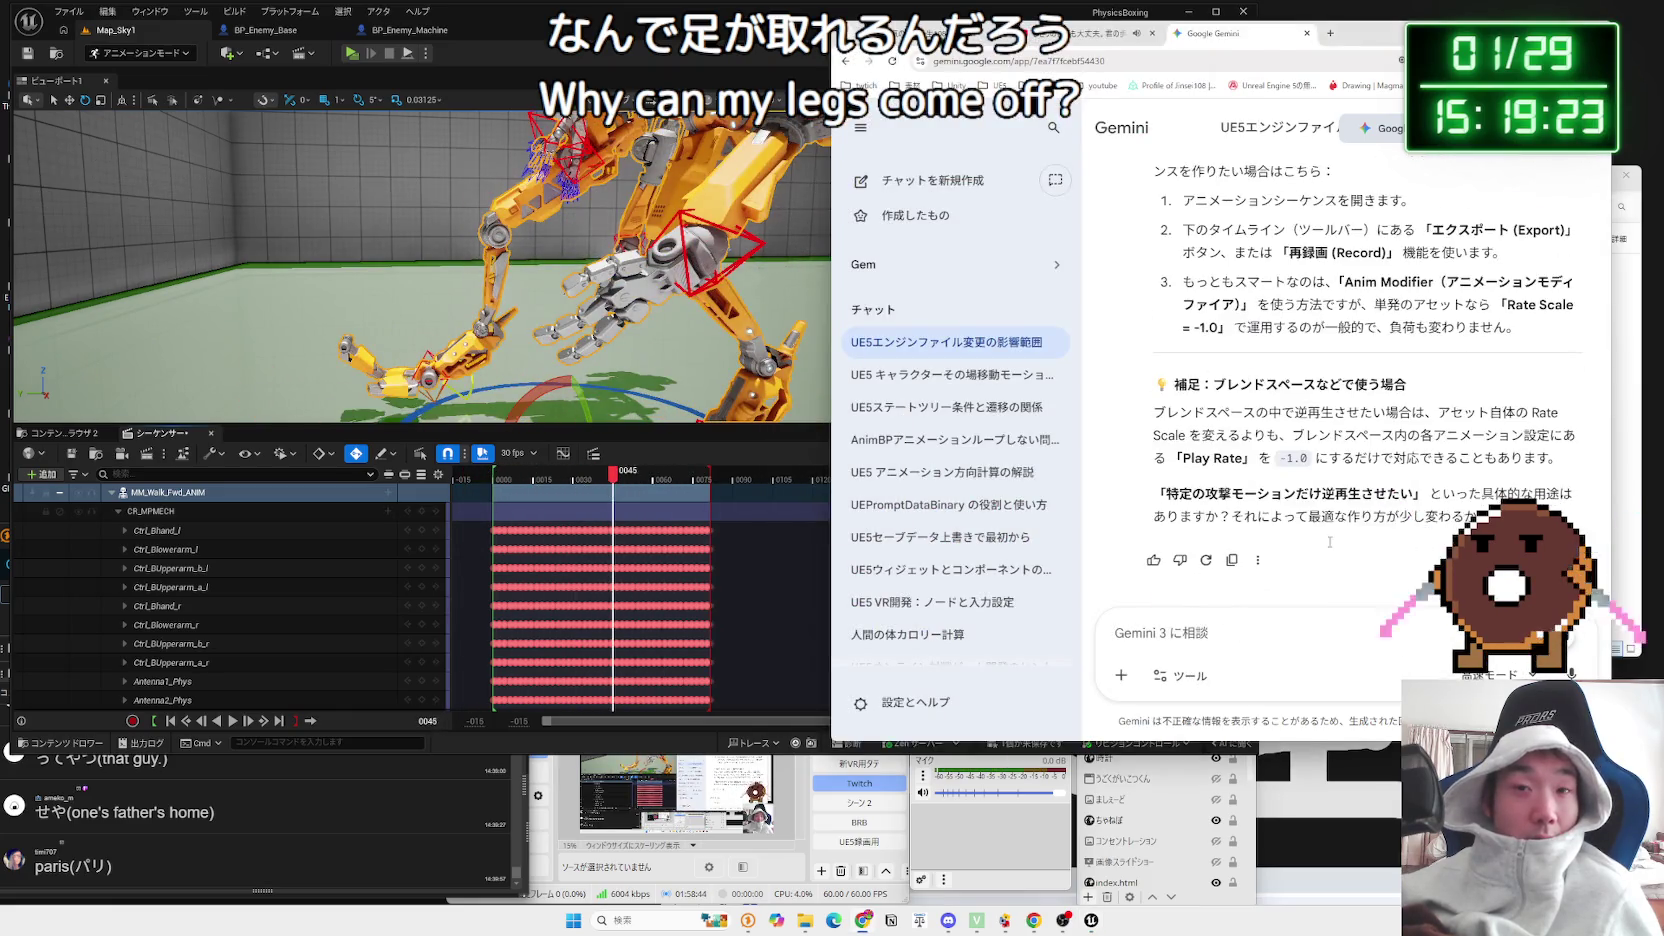
# Step: Ask Gemini, in Japanese, why body parts shift after baking the walk onto a control rig
pyautogui.write('t')
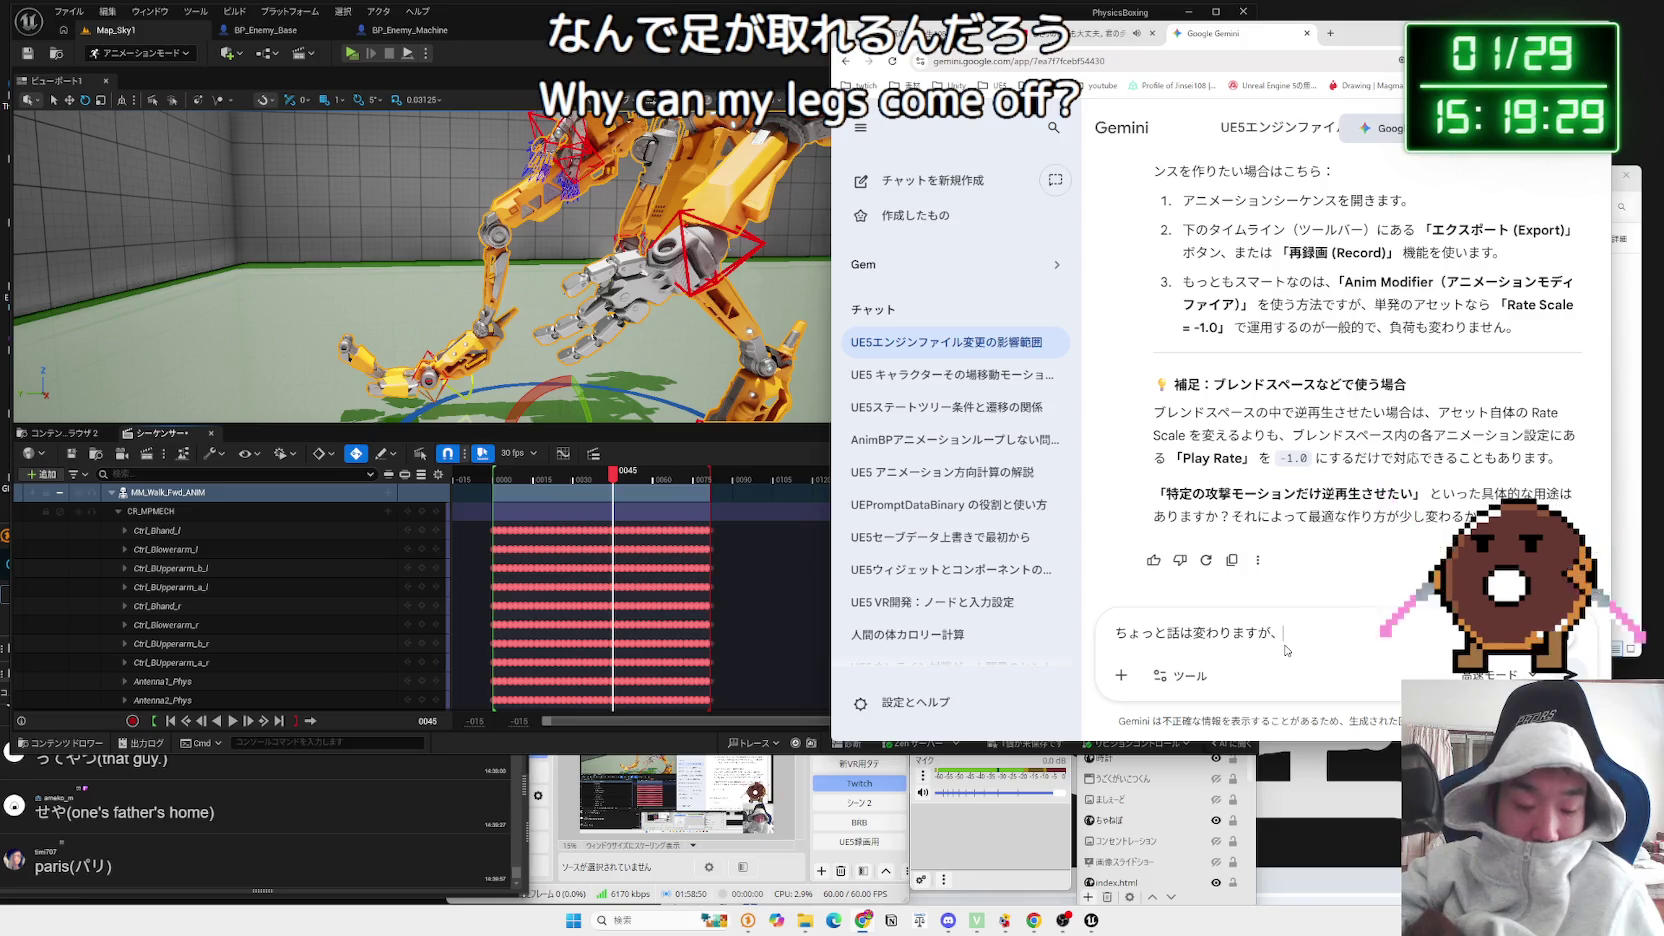
pyautogui.write('にめ')
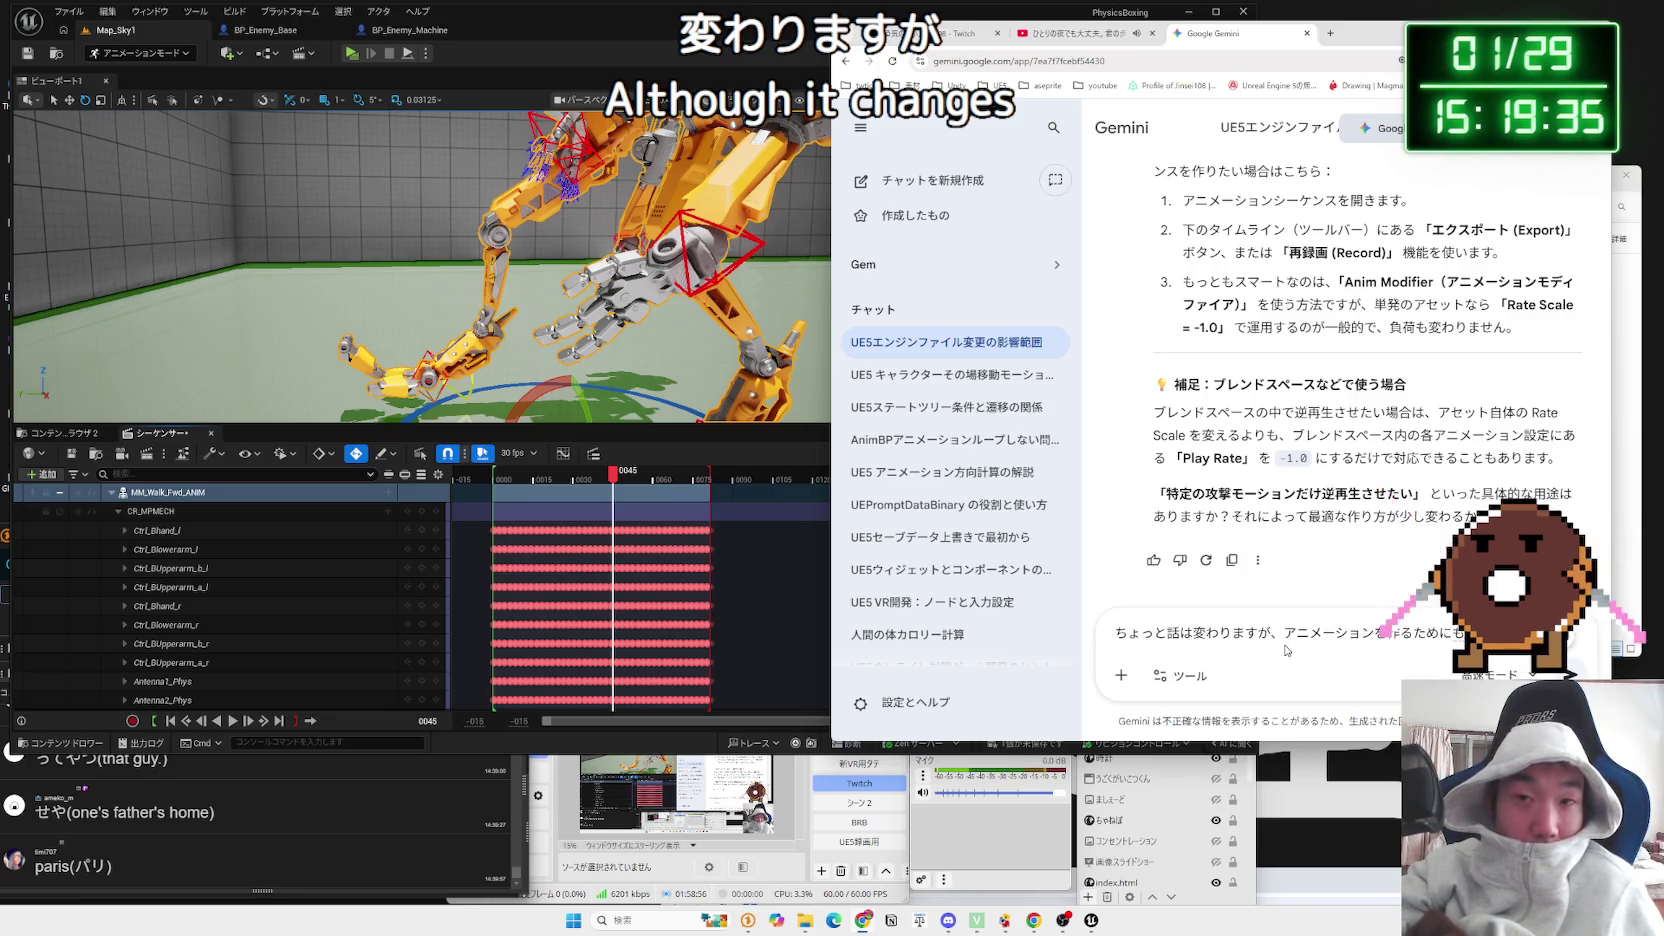
pyautogui.write('よんw')
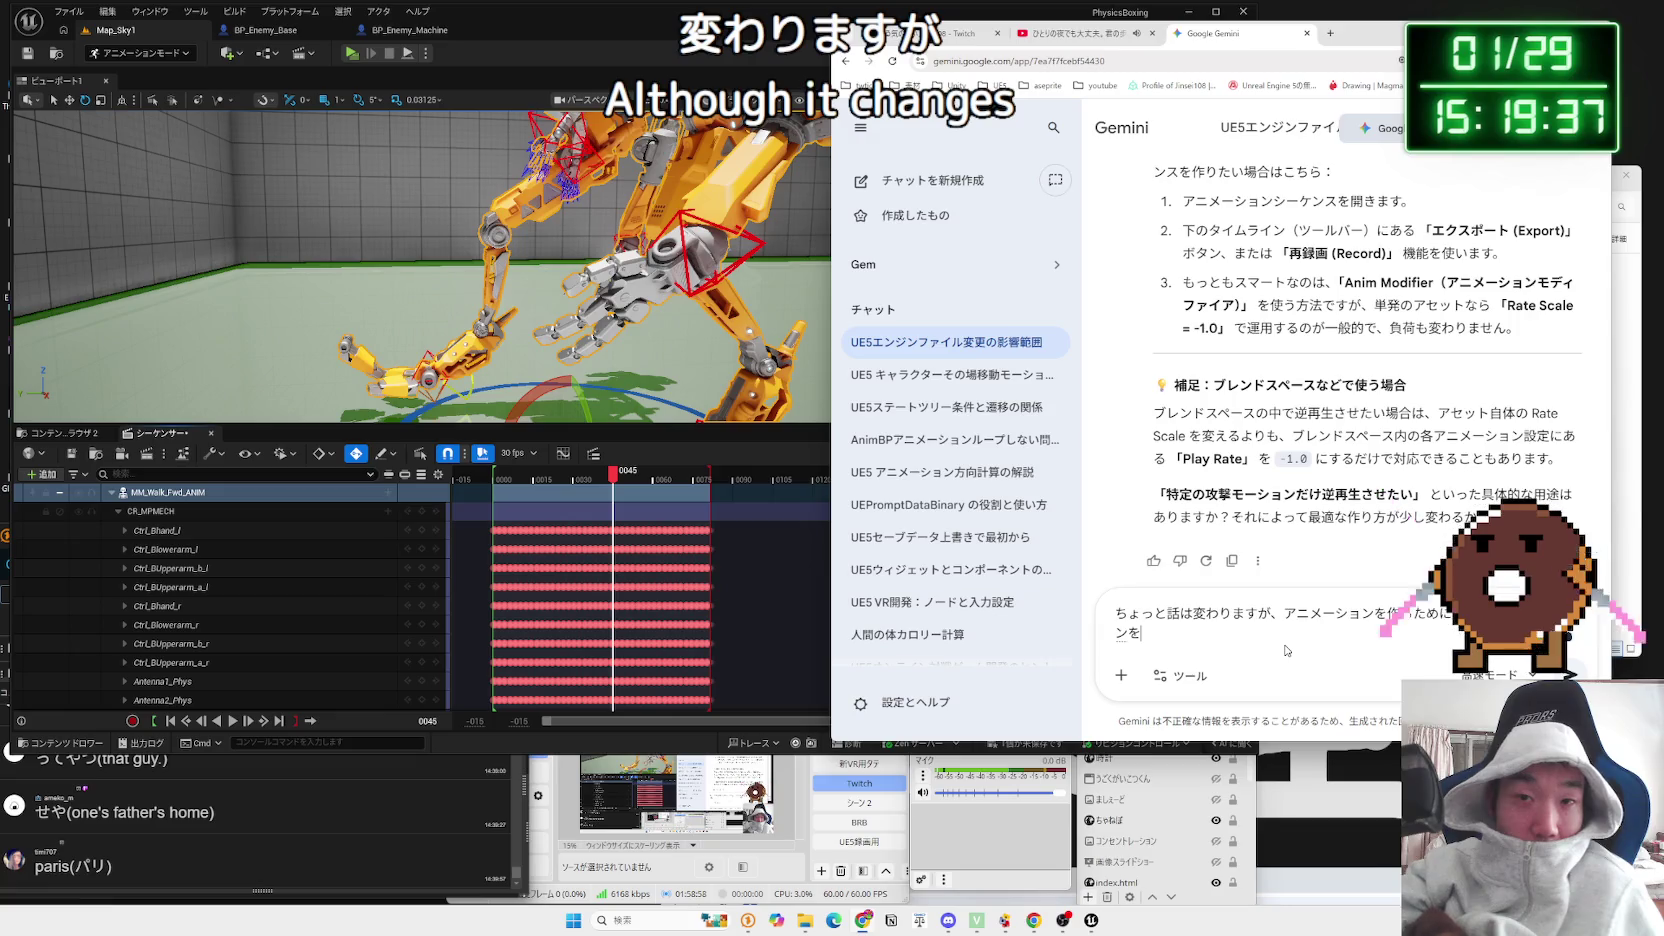
pyautogui.press('Right')
pyautogui.press('Right')
pyautogui.press('Right')
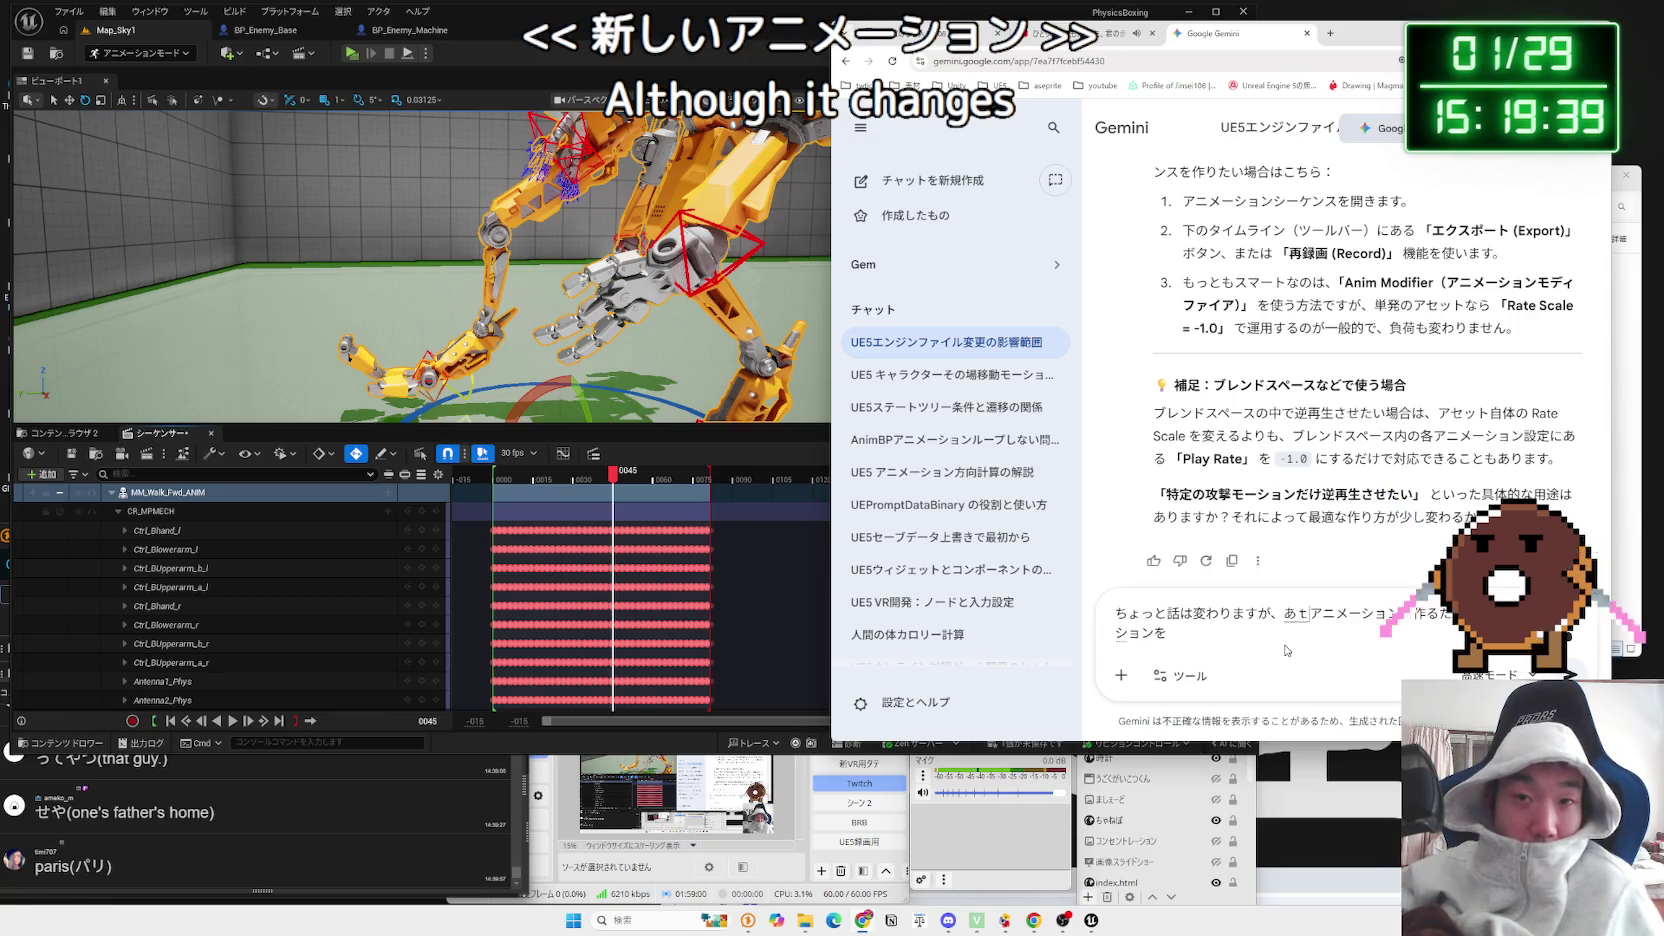
pyautogui.write('あたri')
pyautogui.press('space')
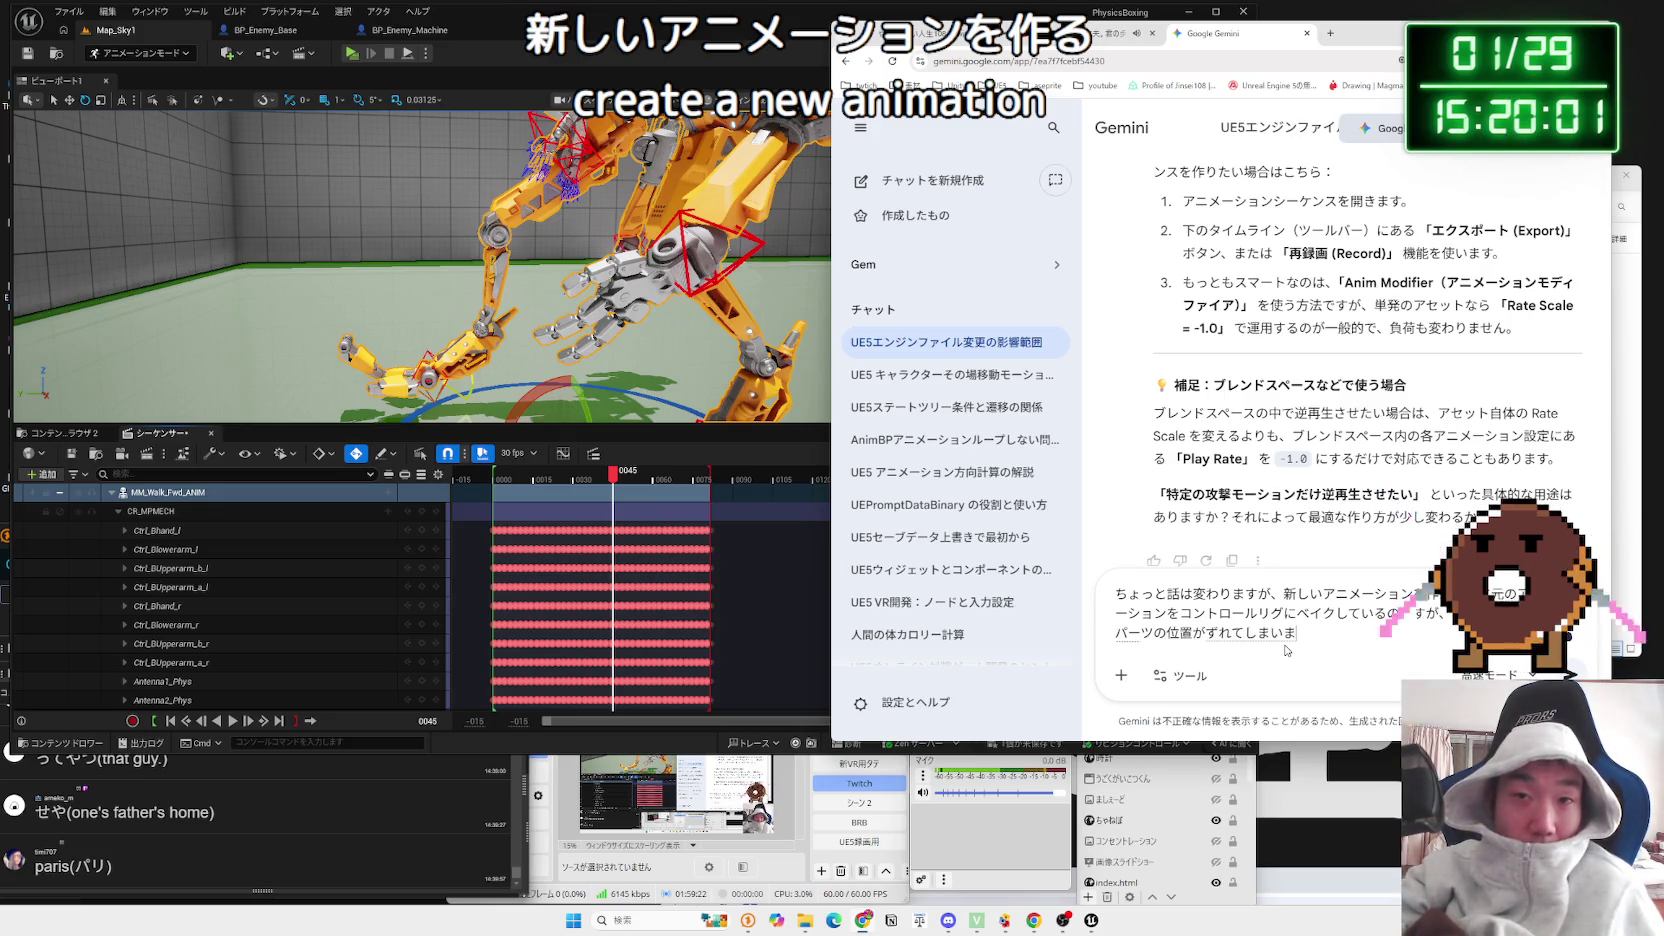
pyautogui.press('Return')
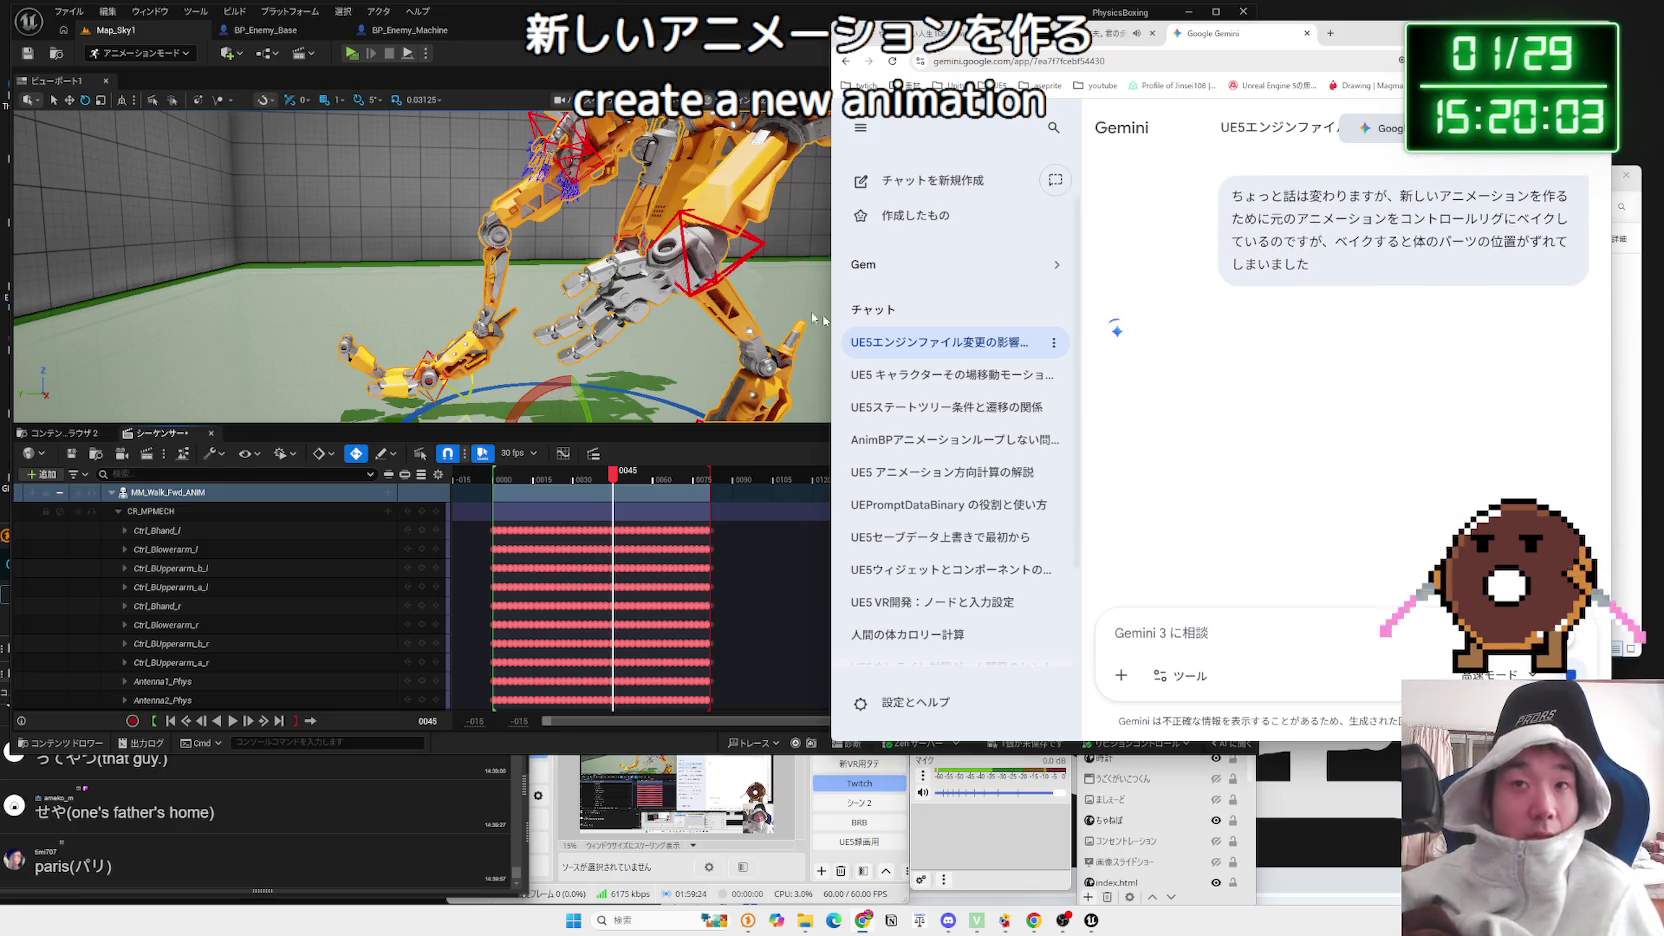
# Step: Read and highlight Gemini's explanation about mismatched initial poses
pyautogui.click(700, 300)
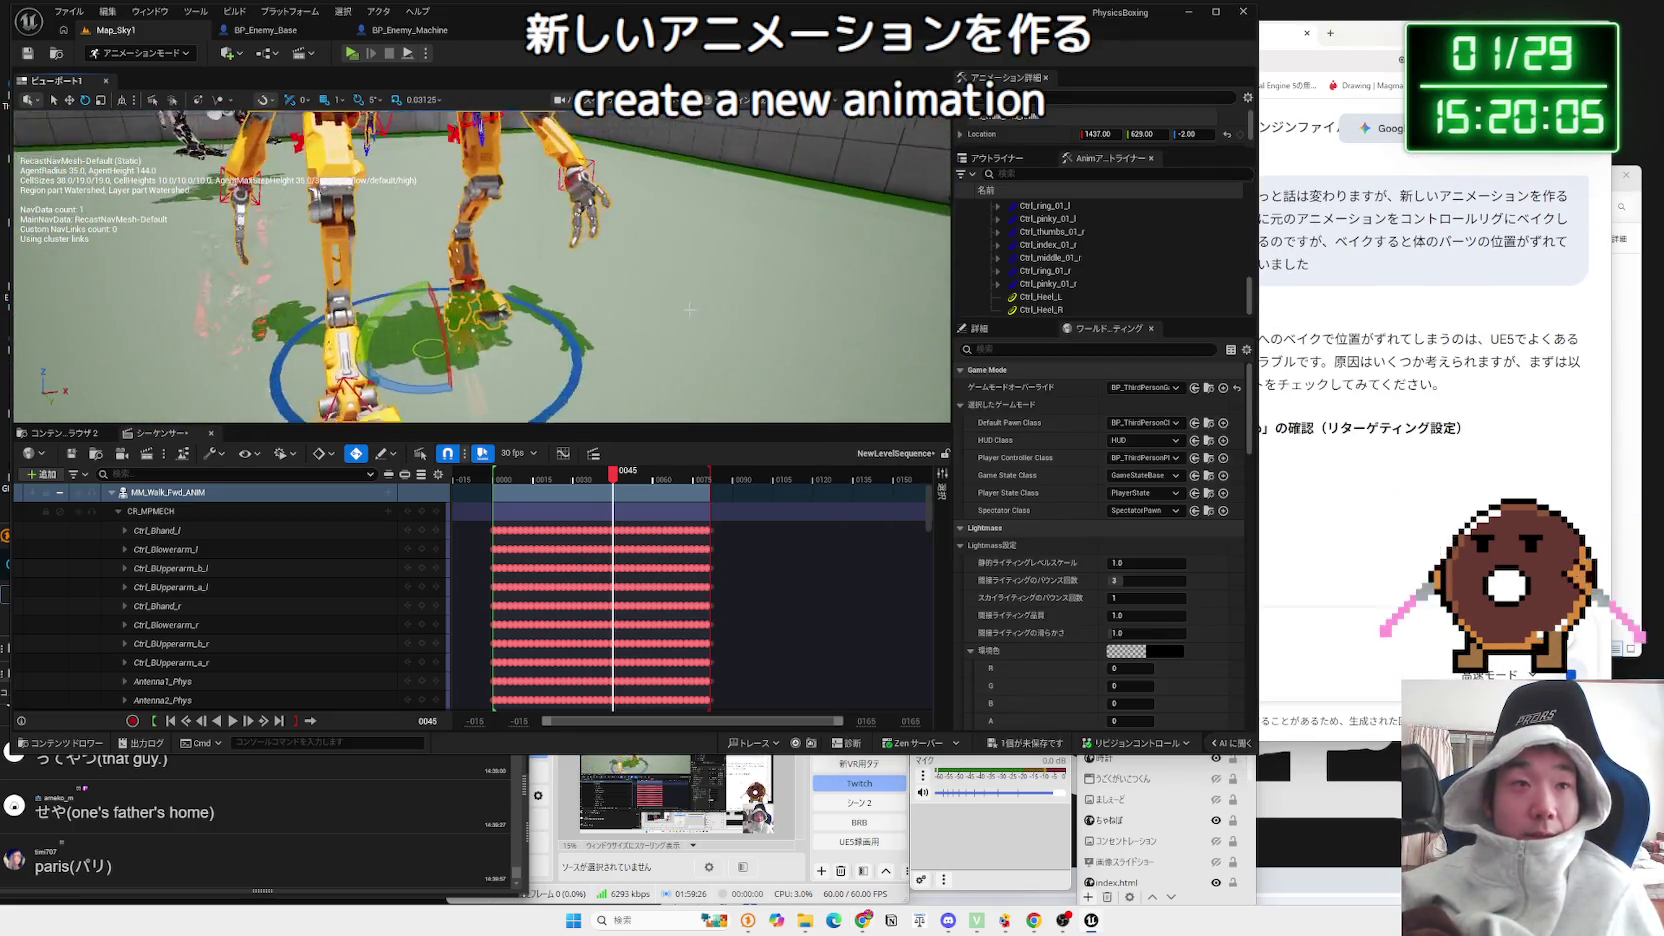
pyautogui.click(1511, 395)
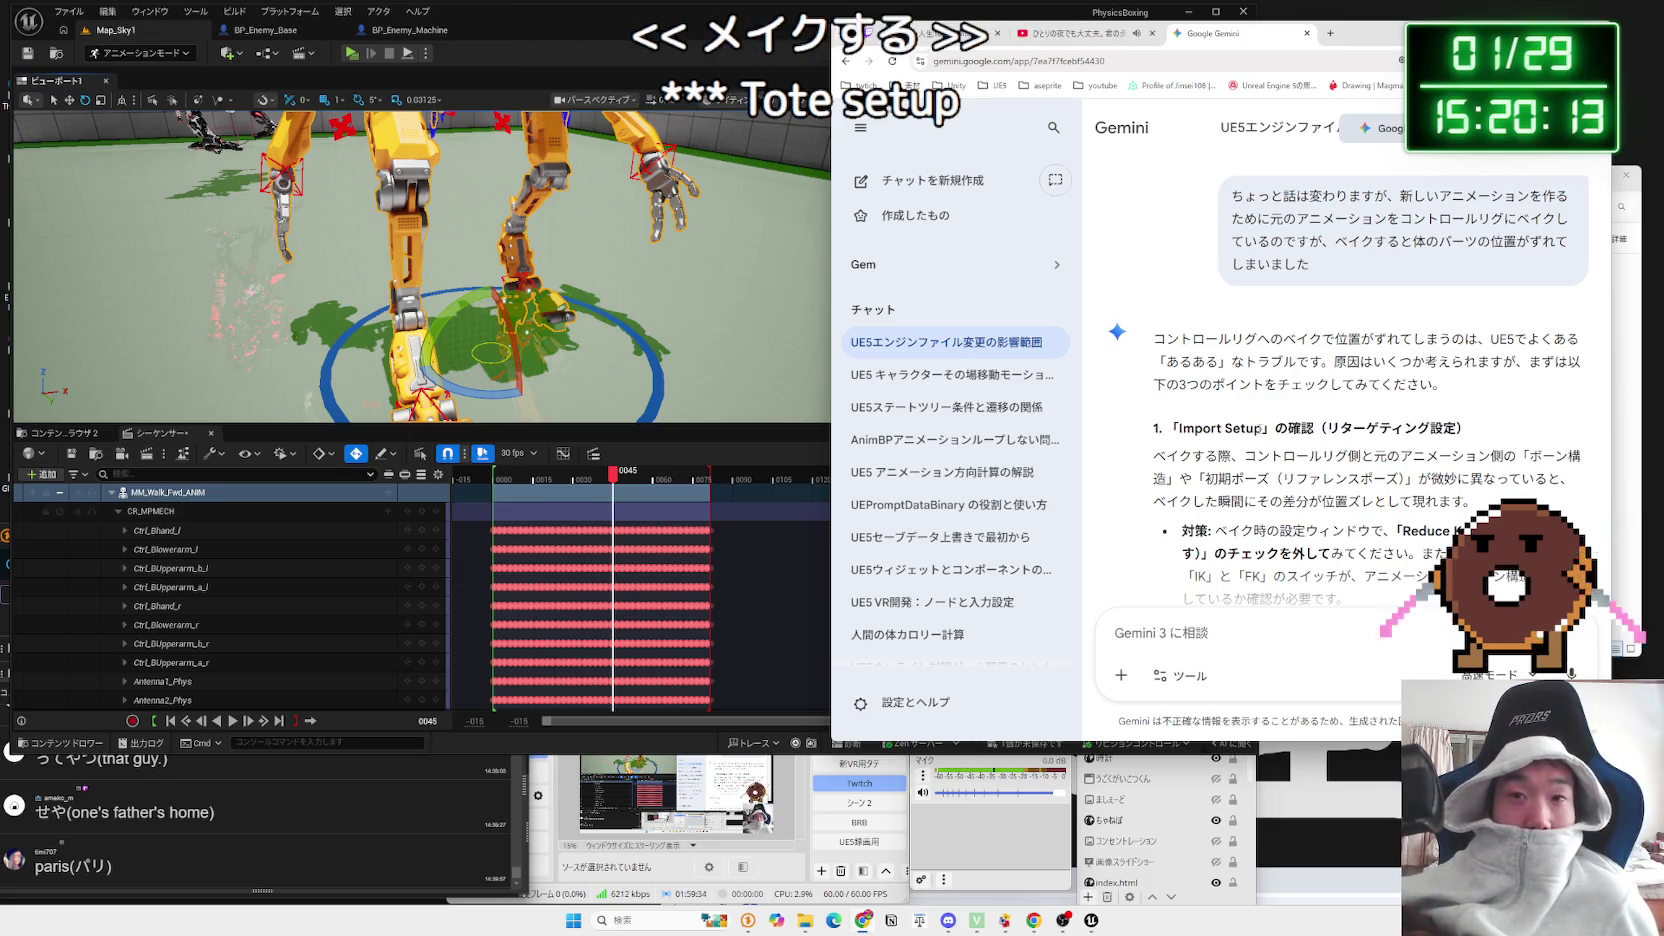
pyautogui.moveTo(1263, 428); pyautogui.dragTo(1497, 479)
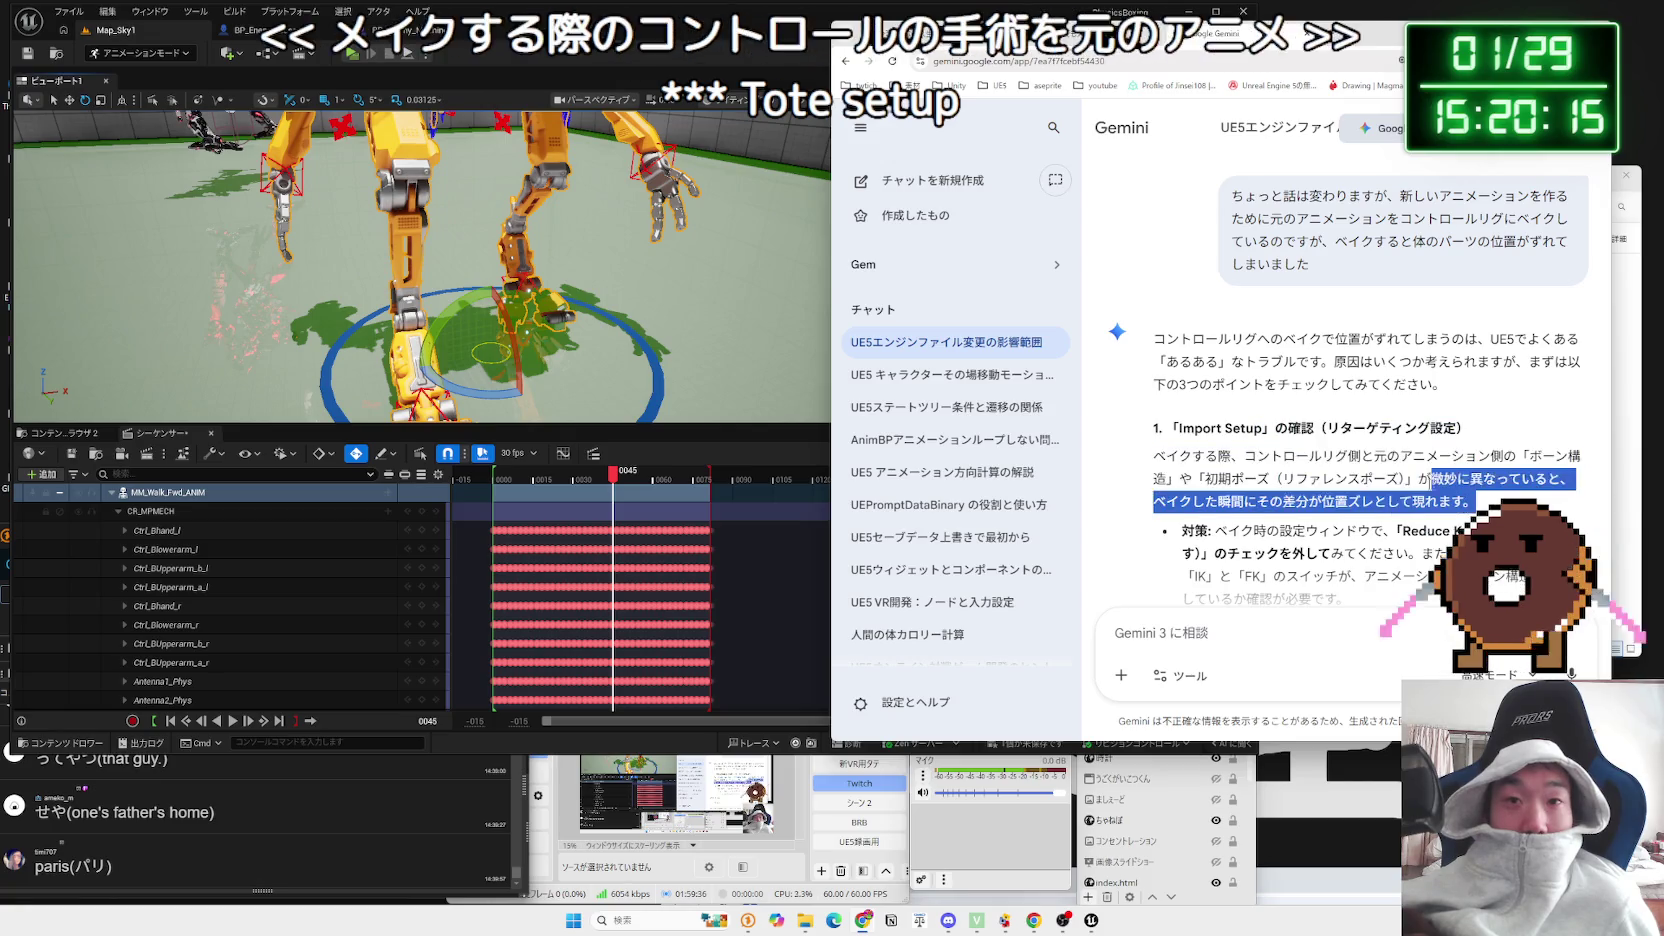
pyautogui.rightClick(1175, 432)
pyautogui.click(1246, 425)
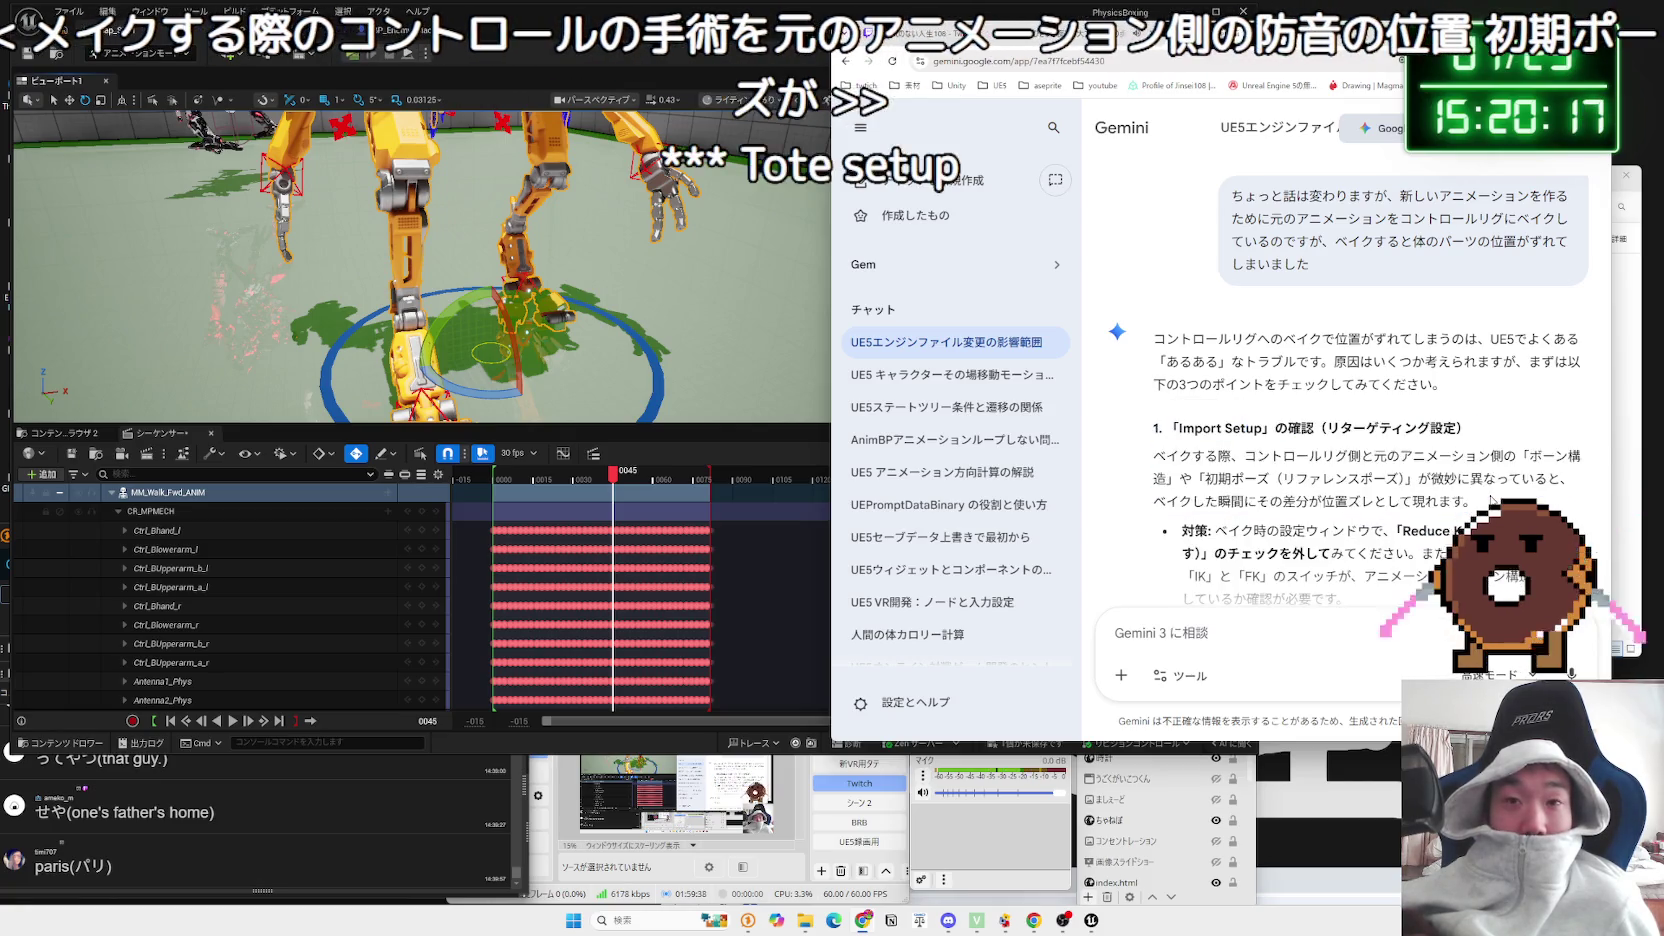
# Step: Highlight Gemini's Reduce Keys countermeasure, then return to the Unreal editor
pyautogui.scroll(-2, 1246, 425)
pyautogui.moveTo(1348, 404); pyautogui.dragTo(1221, 356)
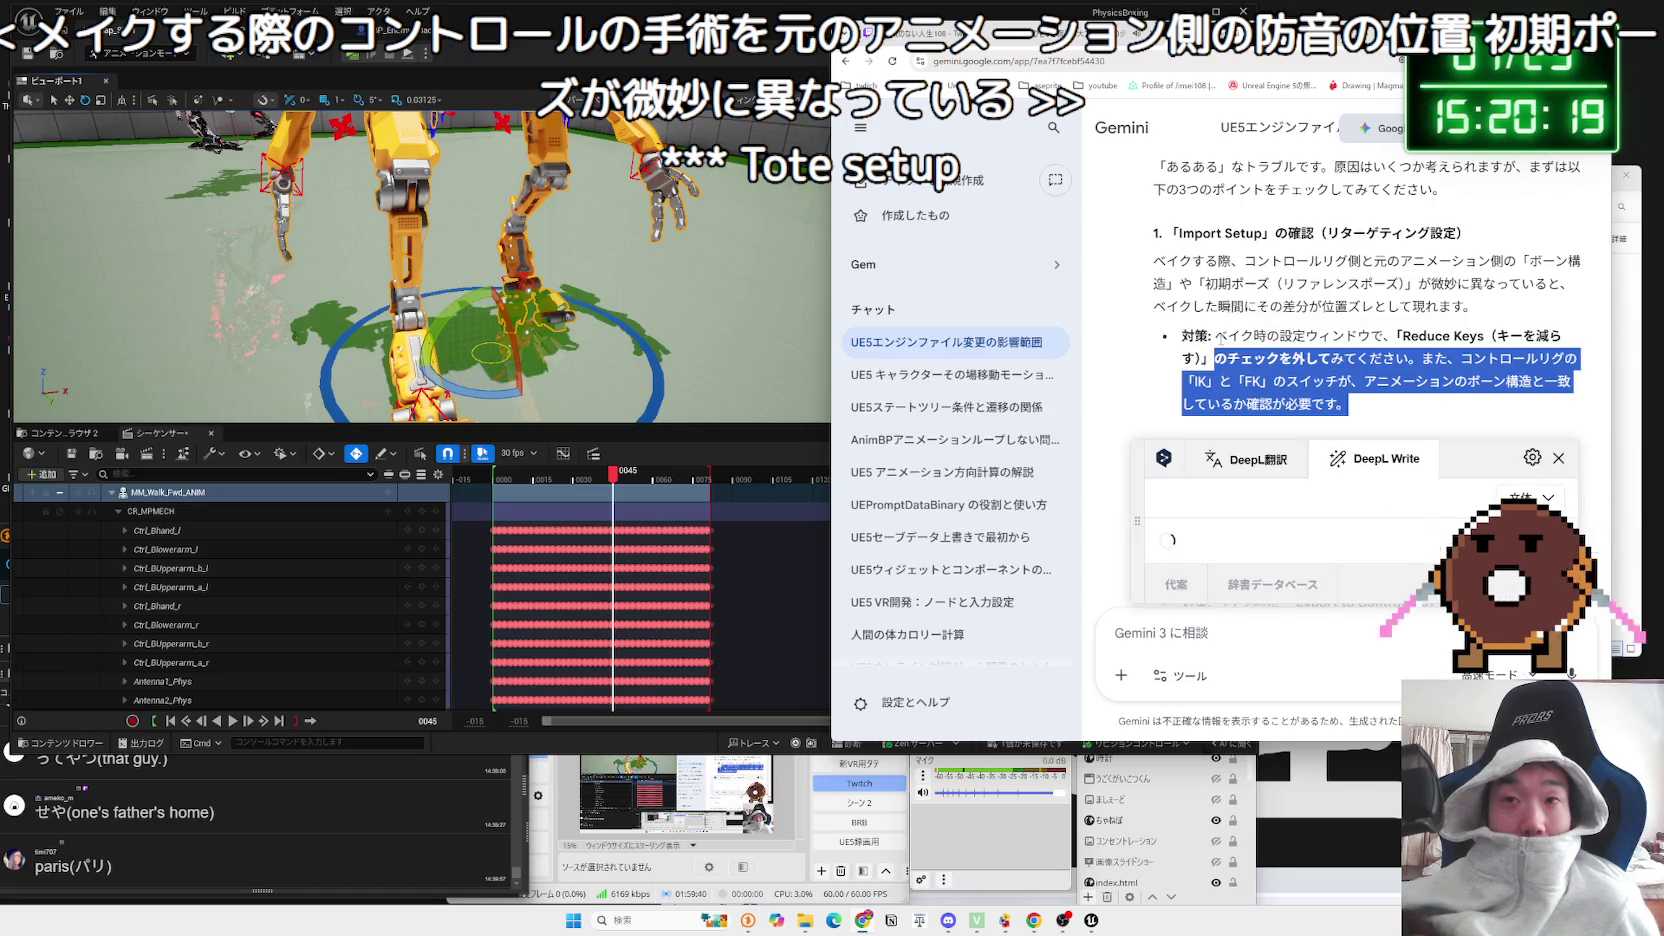
pyautogui.moveTo(1348, 404); pyautogui.dragTo(1230, 340)
pyautogui.click(1230, 340)
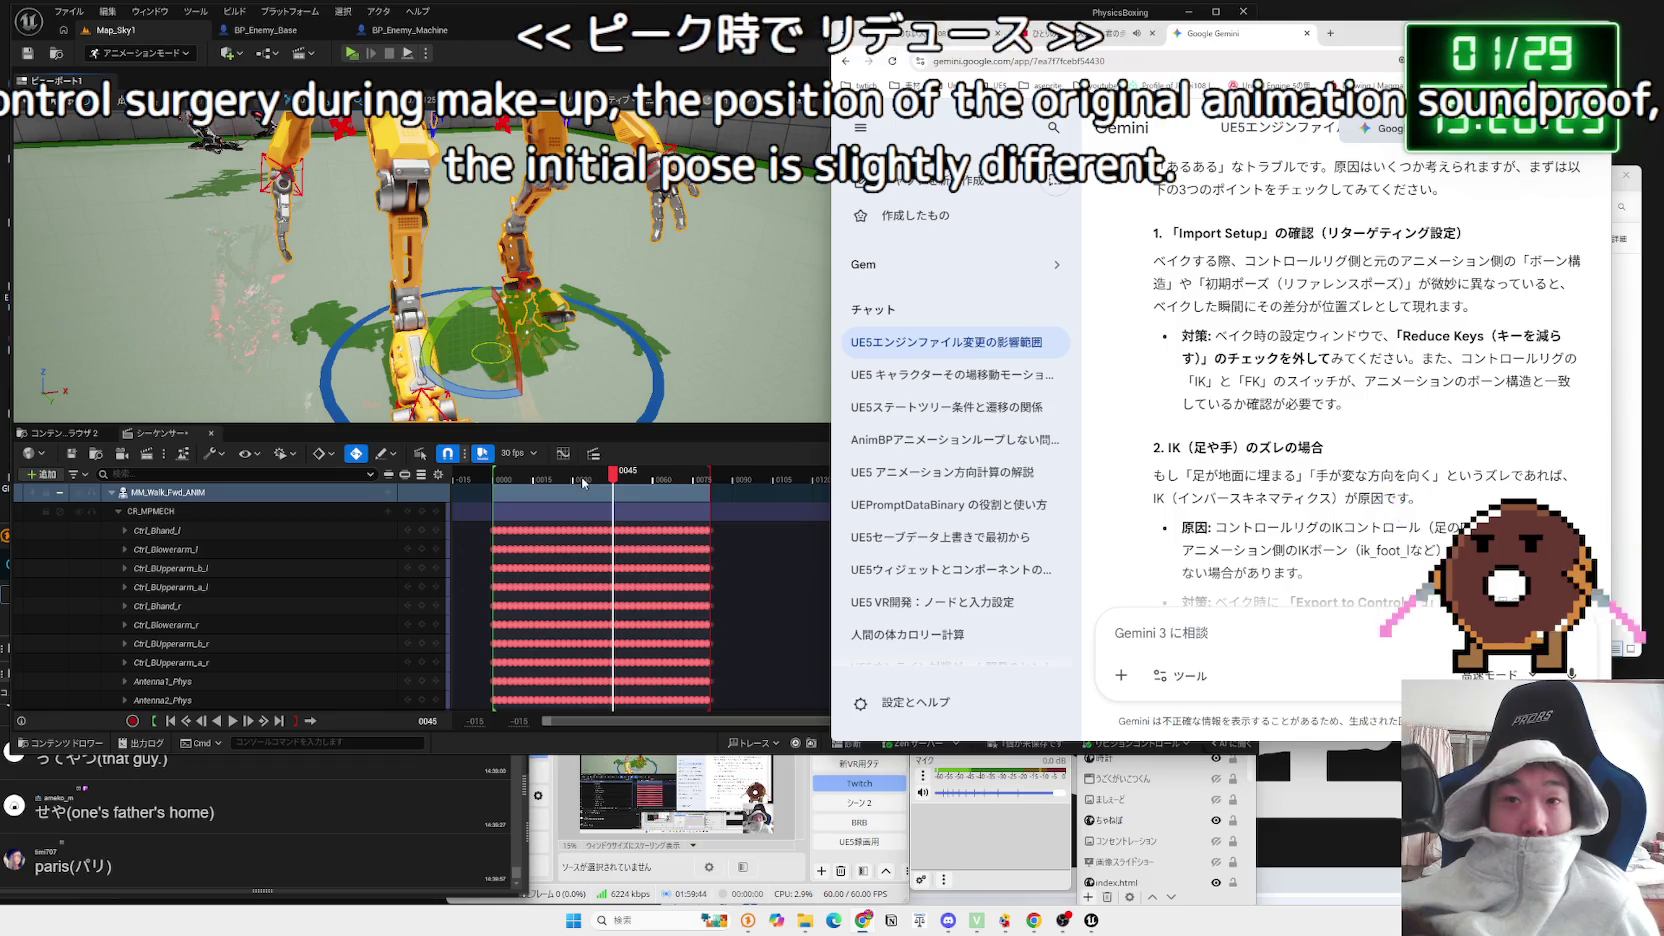
pyautogui.click(637, 444)
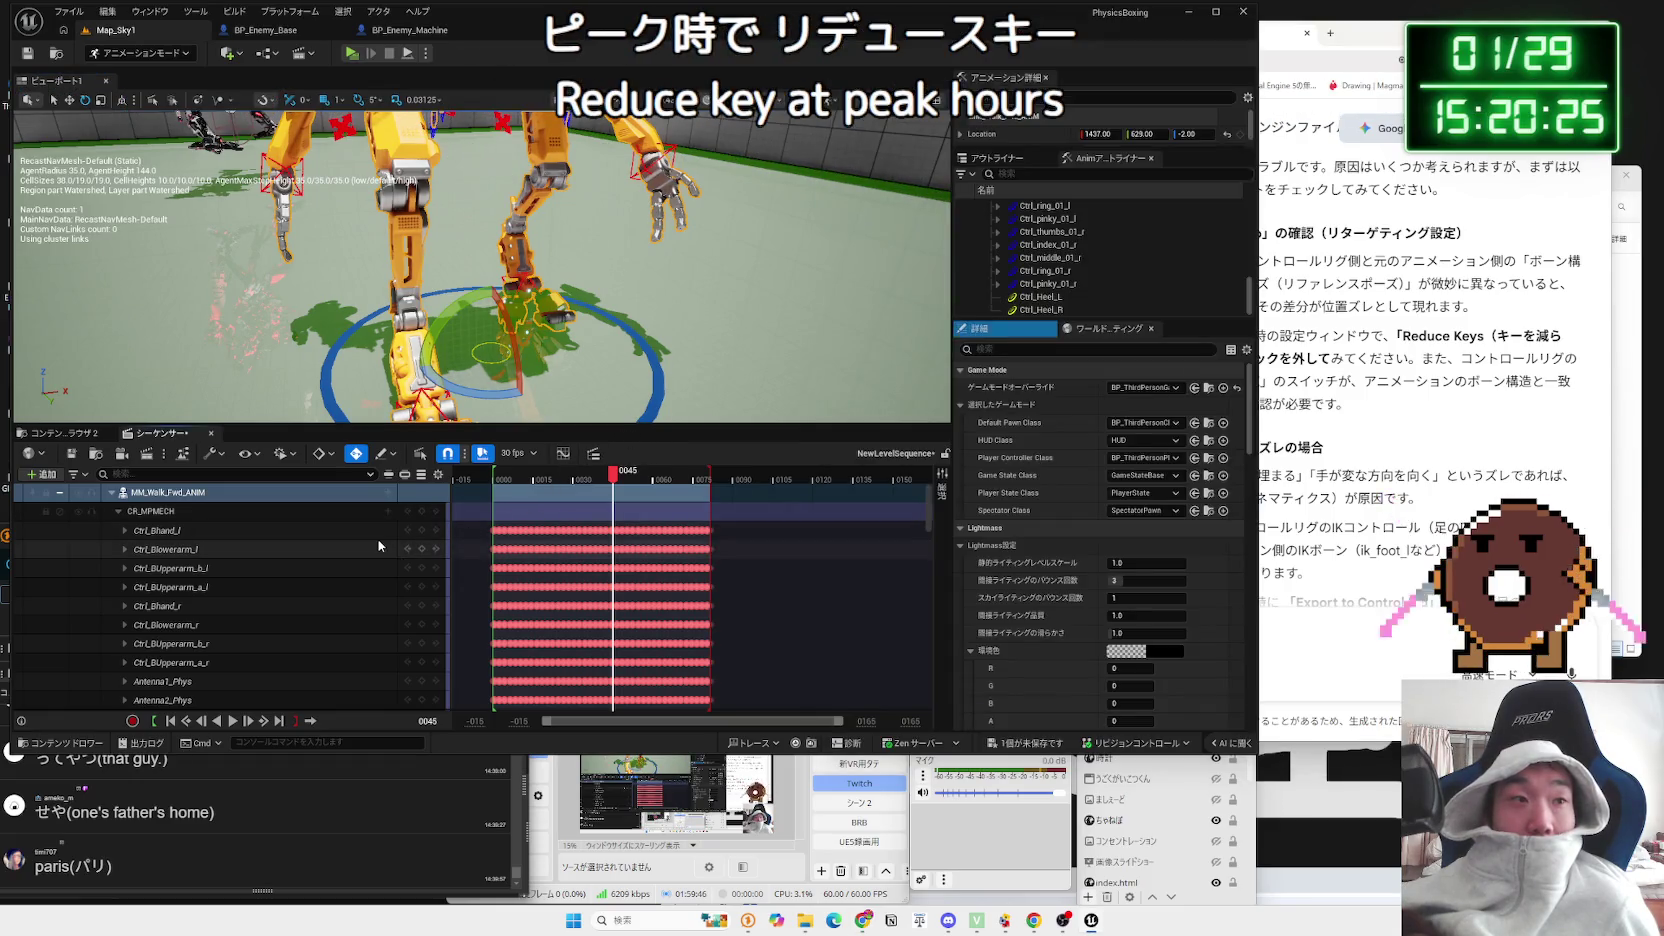
# Step: Undo the previous control-rig bake and reopen enlarged CR_MPMECH bake options for MM_Walk_Fwd_ANIM
pyautogui.scroll(-5, 280, 547)
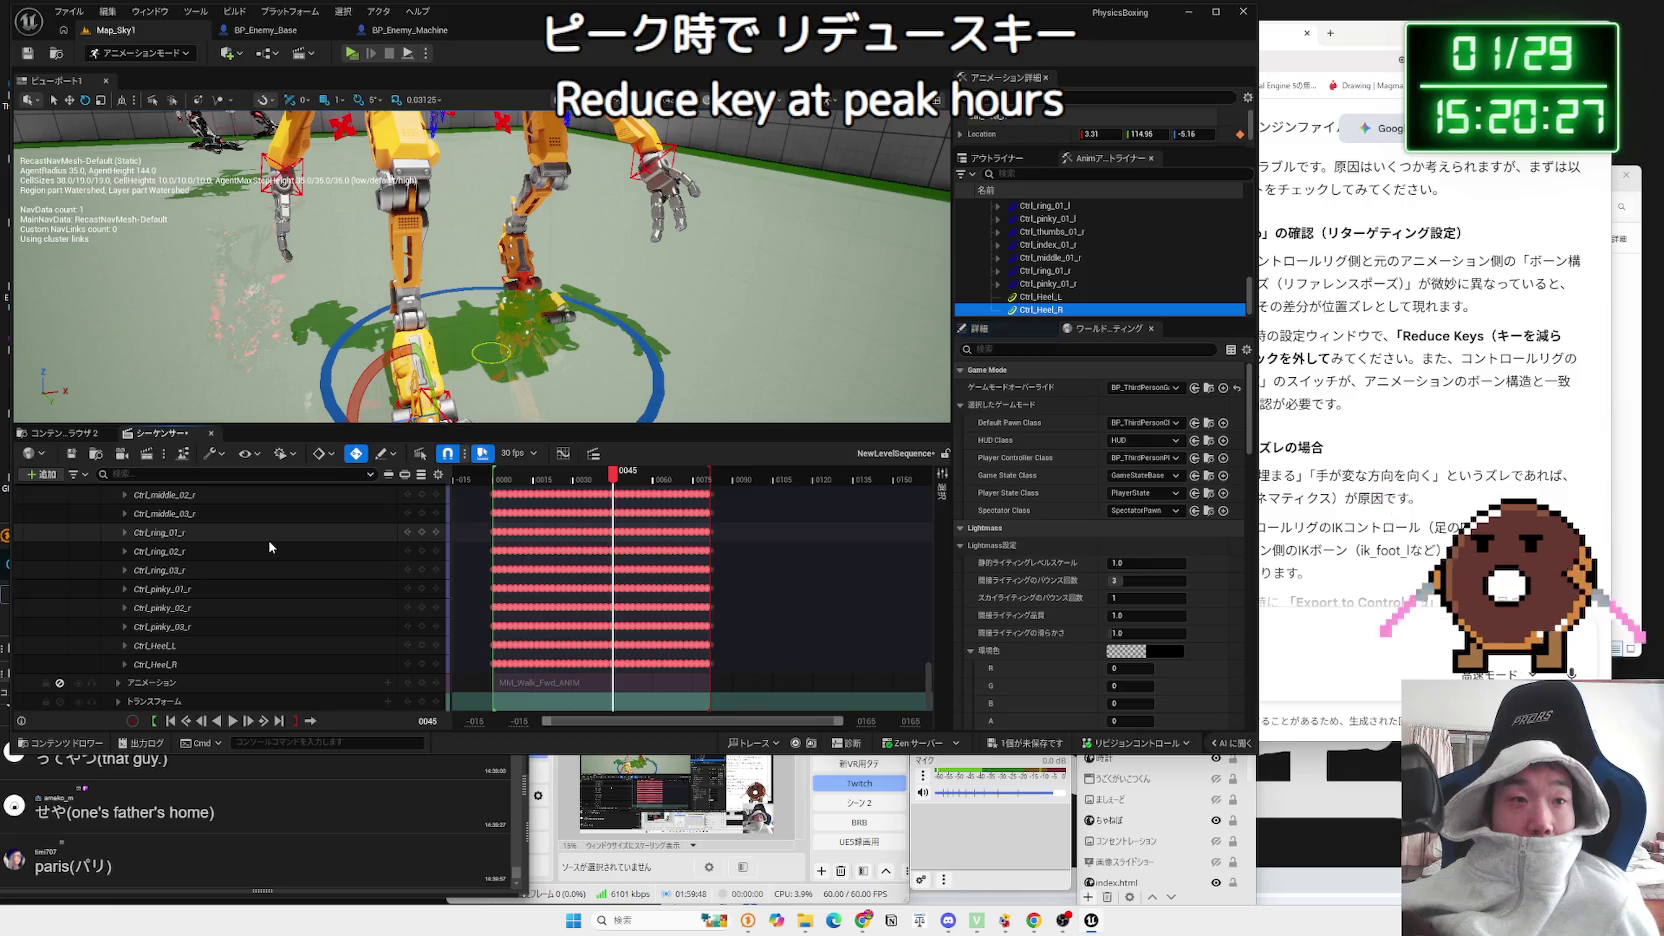
pyautogui.hotkey('ctrl', 'z')
pyautogui.hotkey('ctrl', 'z')
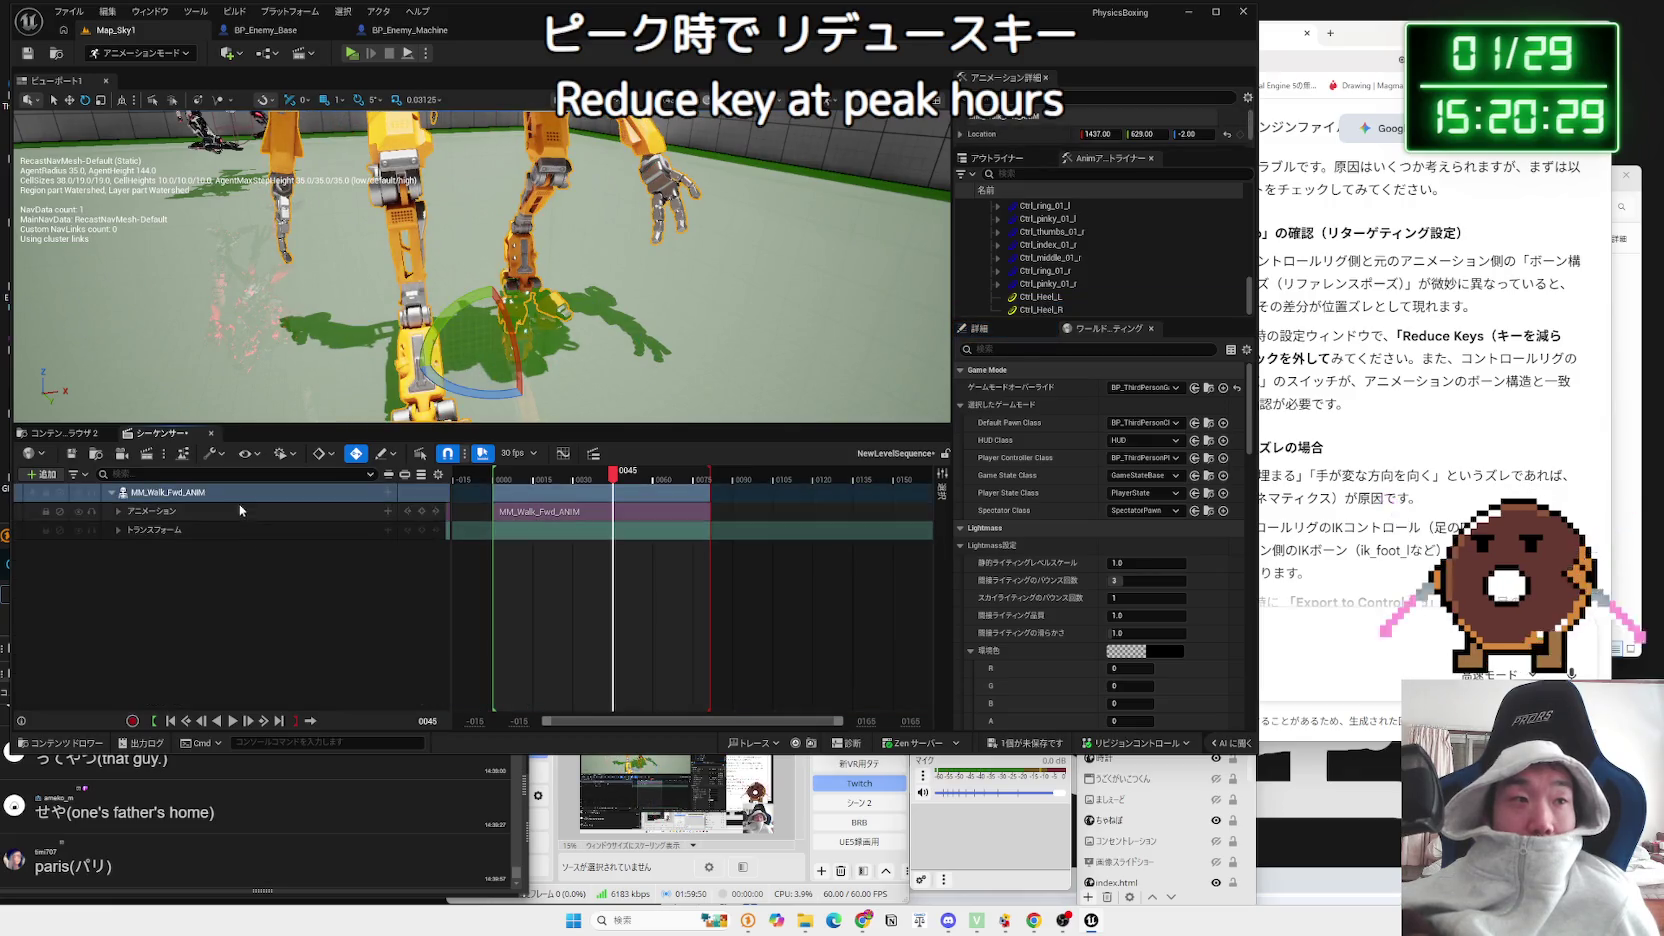
pyautogui.rightClick(225, 501)
pyautogui.moveTo(281, 614)
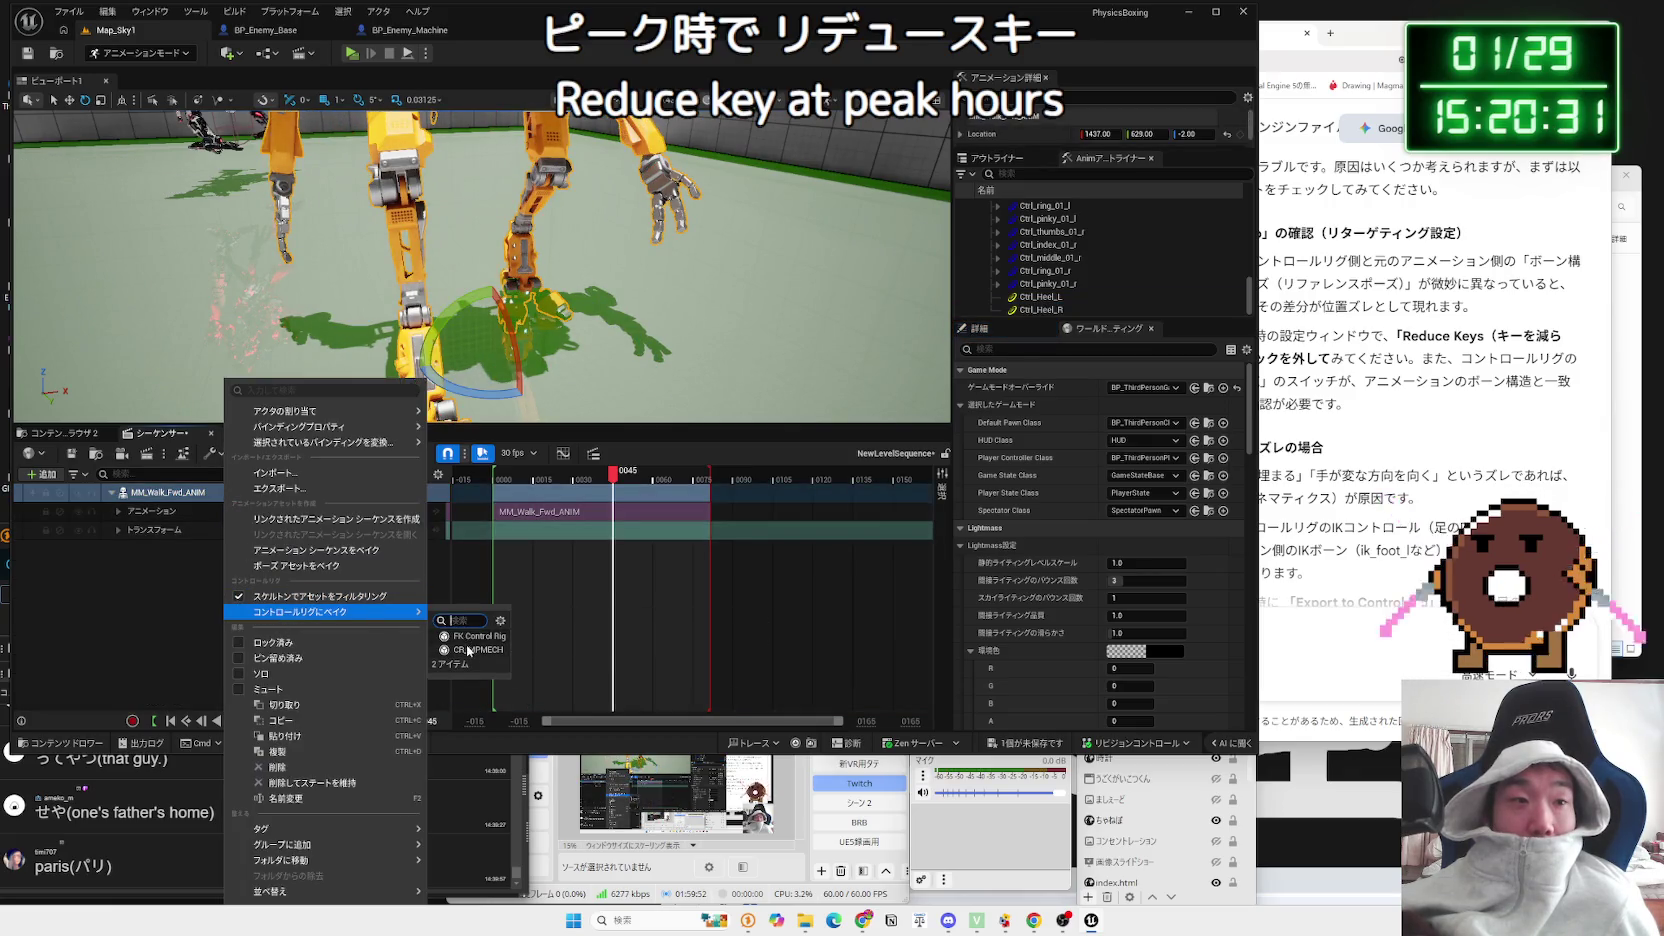
pyautogui.click(468, 650)
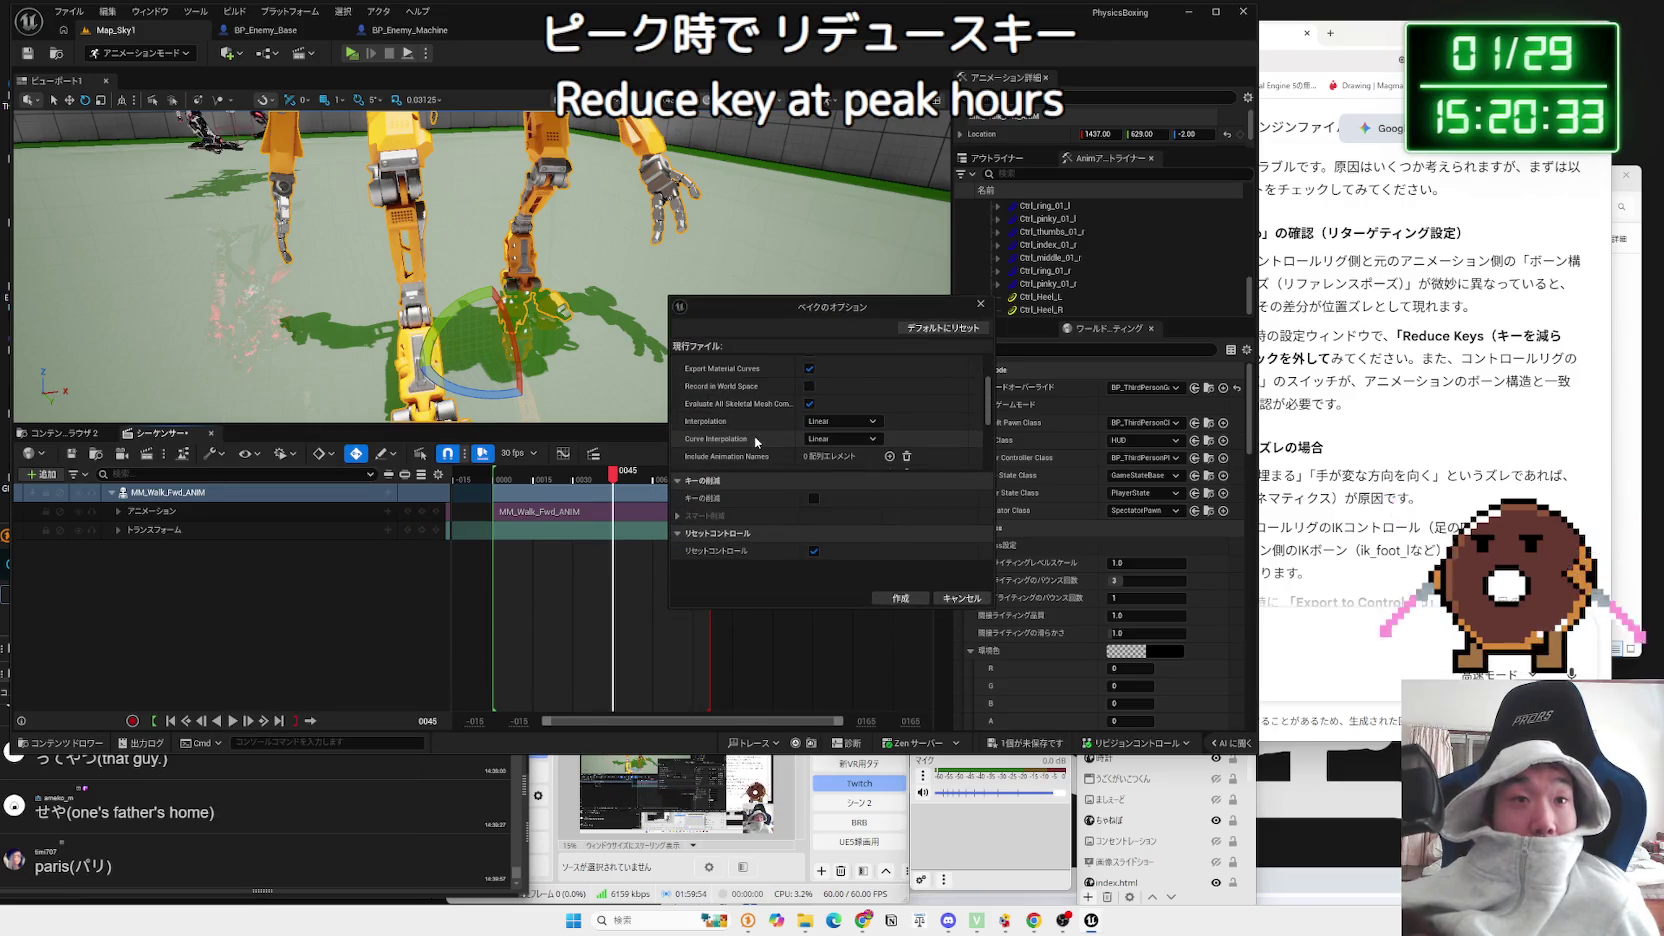
pyautogui.scroll(-5, 755, 441)
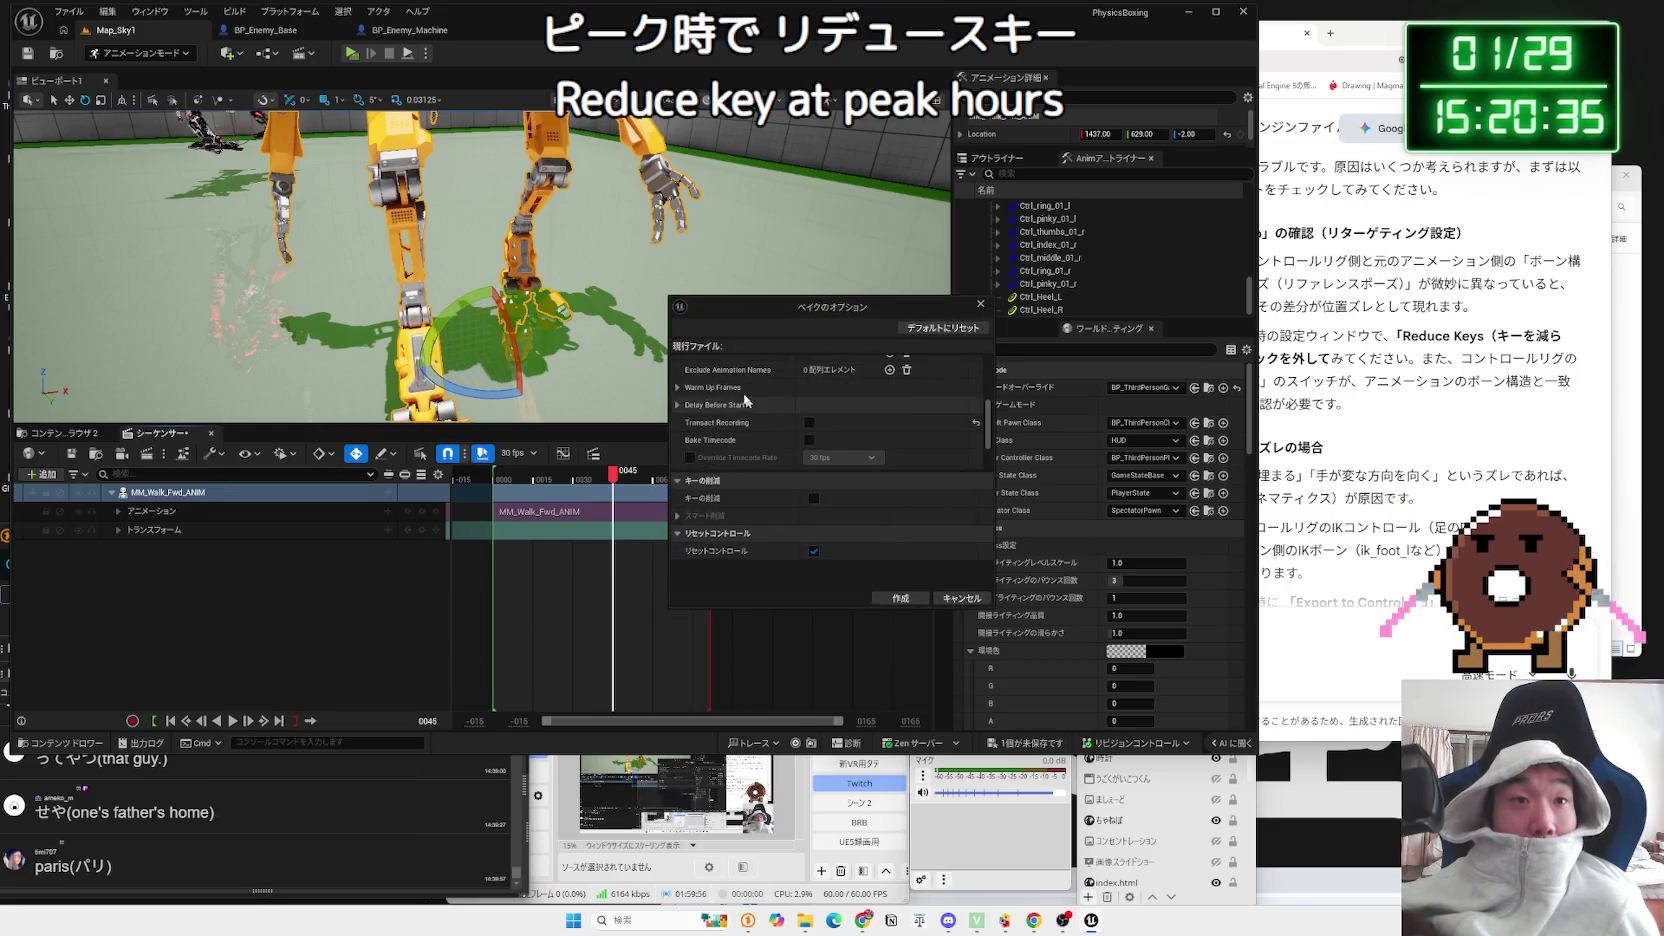
pyautogui.moveTo(670, 296)
pyautogui.mouseDown()
pyautogui.moveTo(522, 97)
pyautogui.moveTo(678, 163)
pyautogui.mouseUp()
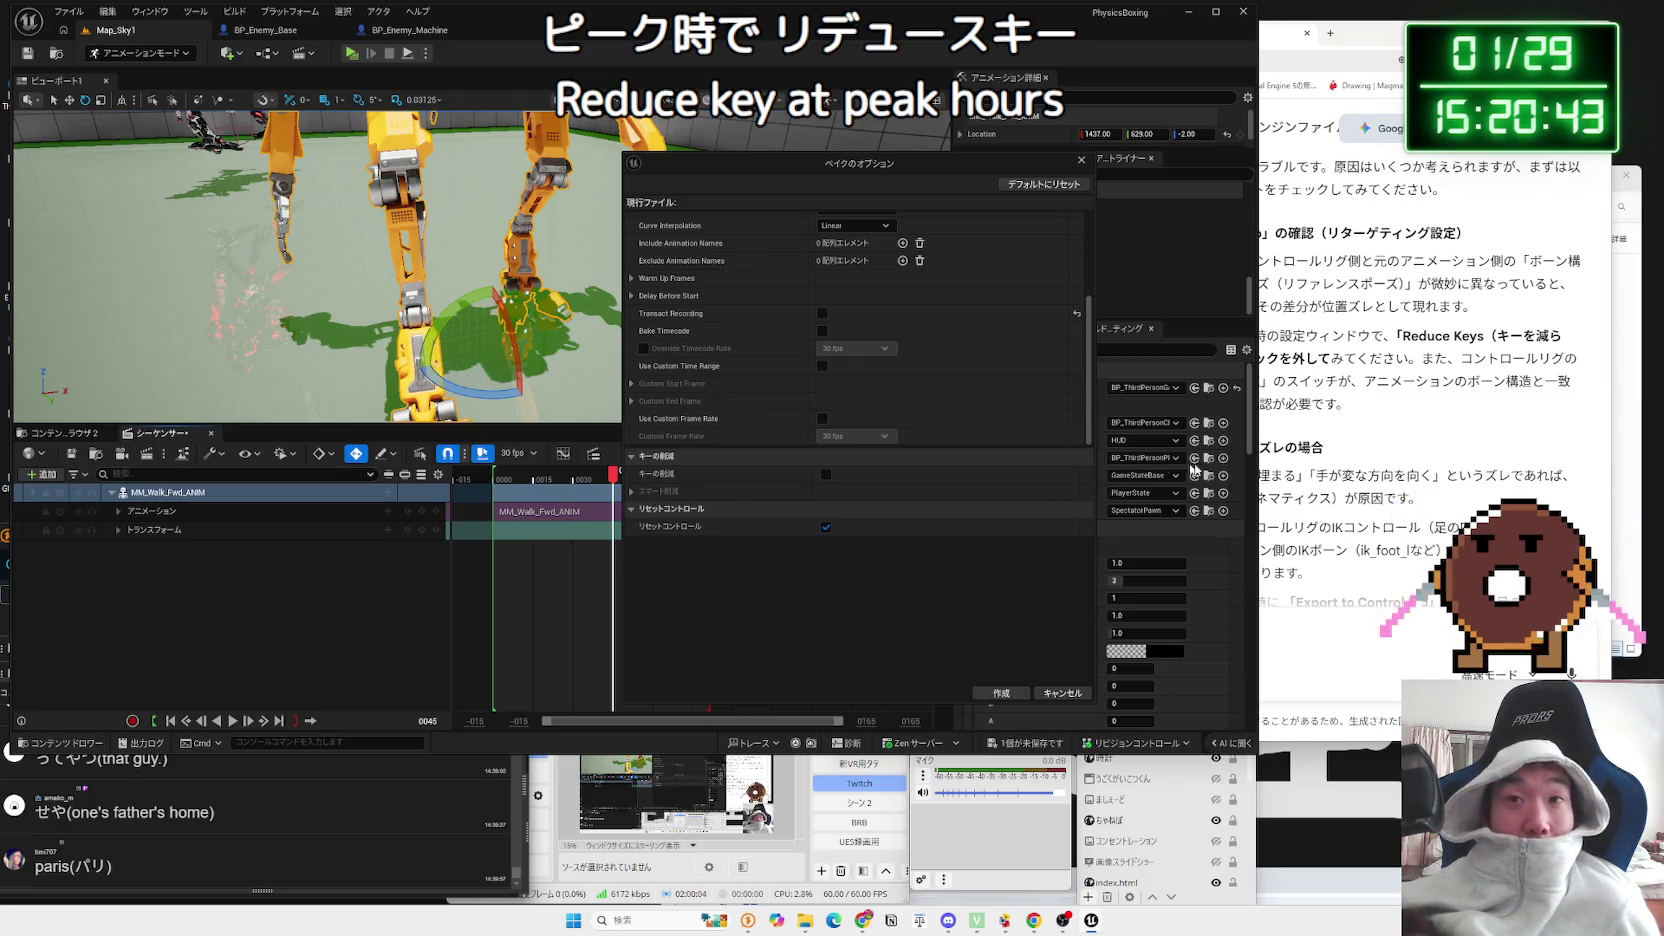
pyautogui.moveTo(1228, 358); pyautogui.dragTo(1332, 360)
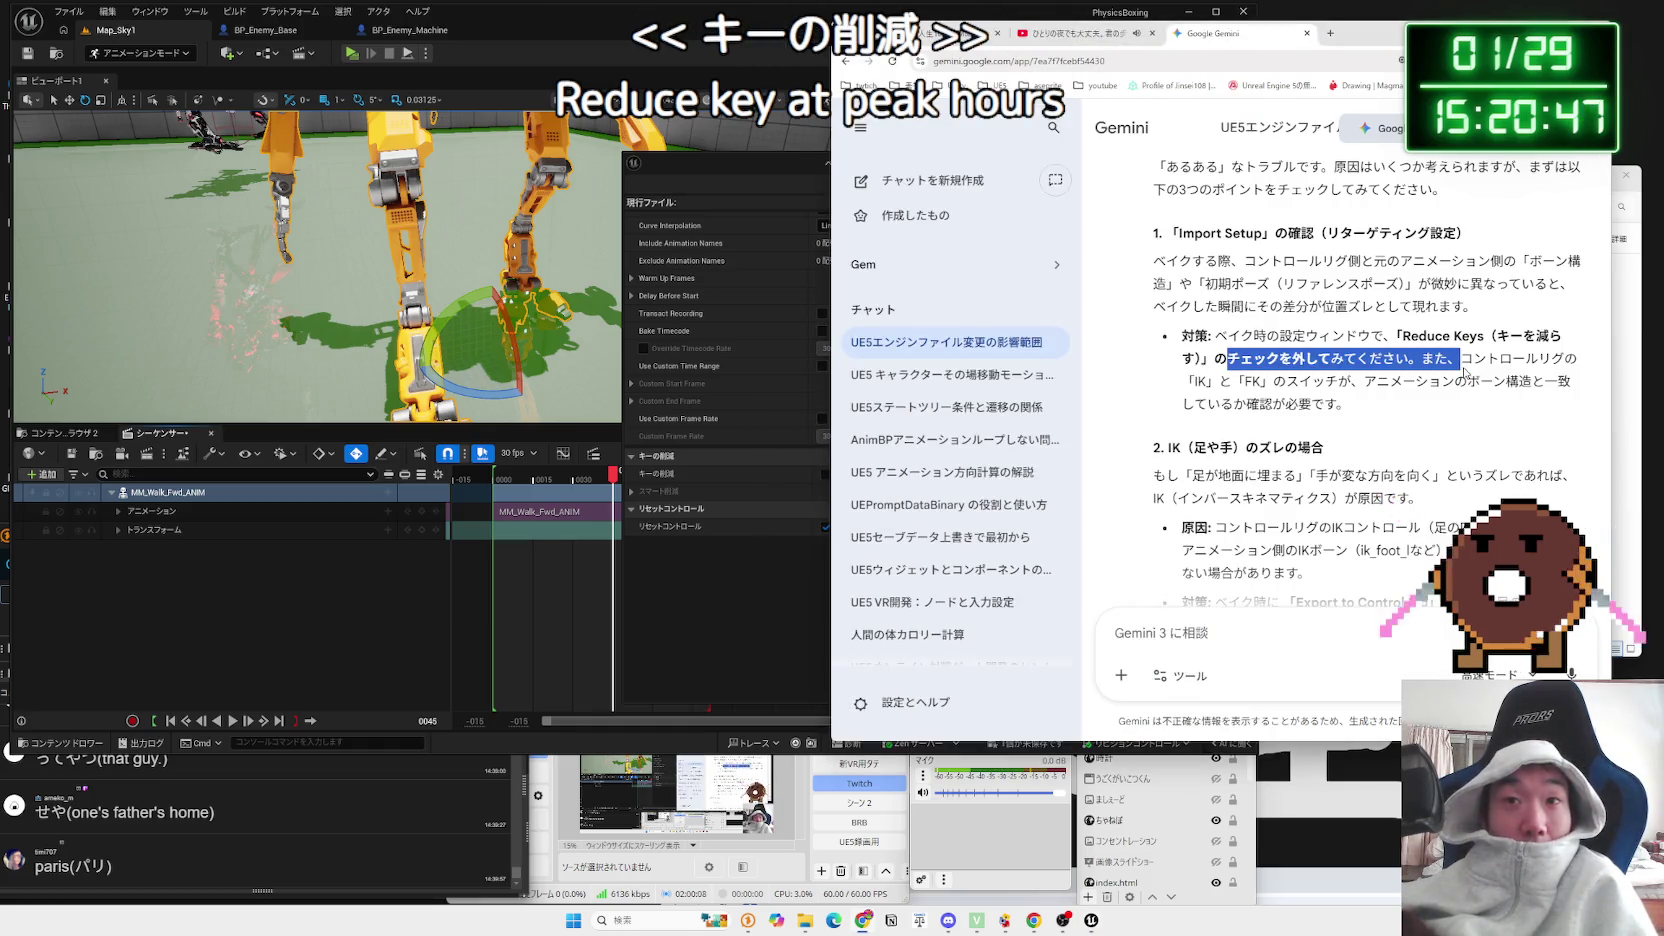
# Step: Reread Gemini's Reduce Keys advice and its suggestion to bake with Tolerance set to 0
pyautogui.moveTo(1273, 356)
pyautogui.mouseDown()
pyautogui.moveTo(1395, 336)
pyautogui.moveTo(1190, 400)
pyautogui.mouseUp()
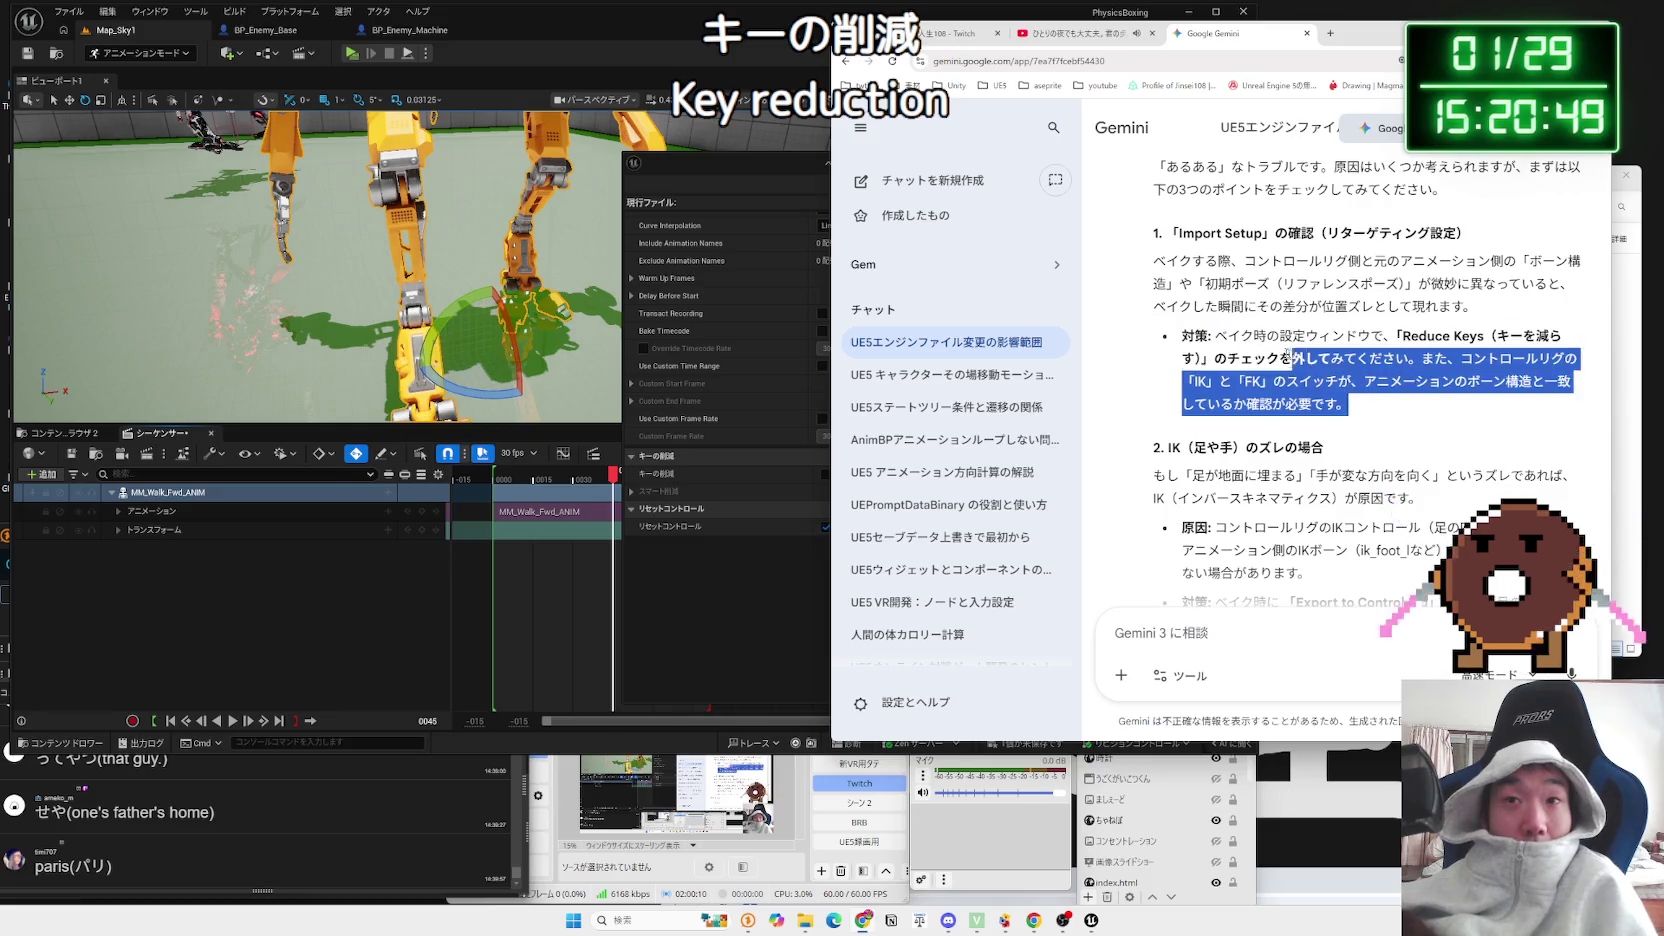
pyautogui.click(1248, 340)
pyautogui.moveTo(1215, 336)
pyautogui.mouseDown()
pyautogui.moveTo(1330, 382)
pyautogui.moveTo(1300, 382)
pyautogui.mouseUp()
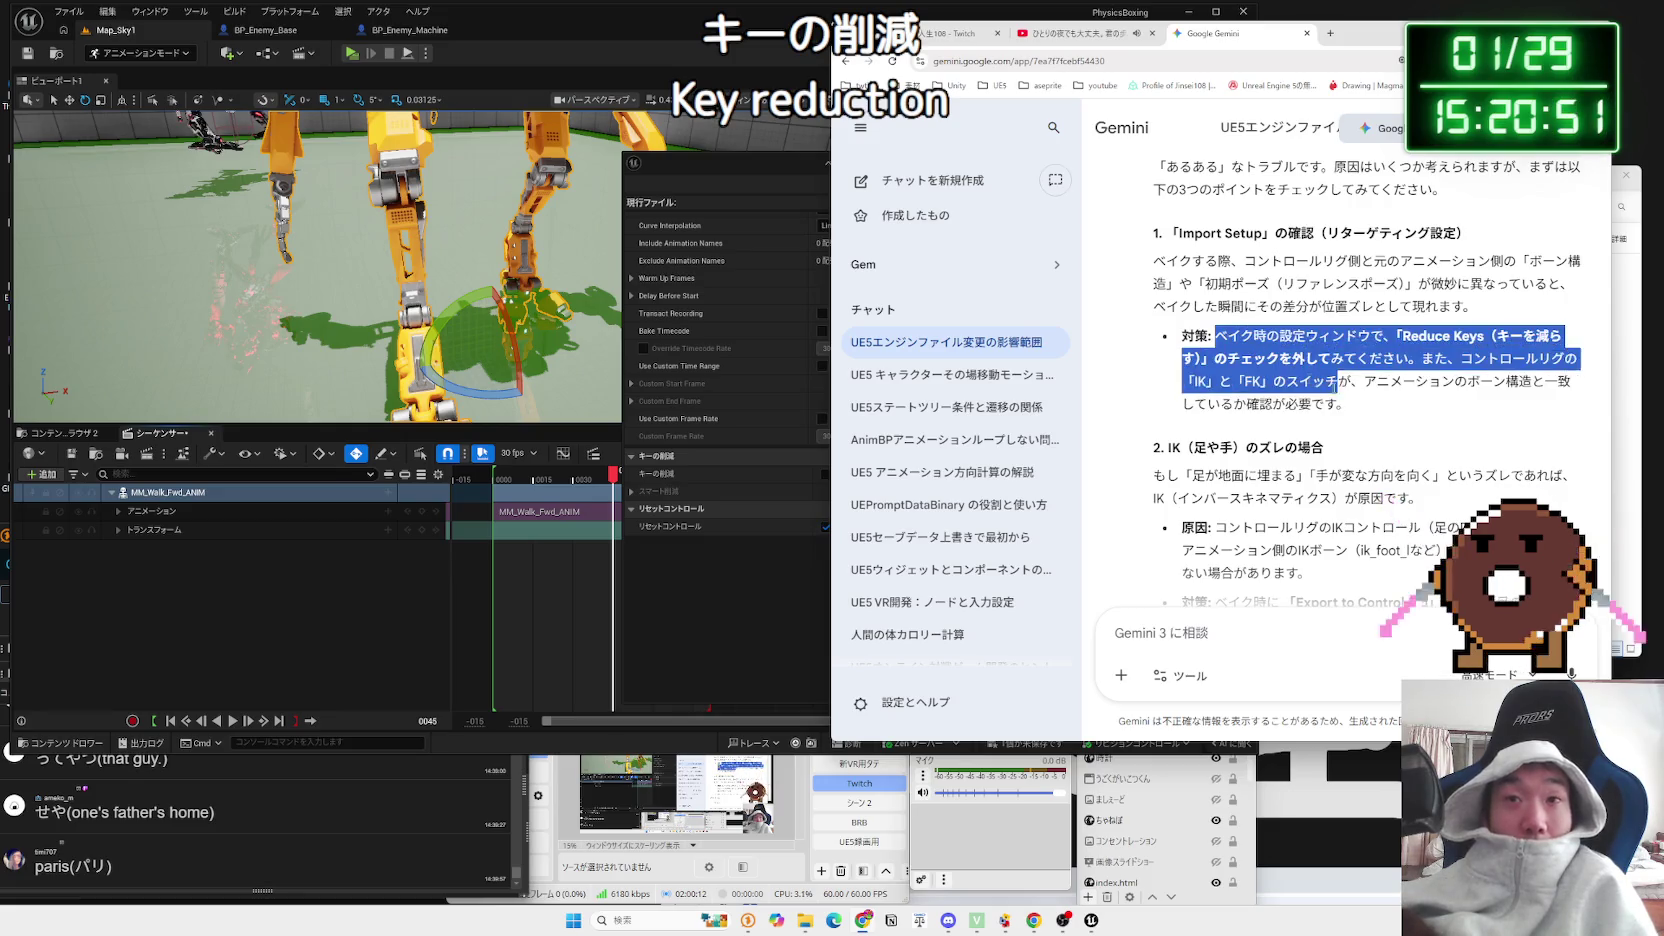
pyautogui.click(1340, 397)
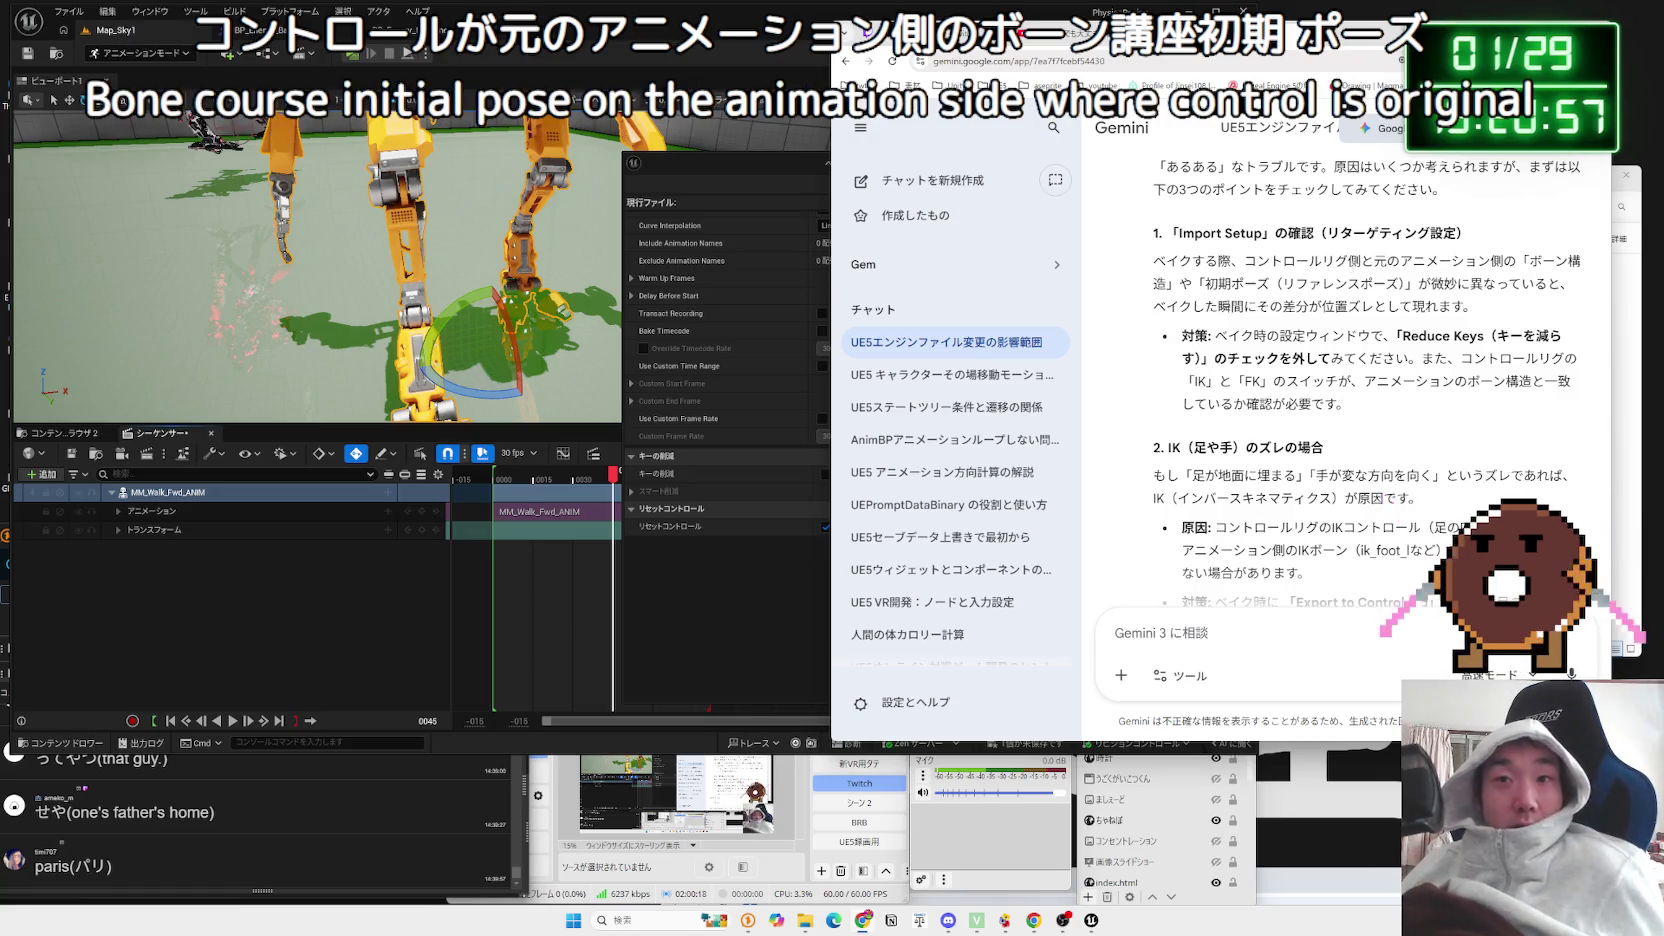
pyautogui.scroll(-2, 1352, 262)
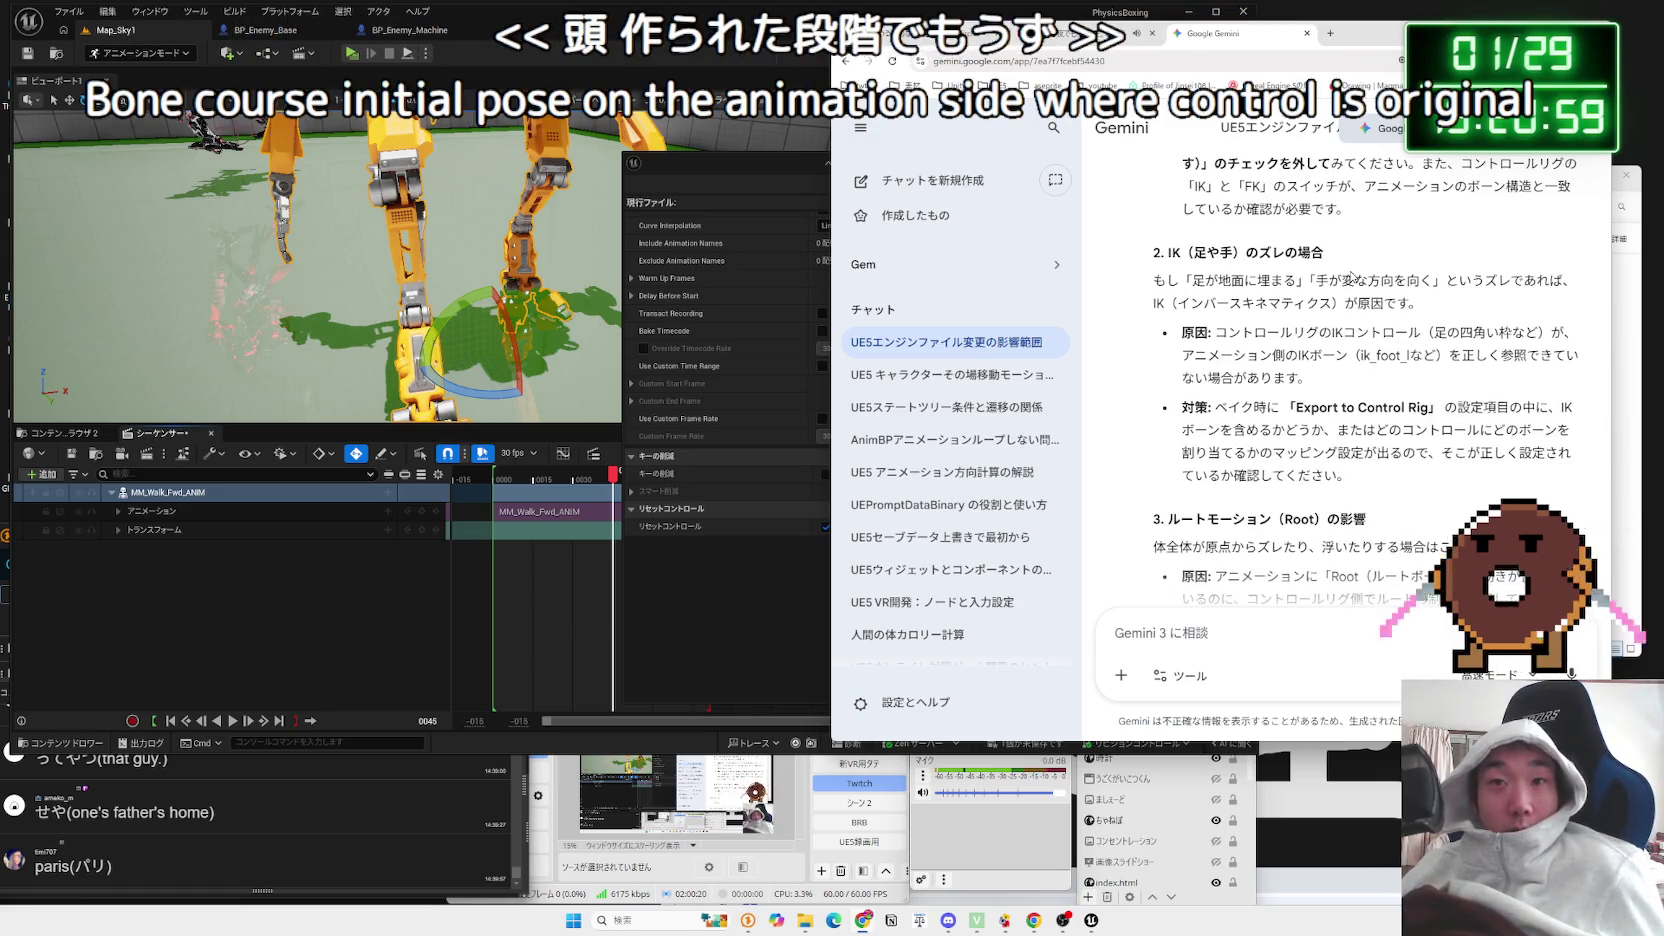
pyautogui.scroll(-3, 1352, 278)
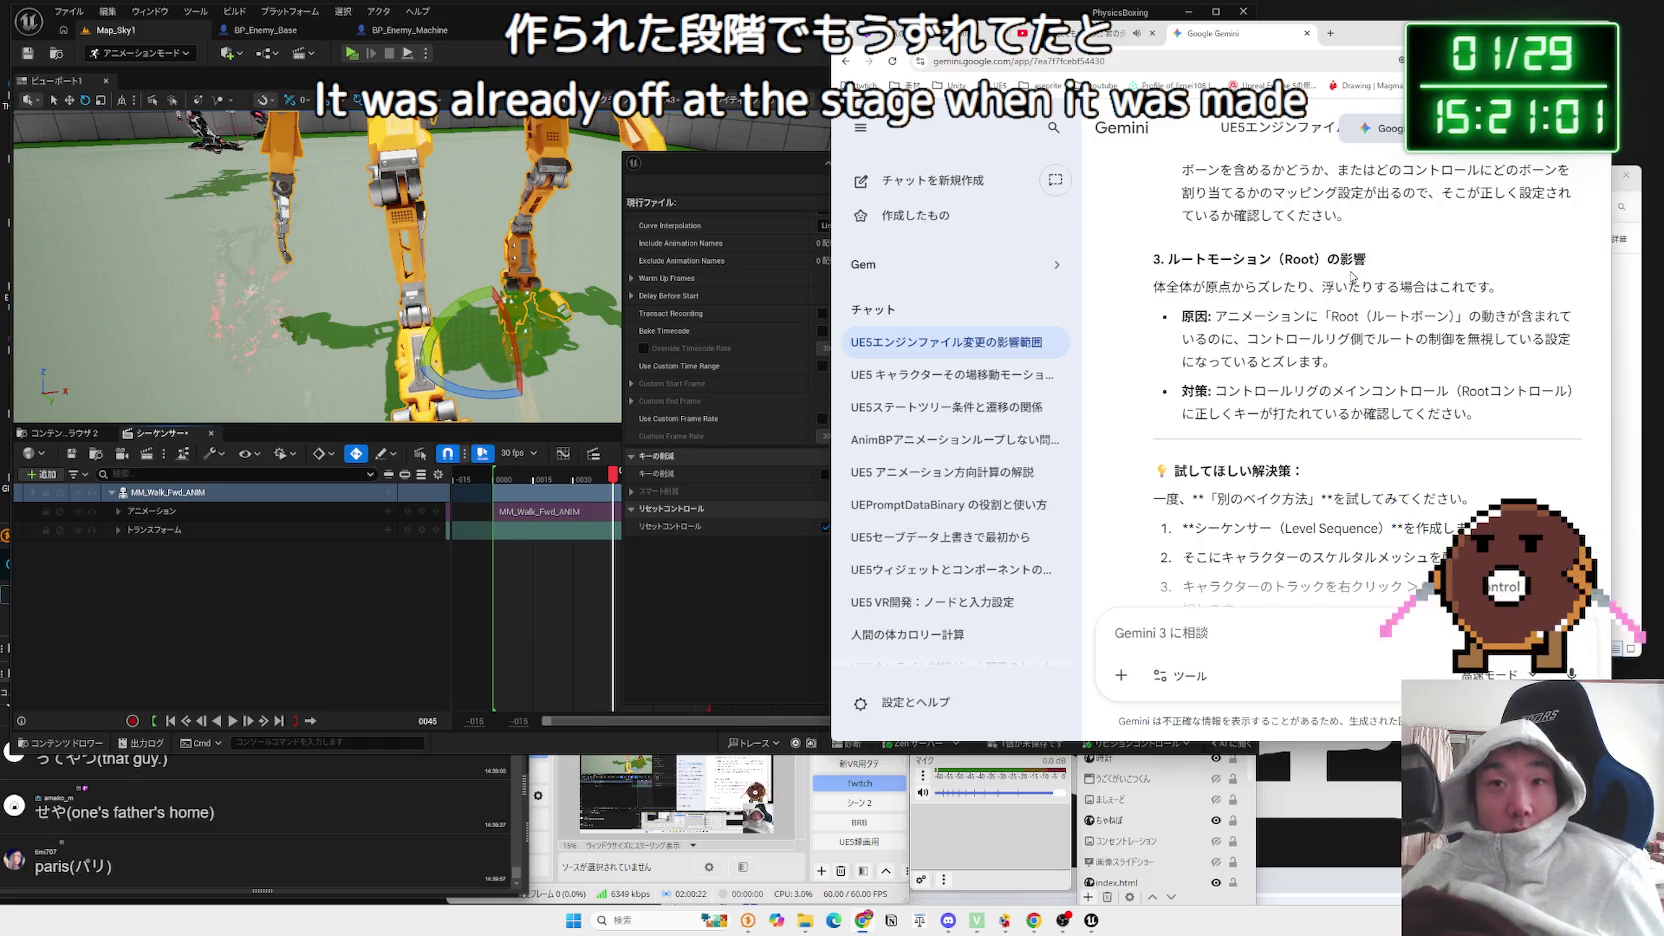
pyautogui.scroll(-3, 1352, 276)
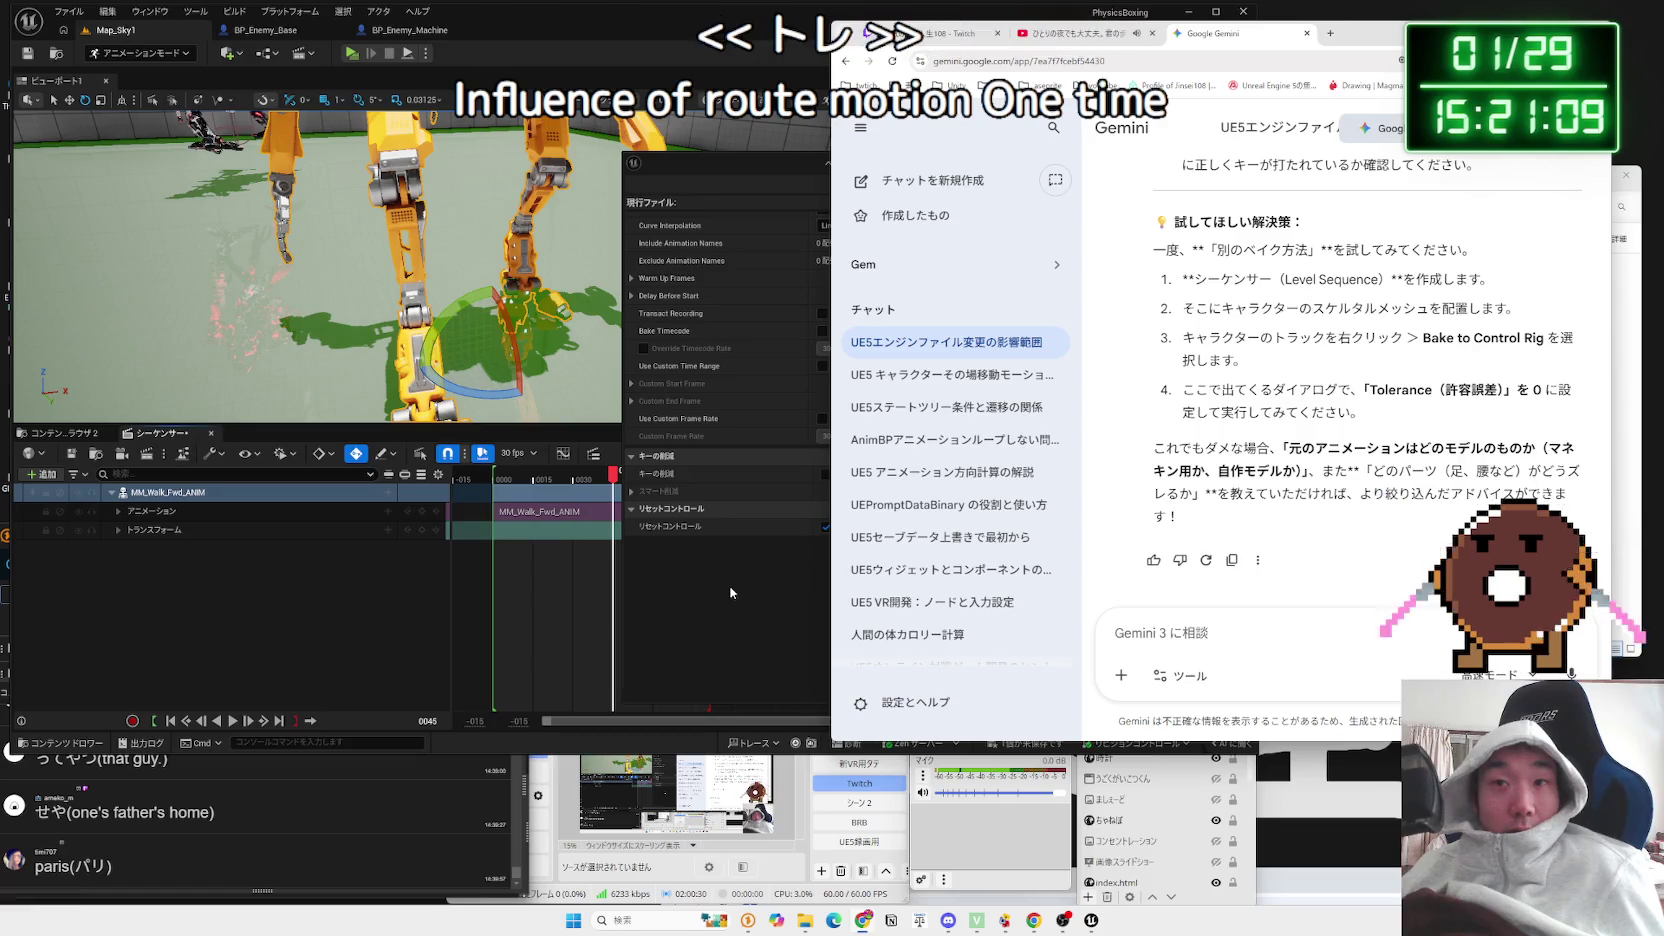
pyautogui.click(730, 592)
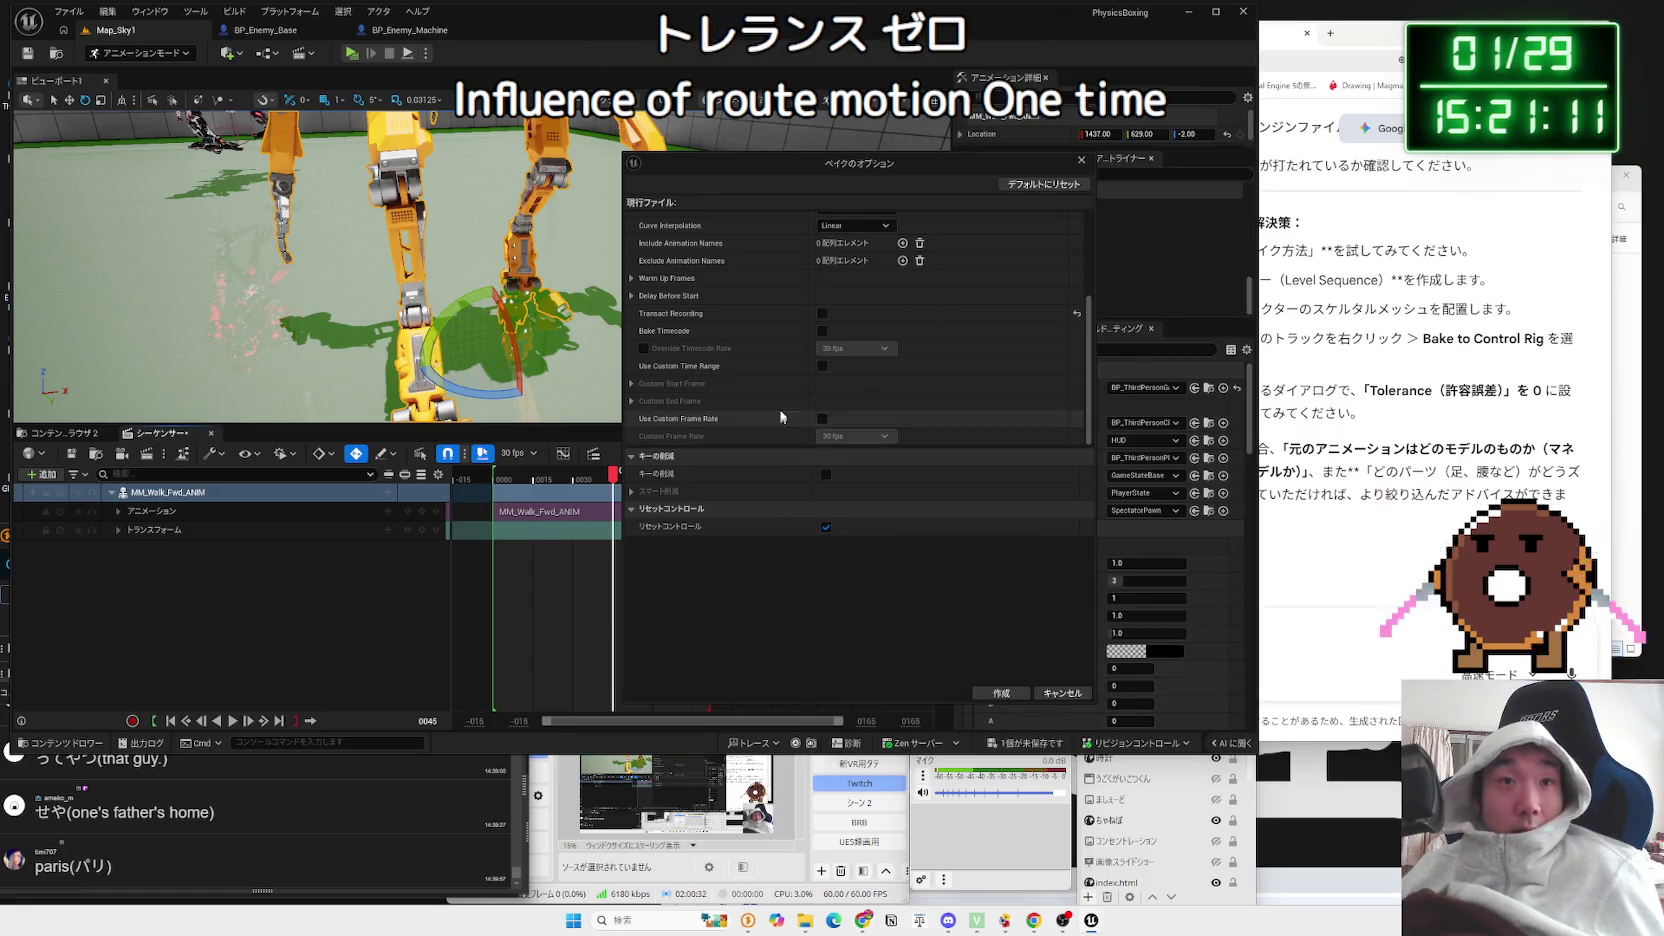
# Step: Review the bake settings, collapse Delay Before Start, and cancel the Bake Options without baking
pyautogui.scroll(2, 774, 391)
pyautogui.scroll(-1, 776, 396)
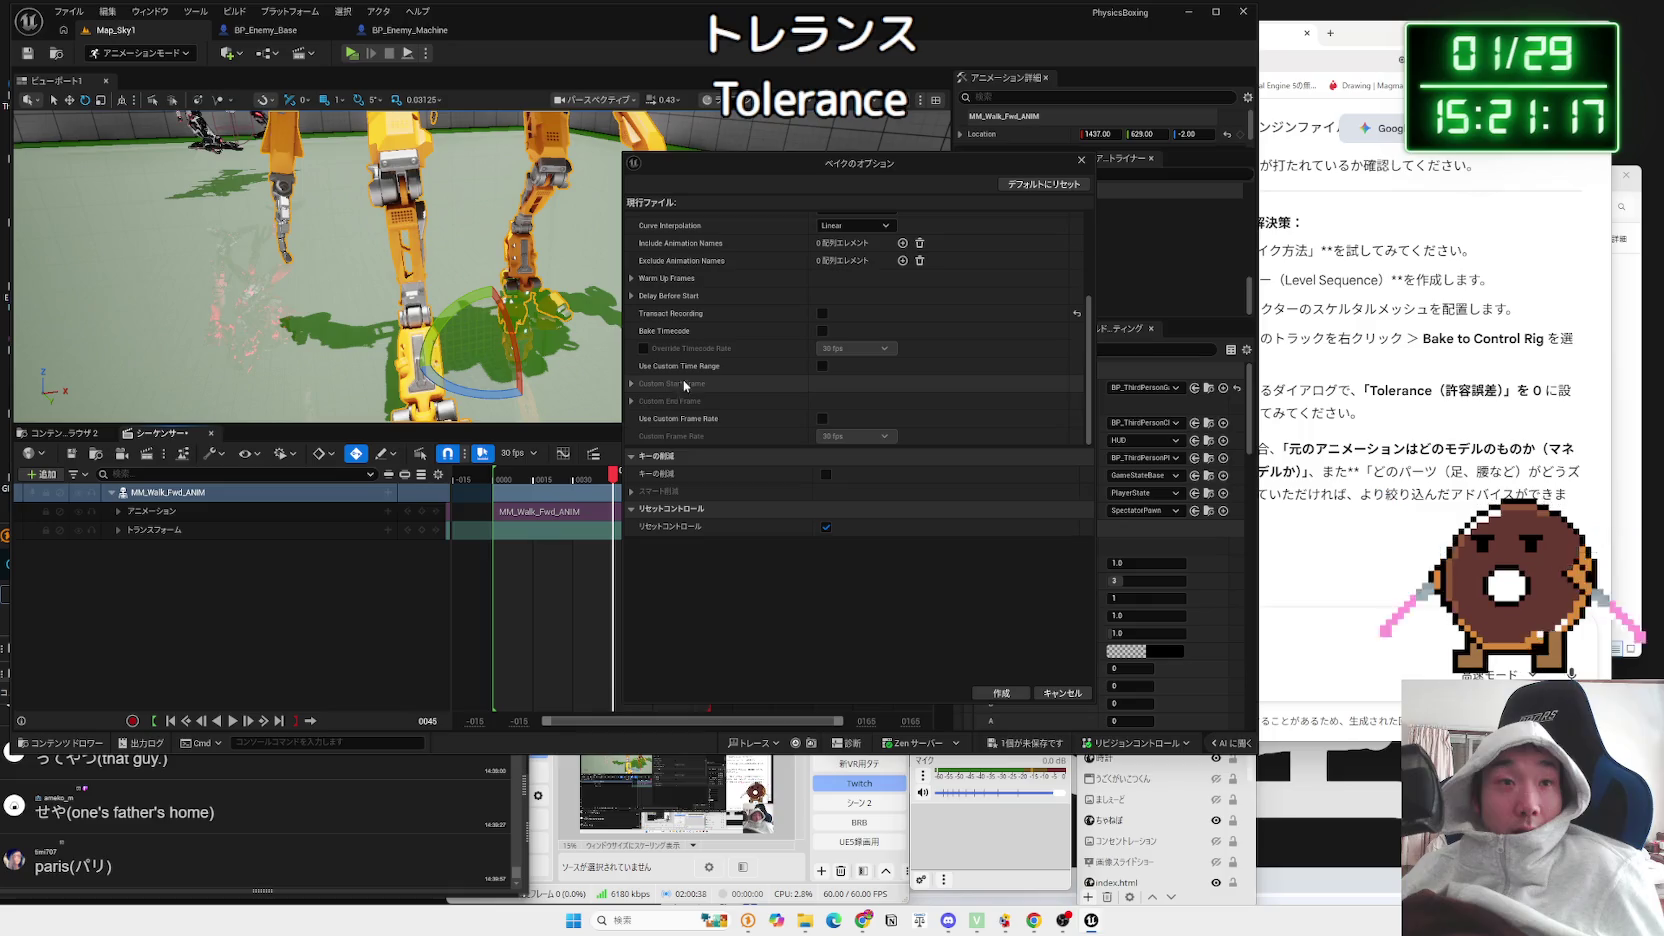
pyautogui.scroll(2, 688, 366)
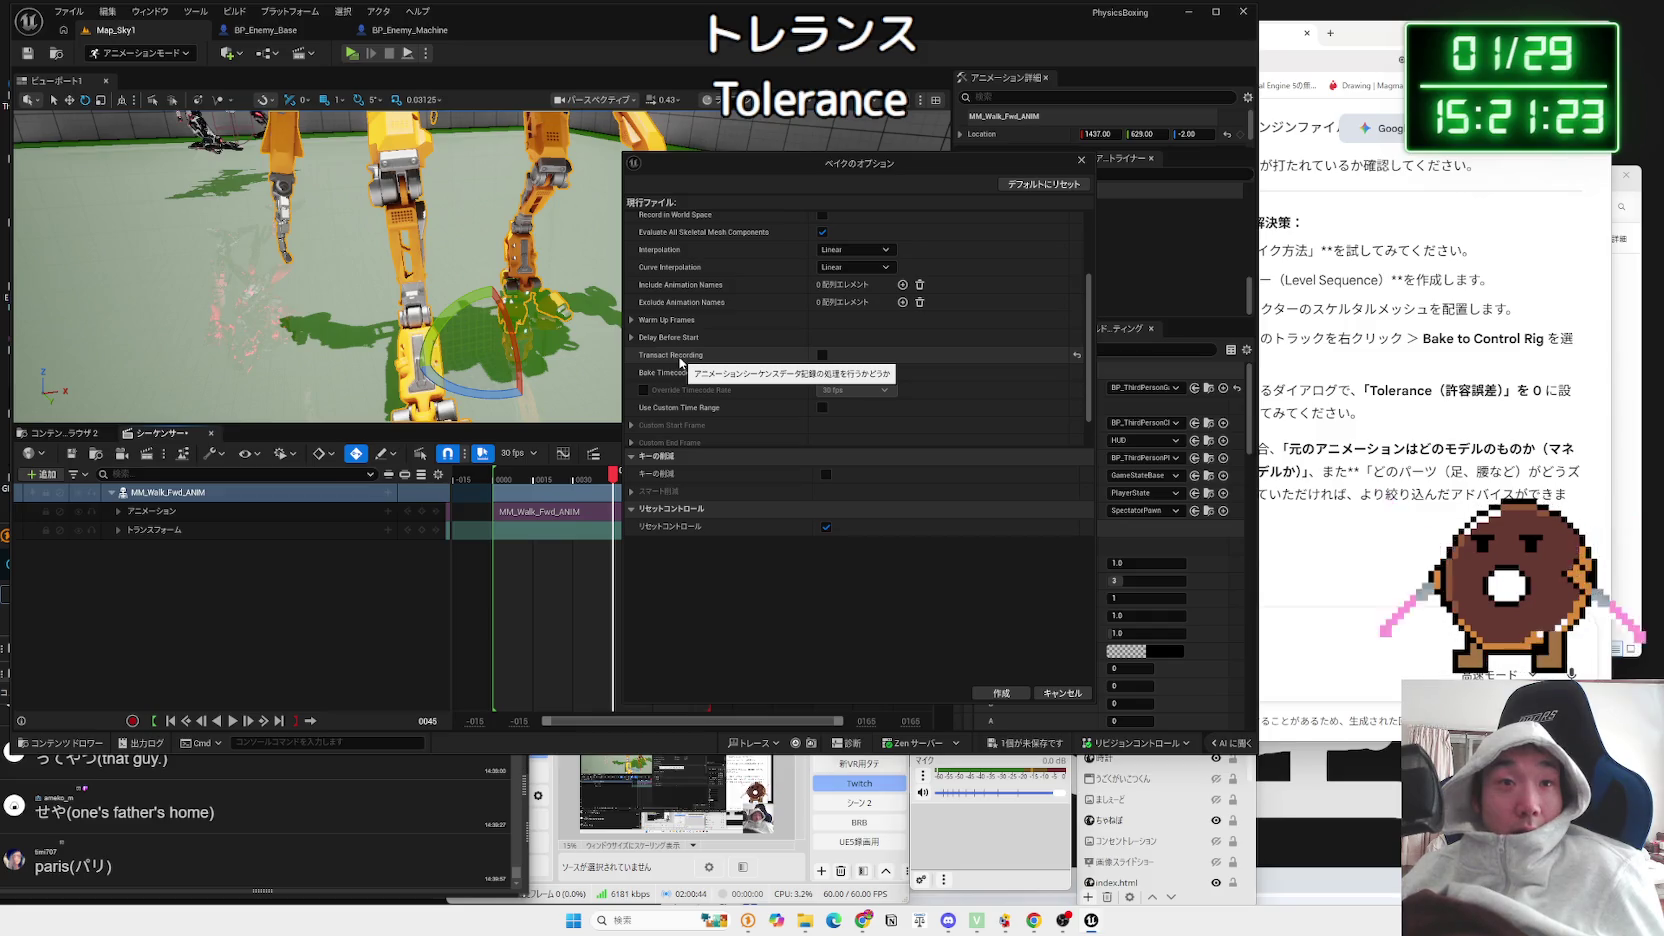
pyautogui.click(632, 338)
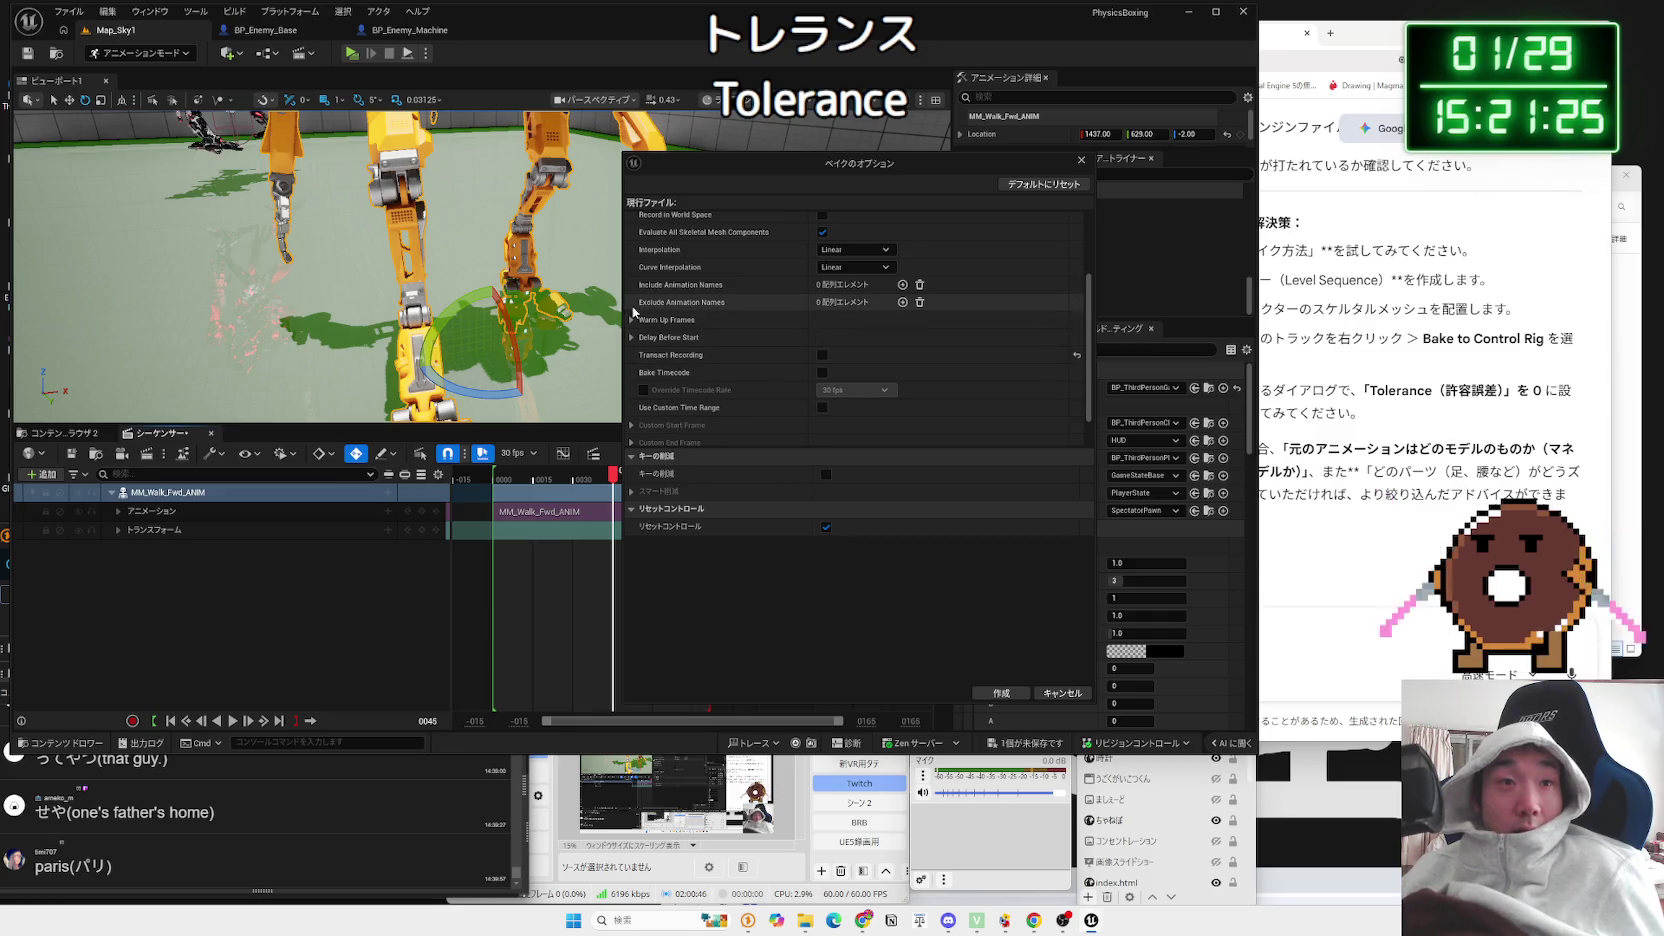
pyautogui.scroll(3, 660, 326)
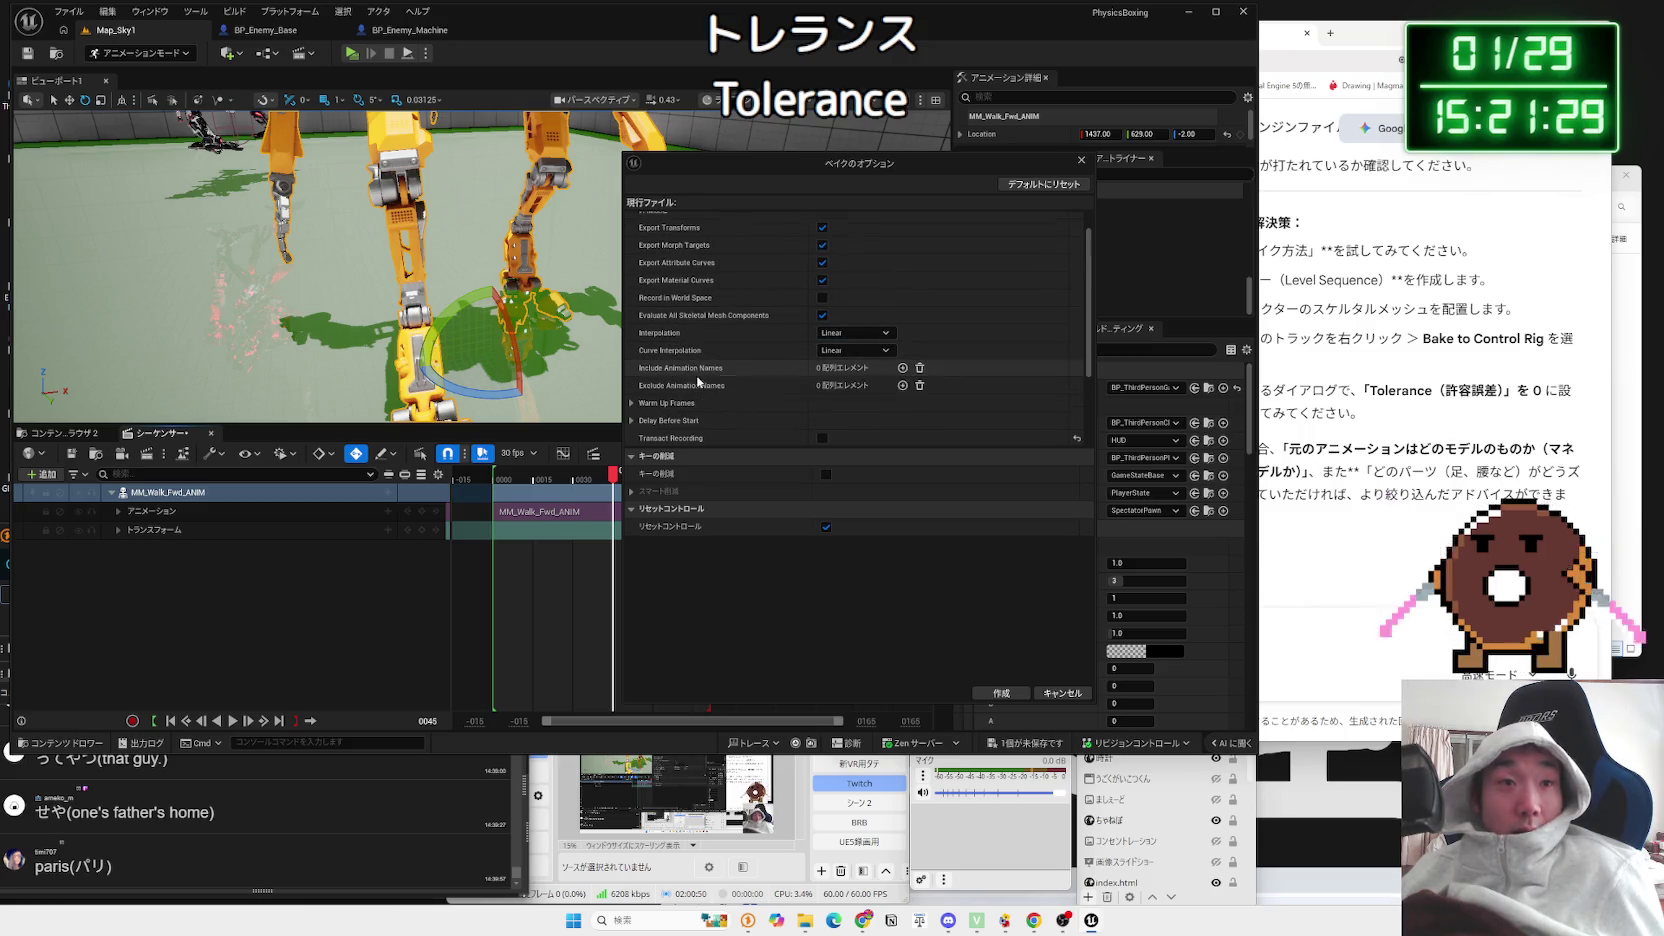
pyautogui.scroll(1, 700, 370)
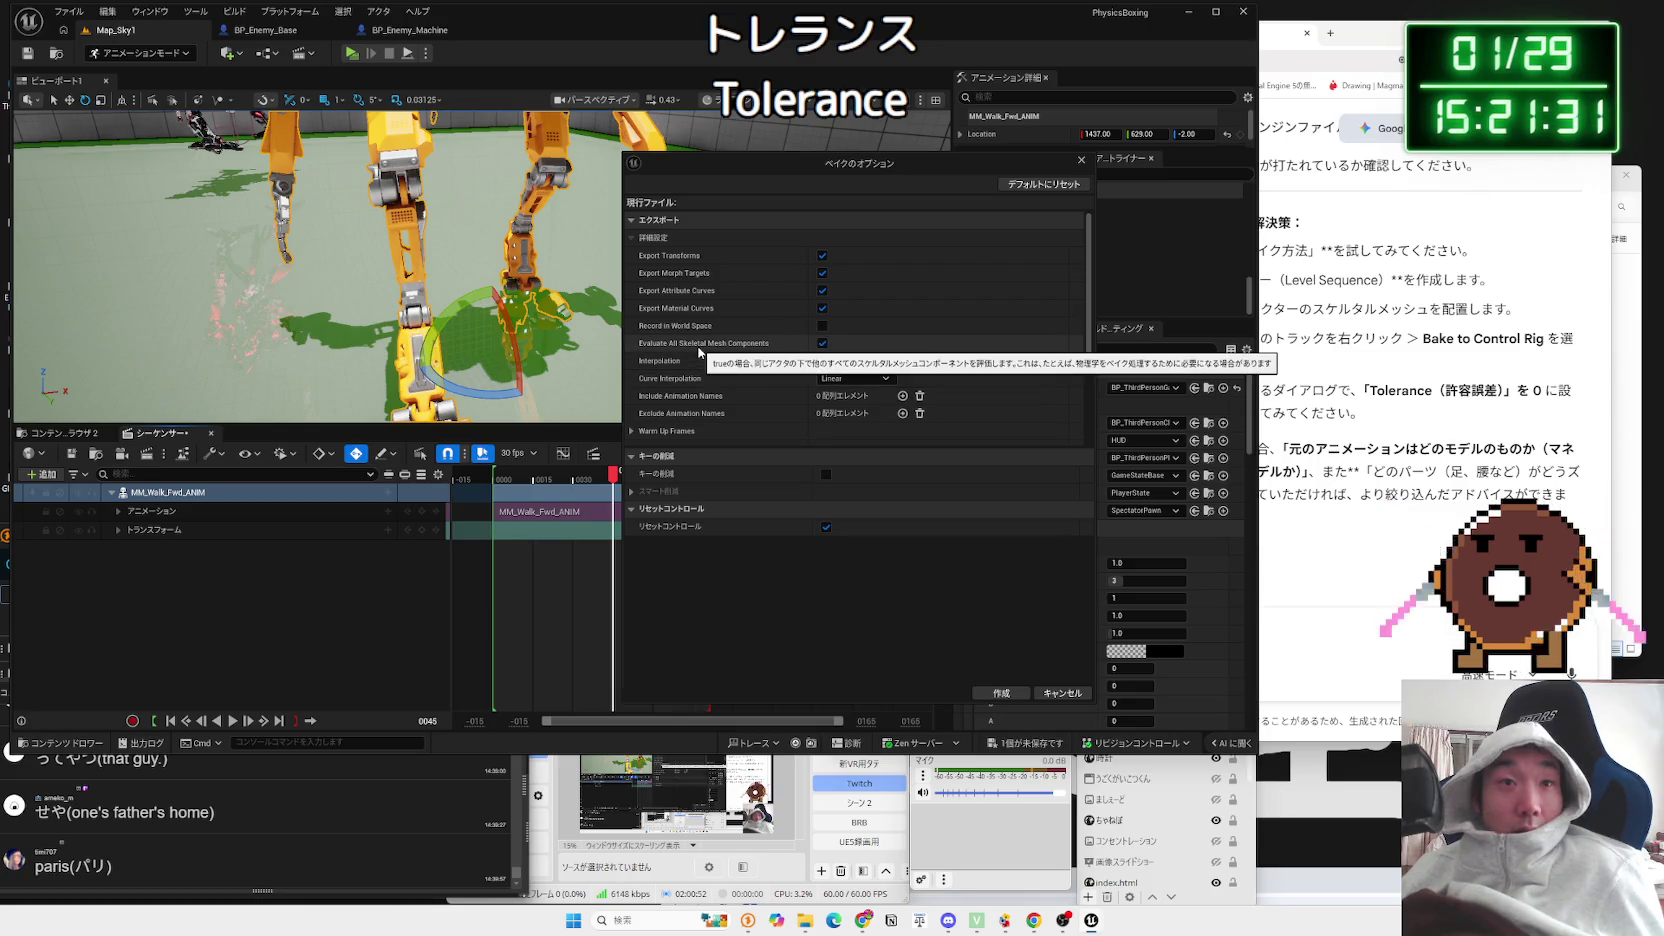
pyautogui.click(1062, 693)
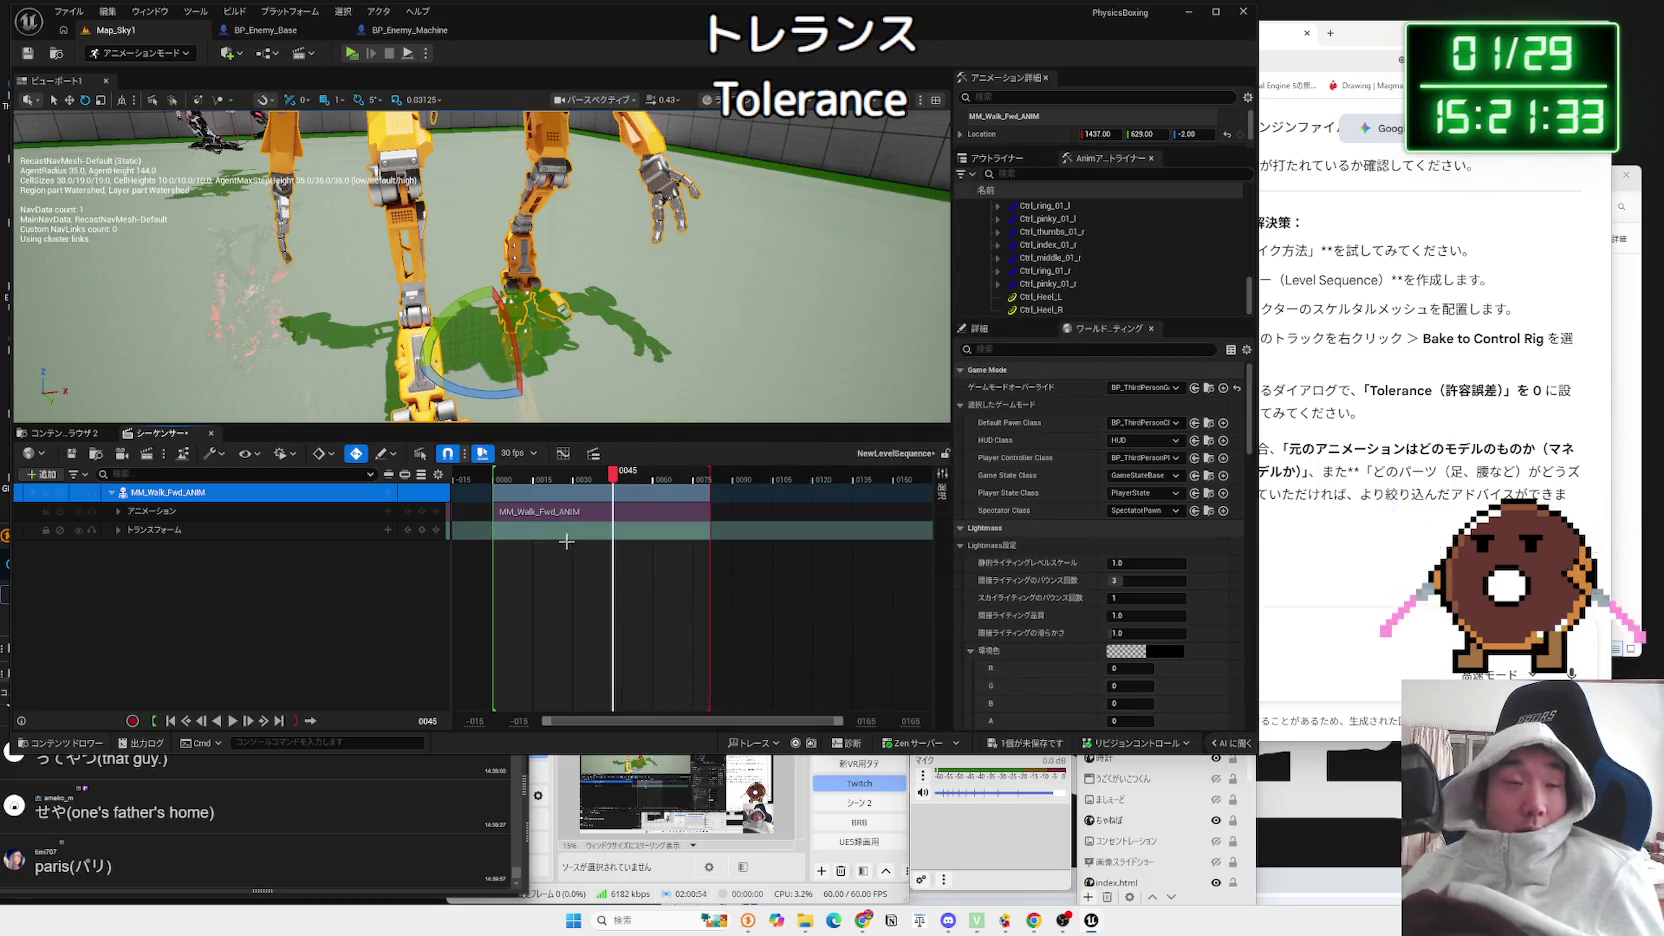
pyautogui.click(100, 435)
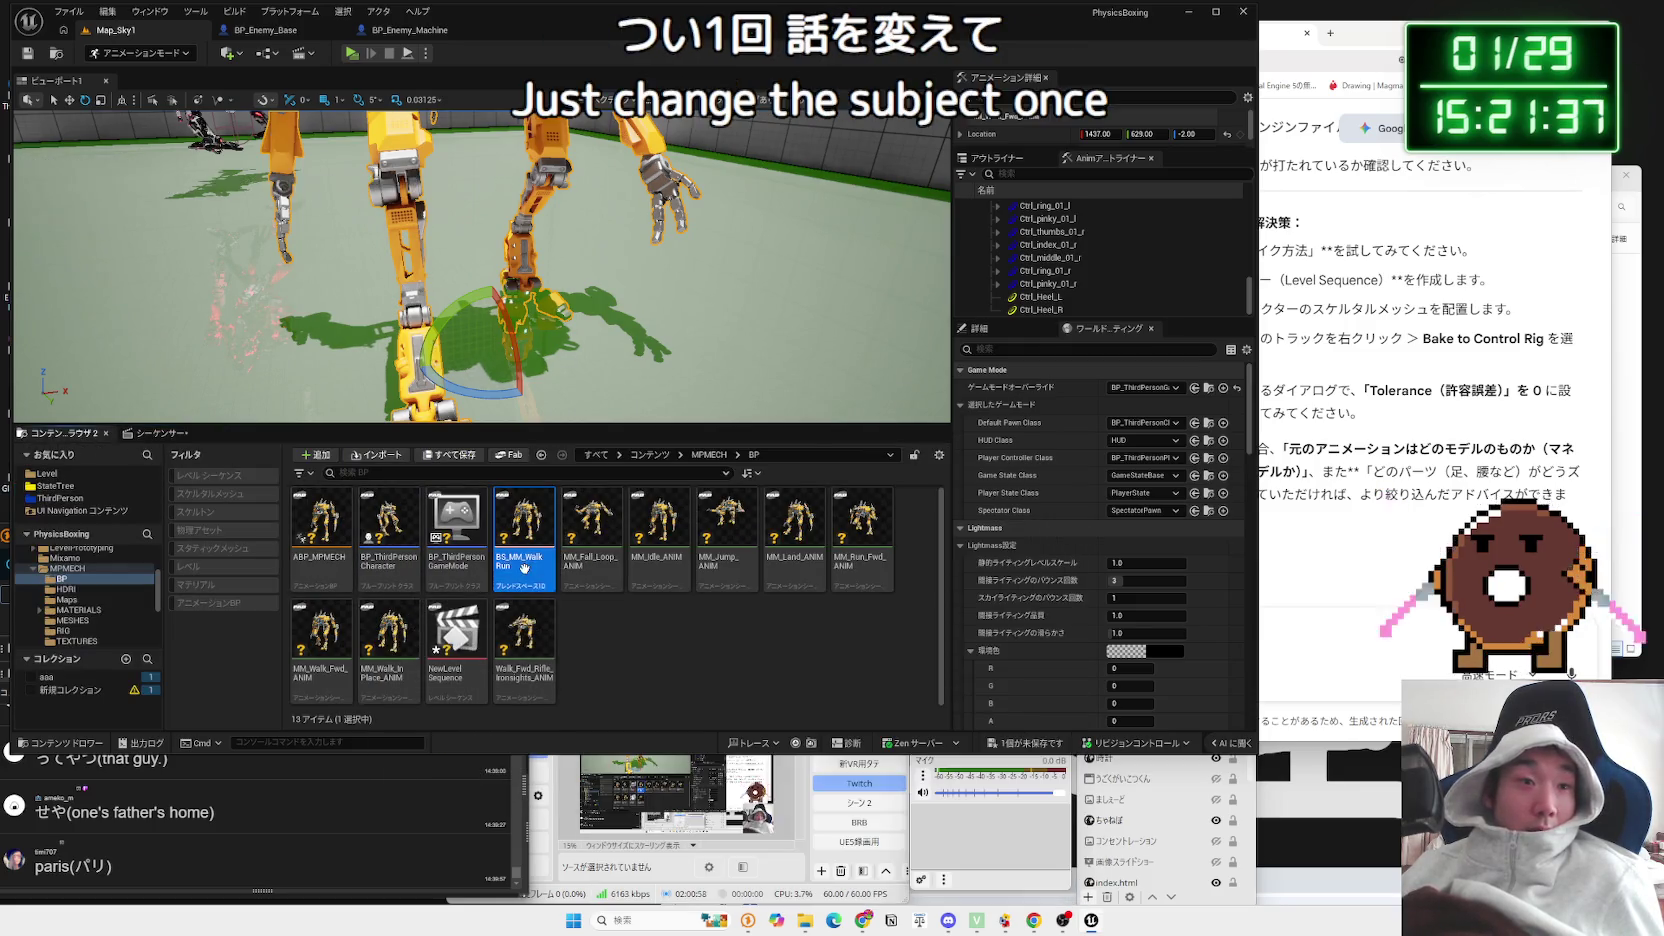
# Step: Navigate from MPMECH into the RIG folder and open CR_MPMECH in the Control Rig editor
pyautogui.doubleClick(524, 520)
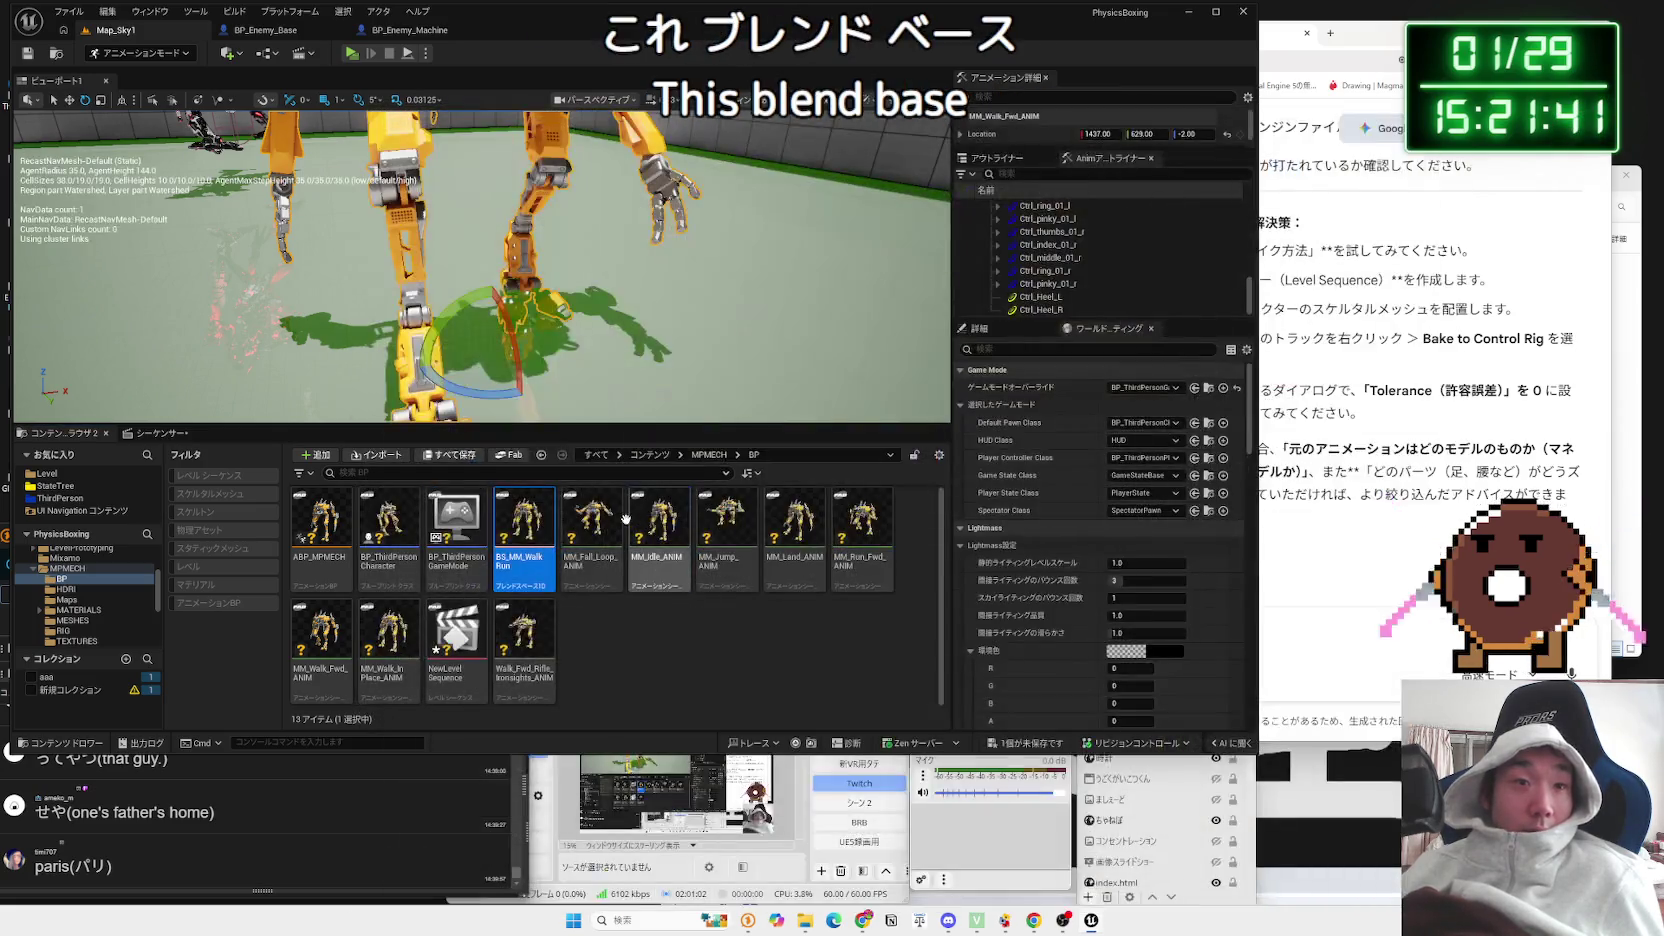
pyautogui.hotkey('alt', 'Left')
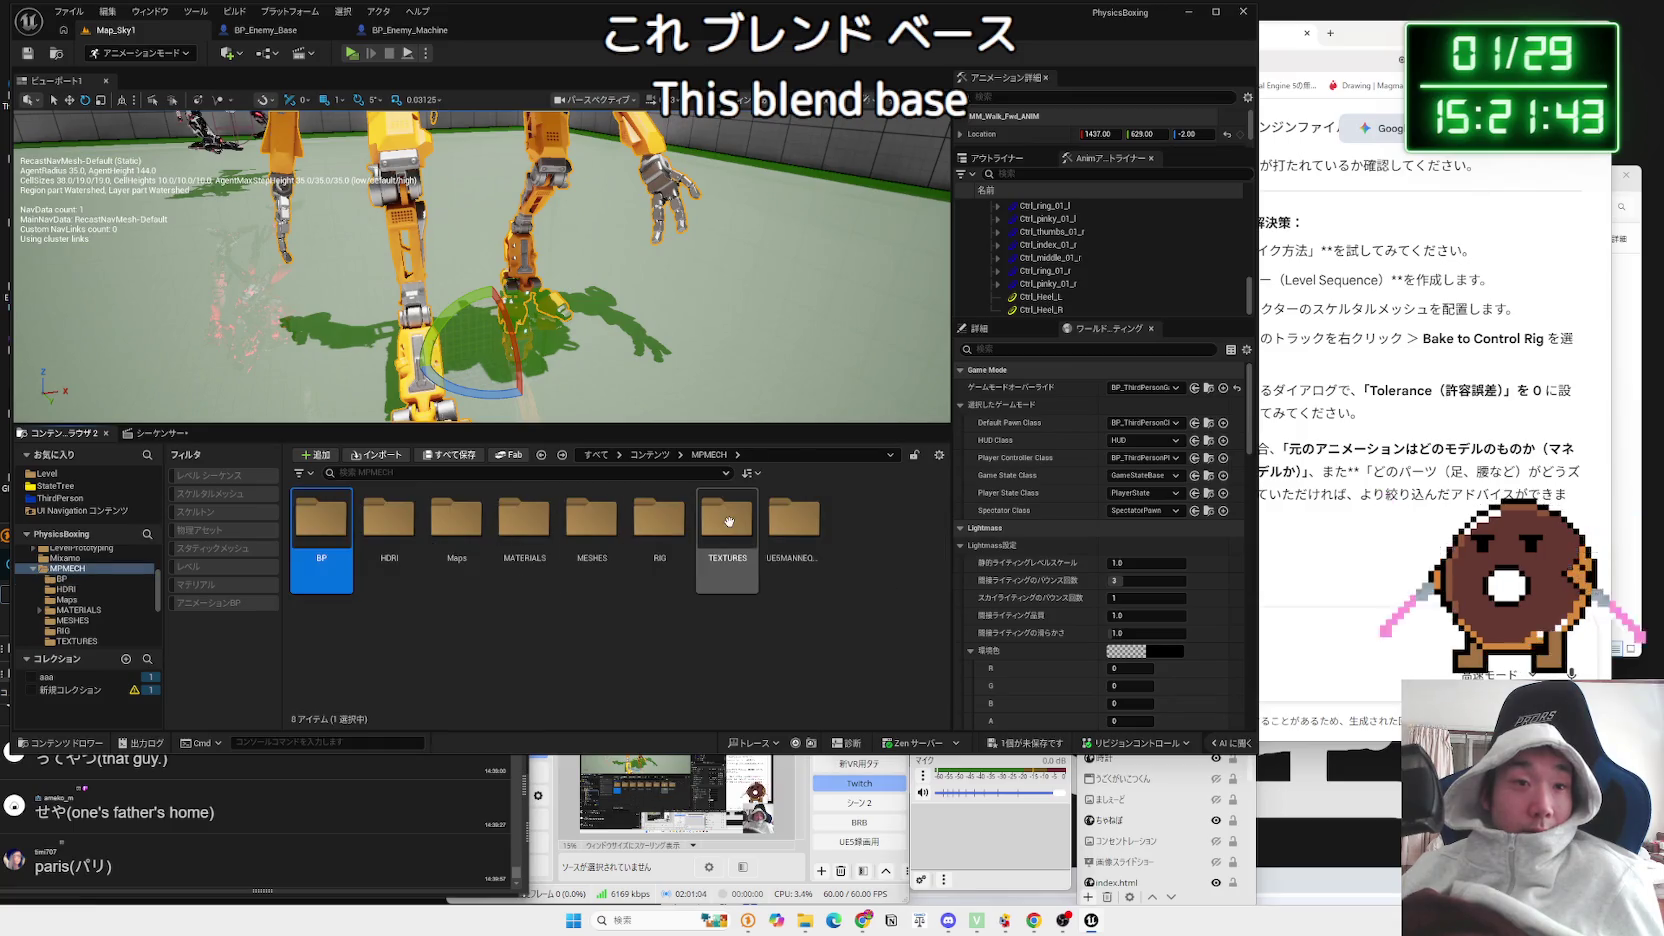
pyautogui.doubleClick(648, 517)
pyautogui.doubleClick(335, 530)
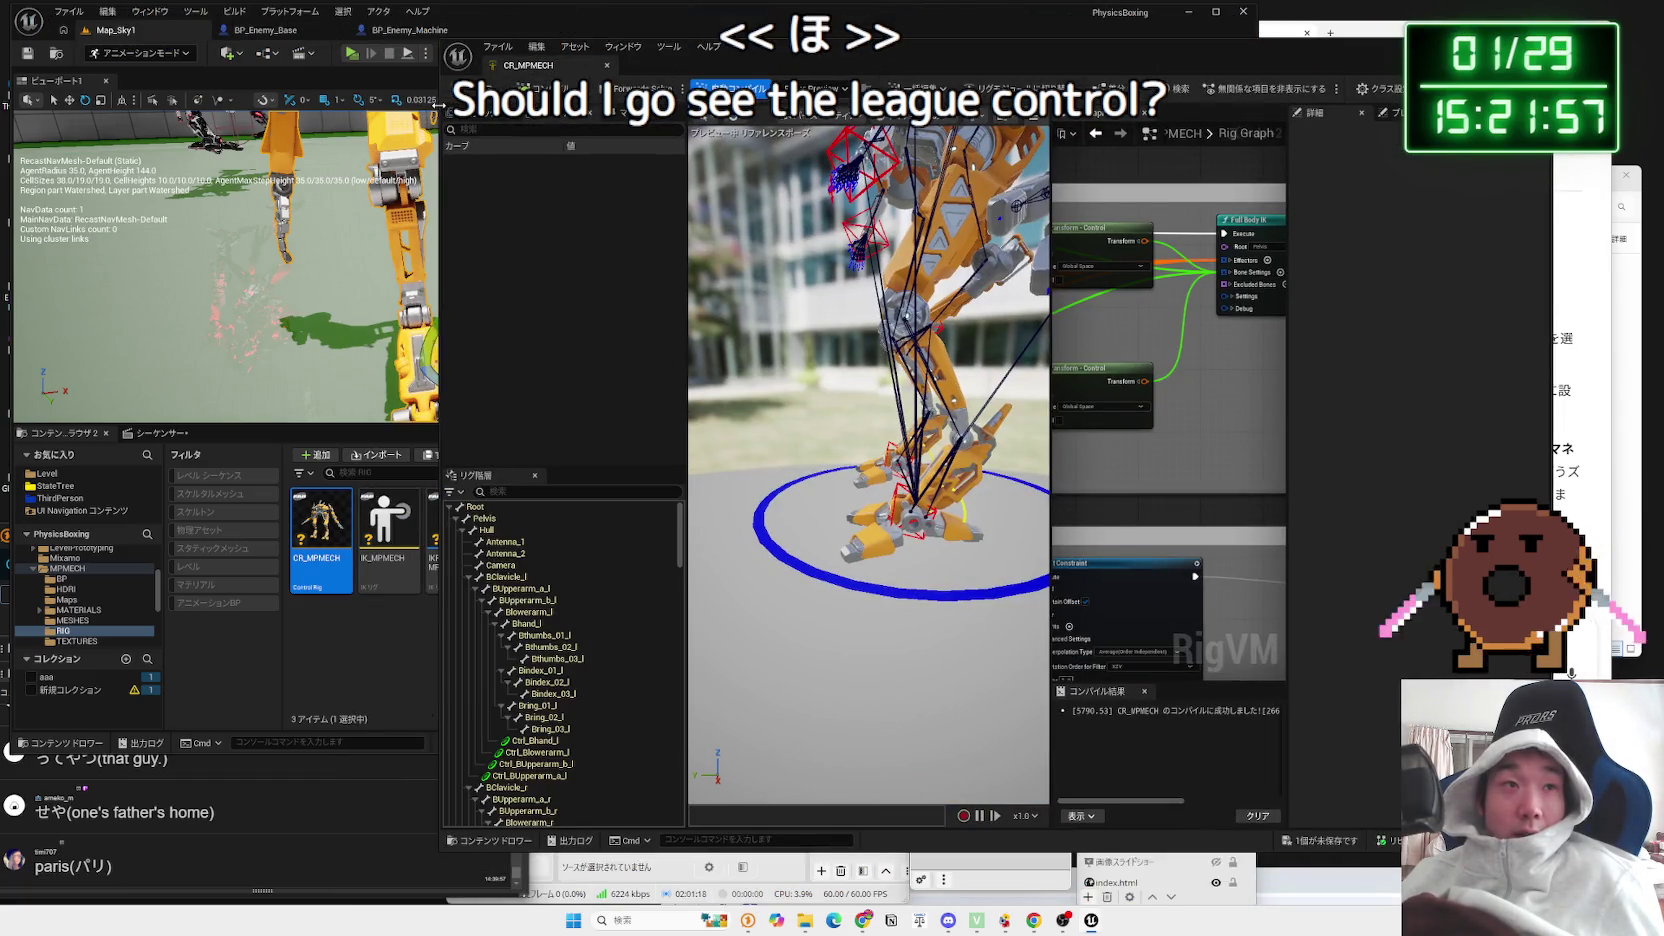
# Step: Widen the Control Rig editor window and give the Rig Graph more room
pyautogui.moveTo(438, 104); pyautogui.dragTo(100, 104)
pyautogui.scroll(-3, 985, 369)
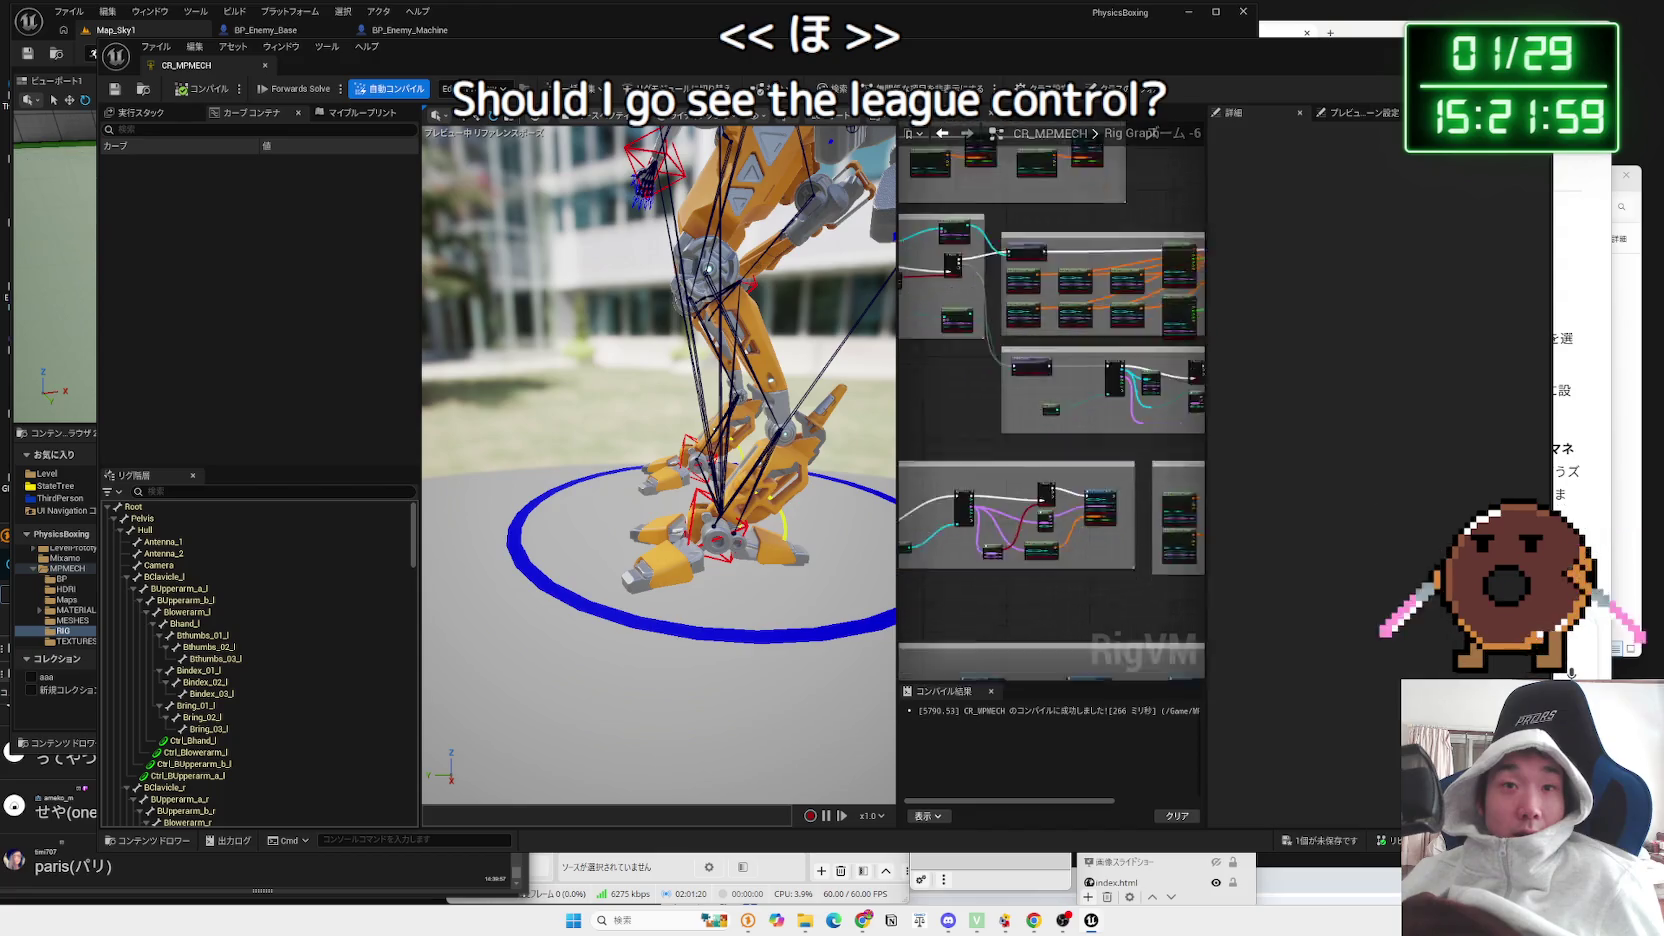
pyautogui.scroll(-7, 918, 462)
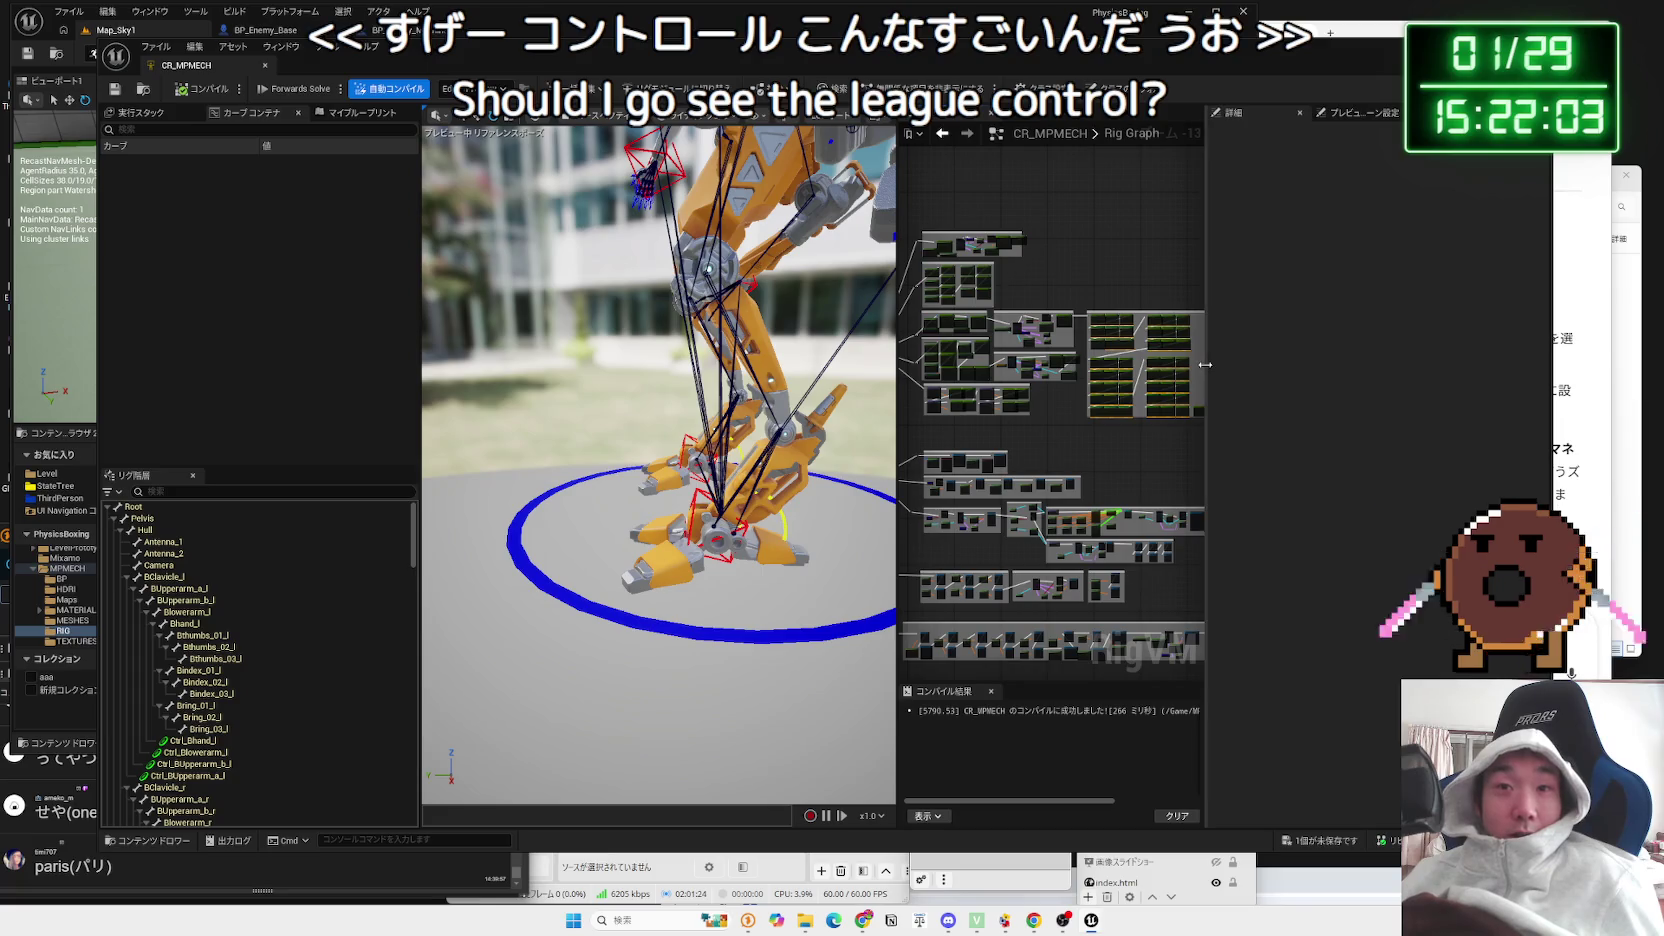
pyautogui.moveTo(1205, 364); pyautogui.dragTo(1400, 364)
# Step: Zoom around the Rig Graph, enlarge the 3D preview, and select the left foot IK control
pyautogui.scroll(5, 1284, 427)
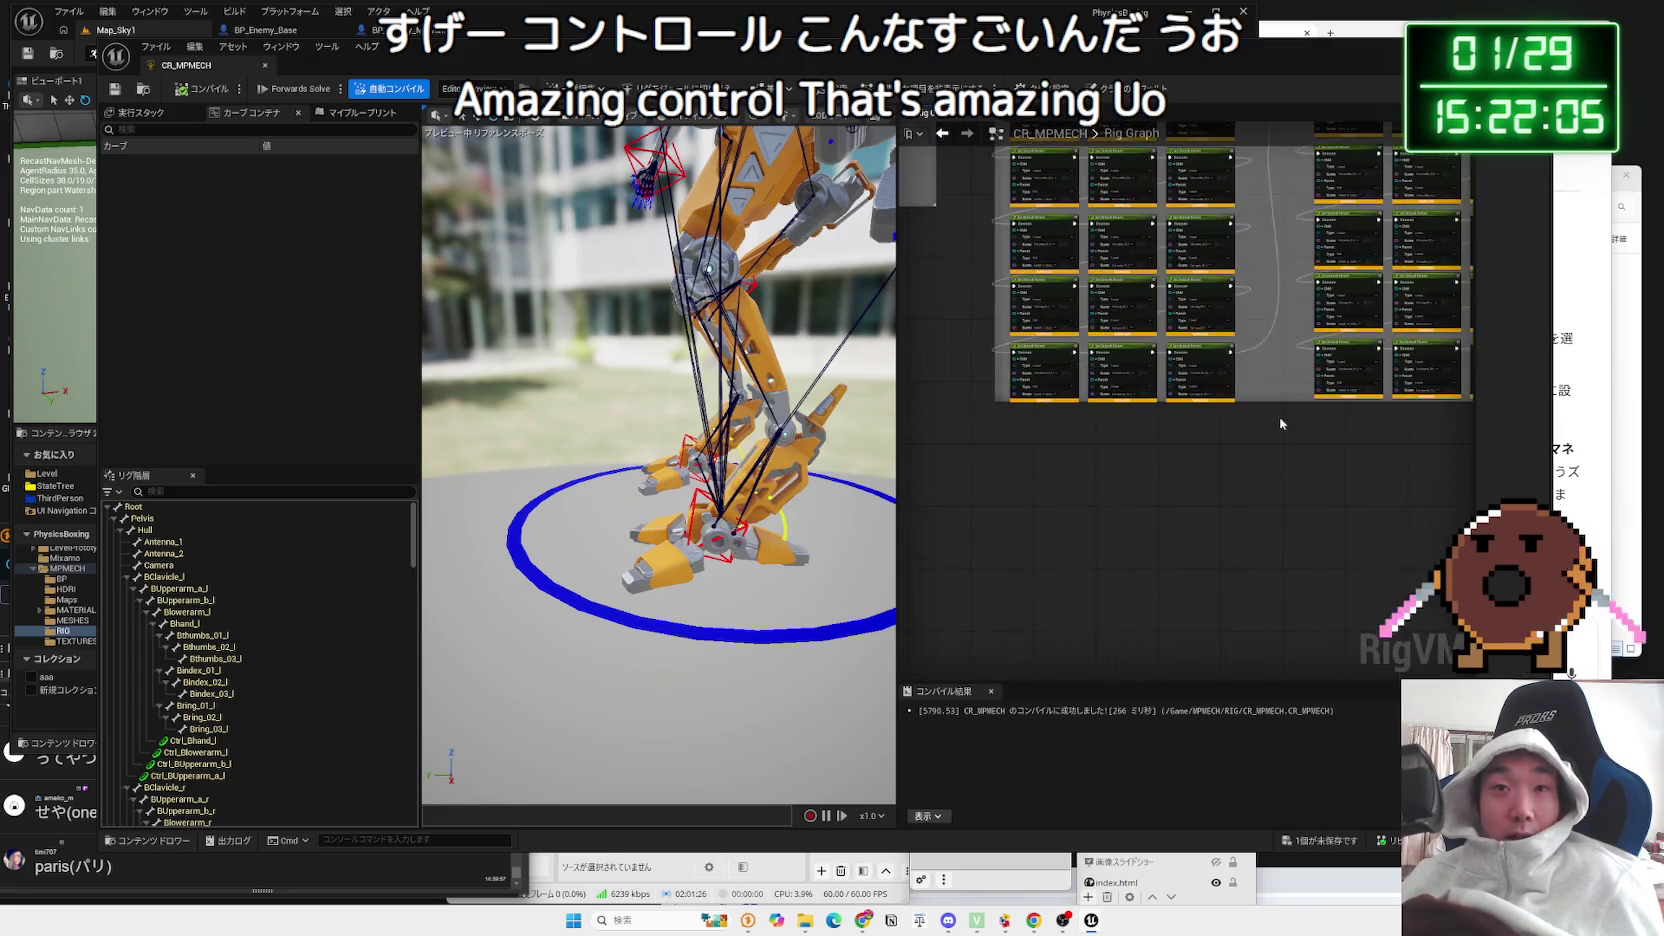
pyautogui.scroll(5, 1284, 427)
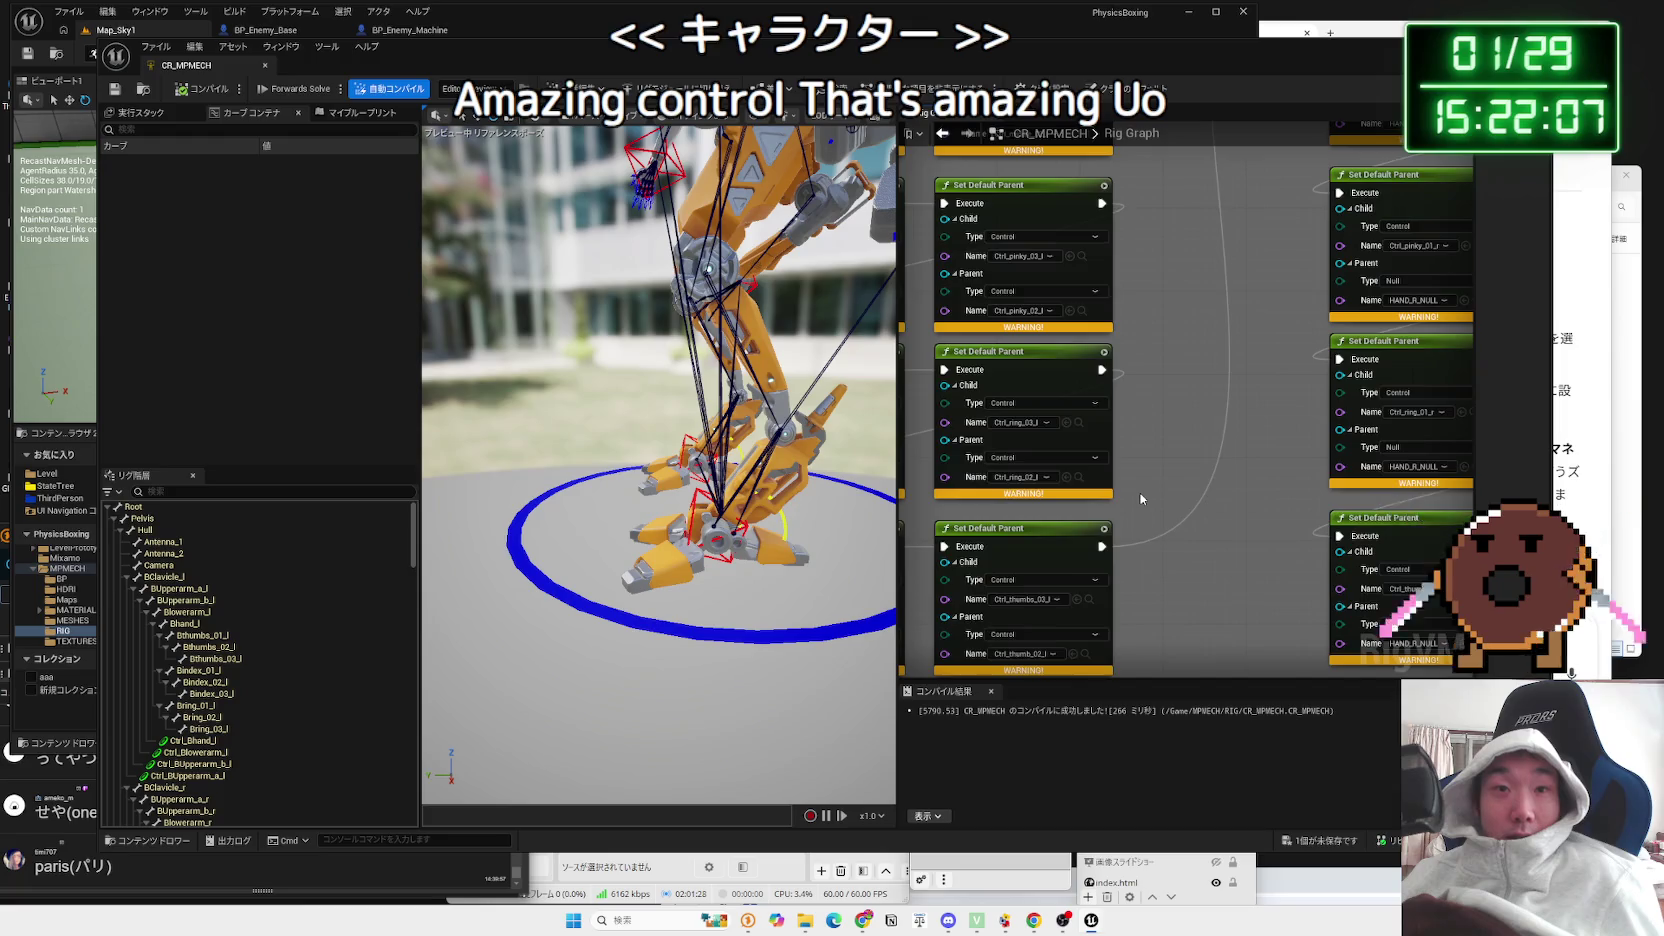
pyautogui.scroll(-6, 1141, 499)
pyautogui.scroll(2, 1238, 483)
pyautogui.scroll(-2, 1238, 483)
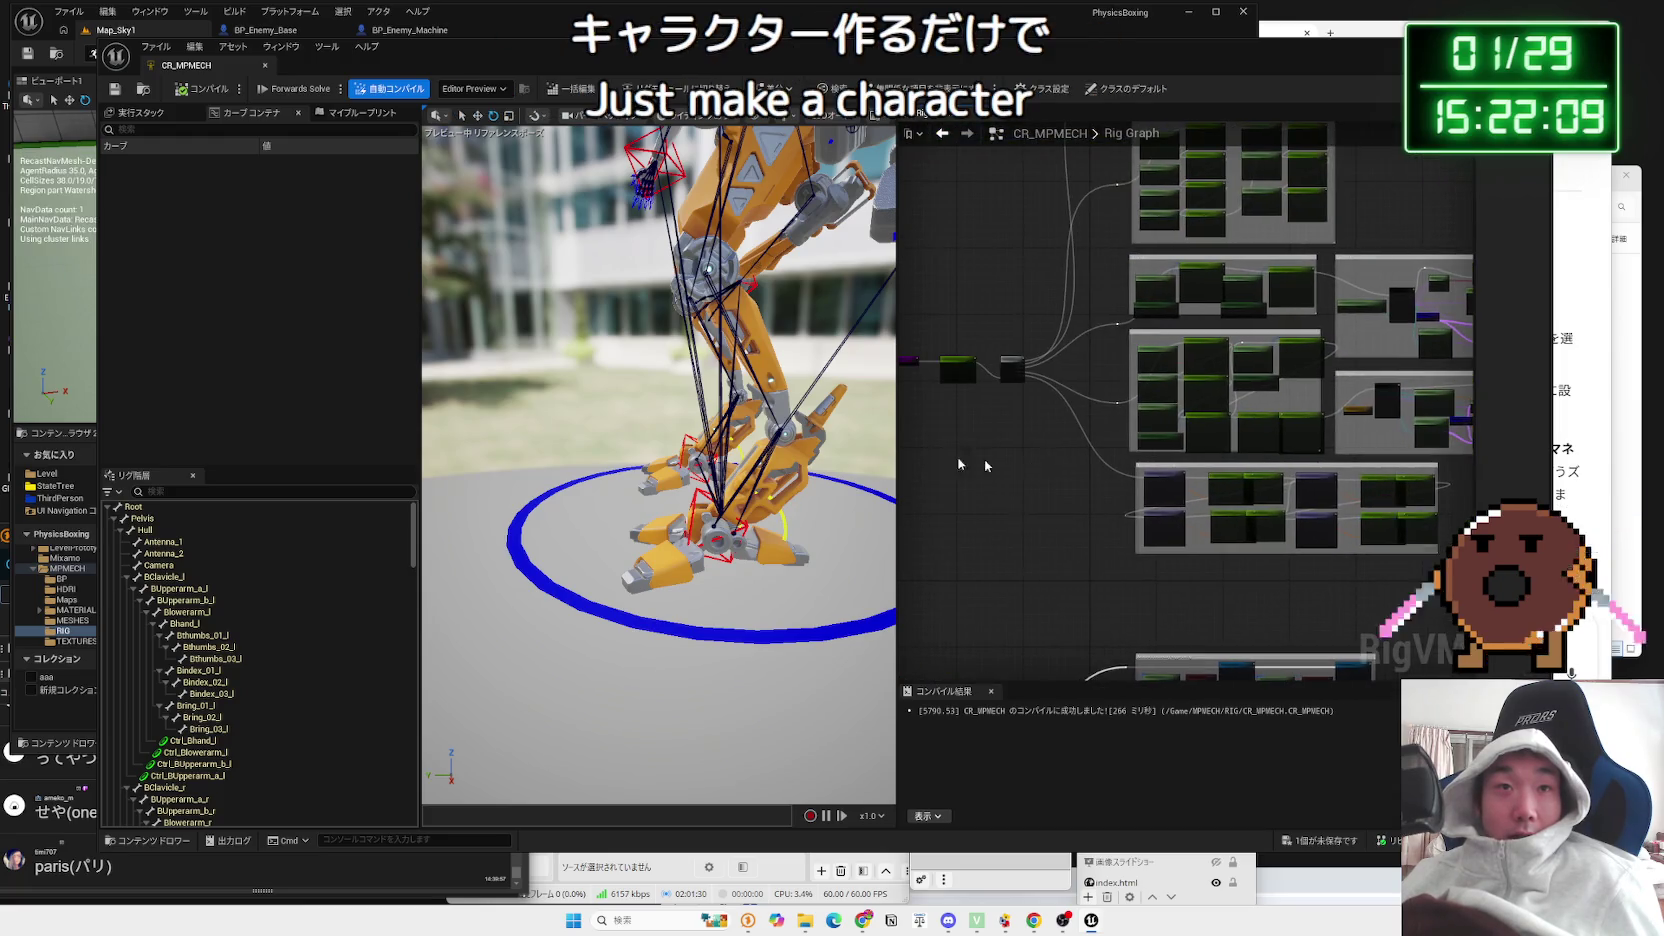
pyautogui.moveTo(896, 448); pyautogui.dragTo(1050, 446)
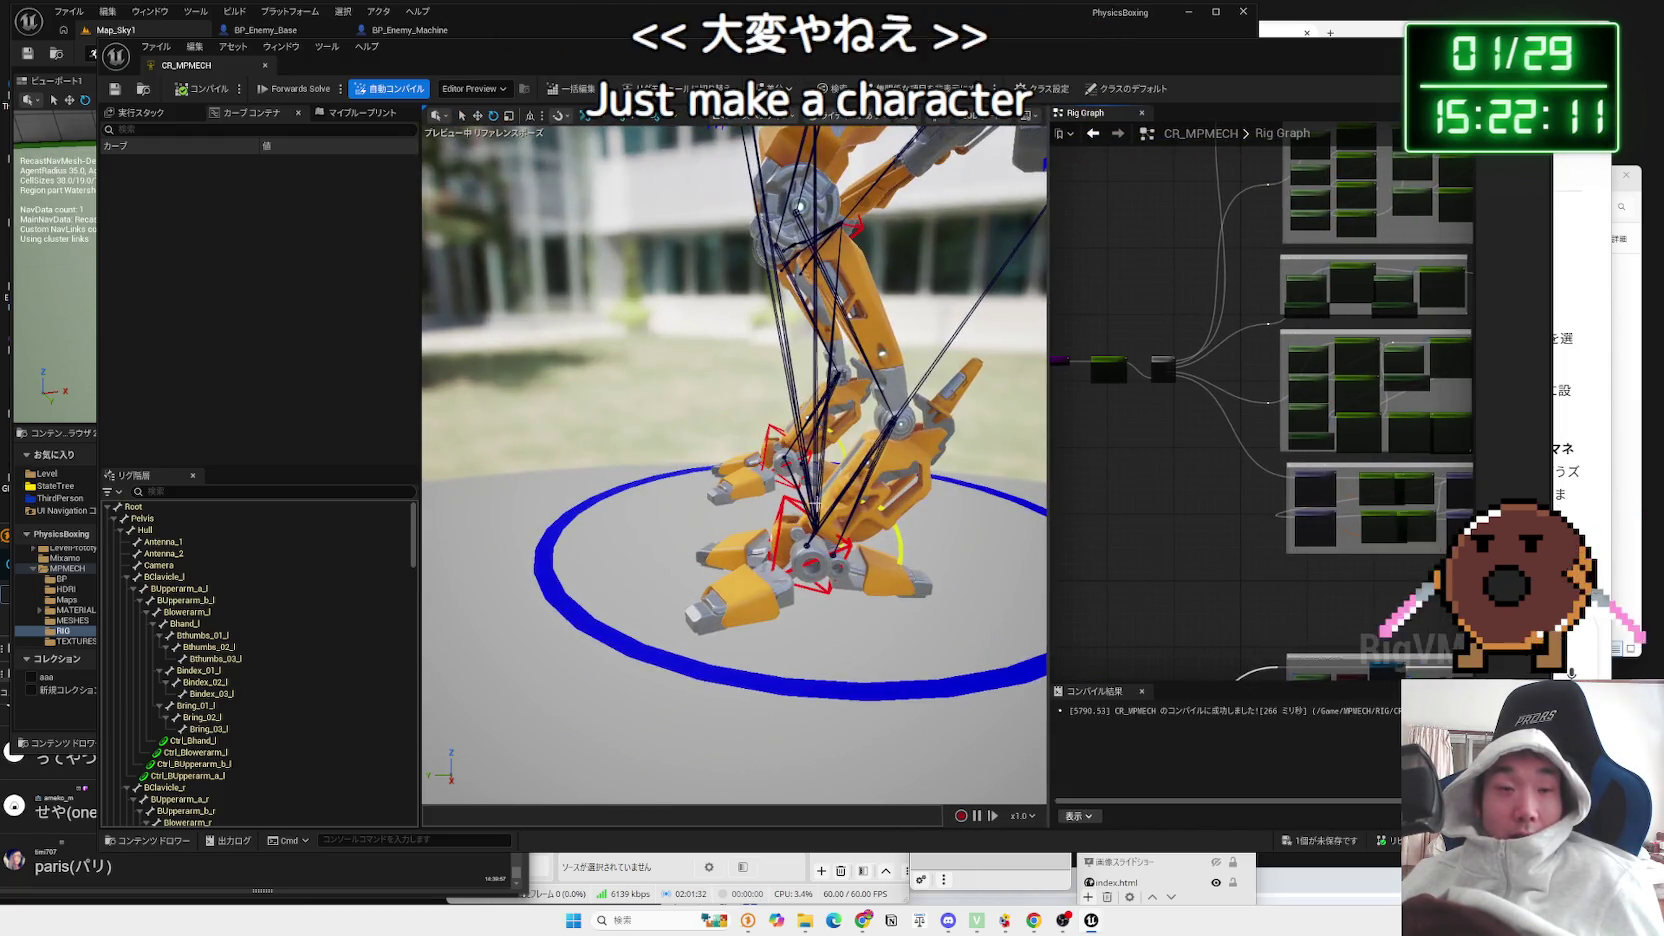
pyautogui.click(800, 498)
# Step: Move Ctrl_IK_foot_l up-left and lift Ctrl_IK_foot_r up and to the right
pyautogui.moveTo(800, 505)
pyautogui.mouseDown()
pyautogui.moveTo(787, 418)
pyautogui.moveTo(725, 460)
pyautogui.moveTo(573, 475)
pyautogui.moveTo(765, 485)
pyautogui.mouseUp()
pyautogui.click(846, 527)
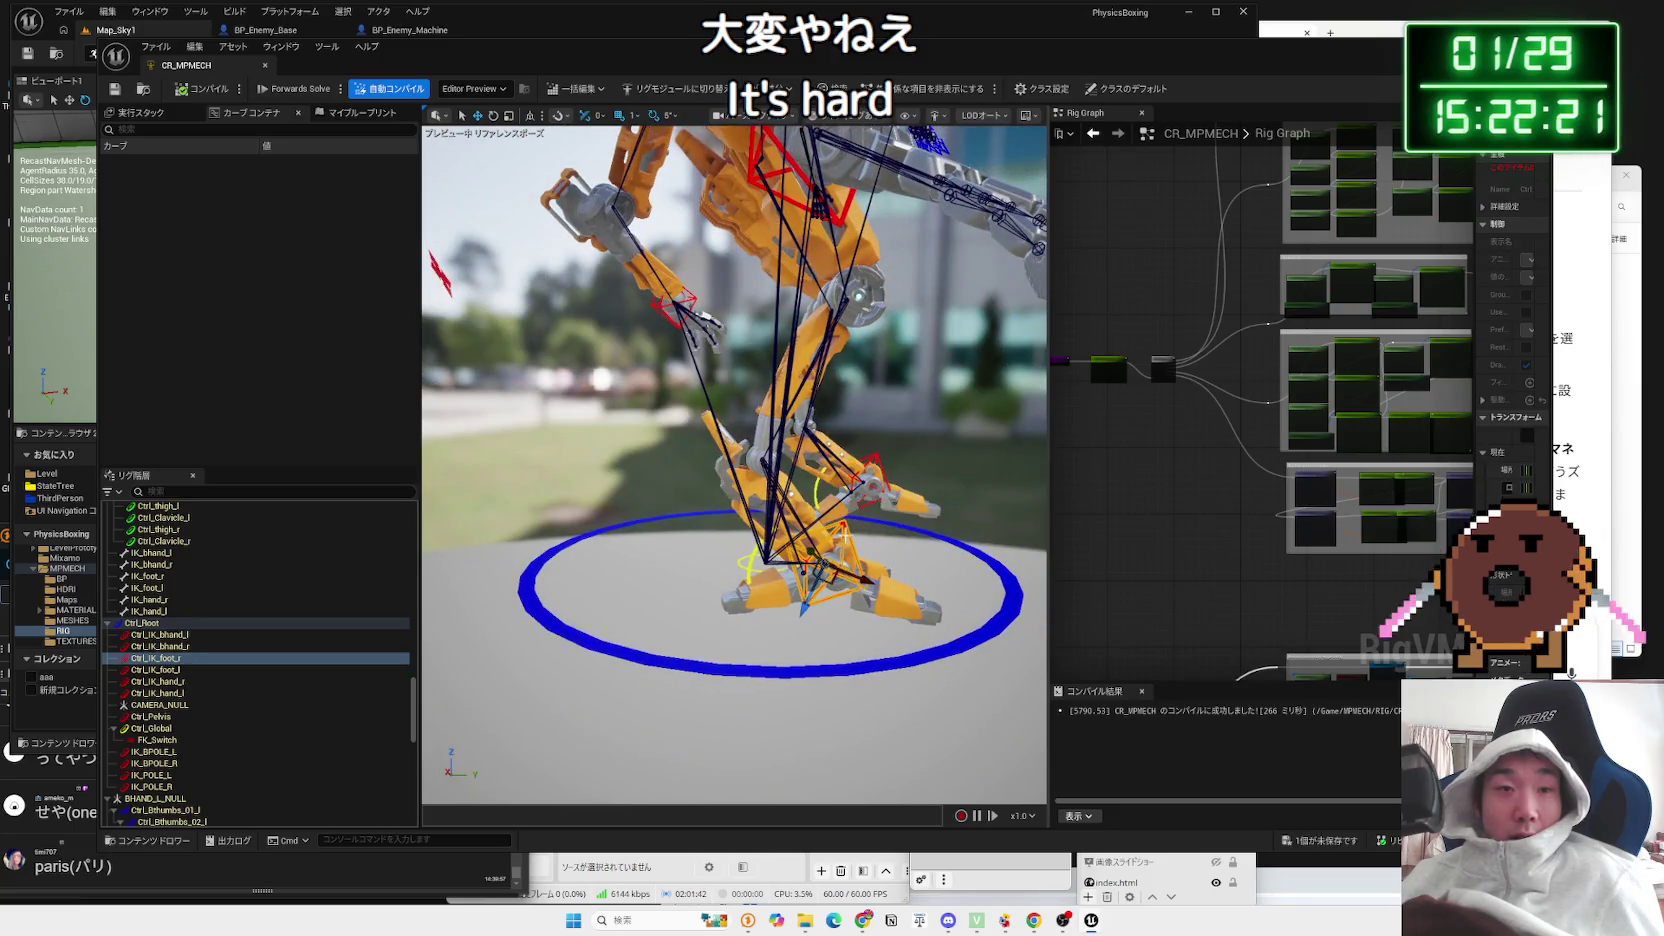
pyautogui.moveTo(816, 583)
pyautogui.mouseDown()
pyautogui.moveTo(861, 511)
pyautogui.moveTo(820, 475)
pyautogui.moveTo(600, 430)
pyautogui.moveTo(521, 345)
pyautogui.moveTo(446, 520)
pyautogui.moveTo(507, 560)
pyautogui.moveTo(583, 487)
pyautogui.mouseUp()
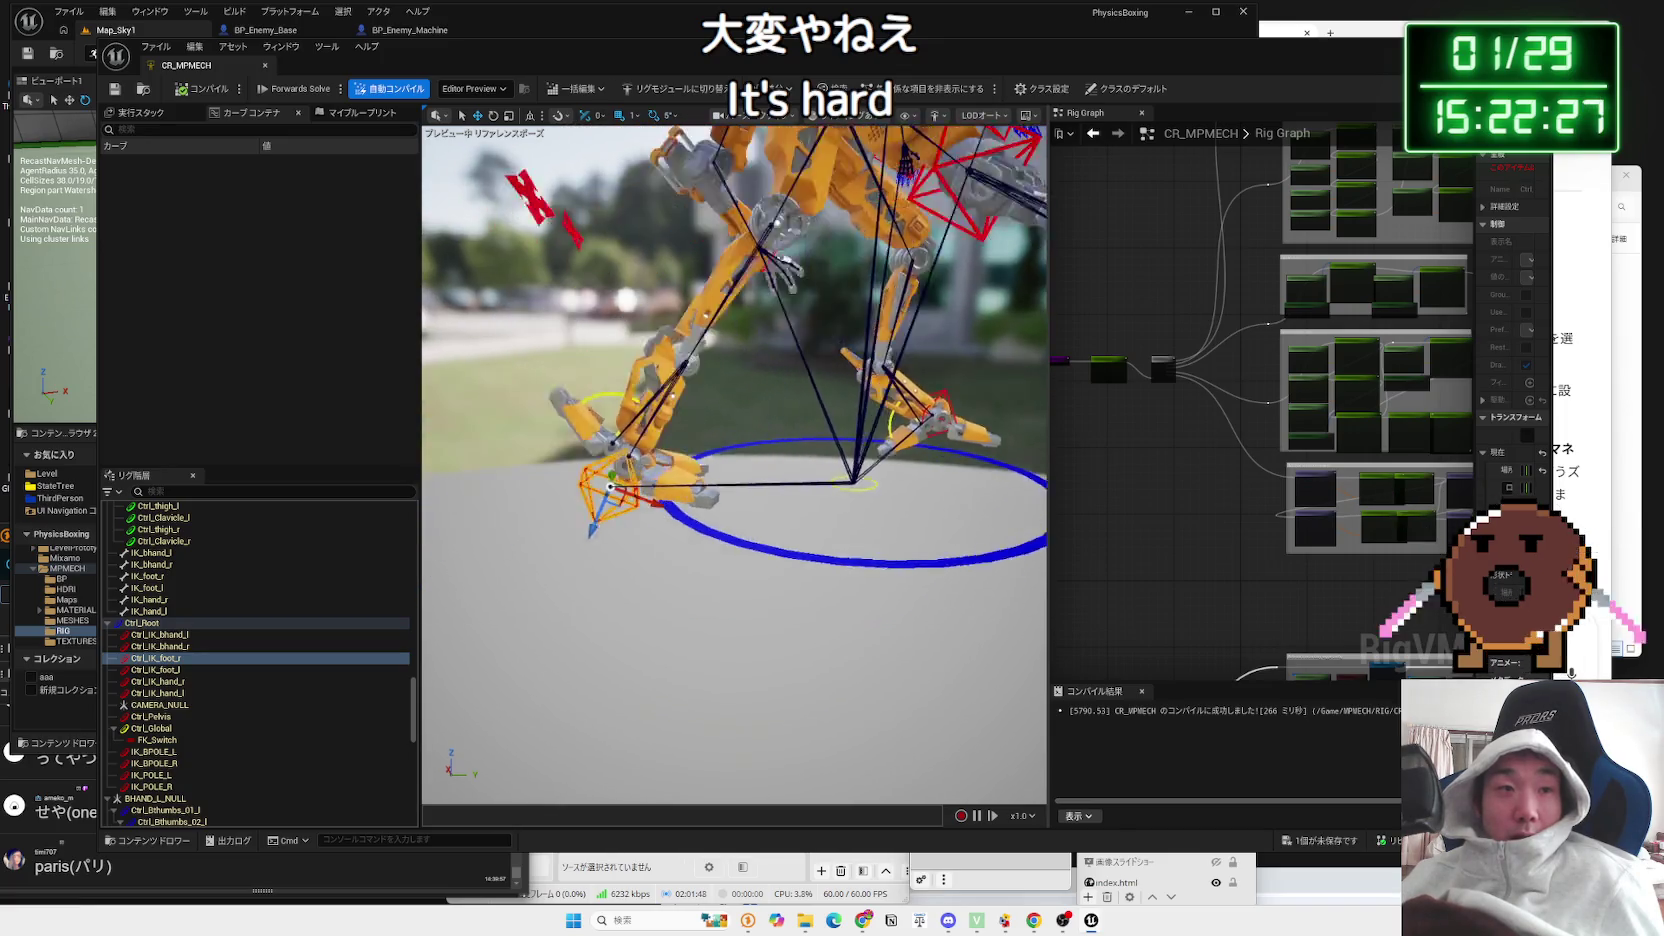
pyautogui.moveTo(675, 528)
pyautogui.mouseDown()
pyautogui.moveTo(799, 342)
pyautogui.moveTo(810, 375)
pyautogui.moveTo(950, 374)
pyautogui.mouseUp()
# Step: Raise the arms by dragging Ctrl_IK_bhand_r outward, then select Ctrl_IK_bhand_l
pyautogui.moveTo(643, 272); pyautogui.dragTo(643, 272)
pyautogui.click(615, 450)
pyautogui.moveTo(615, 450)
pyautogui.mouseDown()
pyautogui.moveTo(537, 229)
pyautogui.moveTo(806, 293)
pyautogui.moveTo(886, 424)
pyautogui.moveTo(932, 332)
pyautogui.mouseUp()
pyautogui.click(925, 458)
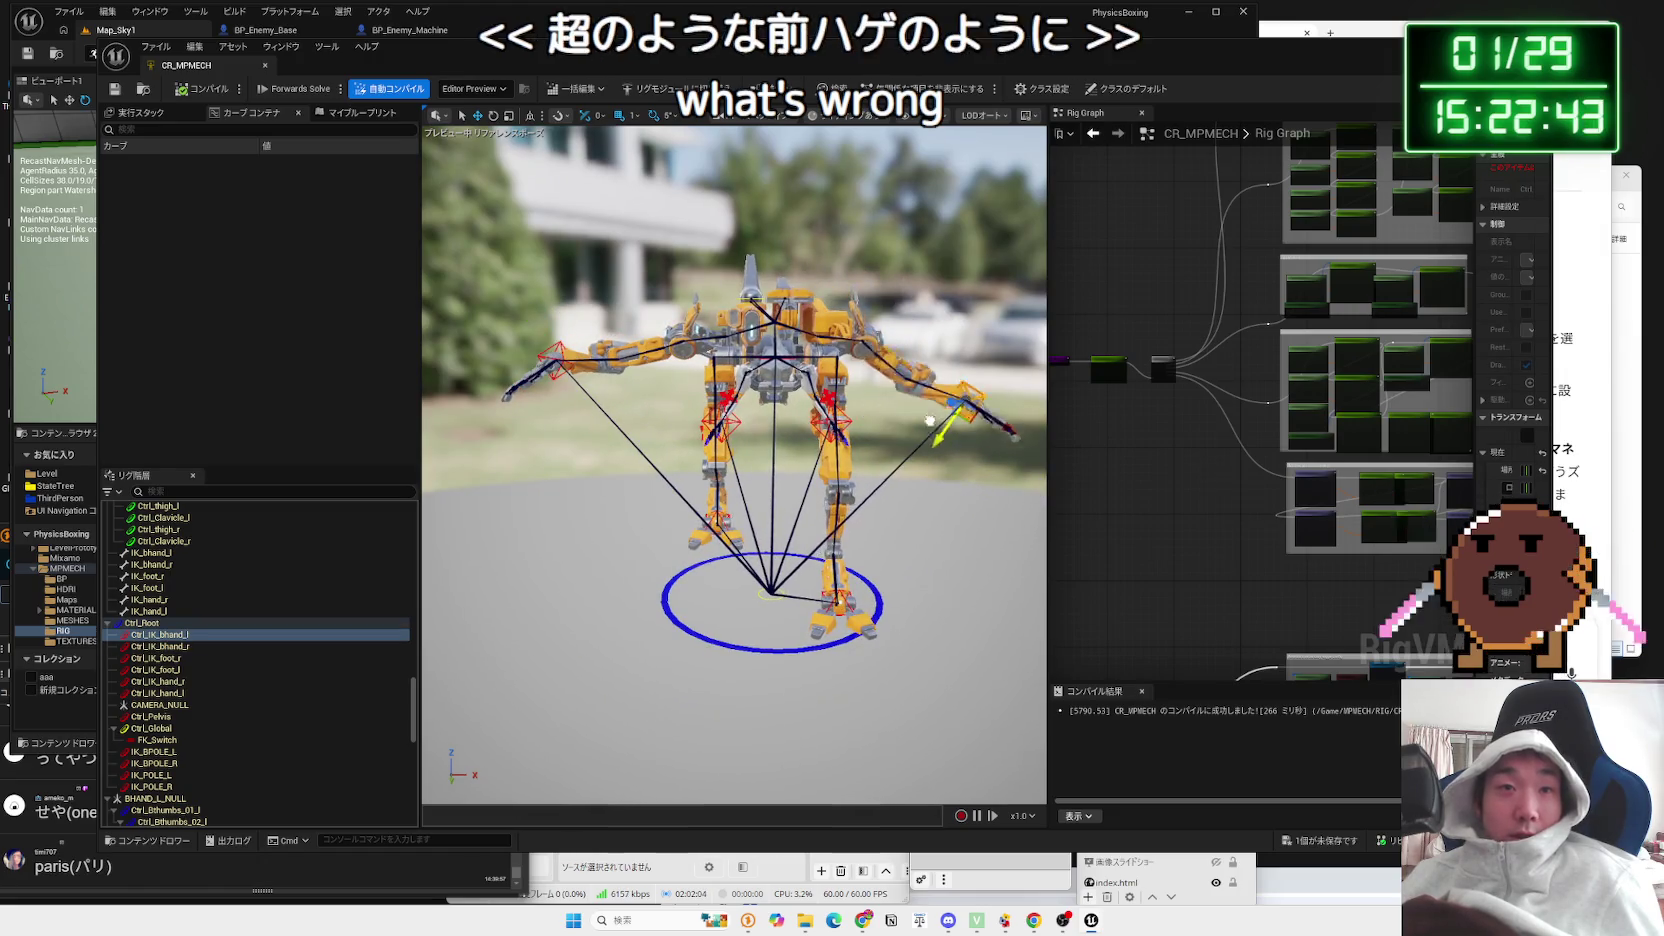
# Step: Lift the mech's left leg with the left foot IK control and twist the foot about 70°
pyautogui.click(830, 424)
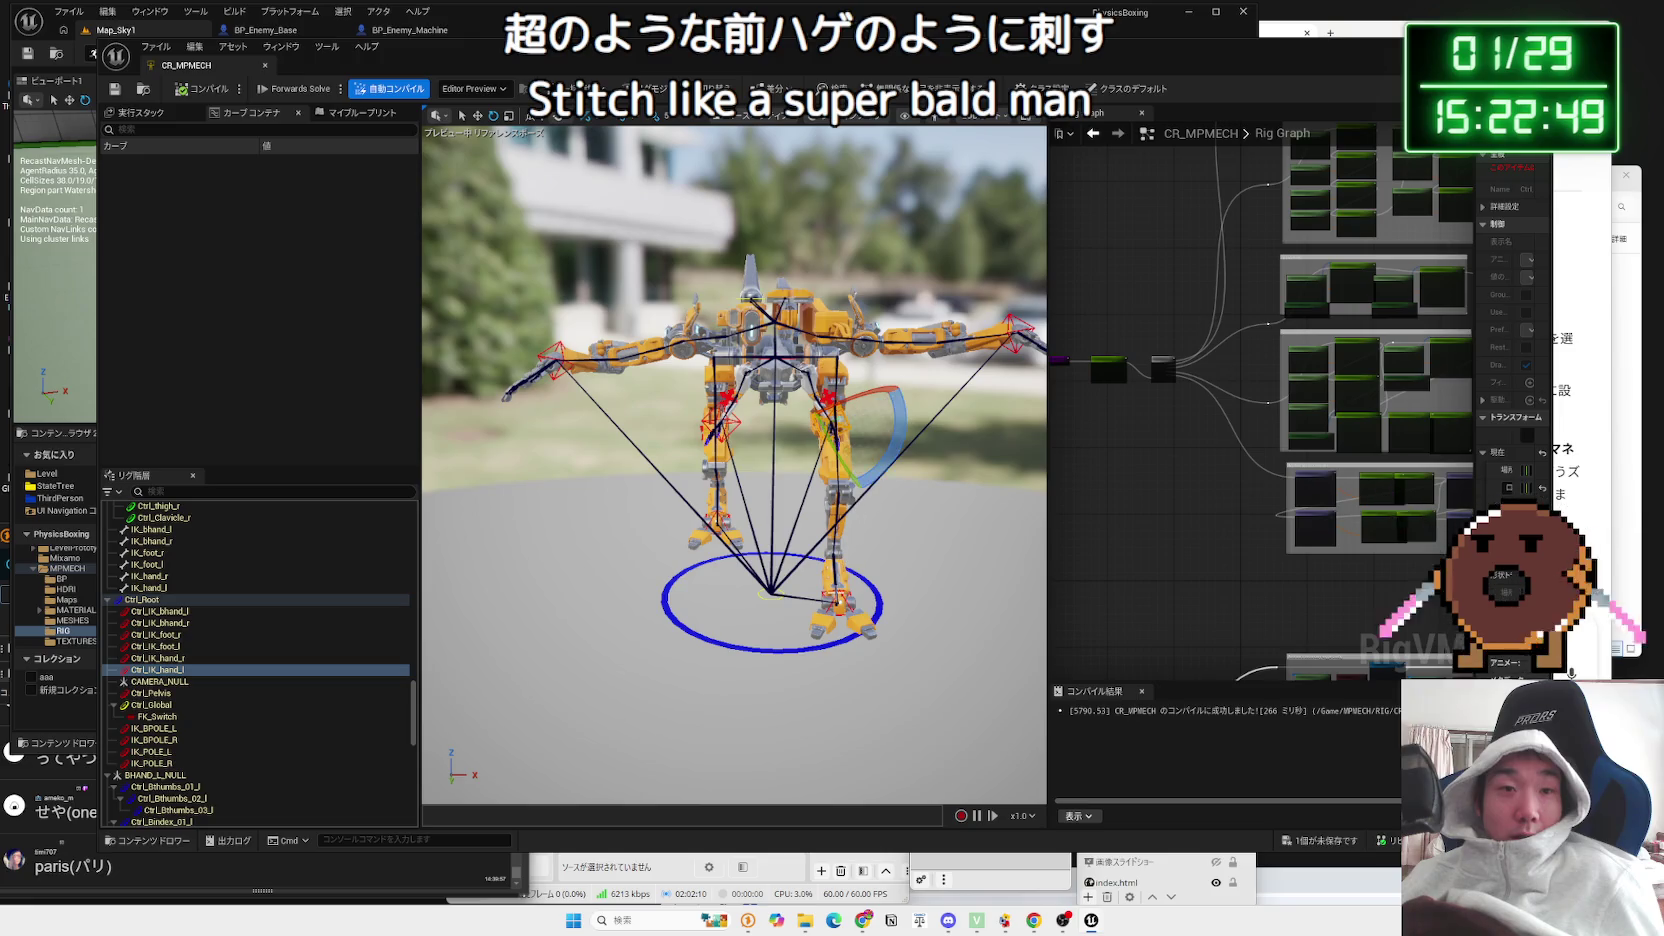
pyautogui.click(838, 598)
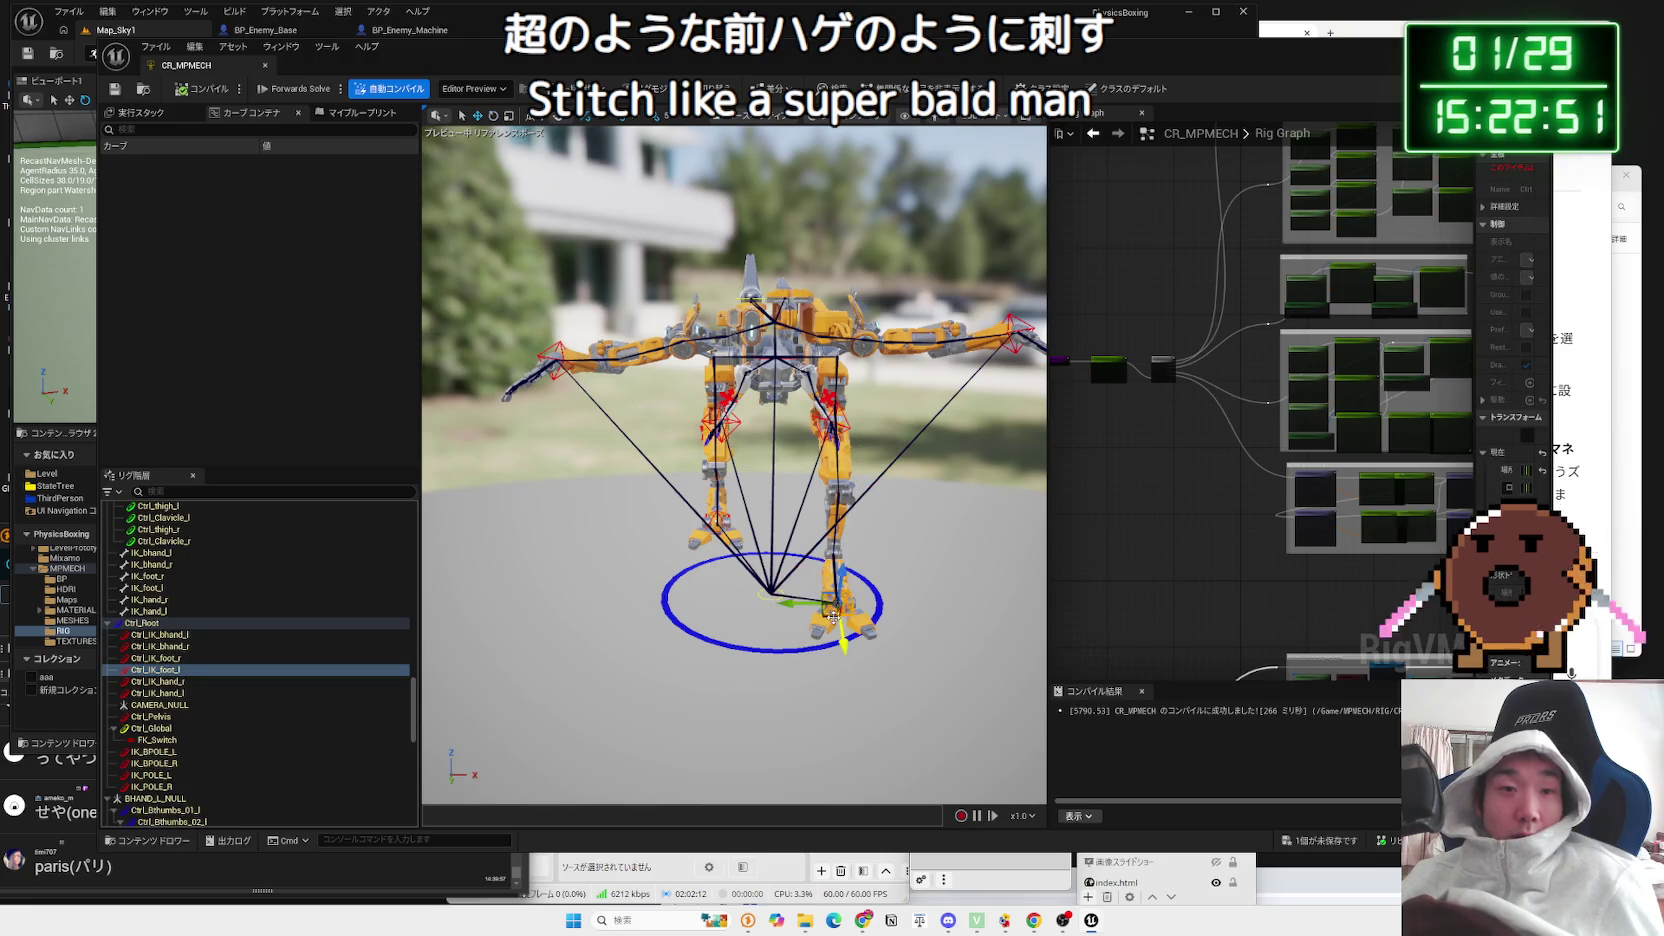
pyautogui.moveTo(964, 577); pyautogui.dragTo(965, 440)
pyautogui.press('f')
pyautogui.moveTo(950, 403); pyautogui.dragTo(950, 403)
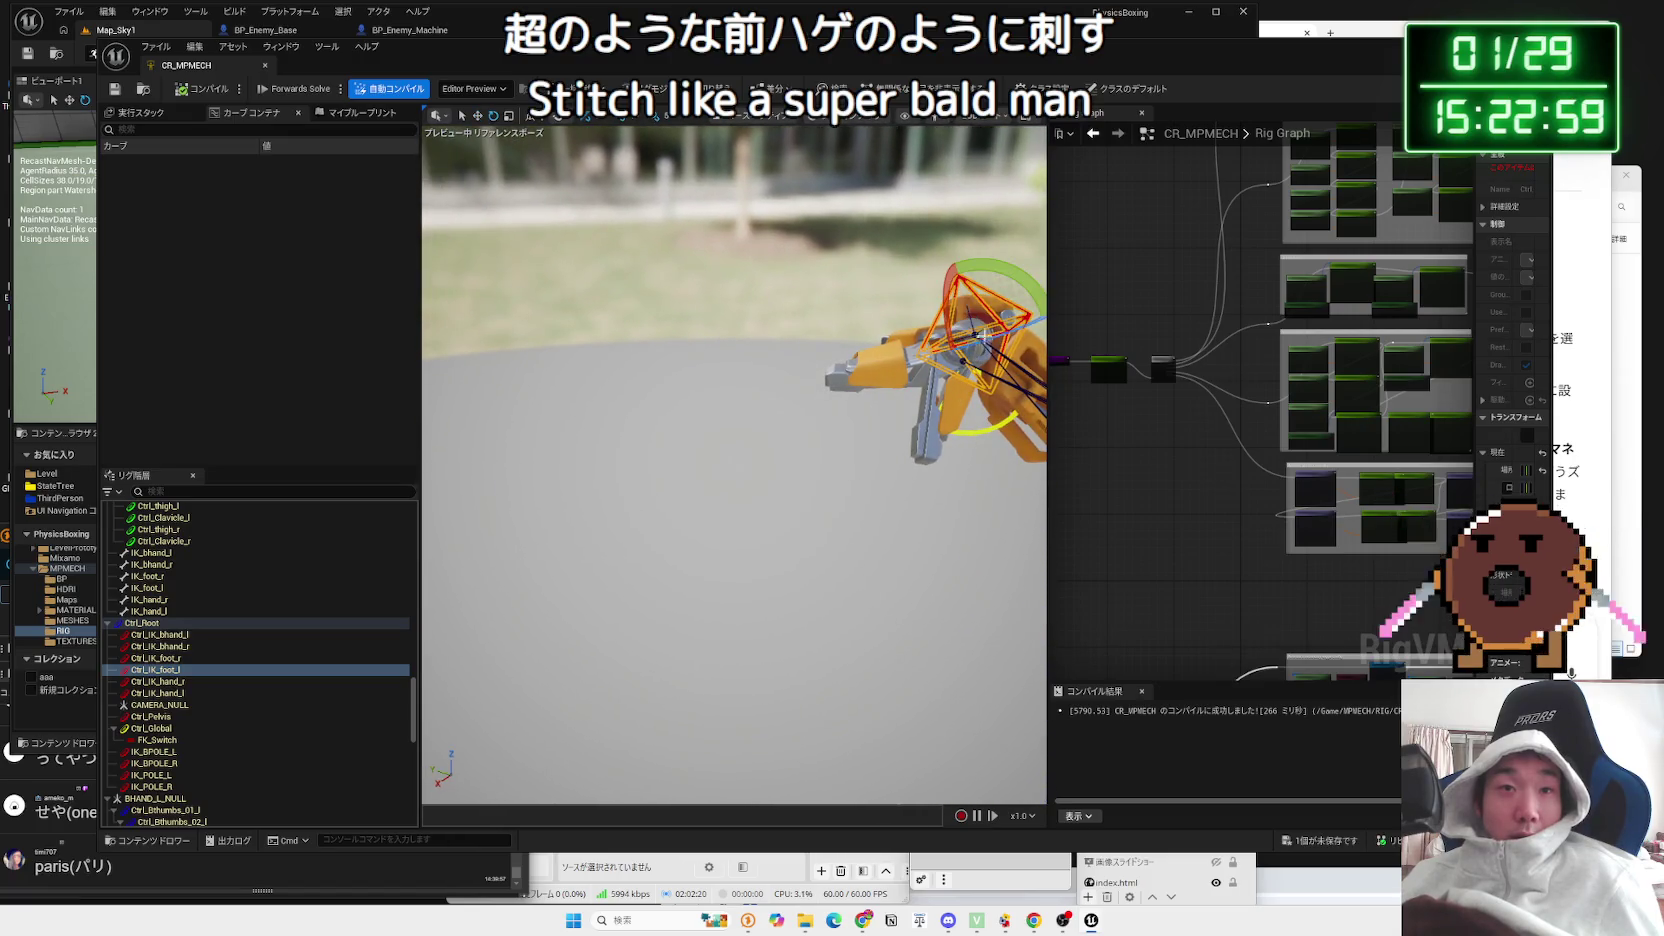
pyautogui.moveTo(981, 271); pyautogui.dragTo(1017, 263)
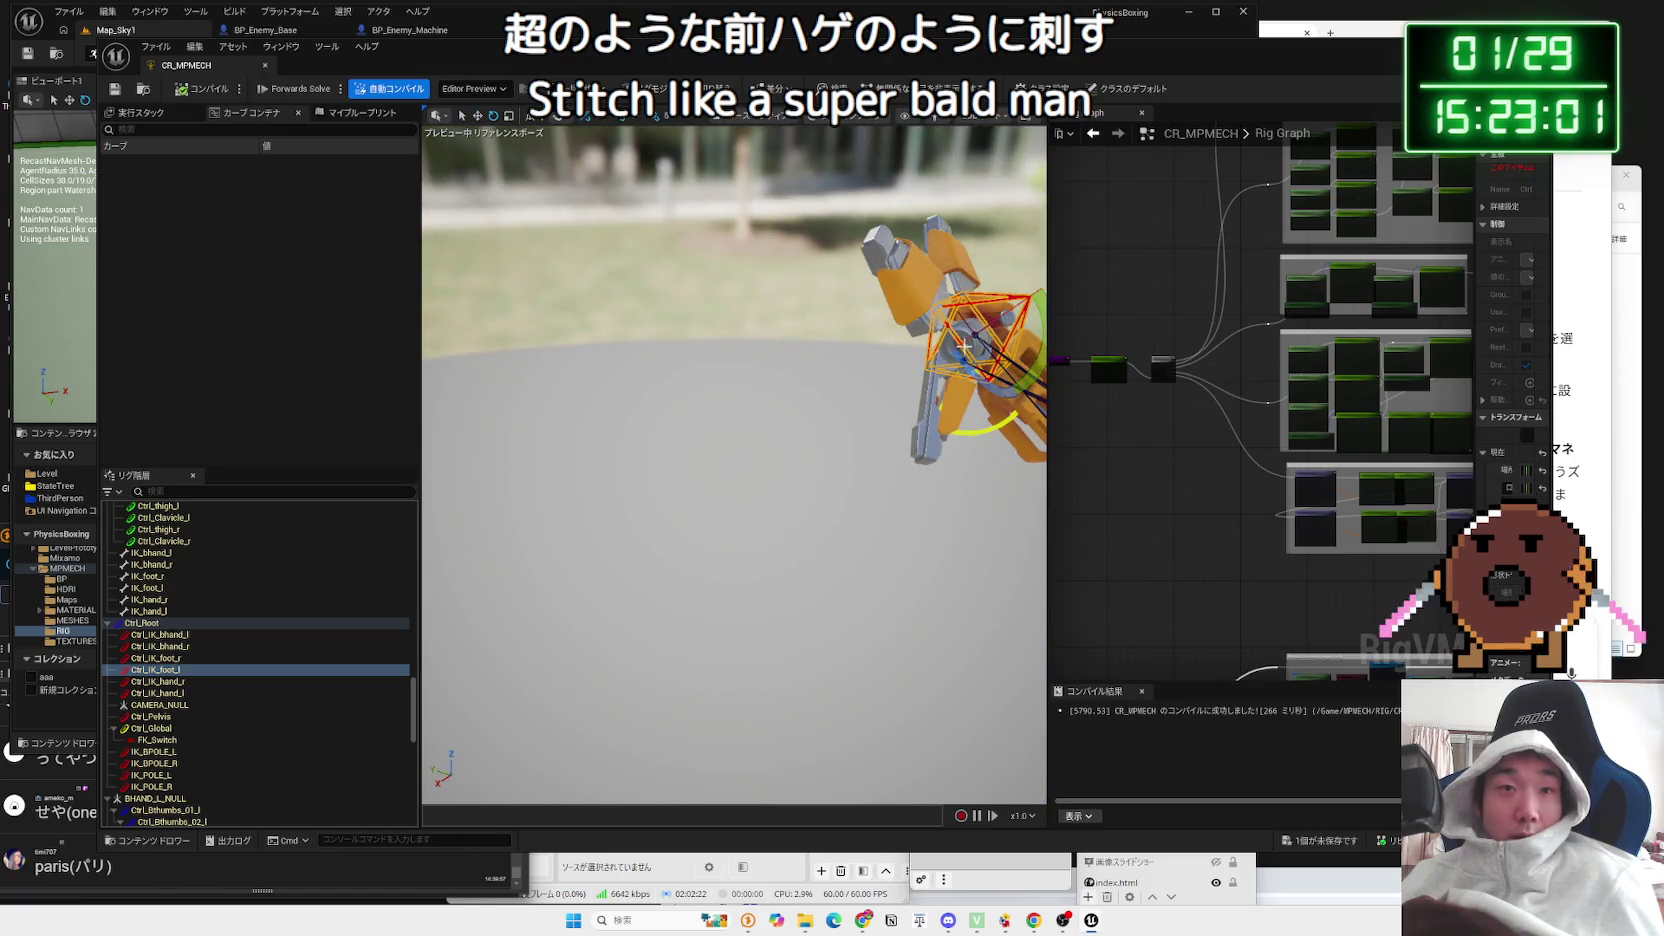
pyautogui.moveTo(973, 333); pyautogui.dragTo(995, 310)
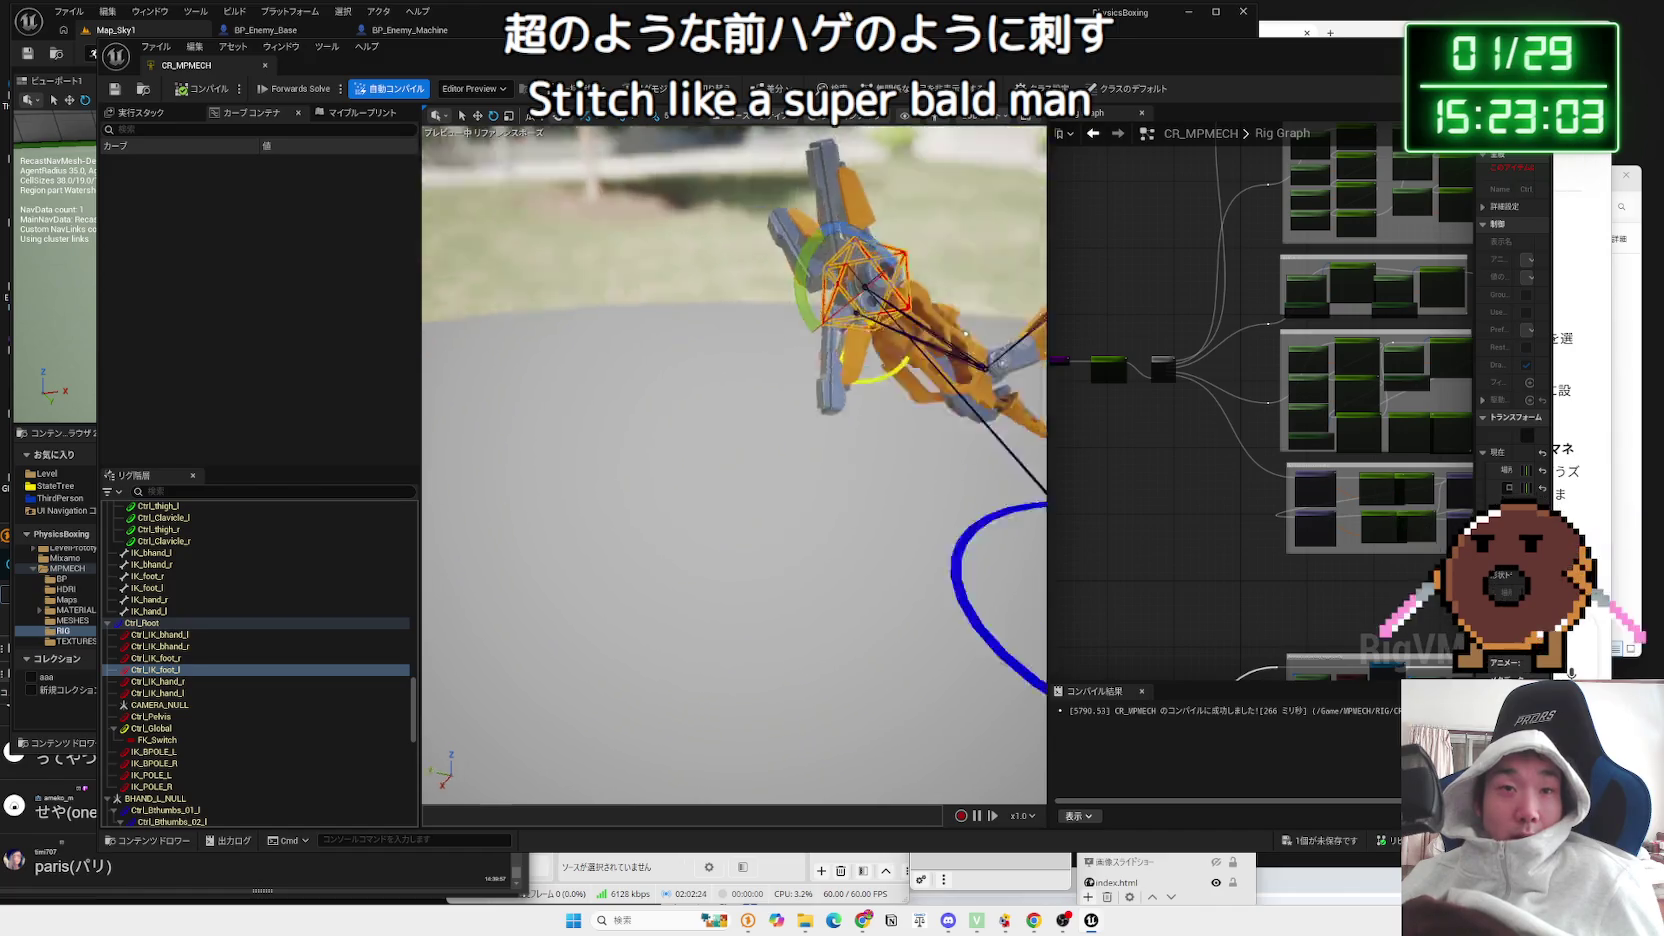
# Step: Move the Ctrl_IK_hand_r control upward, then clear the selection
pyautogui.moveTo(735, 460); pyautogui.dragTo(735, 460)
pyautogui.scroll(5, 734, 465)
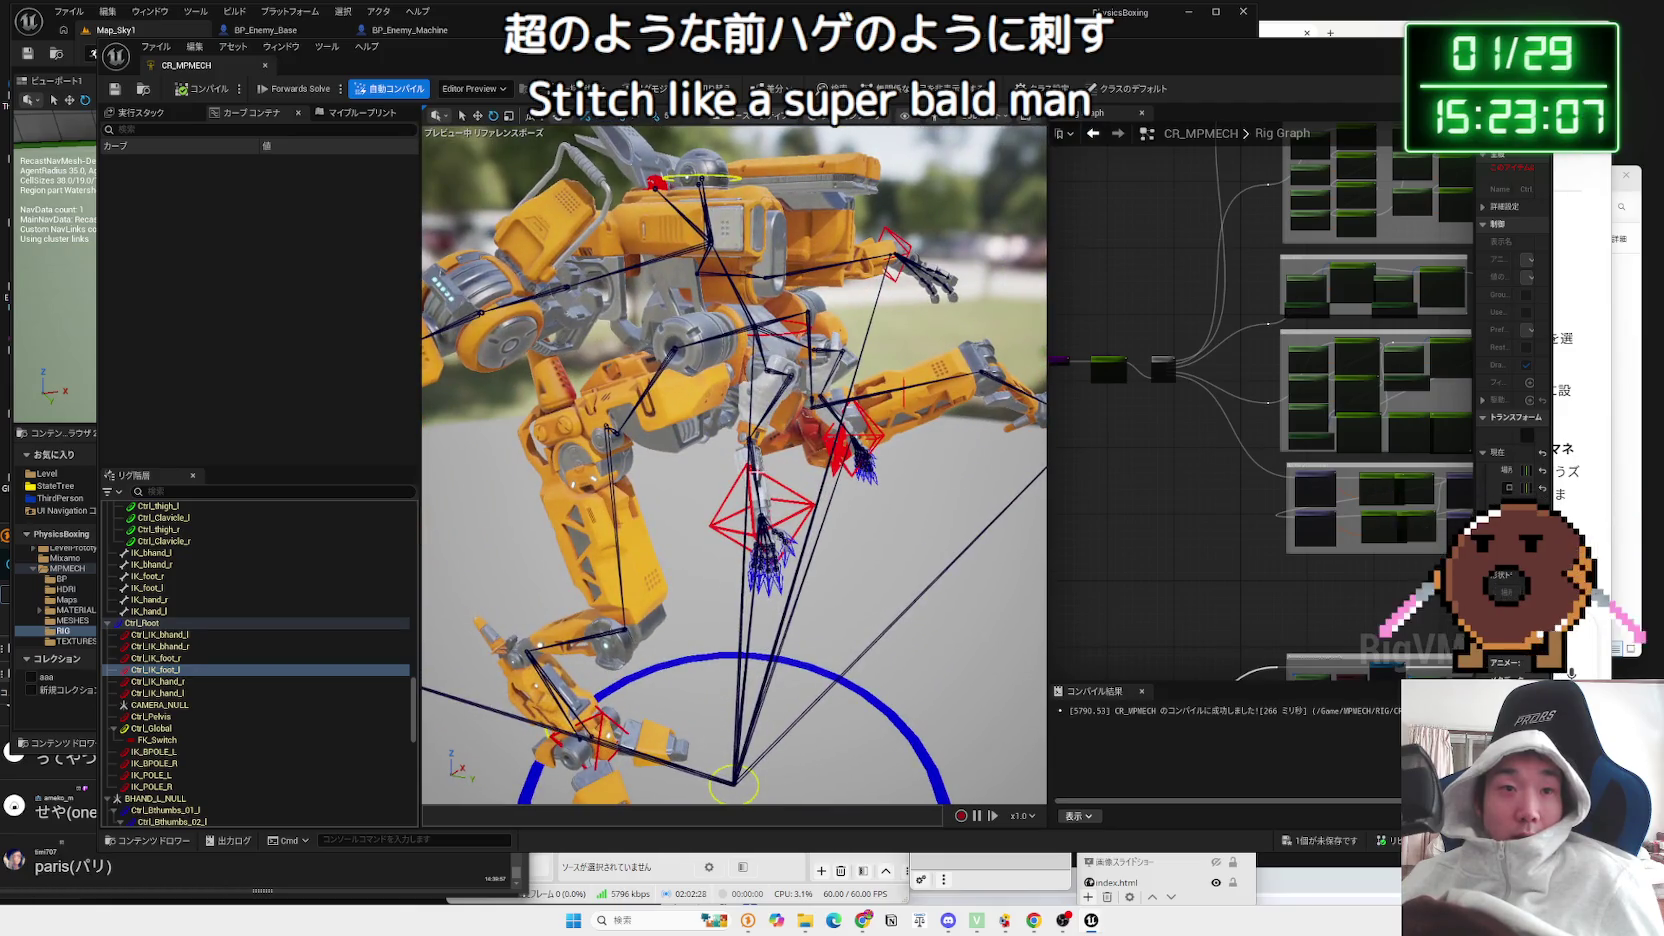
pyautogui.click(779, 484)
pyautogui.moveTo(824, 507)
pyautogui.mouseDown()
pyautogui.moveTo(804, 400)
pyautogui.moveTo(858, 347)
pyautogui.moveTo(893, 338)
pyautogui.moveTo(892, 360)
pyautogui.moveTo(900, 340)
pyautogui.mouseUp()
pyautogui.click(889, 366)
# Step: Select the Ctrl_Camera control and the Antenna_l bone while orbiting around the mech's head
pyautogui.click(814, 361)
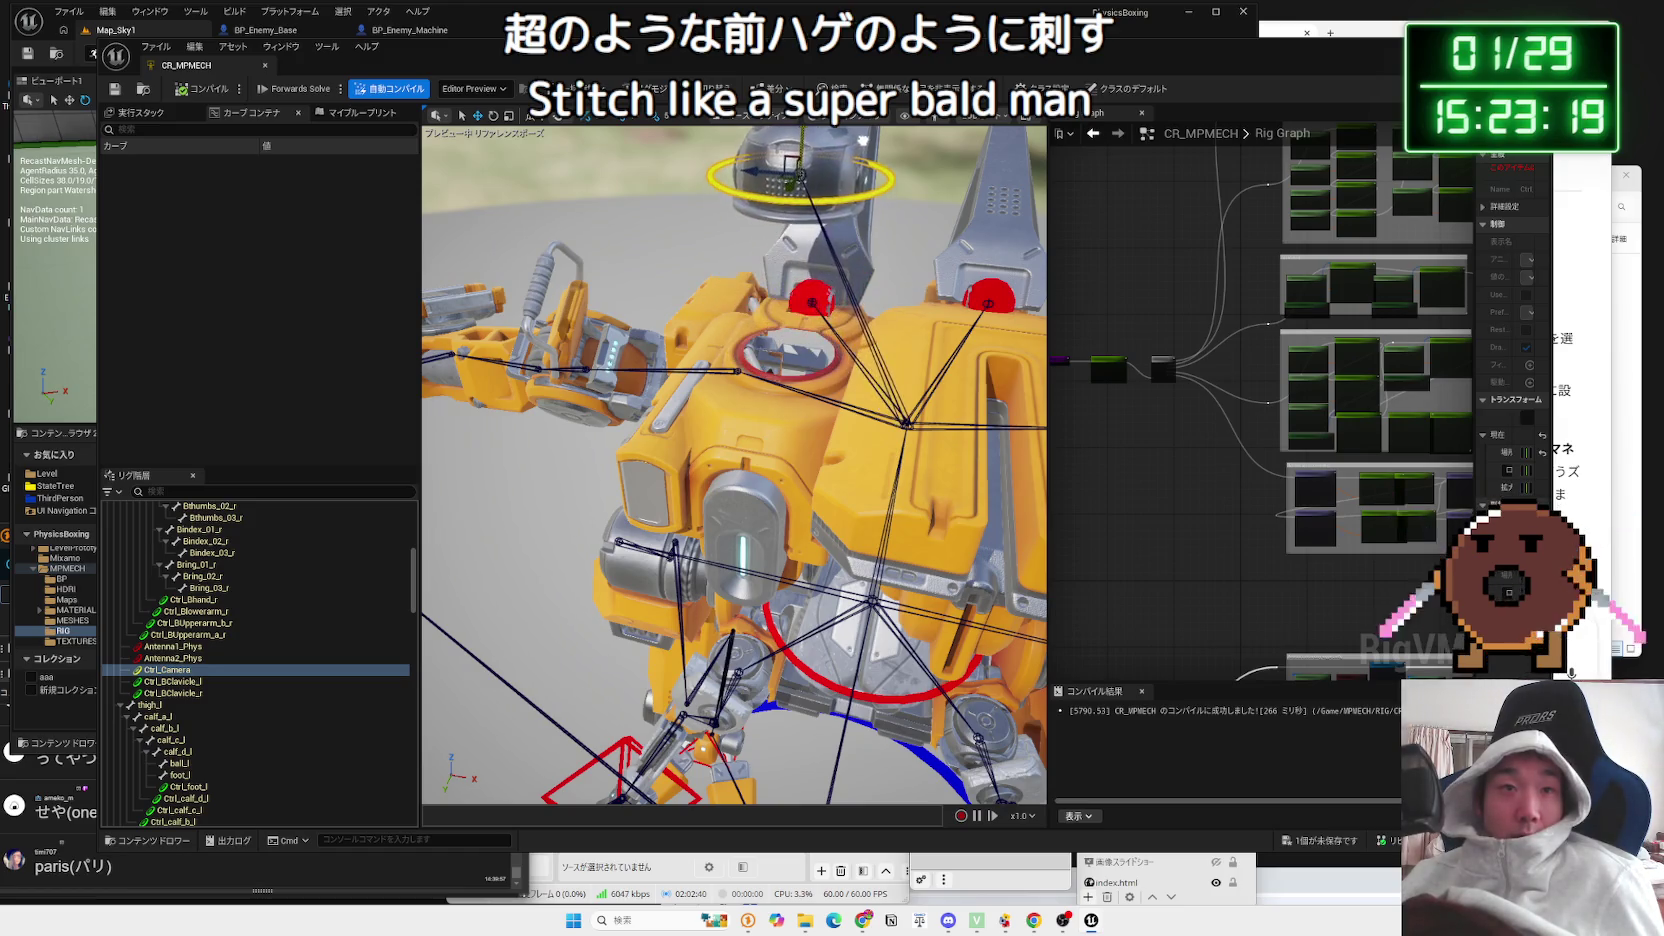
pyautogui.moveTo(850, 312); pyautogui.dragTo(784, 376)
pyautogui.click(706, 376)
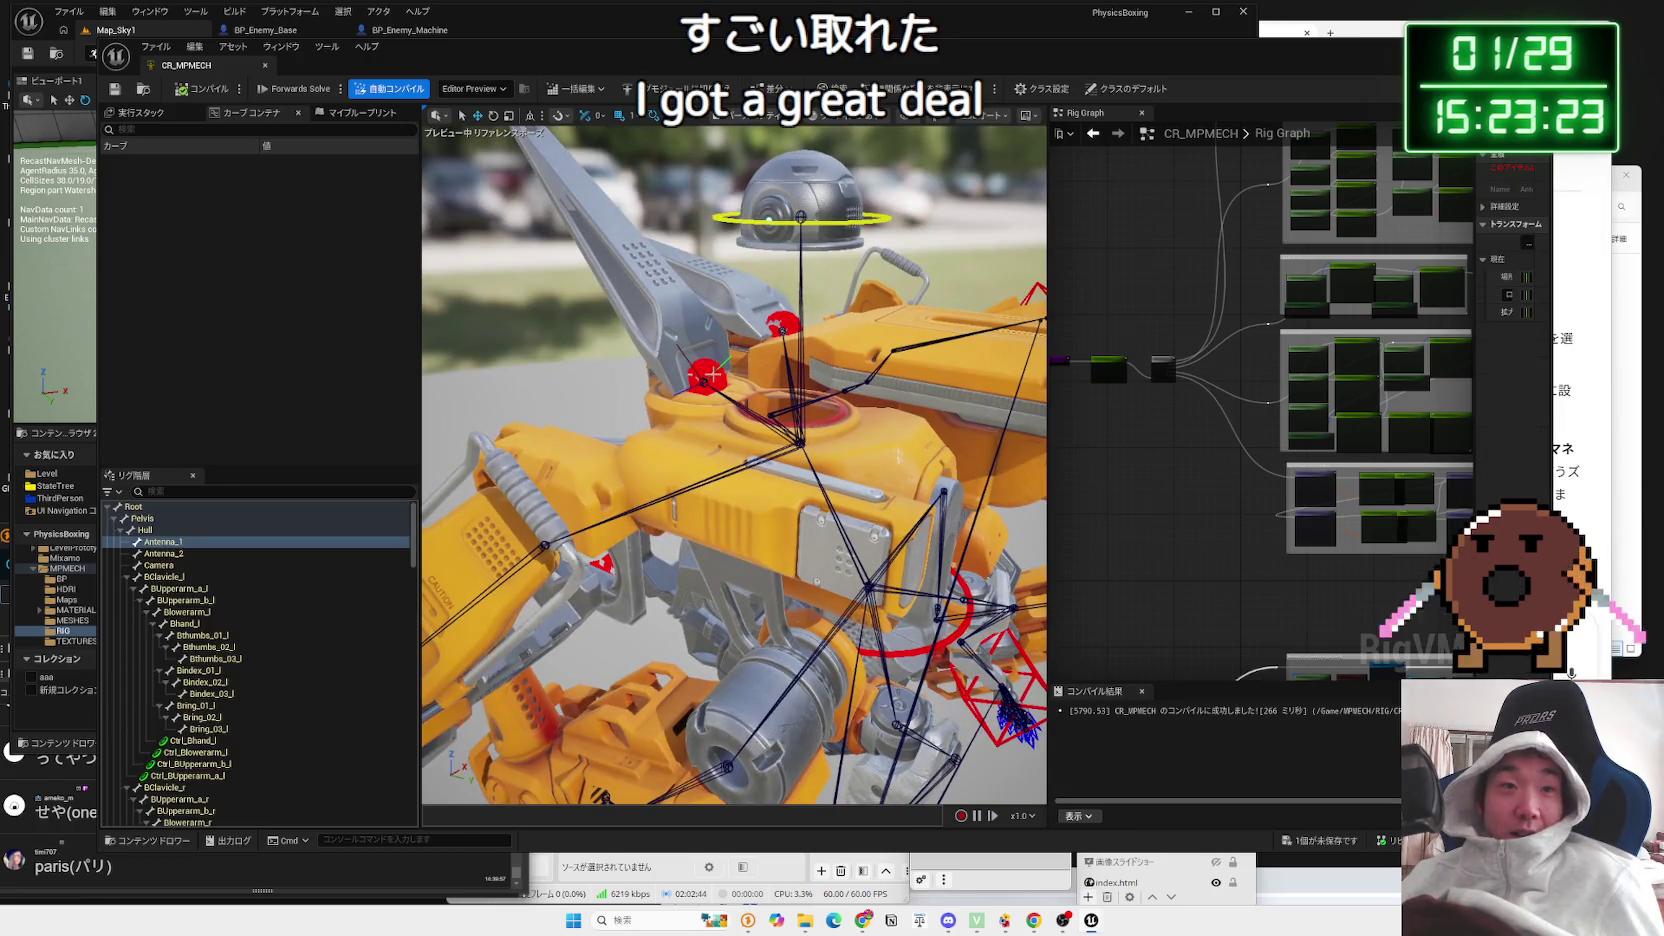
pyautogui.click(704, 405)
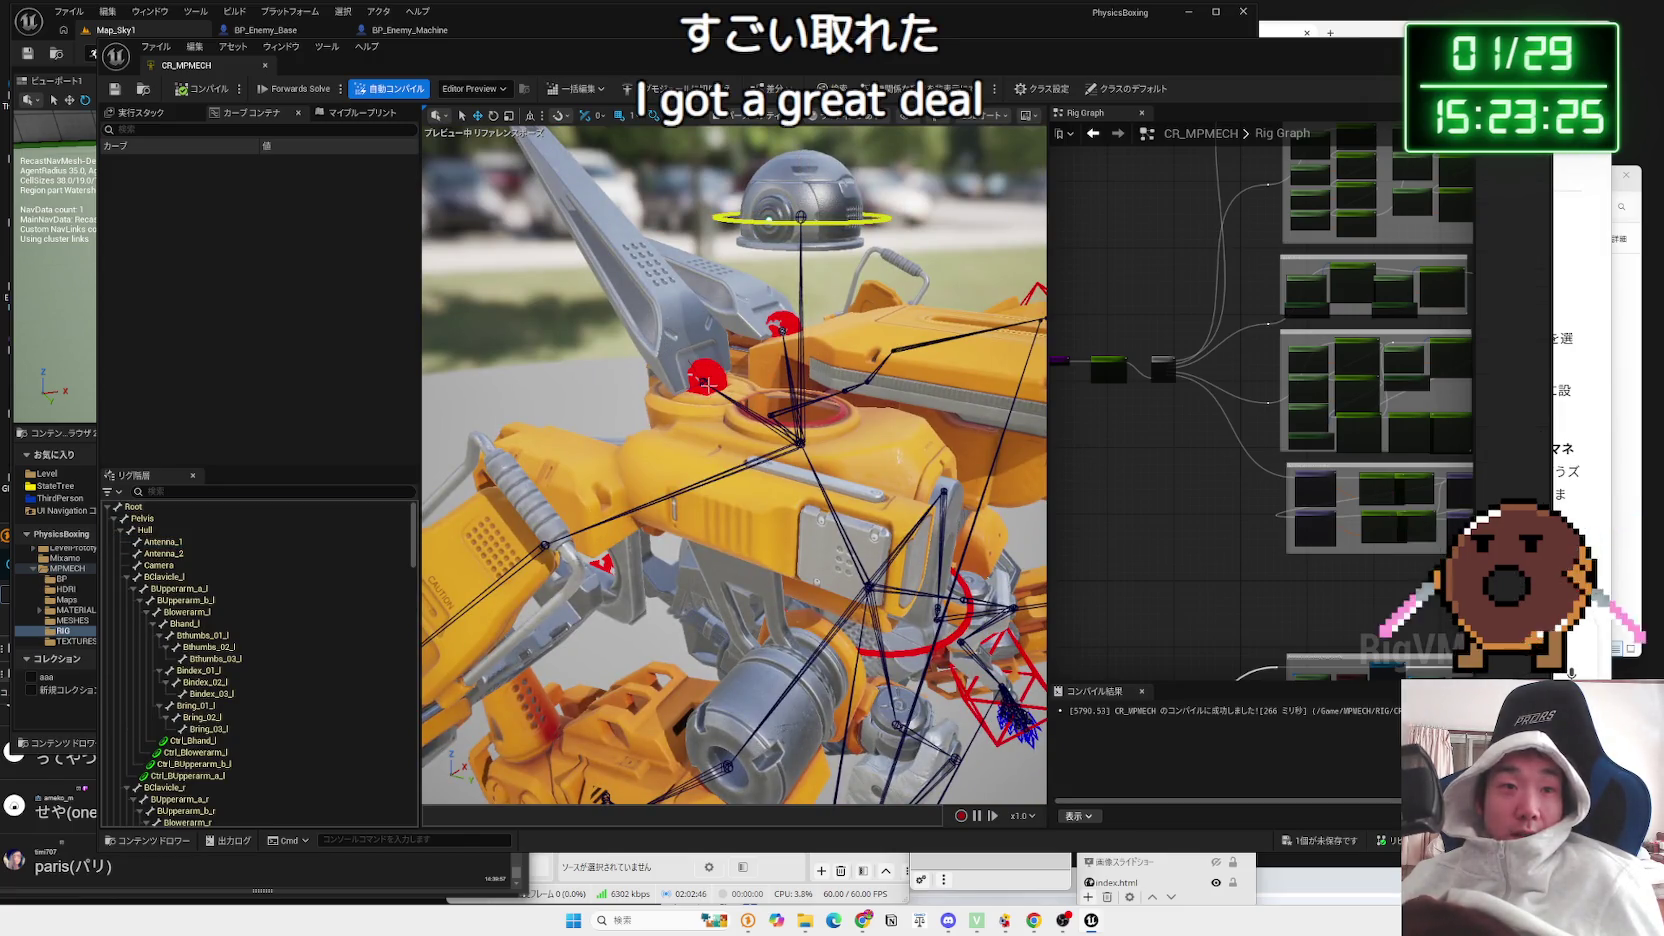
pyautogui.click(706, 383)
pyautogui.moveTo(706, 383)
pyautogui.mouseDown()
pyautogui.moveTo(589, 389)
pyautogui.moveTo(610, 450)
pyautogui.moveTo(640, 380)
pyautogui.moveTo(700, 441)
pyautogui.mouseUp()
# Step: Drag Ctrl_IK_foot_r to test the right leg's IK, then close the CR_MPMECH editor
pyautogui.click(700, 441)
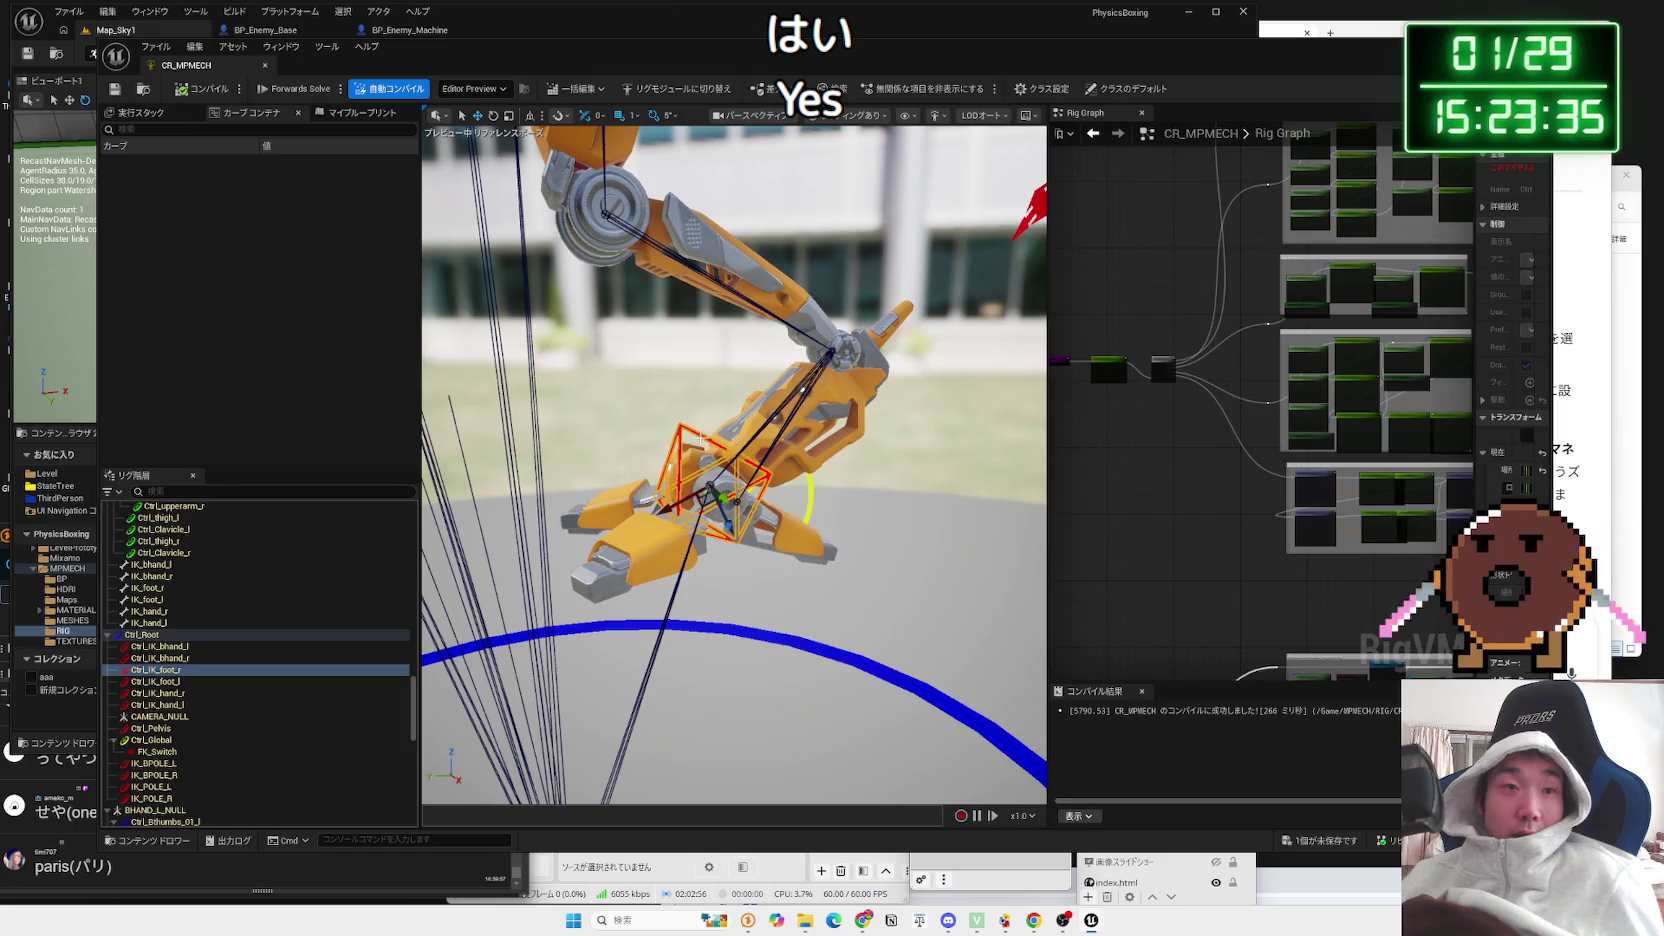
pyautogui.click(735, 461)
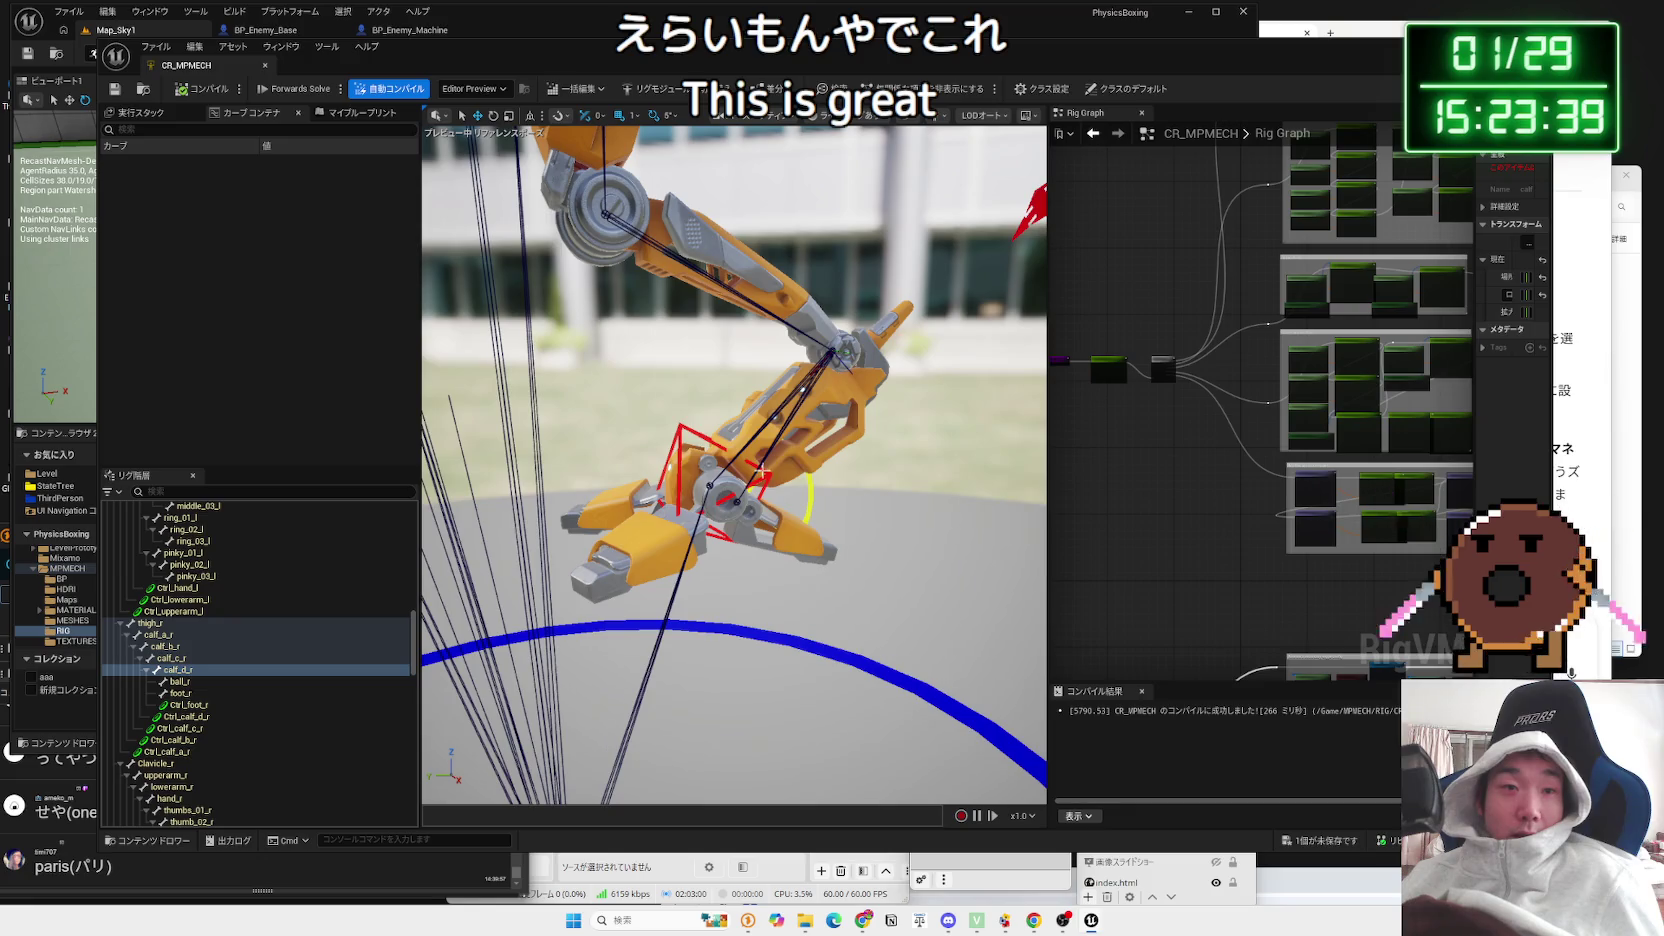
pyautogui.click(768, 478)
pyautogui.moveTo(731, 522)
pyautogui.mouseDown()
pyautogui.moveTo(706, 318)
pyautogui.moveTo(702, 585)
pyautogui.moveTo(689, 425)
pyautogui.mouseUp()
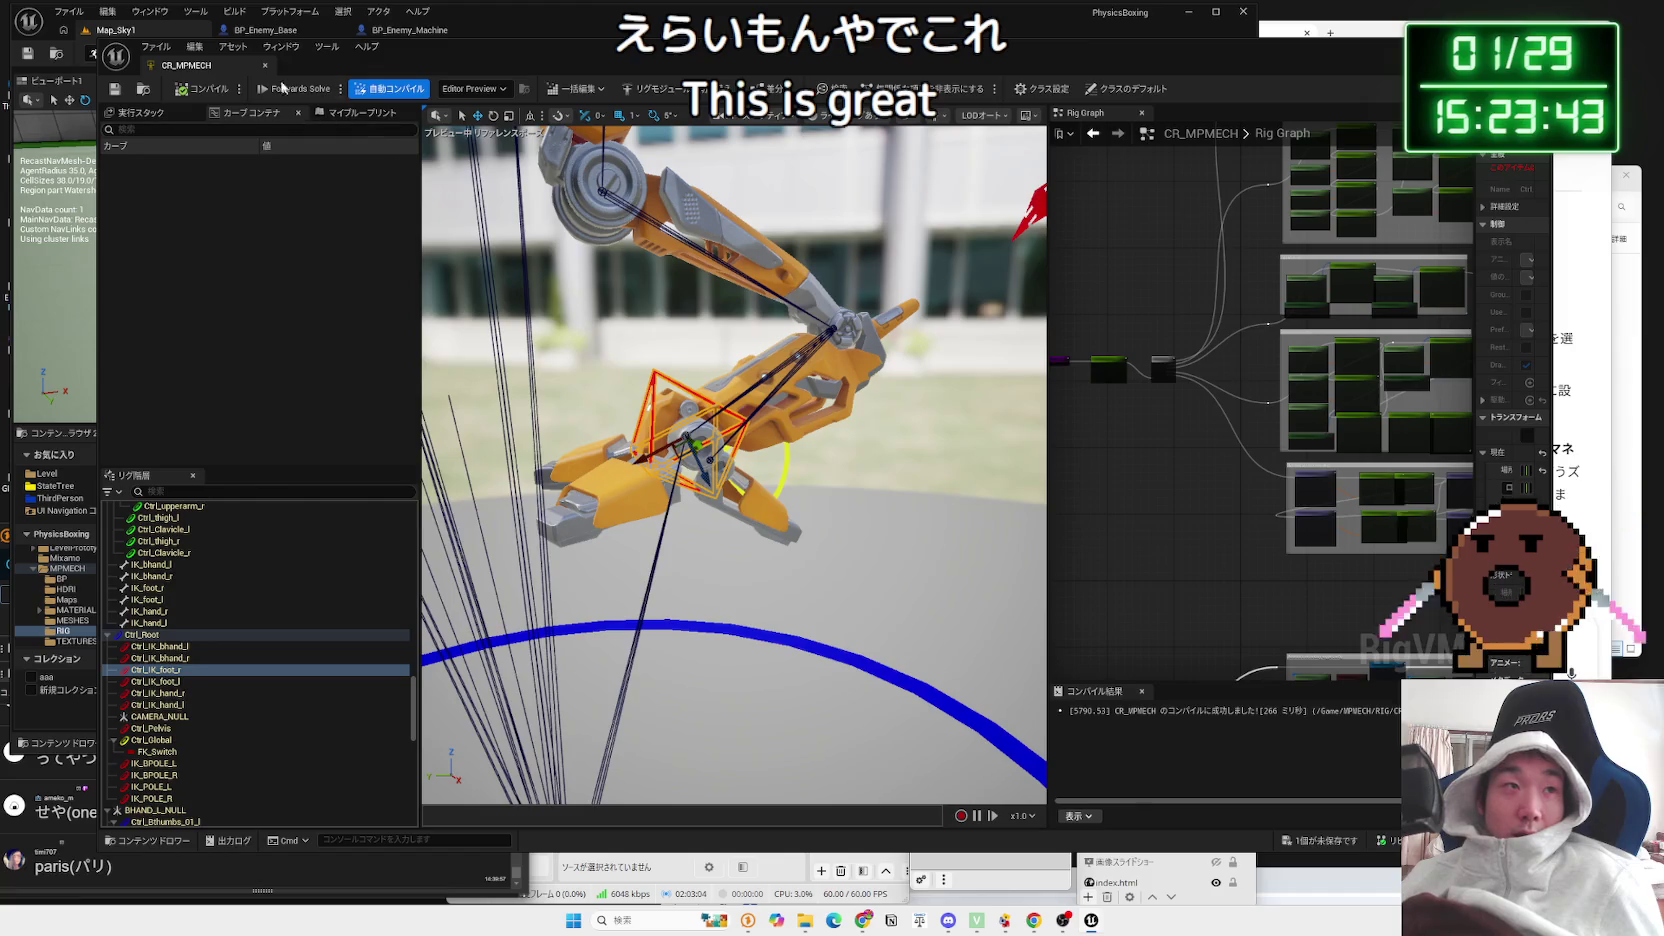
pyautogui.click(265, 65)
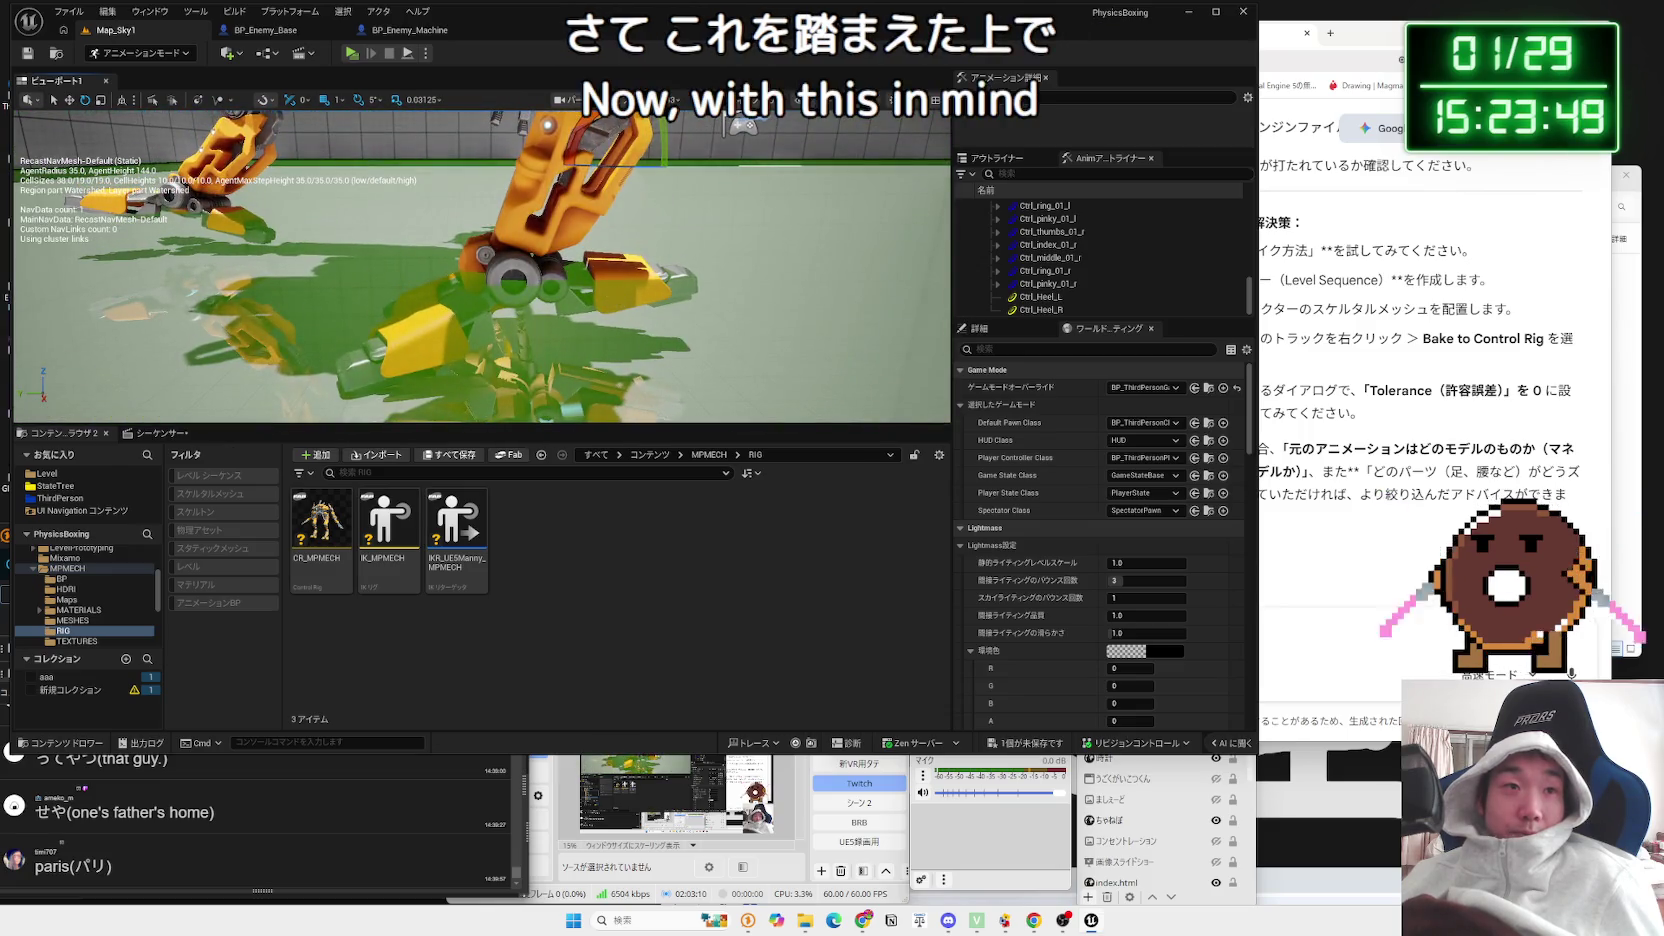
# Step: Return to the level sequence and dismiss the MM_Walk_Fwd_ANIM bake menu without baking
pyautogui.click(455, 396)
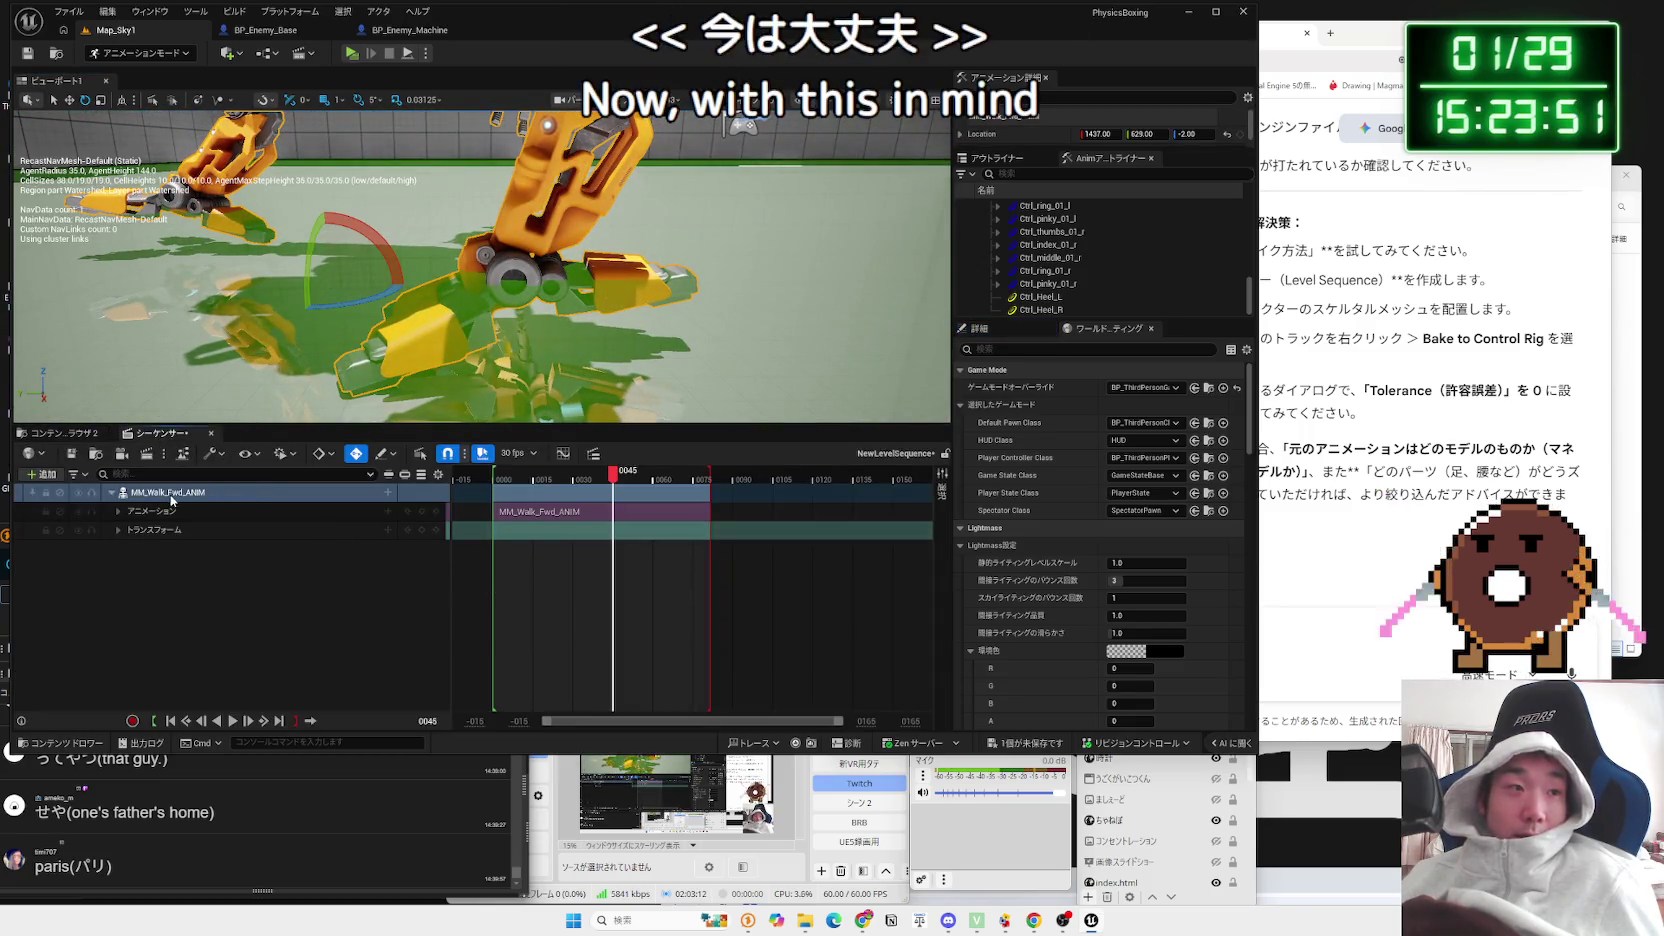
pyautogui.rightClick(166, 492)
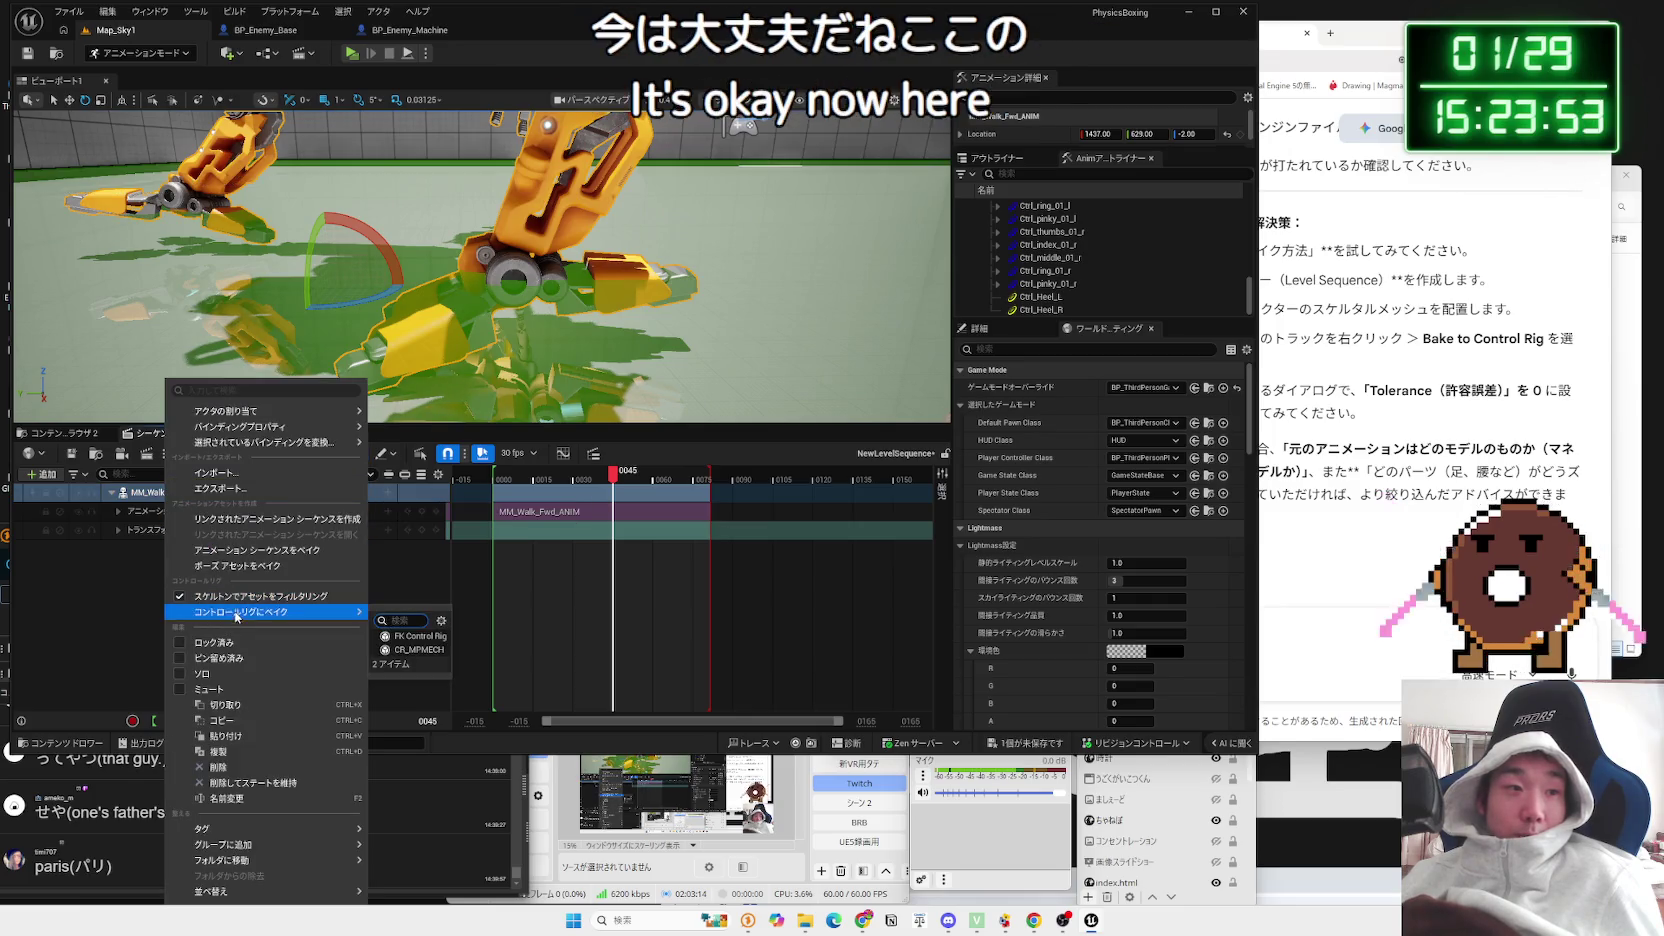
pyautogui.moveTo(270, 611)
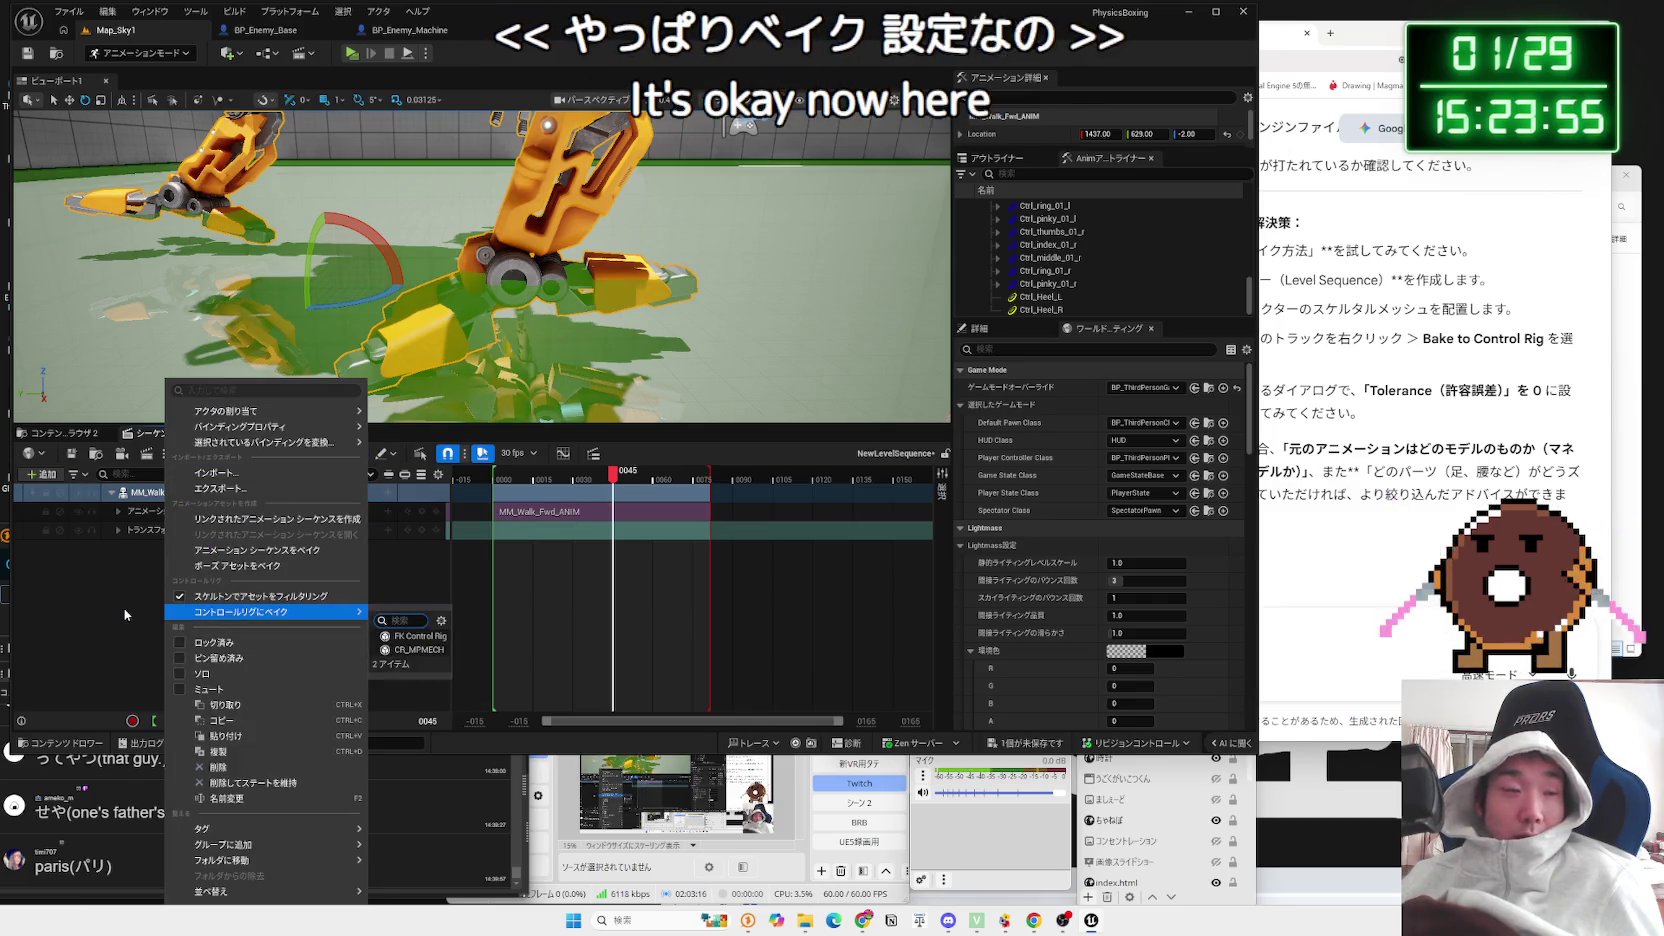
pyautogui.click(124, 610)
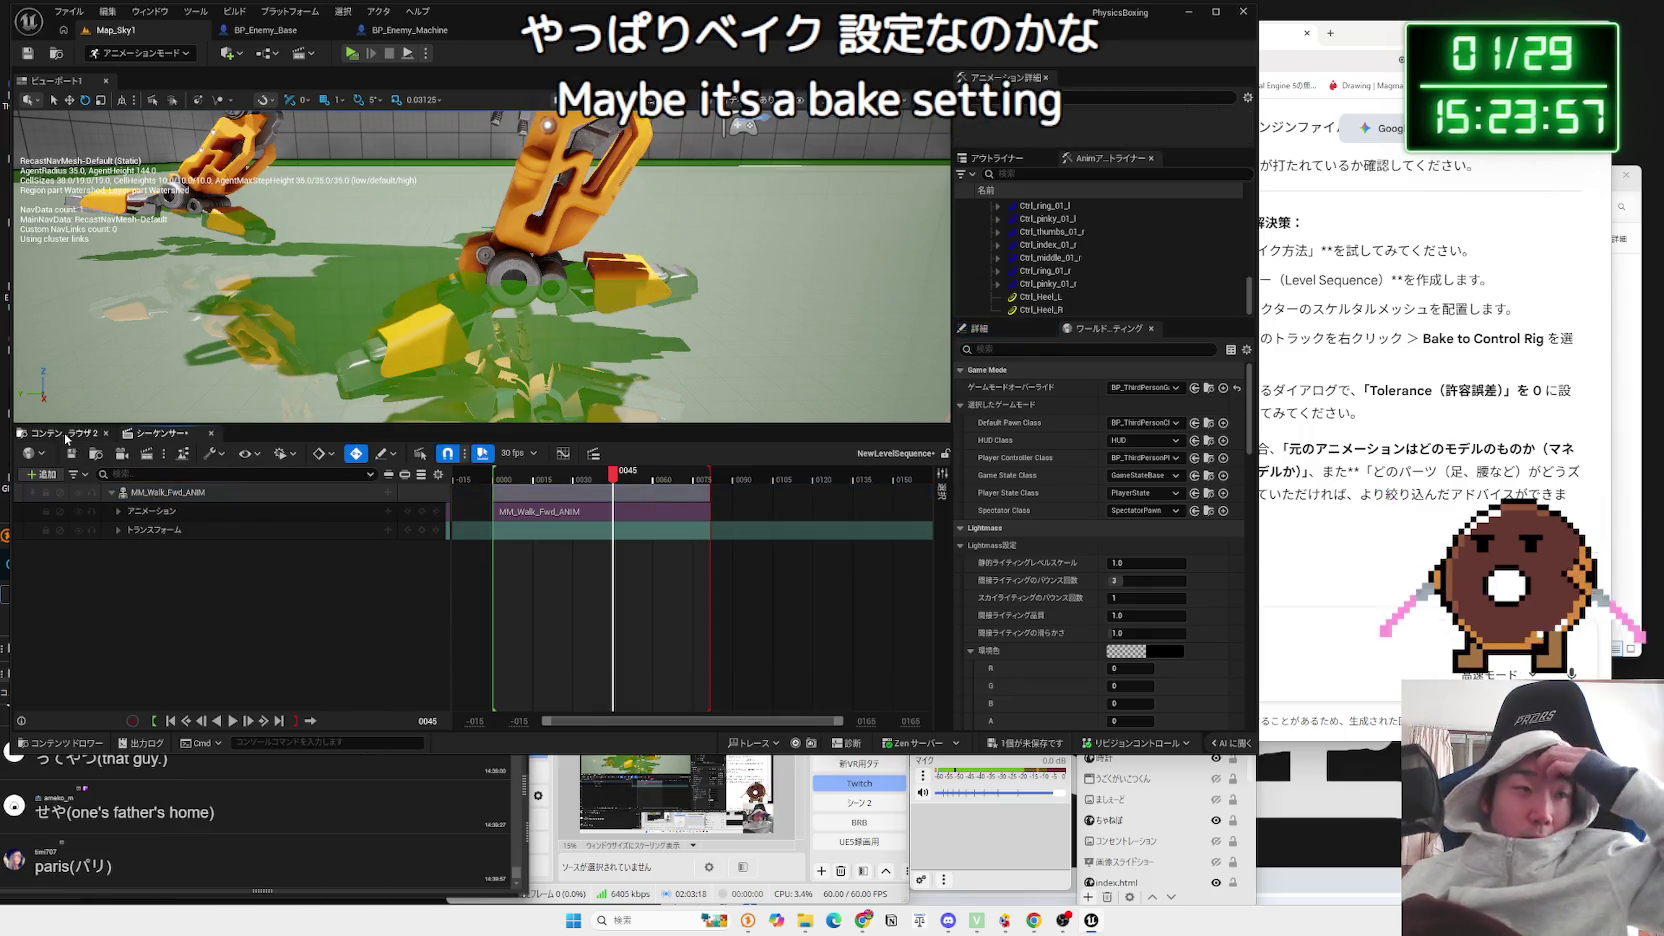
# Step: Open the RIG folder and drag CR_MPMECH into the level as a control rig
pyautogui.click(62, 433)
pyautogui.moveTo(447, 406); pyautogui.dragTo(447, 406)
pyautogui.moveTo(321, 517); pyautogui.dragTo(450, 260)
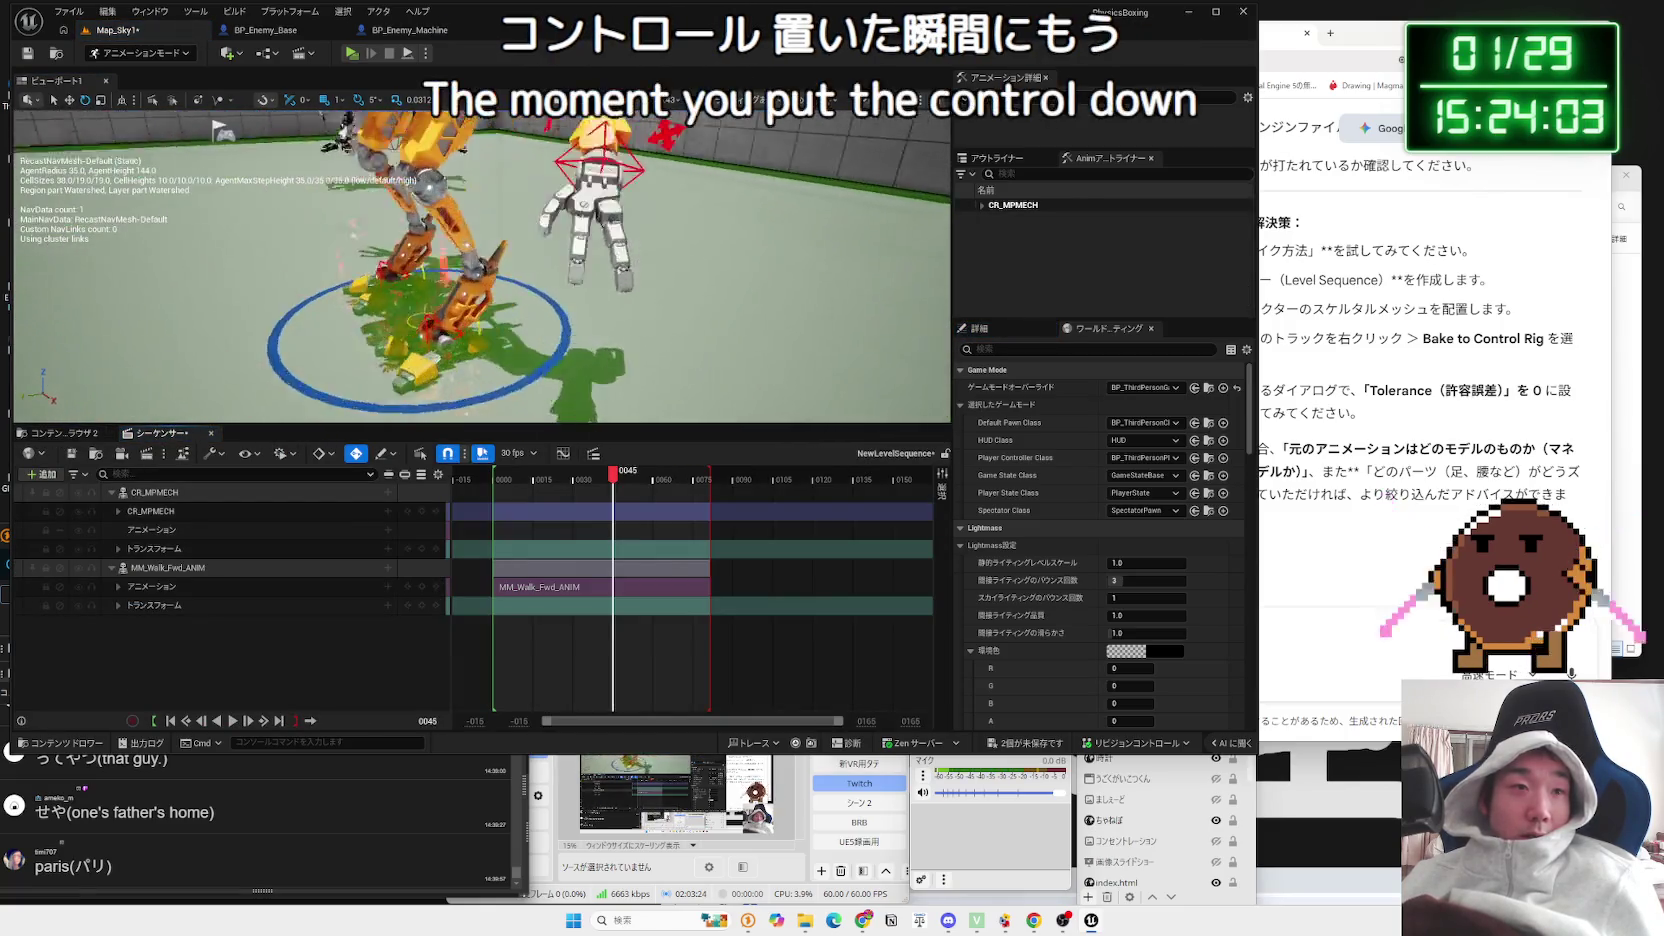
# Step: Move the left IK foot control up-left and the right IK foot control down and outward
pyautogui.click(338, 314)
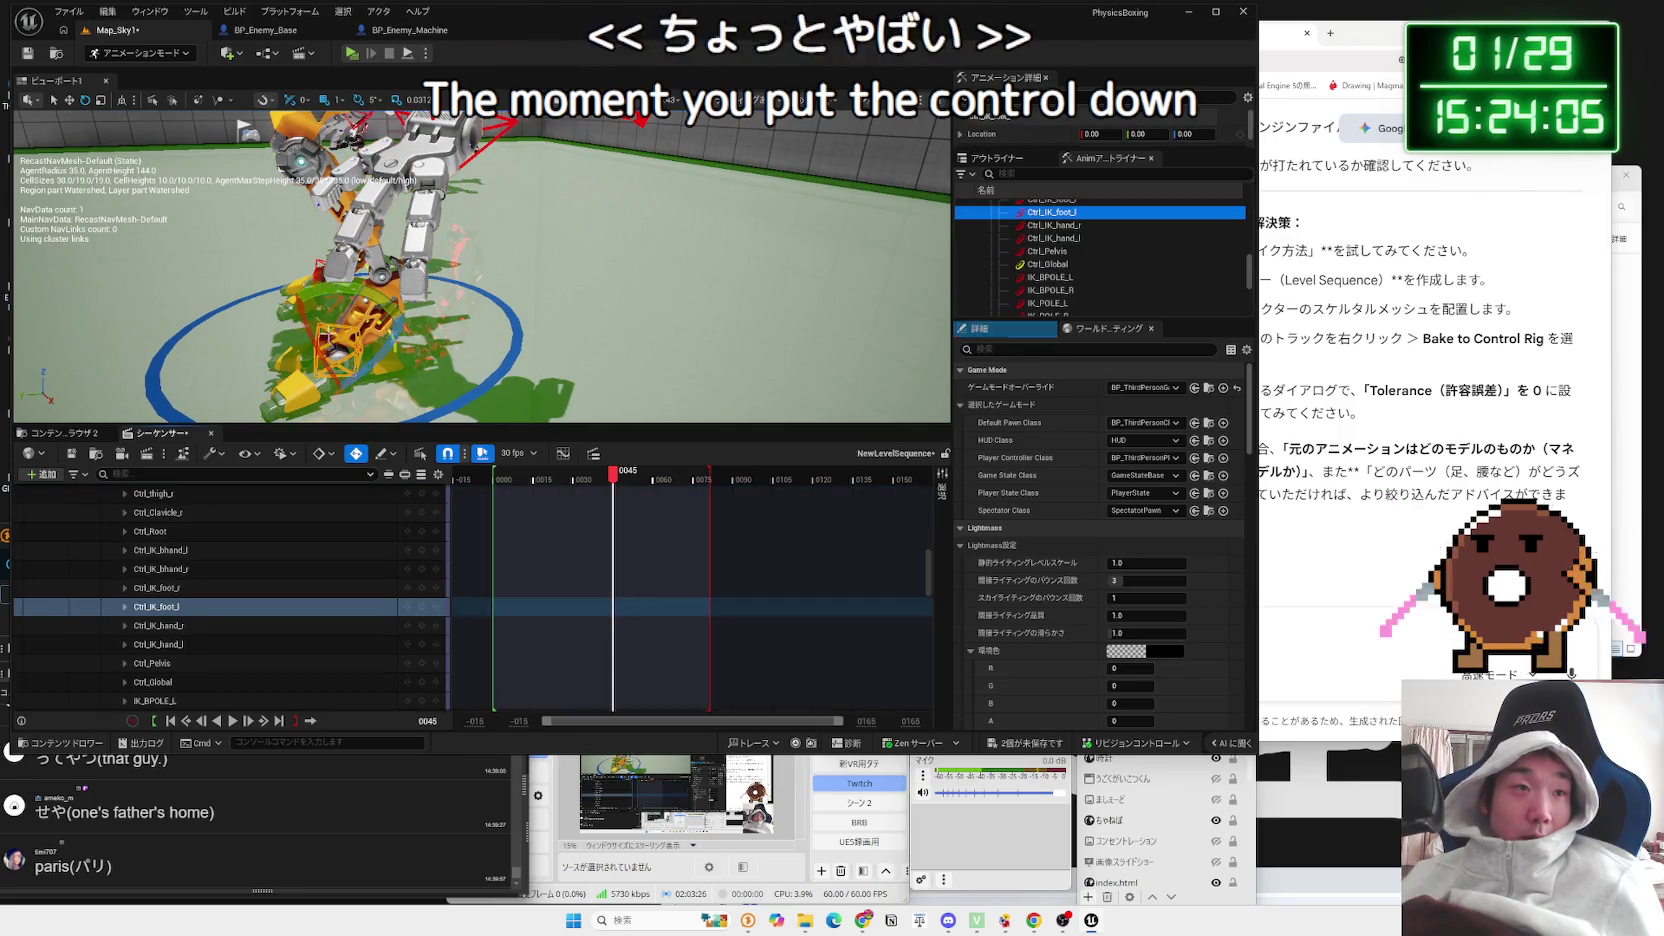
pyautogui.moveTo(338, 314)
pyautogui.mouseDown()
pyautogui.moveTo(320, 256)
pyautogui.moveTo(291, 301)
pyautogui.moveTo(268, 296)
pyautogui.mouseUp()
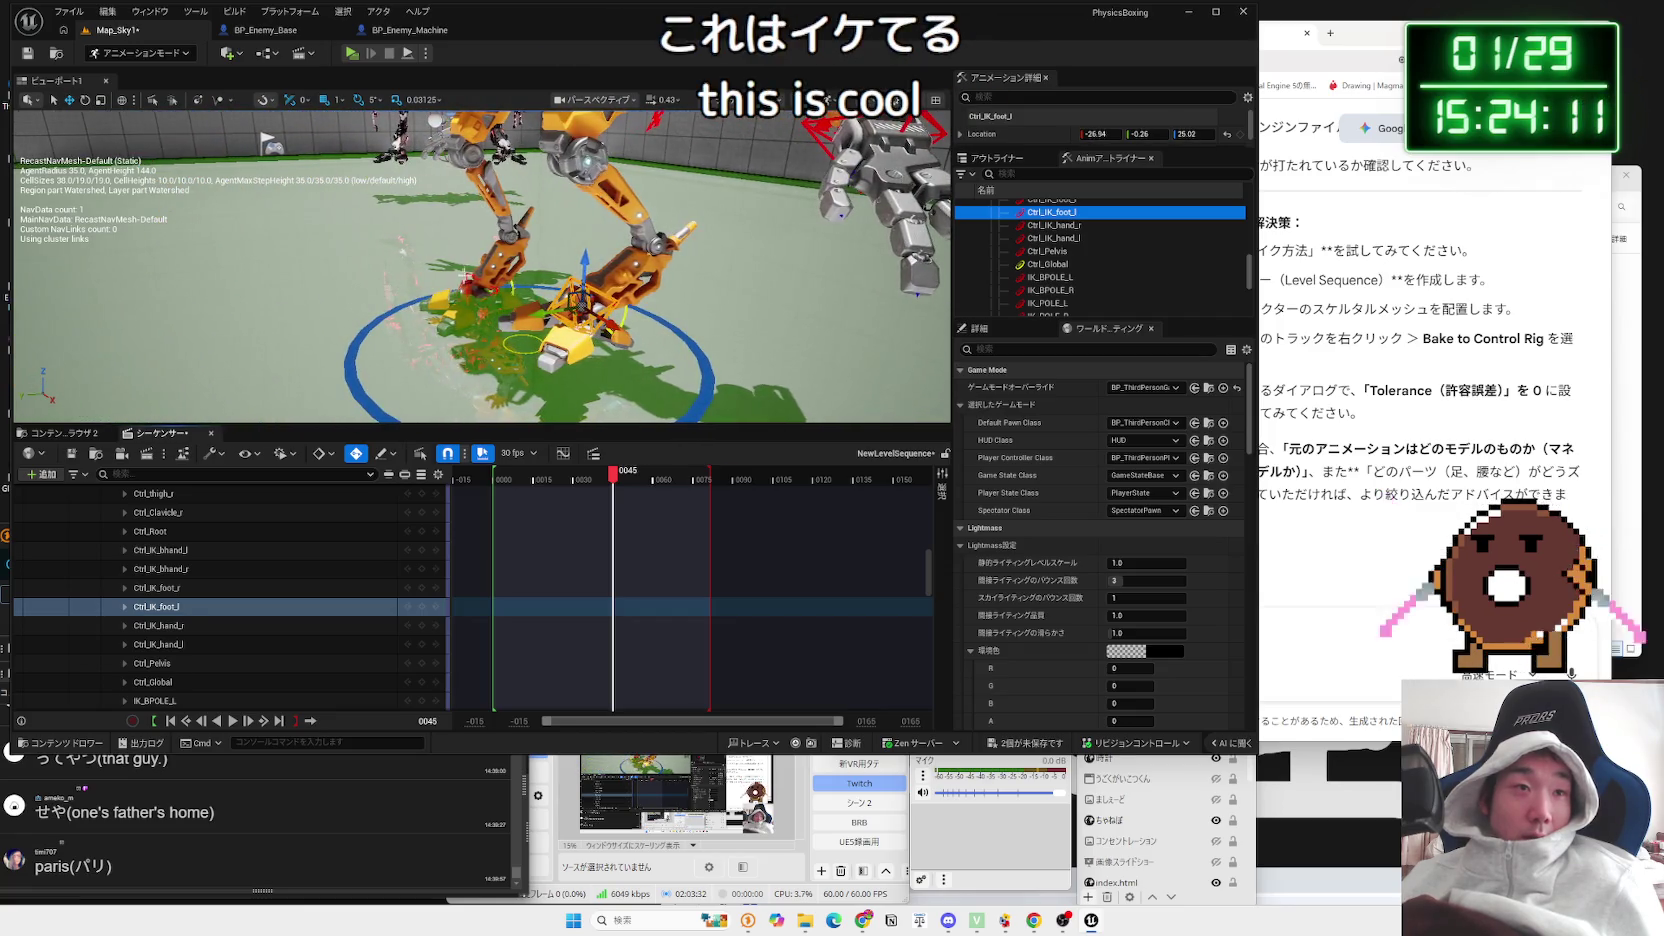
pyautogui.click(463, 272)
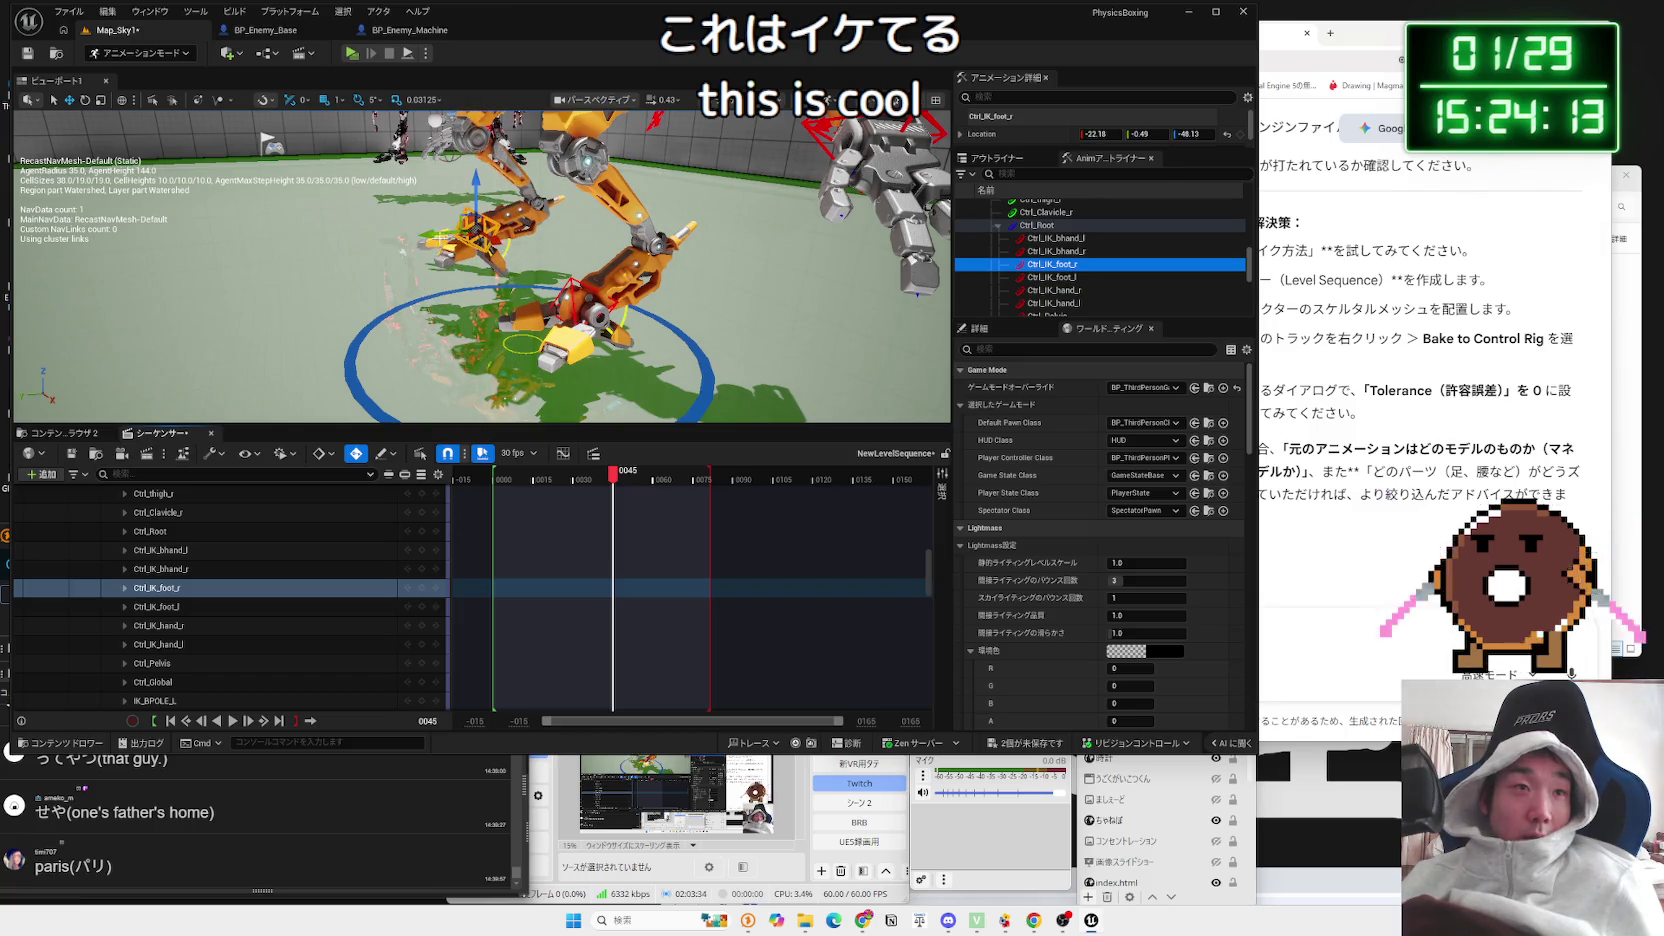
pyautogui.moveTo(290, 240)
pyautogui.mouseDown()
pyautogui.moveTo(233, 309)
pyautogui.moveTo(434, 288)
pyautogui.moveTo(344, 302)
pyautogui.moveTo(370, 340)
pyautogui.moveTo(575, 330)
pyautogui.moveTo(577, 304)
pyautogui.moveTo(515, 302)
pyautogui.moveTo(515, 380)
pyautogui.mouseUp()
# Step: Scrub the timeline through the walk to check the new foot pose
pyautogui.scroll(5, 205, 598)
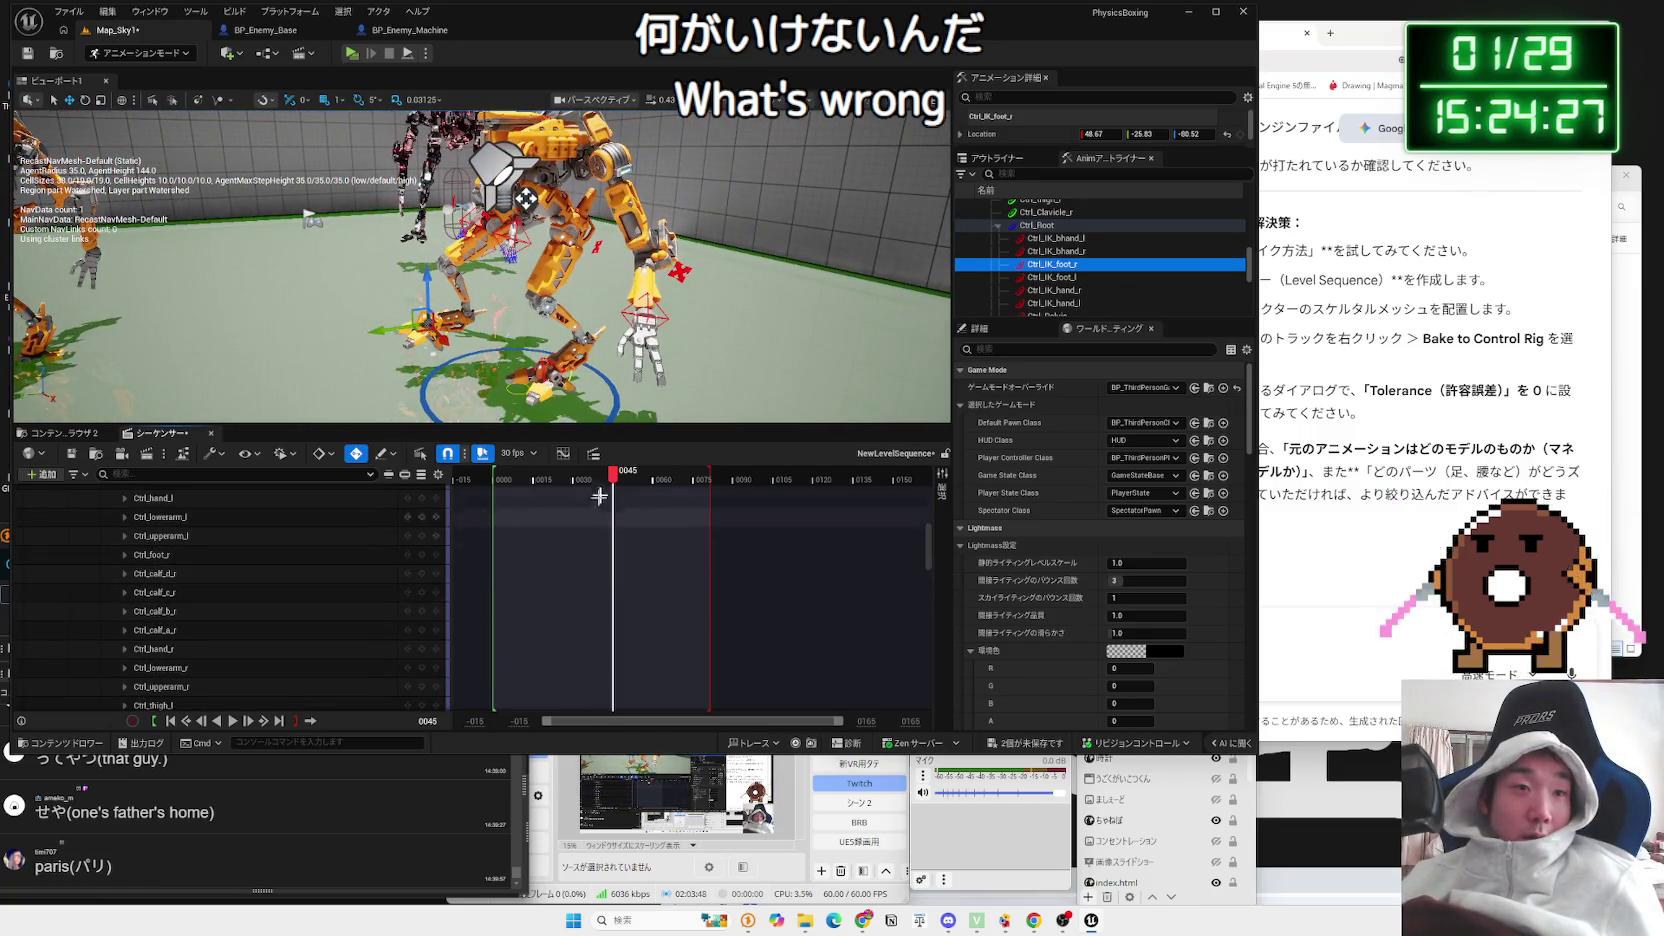
pyautogui.moveTo(613, 471); pyautogui.dragTo(492, 476)
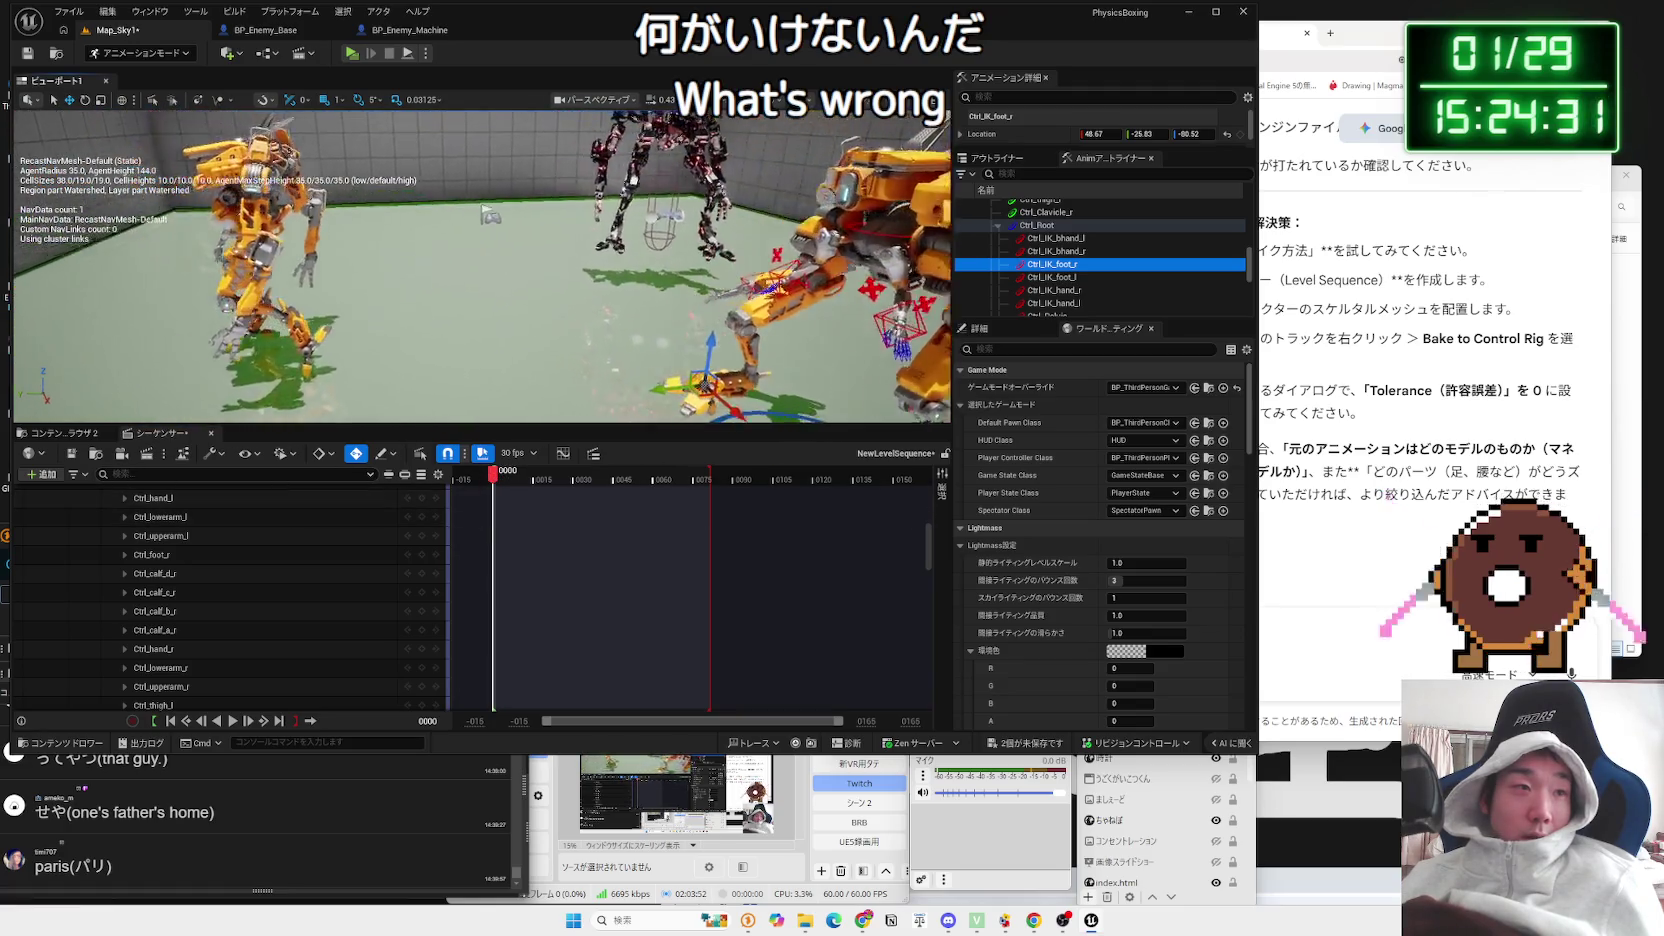
pyautogui.moveTo(492, 476)
pyautogui.mouseDown()
pyautogui.moveTo(700, 483)
pyautogui.moveTo(495, 483)
pyautogui.mouseUp()
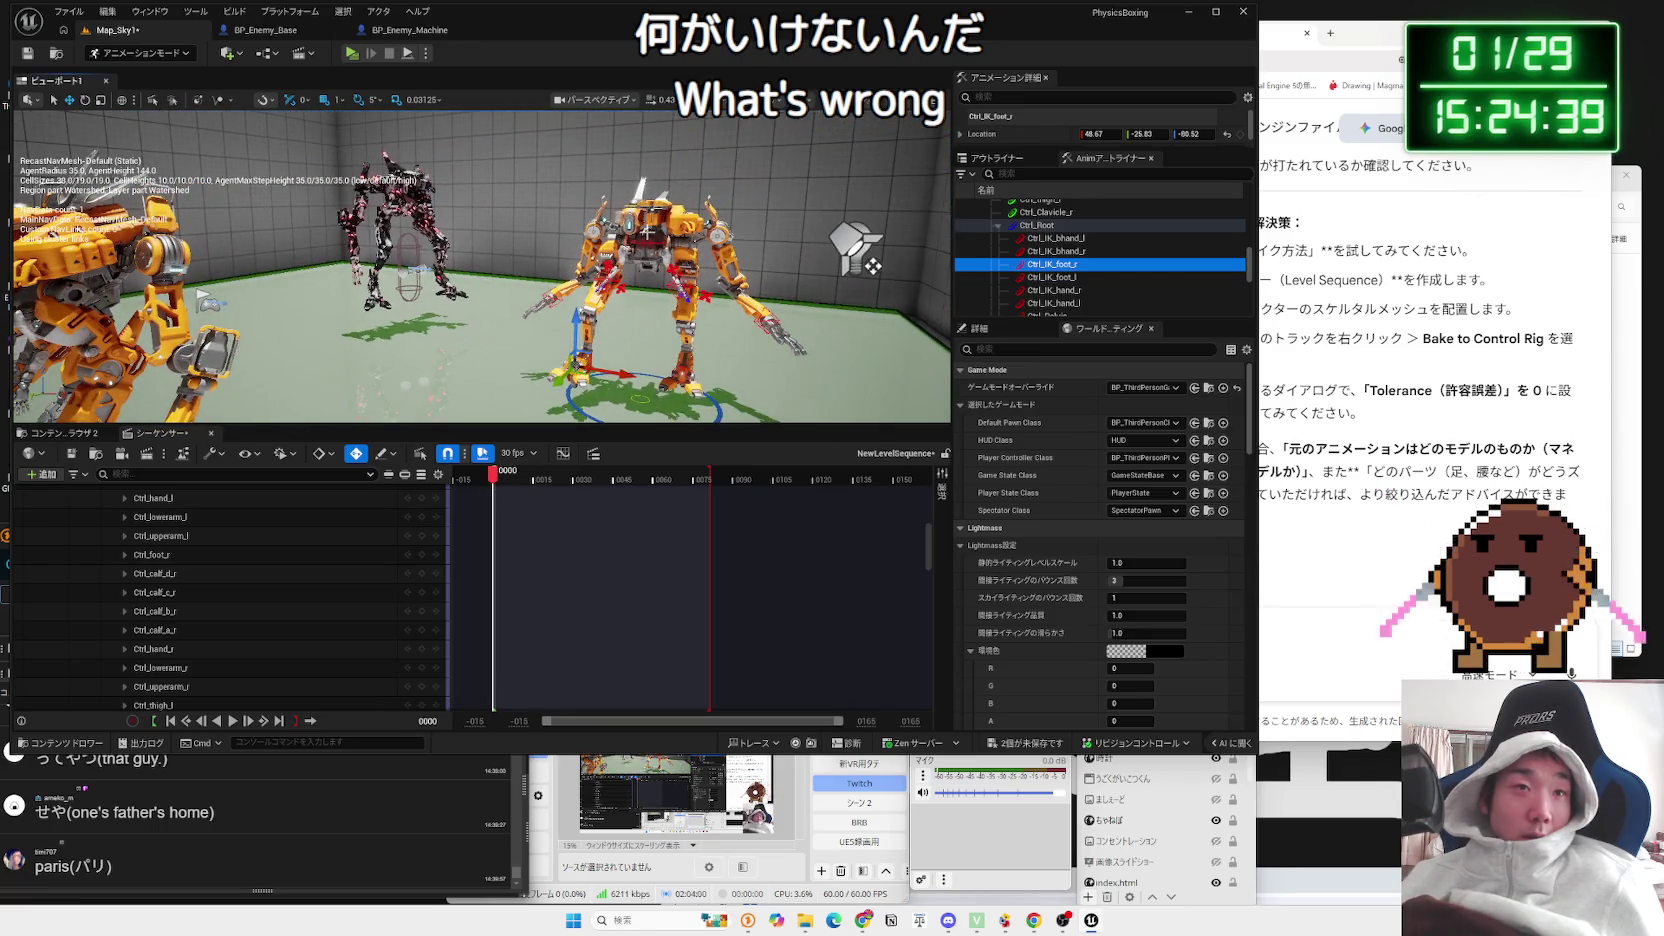
# Step: Delete the CR_MPMECH actor and its Sequencer track, then switch over to the Gemini chat
pyautogui.press('Delete')
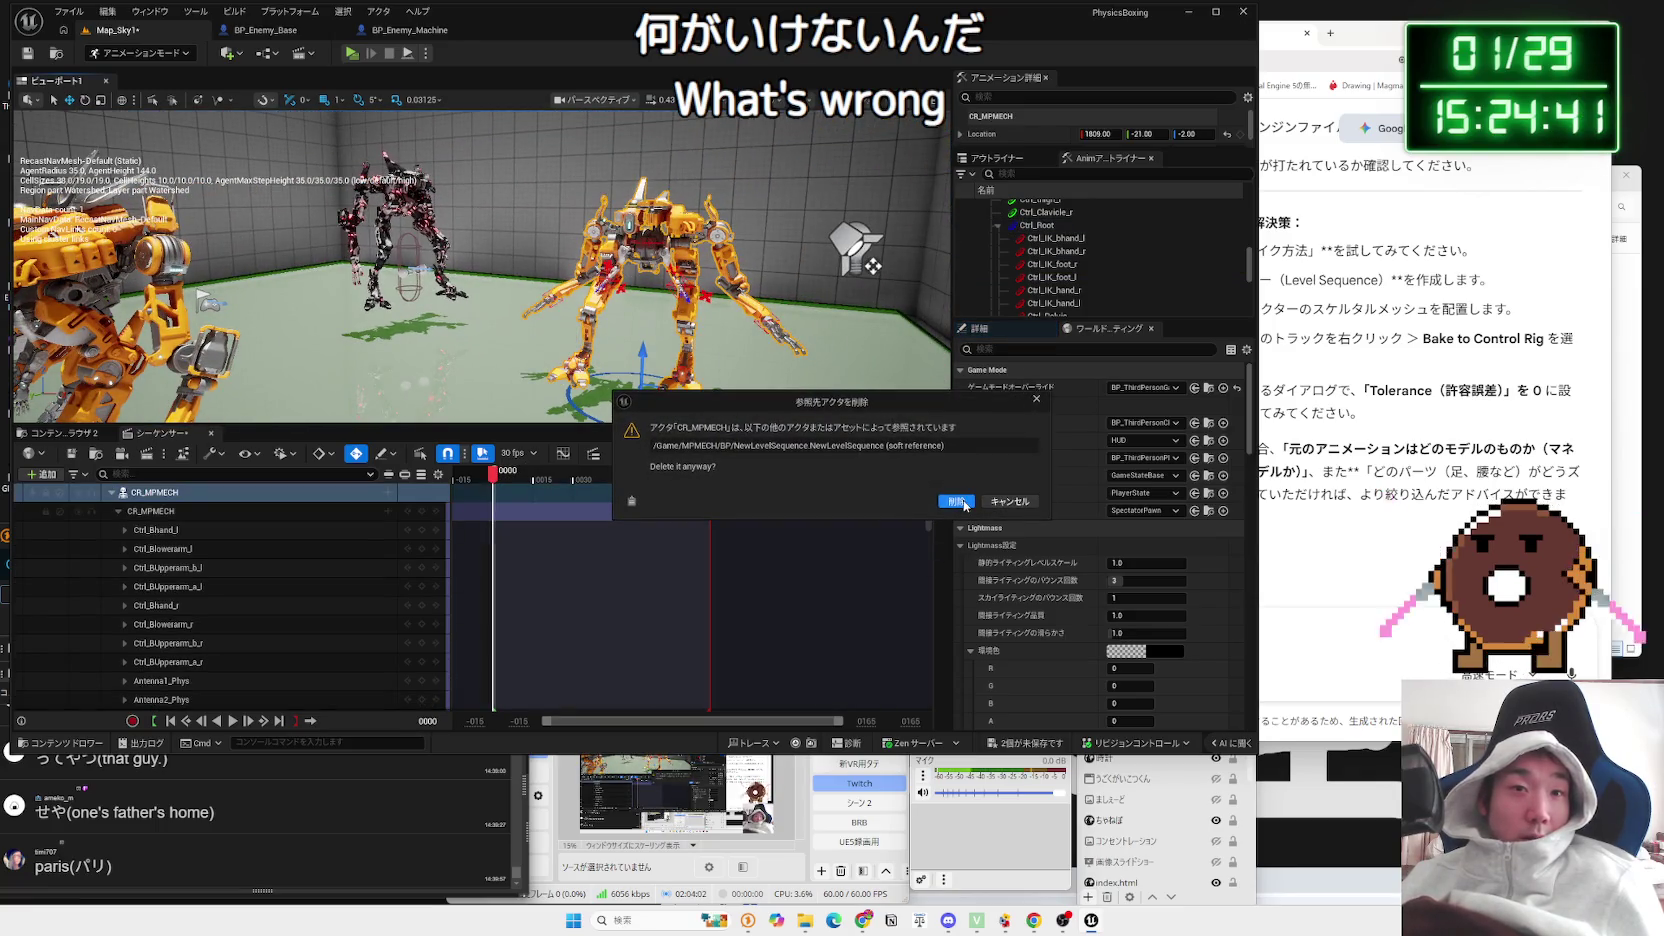
pyautogui.click(957, 501)
pyautogui.click(168, 494)
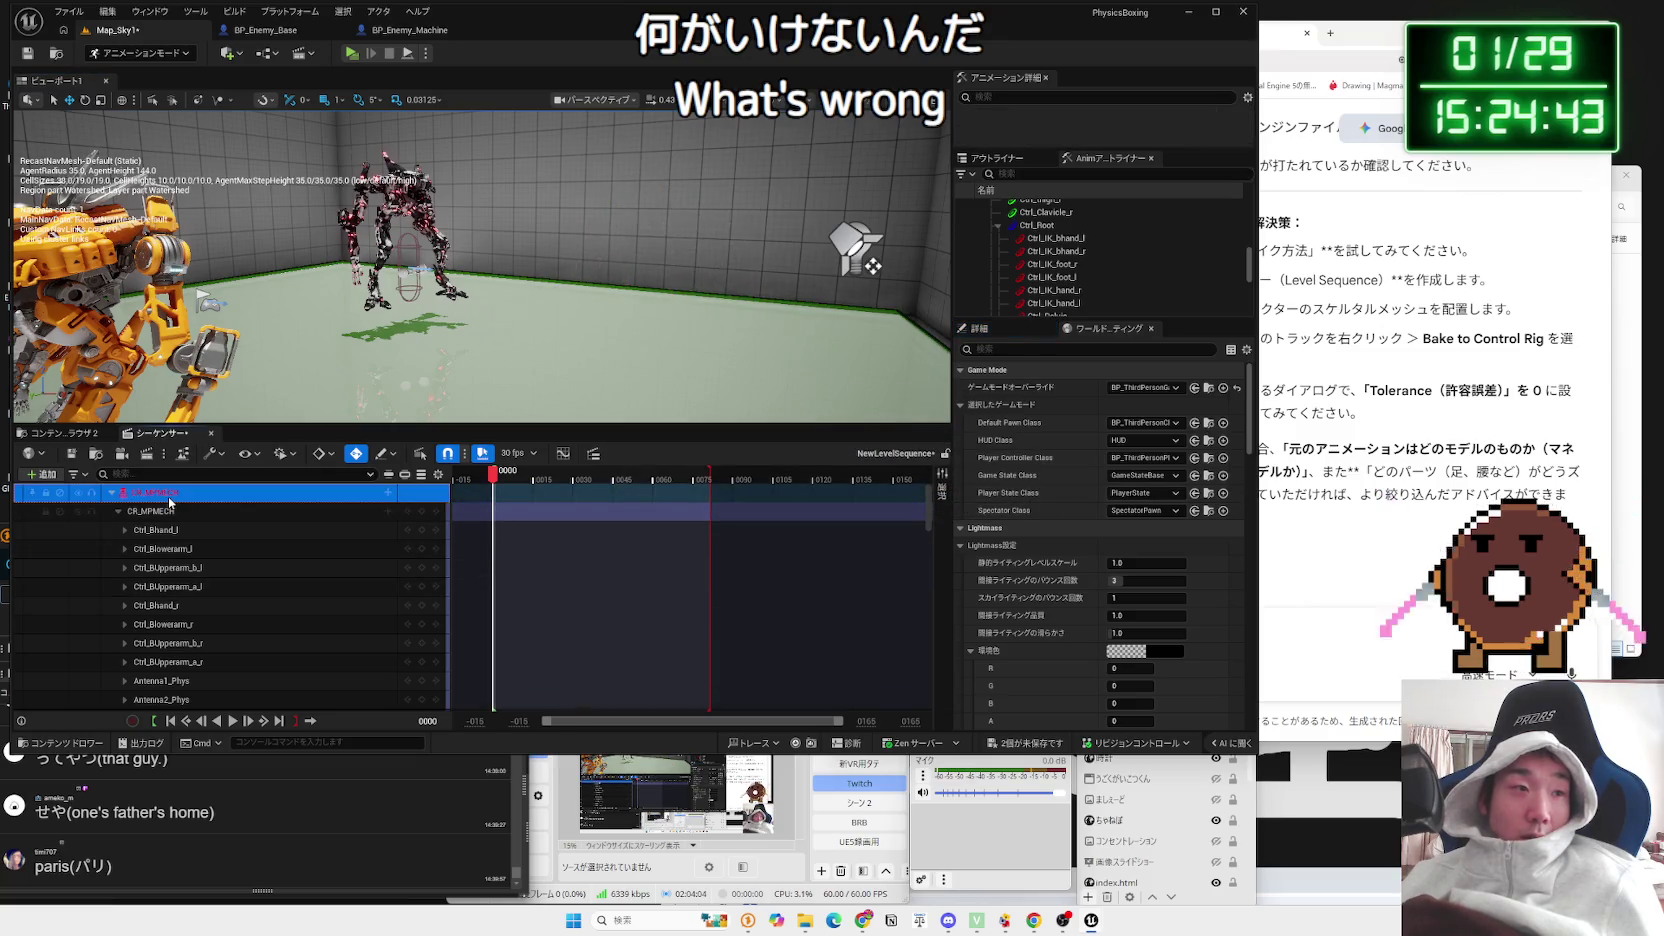
pyautogui.press('Delete')
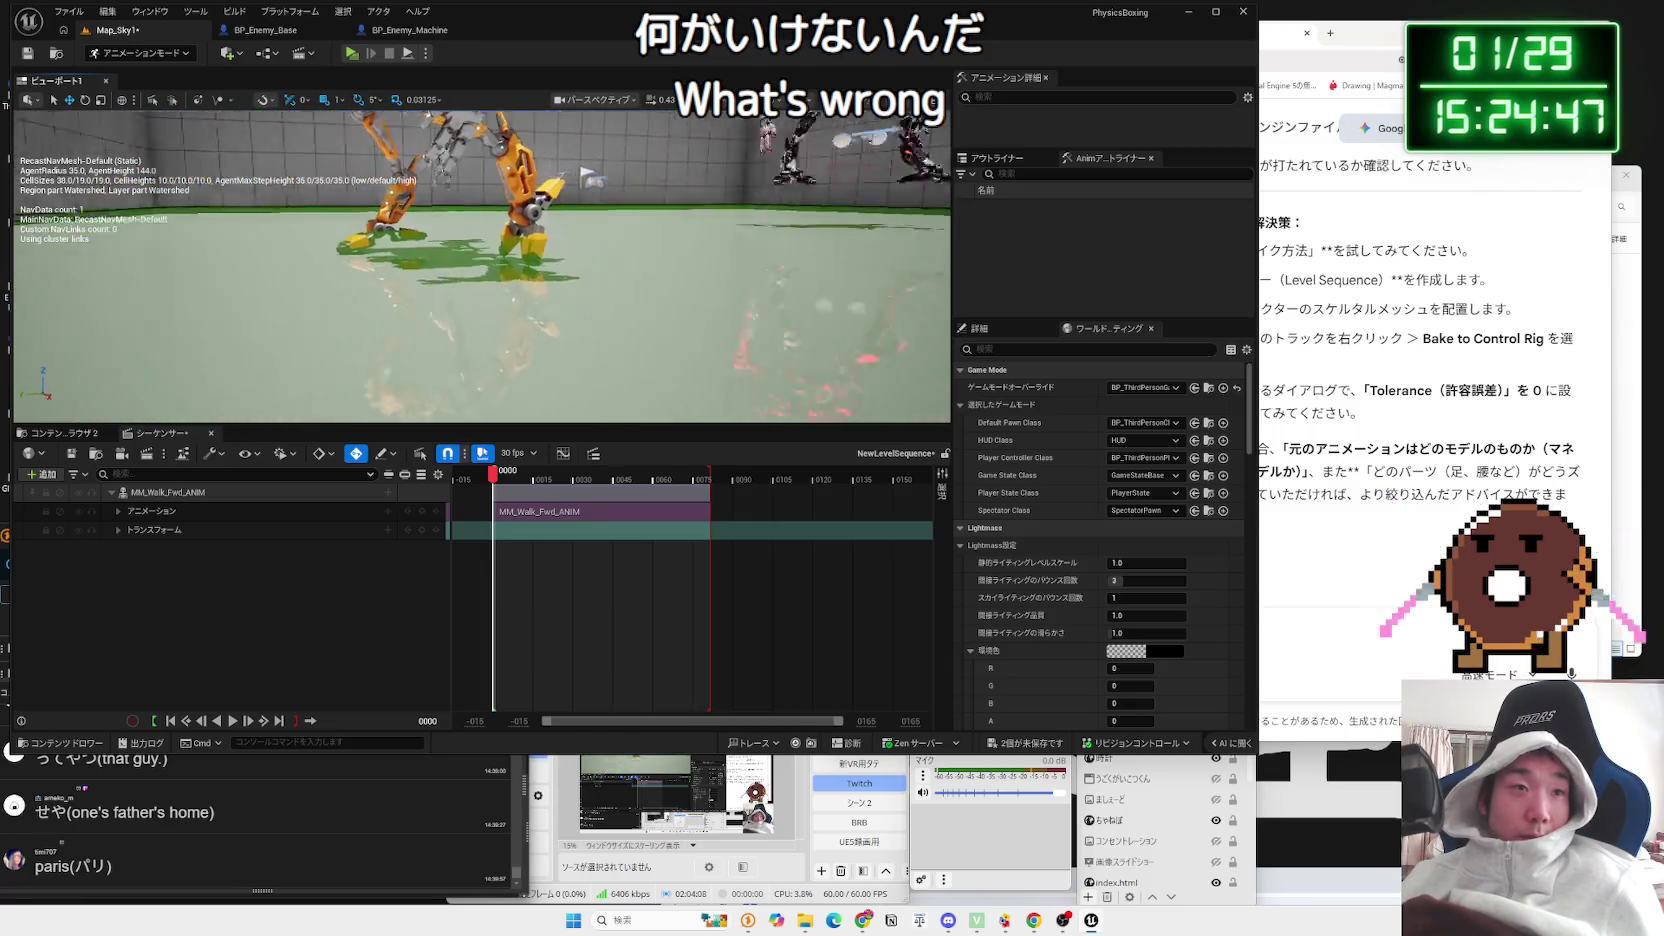
pyautogui.rightClick(205, 491)
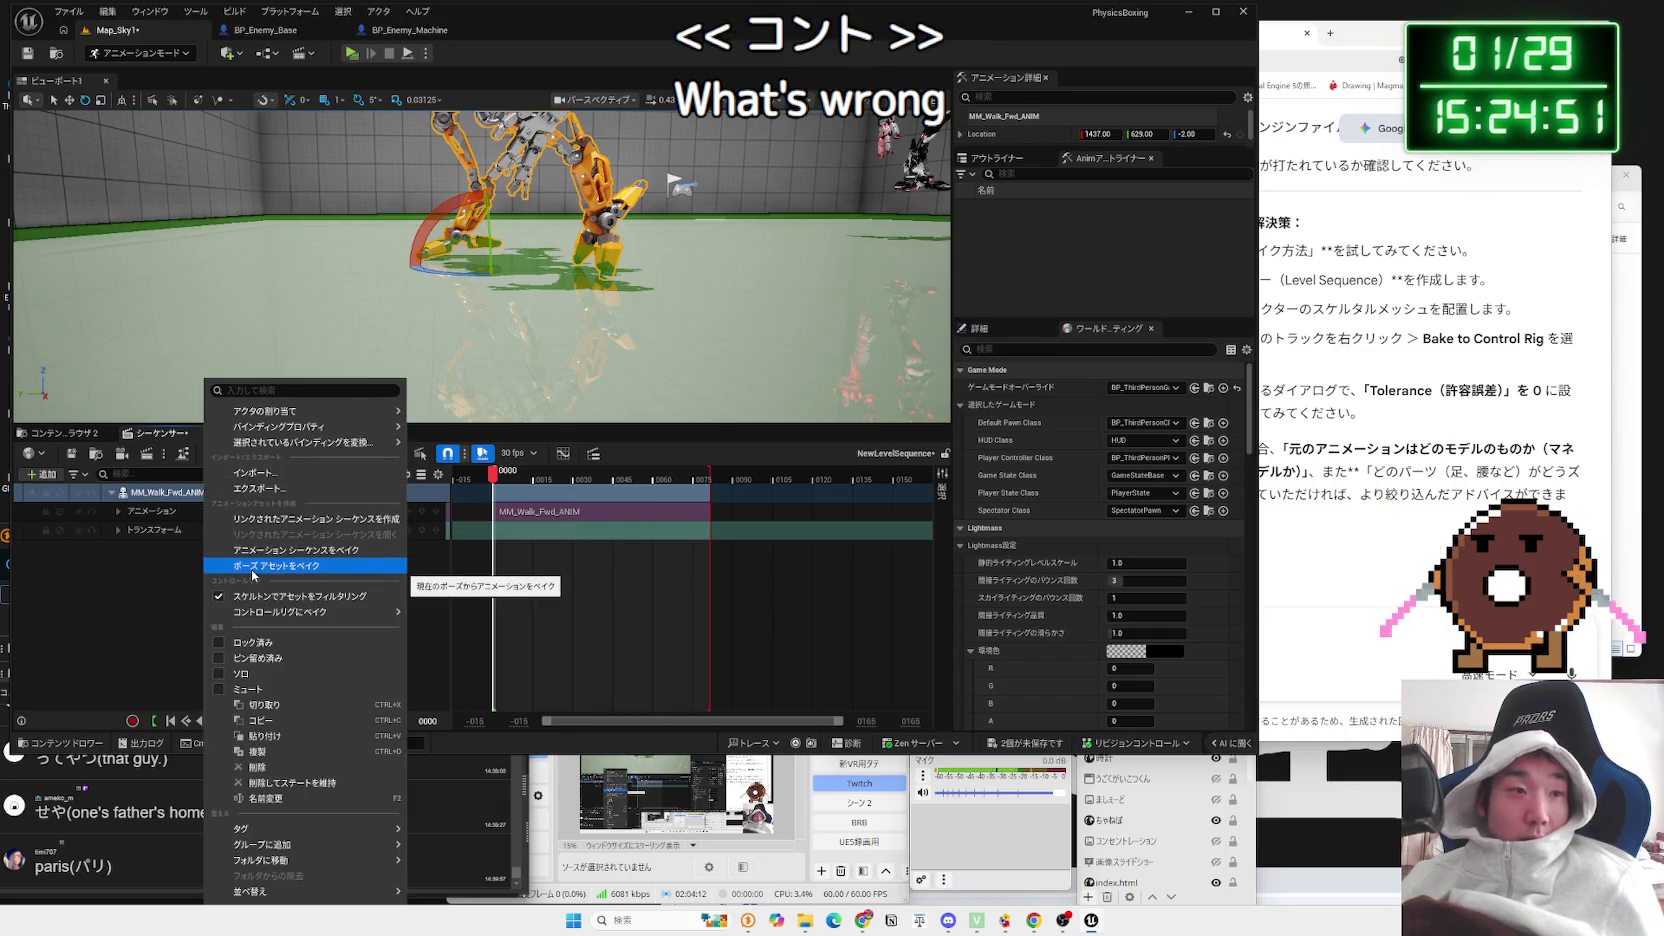
pyautogui.hotkey('alt', 'Tab')
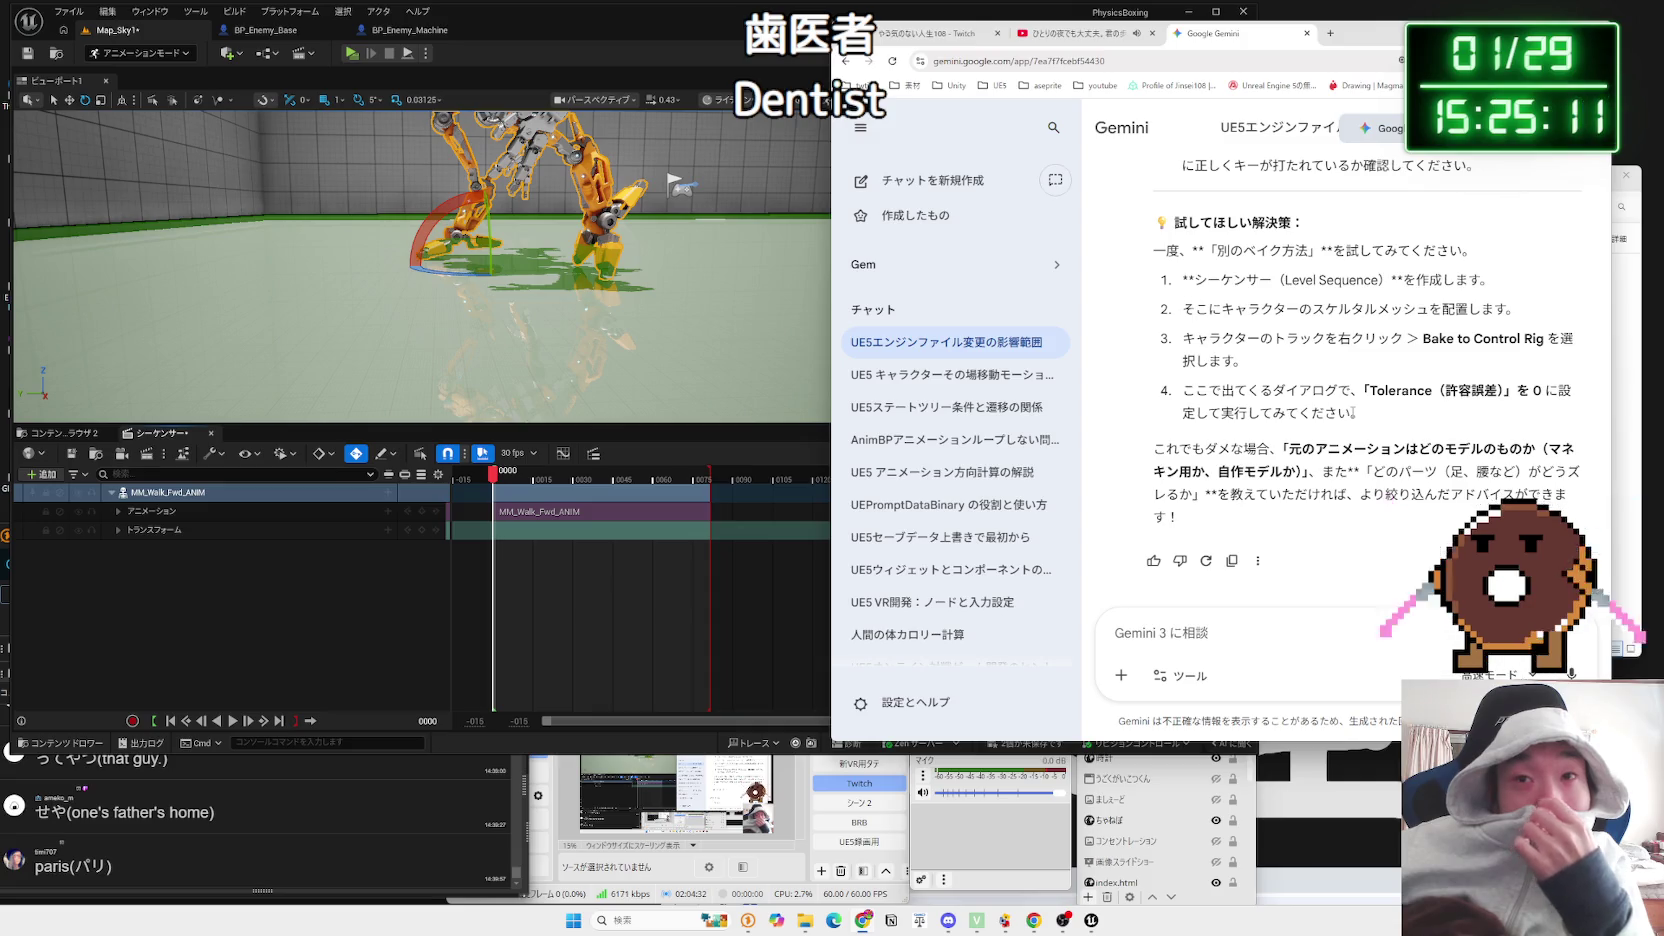
# Step: Bring up the Bake to Control Rig options for CR_MPMECH from the MM_Walk_Fwd_ANIM track
pyautogui.rightClick(170, 500)
pyautogui.moveTo(232, 612)
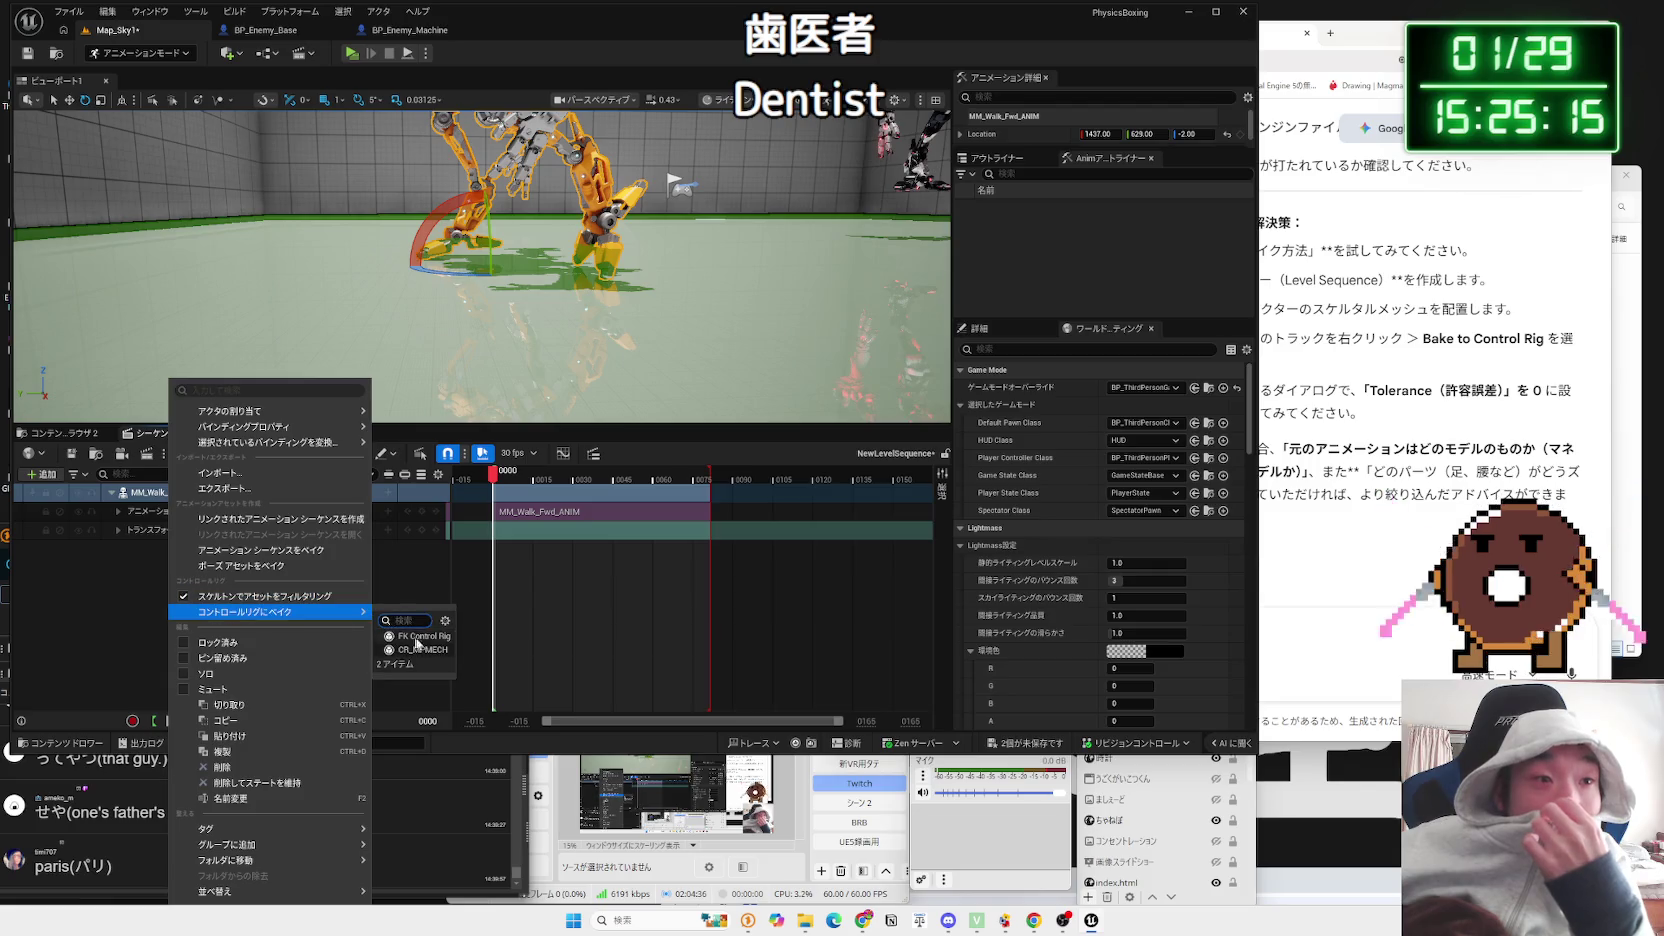
pyautogui.click(413, 640)
pyautogui.click(905, 594)
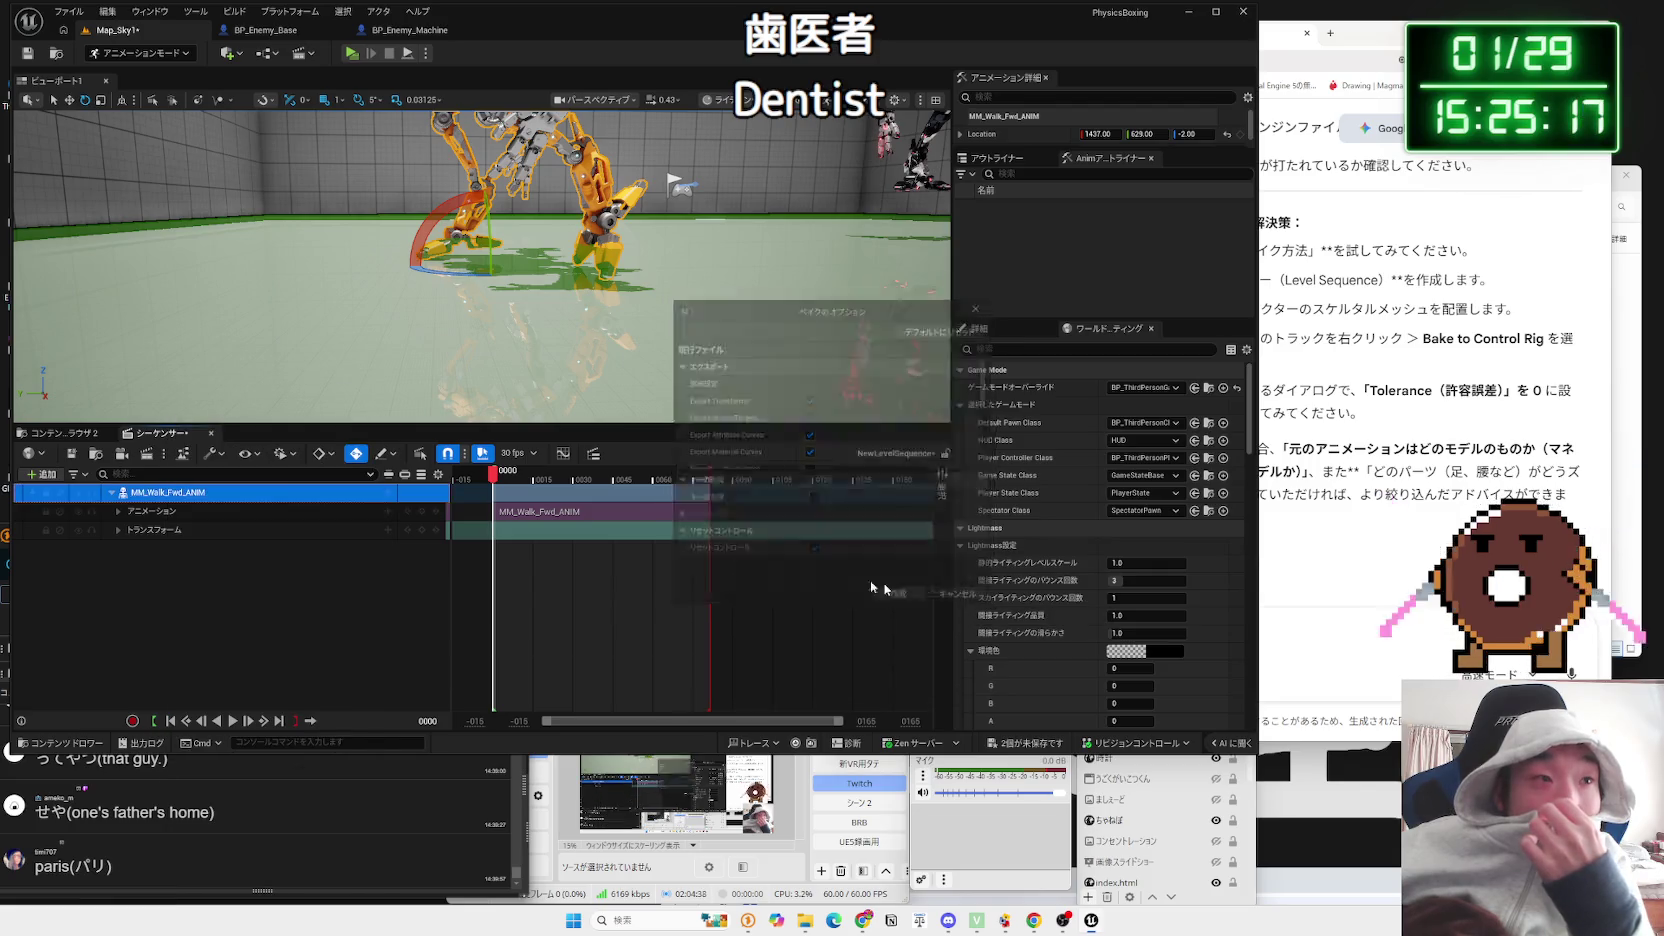
pyautogui.rightClick(170, 492)
pyautogui.moveTo(355, 626)
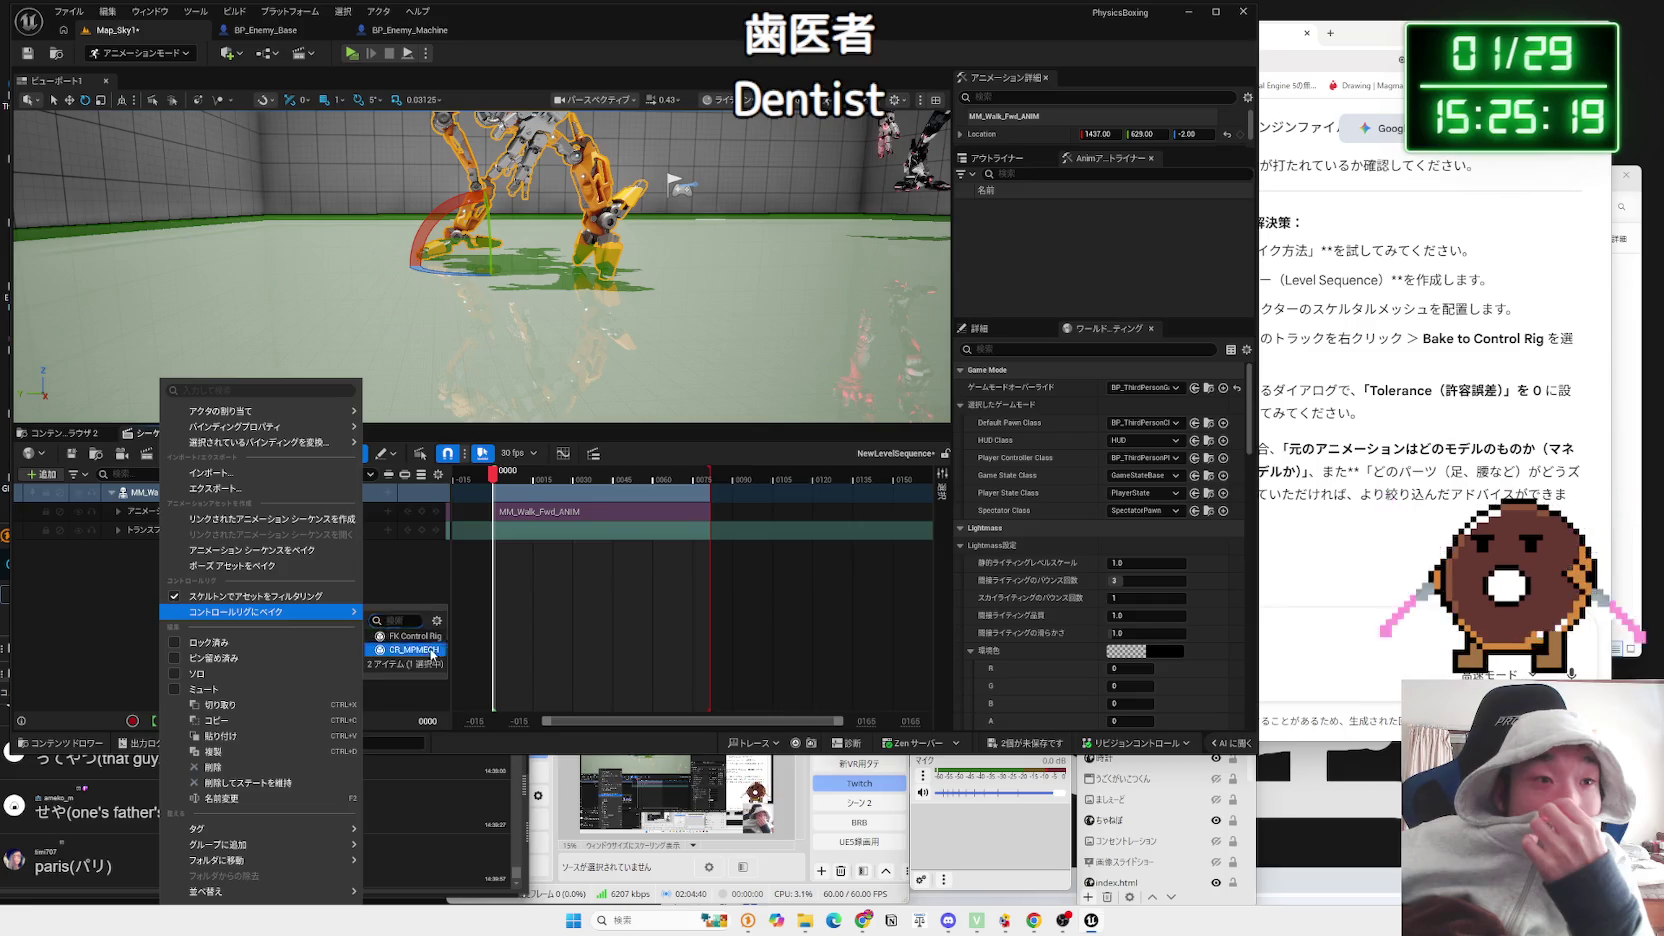
pyautogui.click(430, 651)
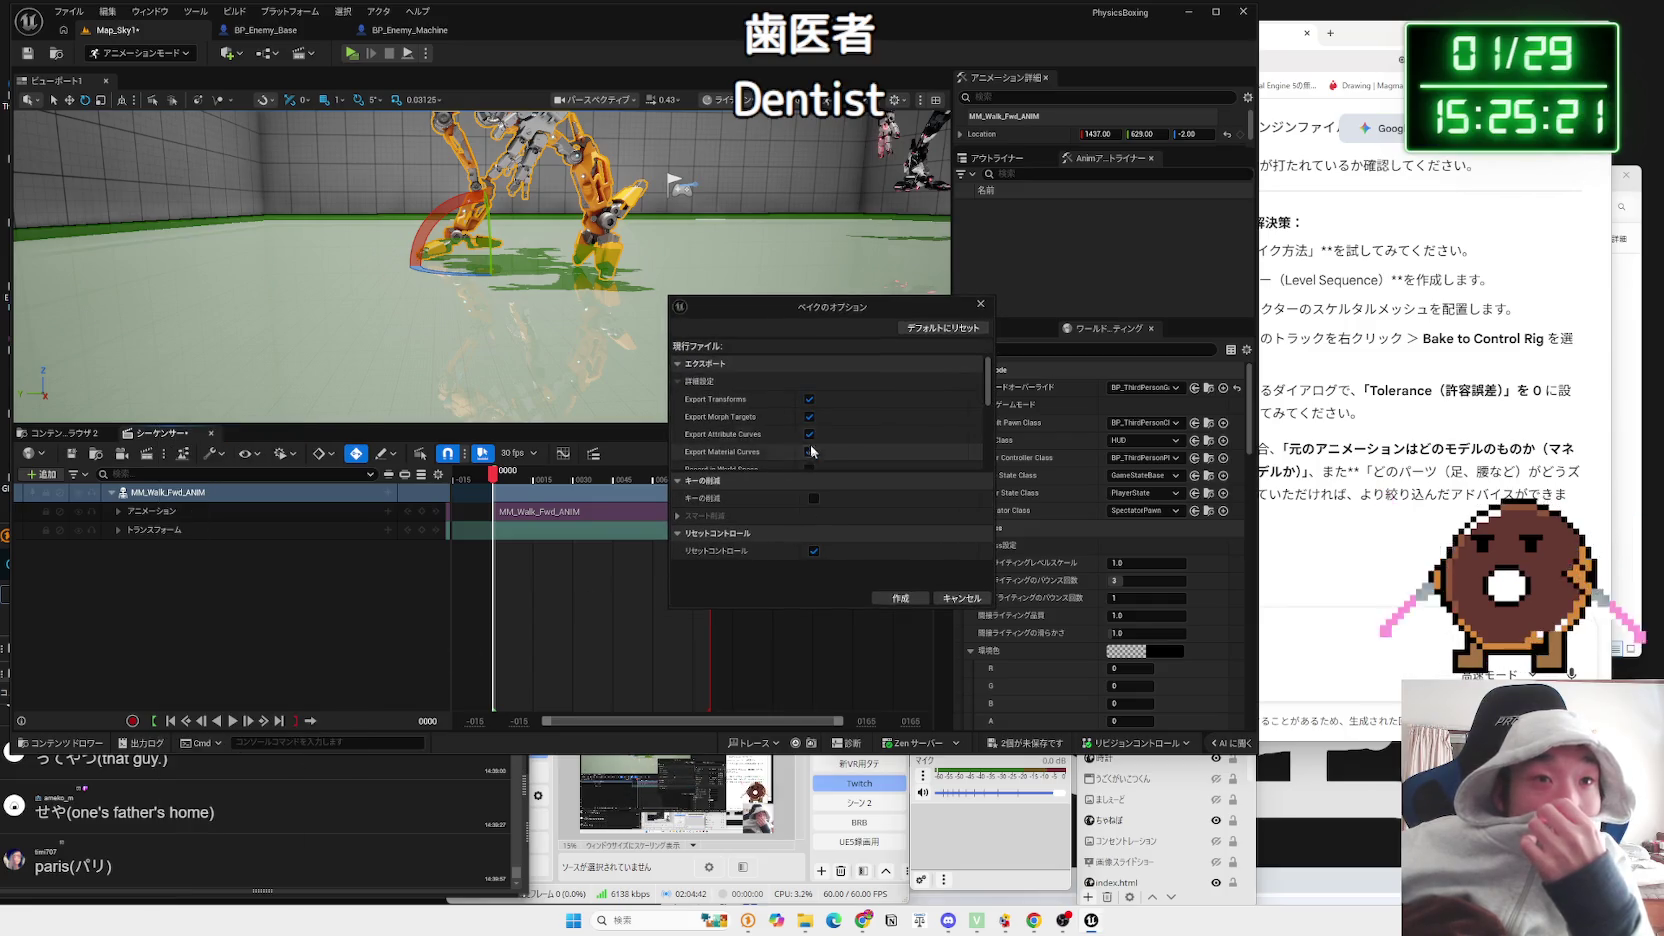
# Step: Stretch the Bake Options window to full height and expand key reduction showing Tolerance Percentage 5.0
pyautogui.moveTo(668, 296)
pyautogui.mouseDown()
pyautogui.moveTo(564, 125)
pyautogui.moveTo(559, 86)
pyautogui.mouseUp()
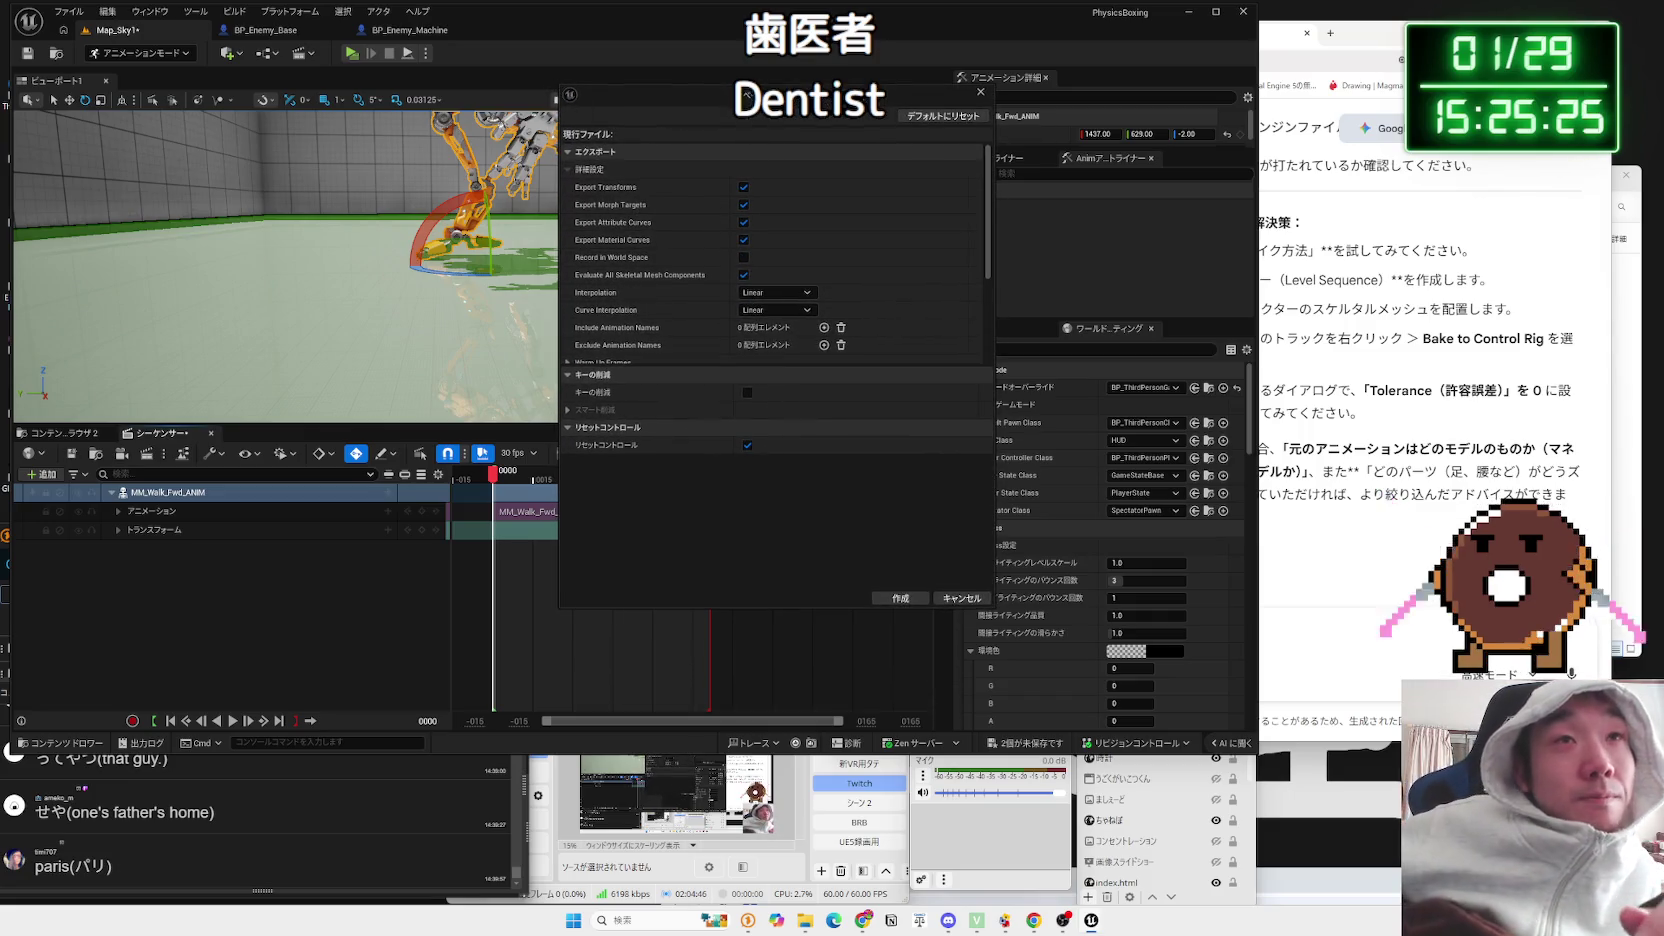
pyautogui.moveTo(691, 104)
pyautogui.mouseDown()
pyautogui.moveTo(744, 200)
pyautogui.moveTo(568, 20)
pyautogui.mouseUp()
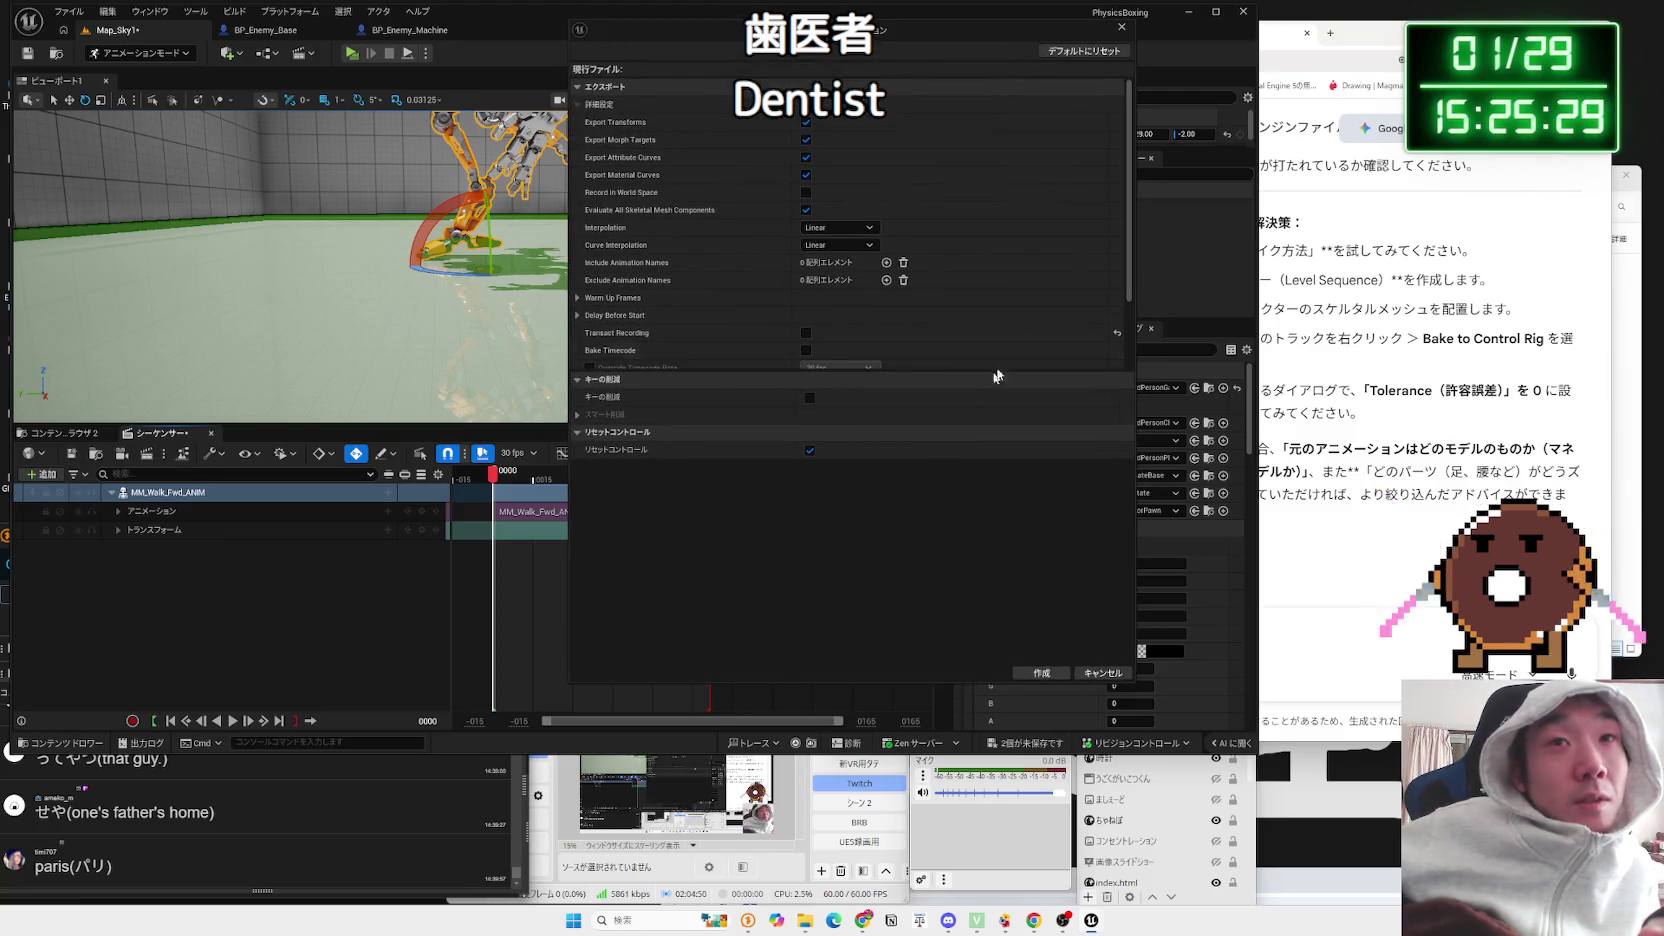
pyautogui.moveTo(1129, 298); pyautogui.dragTo(1136, 366)
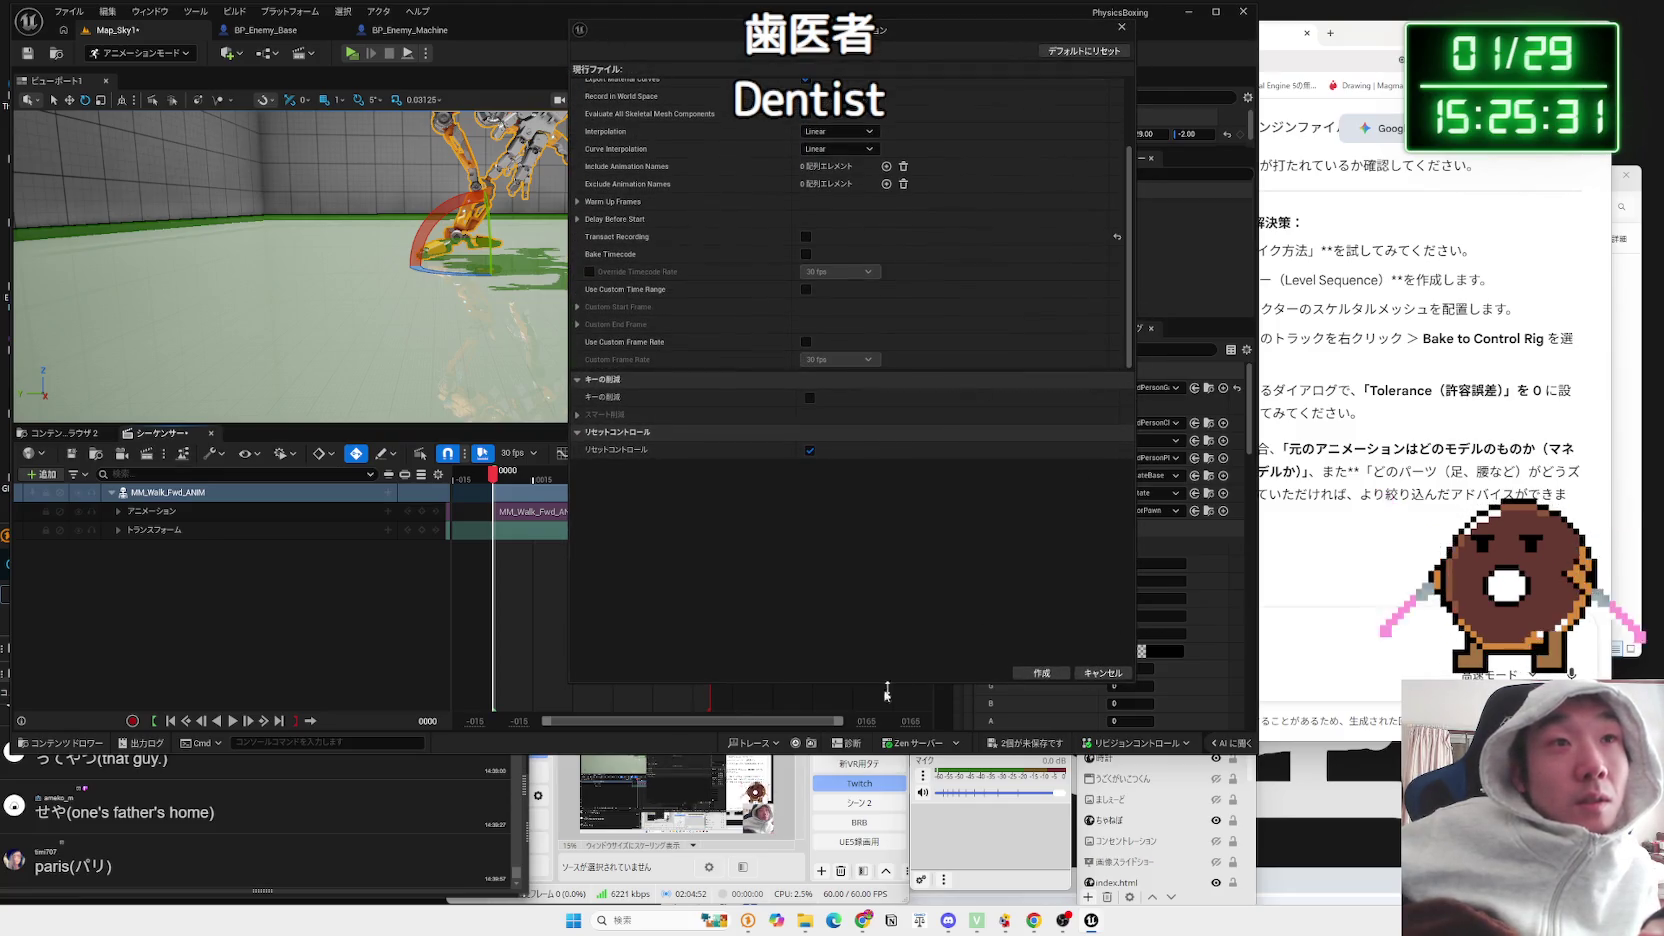
pyautogui.doubleClick(828, 682)
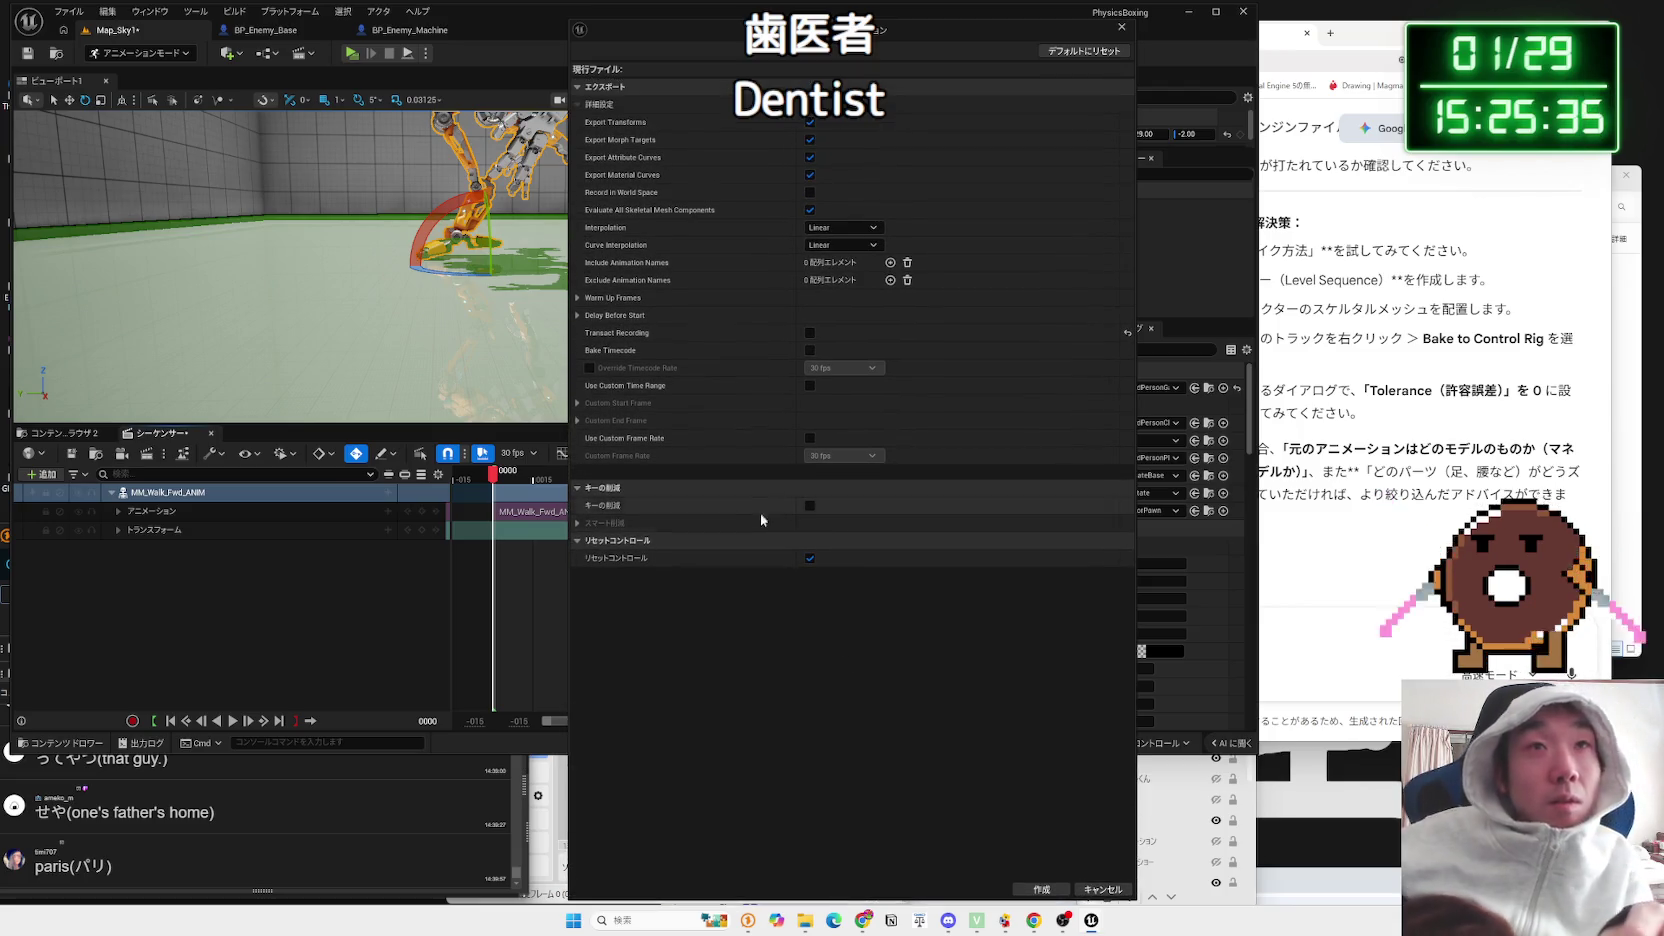
pyautogui.click(578, 523)
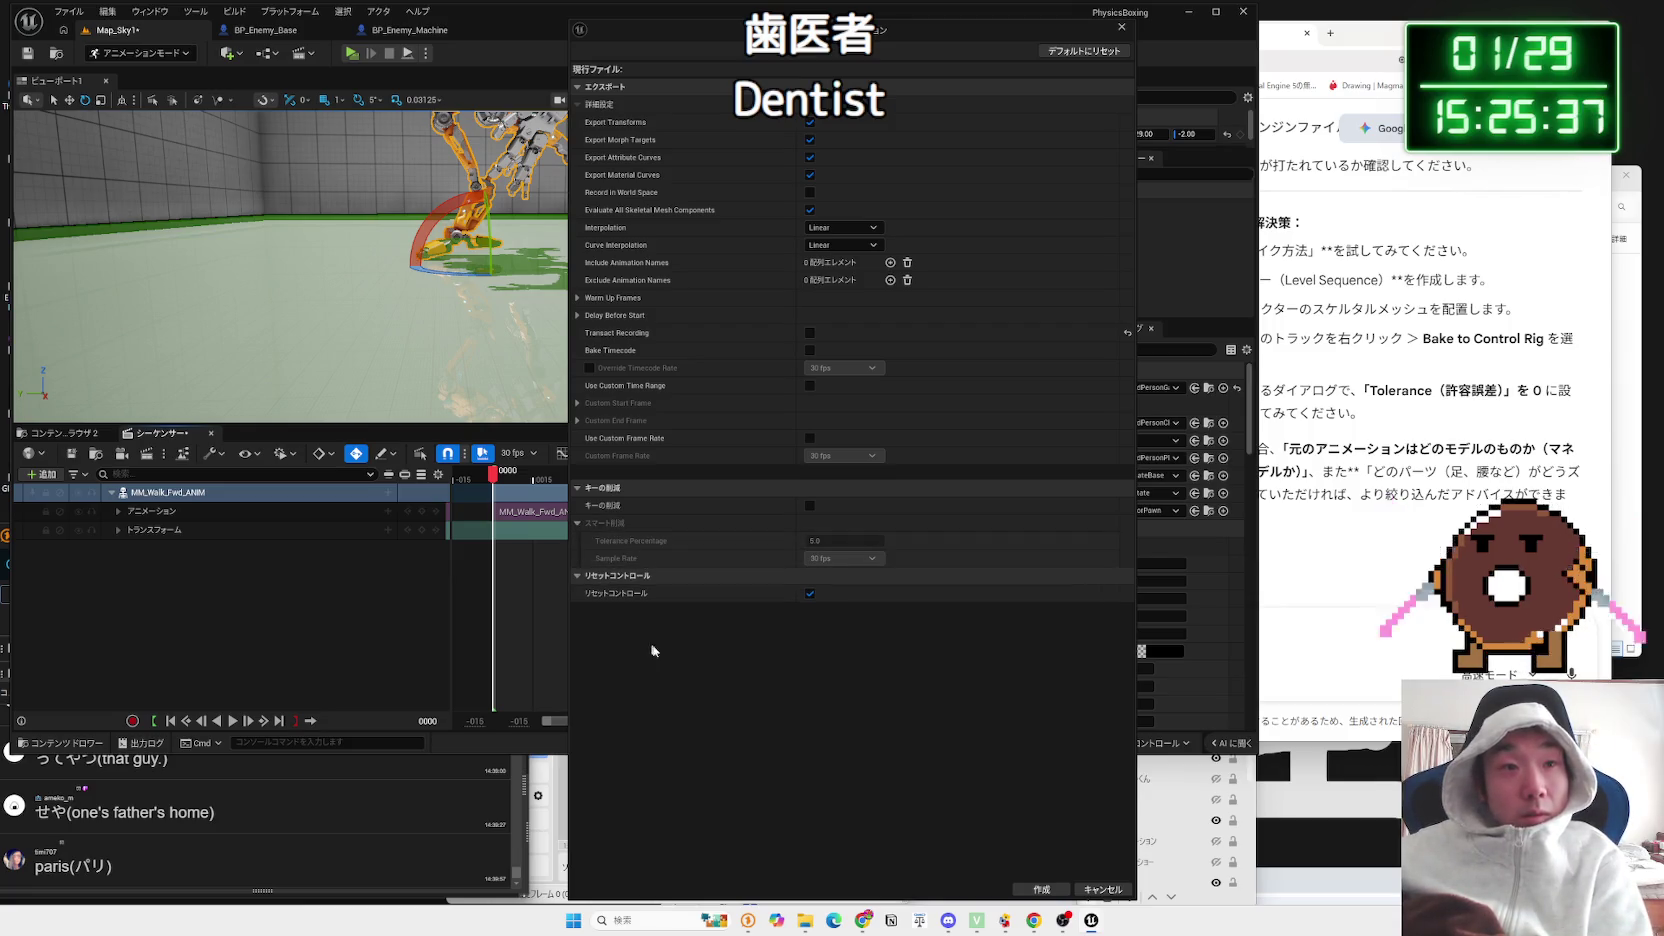
# Step: Capture a screenshot of the bake options with Win+Shift+S for sharing in Gemini
pyautogui.press('super+shift+s')
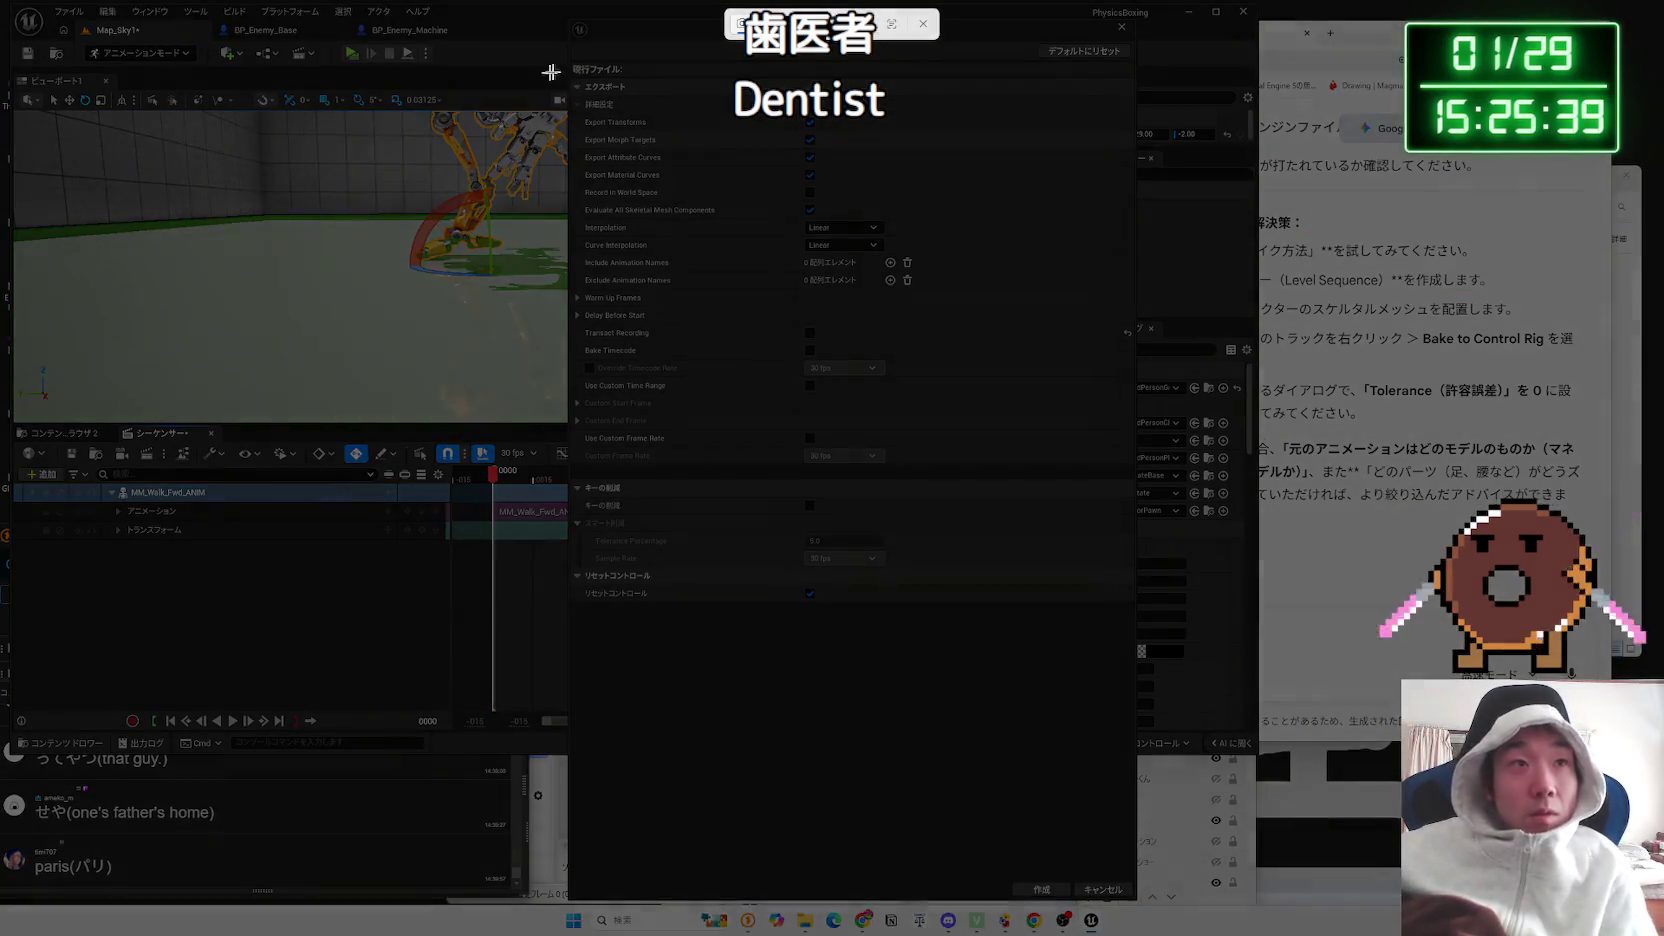
pyautogui.moveTo(570, 64)
pyautogui.mouseDown()
pyautogui.moveTo(984, 605)
pyautogui.moveTo(1118, 672)
pyautogui.moveTo(1119, 649)
pyautogui.mouseUp()
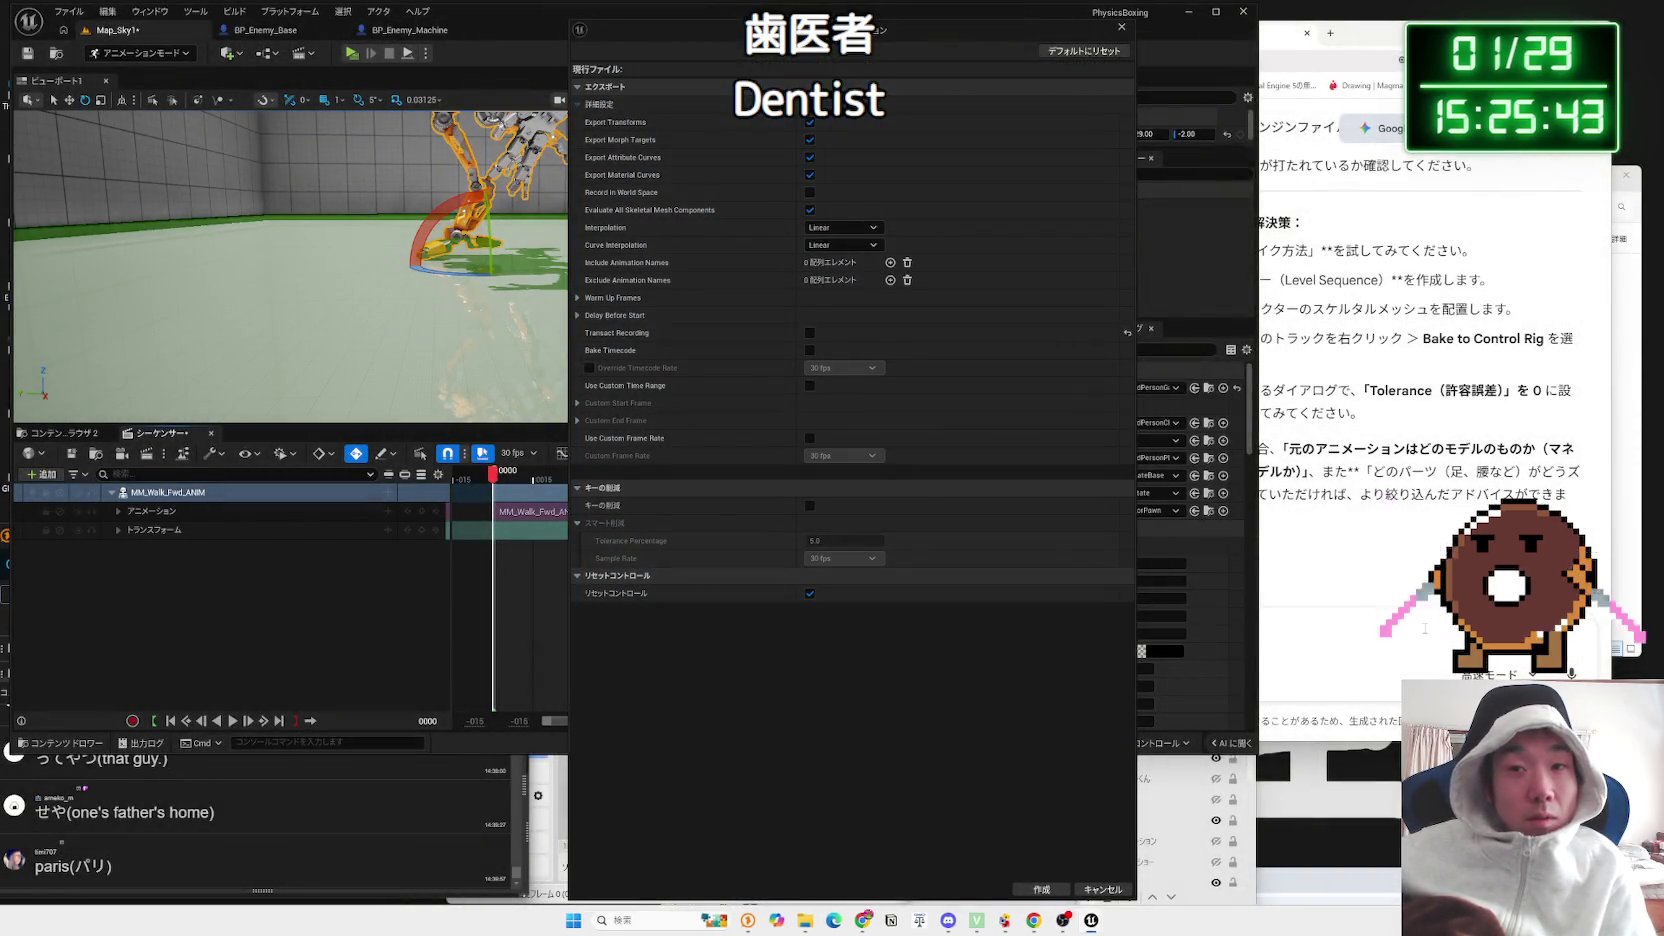
pyautogui.click(1424, 628)
pyautogui.press('Zenkaku_Hankaku')
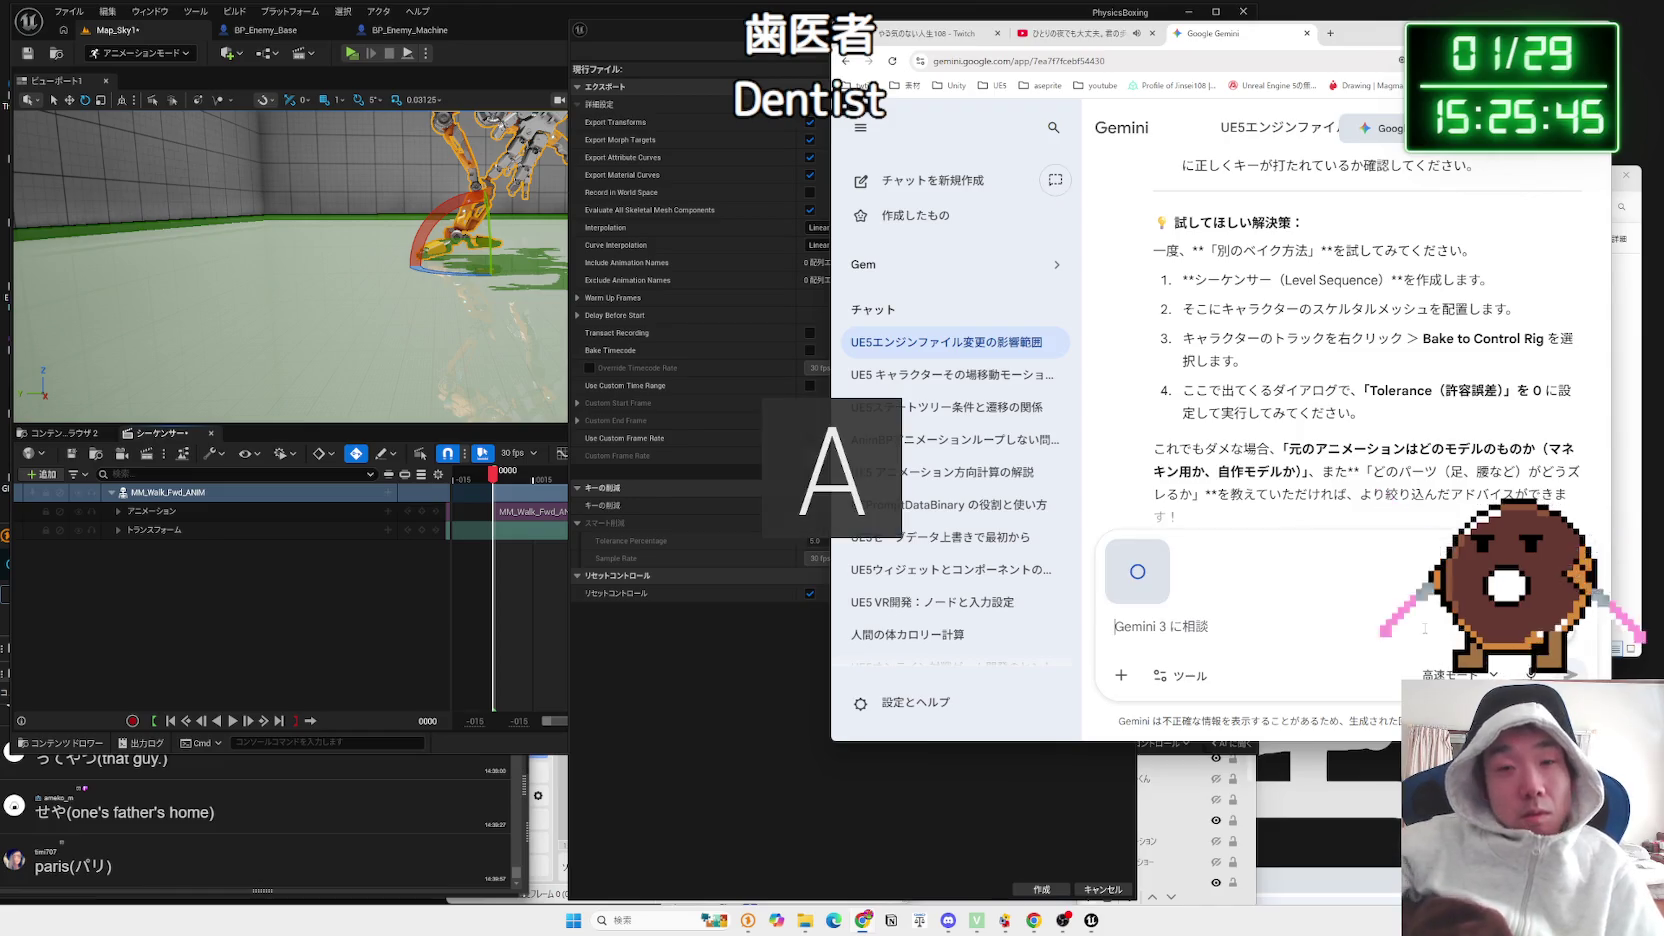
# Step: Send a Japanese message explaining the Fab-downloaded mech robot has a different structure and its foot slips
pyautogui.write('k')
pyautogui.press('Zenkaku_Hankaku')
pyautogui.press('BackSpace')
pyautogui.write('これが')
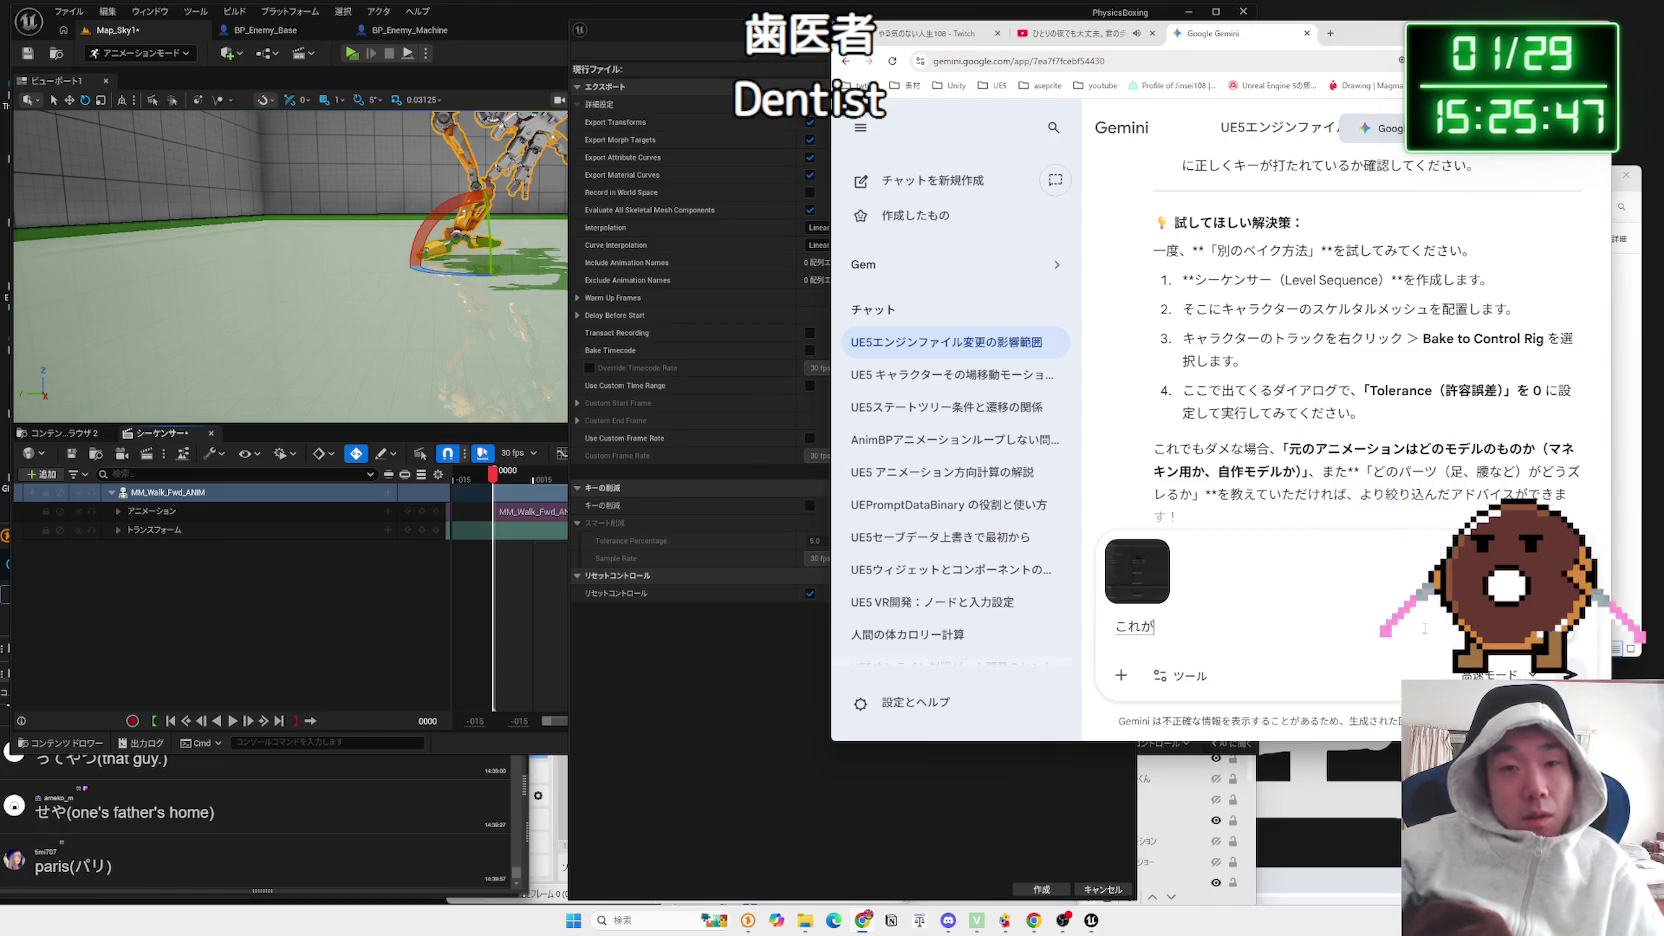
pyautogui.write('zんざい')
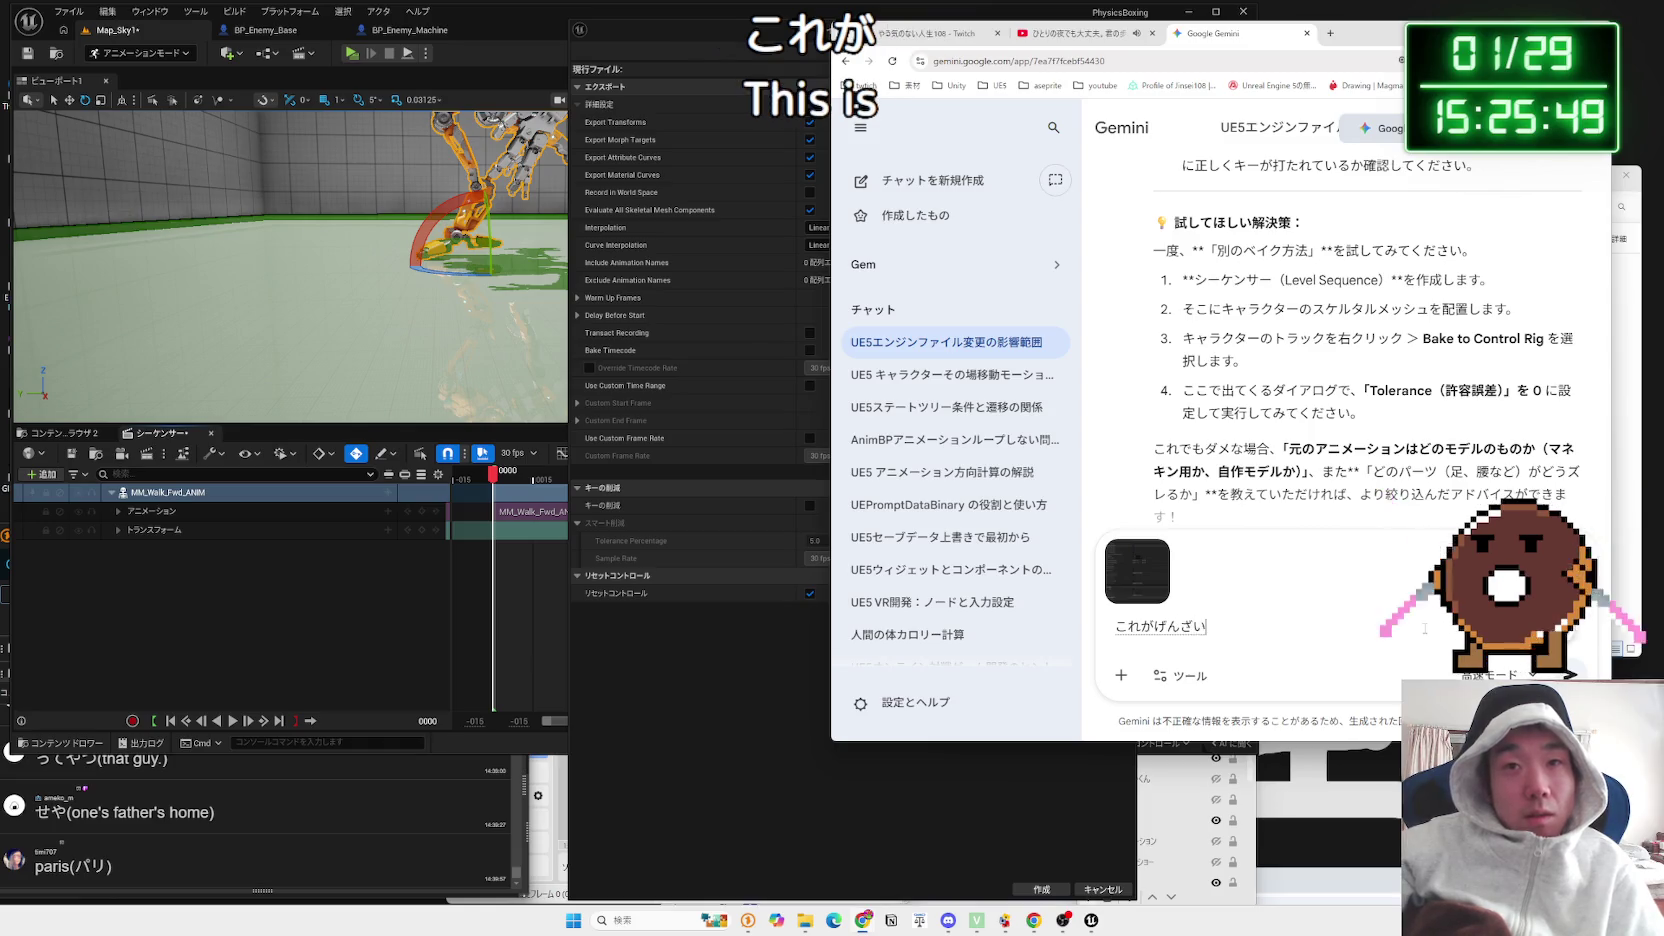
pyautogui.write('んd')
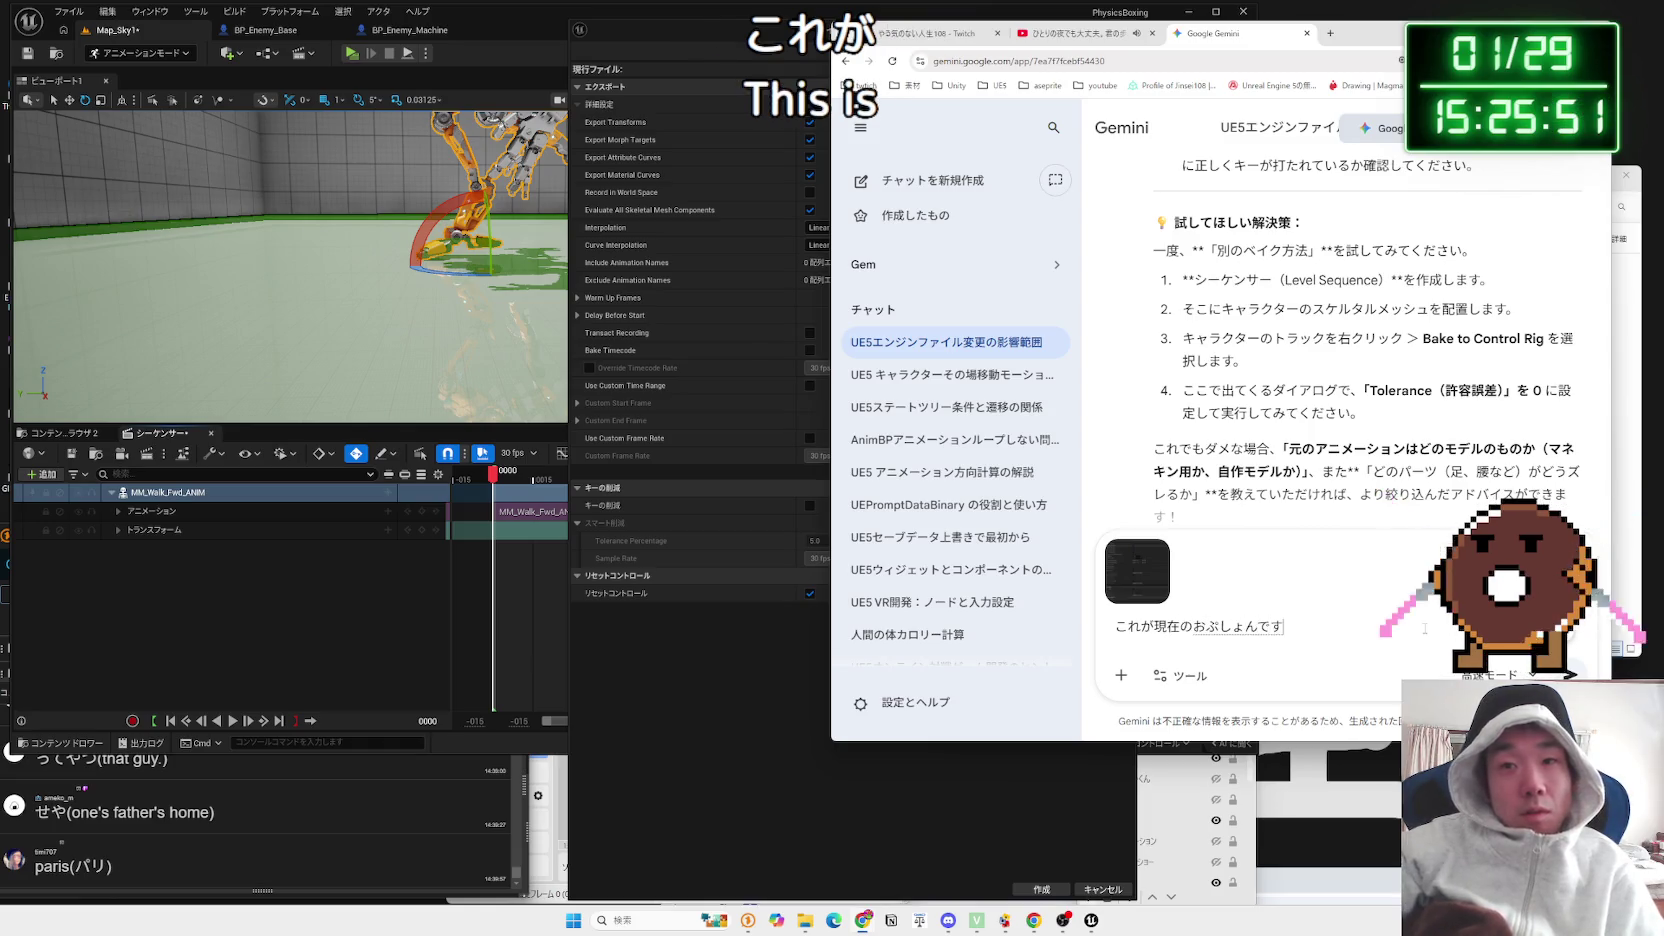
pyautogui.press('space')
pyautogui.write('。')
pyautogui.press('Return')
pyautogui.write('もでるは')
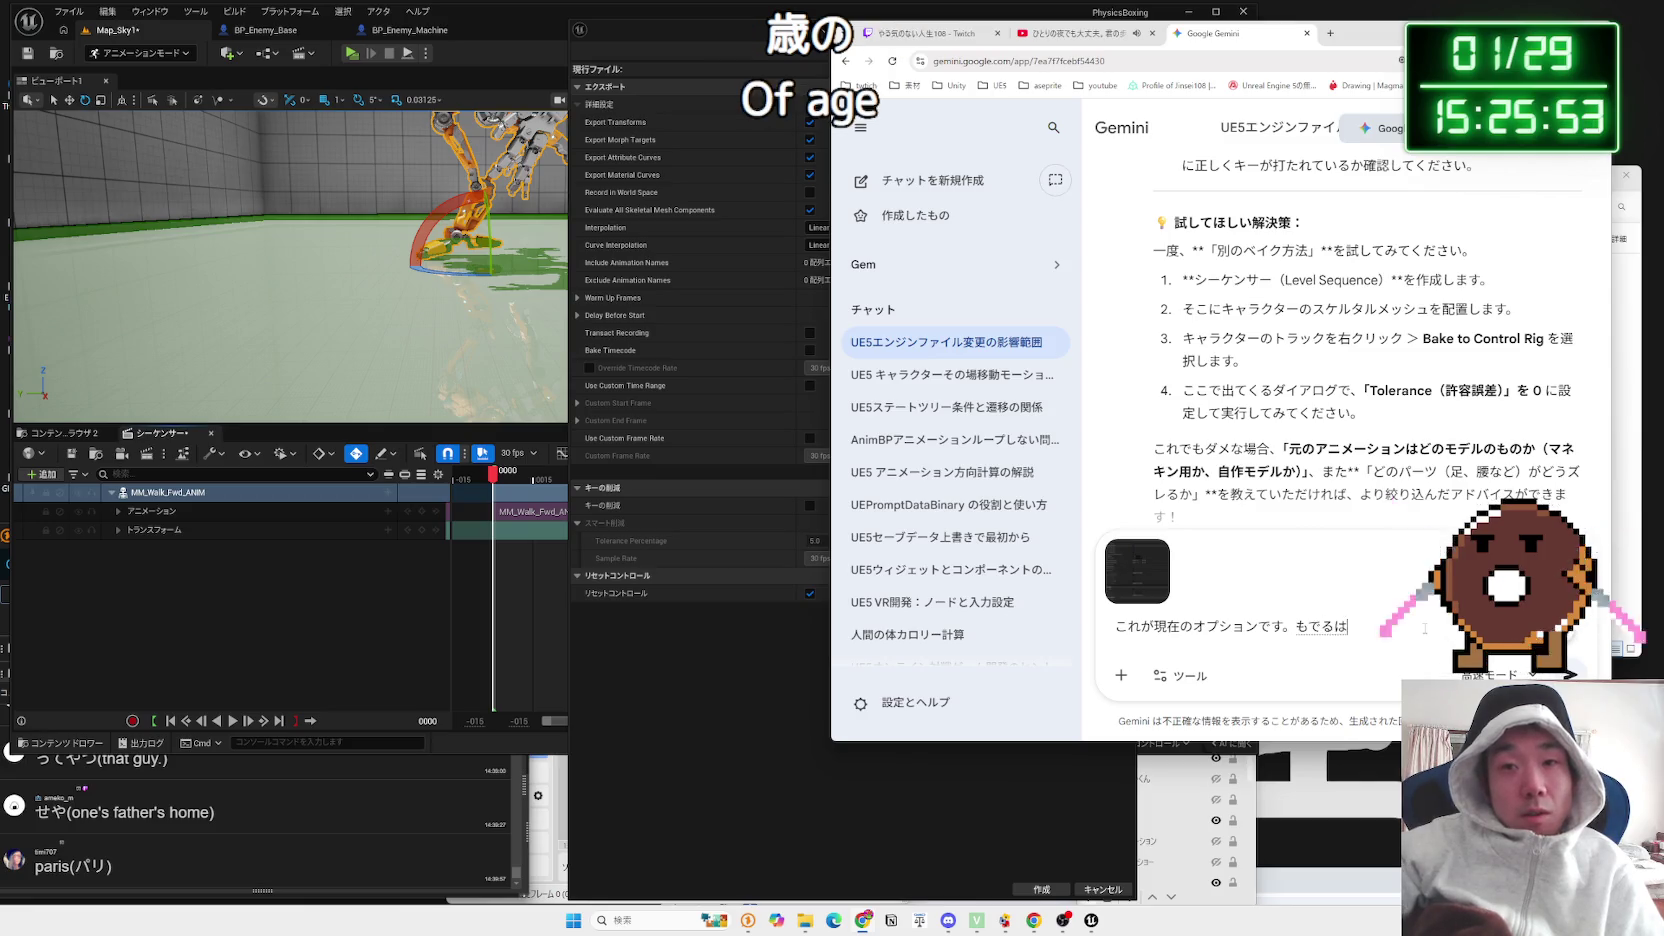
pyautogui.write('Fabd')
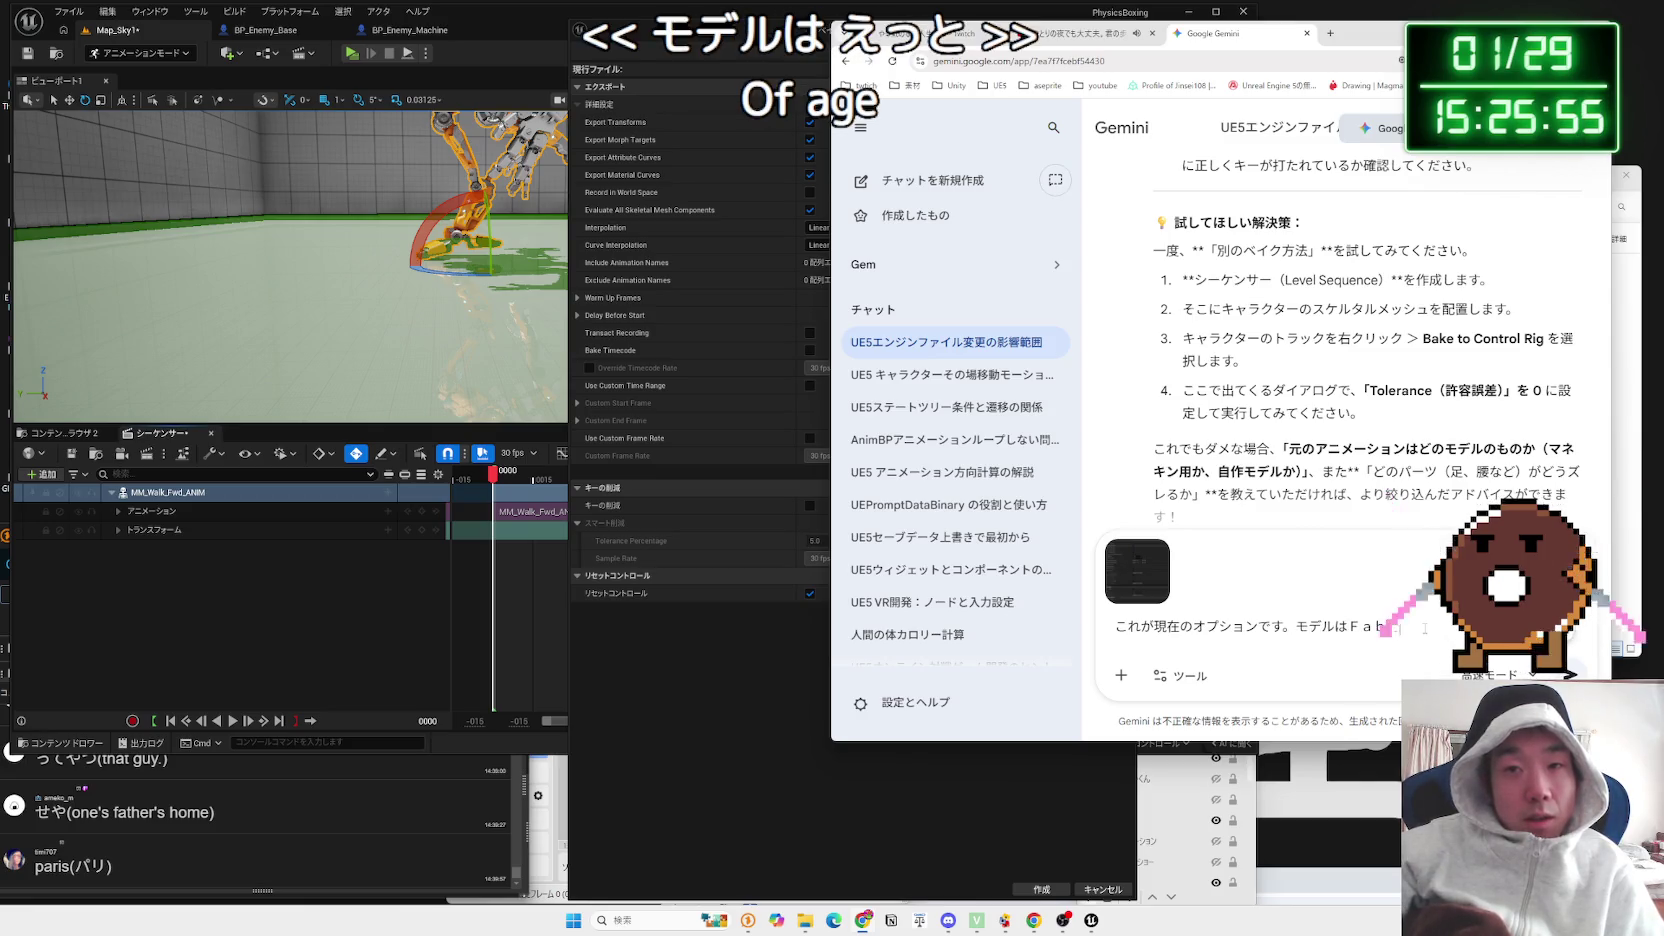
pyautogui.write('edaun')
pyautogui.press('space')
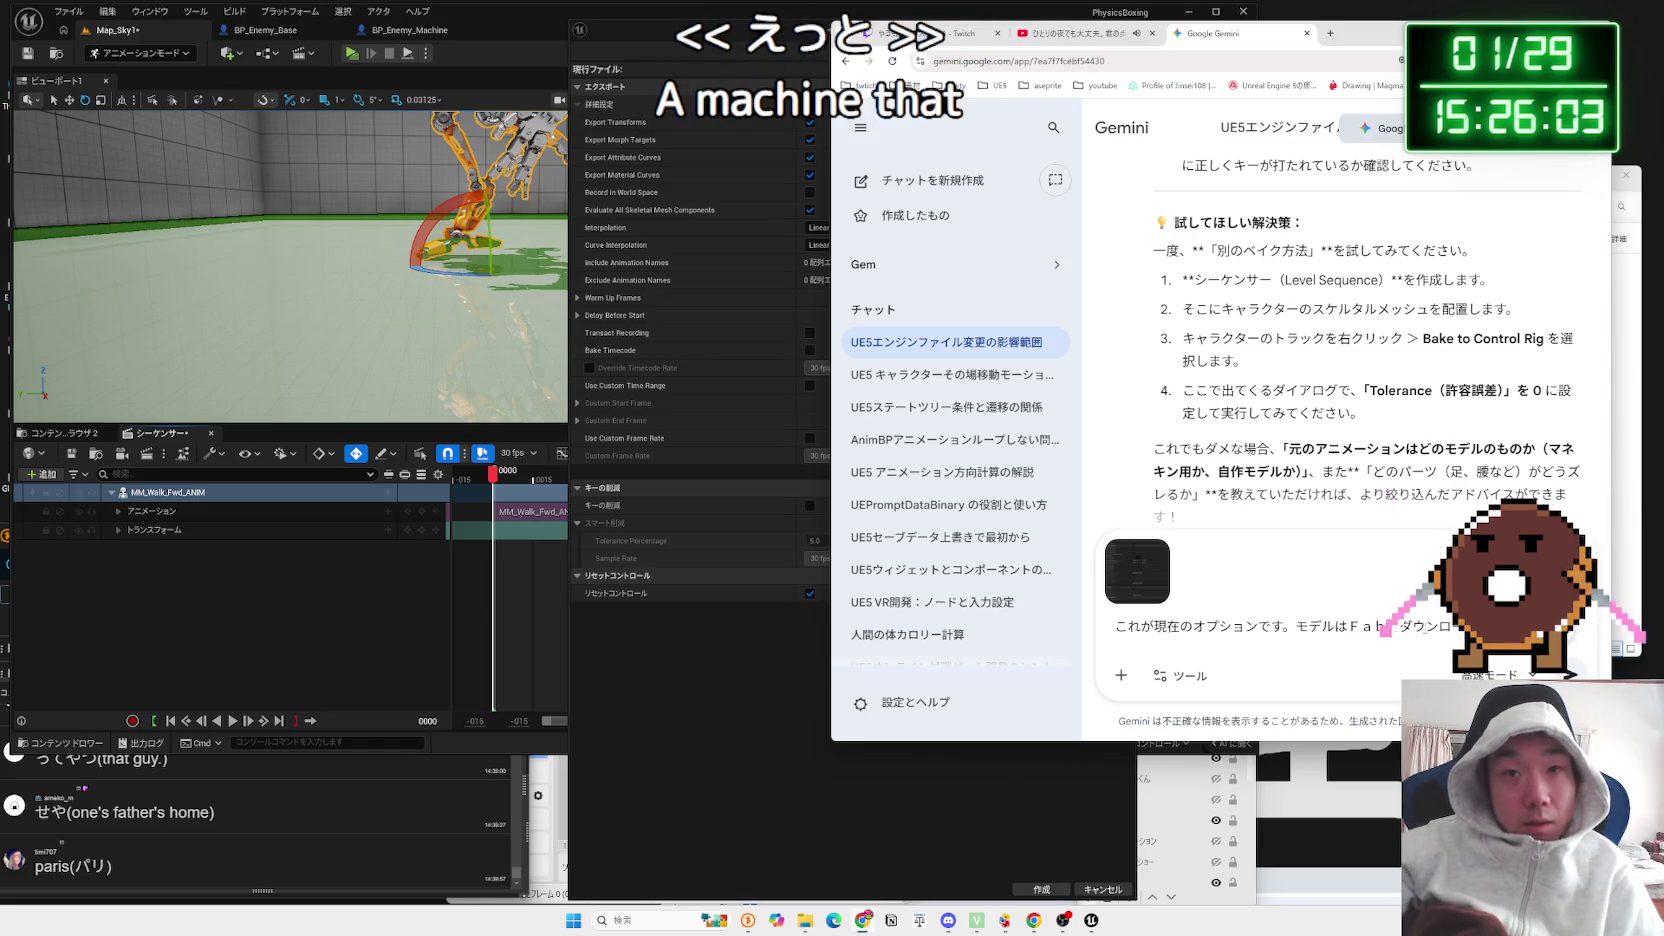
pyautogui.write('とはべつのりg')
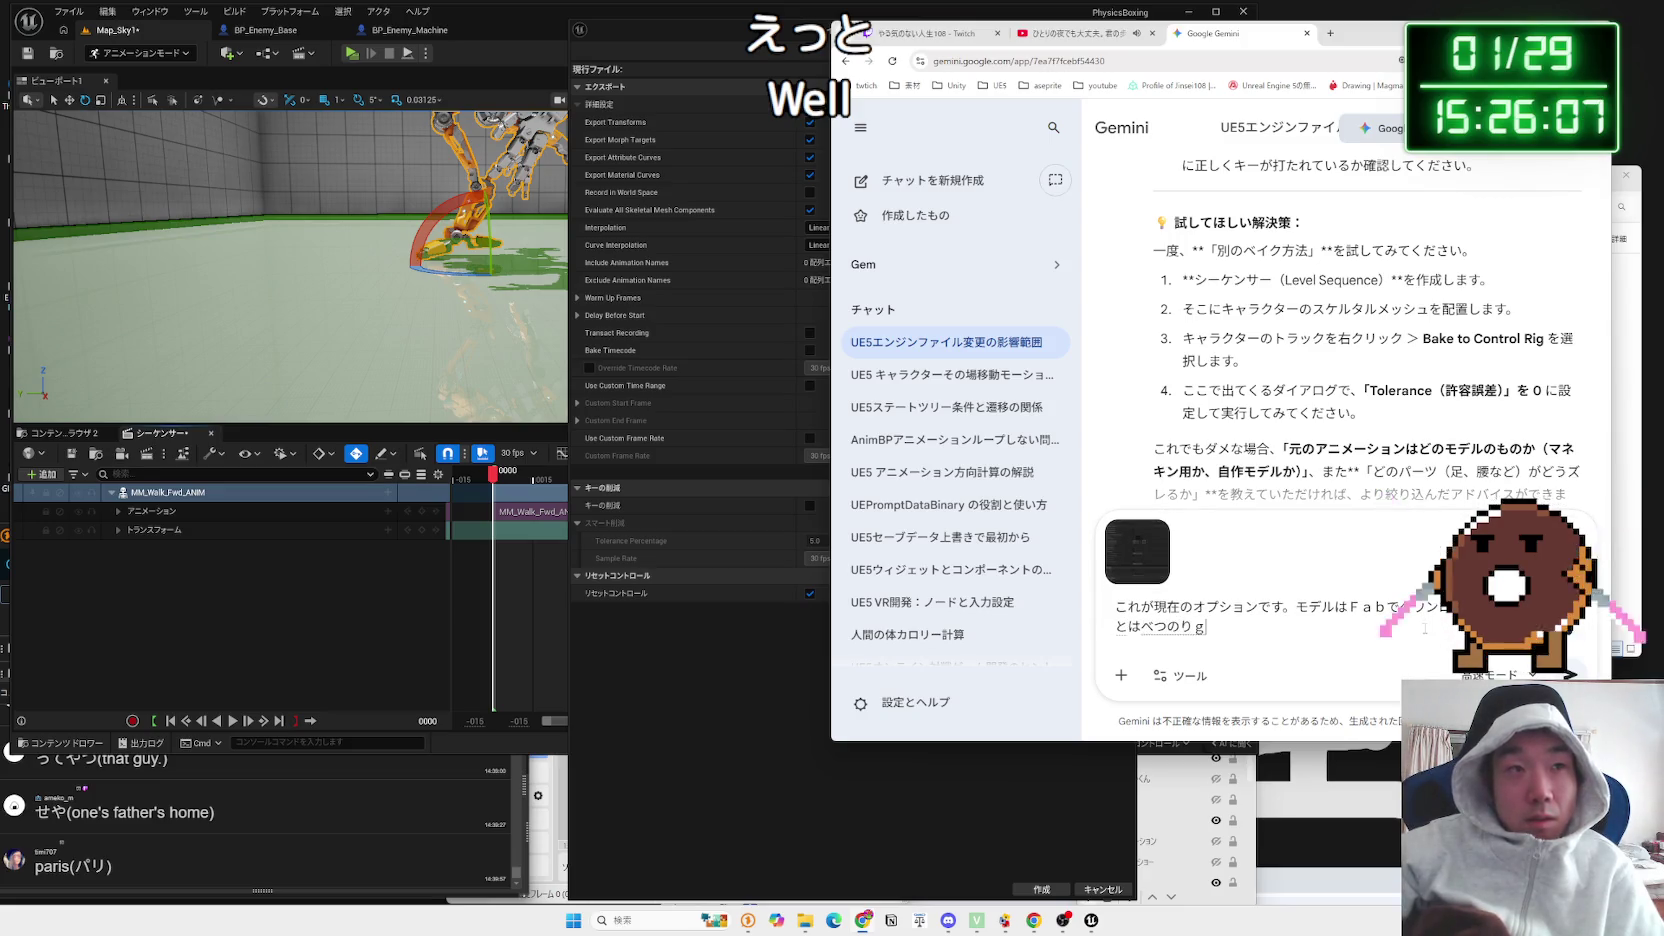
pyautogui.write('構造のきか')
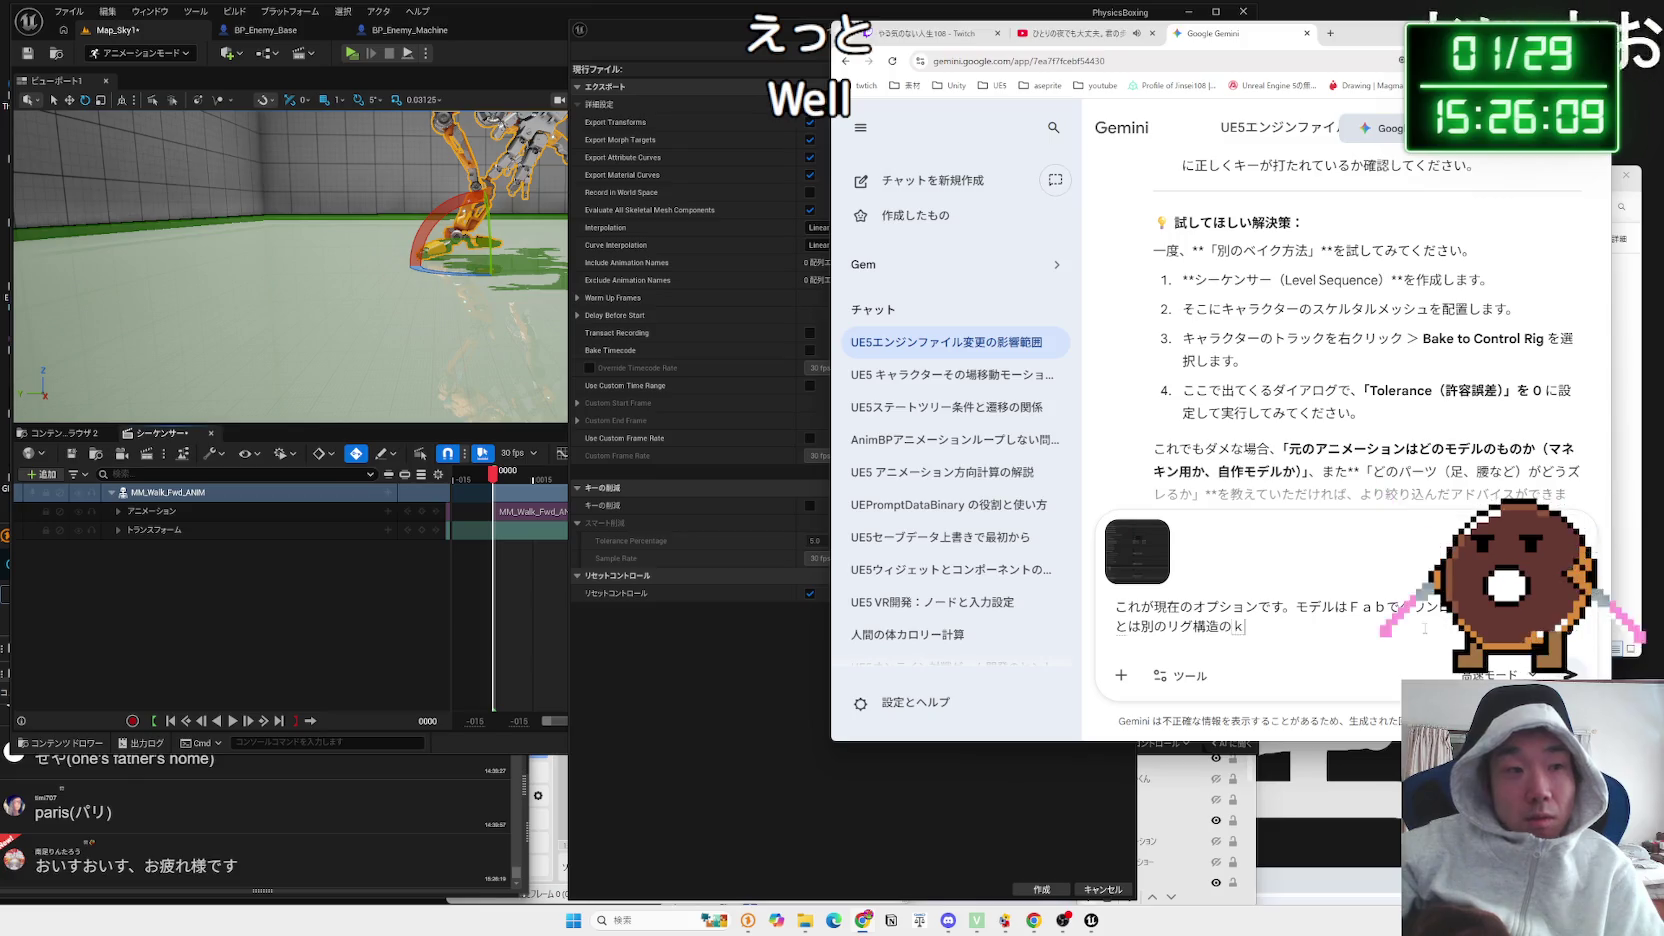
pyautogui.write('い')
pyautogui.press('space')
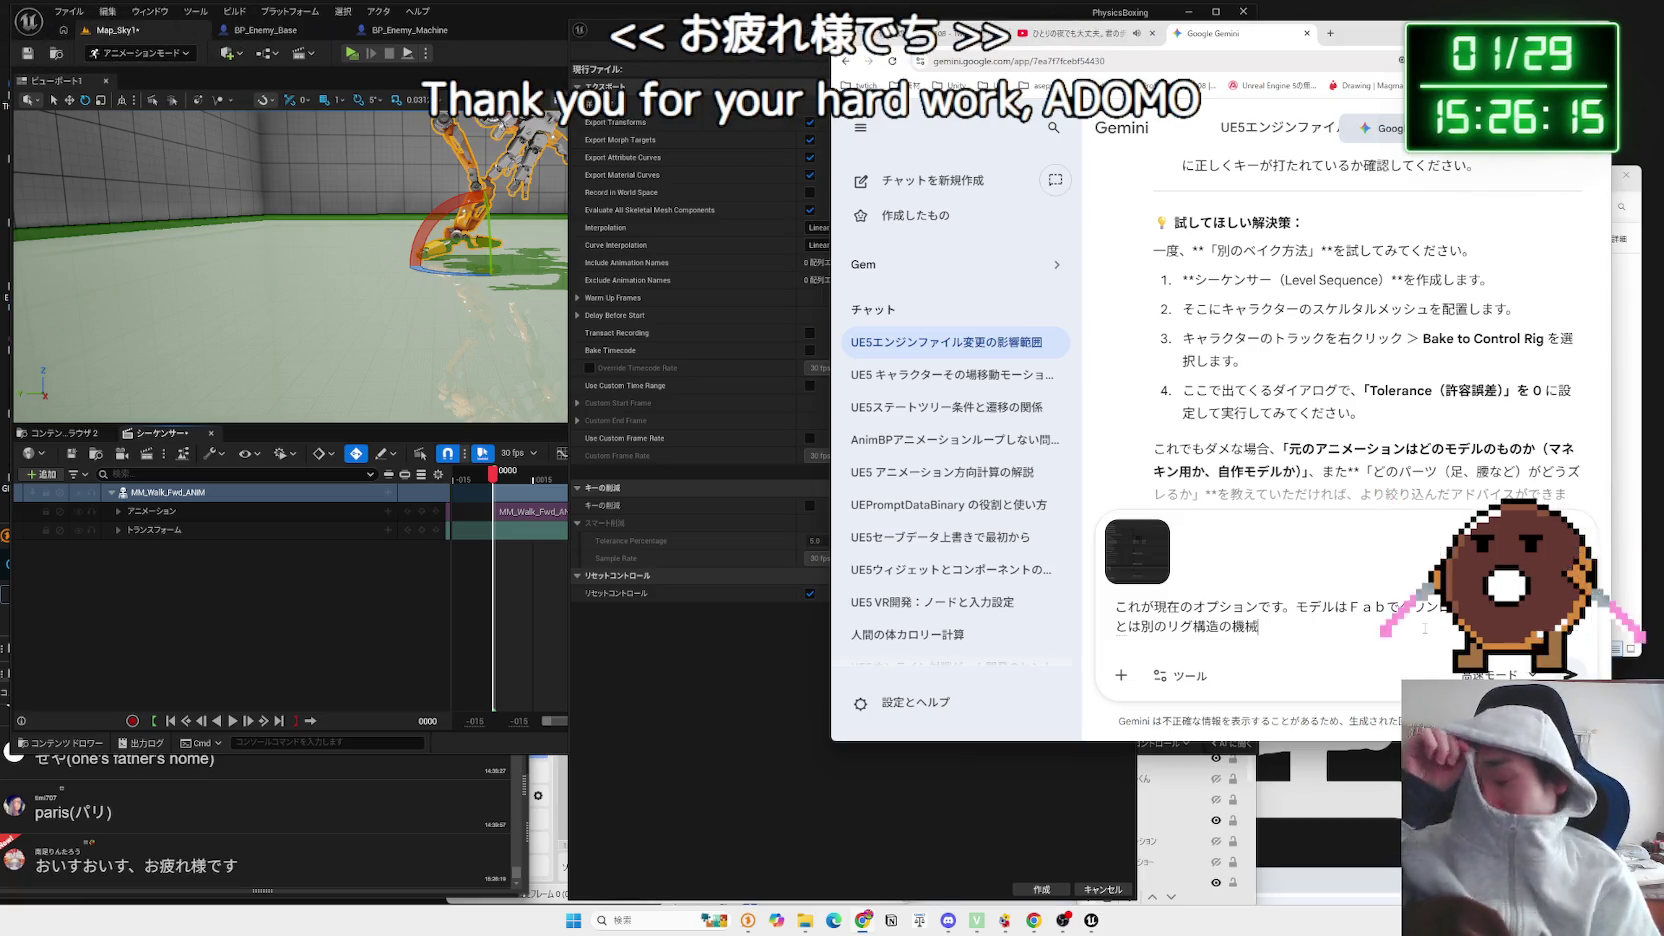
pyautogui.write('robot')
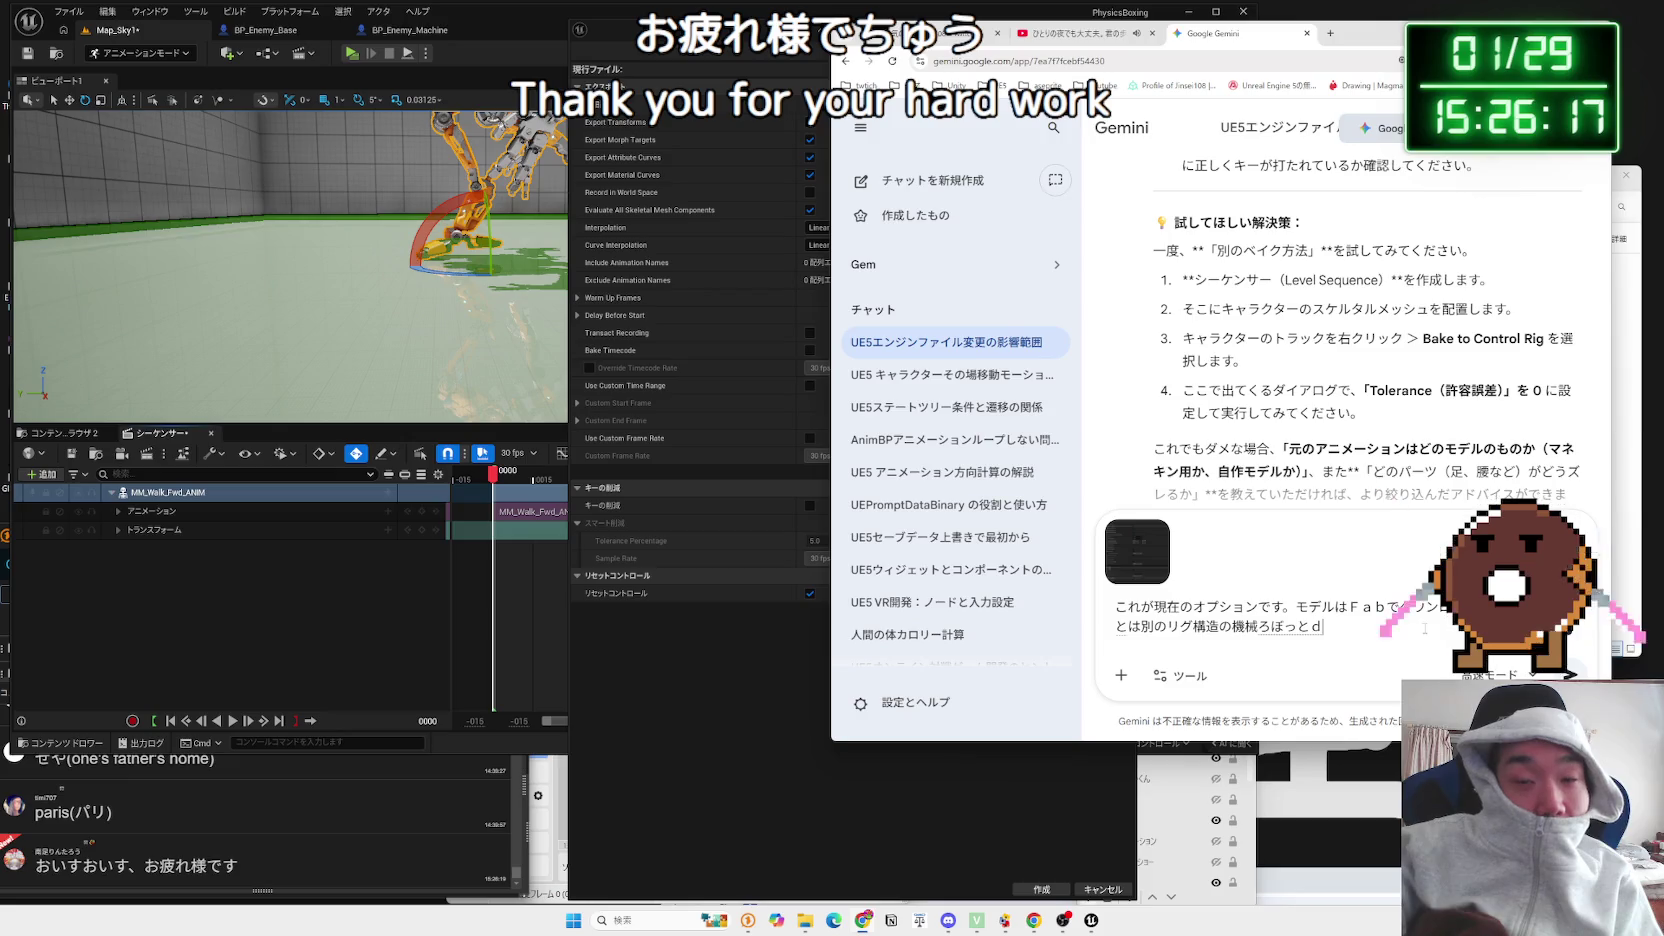
pyautogui.press('space')
pyautogui.write('。あし')
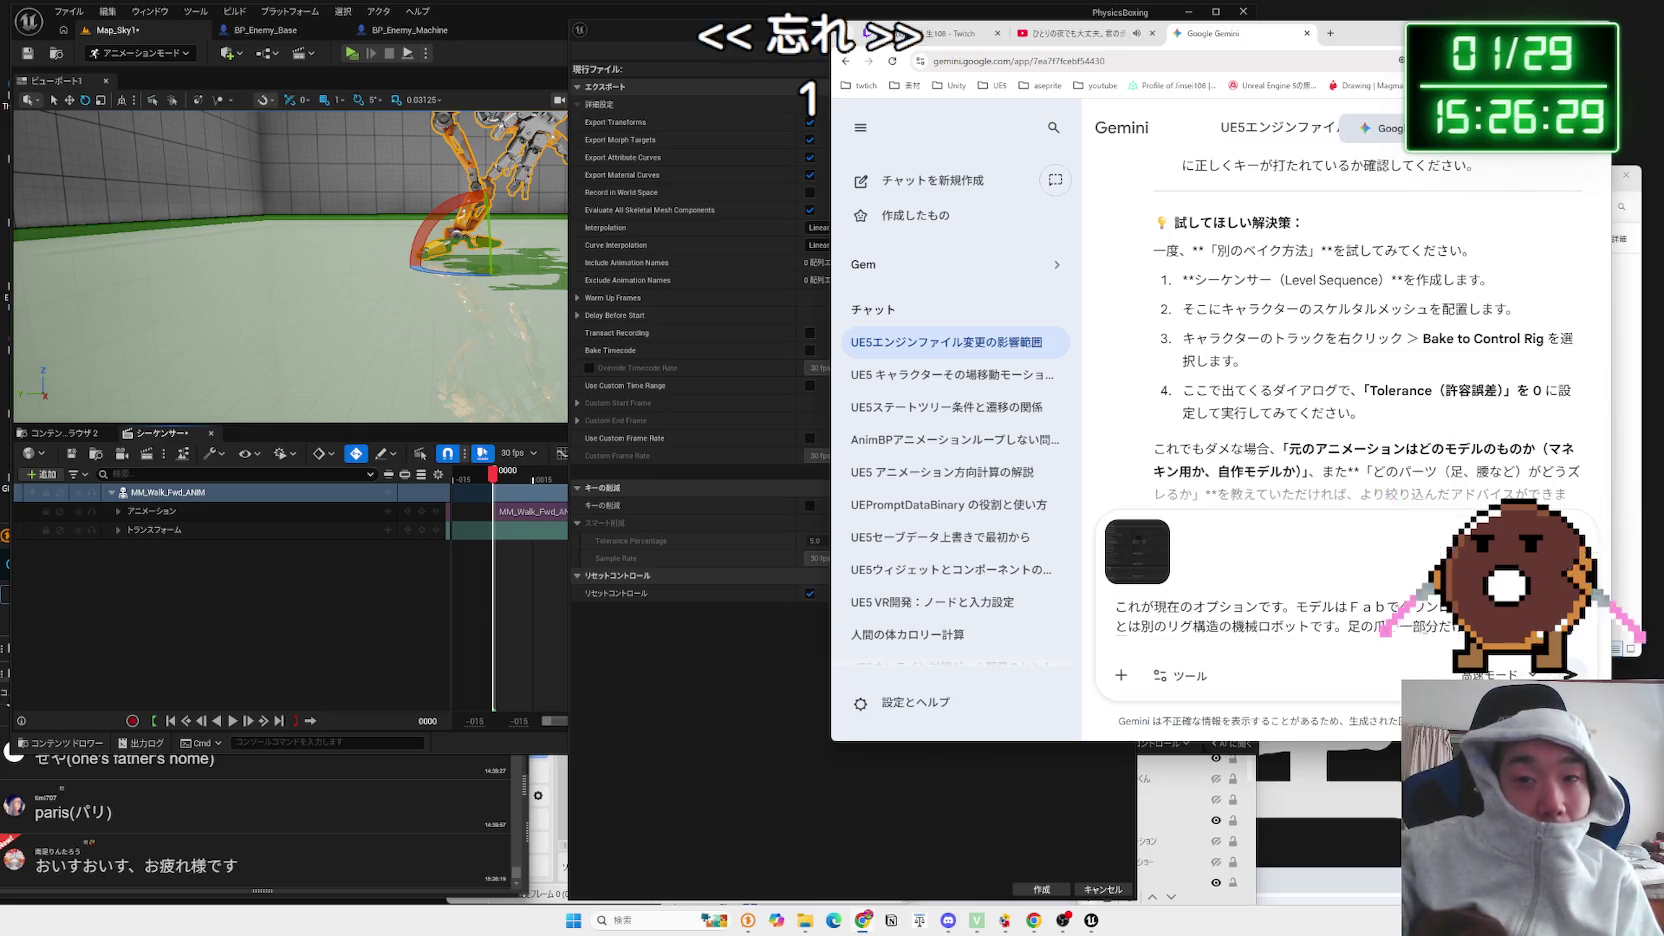
pyautogui.write('しまい')
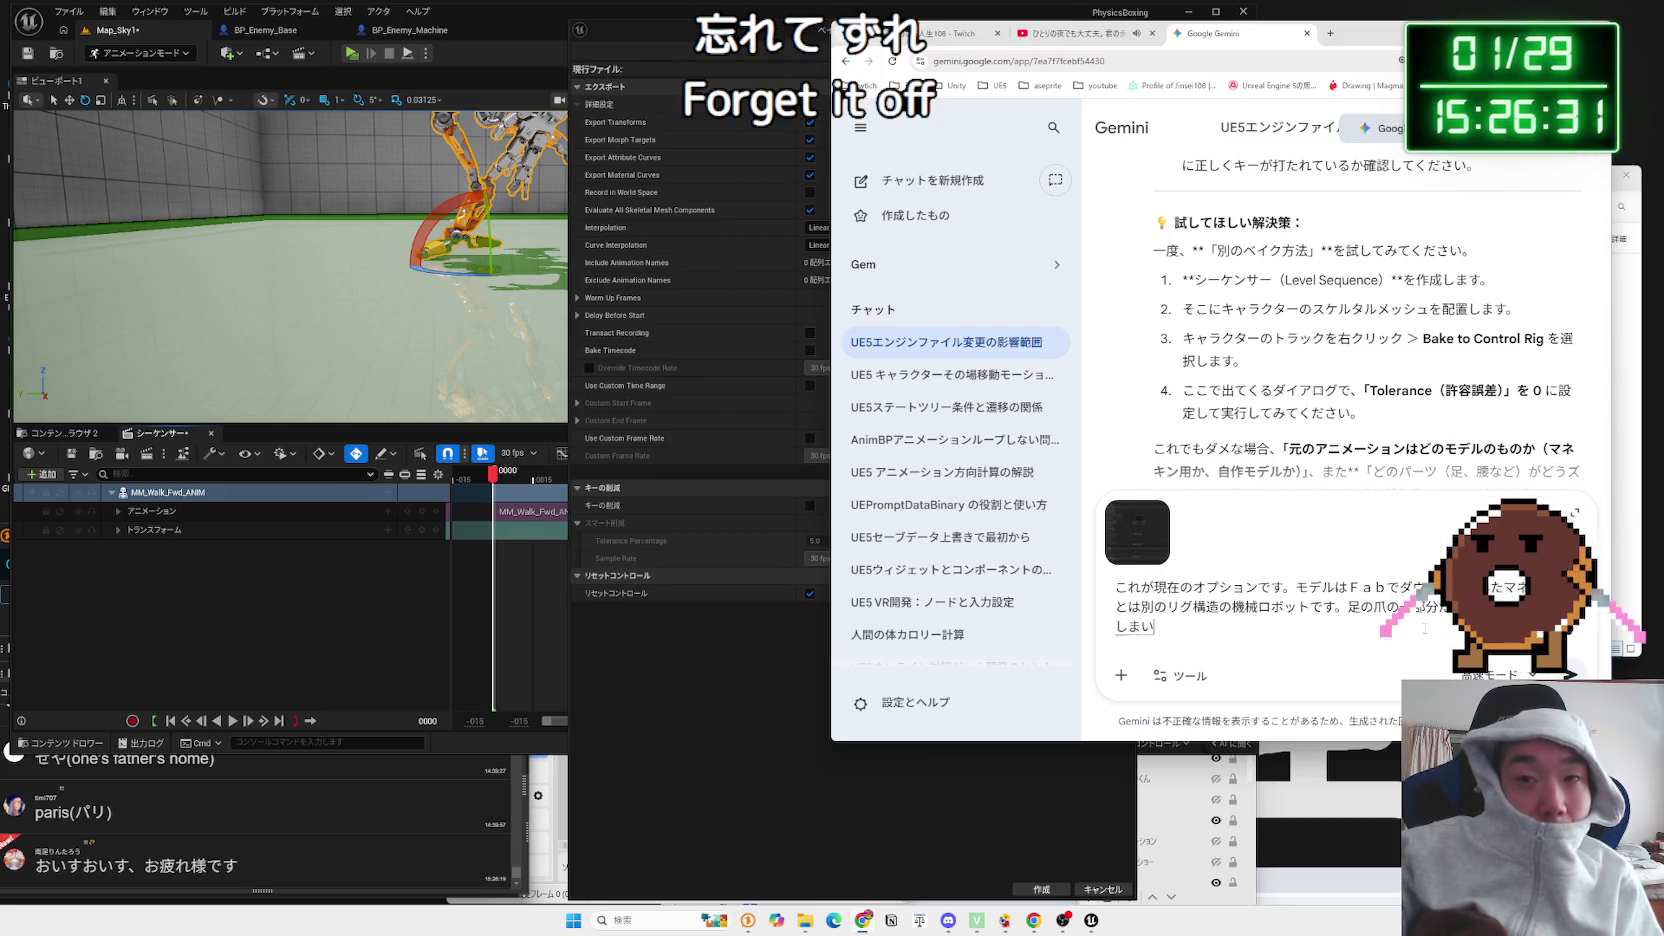
pyautogui.press('Return')
pyautogui.press('Return')
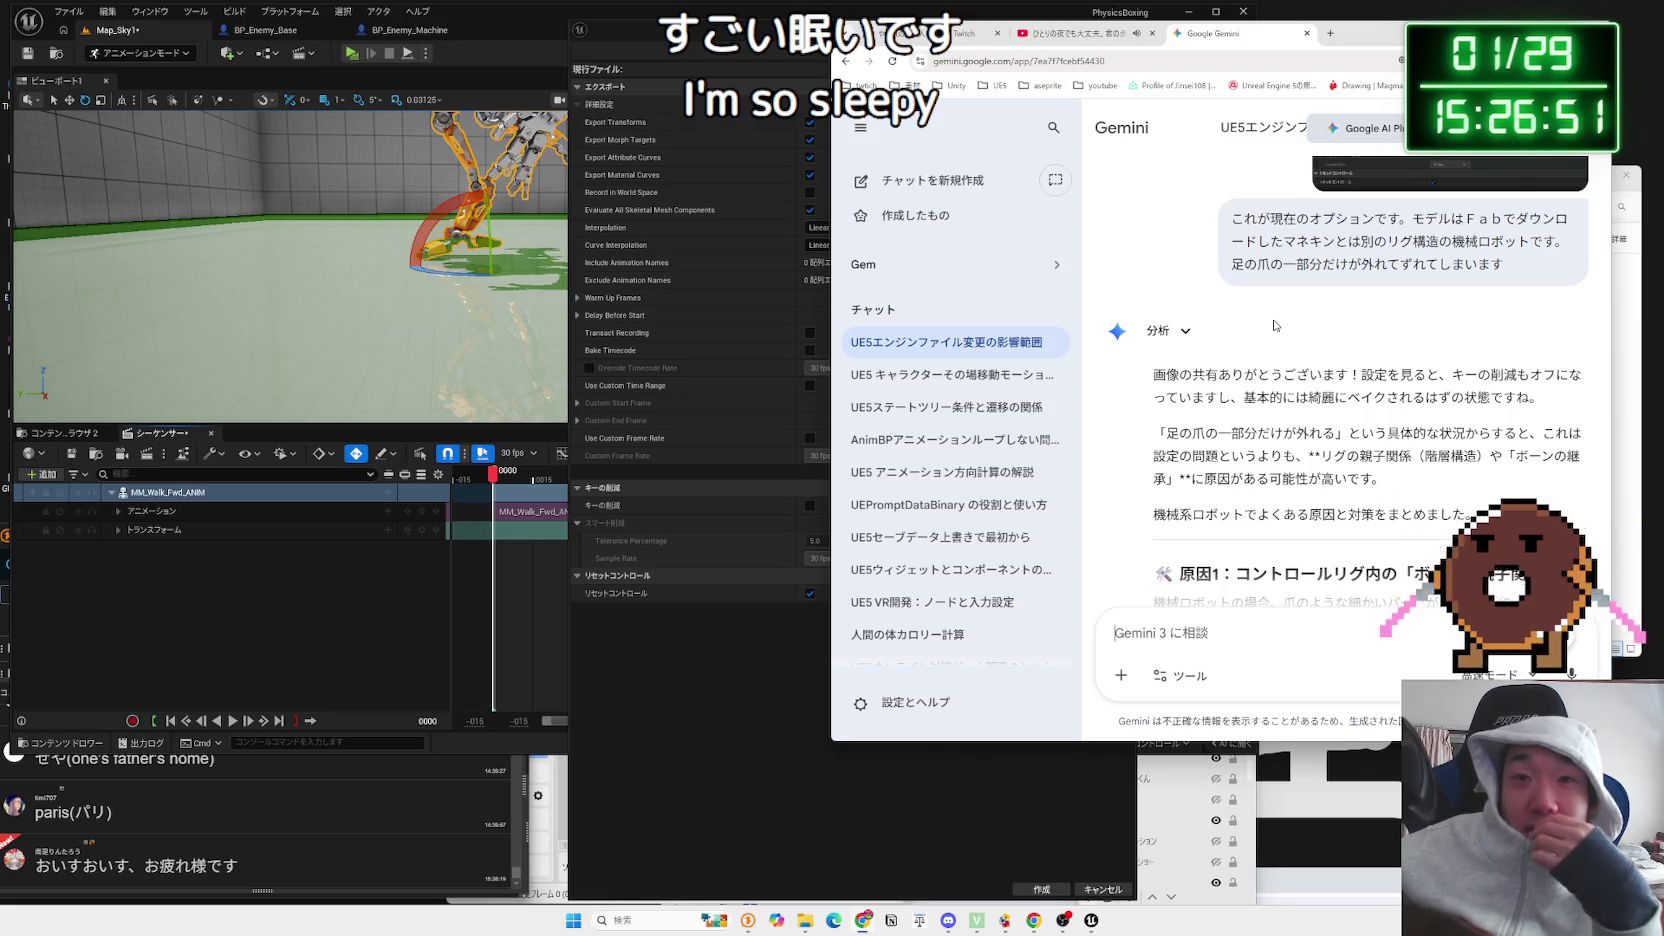
# Step: Read Gemini's Cause 1 and Cause 2, then bring the Bake Options window back into view
pyautogui.scroll(-1, 1276, 322)
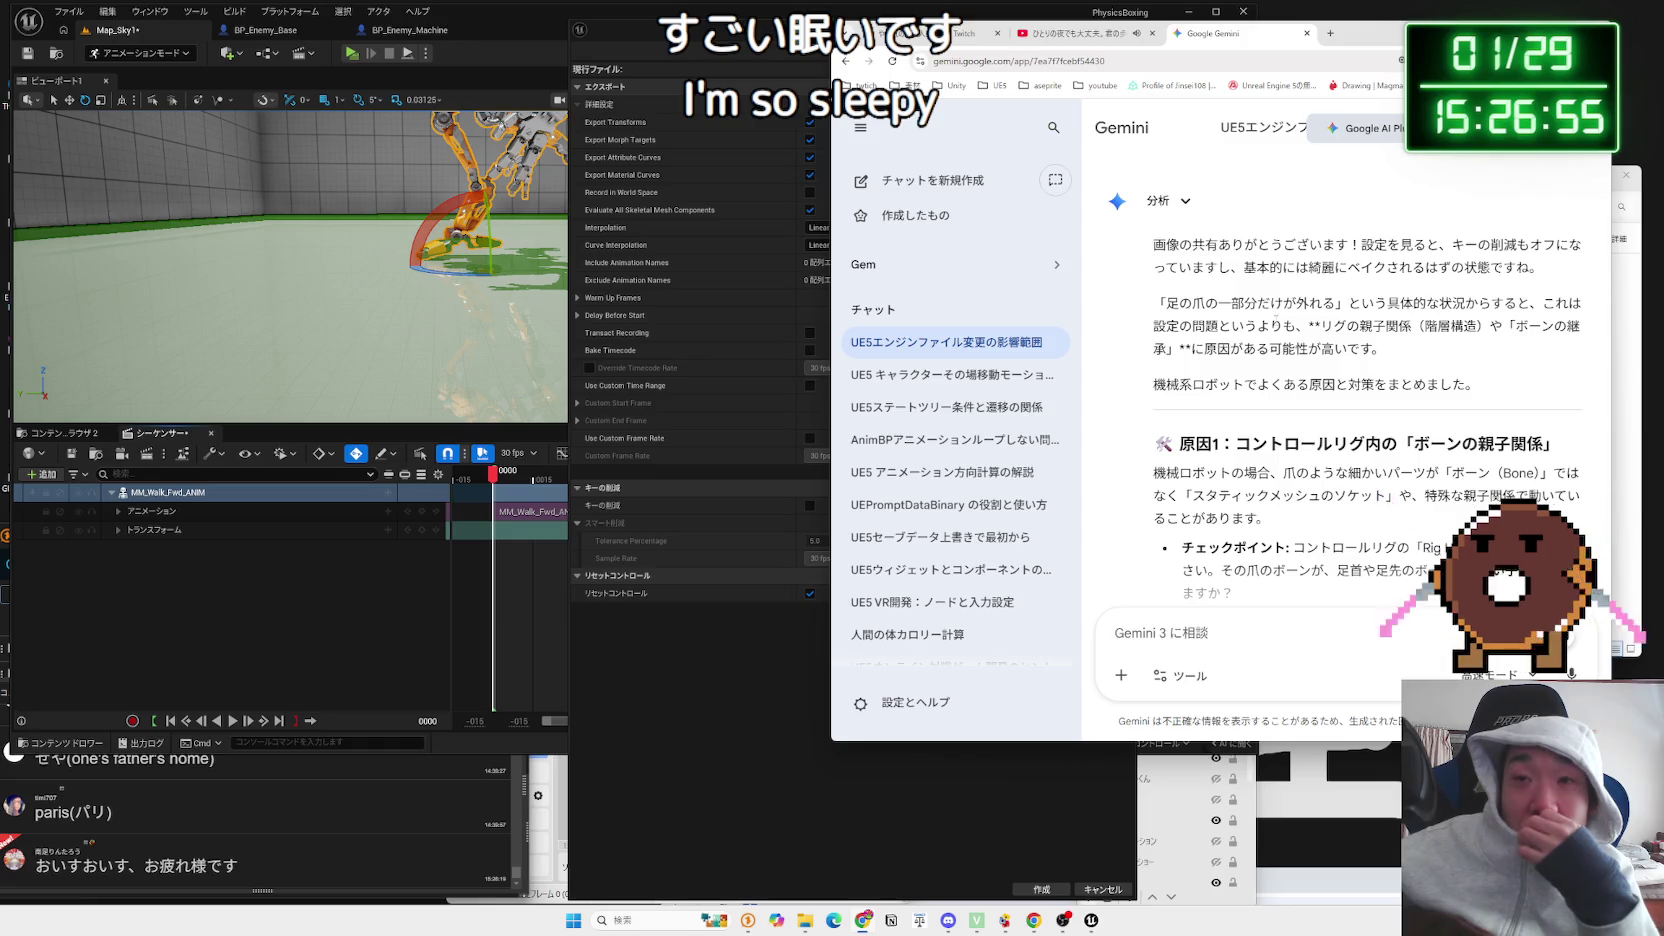
pyautogui.scroll(-1, 1276, 322)
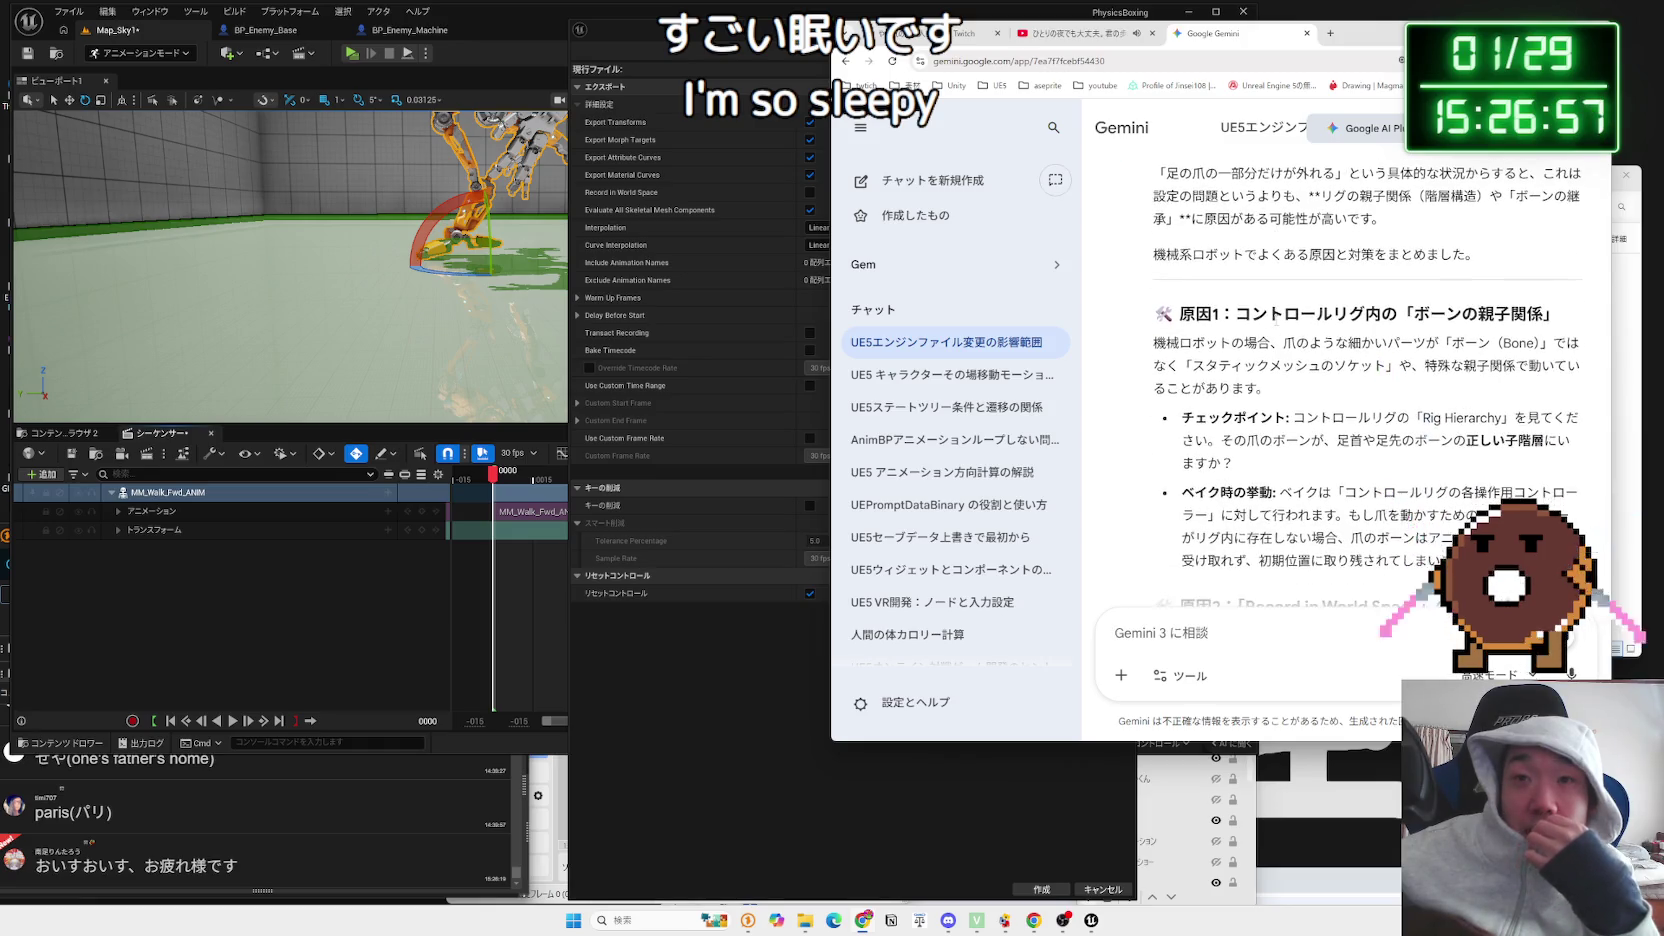
pyautogui.scroll(-1, 1276, 324)
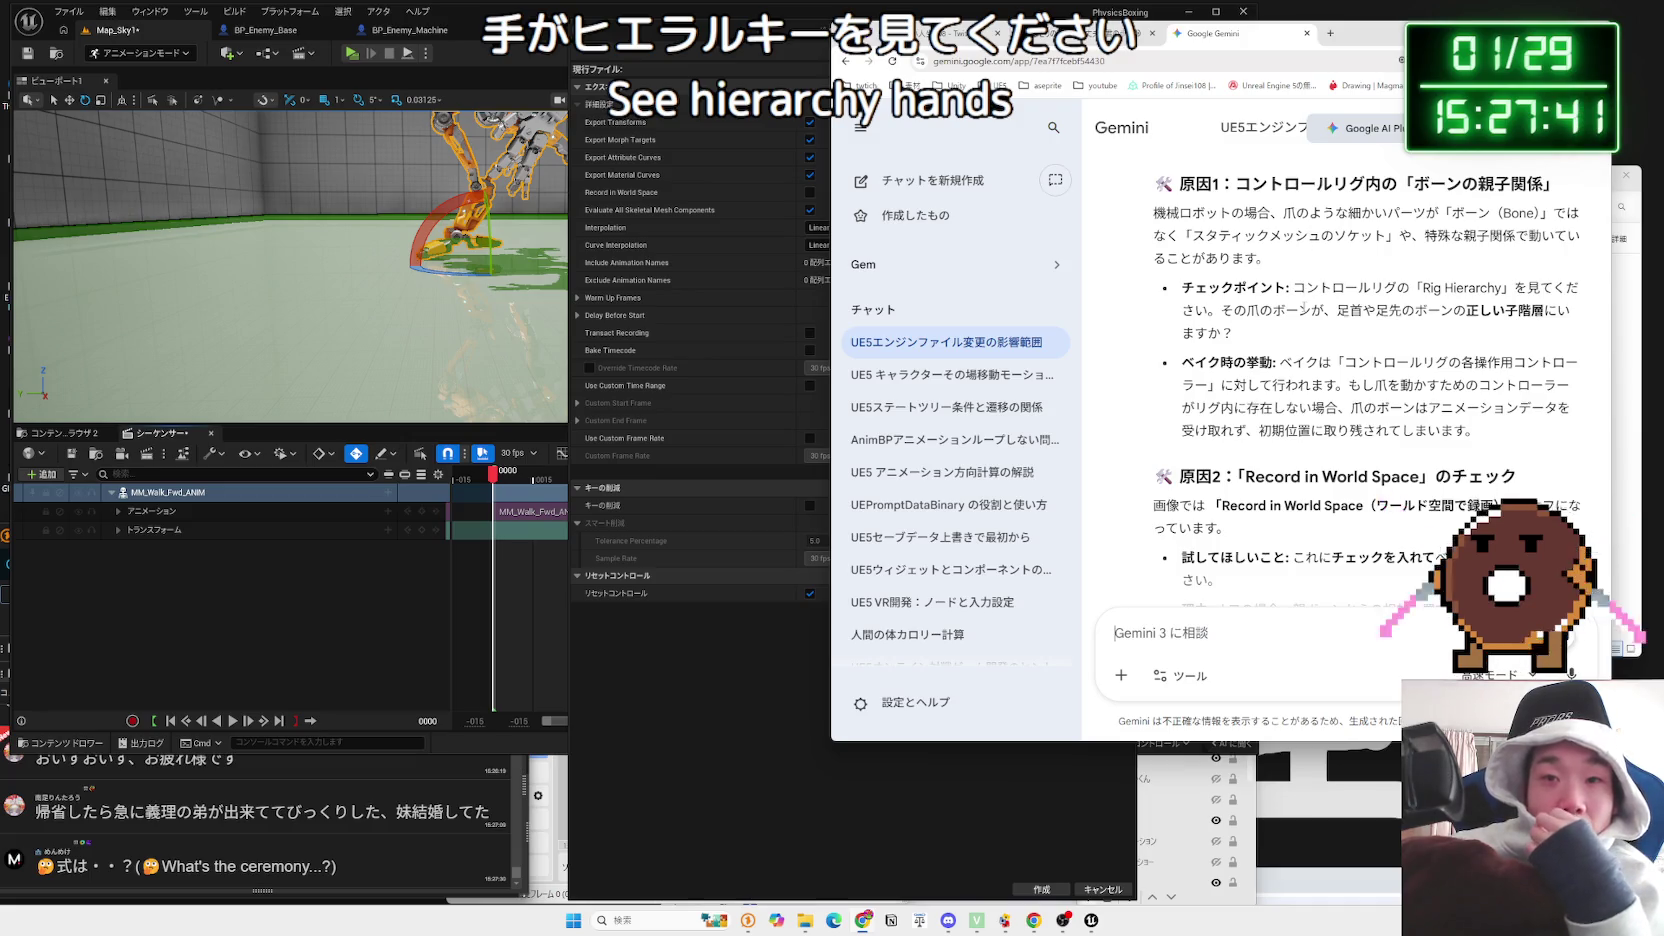
pyautogui.scroll(-2, 1303, 306)
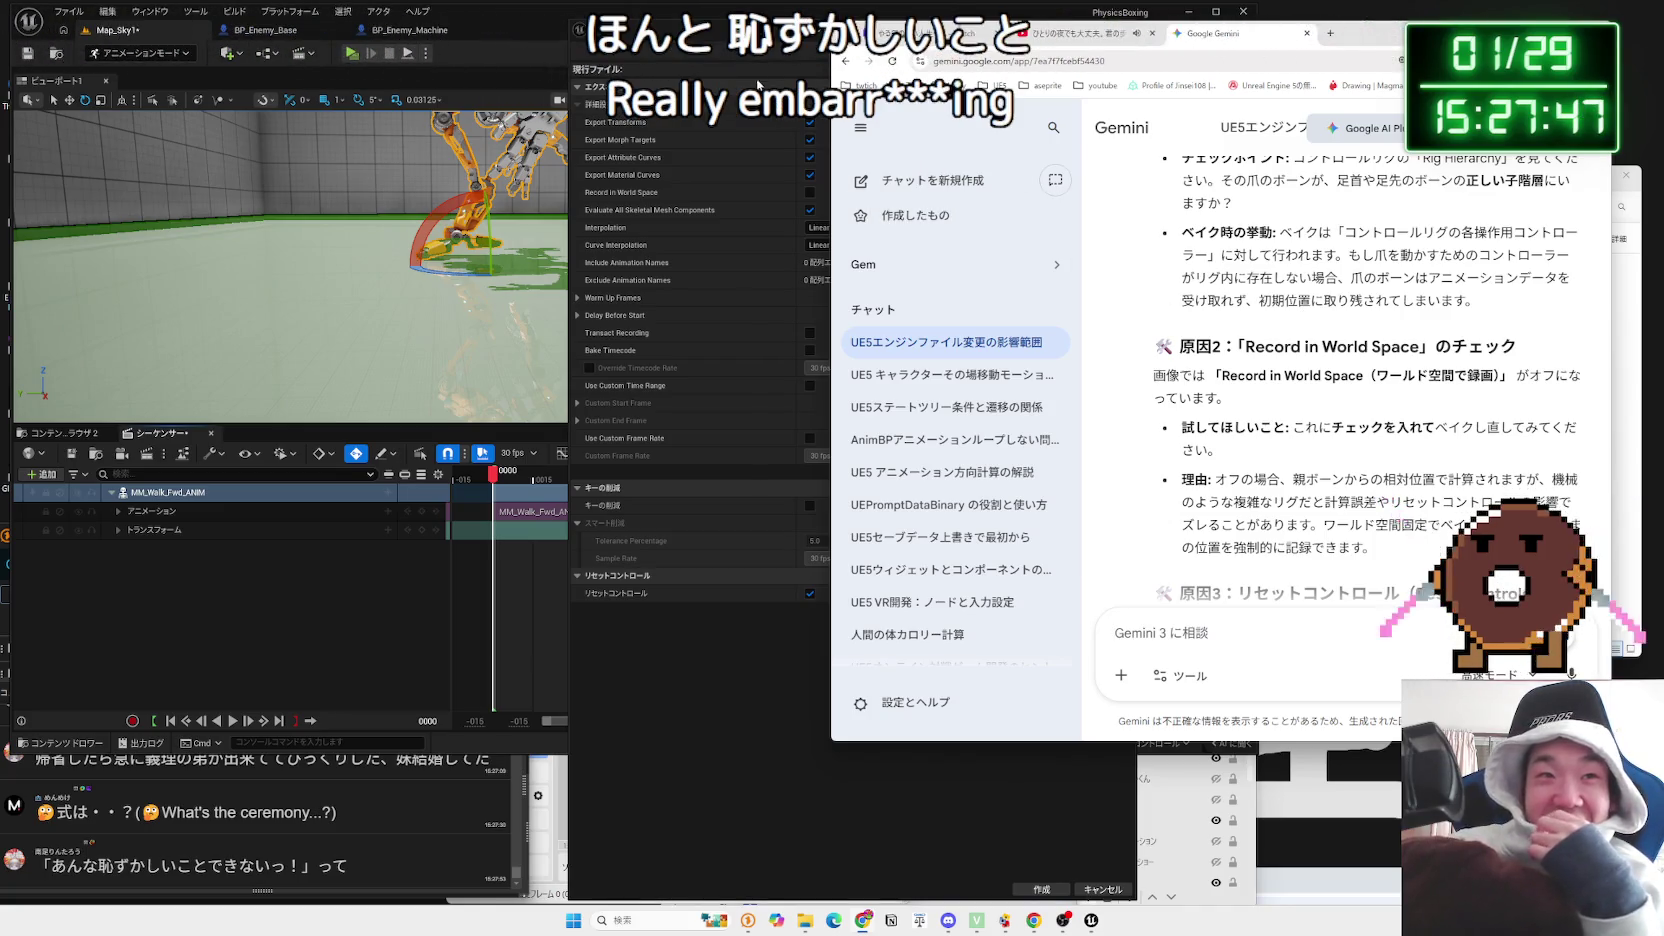
pyautogui.moveTo(722, 37)
pyautogui.mouseDown()
pyautogui.moveTo(610, 40)
pyautogui.moveTo(606, 460)
pyautogui.moveTo(694, 225)
pyautogui.mouseUp()
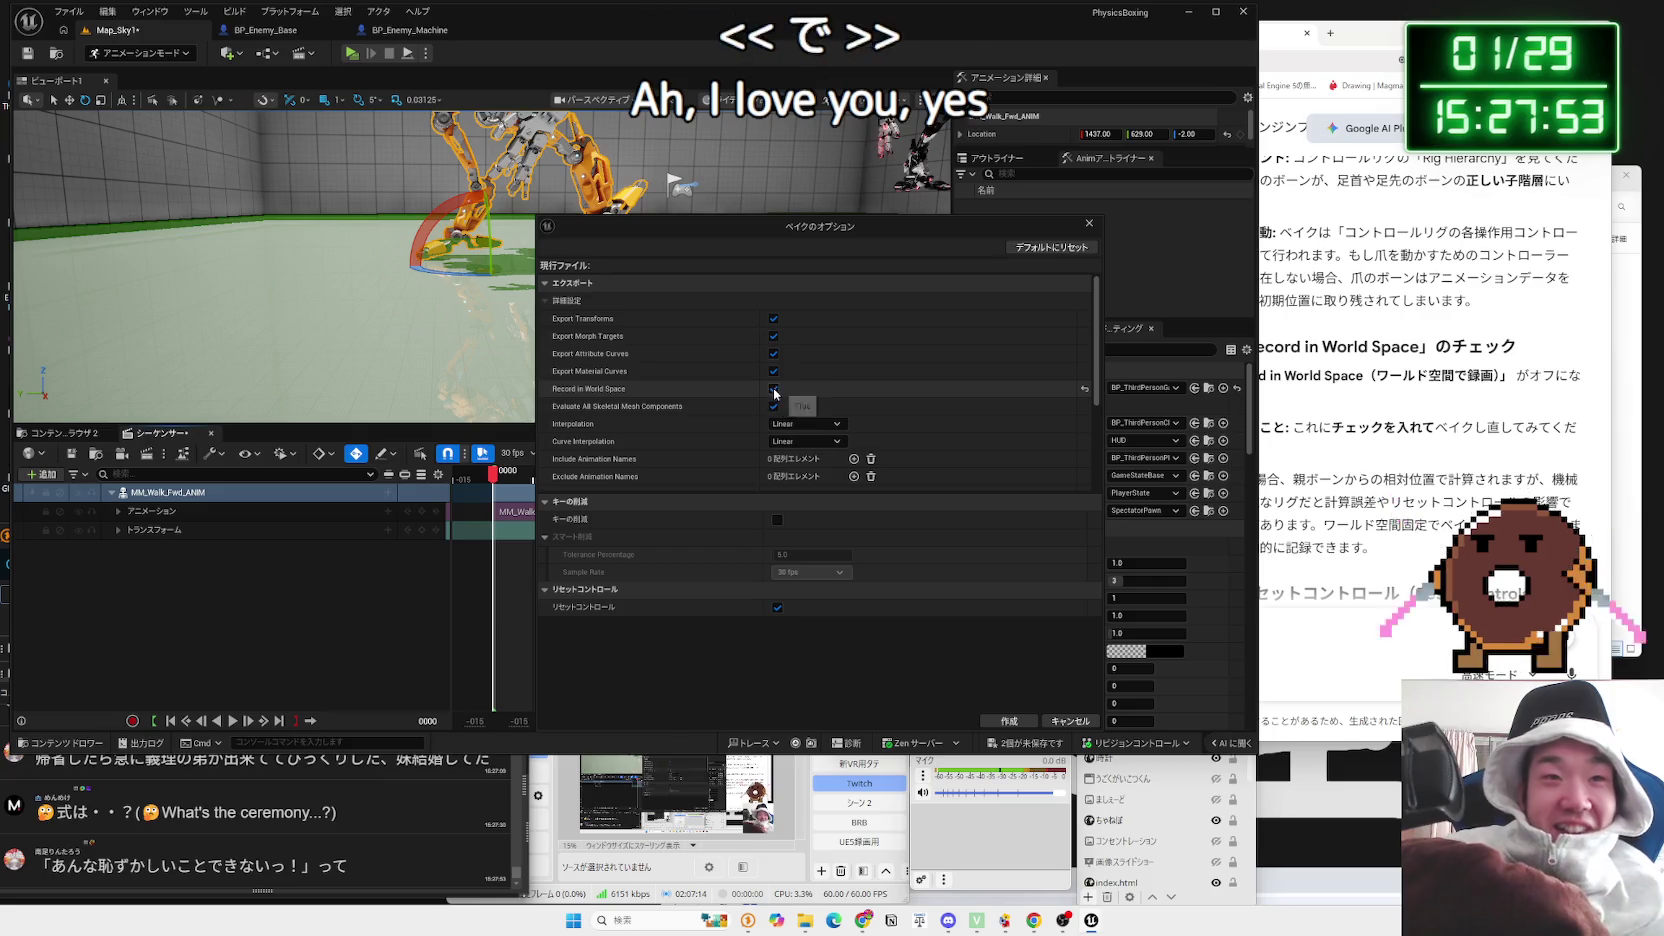
# Step: Bake onto CR_MPMECH, inspect the mech, then undo the bake with Ctrl+Z
pyautogui.click(1009, 721)
pyautogui.moveTo(682, 351); pyautogui.dragTo(102, 316)
pyautogui.hotkey('ctrl', 'z')
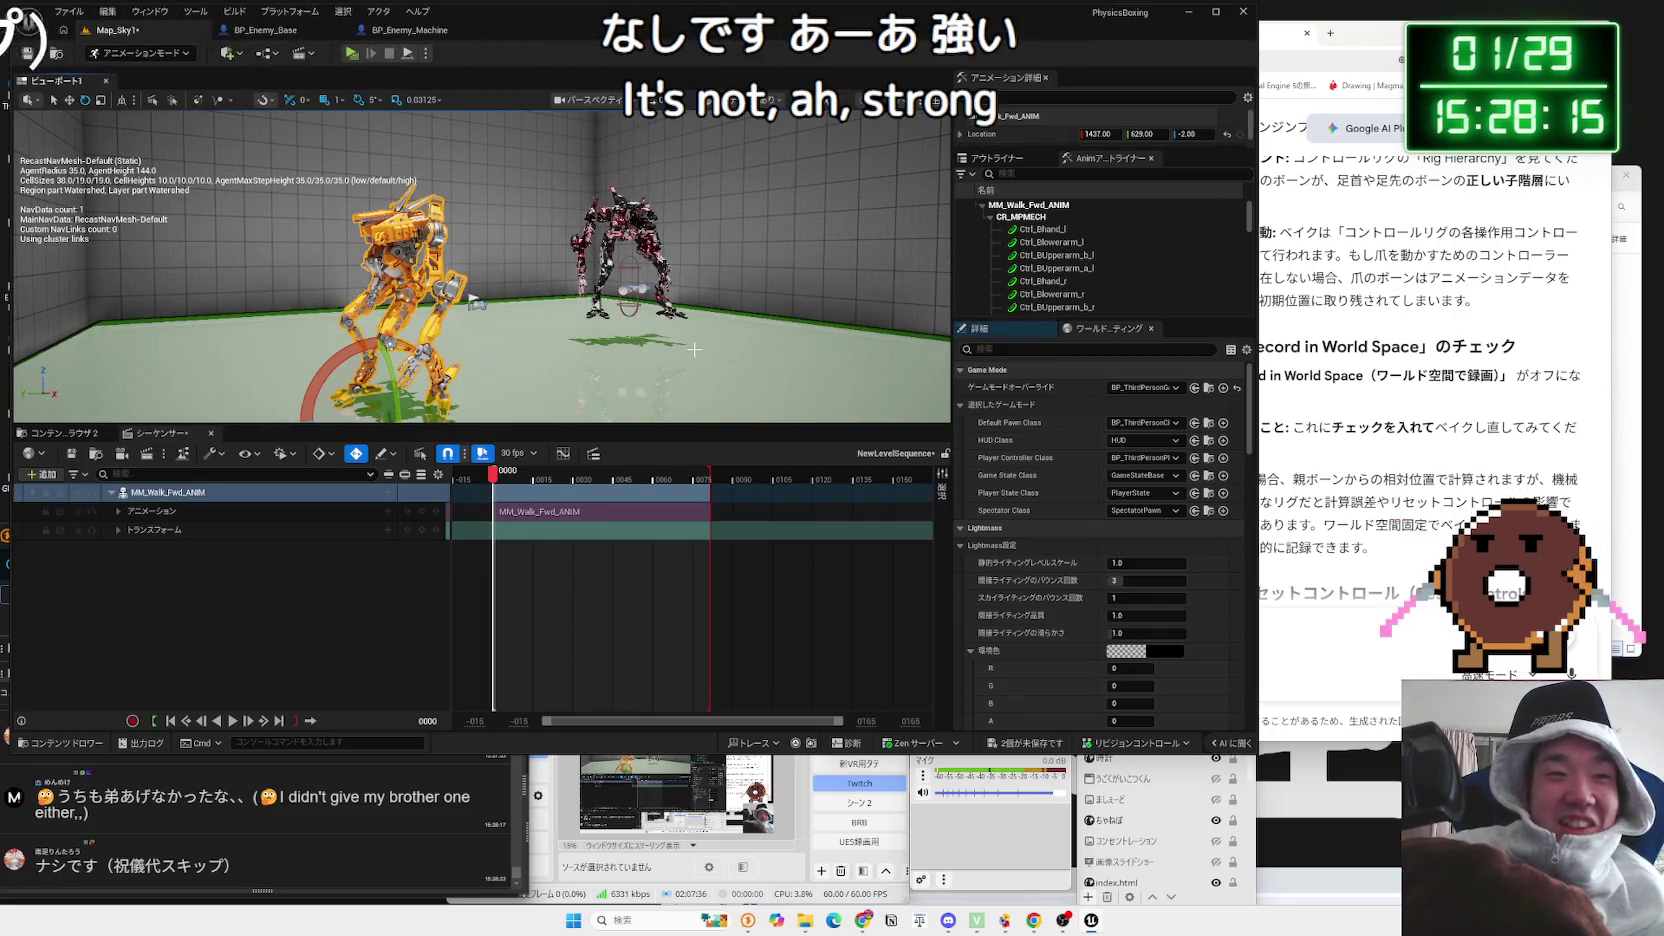
pyautogui.rightClick(230, 492)
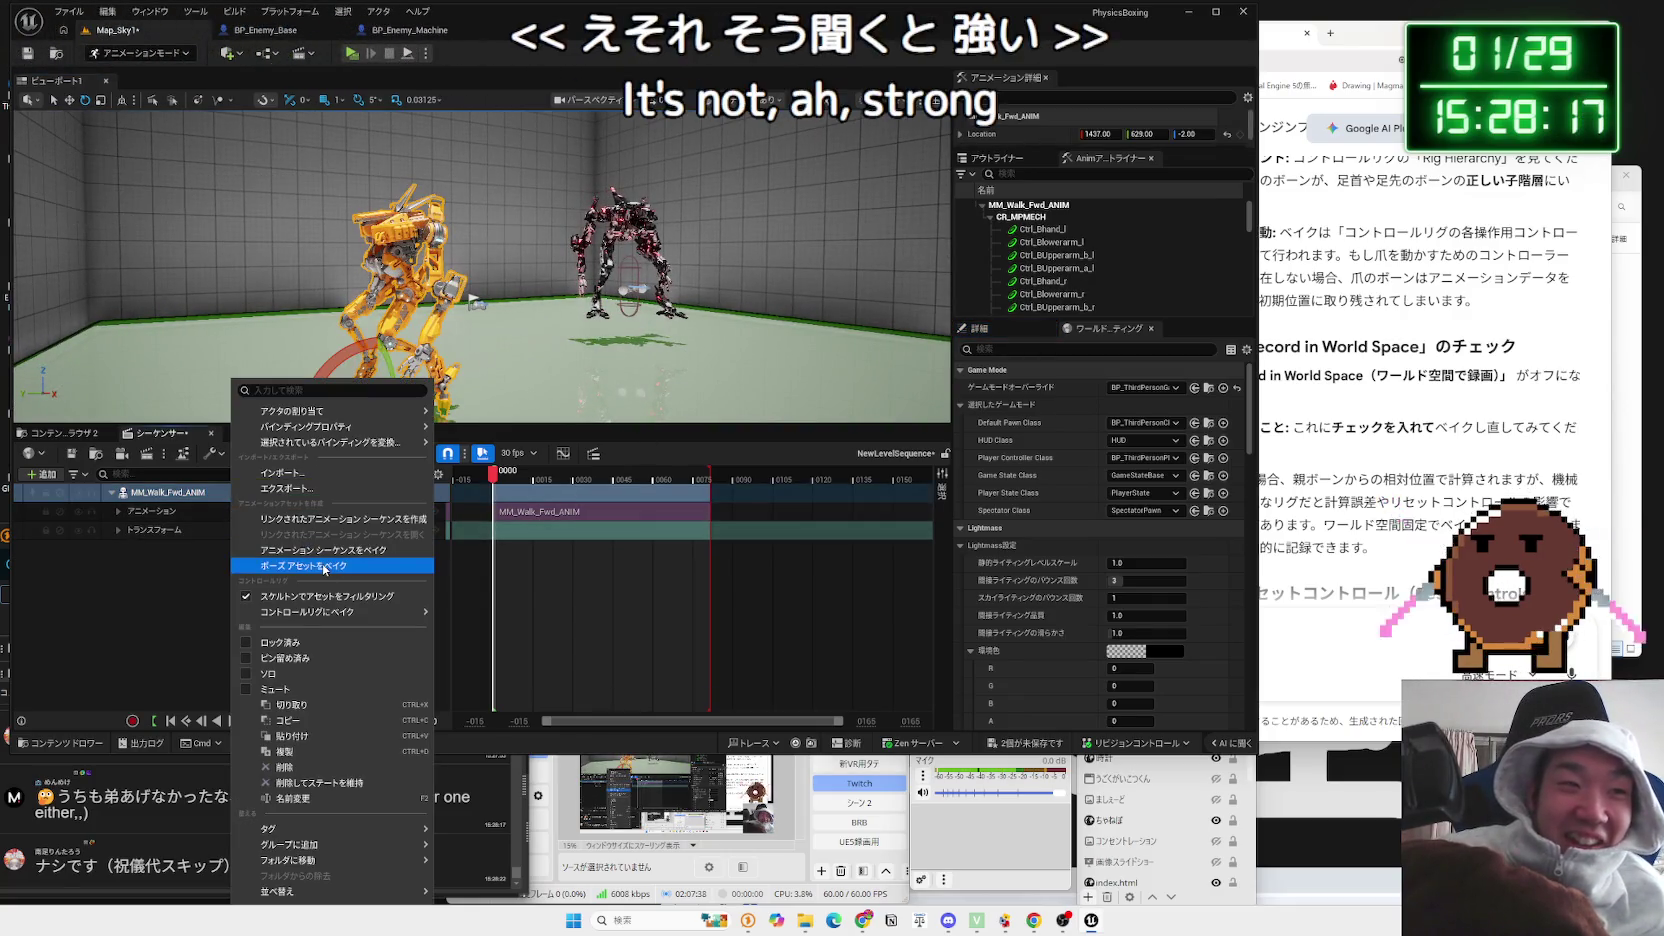
# Step: Re-bake MM_Walk_Fwd_ANIM onto CR_MPMECH using the current bake options
pyautogui.moveTo(343, 612)
pyautogui.press('a')
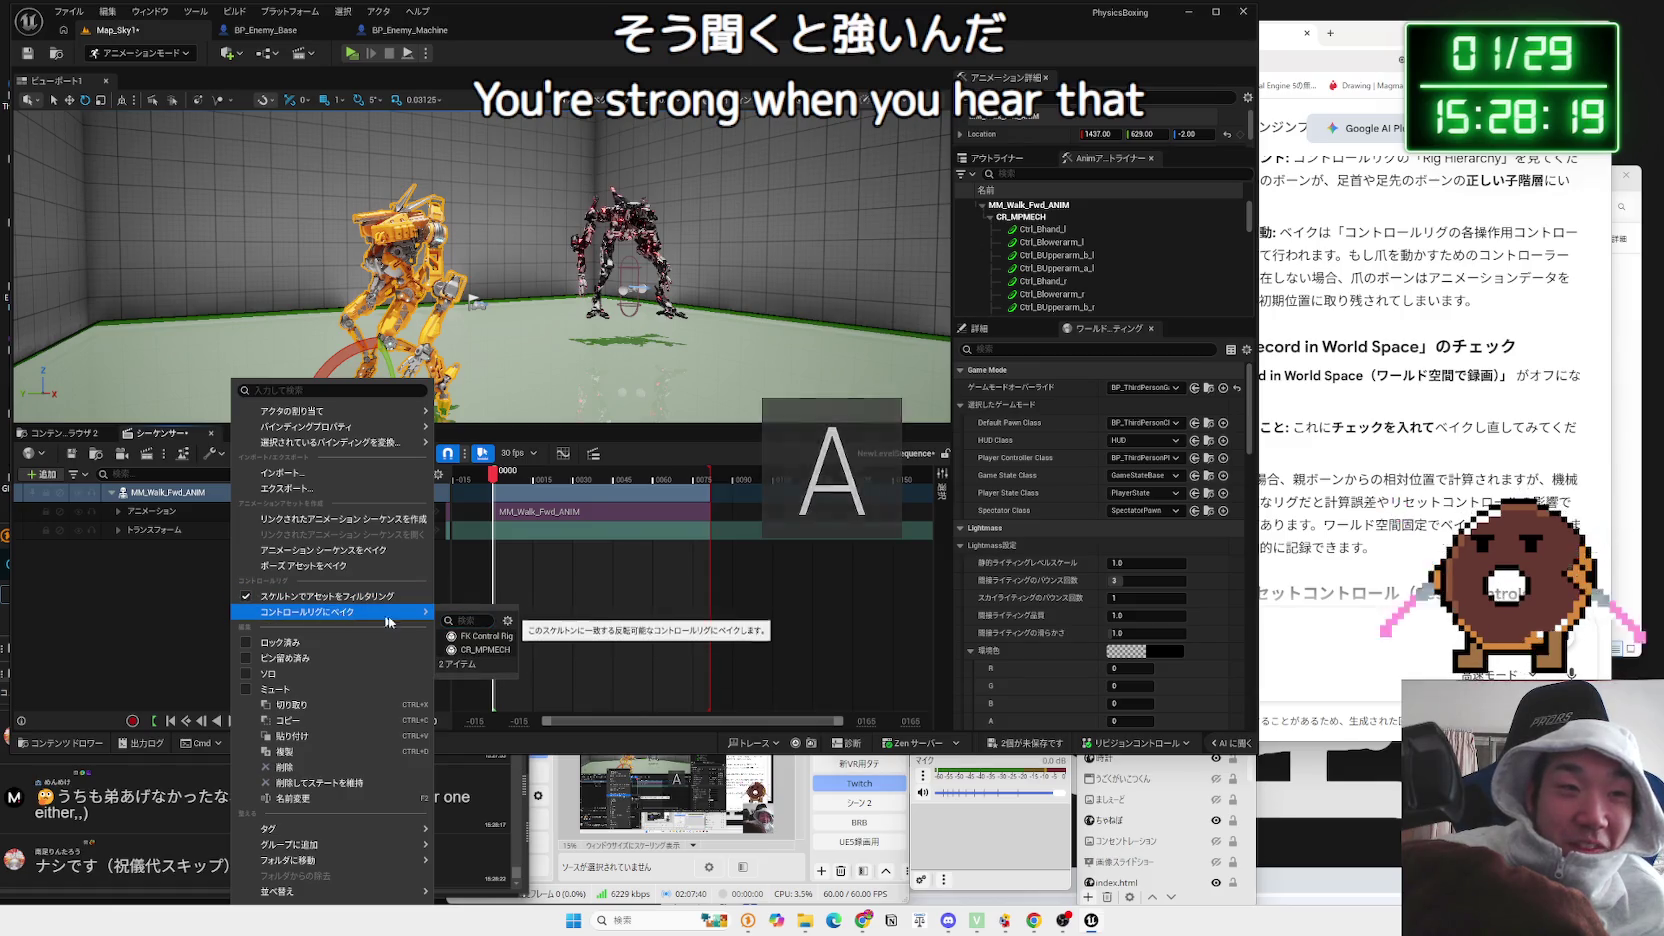
pyautogui.click(478, 649)
pyautogui.scroll(-3, 861, 381)
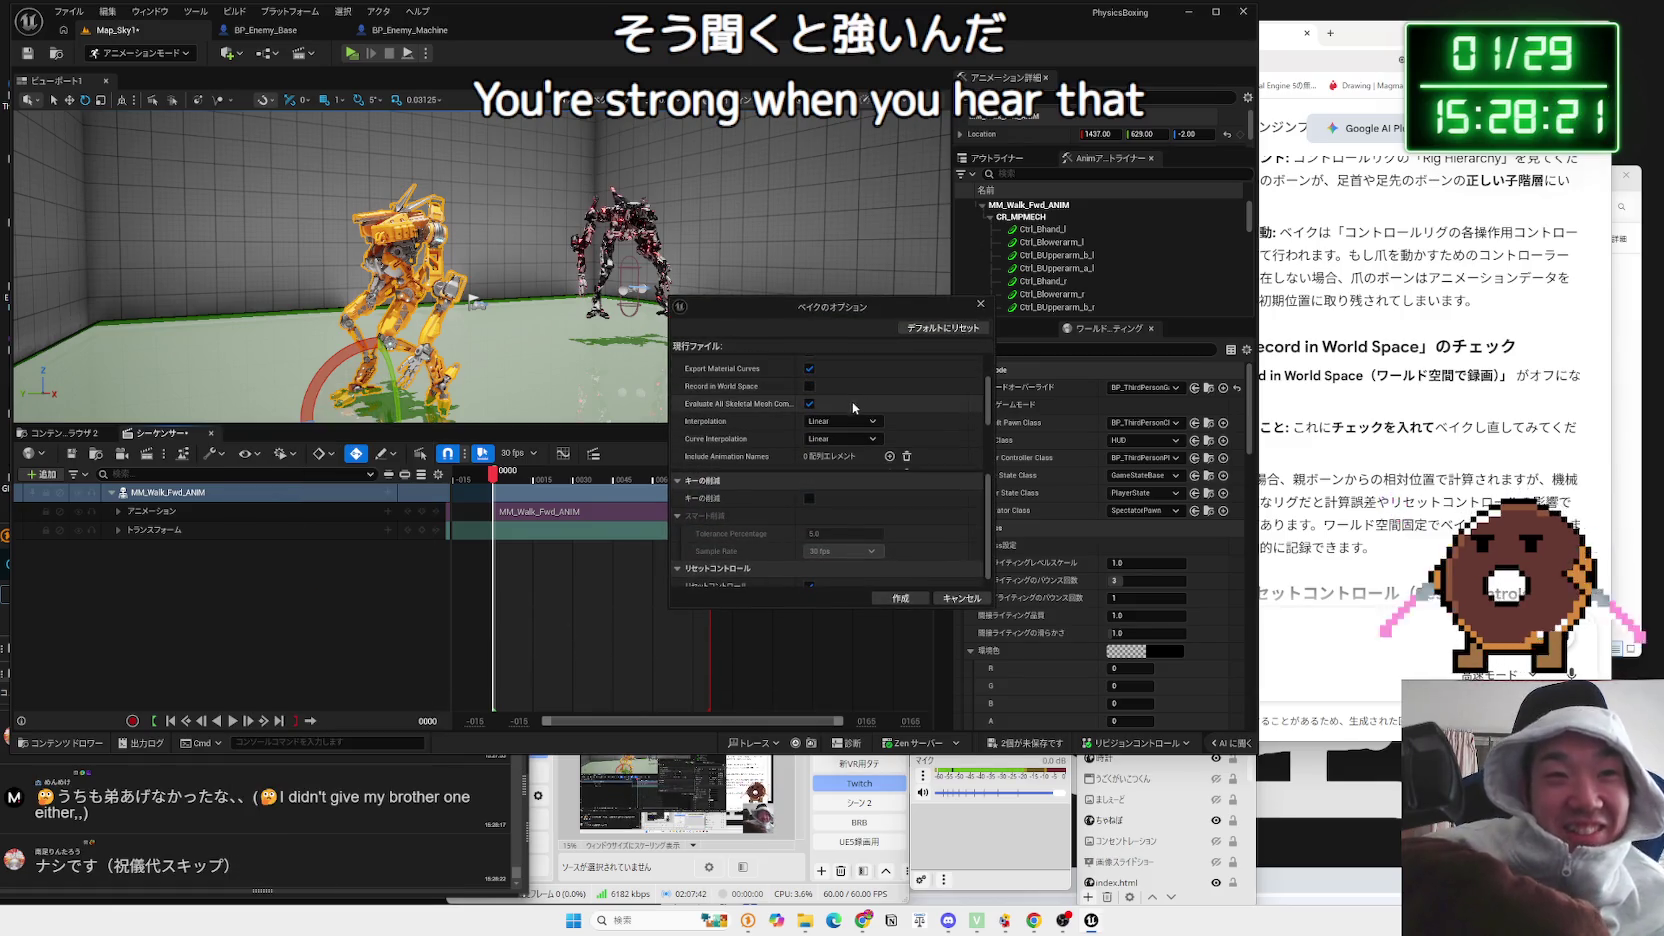
pyautogui.click(899, 599)
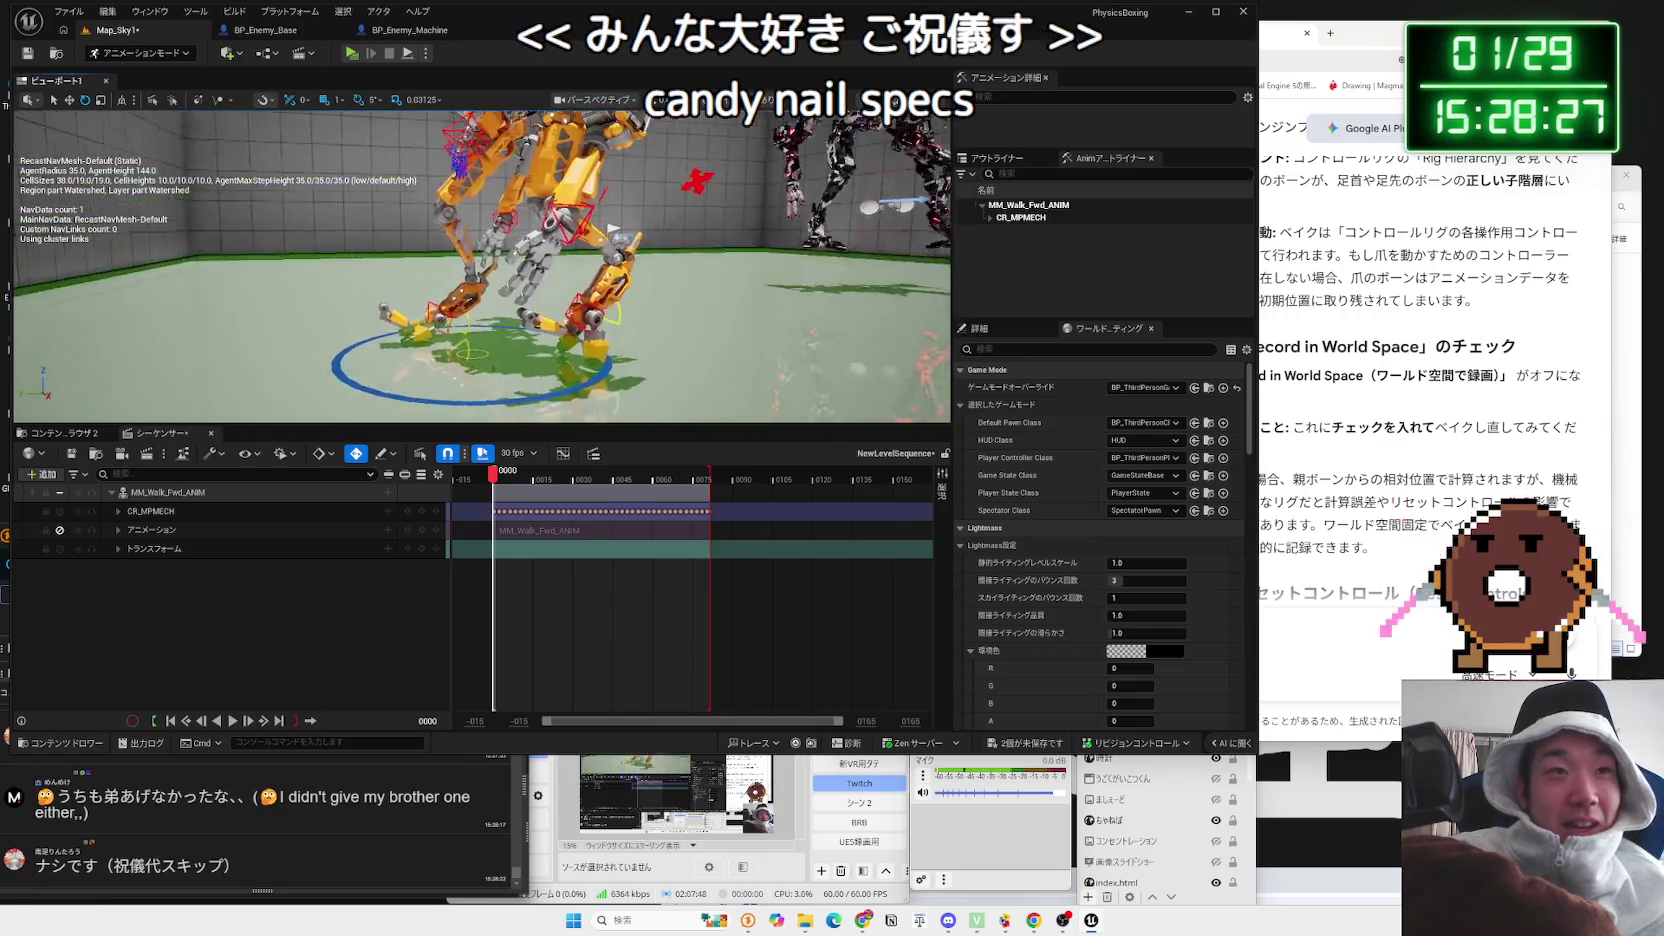
# Step: Play the baked walk to inspect the misaligned feet, then remove the CR_MPMECH bake
pyautogui.press('space')
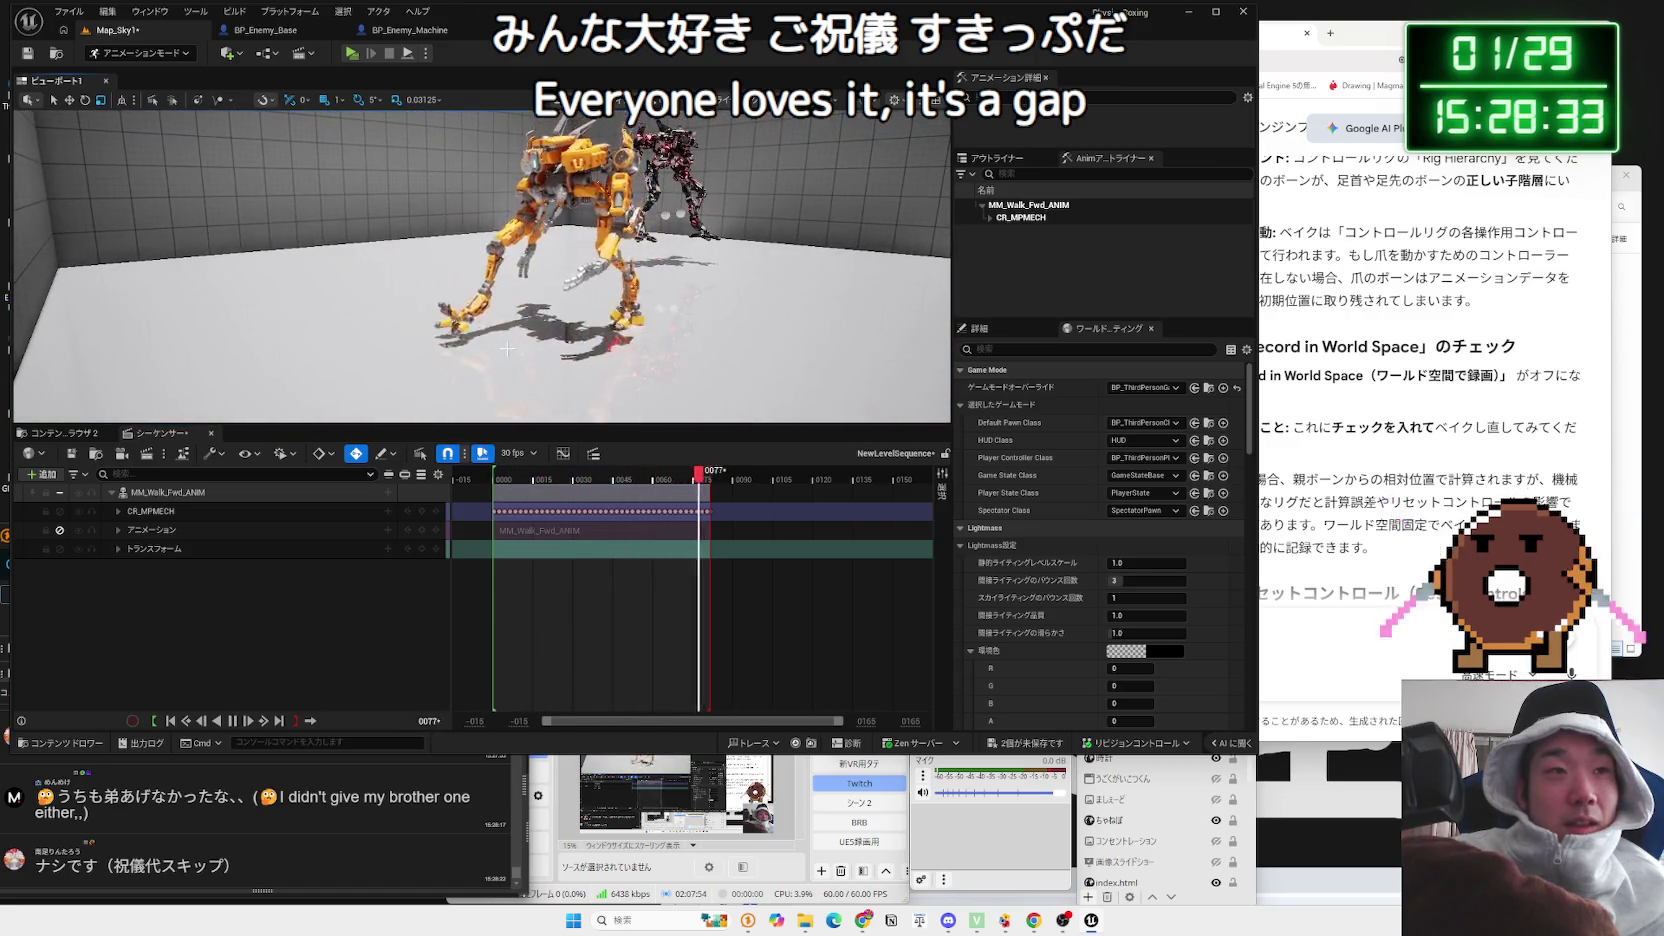
pyautogui.press('space')
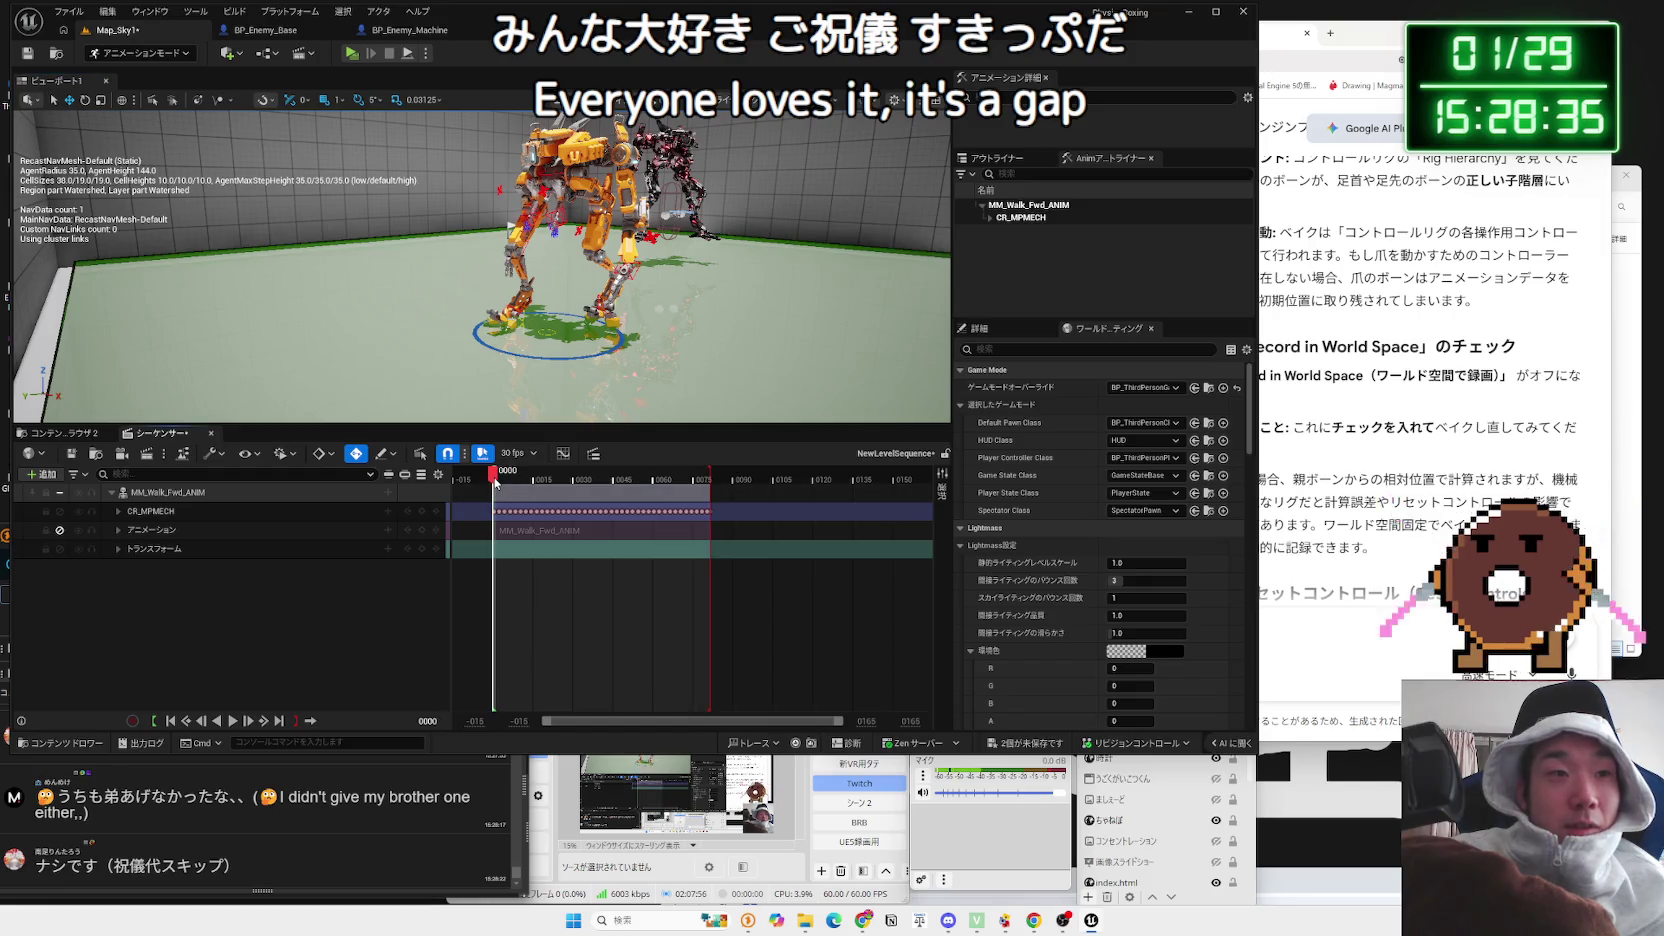
pyautogui.press('space')
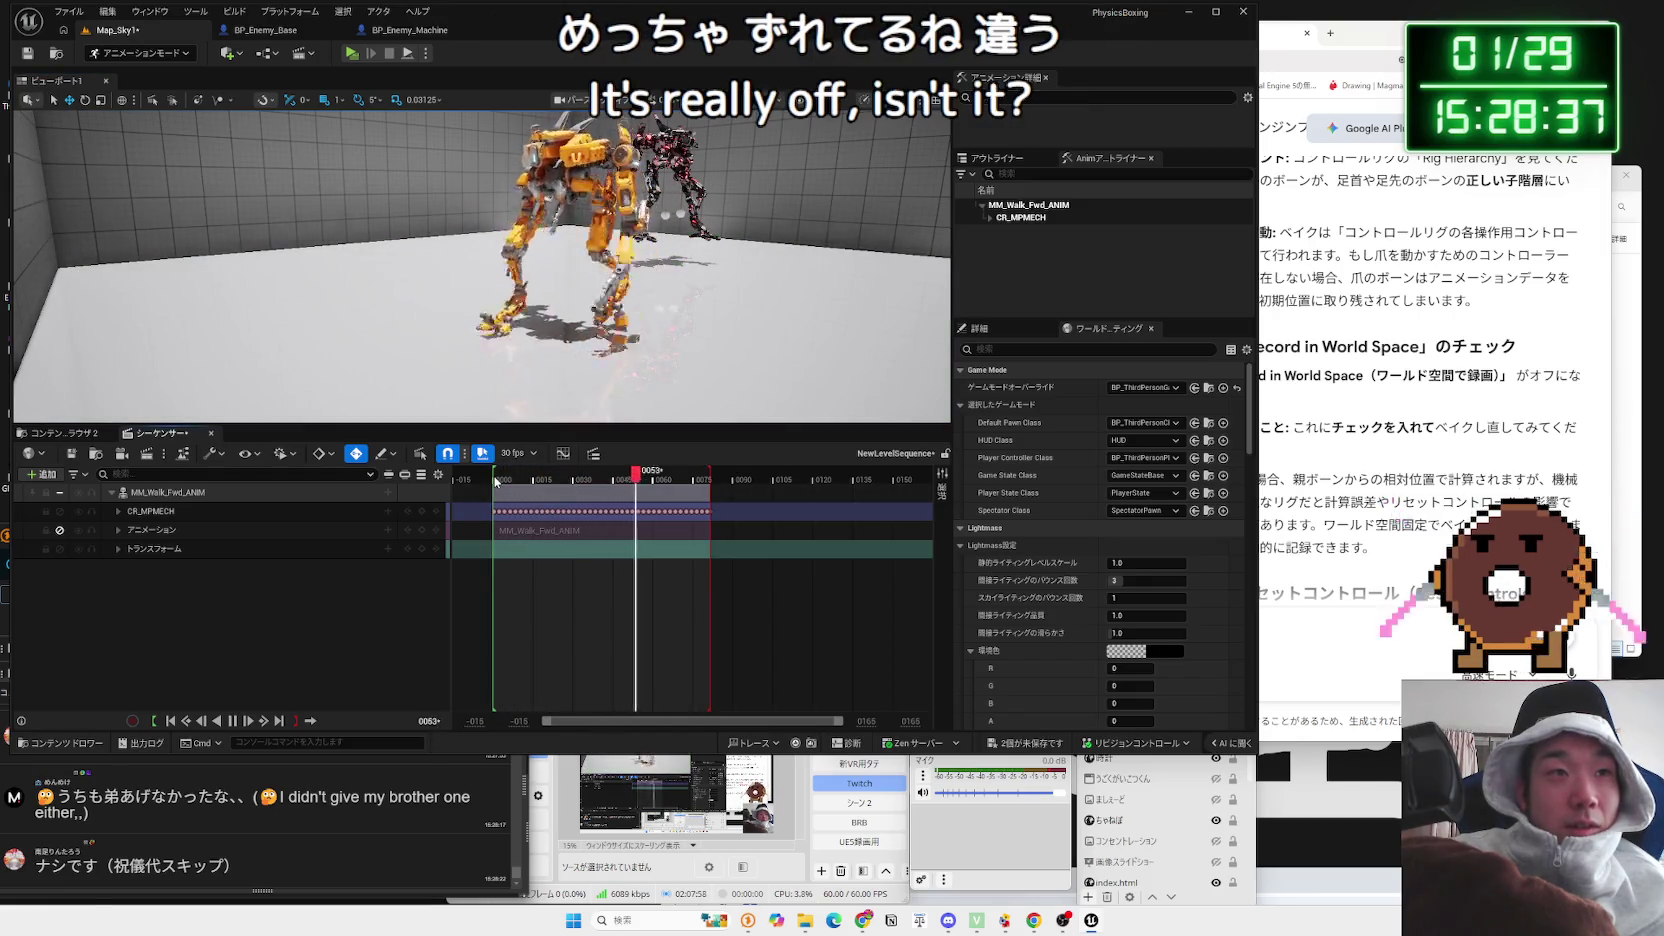
pyautogui.moveTo(533, 340); pyautogui.dragTo(720, 348)
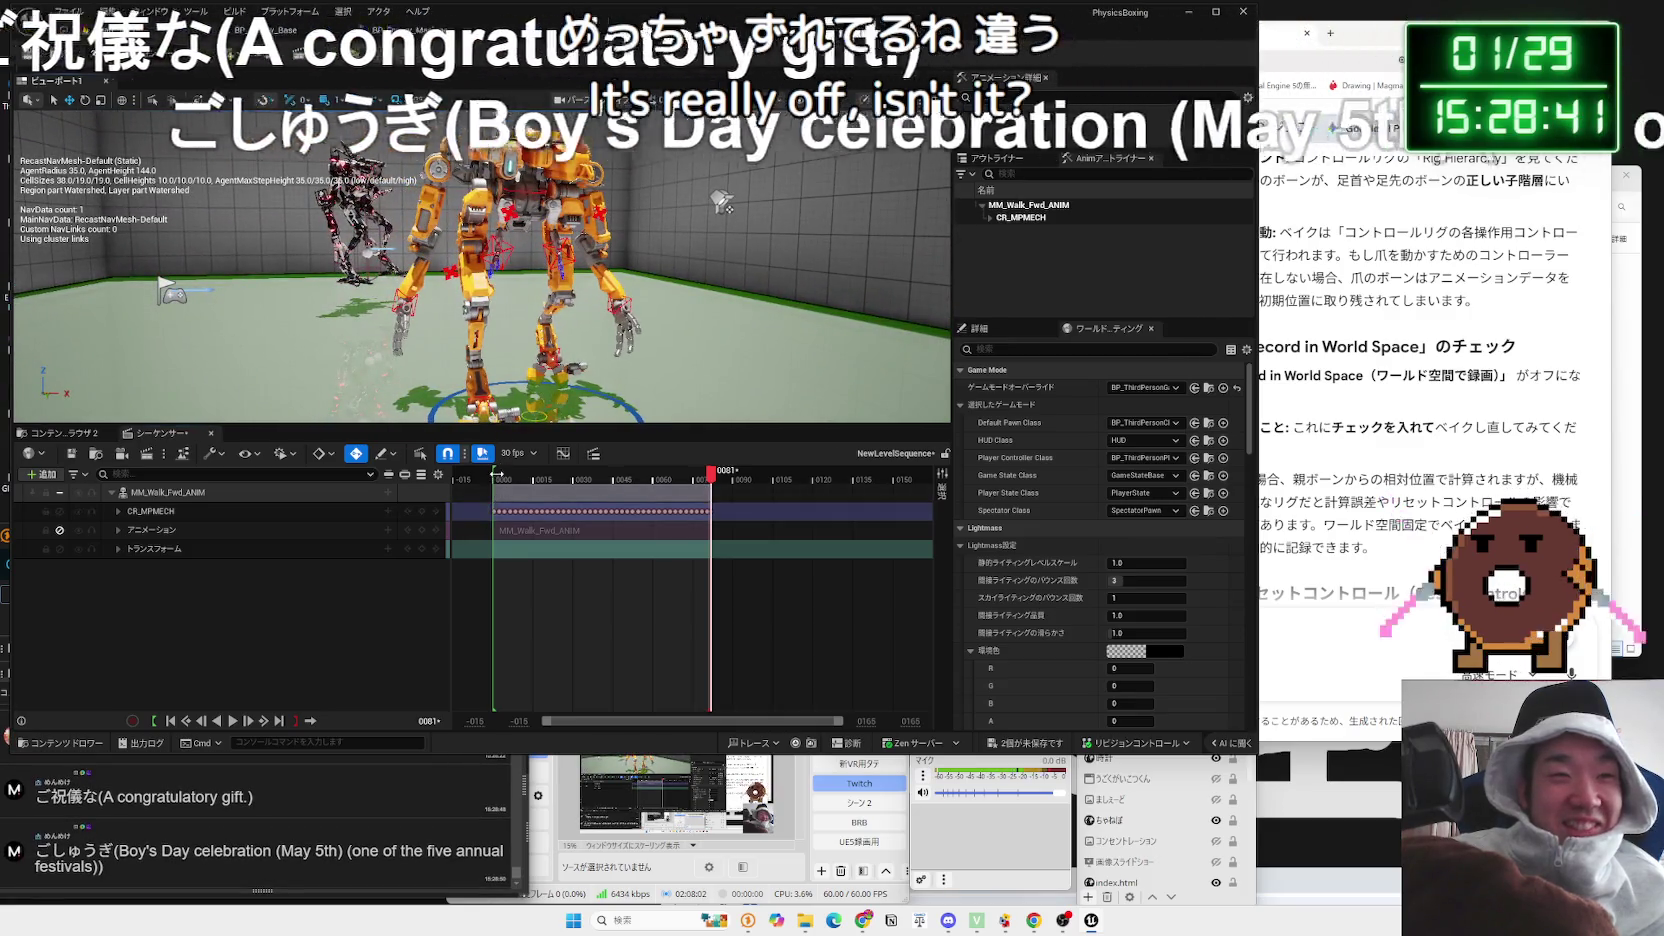
pyautogui.click(494, 477)
pyautogui.press('space')
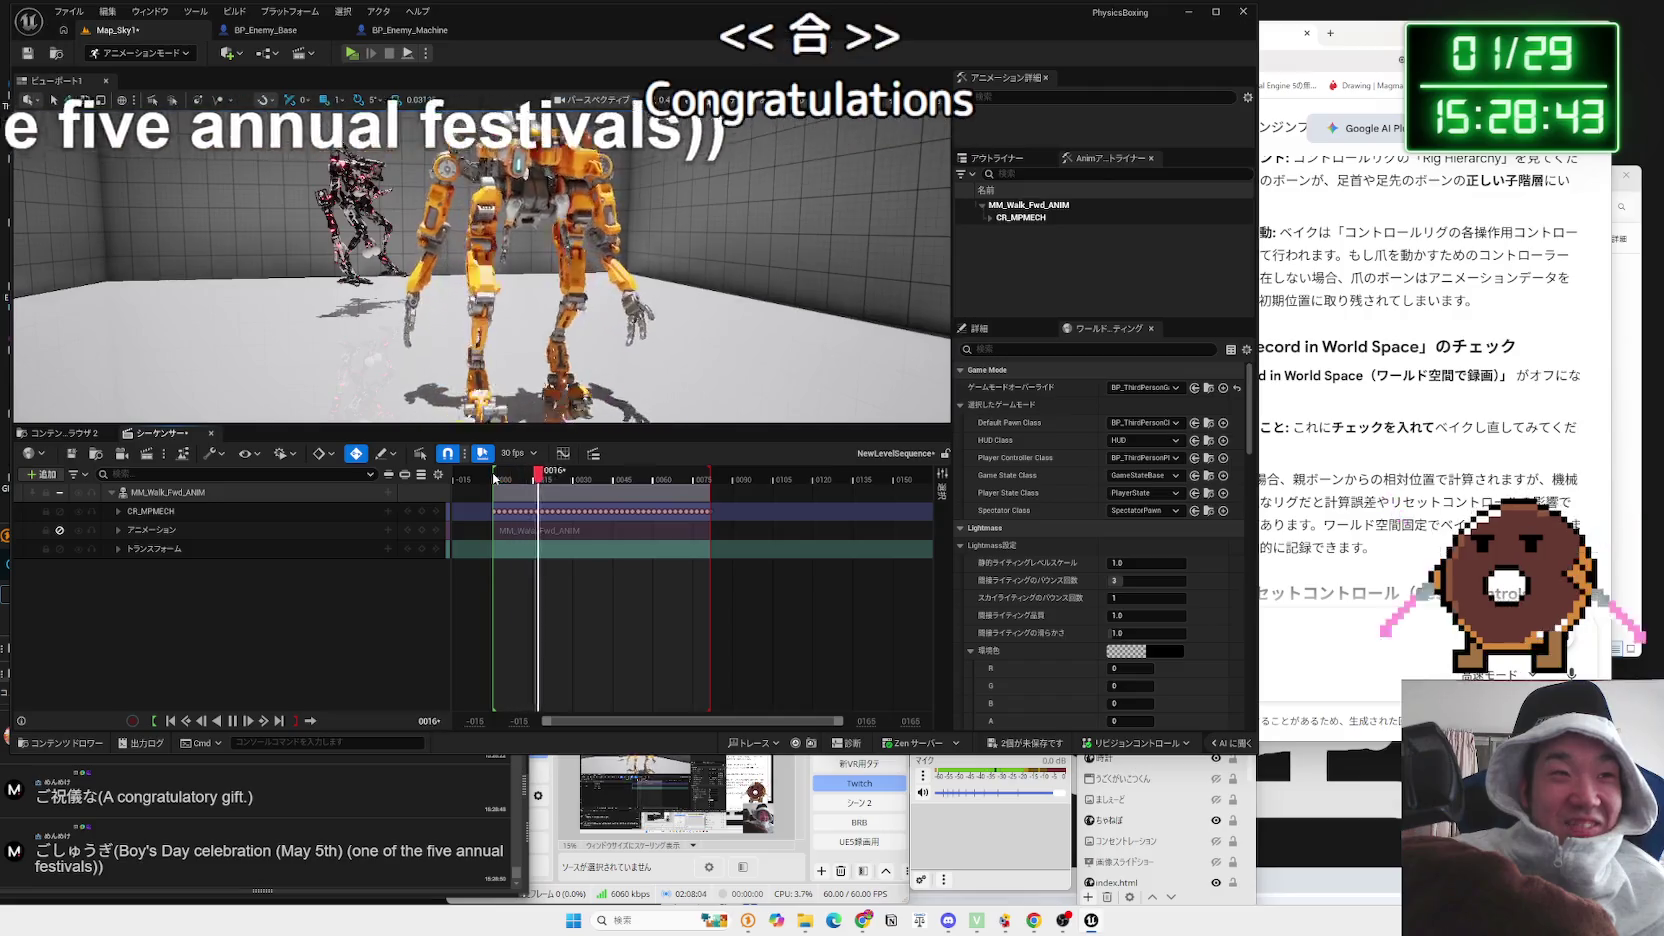
pyautogui.press('space')
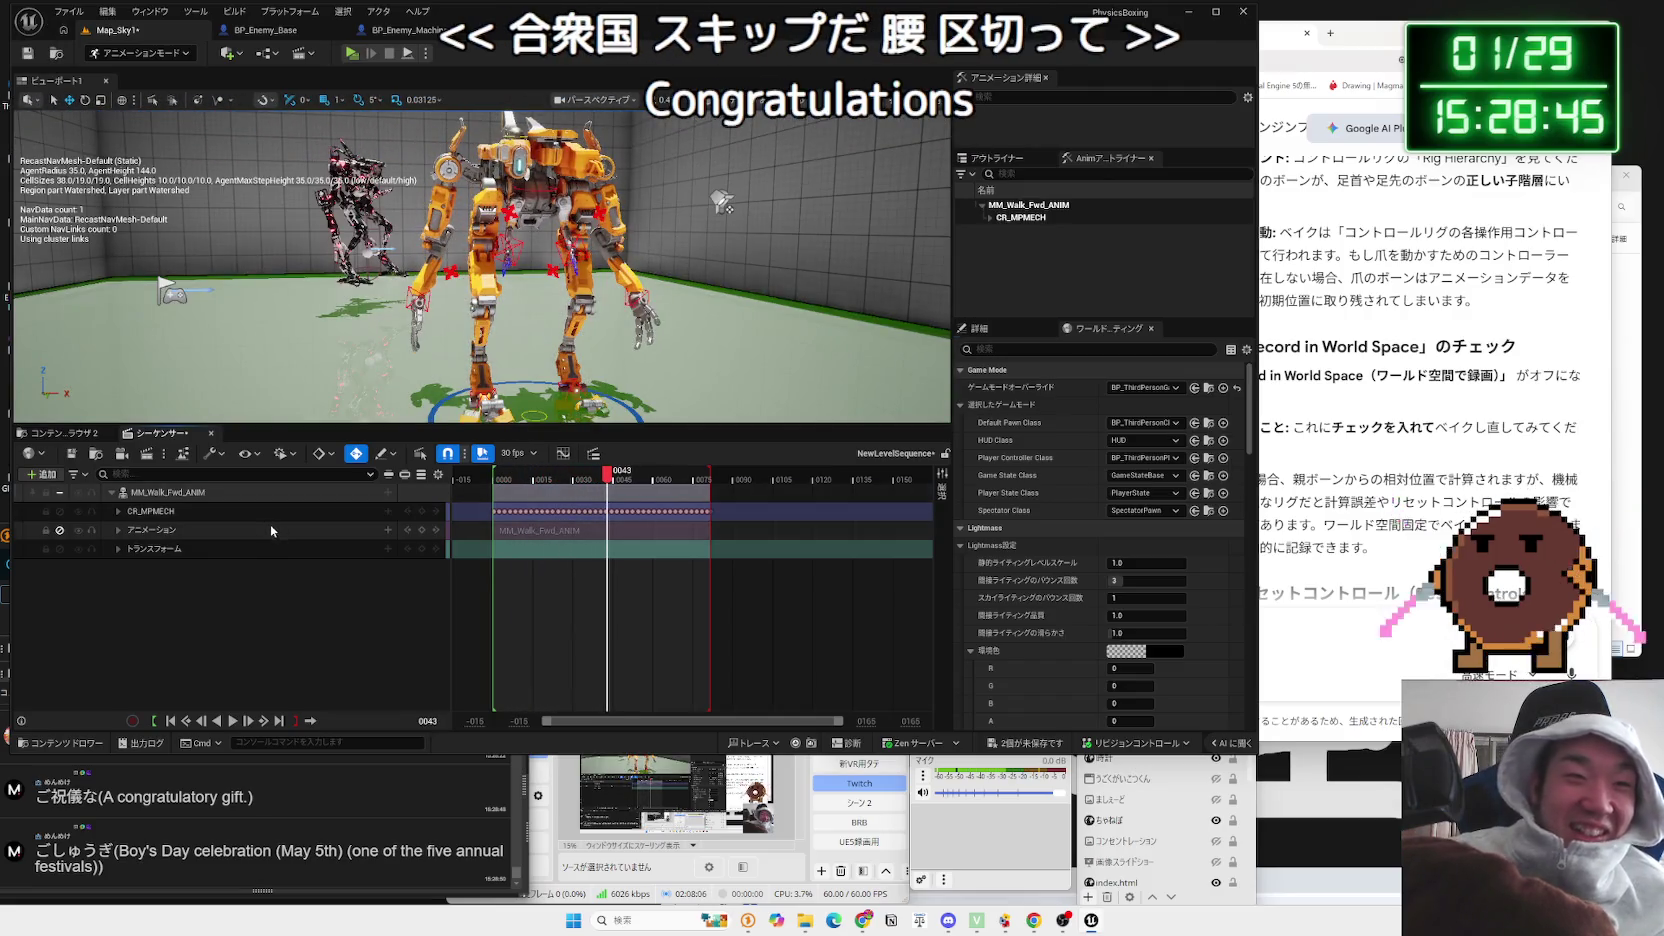
pyautogui.press('Delete')
pyautogui.click(236, 501)
pyautogui.rightClick(236, 501)
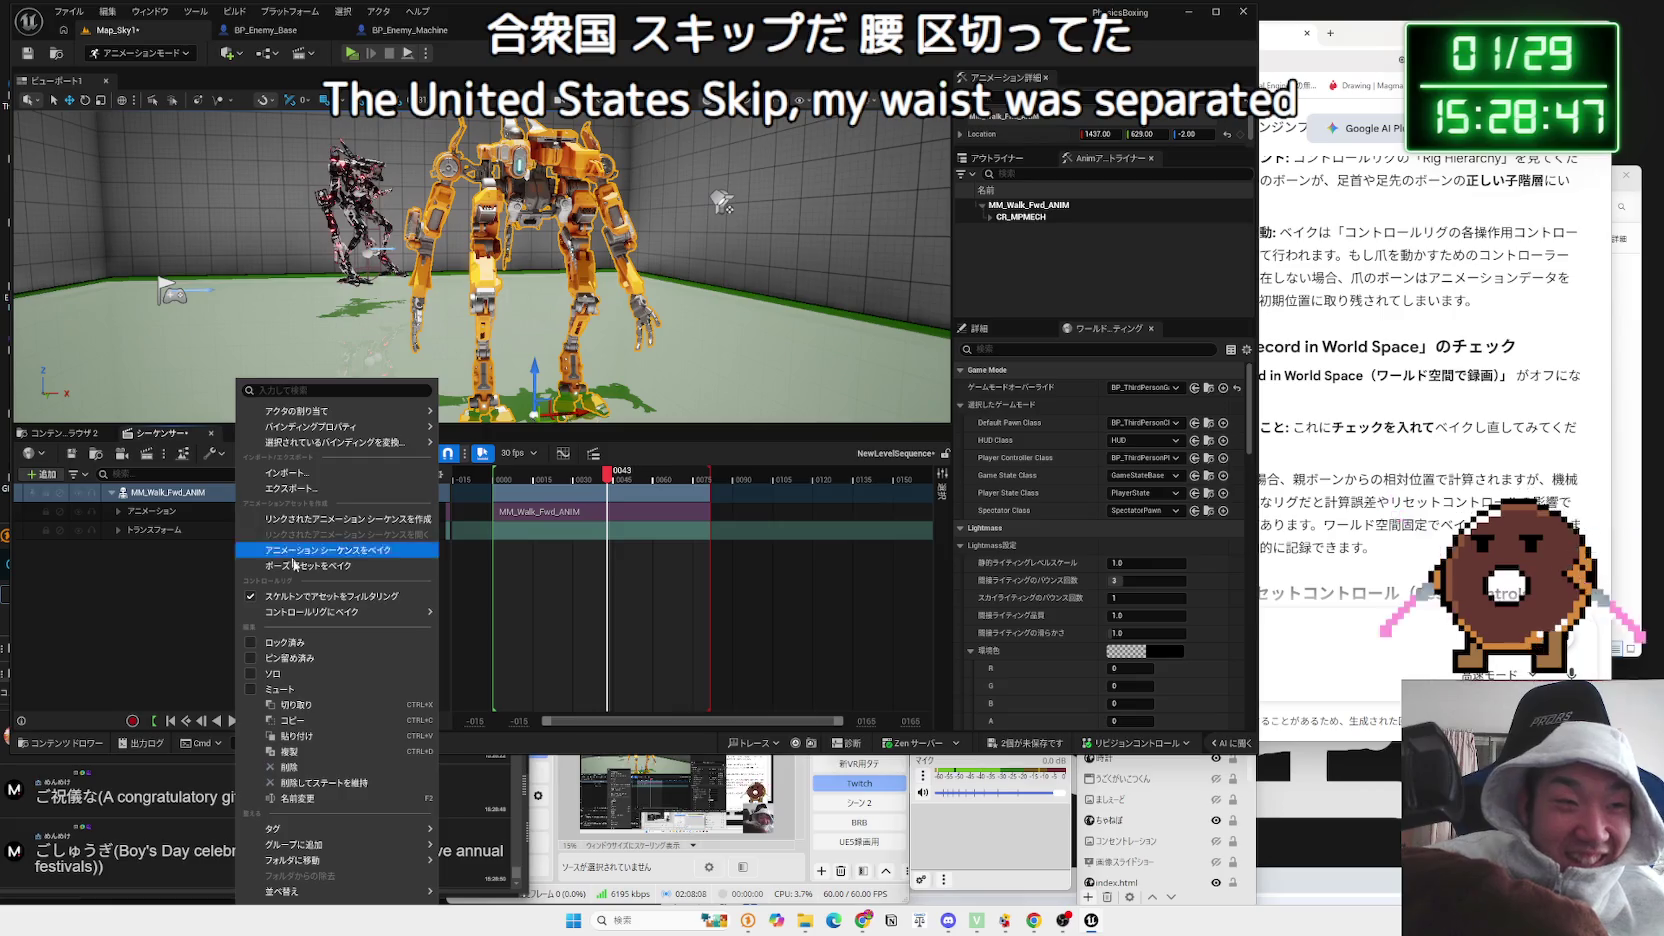
pyautogui.moveTo(343, 615)
pyautogui.click(485, 649)
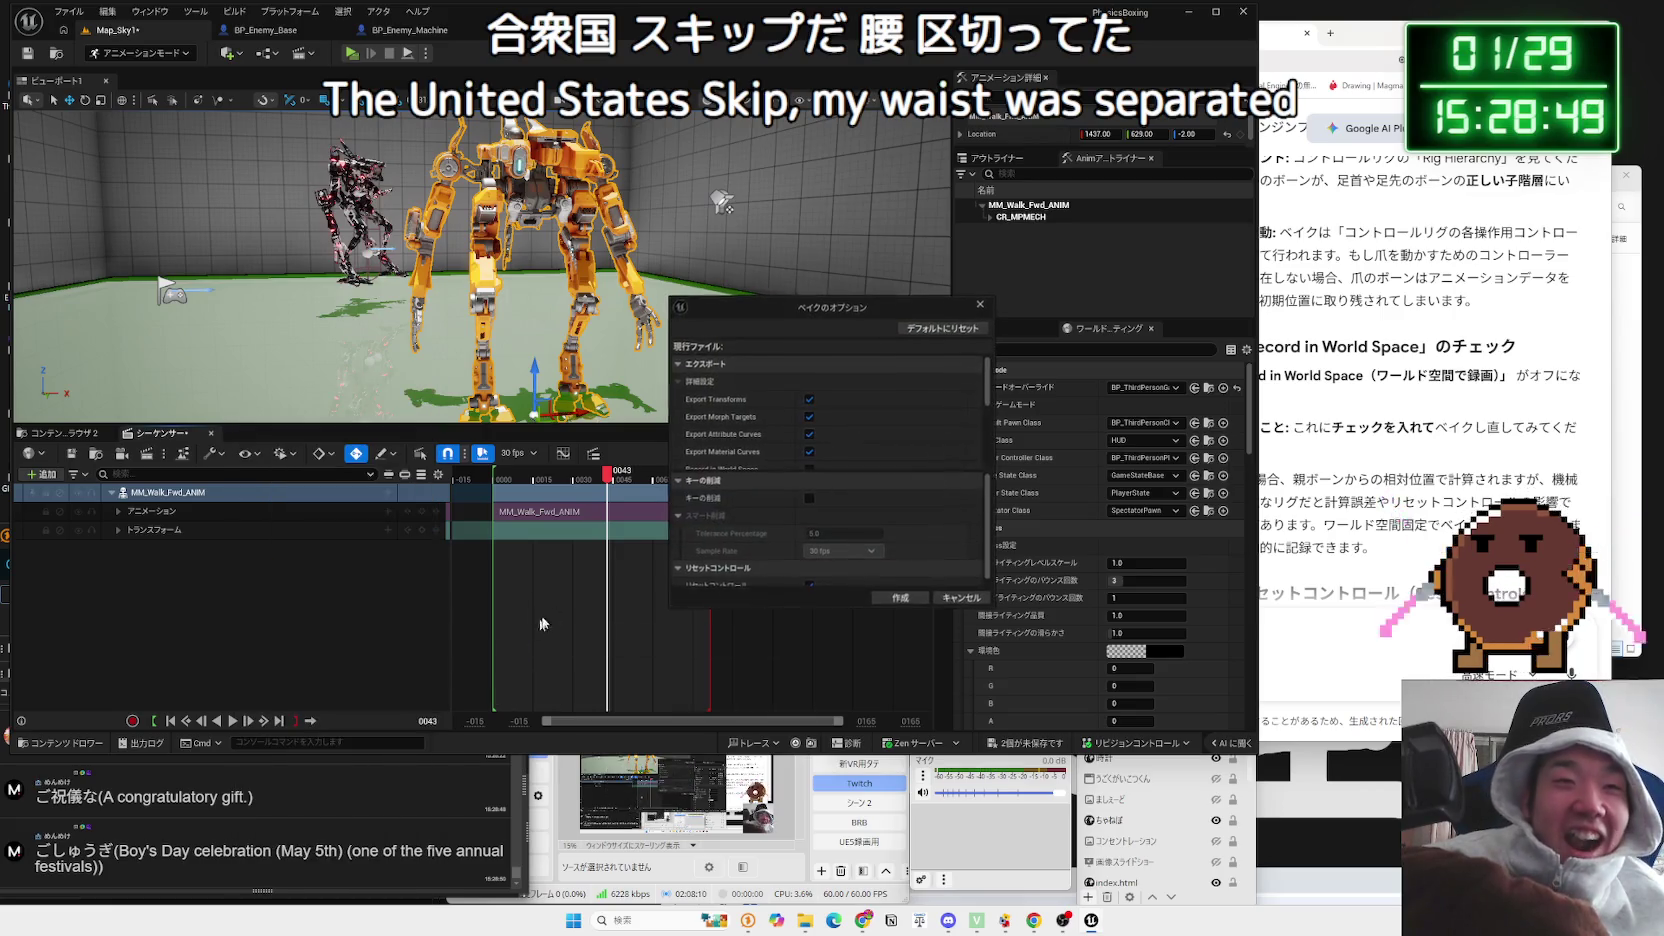
pyautogui.scroll(-2, 809, 417)
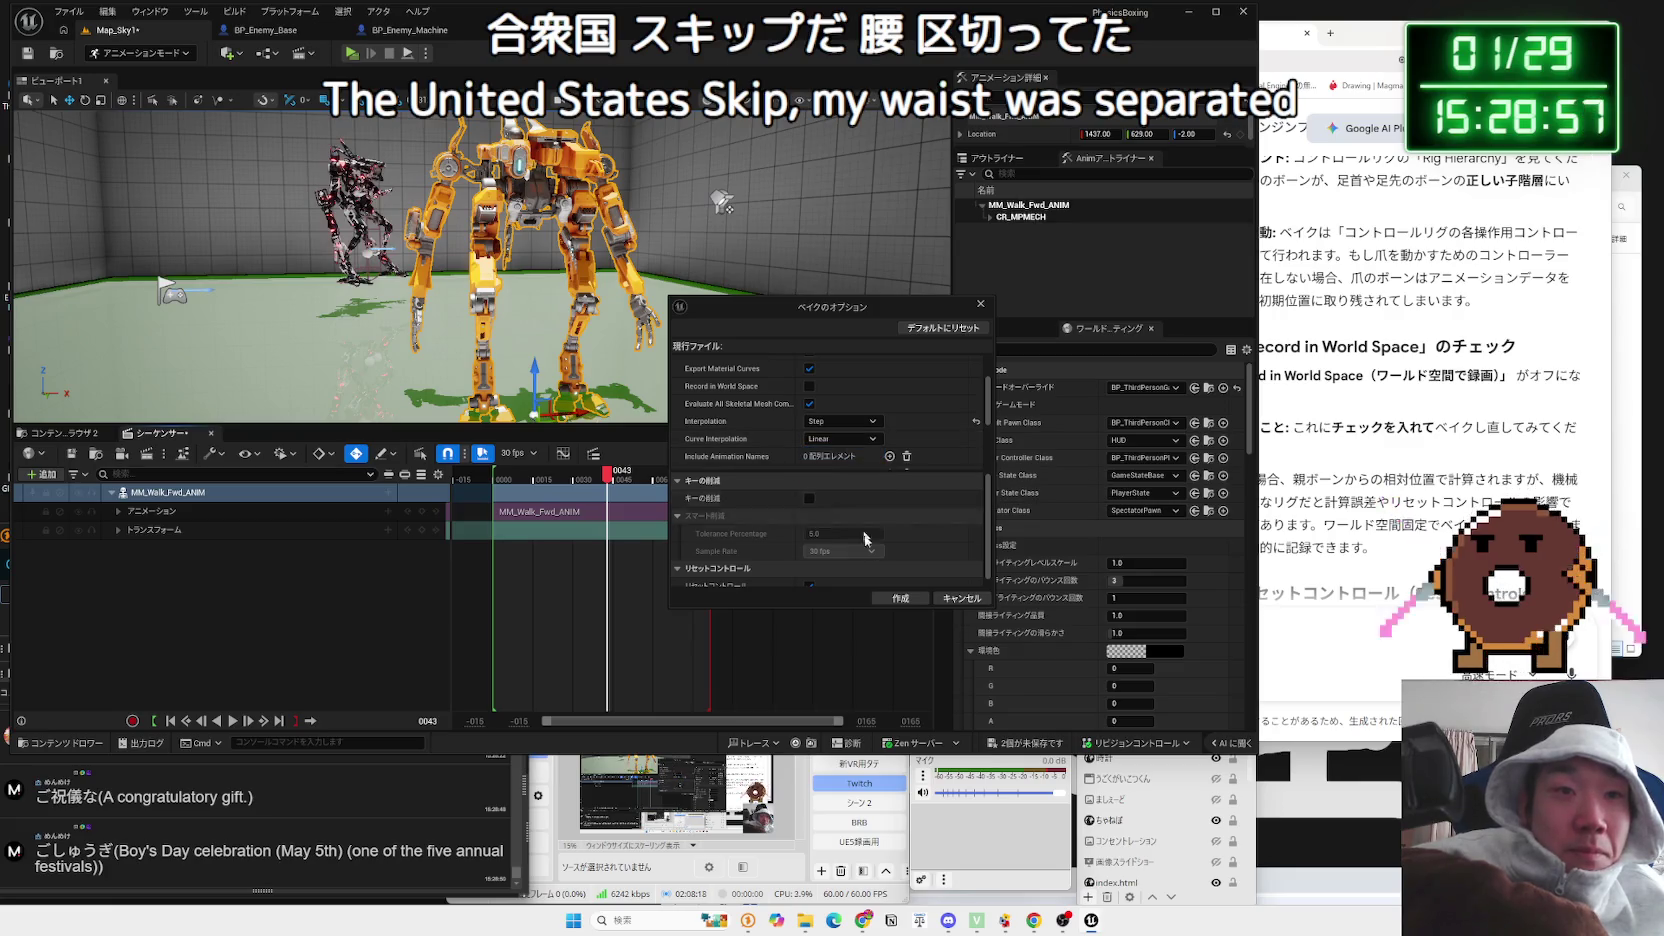
pyautogui.click(900, 598)
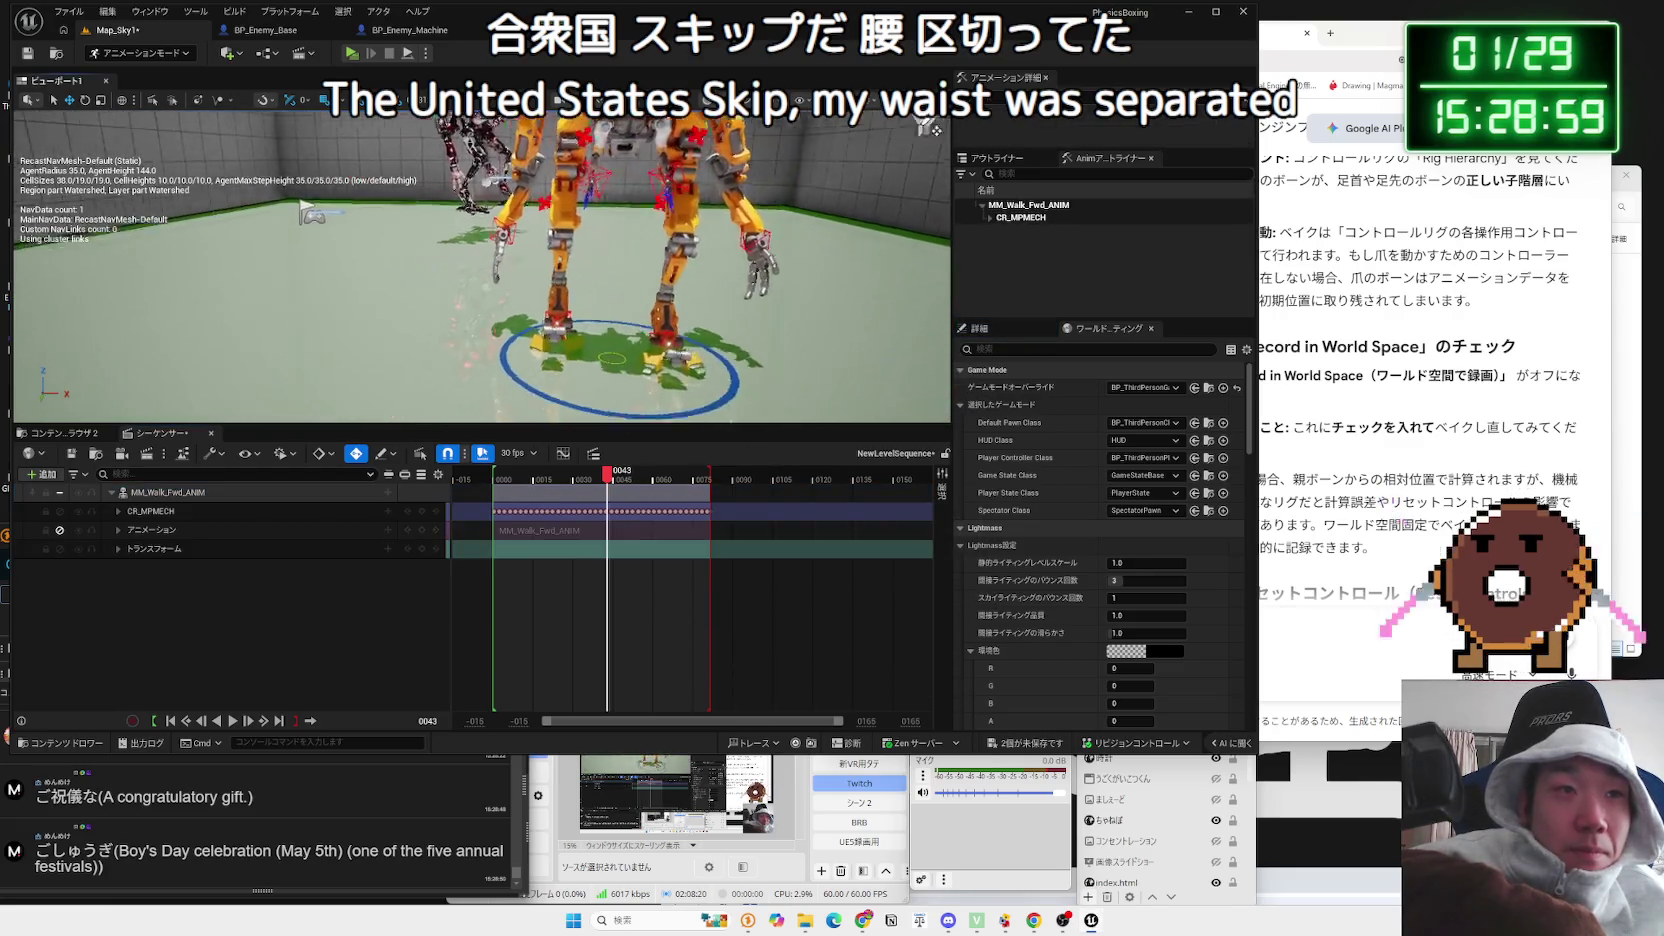
pyautogui.moveTo(729, 386); pyautogui.dragTo(729, 386)
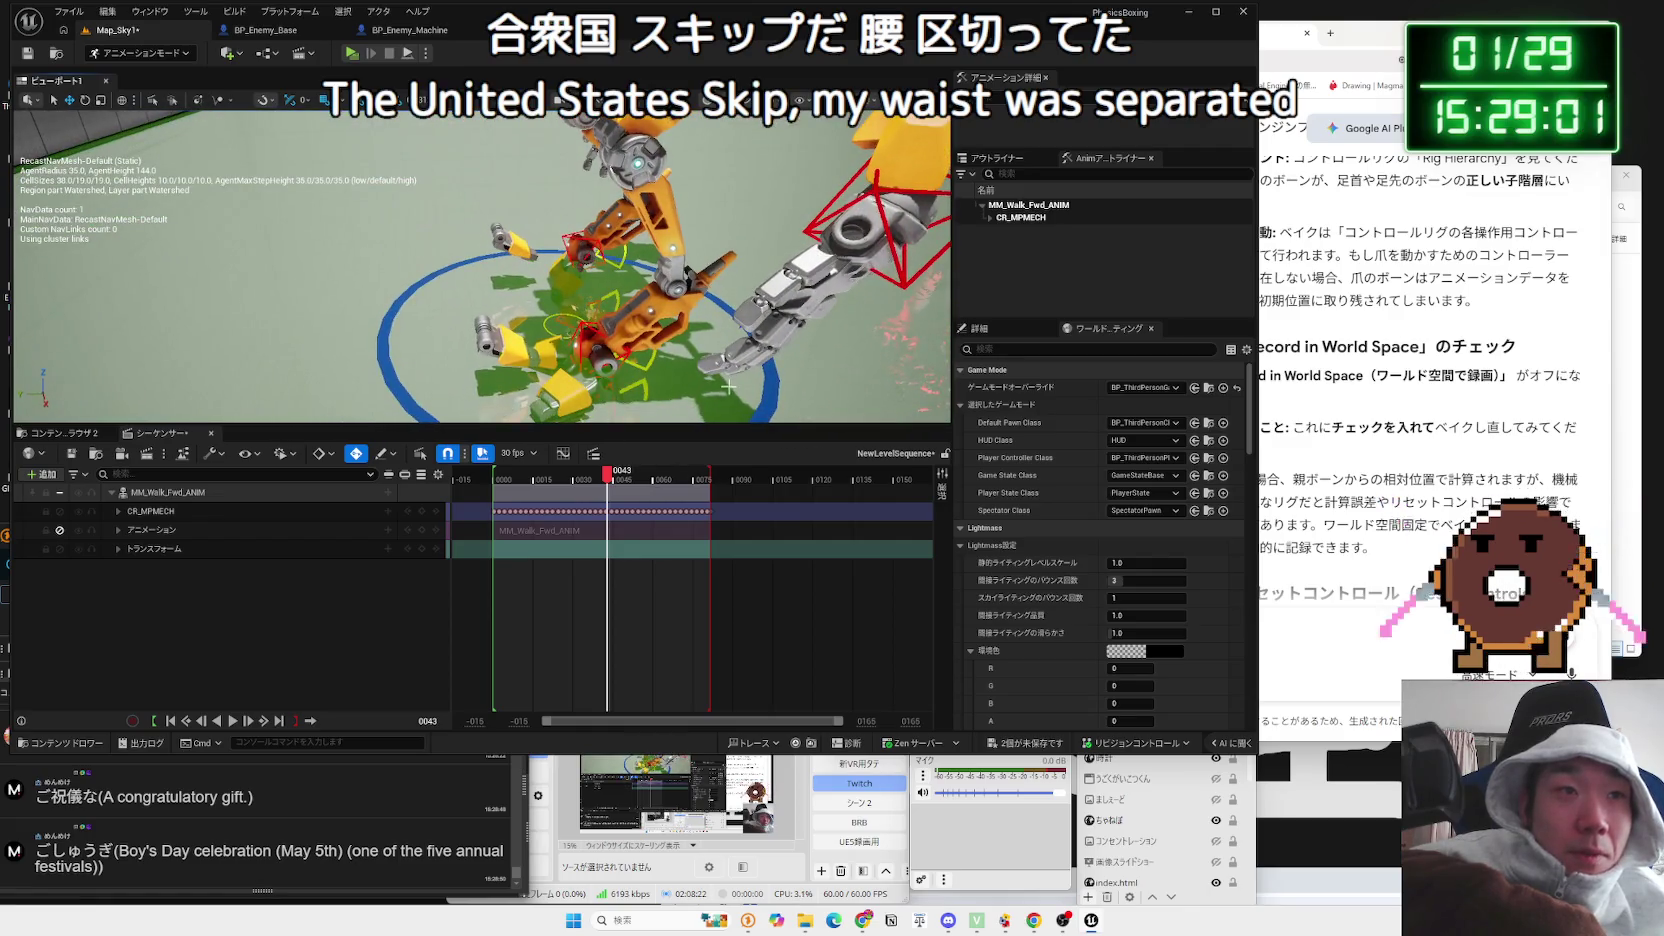
# Step: Undo the previous bake, re-bake onto CR_MPMECH with current options, undo again, and scrub to frame 15
pyautogui.hotkey('ctrl', 'z')
pyautogui.rightClick(285, 493)
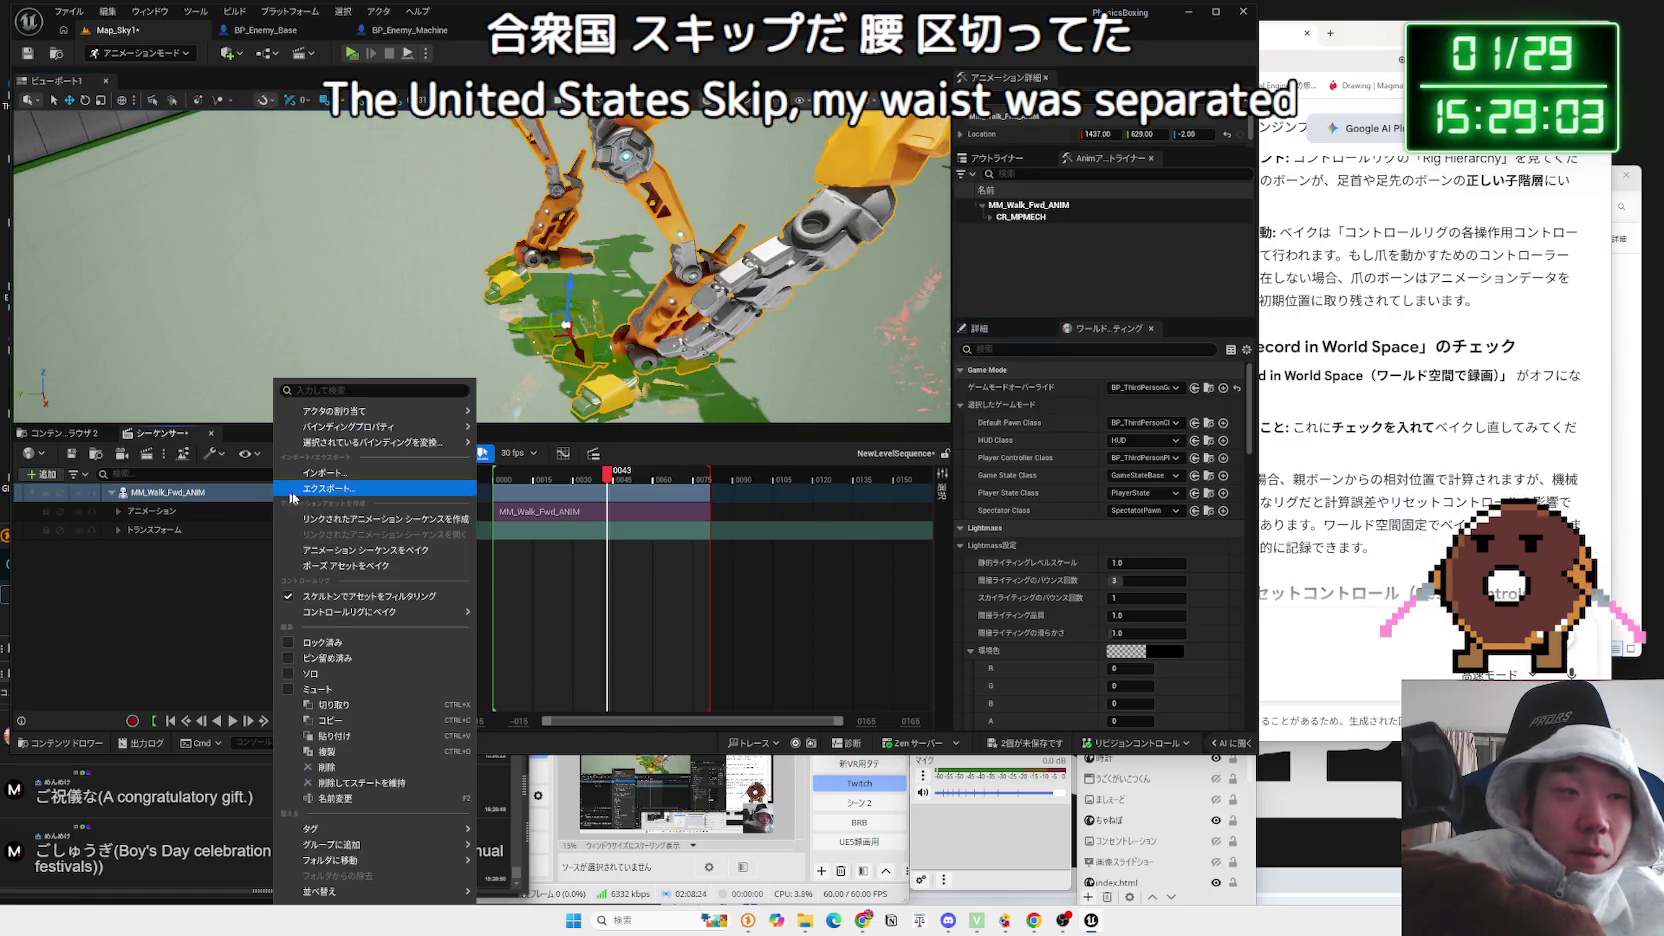
pyautogui.moveTo(466, 617)
pyautogui.click(513, 649)
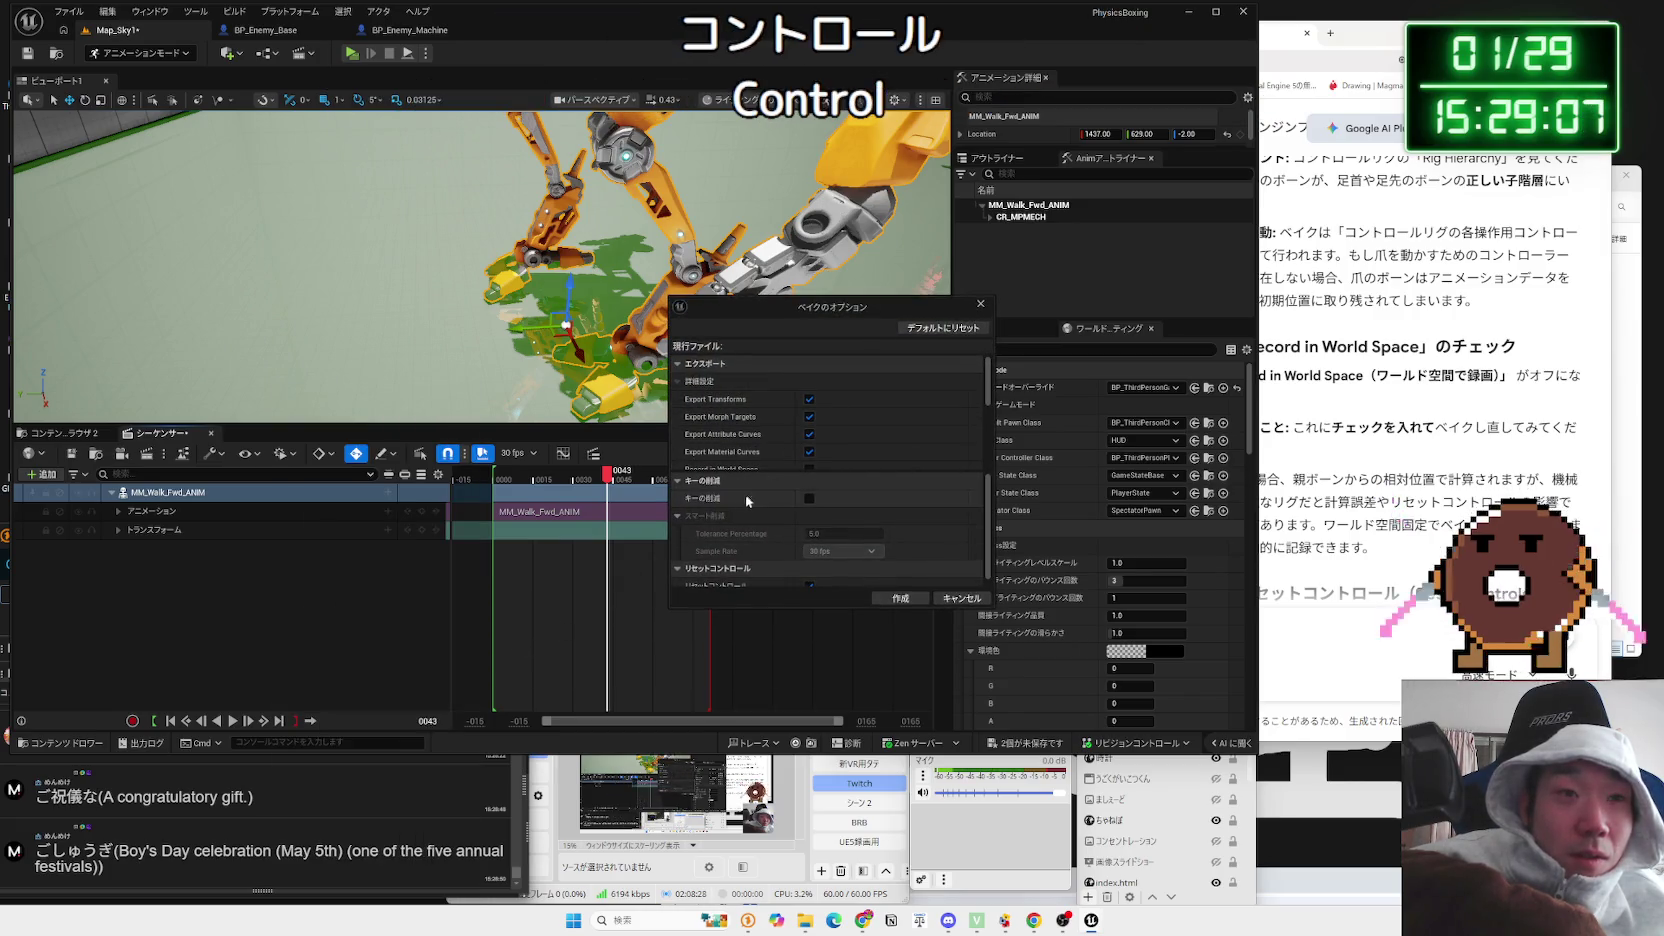
pyautogui.click(878, 594)
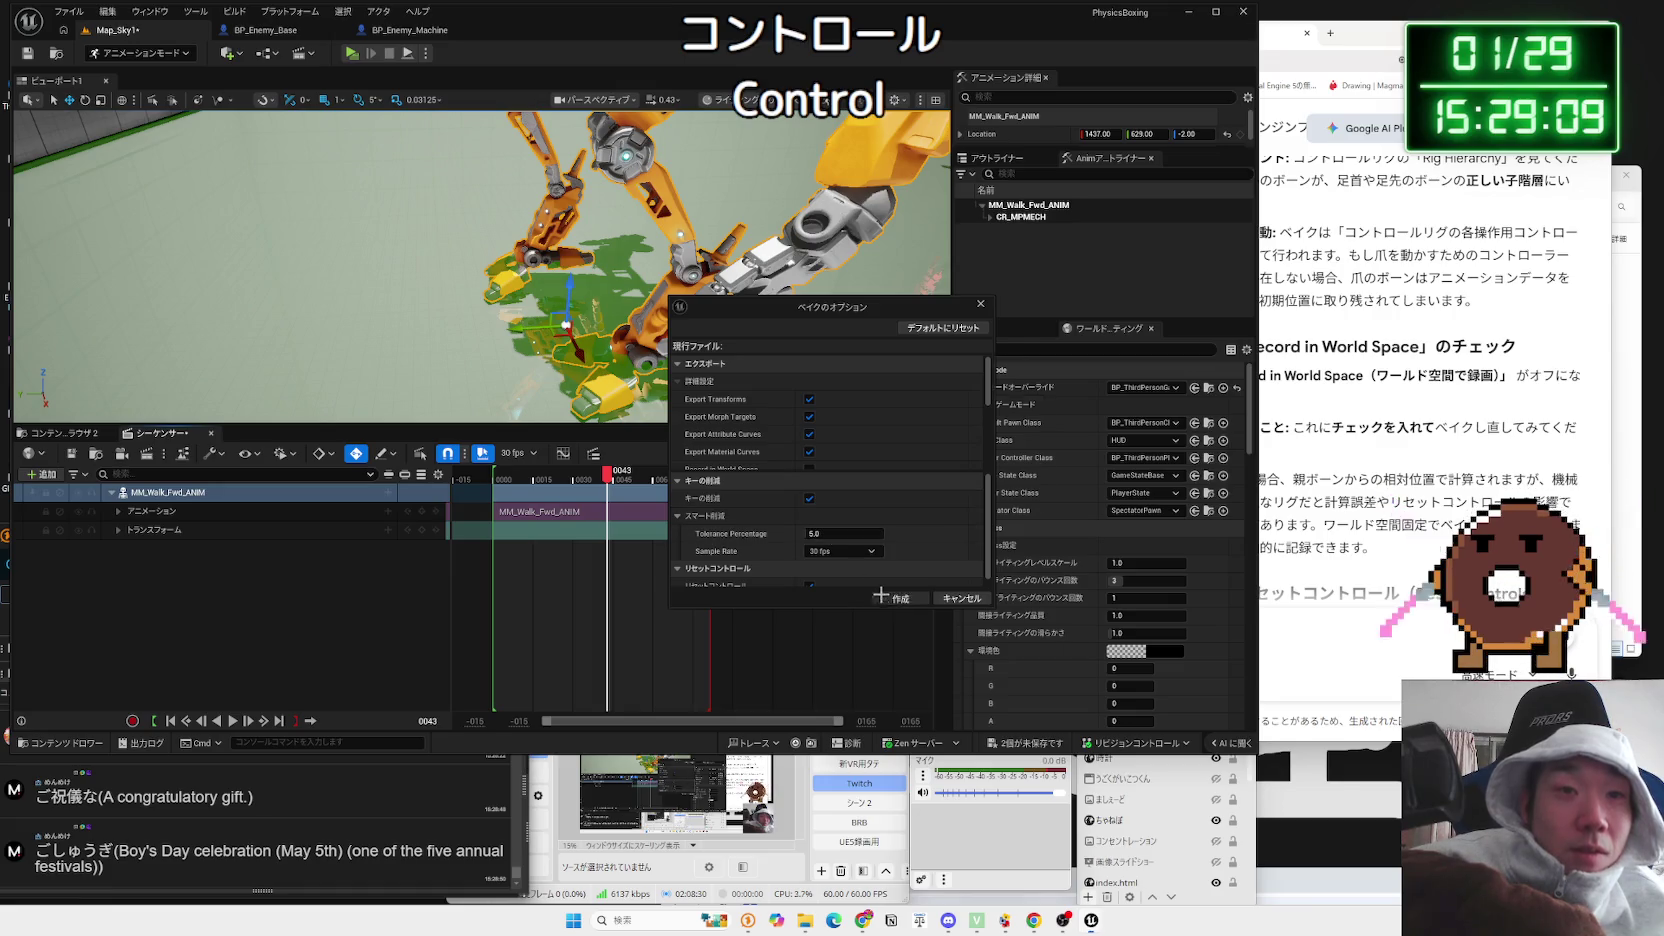
pyautogui.hotkey('ctrl', 'z')
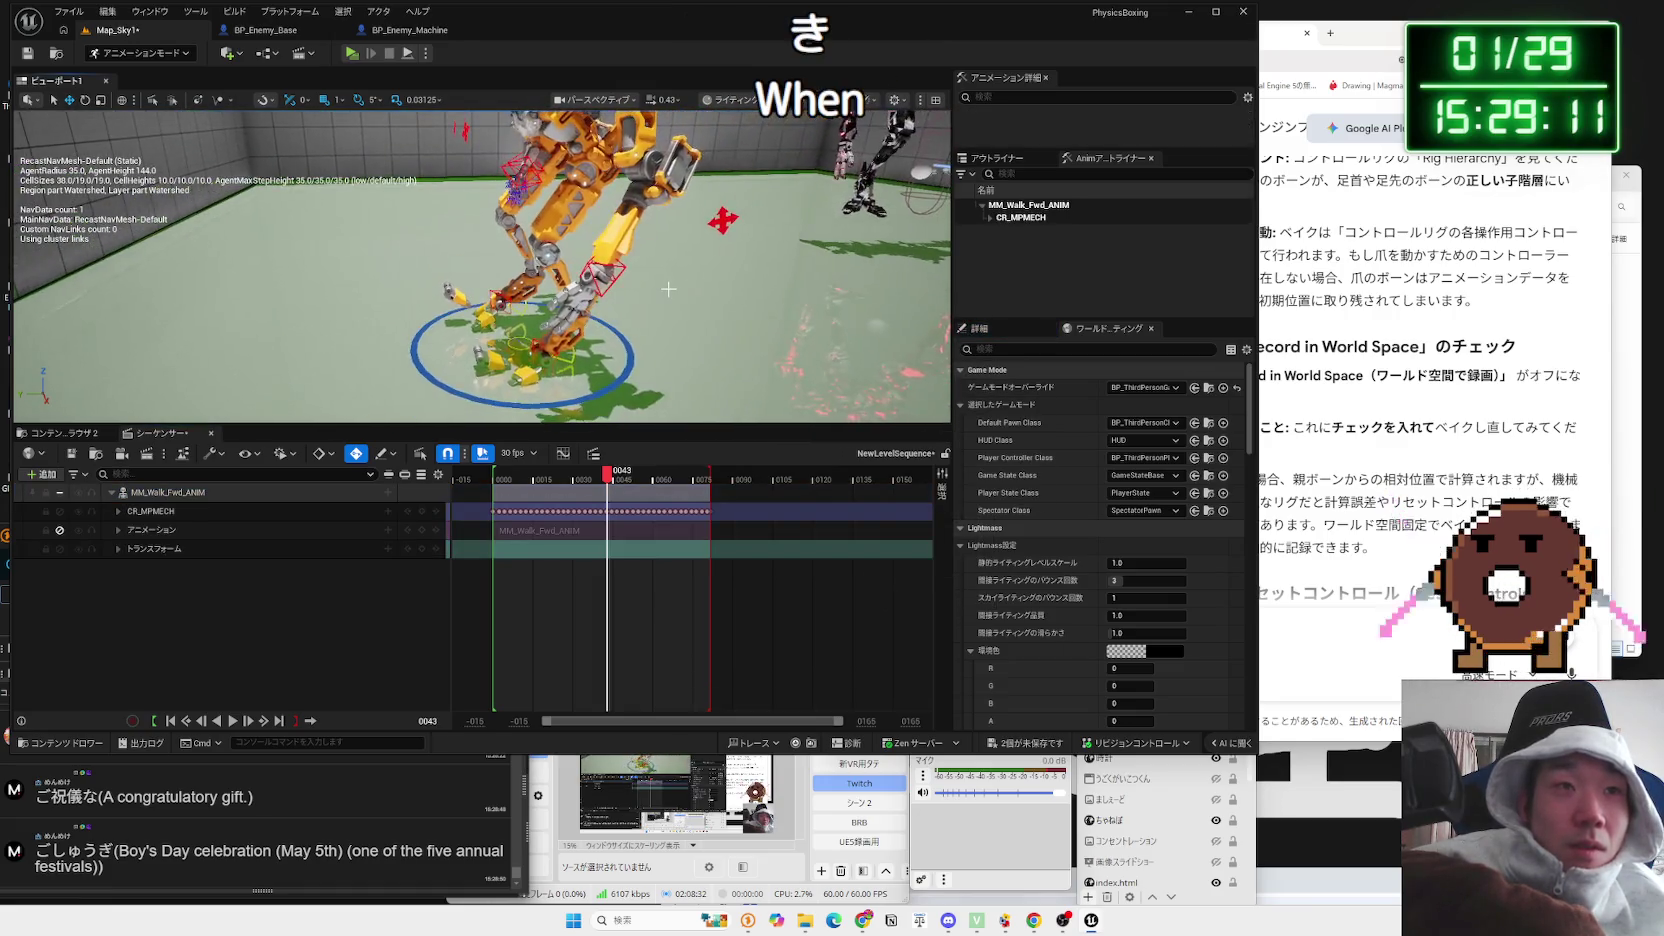
pyautogui.moveTo(610, 476); pyautogui.dragTo(495, 489)
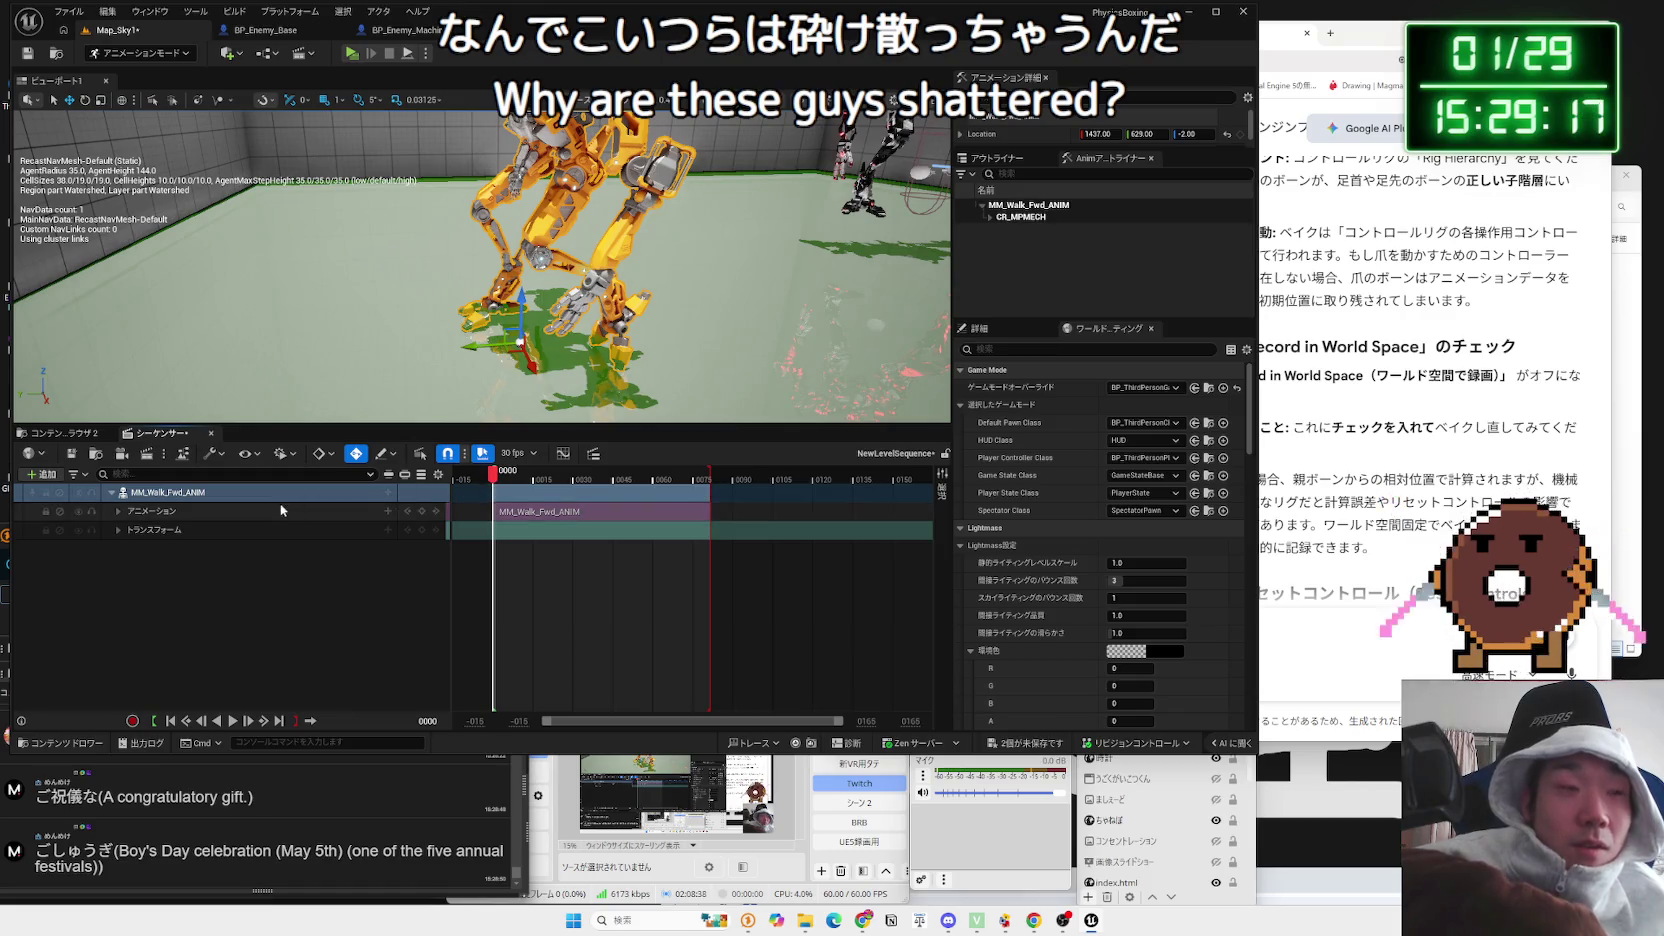
# Step: Bake MM_Walk_Fwd_ANIM onto CR_MPMECH with Export Transforms and Reduce Keys unchecked
pyautogui.rightClick(220, 500)
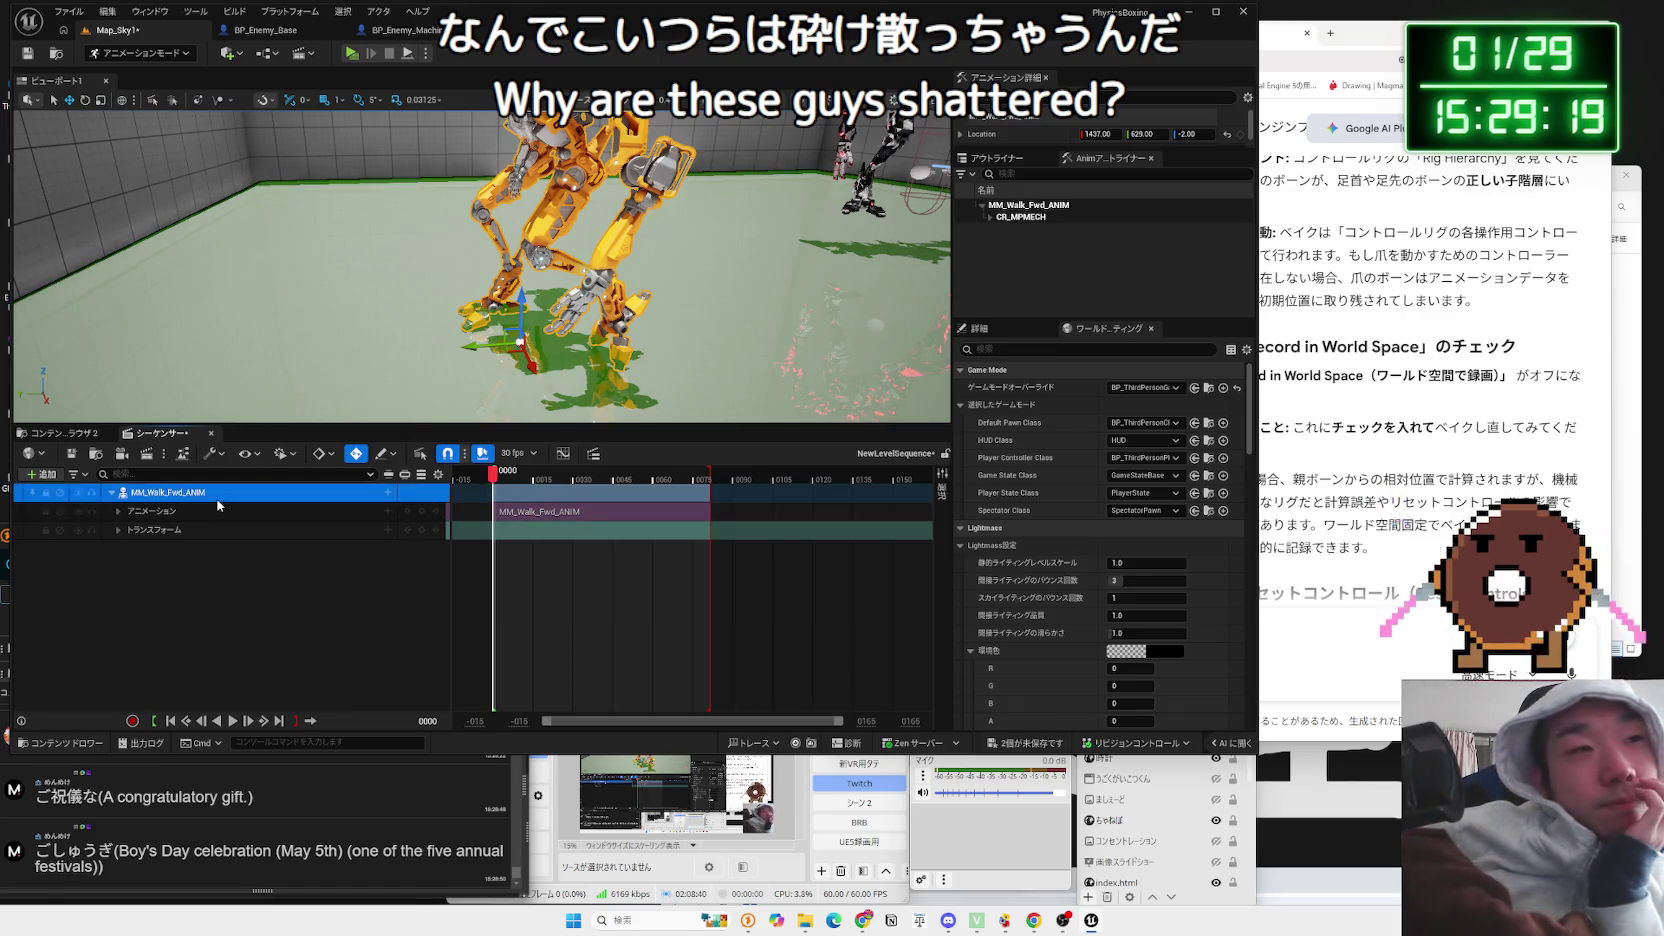
pyautogui.moveTo(331, 614)
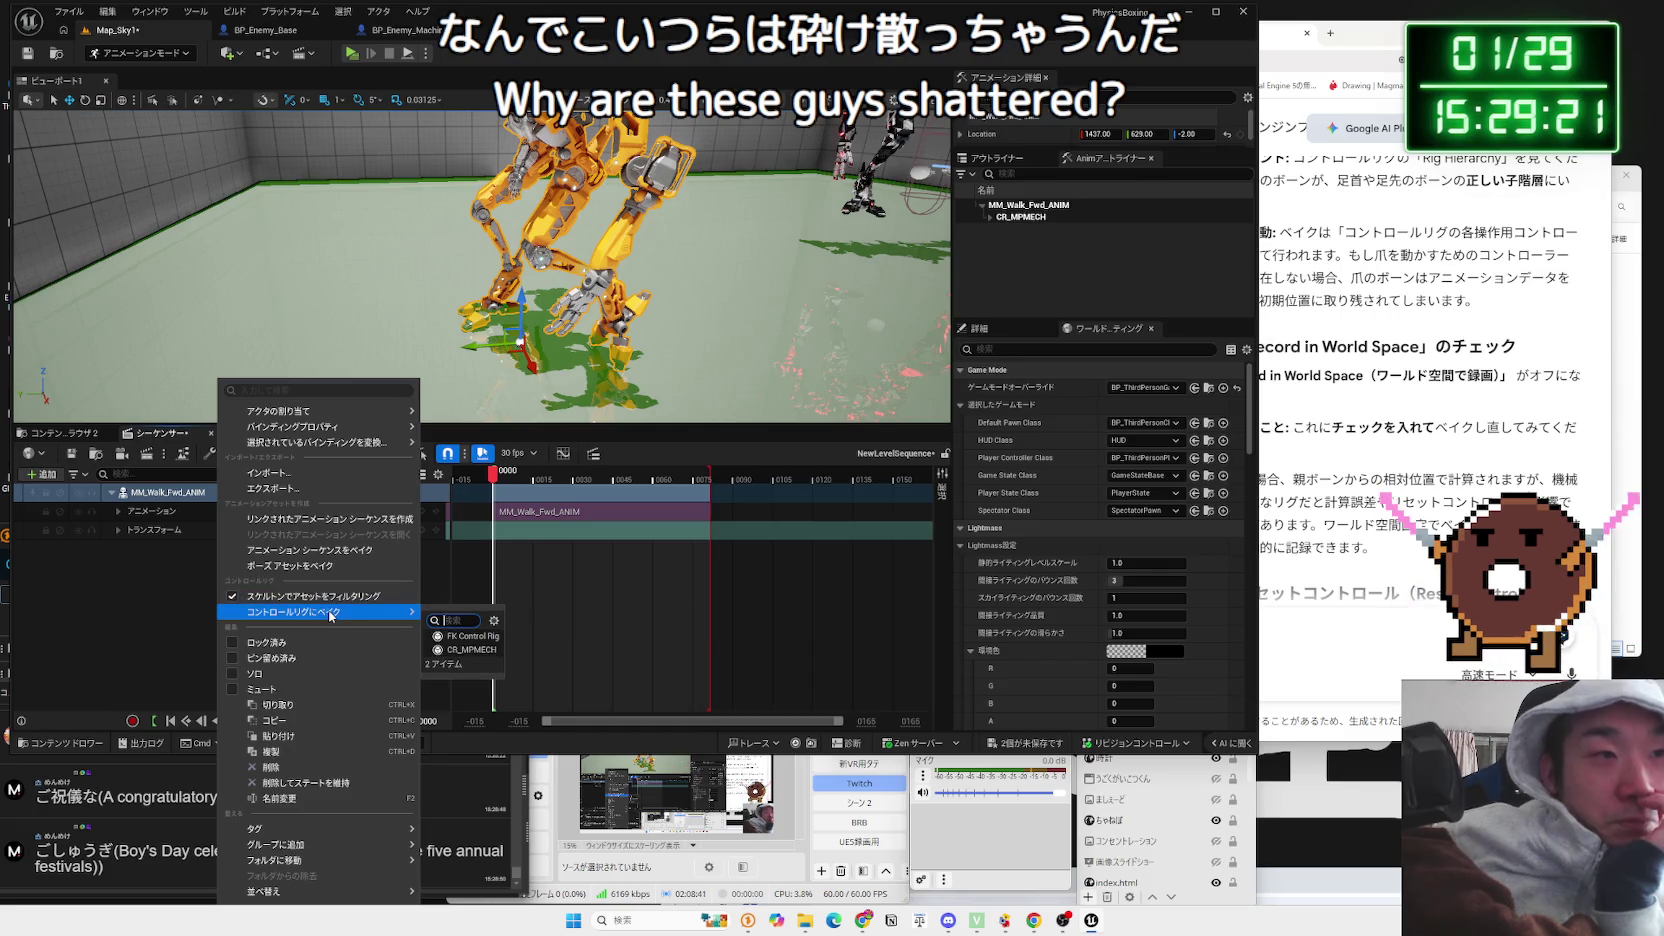
pyautogui.click(478, 650)
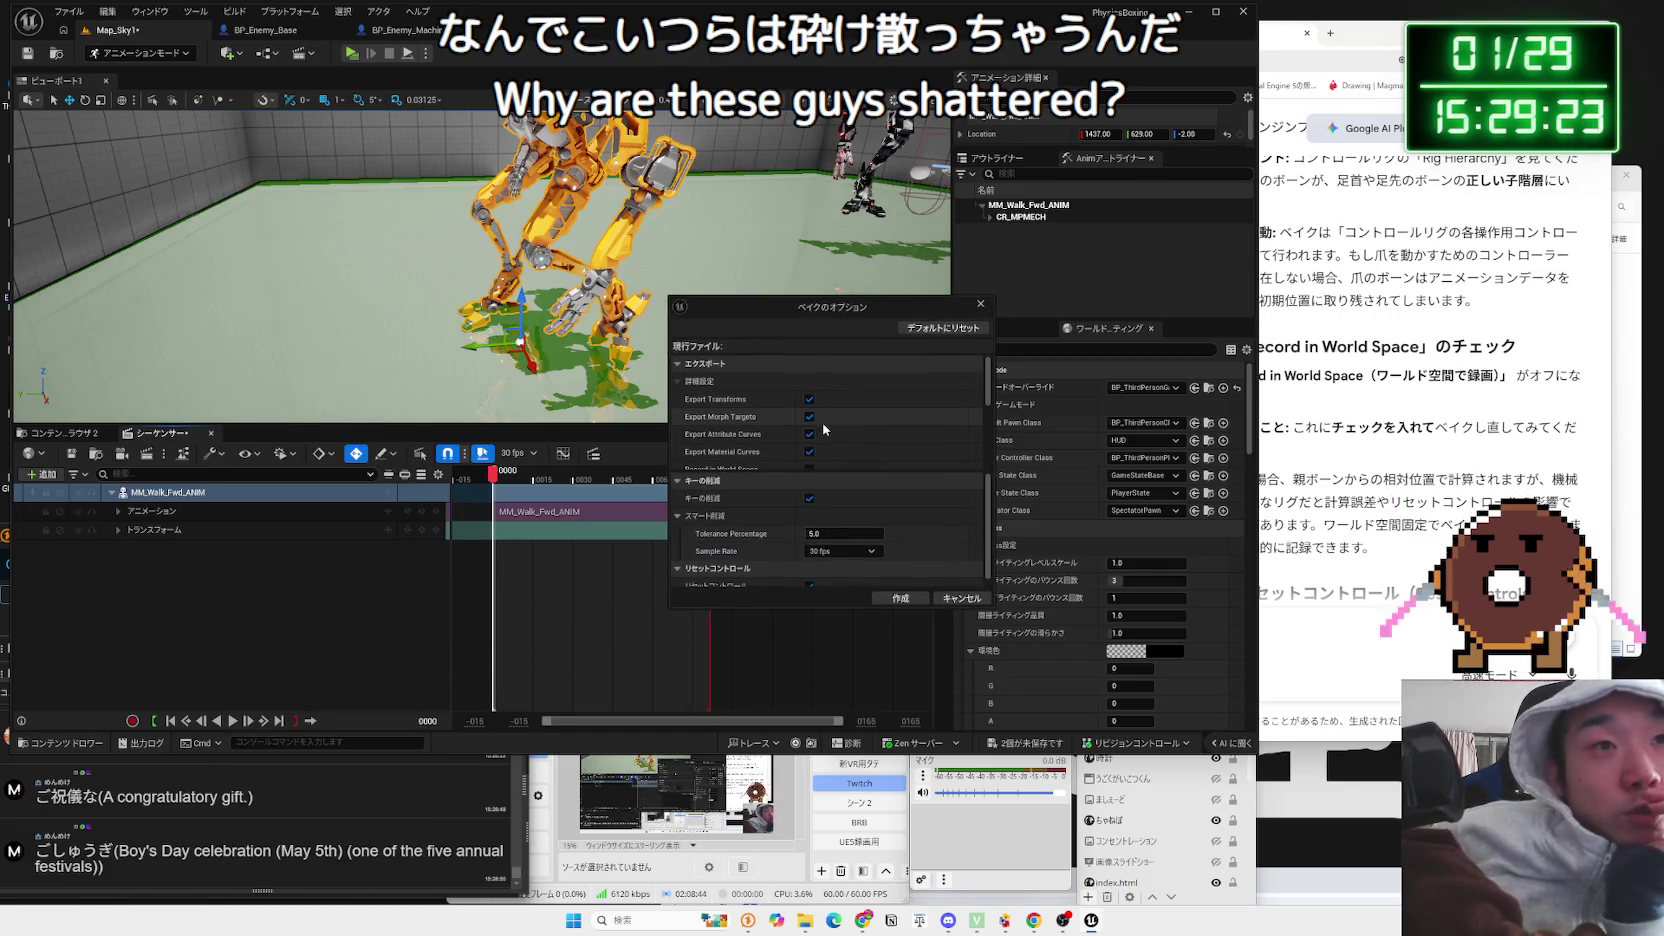
pyautogui.scroll(-1, 827, 420)
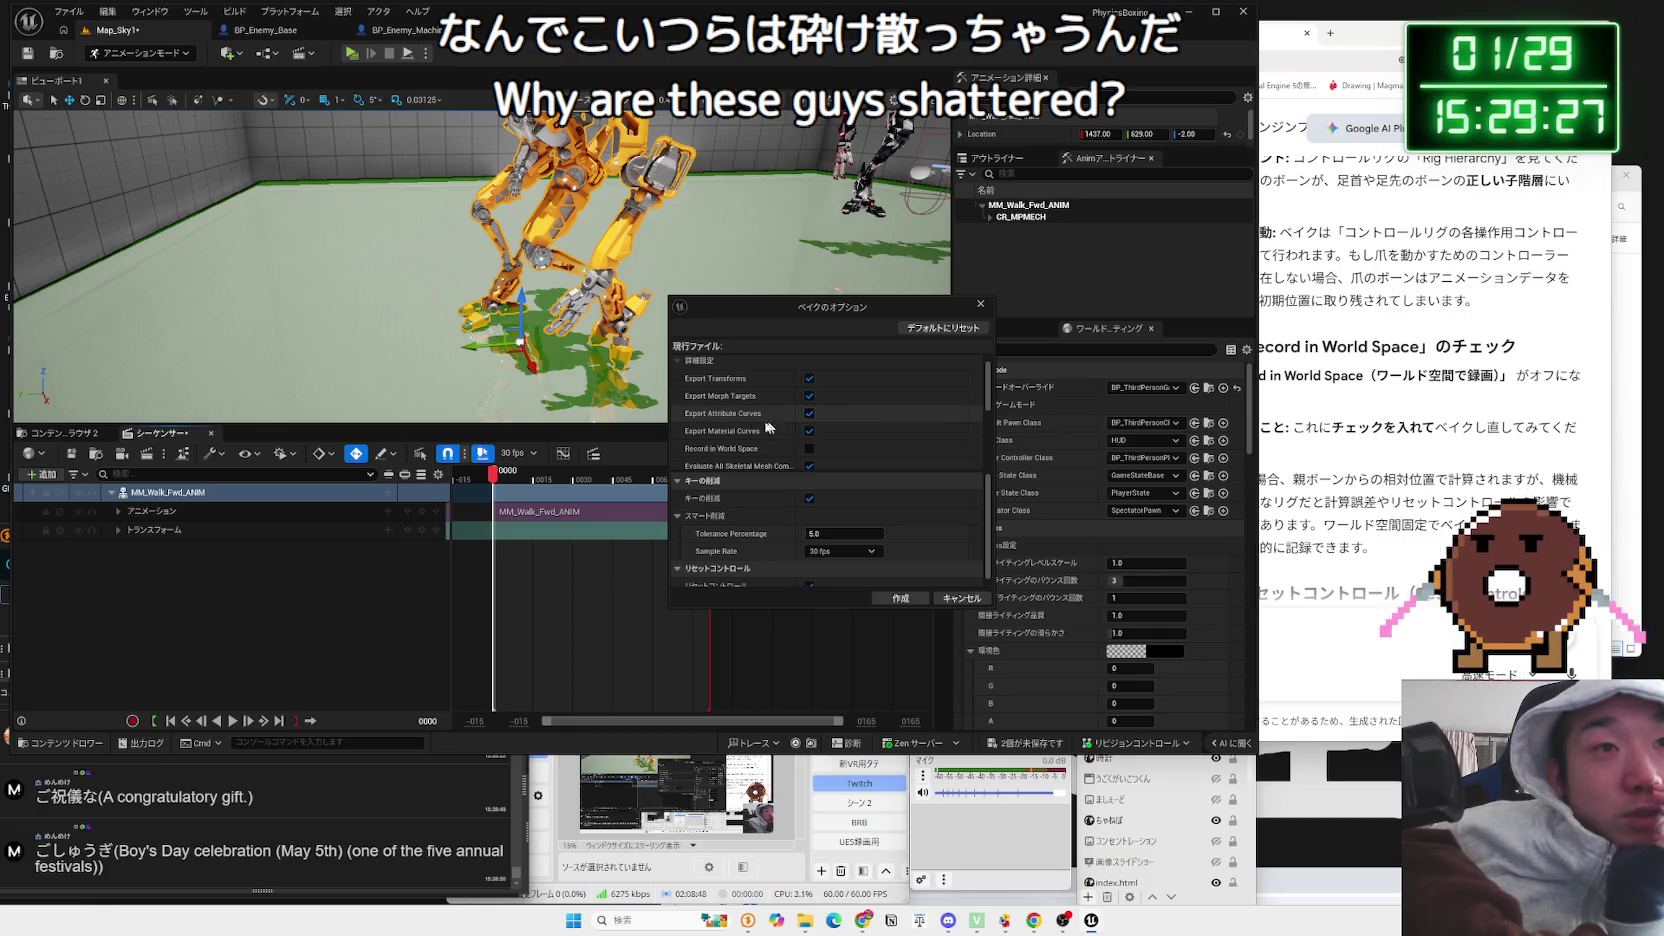
pyautogui.scroll(-1, 748, 426)
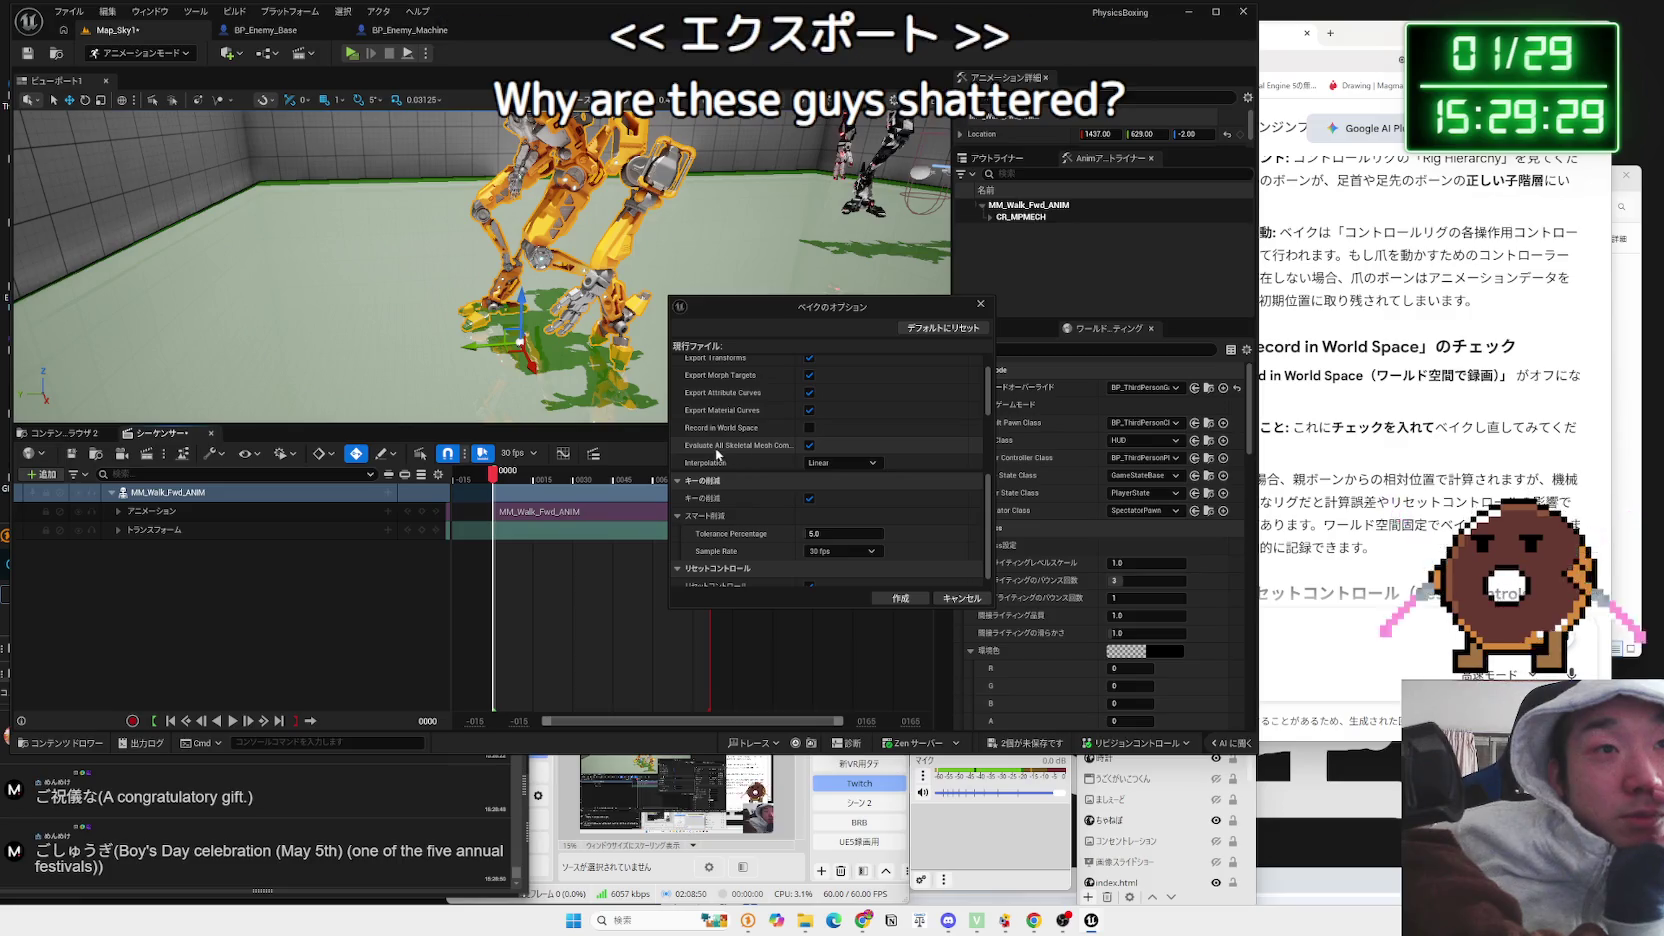
pyautogui.moveTo(715, 453)
pyautogui.scroll(-1, 715, 453)
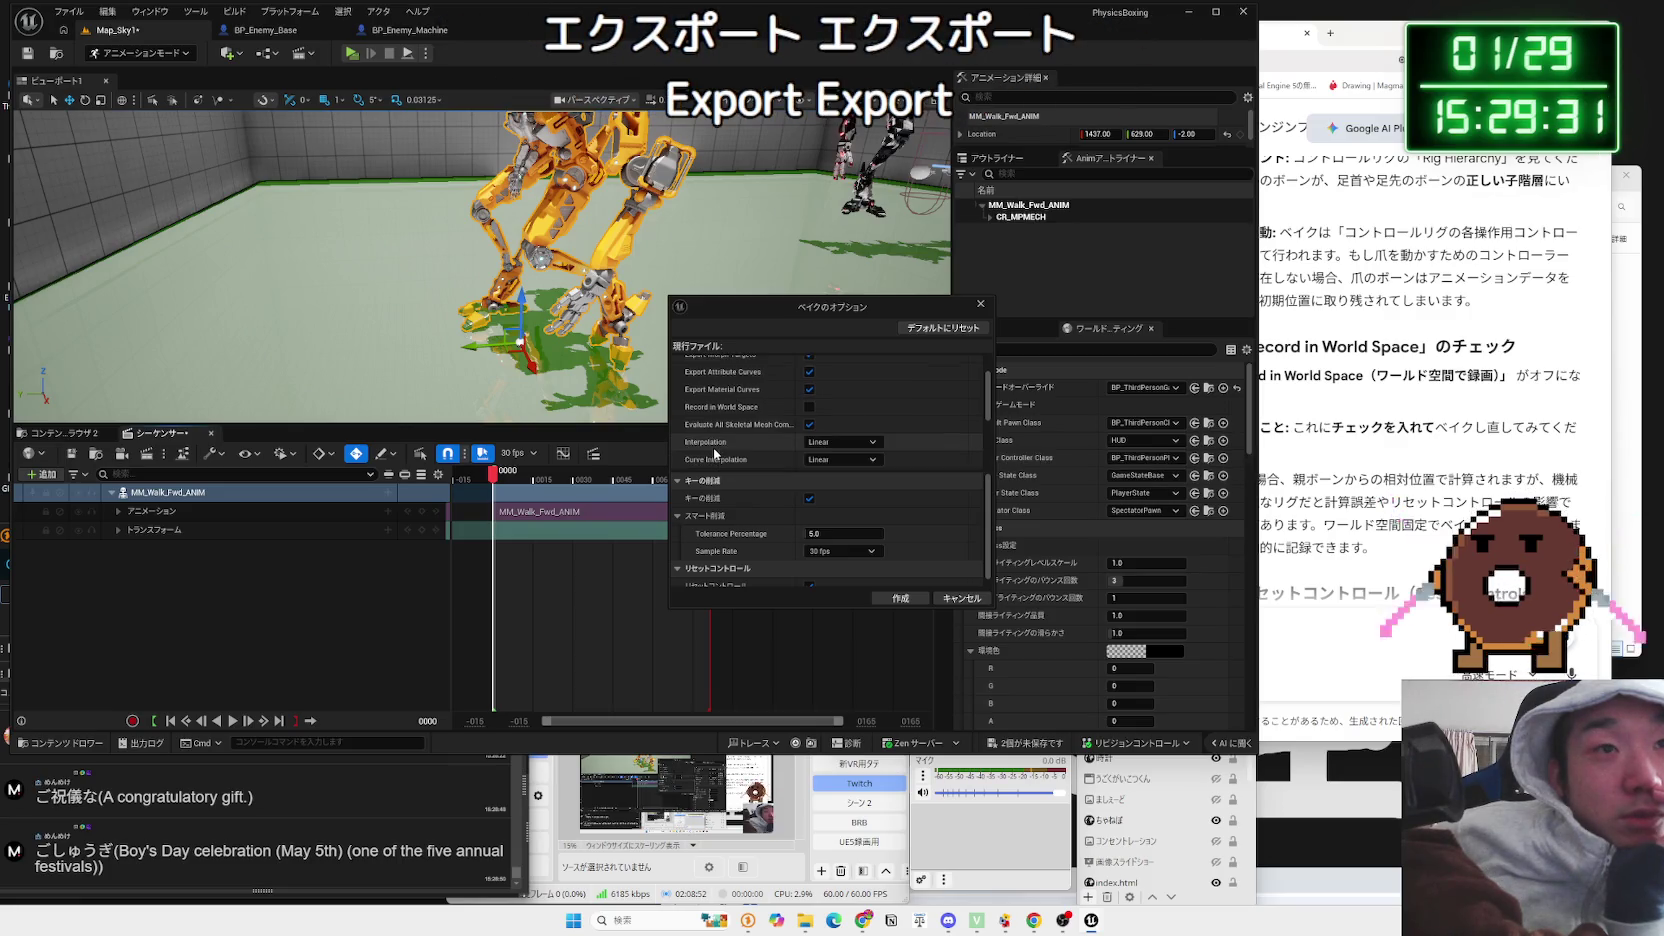
pyautogui.scroll(5, 836, 450)
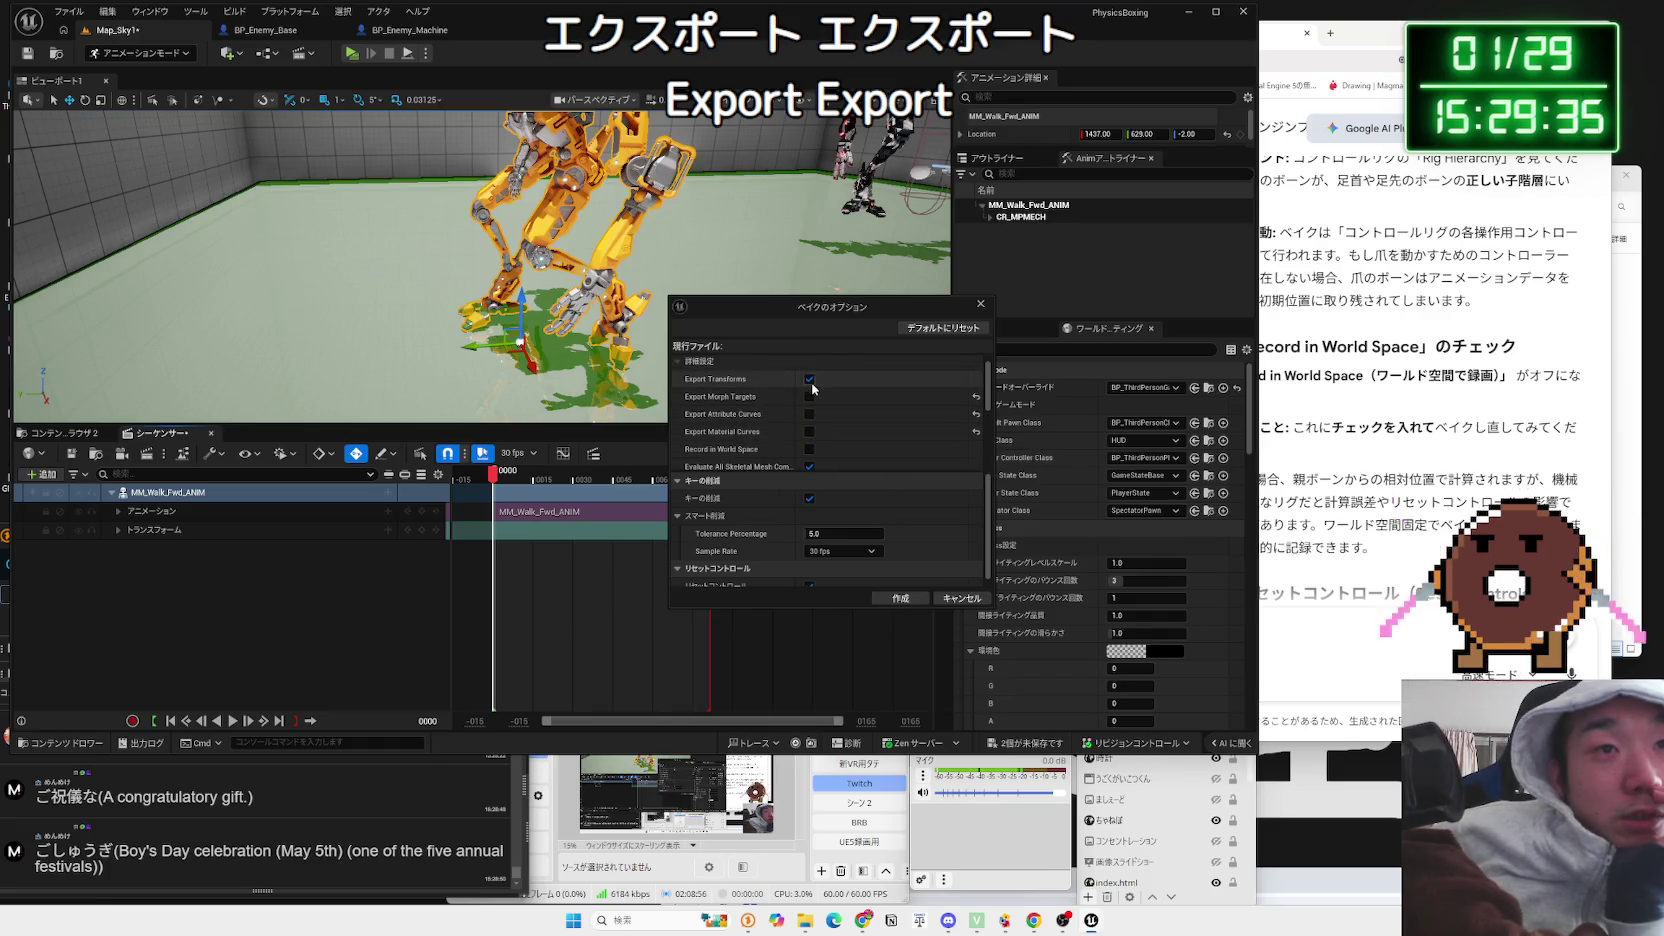
pyautogui.click(809, 379)
pyautogui.scroll(-1, 809, 495)
pyautogui.click(809, 489)
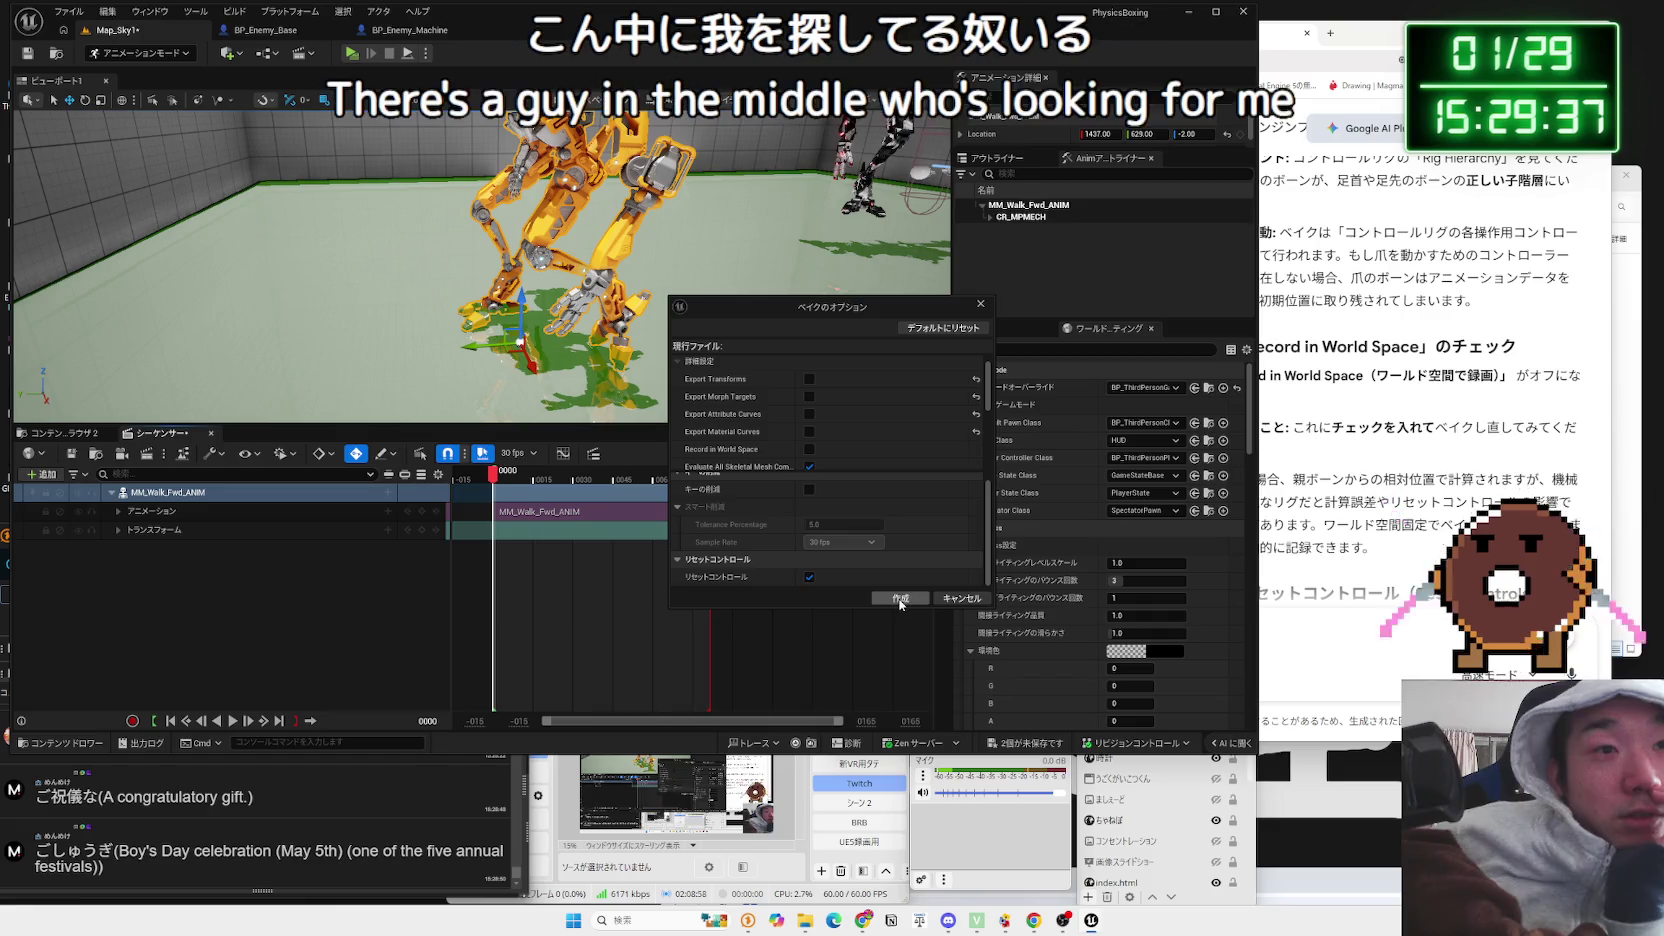
pyautogui.click(900, 599)
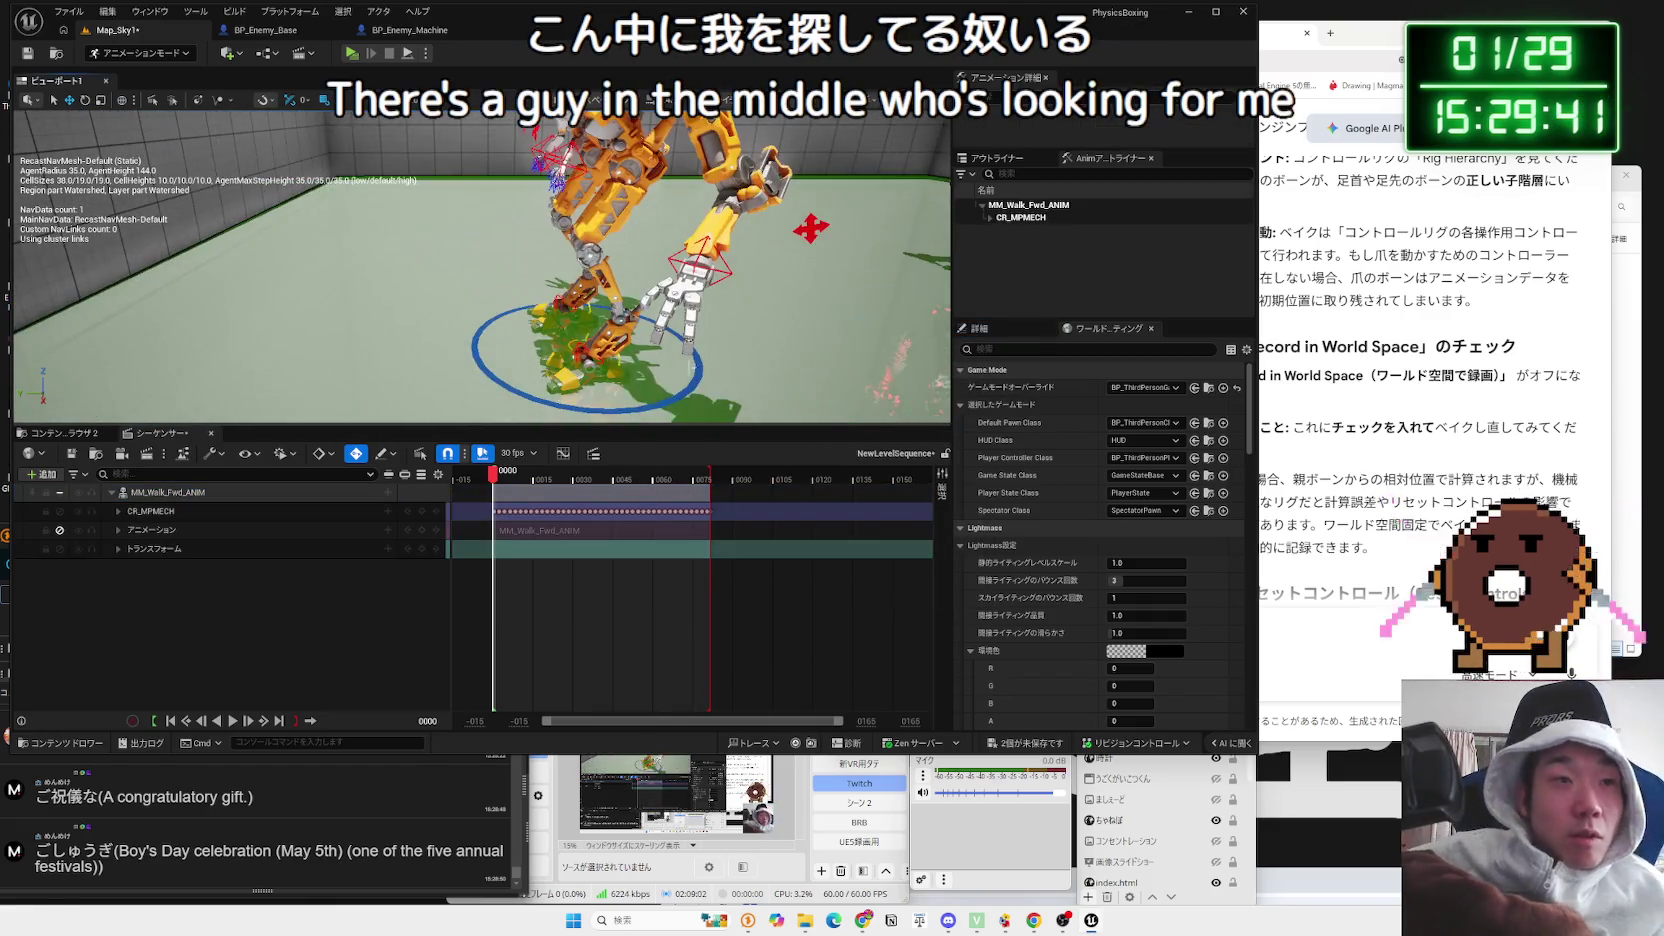
# Step: Play the baked walk and select Ctrl_IK_foot_l to inspect the left foot's motion
pyautogui.press('space')
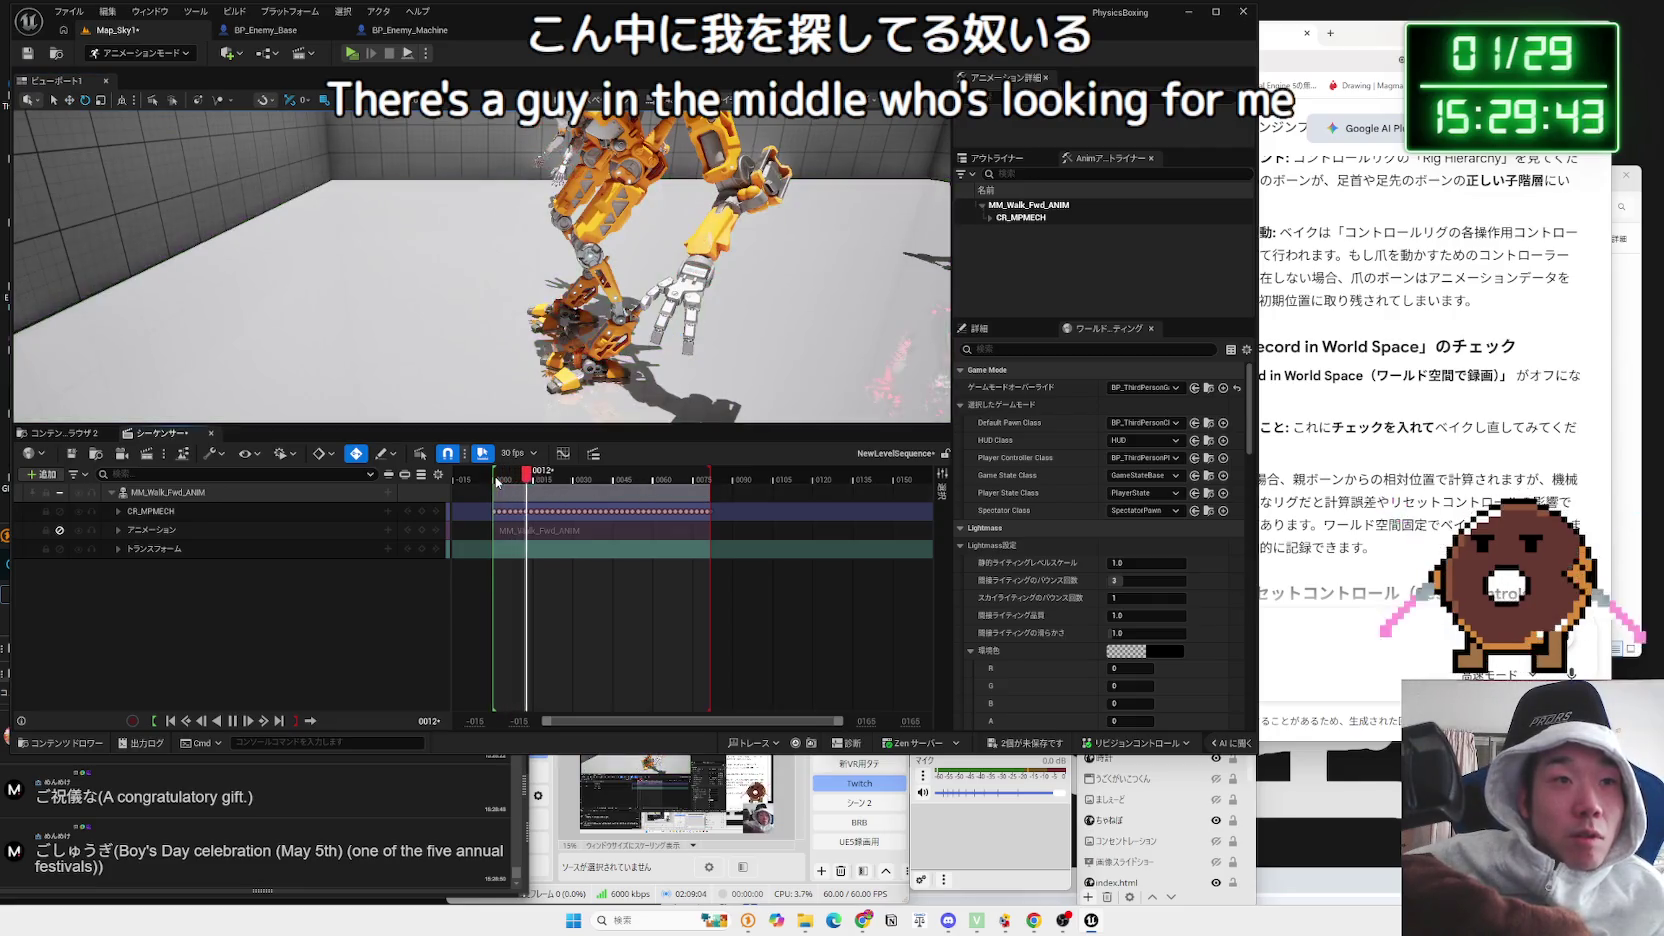
pyautogui.scroll(5, 626, 298)
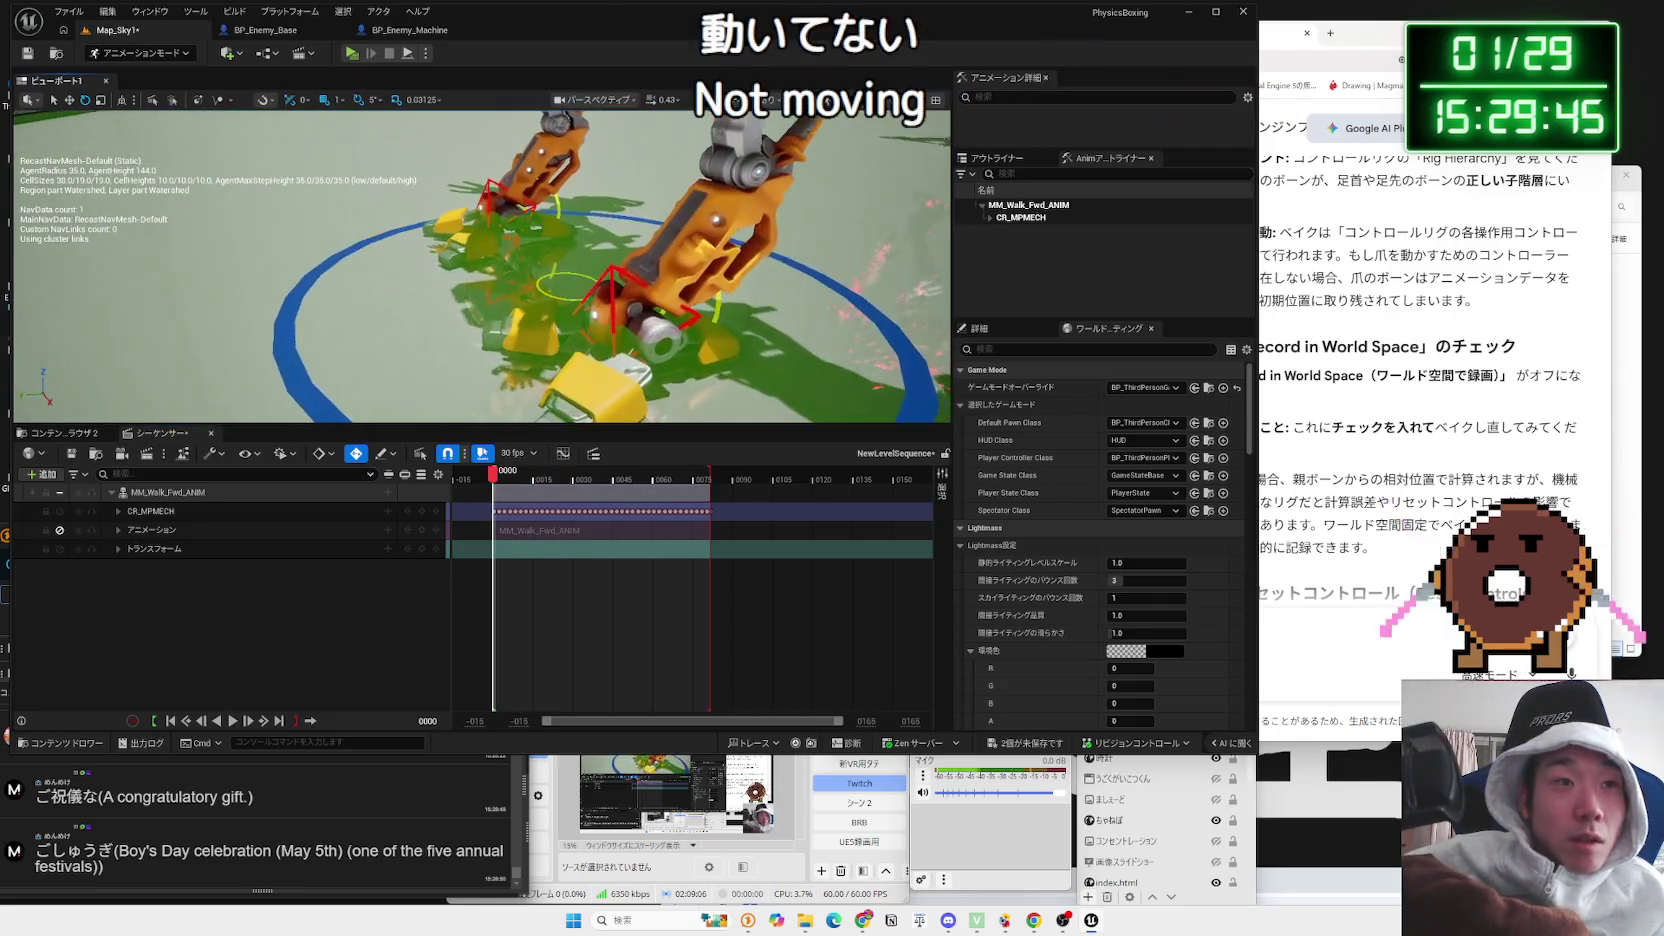
pyautogui.click(626, 298)
pyautogui.scroll(-5, 626, 298)
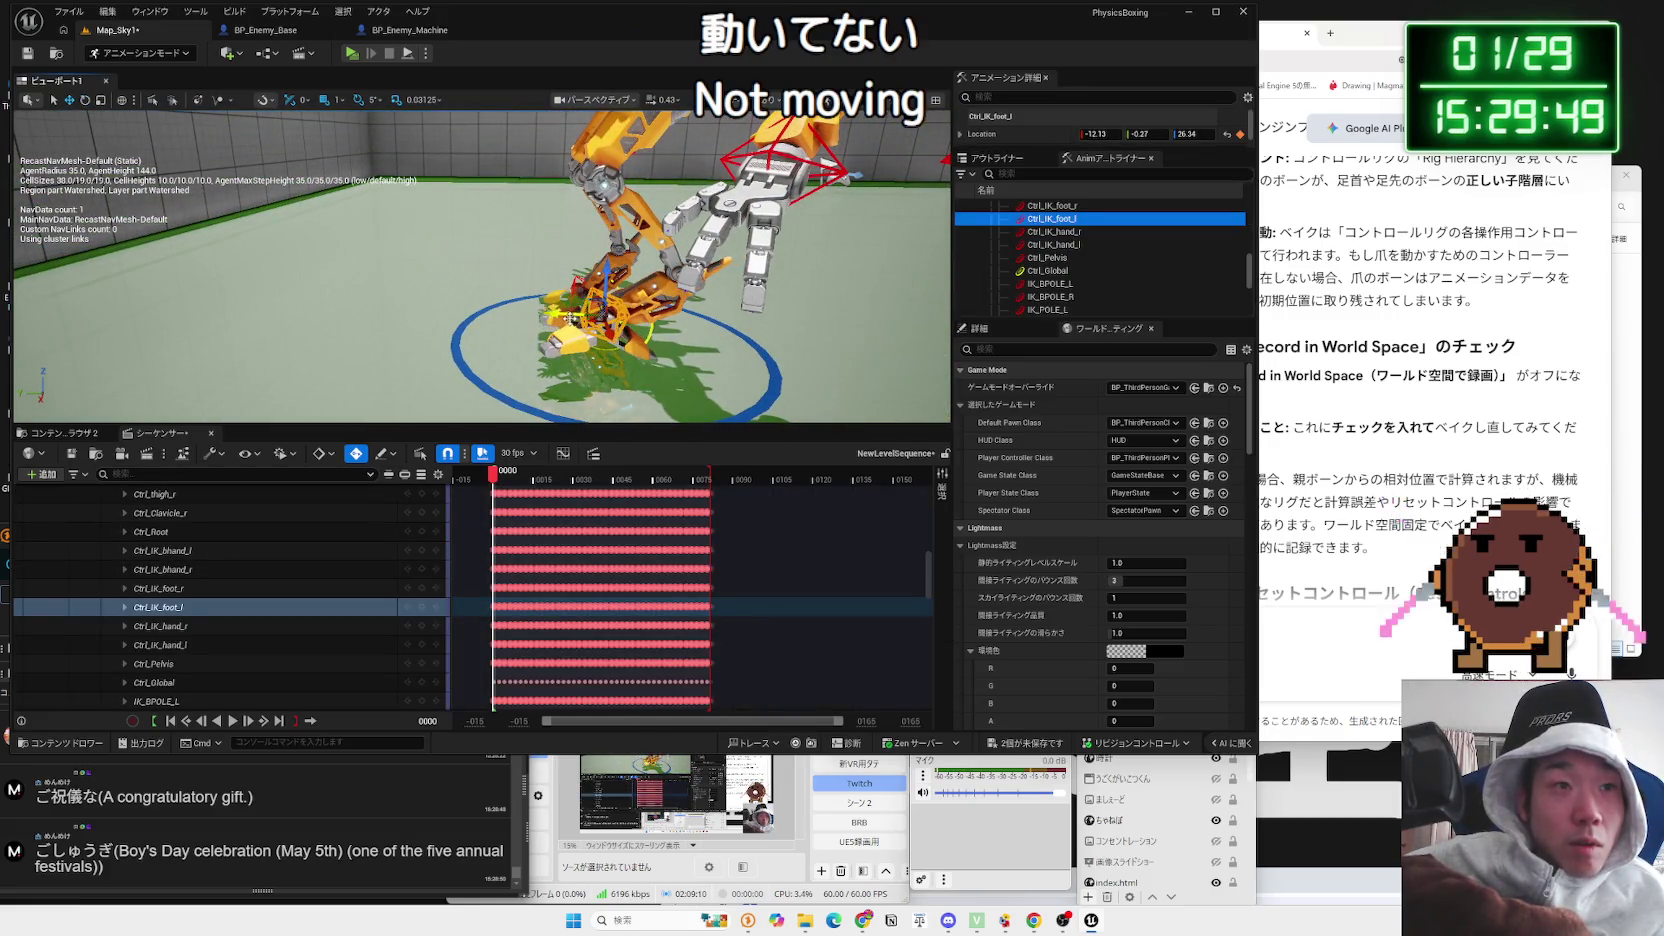
pyautogui.click(567, 318)
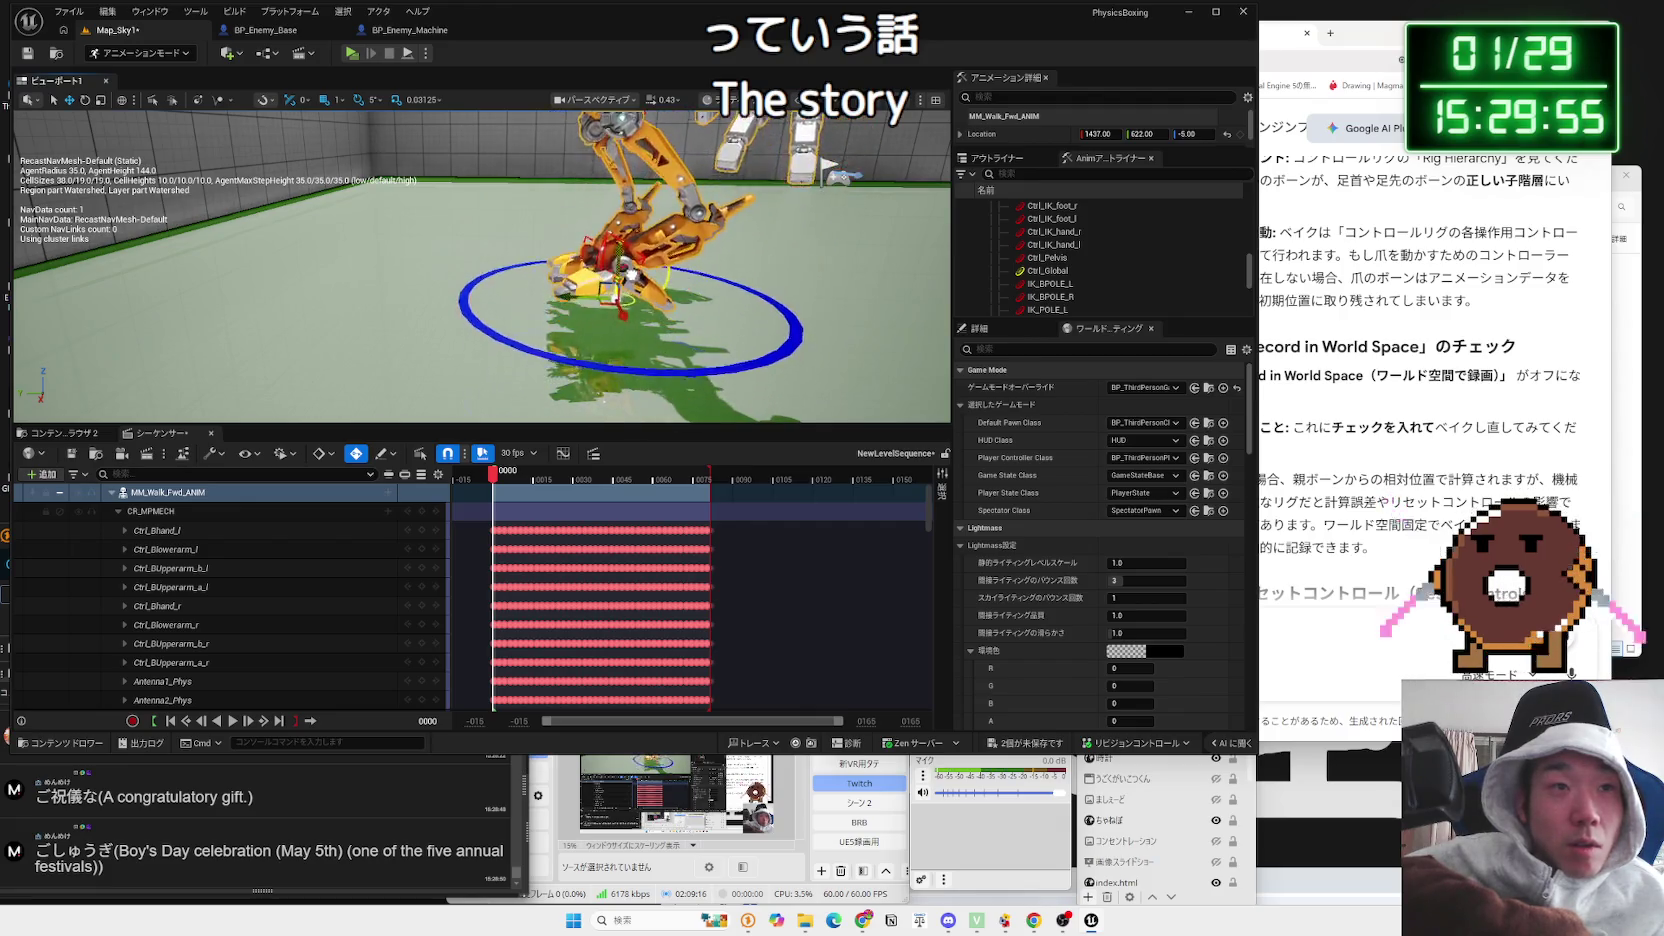
pyautogui.click(614, 330)
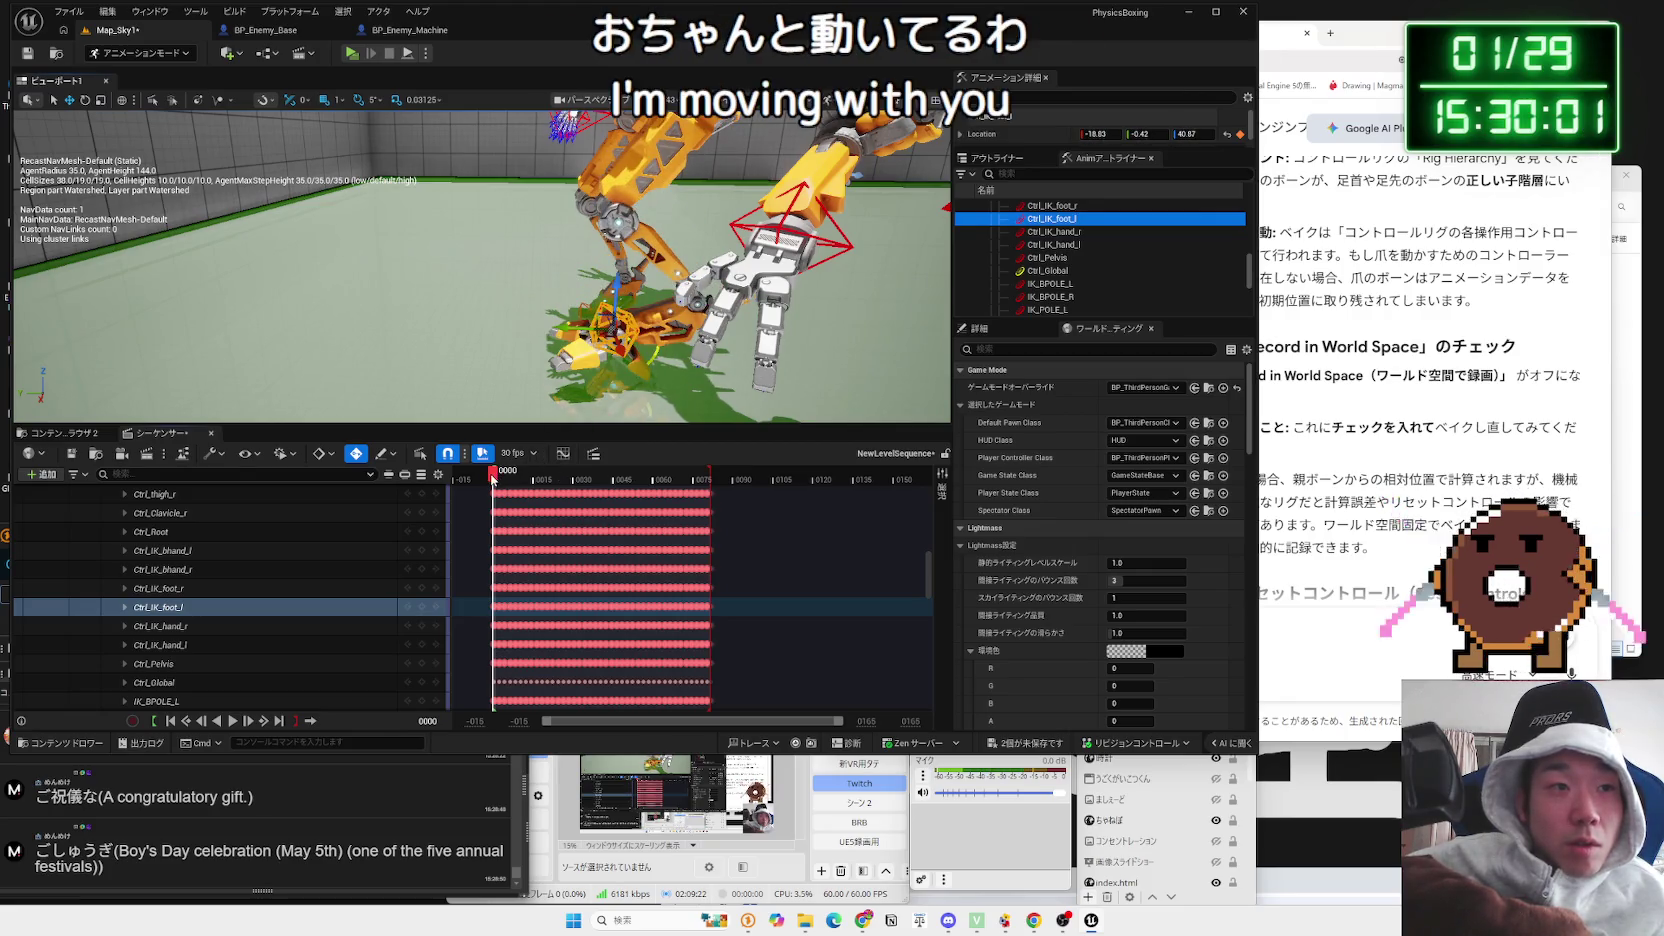
pyautogui.press('space')
pyautogui.press('space')
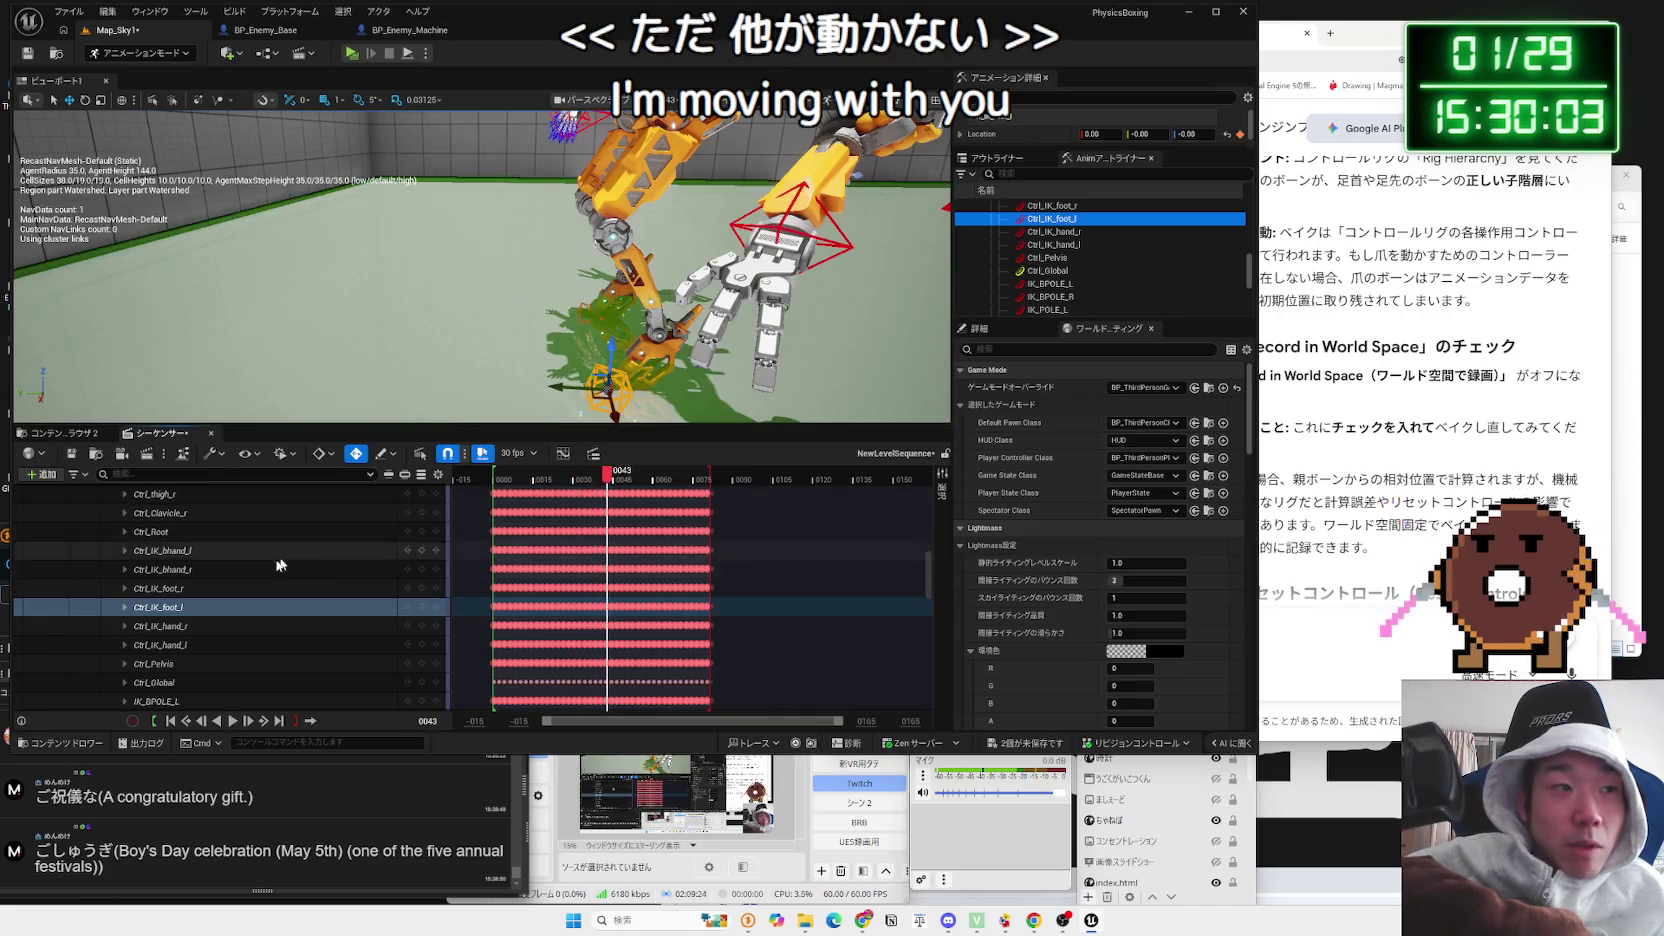
pyautogui.scroll(2, 267, 573)
pyautogui.scroll(5, 267, 573)
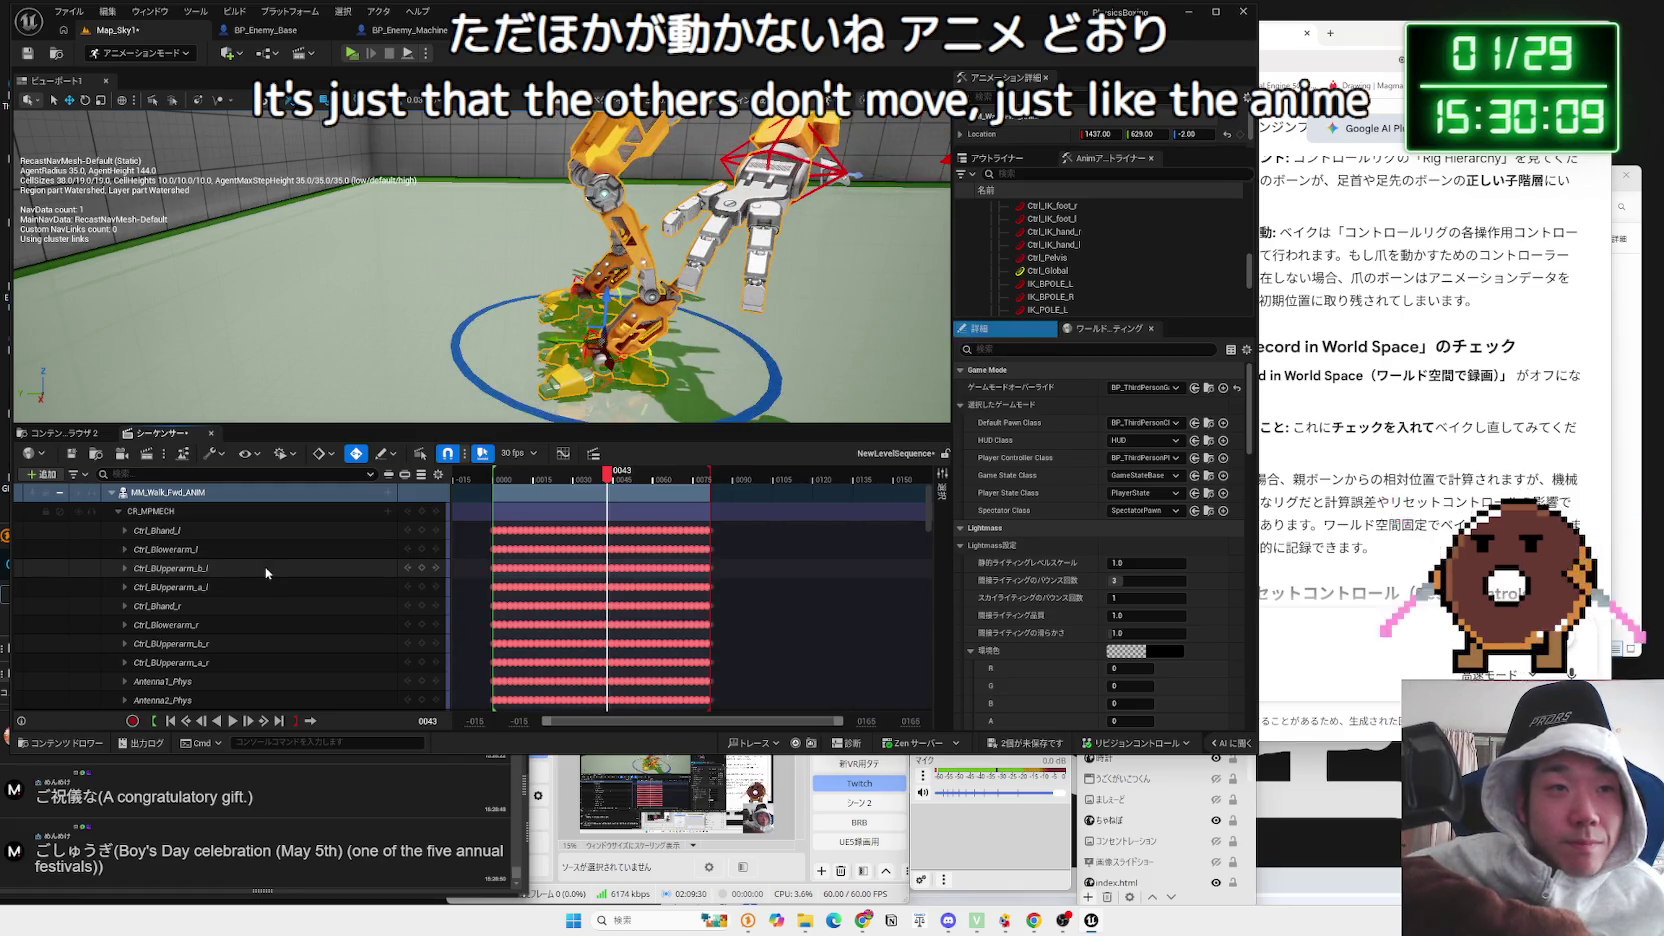
# Step: Undo the bake, replay the original walk, and return the playhead to frame 0
pyautogui.hotkey('ctrl', 'z')
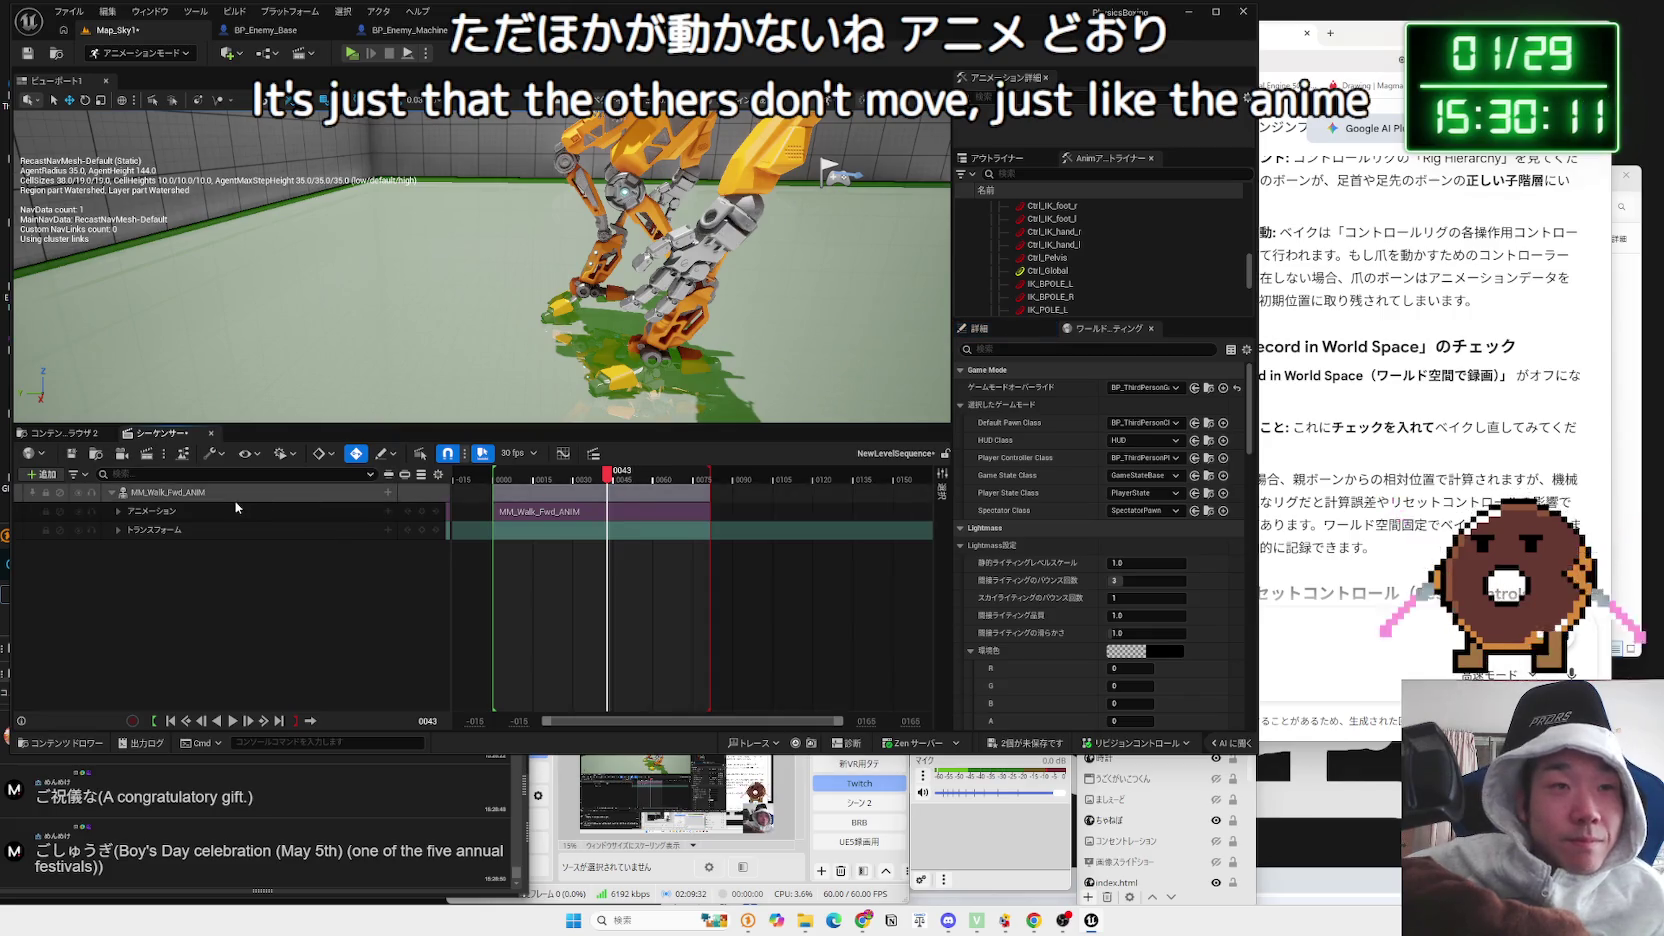
pyautogui.press('space')
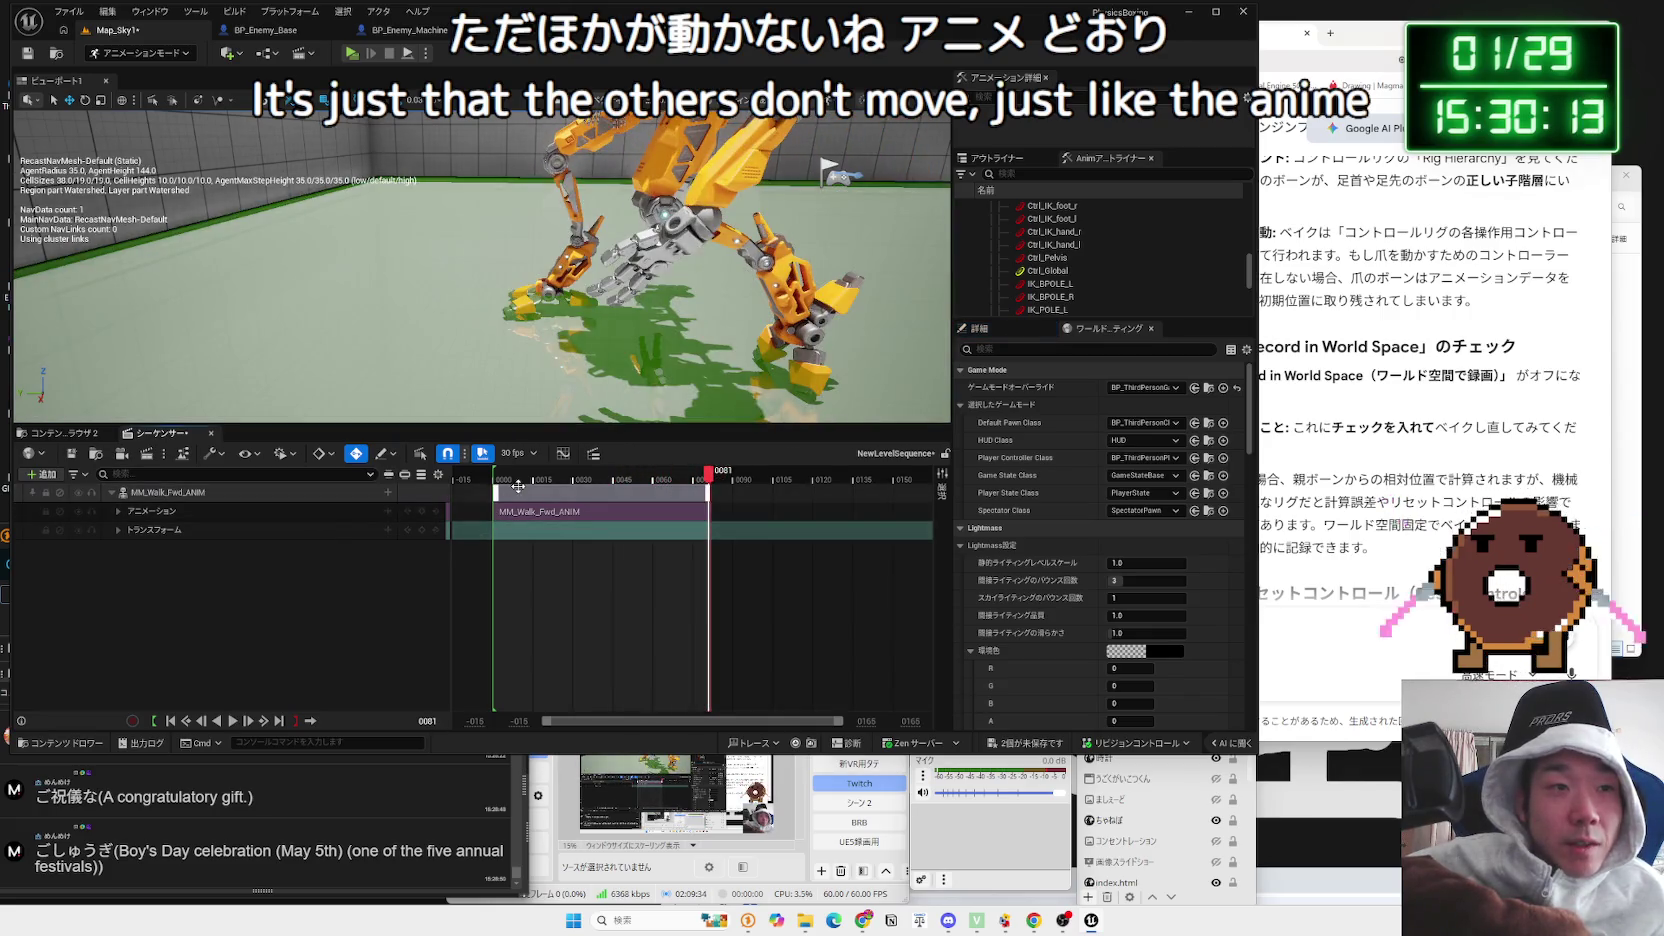
pyautogui.moveTo(515, 481); pyautogui.dragTo(470, 488)
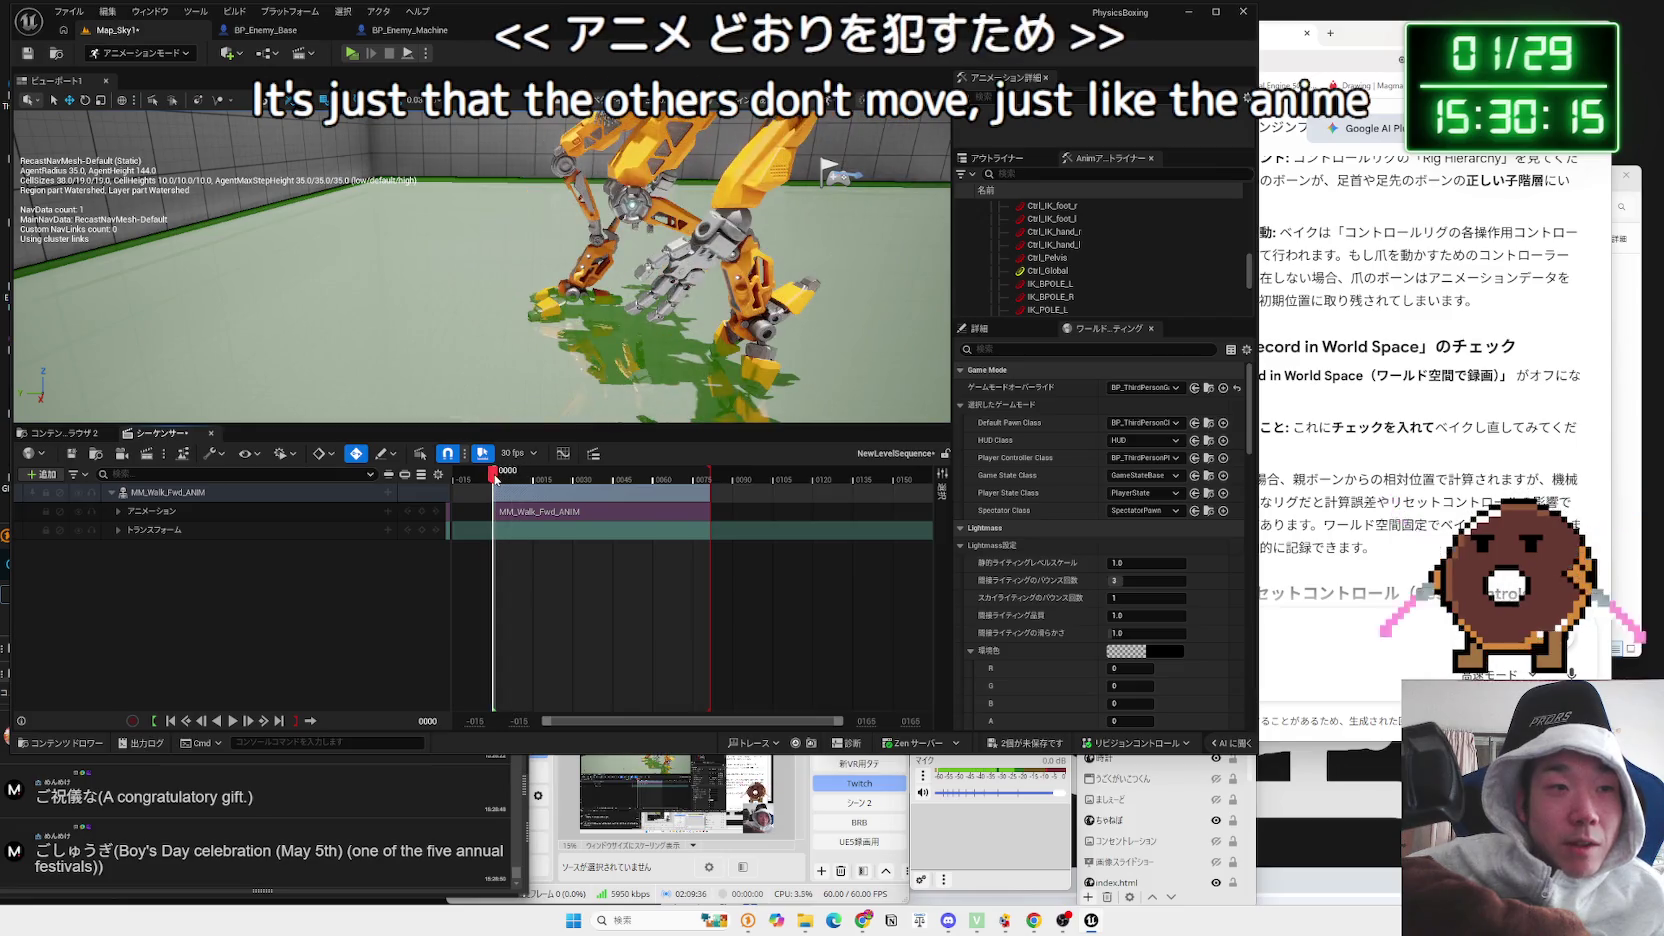
pyautogui.rightClick(217, 494)
# Step: Cancel the accidental Bake Pose Asset dialog and bring up the Bake to Control Rig options instead
pyautogui.click(251, 567)
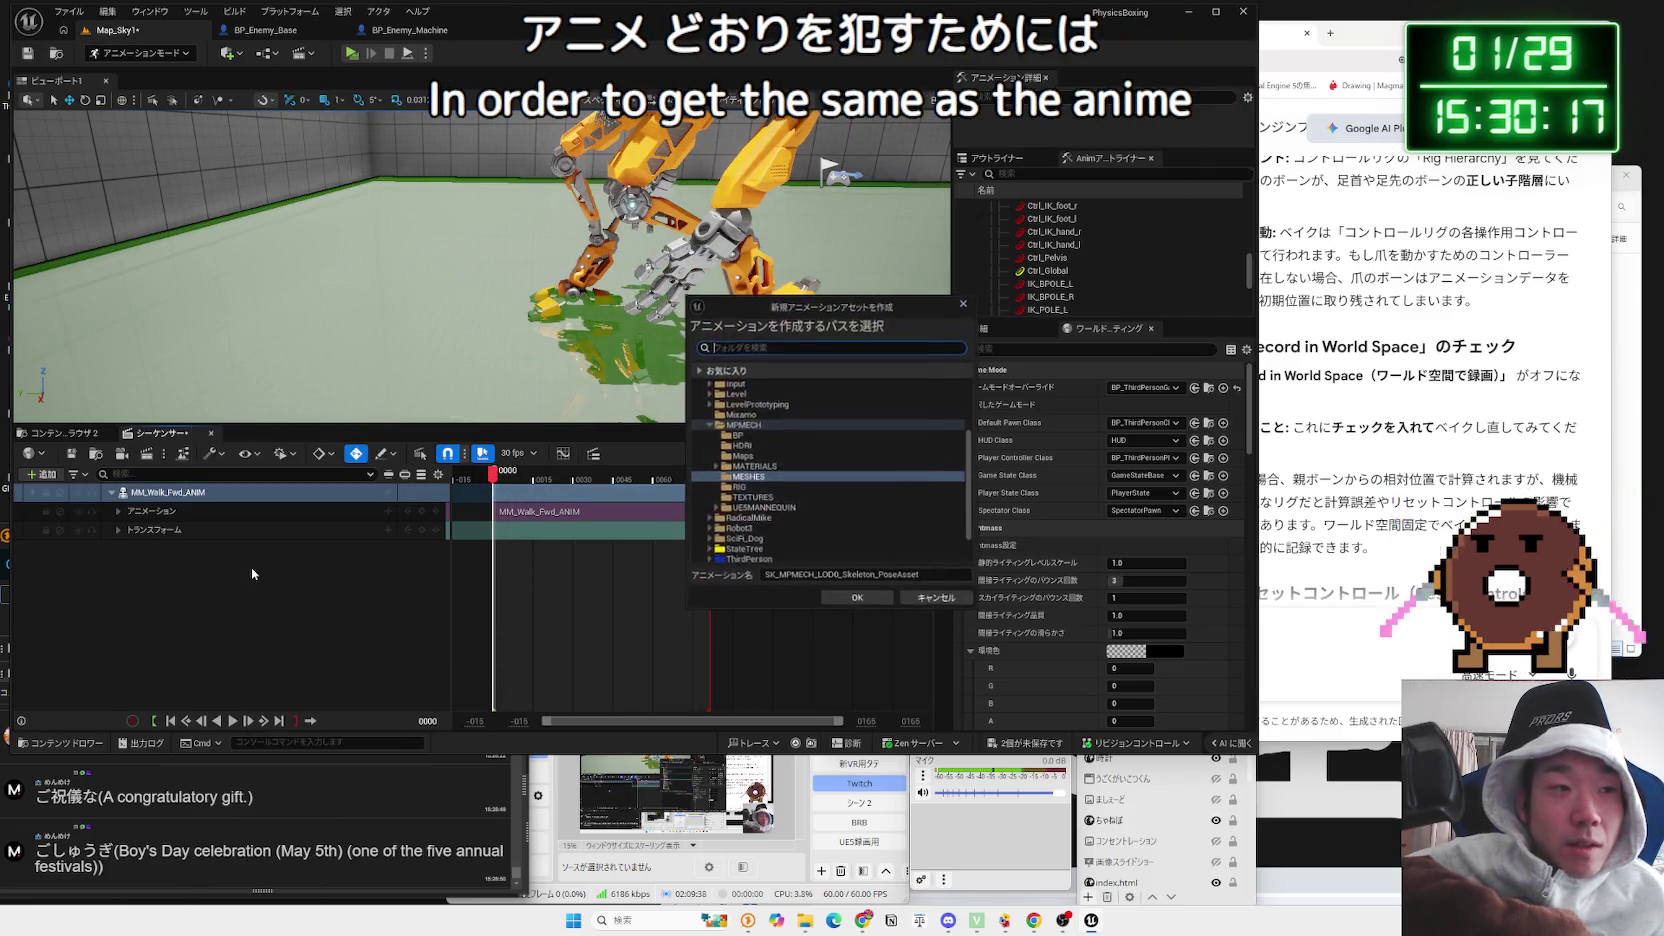
pyautogui.press('Escape')
pyautogui.click(166, 494)
pyautogui.rightClick(166, 494)
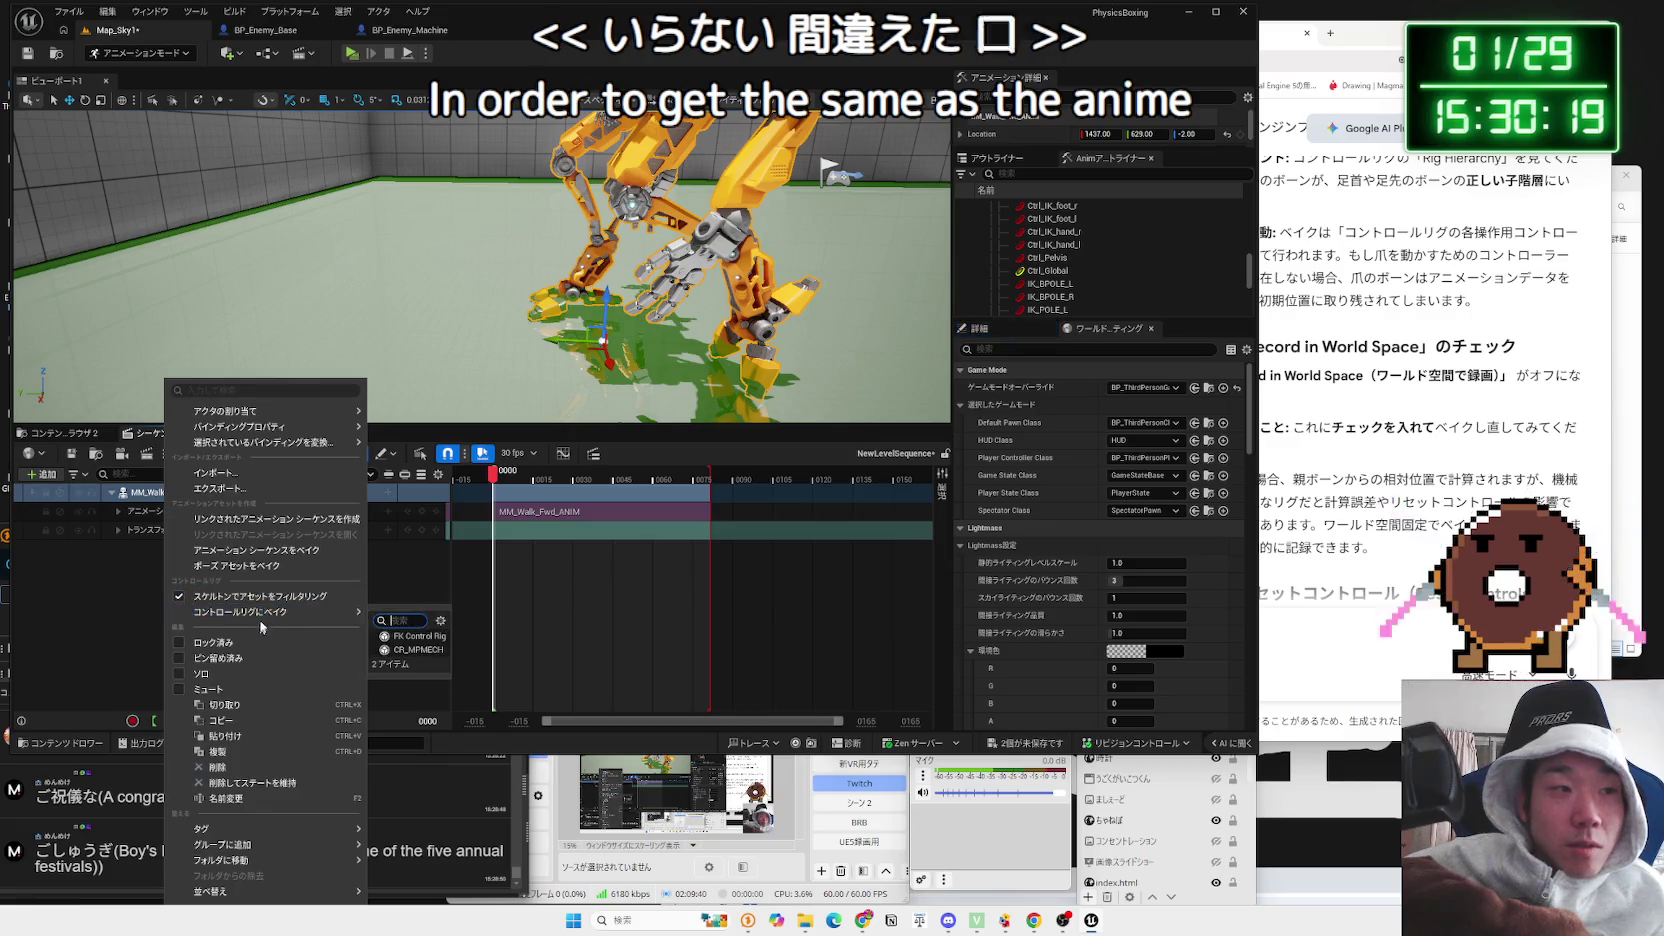
pyautogui.click(260, 612)
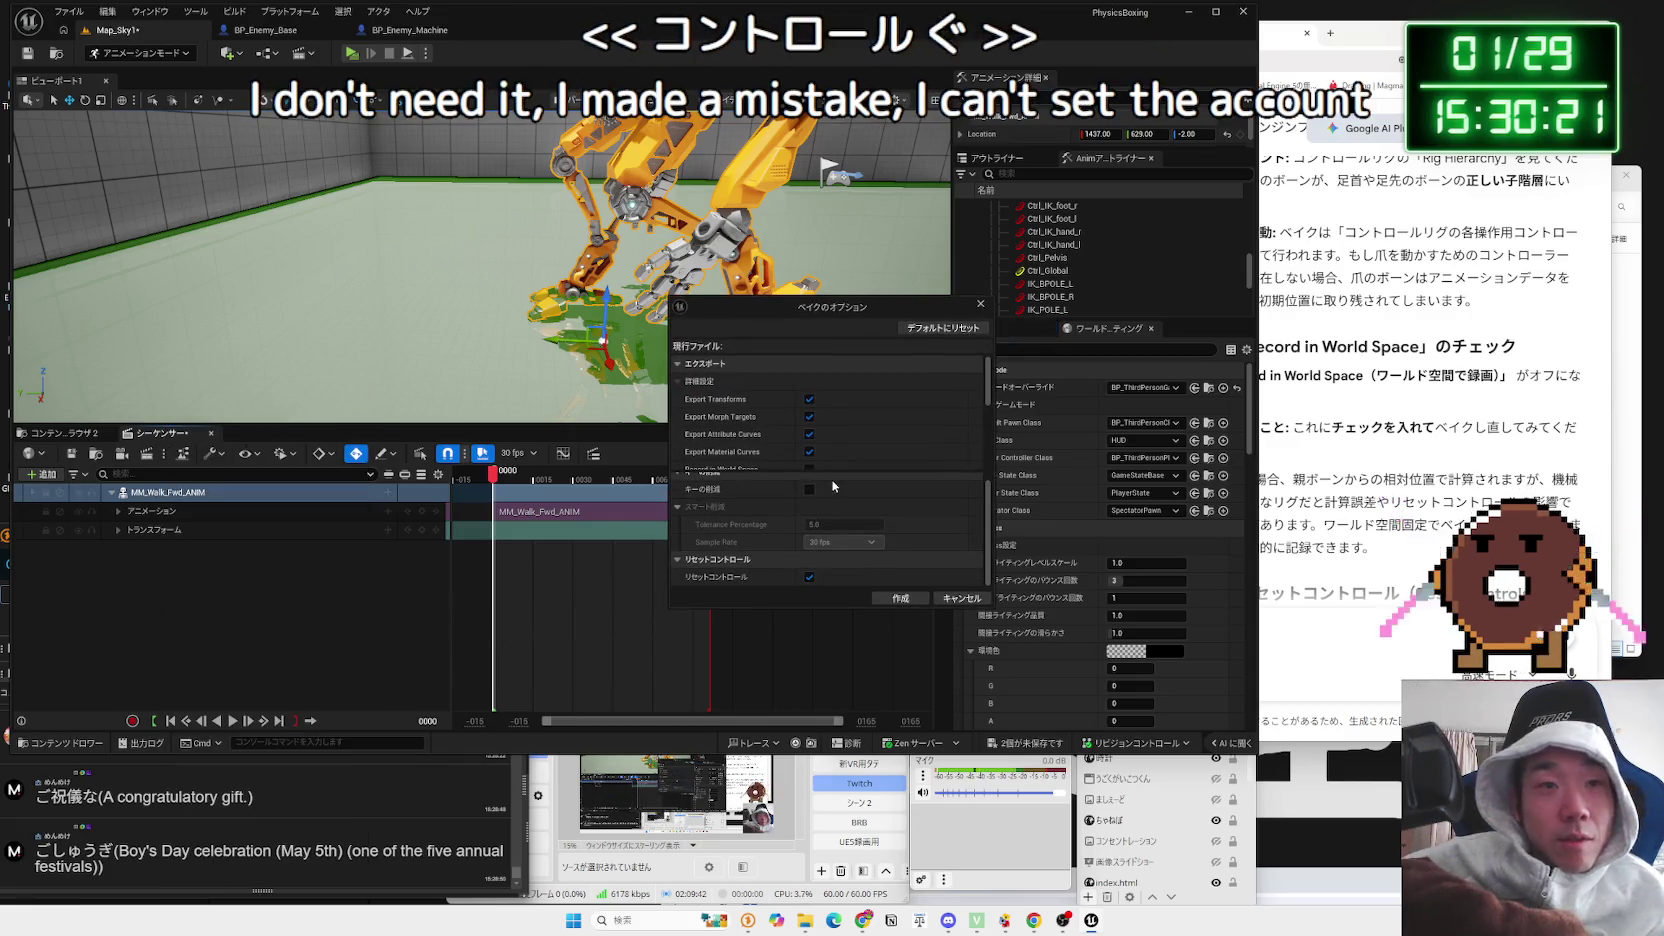
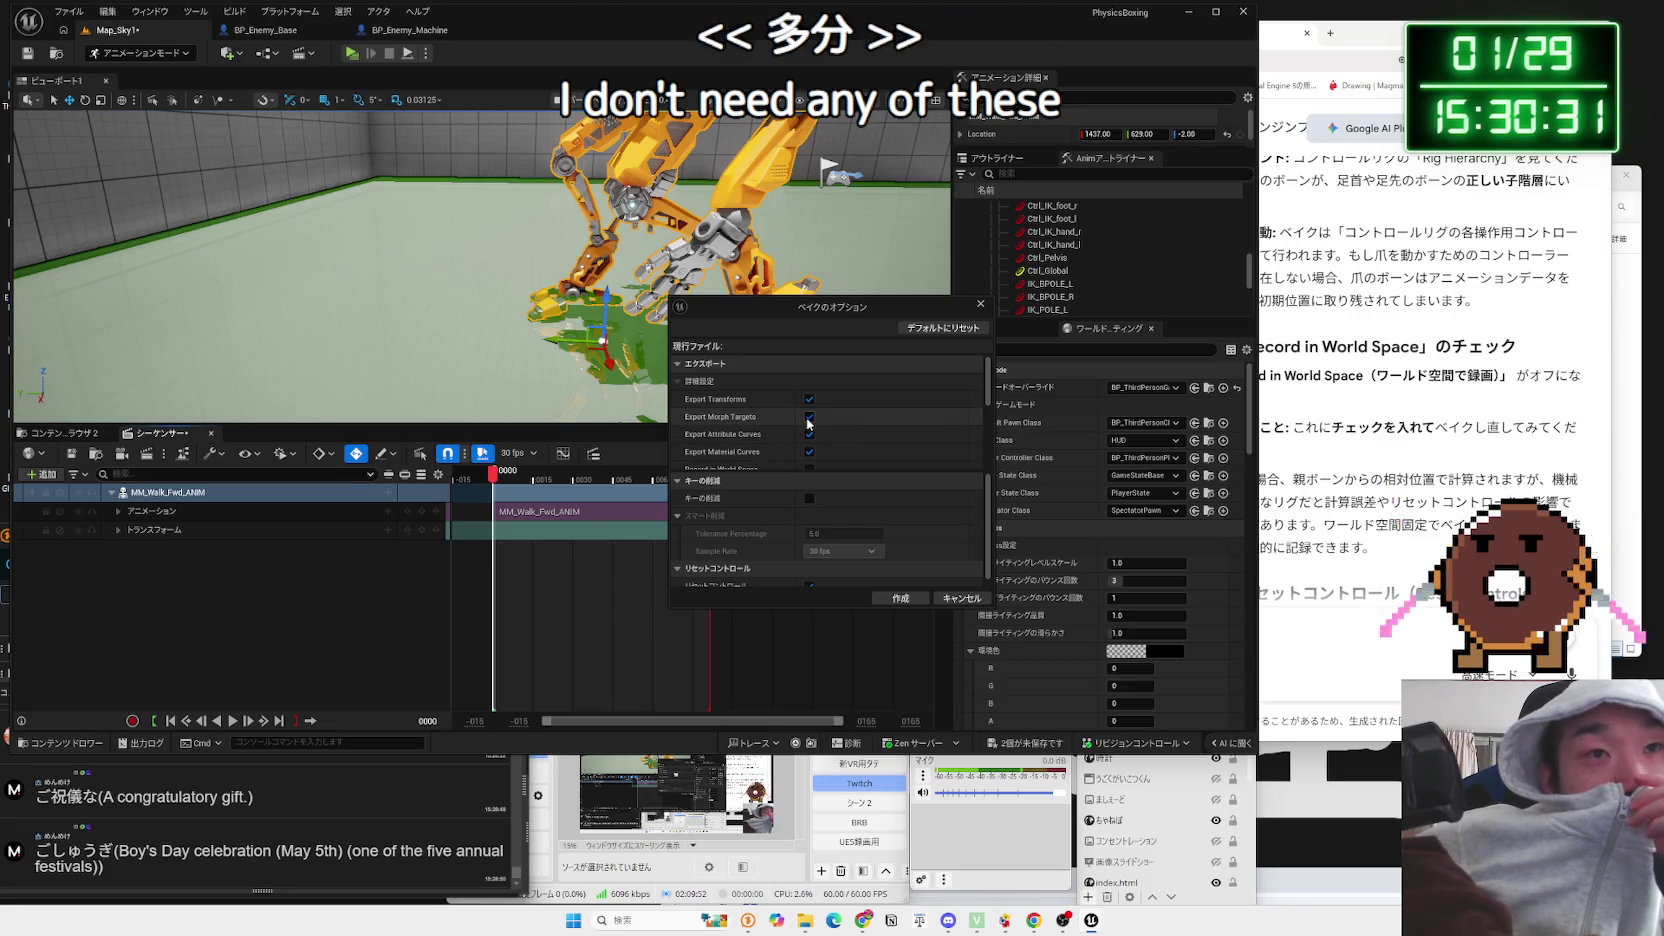
# Step: Bake the walk onto CR_MPMECH, undo it, then re-bake through Bake to Control Rig
pyautogui.click(895, 599)
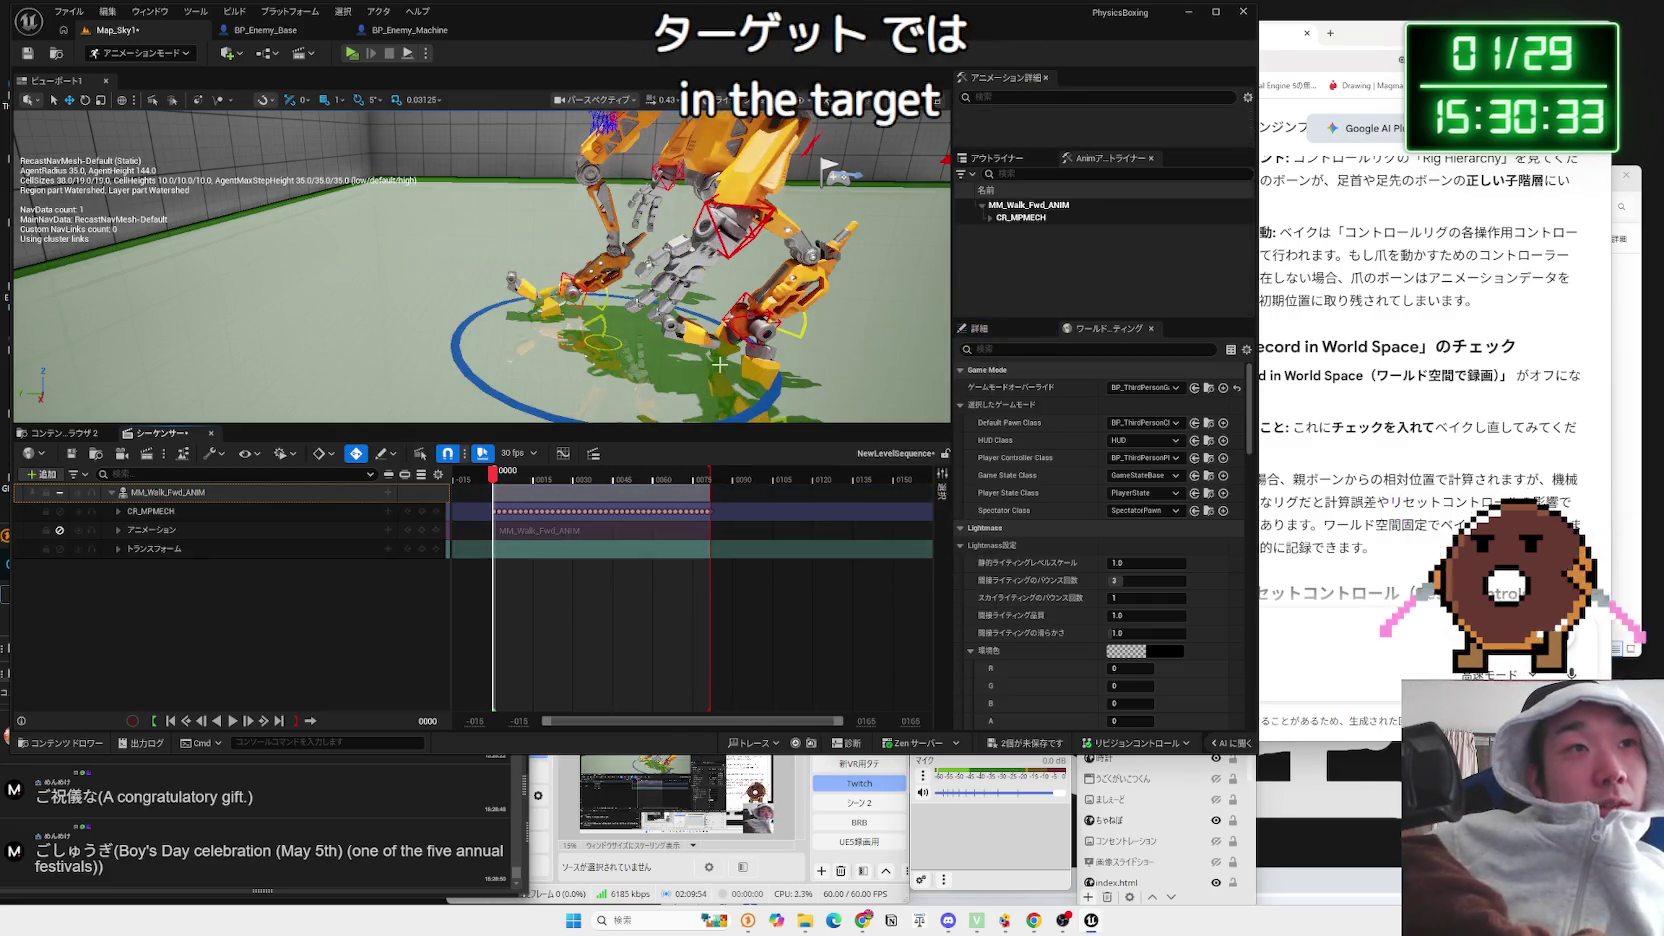
pyautogui.hotkey('ctrl', 'z')
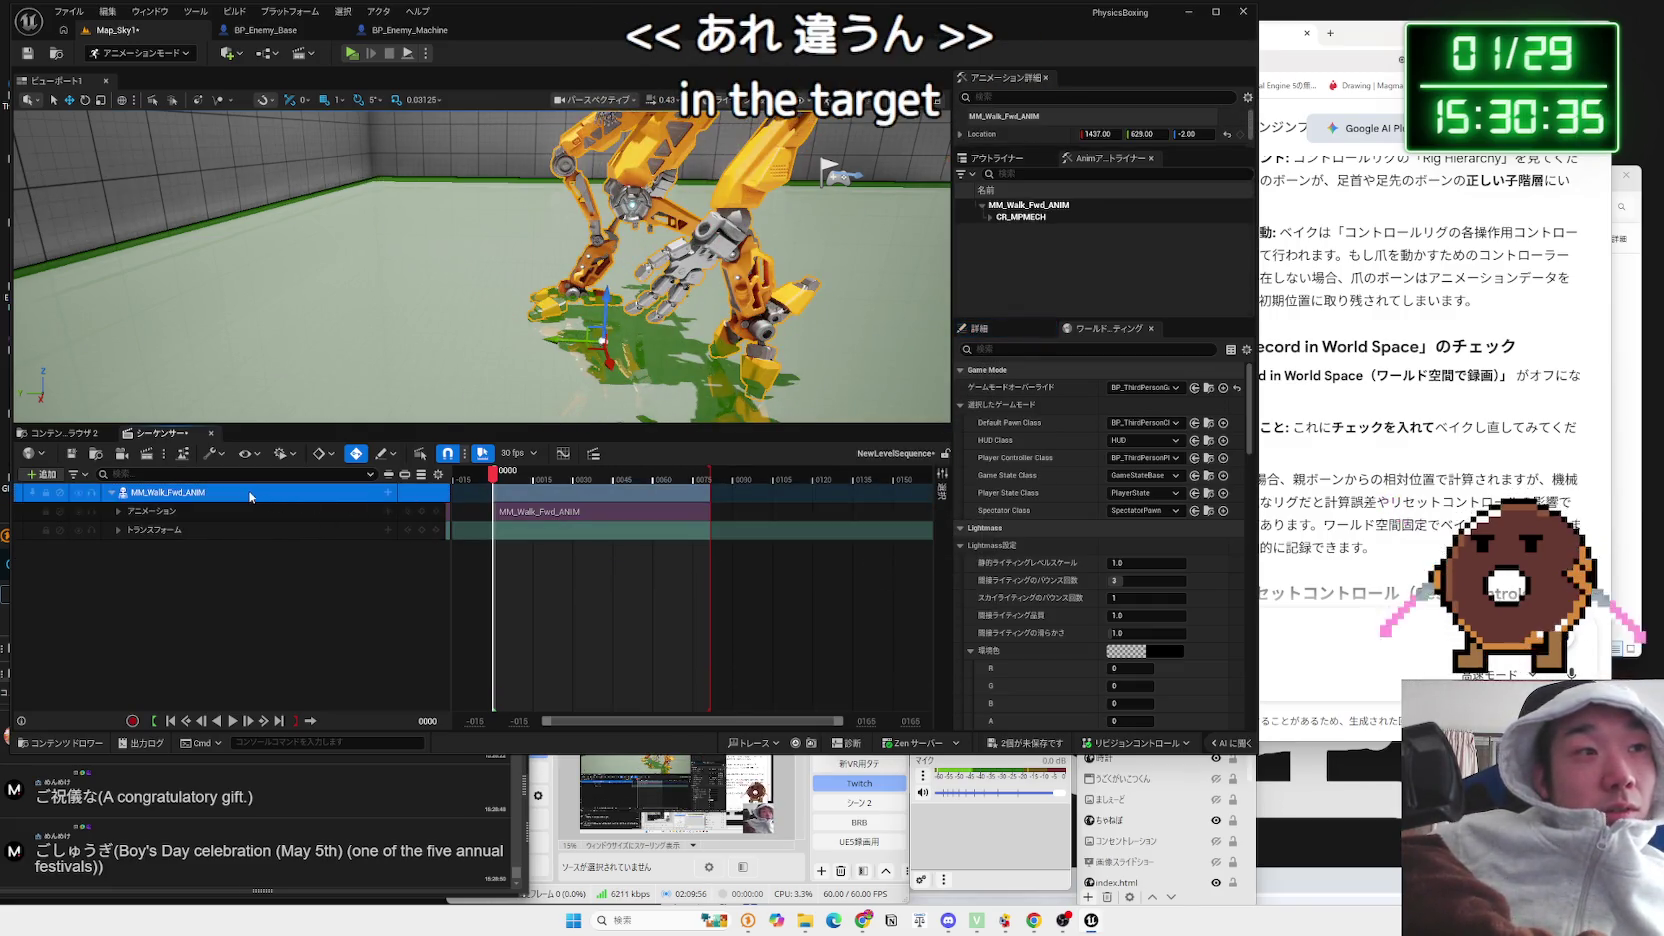
pyautogui.rightClick(249, 492)
pyautogui.moveTo(344, 615)
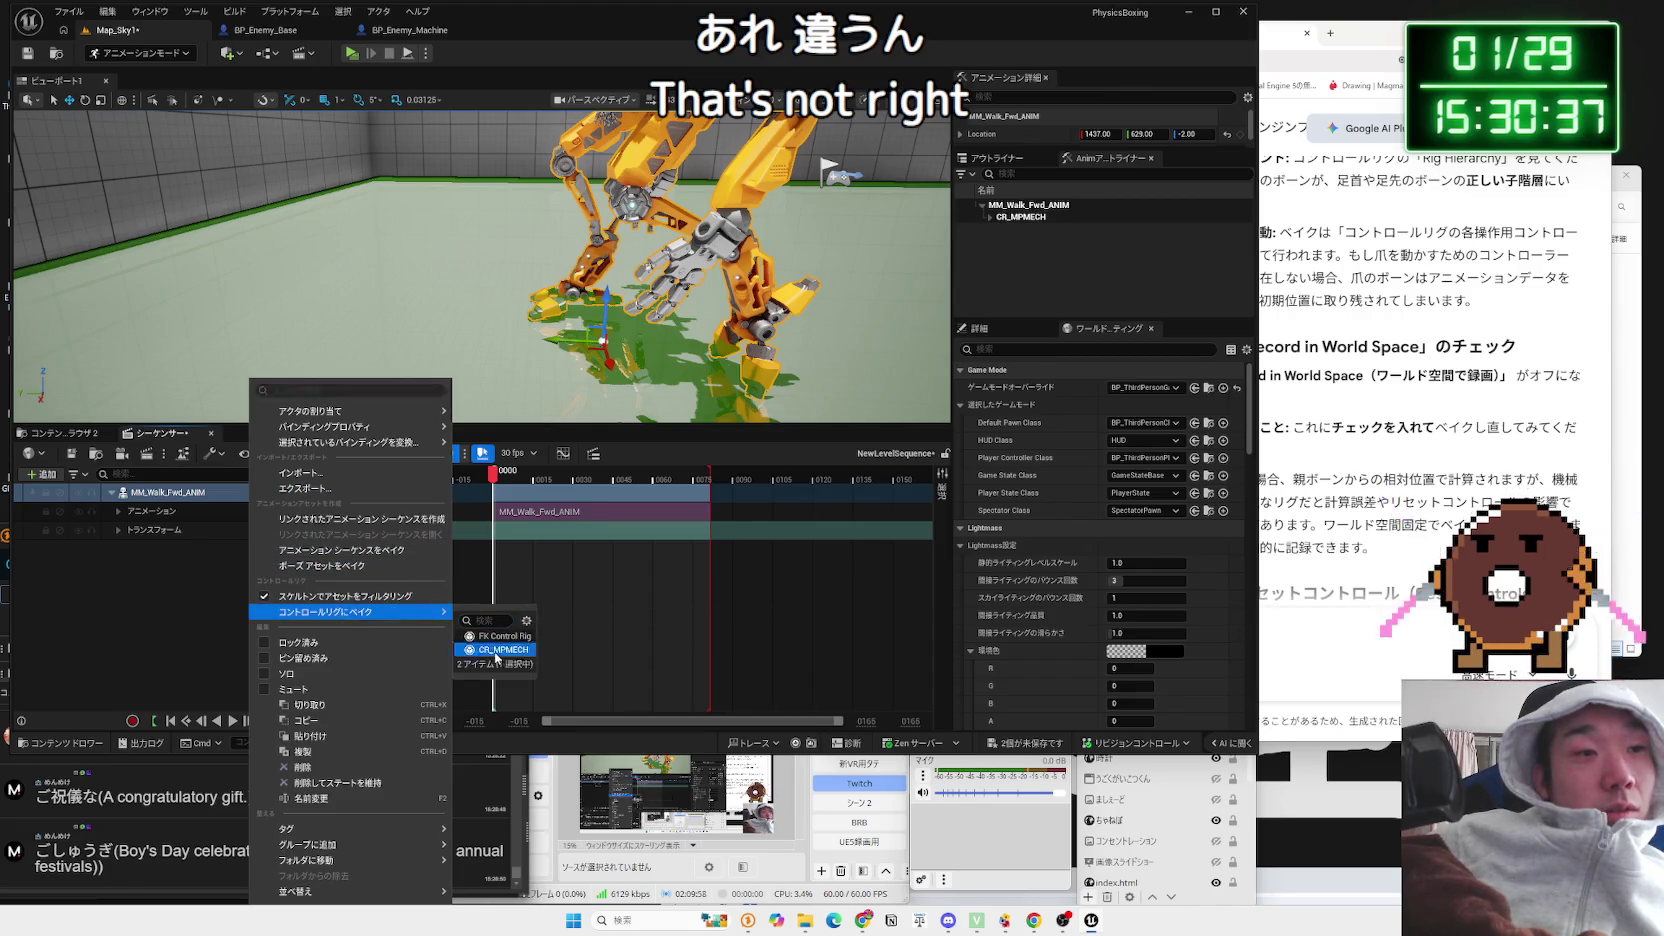
pyautogui.click(496, 650)
pyautogui.click(878, 598)
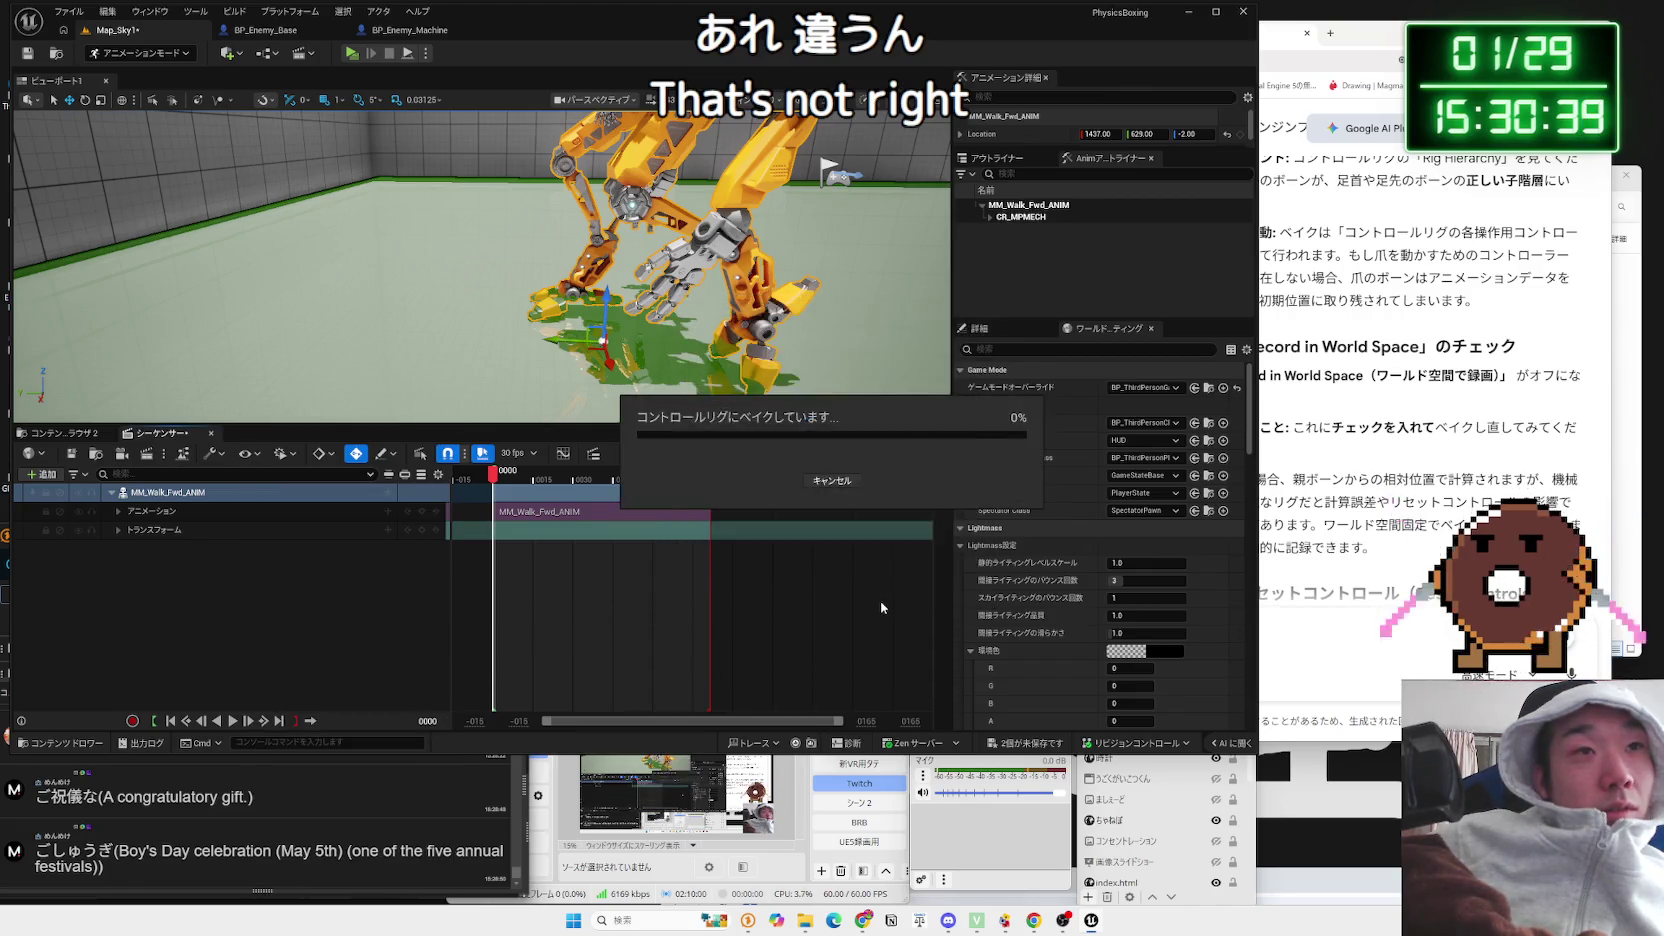
# Step: Move Ctrl_IK_foot_l back to zero, play the walk to frame 51, then undo the bake
pyautogui.click(598, 335)
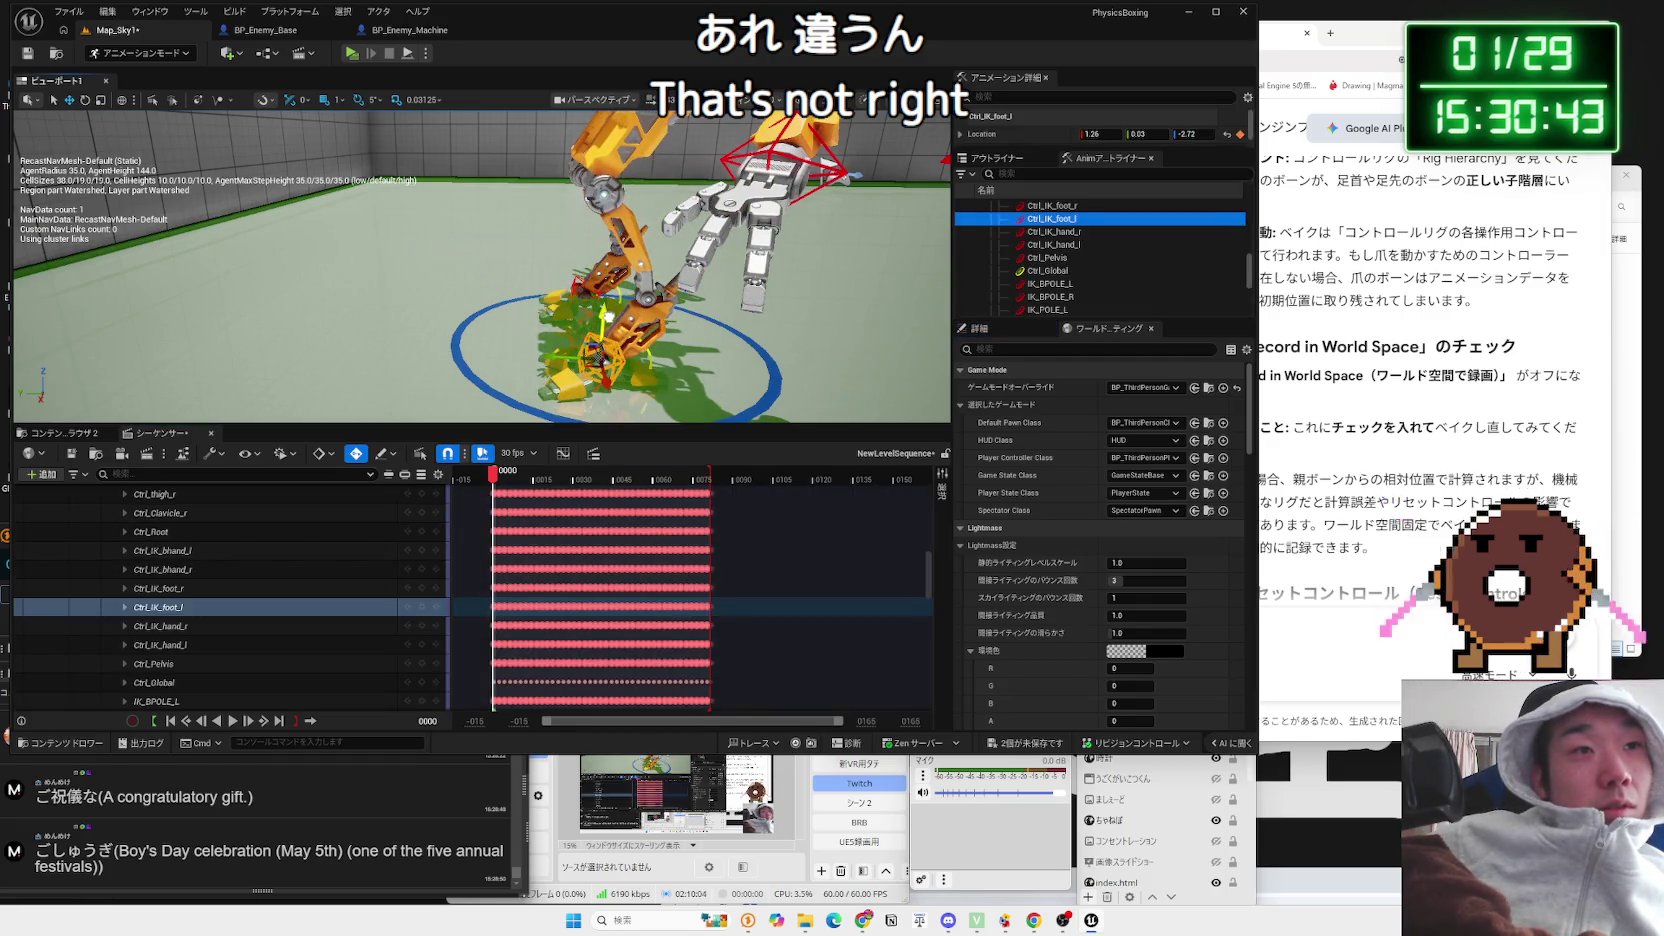
pyautogui.moveTo(608, 316); pyautogui.dragTo(597, 357)
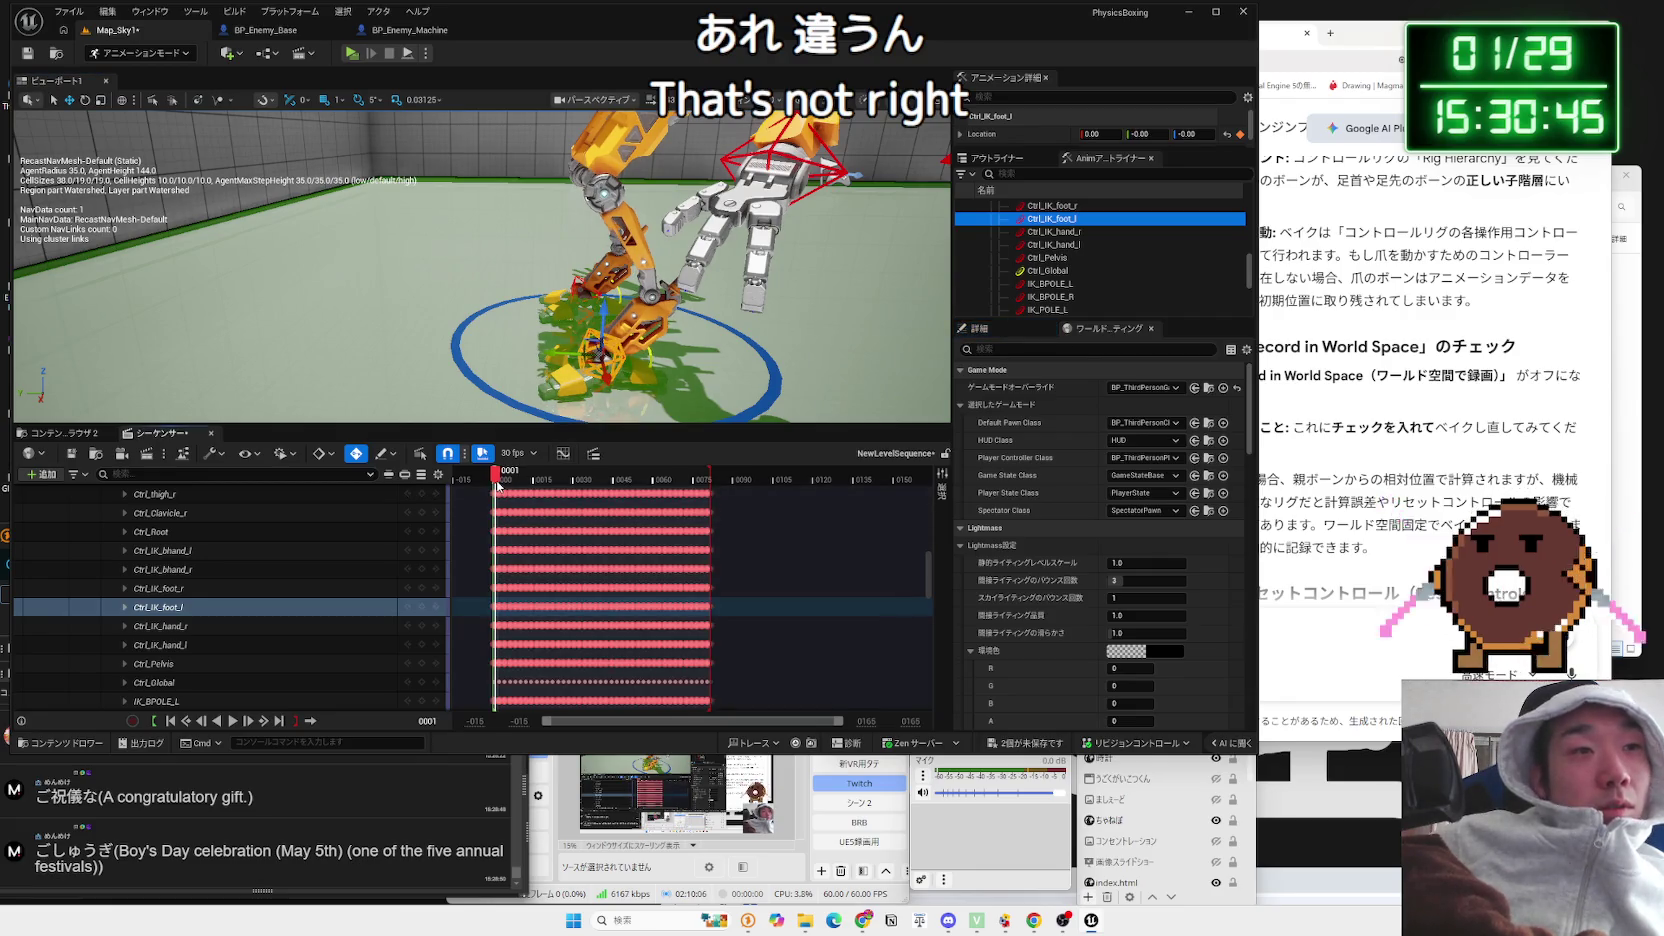
pyautogui.press('space')
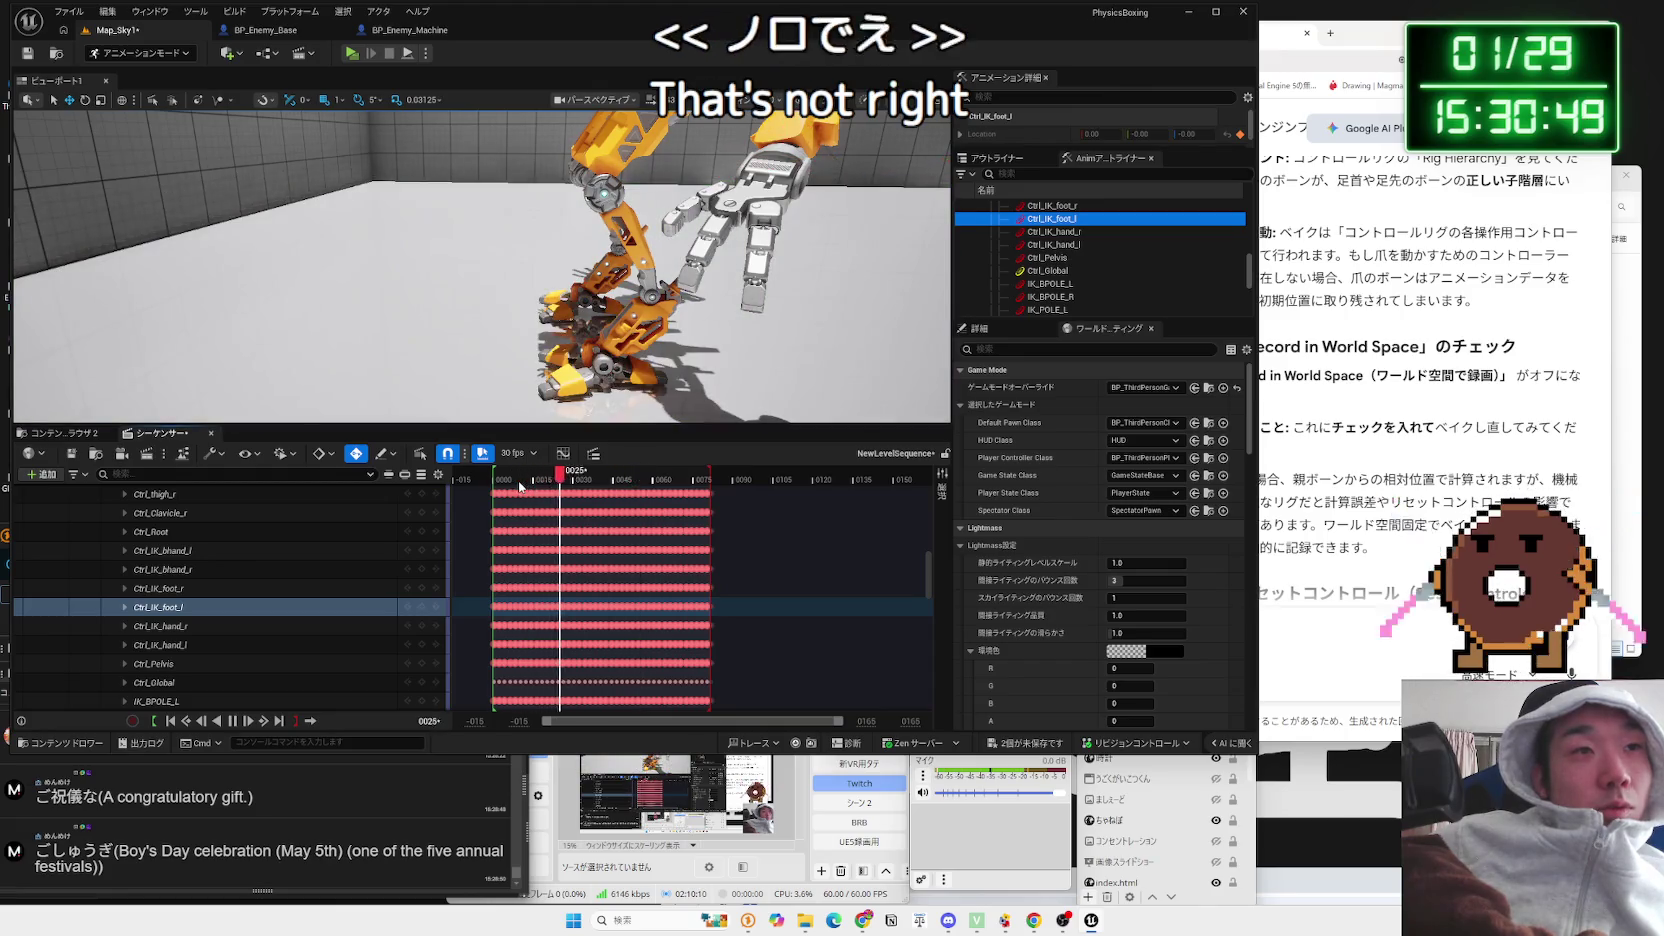
pyautogui.press('space')
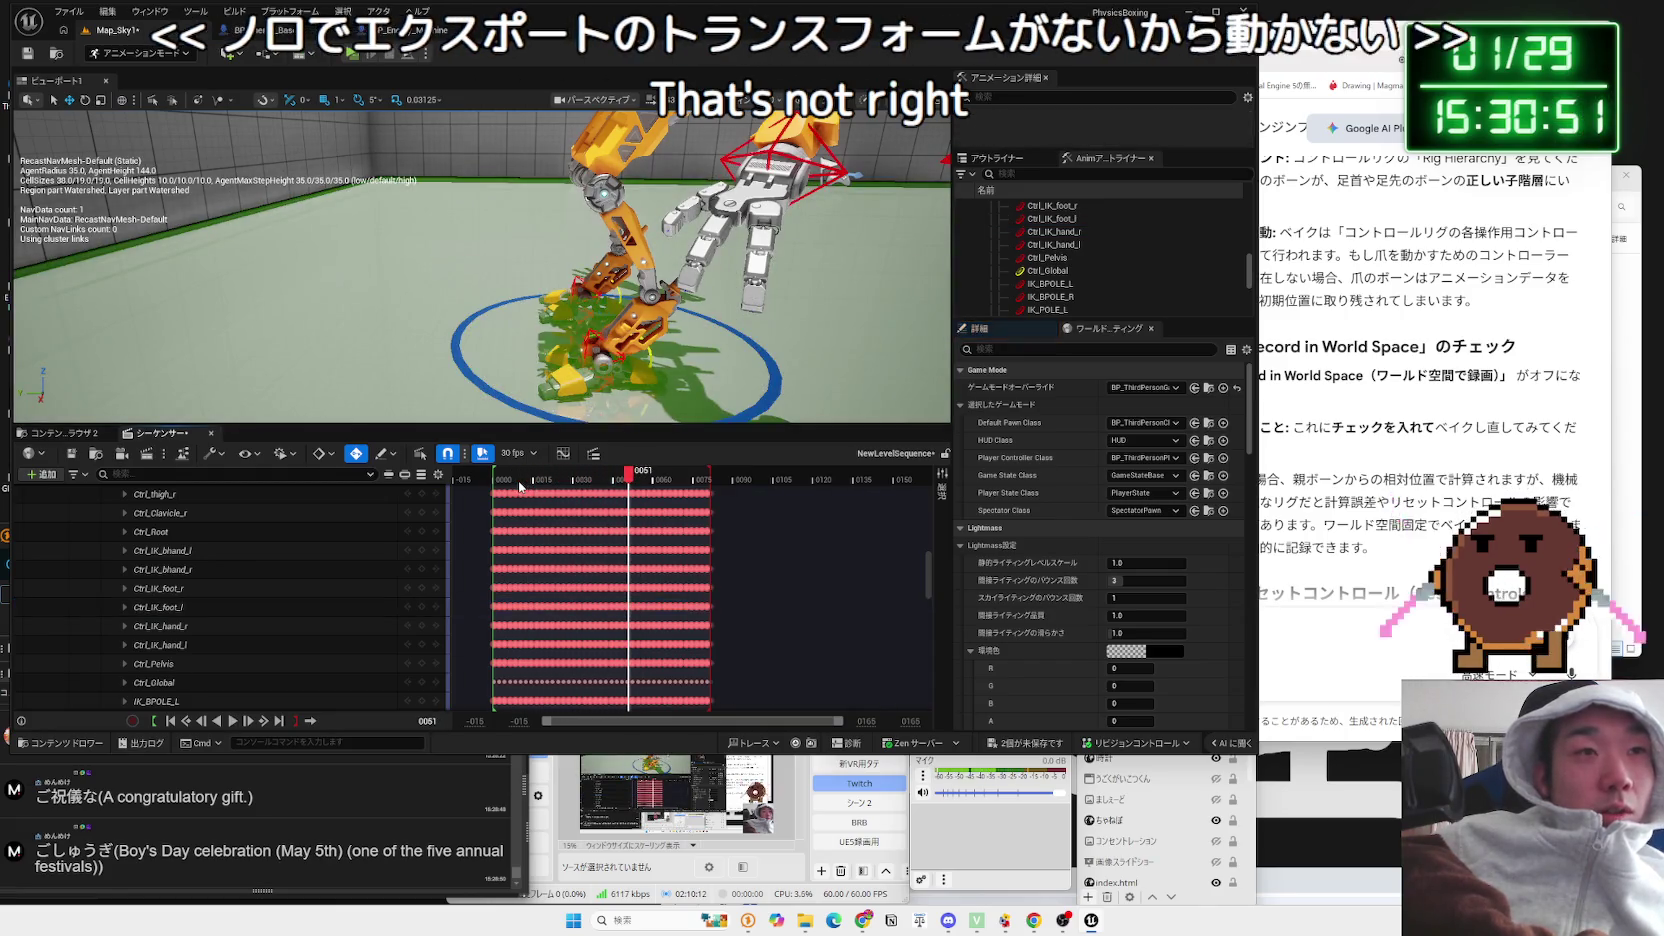
pyautogui.hotkey('ctrl', 'z')
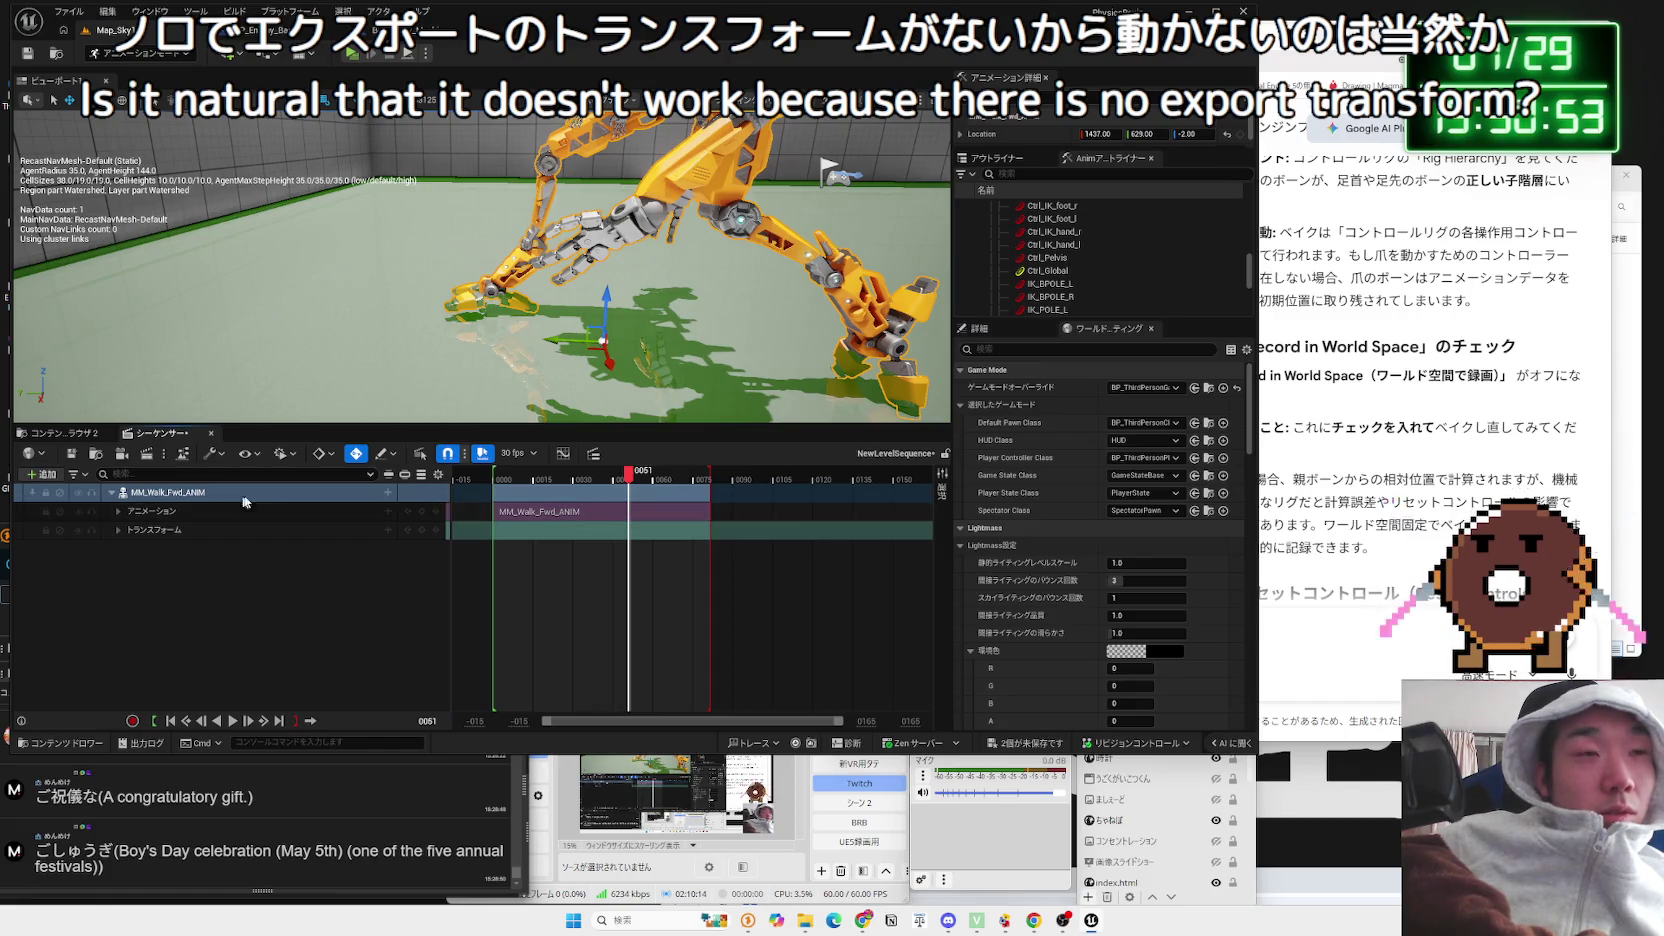
pyautogui.moveTo(628, 471); pyautogui.dragTo(493, 484)
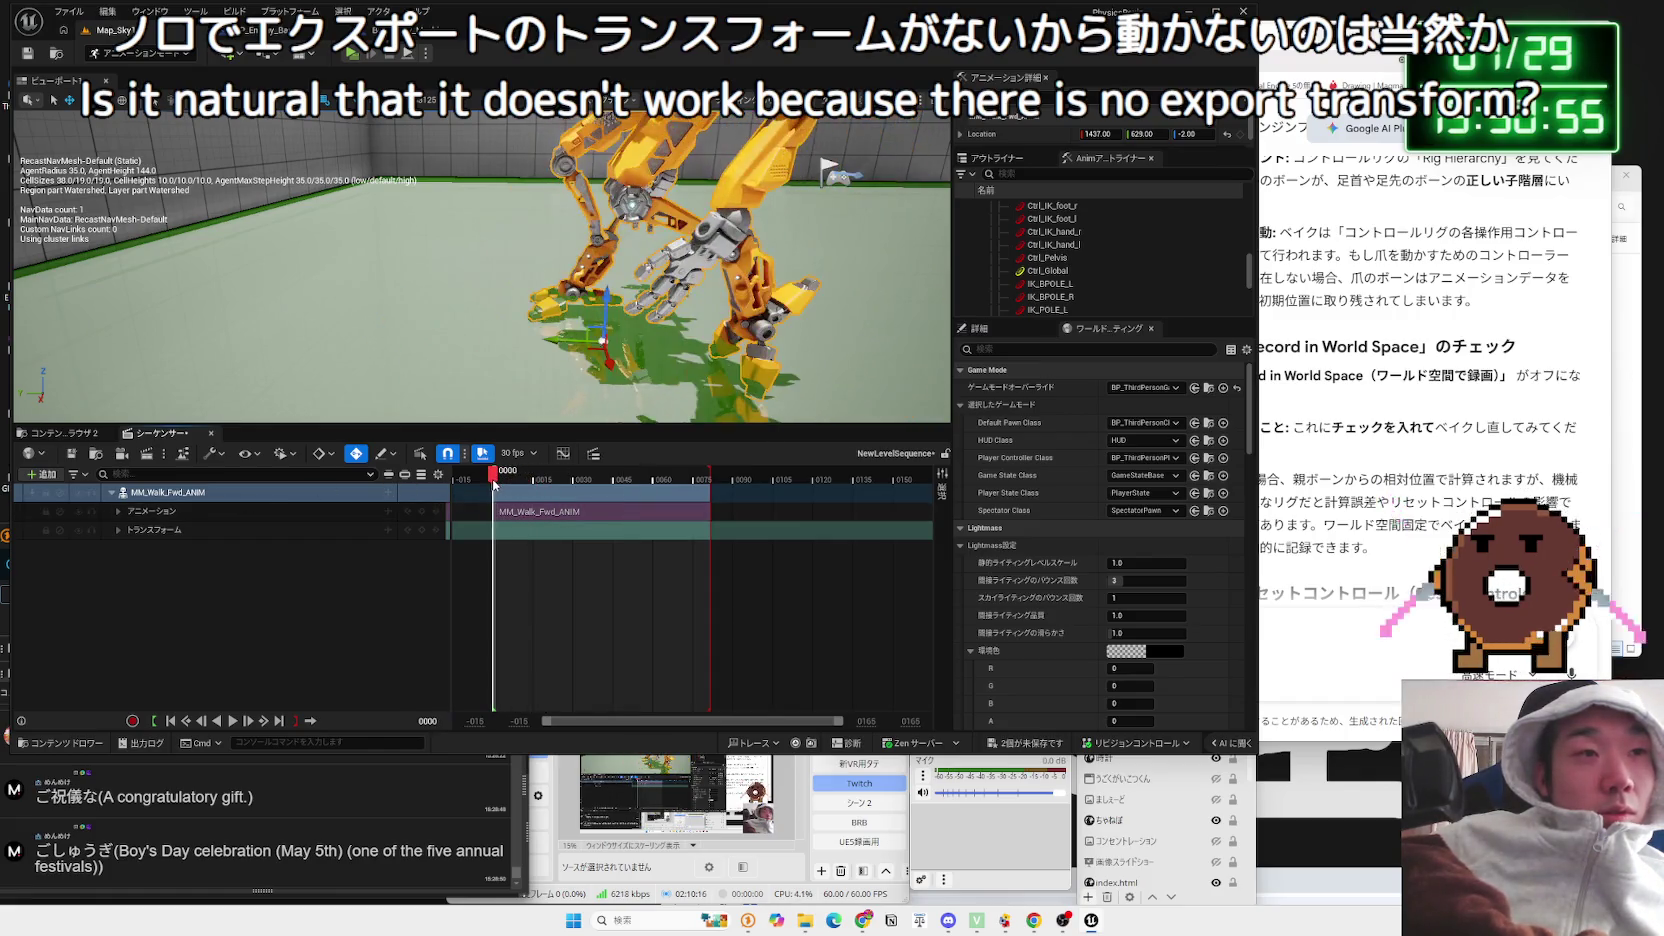
pyautogui.rightClick(208, 492)
pyautogui.moveTo(350, 611)
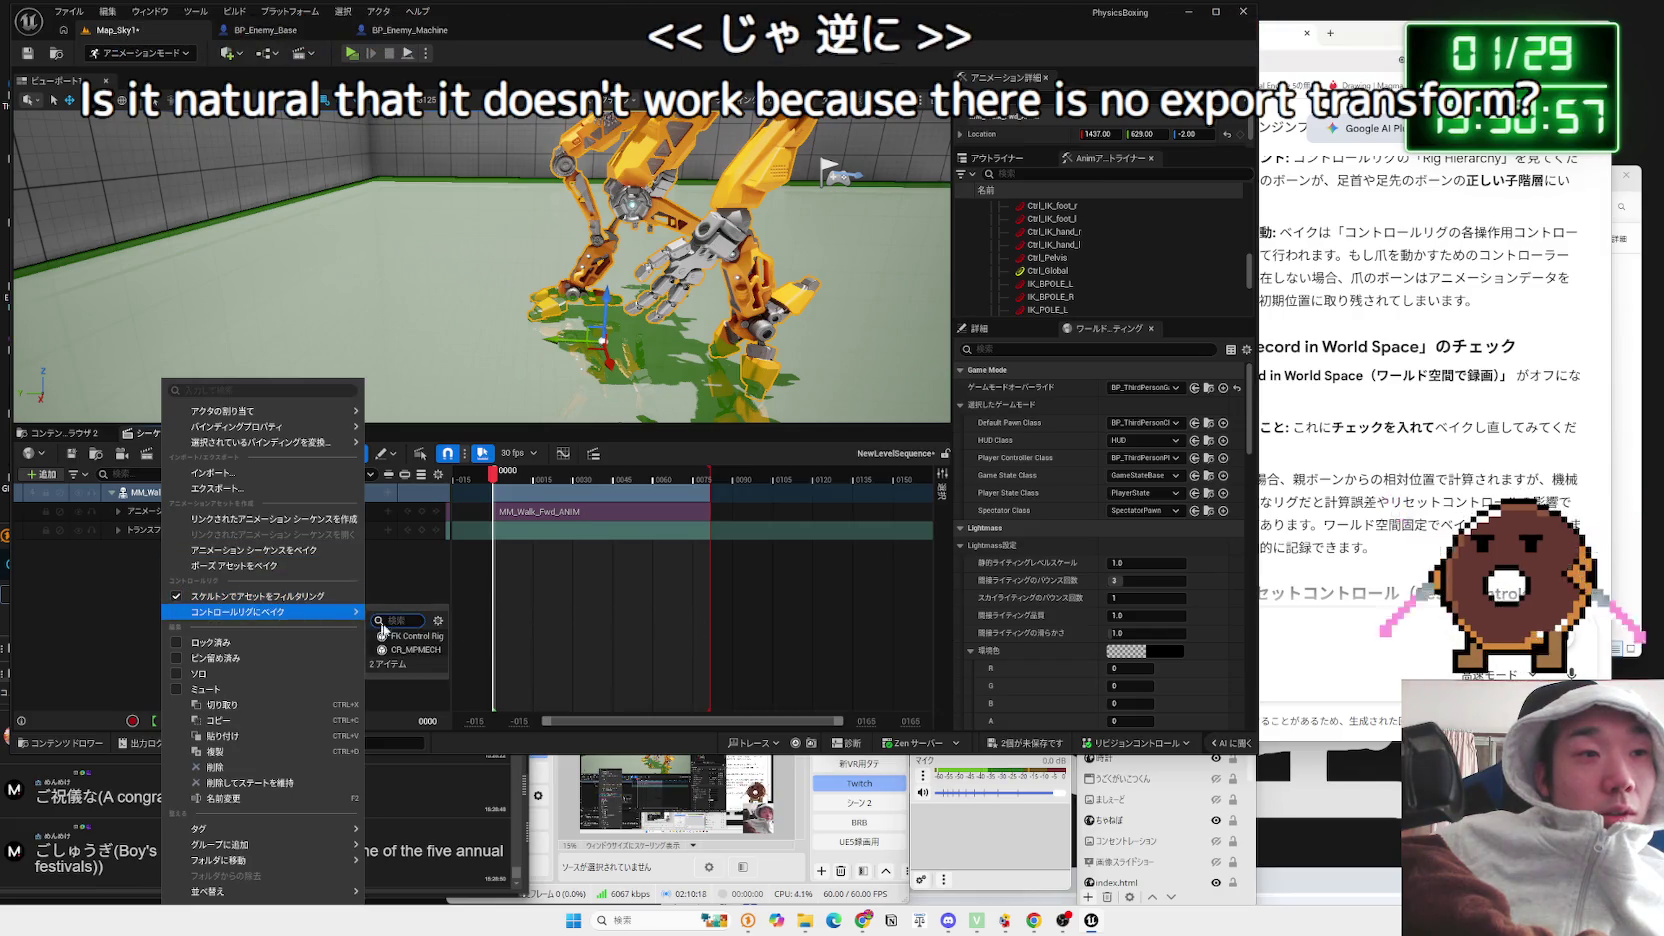
pyautogui.click(422, 650)
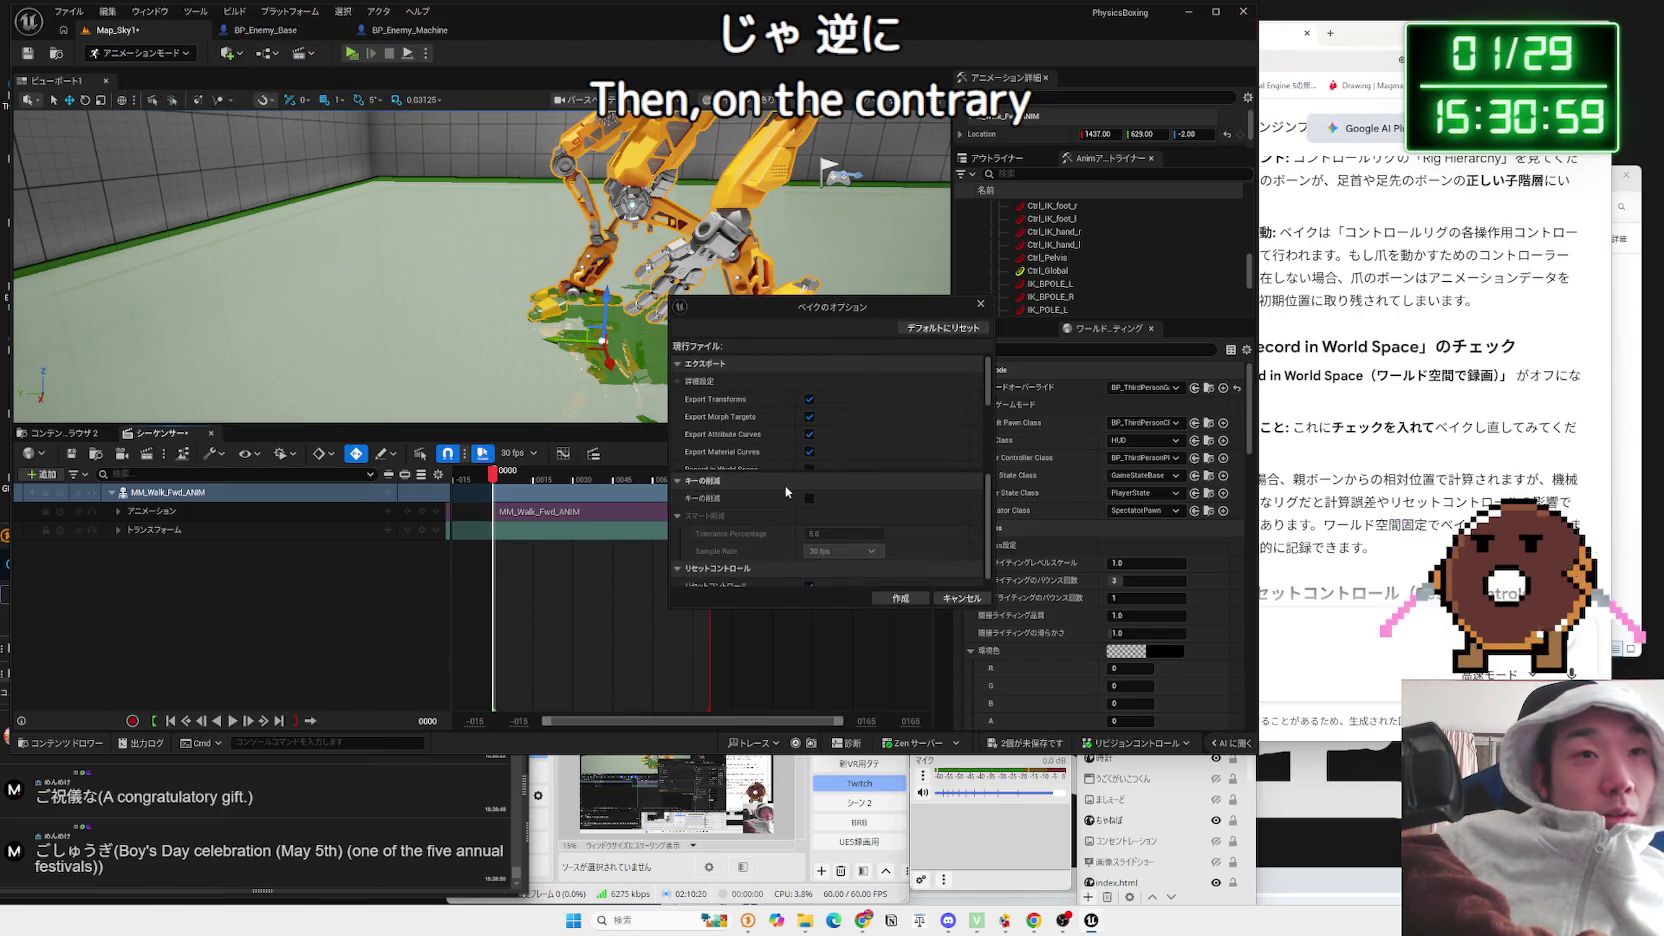
pyautogui.scroll(-5, 829, 460)
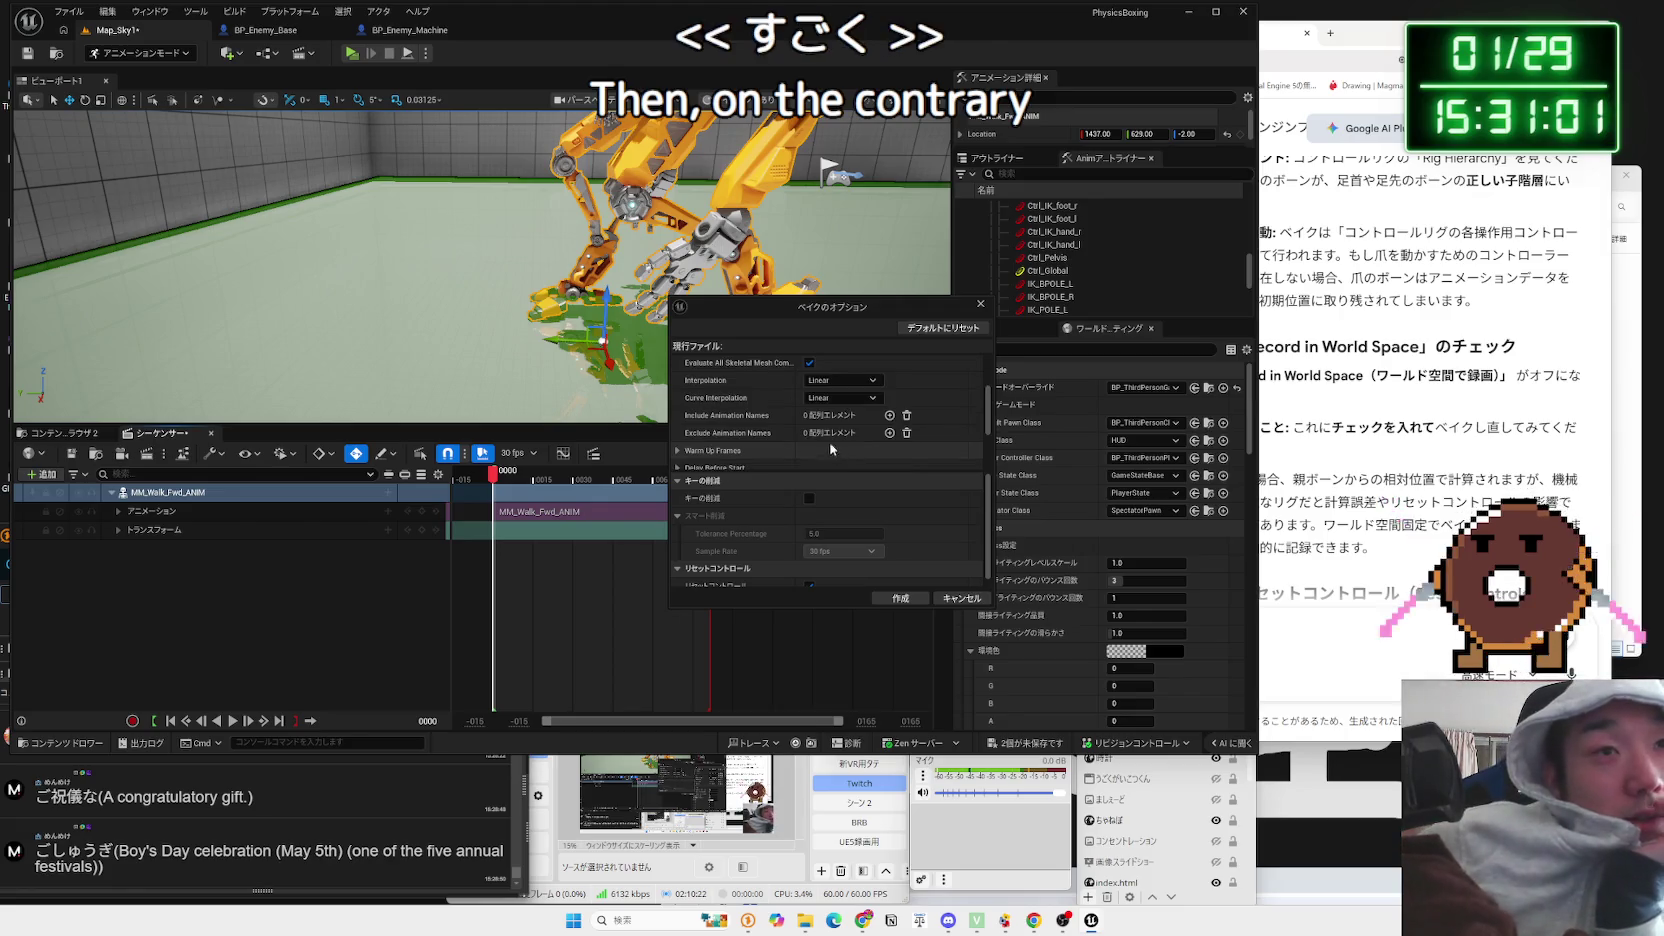
pyautogui.scroll(-2, 800, 456)
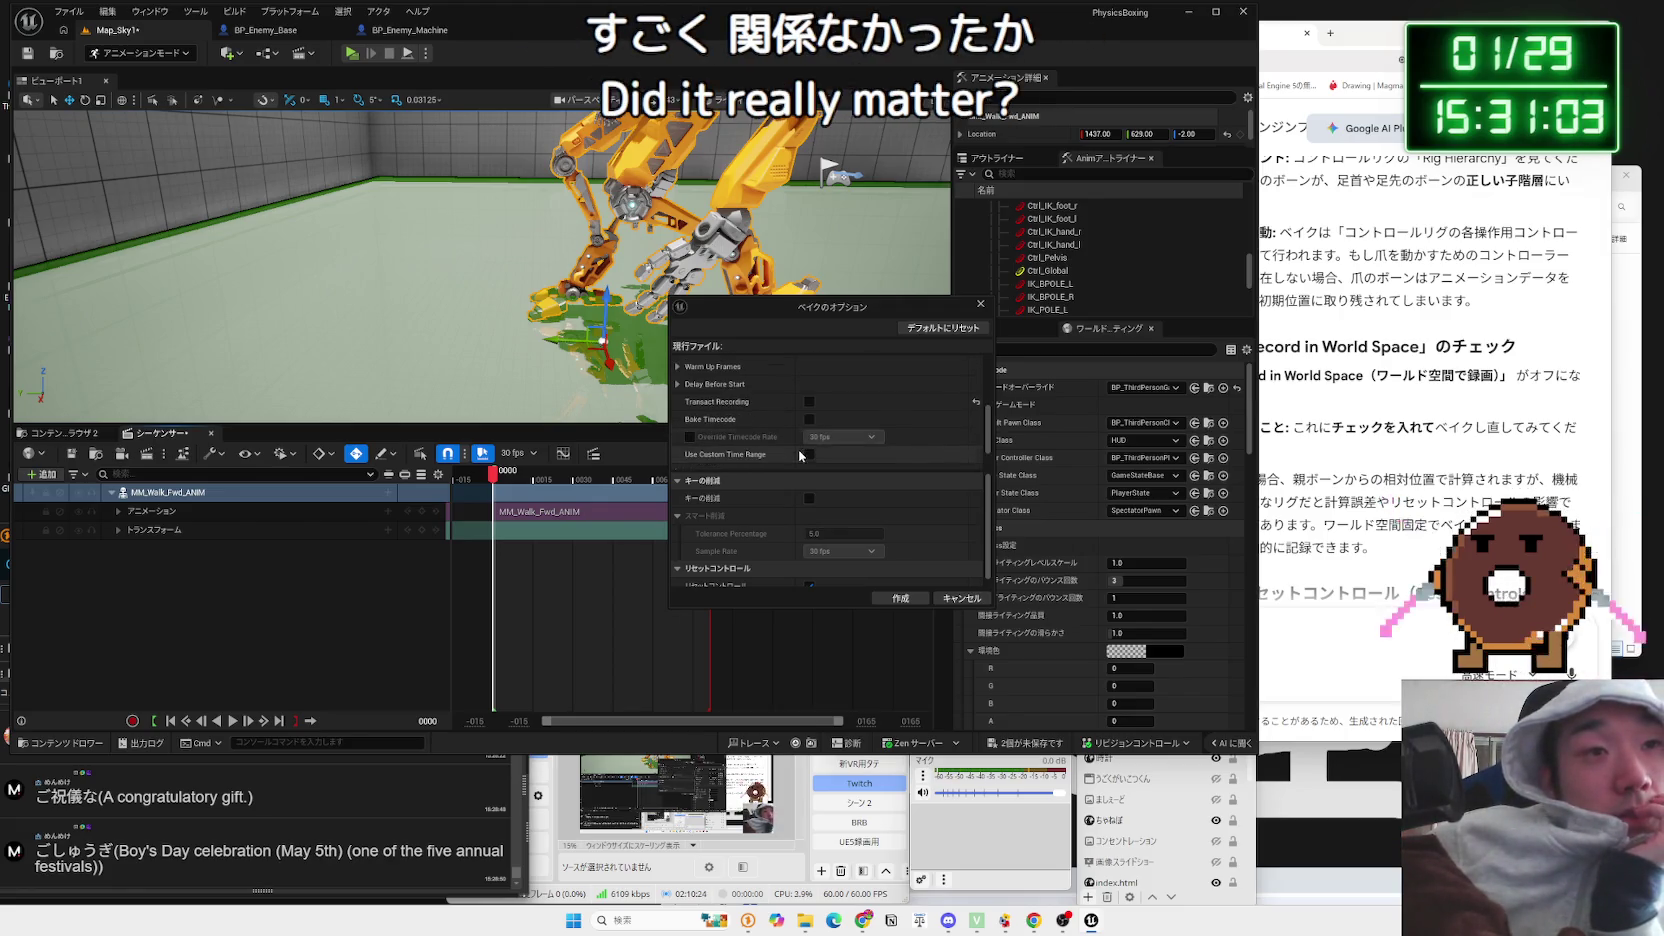
pyautogui.scroll(-1, 766, 573)
pyautogui.click(900, 598)
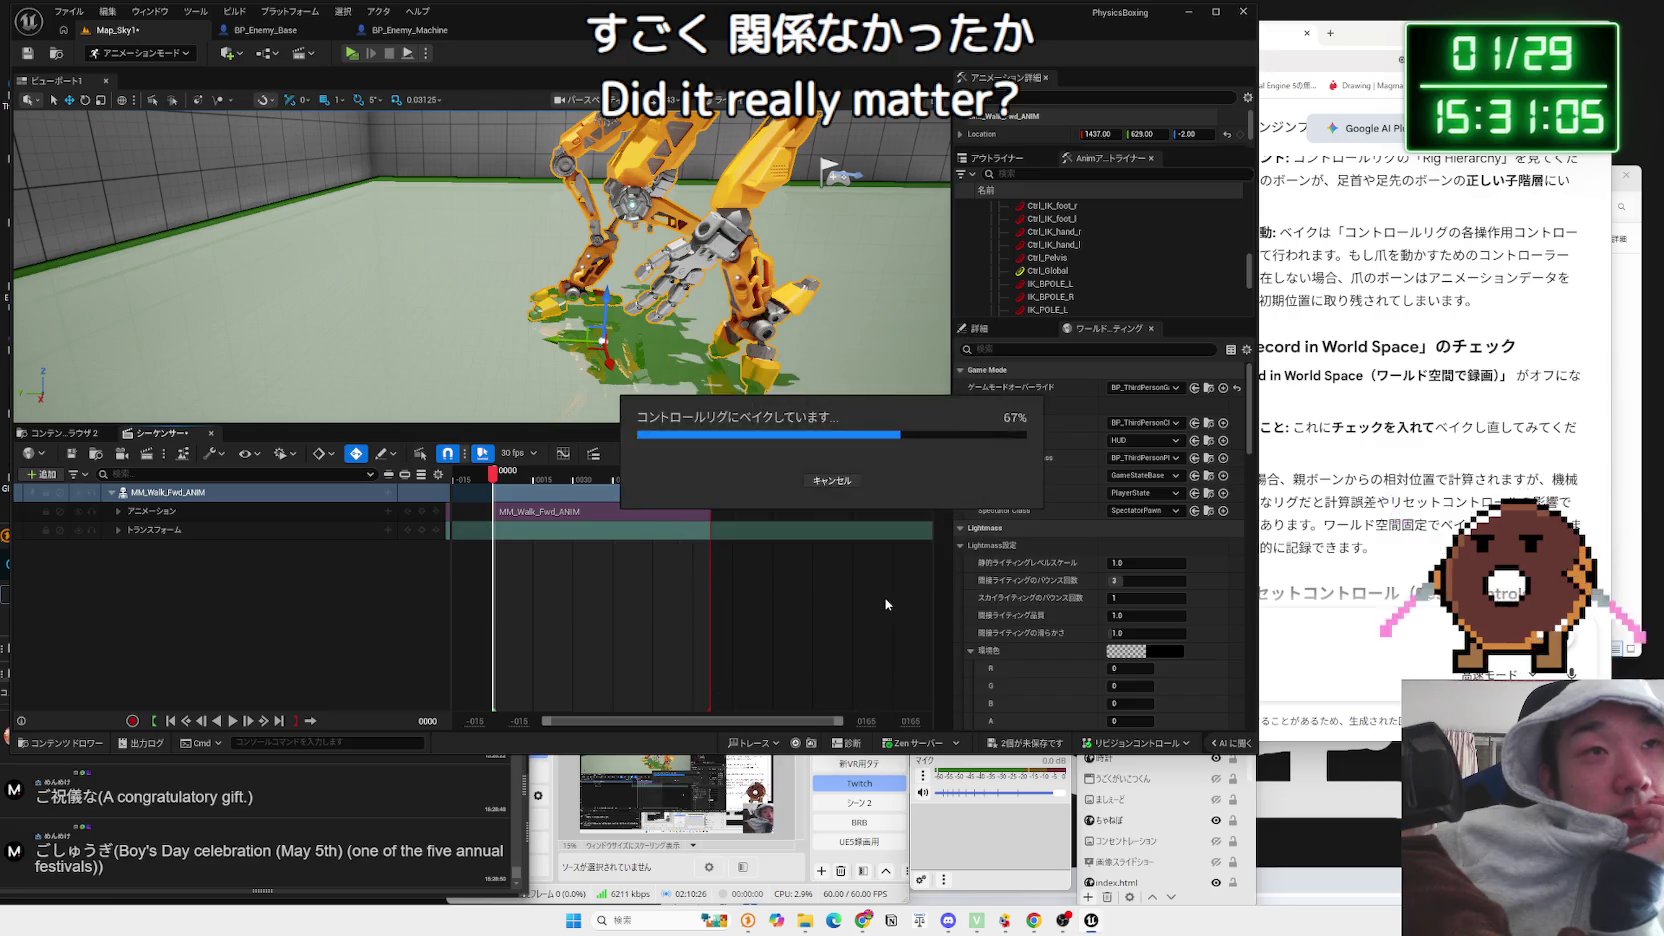
pyautogui.scroll(3, 672, 385)
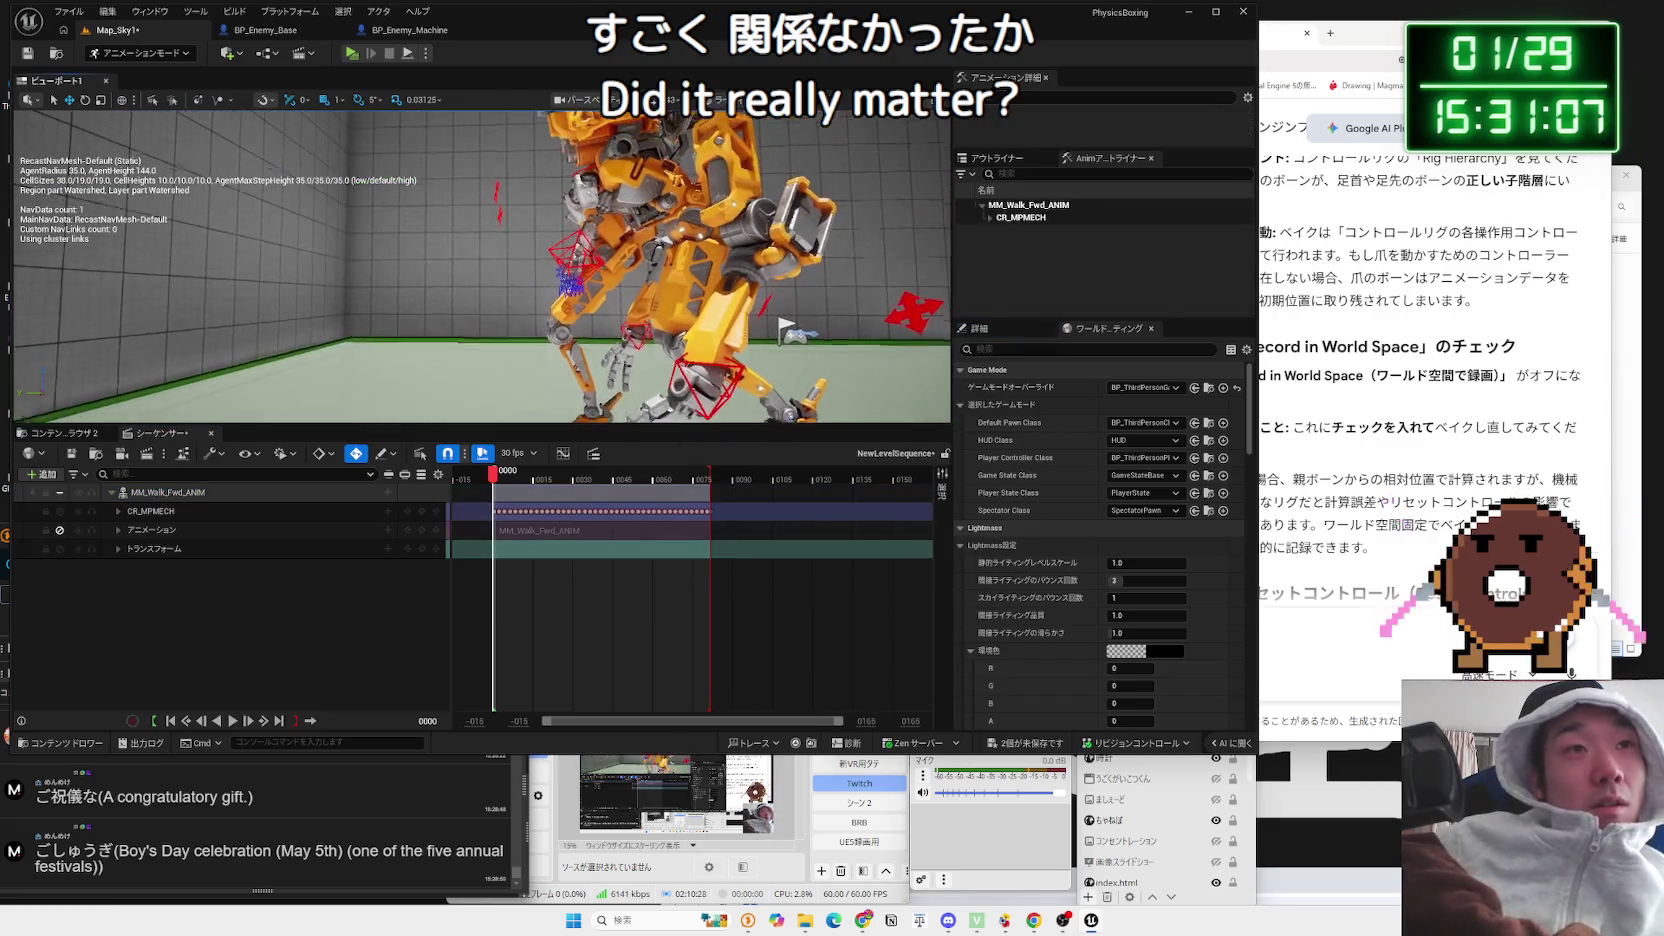
pyautogui.hotkey('ctrl', 'z')
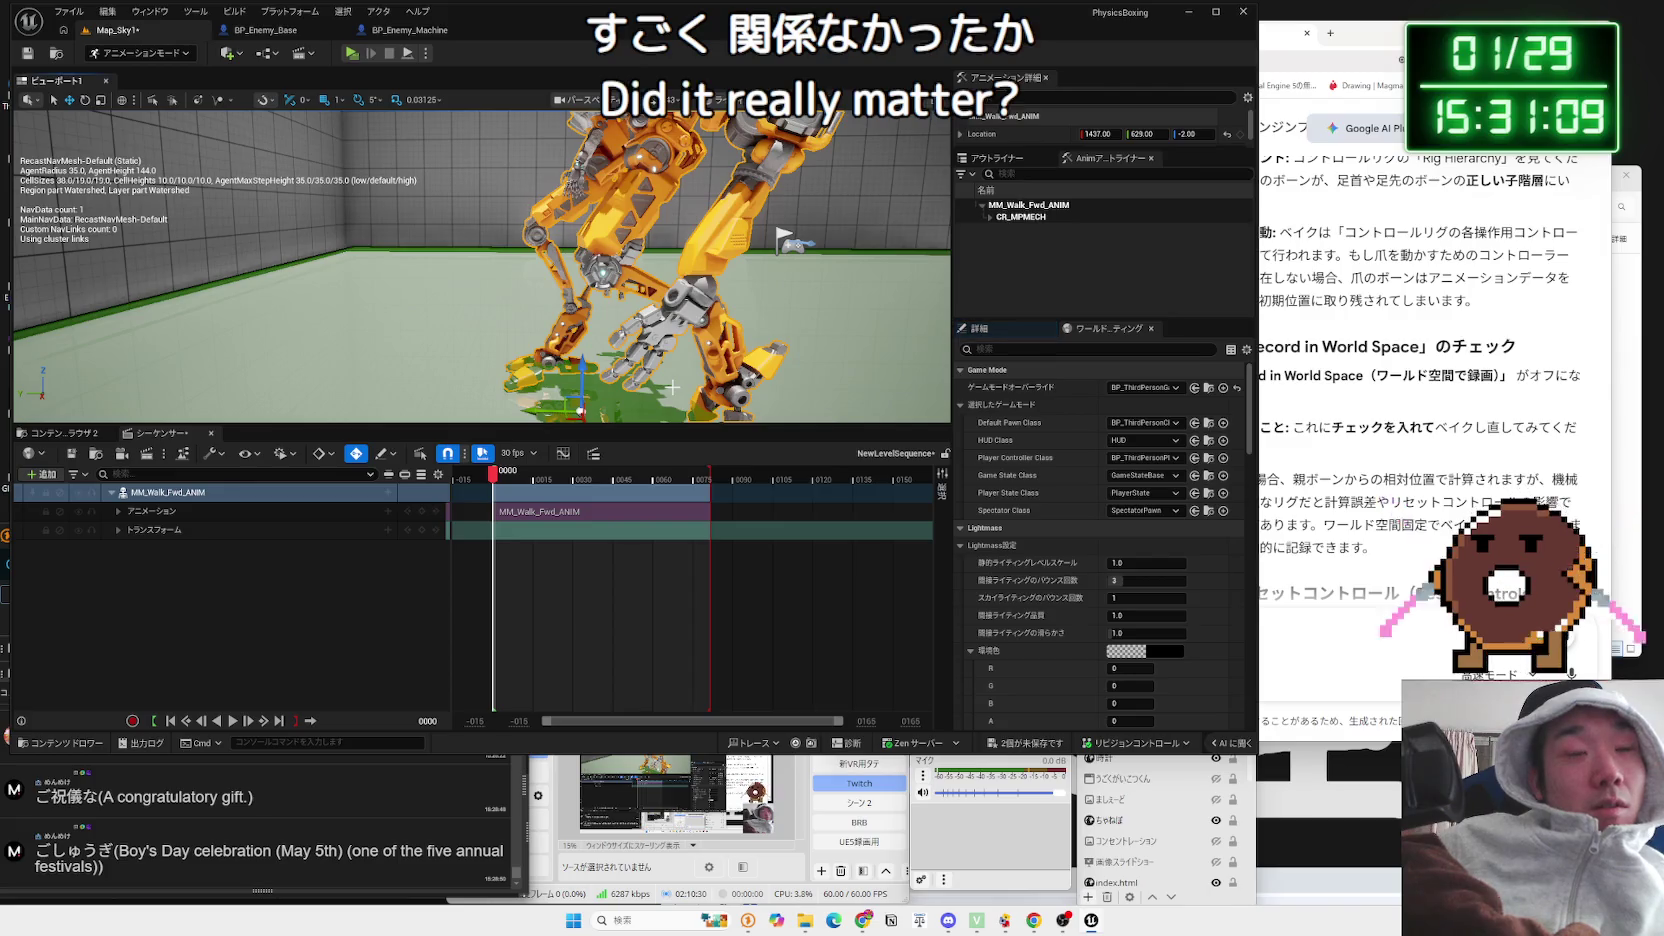
pyautogui.click(1396, 458)
pyautogui.scroll(-3, 1396, 458)
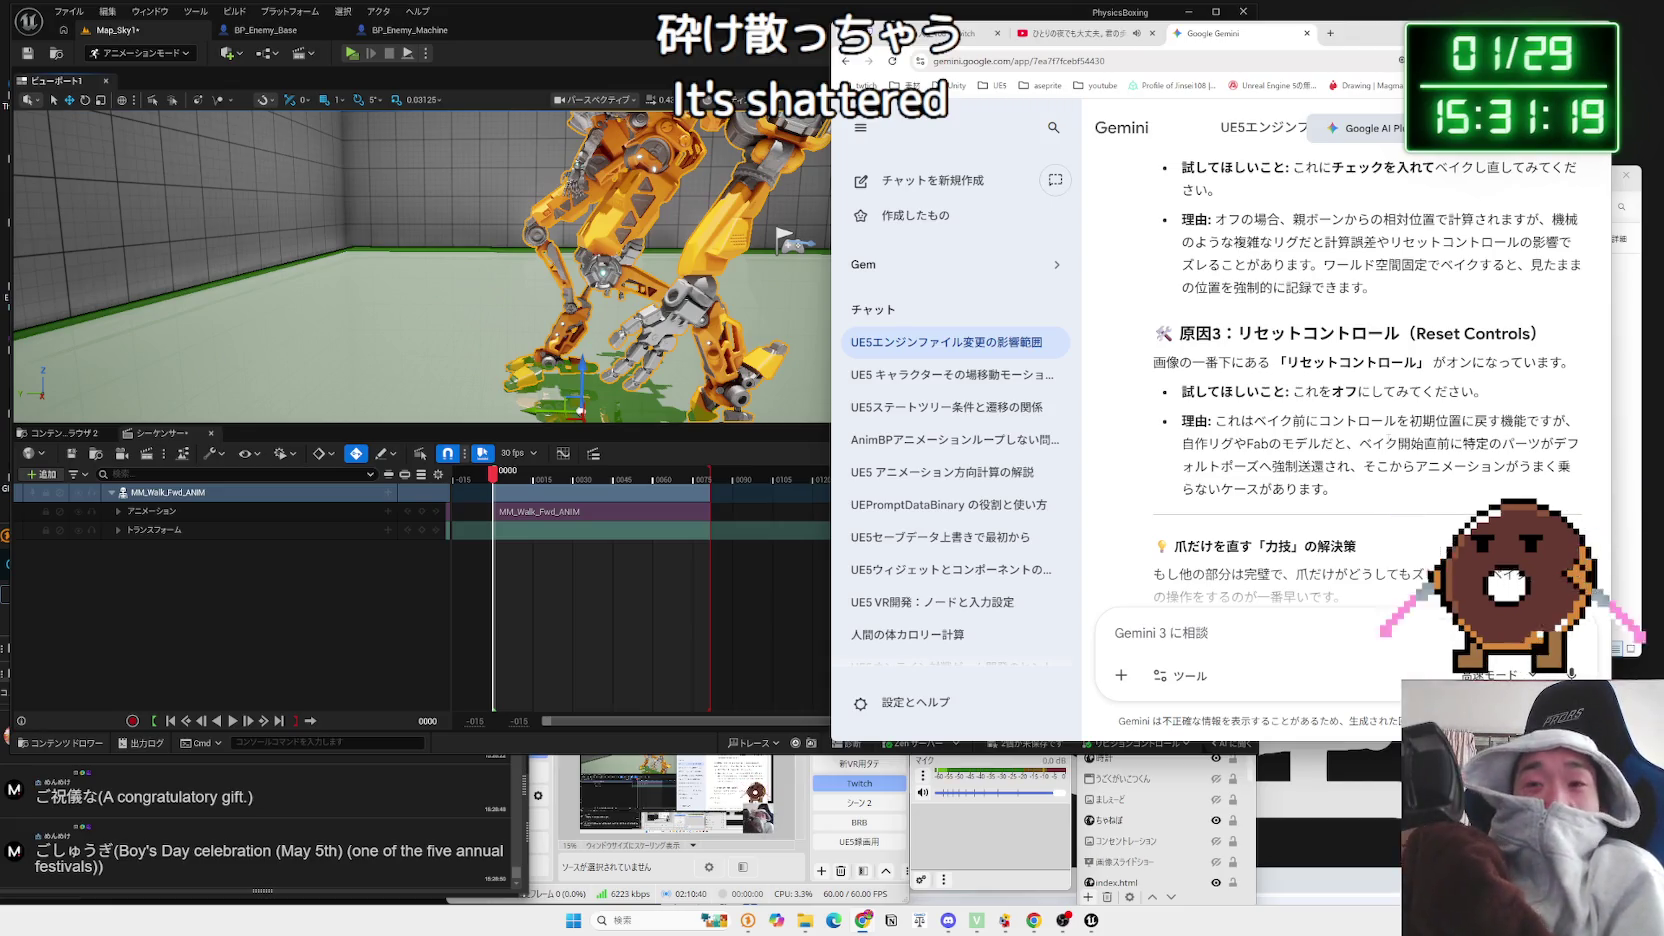
pyautogui.scroll(-3, 1396, 458)
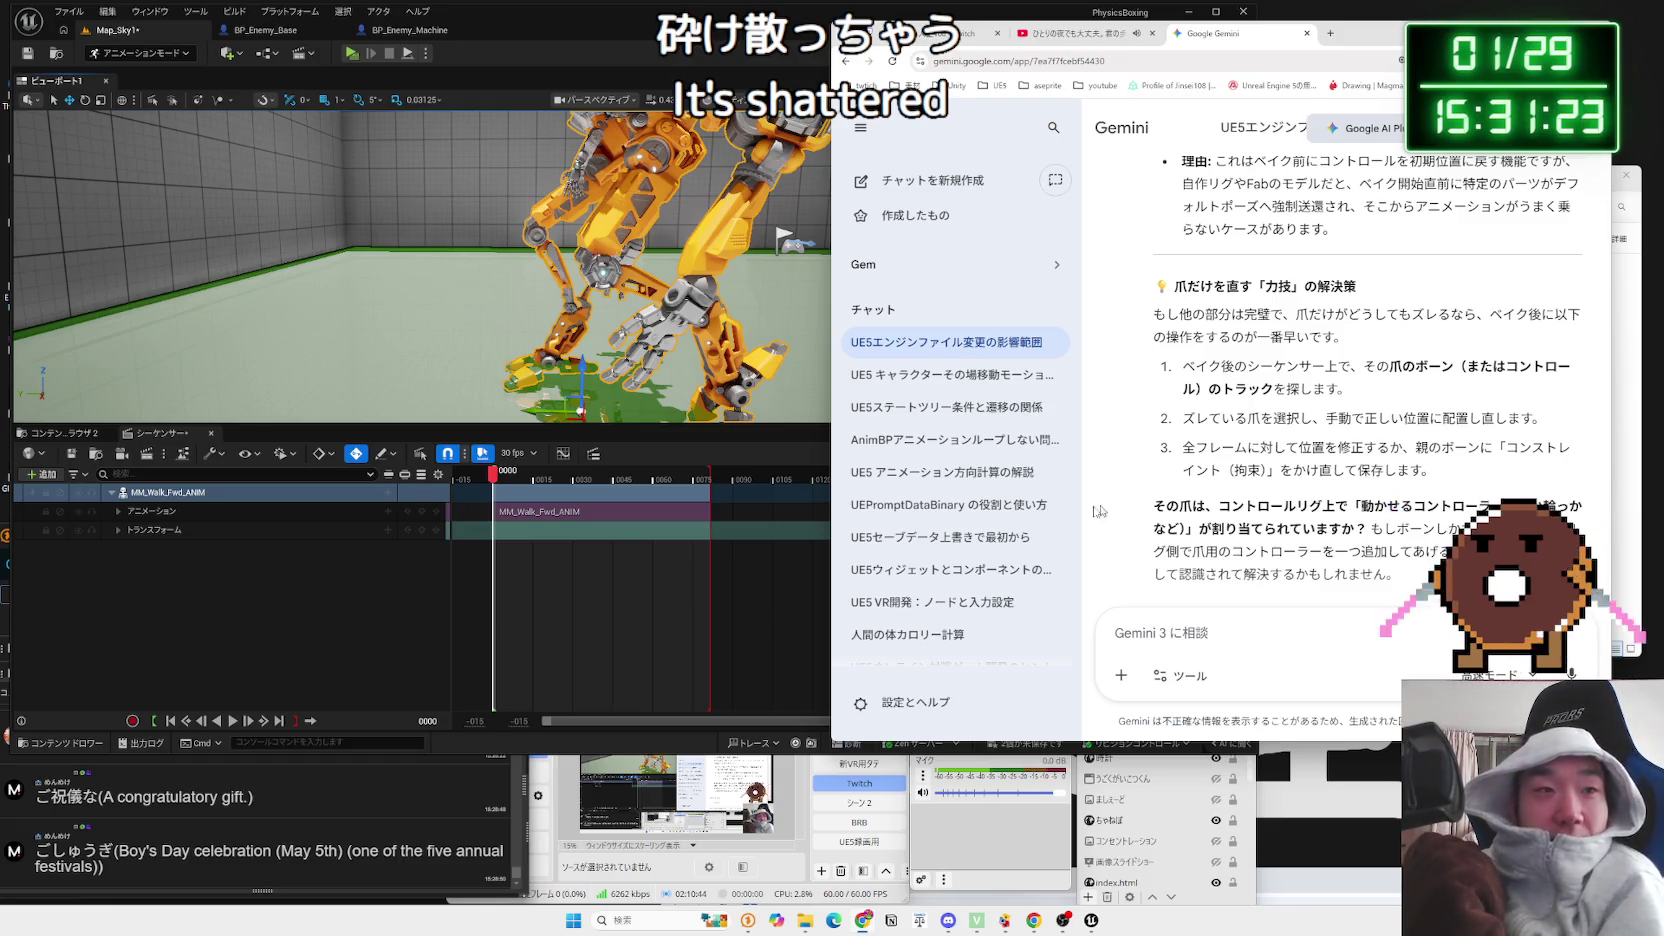
pyautogui.click(370, 582)
pyautogui.click(212, 495)
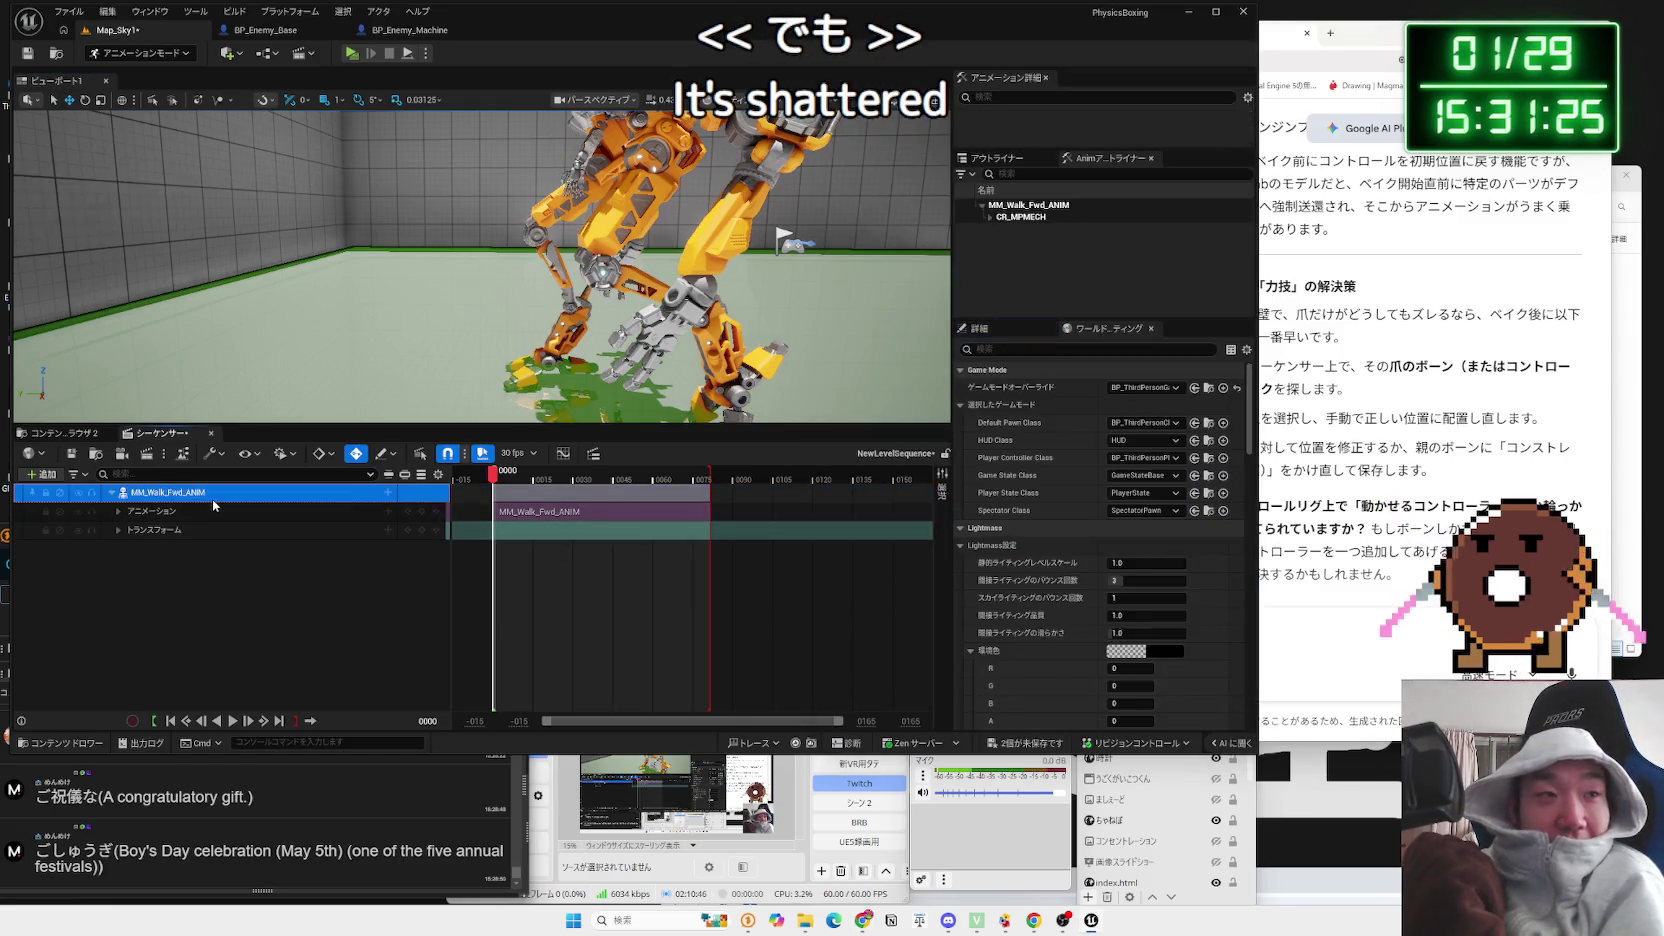
# Step: Re-bake MM_Walk_Fwd_ANIM onto the CR_MPMECH rig and select the right IK foot control
pyautogui.rightClick(212, 505)
pyautogui.moveTo(295, 617)
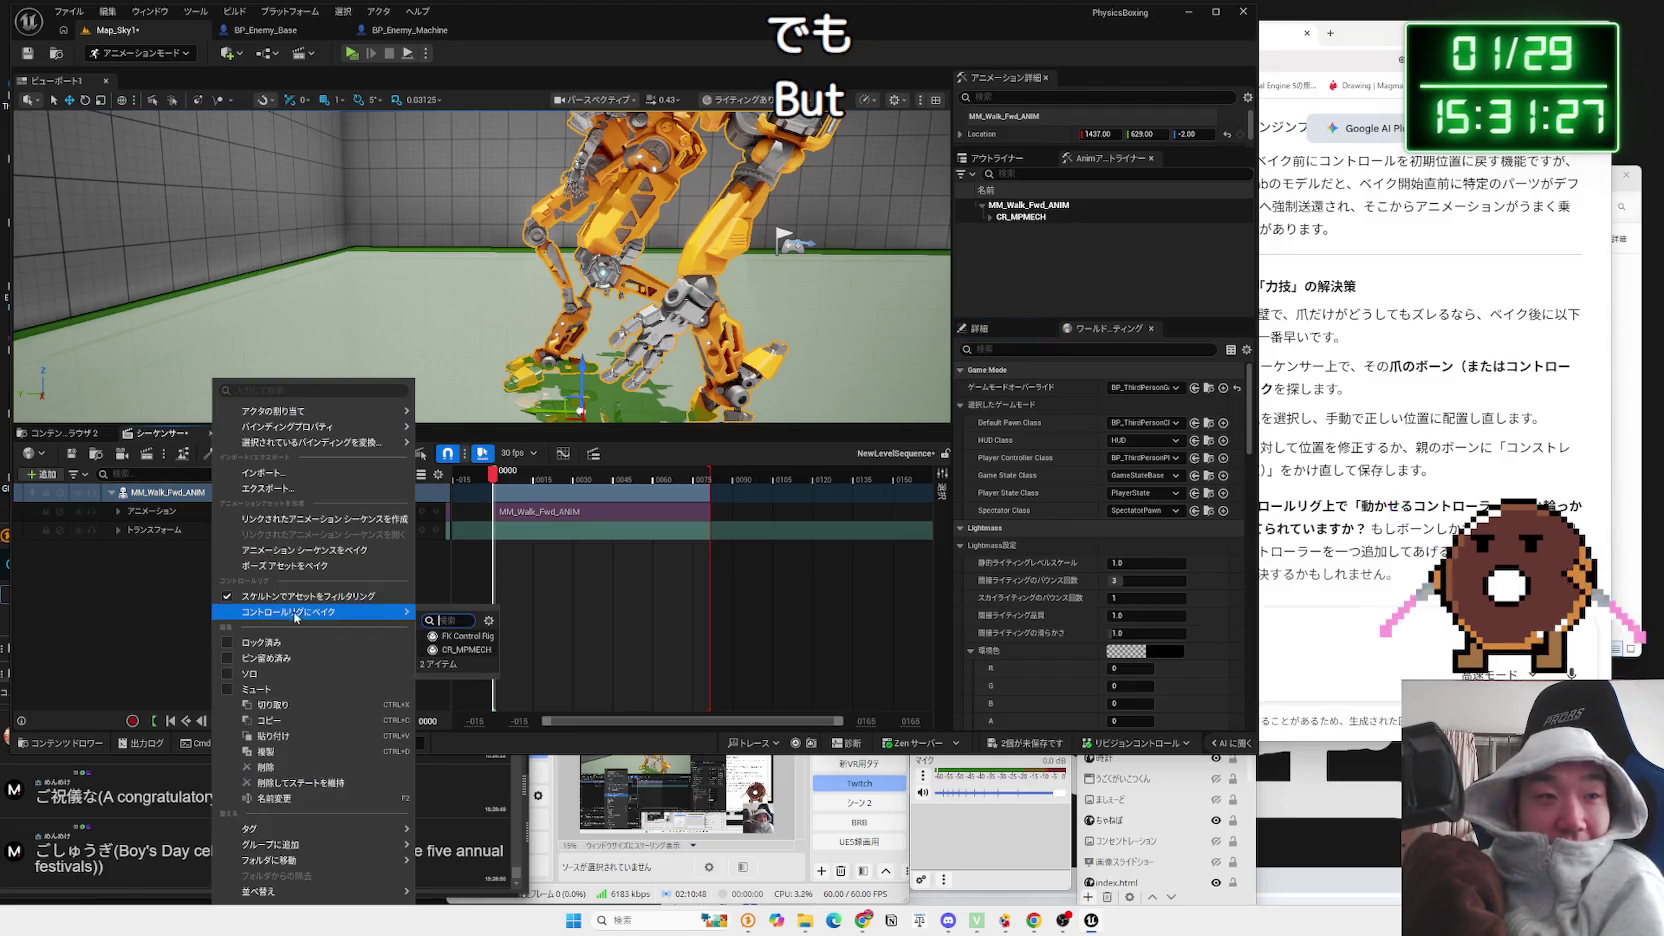
pyautogui.click(467, 650)
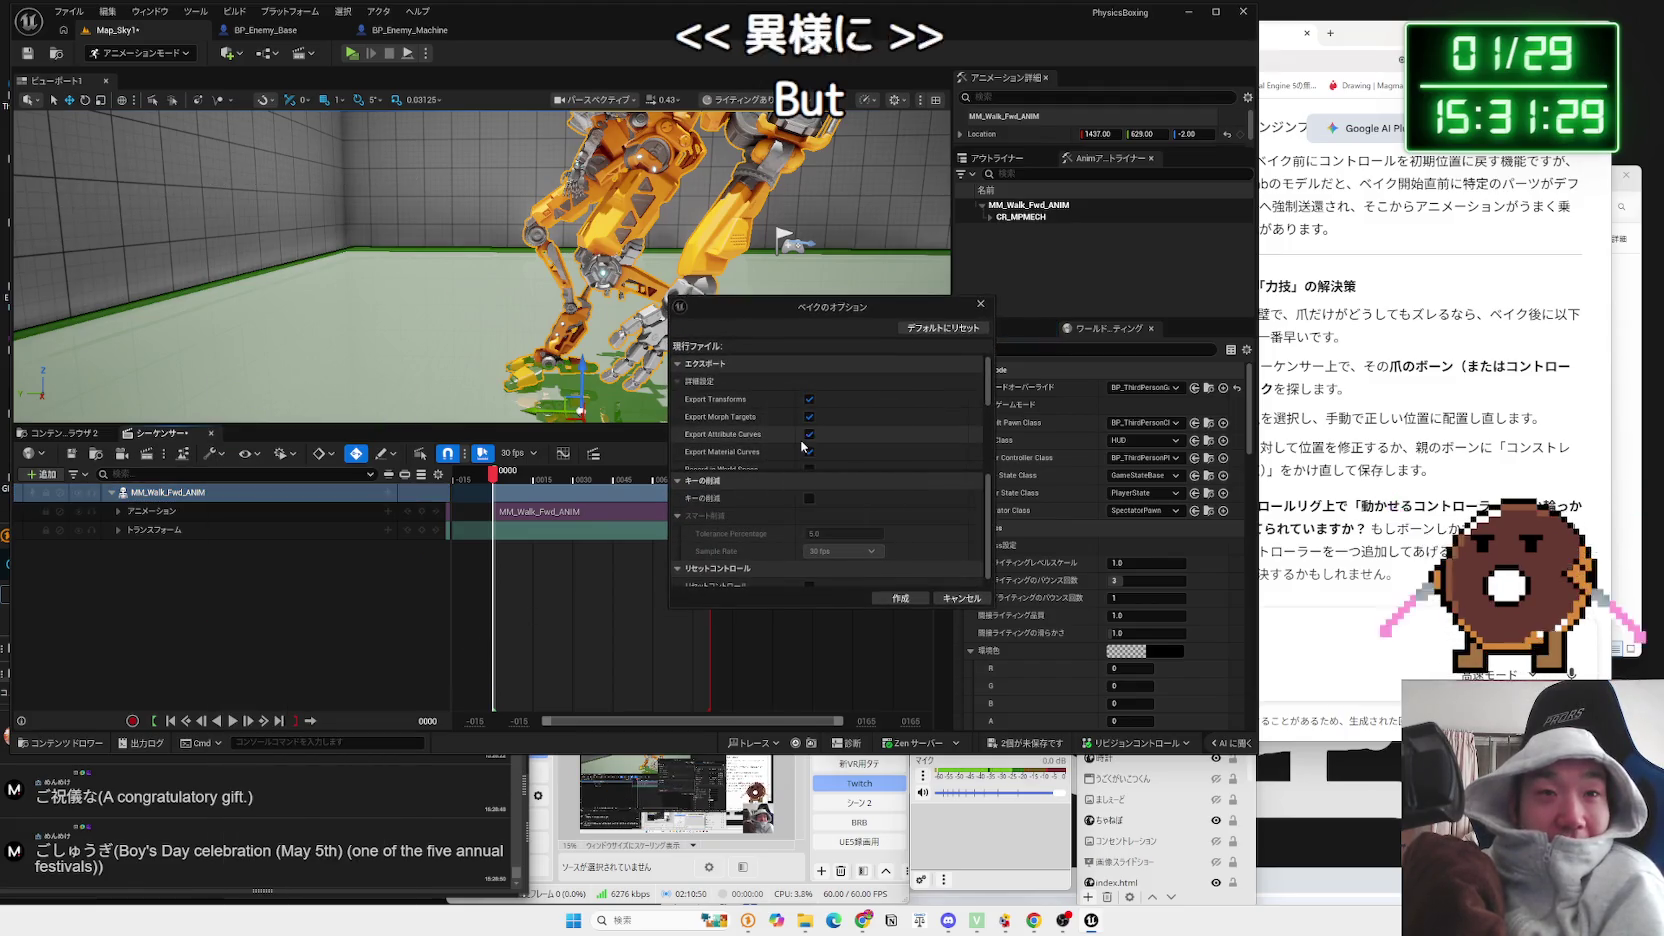
pyautogui.scroll(-5, 812, 430)
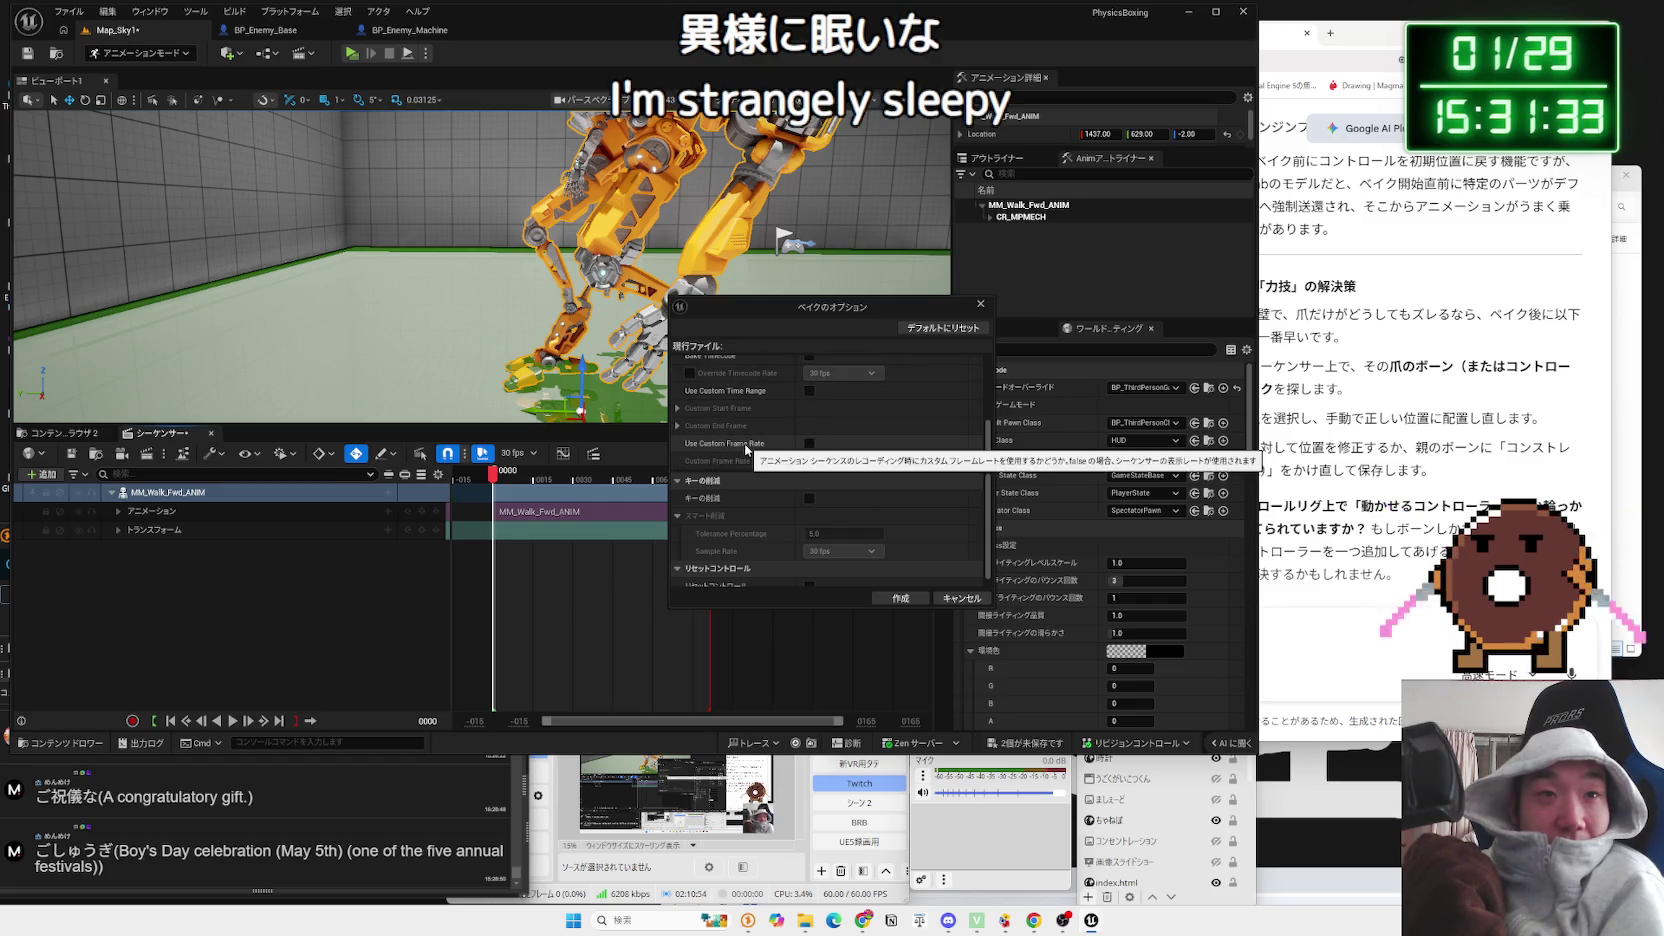
pyautogui.scroll(-1, 800, 530)
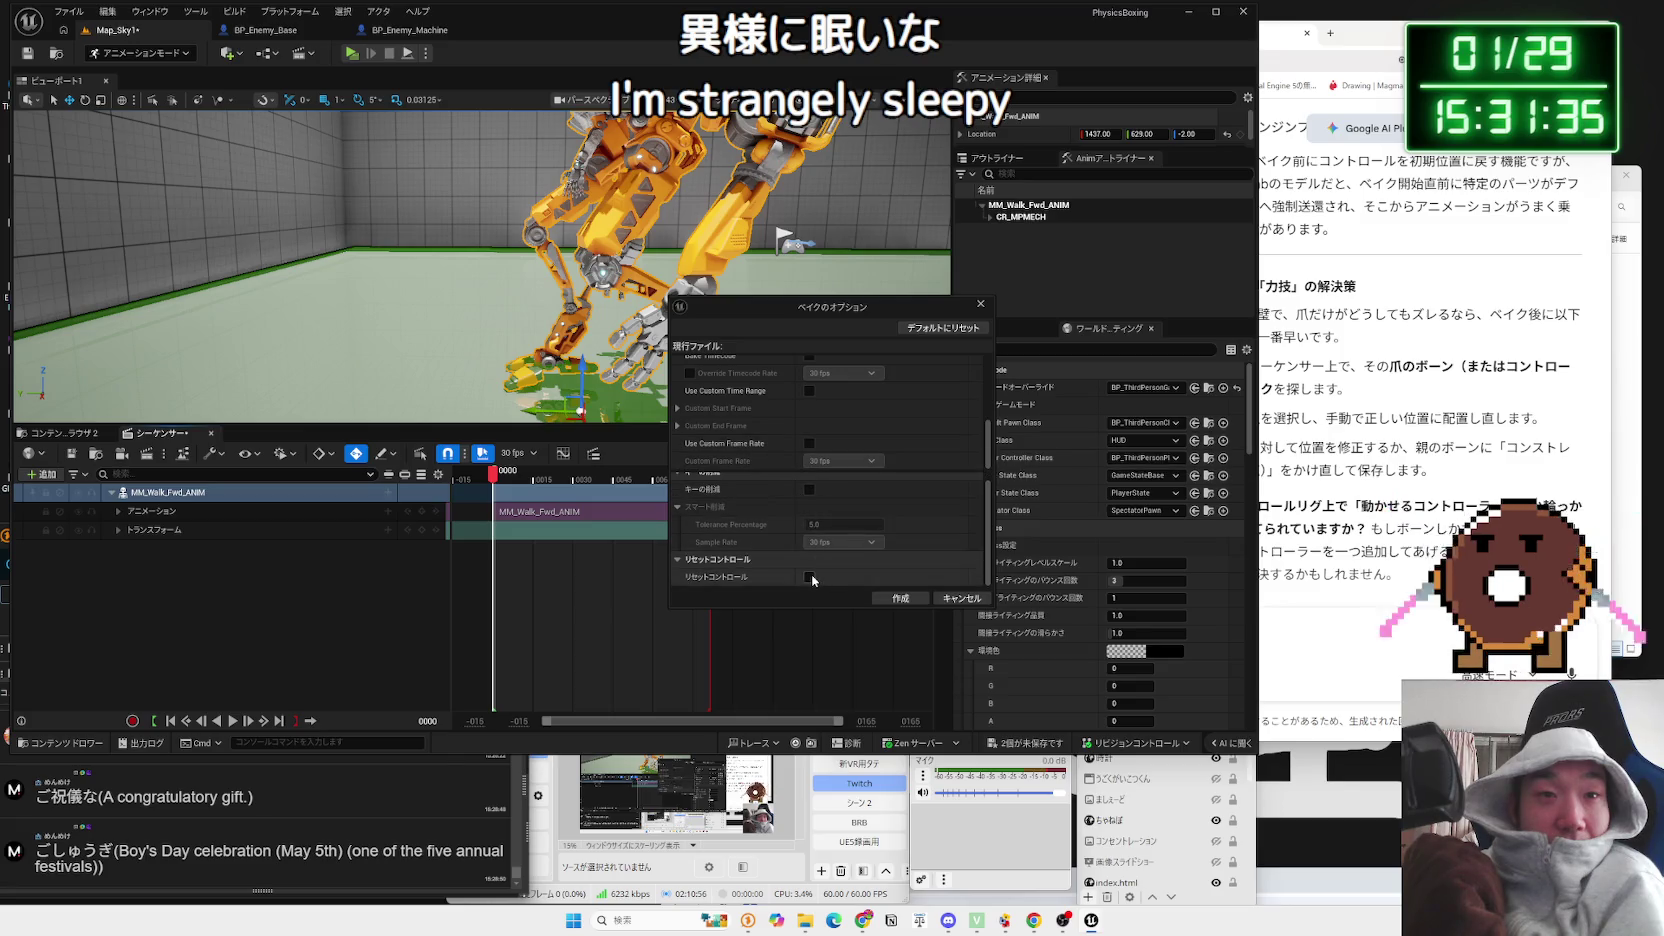
pyautogui.scroll(3, 811, 410)
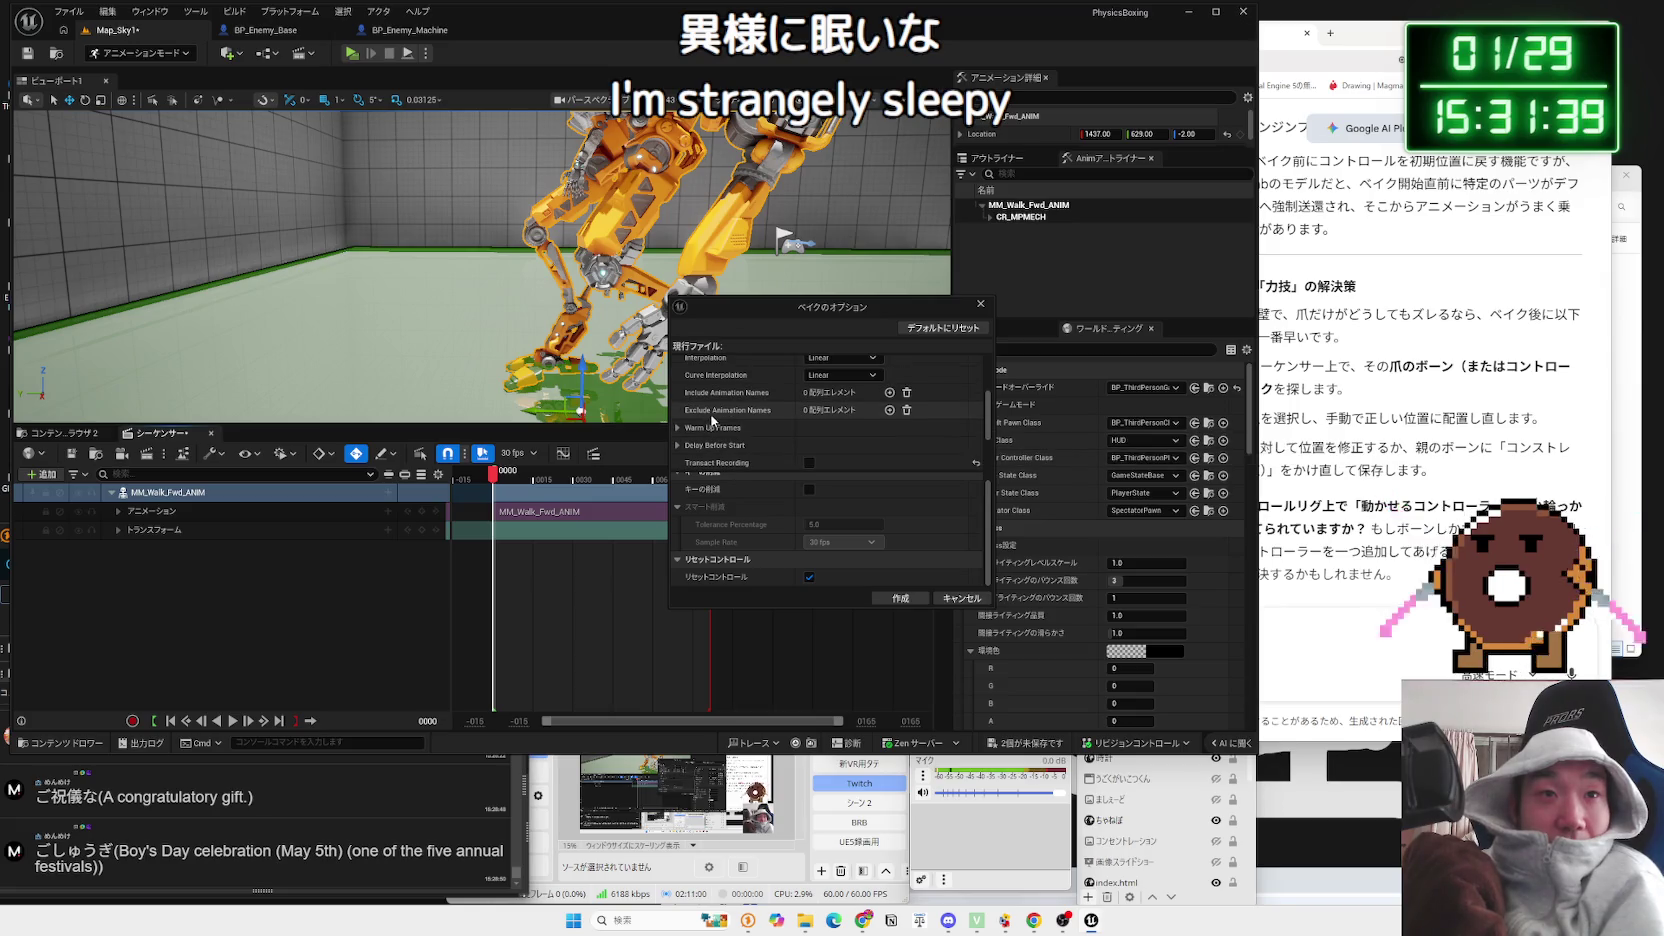
pyautogui.scroll(5, 800, 425)
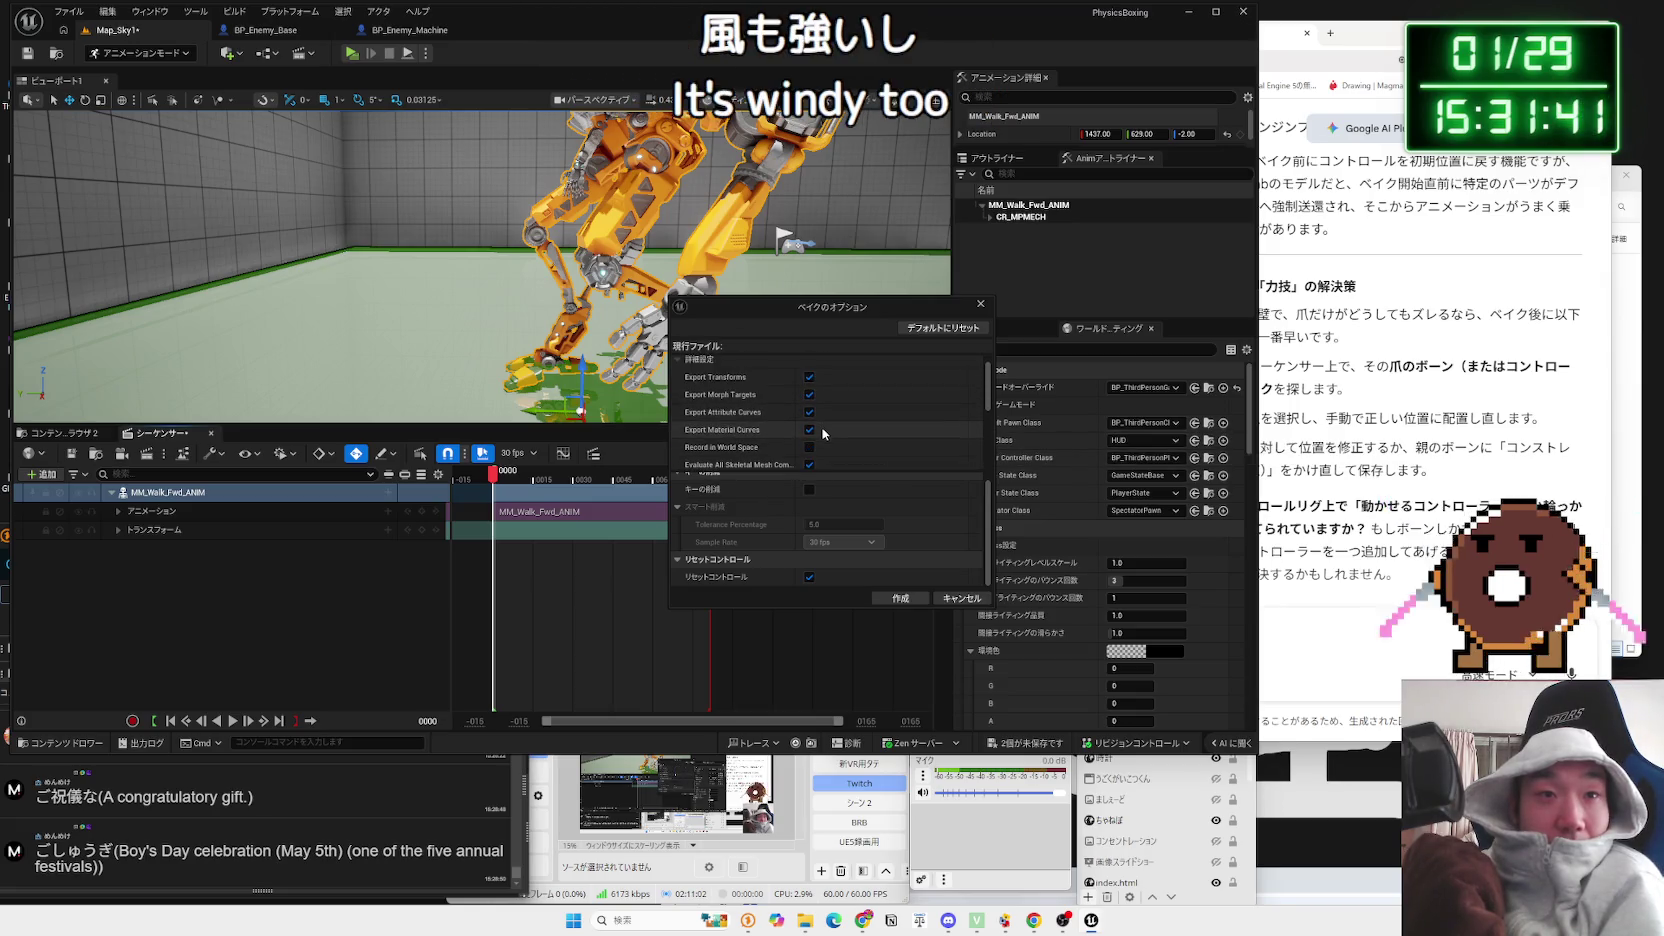
pyautogui.scroll(-1, 815, 442)
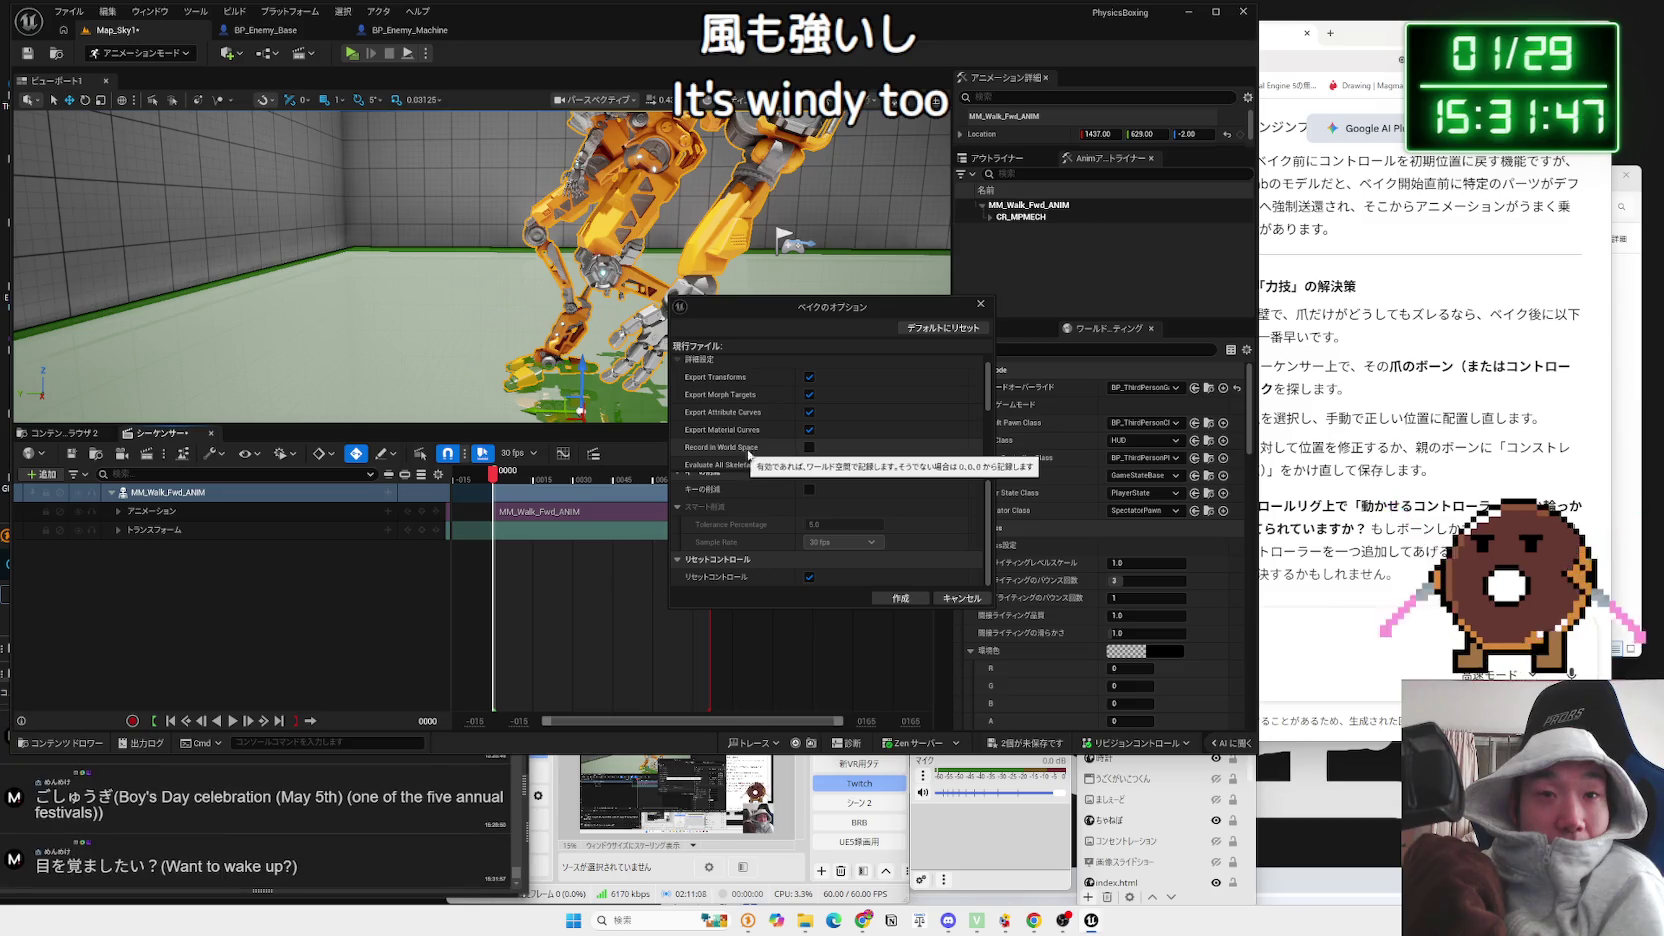
pyautogui.scroll(-3, 760, 450)
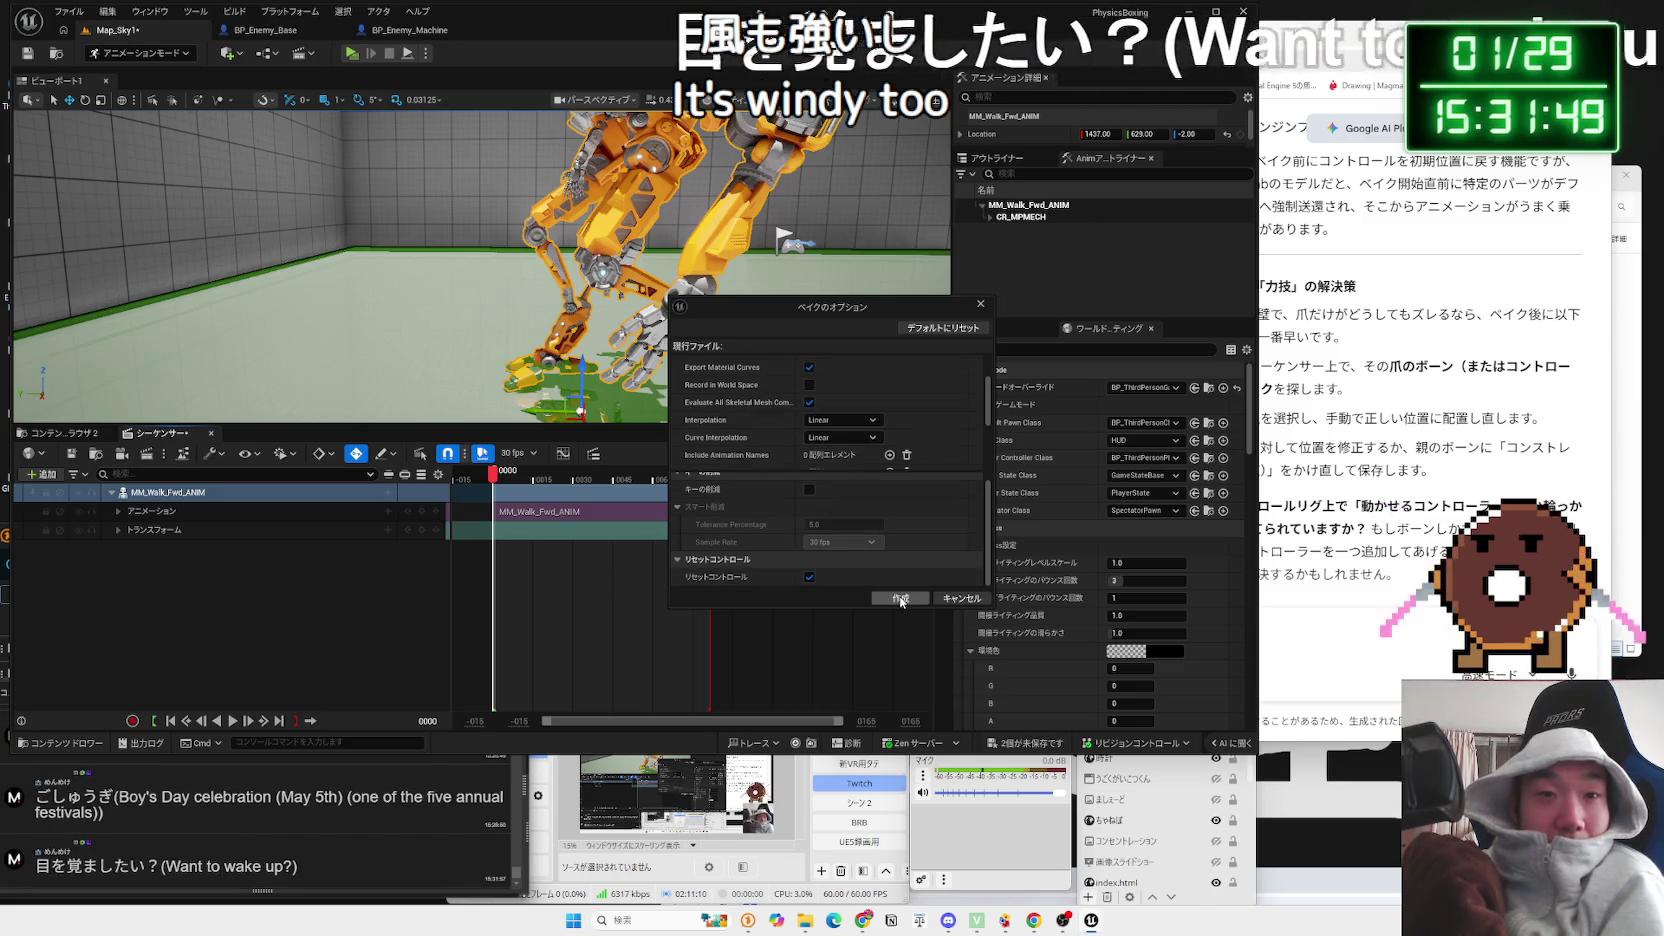
pyautogui.click(900, 598)
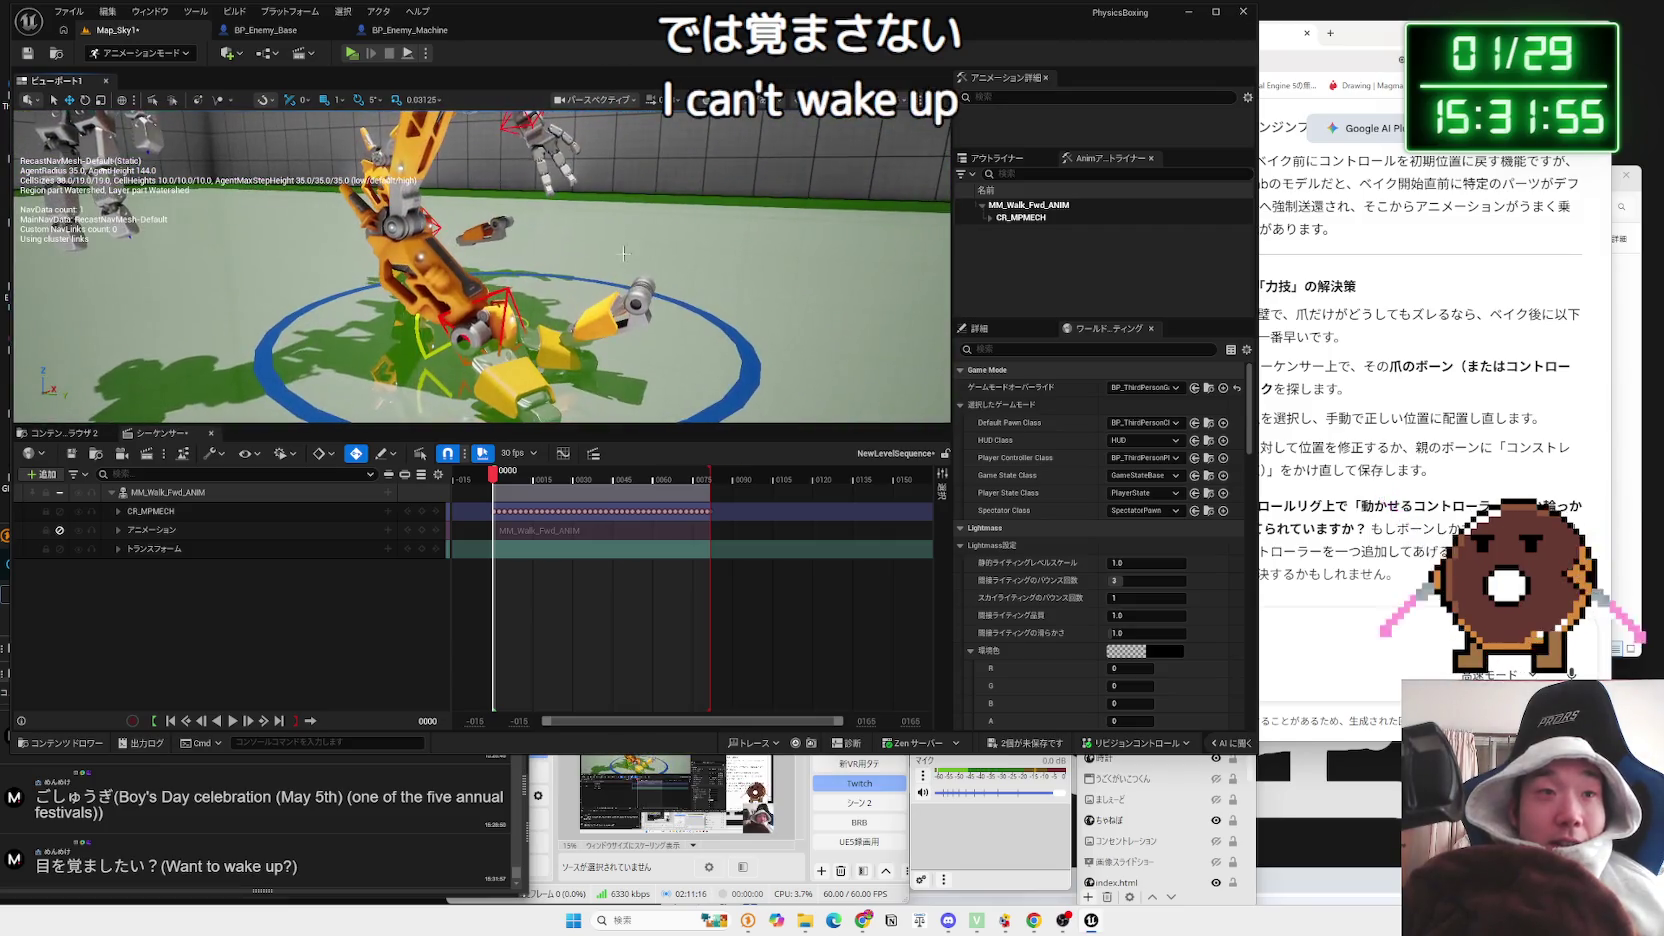
pyautogui.click(505, 300)
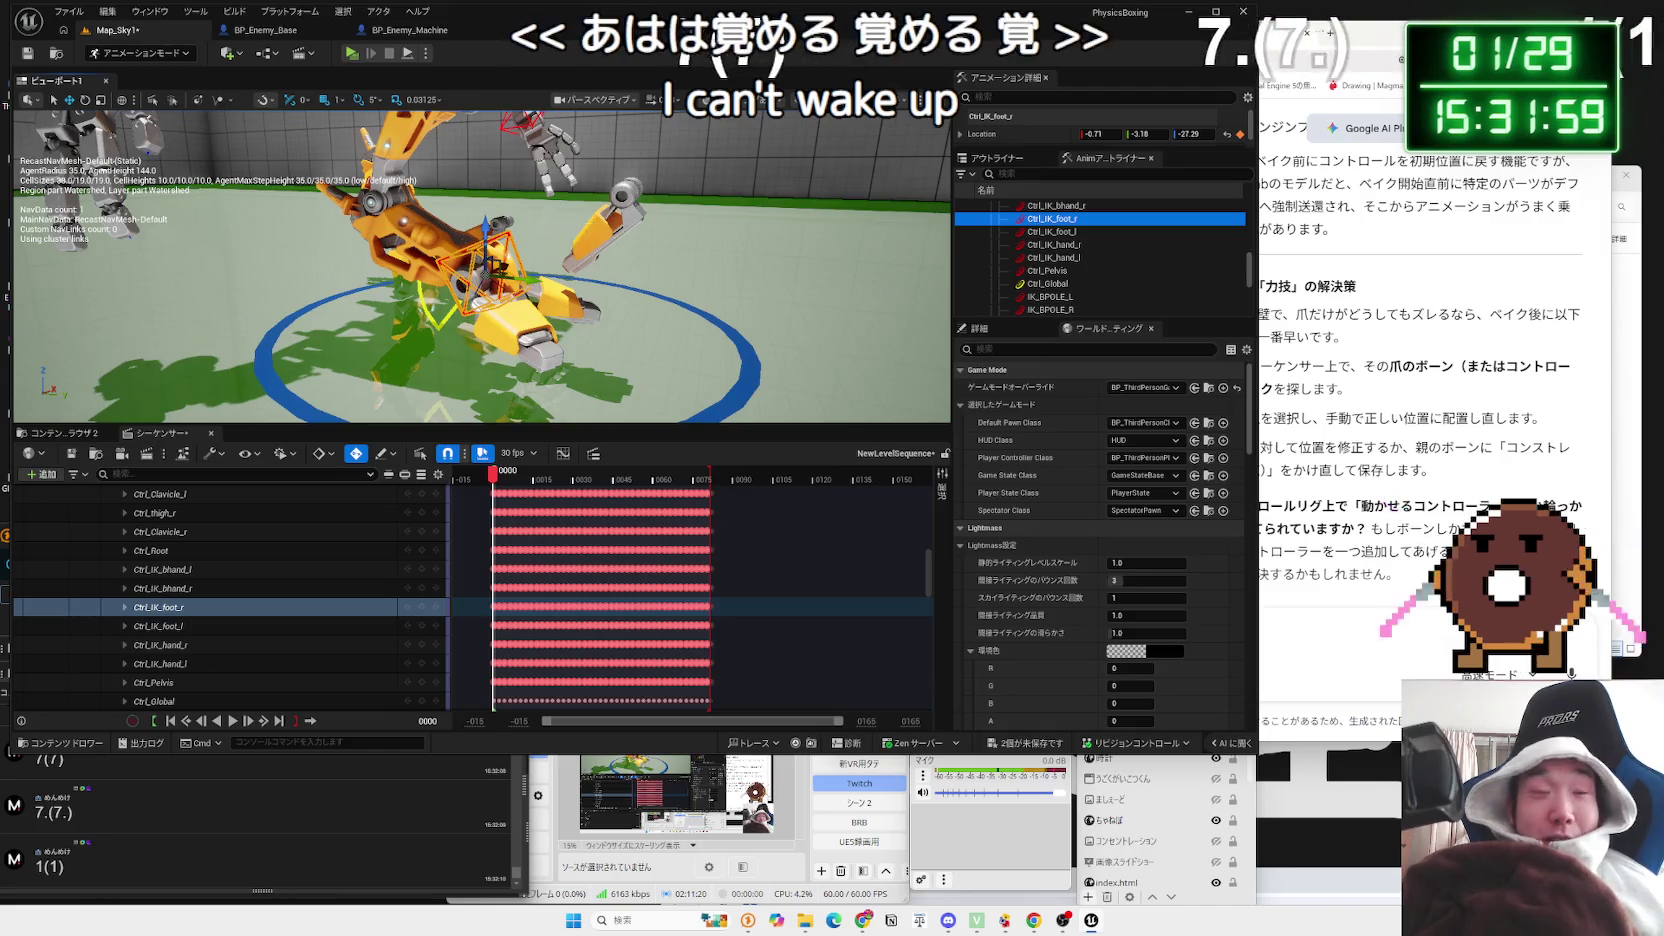
# Step: Collapse the CR_MPMECH rig track and re-enable the MM_Walk_Fwd_ANIM animation track
pyautogui.click(593, 224)
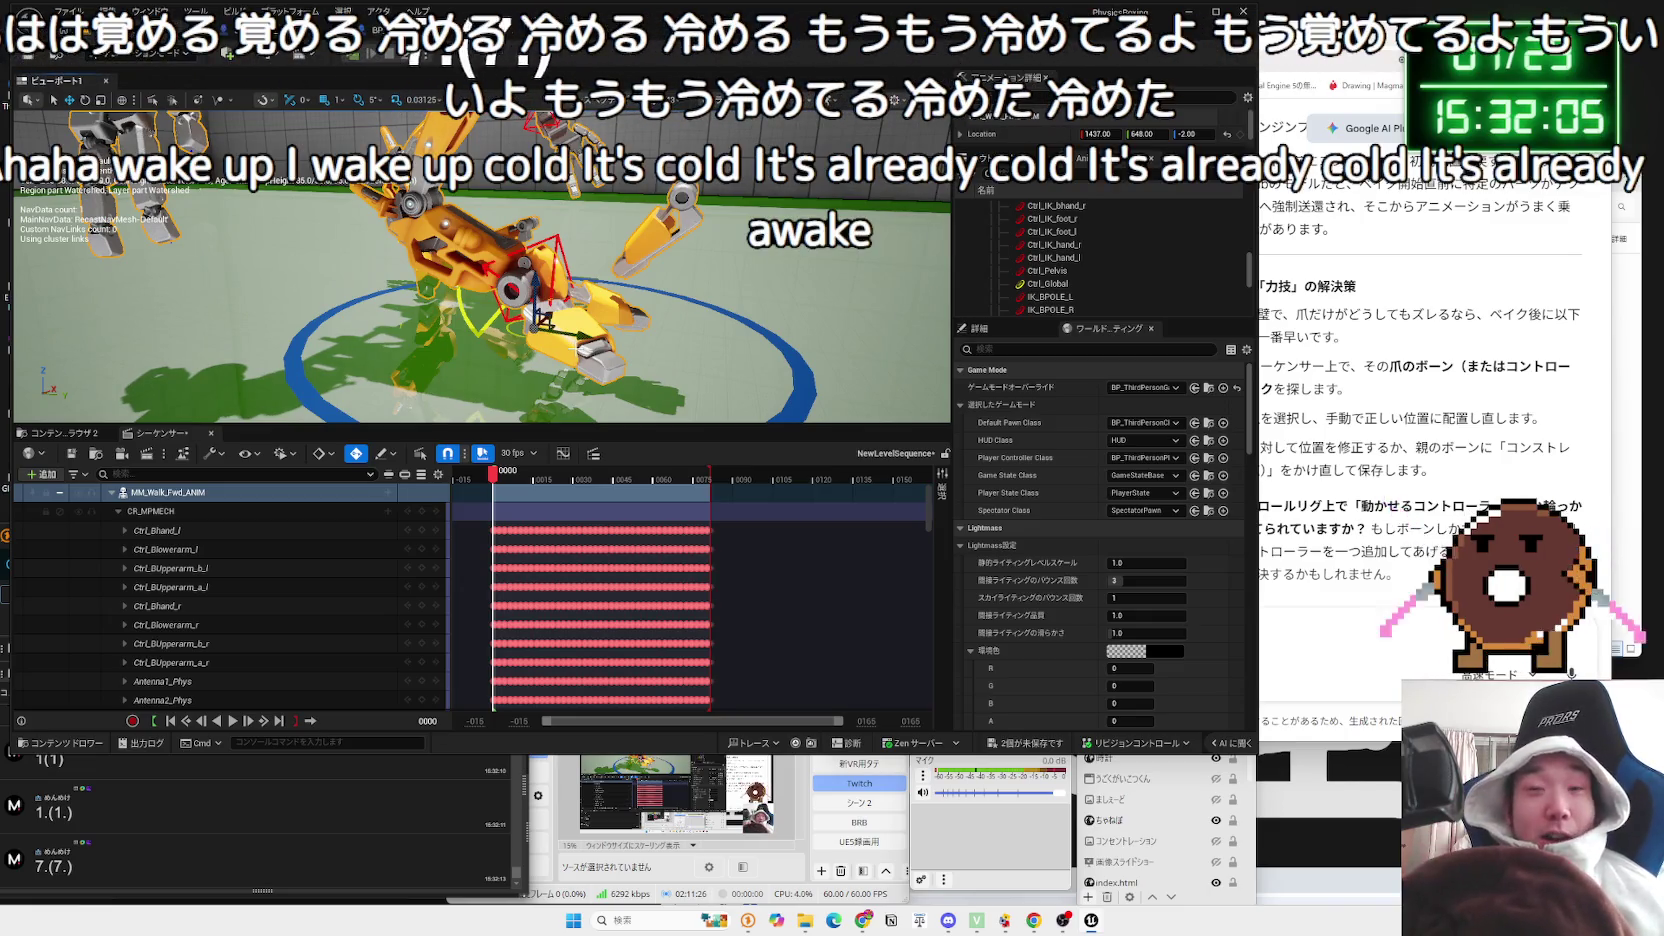
pyautogui.scroll(-2, 568, 596)
pyautogui.scroll(-5, 568, 596)
pyautogui.scroll(-10, 564, 598)
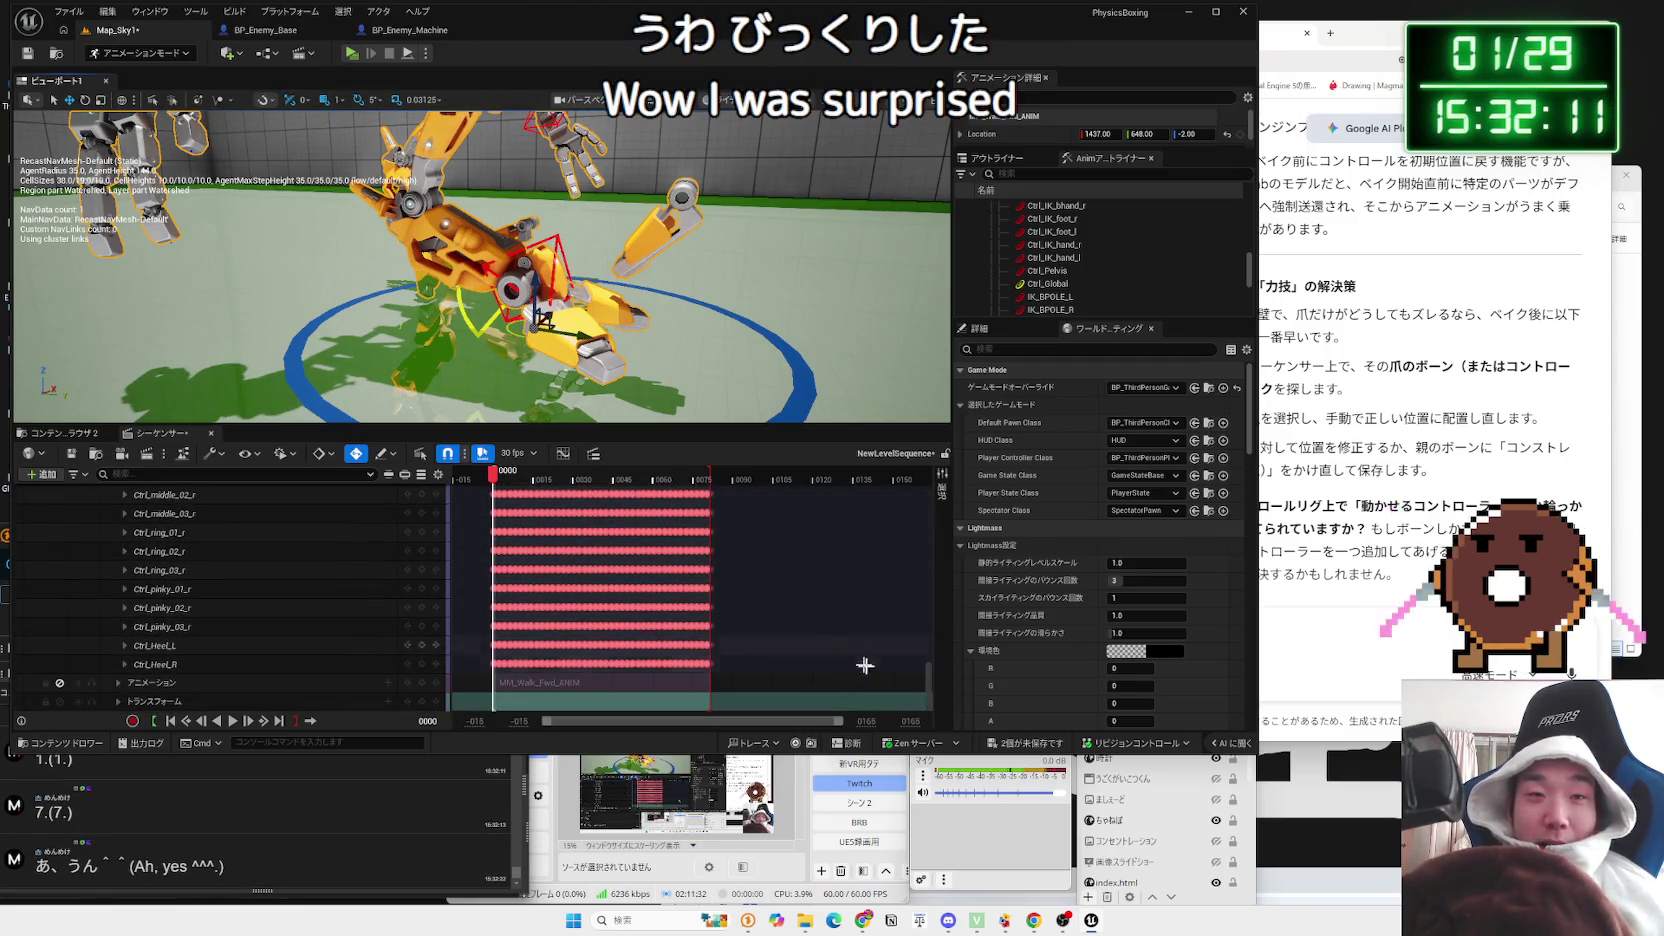
pyautogui.scroll(15, 916, 599)
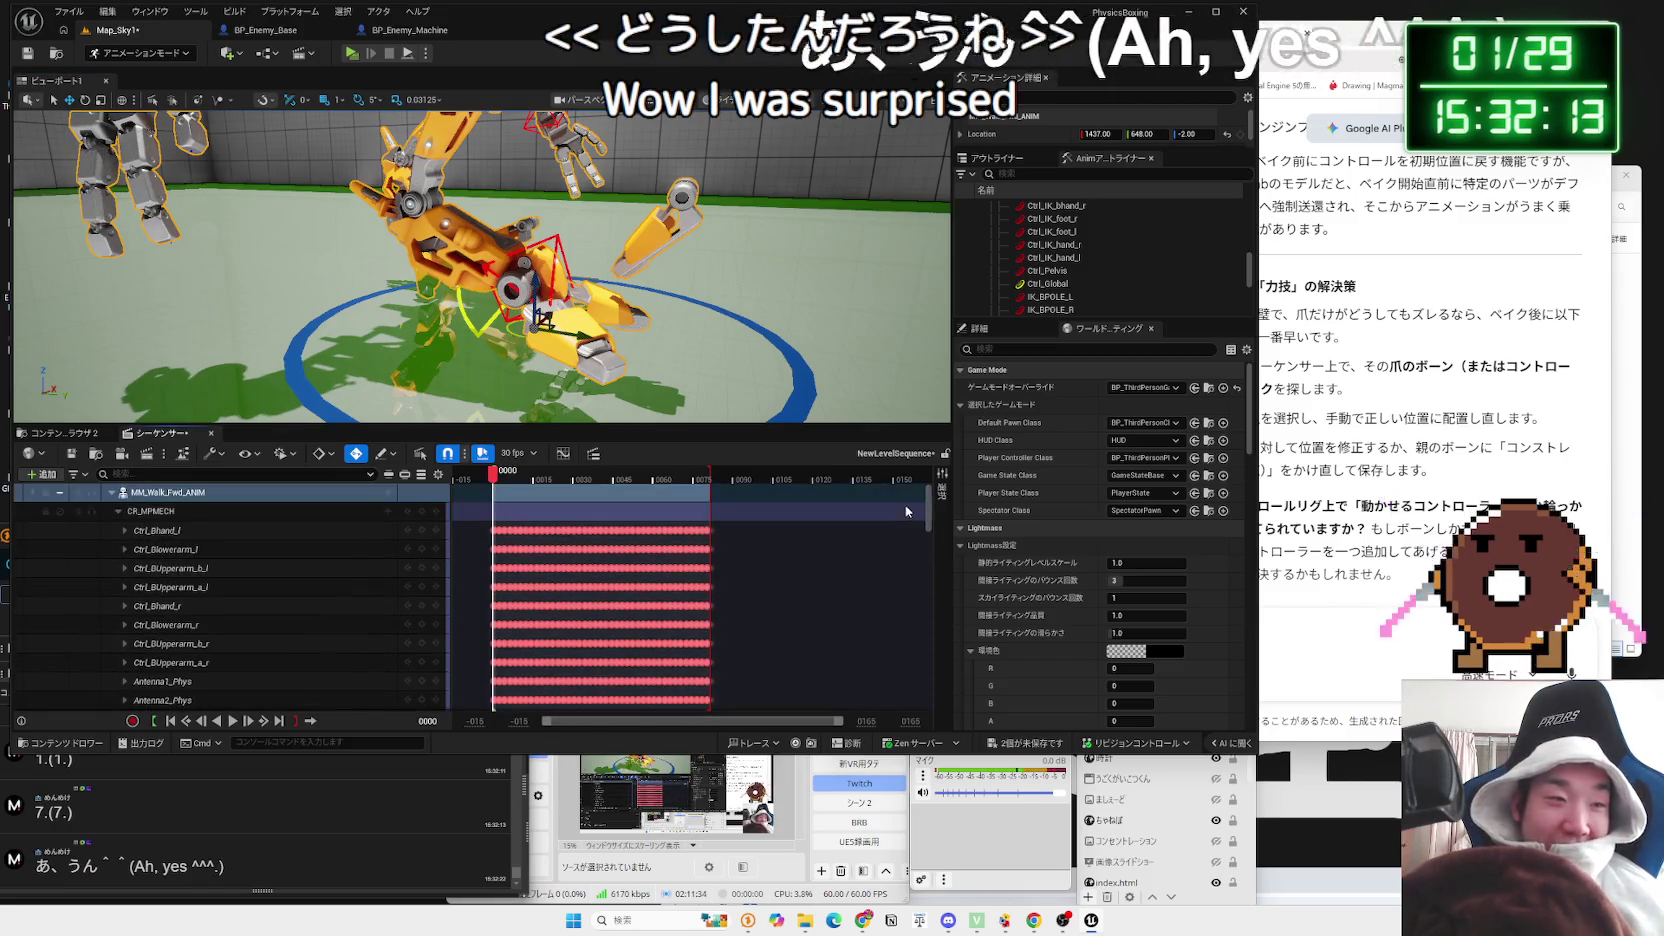
pyautogui.click(103, 494)
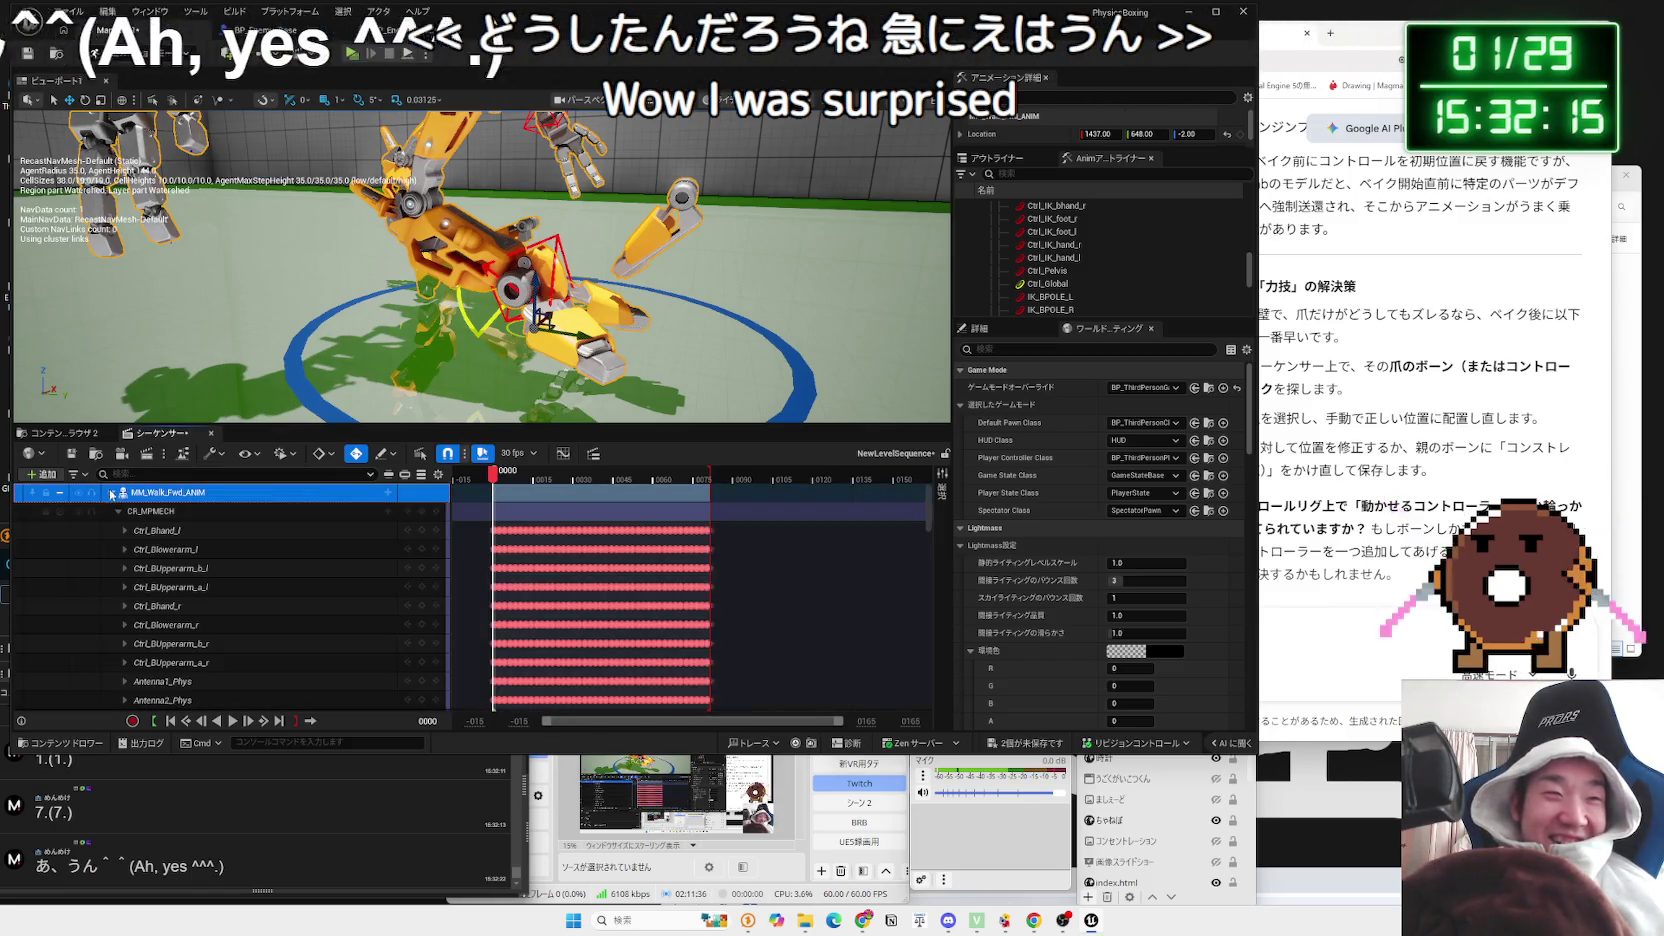
pyautogui.click(119, 512)
pyautogui.click(59, 530)
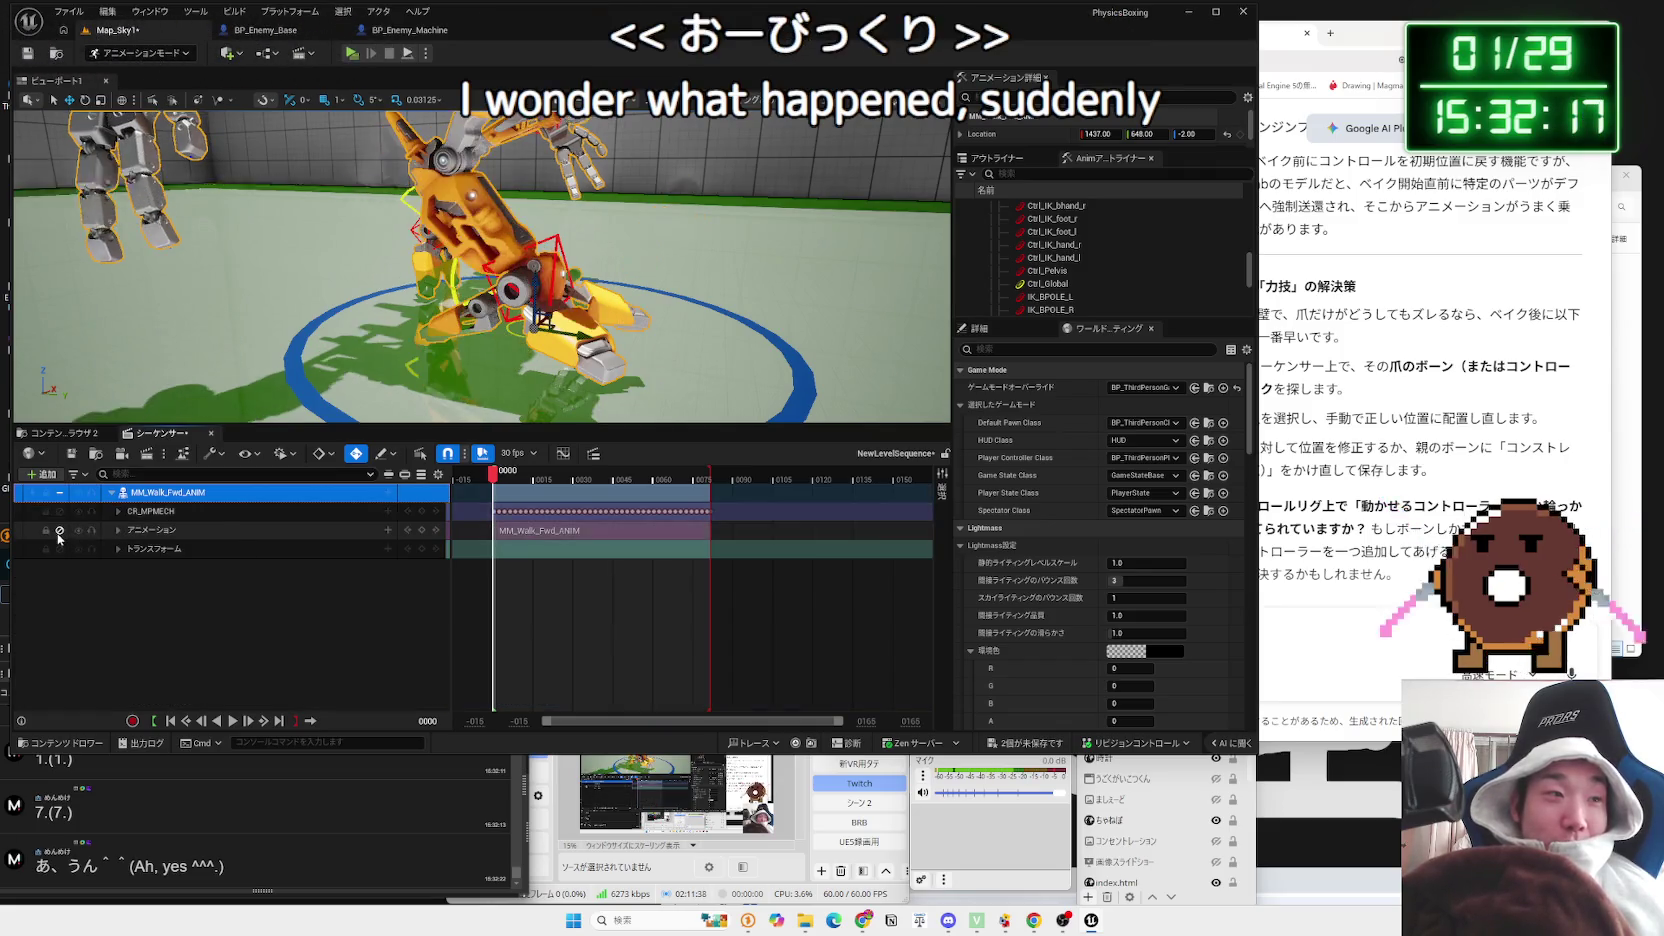
# Step: Play and stop the walk, then collapse and re-expand the MM_Walk_Fwd_ANIM track
pyautogui.press('space')
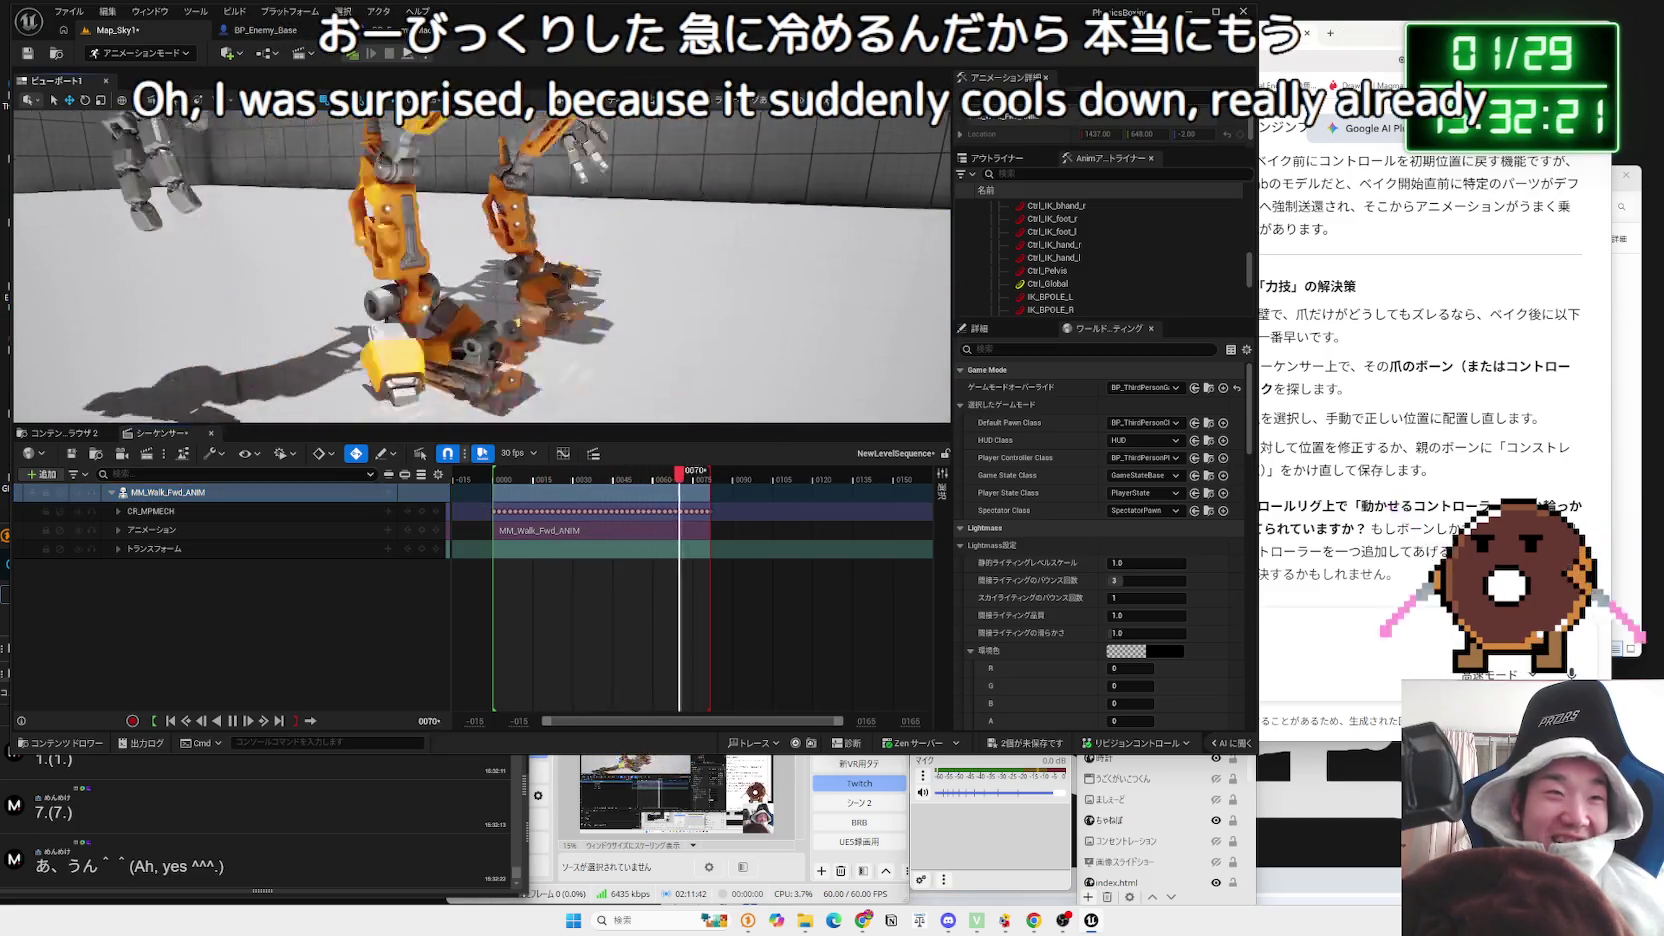
pyautogui.press('p')
pyautogui.scroll(3, 350, 356)
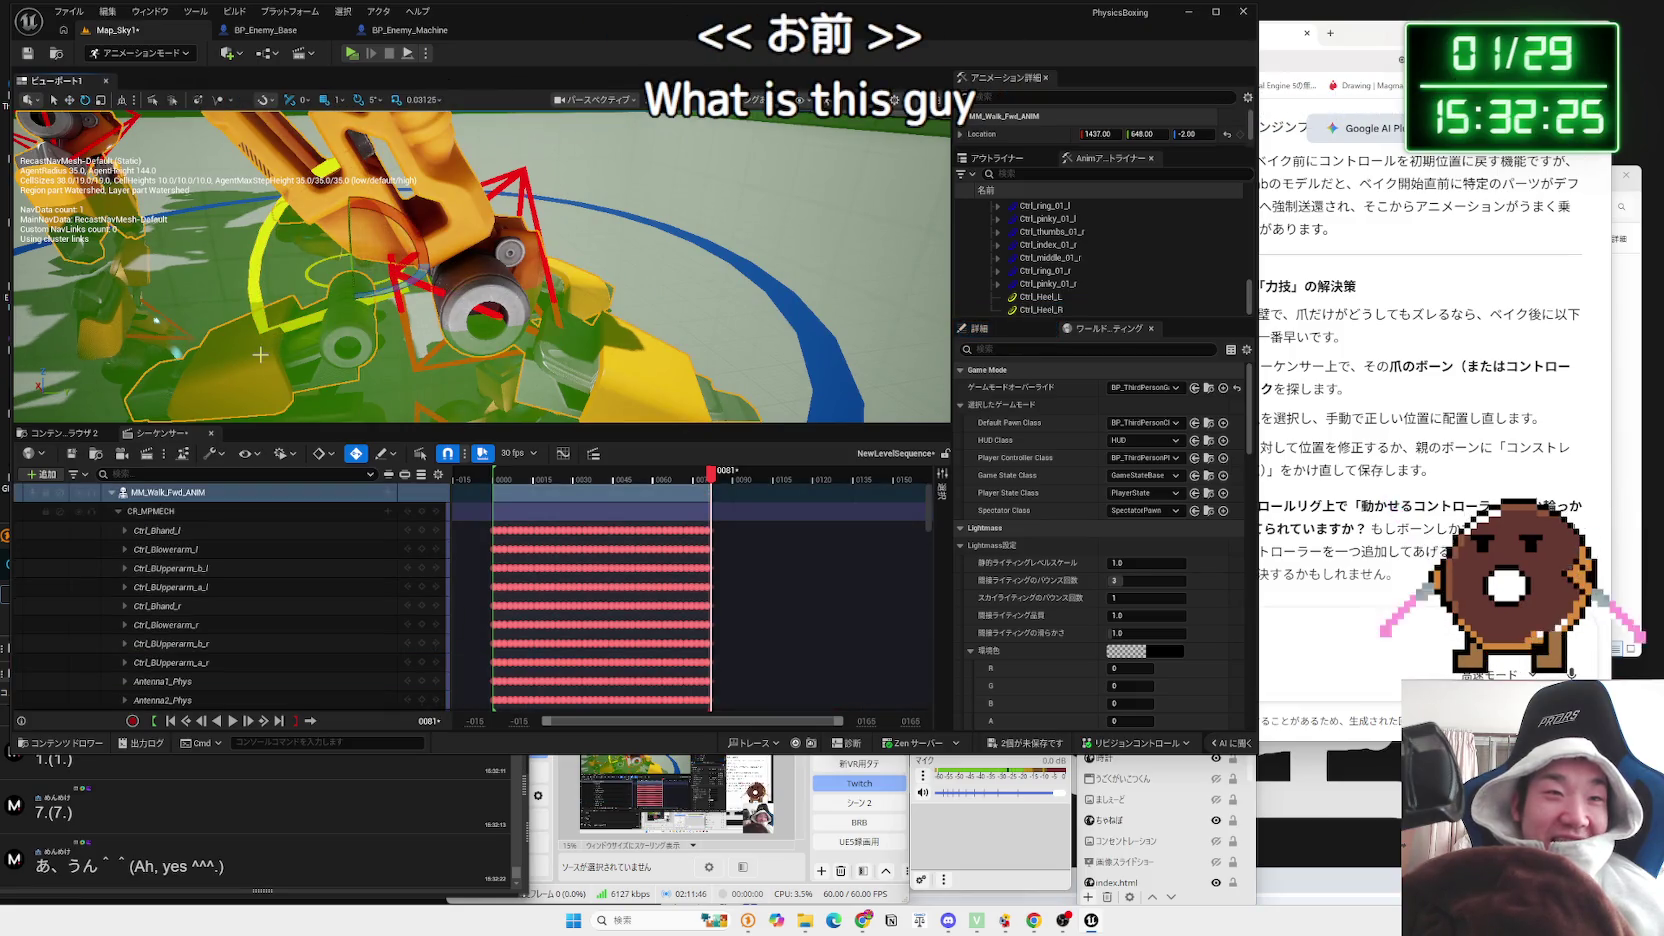
pyautogui.scroll(-5, 324, 357)
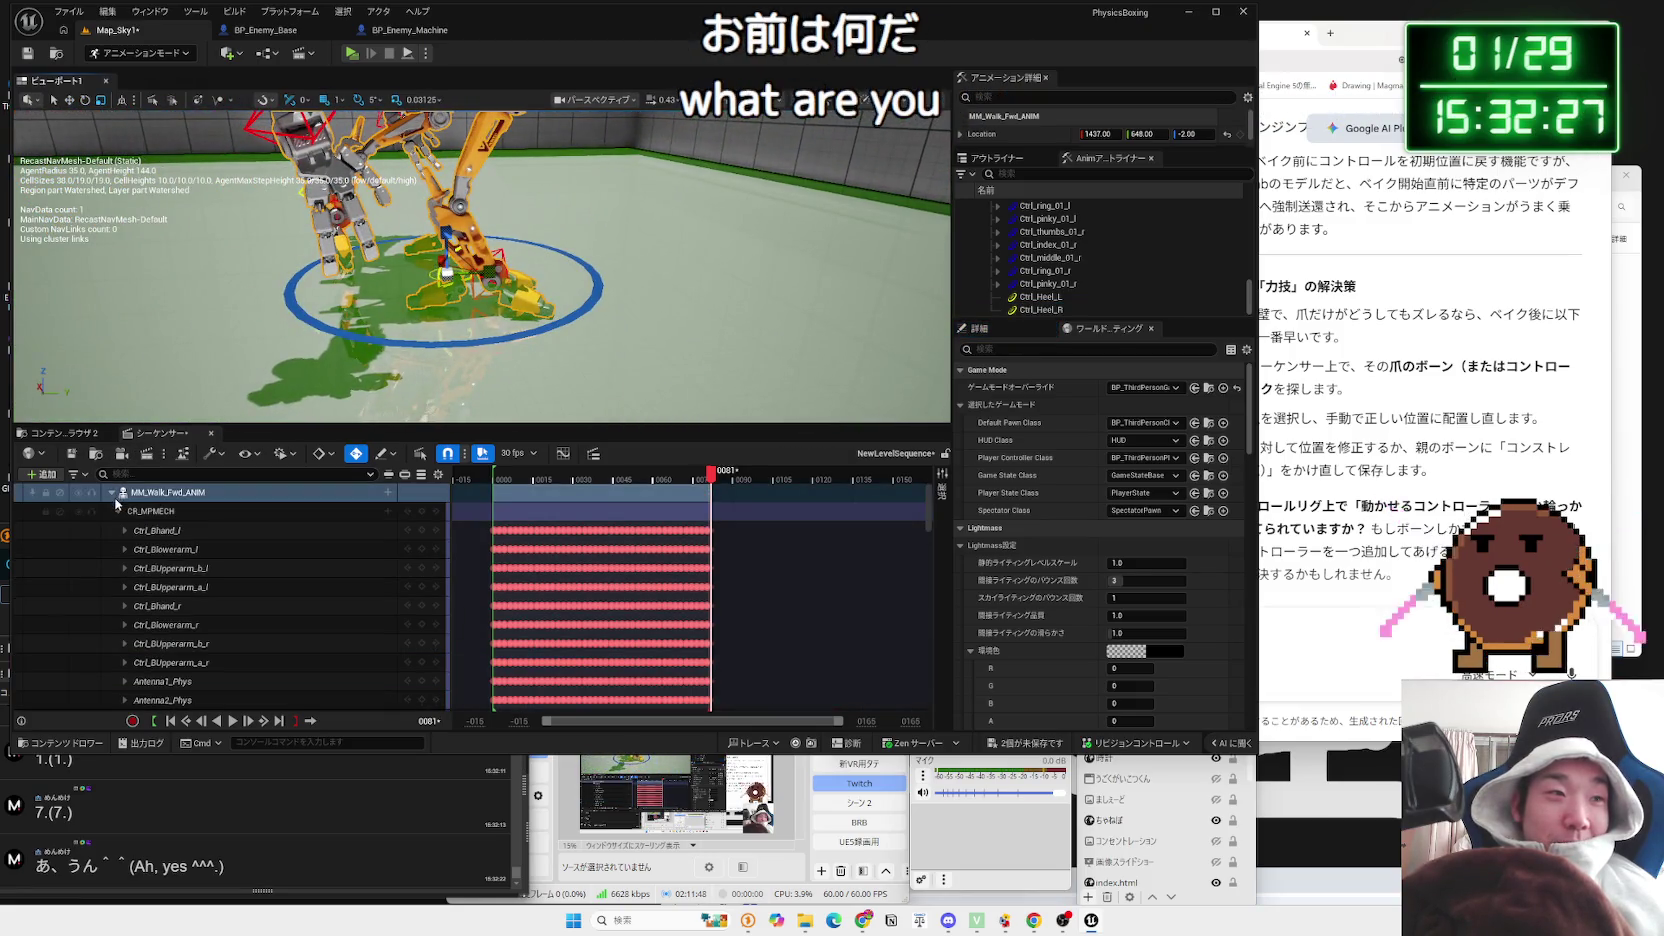
pyautogui.click(111, 492)
pyautogui.click(111, 492)
pyautogui.click(118, 511)
pyautogui.click(337, 529)
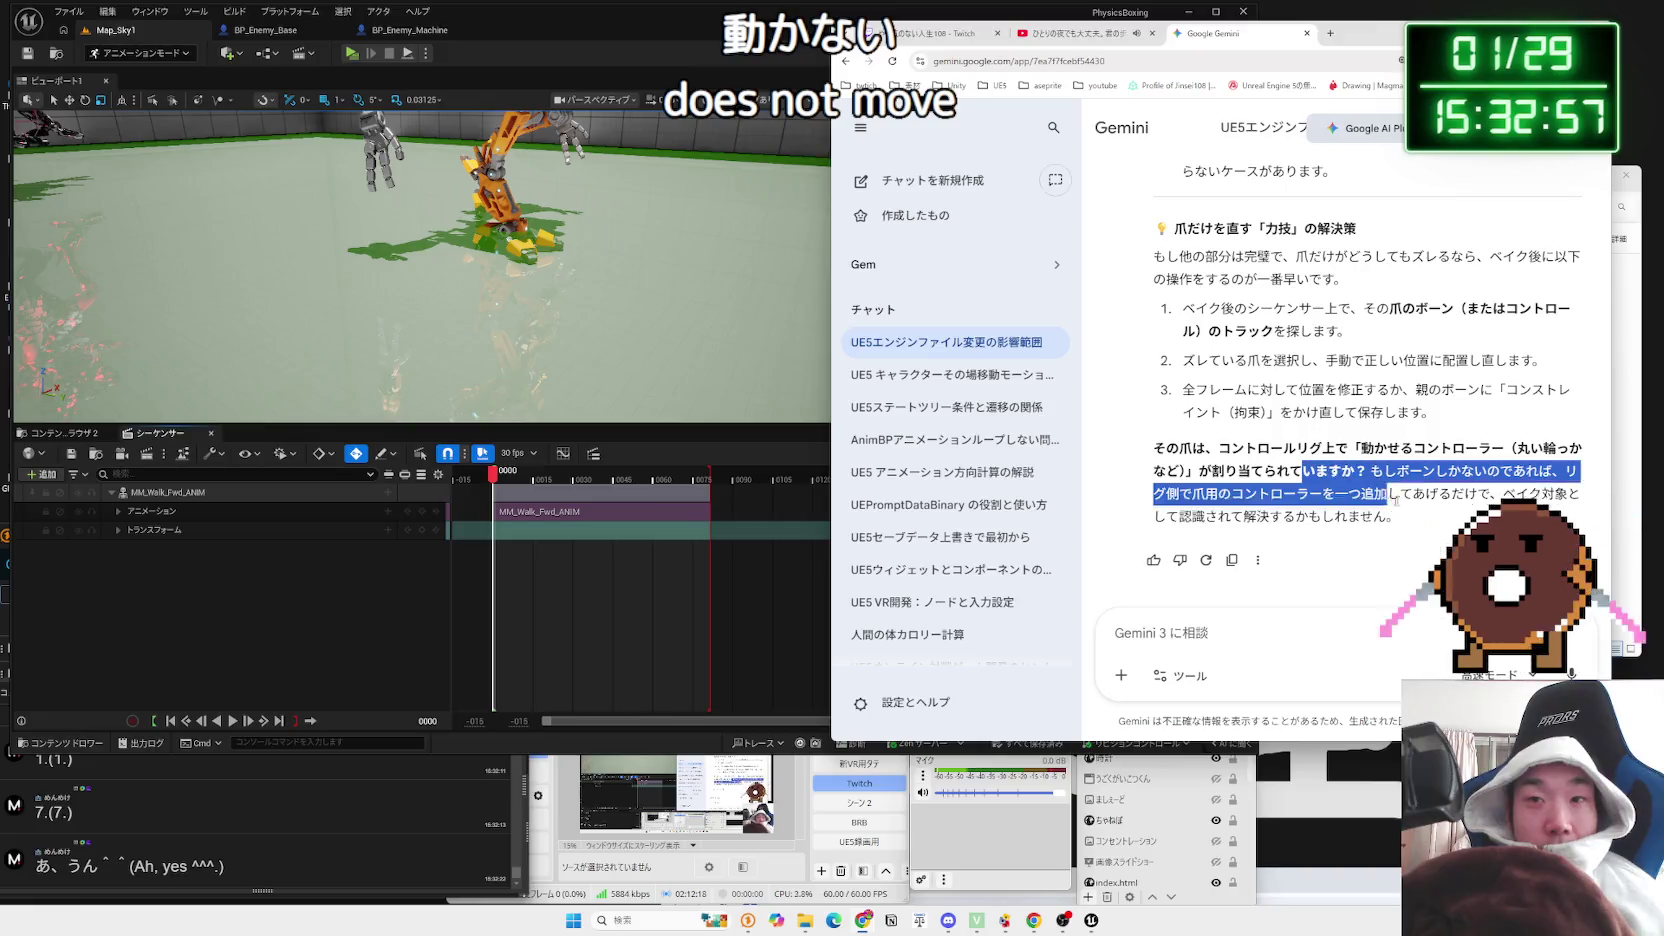
# Step: Send Gemini a message saying nothing is assigned
pyautogui.click(1420, 514)
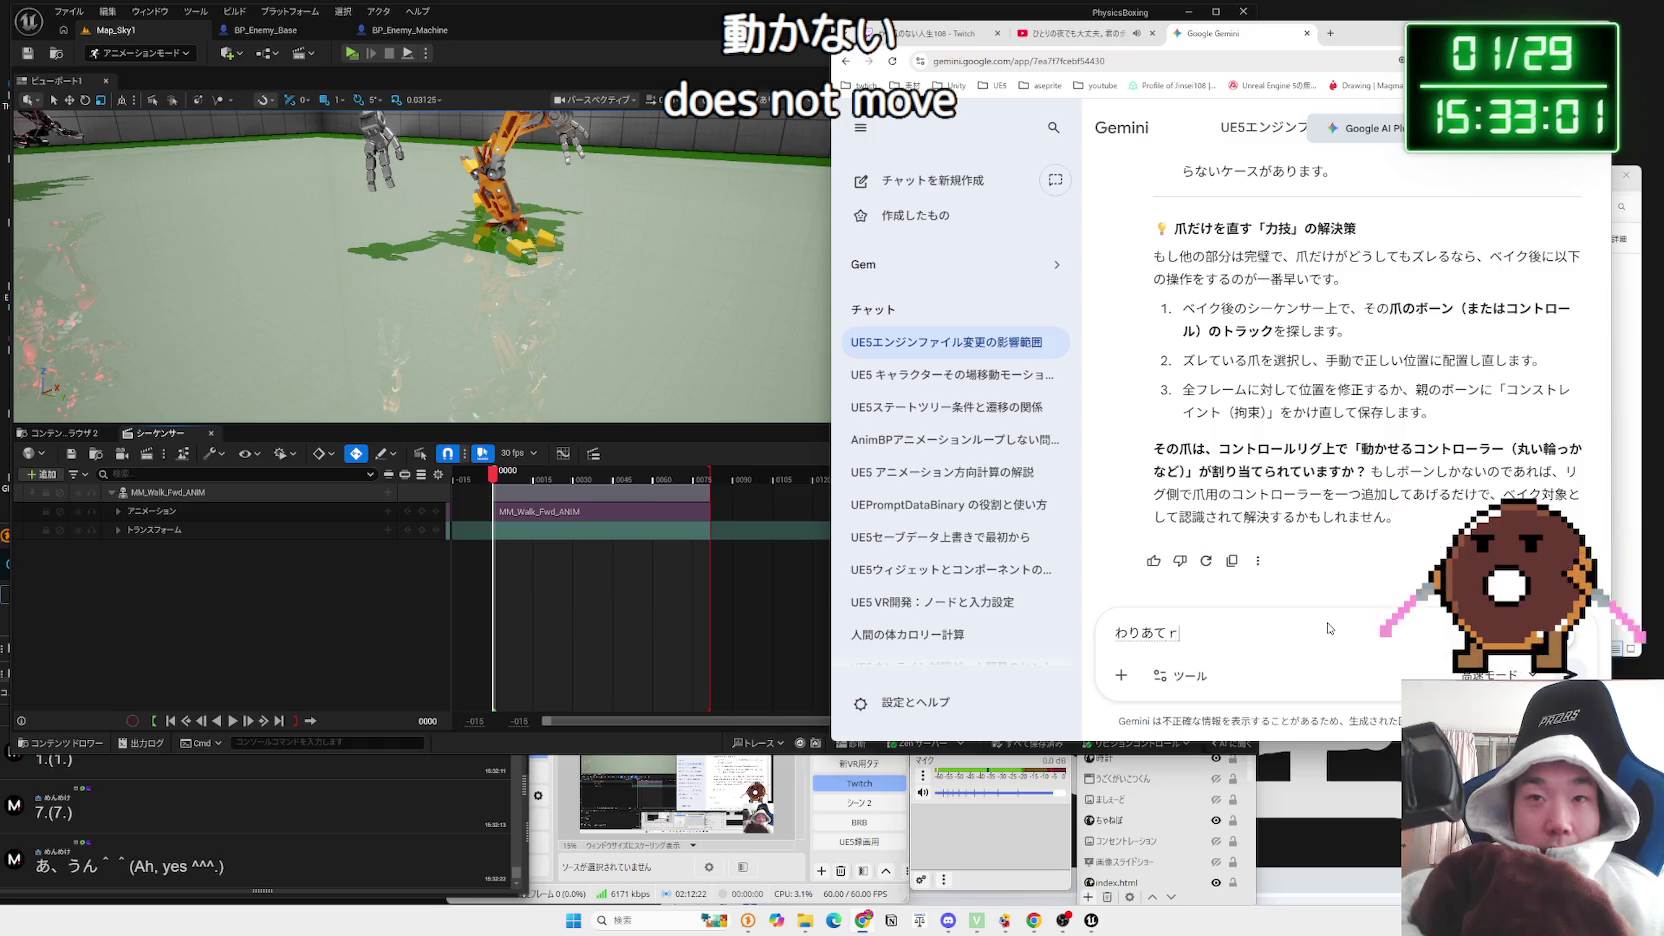
pyautogui.press('BackSpace')
pyautogui.press('Escape')
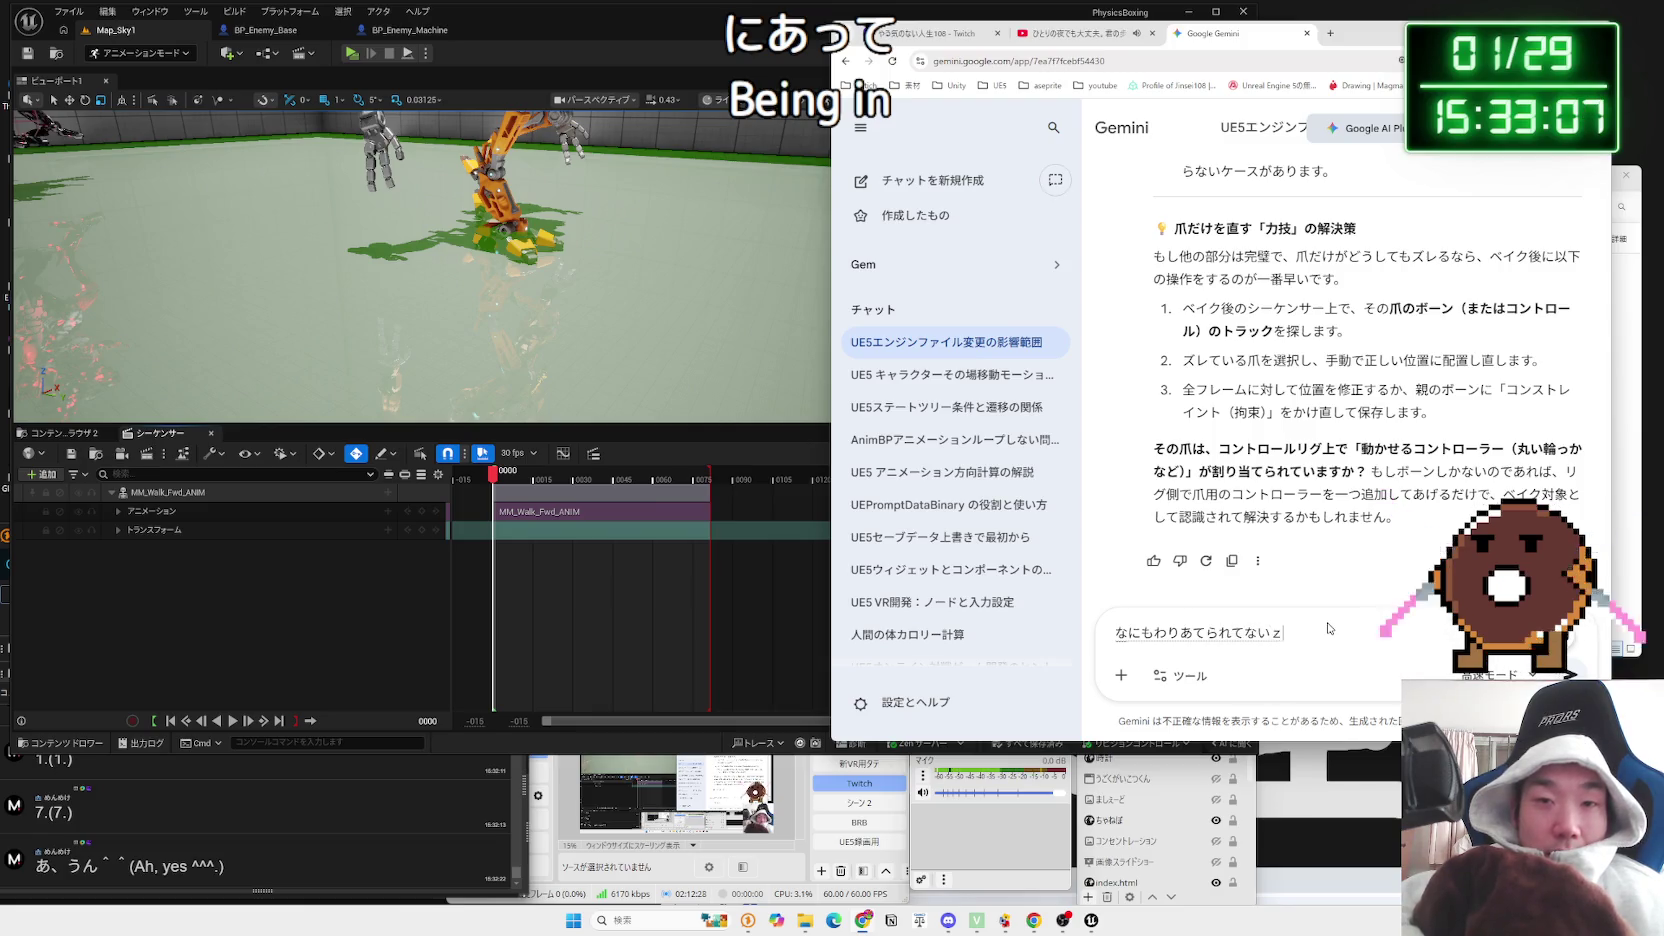
pyautogui.press('Return')
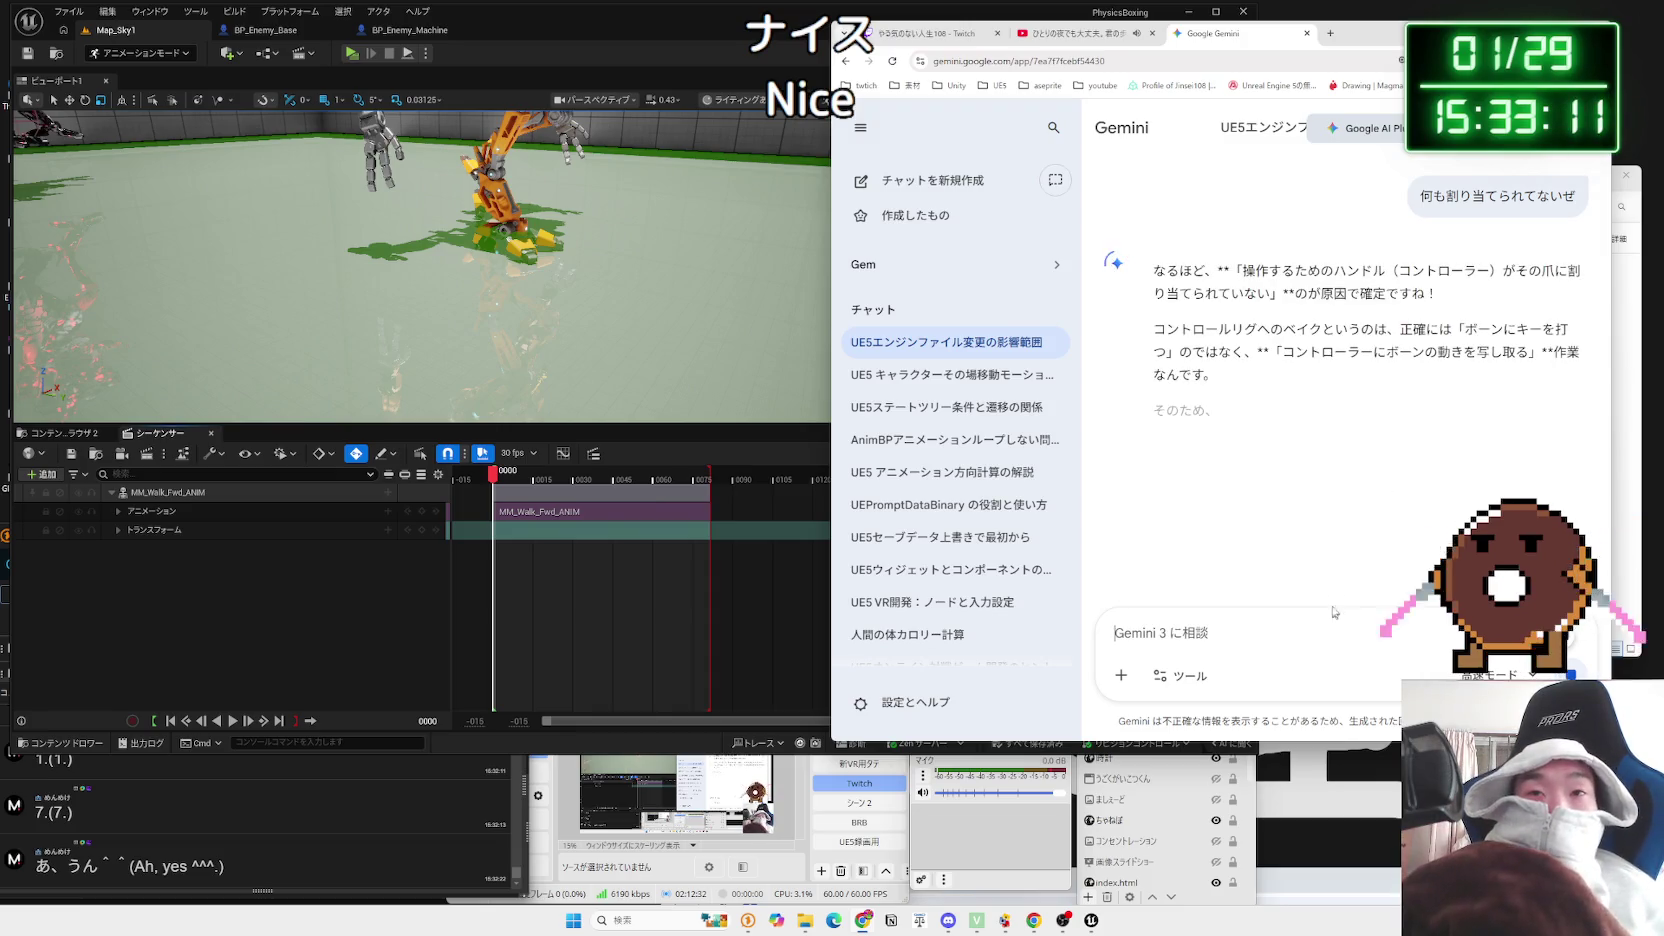
# Step: Read Gemini's steps for adding controllers to the claw bones, highlighting and translating phrases
pyautogui.moveTo(1282, 330)
pyautogui.mouseDown()
pyautogui.moveTo(1486, 352)
pyautogui.moveTo(1365, 352)
pyautogui.mouseUp()
pyautogui.click(1249, 348)
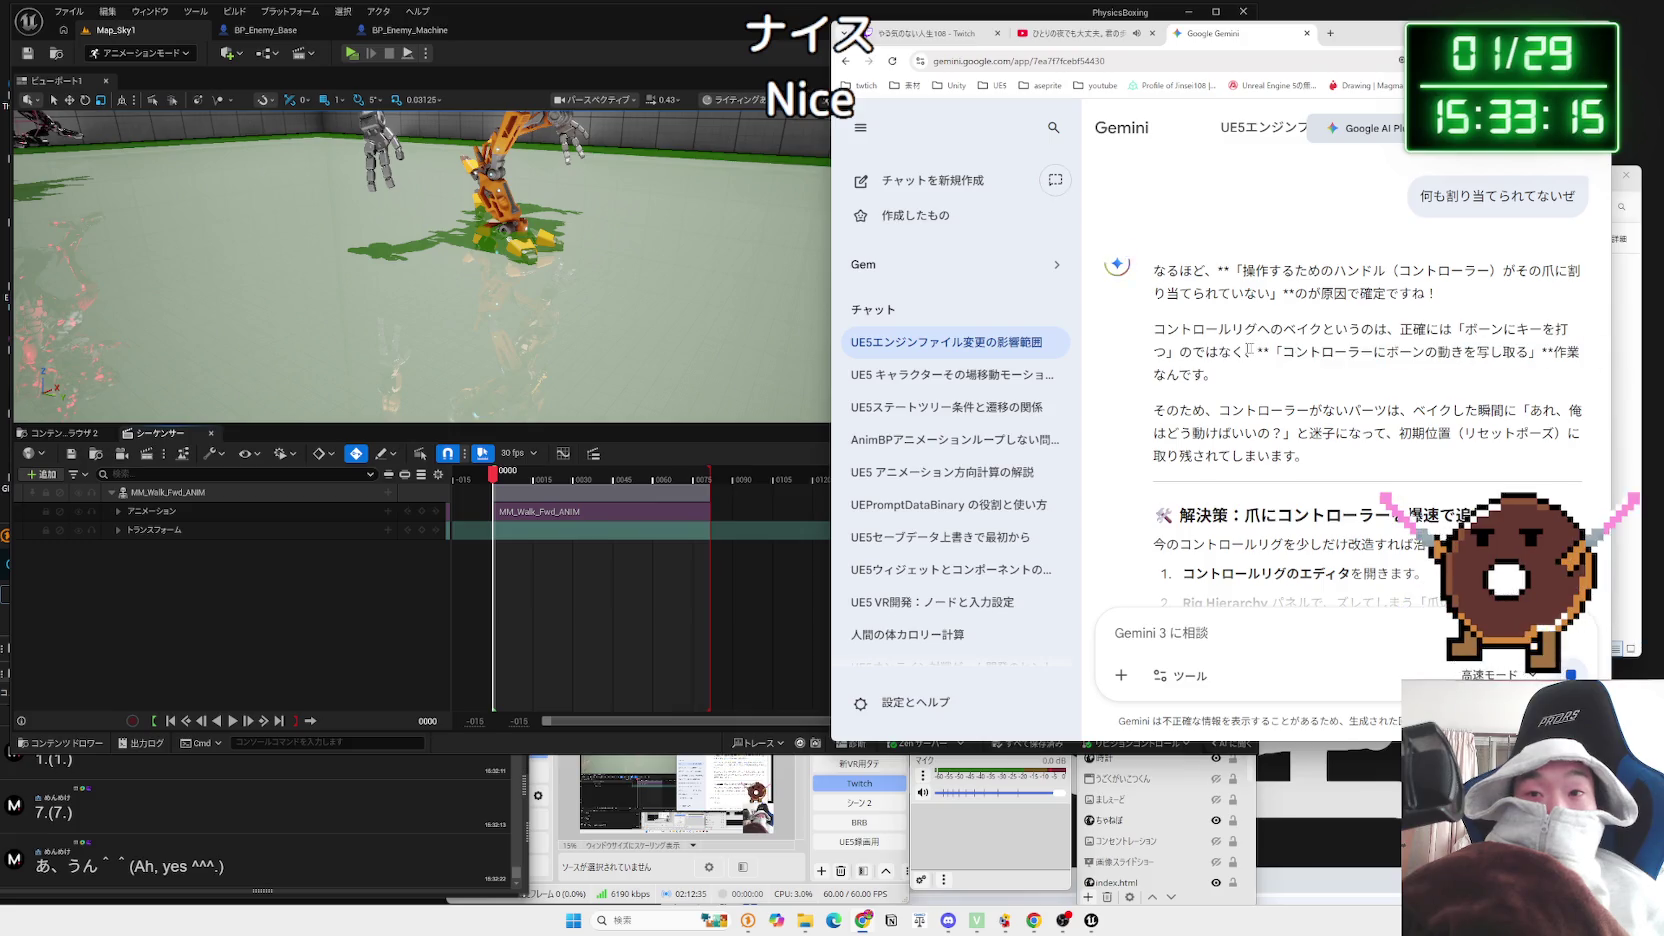
pyautogui.click(1523, 373)
pyautogui.moveTo(1282, 352)
pyautogui.mouseDown()
pyautogui.moveTo(1503, 352)
pyautogui.moveTo(1266, 355)
pyautogui.mouseUp()
pyautogui.click(1519, 358)
pyautogui.click(1264, 358)
pyautogui.scroll(-3, 1262, 350)
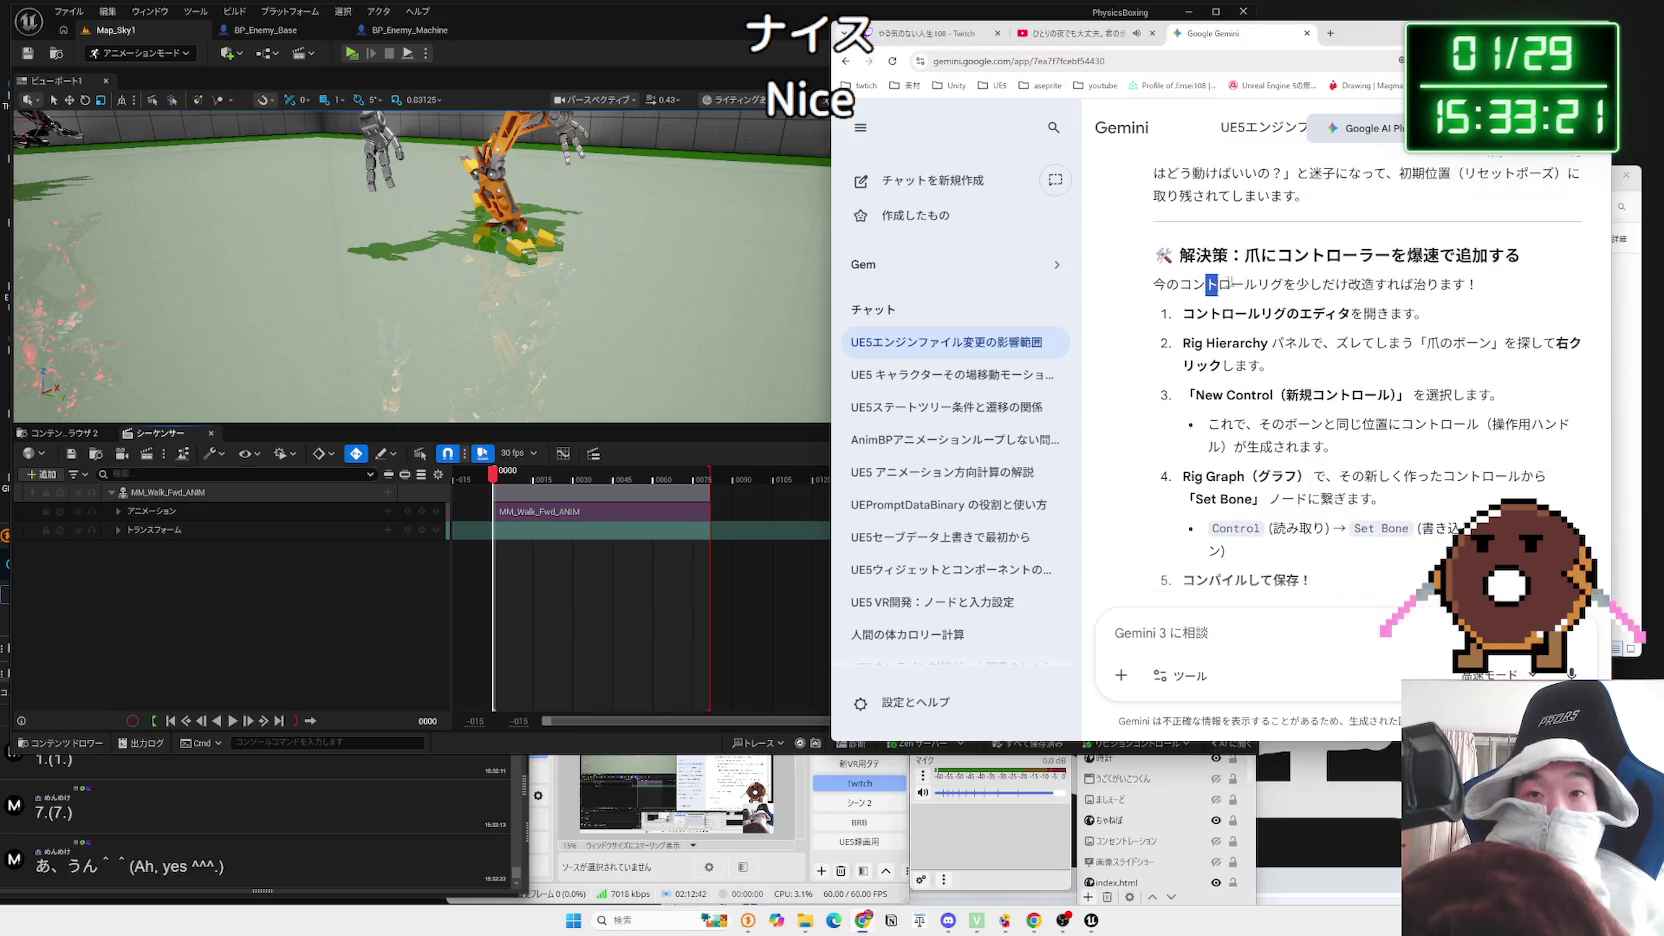
pyautogui.moveTo(1440, 315)
pyautogui.mouseDown()
pyautogui.moveTo(1182, 317)
pyautogui.moveTo(1183, 300)
pyautogui.moveTo(1336, 345)
pyautogui.moveTo(1320, 365)
pyautogui.moveTo(1160, 285)
pyautogui.moveTo(1327, 365)
pyautogui.mouseUp()
pyautogui.click(1327, 365)
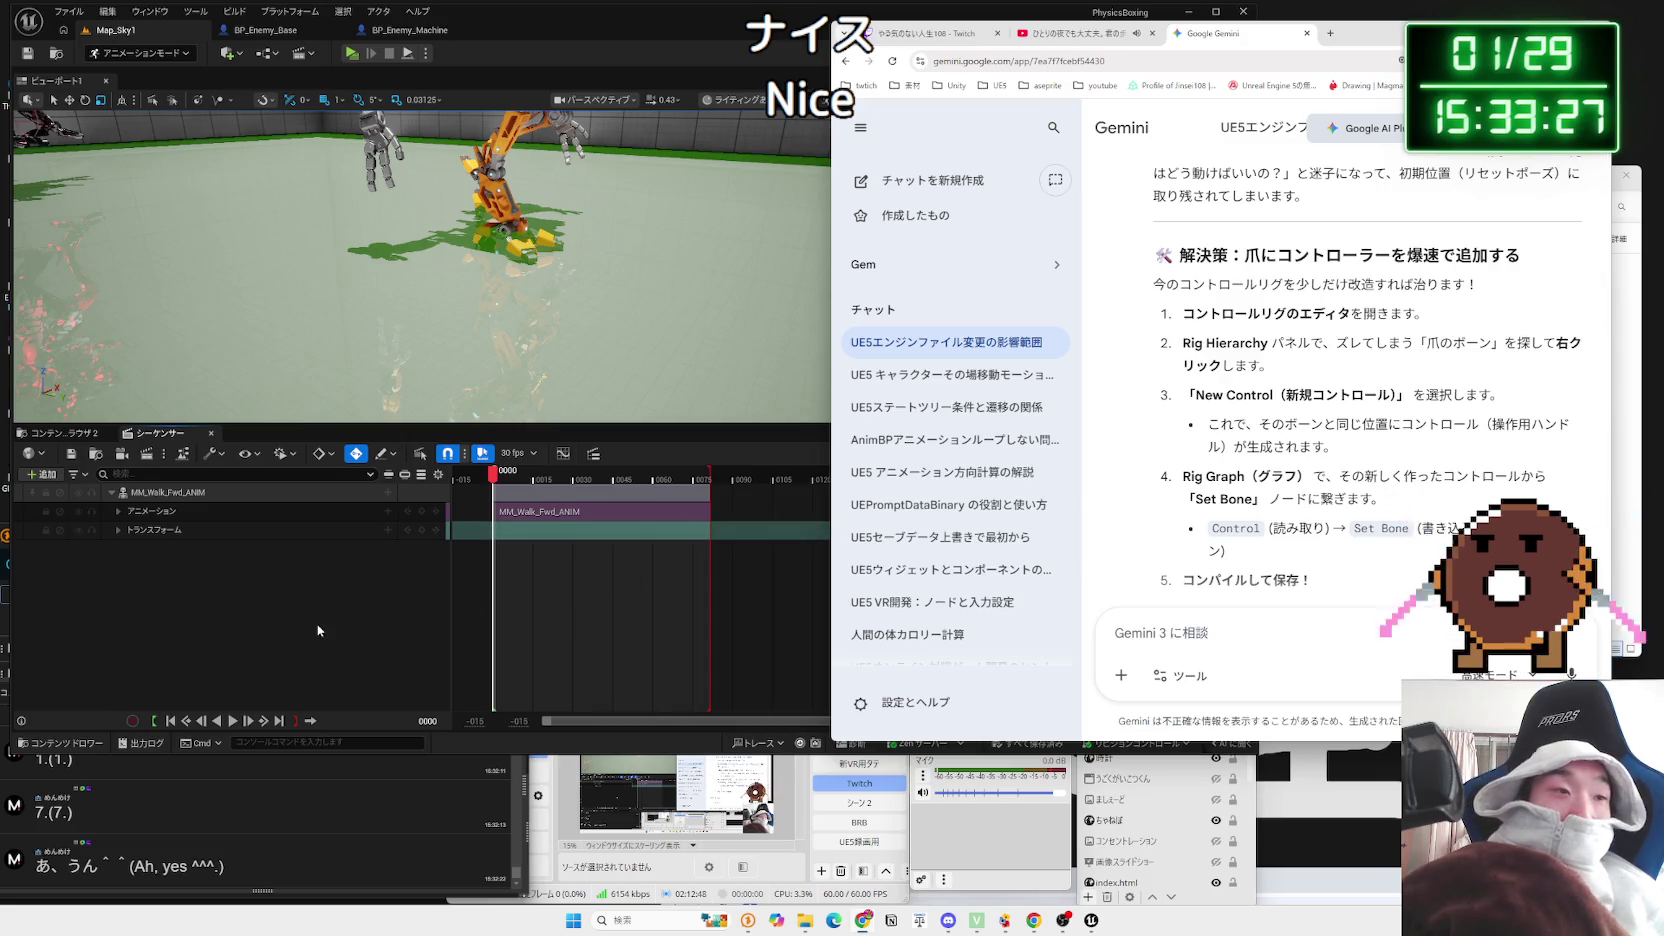
# Step: Return to Unreal and view the BP_Enemy_Base and BP_Enemy_Machine blueprints
pyautogui.click(396, 123)
pyautogui.click(325, 37)
pyautogui.click(410, 30)
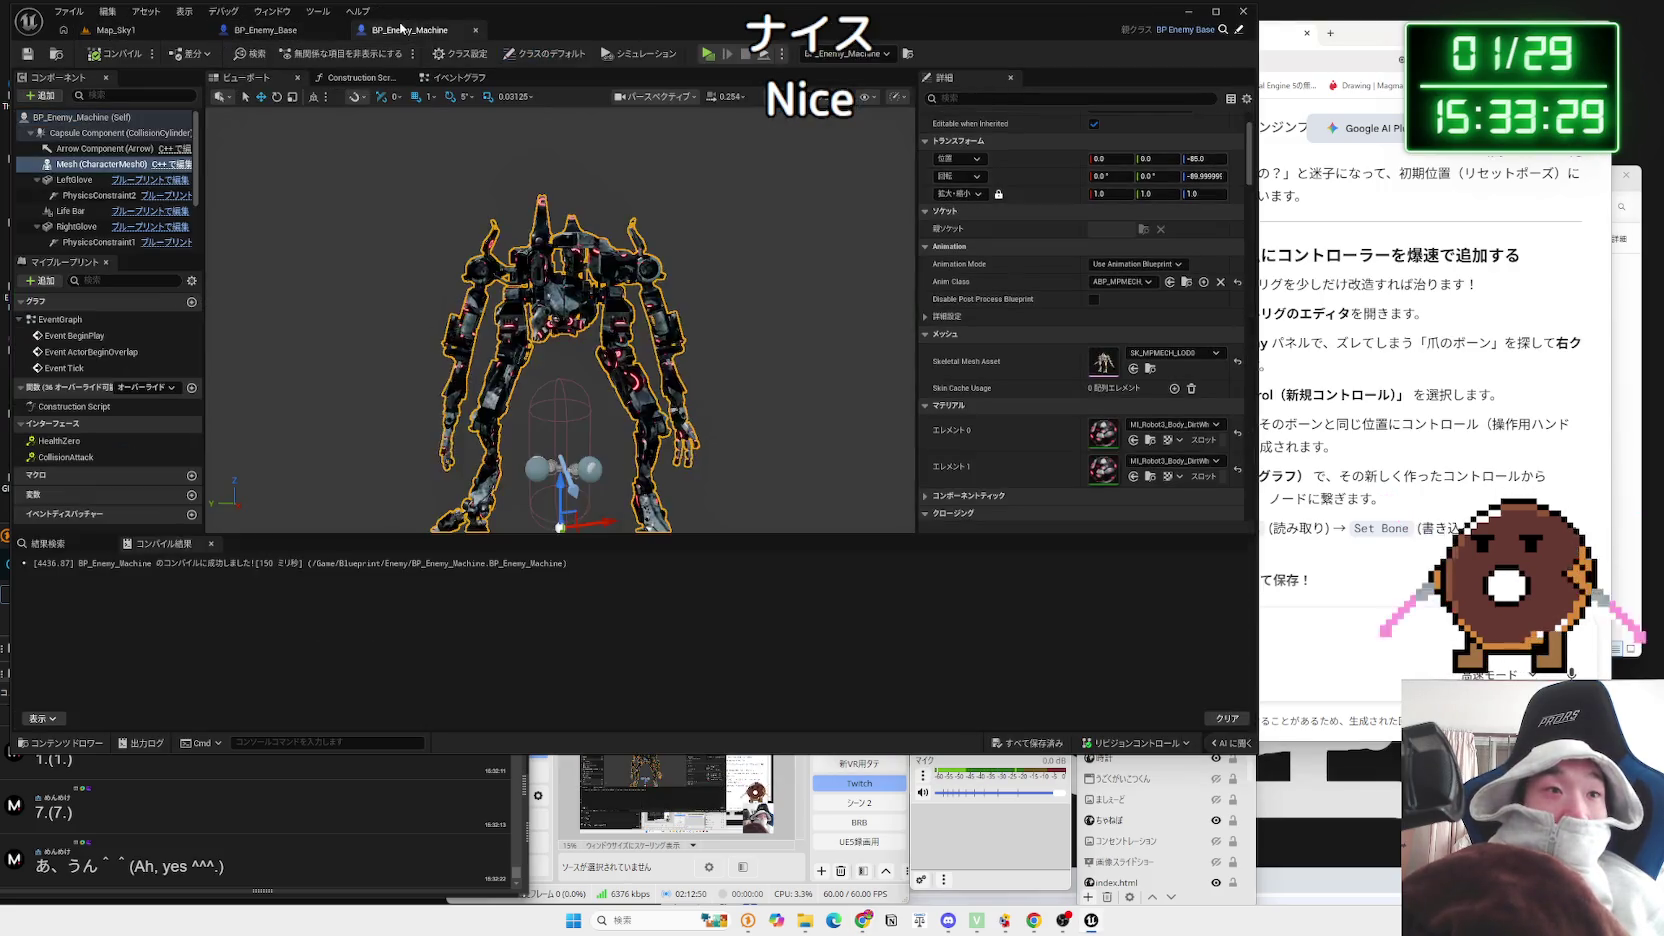
# Step: Open the CR_MPMECH control rig from the Map_Sky1 level's rig assets
pyautogui.click(165, 32)
pyautogui.click(60, 433)
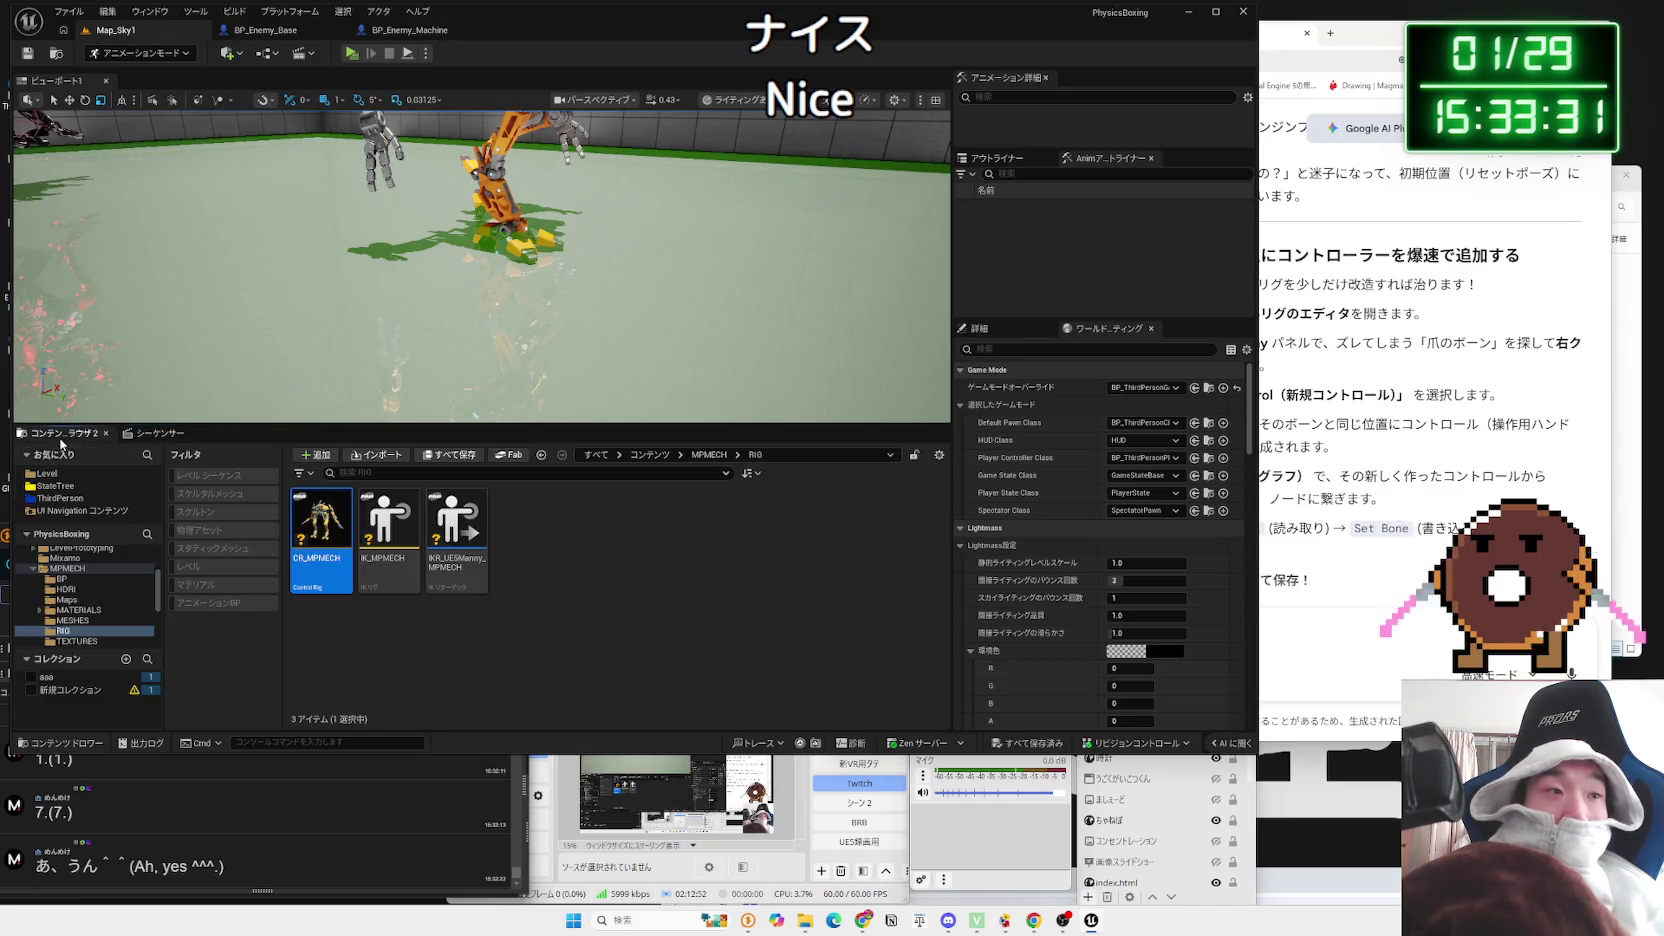
pyautogui.doubleClick(325, 545)
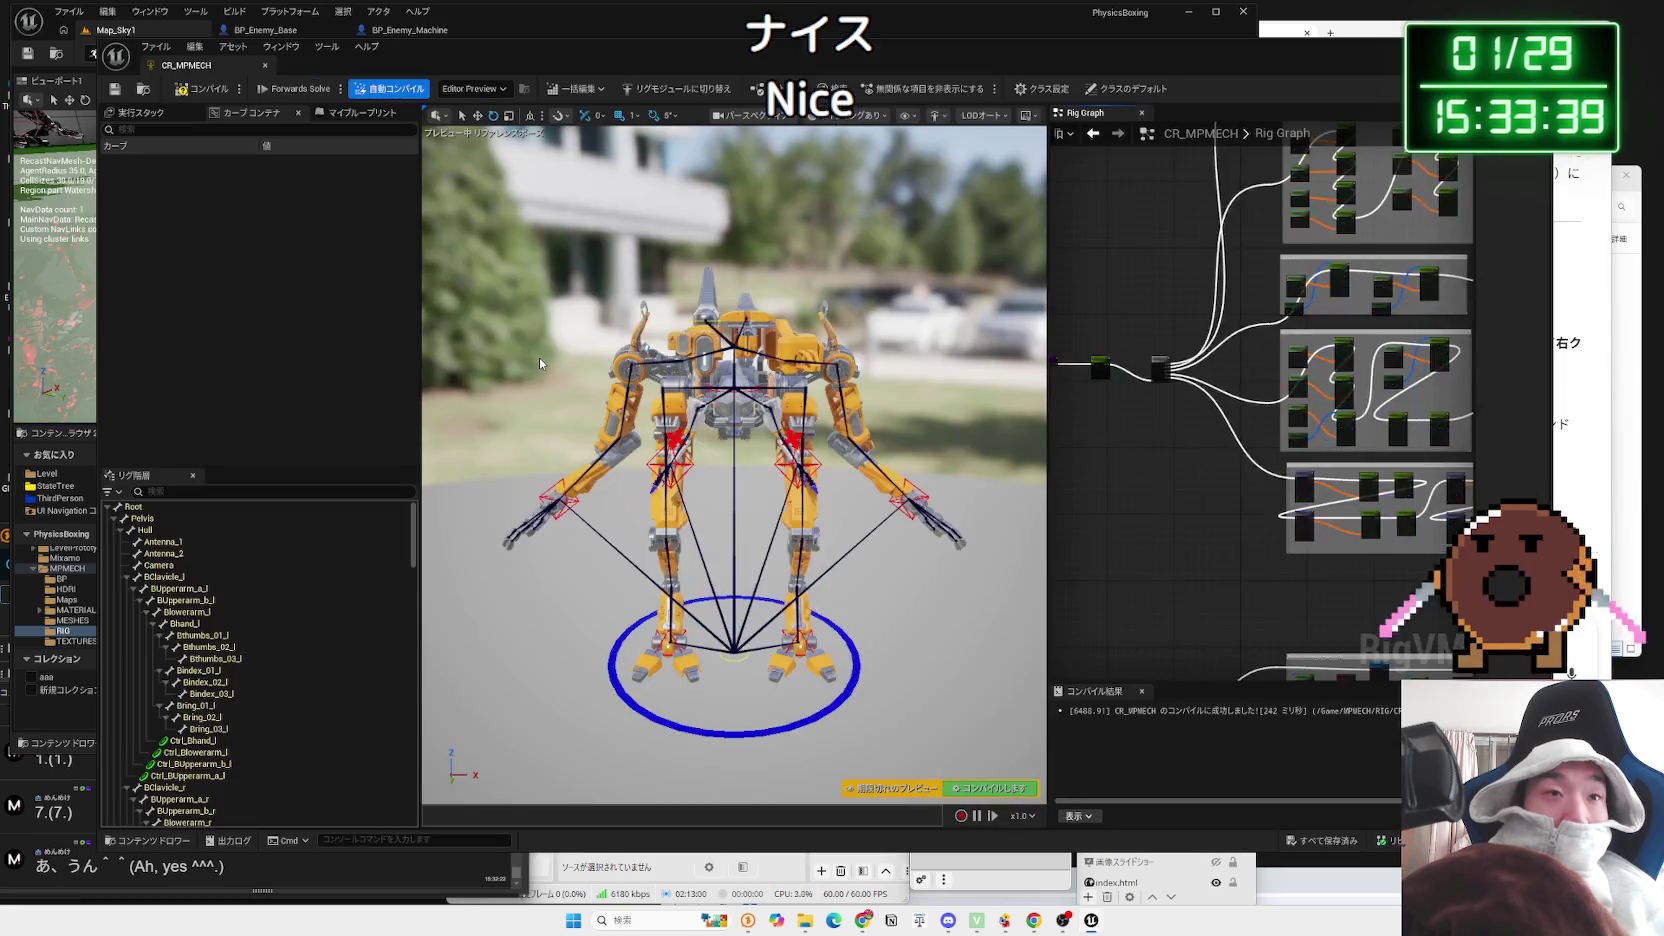
# Step: Select Ctrl_Heel_L in the Rig Hierarchy and frame it in the preview
pyautogui.scroll(5, 540, 358)
pyautogui.moveTo(805, 423); pyautogui.dragTo(765, 376)
pyautogui.click(805, 423)
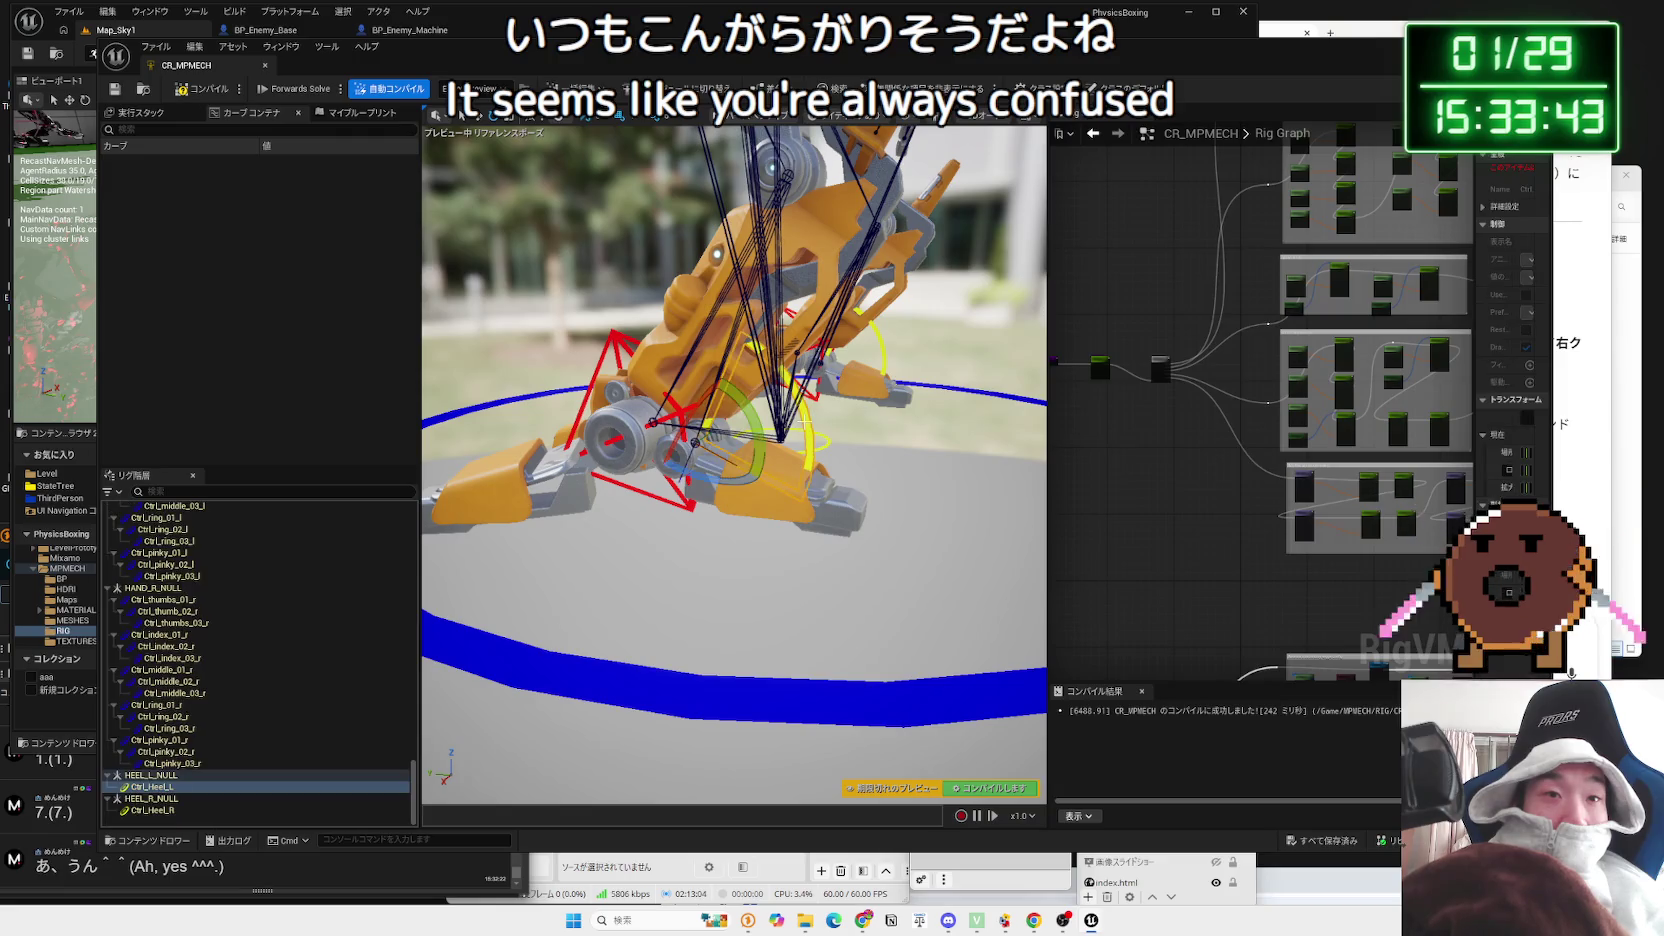
pyautogui.rightClick(806, 426)
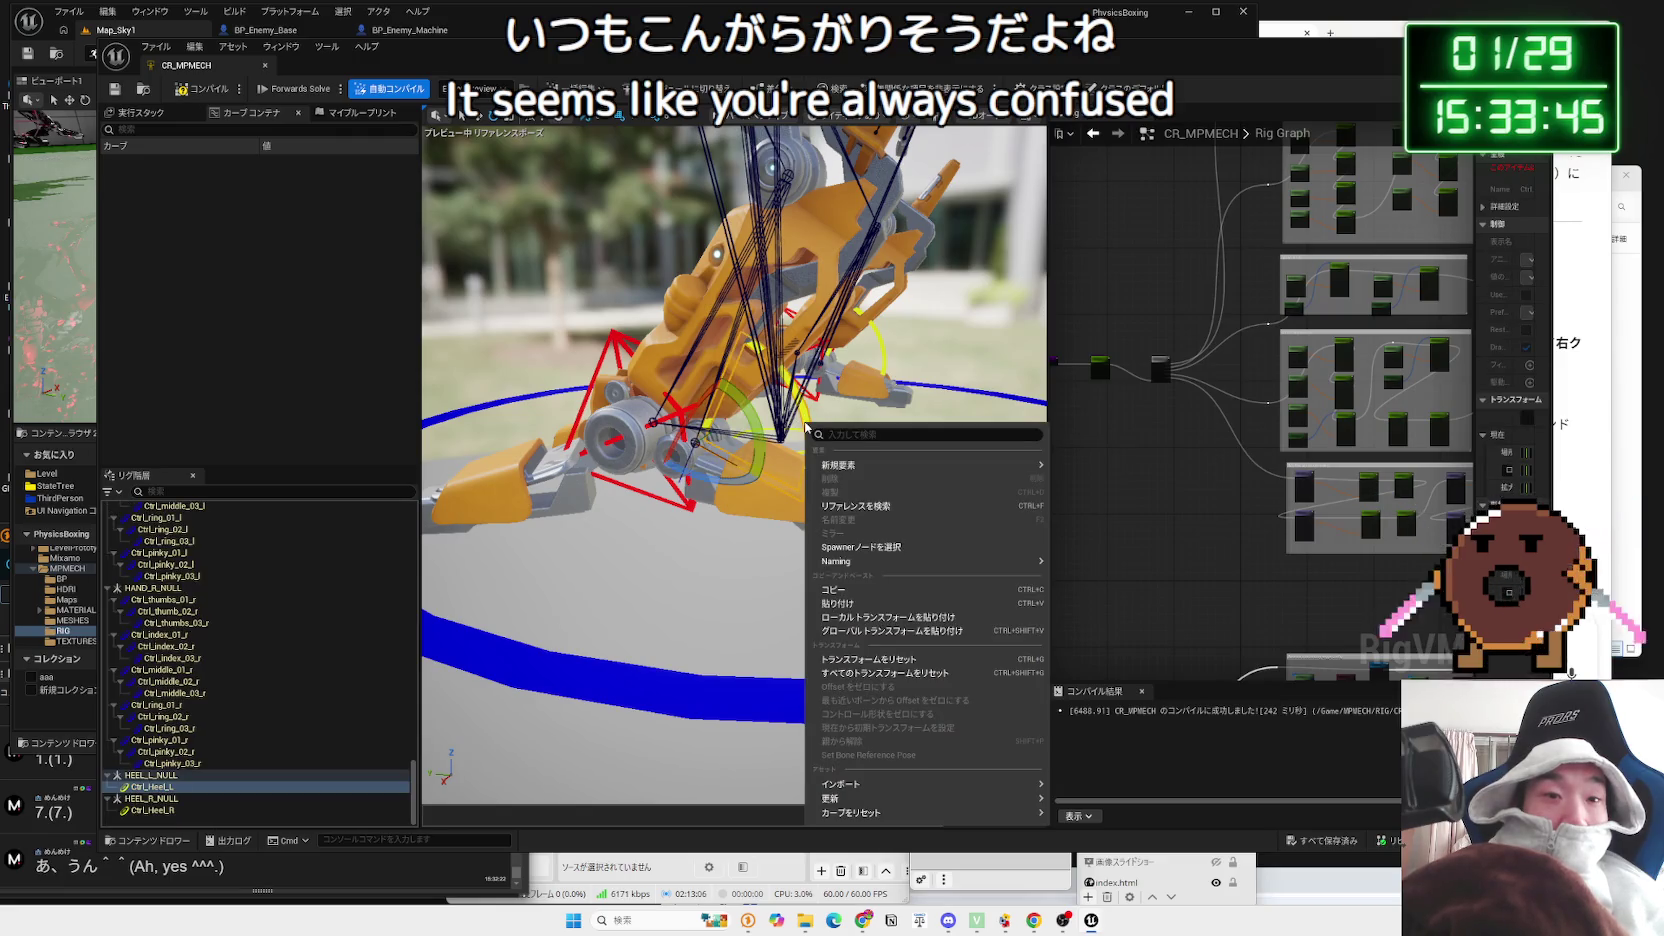
pyautogui.click(184, 790)
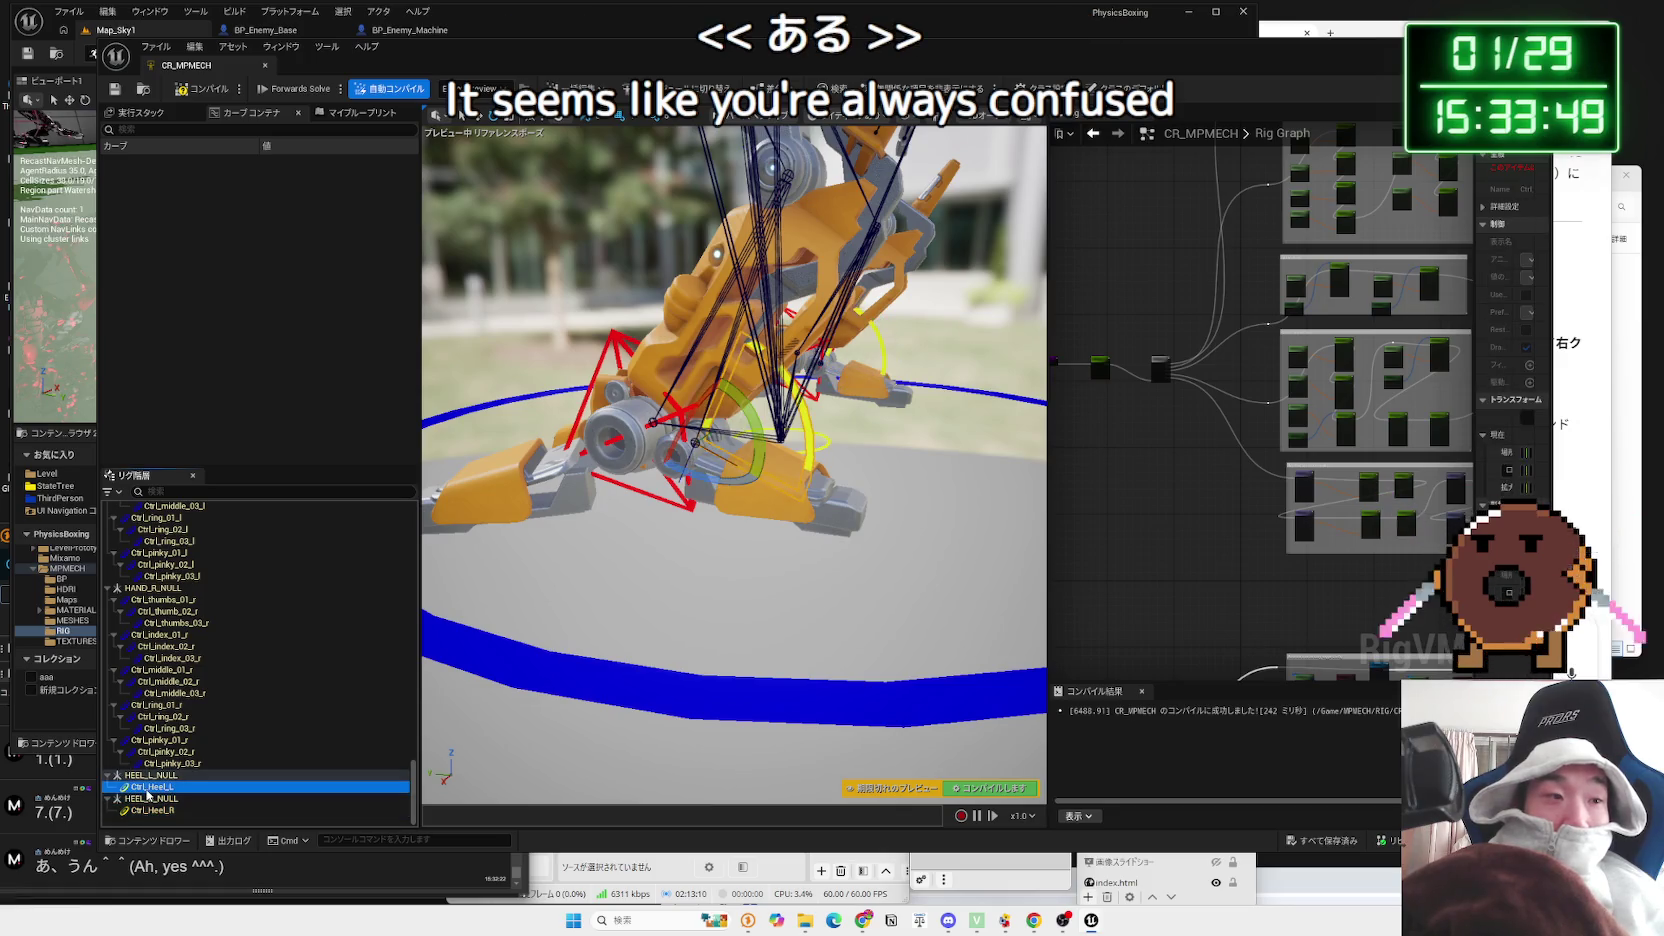
pyautogui.rightClick(147, 795)
pyautogui.click(131, 791)
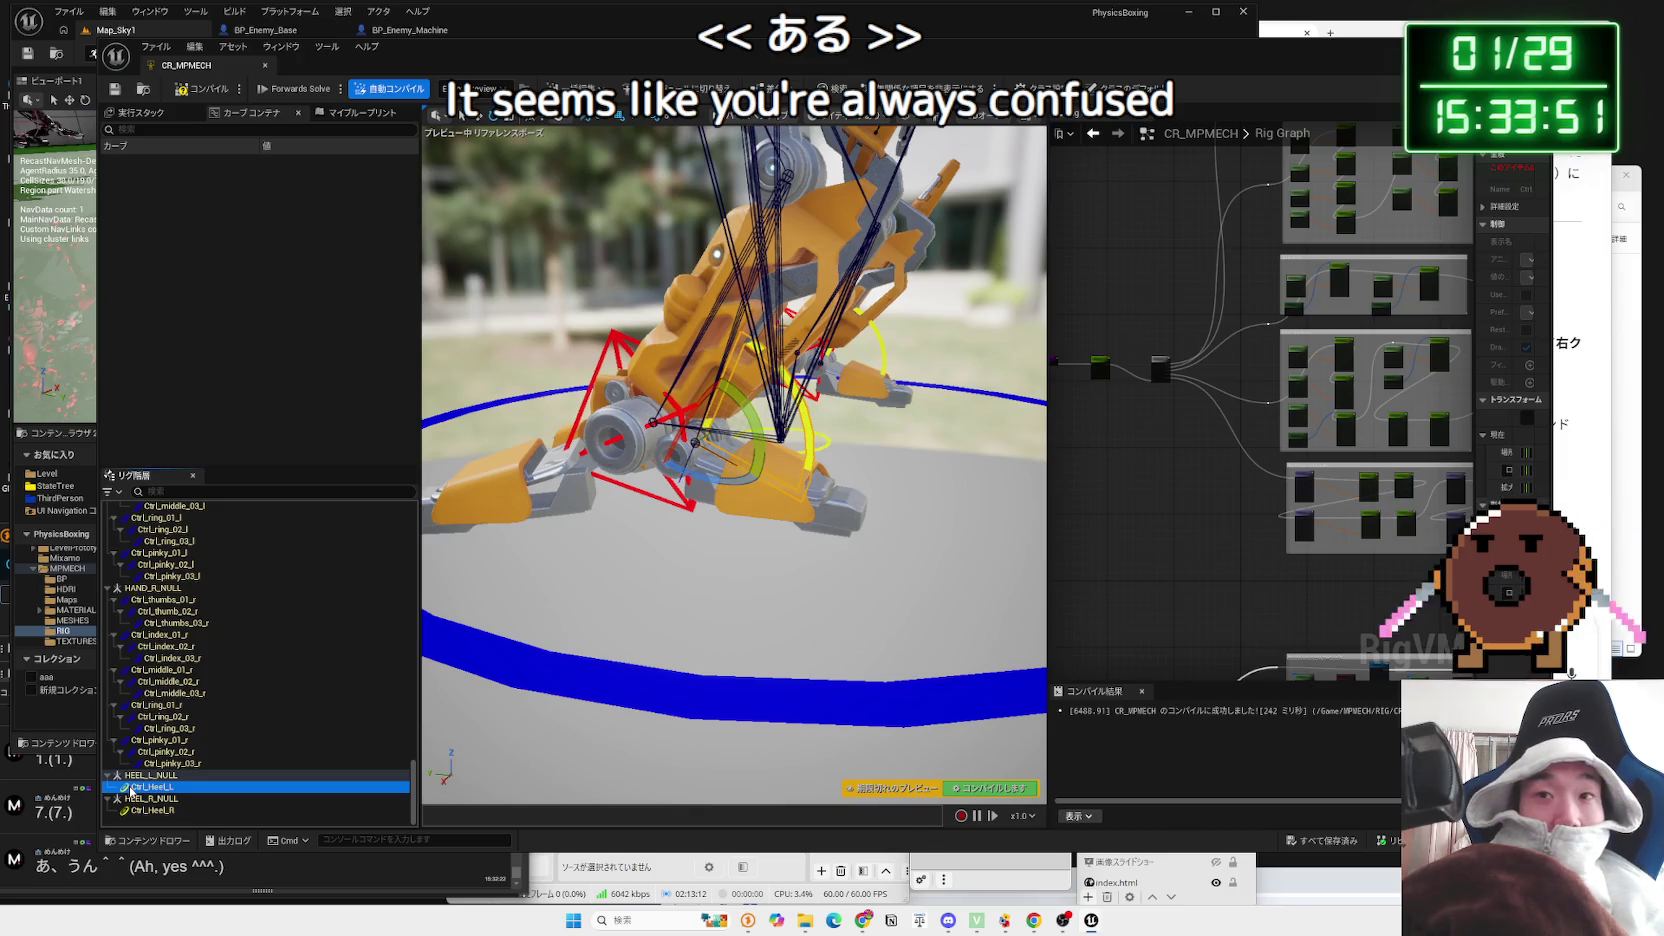
pyautogui.moveTo(1475, 201); pyautogui.dragTo(1258, 201)
pyautogui.click(119, 625)
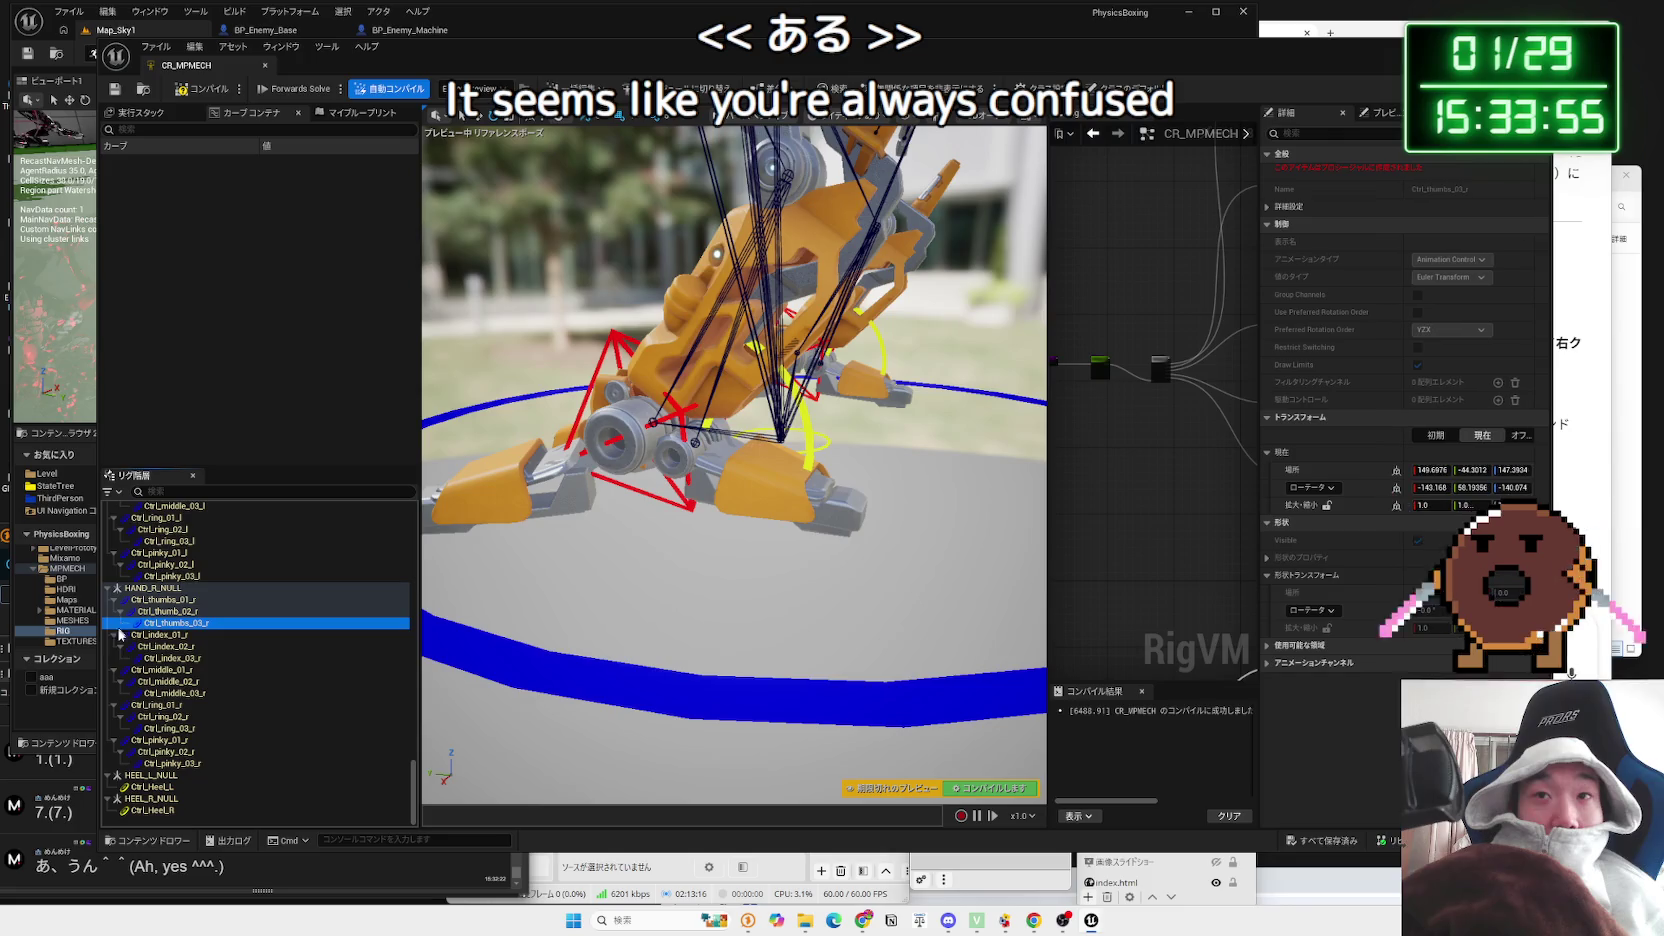
pyautogui.click(150, 810)
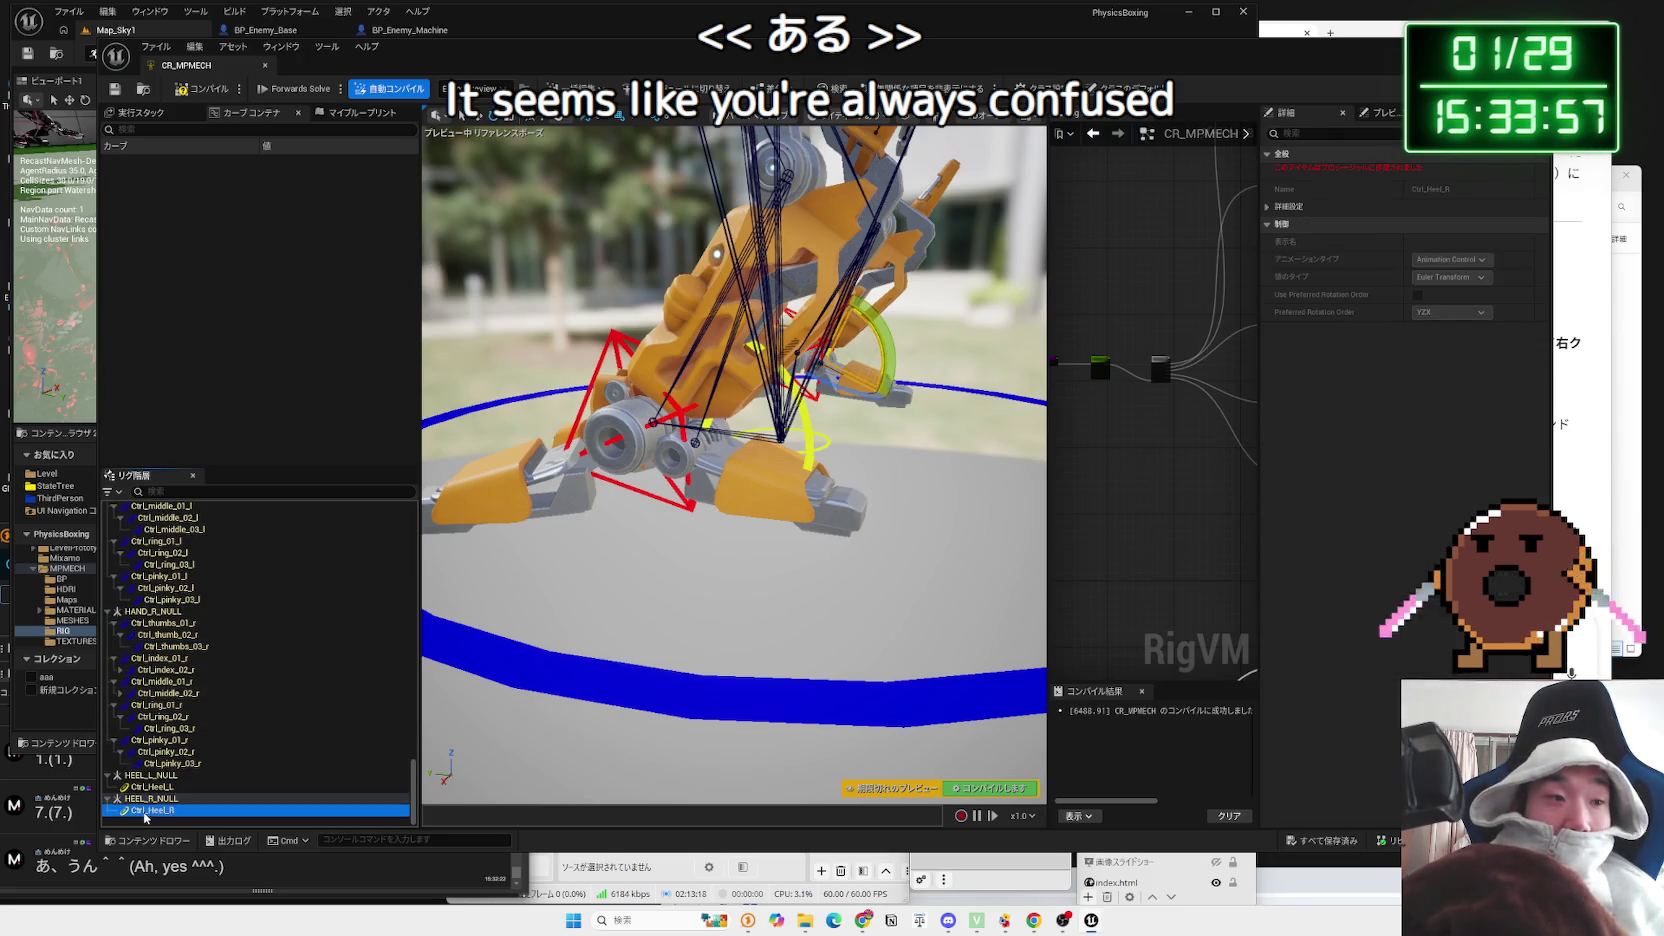
pyautogui.click(150, 787)
pyautogui.press('f')
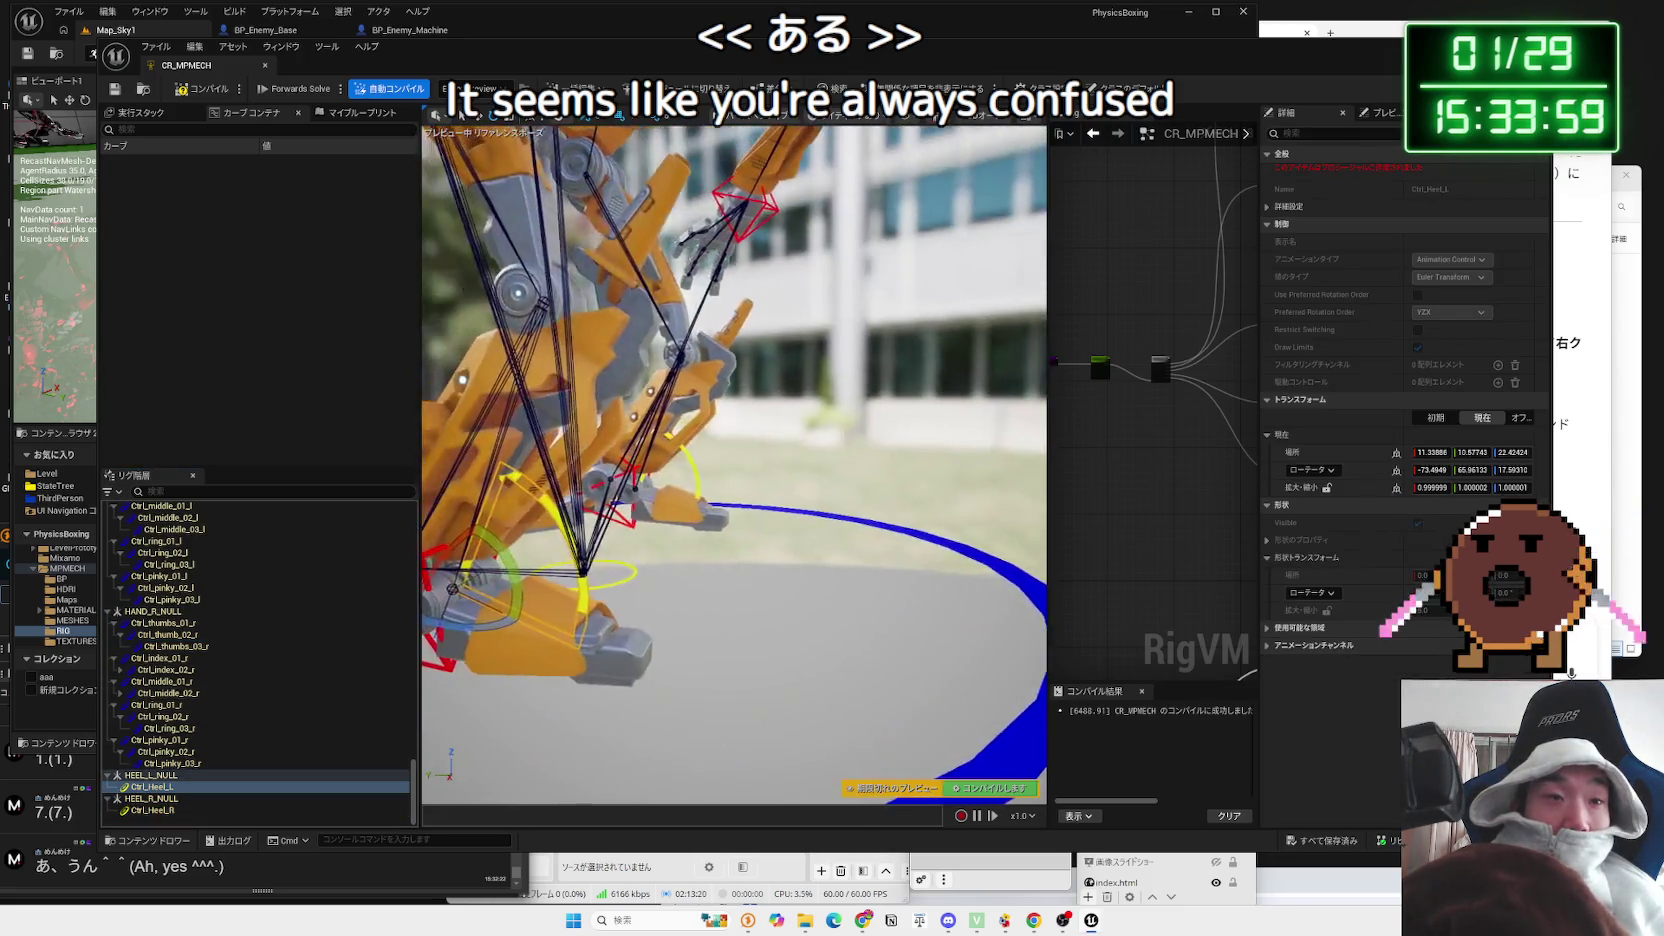
# Step: Rotate the left heel 30 degrees and the left IK foot 5 degrees, then select Ctrl_Global
pyautogui.moveTo(699, 528); pyautogui.dragTo(779, 623)
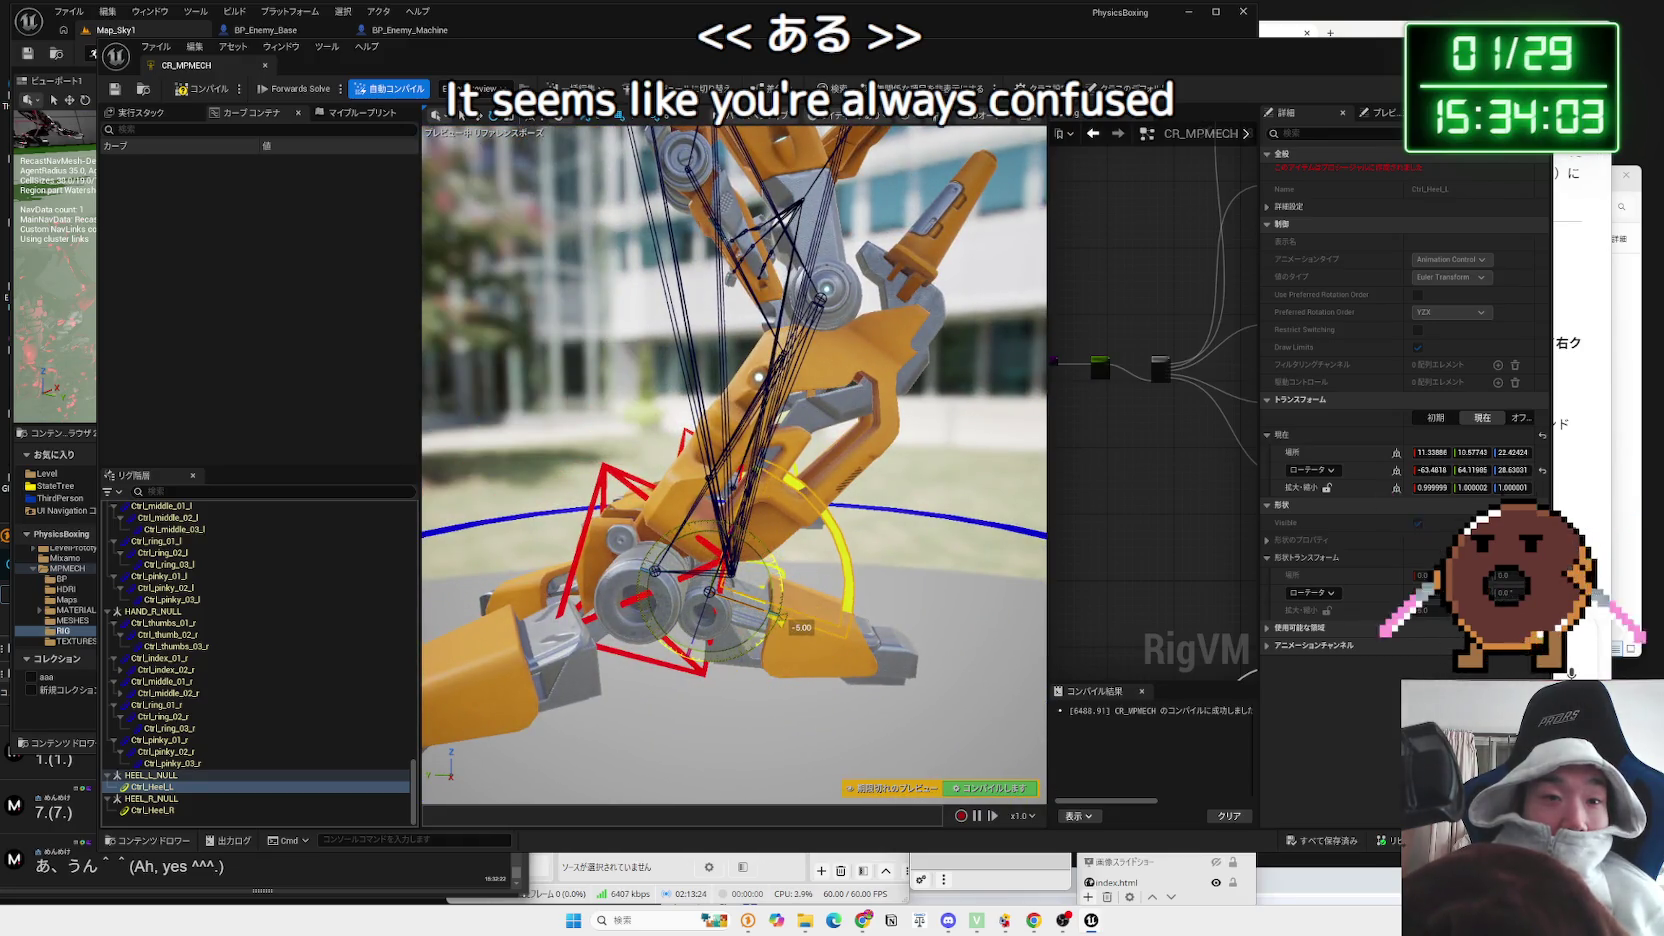
pyautogui.click(617, 474)
pyautogui.moveTo(676, 513)
pyautogui.mouseDown()
pyautogui.moveTo(565, 606)
pyautogui.moveTo(560, 660)
pyautogui.moveTo(600, 570)
pyautogui.moveTo(740, 560)
pyautogui.mouseUp()
pyautogui.click(748, 563)
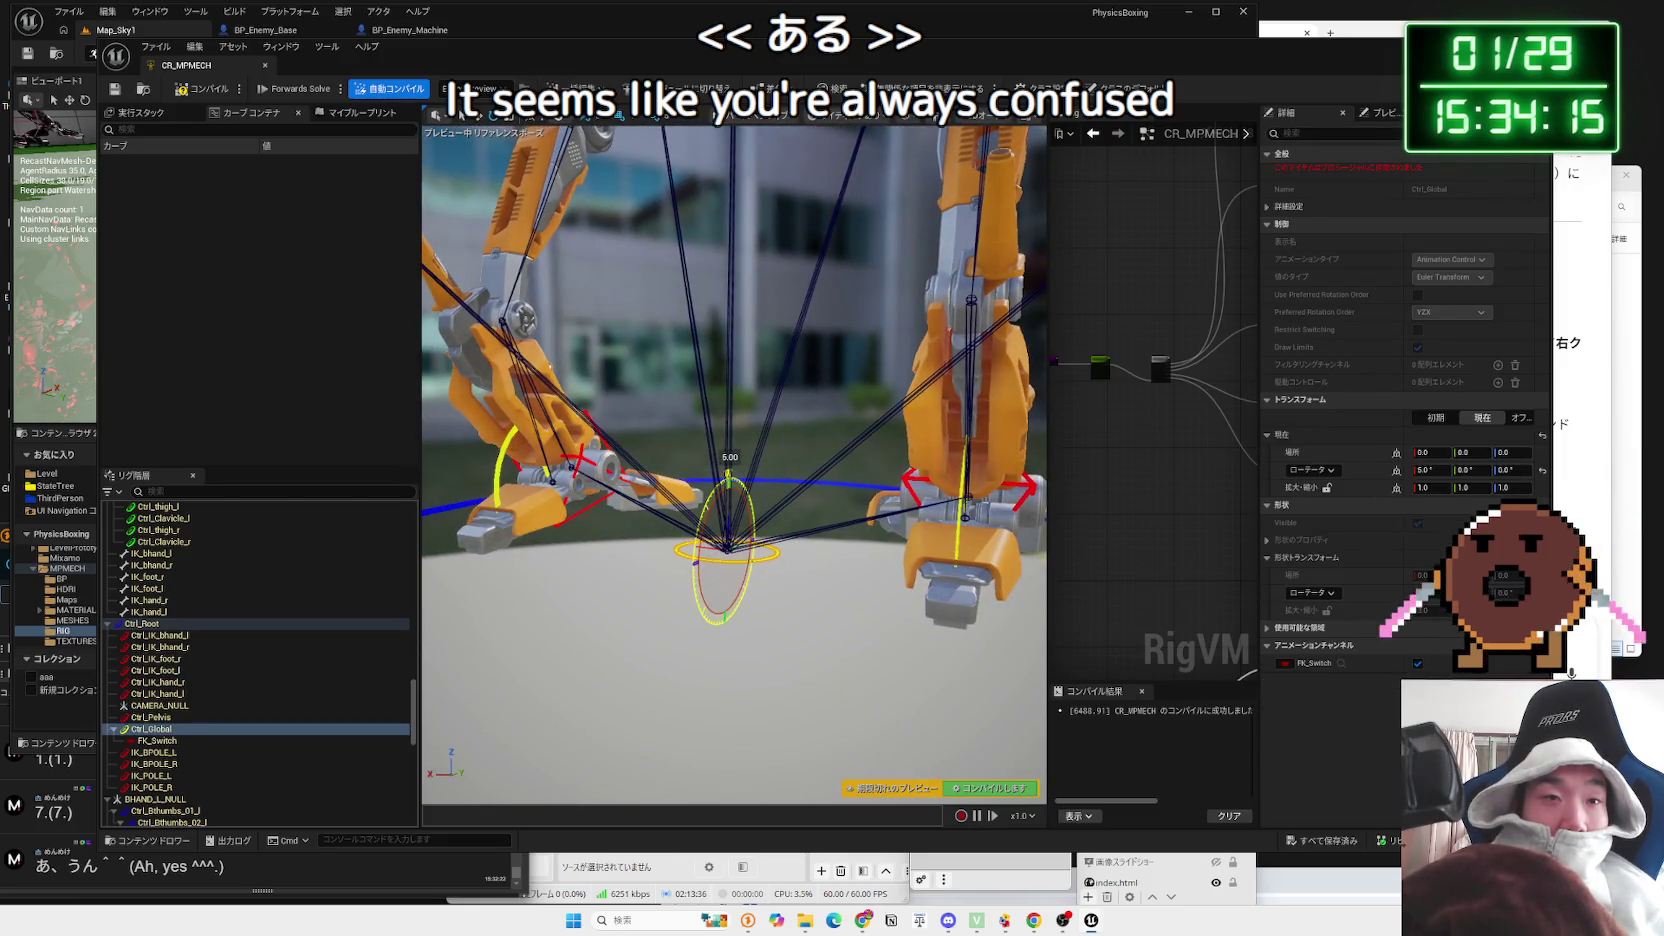
# Step: Reset the control's X rotation to 0 and select Ctrl_Heel_L in the Rig Hierarchy
pyautogui.moveTo(730, 460); pyautogui.dragTo(669, 490)
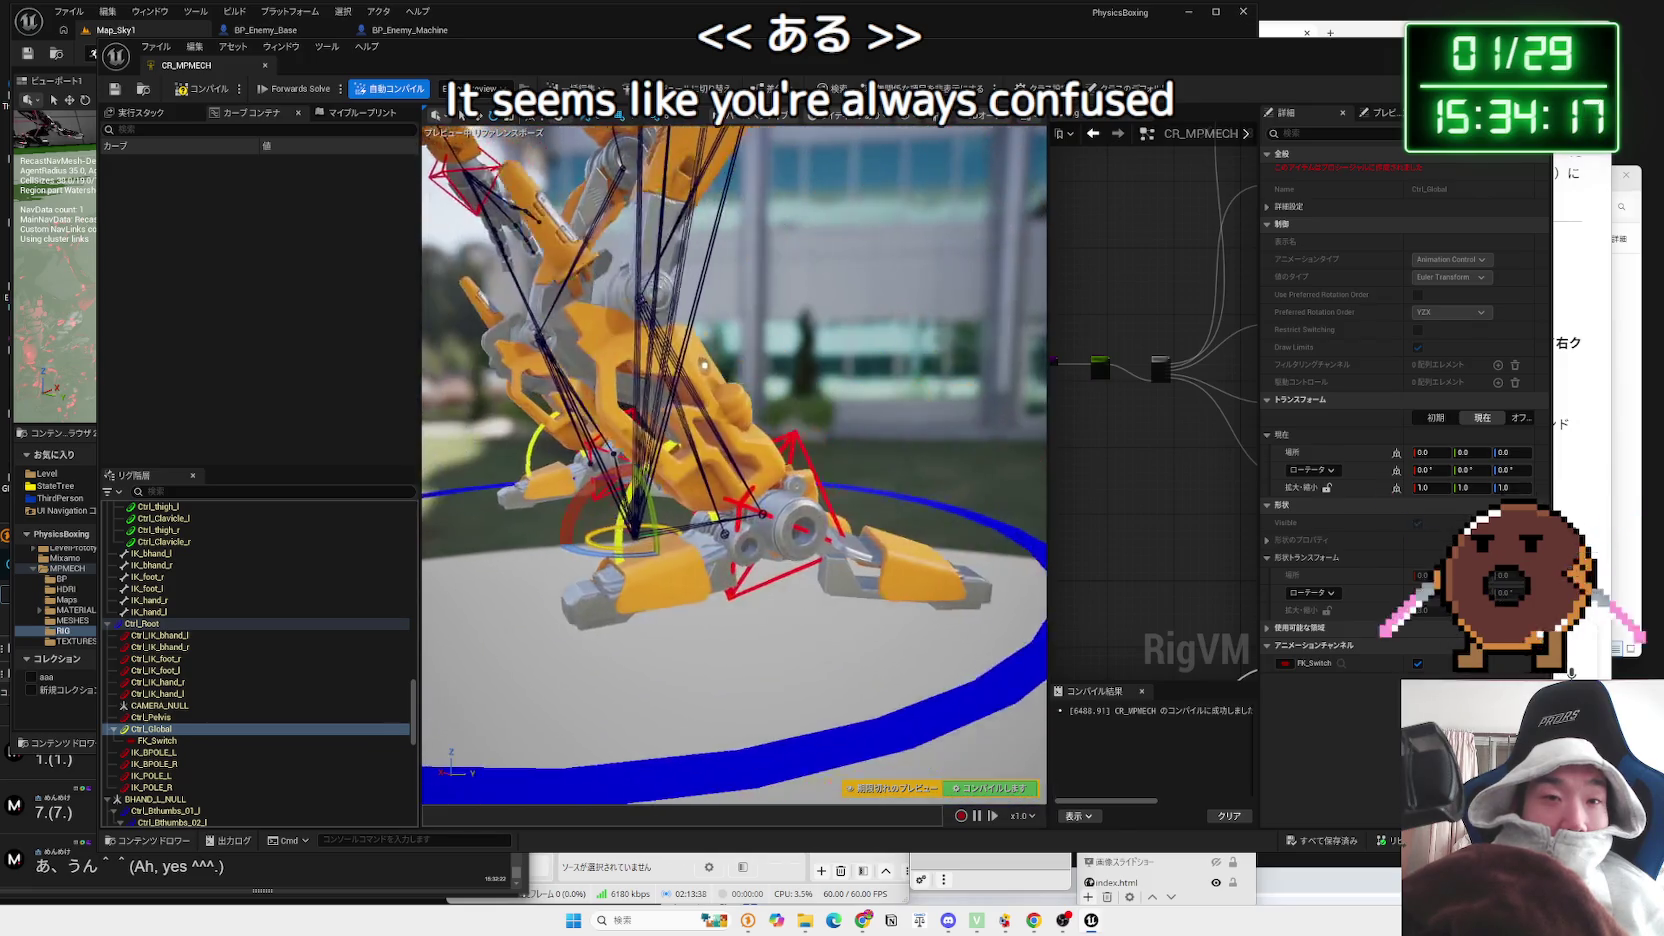
pyautogui.click(600, 486)
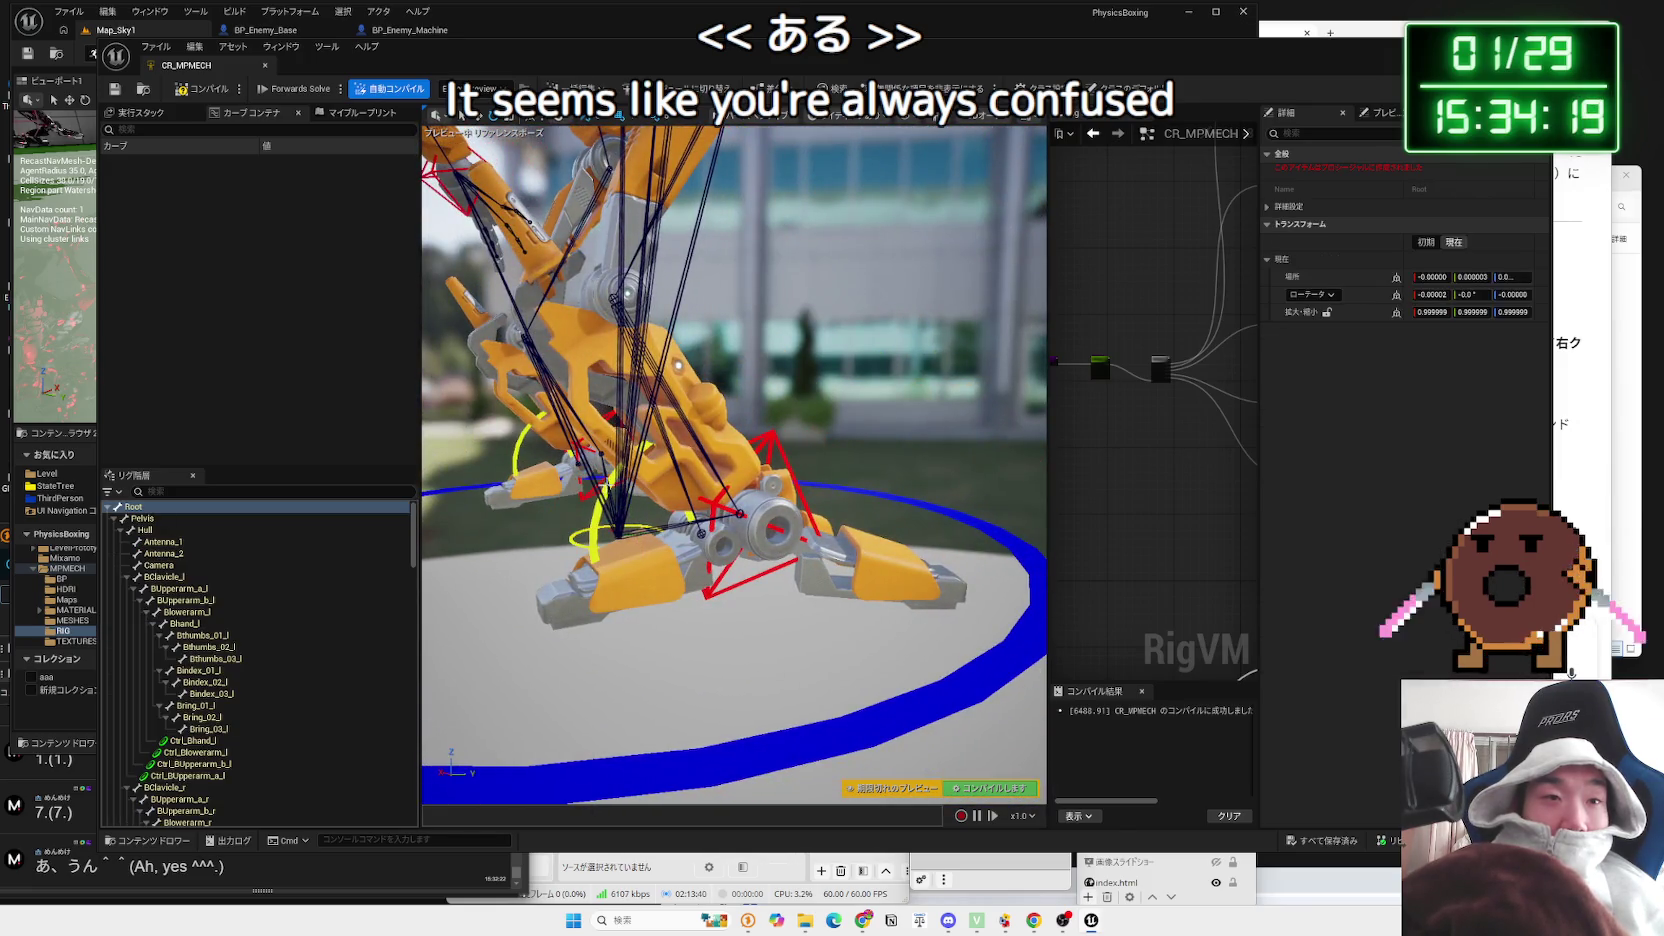
pyautogui.click(597, 499)
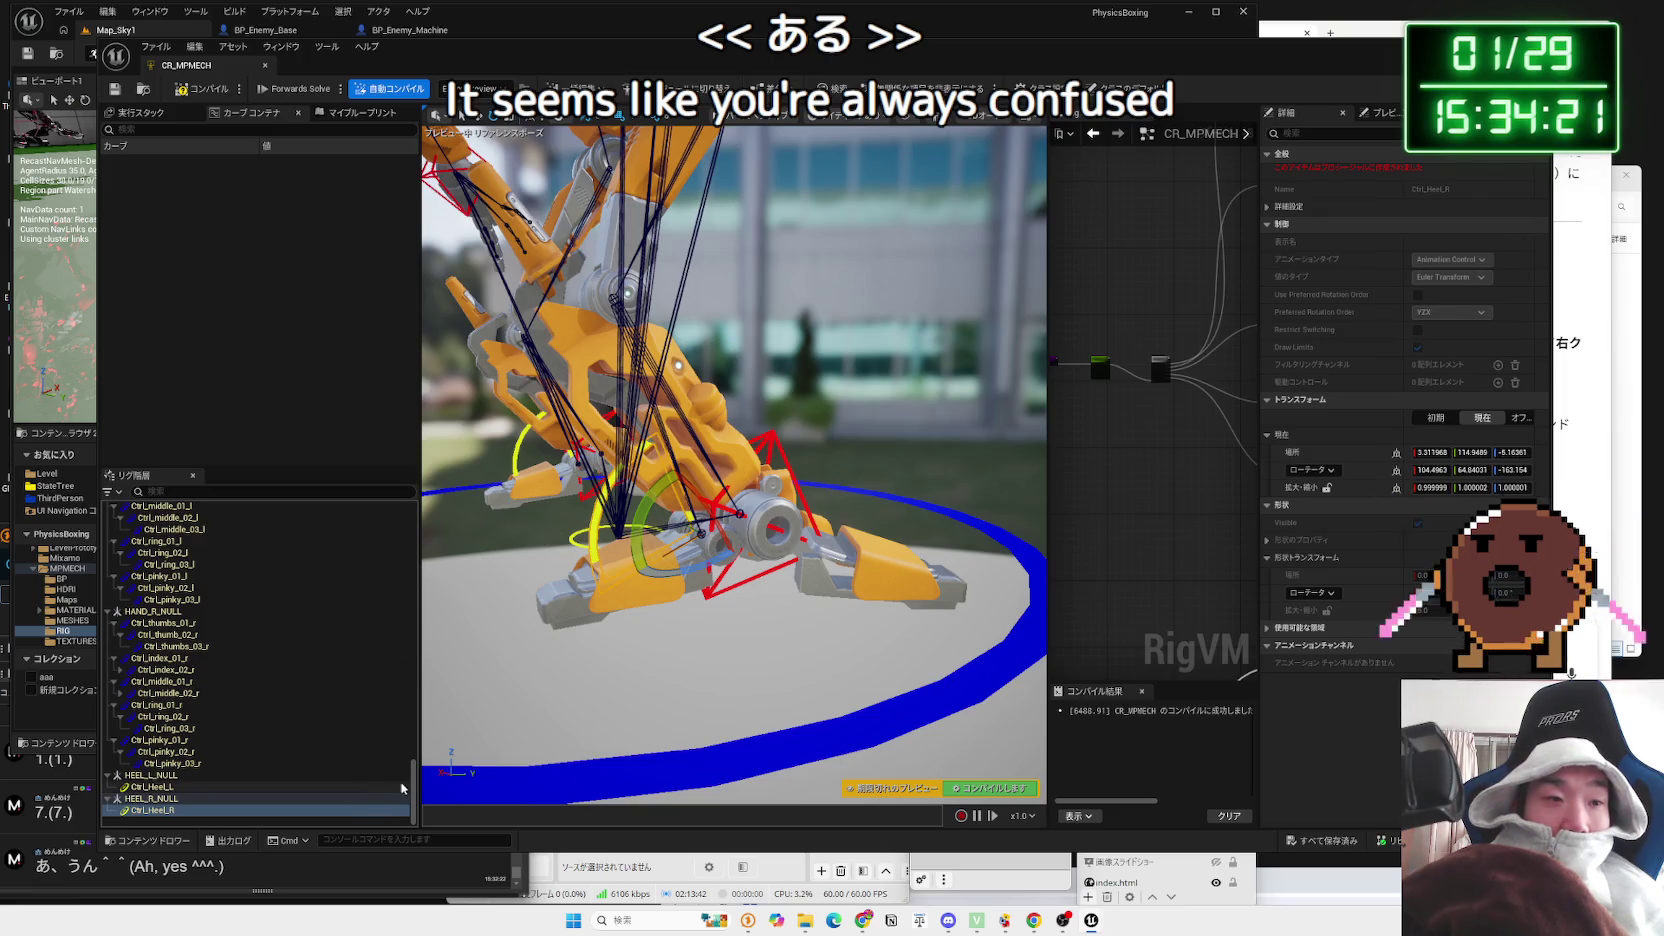
pyautogui.moveTo(399, 789)
pyautogui.mouseDown()
pyautogui.moveTo(399, 580)
pyautogui.moveTo(406, 805)
pyautogui.mouseUp()
pyautogui.scroll(10, 399, 580)
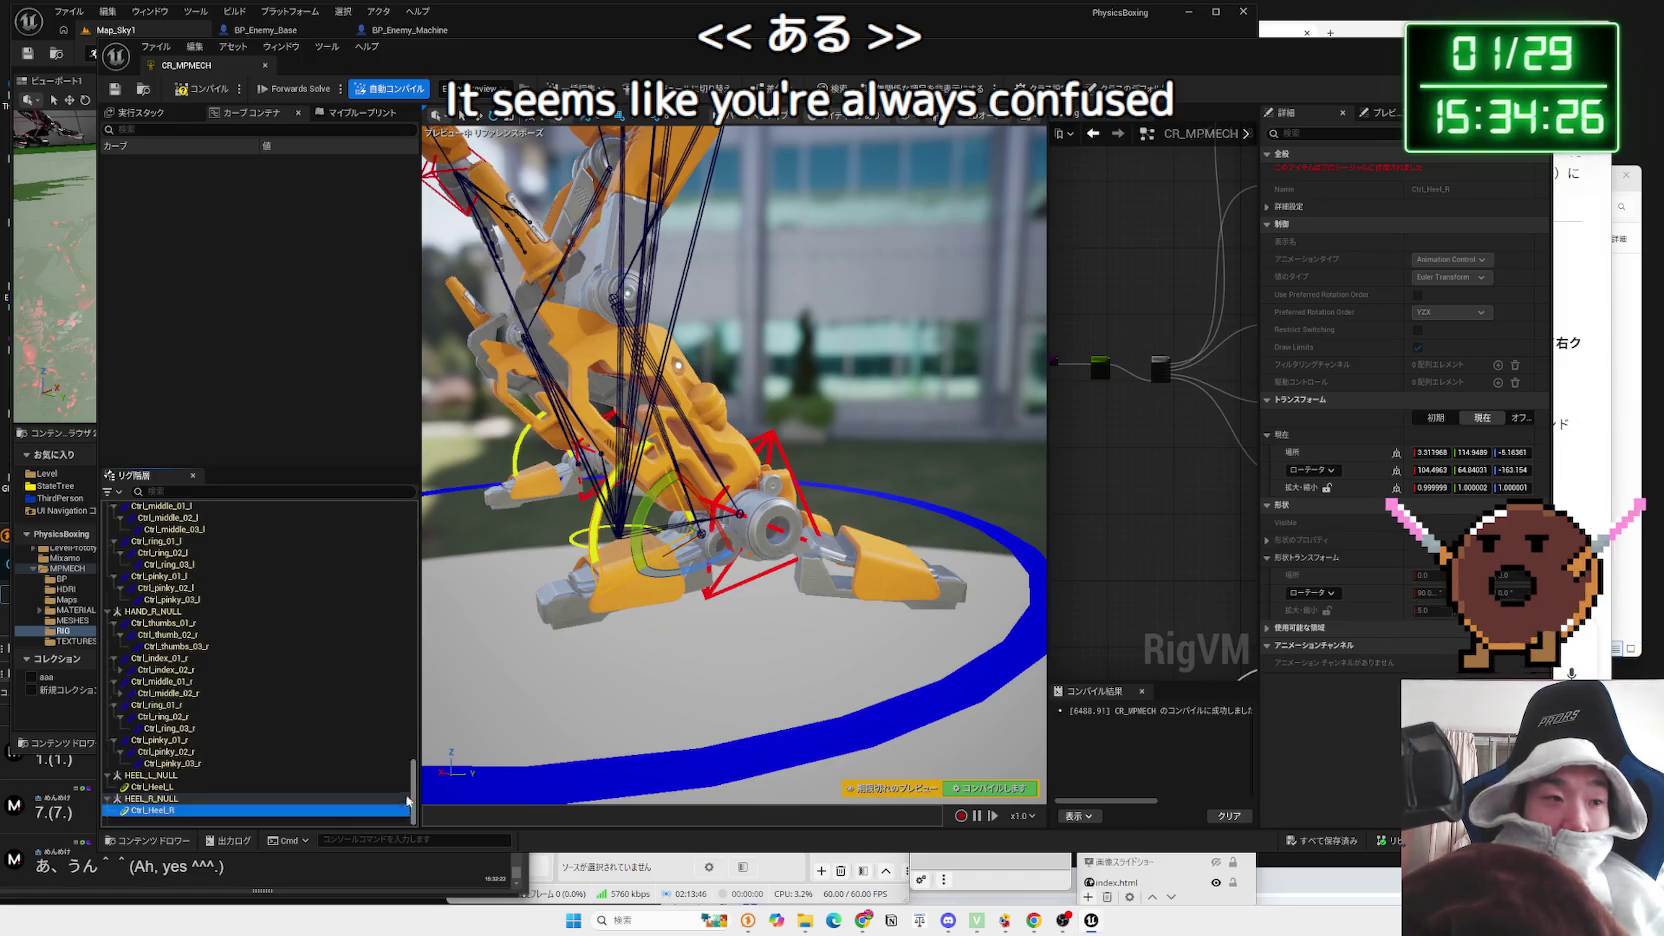
pyautogui.click(205, 787)
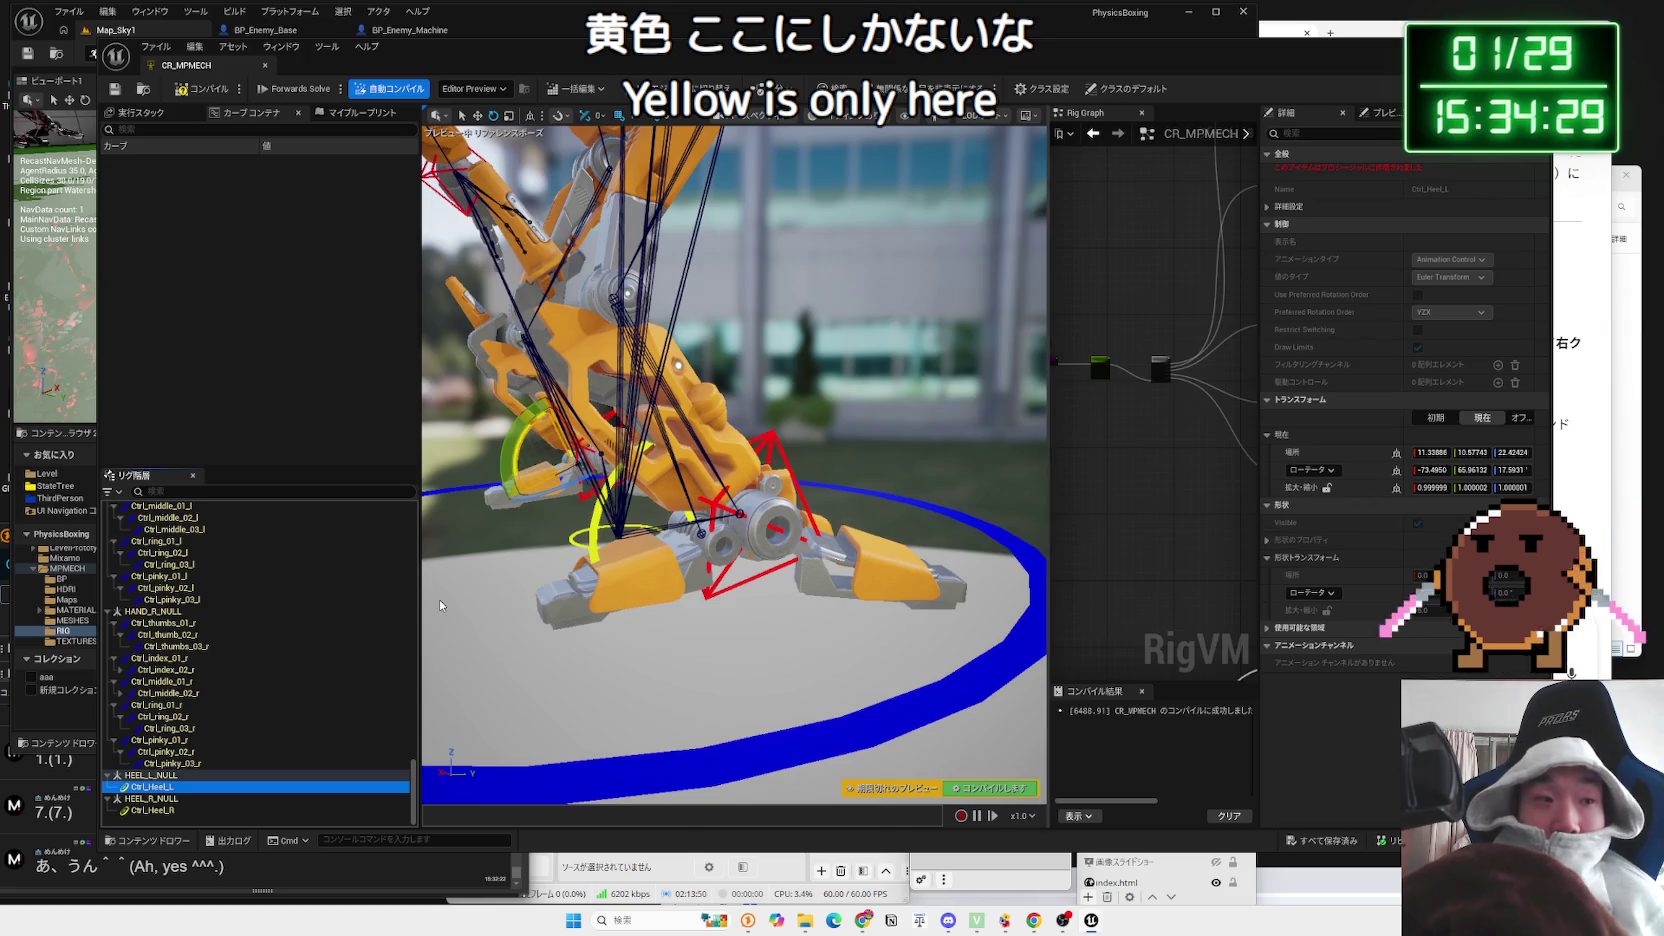
pyautogui.click(165, 669)
pyautogui.click(170, 728)
pyautogui.click(210, 751)
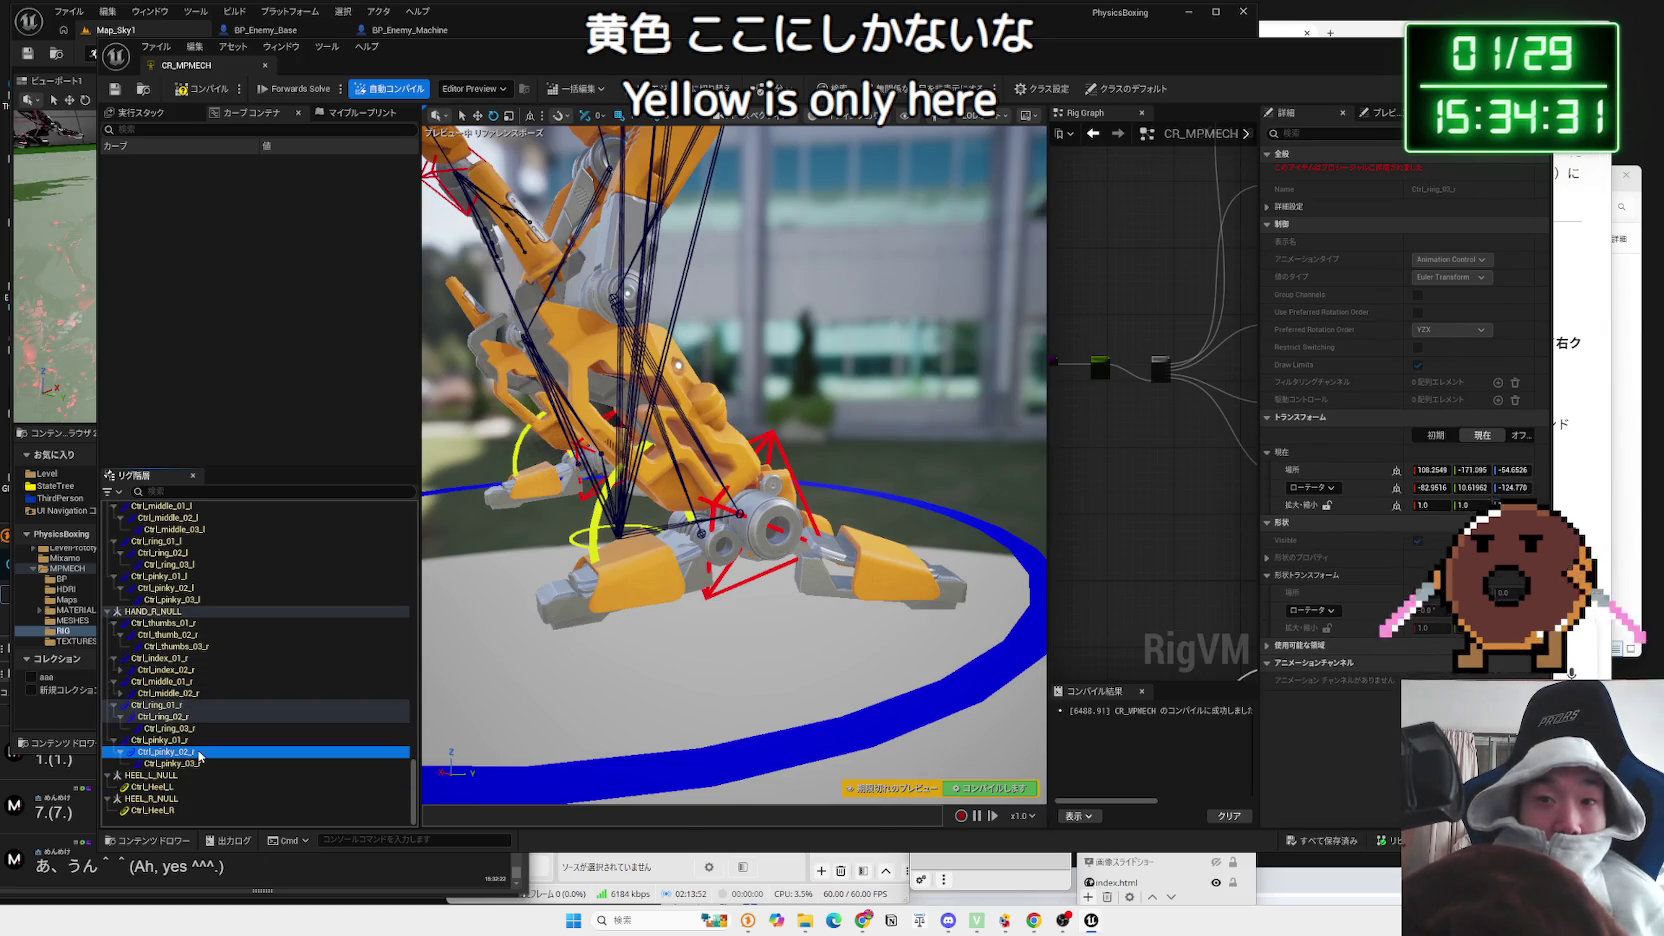
pyautogui.click(163, 789)
pyautogui.click(165, 799)
pyautogui.click(146, 788)
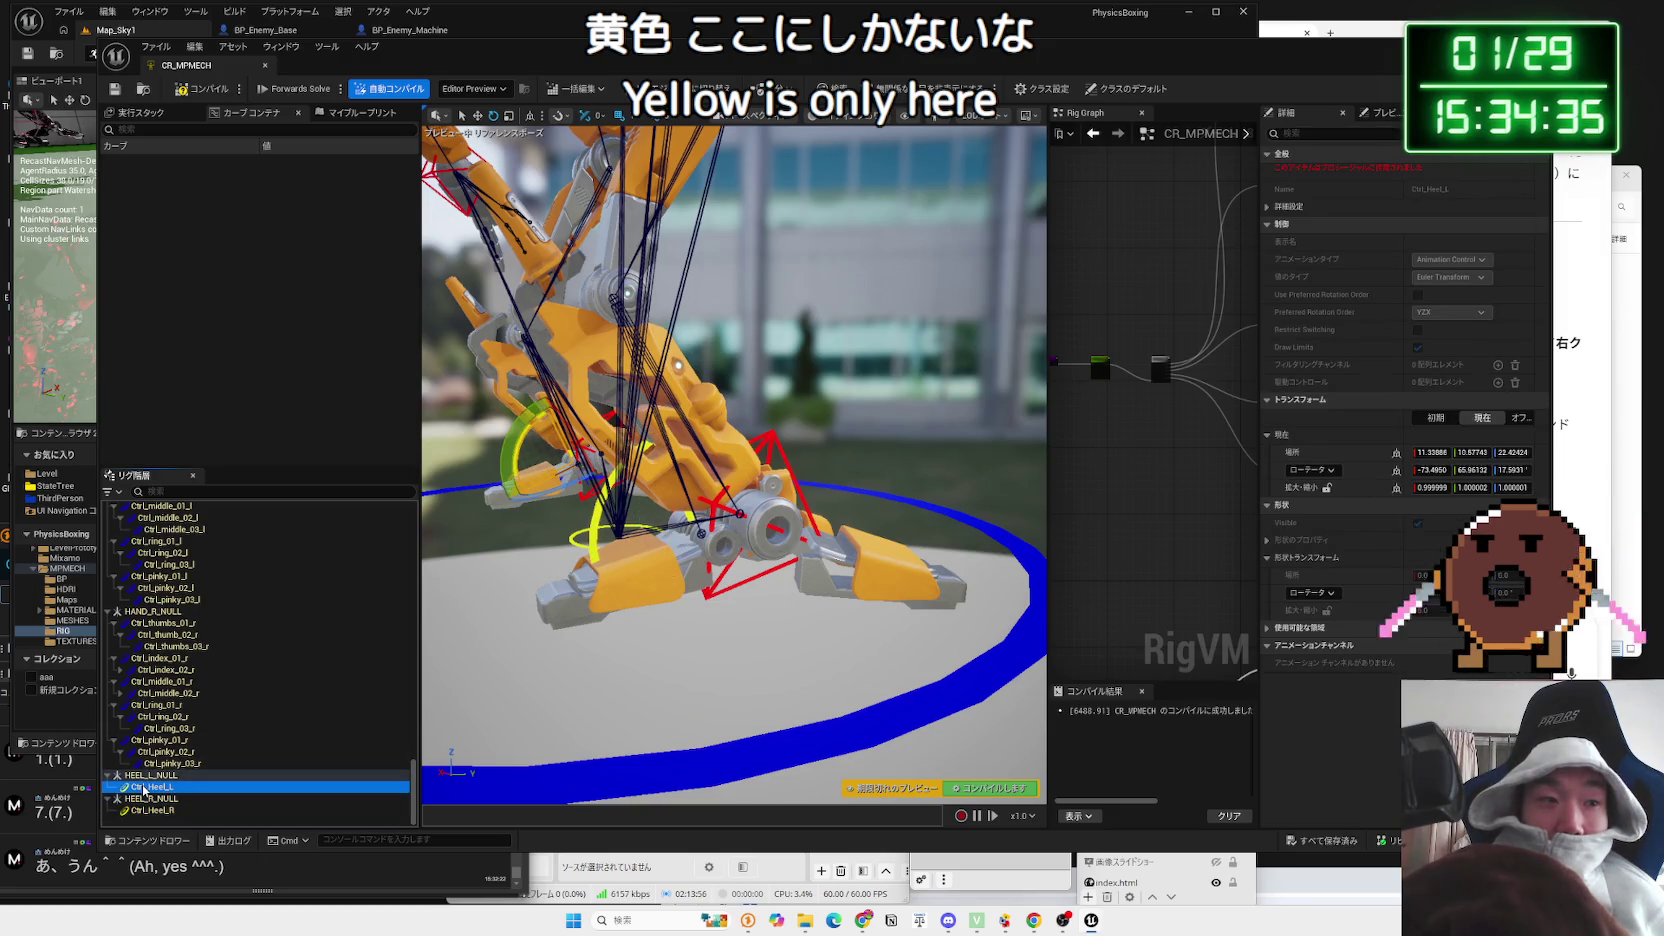
# Step: Snip a close-up of the mech's legs and paste it into Gemini's prompt
pyautogui.moveTo(430, 695); pyautogui.dragTo(430, 695)
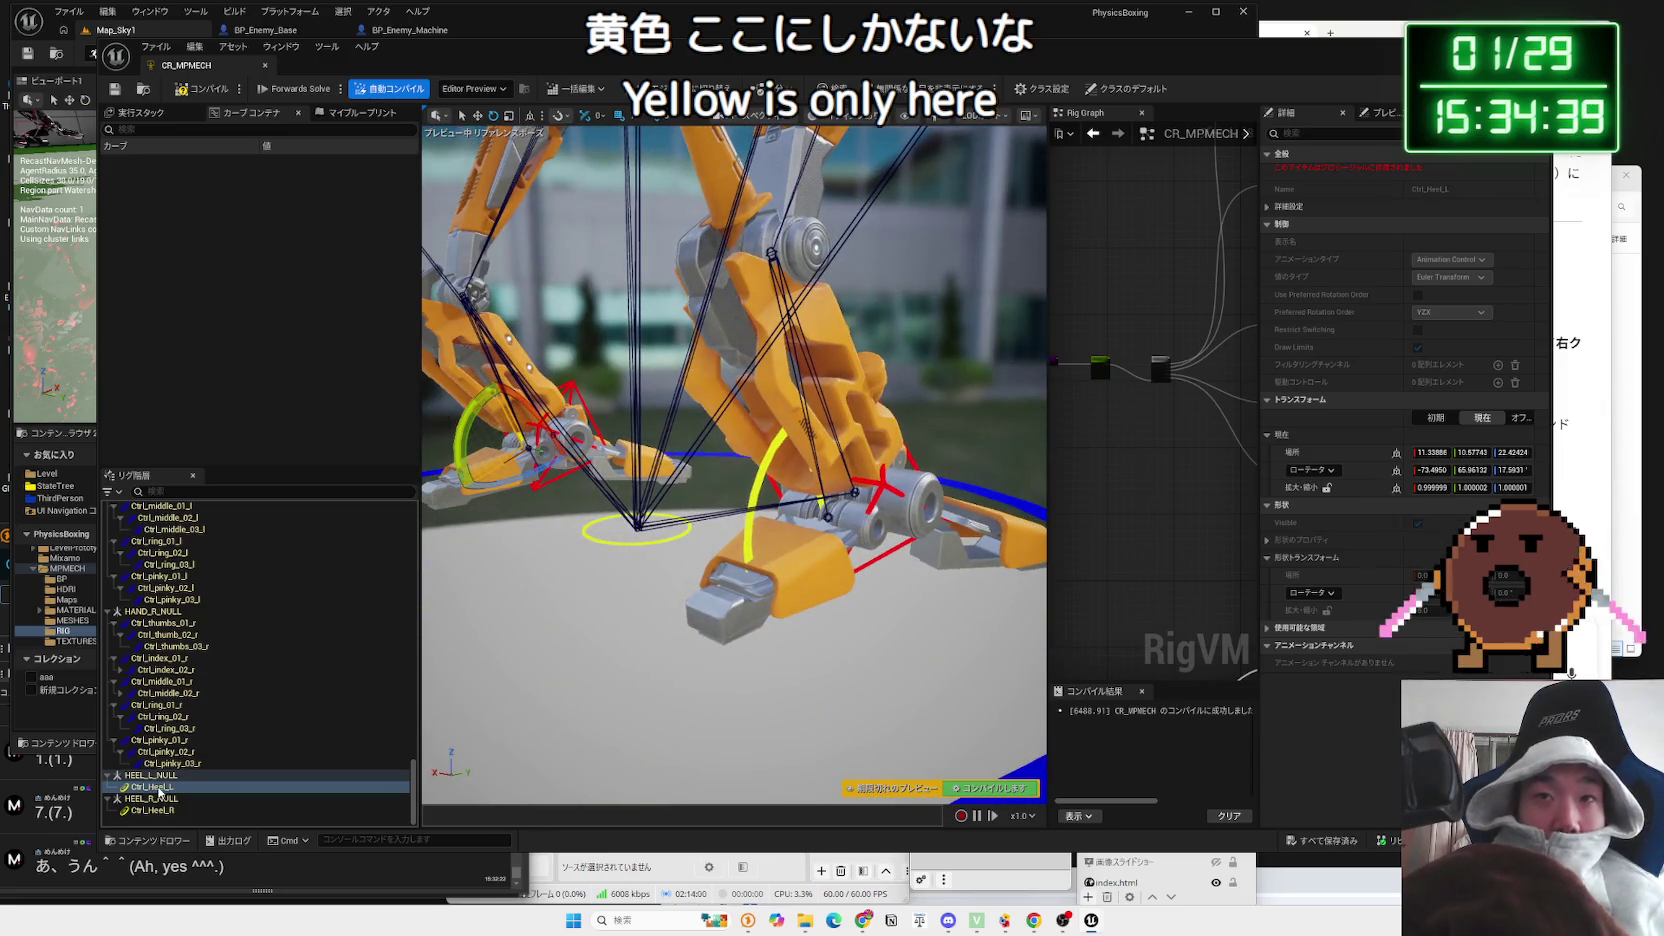
pyautogui.press('super+shift+s')
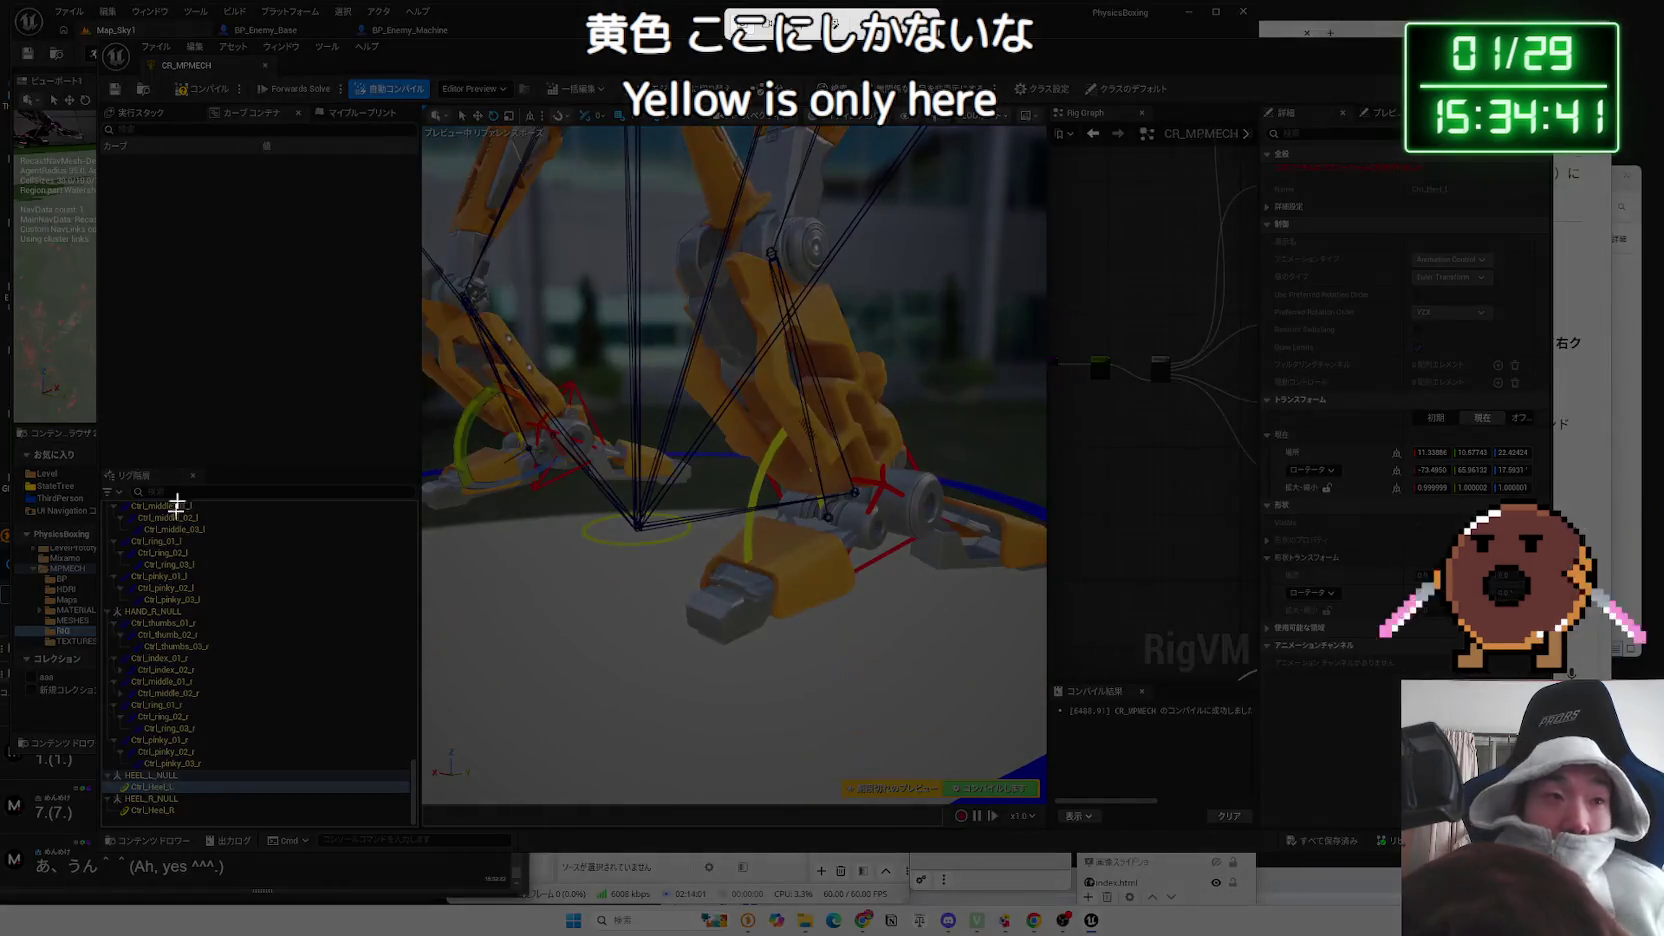
pyautogui.moveTo(97, 107)
pyautogui.mouseDown()
pyautogui.moveTo(608, 611)
pyautogui.moveTo(1390, 845)
pyautogui.moveTo(1537, 835)
pyautogui.mouseUp()
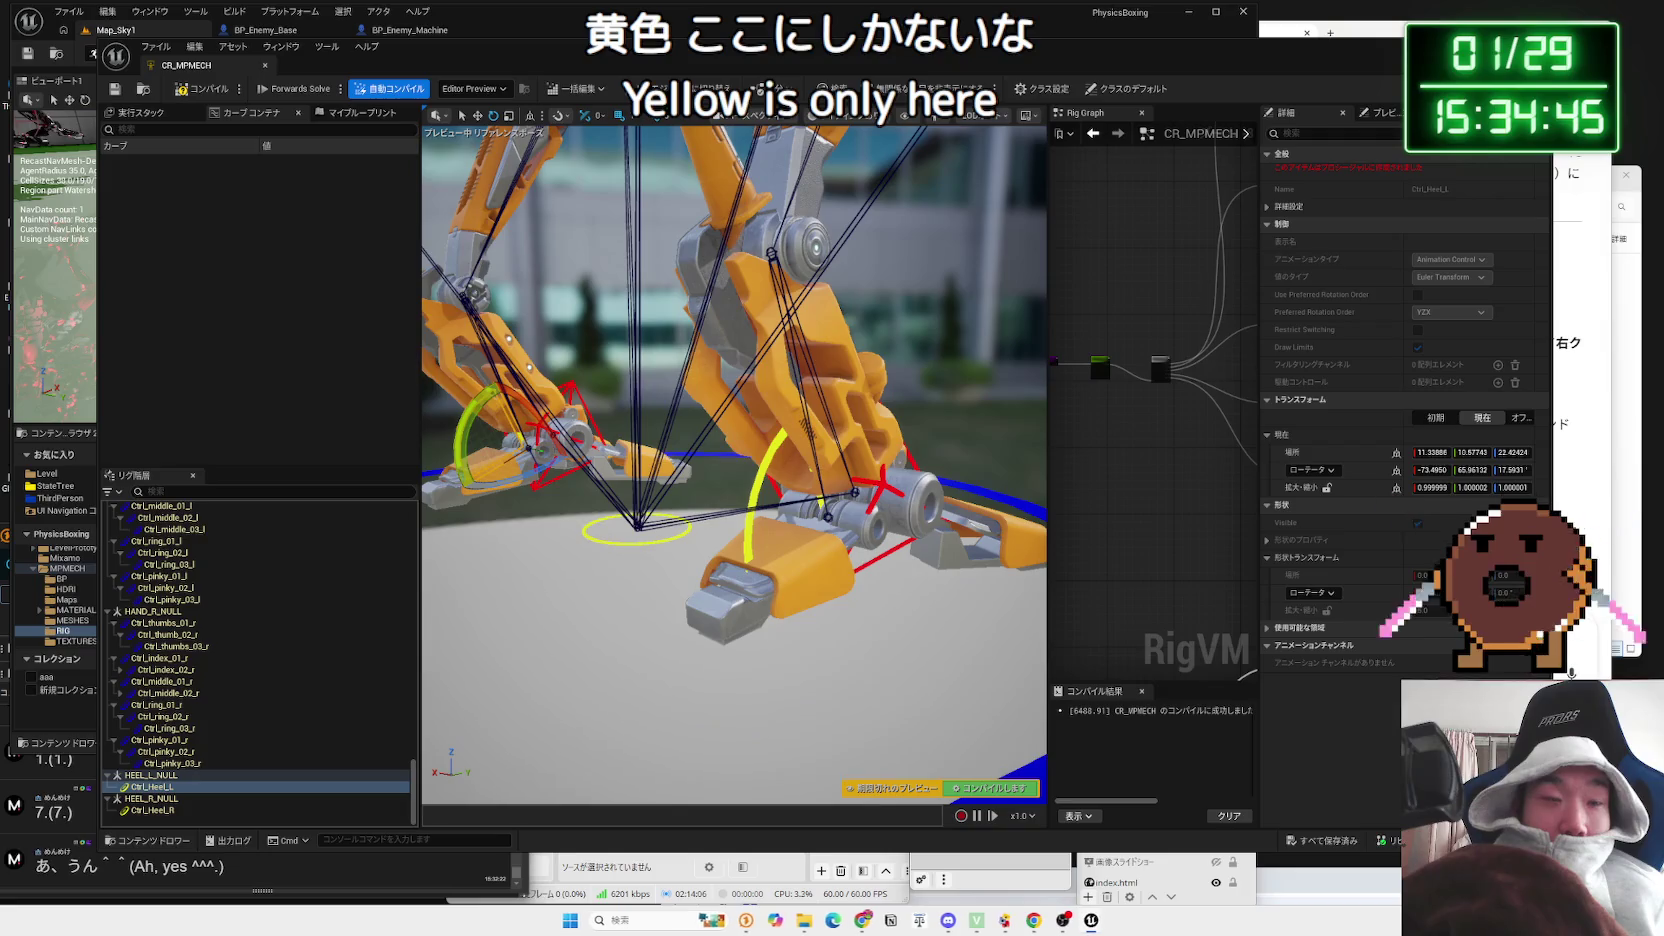
pyautogui.hotkey('alt', 'Tab')
pyautogui.hotkey('ctrl', 'v')
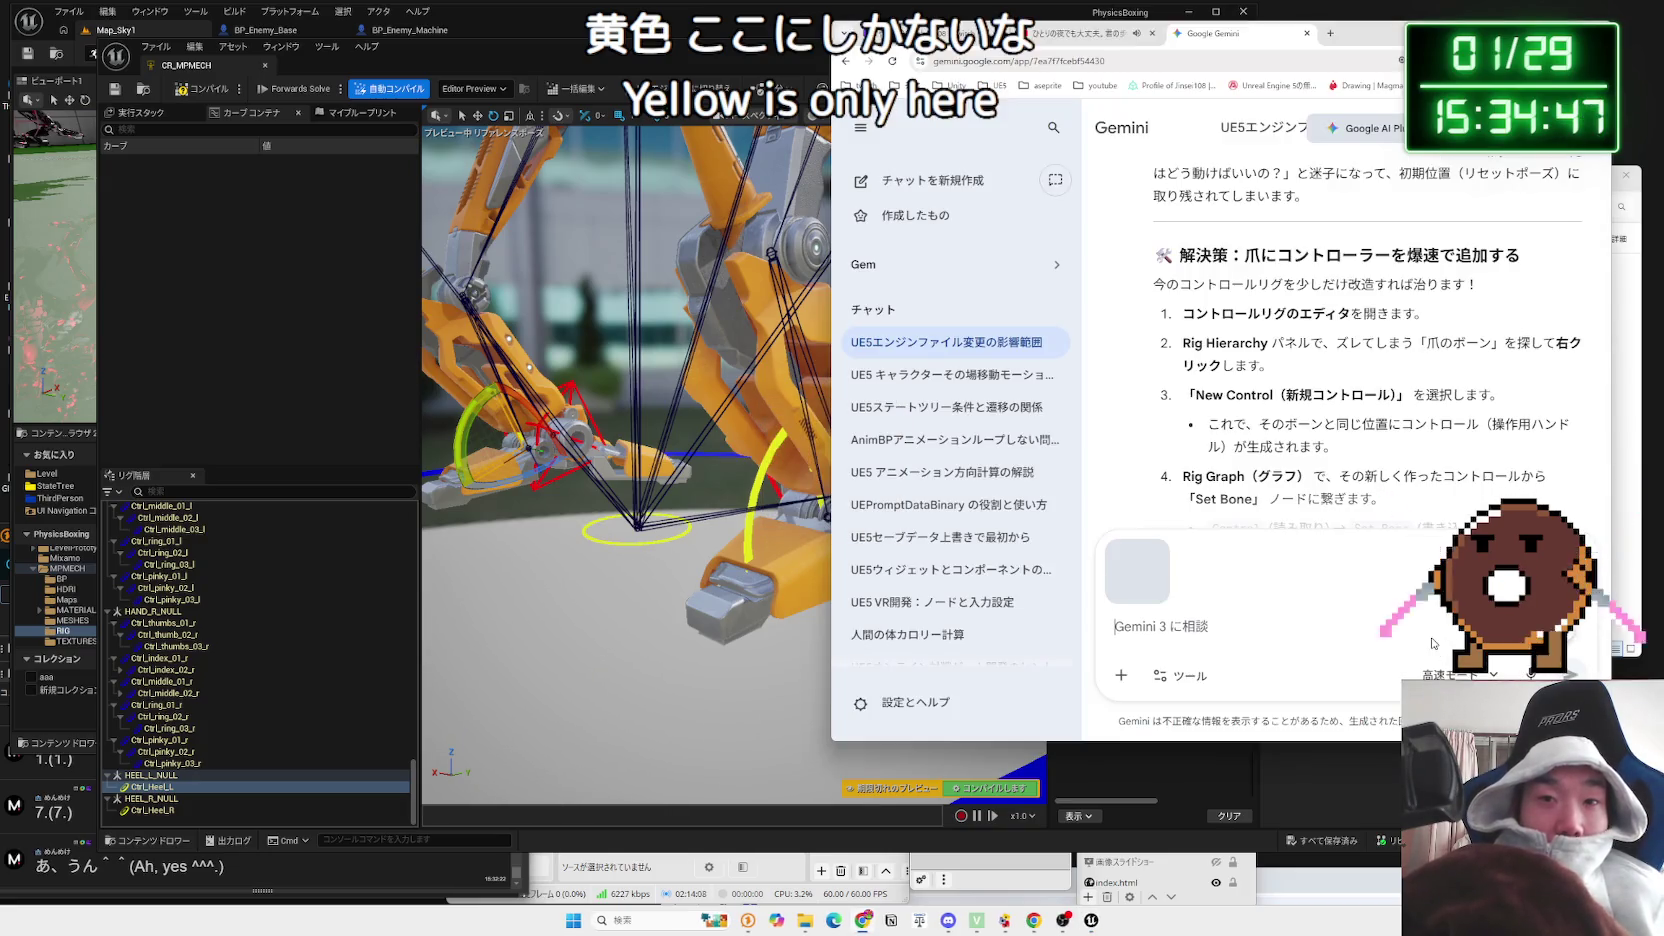
# Step: Send the leg screenshot asking '一応割り当てられてたっぽい？黄色いやつ'
pyautogui.press('Zenkaku_Hankaku')
pyautogui.press('Zenkaku_Hankaku')
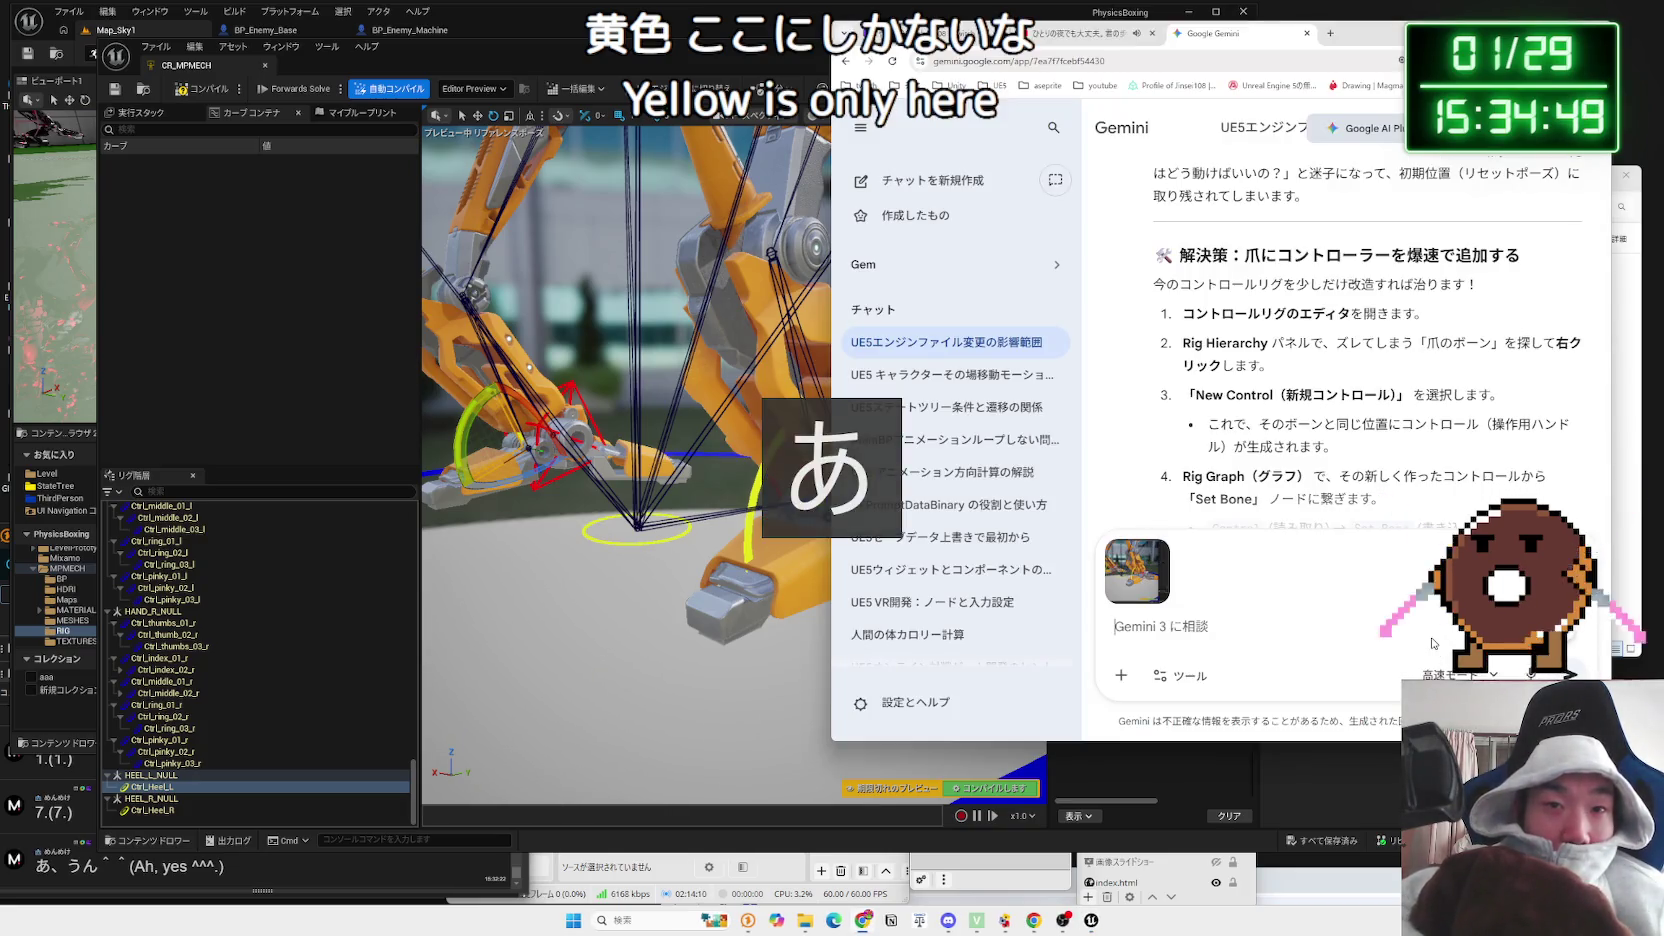
pyautogui.write('いちおう')
pyautogui.write('わりあてられてった')
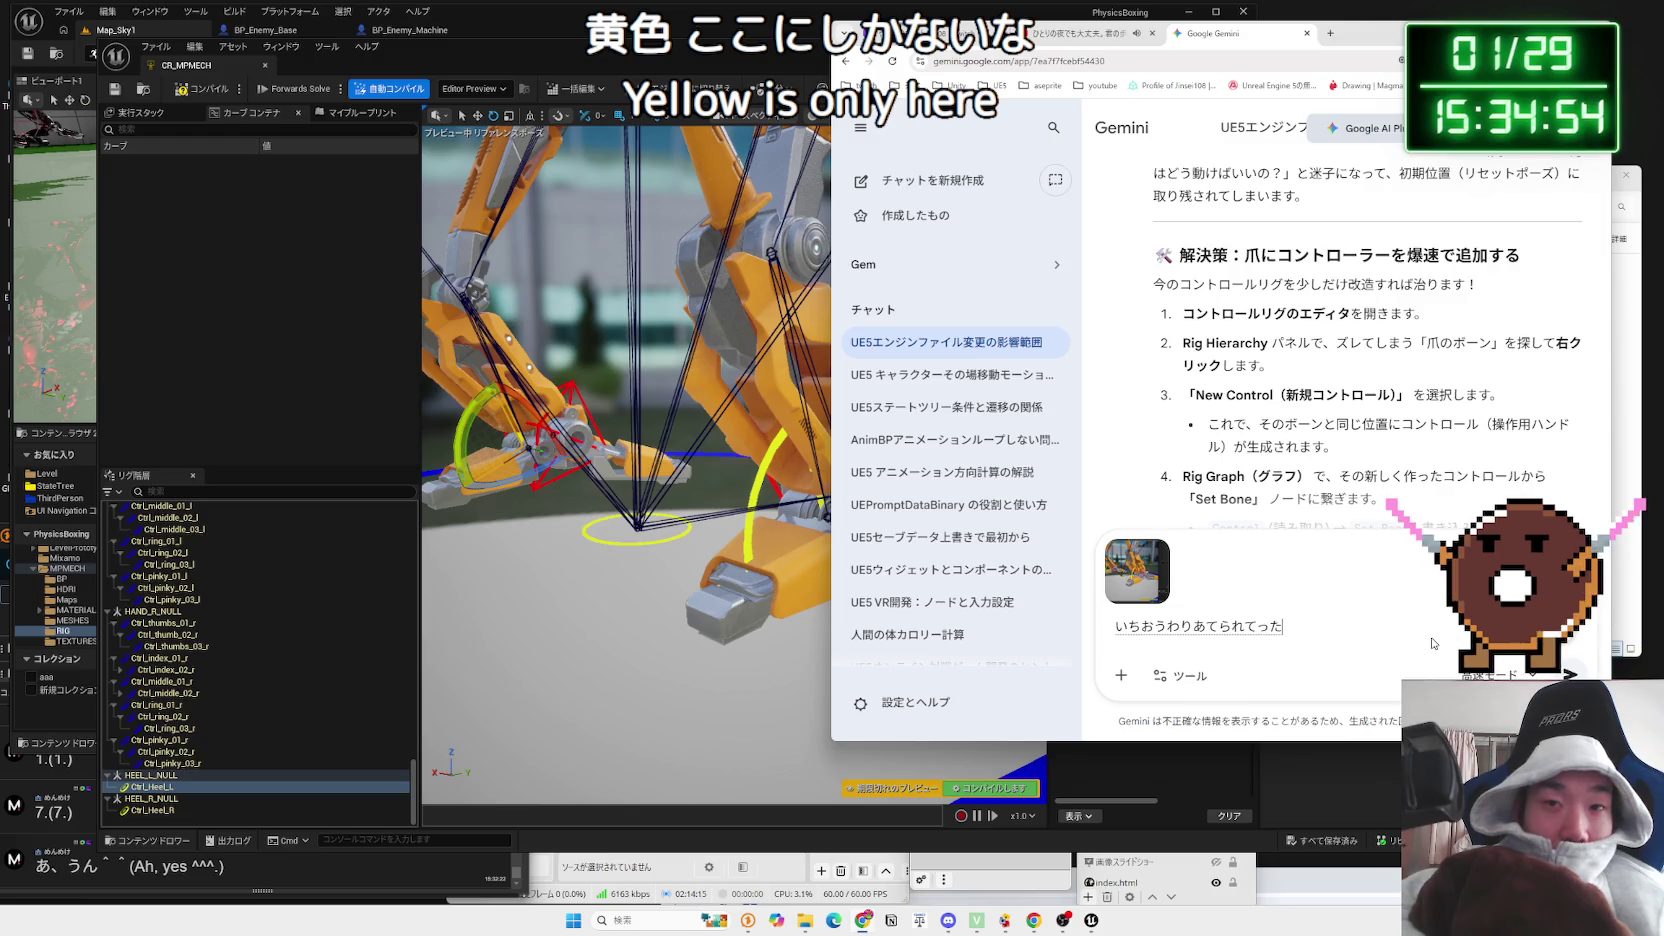
pyautogui.press('space')
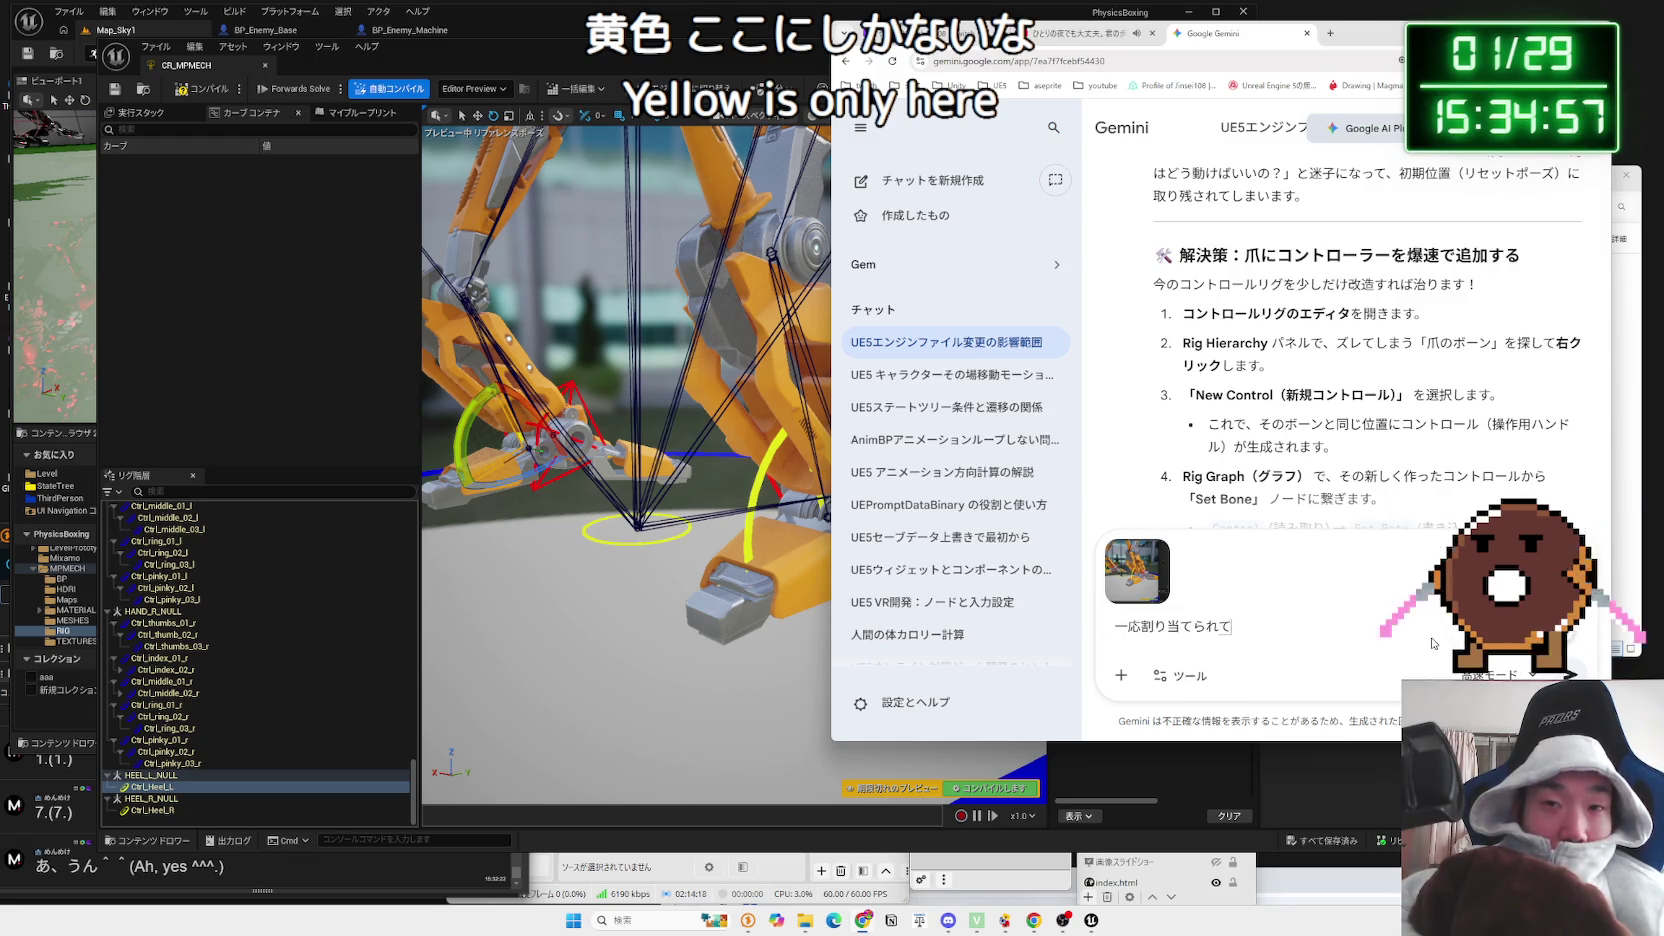
pyautogui.press('BackSpace')
pyautogui.press('BackSpace')
pyautogui.press('BackSpace')
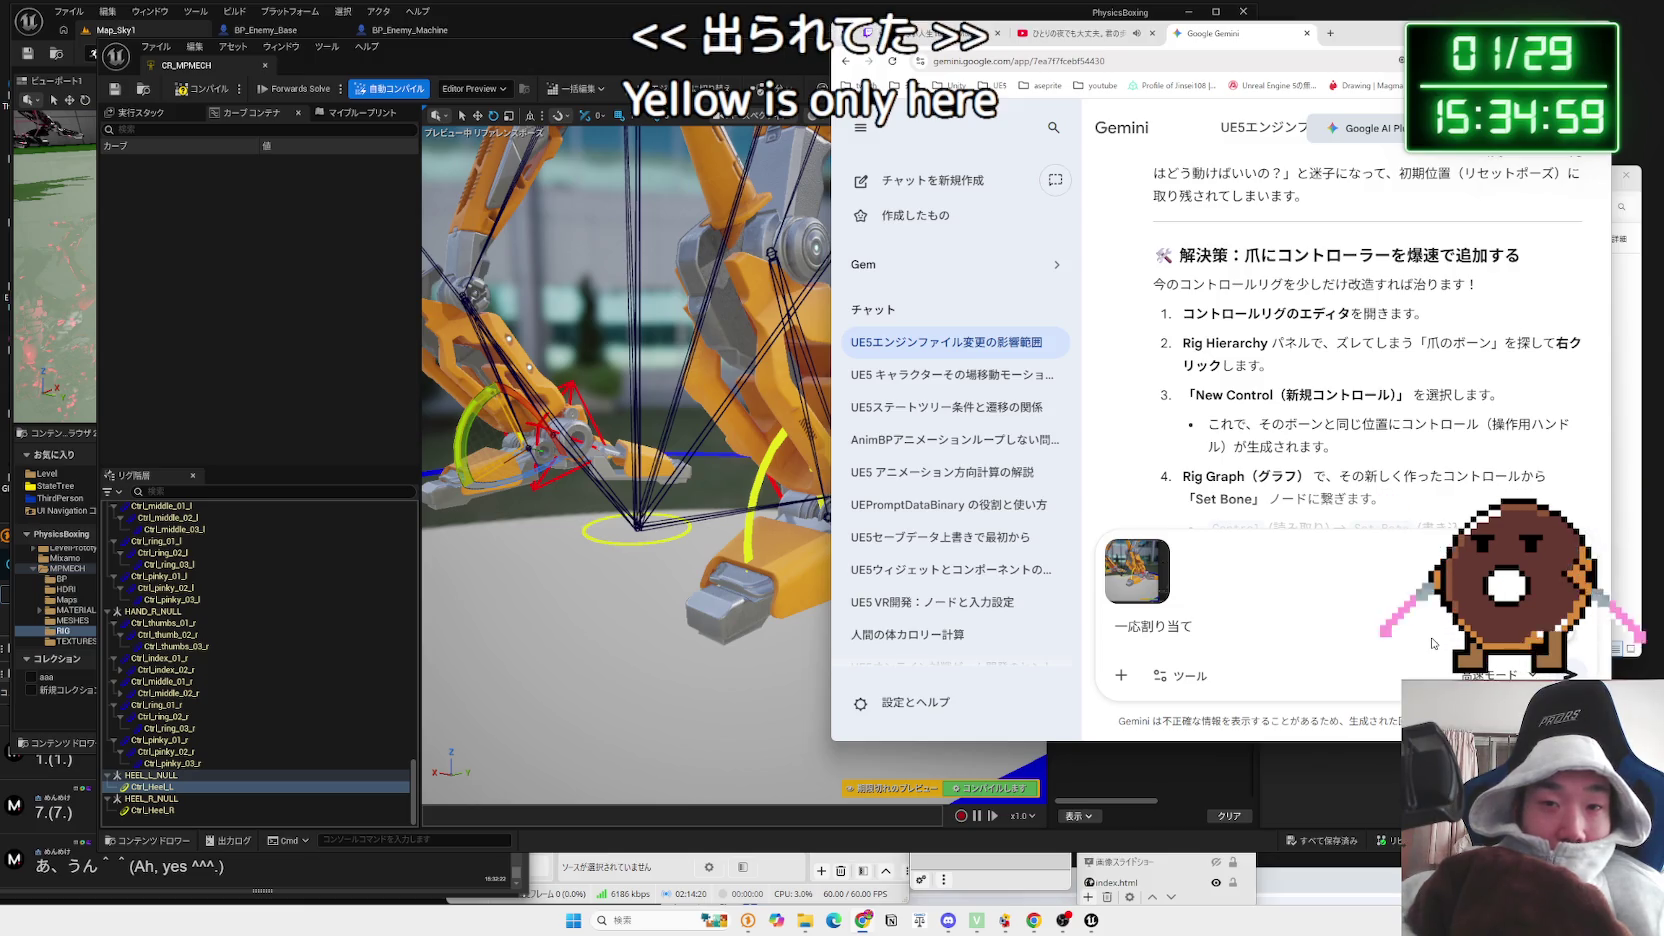
pyautogui.write('られてた')
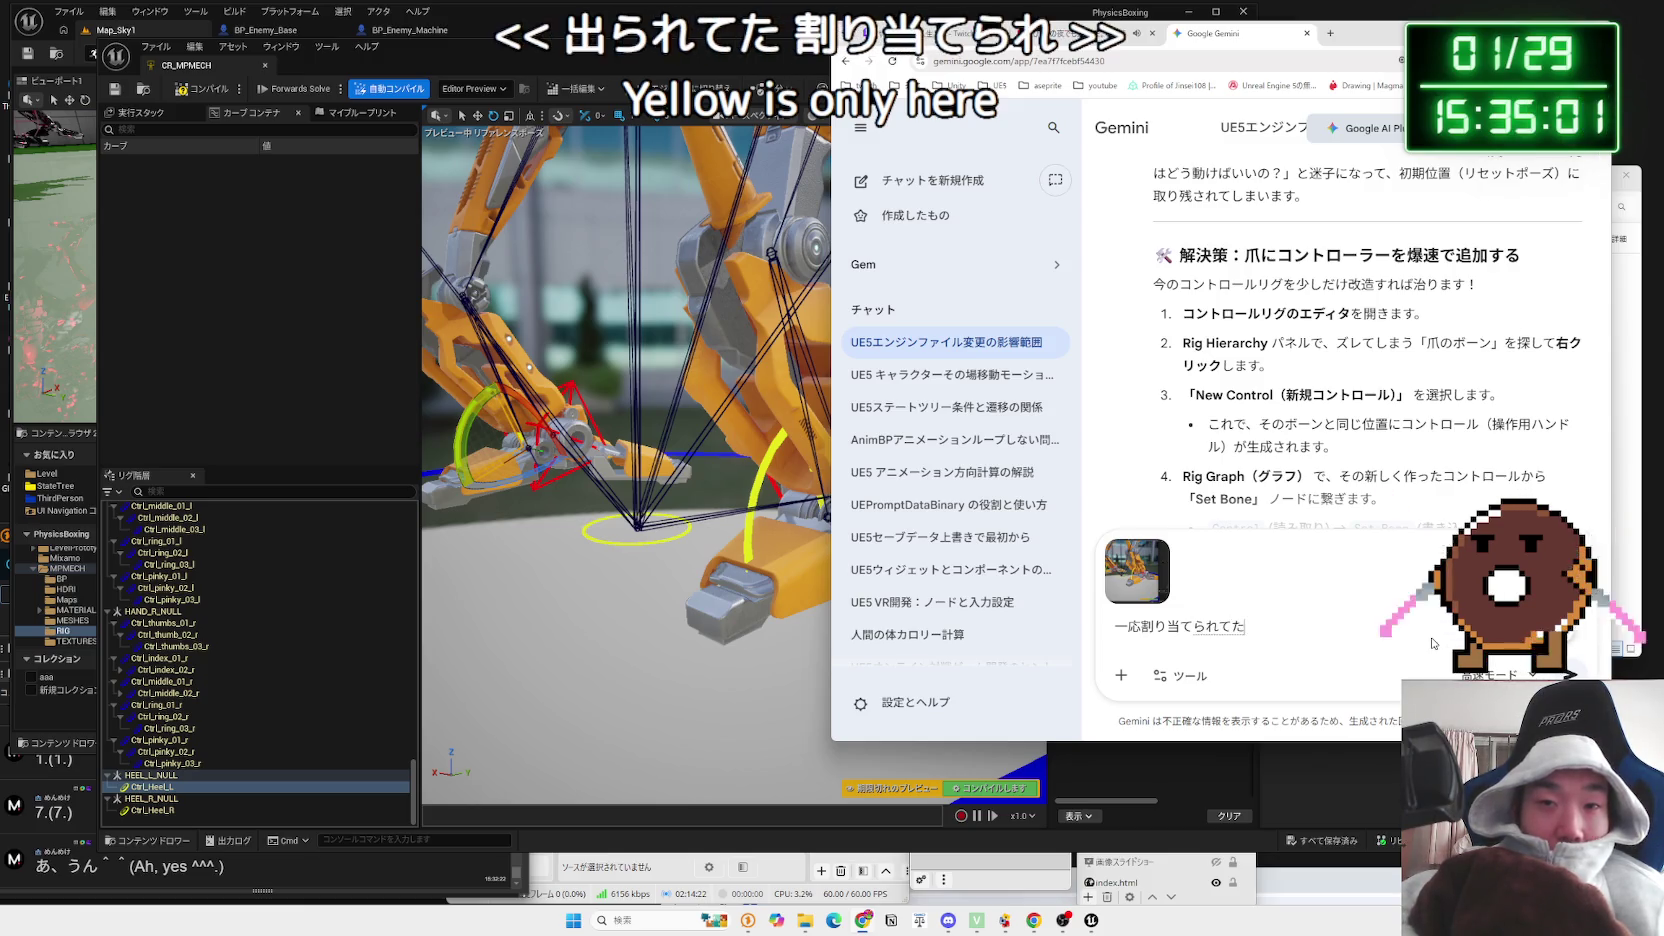
pyautogui.write('pp')
pyautogui.write('い？')
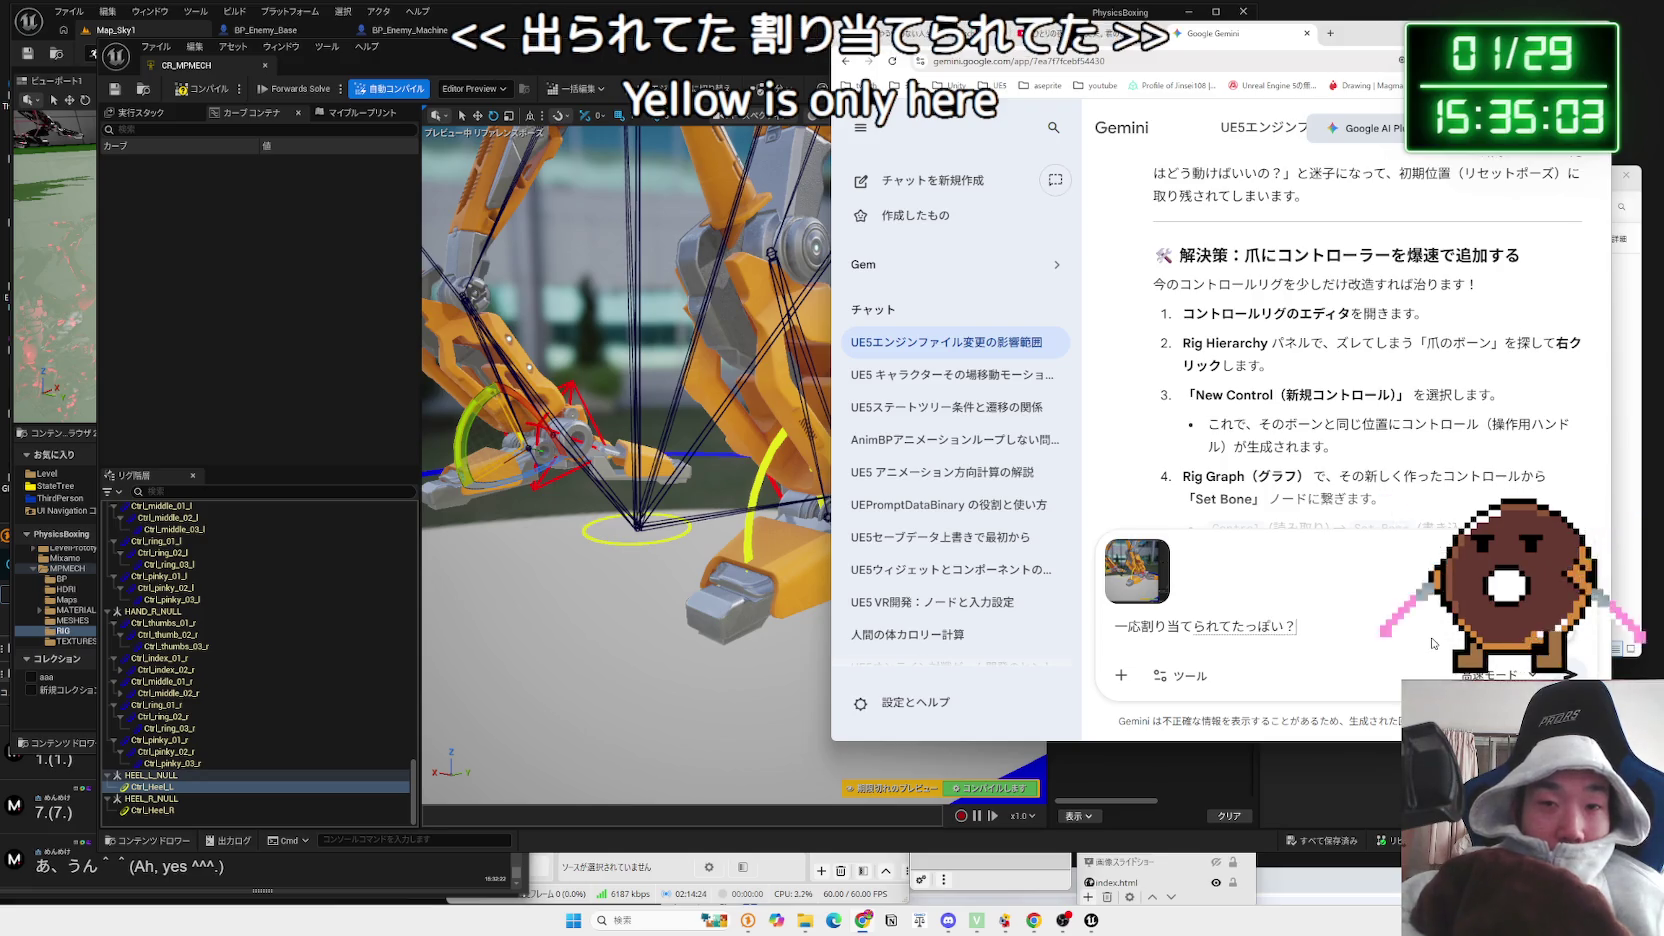
pyautogui.write('きいお')
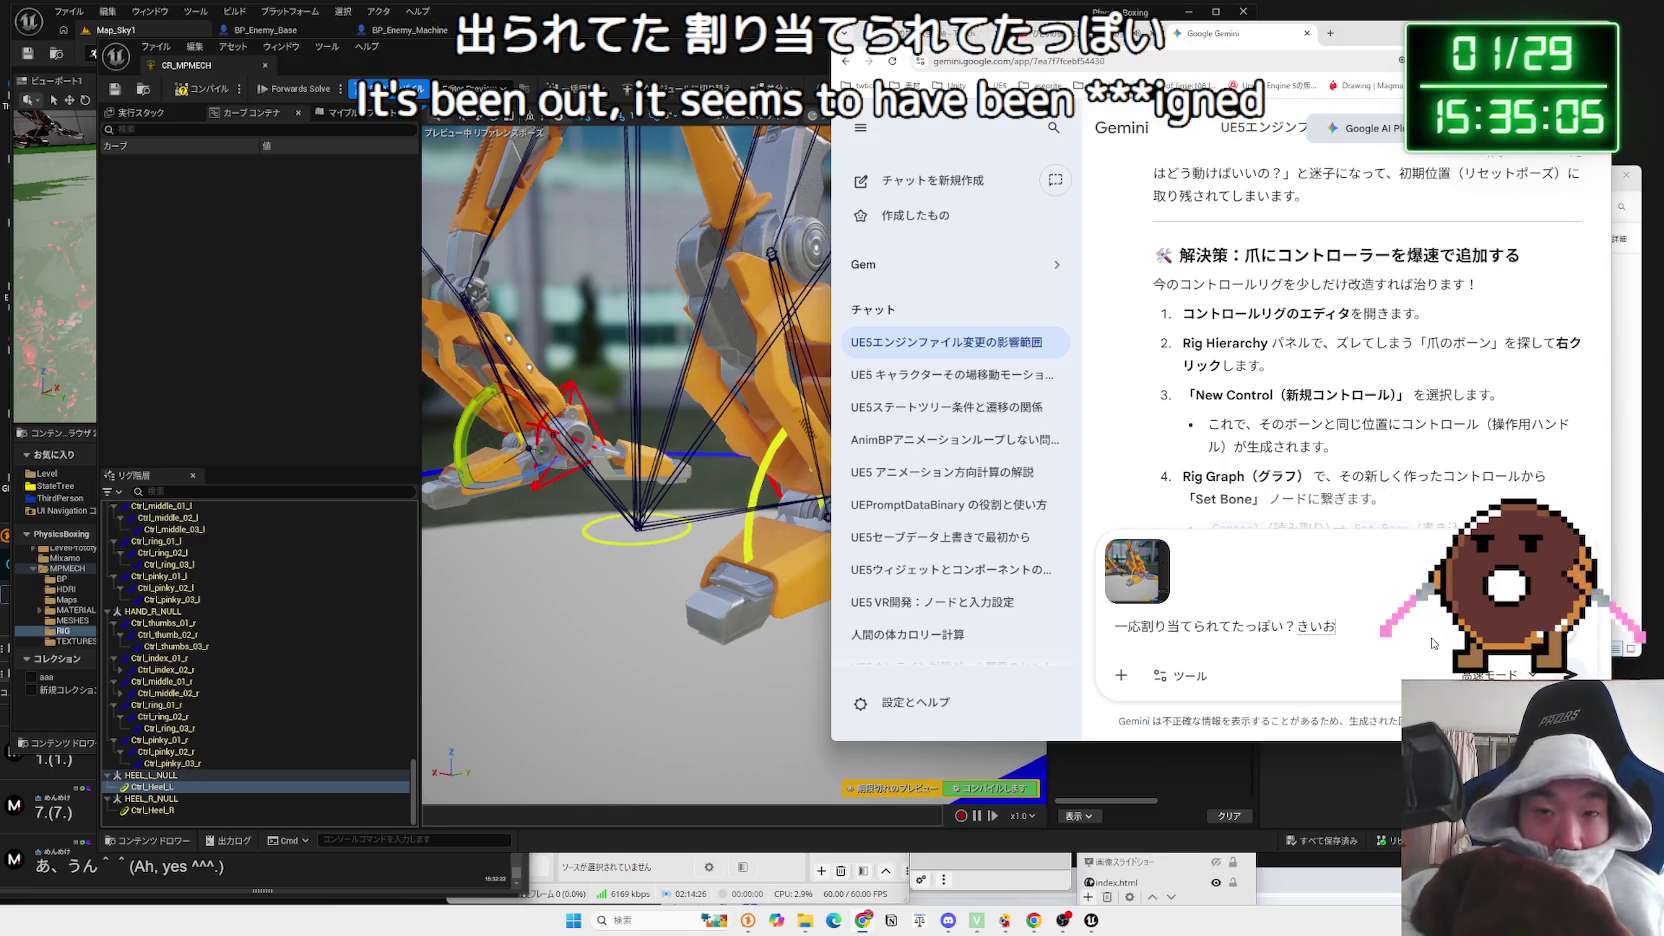
pyautogui.press('space')
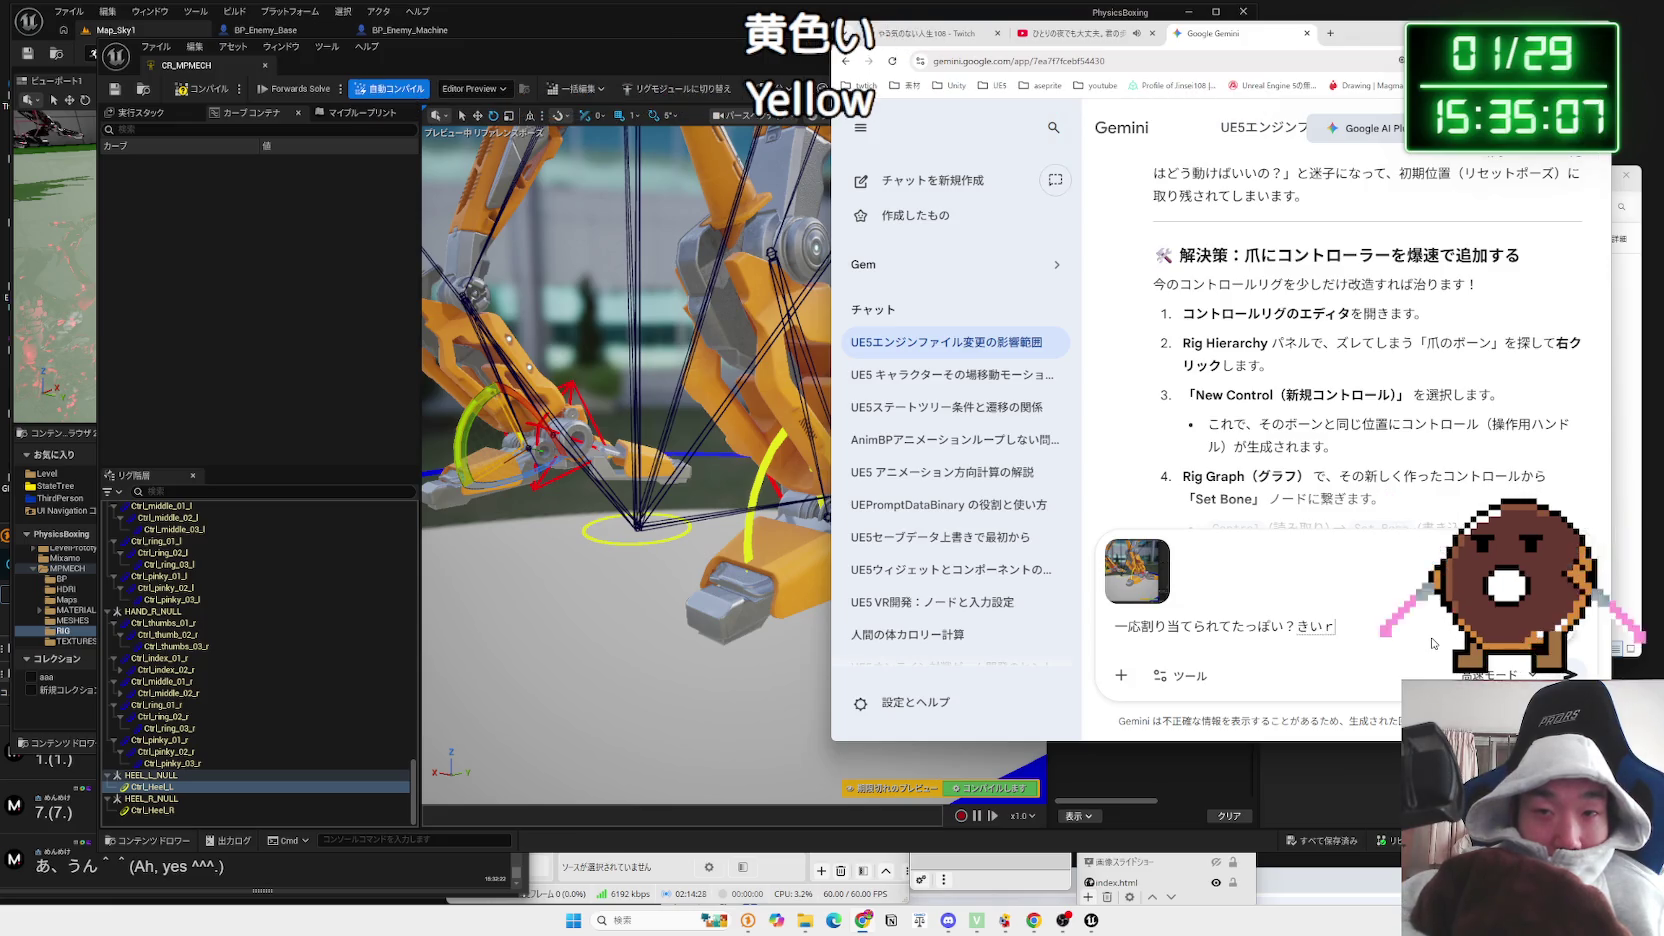
pyautogui.write('やつ')
pyautogui.press('Return')
pyautogui.press('Return')
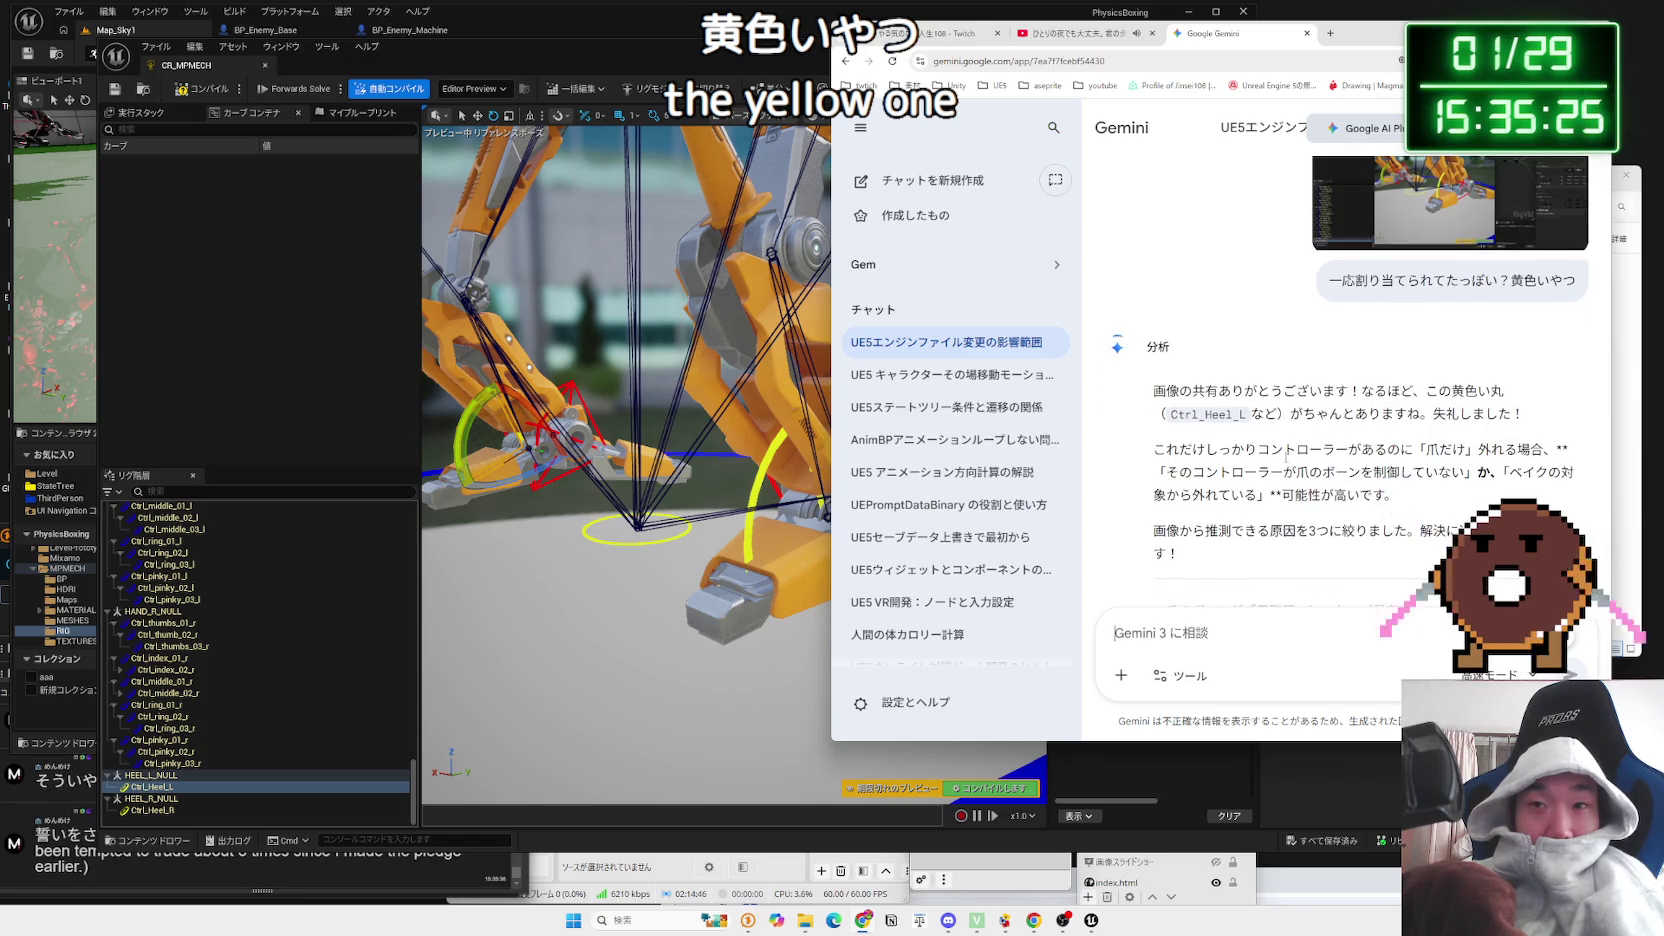
# Step: Highlight part of Gemini's reply, then bring the comment viewer forward and nudge it down
pyautogui.moveTo(1286, 453); pyautogui.dragTo(1380, 494)
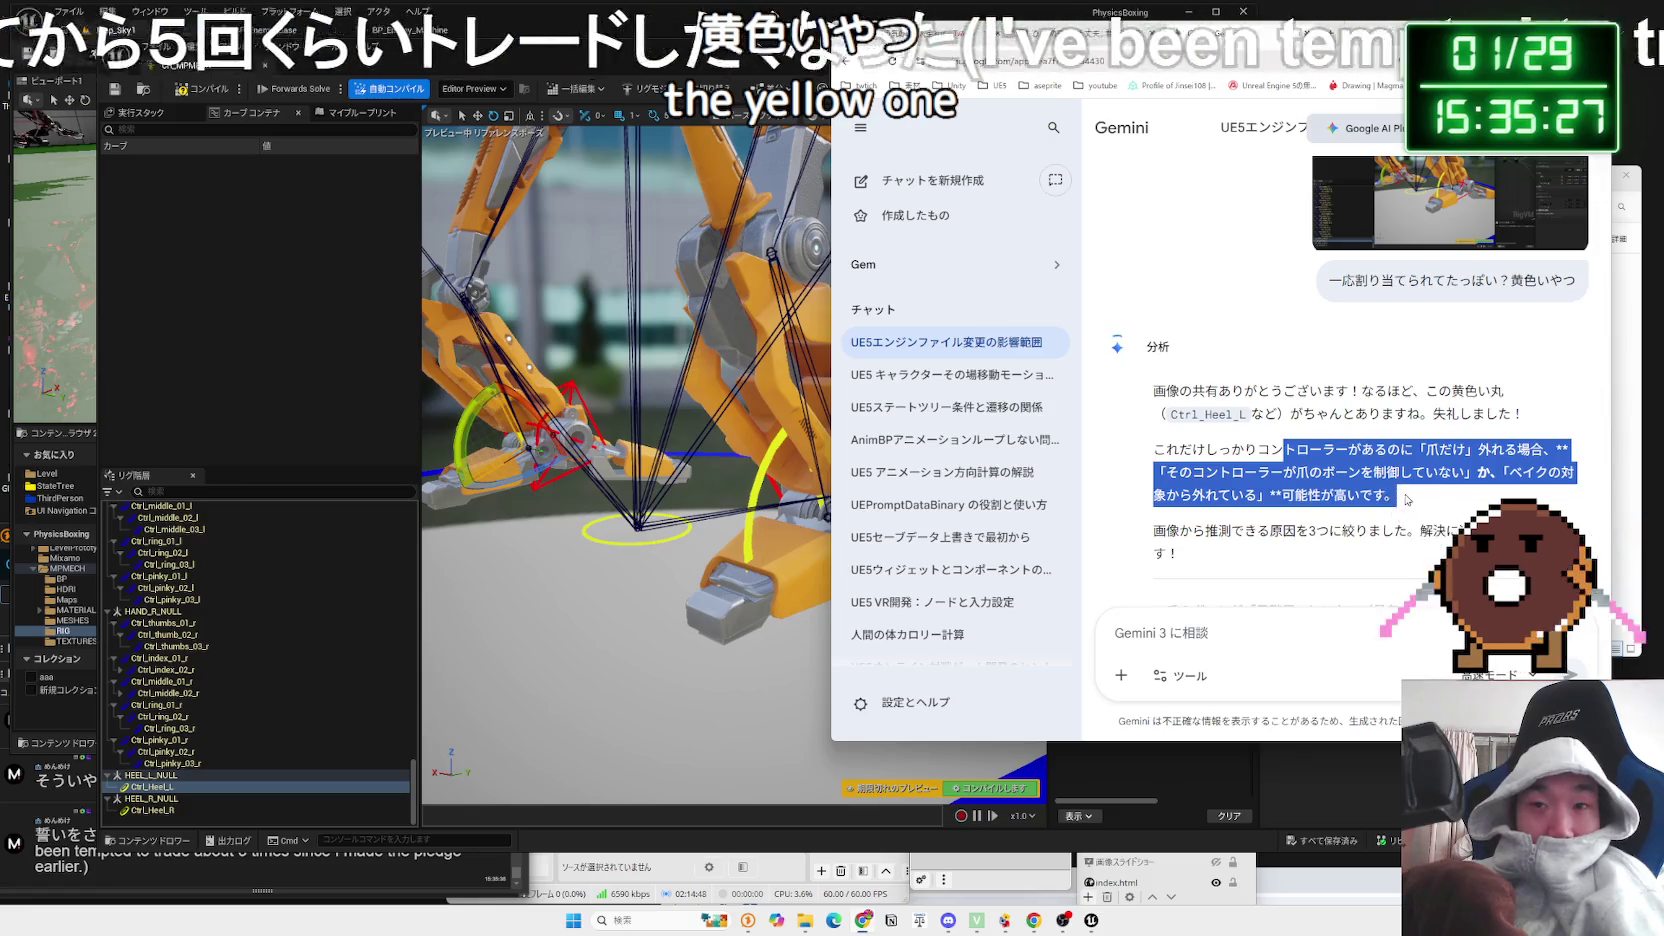
pyautogui.click(336, 868)
pyautogui.moveTo(282, 545); pyautogui.dragTo(284, 557)
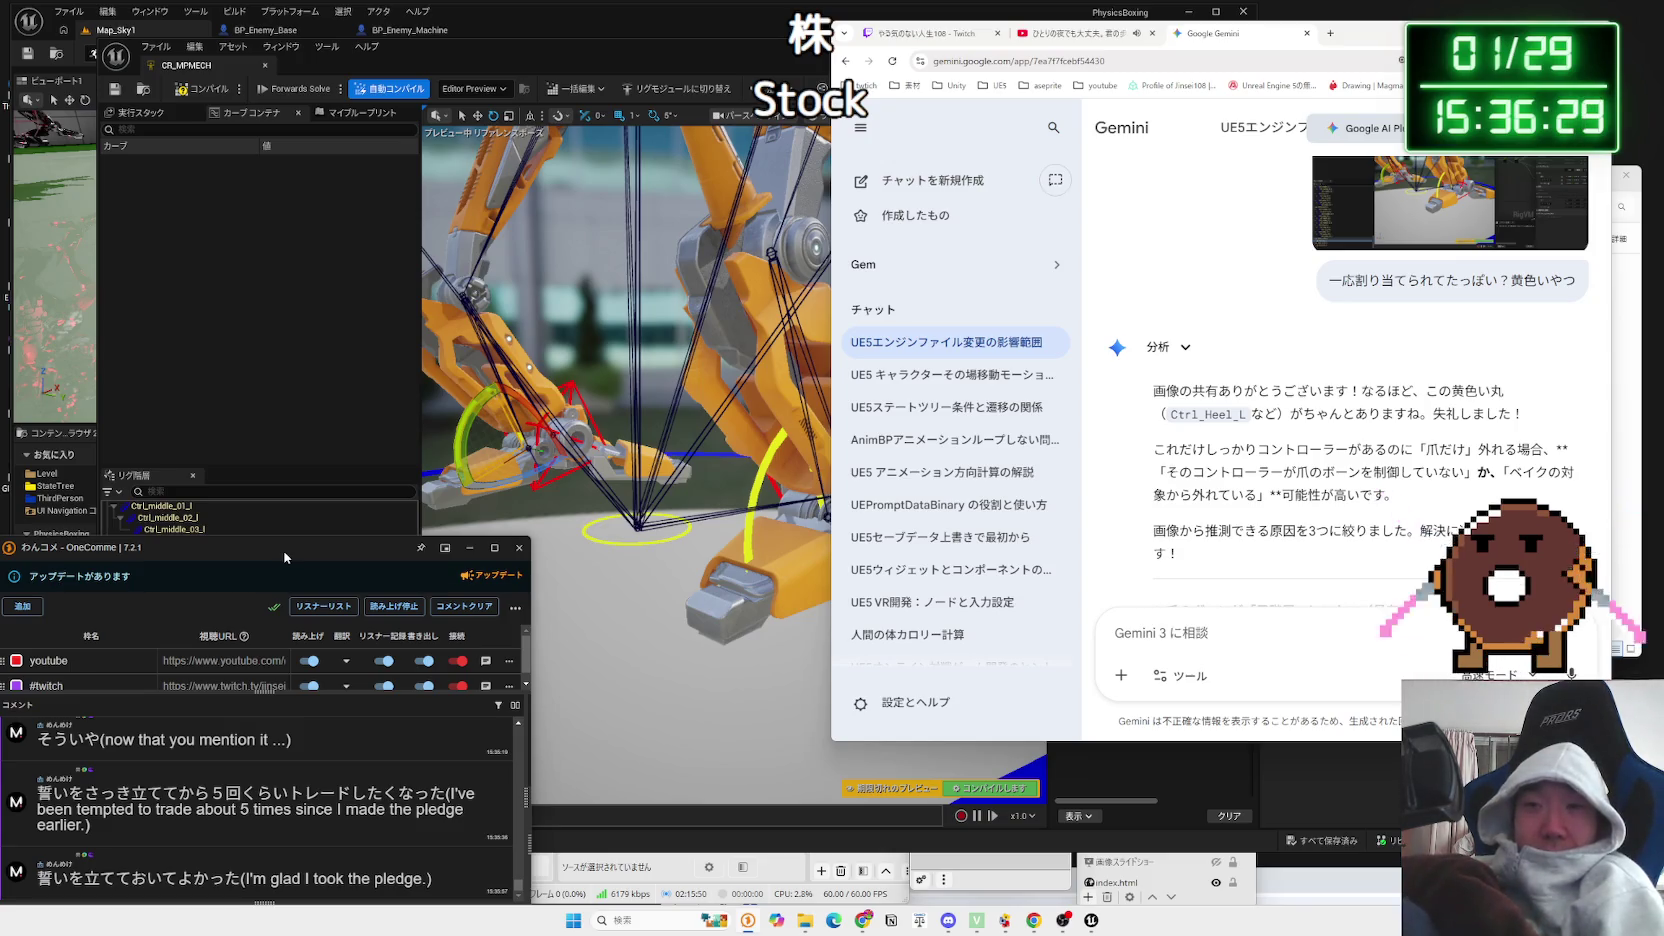
# Step: Read through Gemini's reply, highlighting the paragraph about the rig hierarchy
pyautogui.scroll(-1, 1303, 430)
pyautogui.scroll(-2, 1303, 430)
pyautogui.moveTo(1195, 424)
pyautogui.mouseDown()
pyautogui.moveTo(1269, 402)
pyautogui.moveTo(1149, 340)
pyautogui.mouseUp()
pyautogui.click(1149, 340)
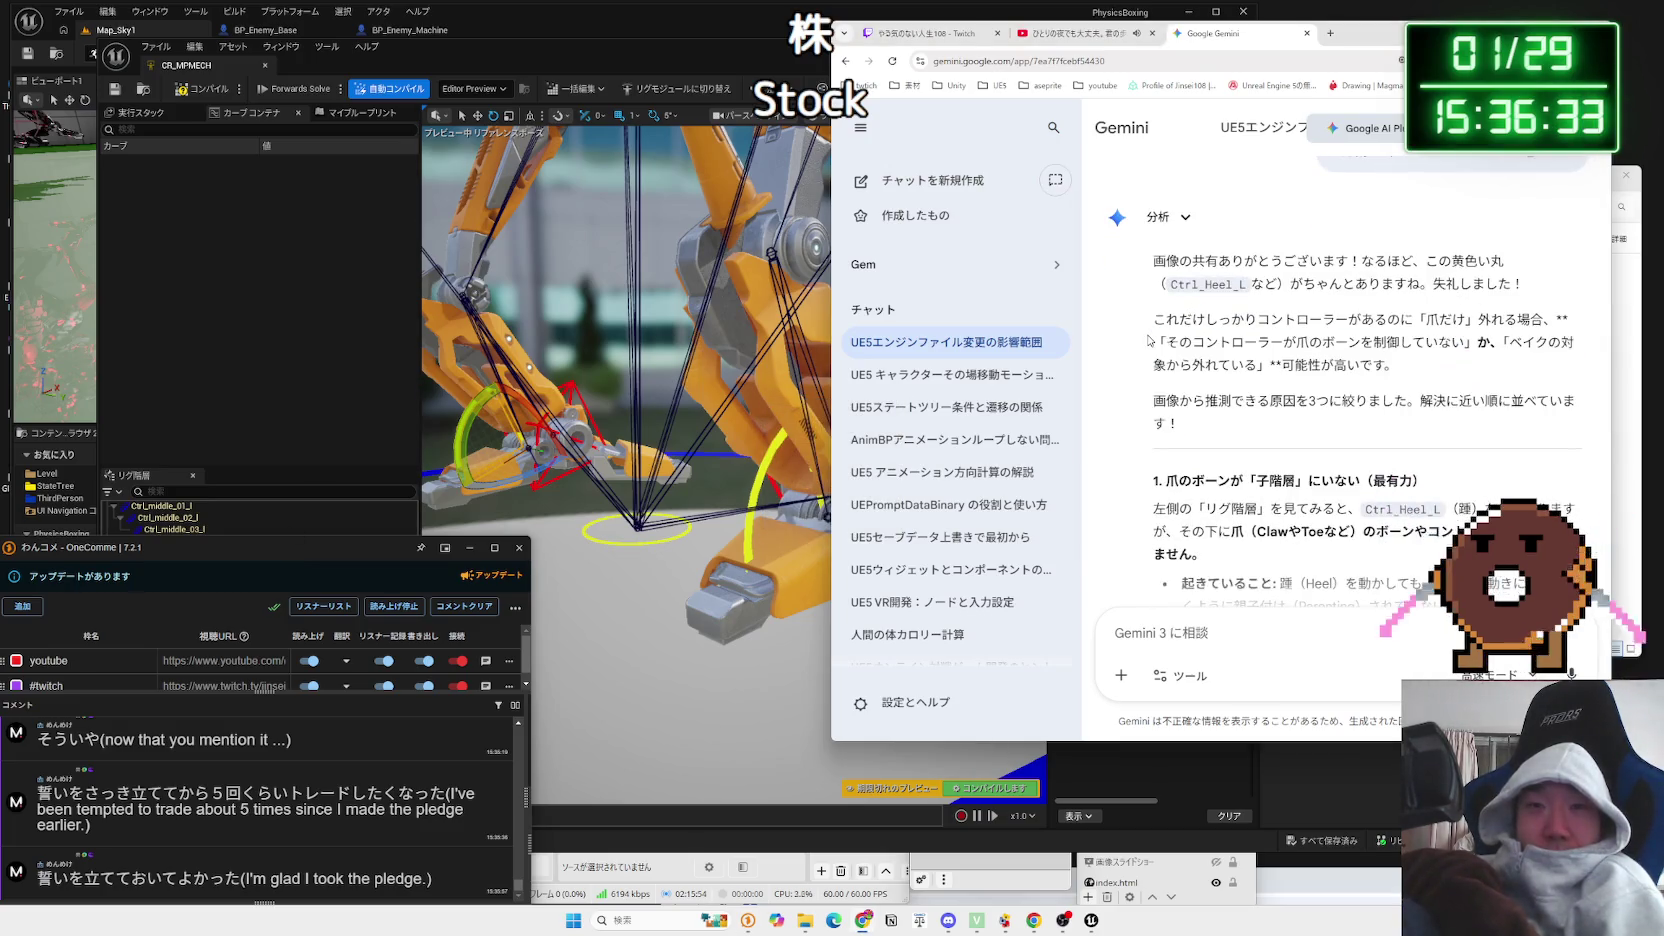
pyautogui.scroll(-2, 1149, 340)
pyautogui.moveTo(1425, 416)
pyautogui.mouseDown()
pyautogui.moveTo(1160, 416)
pyautogui.moveTo(1398, 413)
pyautogui.moveTo(1160, 416)
pyautogui.moveTo(1300, 444)
pyautogui.moveTo(1205, 489)
pyautogui.mouseUp()
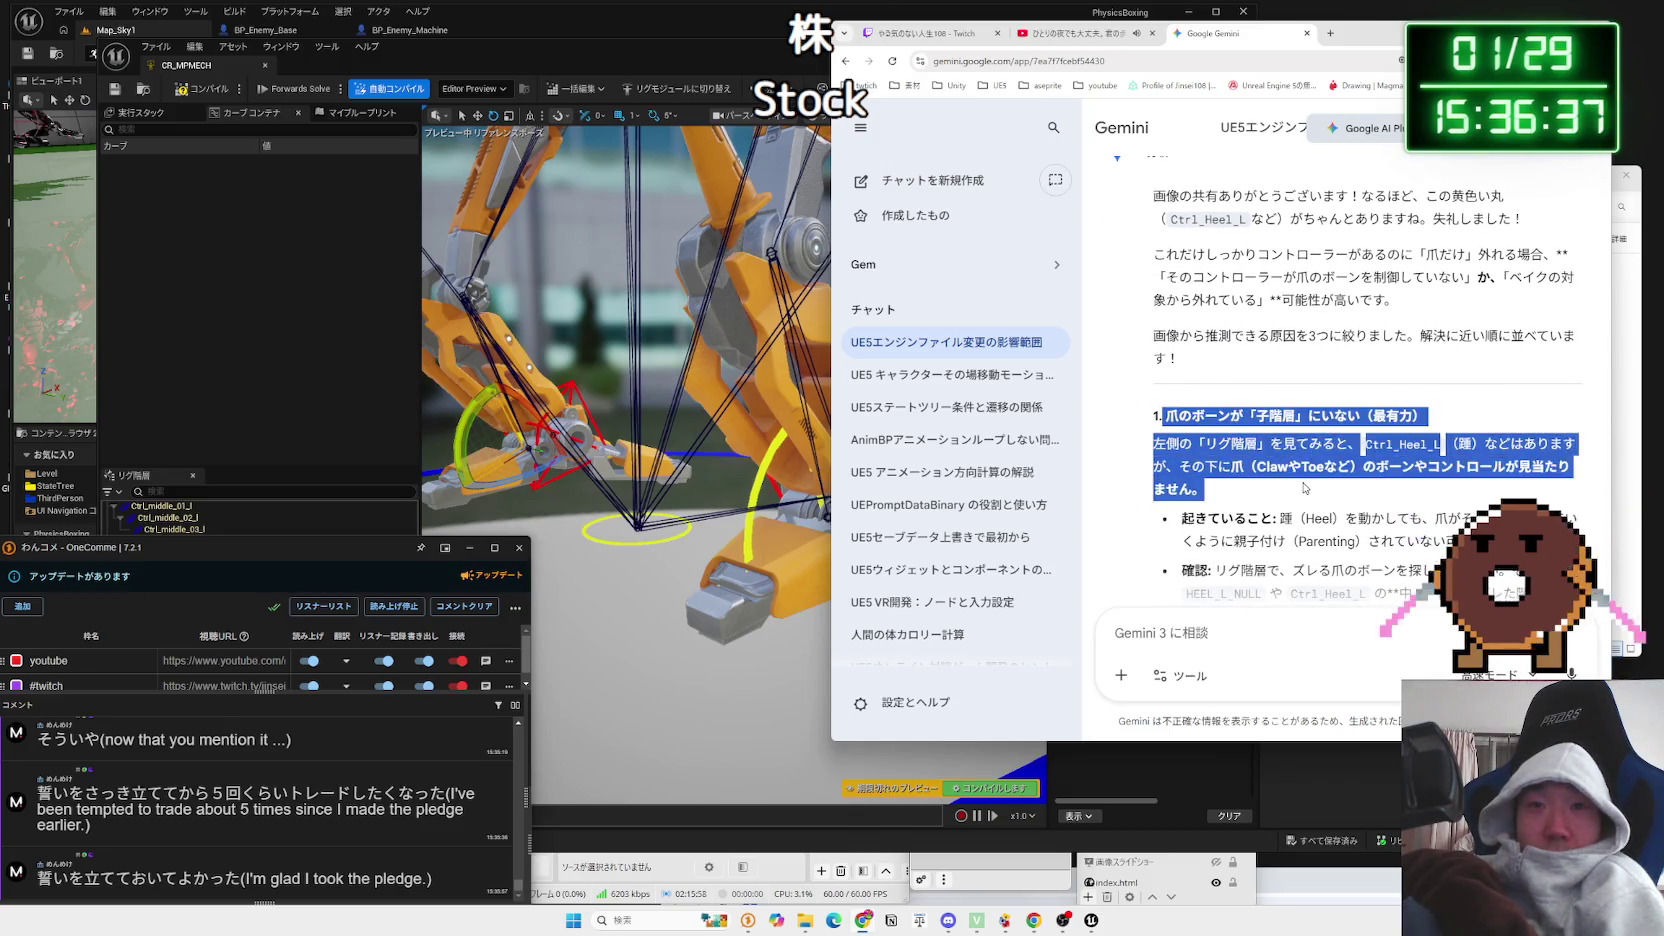
pyautogui.tripleClick(1165, 450)
pyautogui.tripleClick(1158, 449)
pyautogui.tripleClick(1155, 449)
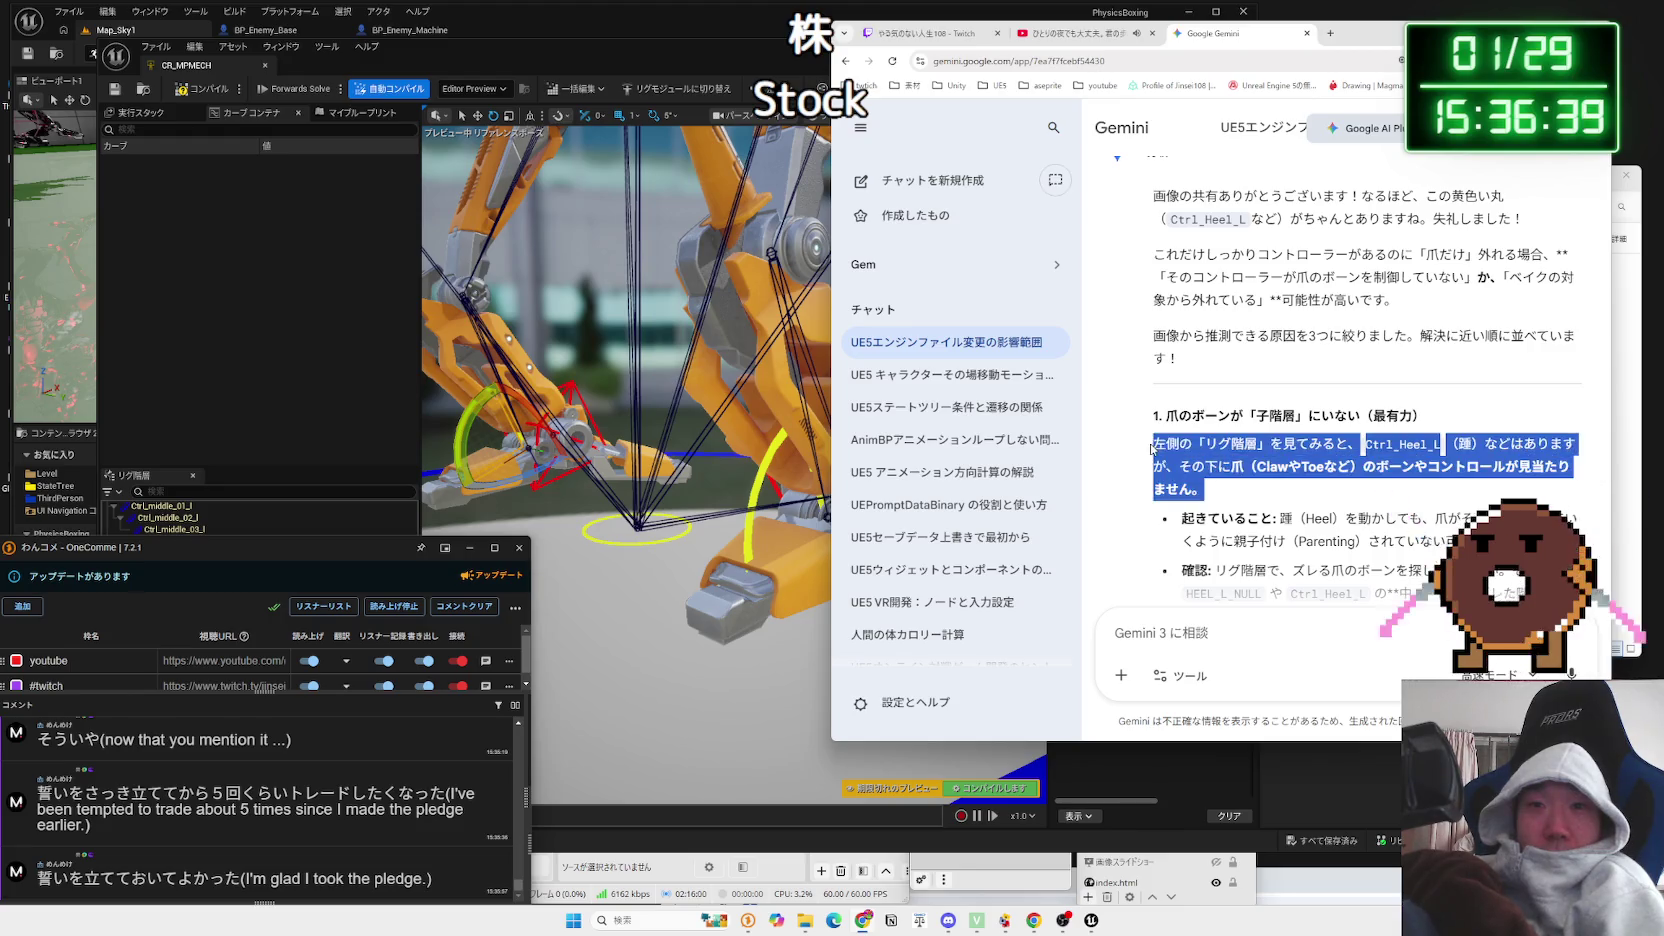
pyautogui.click(1151, 449)
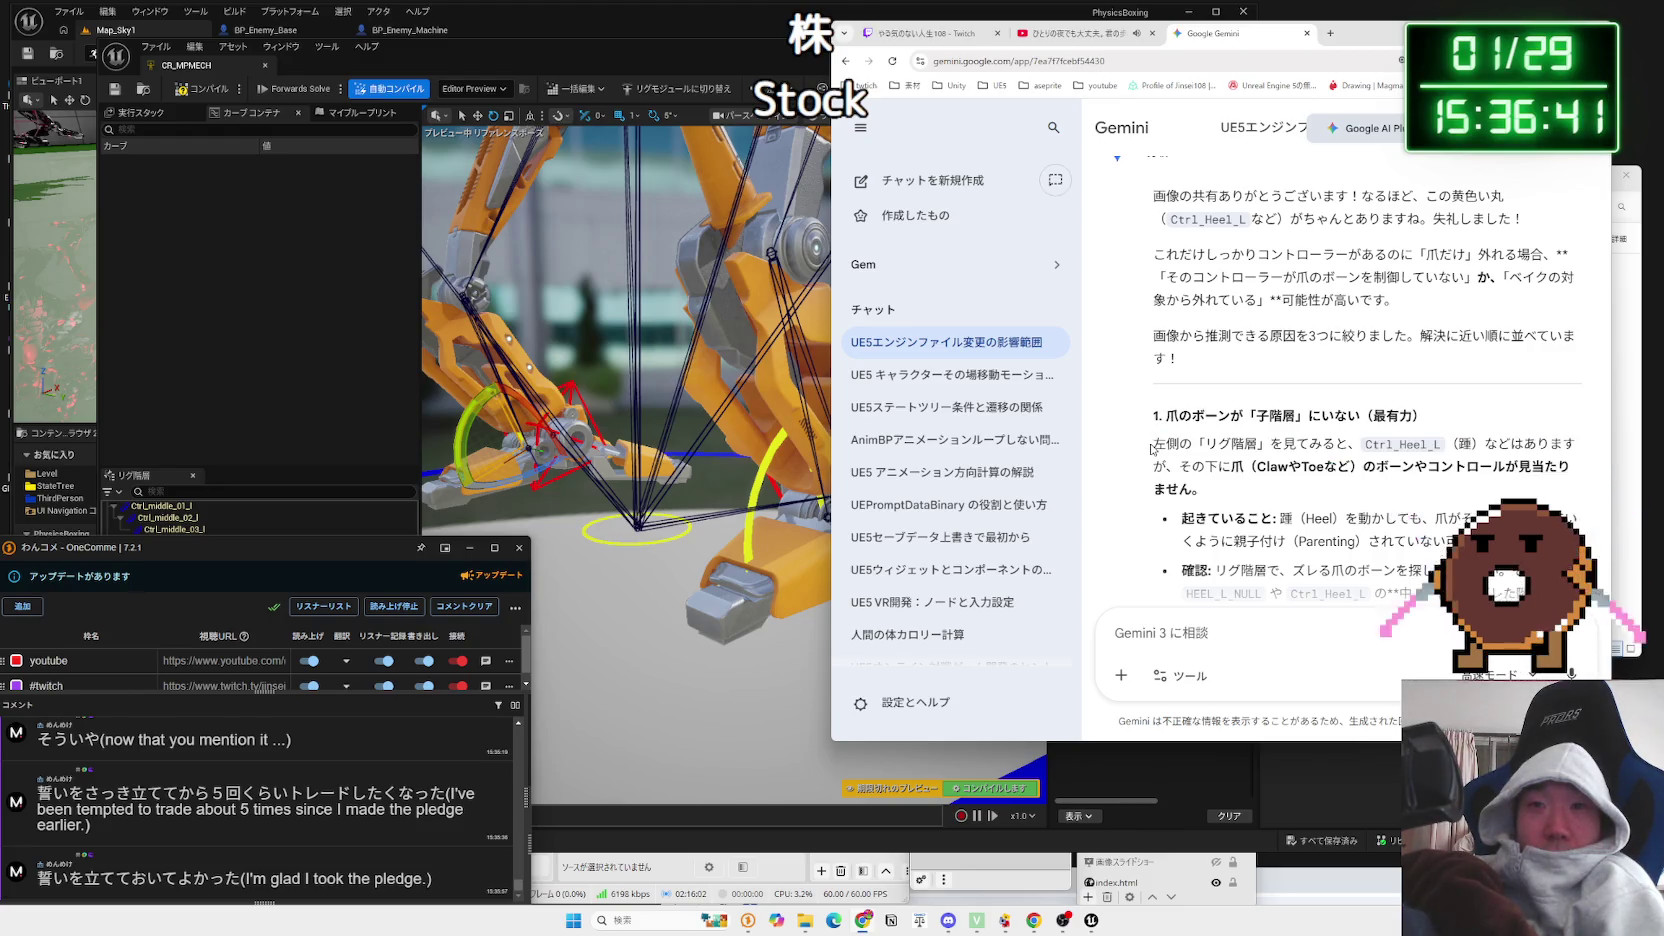
pyautogui.scroll(-1, 1152, 449)
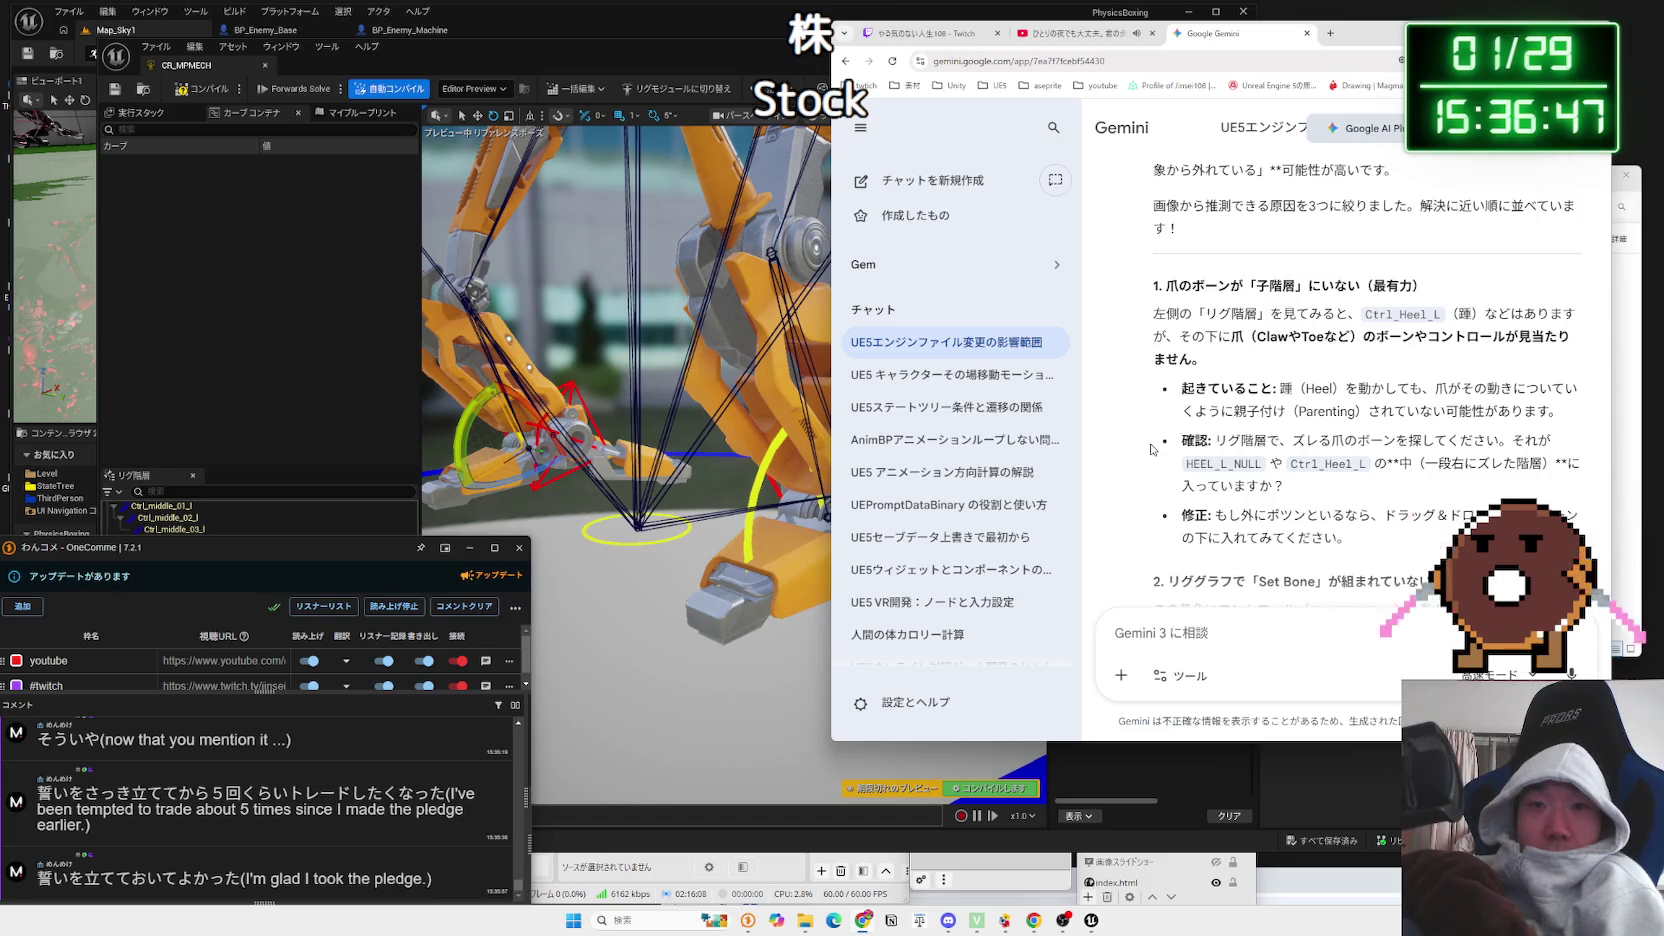
pyautogui.scroll(-1, 1151, 449)
pyautogui.scroll(-1, 1152, 449)
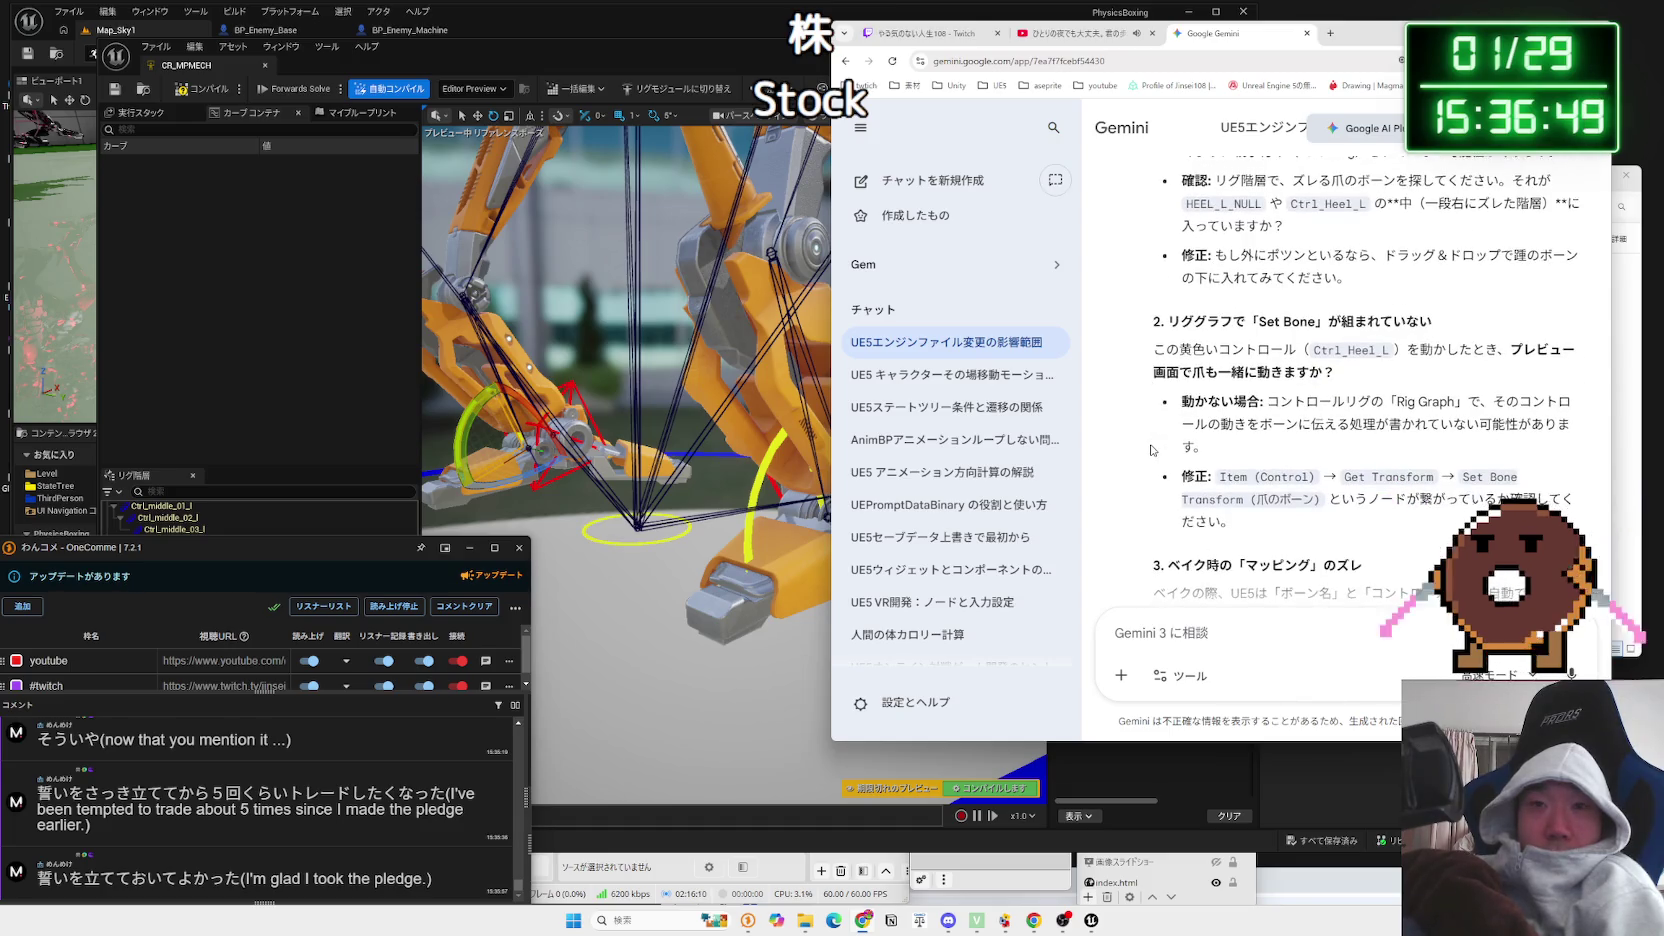
pyautogui.scroll(-2, 1152, 450)
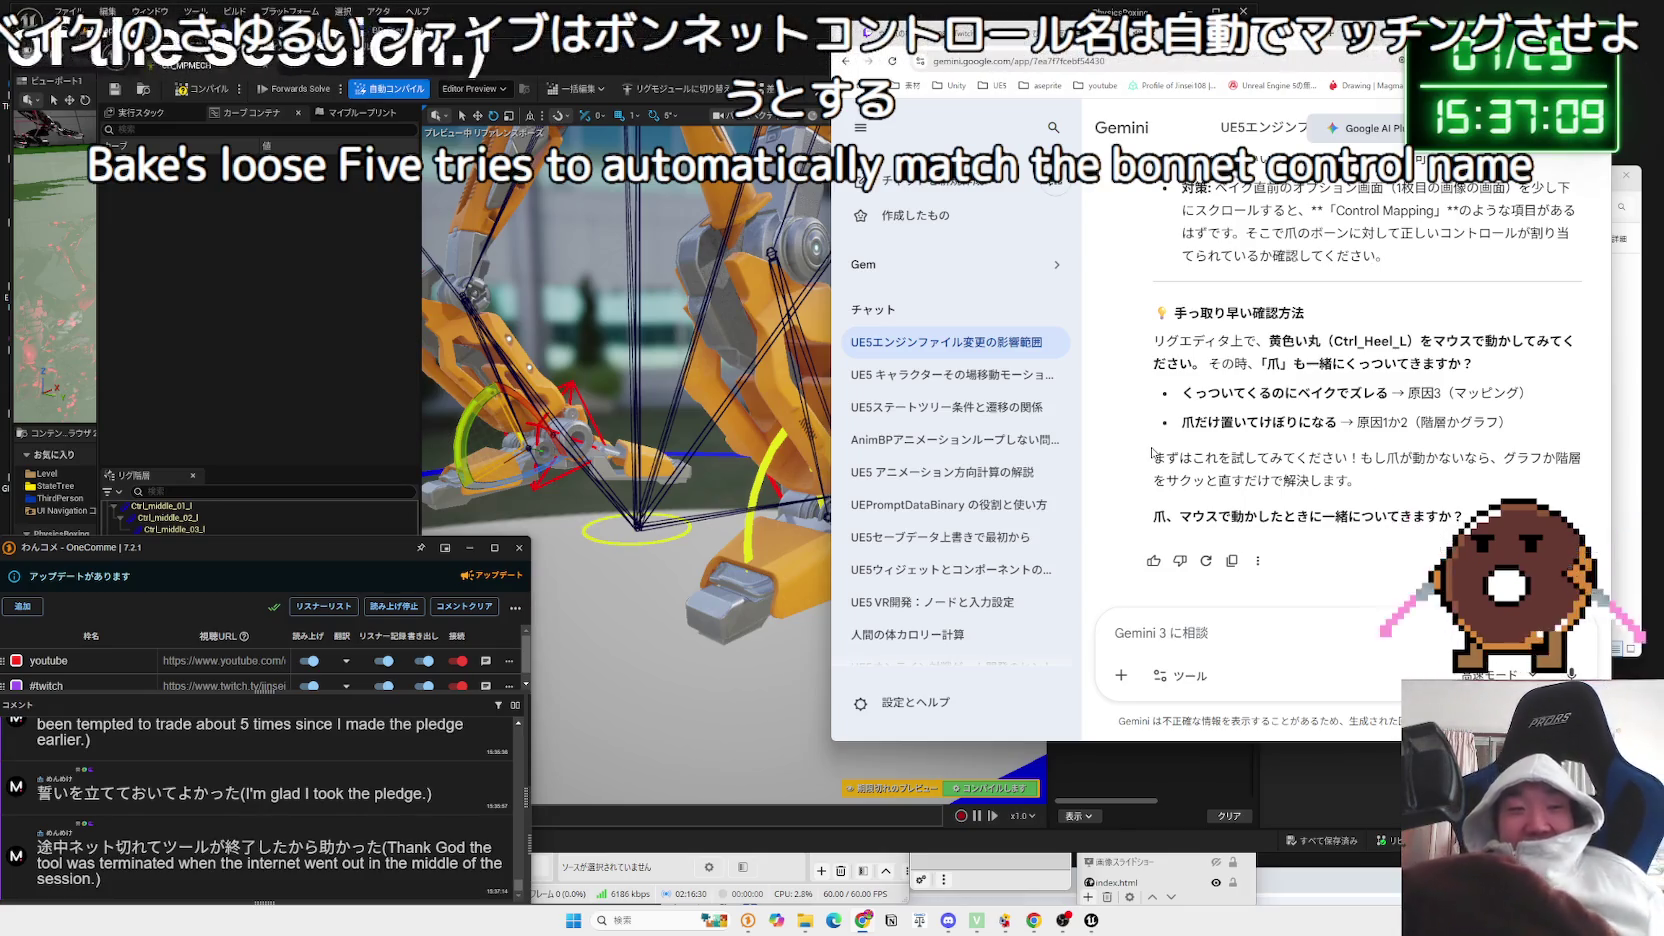
# Step: Back in Unreal, compile the CR_MPMECH control rig
pyautogui.click(271, 347)
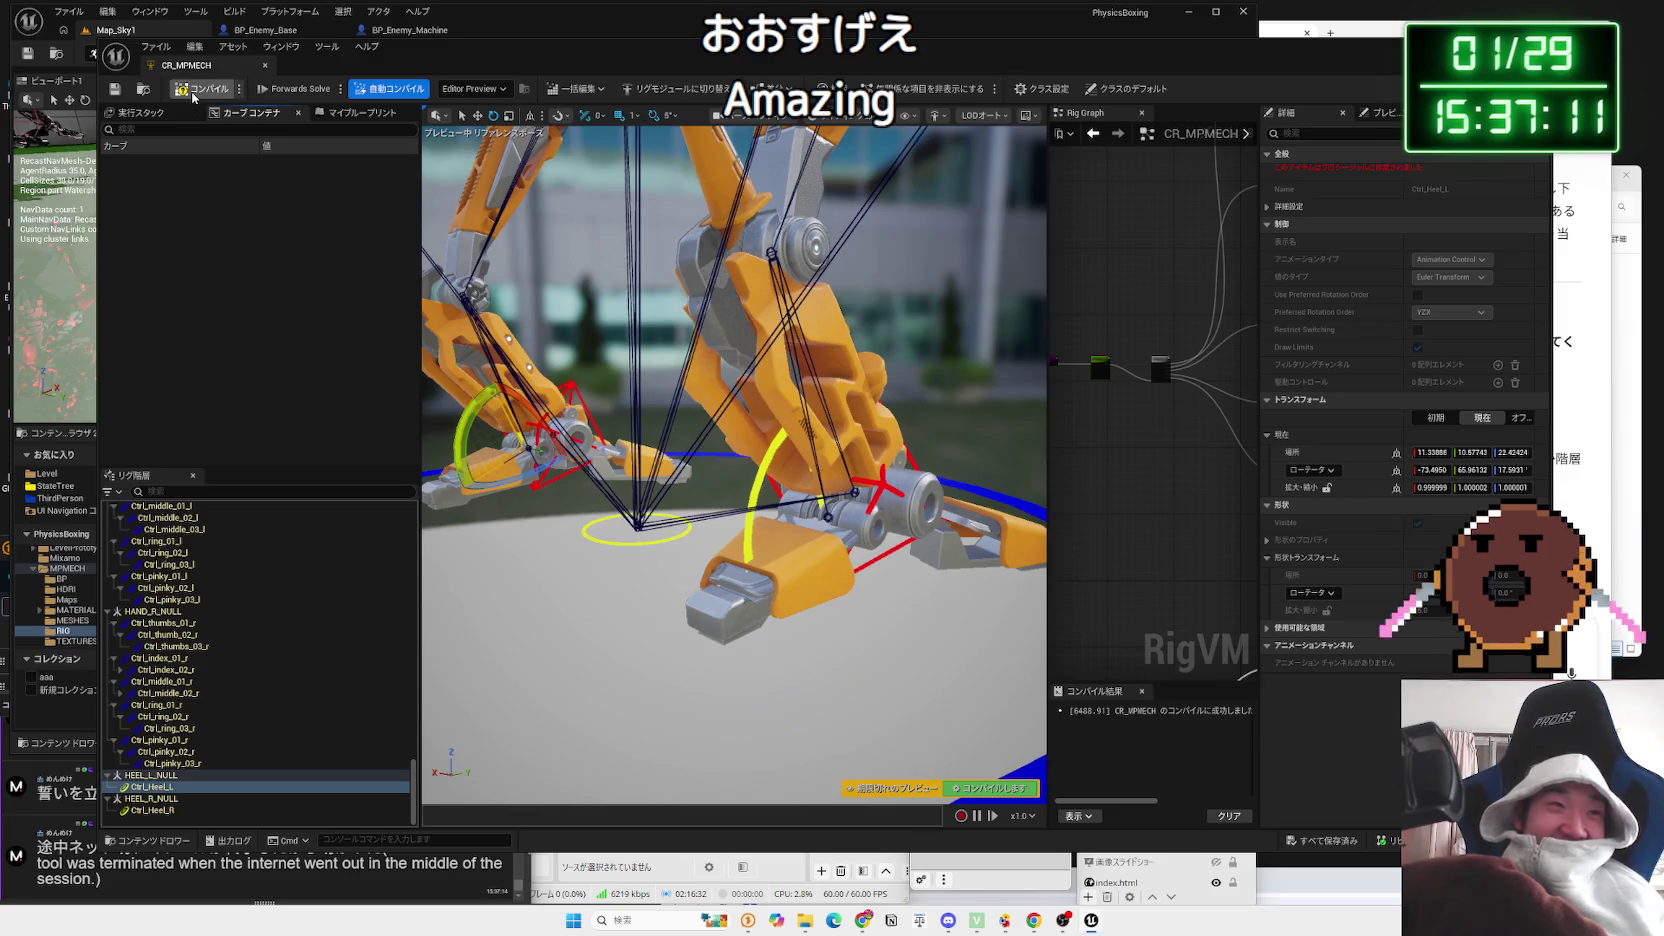
pyautogui.click(193, 96)
pyautogui.scroll(-3, 300, 666)
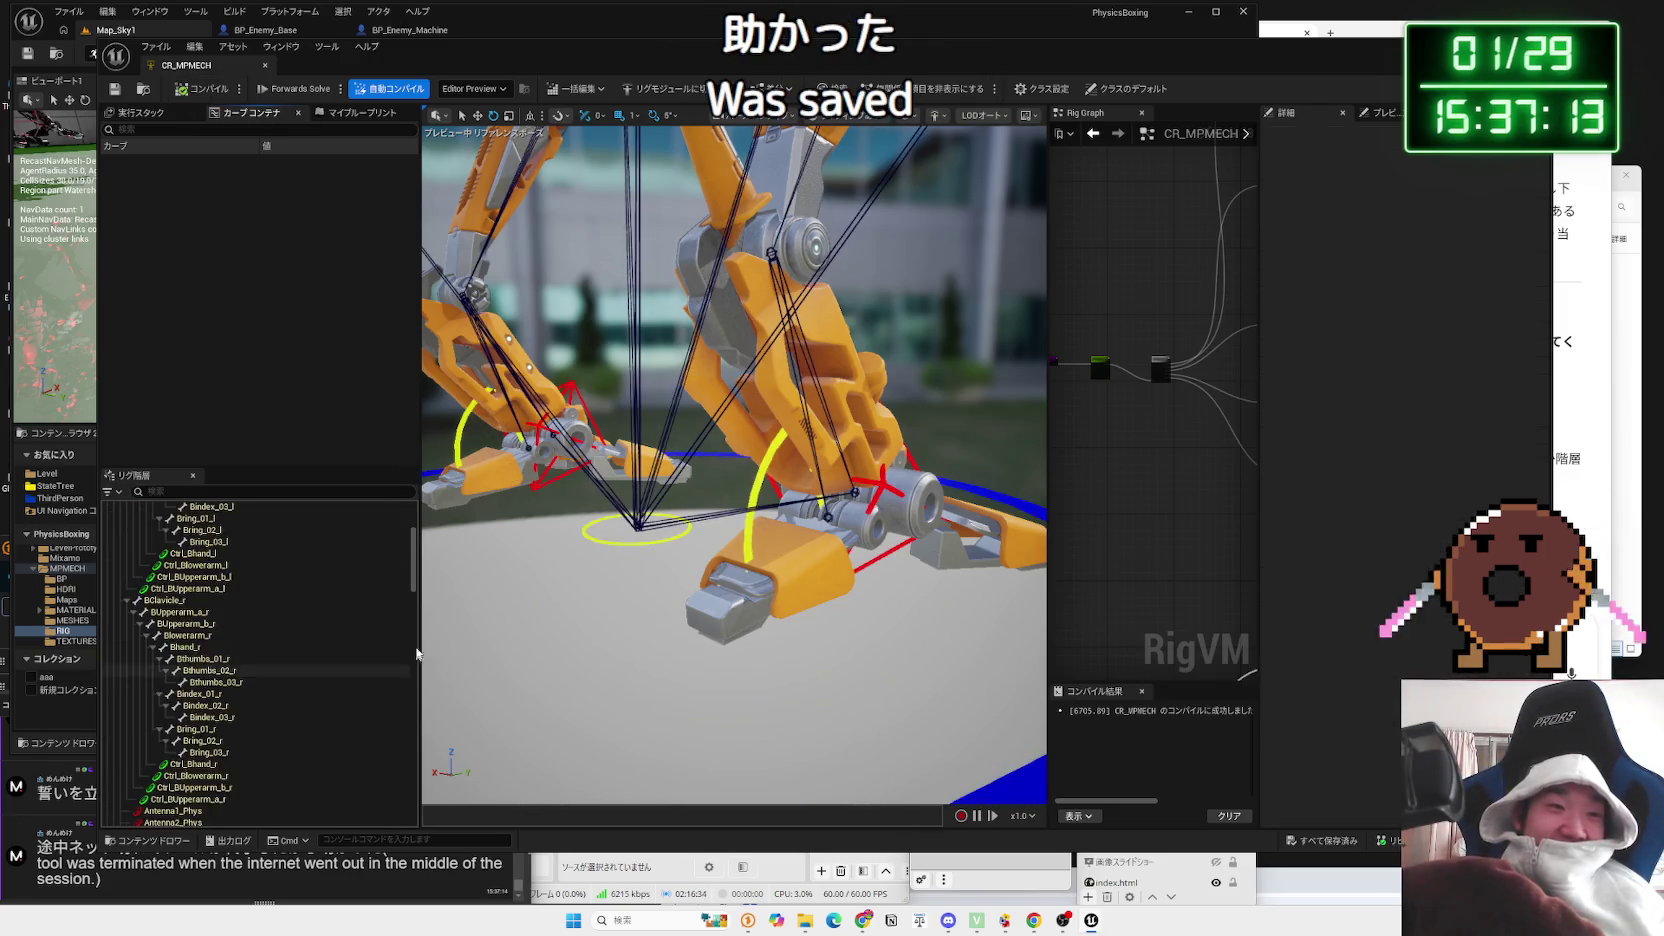
# Step: Select Ctrl_Heel_R then Ctrl_Heel_L, rearrange the panels, and switch CR_MPMECH to a rig module
pyautogui.scroll(-10, 414, 666)
pyautogui.click(240, 810)
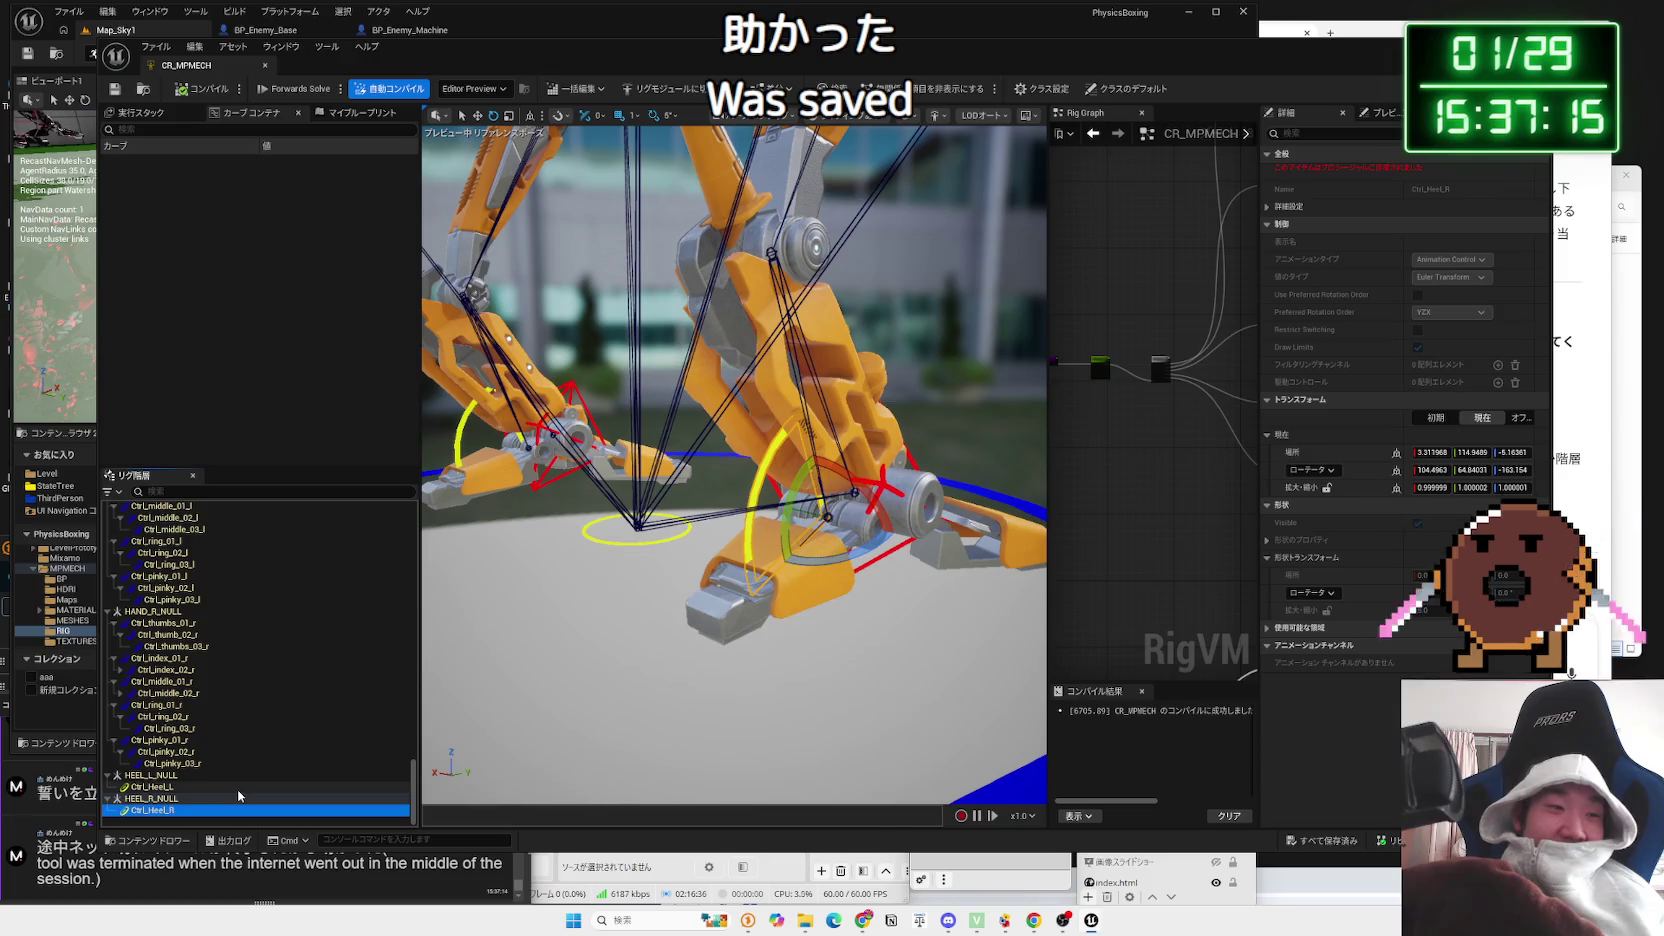
pyautogui.click(240, 788)
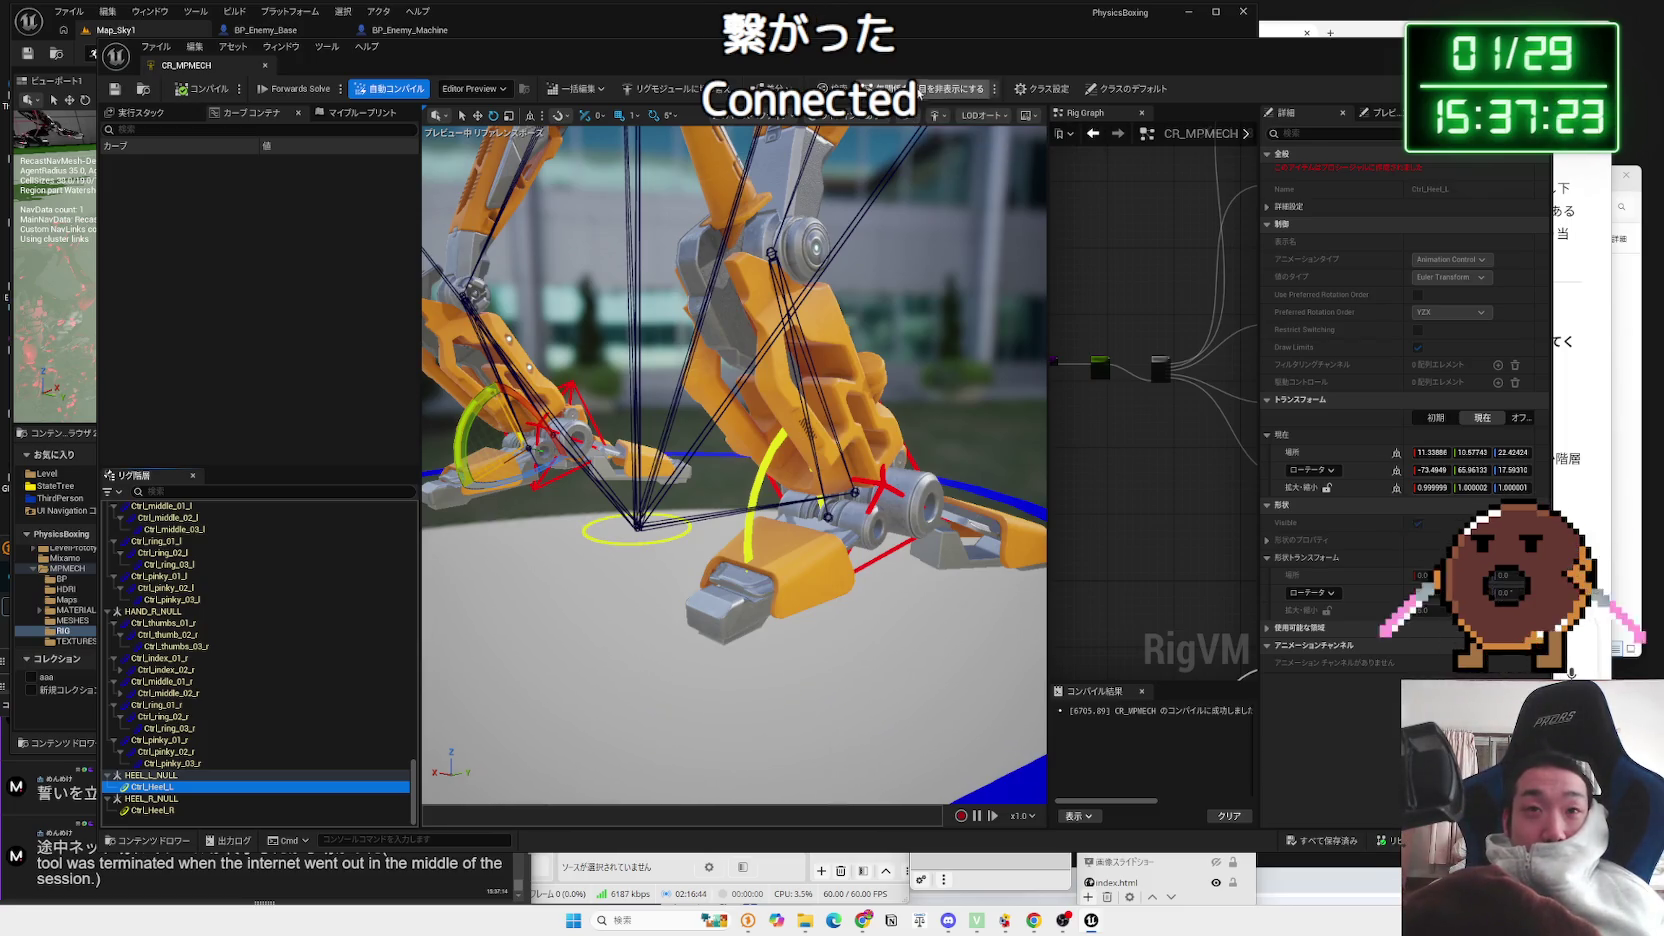
pyautogui.moveTo(918, 50); pyautogui.dragTo(965, 25)
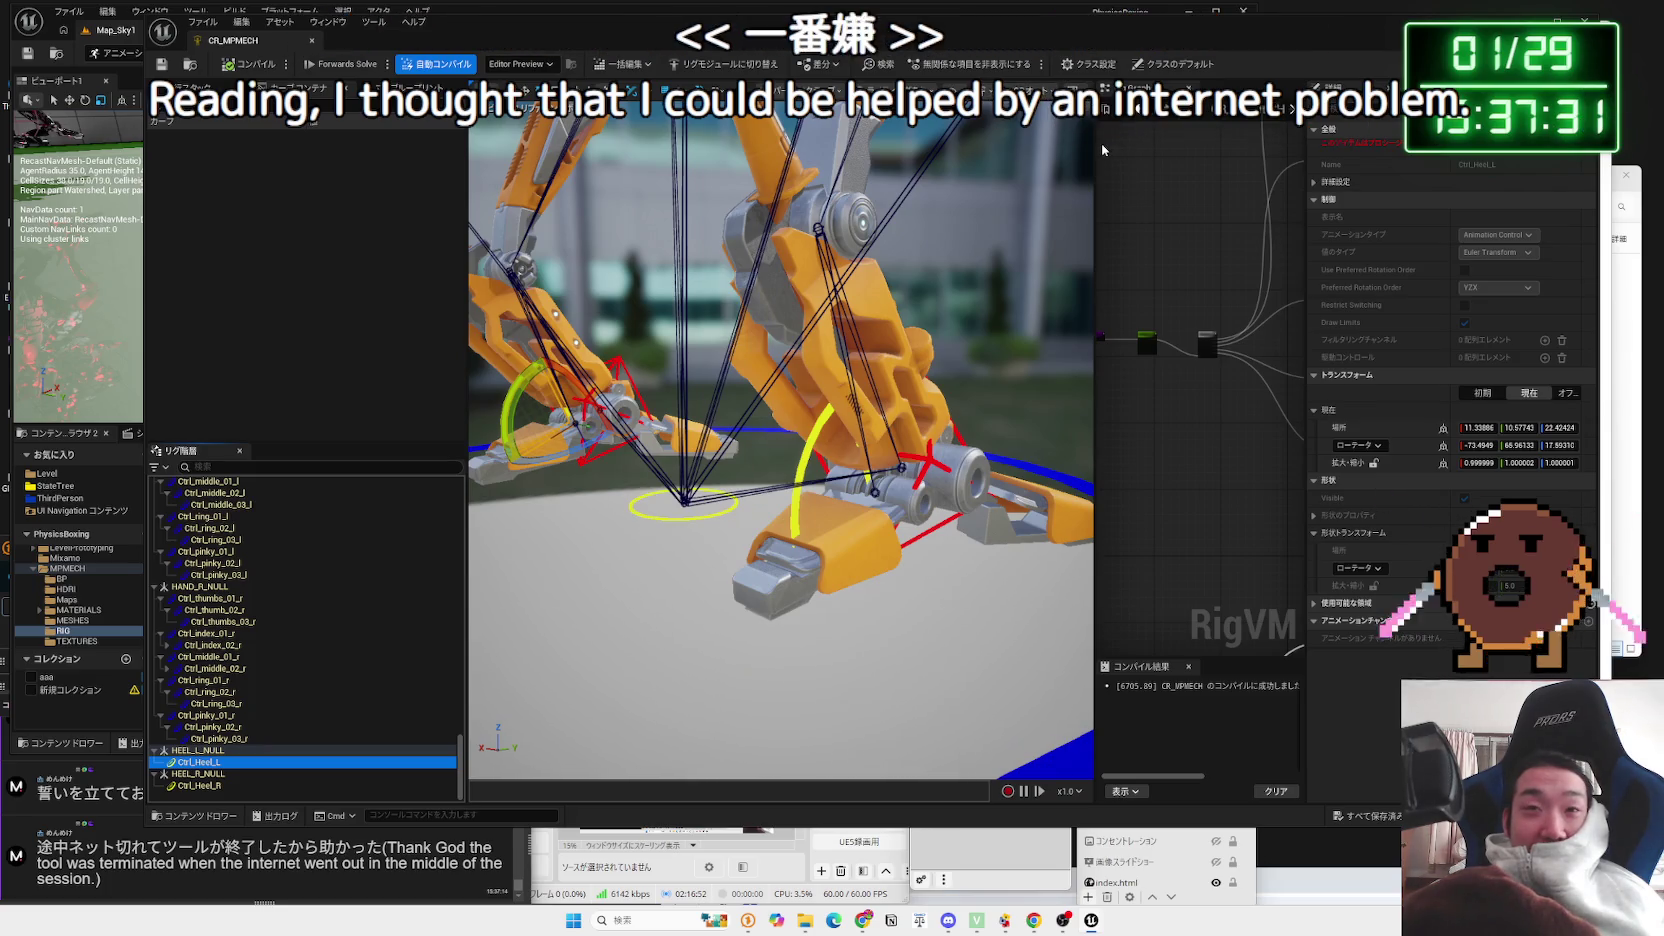
pyautogui.moveTo(1096, 143); pyautogui.dragTo(1044, 143)
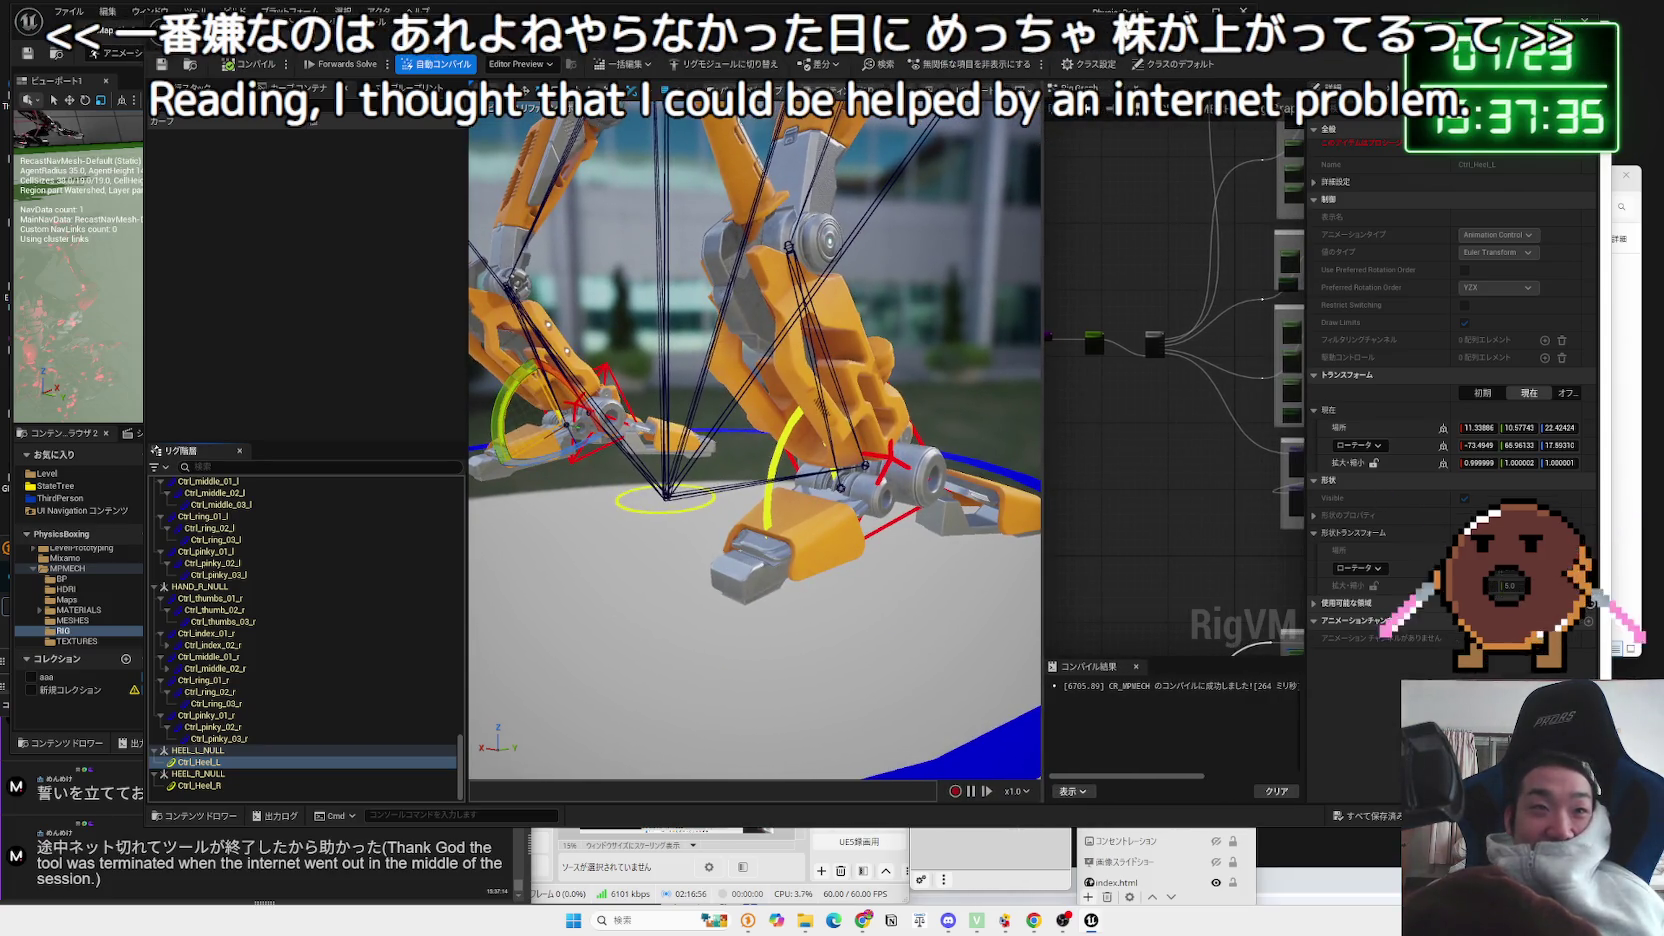
pyautogui.click(719, 64)
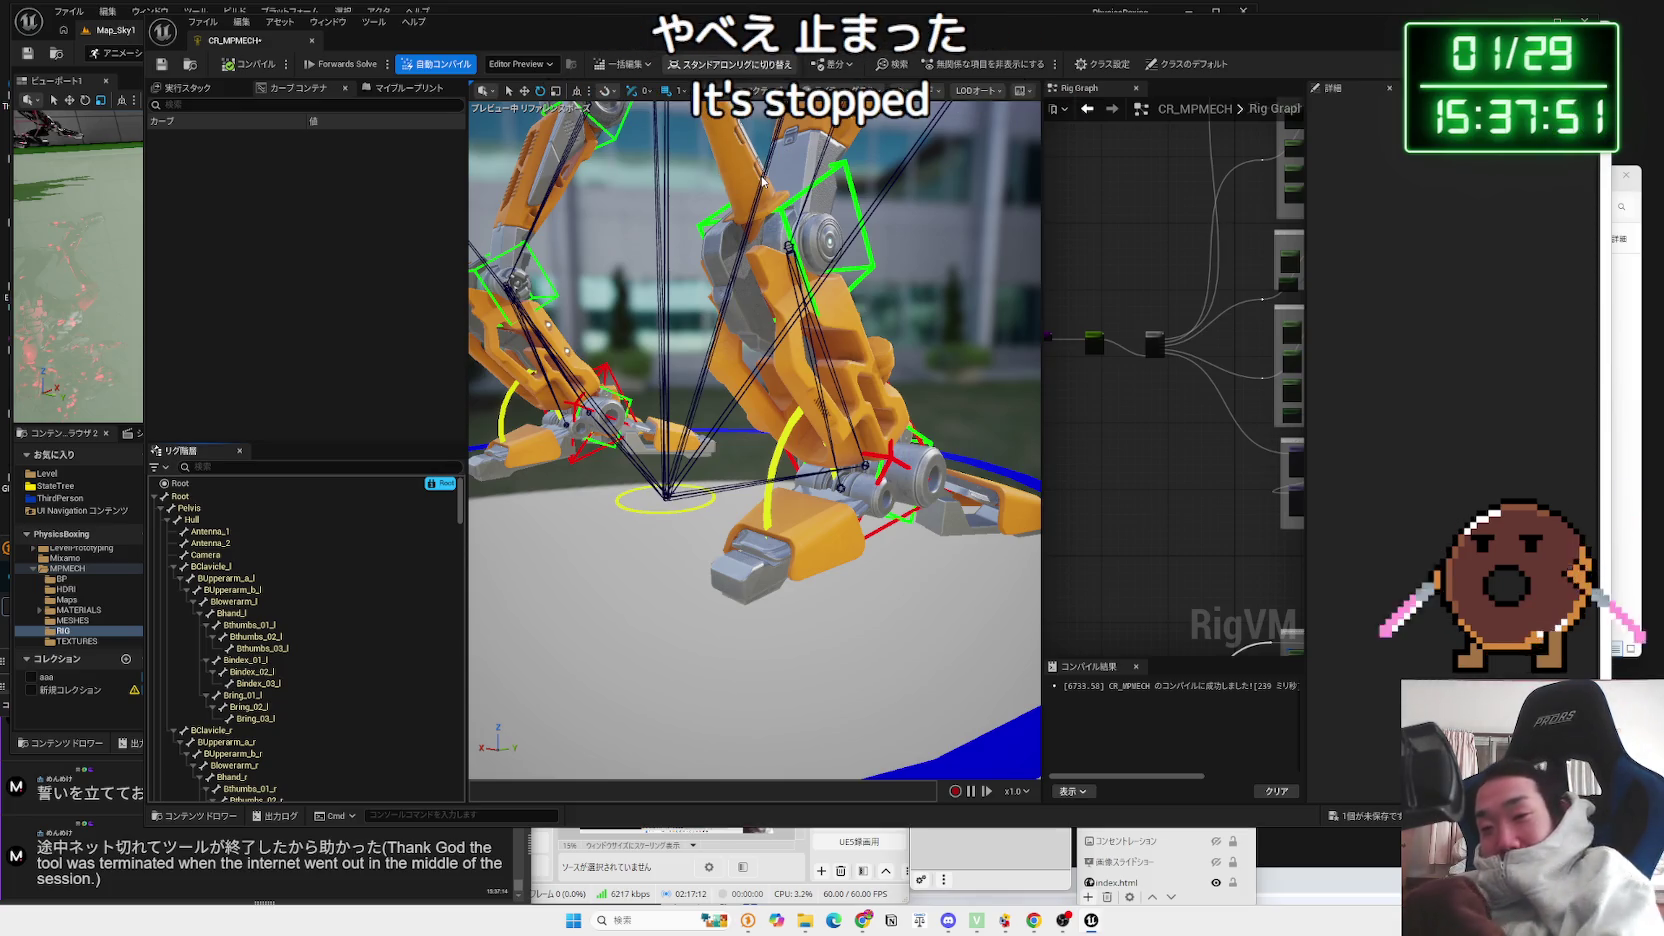
# Step: Switch CR_MPMECH back to a standalone rig and check the Editor Preview debug objects
pyautogui.click(721, 66)
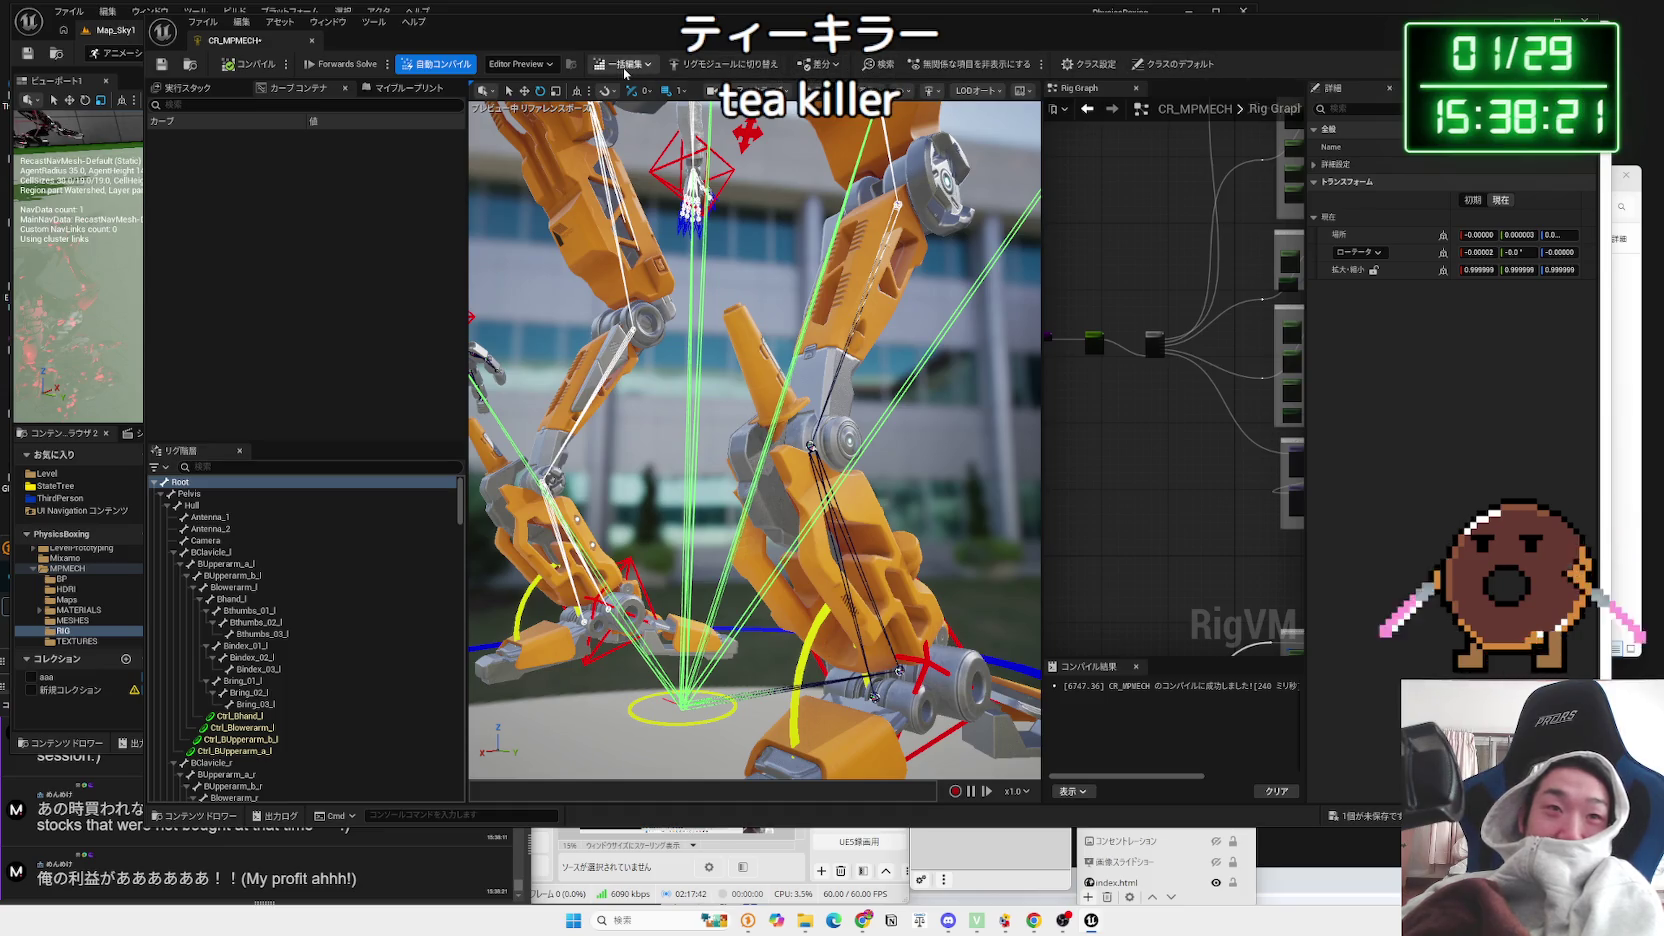
pyautogui.click(519, 65)
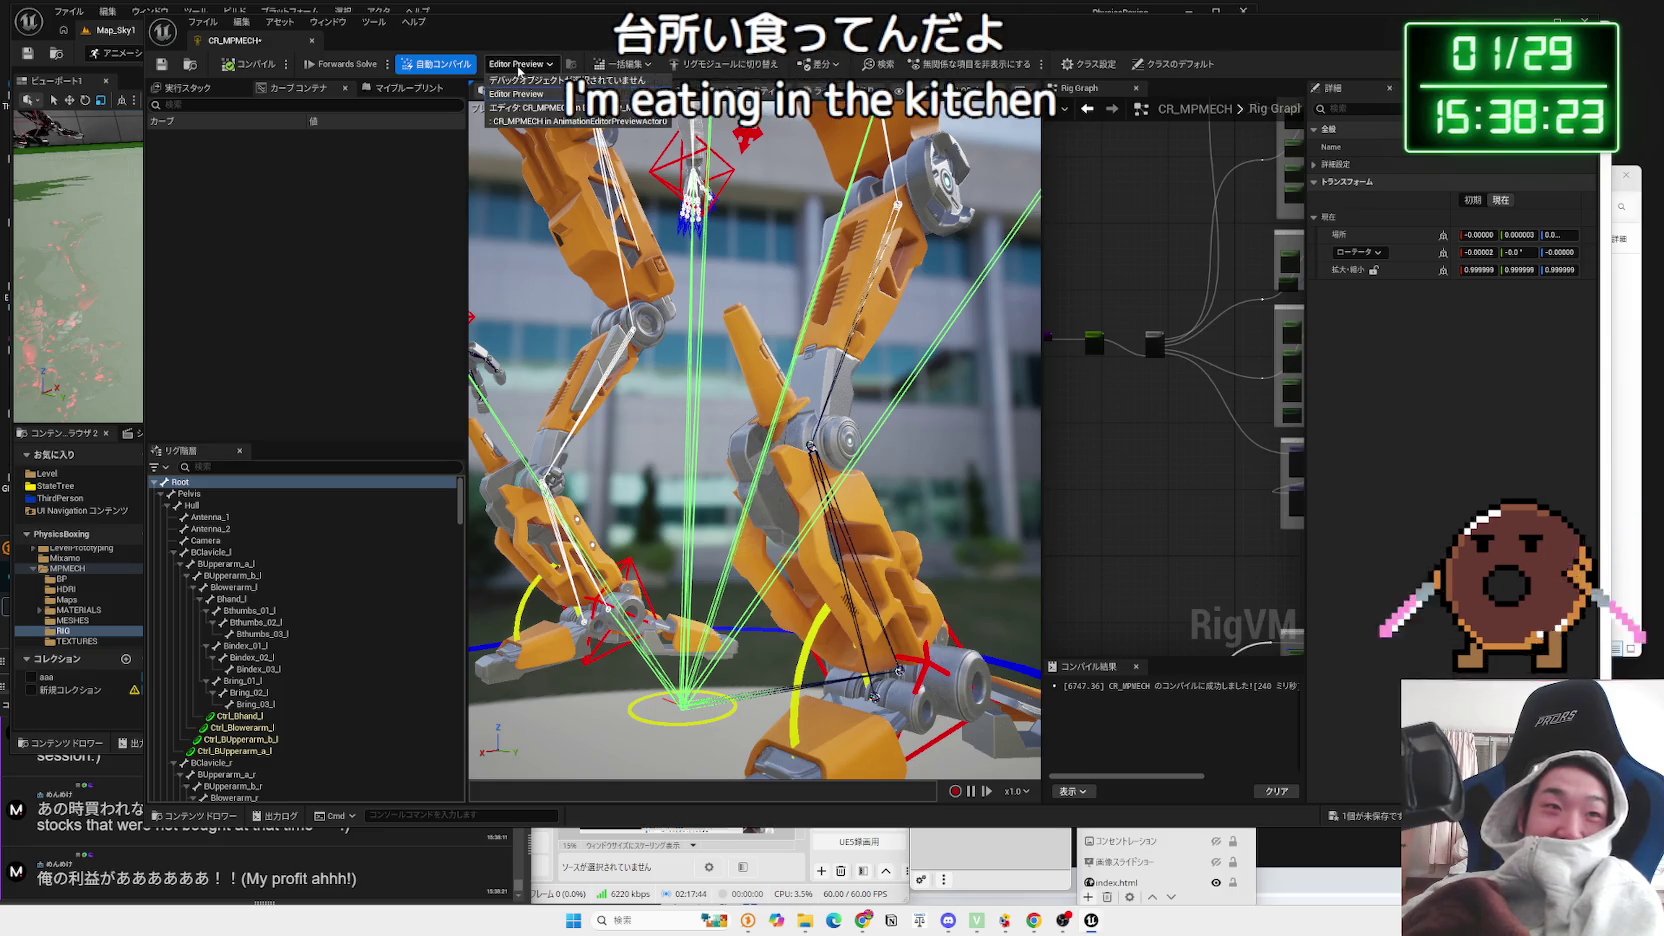
pyautogui.click(505, 63)
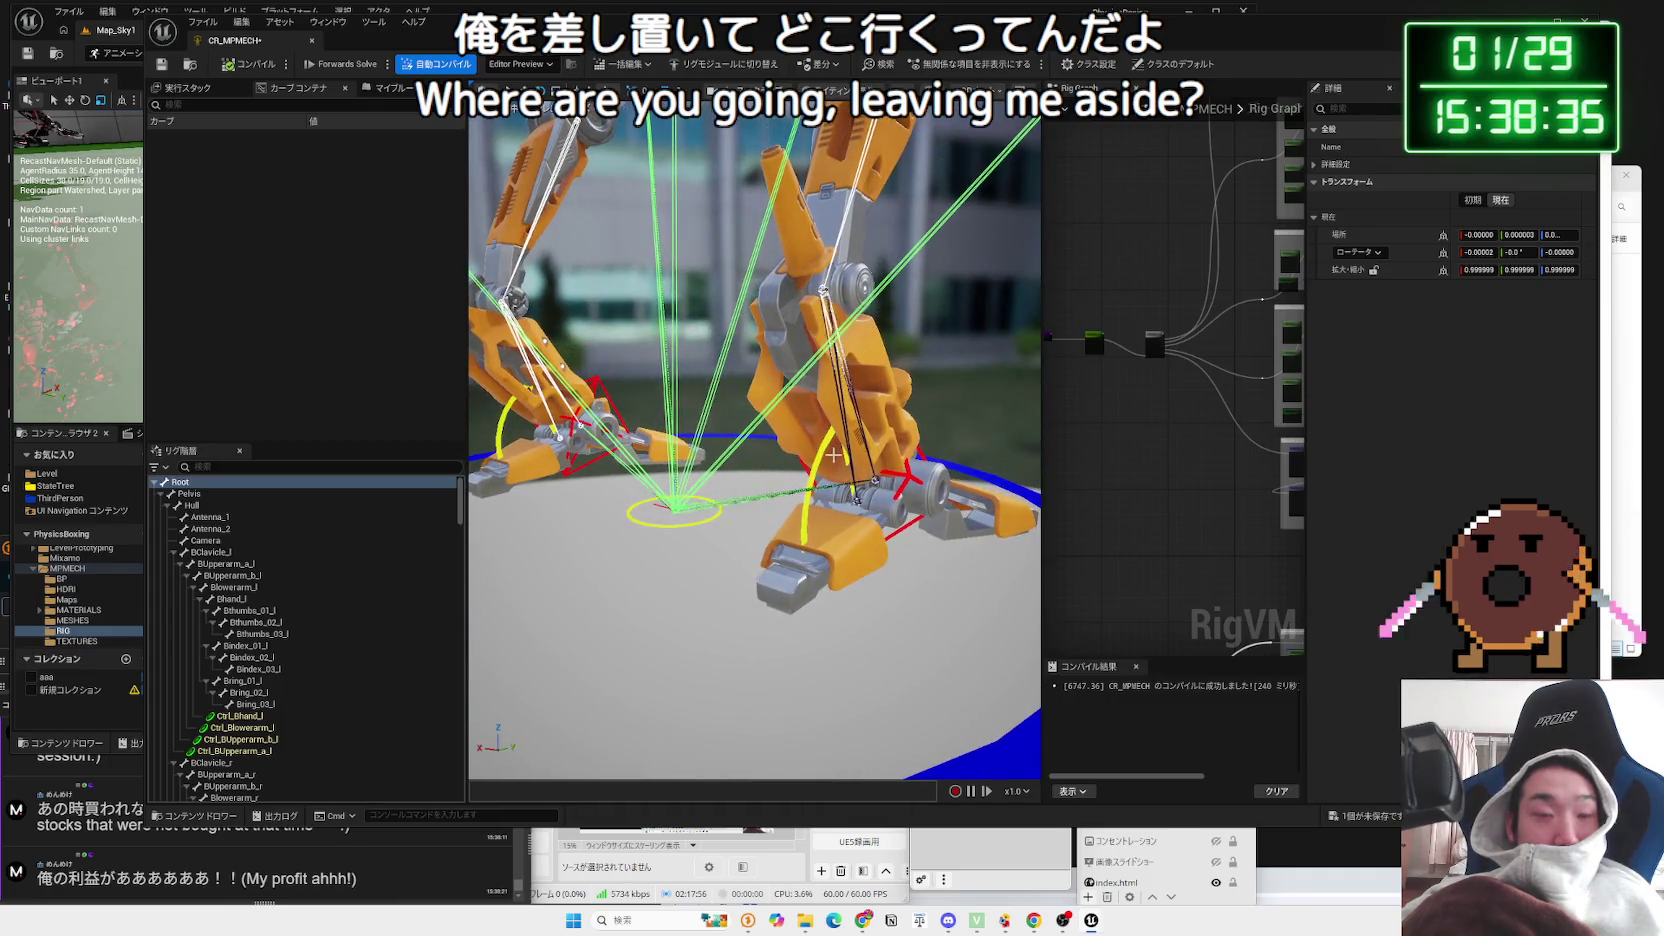
# Step: Test-rotate Ctrl_Heel_R about 20 degrees, then select Ctrl_Heel_L in the hierarchy
pyautogui.click(818, 453)
pyautogui.moveTo(835, 462); pyautogui.dragTo(805, 540)
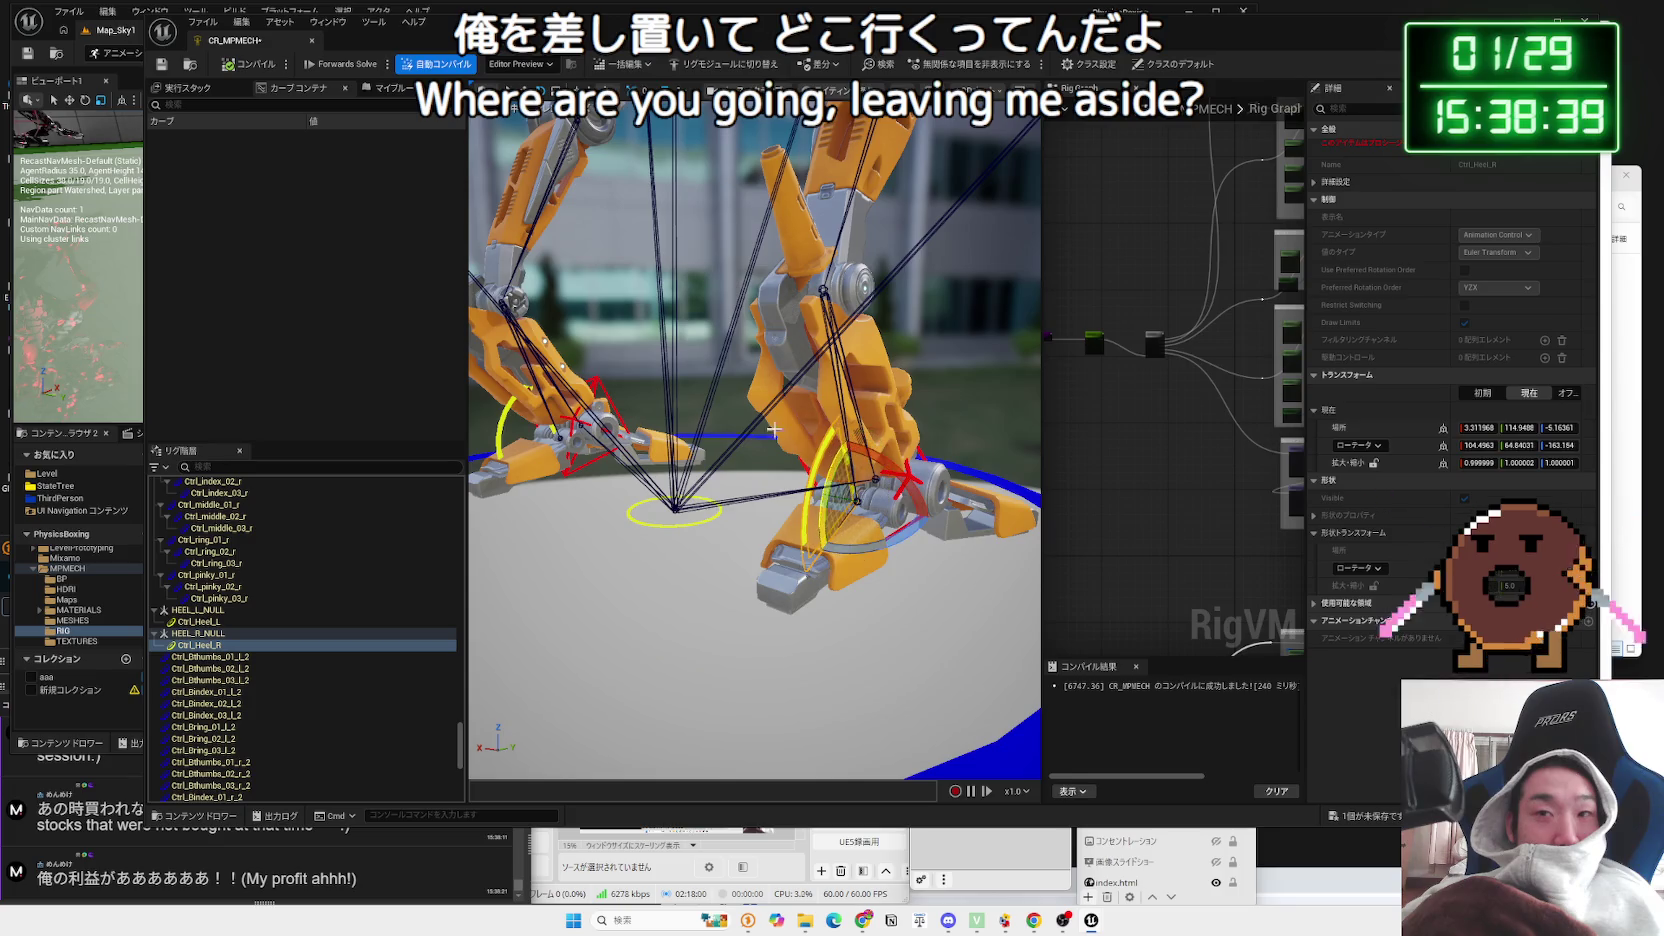
pyautogui.scroll(-5, 776, 431)
pyautogui.scroll(-2, 301, 671)
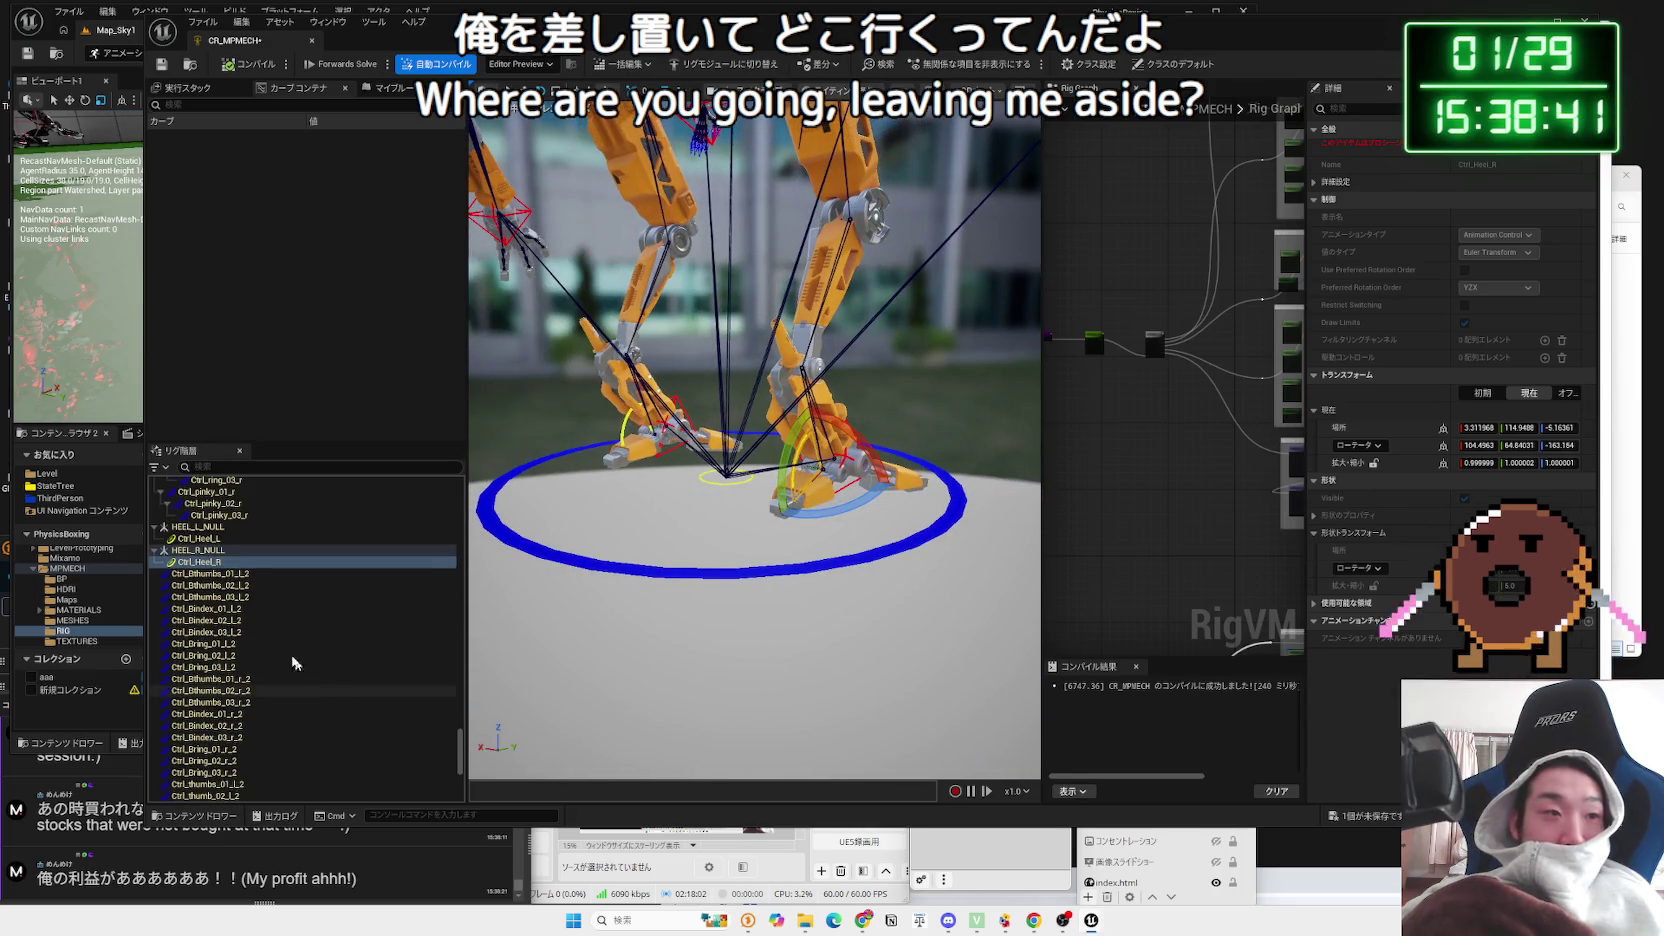
pyautogui.click(156, 550)
pyautogui.click(156, 550)
pyautogui.click(197, 561)
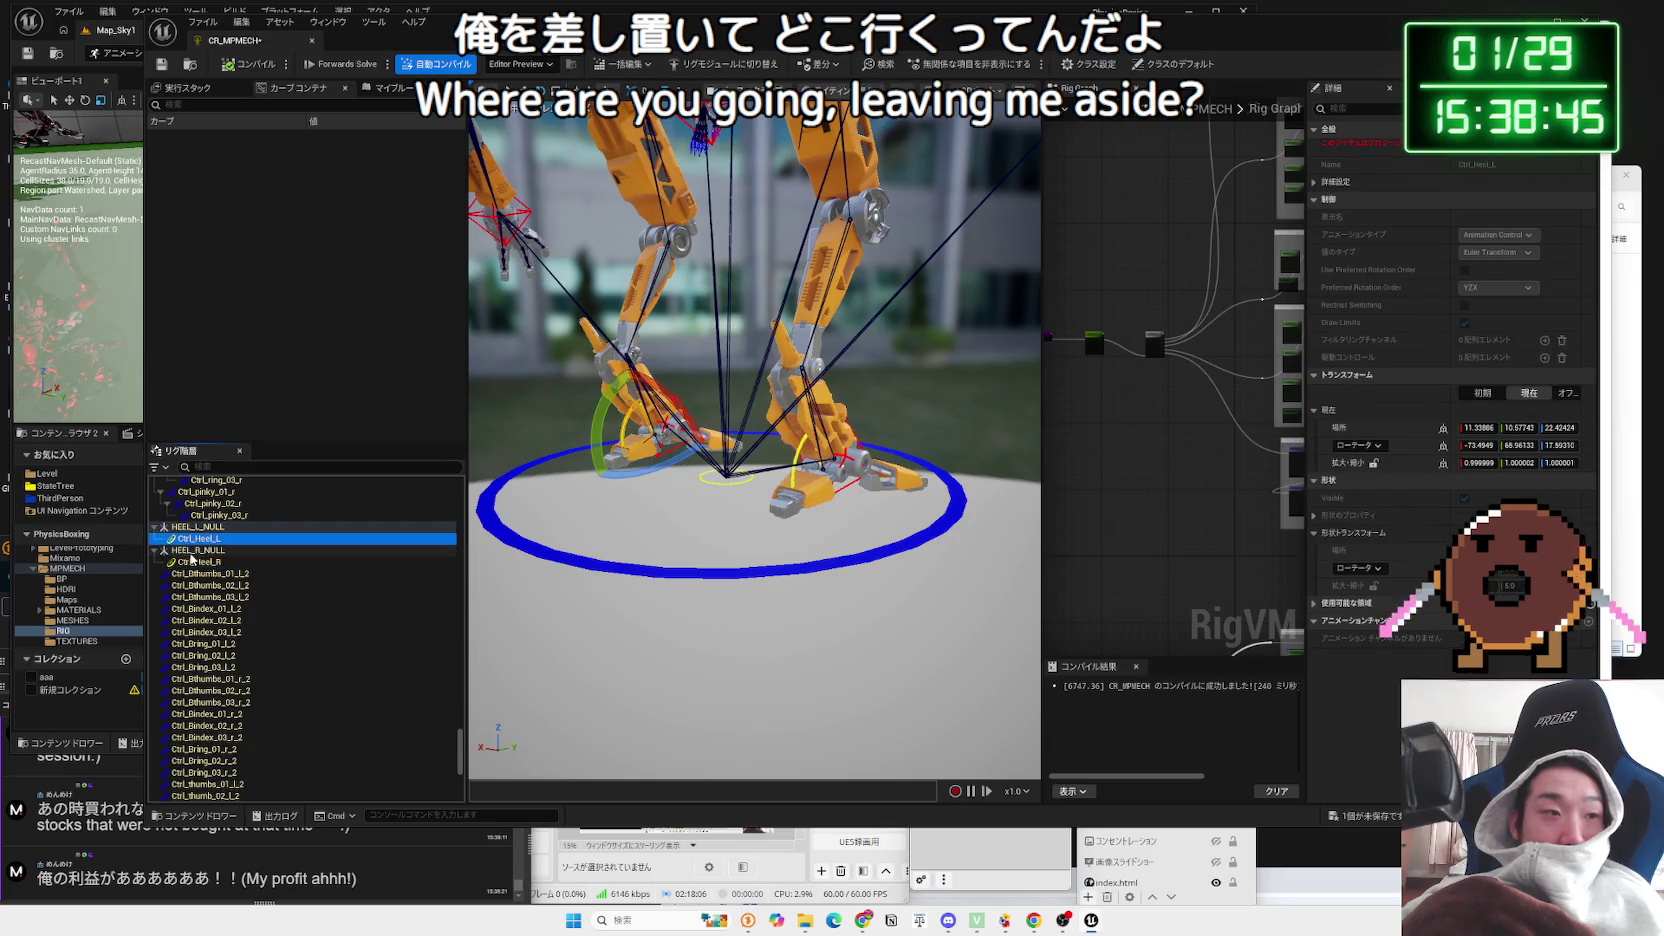
pyautogui.click(200, 539)
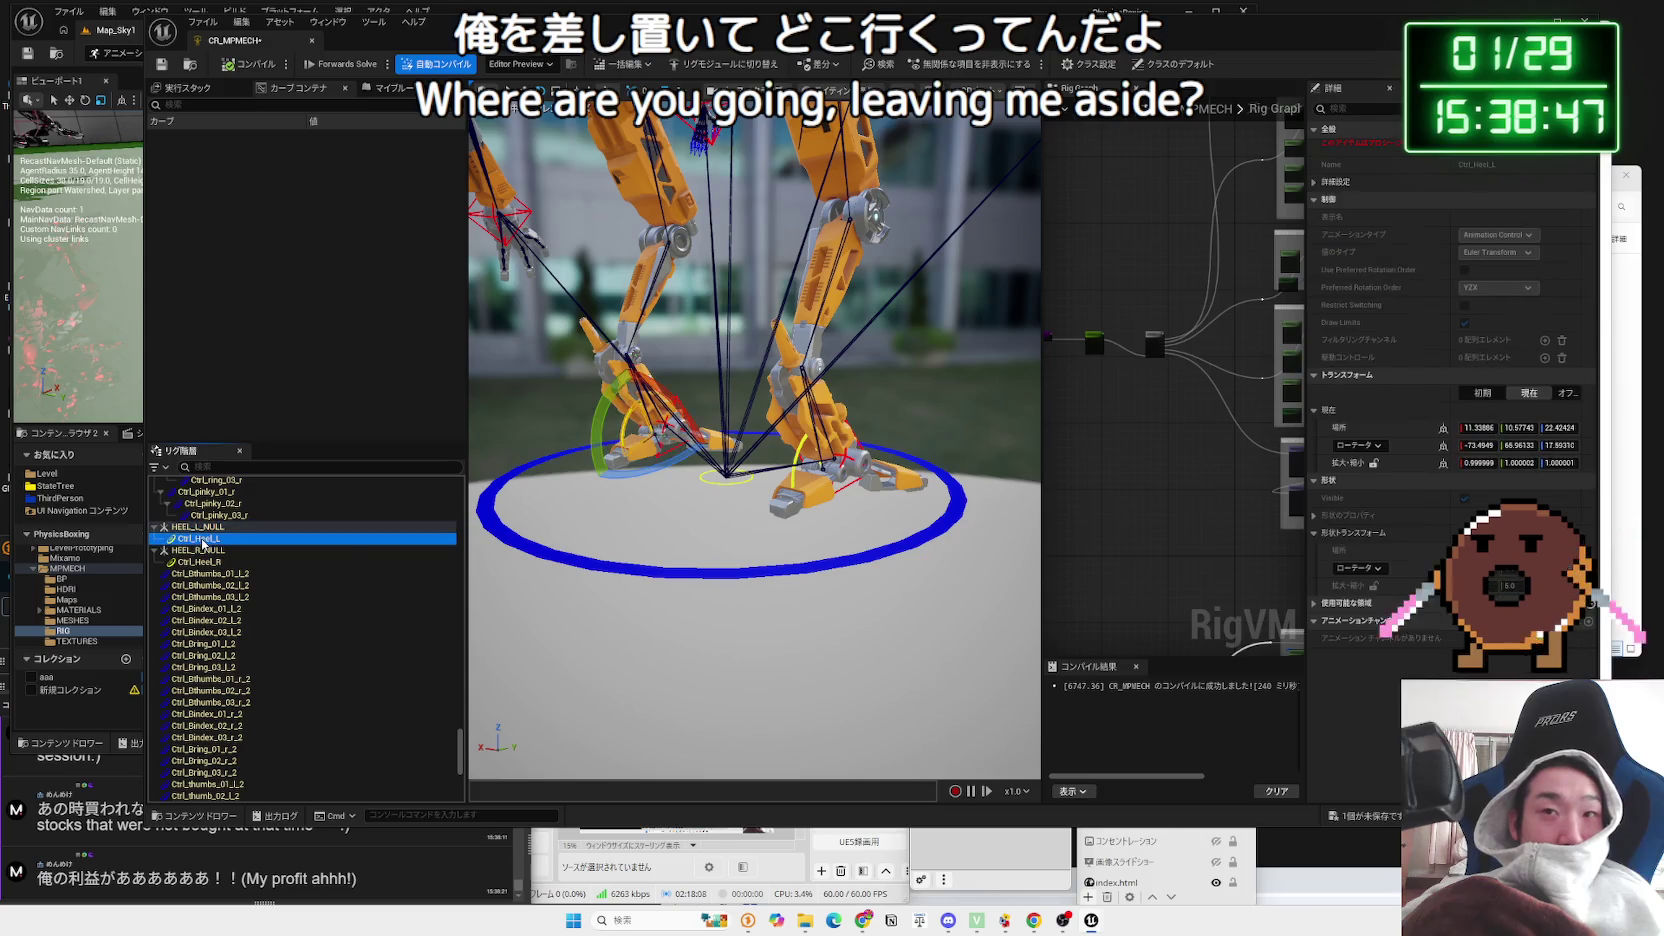
pyautogui.moveTo(791, 552); pyautogui.dragTo(630, 512)
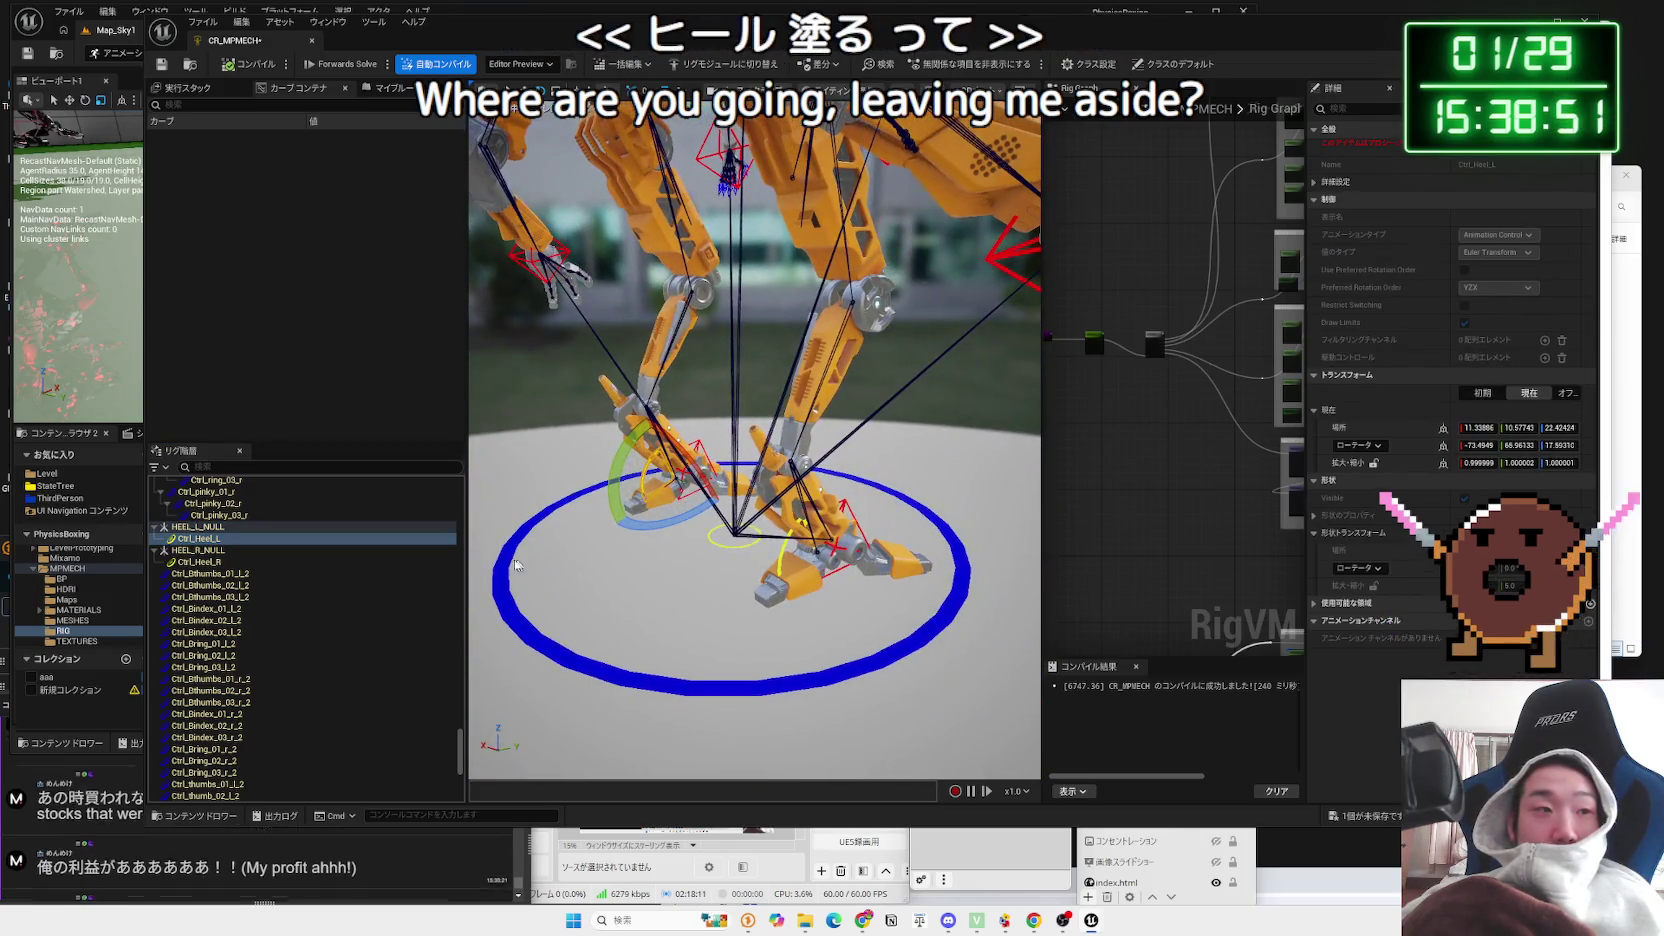
# Step: Select Ctrl_Heel_L and browse its New Element context menu options
pyautogui.click(196, 551)
pyautogui.click(200, 539)
pyautogui.rightClick(210, 540)
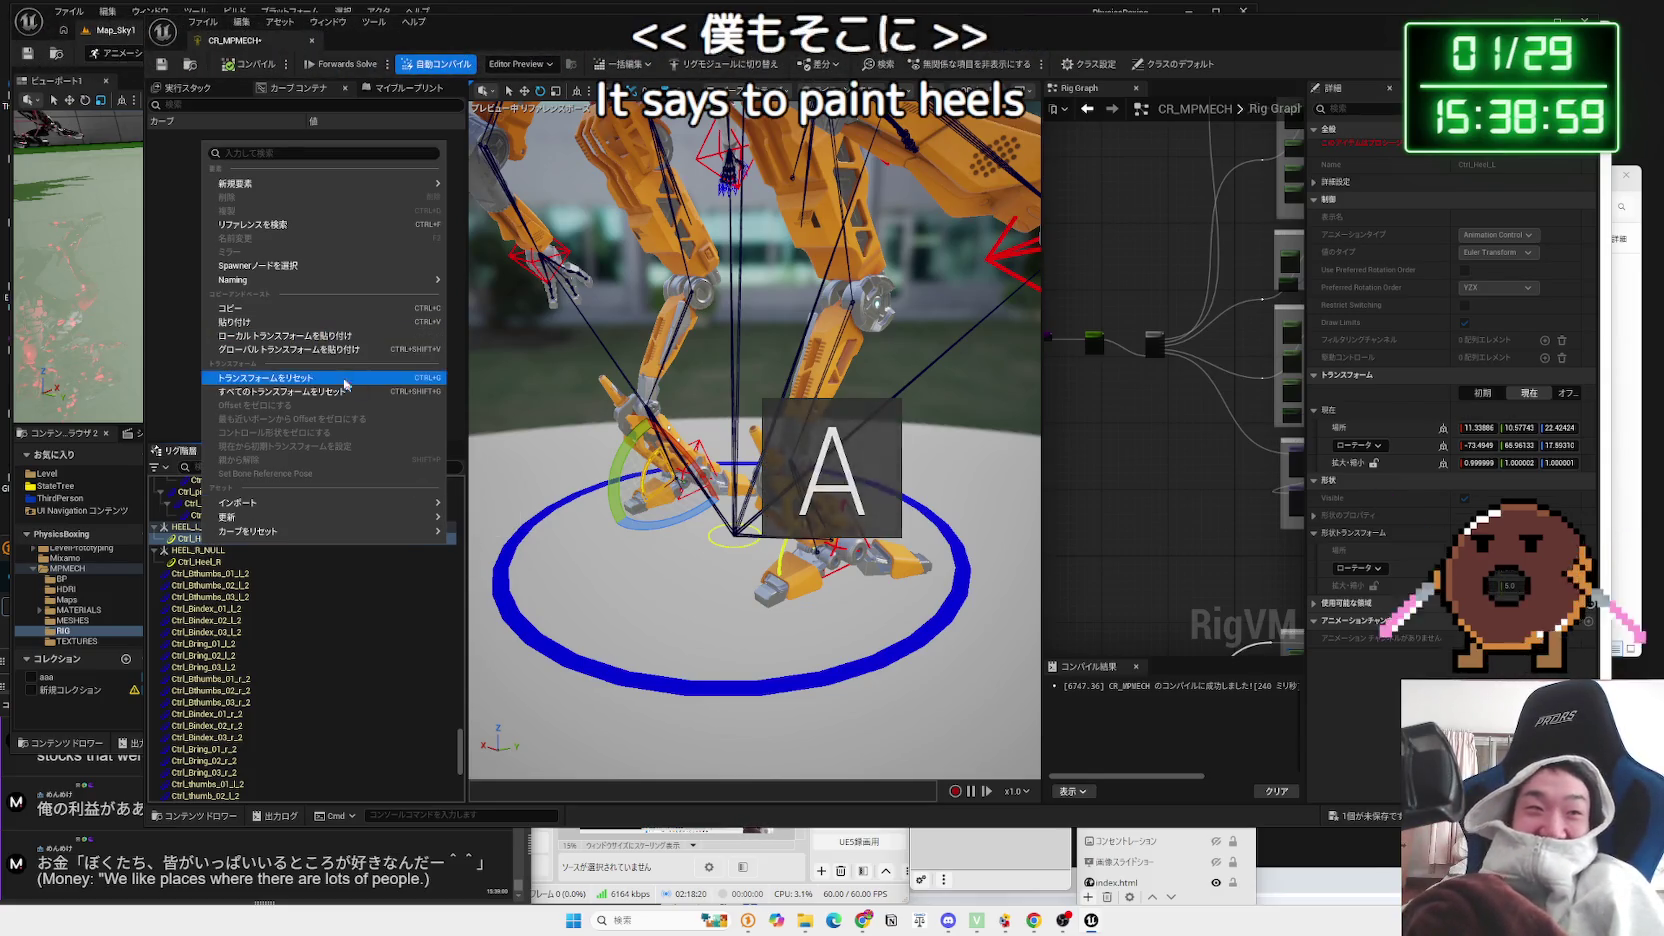
pyautogui.moveTo(306, 186)
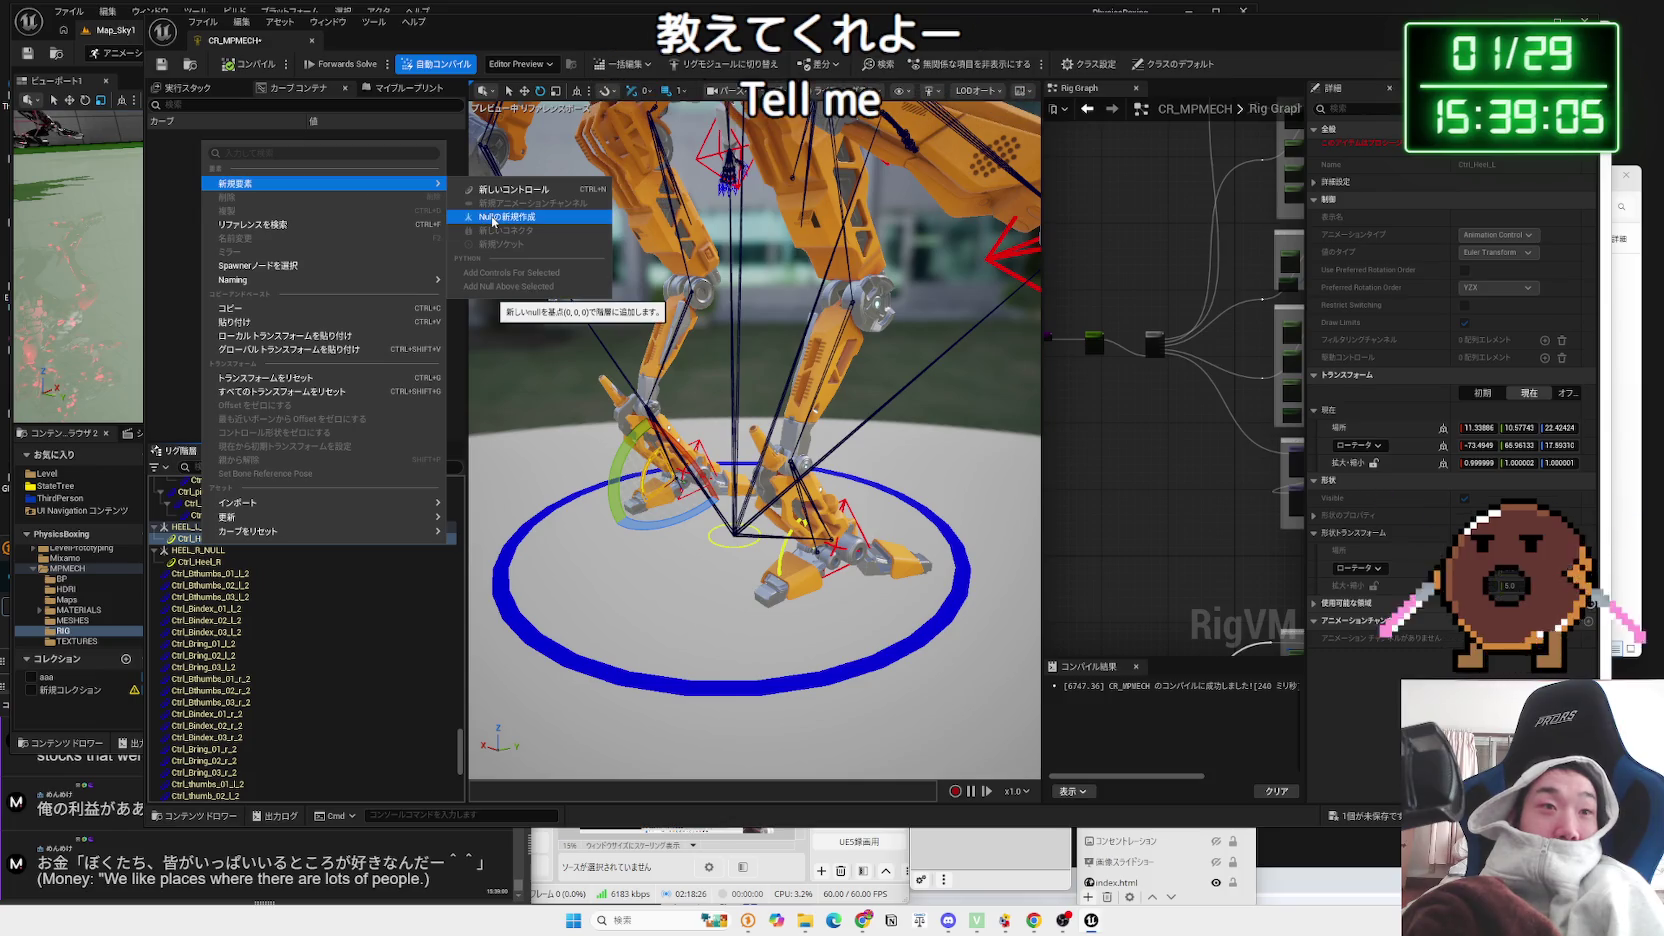
pyautogui.click(484, 367)
pyautogui.moveTo(643, 404); pyautogui.dragTo(643, 404)
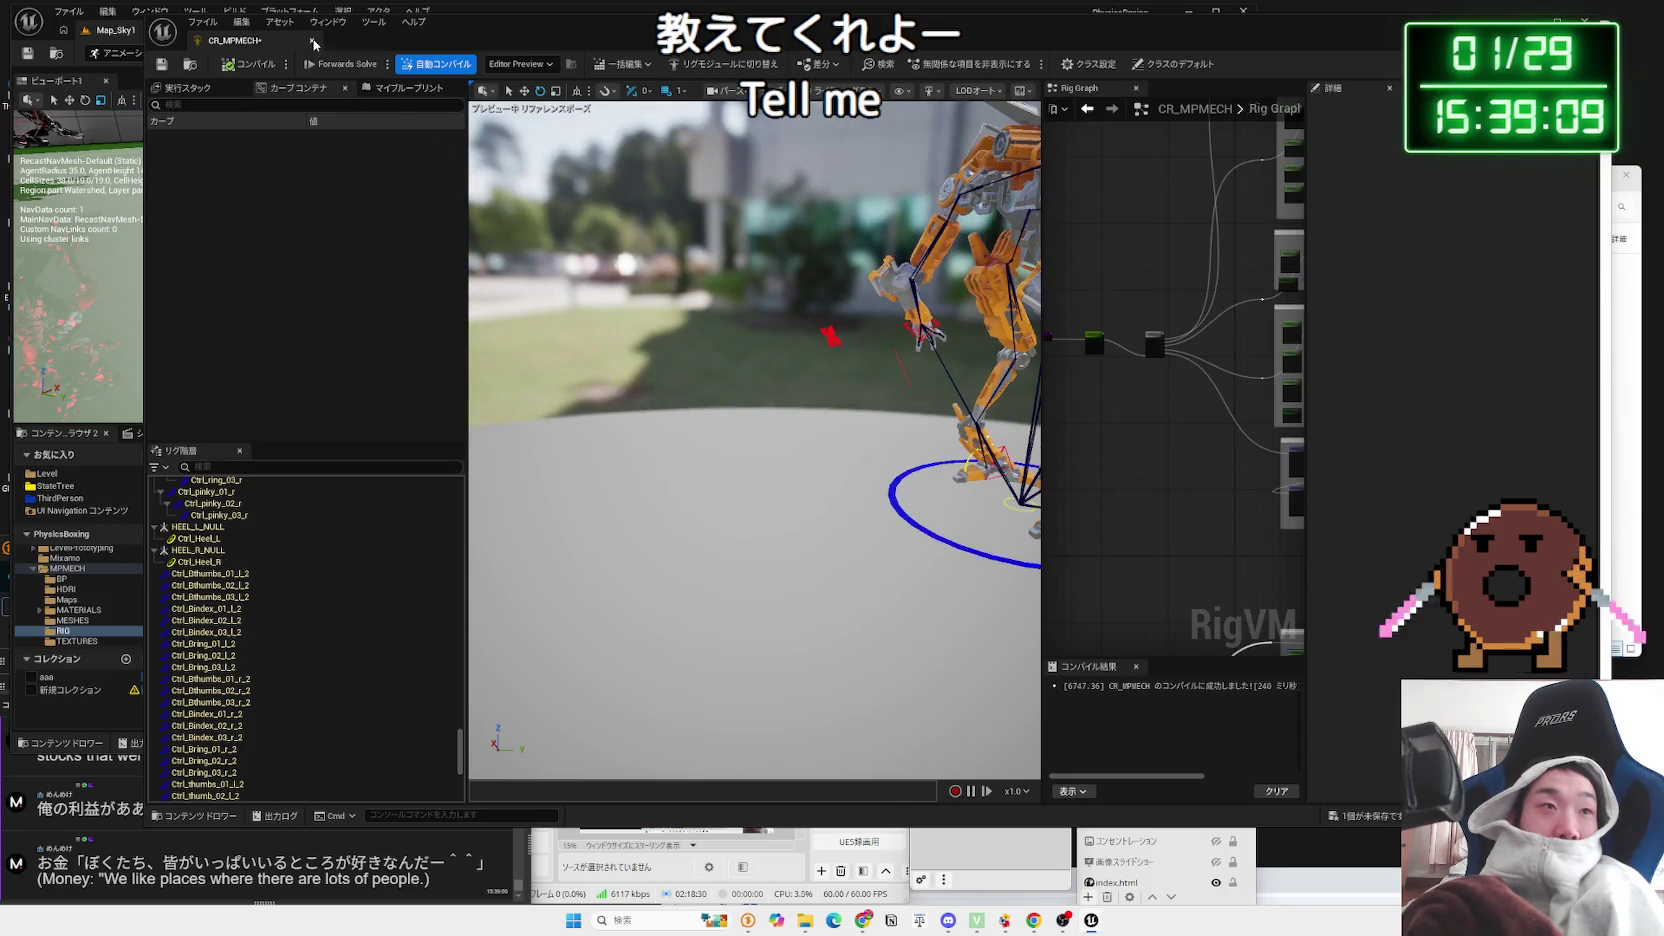
# Step: Save the CR_MPMECH rig asset with Save Selected and close the Control Rig editor
pyautogui.click(1362, 813)
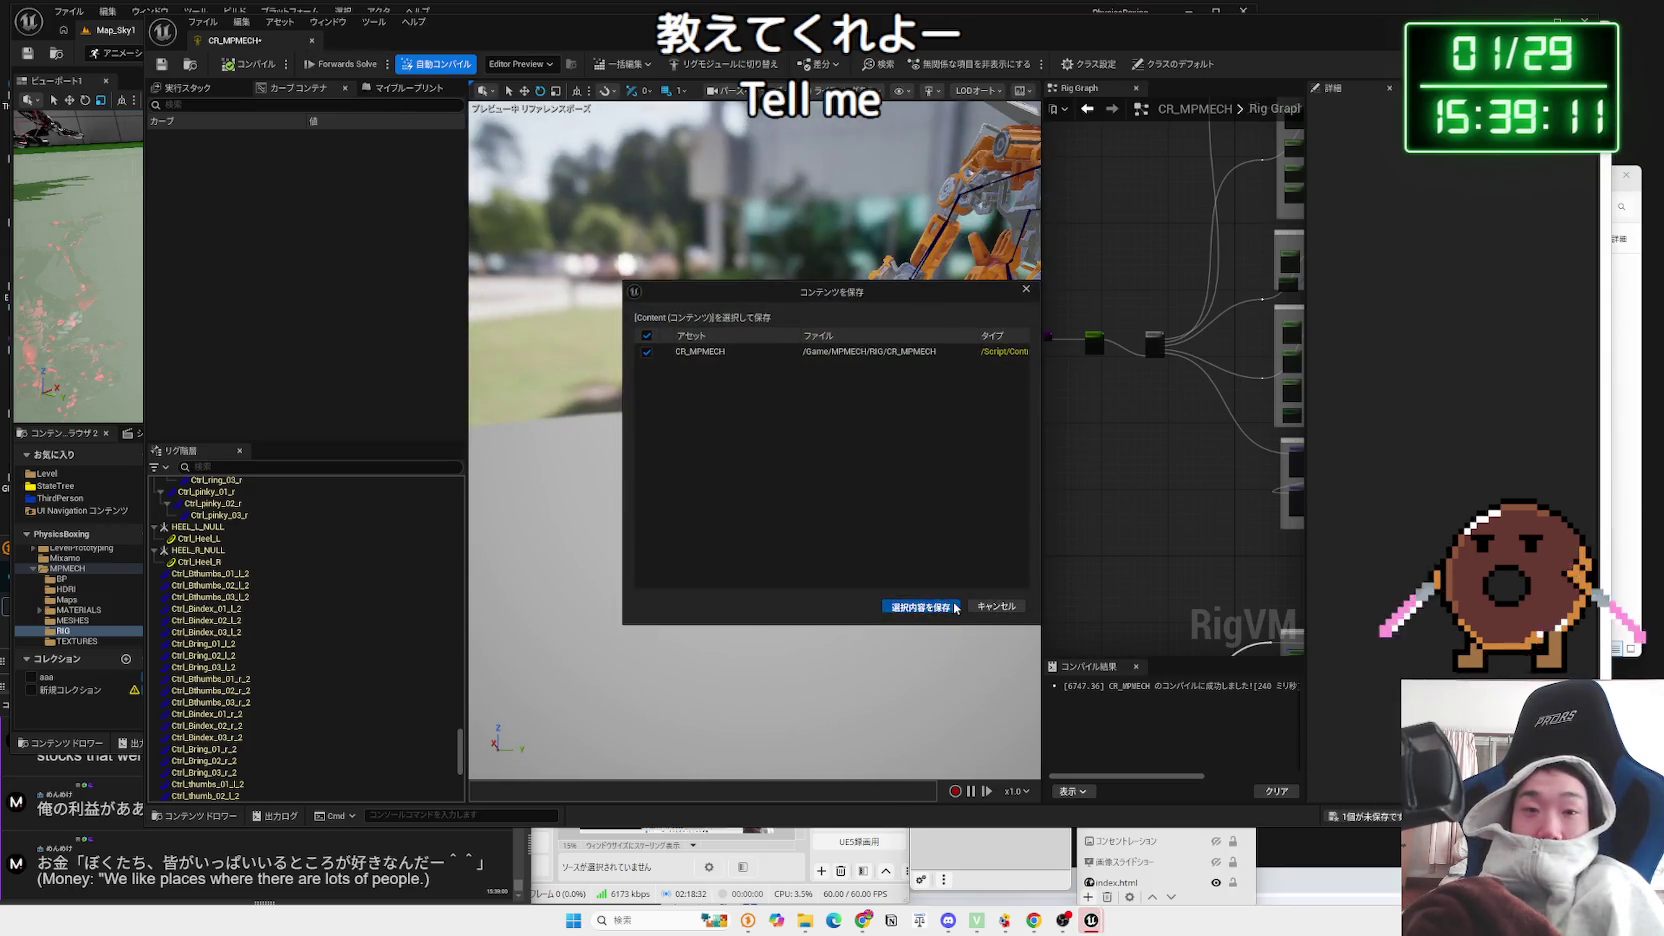
pyautogui.click(921, 607)
pyautogui.click(312, 41)
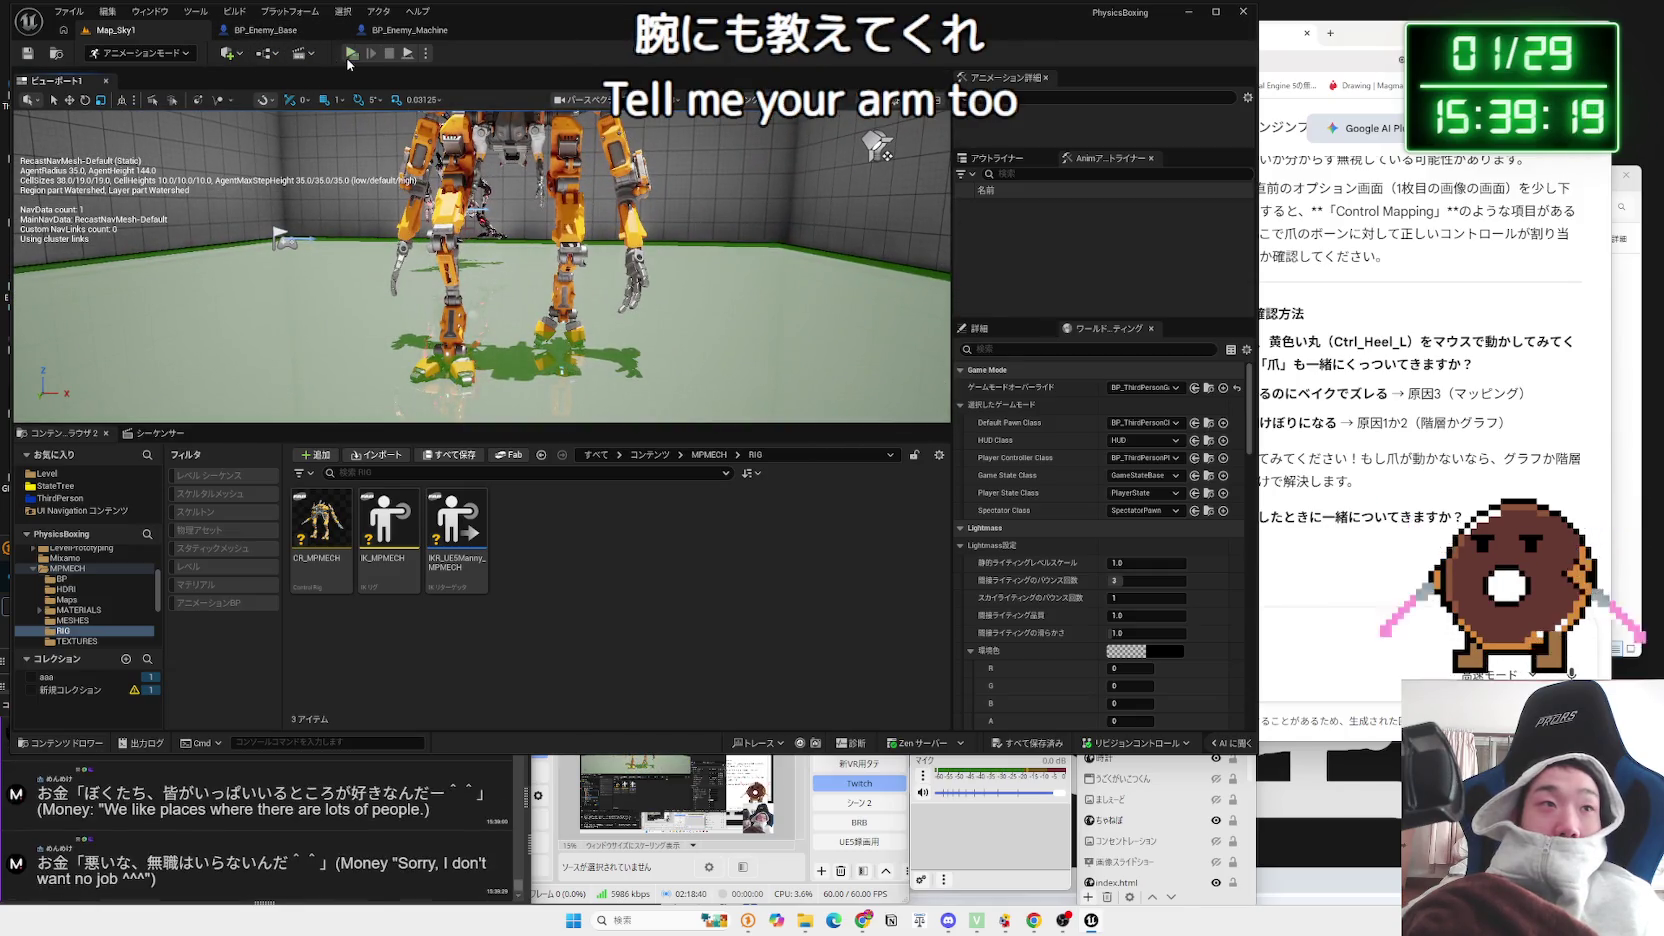
pyautogui.click(390, 52)
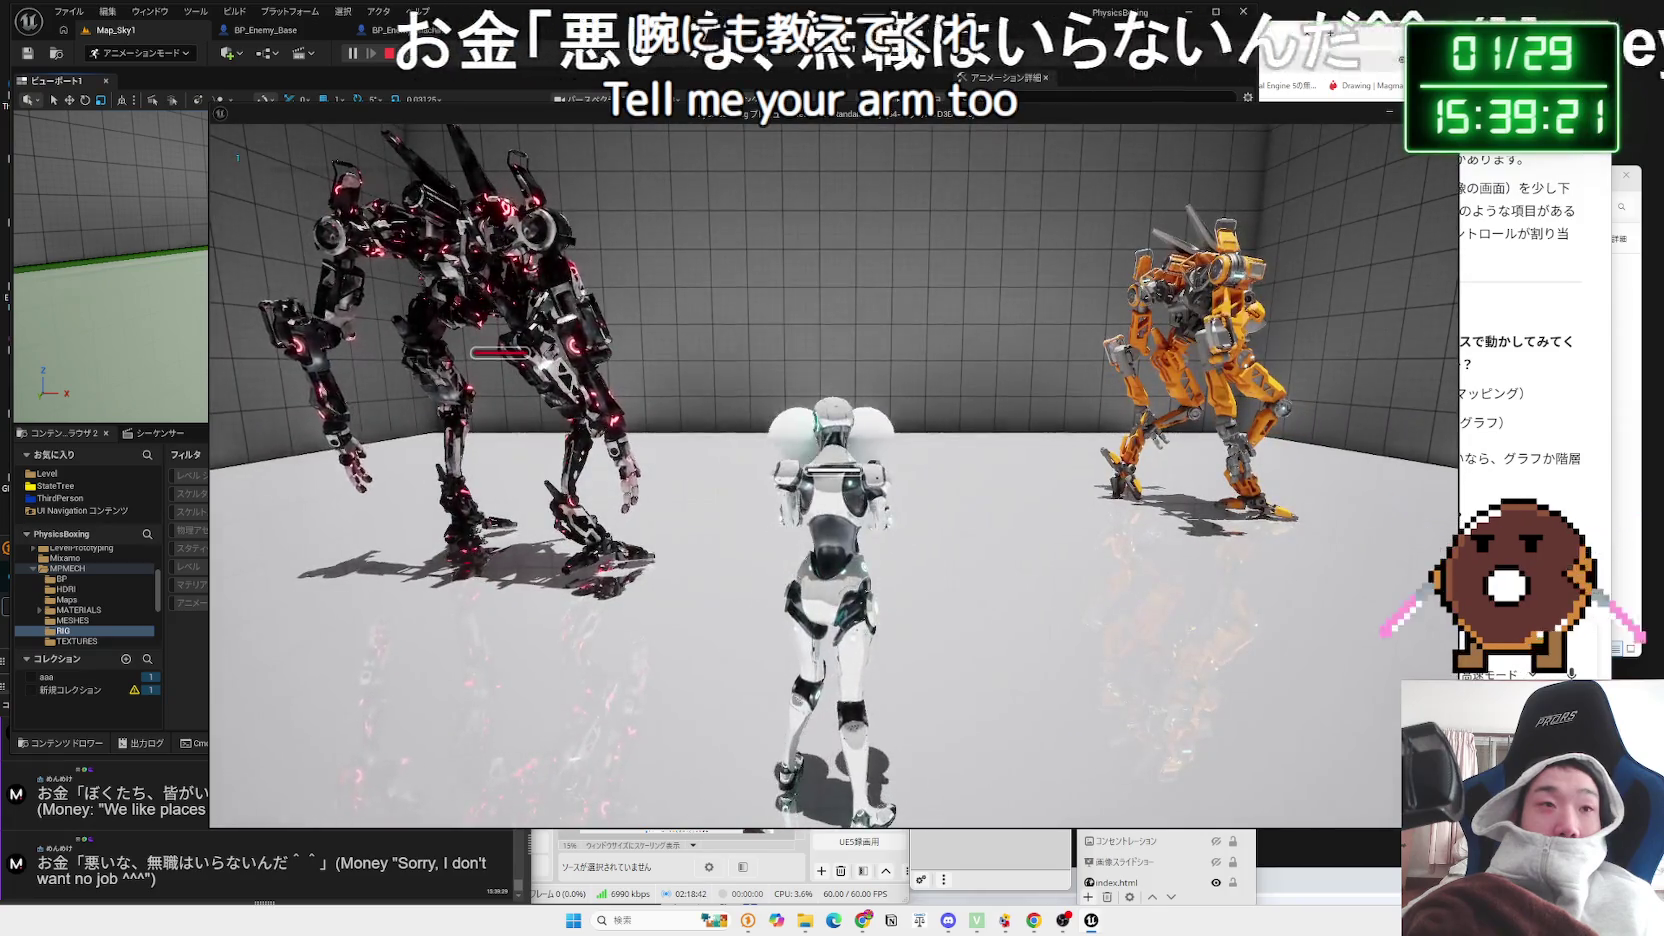
pyautogui.press('w')
pyautogui.press('w')
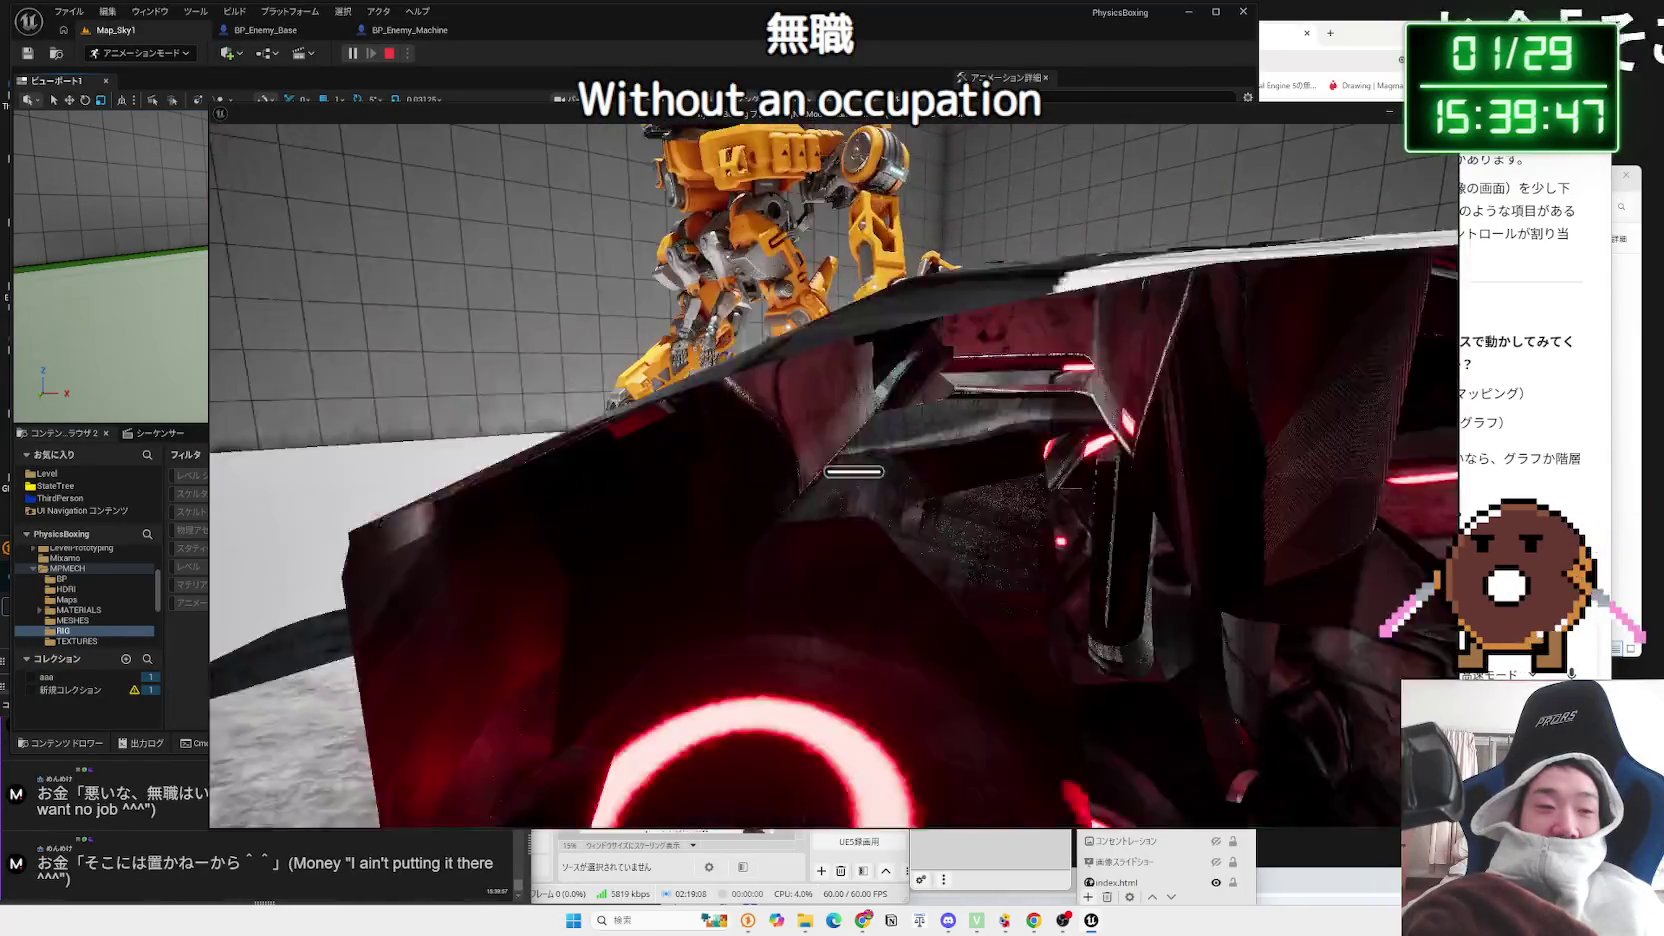
pyautogui.press('Escape')
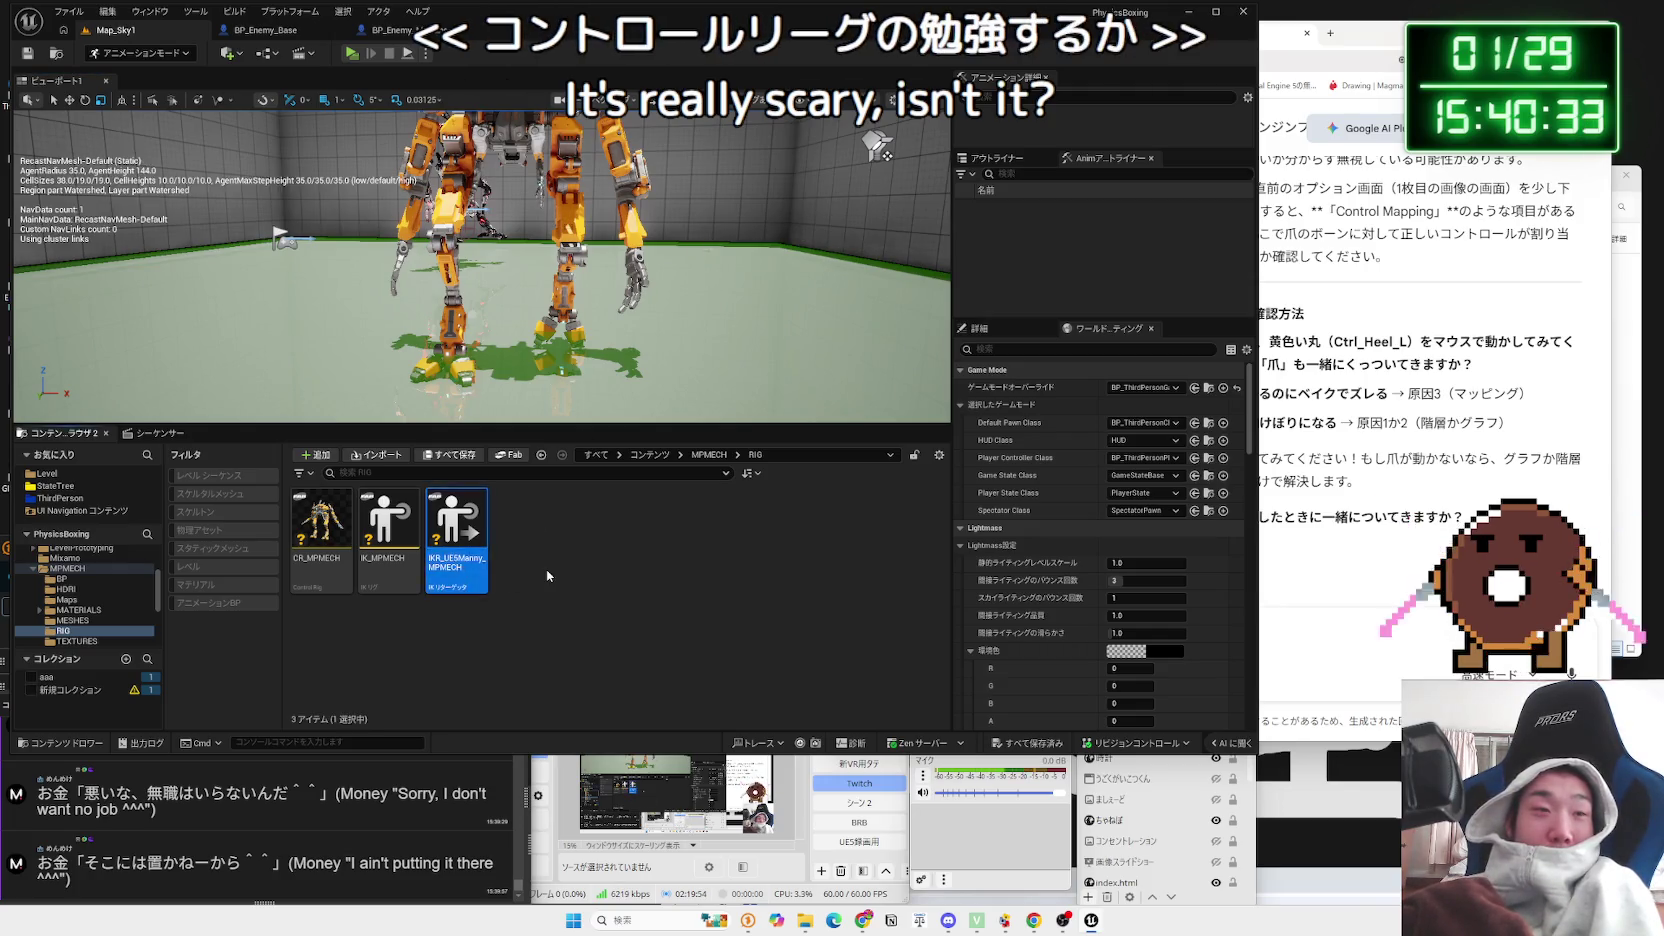
# Step: Open the NewLevelSequence walk sequence from the MPMECH BP folder
pyautogui.hotkey('alt', 'Left')
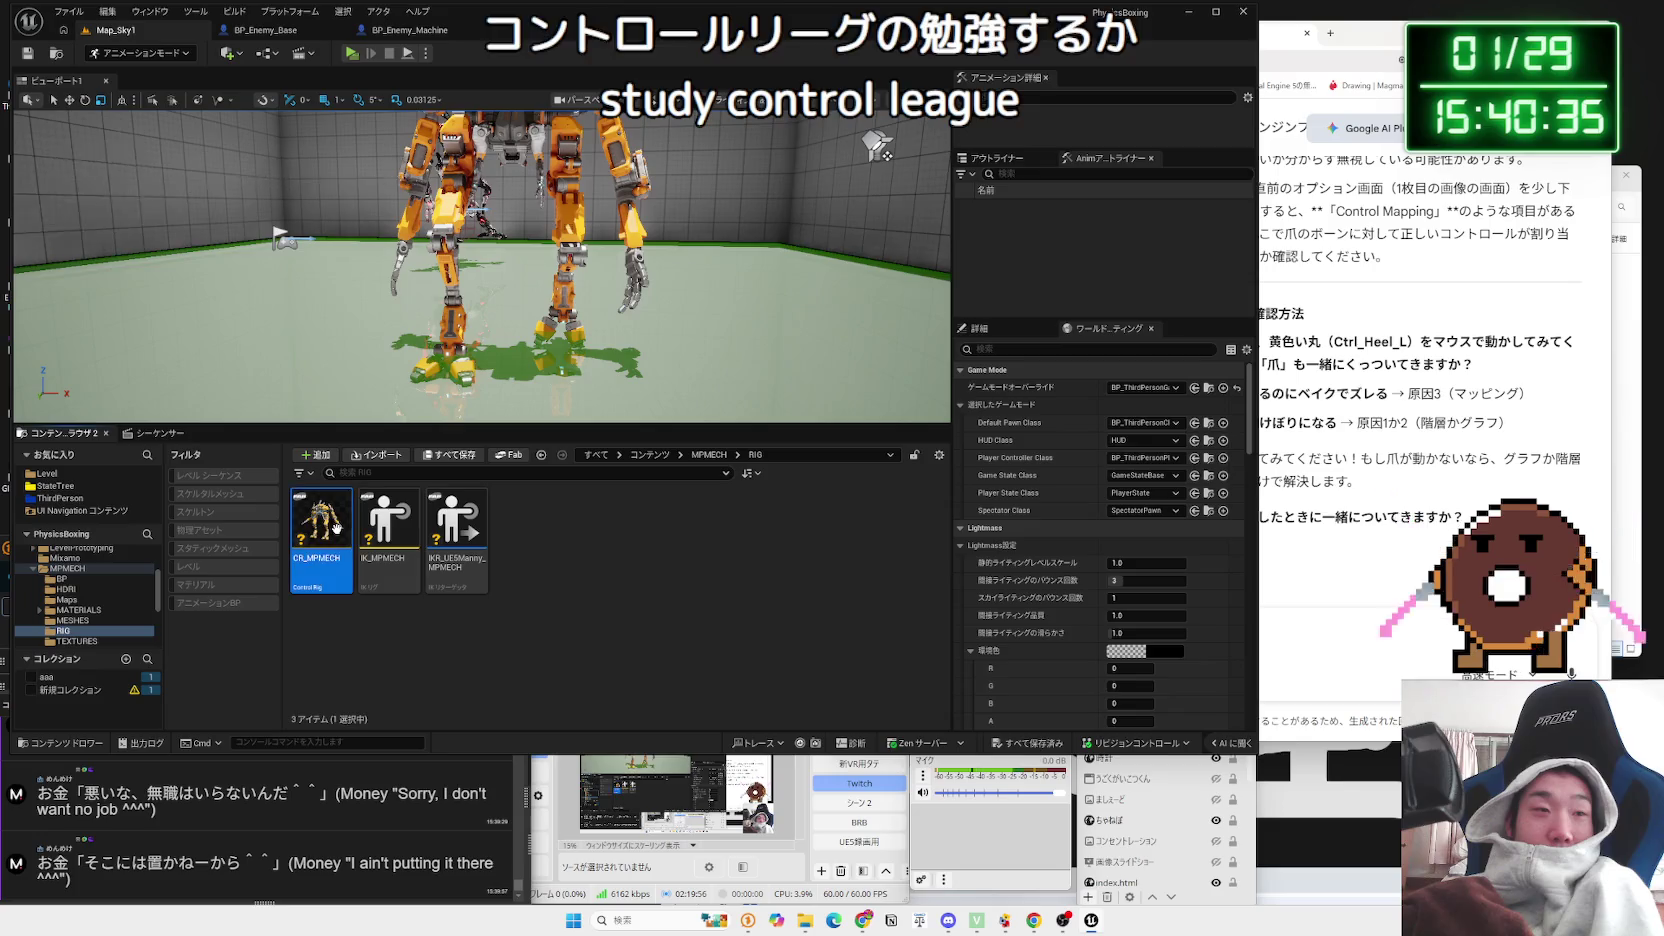
pyautogui.rightClick(563, 546)
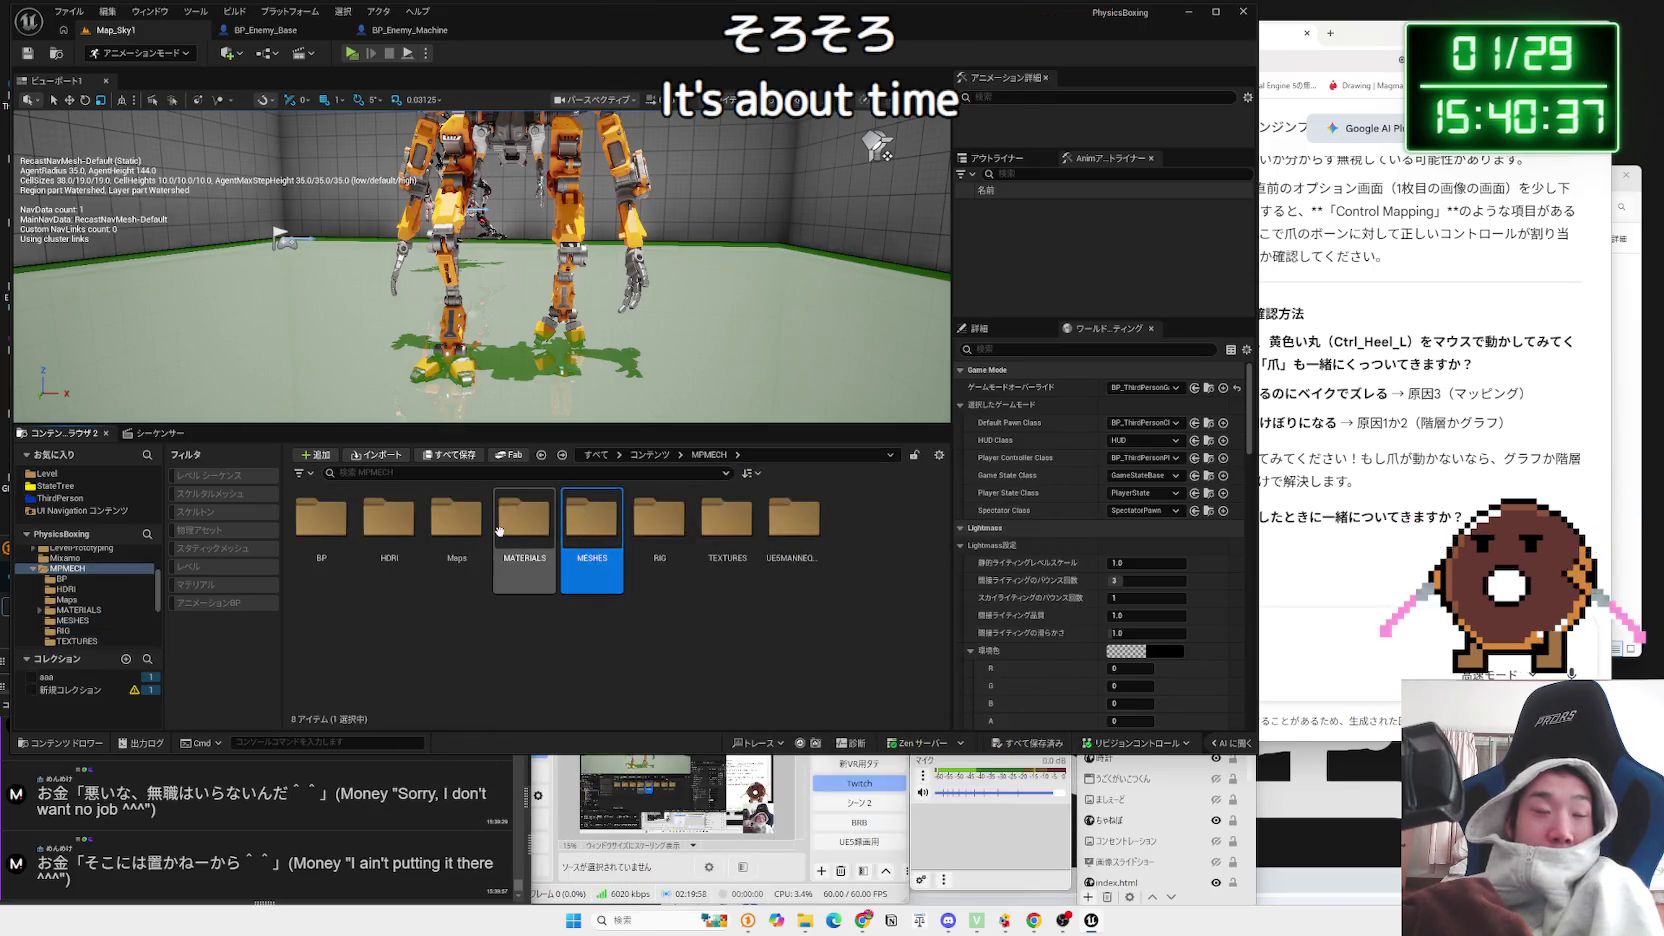
pyautogui.click(442, 530)
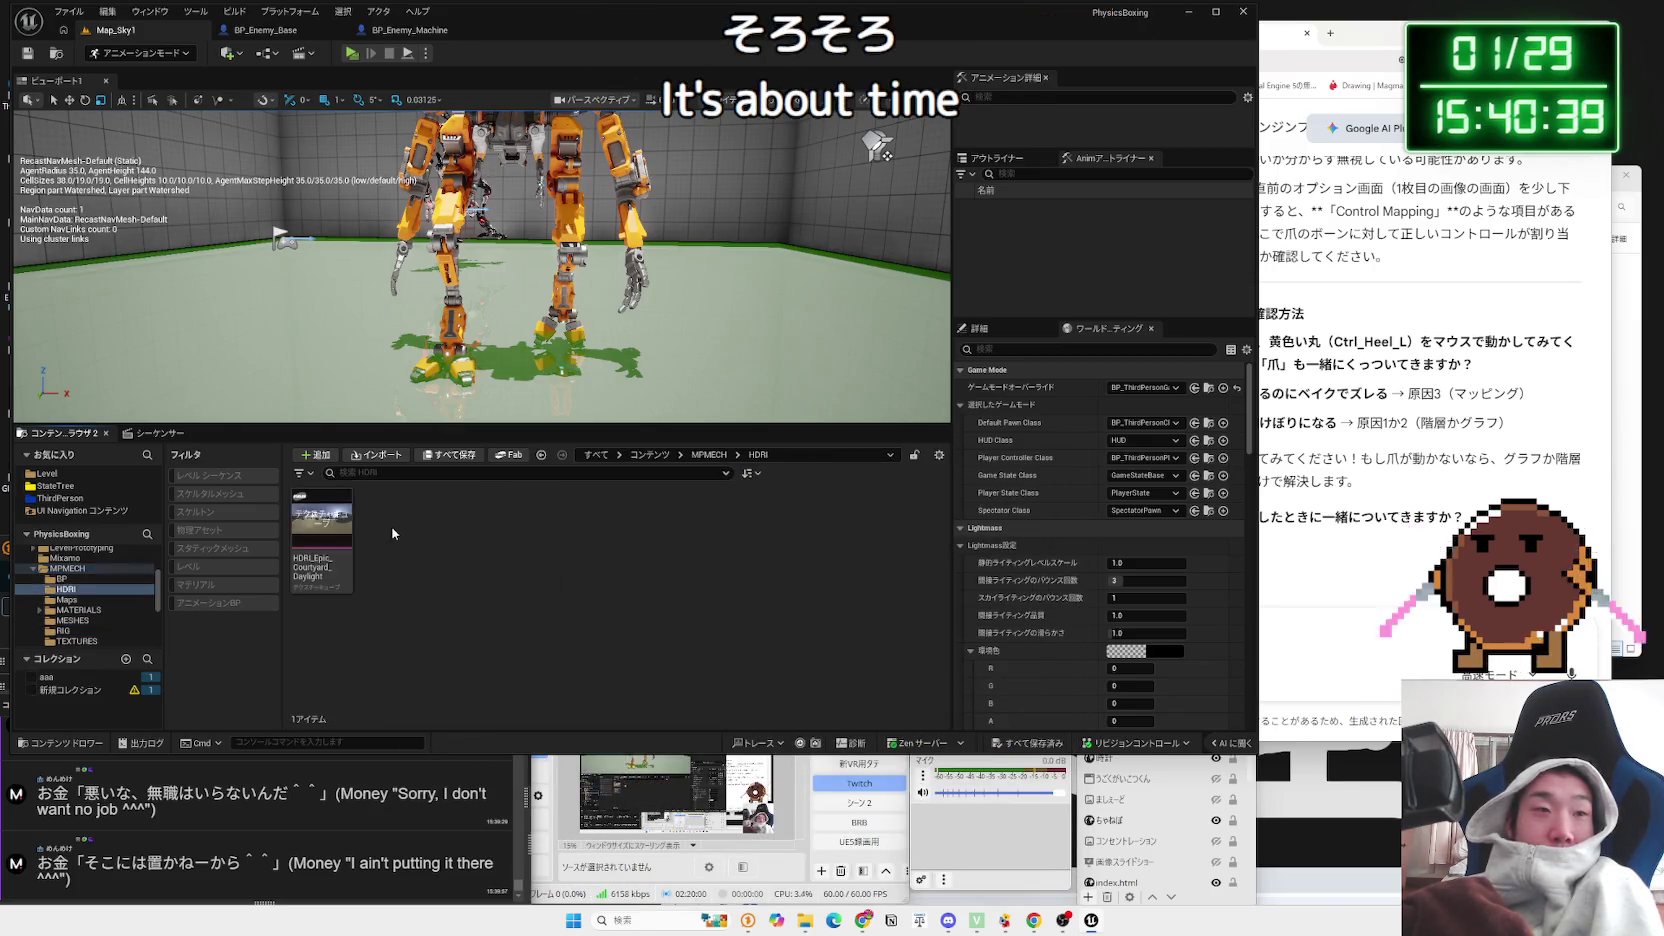
pyautogui.doubleClick(321, 520)
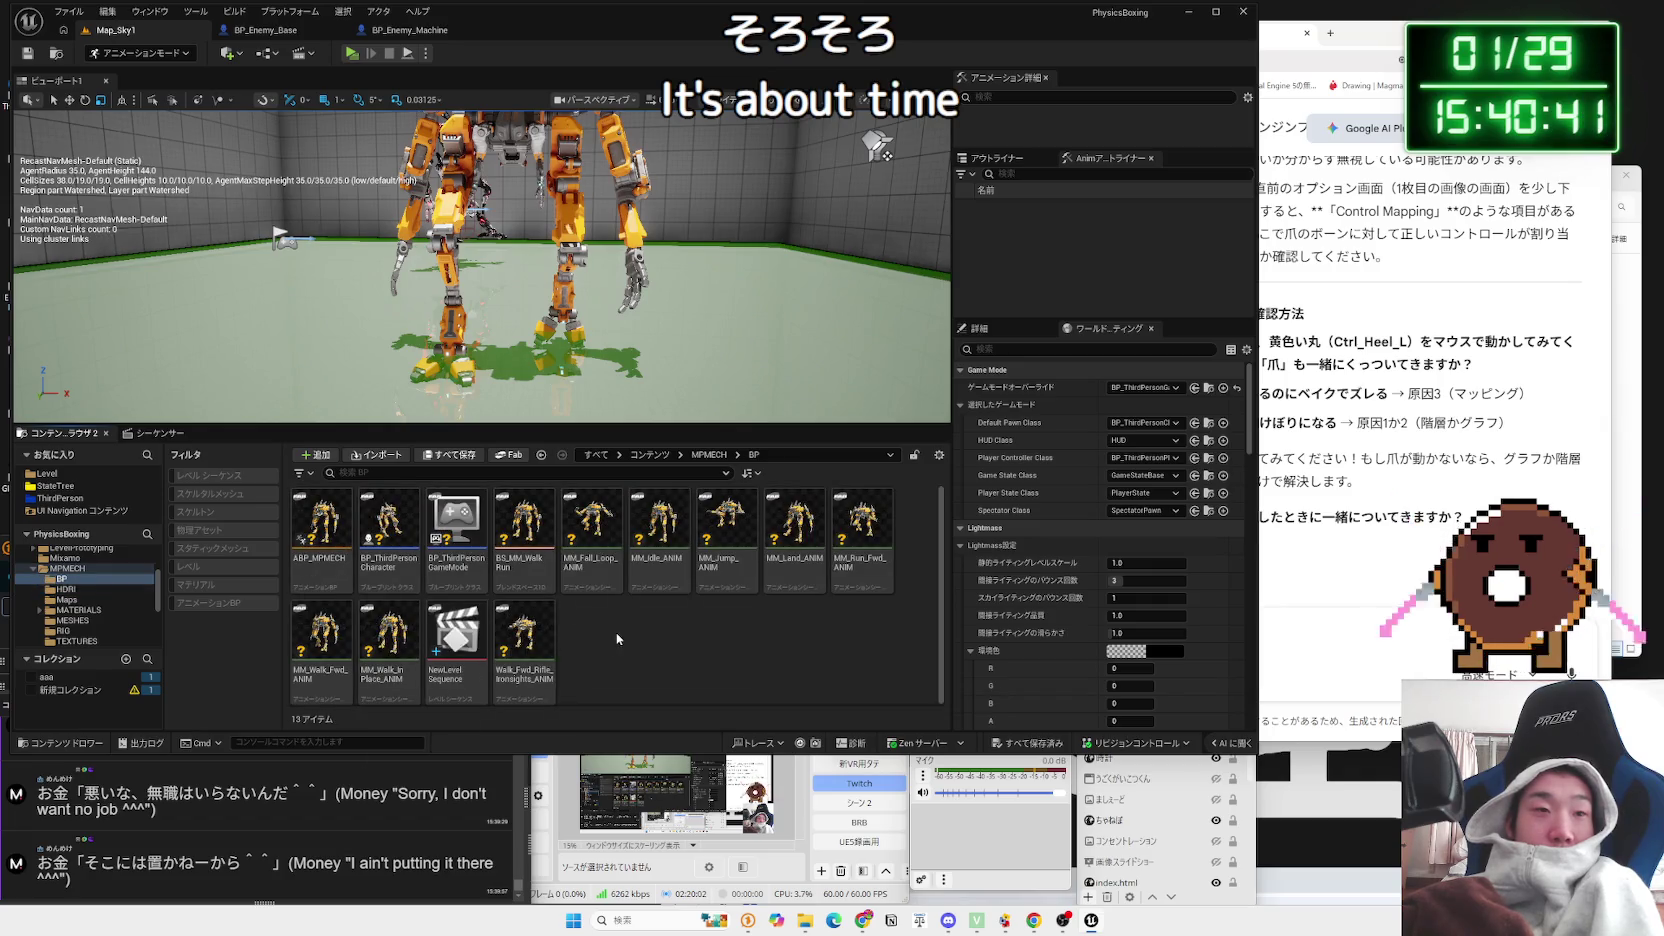
pyautogui.doubleClick(456, 640)
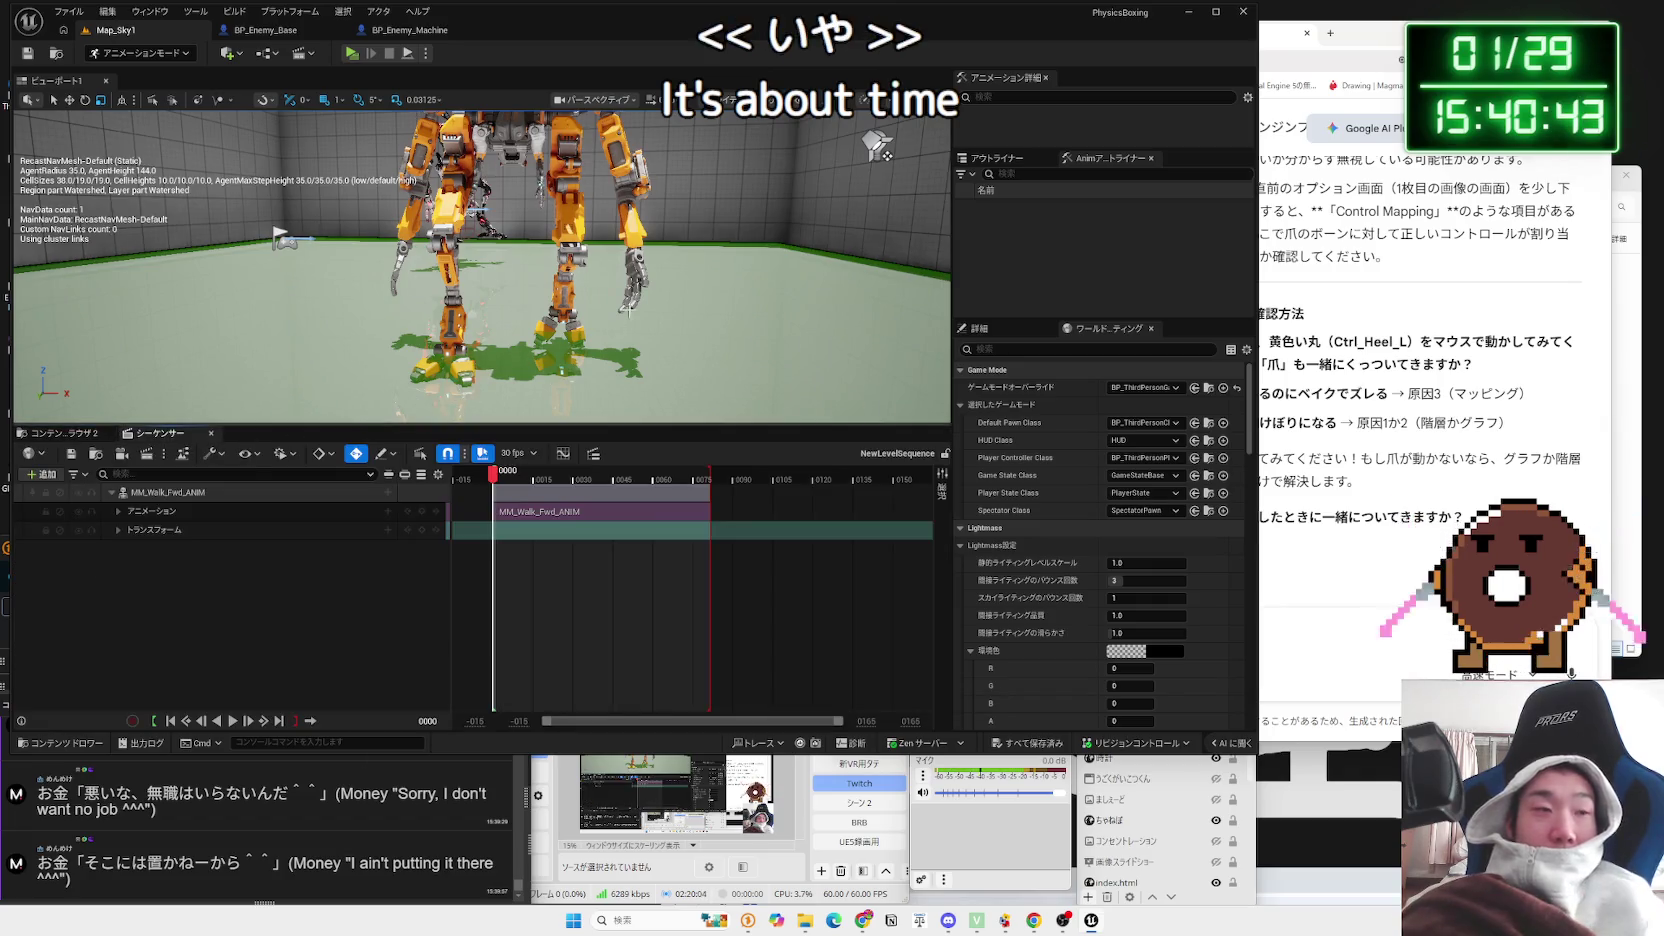
# Step: Add CR_MPMECH as a control rig track on MM_Walk_Fwd_ANIM, scrub it, then undo
pyautogui.click(388, 494)
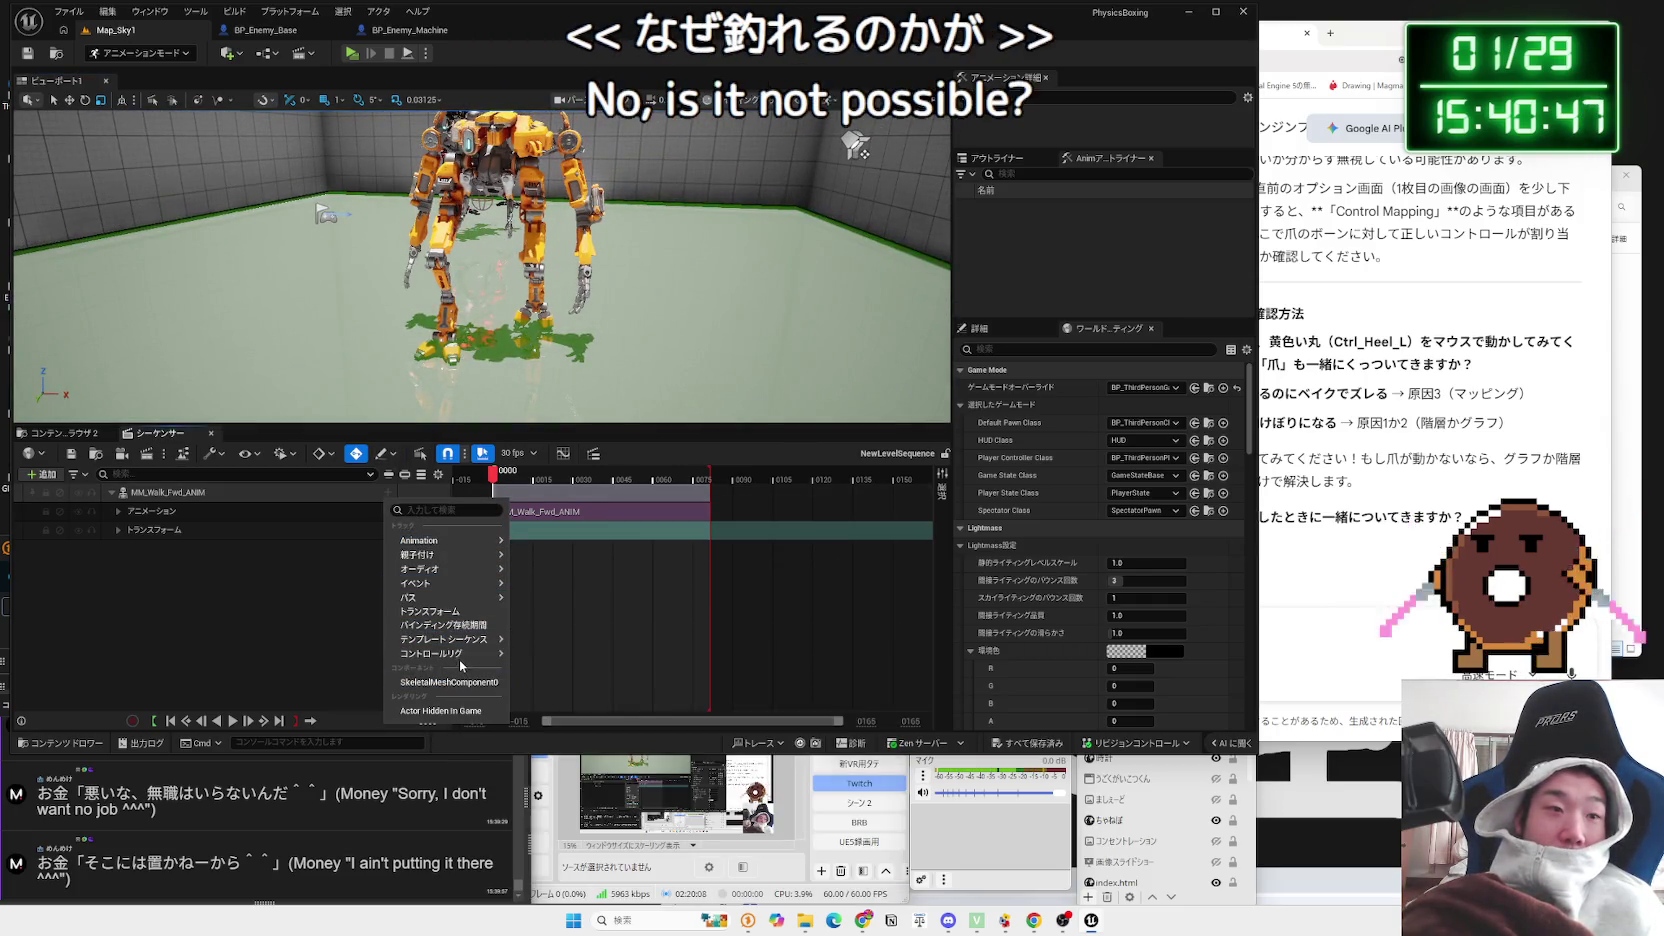
pyautogui.moveTo(466, 655)
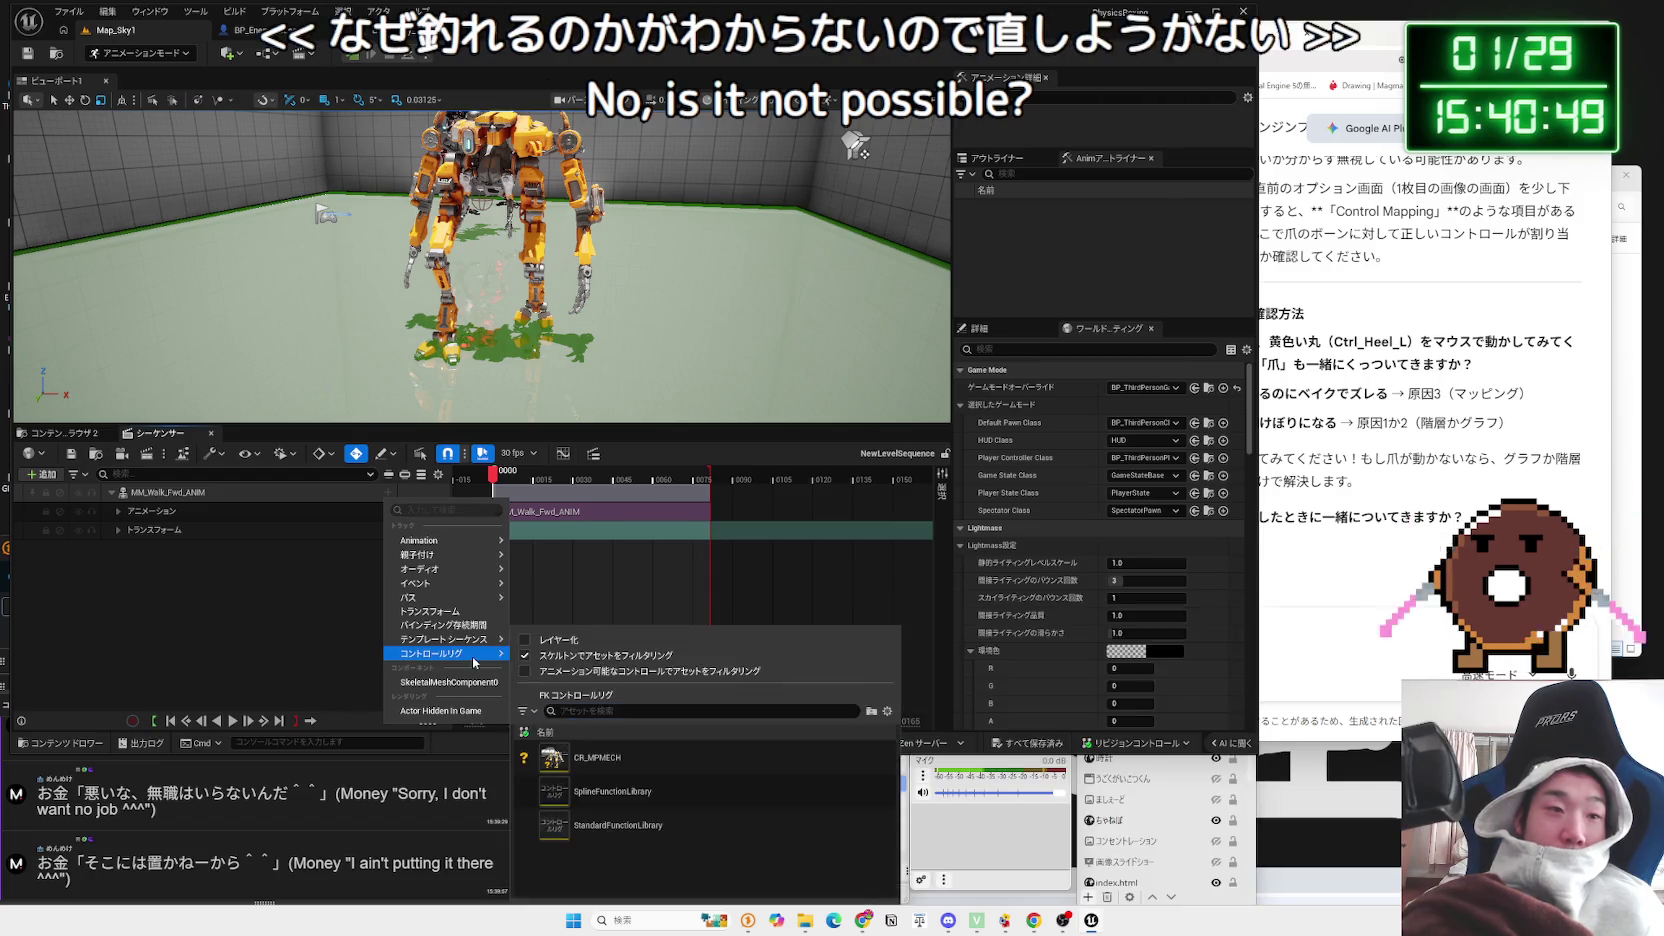
pyautogui.click(632, 759)
pyautogui.moveTo(521, 481); pyautogui.dragTo(705, 481)
pyautogui.moveTo(638, 481); pyautogui.dragTo(557, 481)
pyautogui.hotkey('ctrl', 'z')
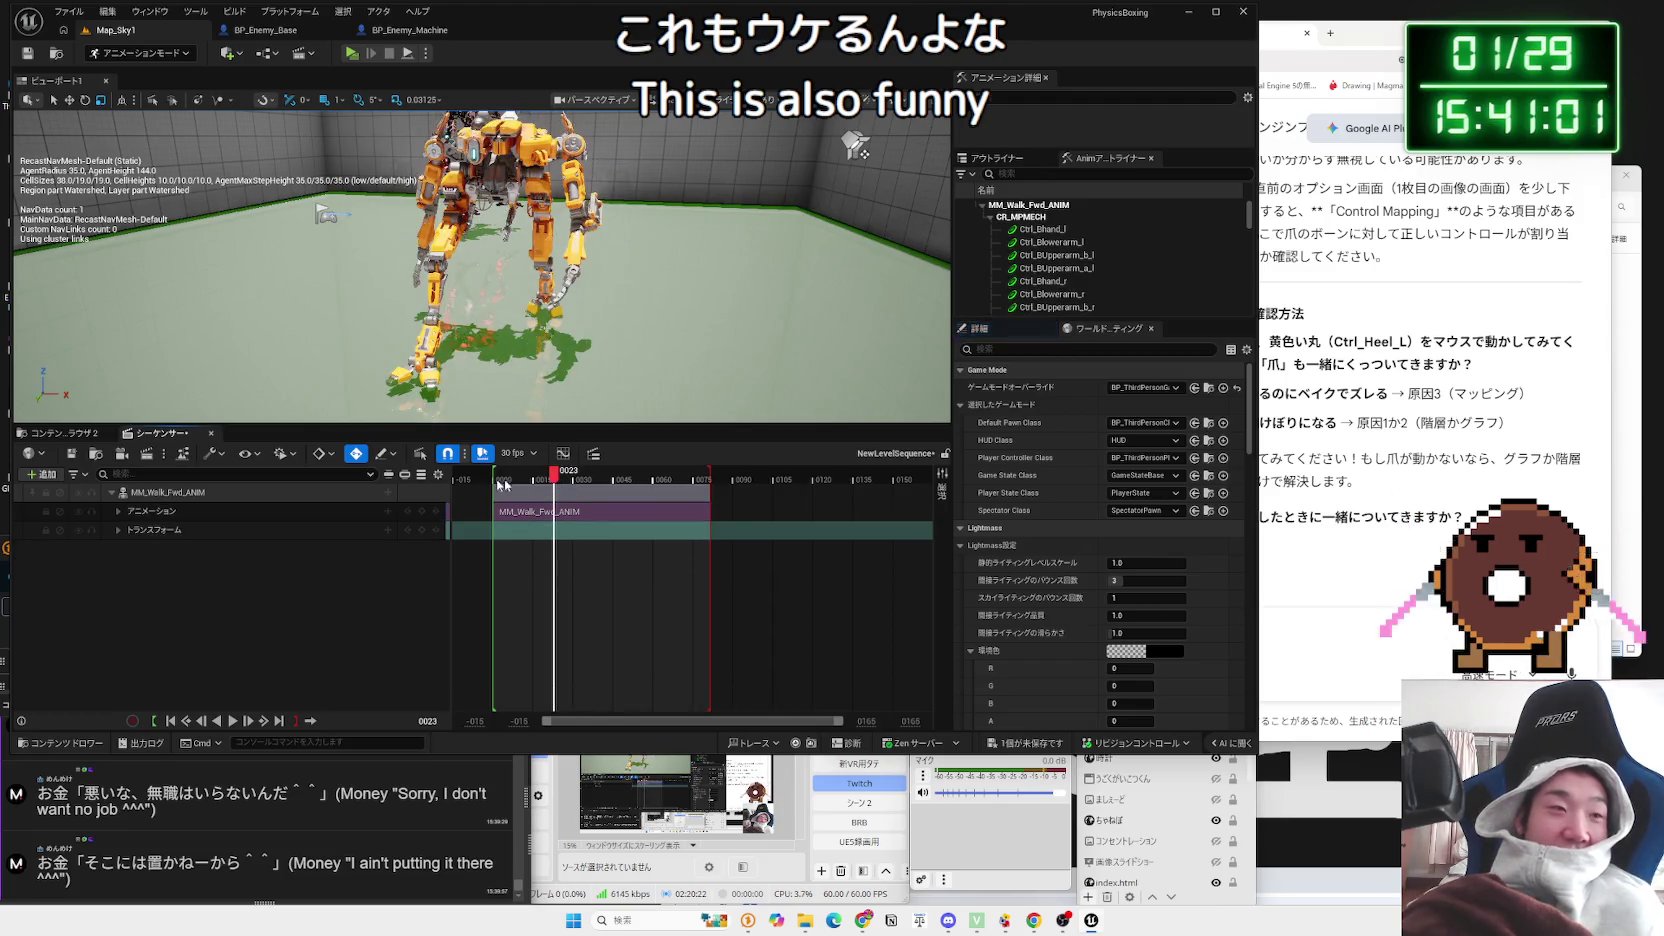
# Step: Inspect the add-track and animation track options, then return the walk to frame 0000
pyautogui.click(390, 497)
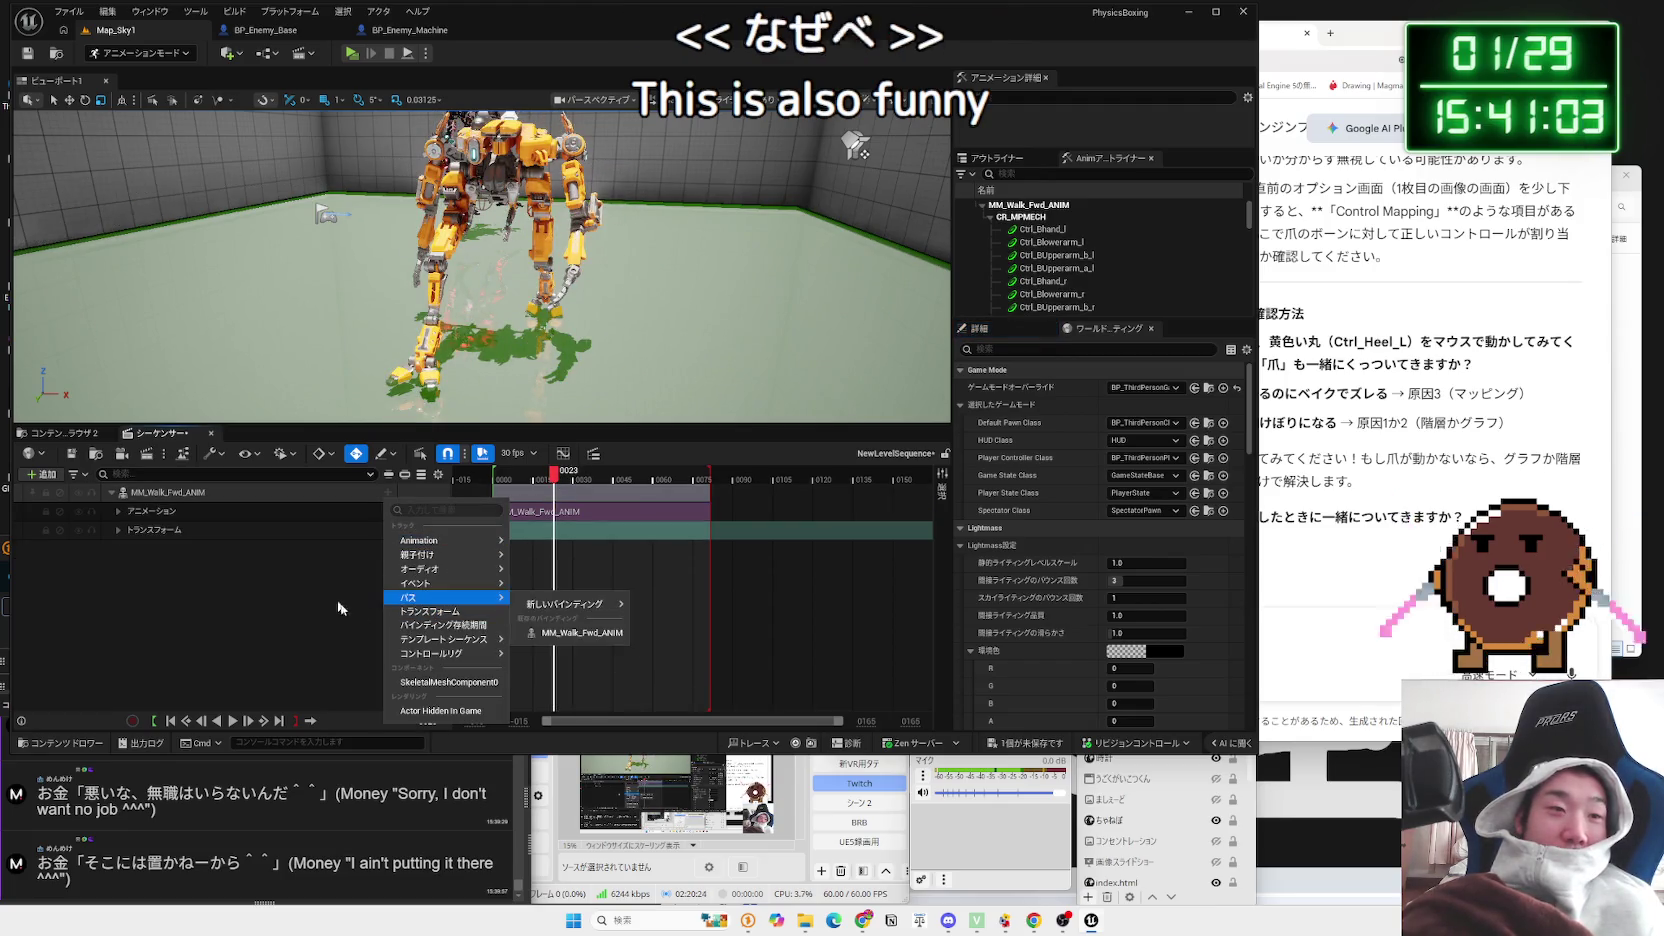
pyautogui.click(279, 561)
pyautogui.click(136, 511)
pyautogui.rightClick(136, 511)
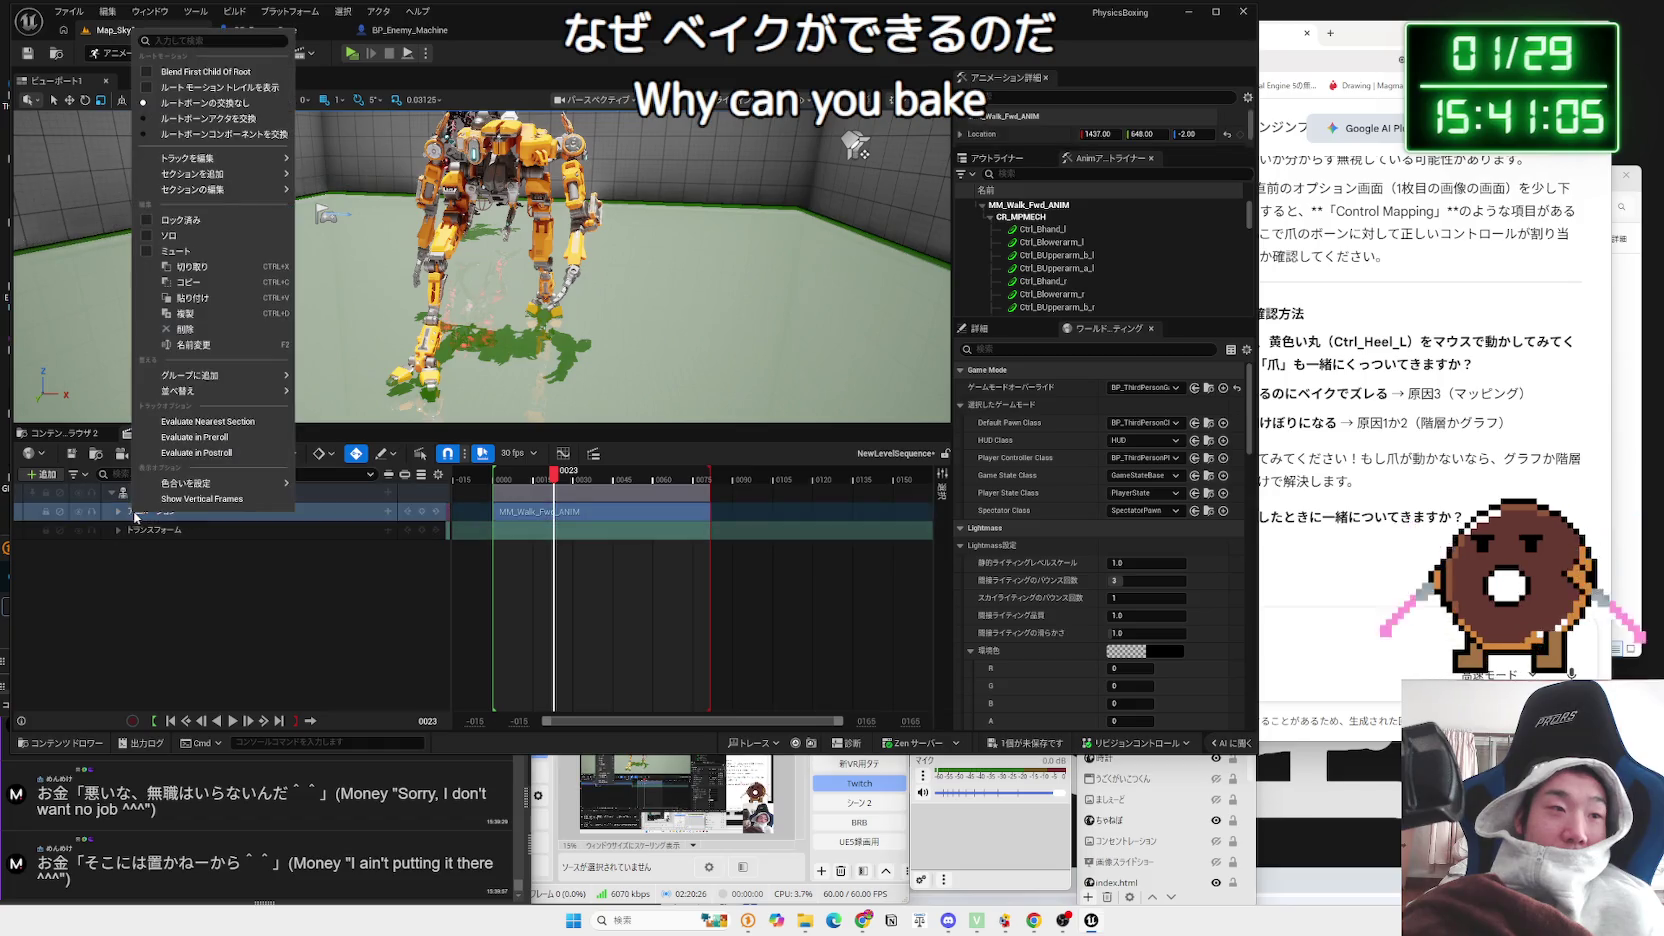
pyautogui.click(202, 420)
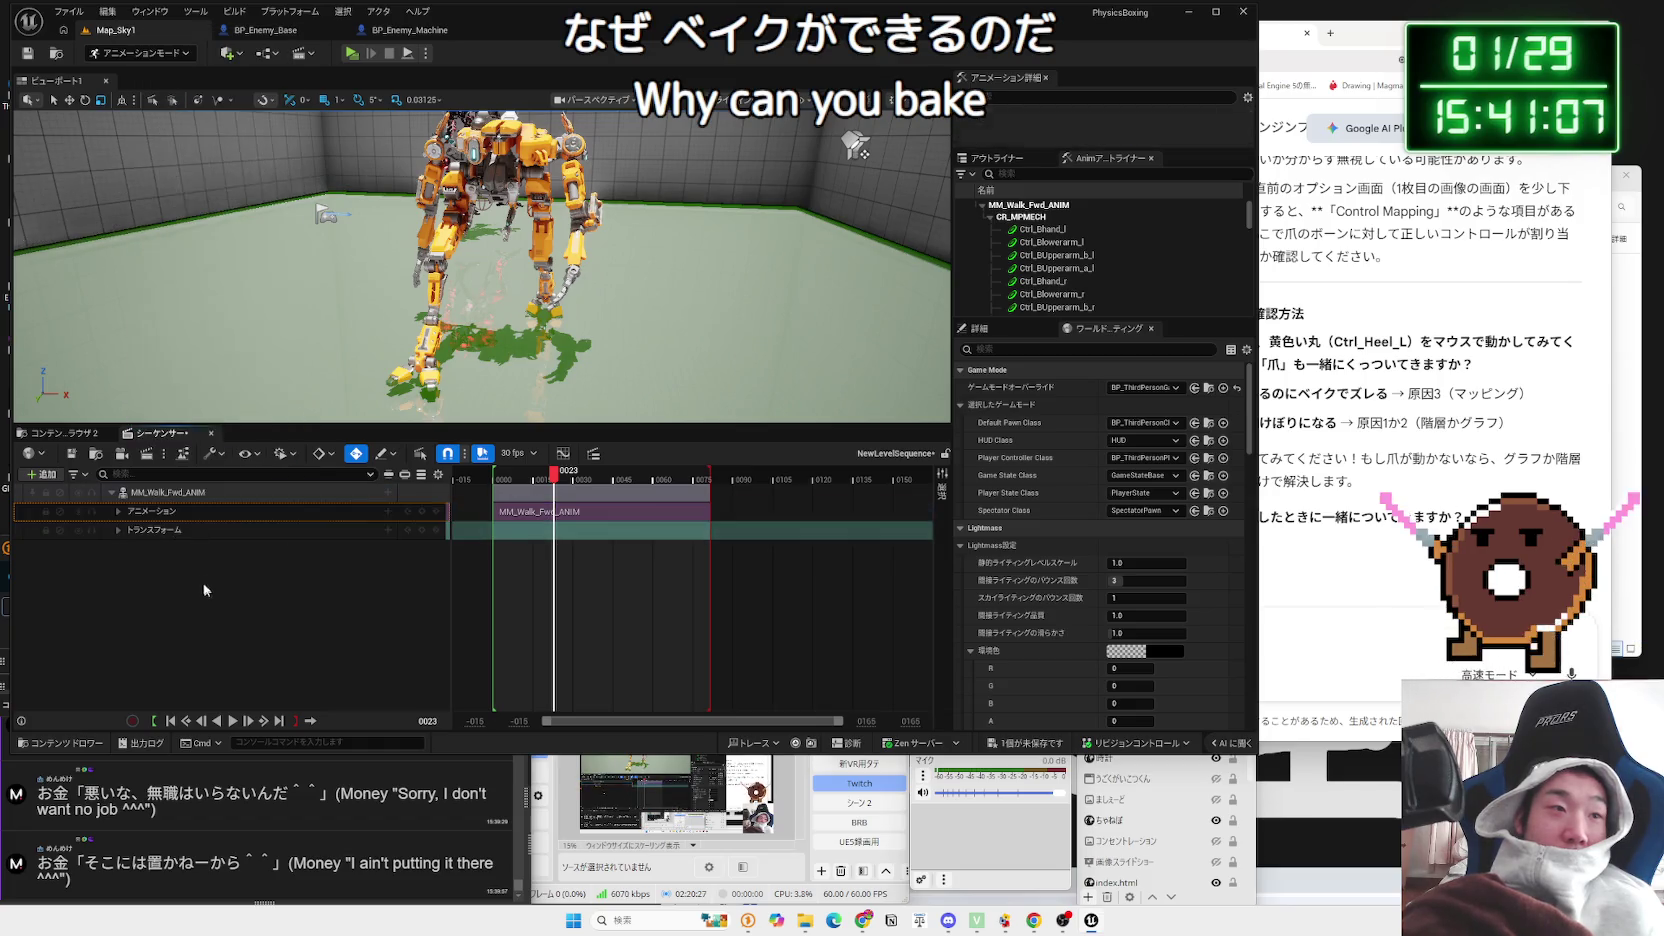
pyautogui.click(118, 511)
pyautogui.rightClick(155, 517)
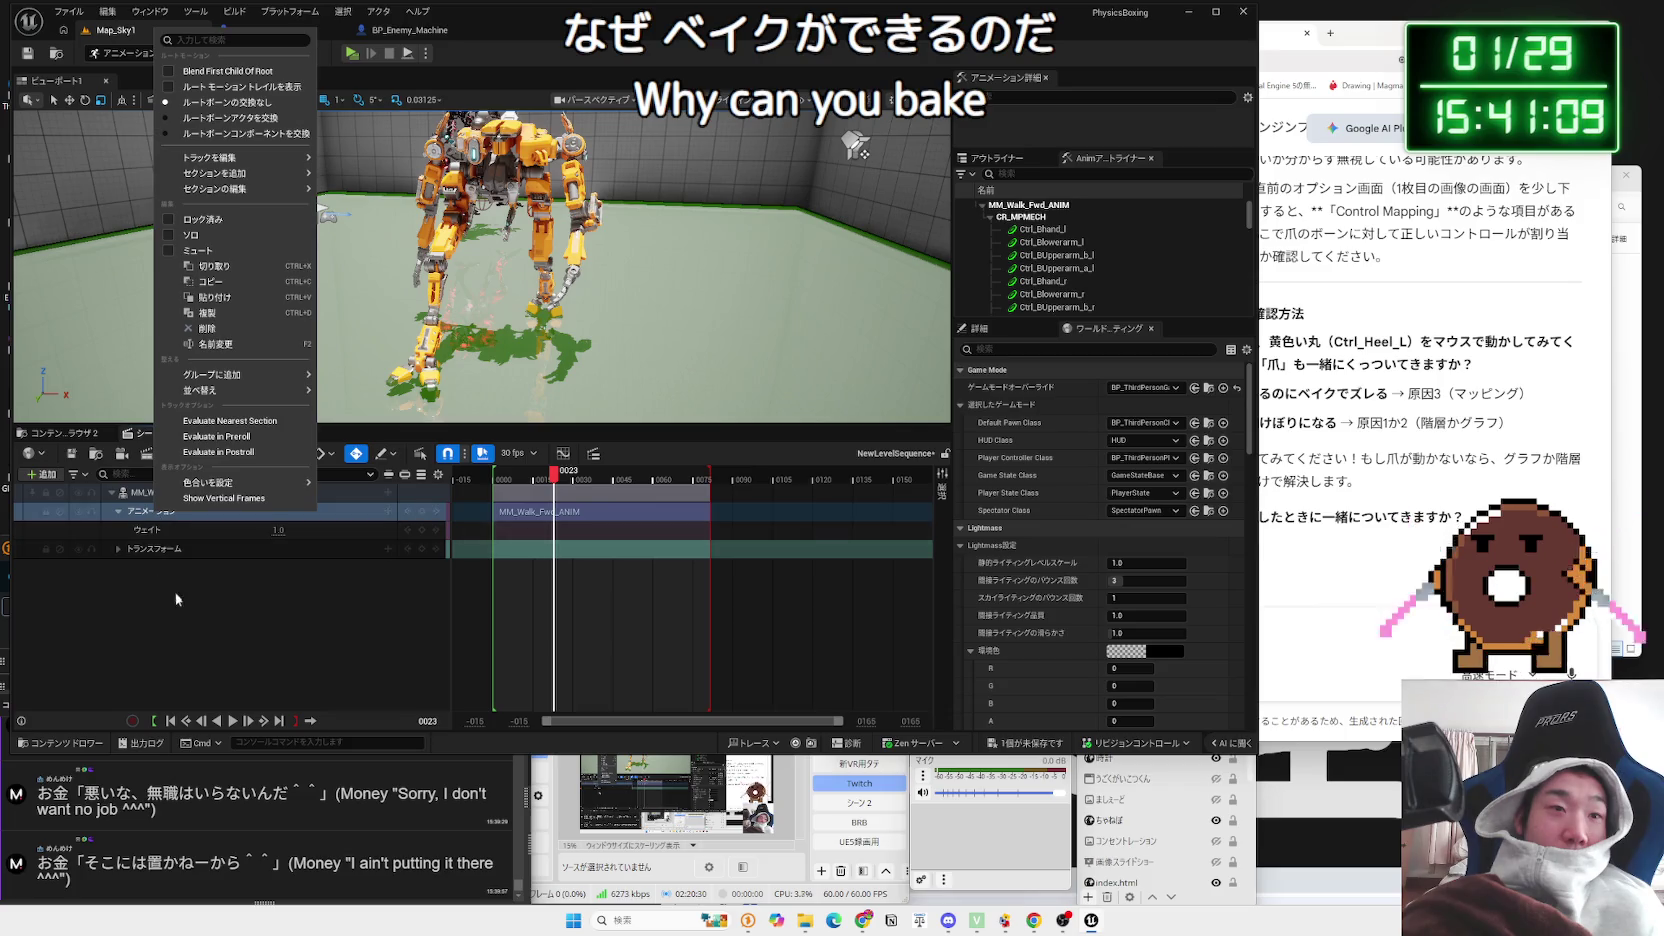
pyautogui.click(170, 592)
pyautogui.moveTo(551, 478); pyautogui.dragTo(493, 478)
# Step: Reopen the animation track's context menu and the list of animations to add
pyautogui.click(200, 513)
pyautogui.rightClick(200, 513)
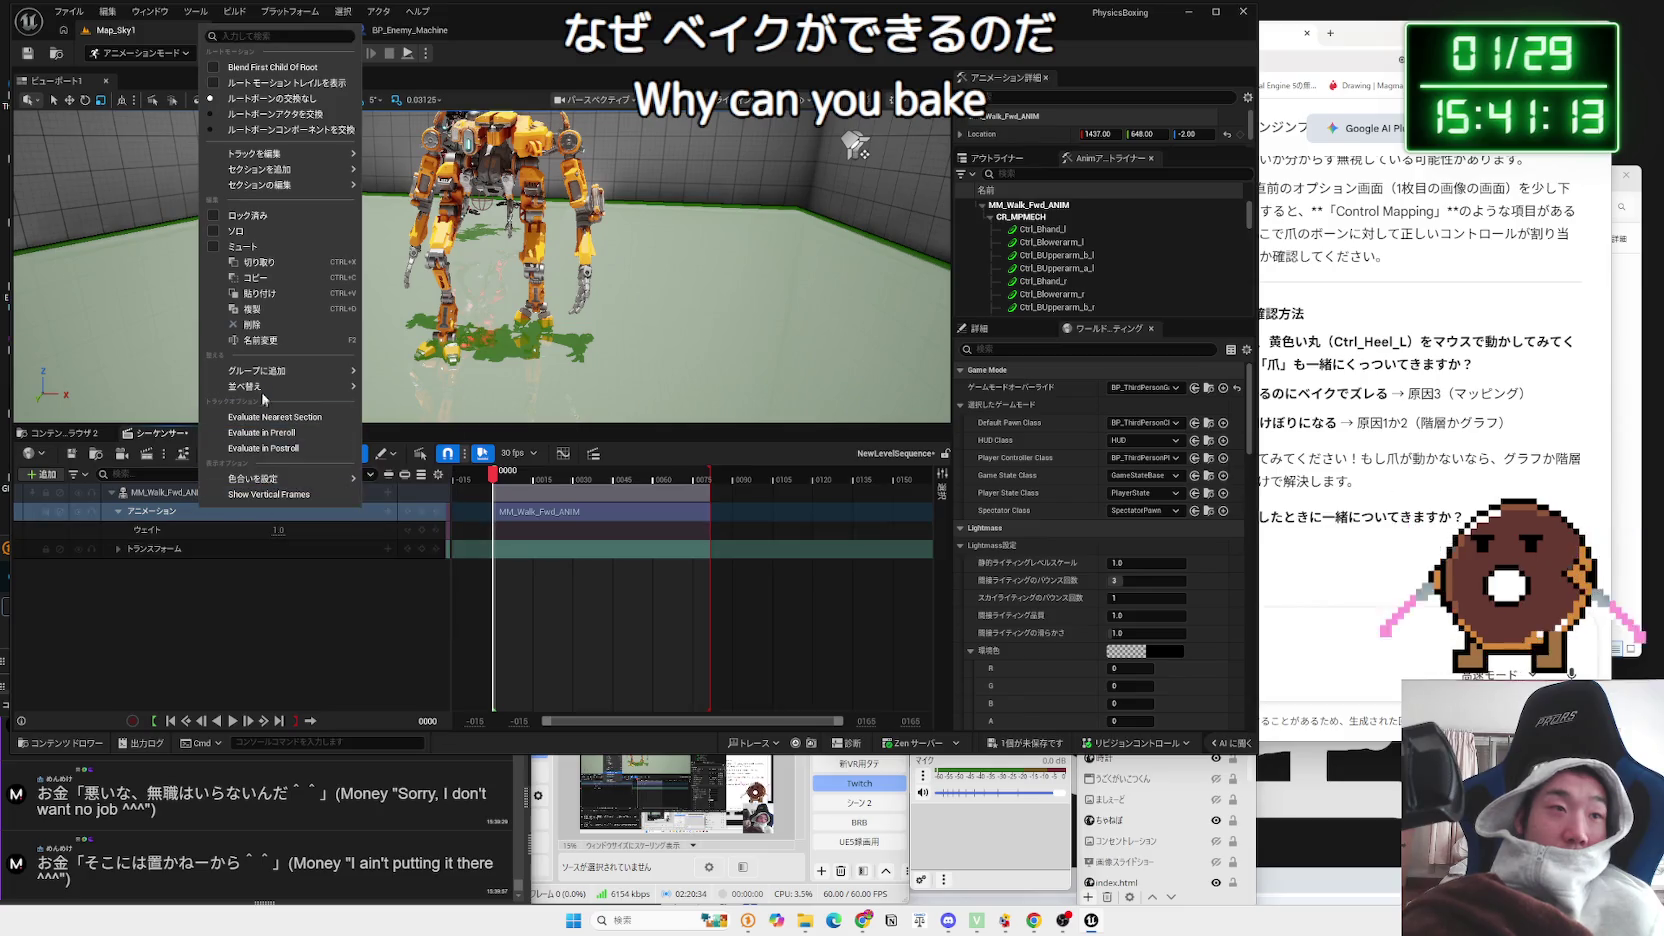
pyautogui.click(153, 513)
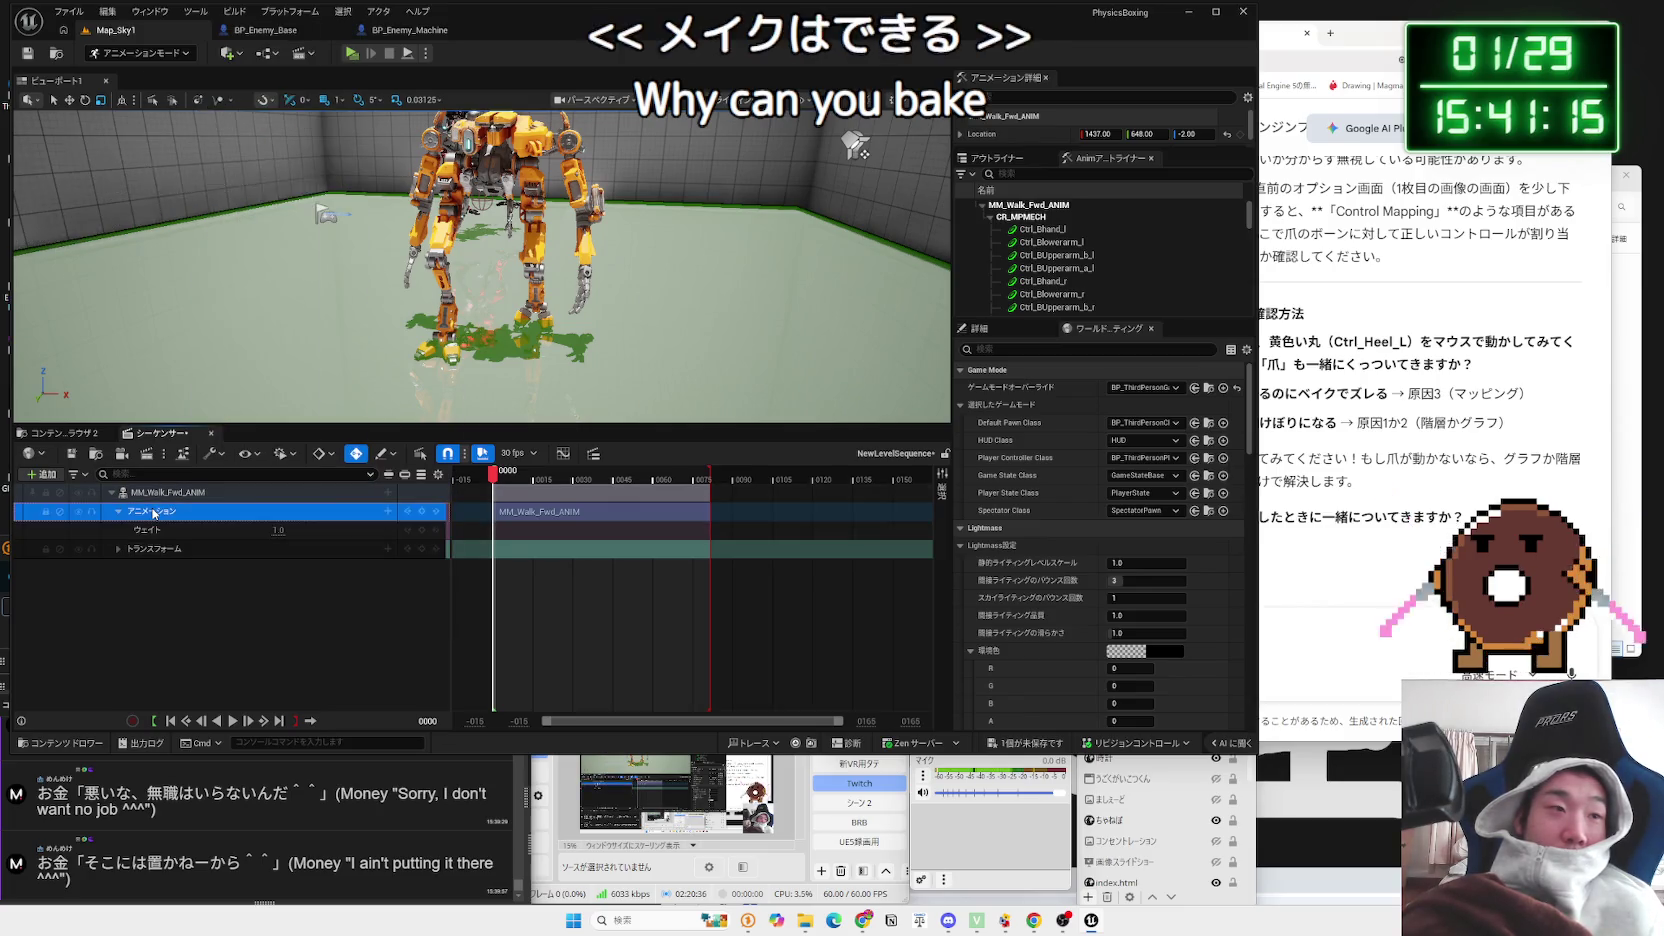
pyautogui.rightClick(153, 513)
pyautogui.click(388, 511)
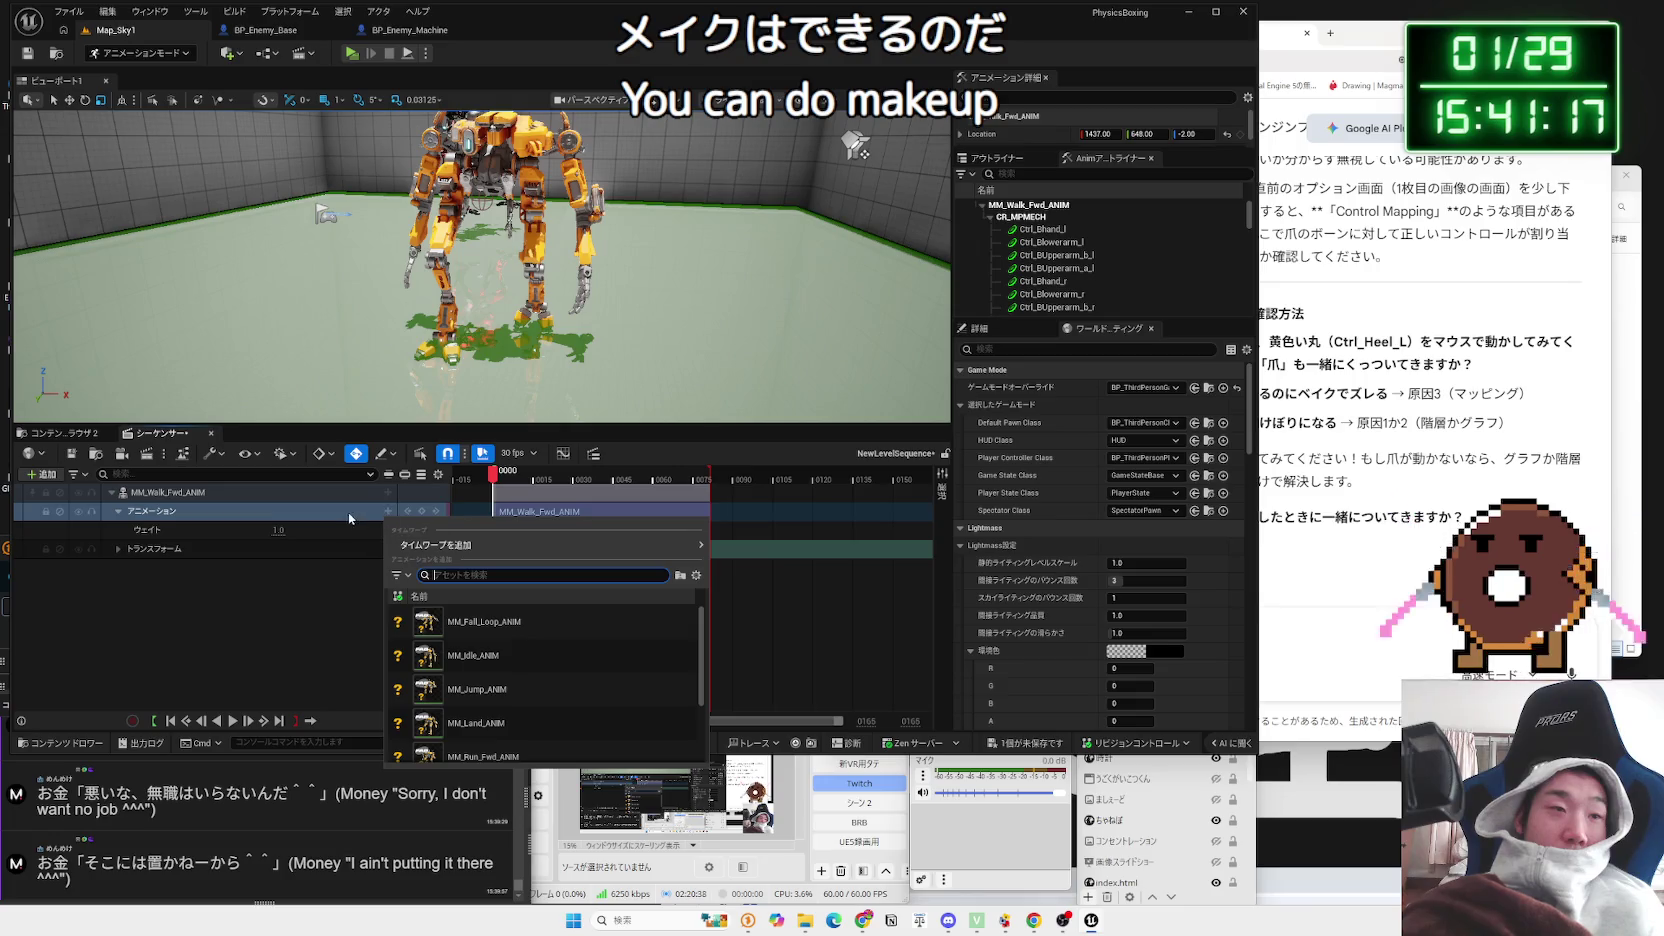
pyautogui.click(322, 493)
# Step: Bake MM_Walk_Fwd_ANIM onto an FK Control Rig and play back the baked walk
pyautogui.rightClick(322, 493)
pyautogui.moveTo(405, 617)
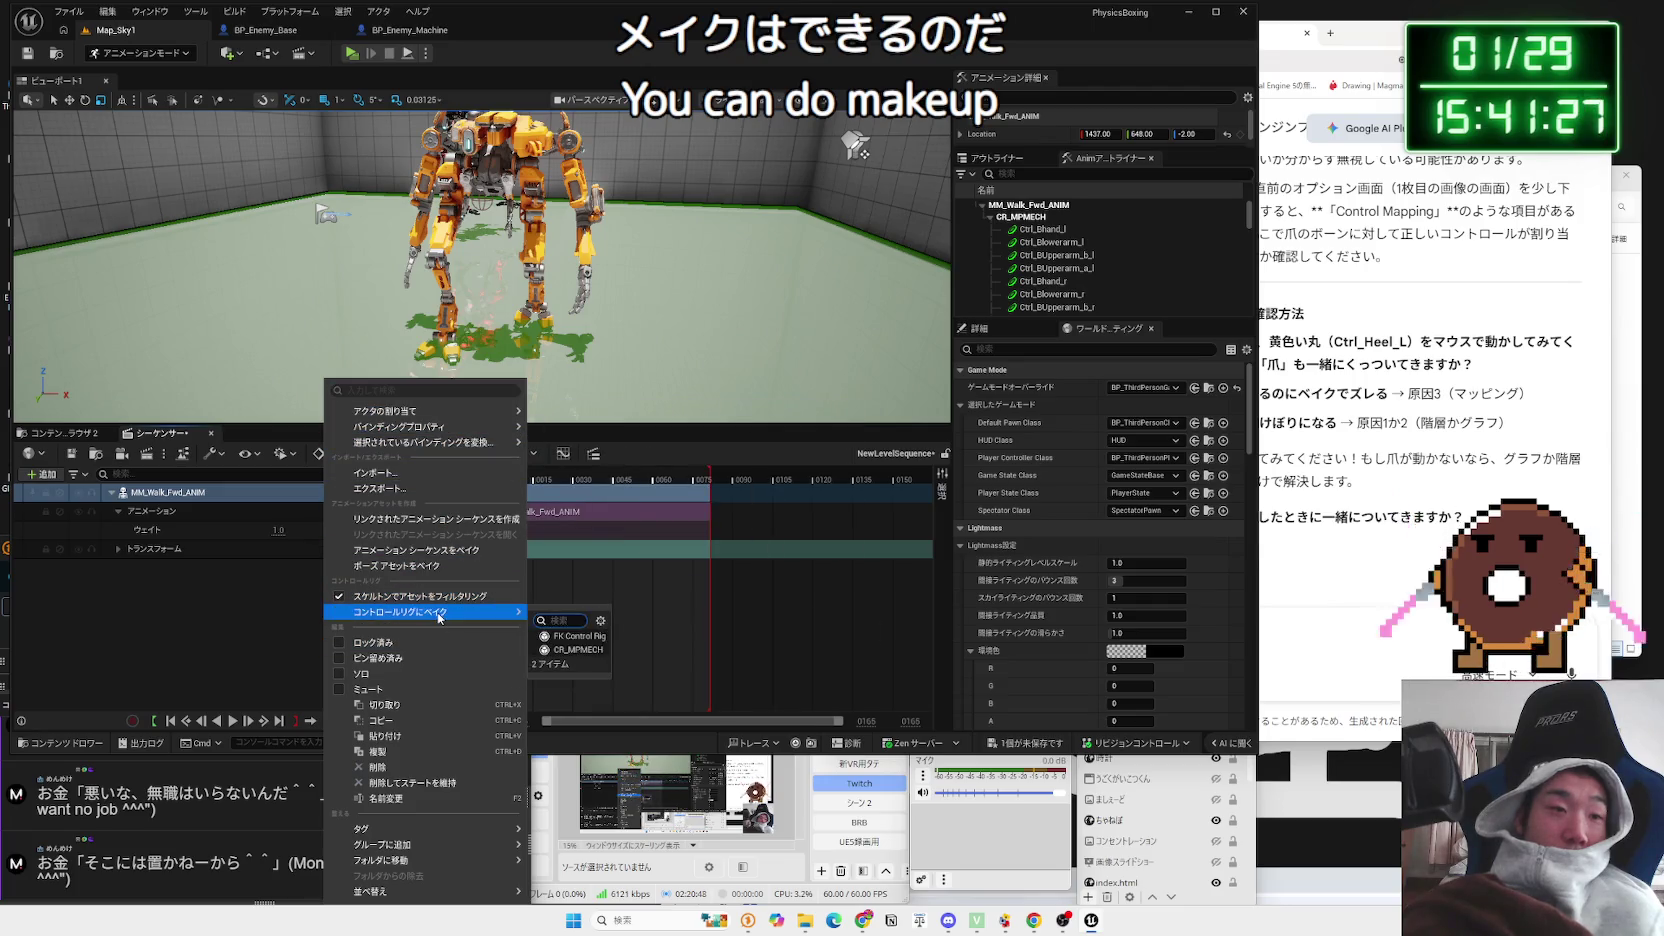
pyautogui.click(567, 640)
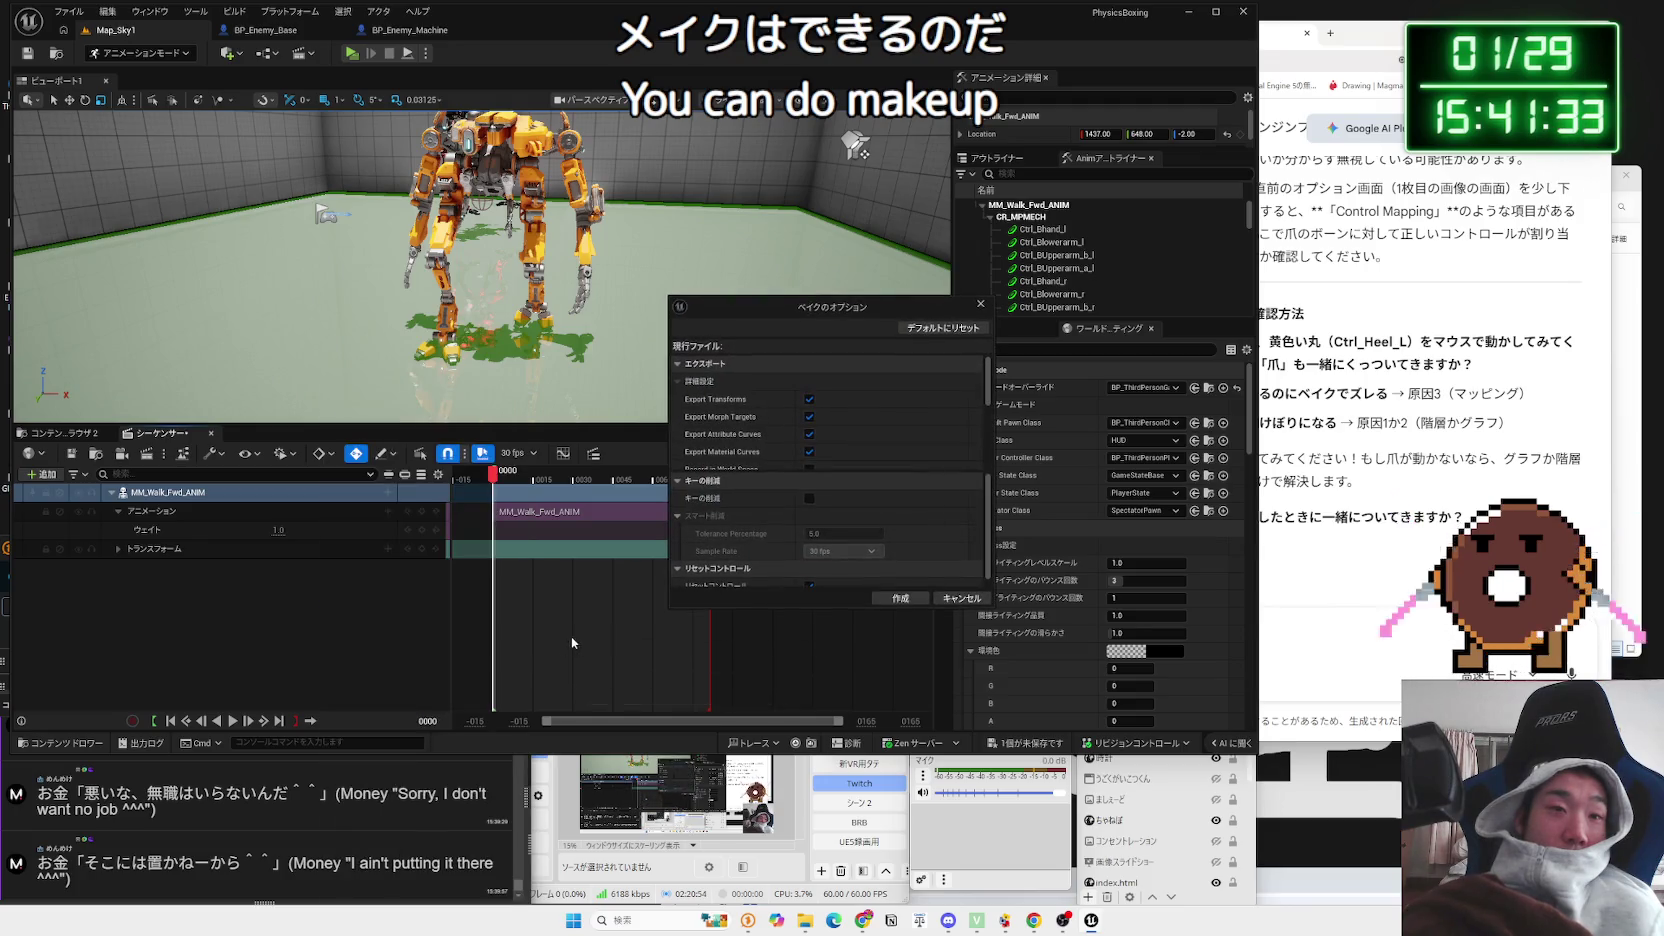
pyautogui.click(878, 600)
pyautogui.press('space')
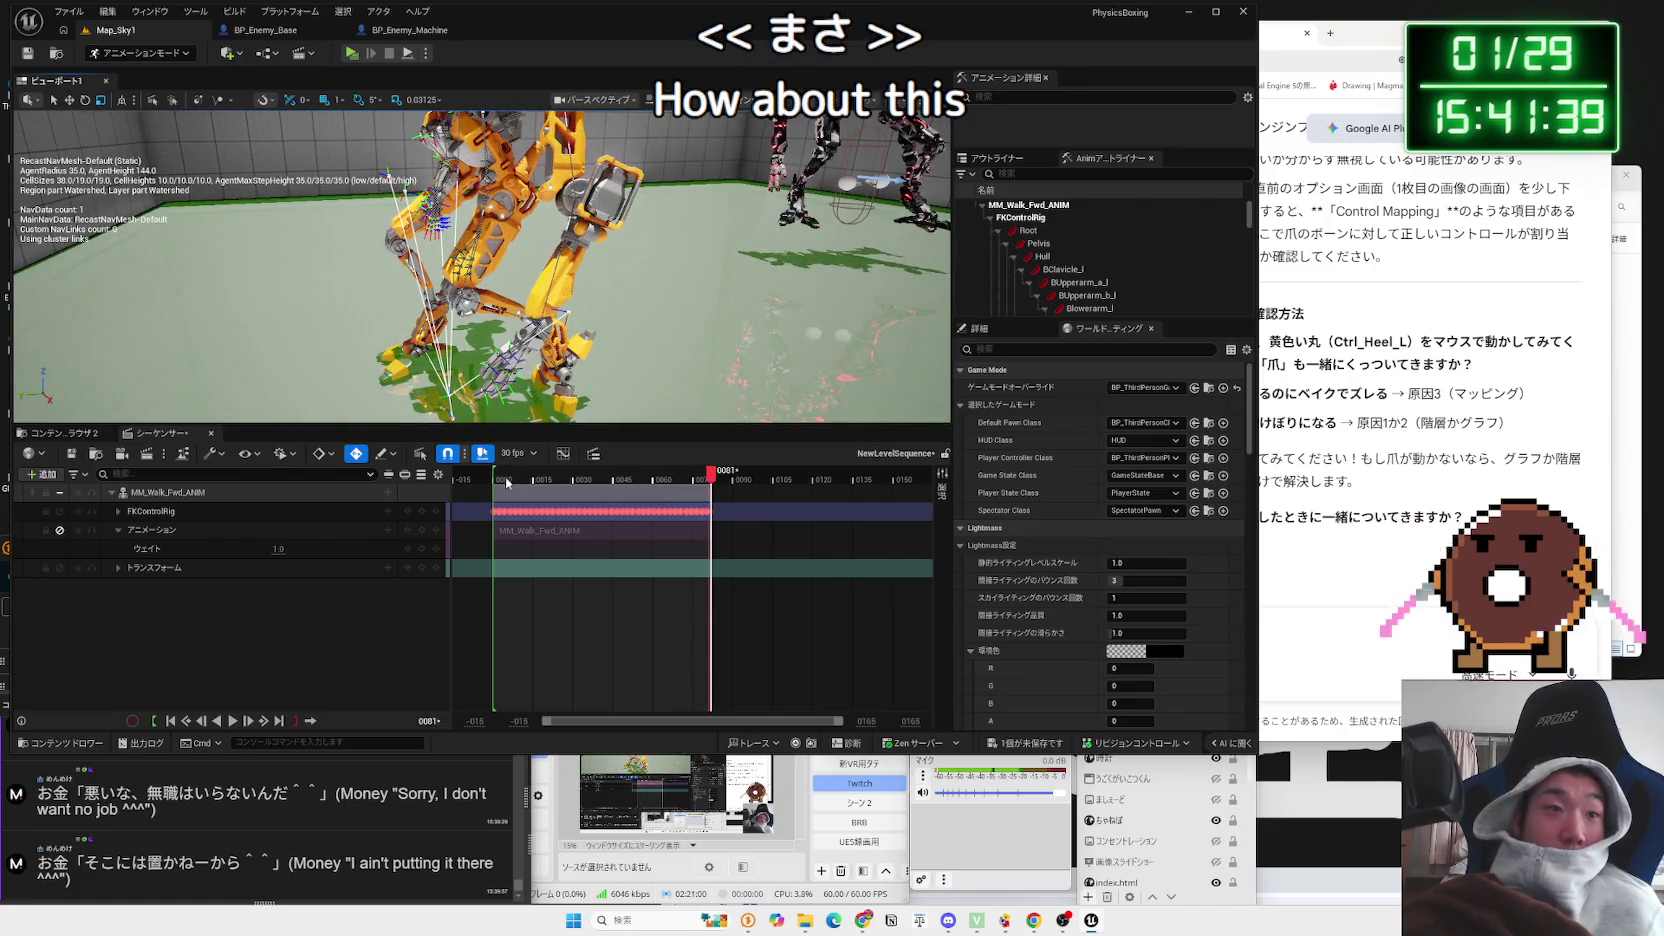
pyautogui.moveTo(506, 483); pyautogui.dragTo(490, 481)
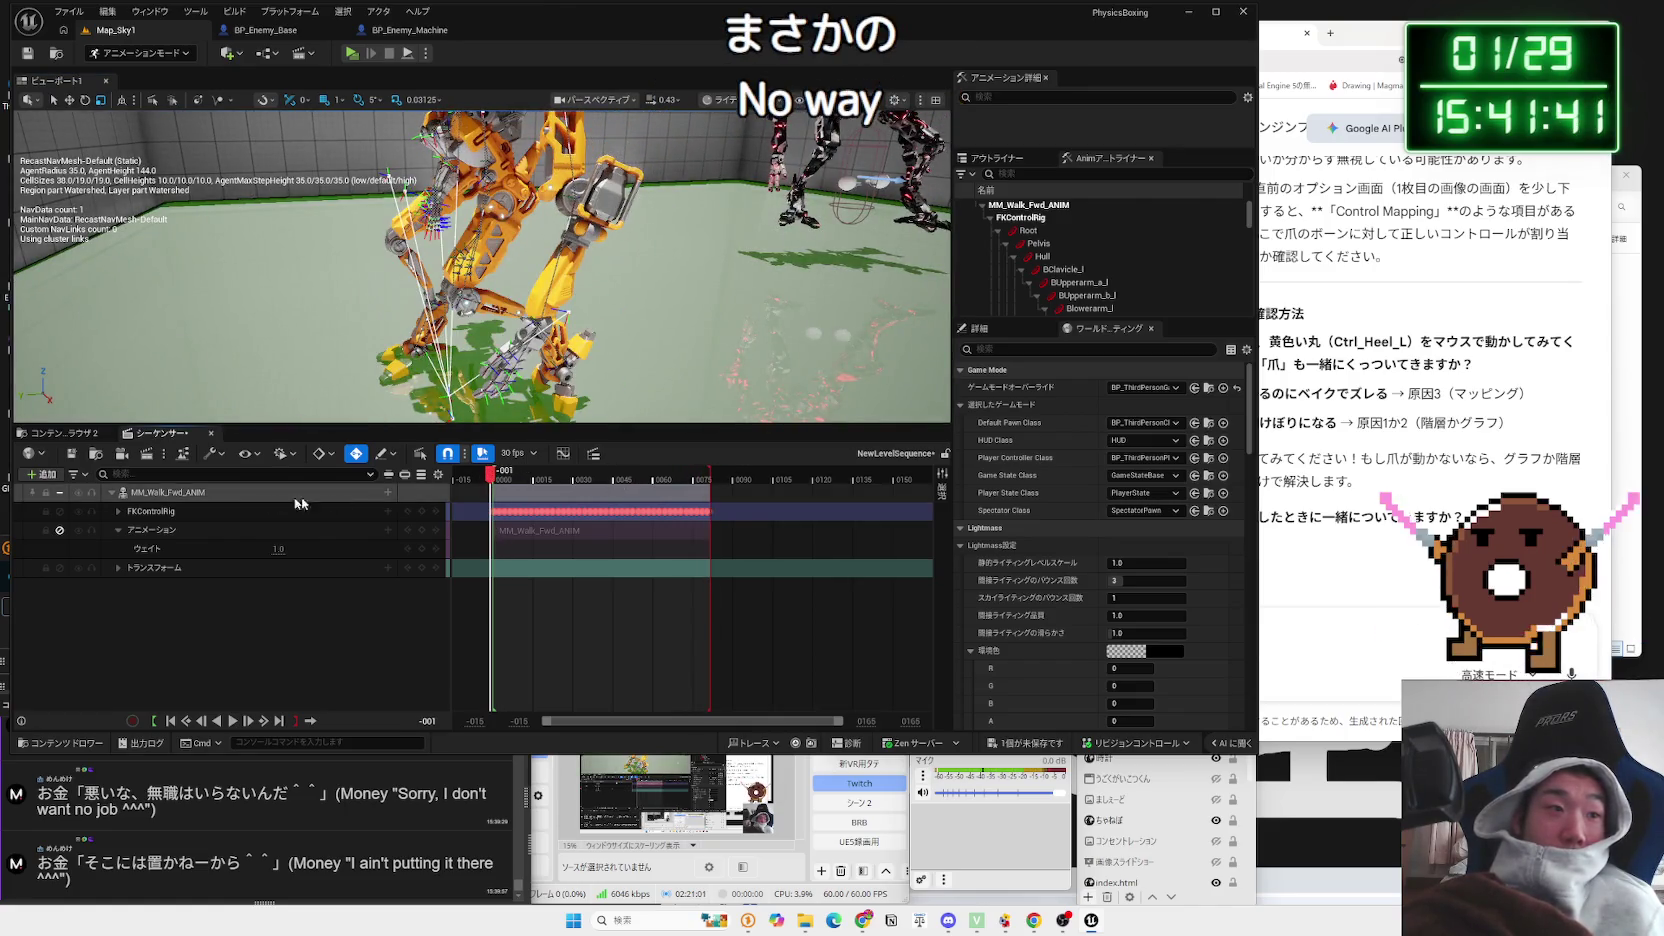
pyautogui.click(157, 511)
# Step: Back in Map_Sky1, browse the MPMECH MATERIALS, MESHES and RIG folders
pyautogui.click(368, 33)
pyautogui.click(115, 30)
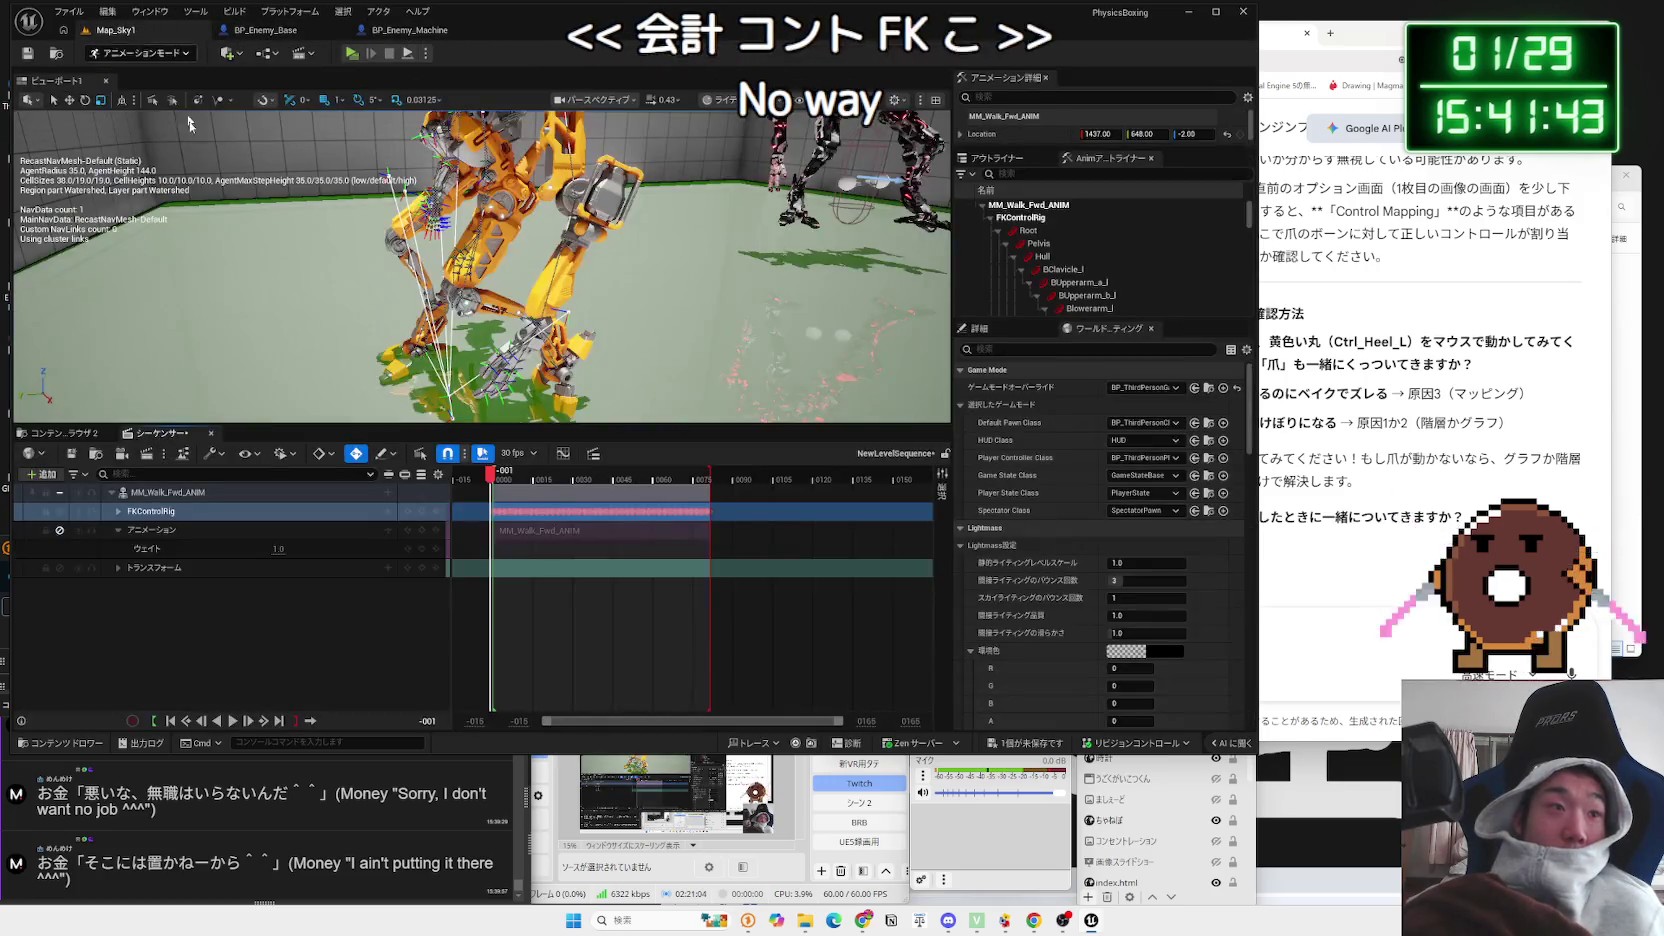
pyautogui.click(64, 434)
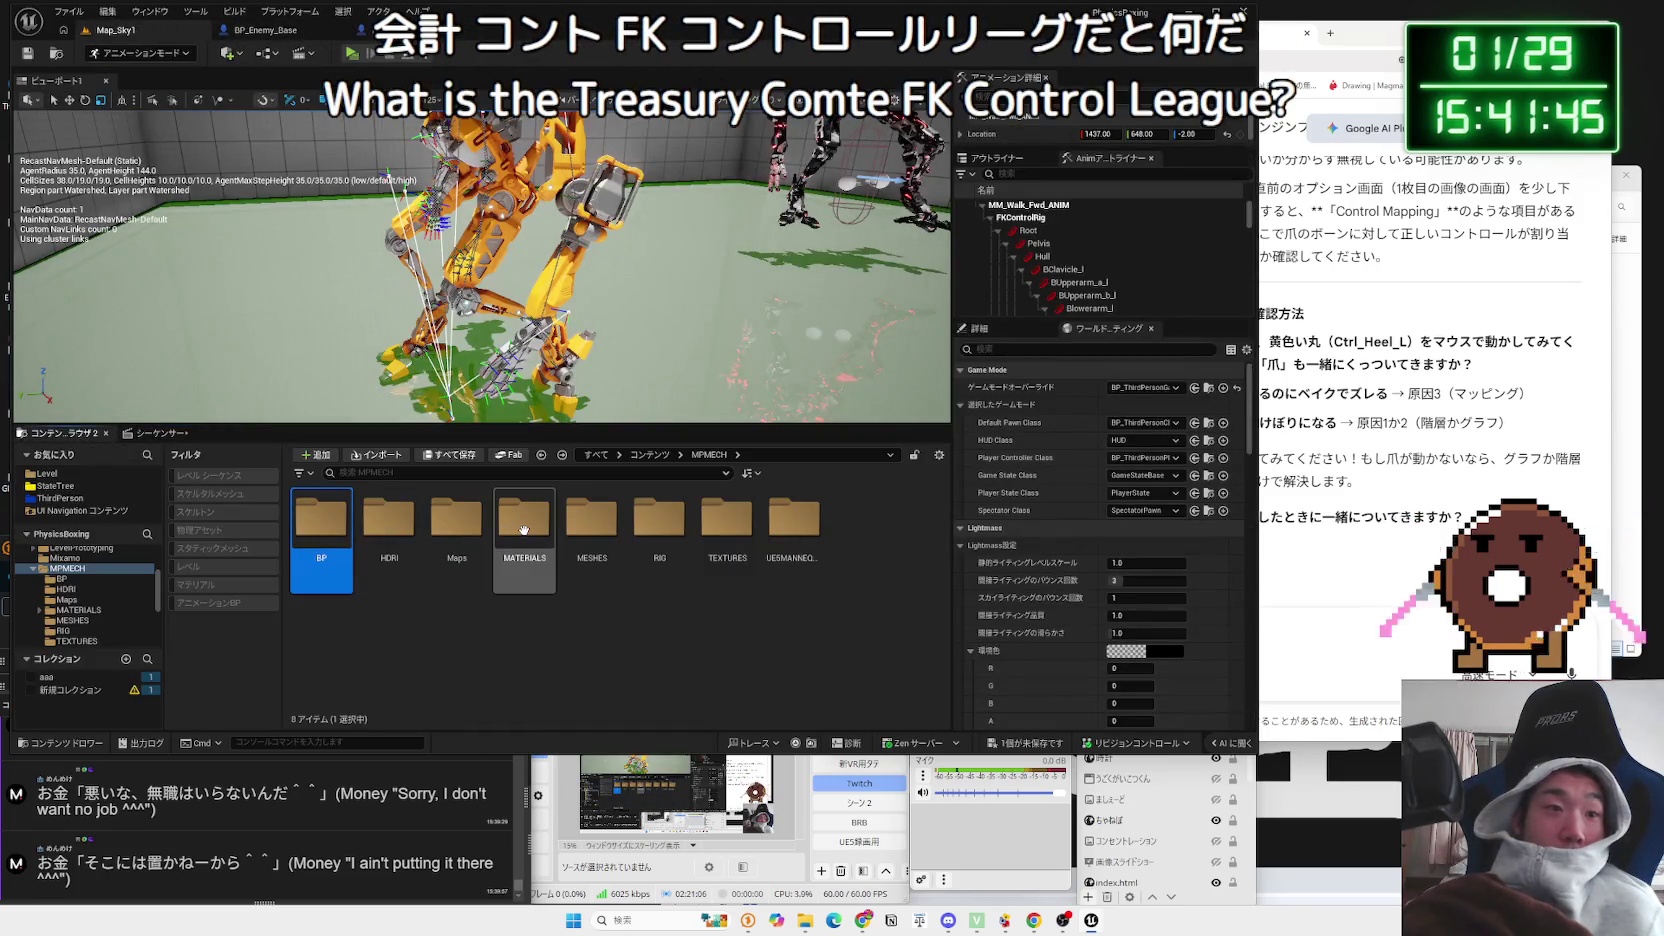
pyautogui.doubleClick(523, 530)
pyautogui.hotkey('alt', 'Left')
pyautogui.doubleClick(592, 522)
pyautogui.hotkey('alt', 'Left')
pyautogui.doubleClick(655, 522)
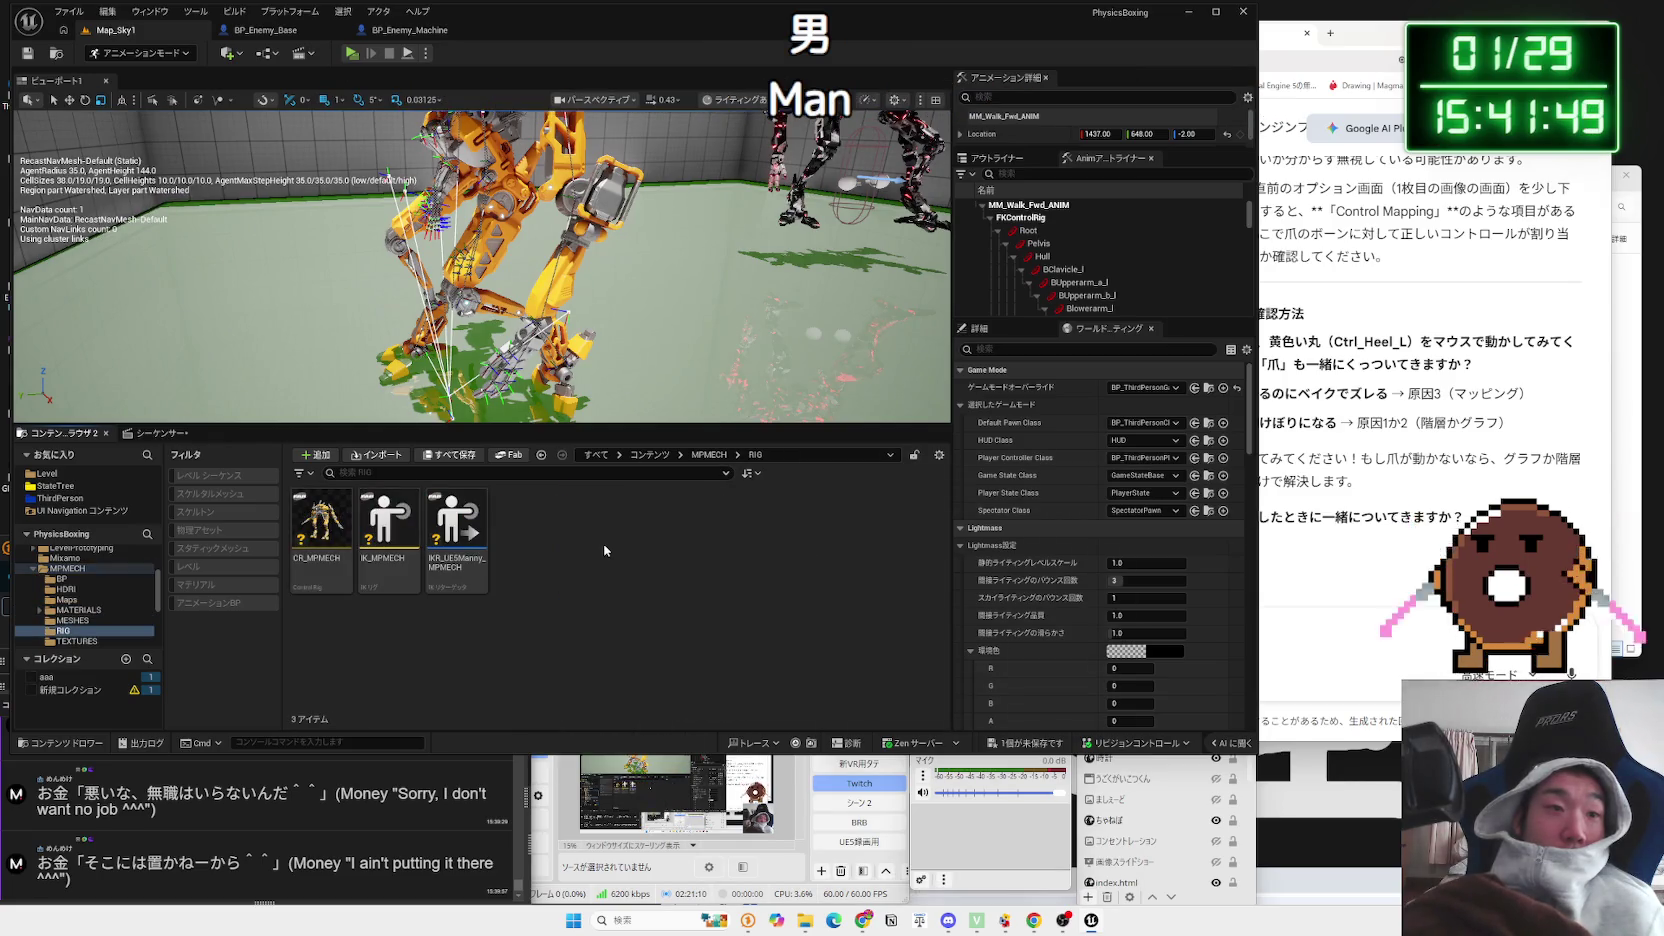
pyautogui.hotkey('alt', 'Left')
# Step: Browse the MPMECH MESHES, BP, RIG, TEXTURES and UE5MANNEQUIN subfolders
pyautogui.doubleClick(592, 522)
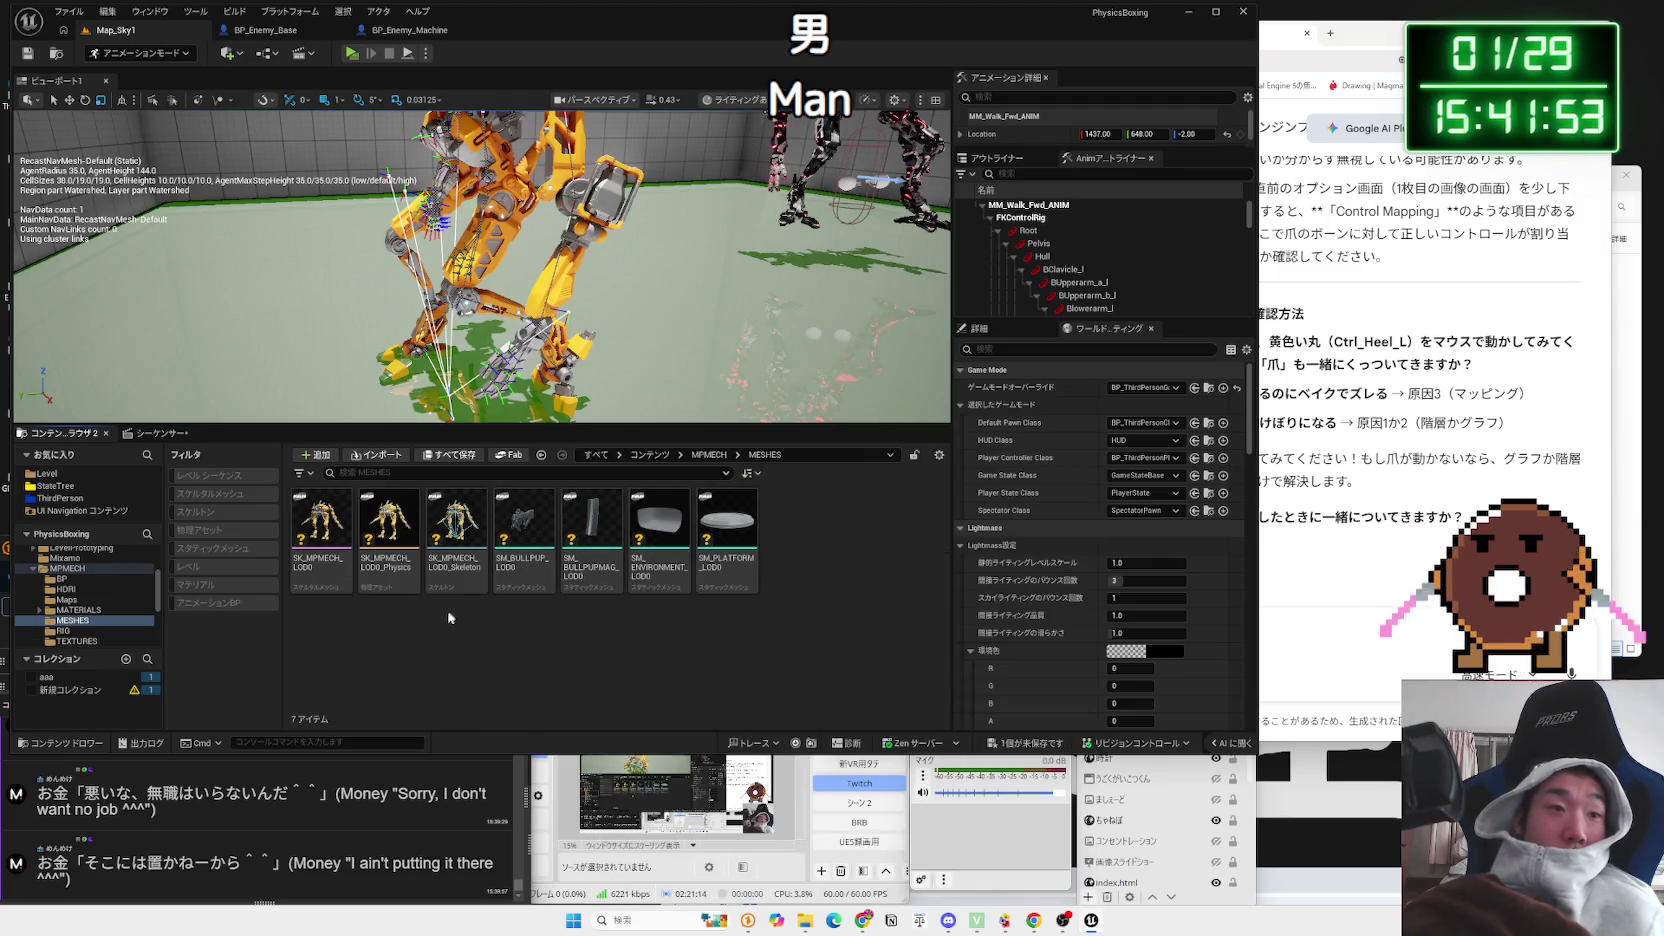
pyautogui.hotkey('alt', 'Left')
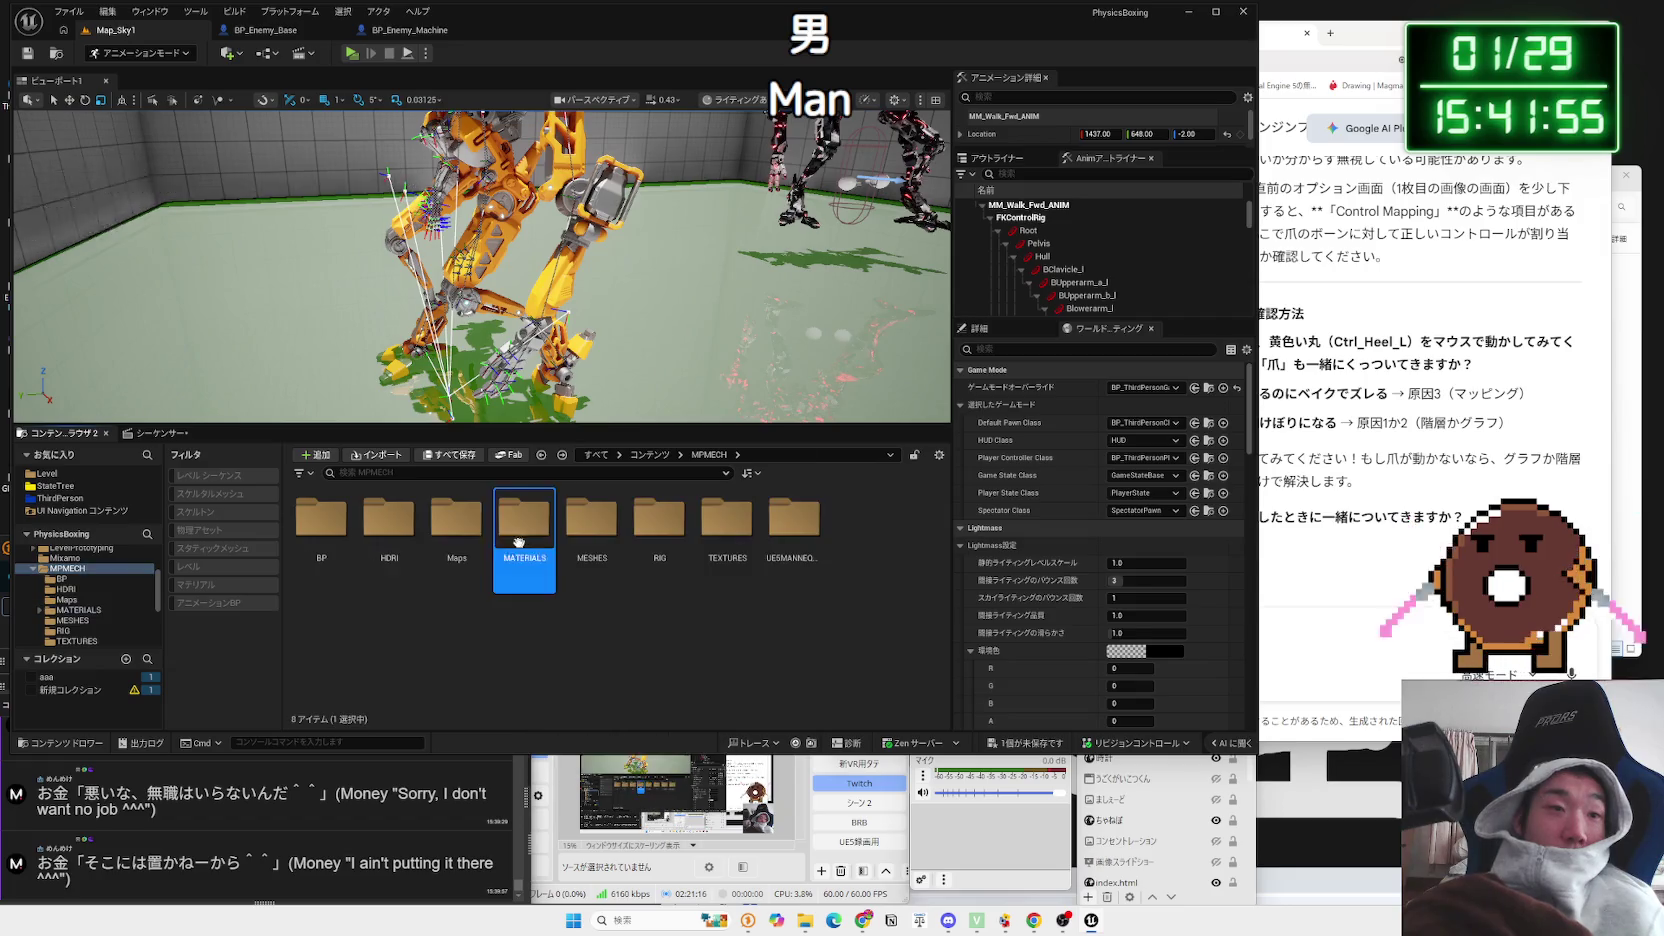
pyautogui.doubleClick(457, 540)
pyautogui.hotkey('alt', 'Left')
pyautogui.doubleClick(321, 522)
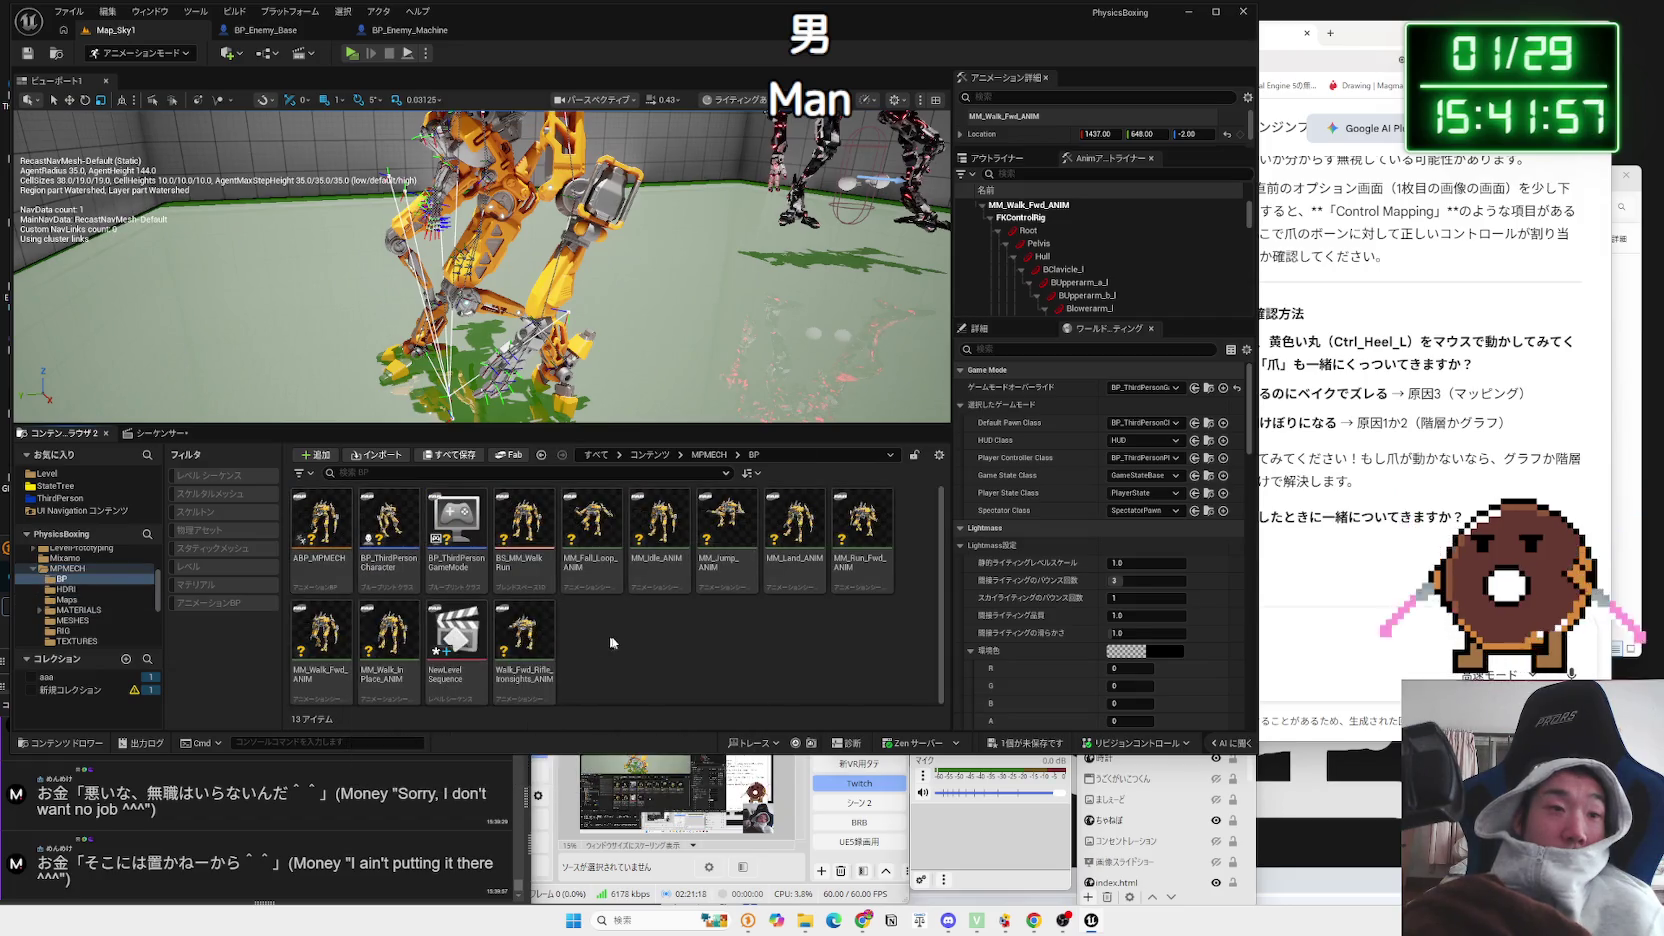
pyautogui.hotkey('alt', 'Left')
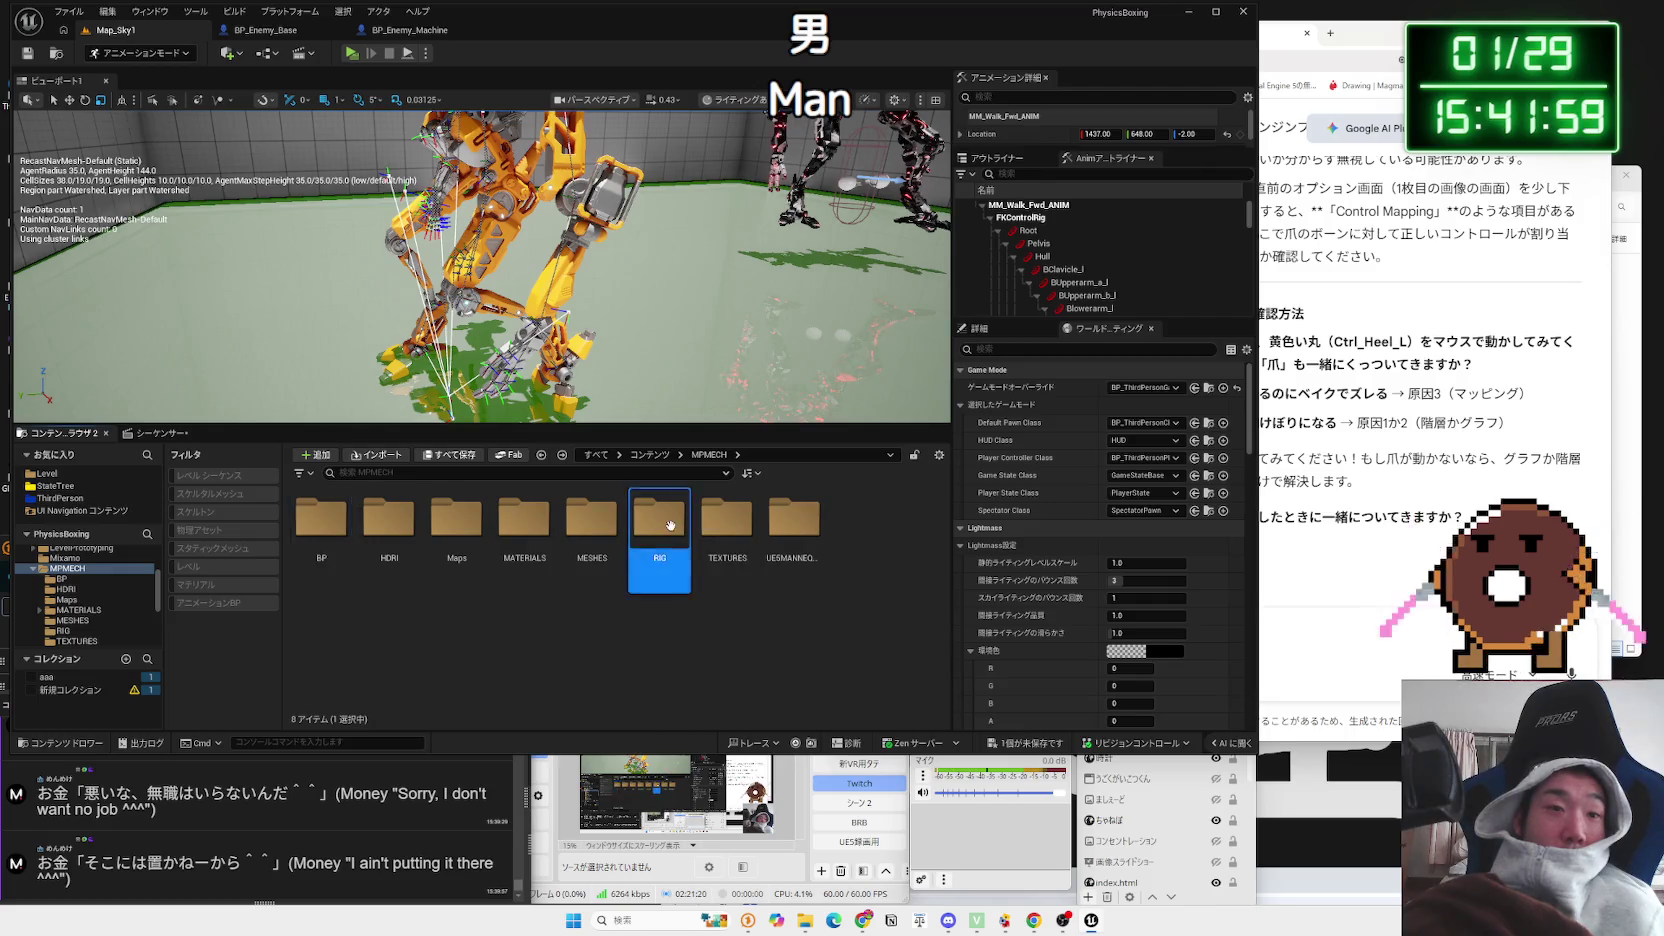
pyautogui.doubleClick(660, 530)
pyautogui.hotkey('alt', 'Left')
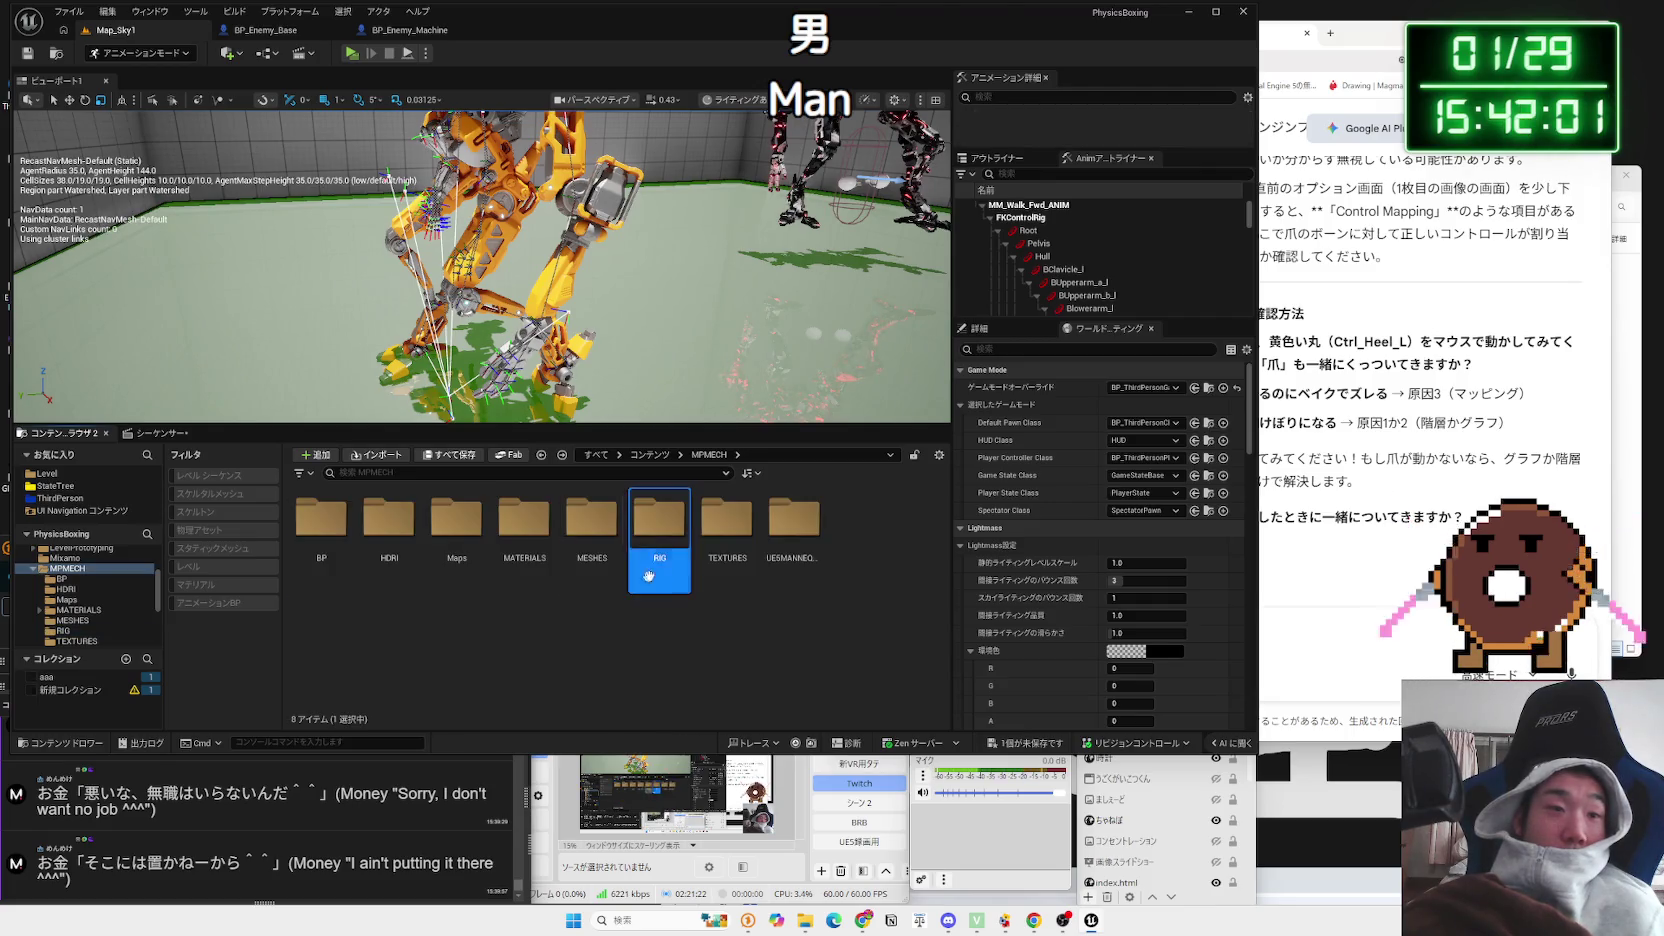
pyautogui.doubleClick(727, 530)
pyautogui.hotkey('alt', 'Left')
pyautogui.doubleClick(779, 540)
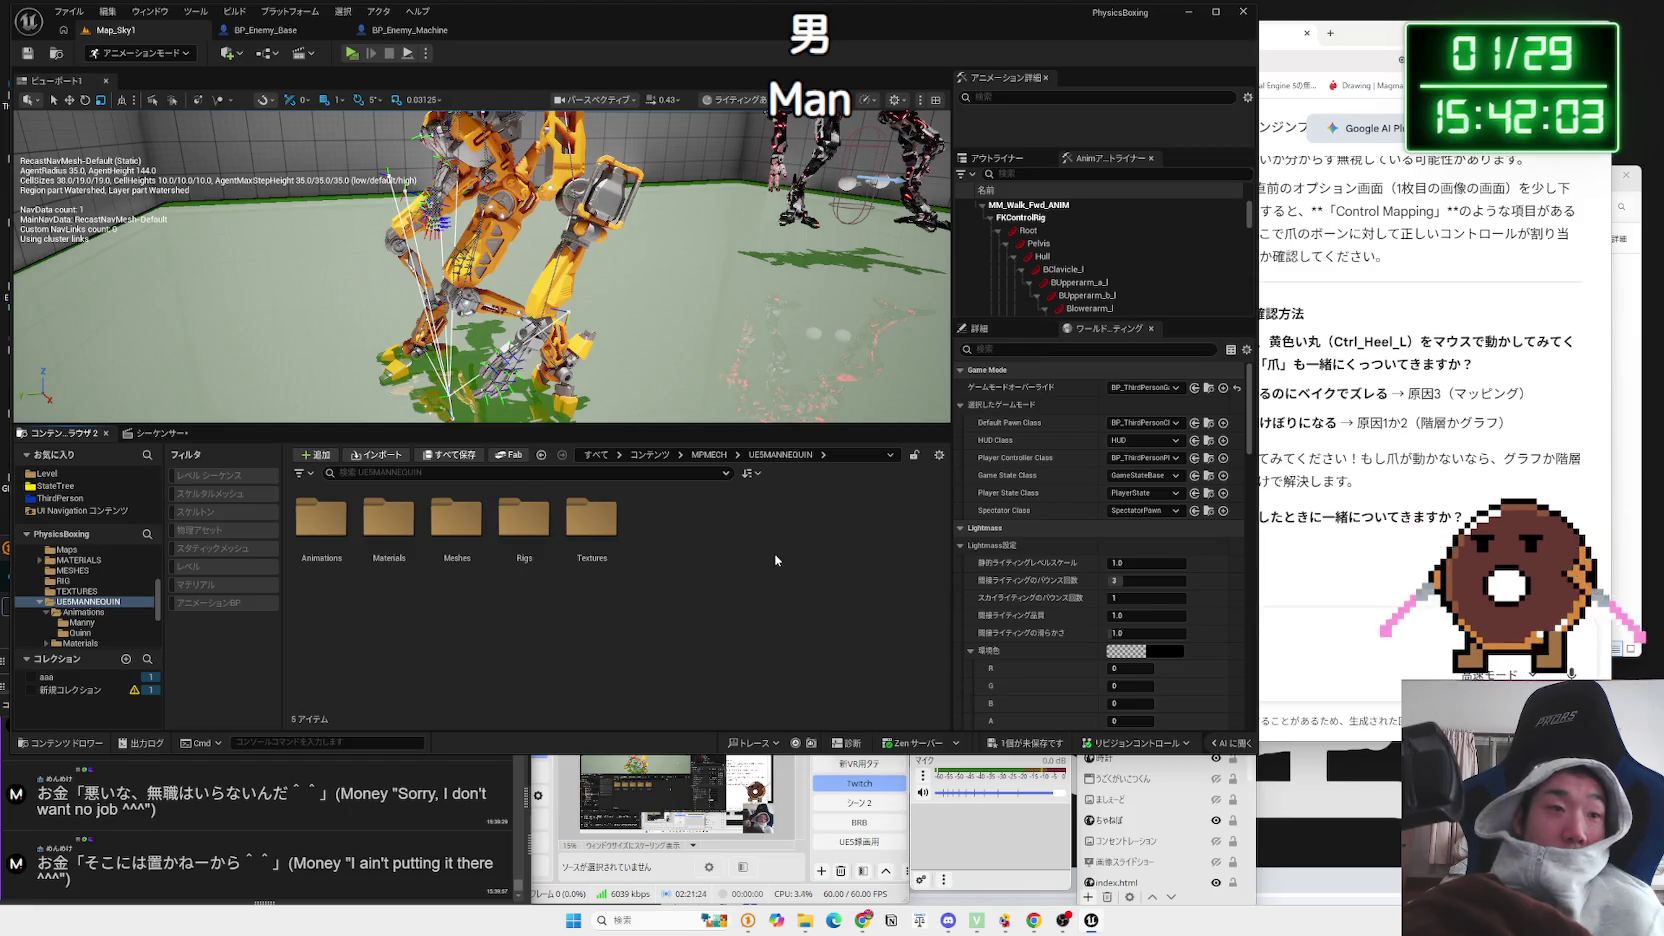
pyautogui.doubleClick(321, 520)
pyautogui.hotkey('alt', 'Left')
pyautogui.hotkey('alt', 'Left')
pyautogui.hotkey('alt', 'Left')
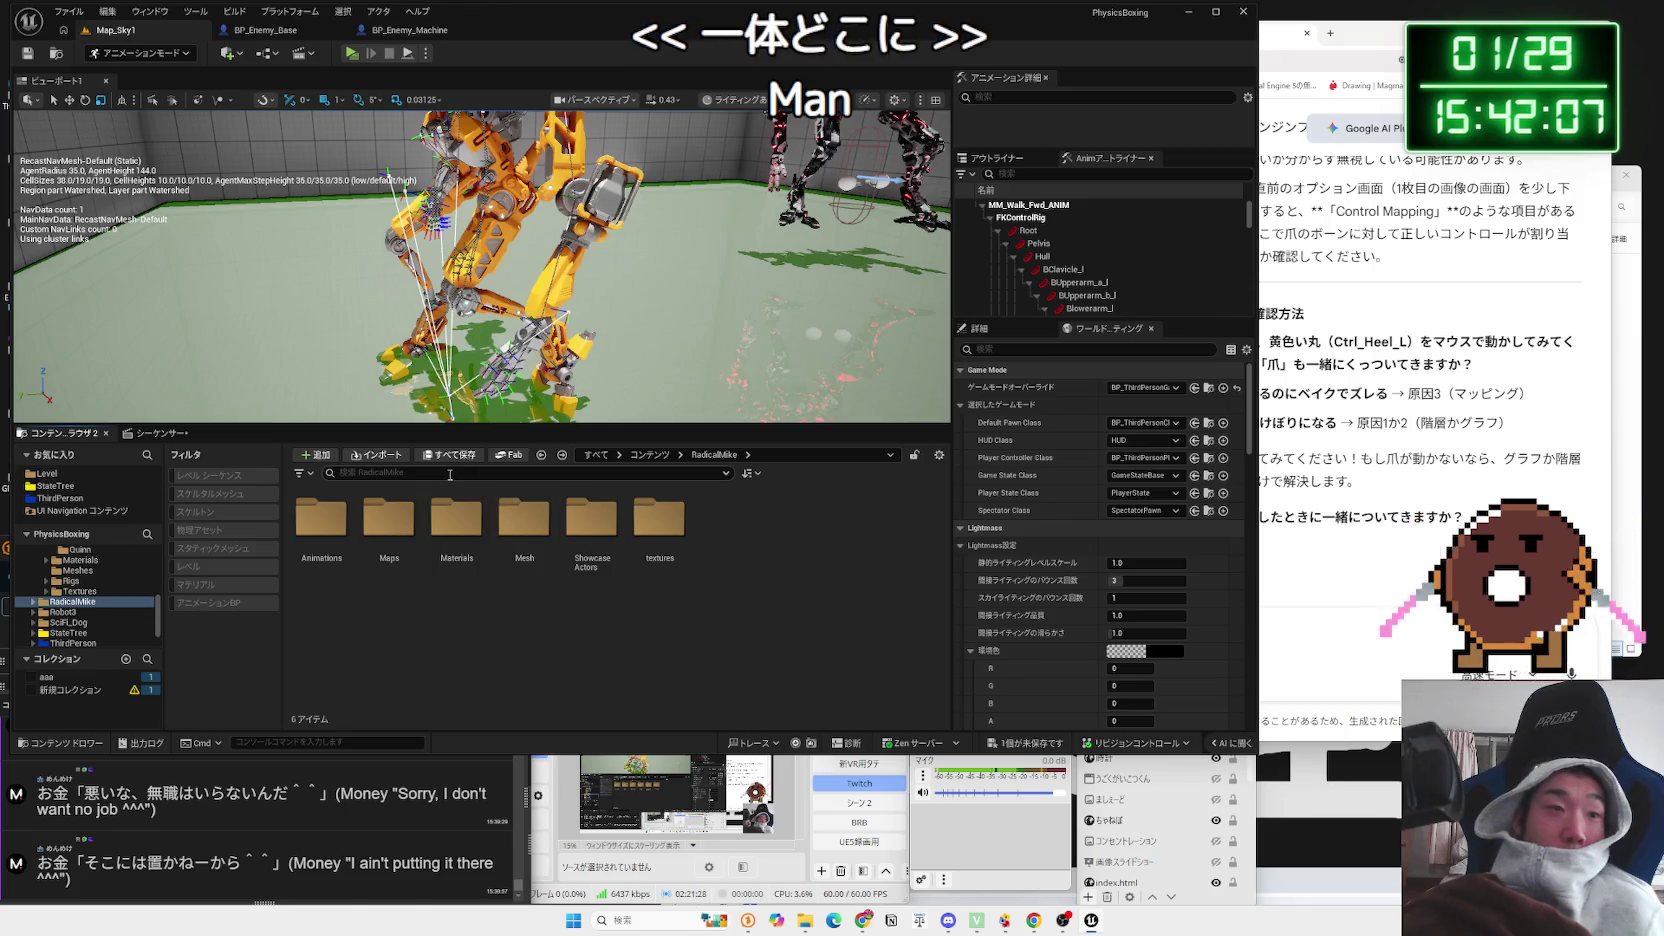
# Step: Search the whole Content root for 'fk', clear the filter, and return to the Sequencer
pyautogui.scroll(3, 63, 604)
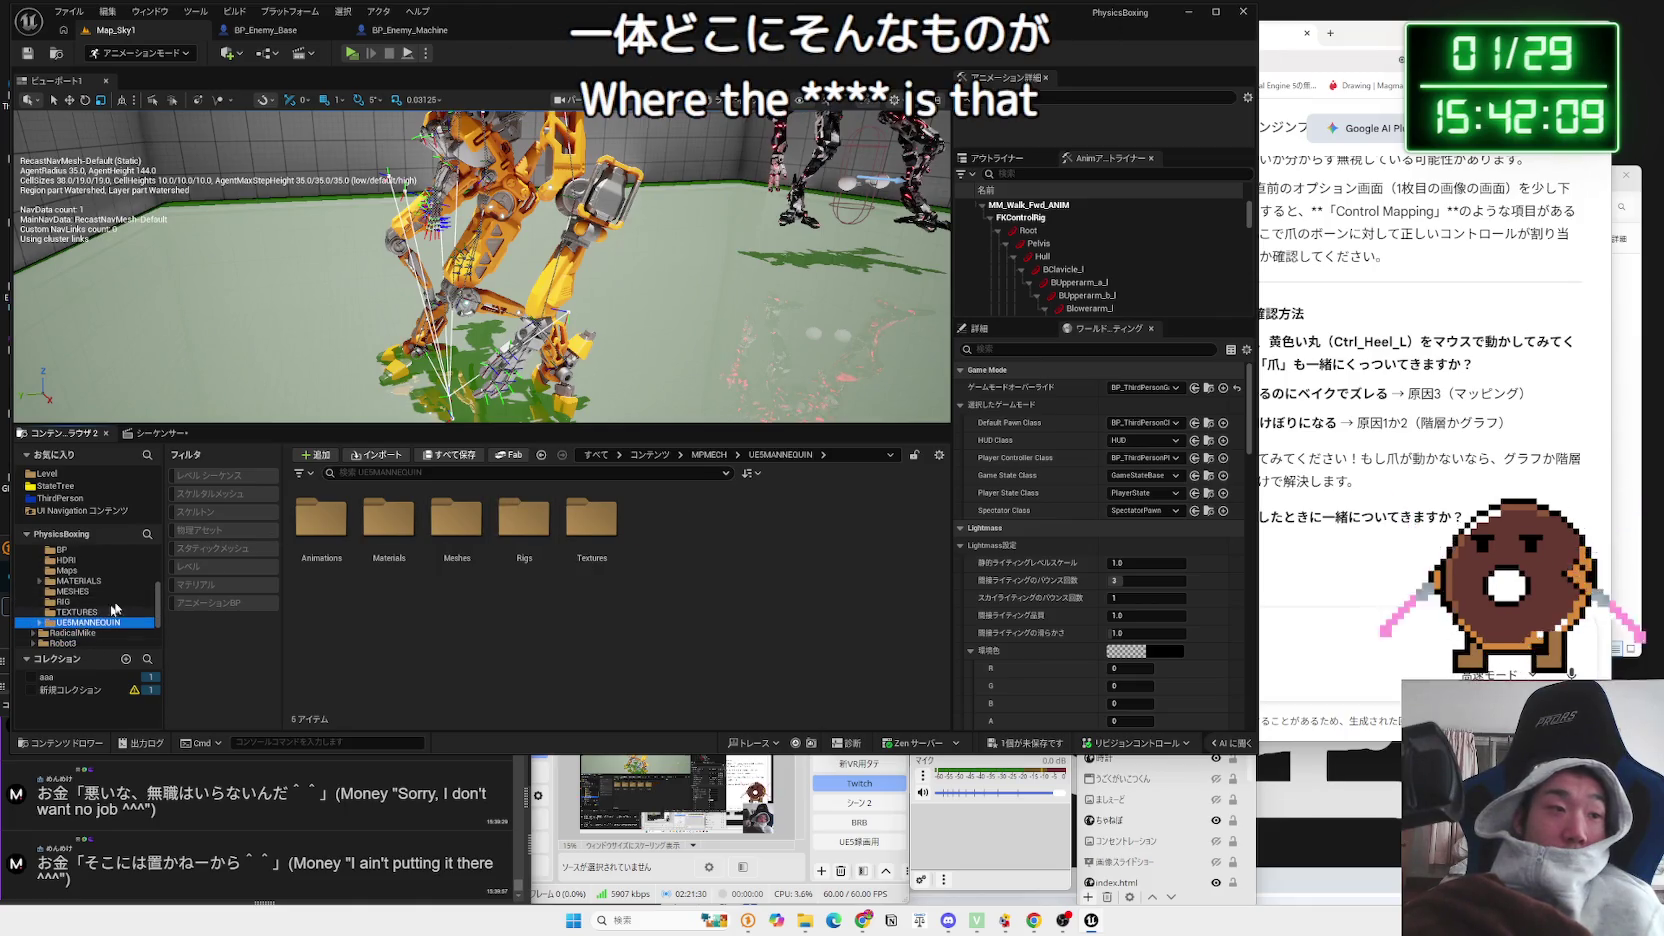
pyautogui.write('fk')
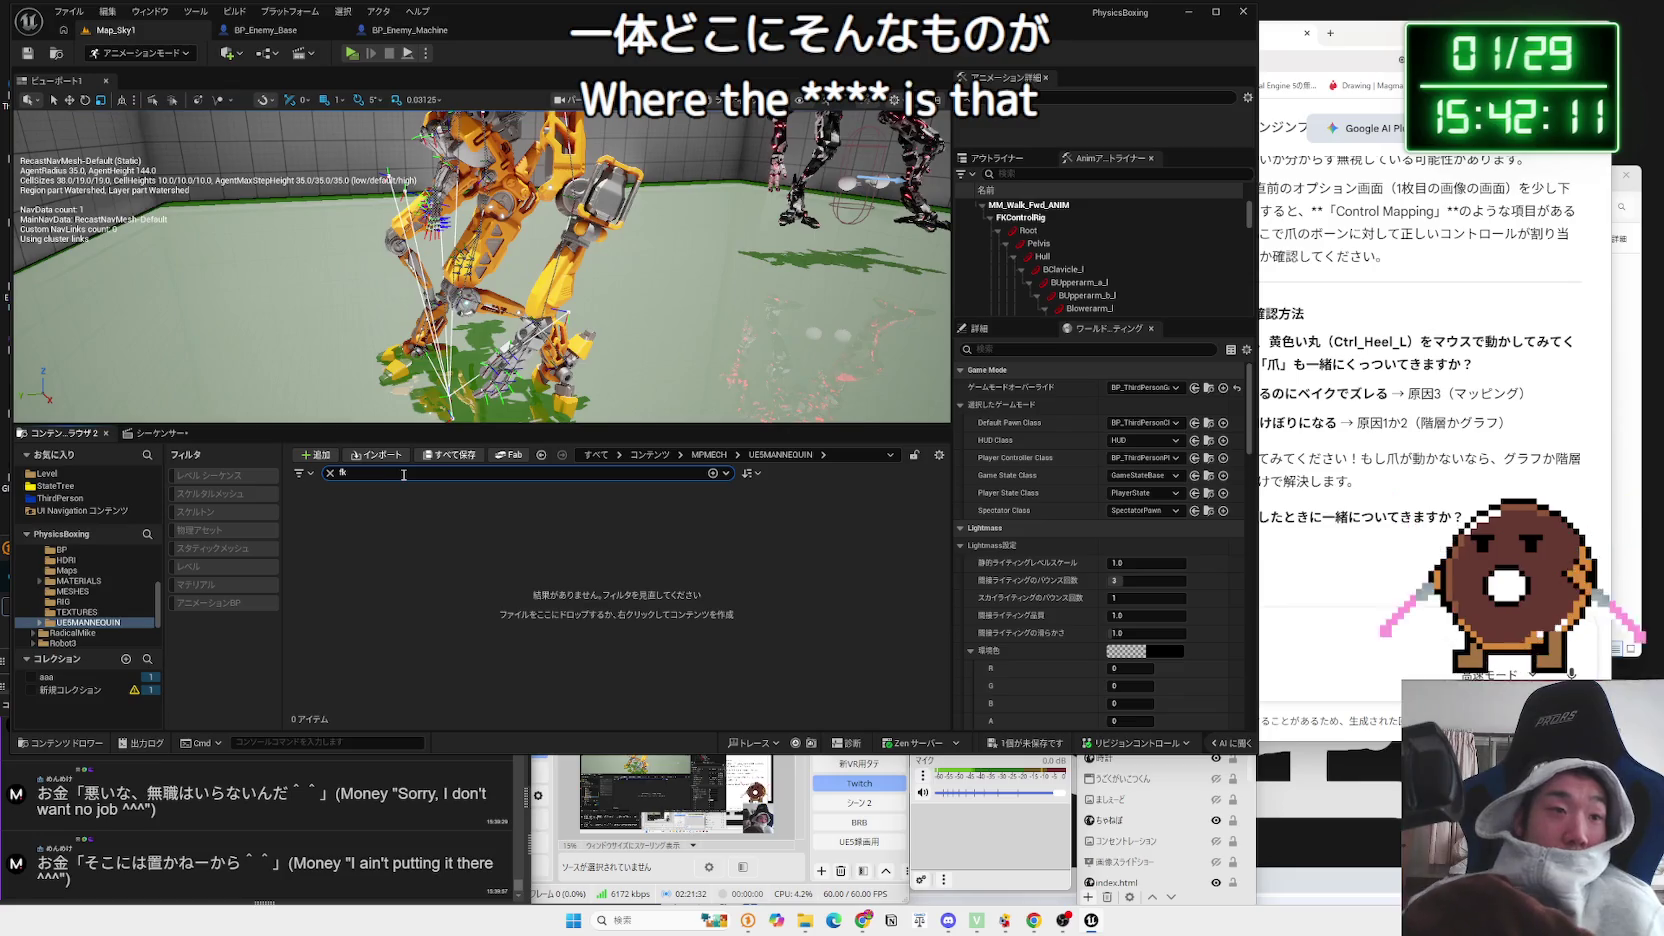
pyautogui.click(76, 565)
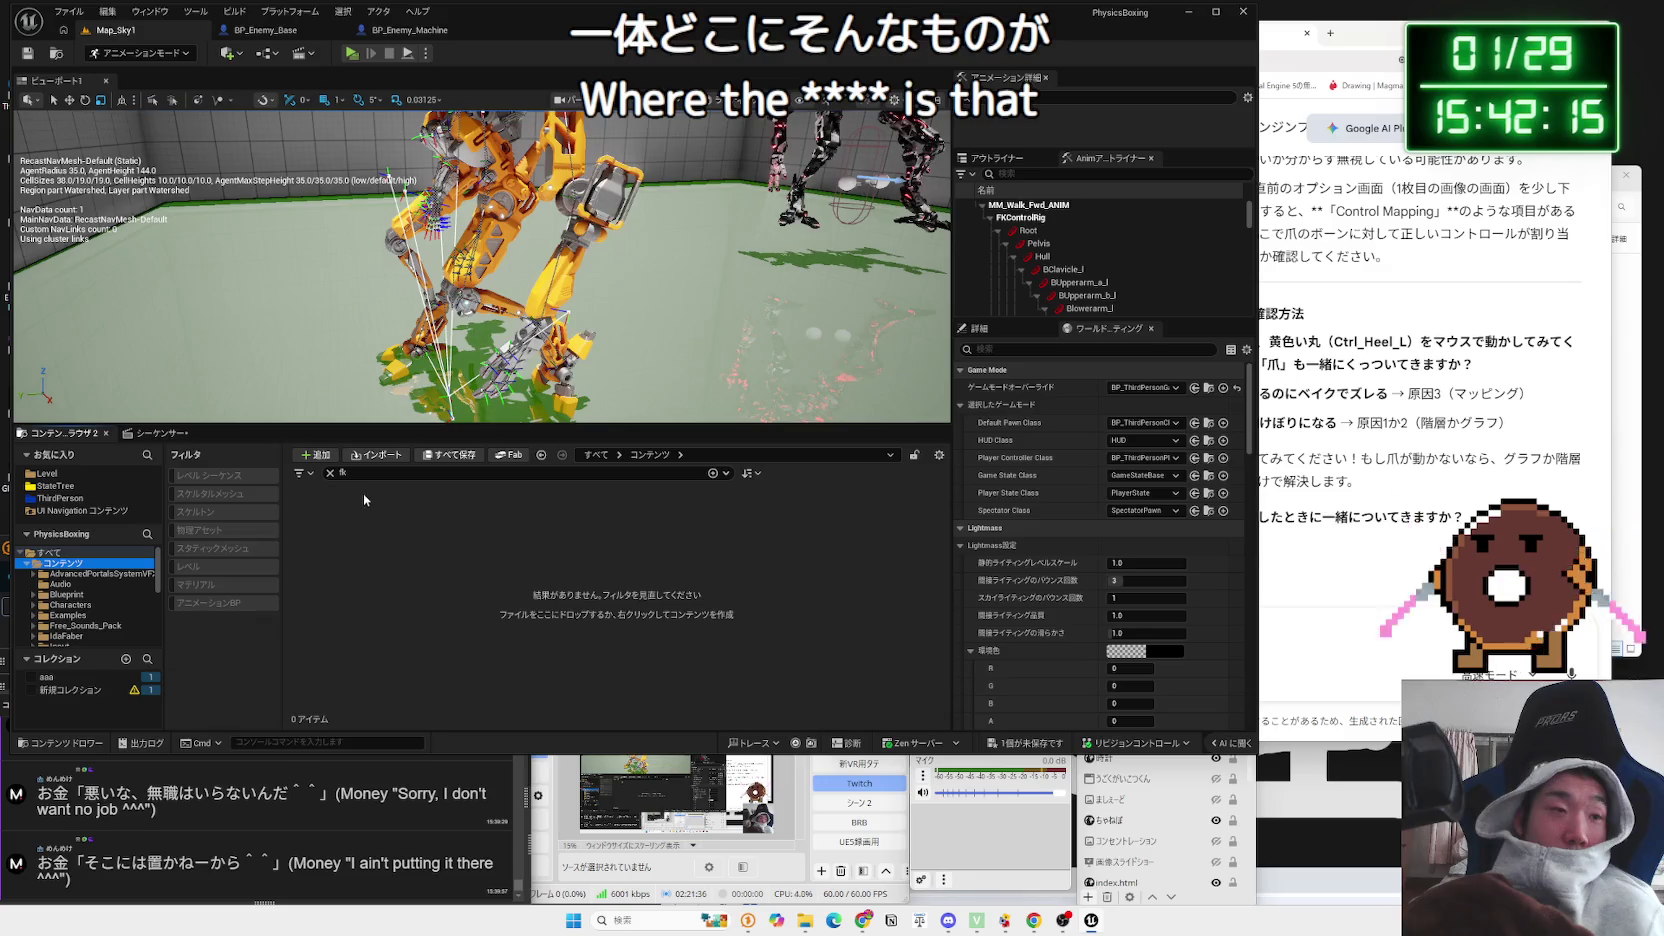
pyautogui.click(330, 474)
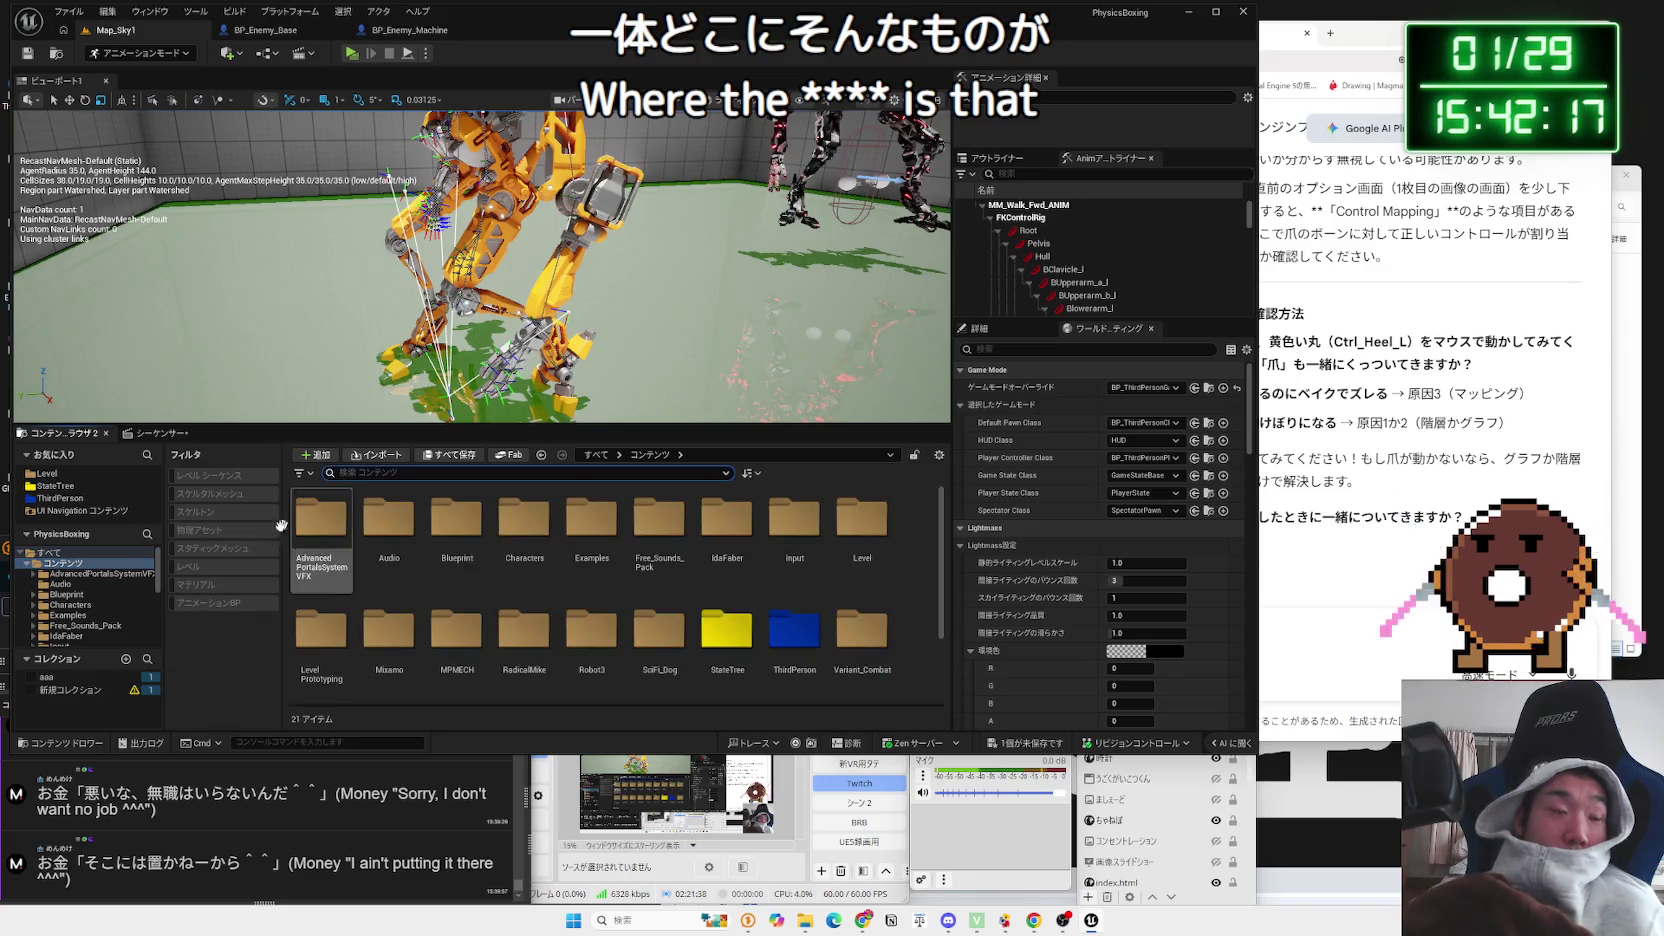
pyautogui.click(158, 433)
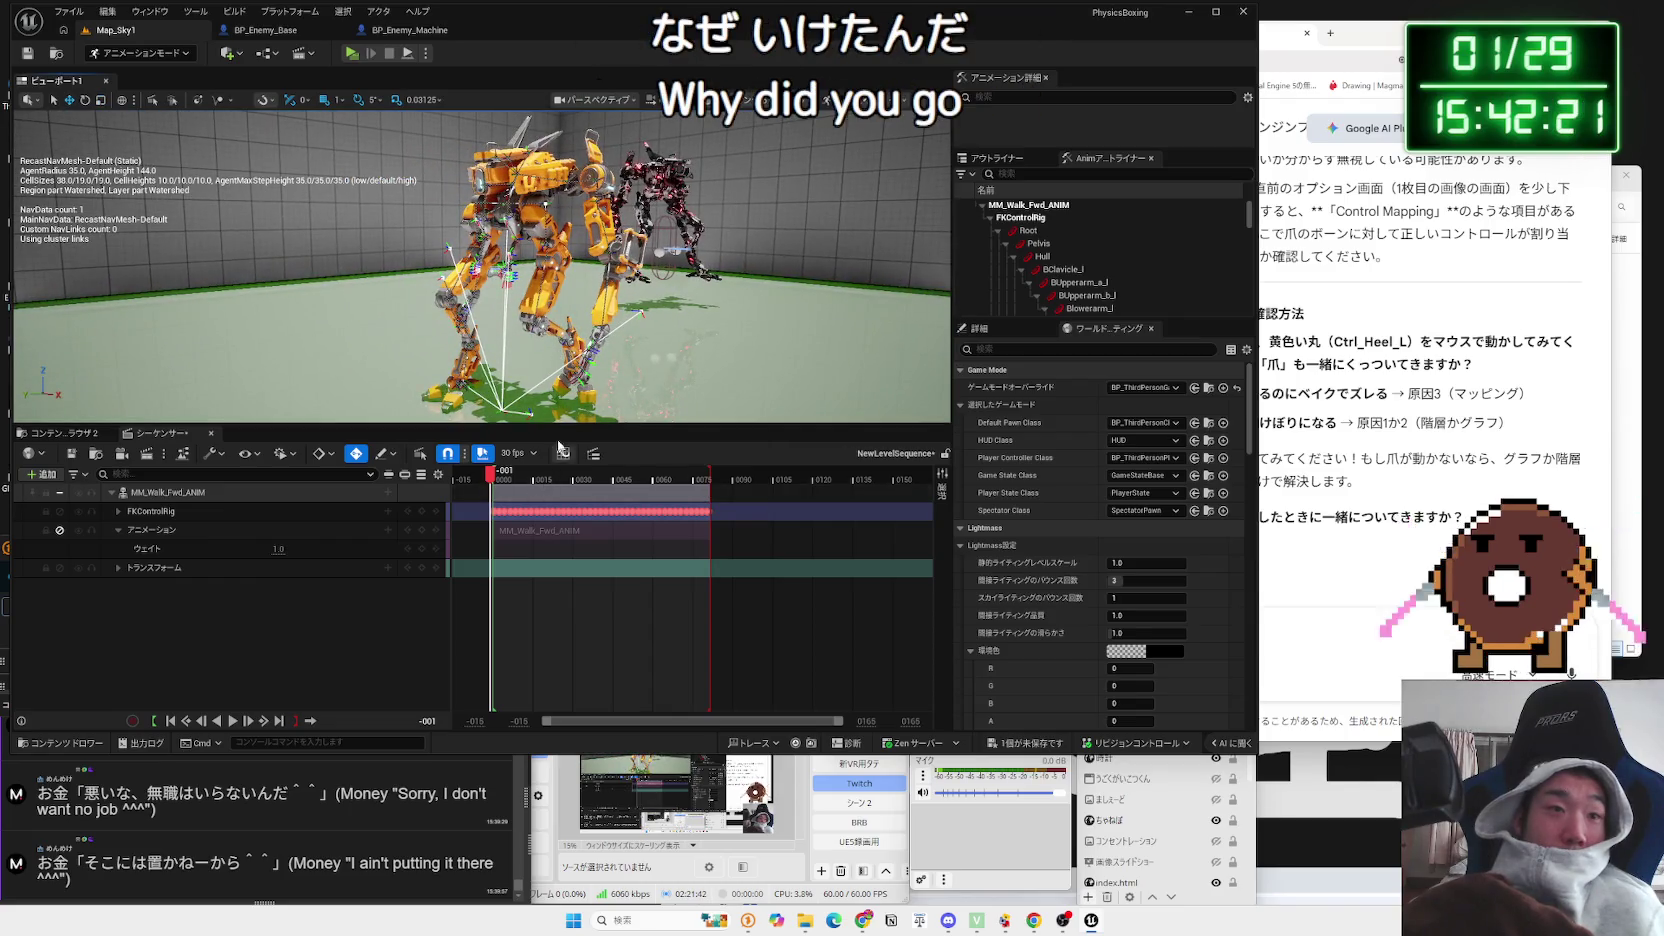
# Step: Play the baked walk and expand then collapse the FKControlRig track
pyautogui.moveTo(553, 410); pyautogui.dragTo(556, 393)
pyautogui.press('space')
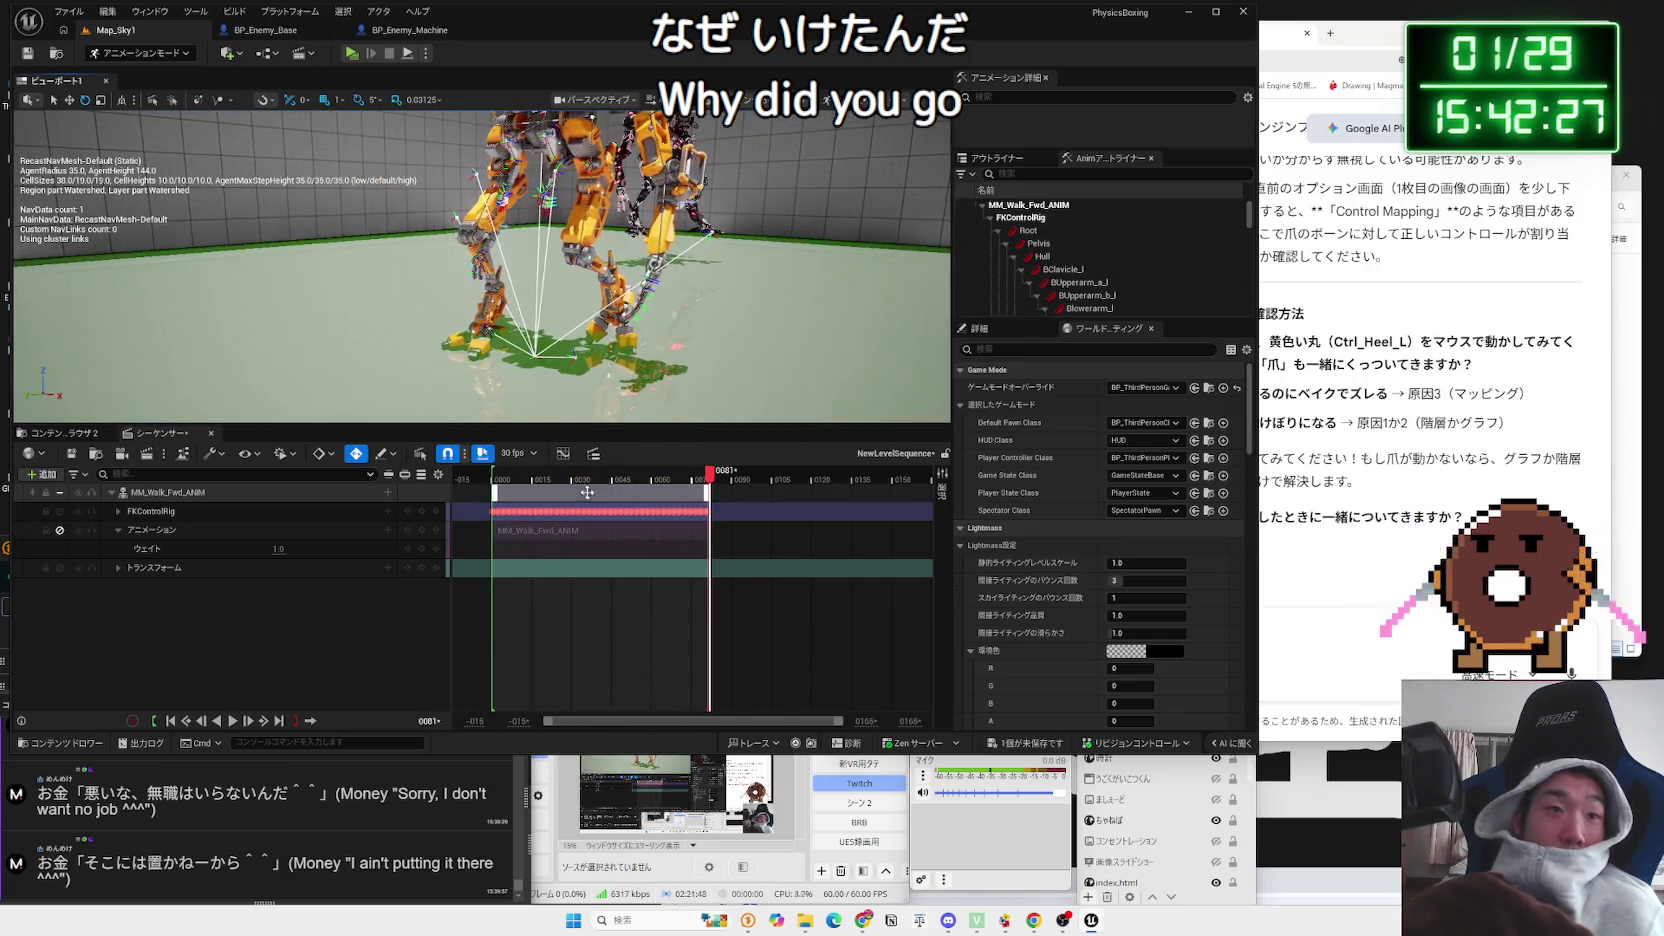
pyautogui.click(494, 477)
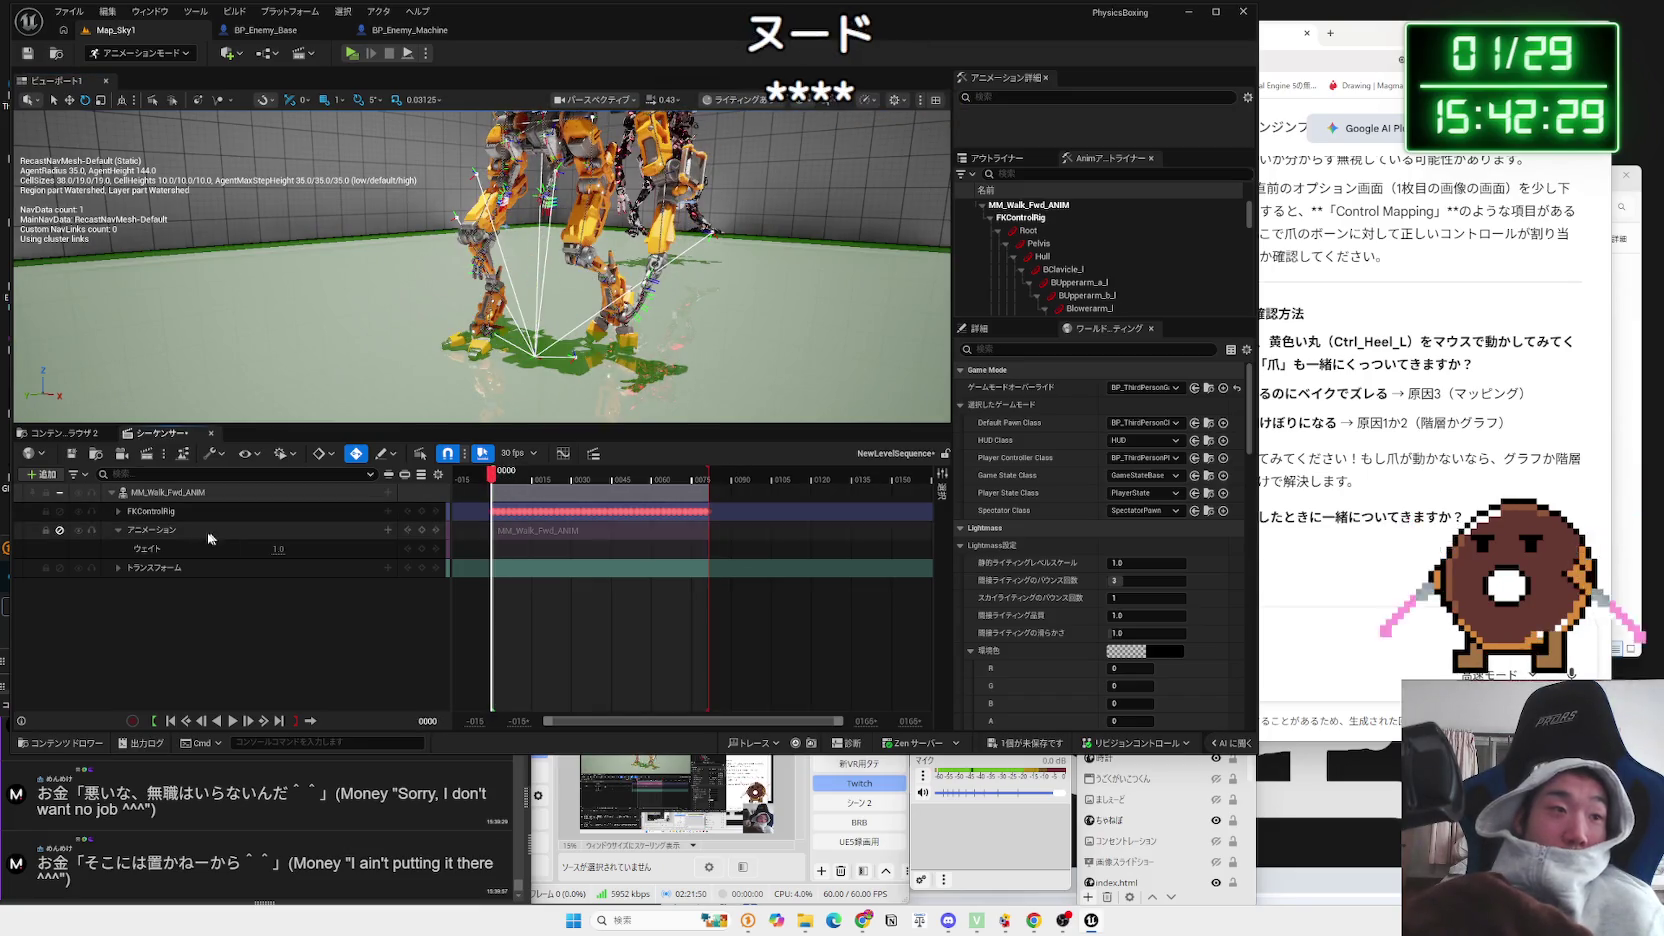
pyautogui.click(140, 514)
pyautogui.click(118, 511)
pyautogui.click(118, 511)
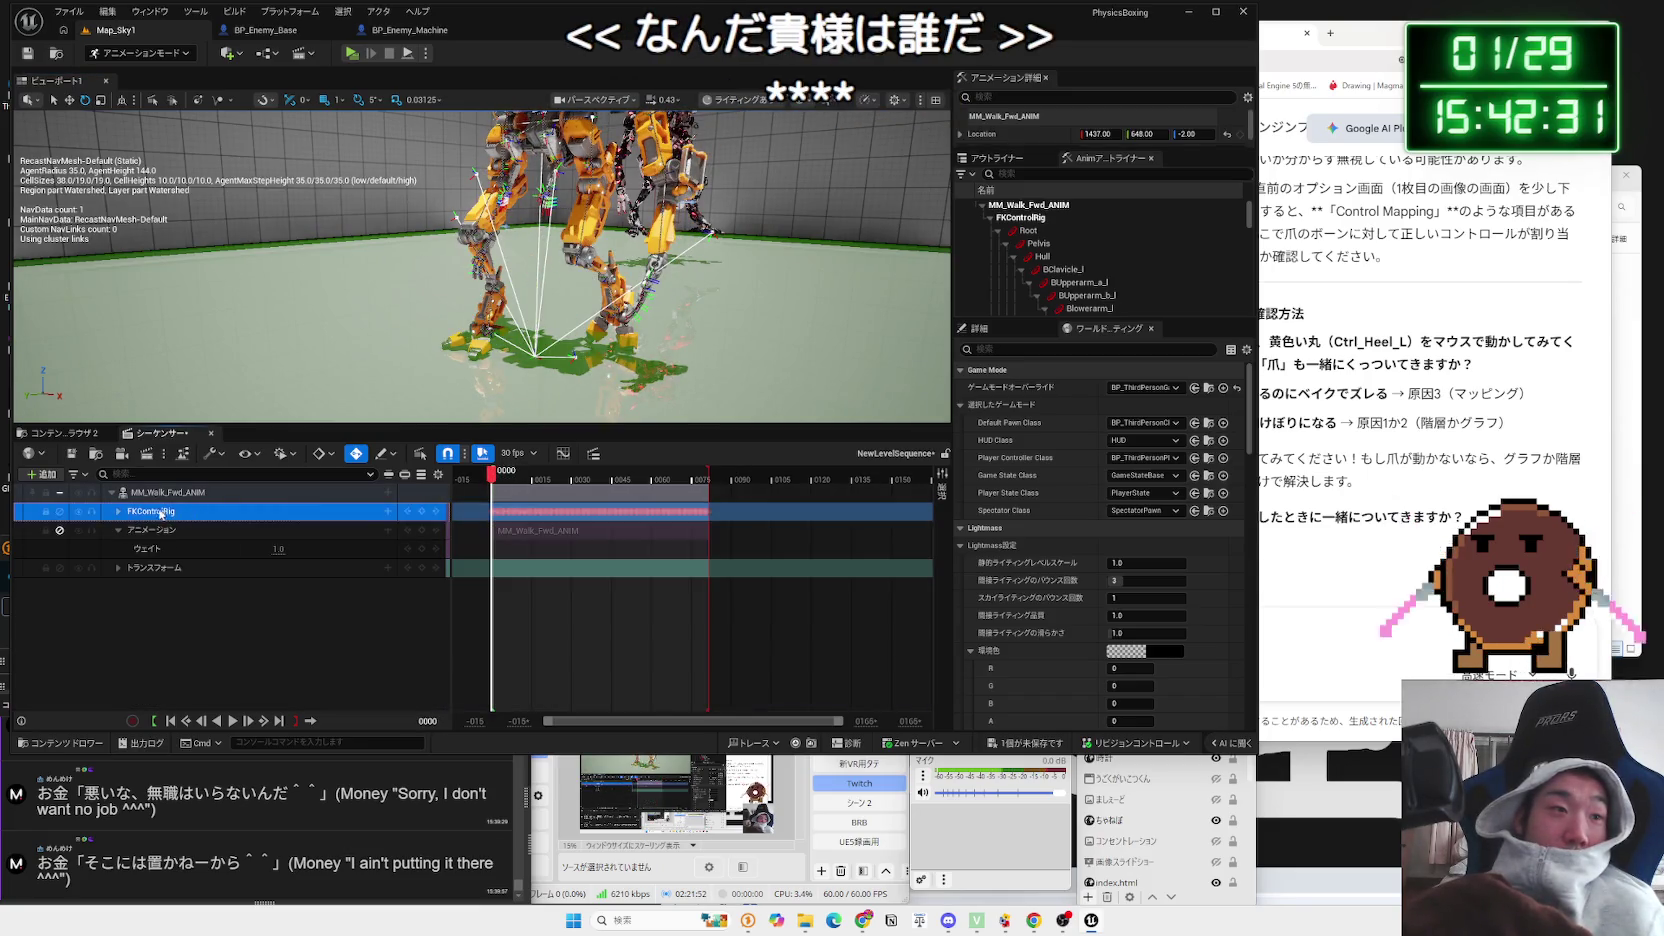
pyautogui.press('F2')
# Step: Open the FK Control Rig bake settings from the walk track, cancel, and reopen the submenu
pyautogui.rightClick(158, 494)
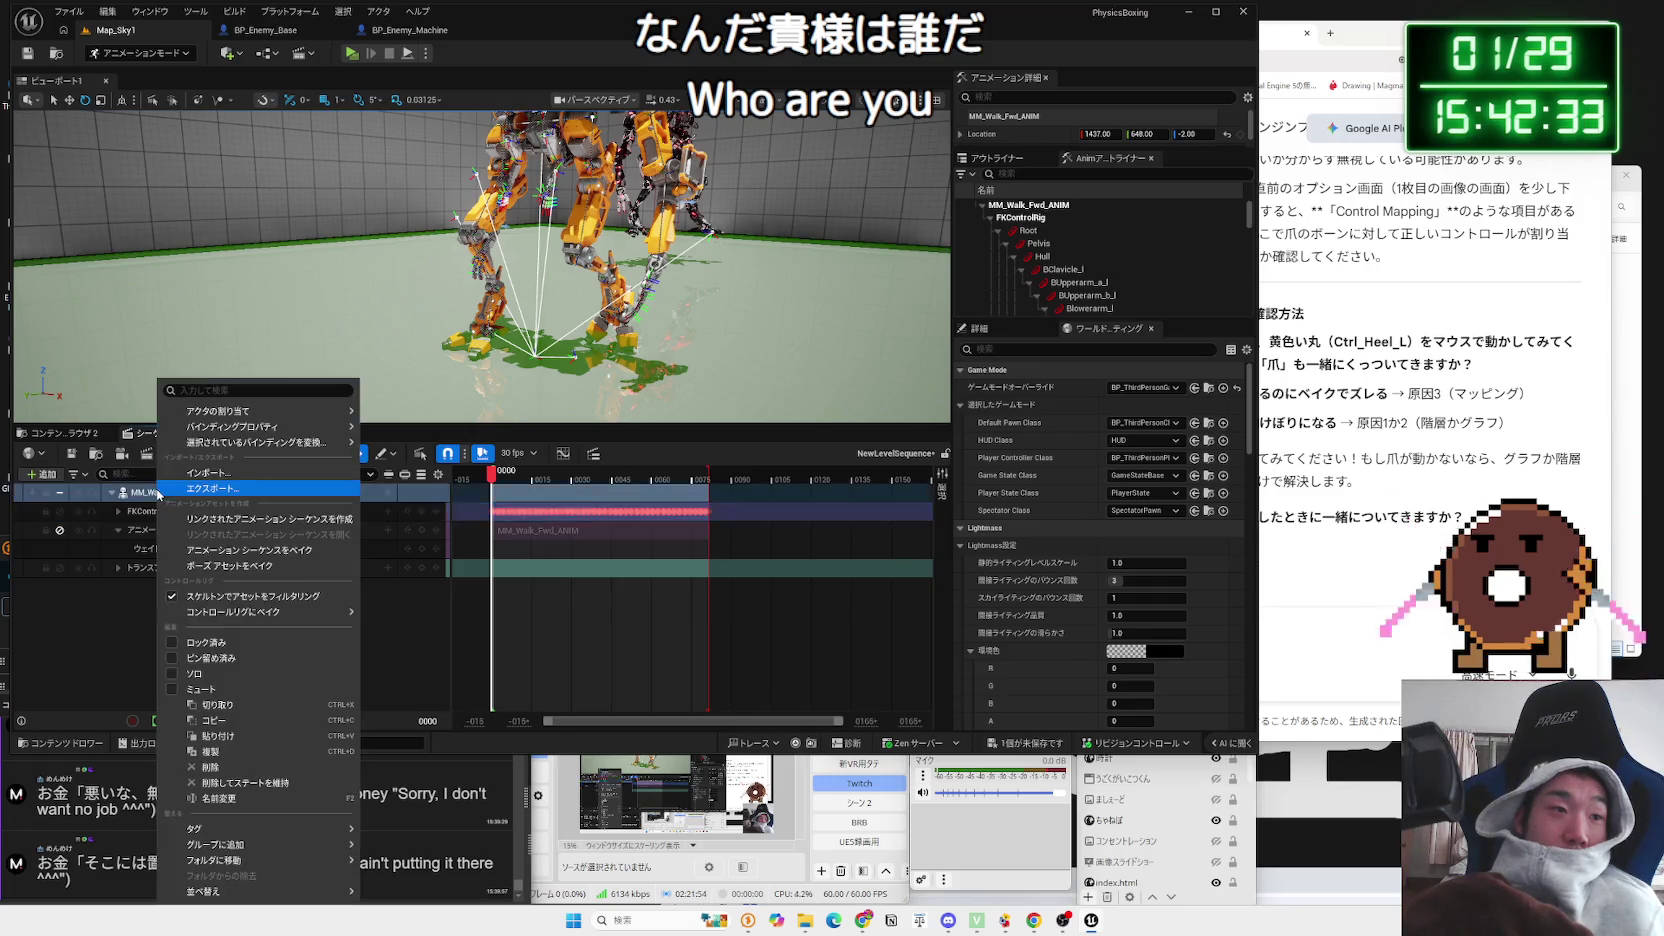
pyautogui.moveTo(244, 619)
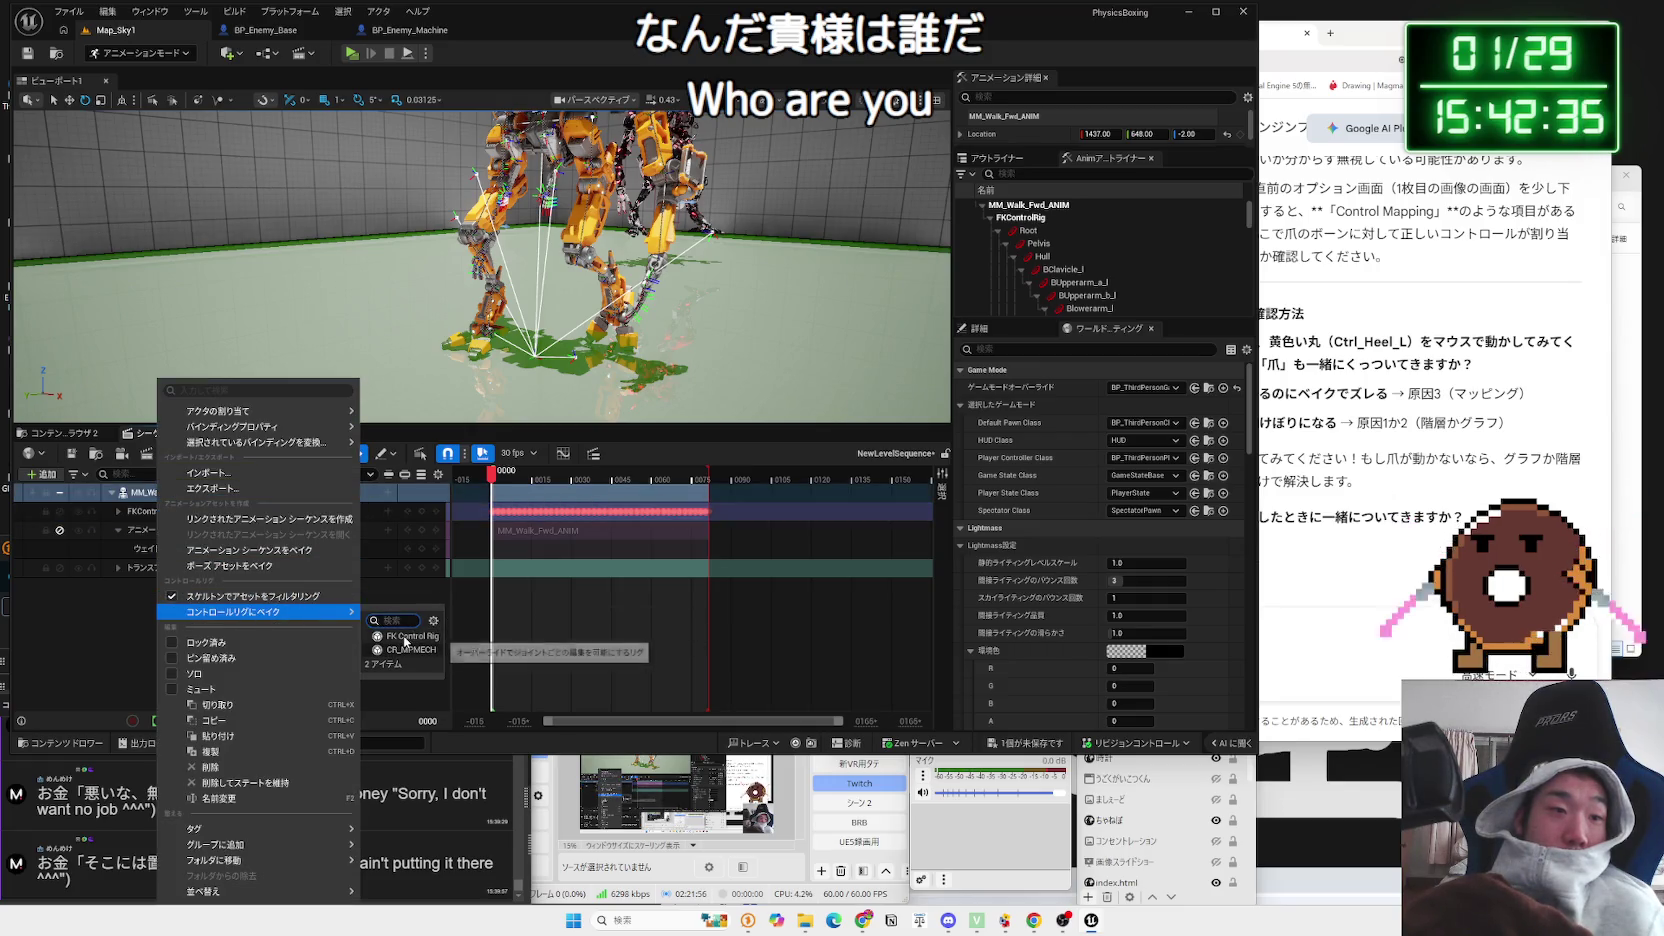
pyautogui.click(405, 637)
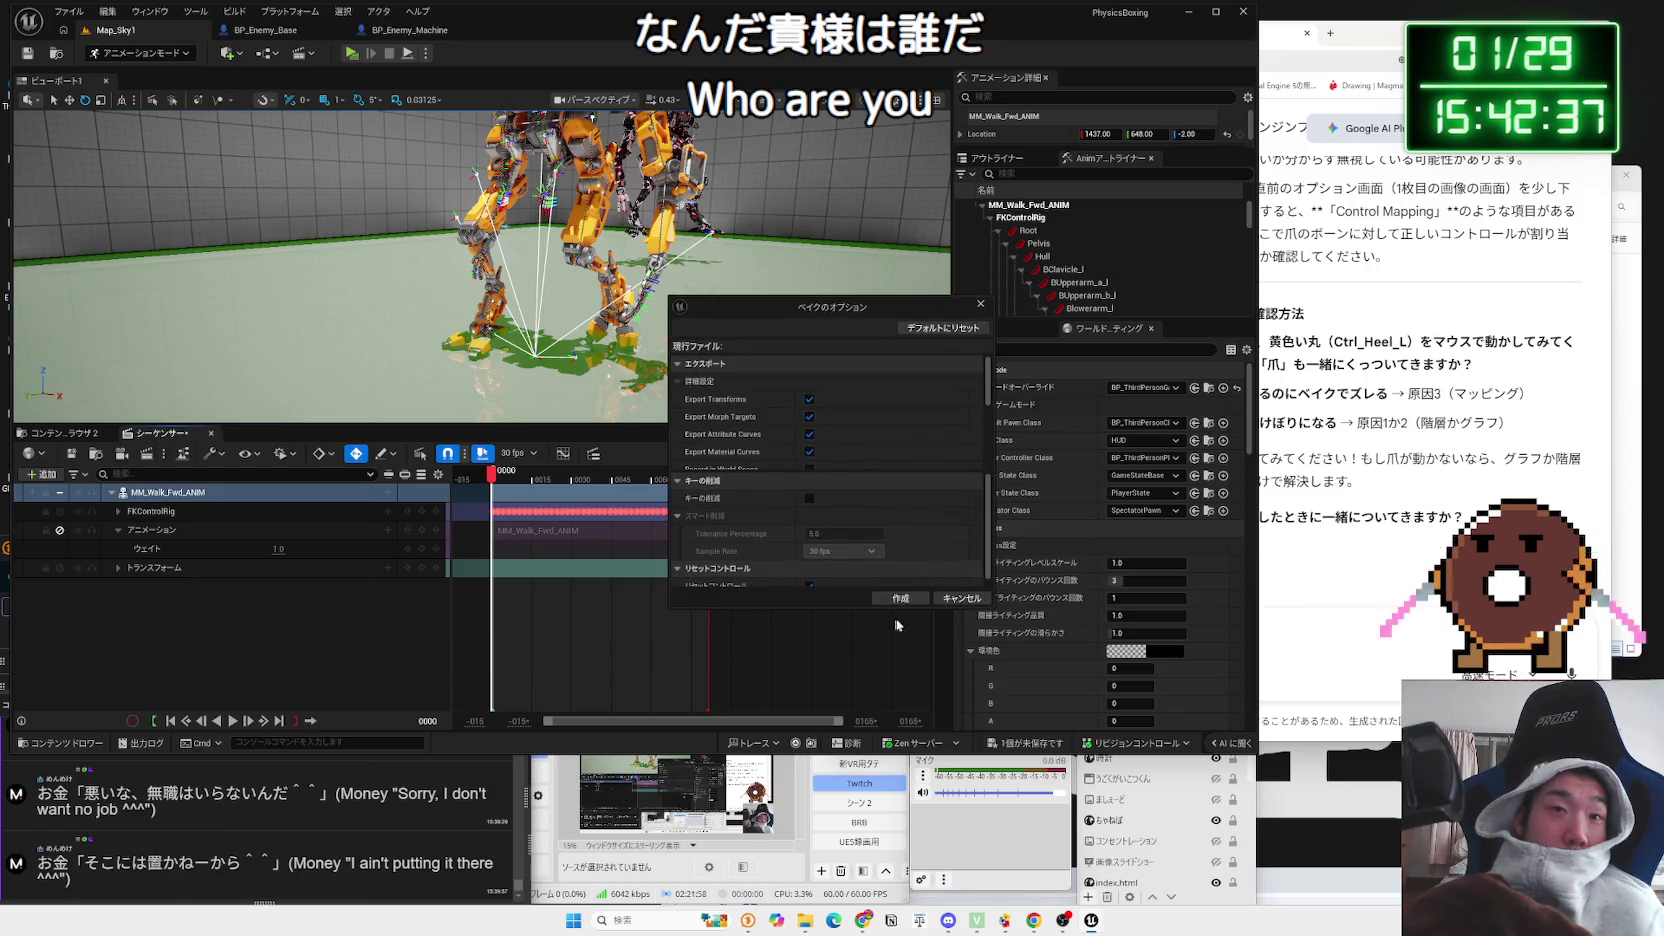
pyautogui.click(957, 597)
pyautogui.rightClick(172, 493)
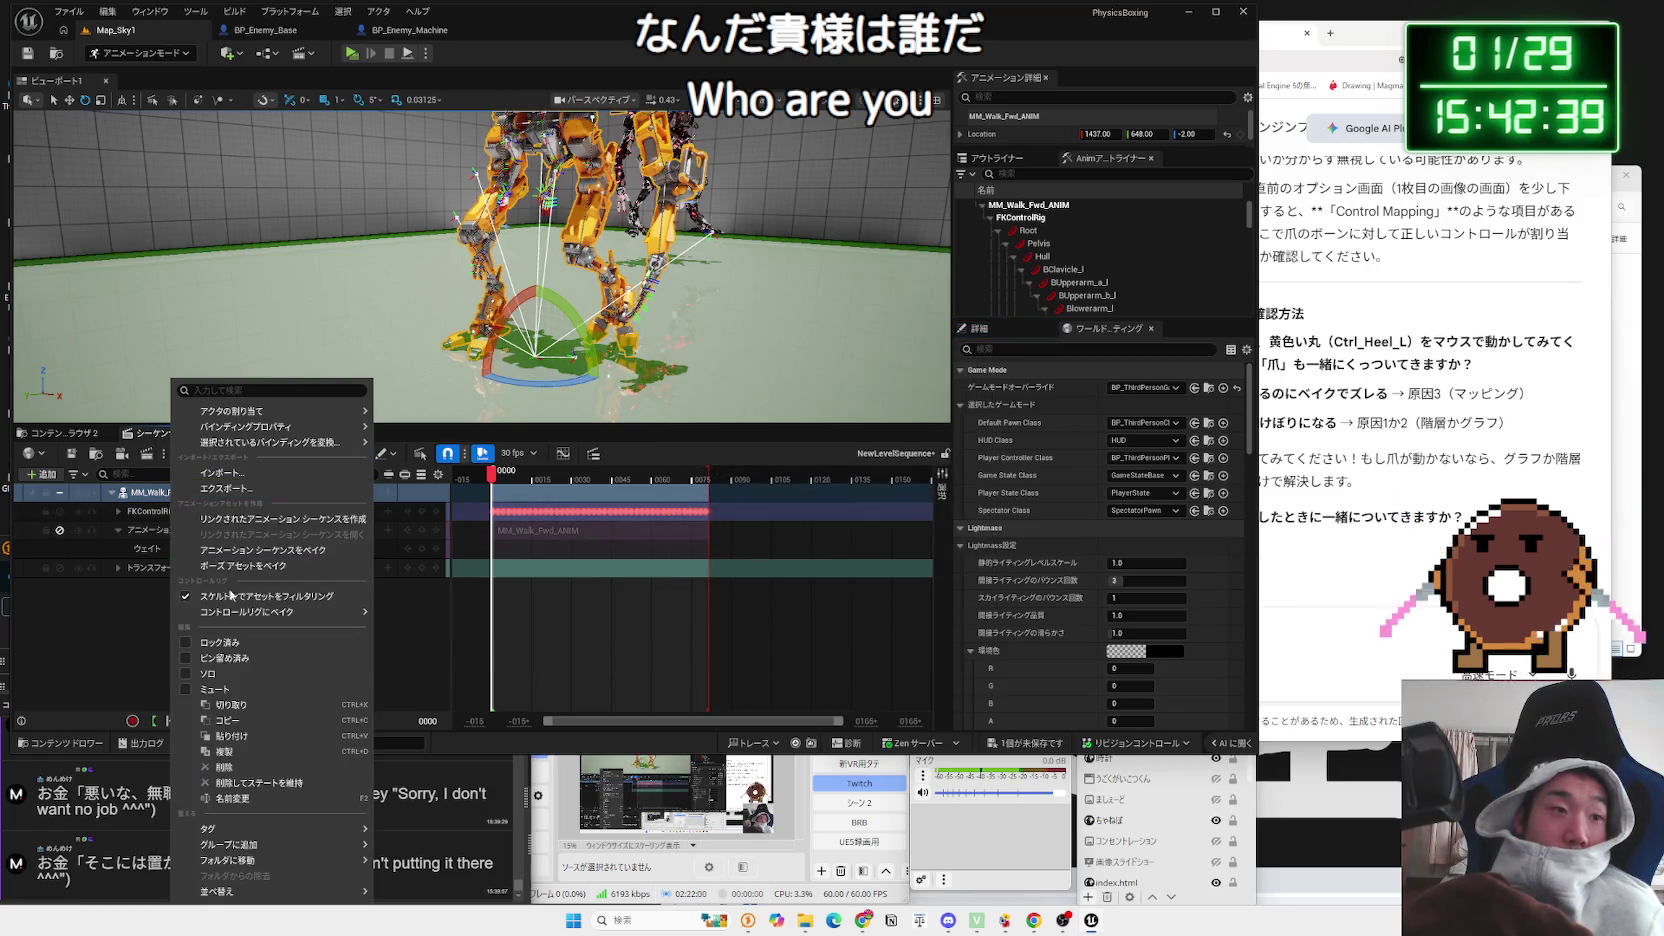
pyautogui.moveTo(256, 614)
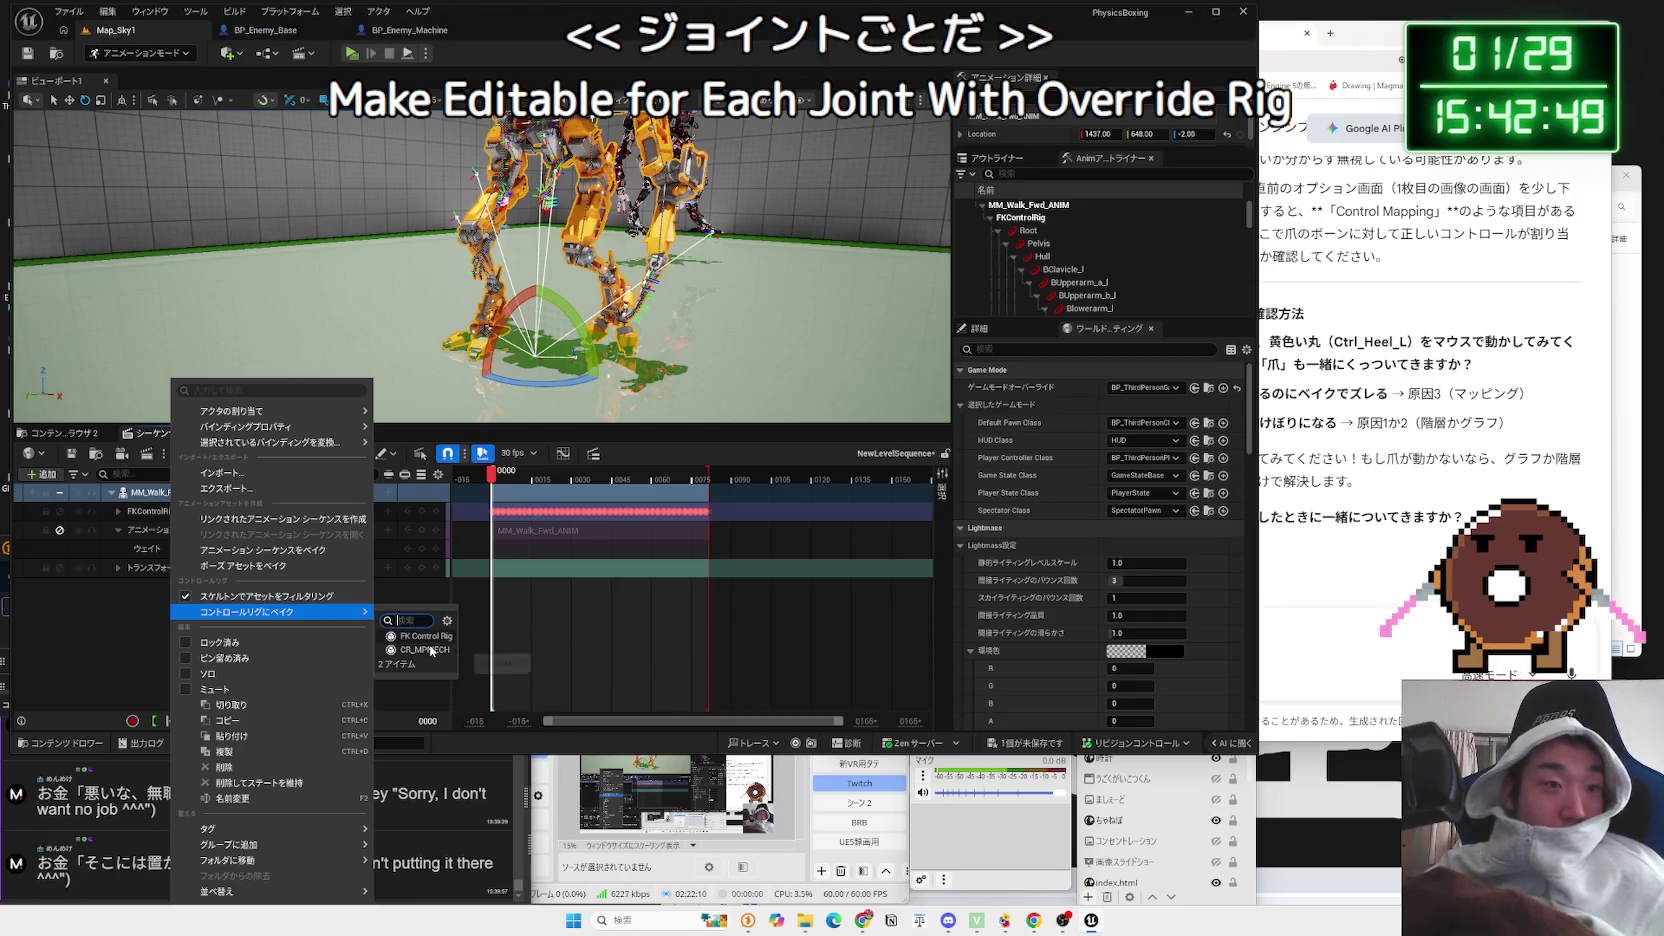
# Step: Dismiss the bake menu, scrub forward one frame and expand the FKControlRig bone tracks
pyautogui.click(113, 595)
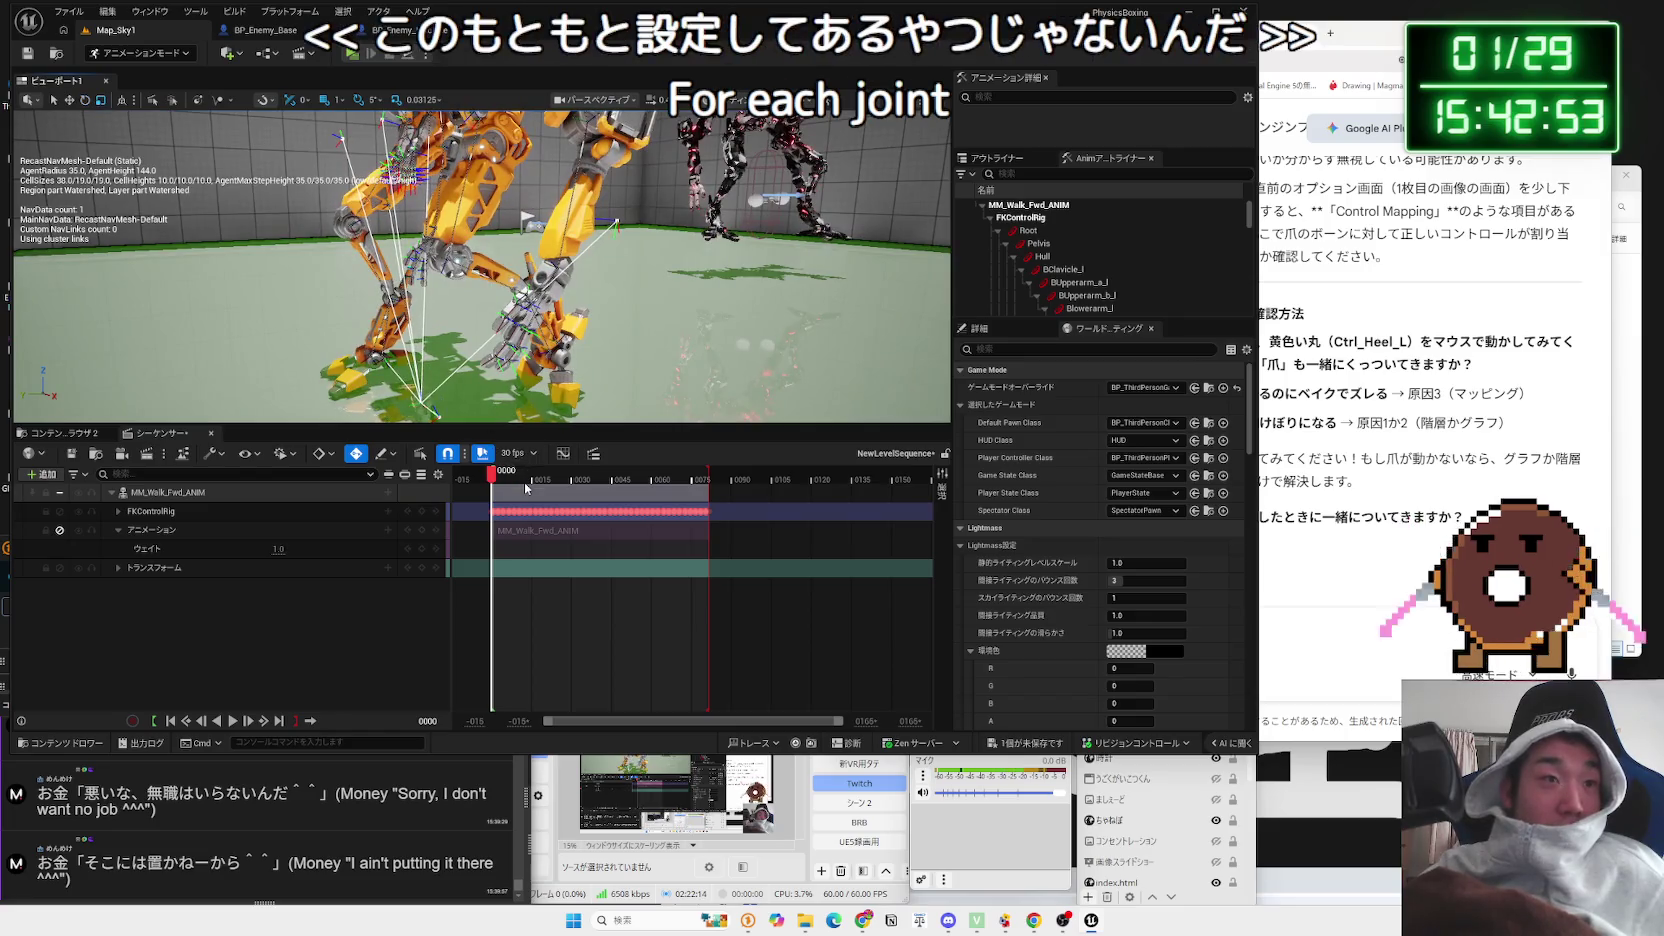
pyautogui.moveTo(508, 485); pyautogui.dragTo(488, 485)
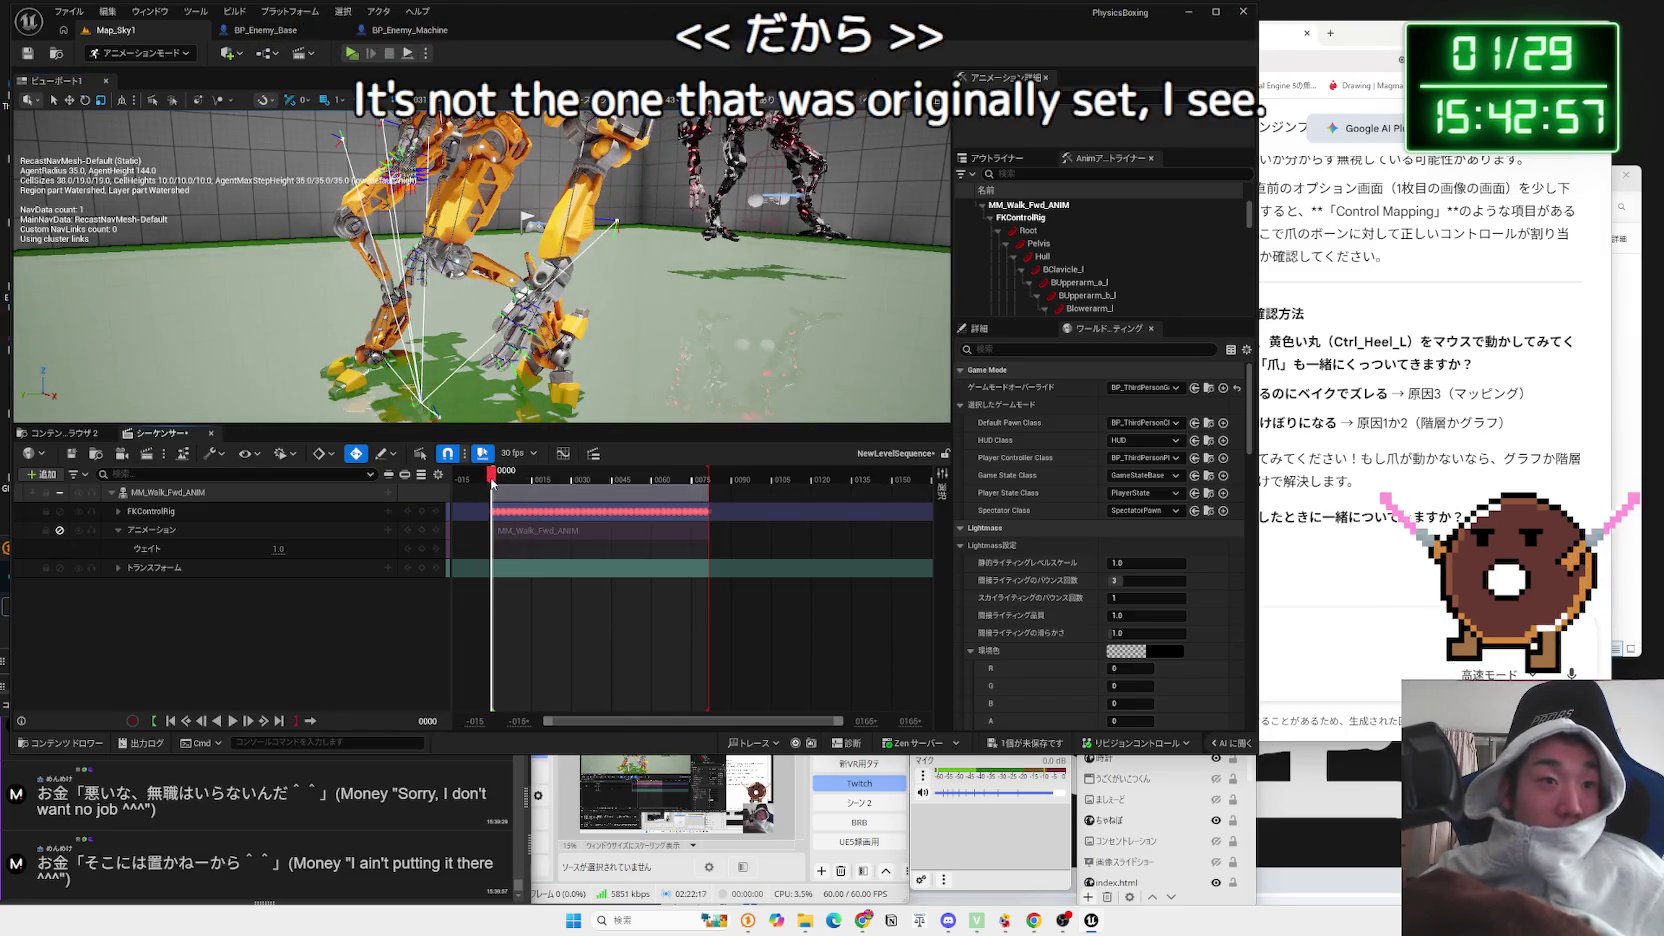
pyautogui.click(118, 511)
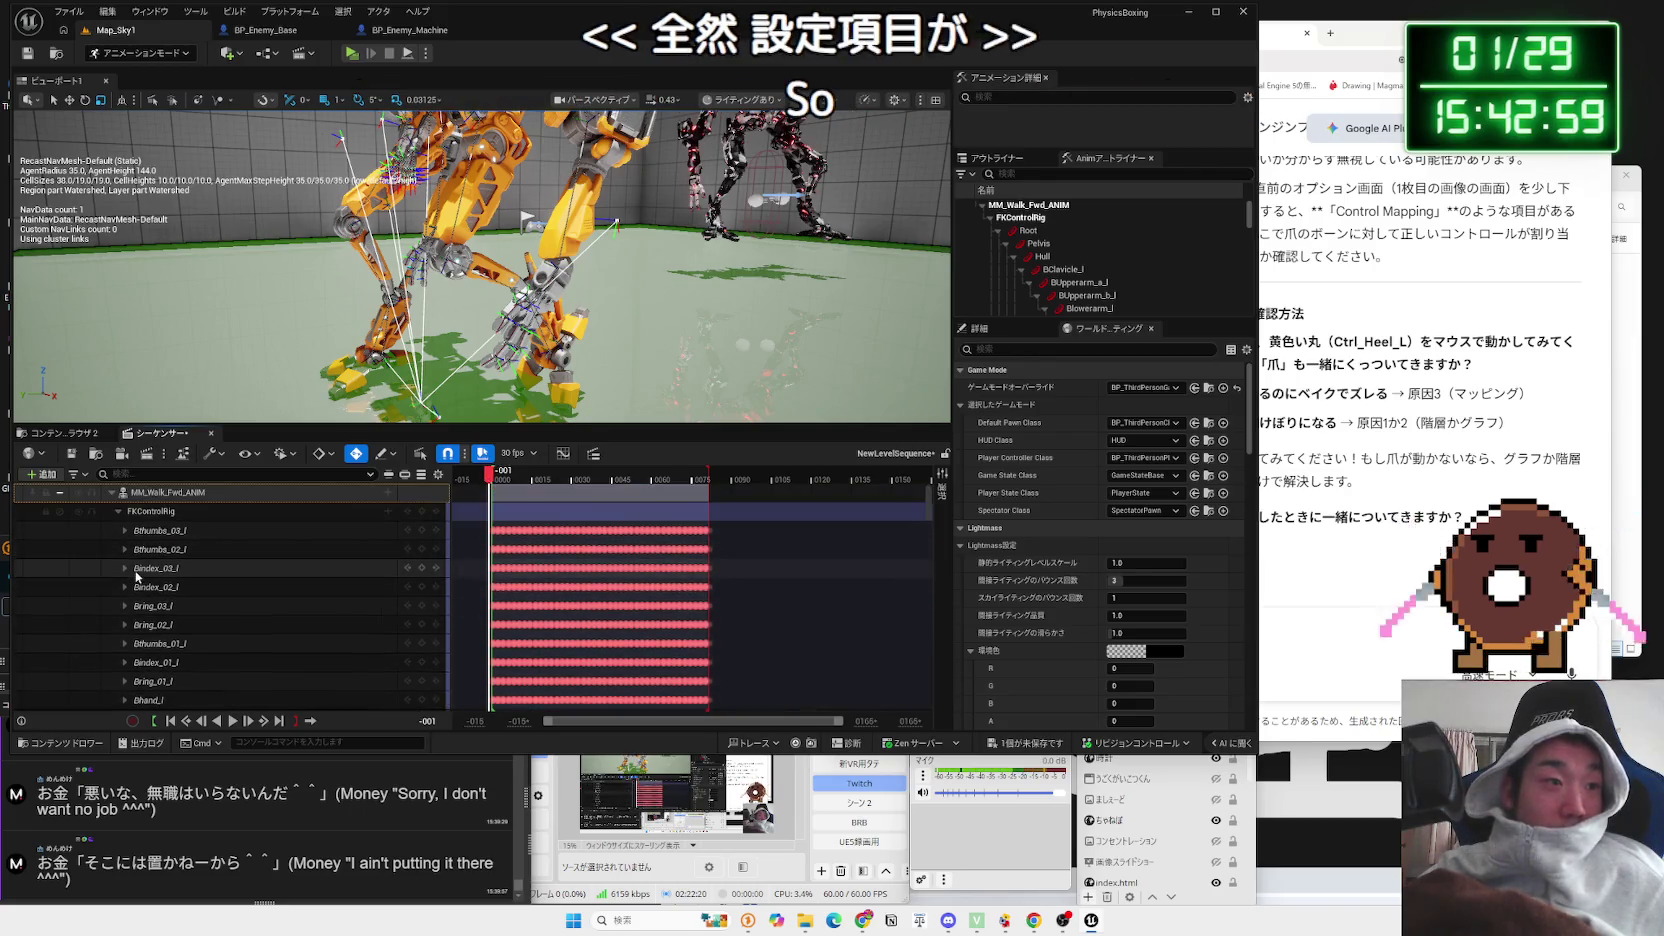
pyautogui.click(114, 494)
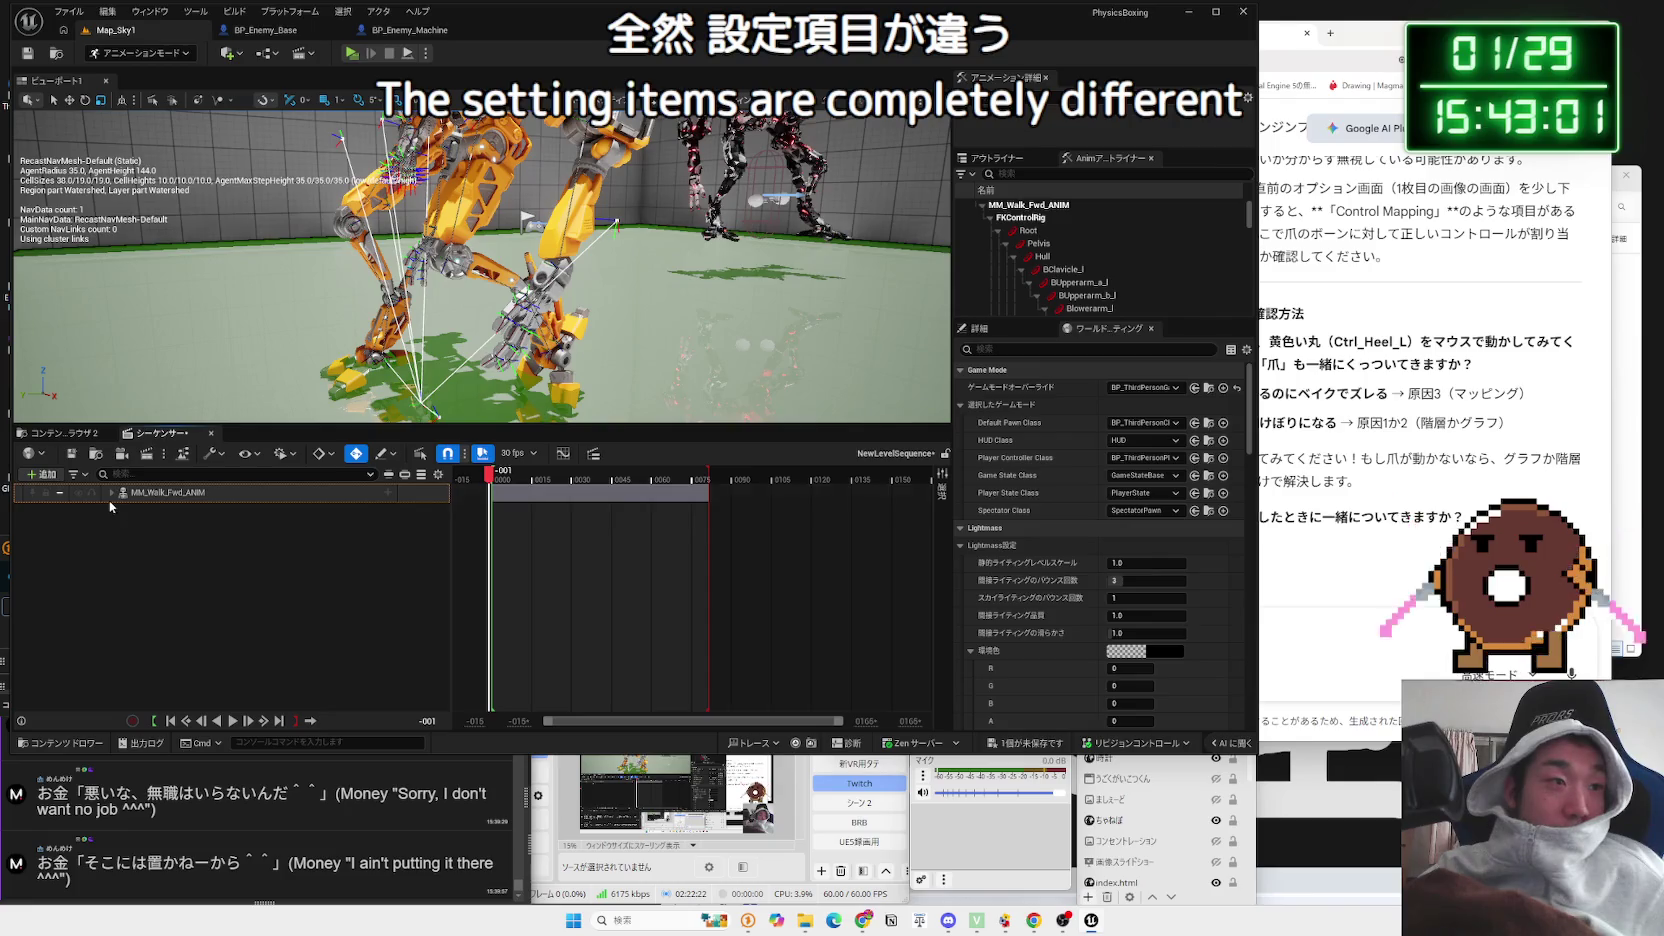
pyautogui.moveTo(450, 280)
pyautogui.mouseDown()
pyautogui.moveTo(458, 335)
pyautogui.moveTo(494, 319)
pyautogui.mouseUp()
pyautogui.moveTo(611, 324)
pyautogui.mouseDown()
pyautogui.moveTo(580, 310)
pyautogui.moveTo(550, 332)
pyautogui.moveTo(549, 363)
pyautogui.mouseUp()
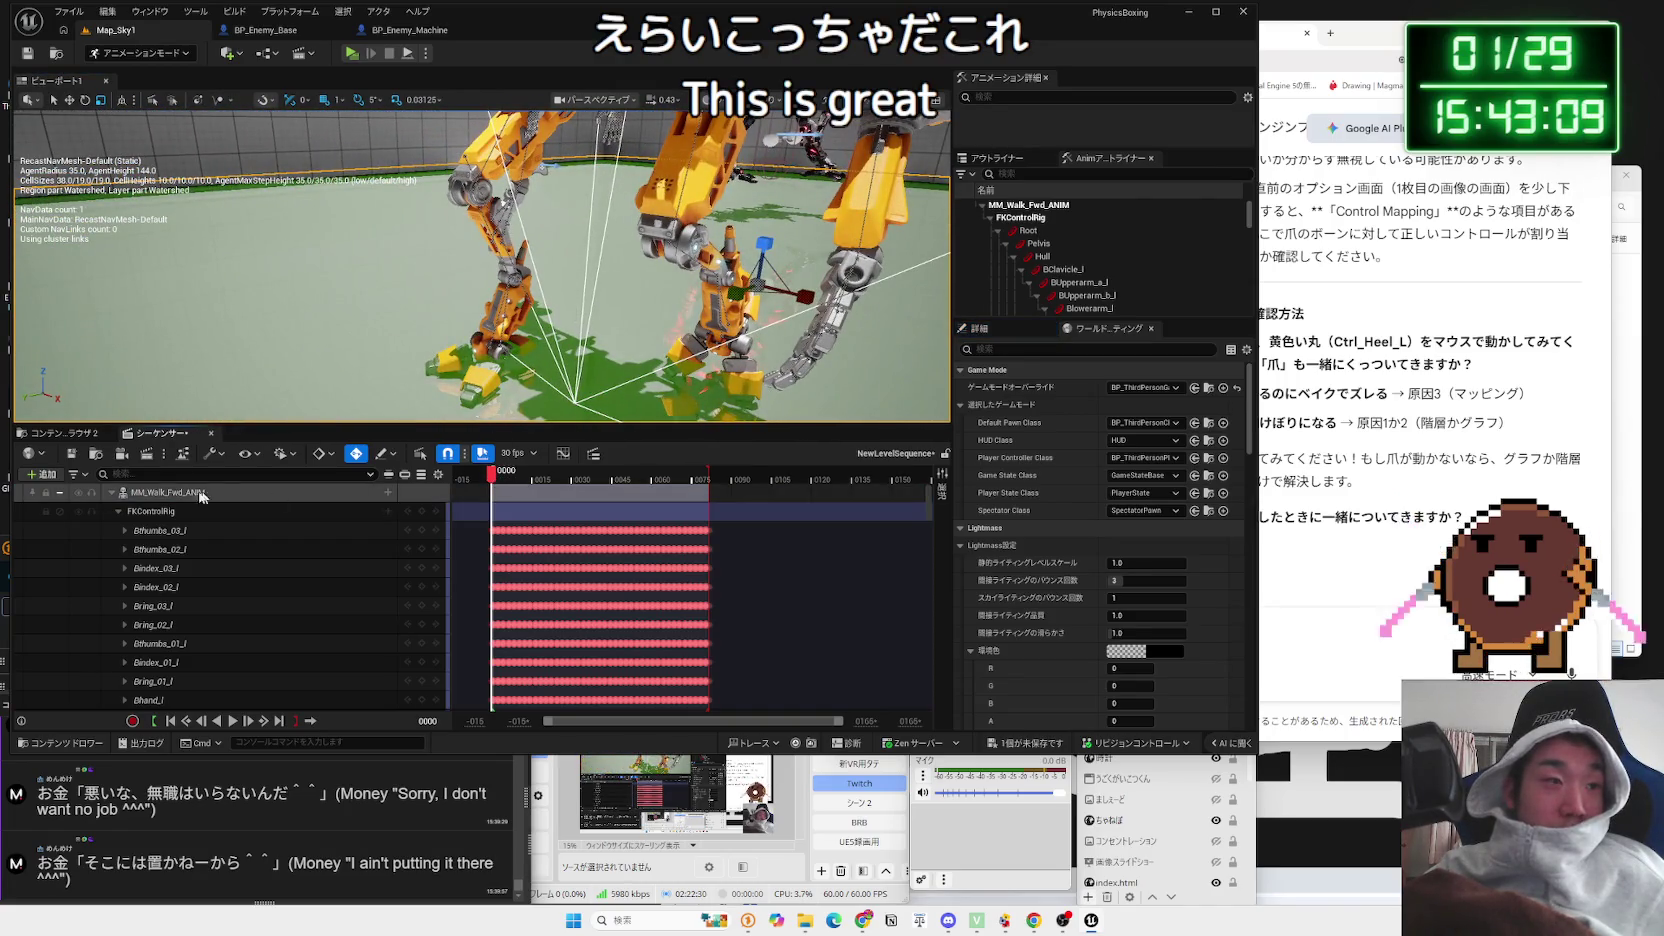
# Step: Collapse the FKControlRig track, add an Override layer, and expand the new layer
pyautogui.click(112, 493)
pyautogui.click(112, 493)
pyautogui.click(118, 511)
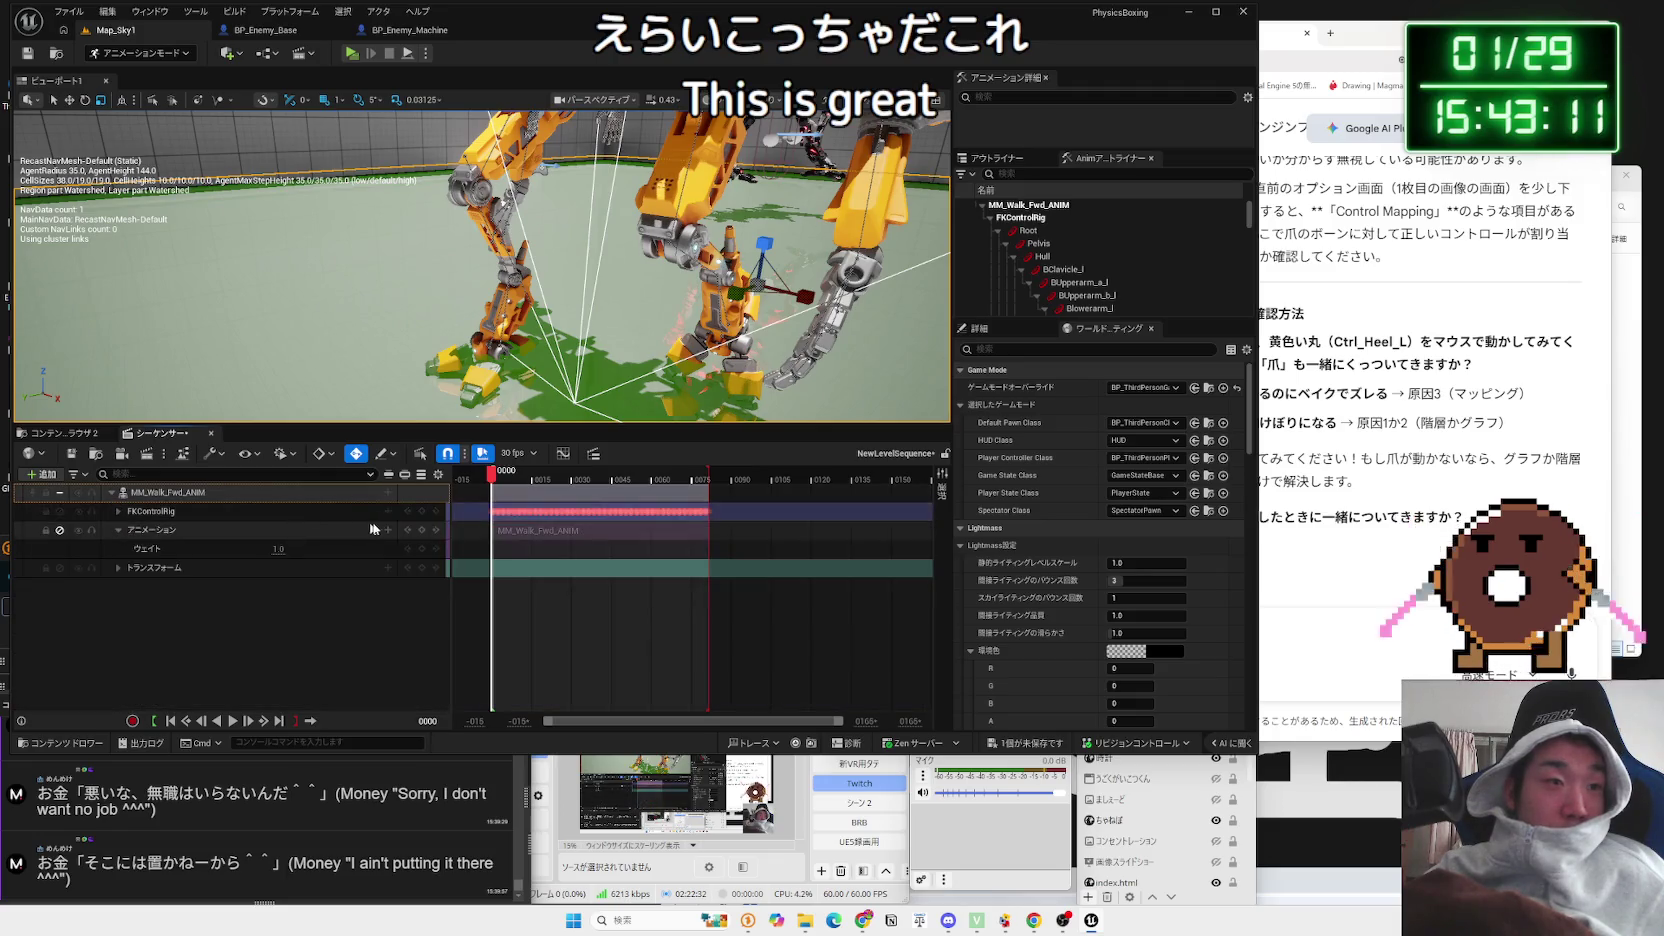
pyautogui.click(389, 512)
pyautogui.click(422, 560)
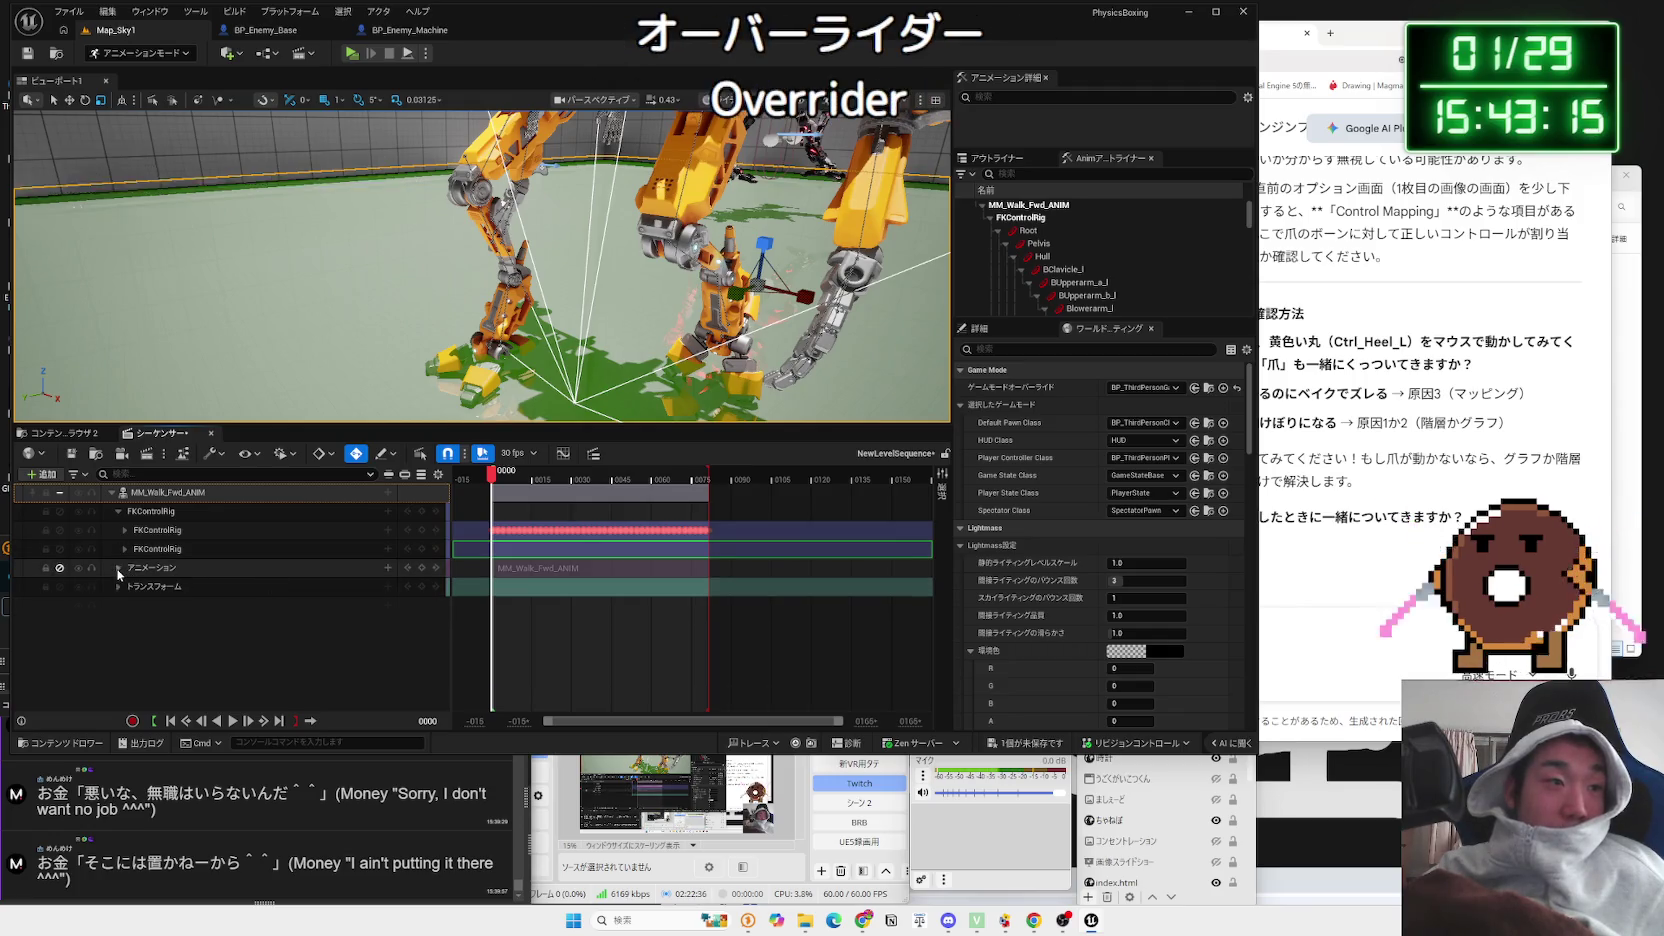
pyautogui.click(124, 549)
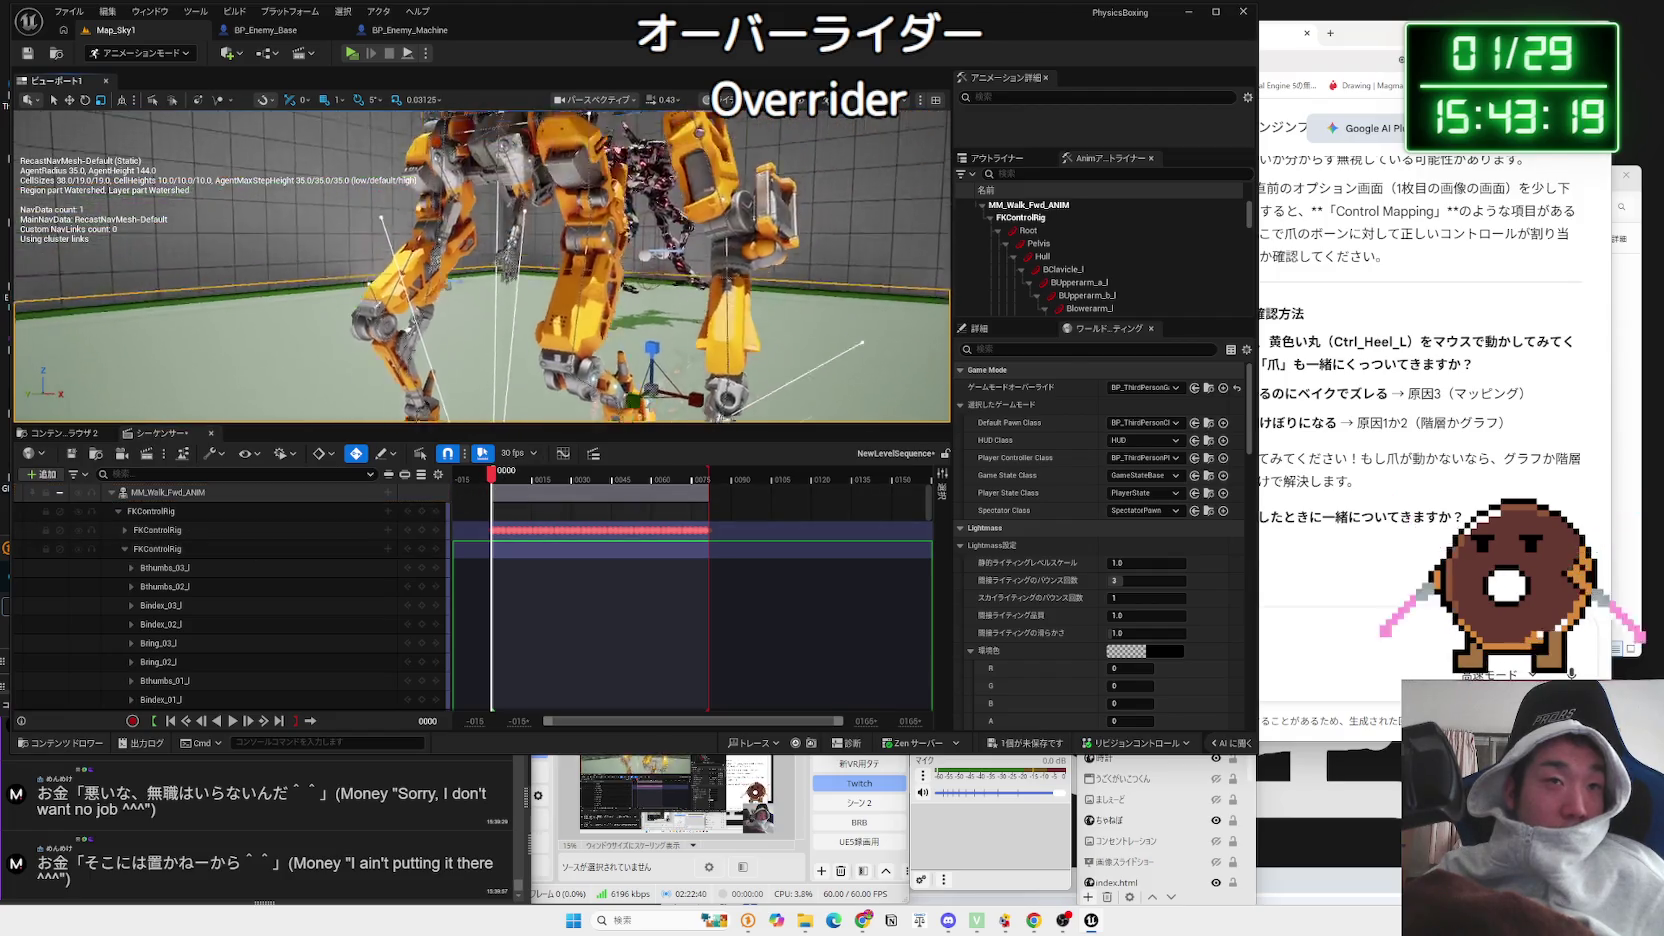
# Step: Select the Root control and left arm bones, then move calf_c_r to reposition the leg
pyautogui.moveTo(523, 375); pyautogui.dragTo(523, 375)
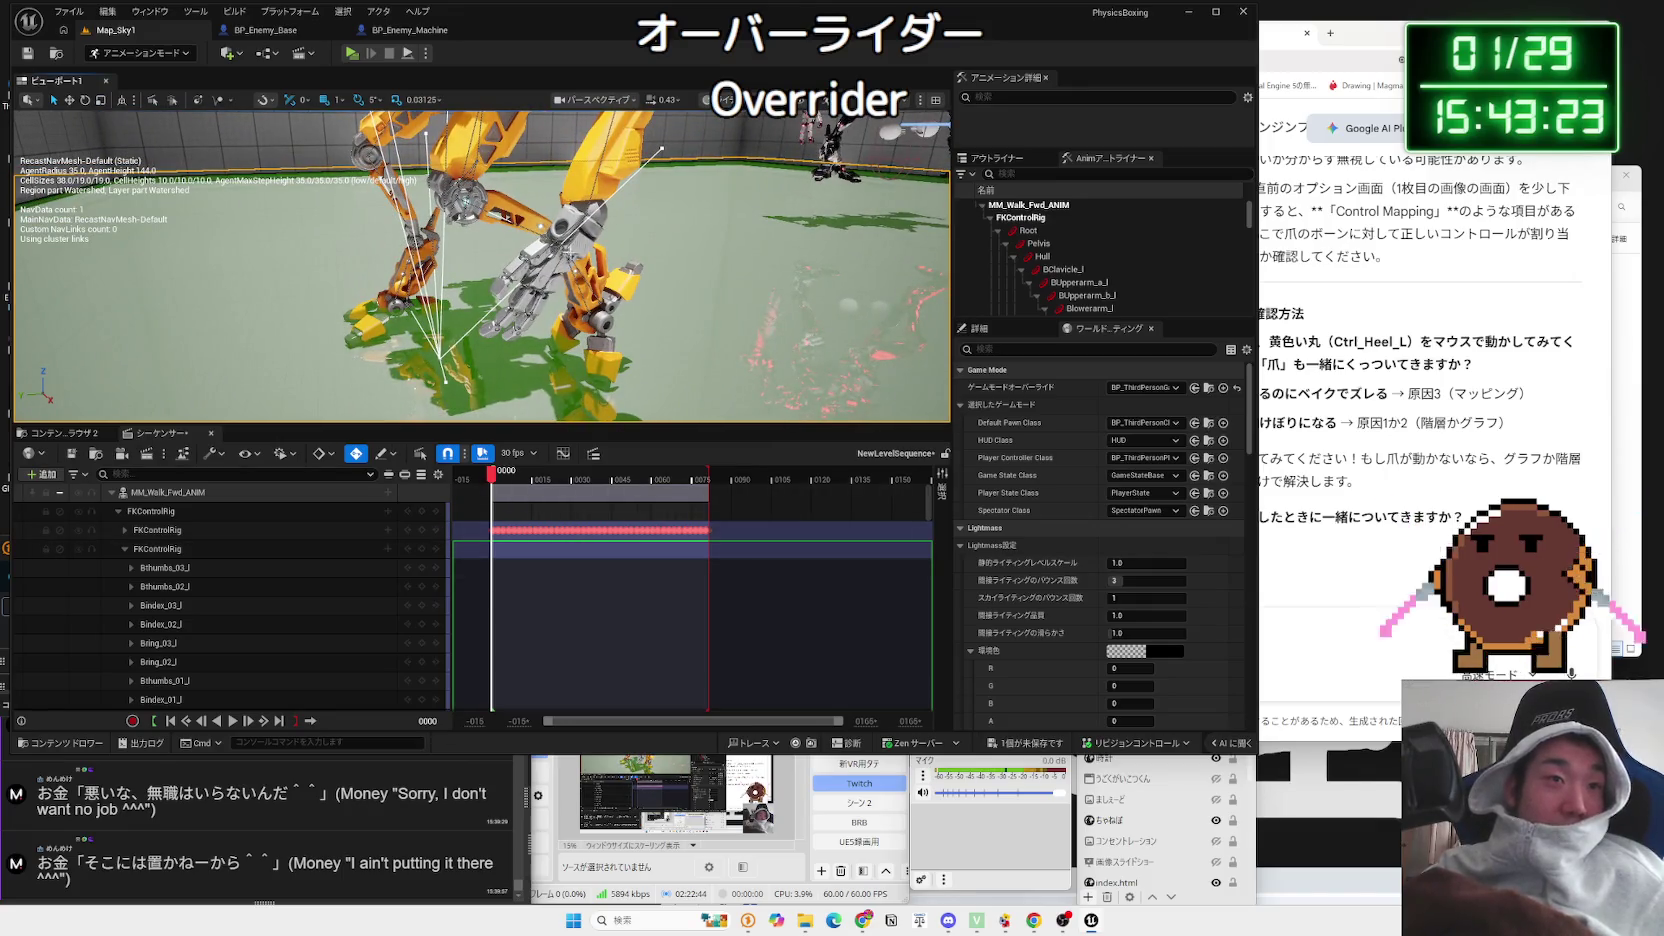
pyautogui.click(566, 264)
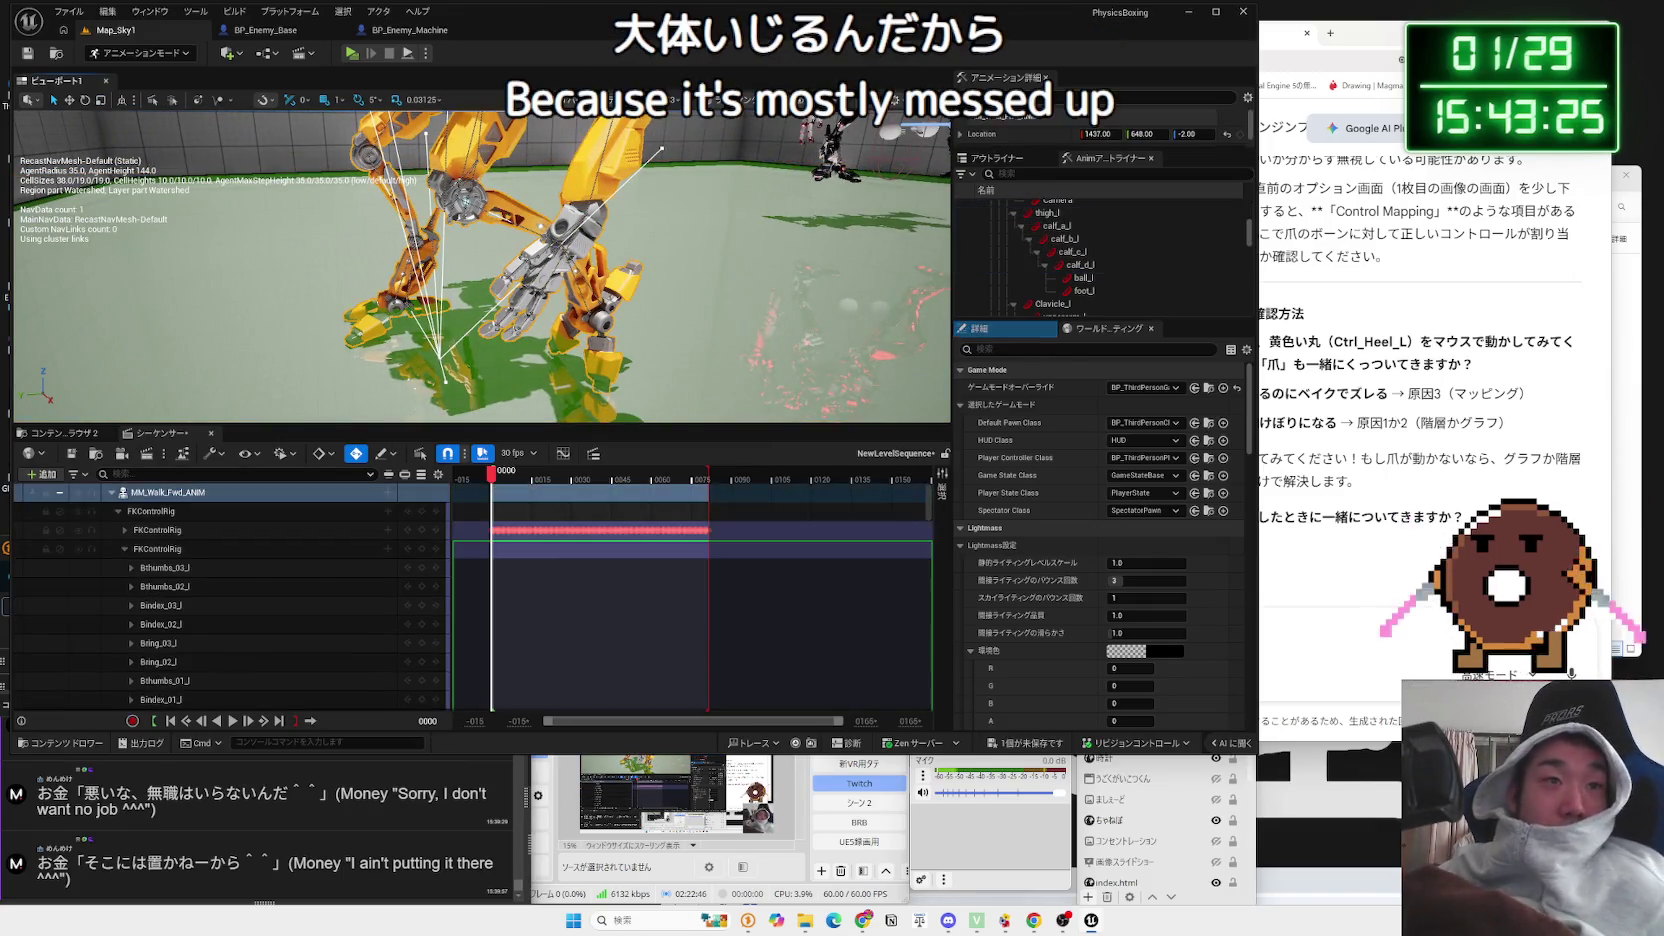
pyautogui.click(556, 255)
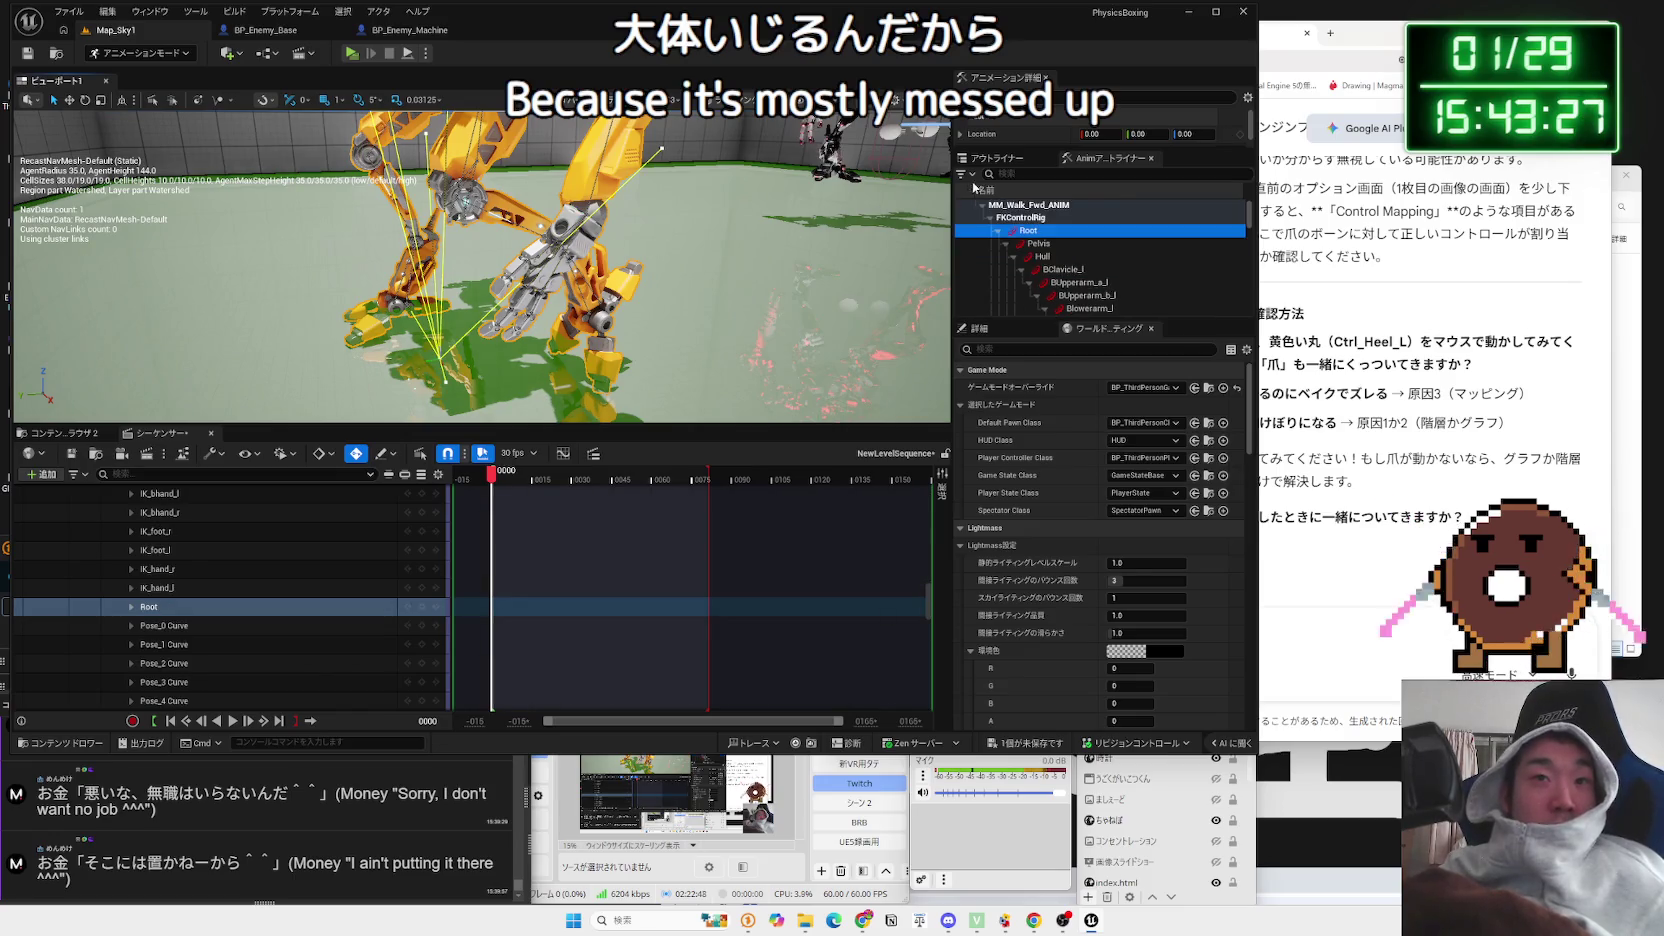
pyautogui.moveTo(1058, 319); pyautogui.dragTo(1060, 571)
pyautogui.click(1122, 360)
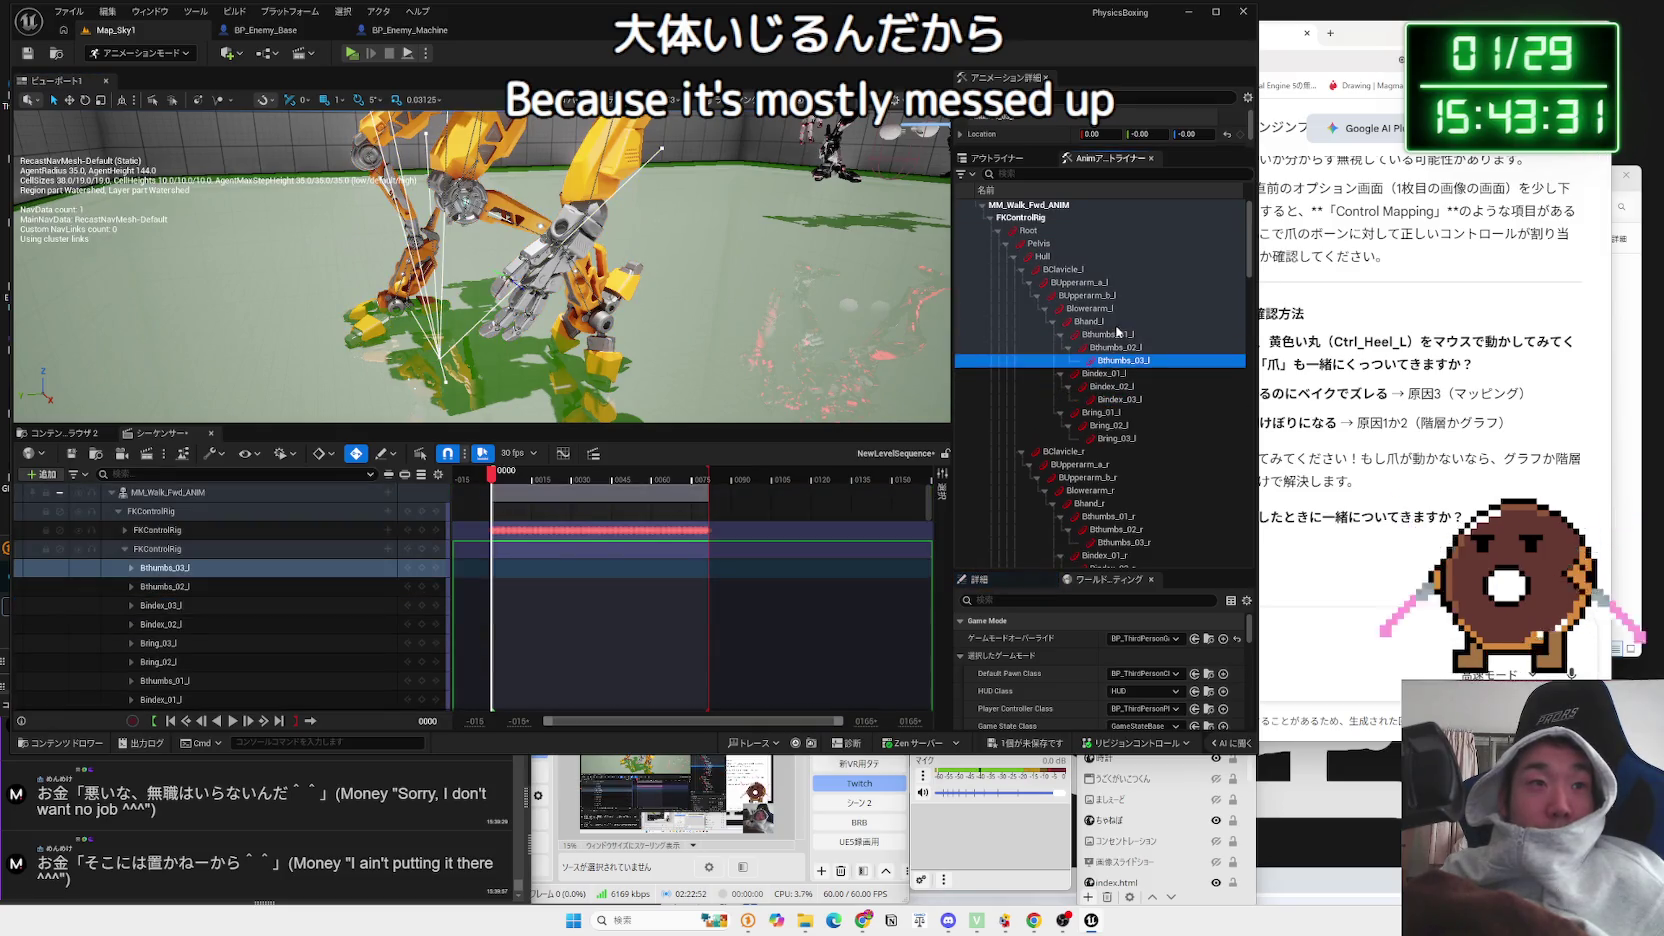
pyautogui.click(1087, 295)
pyautogui.scroll(5, 581, 302)
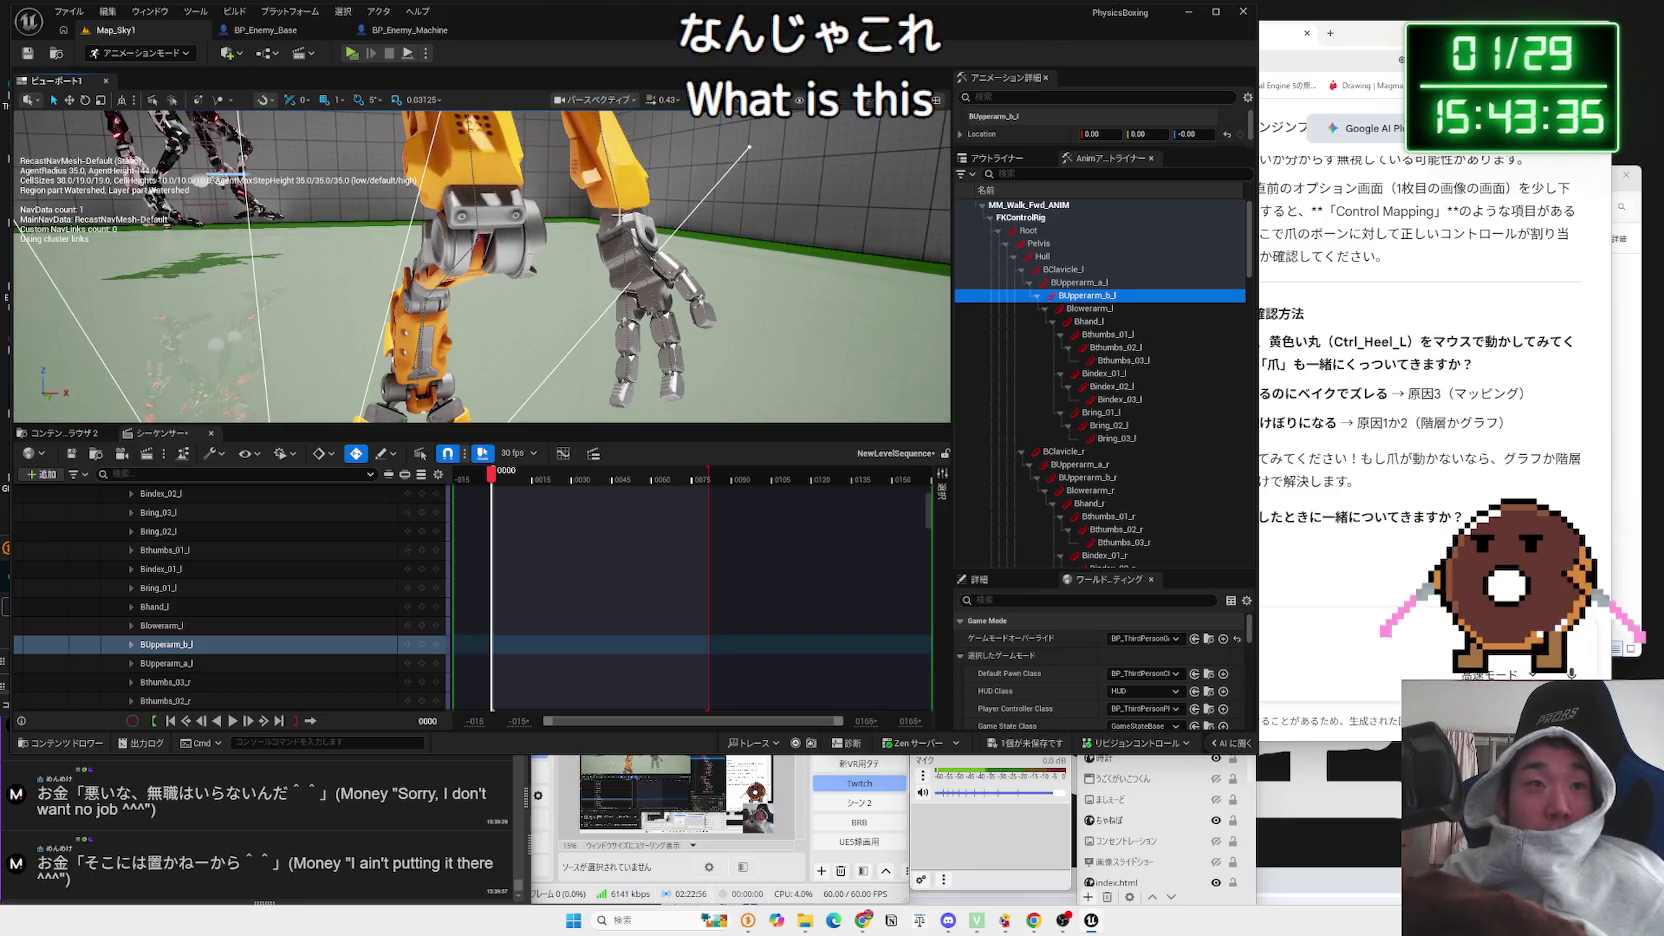
pyautogui.click(1089, 308)
pyautogui.moveTo(668, 214); pyautogui.dragTo(571, 262)
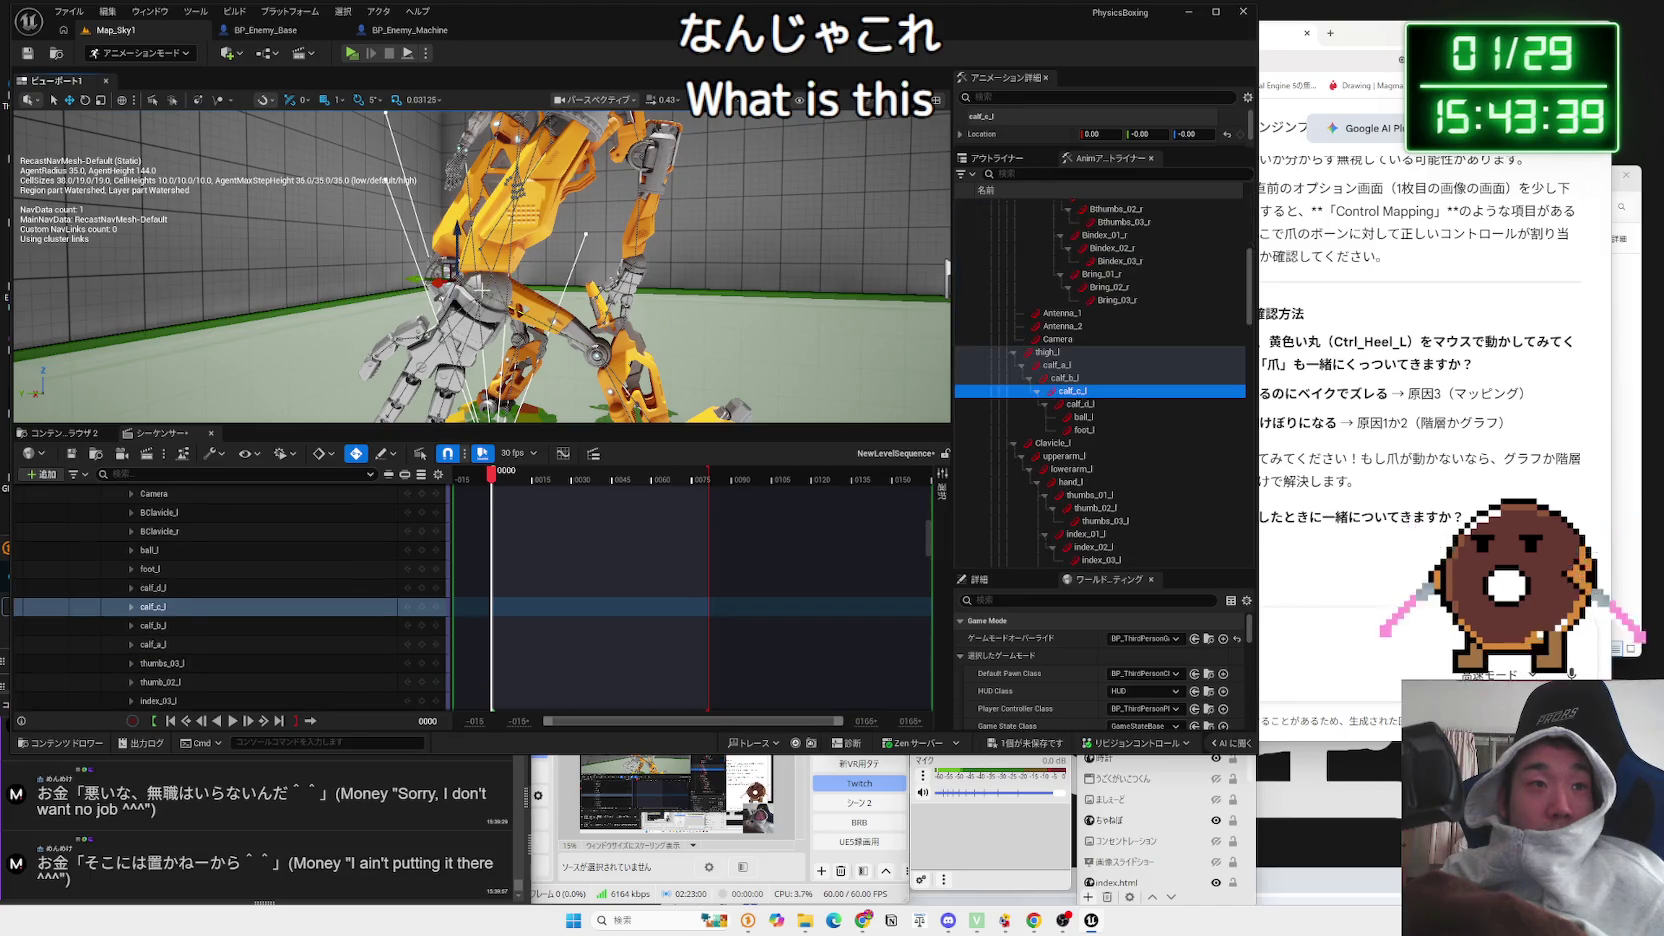
pyautogui.click(487, 277)
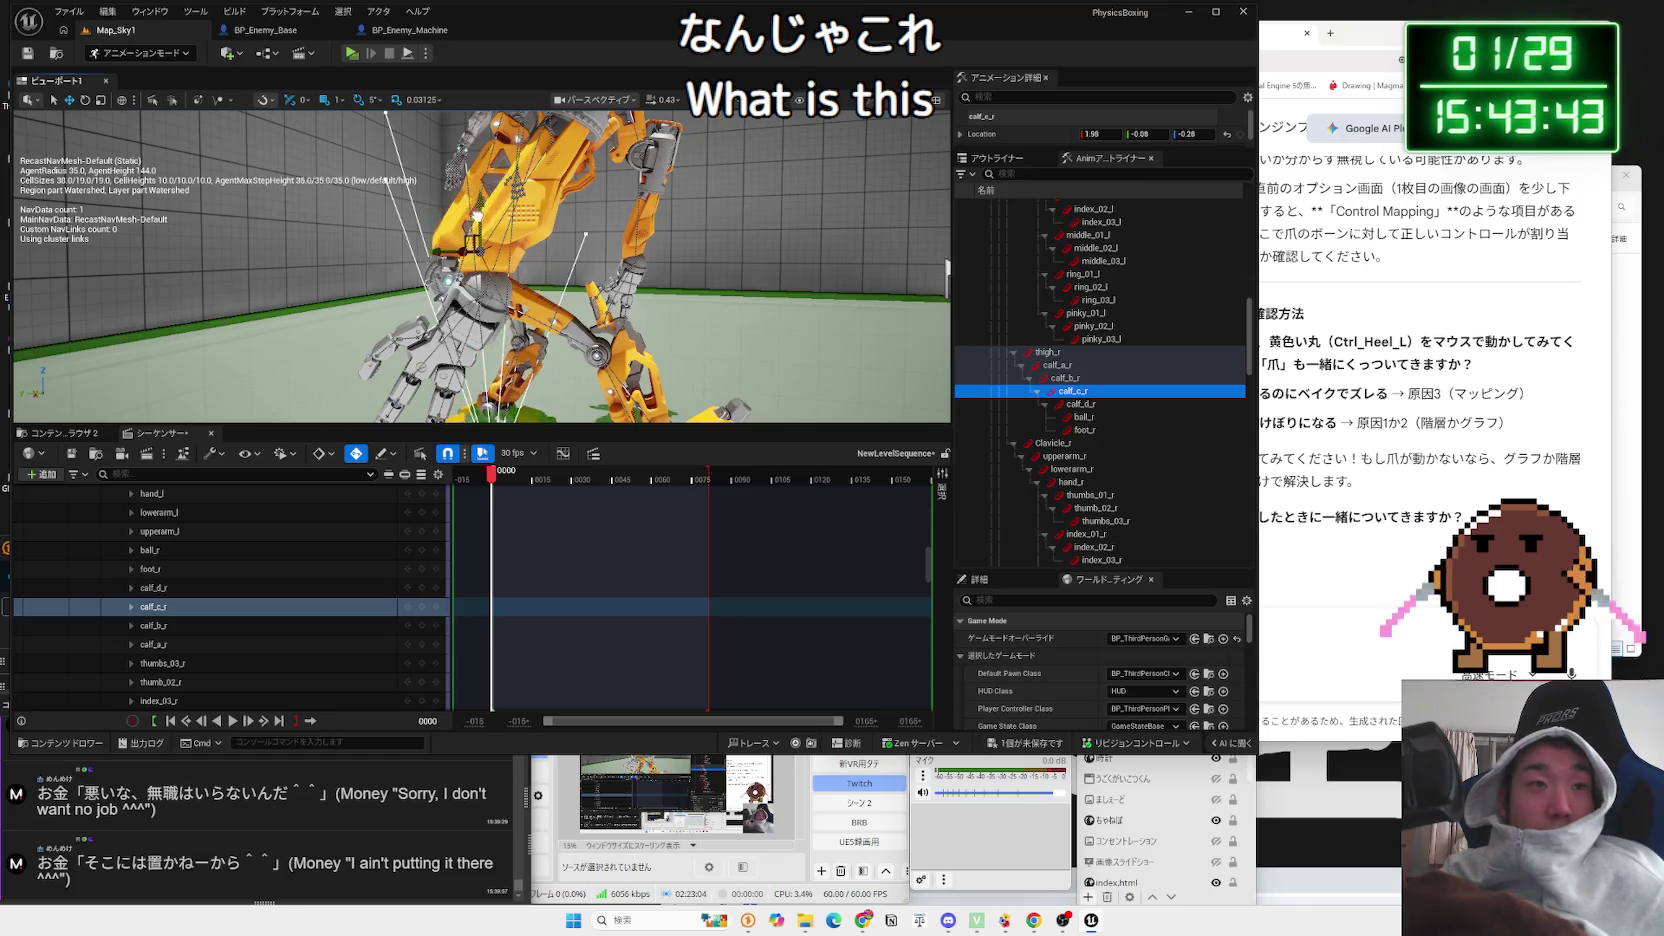
pyautogui.moveTo(477, 215); pyautogui.dragTo(468, 226)
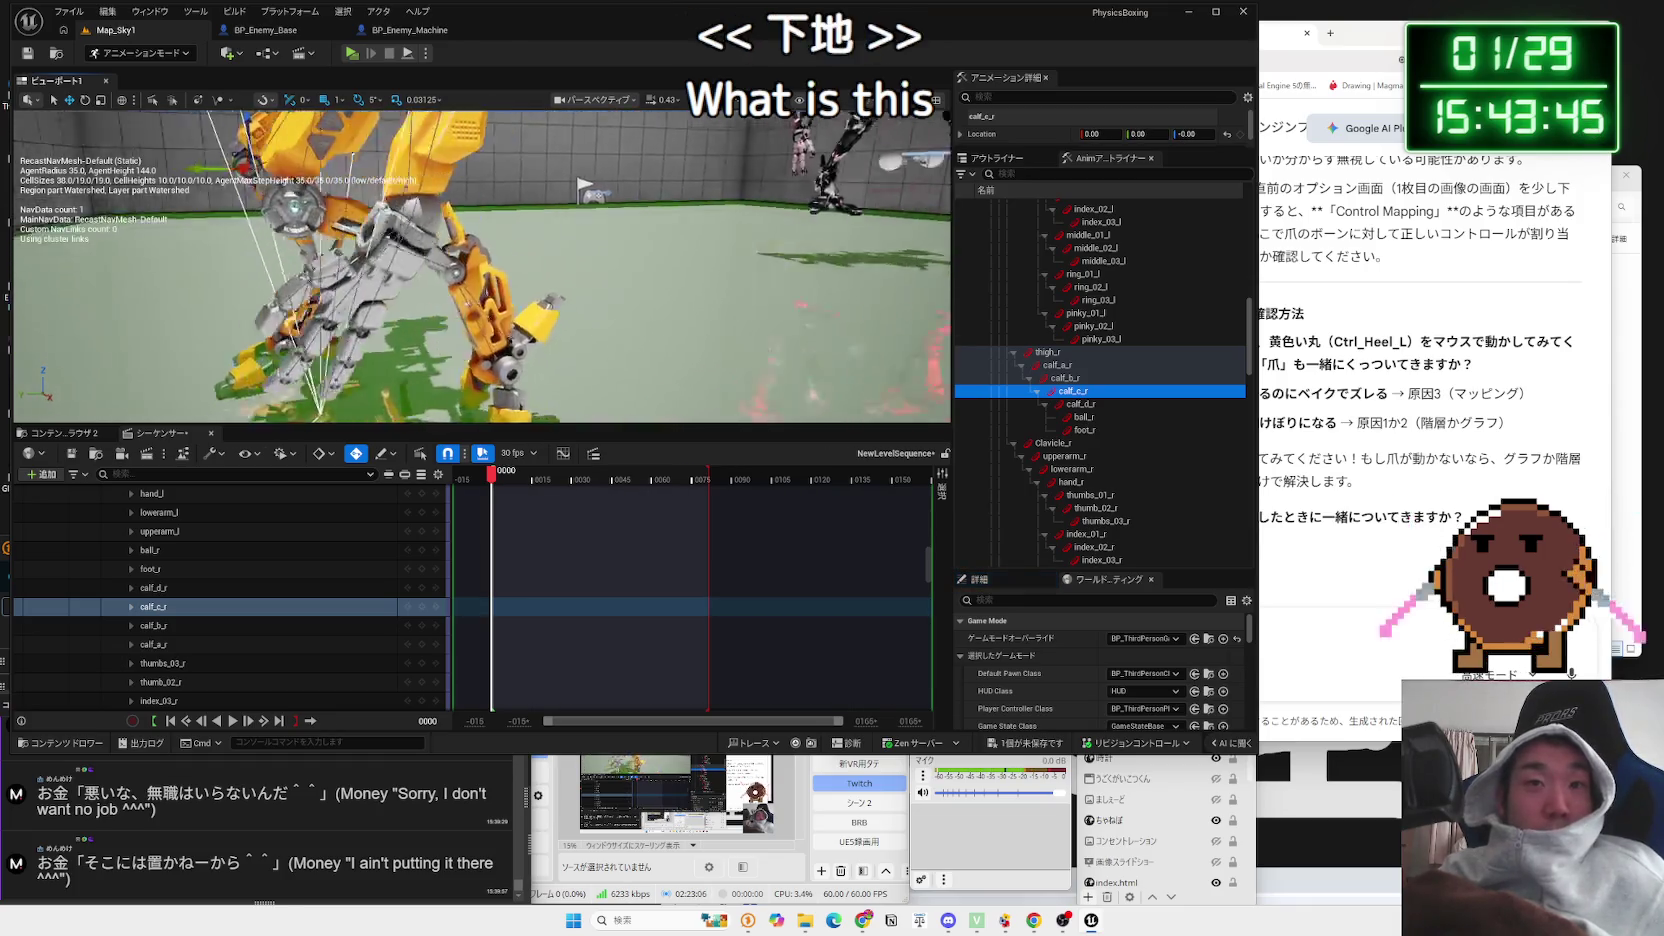
# Step: Collapse the clavicle, thigh, Pelvis and Root bone branches in the outliner
pyautogui.click(1052, 443)
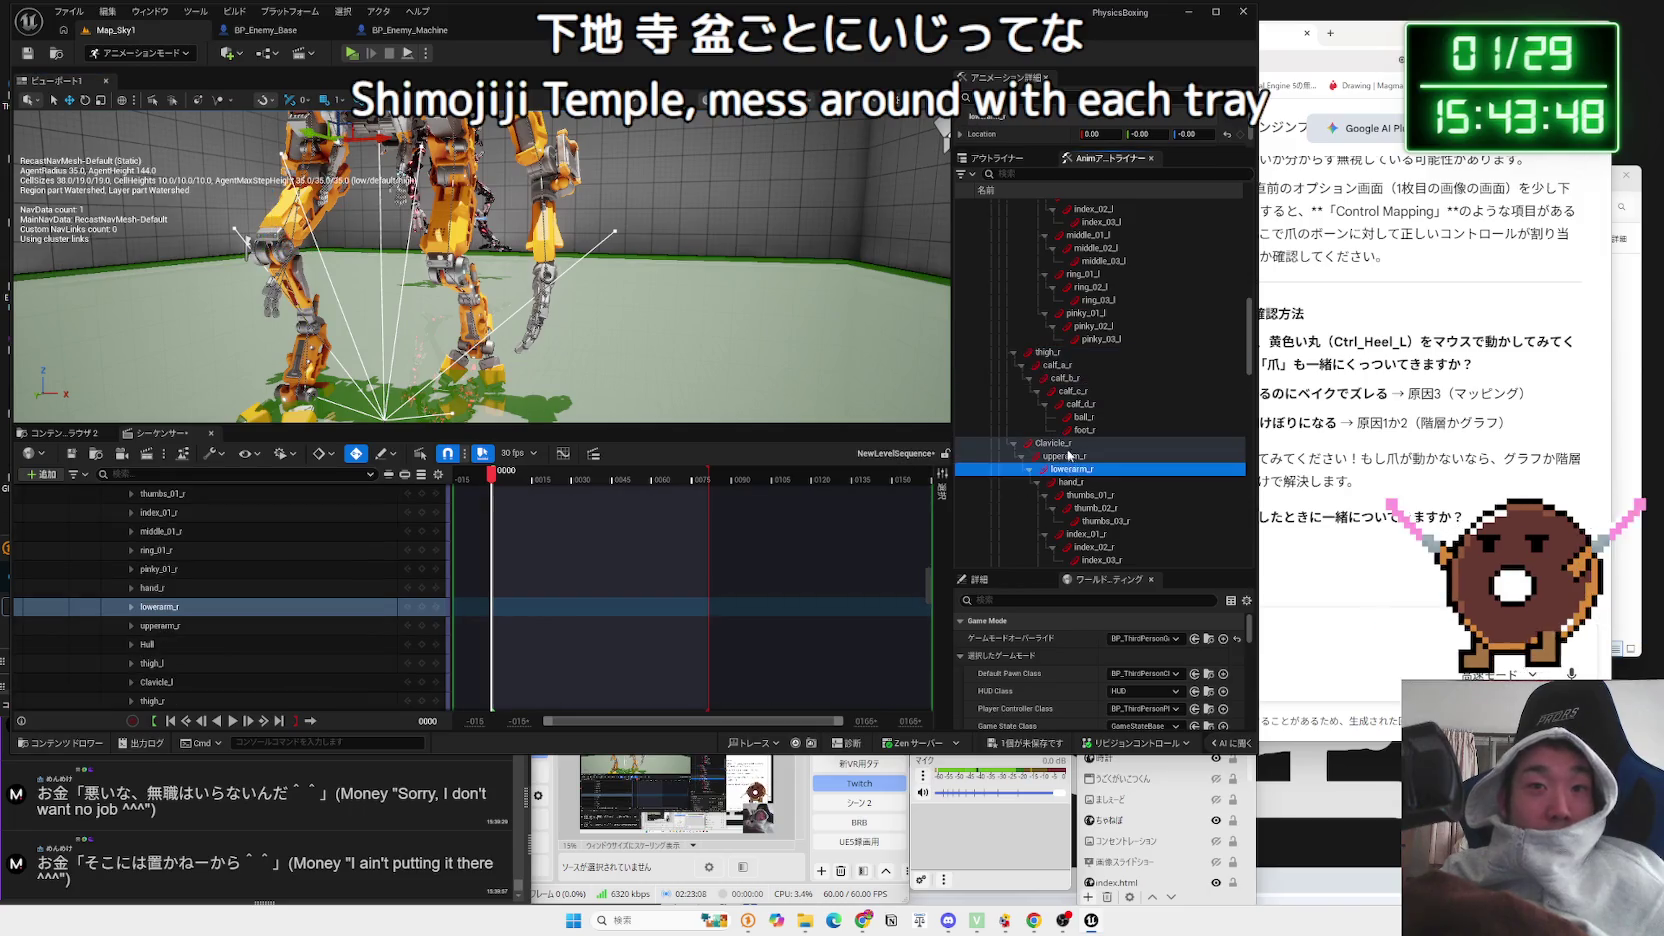
pyautogui.click(1013, 353)
pyautogui.scroll(3, 1028, 397)
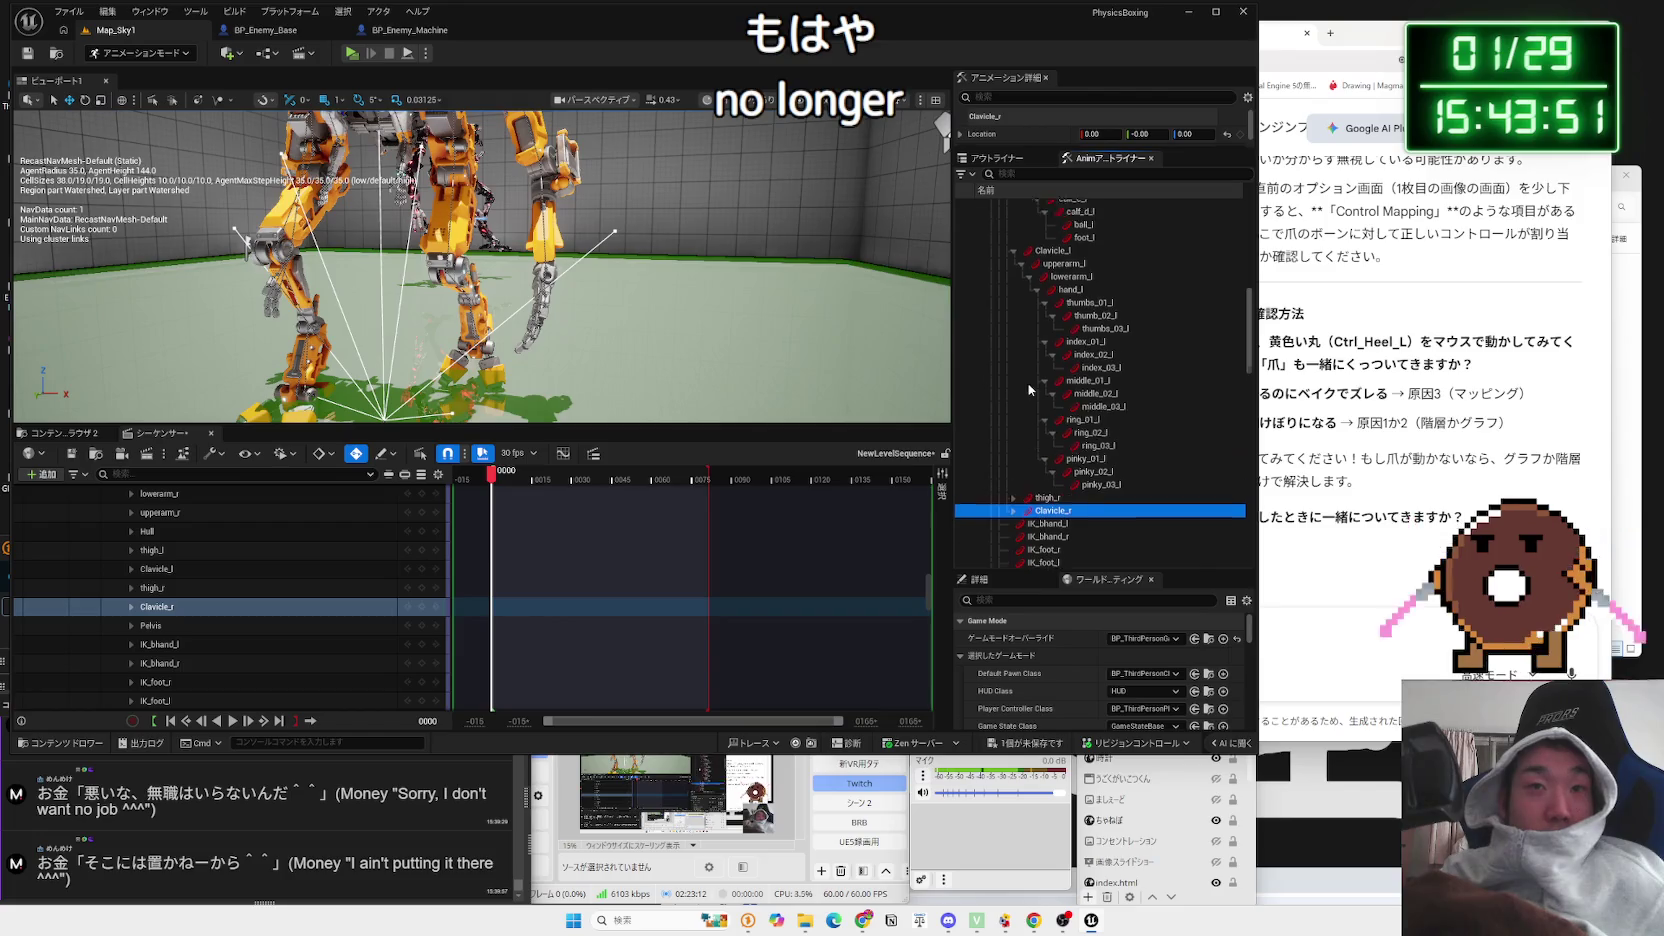
pyautogui.click(1014, 314)
pyautogui.scroll(3, 1014, 330)
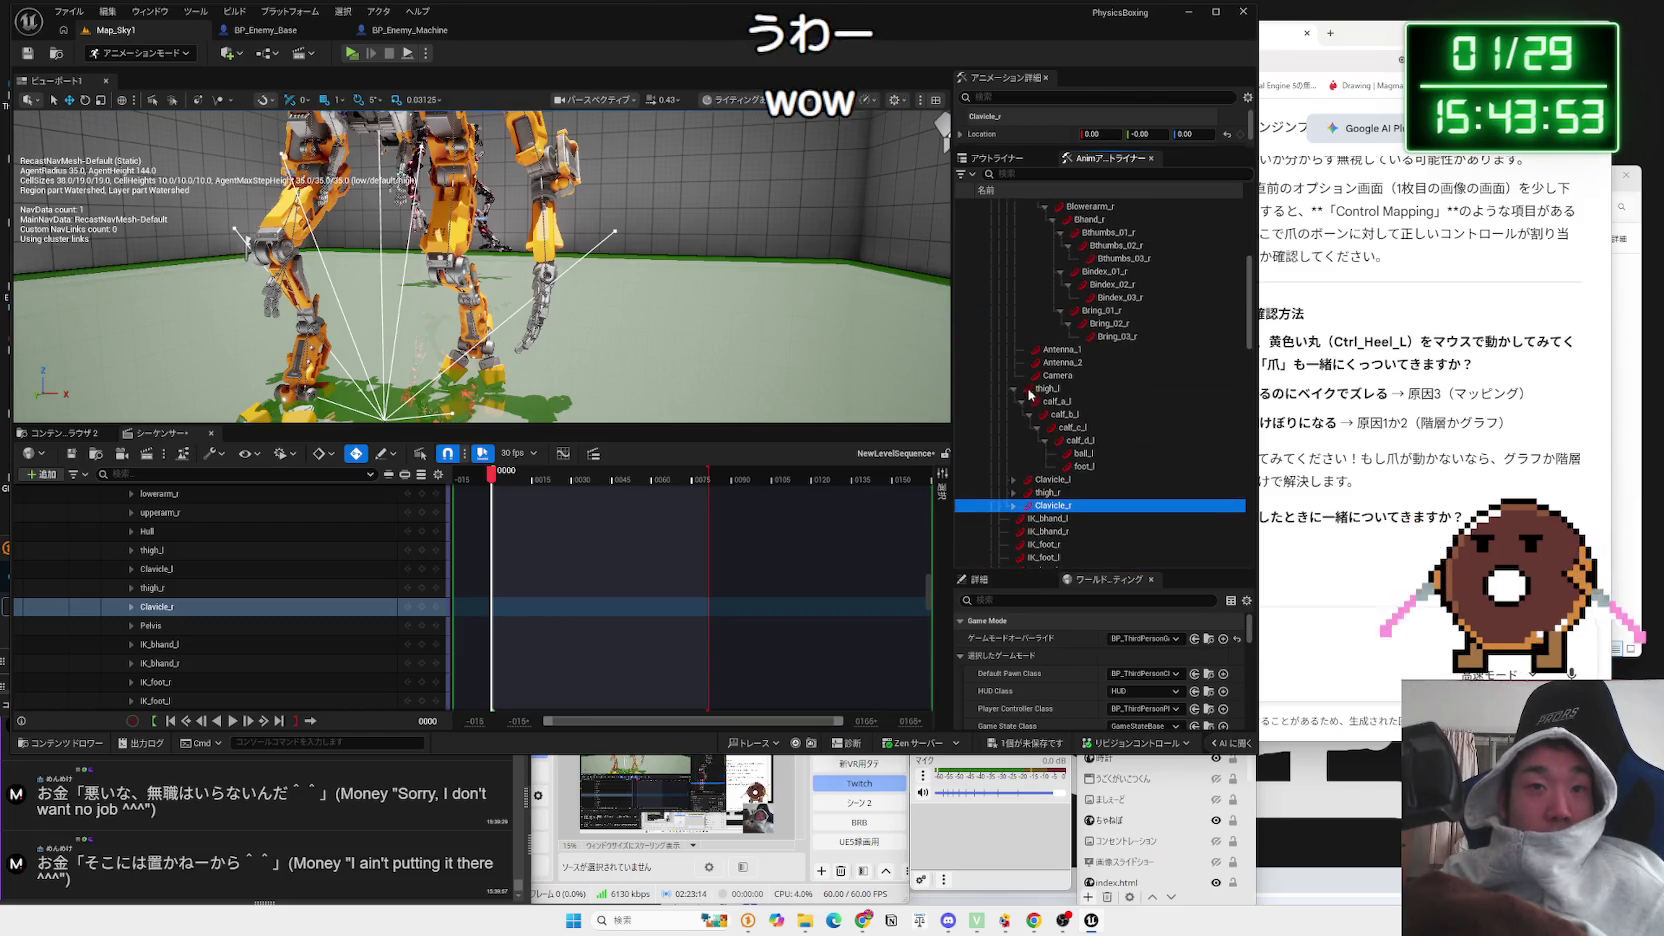
pyautogui.click(1020, 400)
pyautogui.scroll(3, 1020, 400)
pyautogui.click(1021, 271)
pyautogui.scroll(5, 1029, 355)
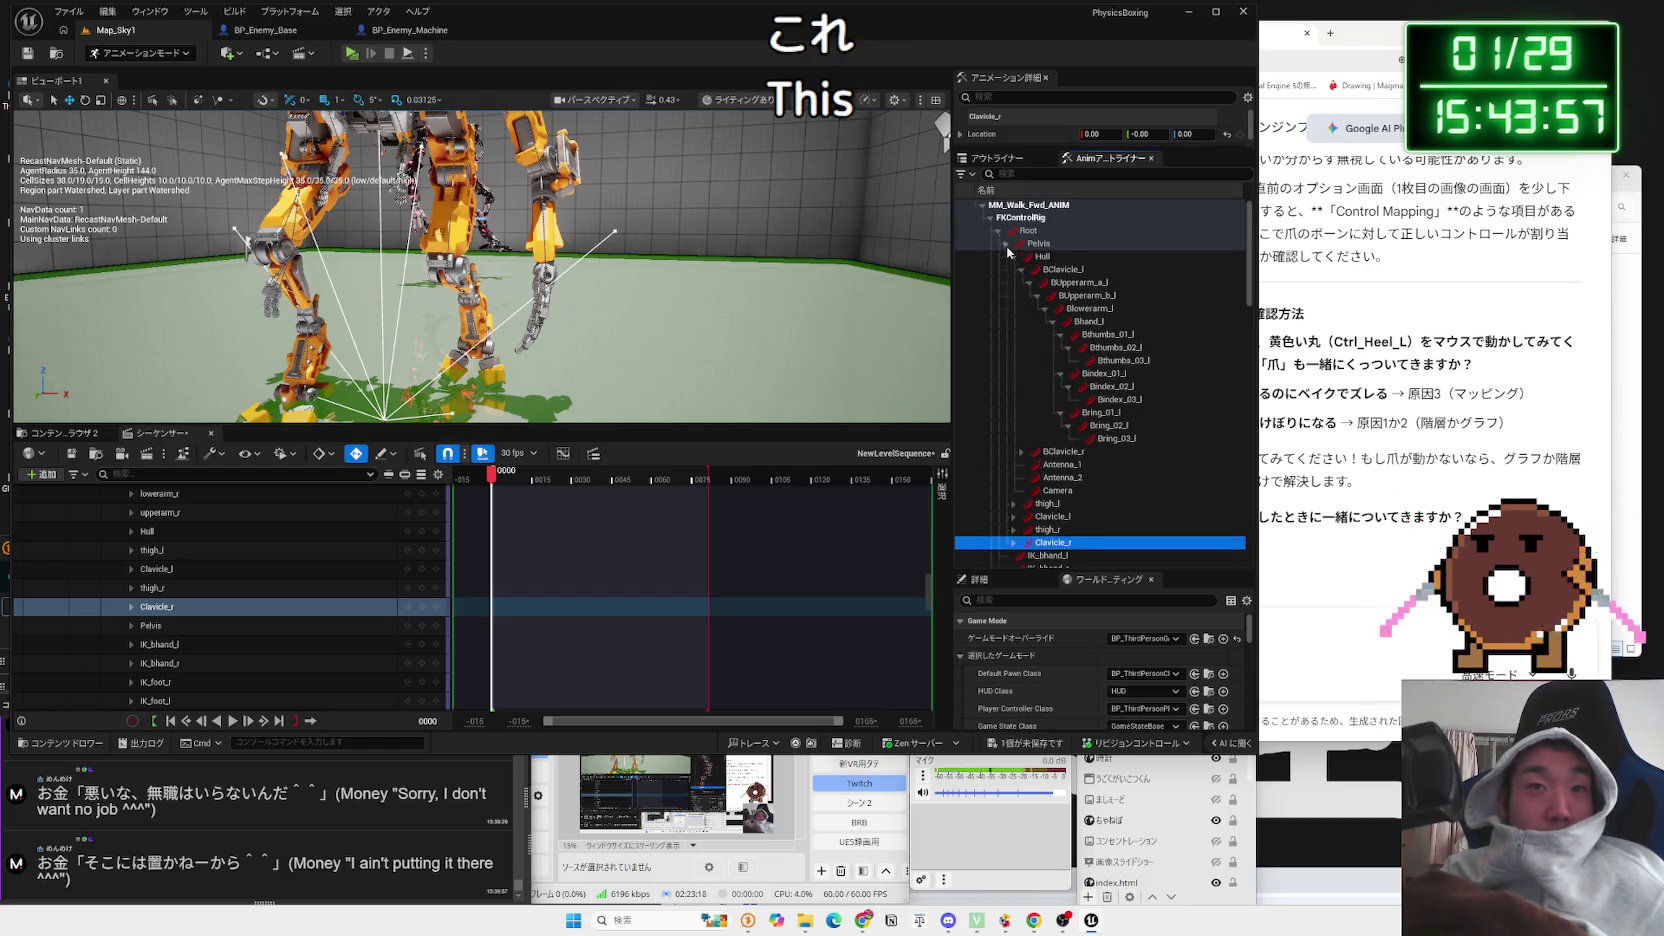
pyautogui.click(1005, 243)
pyautogui.click(998, 231)
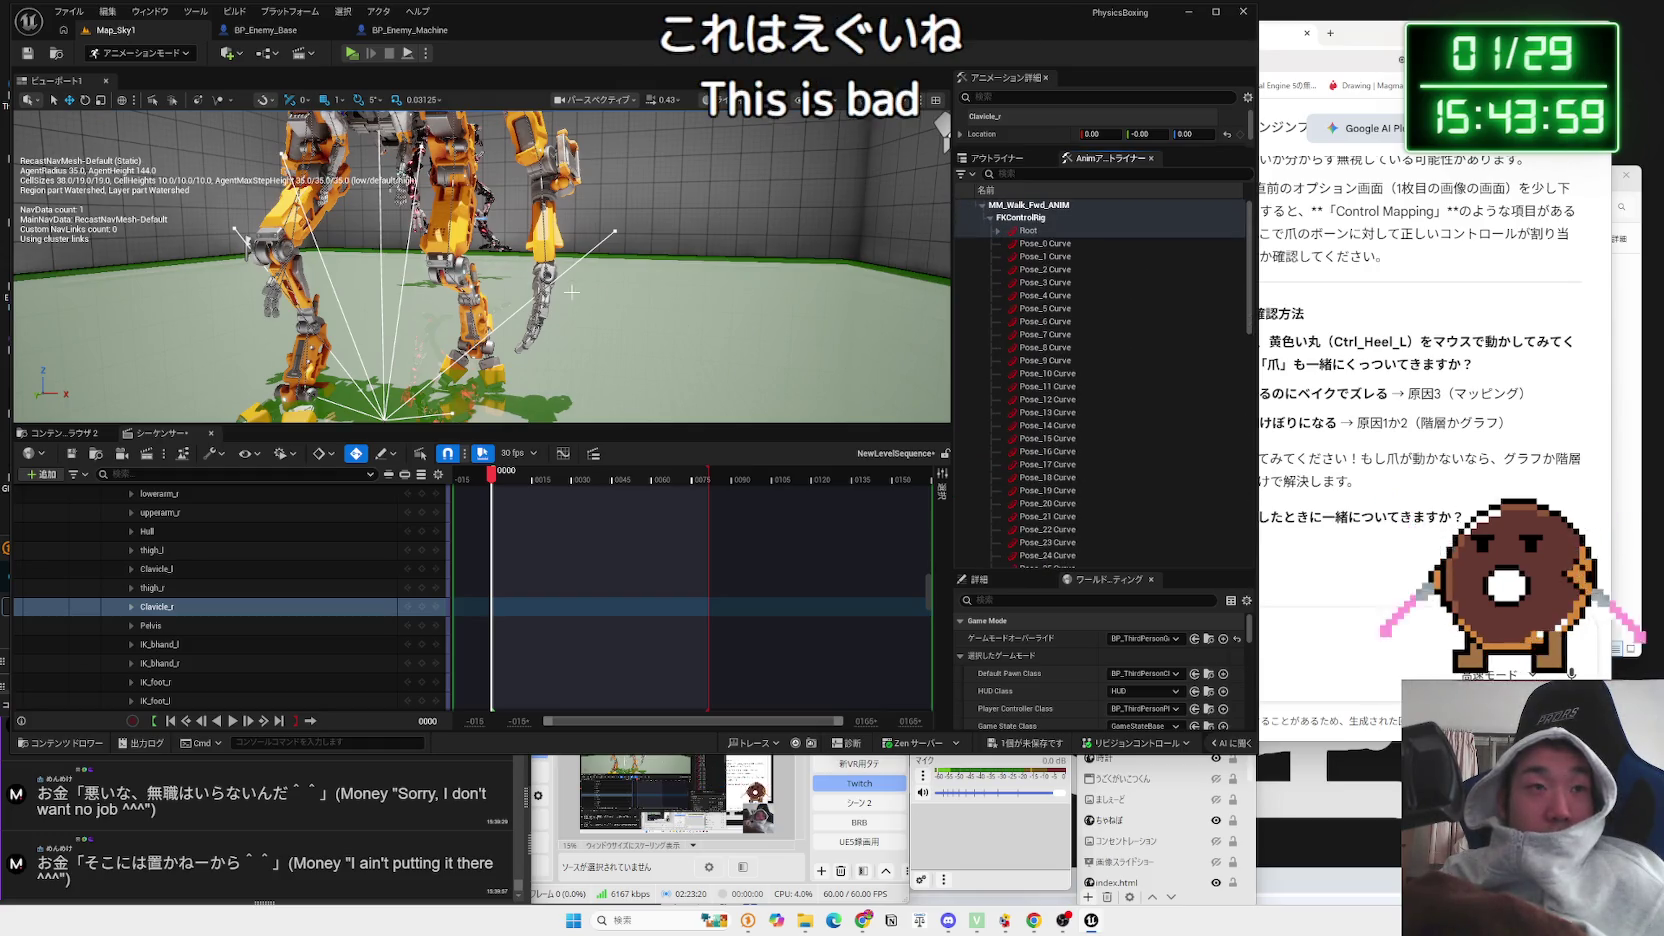
pyautogui.scroll(-5, 572, 292)
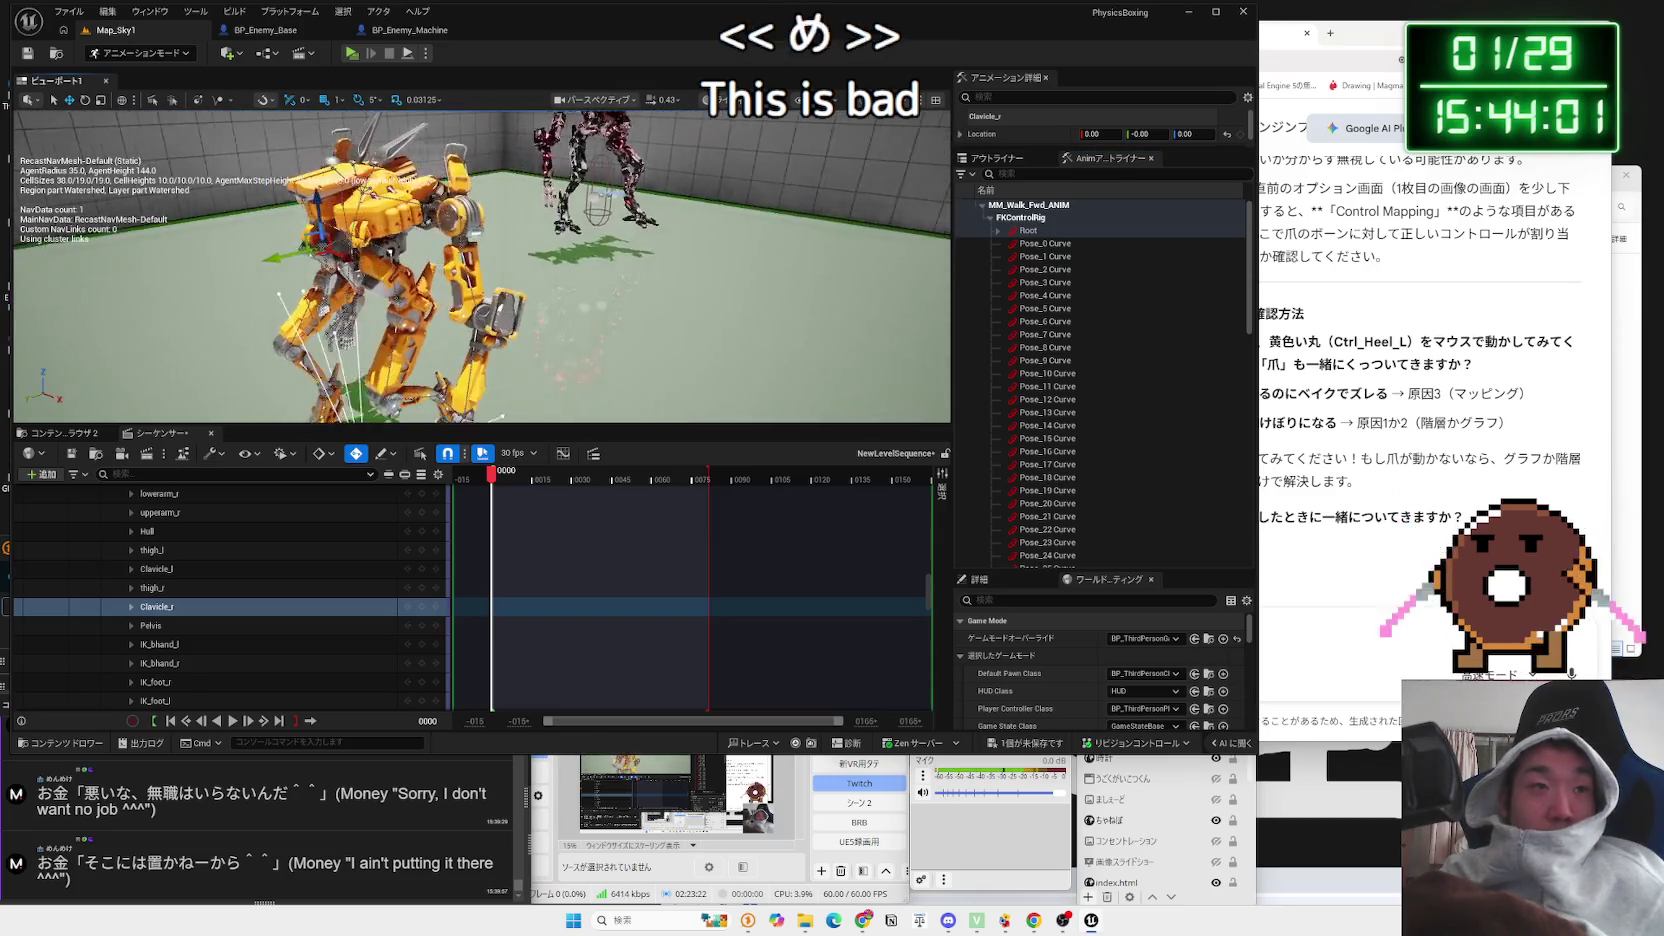
pyautogui.scroll(5, 482, 266)
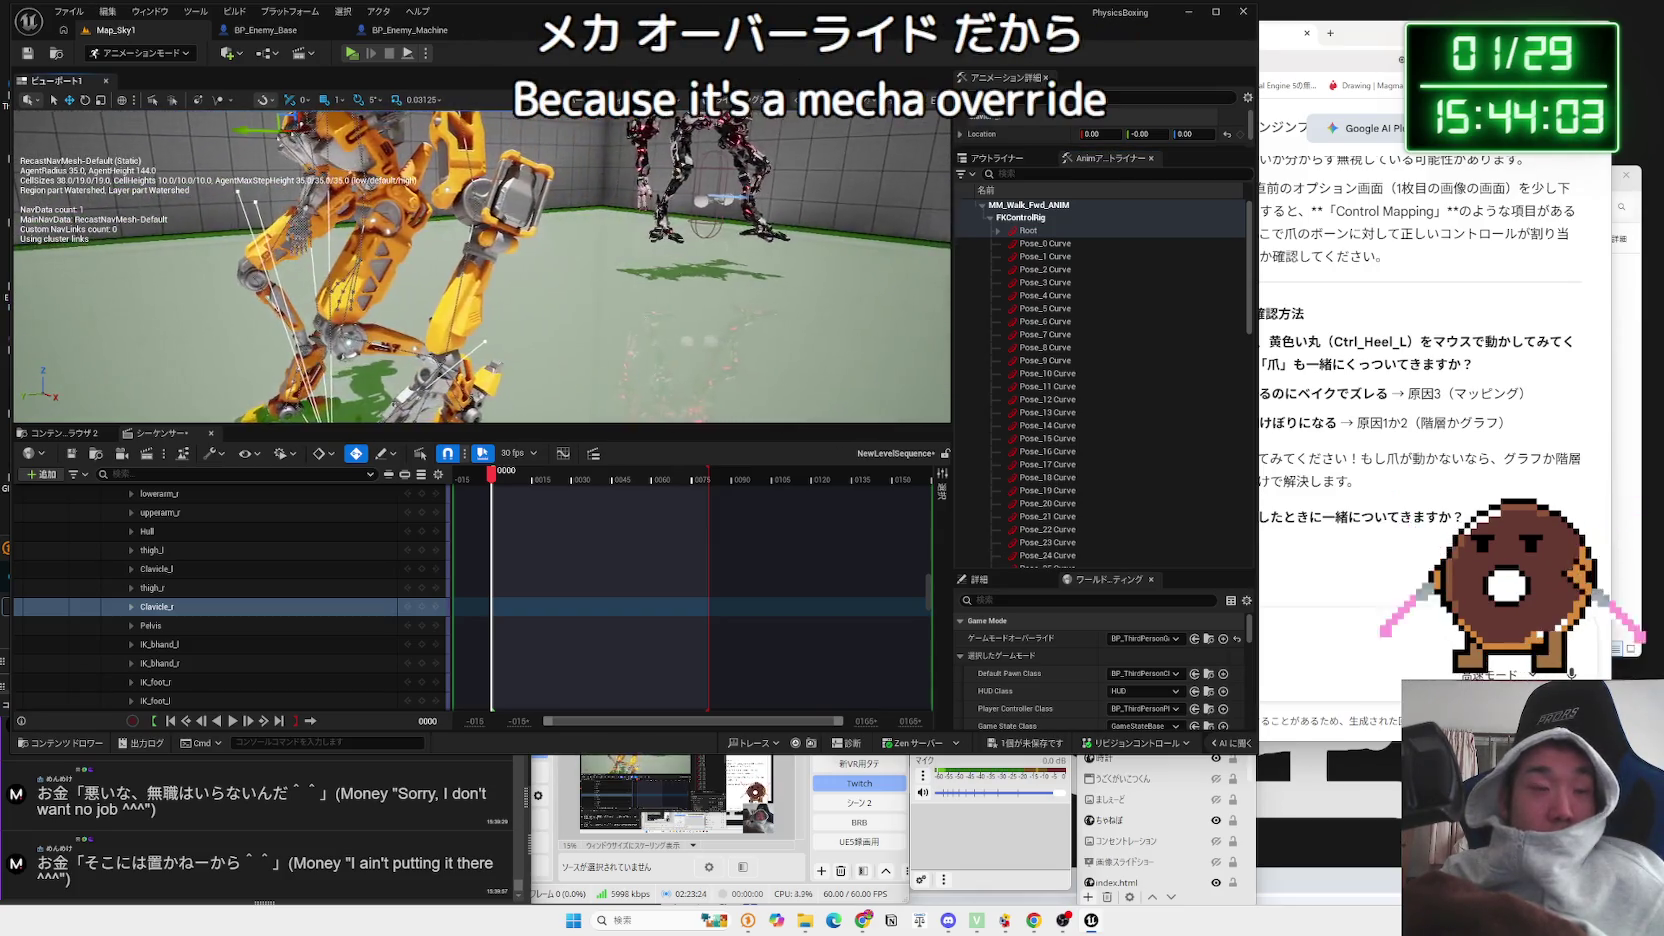
pyautogui.scroll(2, 564, 306)
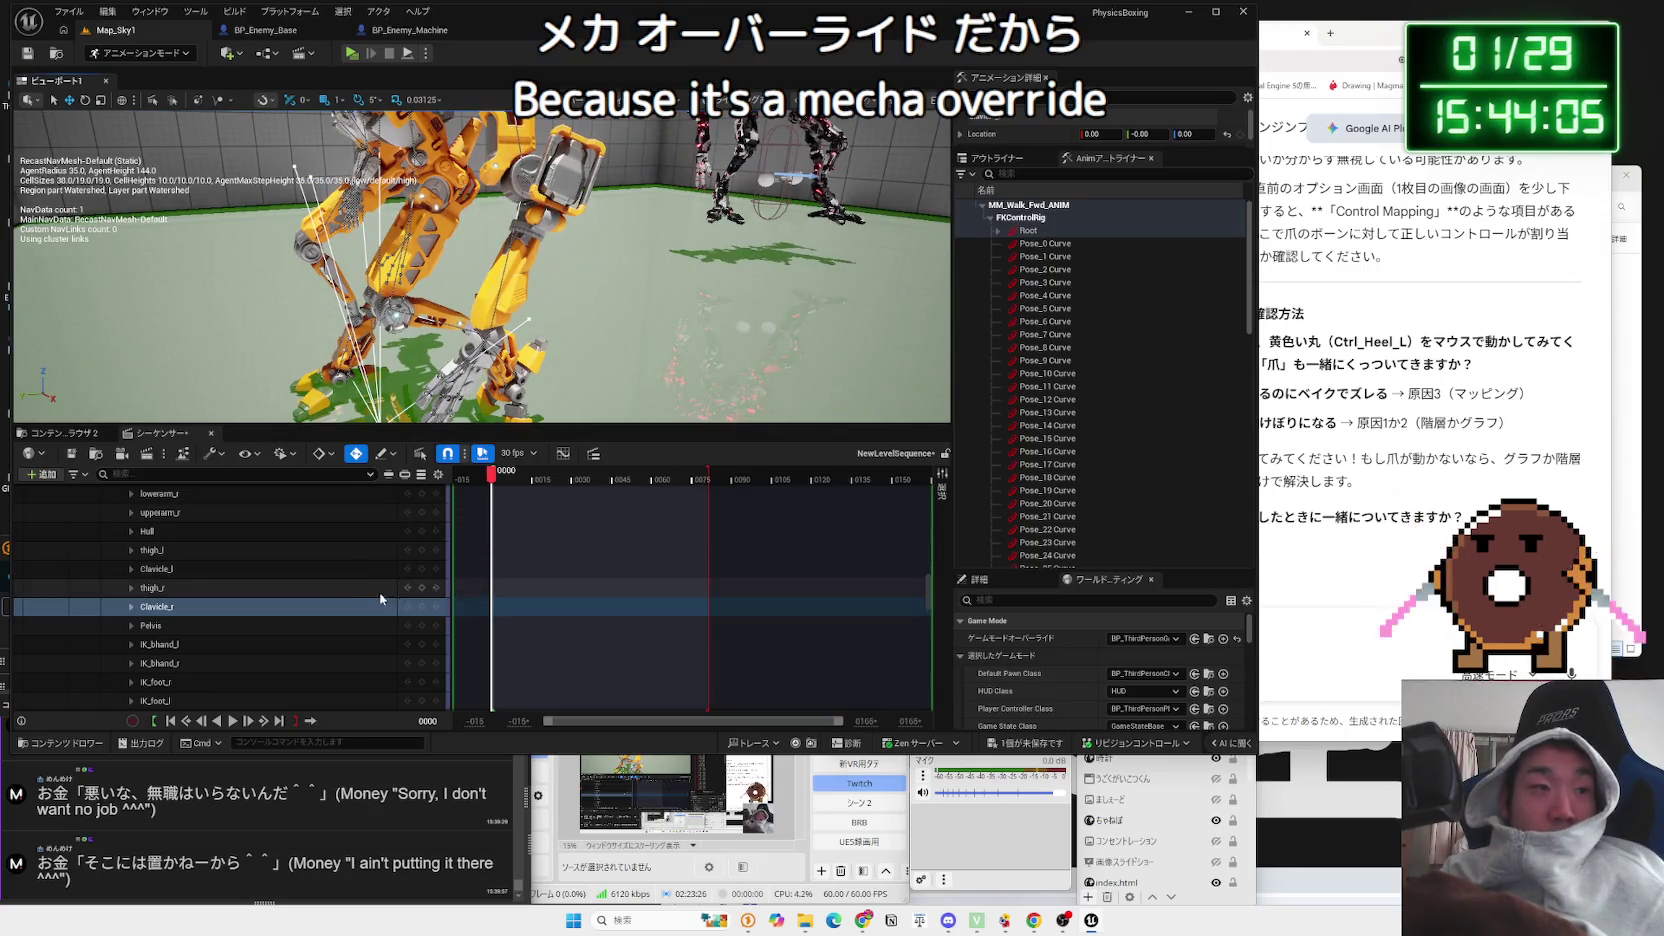
pyautogui.scroll(5, 228, 597)
pyautogui.scroll(8, 231, 600)
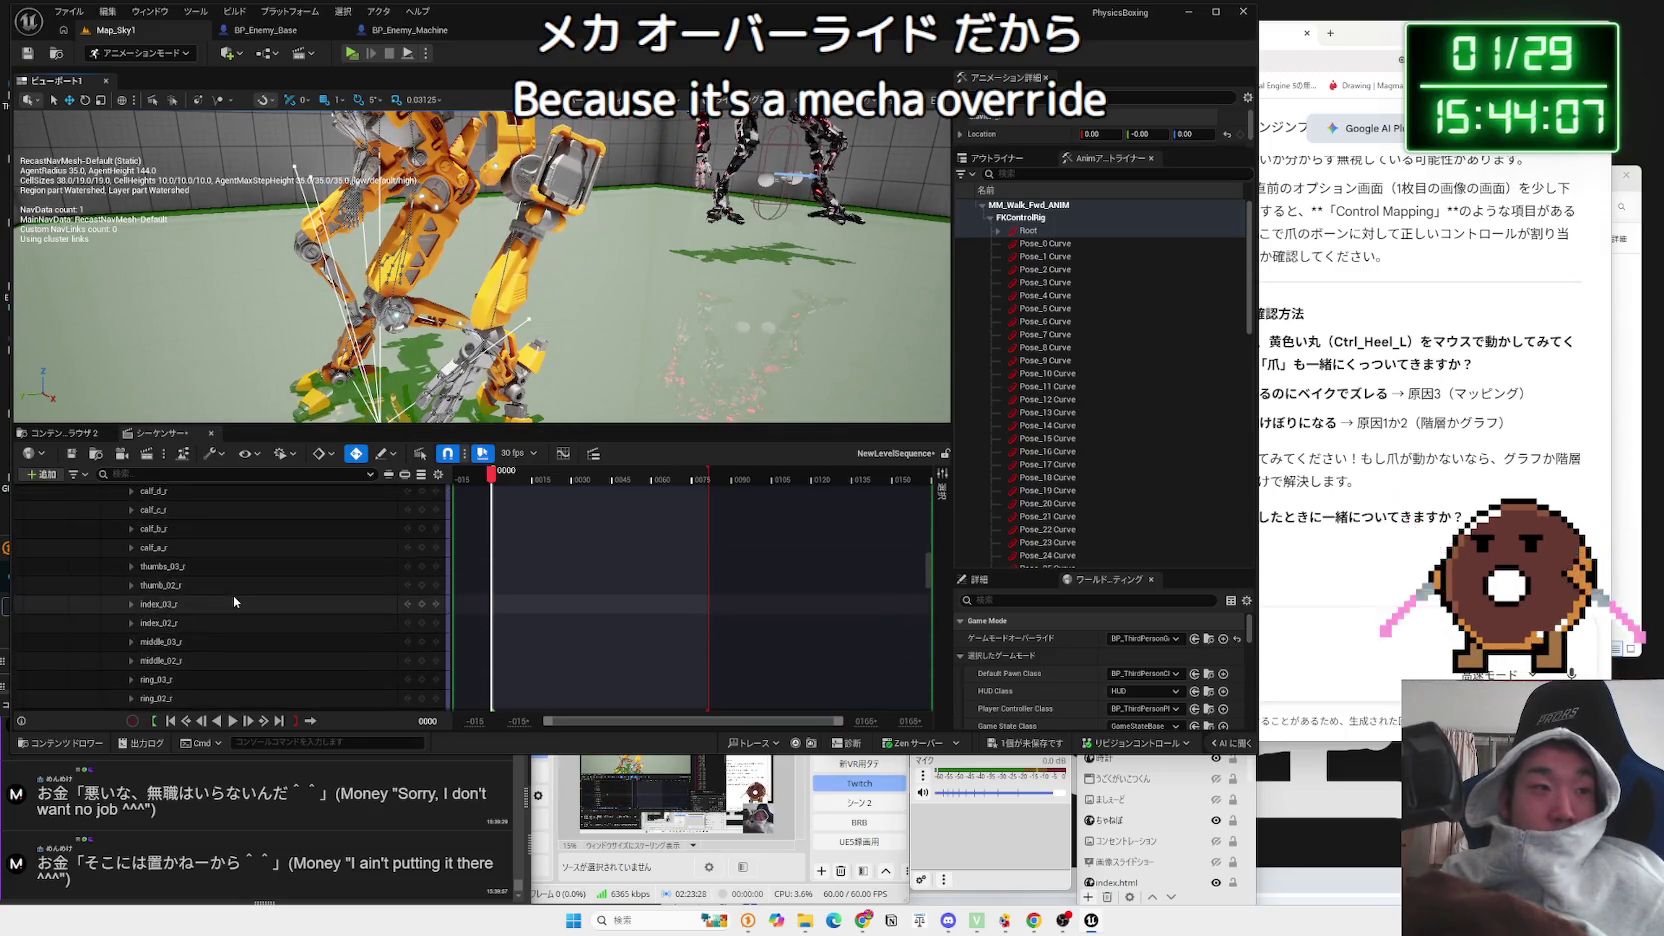
pyautogui.scroll(10, 235, 598)
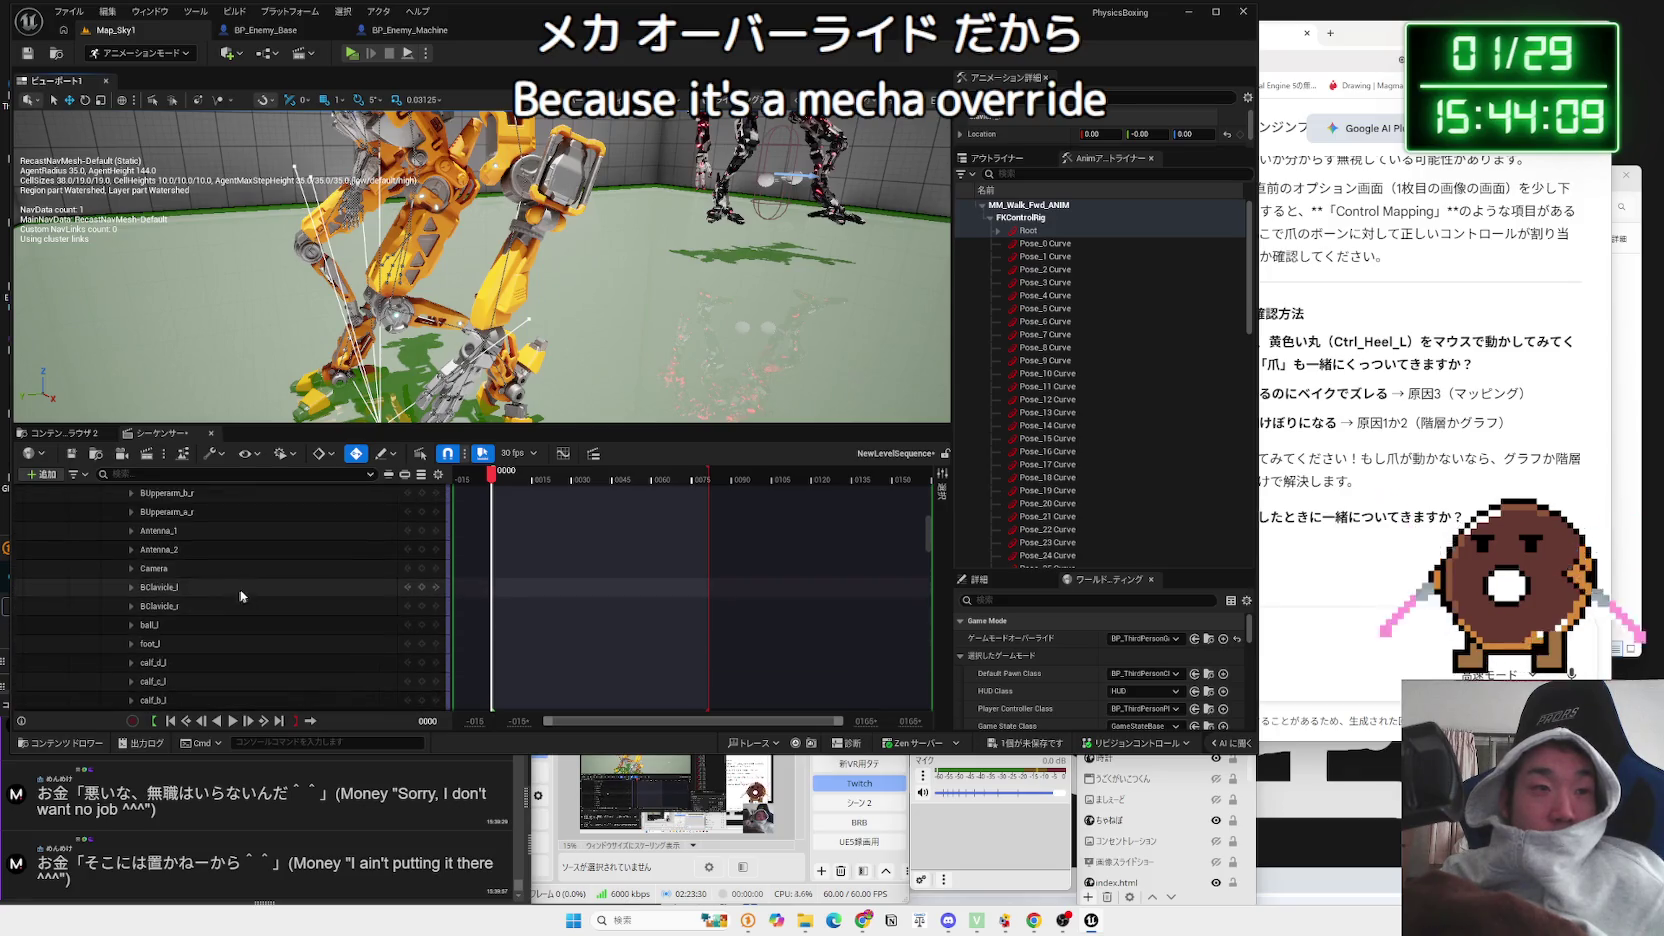
pyautogui.scroll(6, 425, 594)
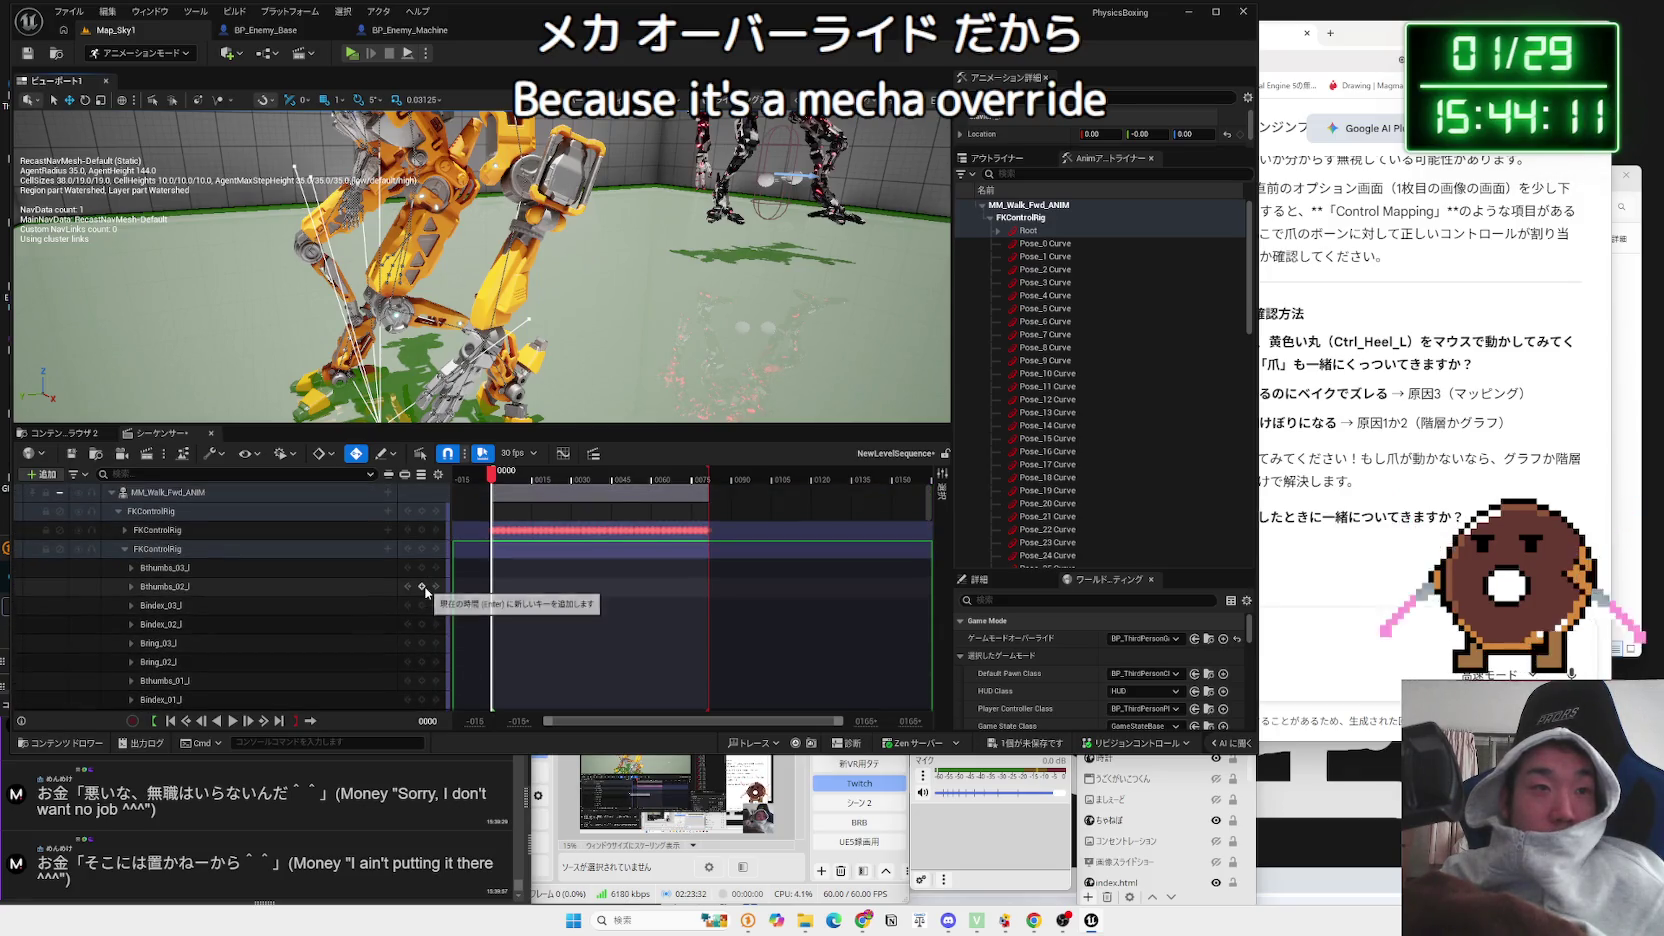
# Step: Pull the camera back above the mech and play the walk from near the beginning
pyautogui.moveTo(545, 356)
pyautogui.mouseDown()
pyautogui.moveTo(520, 330)
pyautogui.moveTo(545, 356)
pyautogui.mouseUp()
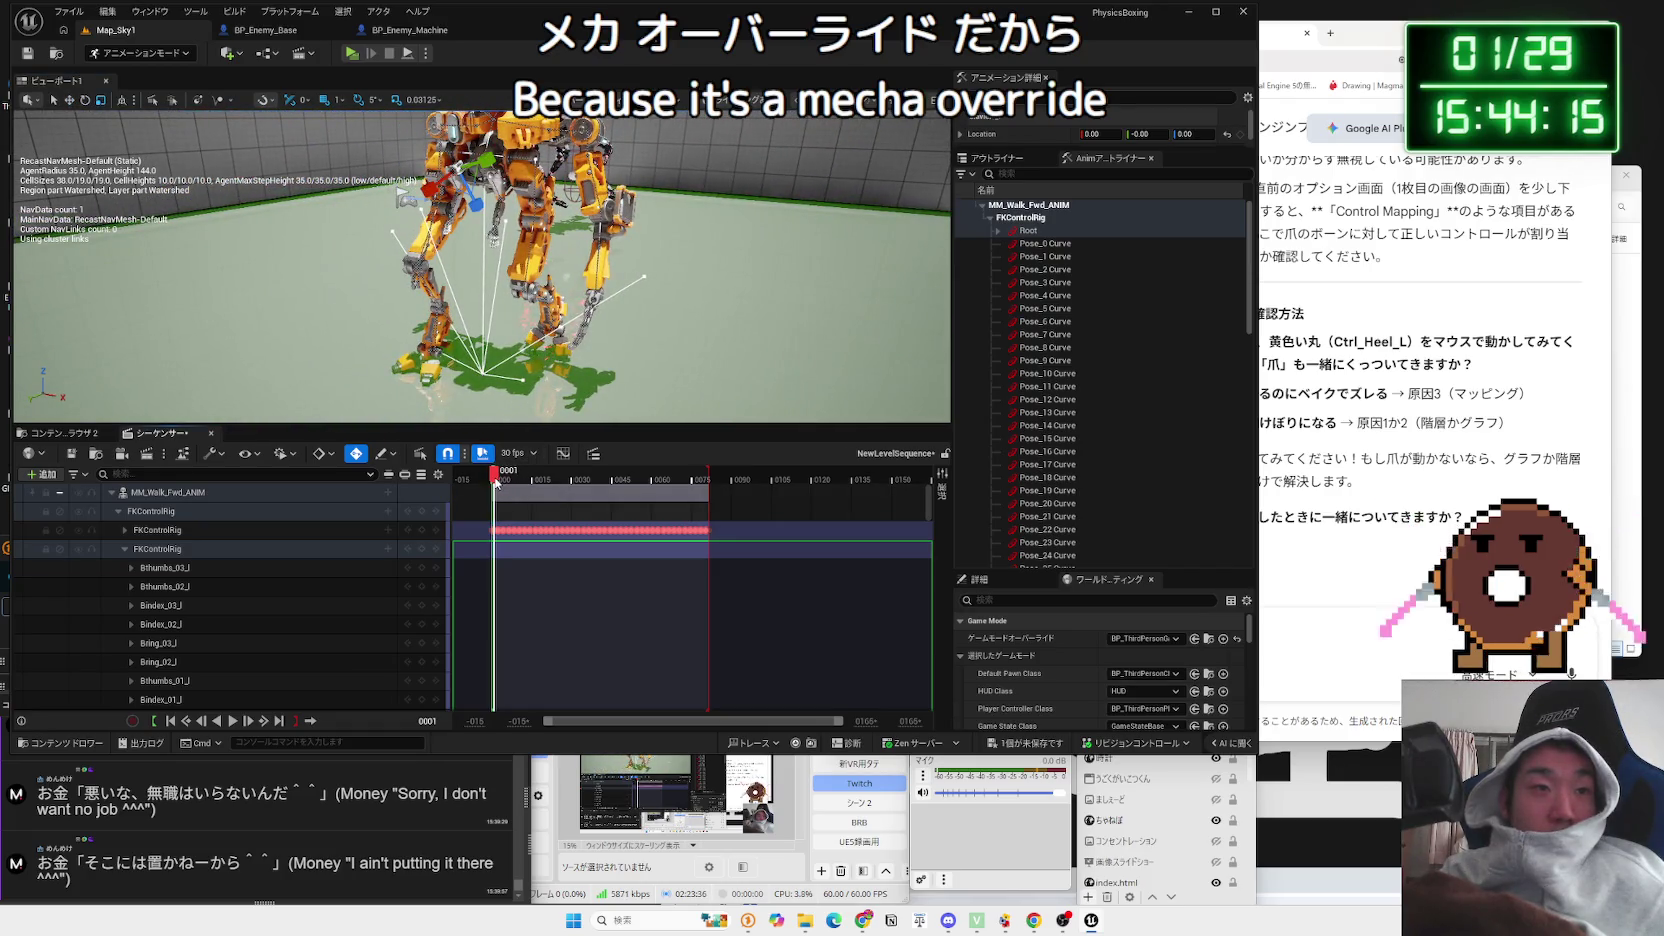
pyautogui.press('space')
pyautogui.click(504, 480)
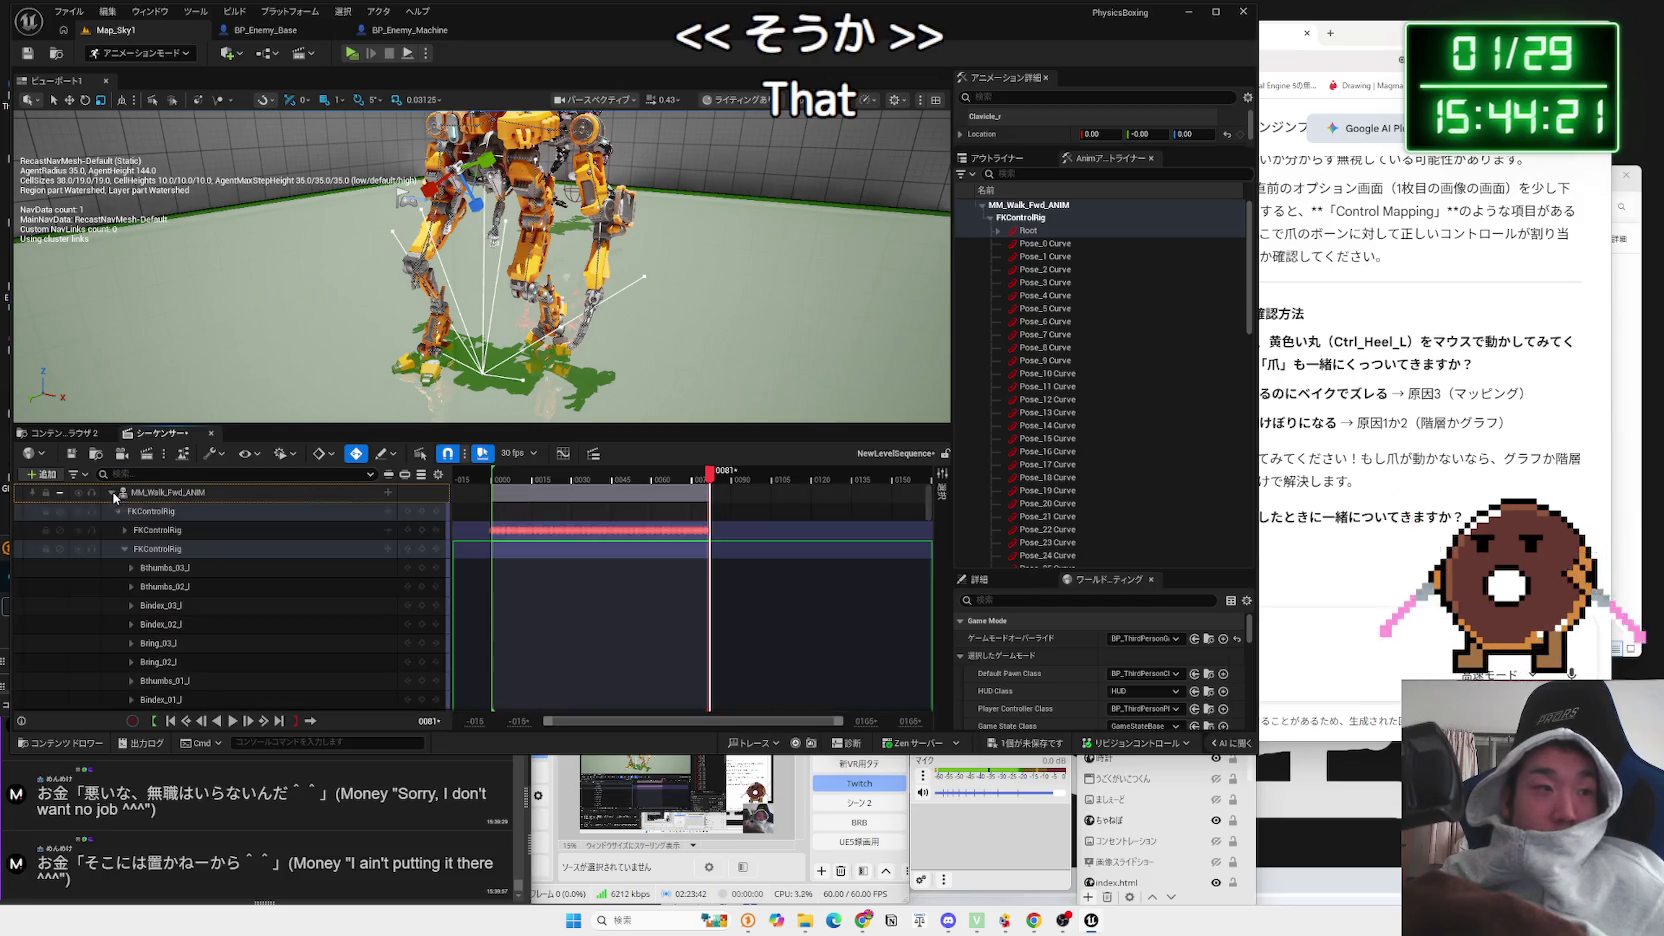
pyautogui.click(125, 549)
# Step: Delete the duplicate FKControlRig track and play the walk without it
pyautogui.rightClick(171, 556)
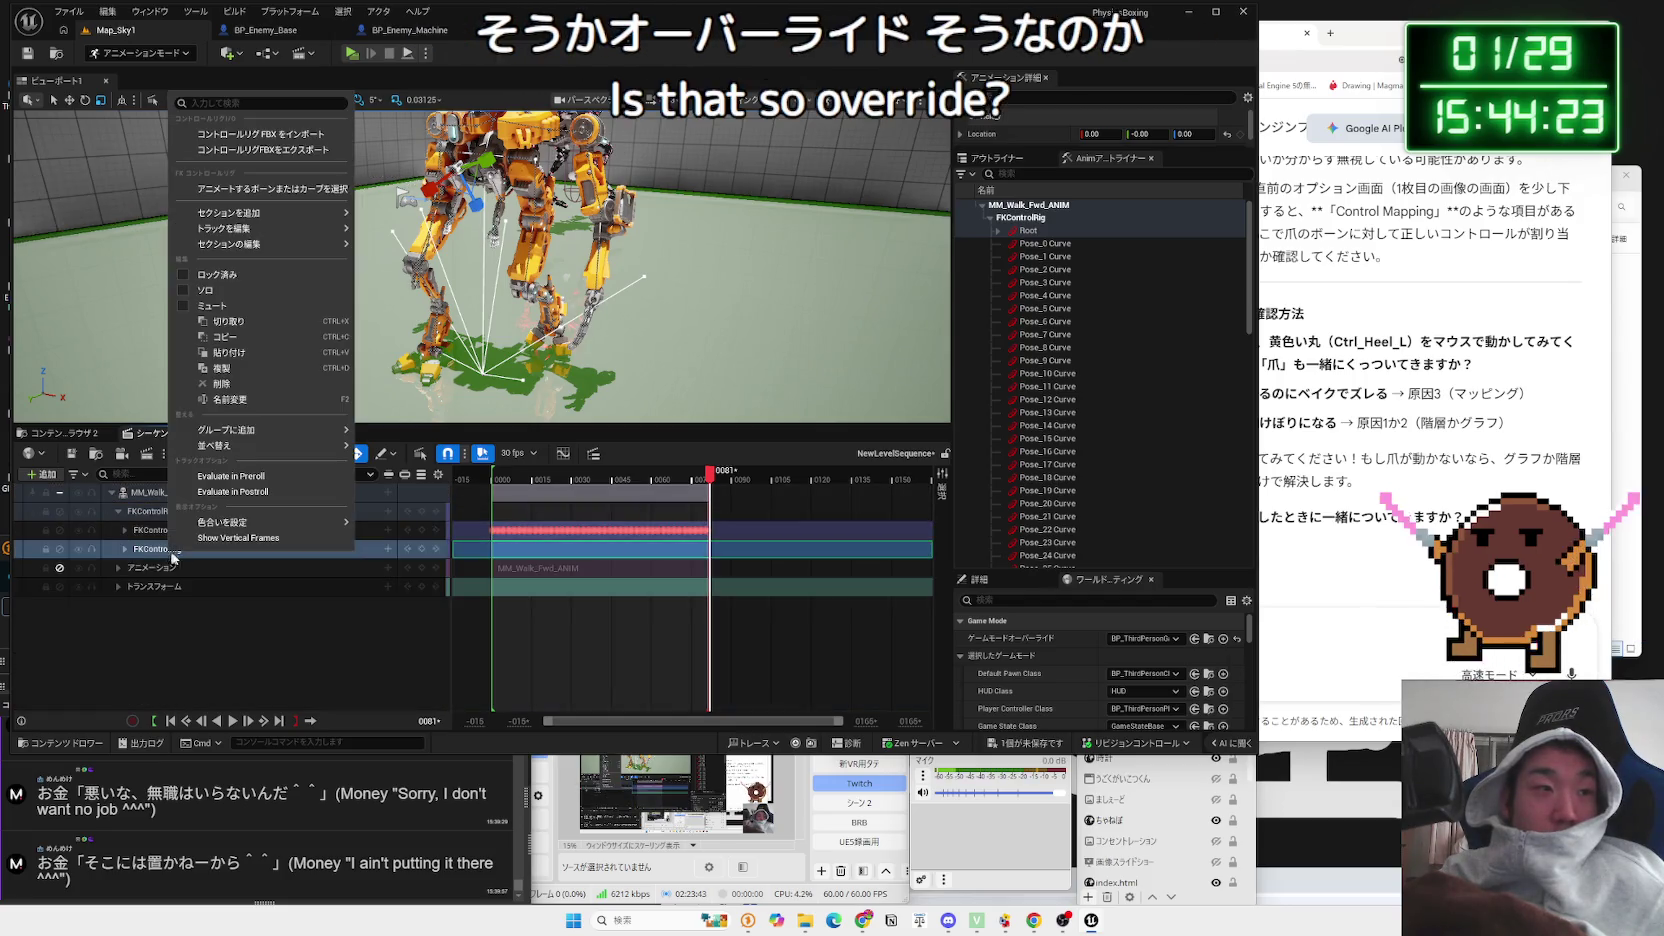
pyautogui.click(228, 384)
pyautogui.press('space')
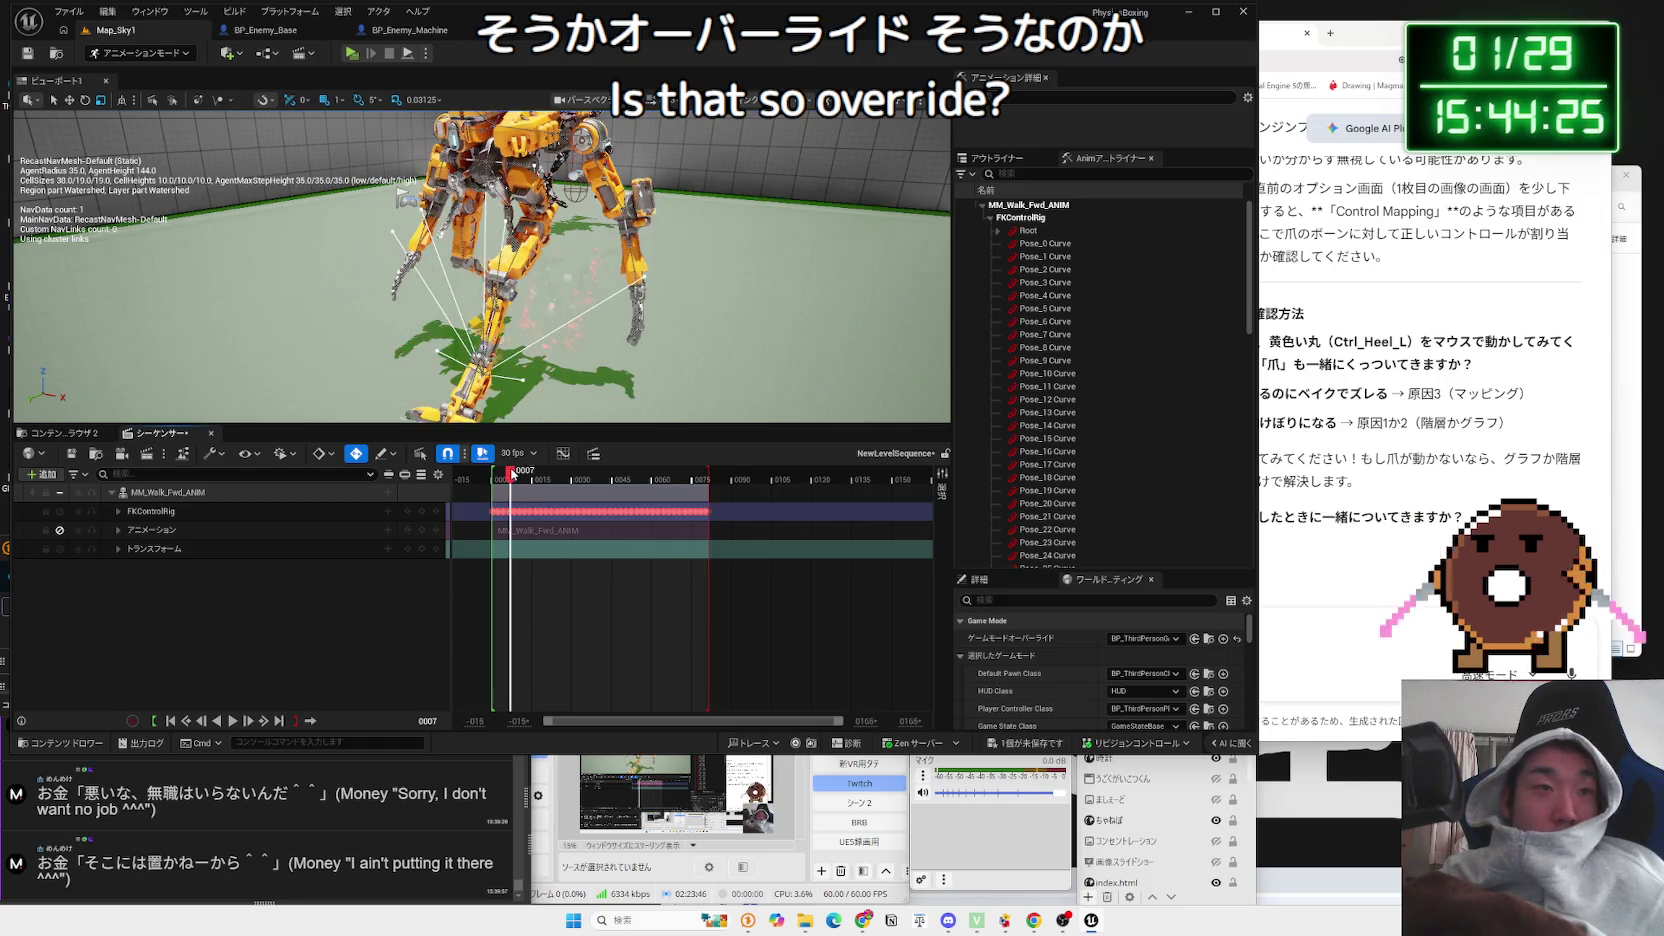
pyautogui.press('g')
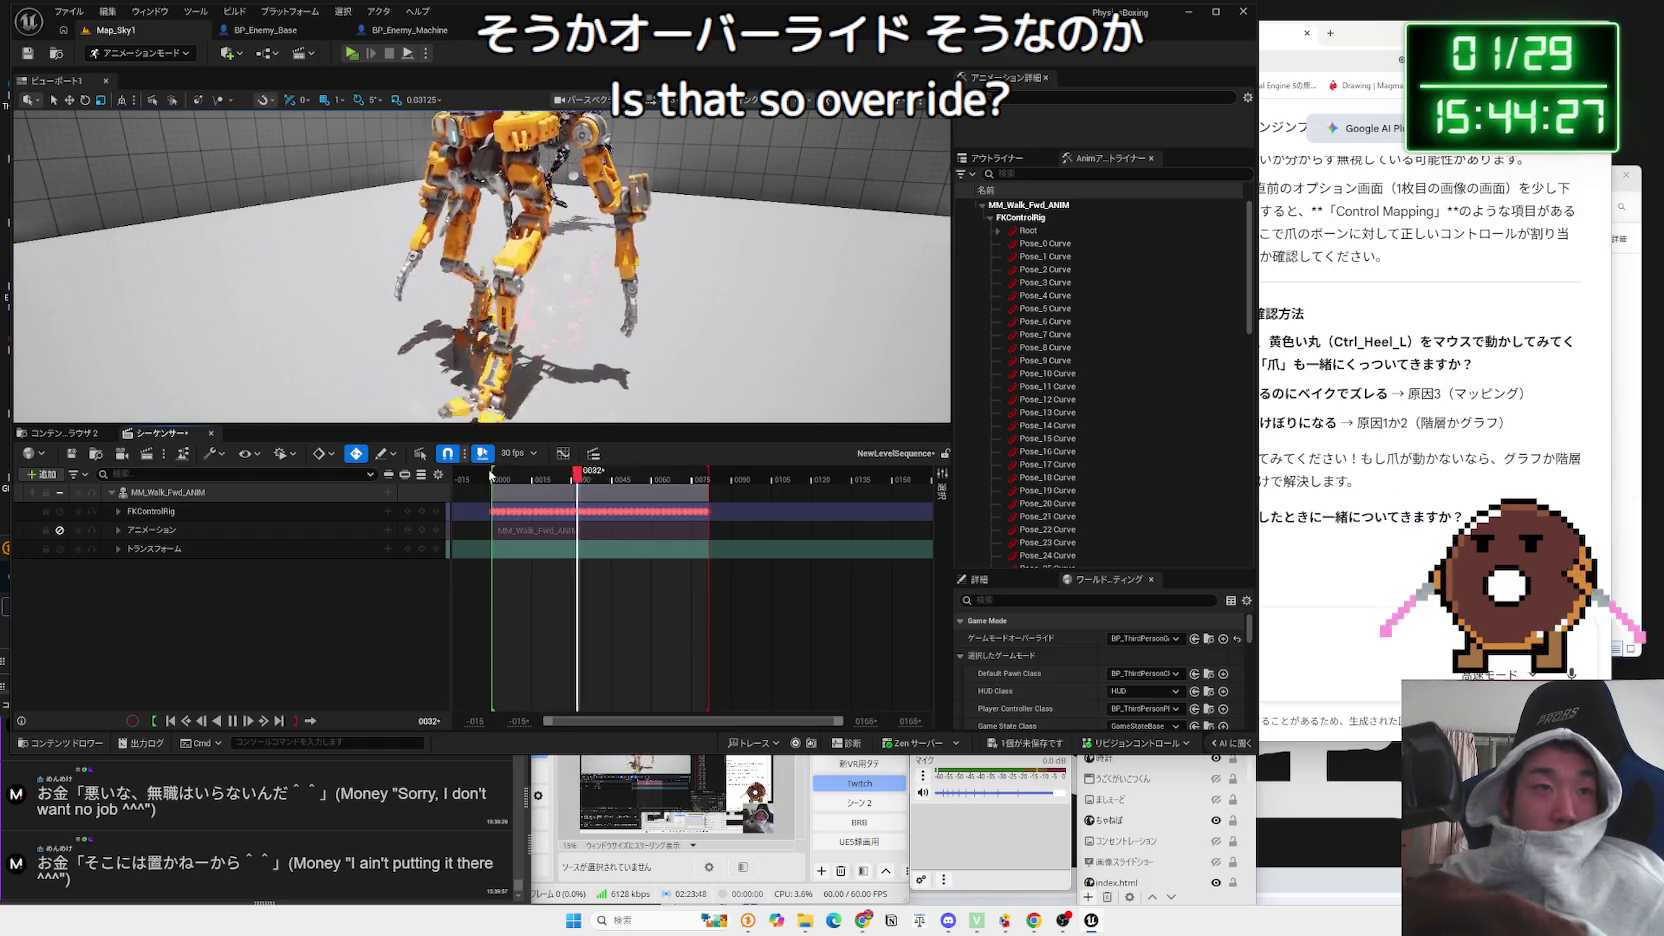
# Step: Stop at frame 1, scrub the walk forward to frame 38, then show the Content Browser
pyautogui.click(490, 475)
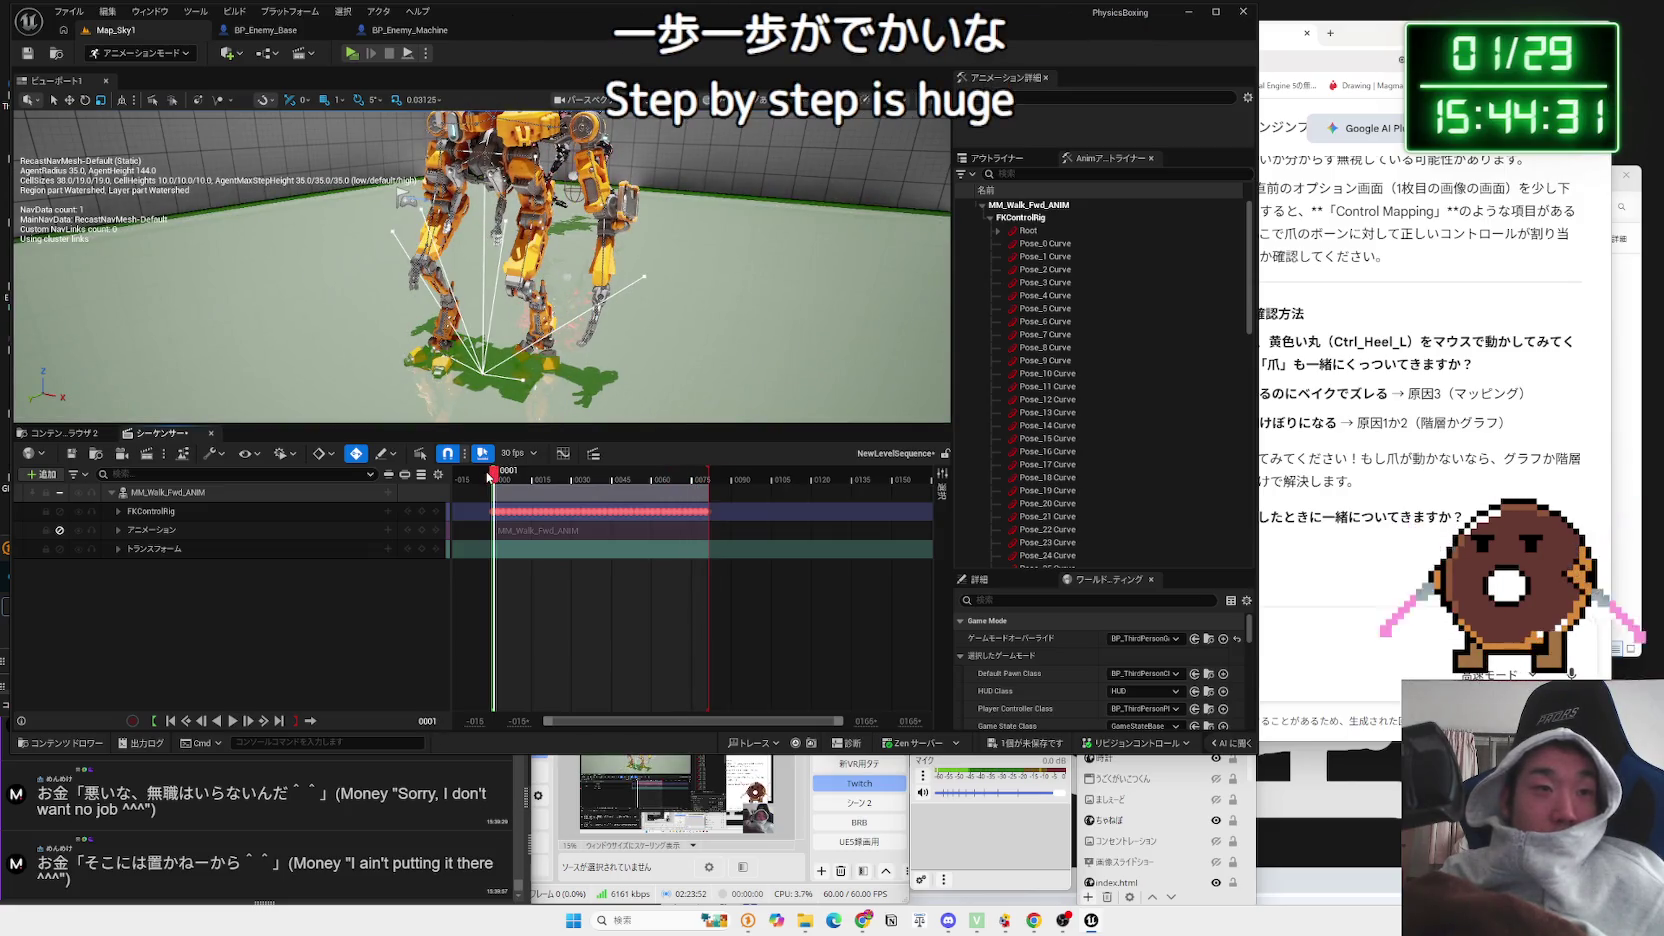
pyautogui.click(488, 477)
pyautogui.moveTo(495, 484)
pyautogui.mouseDown()
pyautogui.moveTo(741, 489)
pyautogui.moveTo(492, 488)
pyautogui.mouseUp()
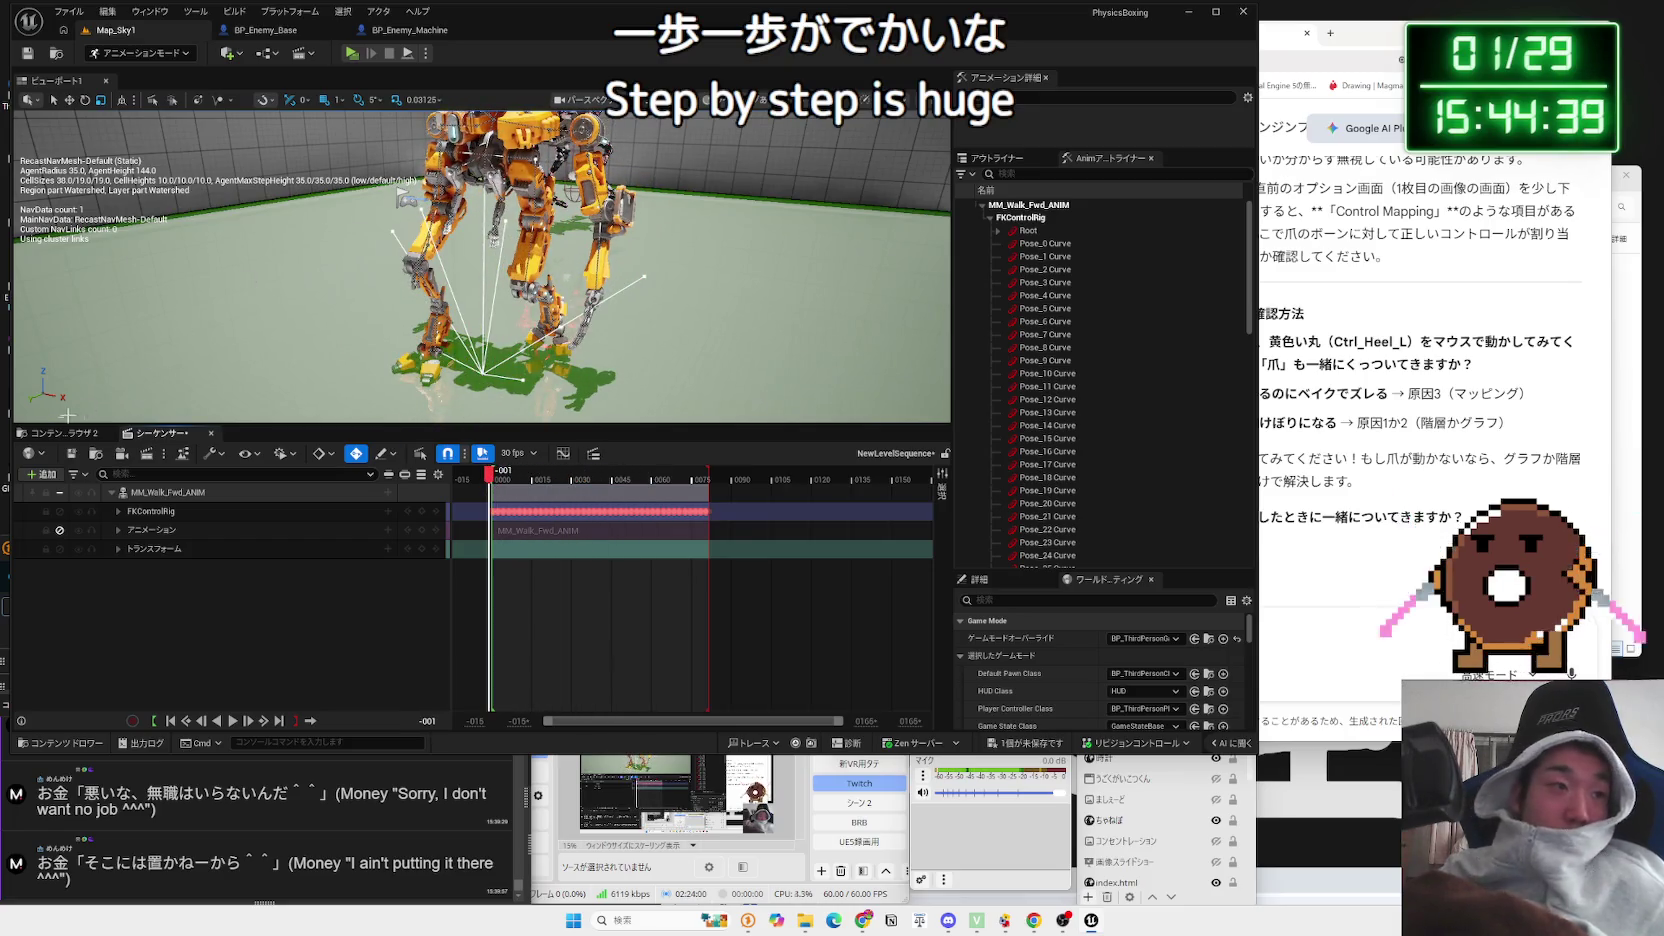
pyautogui.click(57, 433)
pyautogui.scroll(-5, 88, 608)
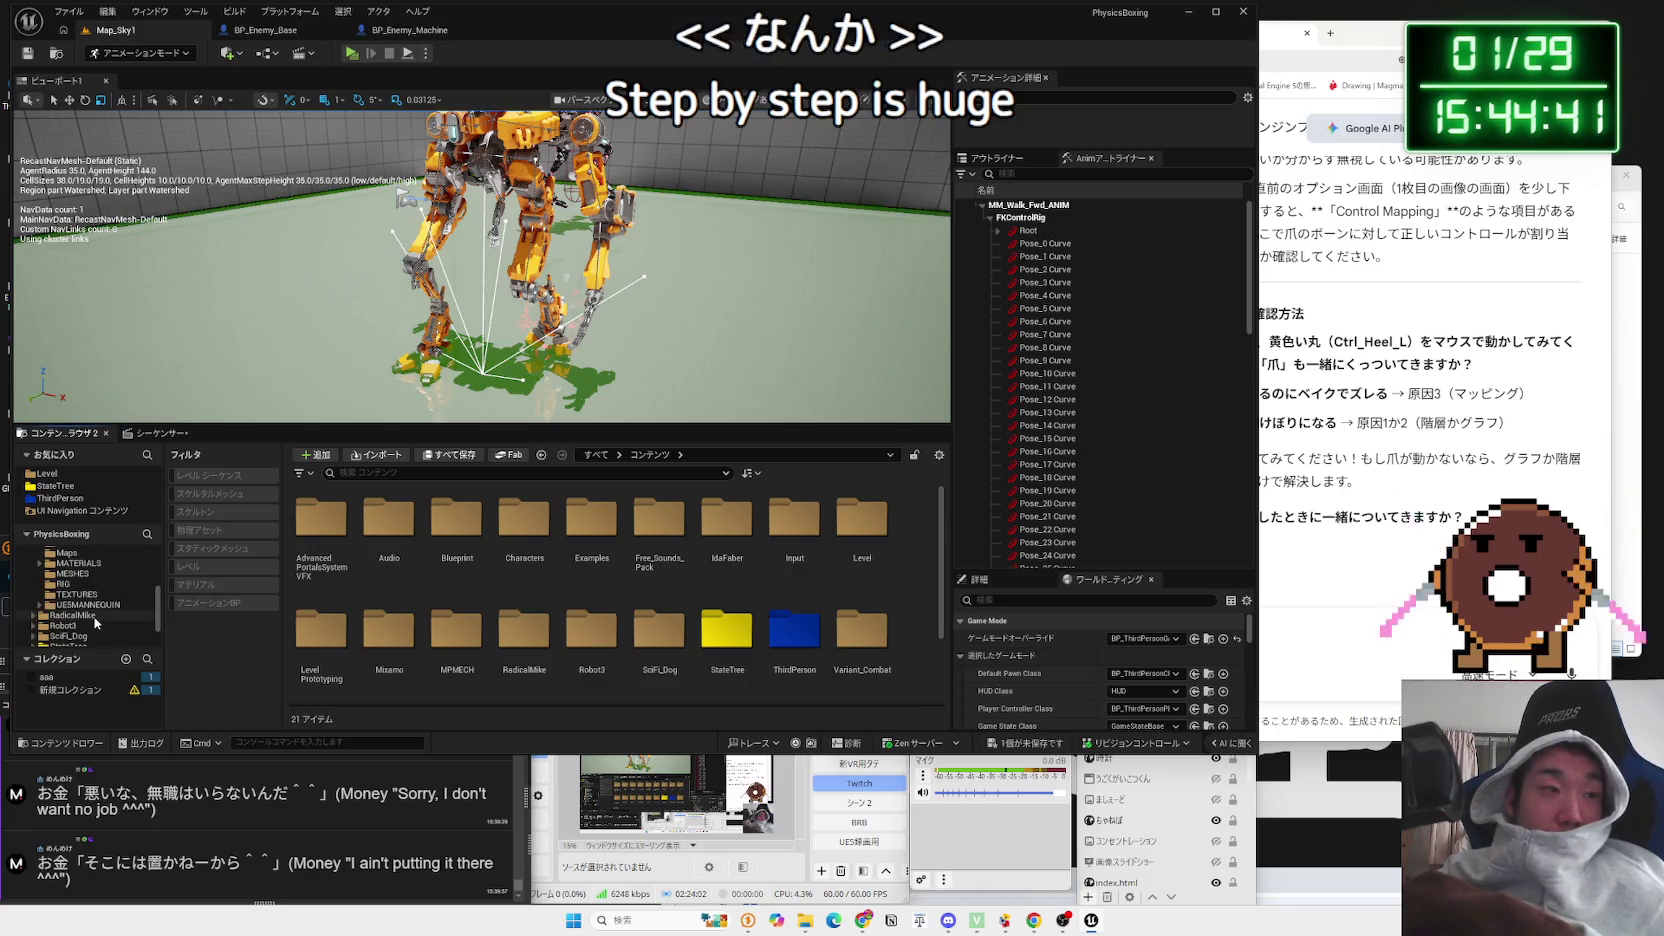
# Step: Browse the content folders through SciFi_Dog, StateTree and Robot3 to MPMECH's BP folder
pyautogui.click(84, 637)
pyautogui.scroll(-2, 84, 637)
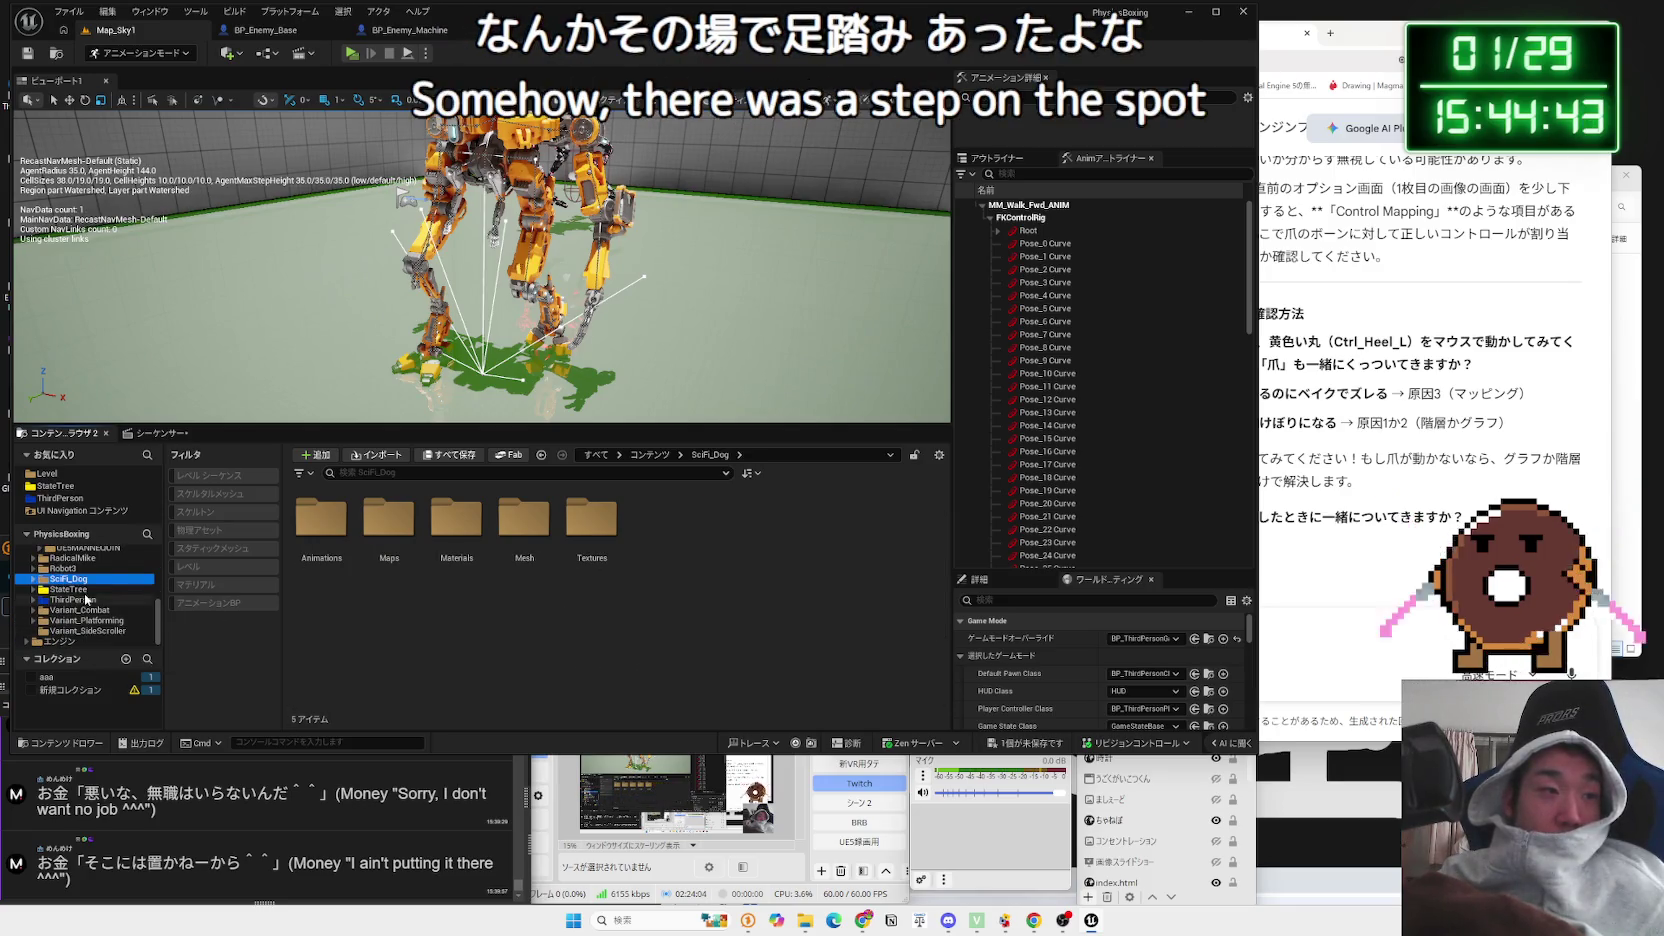
pyautogui.click(94, 590)
pyautogui.click(76, 568)
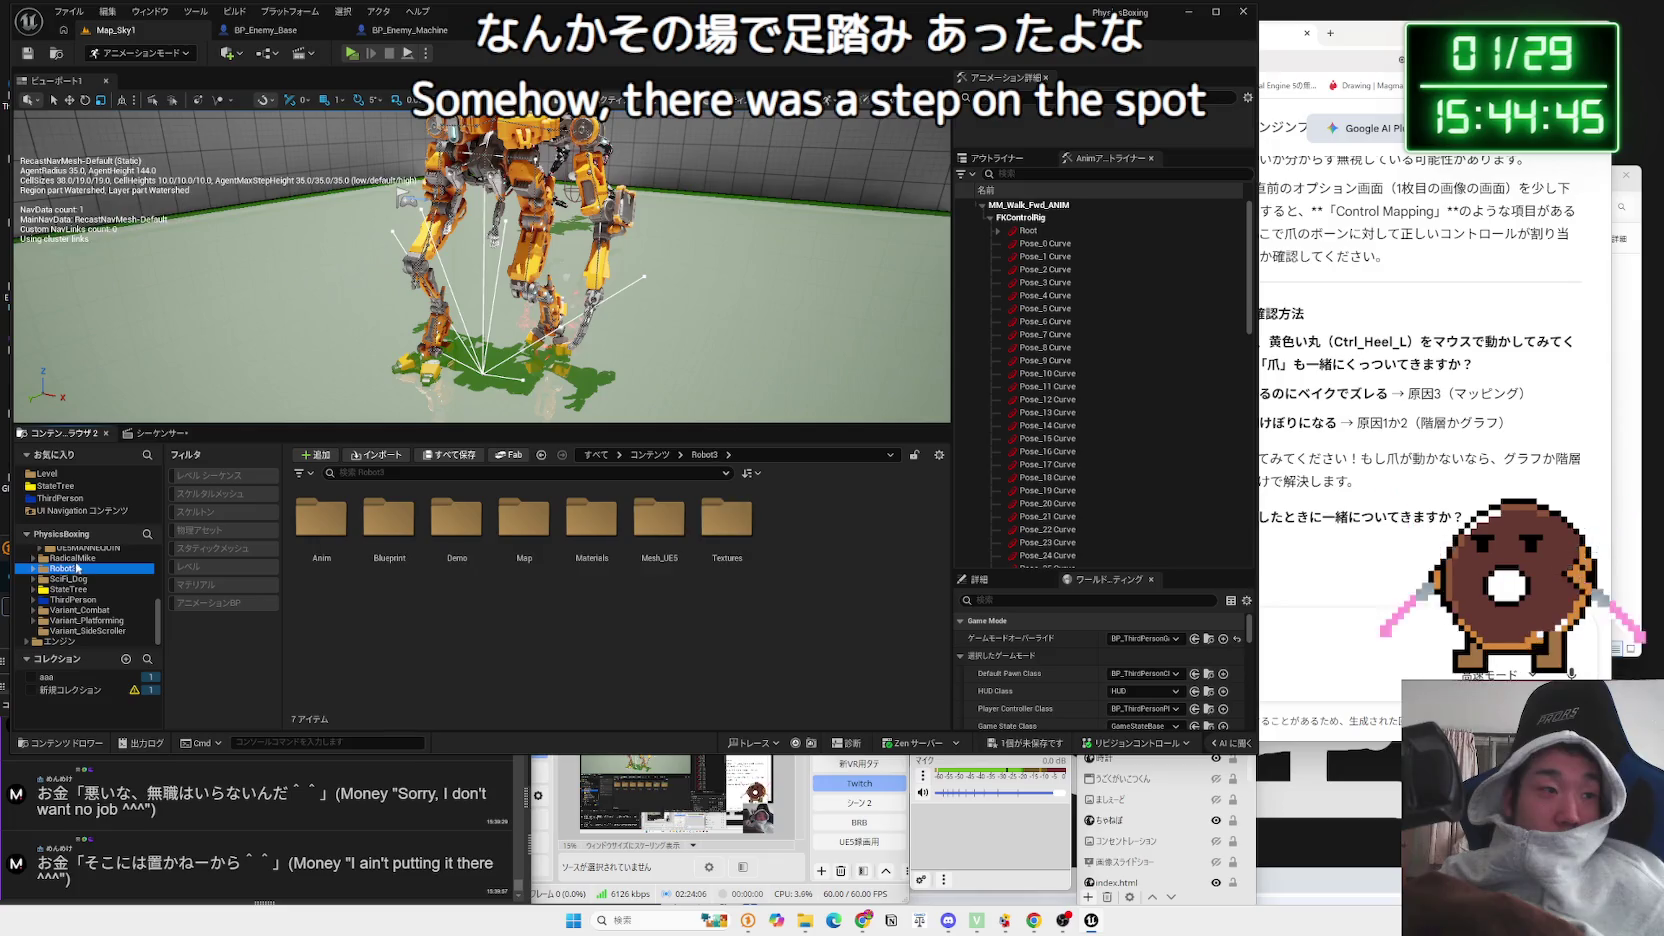
pyautogui.click(89, 568)
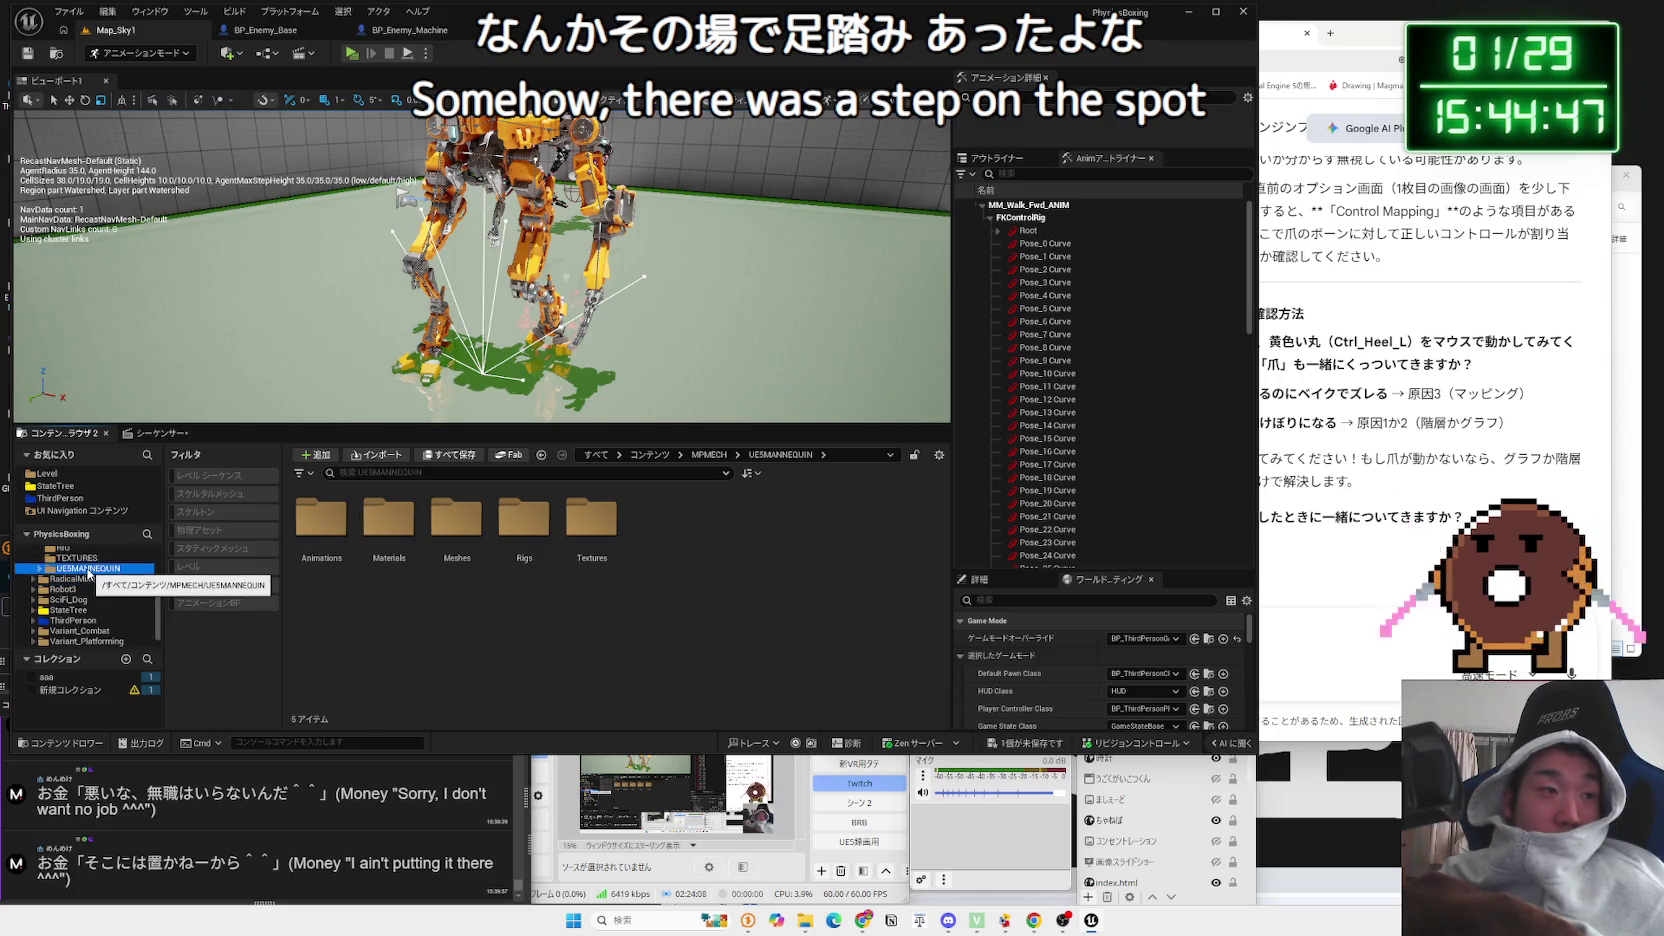
pyautogui.click(80, 568)
pyautogui.scroll(2, 81, 572)
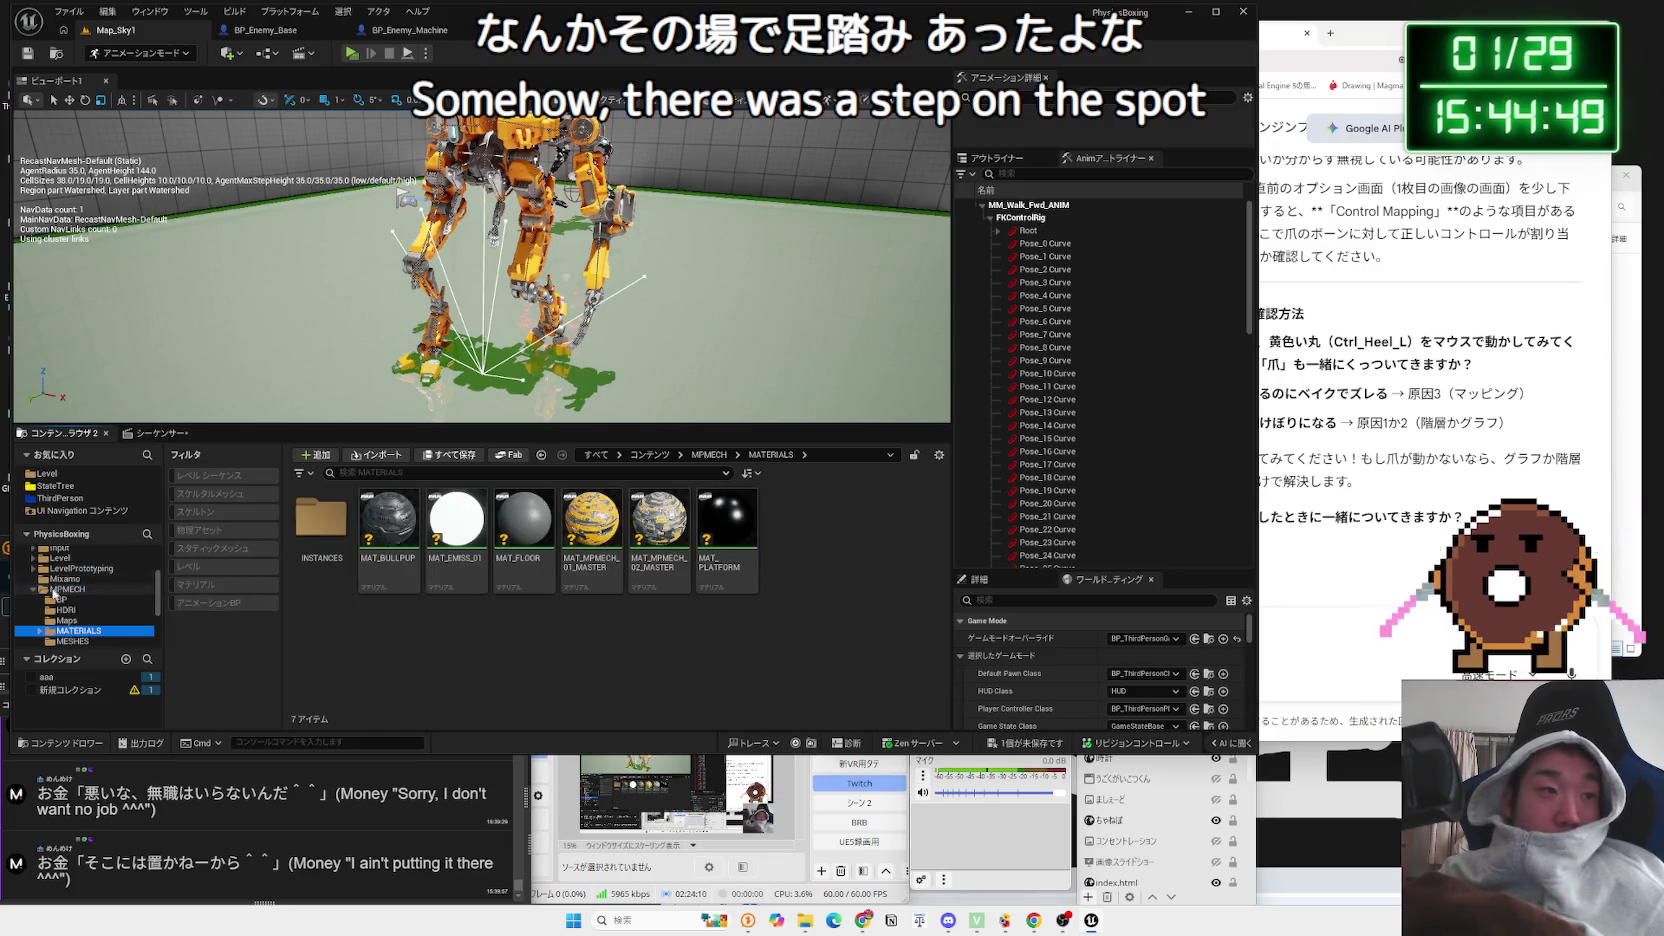
pyautogui.click(60, 599)
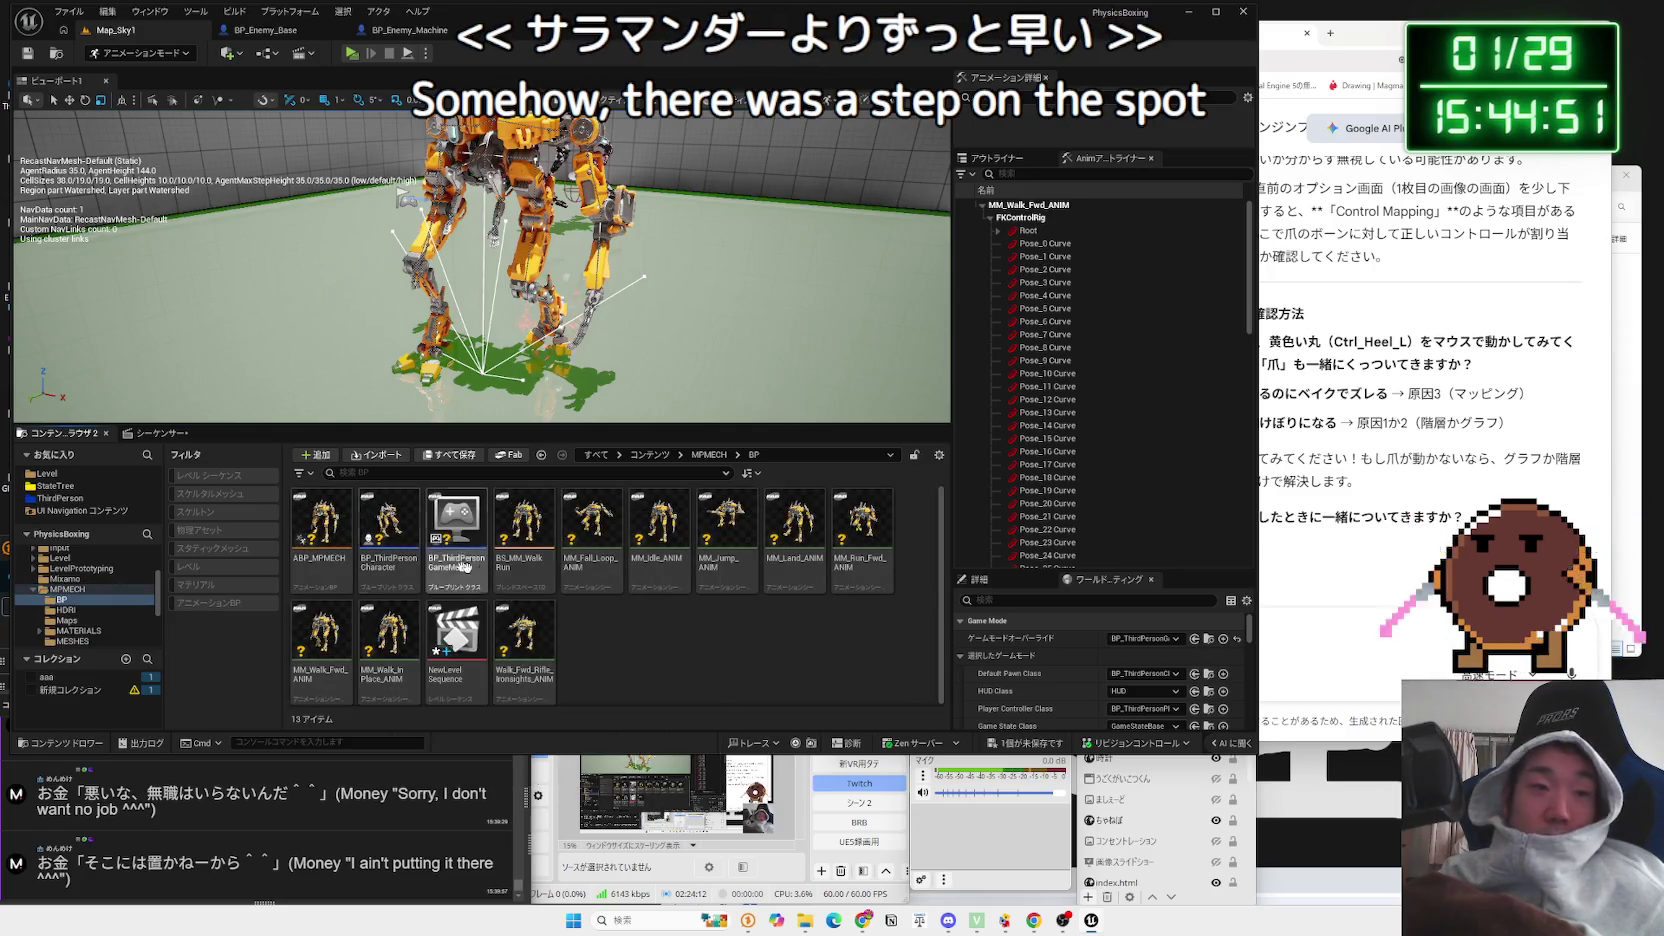
# Step: Preview MM_Walk_InPlace_ANIM from the front, then close its animation editor
pyautogui.click(392, 628)
pyautogui.doubleClick(392, 628)
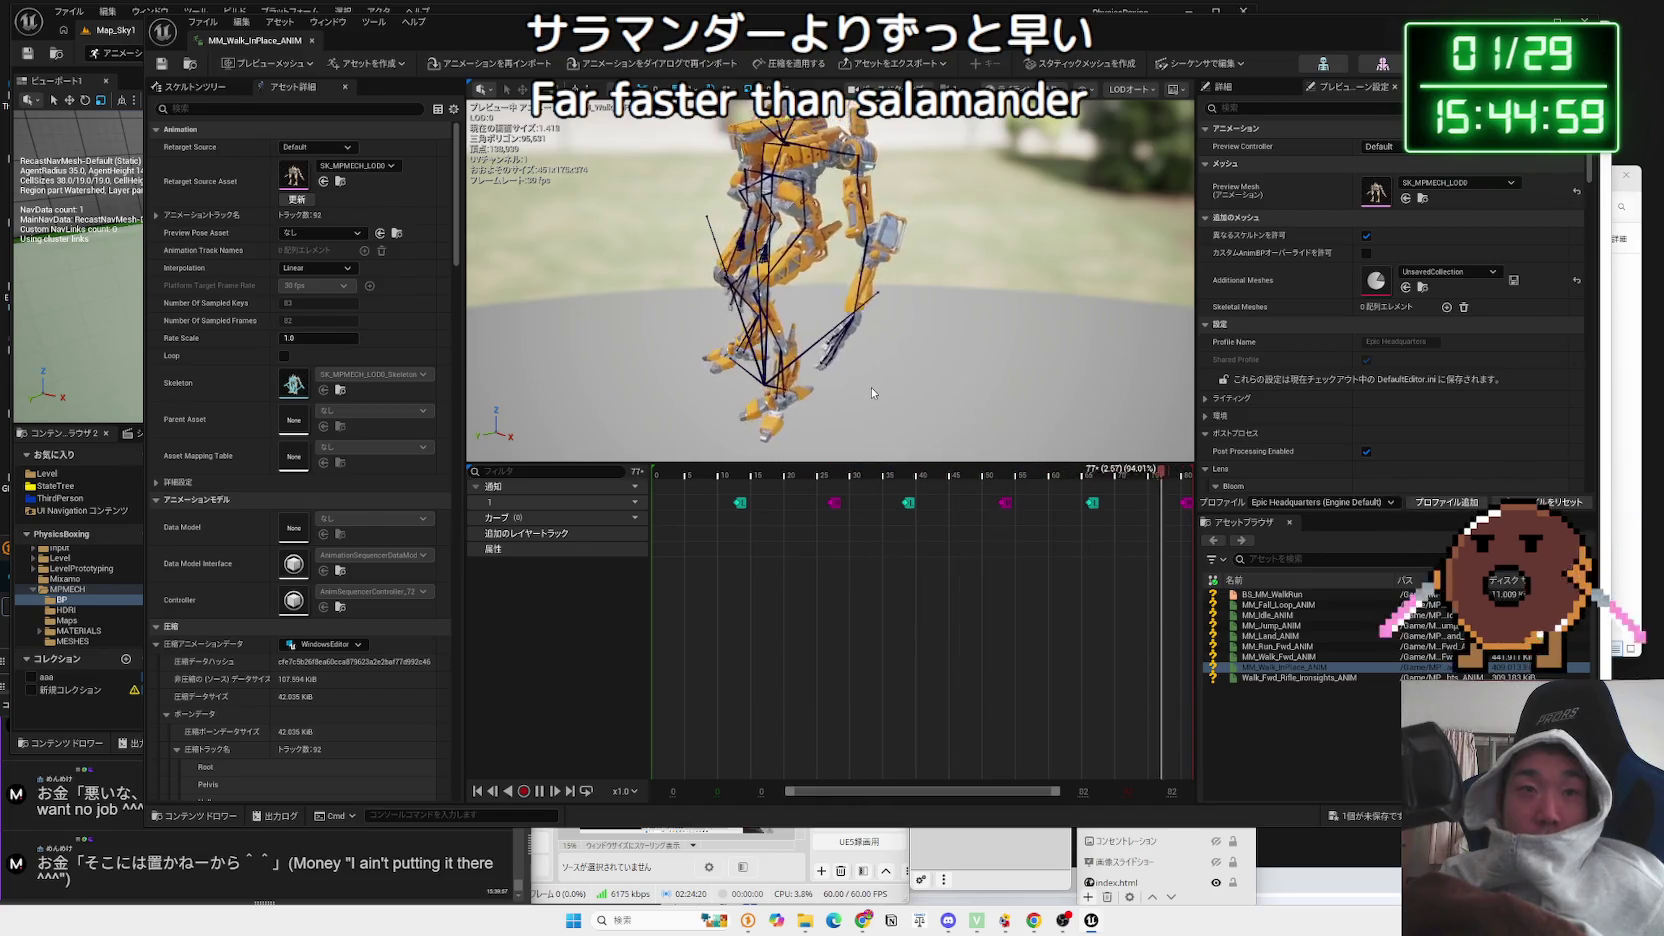
pyautogui.moveTo(871, 387); pyautogui.dragTo(710, 394)
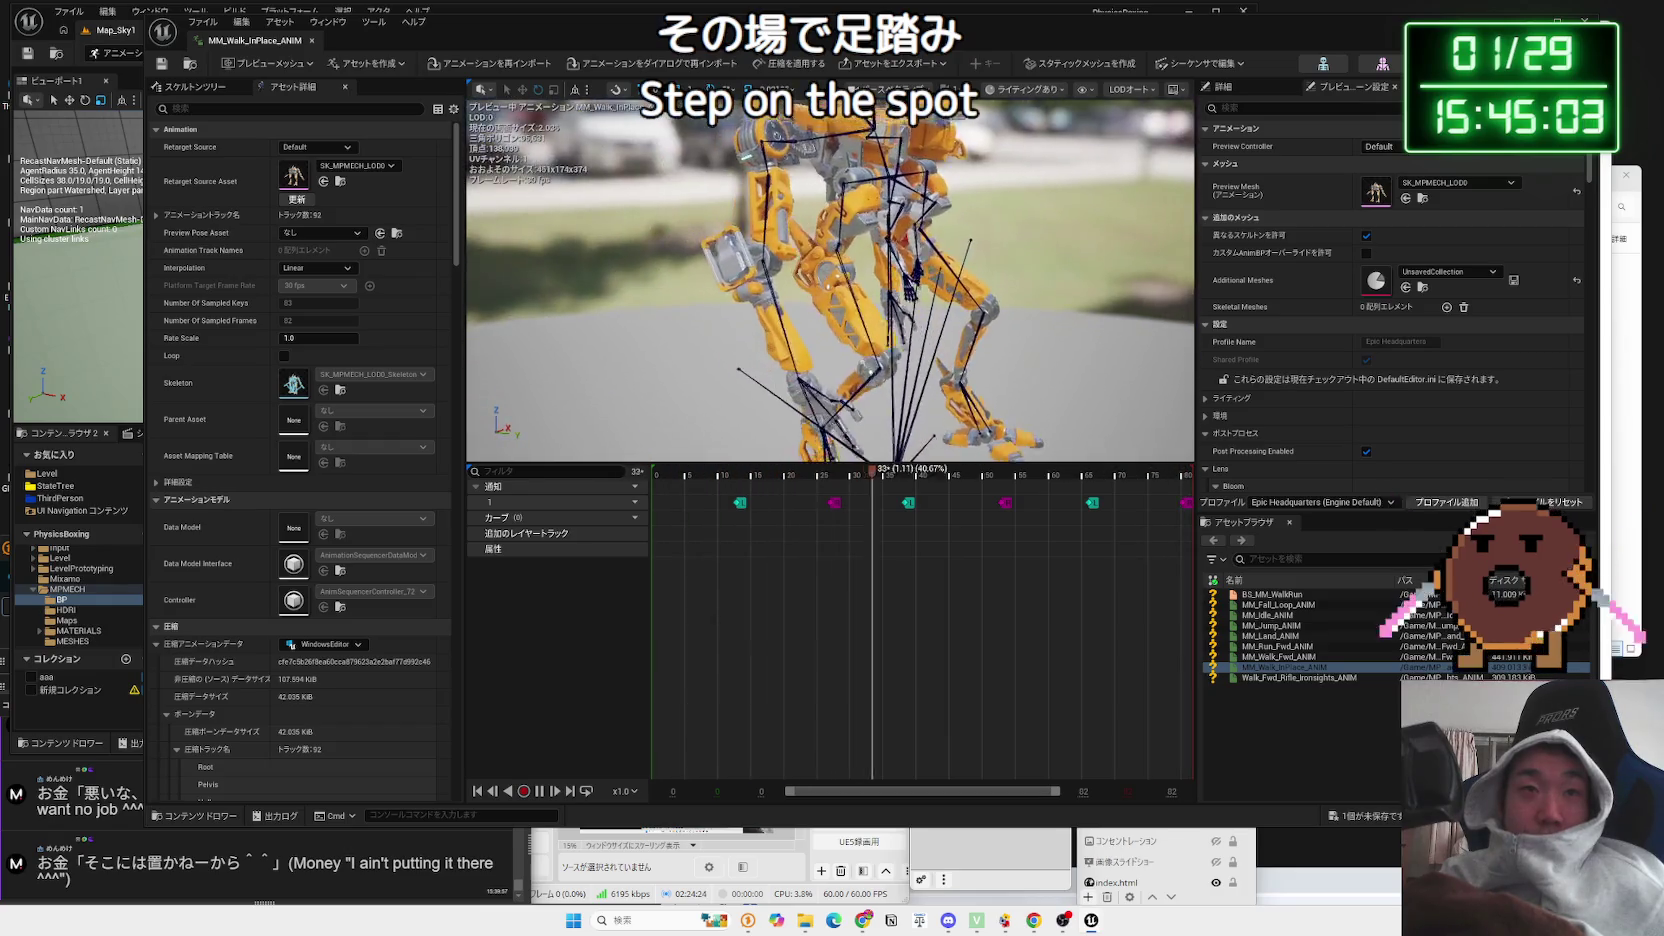
pyautogui.scroll(-5, 783, 343)
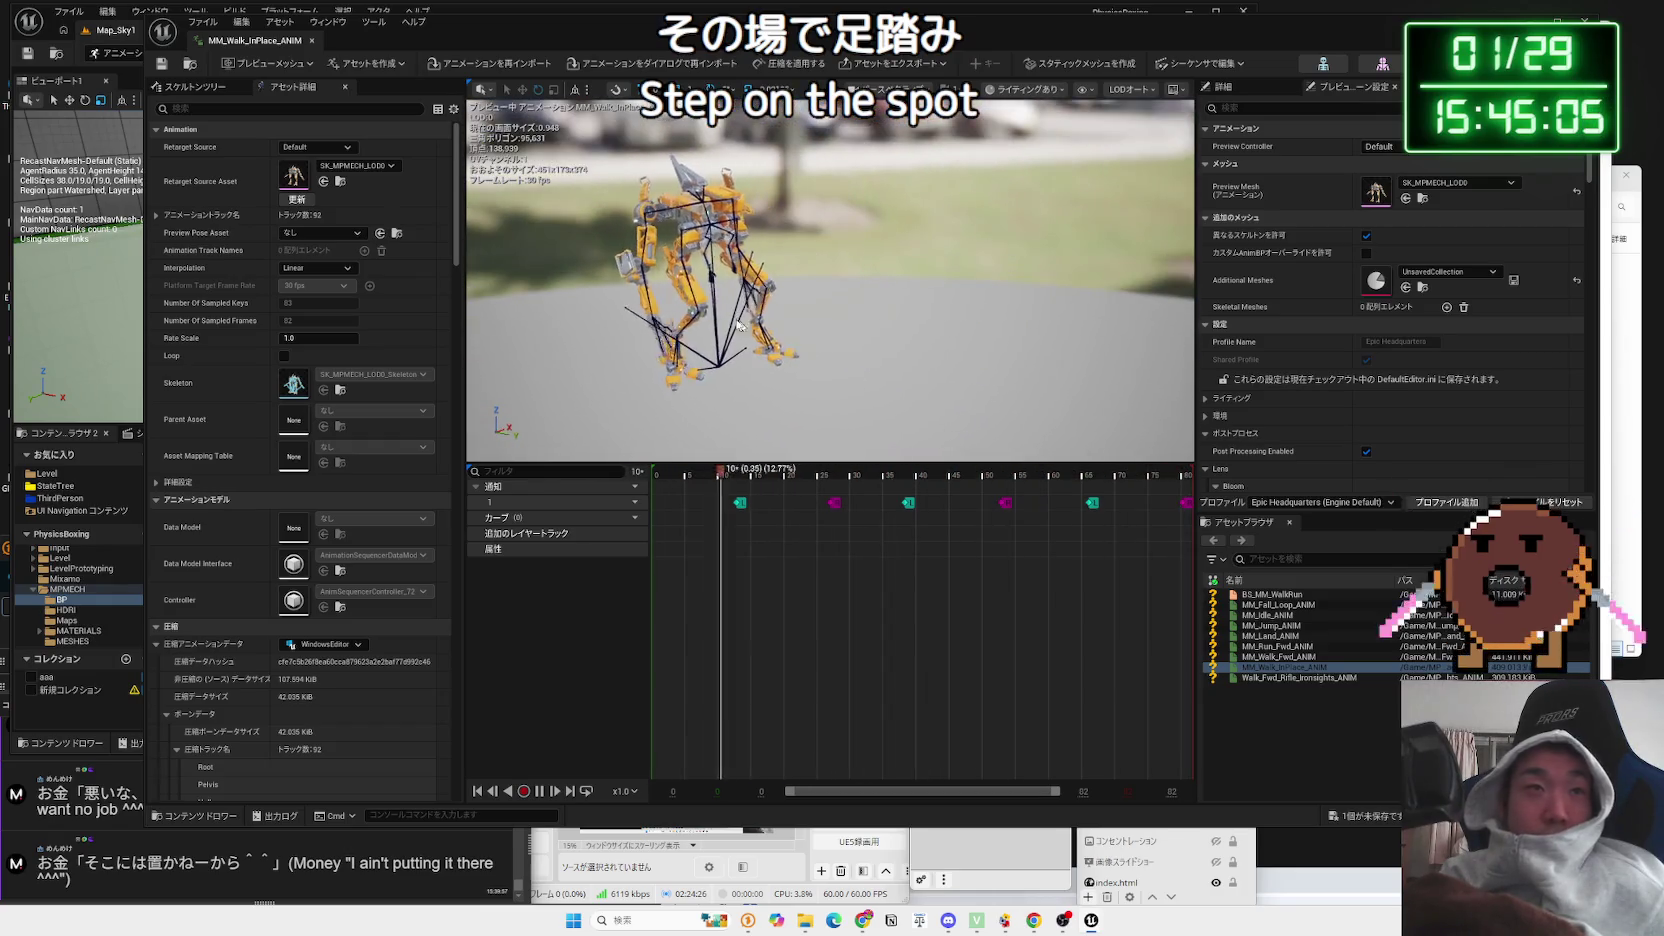
pyautogui.click(316, 41)
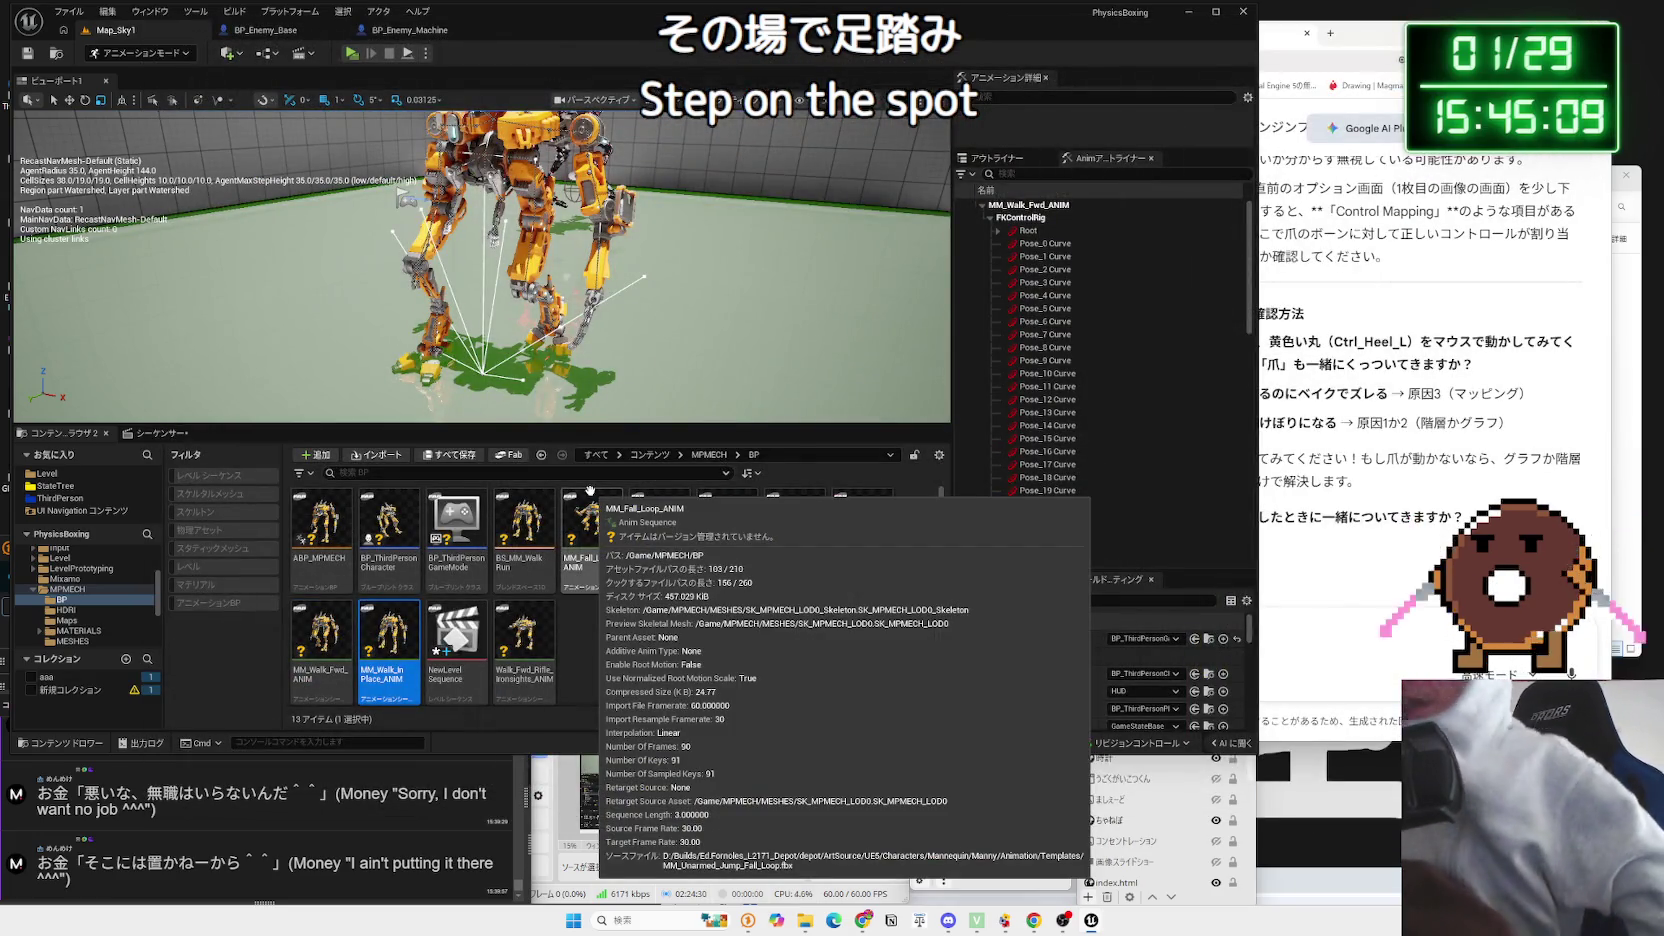
# Step: Return to the walk sequence and resize the viewport and timeline split
pyautogui.click(152, 432)
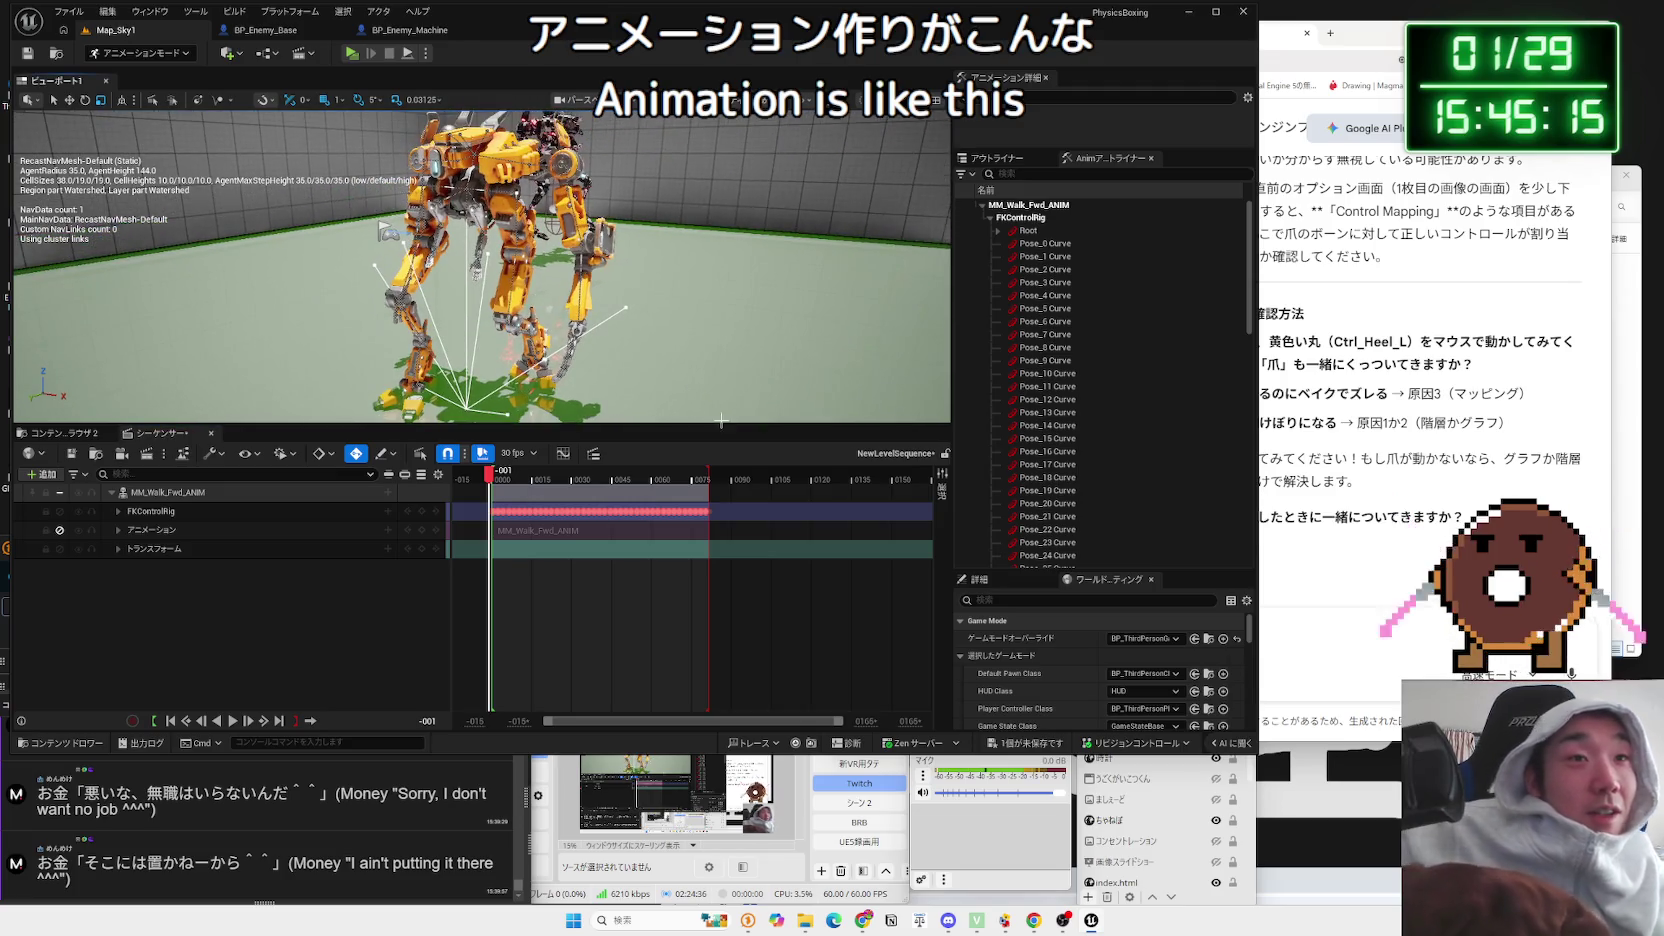
pyautogui.moveTo(720, 424); pyautogui.dragTo(720, 498)
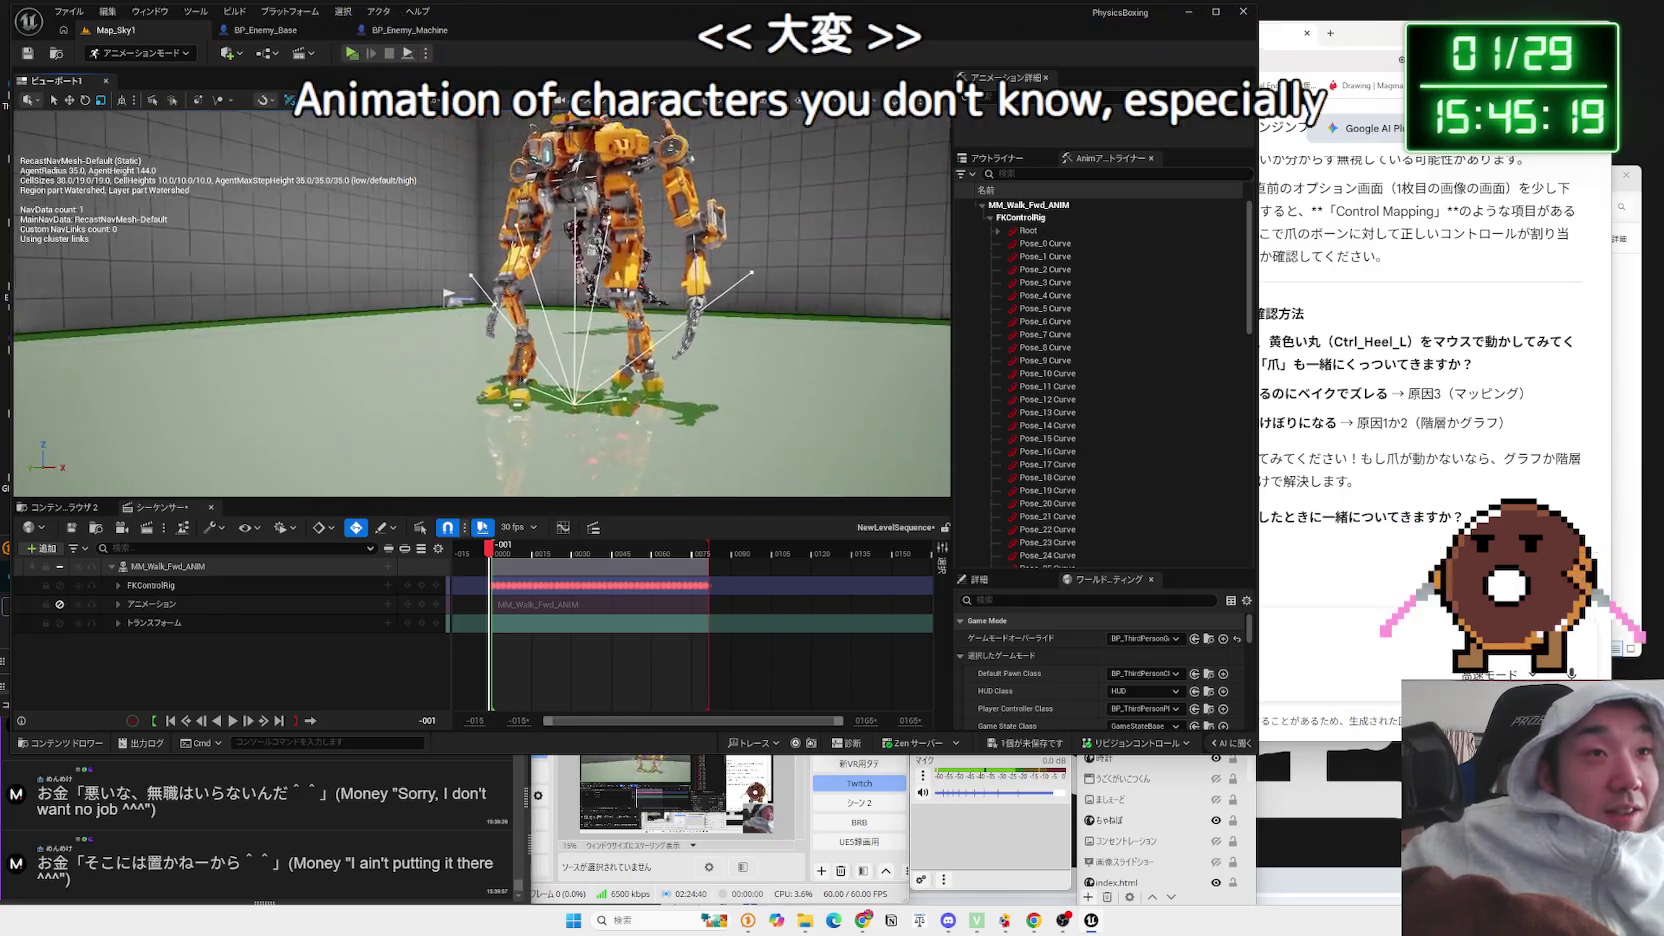
pyautogui.moveTo(620, 498); pyautogui.dragTo(620, 455)
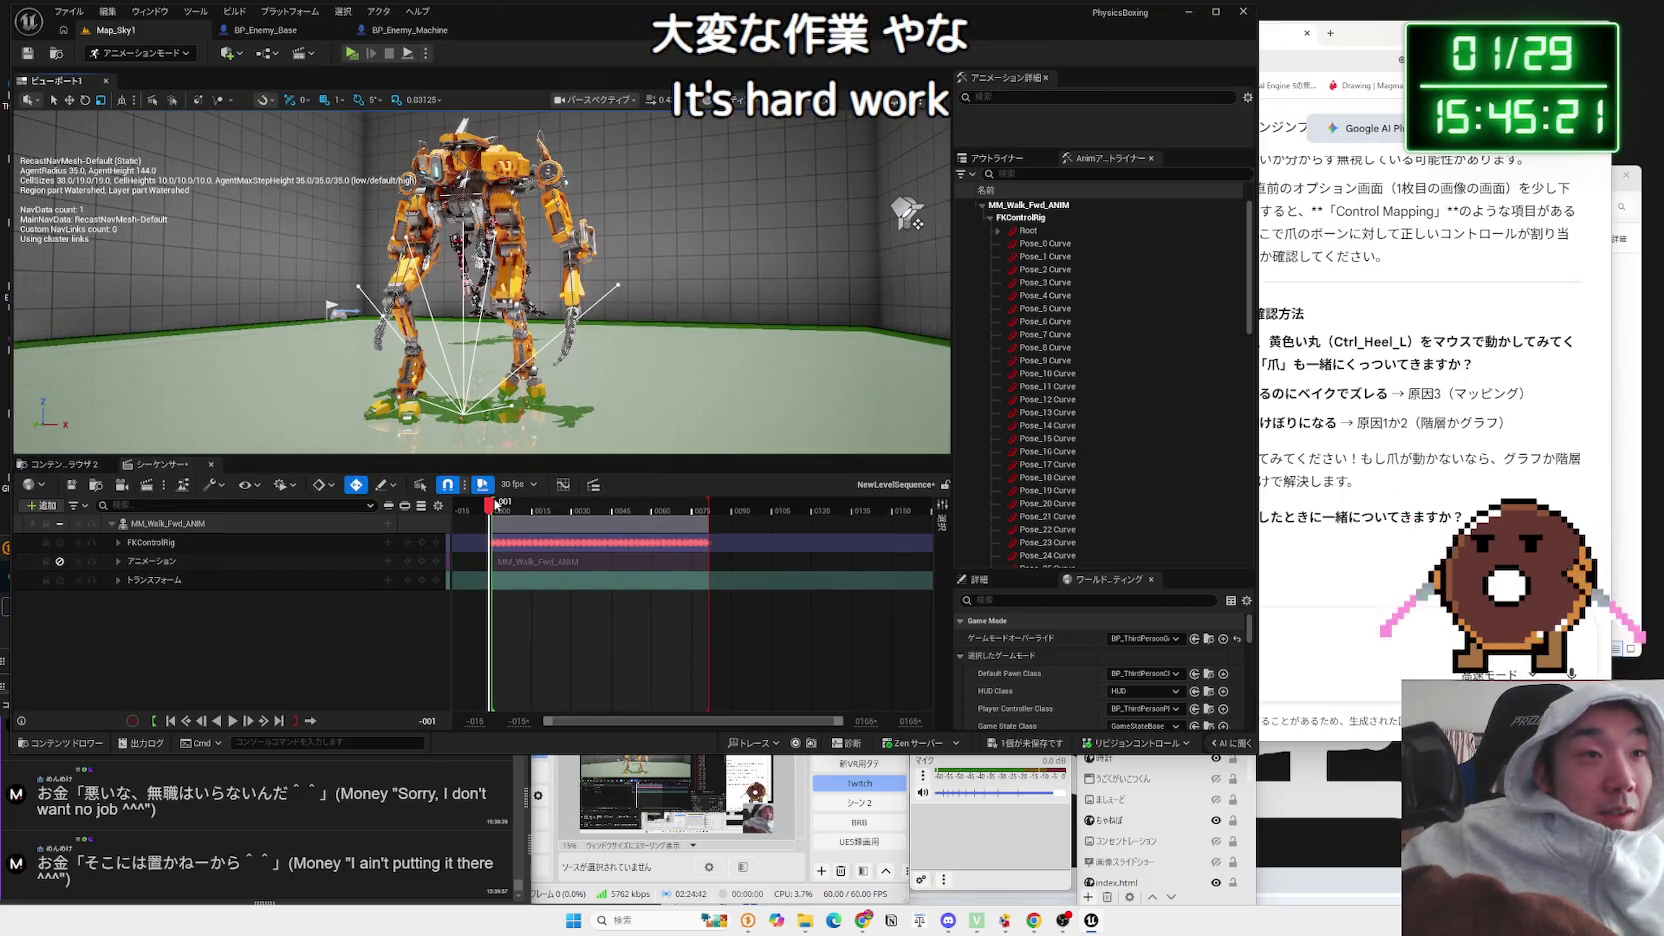
# Step: Play the walk, stop at frame 2, and scrub back before the start
pyautogui.press('space')
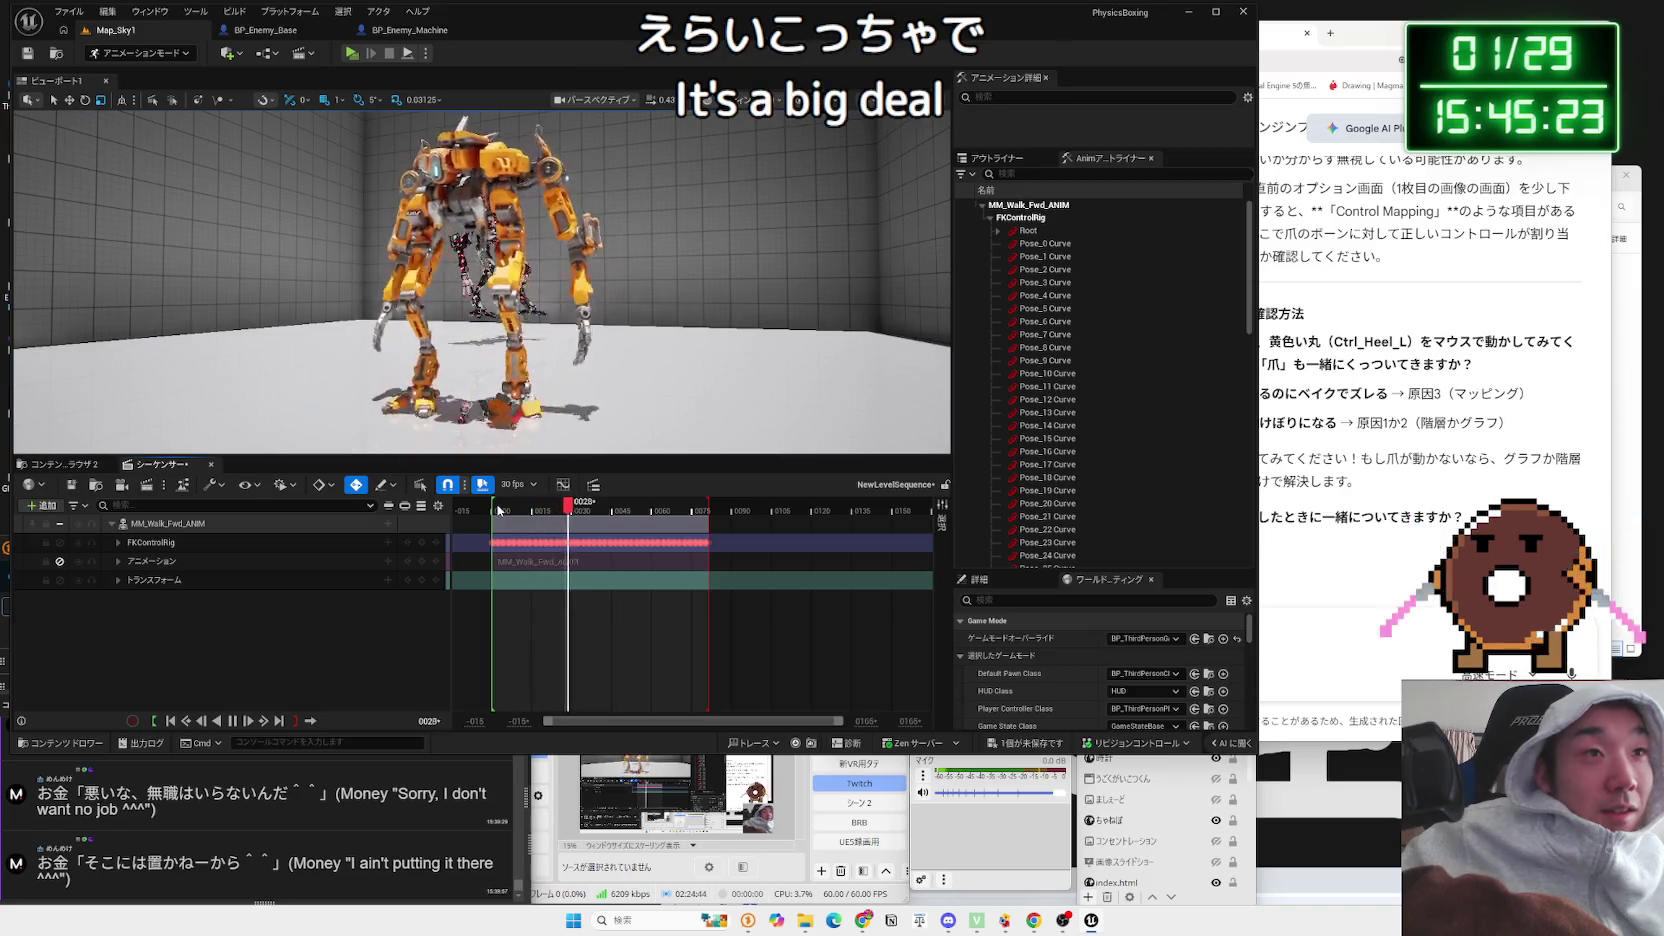
pyautogui.press('p')
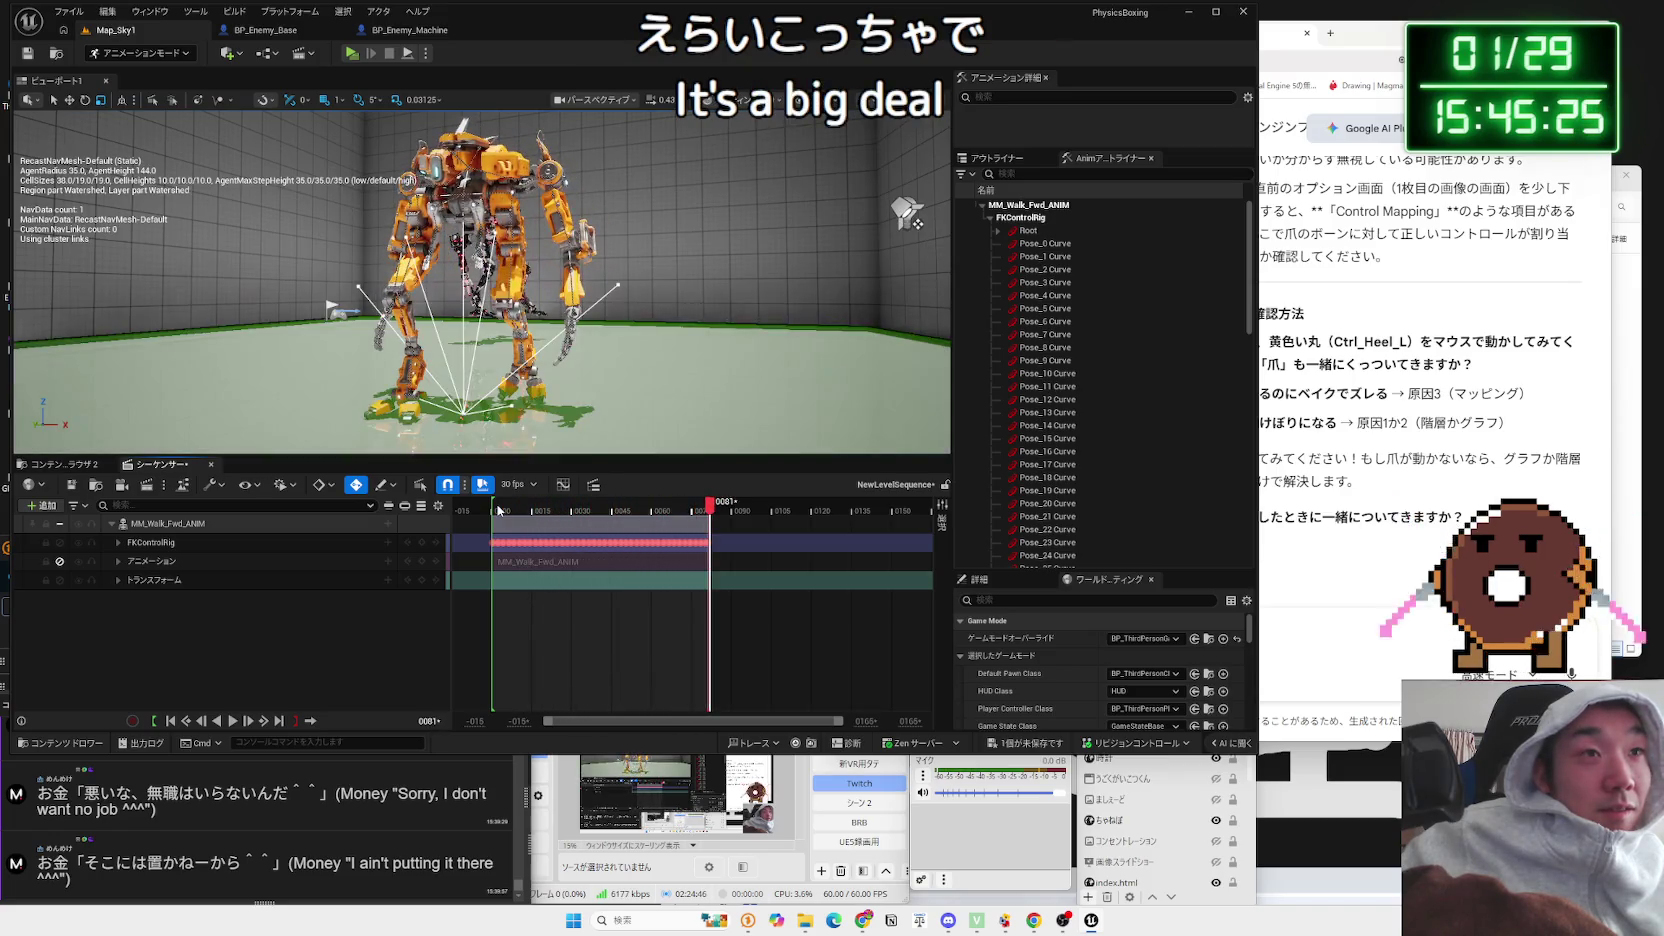
pyautogui.click(498, 510)
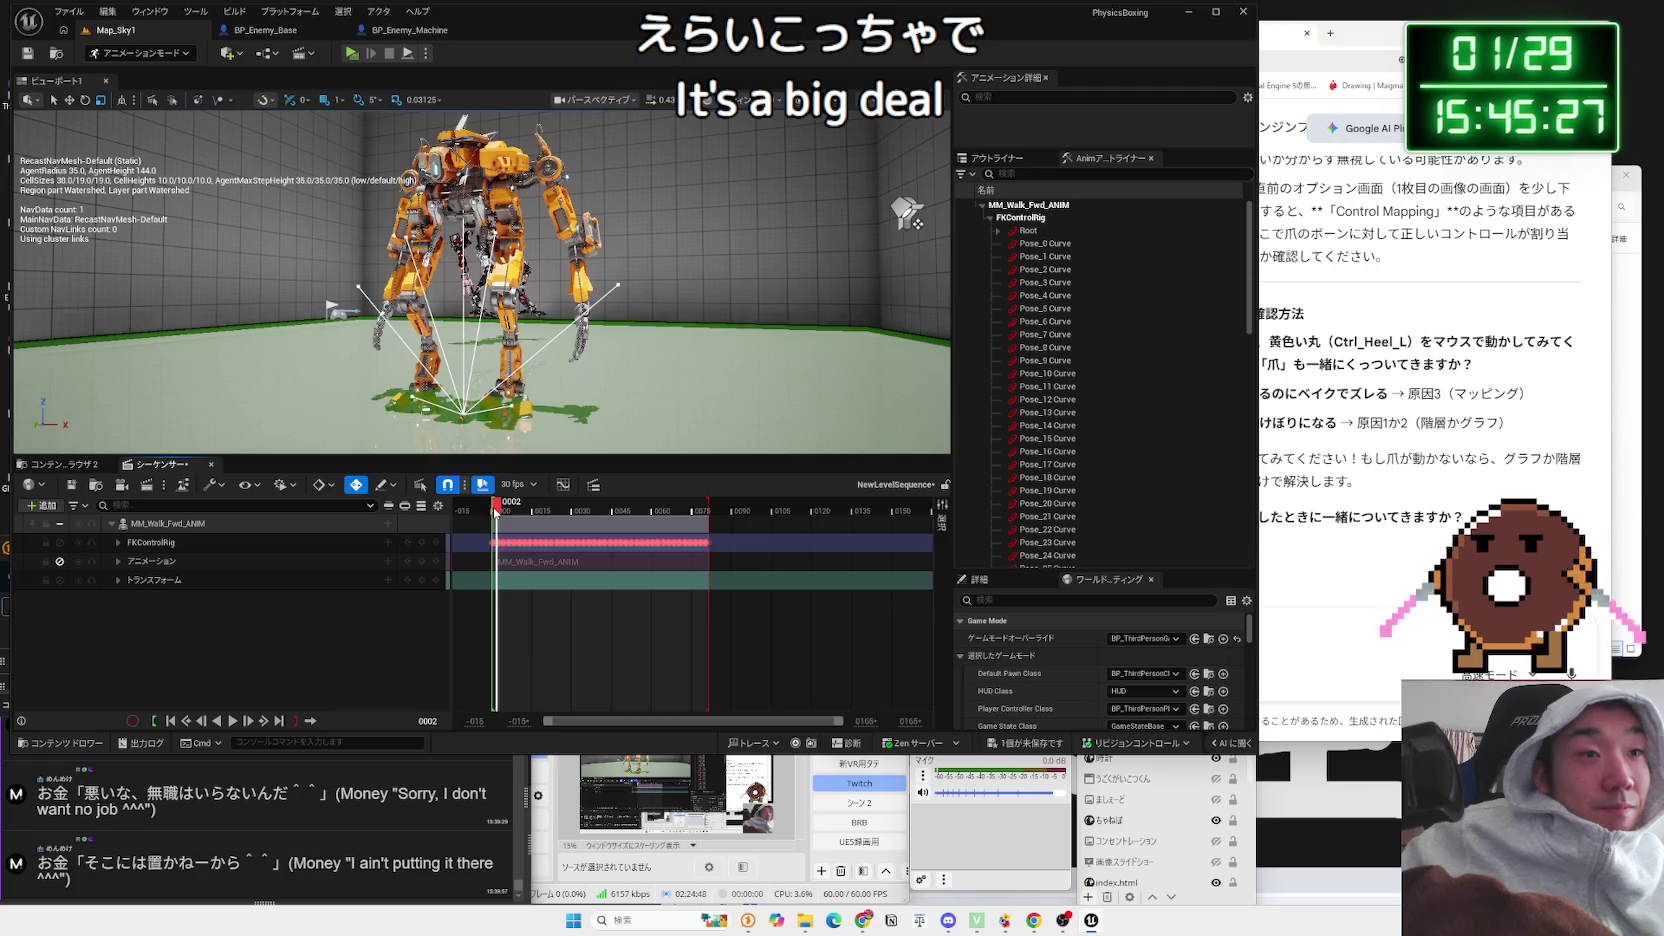
pyautogui.moveTo(496, 509); pyautogui.dragTo(487, 511)
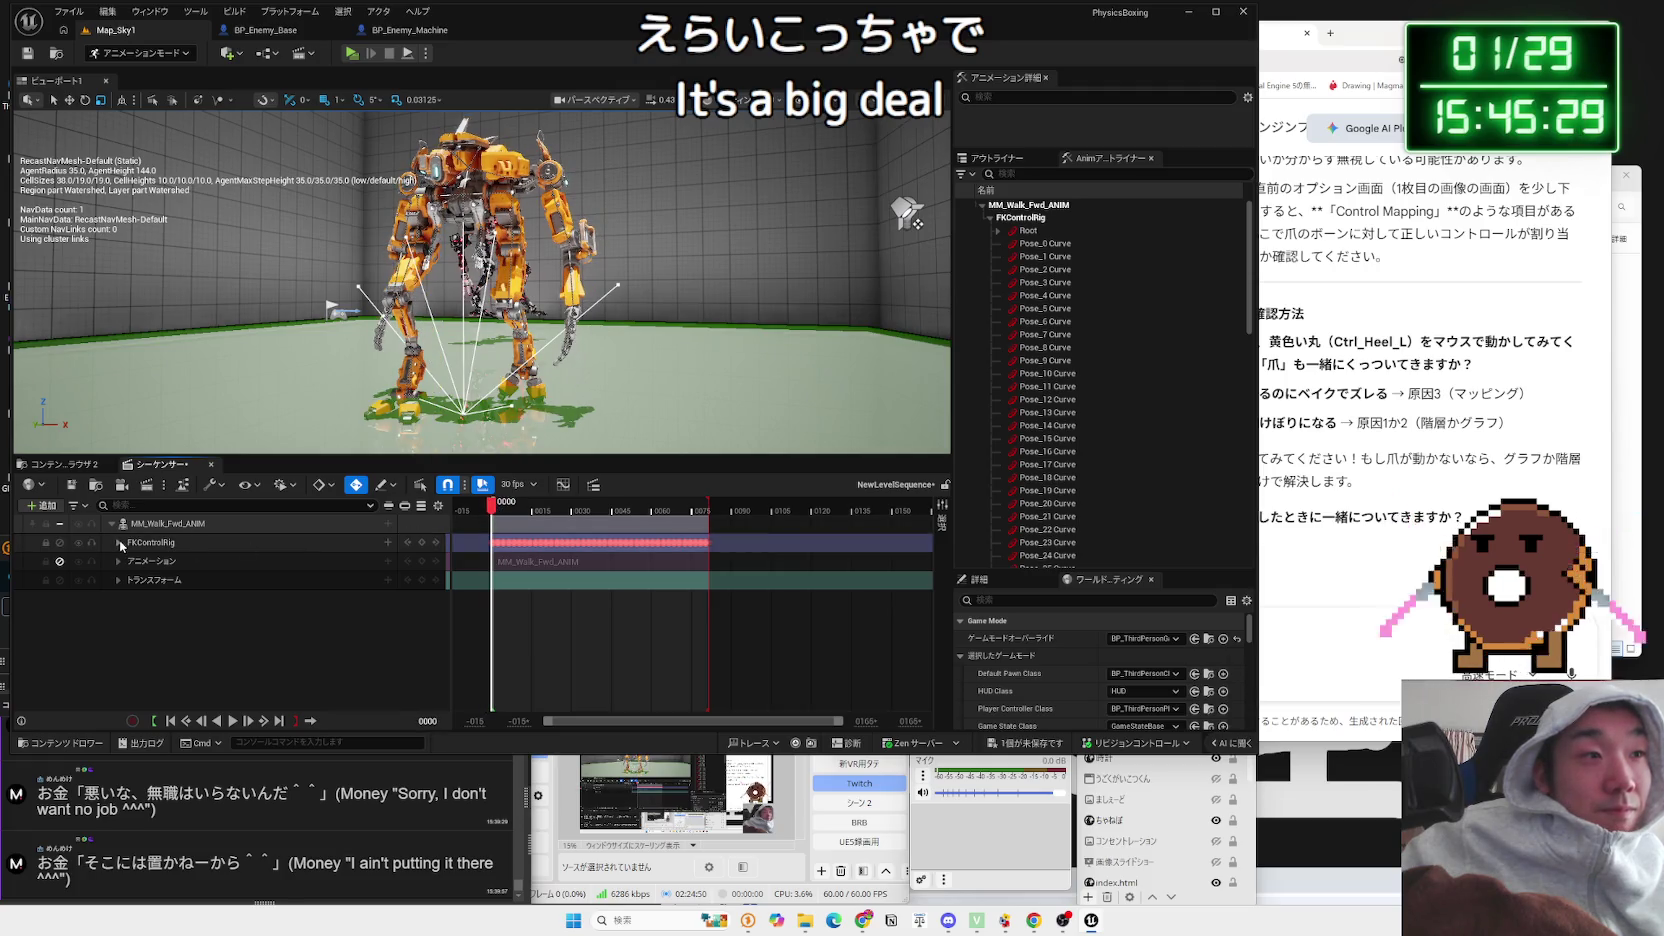
pyautogui.click(357, 549)
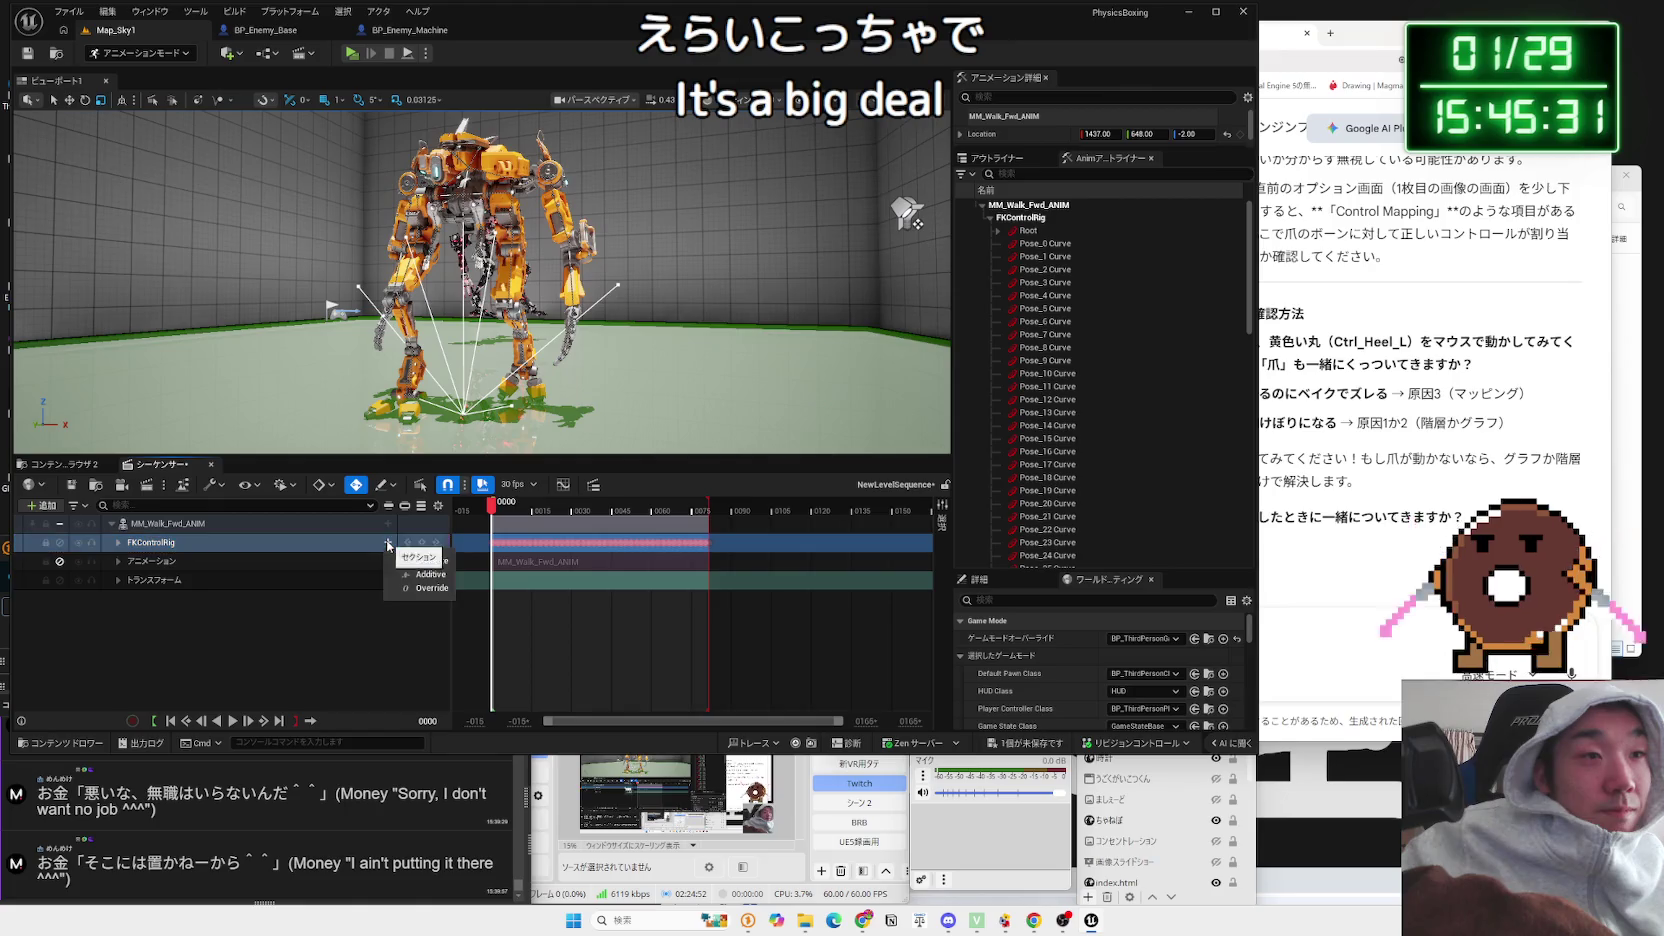
# Step: Add an Additive section to the FKControlRig track and select the new layer row
pyautogui.click(432, 564)
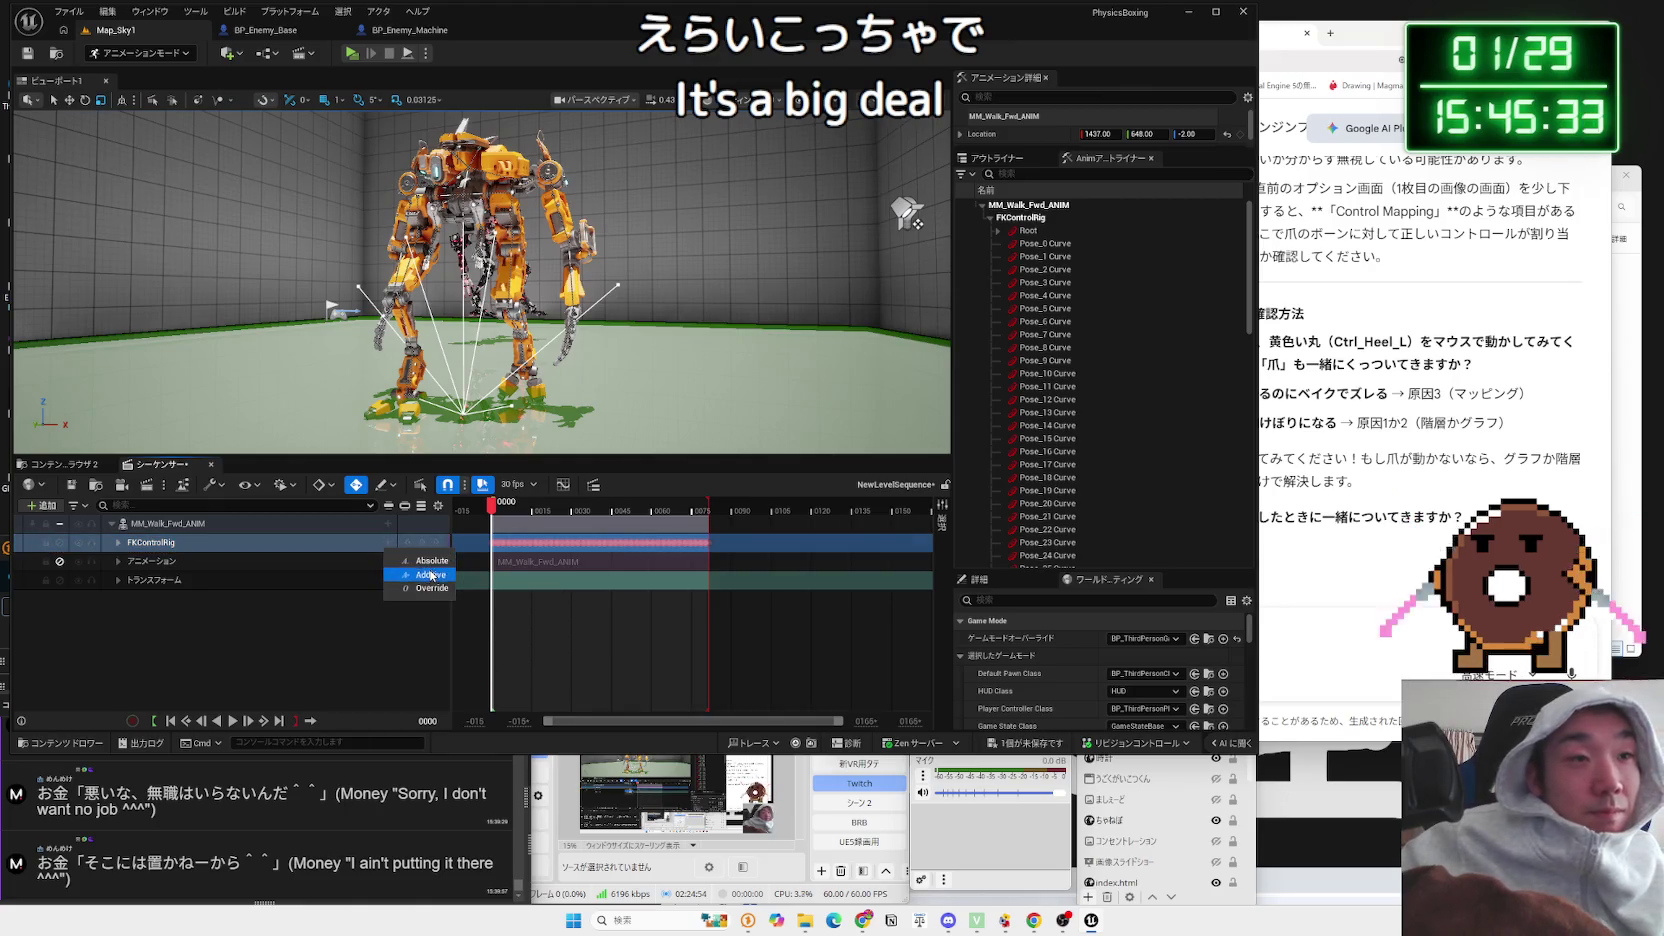
pyautogui.moveTo(492, 508)
pyautogui.mouseDown()
pyautogui.moveTo(535, 509)
pyautogui.moveTo(496, 513)
pyautogui.mouseUp()
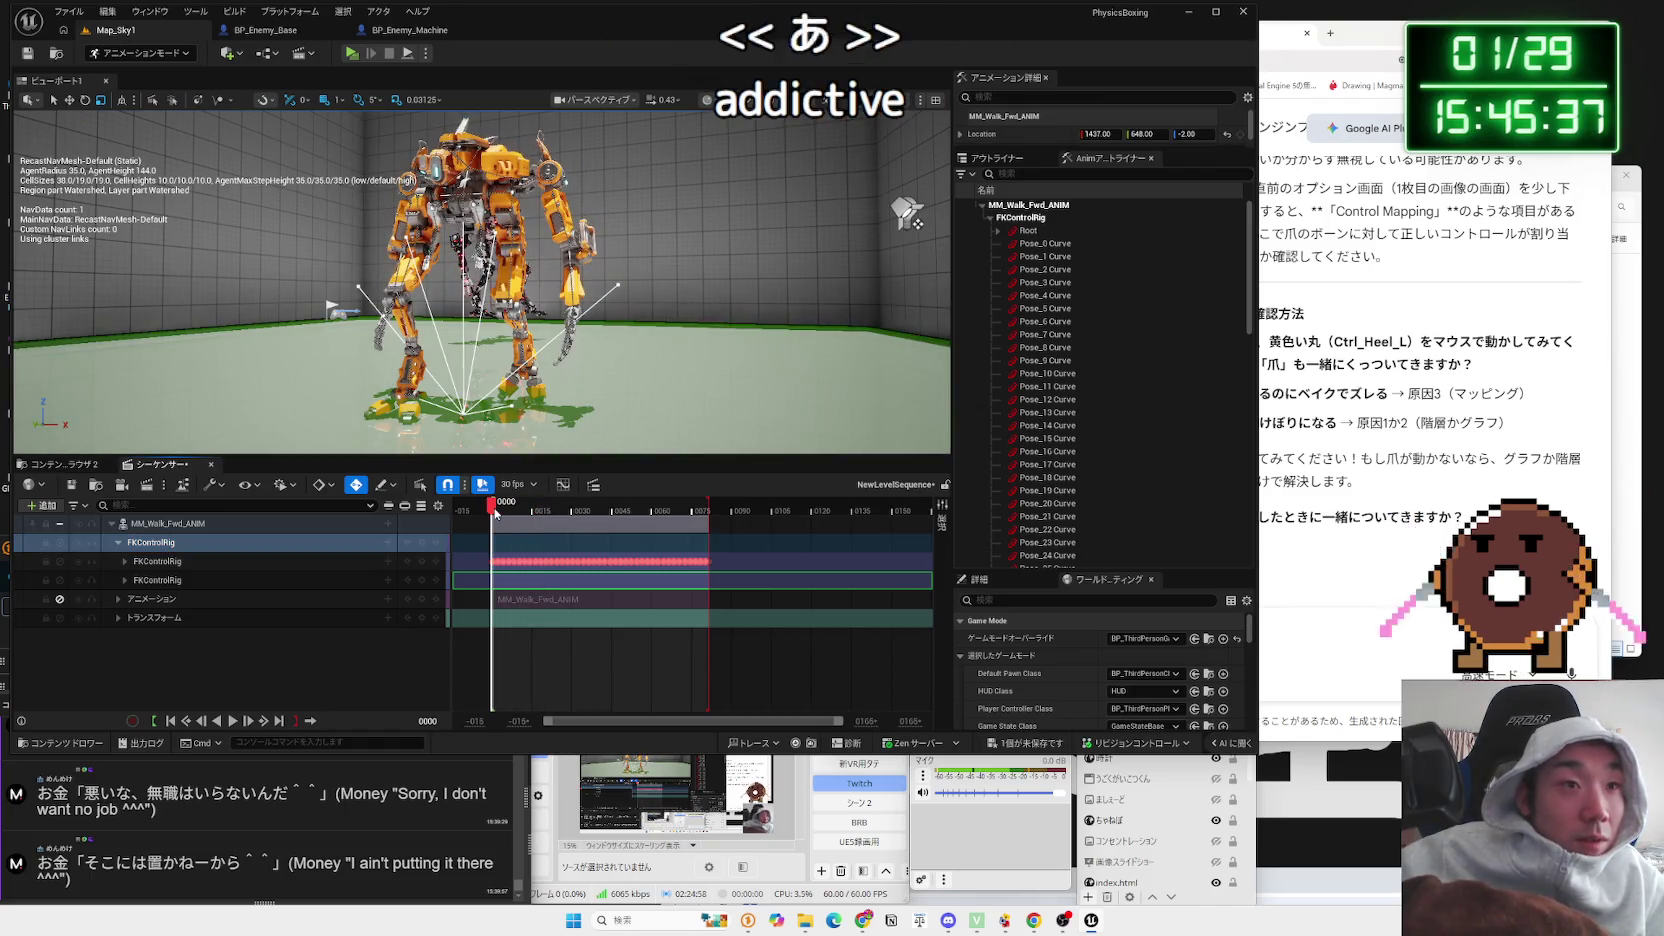
pyautogui.click(501, 574)
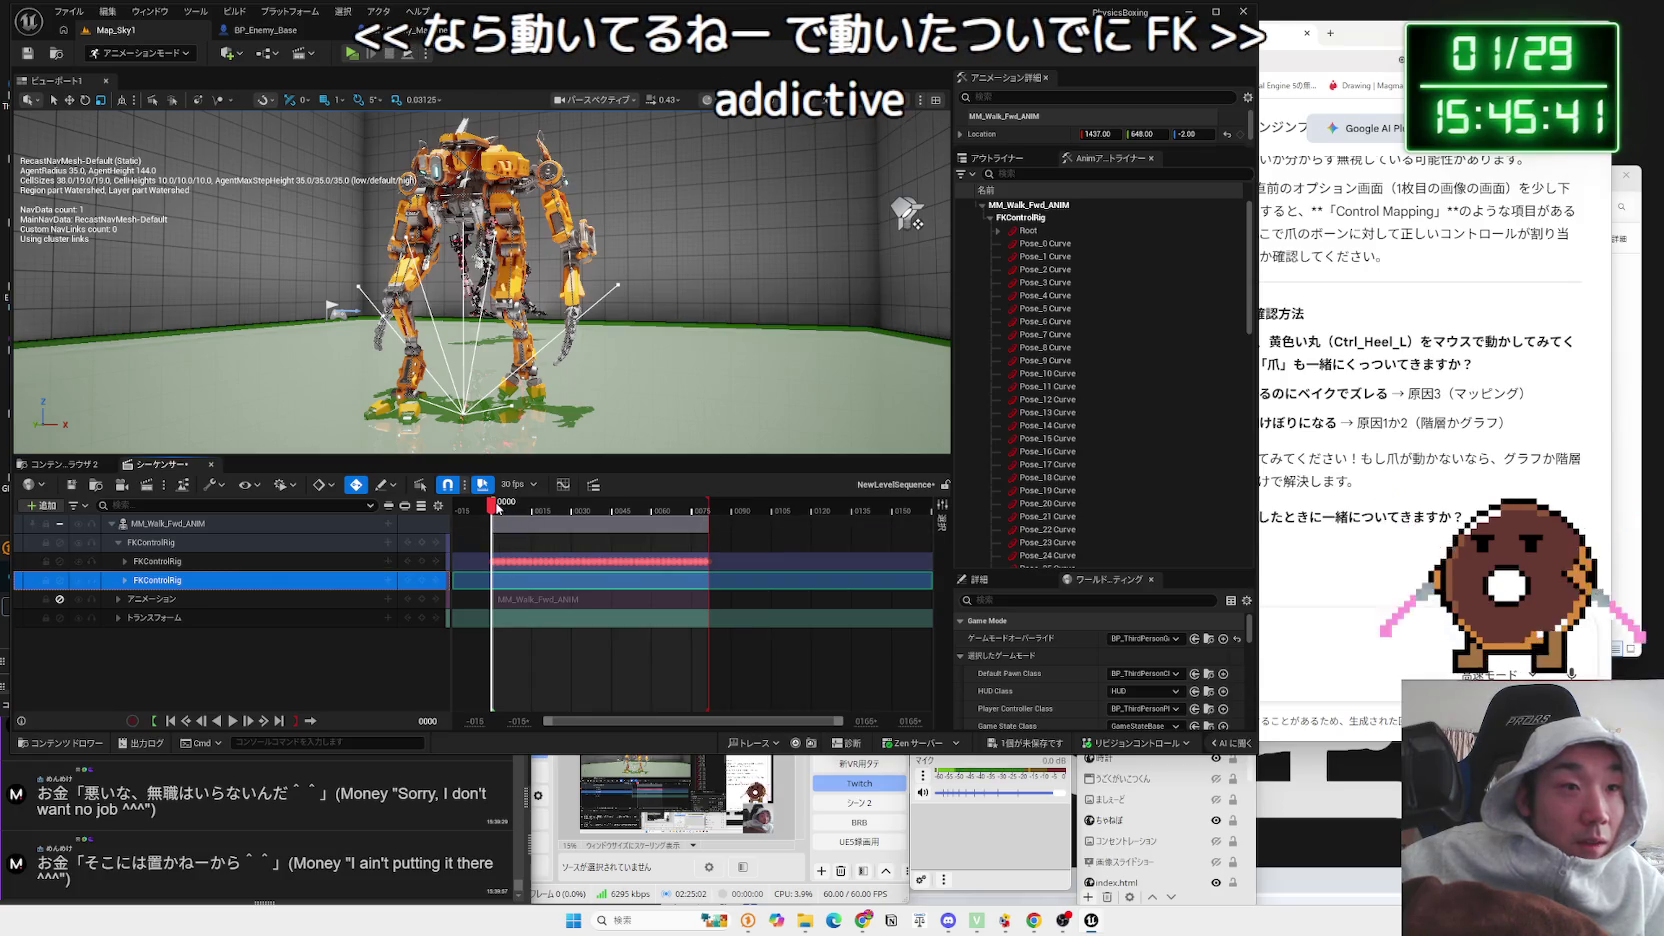
pyautogui.moveTo(626, 353)
pyautogui.mouseDown()
pyautogui.moveTo(640, 260)
pyautogui.moveTo(623, 322)
pyautogui.mouseUp()
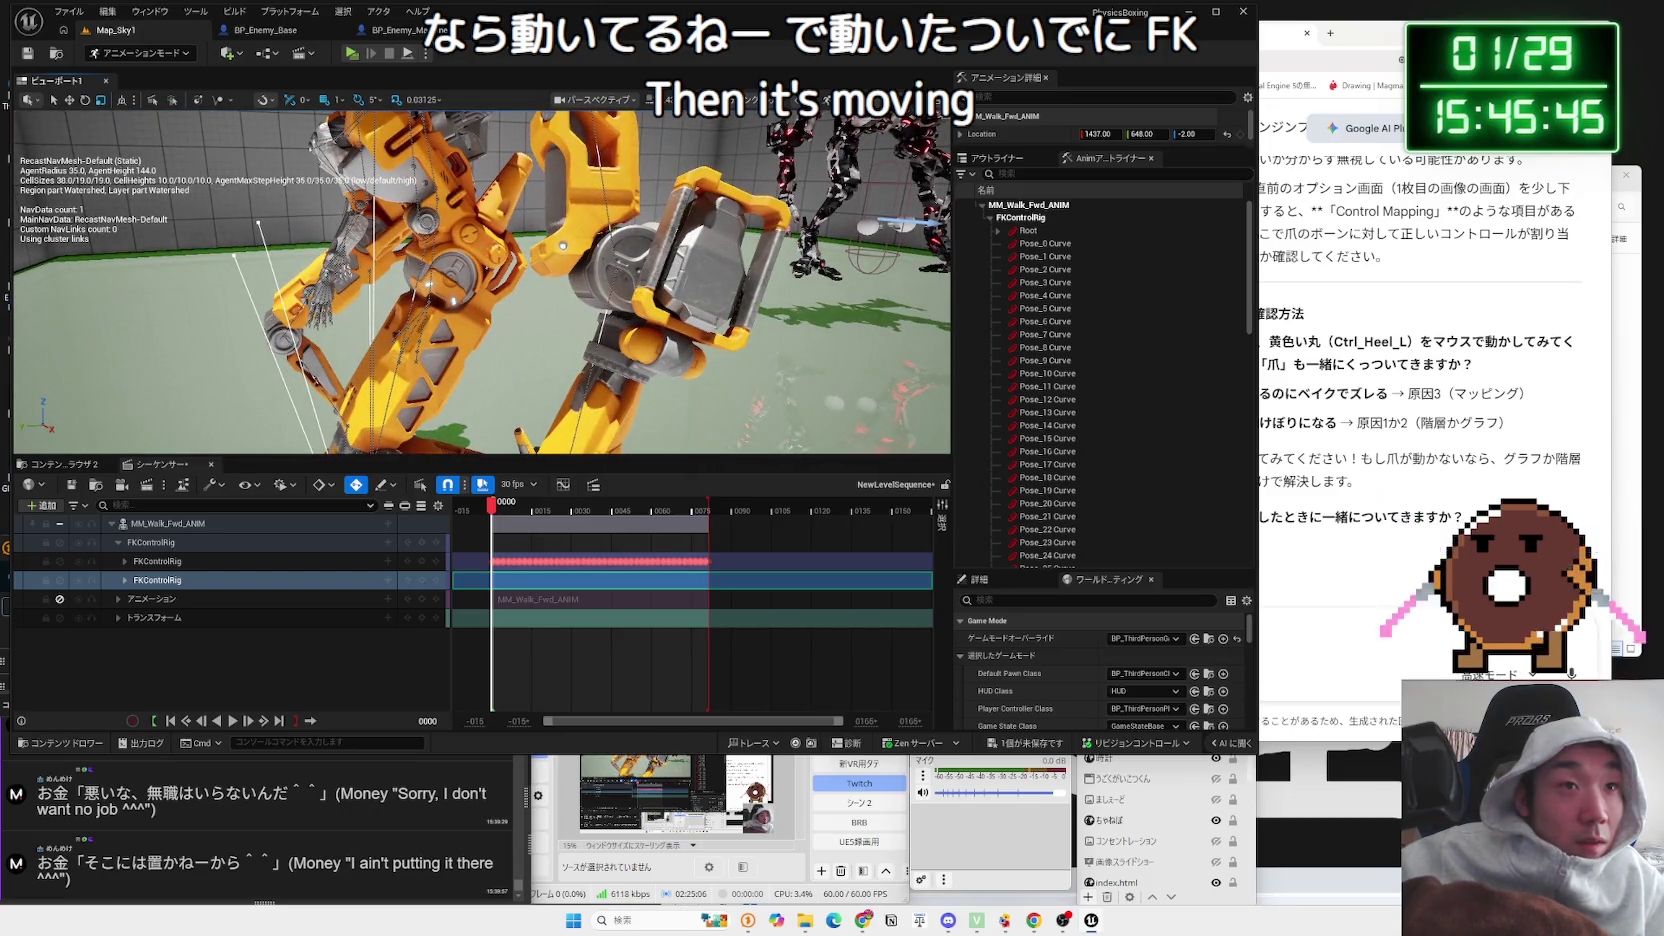
# Step: Rotate the left lower arm Blowerarm_l down by 50 degrees
pyautogui.click(604, 316)
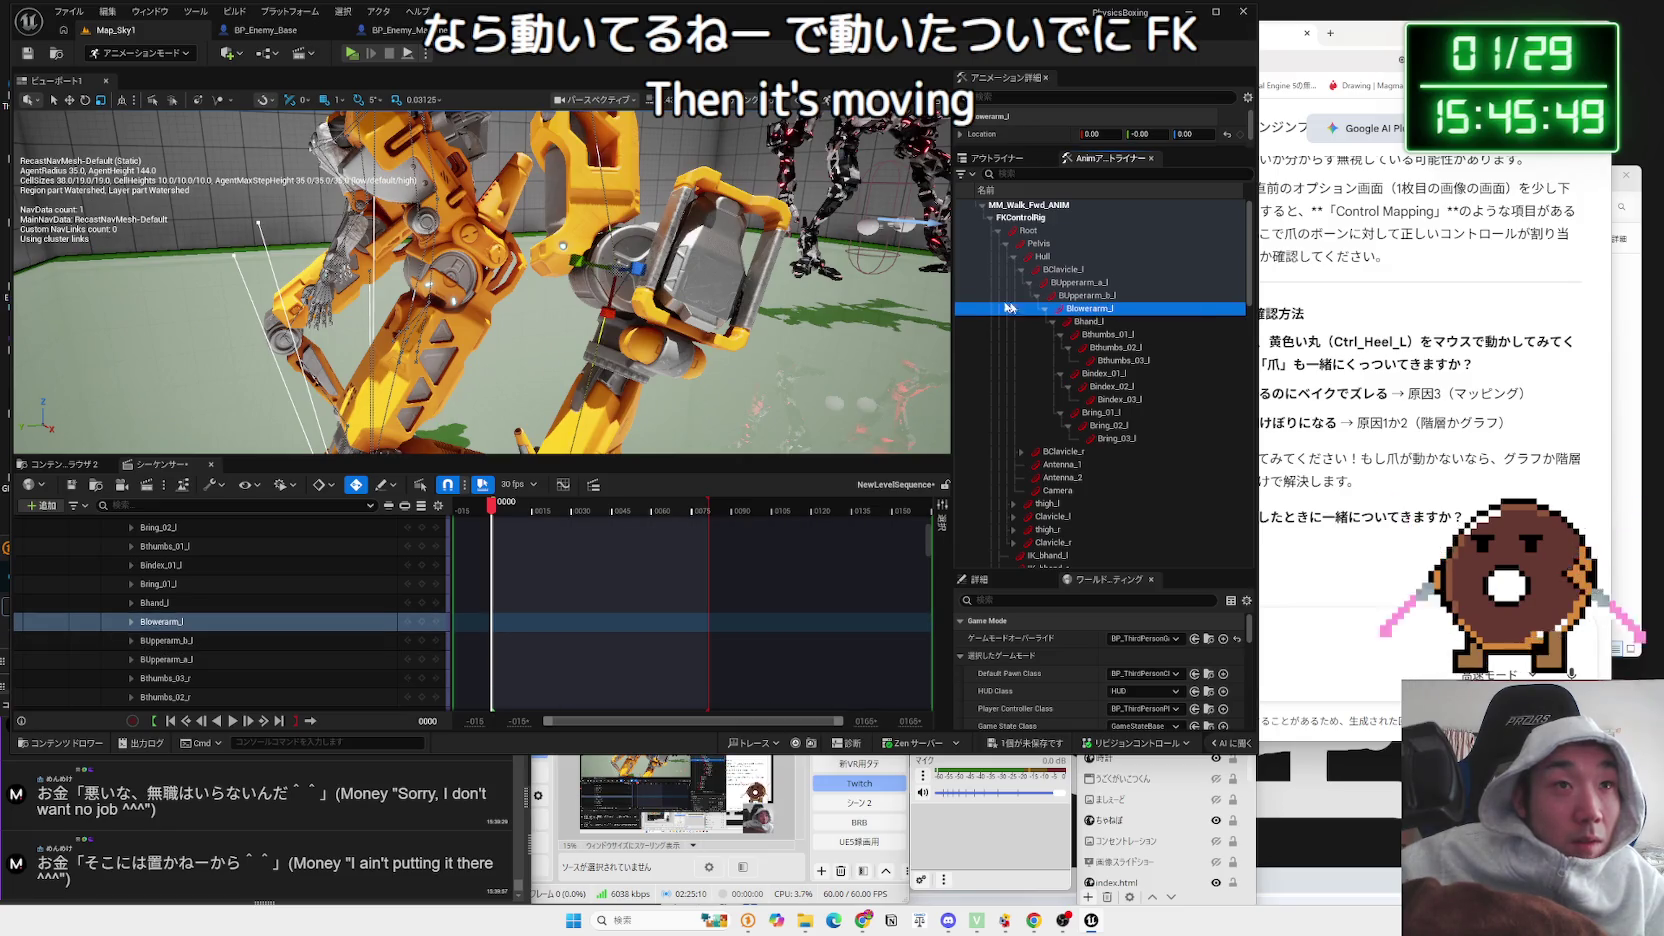
pyautogui.moveTo(551, 270); pyautogui.dragTo(598, 344)
pyautogui.press('s')
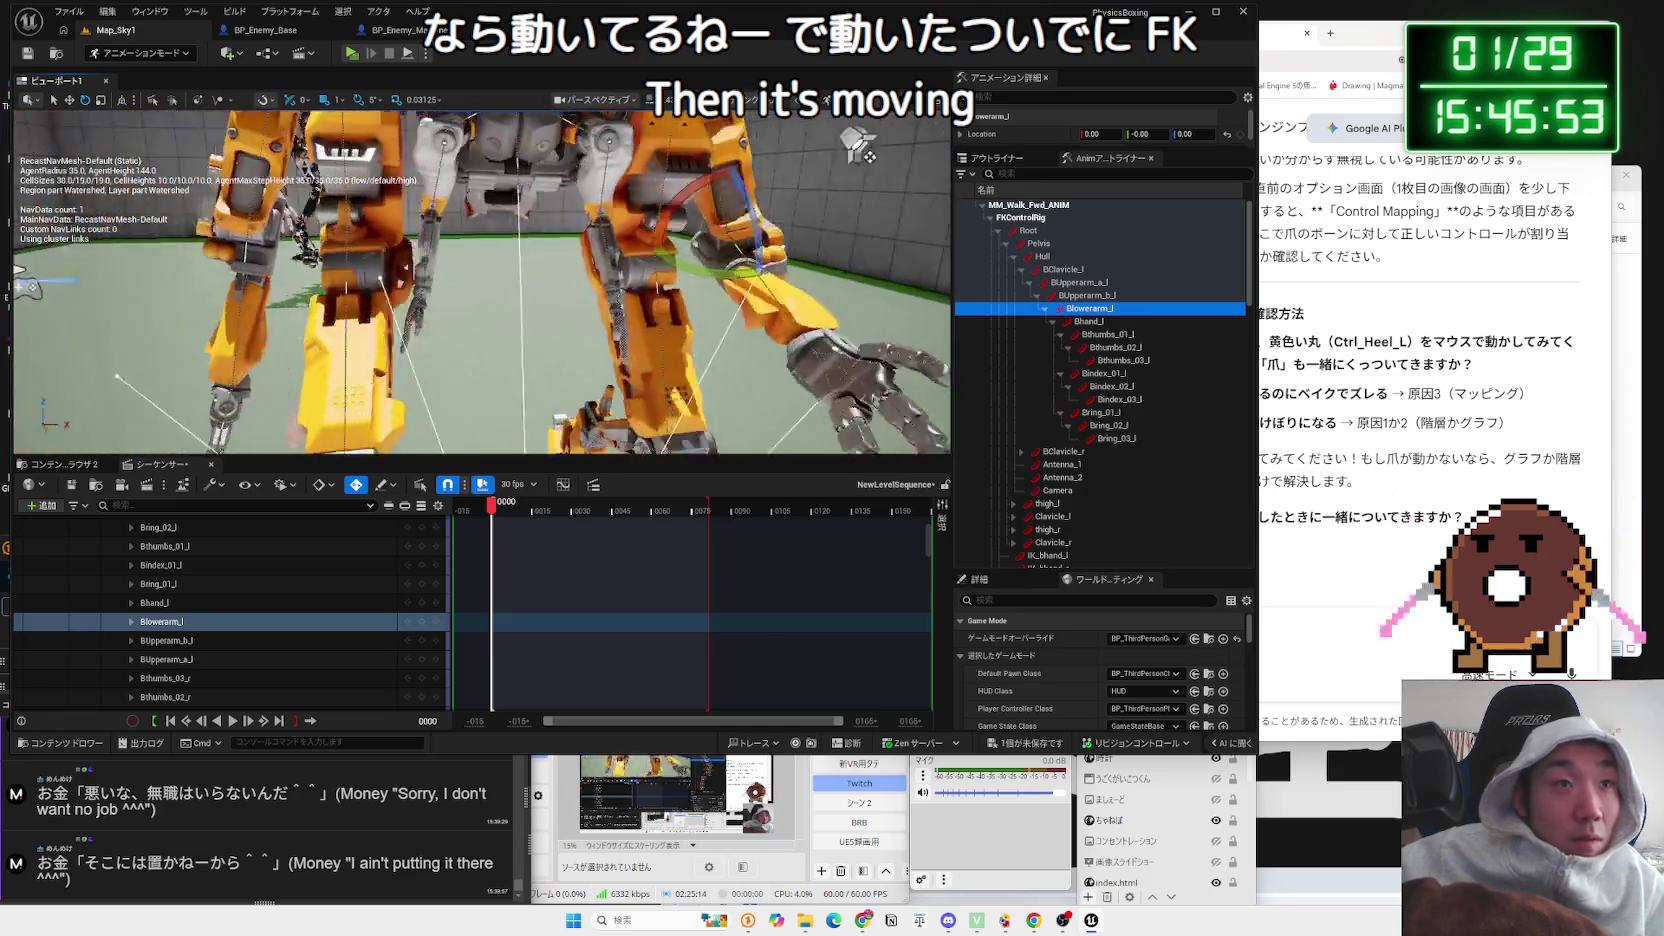
pyautogui.press('w')
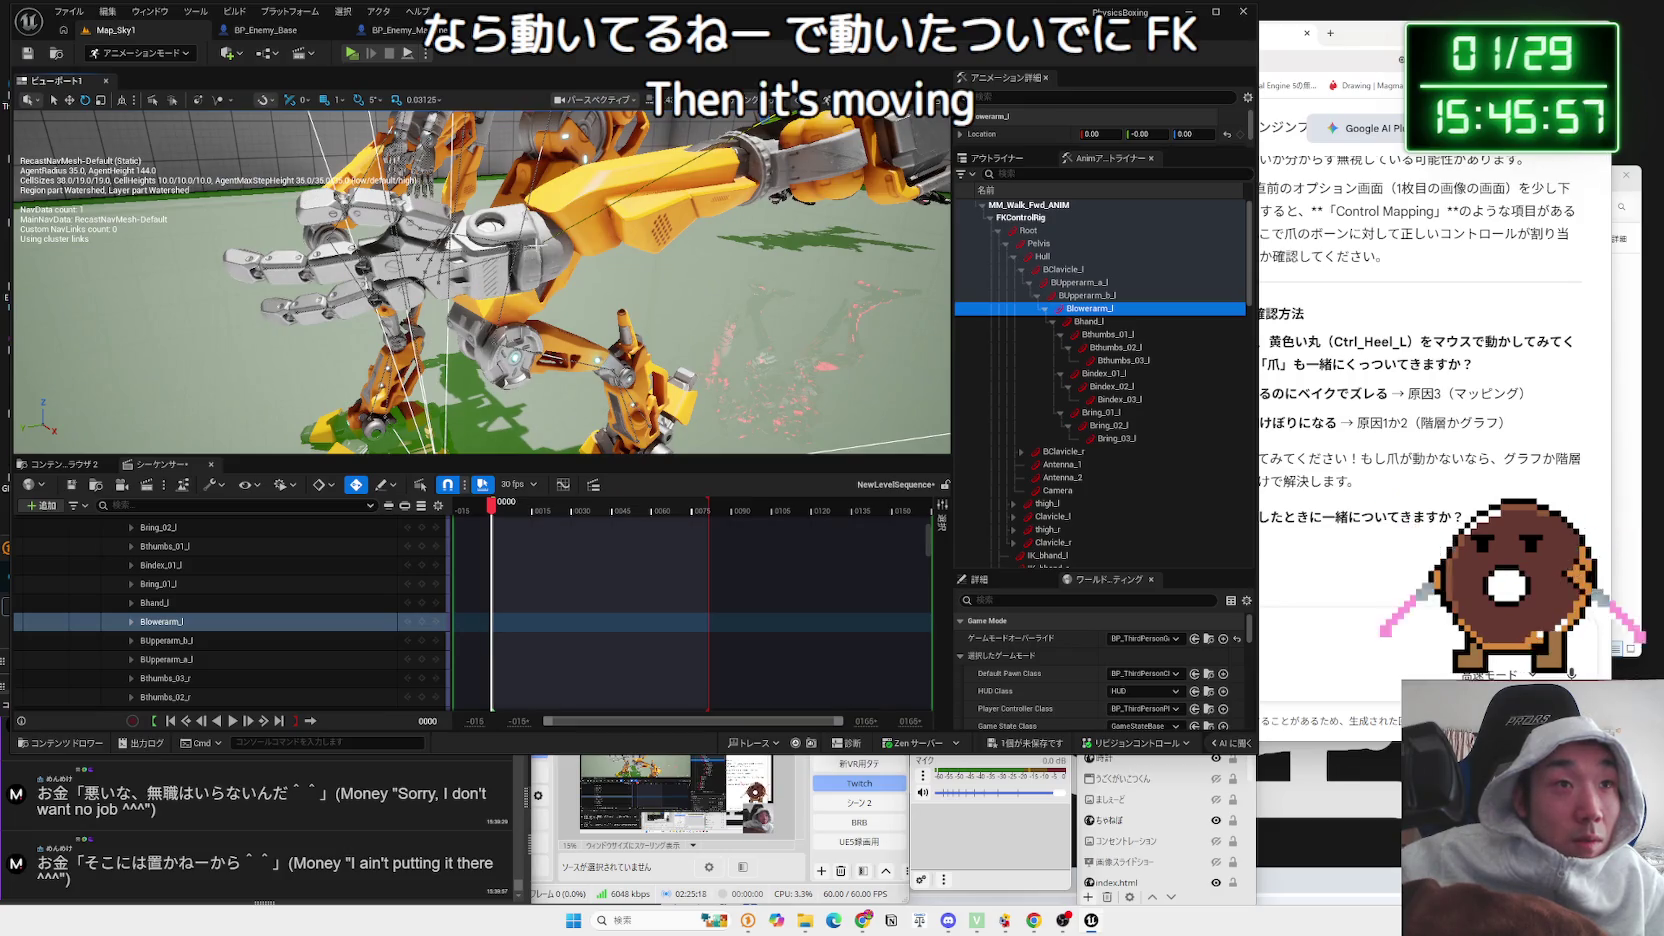
# Step: Rotate the left hand Bhand_l so its fingers point down-left
pyautogui.click(527, 244)
pyautogui.click(1104, 347)
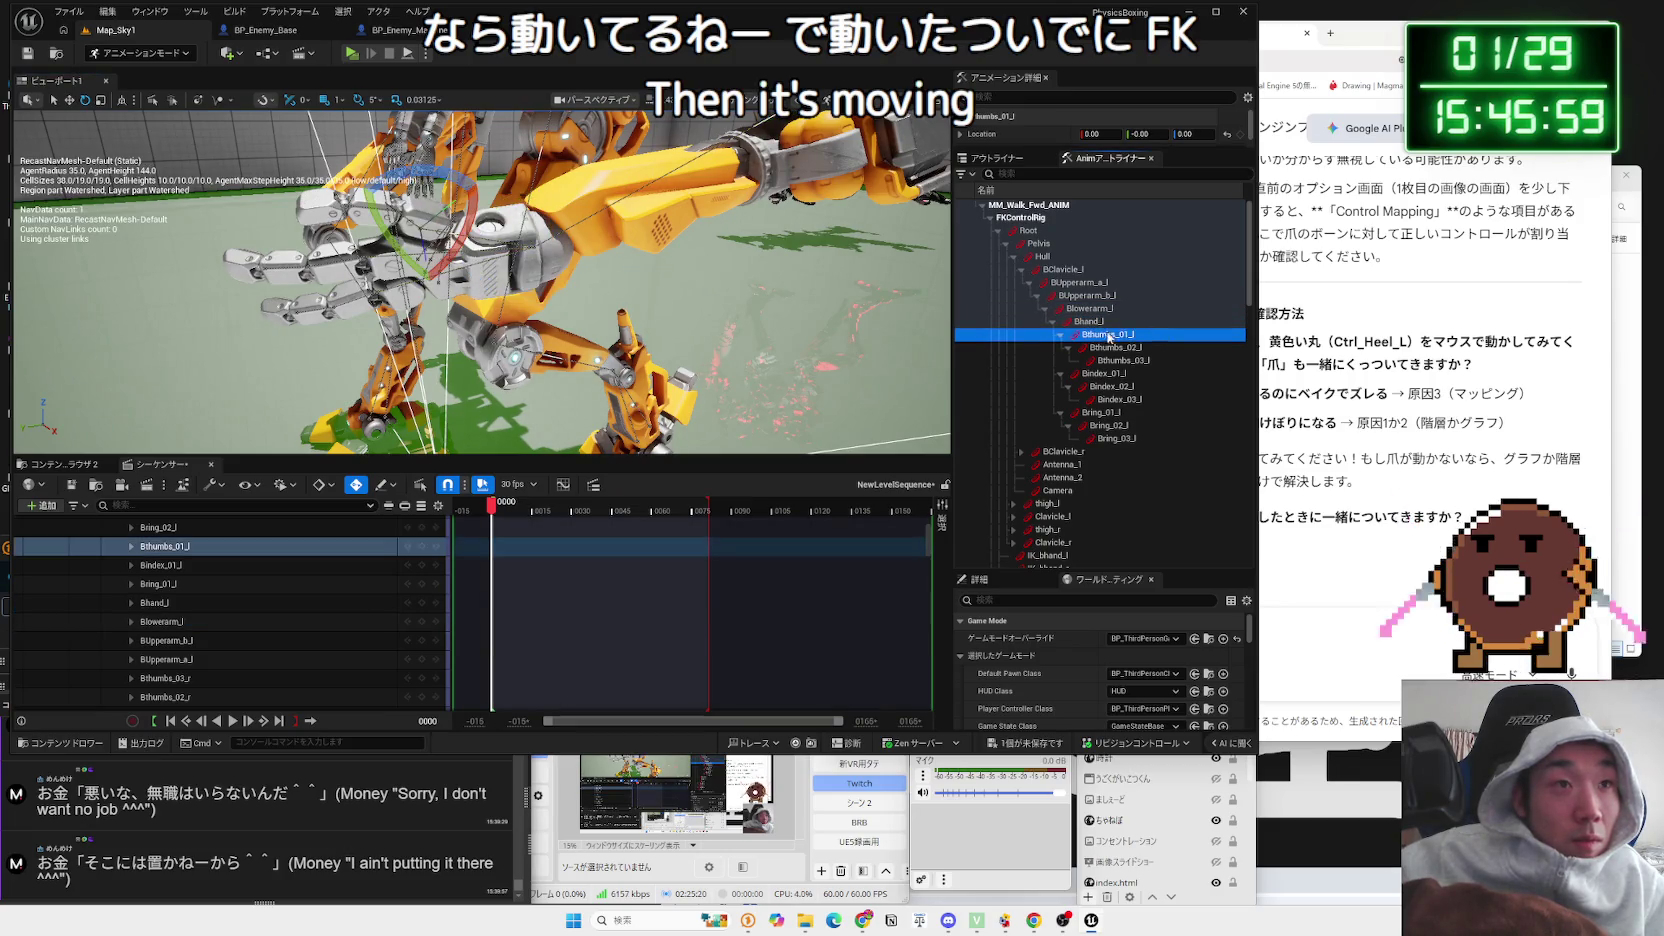
pyautogui.click(1104, 373)
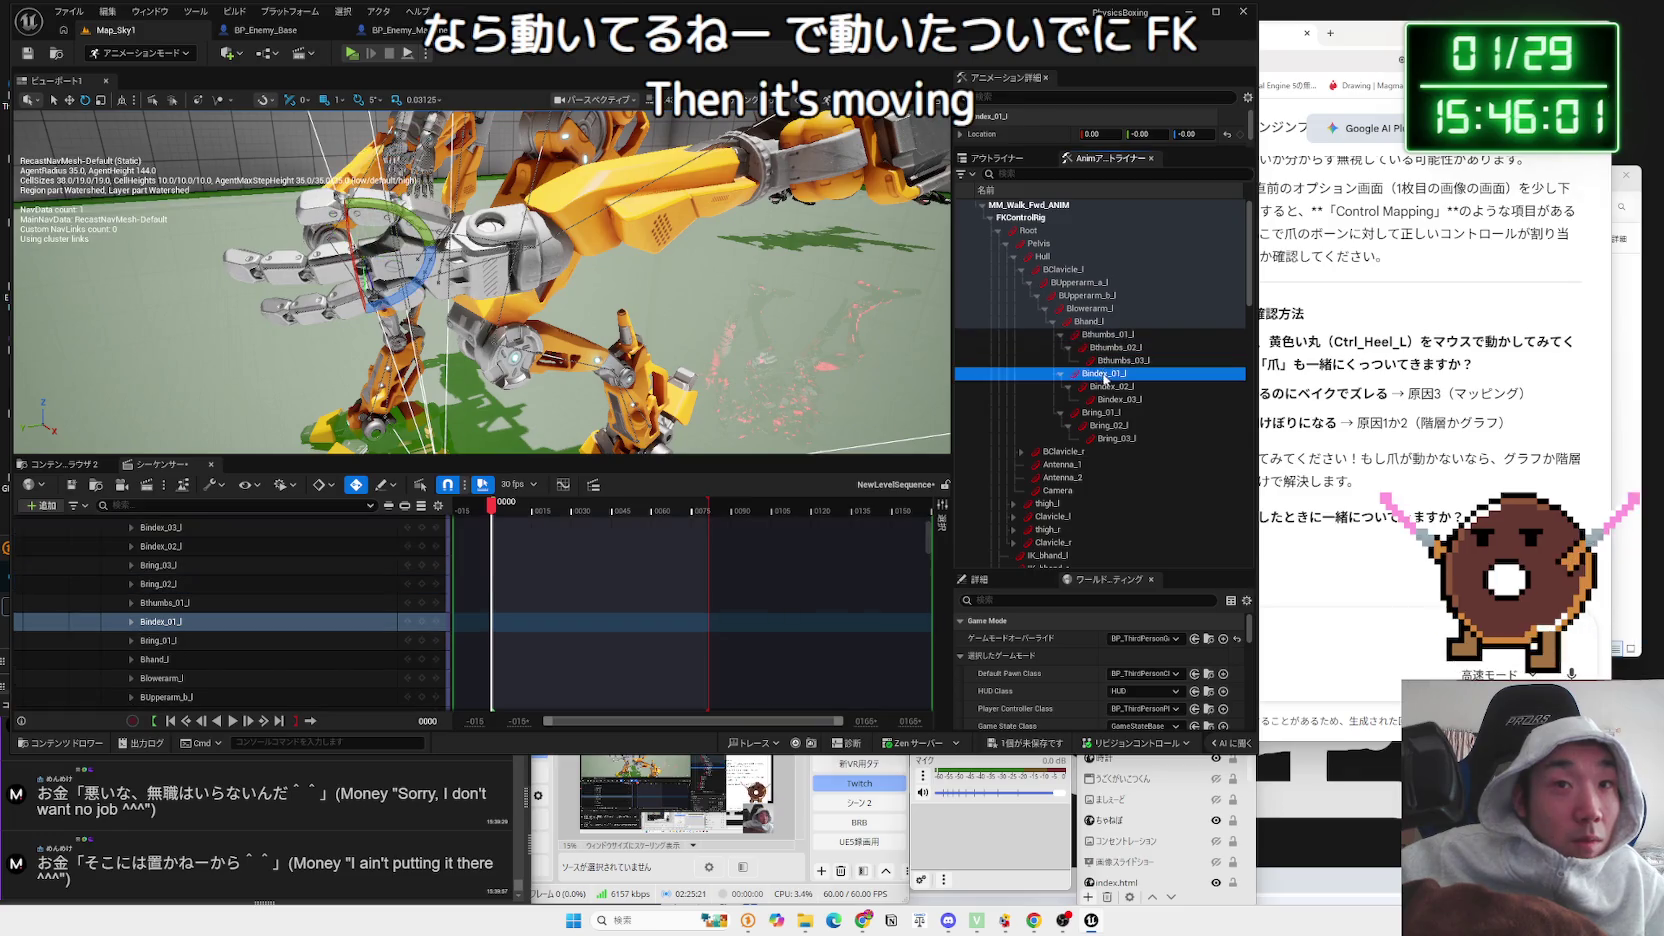
pyautogui.click(1052, 321)
pyautogui.click(1090, 322)
pyautogui.moveTo(564, 235)
pyautogui.mouseDown()
pyautogui.moveTo(522, 165)
pyautogui.moveTo(551, 236)
pyautogui.moveTo(492, 201)
pyautogui.moveTo(470, 250)
pyautogui.moveTo(550, 295)
pyautogui.moveTo(946, 258)
pyautogui.mouseUp()
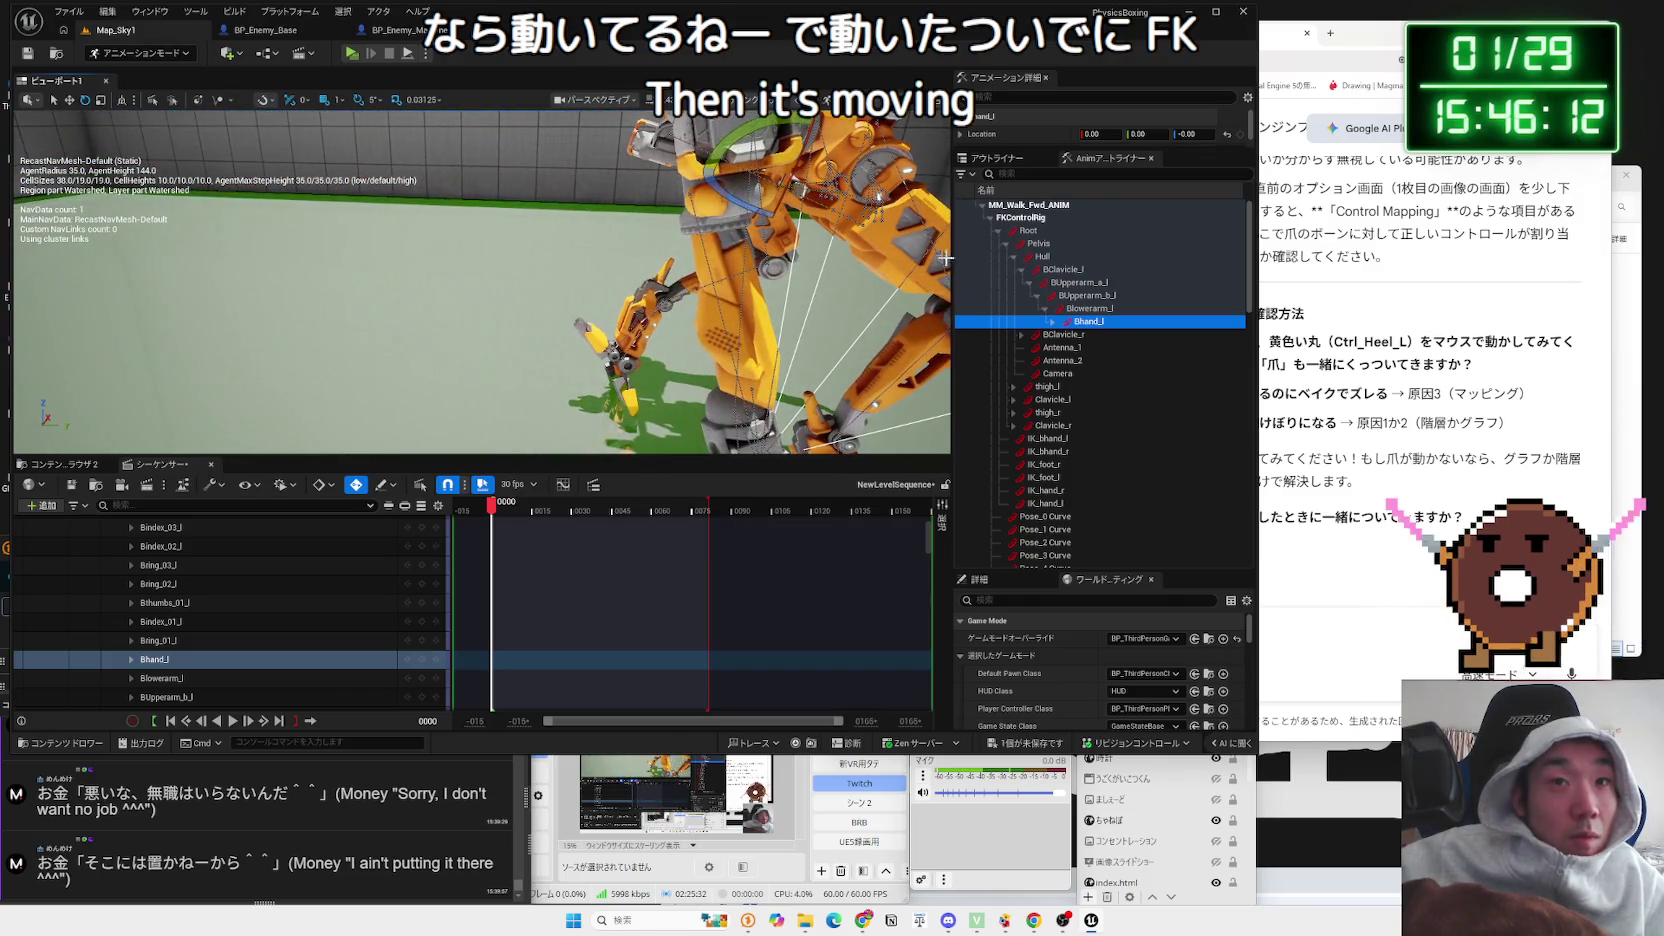
# Step: Expand the right clavicle's arm and hand bones in the Anim Outliner
pyautogui.click(1098, 308)
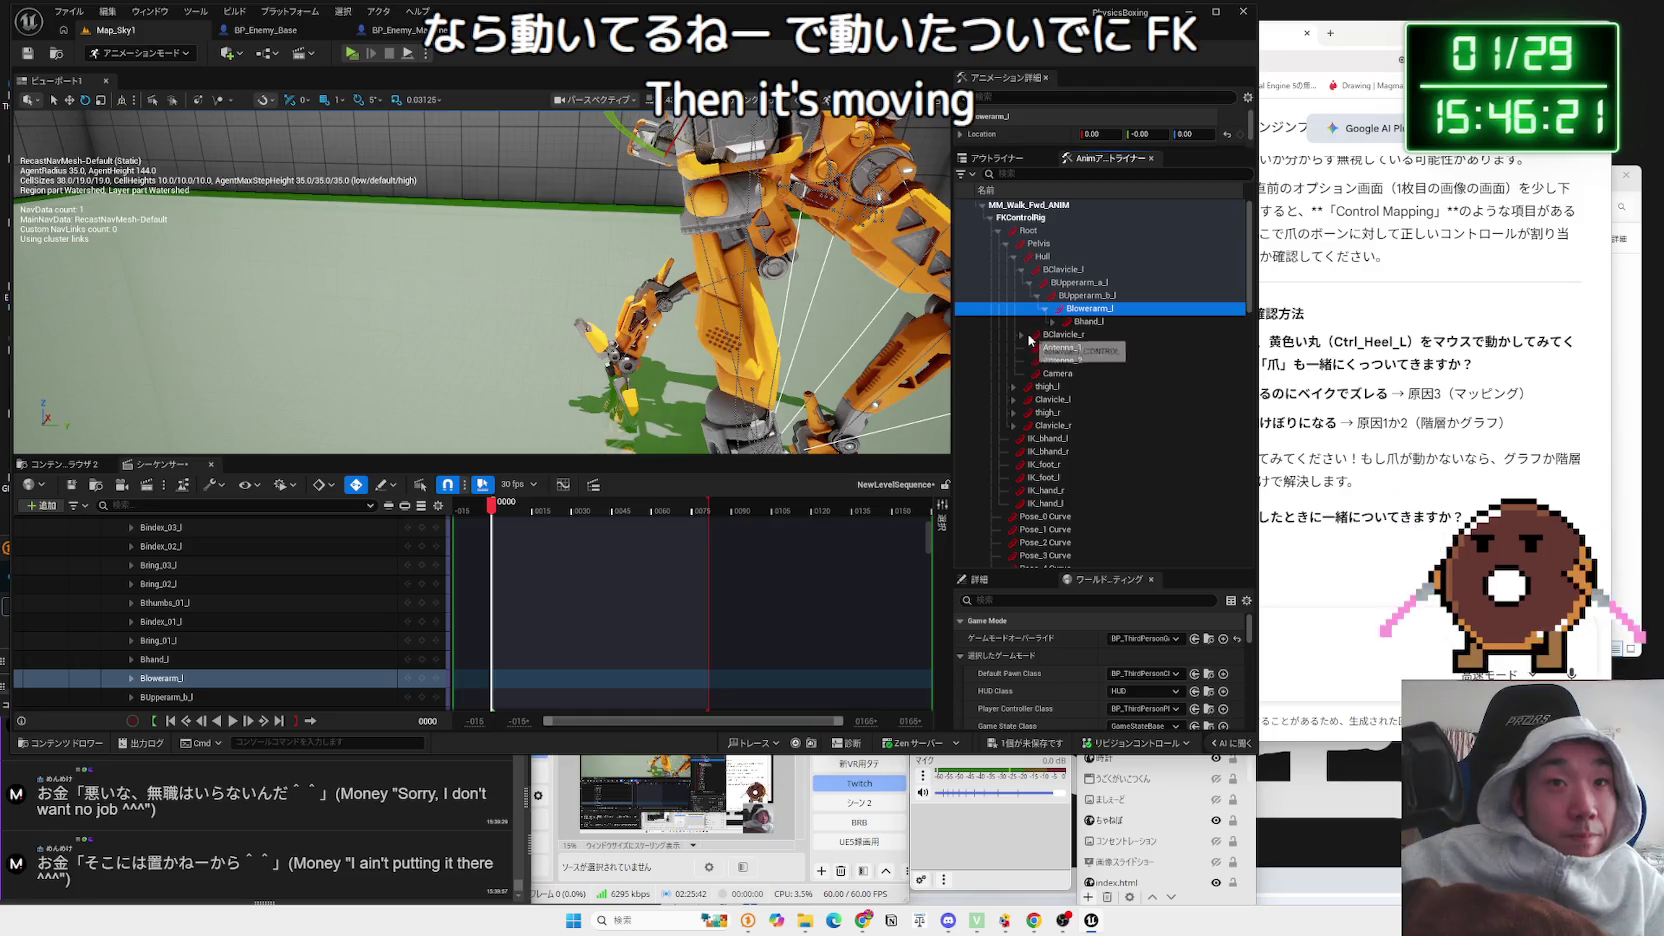
pyautogui.click(1050, 335)
pyautogui.click(1060, 348)
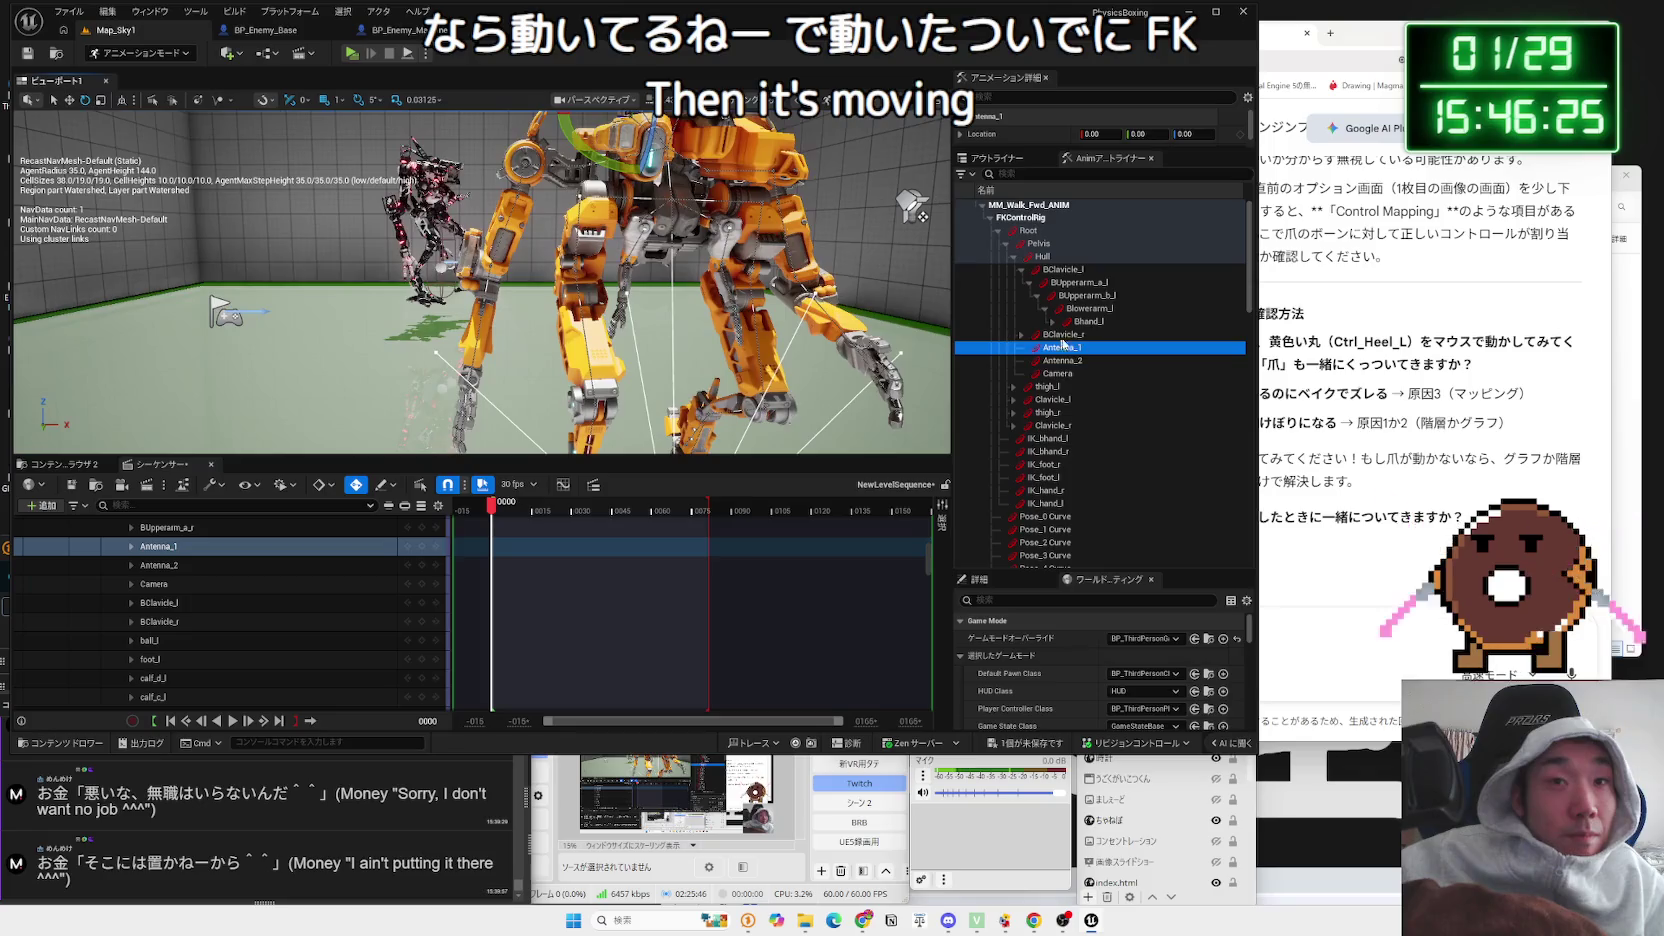
pyautogui.press('Down')
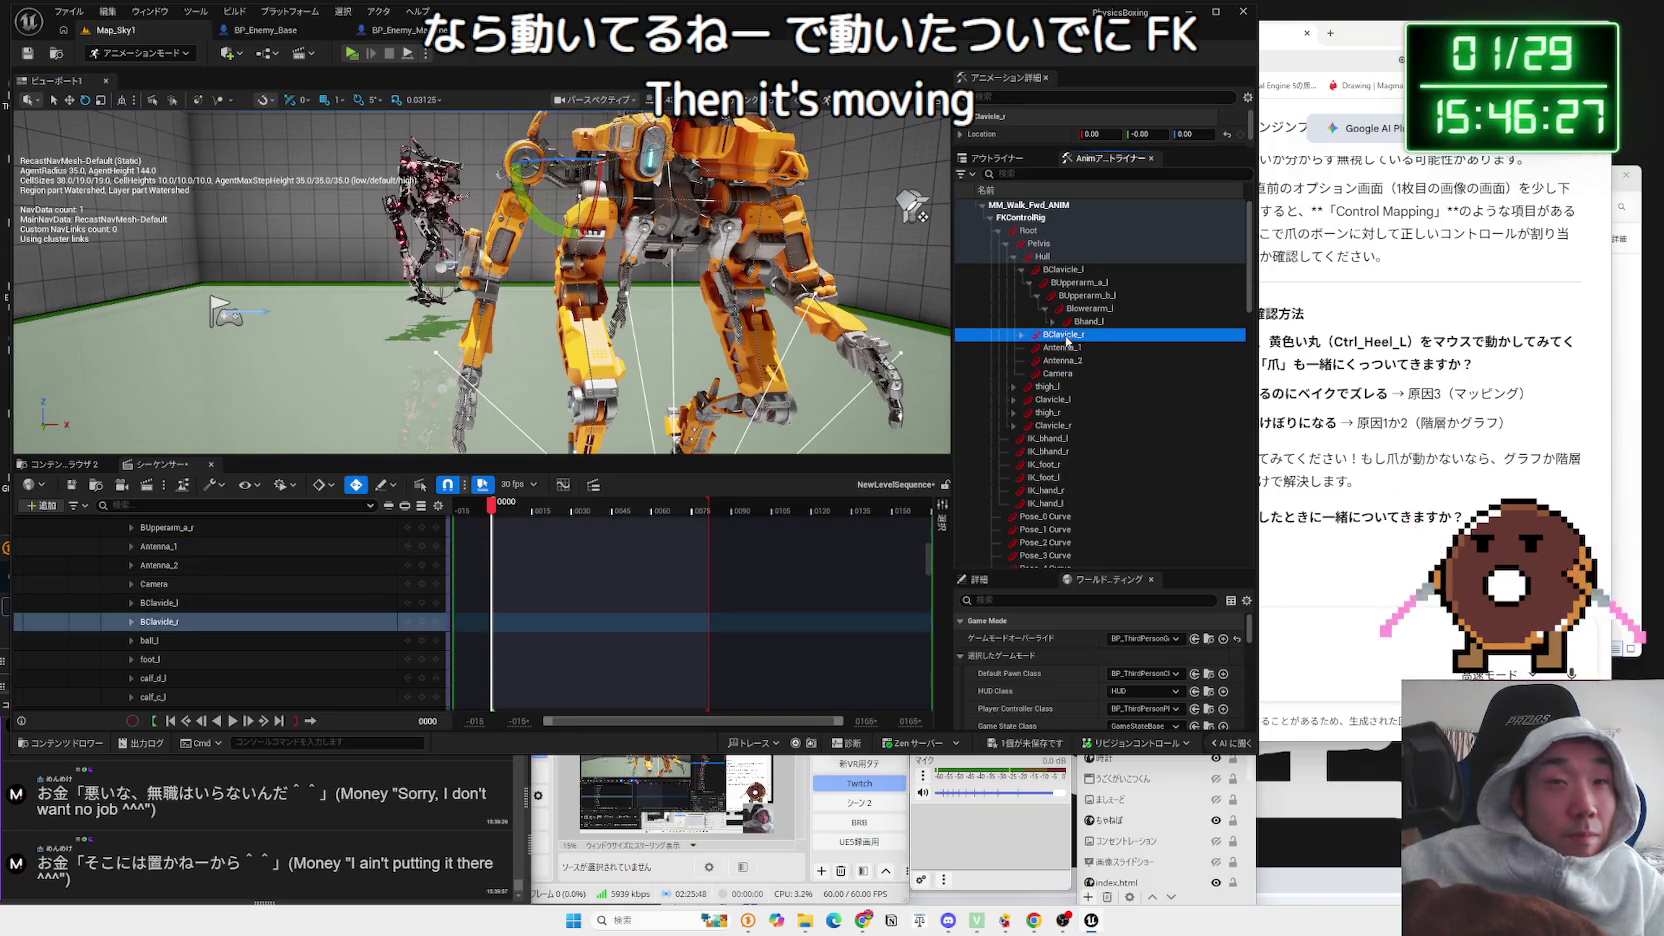
pyautogui.click(1100, 309)
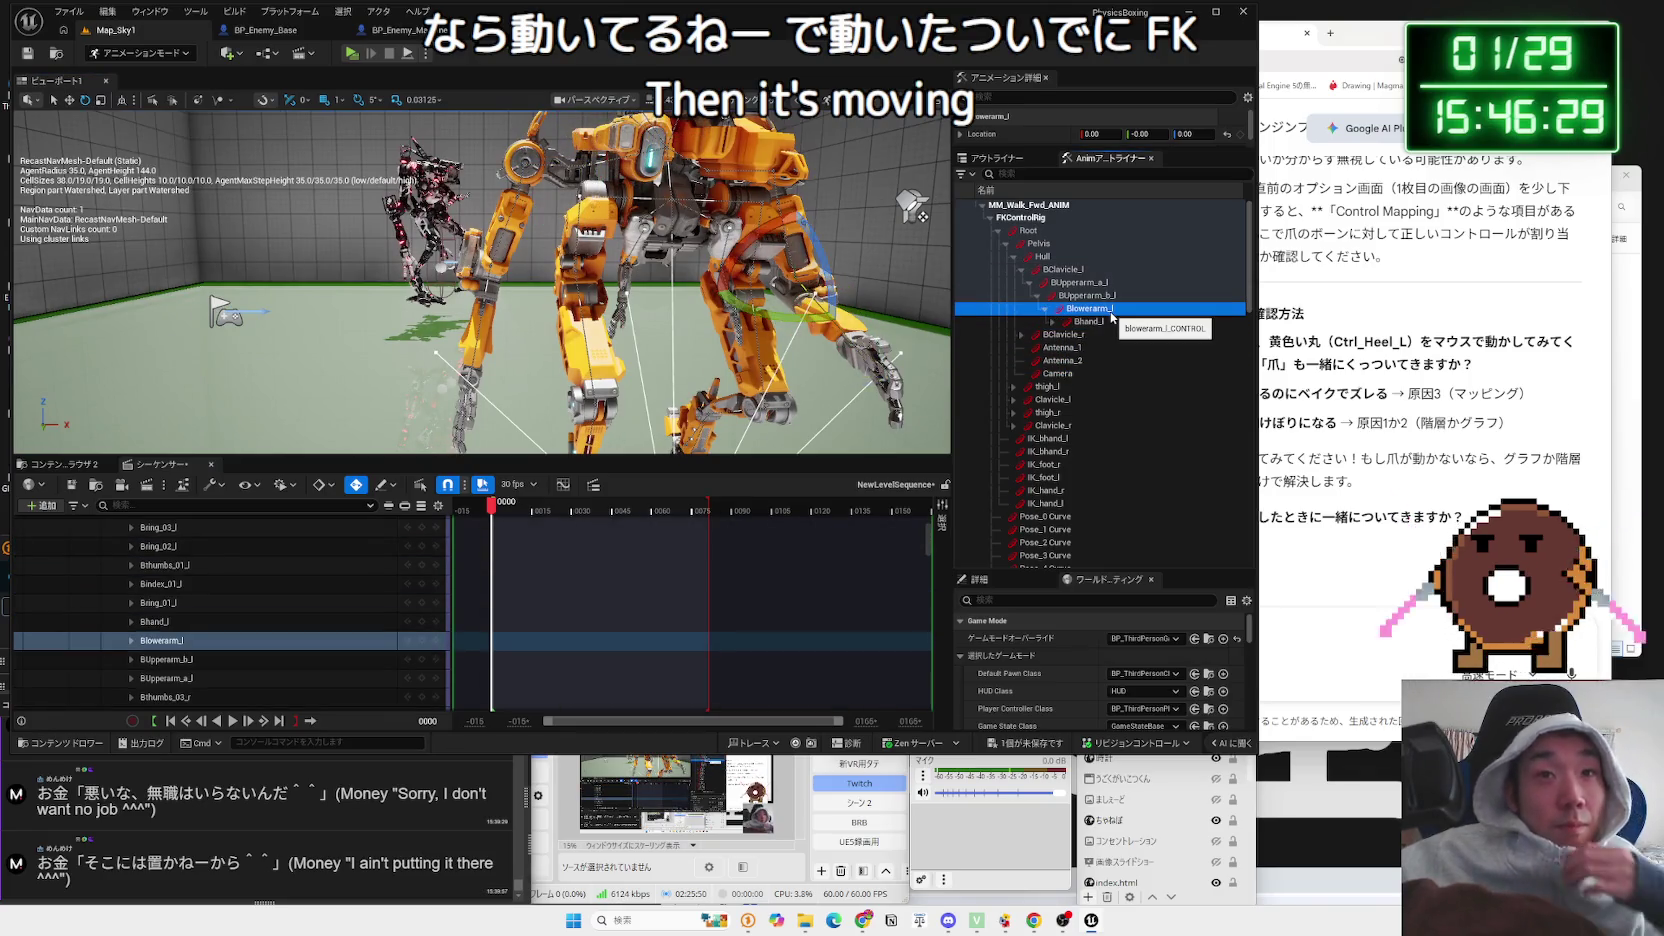
pyautogui.keyDown('shift'); pyautogui.click(1021, 334); pyautogui.keyUp('shift')
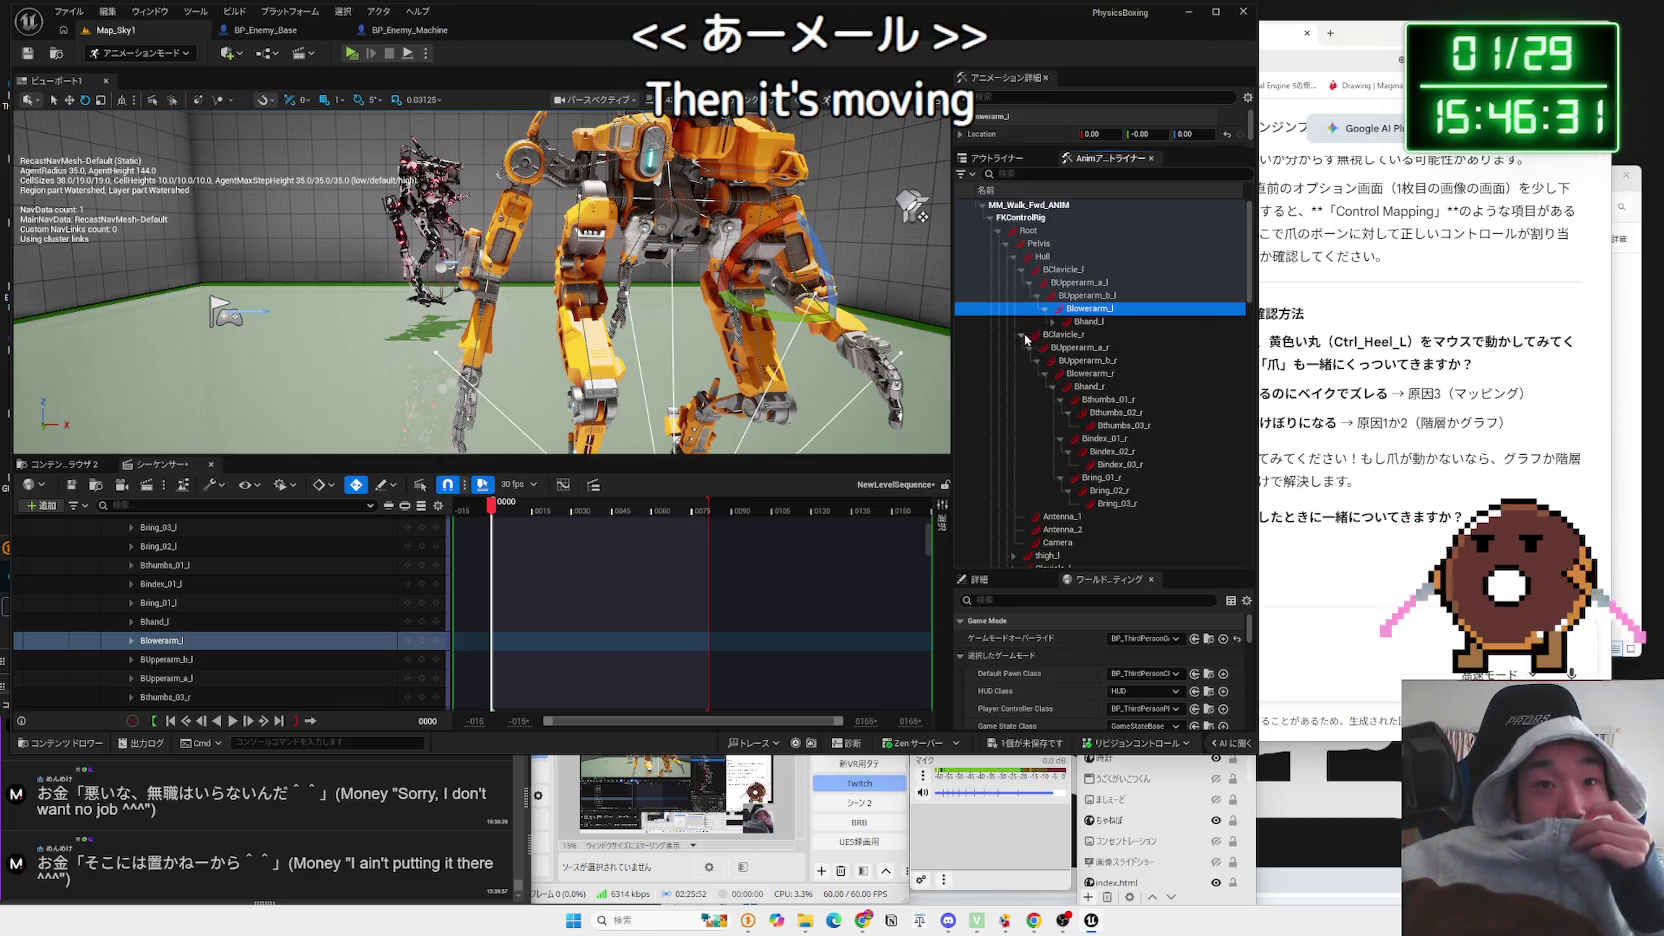
pyautogui.click(1080, 376)
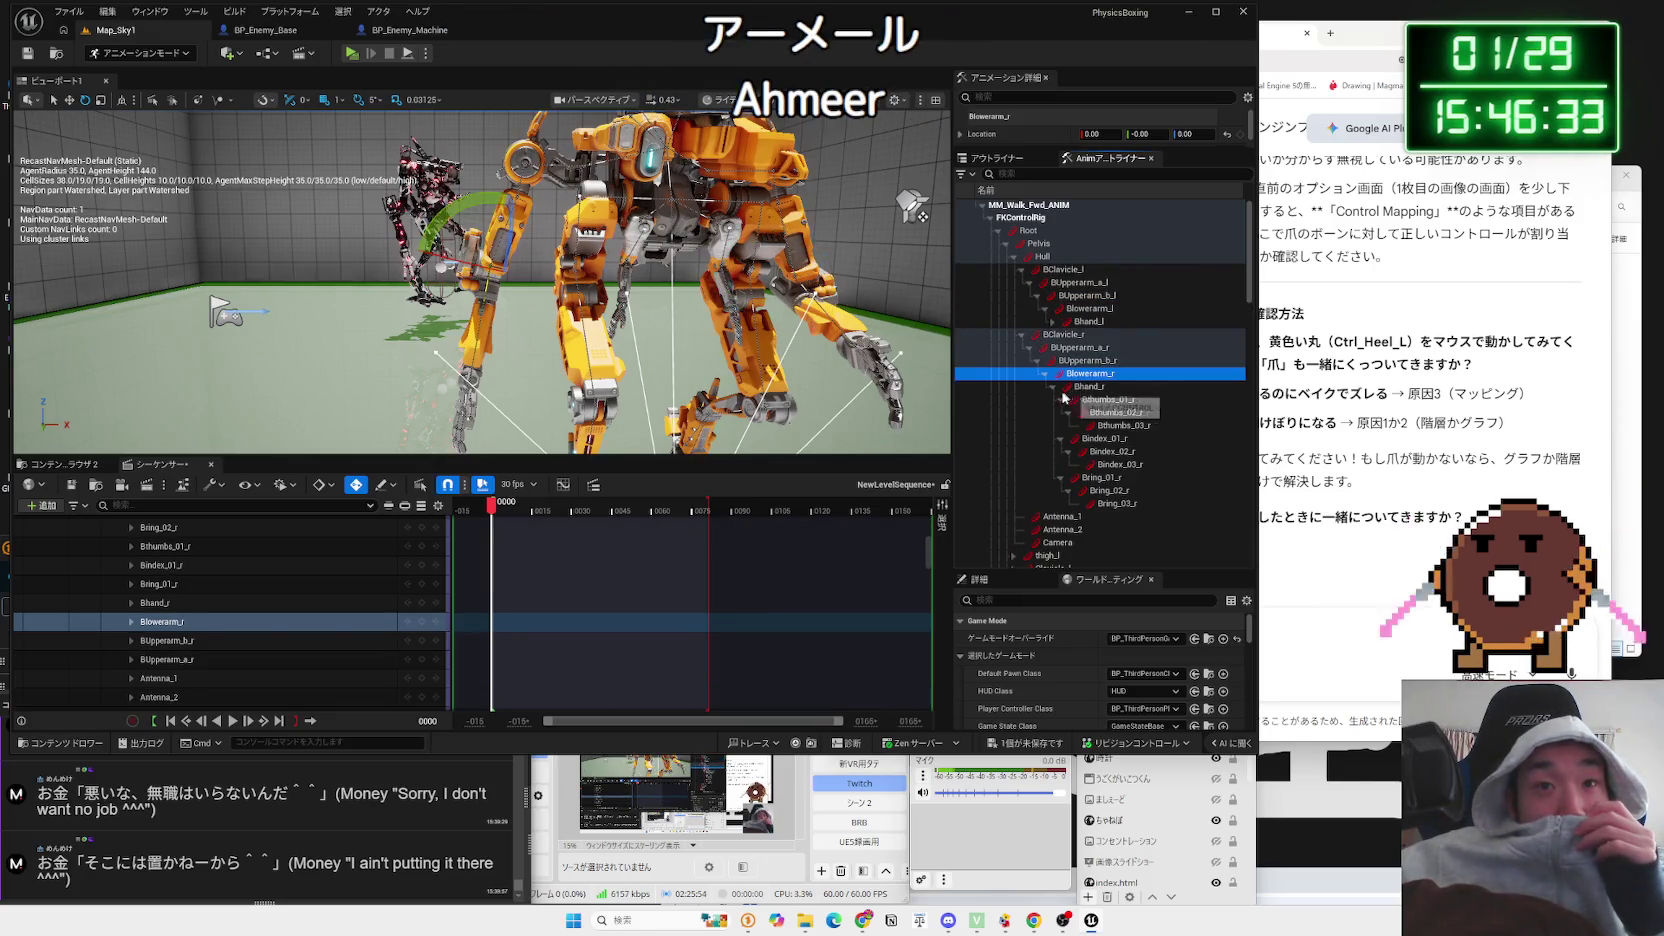
pyautogui.click(1088, 387)
pyautogui.click(1052, 388)
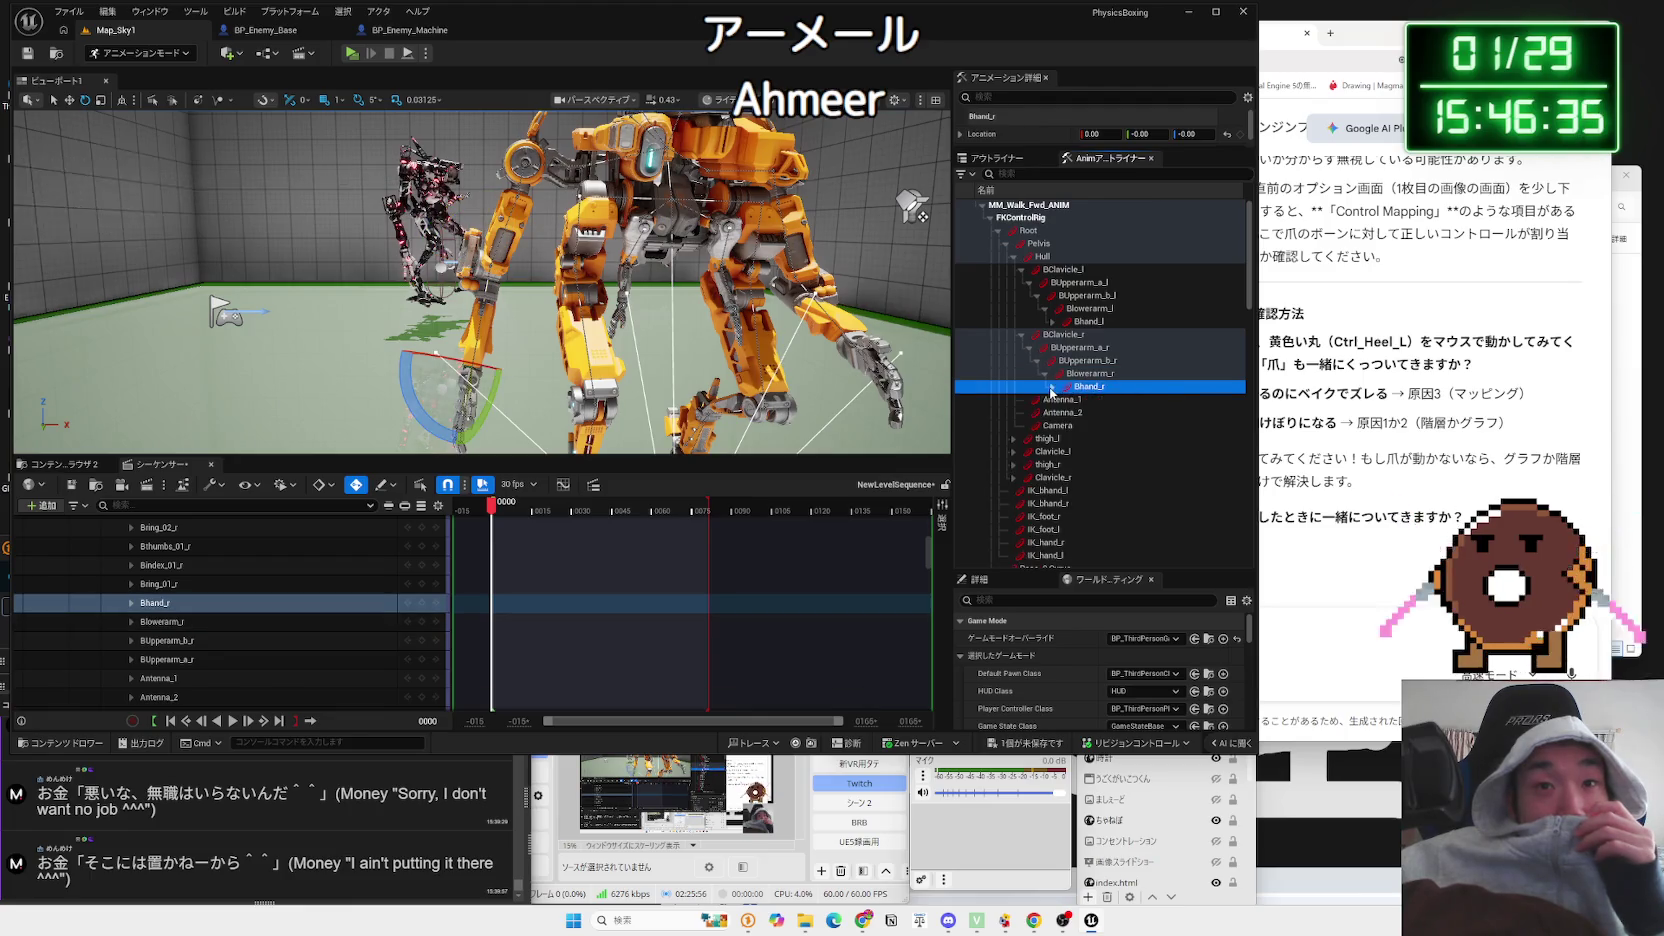
# Step: Rotate the right lower arm Blowerarm_r further to 60 degrees and play the sequence
pyautogui.click(1088, 374)
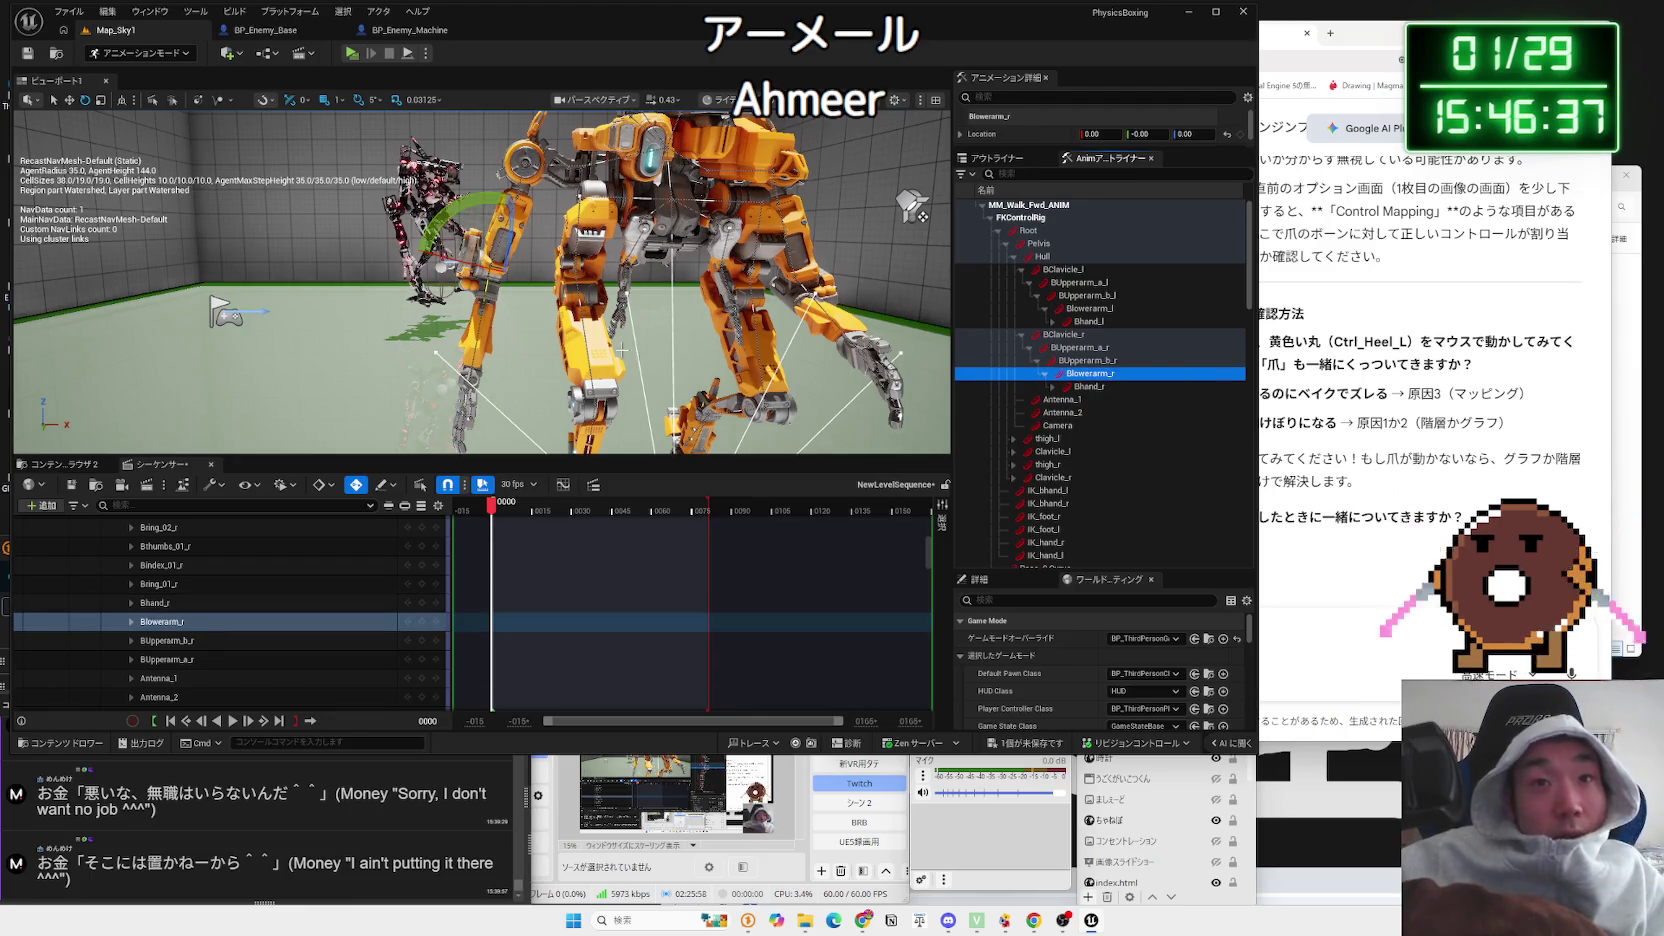
pyautogui.press('f')
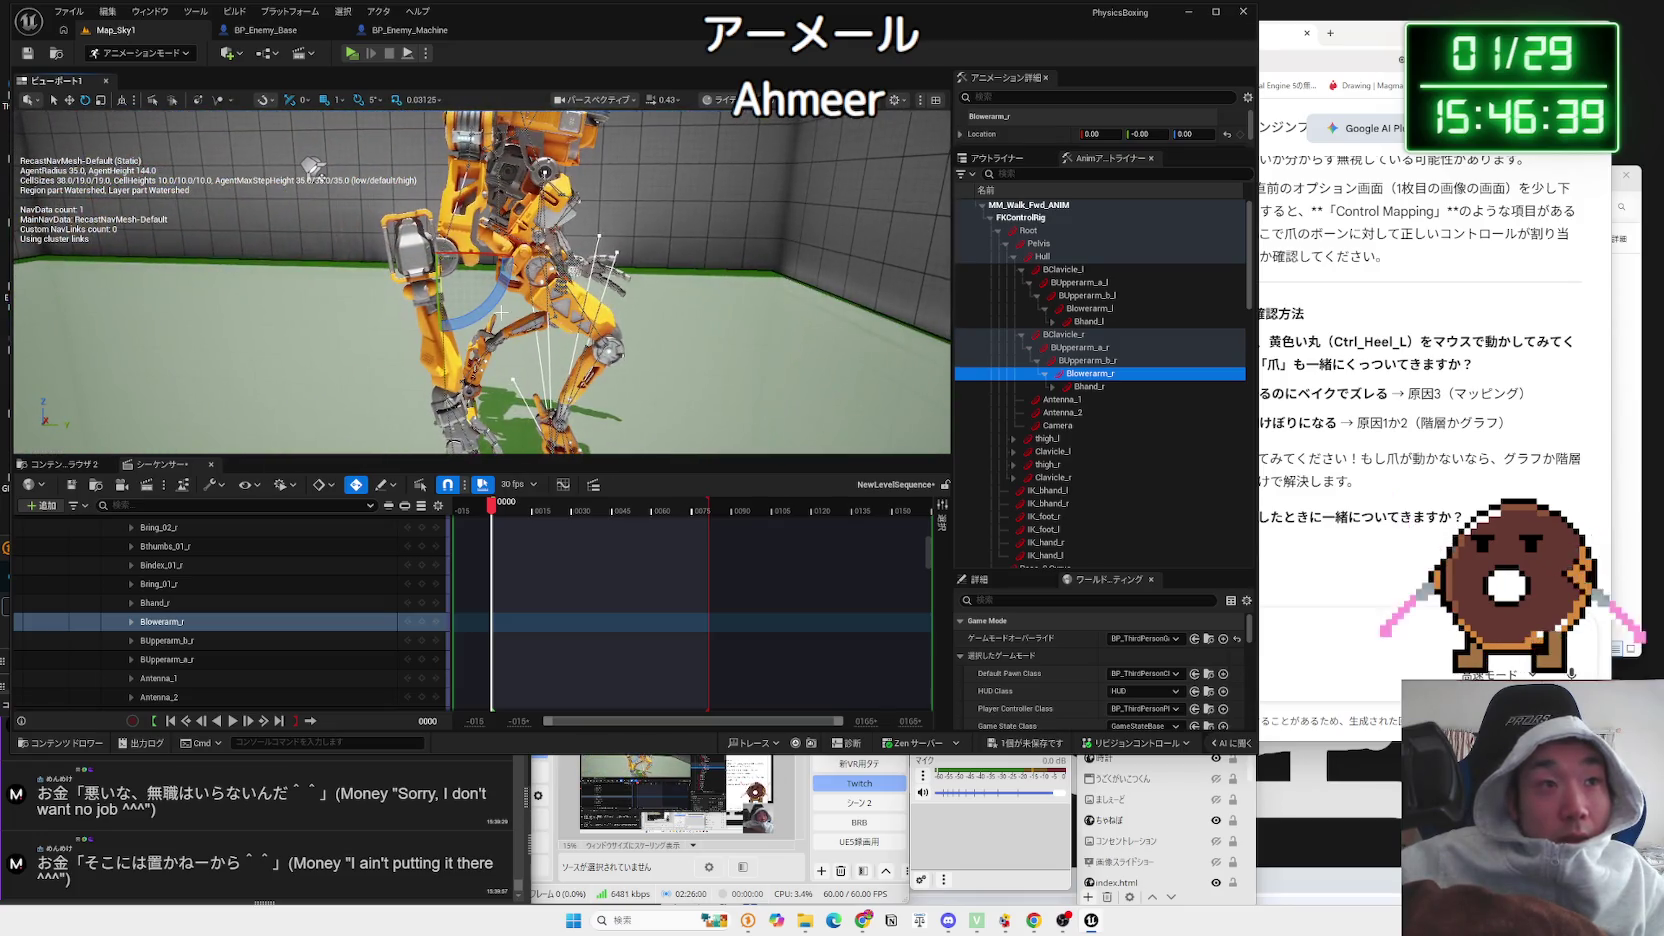
pyautogui.moveTo(503, 336)
pyautogui.mouseDown()
pyautogui.moveTo(525, 309)
pyautogui.moveTo(650, 296)
pyautogui.moveTo(735, 145)
pyautogui.moveTo(512, 541)
pyautogui.mouseUp()
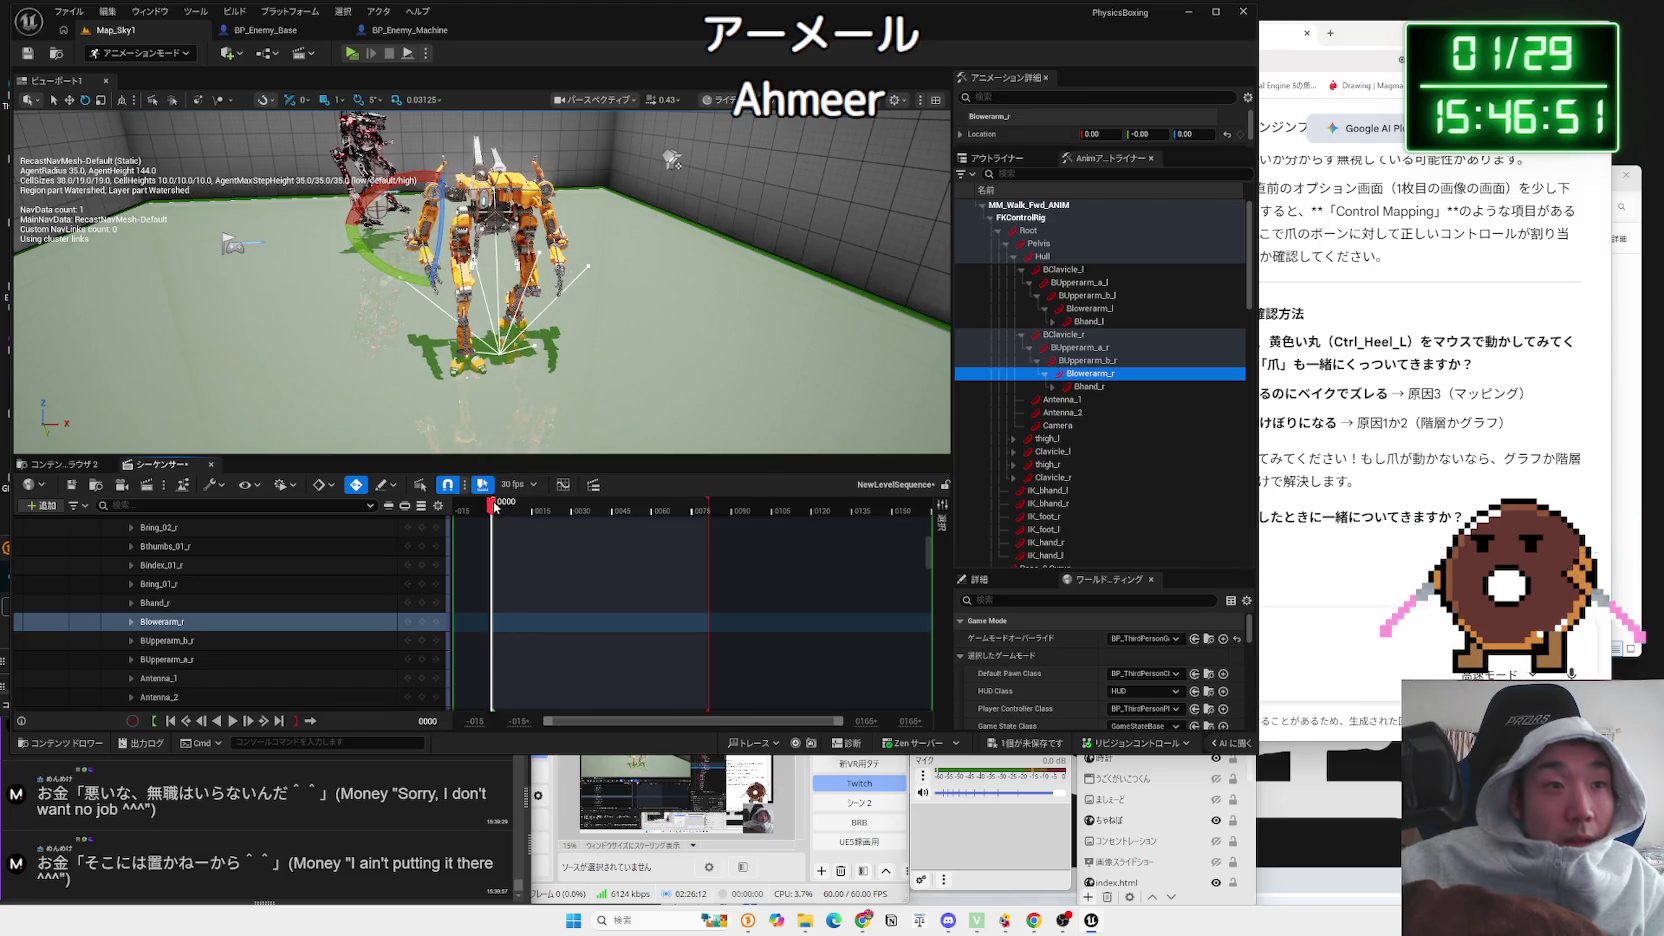
pyautogui.press('space')
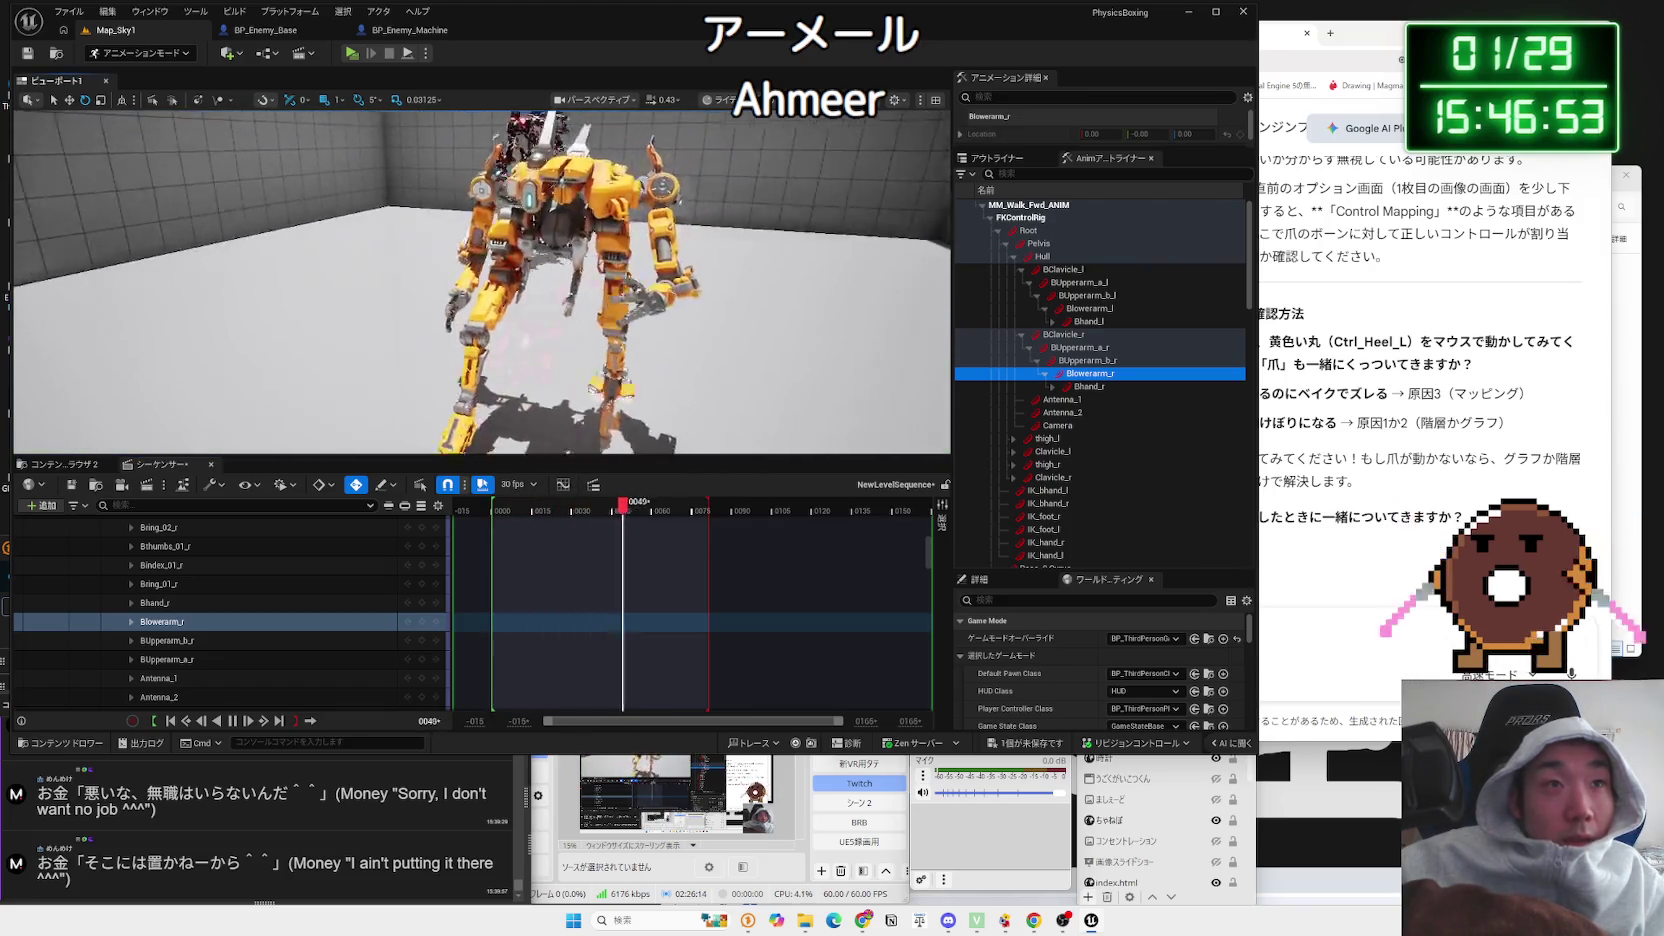
# Step: Stop playback and move the playhead from frame 0004 to frame 0008
pyautogui.press('space')
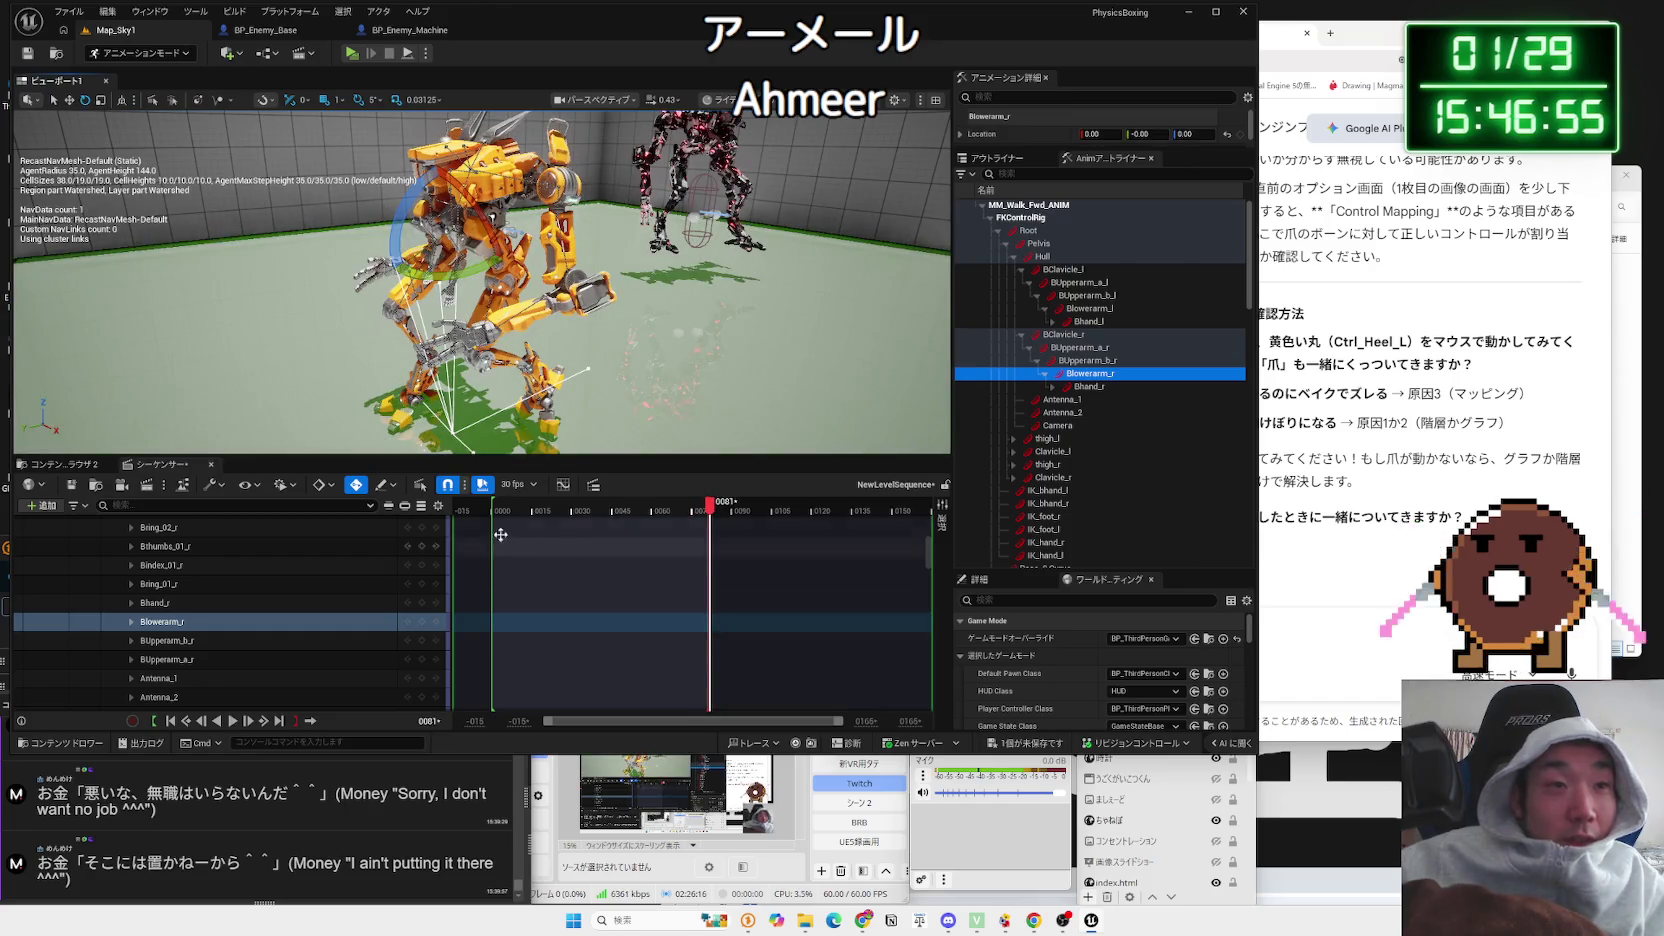
pyautogui.click(503, 510)
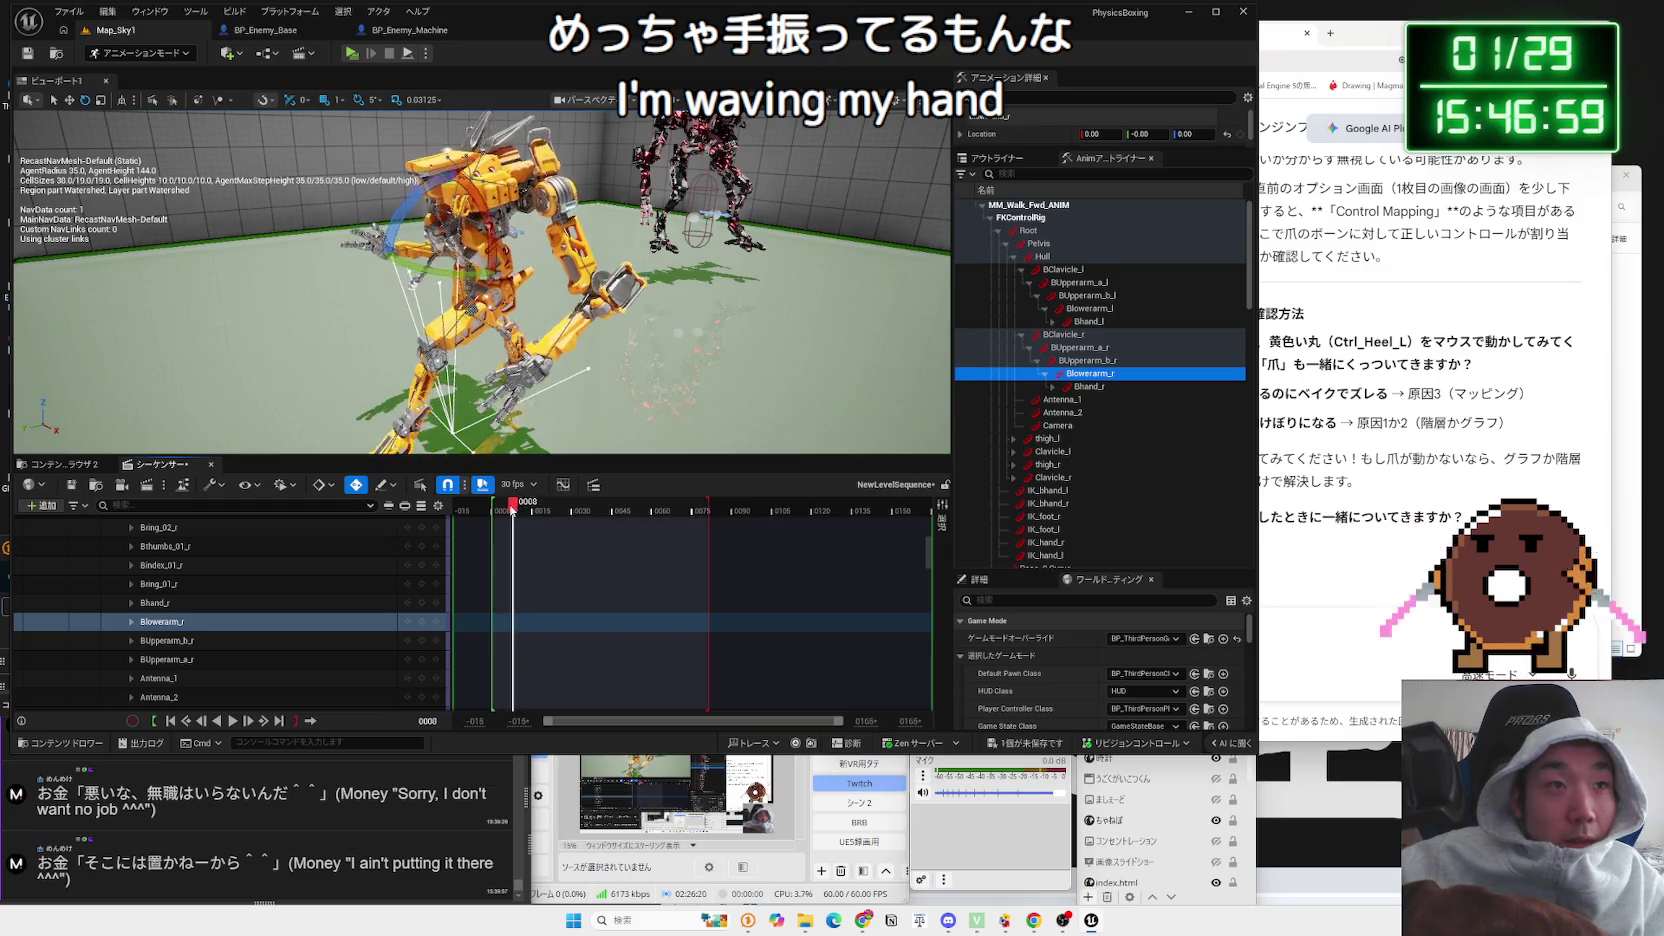
pyautogui.moveTo(510, 513); pyautogui.dragTo(516, 513)
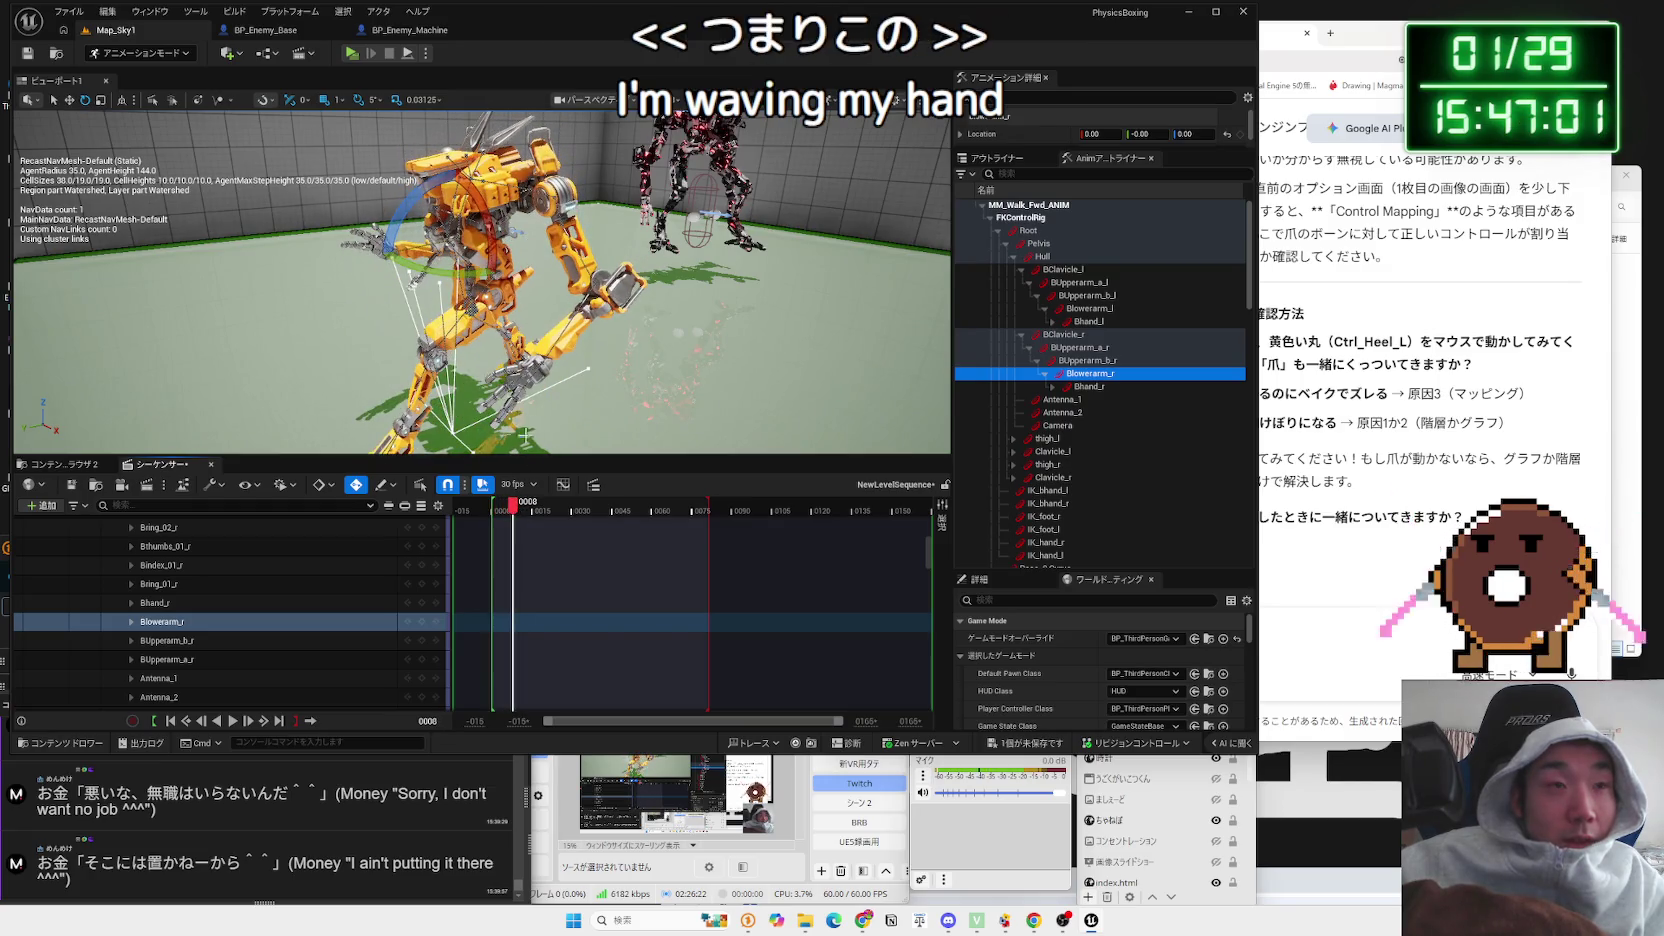
pyautogui.scroll(5, 482, 280)
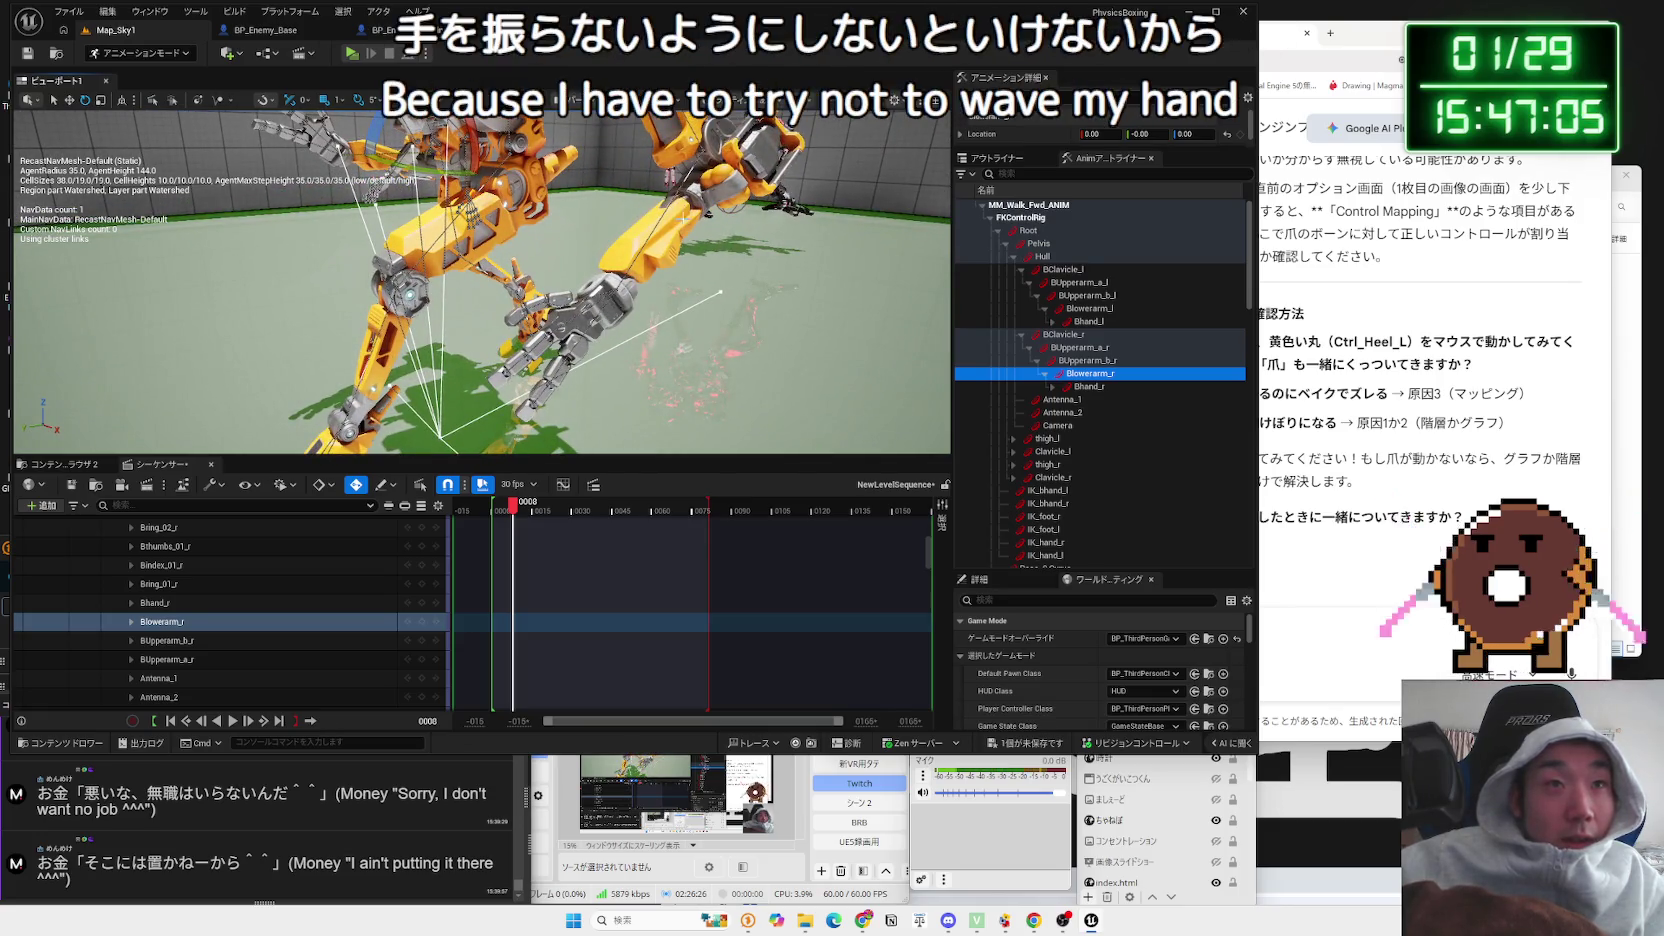
# Step: Rotate the right forearm Blowerarm_r by -20 degrees from a side view
pyautogui.click(704, 156)
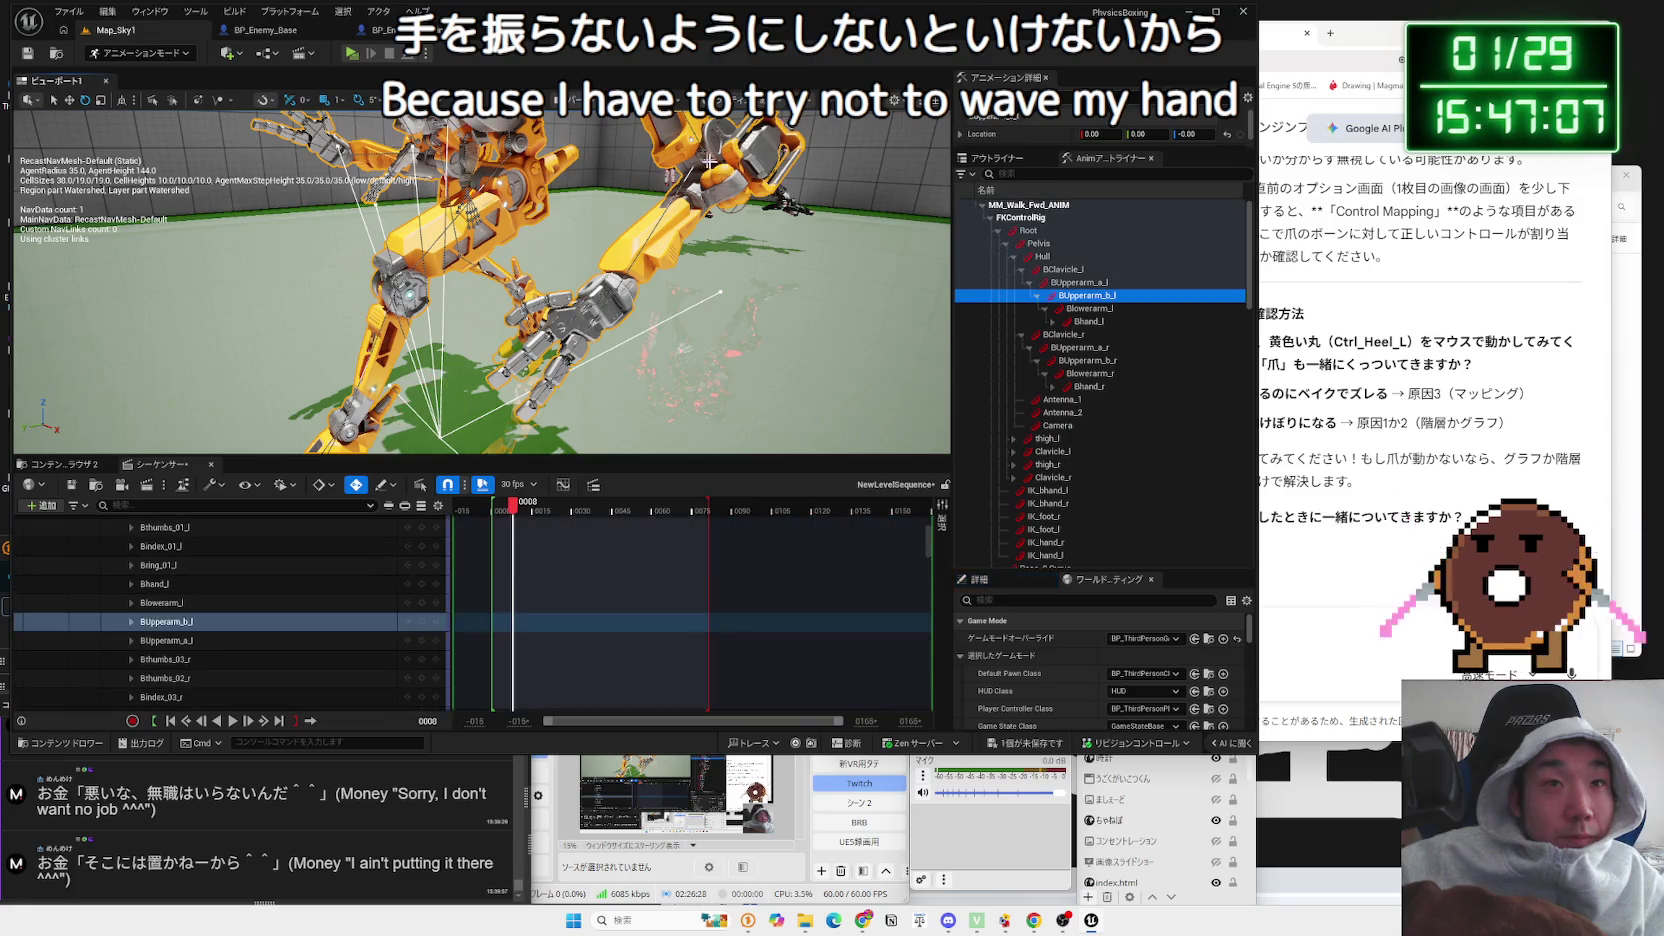
pyautogui.click(1068, 308)
pyautogui.press('f')
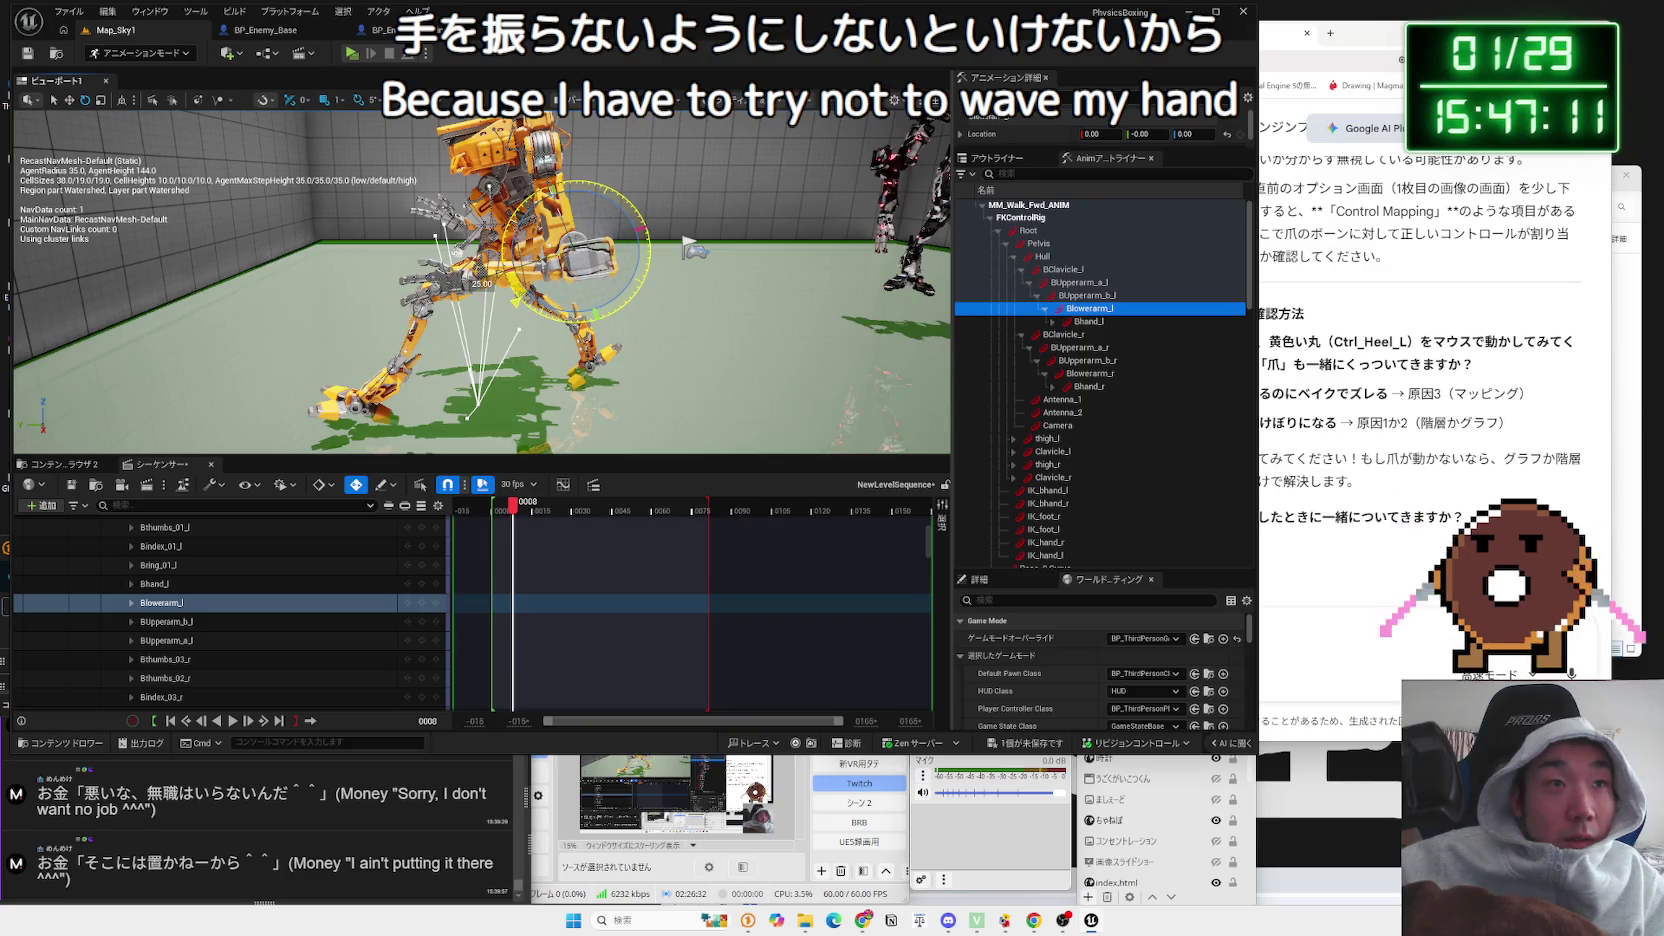
pyautogui.moveTo(267, 195)
pyautogui.mouseDown()
pyautogui.moveTo(320, 198)
pyautogui.moveTo(267, 195)
pyautogui.moveTo(285, 196)
pyautogui.mouseUp()
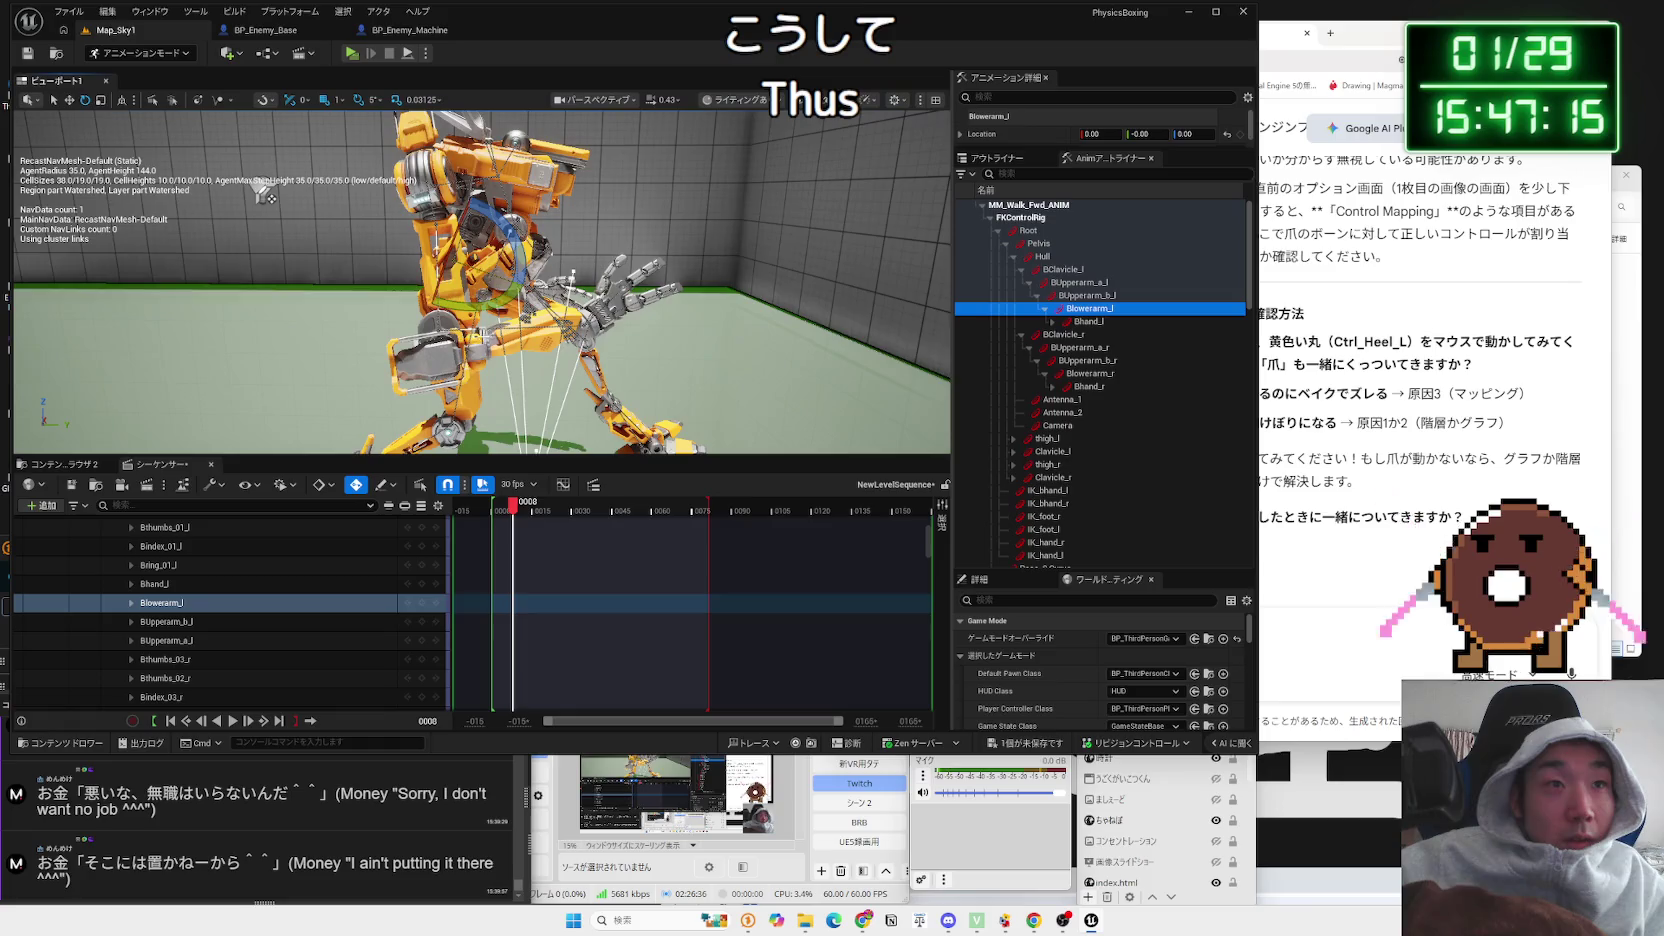
pyautogui.click(1077, 360)
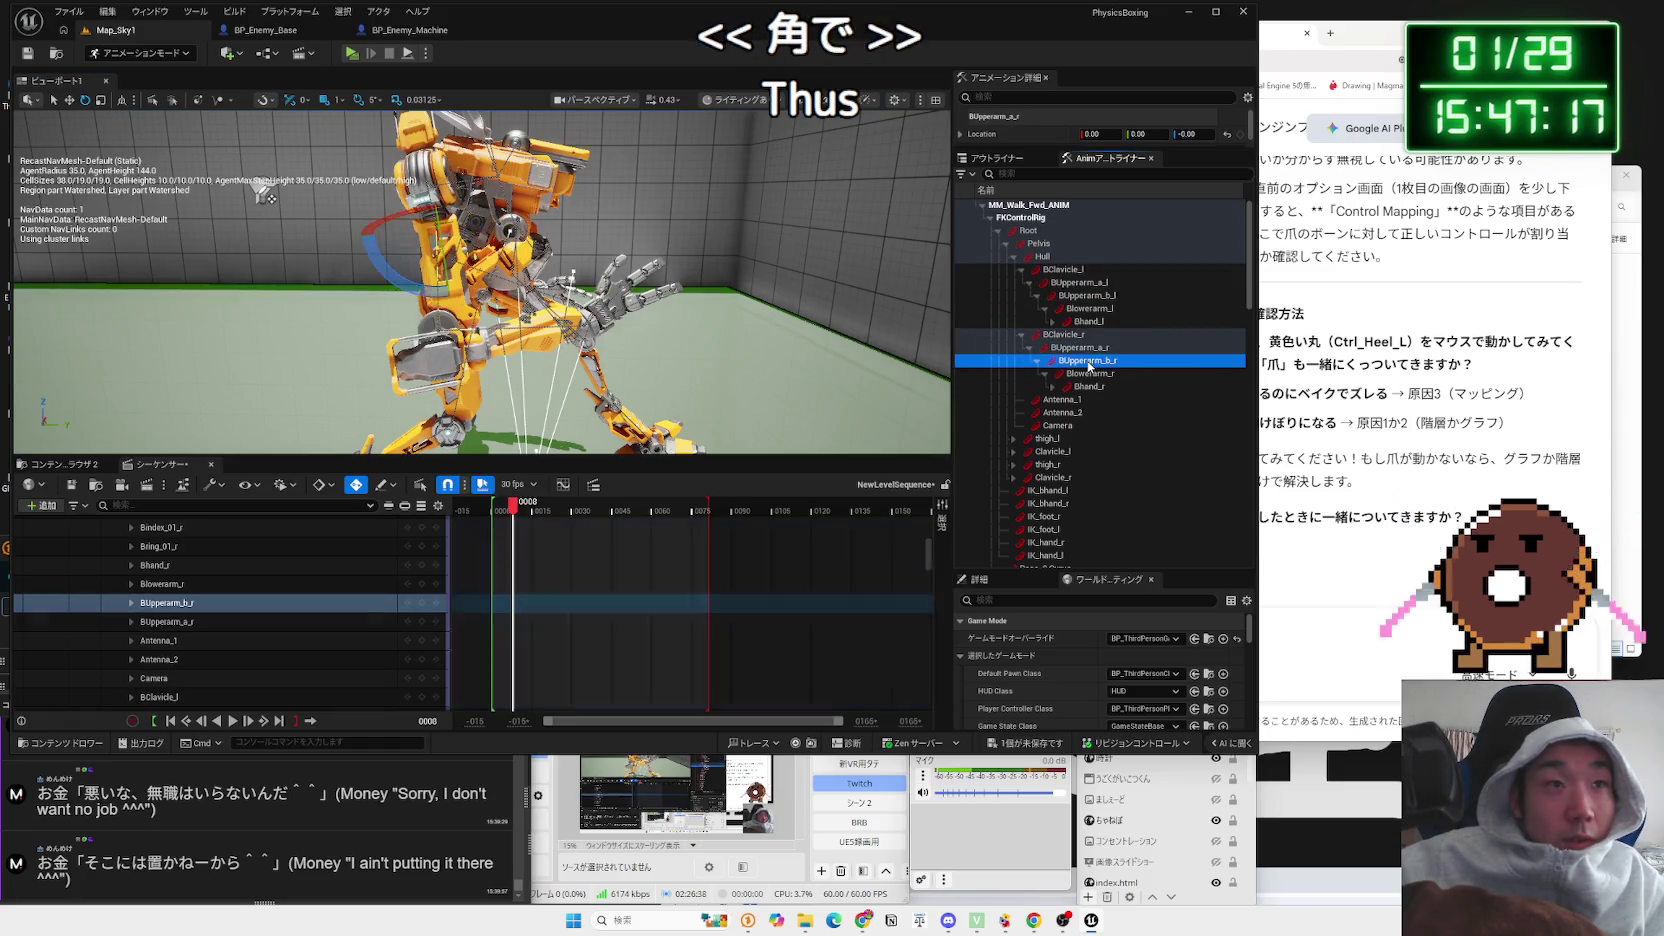
pyautogui.click(1090, 376)
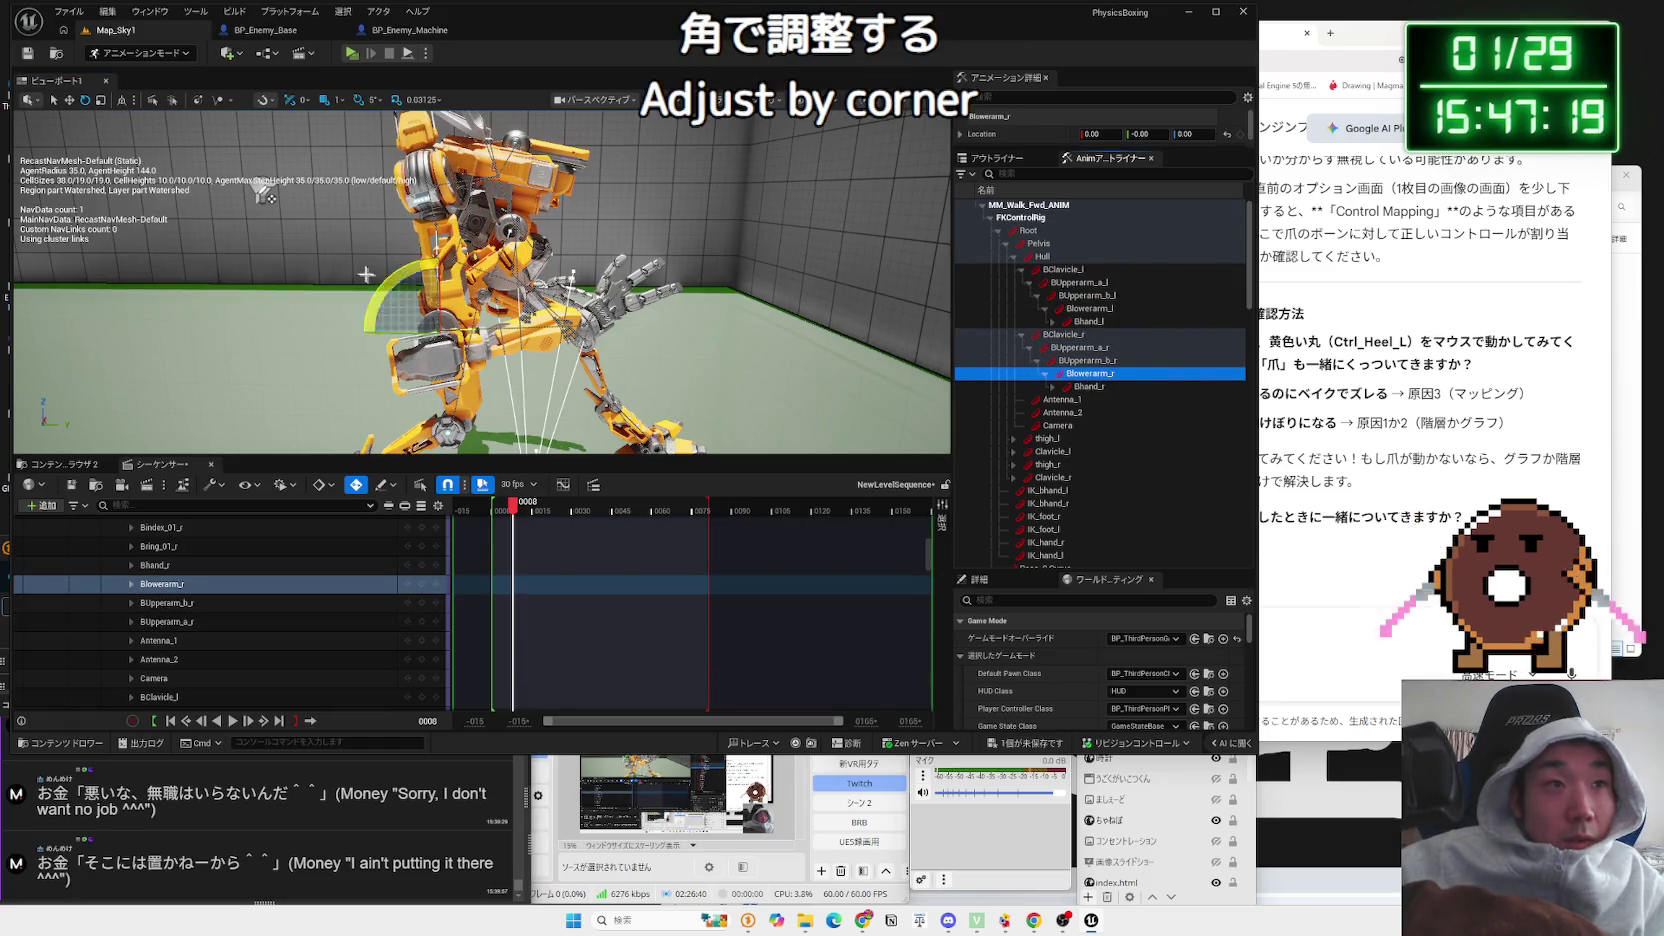
pyautogui.moveTo(397, 279)
pyautogui.mouseDown()
pyautogui.moveTo(397, 310)
pyautogui.moveTo(372, 313)
pyautogui.mouseUp()
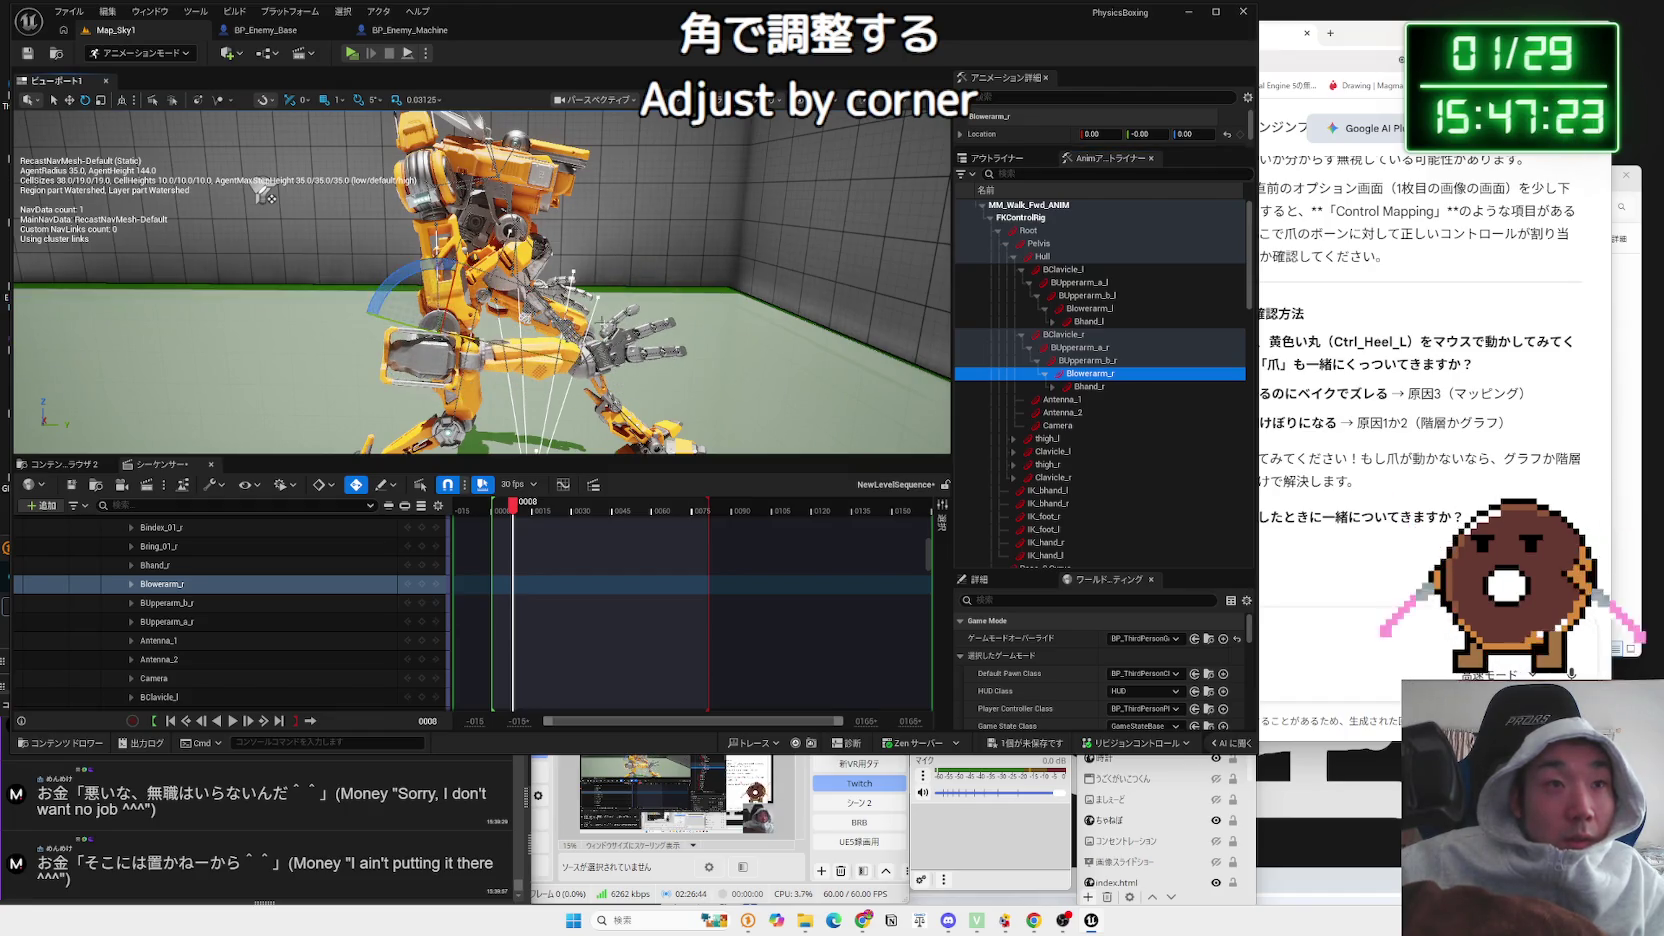
# Step: Tilt the right hand Bhand_r by -15 degrees and play the walk from the start
pyautogui.scroll(10, 636, 340)
pyautogui.scroll(1, 636, 340)
pyautogui.click(1090, 387)
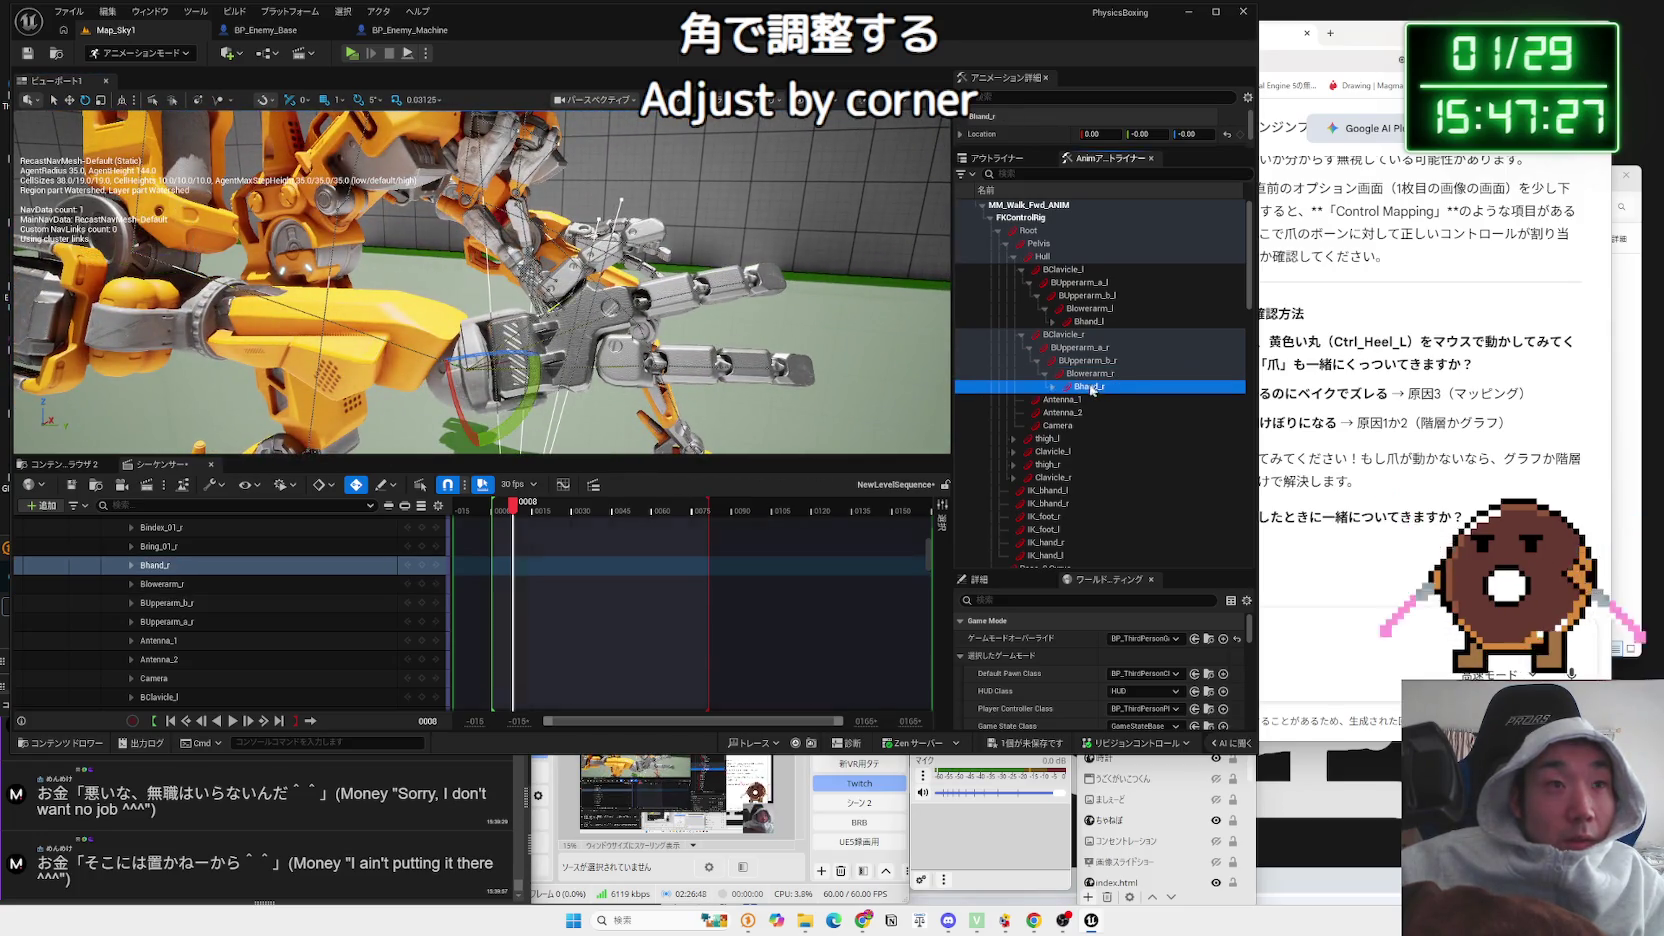
pyautogui.moveTo(532, 403); pyautogui.dragTo(512, 424)
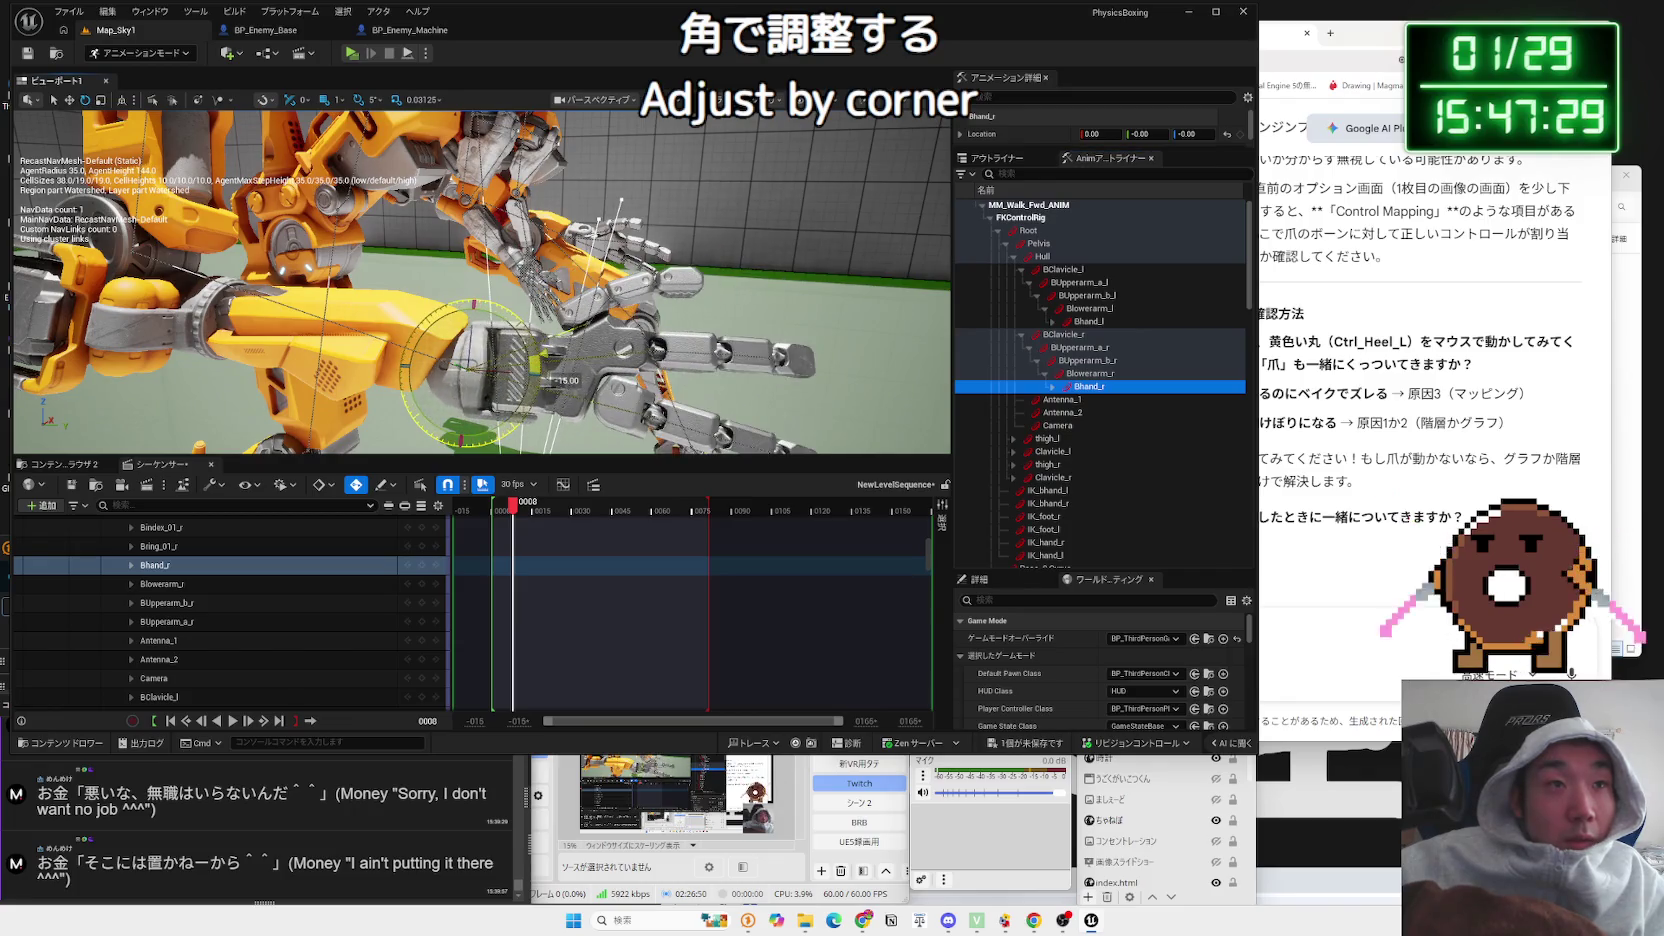
pyautogui.scroll(-10, 624, 313)
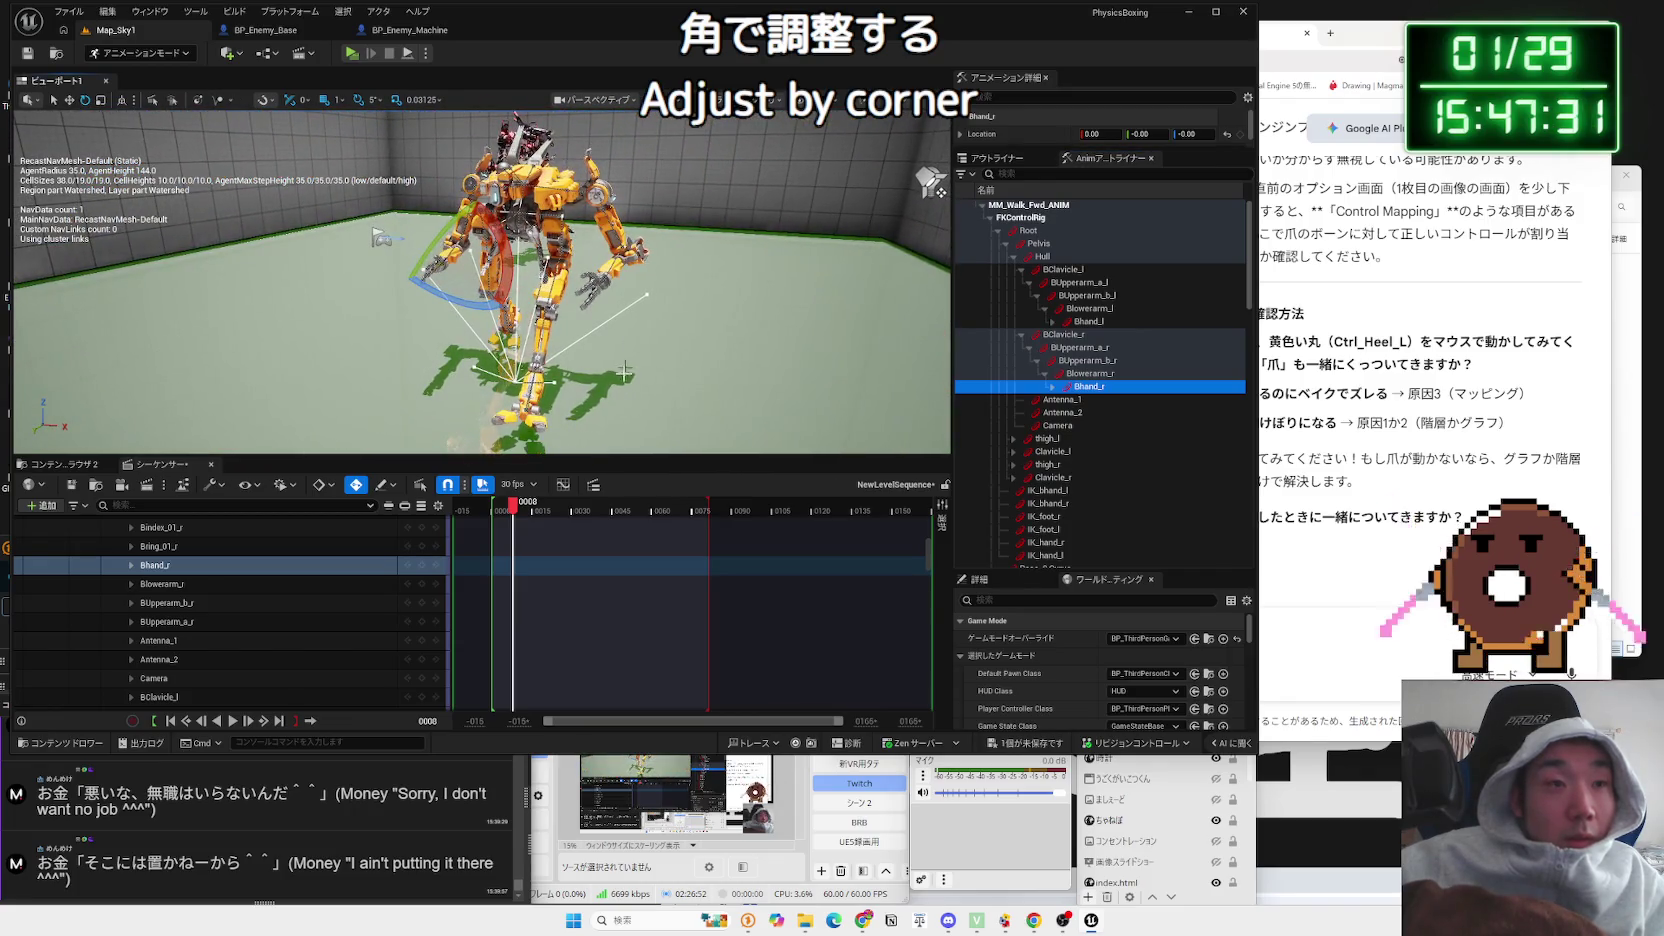
pyautogui.click(496, 504)
pyautogui.press('space')
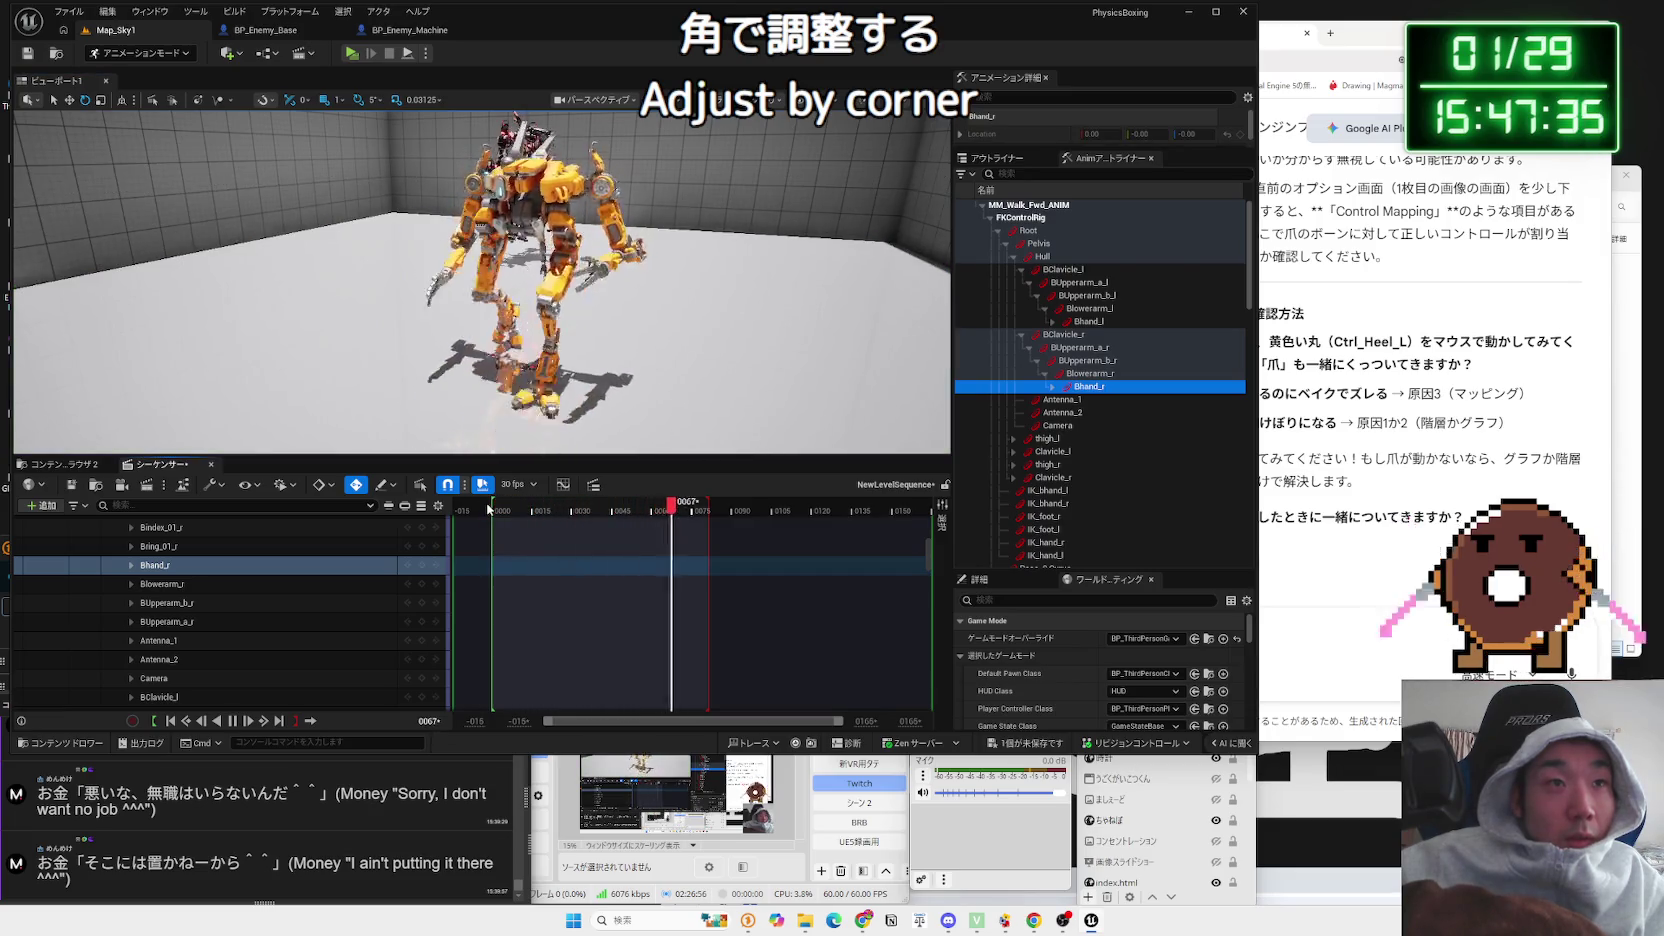
# Step: Stop the walk preview at frame 0021 and zoom in on the right forearm
pyautogui.press('g')
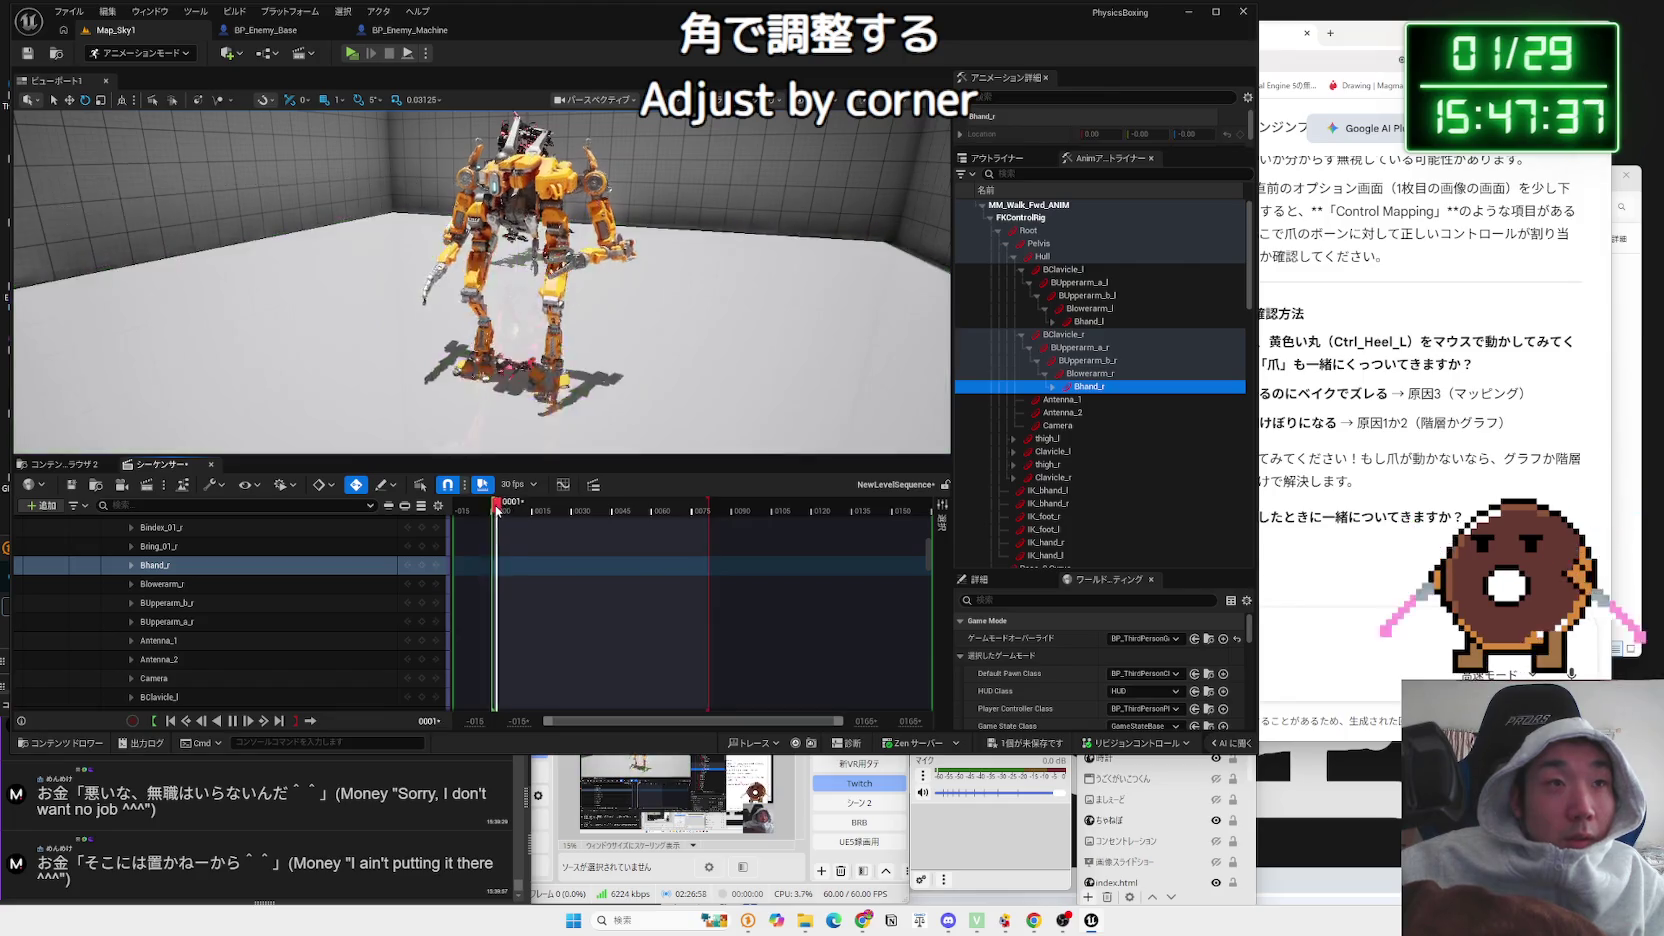
pyautogui.press('space')
pyautogui.press('g')
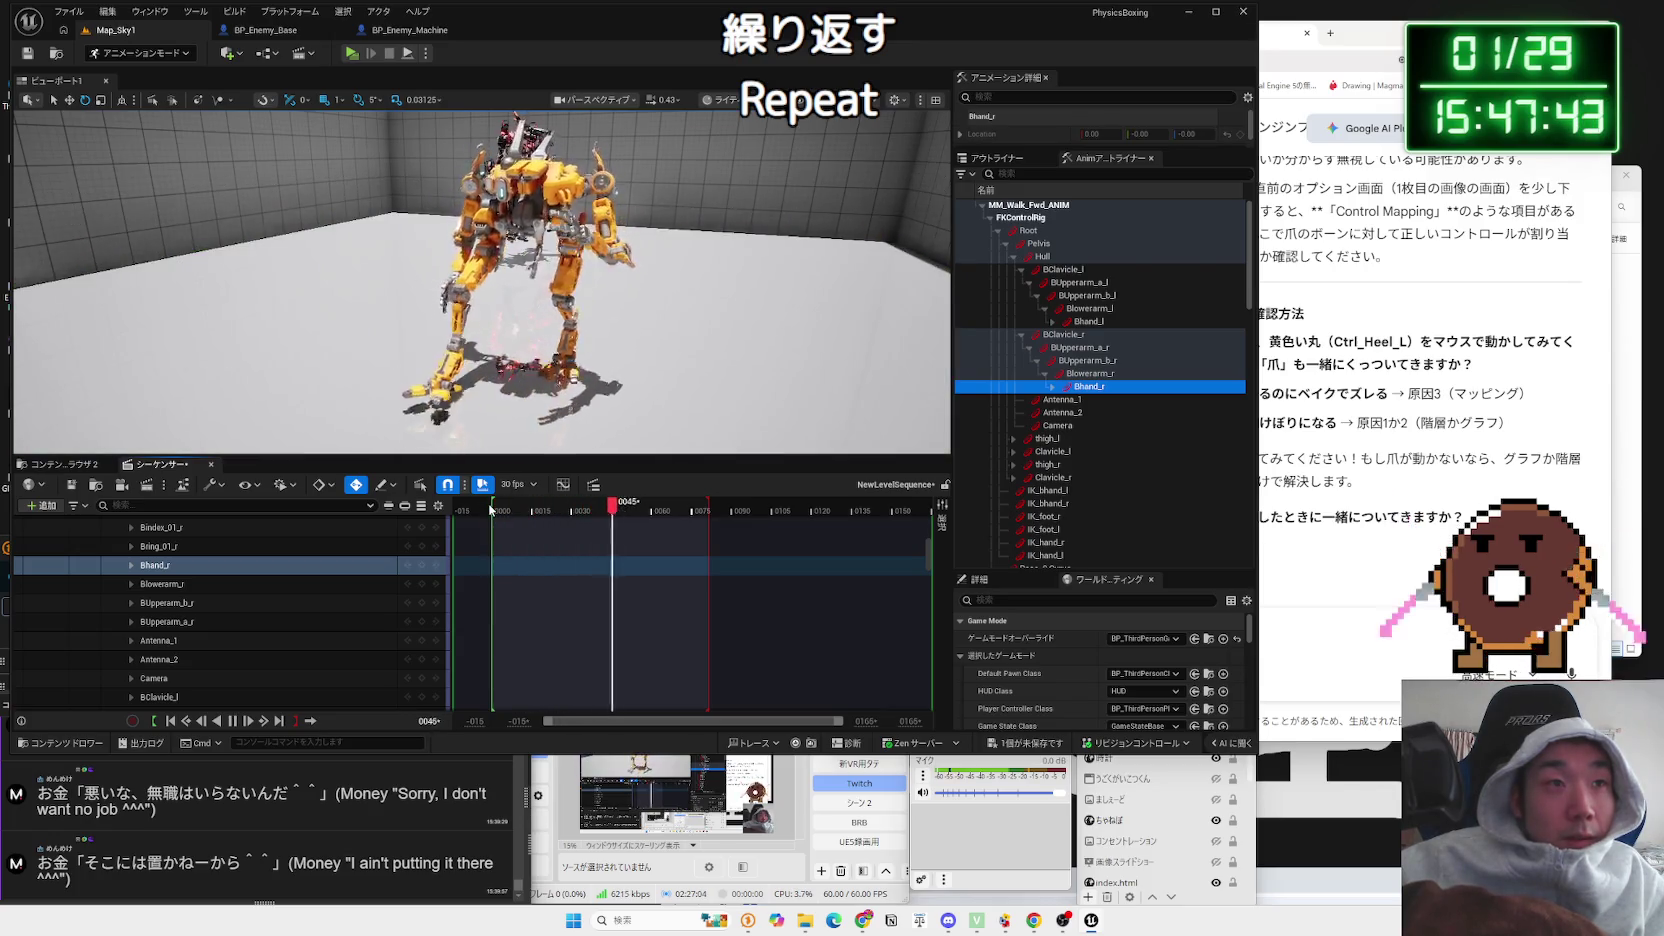
pyautogui.press('space')
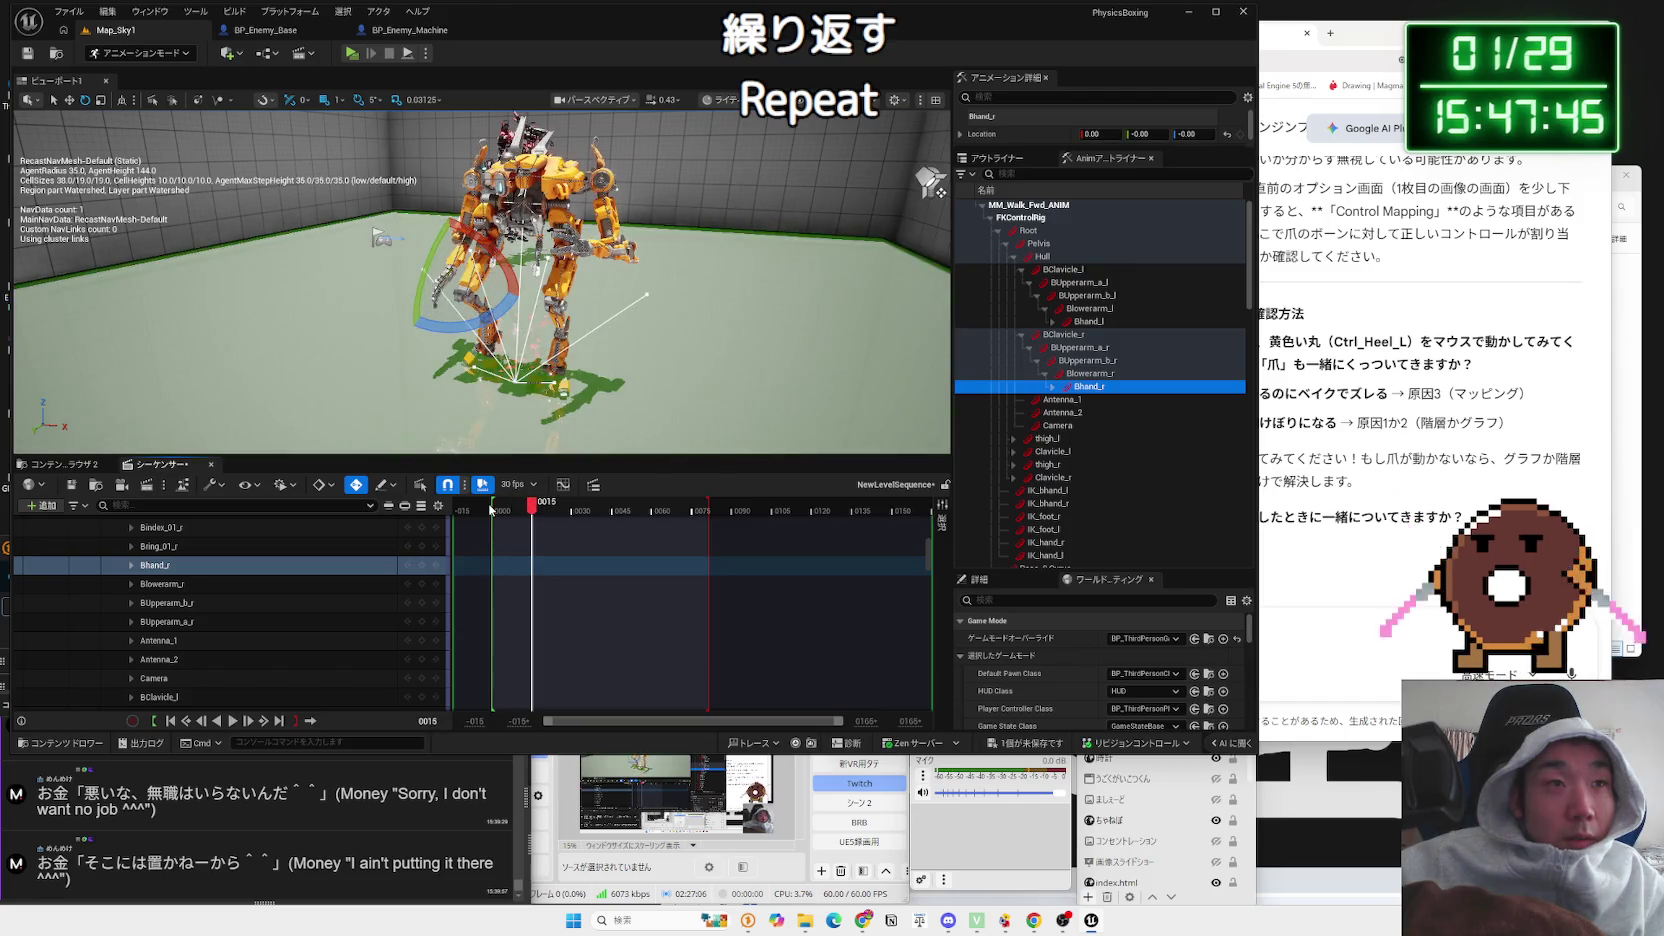
pyautogui.press('Left')
pyautogui.press('Left')
pyautogui.press('Left')
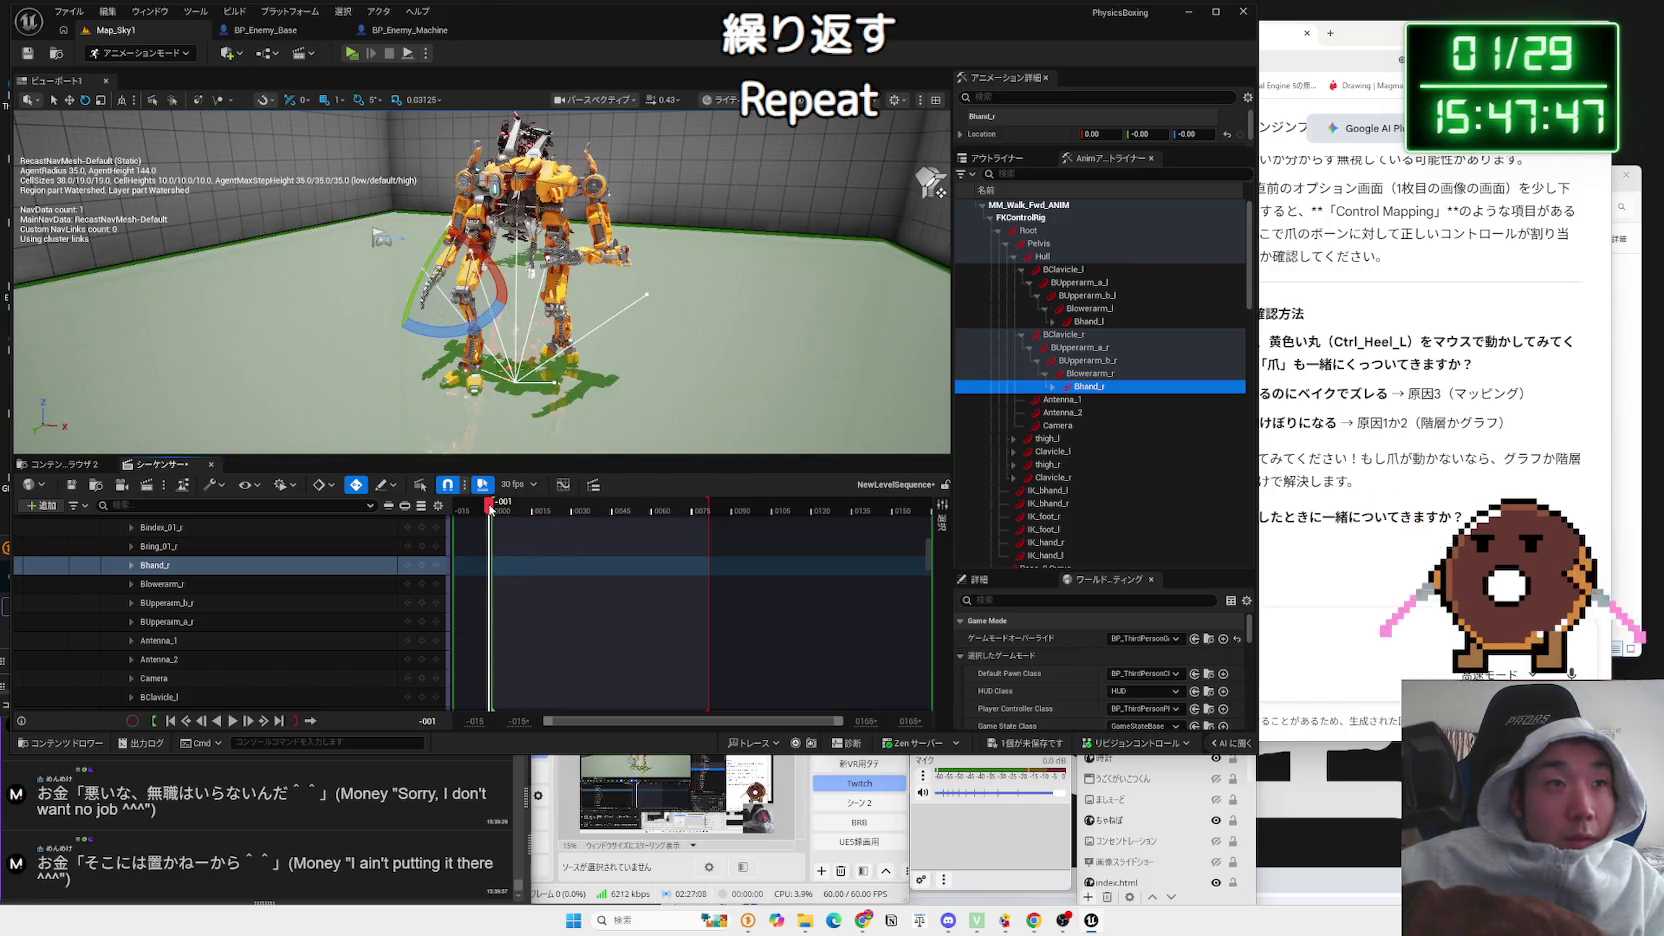
pyautogui.press('.')
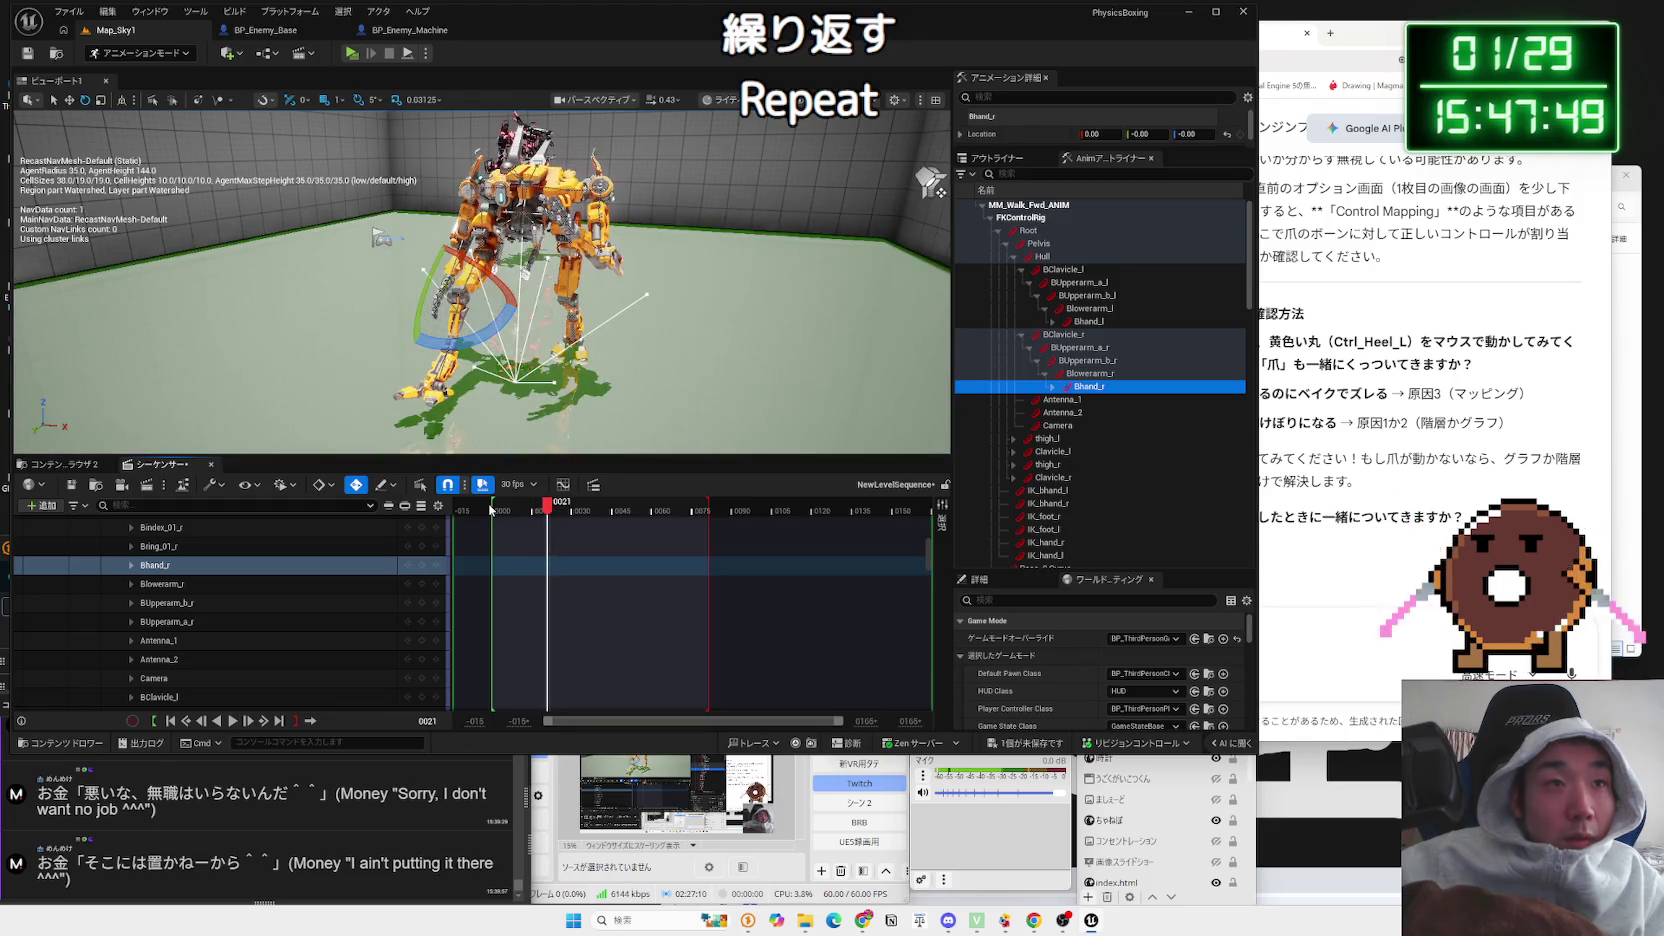
pyautogui.scroll(5, 617, 331)
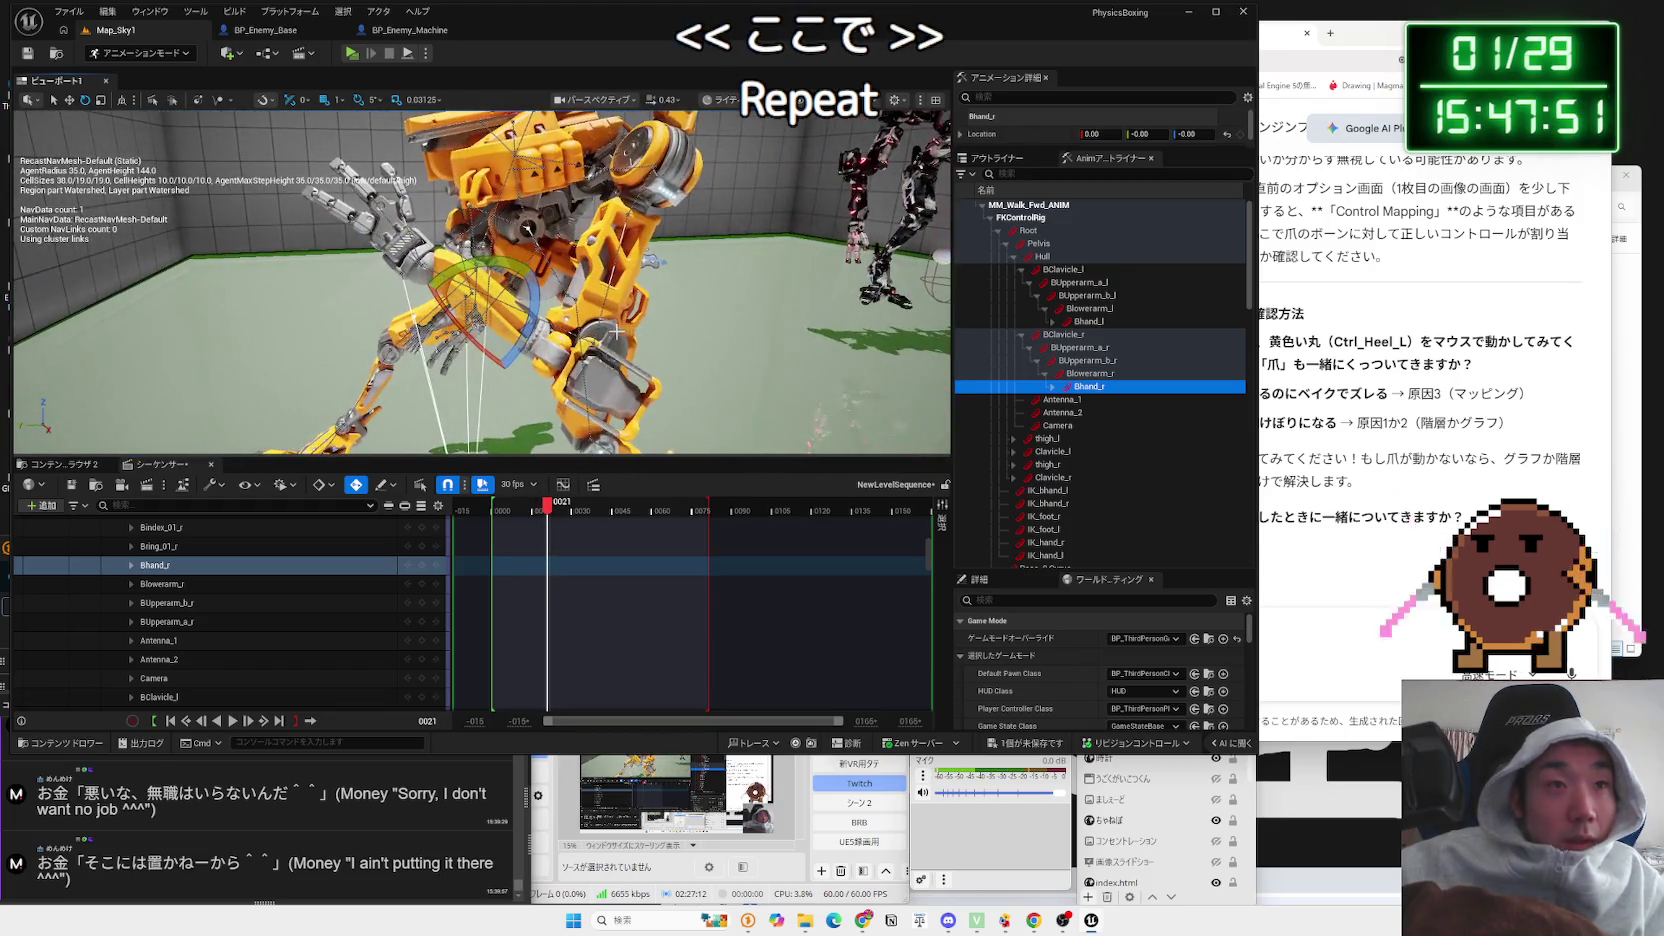
pyautogui.click(1097, 372)
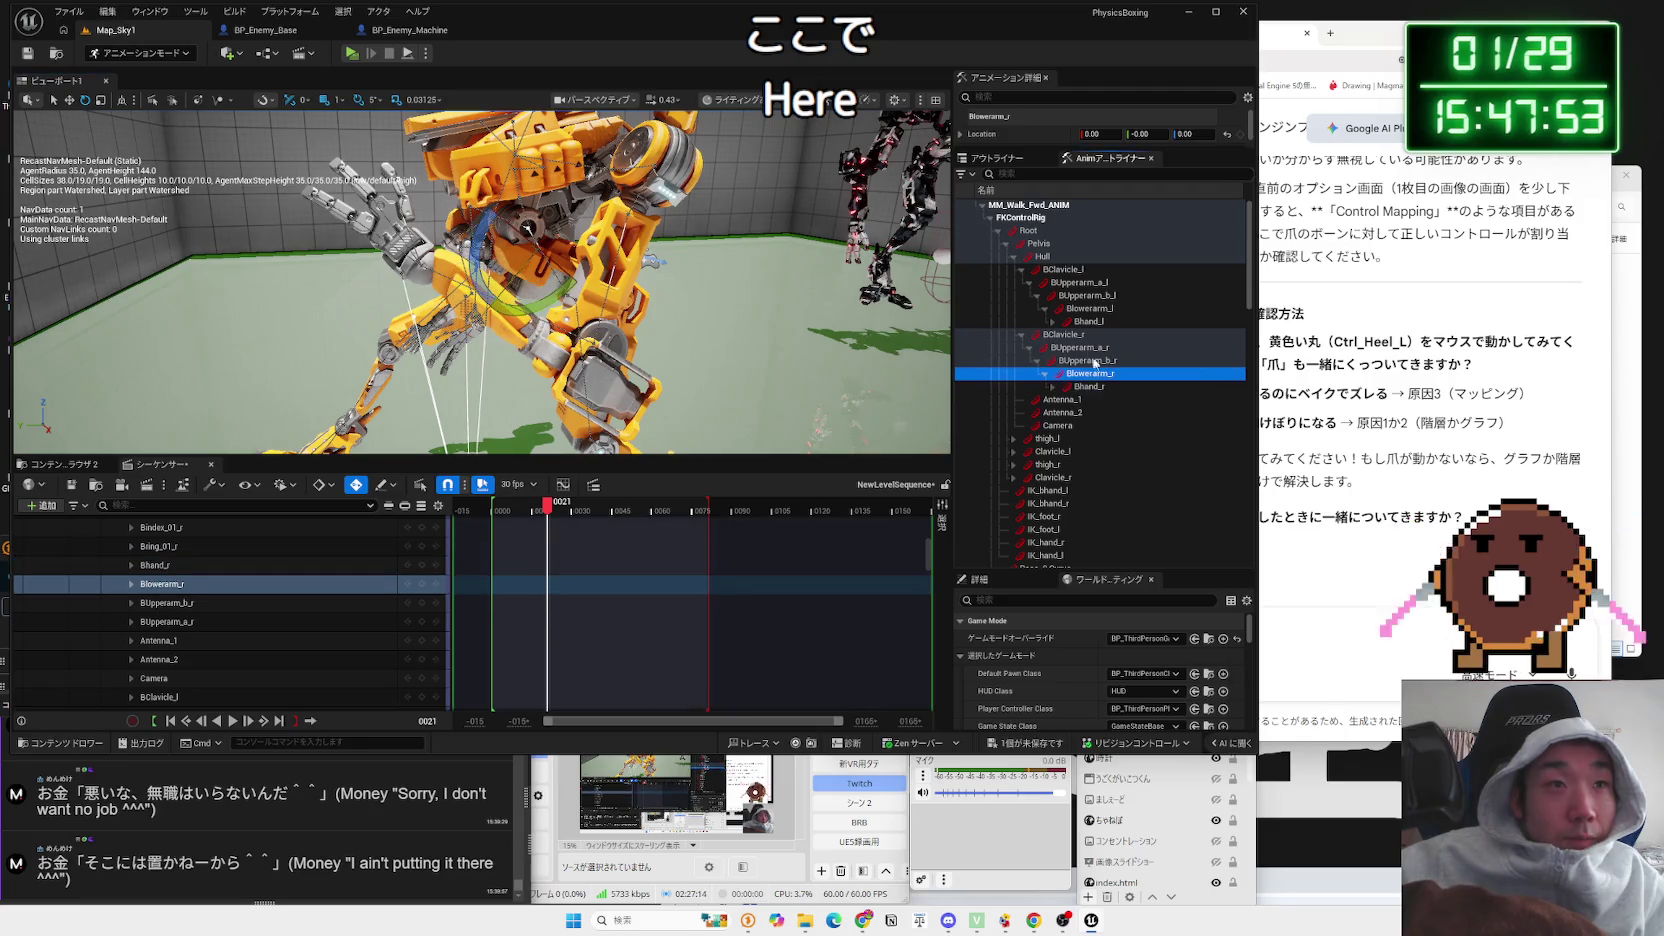
# Step: Rotate the left forearm Blowerarm_l by -35 degrees and orbit to face the mech
pyautogui.click(1096, 308)
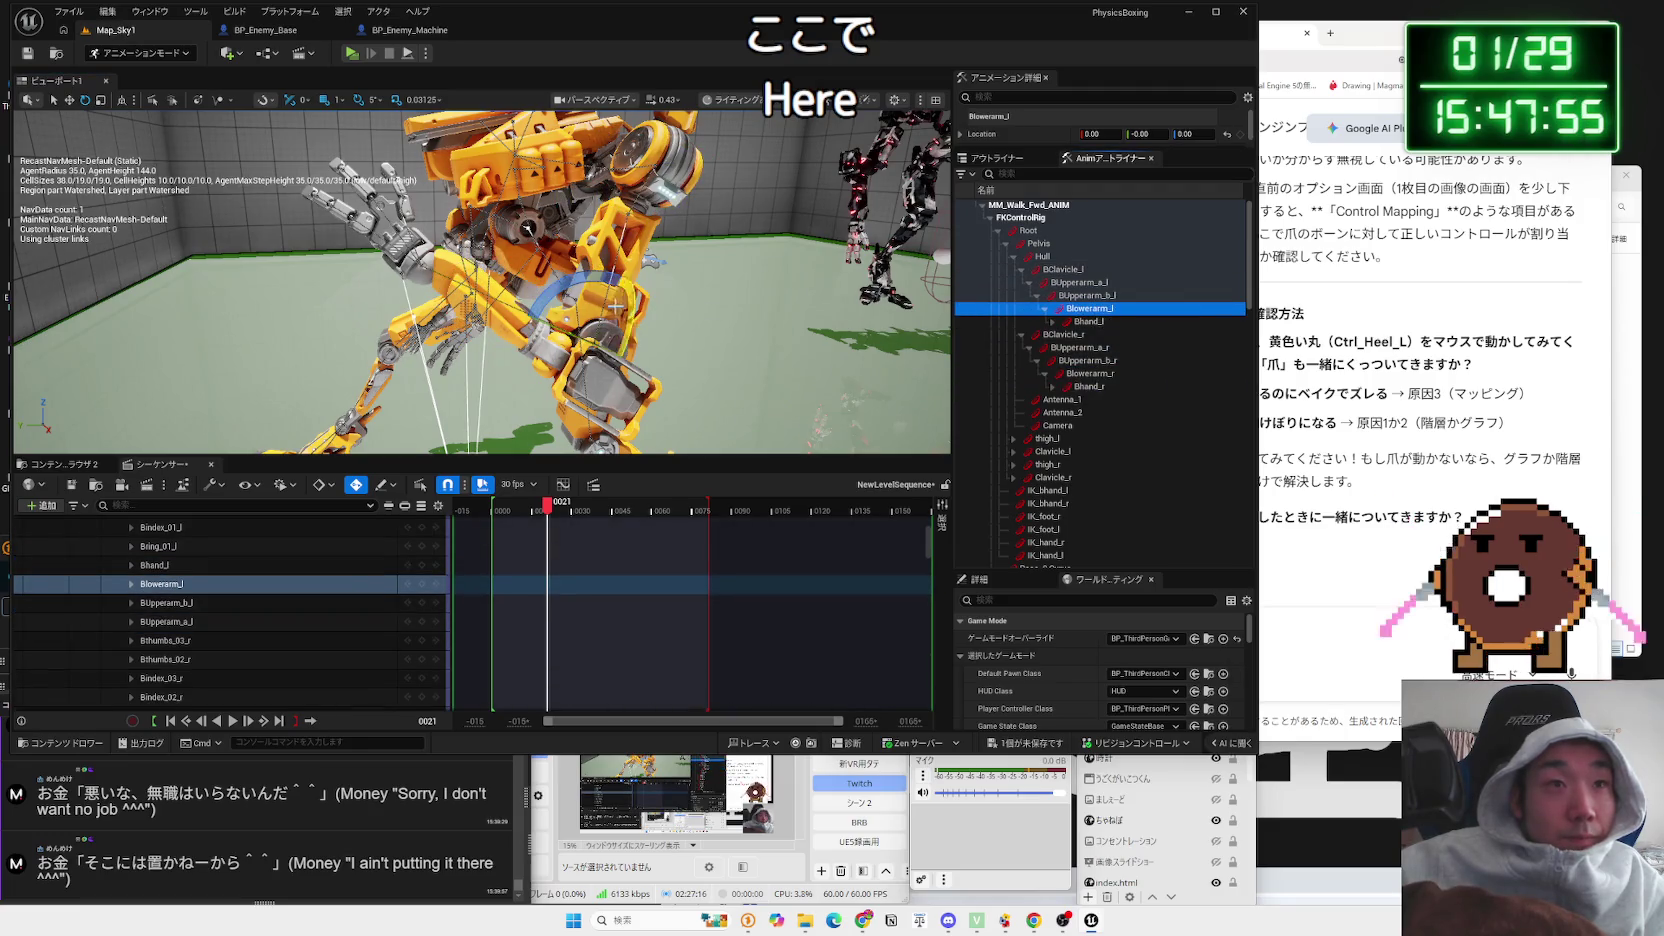
pyautogui.moveTo(505, 310); pyautogui.dragTo(499, 369)
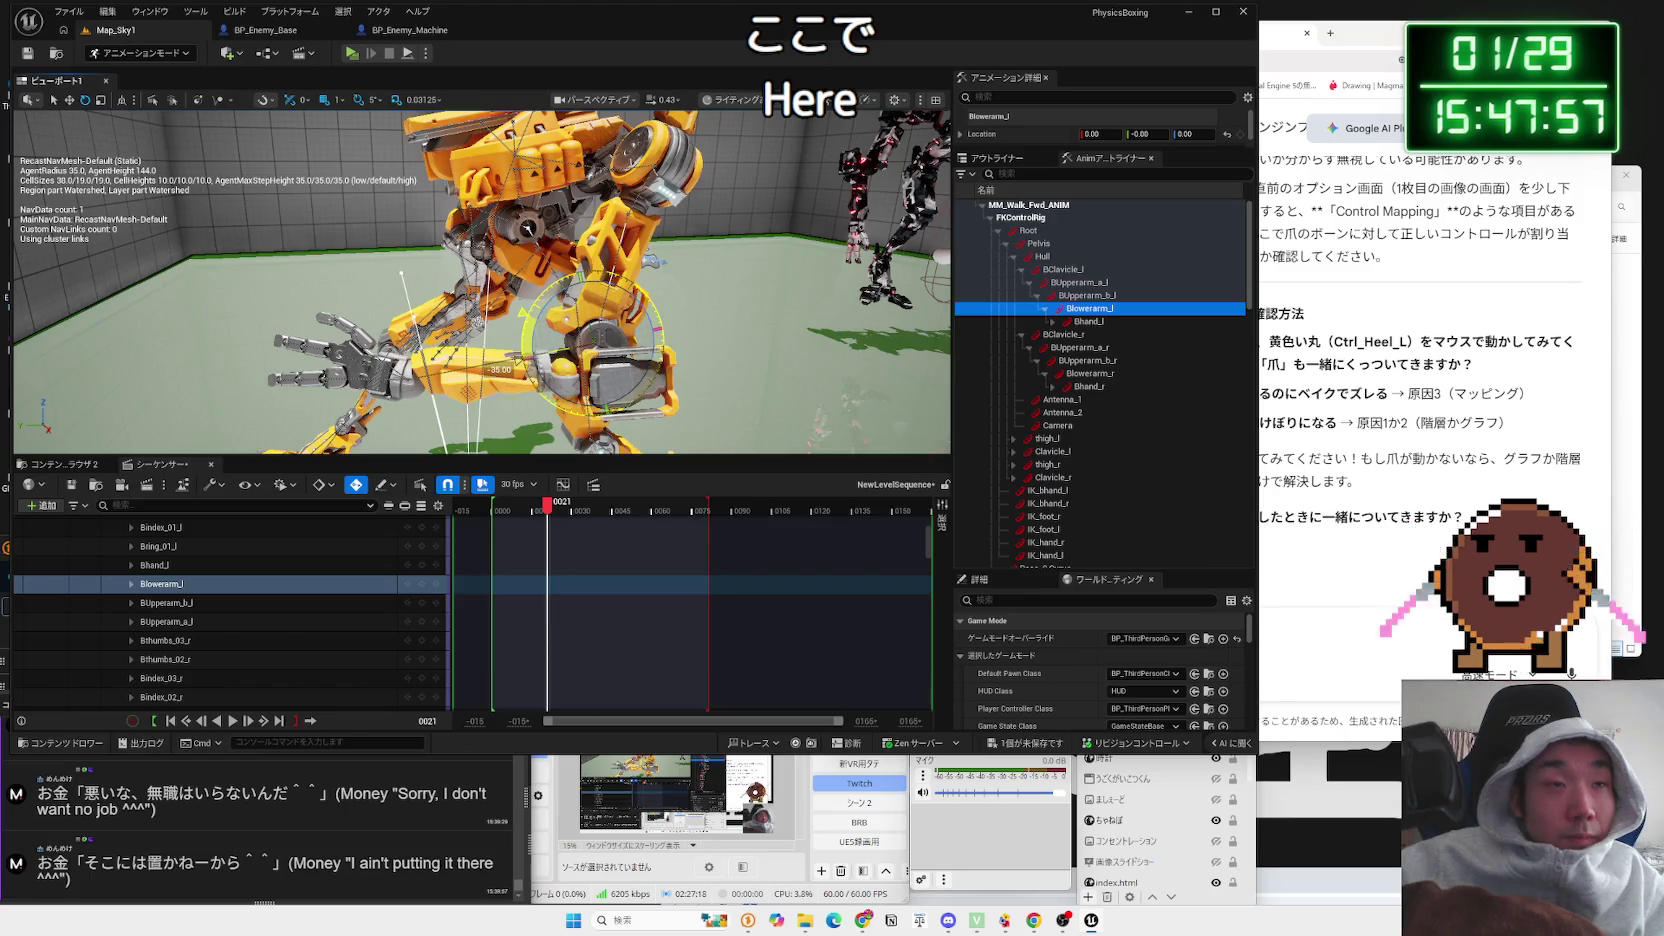
pyautogui.moveTo(600, 300)
pyautogui.mouseDown()
pyautogui.moveTo(440, 300)
pyautogui.moveTo(595, 310)
pyautogui.moveTo(490, 300)
pyautogui.mouseUp()
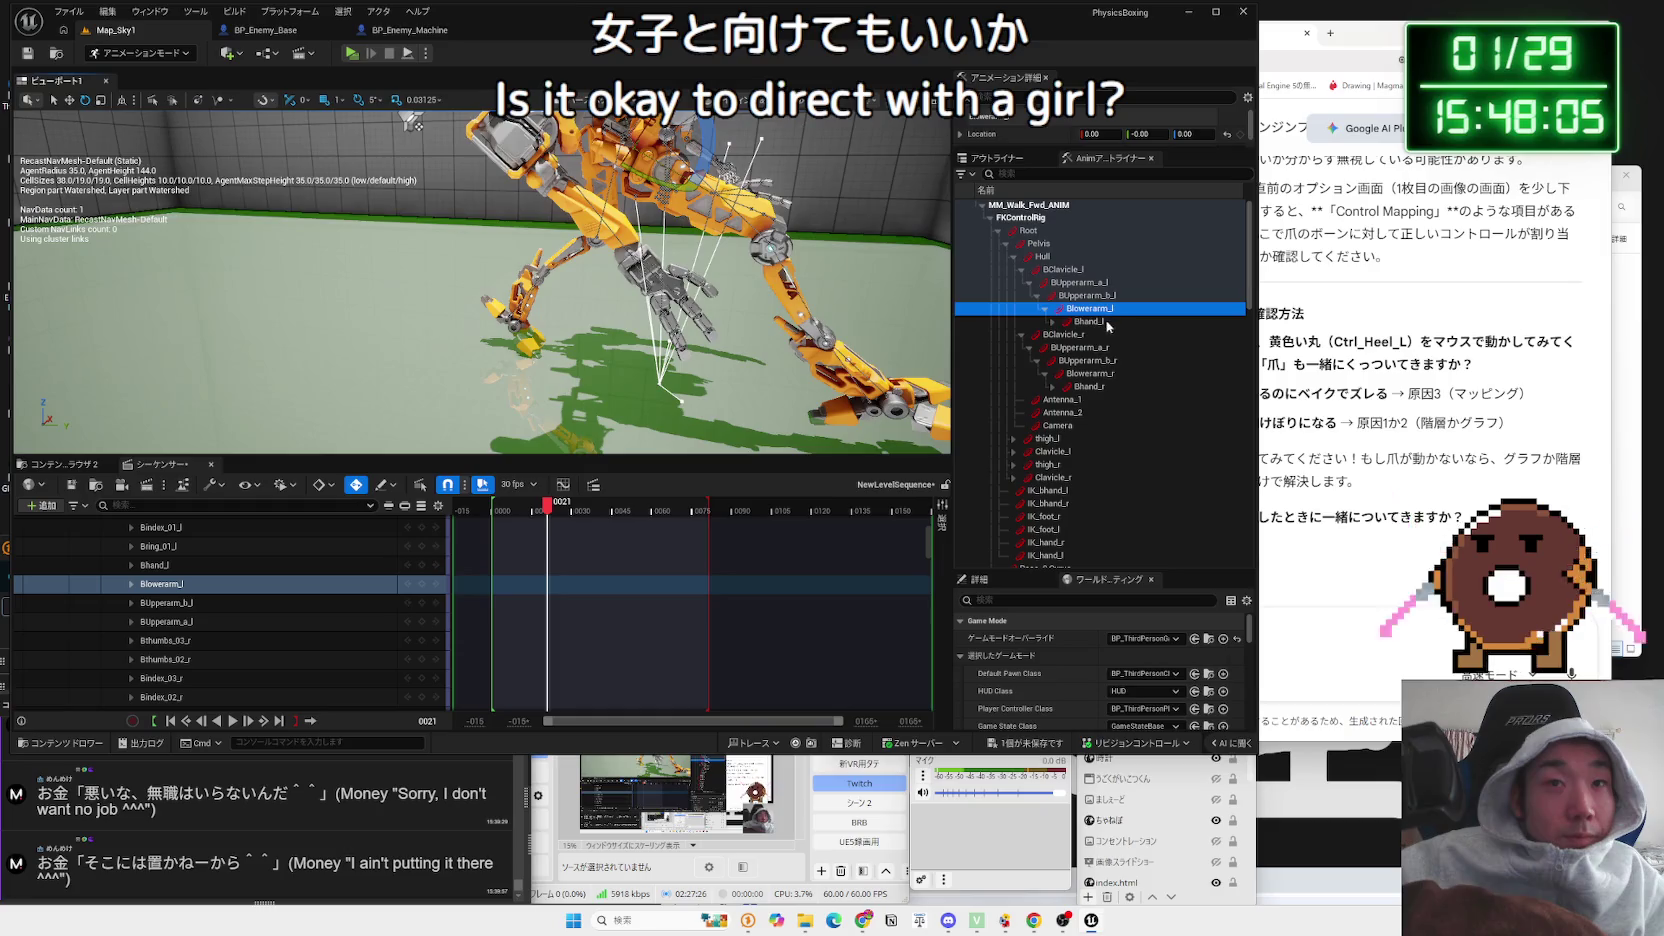
pyautogui.click(1090, 373)
pyautogui.moveTo(640, 280); pyautogui.dragTo(568, 240)
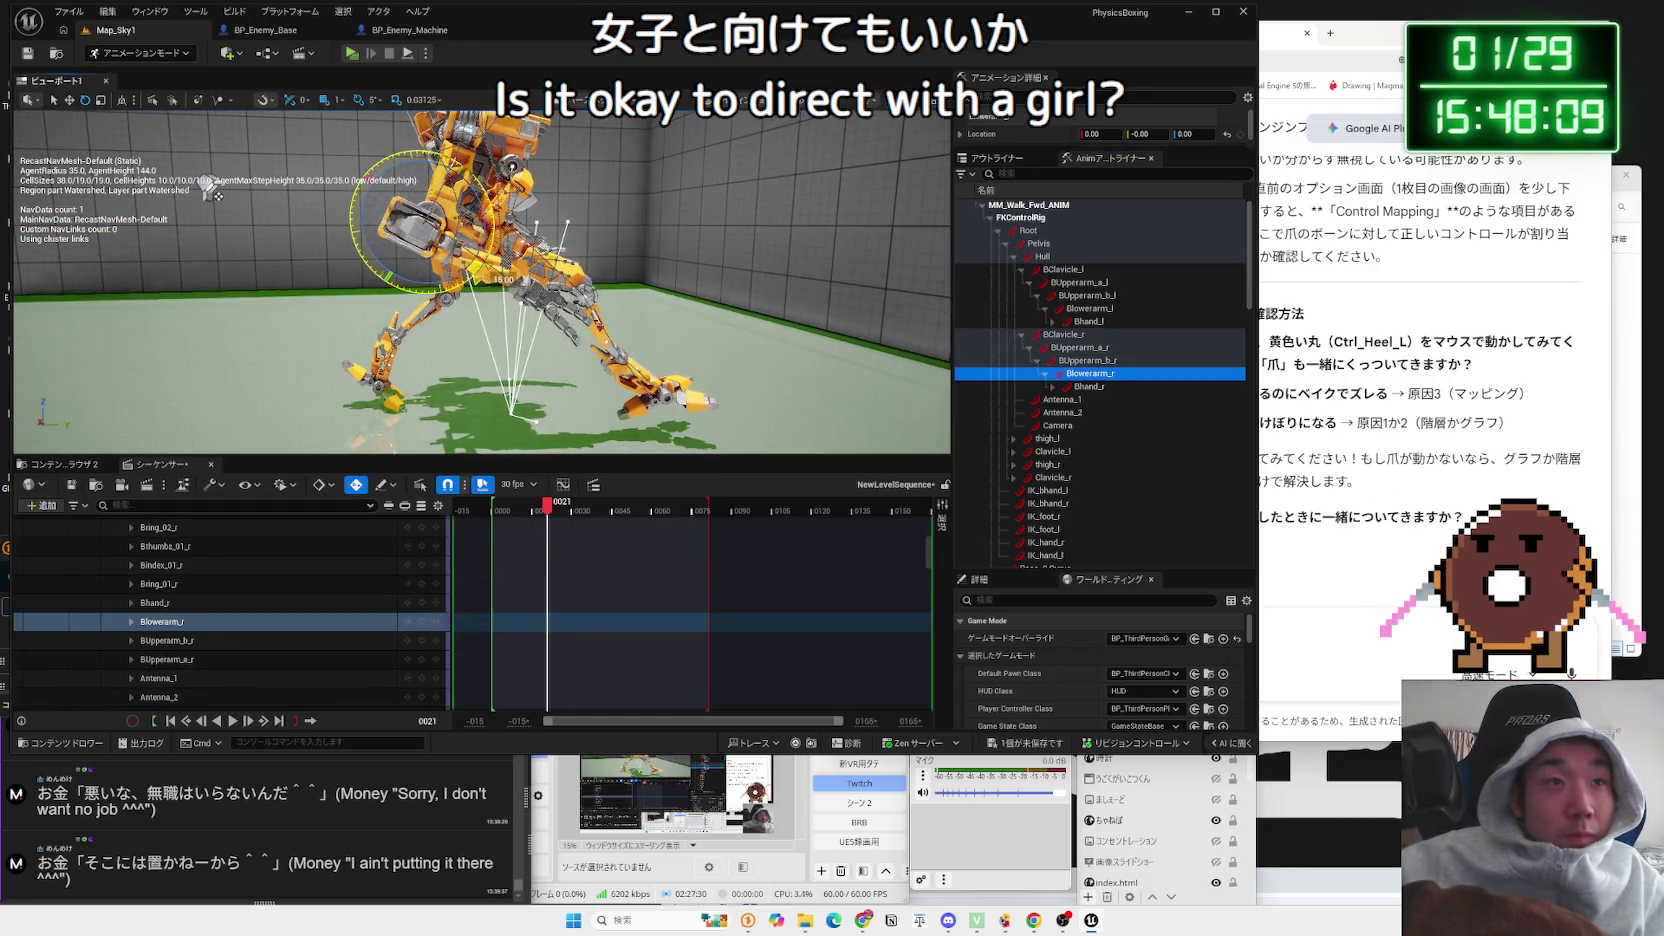
pyautogui.moveTo(212, 190); pyautogui.dragTo(928, 265)
pyautogui.moveTo(480, 280); pyautogui.dragTo(500, 255)
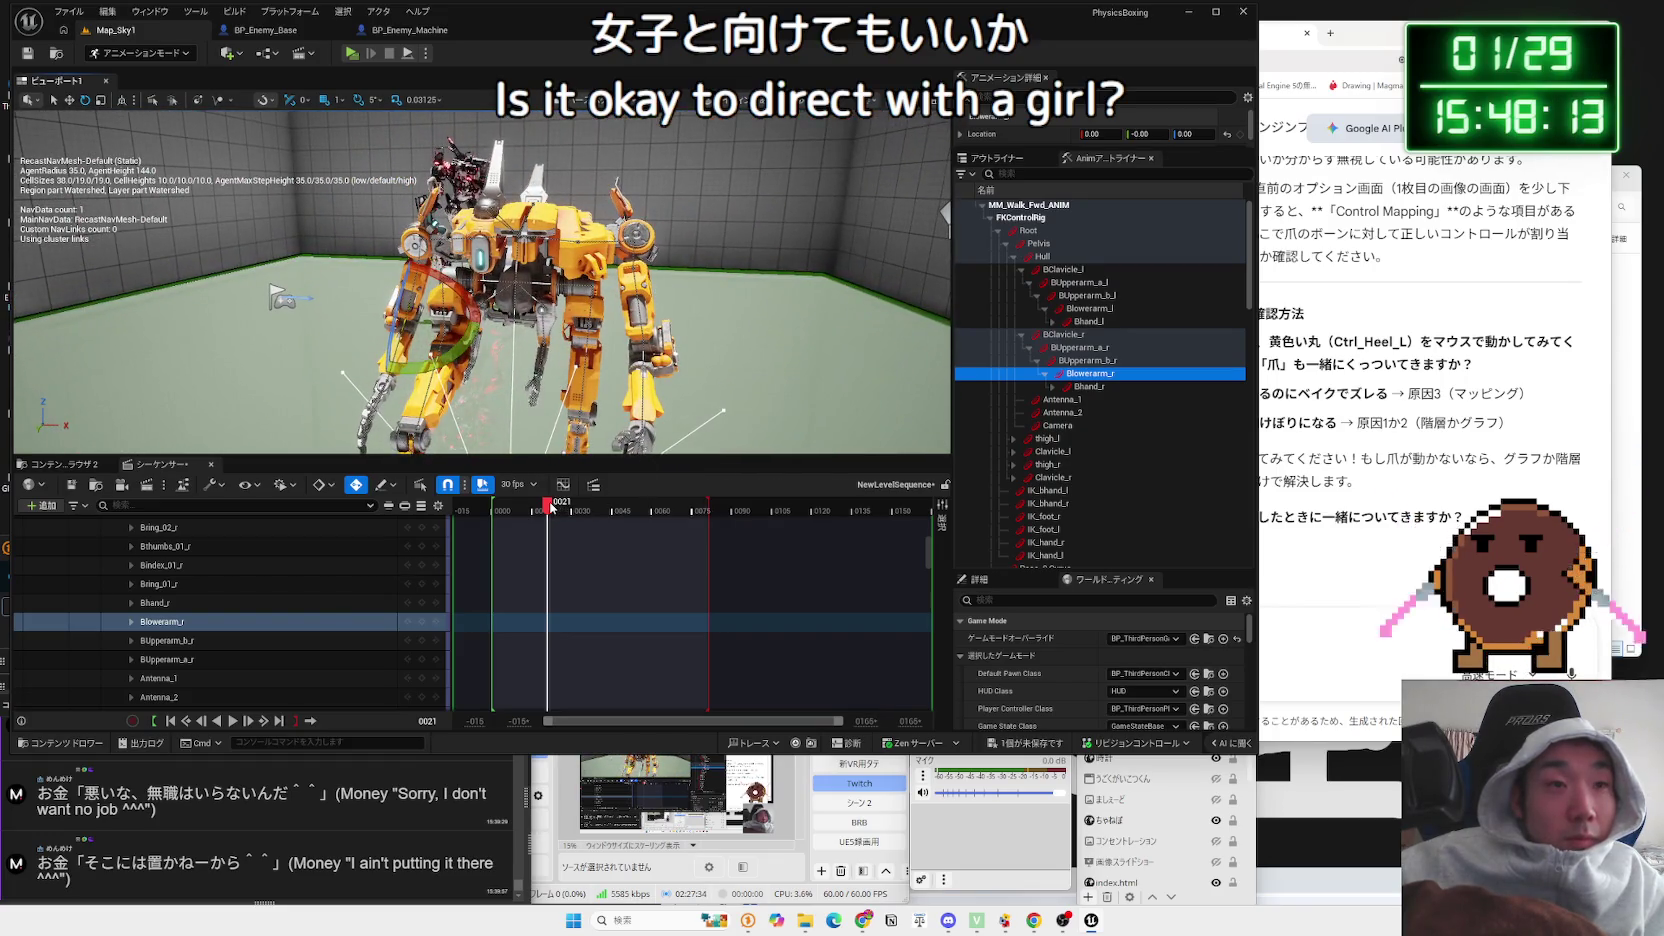
# Step: Scrub the walk from frame 0024 through 0043 to check the arm poses
pyautogui.moveTo(559, 510)
pyautogui.mouseDown()
pyautogui.moveTo(610, 511)
pyautogui.moveTo(585, 508)
pyautogui.mouseUp()
pyautogui.moveTo(600, 200)
pyautogui.mouseDown()
pyautogui.moveTo(669, 190)
pyautogui.moveTo(265, 200)
pyautogui.mouseUp()
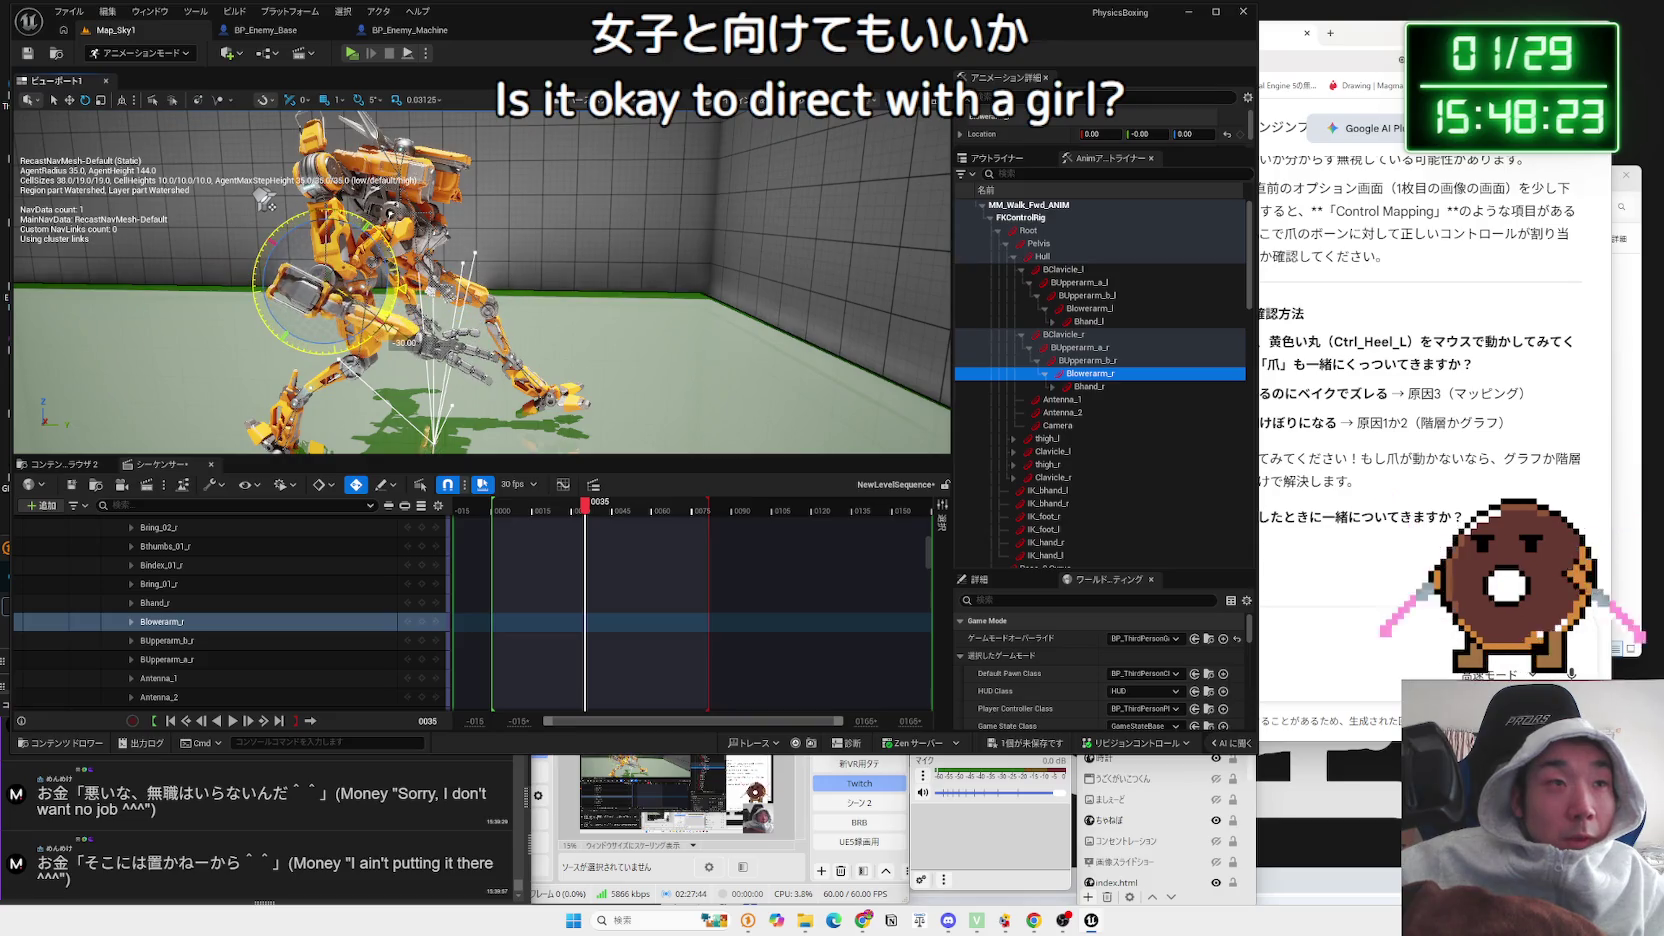
pyautogui.moveTo(585, 508); pyautogui.dragTo(615, 508)
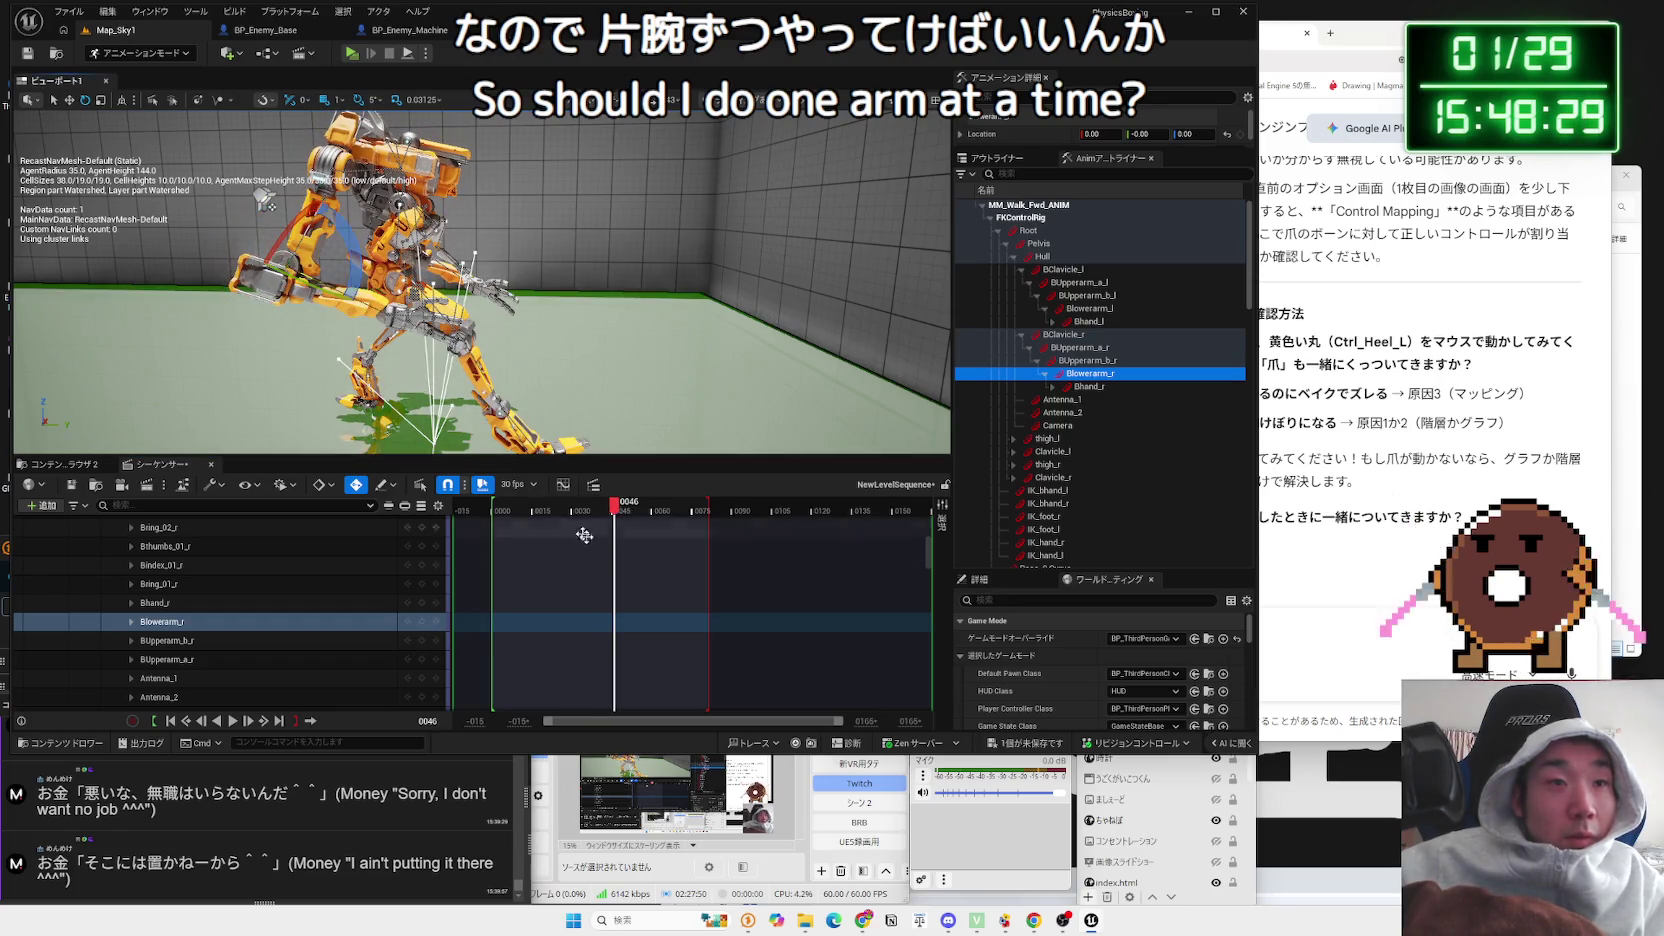
pyautogui.moveTo(617, 511); pyautogui.dragTo(693, 508)
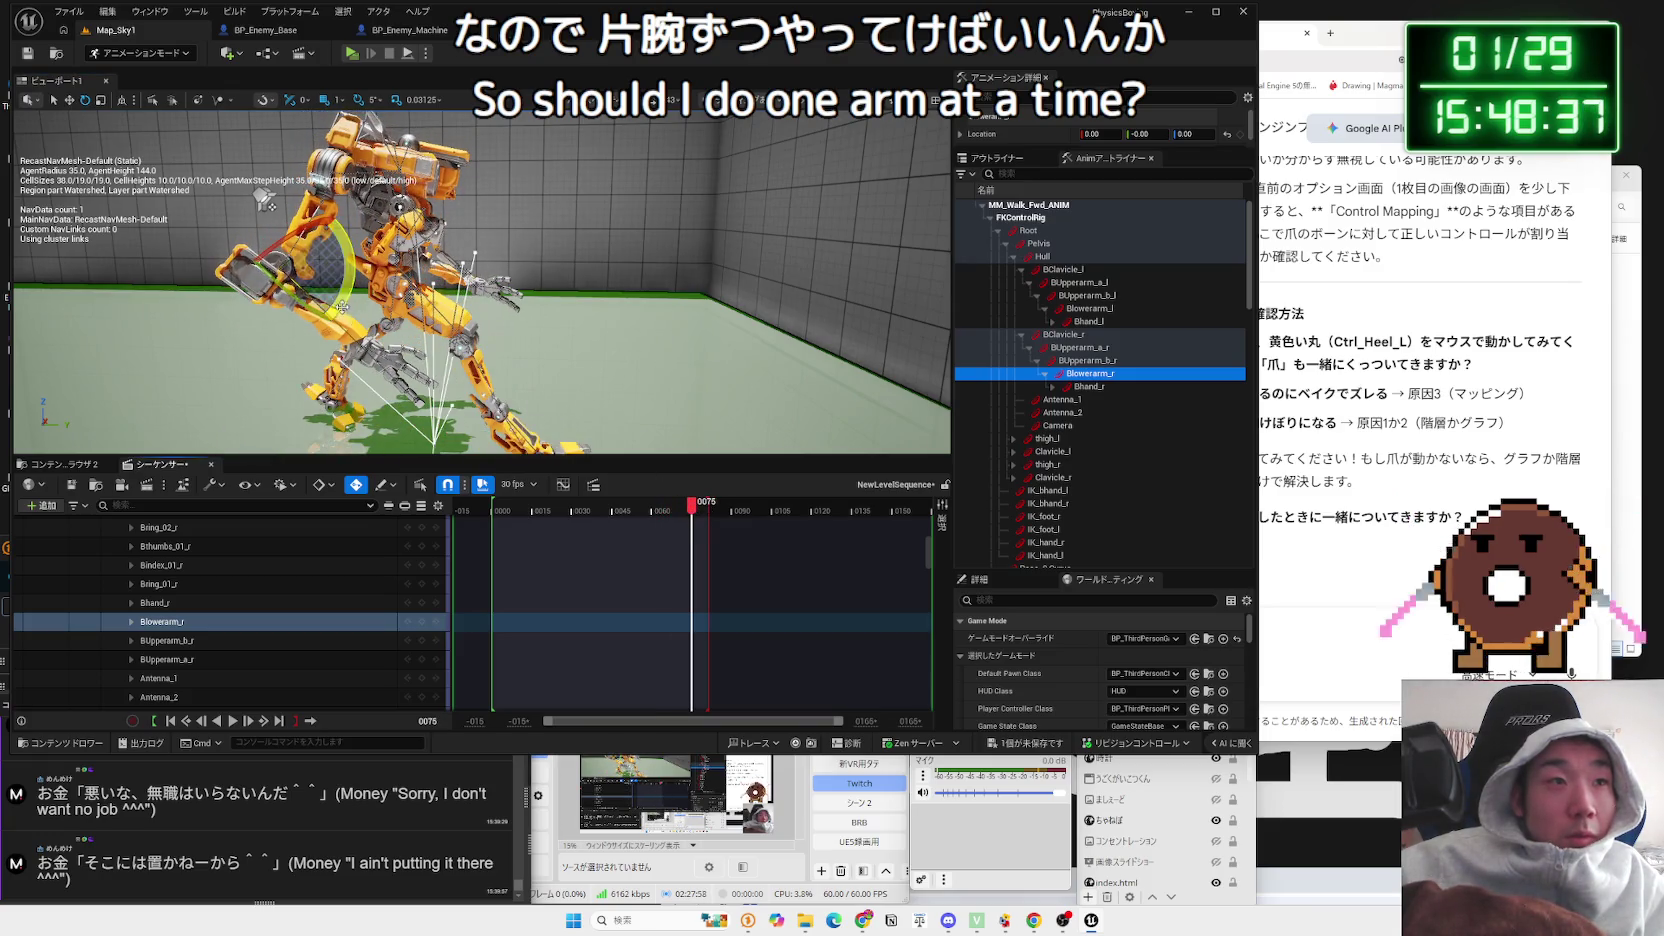
pyautogui.moveTo(690, 508)
pyautogui.mouseDown()
pyautogui.moveTo(725, 509)
pyautogui.moveTo(656, 510)
pyautogui.mouseUp()
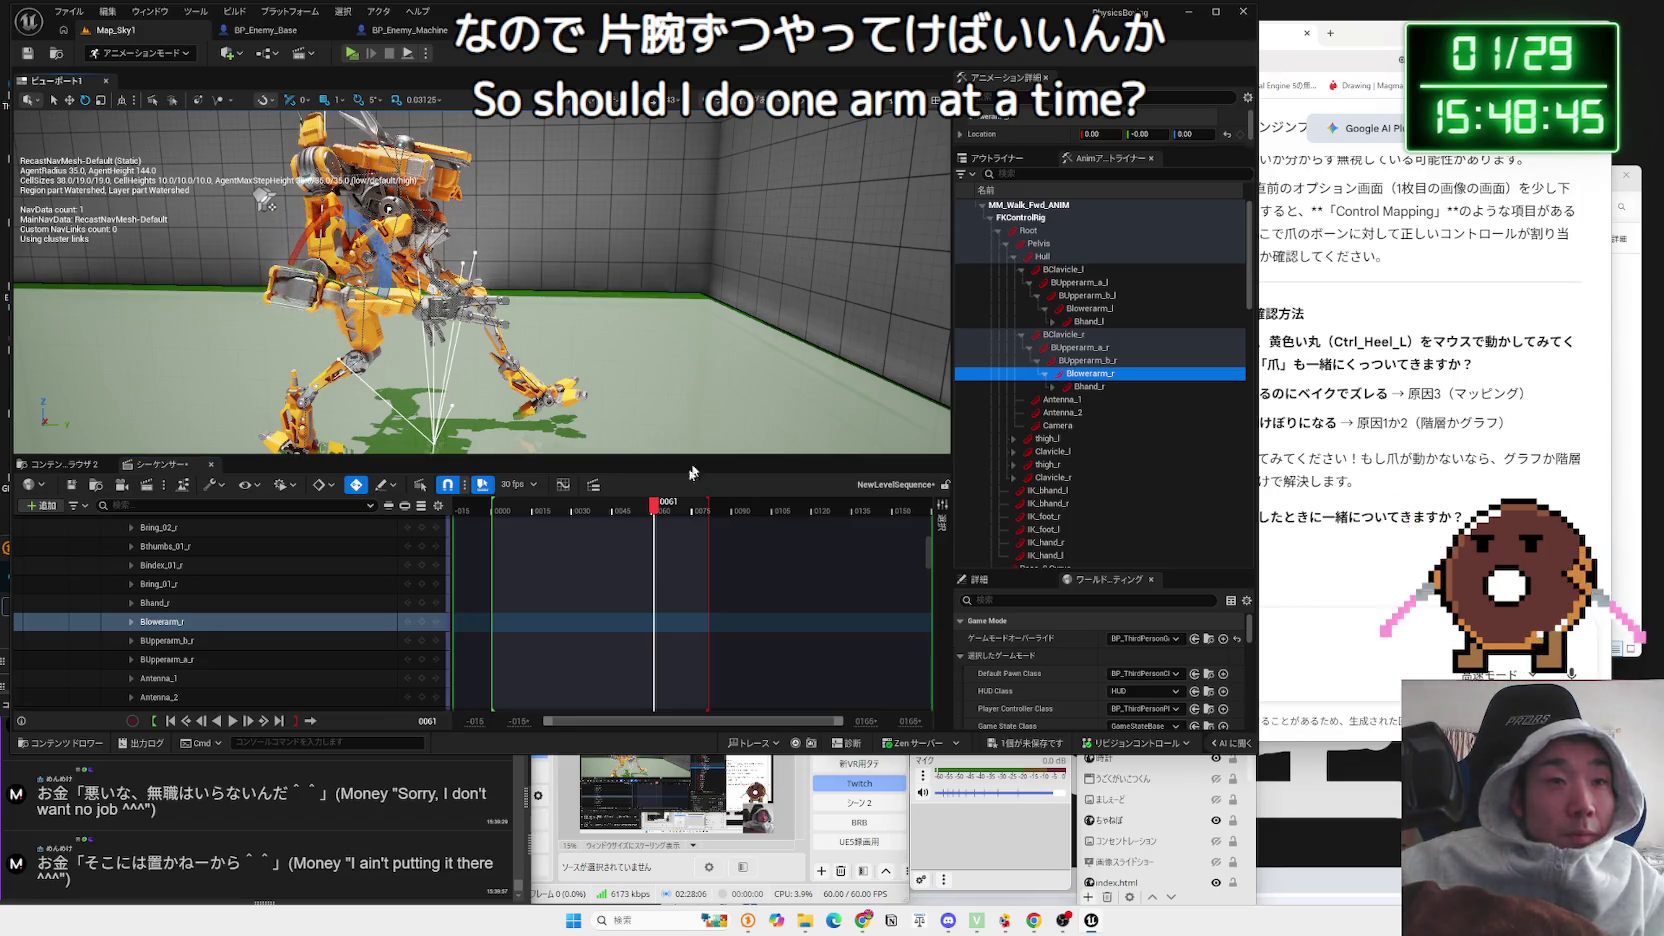
pyautogui.moveTo(700, 510); pyautogui.dragTo(717, 512)
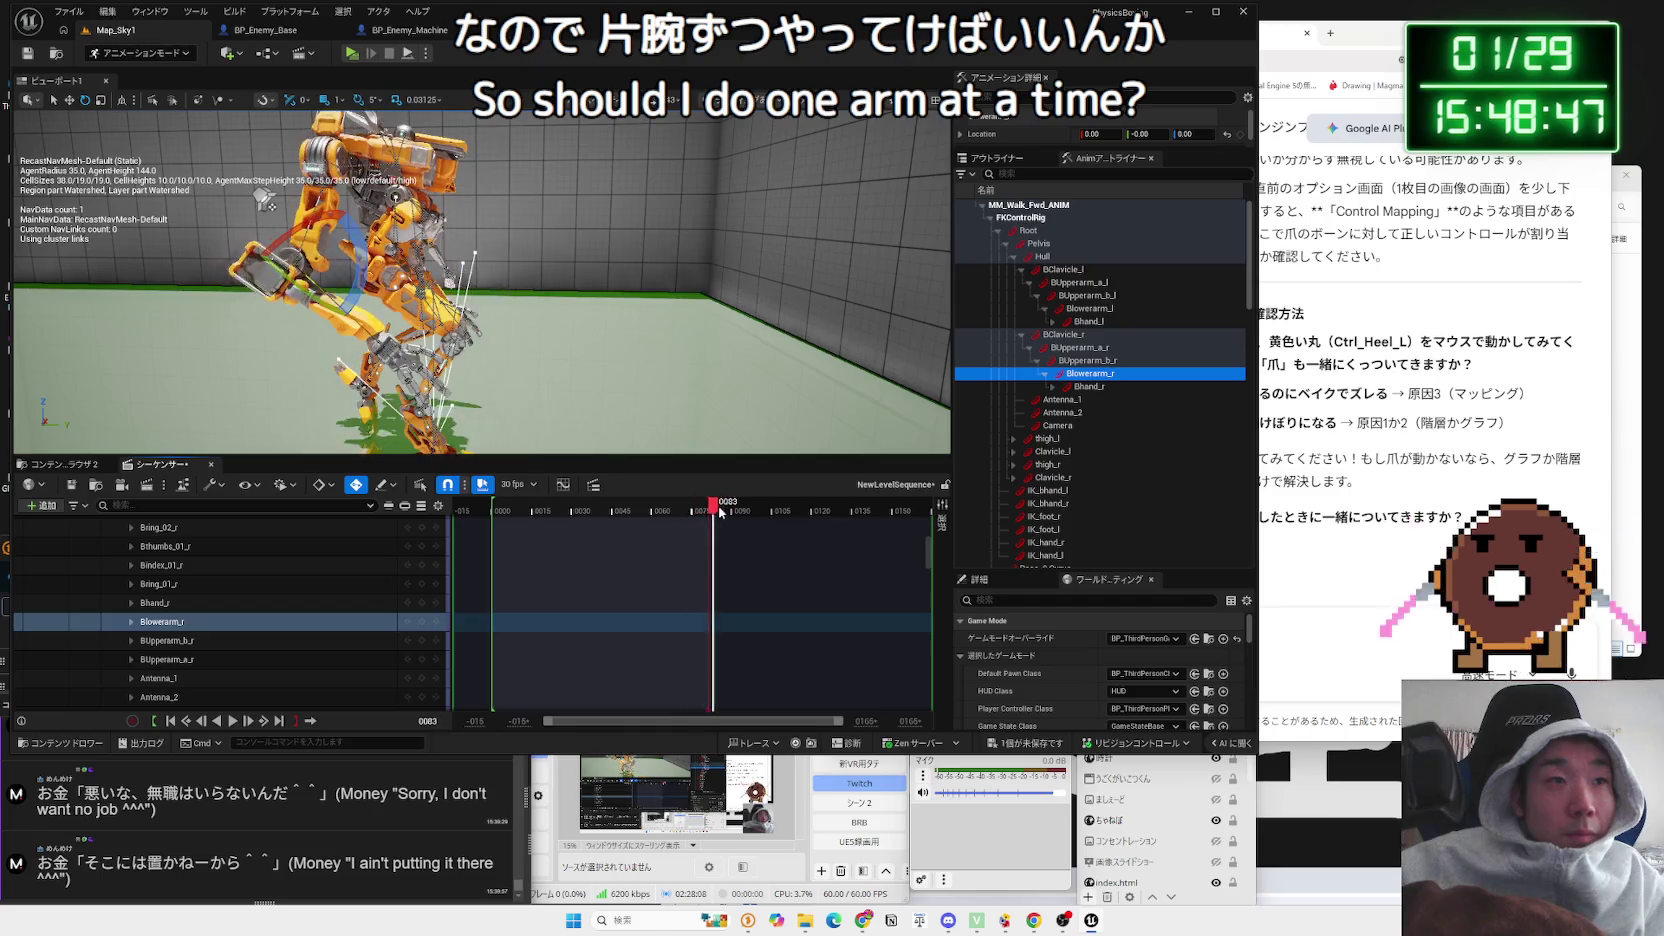
pyautogui.click(502, 507)
pyautogui.moveTo(502, 507)
pyautogui.mouseDown()
pyautogui.moveTo(520, 507)
pyautogui.moveTo(481, 507)
pyautogui.mouseUp()
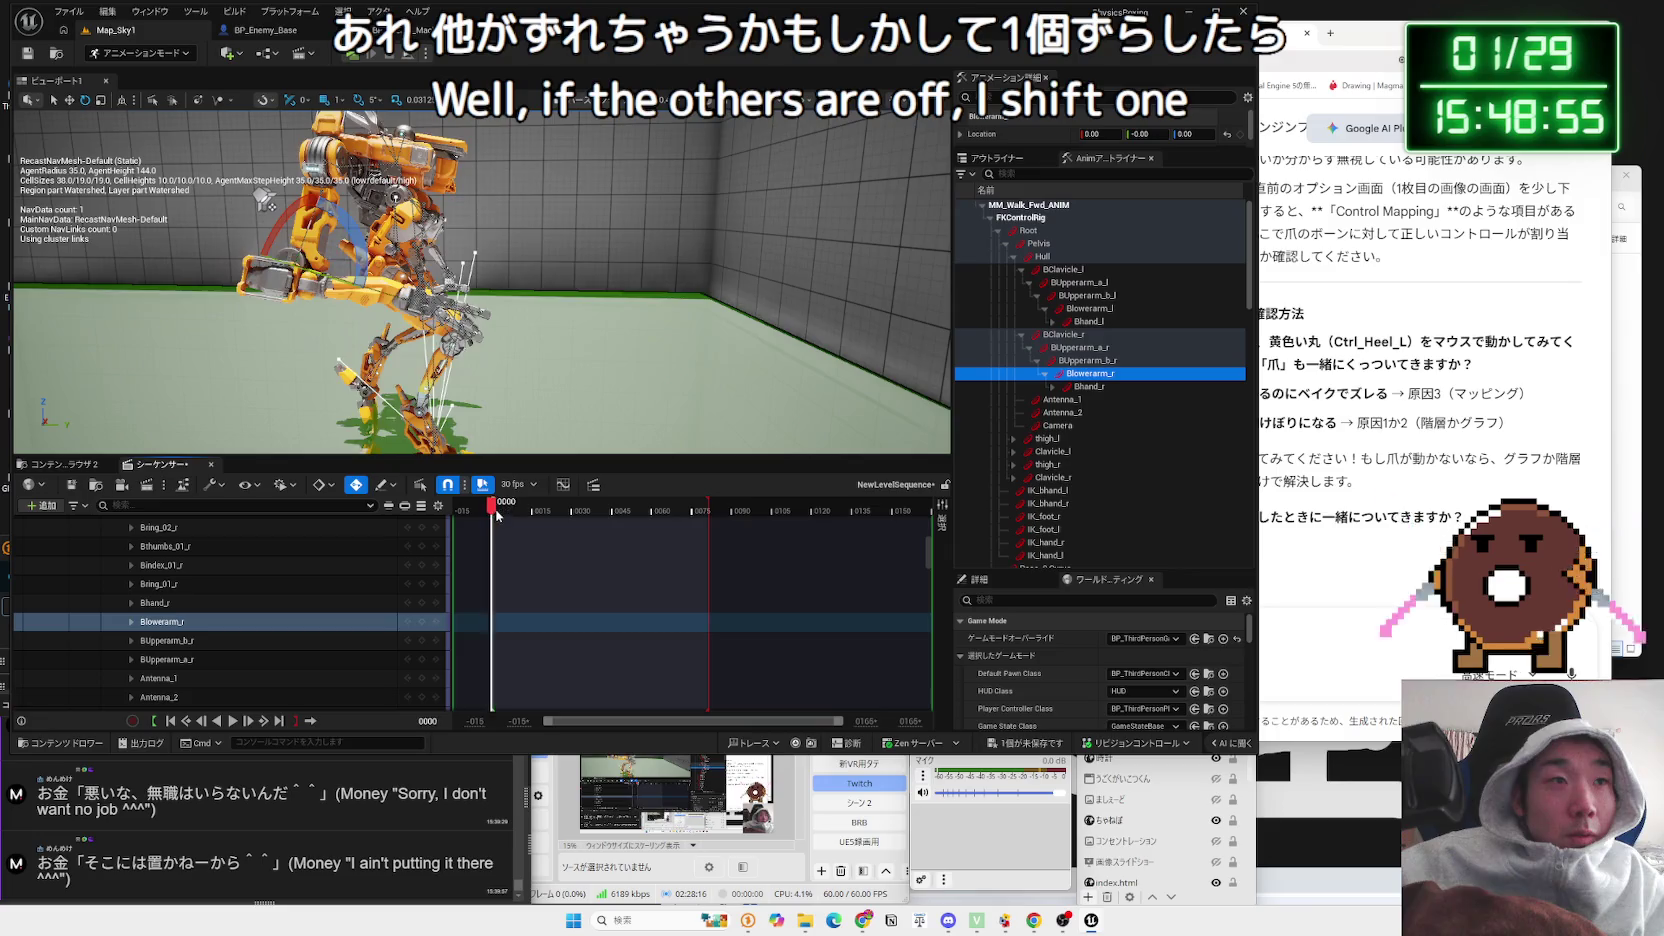
pyautogui.press('Right')
pyautogui.press('Right')
pyautogui.press('Right')
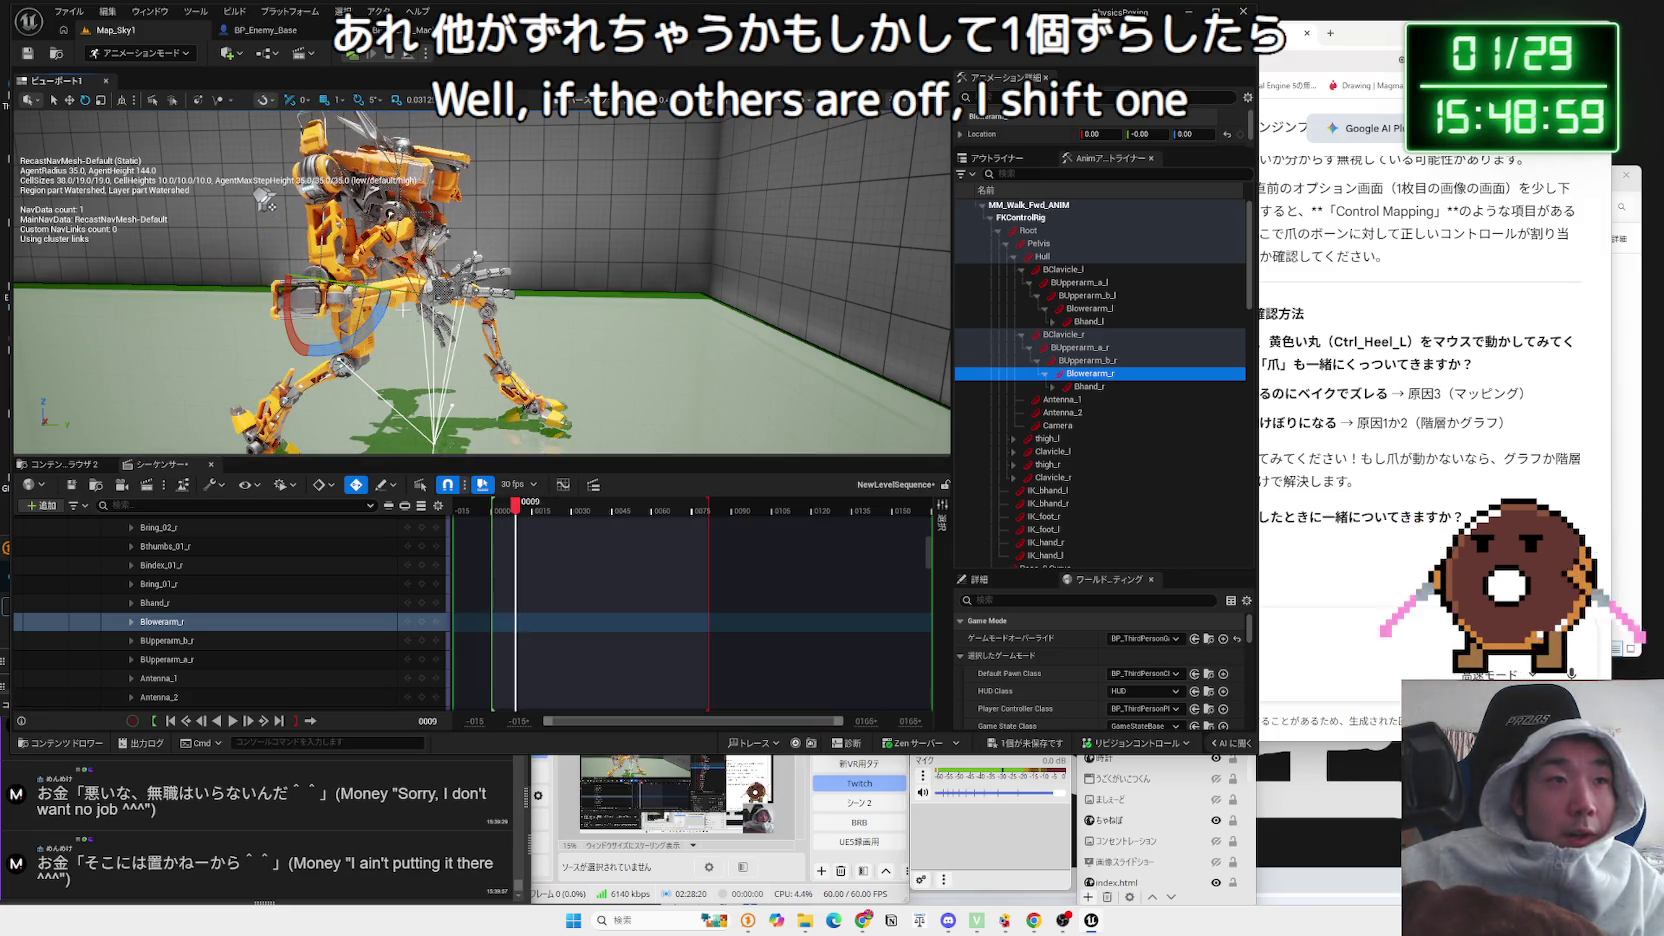
pyautogui.moveTo(515, 507)
pyautogui.mouseDown()
pyautogui.moveTo(492, 509)
pyautogui.moveTo(588, 508)
pyautogui.moveTo(511, 507)
pyautogui.moveTo(535, 507)
pyautogui.mouseUp()
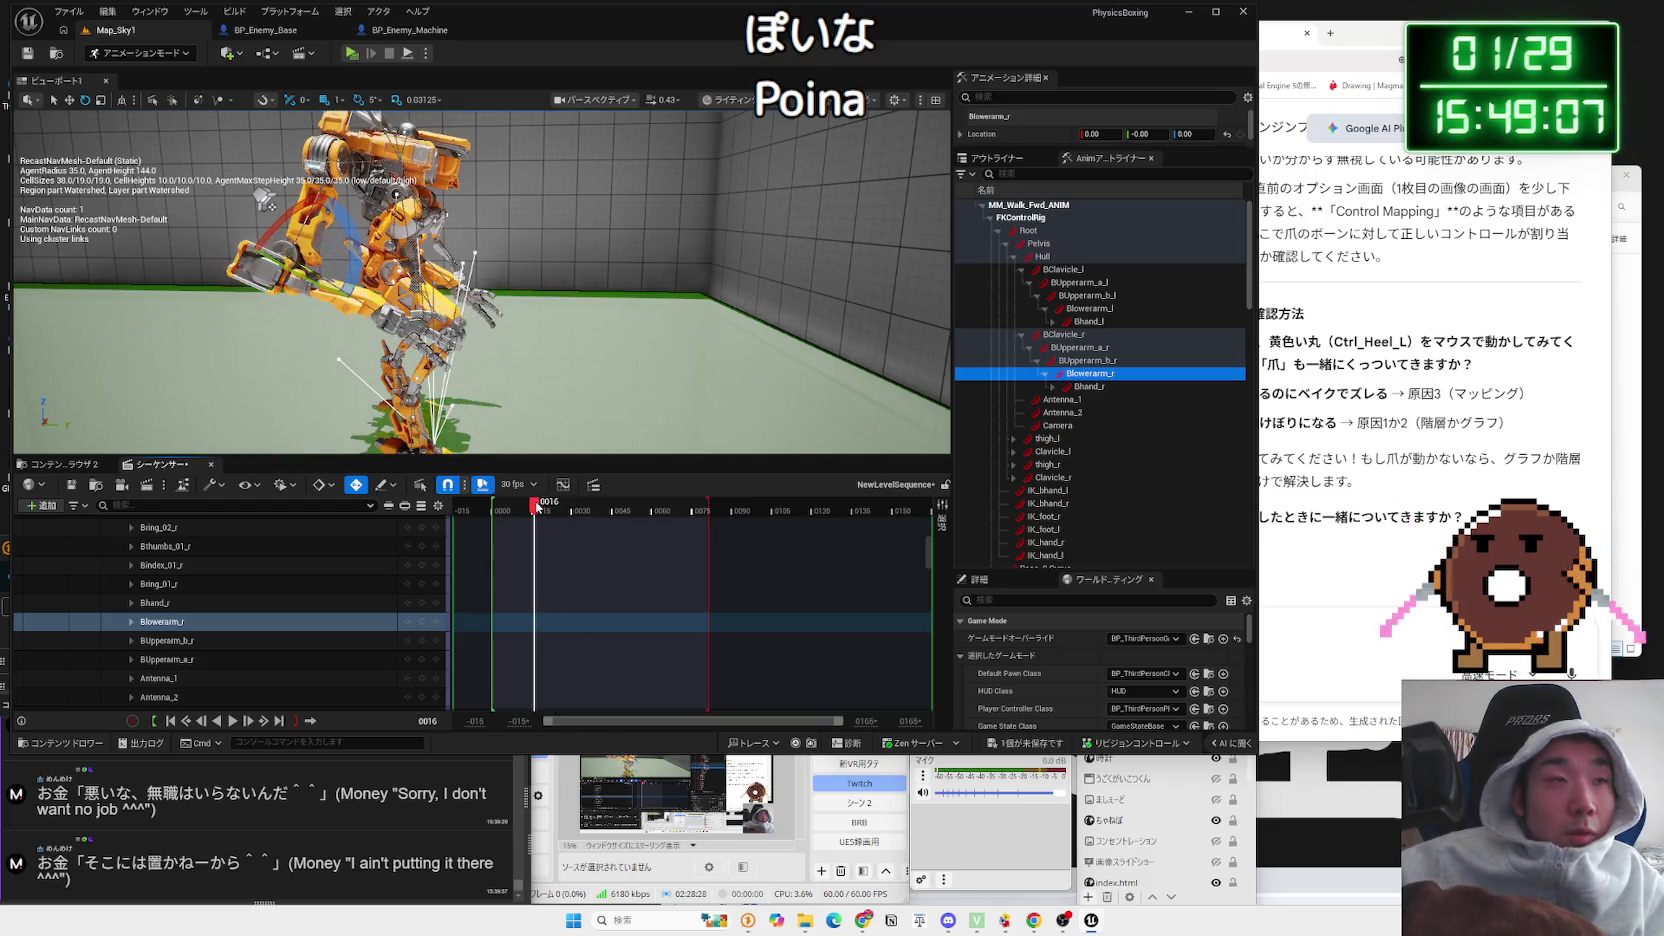
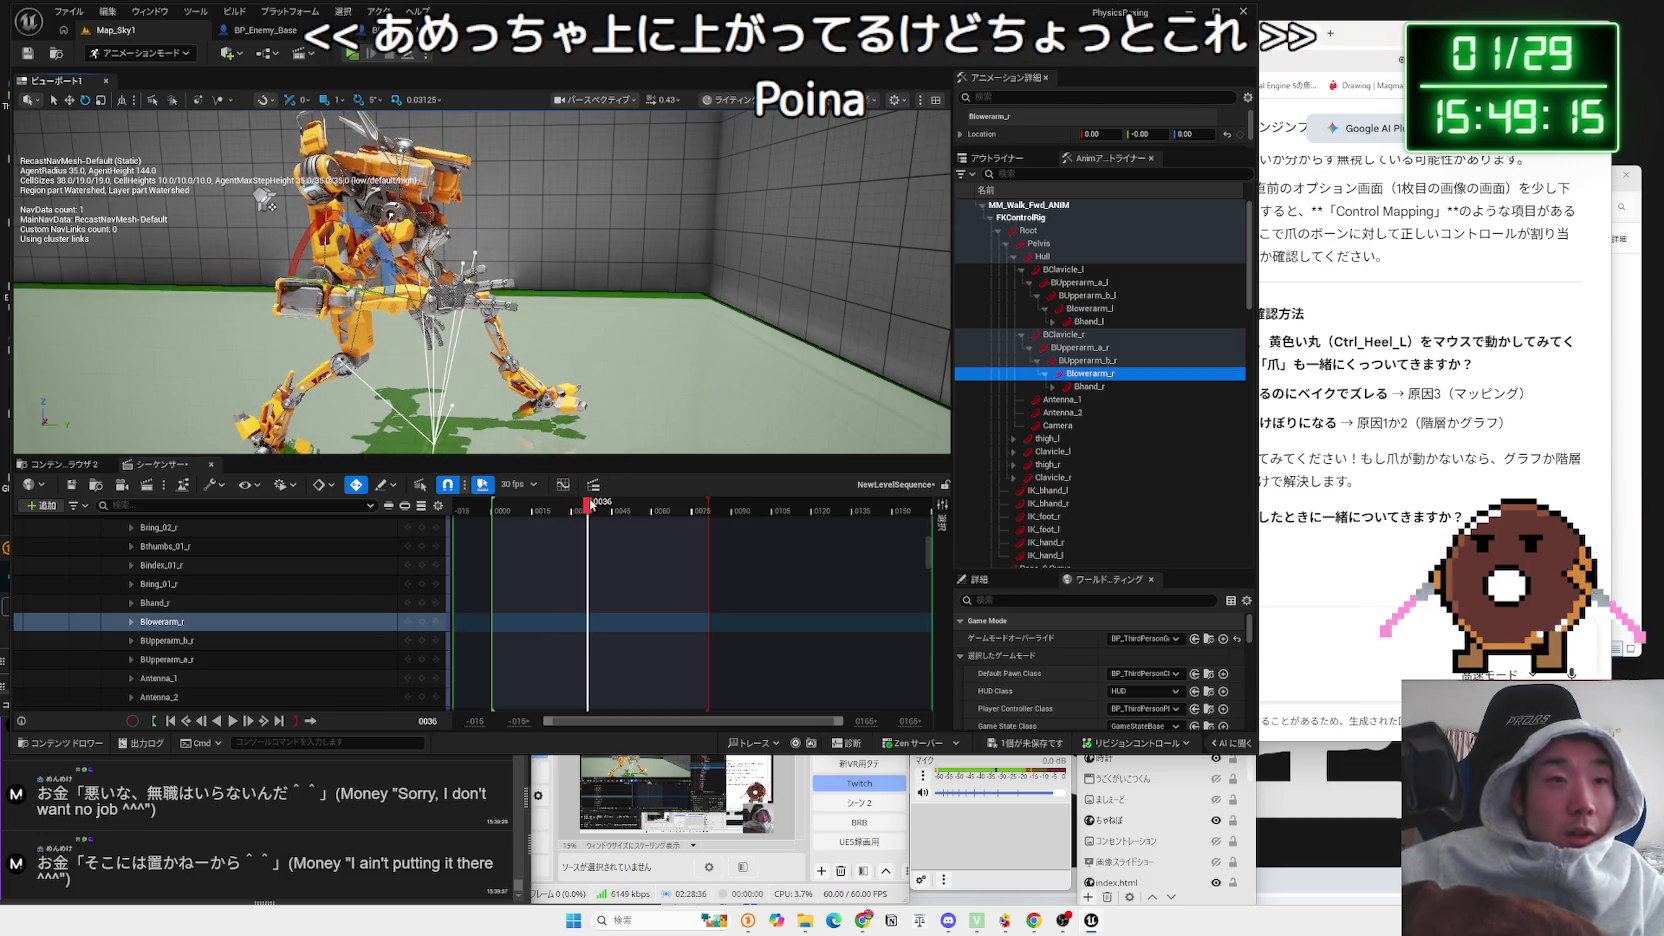
# Step: Scrub the walk between frames 0007 and 0037 with BUpperarm_a_r selected to review the arm
pyautogui.moveTo(588, 505)
pyautogui.mouseDown()
pyautogui.moveTo(528, 506)
pyautogui.moveTo(664, 510)
pyautogui.moveTo(496, 509)
pyautogui.moveTo(610, 509)
pyautogui.moveTo(504, 511)
pyautogui.moveTo(536, 511)
pyautogui.mouseUp()
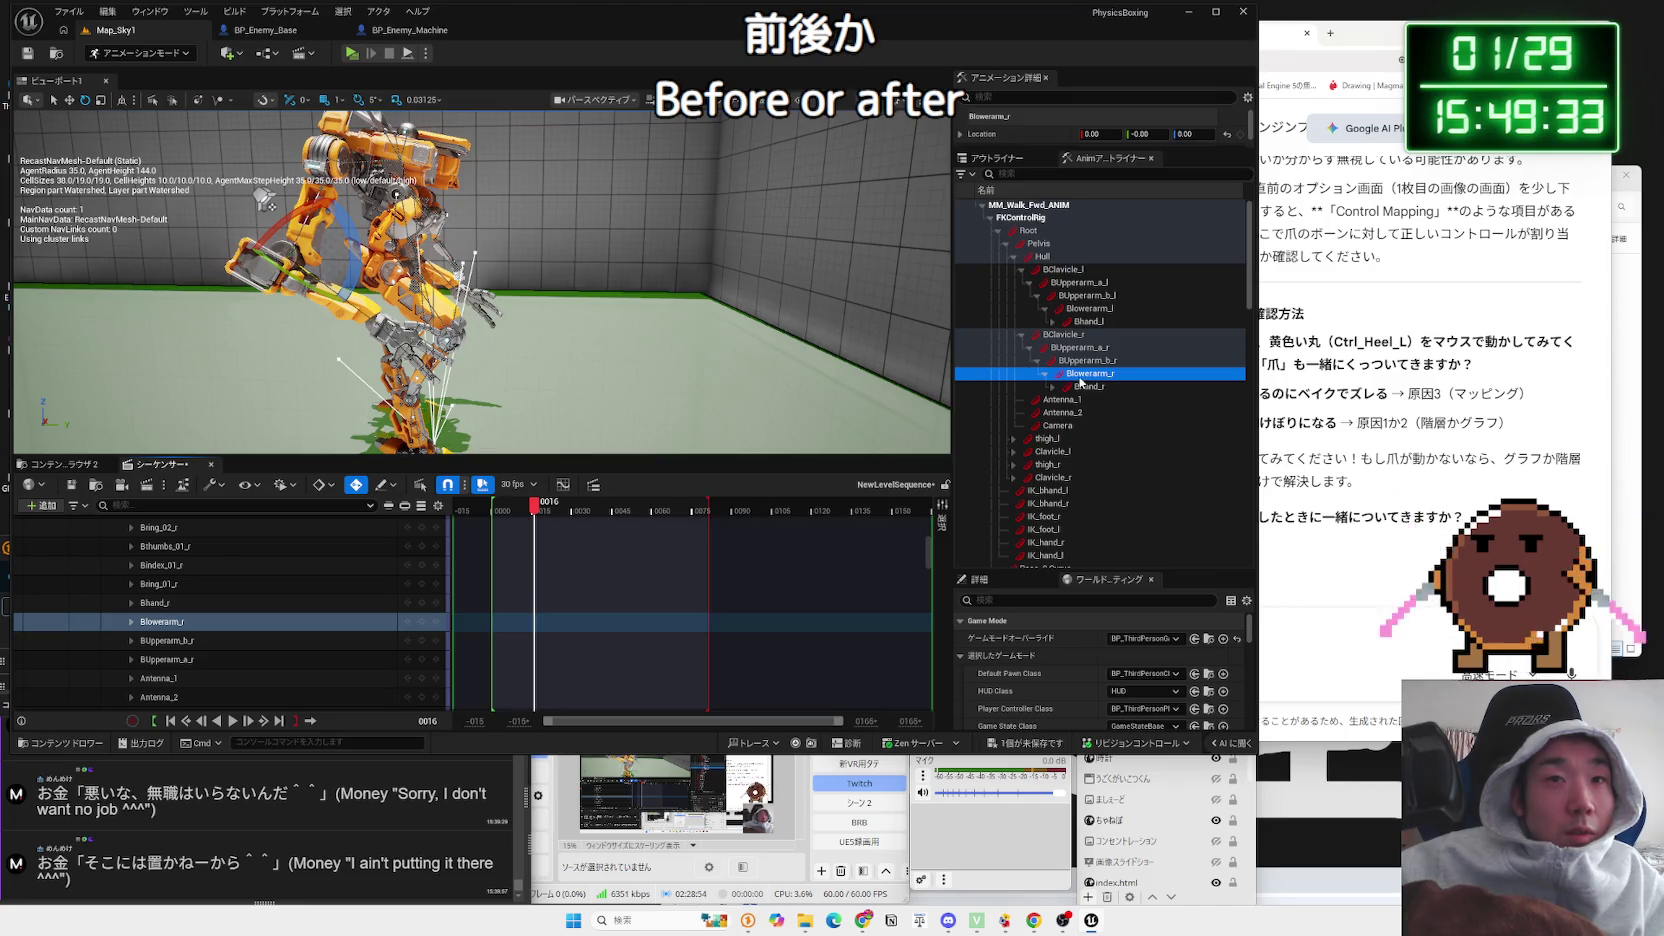
pyautogui.click(1087, 350)
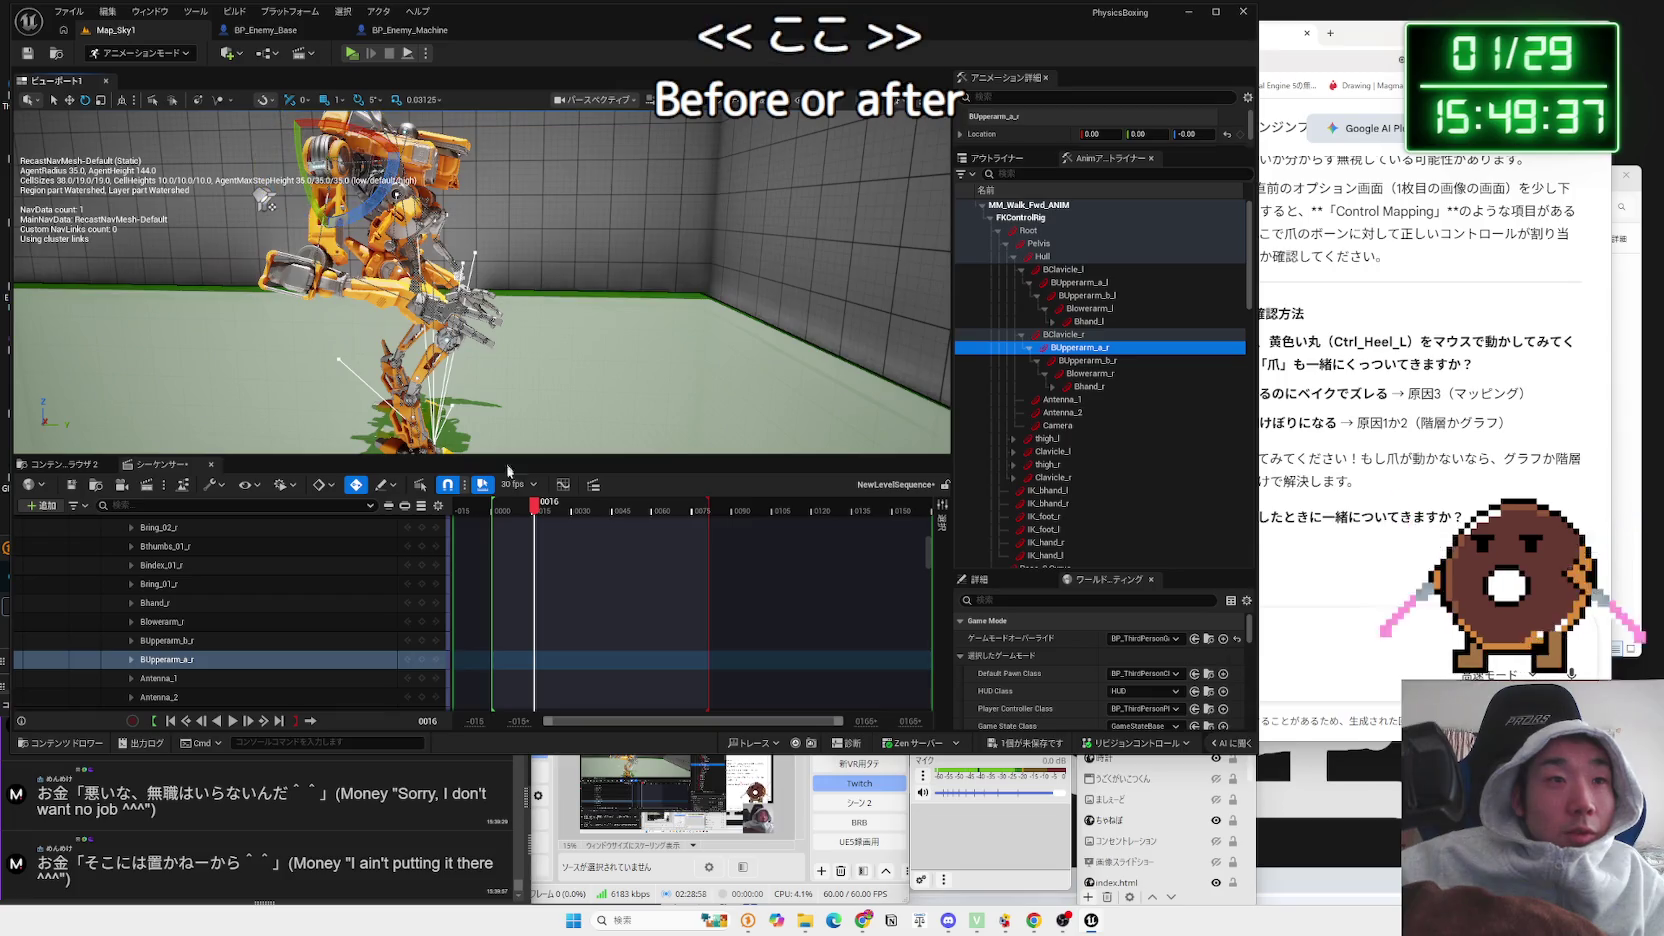
pyautogui.moveTo(536, 511); pyautogui.dragTo(591, 507)
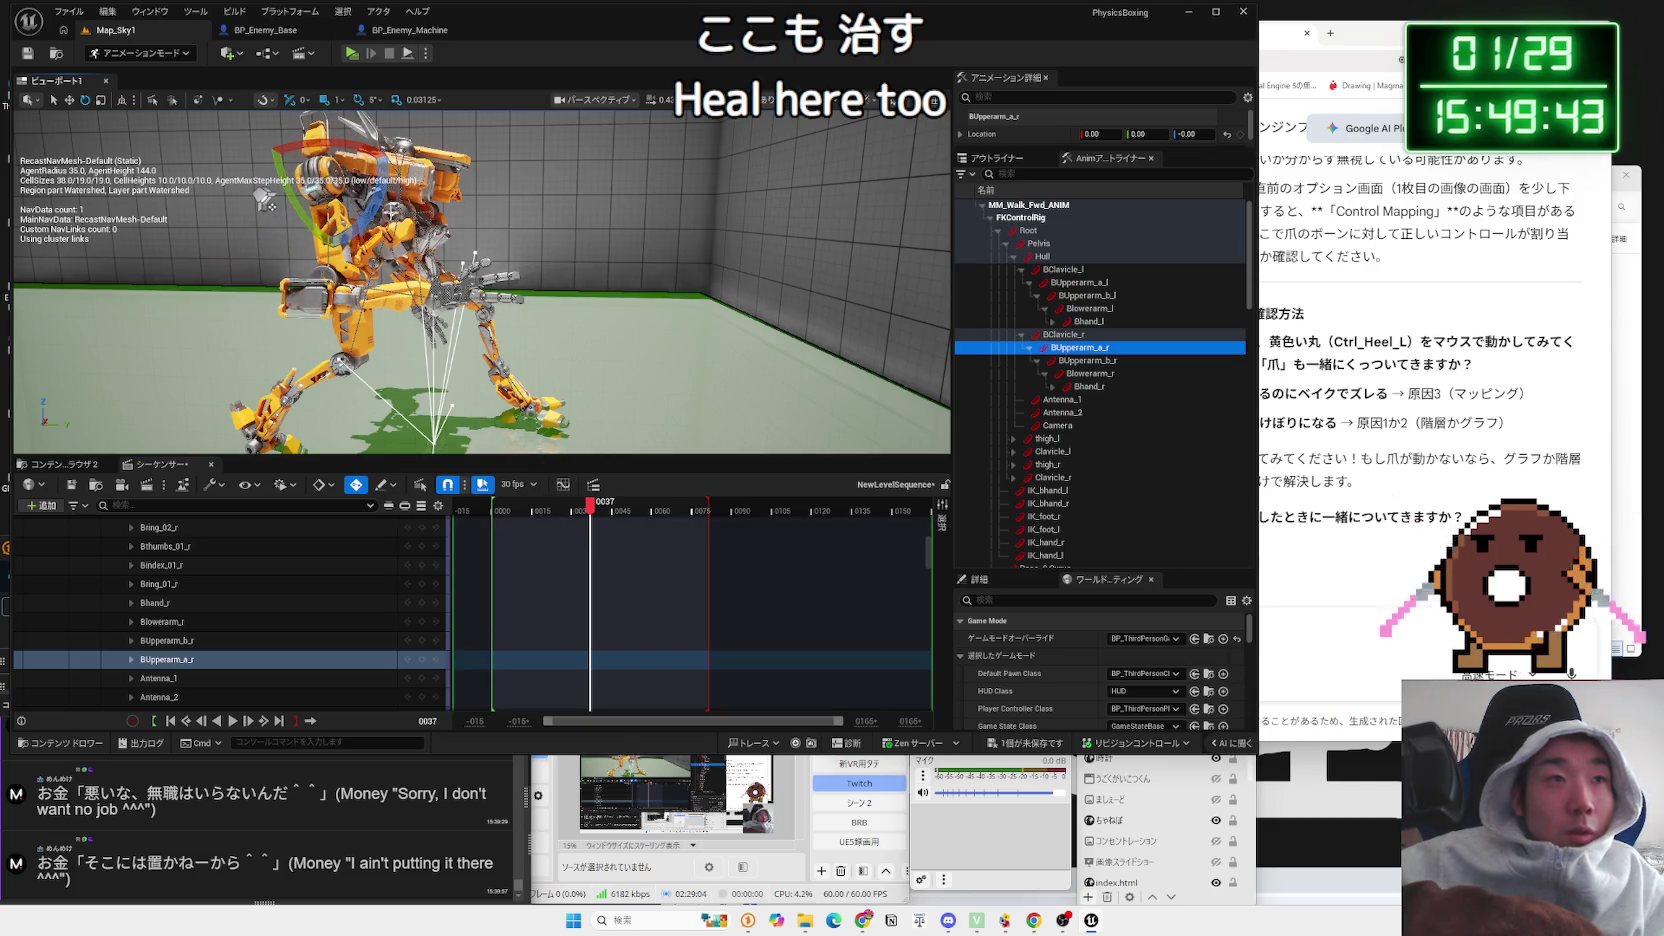
pyautogui.moveTo(591, 513)
pyautogui.mouseDown()
pyautogui.moveTo(517, 512)
pyautogui.moveTo(552, 512)
pyautogui.mouseUp()
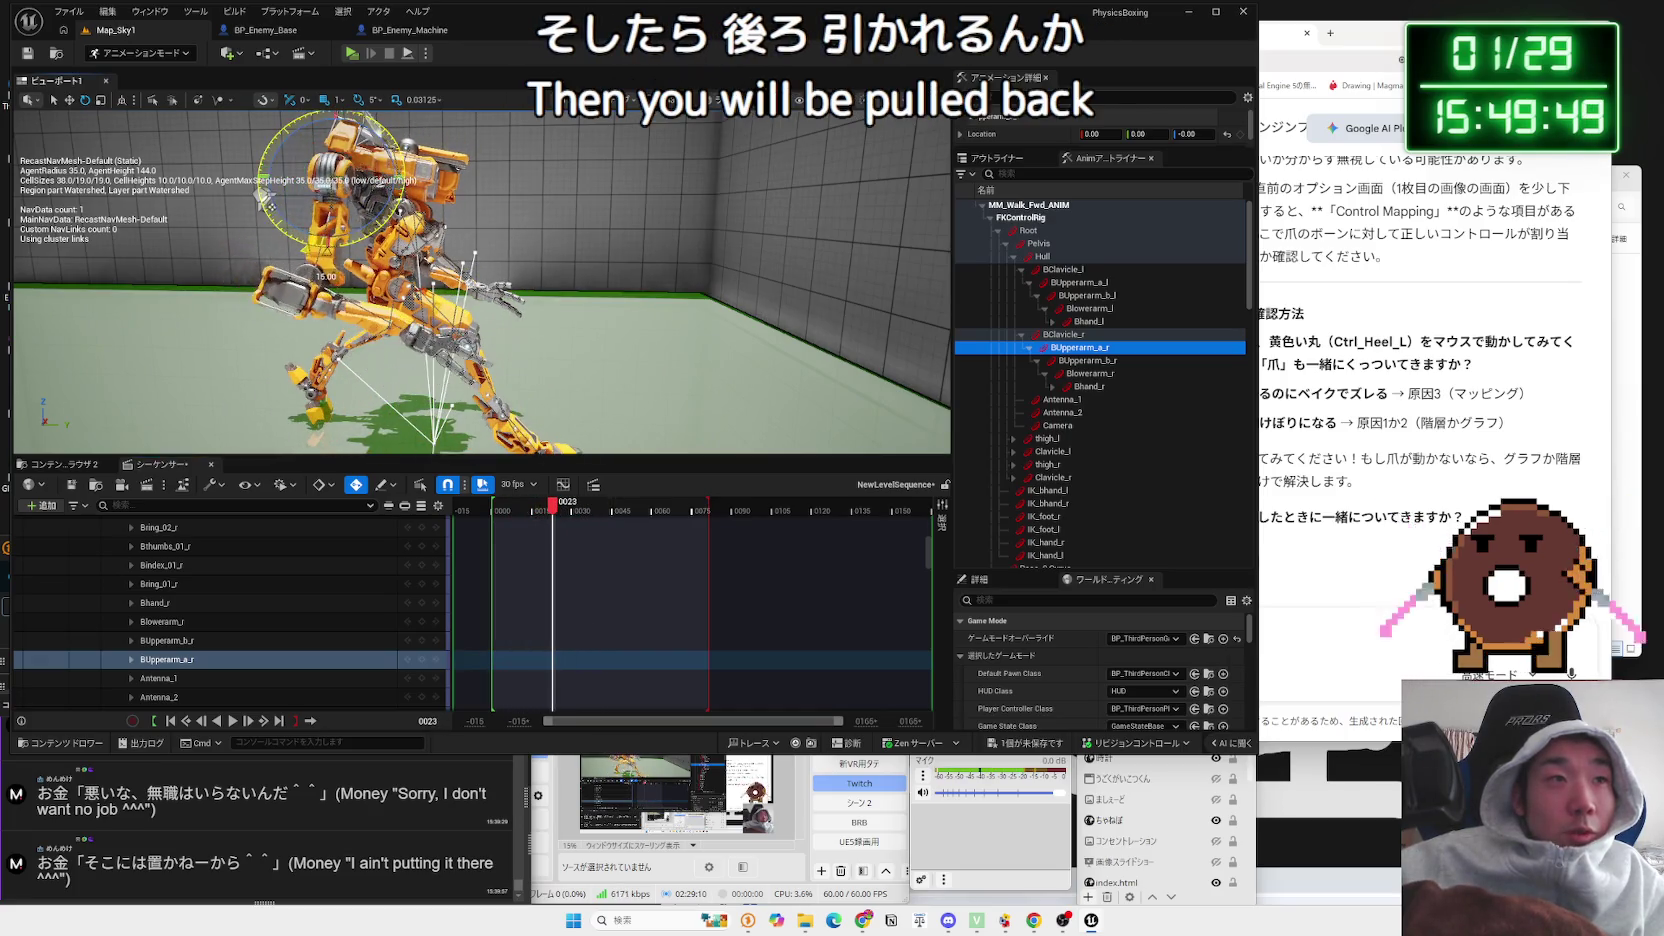
pyautogui.moveTo(552, 512)
pyautogui.mouseDown()
pyautogui.moveTo(605, 512)
pyautogui.moveTo(572, 512)
pyautogui.mouseUp()
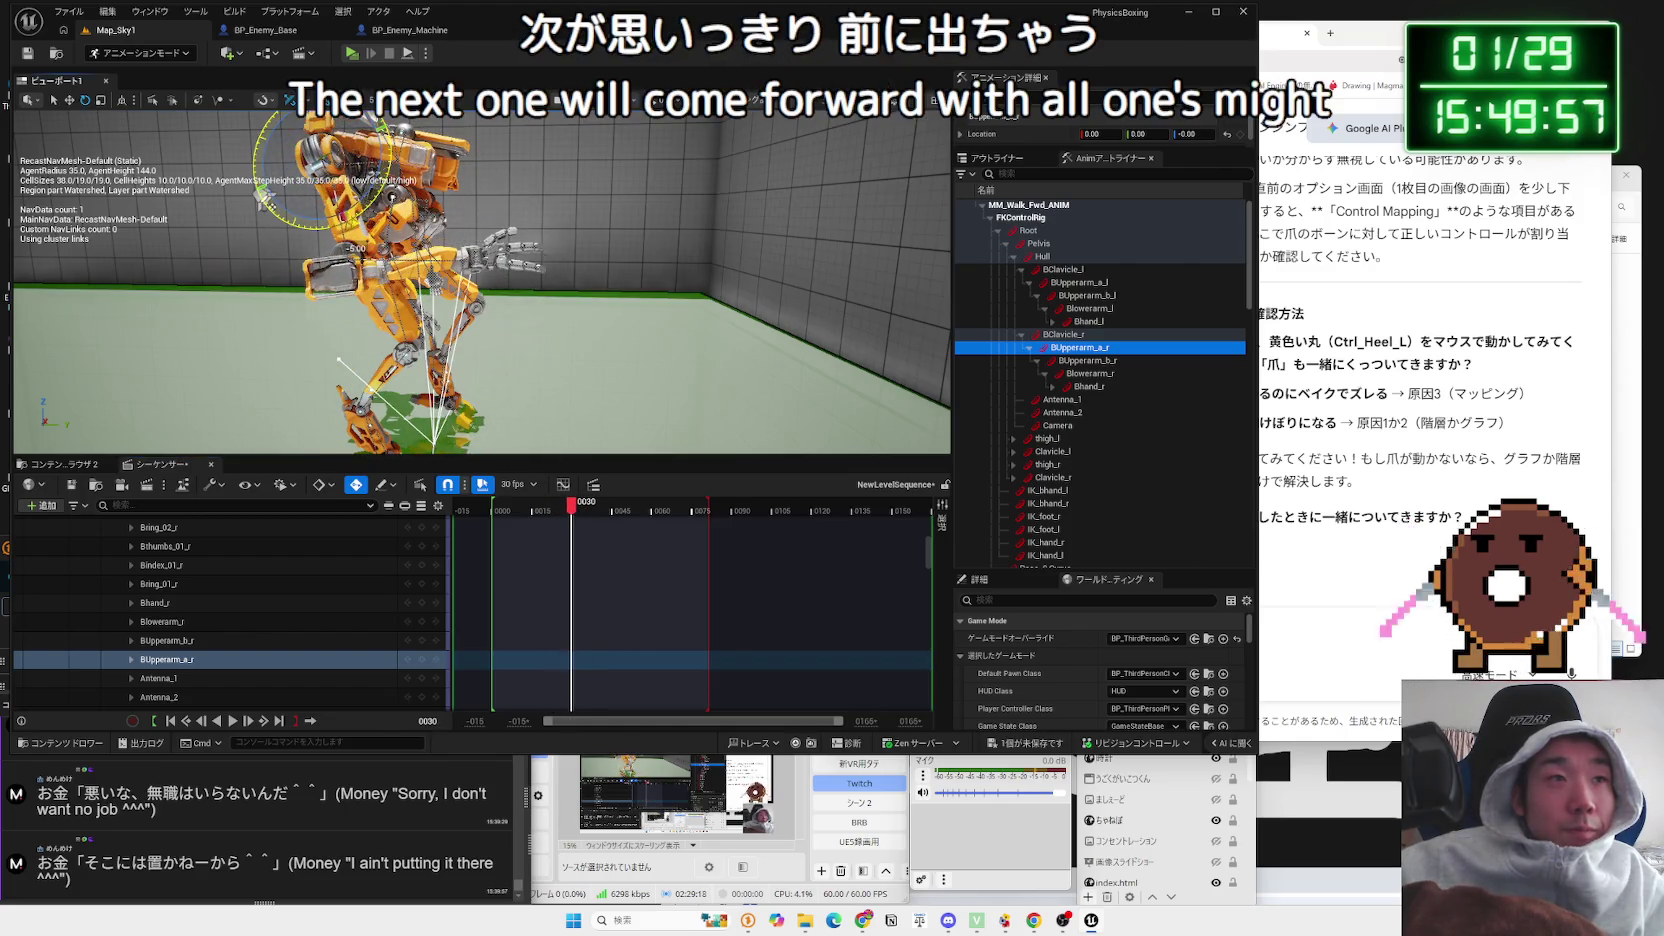
pyautogui.moveTo(563, 513)
pyautogui.mouseDown()
pyautogui.moveTo(730, 516)
pyautogui.moveTo(660, 515)
pyautogui.moveTo(686, 515)
pyautogui.mouseUp()
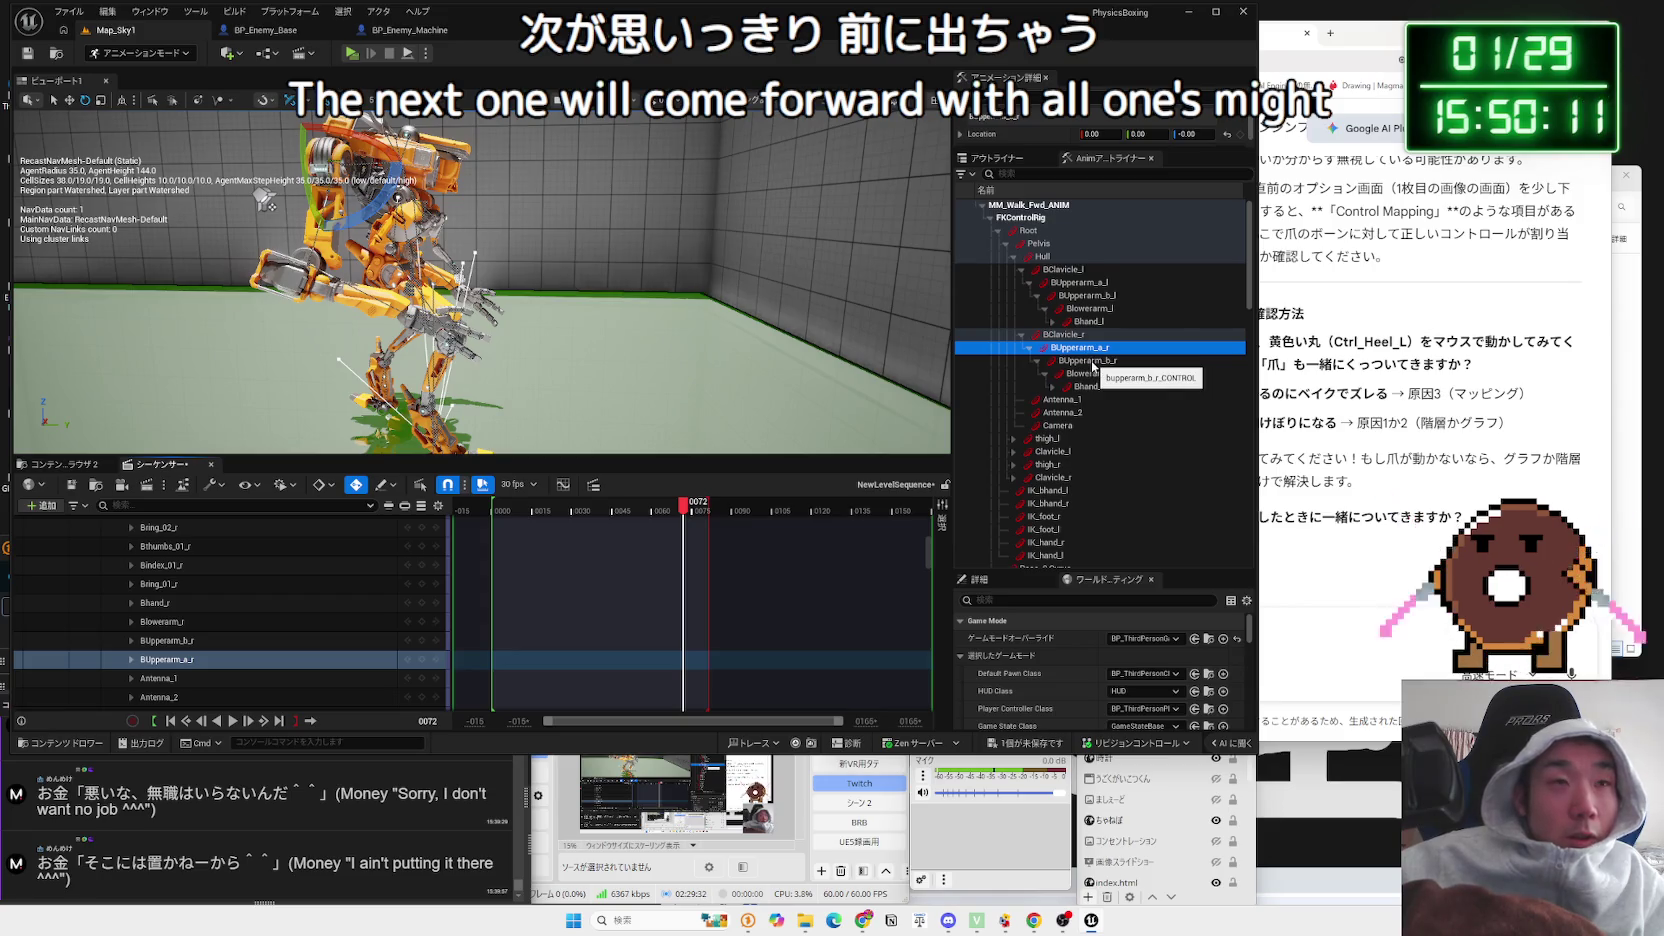
# Step: Select Blowerarm_r and rotate the right lower arm and claw into a new pose near frame 0065
pyautogui.moveTo(684, 515); pyautogui.dragTo(654, 515)
pyautogui.click(1107, 374)
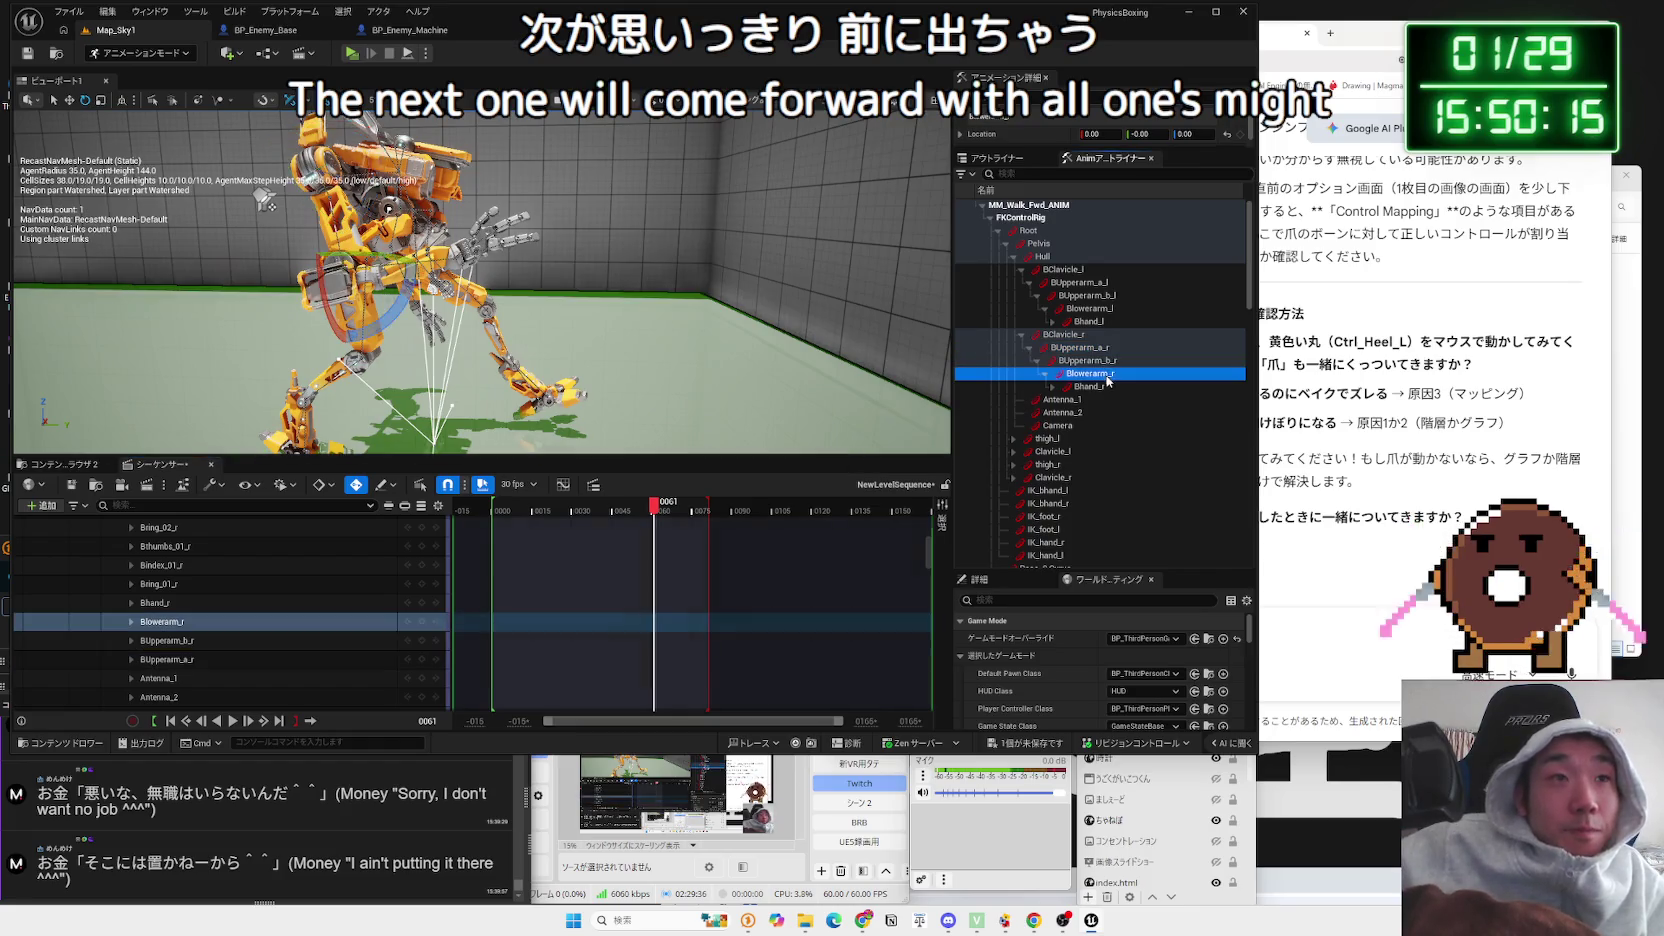
pyautogui.moveTo(407, 301); pyautogui.dragTo(390, 325)
pyautogui.moveTo(664, 490)
pyautogui.mouseDown()
pyautogui.moveTo(691, 514)
pyautogui.moveTo(493, 515)
pyautogui.mouseUp()
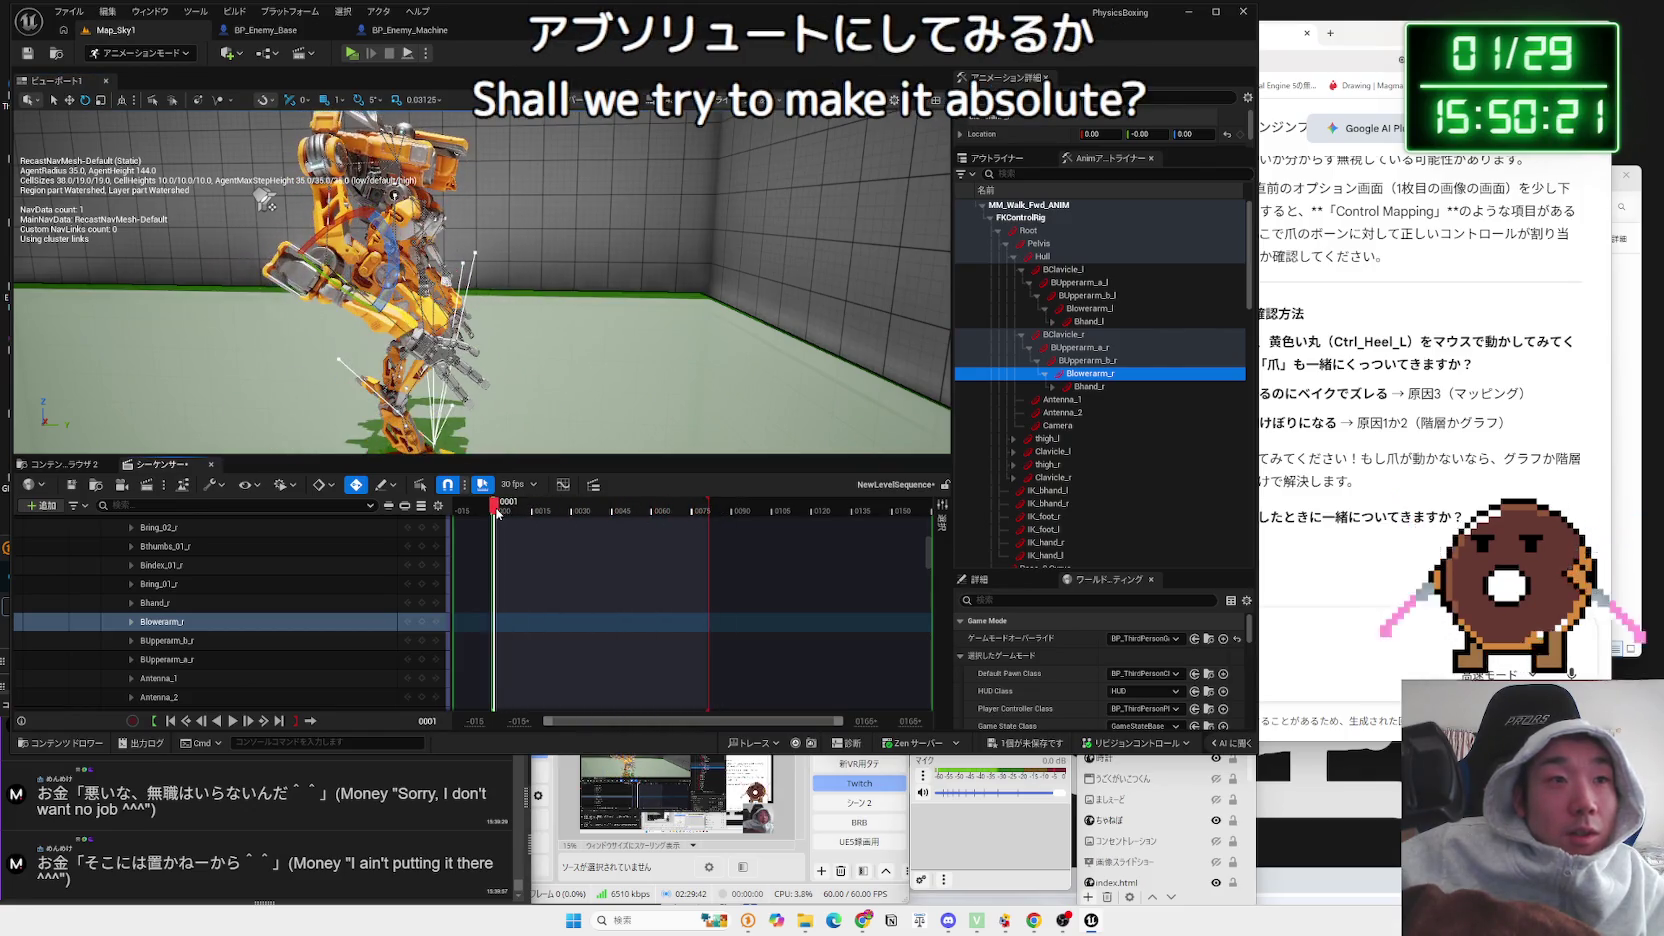
# Step: Delete the duplicate second FKControlRig track from the sequence
pyautogui.scroll(2, 185, 627)
pyautogui.scroll(10, 185, 627)
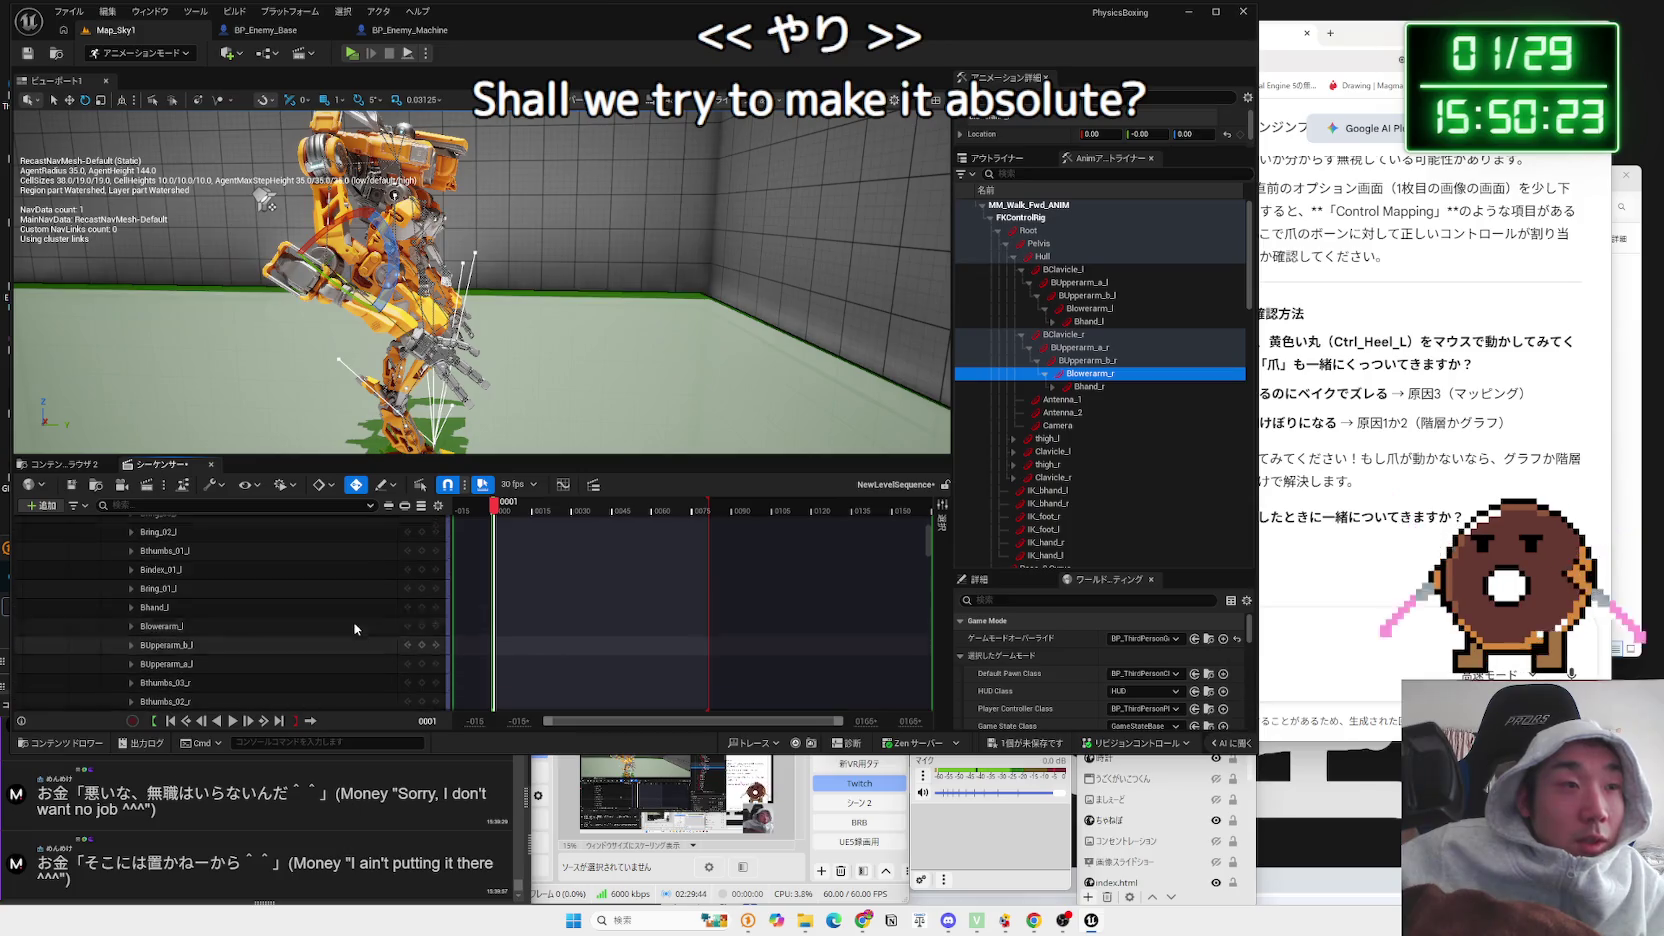
pyautogui.scroll(3, 343, 634)
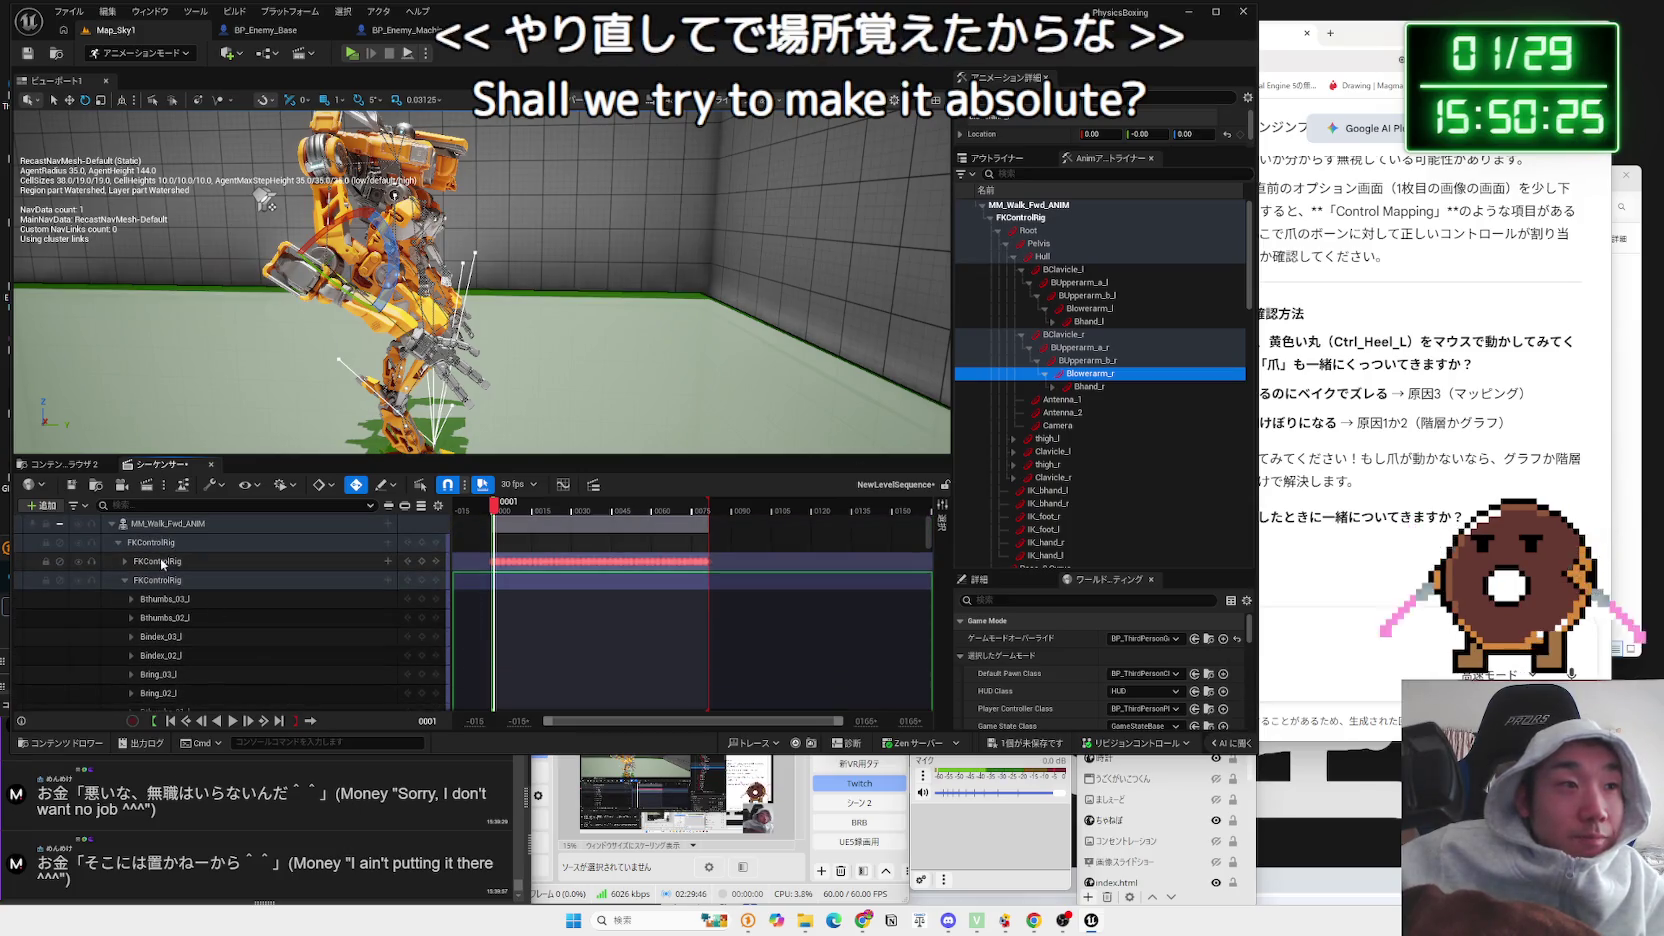
pyautogui.click(125, 581)
pyautogui.rightClick(174, 585)
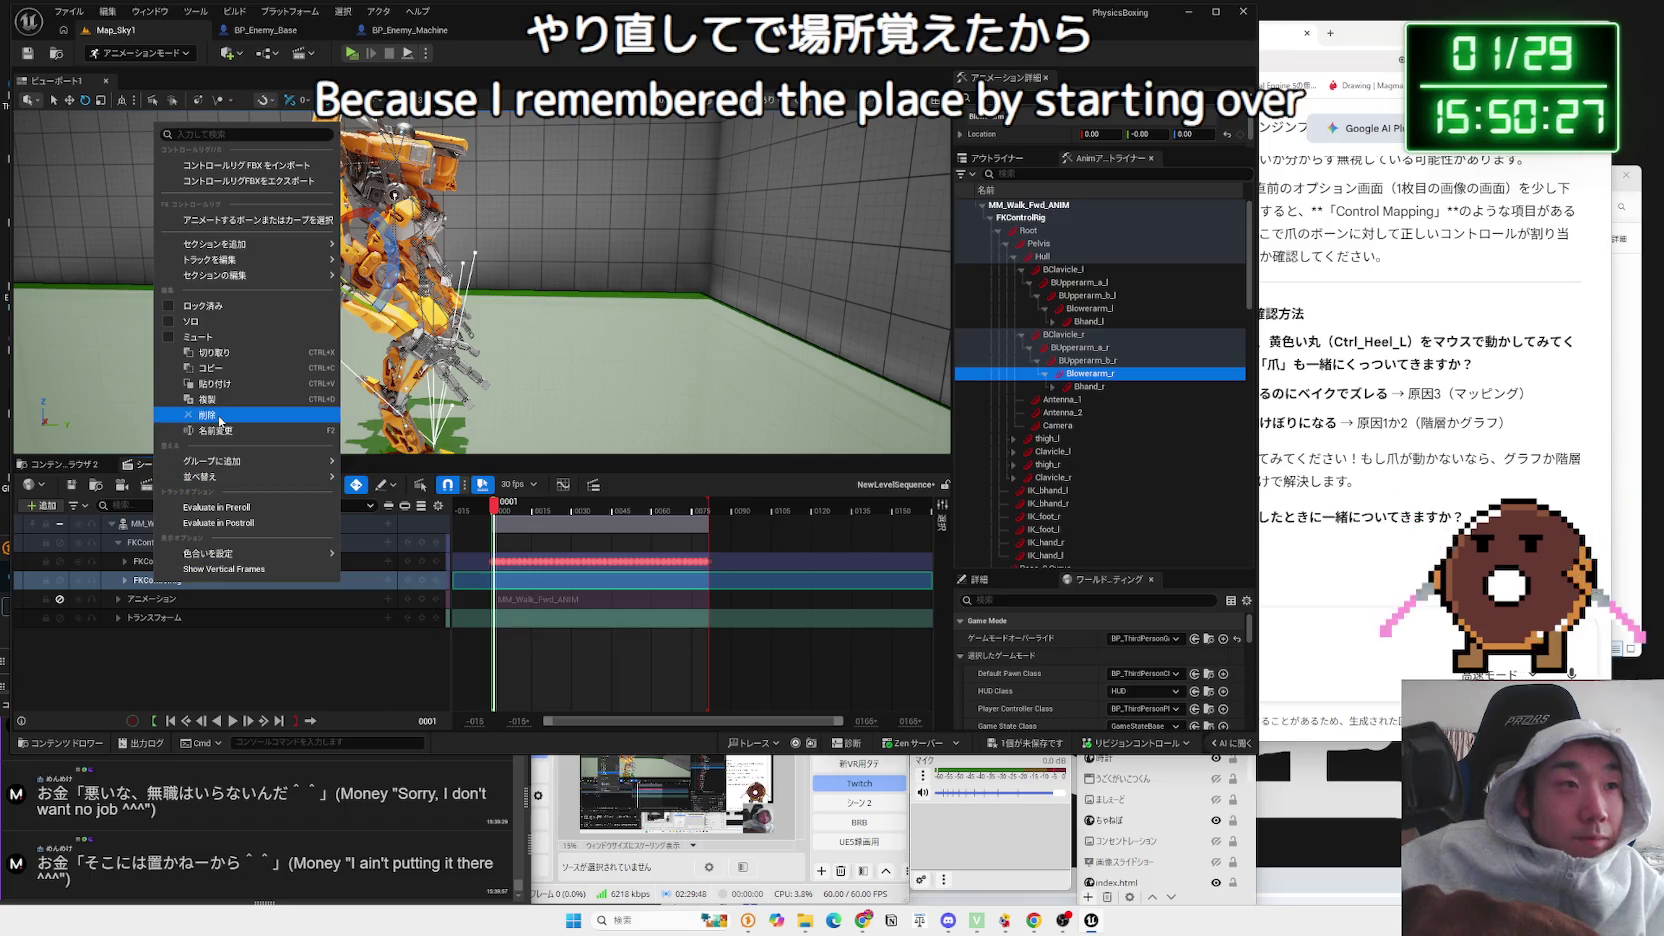
pyautogui.click(207, 415)
# Step: Check the remaining FKControlRig track's additive/override choices, play the walk, and return to frame 0000
pyautogui.click(290, 545)
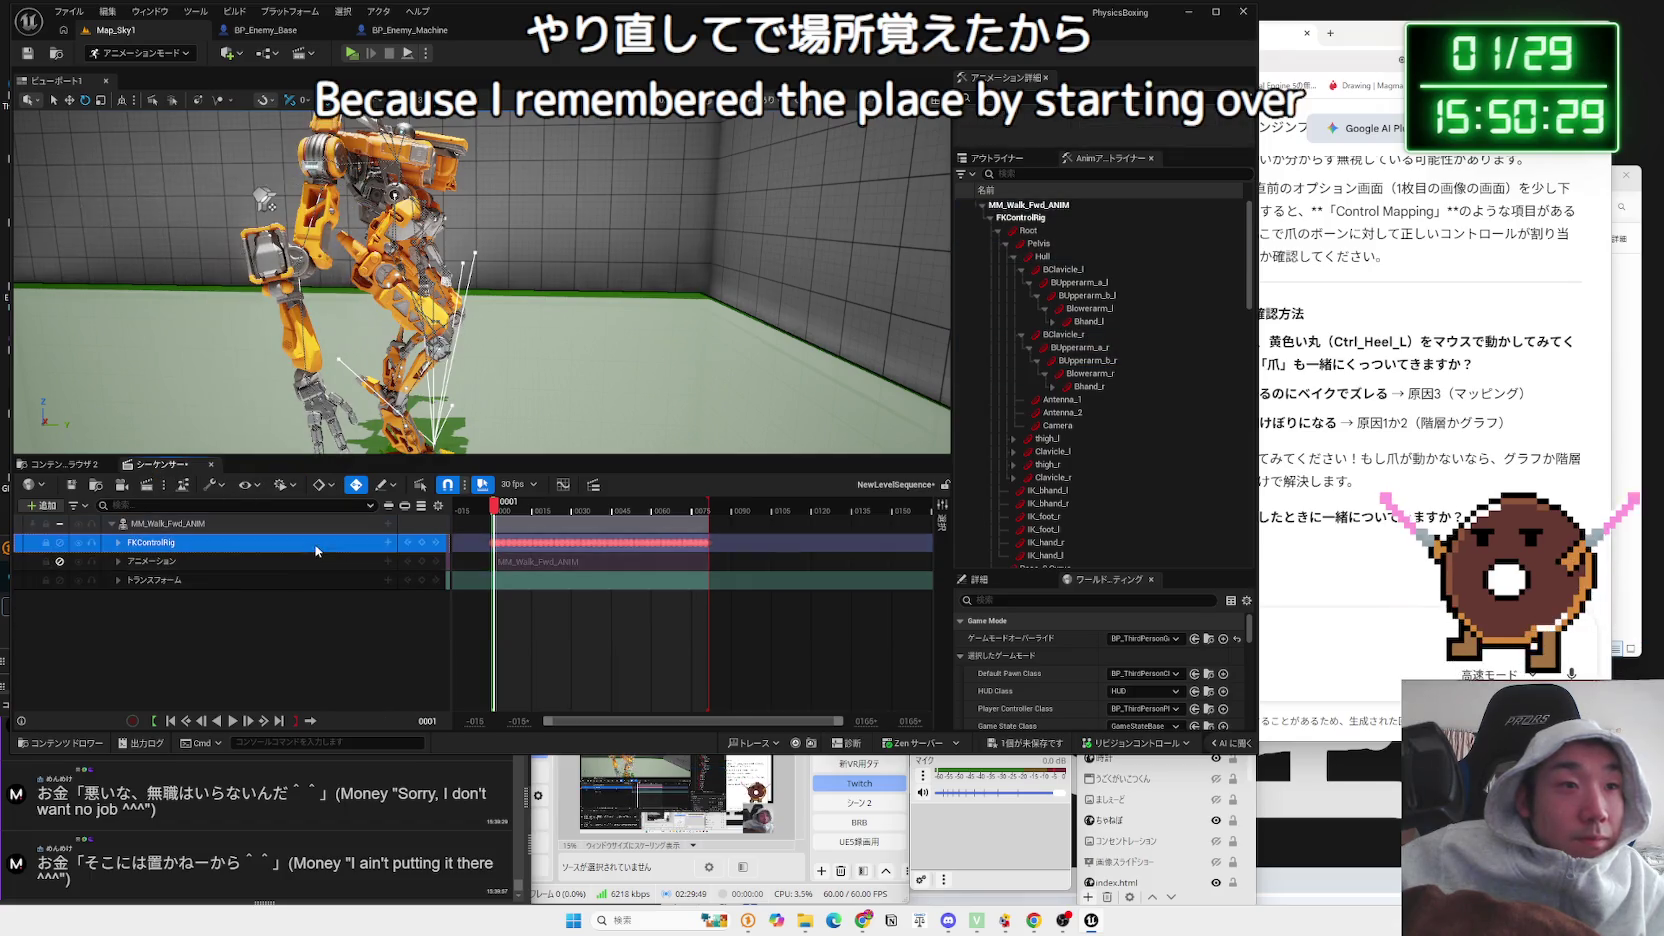
pyautogui.click(390, 543)
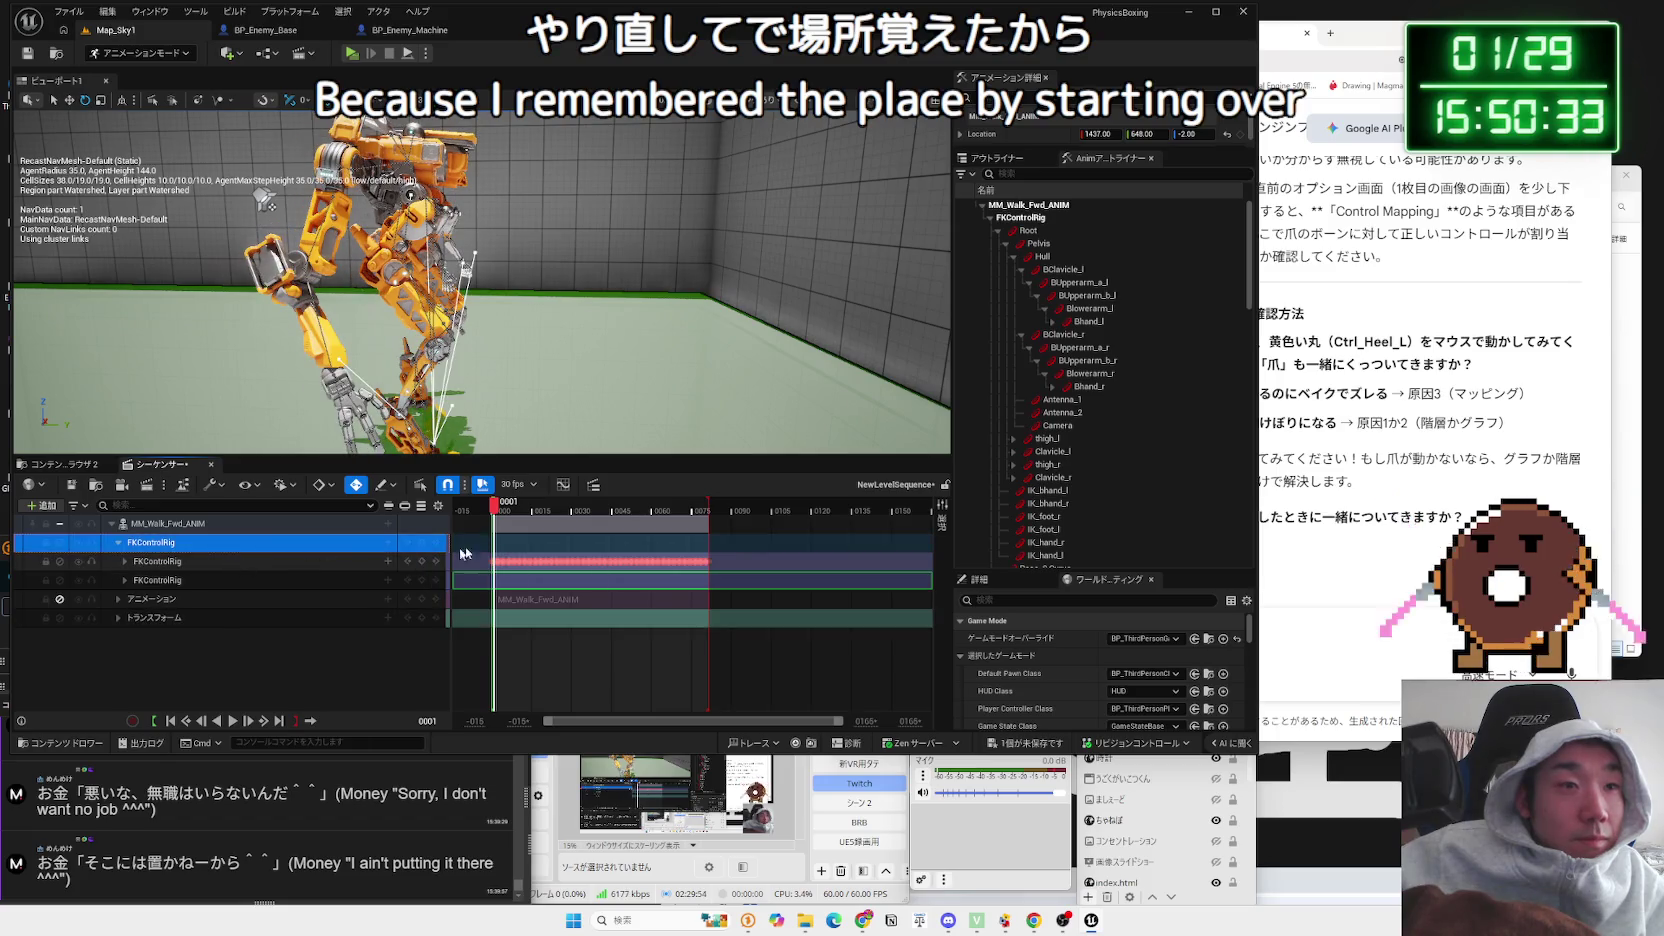
pyautogui.press('space')
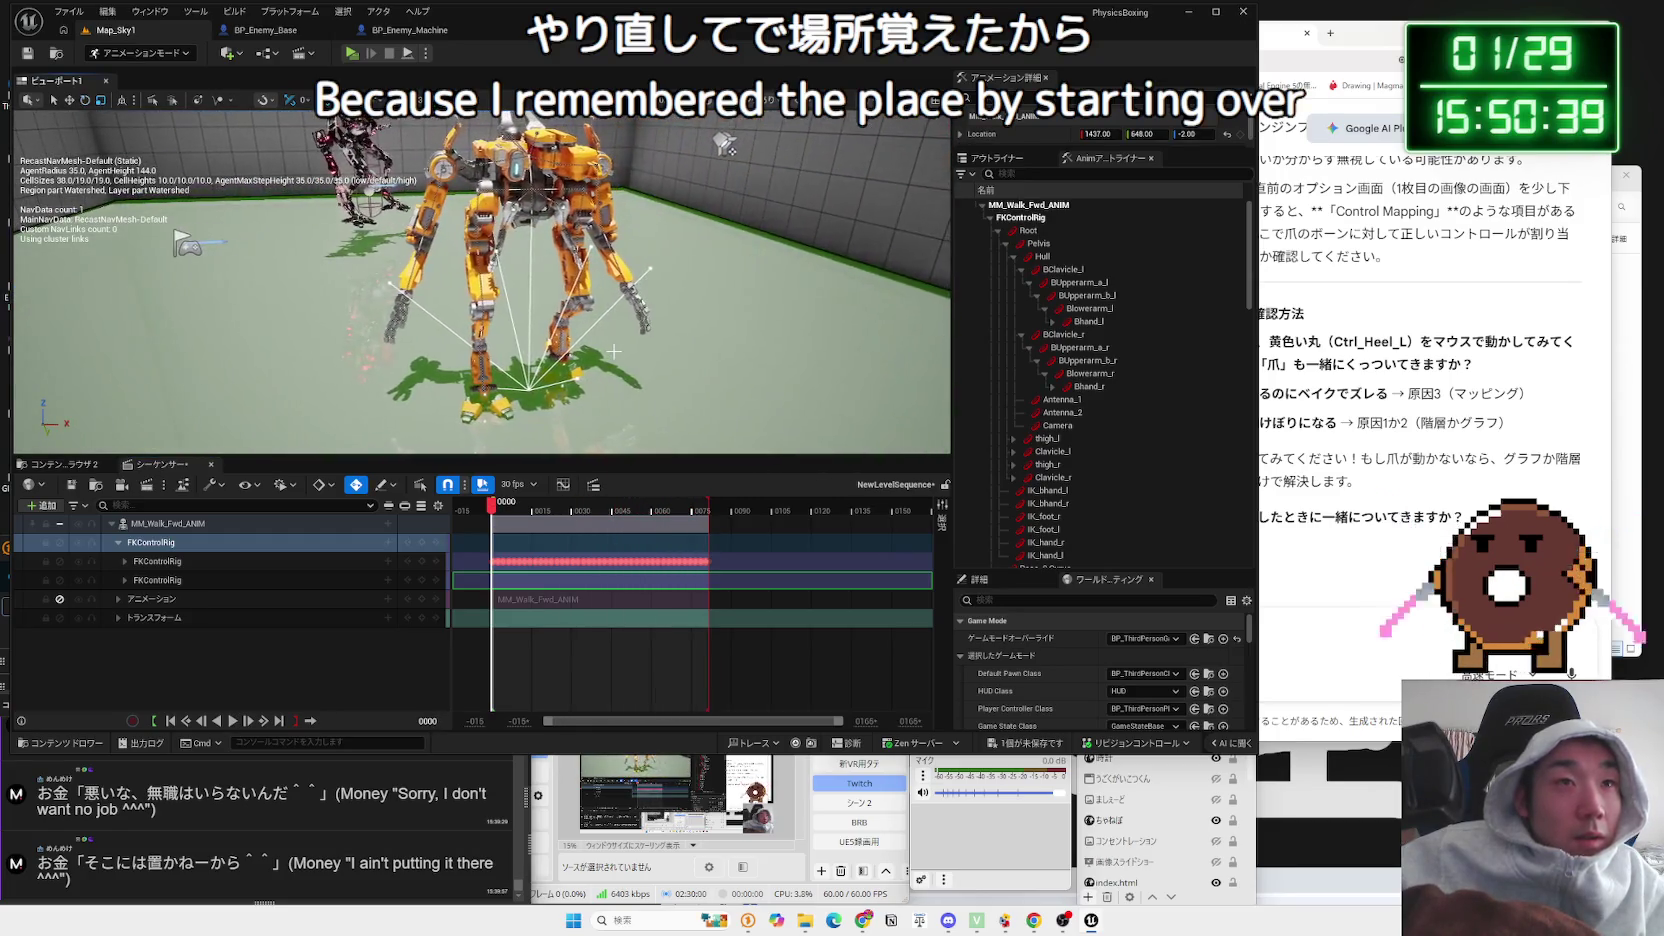
pyautogui.press('space')
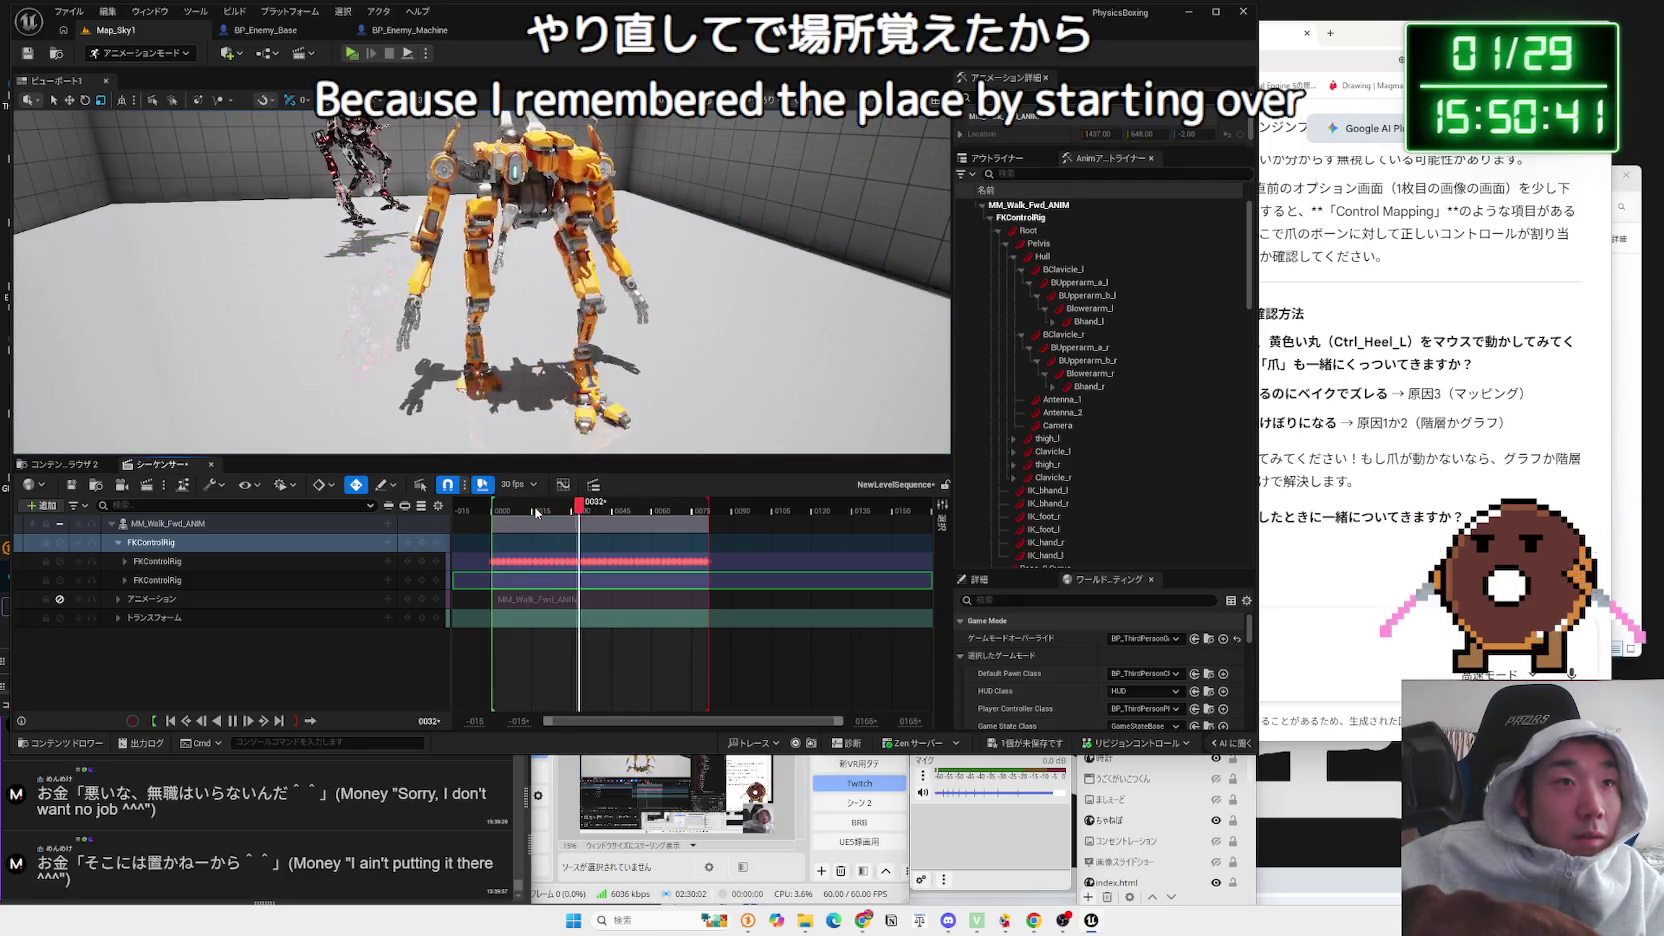
pyautogui.moveTo(656, 510); pyautogui.dragTo(492, 515)
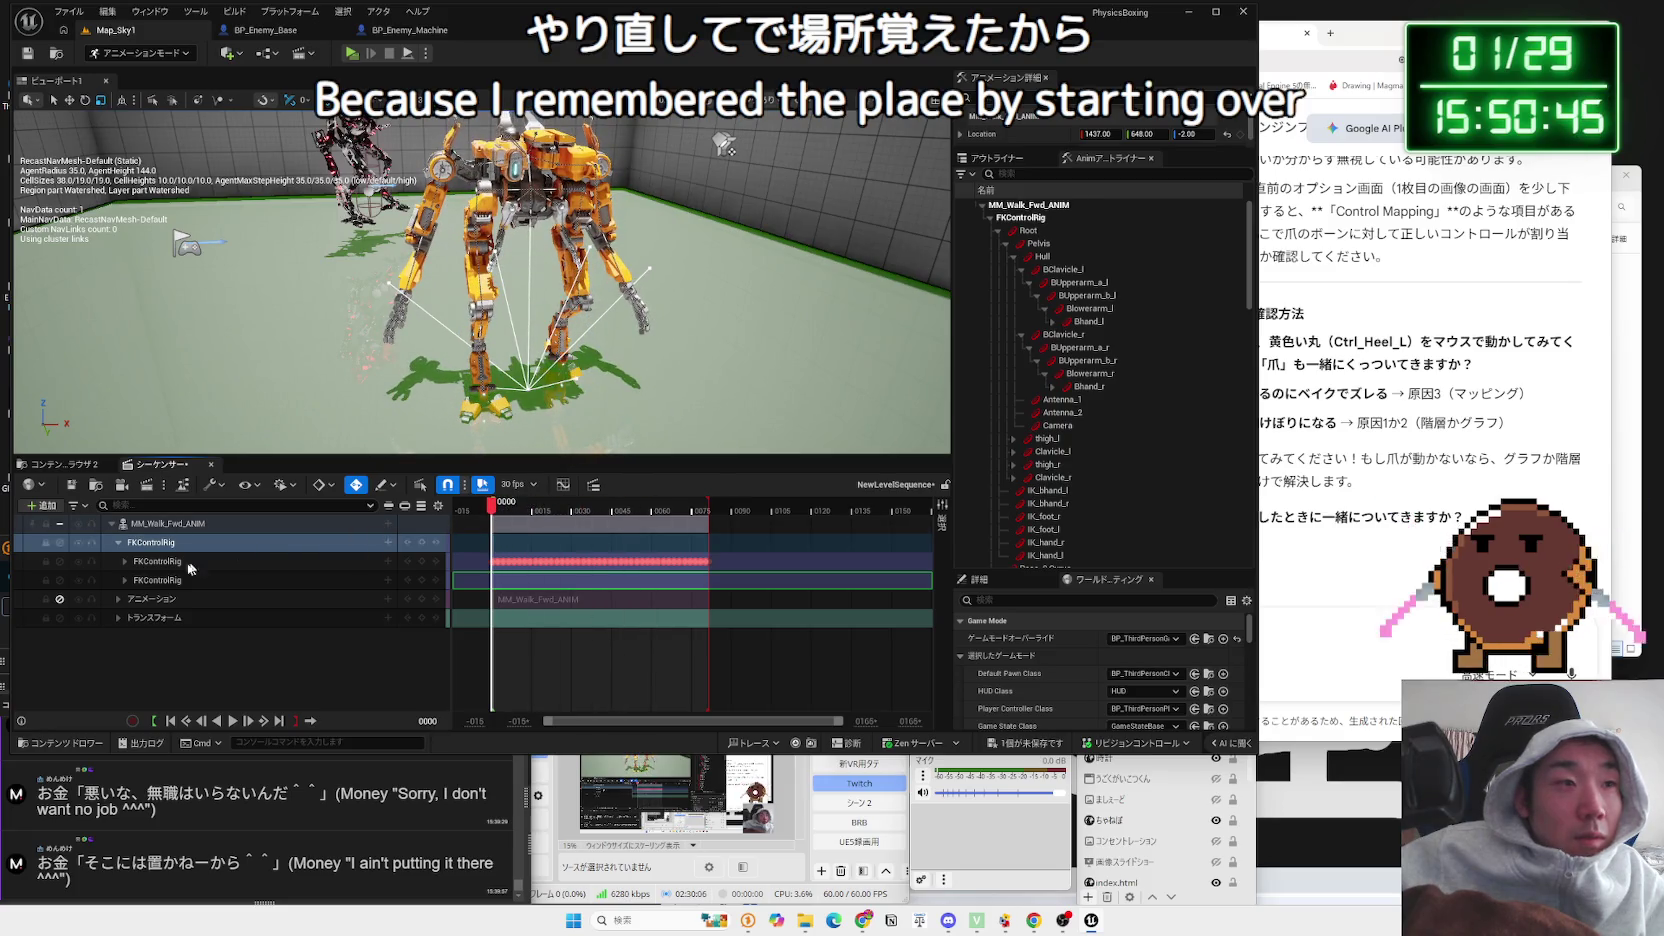
# Step: Expand the FKControlRig track to list its bone tracks and select Blowerarm_r
pyautogui.click(147, 583)
pyautogui.moveTo(428, 435)
pyautogui.mouseDown()
pyautogui.moveTo(570, 424)
pyautogui.moveTo(668, 357)
pyautogui.mouseUp()
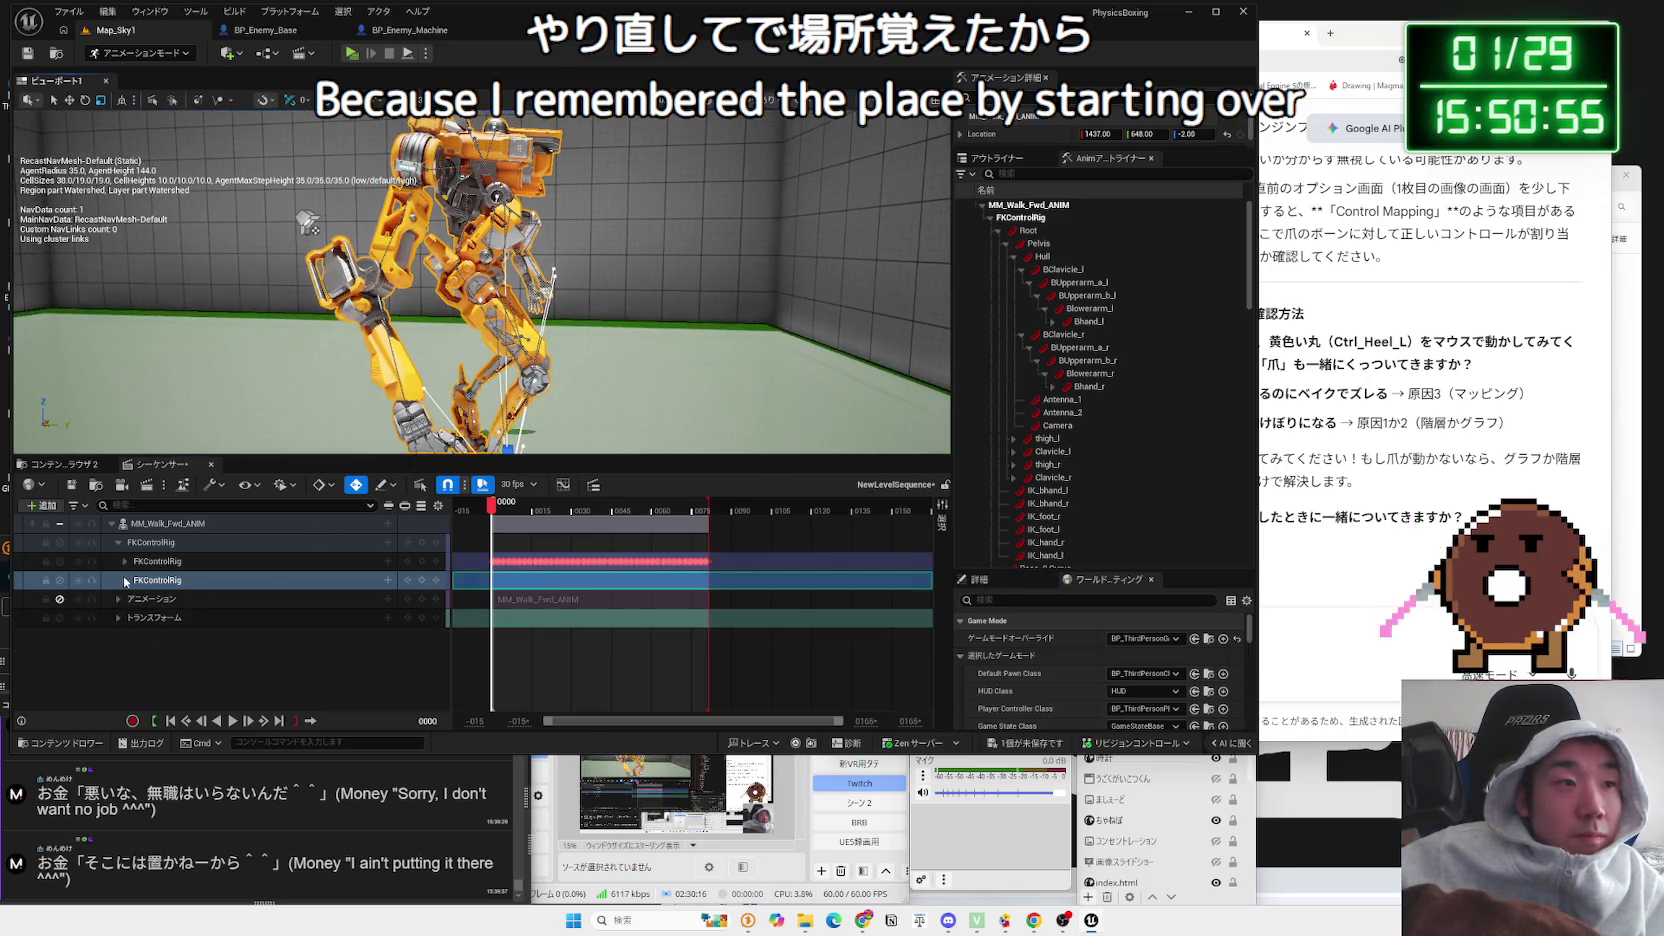
pyautogui.click(125, 580)
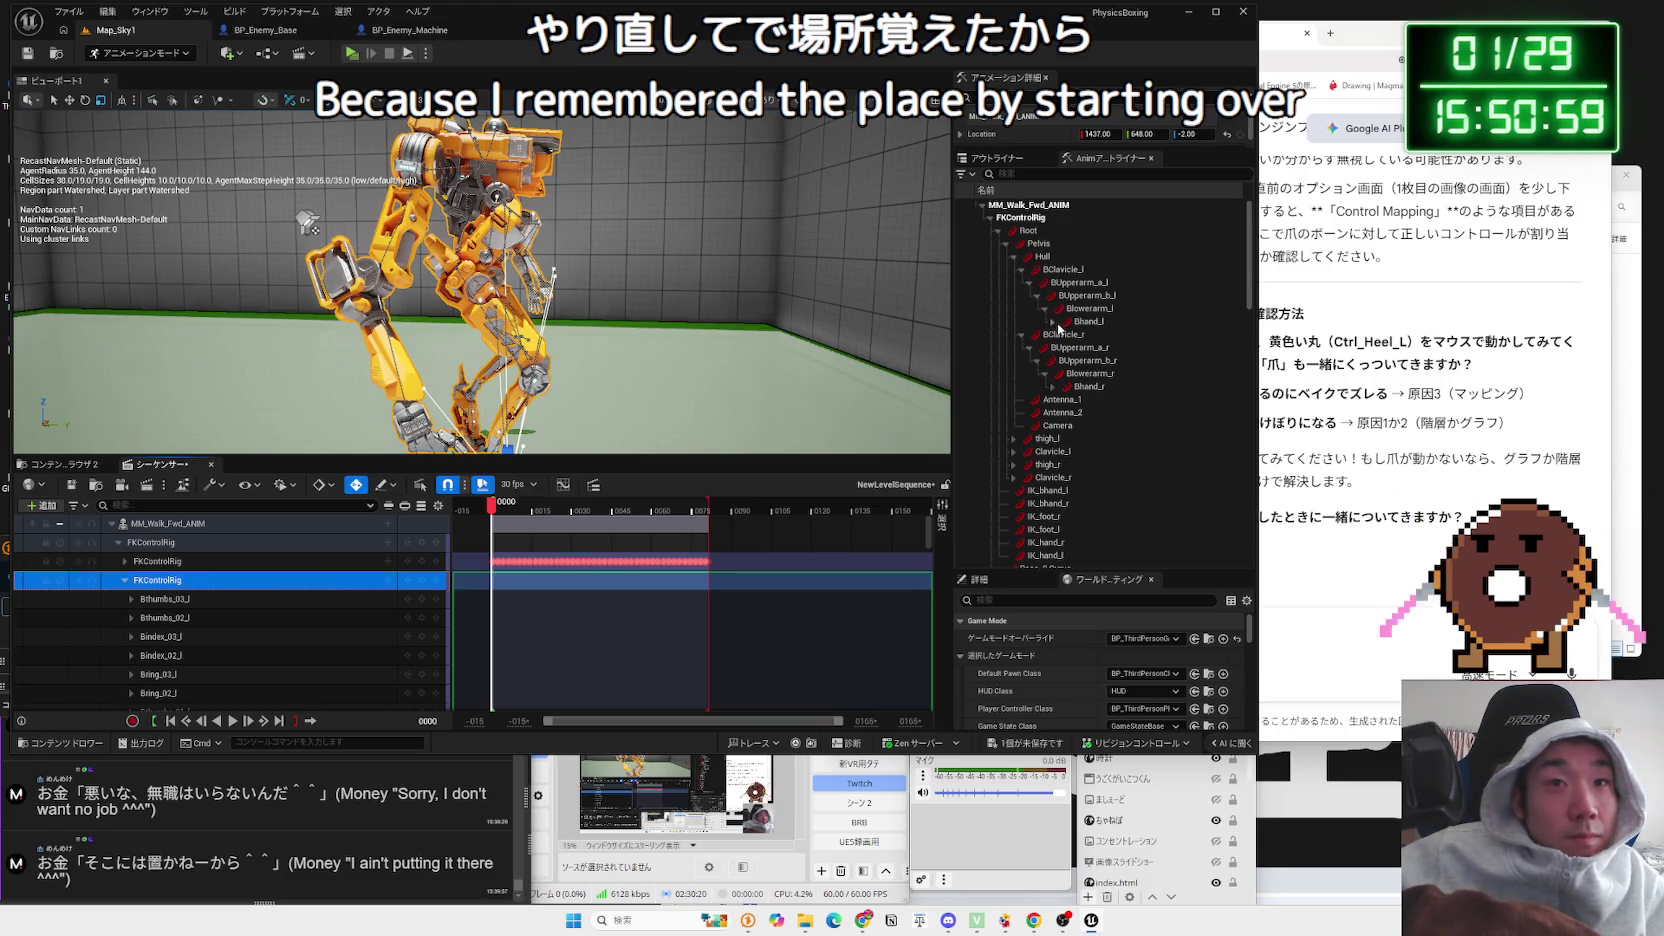
pyautogui.click(1089, 373)
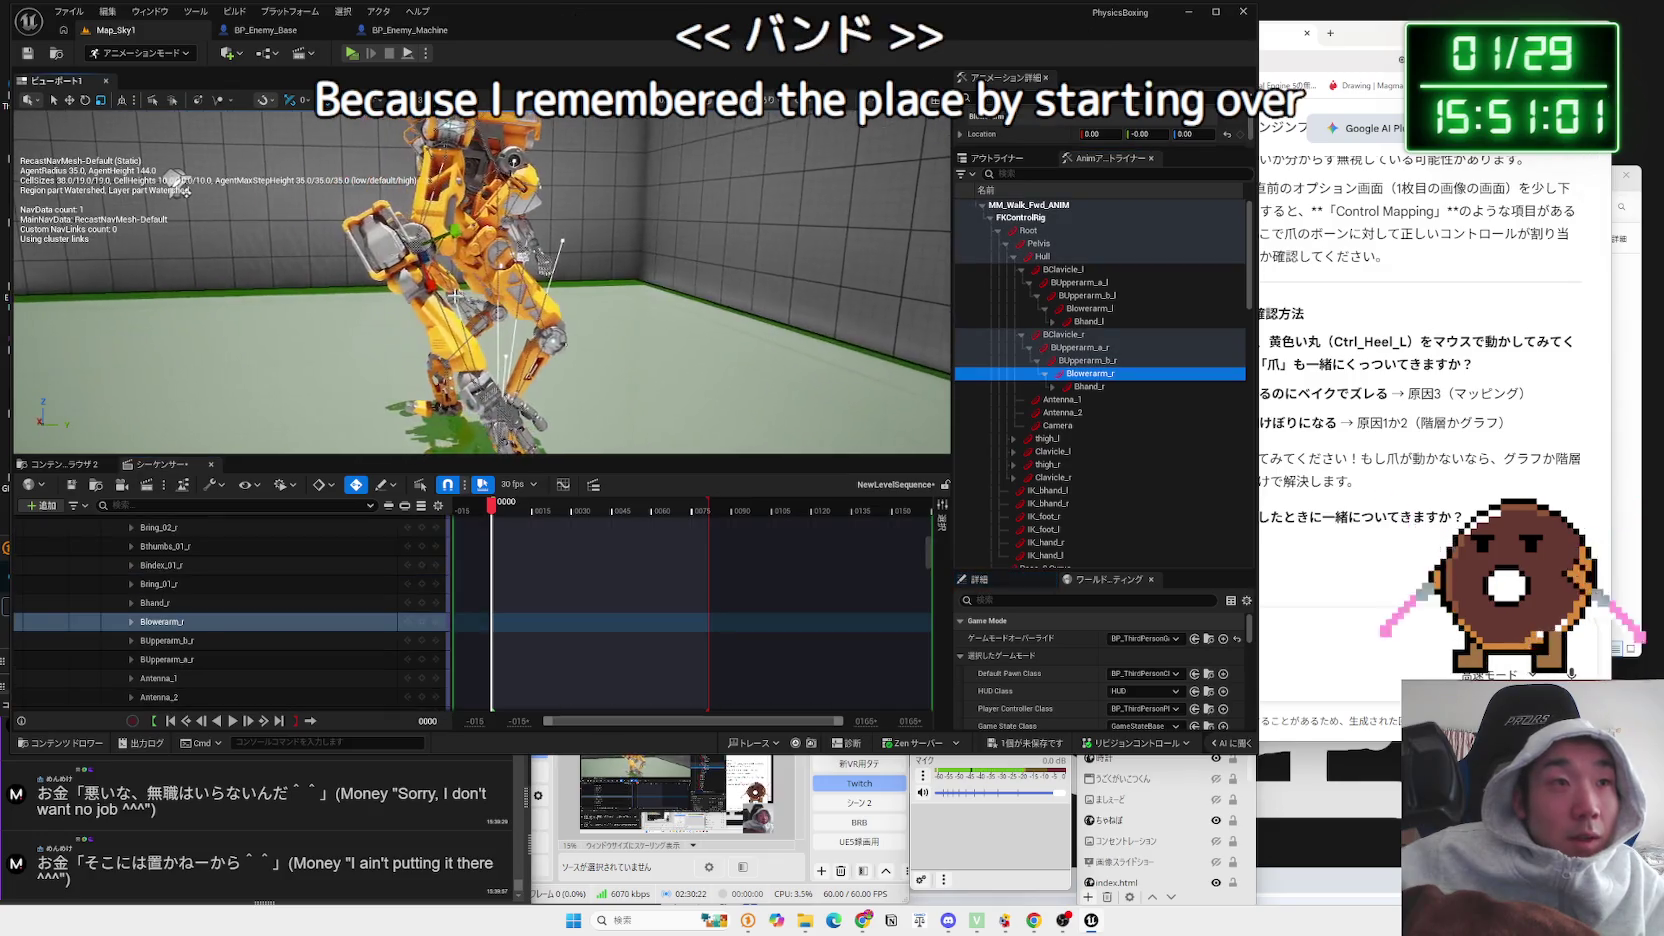
pyautogui.moveTo(178, 185); pyautogui.dragTo(185, 250)
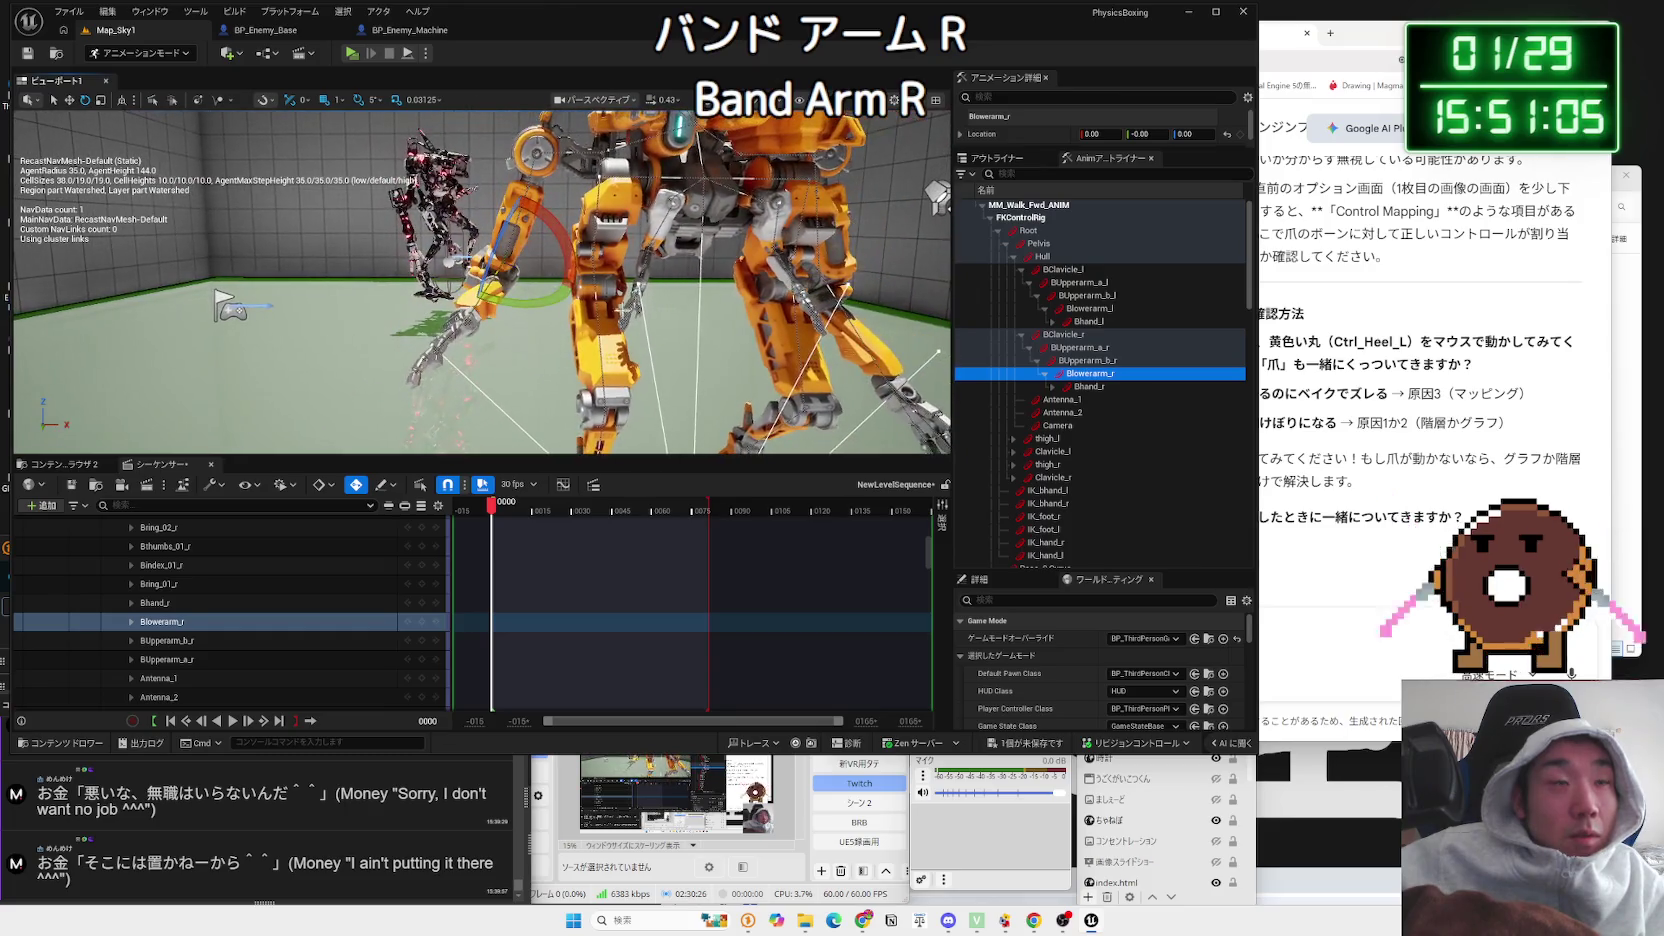
pyautogui.click(1079, 347)
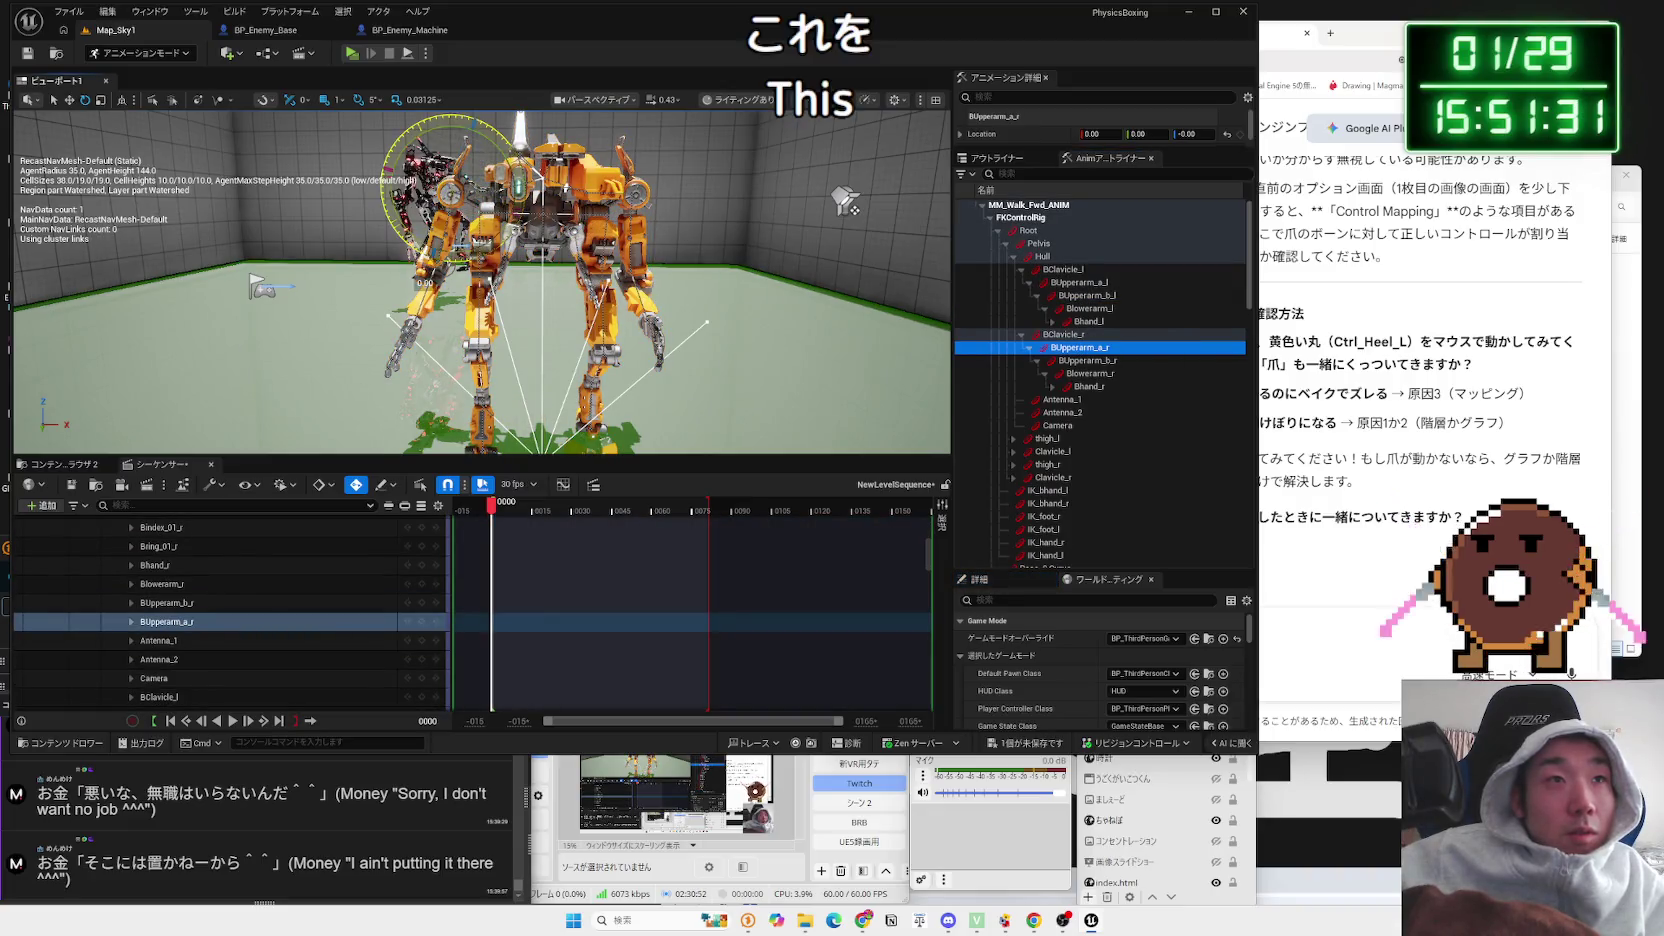
pyautogui.moveTo(712, 247)
pyautogui.mouseDown()
pyautogui.moveTo(625, 266)
pyautogui.moveTo(783, 207)
pyautogui.moveTo(696, 288)
pyautogui.mouseUp()
pyautogui.press('space')
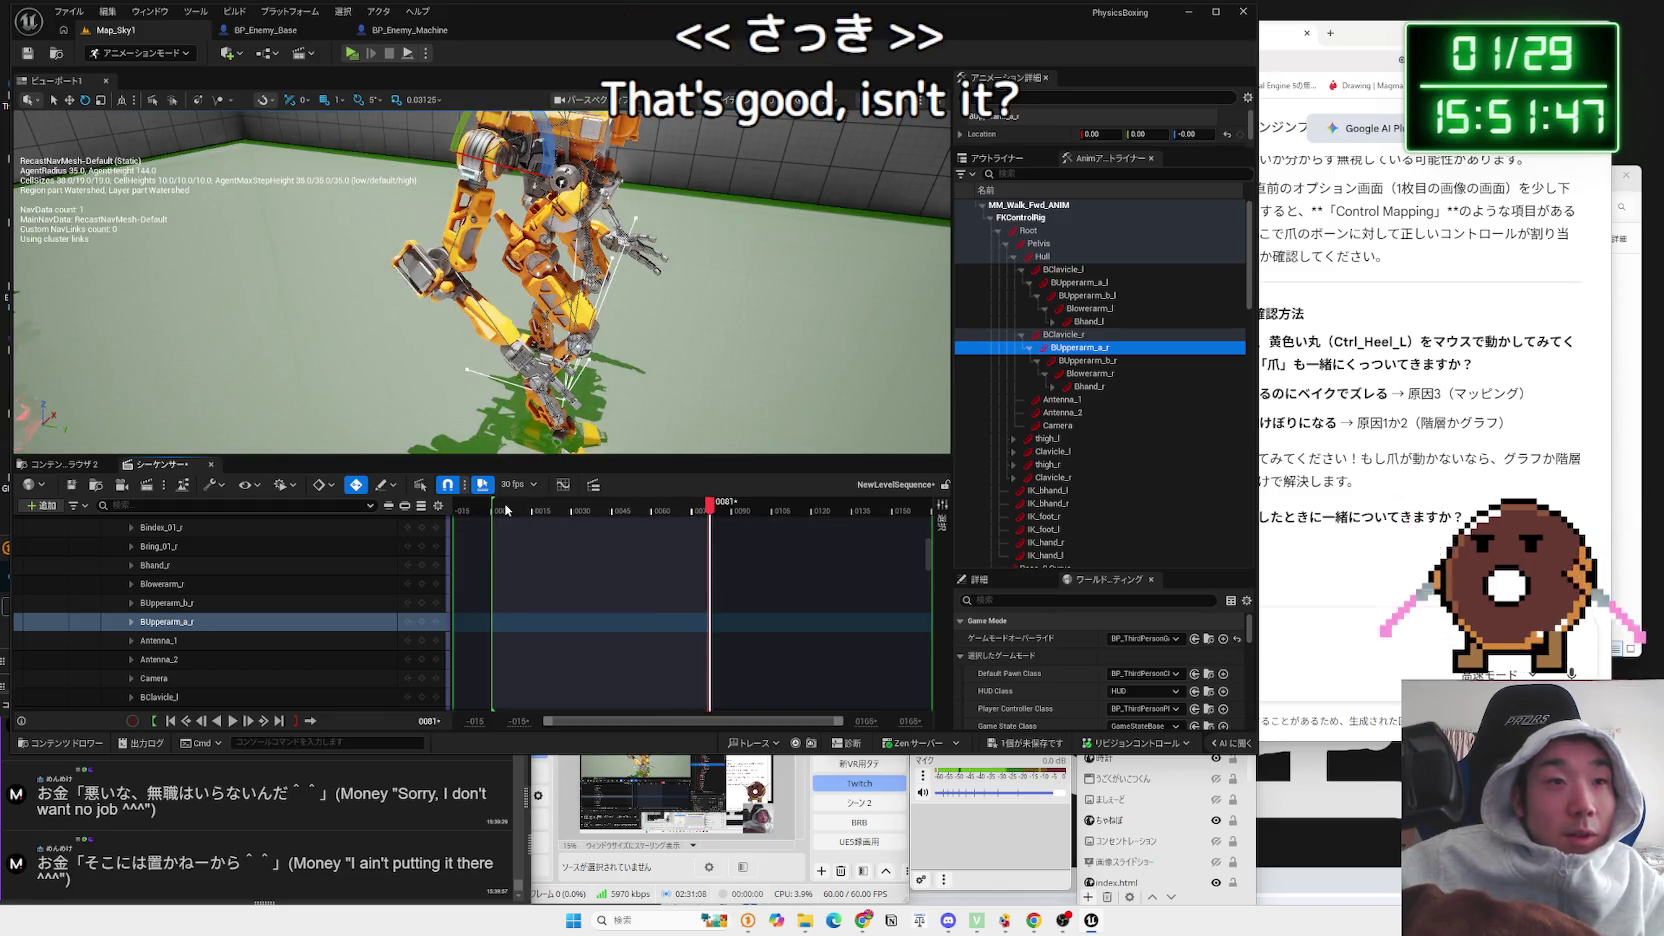
pyautogui.click(506, 510)
pyautogui.press('space')
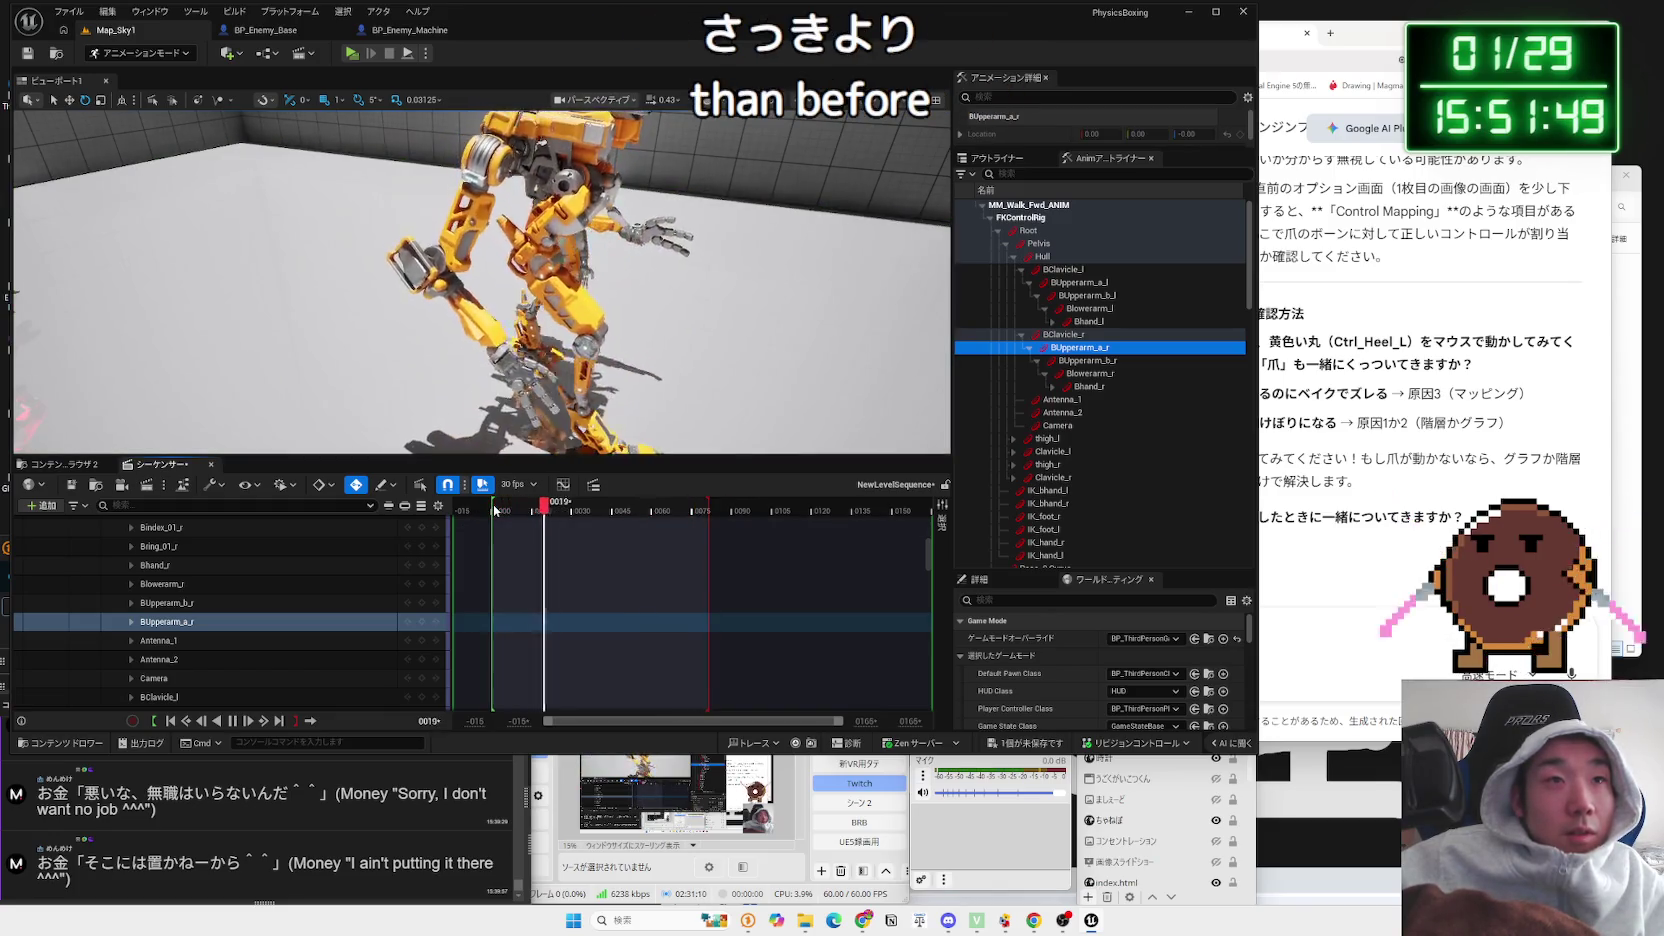
pyautogui.click(494, 510)
pyautogui.moveTo(494, 510)
pyautogui.mouseDown()
pyautogui.moveTo(525, 516)
pyautogui.moveTo(494, 521)
pyautogui.mouseUp()
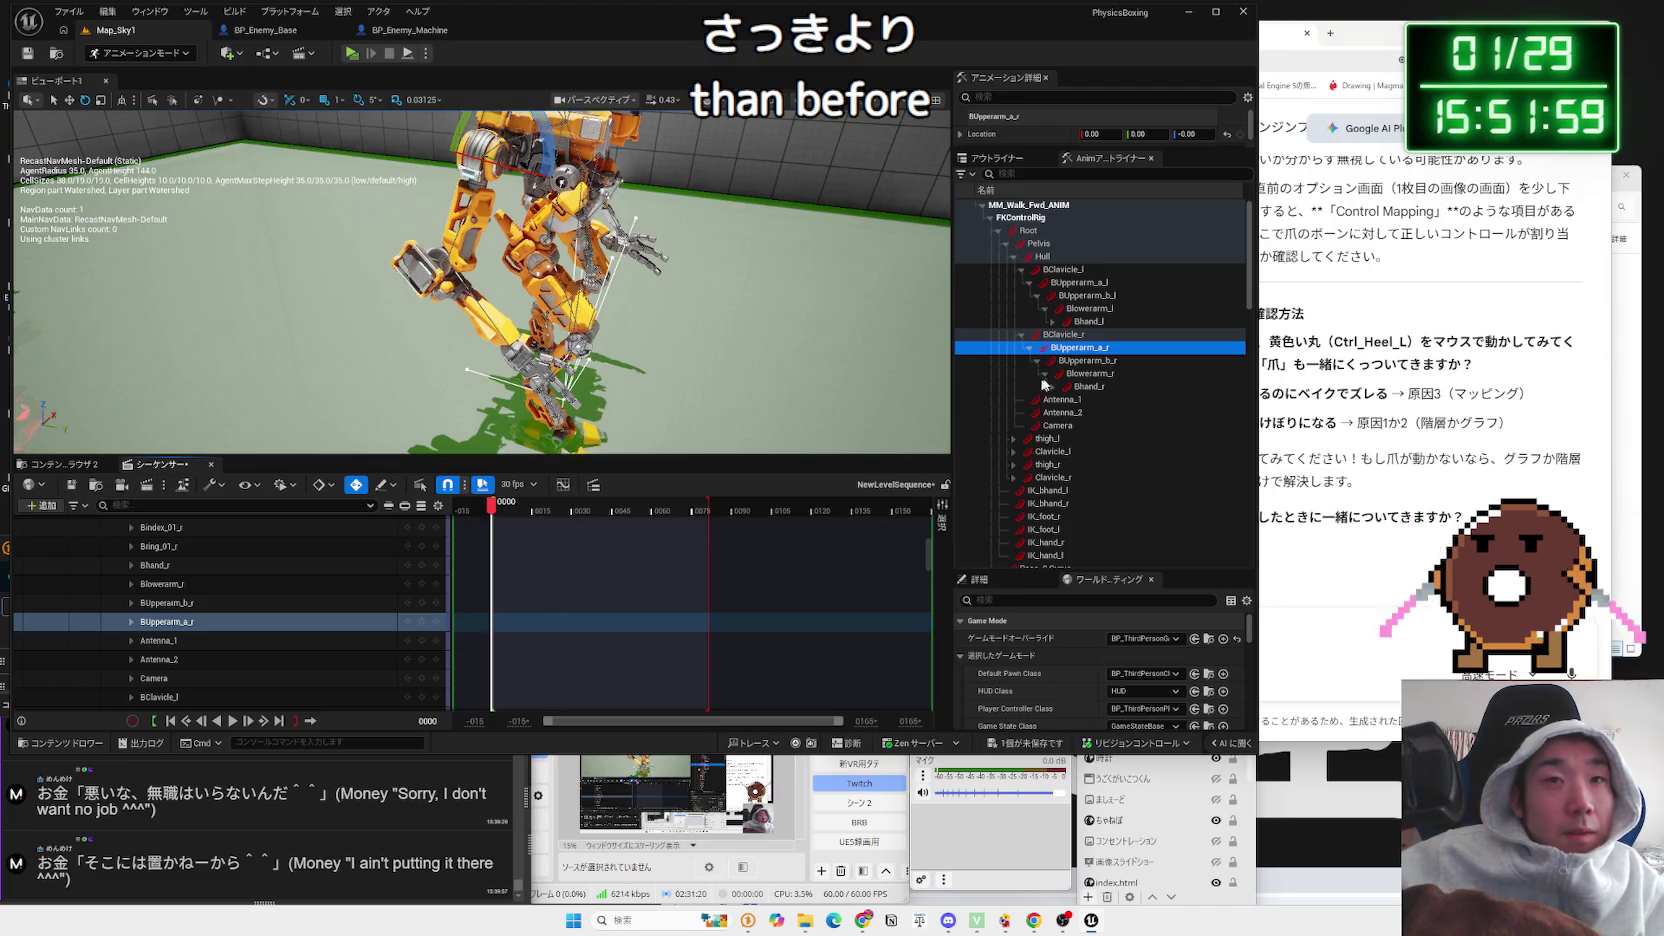
pyautogui.moveTo(203, 135)
pyautogui.mouseDown()
pyautogui.moveTo(240, 140)
pyautogui.moveTo(203, 135)
pyautogui.mouseUp()
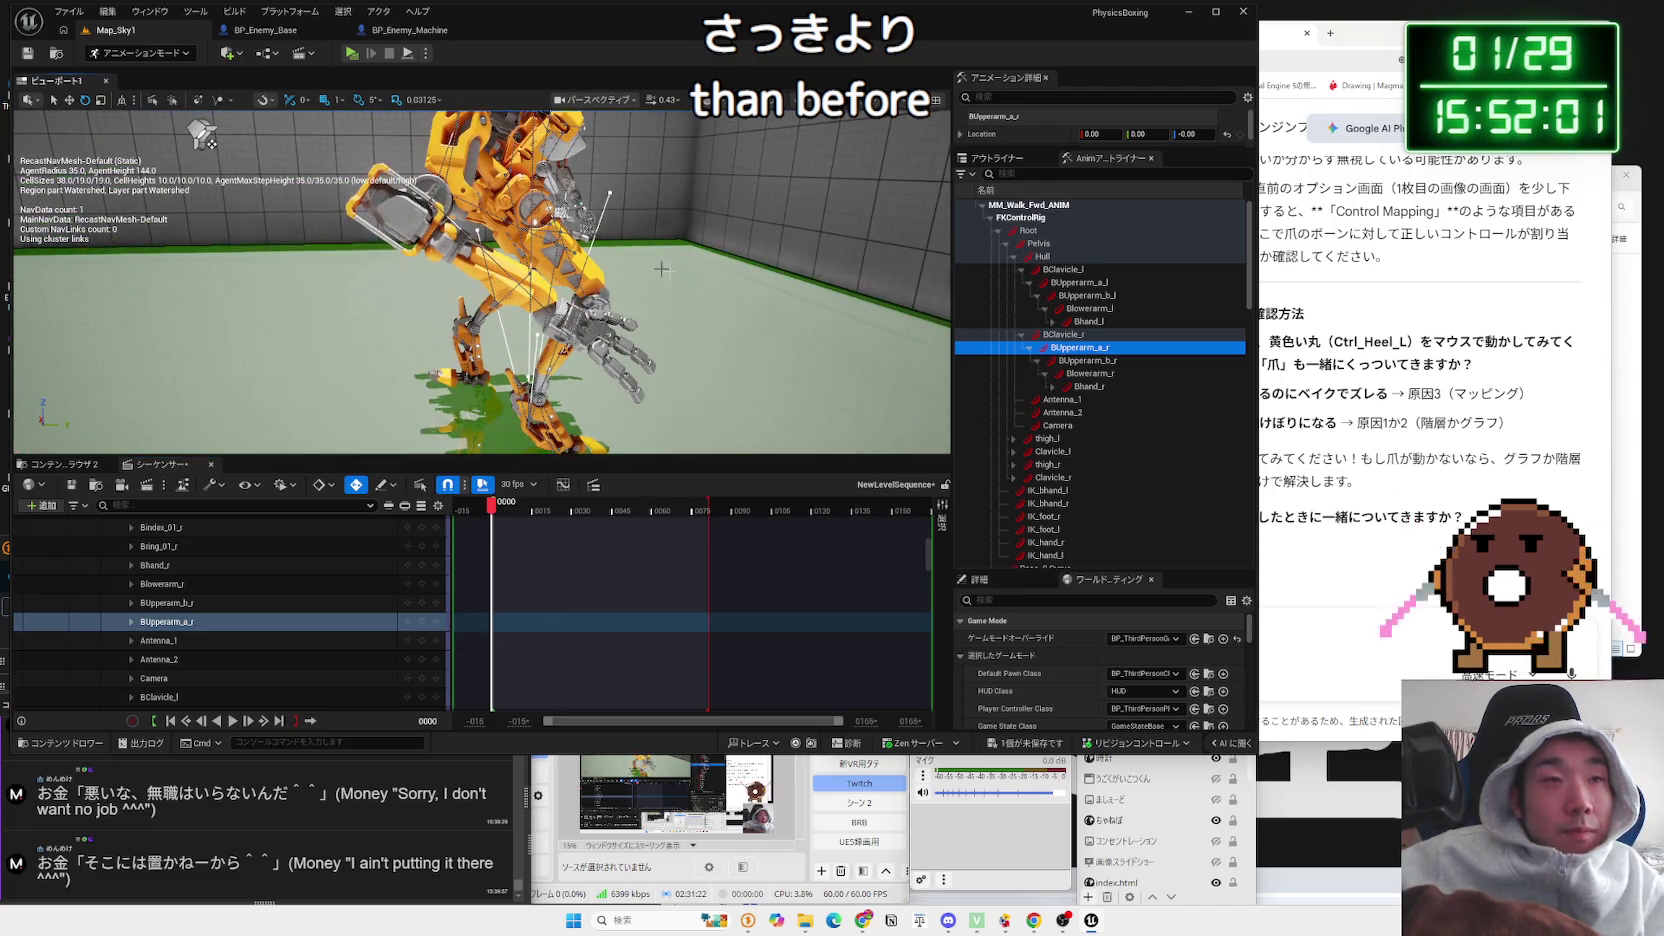
pyautogui.click(1094, 309)
pyautogui.click(1093, 373)
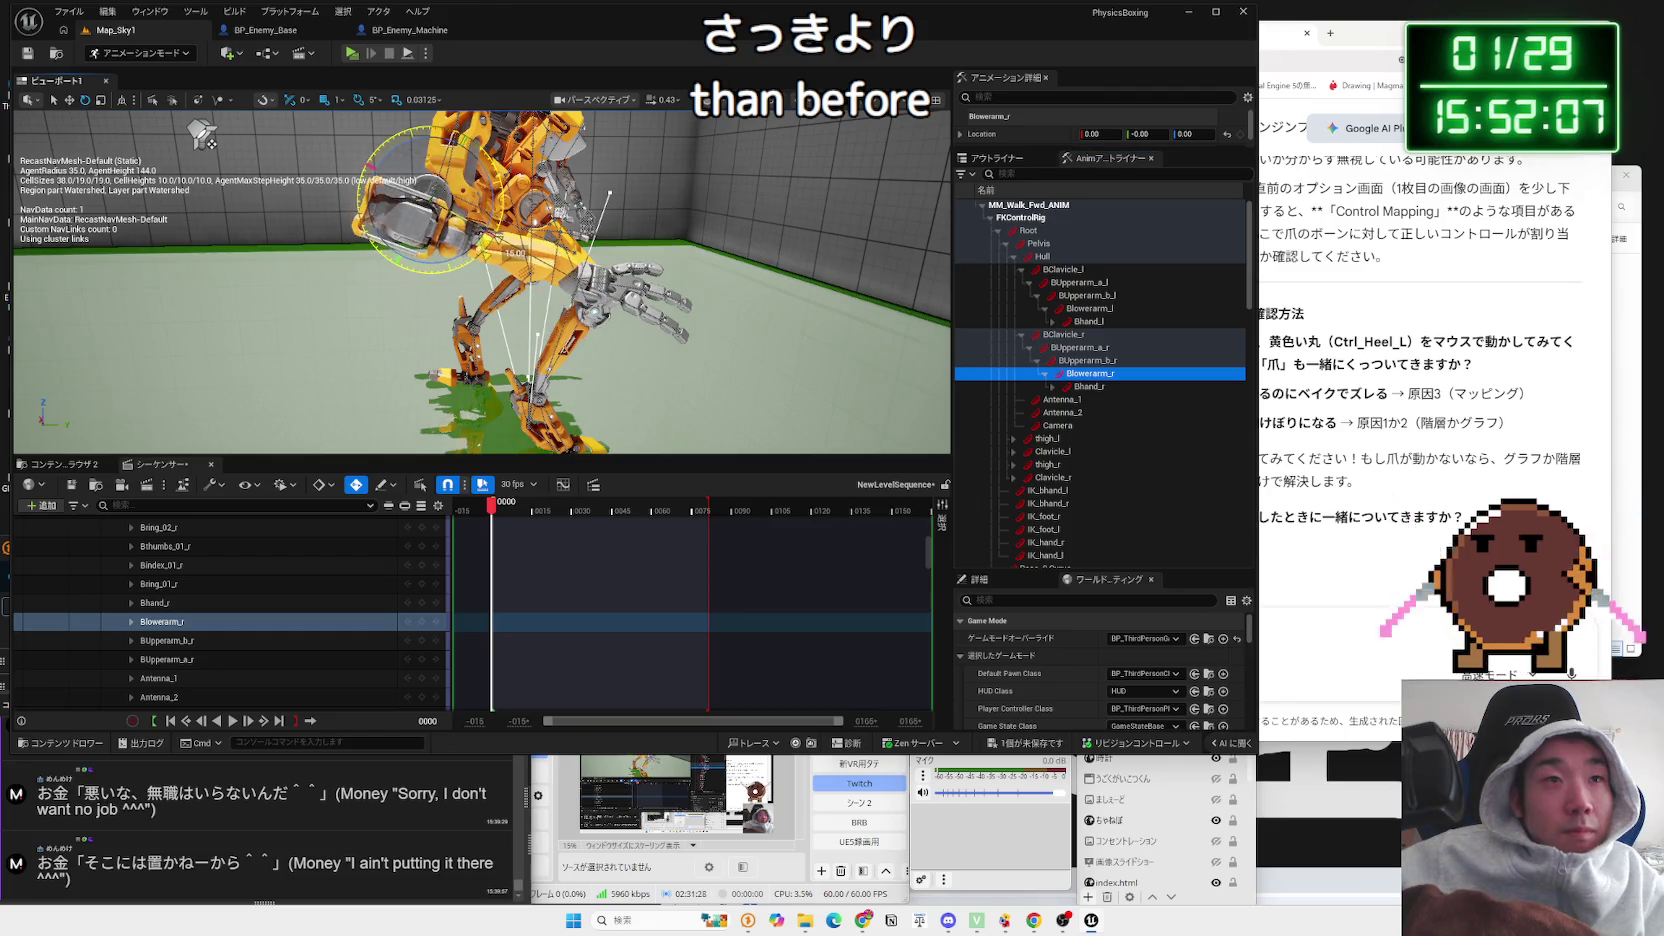
pyautogui.moveTo(203, 135); pyautogui.dragTo(260, 140)
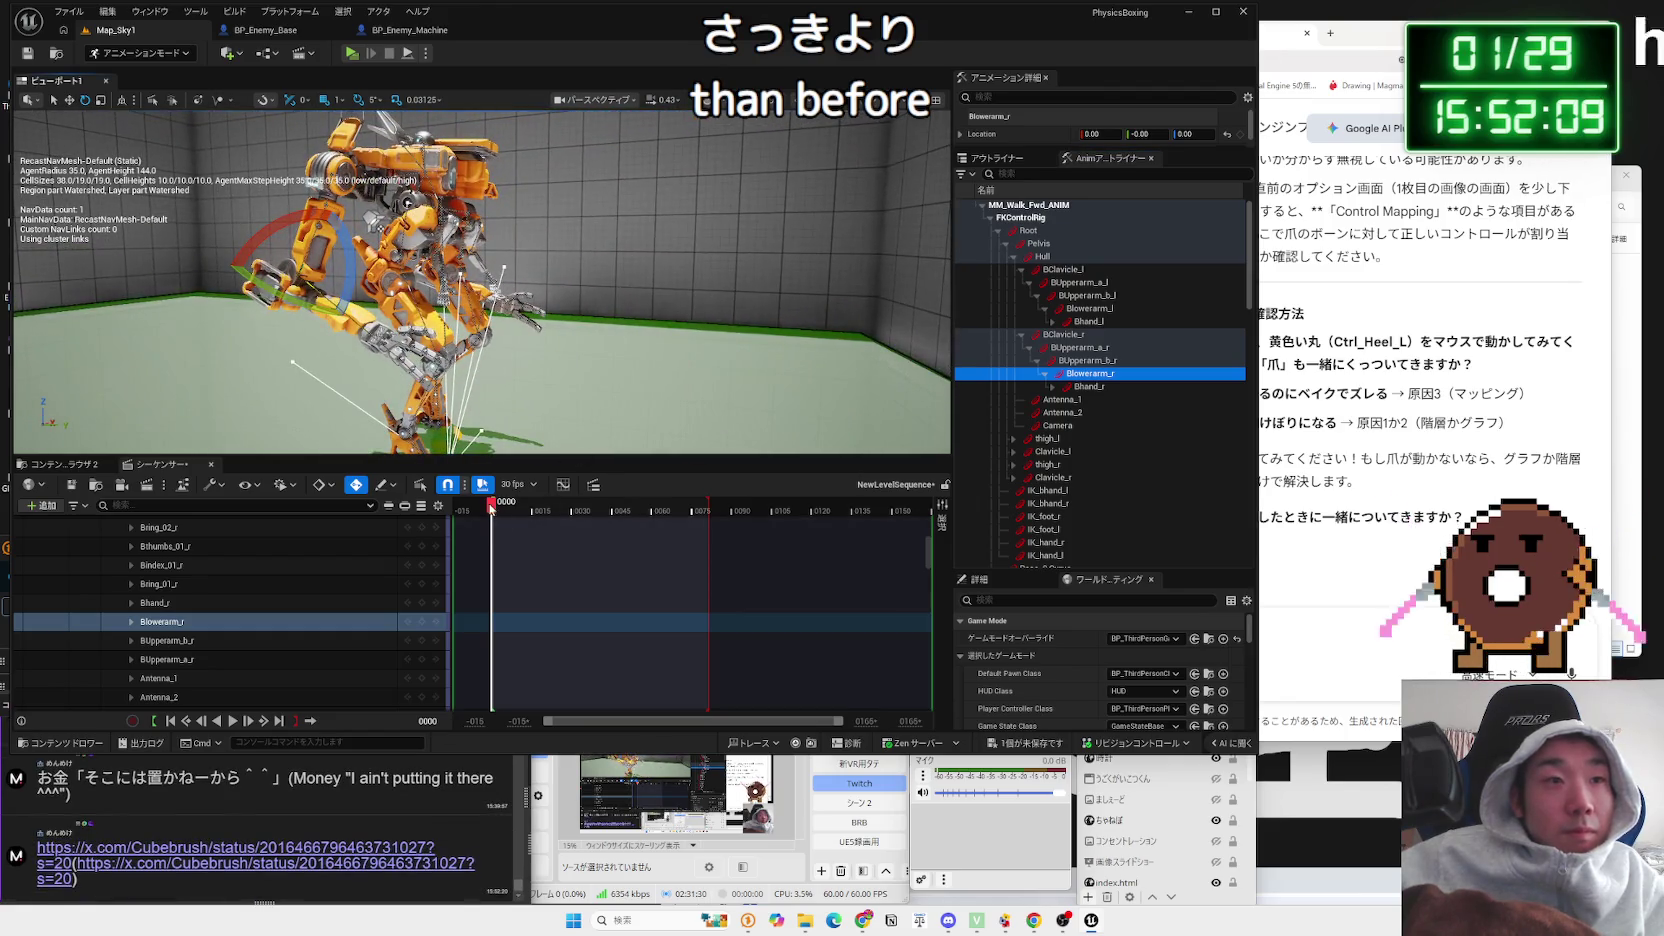
pyautogui.moveTo(491, 507)
pyautogui.mouseDown()
pyautogui.moveTo(719, 510)
pyautogui.moveTo(737, 495)
pyautogui.moveTo(494, 509)
pyautogui.mouseUp()
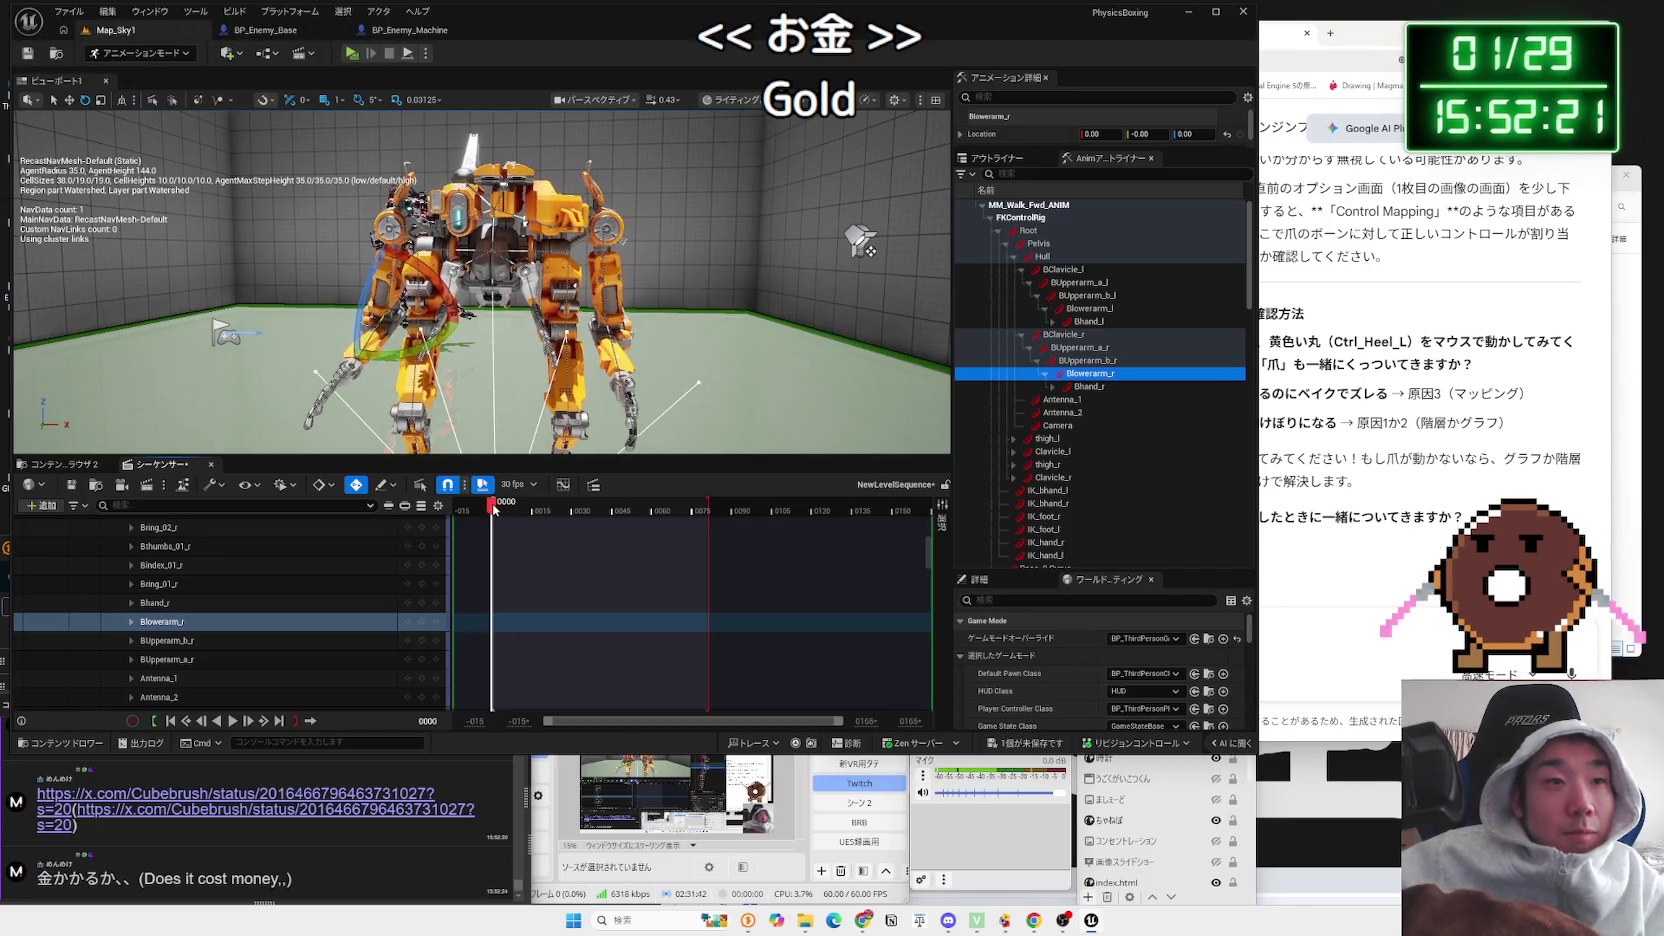
pyautogui.click(235, 794)
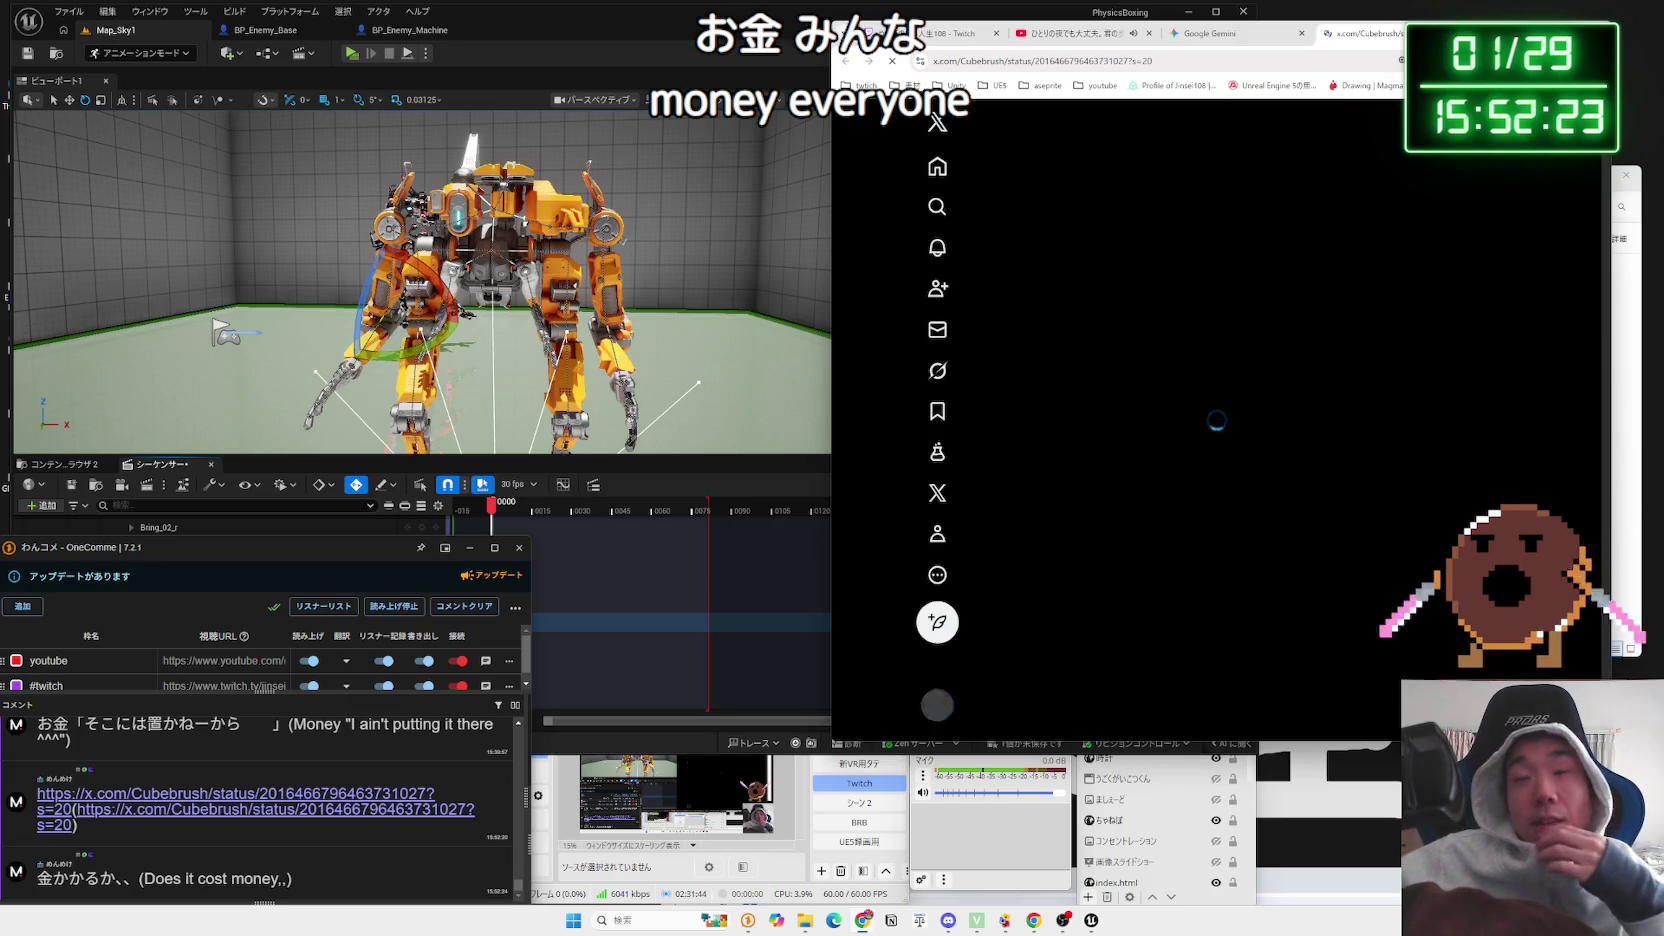
# Step: Move the browser left and show the Cubebrush post's Japanese translation
pyautogui.moveTo(1507, 44); pyautogui.dragTo(1270, 42)
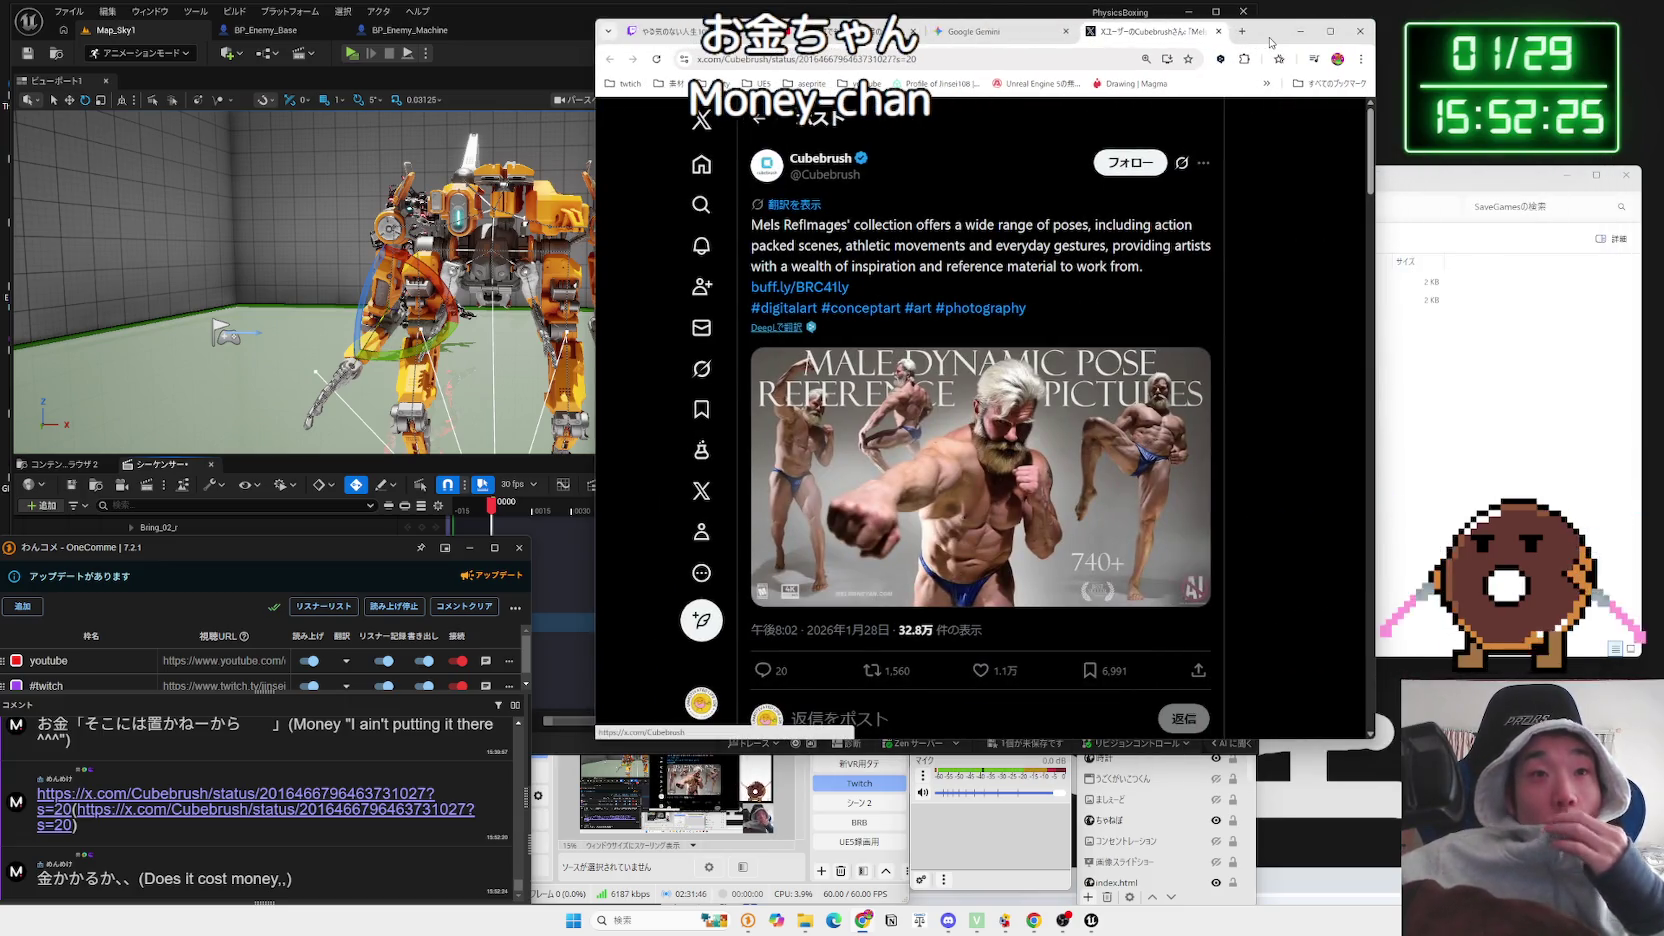
pyautogui.click(782, 328)
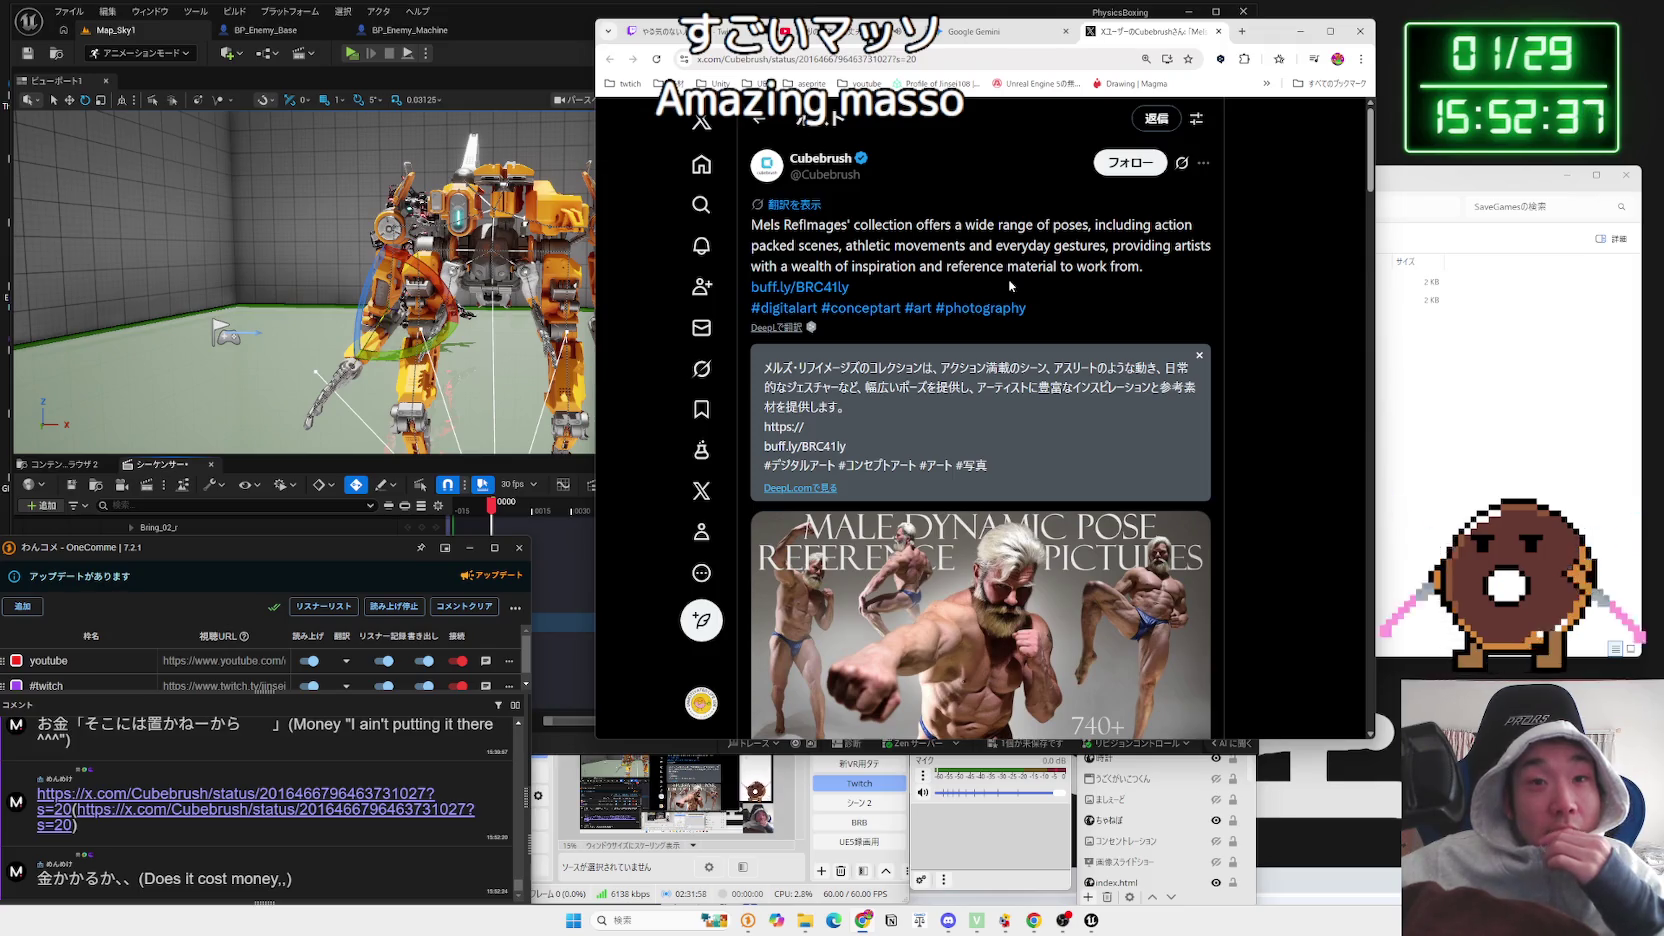
pyautogui.scroll(-15, 1009, 286)
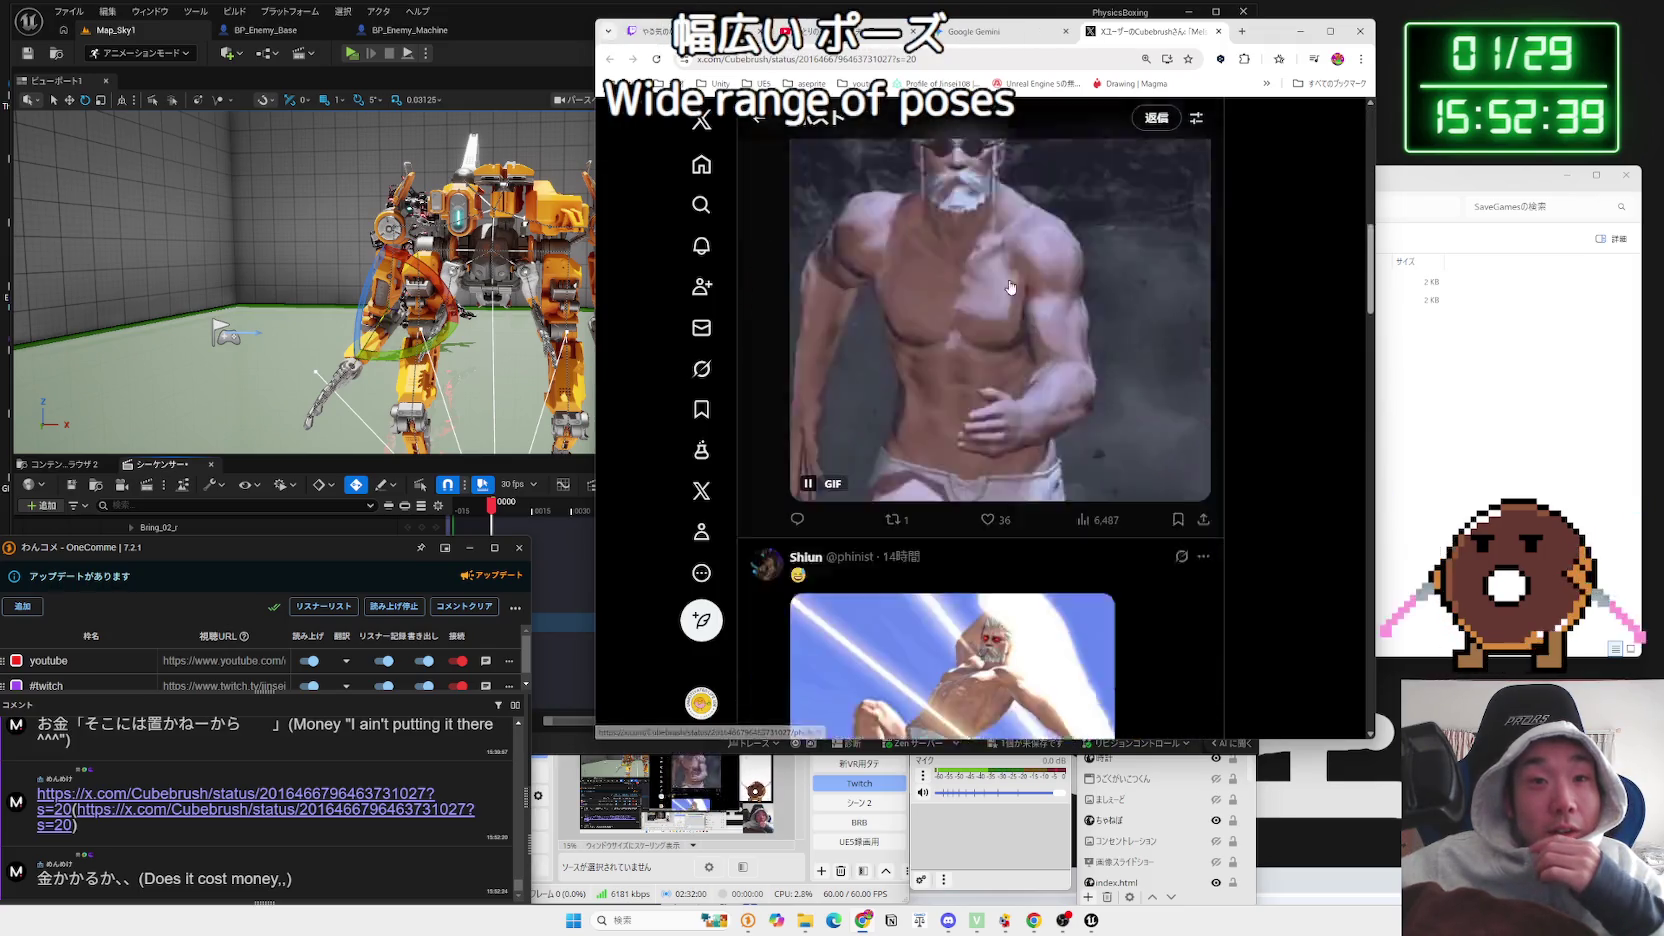
pyautogui.scroll(1, 1010, 287)
# Step: Skim the replies and open the post's buff.ly product link
pyautogui.scroll(-3, 1038, 359)
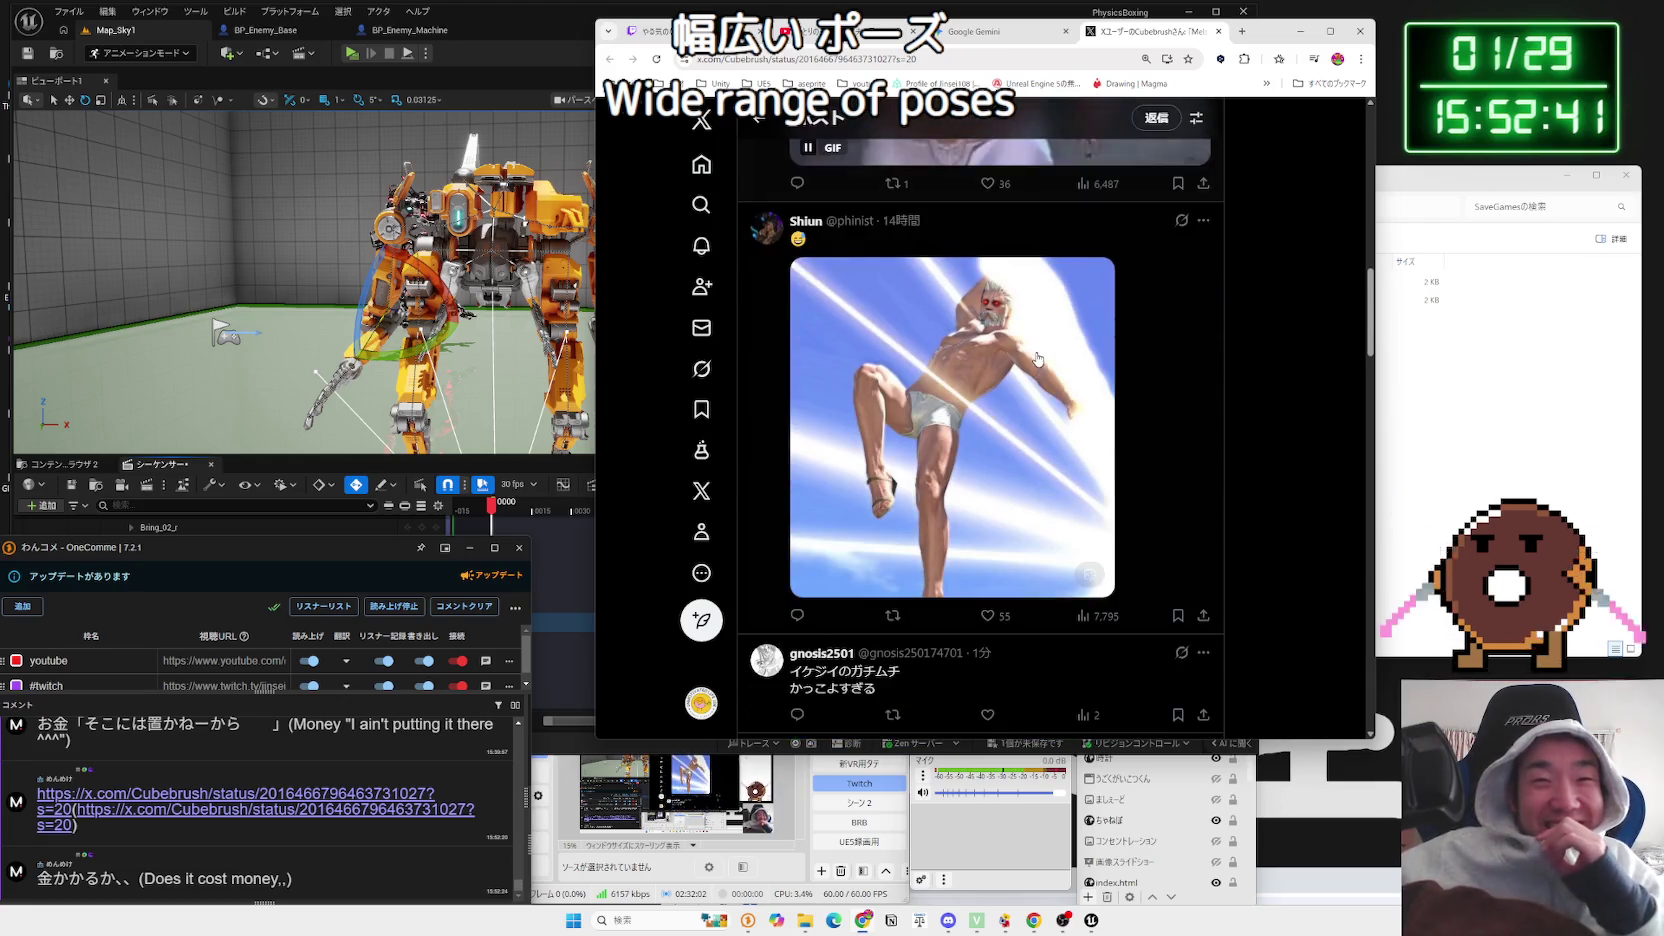
pyautogui.scroll(-3, 1036, 365)
pyautogui.scroll(12, 1037, 359)
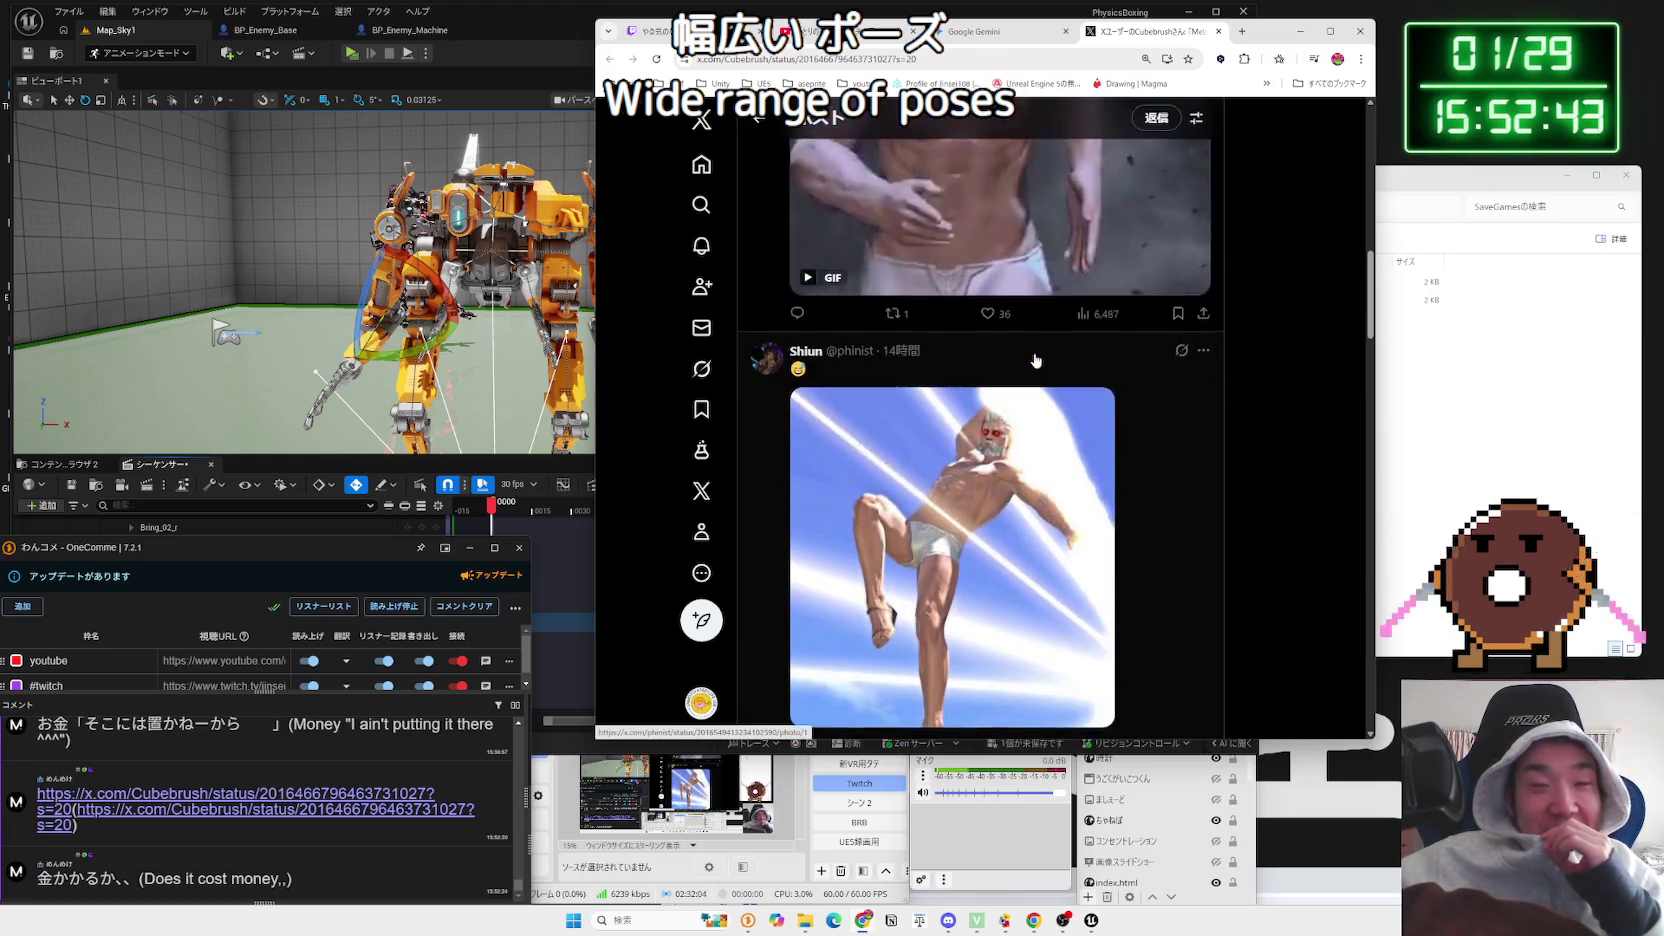
pyautogui.scroll(3, 856, 435)
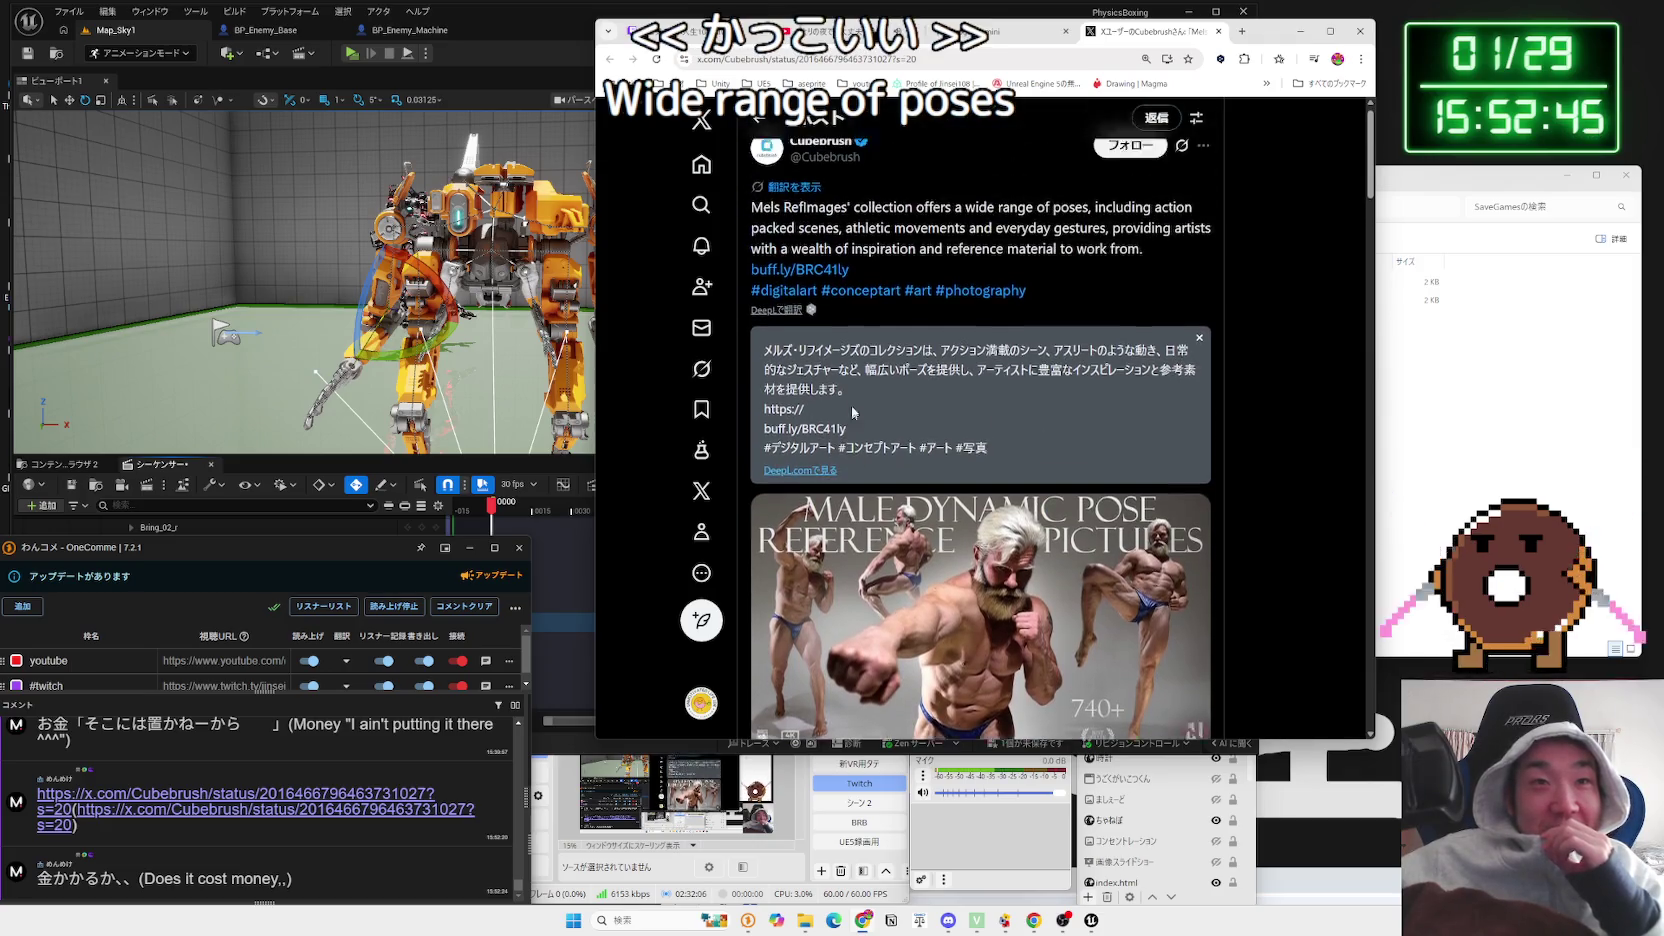
pyautogui.click(806, 290)
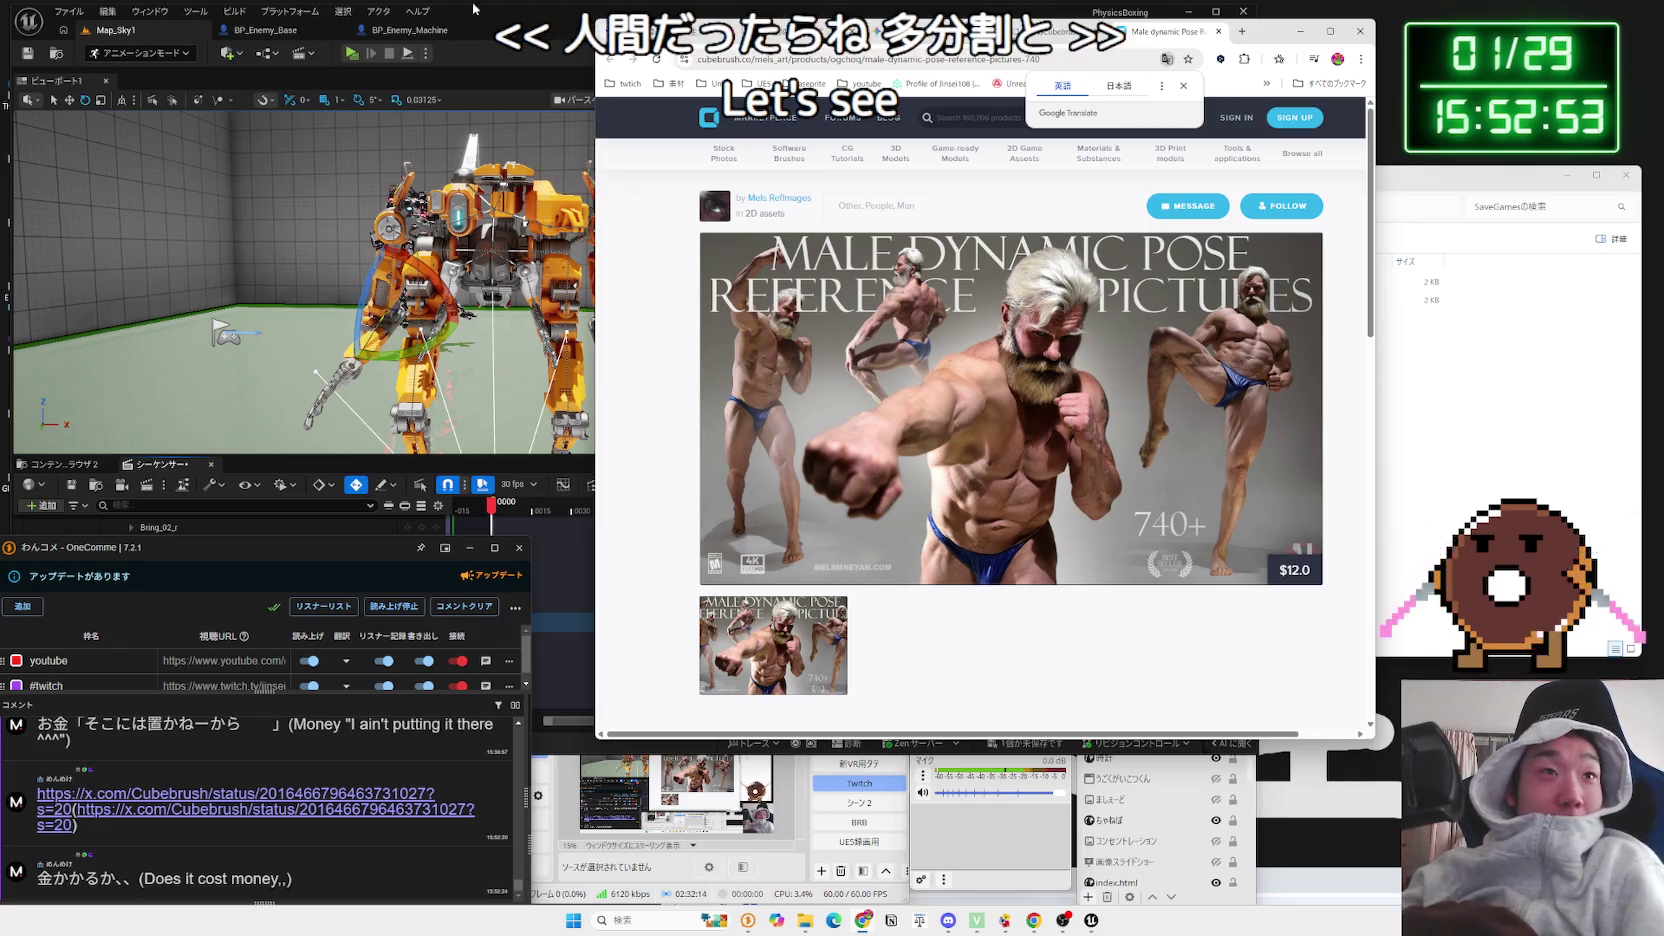
# Step: Toggle the navigation mesh in Unreal's level view with P, then return to the product page
pyautogui.hotkey('alt', 'Tab')
pyautogui.press('p')
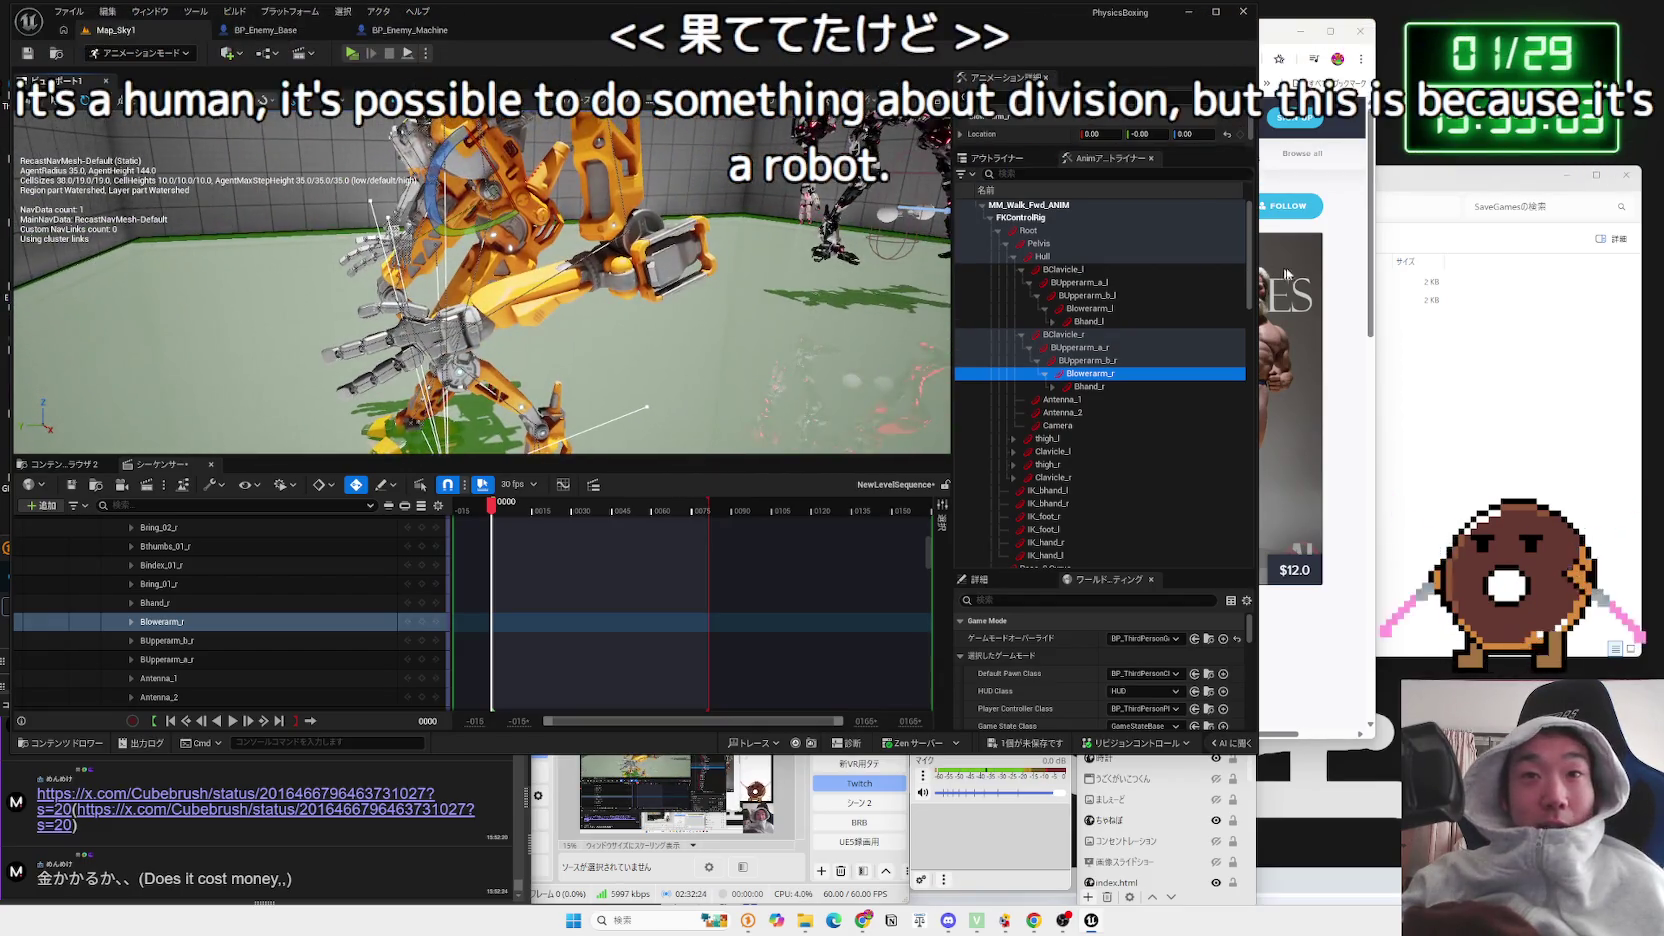
pyautogui.click(1376, 258)
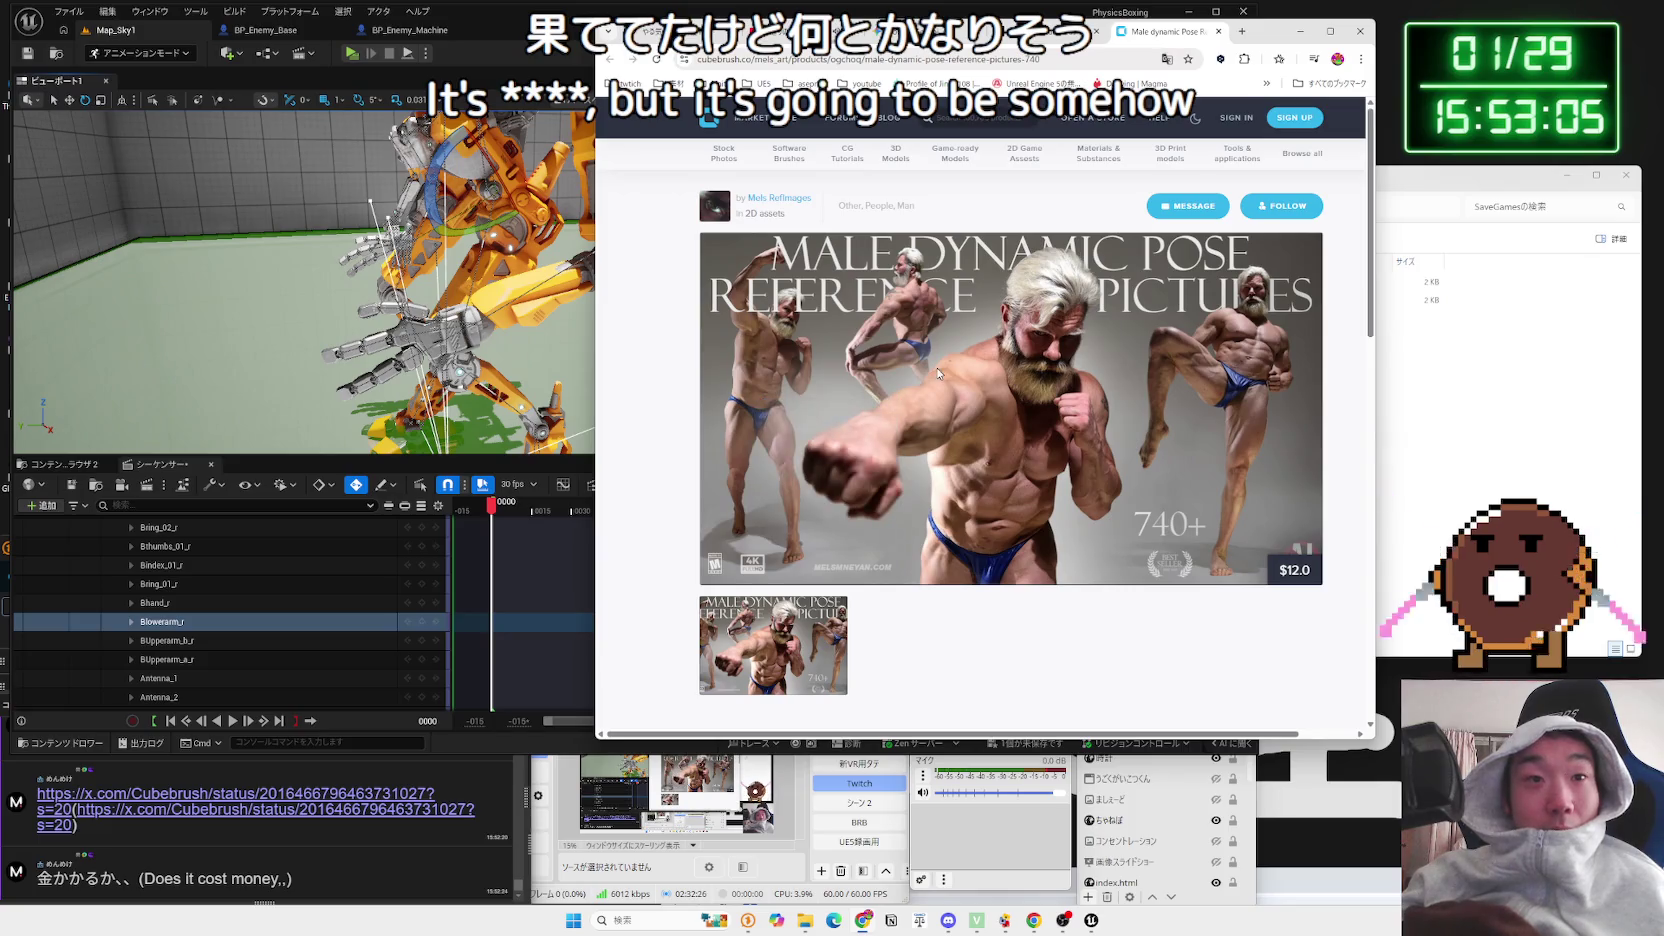
# Step: Translate the Cubebrush product page into Japanese with 日本語に翻訳
pyautogui.scroll(-3, 937, 368)
pyautogui.scroll(-3, 937, 373)
pyautogui.scroll(4, 937, 373)
pyautogui.moveTo(1009, 480); pyautogui.dragTo(960, 483)
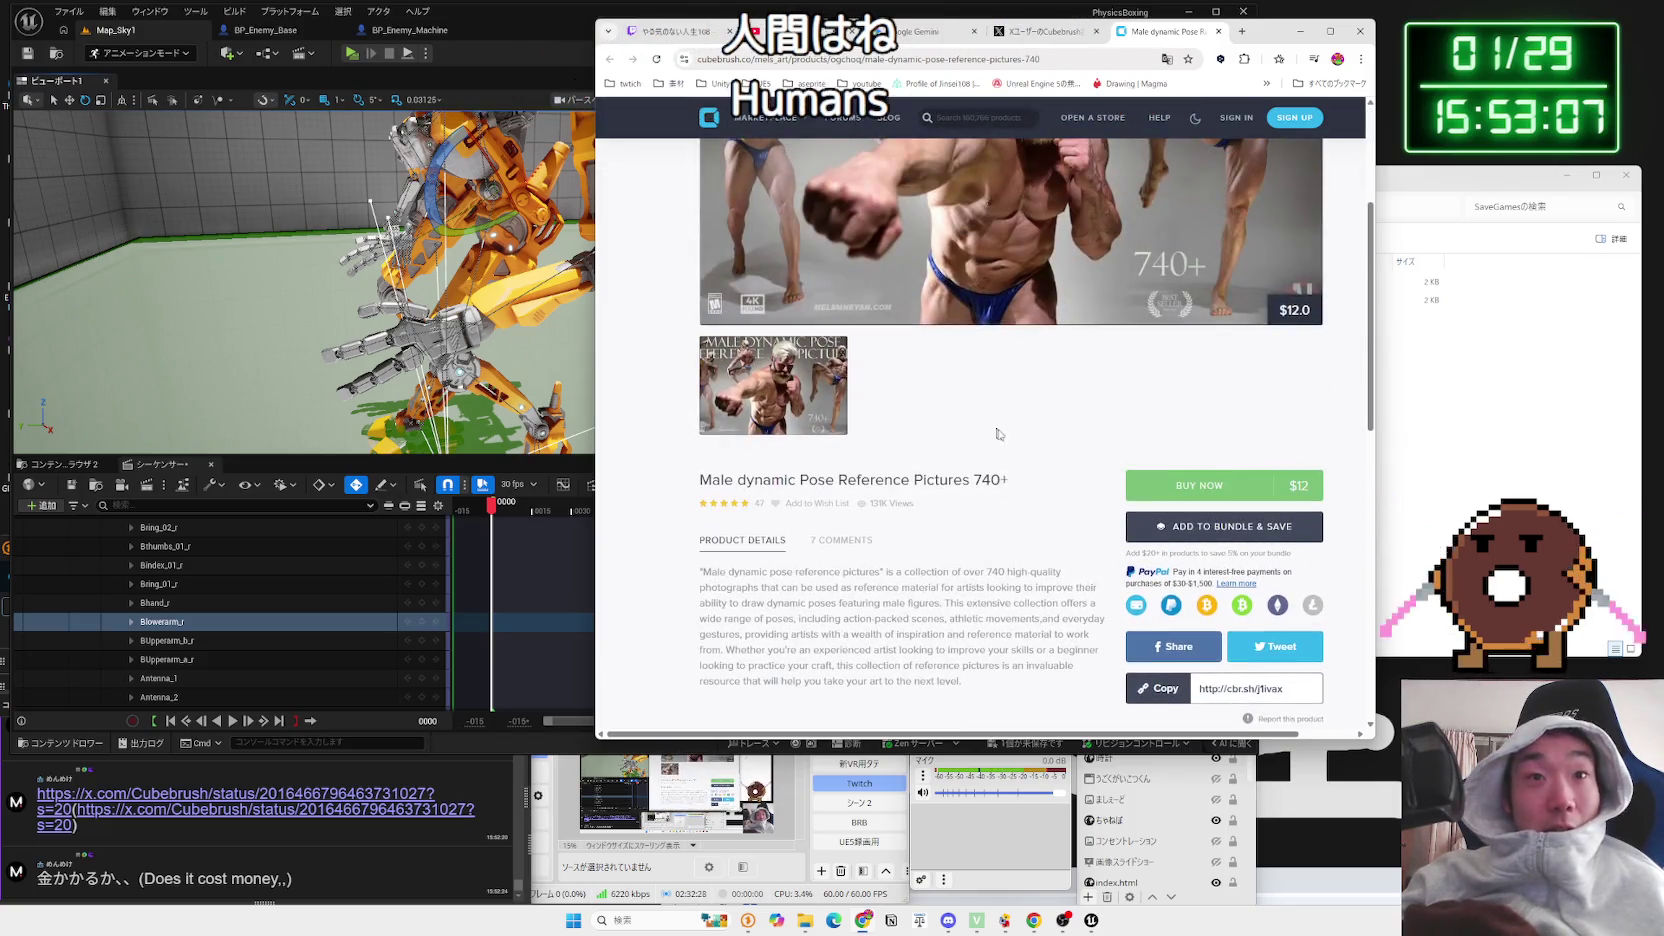
pyautogui.moveTo(720, 481); pyautogui.dragTo(699, 481)
pyautogui.click(701, 483)
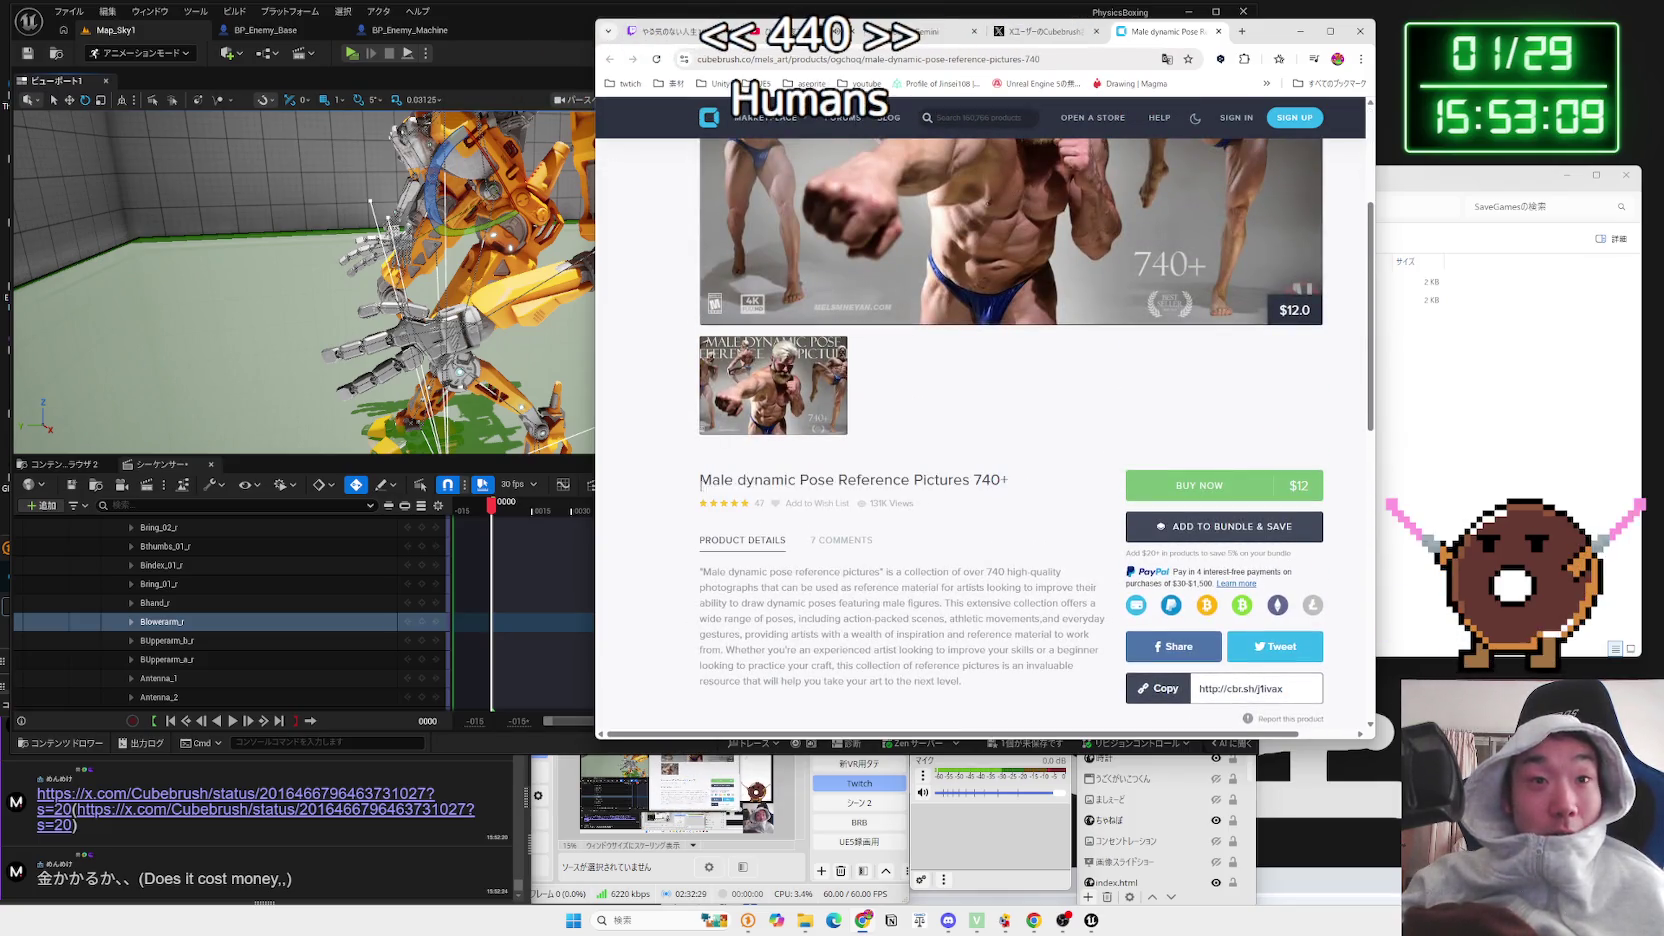
pyautogui.click(1003, 481)
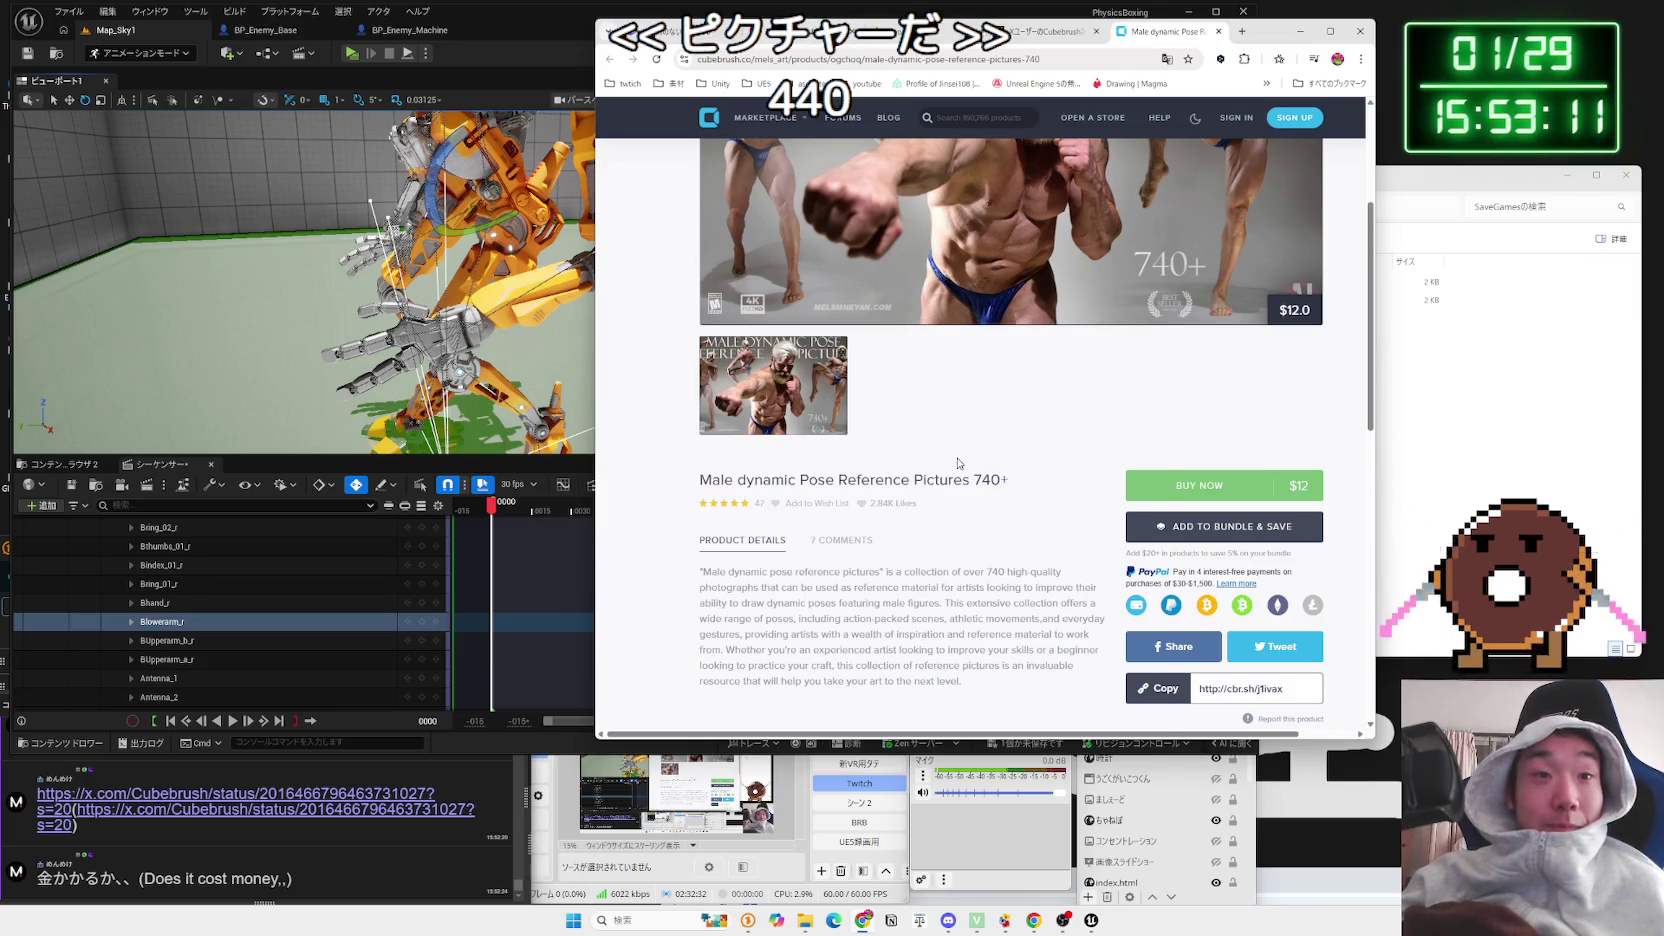
pyautogui.rightClick(958, 463)
pyautogui.click(1013, 690)
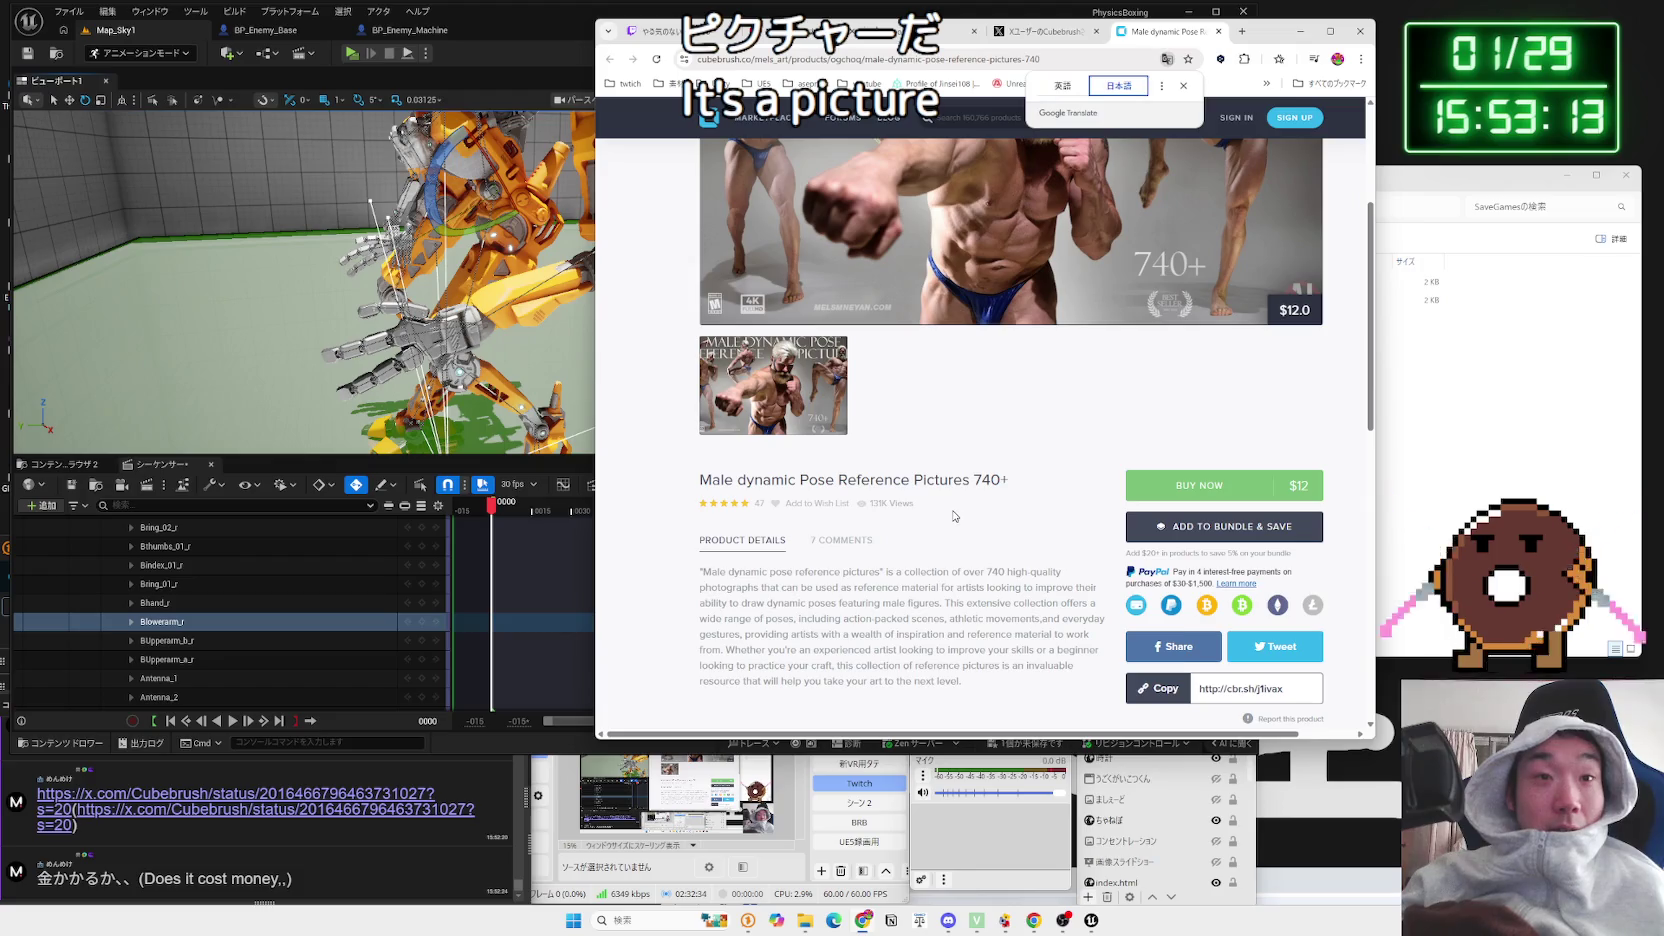
# Step: Read through the translated product description, files and similar products
pyautogui.scroll(-1, 954, 516)
pyautogui.moveTo(1036, 535); pyautogui.dragTo(700, 470)
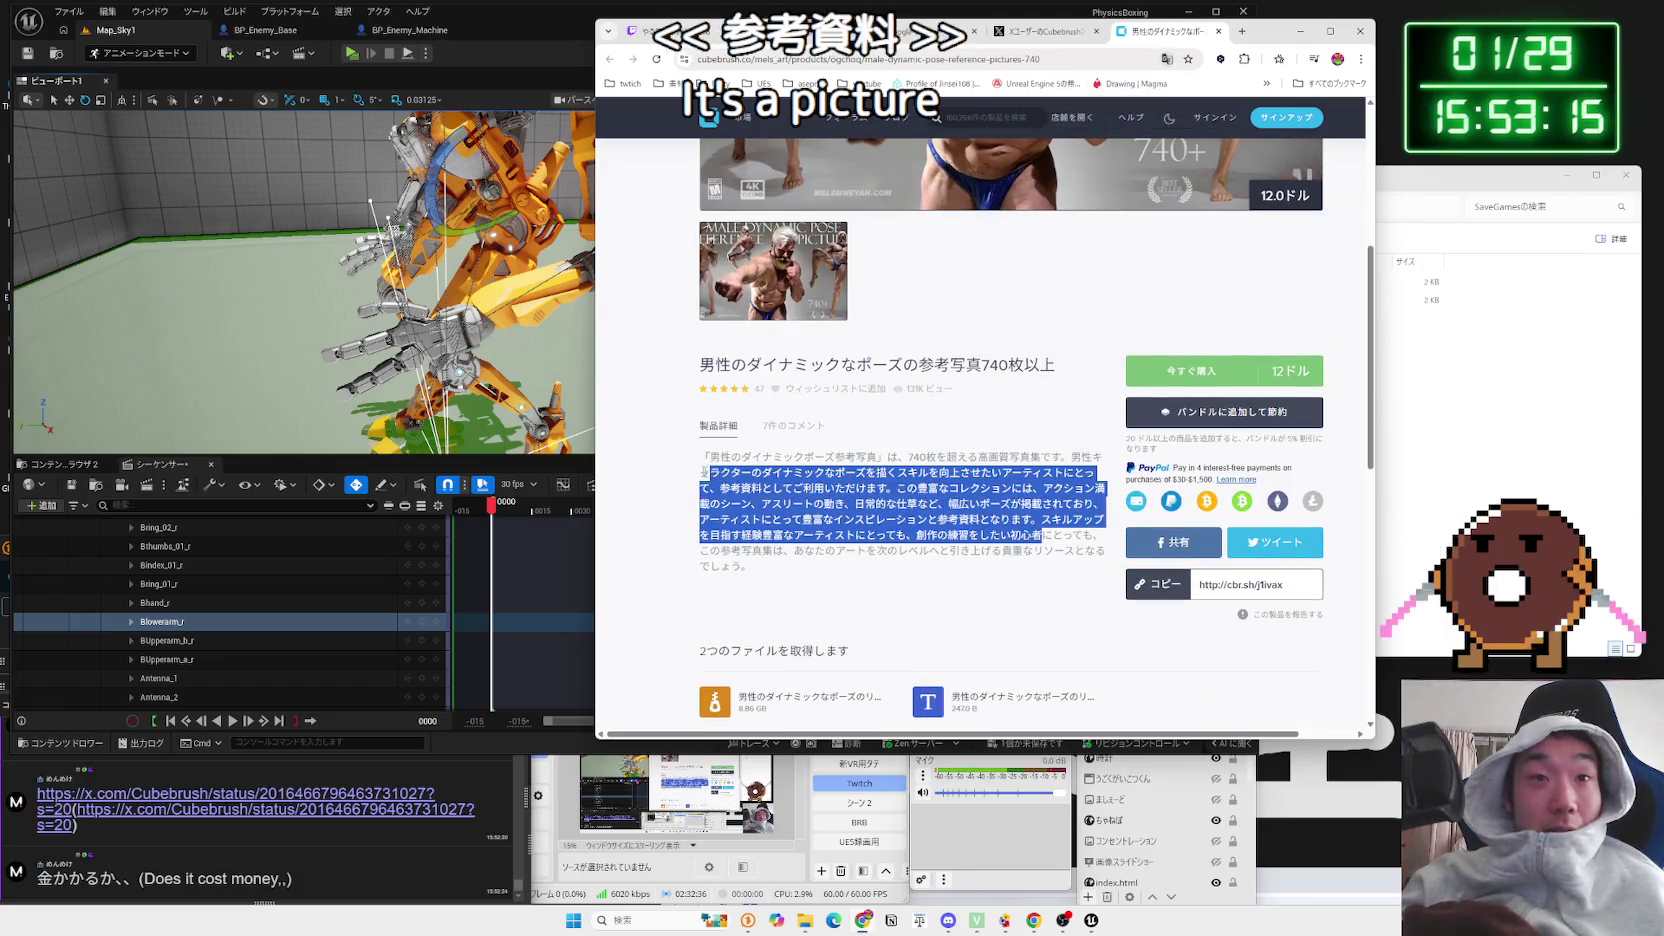
pyautogui.moveTo(752, 566)
pyautogui.mouseDown()
pyautogui.moveTo(700, 480)
pyautogui.moveTo(950, 550)
pyautogui.moveTo(1092, 456)
pyautogui.mouseUp()
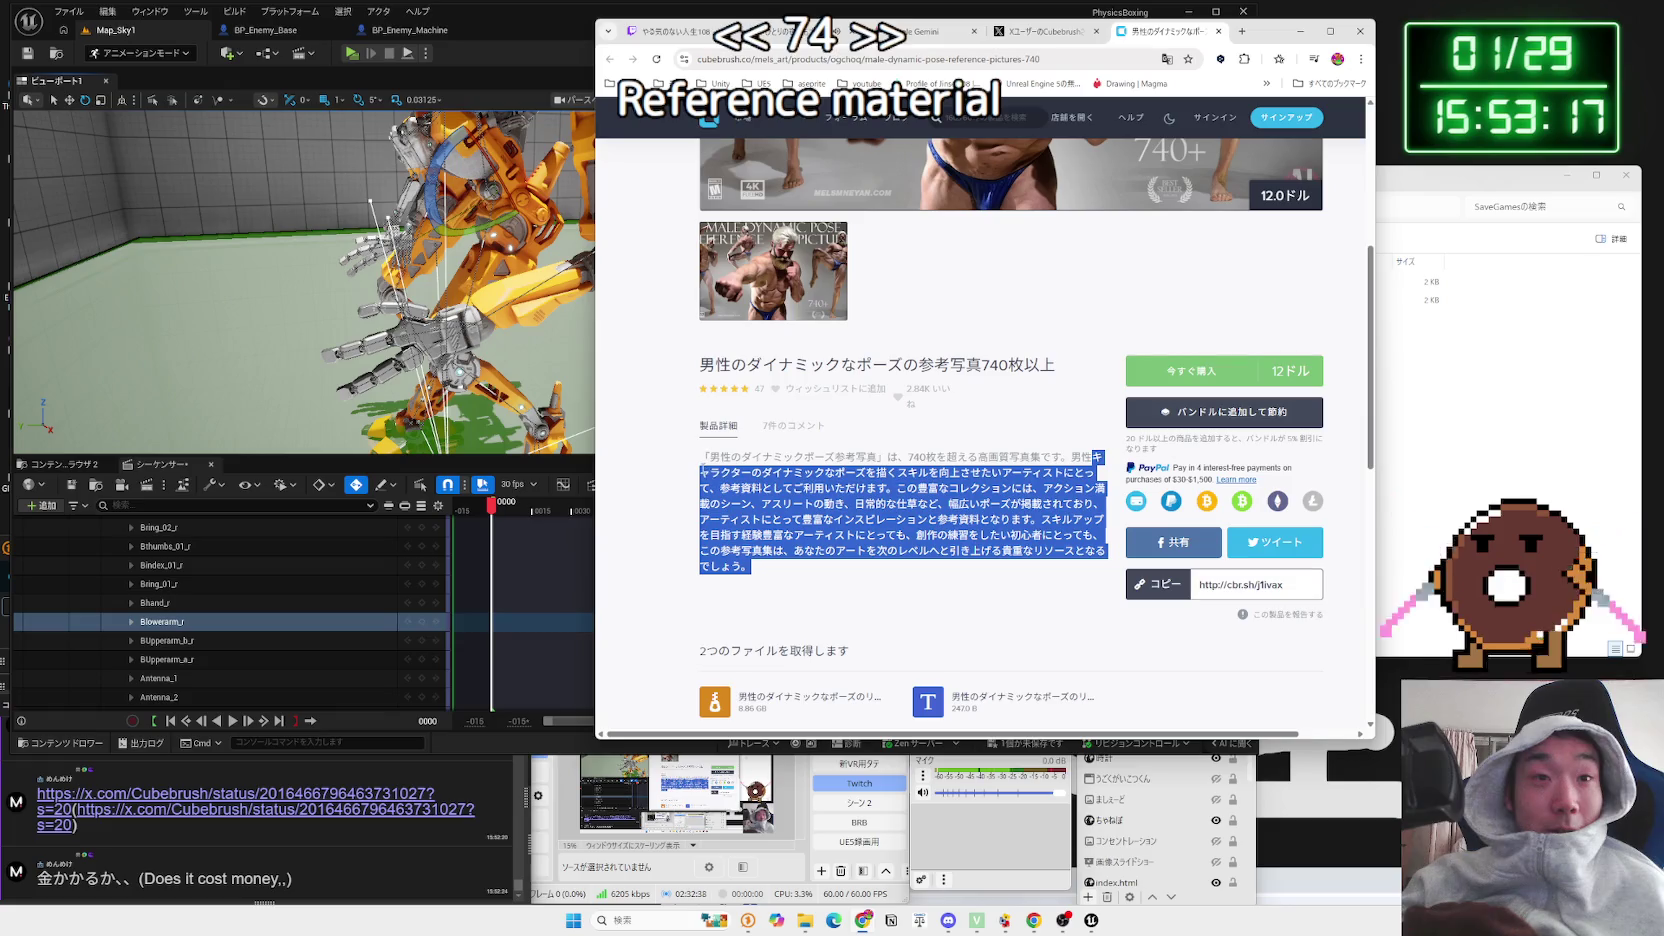
pyautogui.click(792, 476)
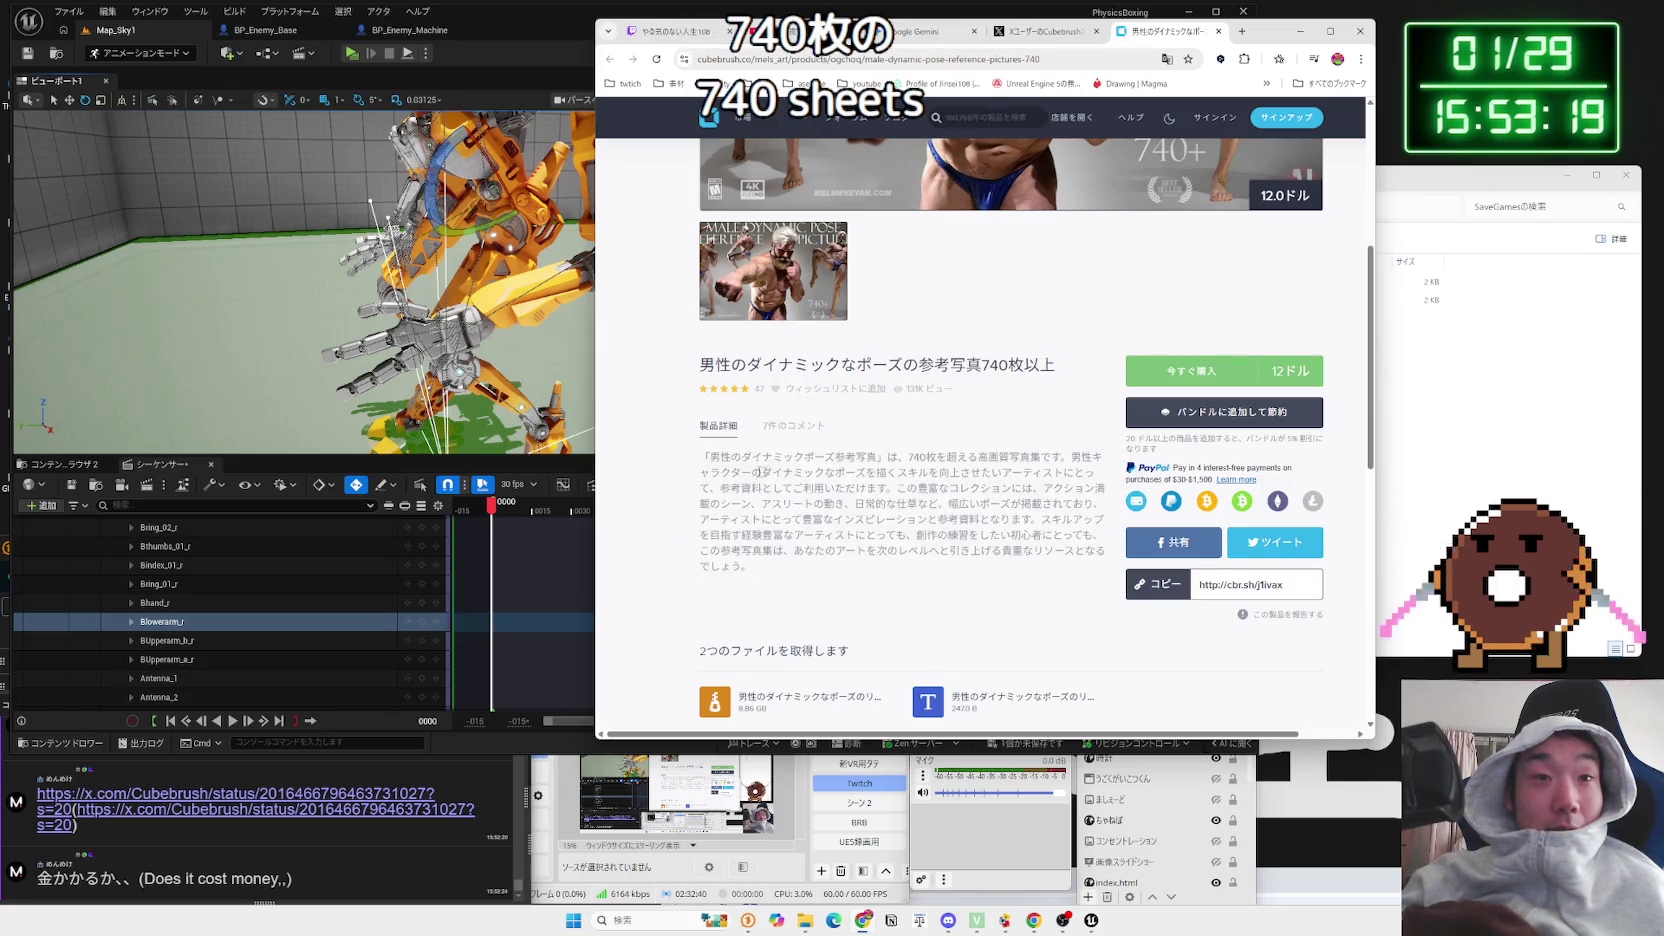
pyautogui.scroll(-3, 792, 476)
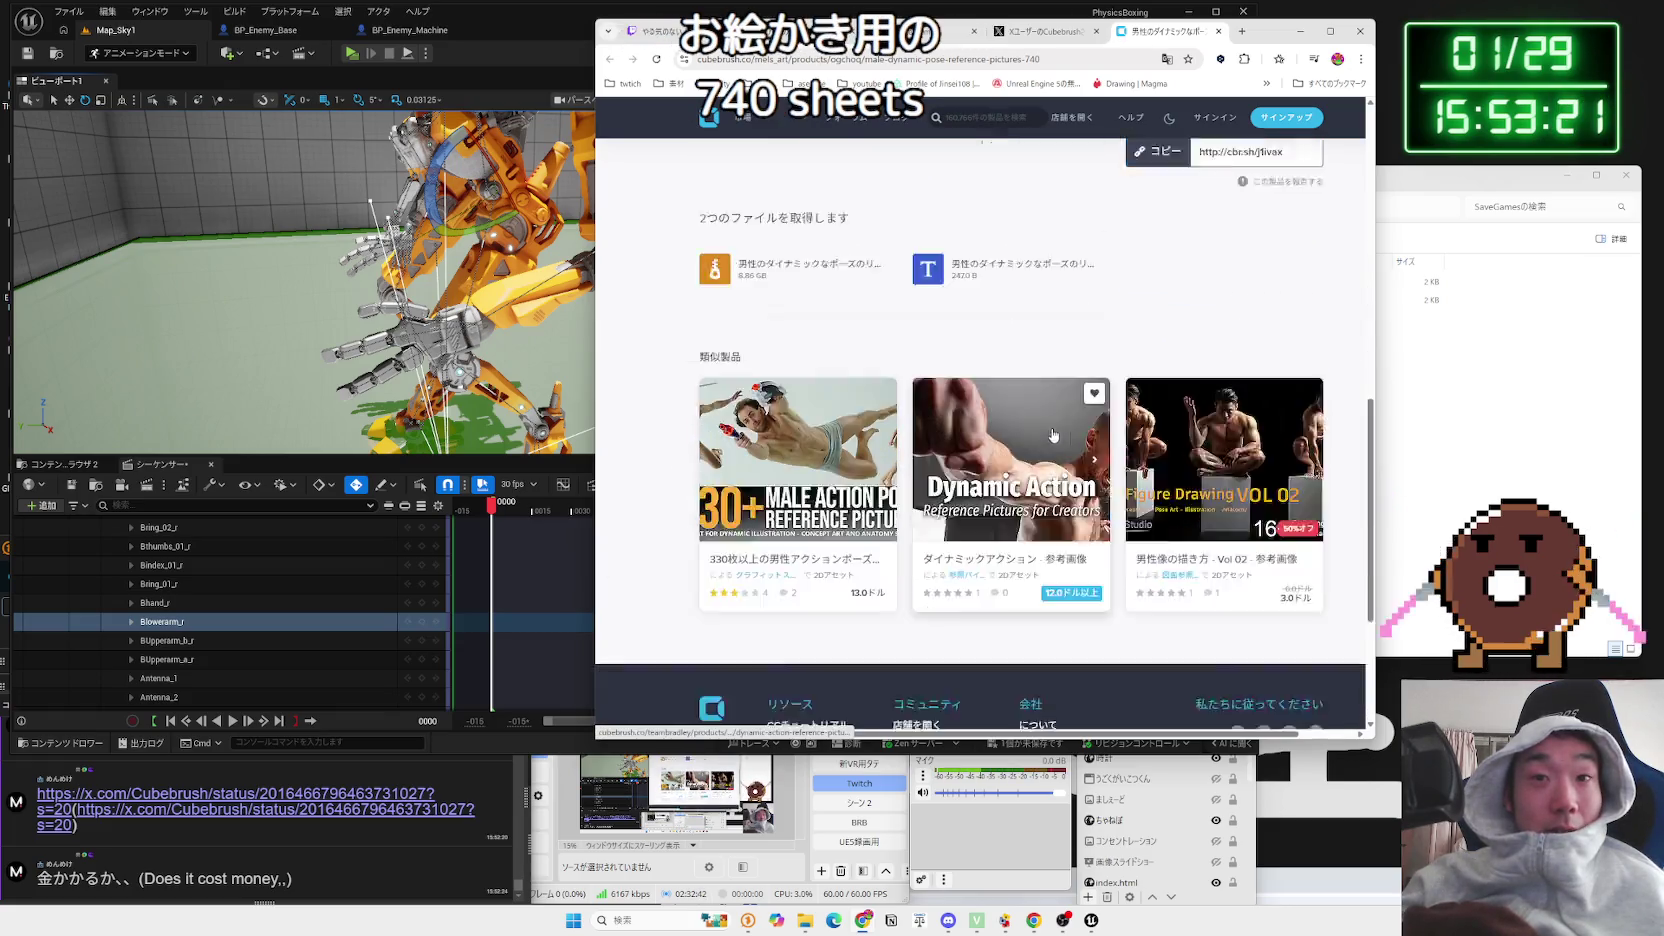
pyautogui.scroll(-1, 900, 480)
pyautogui.scroll(3, 1027, 478)
pyautogui.scroll(5, 1027, 478)
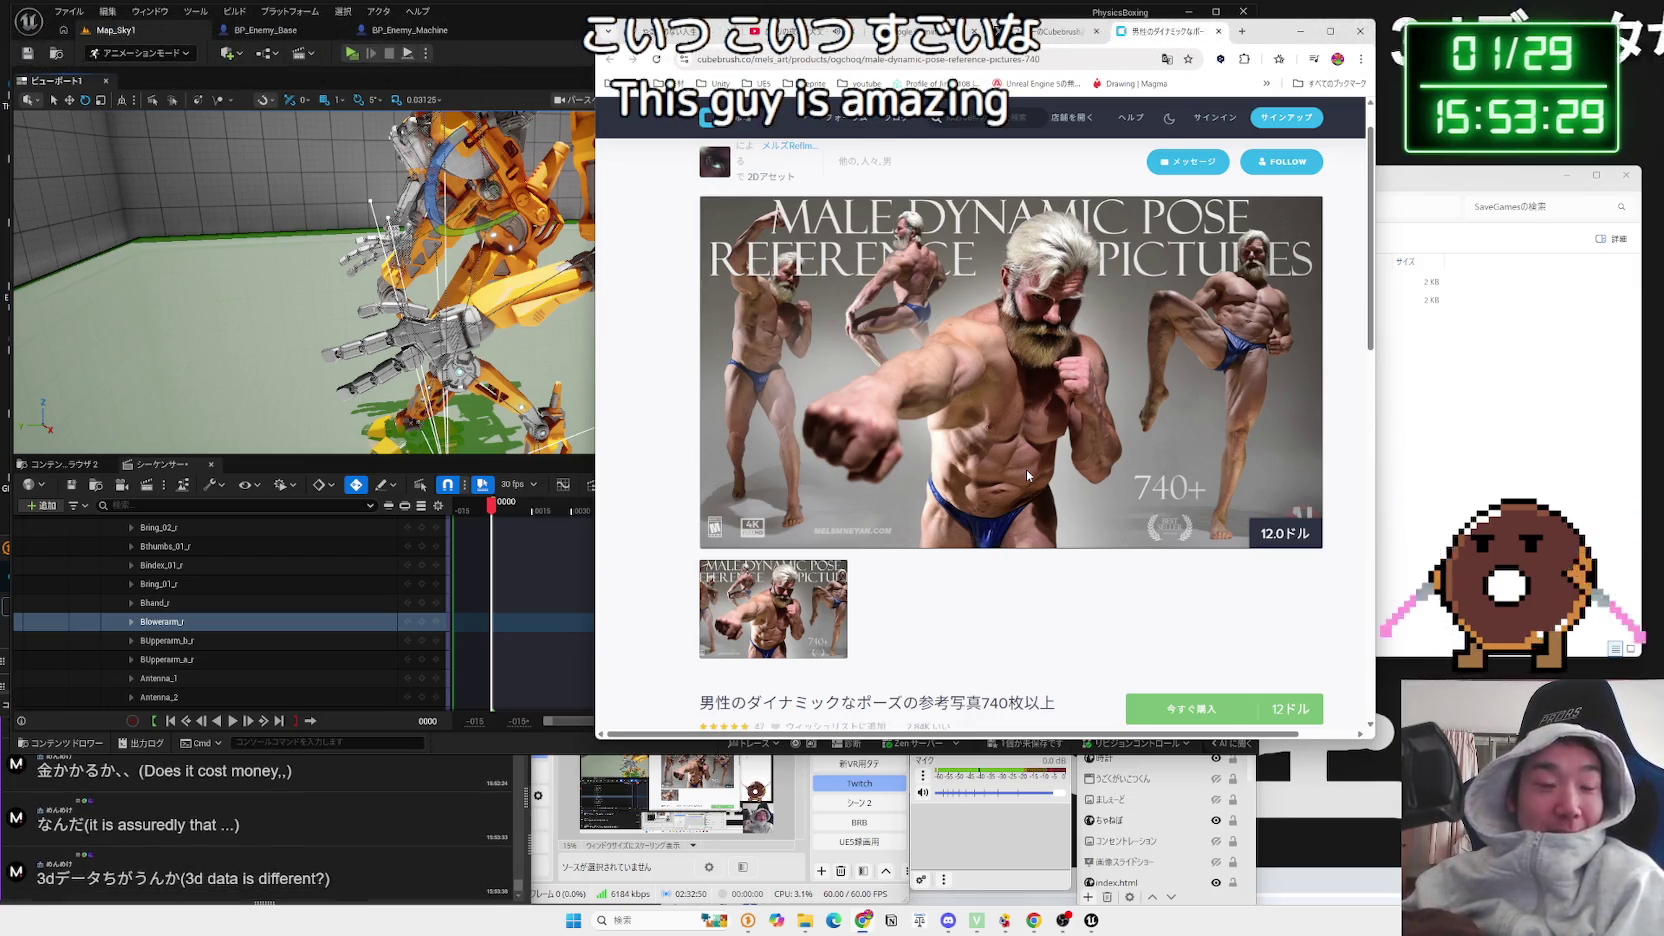
# Step: Review the product title once more and close the Cubebrush product page
pyautogui.scroll(-3, 1001, 449)
pyautogui.moveTo(1058, 442)
pyautogui.mouseDown()
pyautogui.moveTo(691, 444)
pyautogui.moveTo(1010, 442)
pyautogui.moveTo(857, 434)
pyautogui.mouseUp()
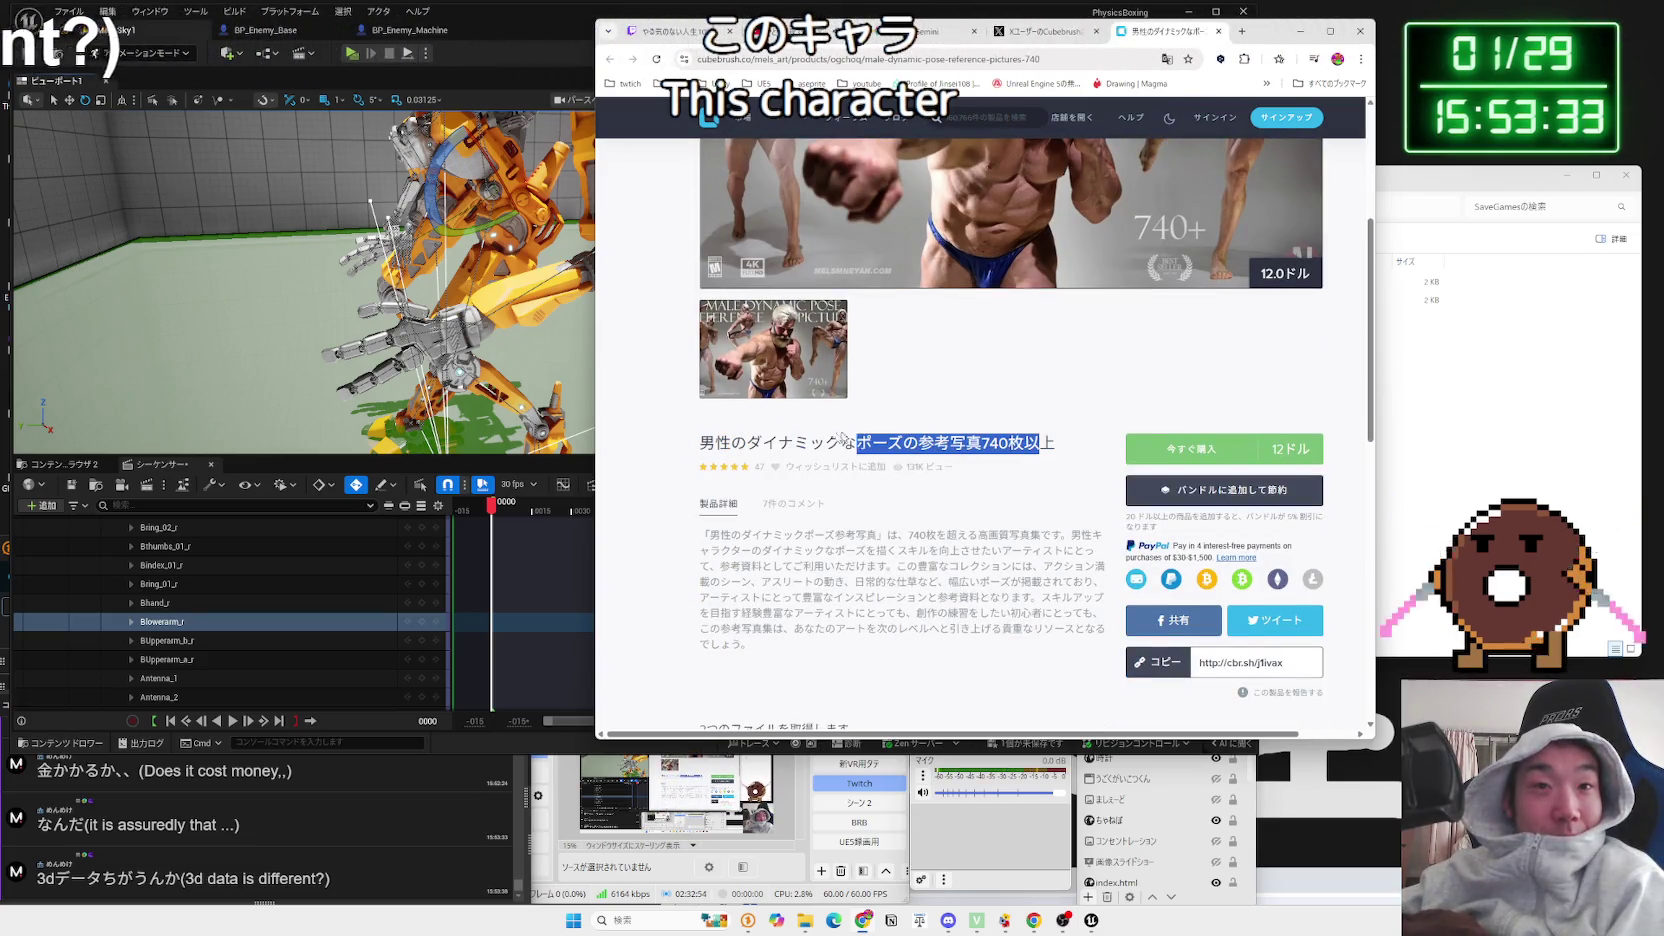
pyautogui.click(720, 441)
pyautogui.scroll(3, 764, 428)
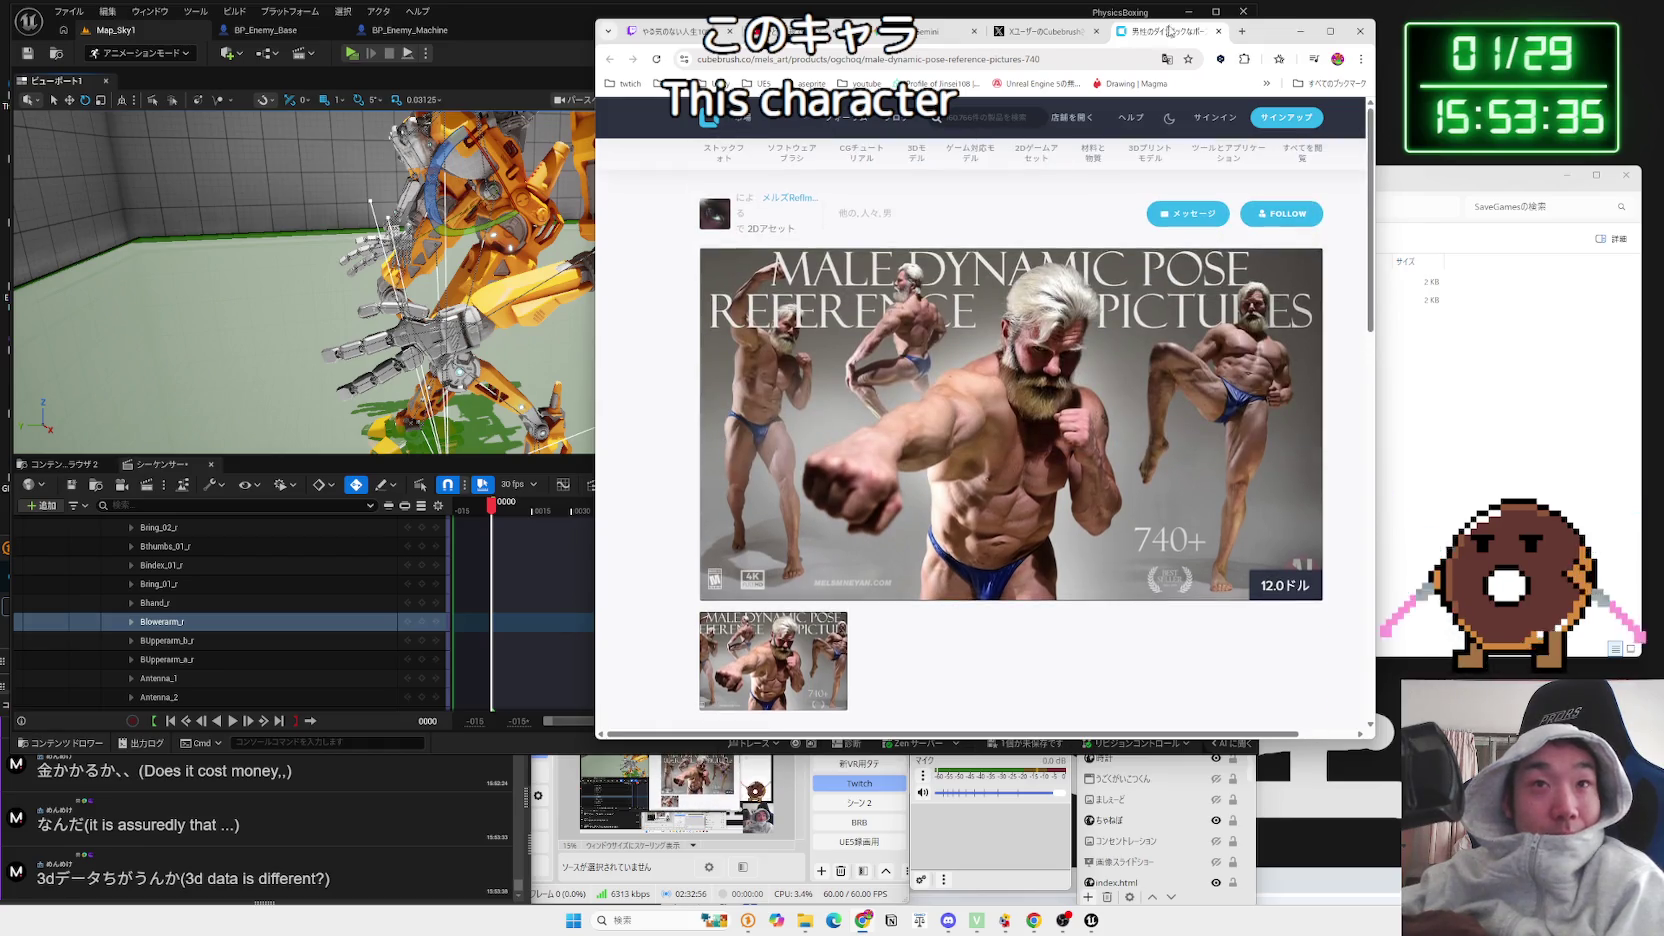
pyautogui.click(1218, 32)
# Step: Move the browser right, glance over the X post's text, and close the X post
pyautogui.moveTo(1263, 35); pyautogui.dragTo(1357, 33)
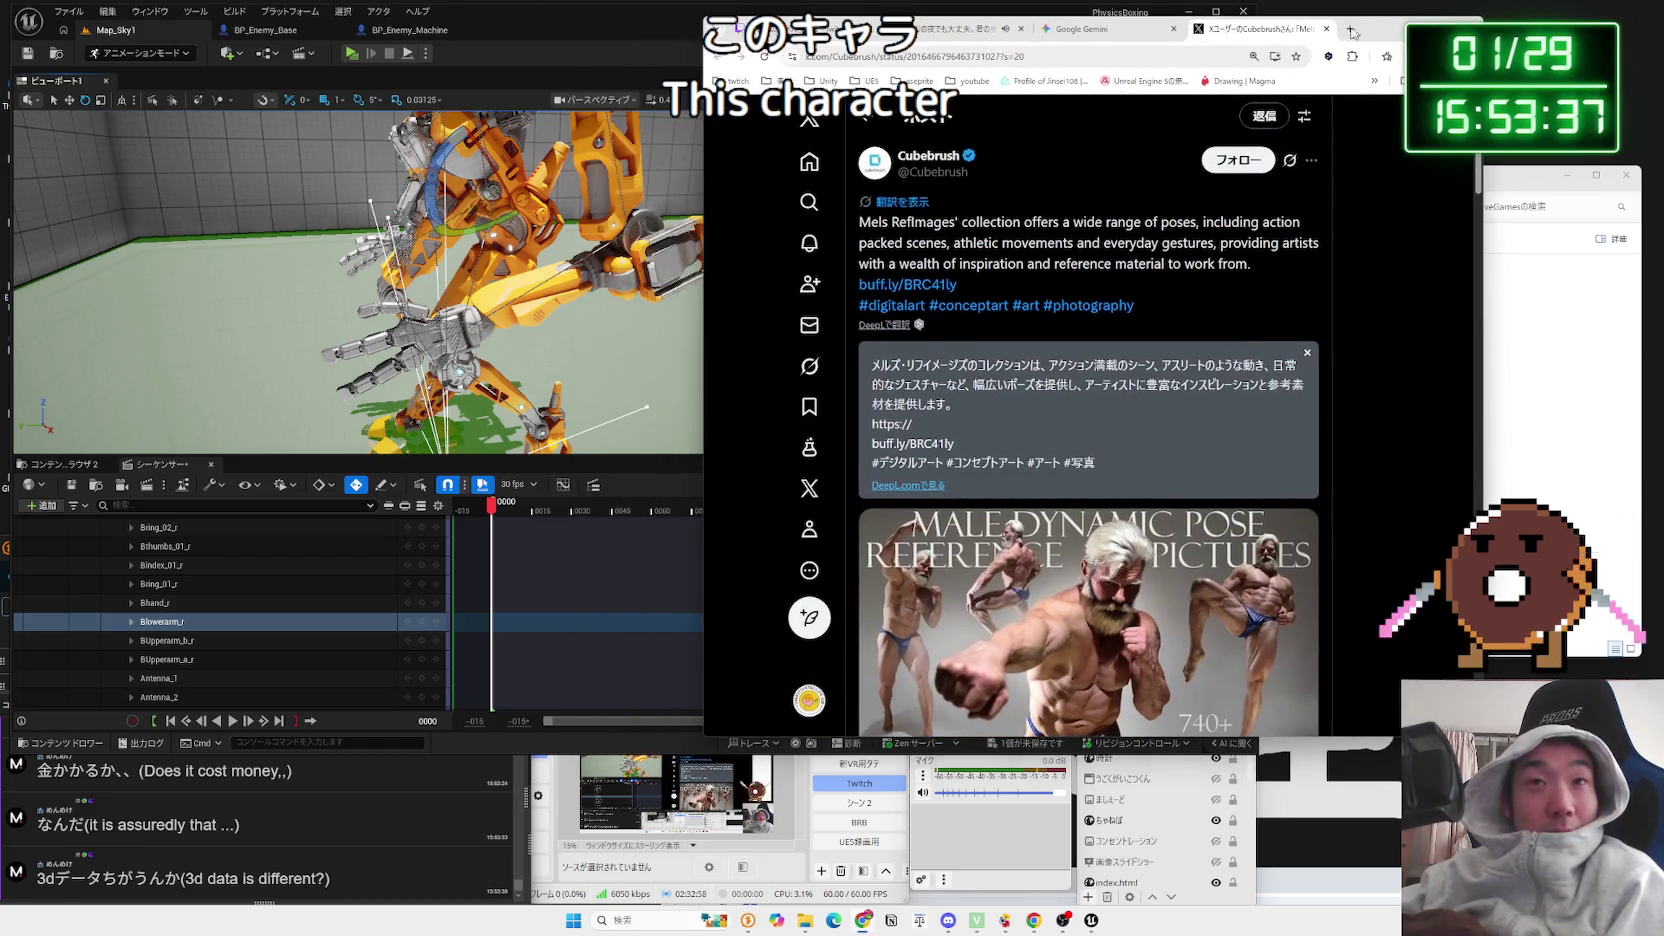
pyautogui.scroll(-8, 1247, 214)
pyautogui.scroll(7, 1247, 214)
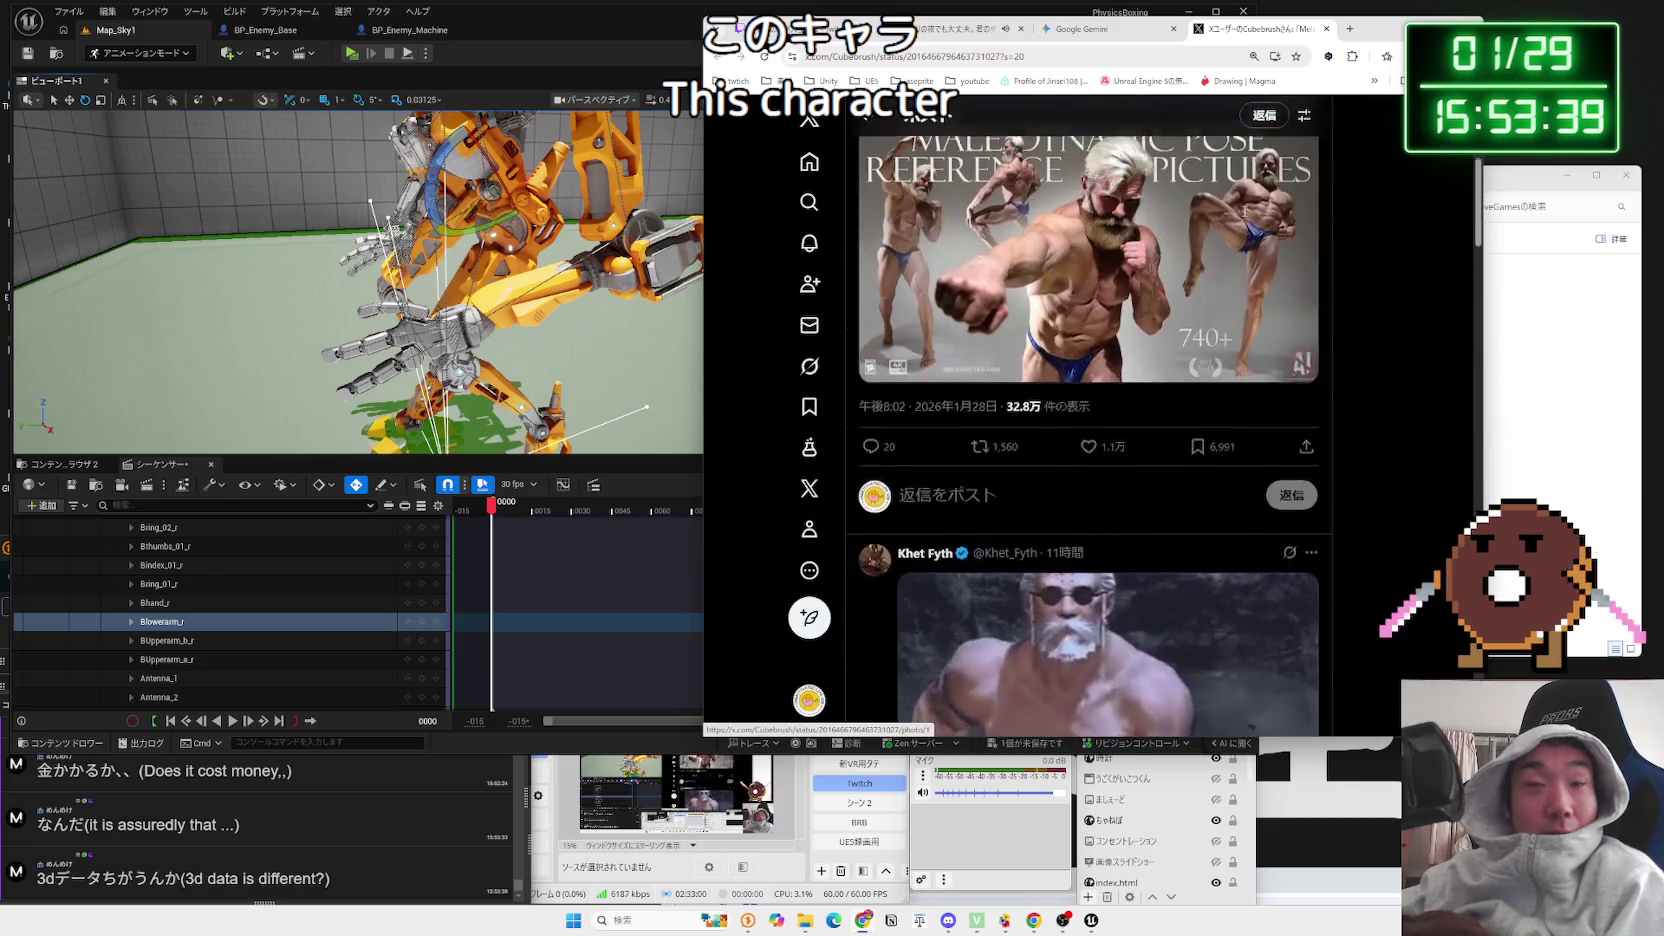
pyautogui.moveTo(1247, 214); pyautogui.dragTo(994, 141)
pyautogui.click(994, 141)
pyautogui.click(1328, 32)
pyautogui.moveTo(1380, 30); pyautogui.dragTo(1513, 30)
# Step: Return to Unreal and scrub the walk to frames 0027 and 0012, focused on the robot
pyautogui.click(606, 27)
pyautogui.press('p')
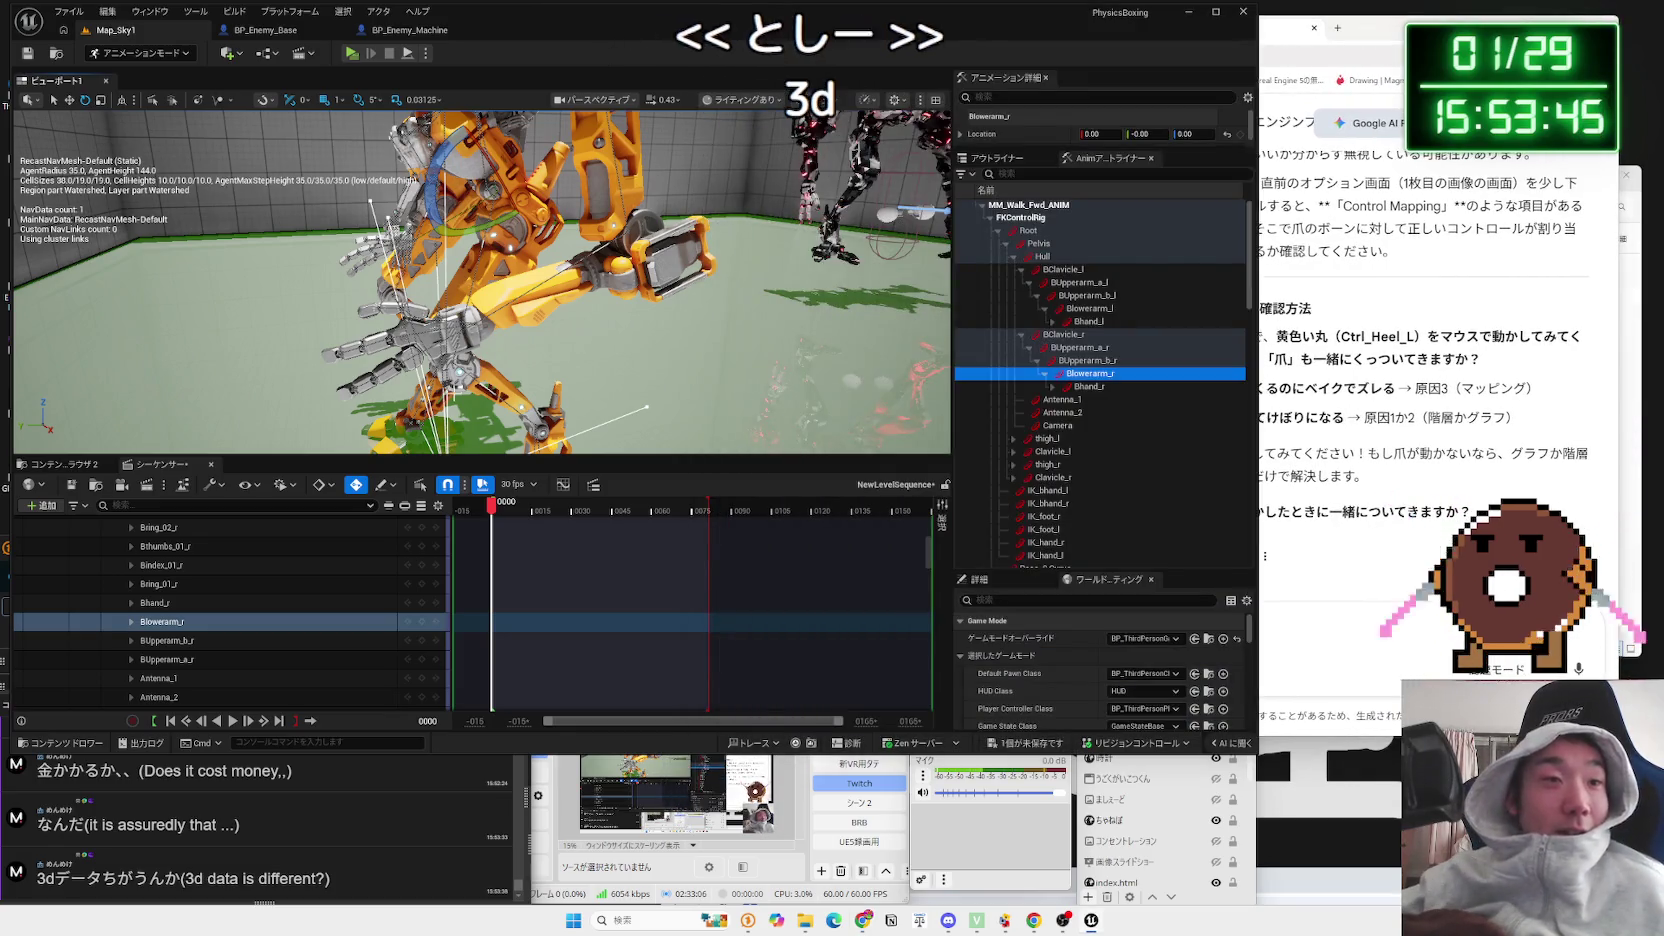
pyautogui.moveTo(491, 512)
pyautogui.mouseDown()
pyautogui.moveTo(693, 512)
pyautogui.moveTo(491, 512)
pyautogui.mouseUp()
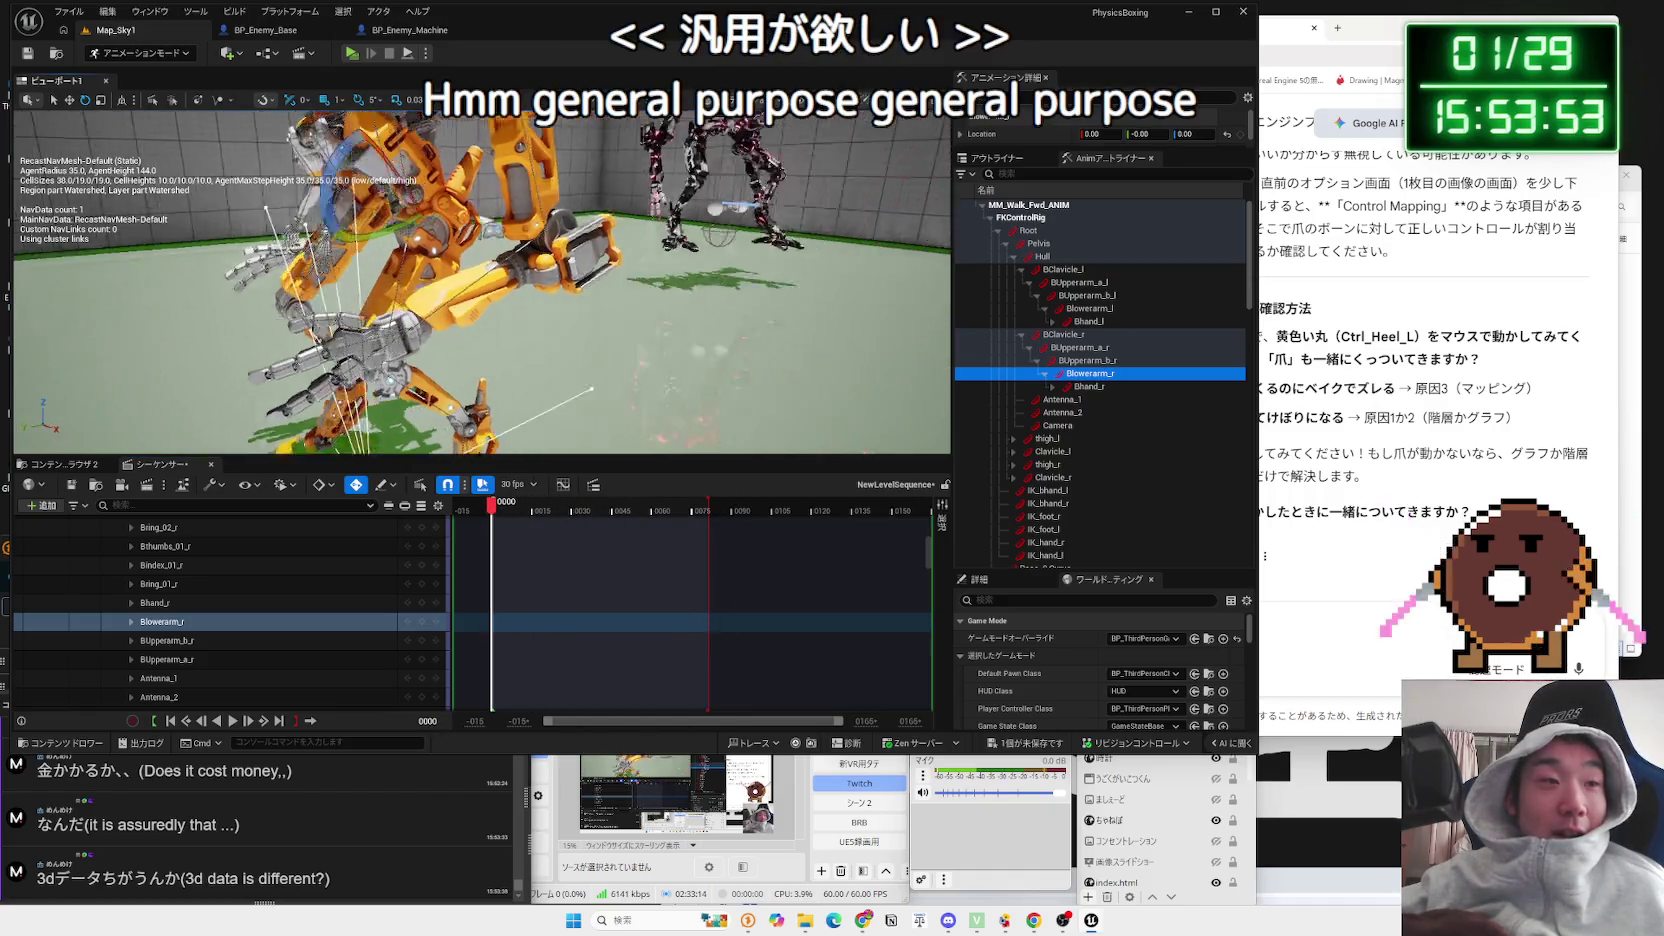
pyautogui.press('w')
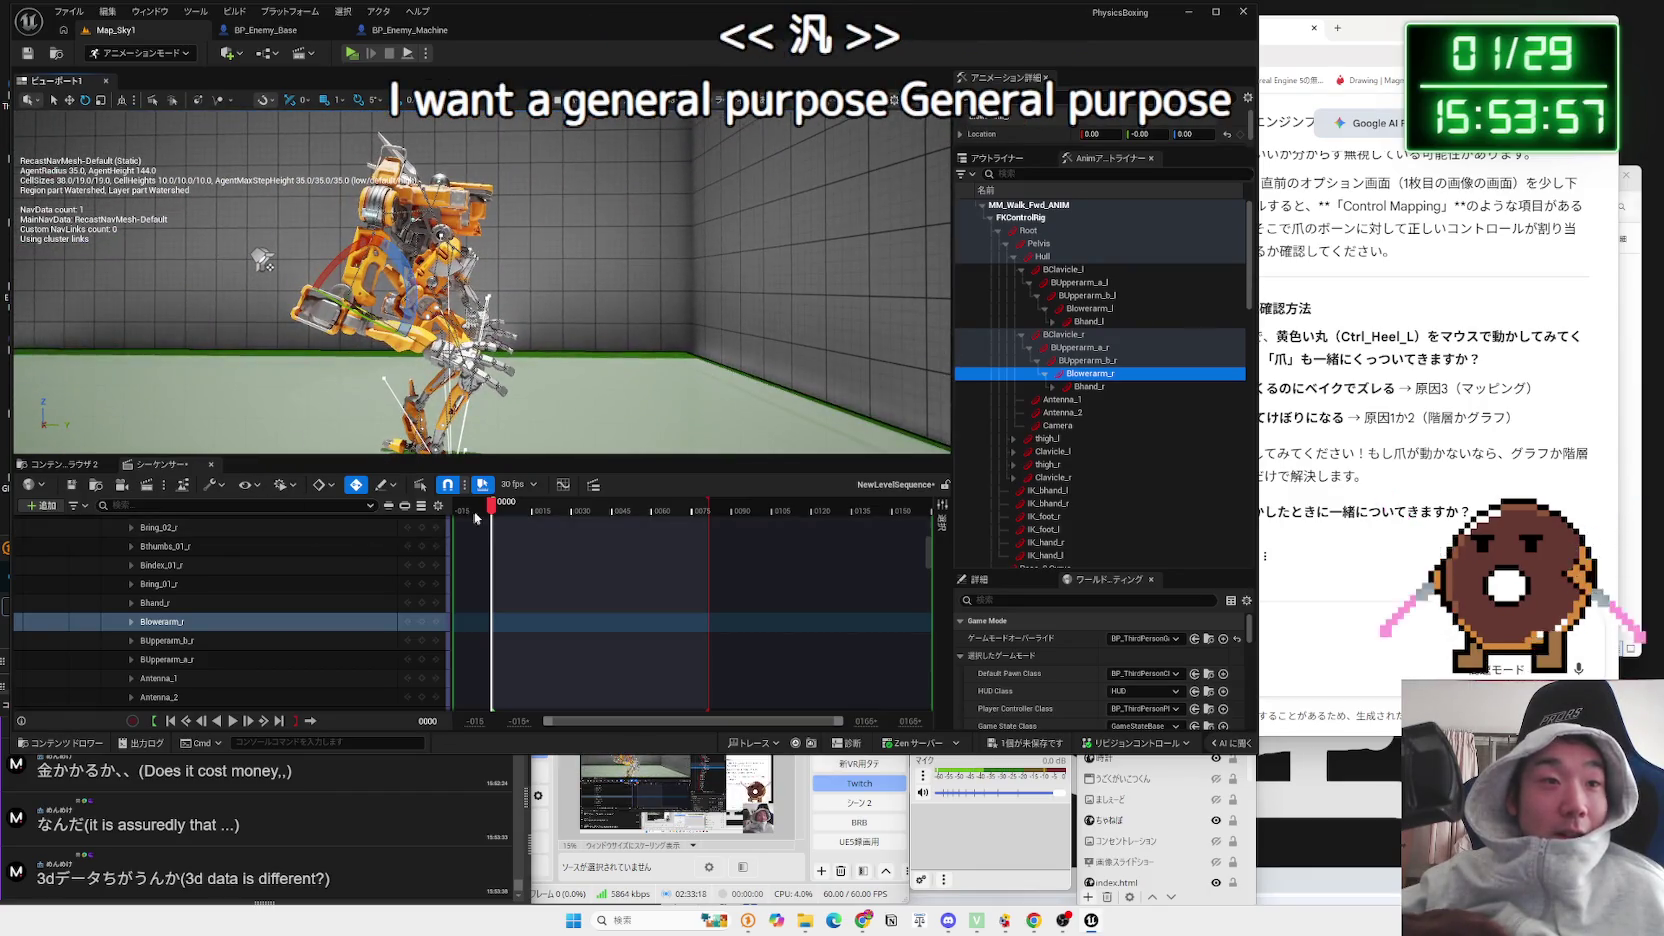
pyautogui.moveTo(491, 512); pyautogui.dragTo(529, 514)
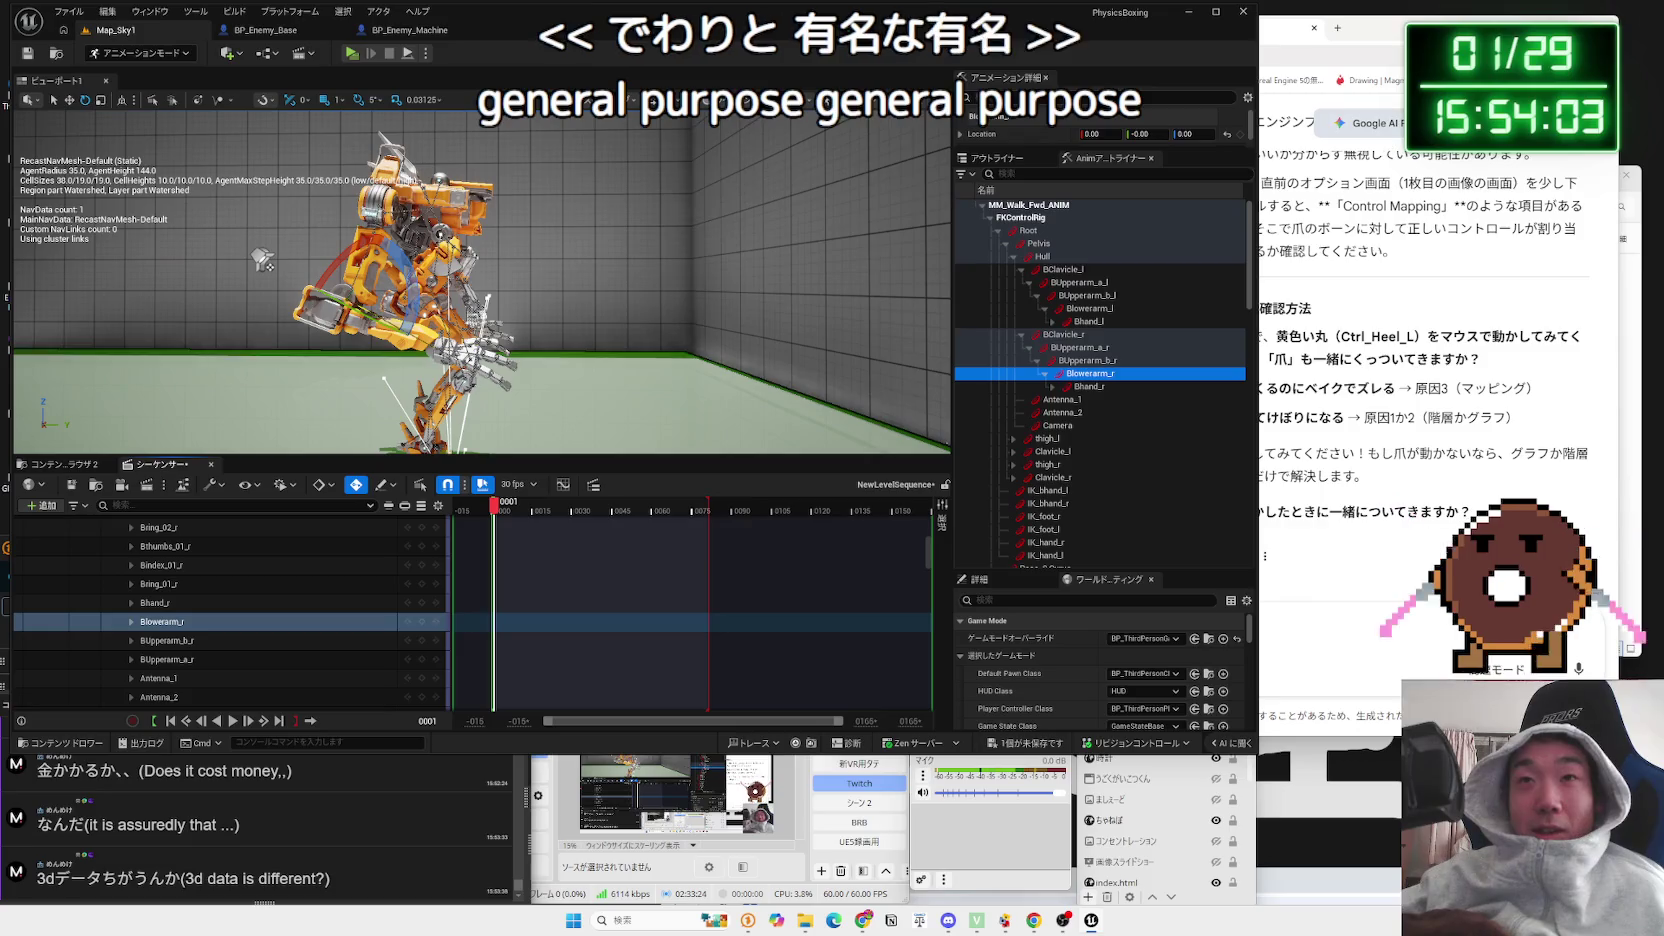
# Step: Scrub back through frames 0007 and 0001 to frame 0000, orbiting closer around the robot
pyautogui.click(1398, 37)
pyautogui.click(583, 470)
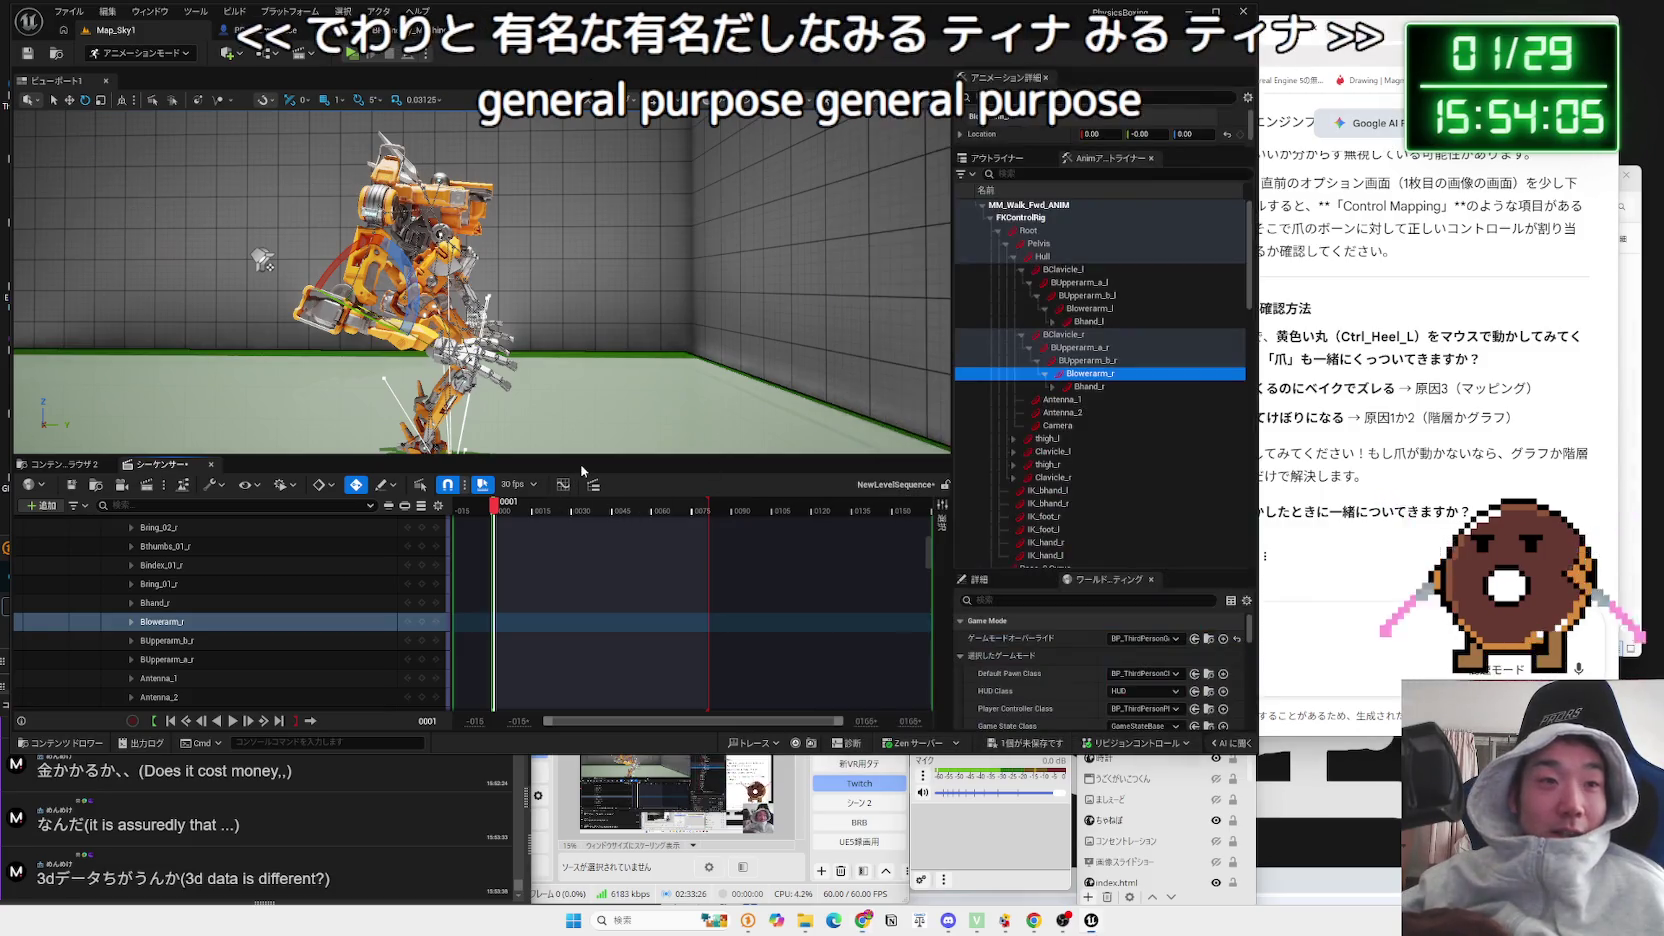
pyautogui.moveTo(499, 519); pyautogui.dragTo(513, 516)
pyautogui.moveTo(480, 300)
pyautogui.mouseDown()
pyautogui.moveTo(455, 262)
pyautogui.moveTo(540, 330)
pyautogui.moveTo(547, 400)
pyautogui.mouseUp()
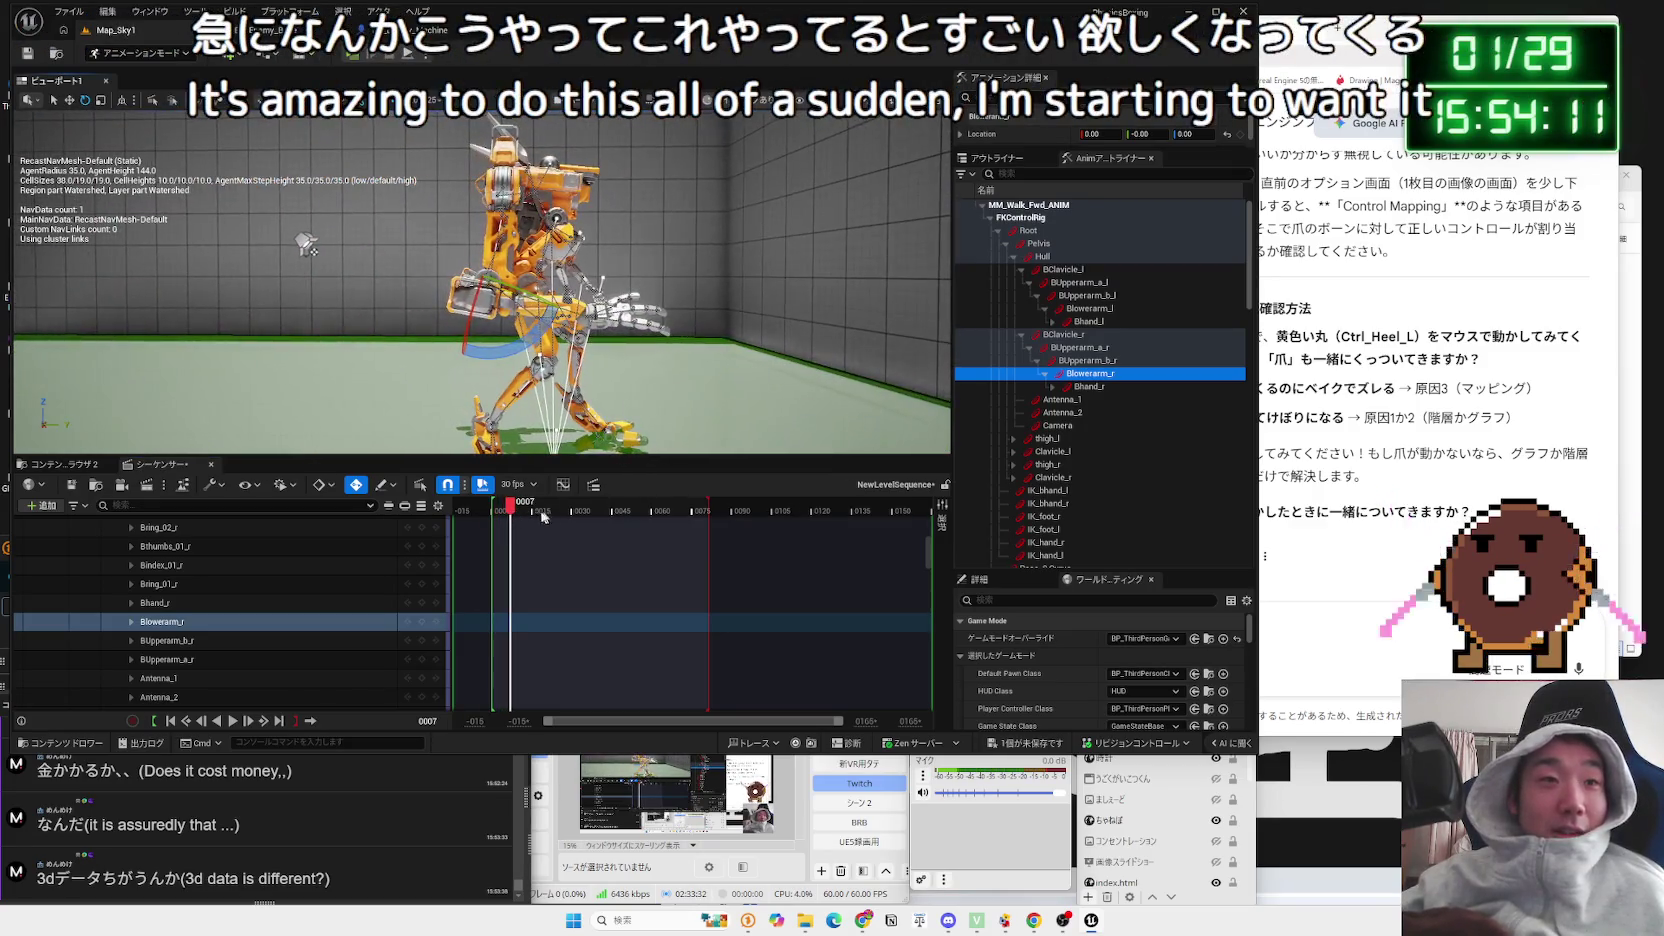
pyautogui.moveTo(513, 515); pyautogui.dragTo(496, 516)
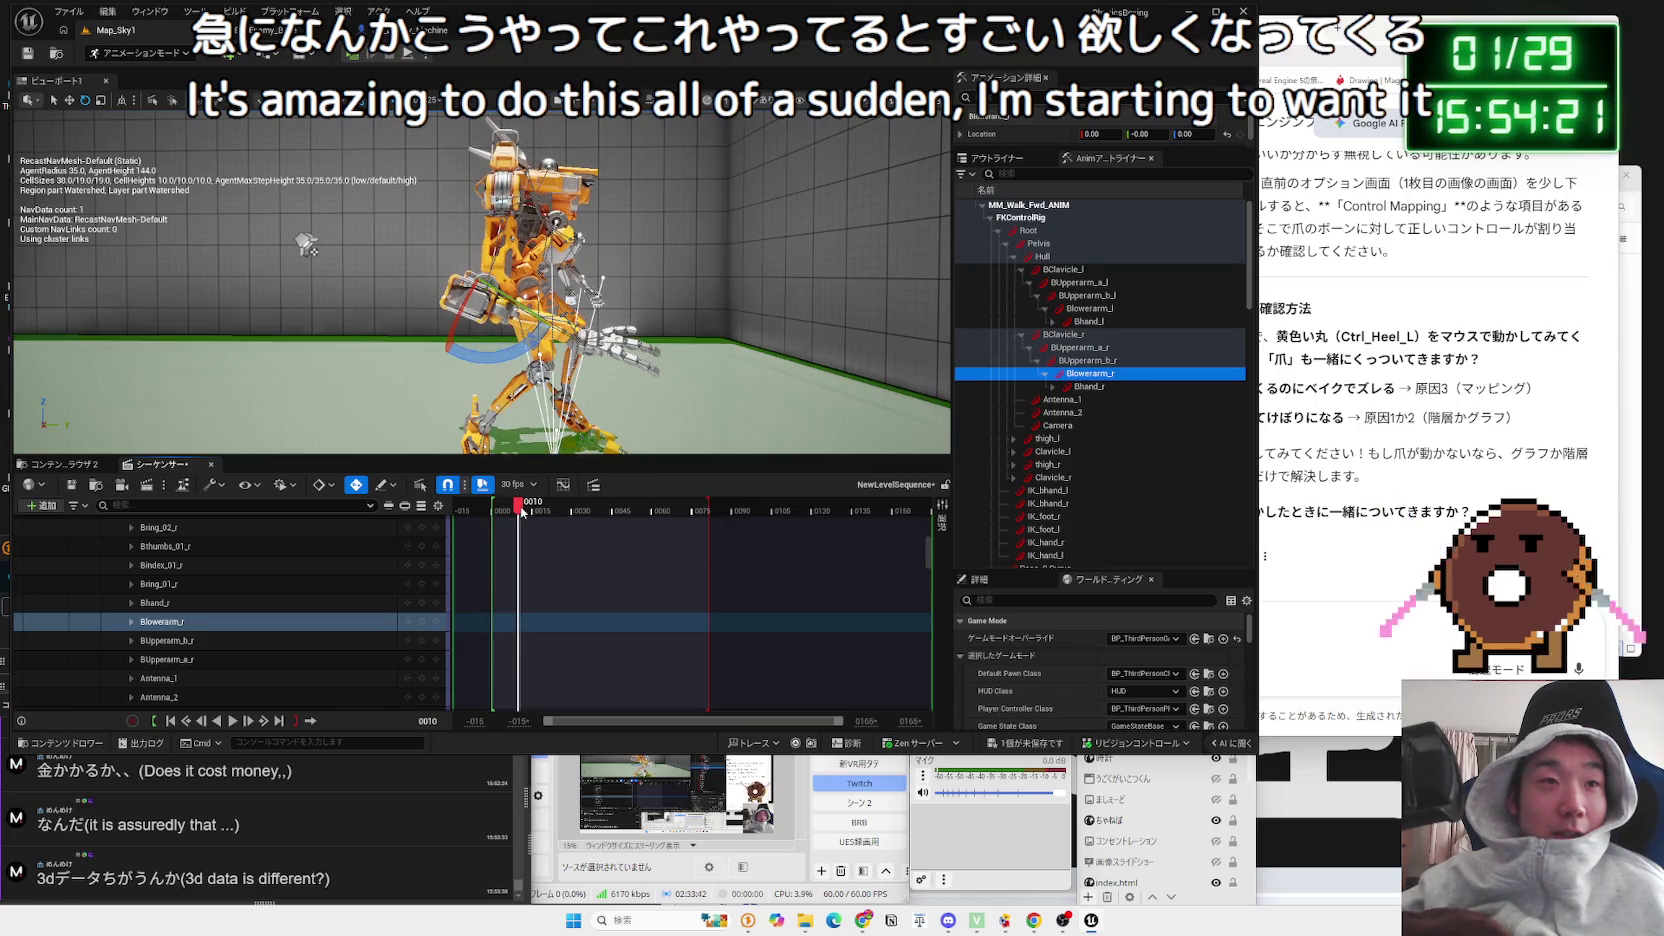
pyautogui.click(494, 513)
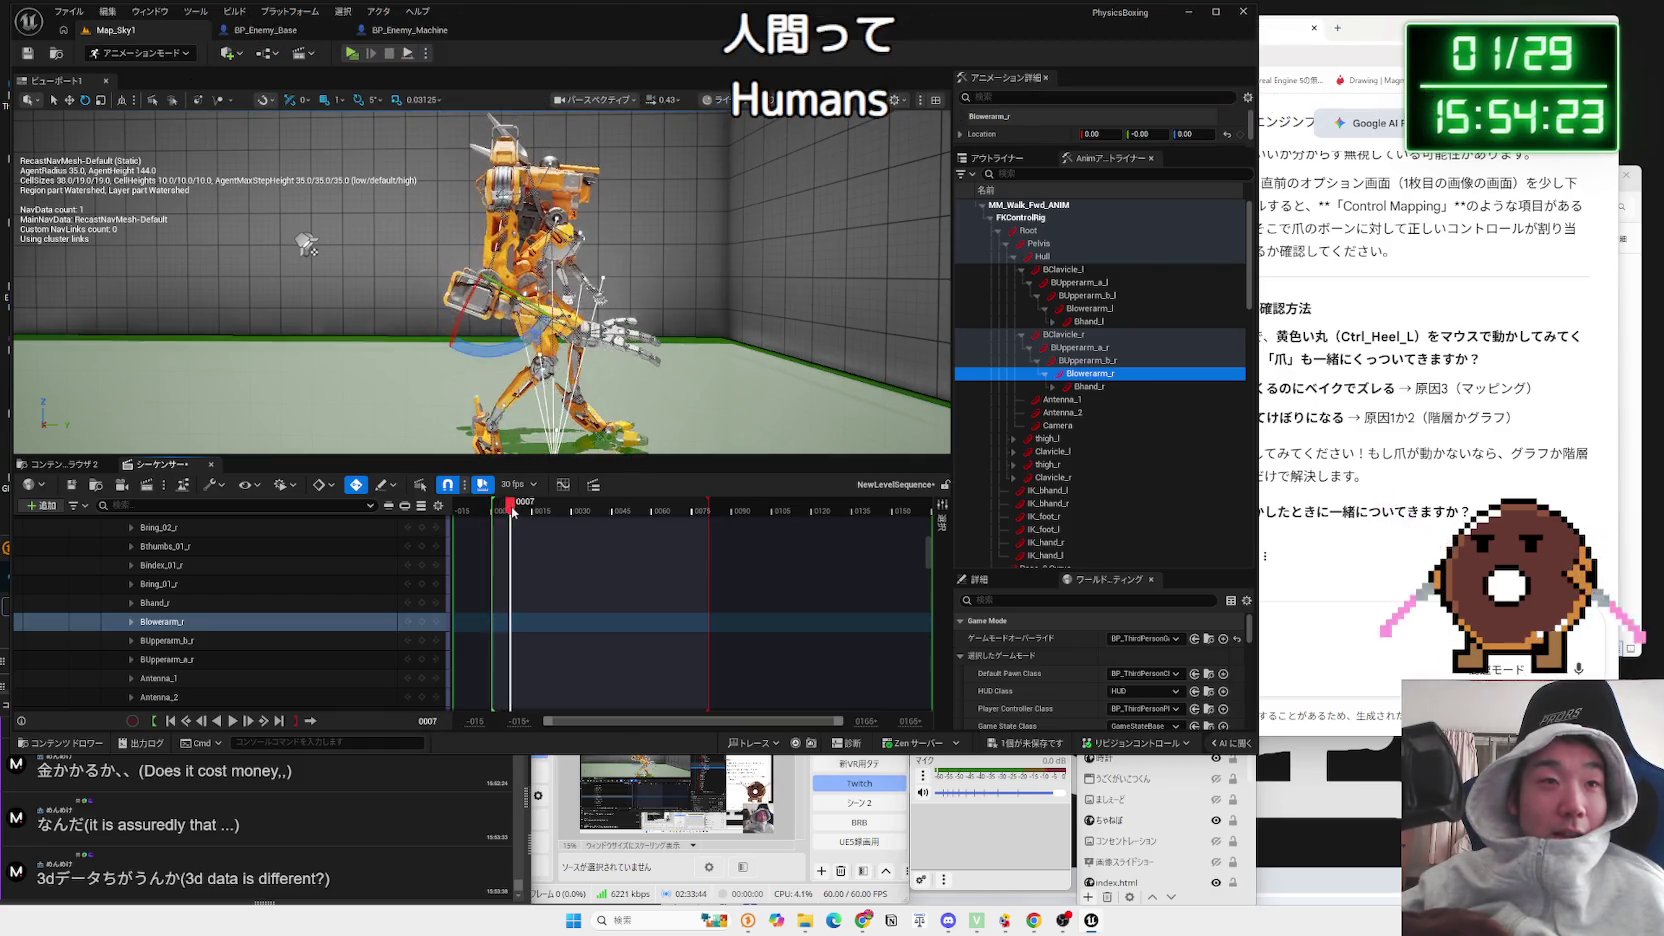
# Step: Nudge Blowerarm_r, scrub forward to frame 0063 and back, and scroll the track list up
pyautogui.moveTo(541, 340); pyautogui.dragTo(576, 332)
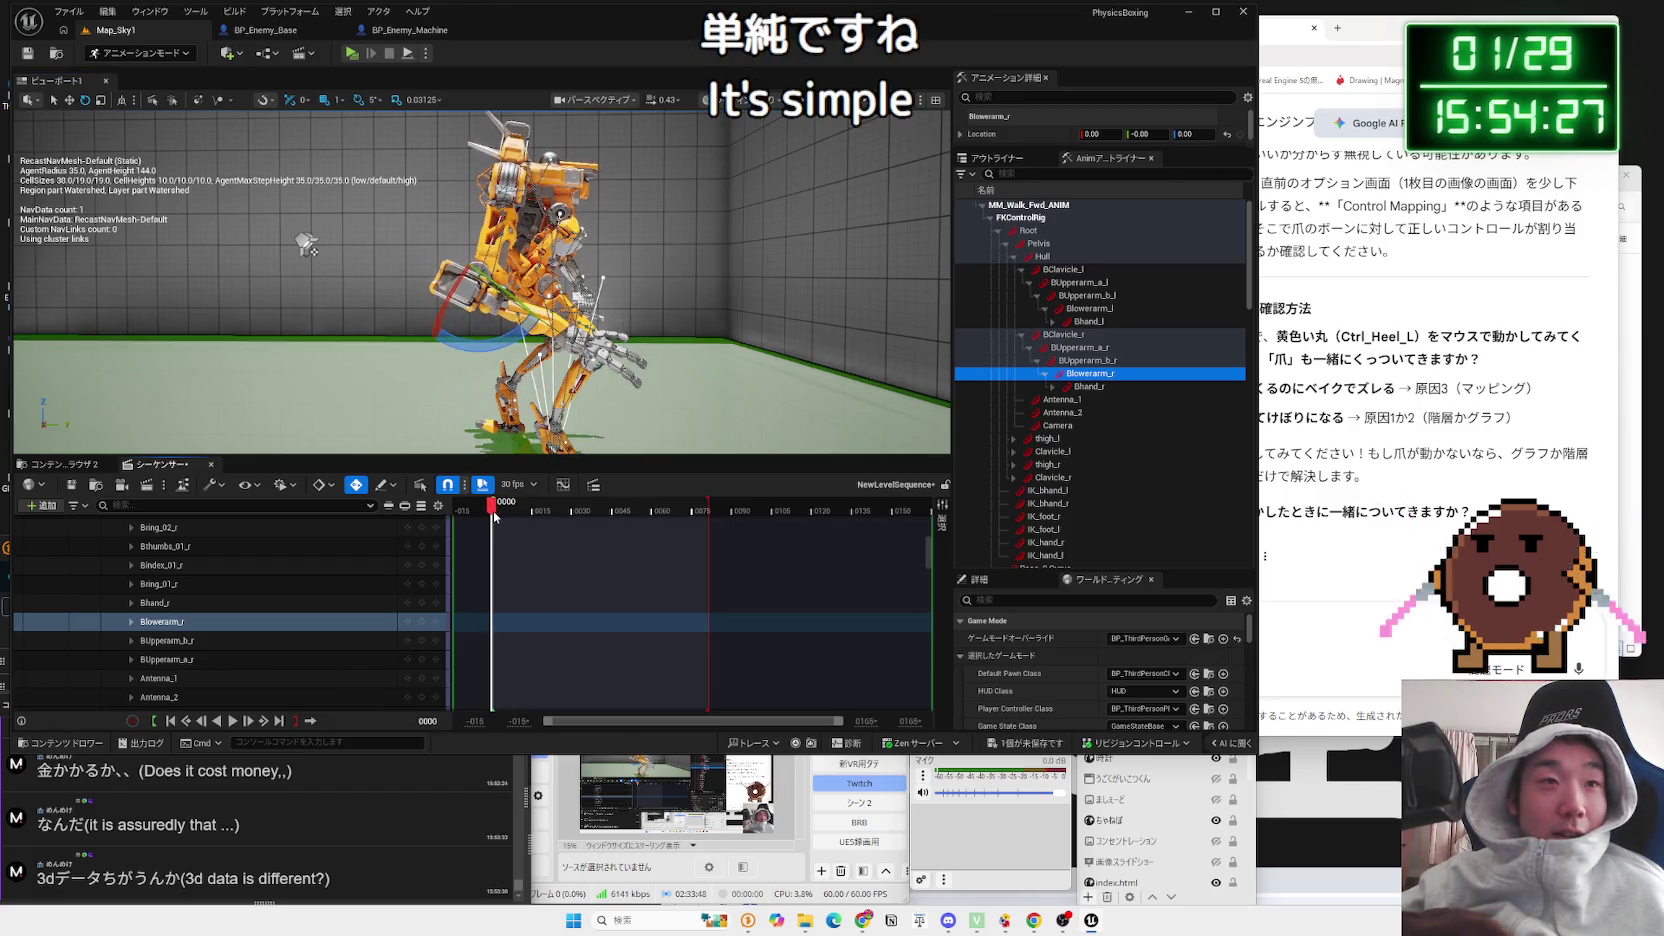
pyautogui.moveTo(555, 514); pyautogui.dragTo(665, 510)
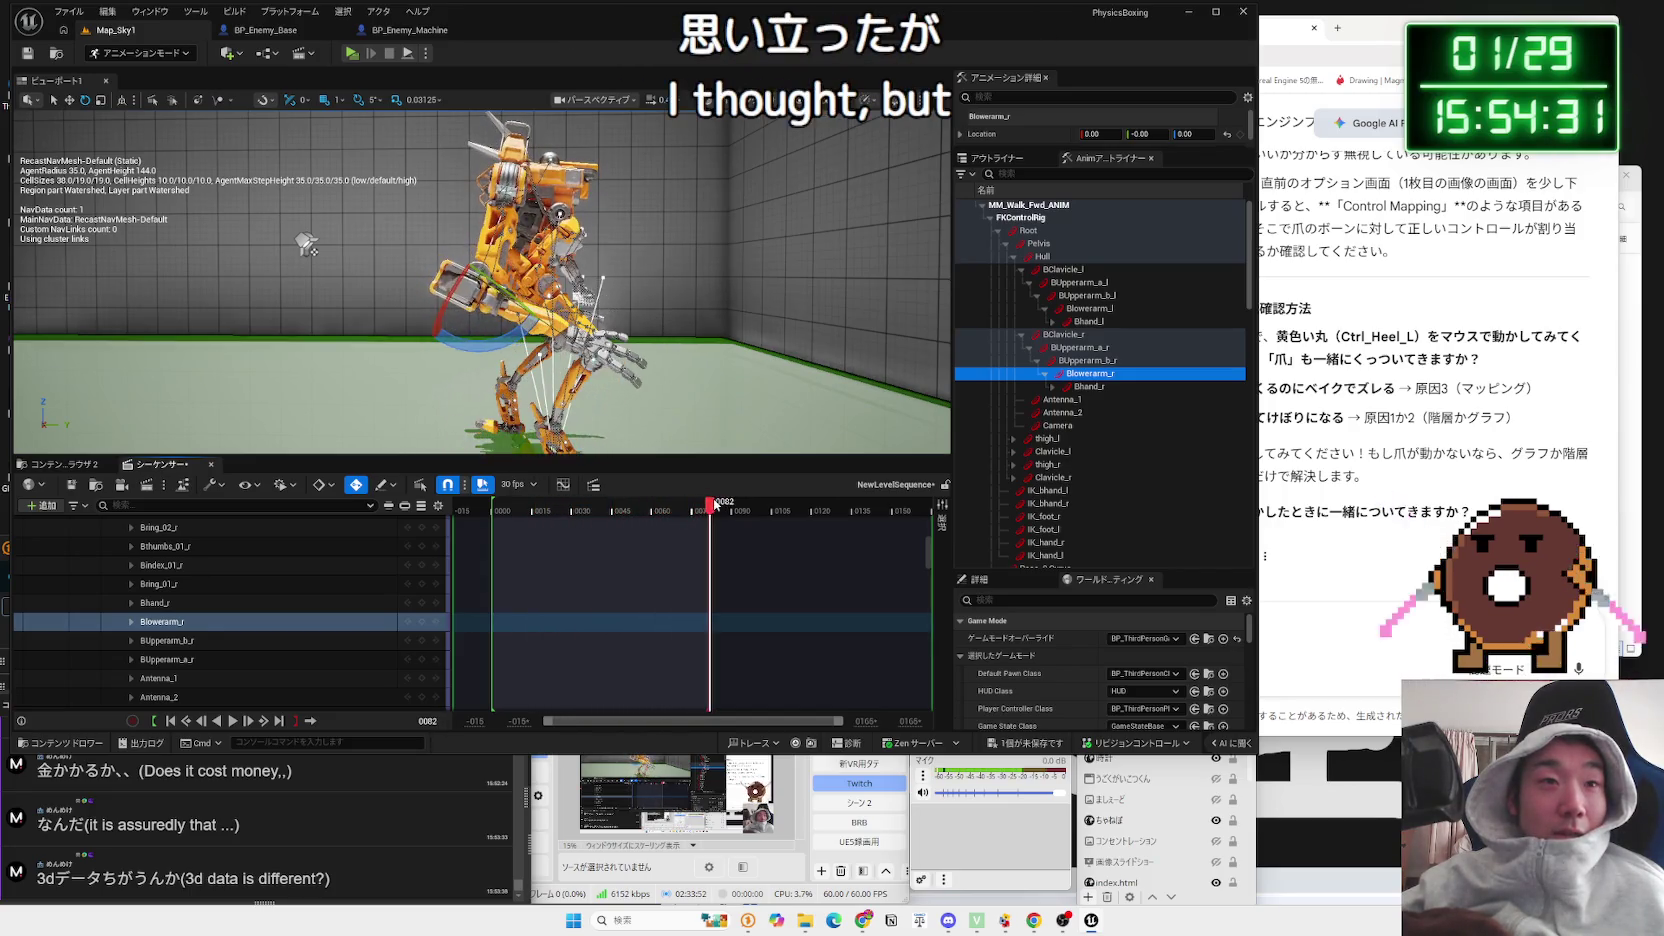
pyautogui.moveTo(497, 512); pyautogui.dragTo(491, 512)
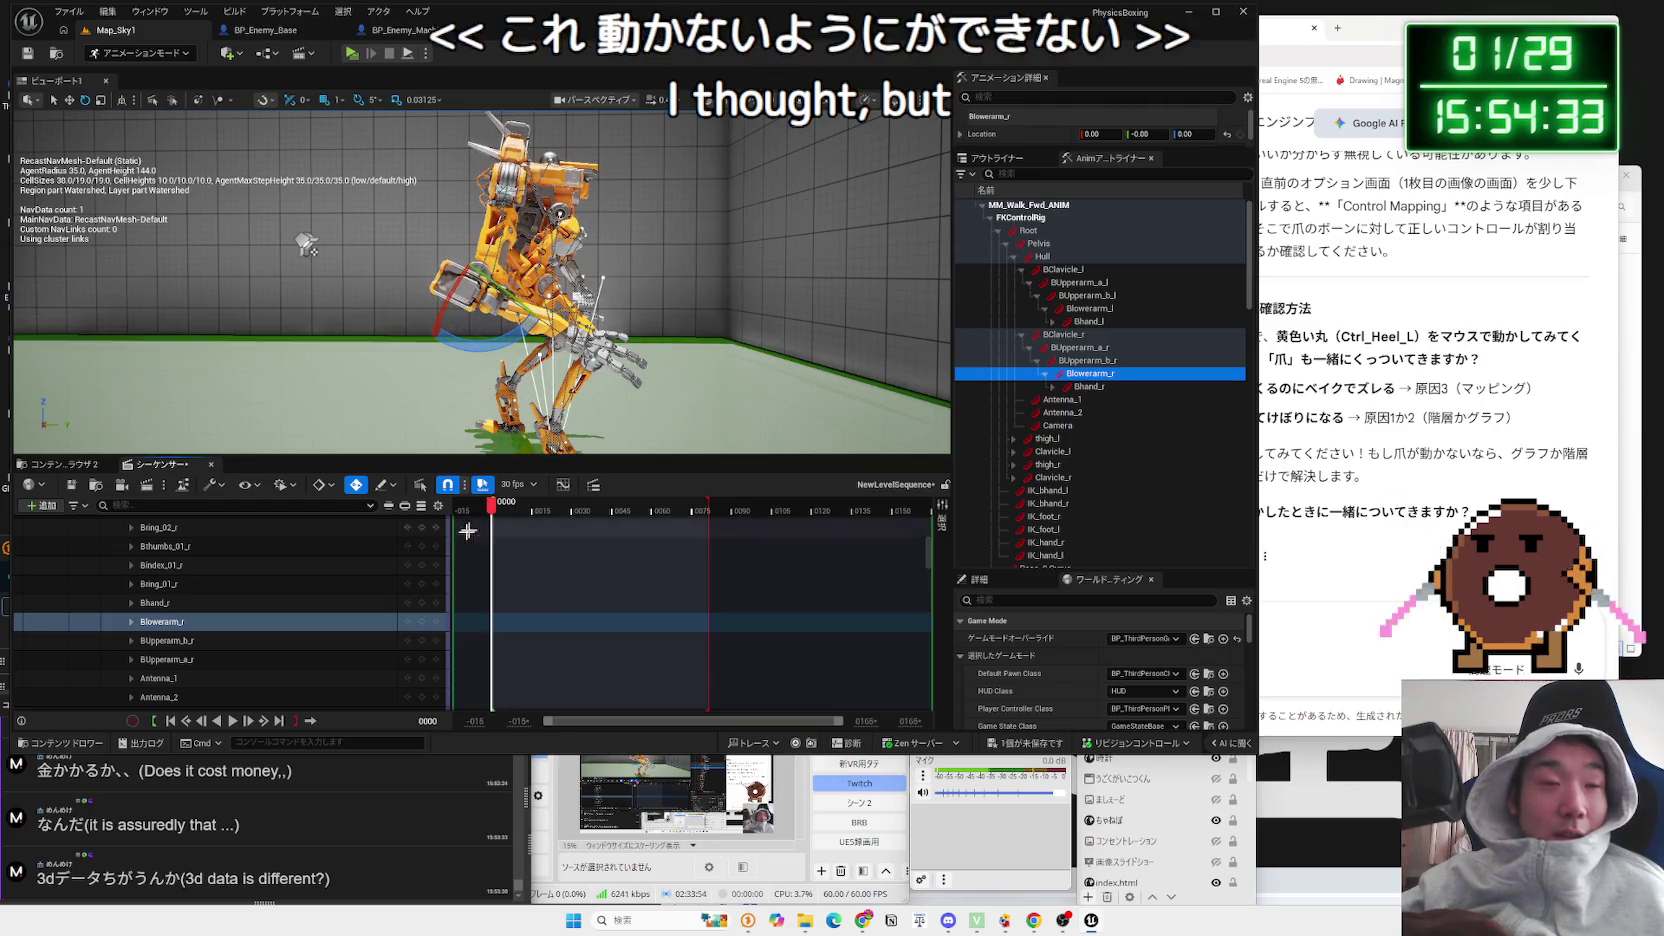
pyautogui.scroll(3, 295, 625)
pyautogui.scroll(10, 294, 626)
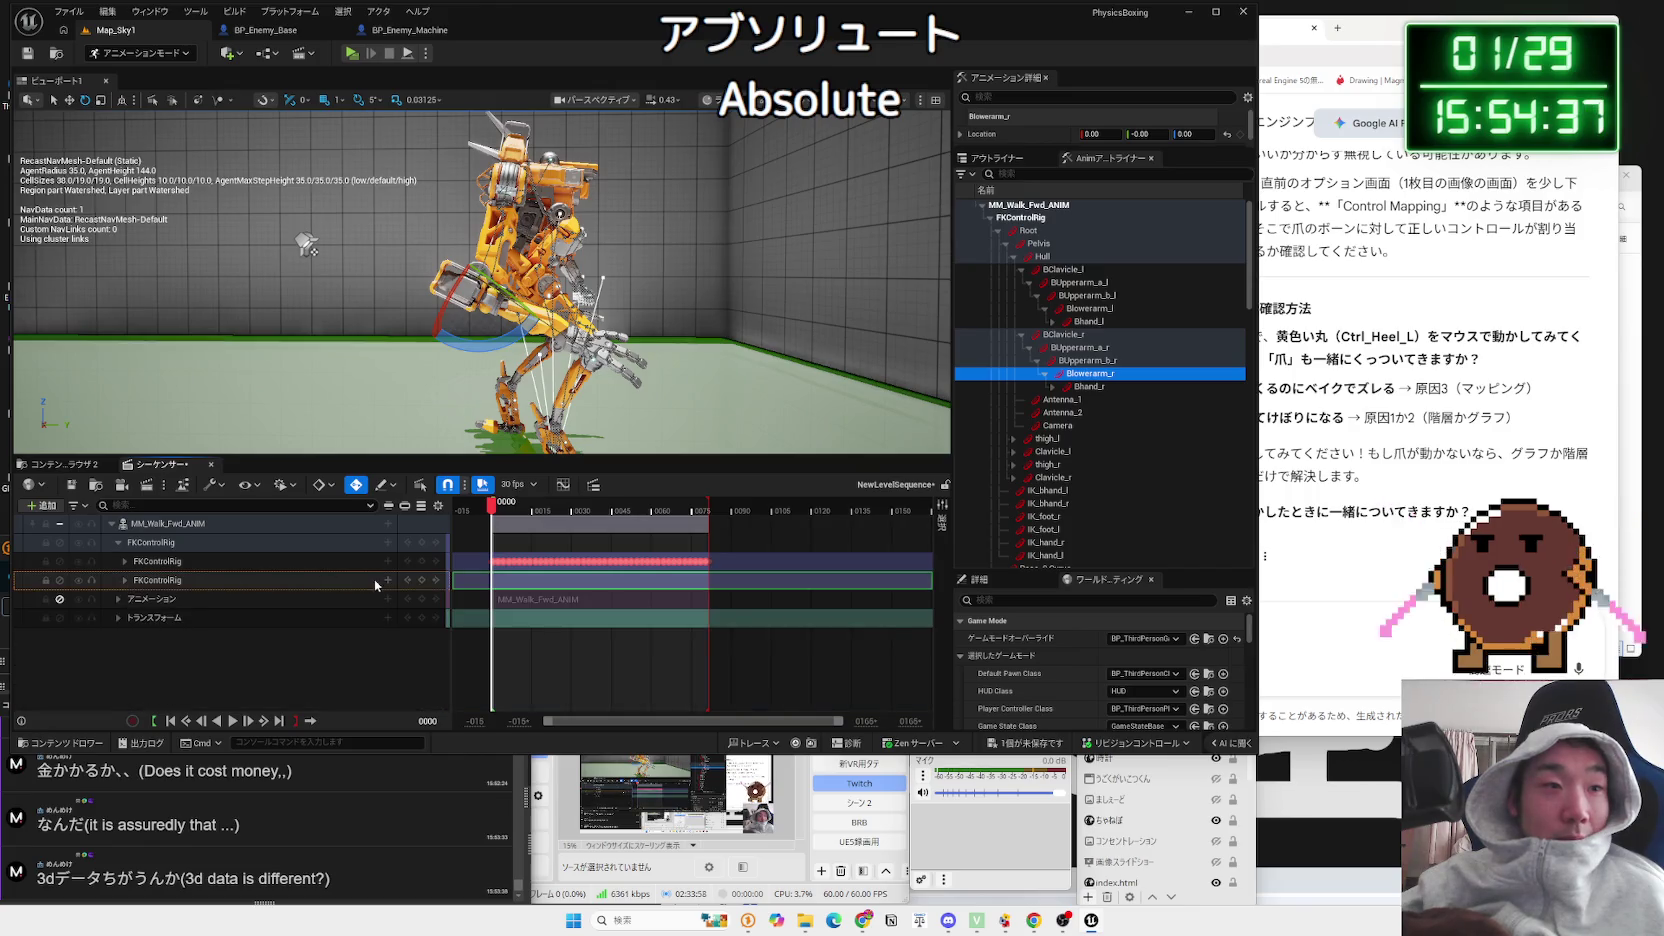
# Step: Add an Absolute FKControlRig layer and play the sequence to test it, rewinding to frame 0
pyautogui.click(383, 586)
pyautogui.click(389, 582)
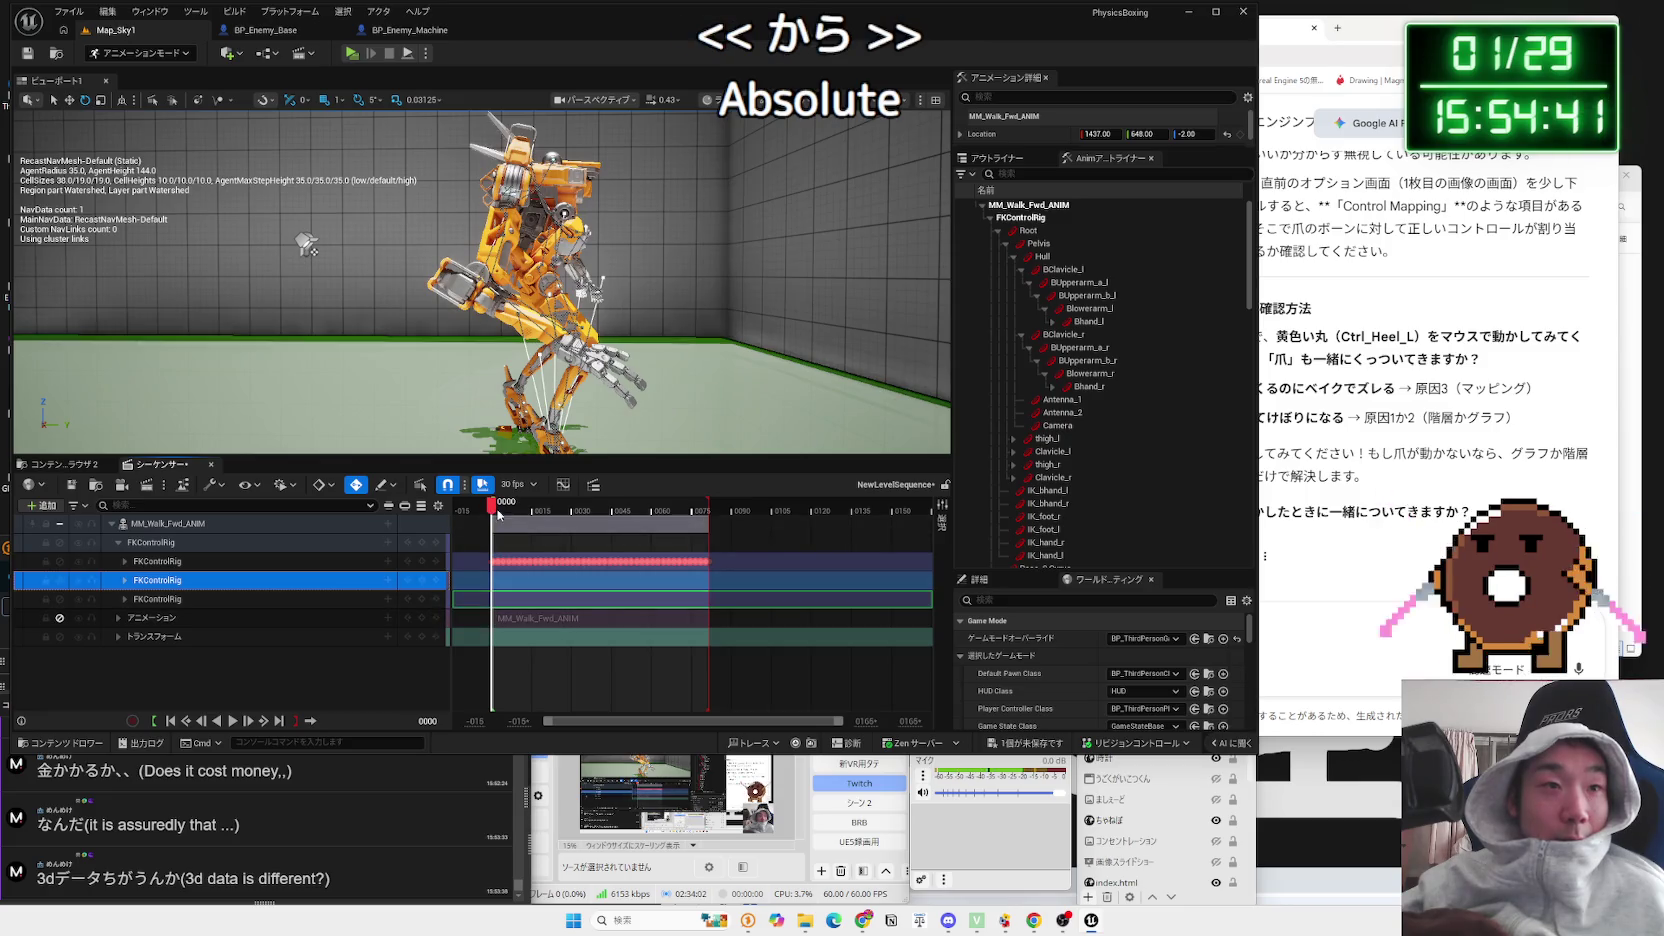
pyautogui.press('space')
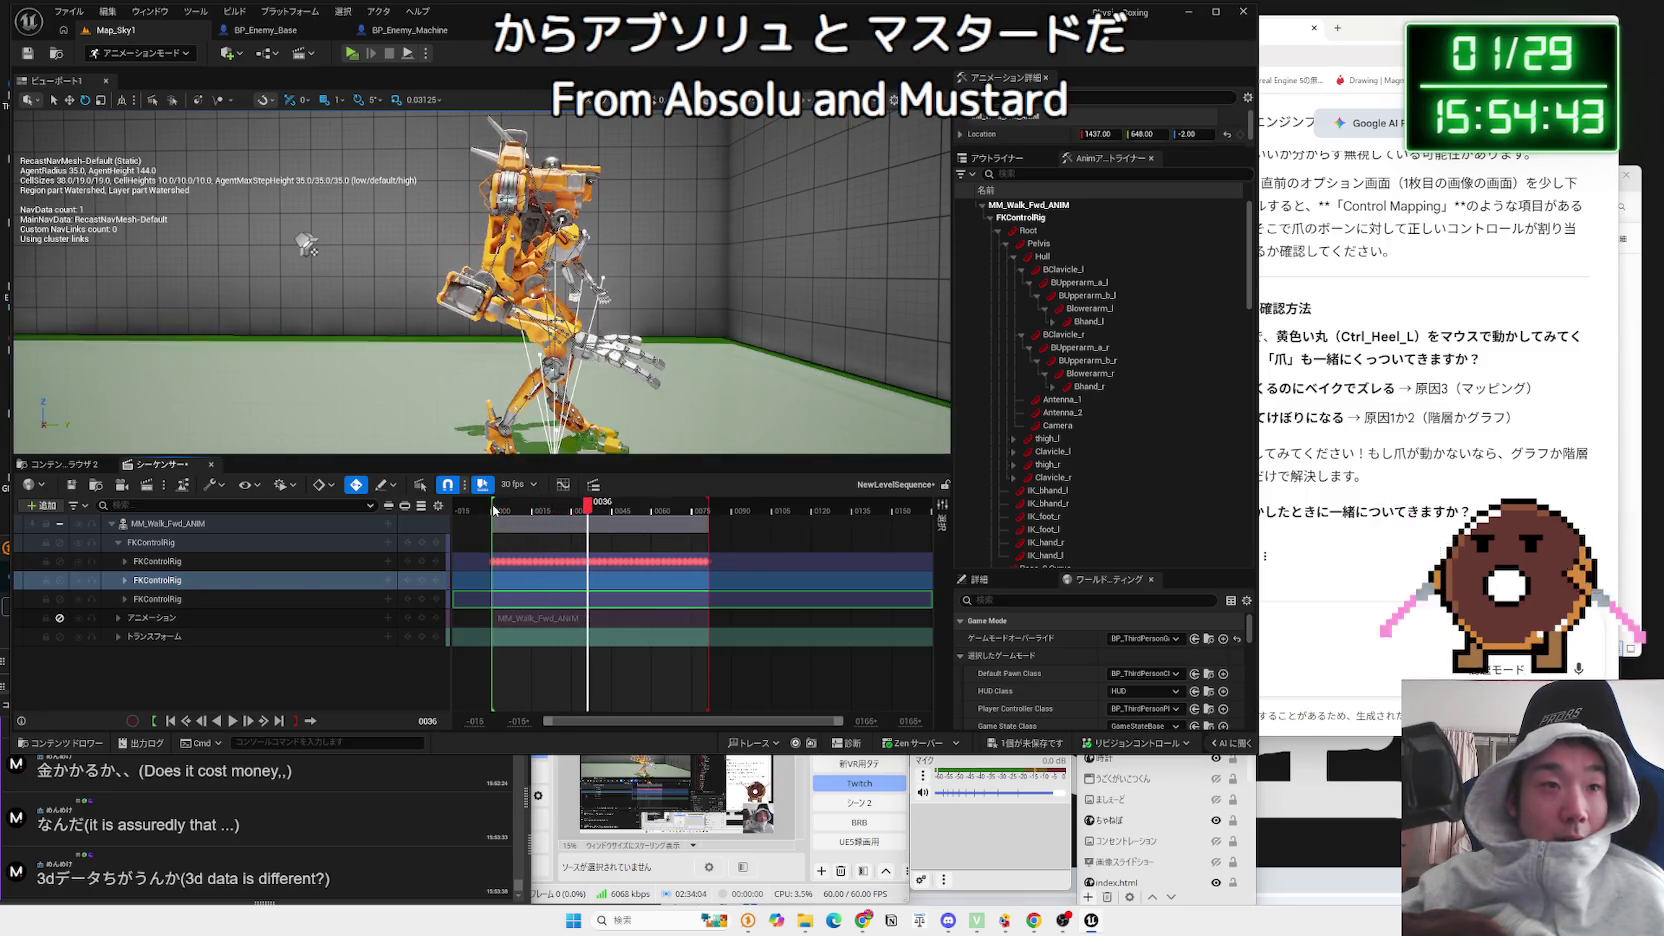
pyautogui.press('p')
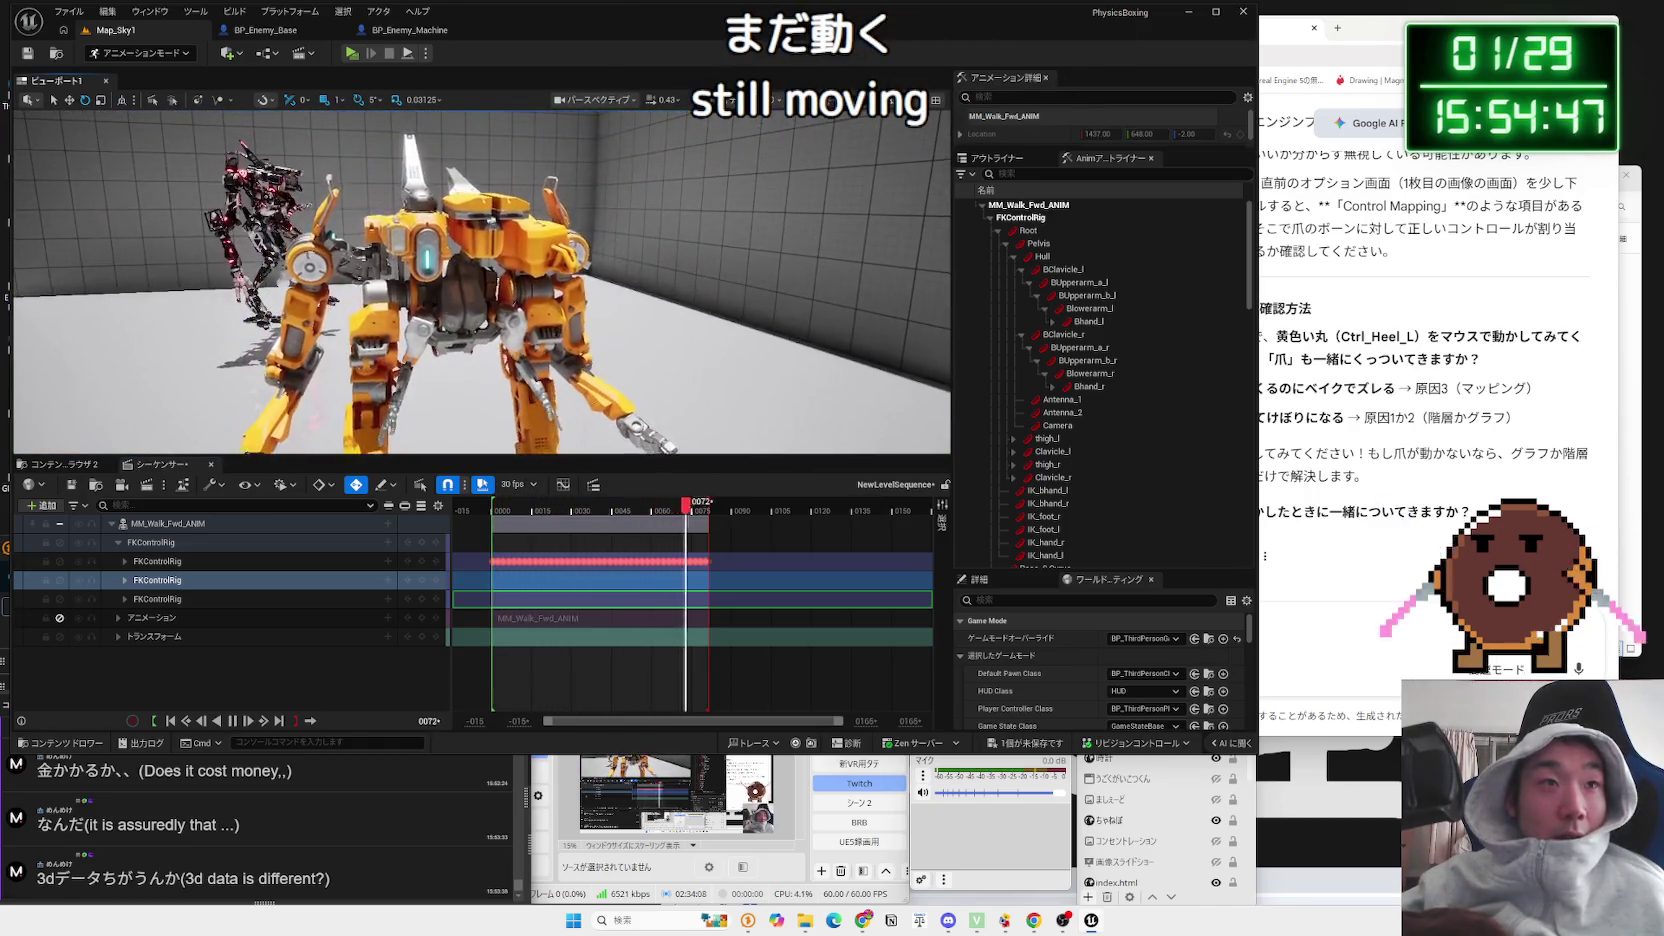
pyautogui.press('p')
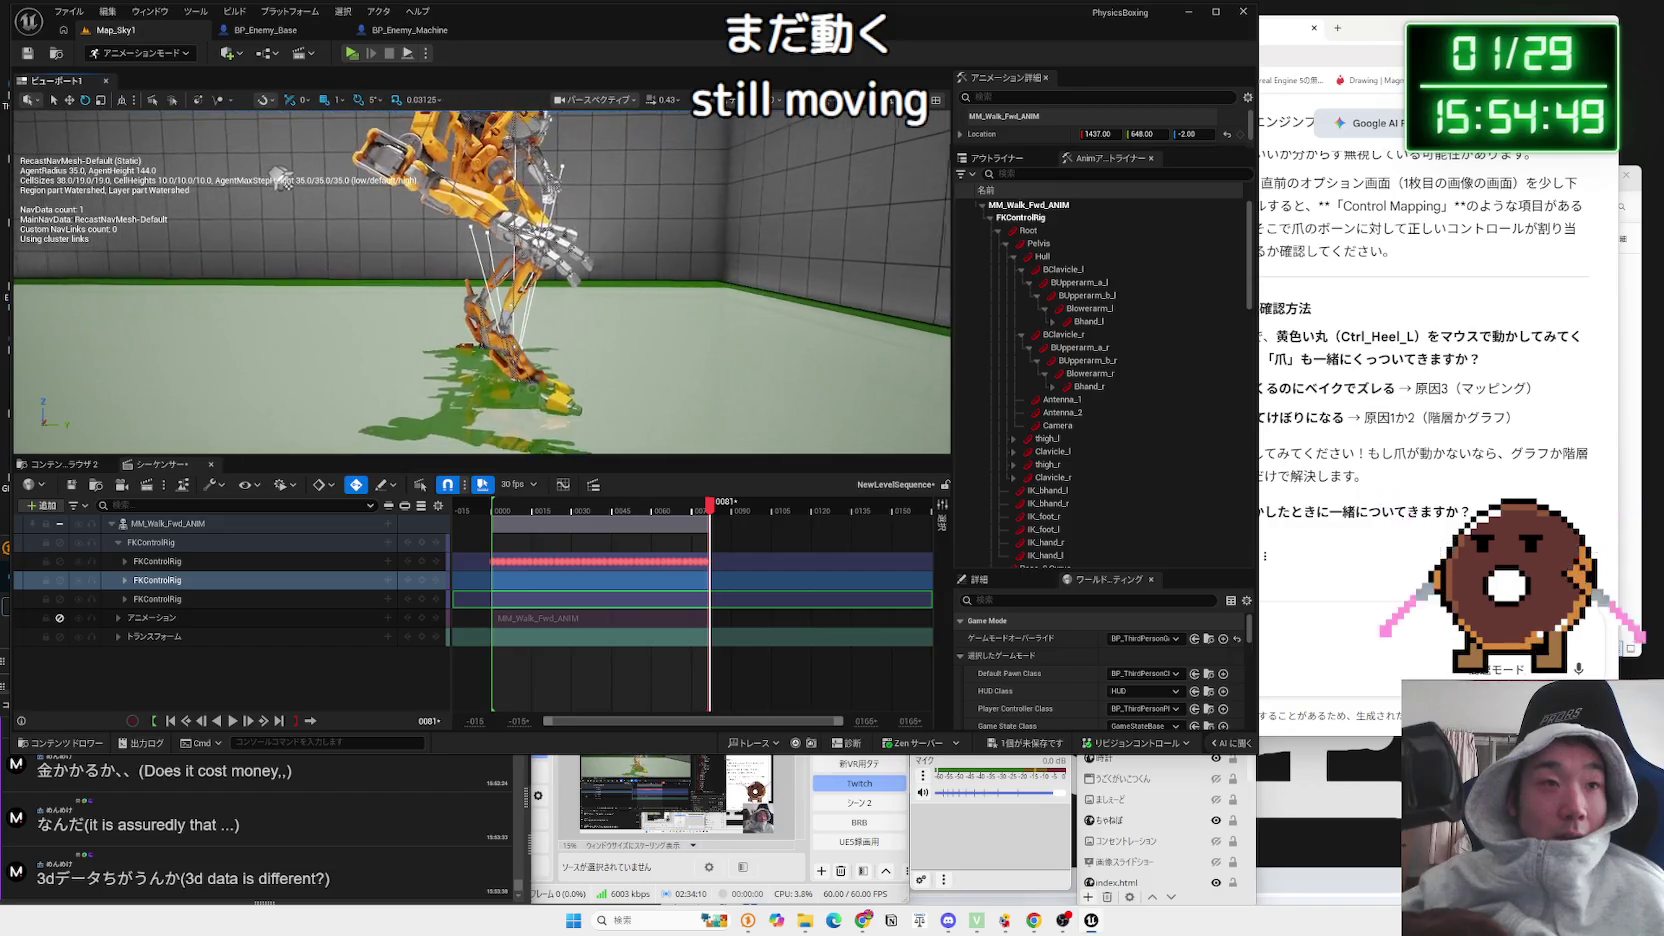
pyautogui.click(497, 507)
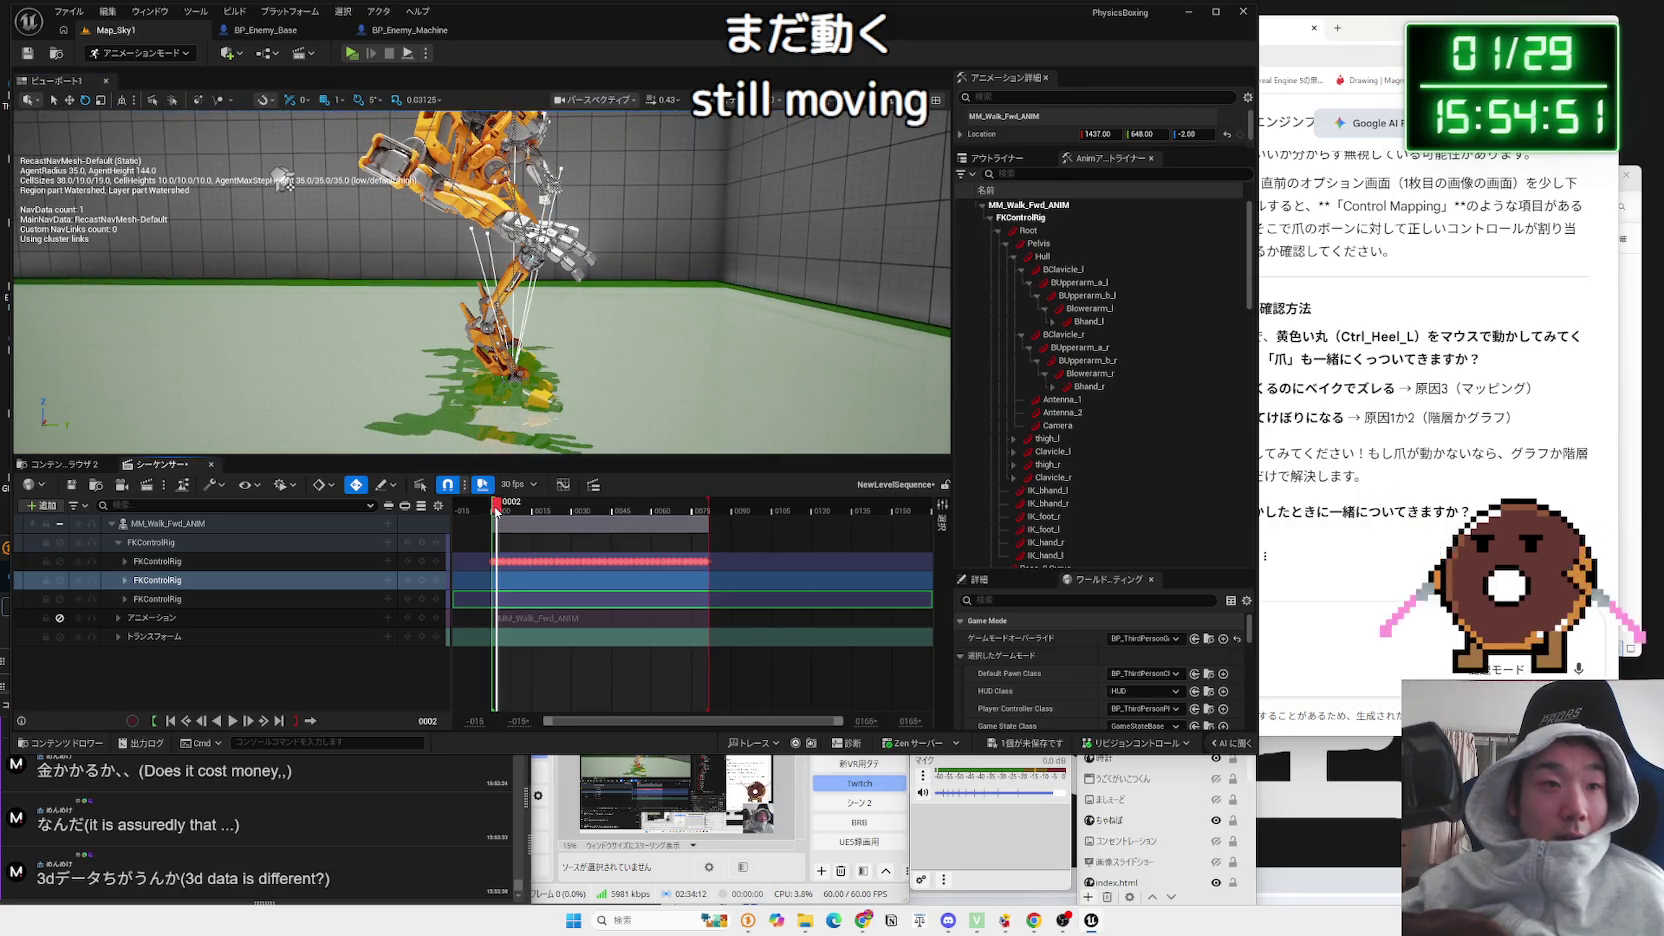
pyautogui.moveTo(496, 511); pyautogui.dragTo(490, 514)
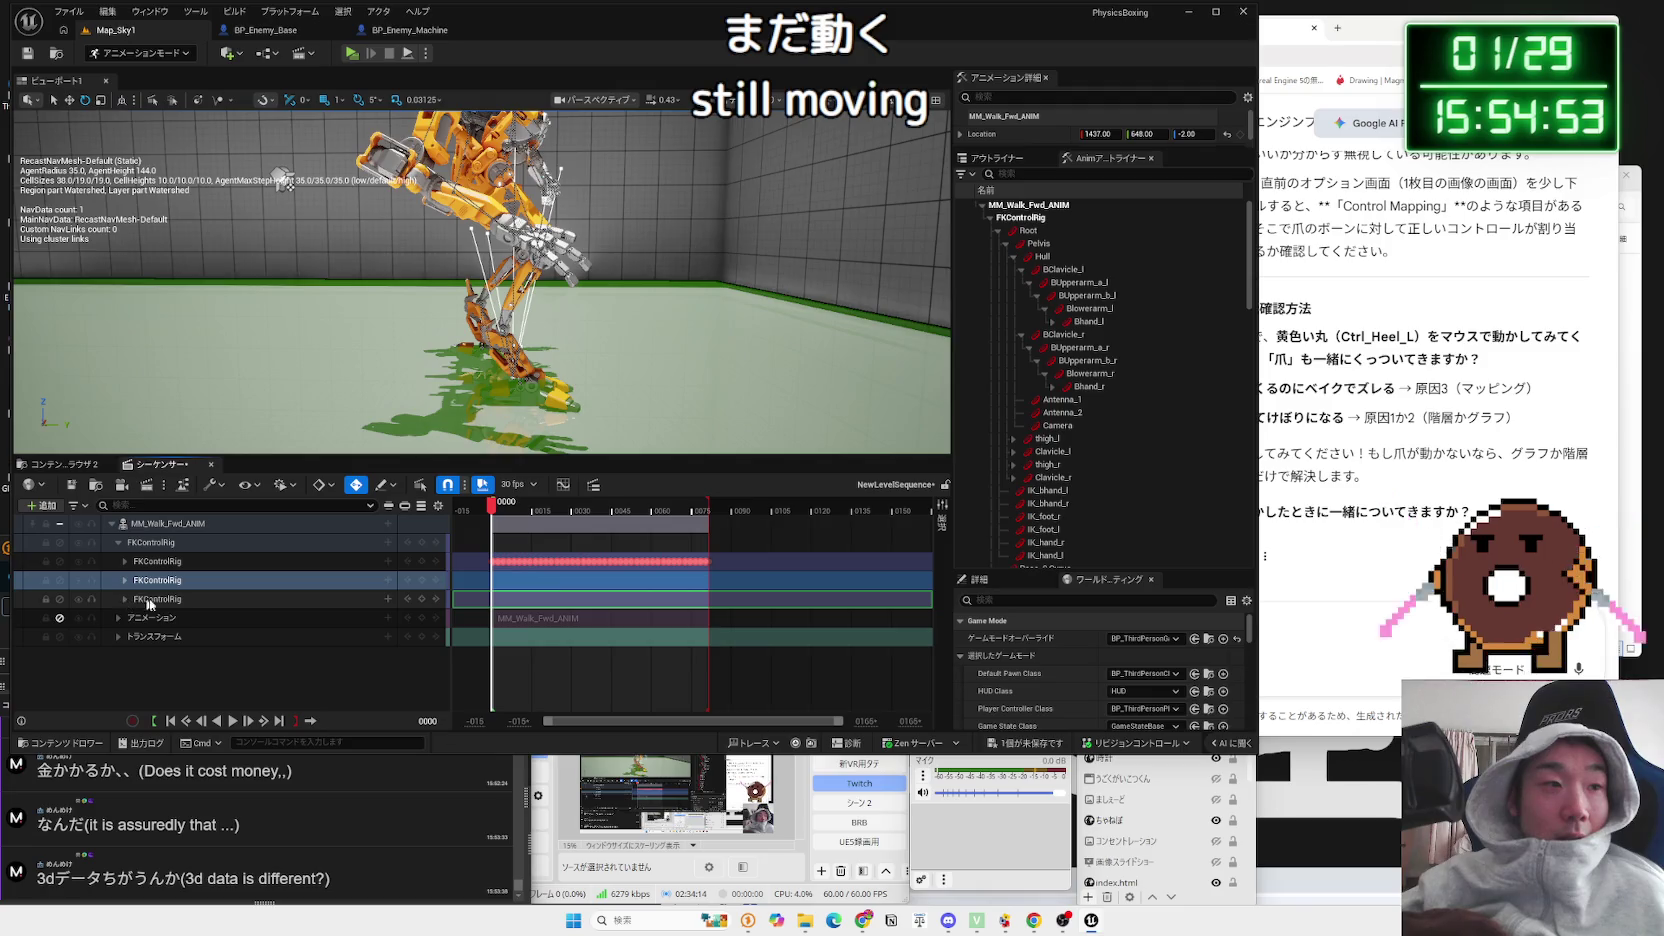
# Step: Expand the newest FKControlRig layer to list its bone tracks
pyautogui.click(142, 600)
pyautogui.click(124, 599)
pyautogui.moveTo(841, 345); pyautogui.dragTo(841, 345)
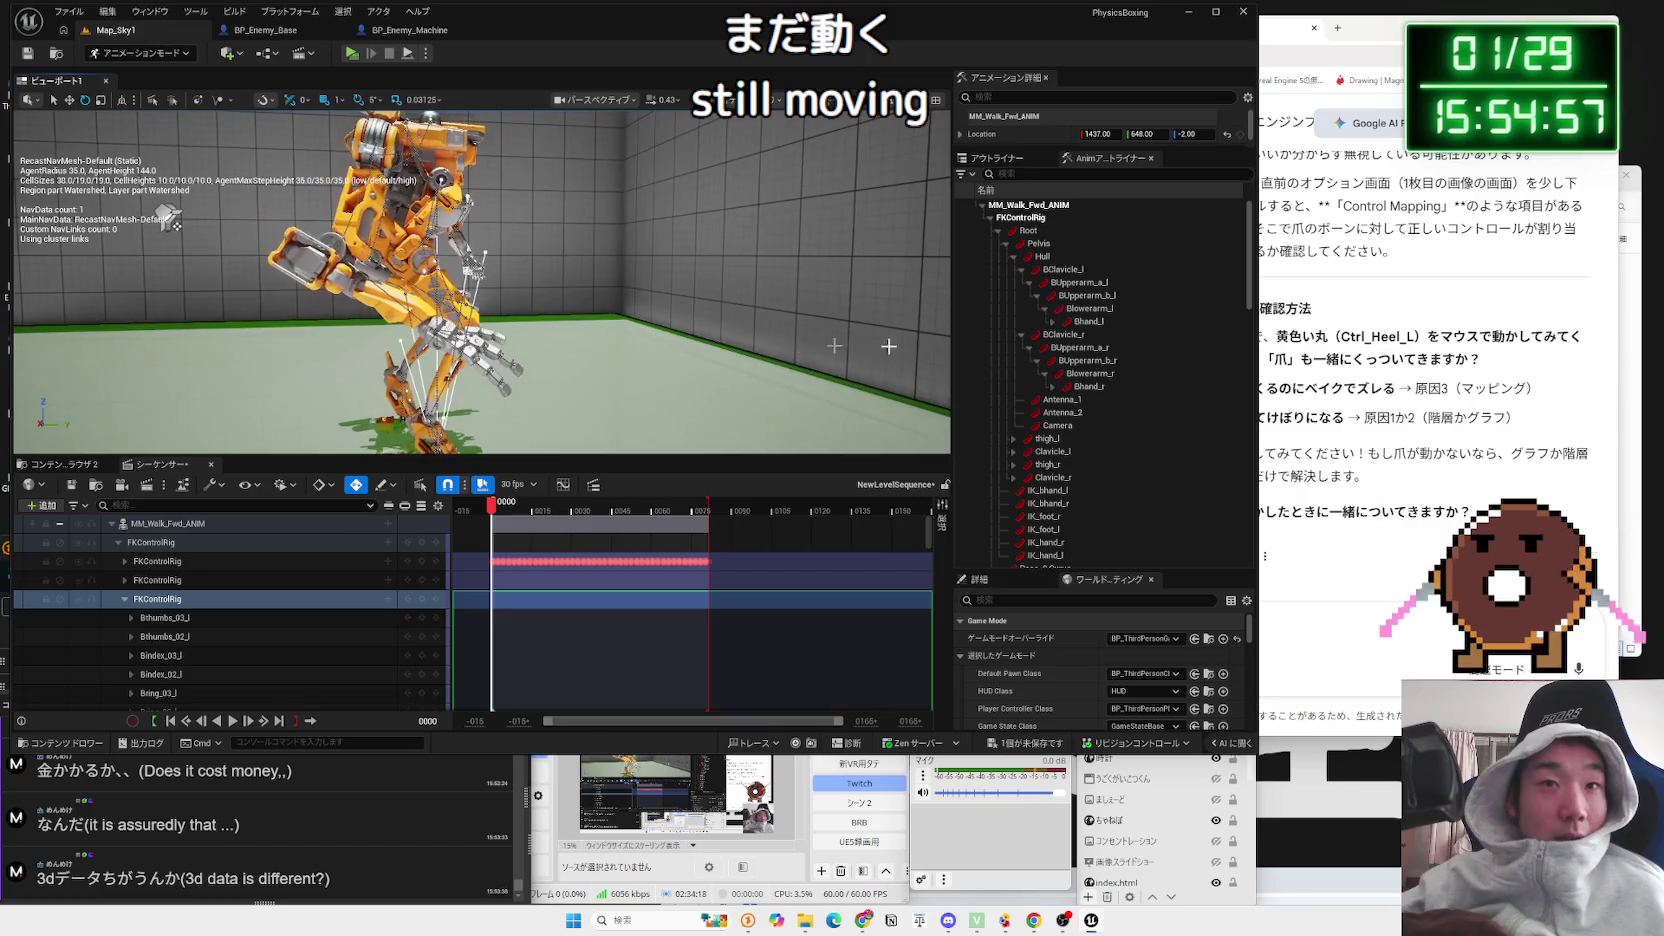
# Step: Rotate Blowerarm_r by 5 degrees and play the walk to check it
pyautogui.click(1063, 402)
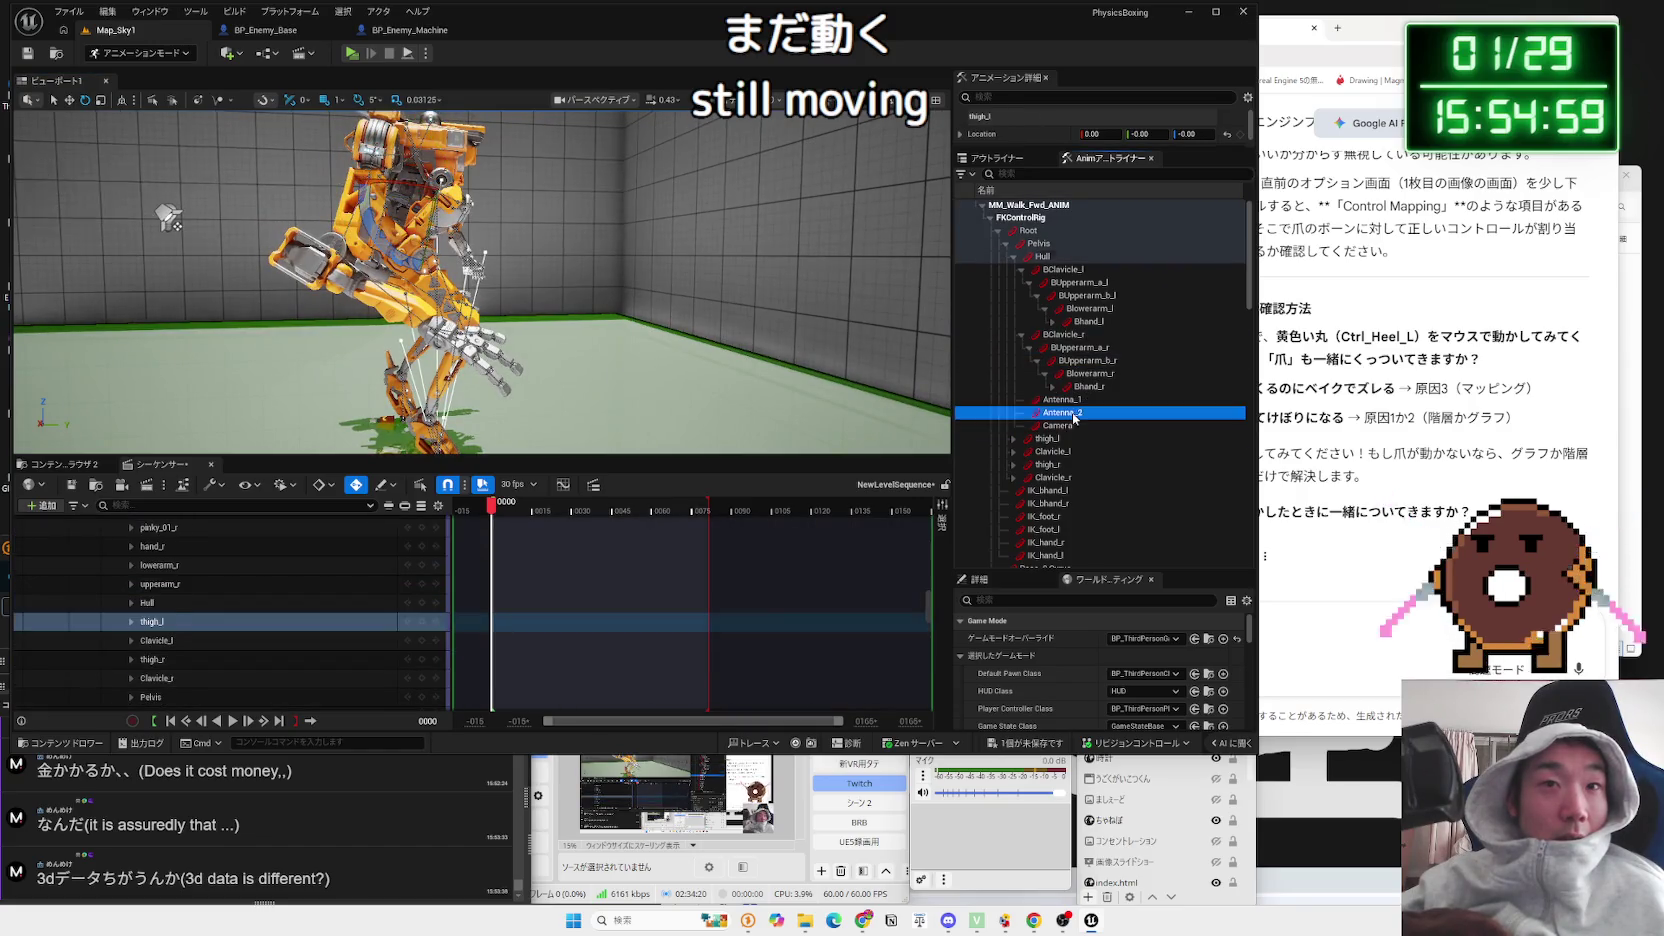
pyautogui.click(1084, 373)
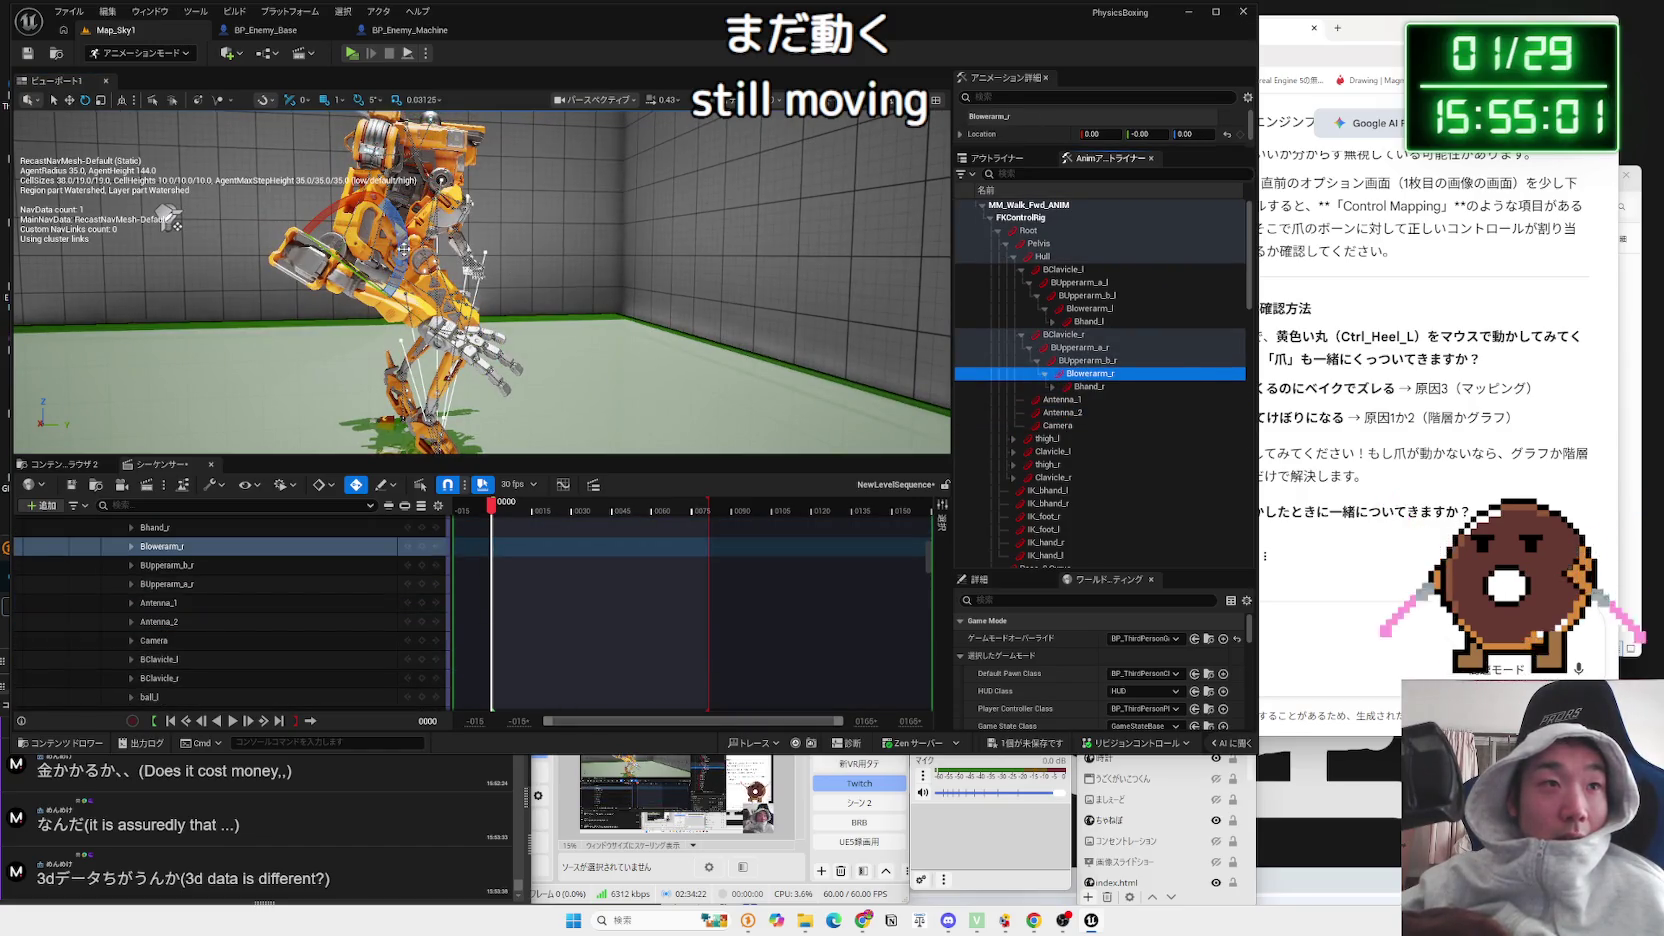
pyautogui.moveTo(330, 195); pyautogui.dragTo(405, 300)
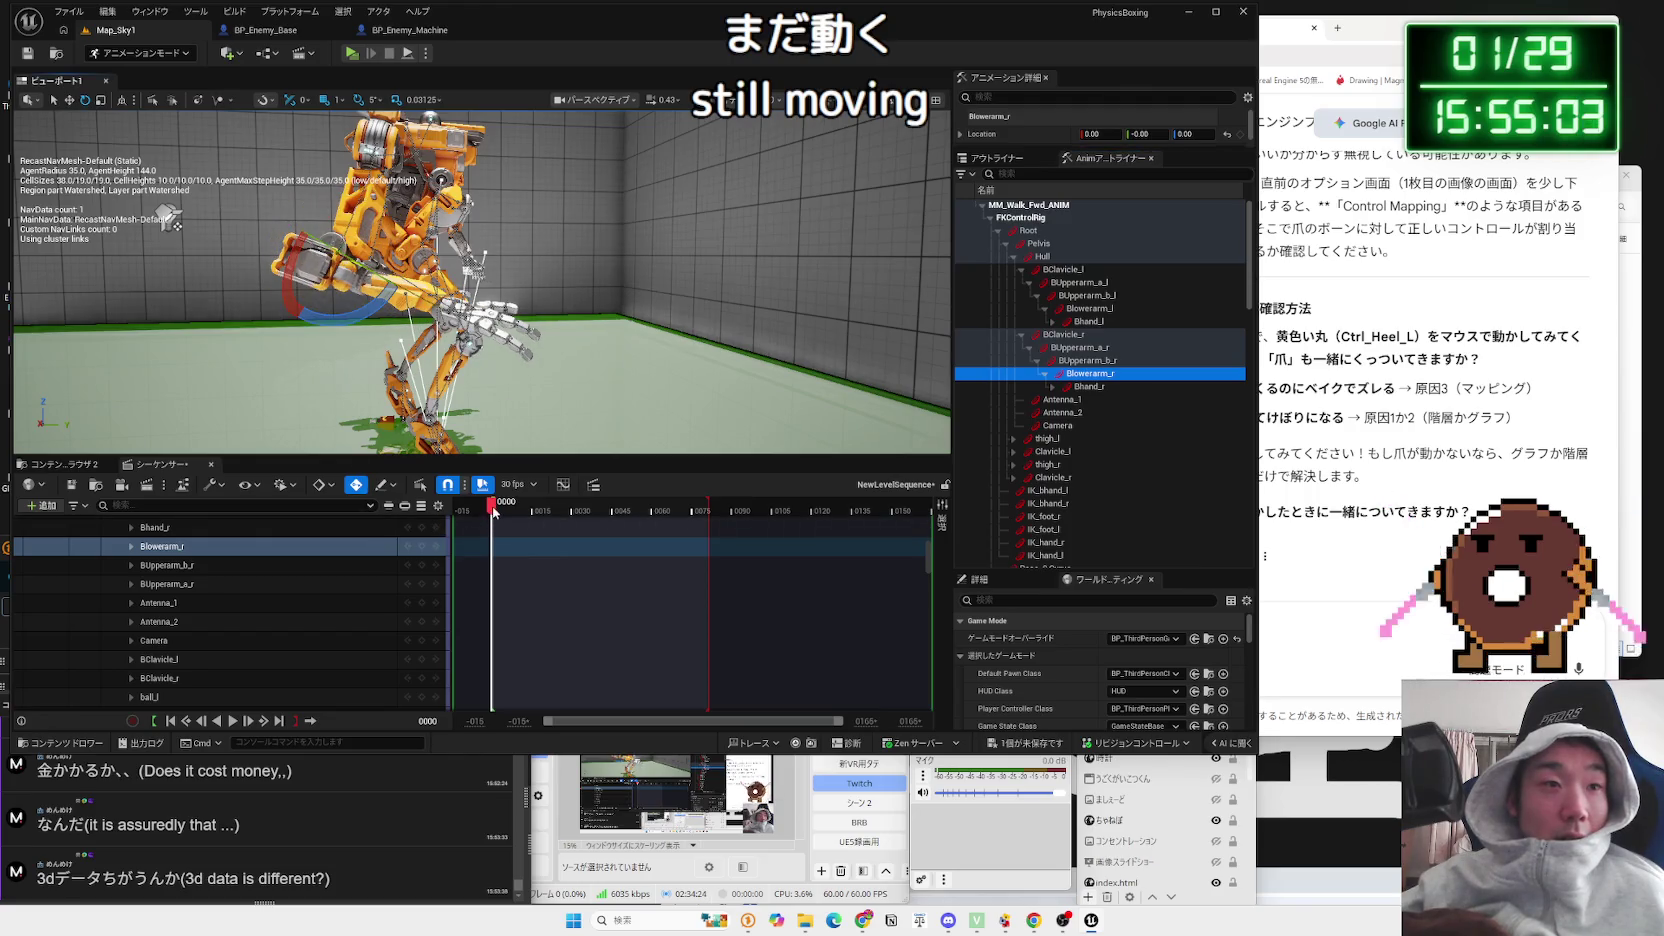
pyautogui.press('space')
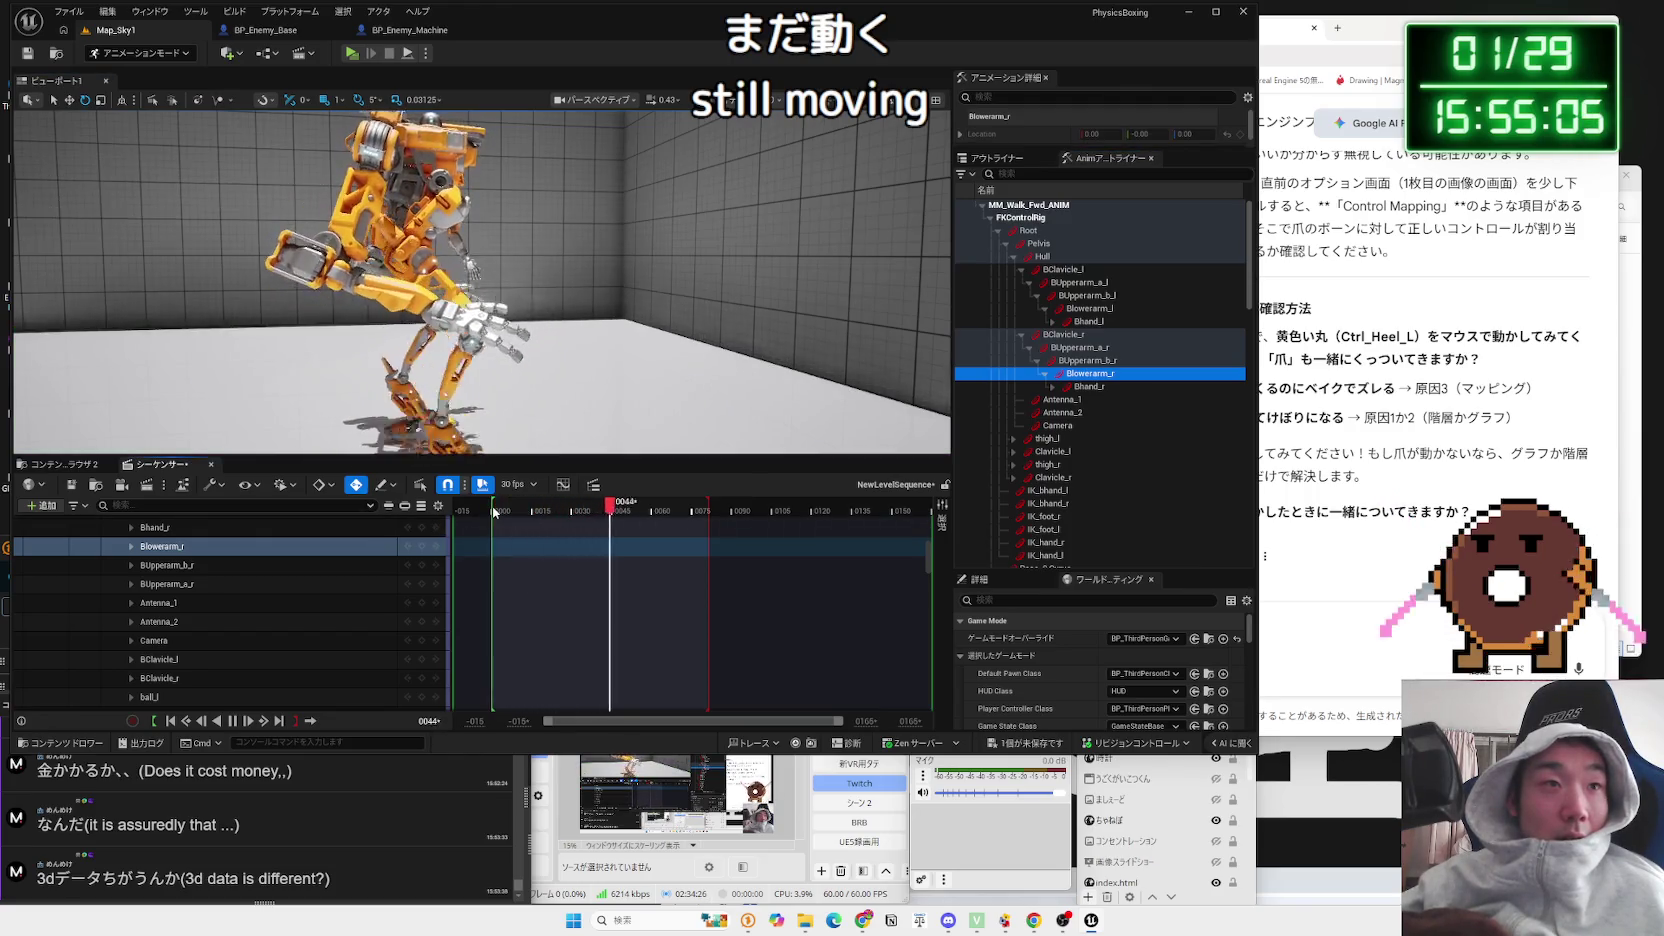
pyautogui.press('space')
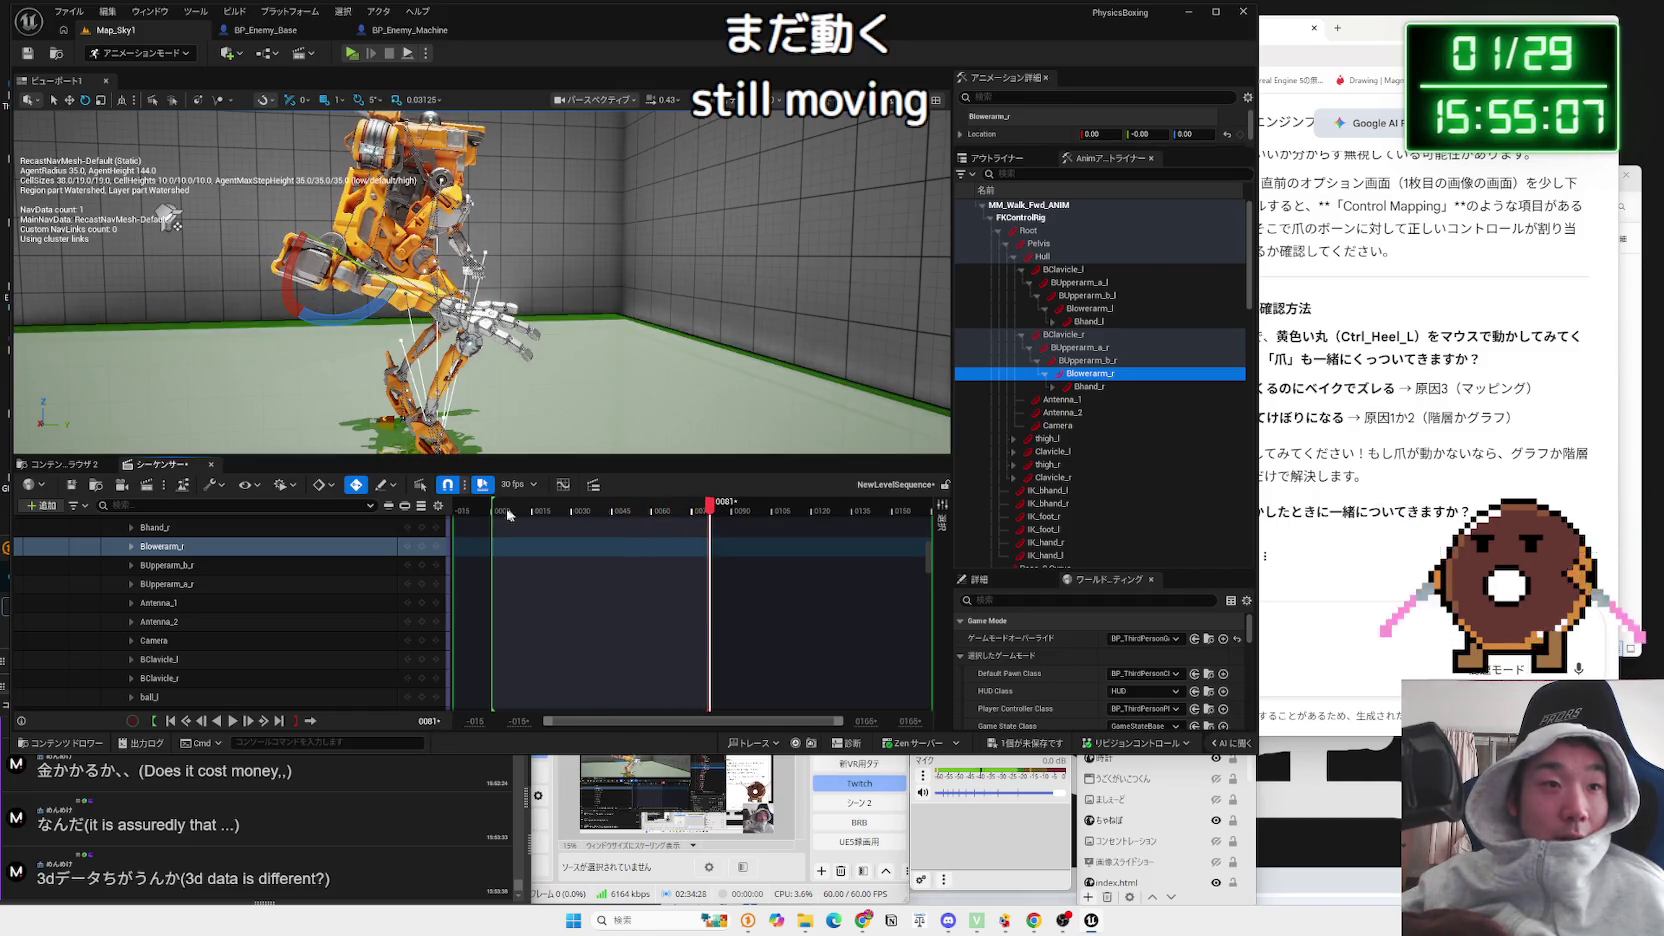
pyautogui.click(496, 512)
# Step: Scrub through frames 0006 to 0016 and select BUpperarm_b_r, then BUpperarm_a_r
pyautogui.scroll(3, 342, 537)
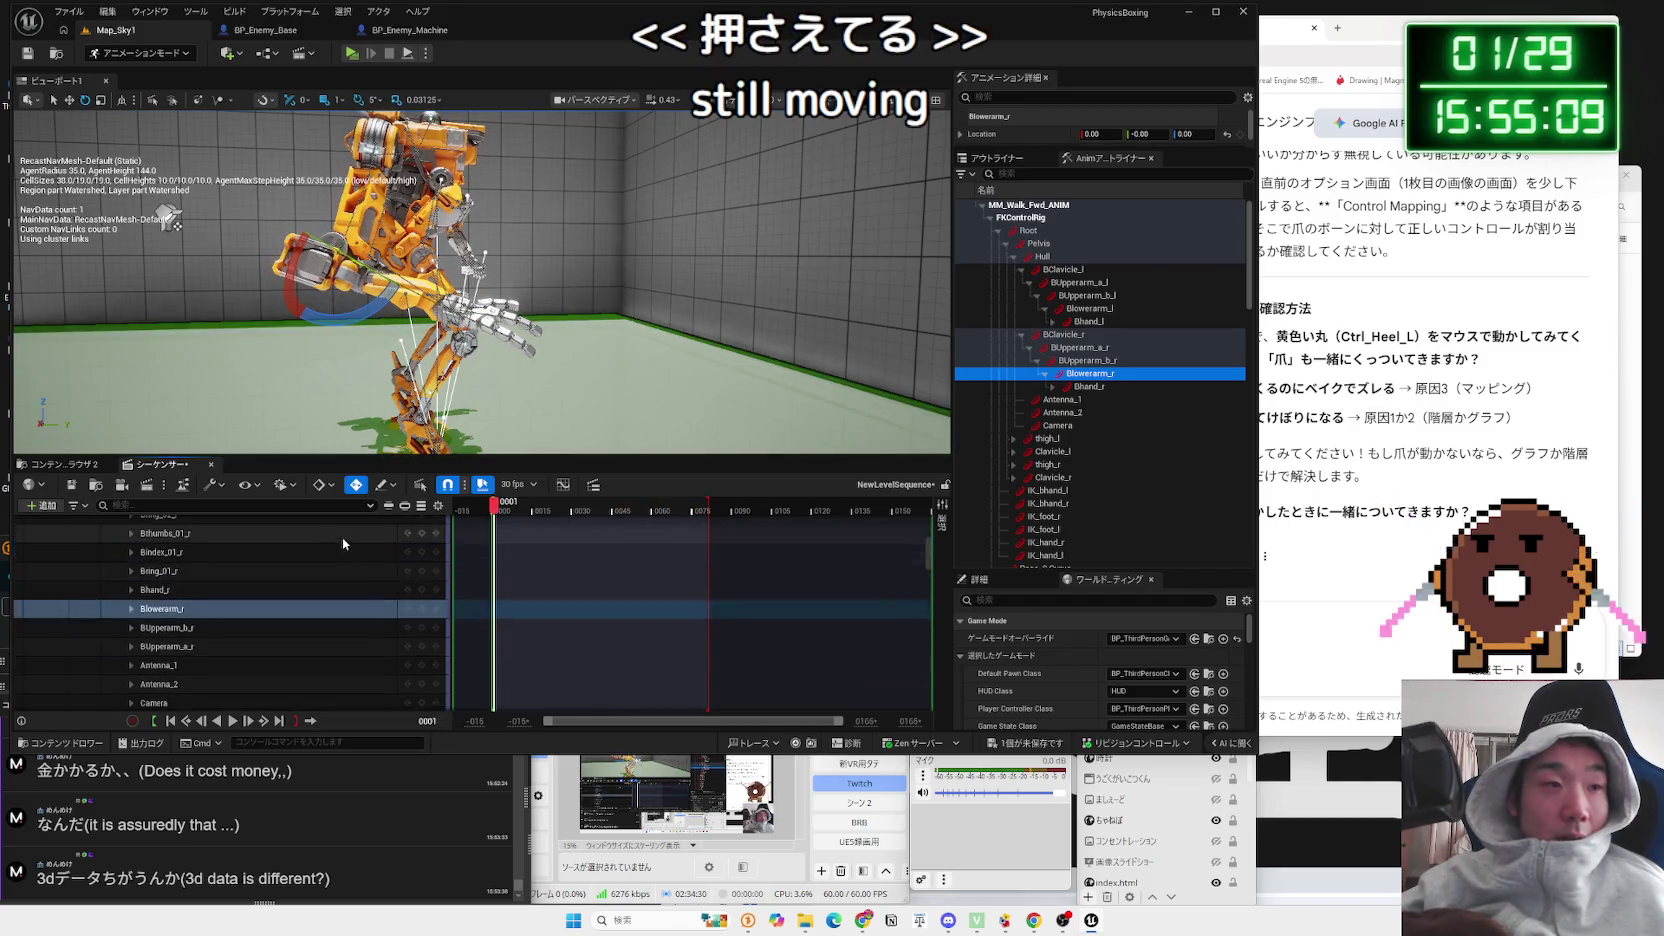
pyautogui.click(512, 509)
pyautogui.moveTo(512, 512); pyautogui.dragTo(516, 513)
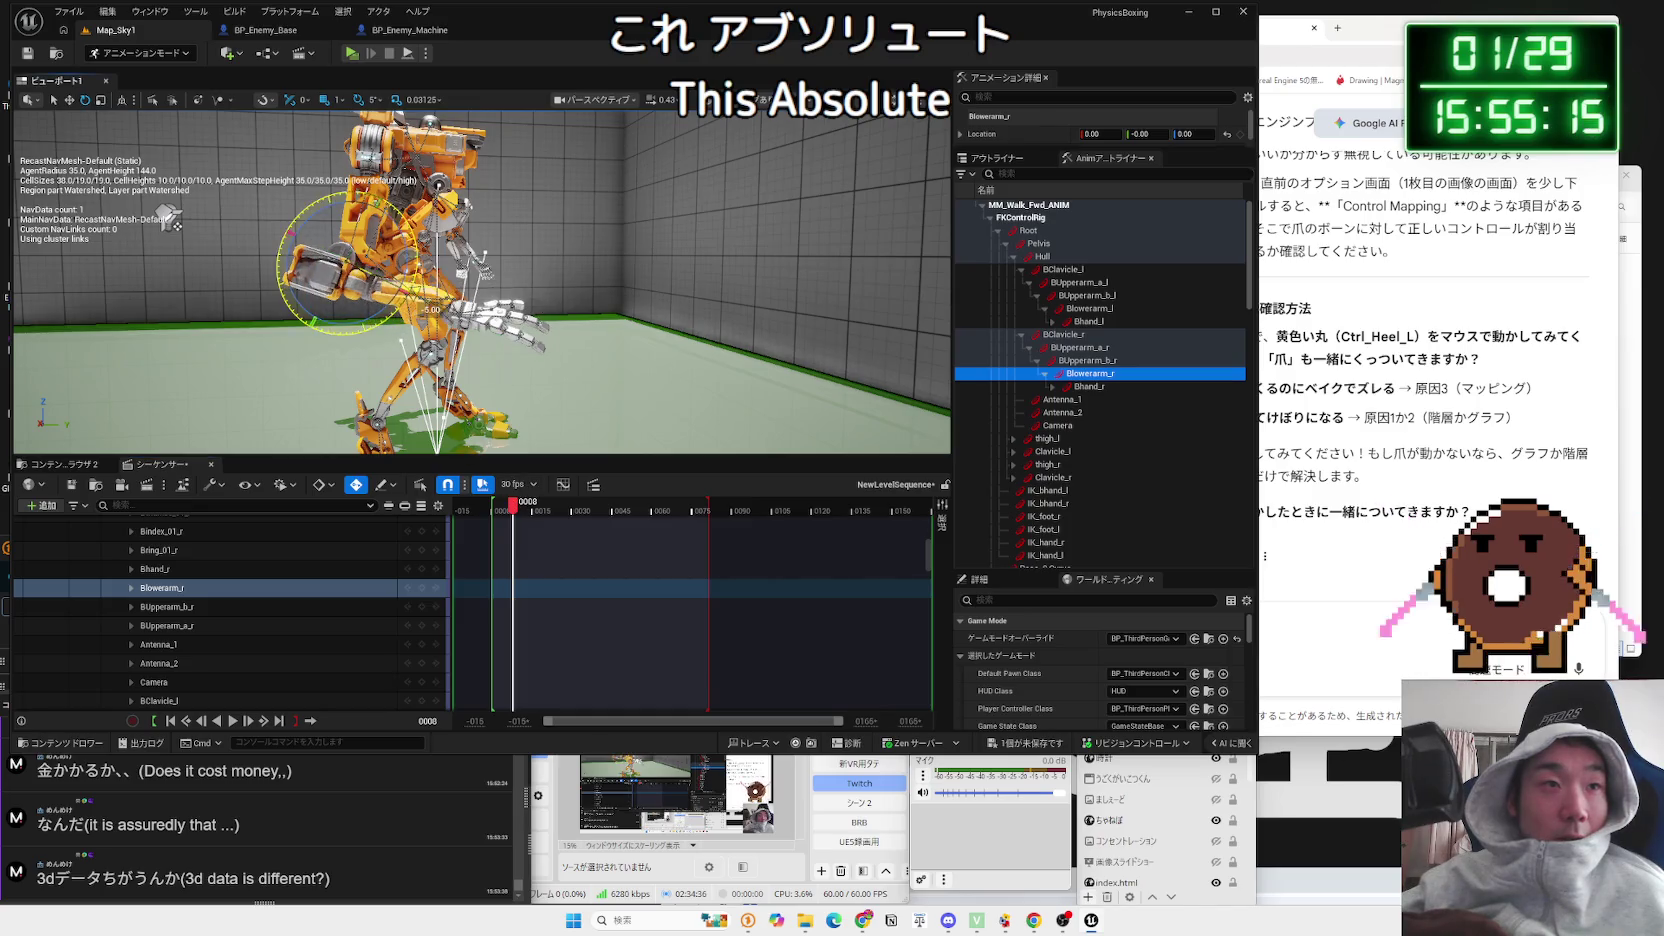
pyautogui.moveTo(513, 504)
pyautogui.mouseDown()
pyautogui.moveTo(487, 508)
pyautogui.moveTo(578, 510)
pyautogui.moveTo(490, 508)
pyautogui.moveTo(517, 511)
pyautogui.mouseUp()
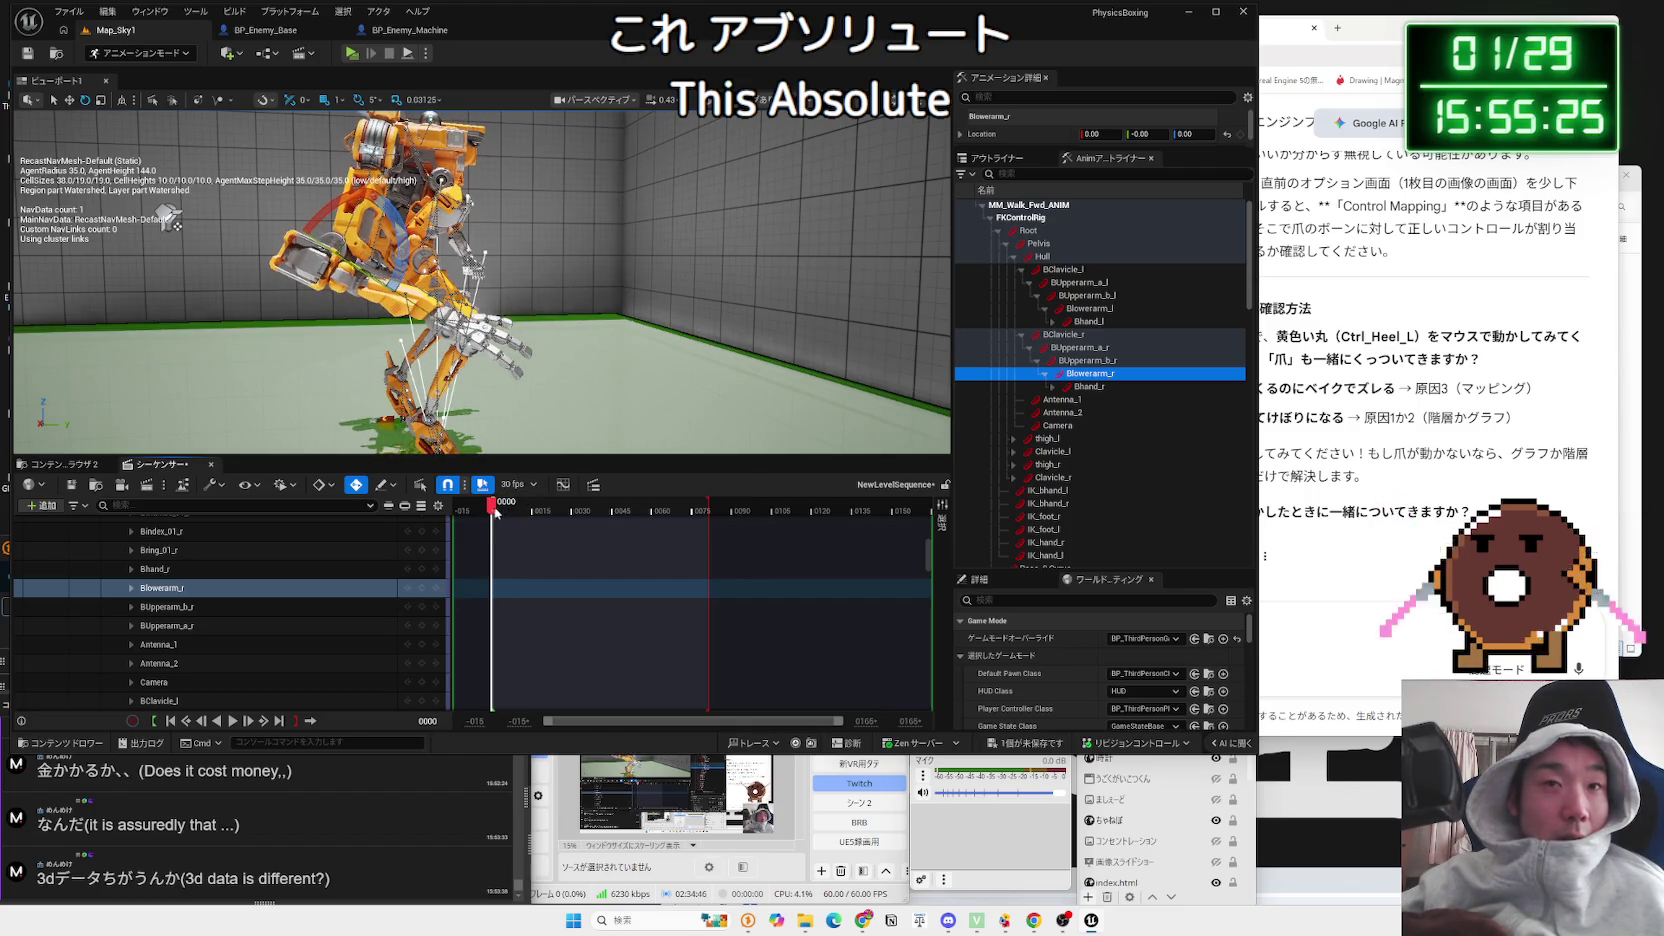
pyautogui.click(1060, 361)
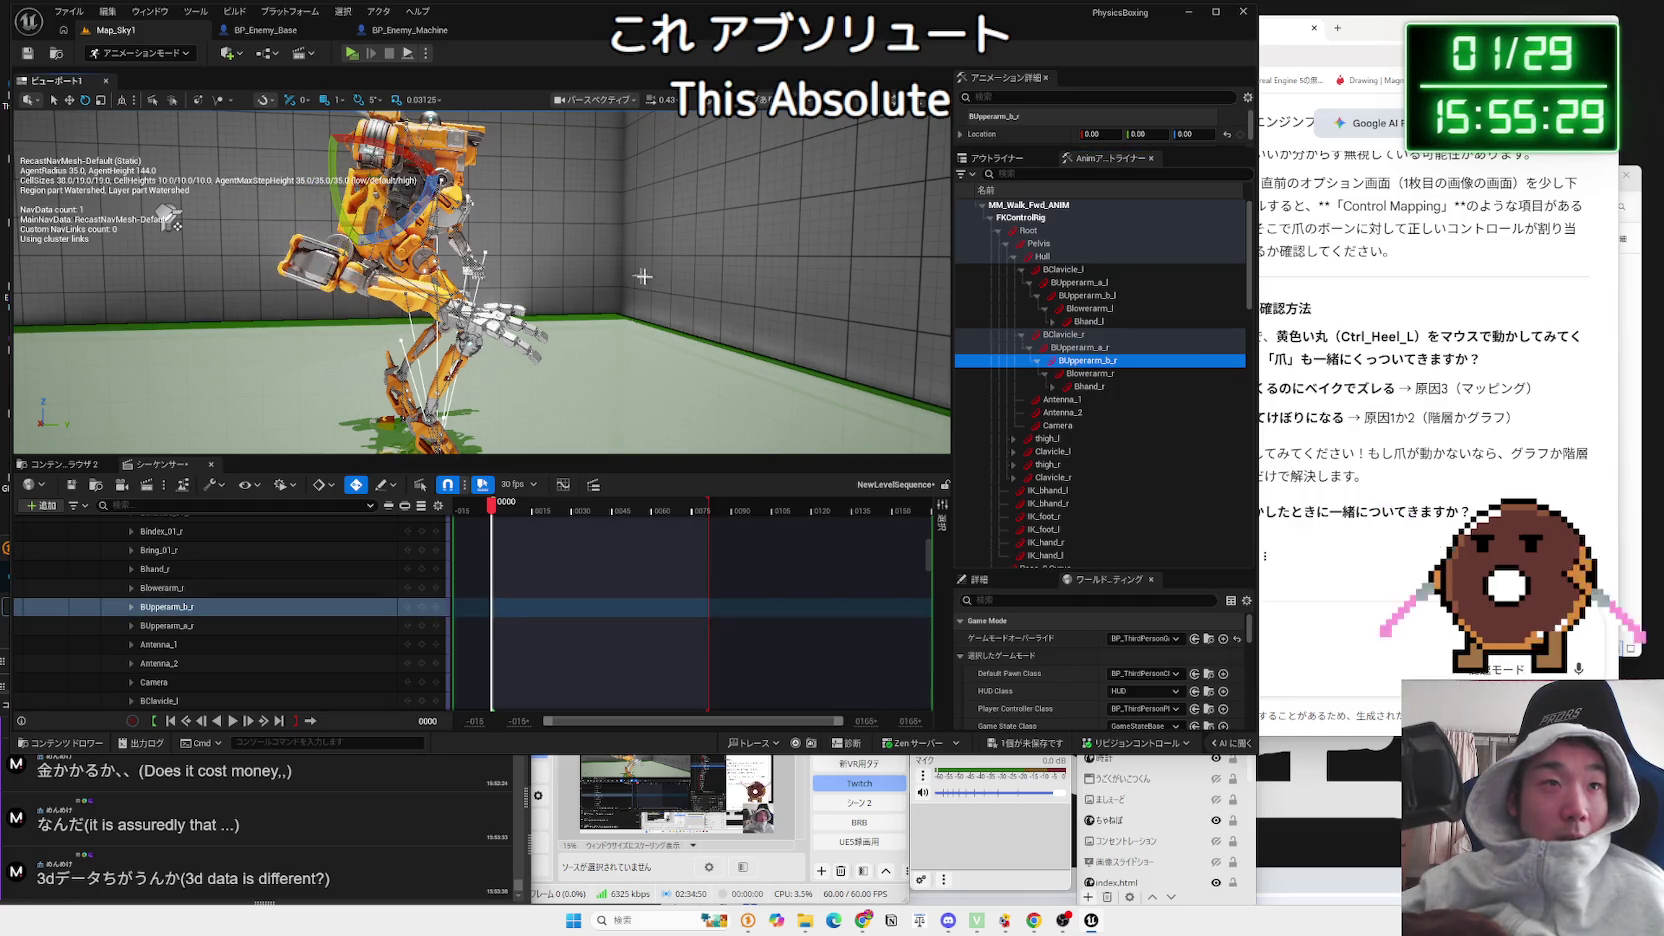
pyautogui.press('Up')
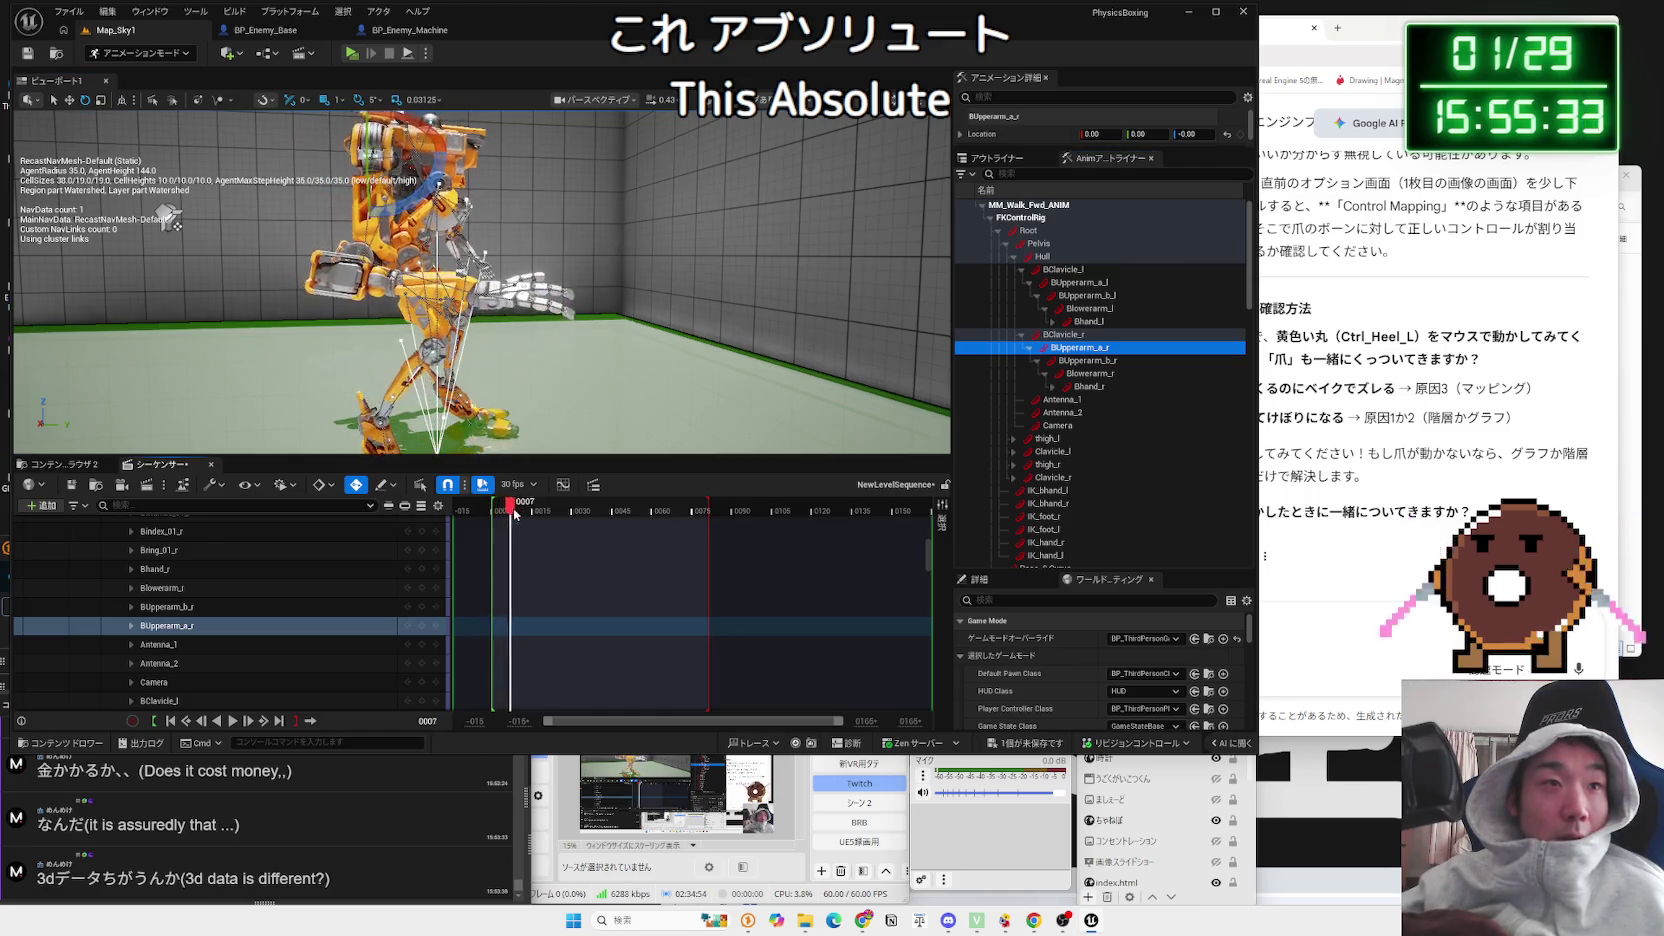
# Step: View the mech from front and side at frame 0014, reselect Blowerarm_r, and frame the mech
pyautogui.moveTo(636, 355); pyautogui.dragTo(420, 355)
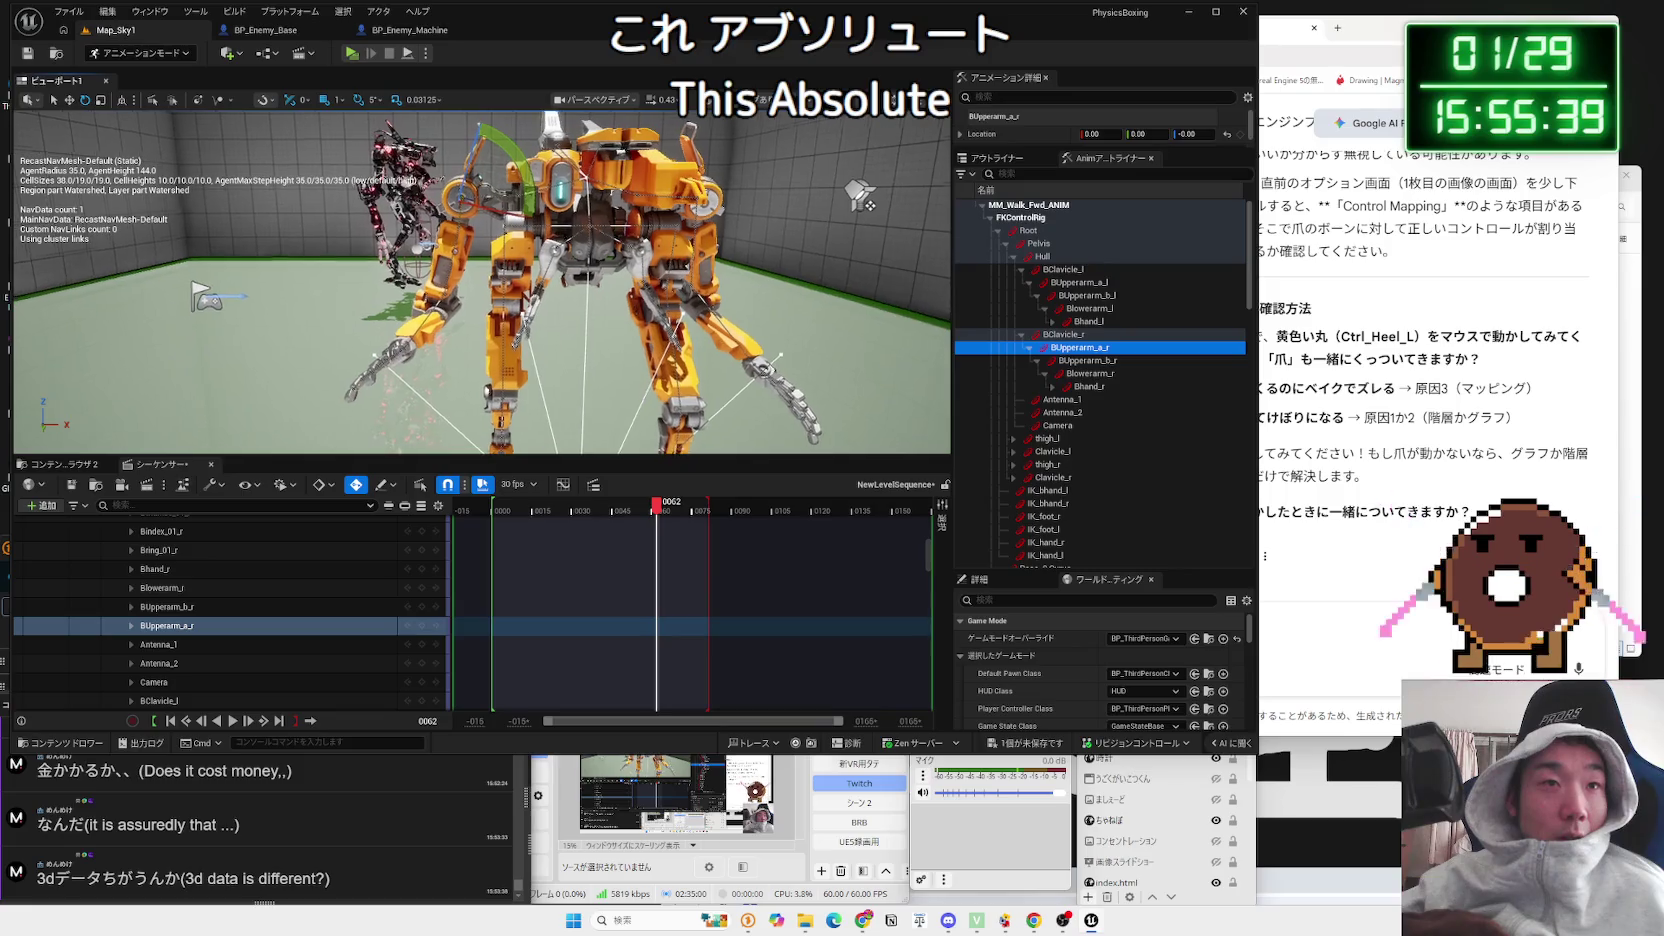
pyautogui.moveTo(656, 503)
pyautogui.mouseDown()
pyautogui.moveTo(485, 512)
pyautogui.moveTo(629, 520)
pyautogui.moveTo(650, 515)
pyautogui.moveTo(492, 517)
pyautogui.mouseUp()
pyautogui.moveTo(468, 352); pyautogui.dragTo(640, 340)
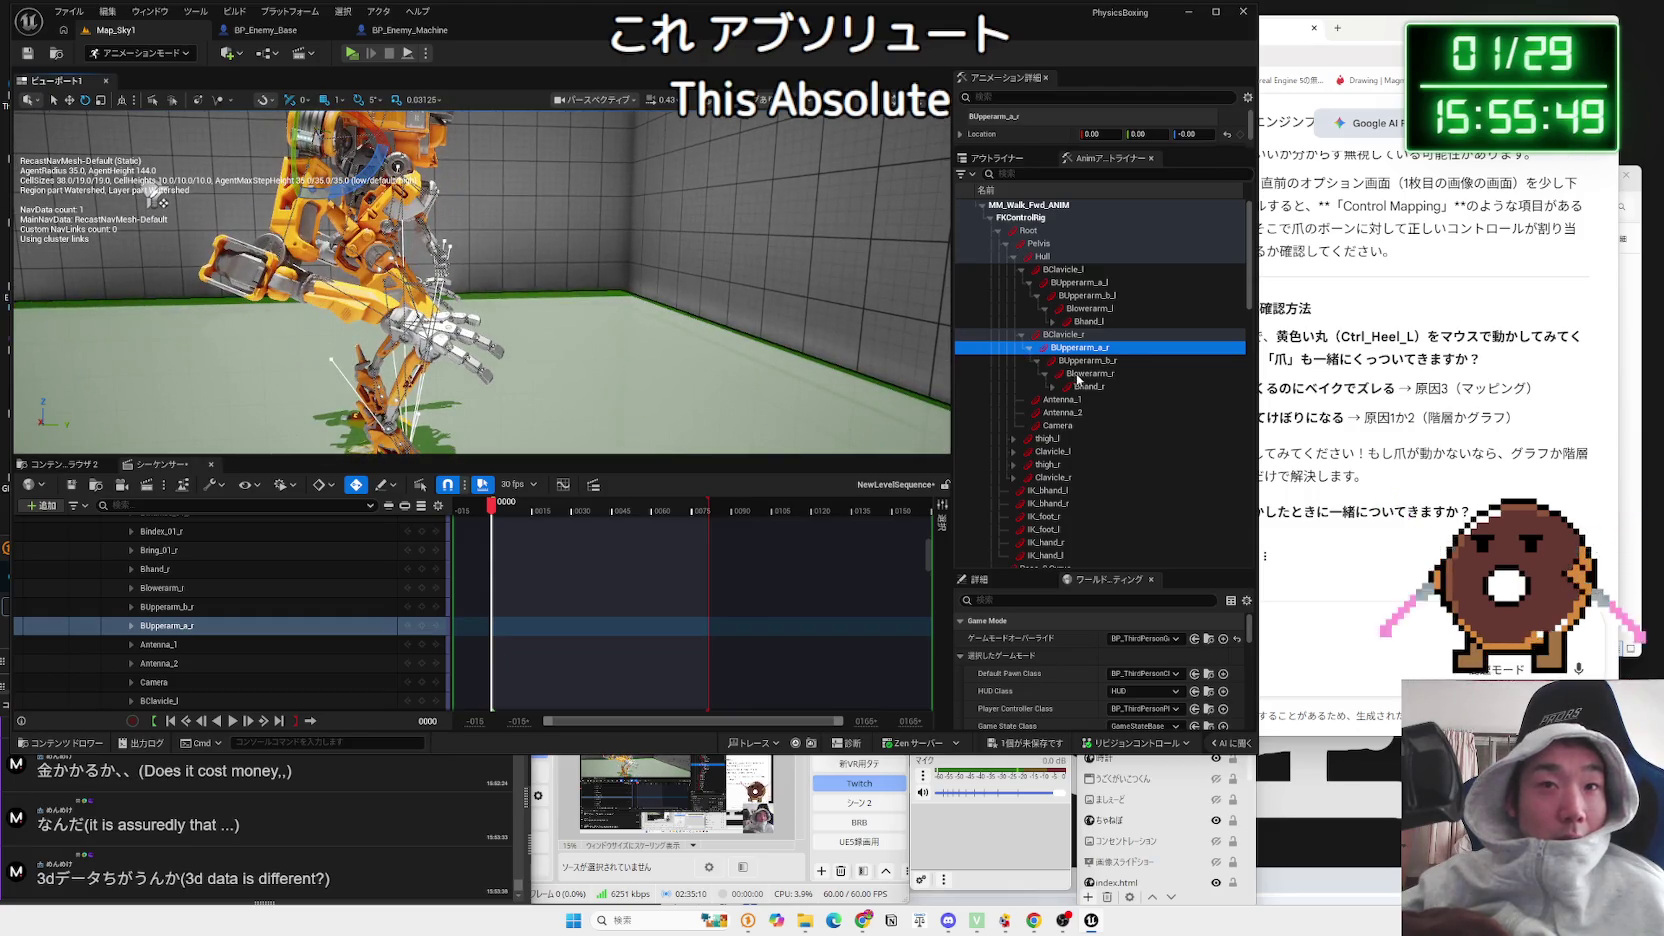
pyautogui.click(1060, 375)
pyautogui.moveTo(346, 259); pyautogui.dragTo(450, 259)
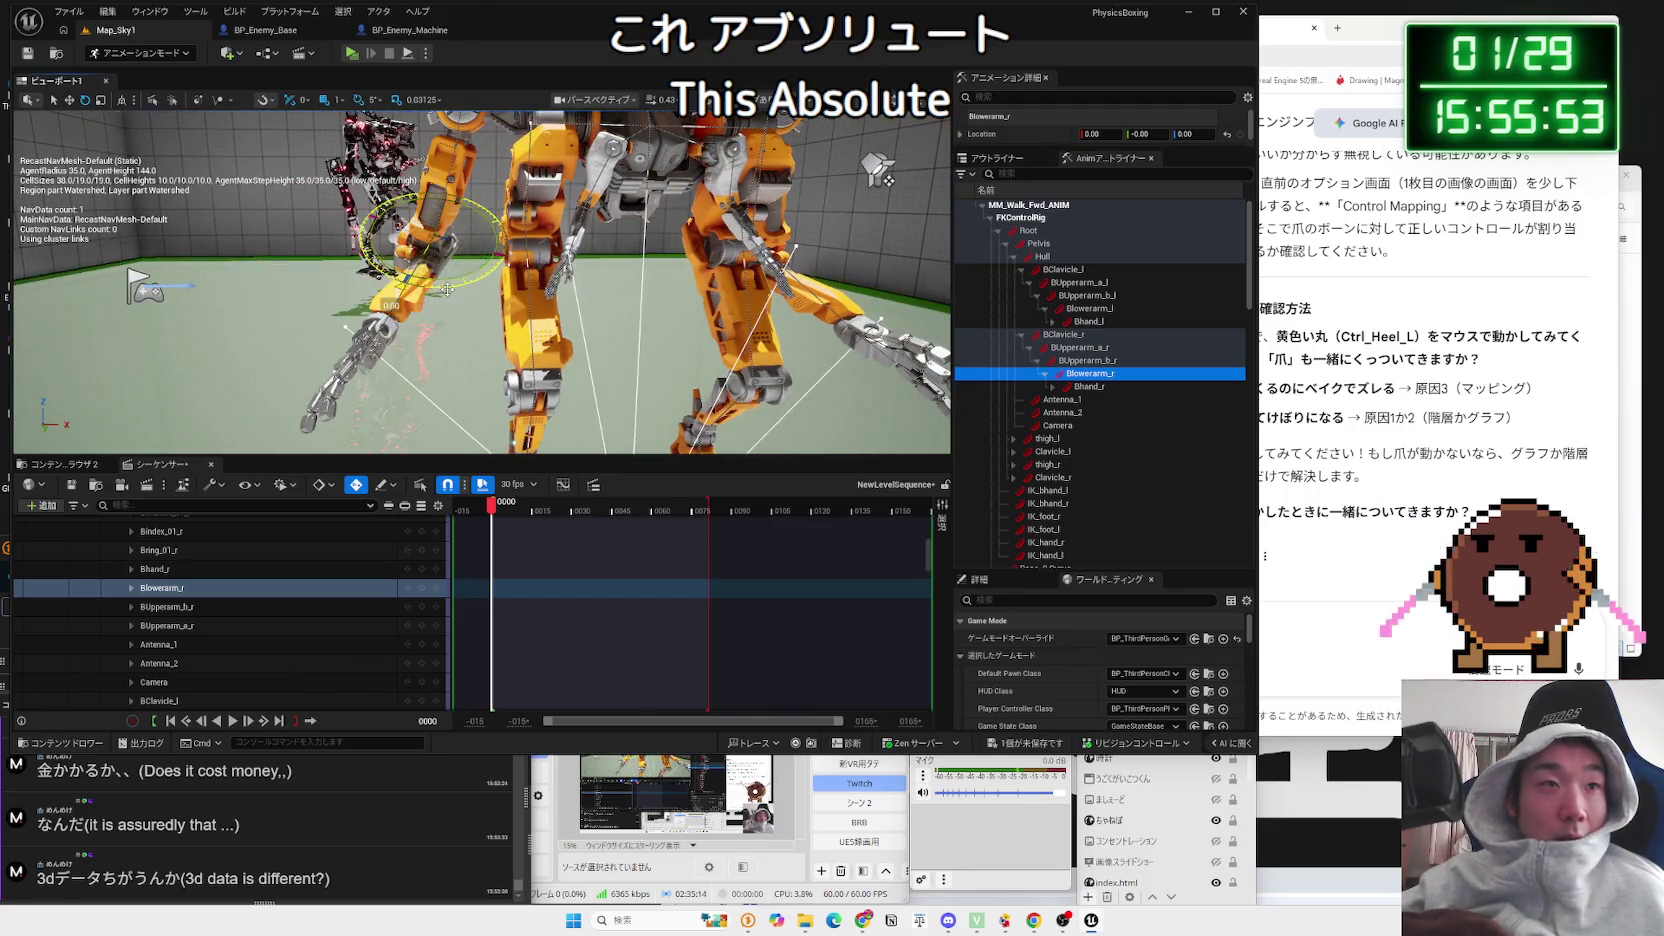
pyautogui.press('f')
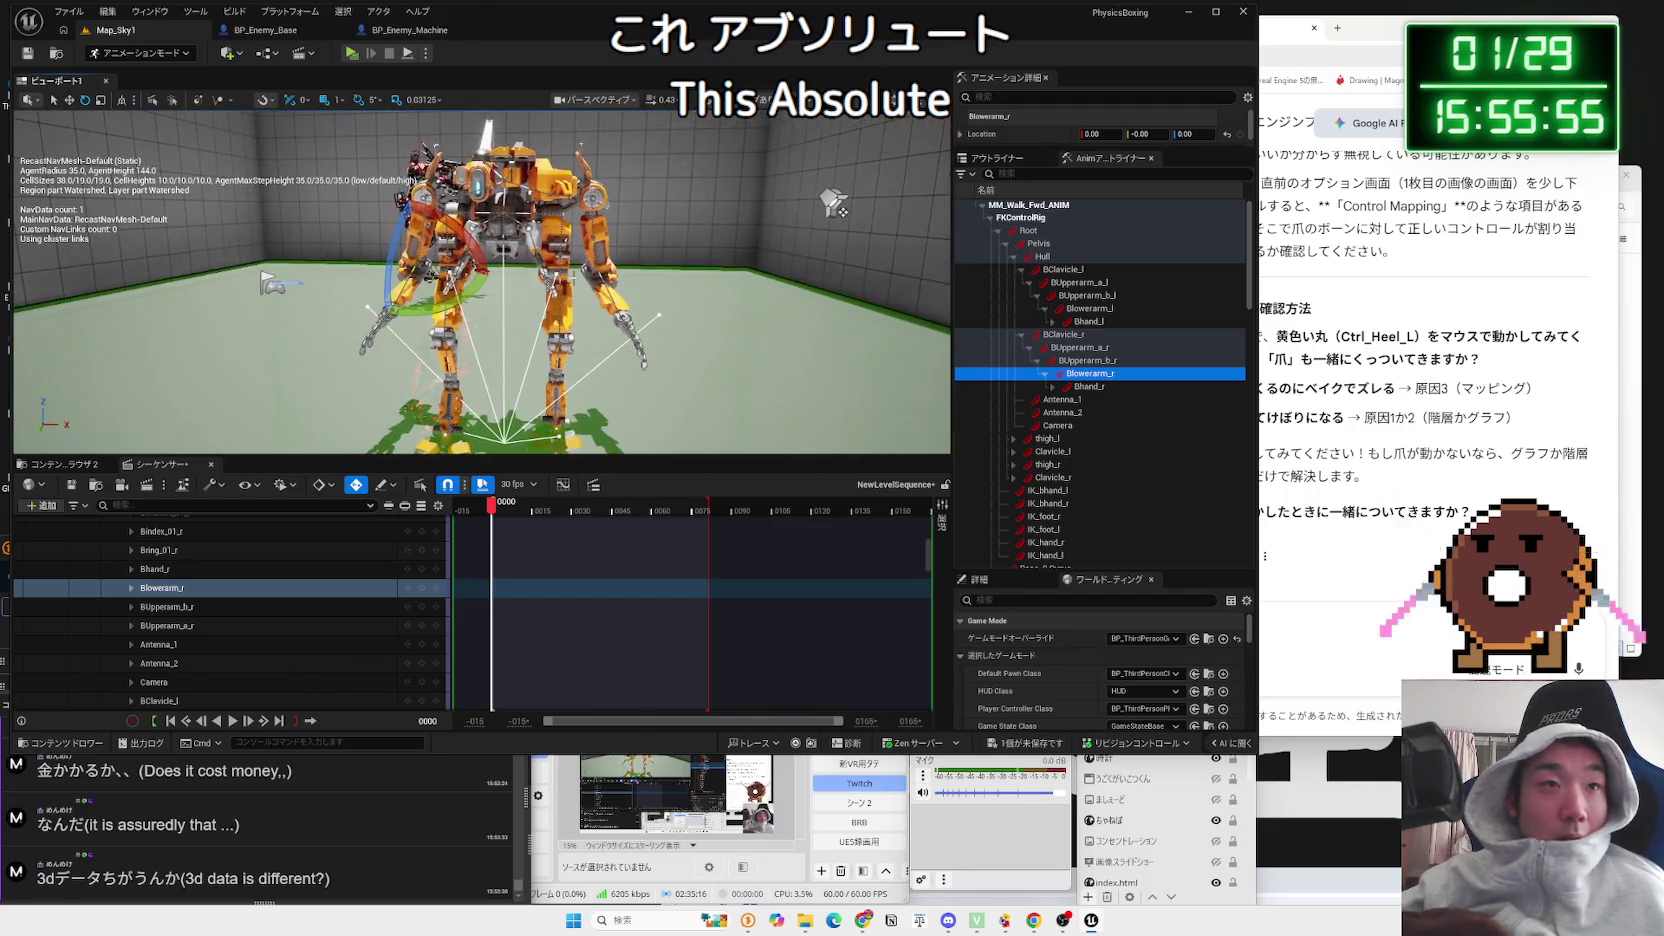
# Step: Check Blowerarm_l, replay the walk from frame 0000, and select the mech actor
pyautogui.click(1090, 309)
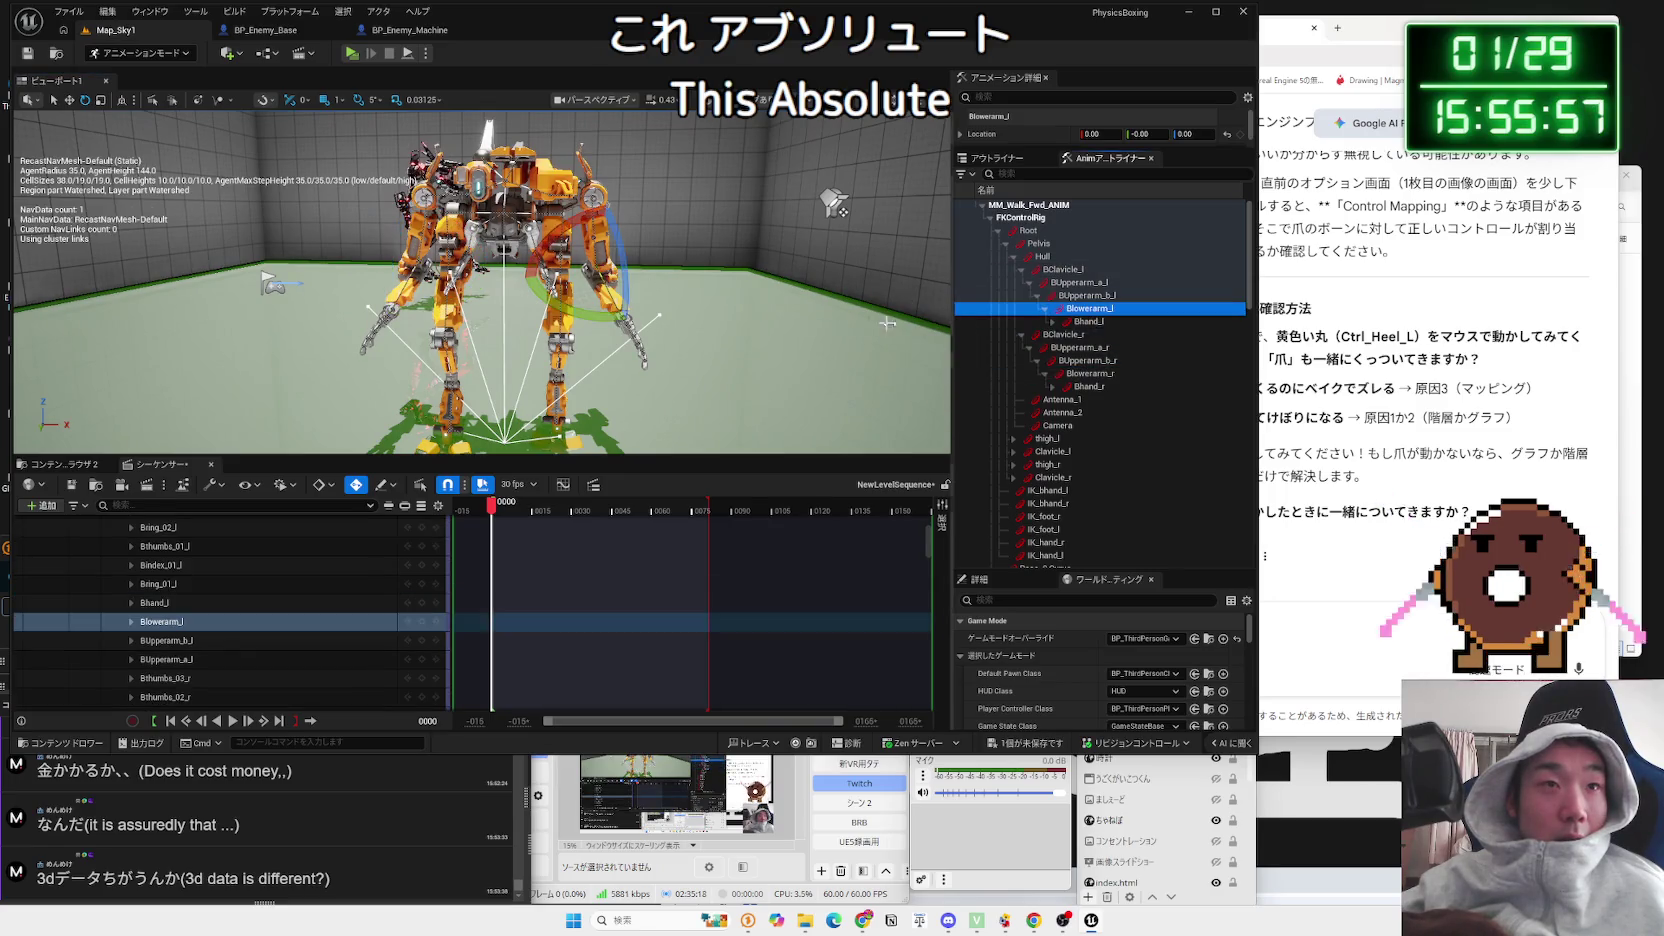
pyautogui.click(700, 334)
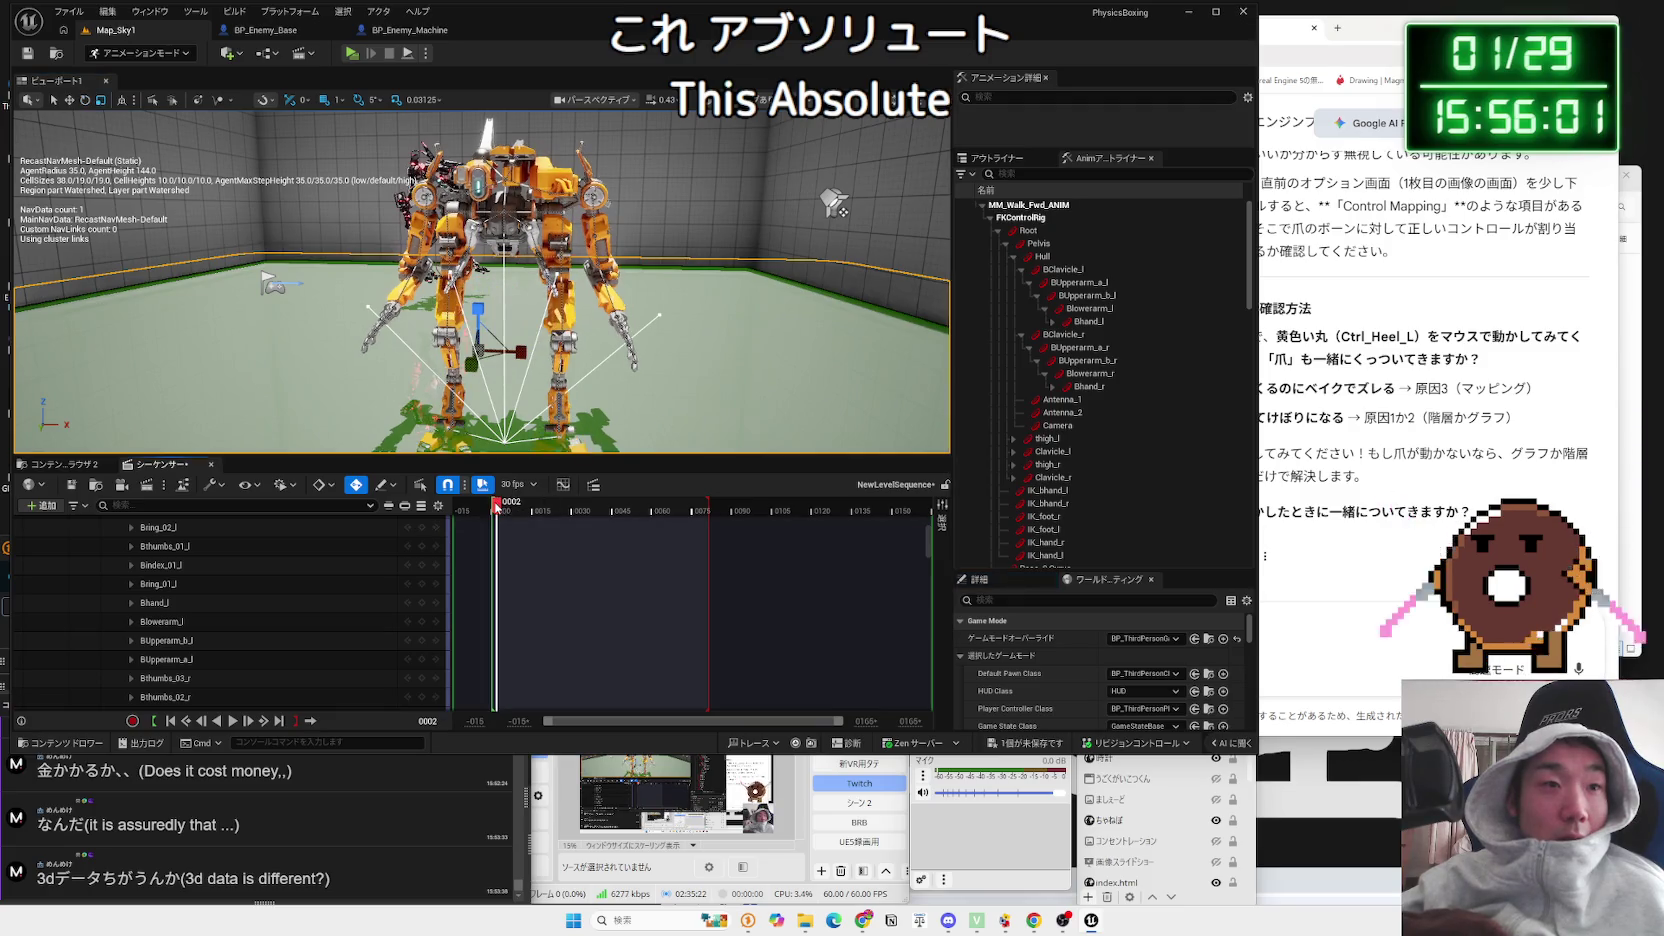
pyautogui.press('space')
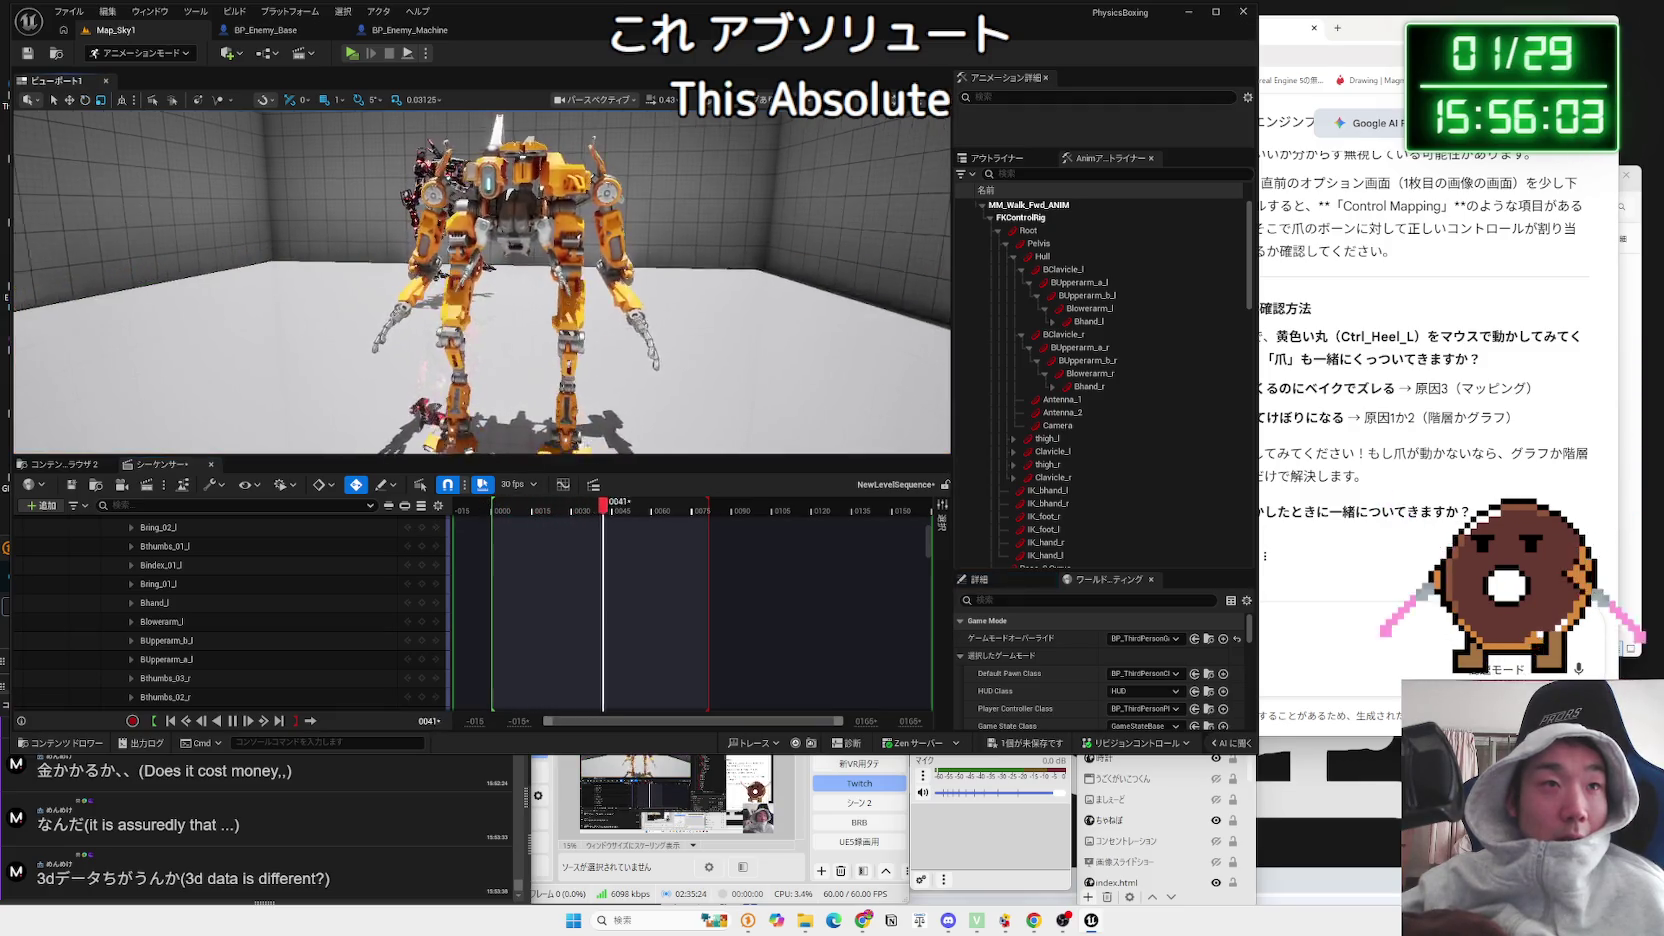
pyautogui.moveTo(507, 511); pyautogui.dragTo(495, 512)
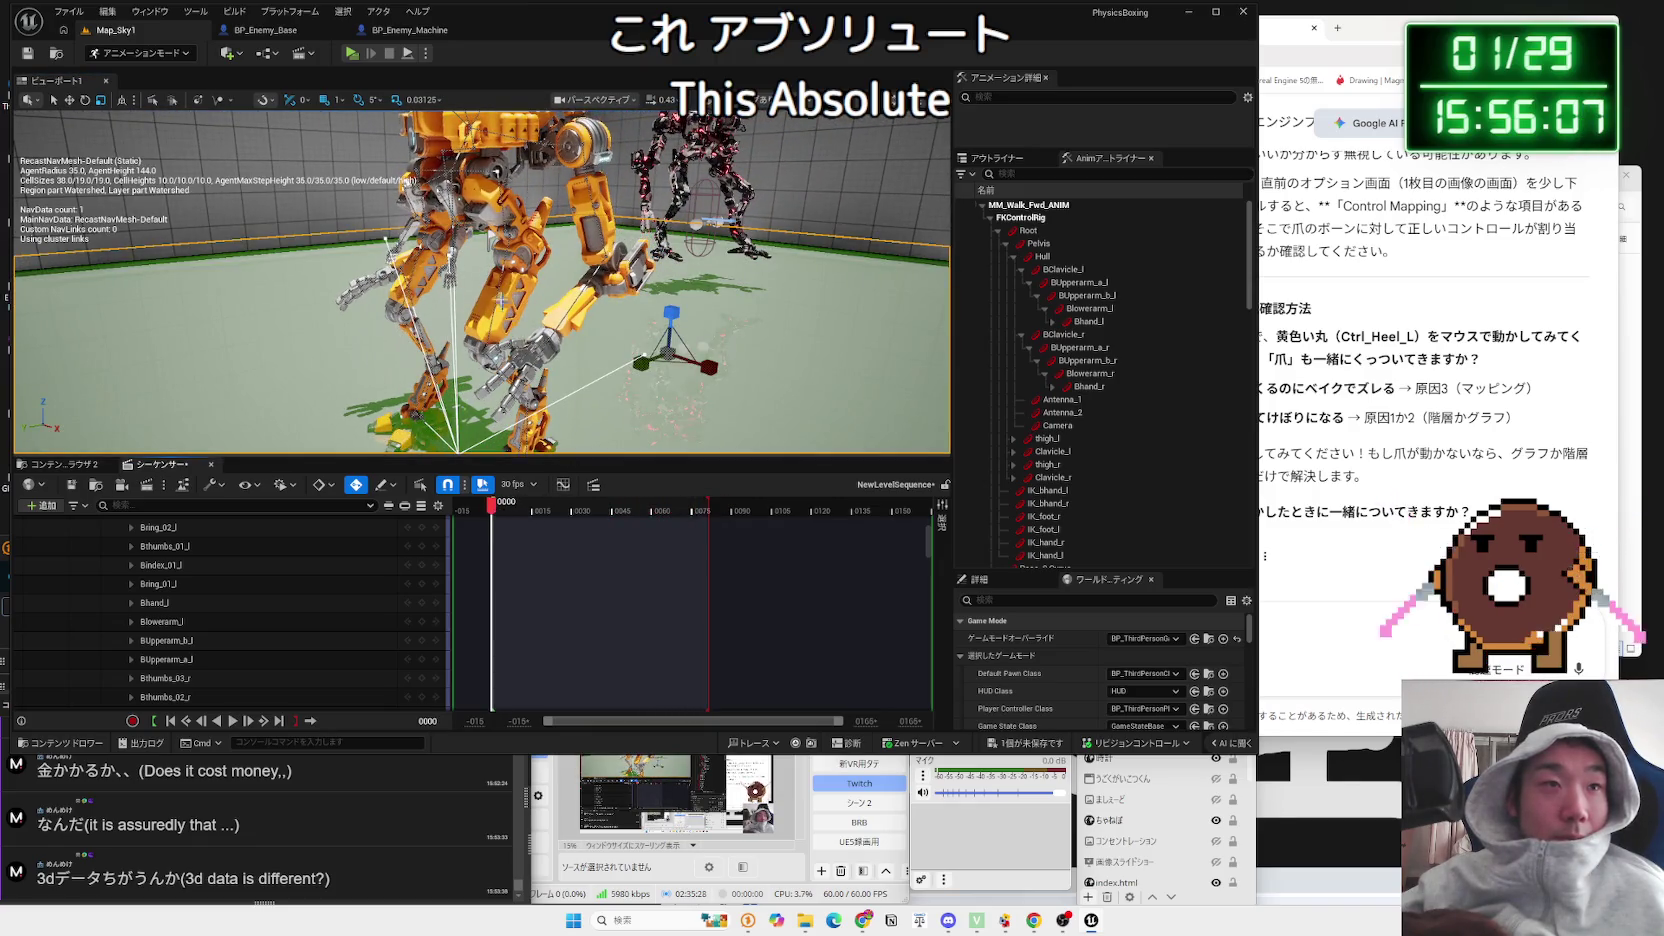
pyautogui.click(856, 228)
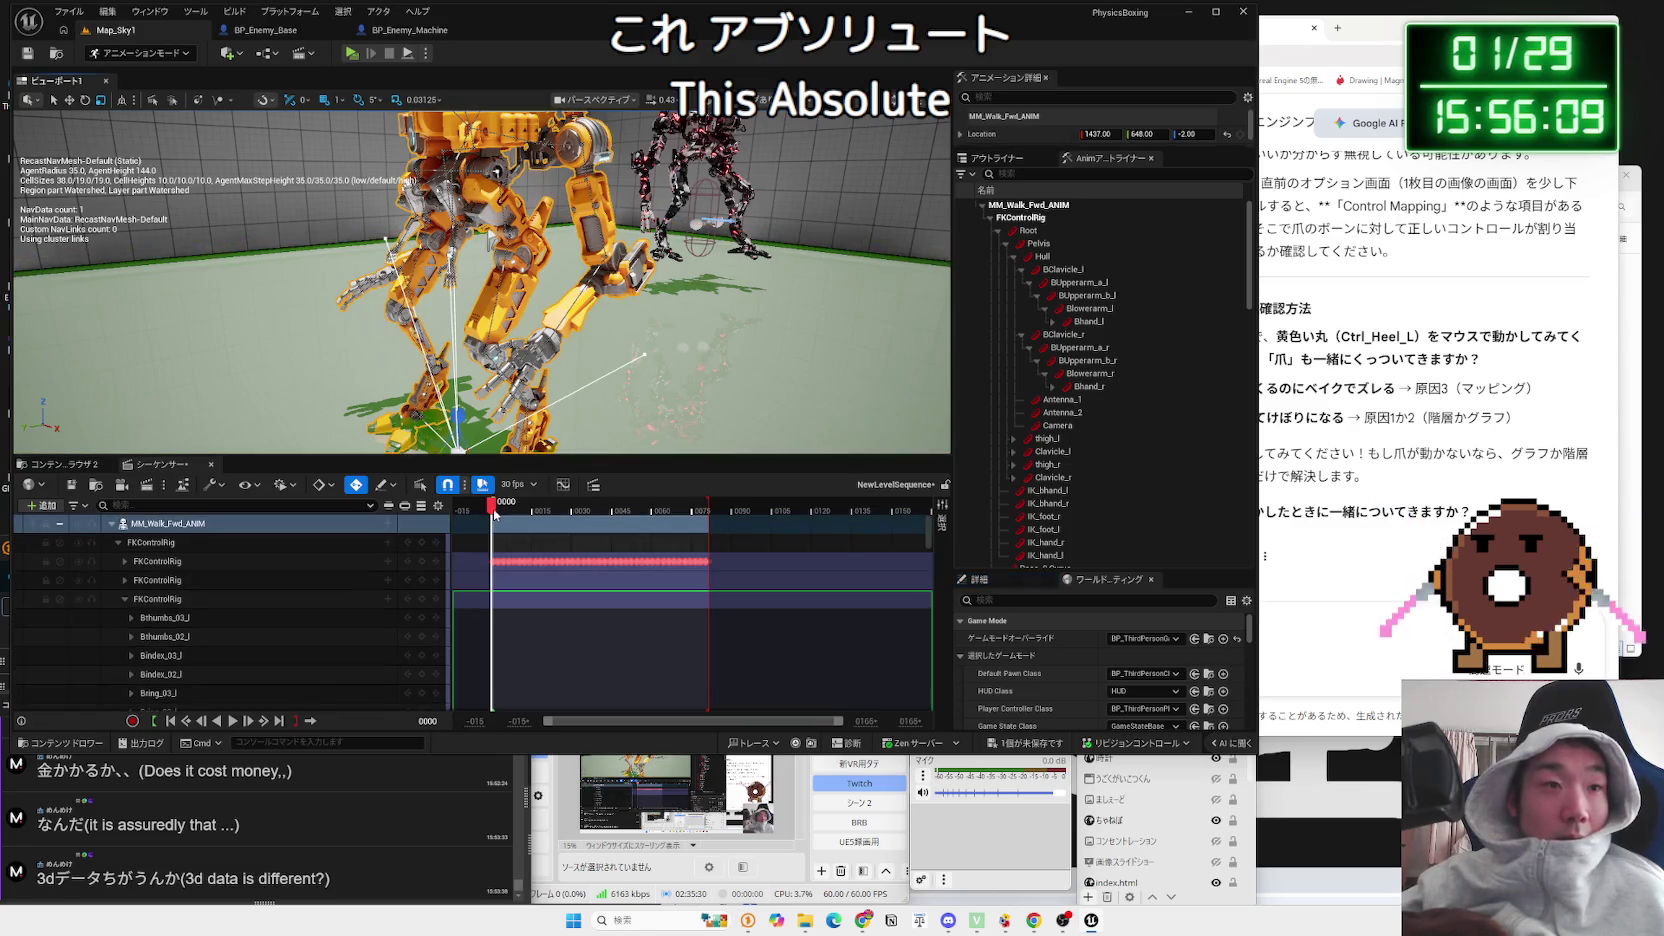
pyautogui.press('f')
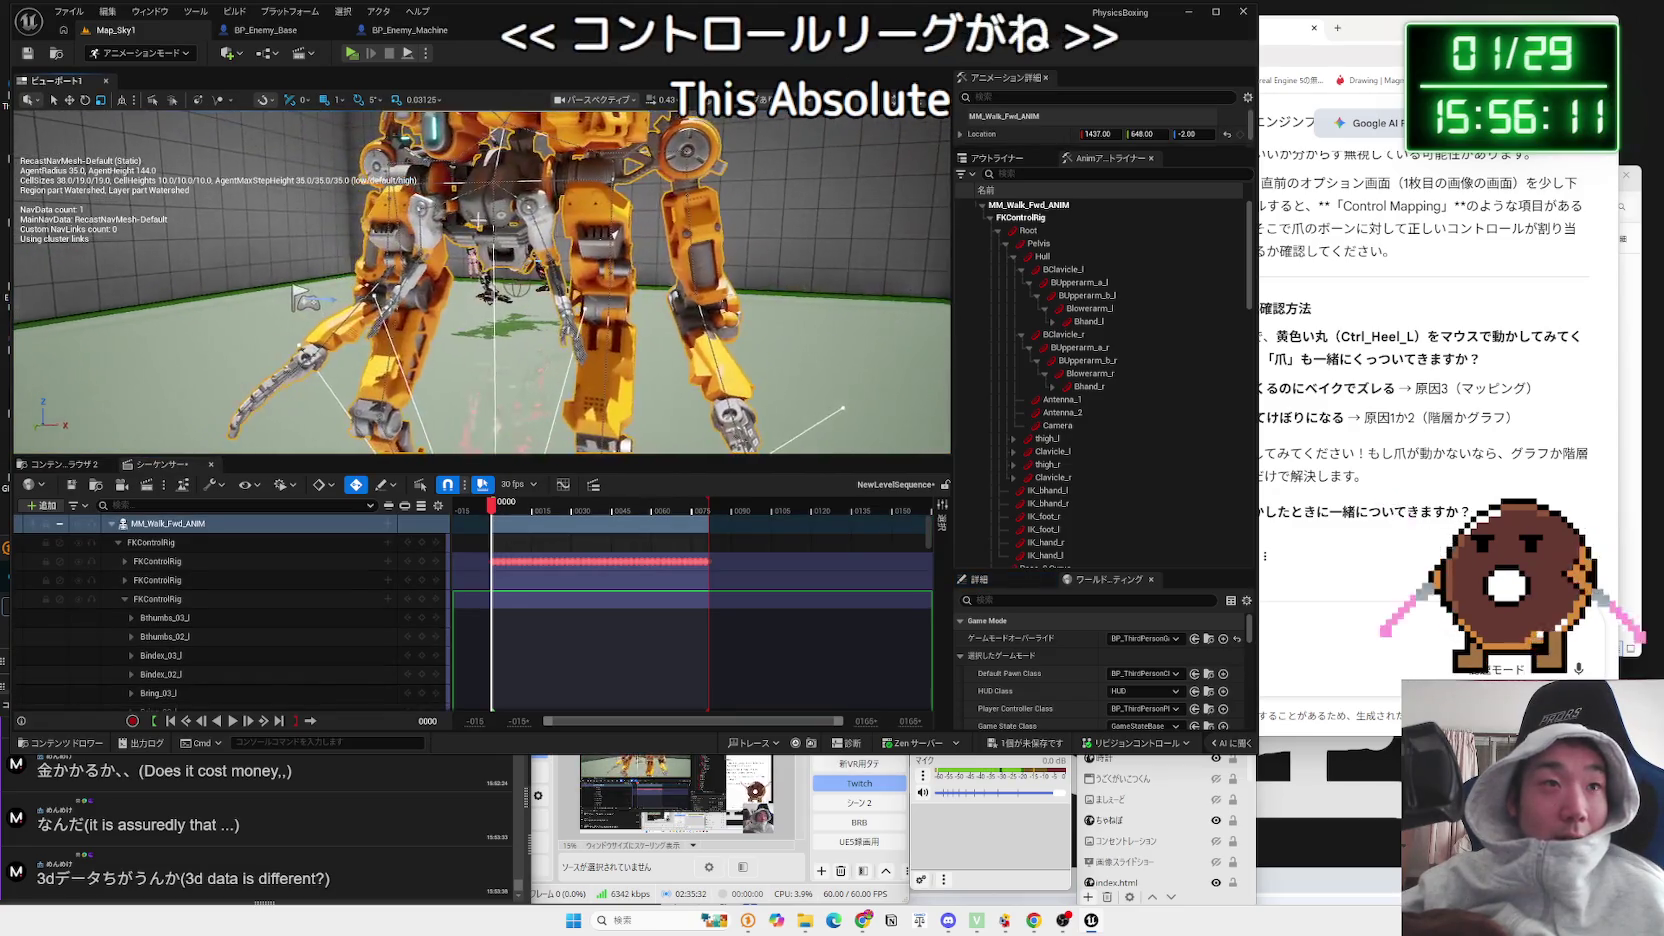
pyautogui.click(616, 234)
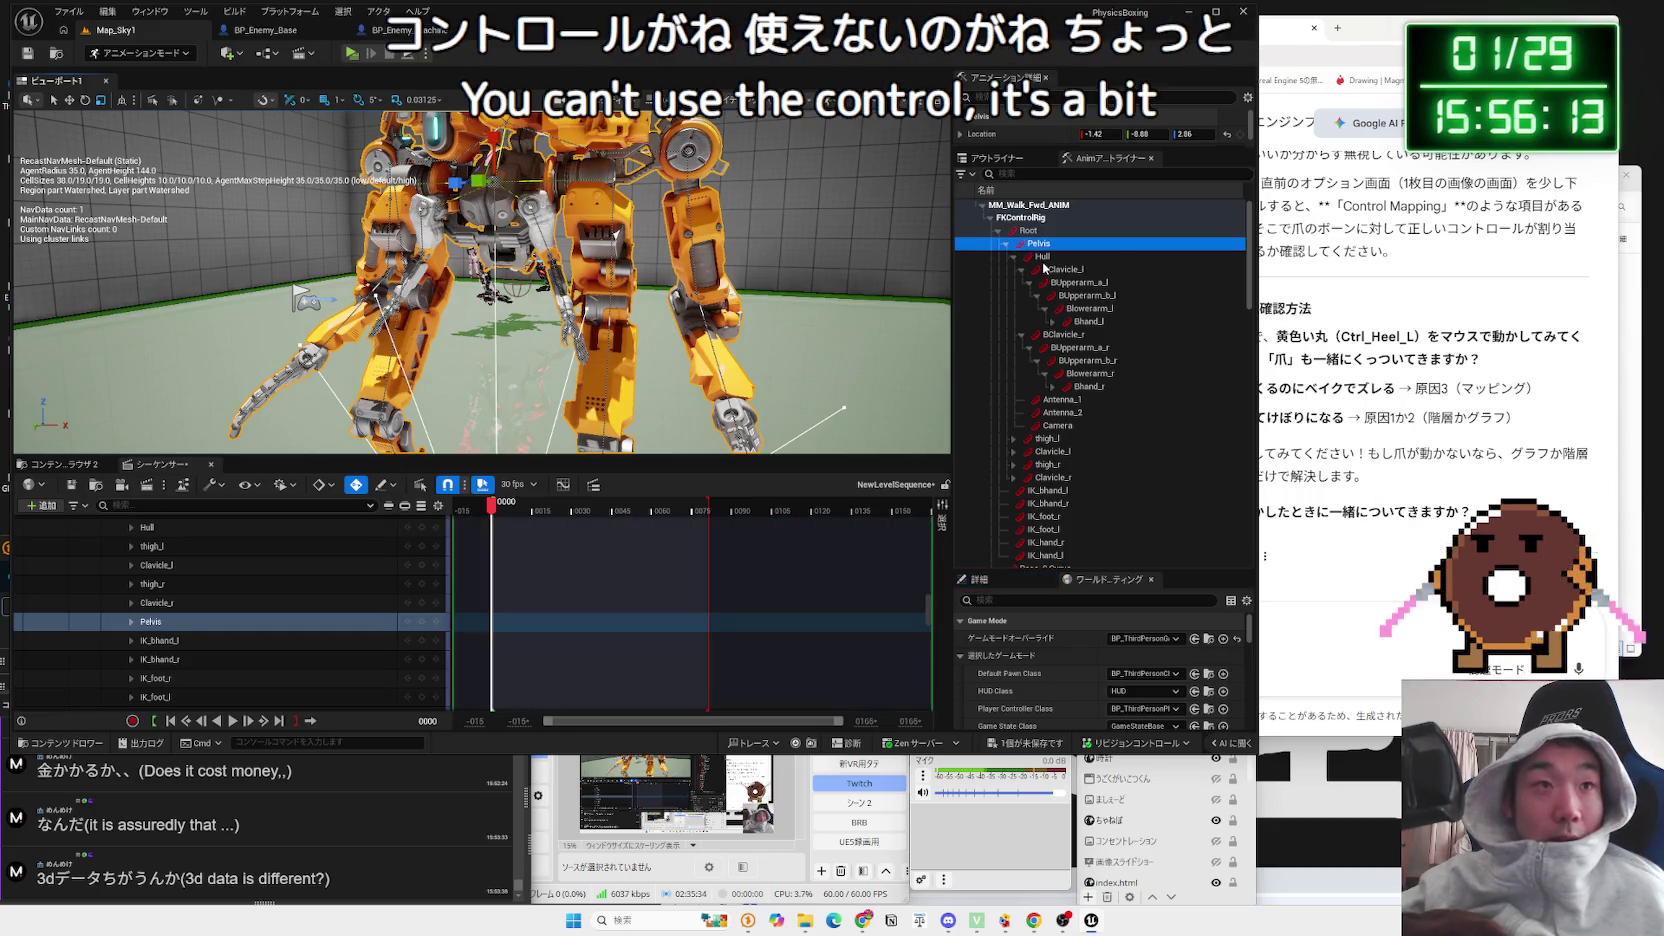
pyautogui.moveTo(486, 180); pyautogui.dragTo(477, 285)
pyautogui.hotkey('ctrl', 'z')
pyautogui.hotkey('ctrl', 'z')
pyautogui.scroll(-3, 482, 282)
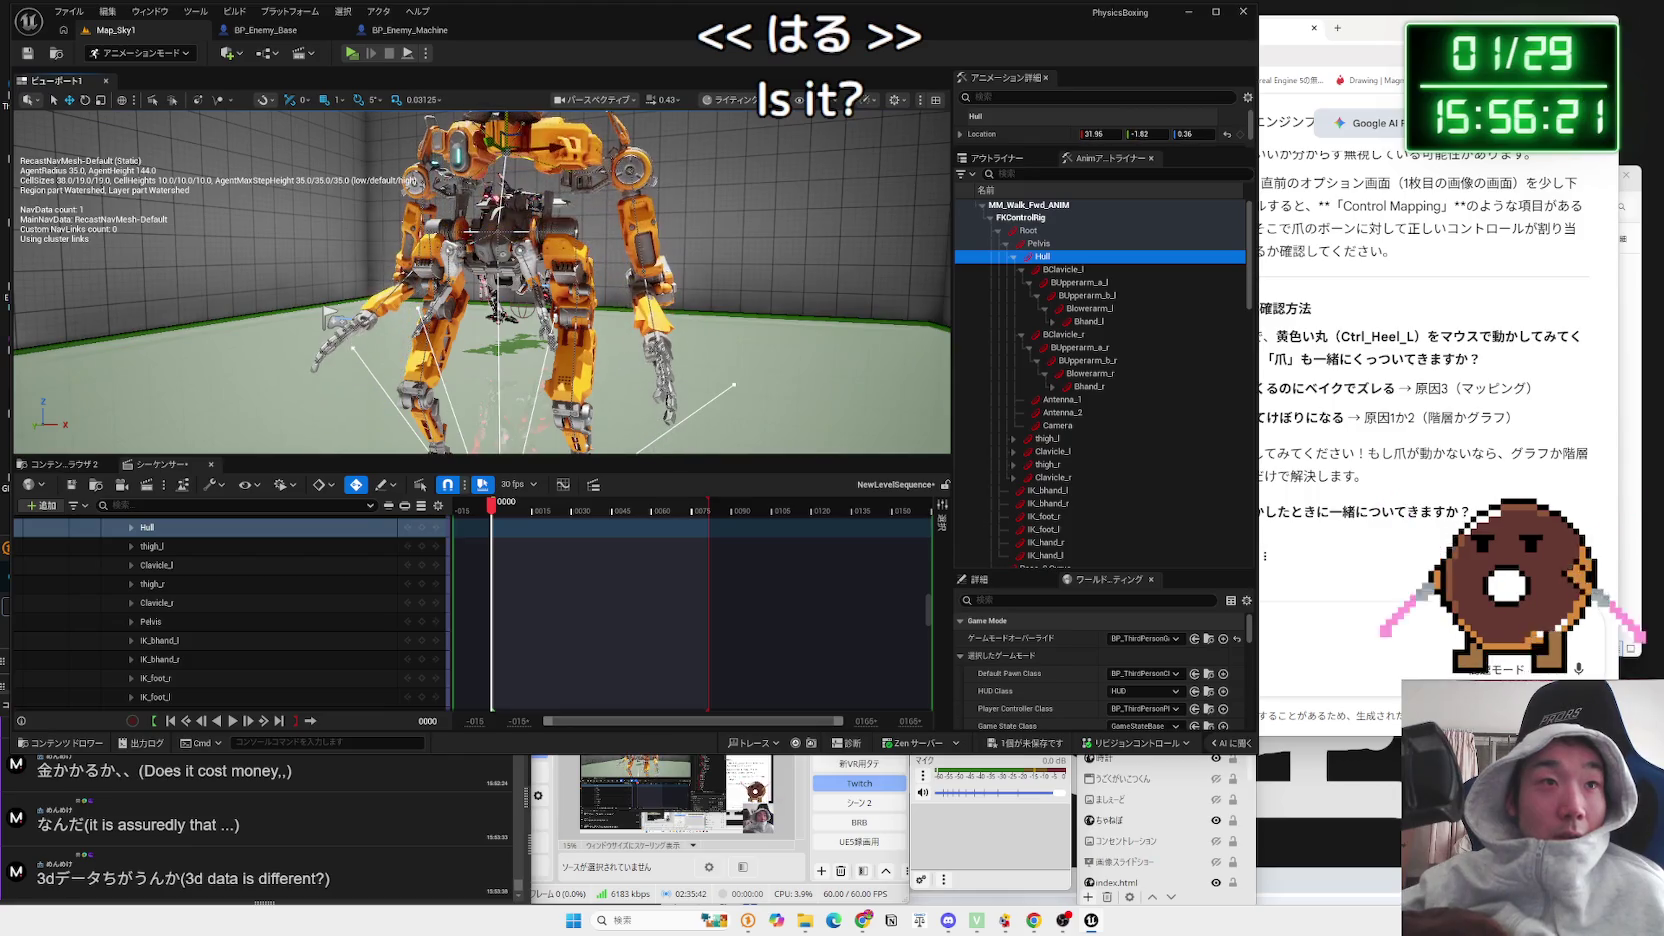
pyautogui.moveTo(800, 101)
pyautogui.mouseDown()
pyautogui.moveTo(828, 103)
pyautogui.moveTo(812, 102)
pyautogui.mouseUp()
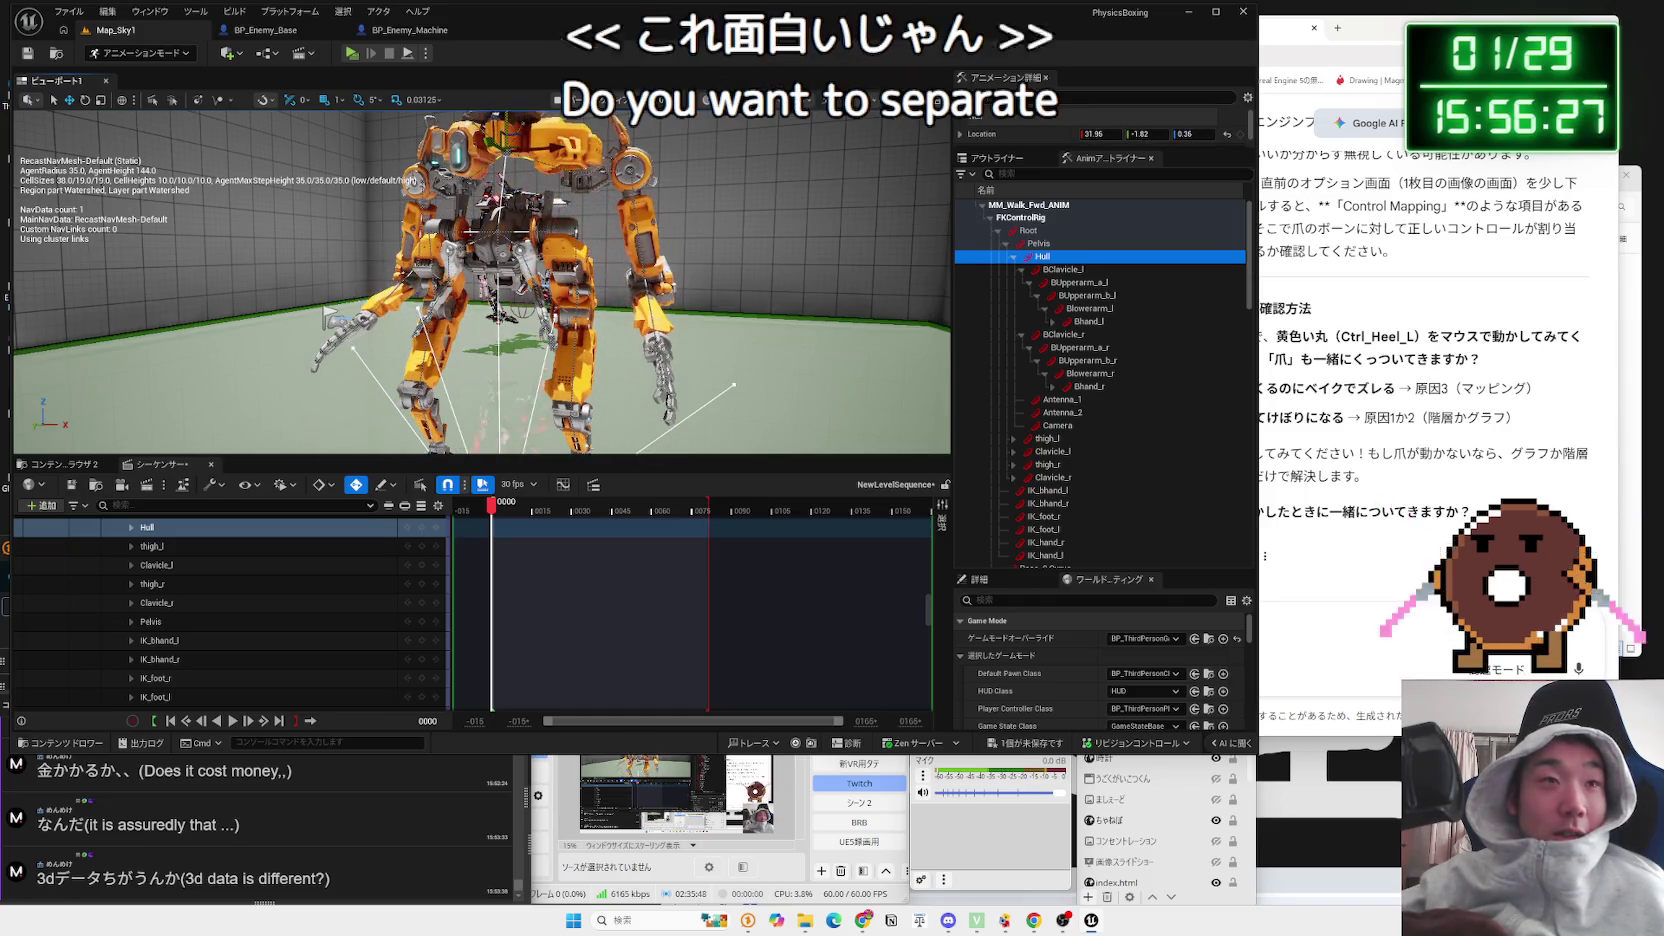
pyautogui.moveTo(480, 280)
pyautogui.mouseDown()
pyautogui.moveTo(600, 280)
pyautogui.moveTo(570, 242)
pyautogui.mouseUp()
pyautogui.moveTo(383, 195)
pyautogui.mouseDown()
pyautogui.moveTo(760, 215)
pyautogui.moveTo(855, 195)
pyautogui.moveTo(930, 230)
pyautogui.moveTo(897, 258)
pyautogui.moveTo(548, 228)
pyautogui.mouseUp()
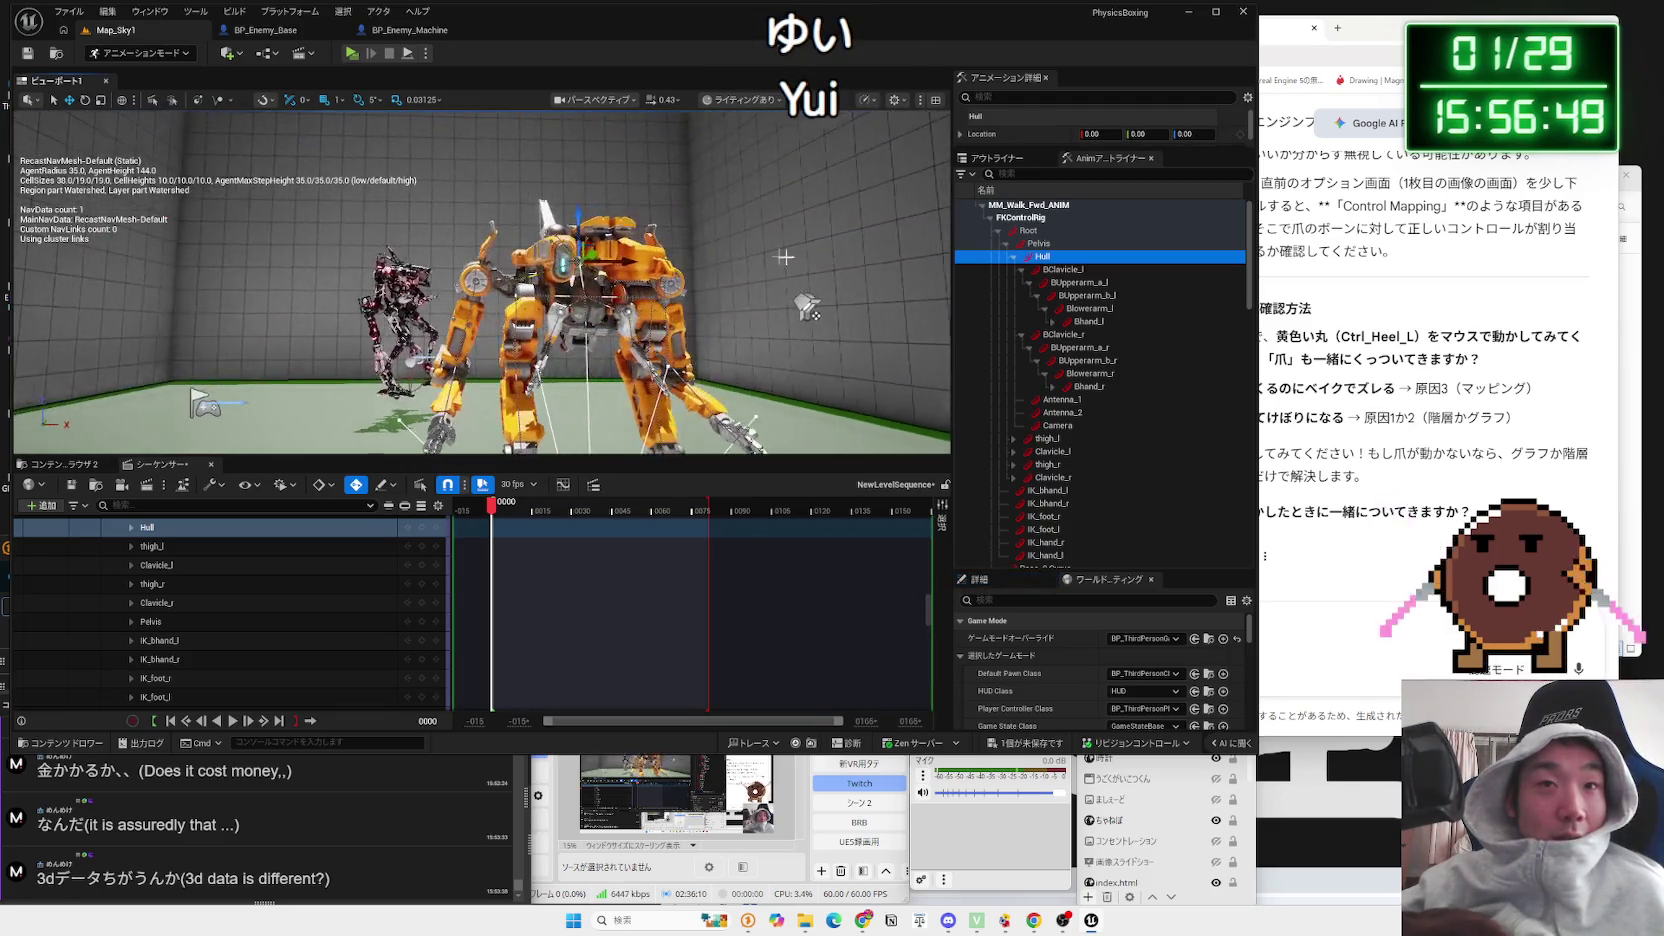
pyautogui.click(1055, 270)
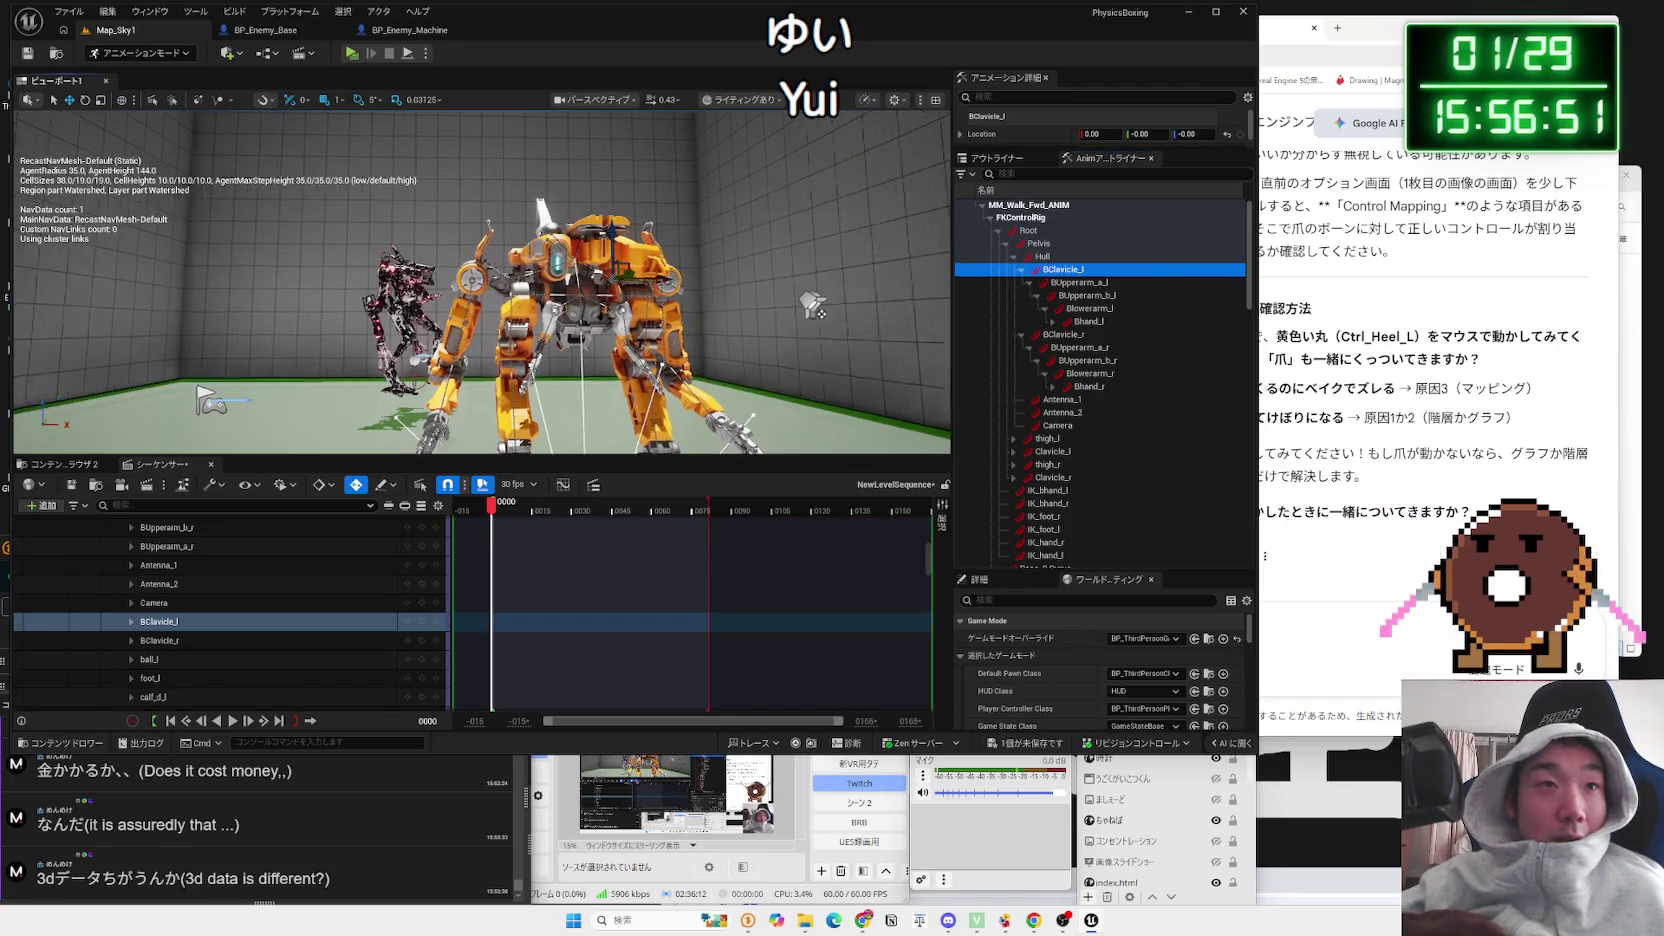
pyautogui.click(1045, 257)
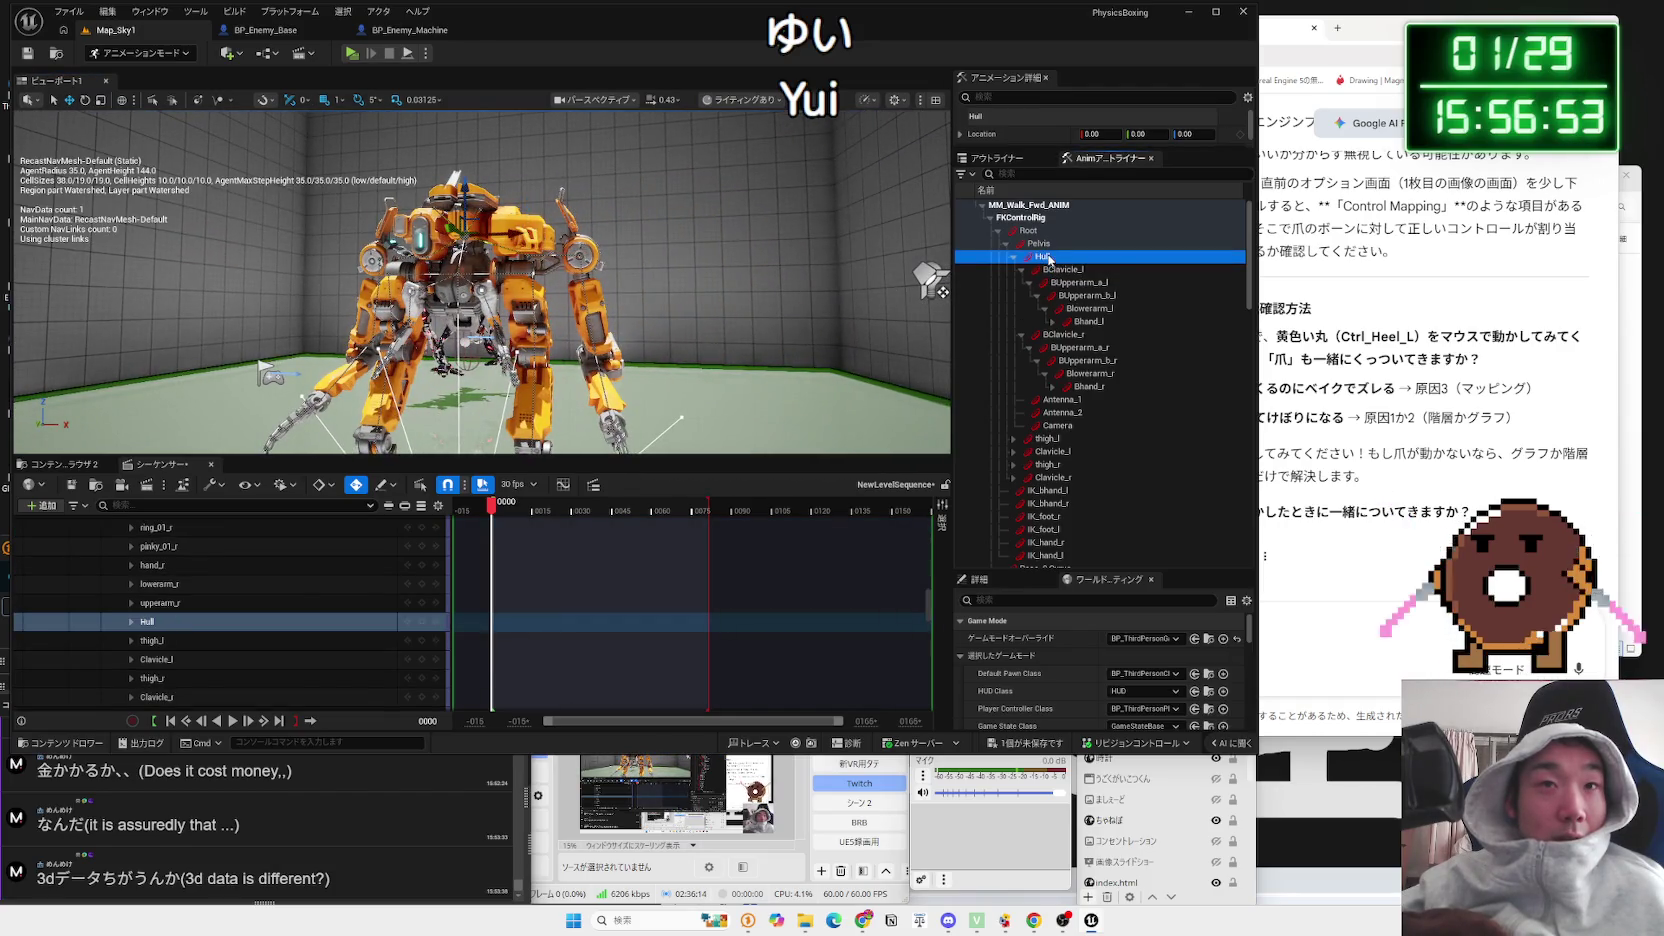
pyautogui.click(1005, 245)
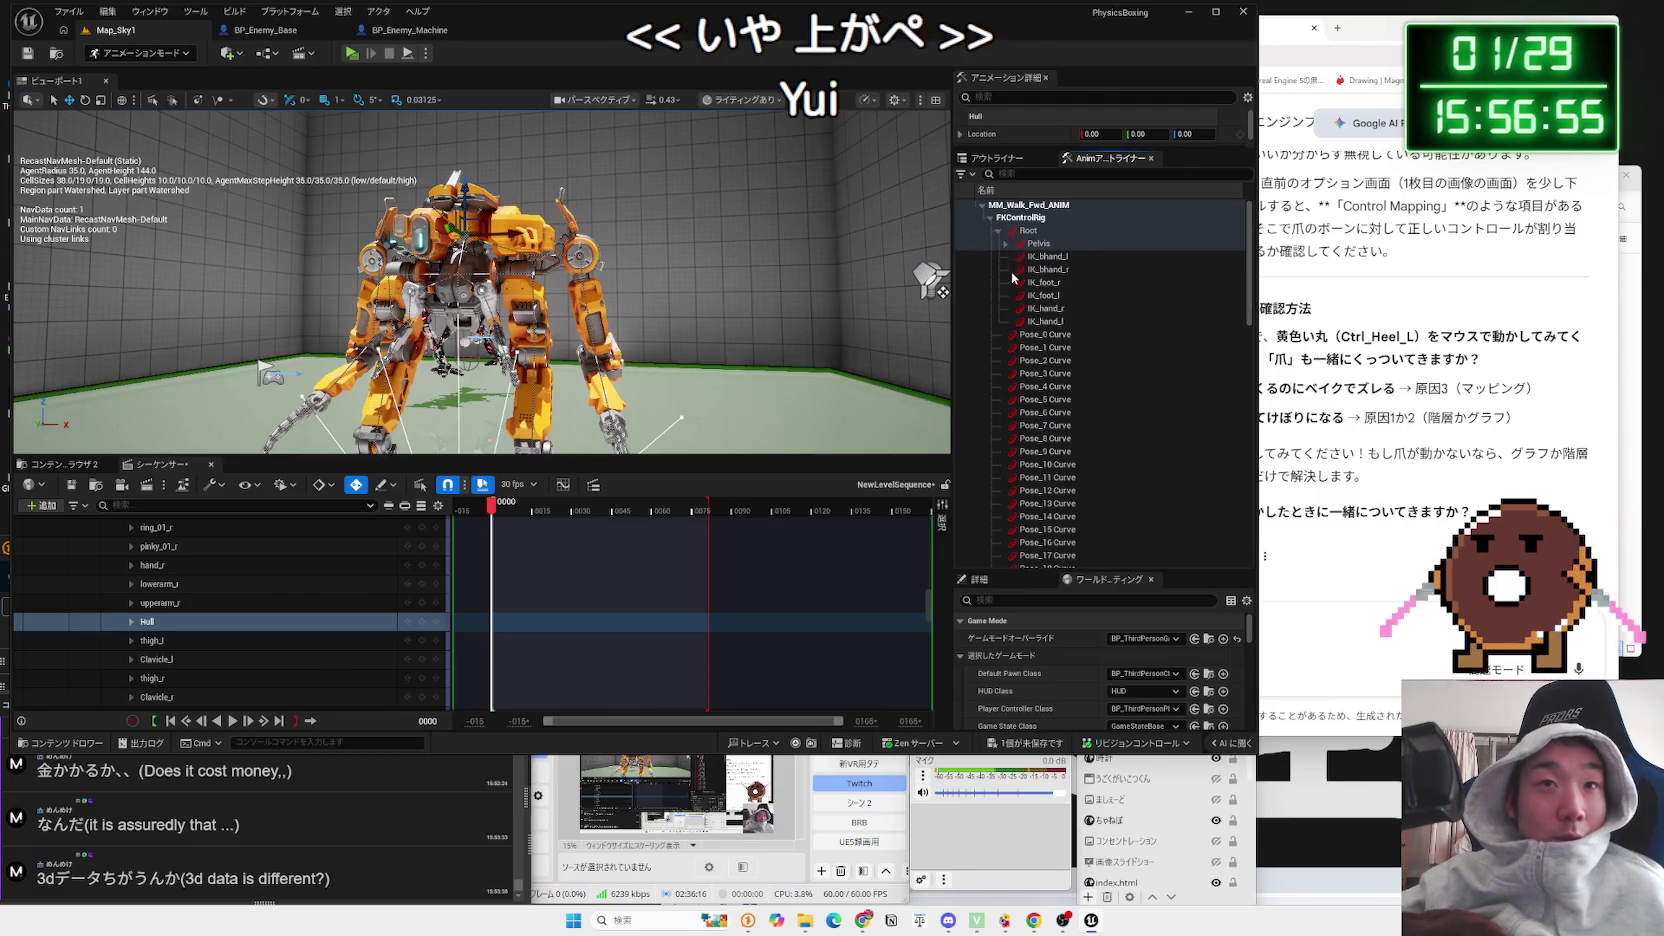
pyautogui.click(1036, 244)
pyautogui.click(1006, 245)
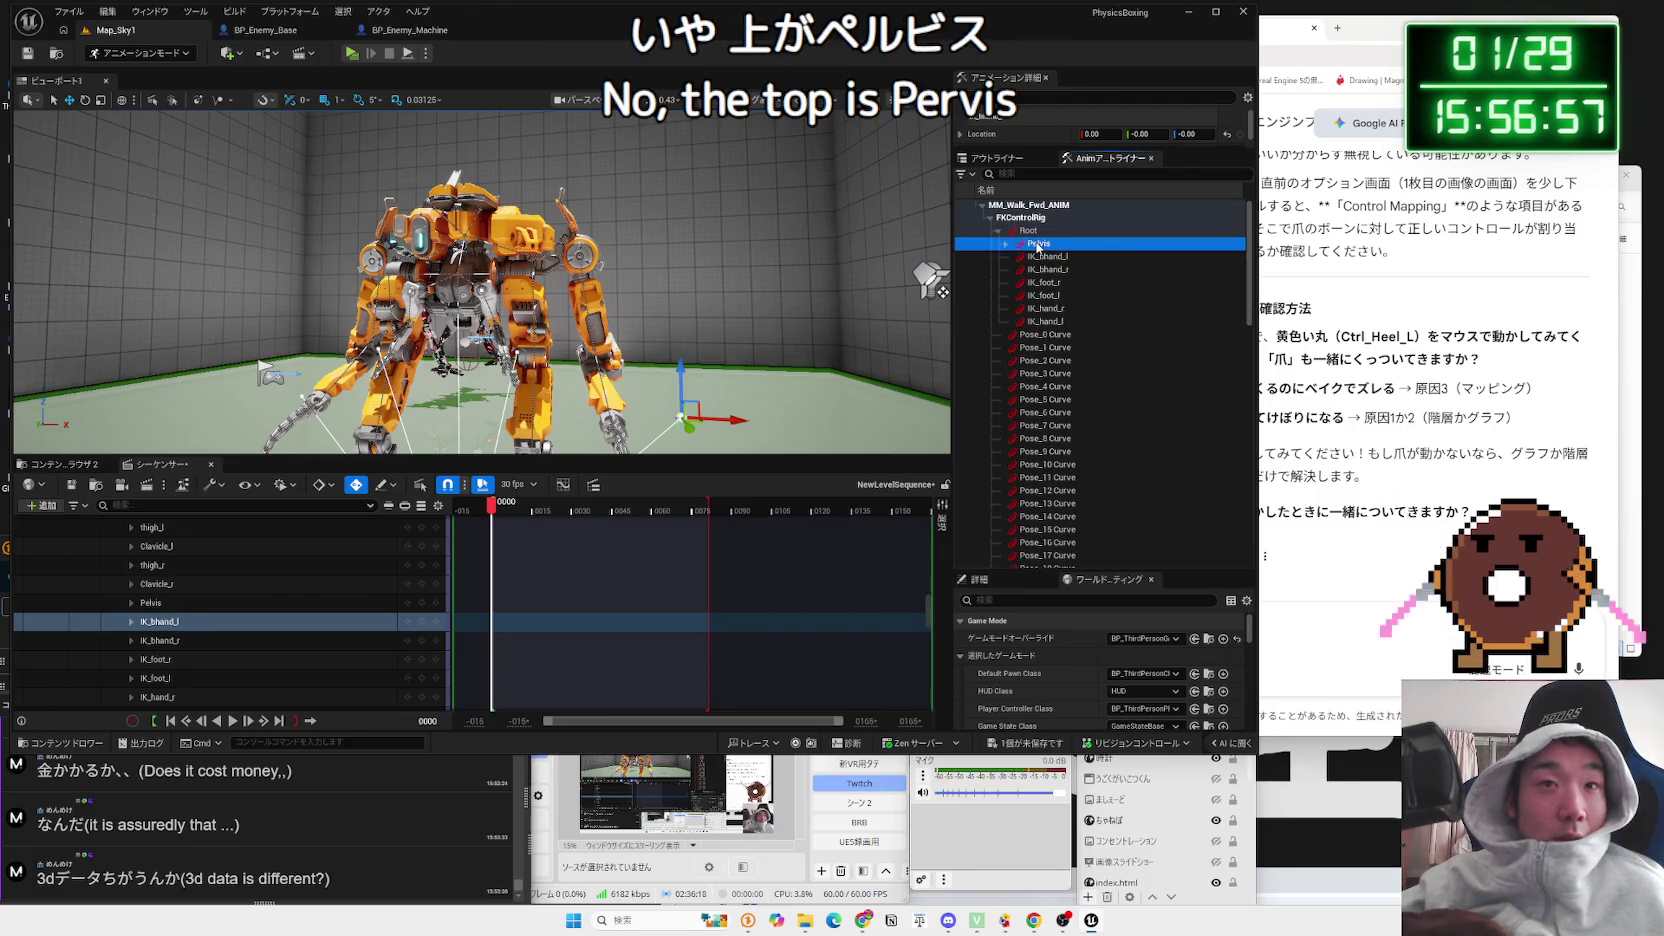
pyautogui.click(1012, 257)
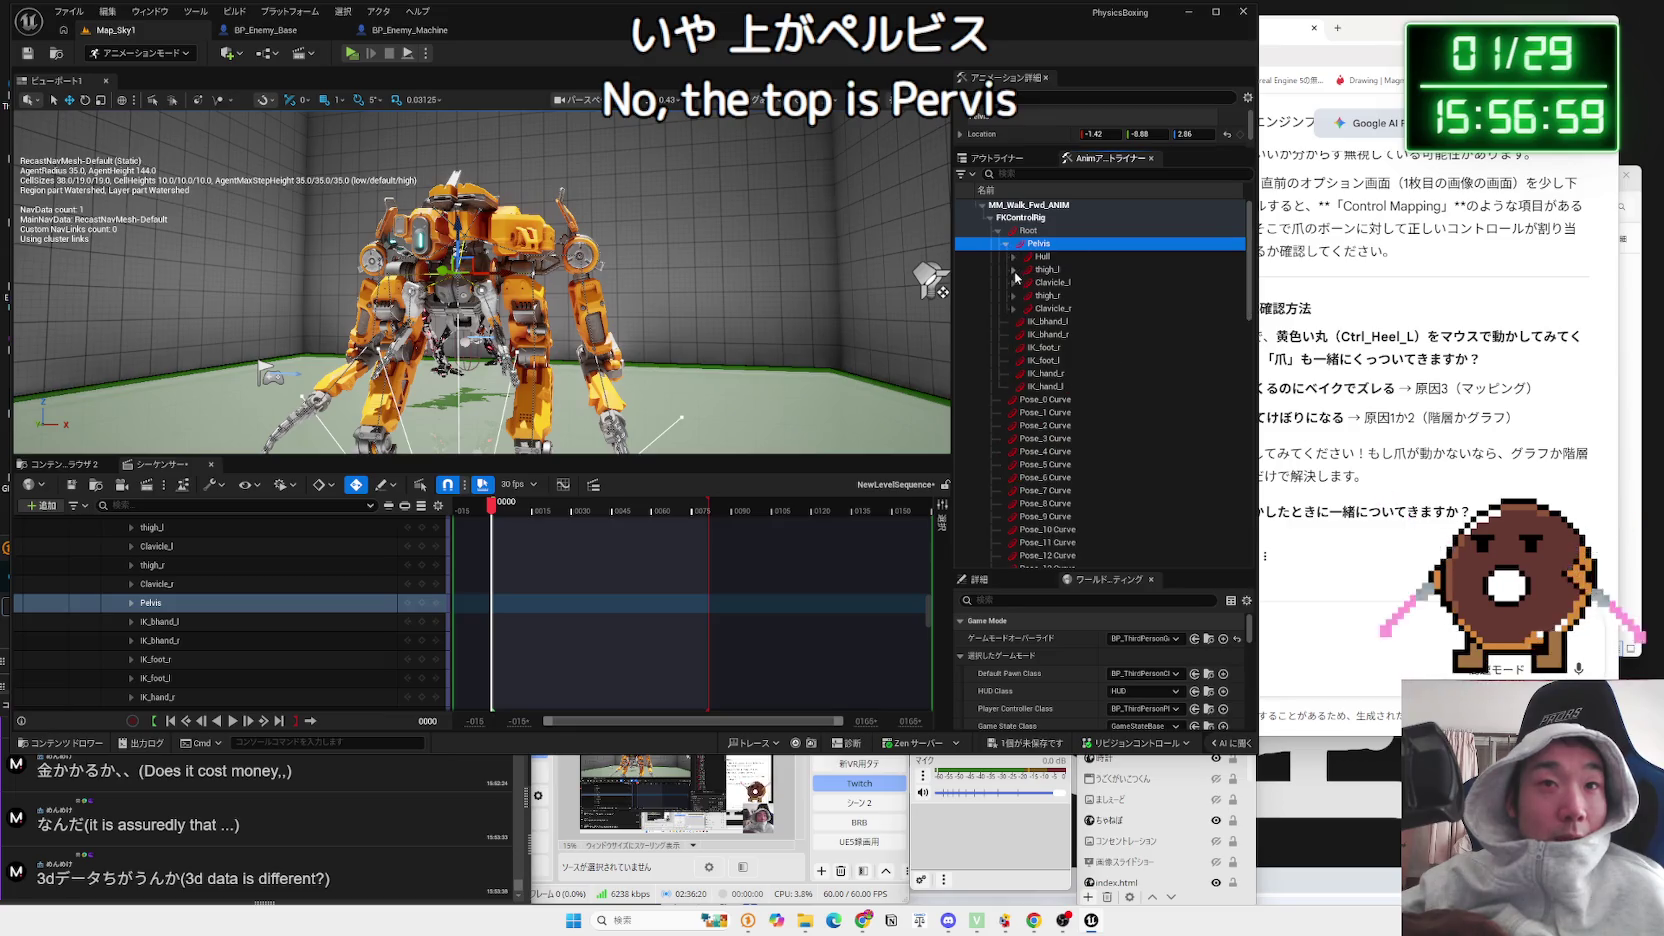
pyautogui.click(1041, 256)
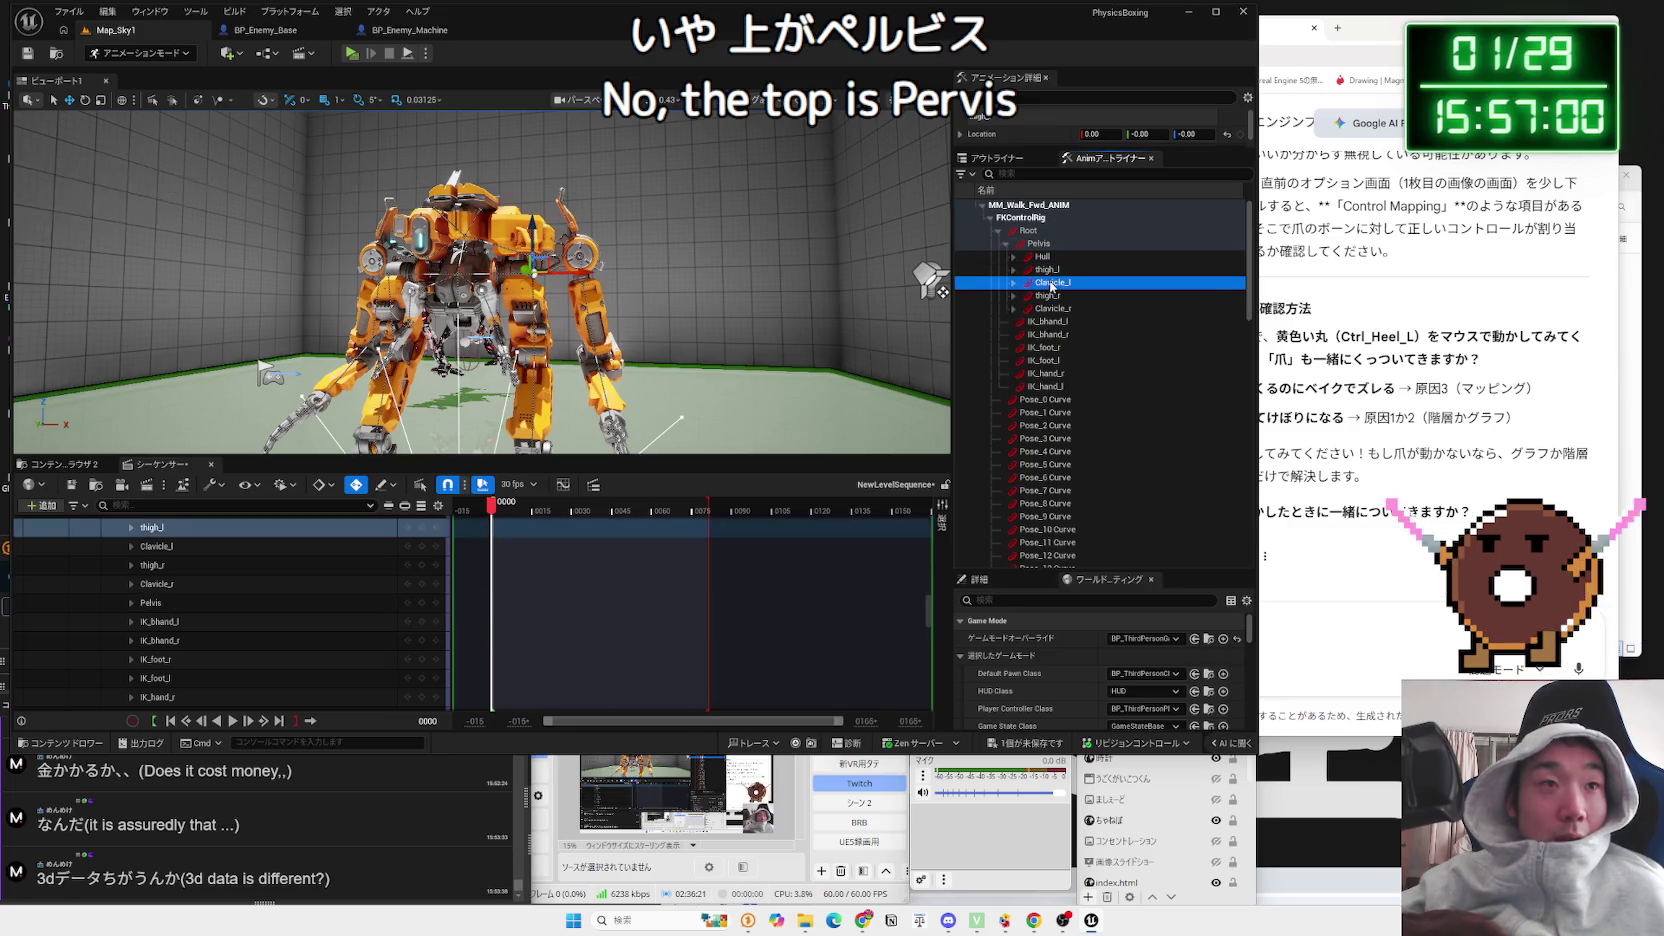
pyautogui.click(1040, 246)
pyautogui.moveTo(458, 245)
pyautogui.mouseDown()
pyautogui.moveTo(495, 205)
pyautogui.moveTo(512, 245)
pyautogui.mouseUp()
pyautogui.hotkey('ctrl', 'z')
pyautogui.scroll(5, 456, 252)
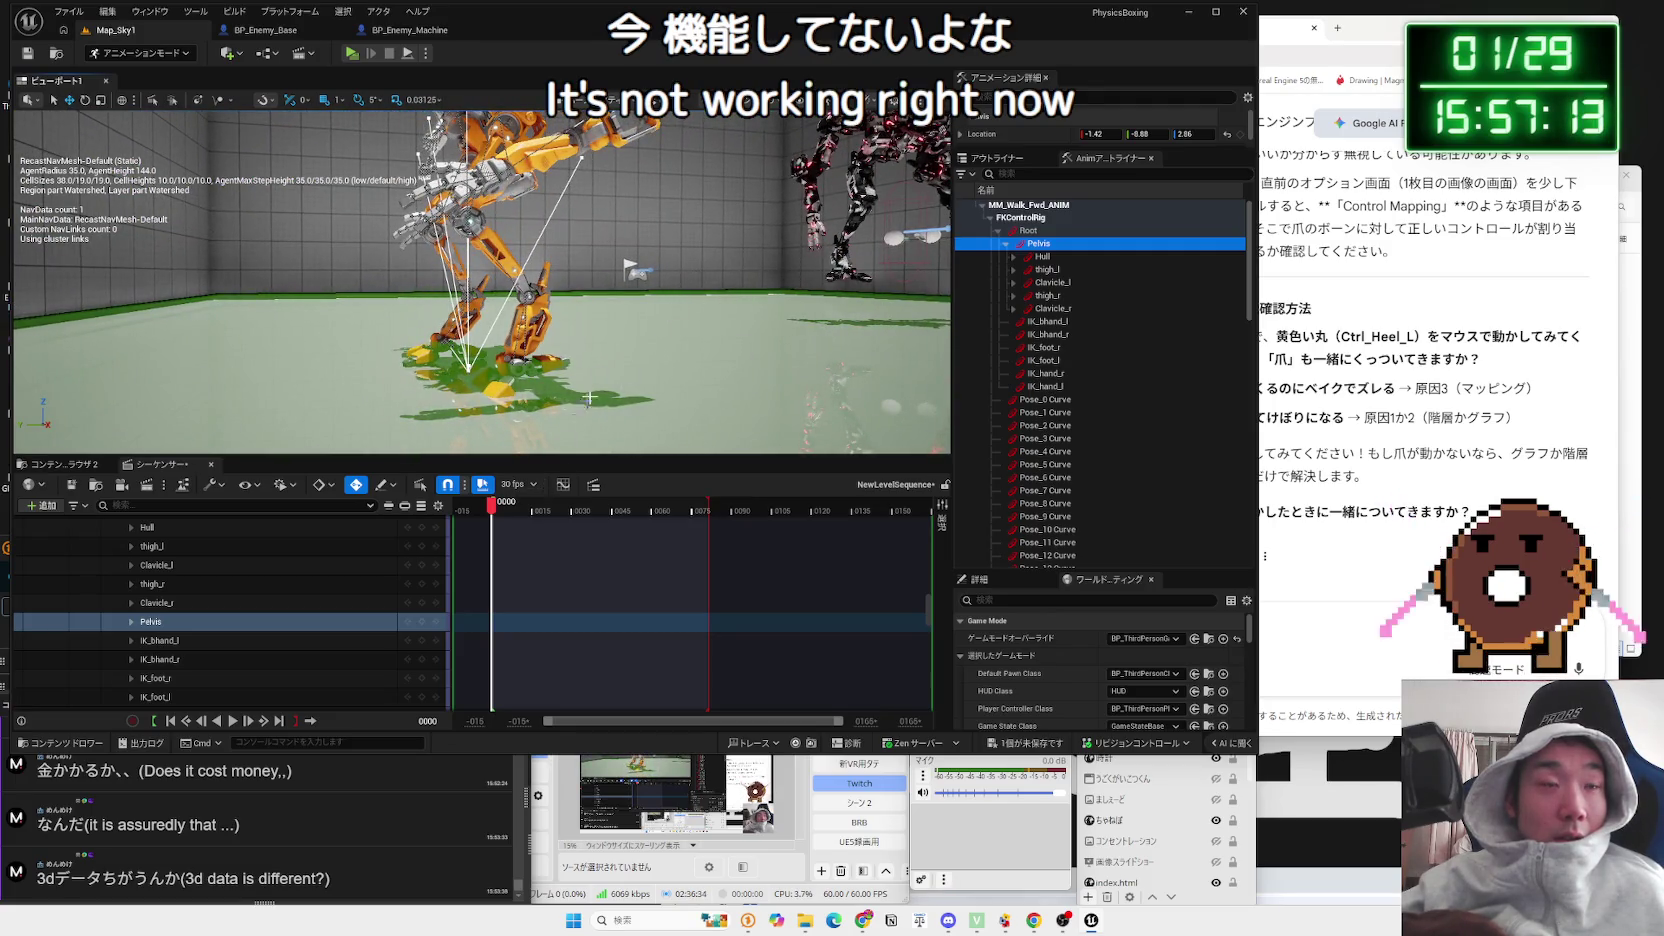
pyautogui.click(602, 346)
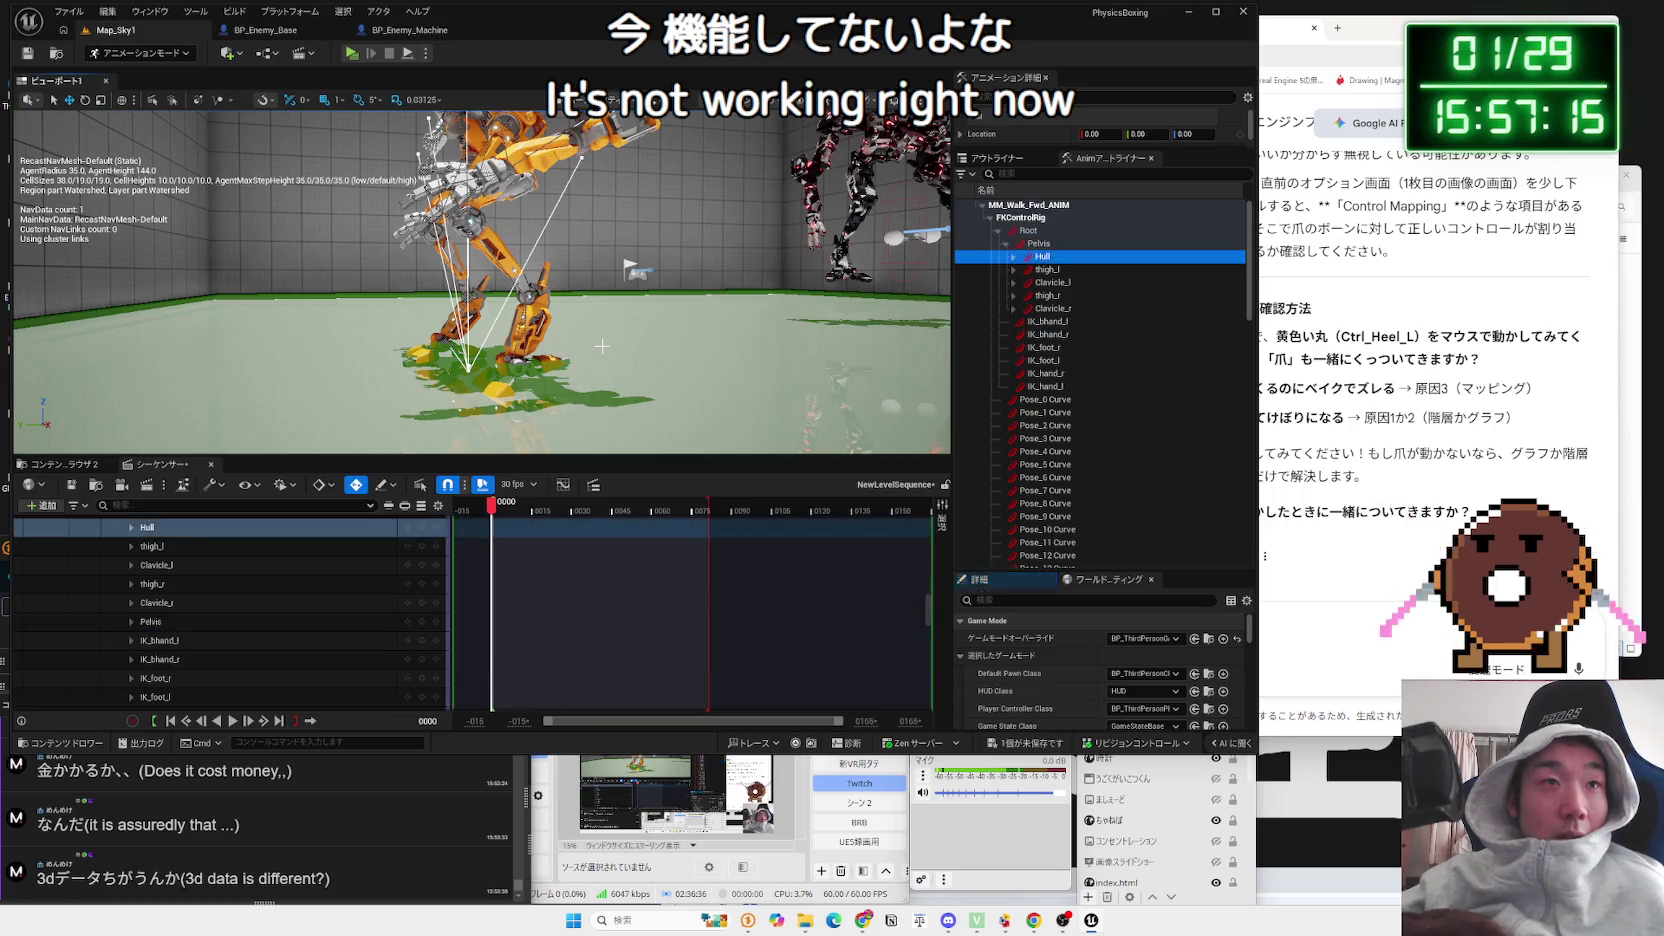
pyautogui.click(602, 346)
pyautogui.click(602, 346)
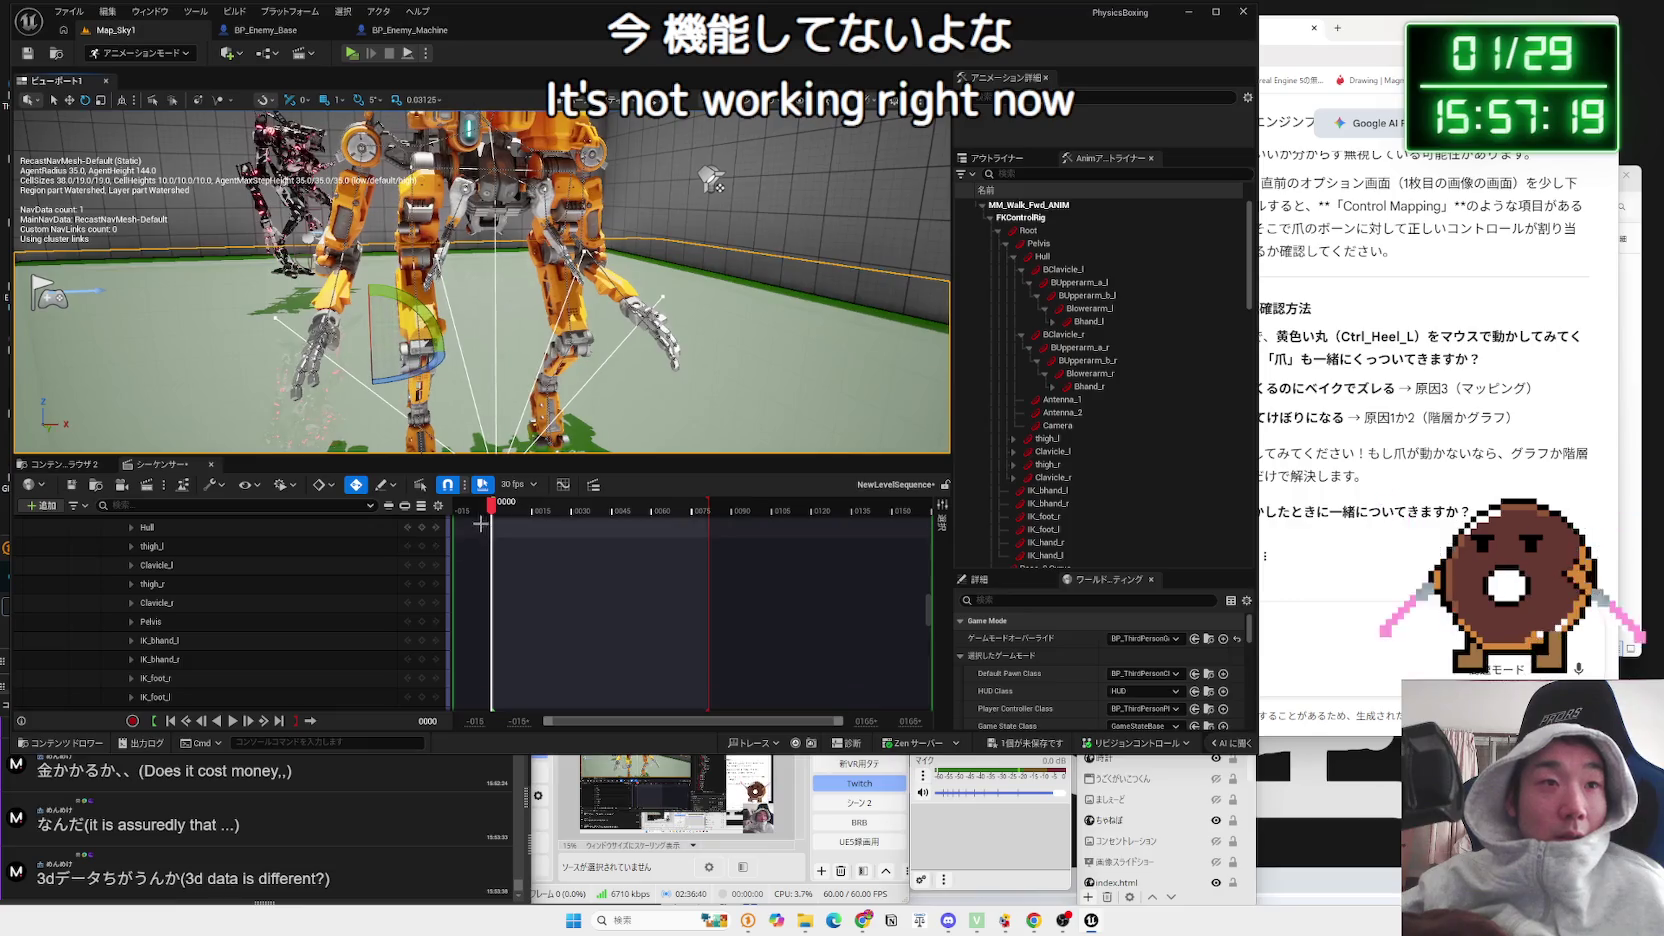
pyautogui.press('space')
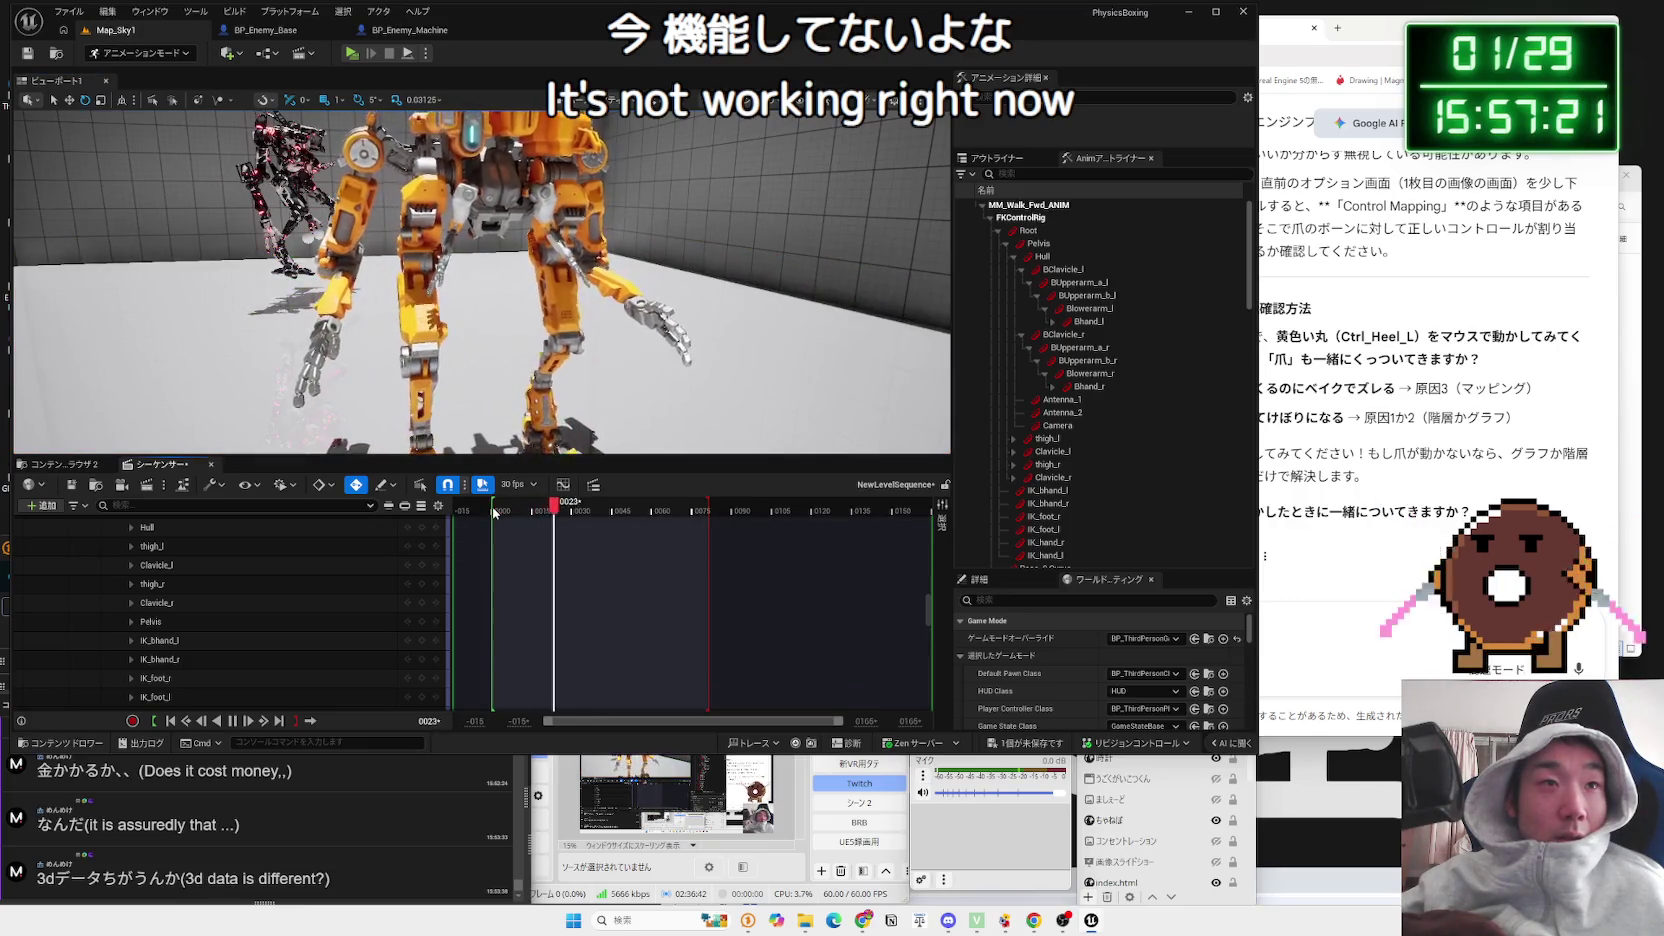
pyautogui.press('space')
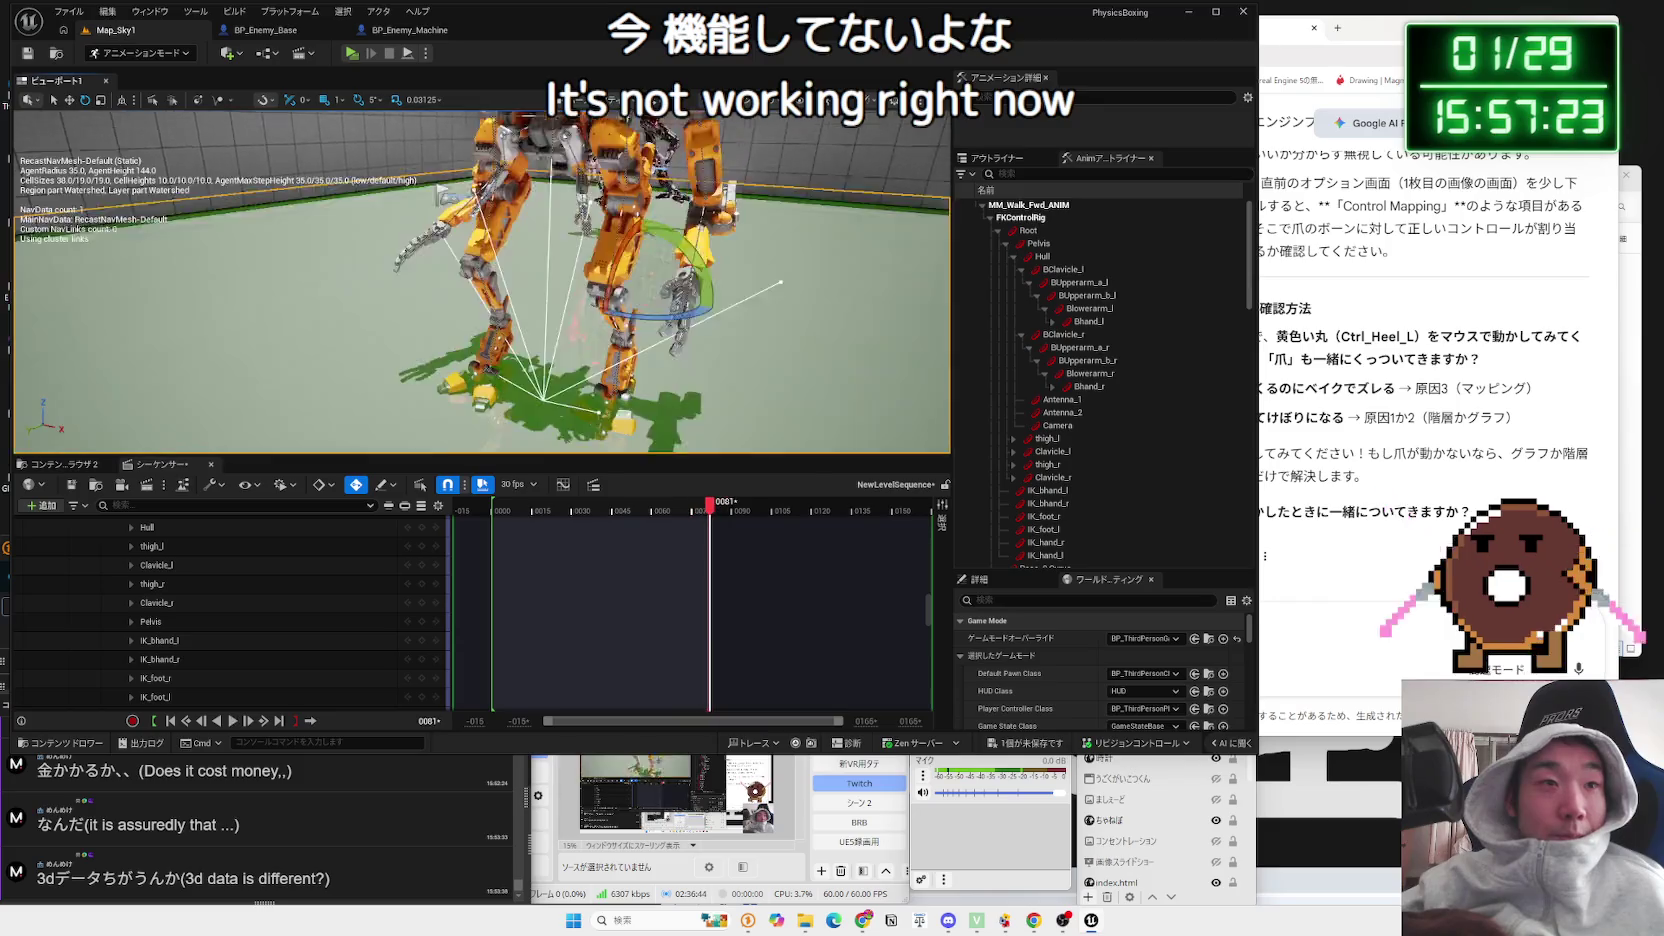
pyautogui.moveTo(709, 503); pyautogui.dragTo(491, 512)
pyautogui.press('space')
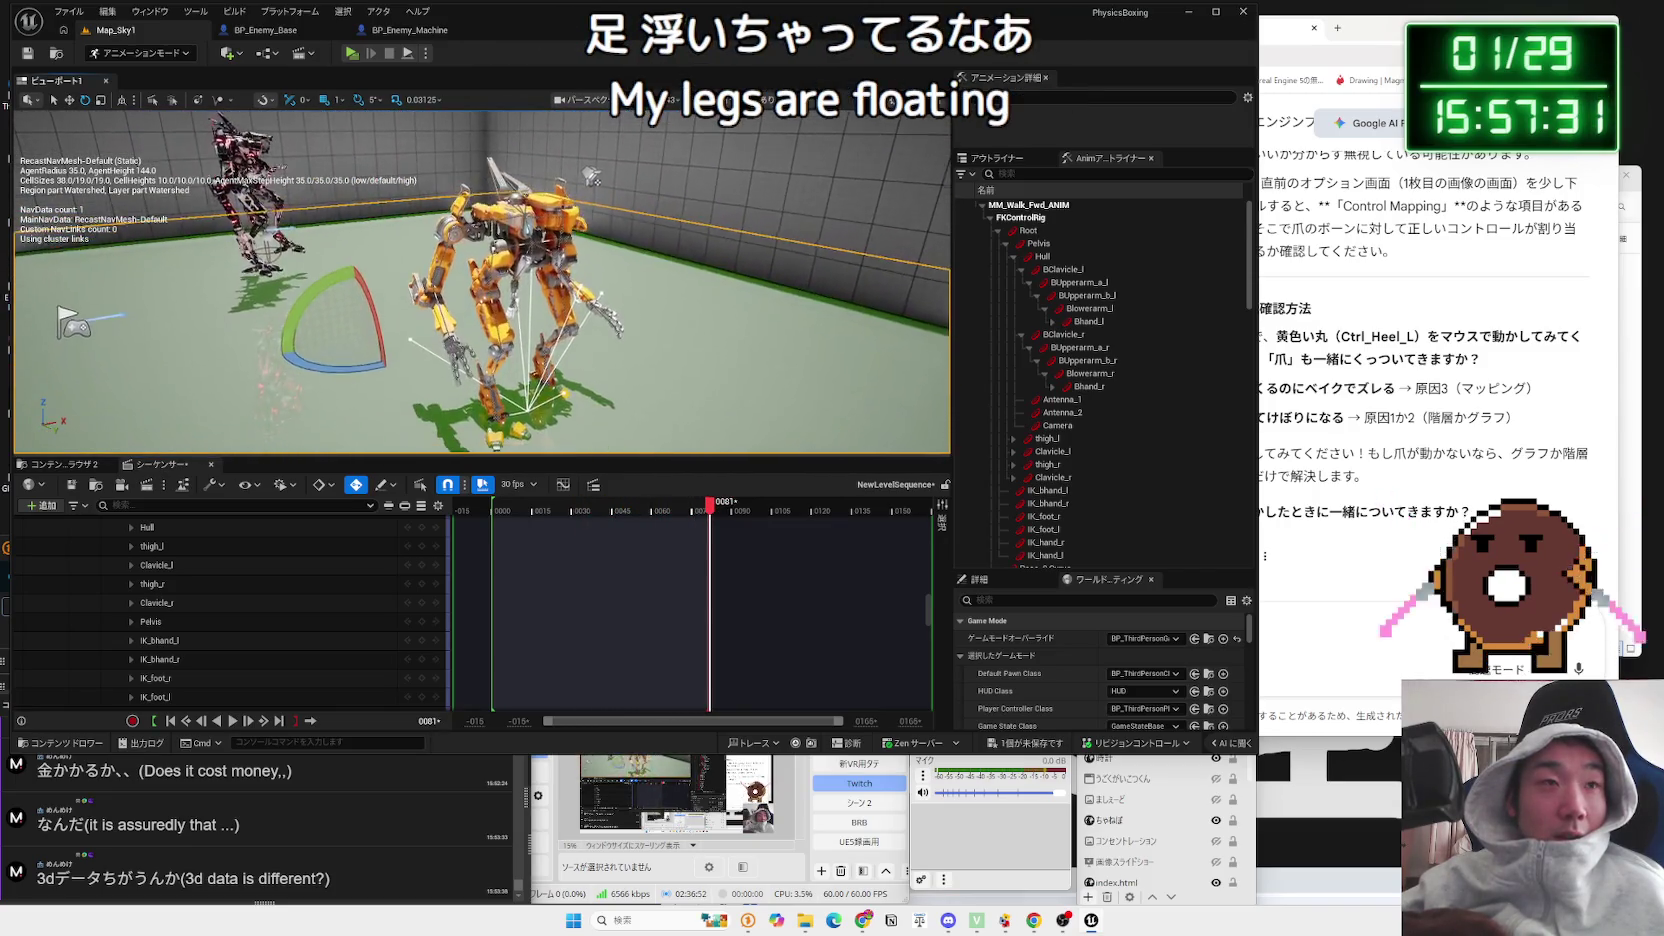
pyautogui.moveTo(688, 507); pyautogui.dragTo(488, 507)
pyautogui.scroll(3, 259, 571)
pyautogui.scroll(5, 259, 571)
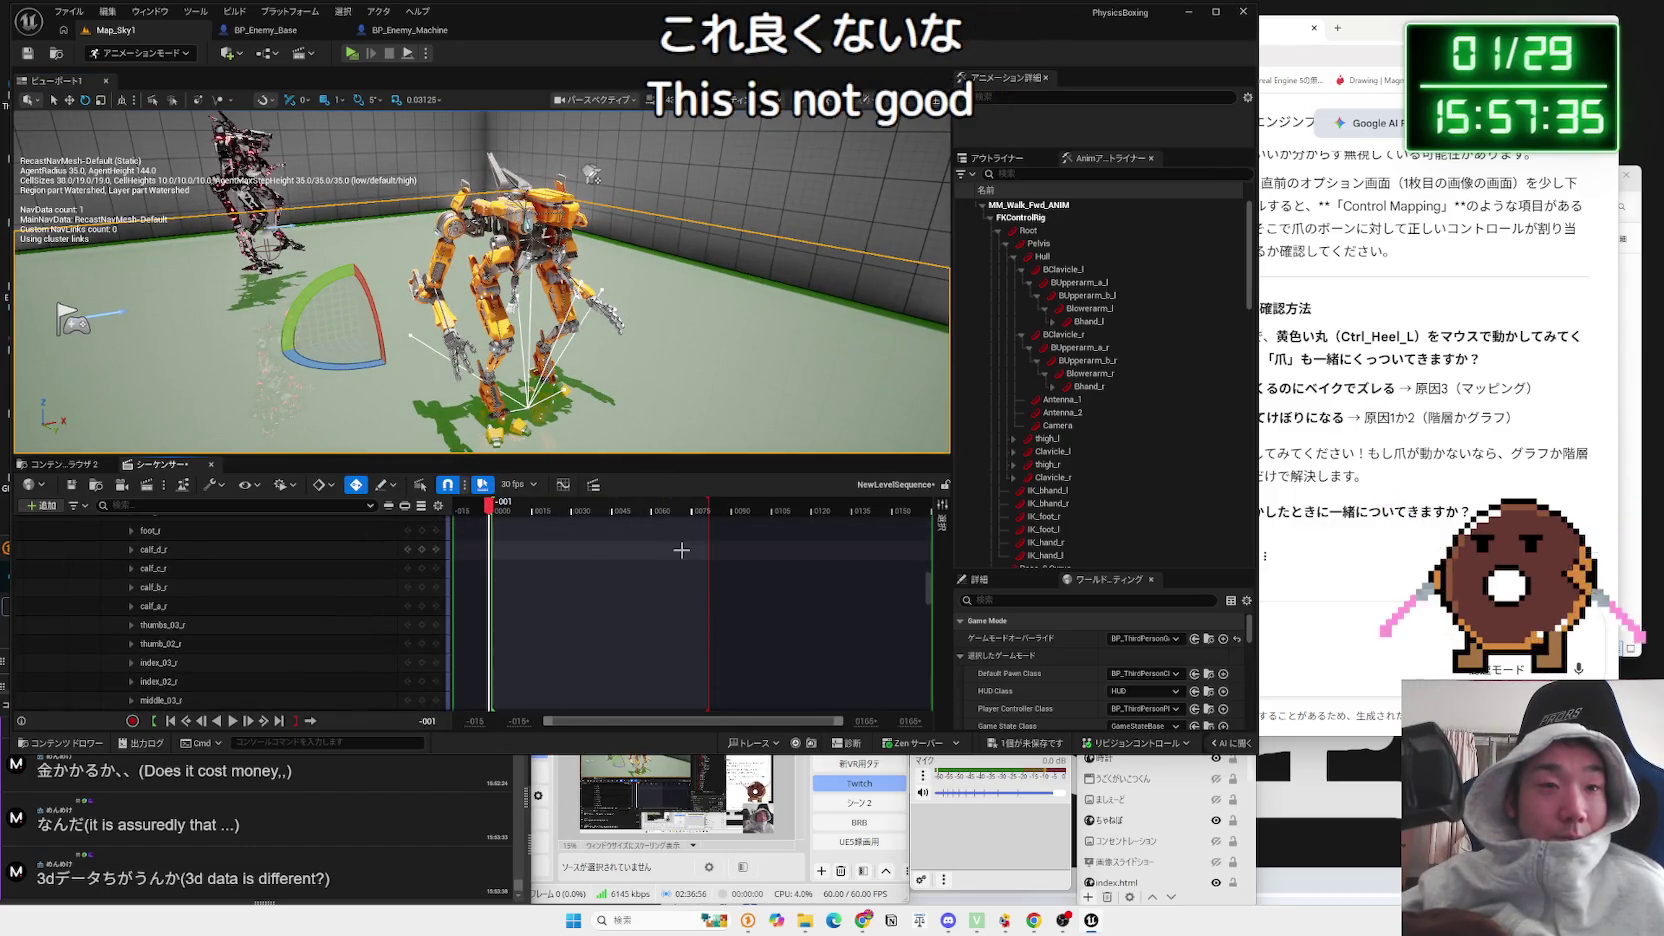
pyautogui.keyDown('ctrl'); pyautogui.scroll(-3, 682, 552); pyautogui.keyUp('ctrl')
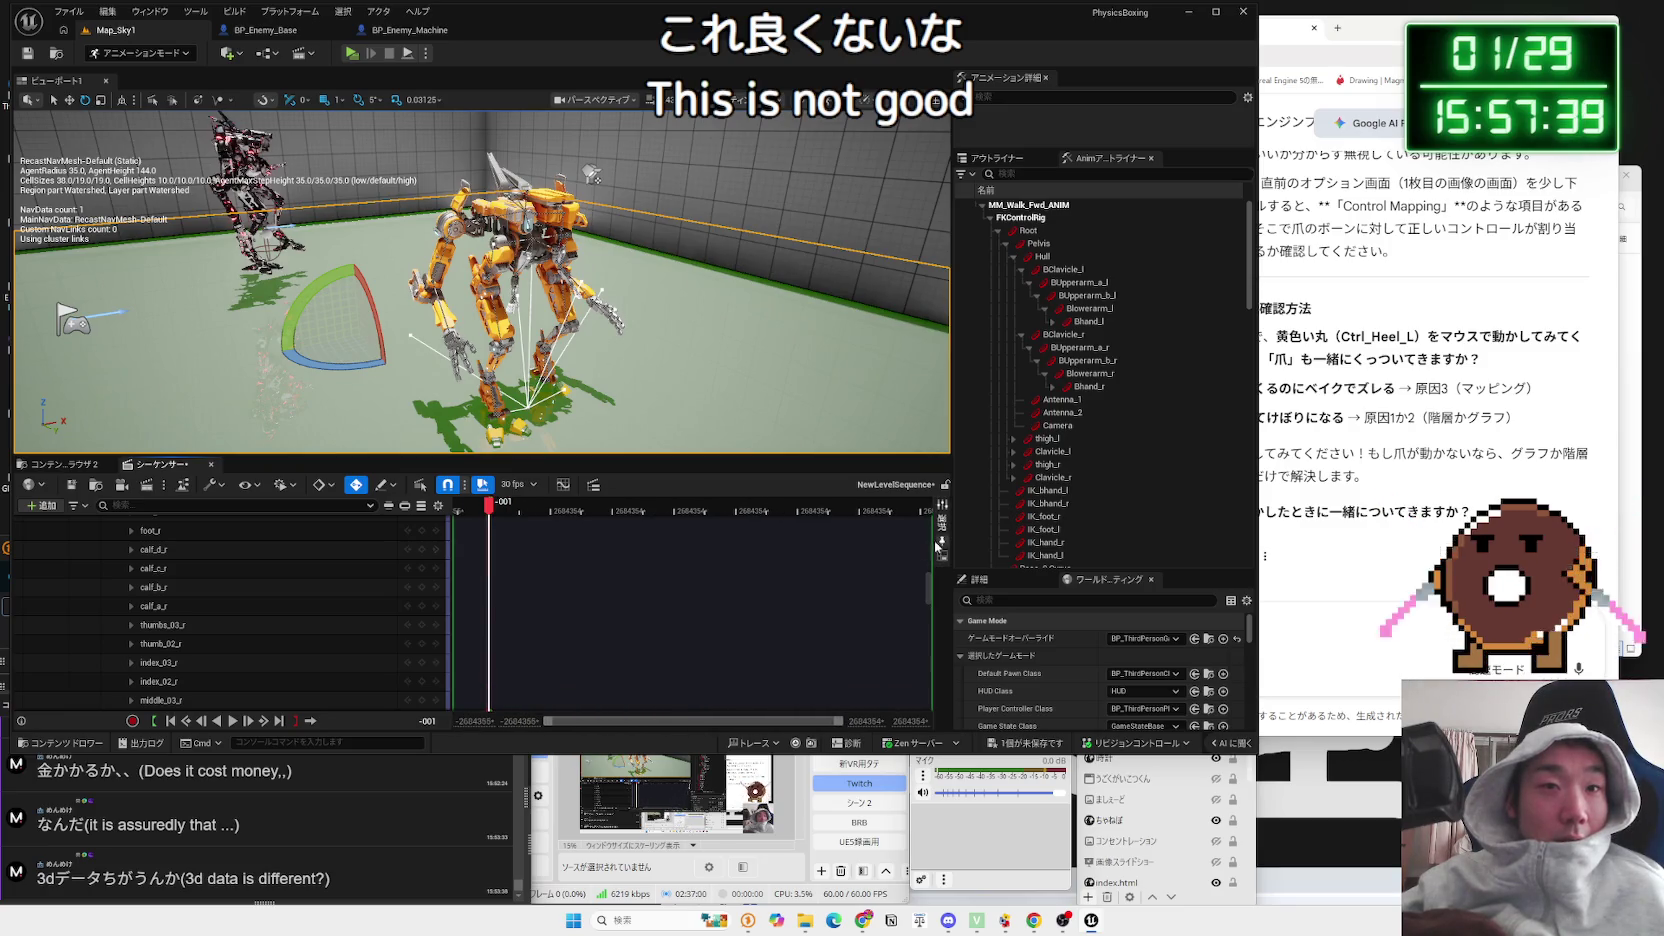
pyautogui.keyDown('ctrl'); pyautogui.scroll(2, 478, 586); pyautogui.keyUp('ctrl')
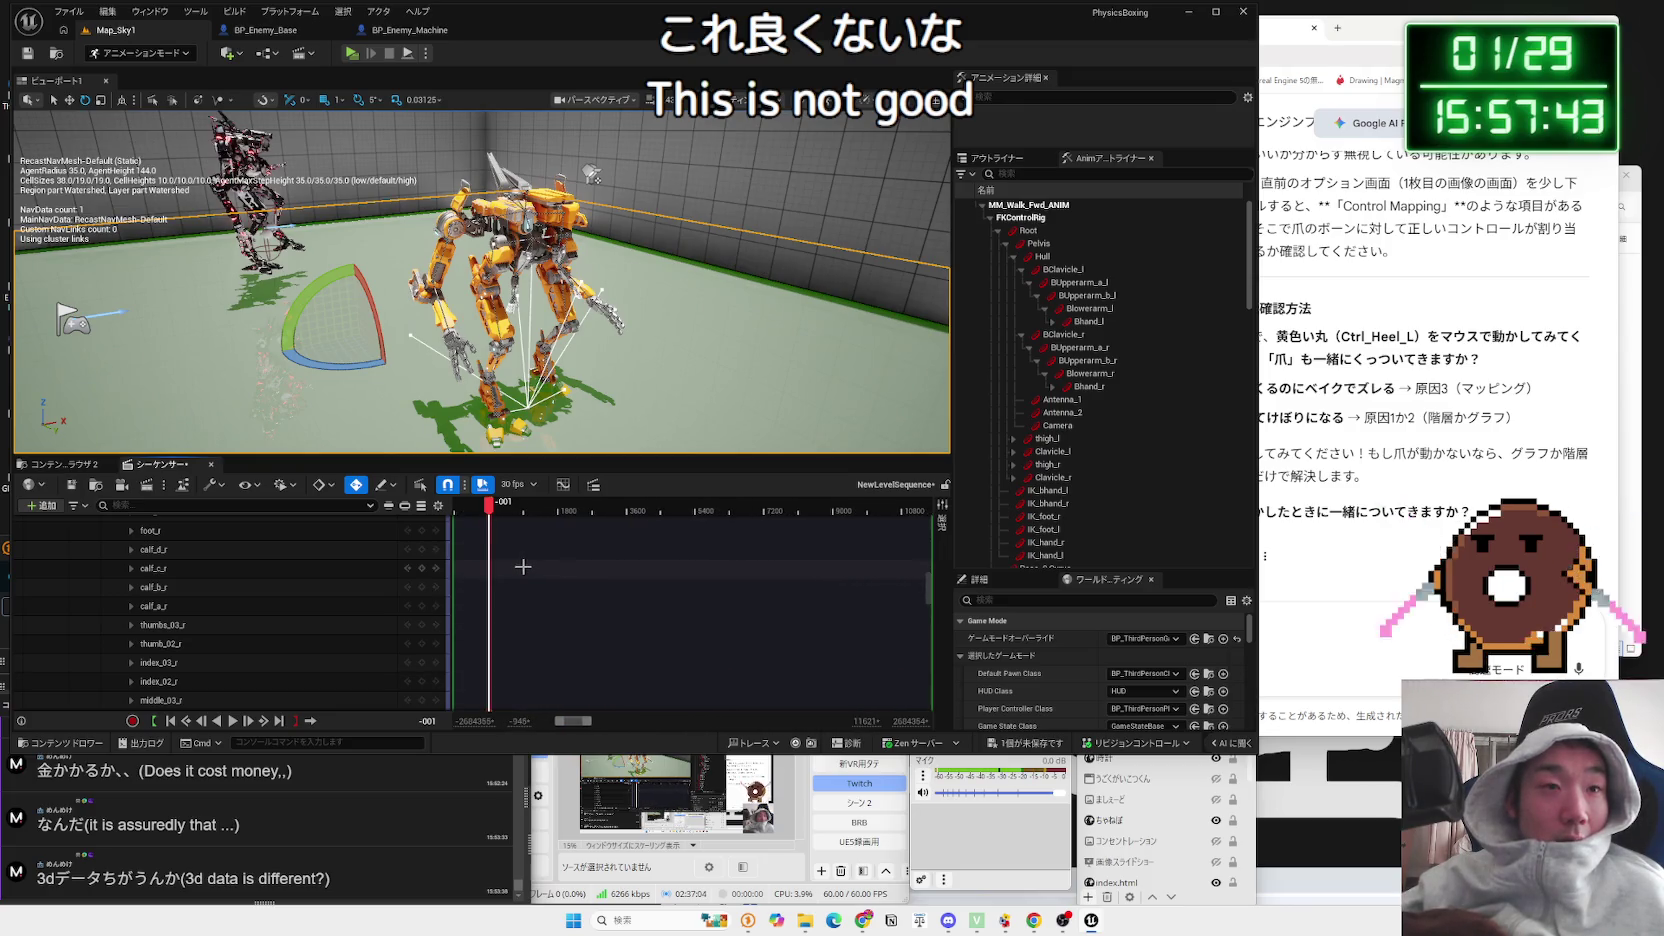
pyautogui.keyDown('ctrl'); pyautogui.scroll(5, 524, 566); pyautogui.keyUp('ctrl')
pyautogui.scroll(-5, 266, 612)
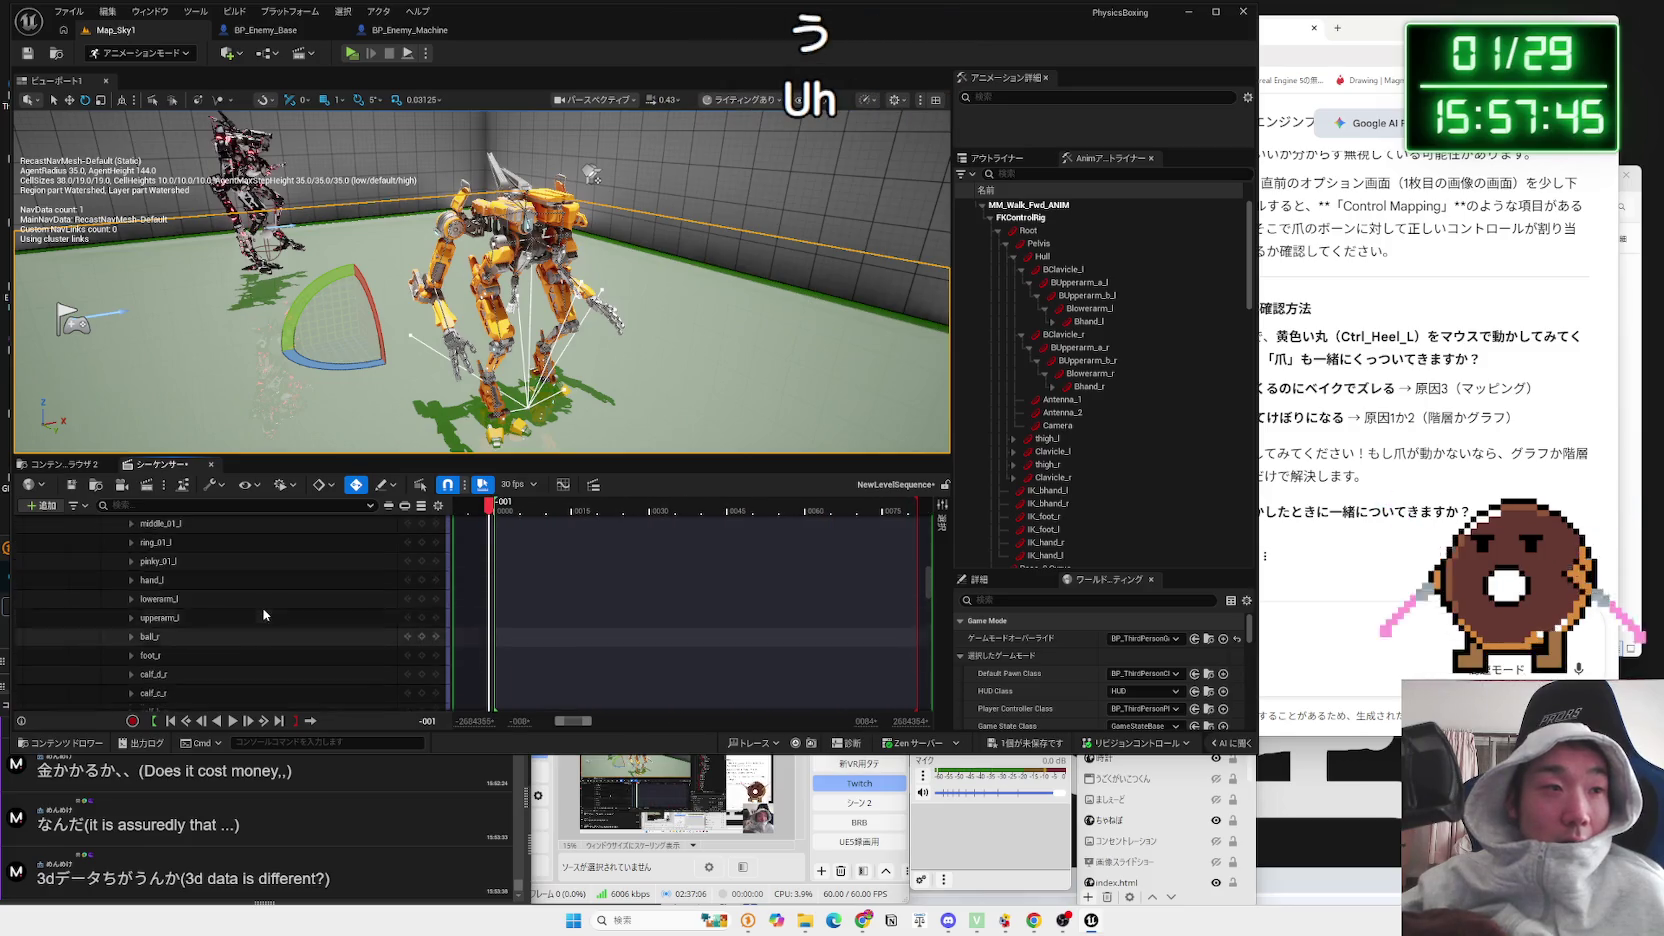
pyautogui.scroll(-10, 266, 612)
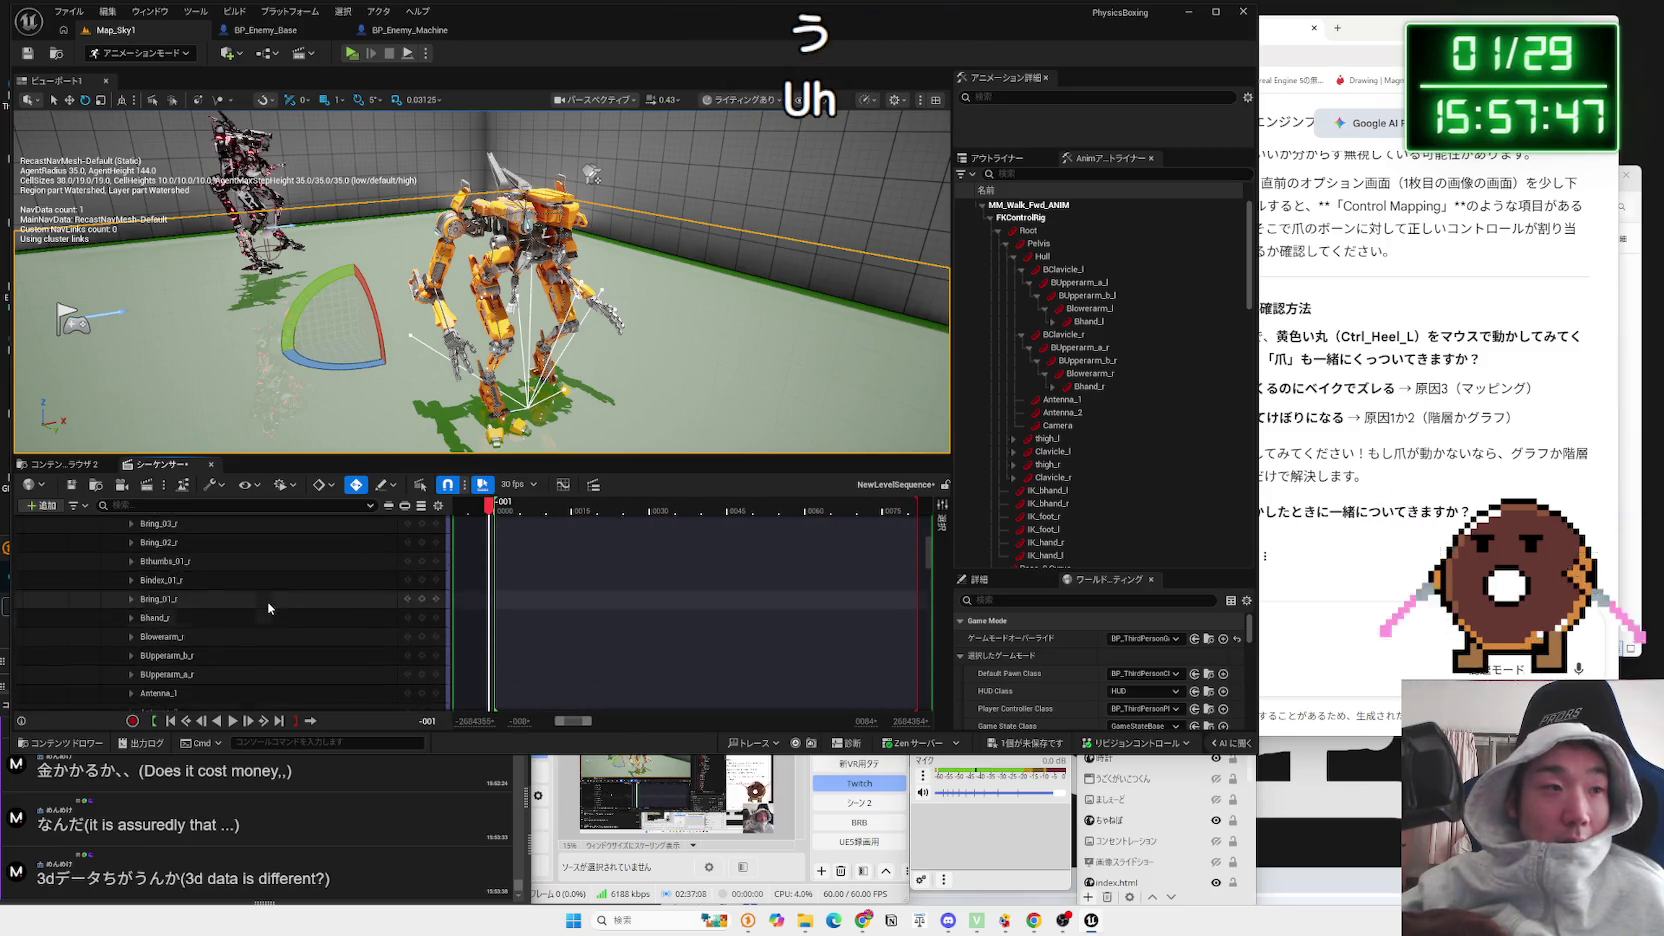
pyautogui.scroll(15, 250, 610)
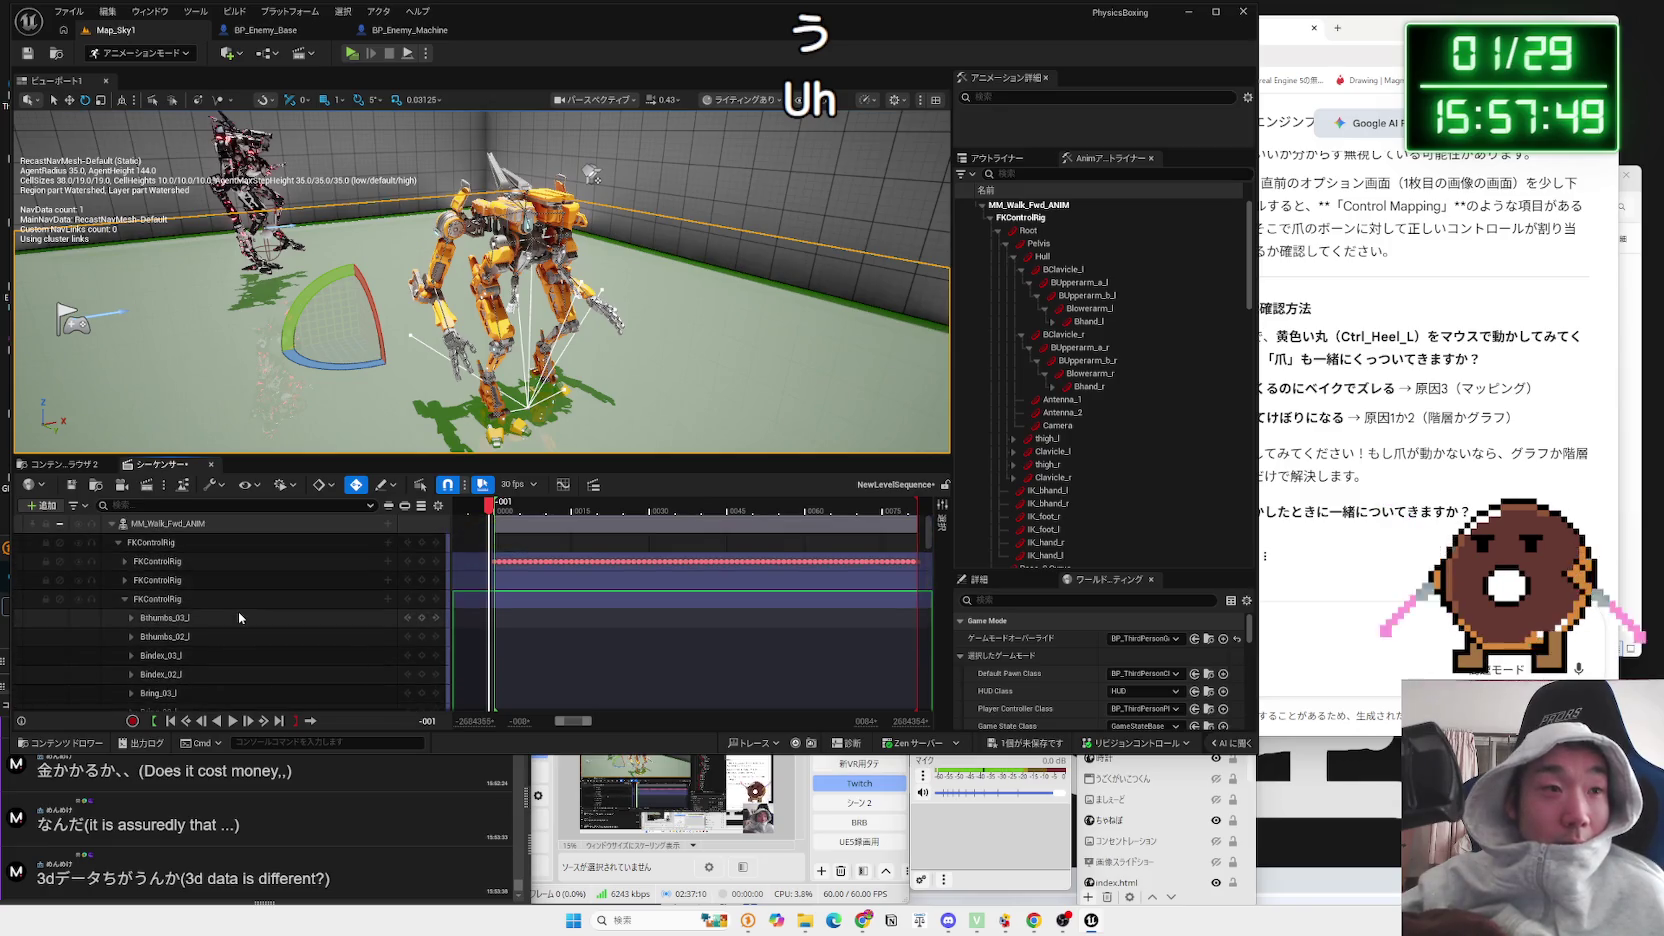
pyautogui.click(118, 542)
# Step: Delete the FKControlRig track with 削除 and play the sequence, stopping at frame 0000
pyautogui.rightClick(165, 542)
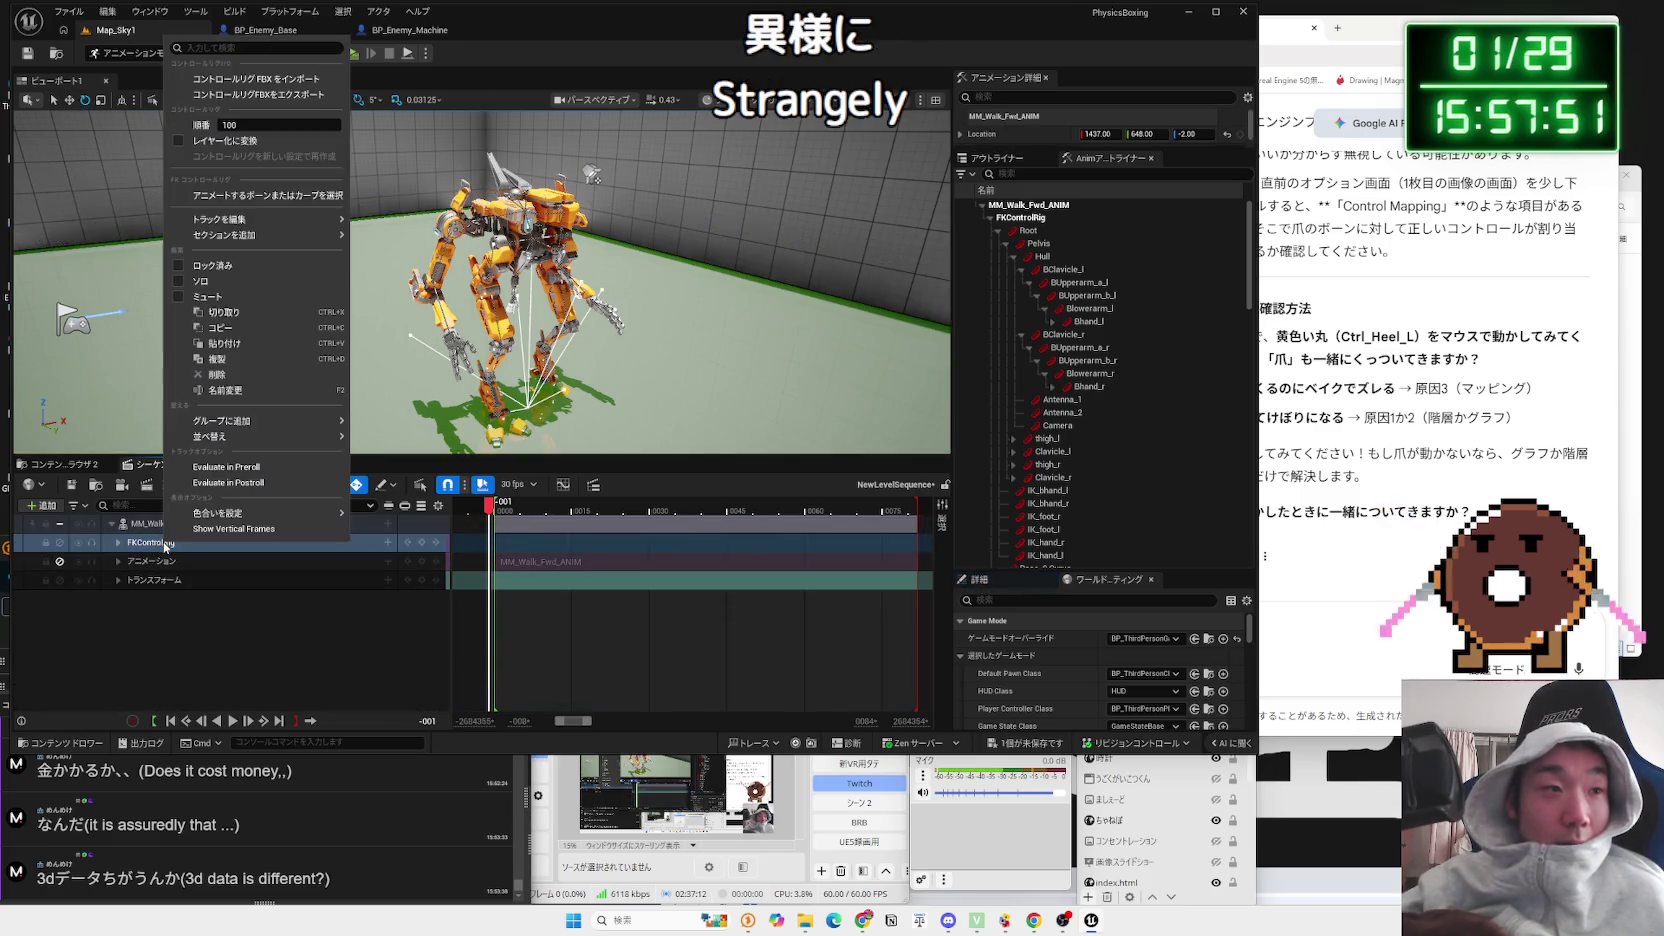
pyautogui.click(245, 374)
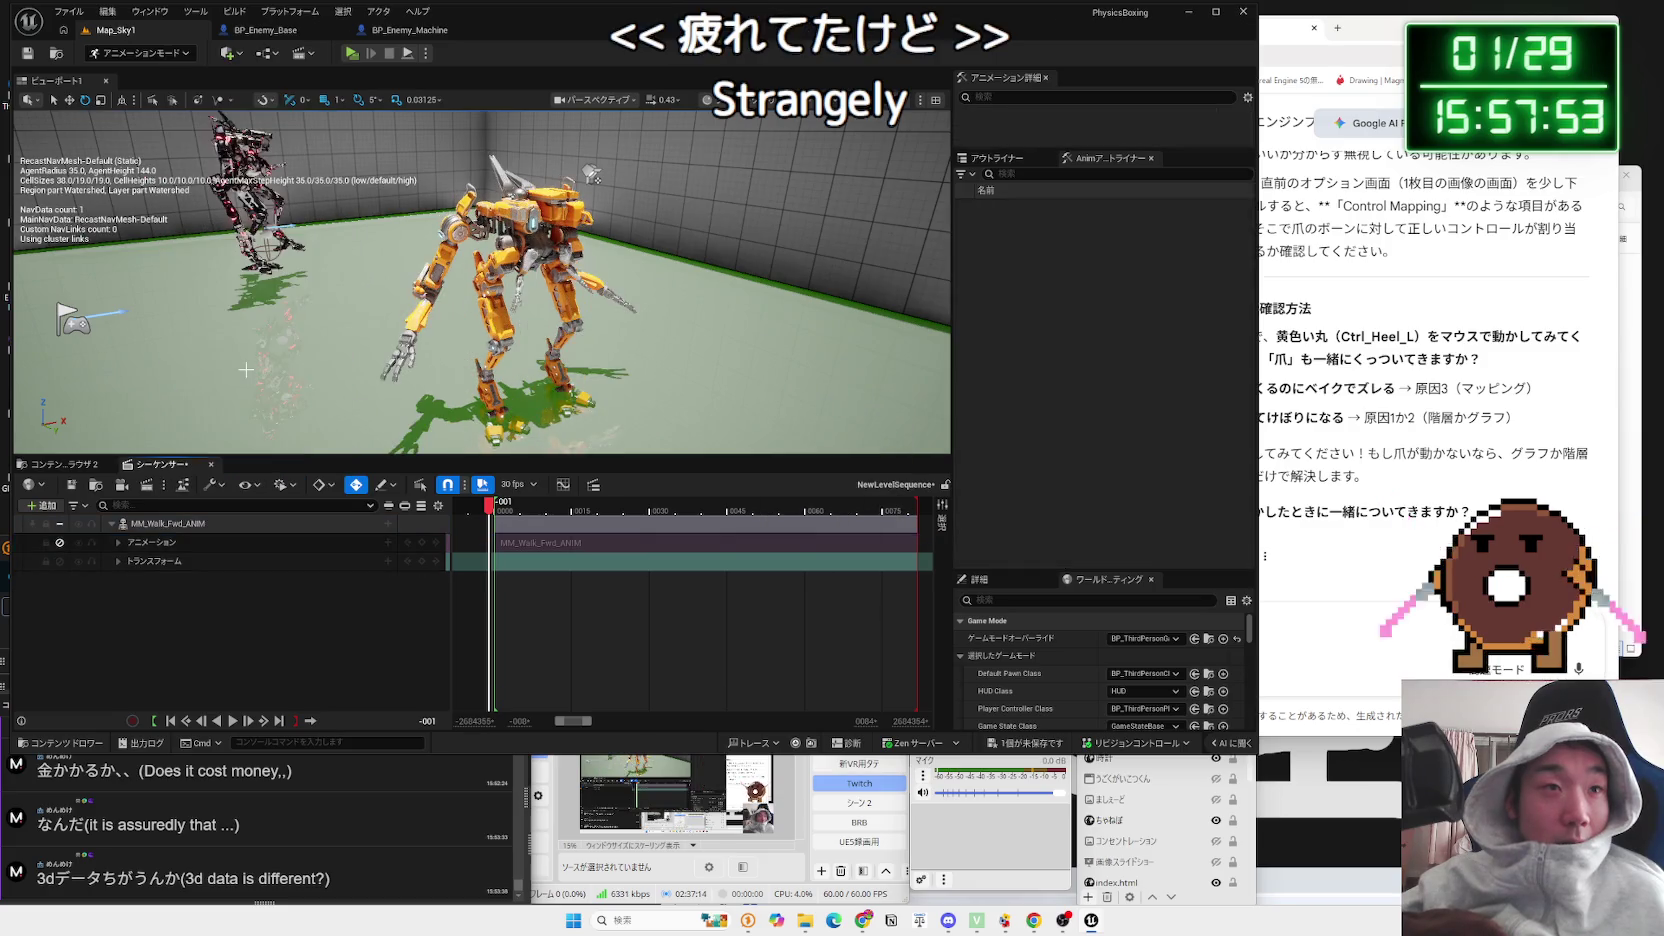
pyautogui.click(234, 524)
pyautogui.press('space')
pyautogui.click(497, 509)
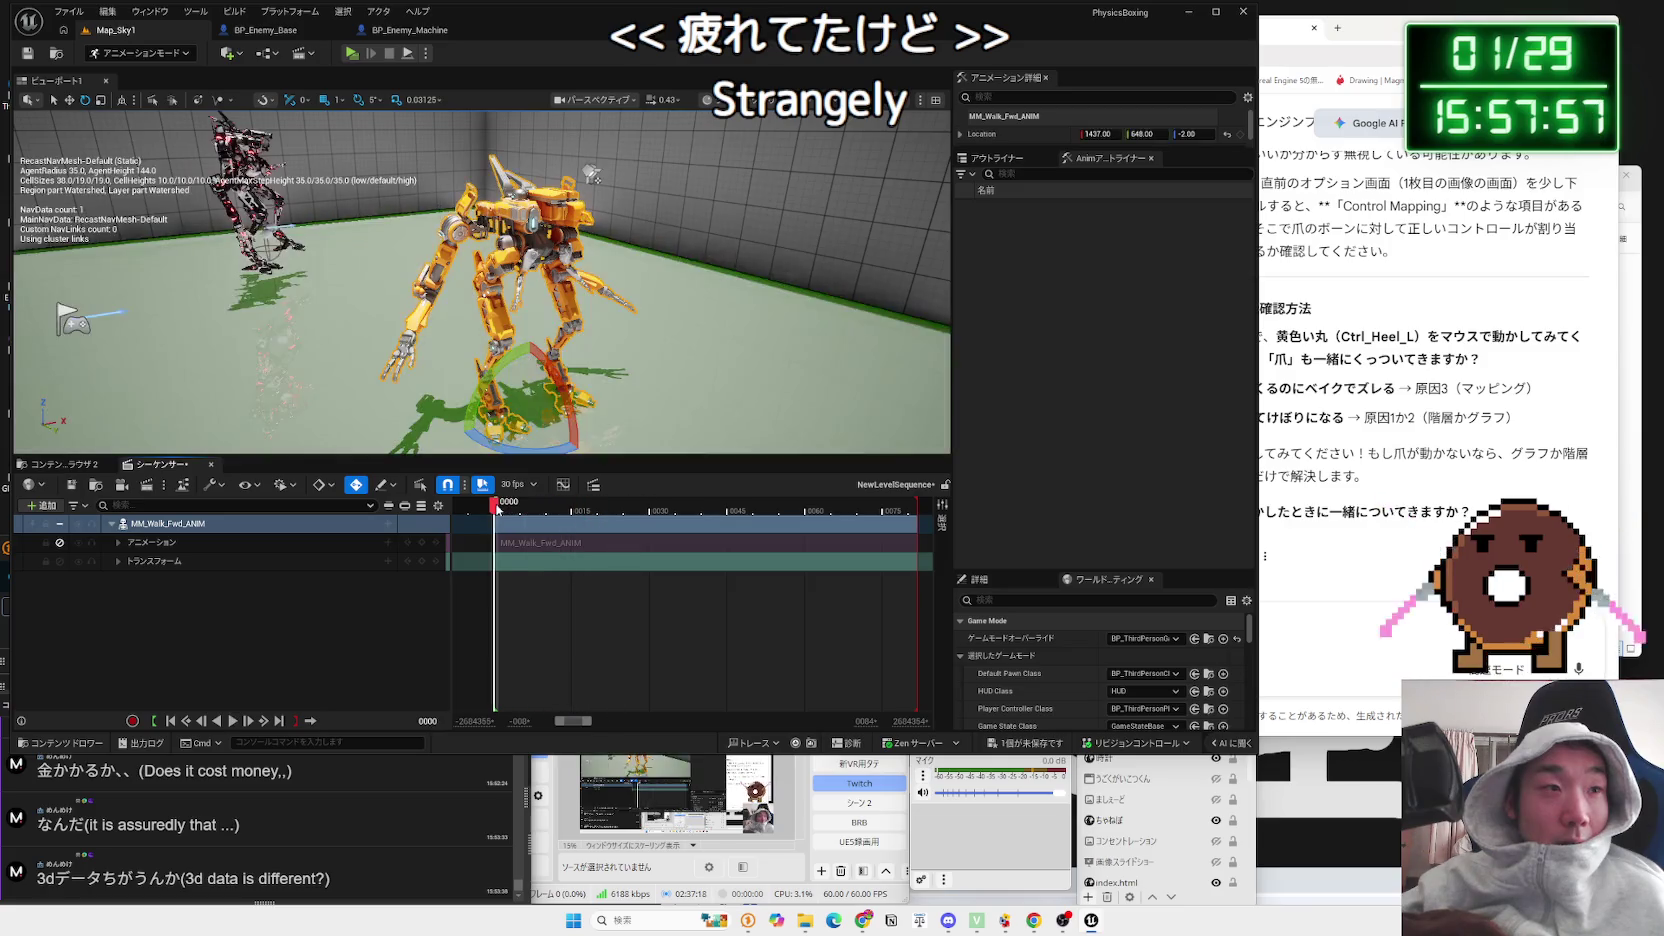
pyautogui.click(495, 504)
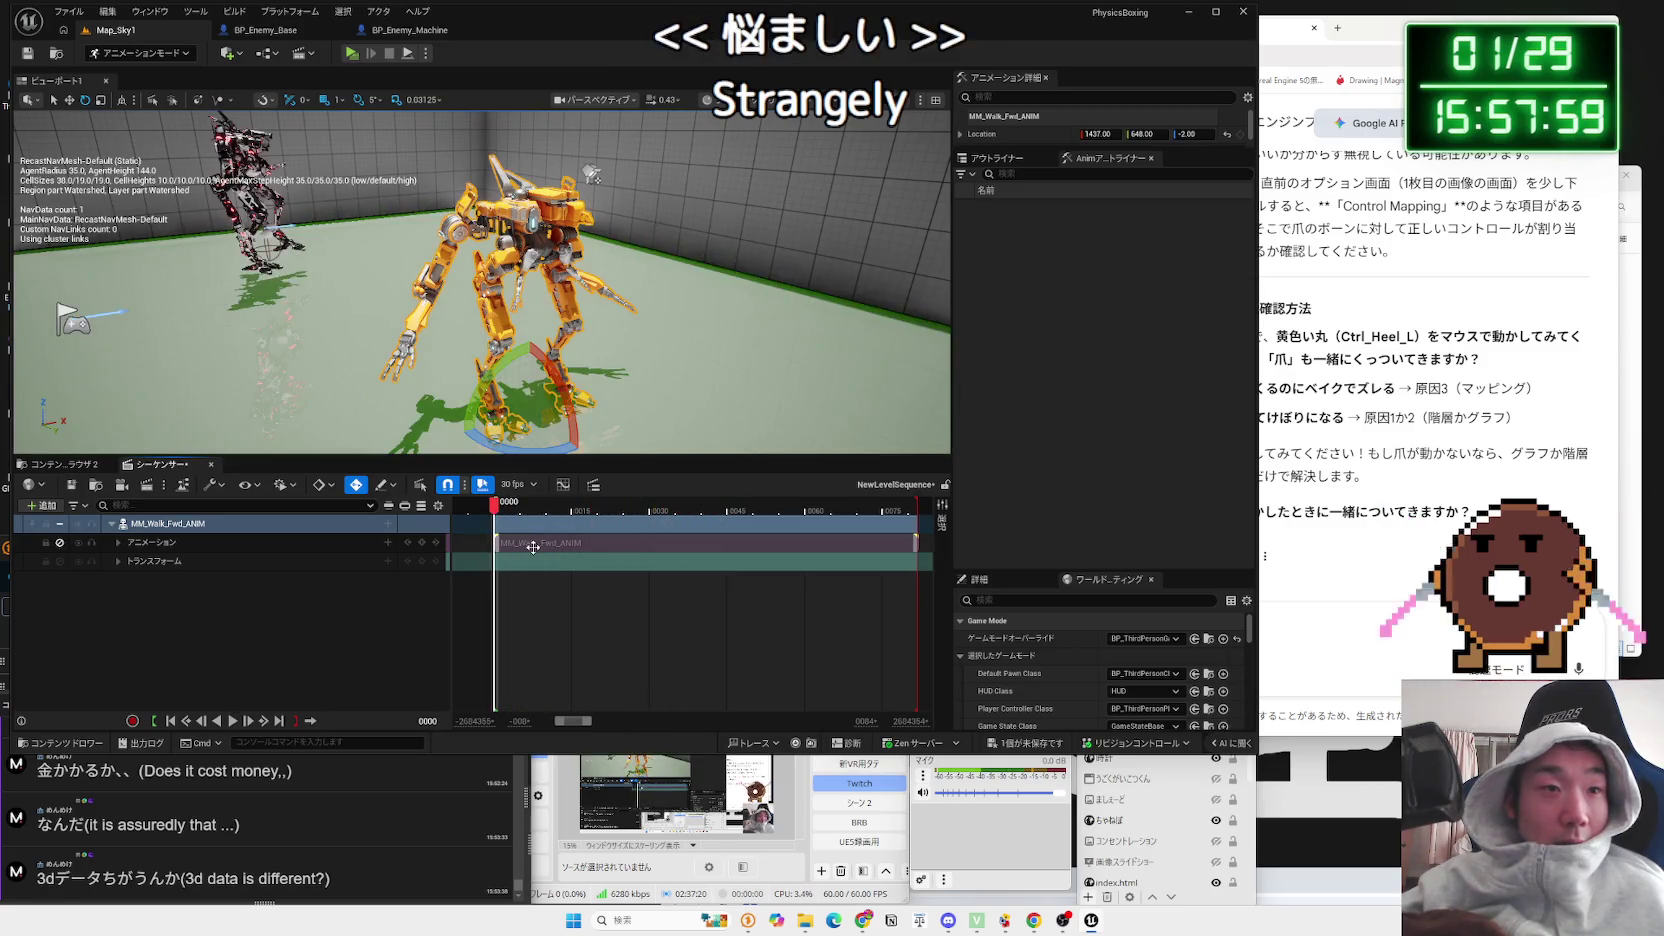
# Step: Unmute the アニメーション track and play MM_Walk_Fwd_ANIM from the start
pyautogui.click(70, 546)
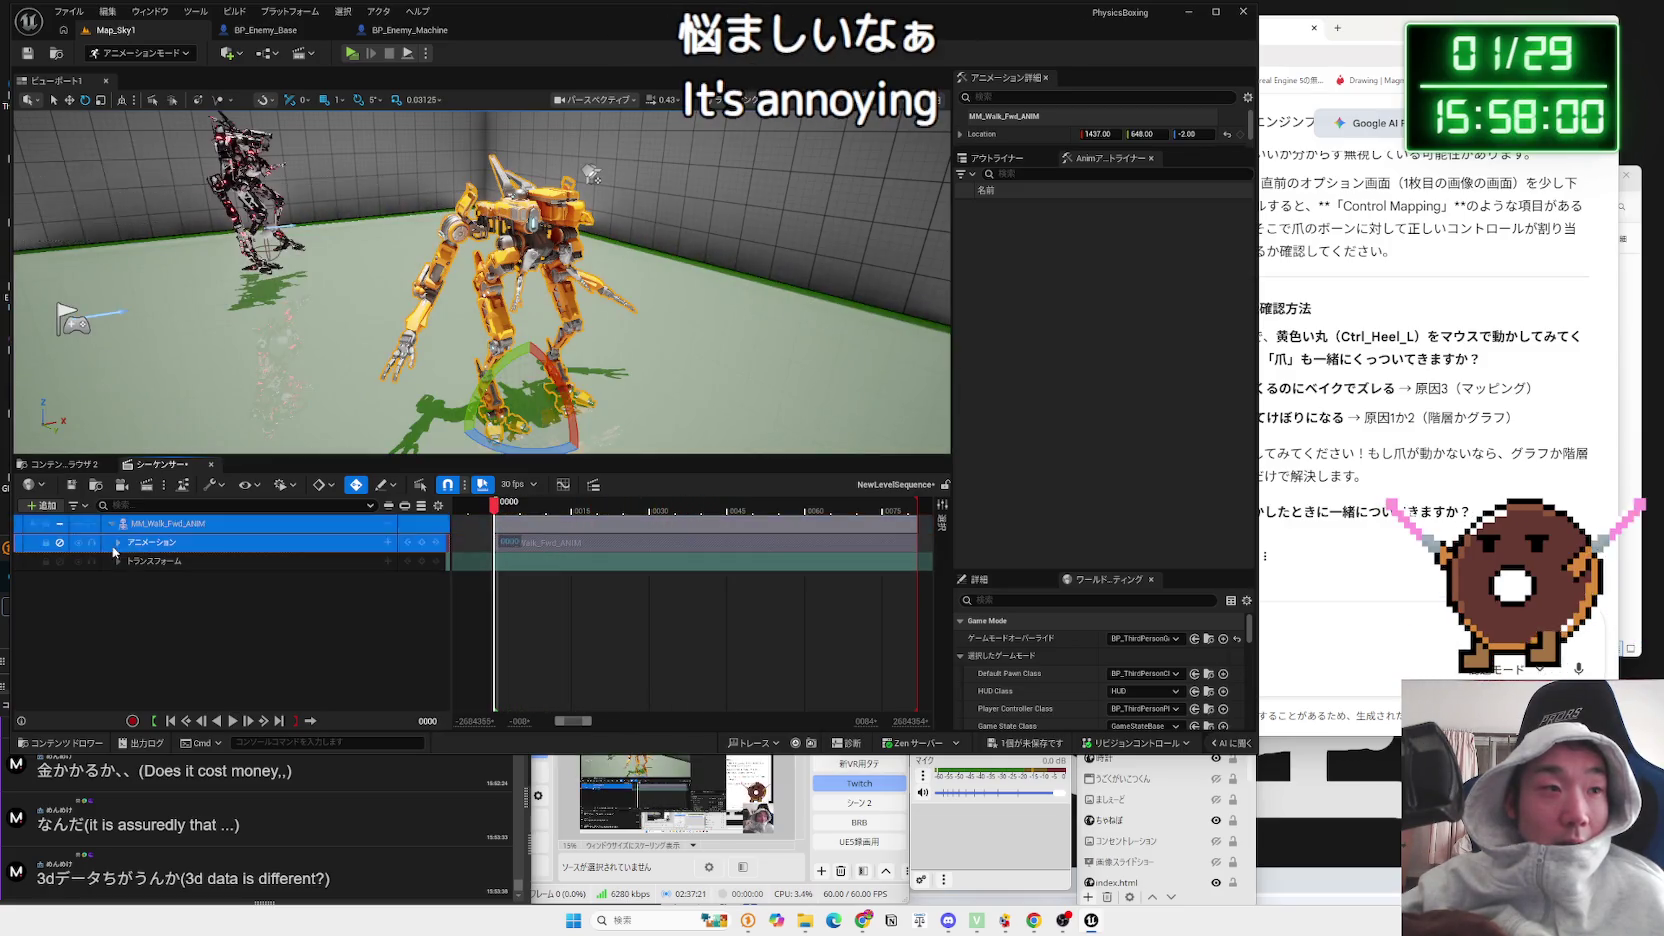
pyautogui.click(60, 545)
pyautogui.press('space')
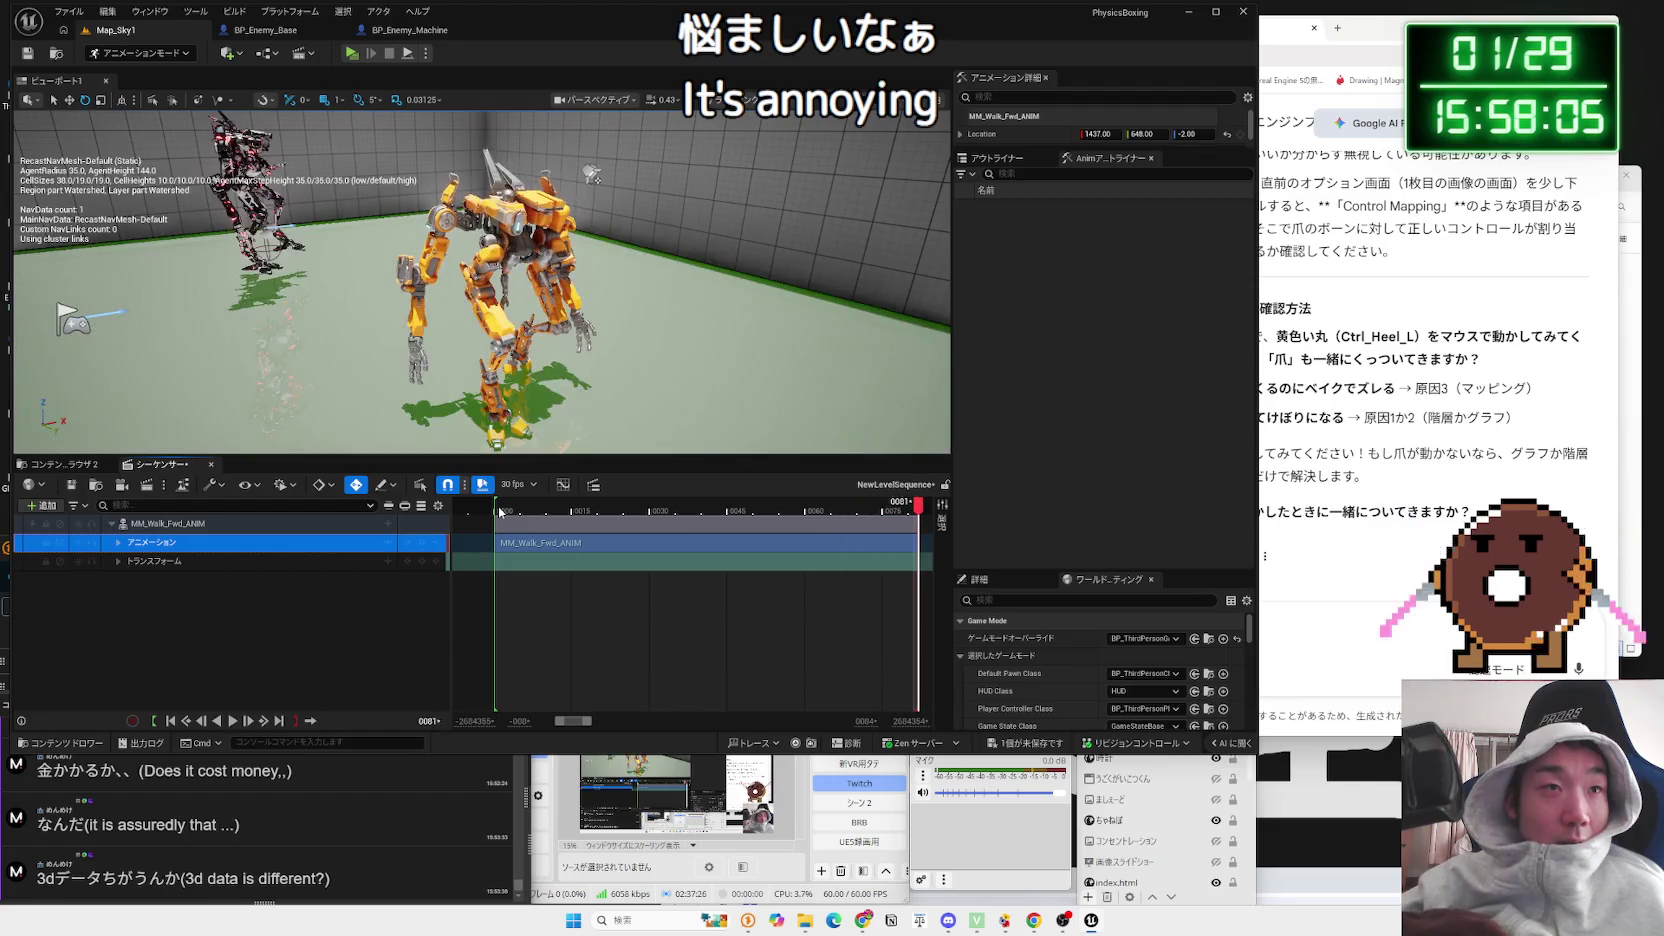
pyautogui.click(489, 510)
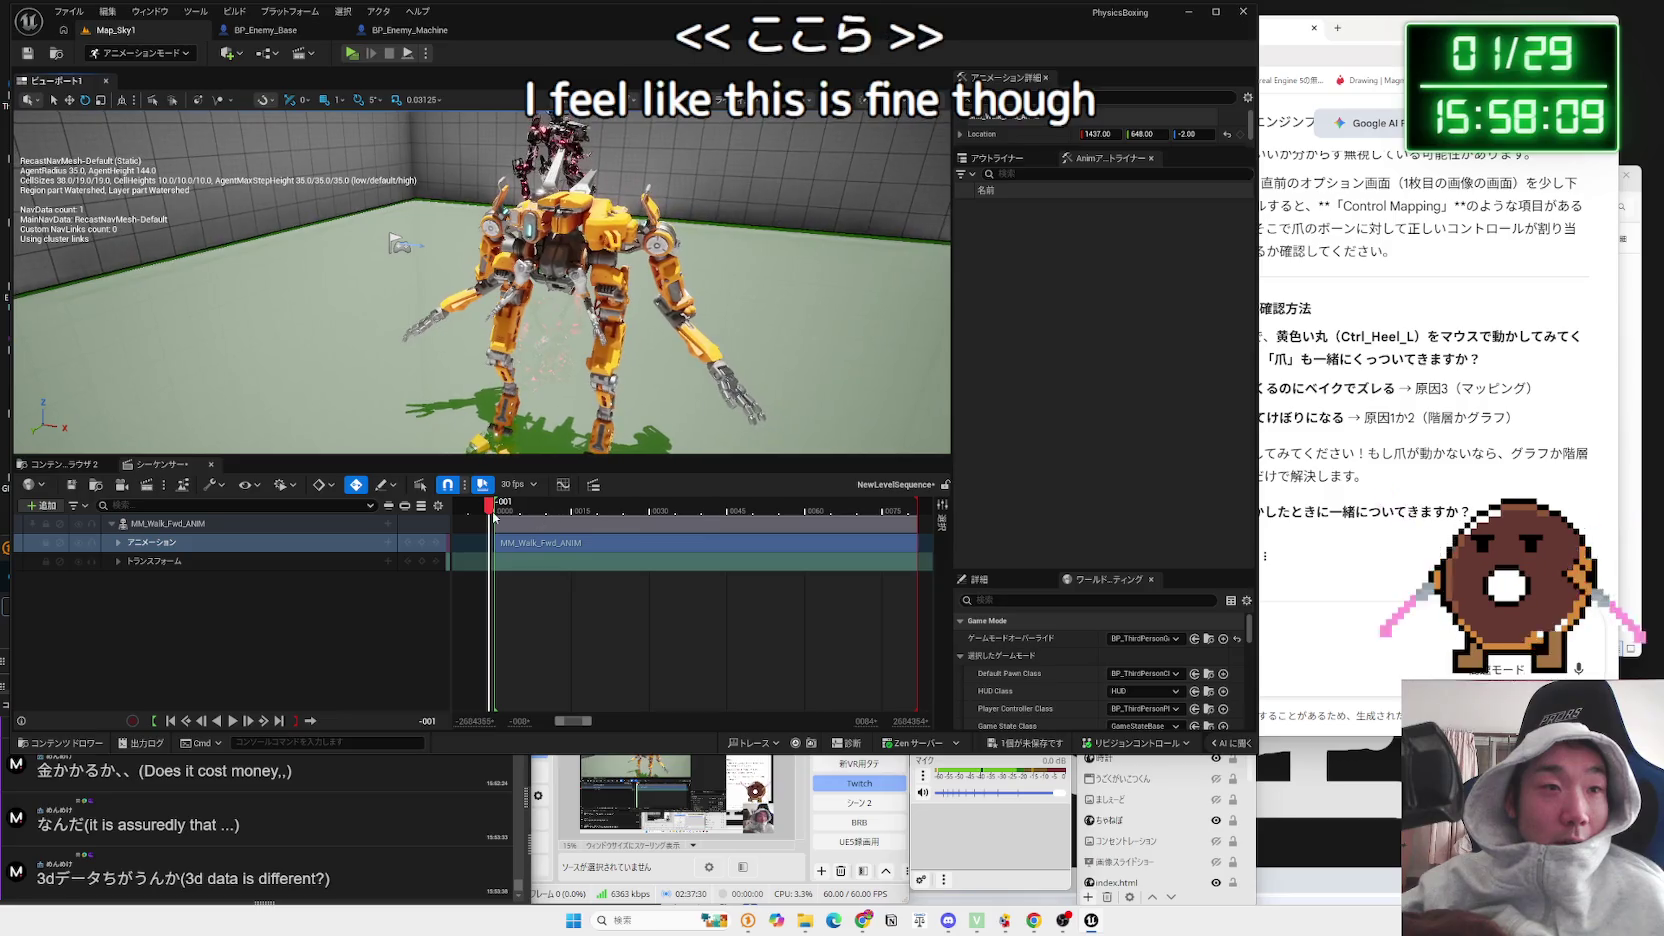
pyautogui.click(499, 510)
pyautogui.click(357, 527)
# Step: Bake the MM_Walk_Fwd_ANIM walk onto a CR_MPMECH control rig track with default bake options
pyautogui.click(388, 524)
pyautogui.moveTo(440, 684)
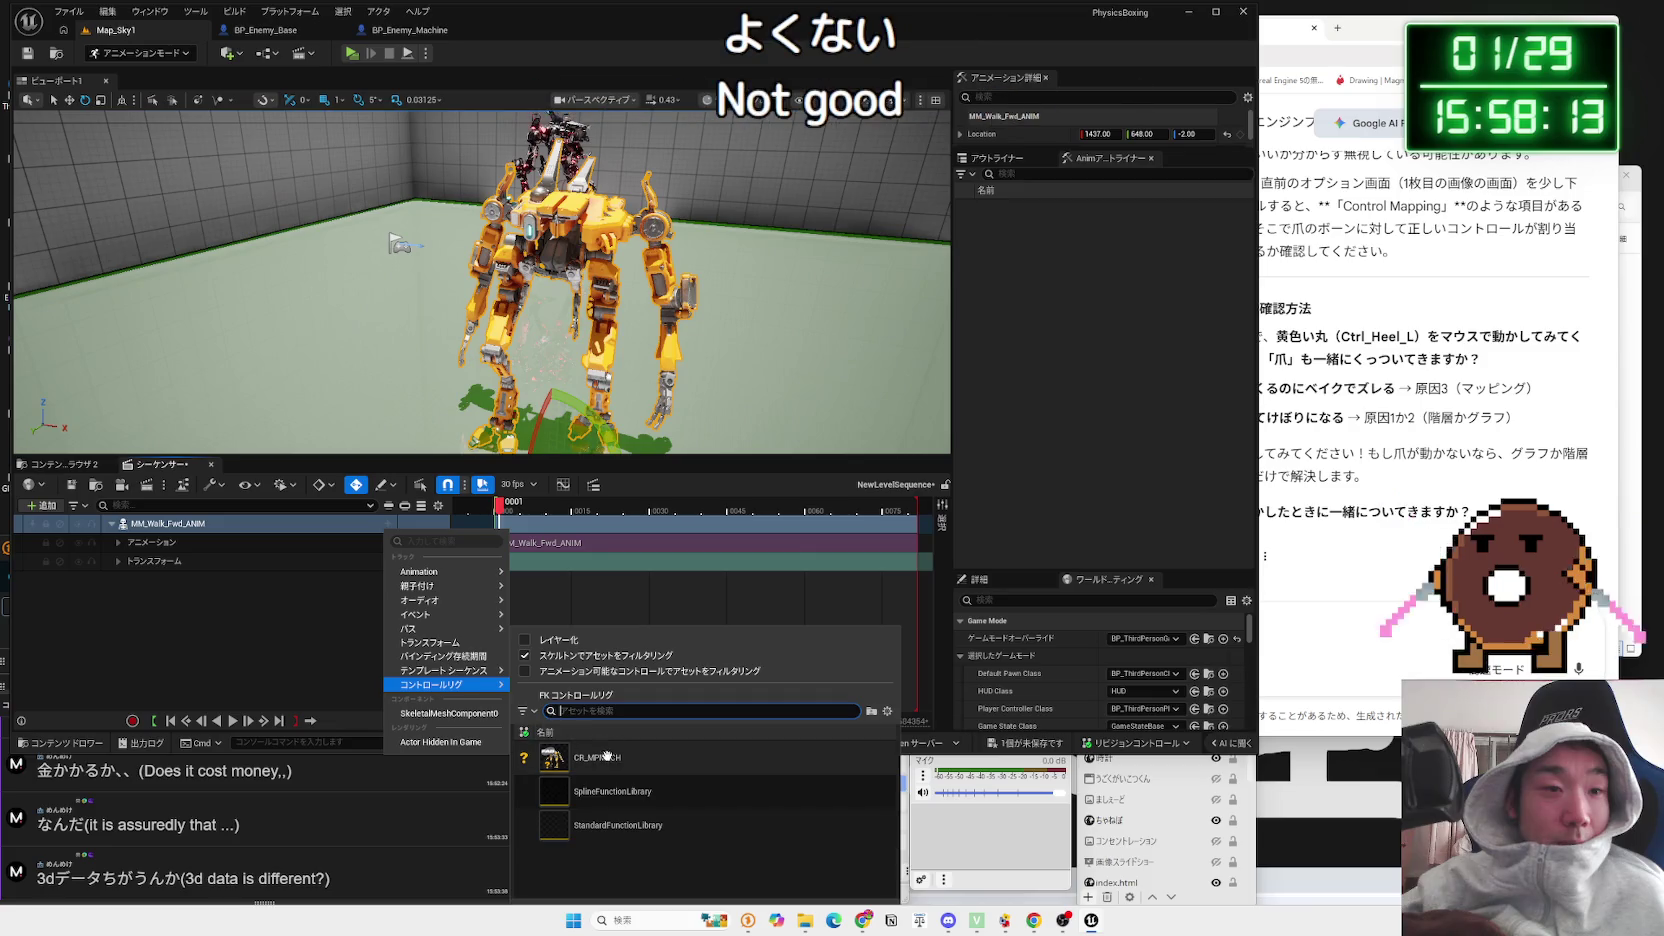
pyautogui.rightClick(178, 522)
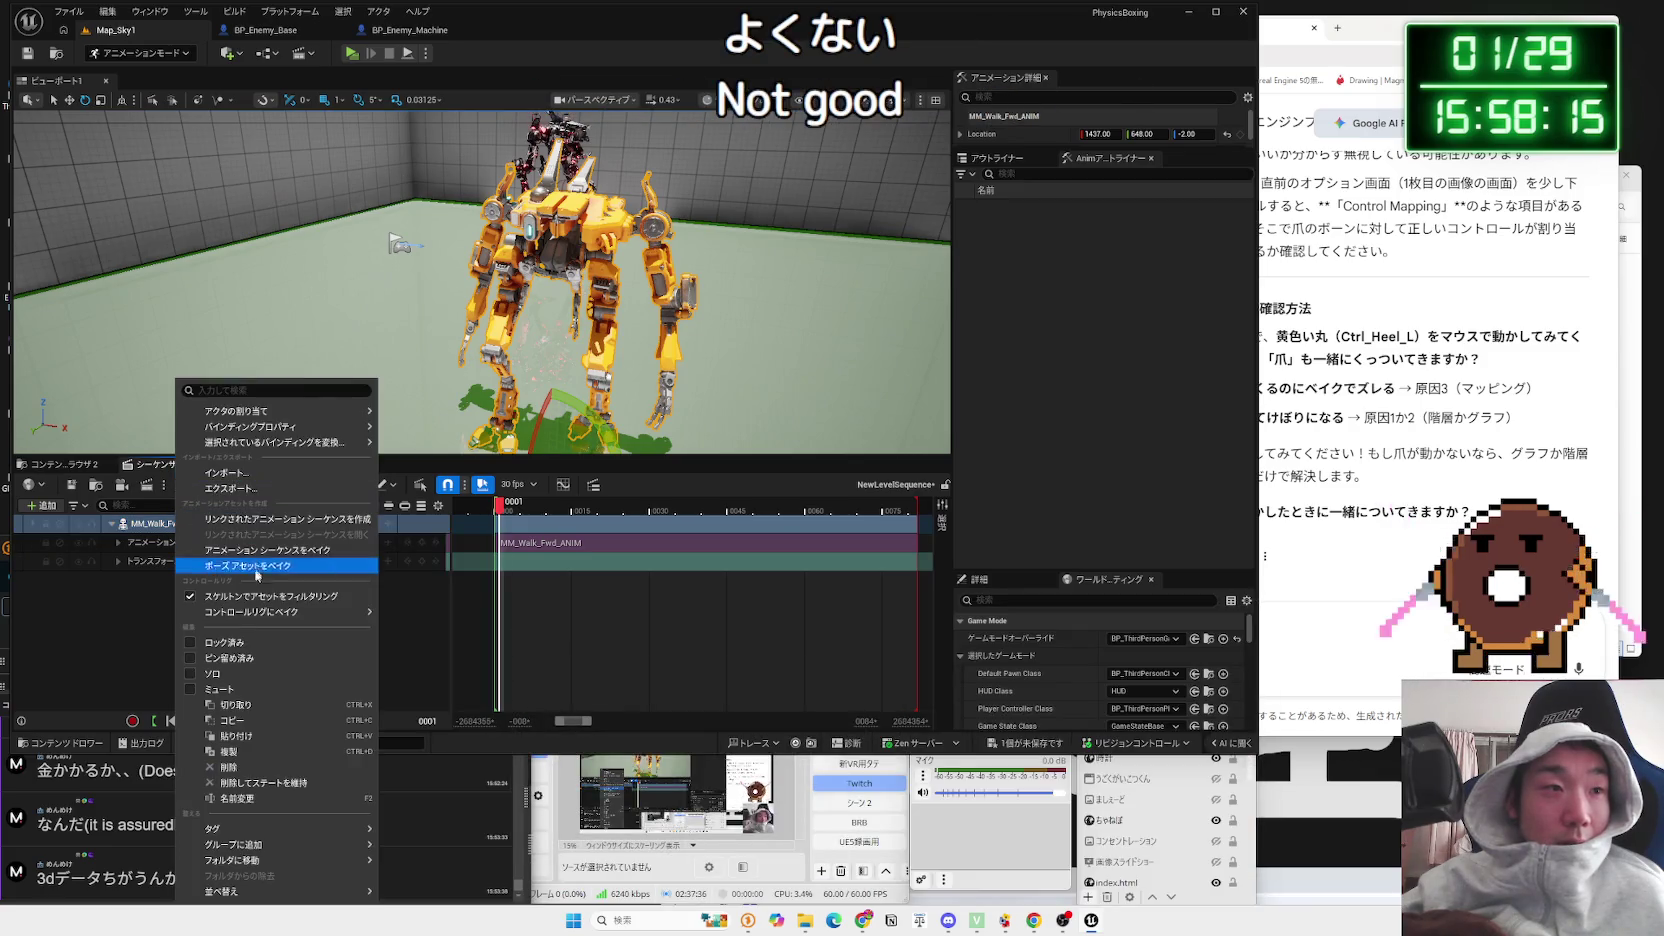
pyautogui.moveTo(266, 626)
pyautogui.click(437, 652)
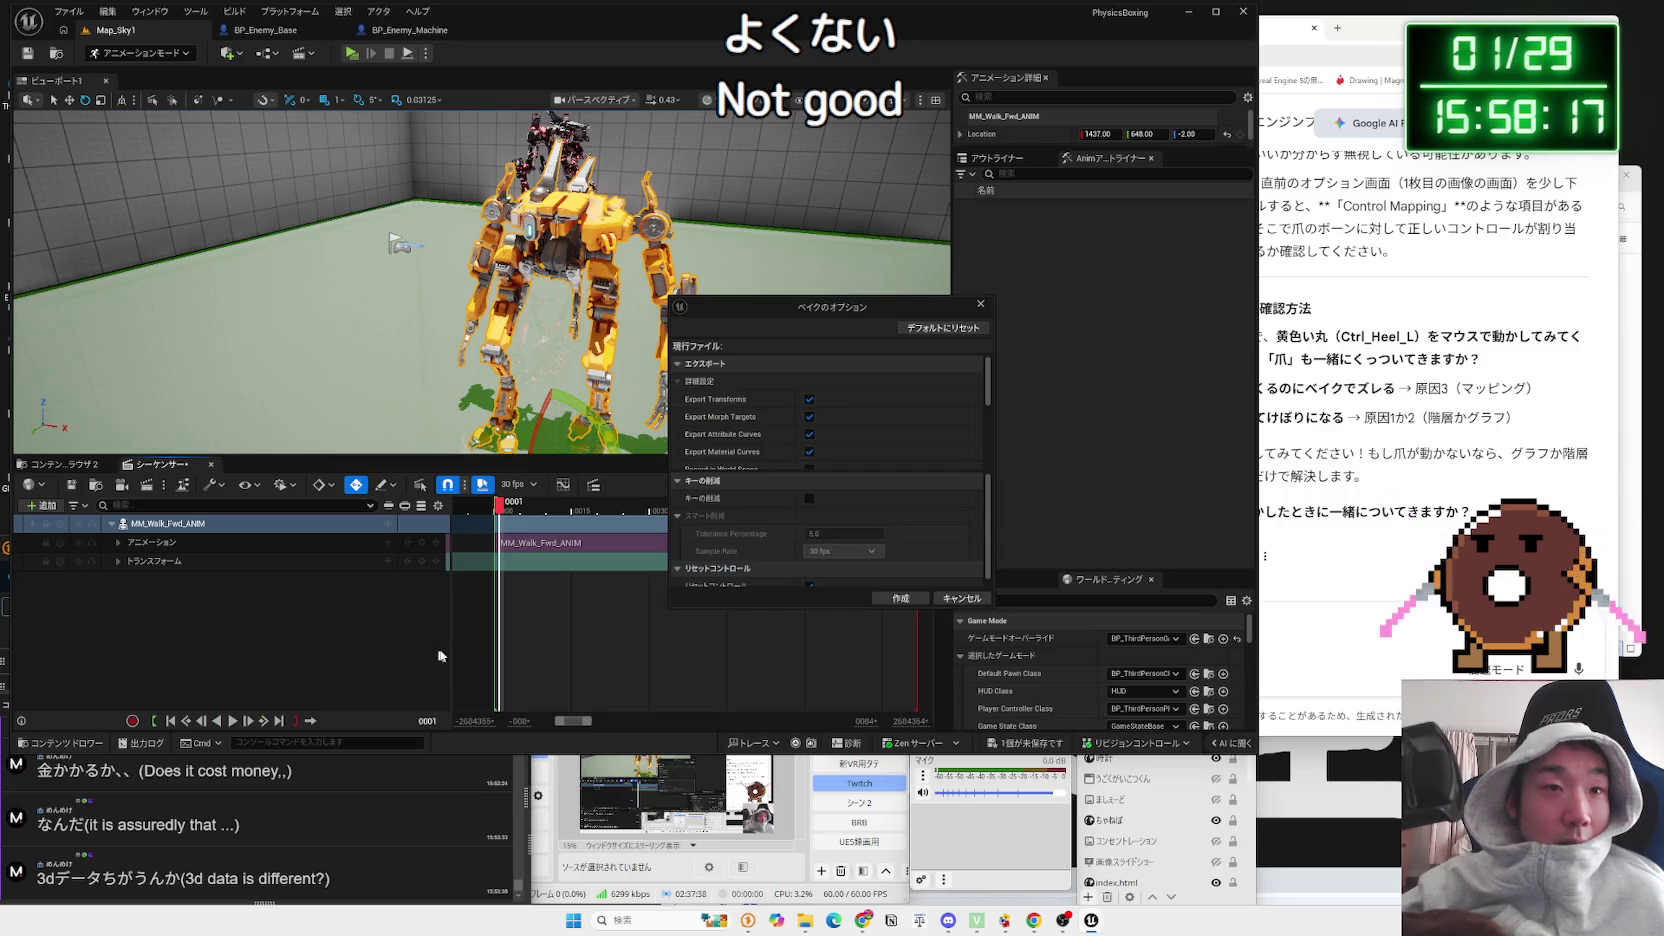
pyautogui.click(897, 598)
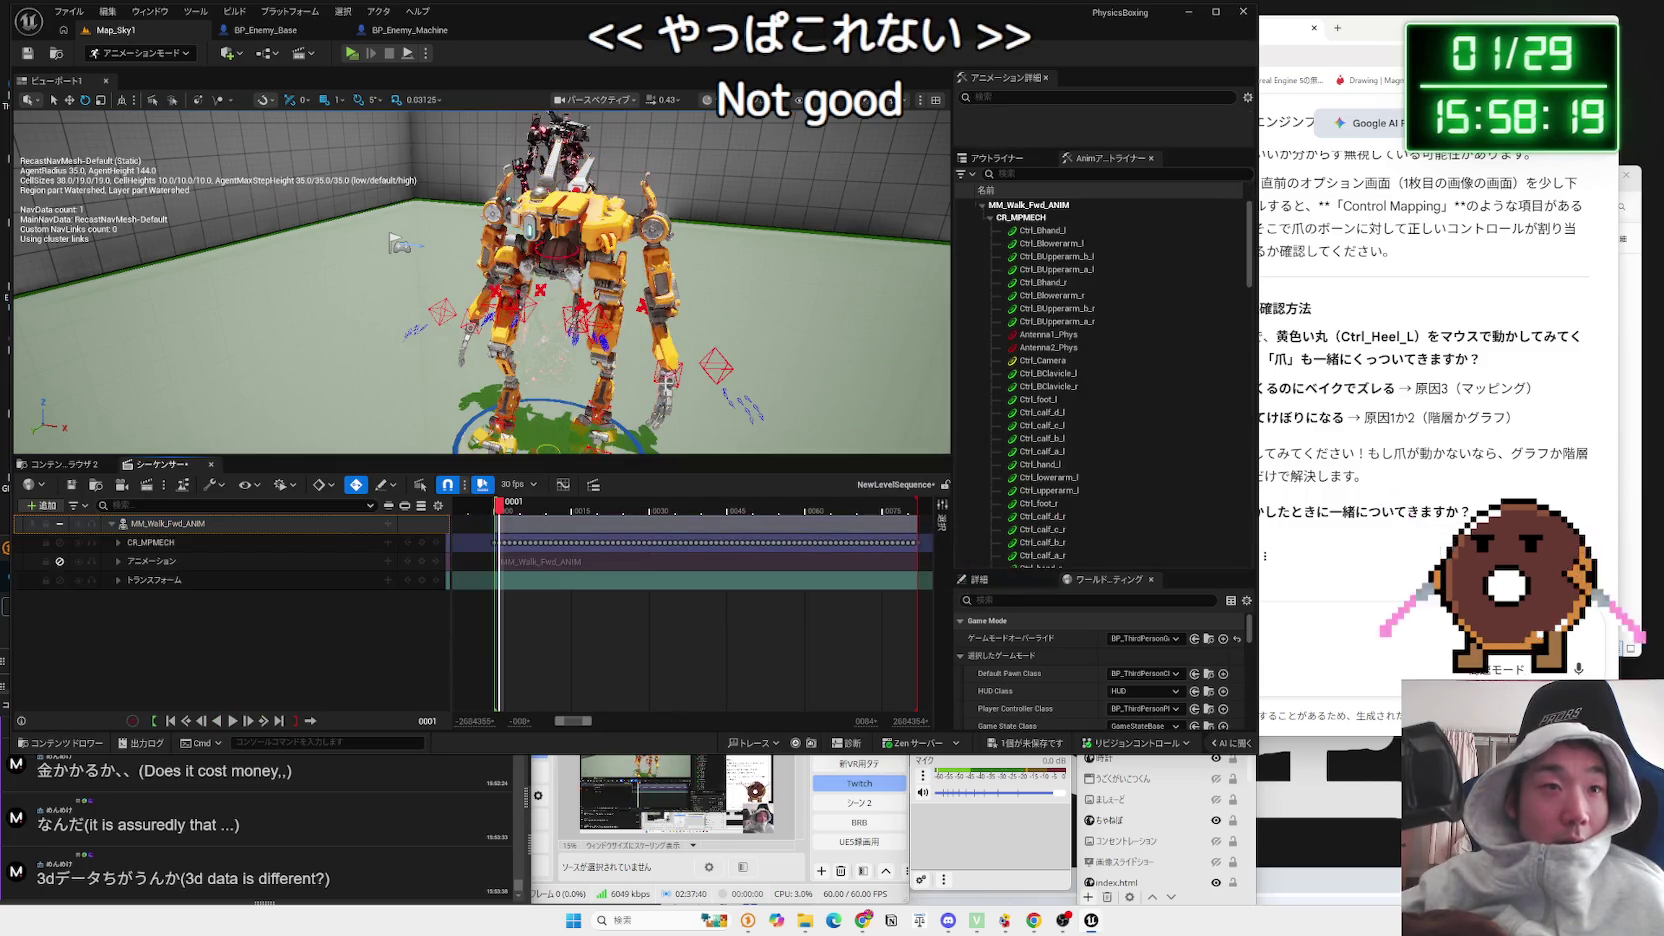
# Step: Scrub and play the baked walk, then move Ctrl_IK_foot_r to test the rig
pyautogui.scroll(5, 482, 282)
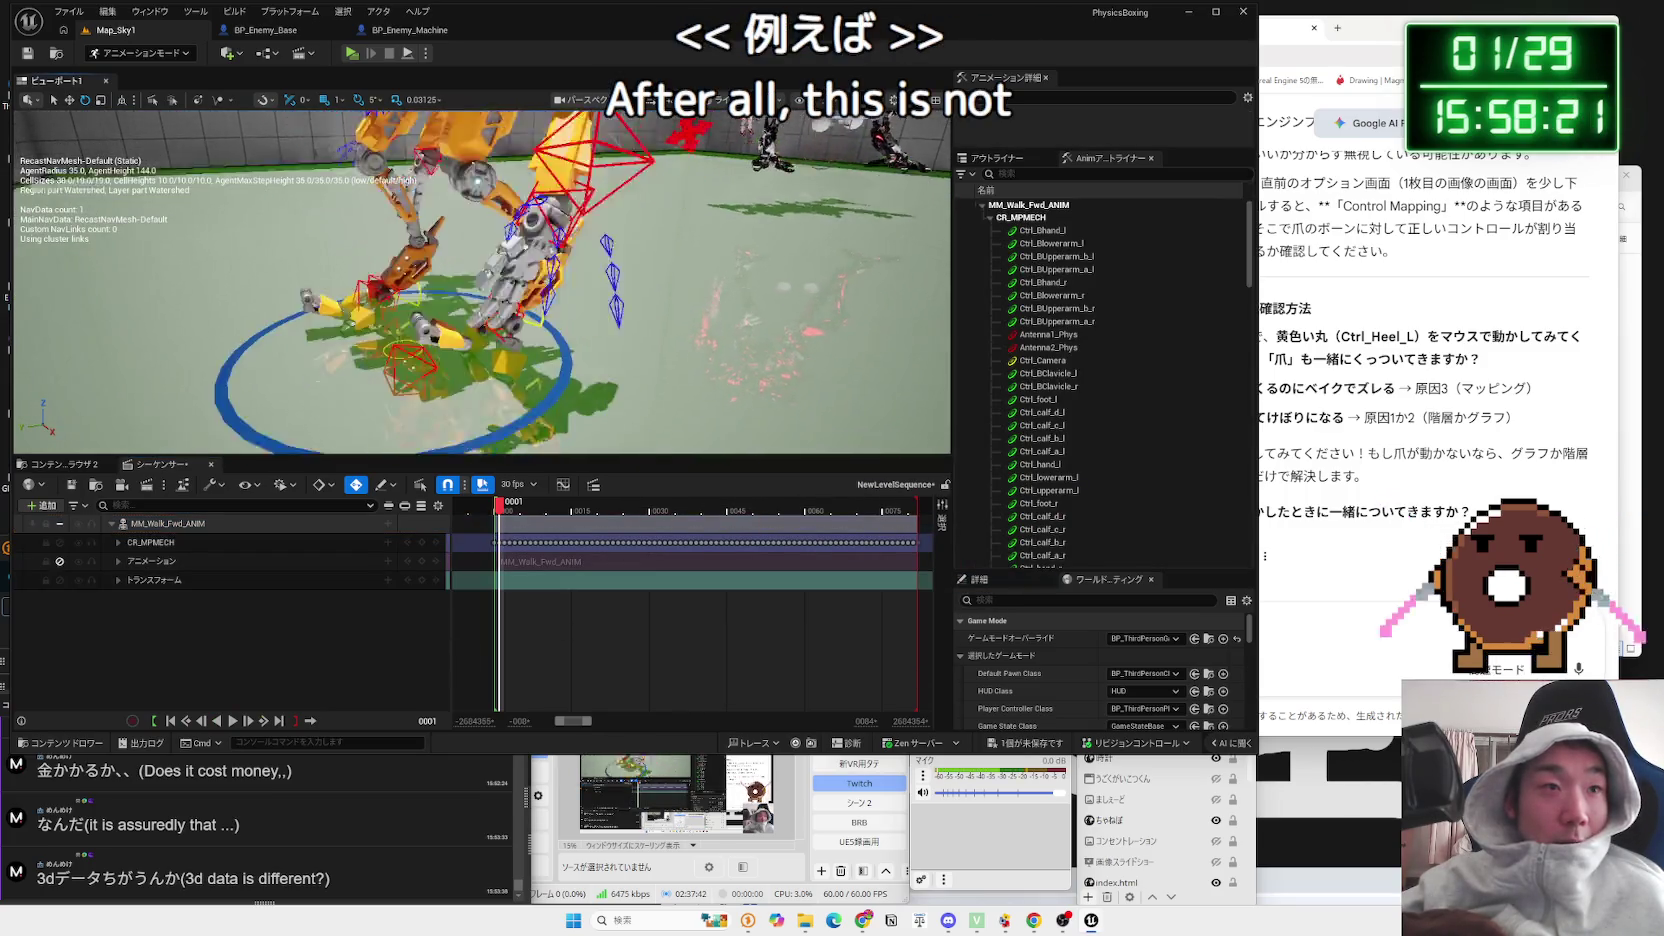
pyautogui.scroll(-5, 141, 192)
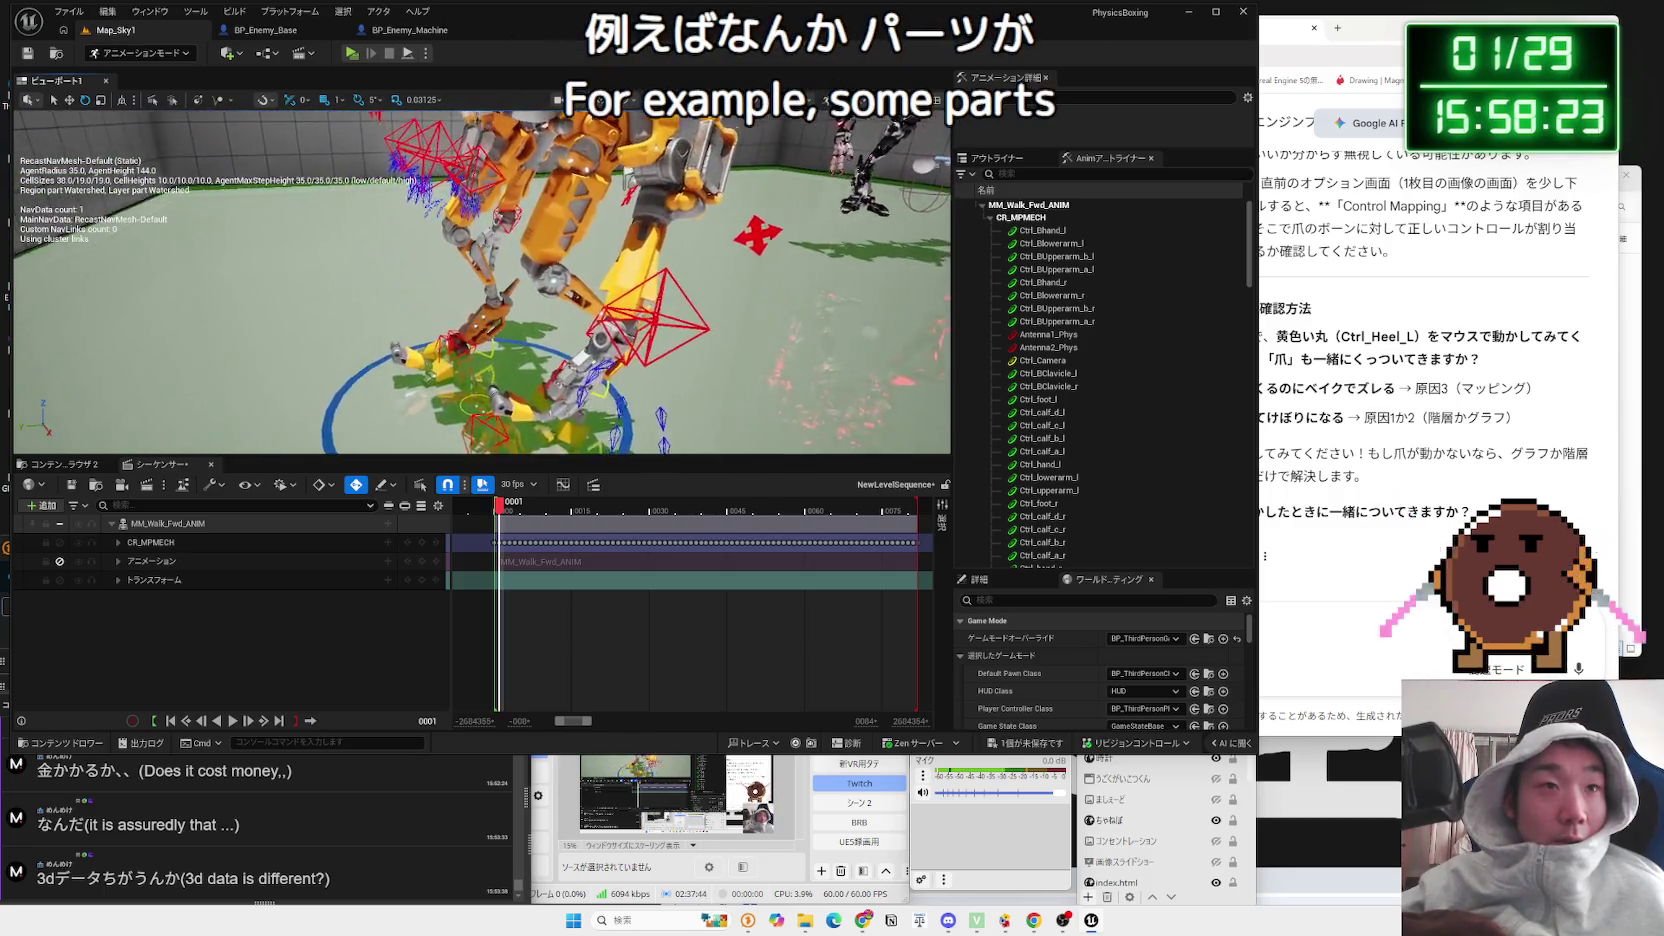
pyautogui.moveTo(500, 505)
pyautogui.mouseDown()
pyautogui.moveTo(760, 508)
pyautogui.moveTo(506, 507)
pyautogui.mouseUp()
pyautogui.moveTo(598, 400)
pyautogui.mouseDown()
pyautogui.moveTo(230, 119)
pyautogui.moveTo(277, 153)
pyautogui.mouseUp()
pyautogui.press('space')
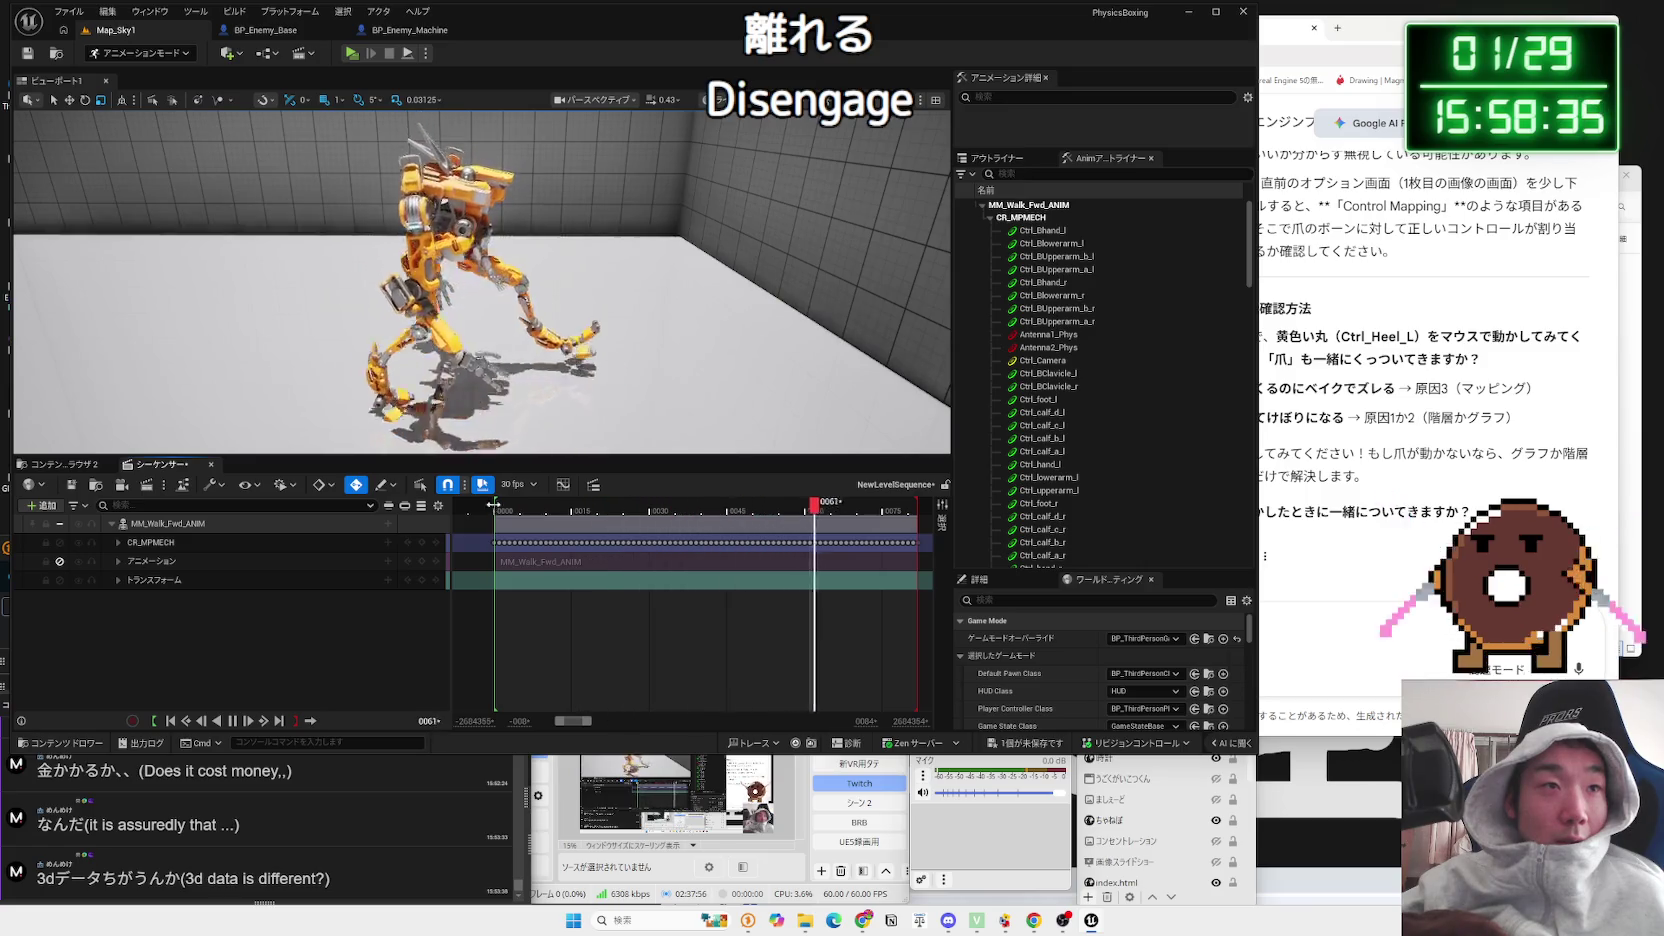
pyautogui.click(493, 505)
pyautogui.moveTo(504, 416); pyautogui.dragTo(544, 213)
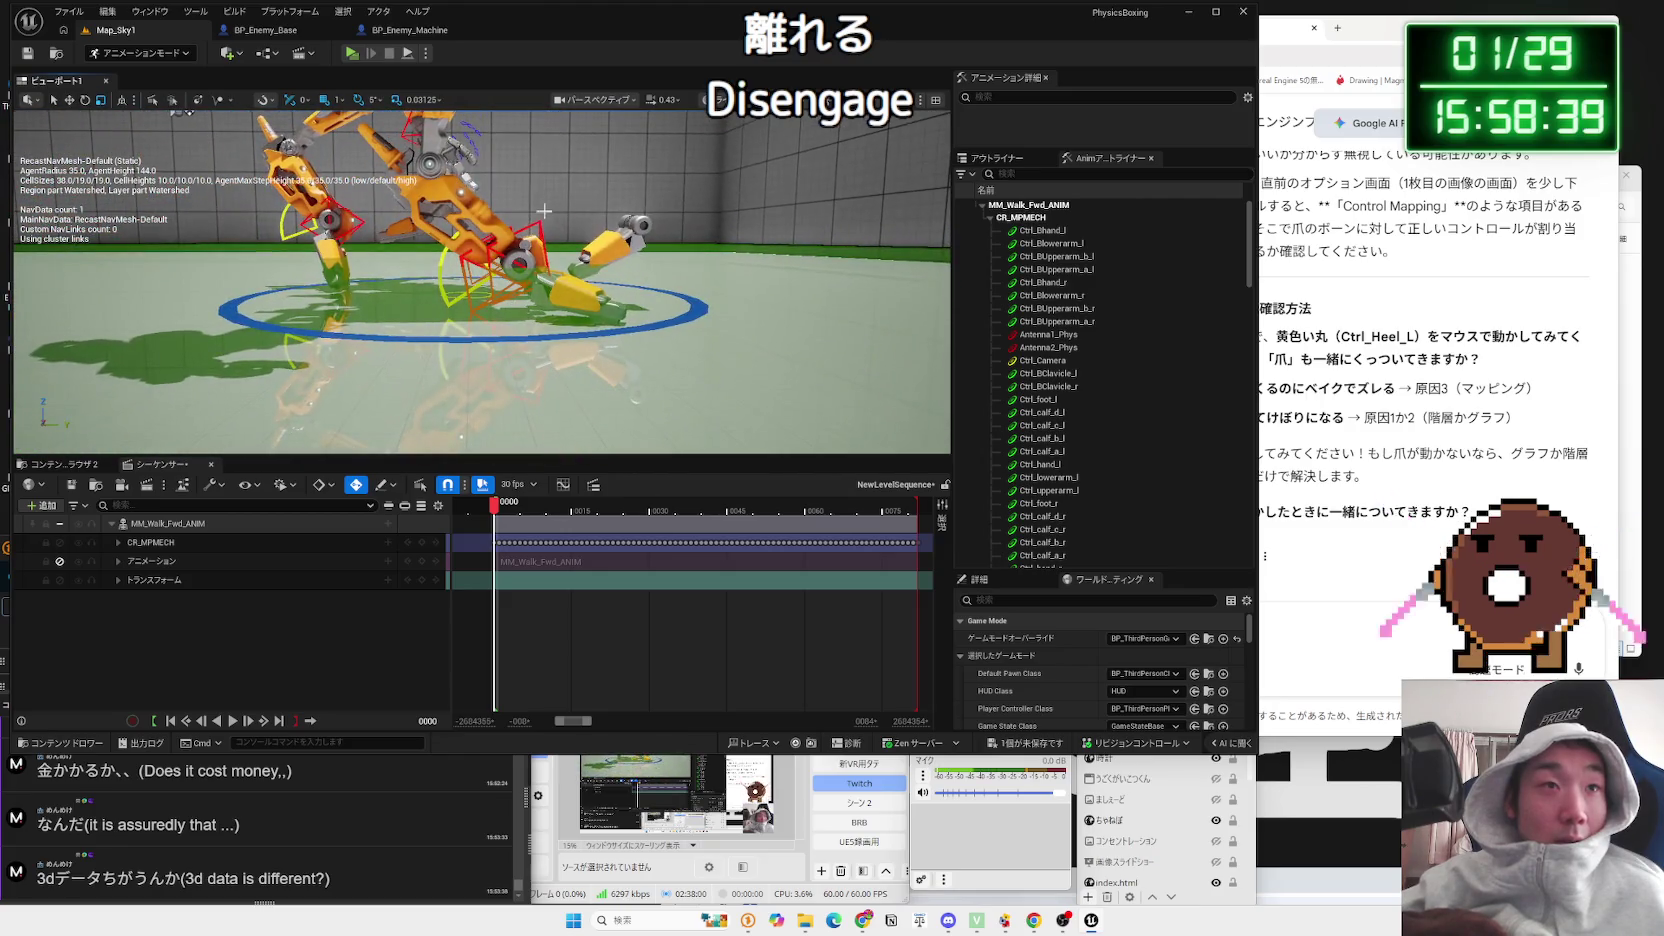
pyautogui.click(536, 220)
pyautogui.moveTo(597, 262)
pyautogui.mouseDown()
pyautogui.moveTo(463, 160)
pyautogui.moveTo(443, 203)
pyautogui.mouseUp()
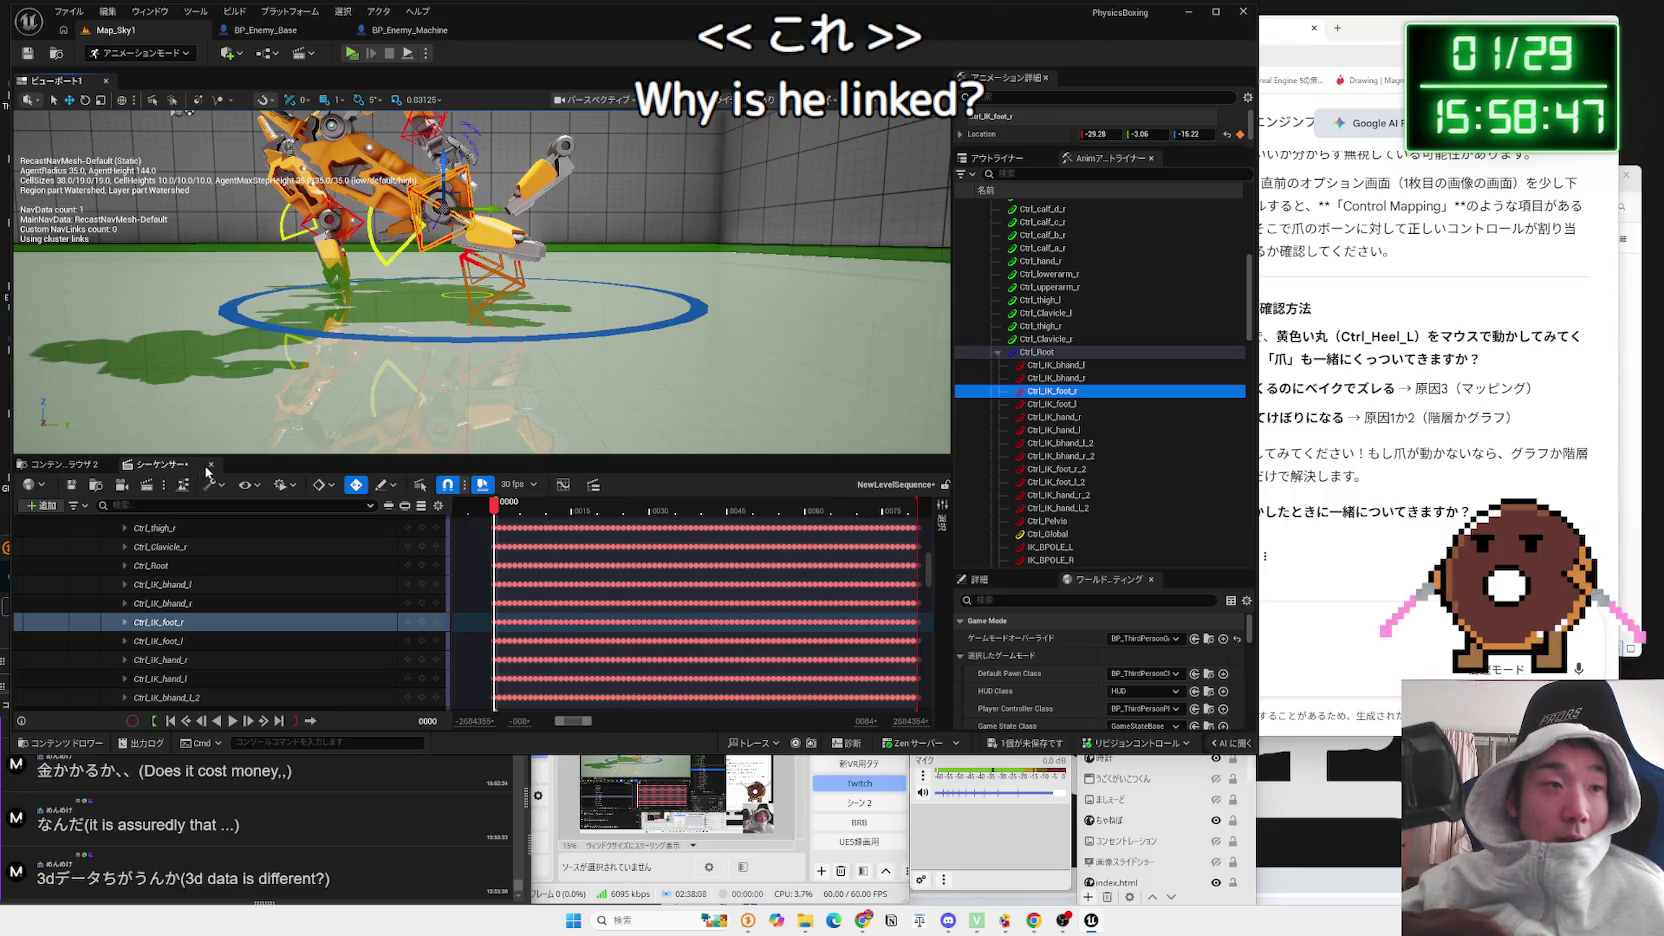
# Step: Delete the CR_MPMECH control rig track from the MM_Walk_Fwd_ANIM binding
pyautogui.scroll(5, 320, 607)
pyautogui.scroll(5, 330, 600)
pyautogui.click(176, 545)
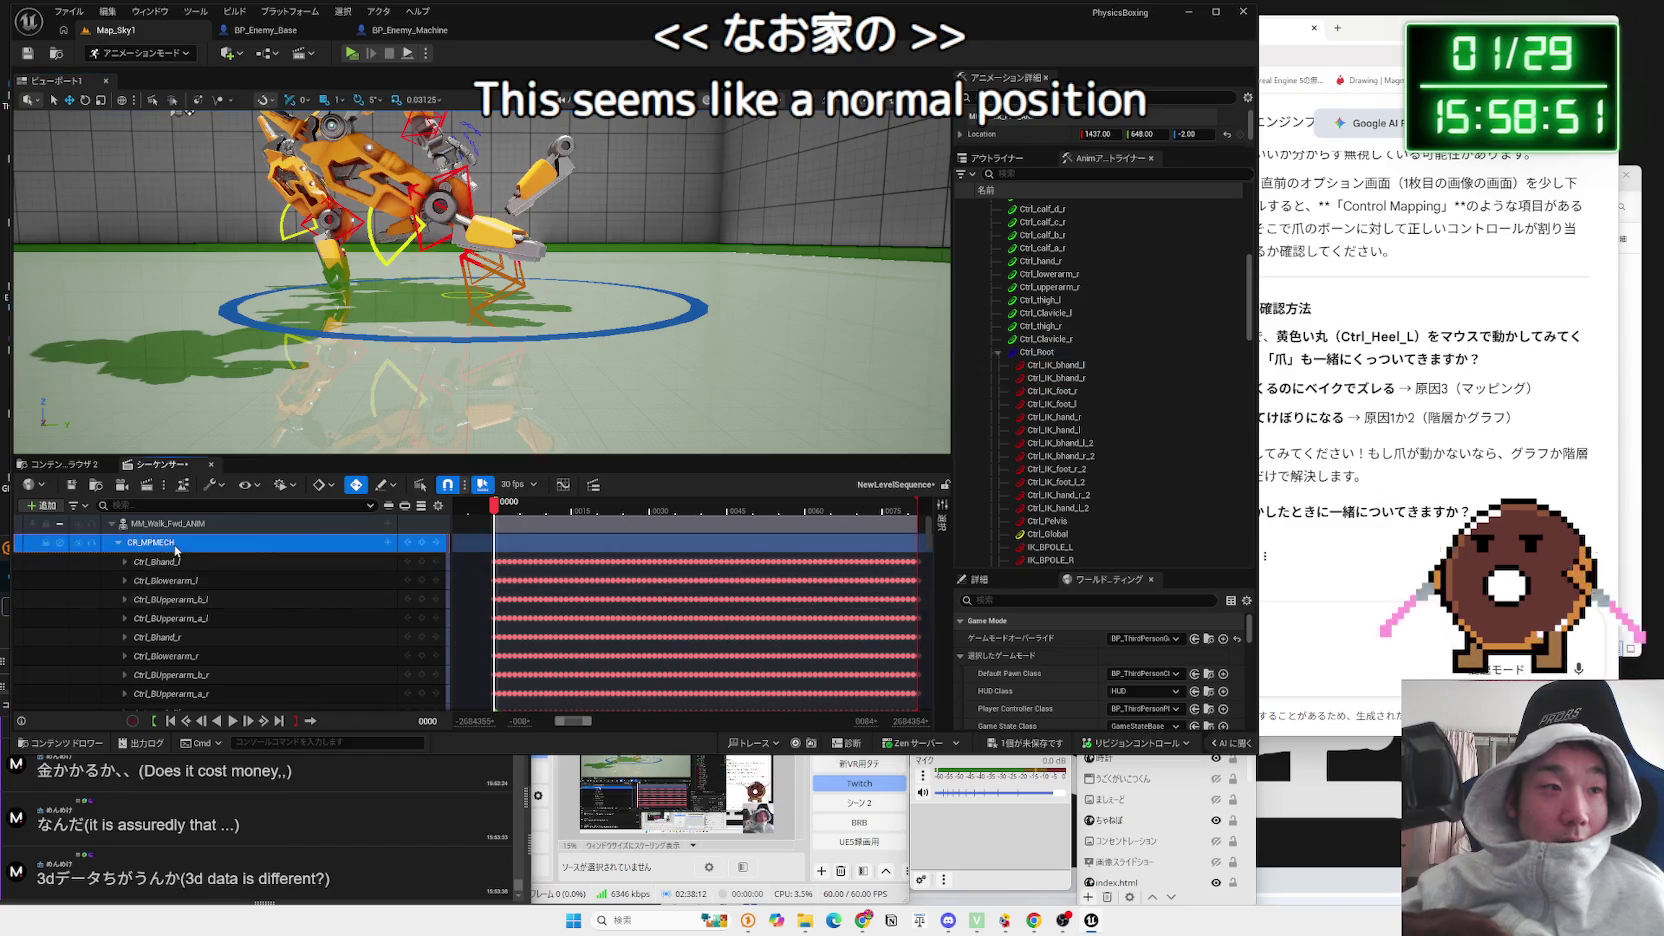
pyautogui.rightClick(176, 545)
pyautogui.click(240, 380)
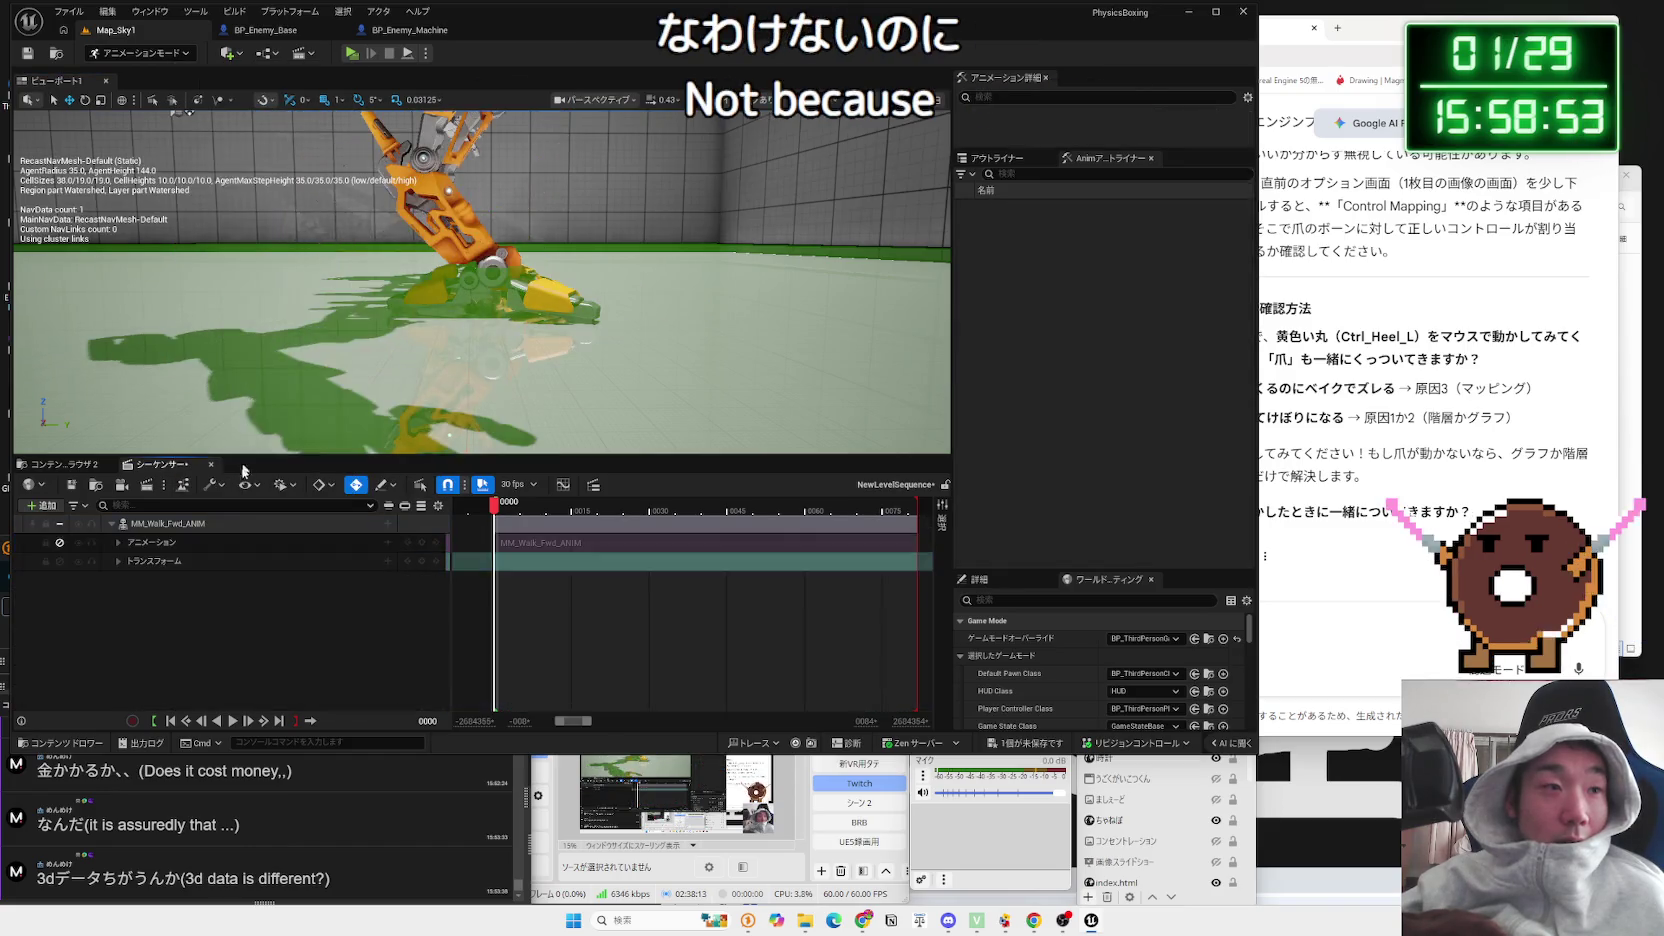
# Step: Bake the MM_Walk_Fwd_ANIM binding to a control rig, choosing CR_MPMECH as the target
pyautogui.click(189, 524)
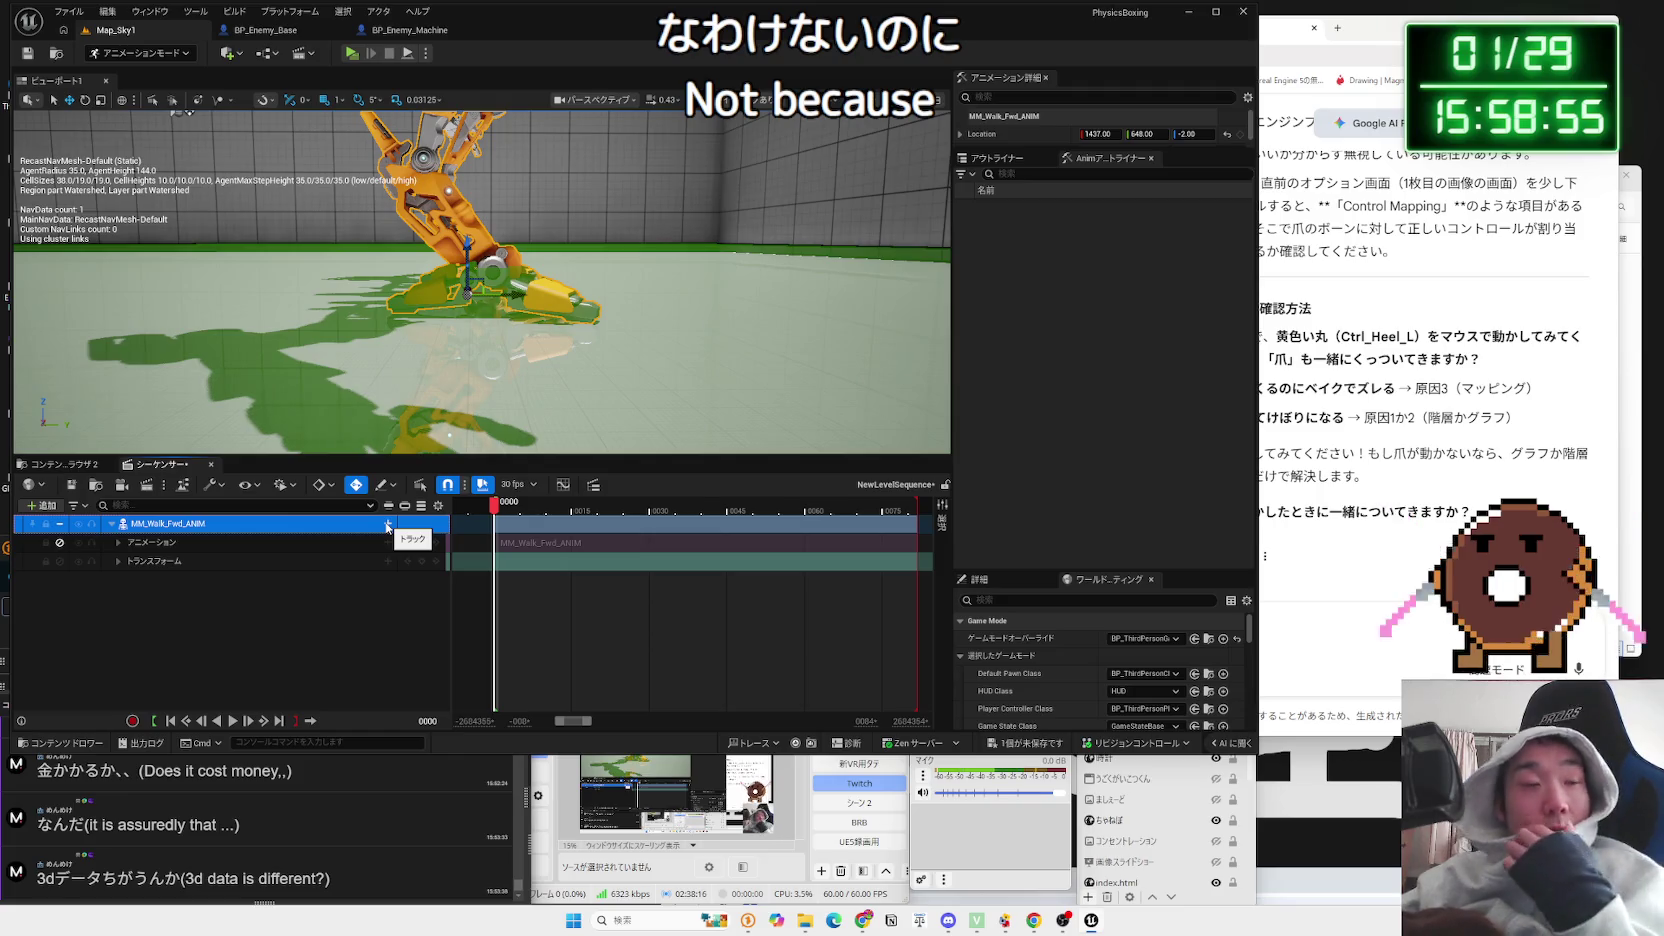
pyautogui.rightClick(231, 536)
pyautogui.moveTo(333, 618)
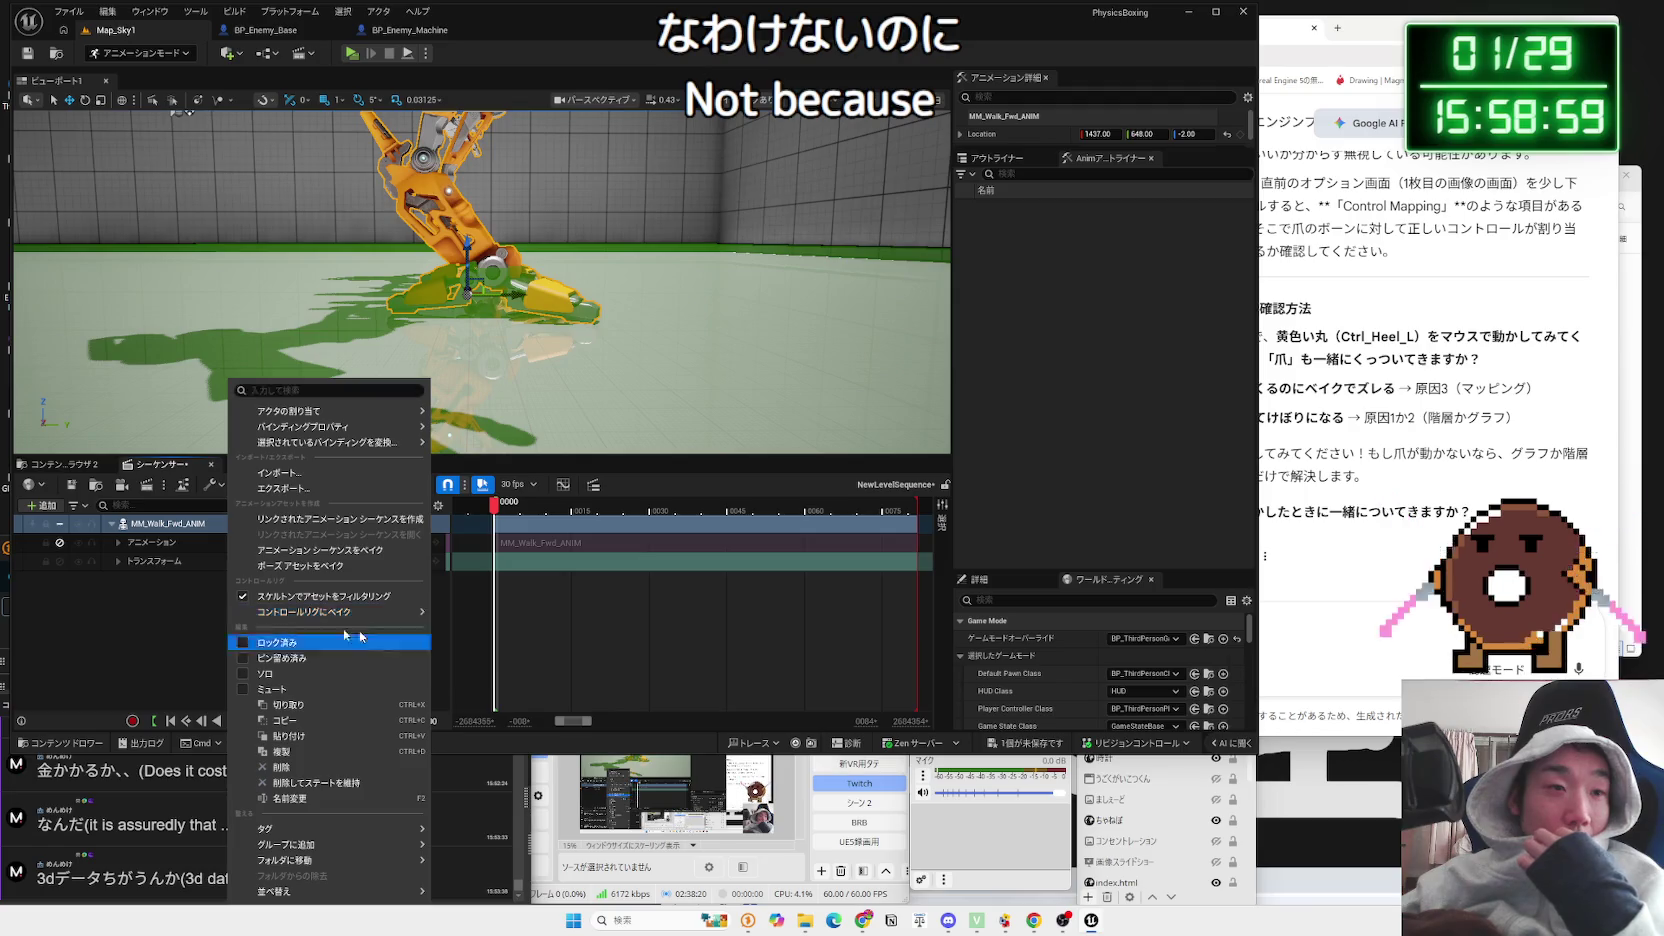
pyautogui.click(170, 543)
pyautogui.rightClick(170, 543)
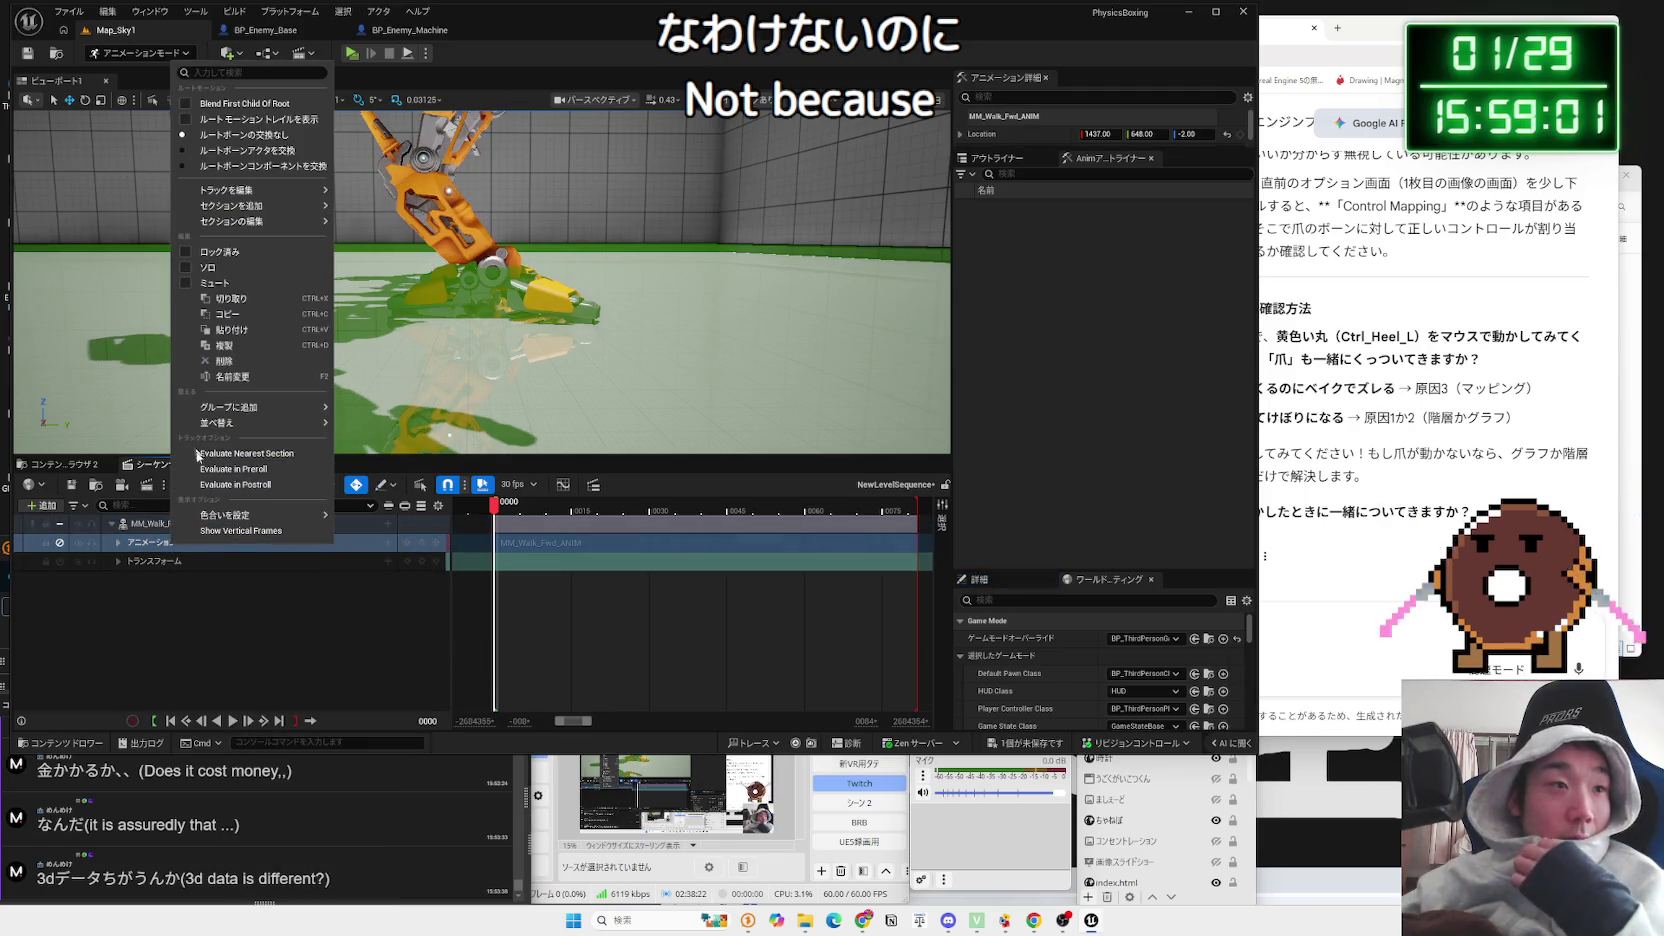
pyautogui.moveTo(251, 214)
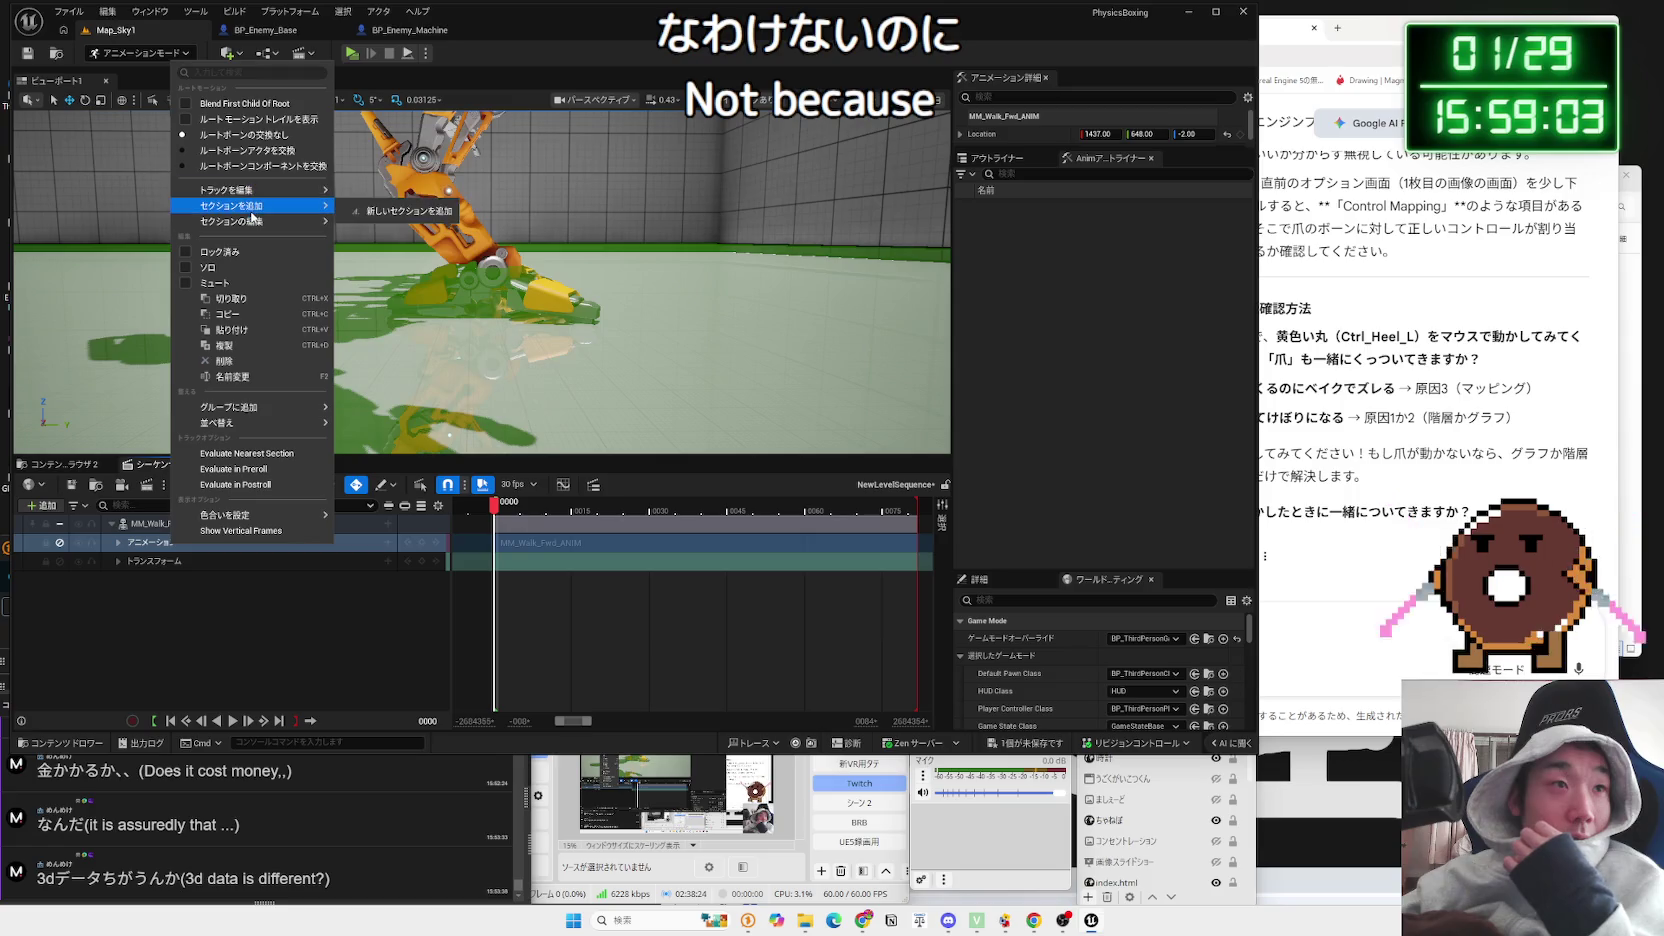
pyautogui.click(120, 588)
pyautogui.click(165, 526)
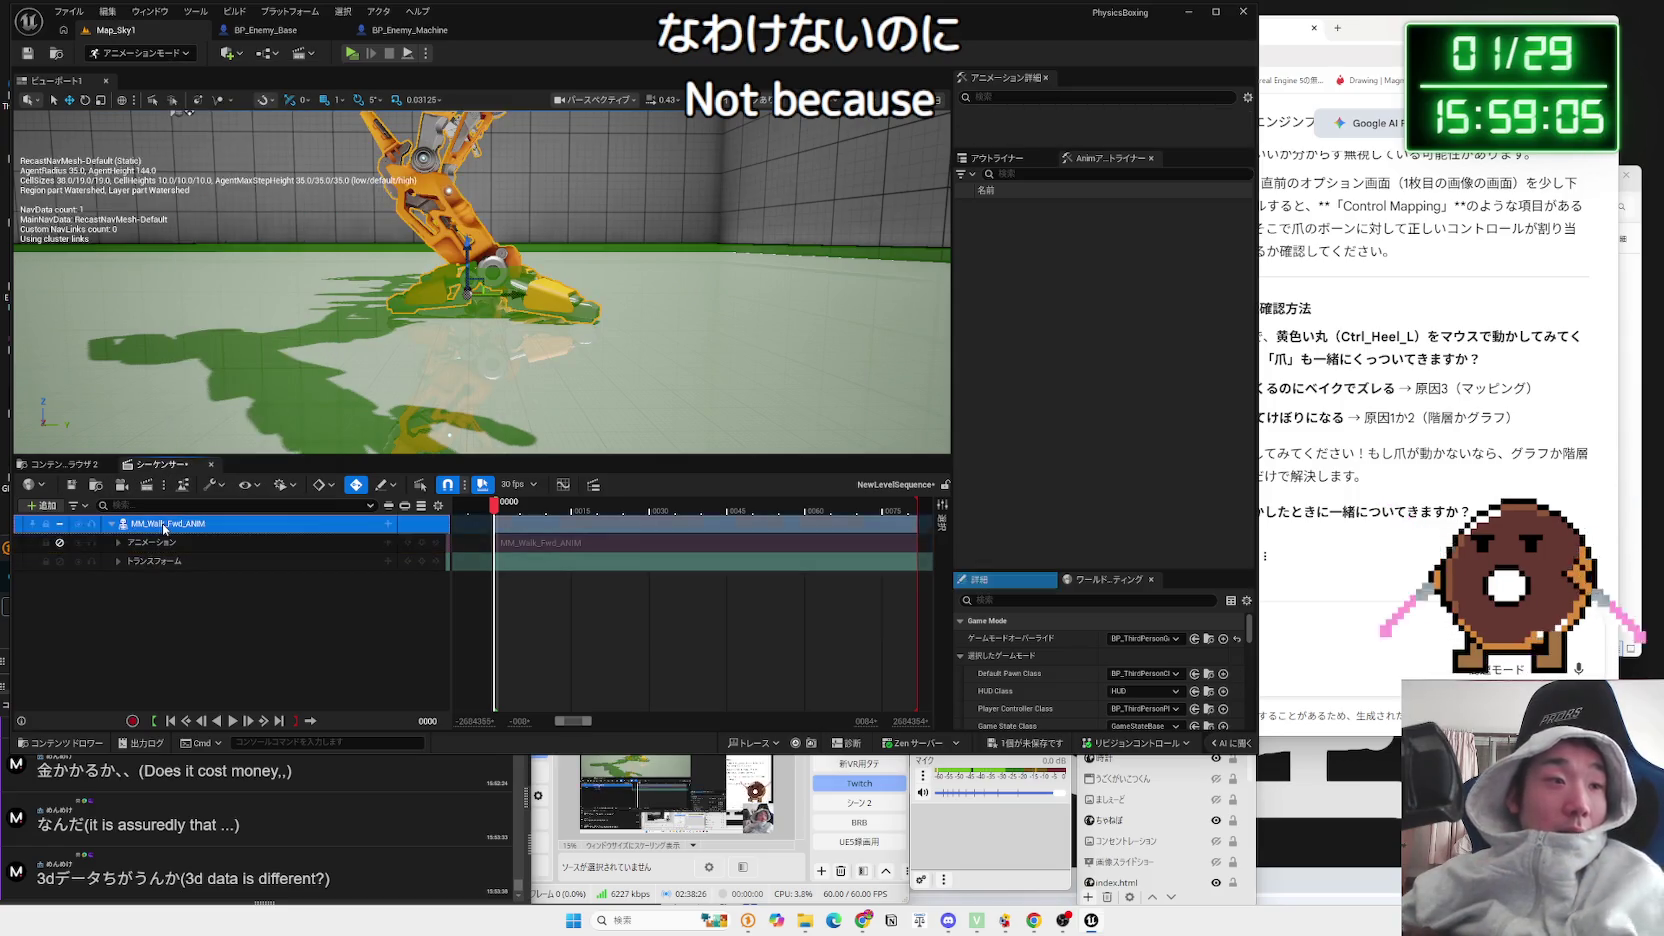
pyautogui.rightClick(165, 530)
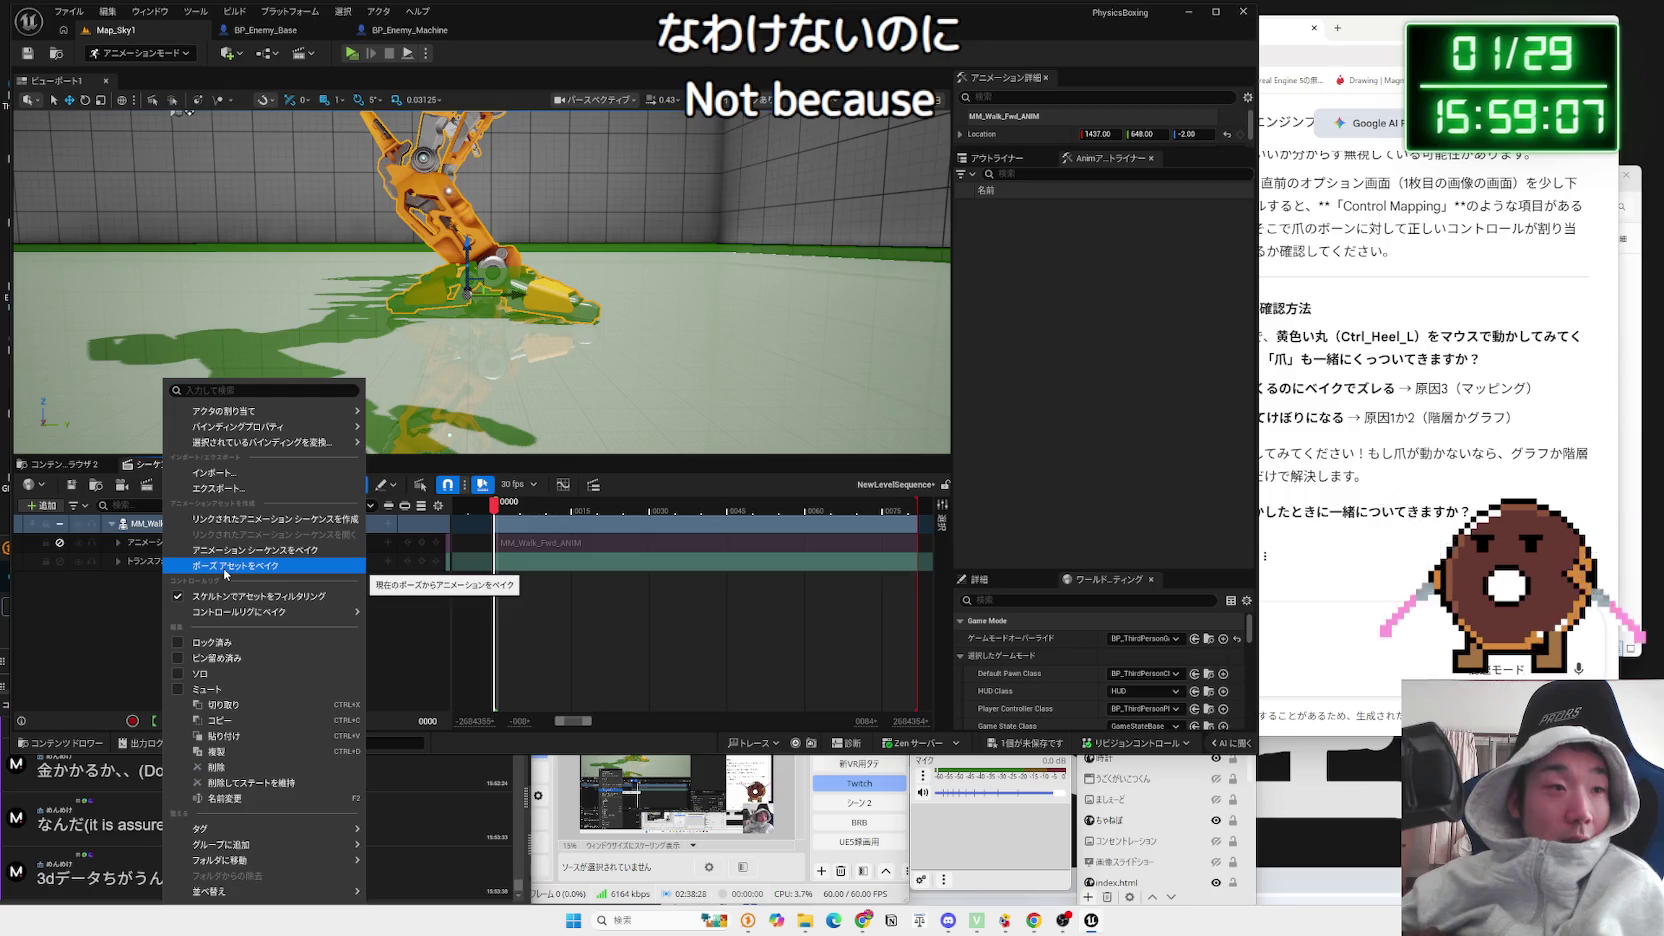
pyautogui.moveTo(251, 621)
pyautogui.click(412, 650)
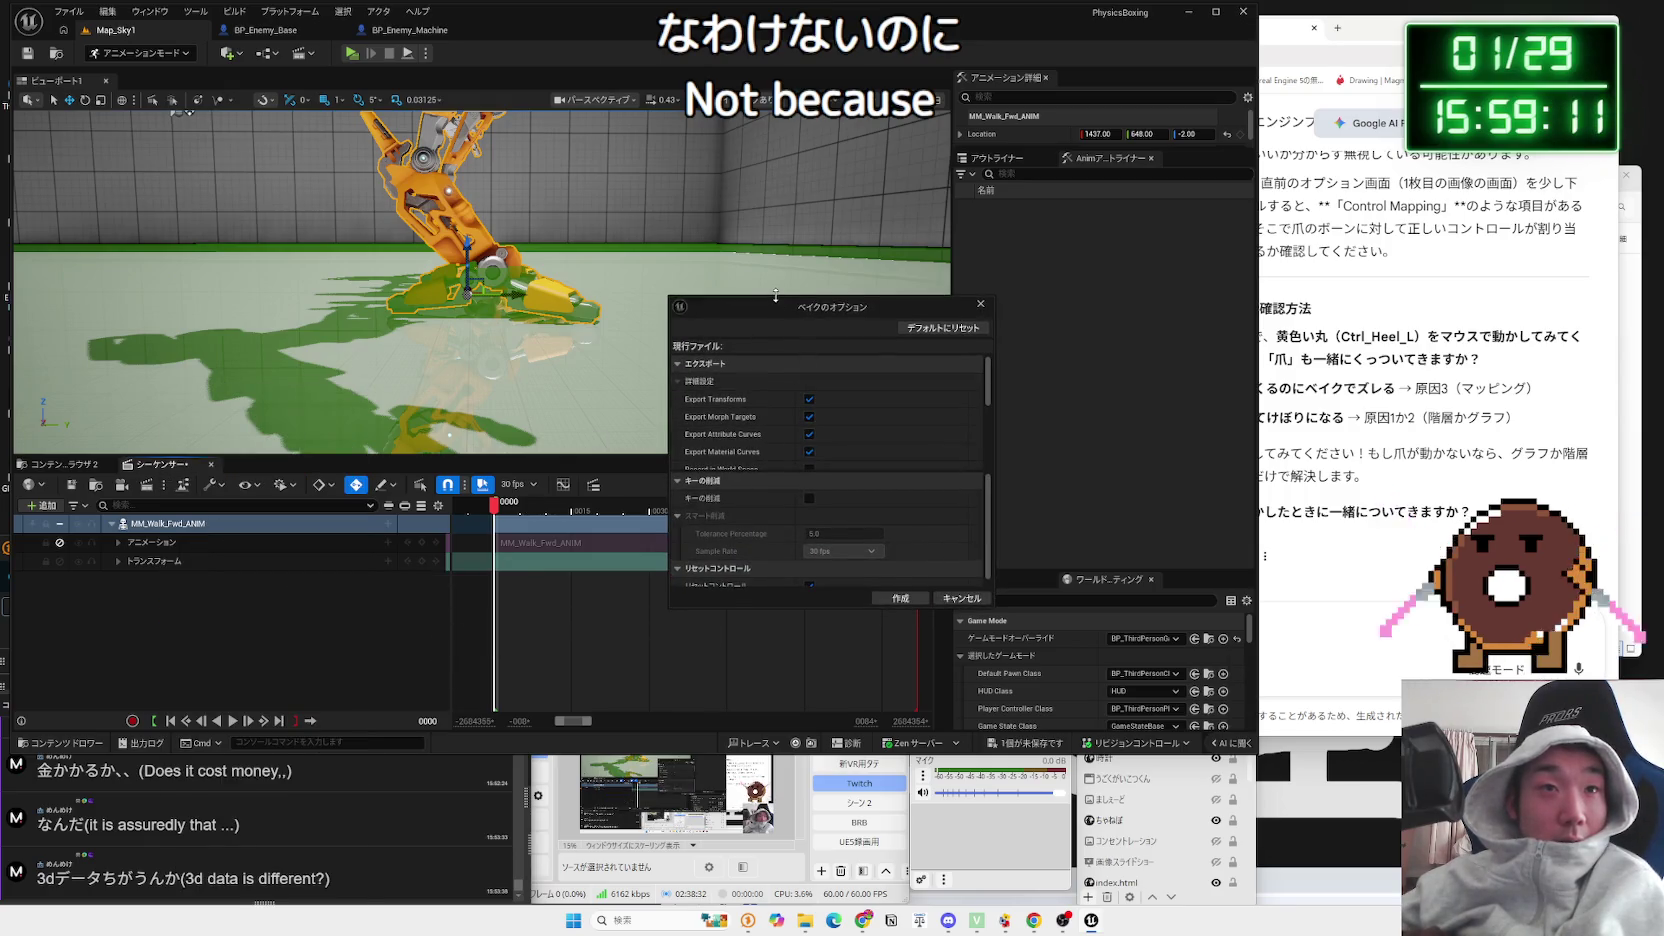
# Step: Turn off Export Morph Targets in the bake options and create the bake
pyautogui.moveTo(775, 295); pyautogui.dragTo(782, 204)
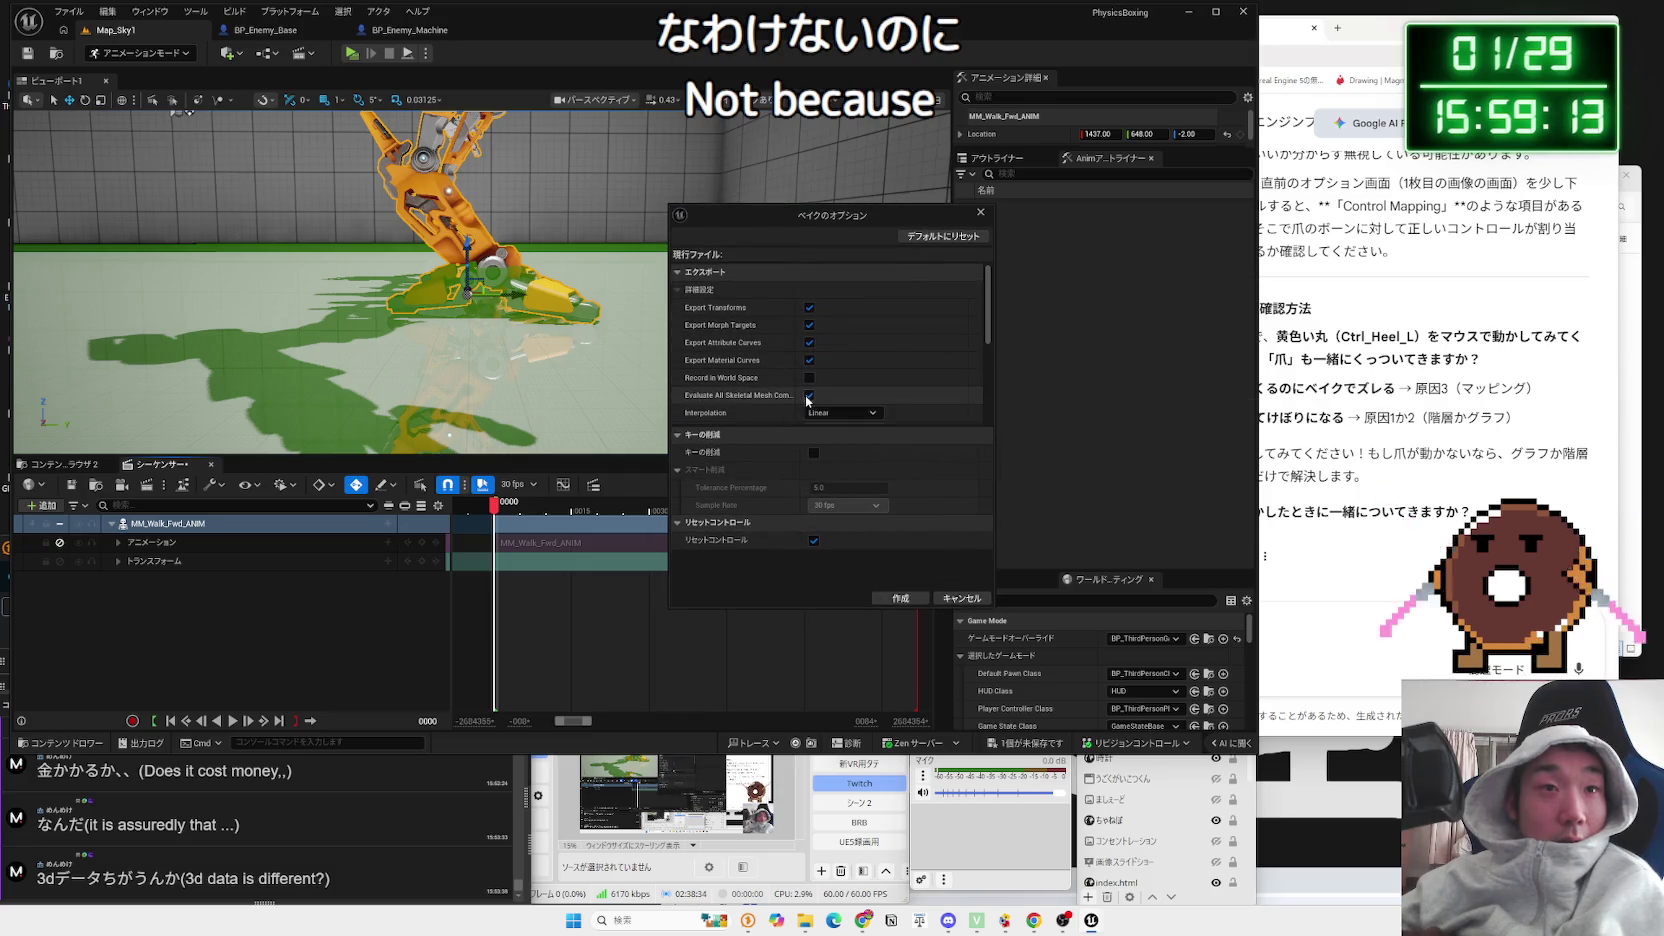
pyautogui.scroll(-3, 764, 401)
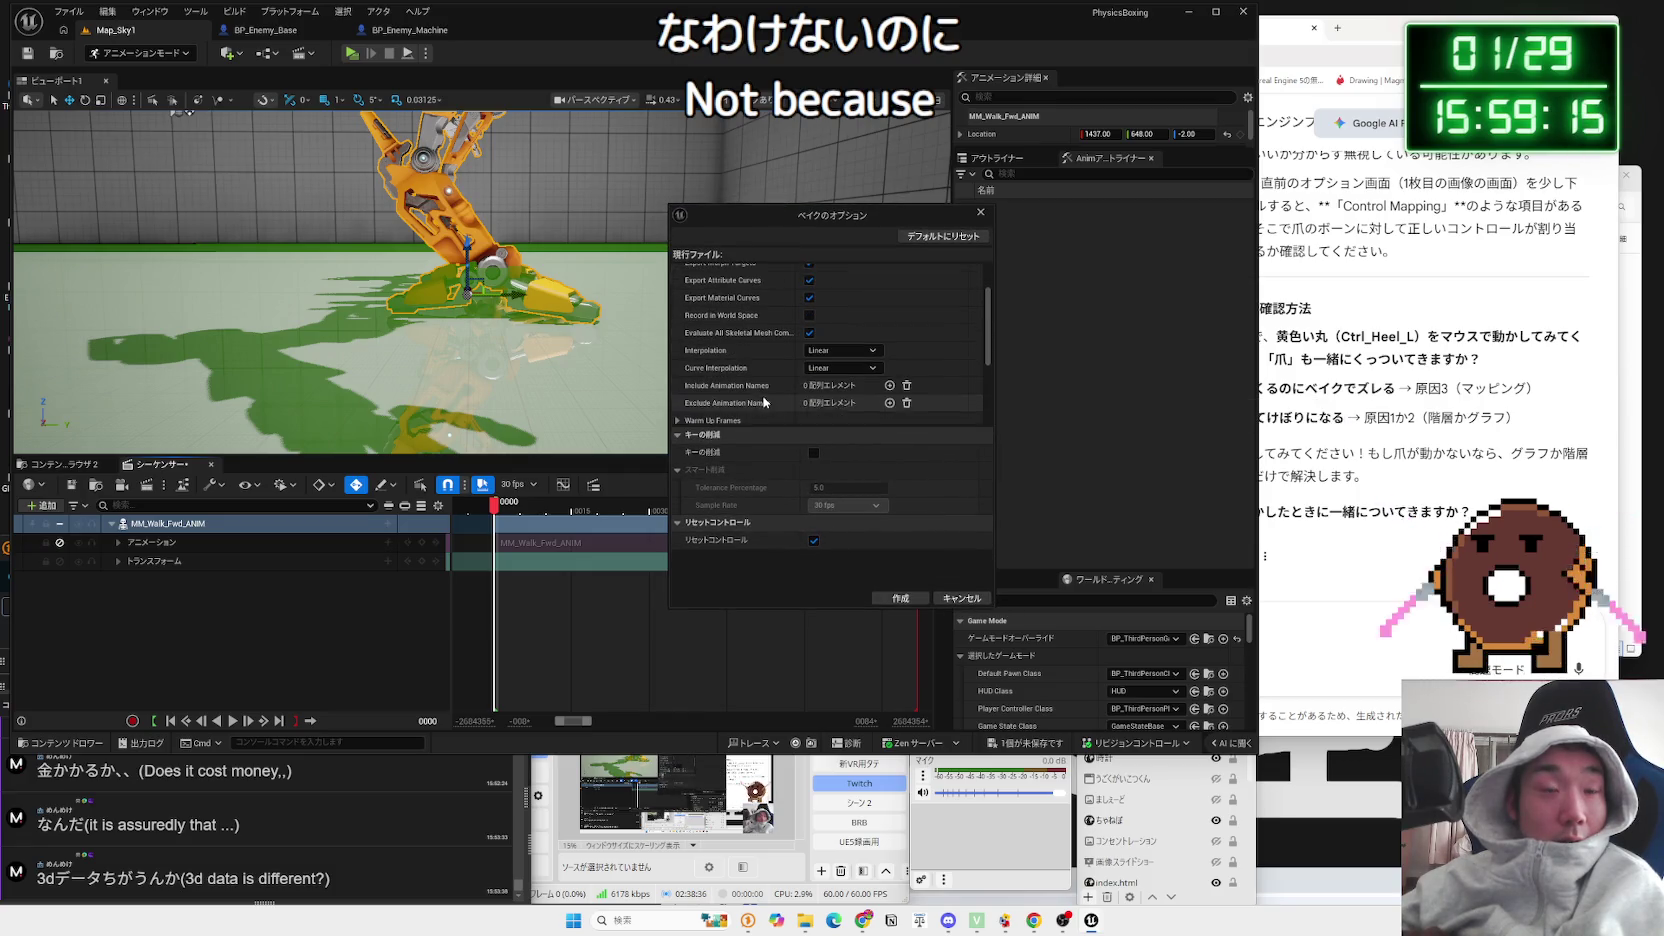
pyautogui.scroll(-1, 771, 414)
pyautogui.scroll(-3, 764, 398)
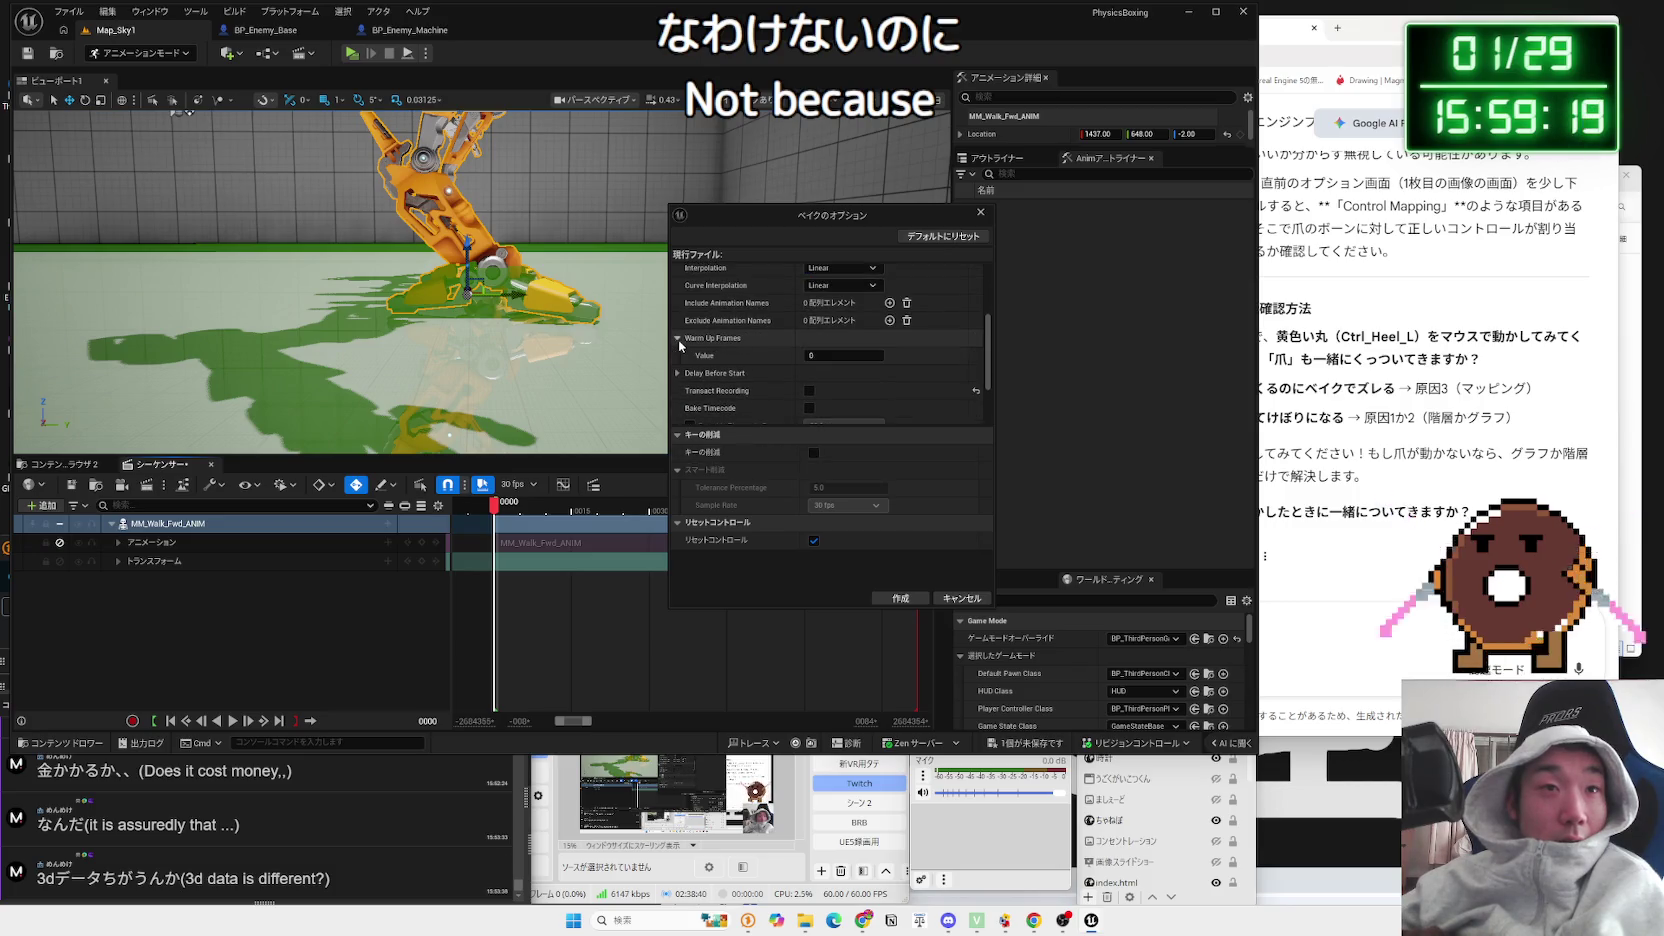
pyautogui.scroll(-4, 760, 391)
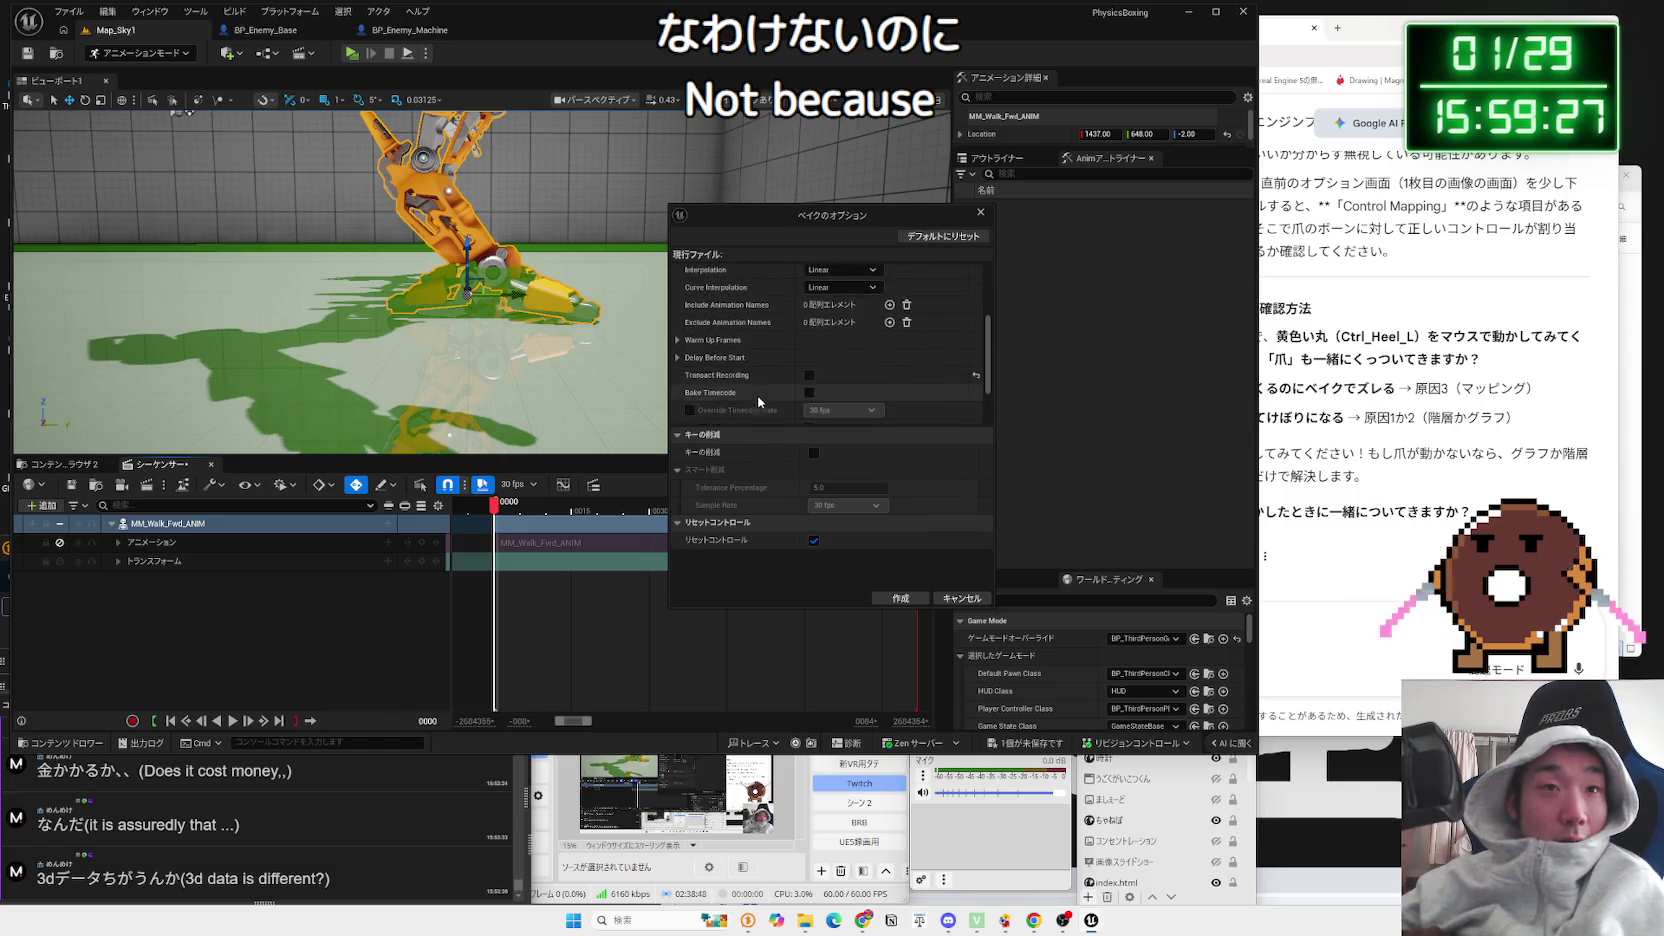
pyautogui.scroll(6, 760, 400)
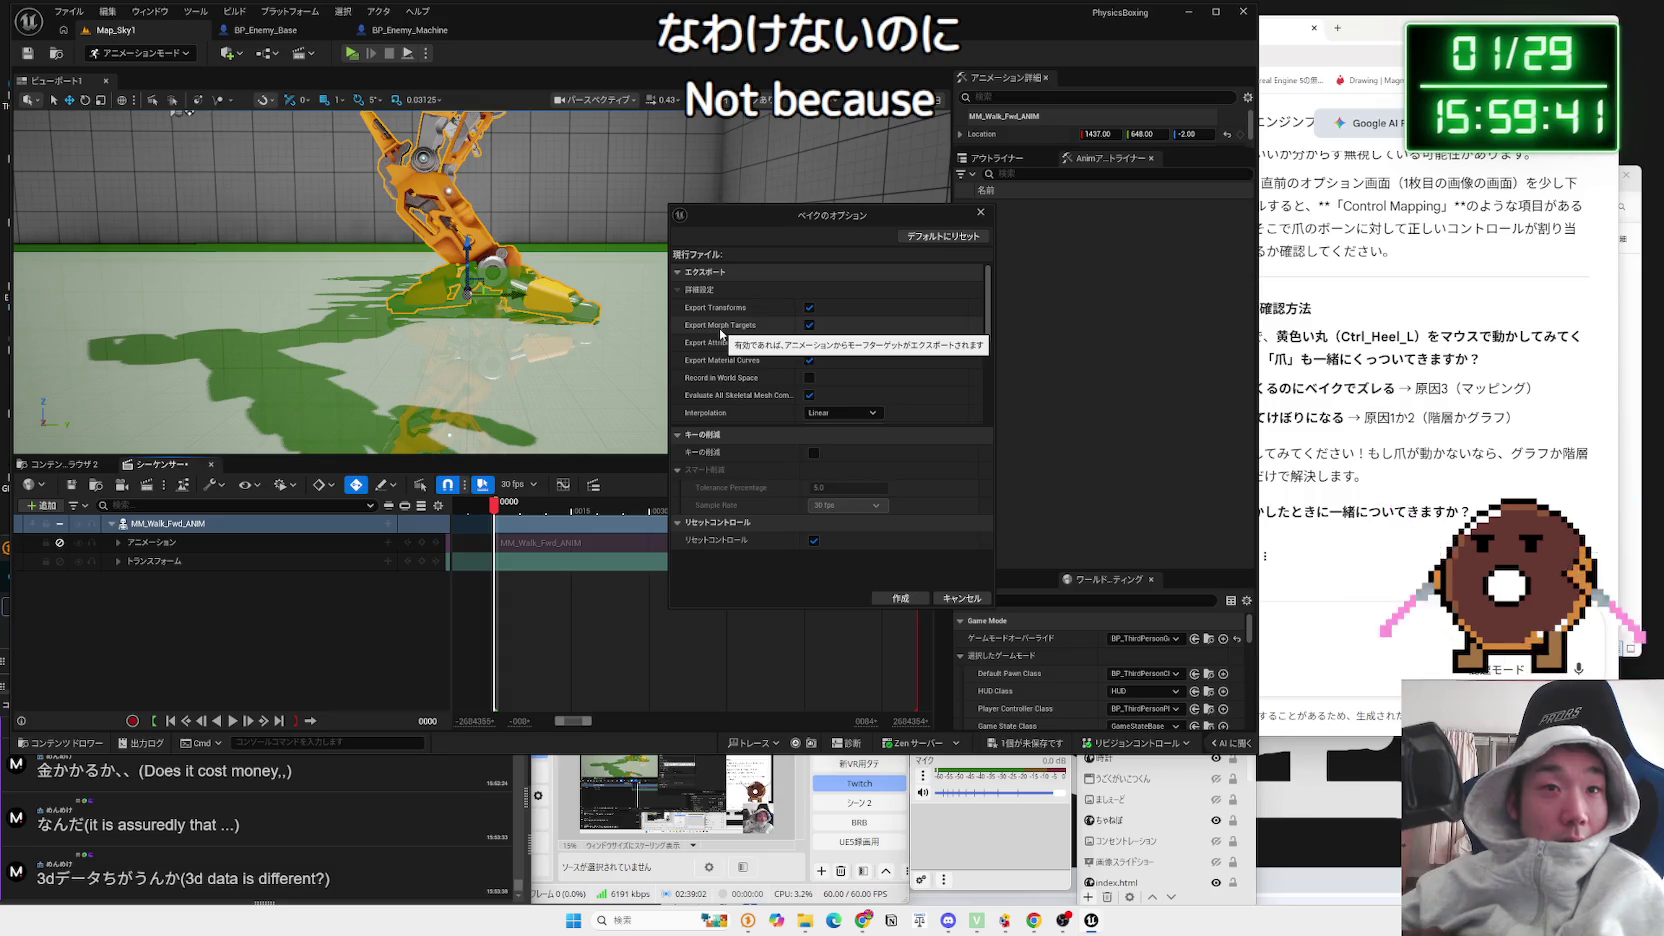
pyautogui.click(809, 325)
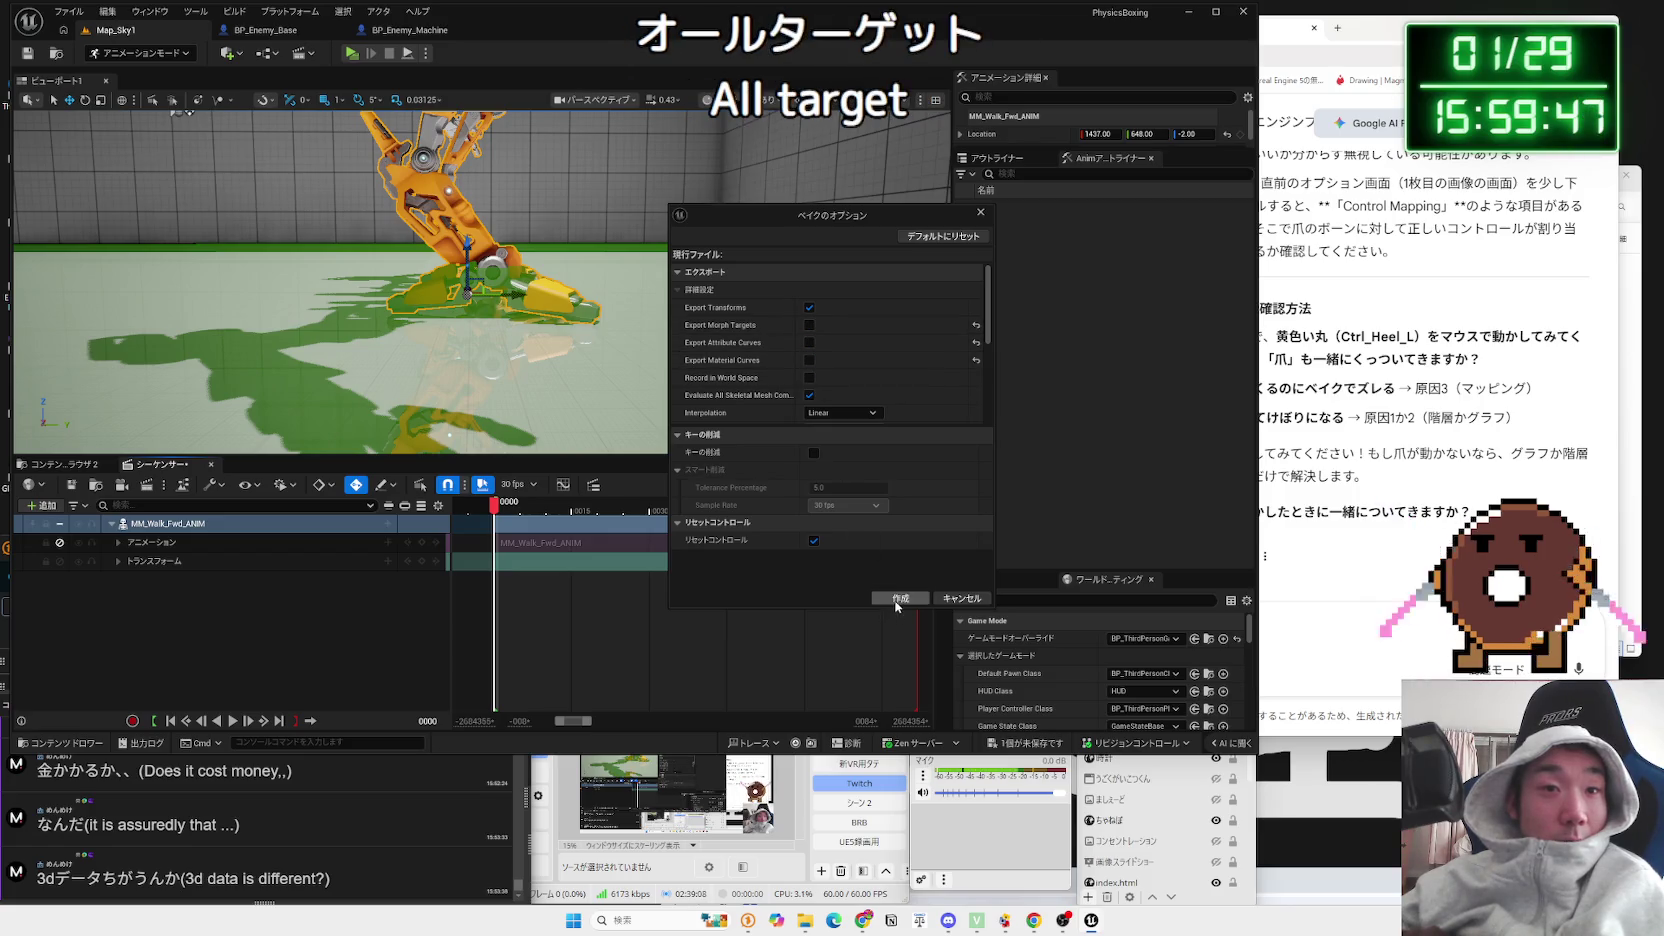
pyautogui.click(897, 600)
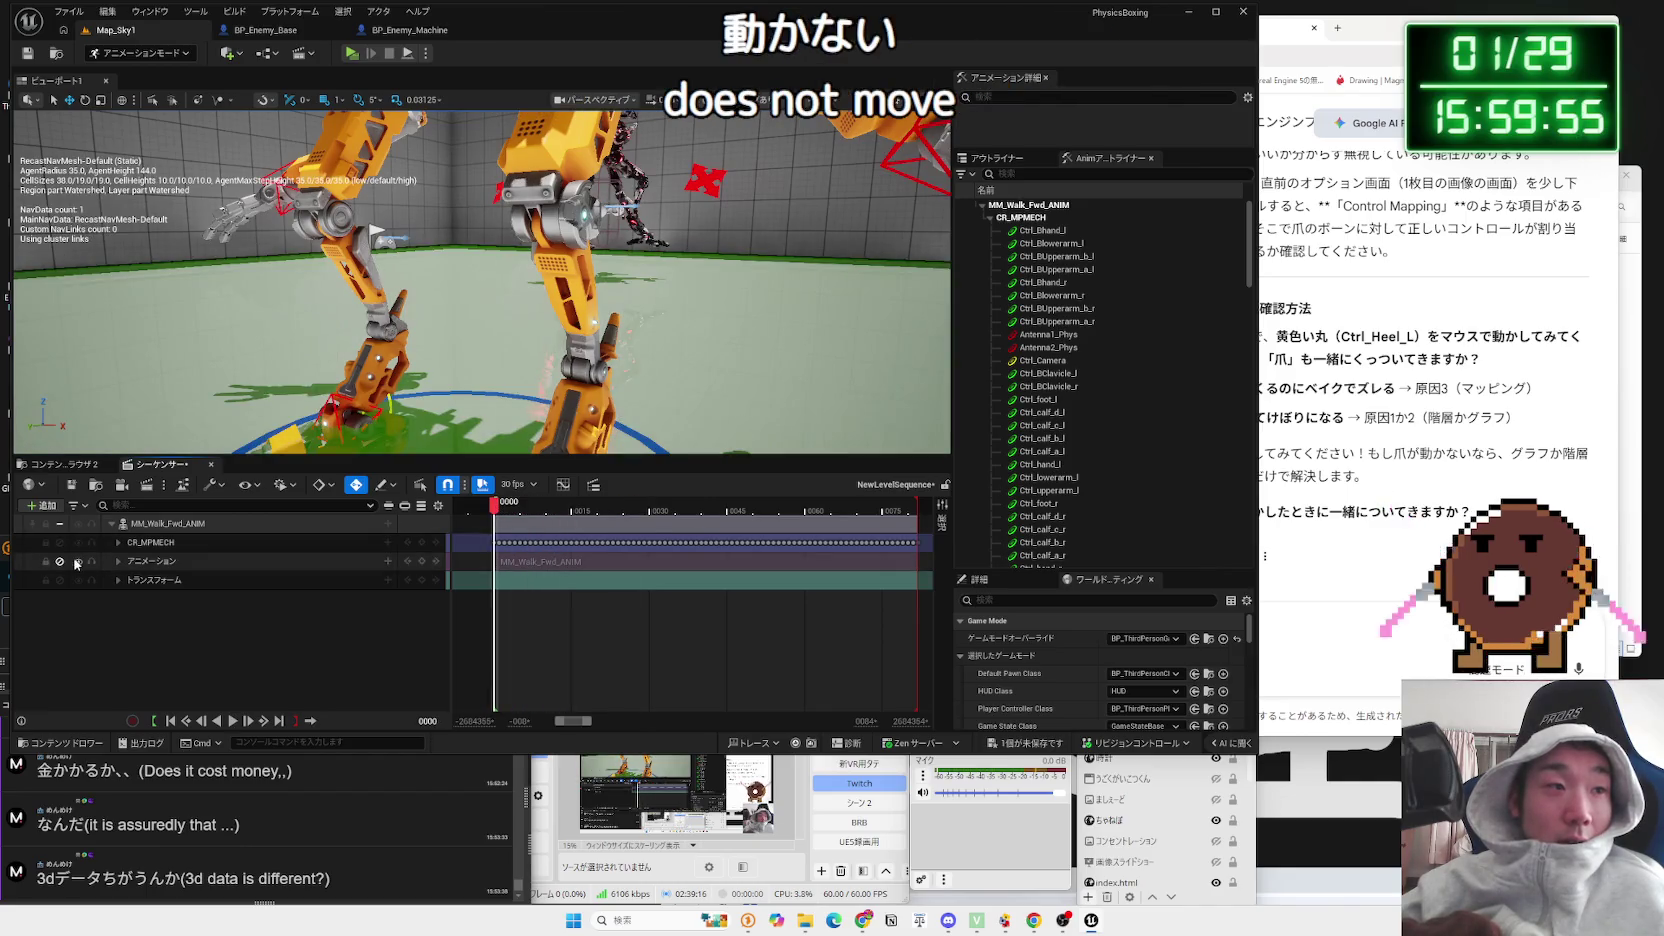
# Step: Play the new bake, then delete the CR_MPMECH control rig track
pyautogui.click(77, 563)
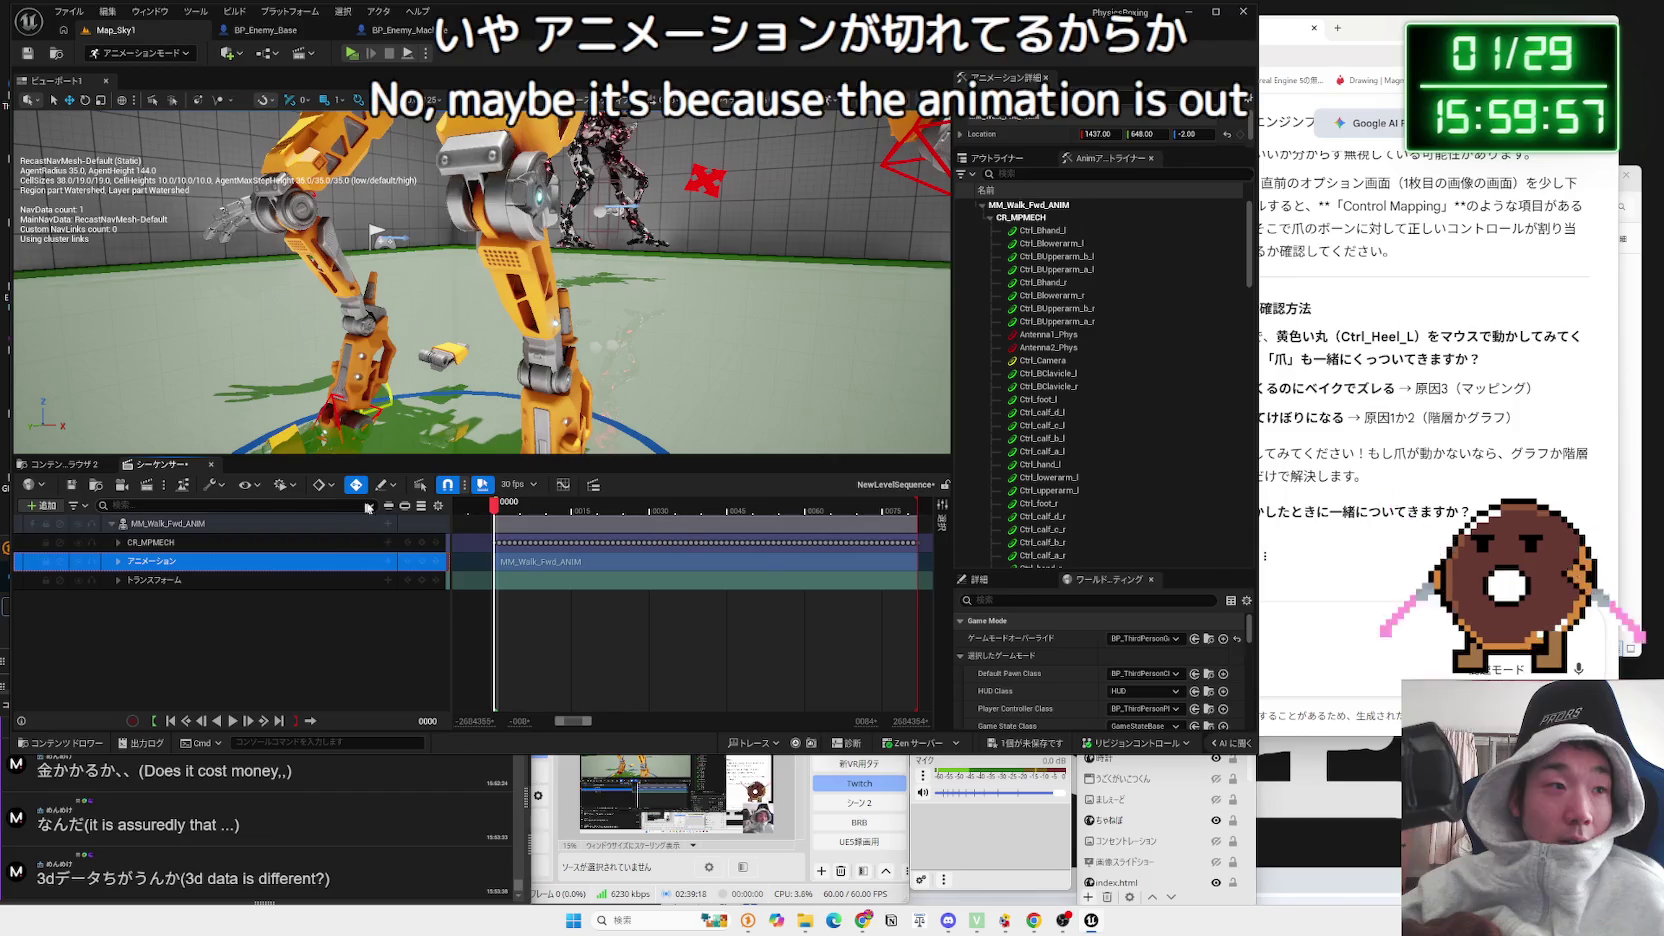
pyautogui.press('space')
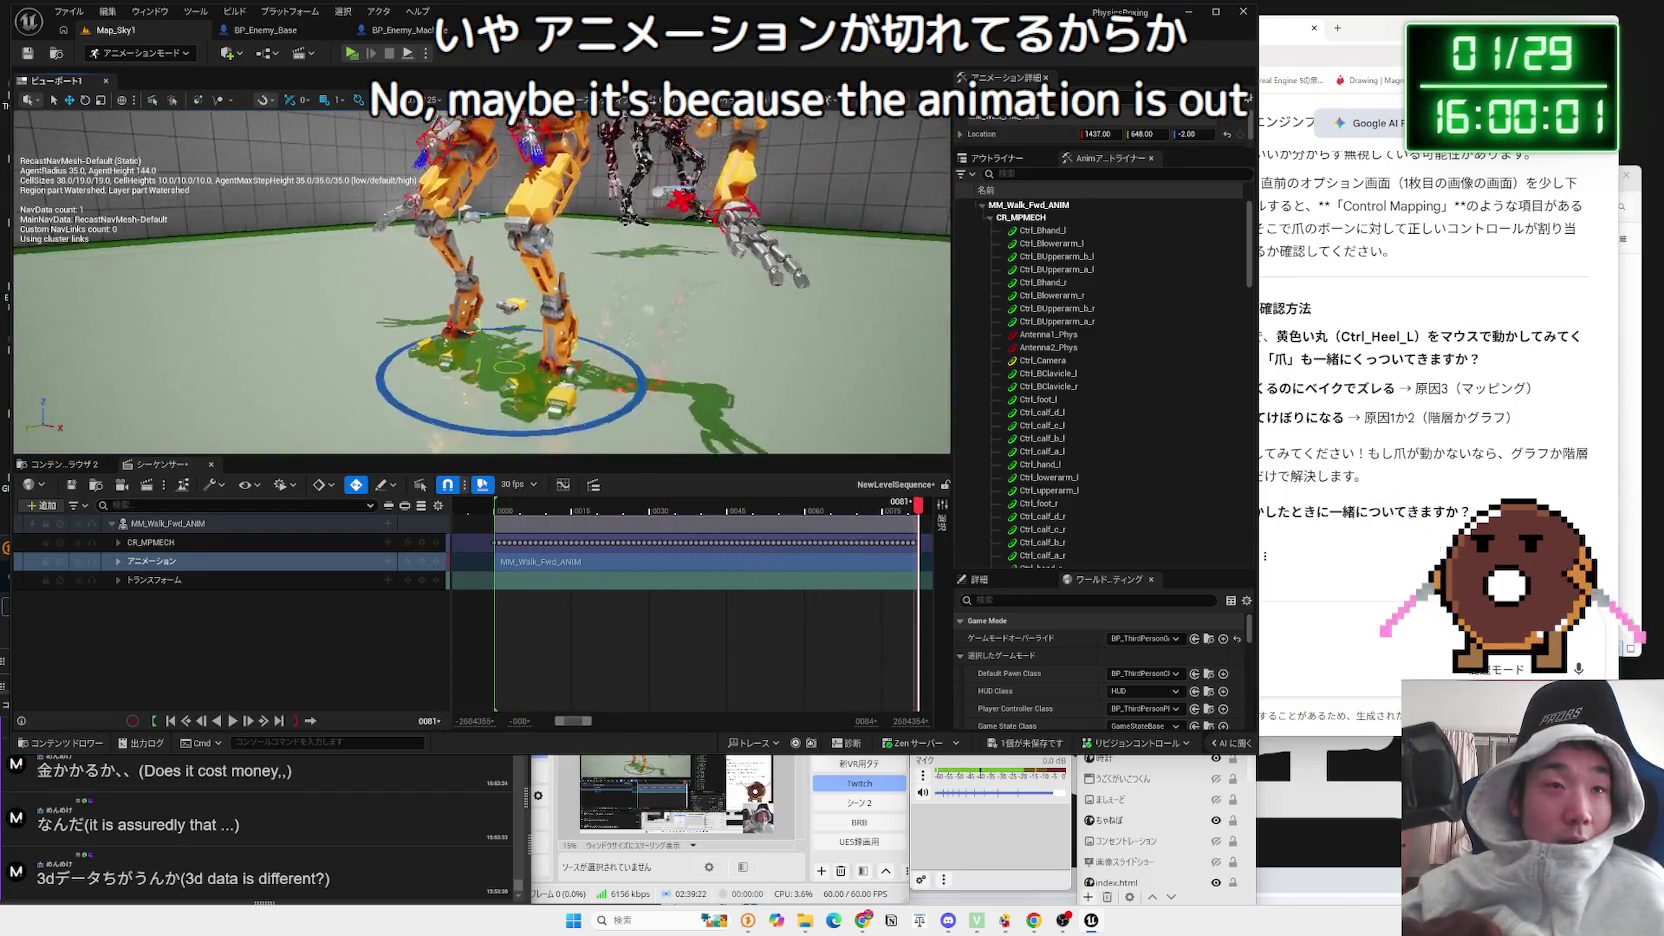
pyautogui.click(500, 508)
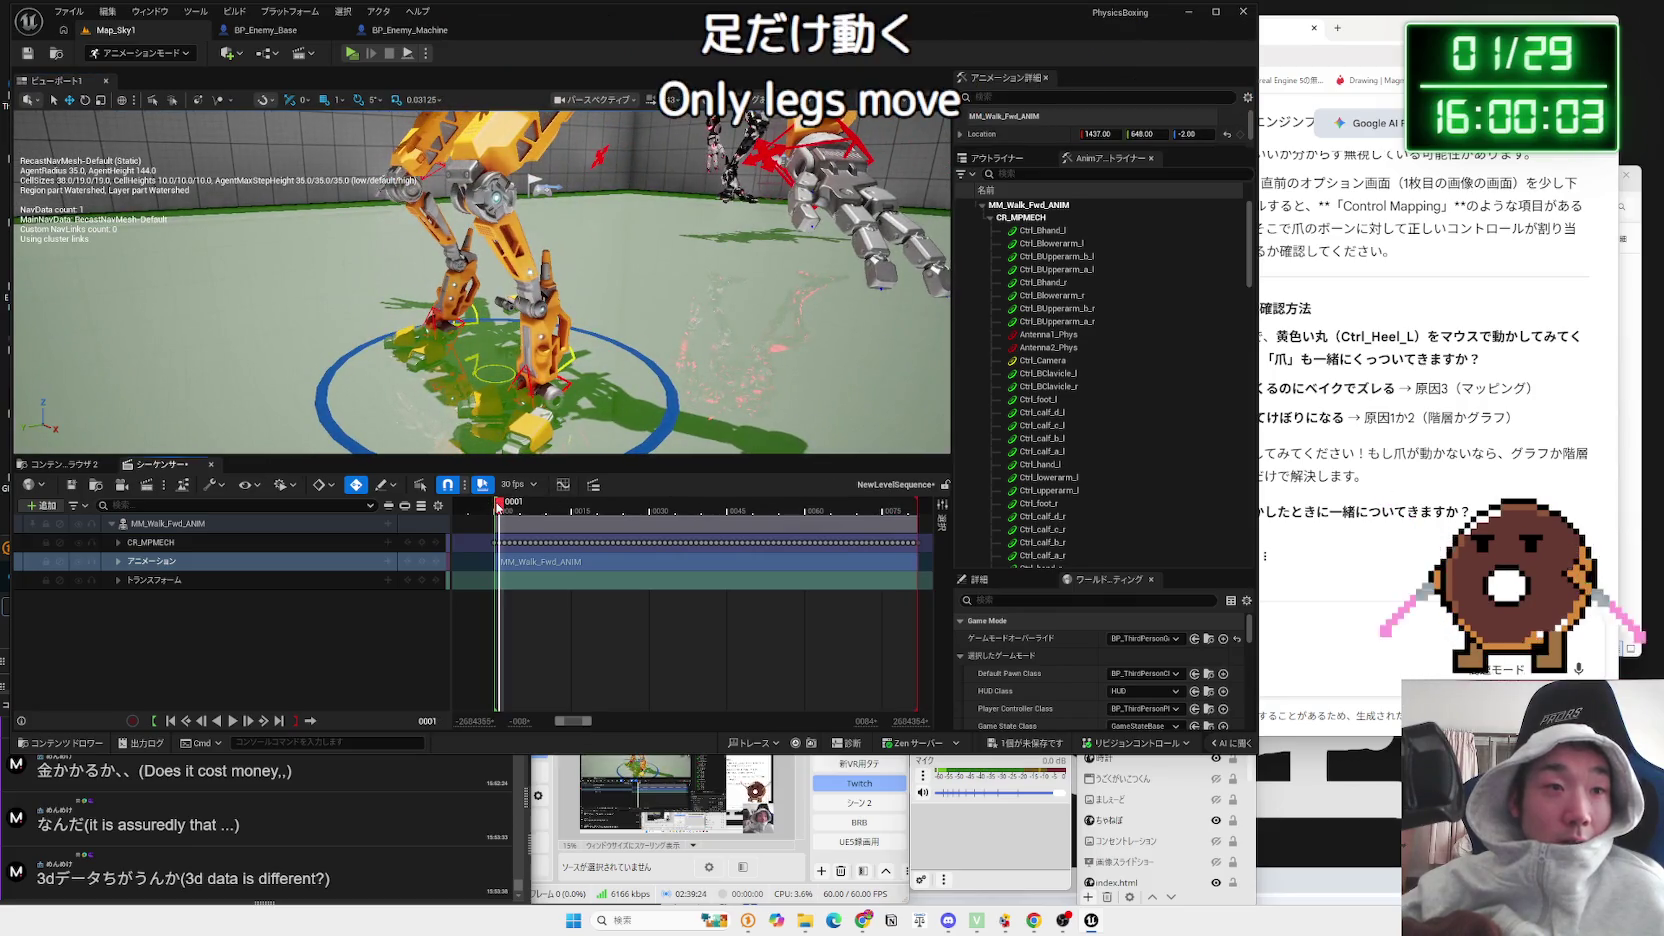
pyautogui.click(276, 543)
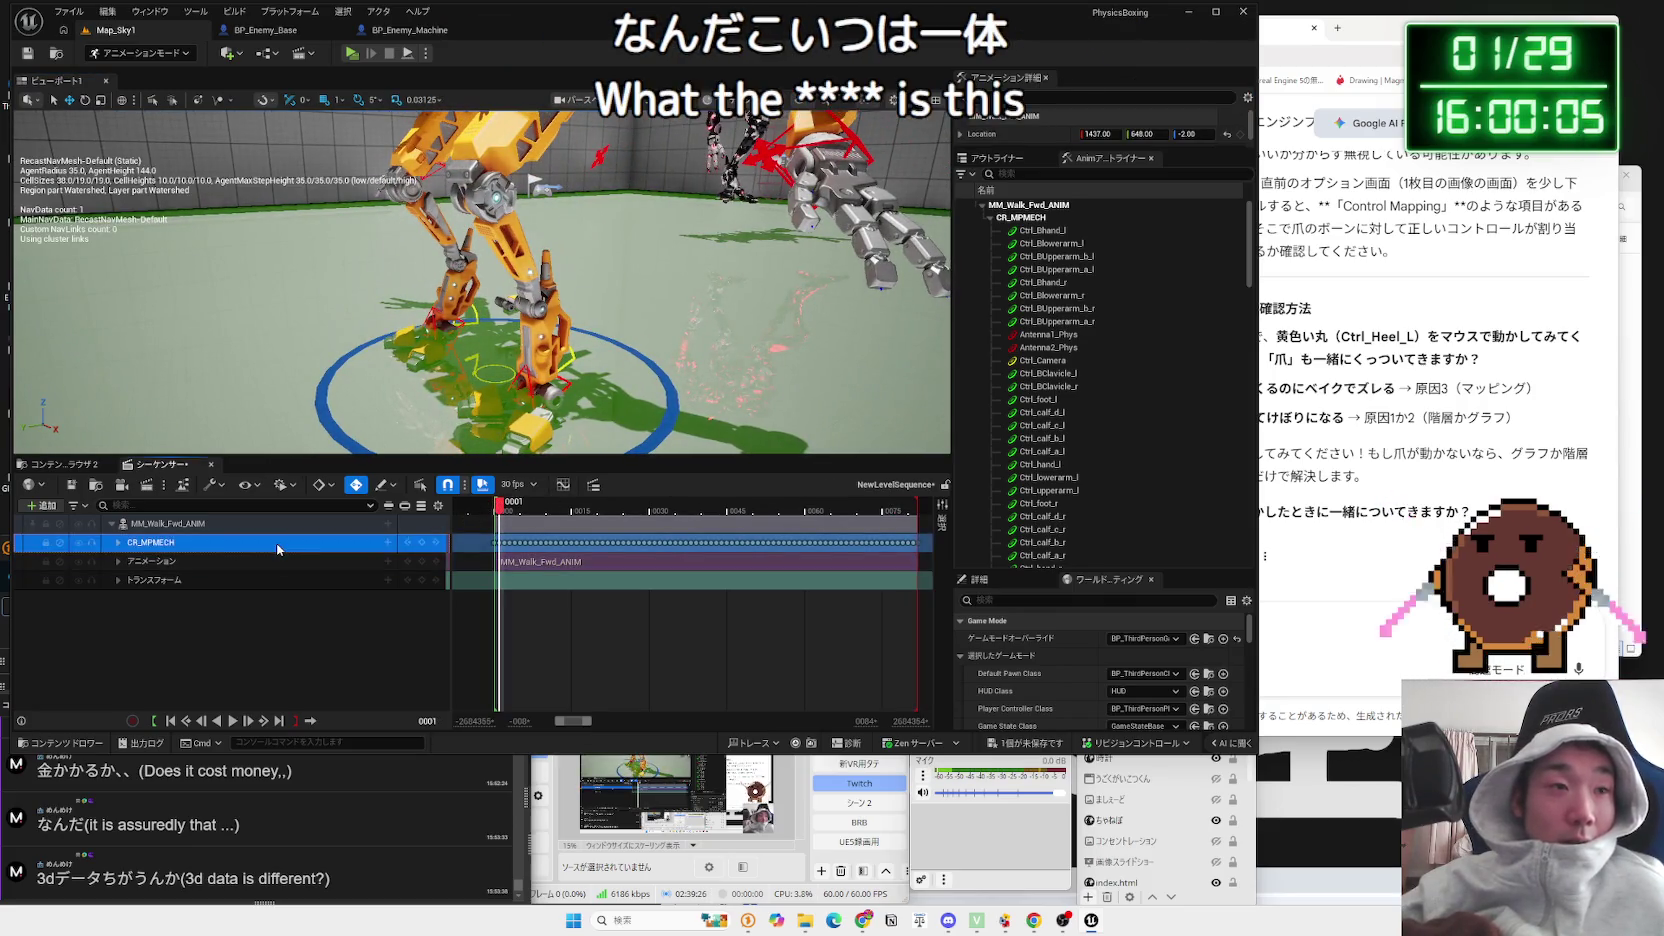
pyautogui.press('Delete')
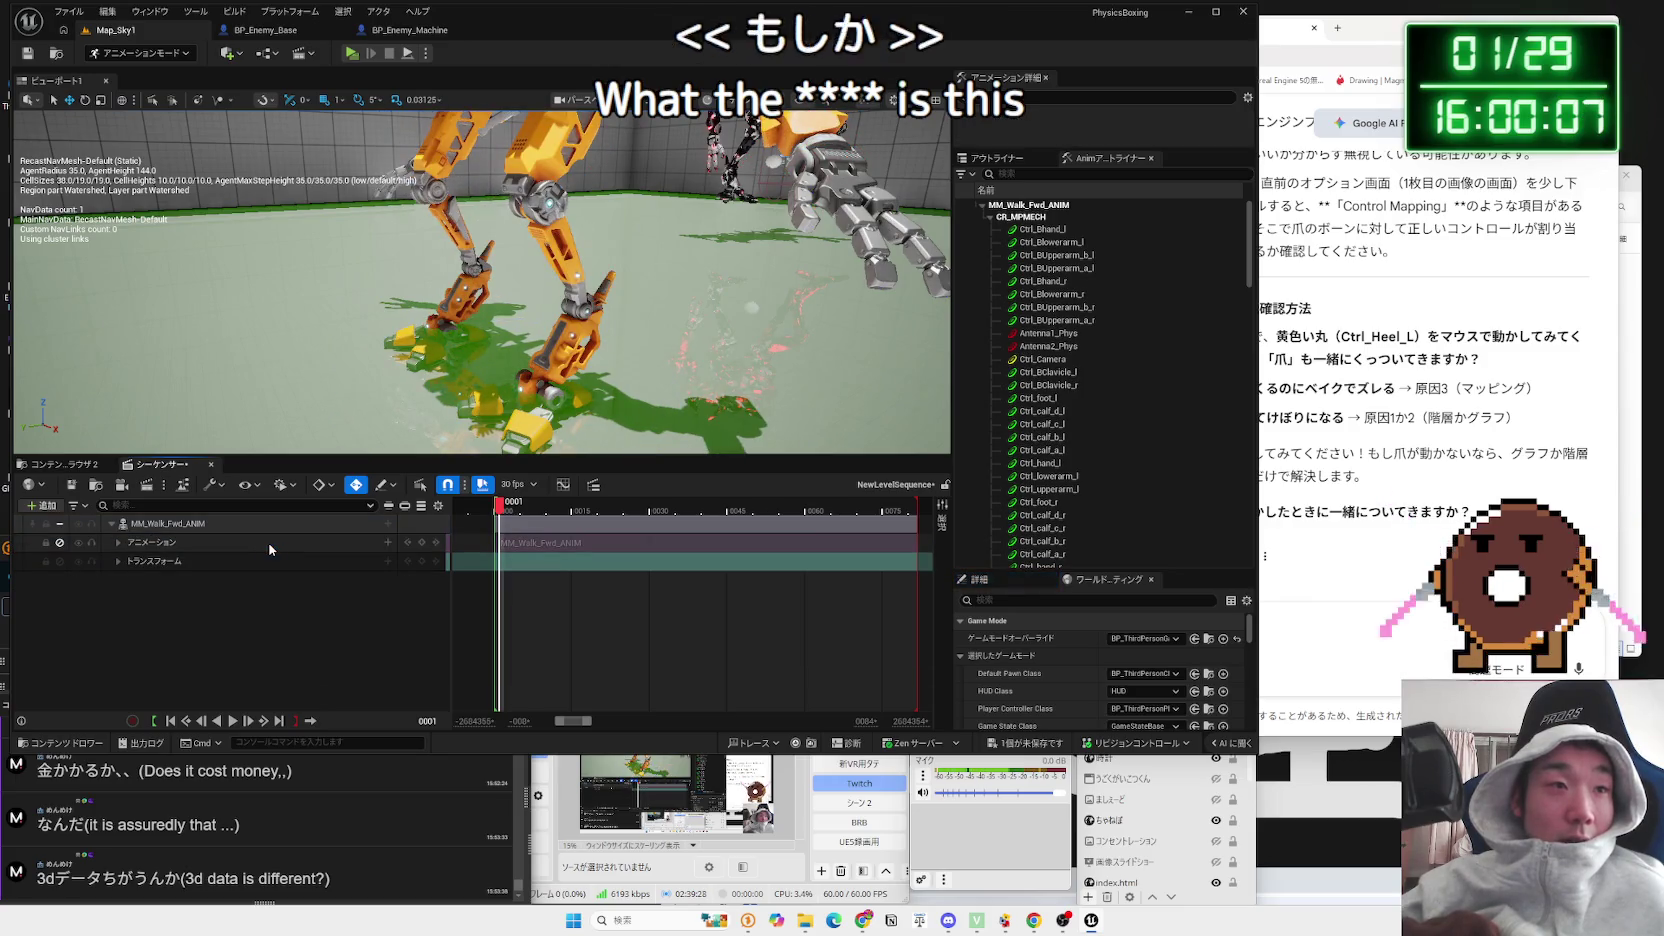
# Step: Choose Bake to Control Rig for the MM_Walk_Fwd_ANIM actor track
pyautogui.click(270, 549)
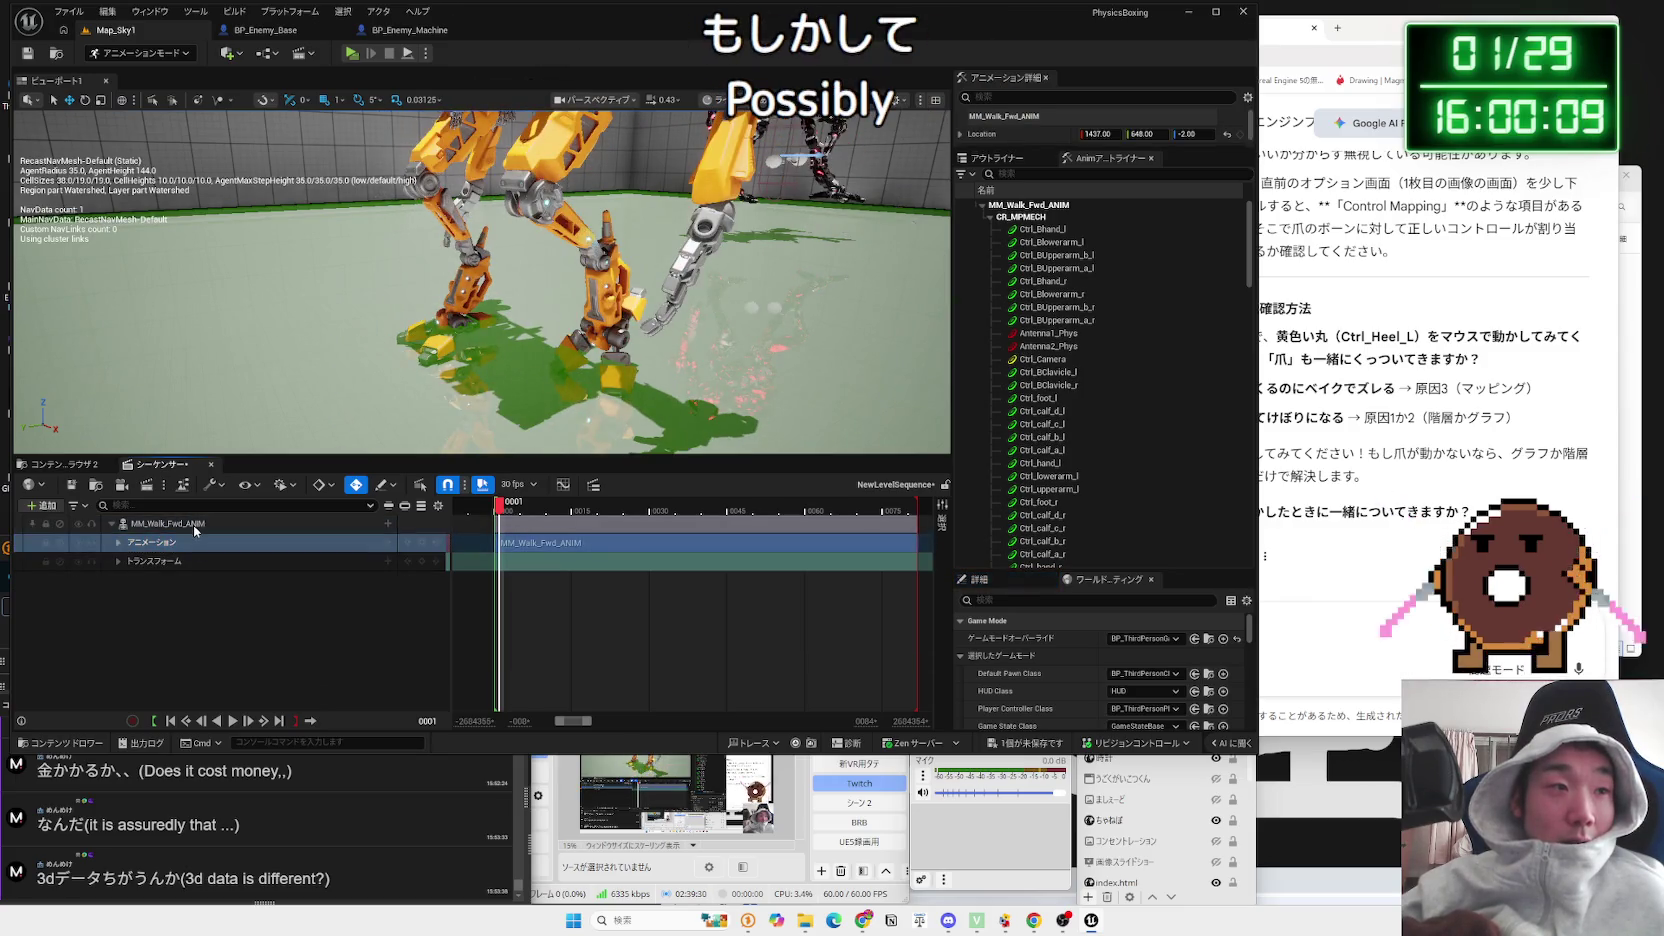
pyautogui.rightClick(195, 531)
pyautogui.click(441, 656)
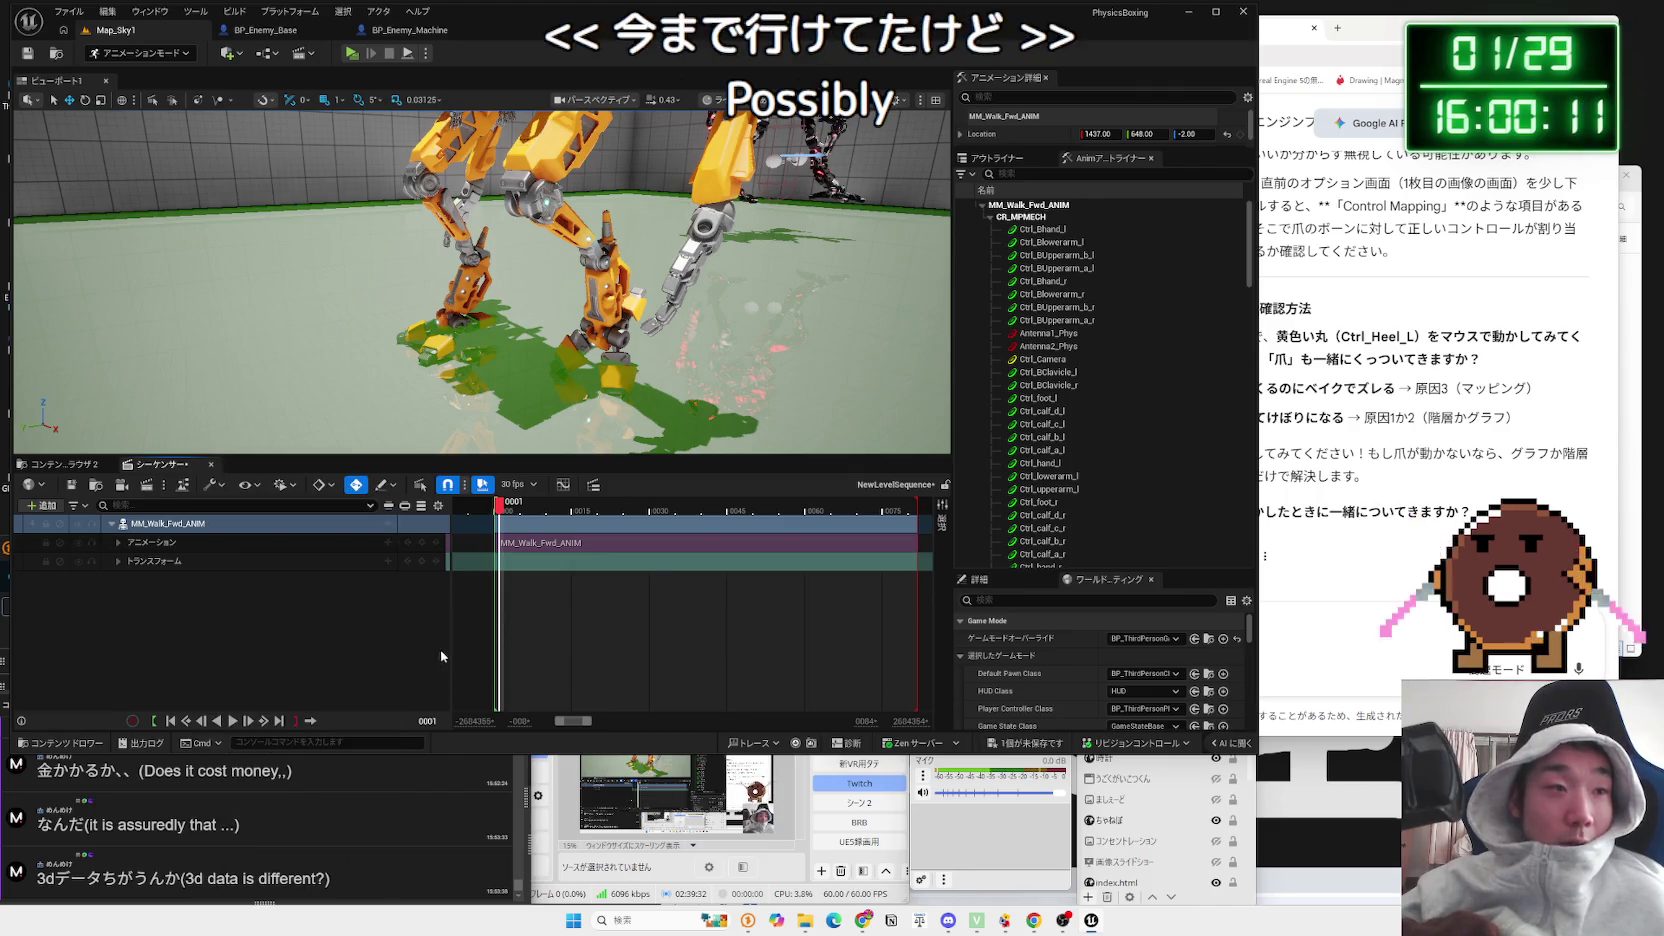
# Step: Create the rig keys from the bake options and re-enable the walk Animation track
pyautogui.scroll(-2, 801, 452)
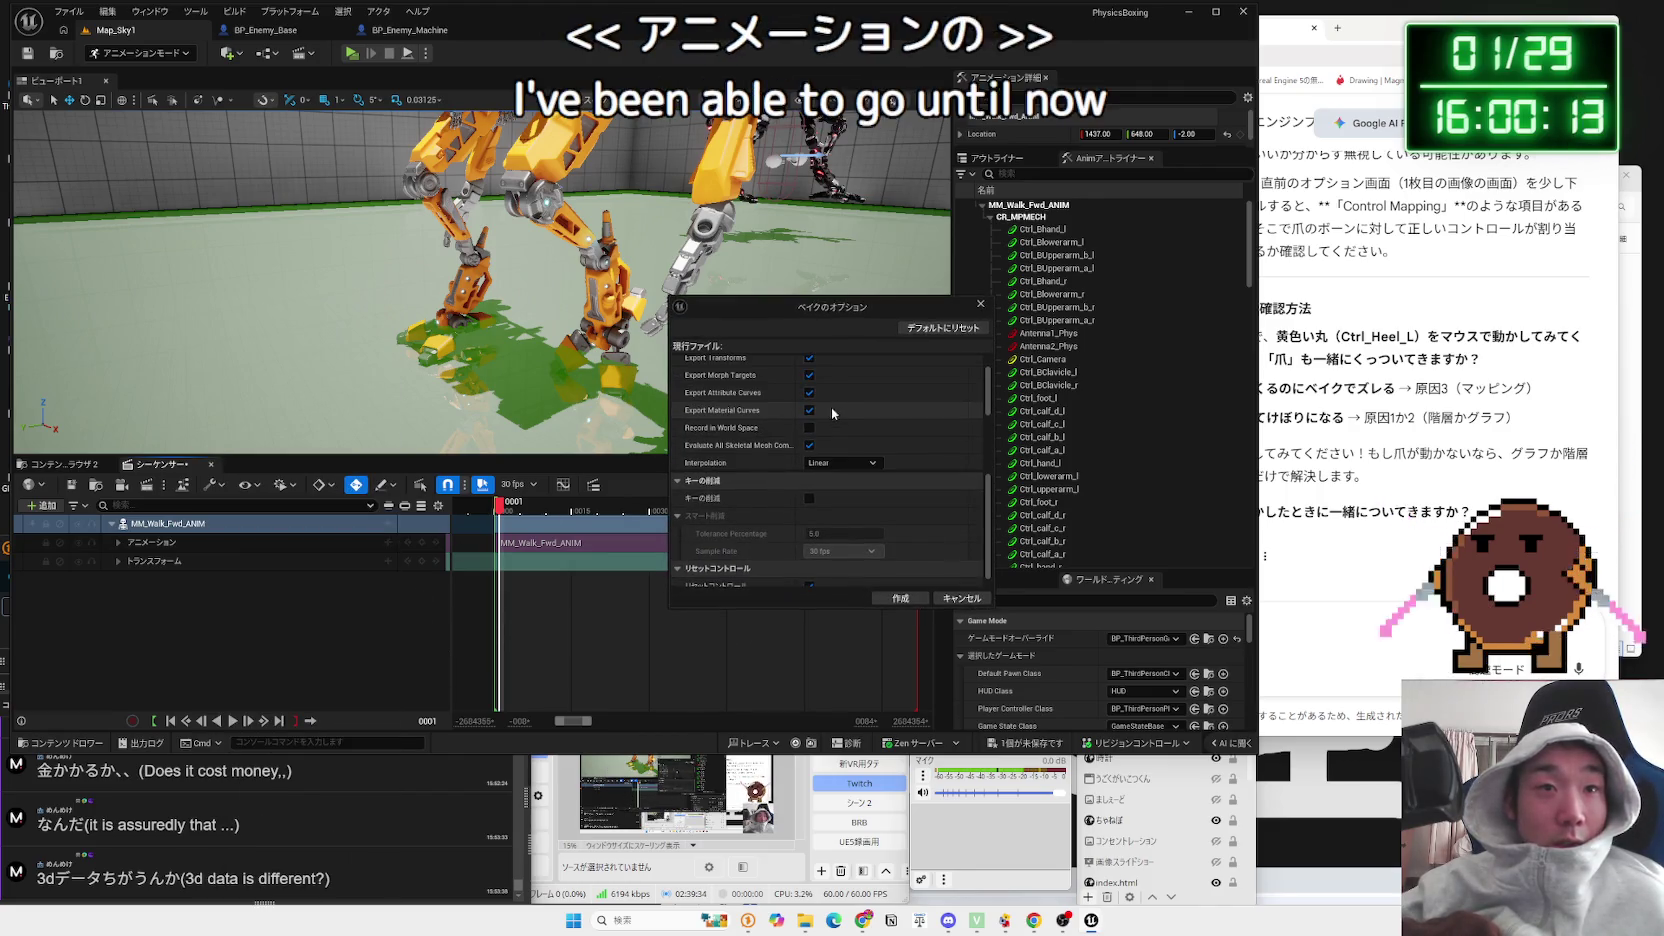
pyautogui.click(900, 598)
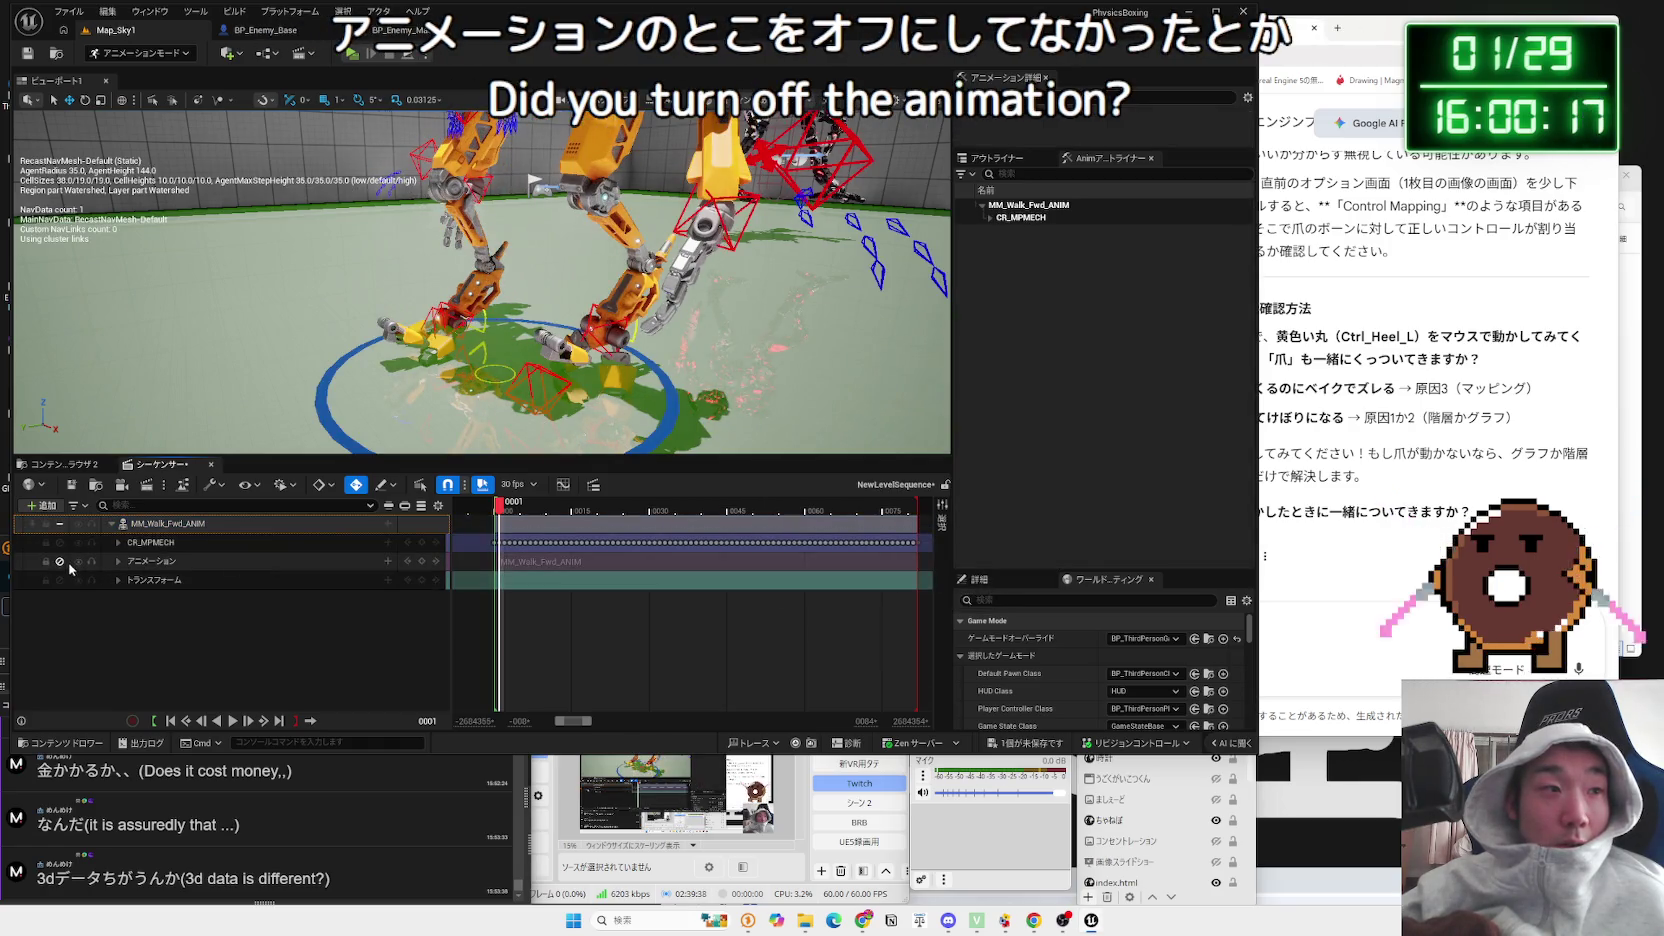
pyautogui.click(60, 561)
# Step: Play the walk from the first frame, toggling the navigation mesh overlay with P
pyautogui.click(494, 507)
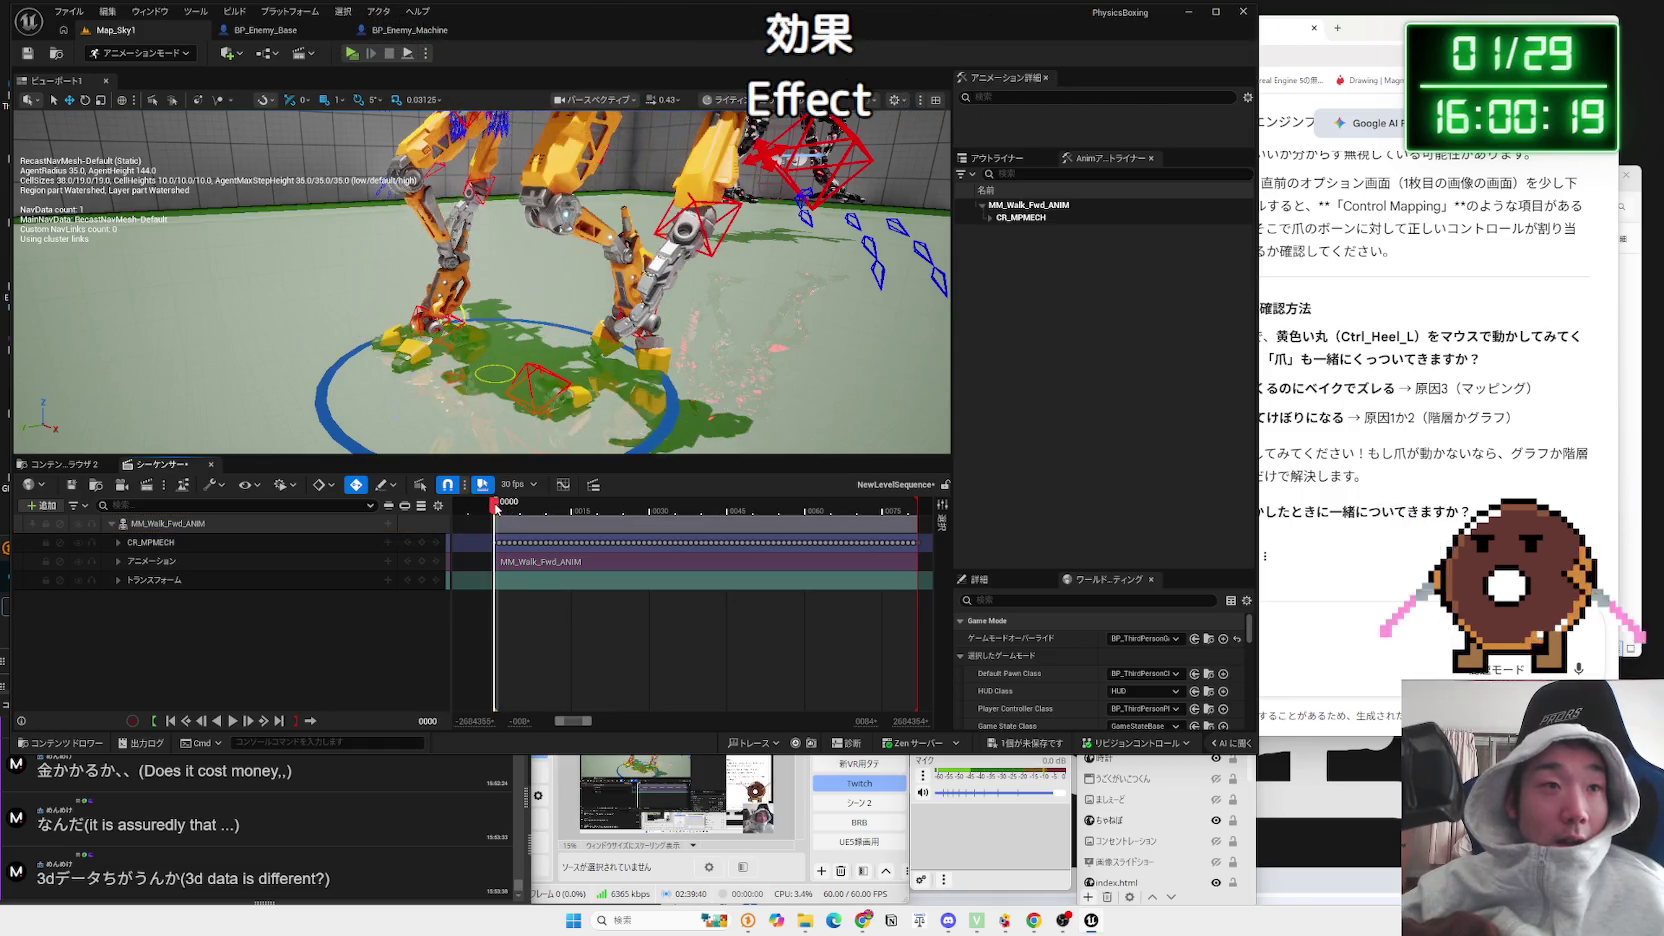
pyautogui.press('space')
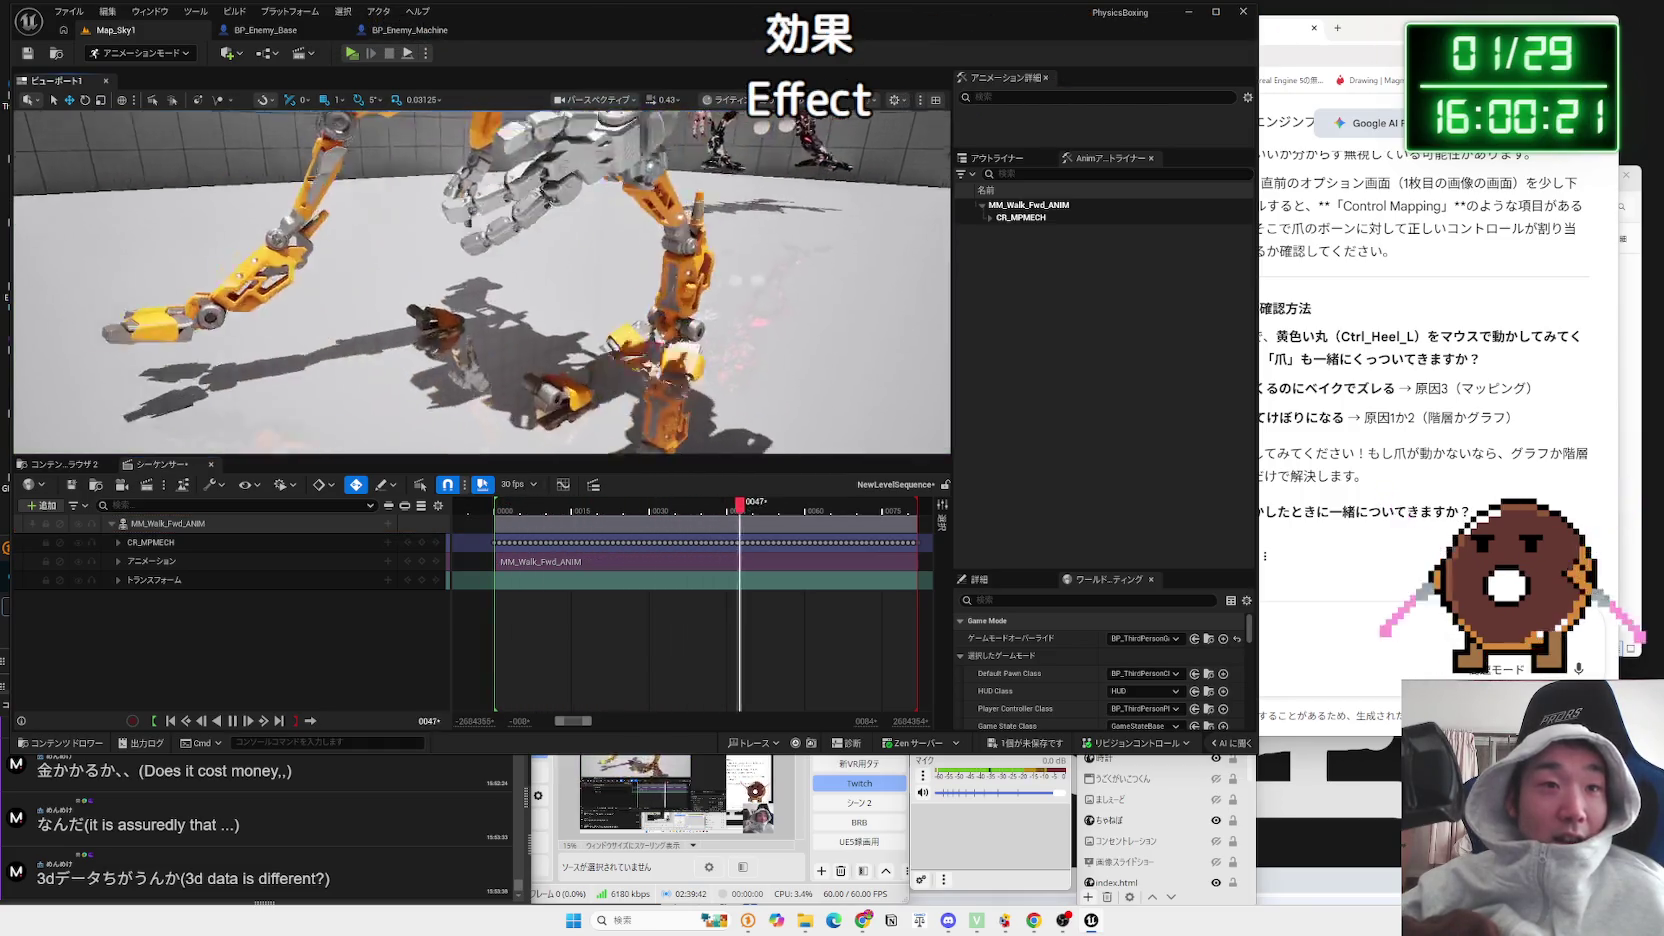
pyautogui.press('p')
pyautogui.press('p')
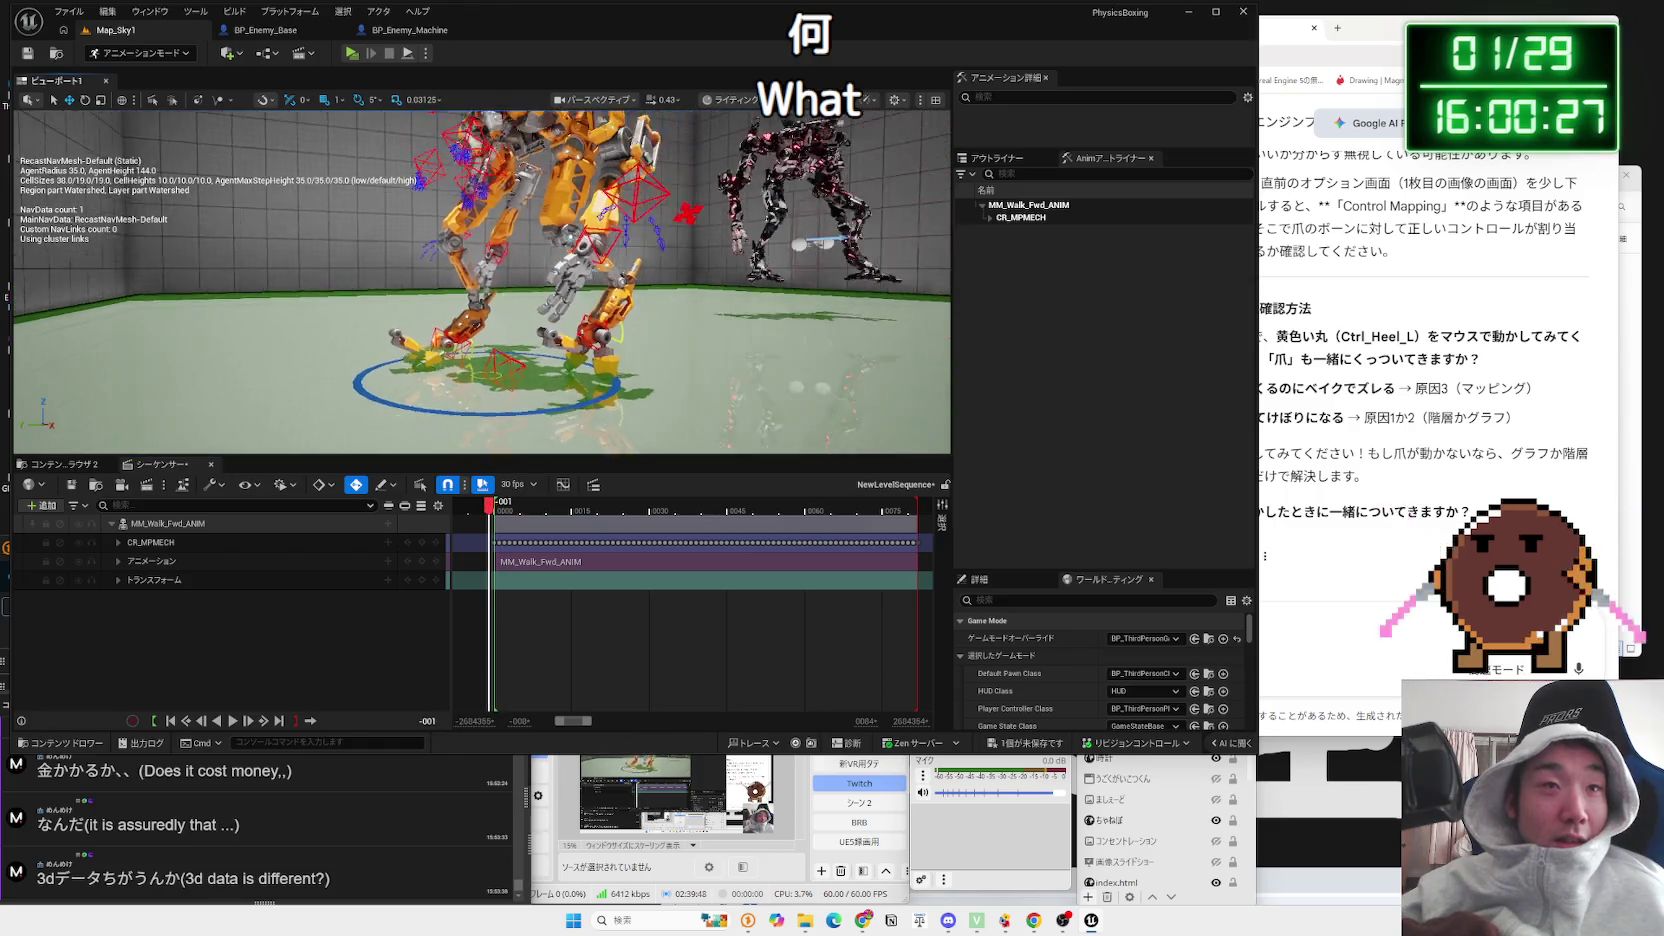
pyautogui.scroll(-5, 525, 369)
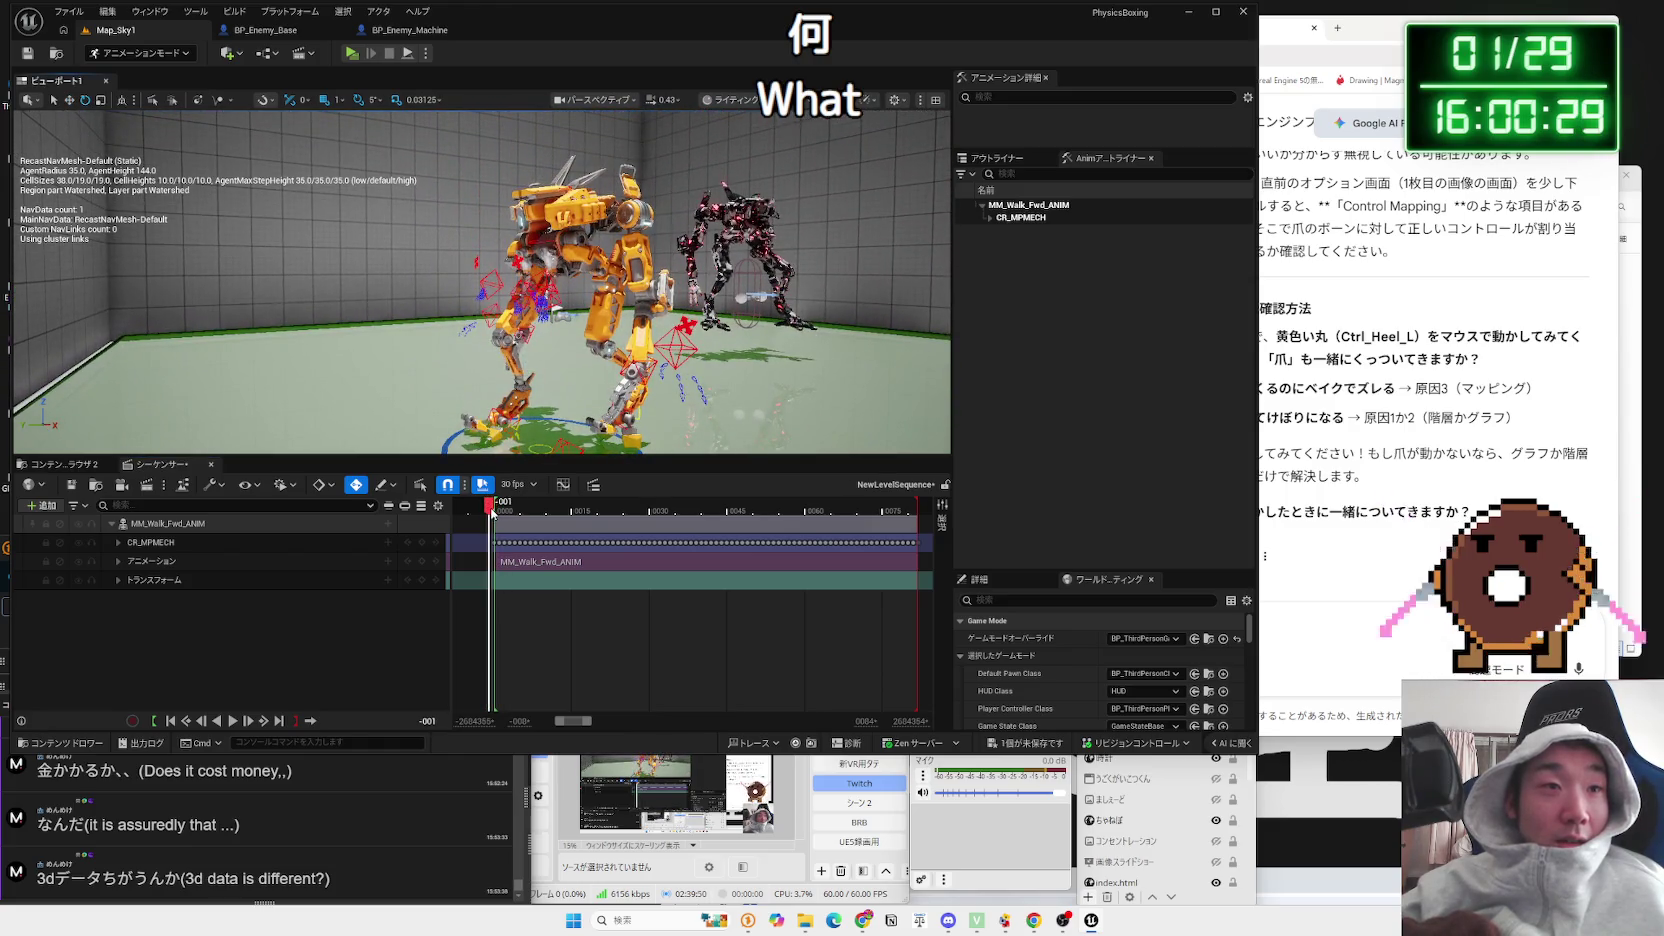
pyautogui.press('p')
pyautogui.press('space')
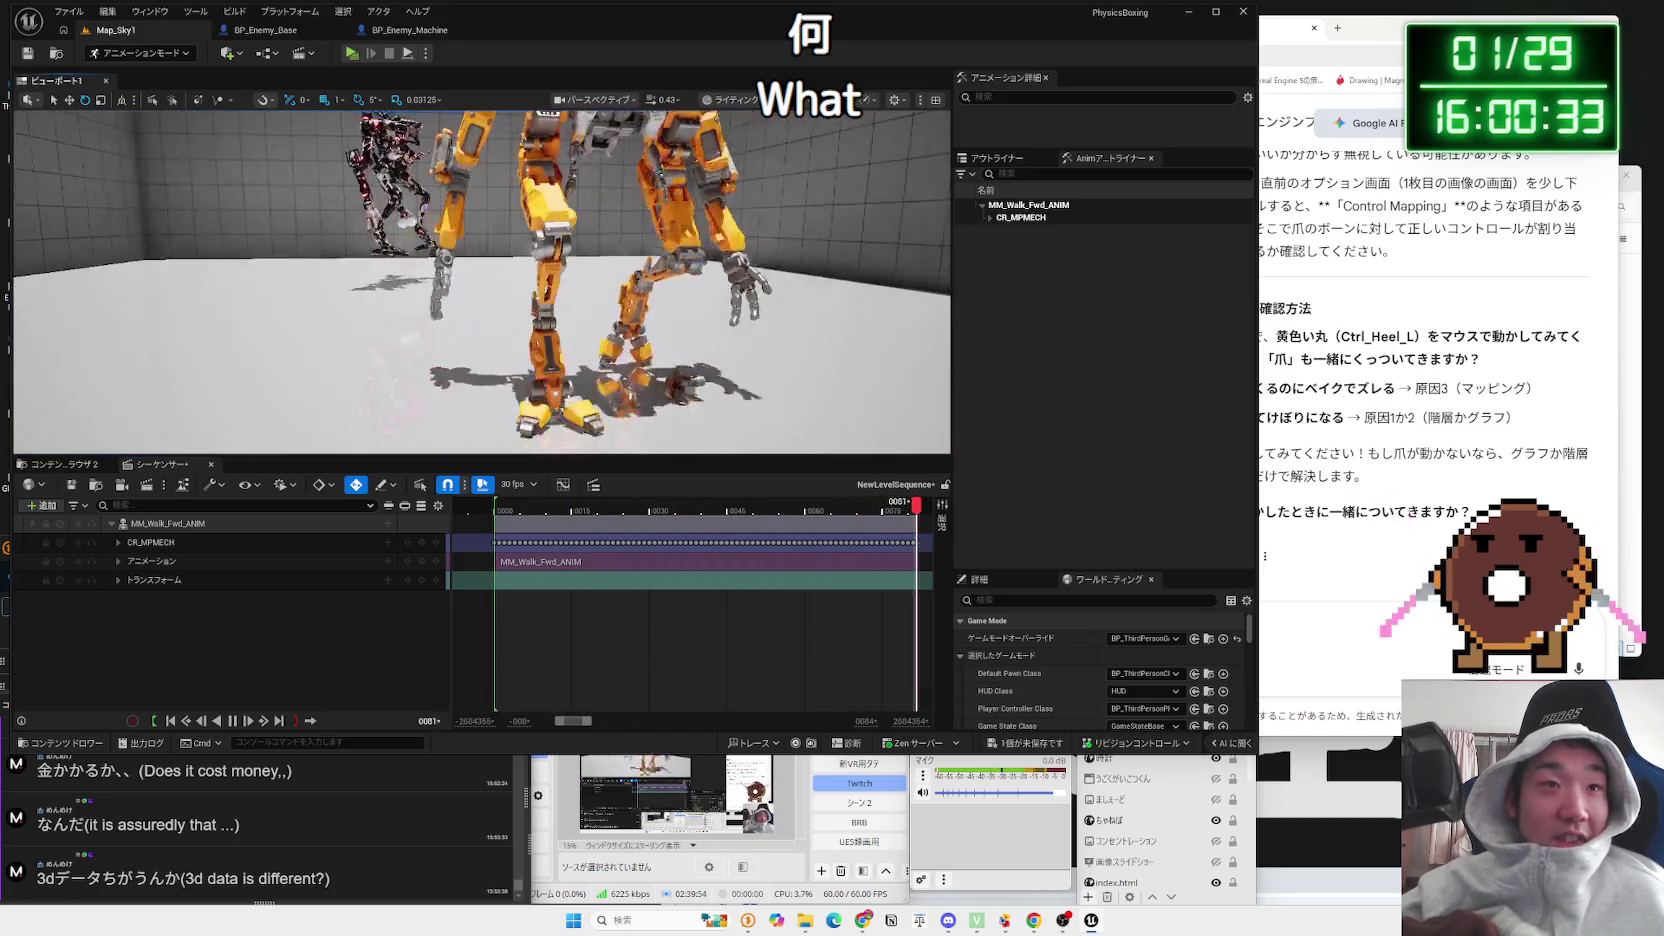
pyautogui.press('p')
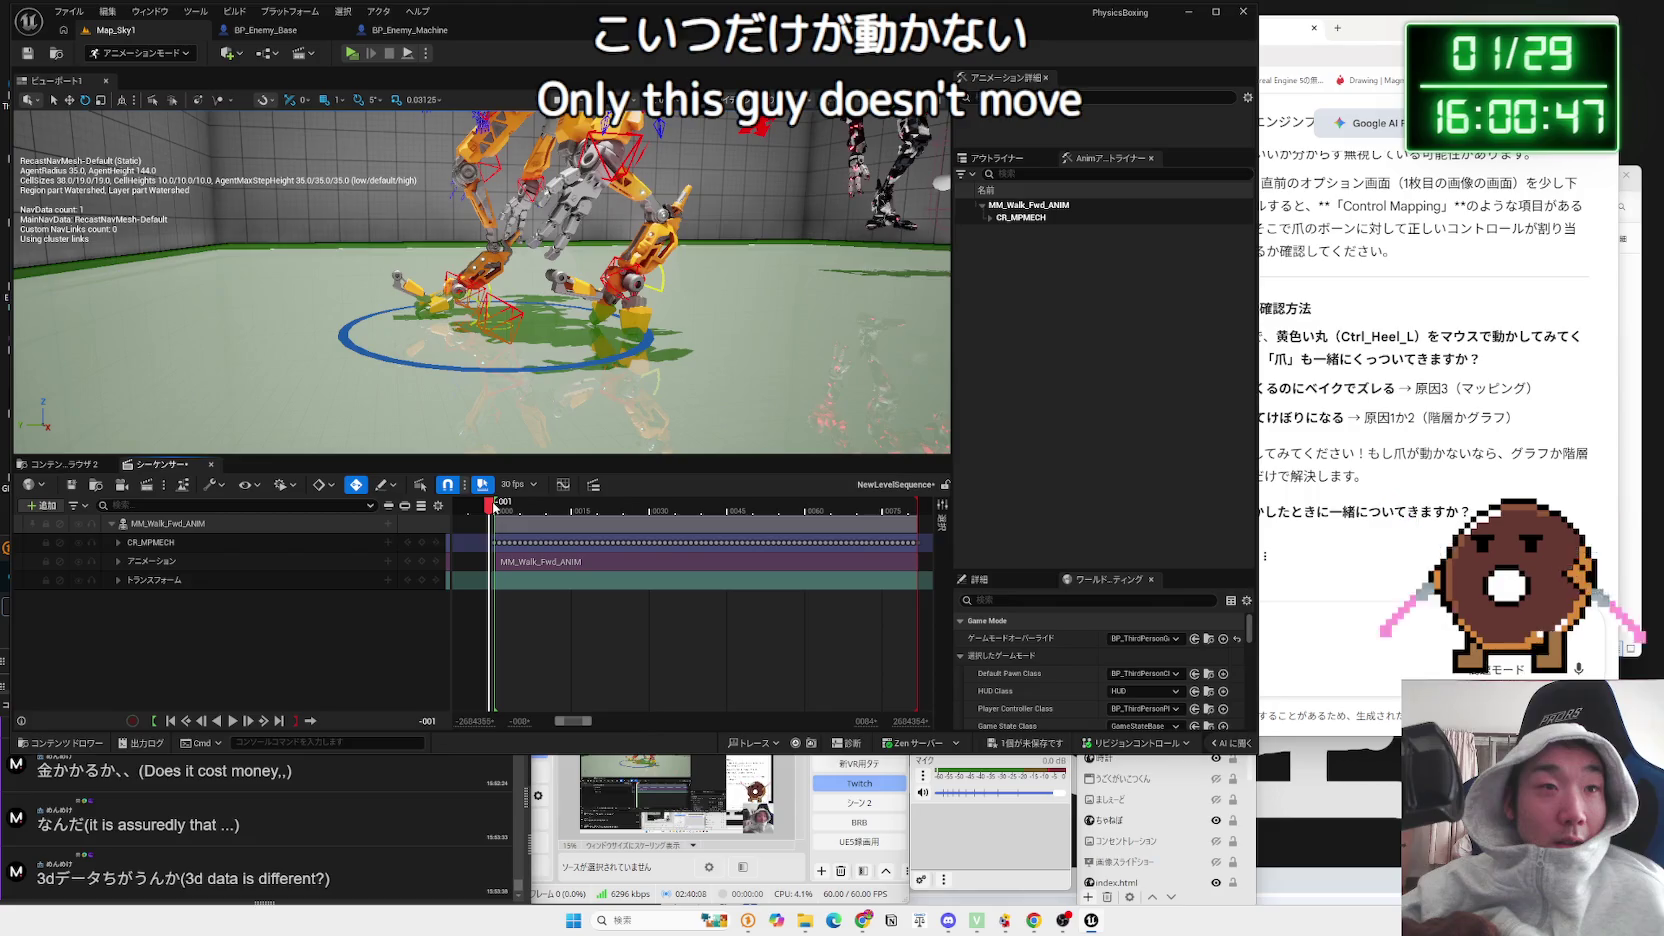
pyautogui.moveTo(508, 508)
pyautogui.mouseDown()
pyautogui.moveTo(886, 507)
pyautogui.moveTo(497, 507)
pyautogui.mouseUp()
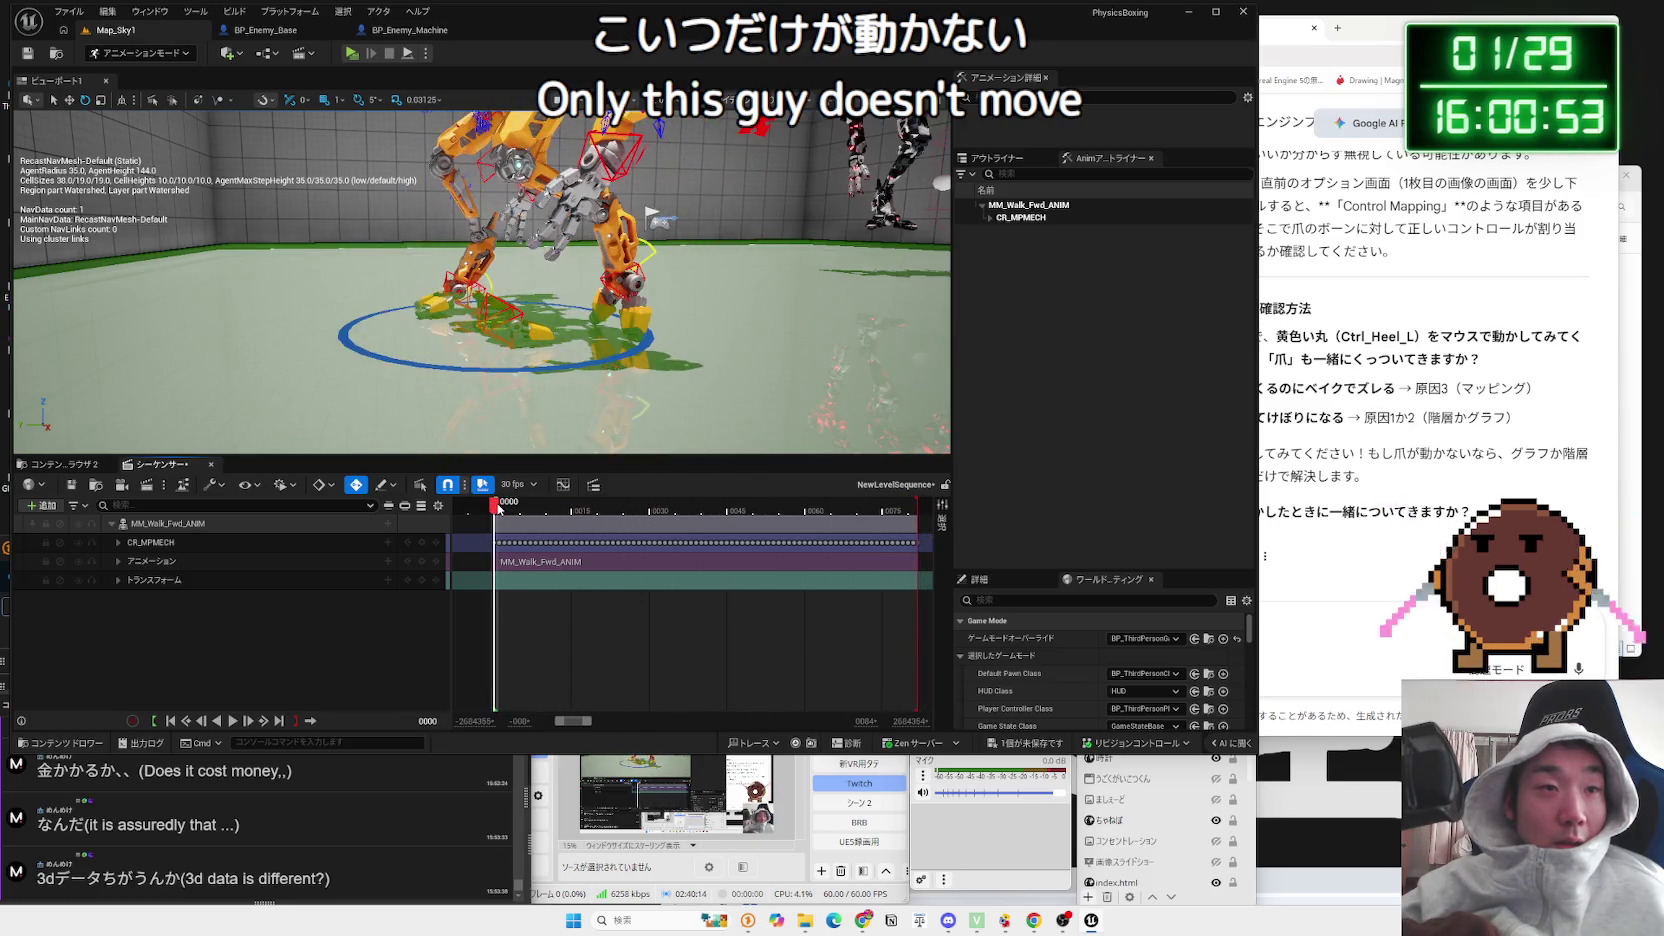
pyautogui.click(118, 542)
pyautogui.scroll(-3, 370, 589)
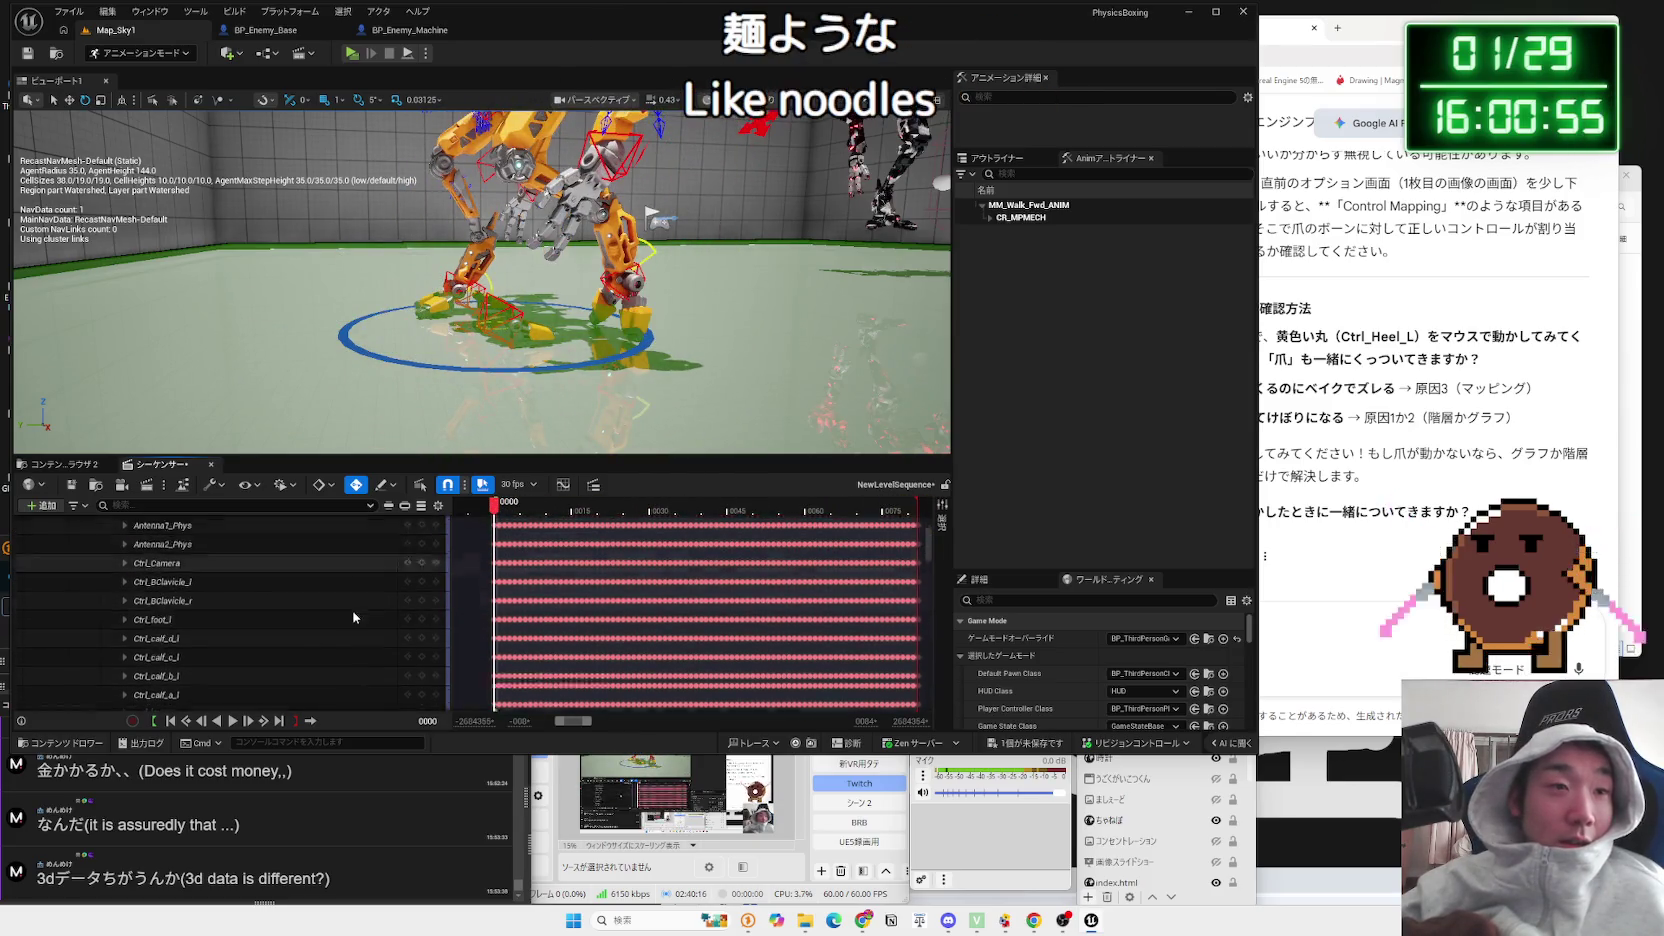
pyautogui.scroll(-10, 353, 617)
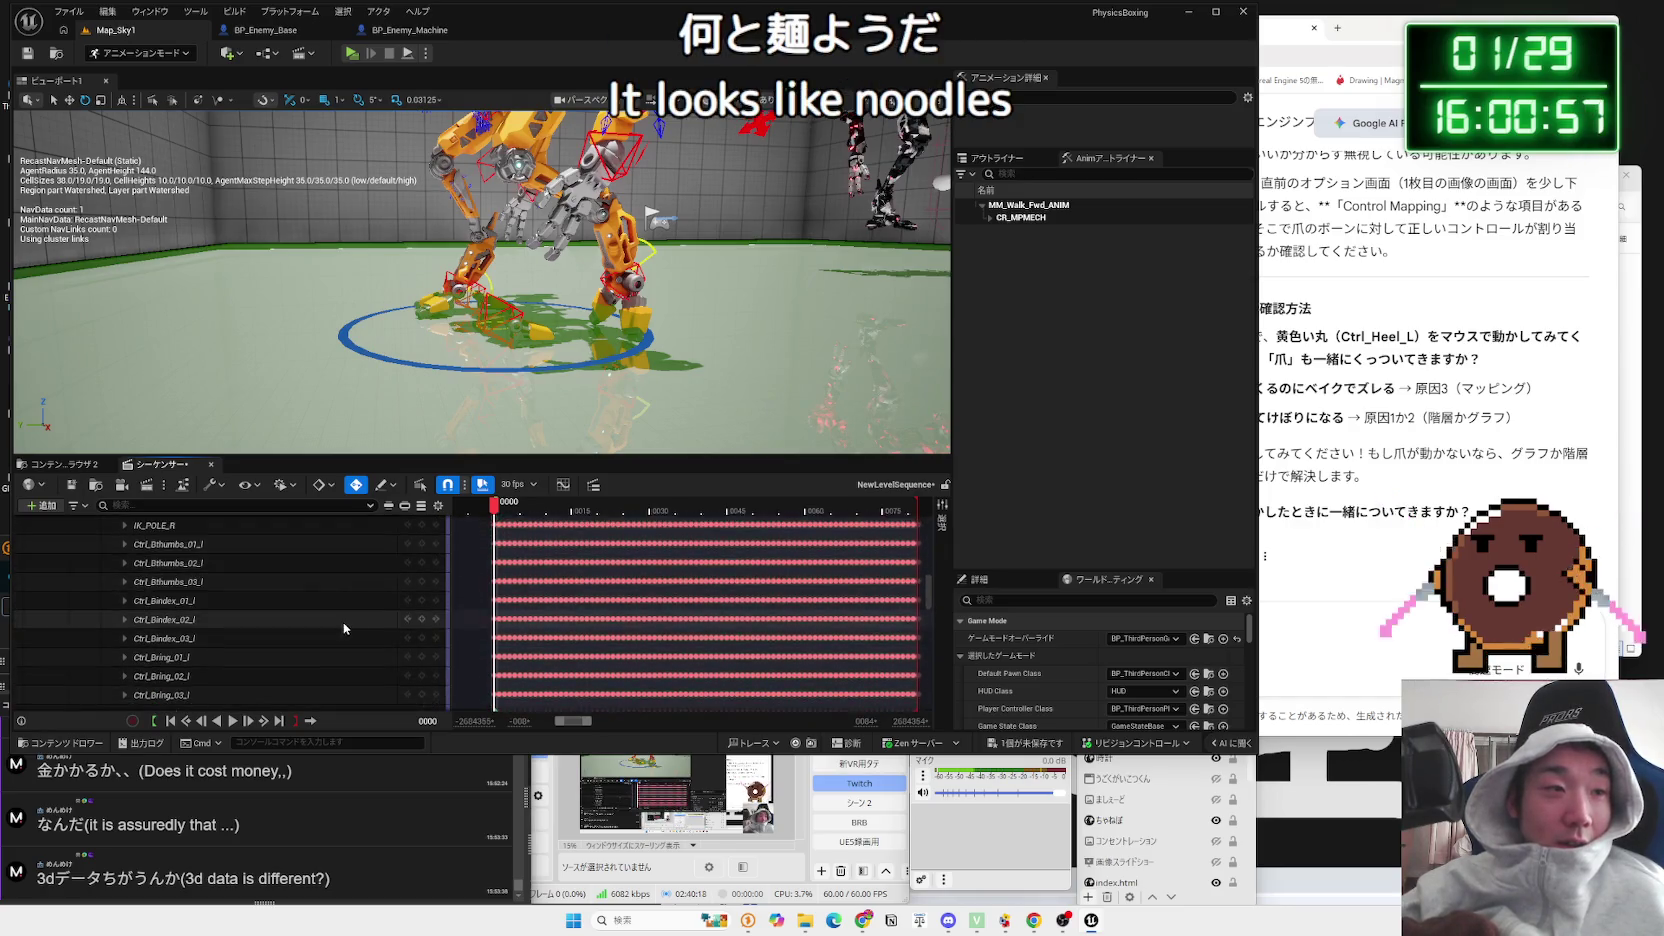
pyautogui.scroll(-10, 343, 628)
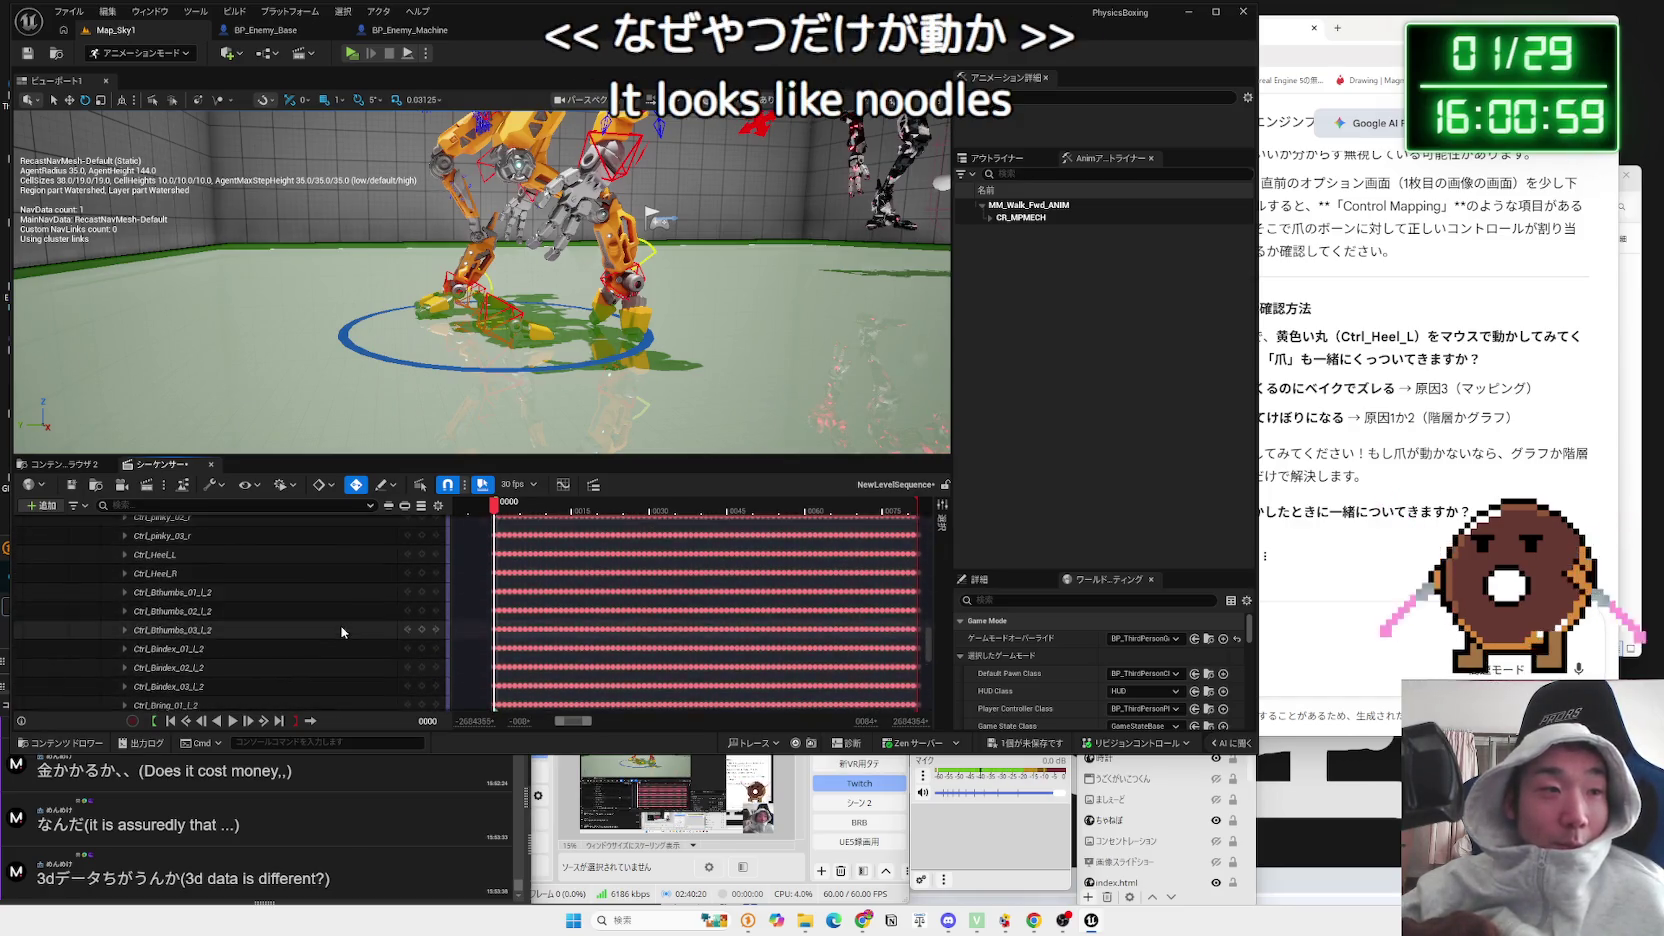
pyautogui.scroll(-10, 343, 628)
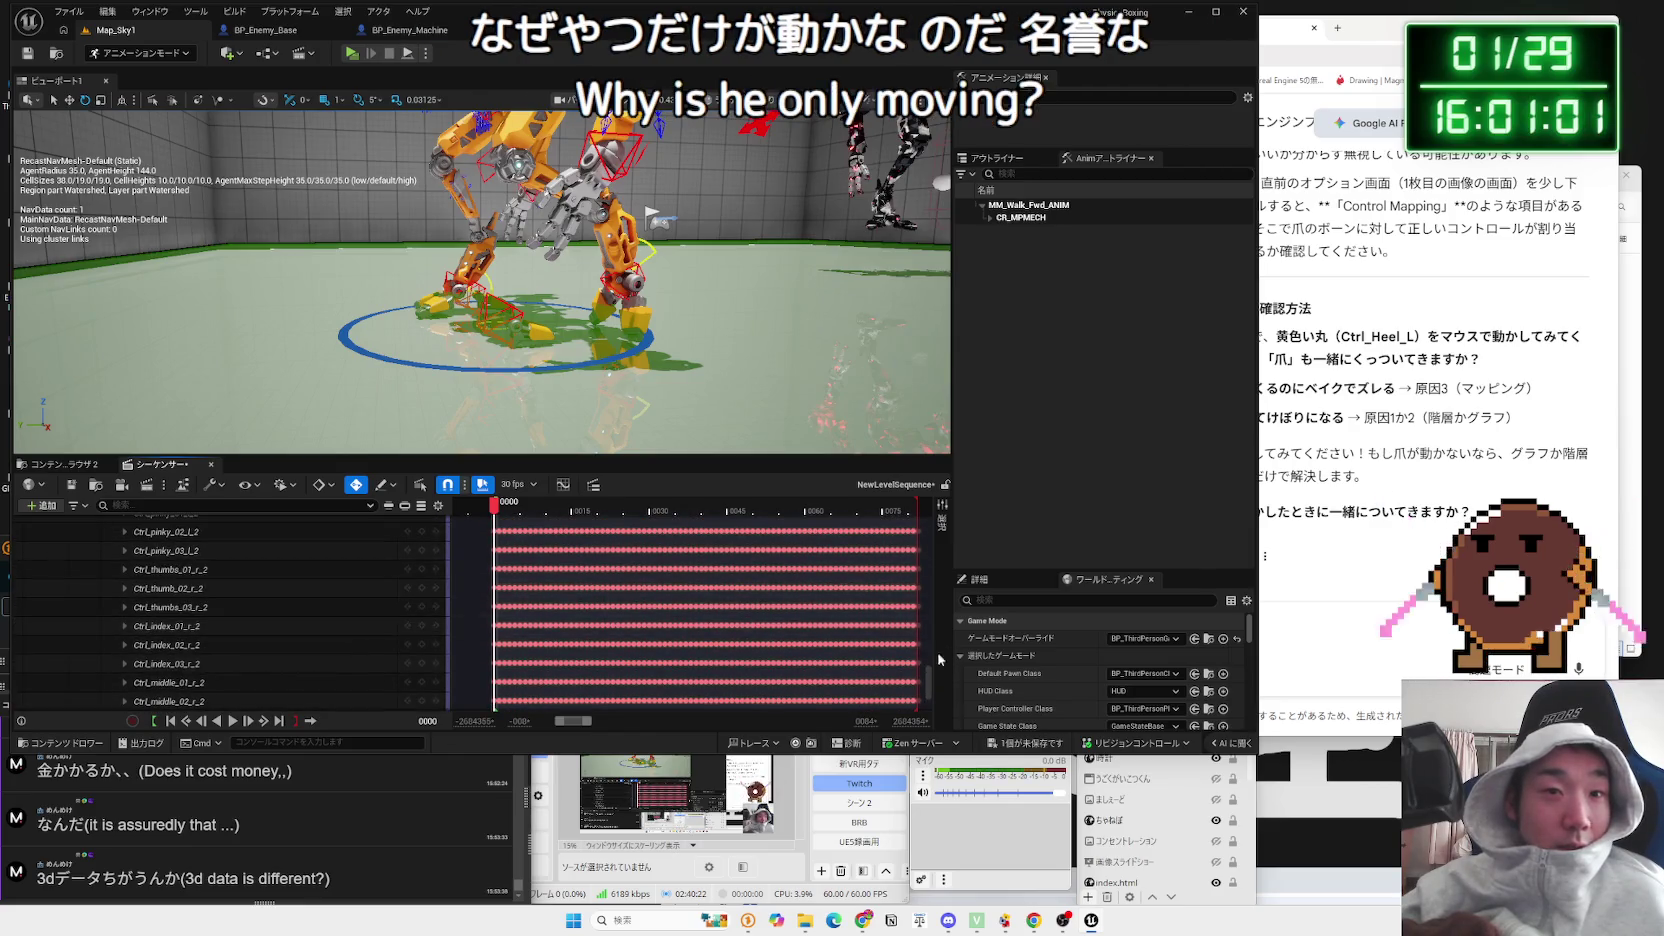
pyautogui.moveTo(925, 679); pyautogui.dragTo(935, 706)
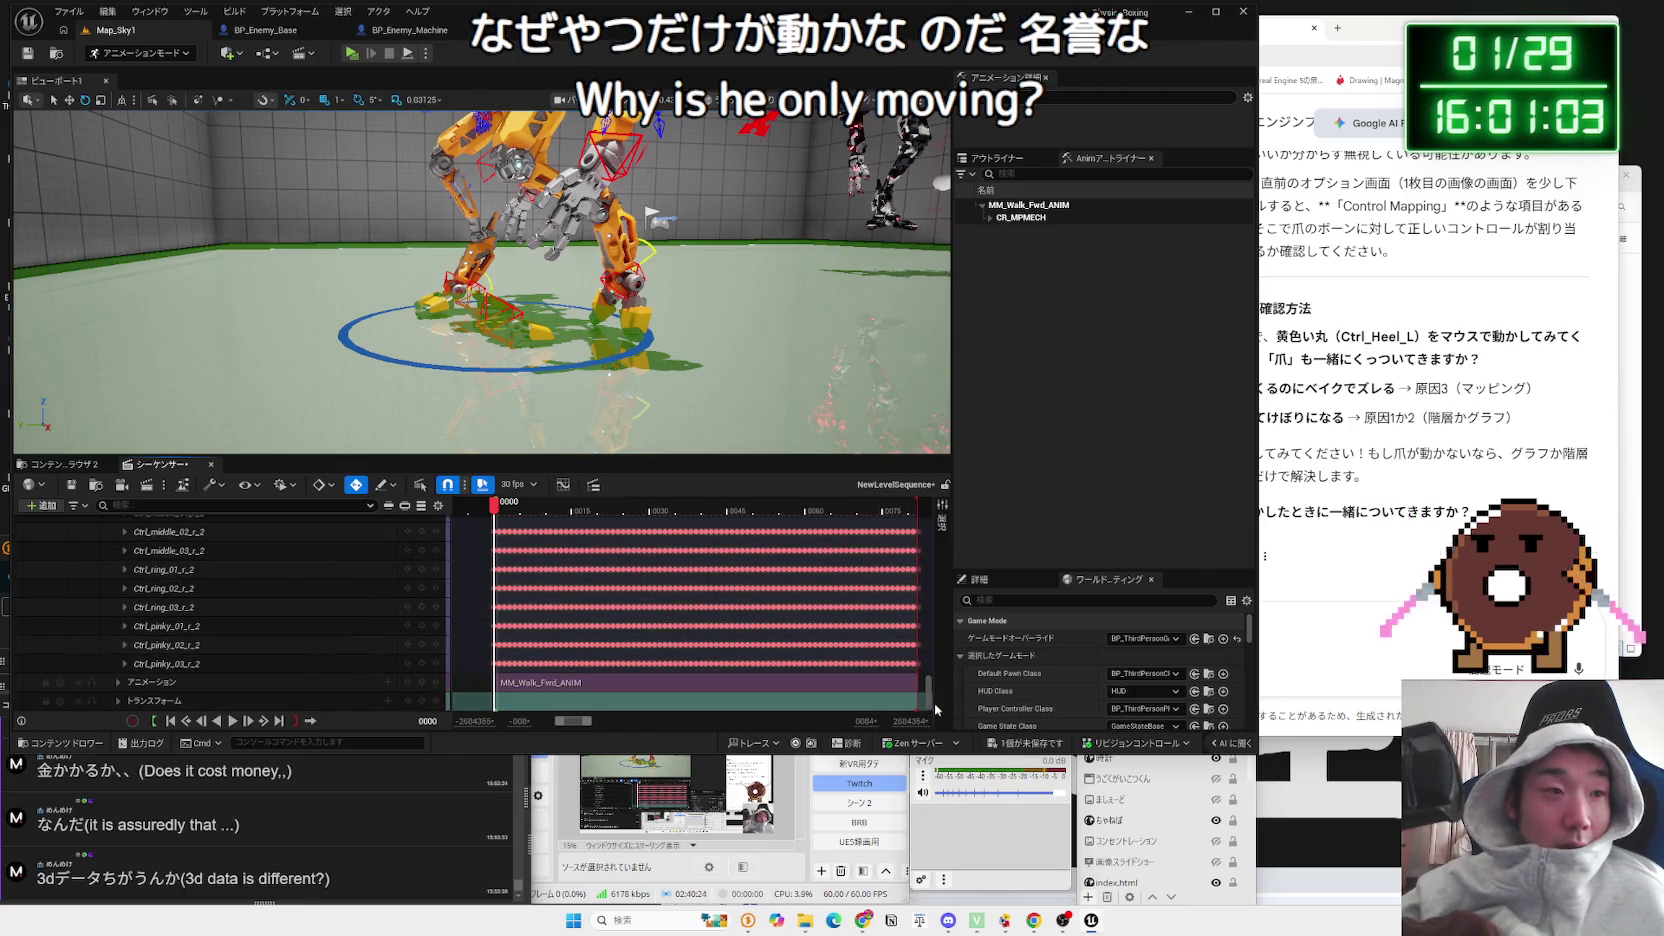
pyautogui.scroll(15, 933, 703)
pyautogui.click(118, 542)
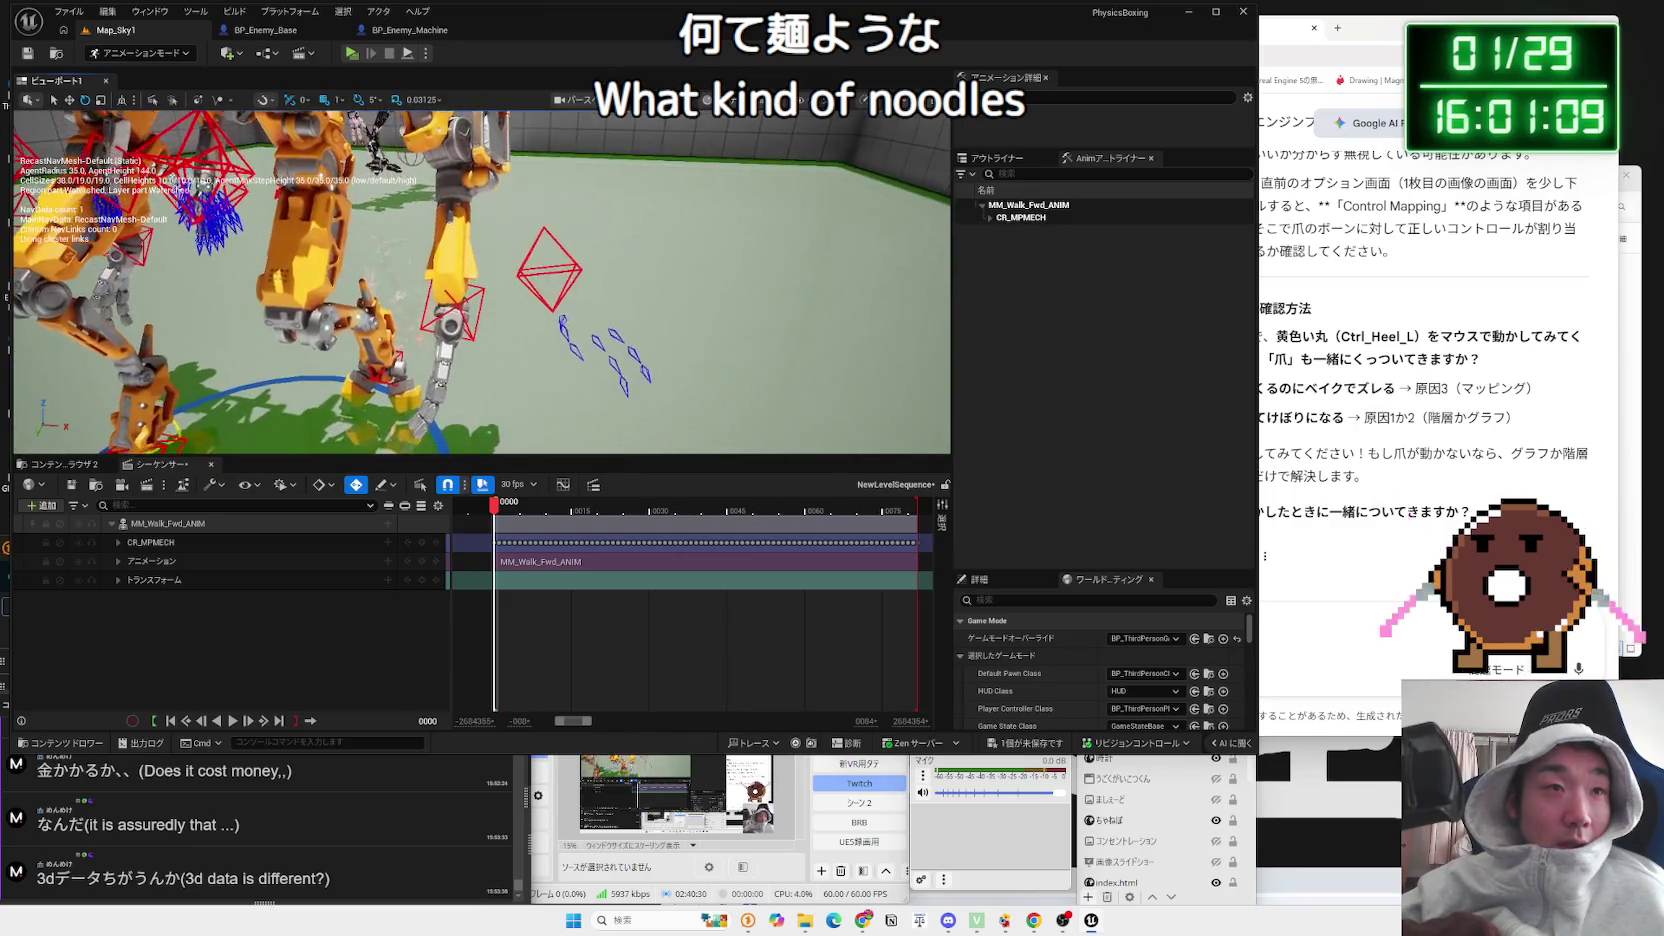
pyautogui.click(60, 561)
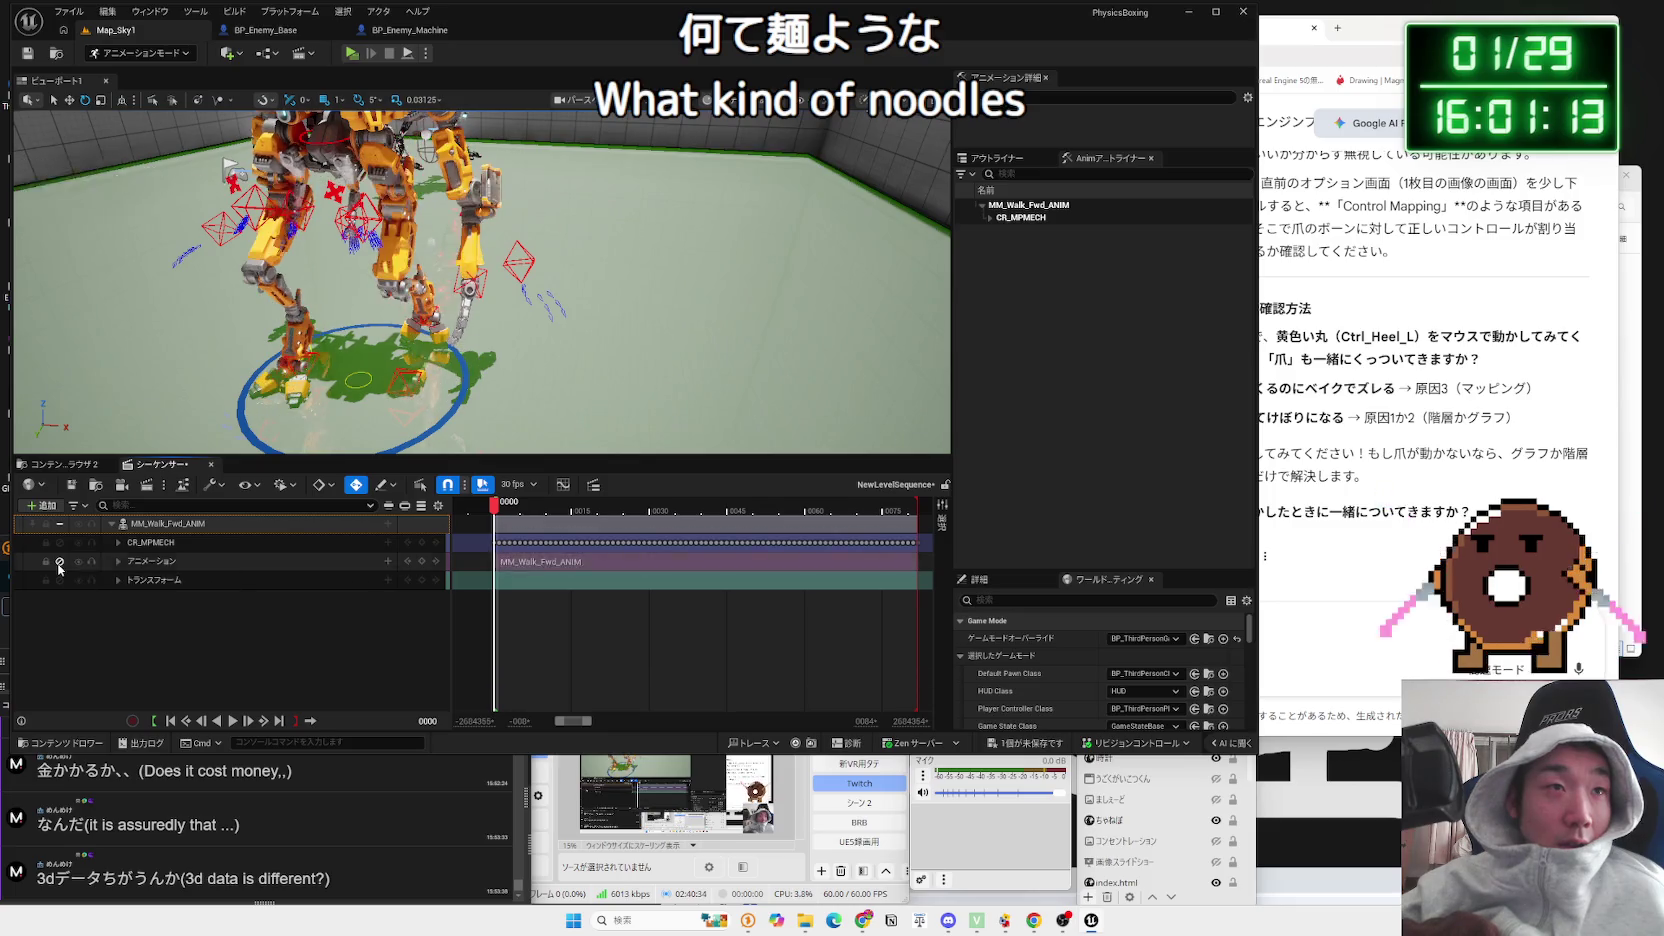
pyautogui.click(60, 562)
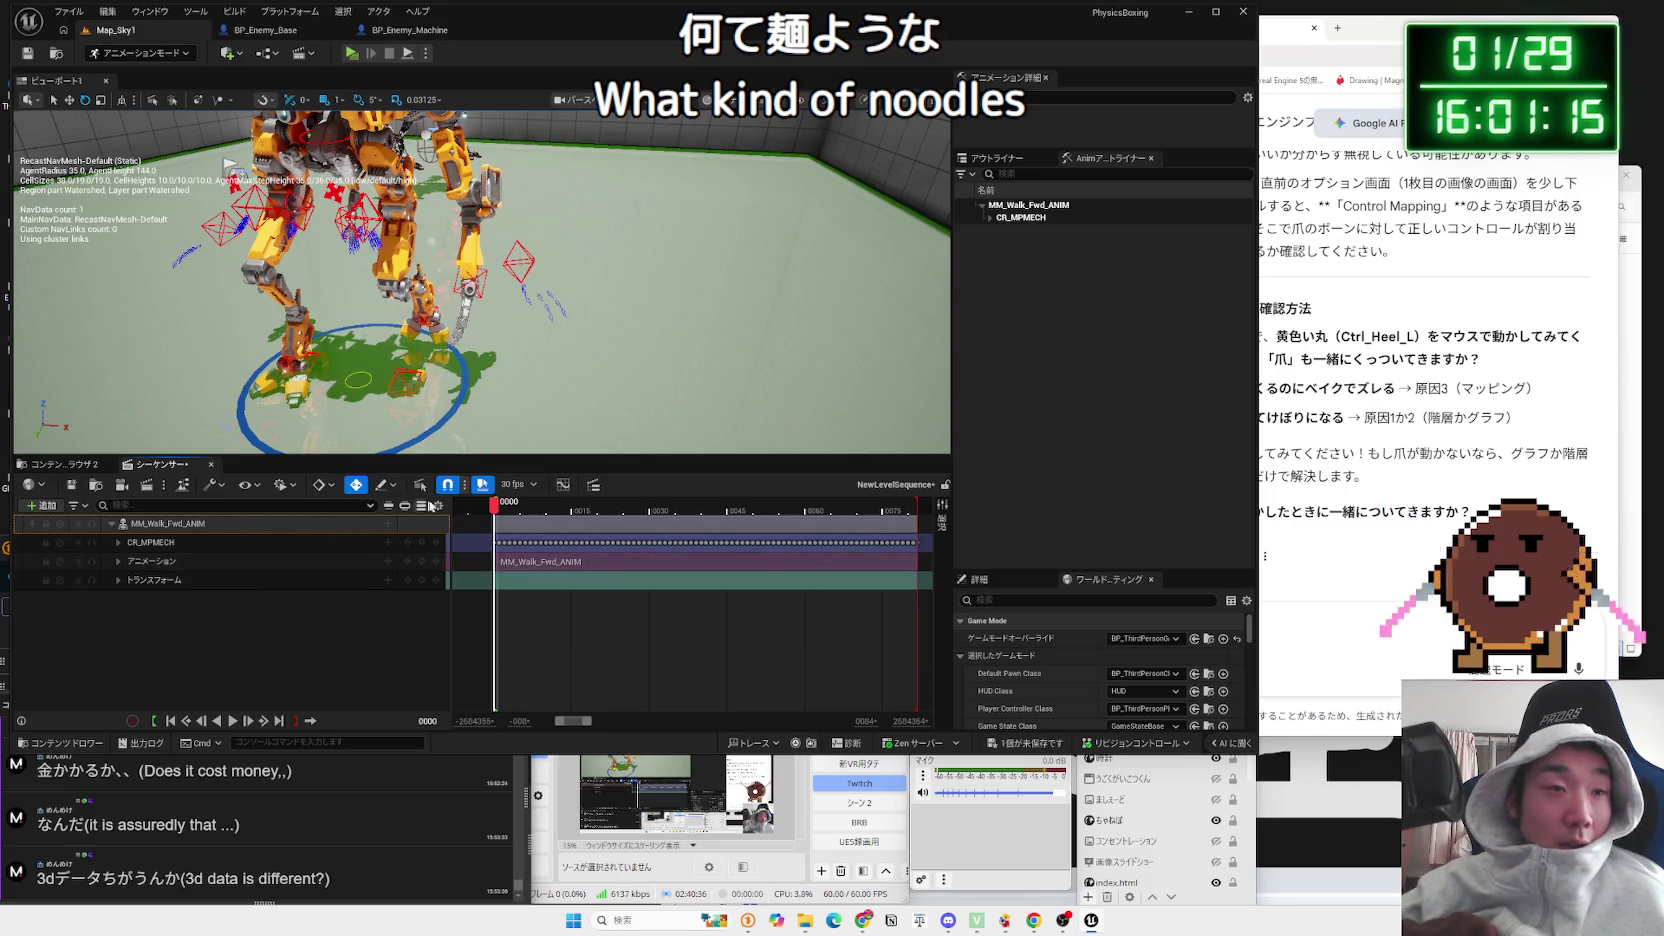
pyautogui.moveTo(494, 508); pyautogui.dragTo(535, 512)
pyautogui.moveTo(607, 511); pyautogui.dragTo(499, 511)
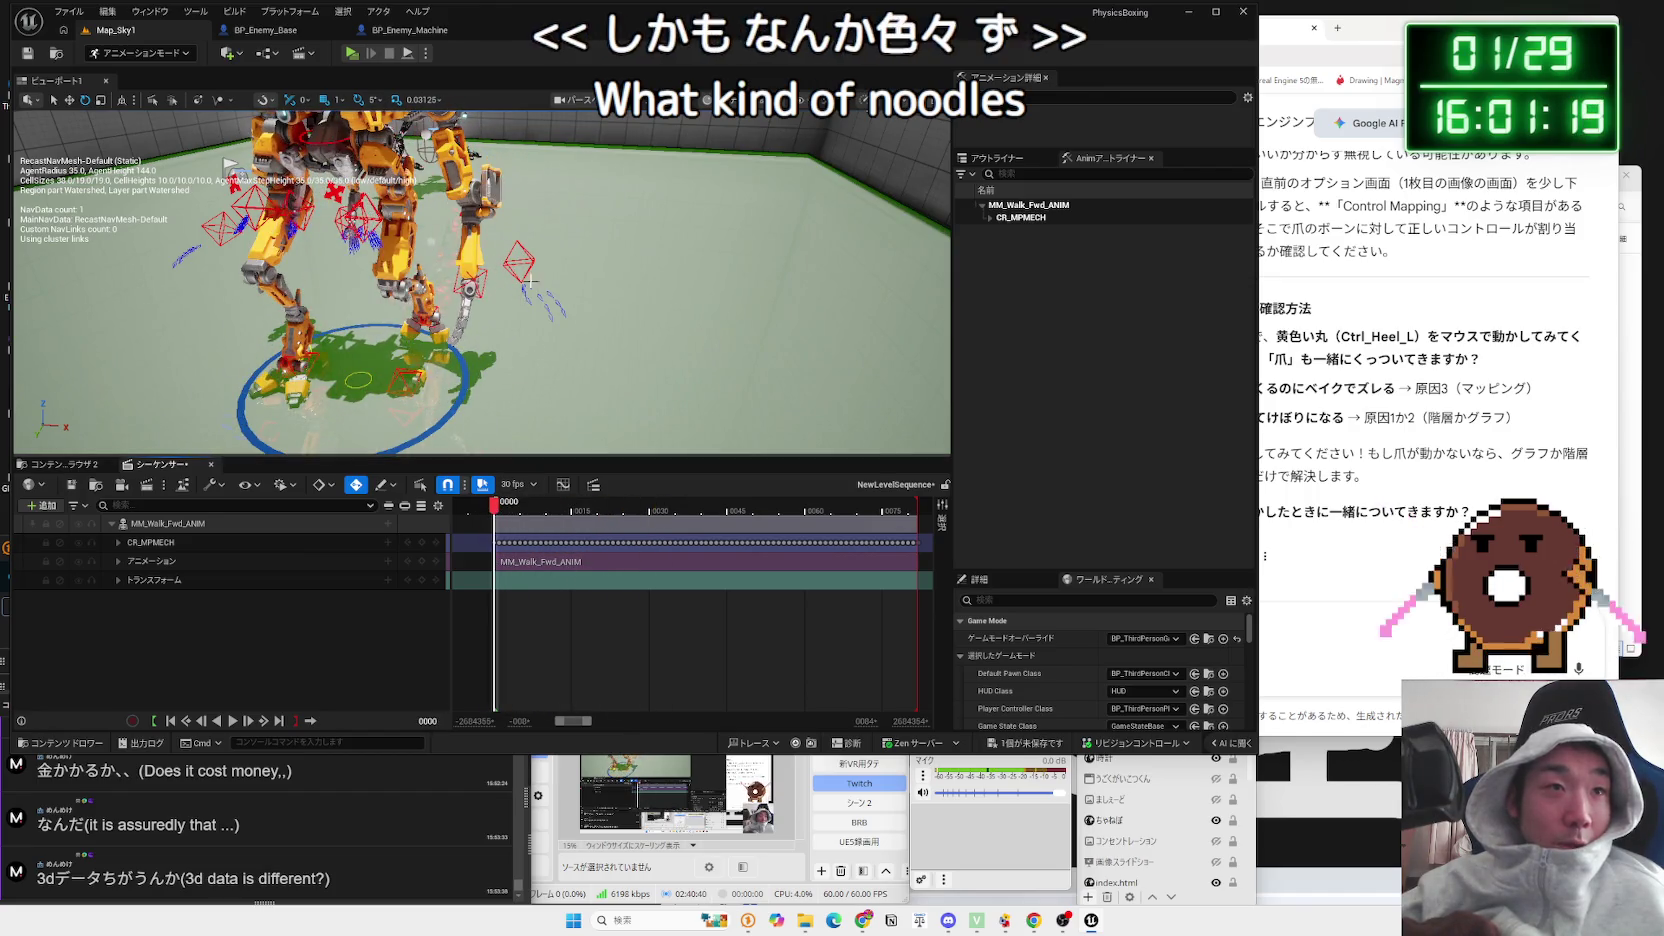
pyautogui.click(521, 228)
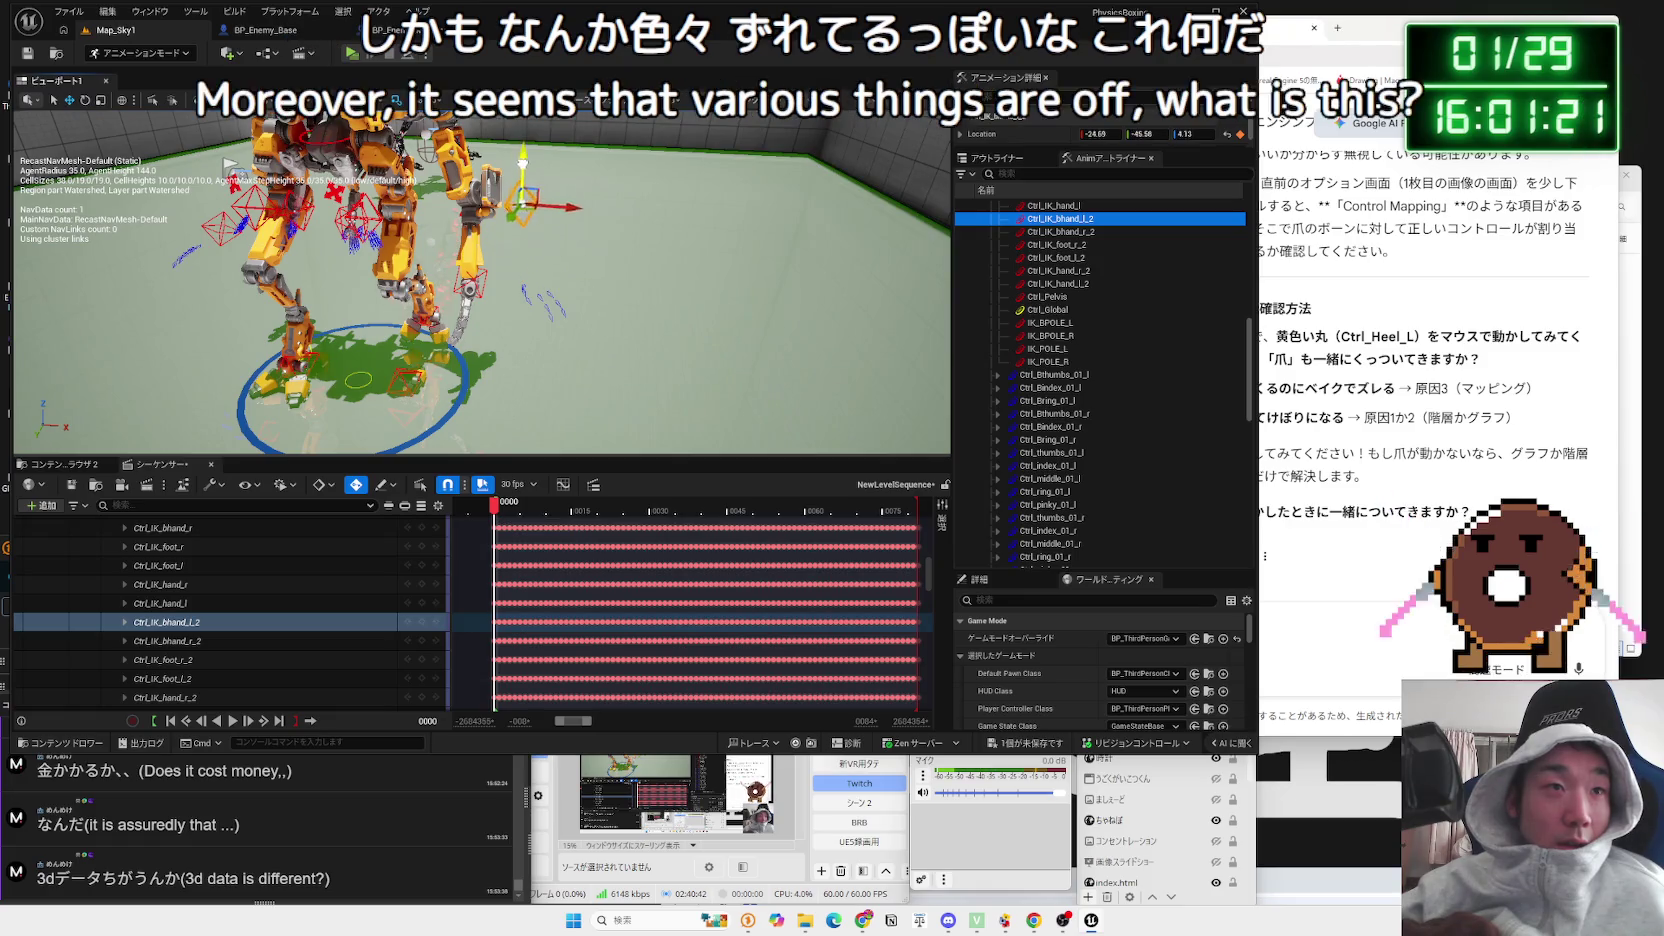
pyautogui.scroll(-10, 376, 589)
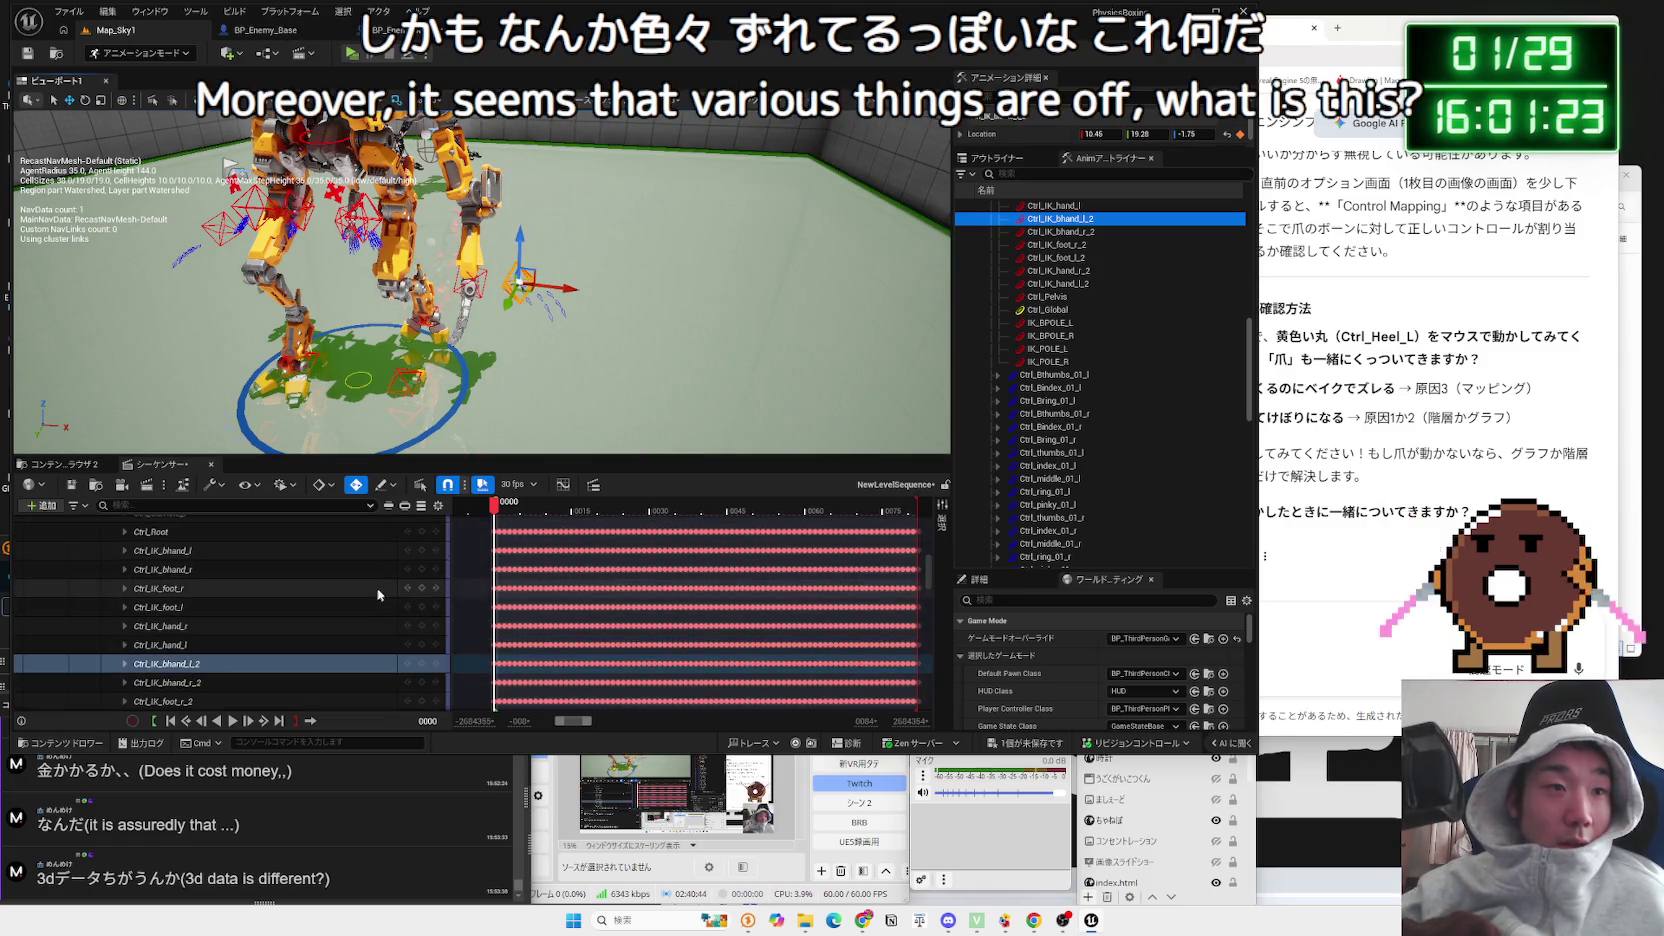
pyautogui.scroll(1, 462, 542)
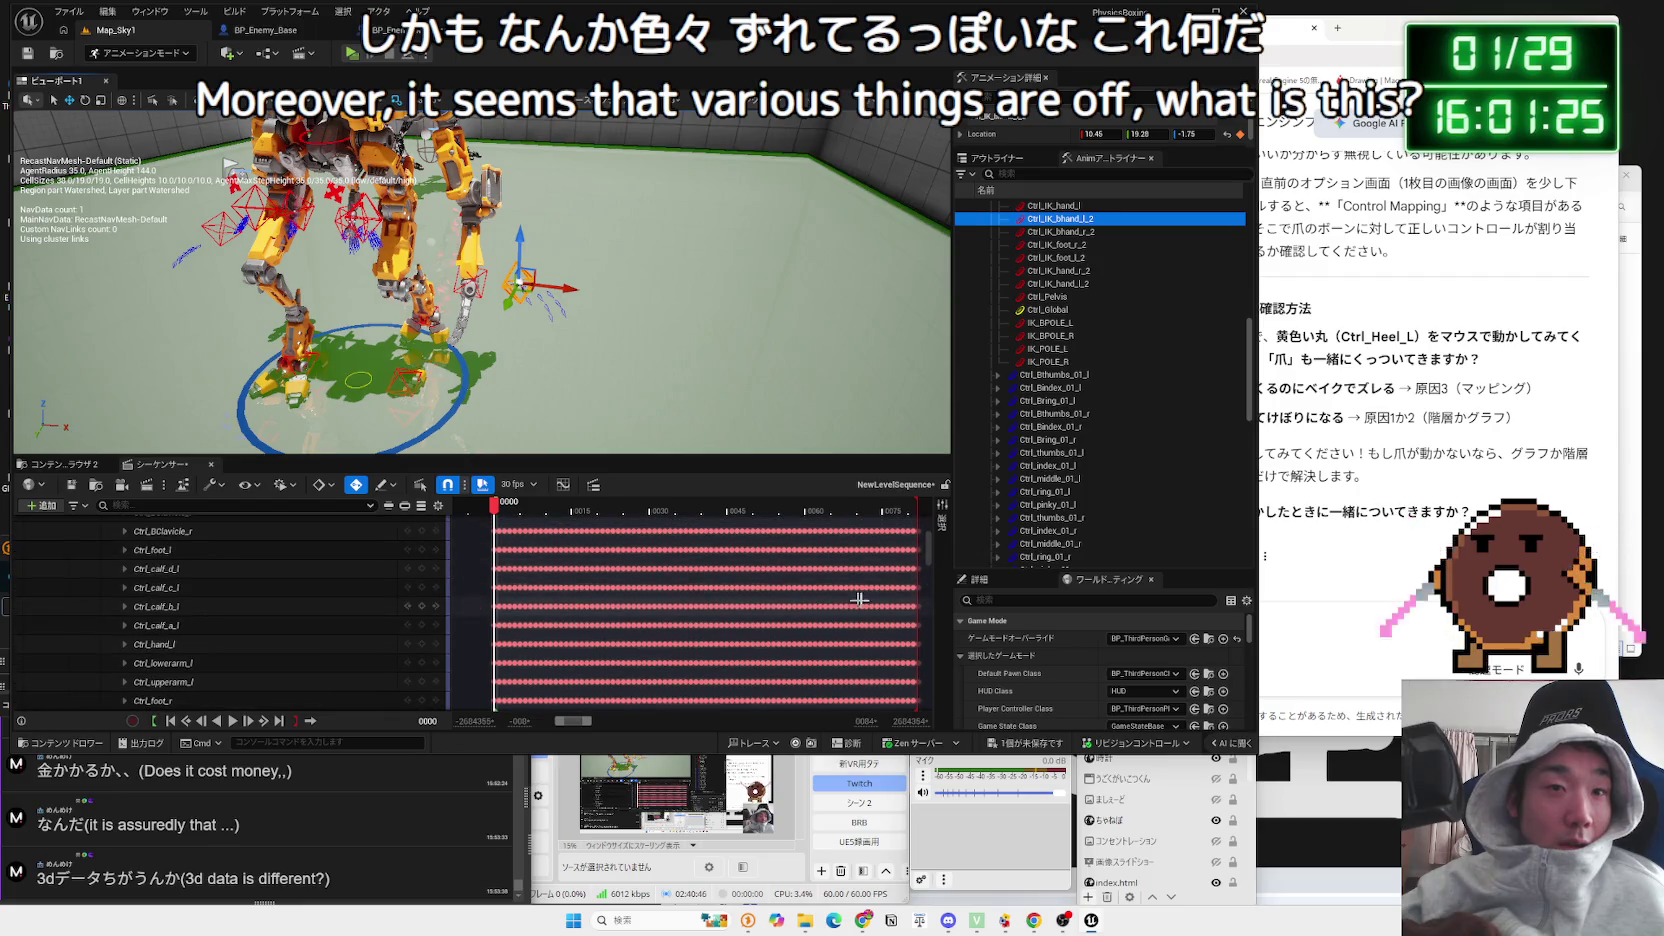
pyautogui.scroll(10, 924, 553)
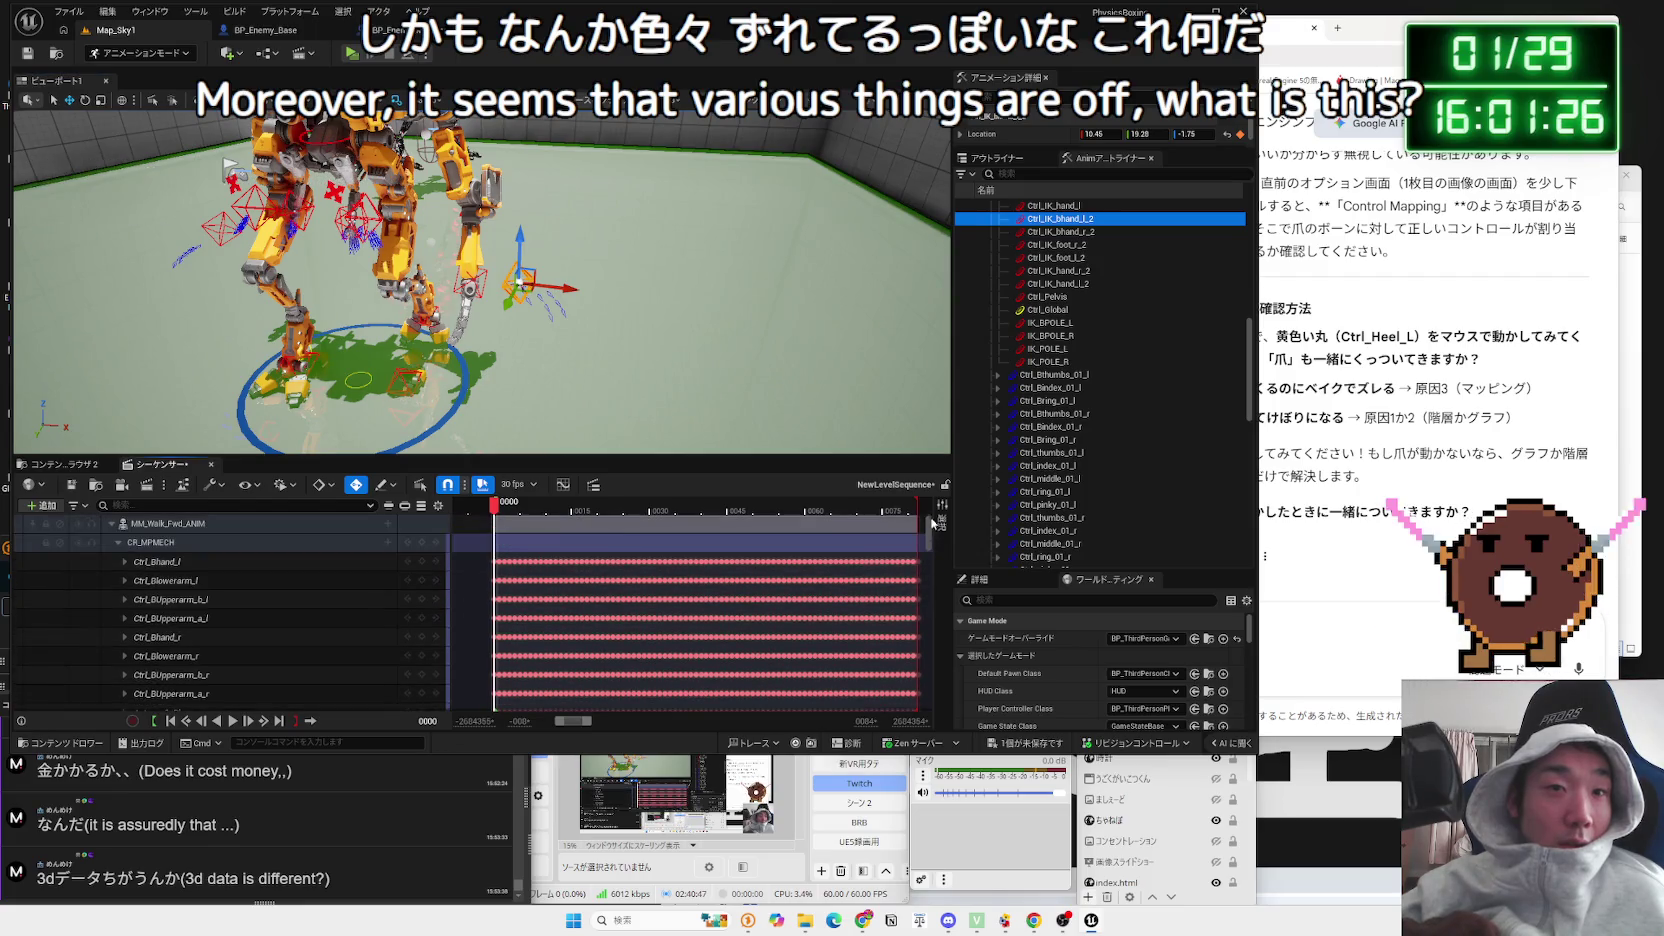
pyautogui.click(118, 542)
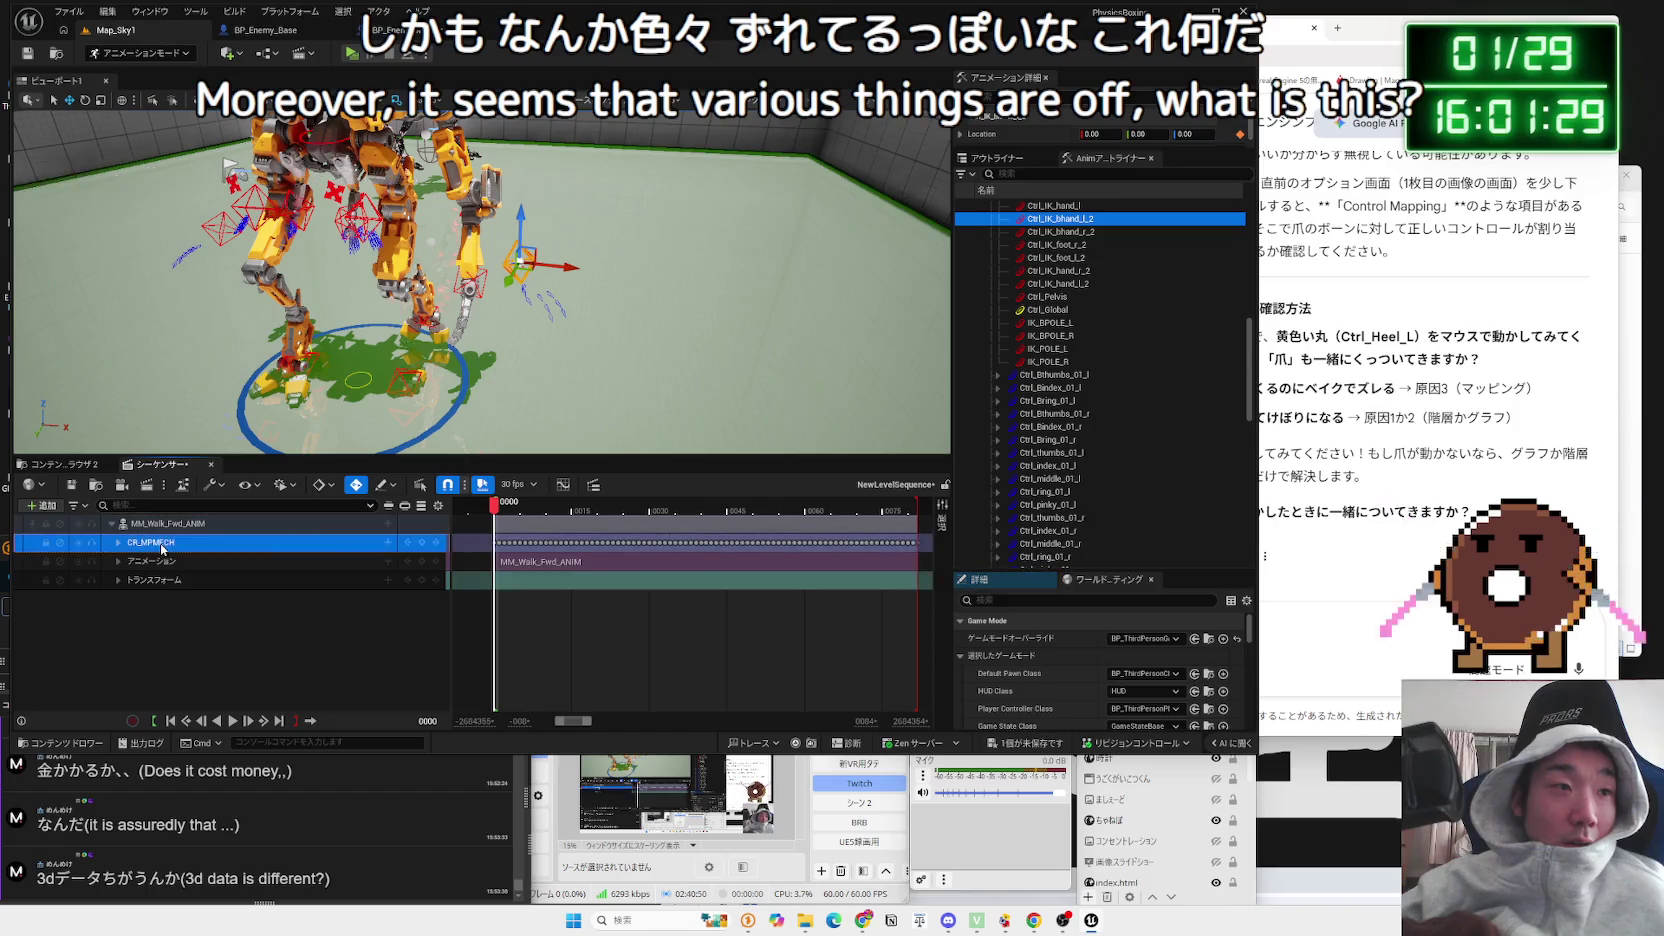
# Step: Delete the CR_MPMECH control rig track and play the sequence without it
pyautogui.rightClick(162, 544)
pyautogui.click(214, 376)
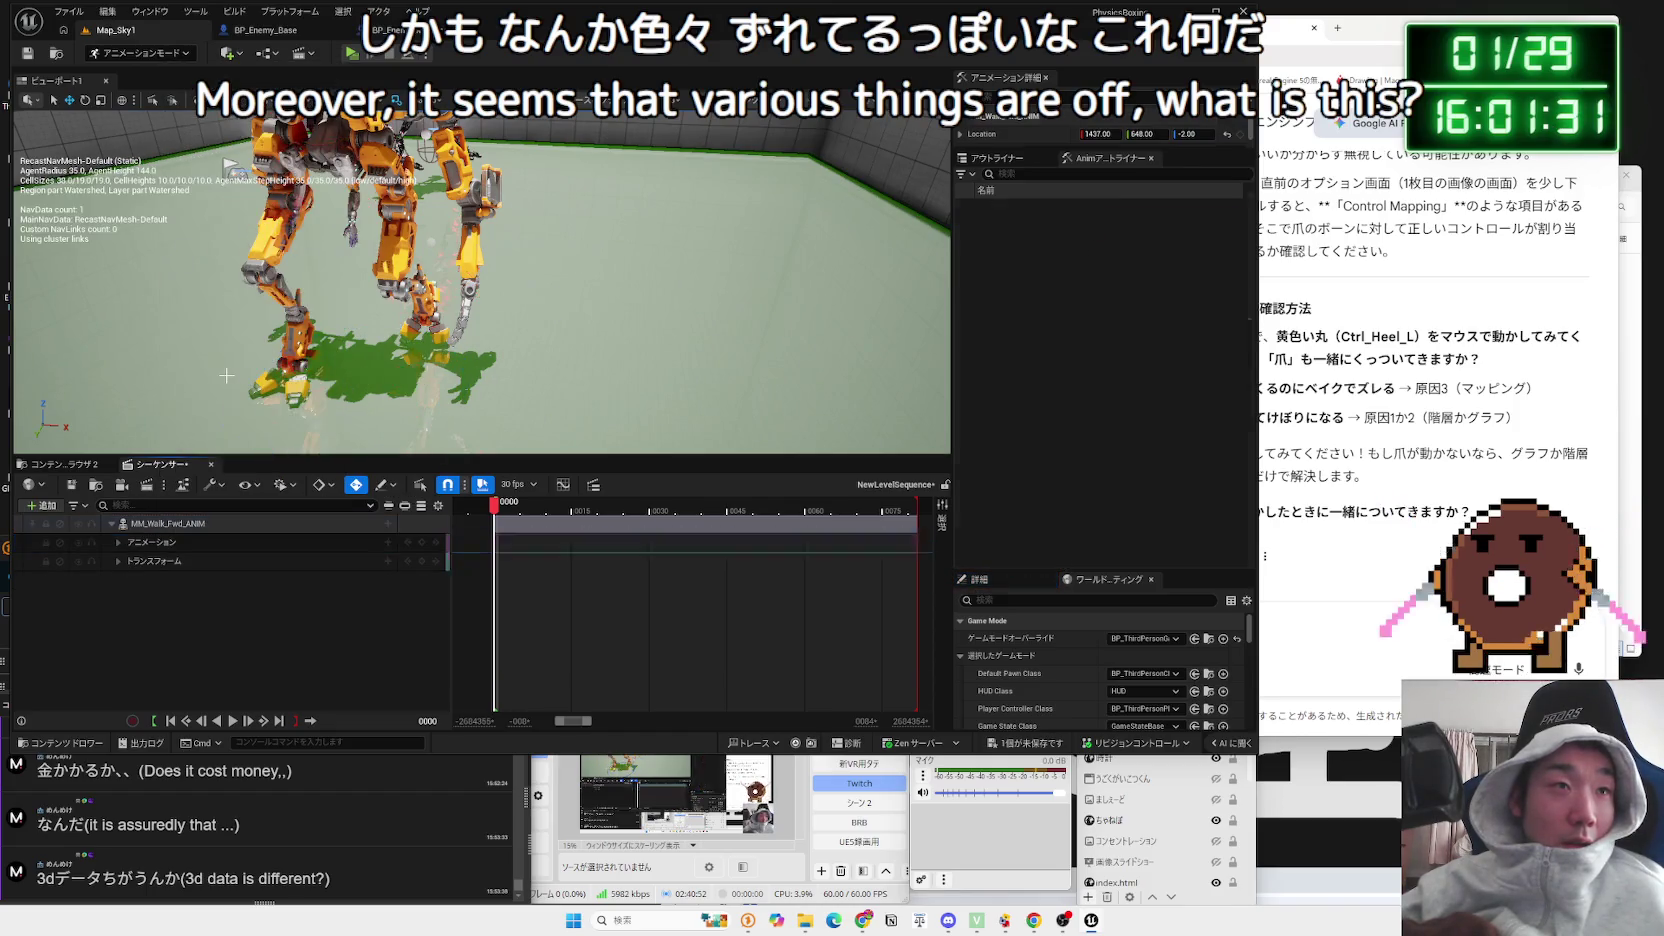
pyautogui.press('space')
pyautogui.click(497, 508)
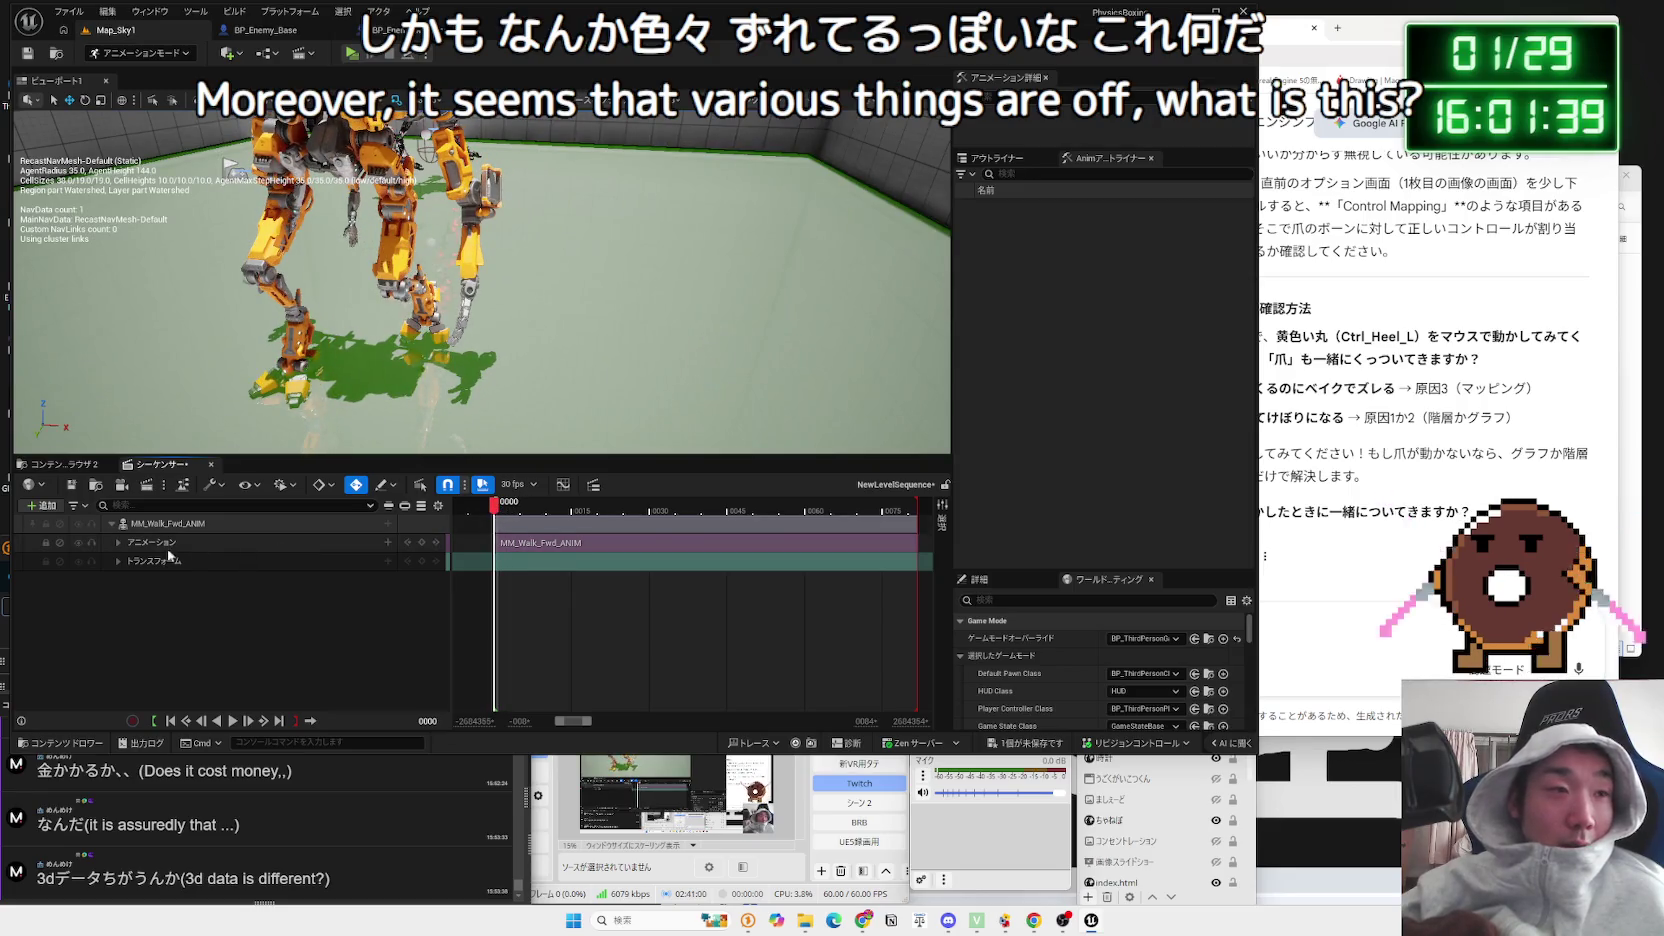
# Step: Delete the walk Animation track from the MM_Walk_Fwd_ANIM binding
pyautogui.click(170, 541)
pyautogui.rightClick(175, 528)
pyautogui.click(155, 535)
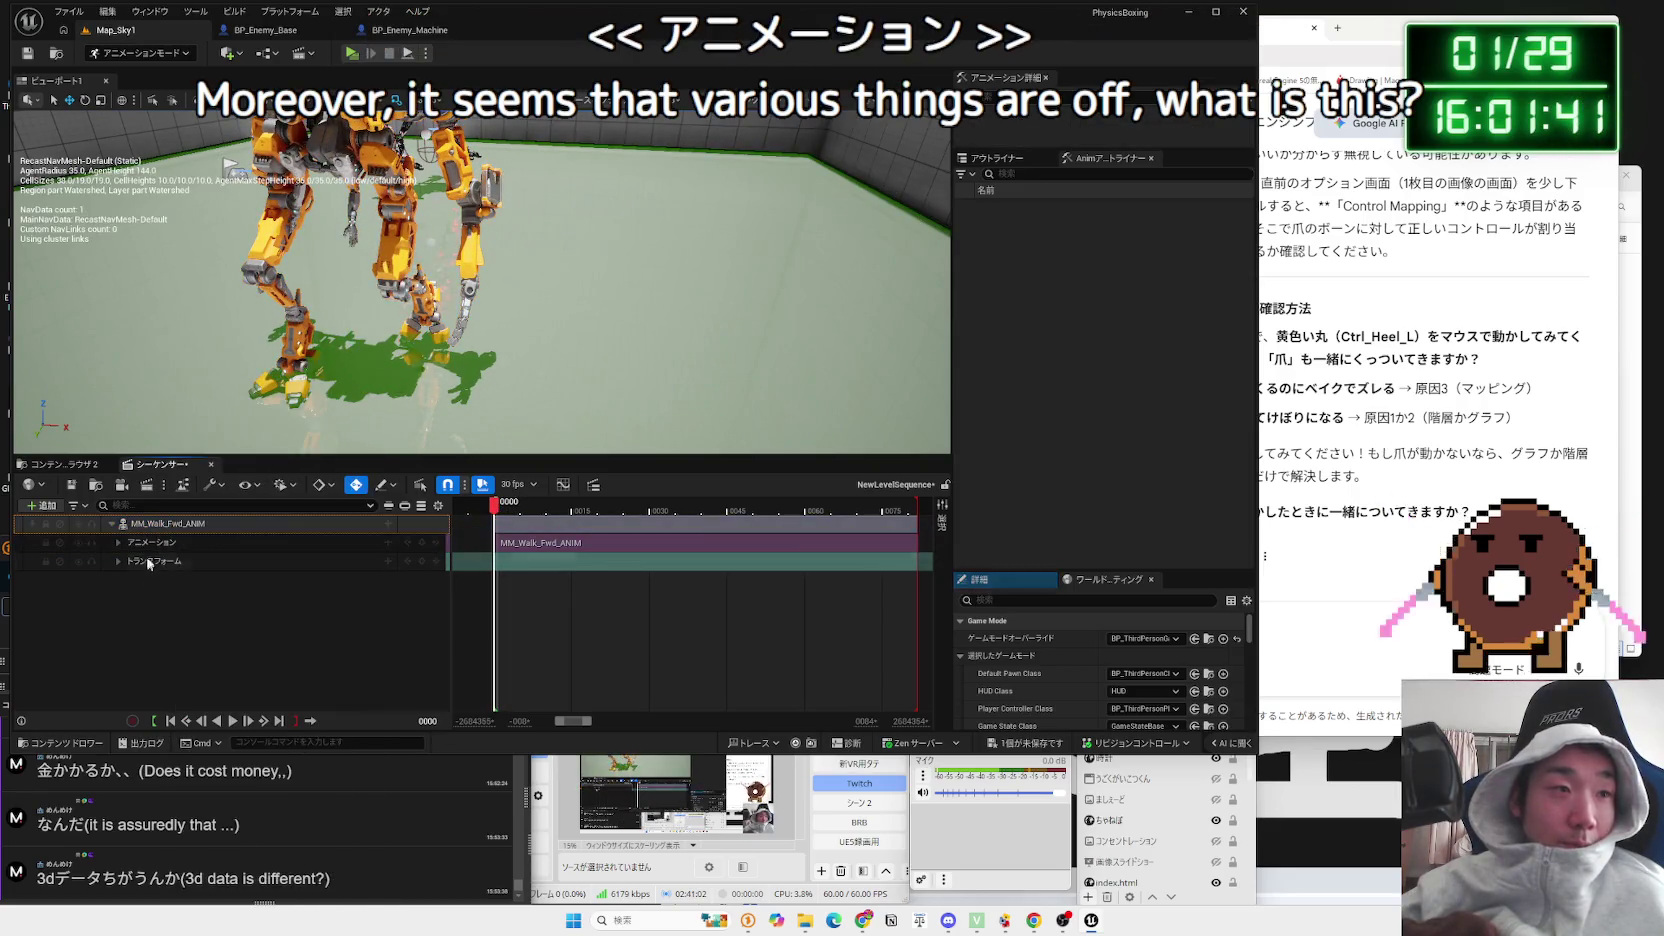
pyautogui.click(155, 534)
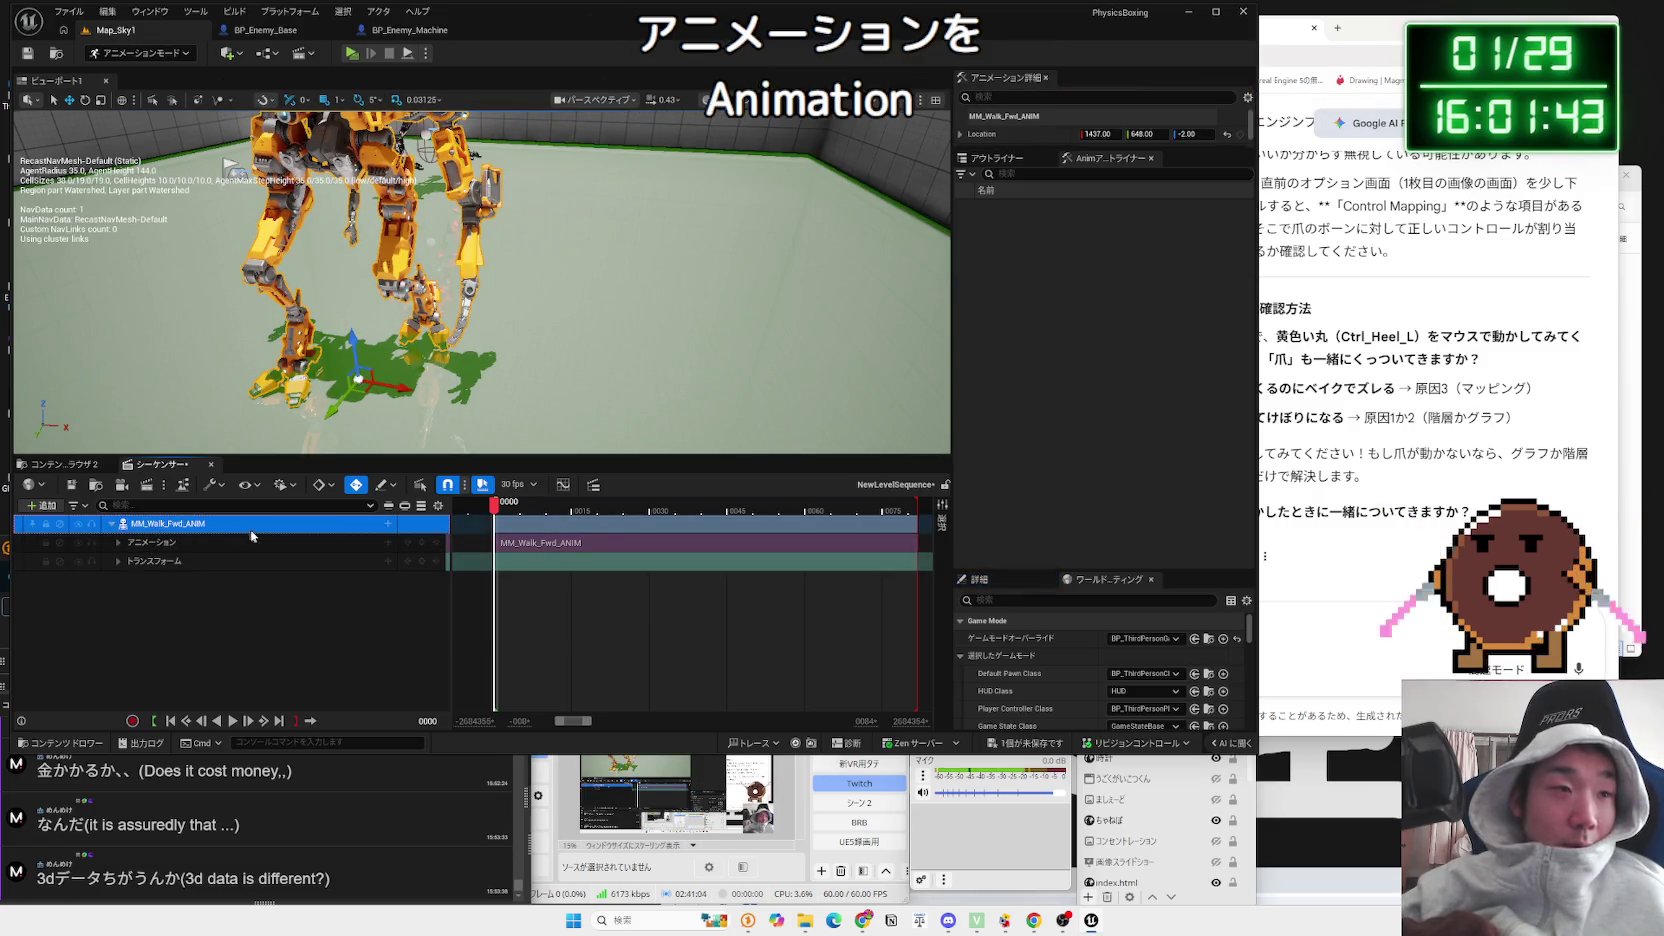
pyautogui.click(386, 523)
pyautogui.moveTo(418, 572)
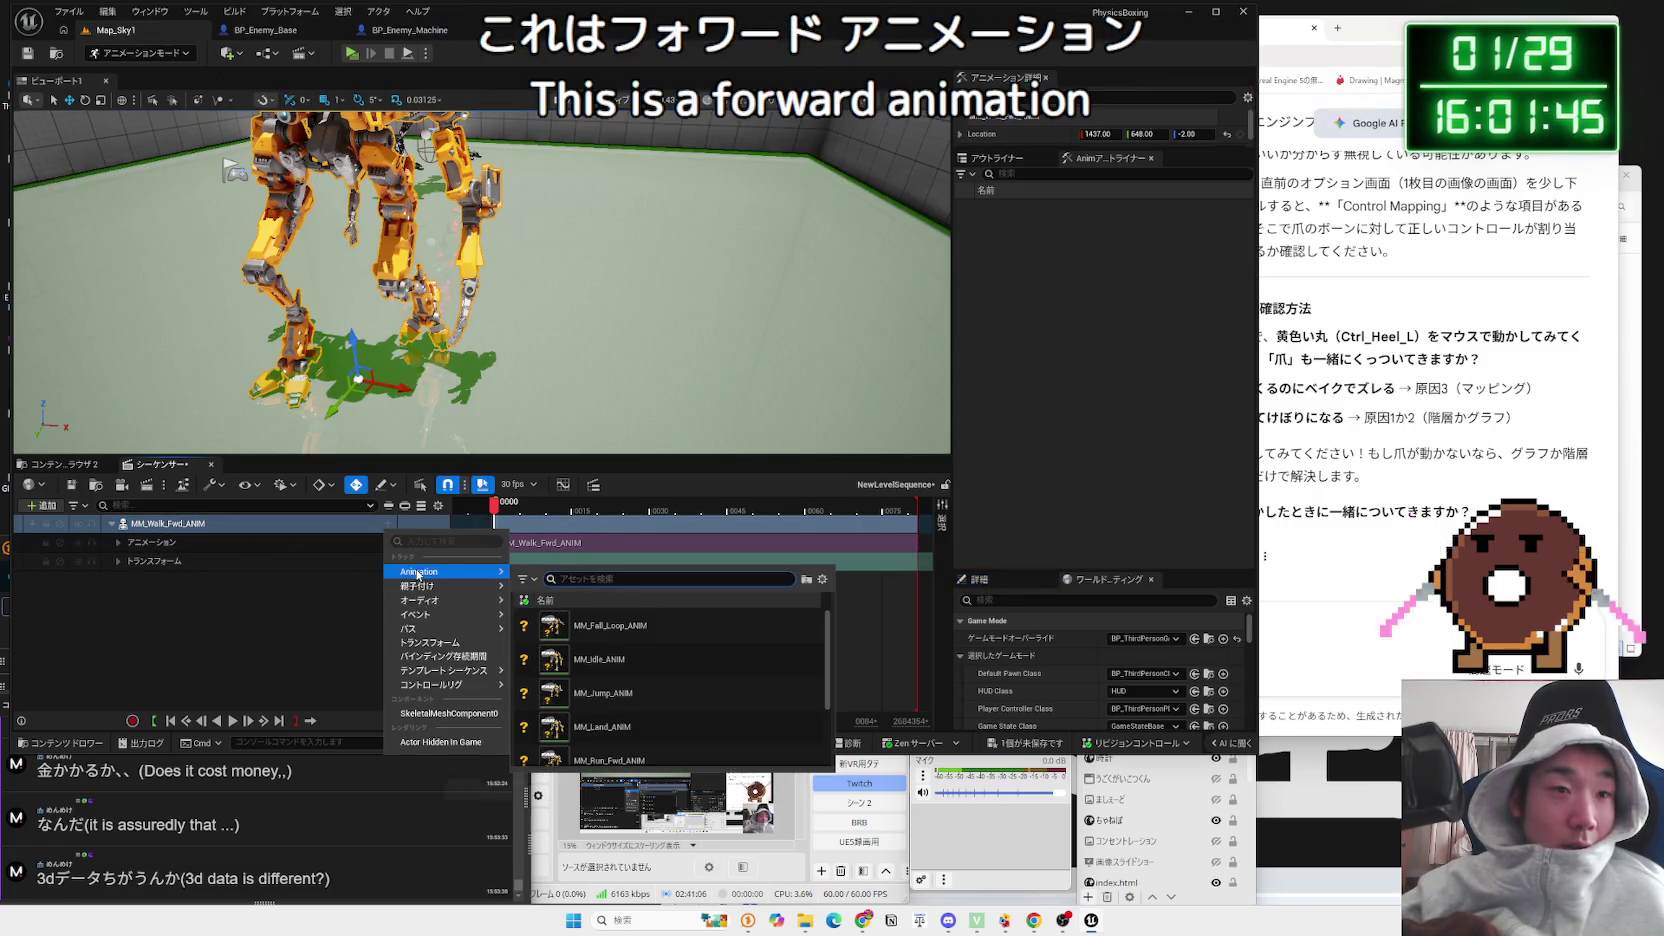
pyautogui.press('Escape')
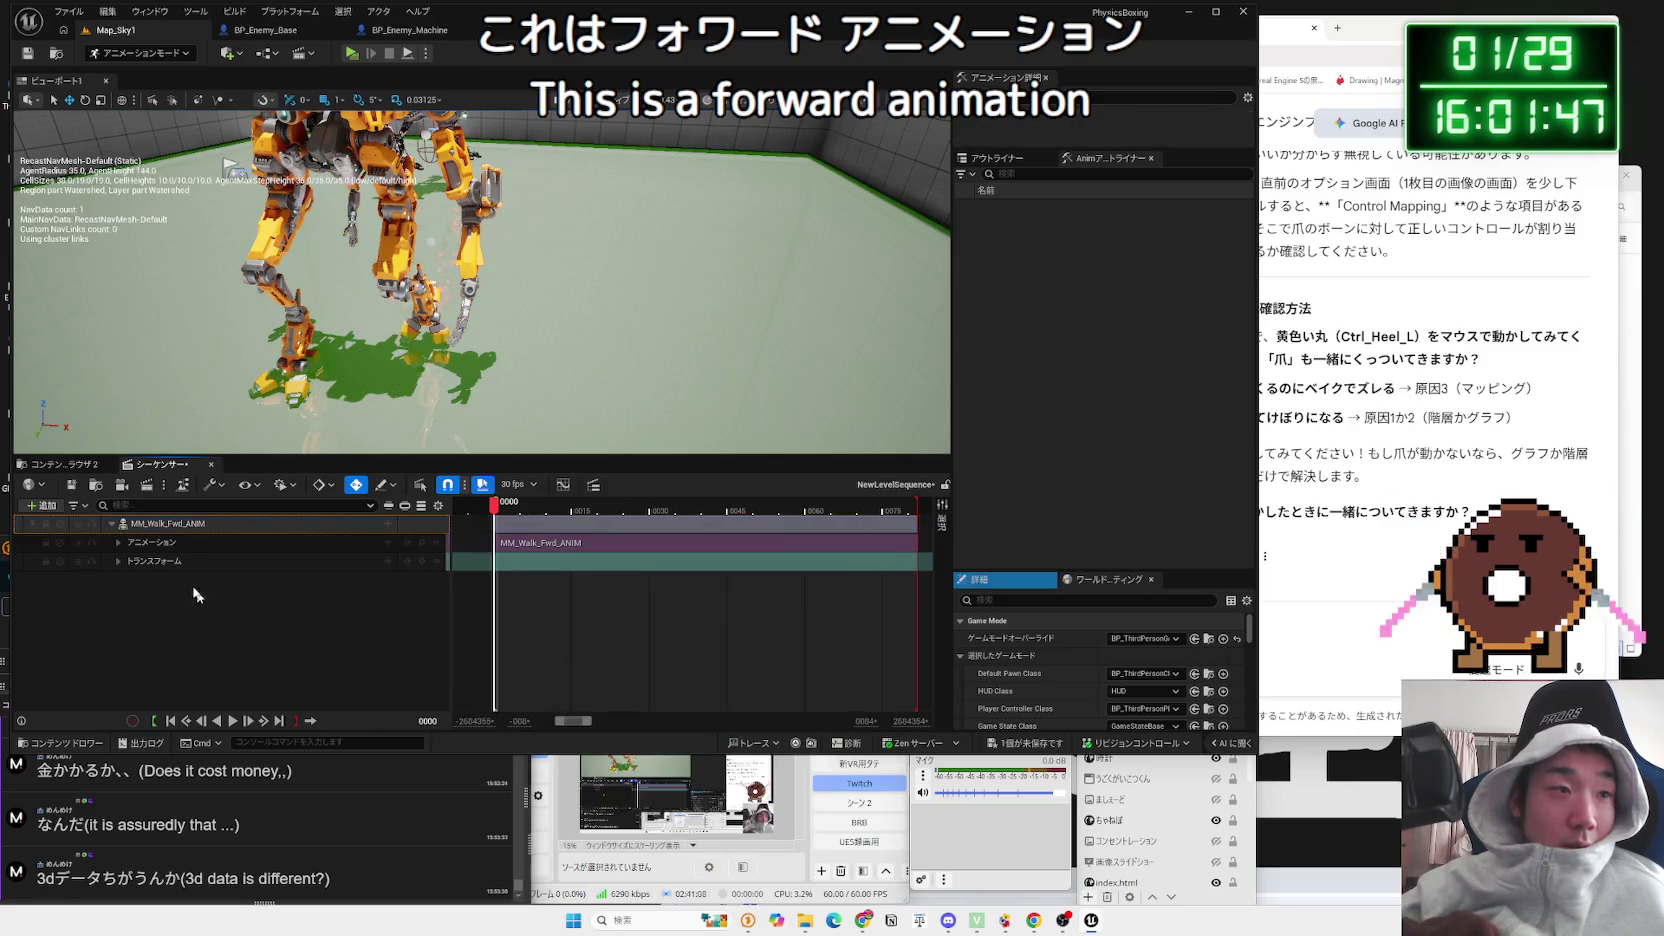
pyautogui.click(150, 542)
pyautogui.rightClick(165, 542)
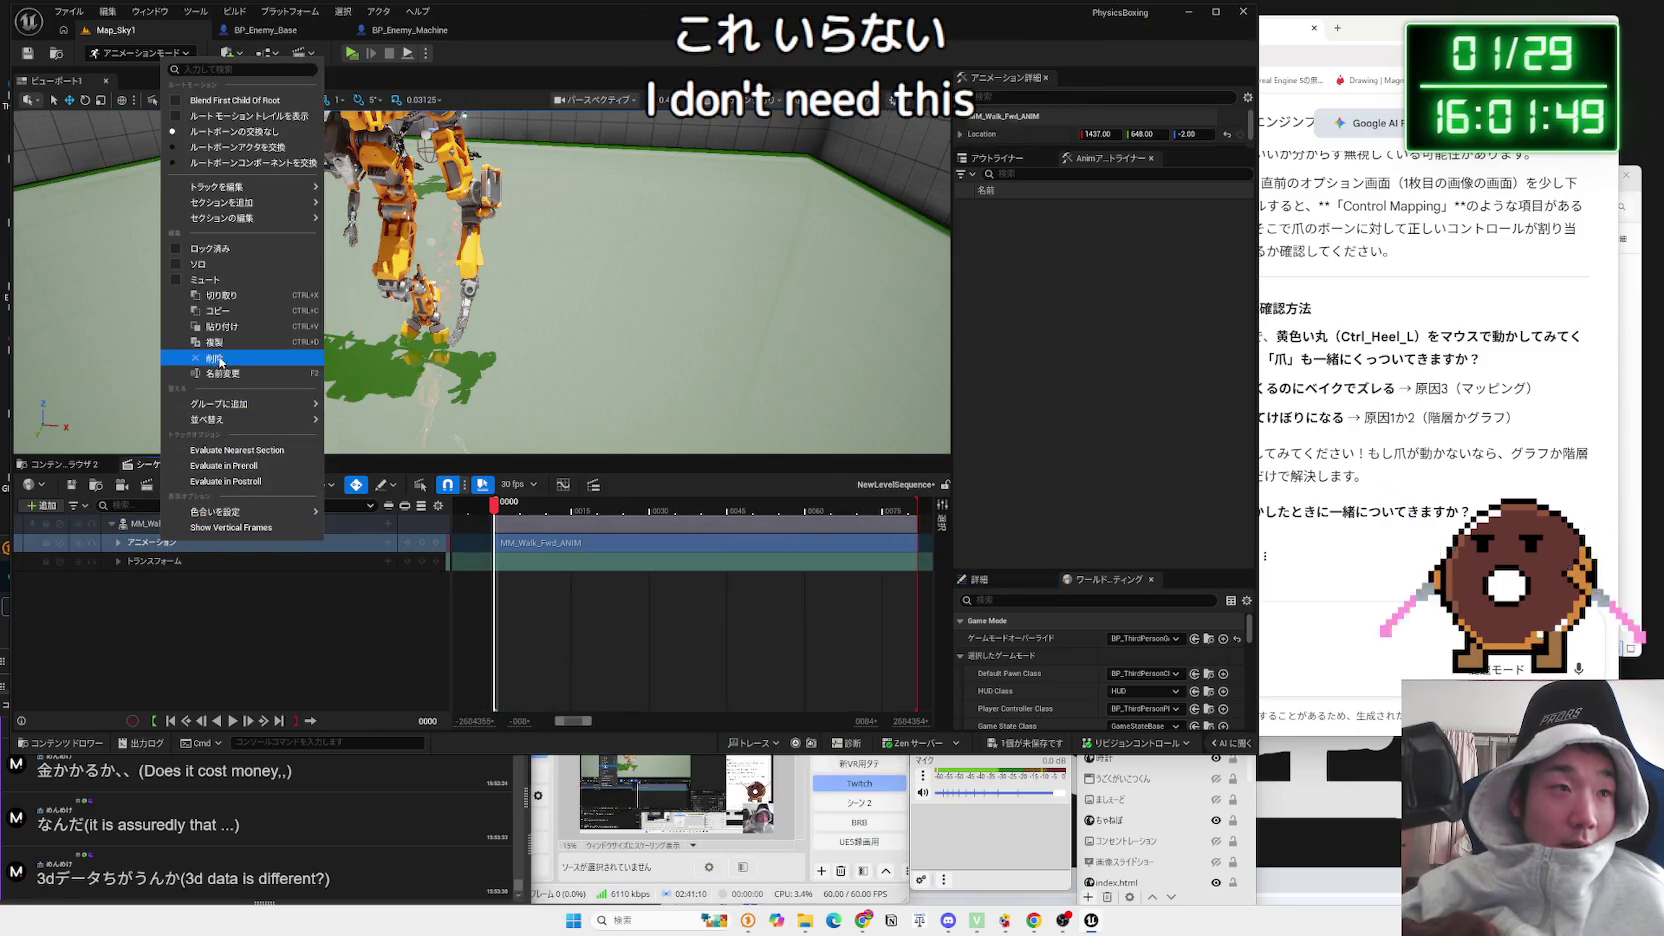
pyautogui.click(213, 357)
# Step: Return the playhead to frame 0000 and delete the Transform track
pyautogui.click(175, 531)
pyautogui.press('space')
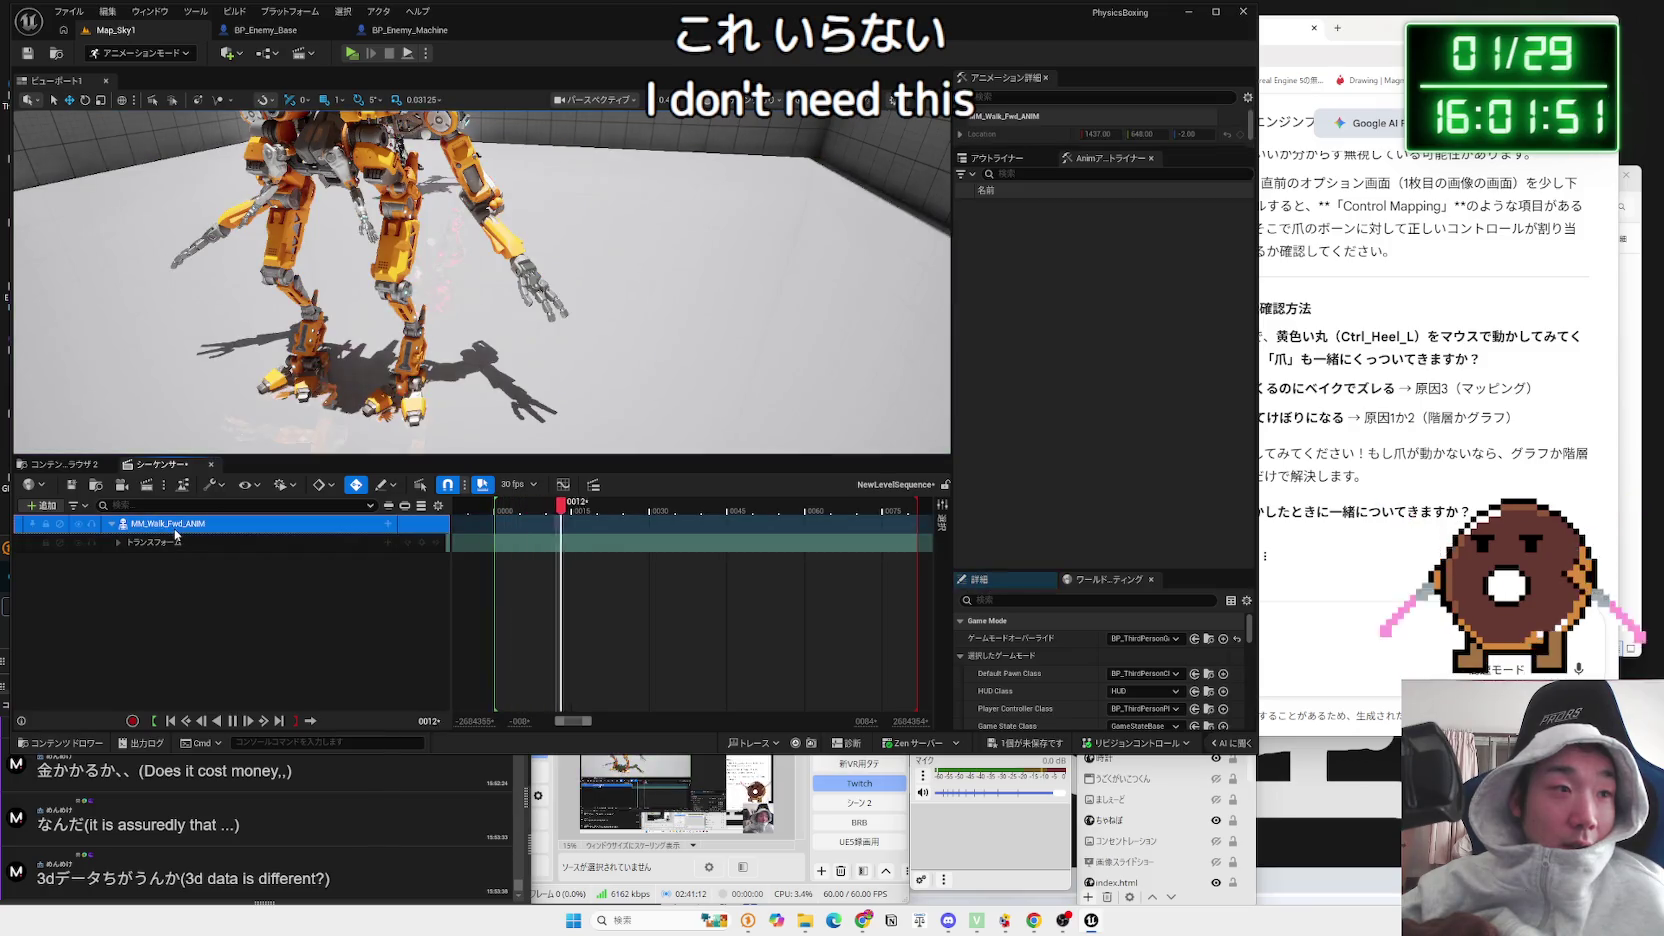
pyautogui.click(514, 509)
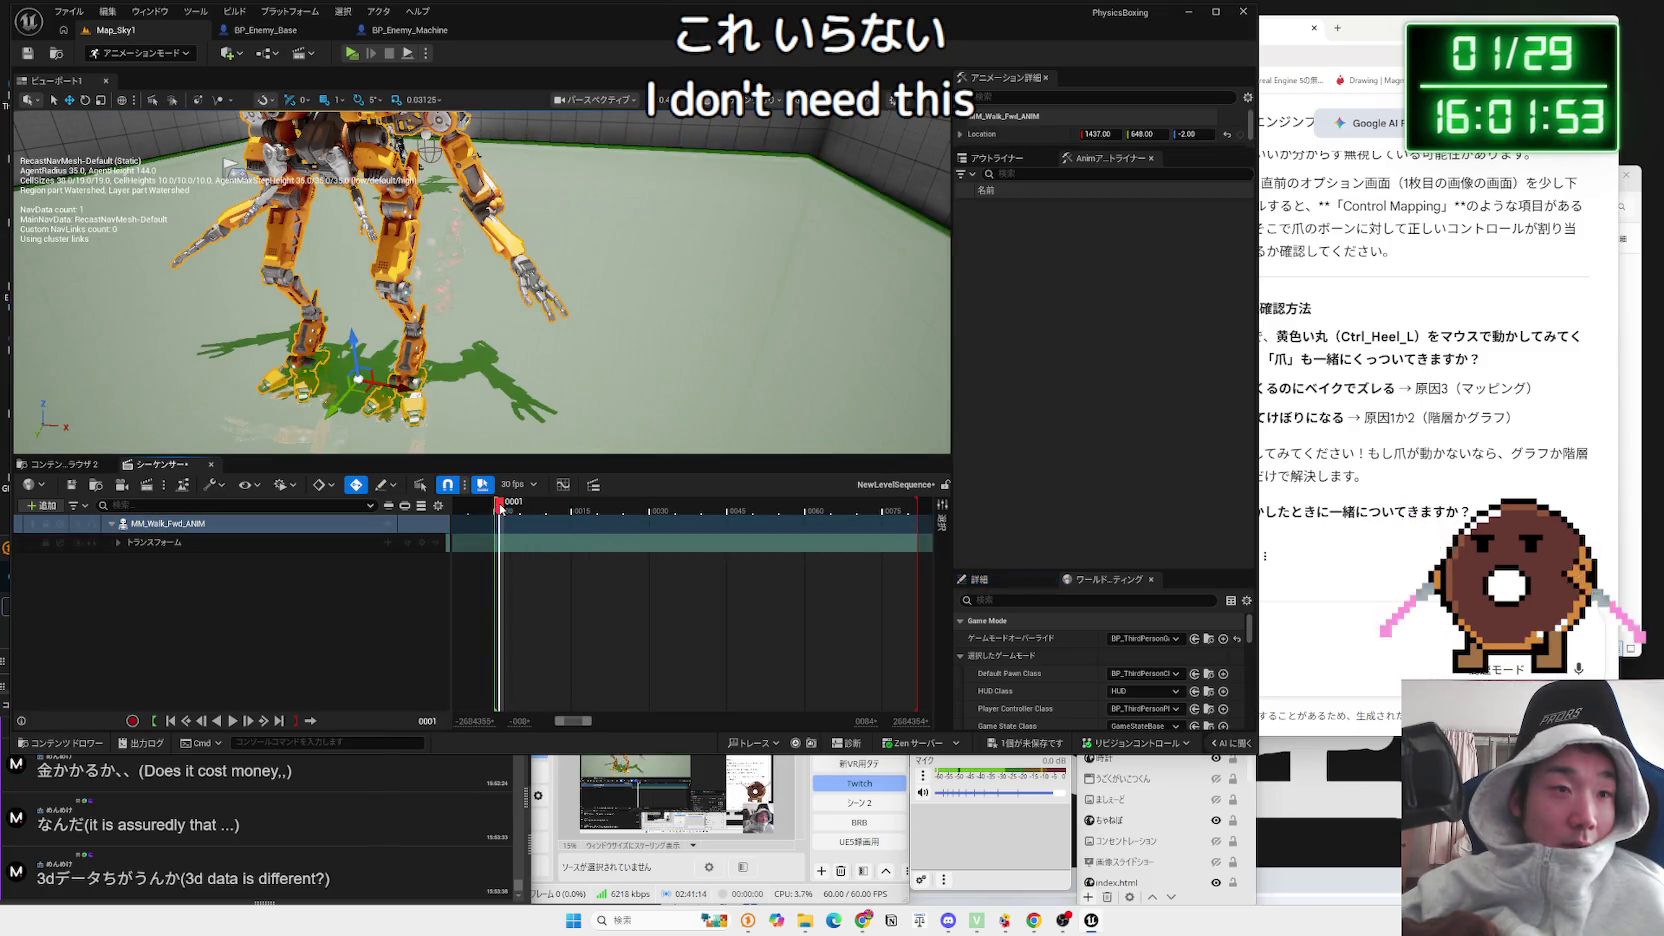
pyautogui.moveTo(501, 508); pyautogui.dragTo(494, 508)
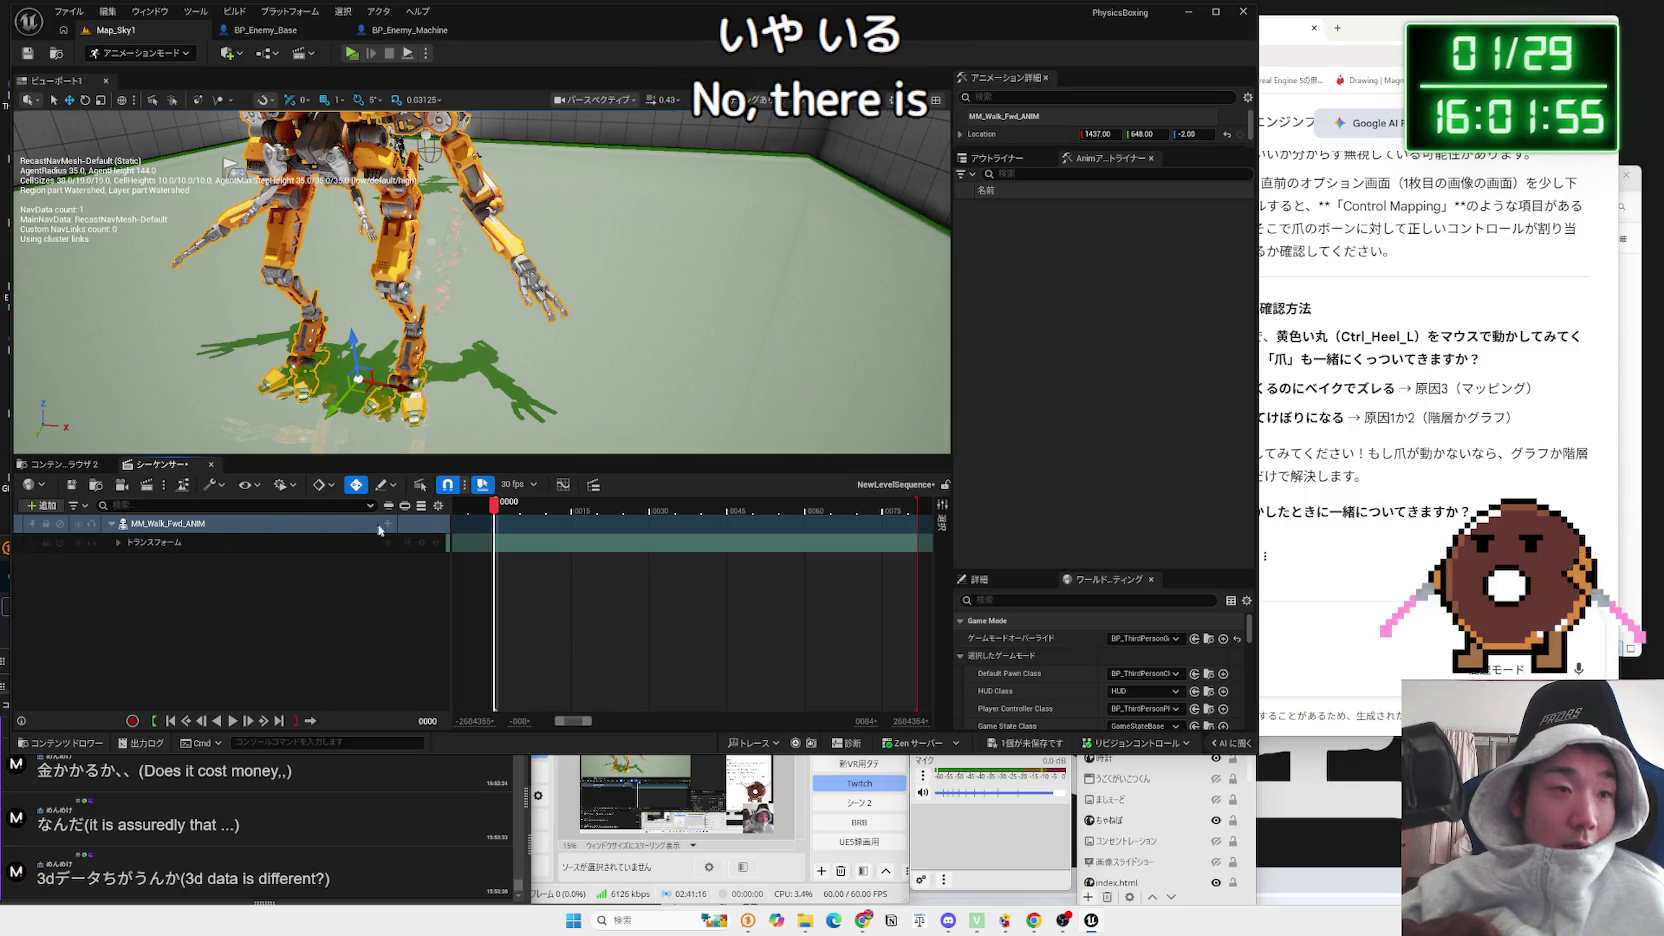
pyautogui.click(220, 541)
pyautogui.rightClick(220, 541)
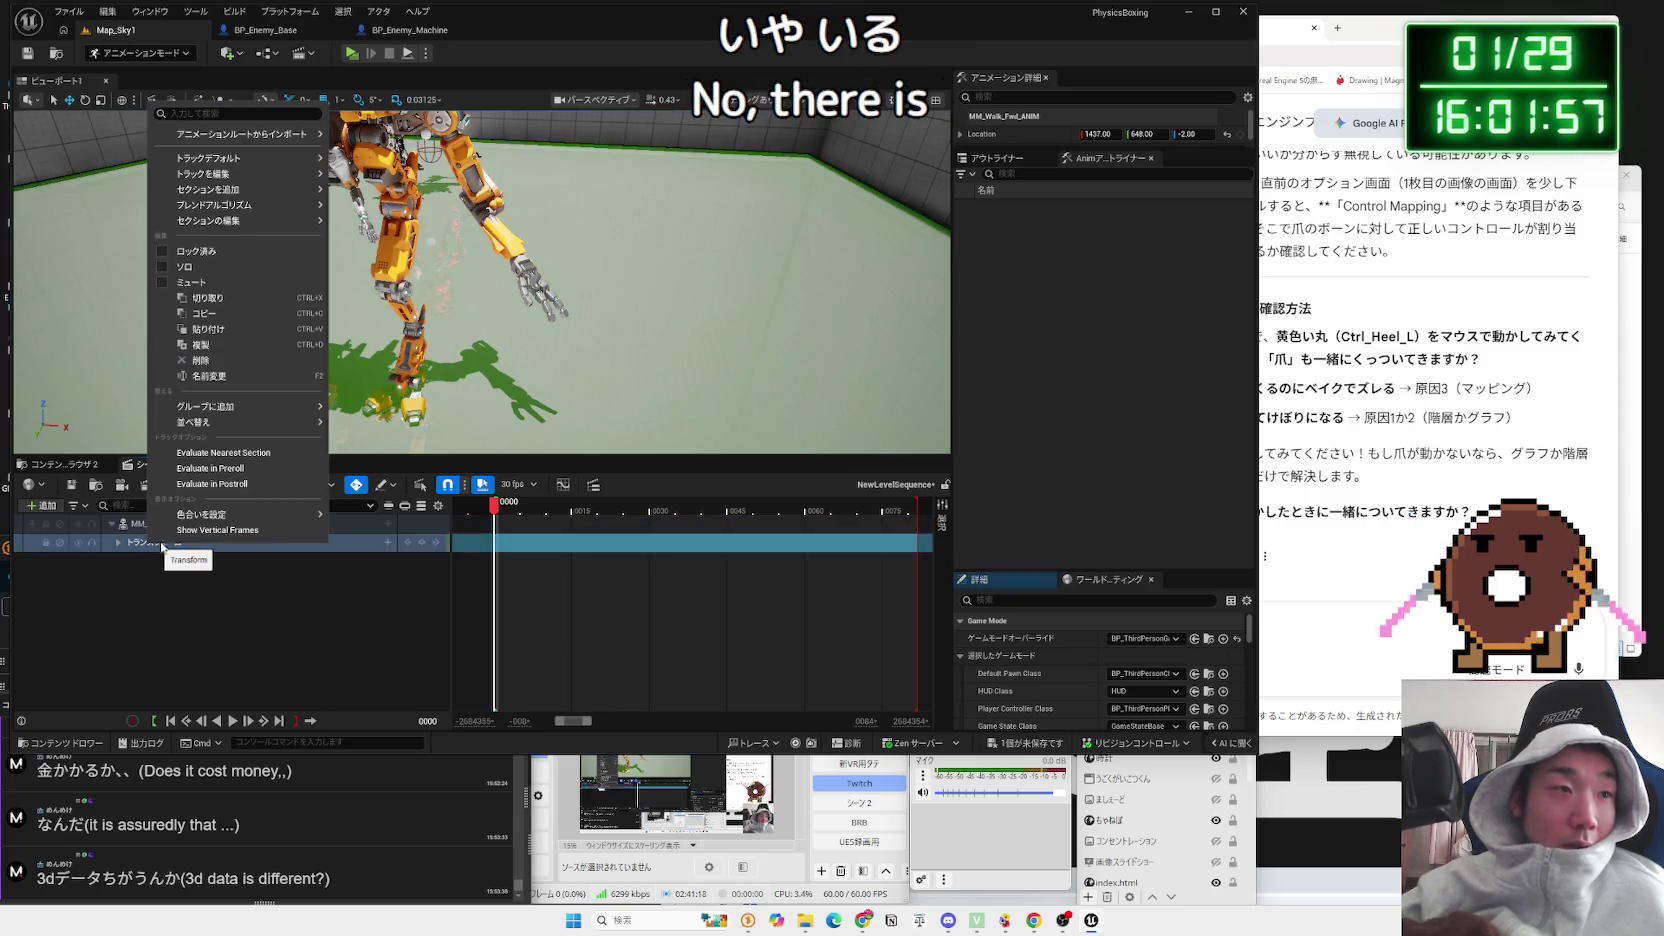
pyautogui.click(223, 361)
pyautogui.click(344, 530)
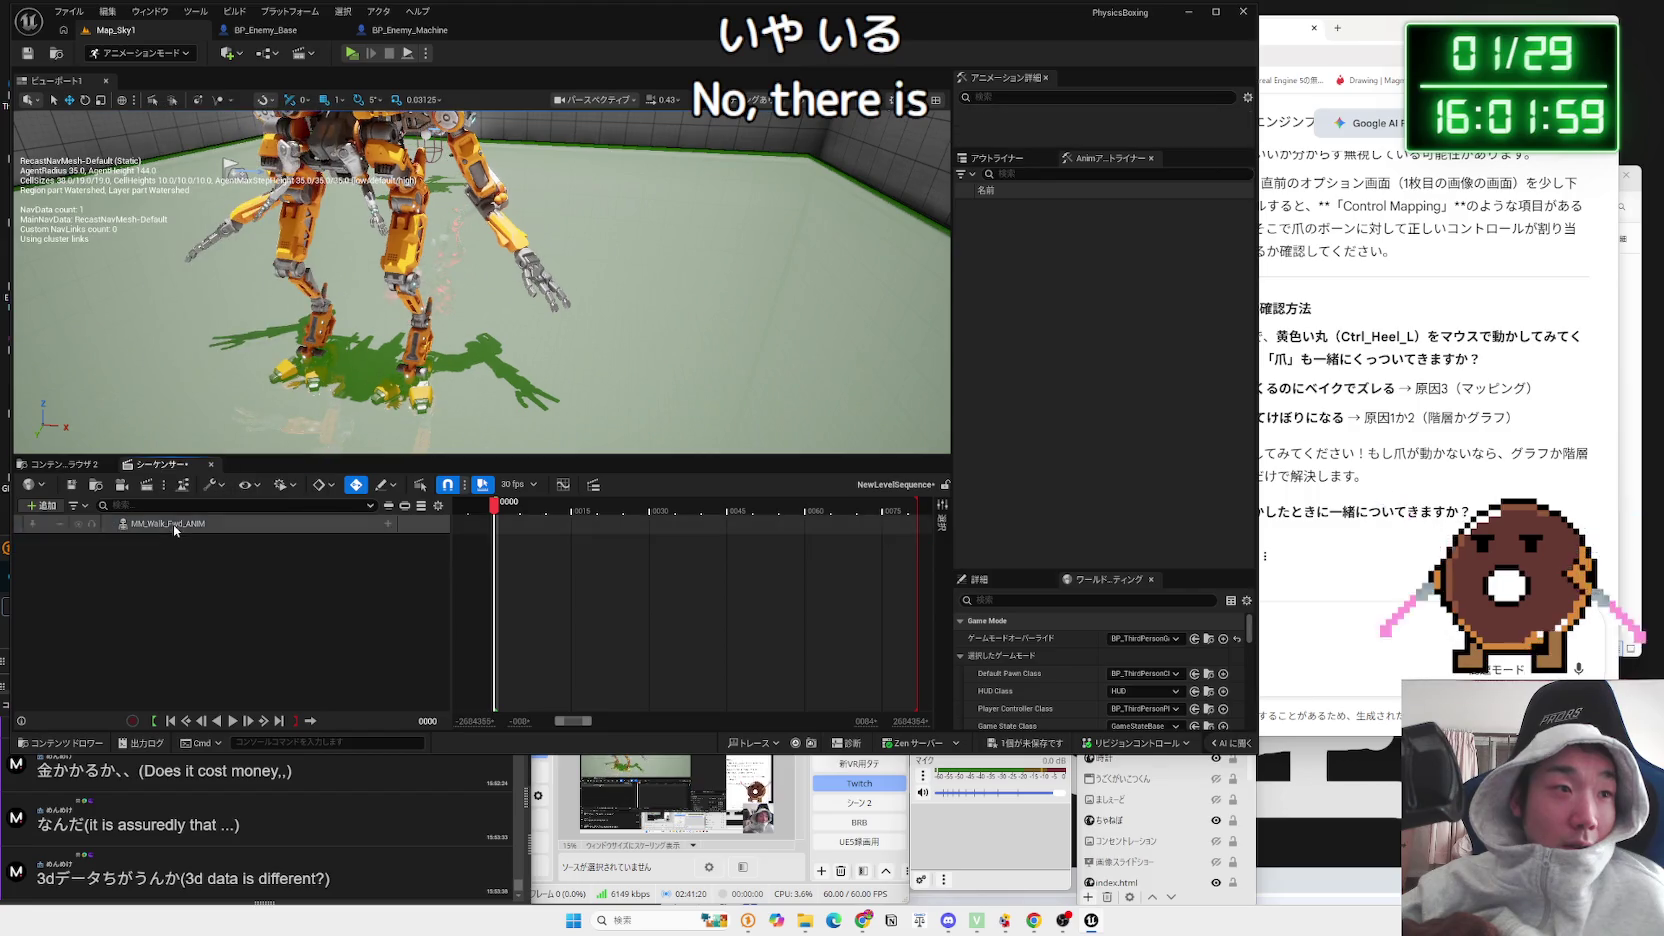
pyautogui.click(392, 525)
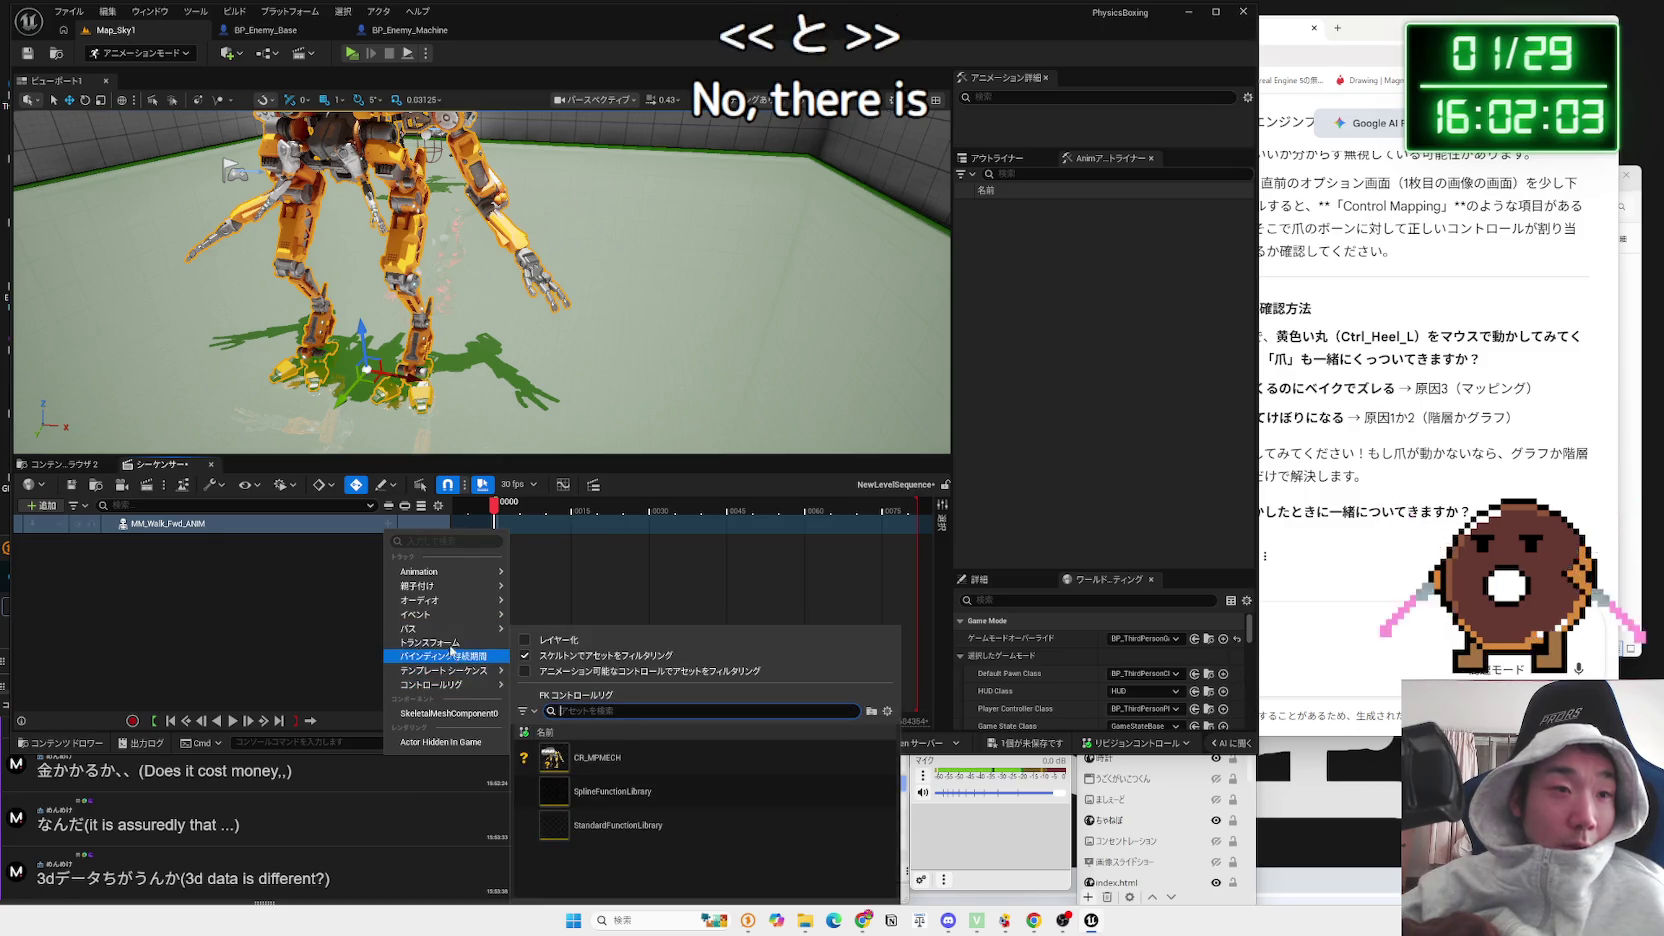
# Step: Add an animation track, then delete the mistaken MM_Run_Fwd_ANIM track
pyautogui.moveTo(452, 632)
pyautogui.moveTo(455, 577)
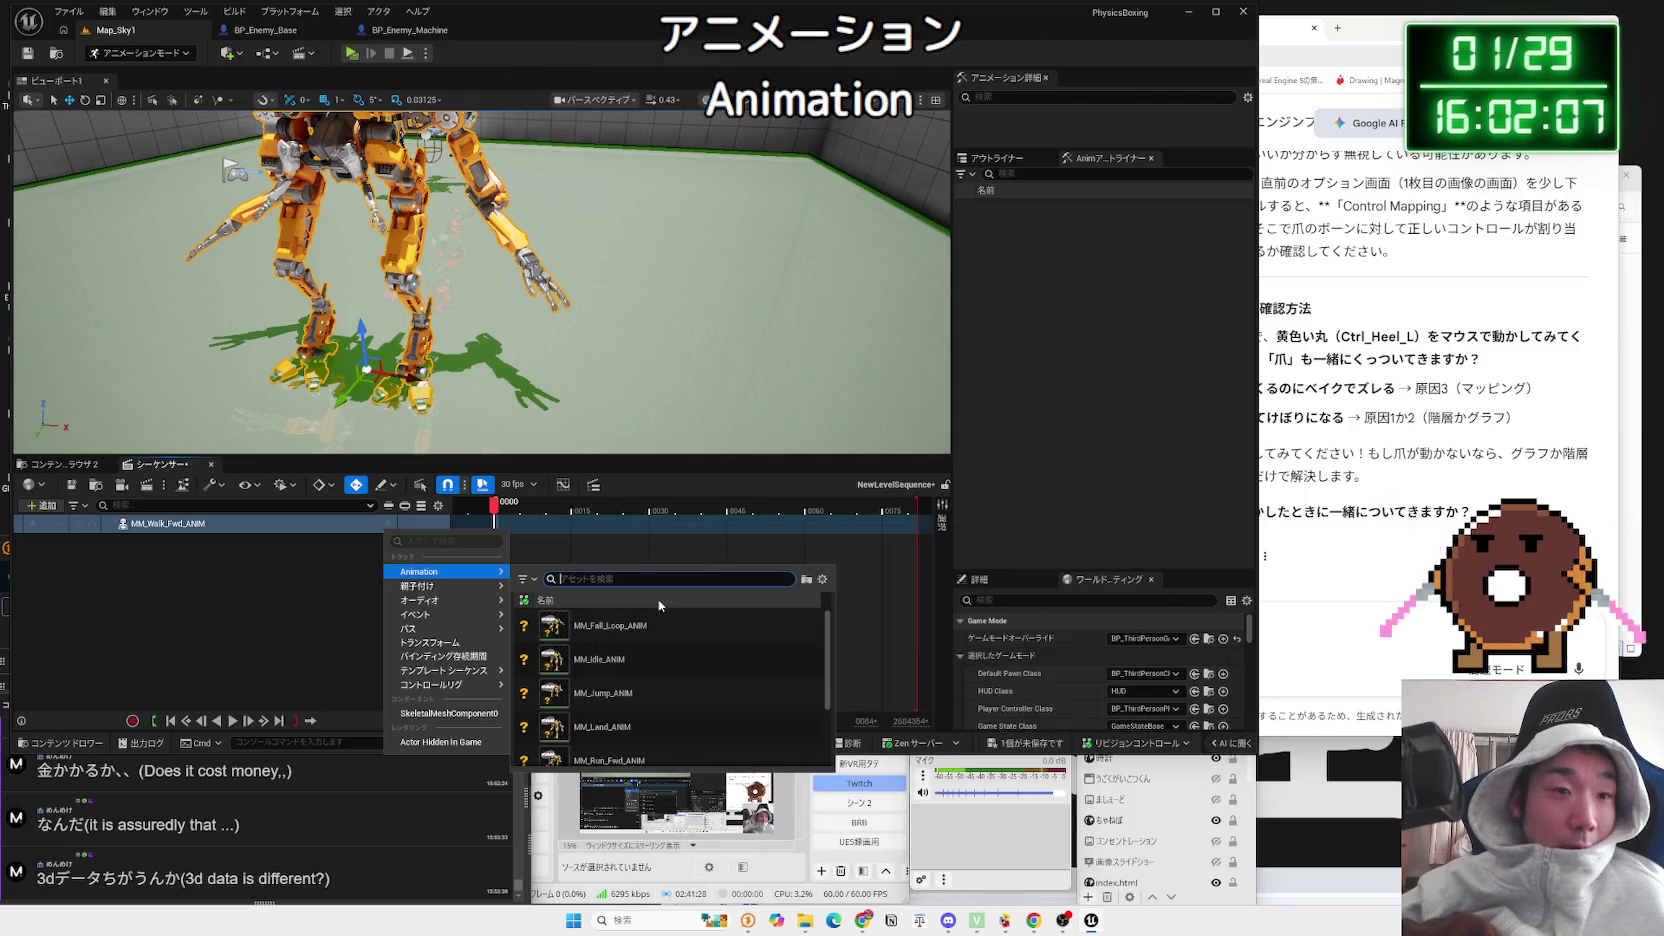
pyautogui.click(638, 760)
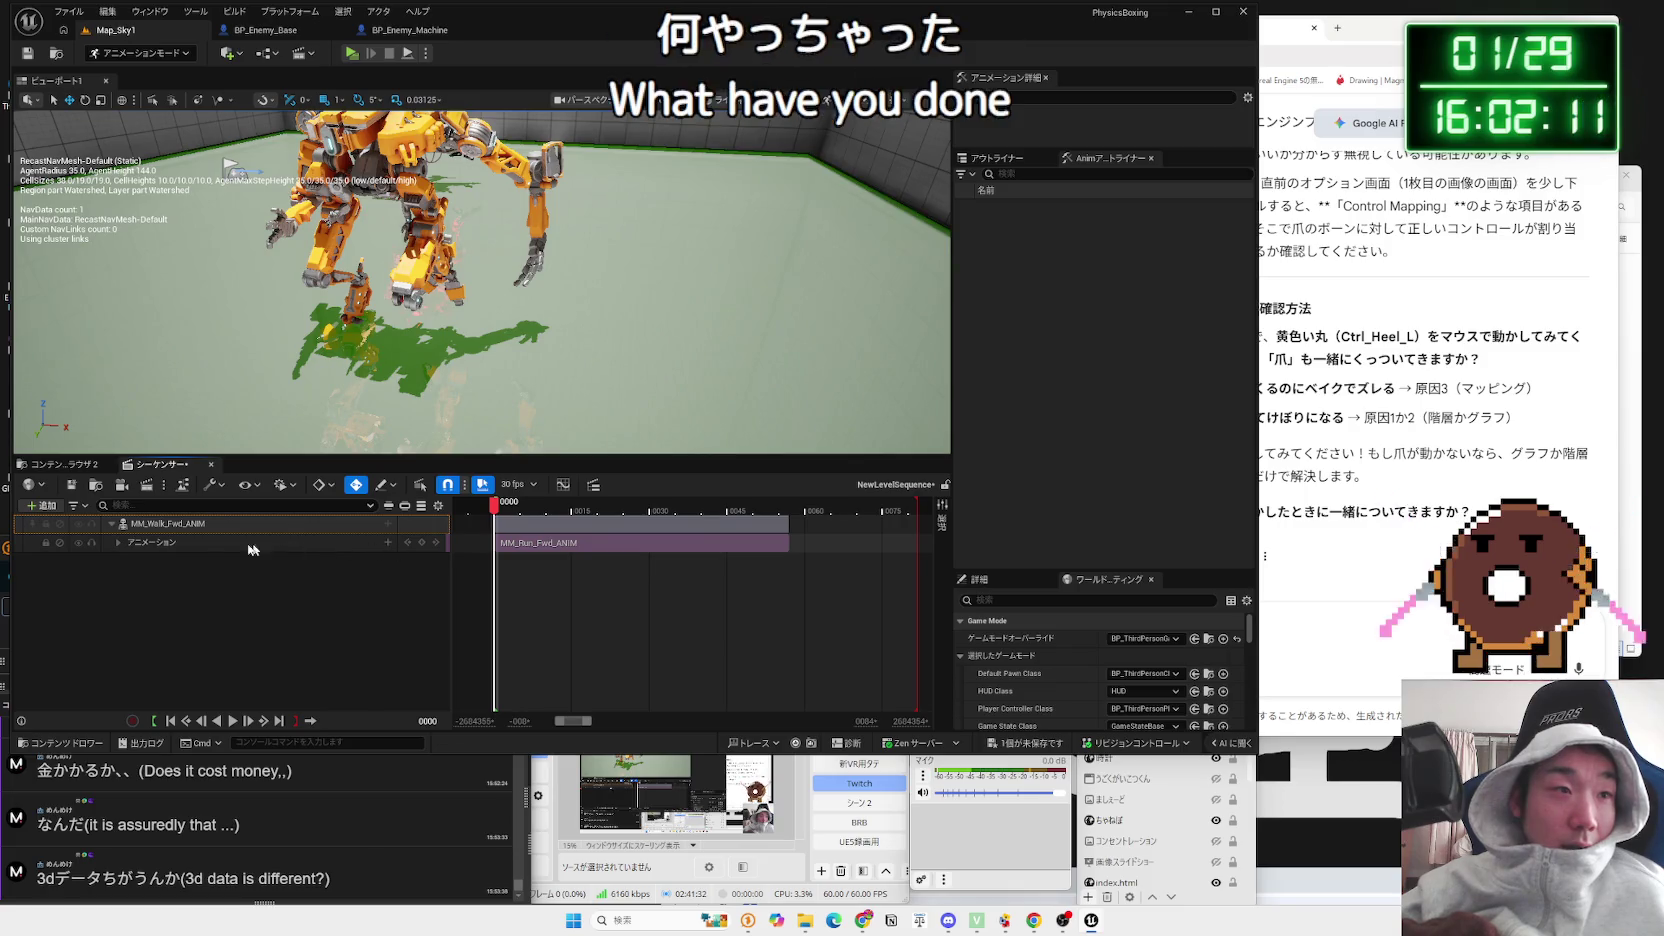
pyautogui.rightClick(150, 545)
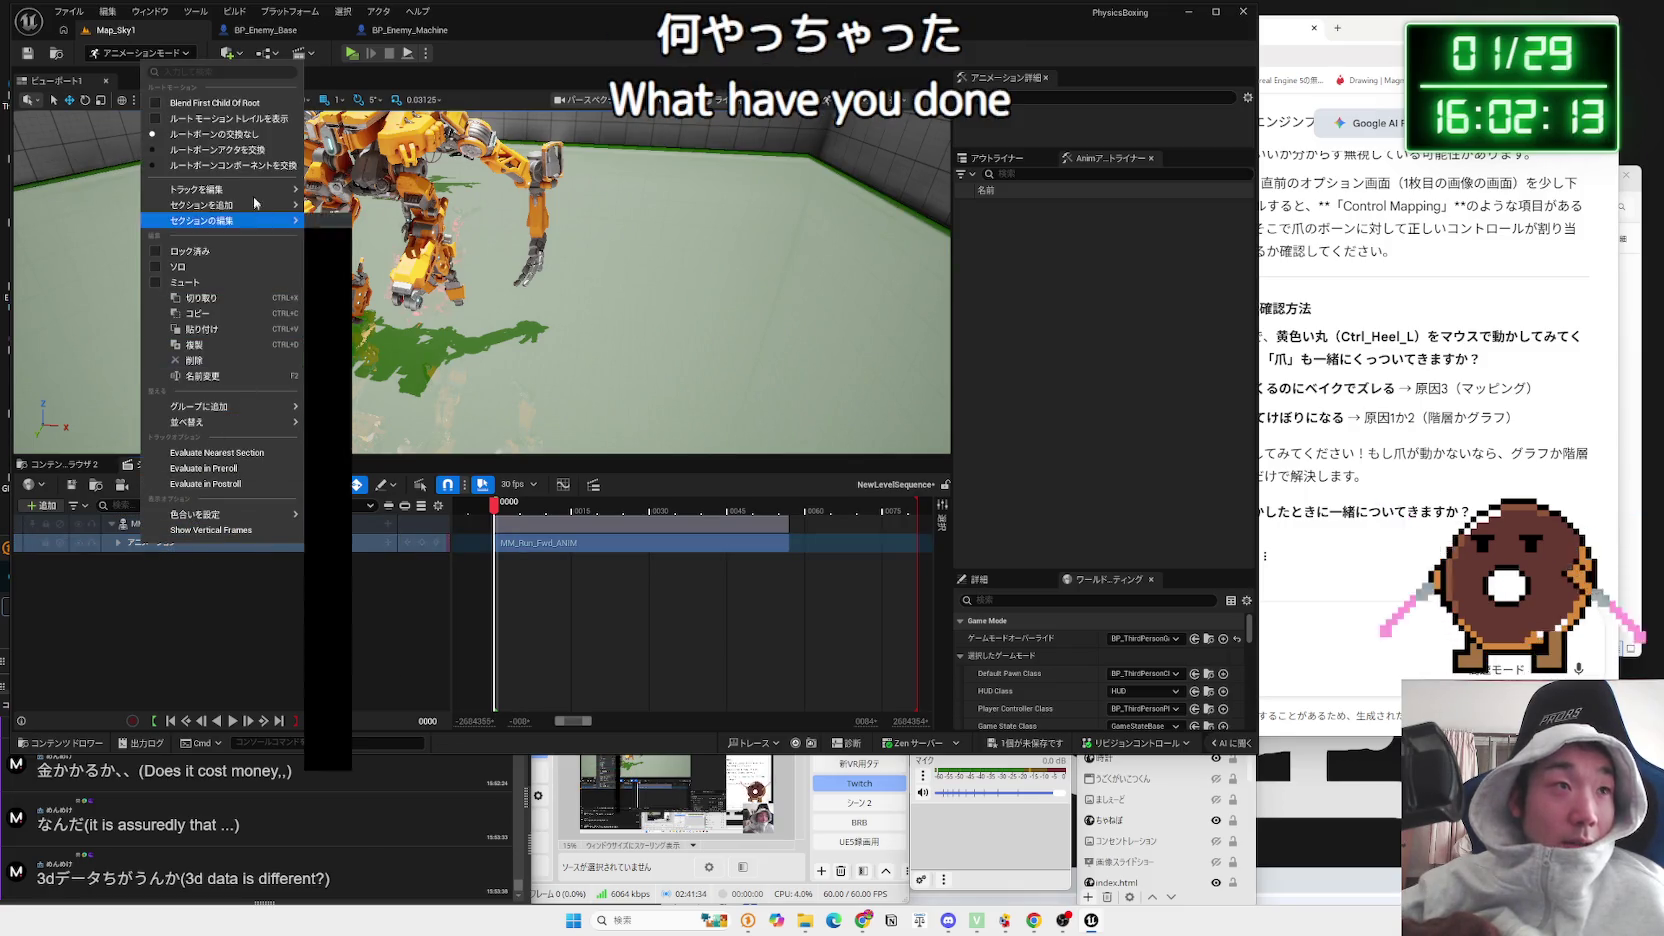
pyautogui.moveTo(259, 209)
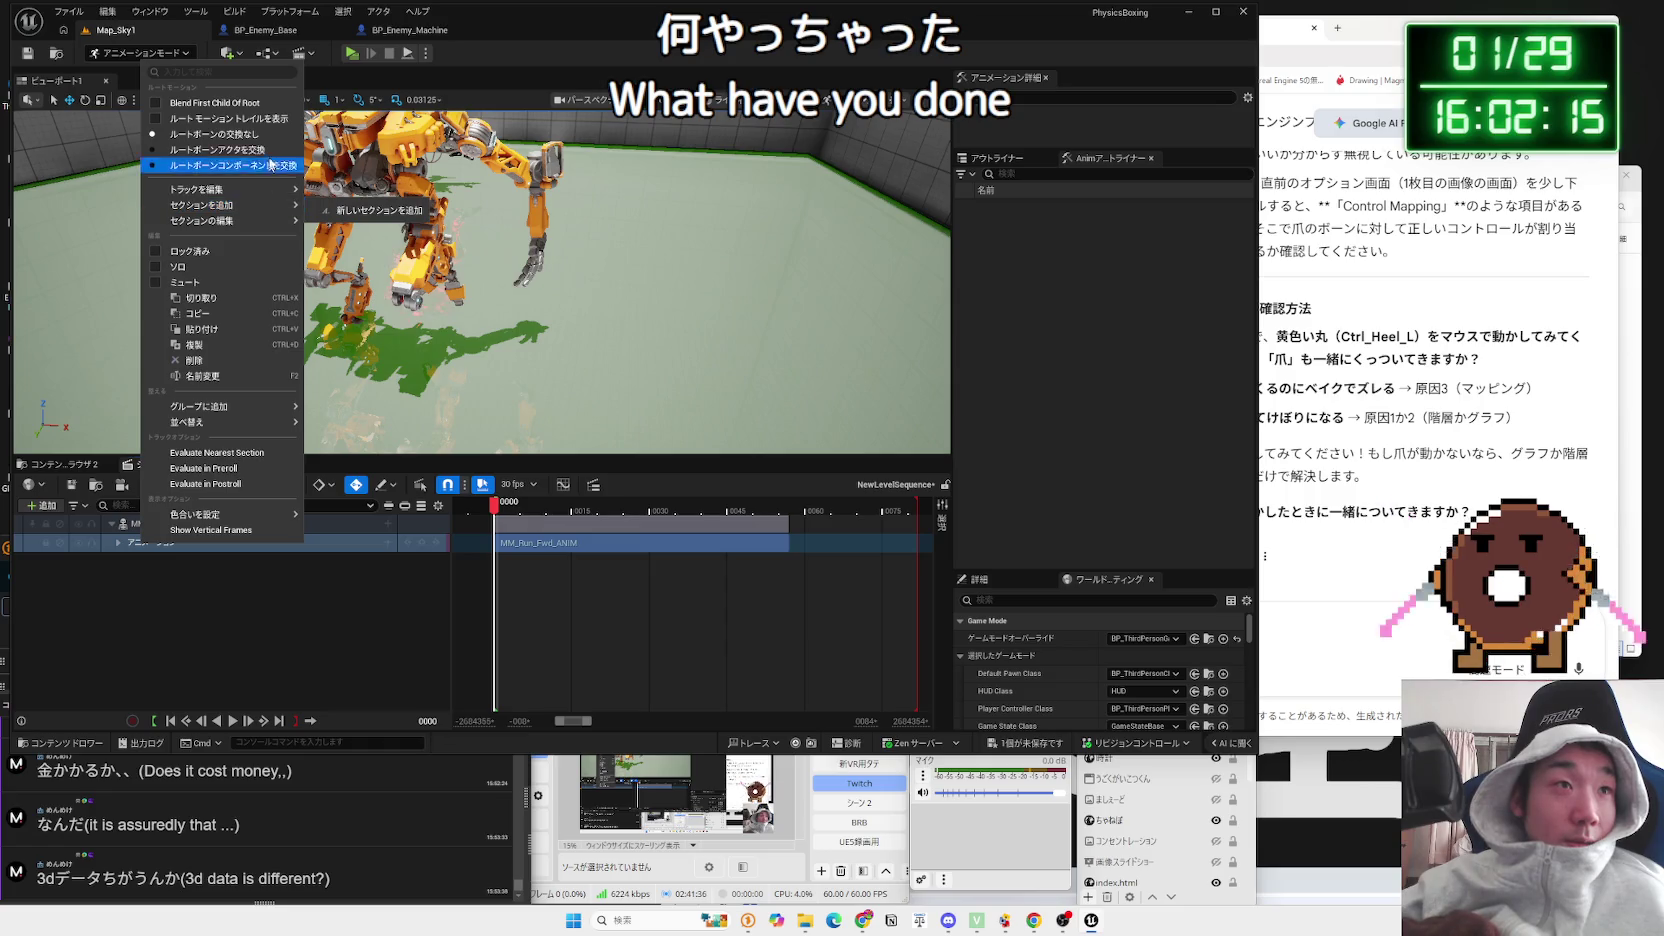
pyautogui.click(133, 548)
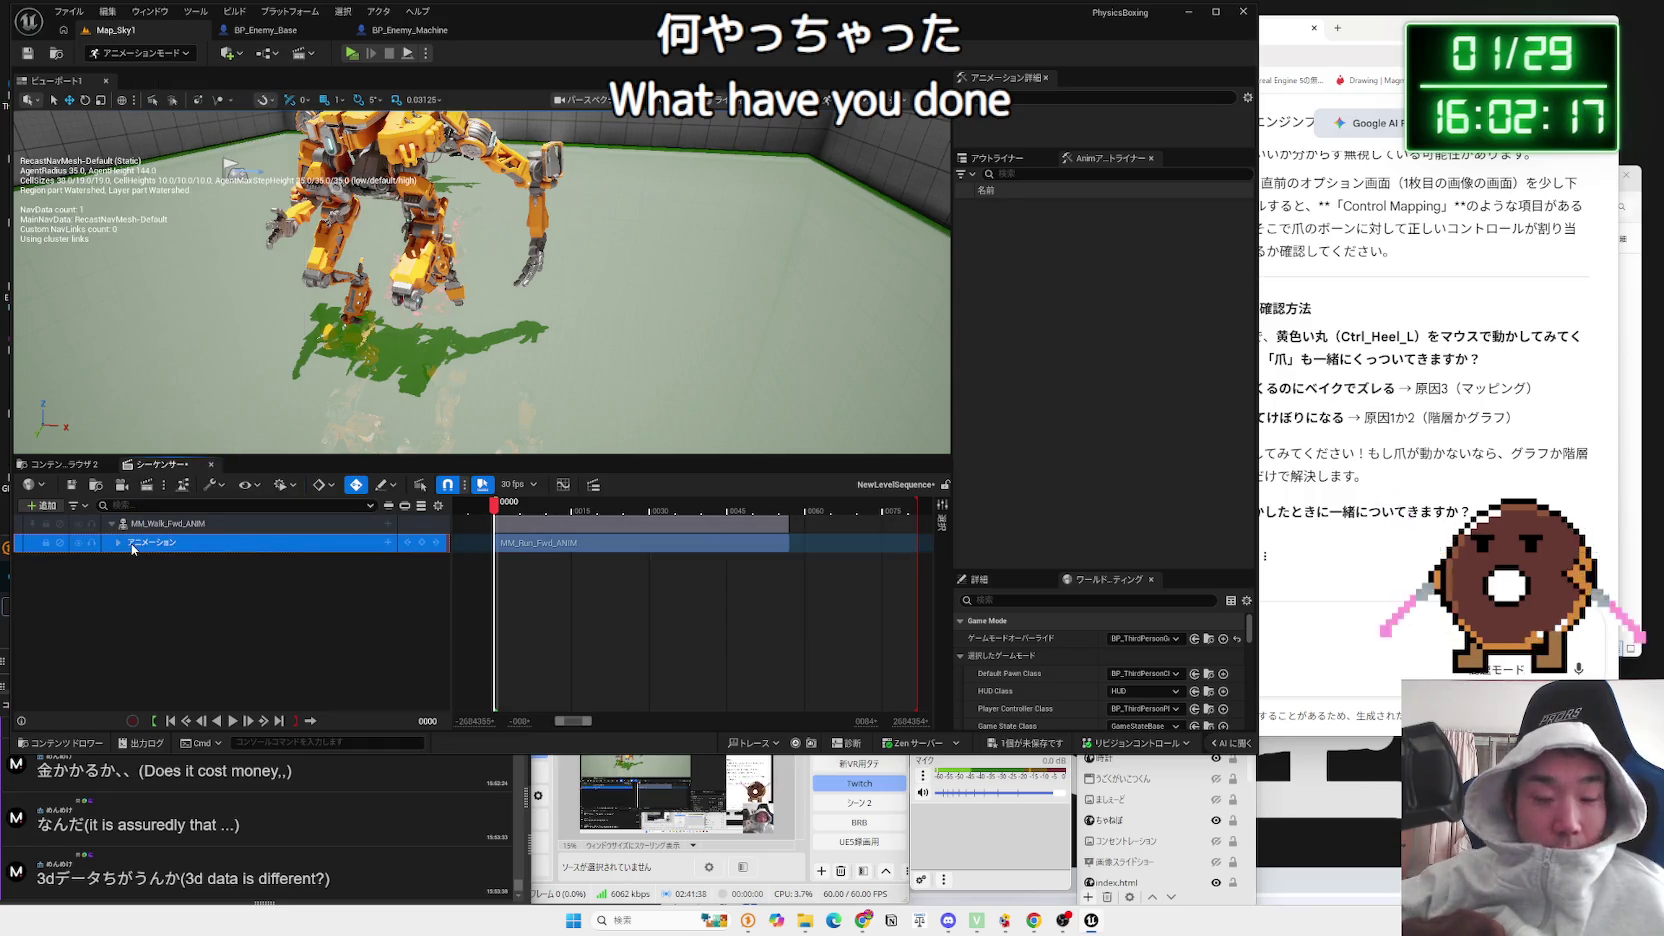
pyautogui.press('Delete')
# Step: Add an Animation track playing MM_Walk_Fwd_ANIM to the mech binding
pyautogui.click(160, 530)
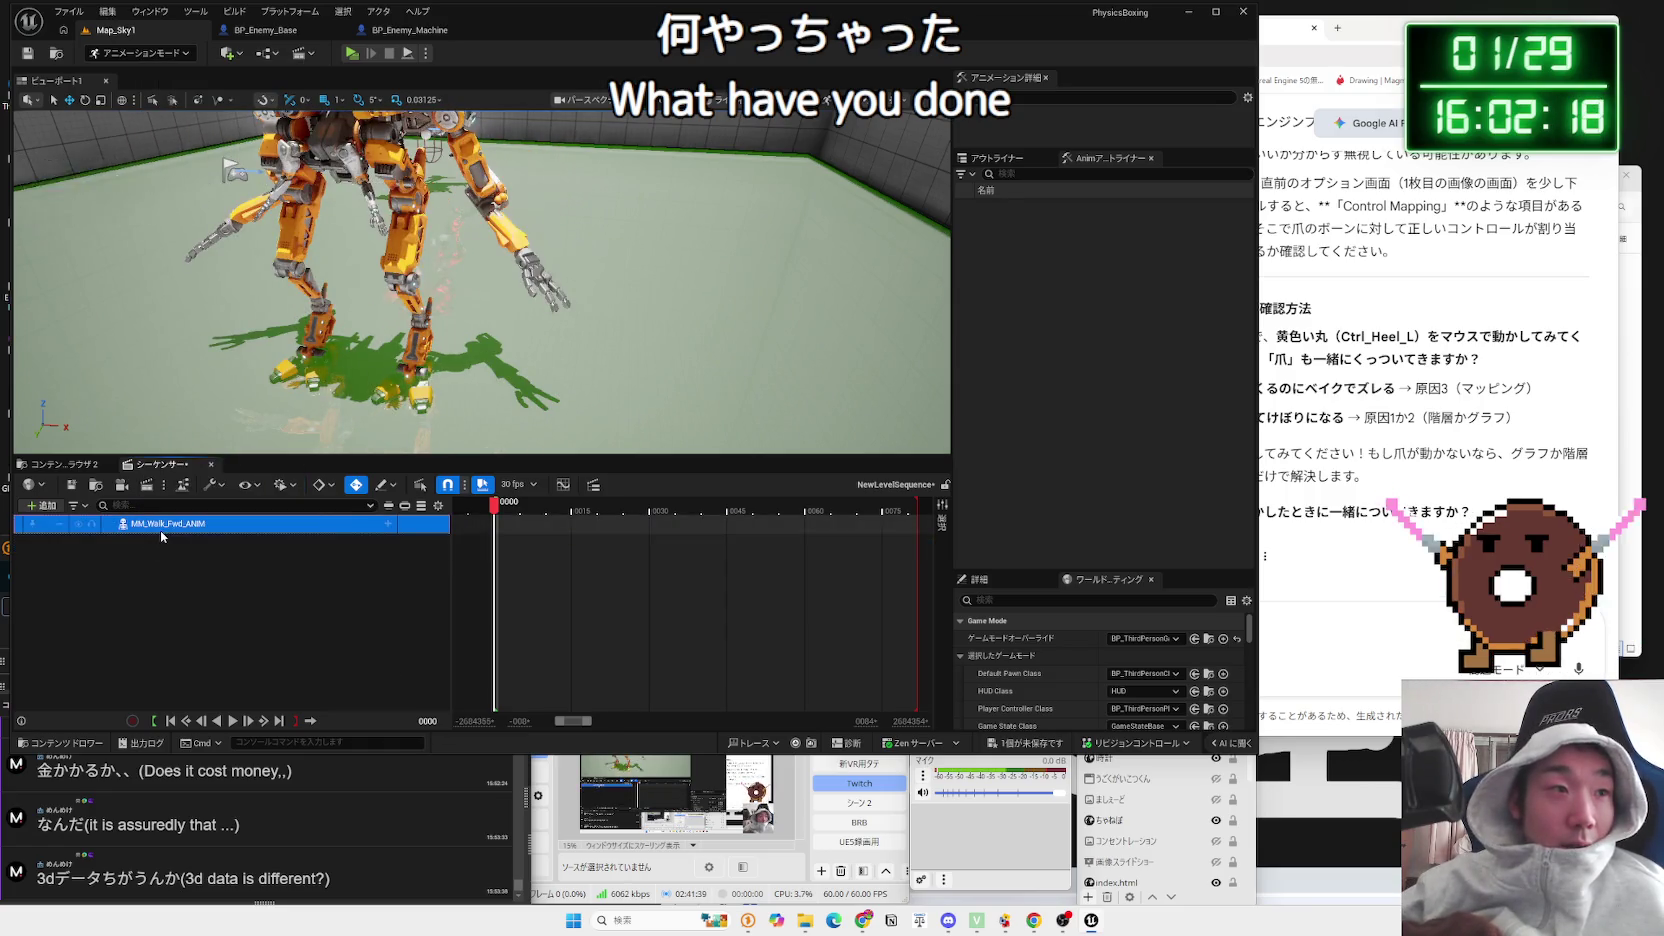
pyautogui.click(388, 525)
pyautogui.moveTo(459, 577)
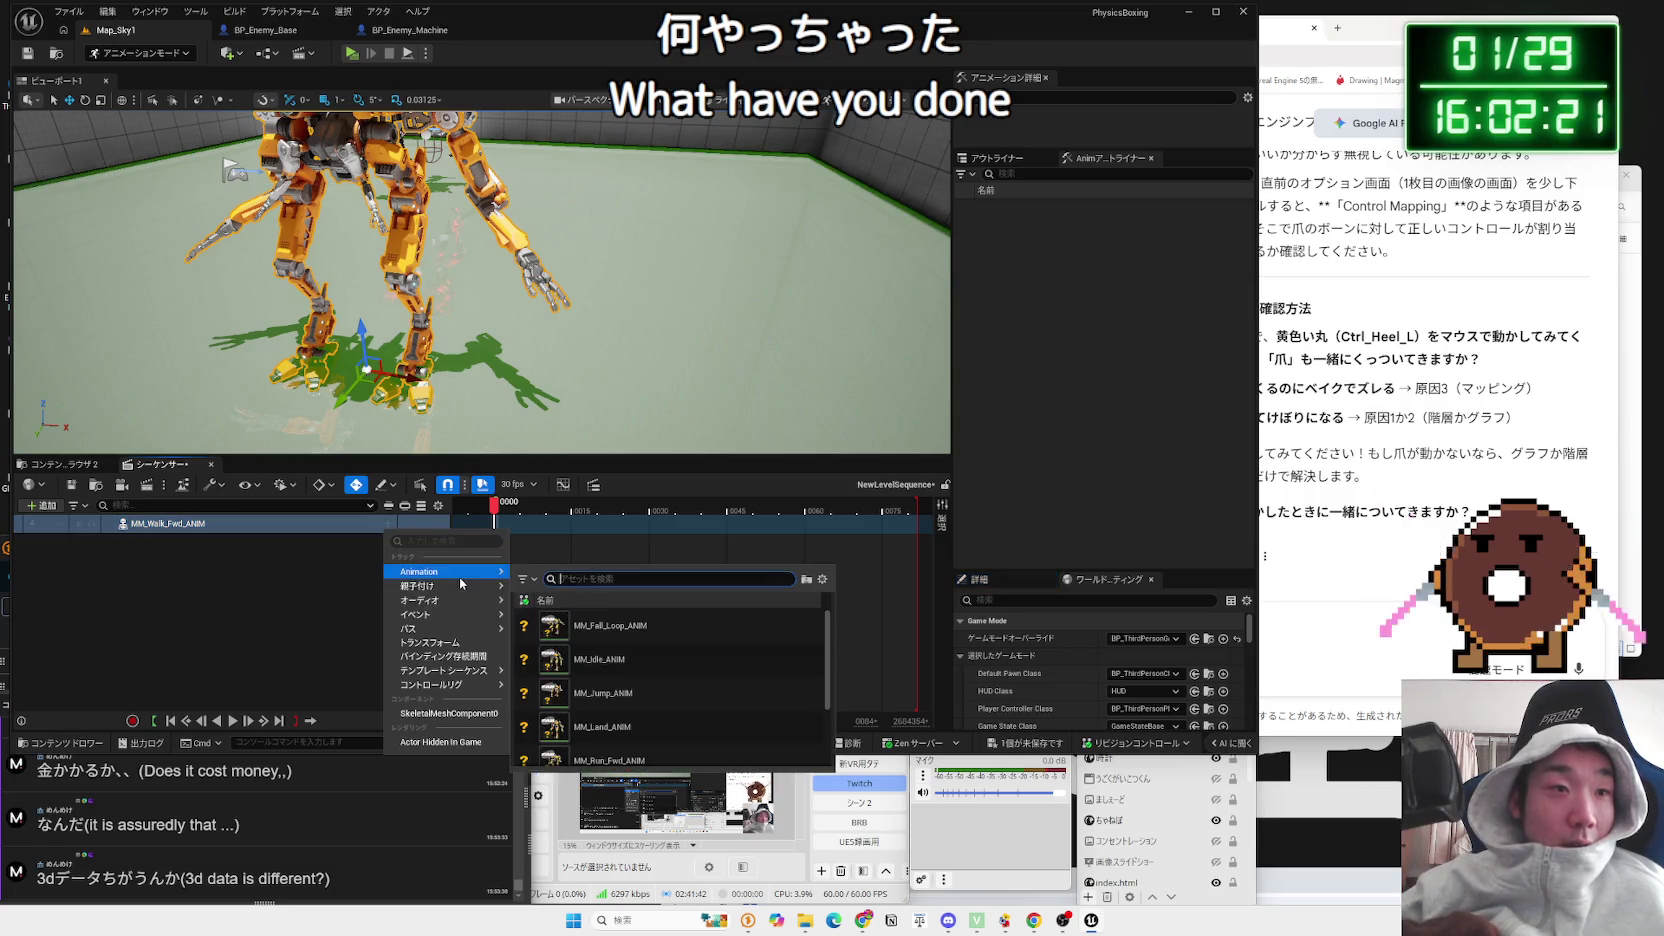
pyautogui.scroll(-2, 618, 694)
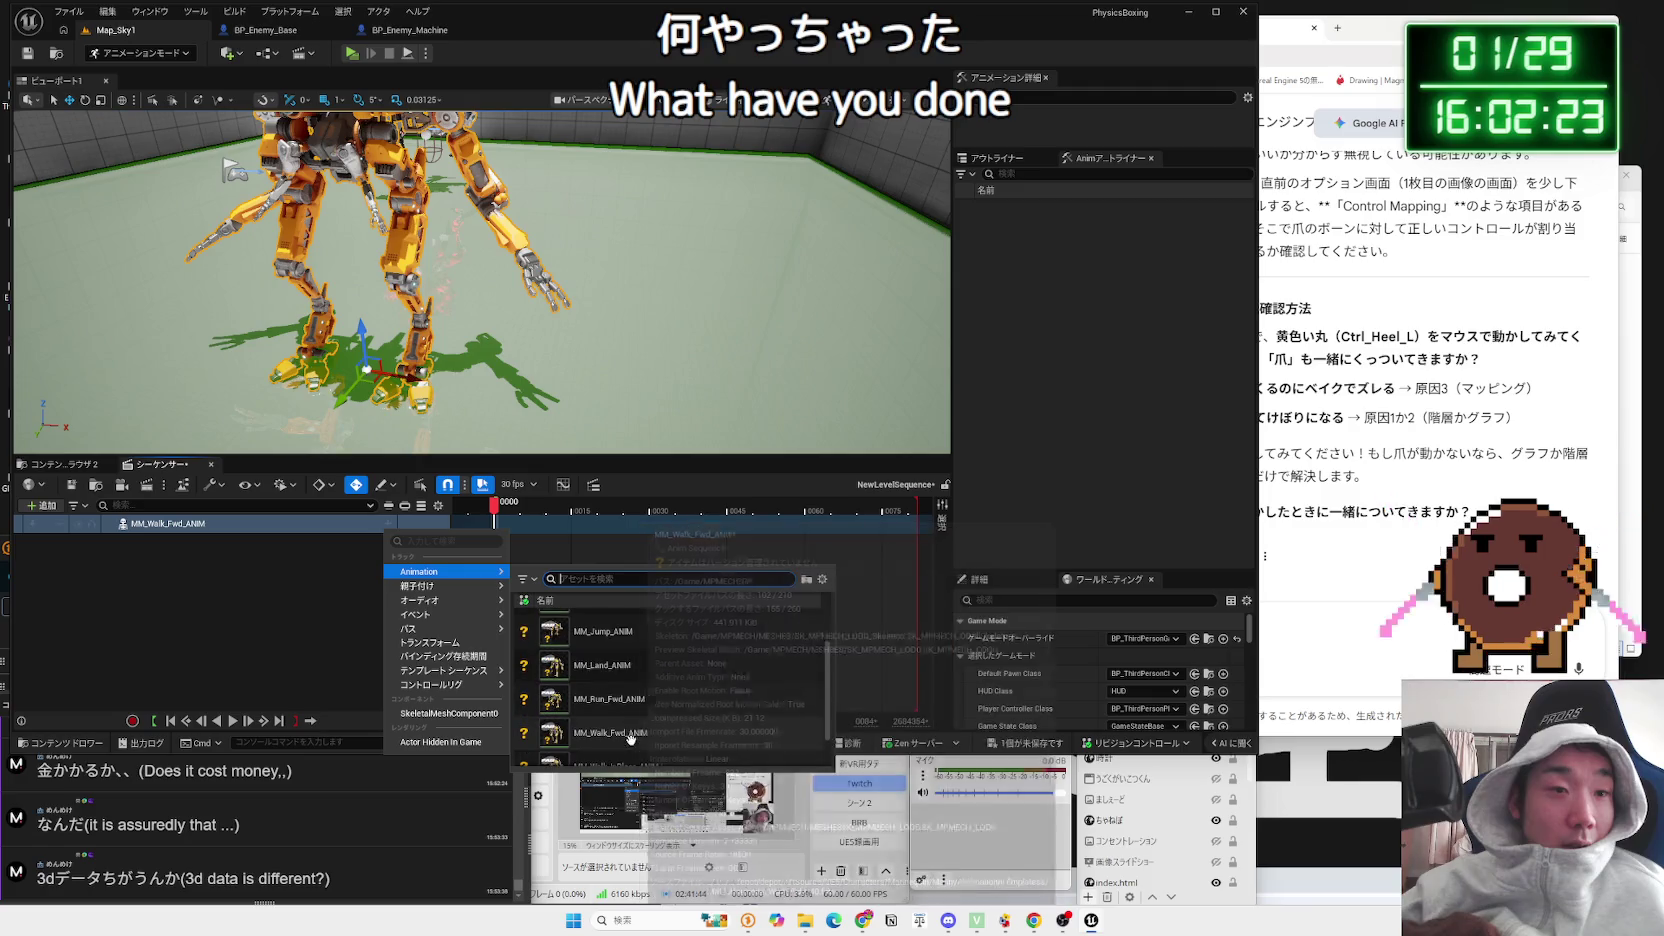
pyautogui.click(605, 733)
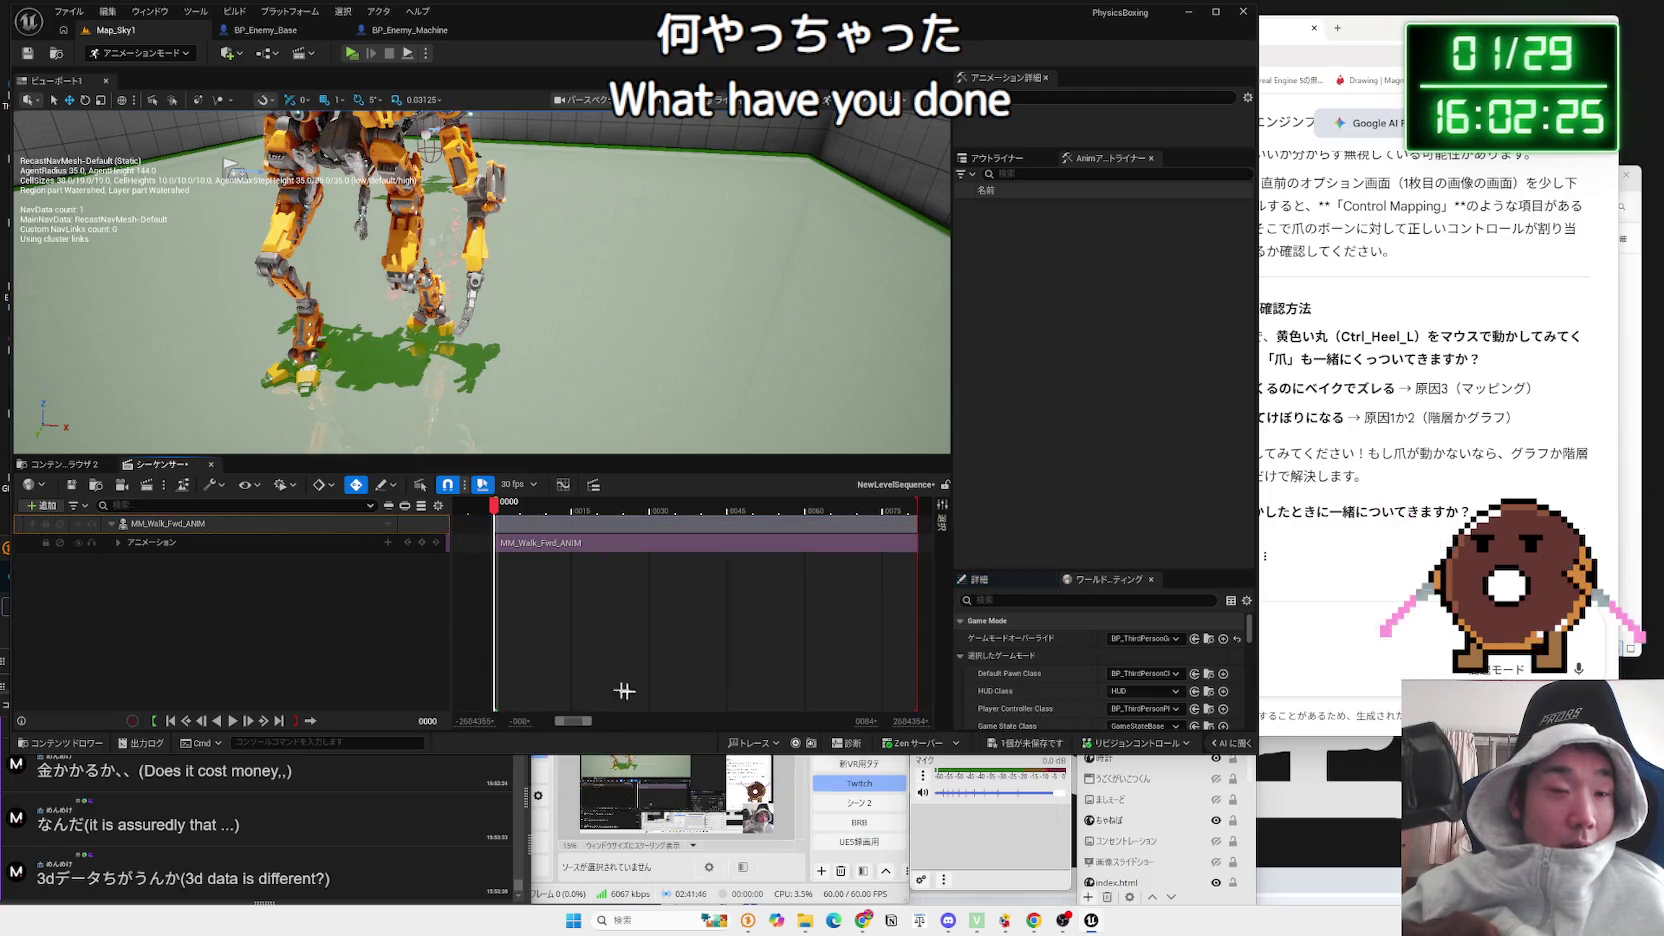
# Step: Save the level sequence from the unsaved-changes prompt and open a new browser tab
pyautogui.click(975, 743)
pyautogui.click(920, 610)
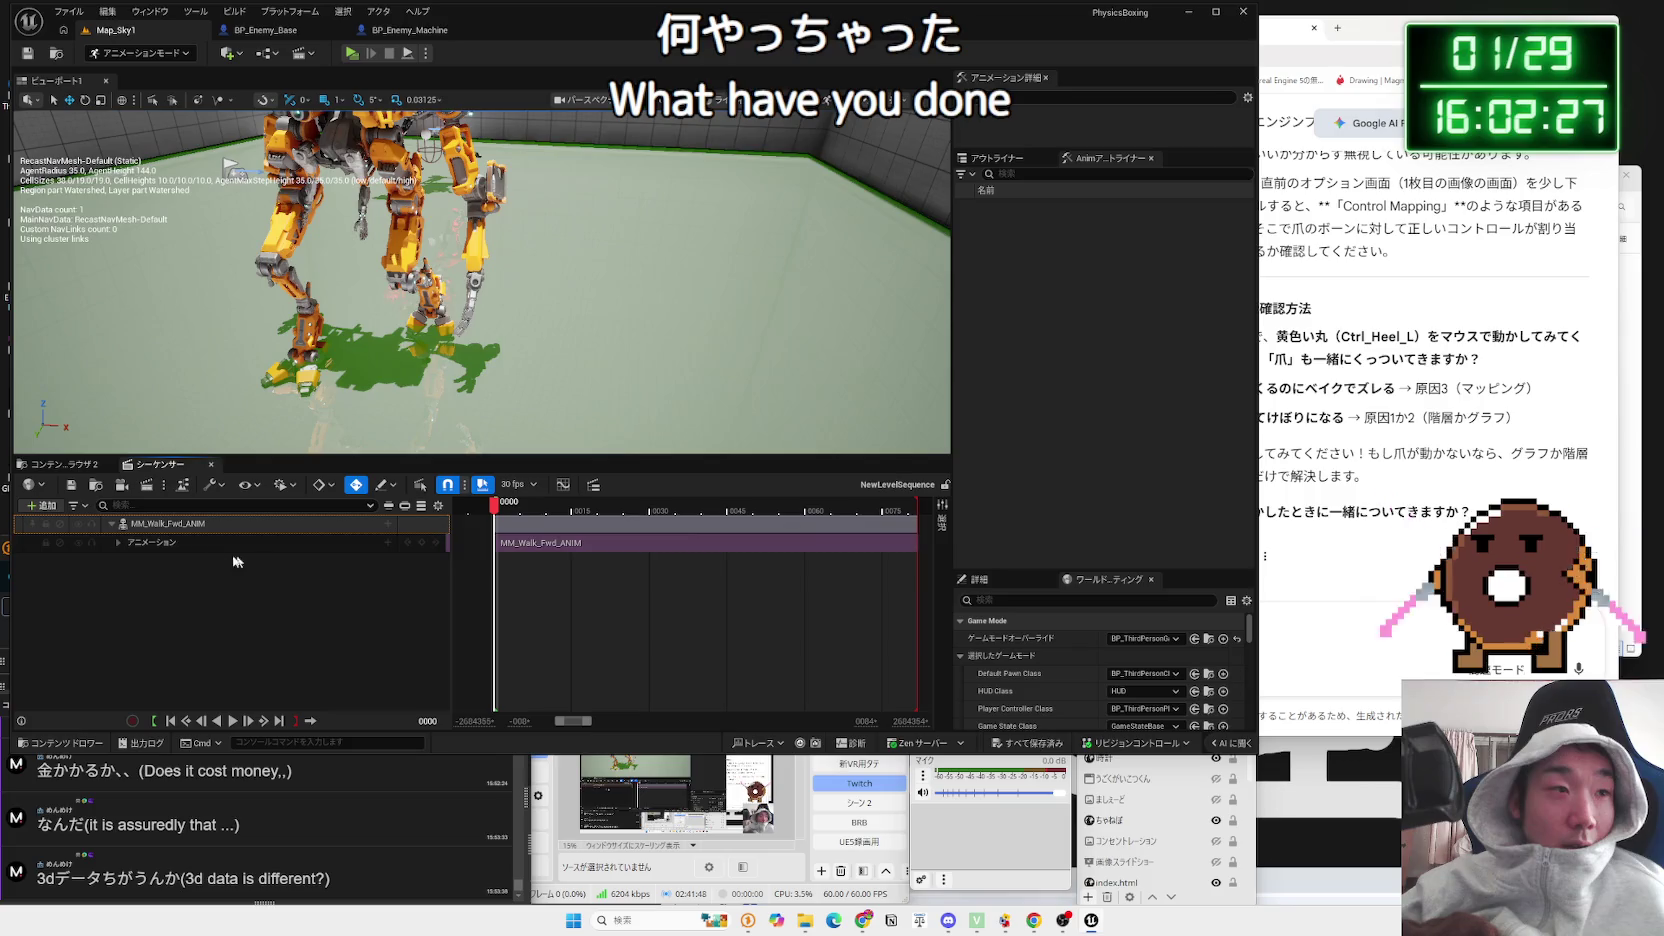
pyautogui.click(115, 548)
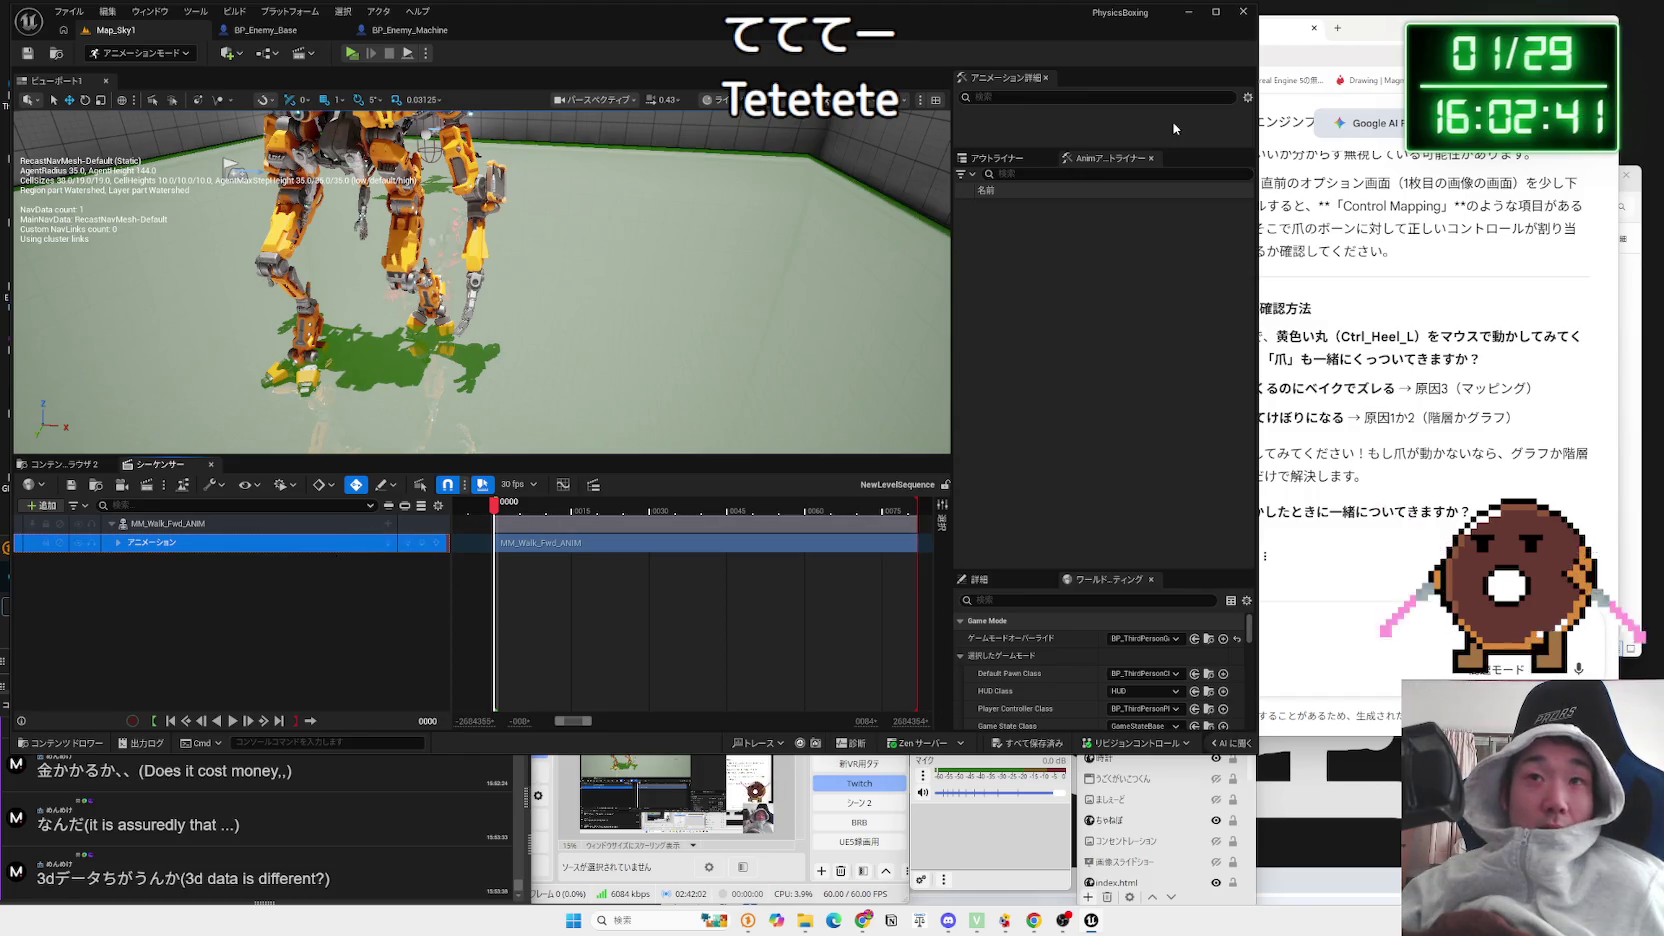
pyautogui.click(1341, 40)
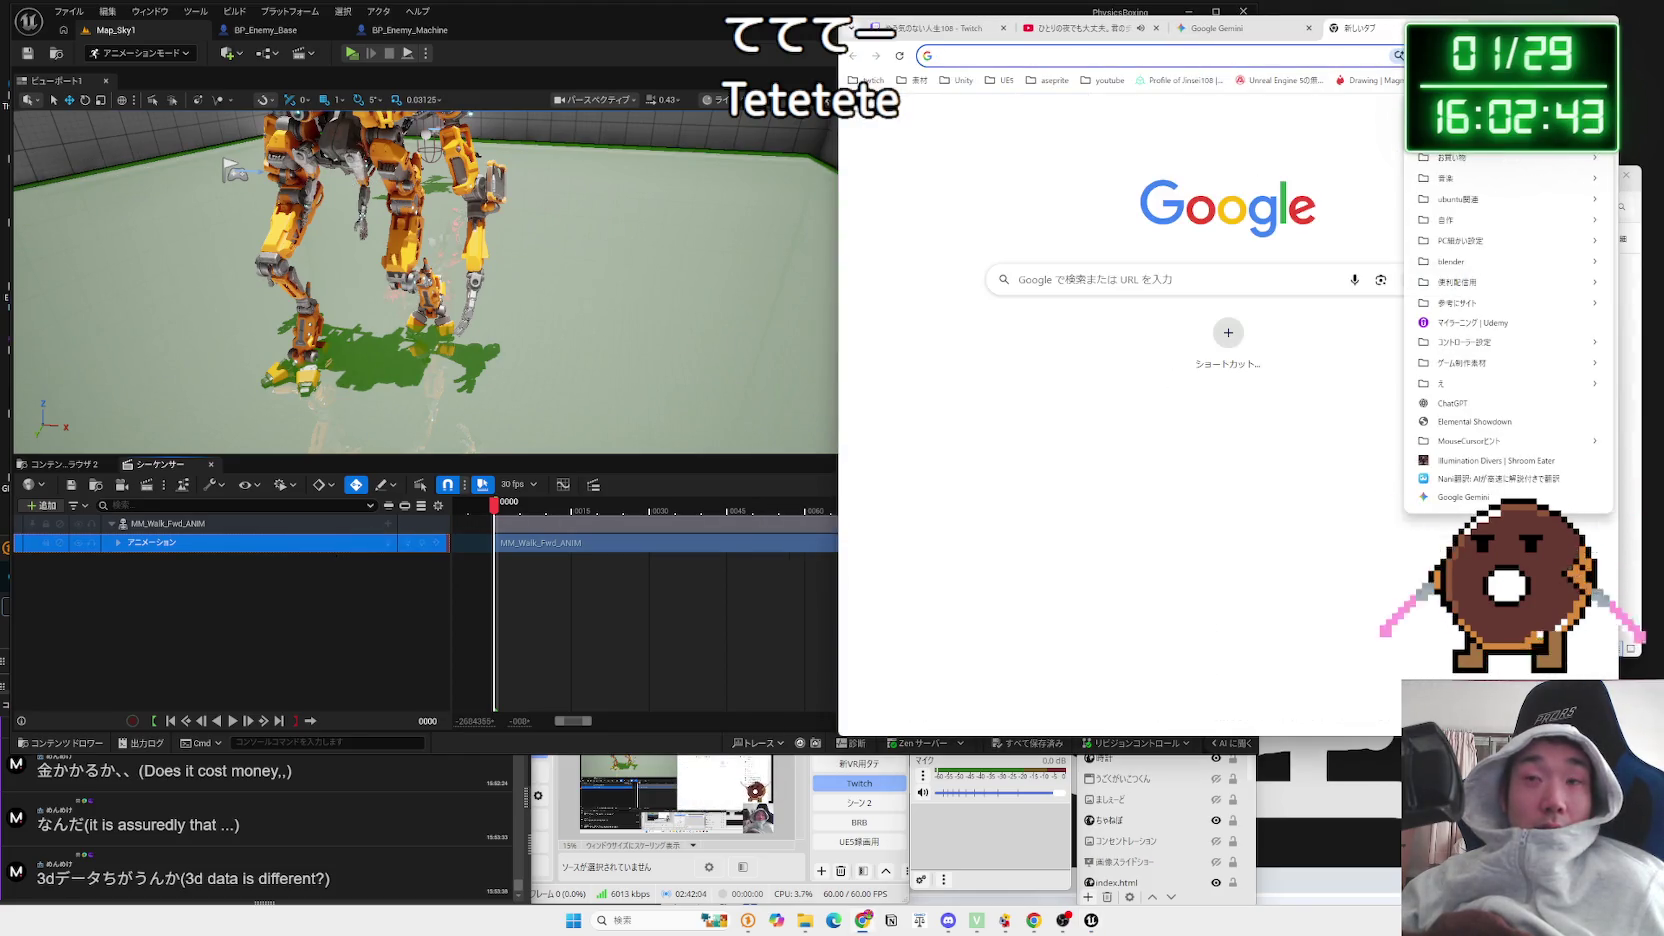
pyautogui.write('x.com')
pyautogui.press('Return')
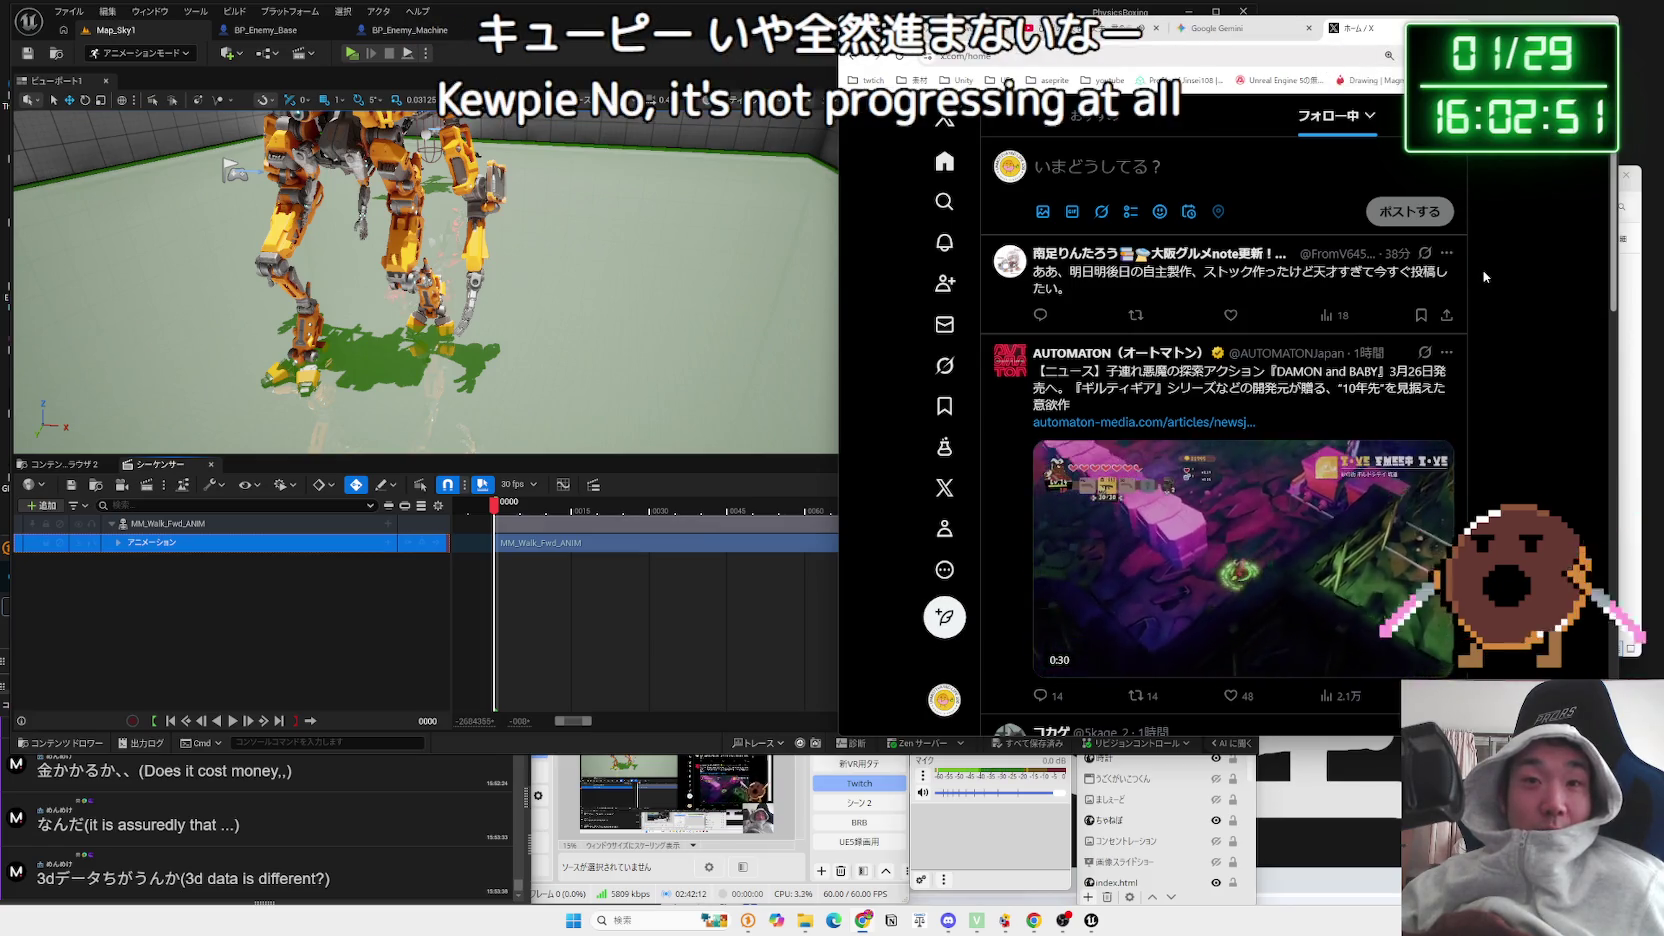
pyautogui.scroll(-4, 1483, 270)
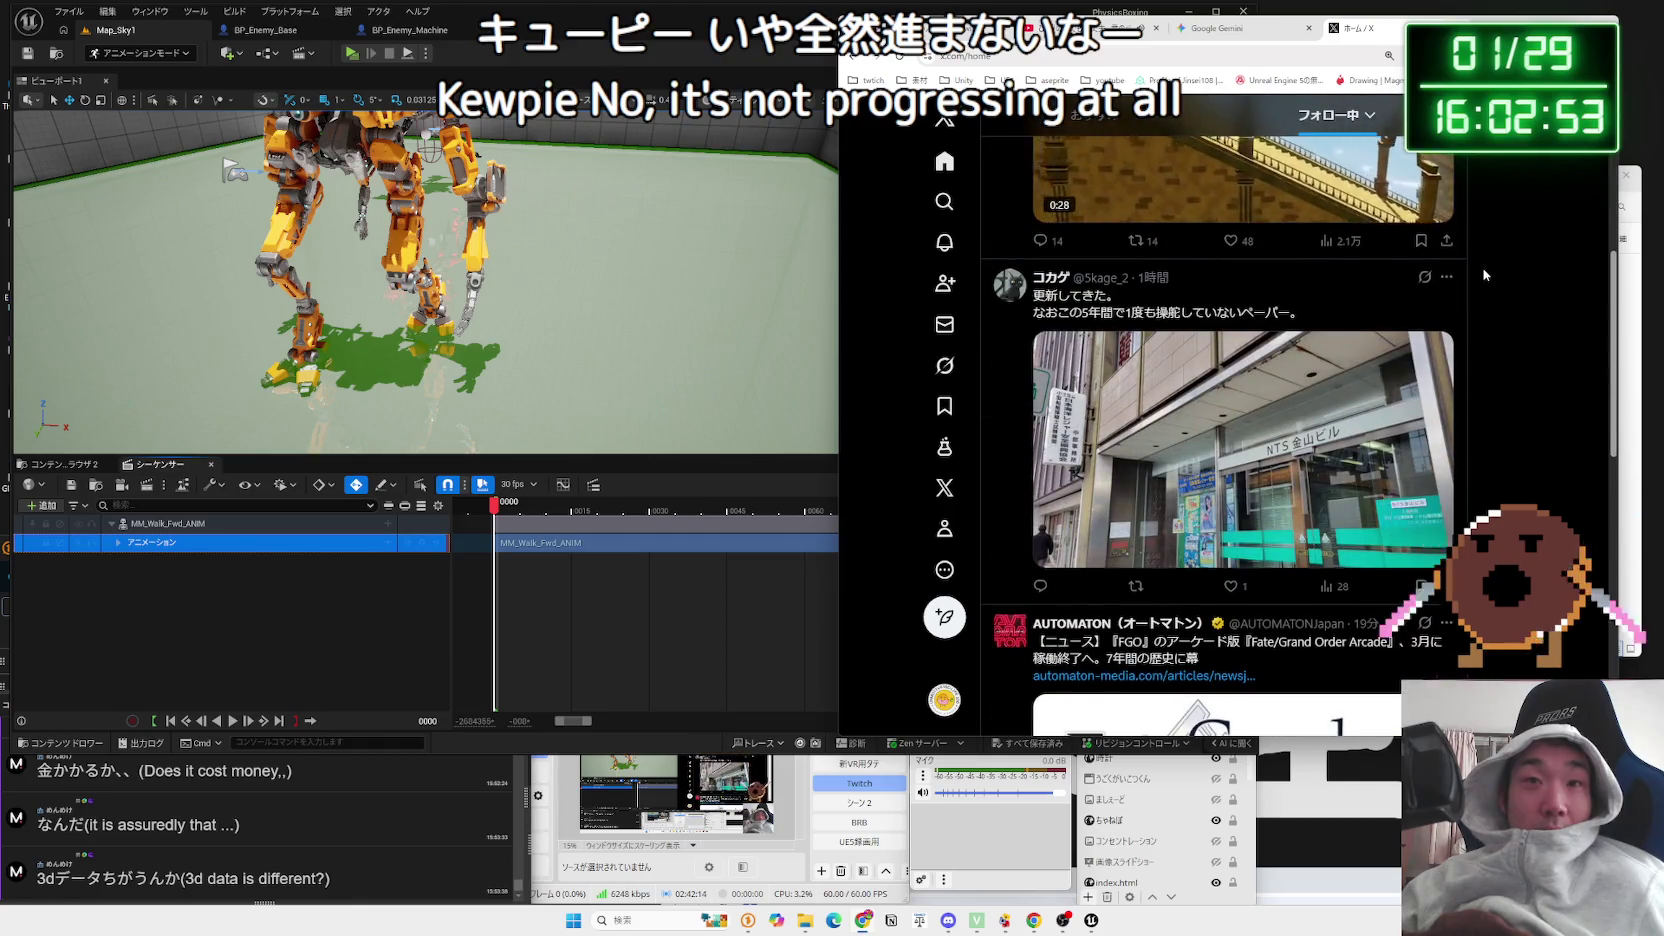
pyautogui.scroll(-10, 1484, 273)
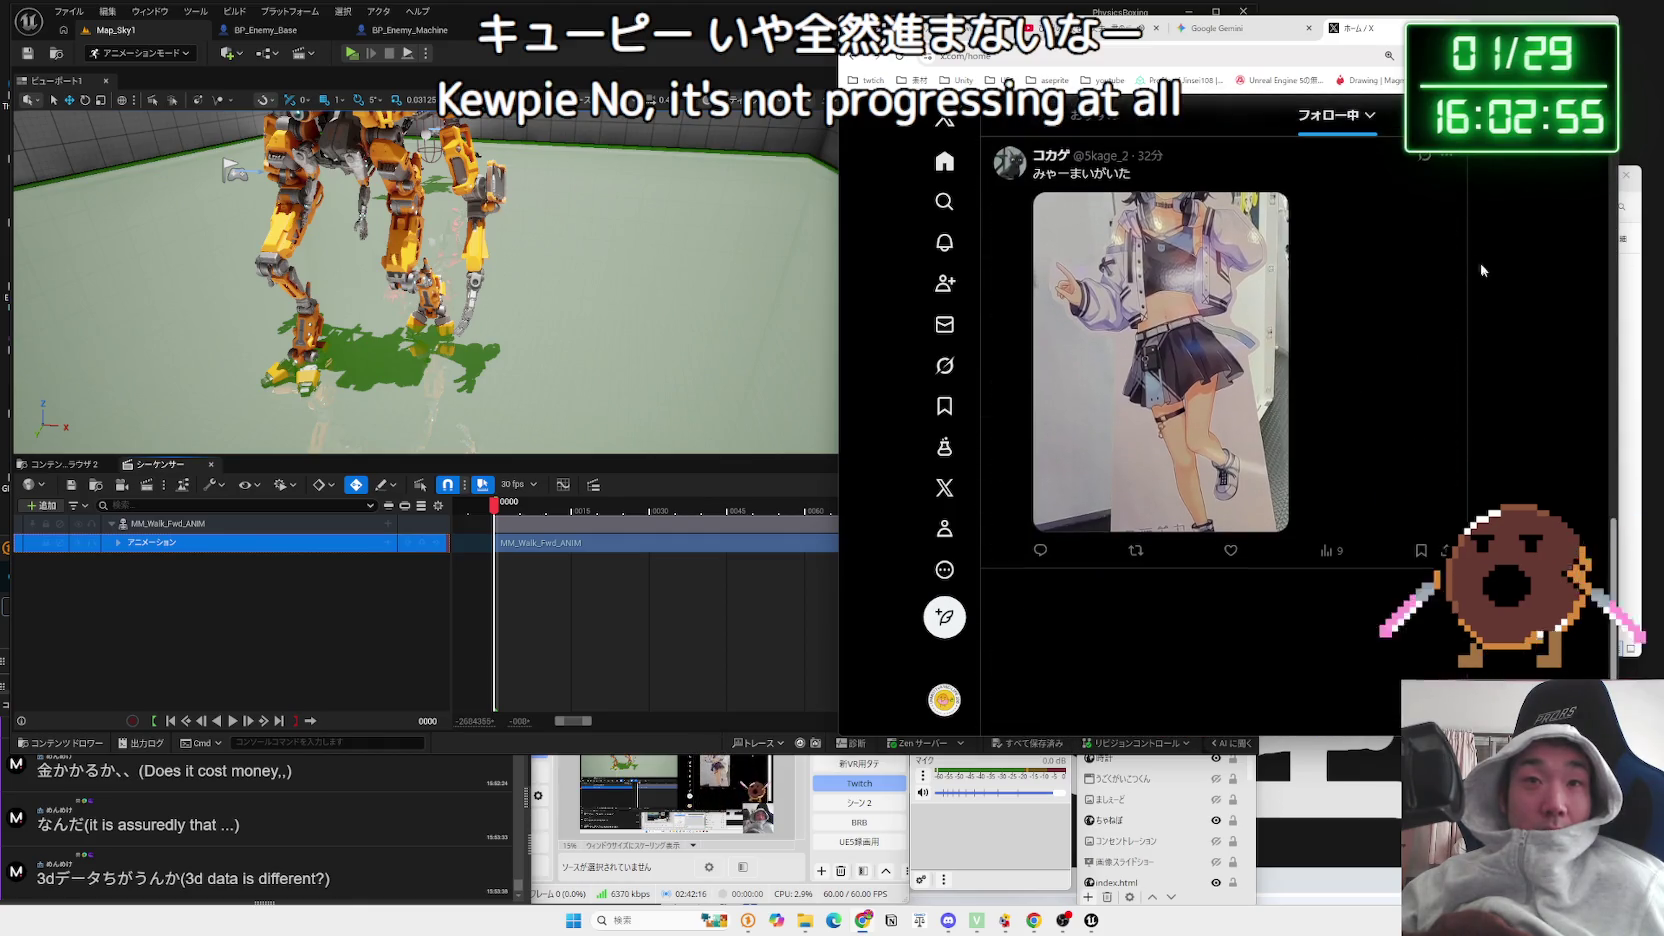
pyautogui.click(1217, 28)
pyautogui.click(388, 509)
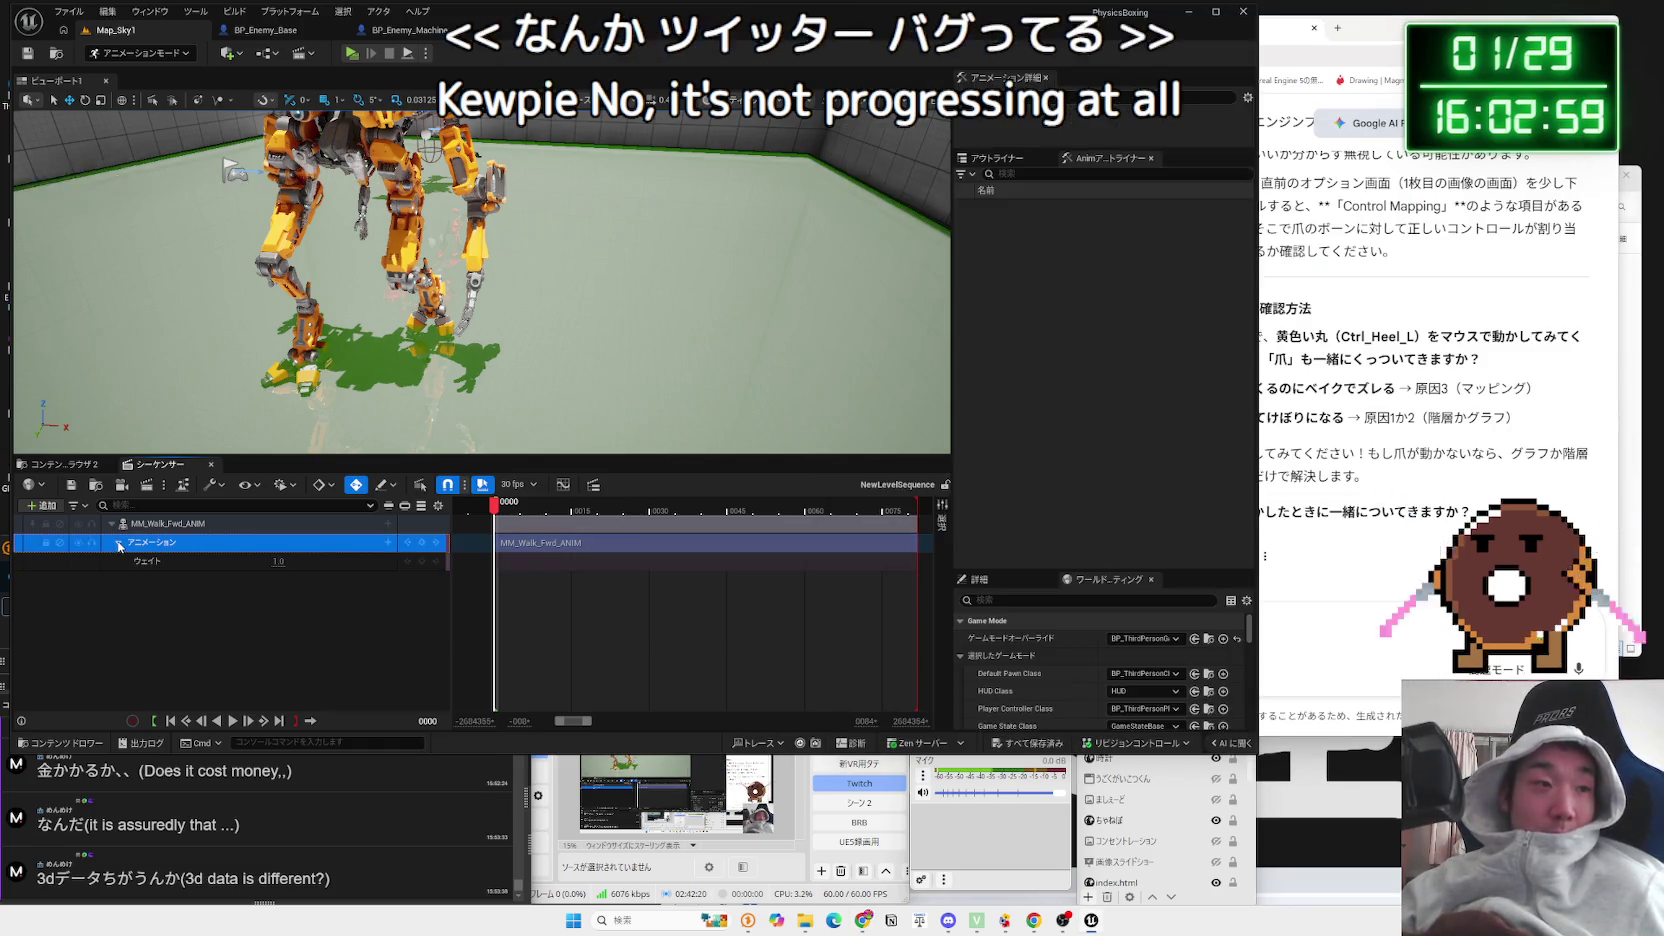
# Step: Bake MM_Walk_Fwd_ANIM onto the CR_MPMECH control rig with the default bake settings
pyautogui.click(389, 526)
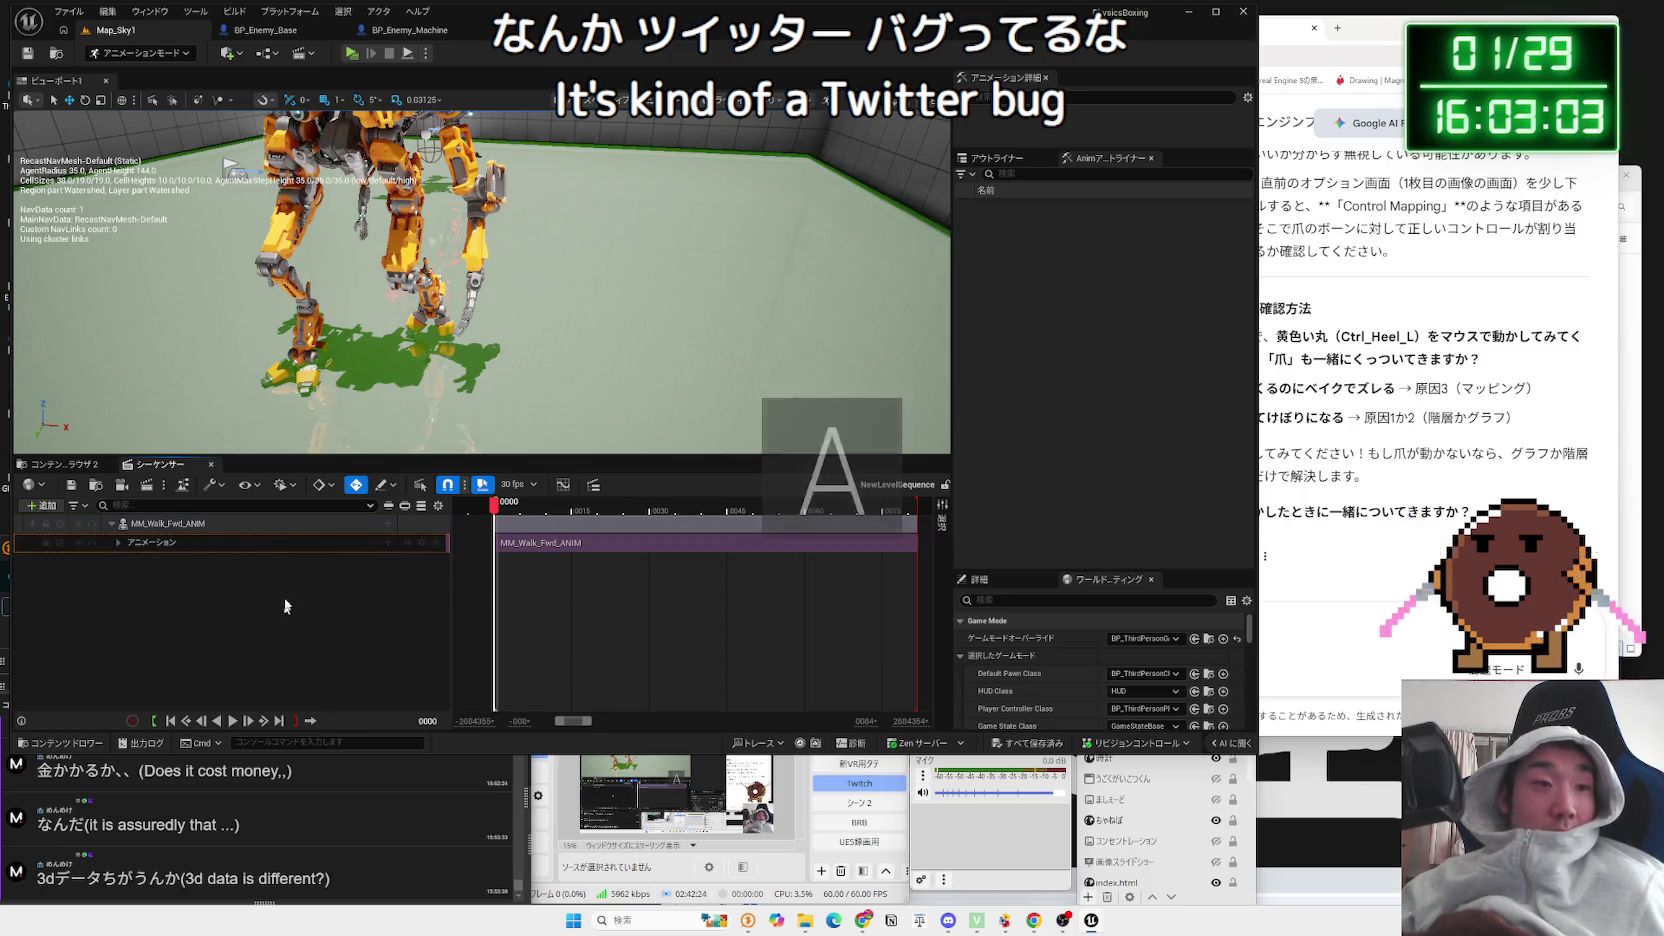
pyautogui.click(212, 532)
pyautogui.rightClick(212, 532)
pyautogui.moveTo(291, 612)
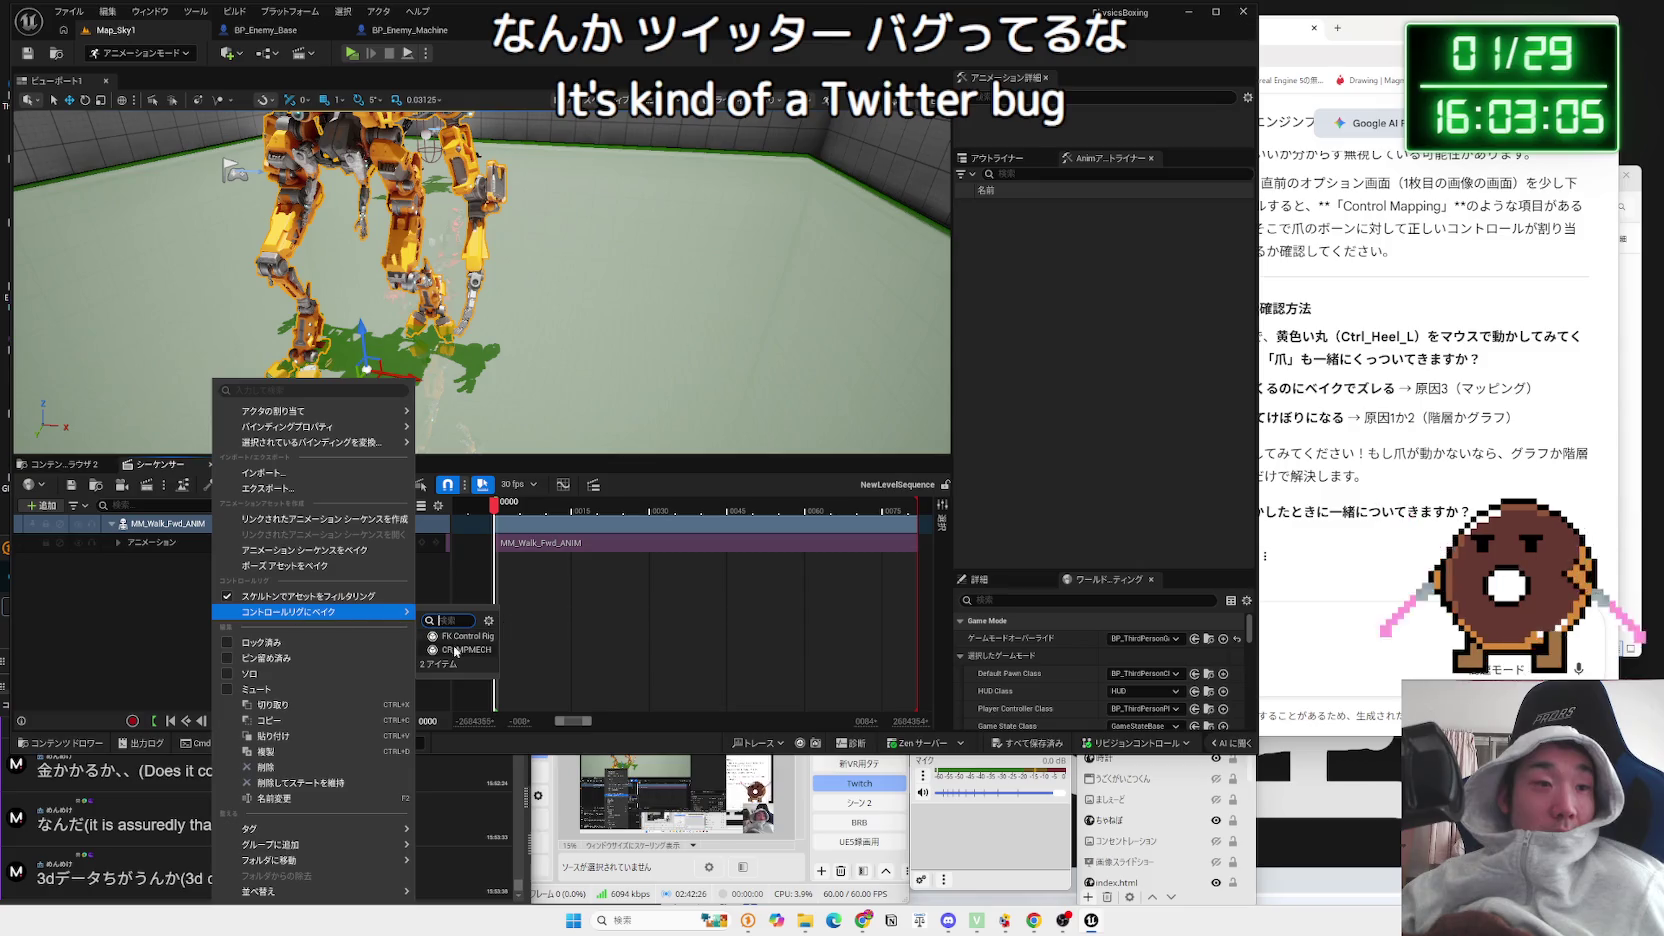
pyautogui.click(455, 650)
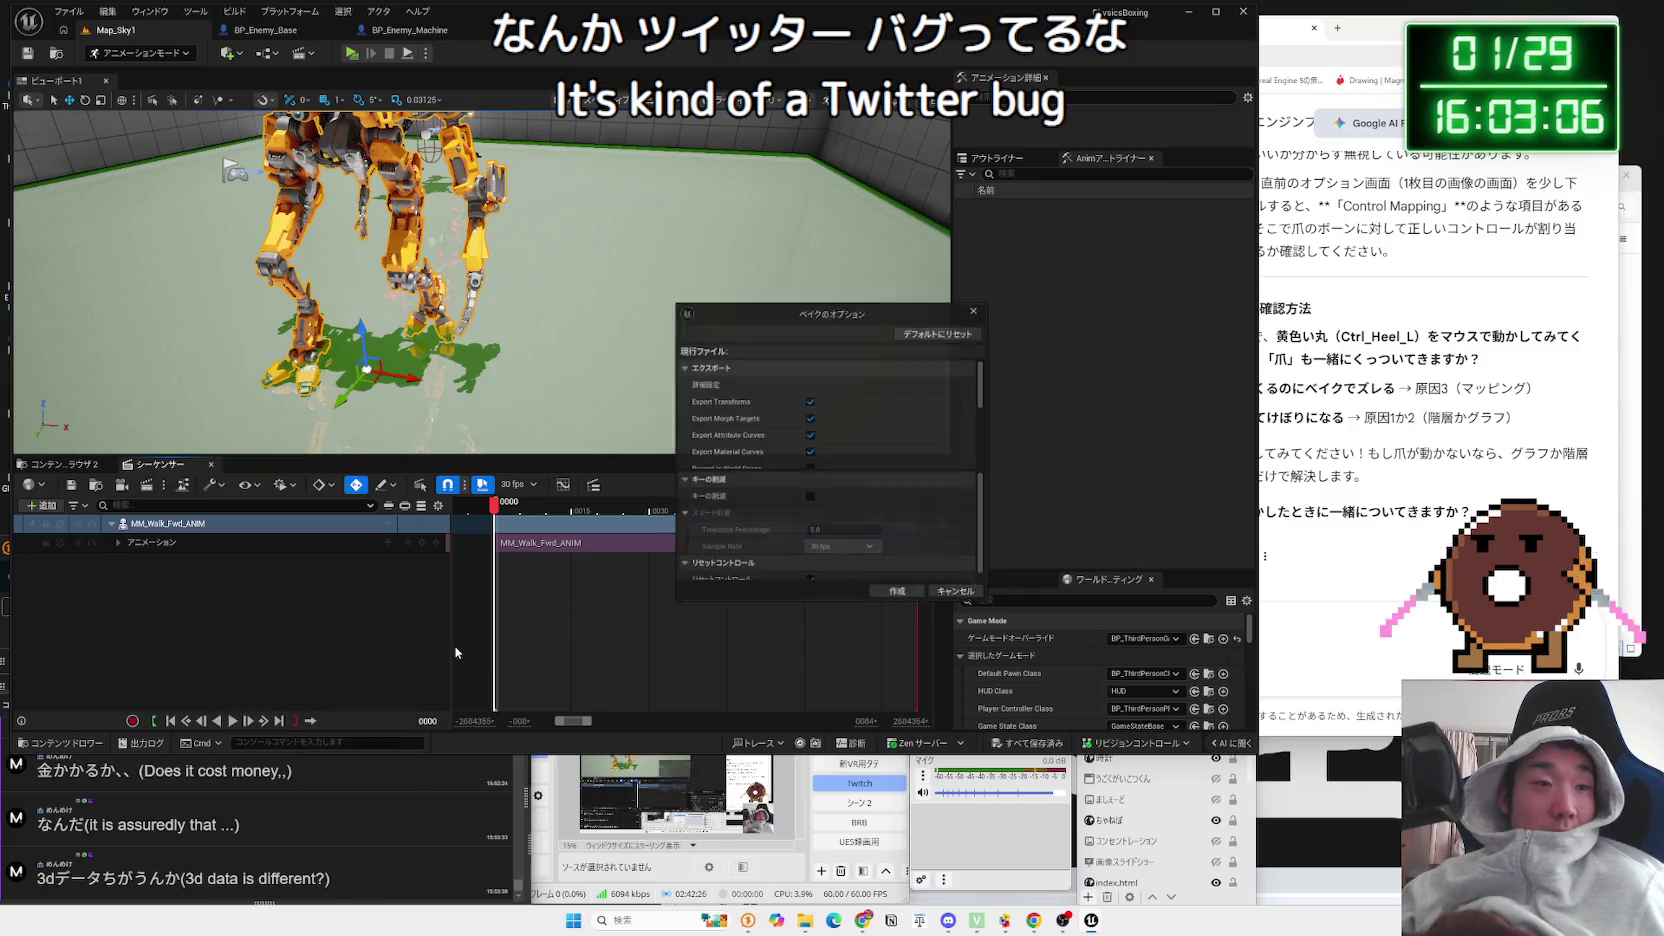
pyautogui.click(903, 598)
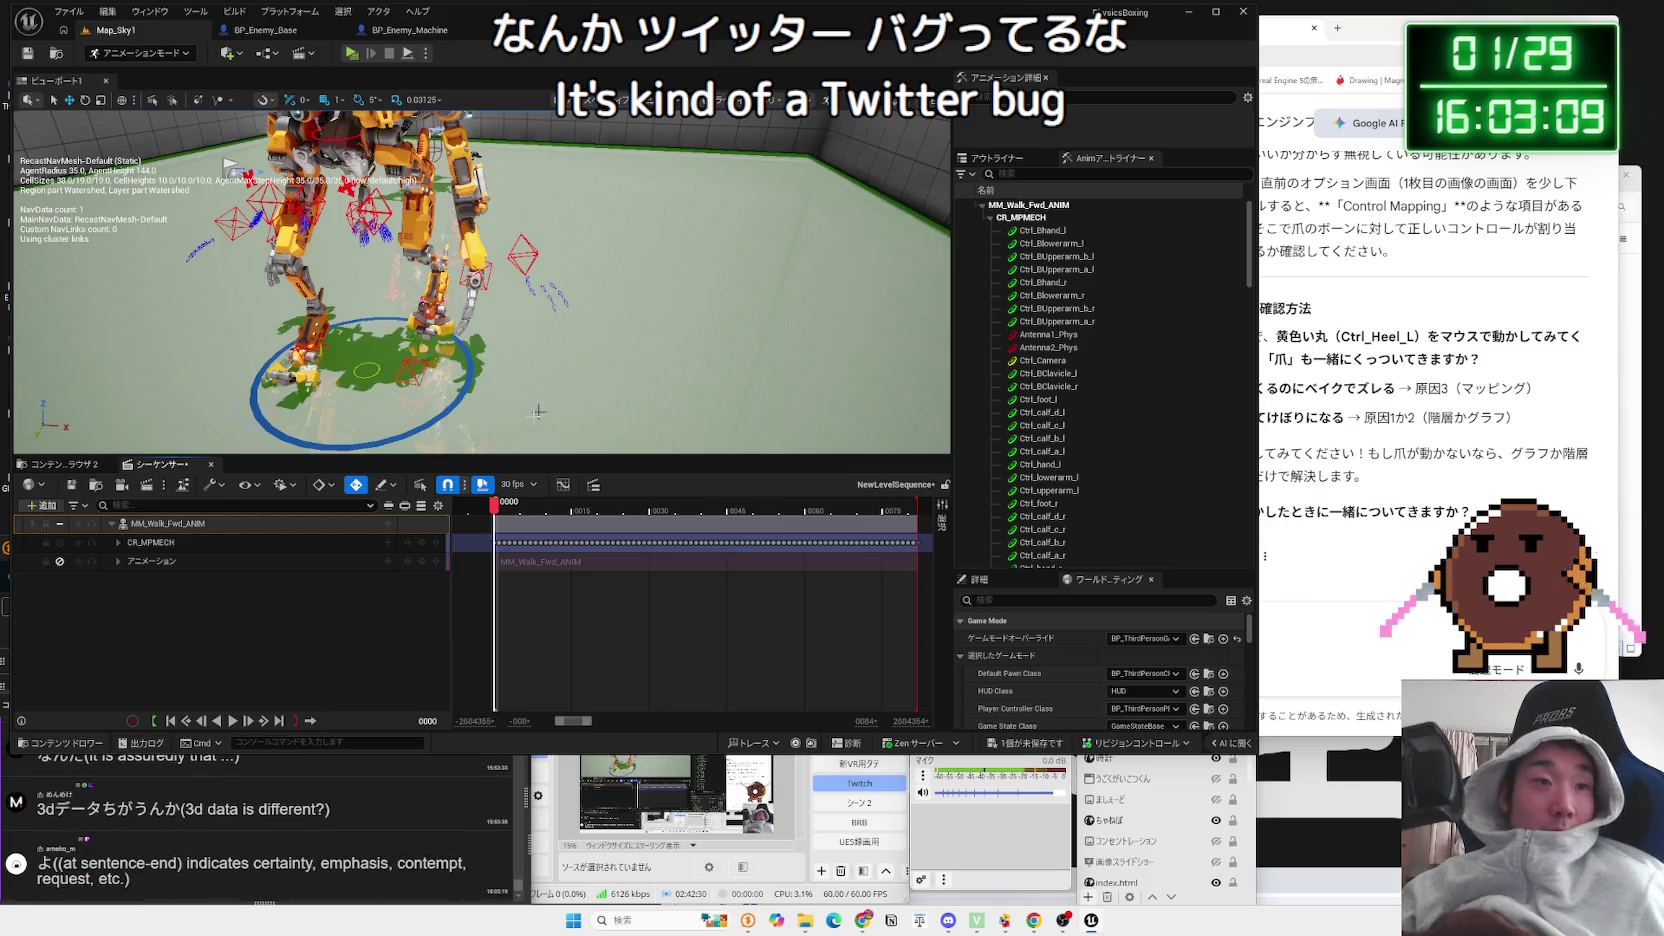
pyautogui.scroll(5, 500, 387)
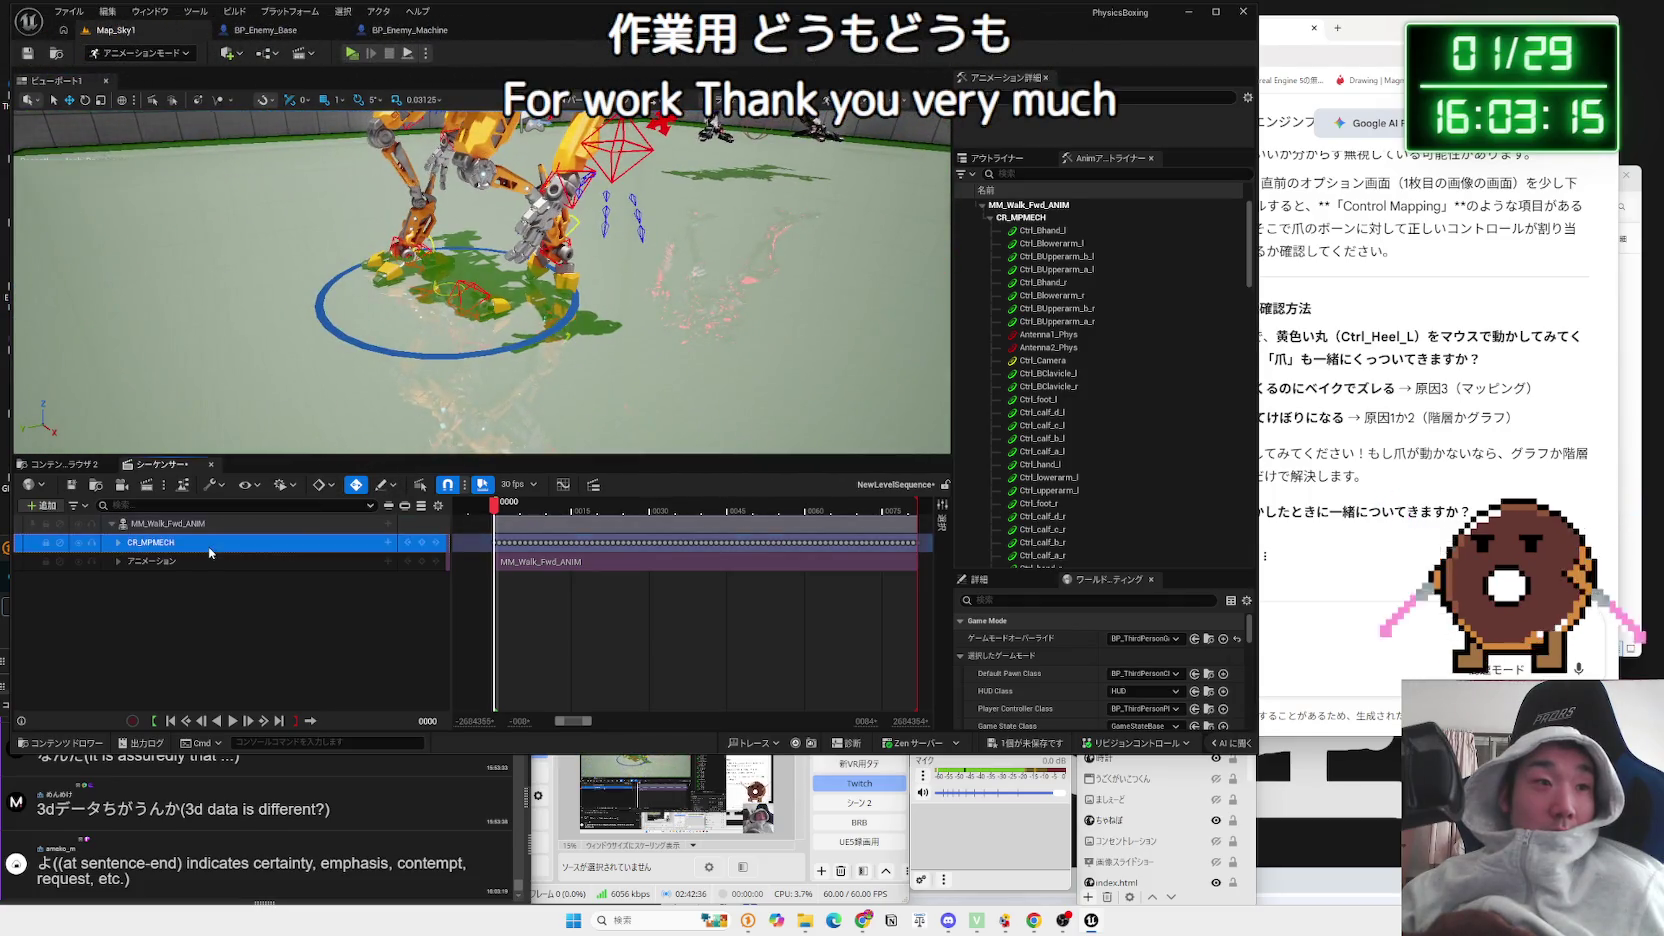
pyautogui.click(388, 542)
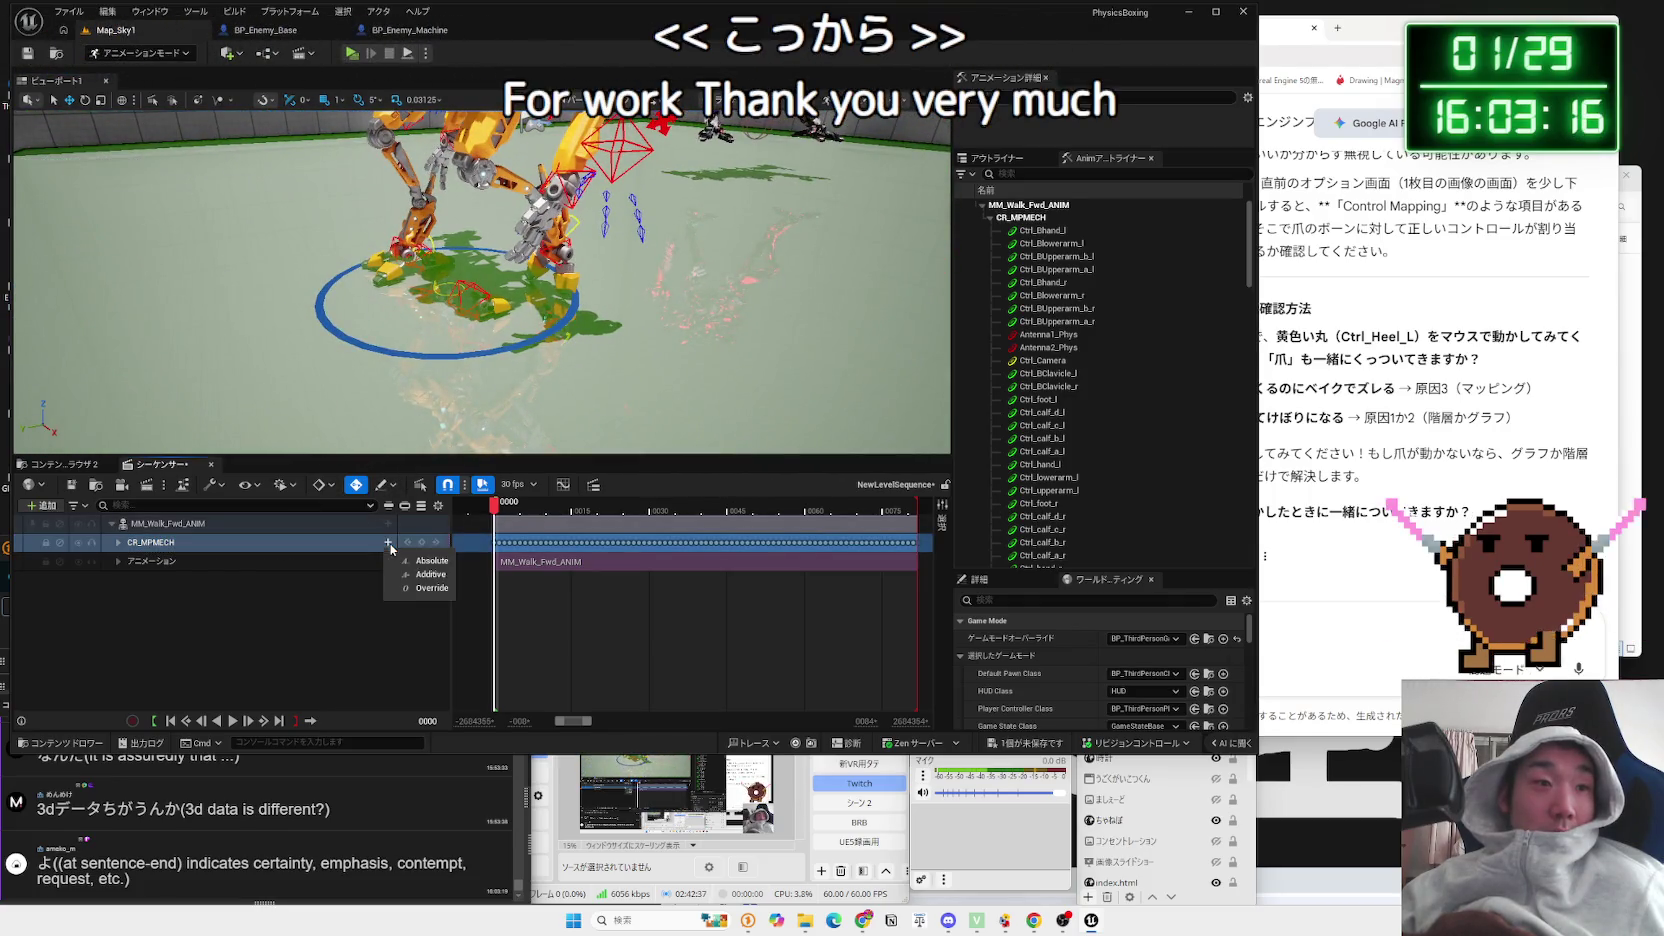
# Step: Add an Additive section under CR_MPMECH, play the walk, then delete the CR_MPMECH rig tracks
pyautogui.click(441, 576)
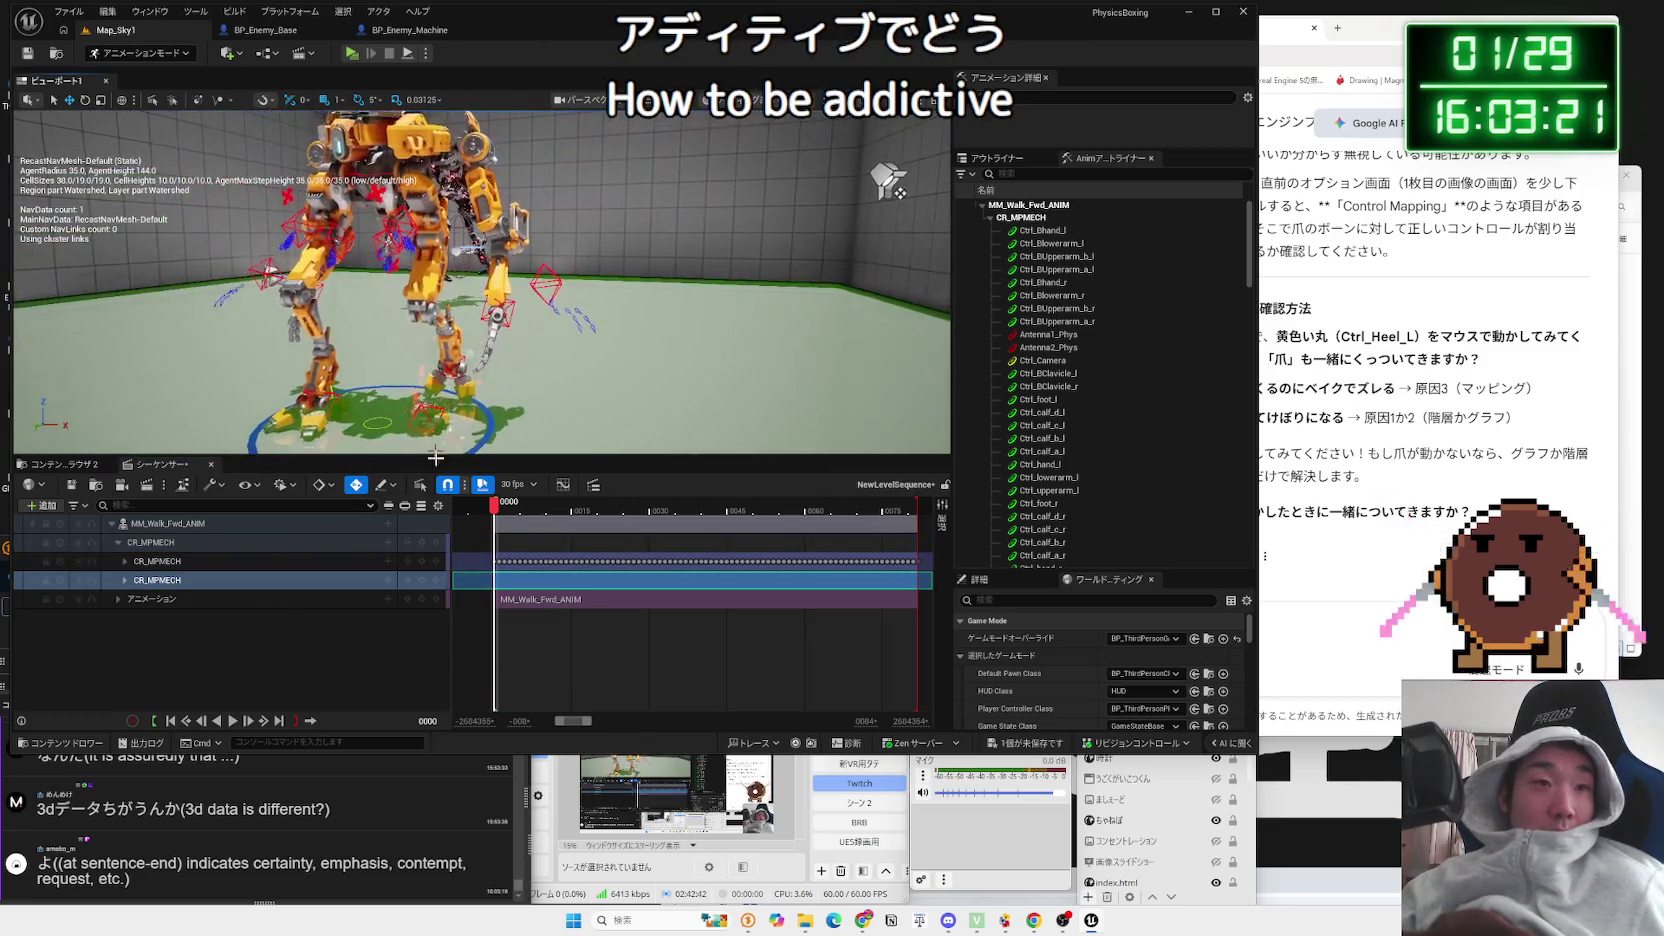
pyautogui.press('space')
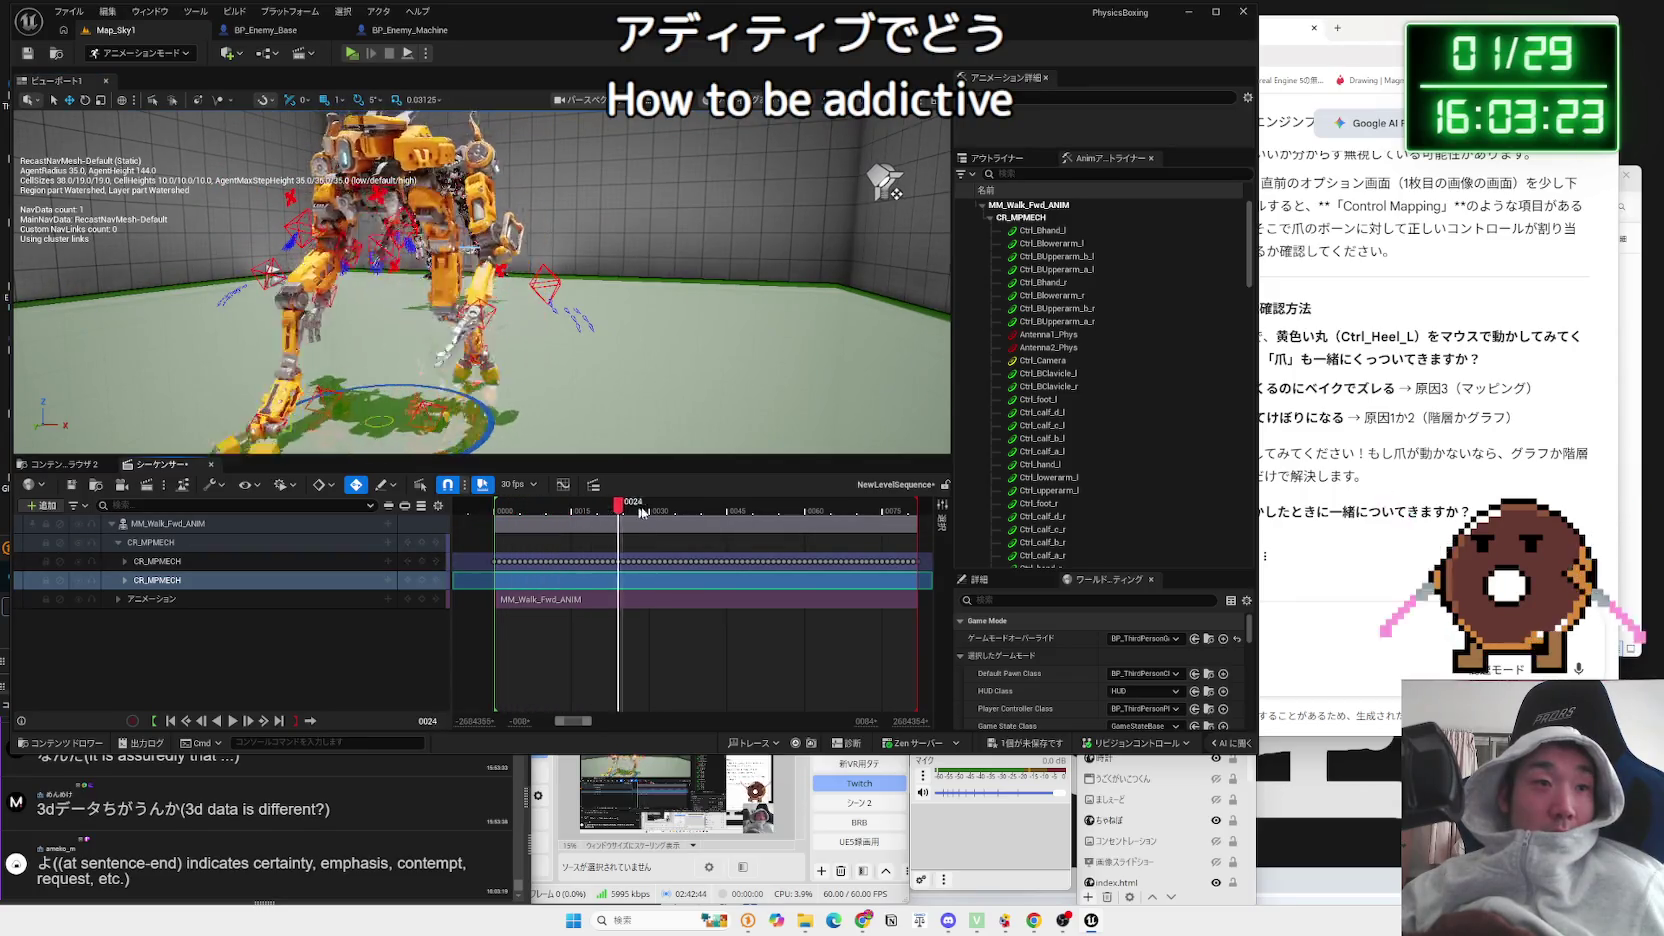
pyautogui.moveTo(791, 516); pyautogui.dragTo(494, 506)
pyautogui.click(150, 542)
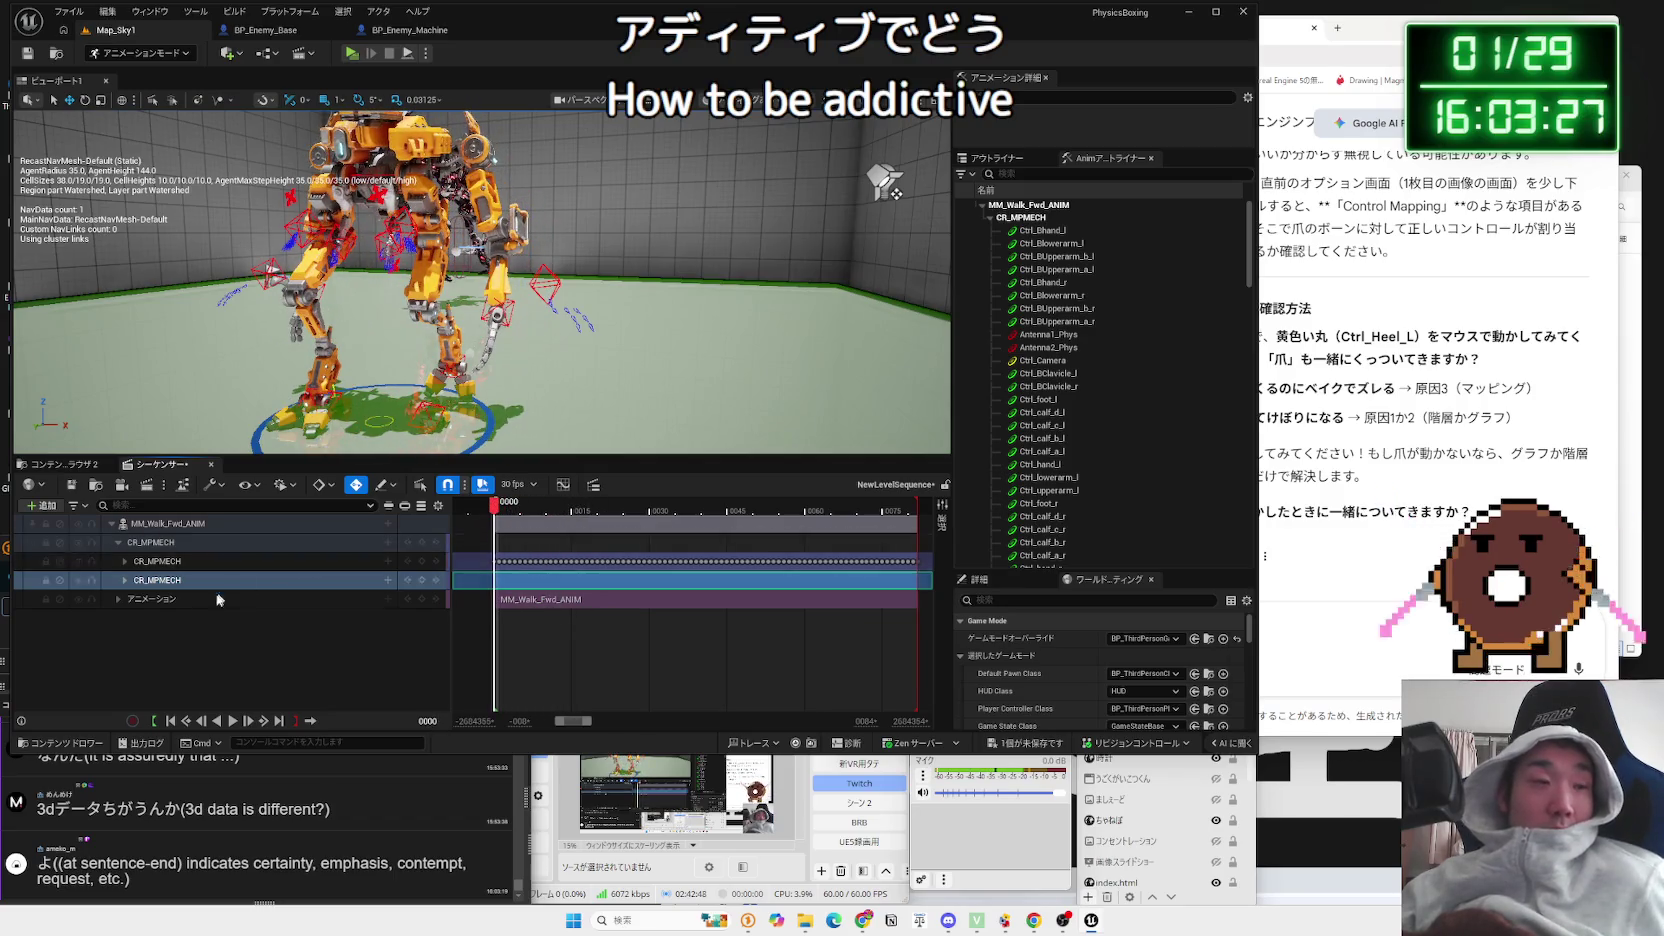
pyautogui.press('Delete')
pyautogui.click(192, 614)
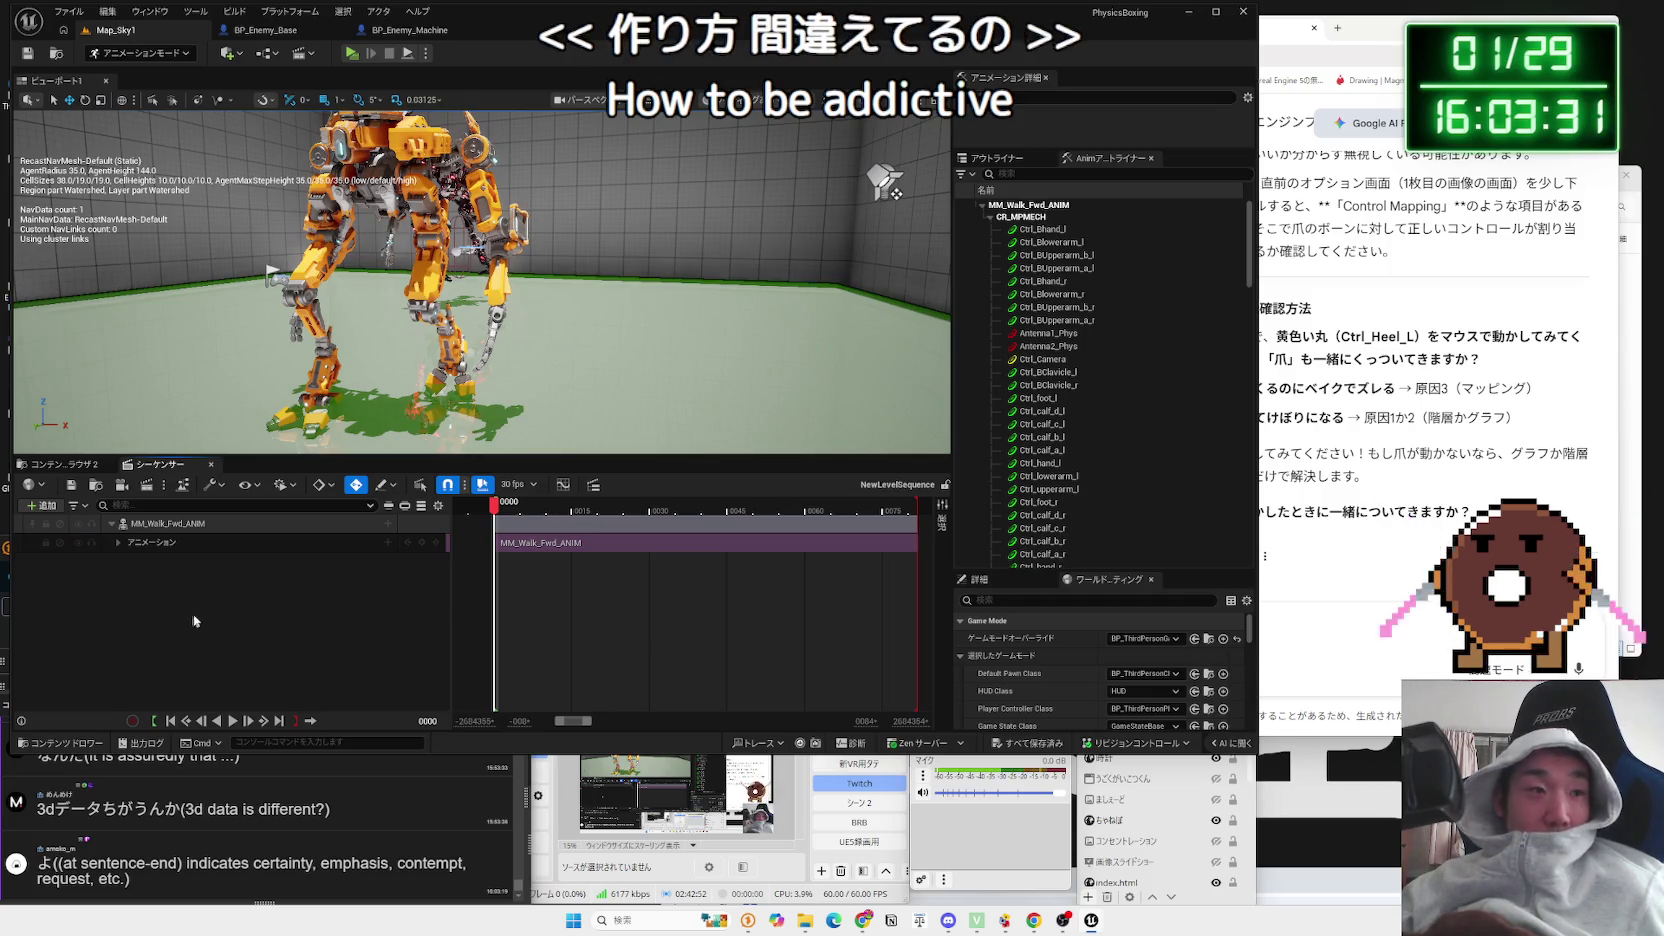
# Step: Close Sequencer and delete the MM_Walk_Fwd_ANIM actor from the level despite its references
pyautogui.click(211, 465)
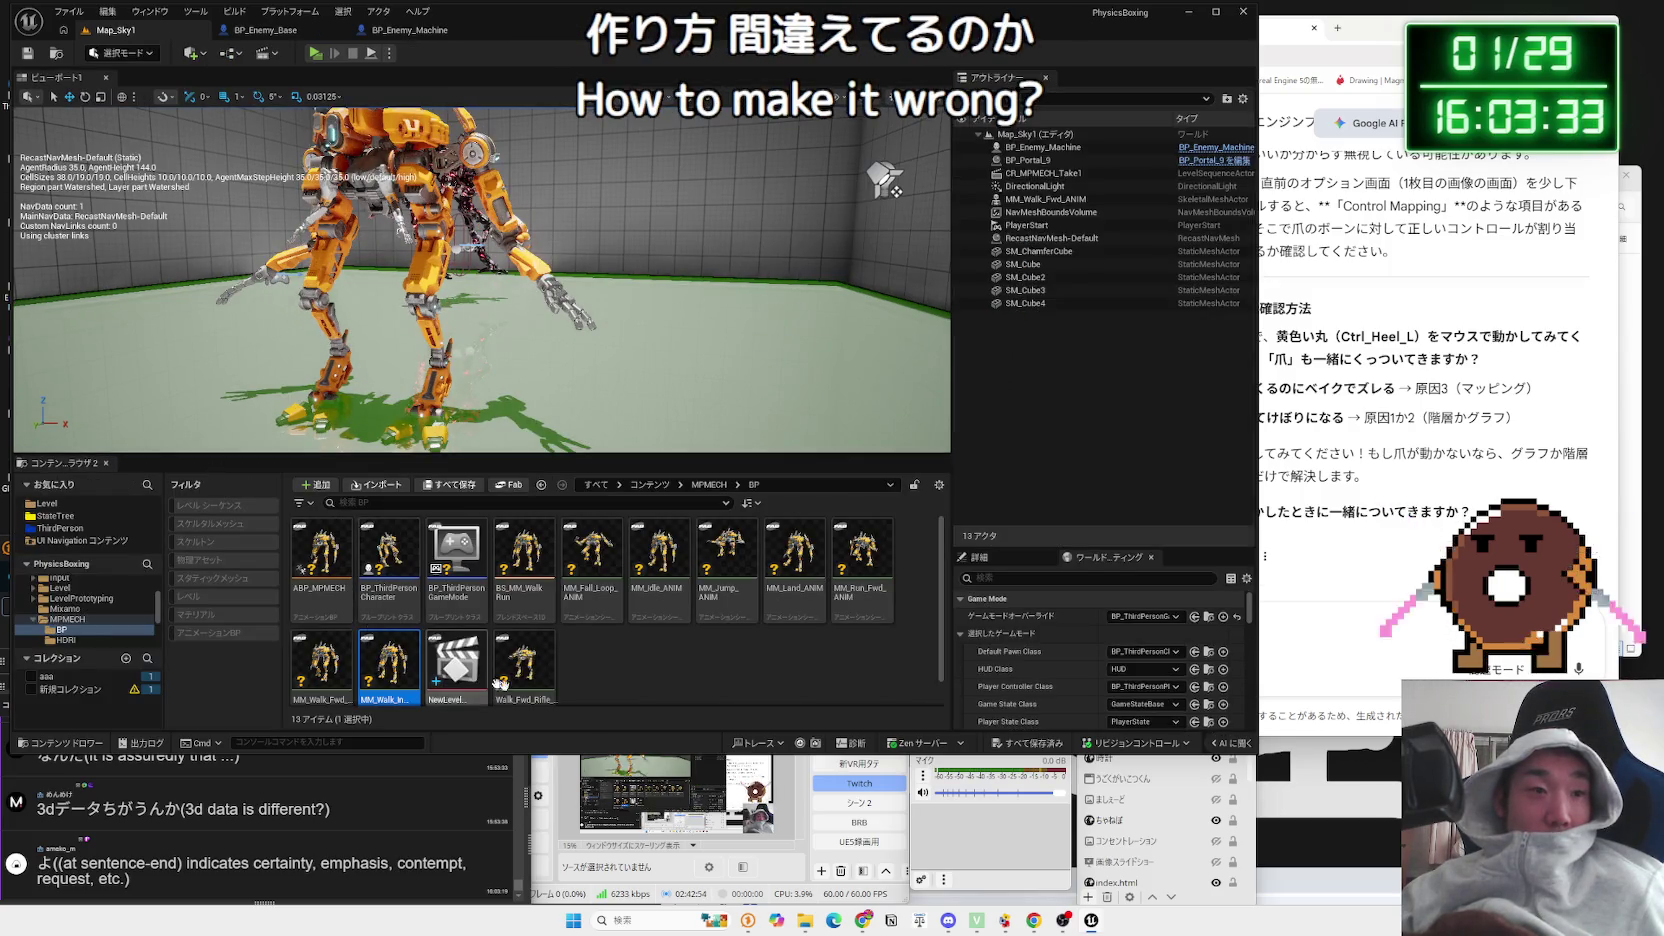
pyautogui.scroll(-1, 588, 703)
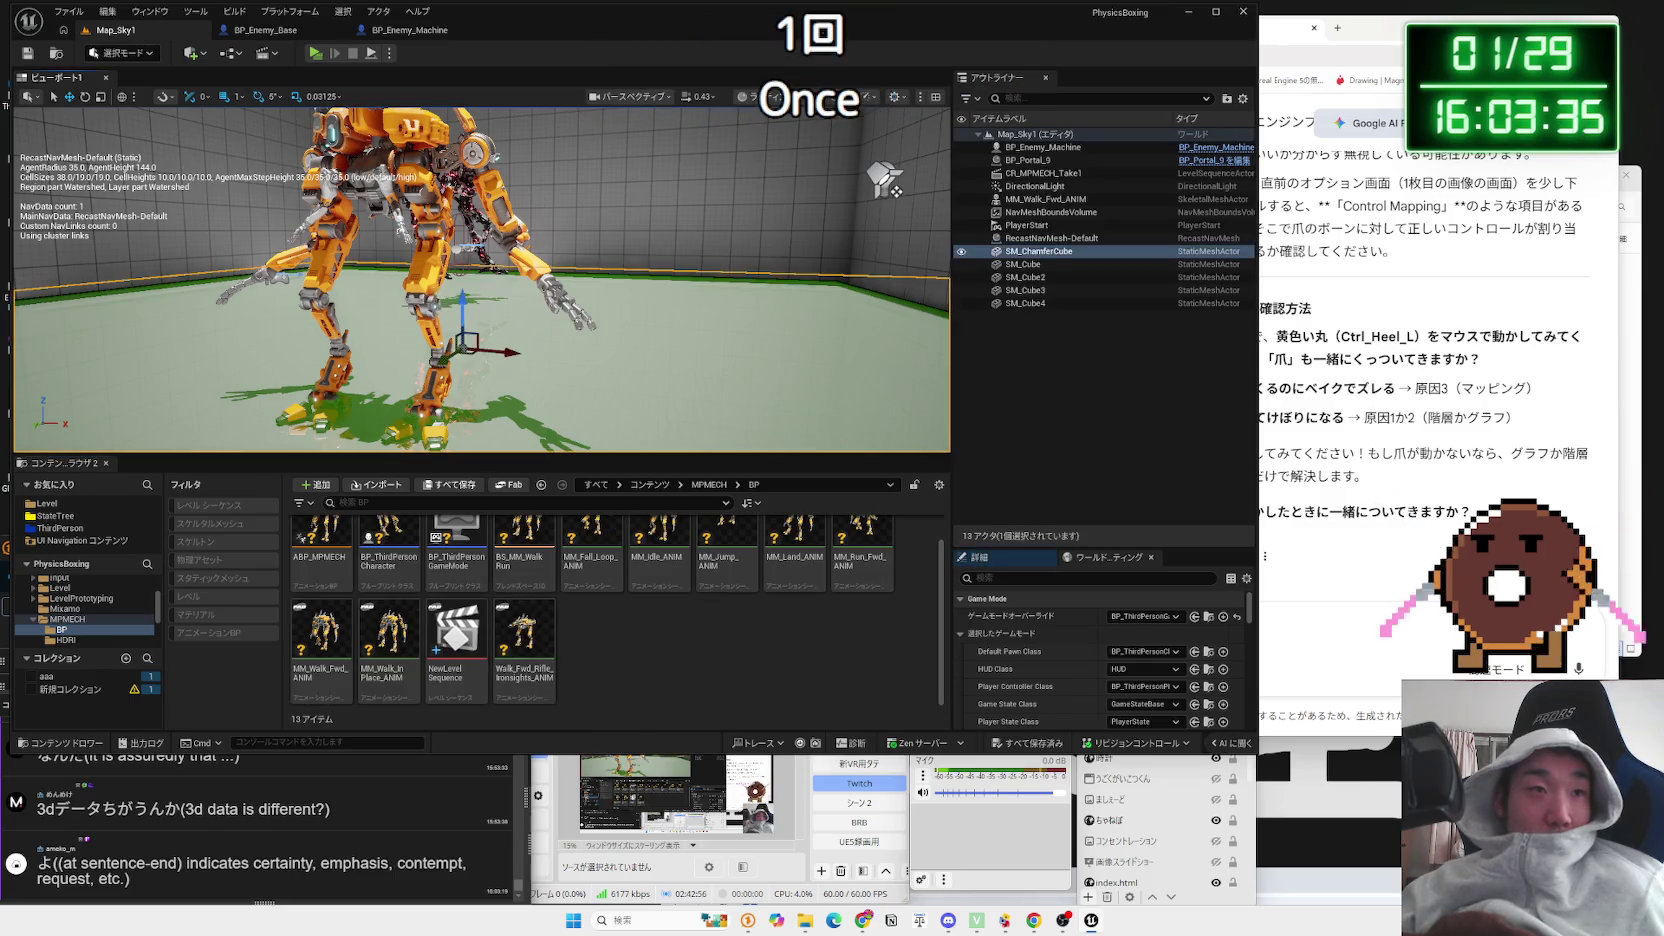
pyautogui.click(1045, 199)
pyautogui.press('Delete')
pyautogui.click(957, 502)
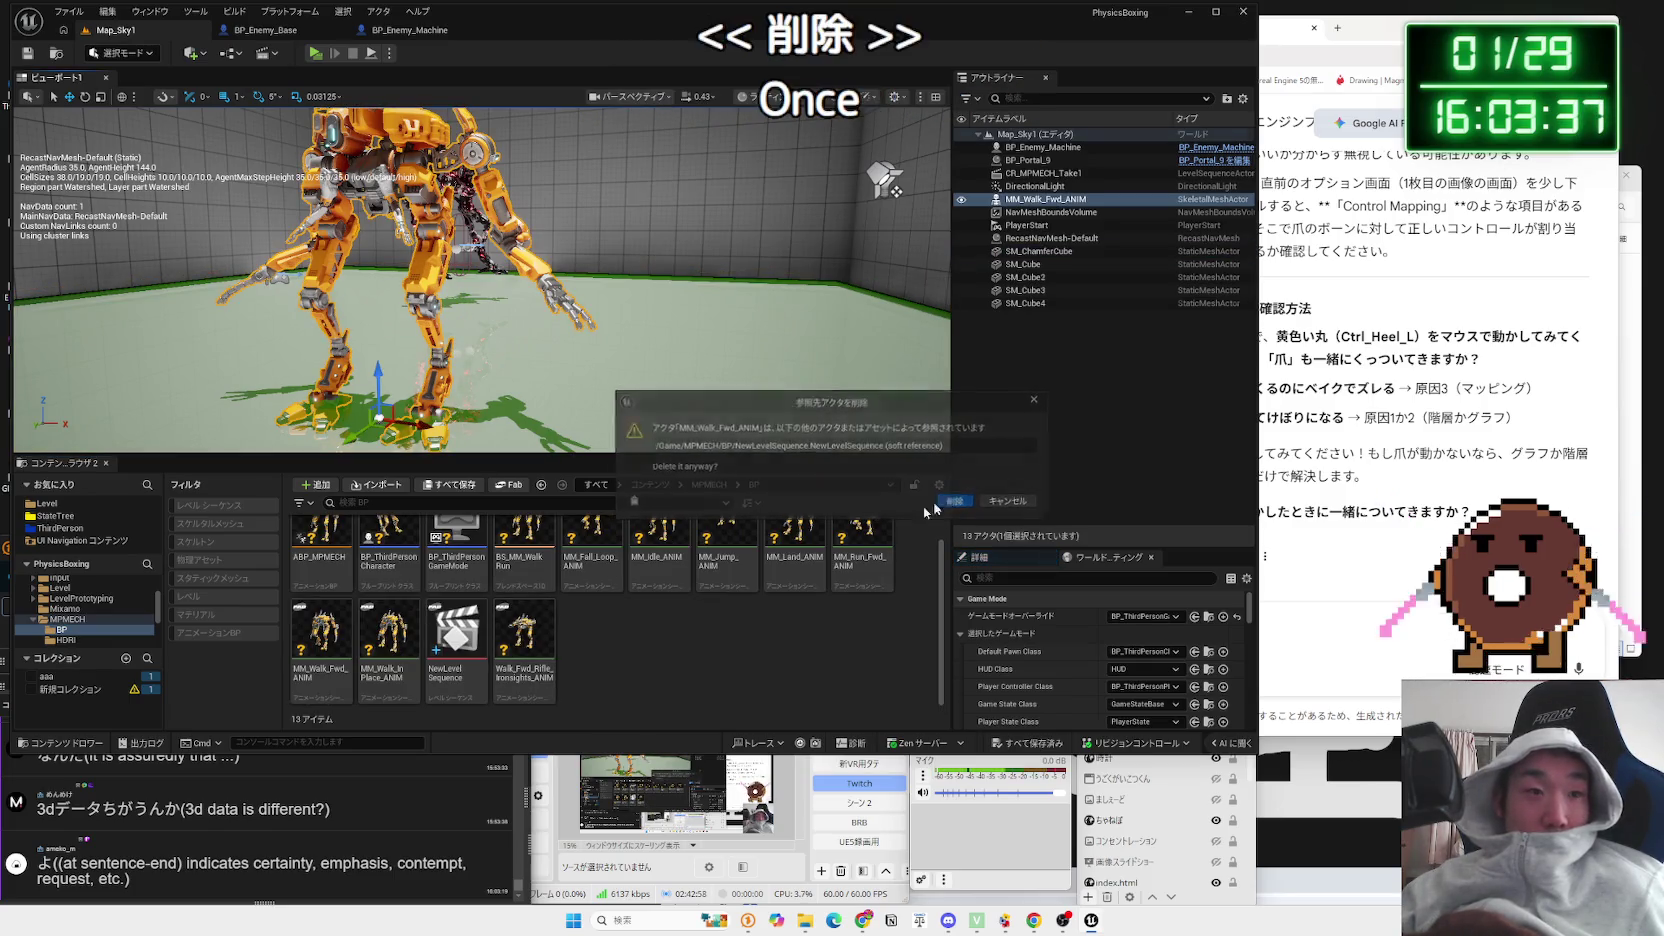
# Step: Delete the NewLevelSequence asset from the Content Browser and bring up the save dialog
pyautogui.rightClick(452, 637)
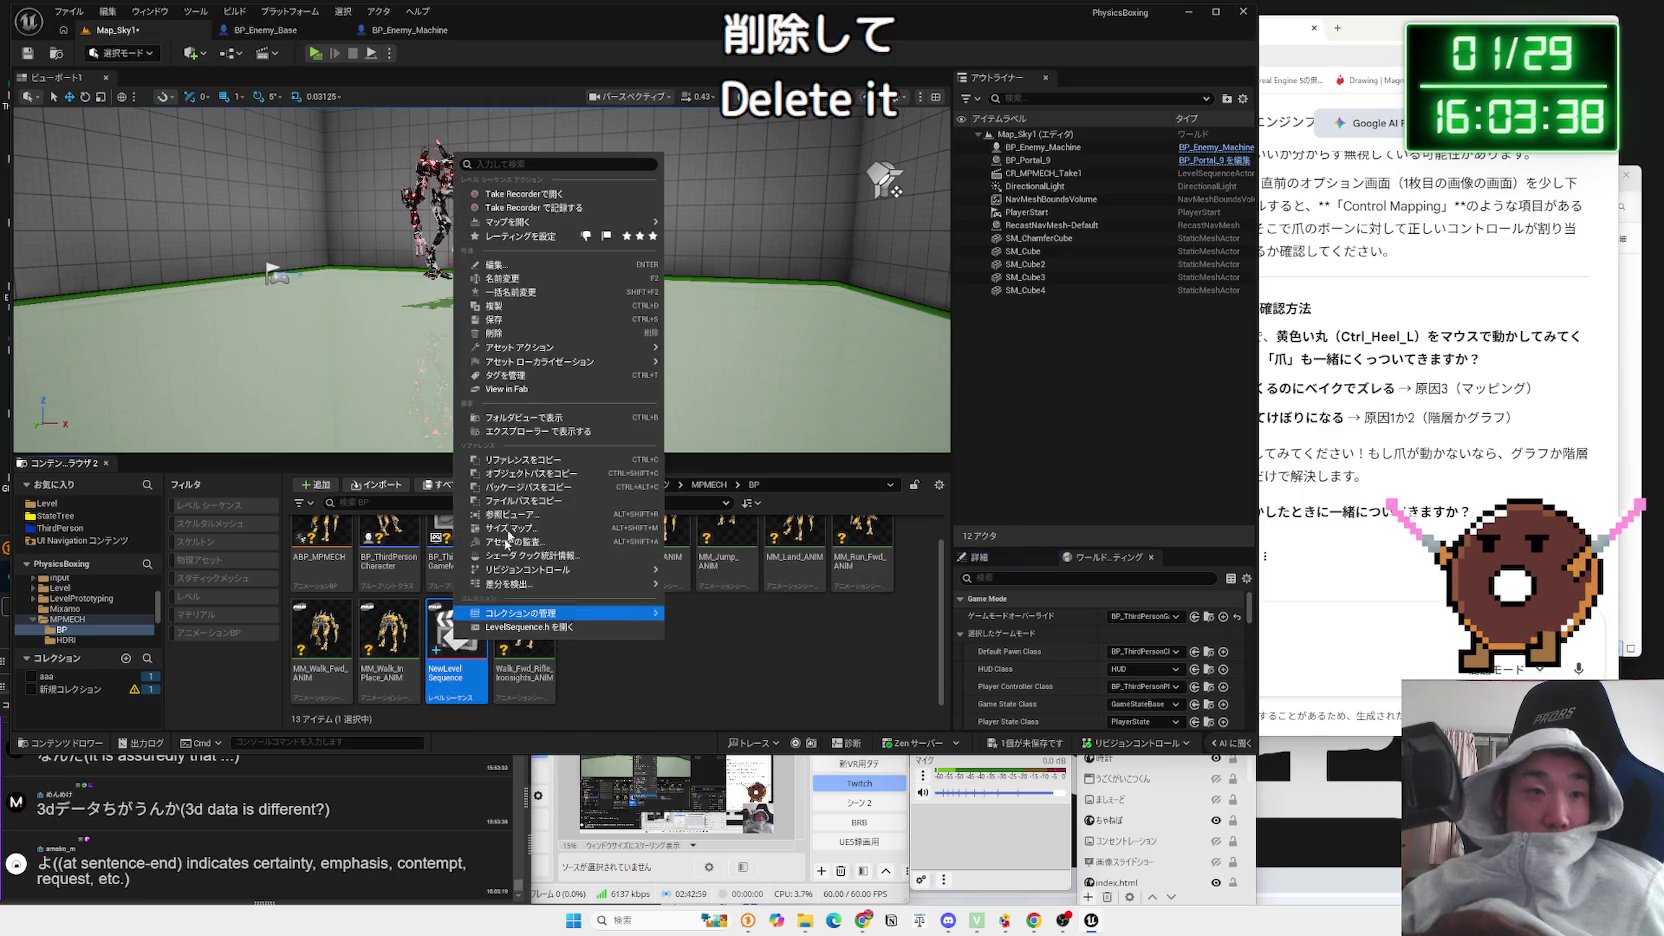
pyautogui.click(536, 334)
pyautogui.click(759, 672)
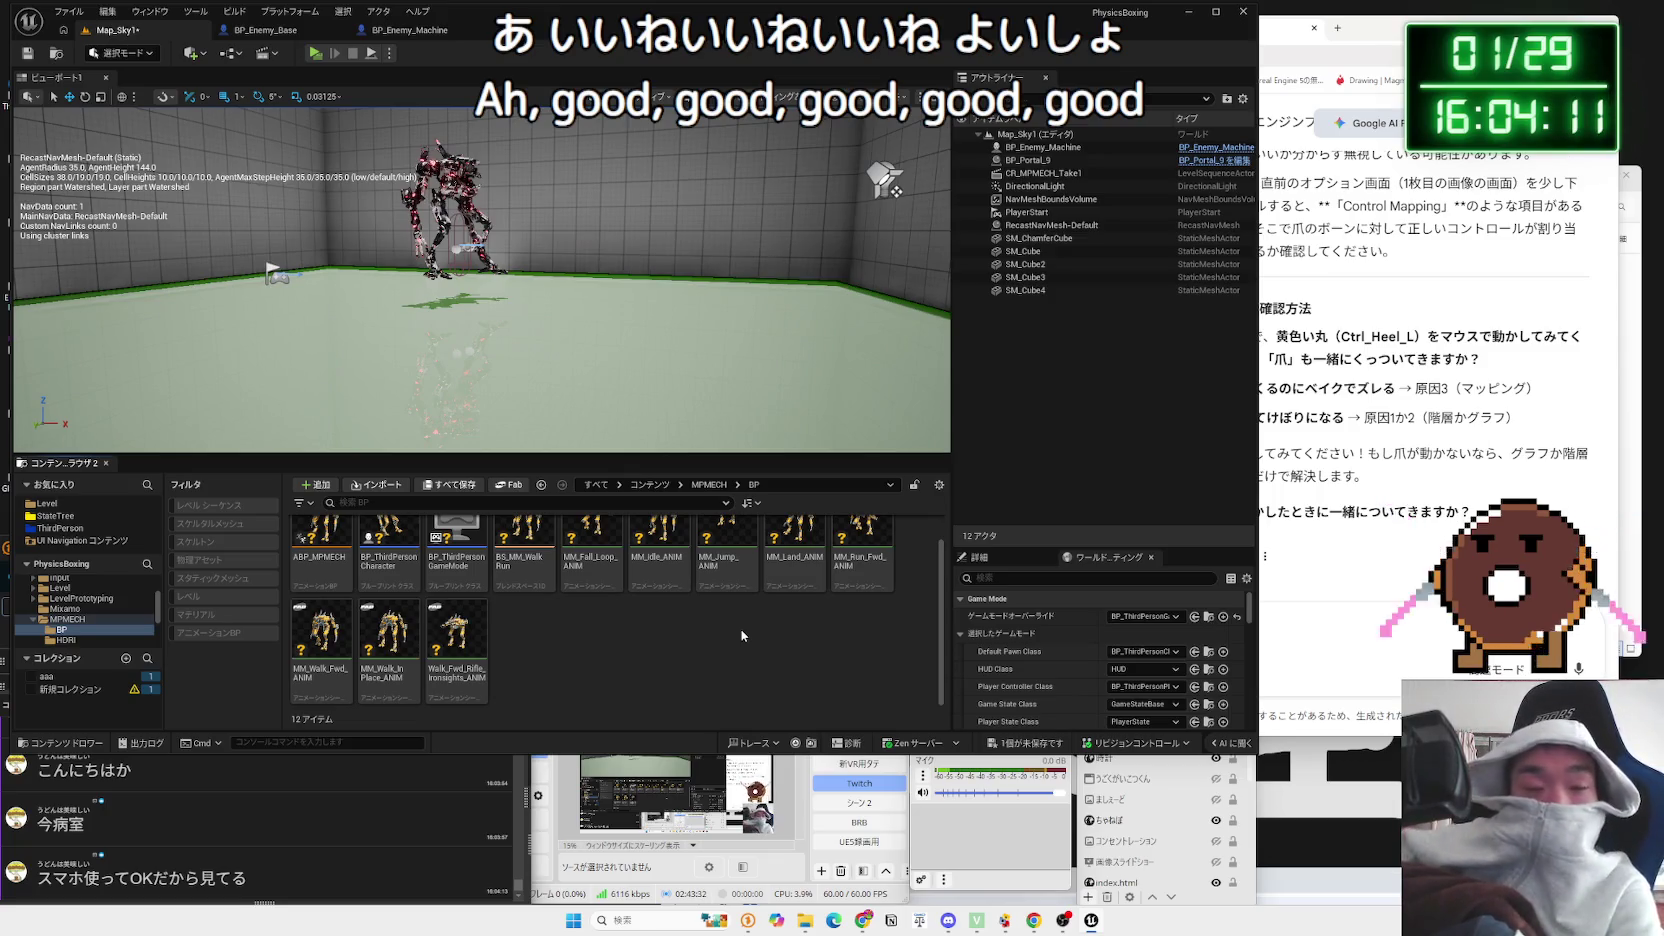
pyautogui.click(1030, 745)
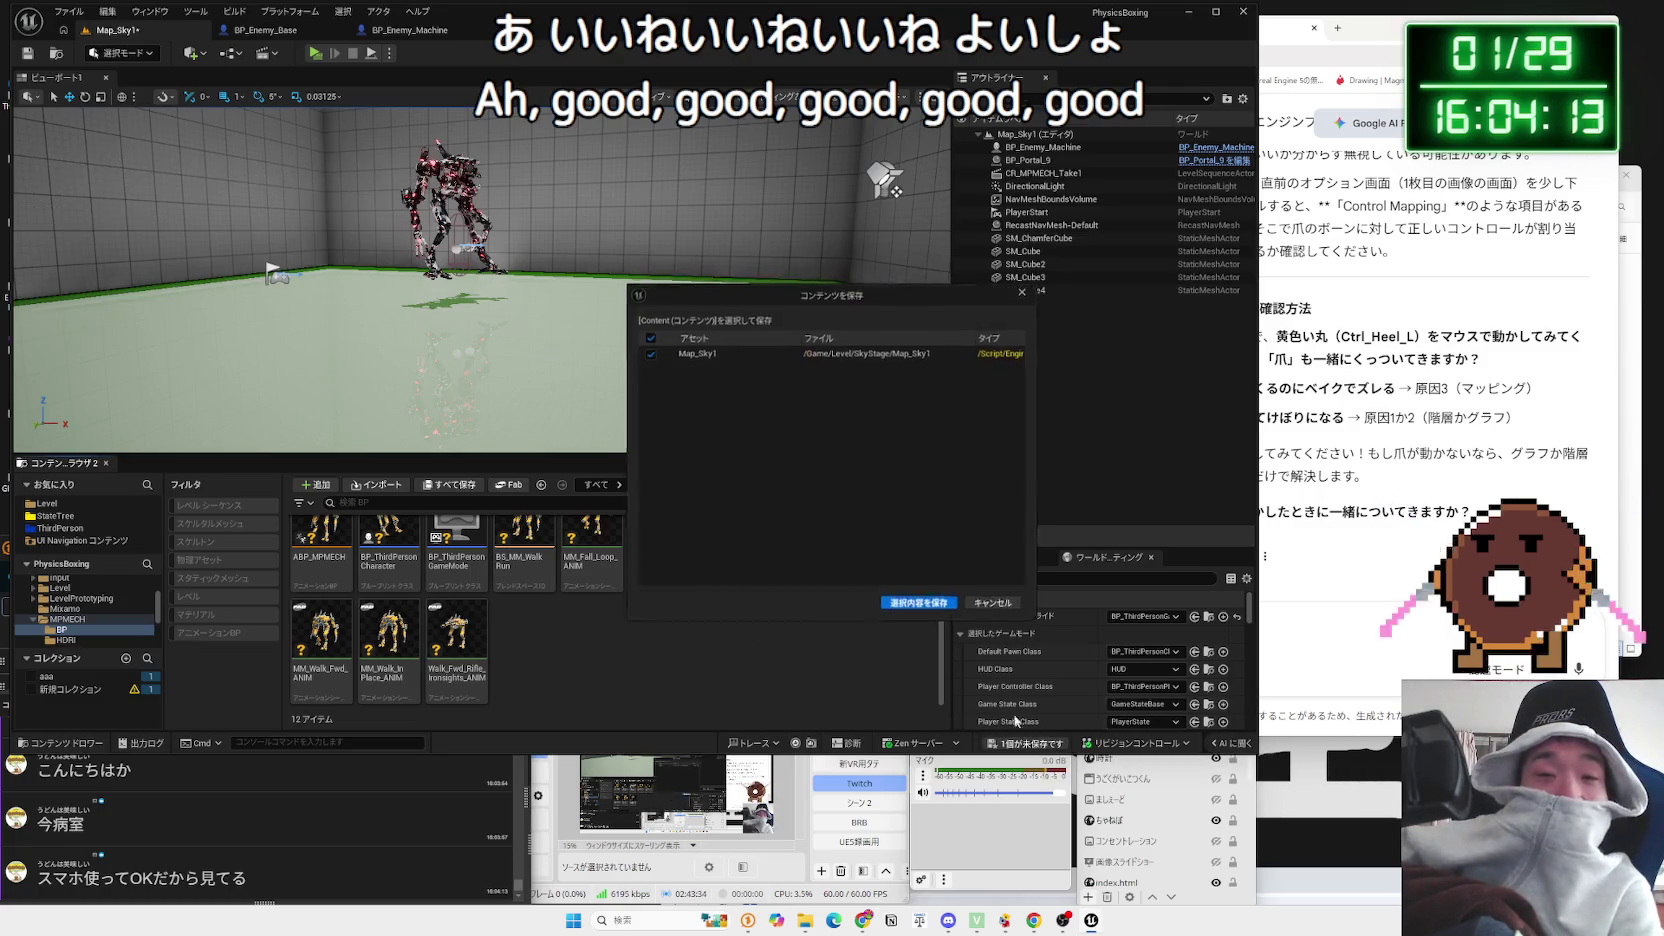
# Step: Save the Map_Sky1 level from the save dialog
pyautogui.click(920, 614)
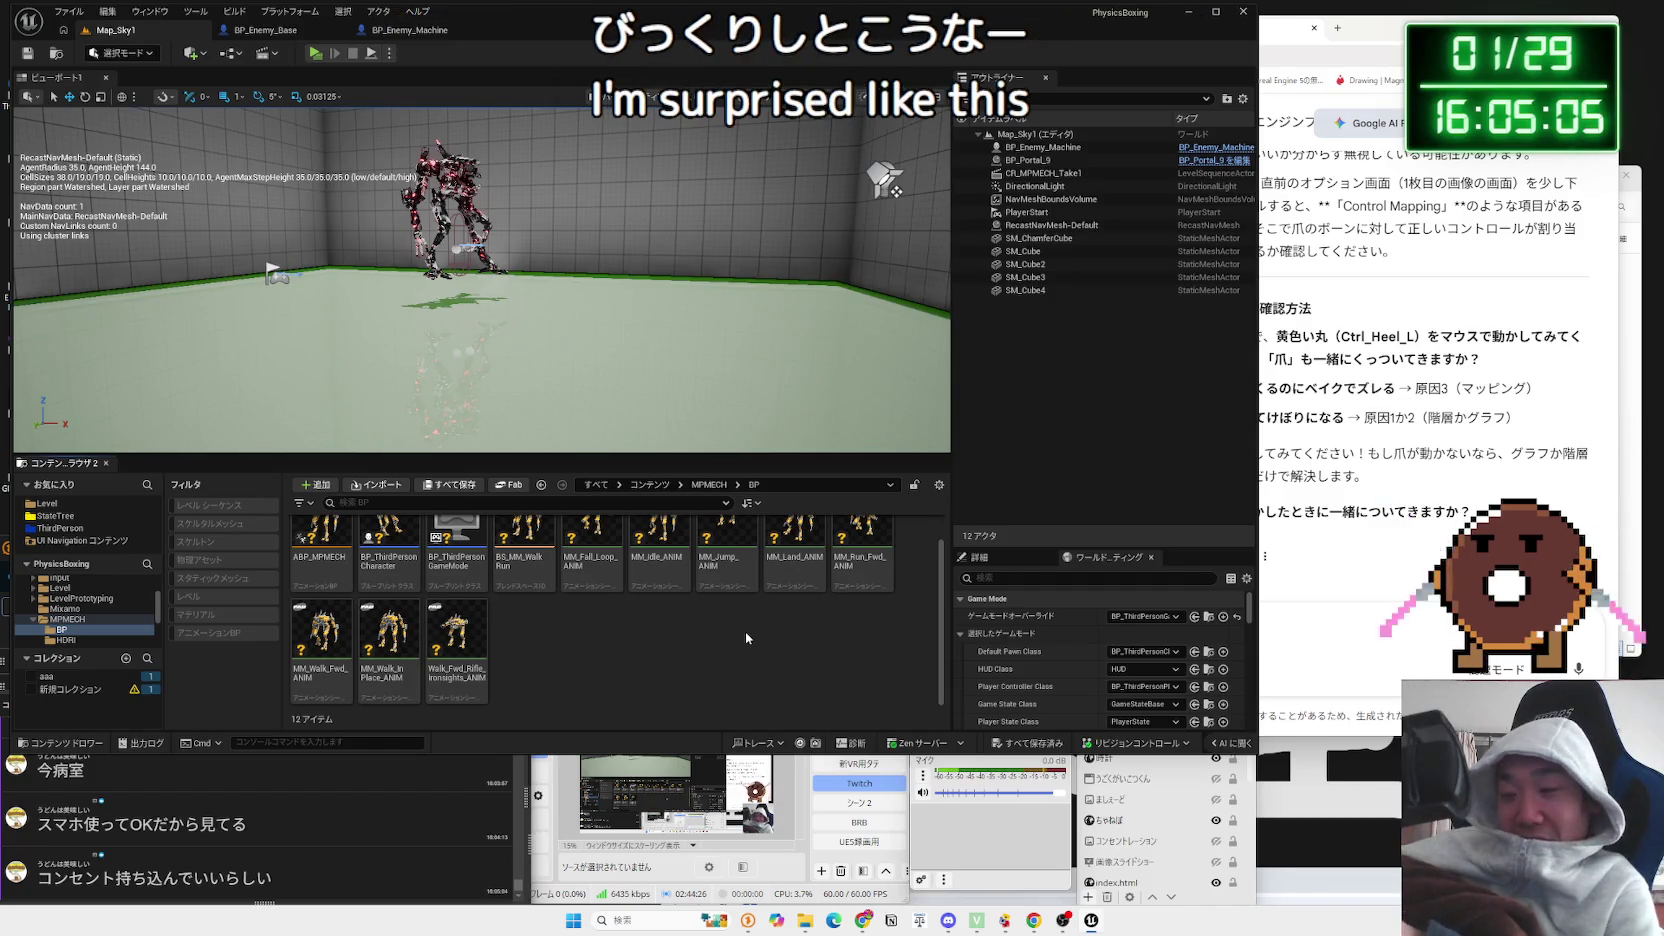
pyautogui.click(727, 550)
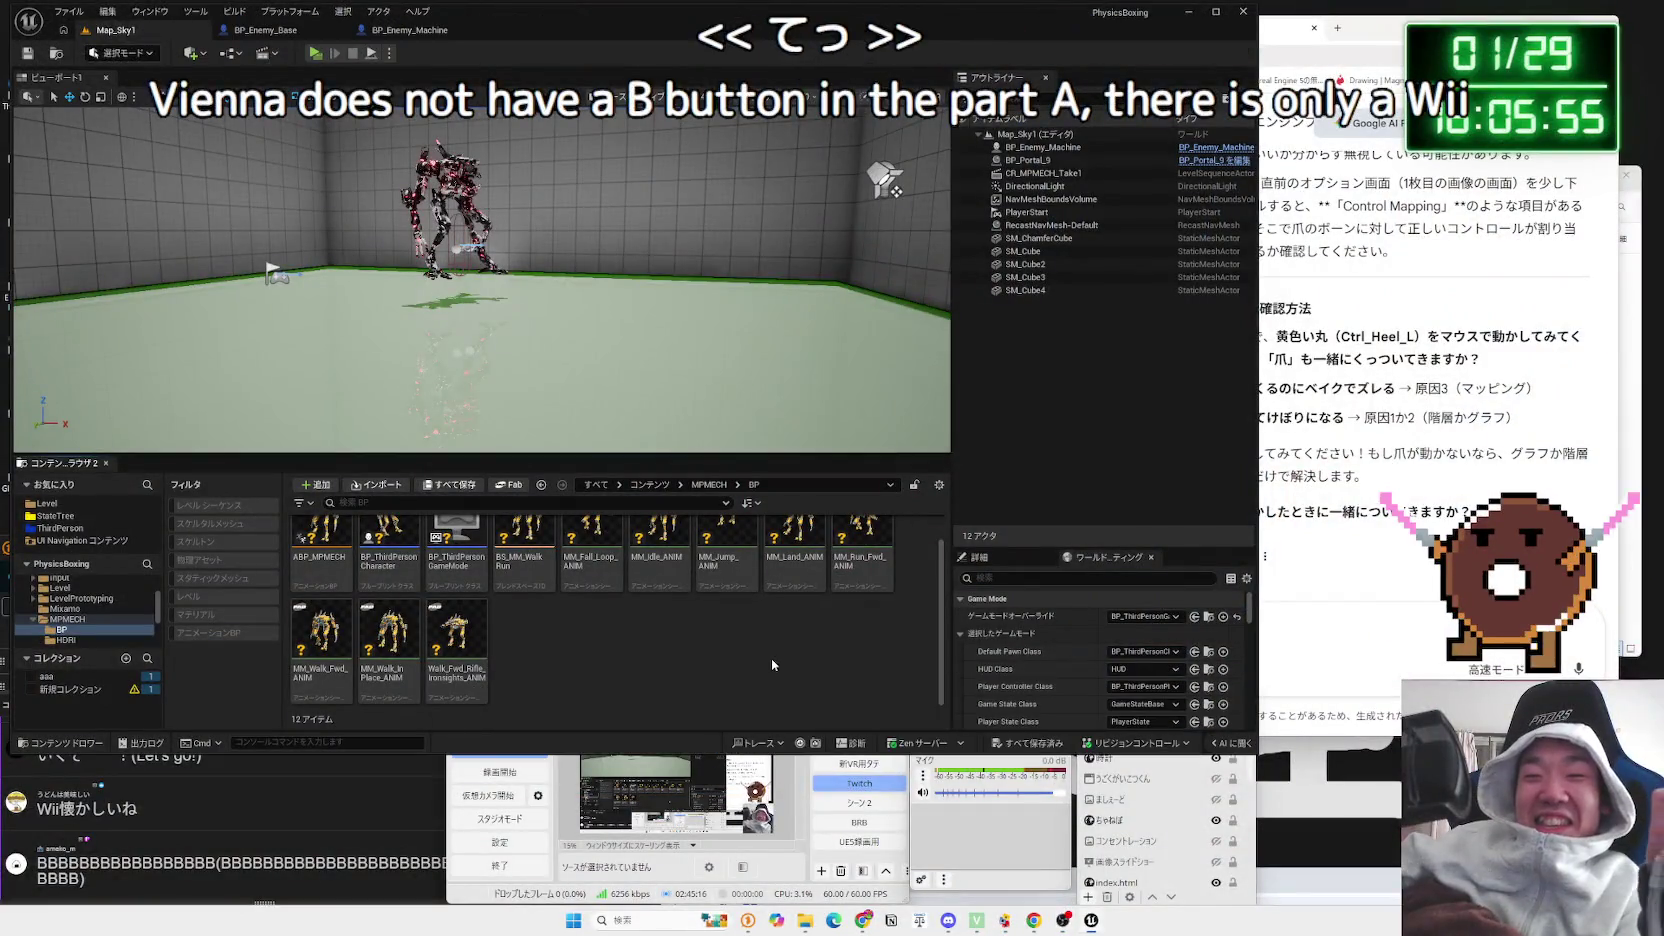
pyautogui.click(771, 658)
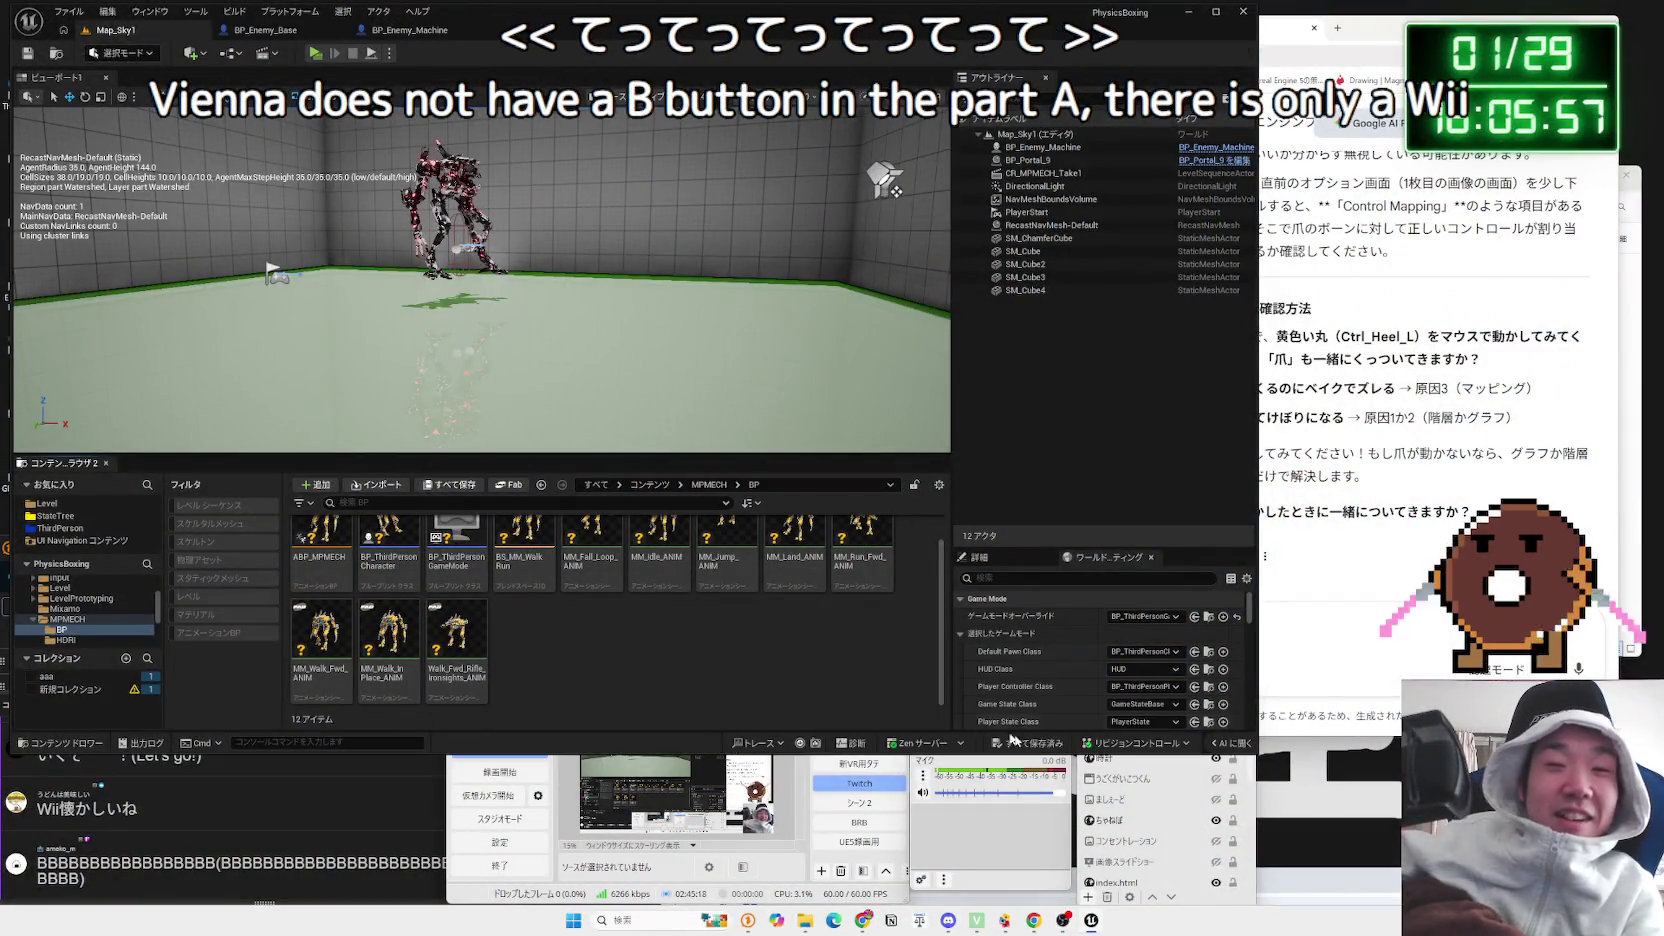
pyautogui.click(1216, 841)
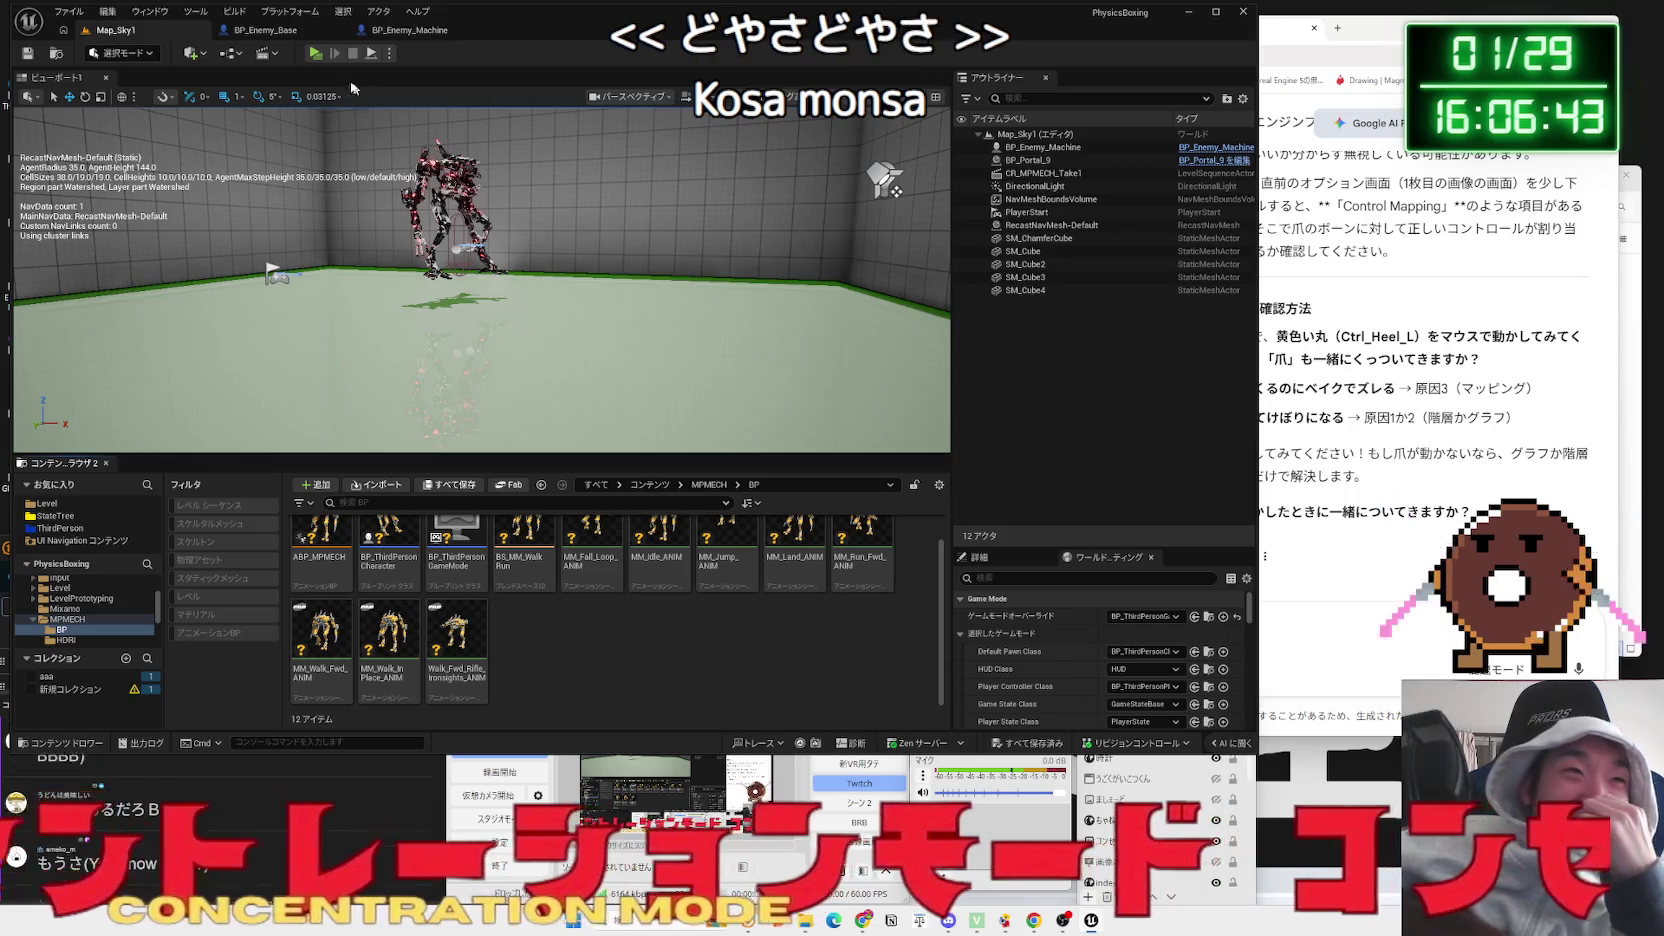
pyautogui.click(307, 842)
# Step: Run a quick play-test of Map_Sky1 against the mech, then open the Twitch clip link from chat
pyautogui.click(613, 671)
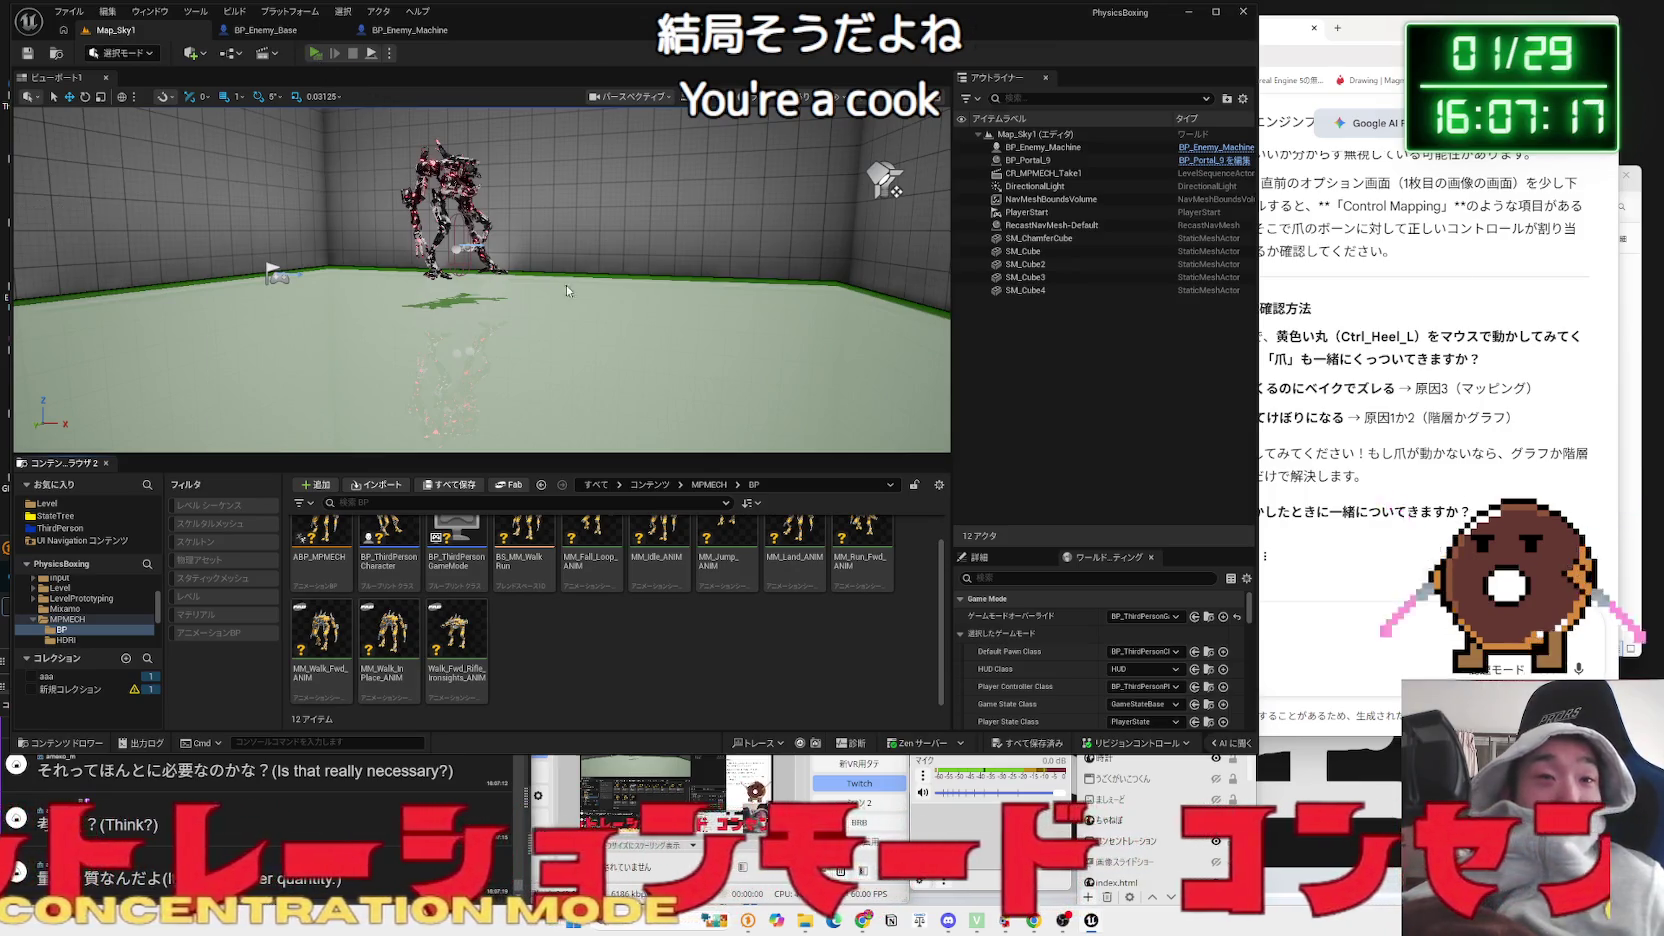
pyautogui.hotkey('alt', 'p')
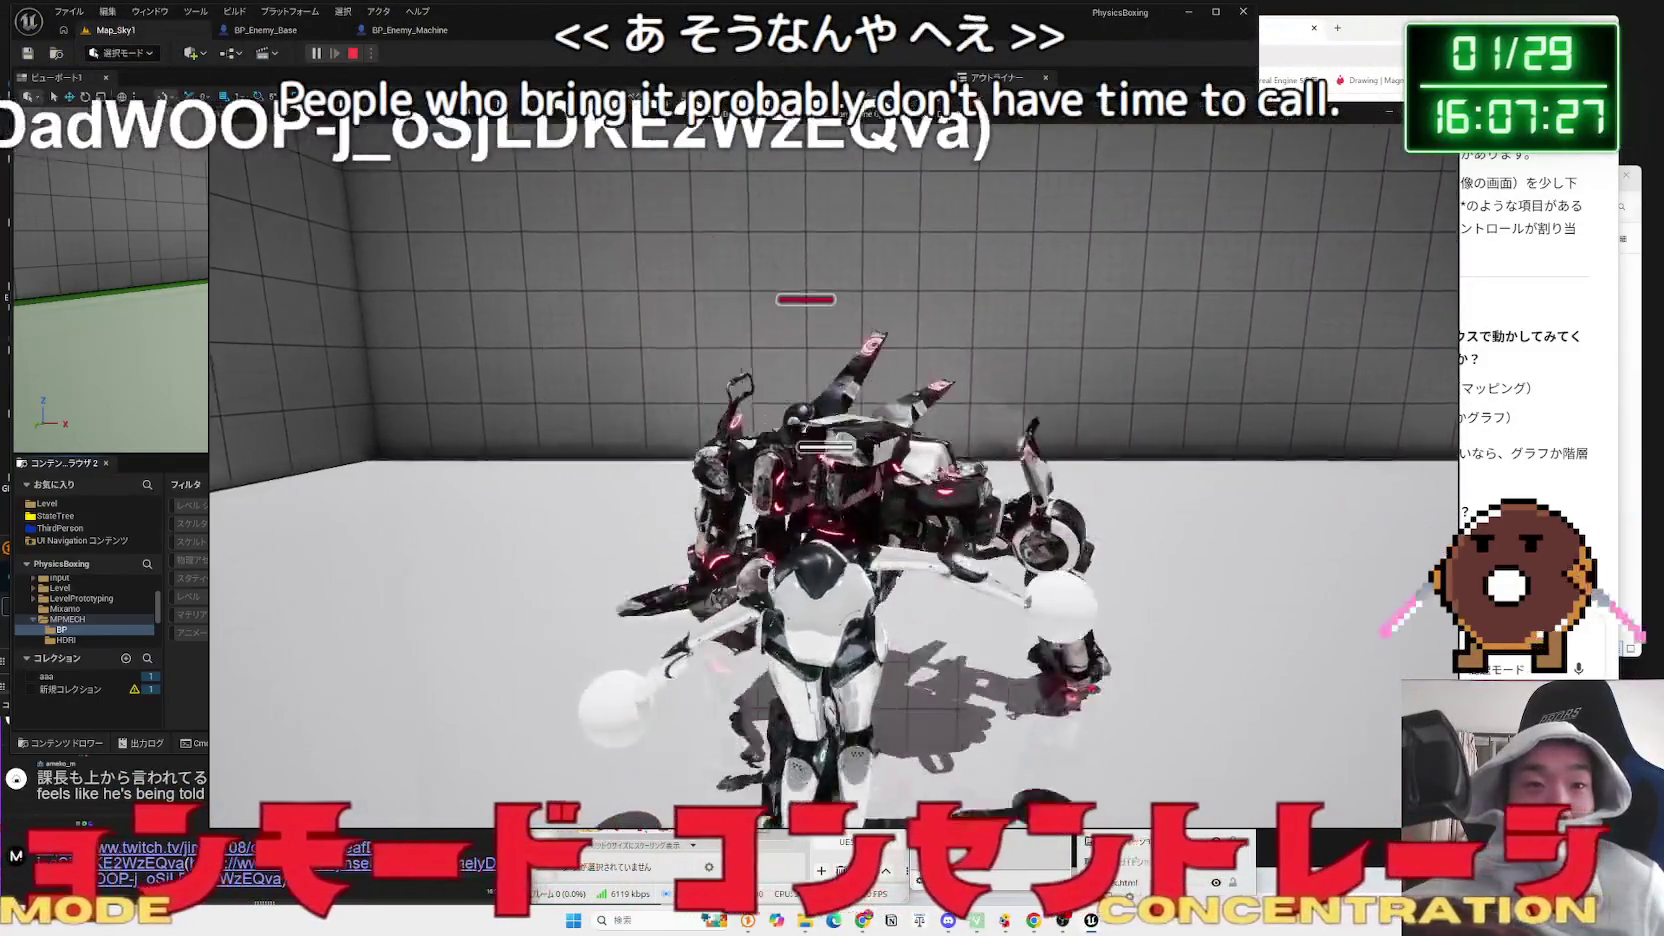
pyautogui.press('Escape')
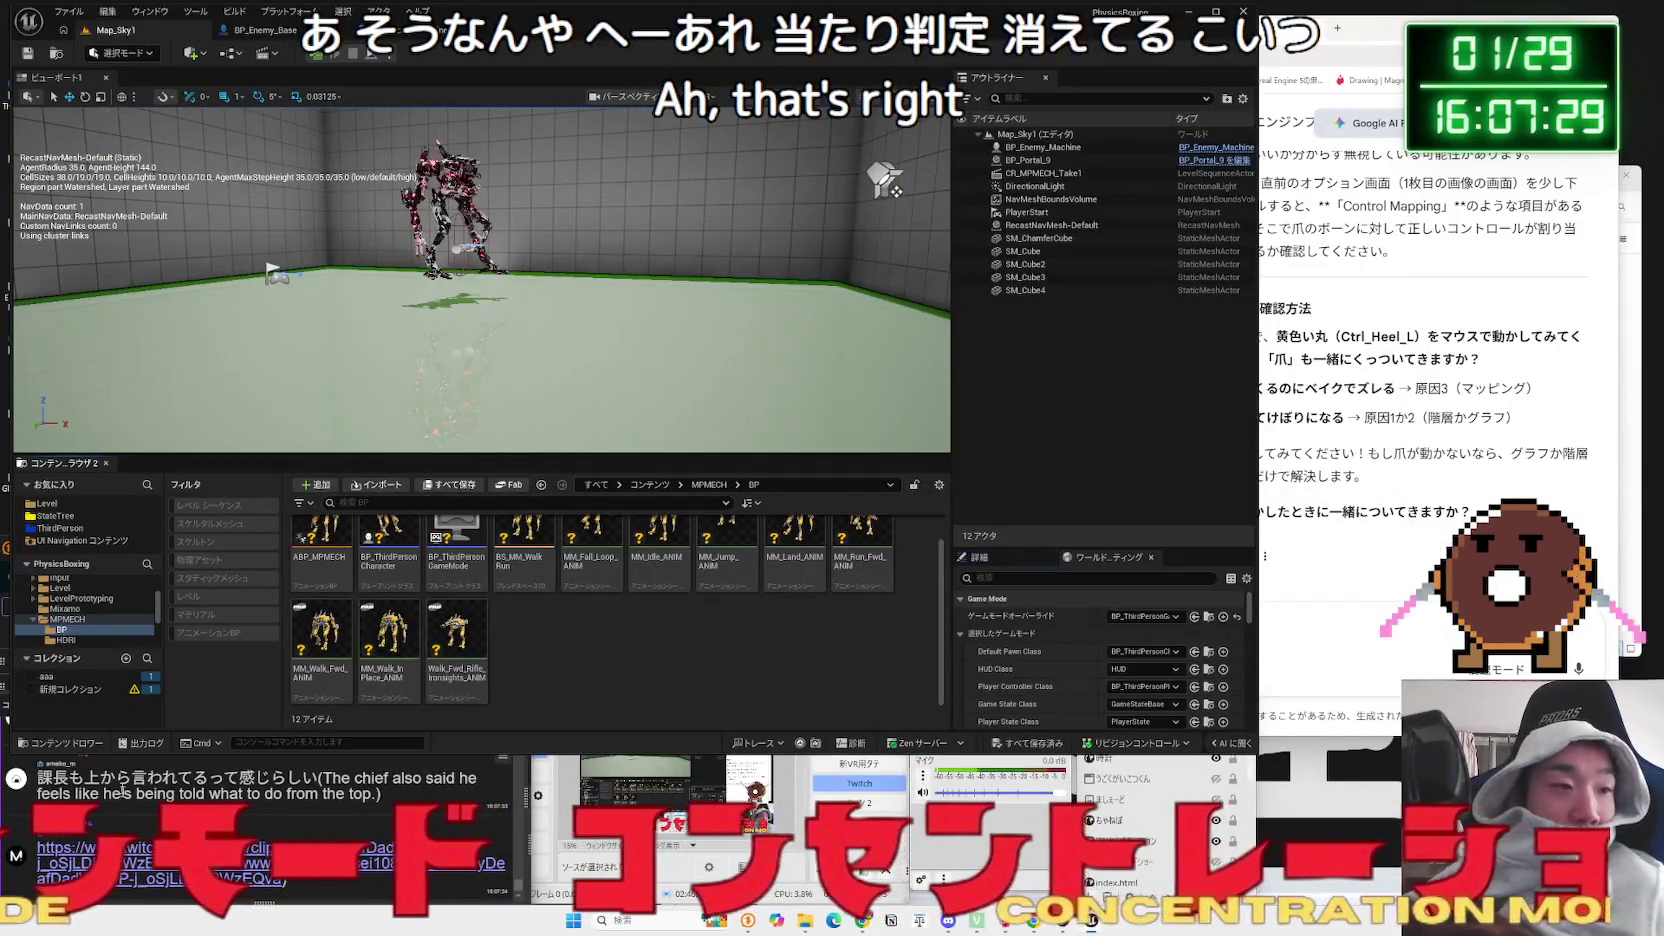
pyautogui.click(90, 862)
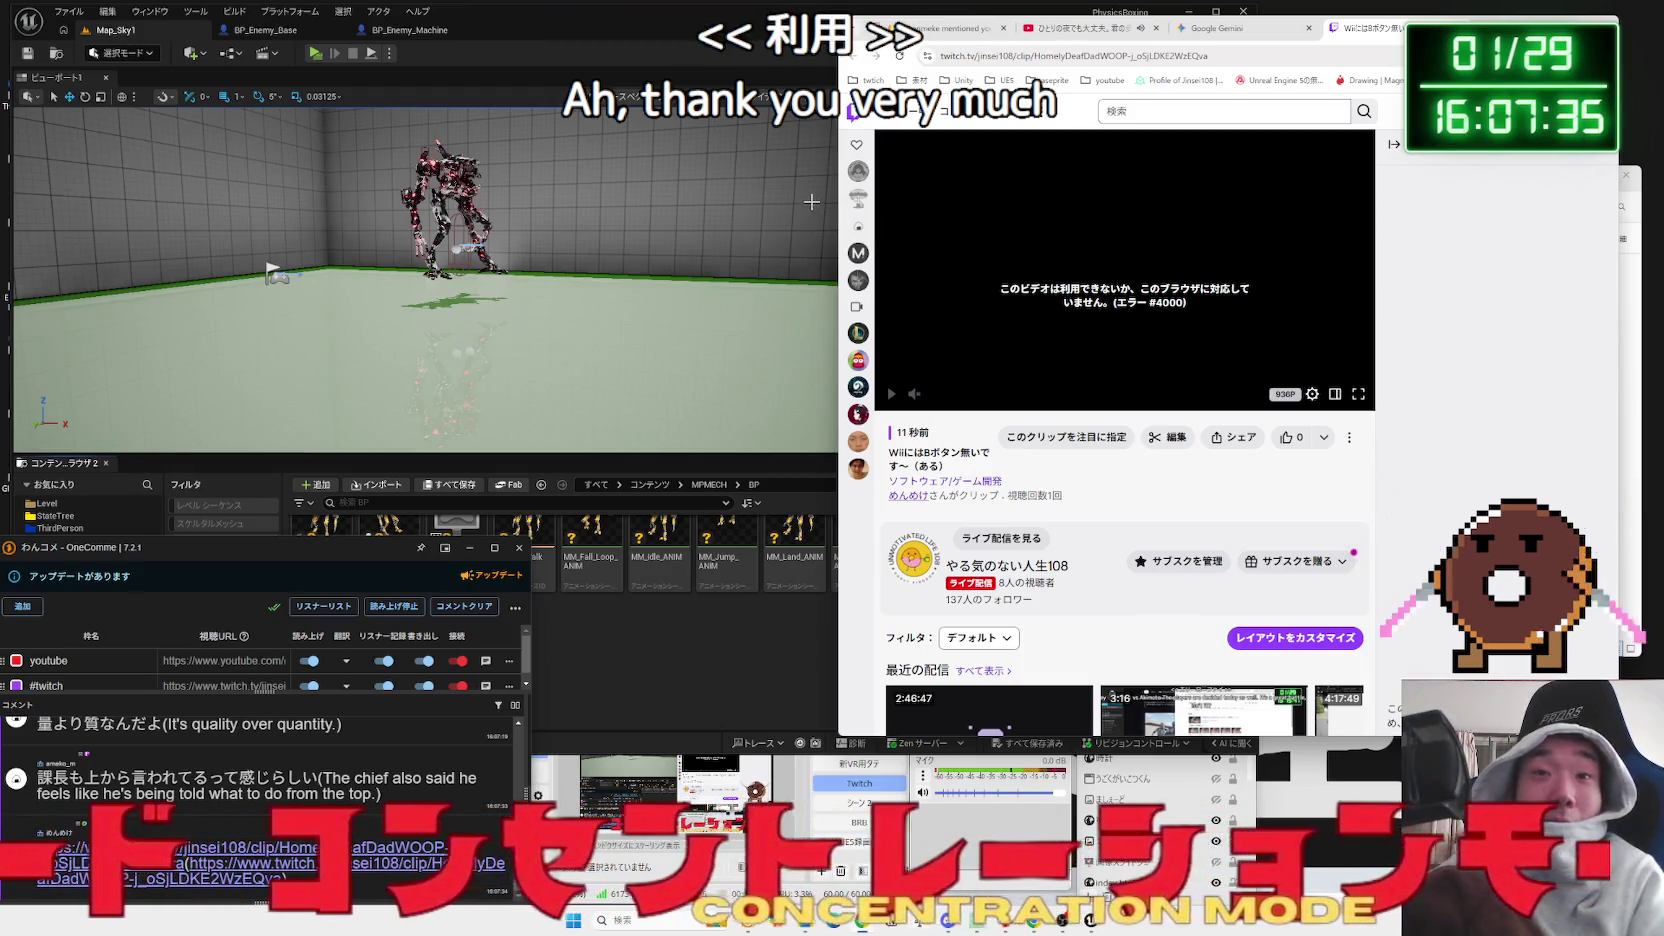
# Step: Widen the browser window, reload the Twitch clip page and unmute its audio
pyautogui.moveTo(836, 190); pyautogui.dragTo(551, 195)
pyautogui.click(610, 57)
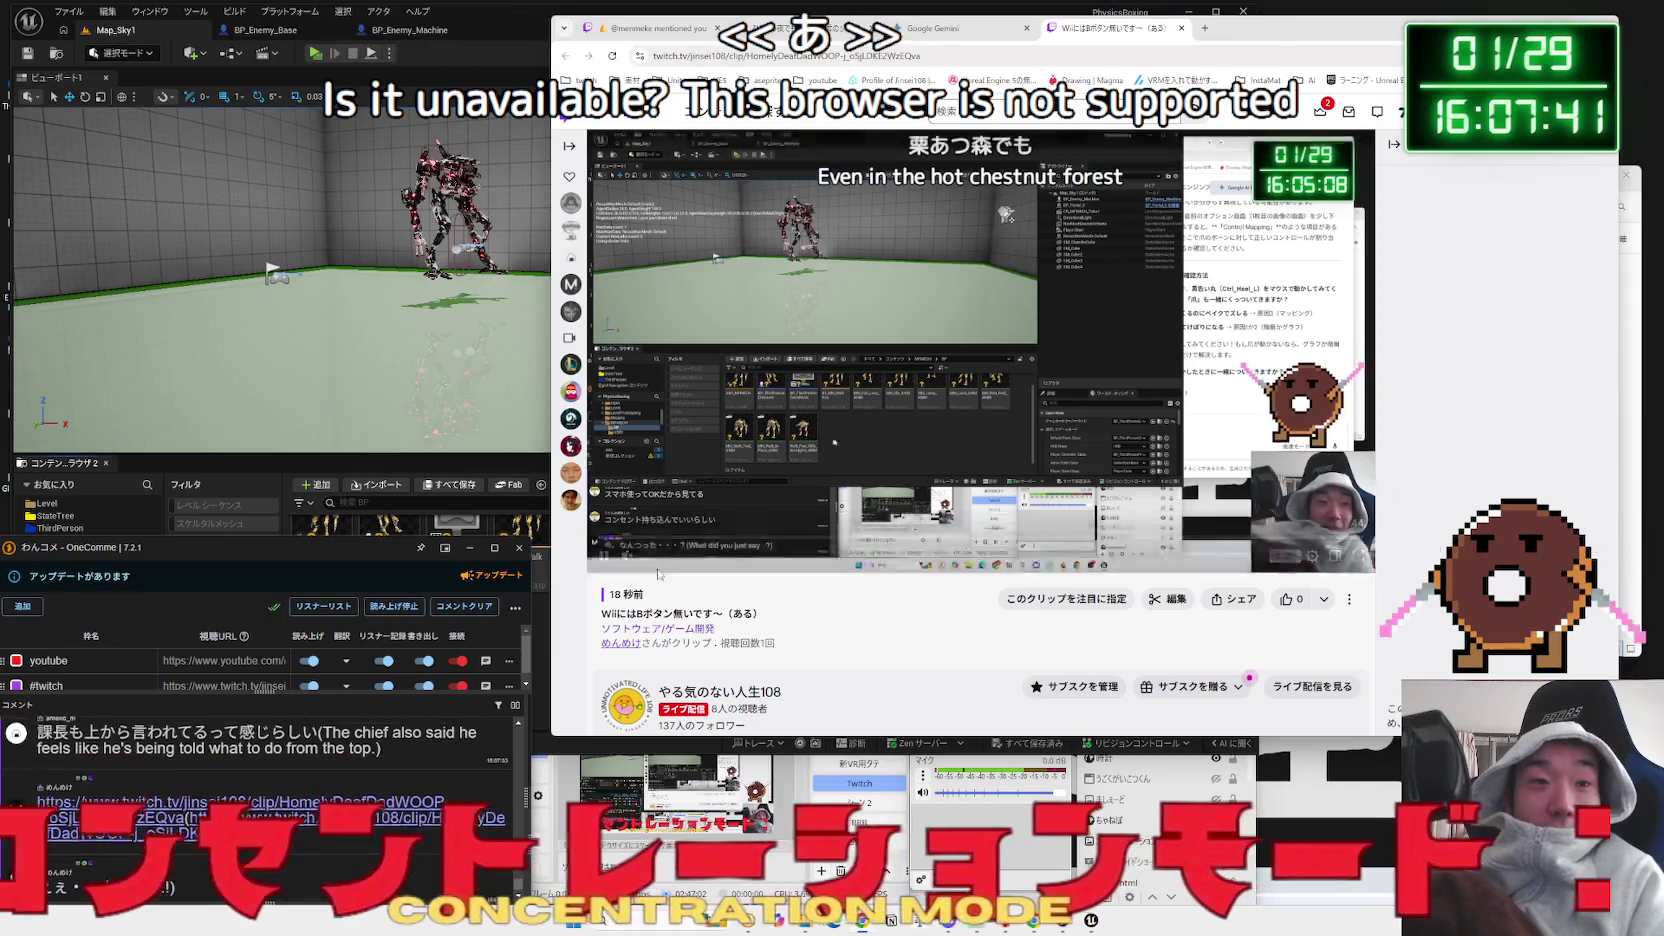
pyautogui.click(628, 557)
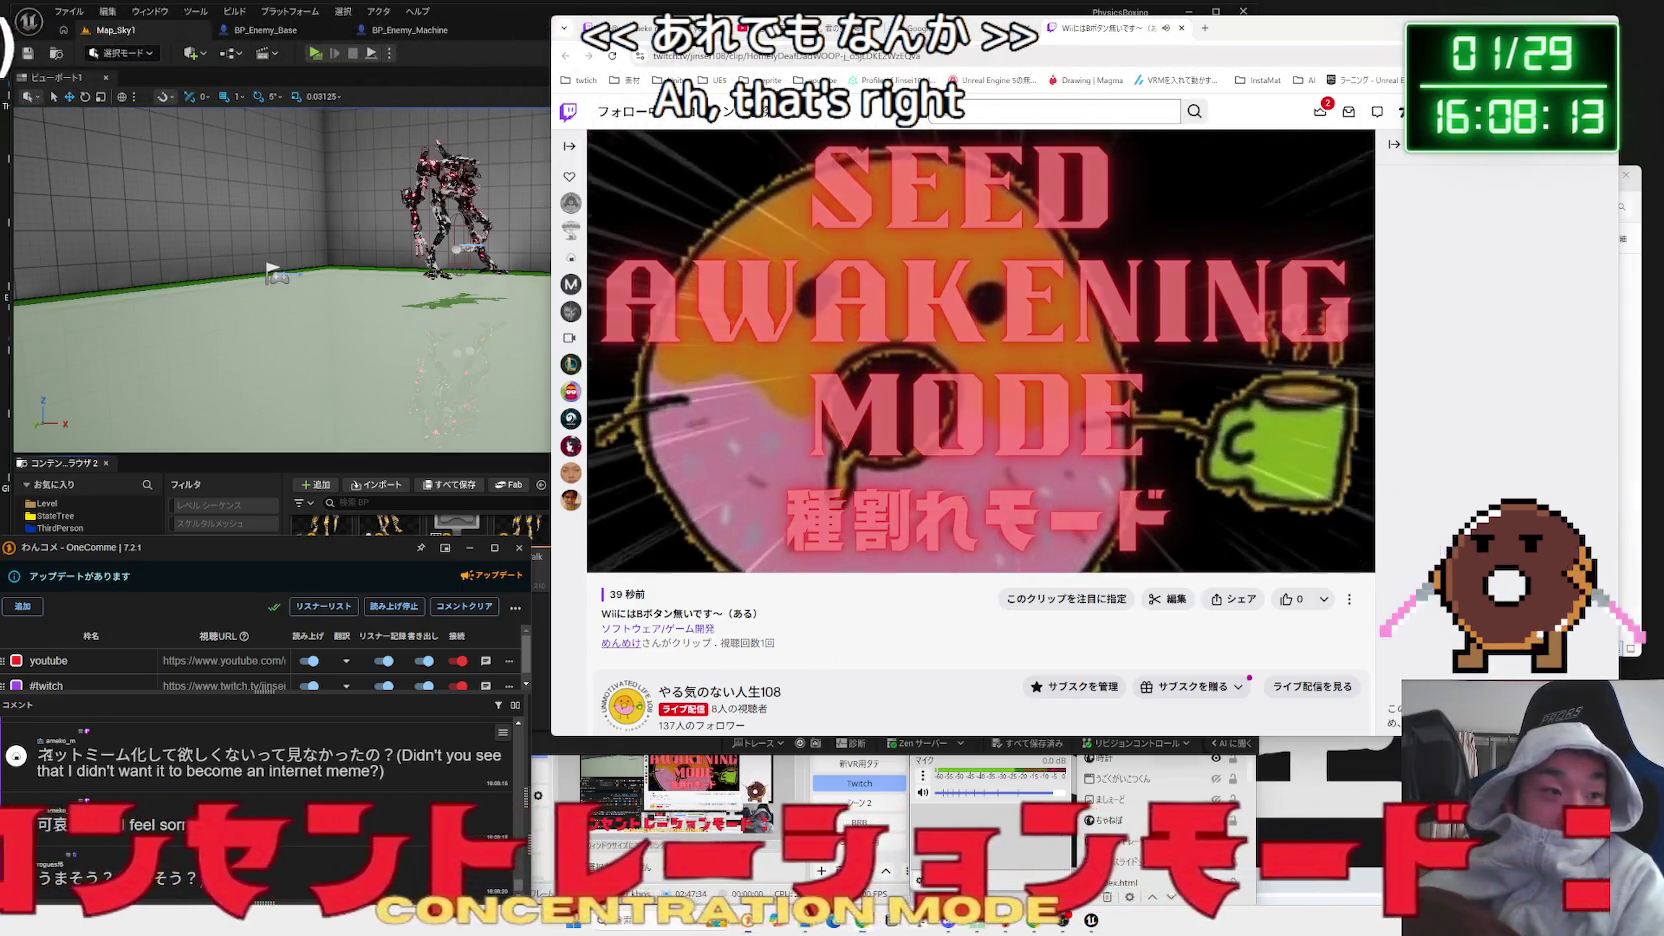
pyautogui.moveTo(255, 755); pyautogui.dragTo(101, 755)
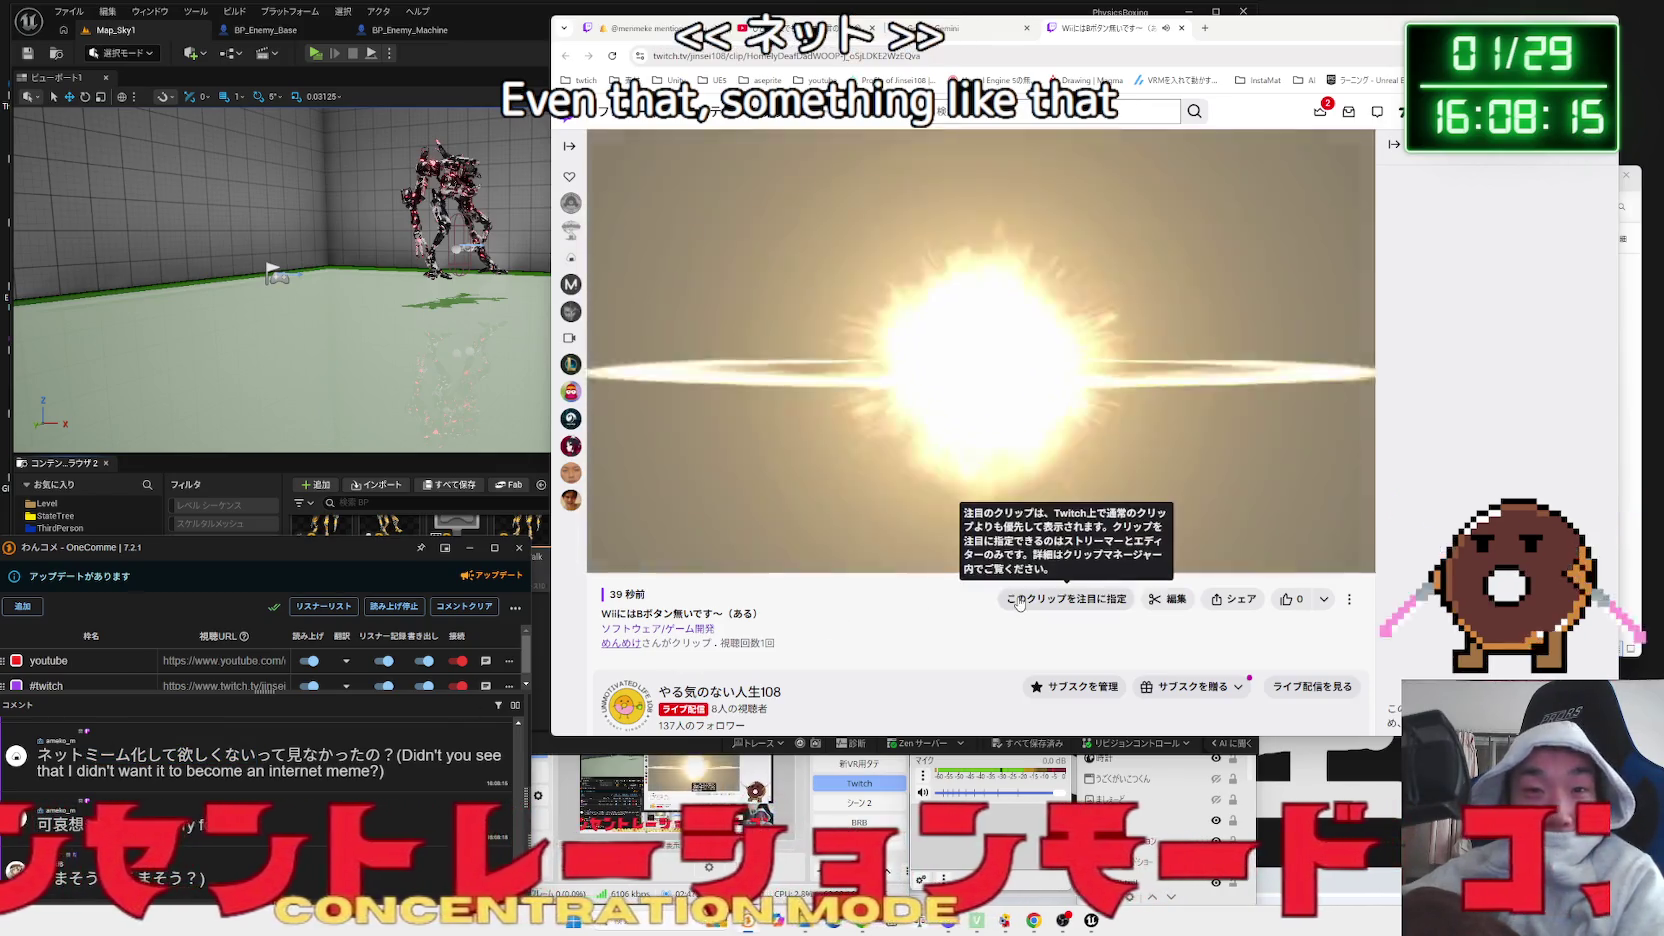
# Step: Export the clip from its share options and choose Share to YouTube
pyautogui.click(1234, 599)
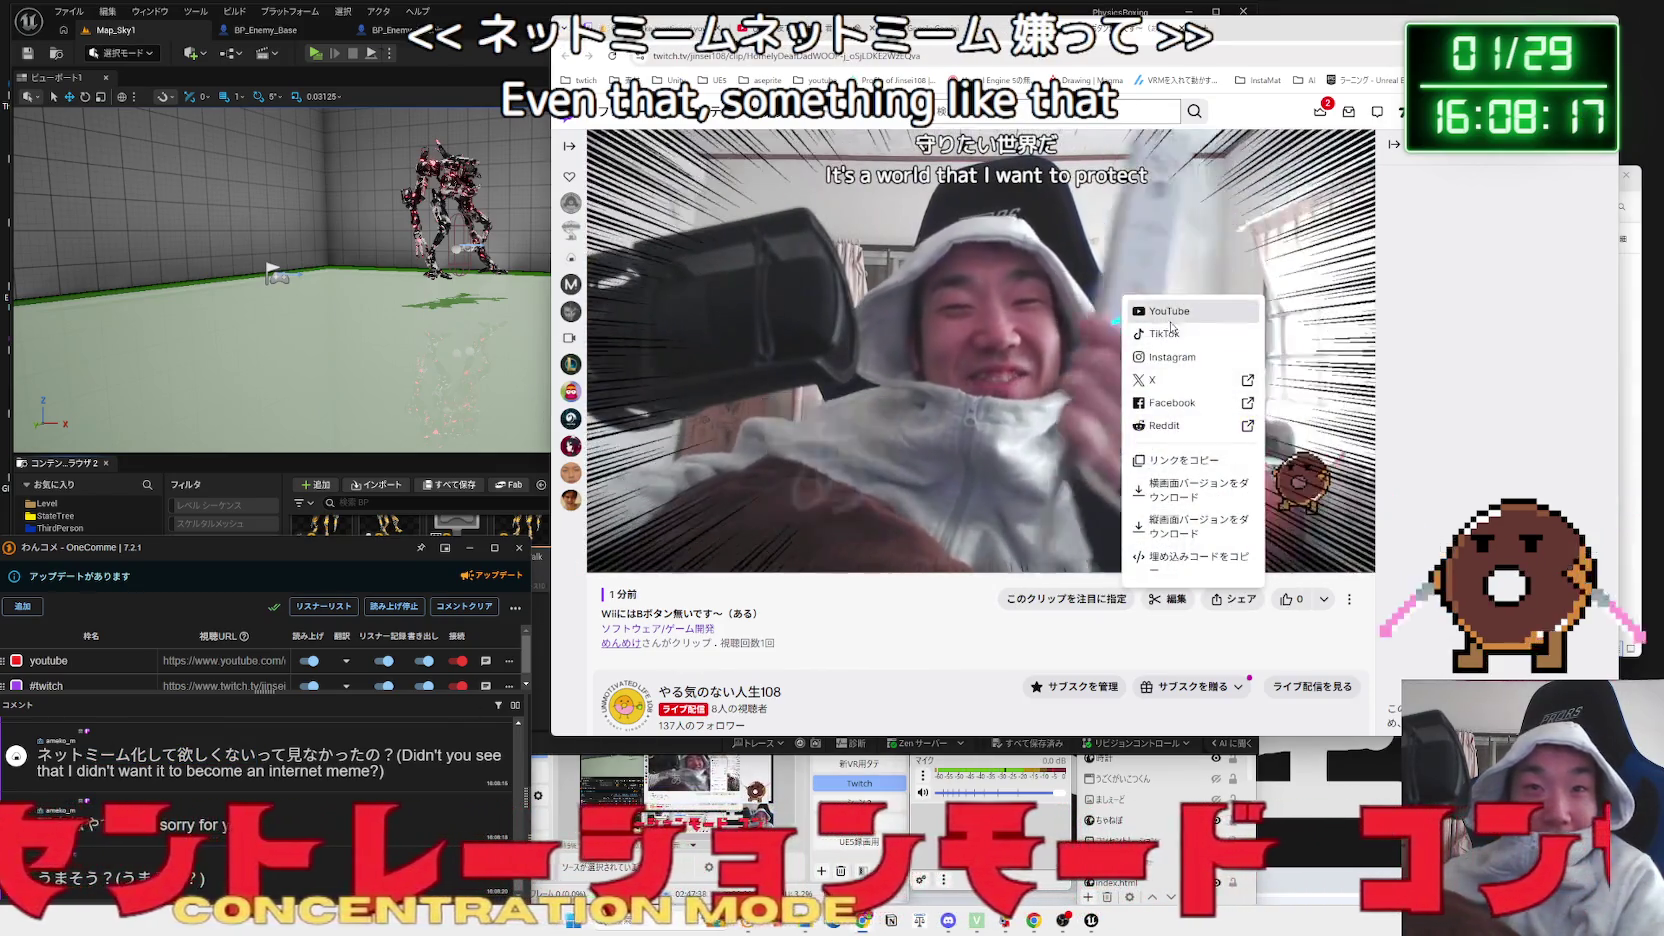
pyautogui.click(1226, 494)
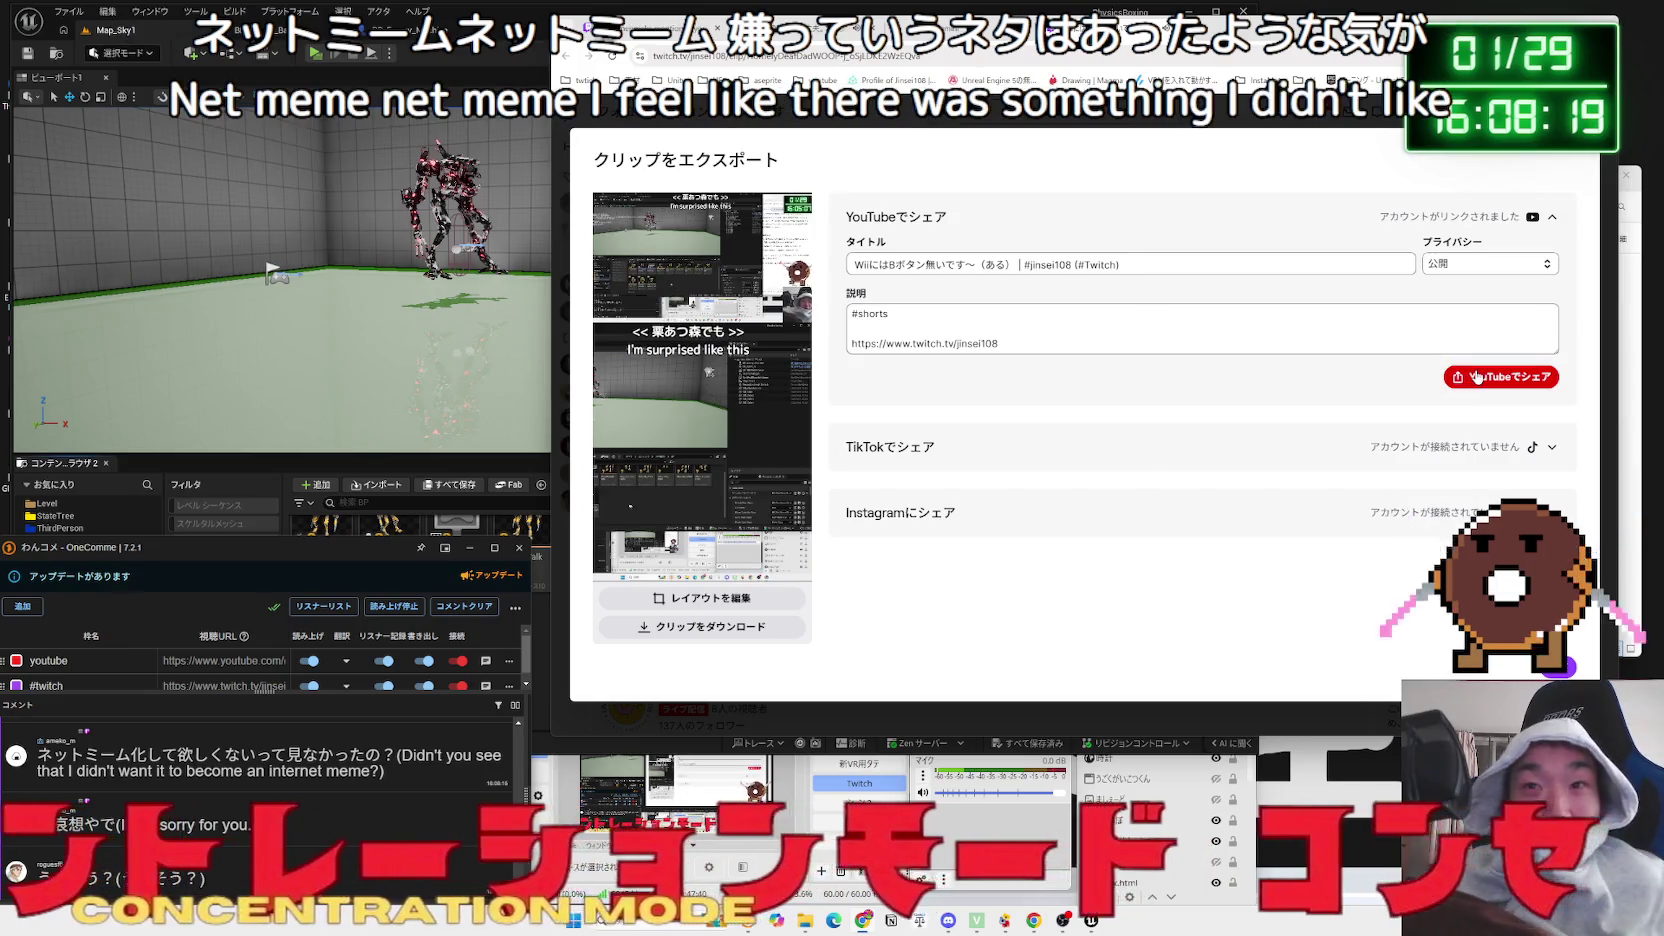
pyautogui.click(1466, 377)
# Step: Google 'おい笑える ネットミーム' in a new browser tab
pyautogui.click(1207, 30)
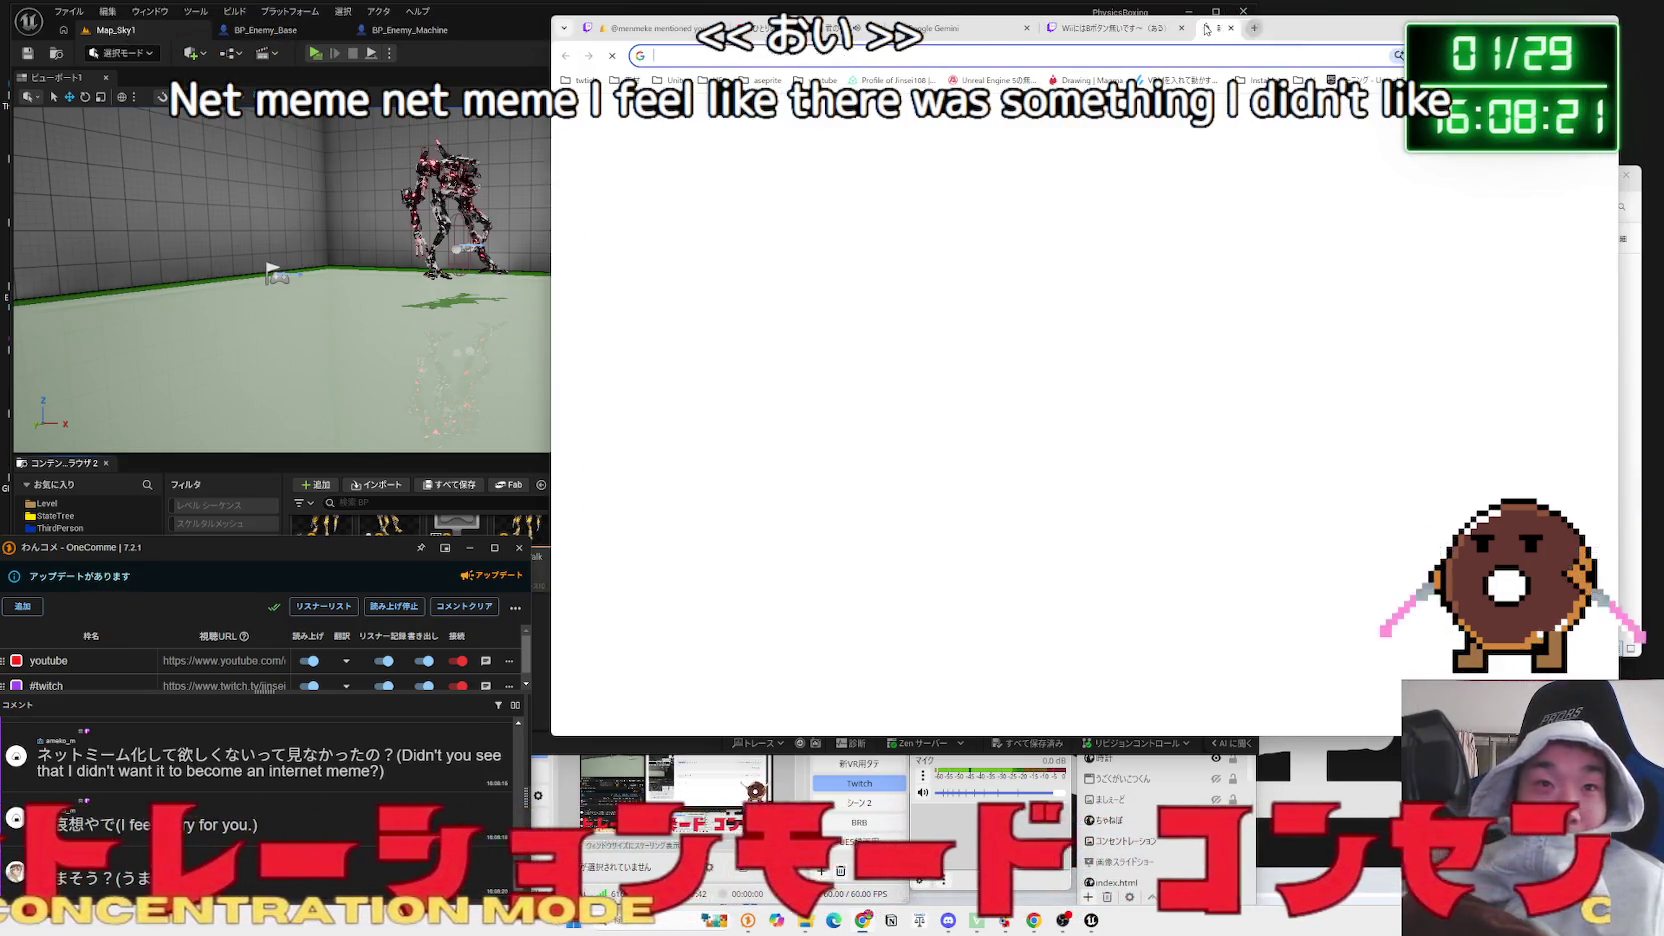
pyautogui.write('おあい')
pyautogui.press('BackSpace')
pyautogui.press('BackSpace')
pyautogui.press('BackSpace')
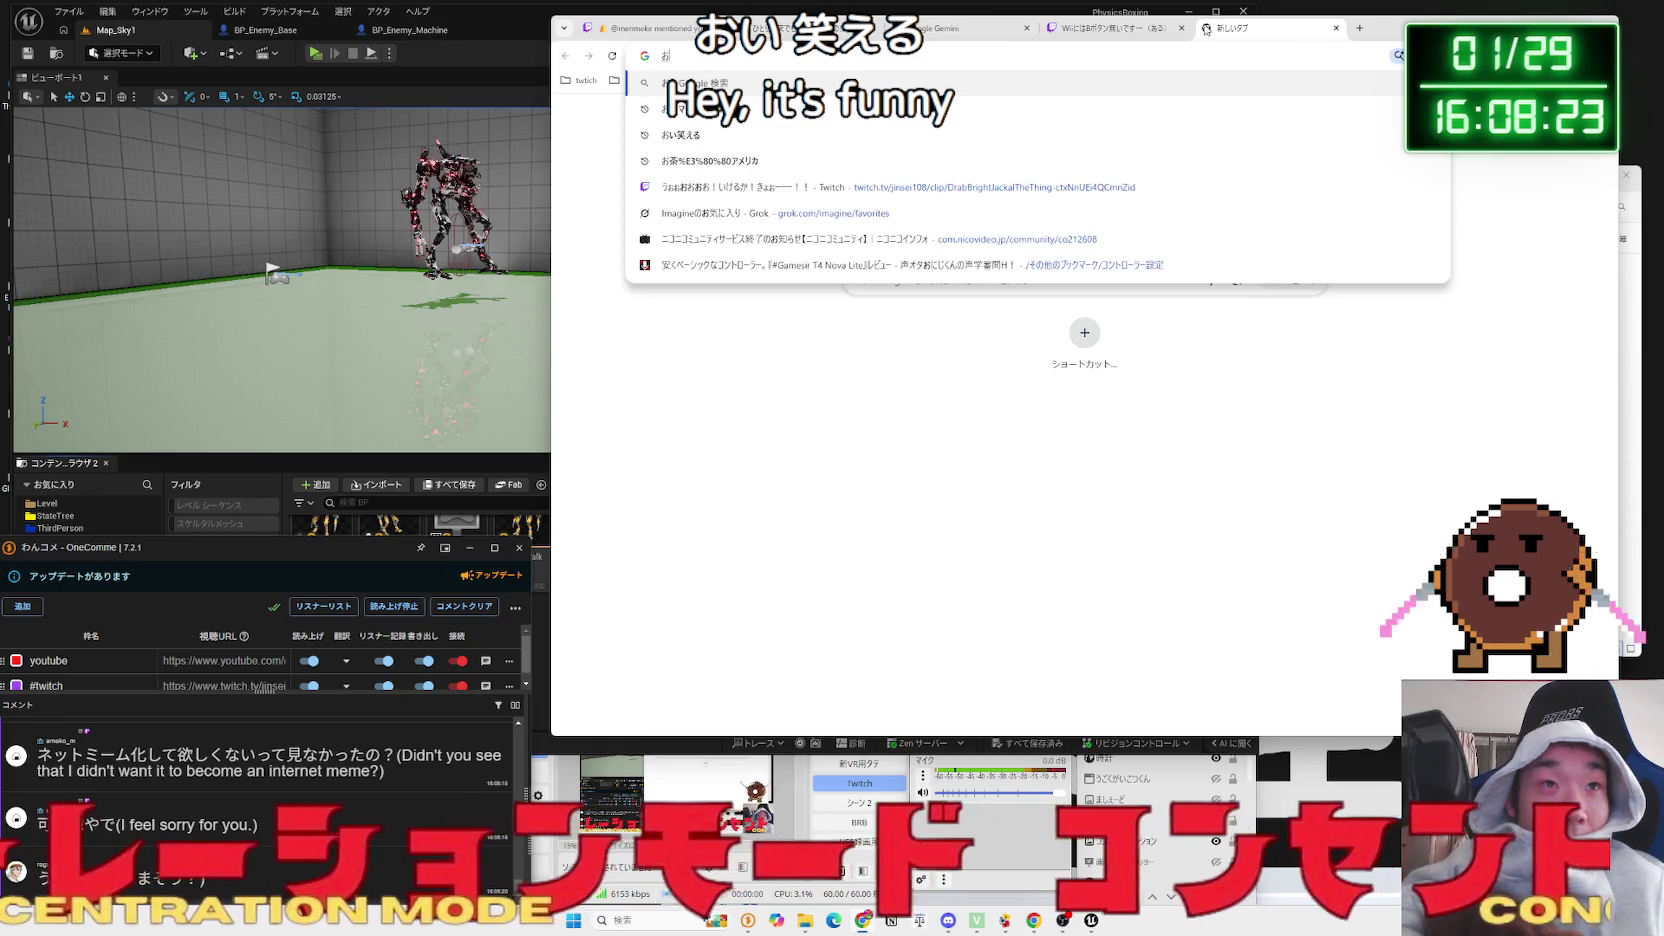
pyautogui.write('おいわ')
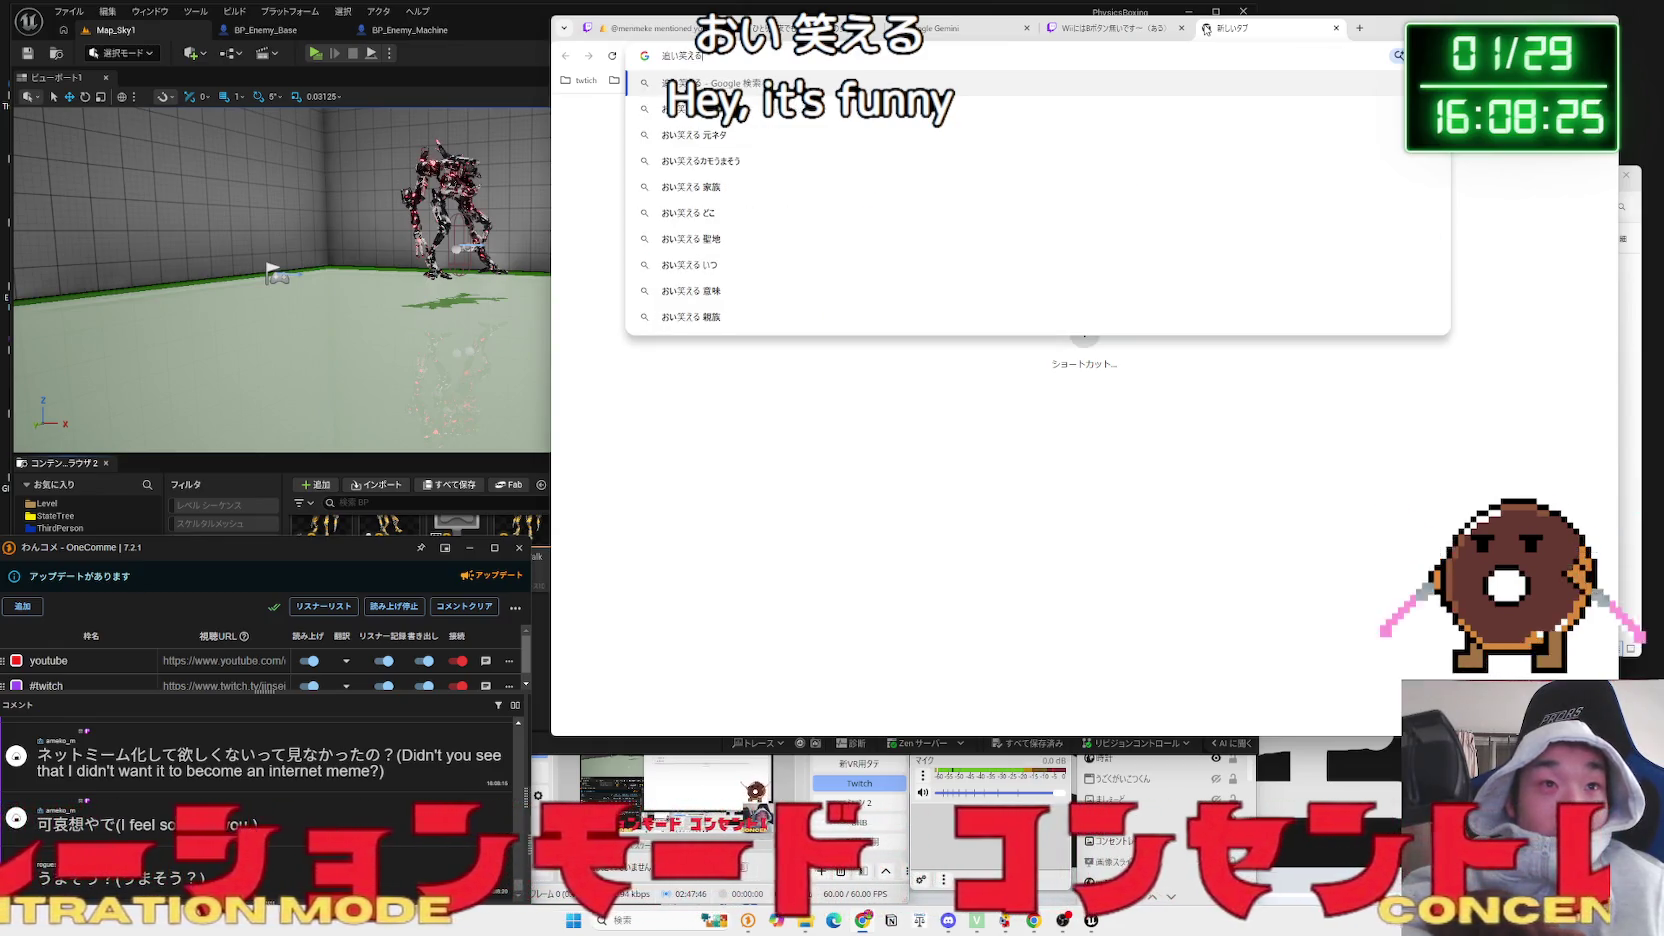
pyautogui.write(' ねっとみーむ')
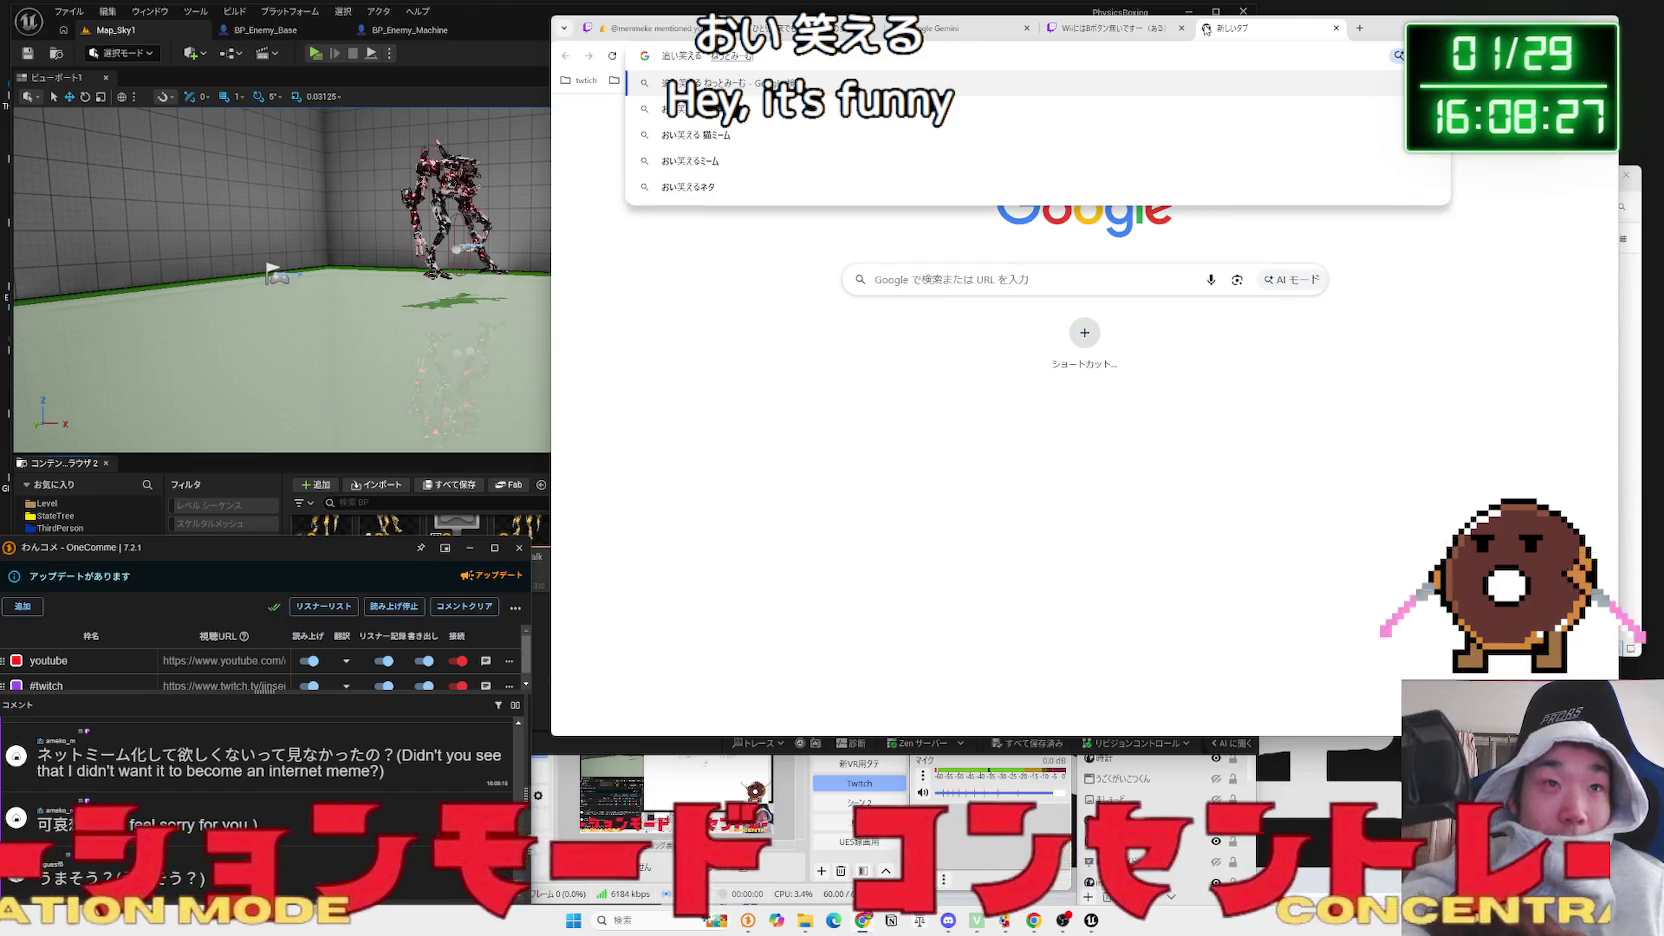
pyautogui.press('space')
pyautogui.press('Return')
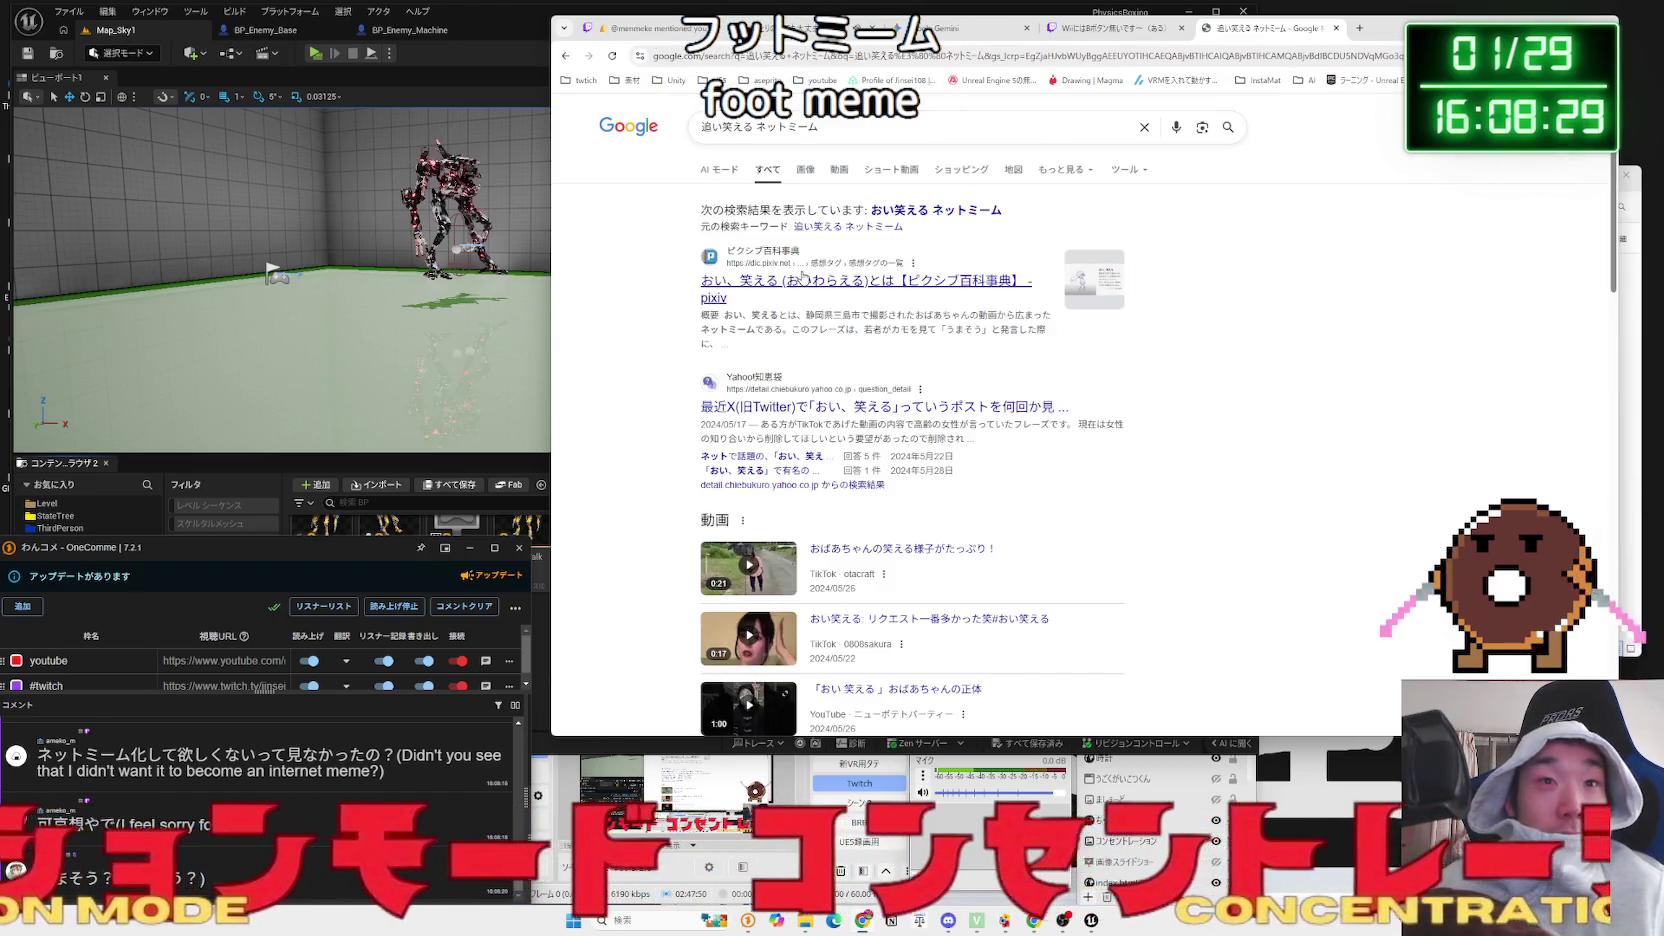